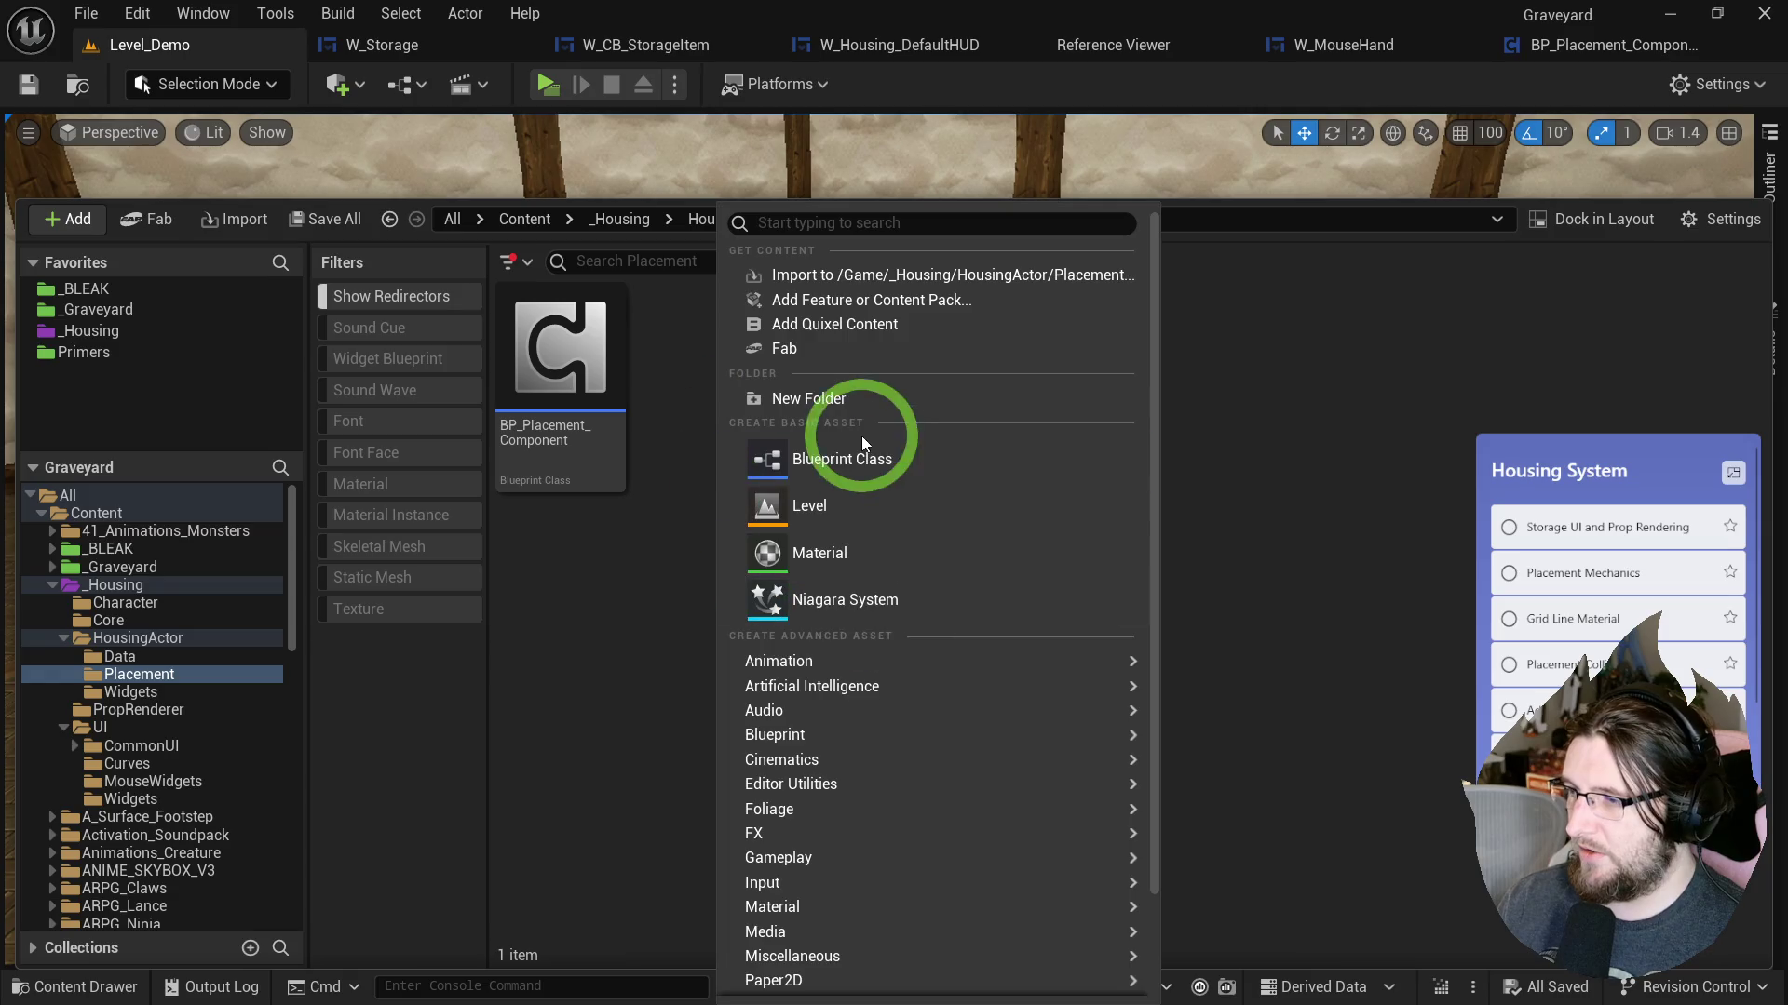
Create an Actor Blueprint named BP_PlacementHandler in the Placement folder.
click(738, 367)
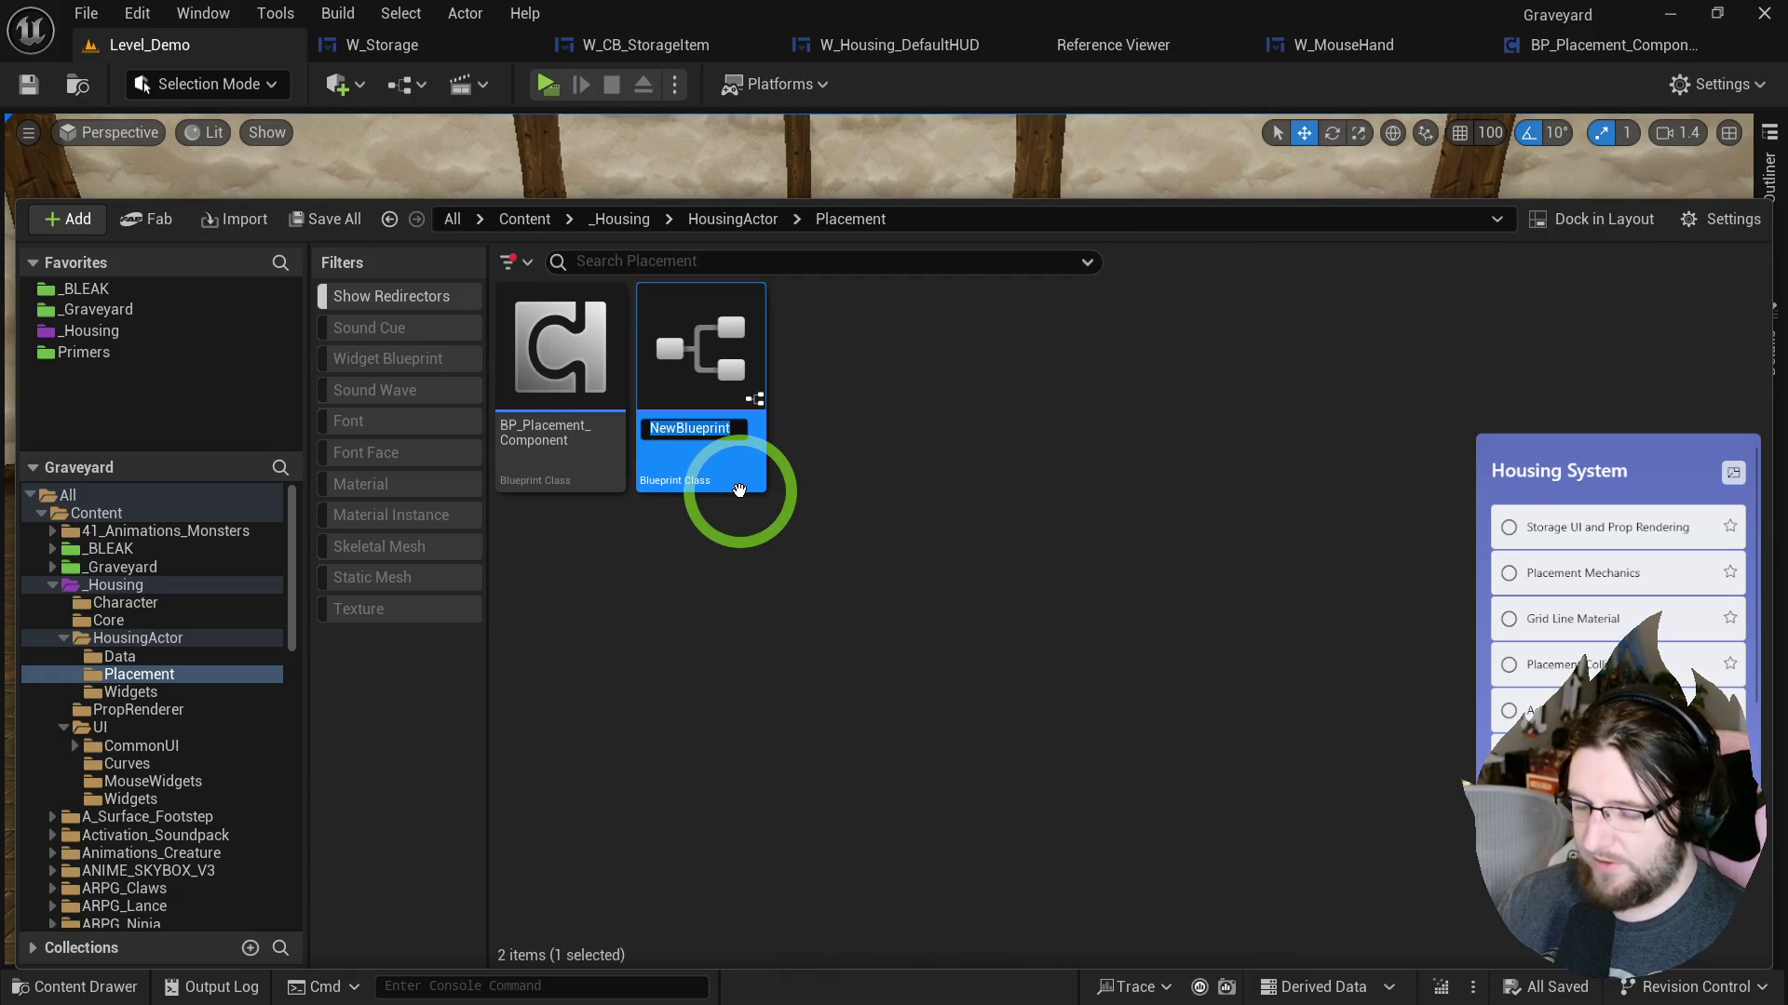
text(BP_Placement)
text(Handler)
key(Return)
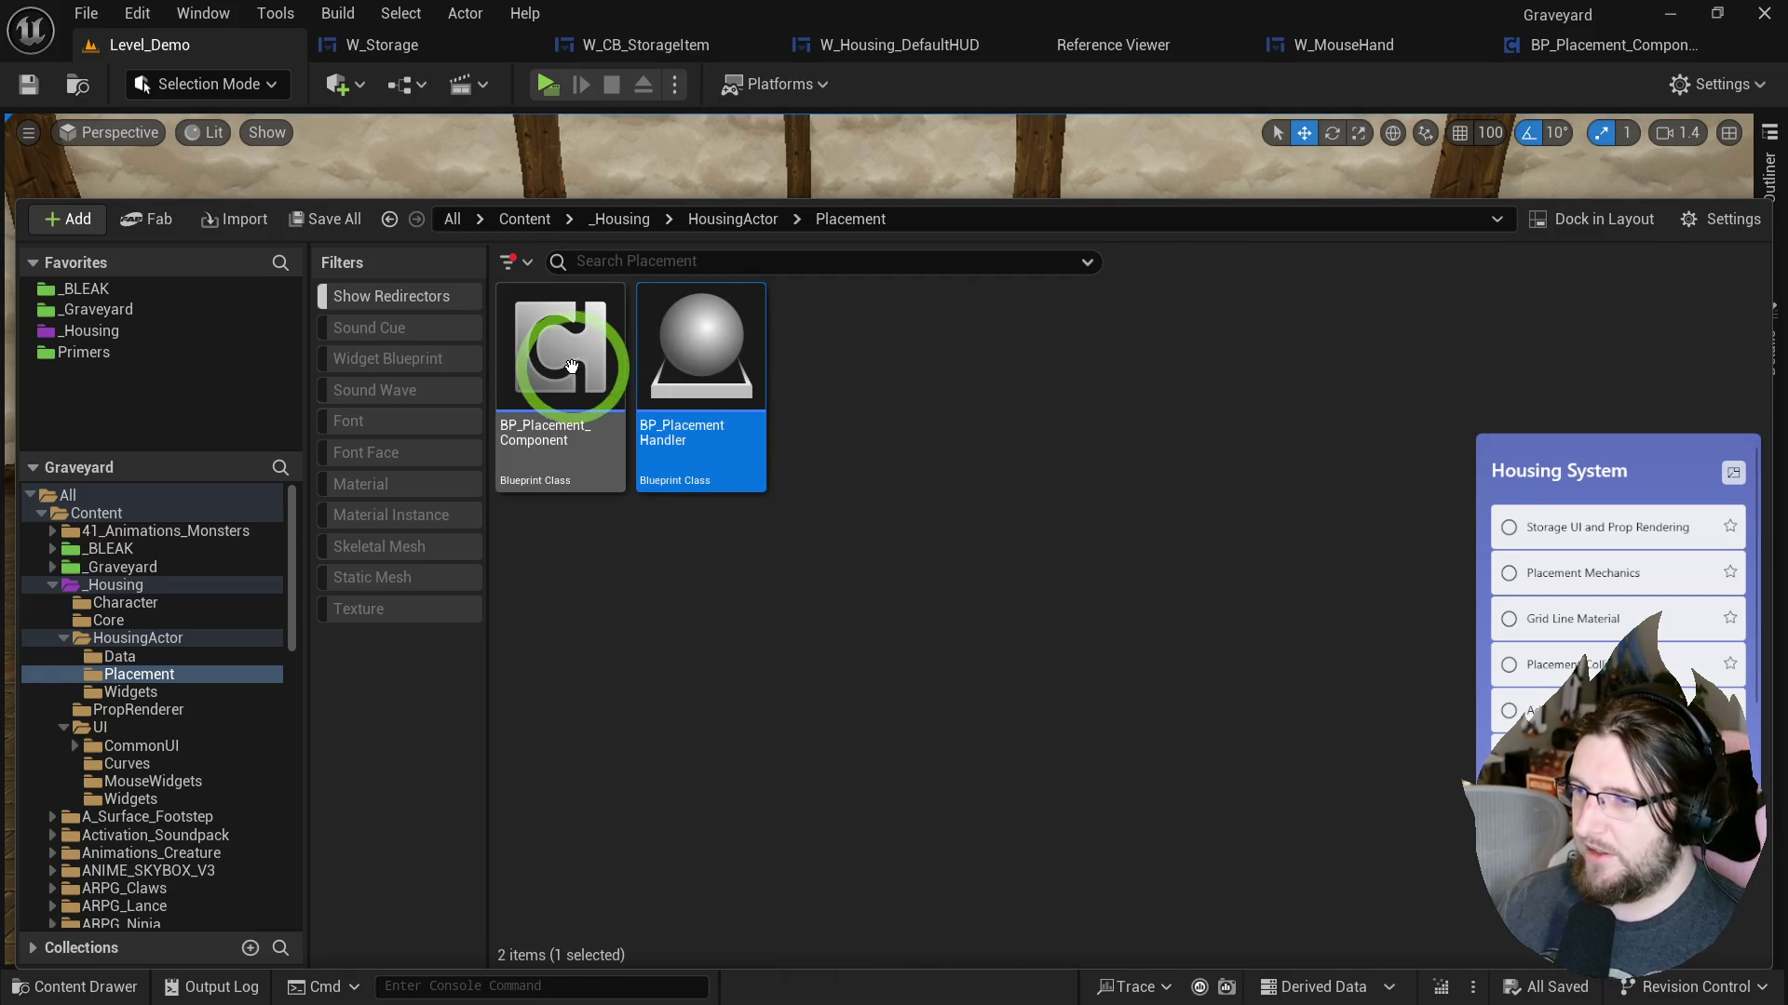
Open BP_PlacementHandler and add BP_Placement_Component to its components.
double_click(702, 340)
key(ctrl+space)
click(577, 426)
drag(577, 426, 245, 260)
click(140, 137)
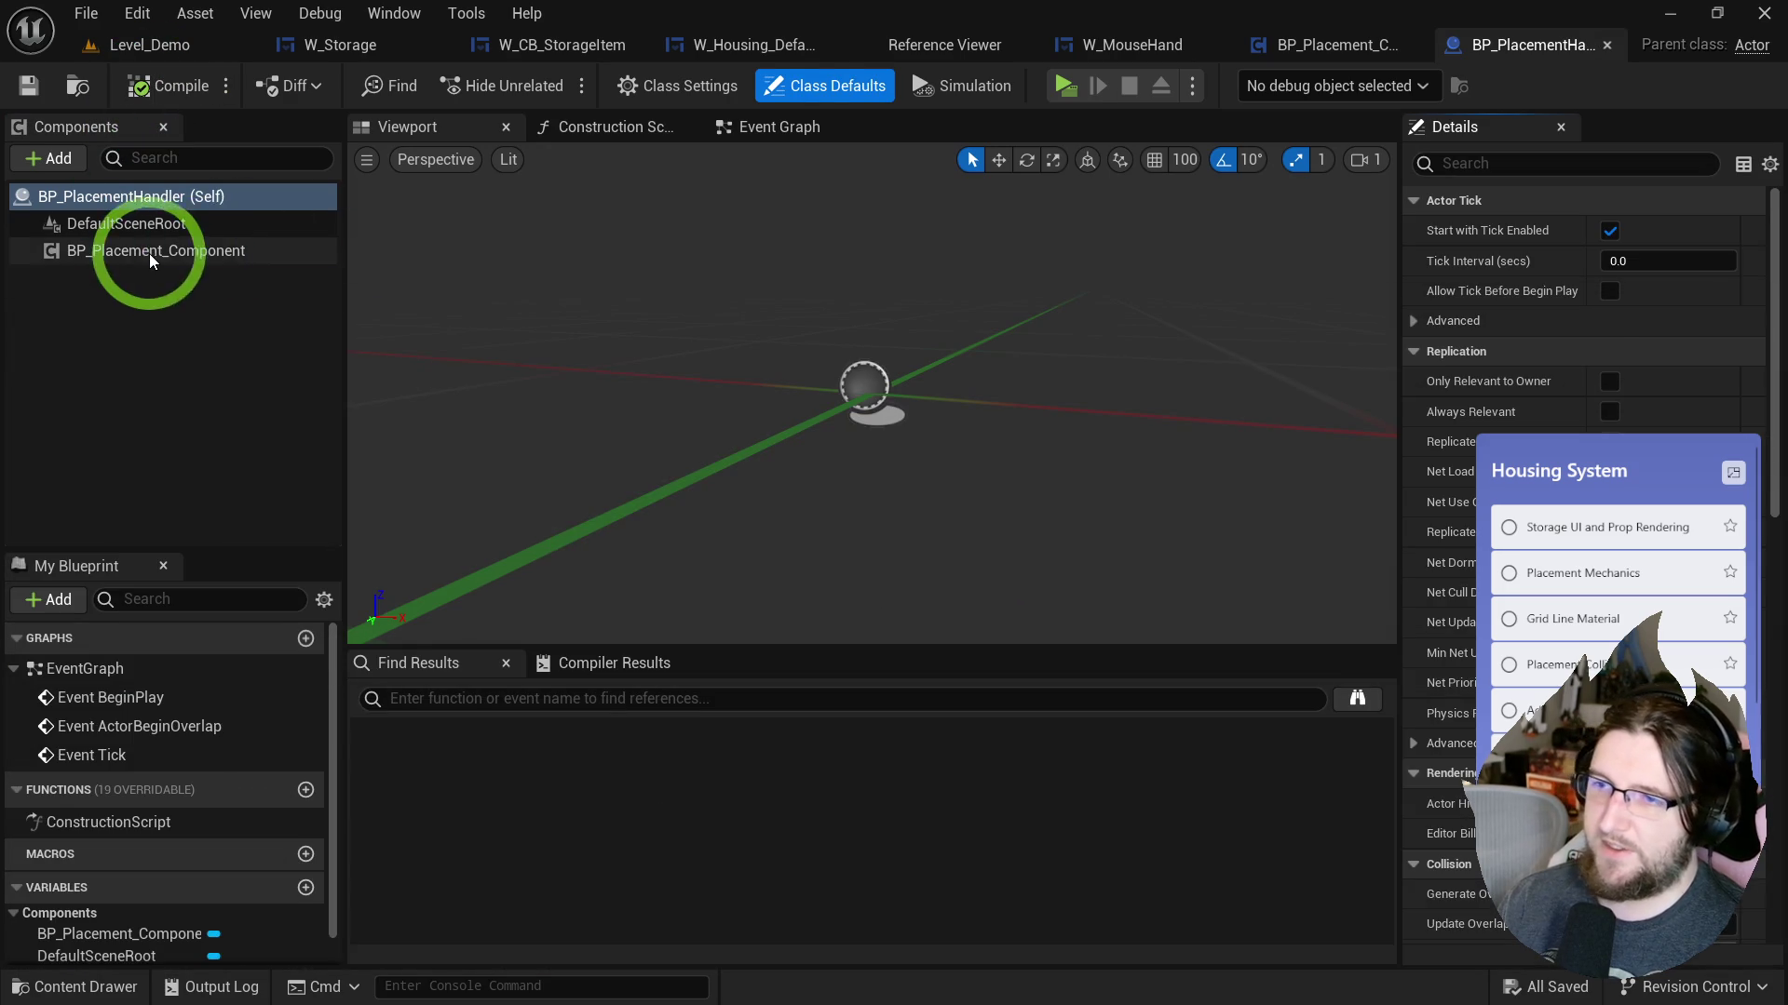
click(151, 253)
click(817, 322)
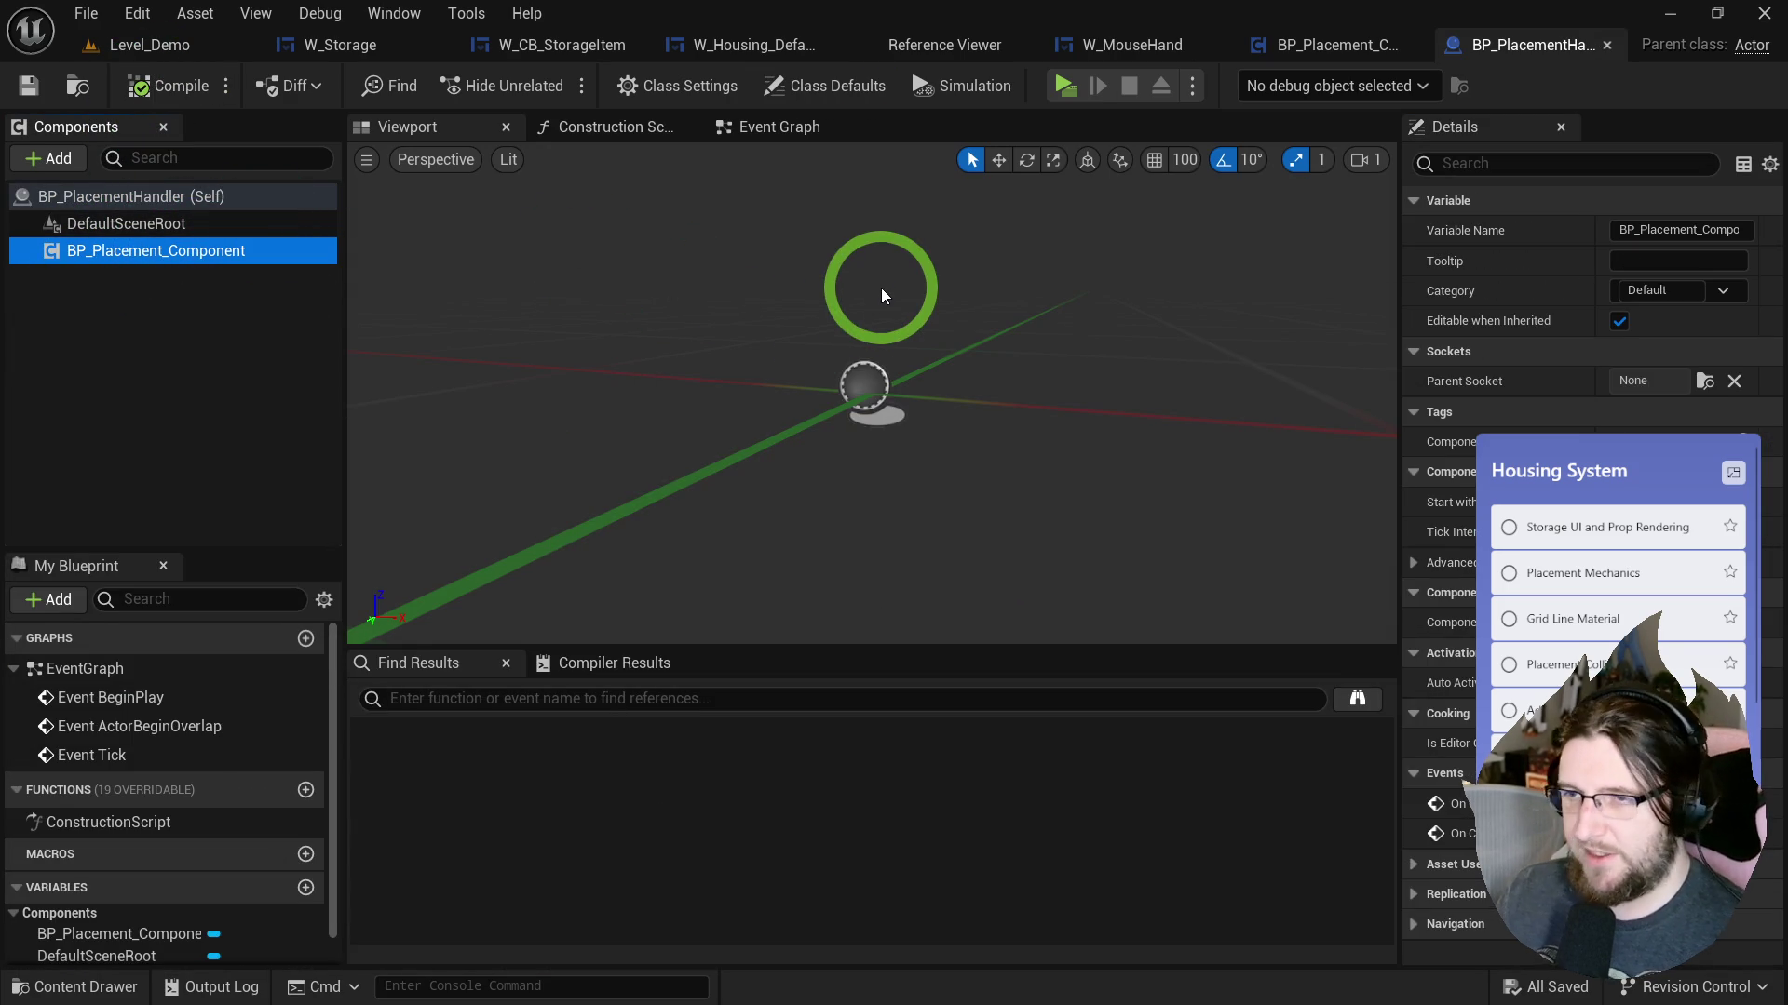
Return to the Level_Demo level editor with the Content Drawer showing.
click(79, 86)
click(778, 607)
click(160, 43)
key(ctrl+space)
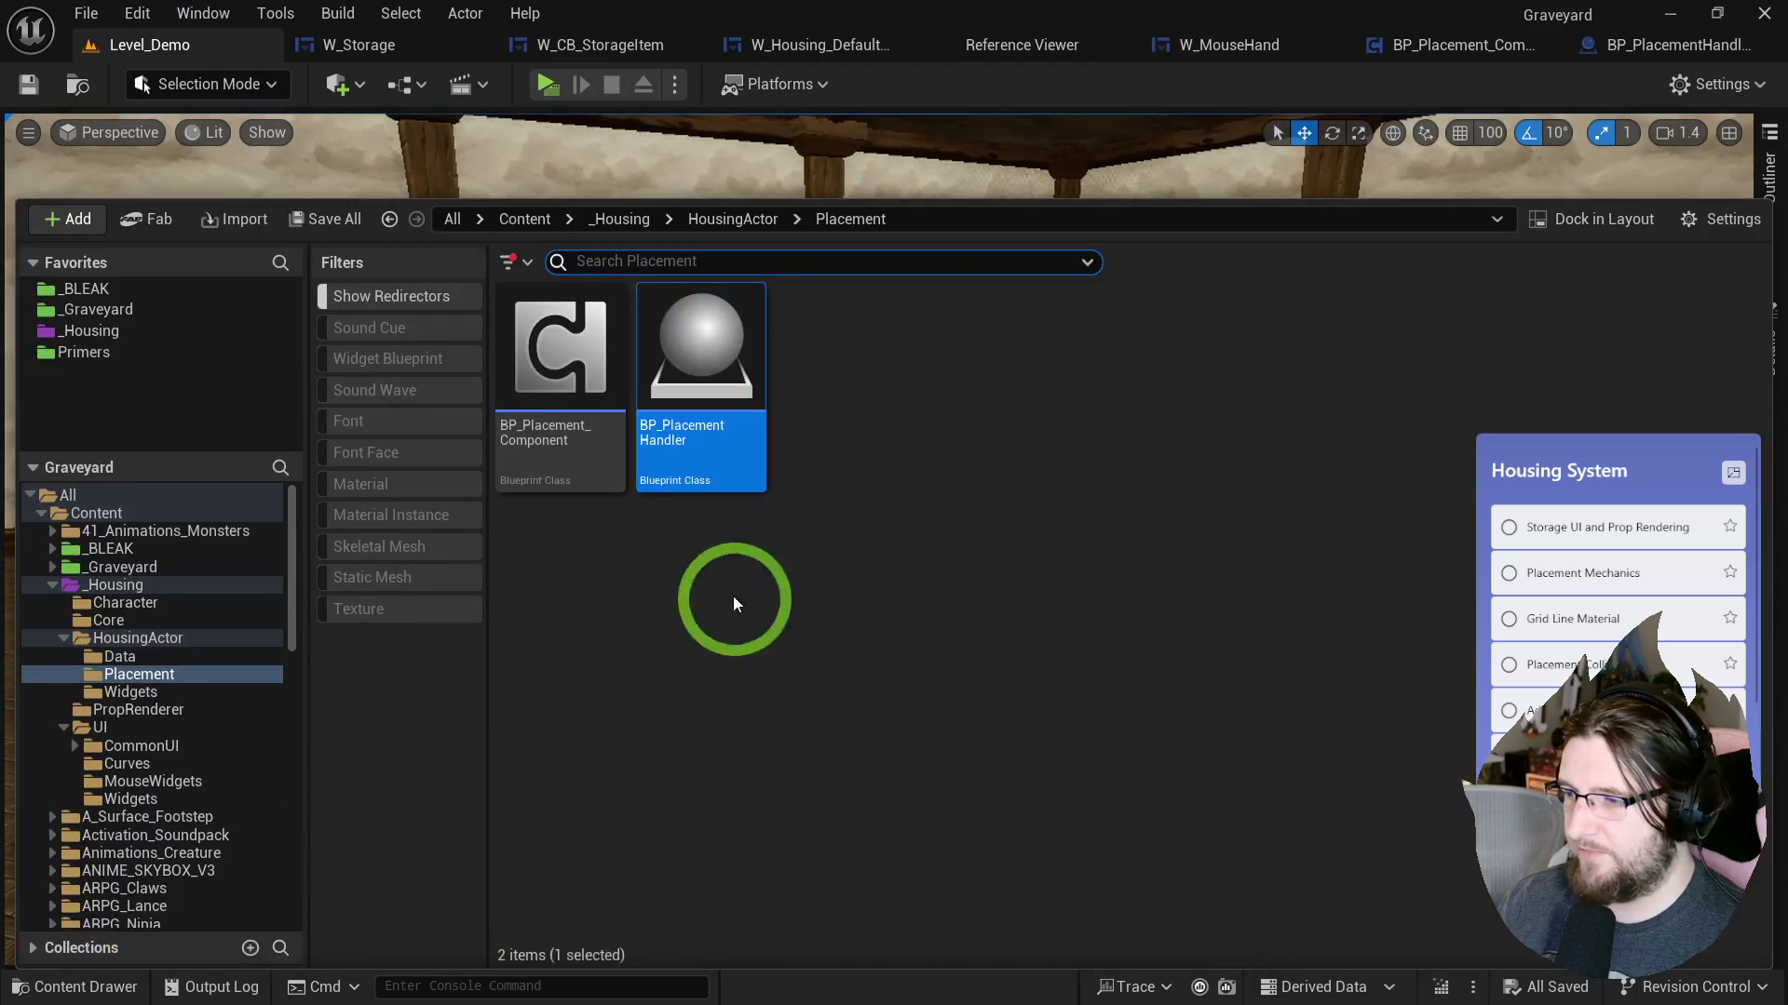
Place BP_PlacementHandler in the level's room and save the level.
drag(680, 336, 737, 395)
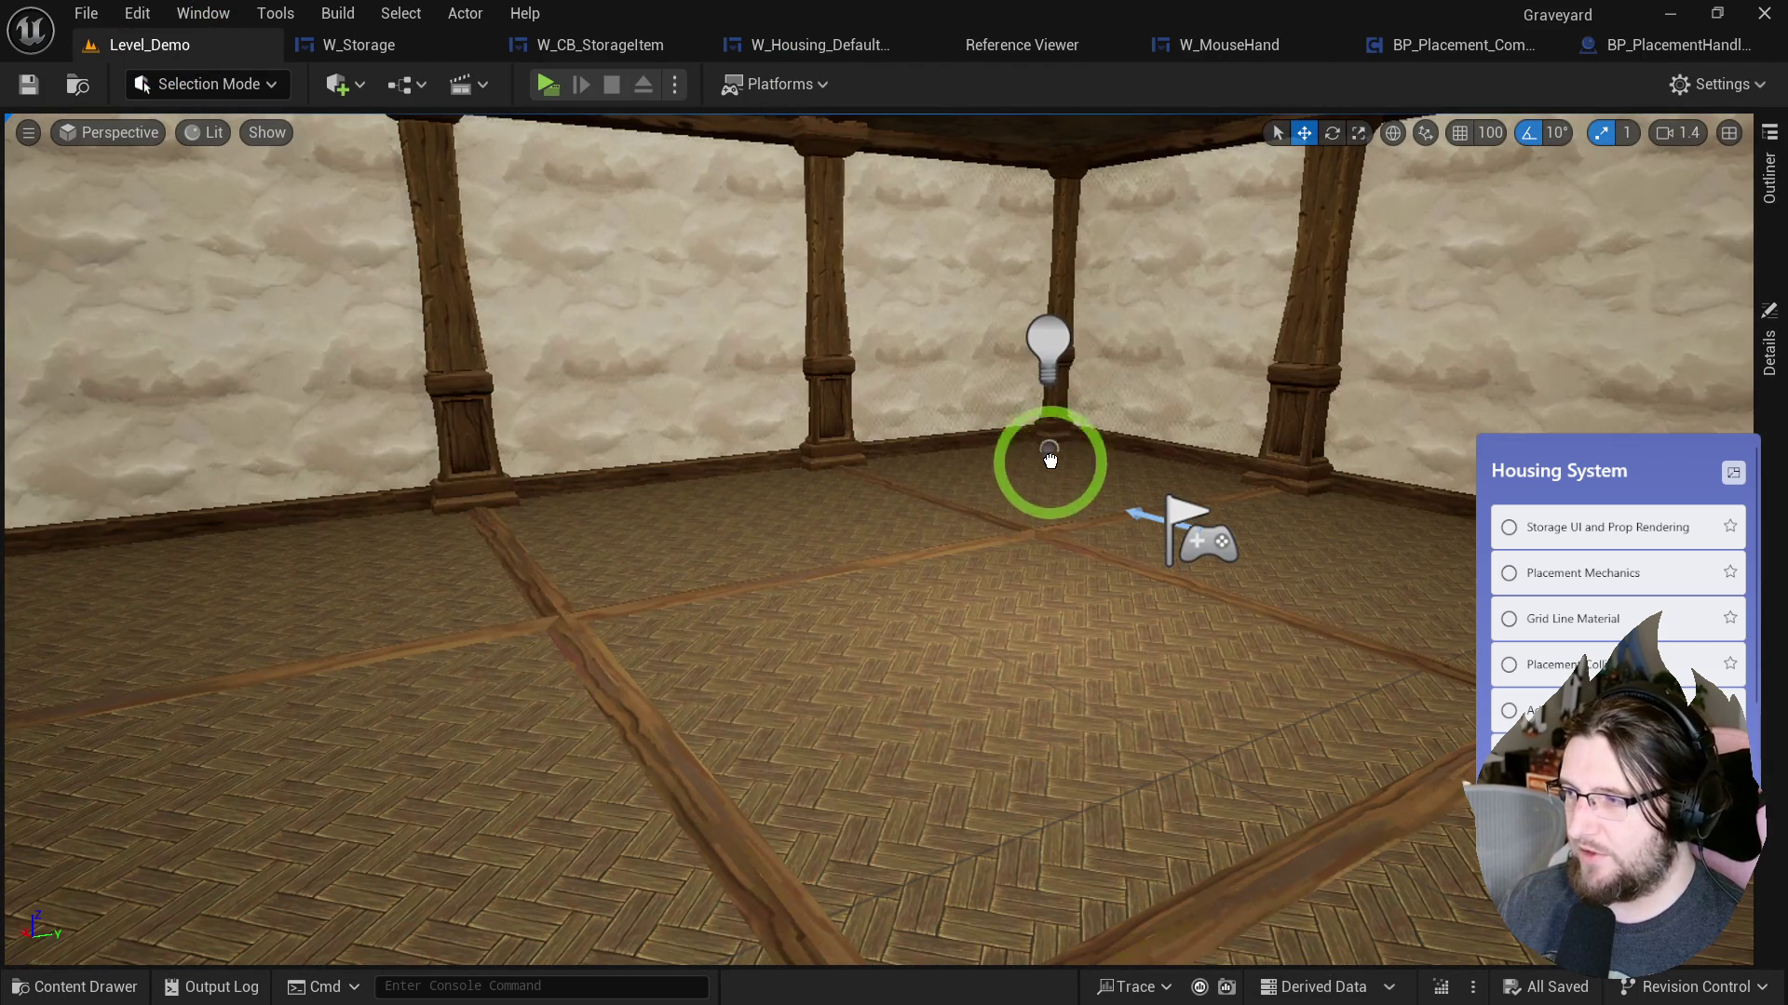
drag(1078, 520, 1015, 498)
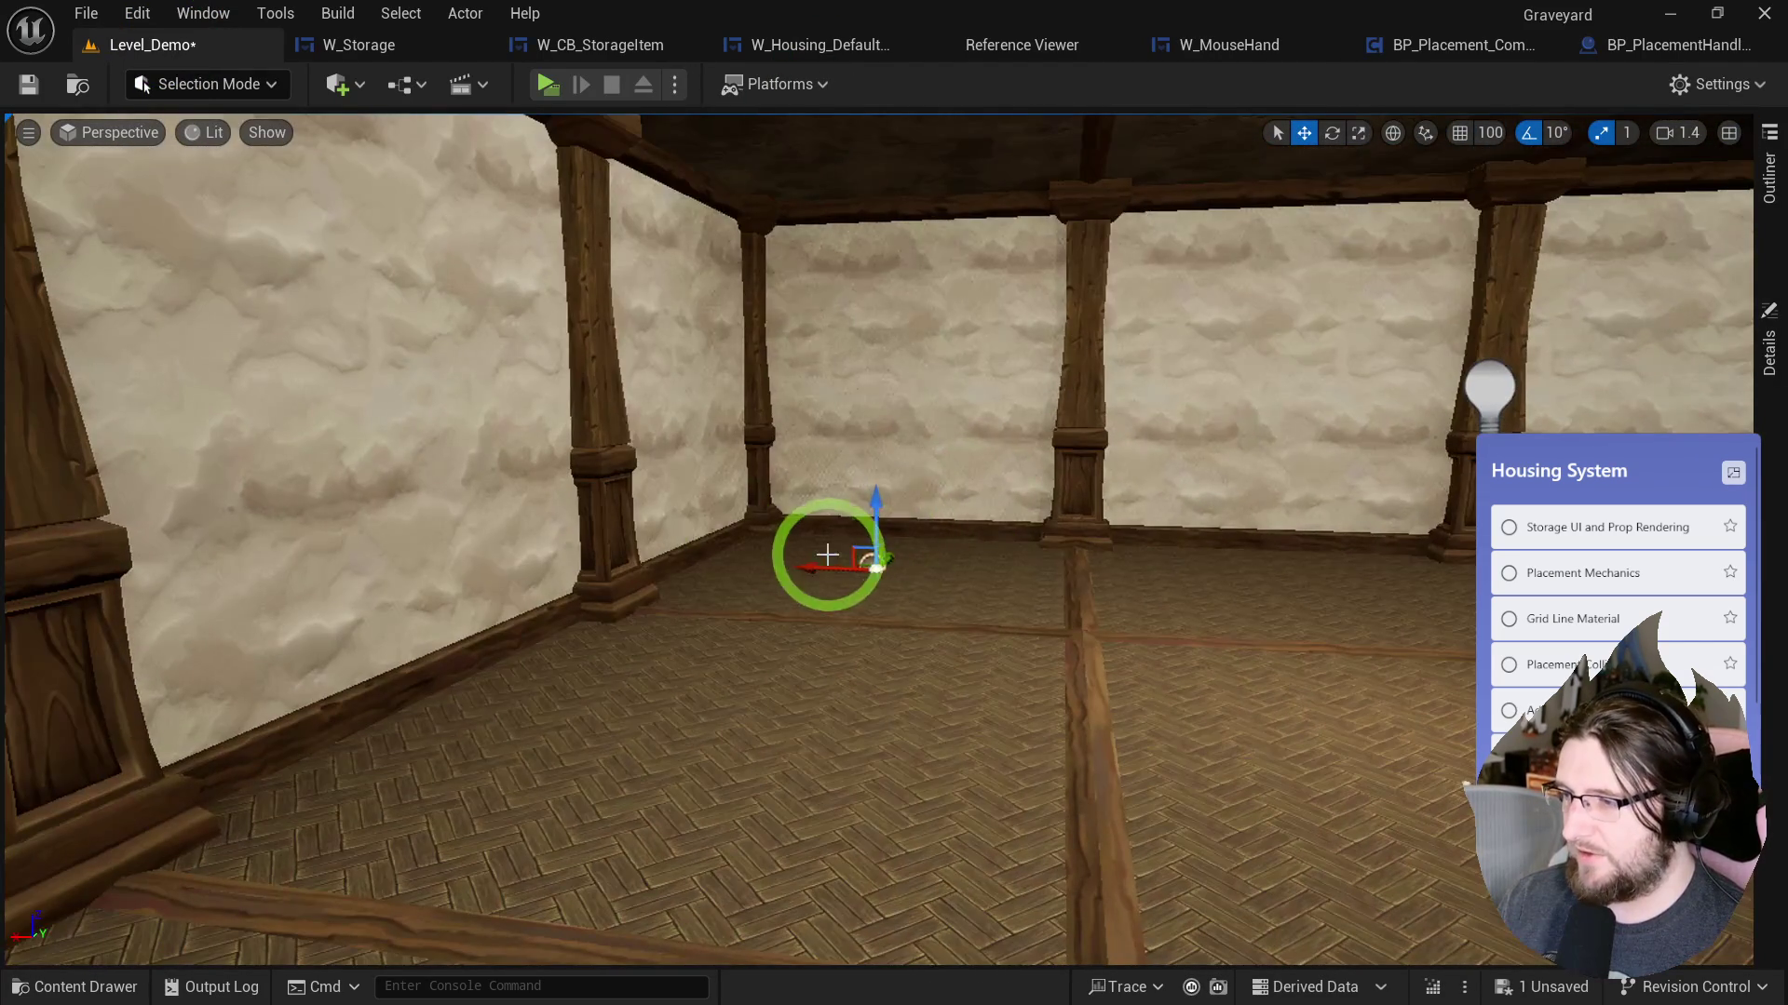
mouse_move(854, 551)
mouse_down()
mouse_move(323, 271)
mouse_move(838, 539)
mouse_move(1345, 758)
mouse_move(1744, 829)
mouse_move(1783, 935)
mouse_move(1759, 791)
mouse_move(605, 328)
mouse_up()
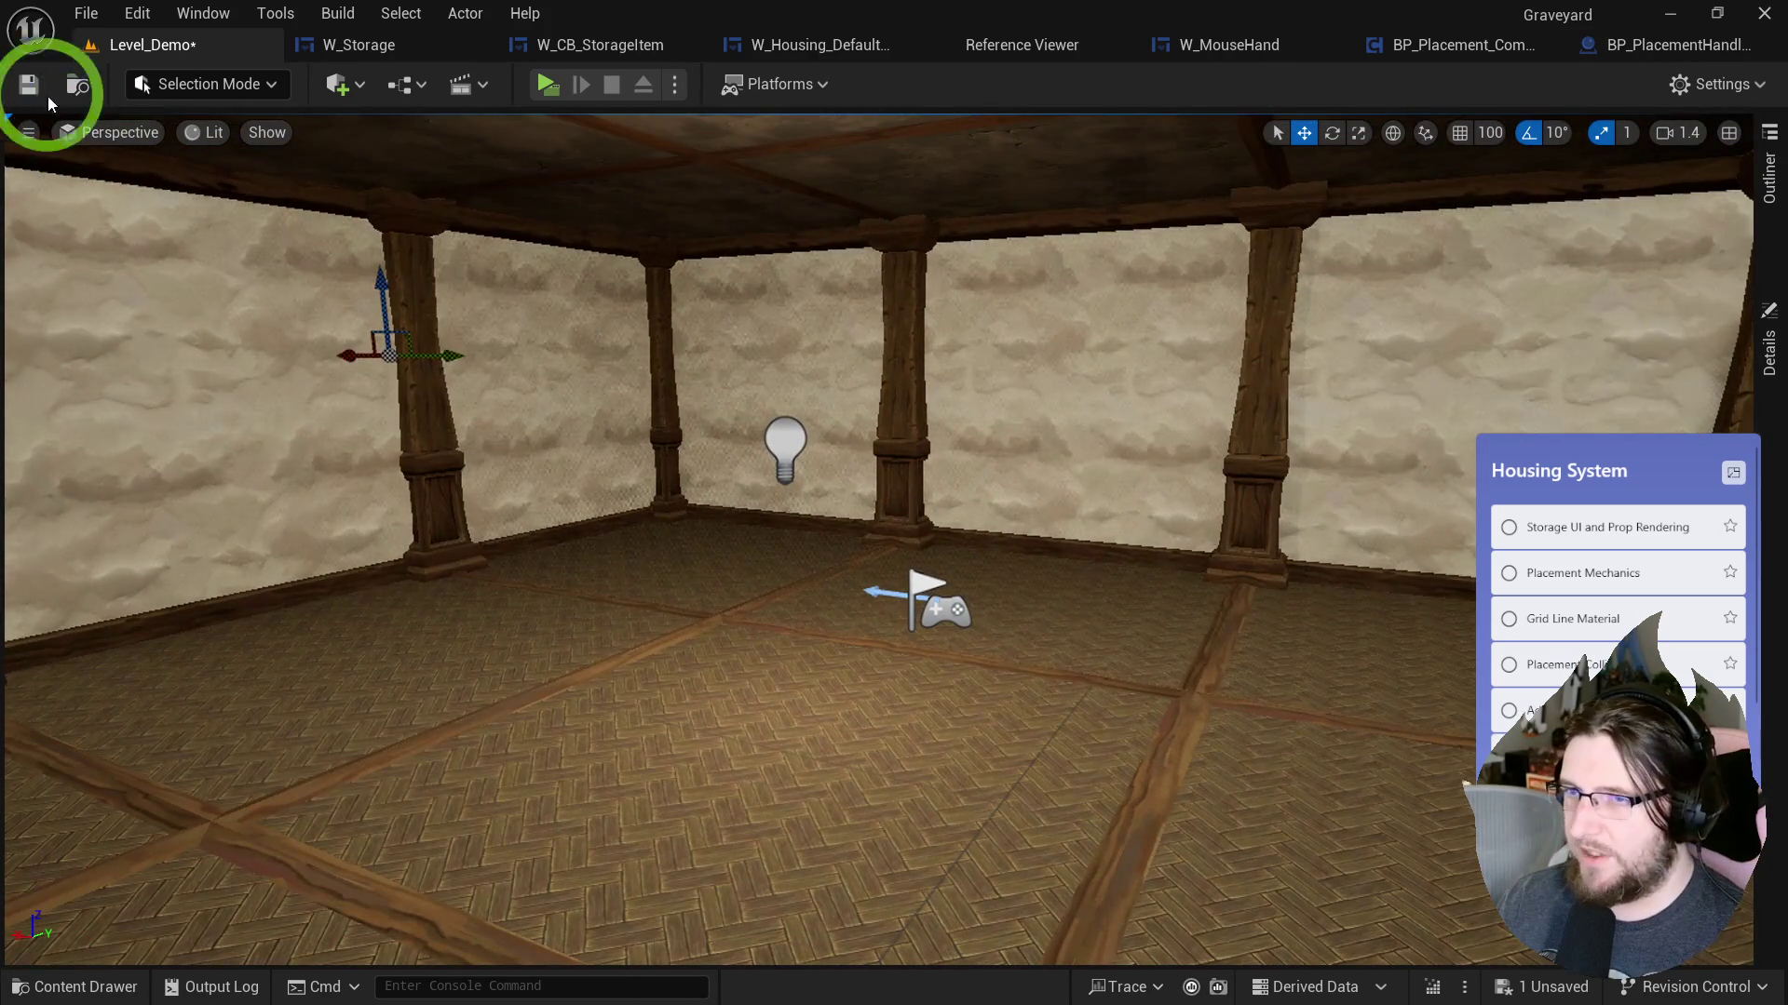
drag(473, 264, 658, 383)
key(ctrl+s)
Open BP_Placement_Component's Event Graph and start a test play of the level.
key(ctrl+space)
double_click(621, 354)
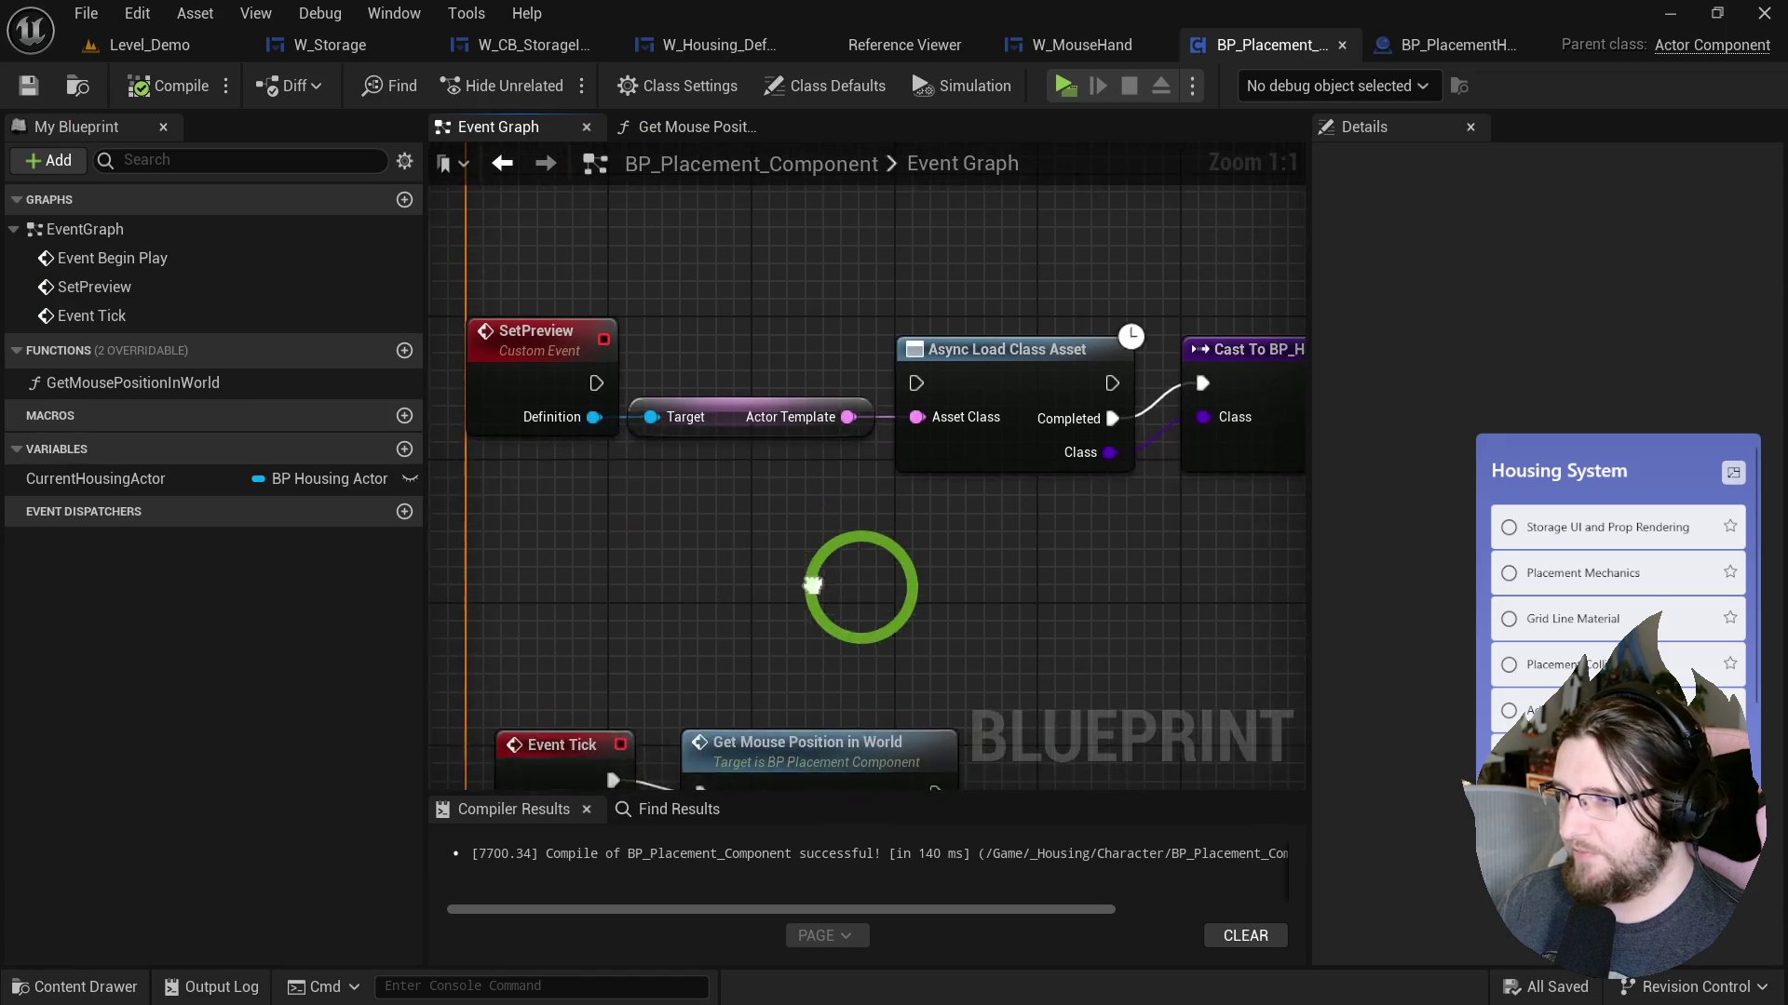
drag(812, 584, 808, 662)
click(1065, 86)
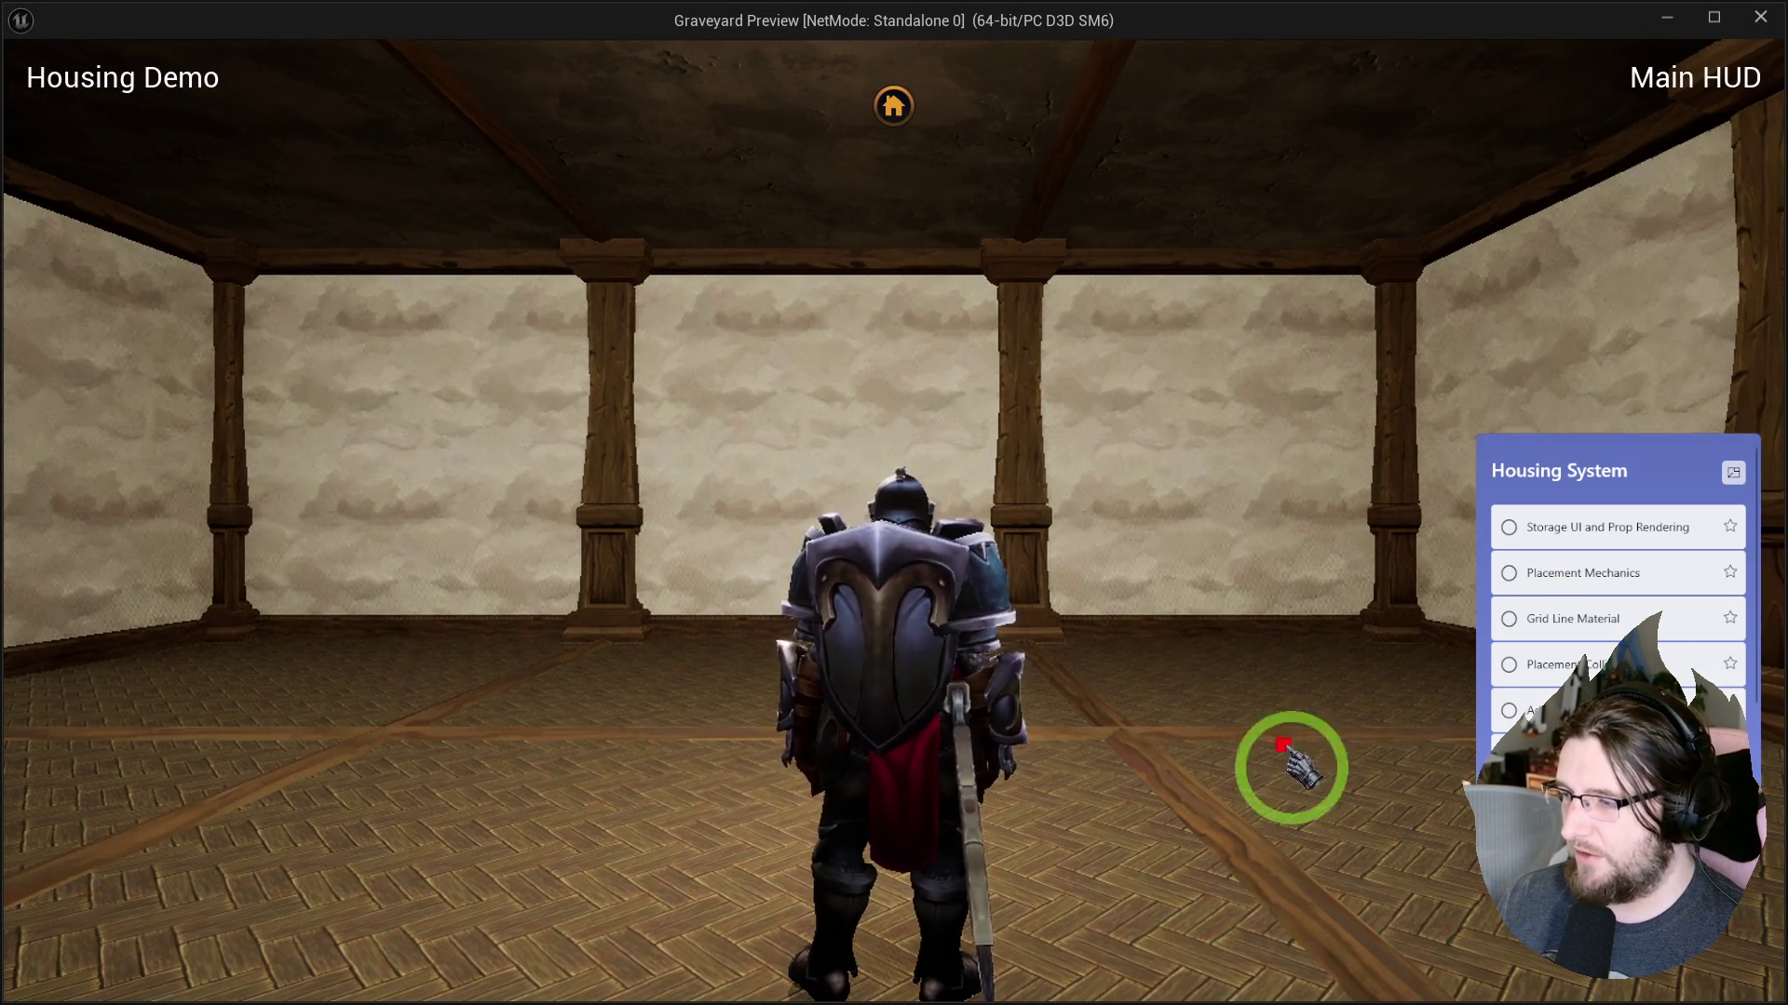
key(e)
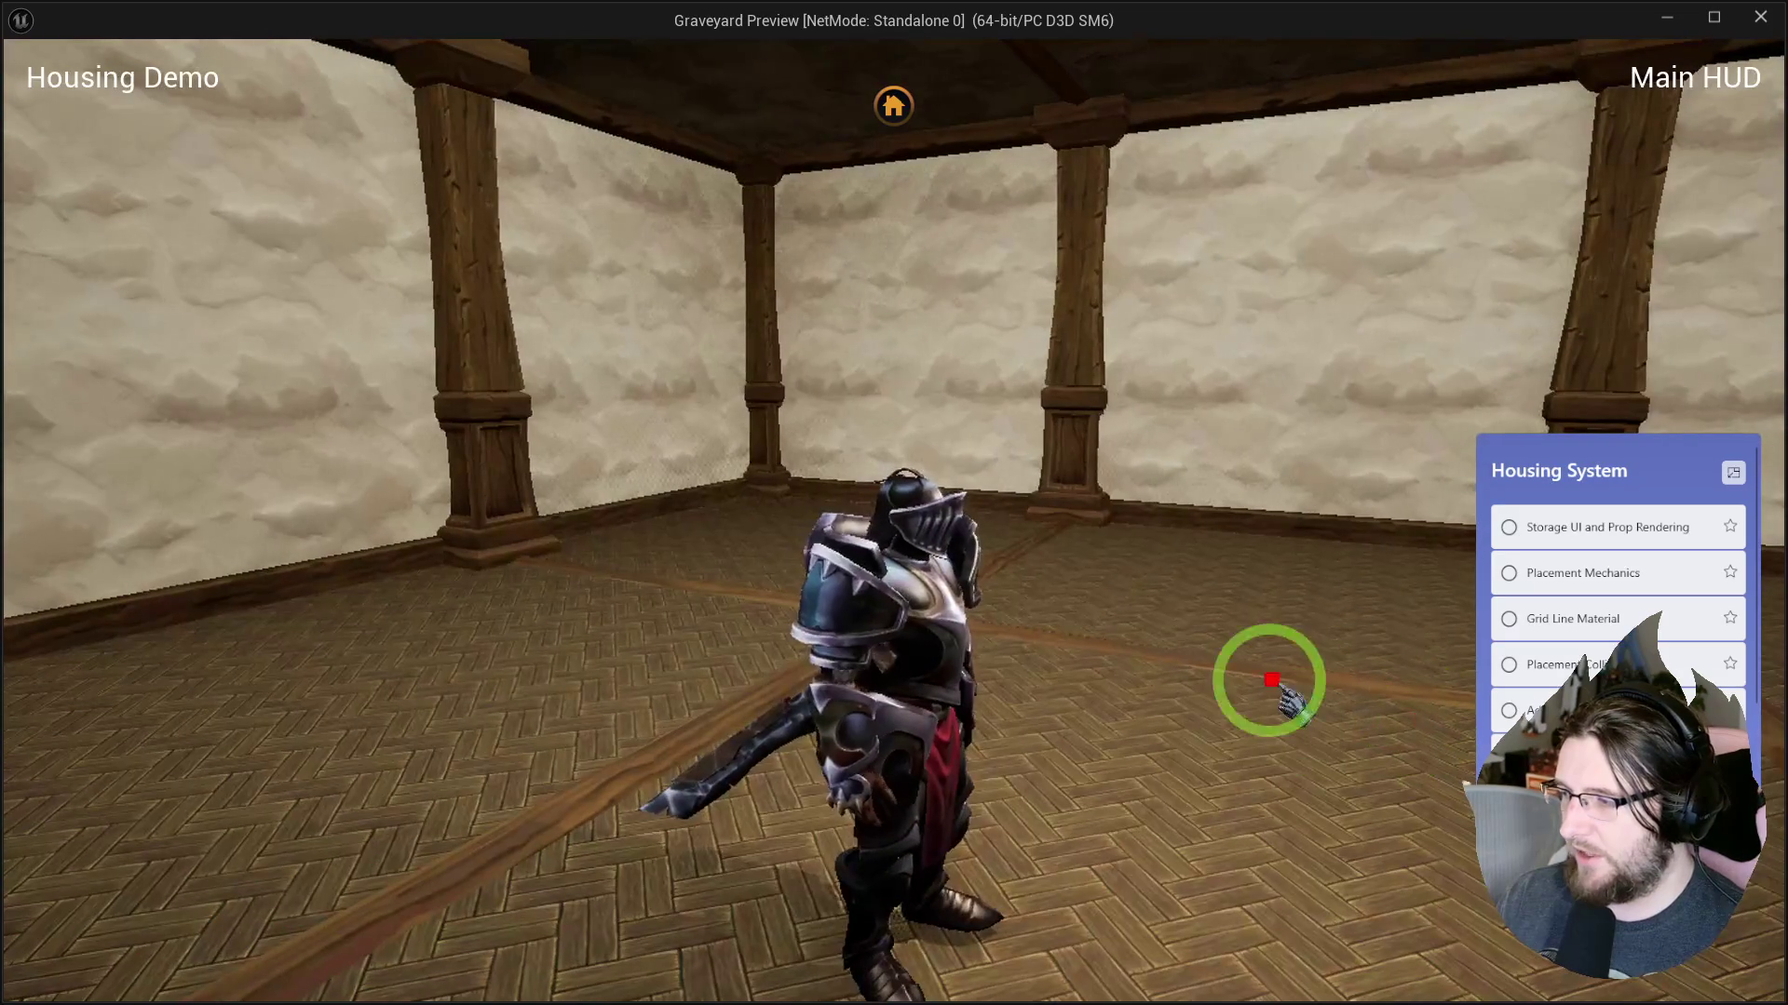
click(894, 105)
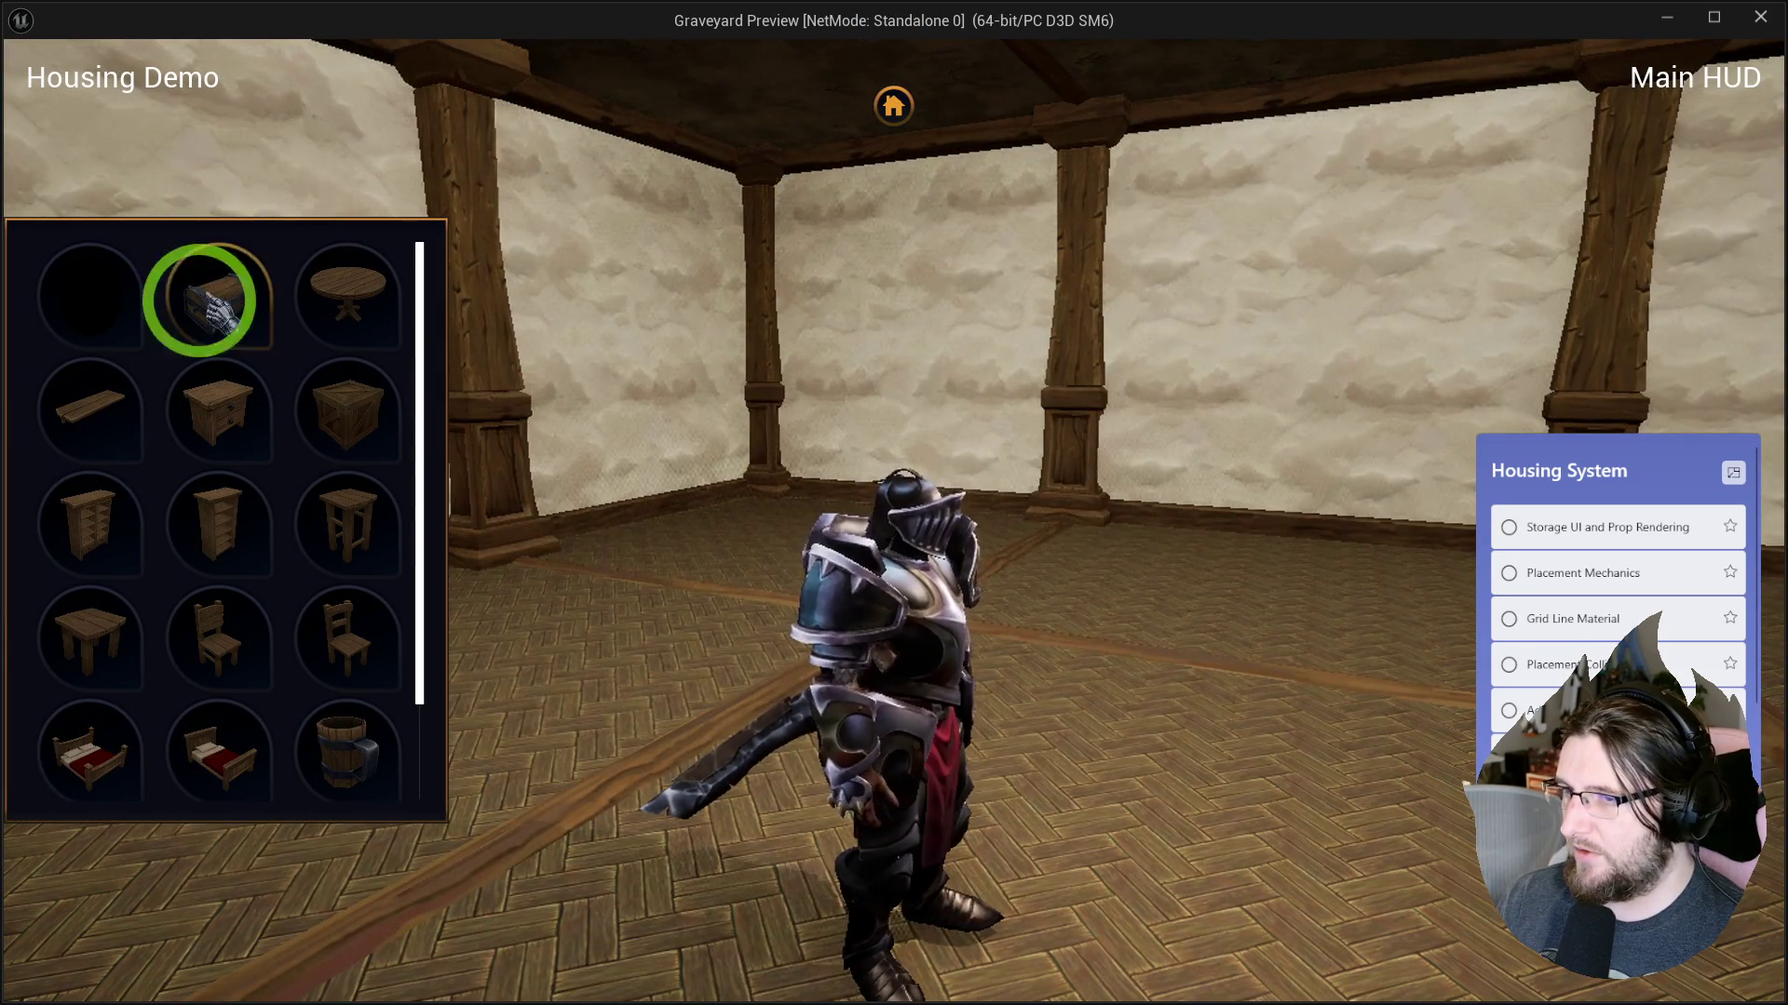
click(894, 105)
key(Escape)
mouse_move(927, 488)
mouse_down()
mouse_move(871, 351)
mouse_move(1018, 367)
mouse_move(639, 318)
mouse_move(884, 333)
mouse_move(674, 312)
mouse_up()
Store SpawnActor's result in CurrentHousingActor and destroy the previous actor when valid.
mouse_move(93, 479)
mouse_down()
mouse_move(598, 535)
mouse_move(987, 349)
mouse_up()
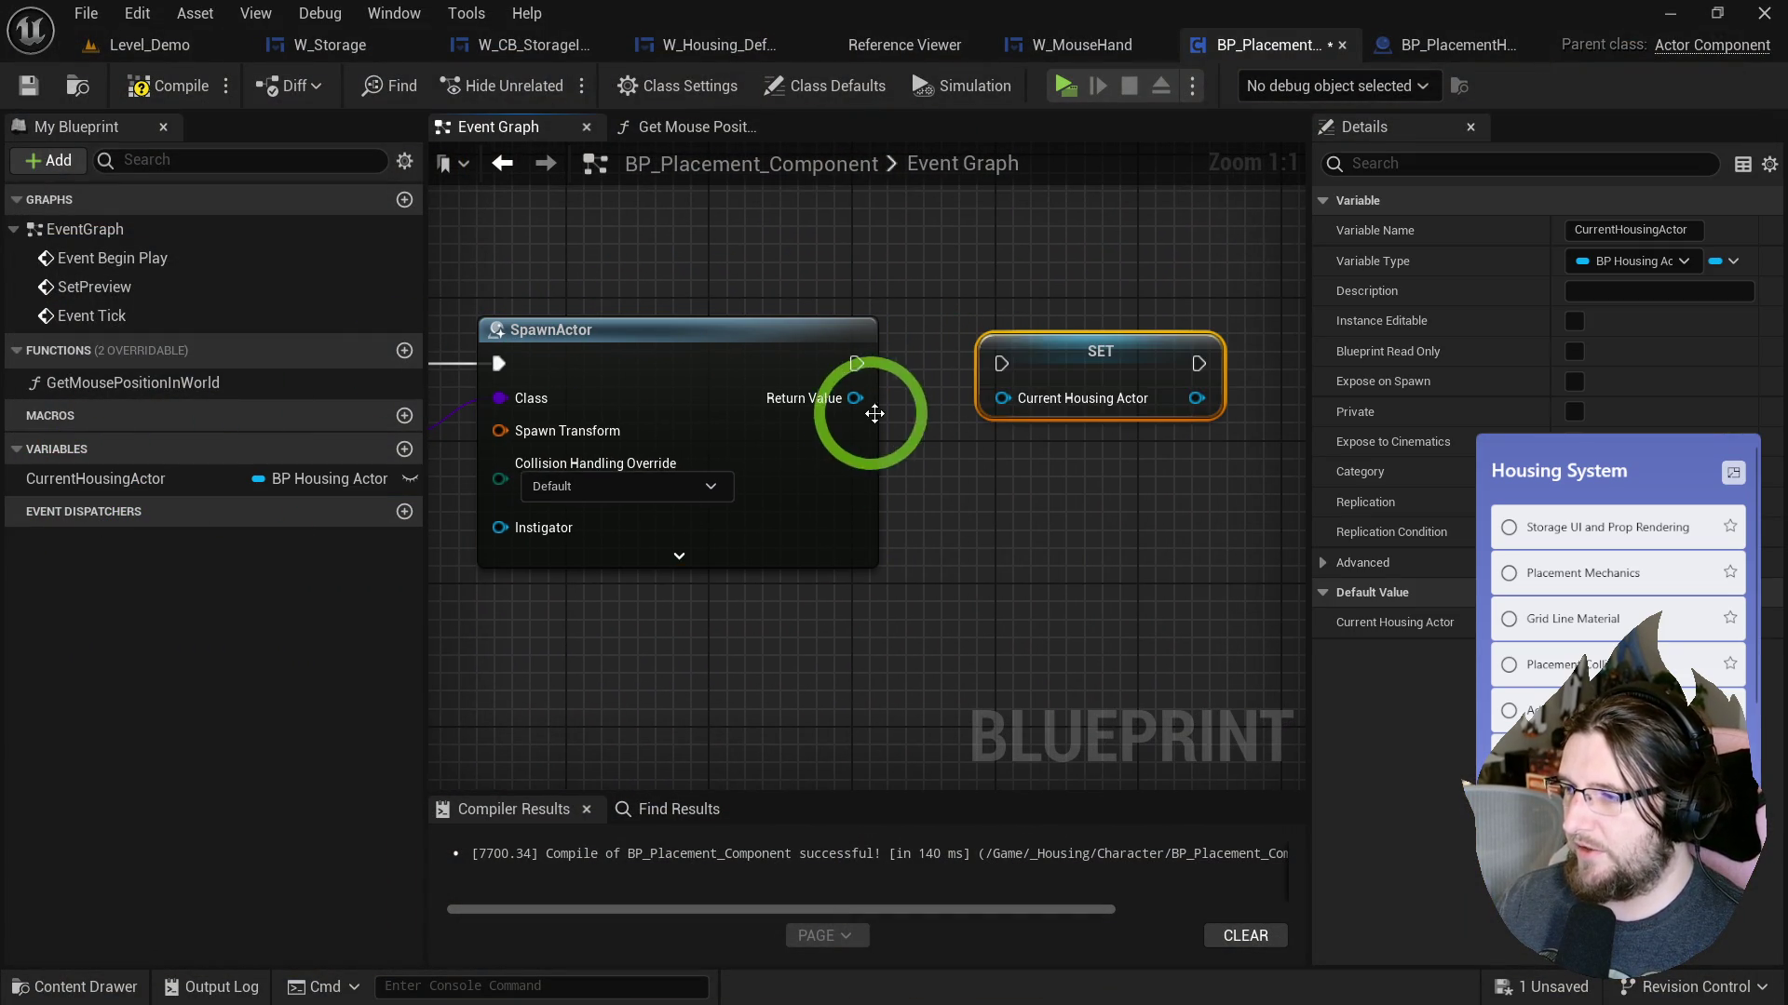
mouse_move(140, 479)
mouse_down()
mouse_move(192, 502)
mouse_move(618, 244)
mouse_up()
right_click(611, 369)
click(708, 592)
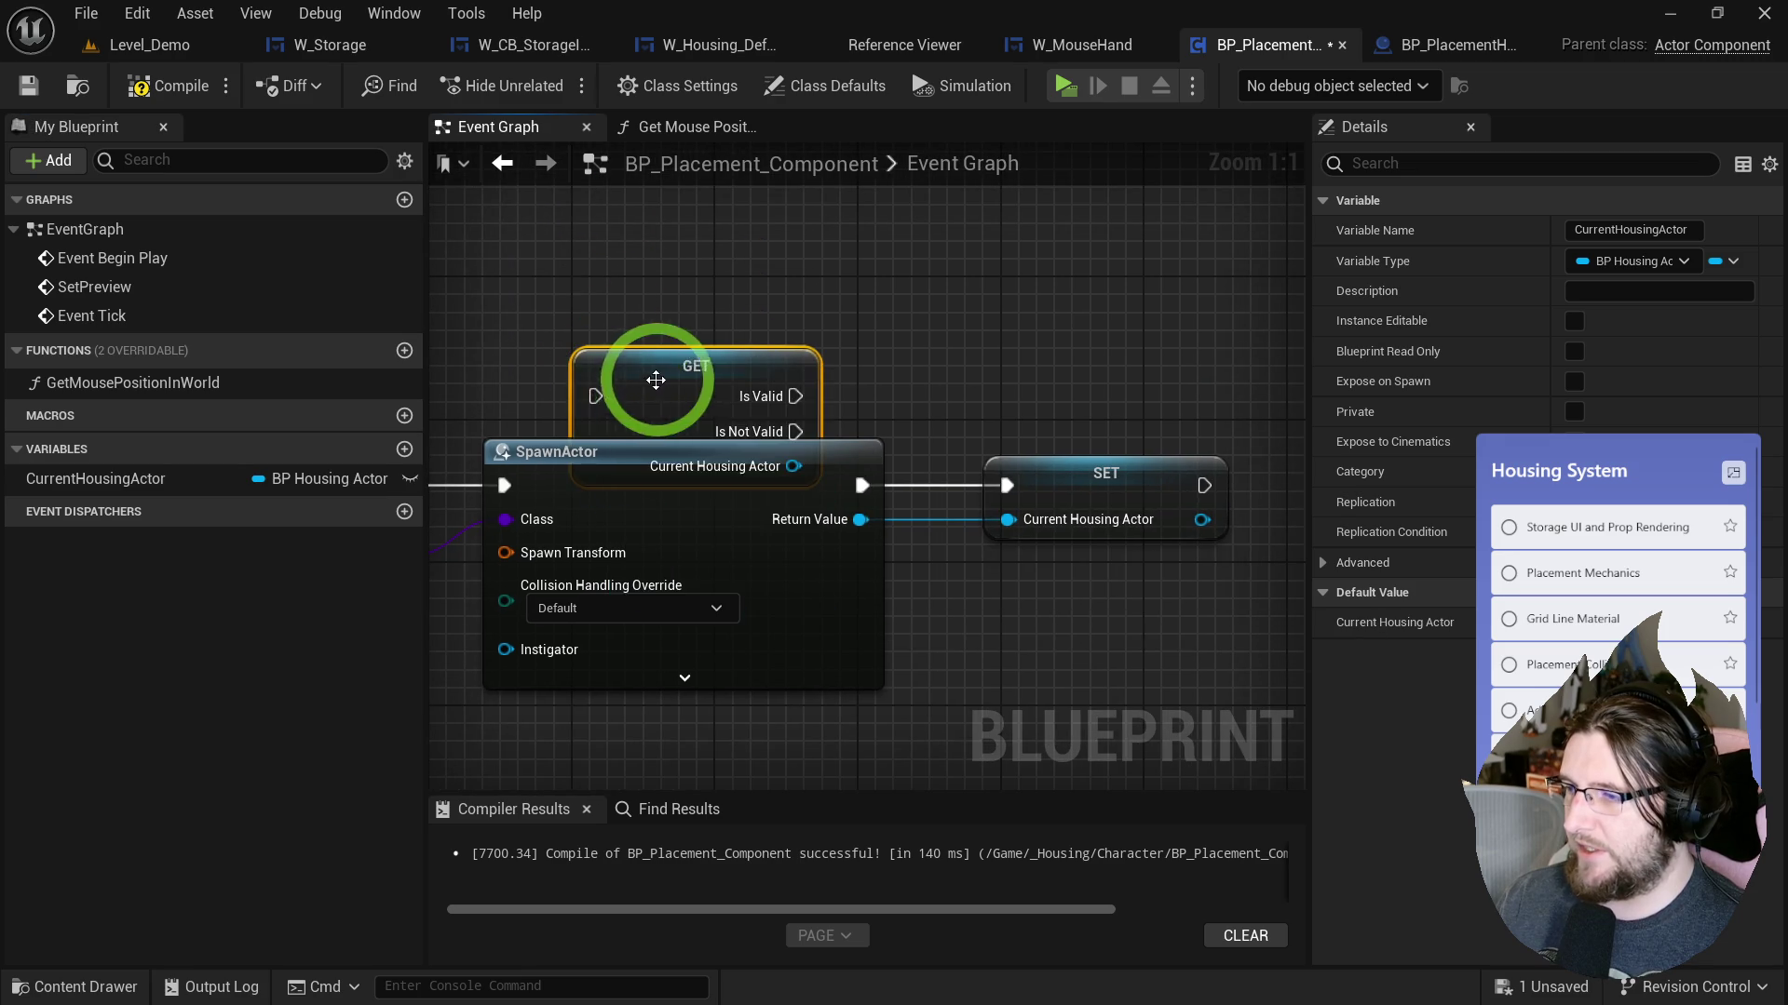
drag(679, 395, 680, 272)
mouse_move(855, 324)
mouse_down()
mouse_move(828, 410)
mouse_move(835, 393)
mouse_up()
text(des)
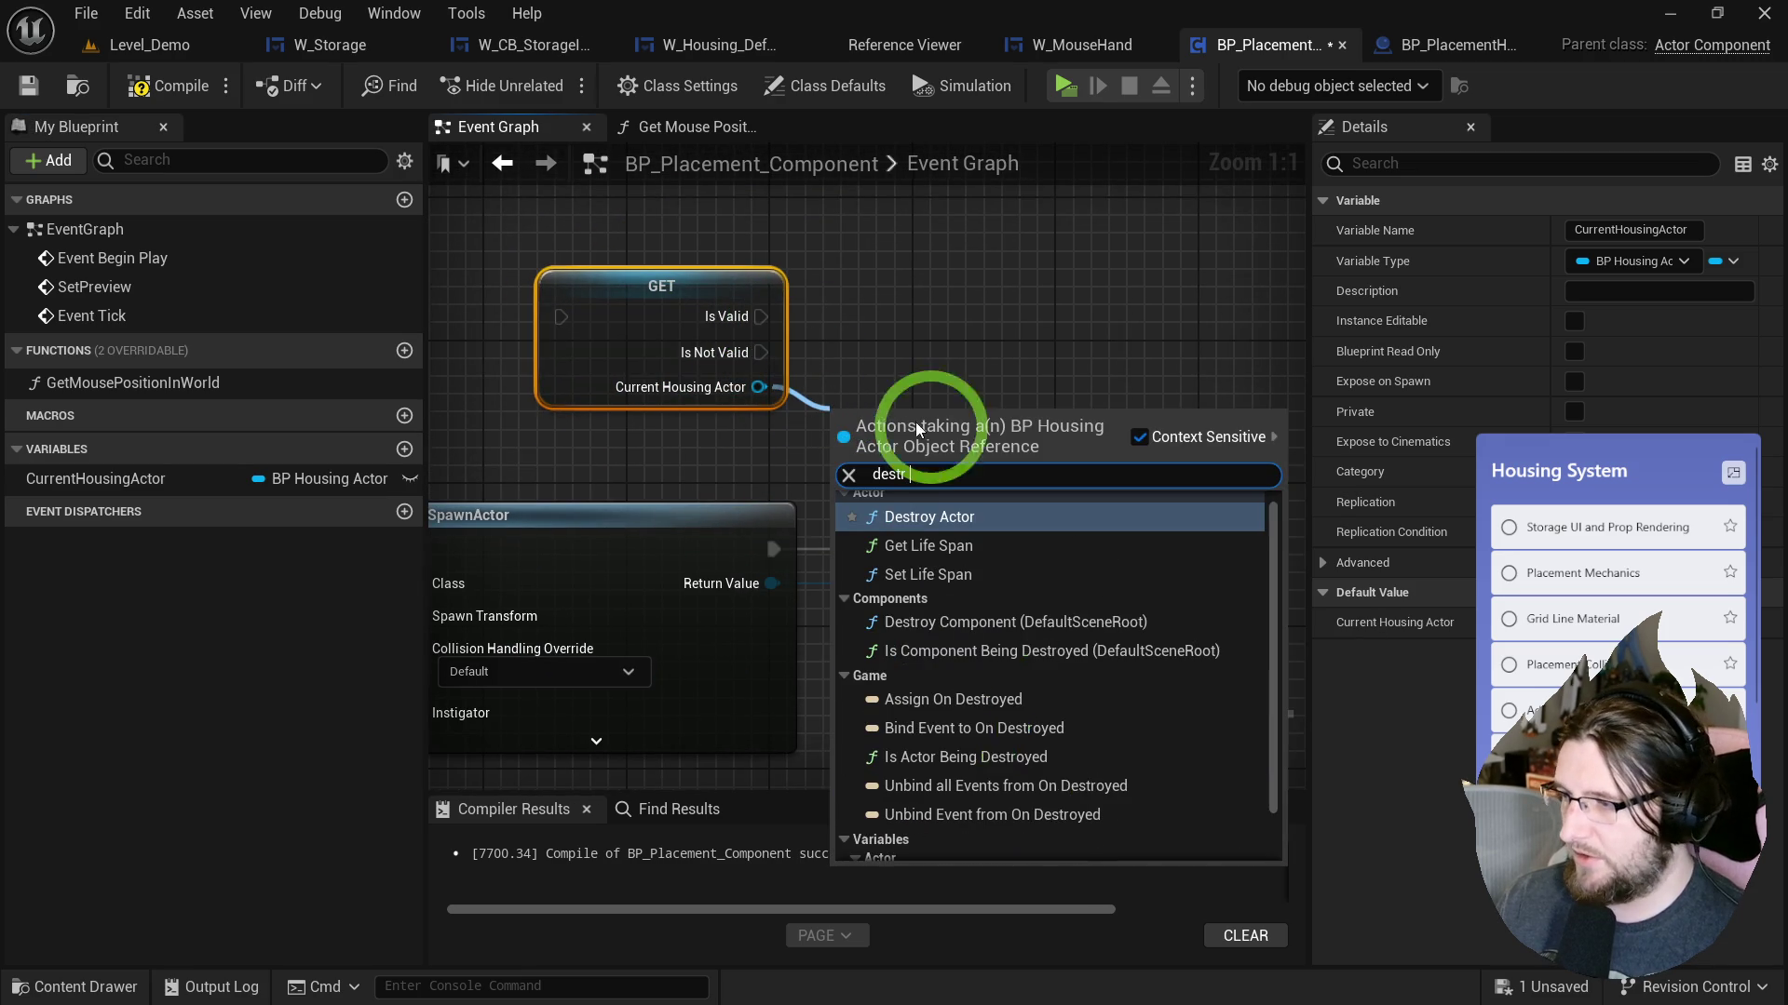
text(troy)
click(969, 517)
Collapse the validated get and Destroy Actor into a ClearPreview function running before SpawnActor.
drag(625, 323, 1087, 312)
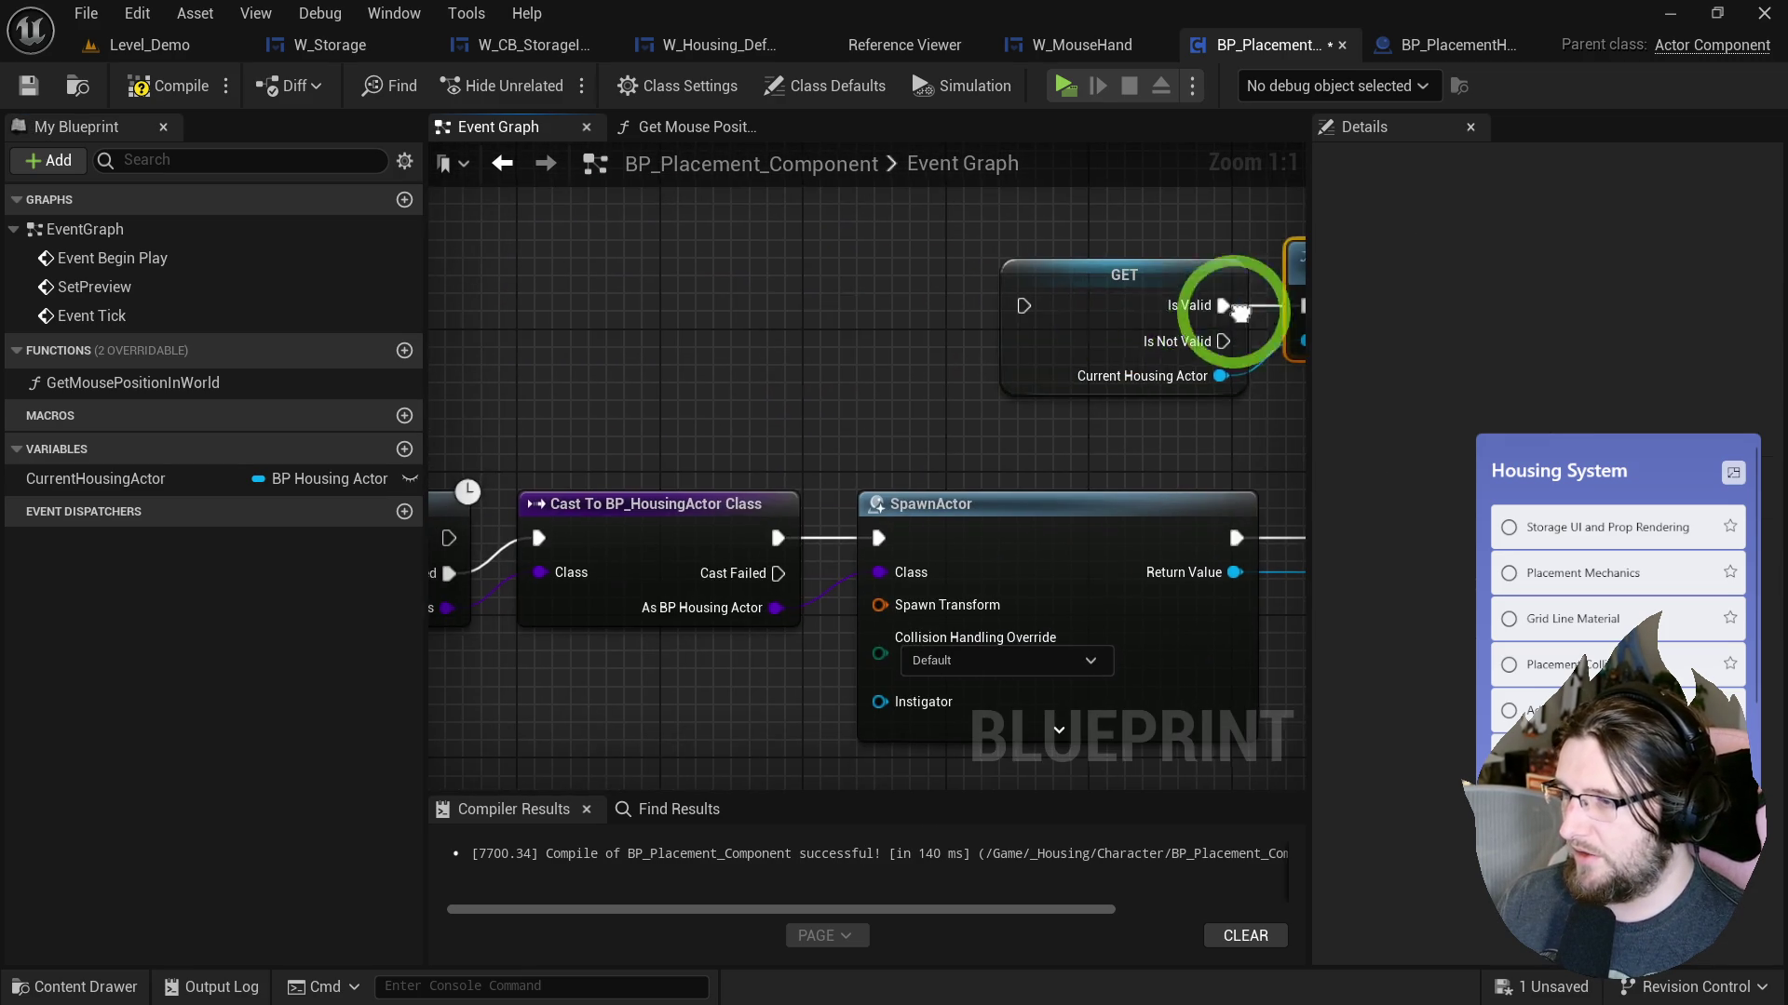
scroll(1032, 311, down, 1)
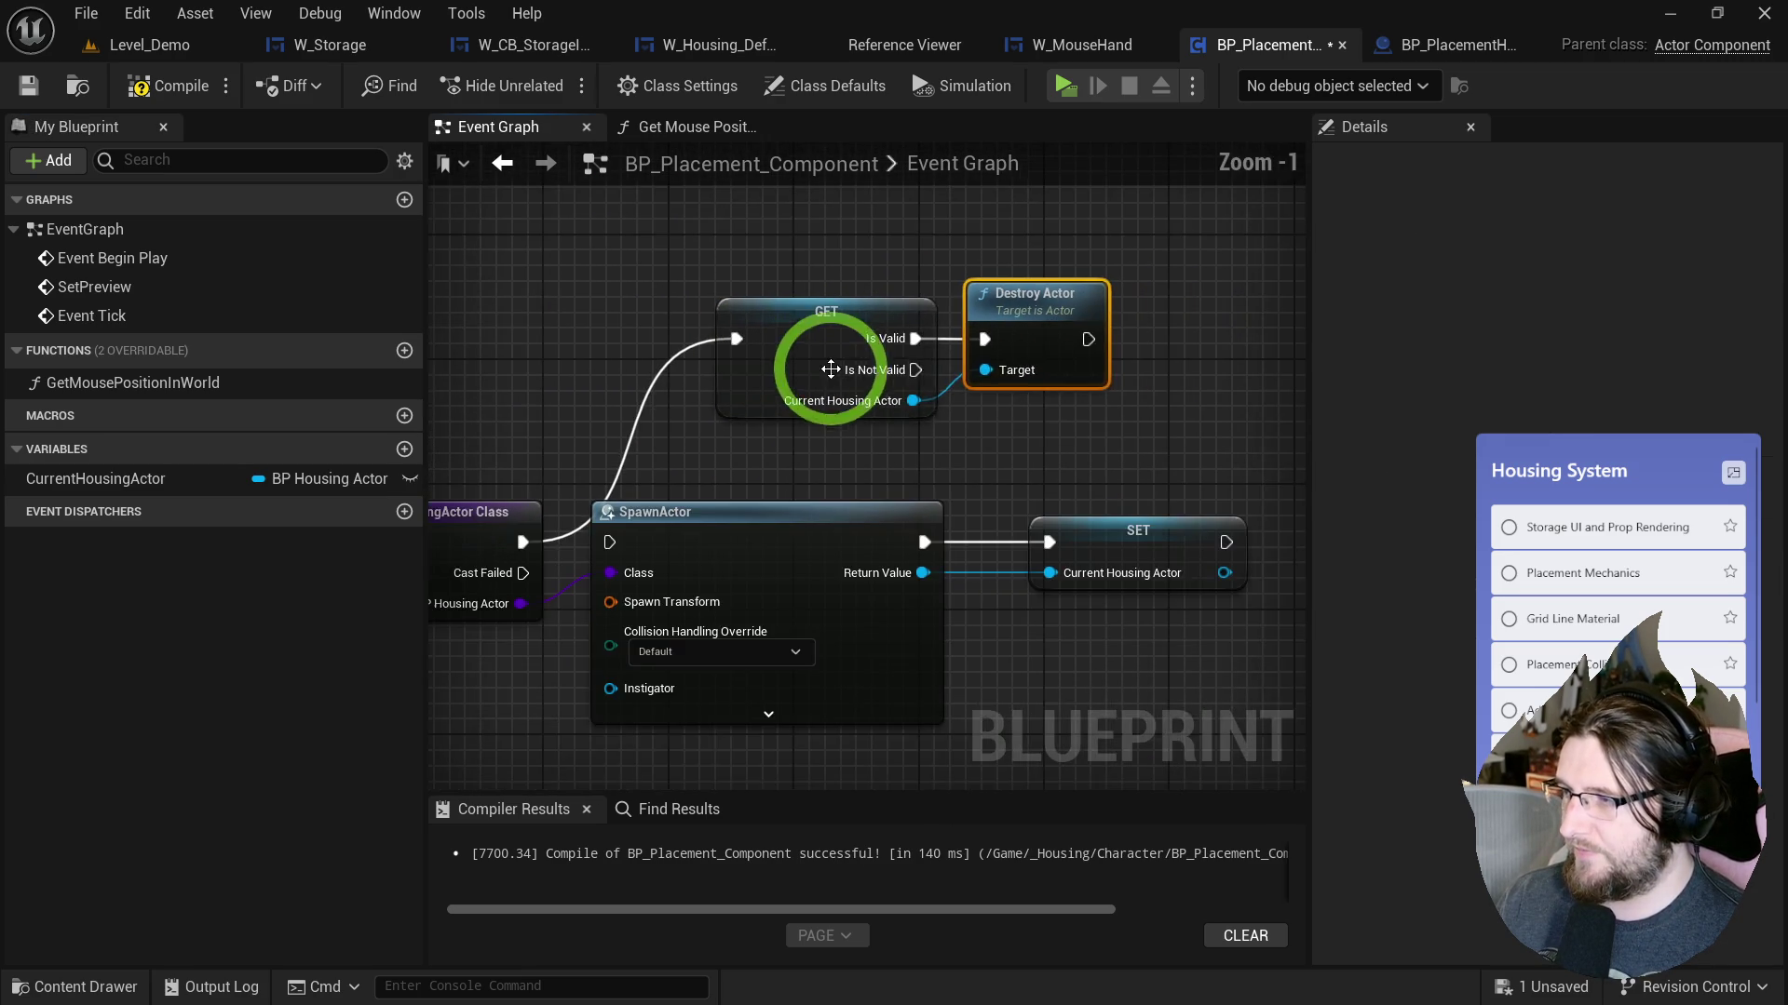
drag(858, 447, 1024, 559)
mouse_move(672, 520)
mouse_down()
mouse_move(942, 520)
mouse_move(746, 336)
mouse_up()
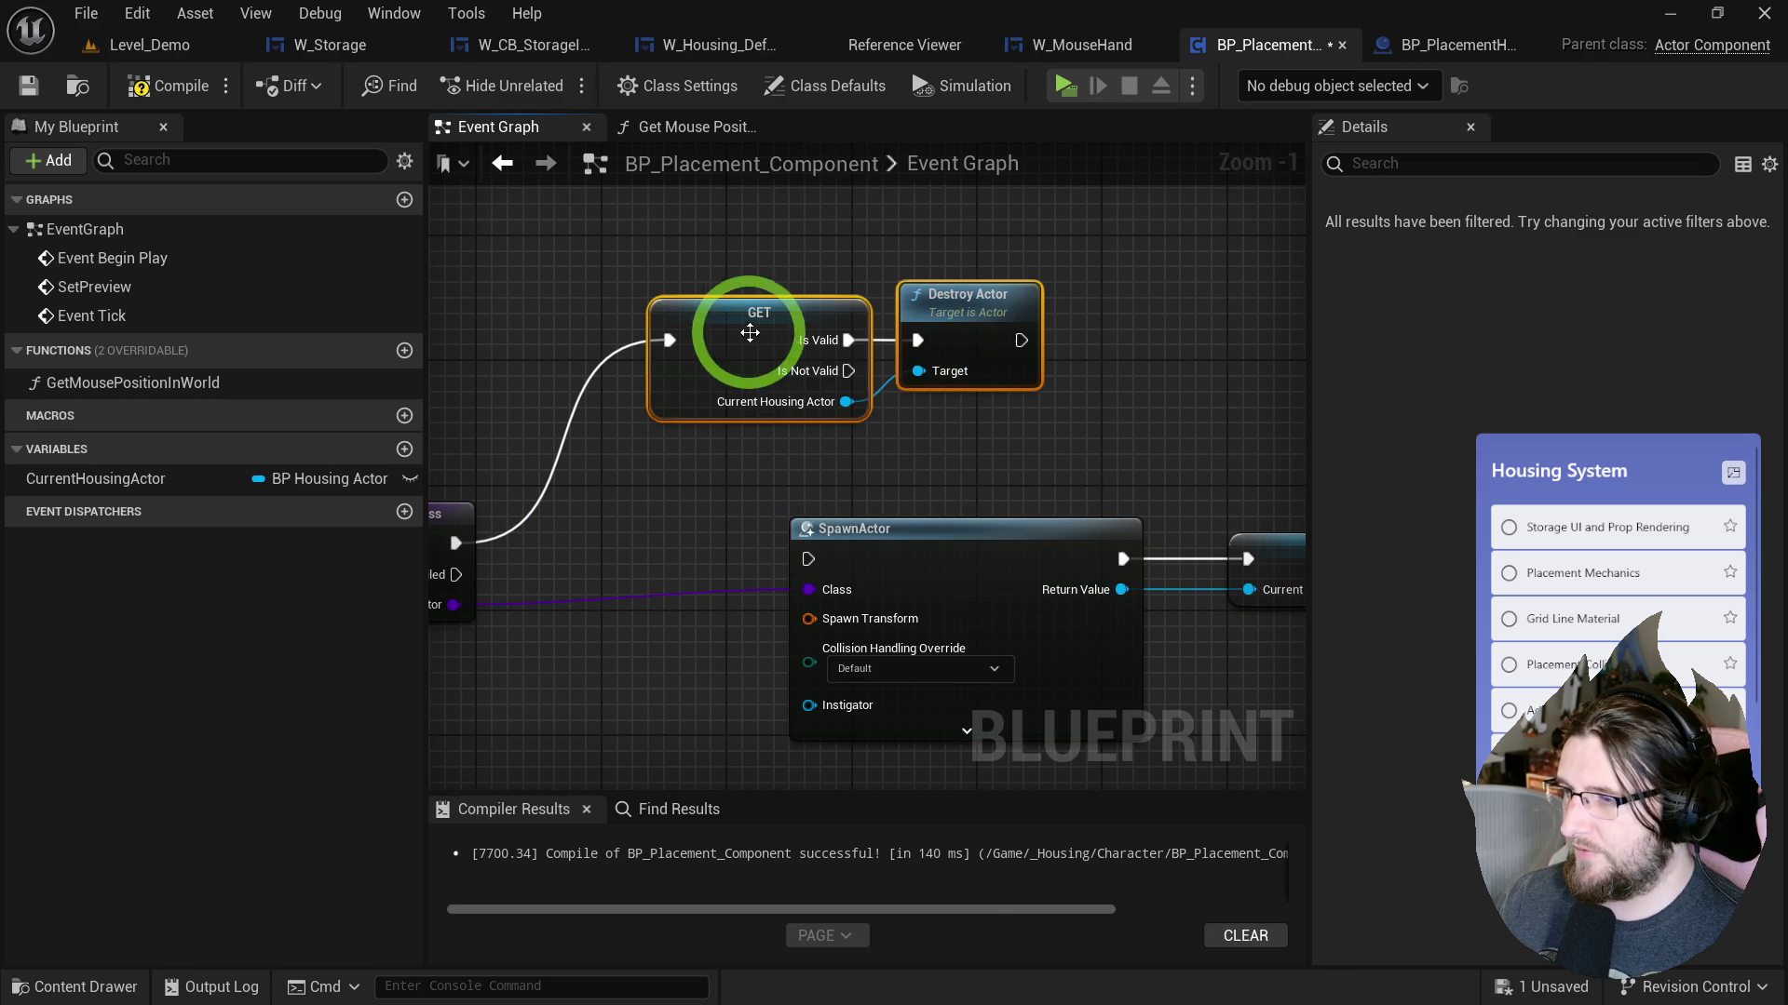
right_click(750, 337)
click(866, 661)
text(ClearPreview)
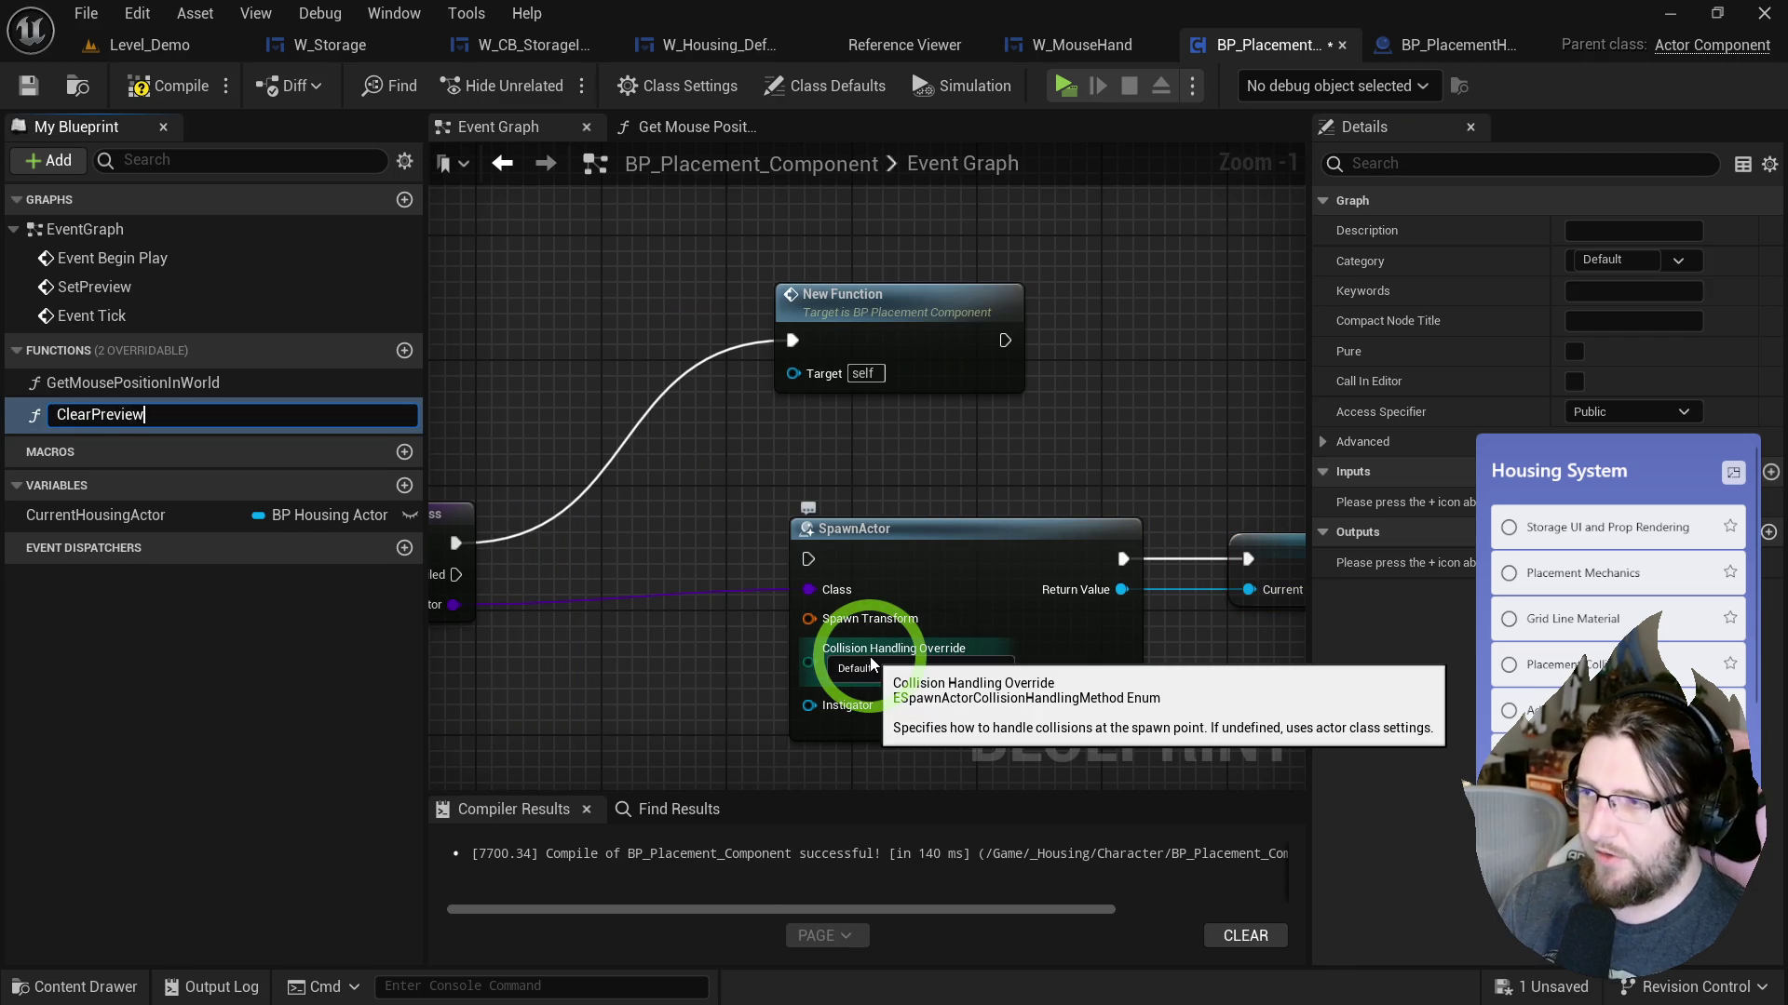
key(Return)
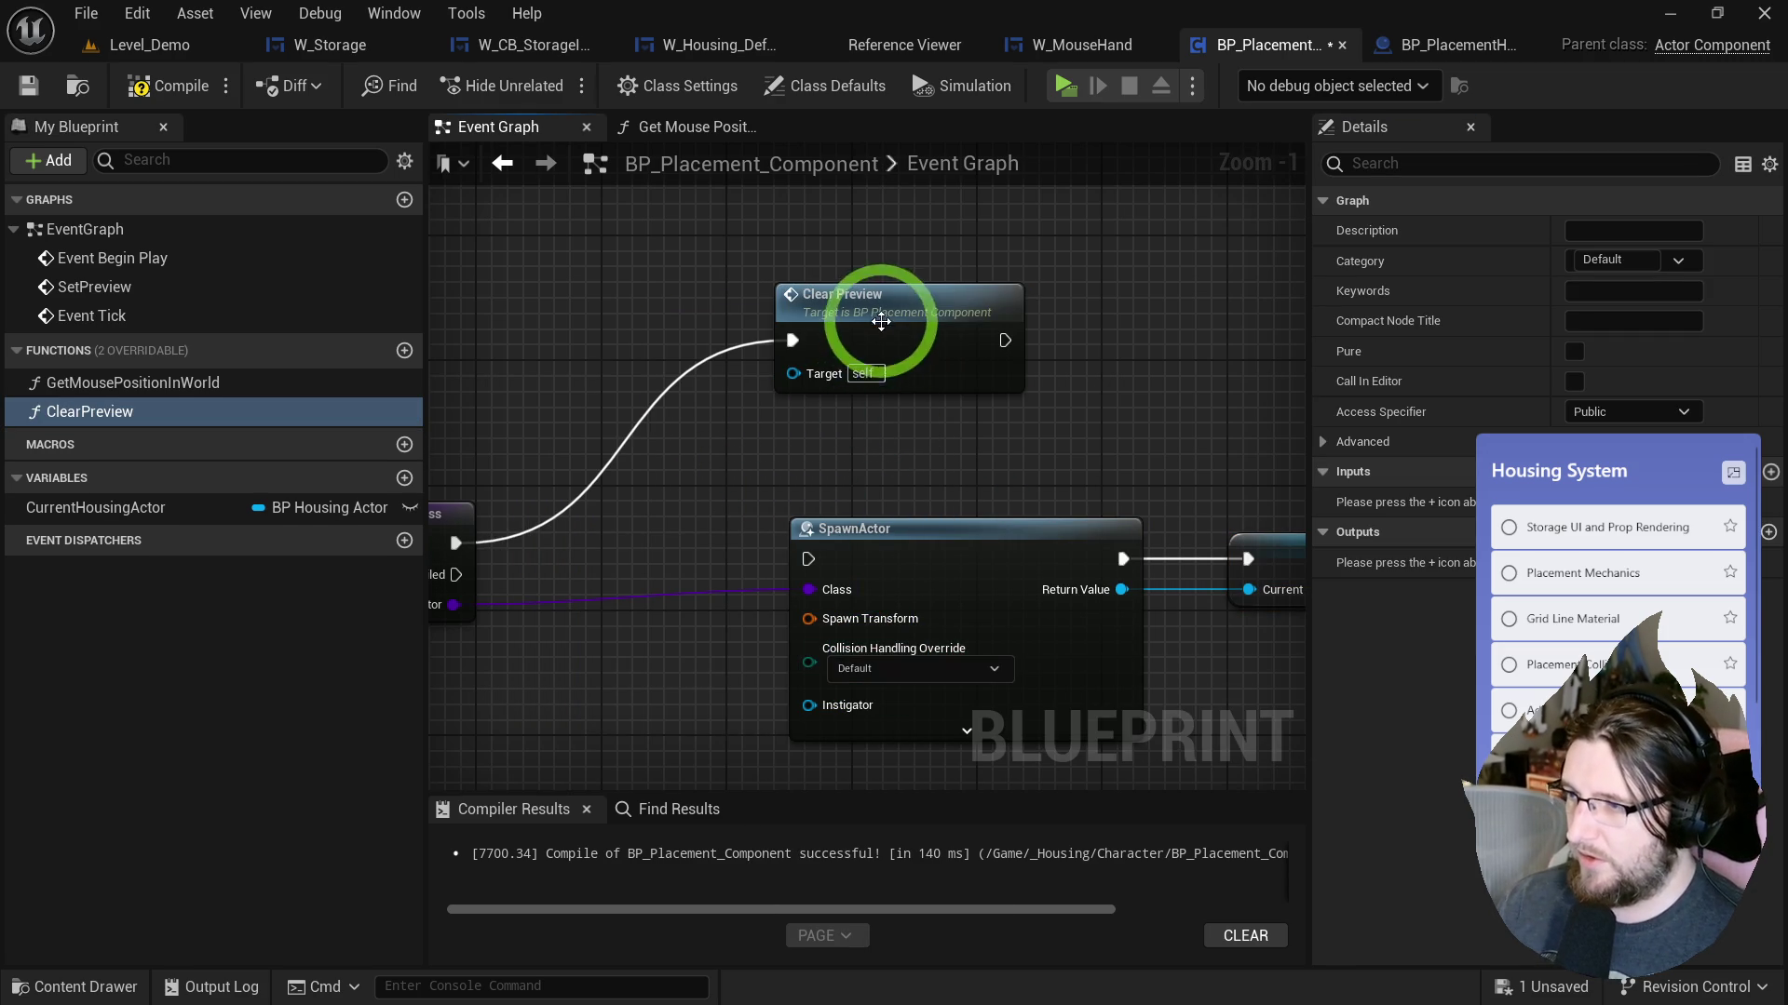
drag(885, 320, 617, 523)
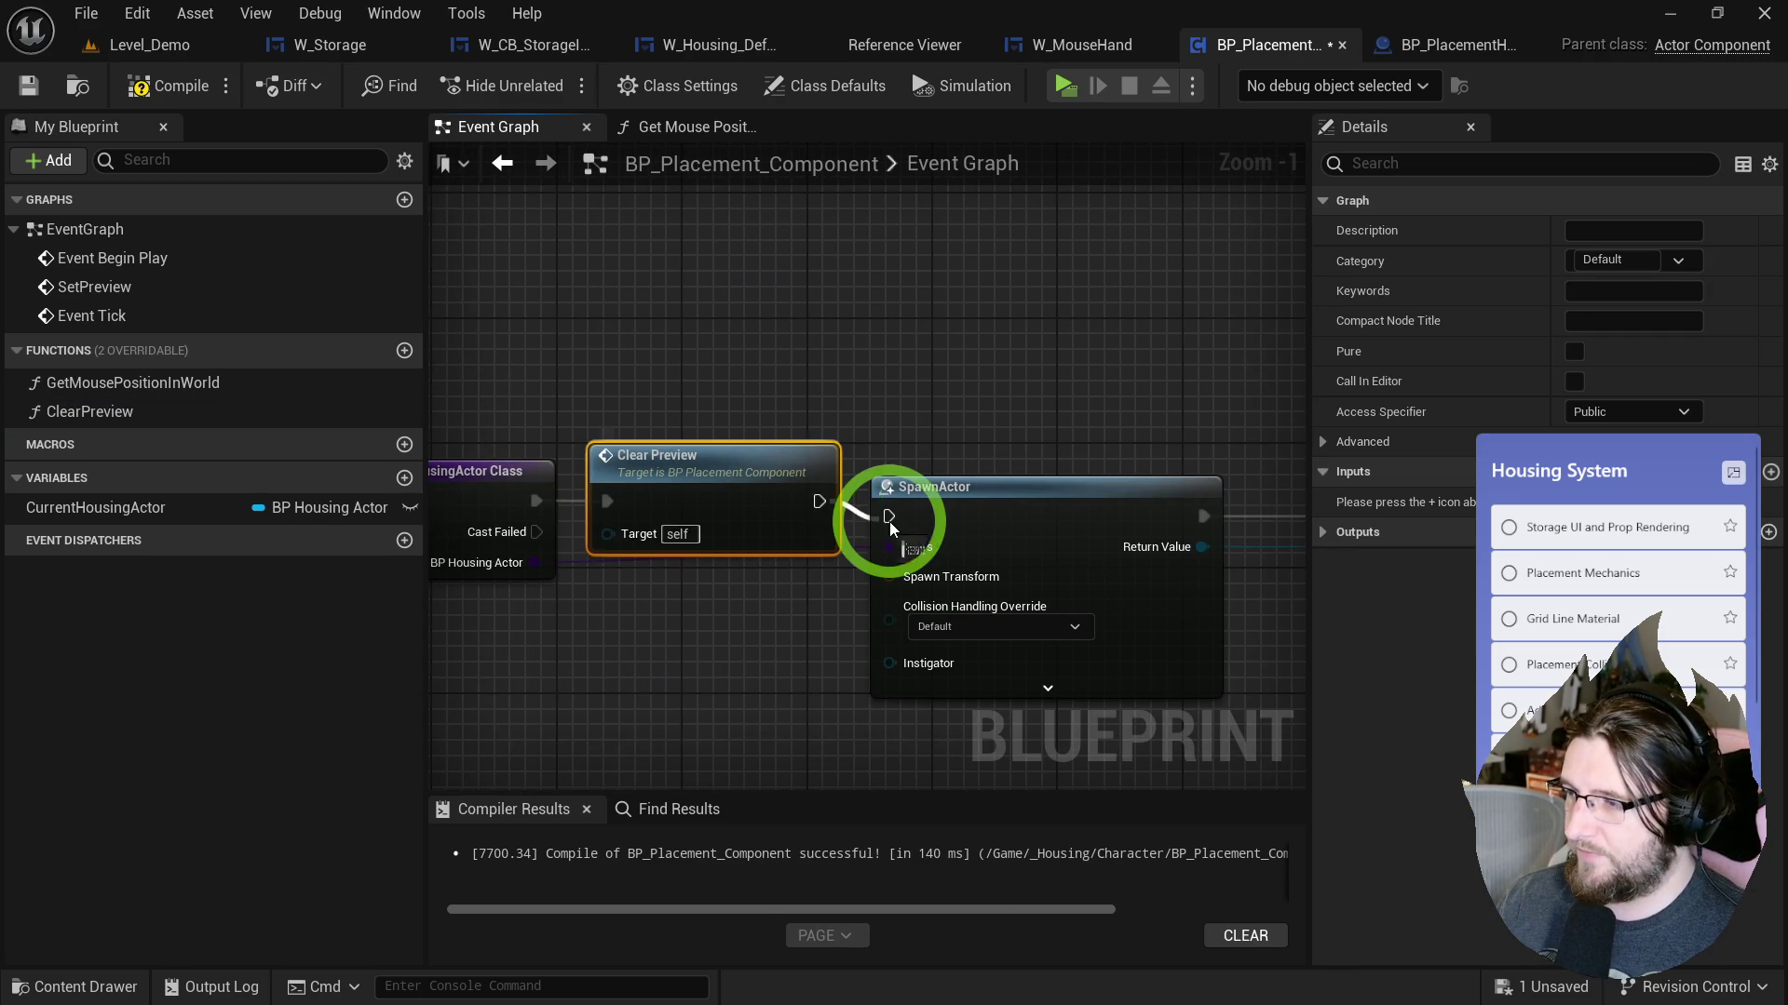
click(781, 469)
Add a Get Mouse Position in World call and break its trace's Out Hit.
mouse_move(718, 447)
mouse_down()
mouse_move(898, 416)
mouse_move(763, 550)
mouse_move(991, 523)
mouse_up()
click(70, 499)
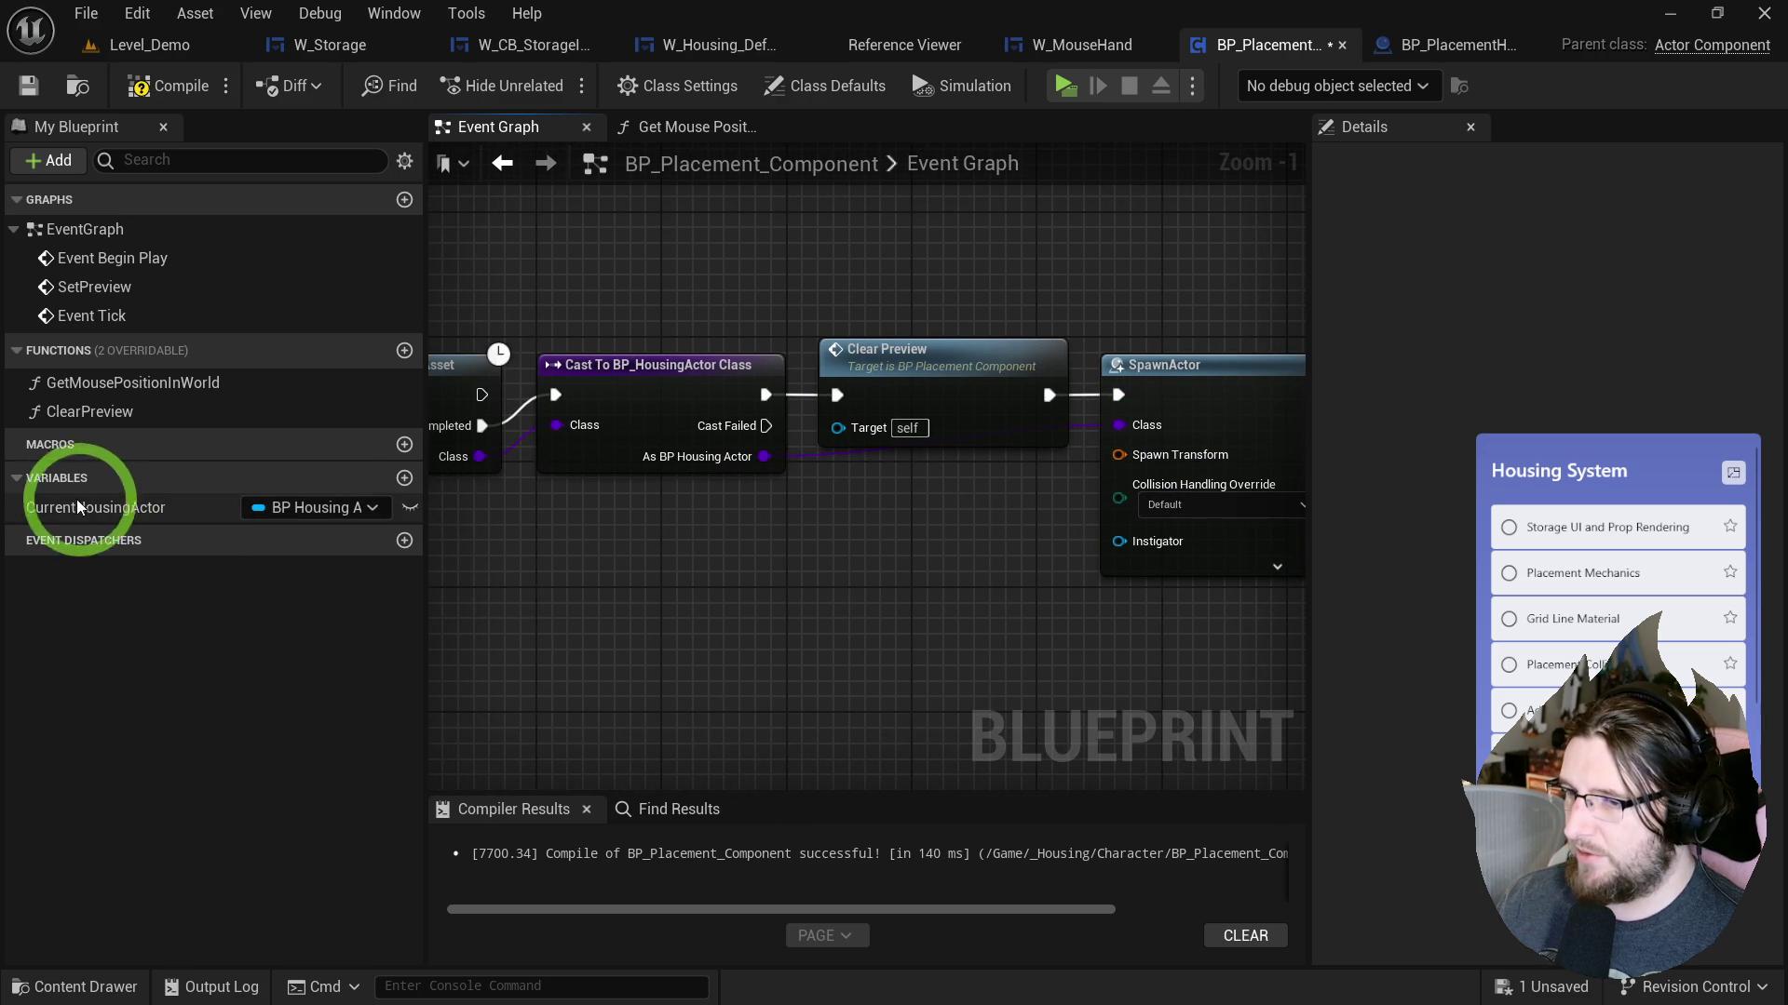
mouse_move(106, 389)
mouse_down()
mouse_move(698, 559)
mouse_move(411, 571)
mouse_move(807, 506)
mouse_up()
double_click(773, 563)
mouse_move(772, 449)
mouse_down()
mouse_move(910, 511)
mouse_move(756, 440)
mouse_move(879, 478)
mouse_up()
click(918, 562)
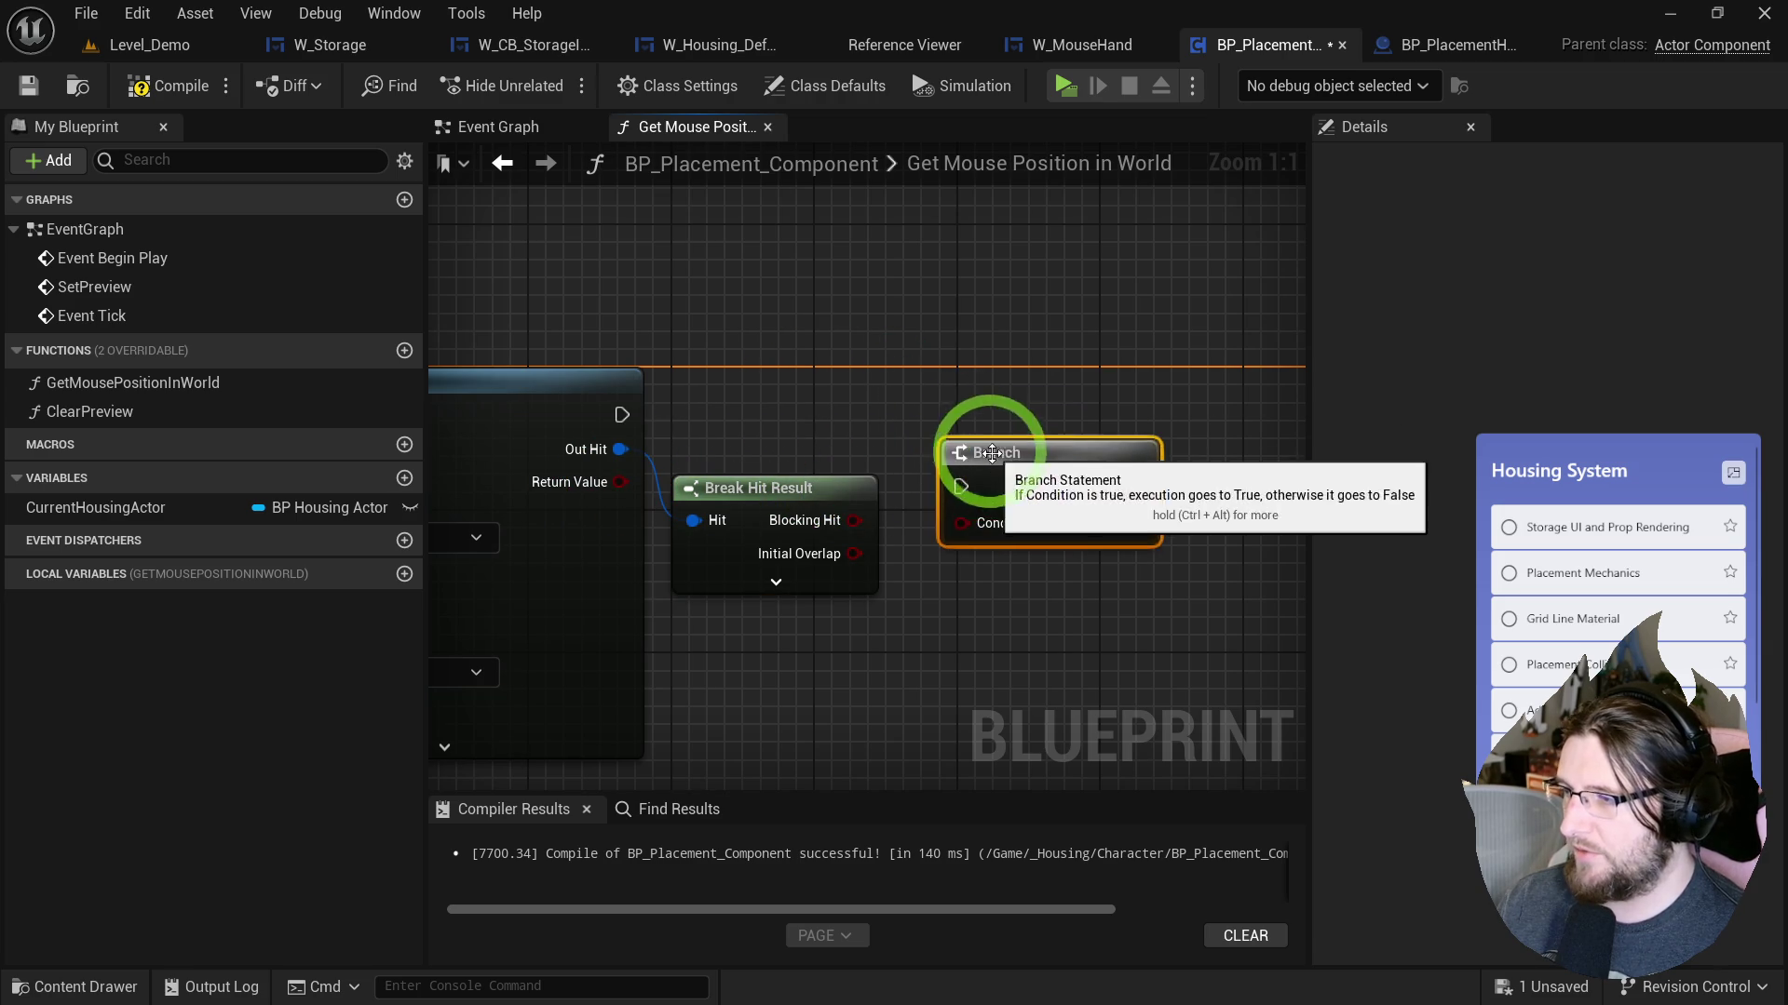
Add a Return Node outputting the trace's Return Value, hit Location and hit Normal.
key(Delete)
right_click(922, 394)
text(return)
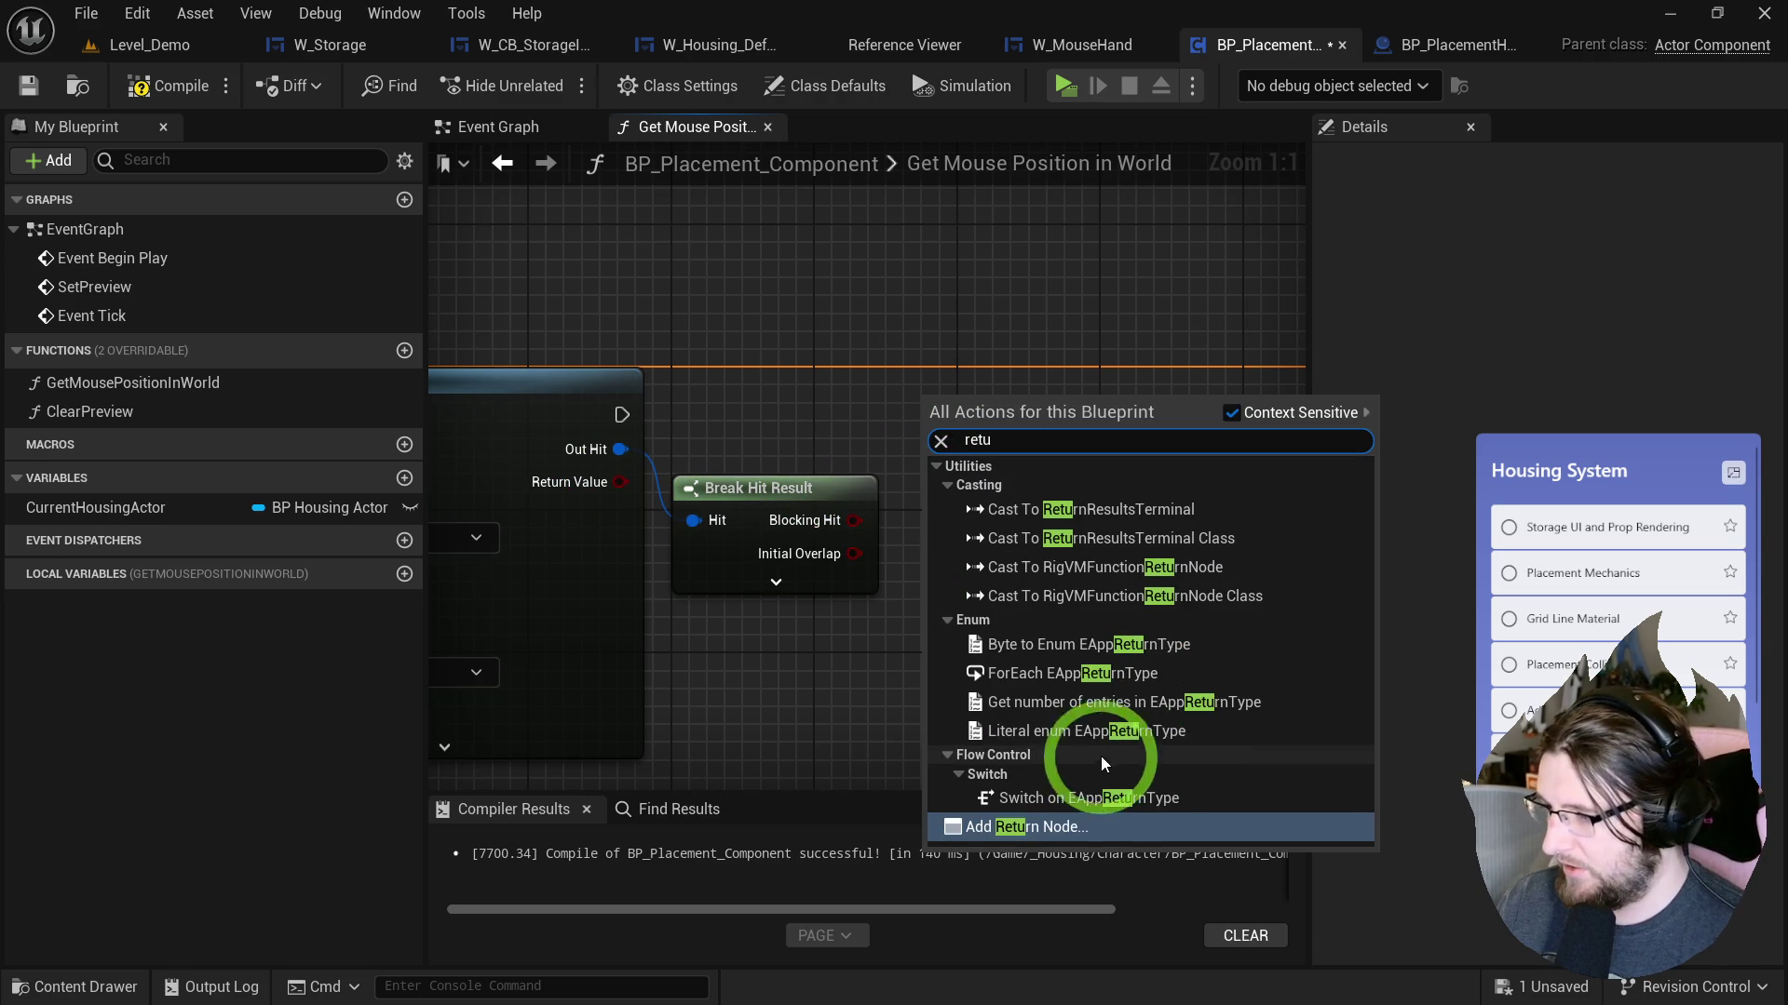
click(1064, 828)
click(775, 582)
mouse_move(858, 652)
mouse_down()
mouse_move(1022, 410)
mouse_move(1059, 419)
mouse_up()
mouse_move(619, 481)
mouse_down()
mouse_move(599, 484)
mouse_move(994, 450)
mouse_move(1175, 399)
mouse_up()
drag(788, 621, 1076, 358)
mouse_move(1336, 582)
mouse_down()
mouse_move(1316, 590)
mouse_move(1317, 546)
mouse_up()
click(1091, 428)
drag(1071, 296, 998, 296)
click(345, 210)
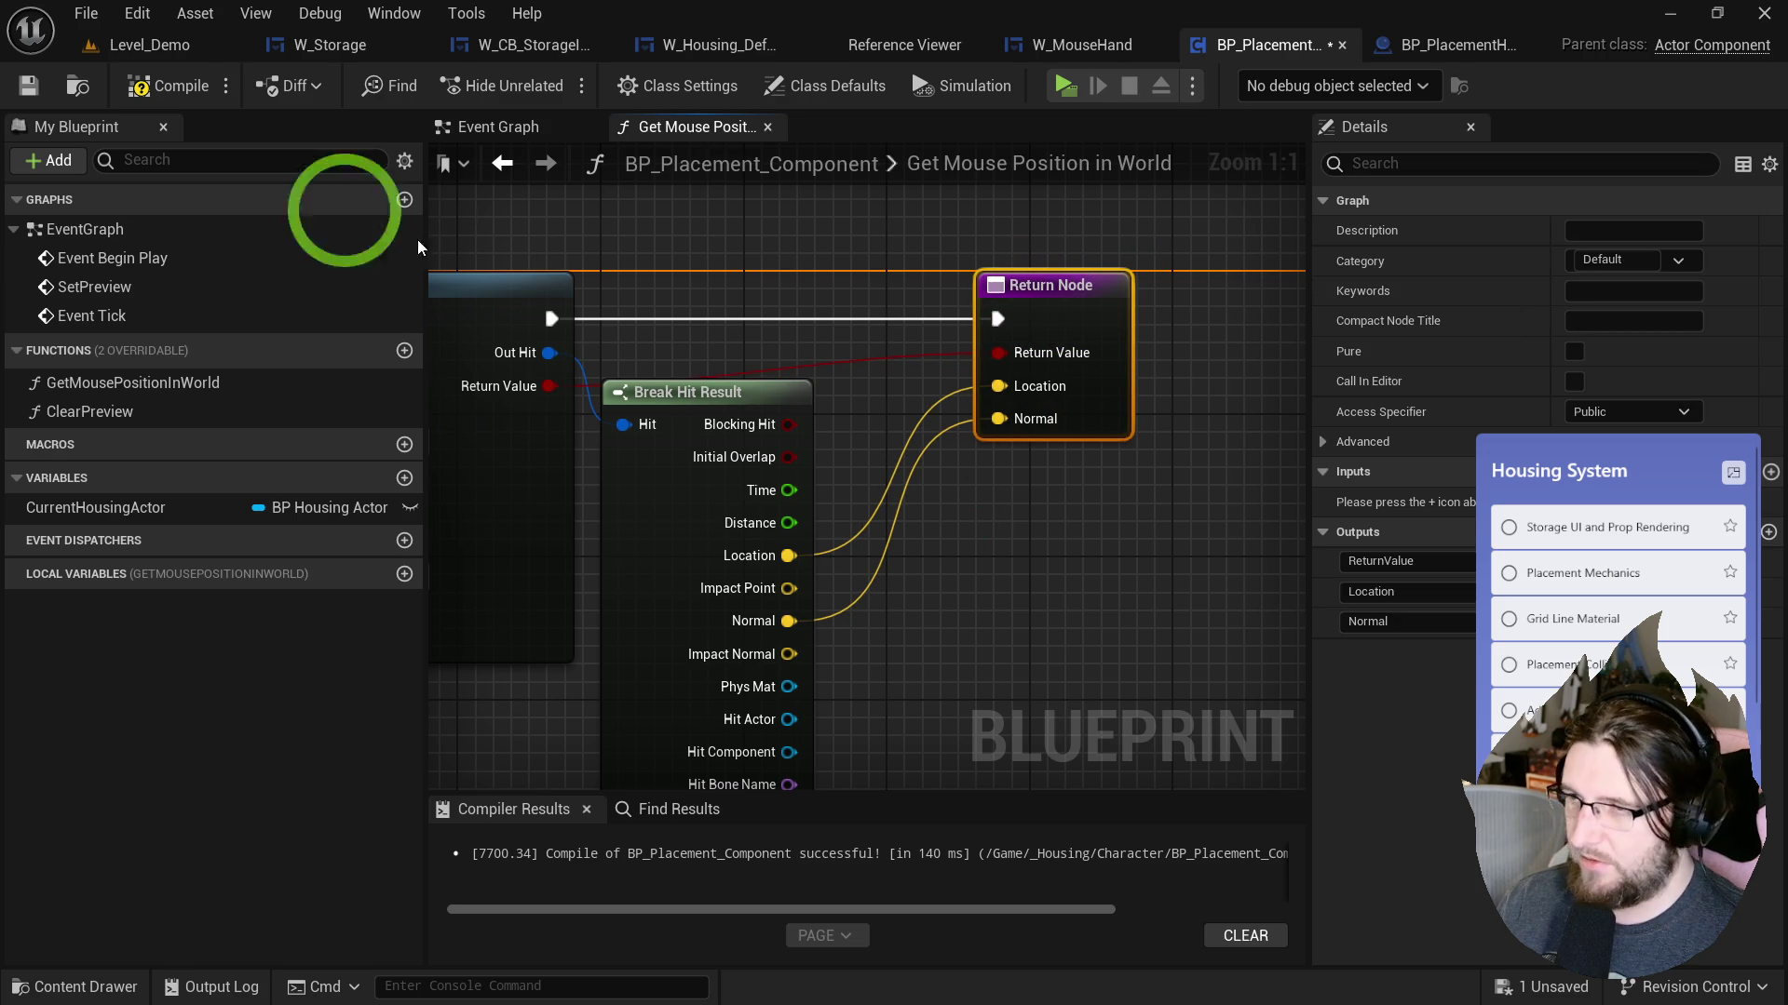
Compile and save the component, then jump to the Spawn Transform error.
click(146, 95)
click(30, 86)
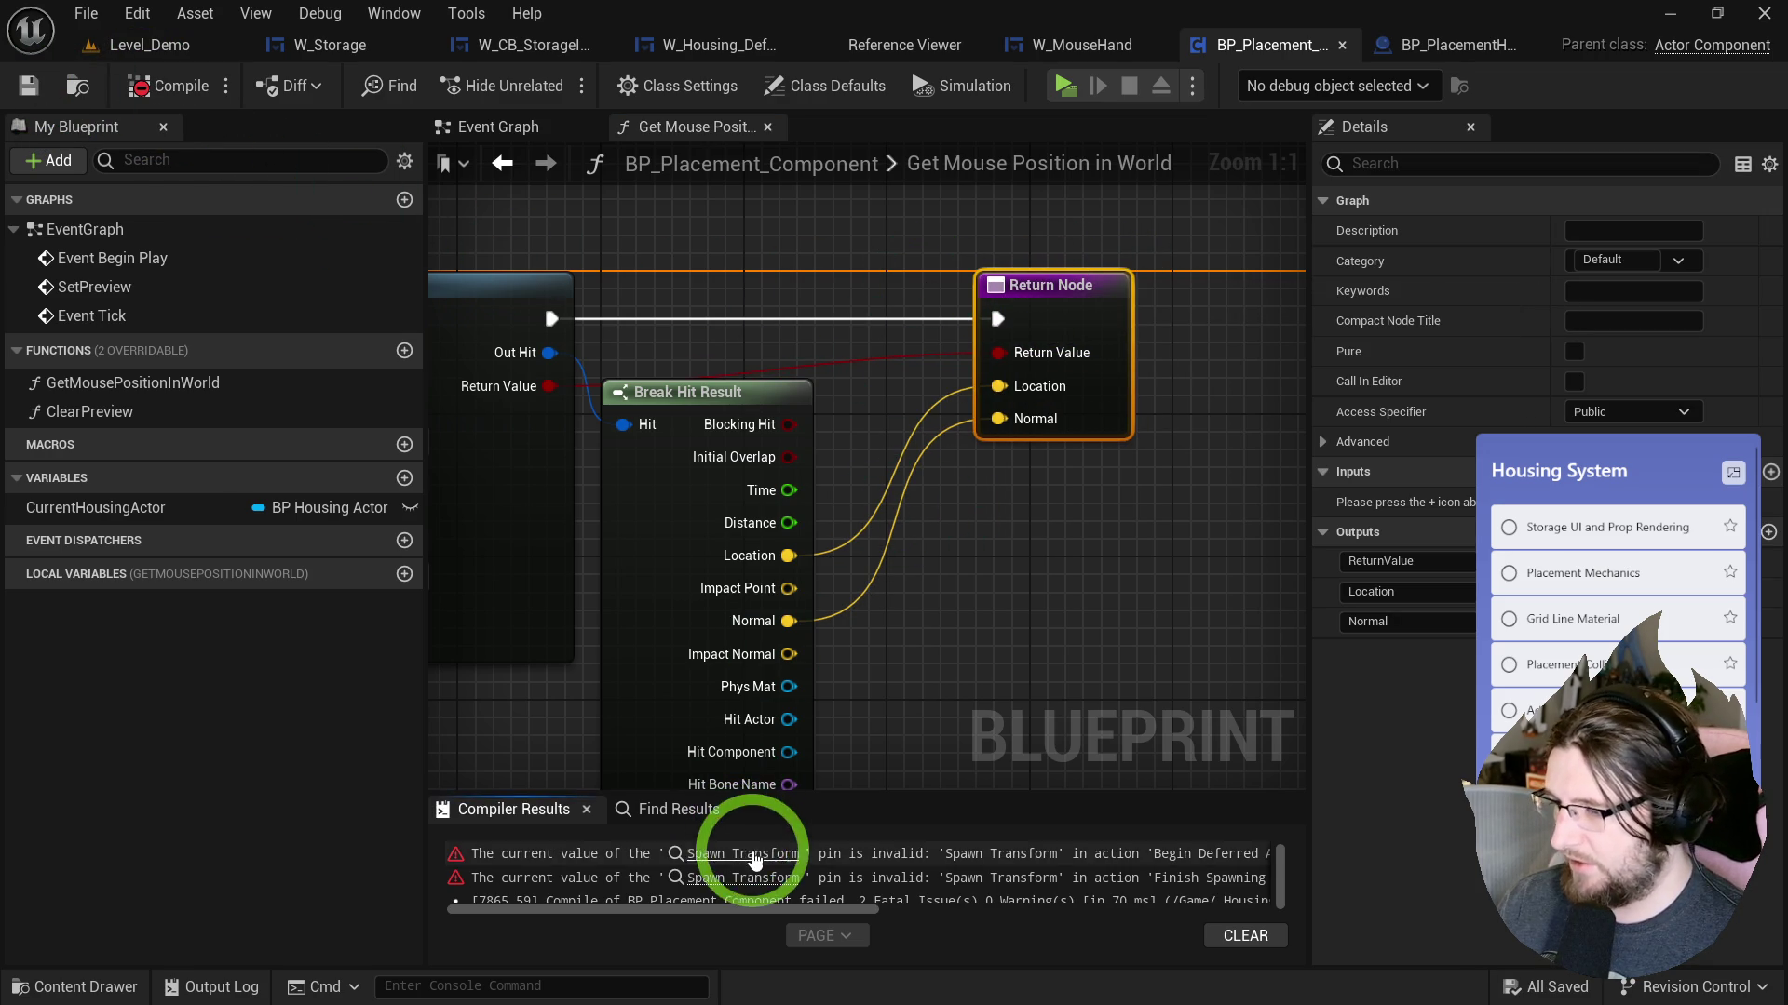
click(754, 854)
mouse_move(1017, 363)
mouse_down()
mouse_move(883, 554)
mouse_move(618, 567)
mouse_up()
Run Get Mouse Position in World after Clear Preview, feeding hit Location into Spawn Transform.
click(875, 541)
drag(892, 612, 895, 612)
drag(905, 542, 944, 689)
click(1089, 365)
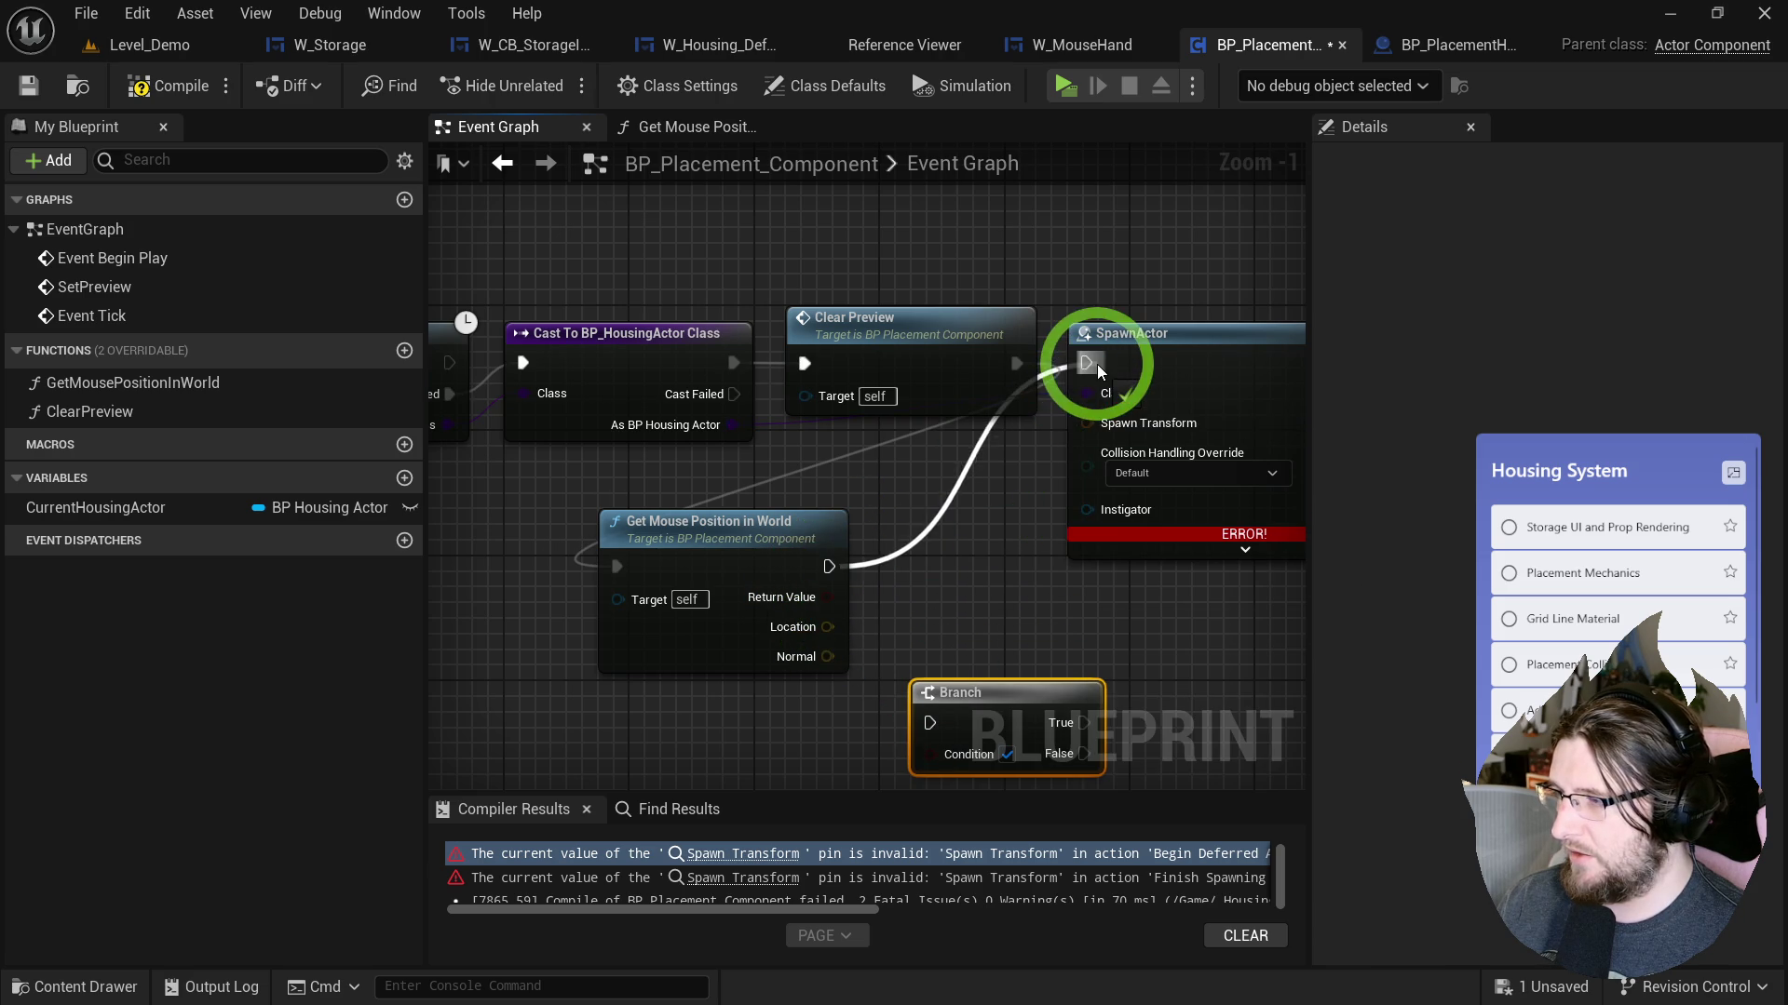
scroll(798, 339, down, 2)
mouse_move(836, 396)
mouse_down()
mouse_move(744, 567)
mouse_move(764, 554)
mouse_up()
drag(517, 561, 508, 578)
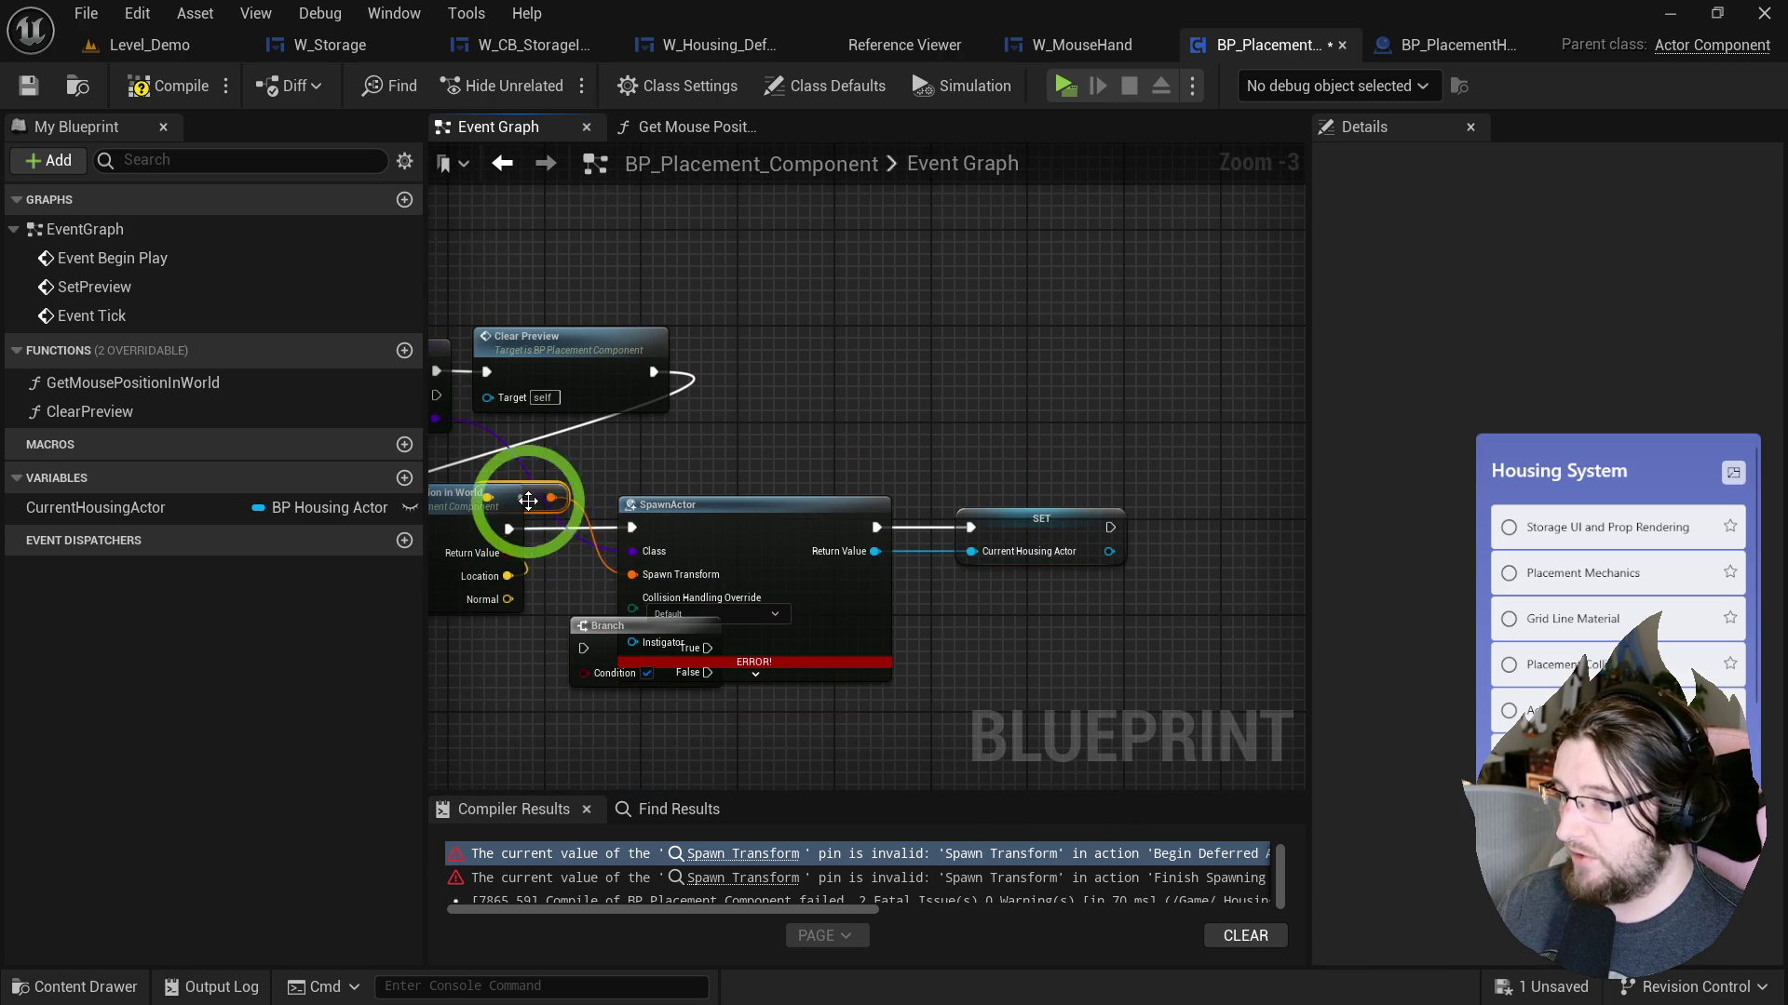
Rearrange the SpawnActor, SET and Location-to-transform nodes and straighten their connections.
click(1085, 527)
drag(773, 522, 832, 522)
click(1047, 526)
drag(640, 438, 839, 413)
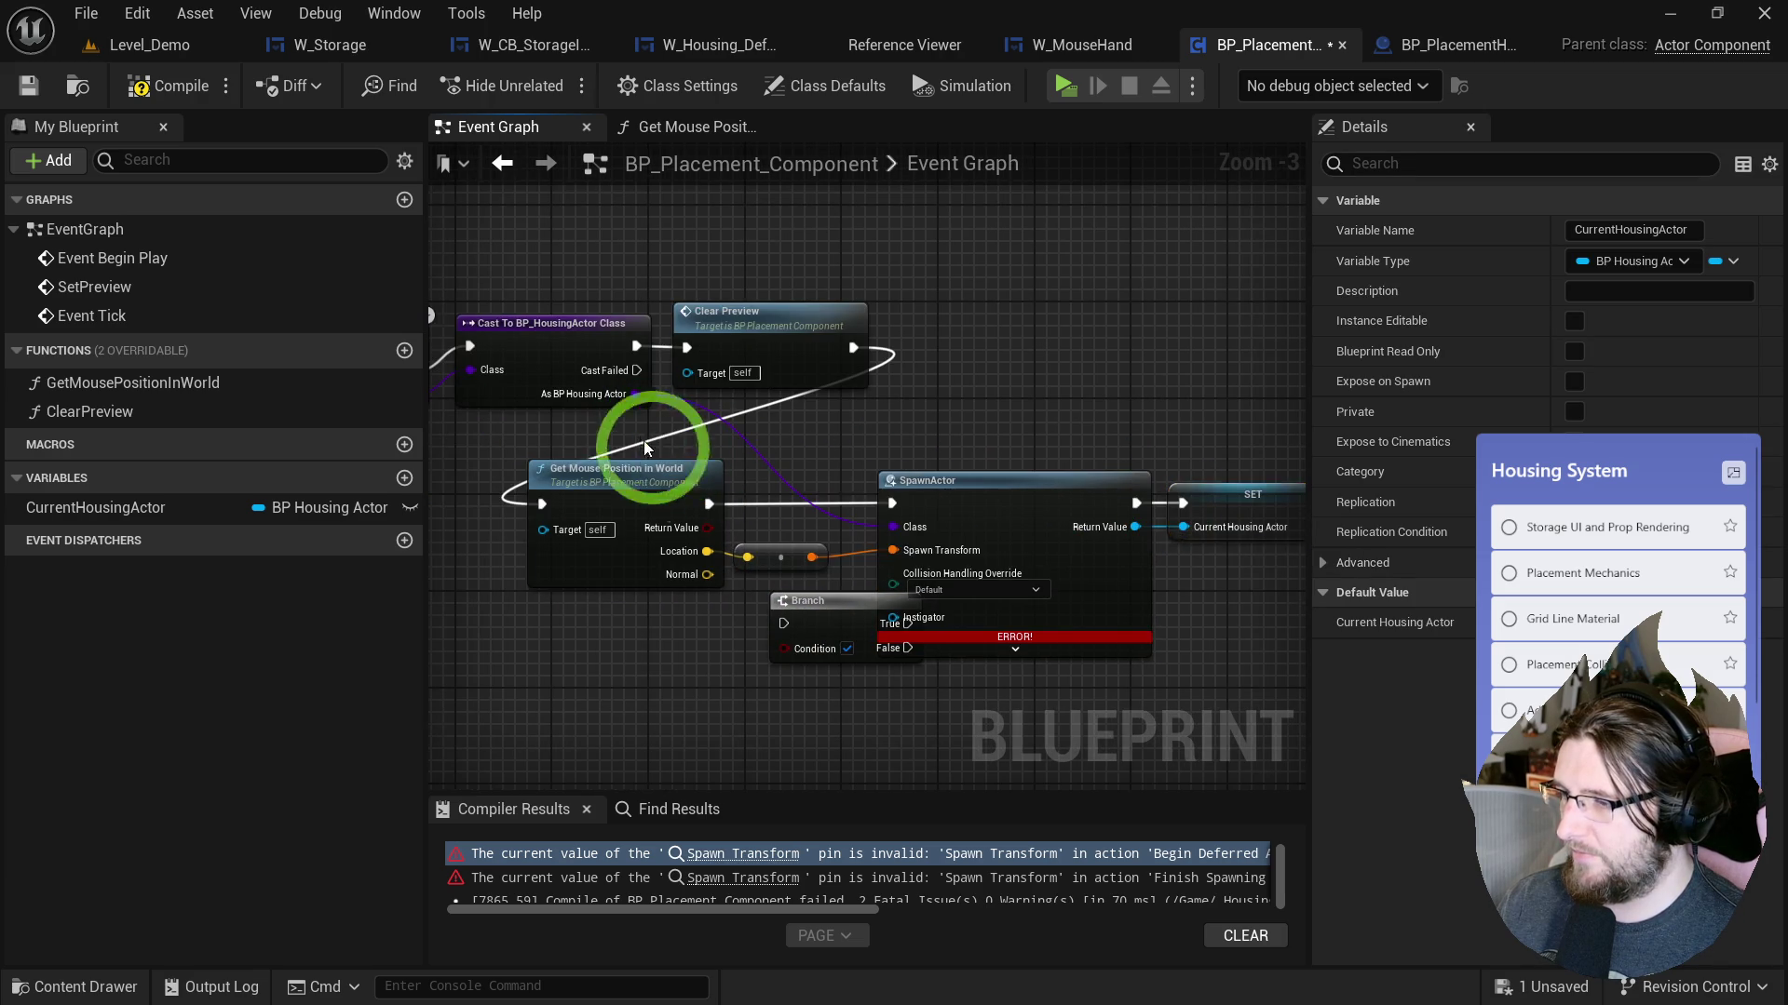
drag(1247, 568, 1247, 567)
drag(599, 478, 1037, 339)
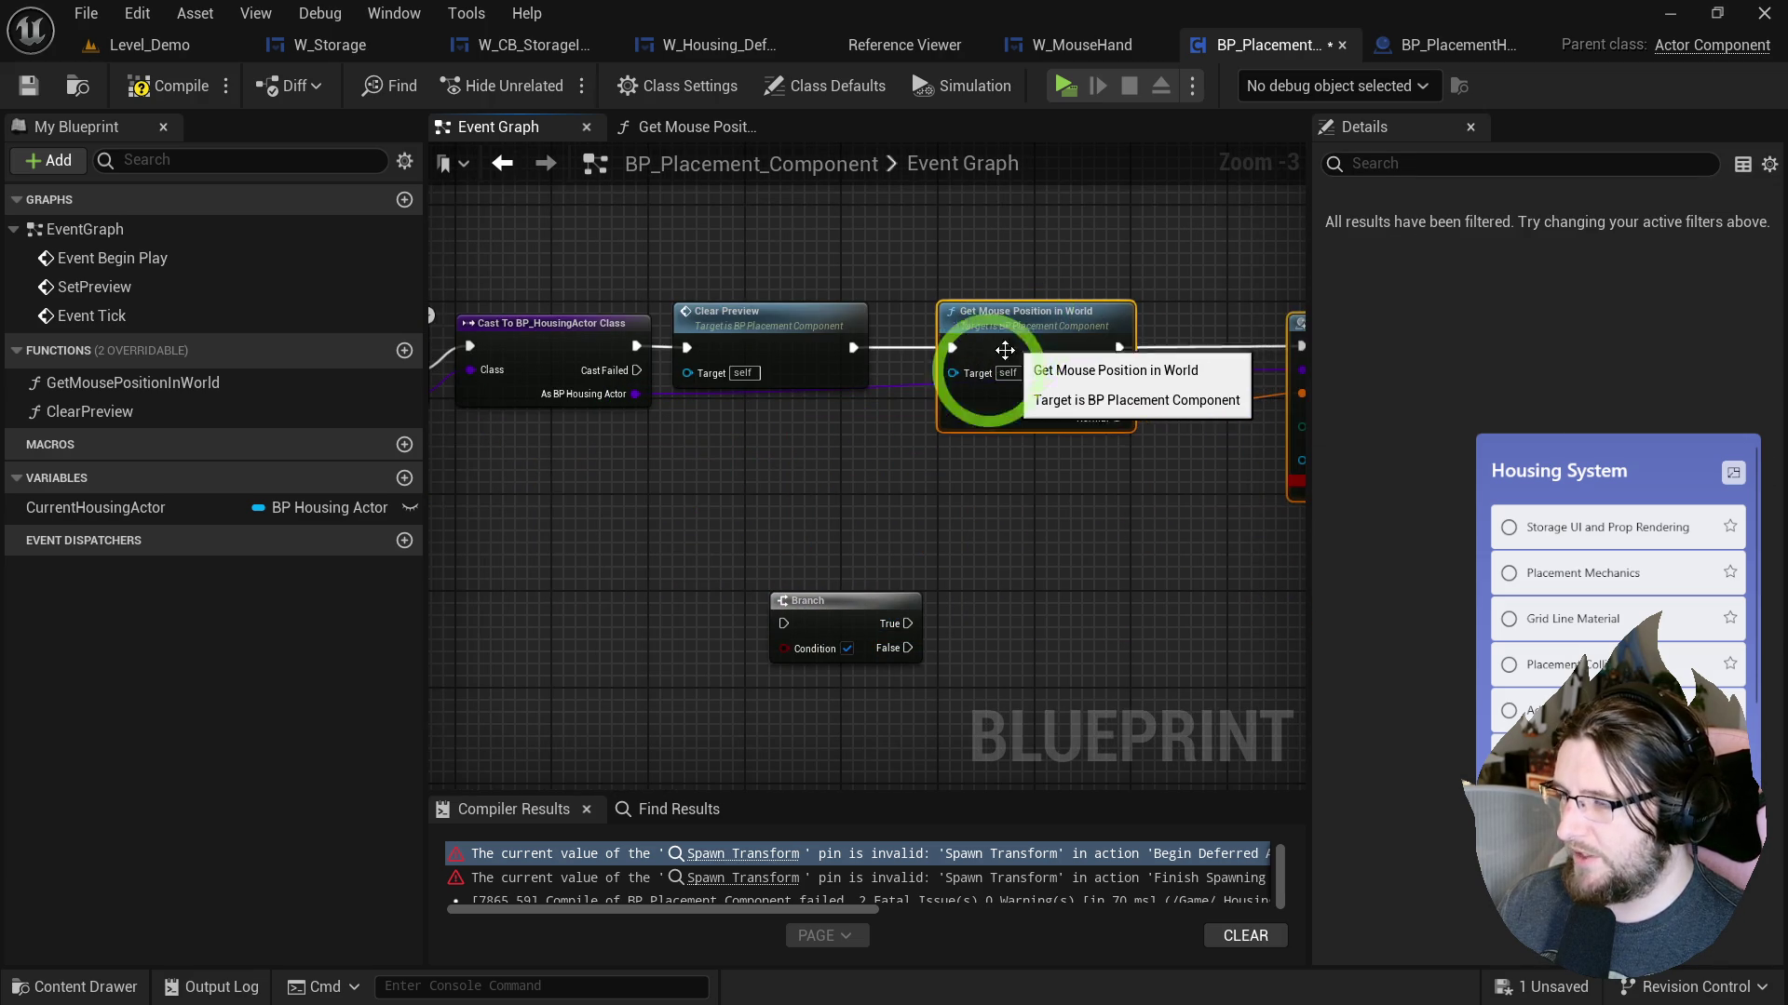
click(841, 470)
drag(842, 472, 757, 449)
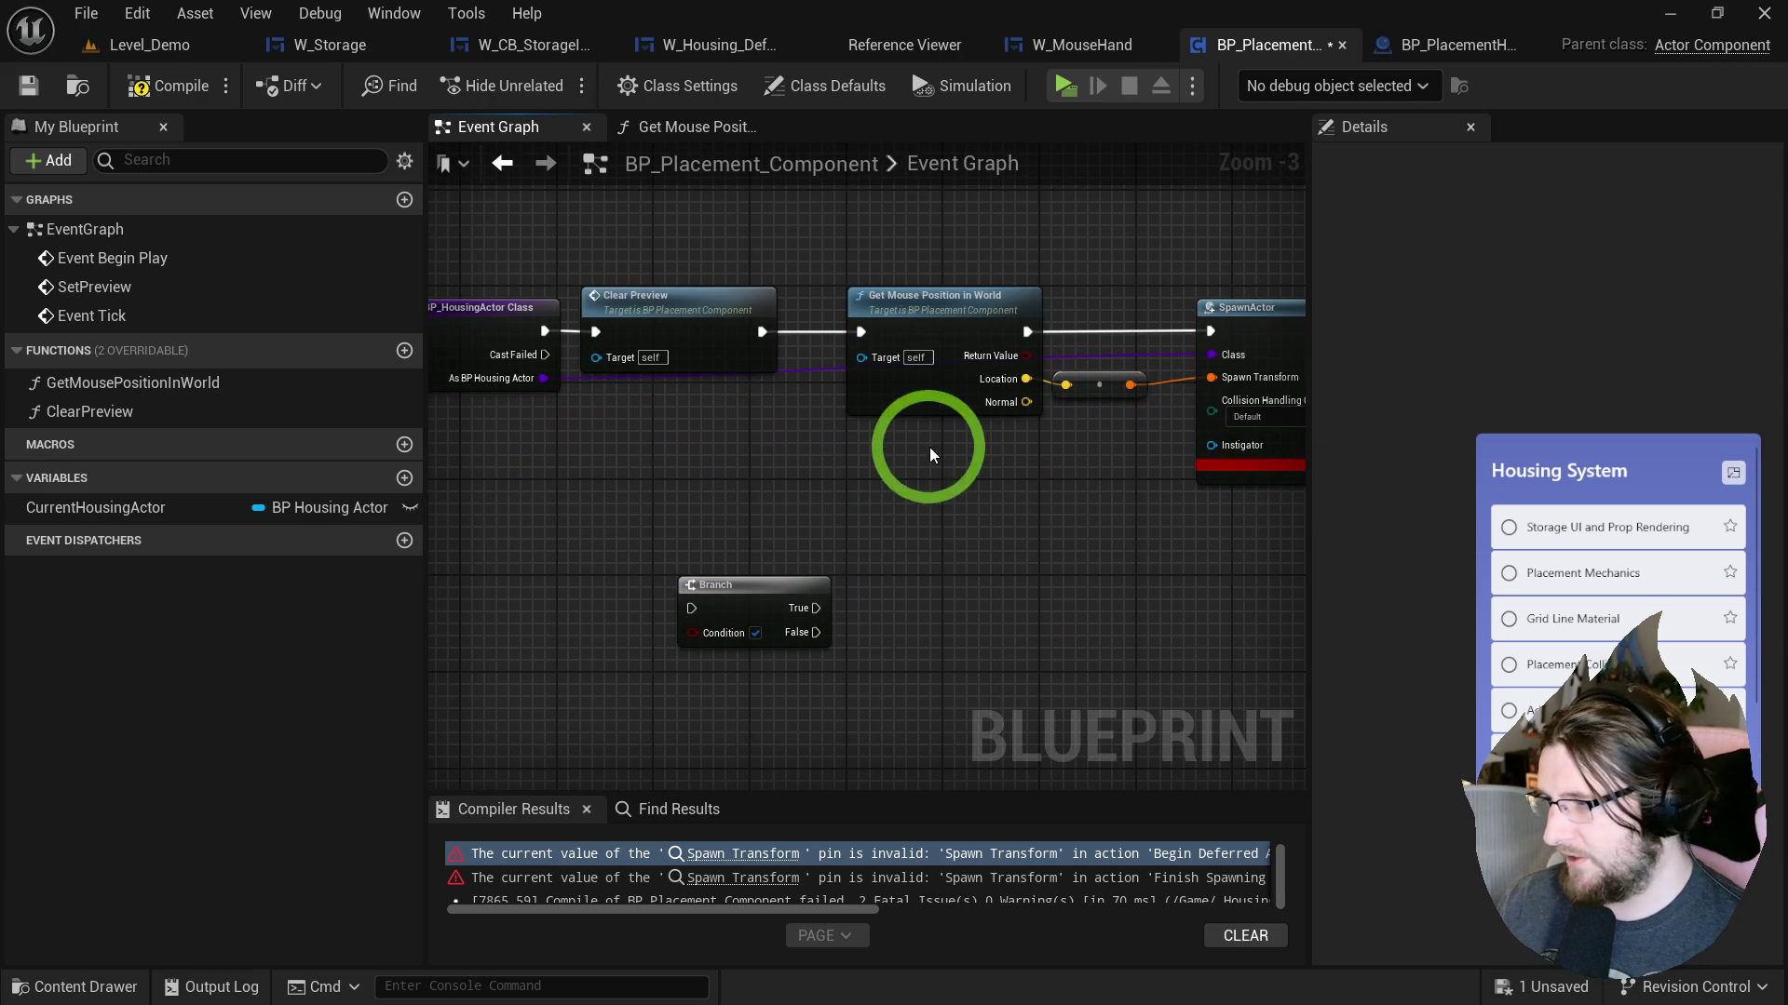
drag(929, 447, 785, 472)
drag(1096, 361, 1098, 365)
key(q)
click(1154, 432)
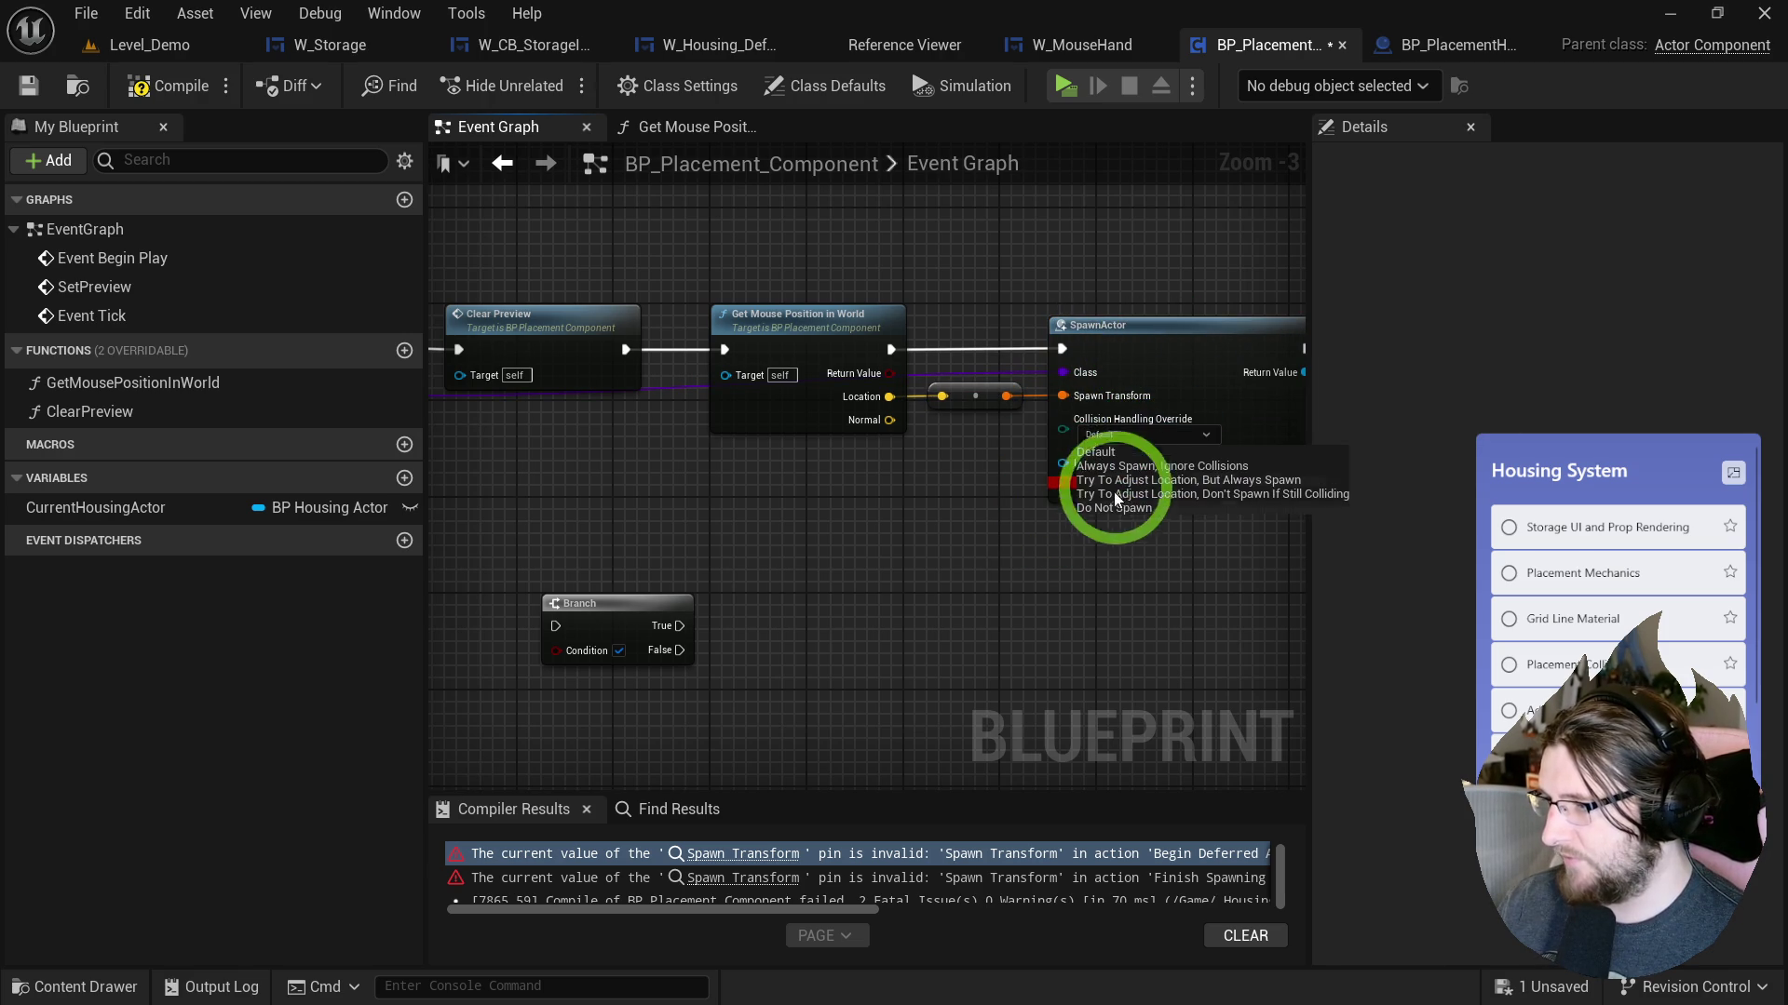
Place the Branch beside the Event Tick mouse-position node and wire them together.
drag(594, 604, 1024, 544)
drag(847, 544, 594, 588)
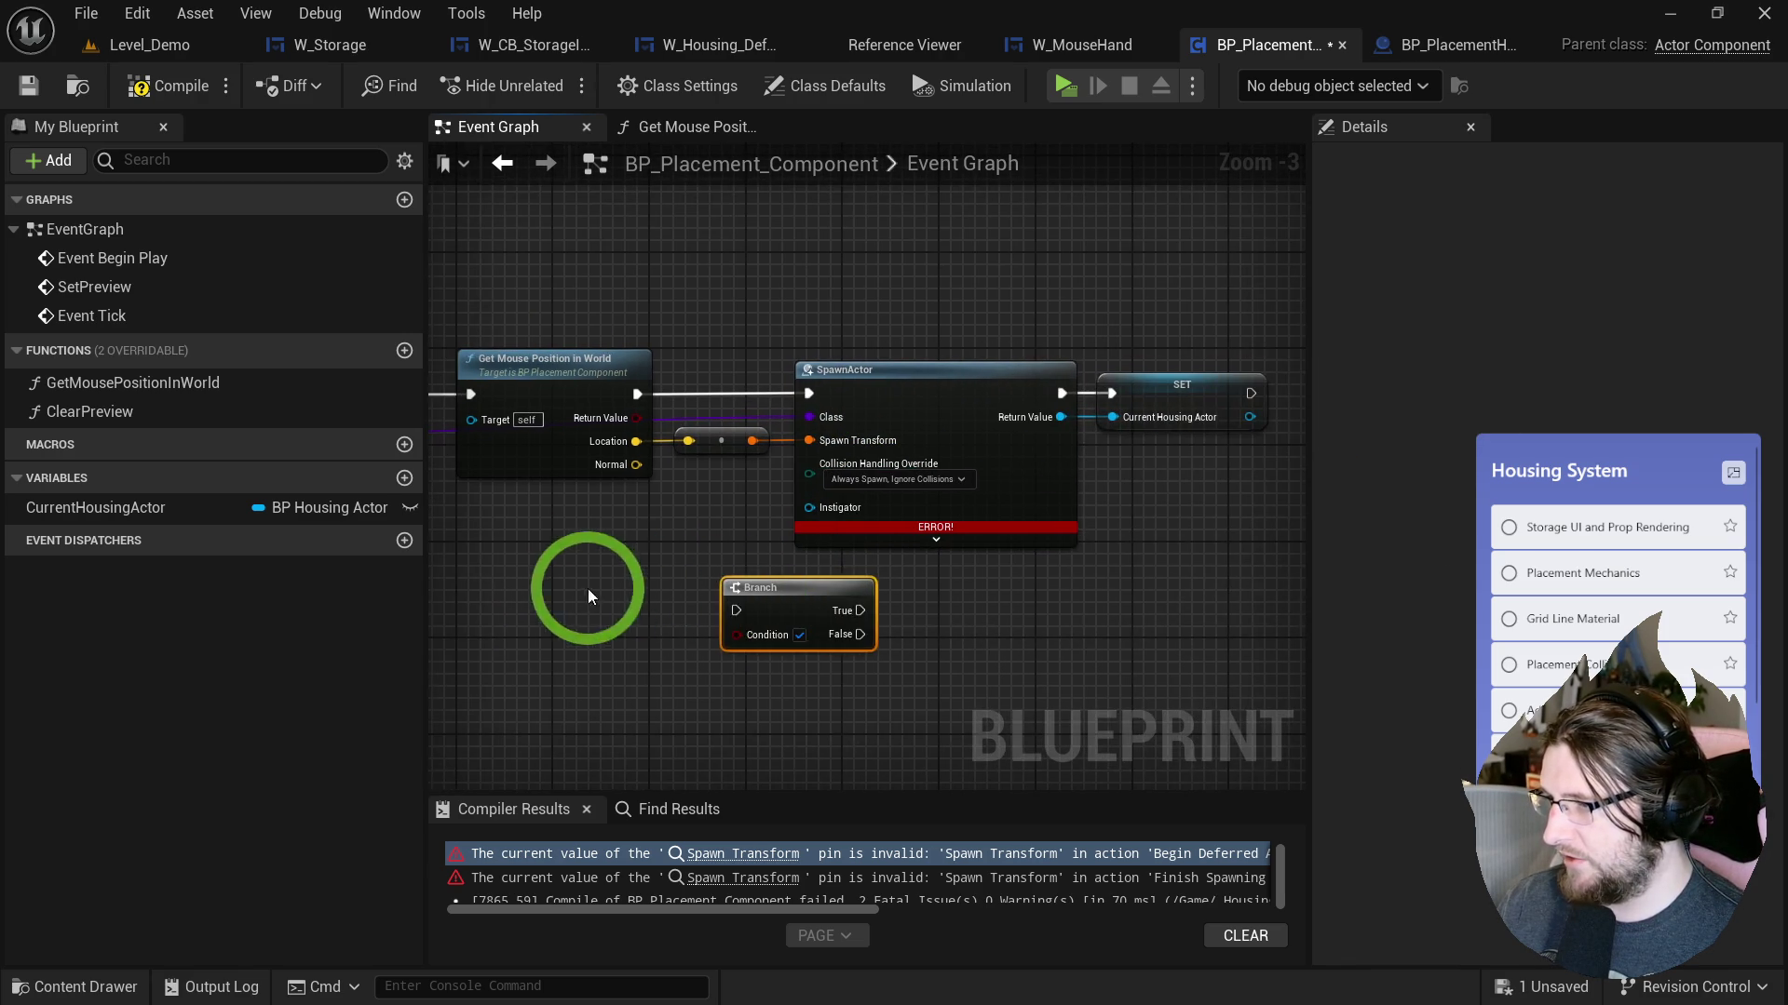
drag(877, 635, 1236, 587)
mouse_move(1283, 516)
mouse_down()
mouse_move(1117, 529)
mouse_move(961, 482)
mouse_up()
click(717, 482)
mouse_move(819, 542)
mouse_down()
mouse_move(908, 522)
mouse_move(827, 516)
mouse_move(829, 551)
mouse_move(905, 529)
mouse_move(882, 518)
mouse_up()
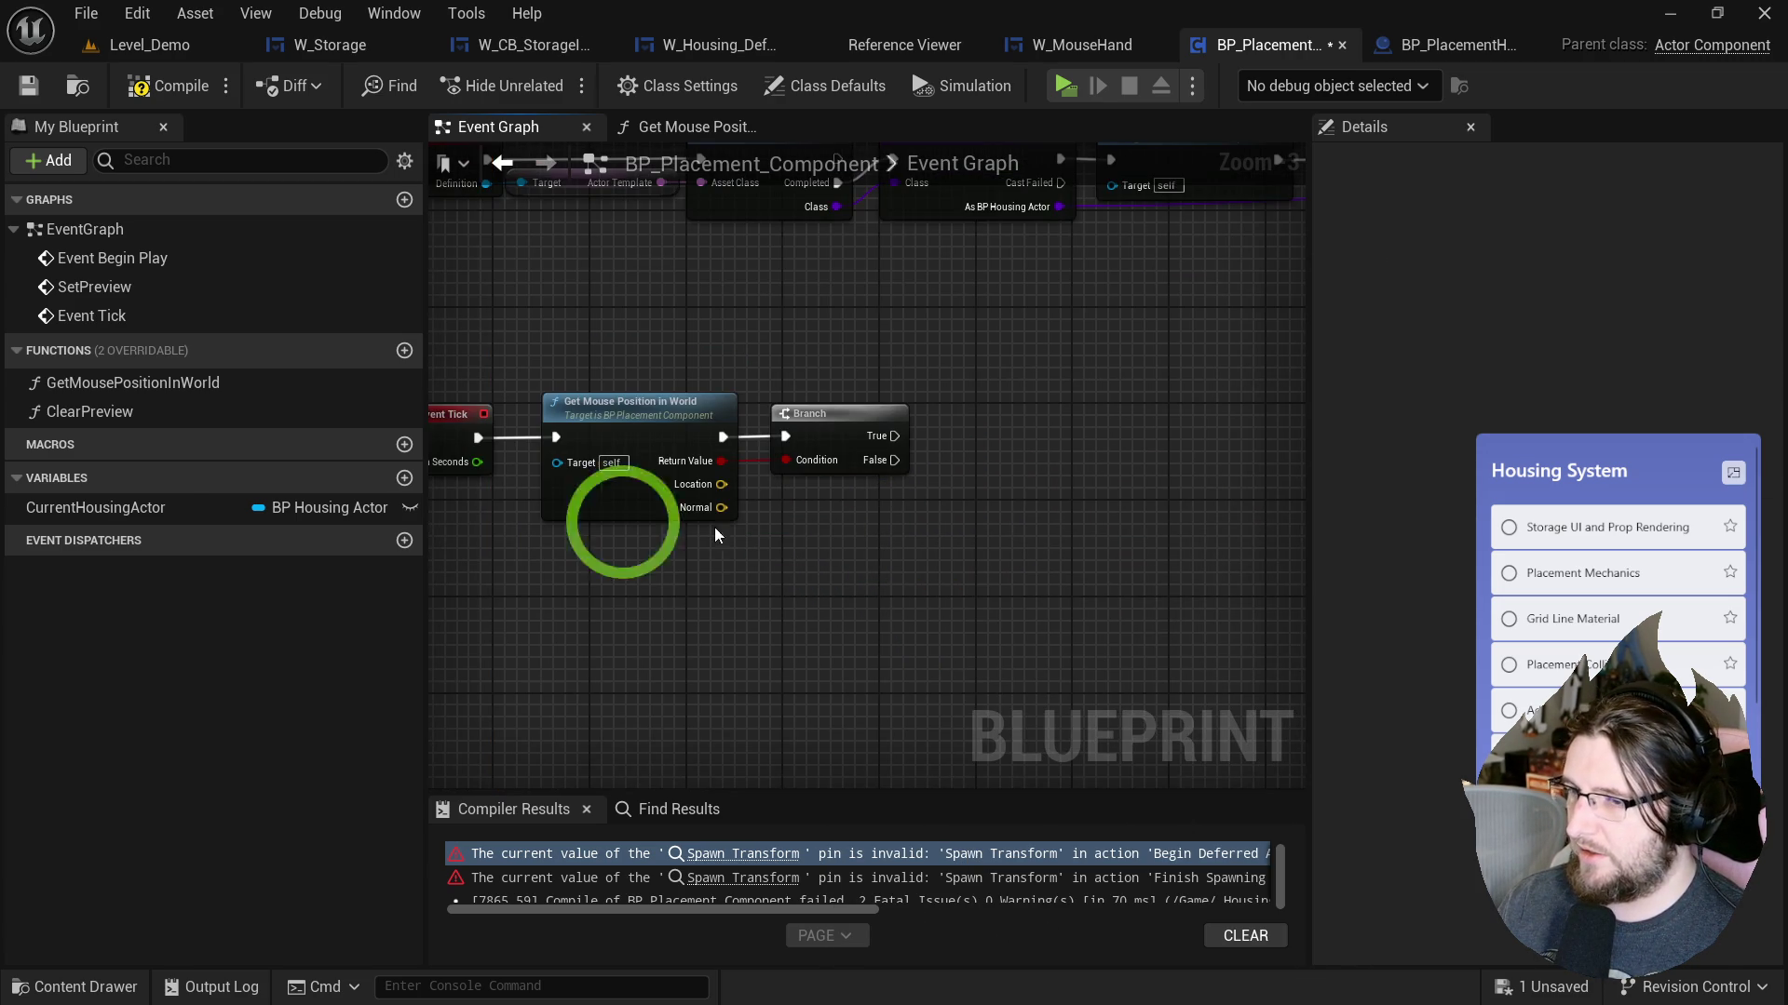
Gate the tick's mouse lookup behind a validated CurrentHousingActor getter after Event Tick.
mouse_move(139, 508)
mouse_down()
mouse_move(876, 496)
mouse_move(600, 626)
mouse_up()
click(911, 708)
click(818, 447)
drag(602, 401, 819, 411)
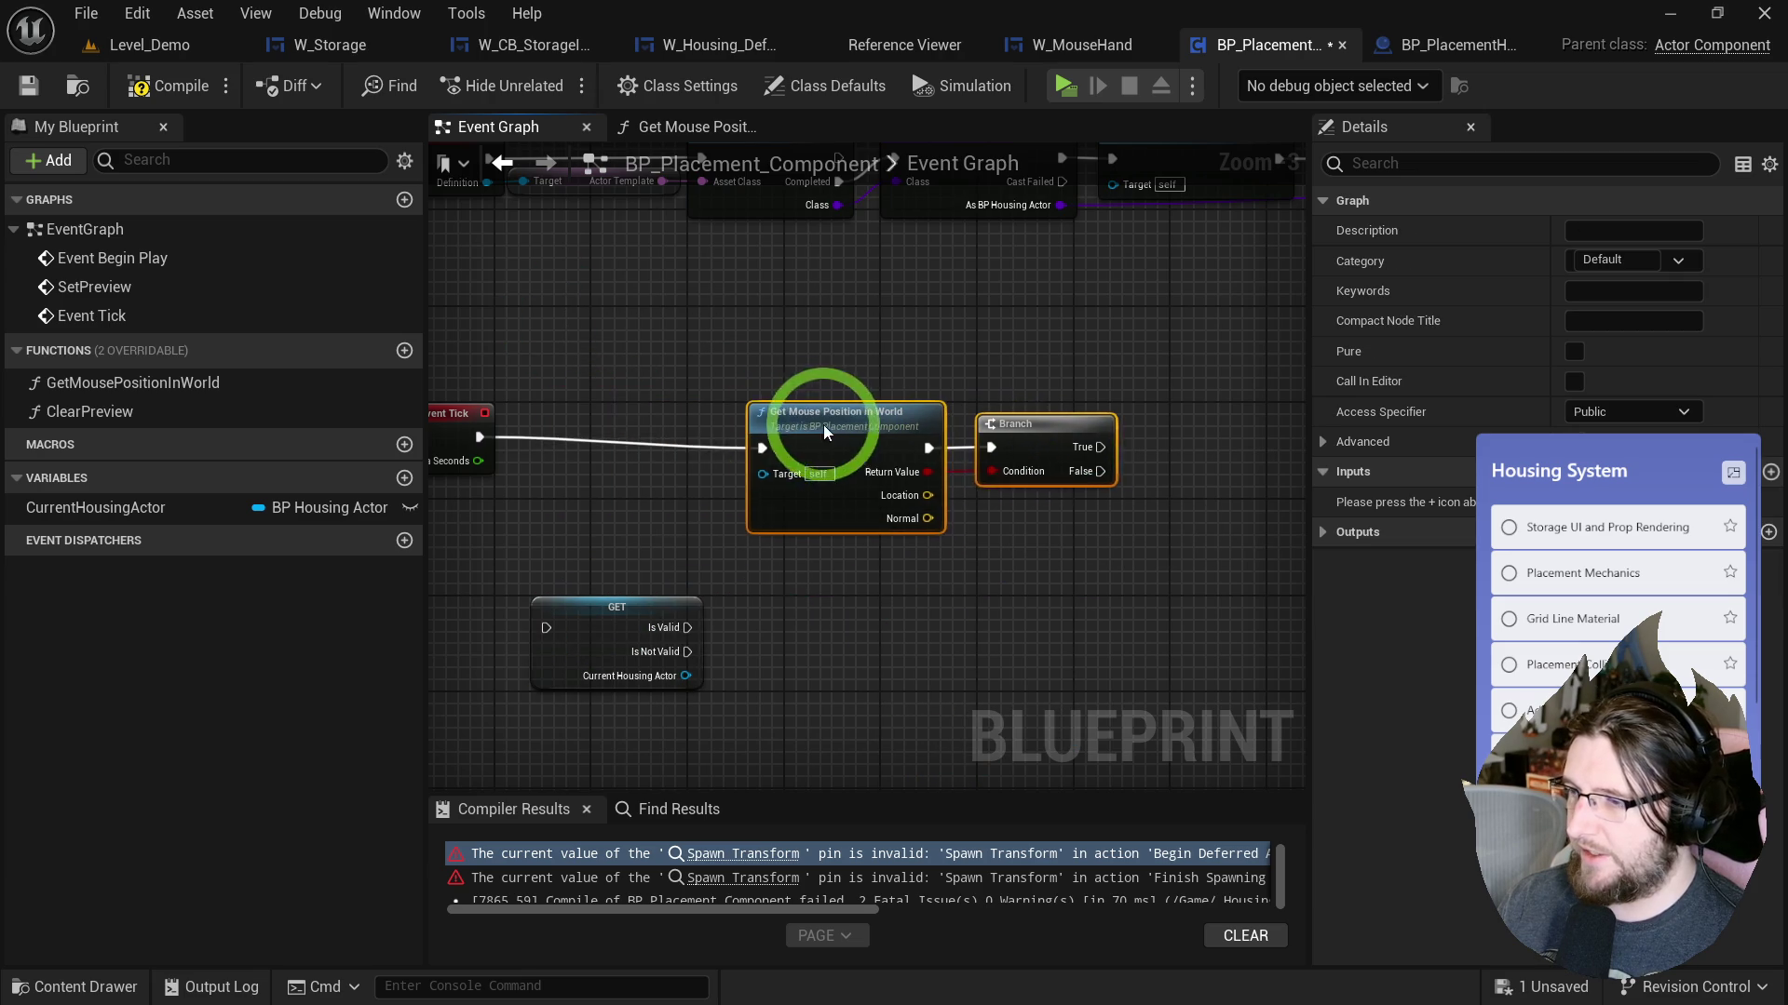
drag(594, 622, 592, 443)
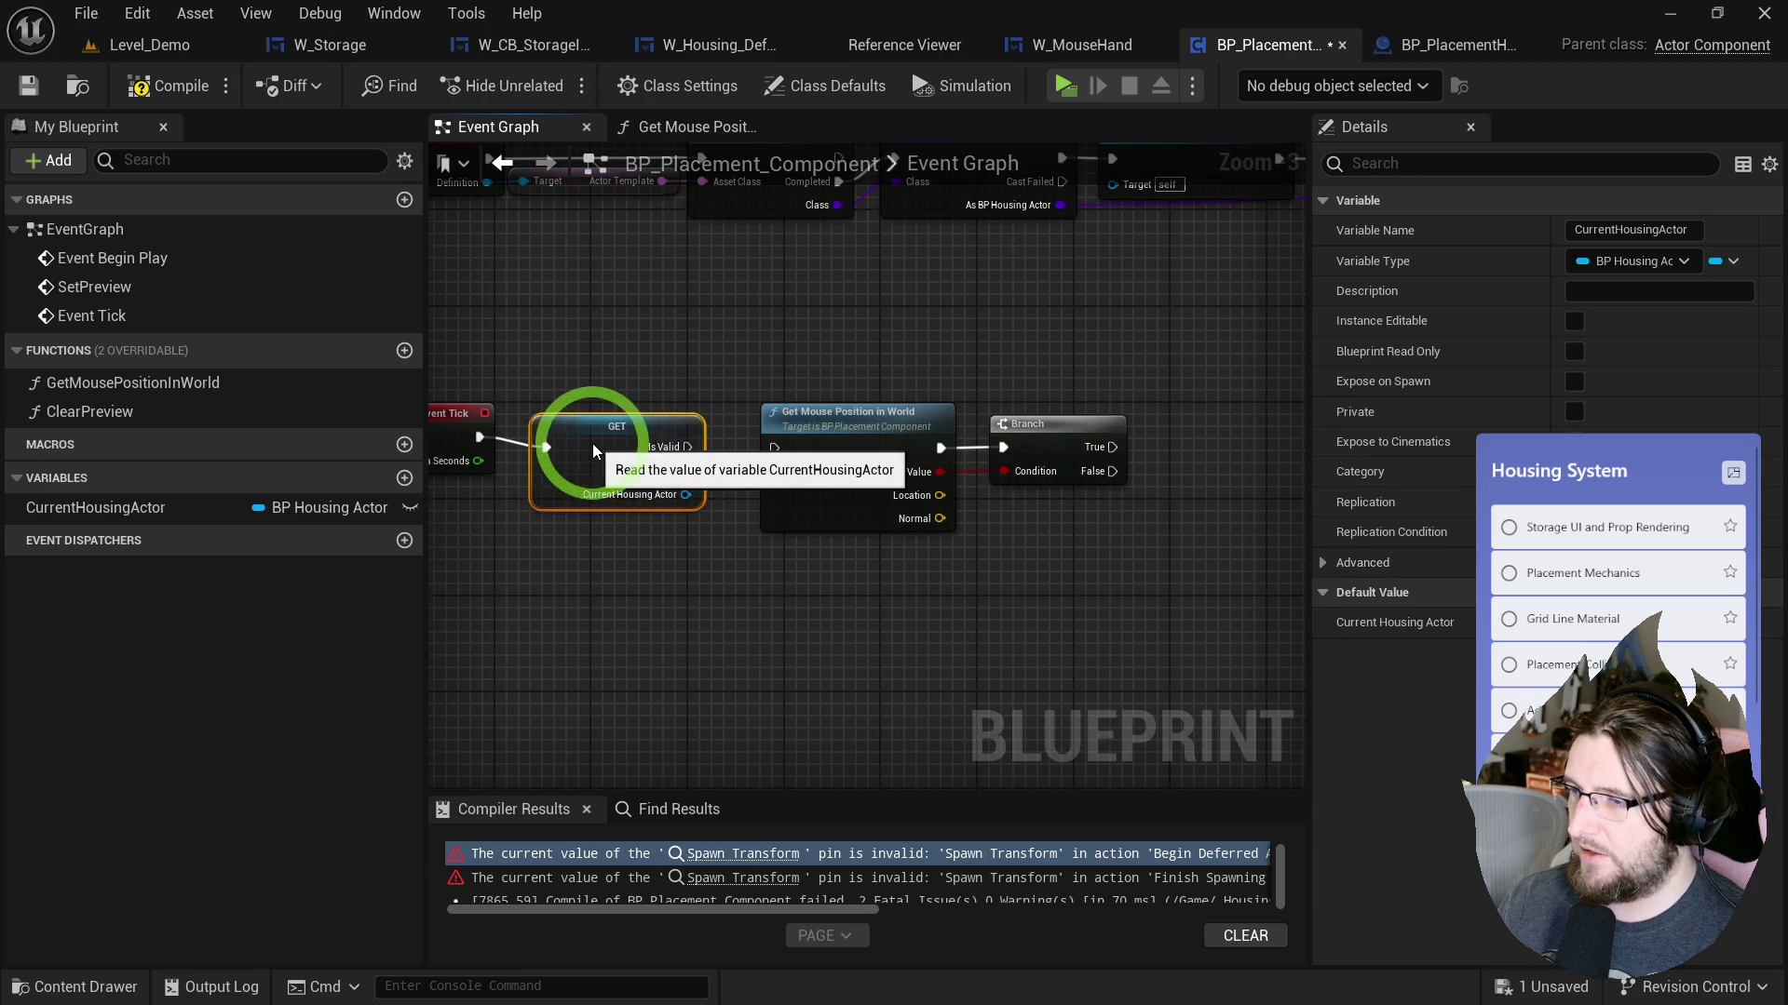
drag(711, 438, 778, 449)
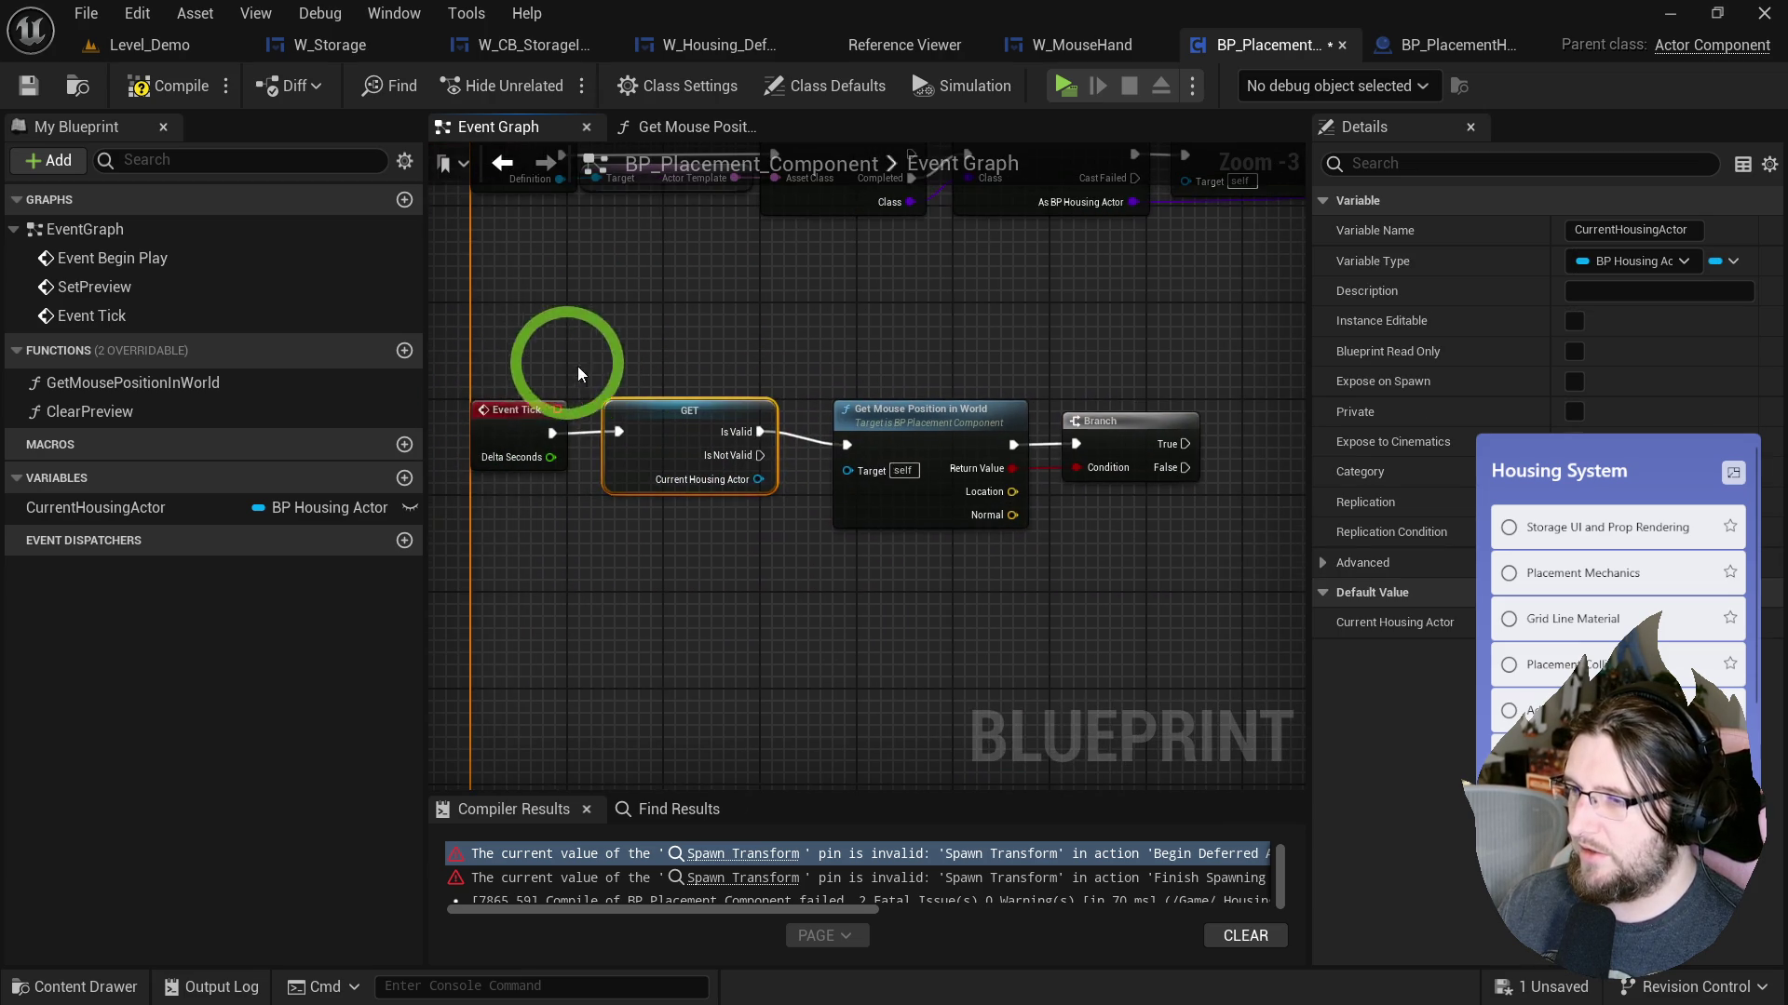
drag(589, 371, 751, 507)
drag(473, 421, 650, 440)
mouse_move(810, 511)
mouse_down()
mouse_move(751, 563)
mouse_move(923, 542)
mouse_move(928, 450)
mouse_up()
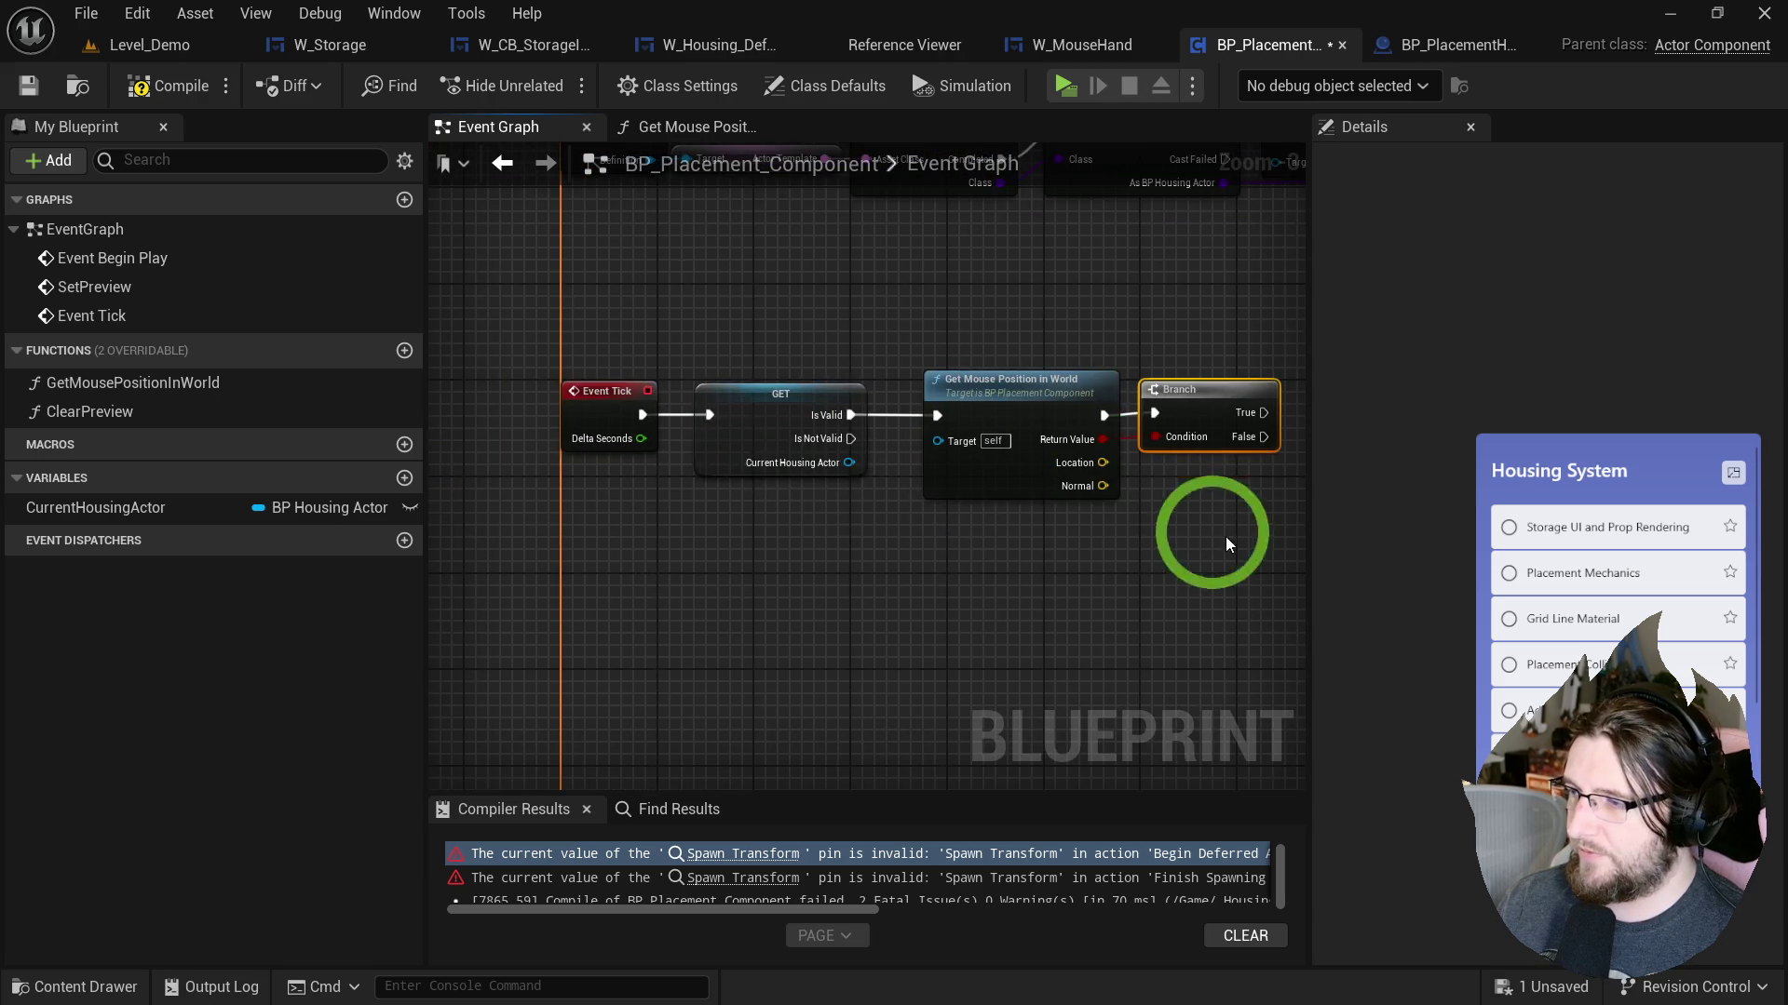
drag(1225, 536, 797, 519)
click(858, 492)
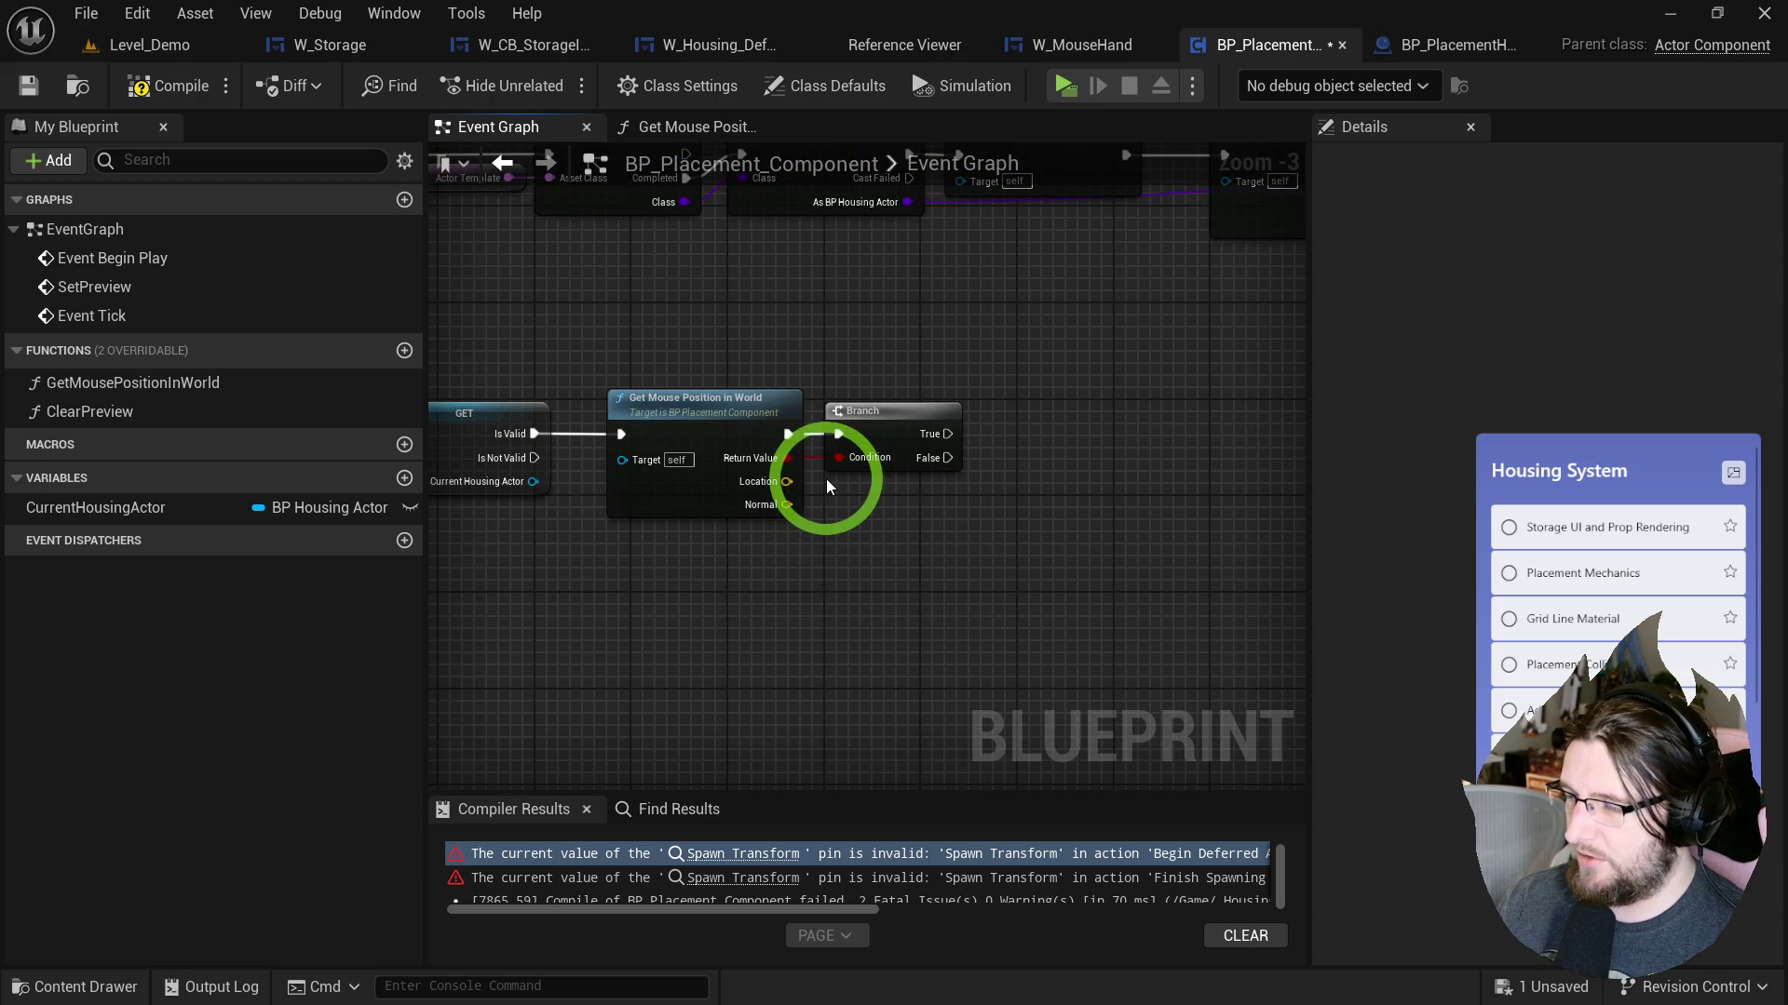
On Branch True, set Current Housing Actor's location to the mouse hit Location.
drag(226, 514, 858, 503)
drag(1009, 489, 1010, 489)
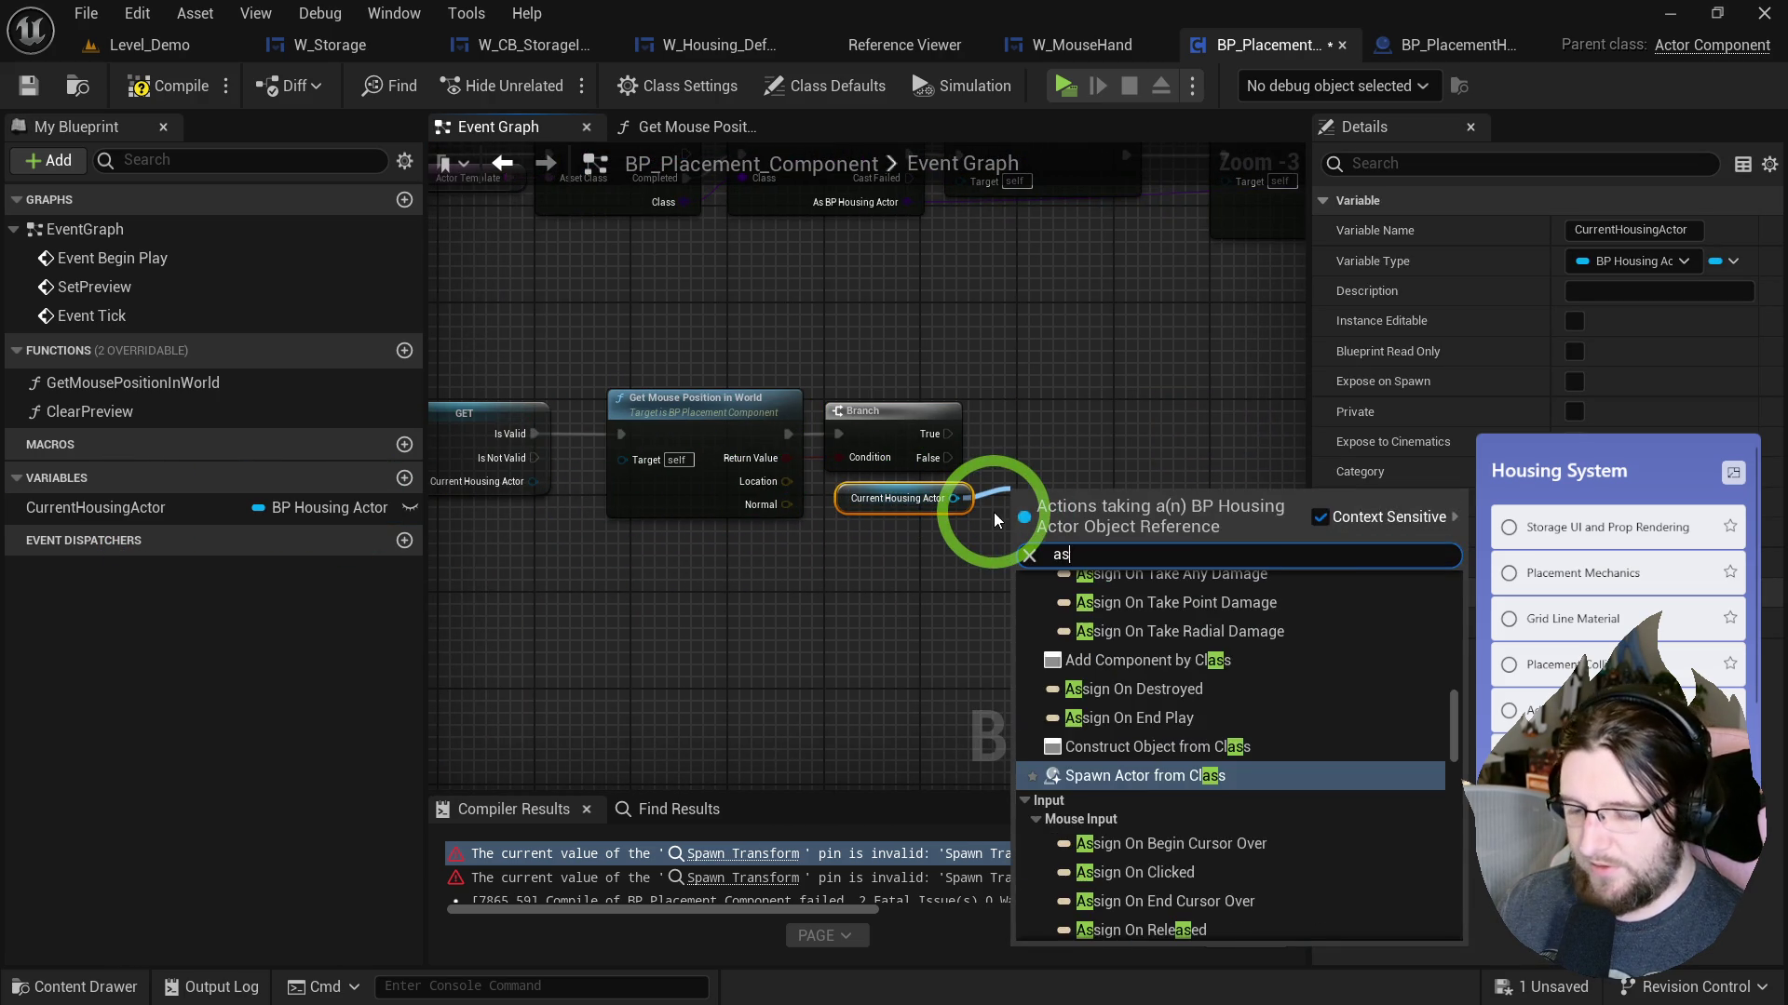
text(set actor loca)
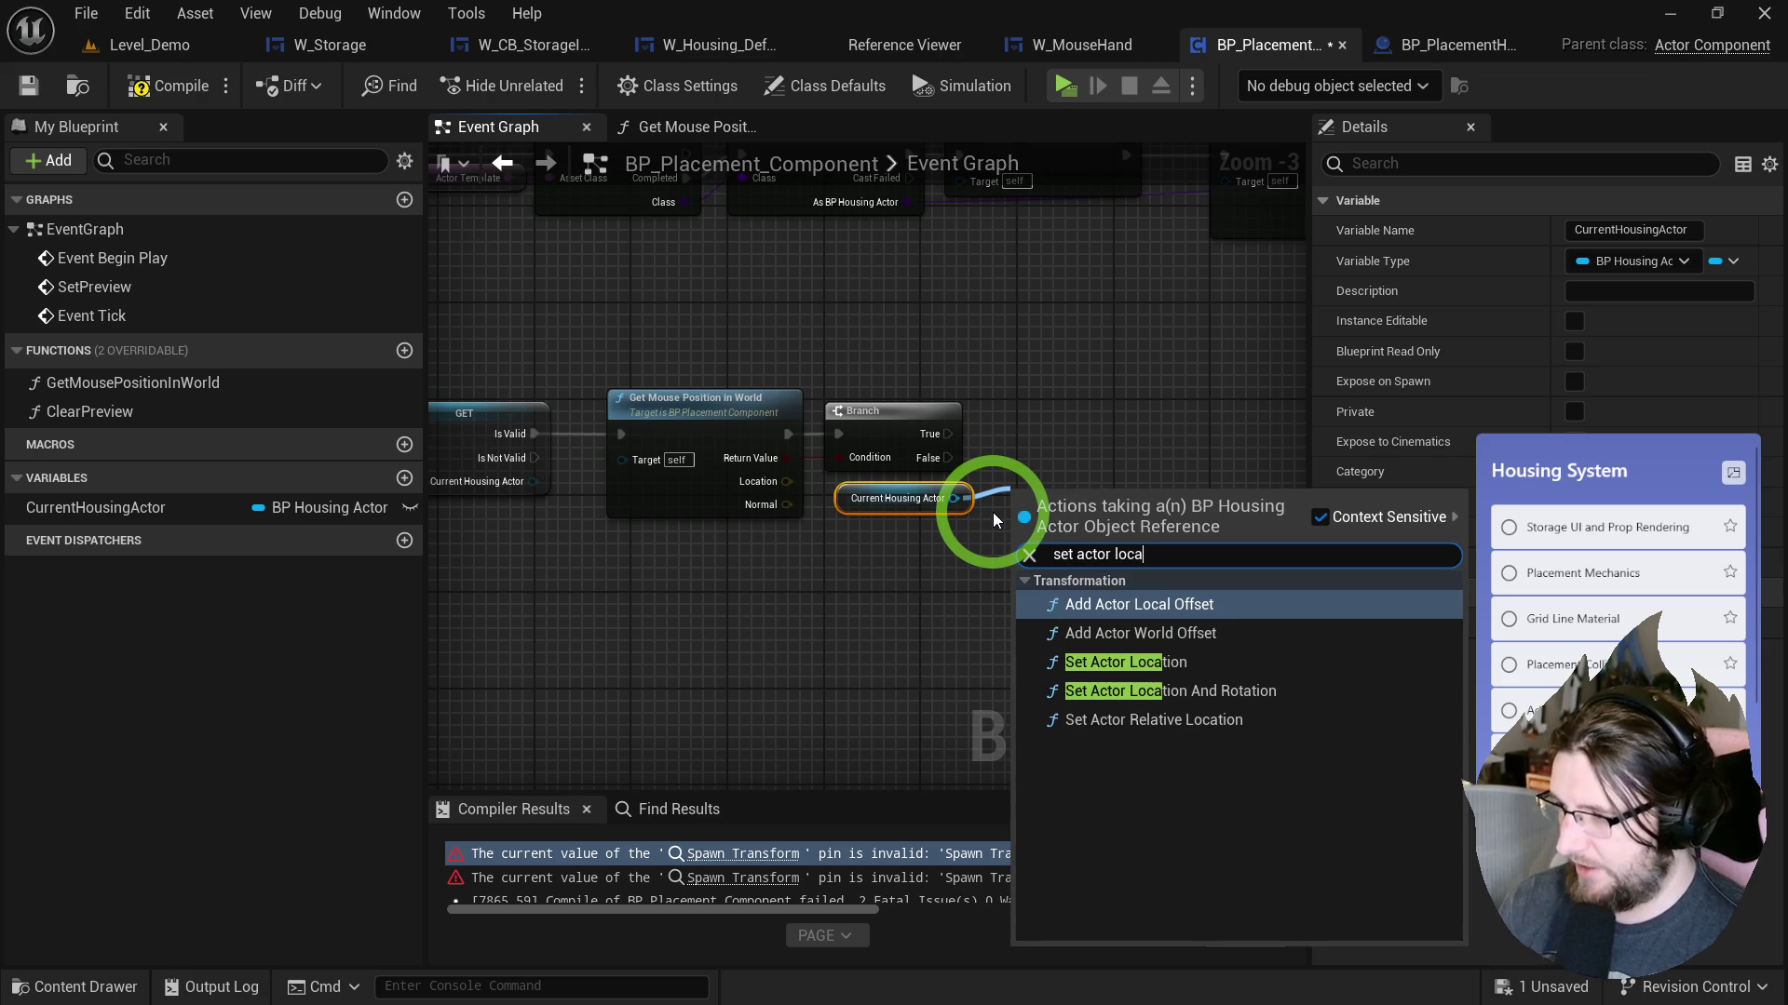
key(Down)
key(Down)
key(Return)
click(761, 475)
drag(1044, 582, 1033, 574)
mouse_move(1031, 517)
mouse_down()
mouse_move(963, 466)
mouse_move(998, 447)
mouse_up()
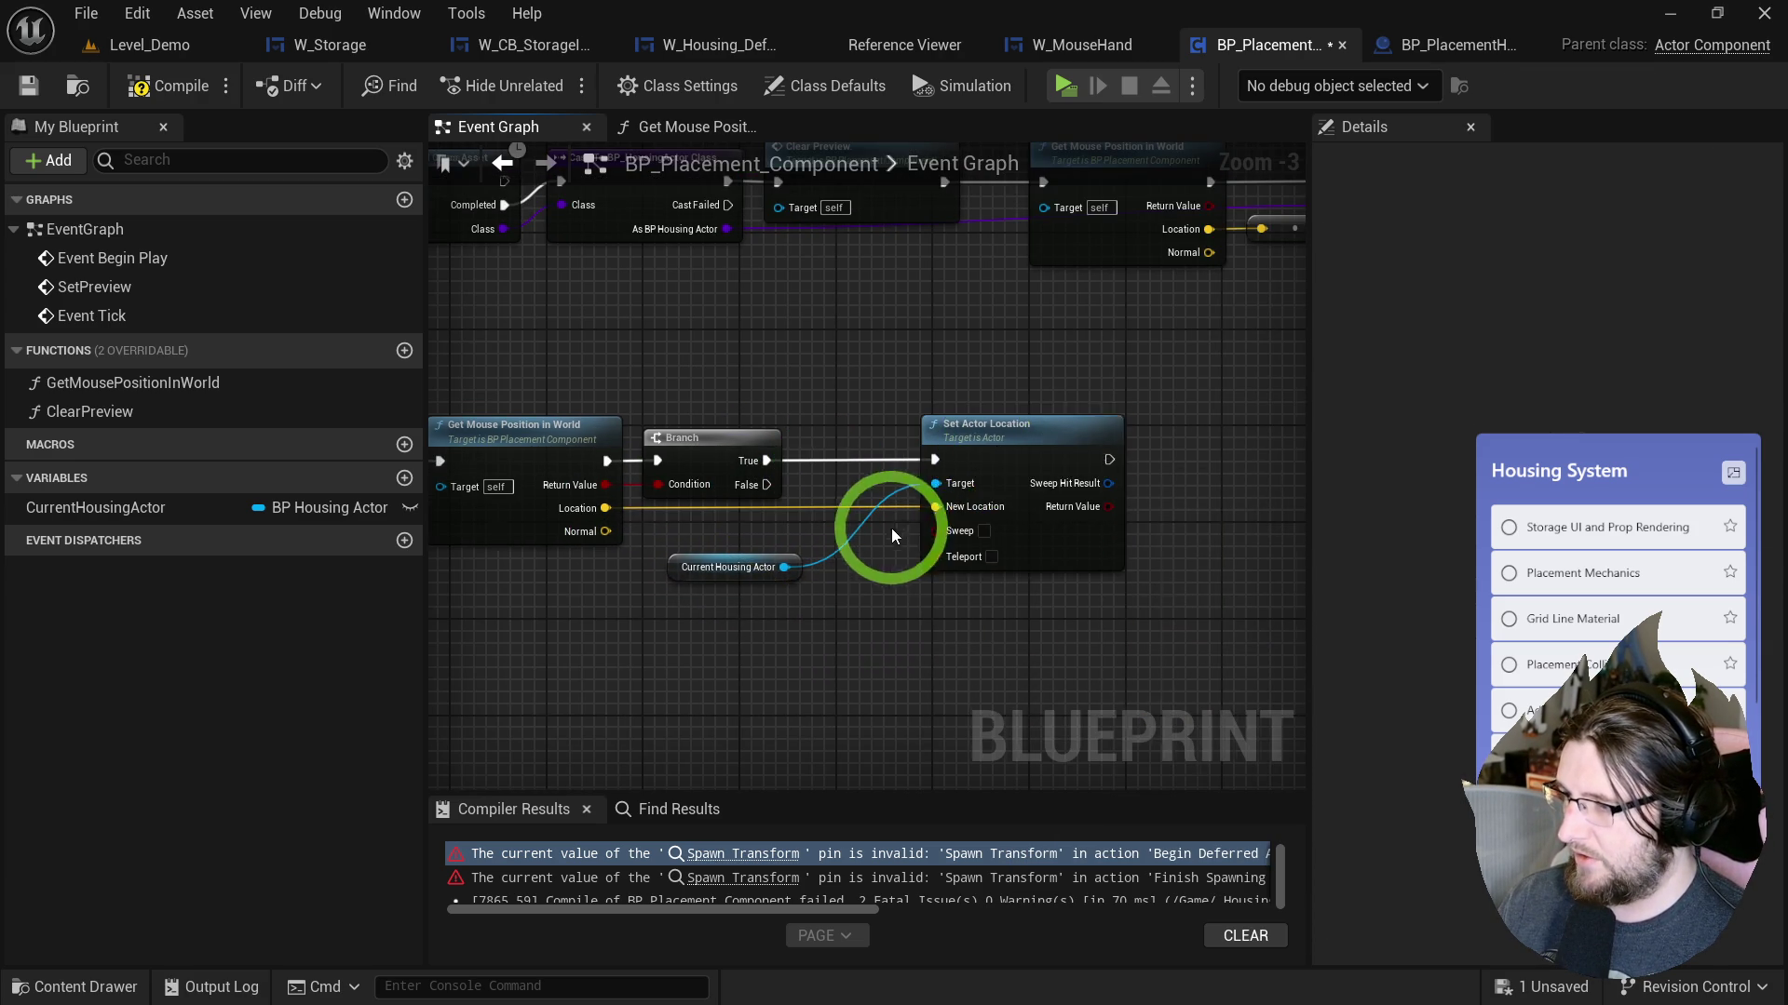
click(847, 551)
mouse_move(847, 551)
mouse_down()
mouse_move(1077, 351)
mouse_move(1103, 377)
mouse_move(1064, 422)
mouse_up()
ctrl+click(1145, 419)
Compile and test placement in the game with the furniture storage panel, then stop.
click(209, 150)
click(1052, 87)
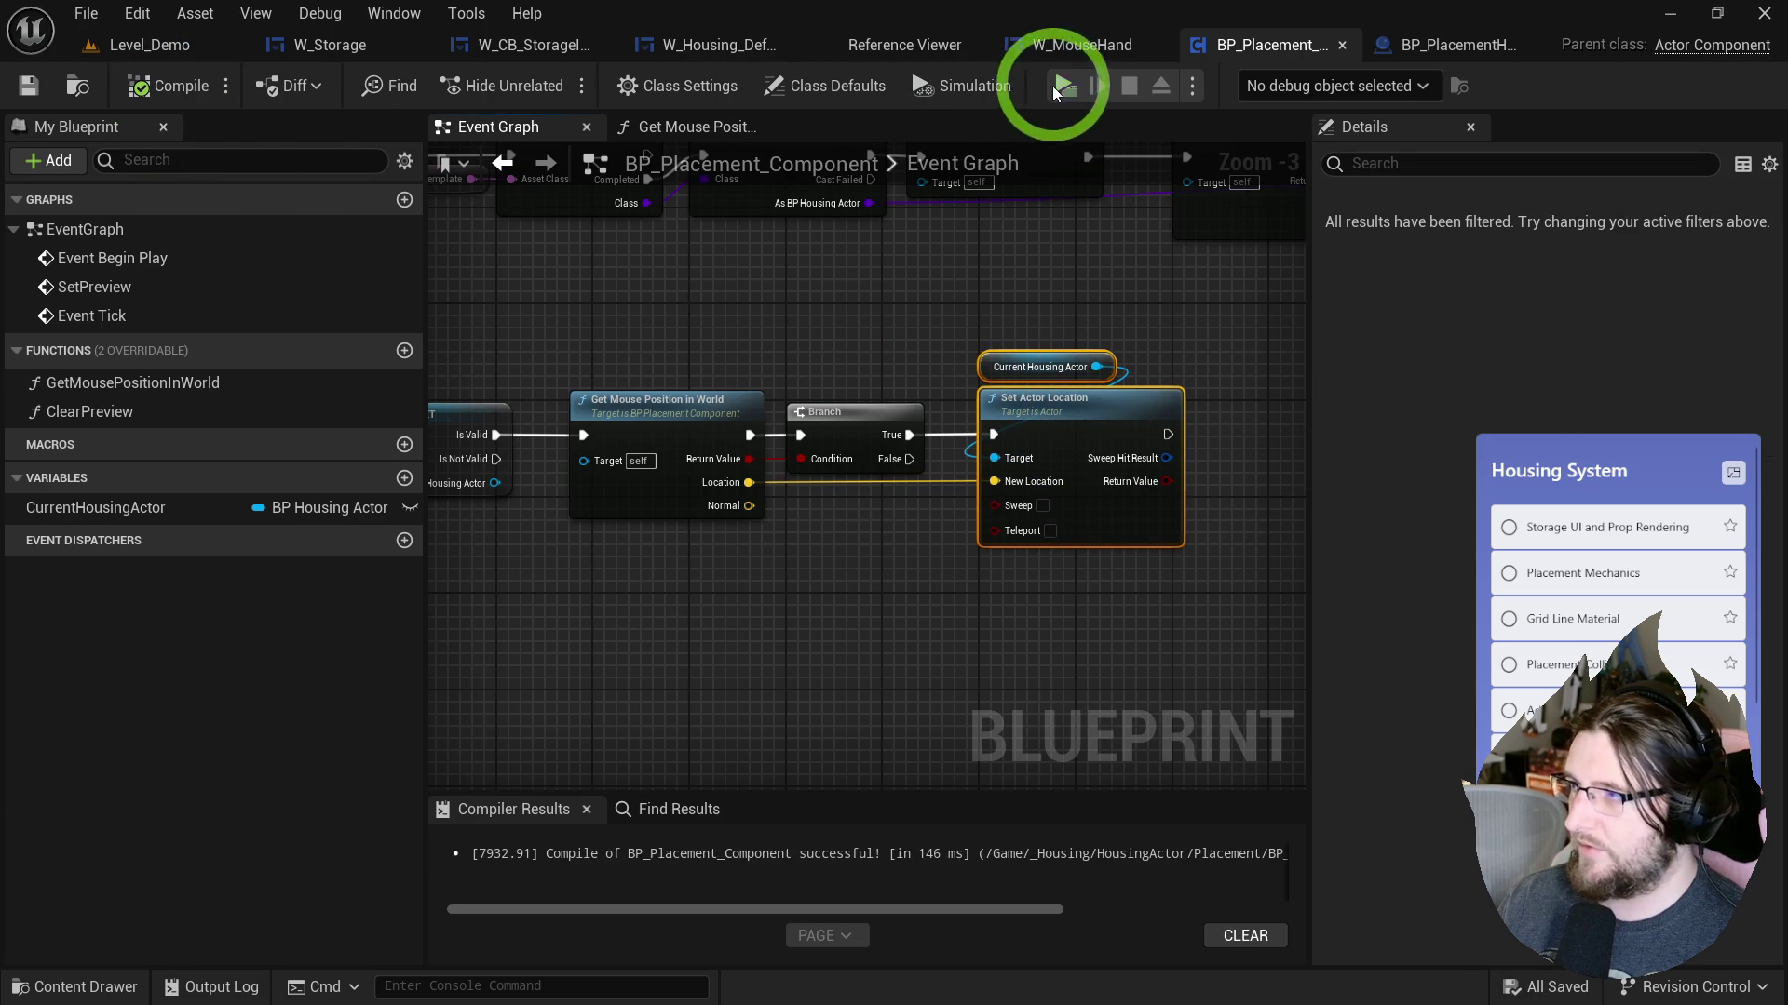
click(891, 105)
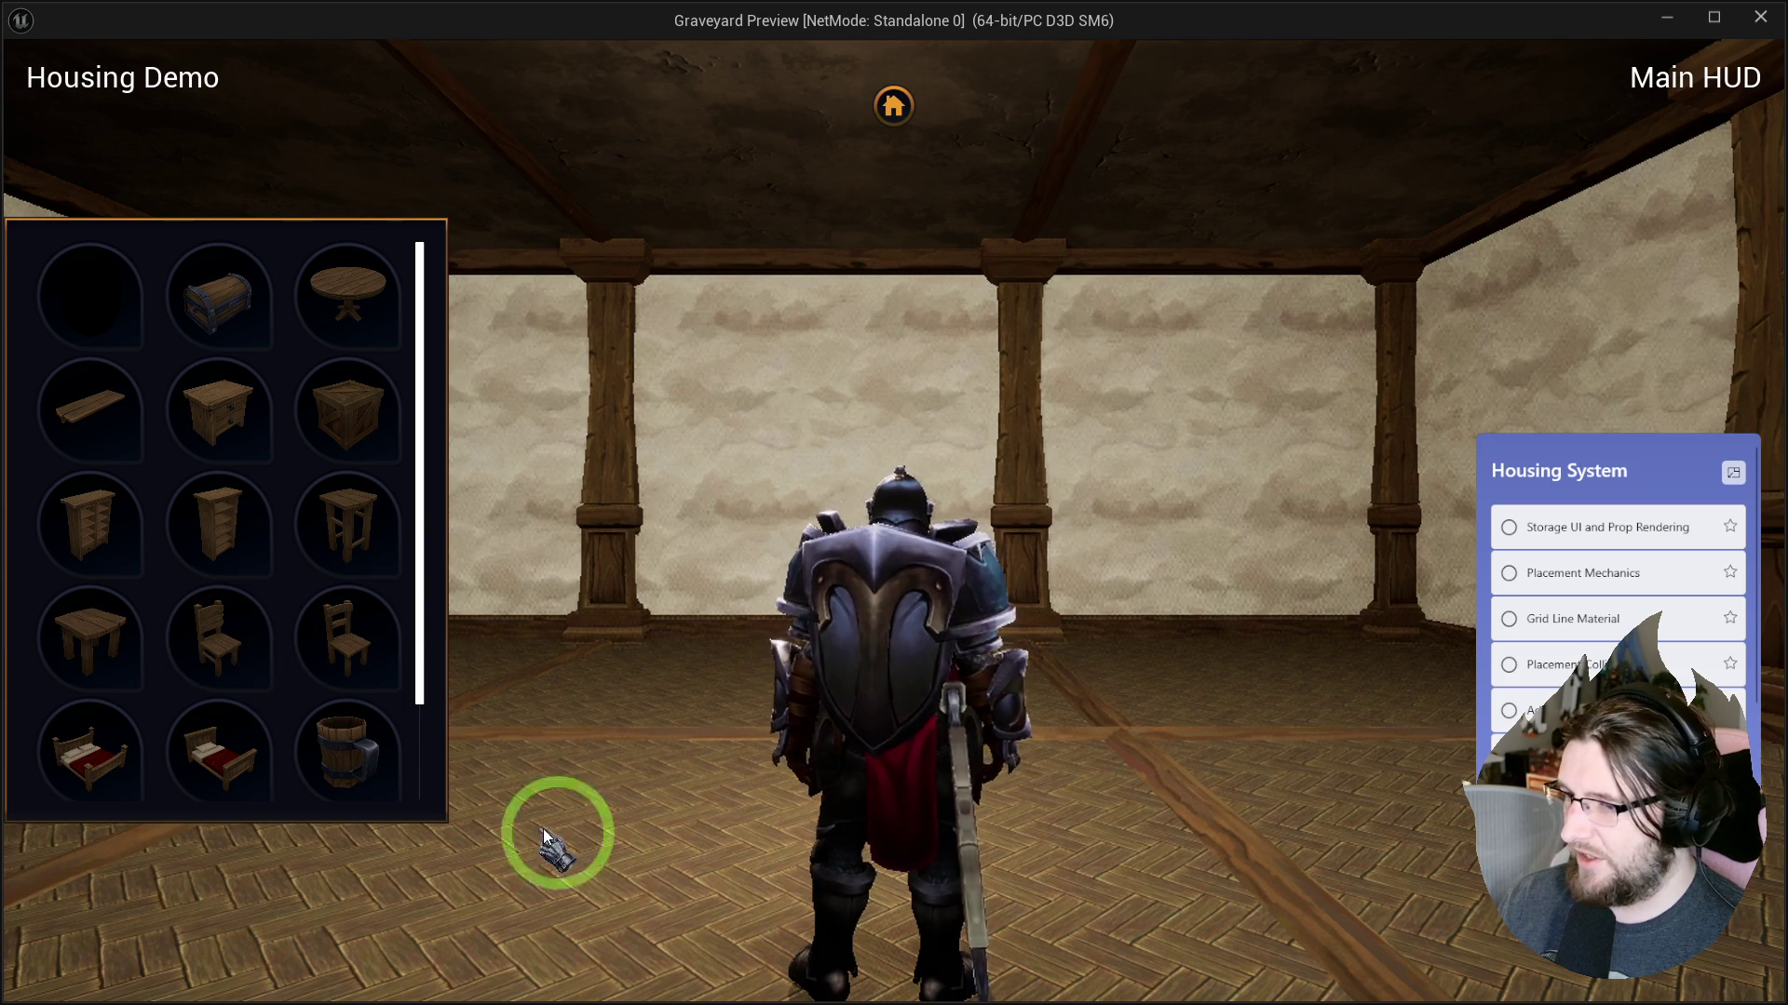
key(Escape)
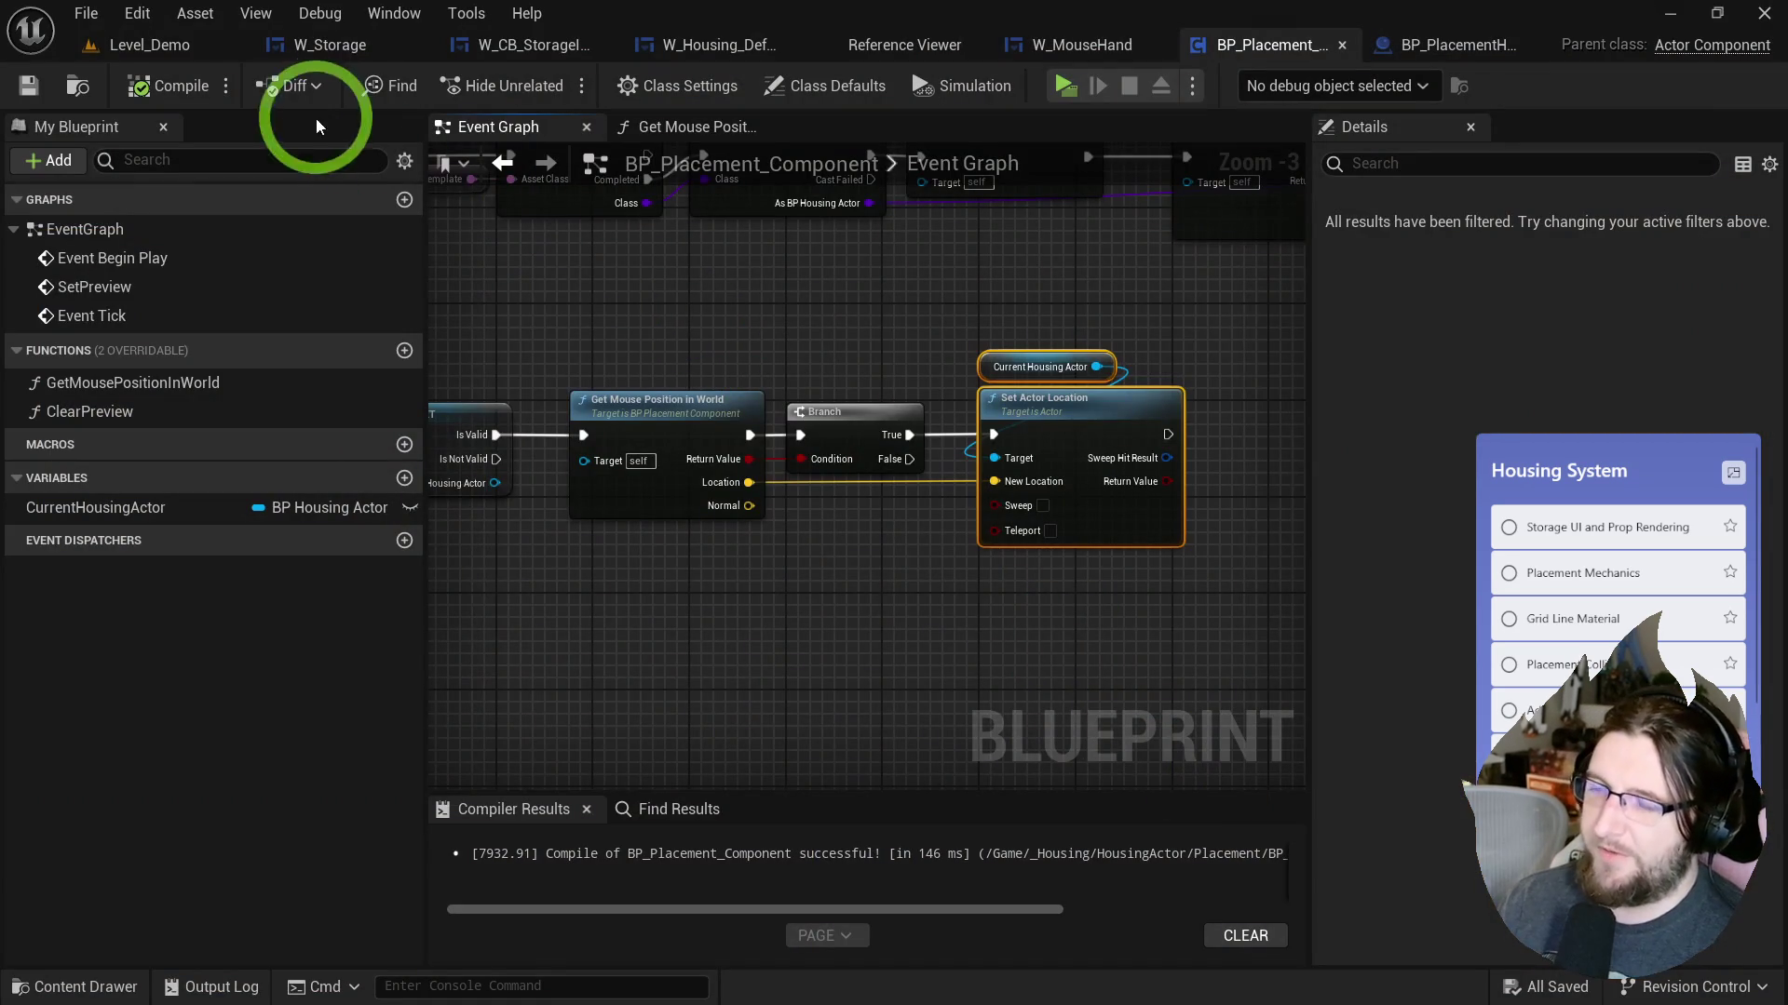
Delete the mouse-button-down and preview mouse-button-down overrides in W_CB_StorageItem.
click(343, 46)
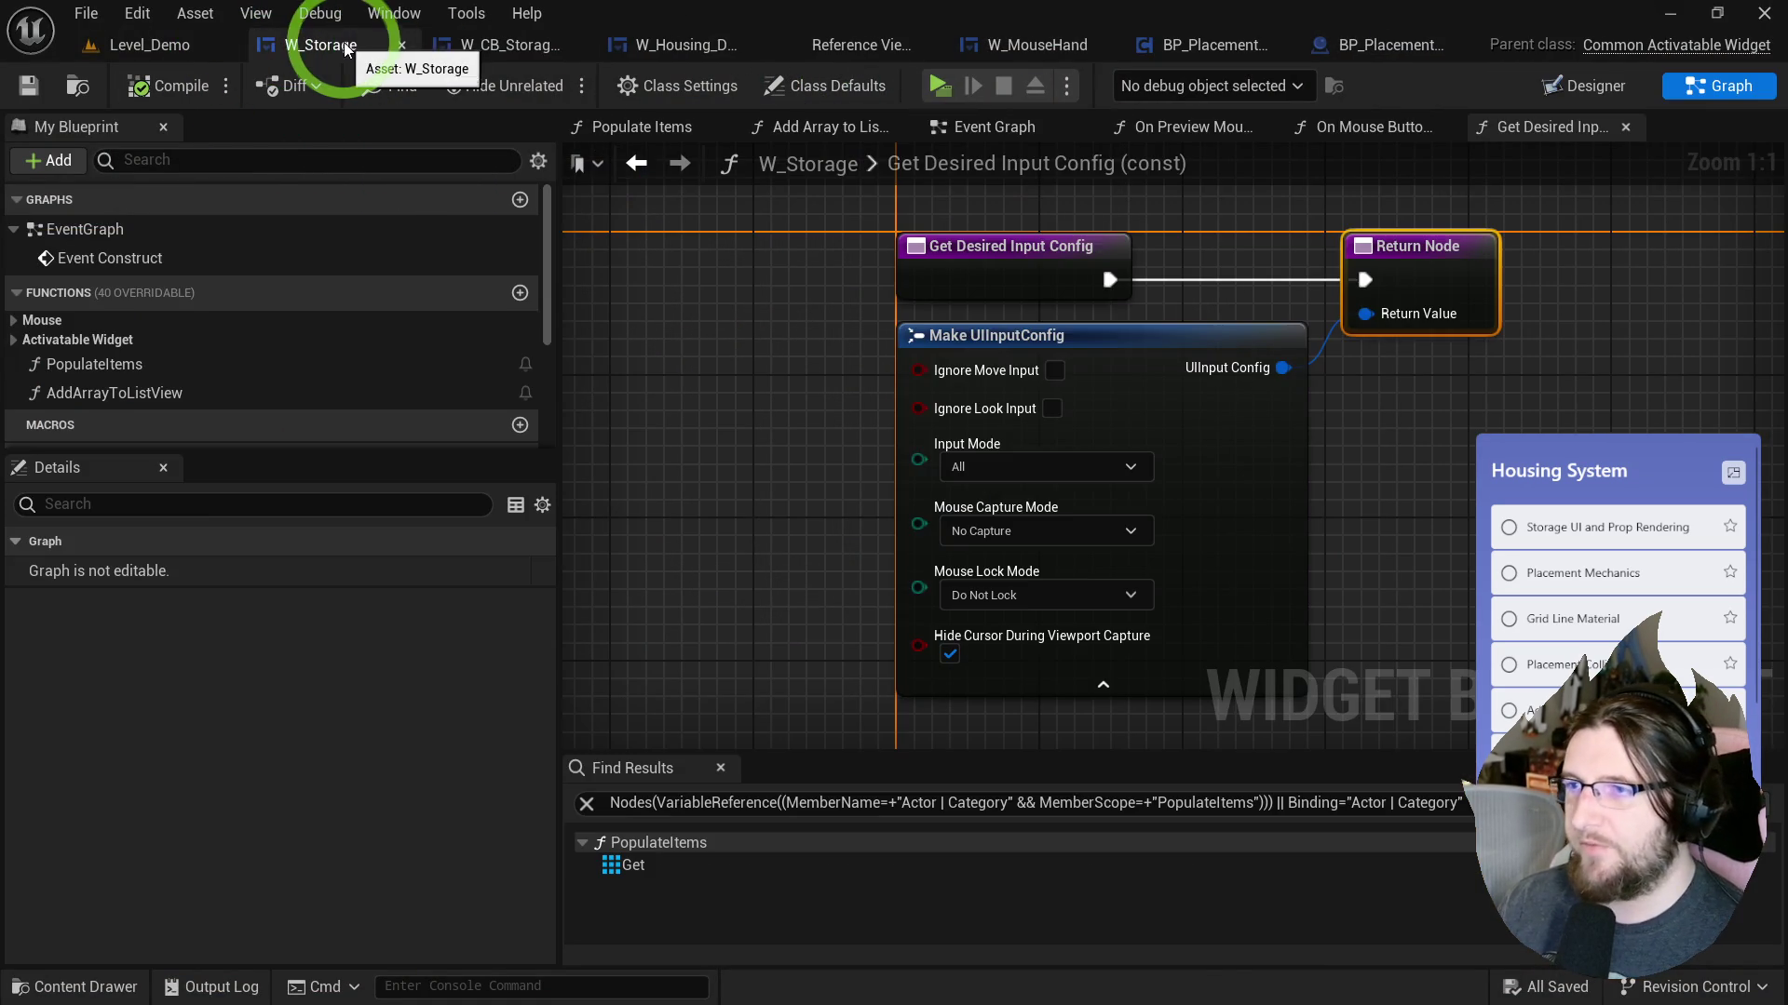
middle_click(343, 47)
click(417, 49)
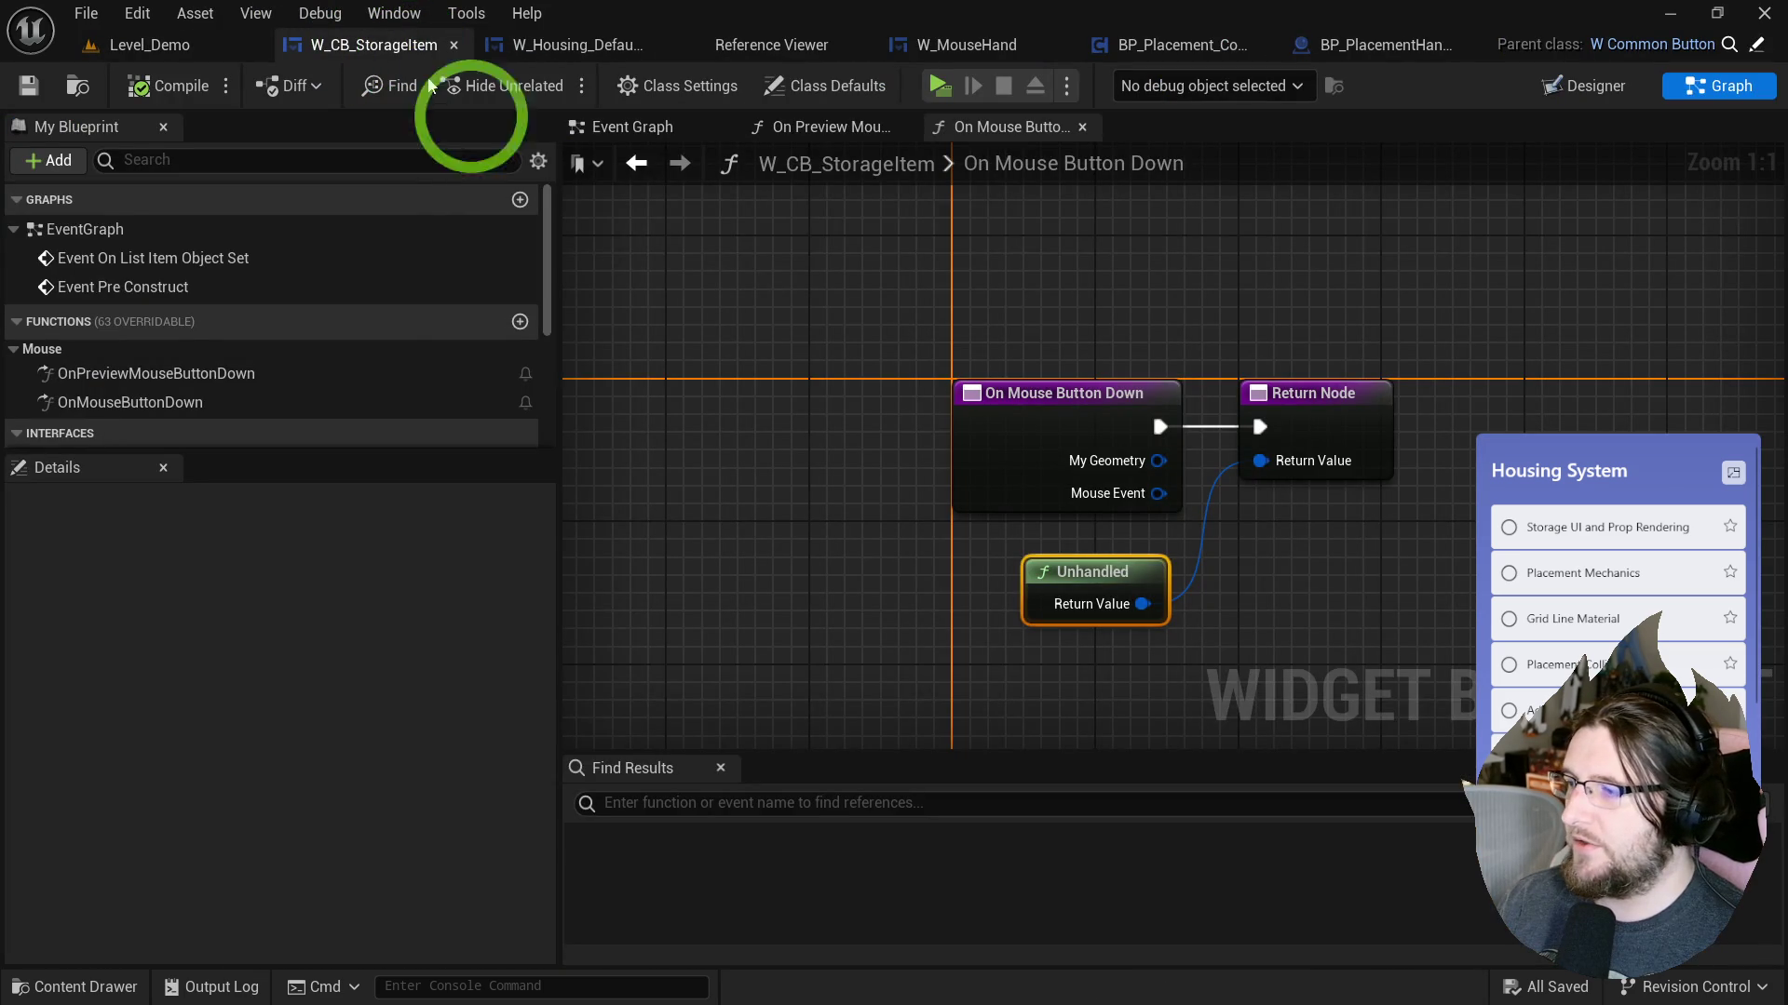
click(147, 402)
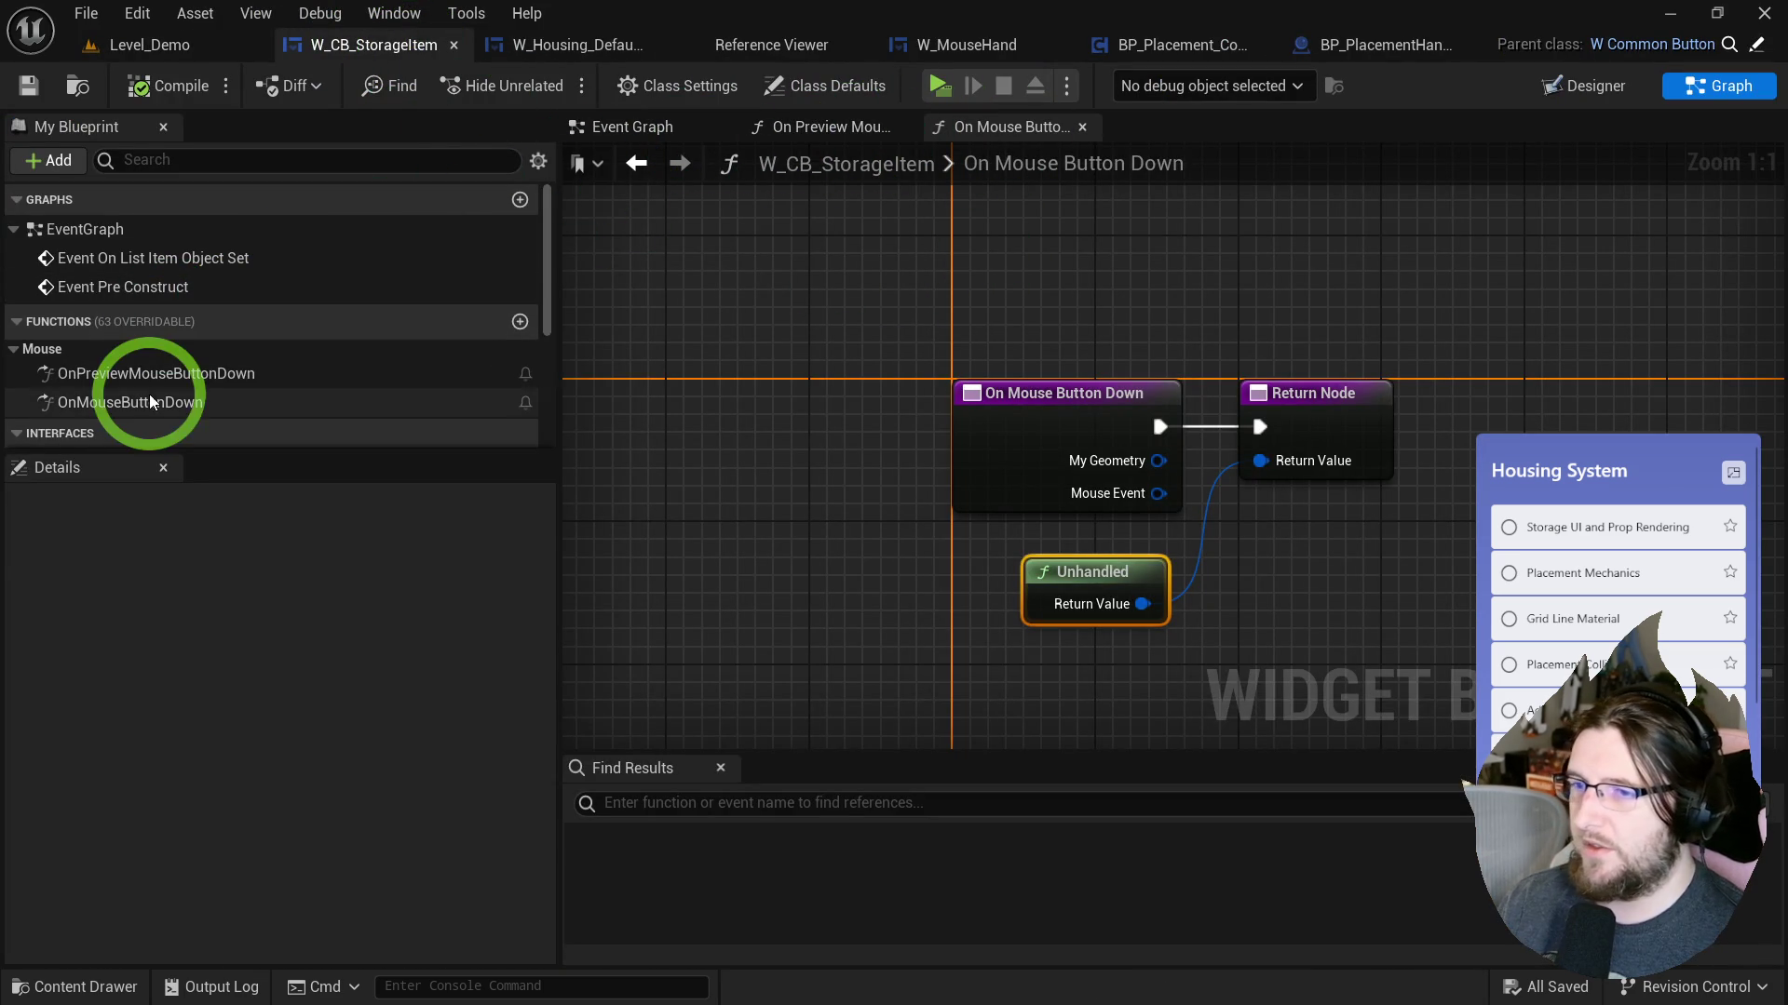
key(Delete)
click(147, 373)
key(Delete)
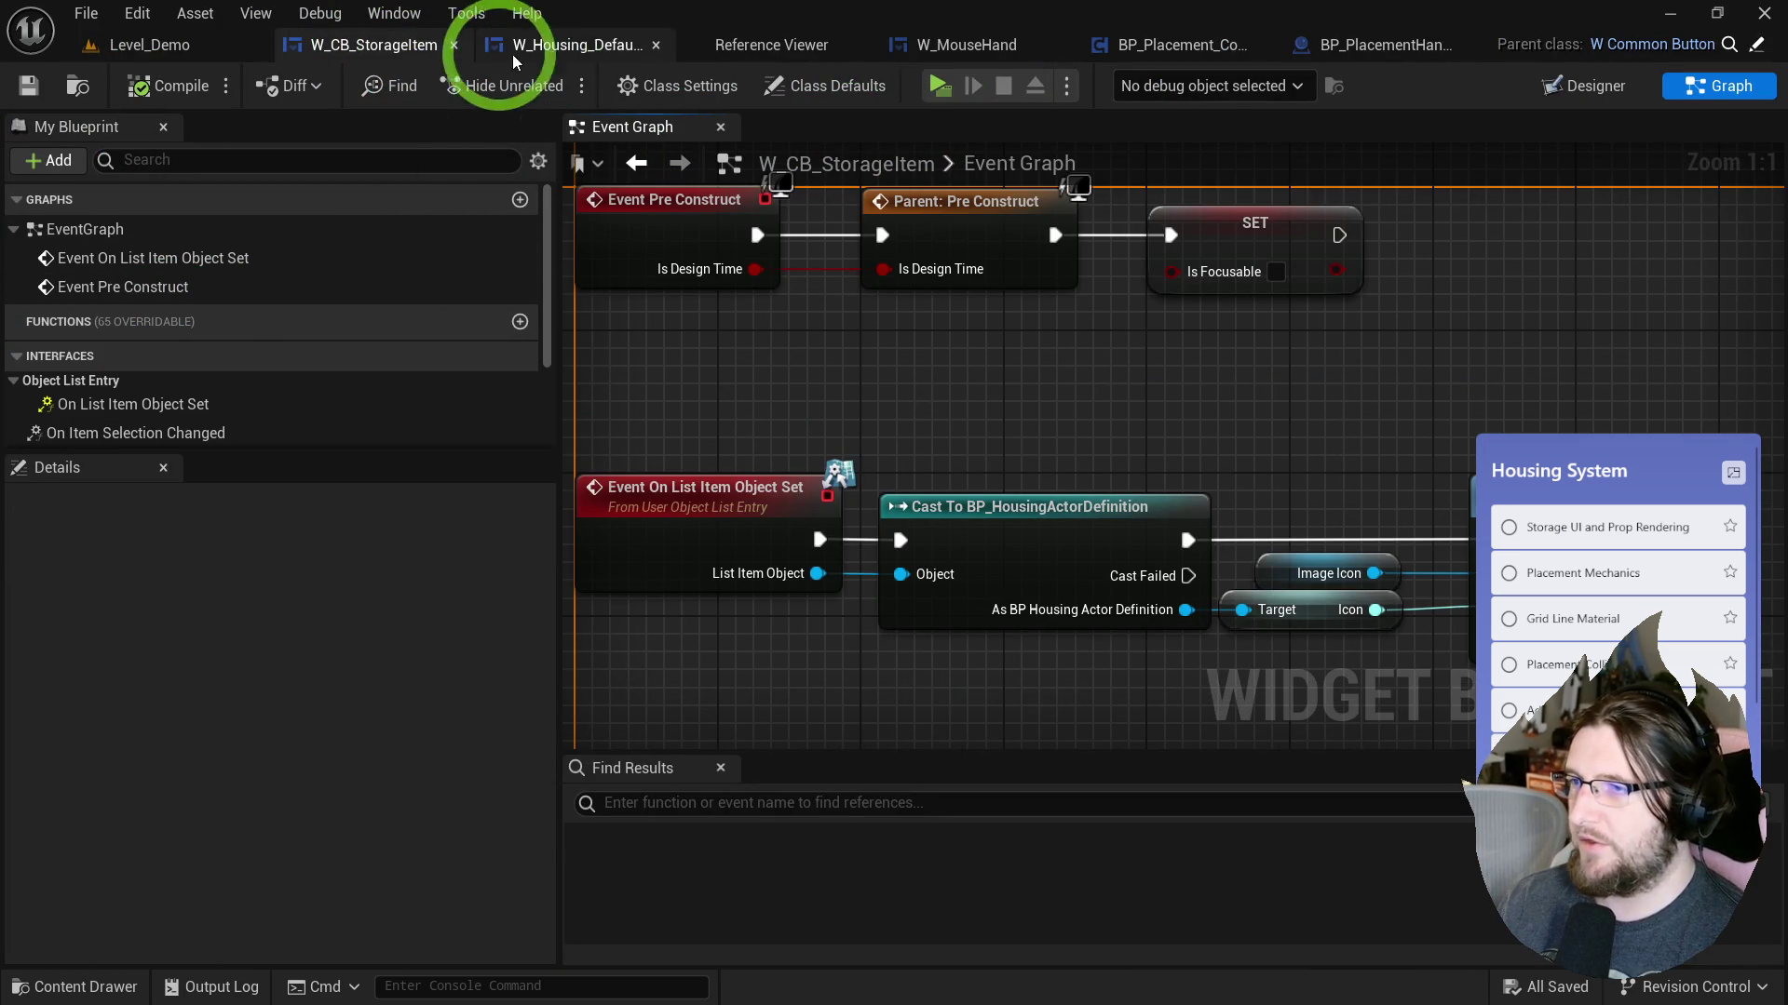
Remove W_Storage's OnPreviewMouseButtonDown and OnMouseButtonDown overrides and launch the game.
key(ctrl+space)
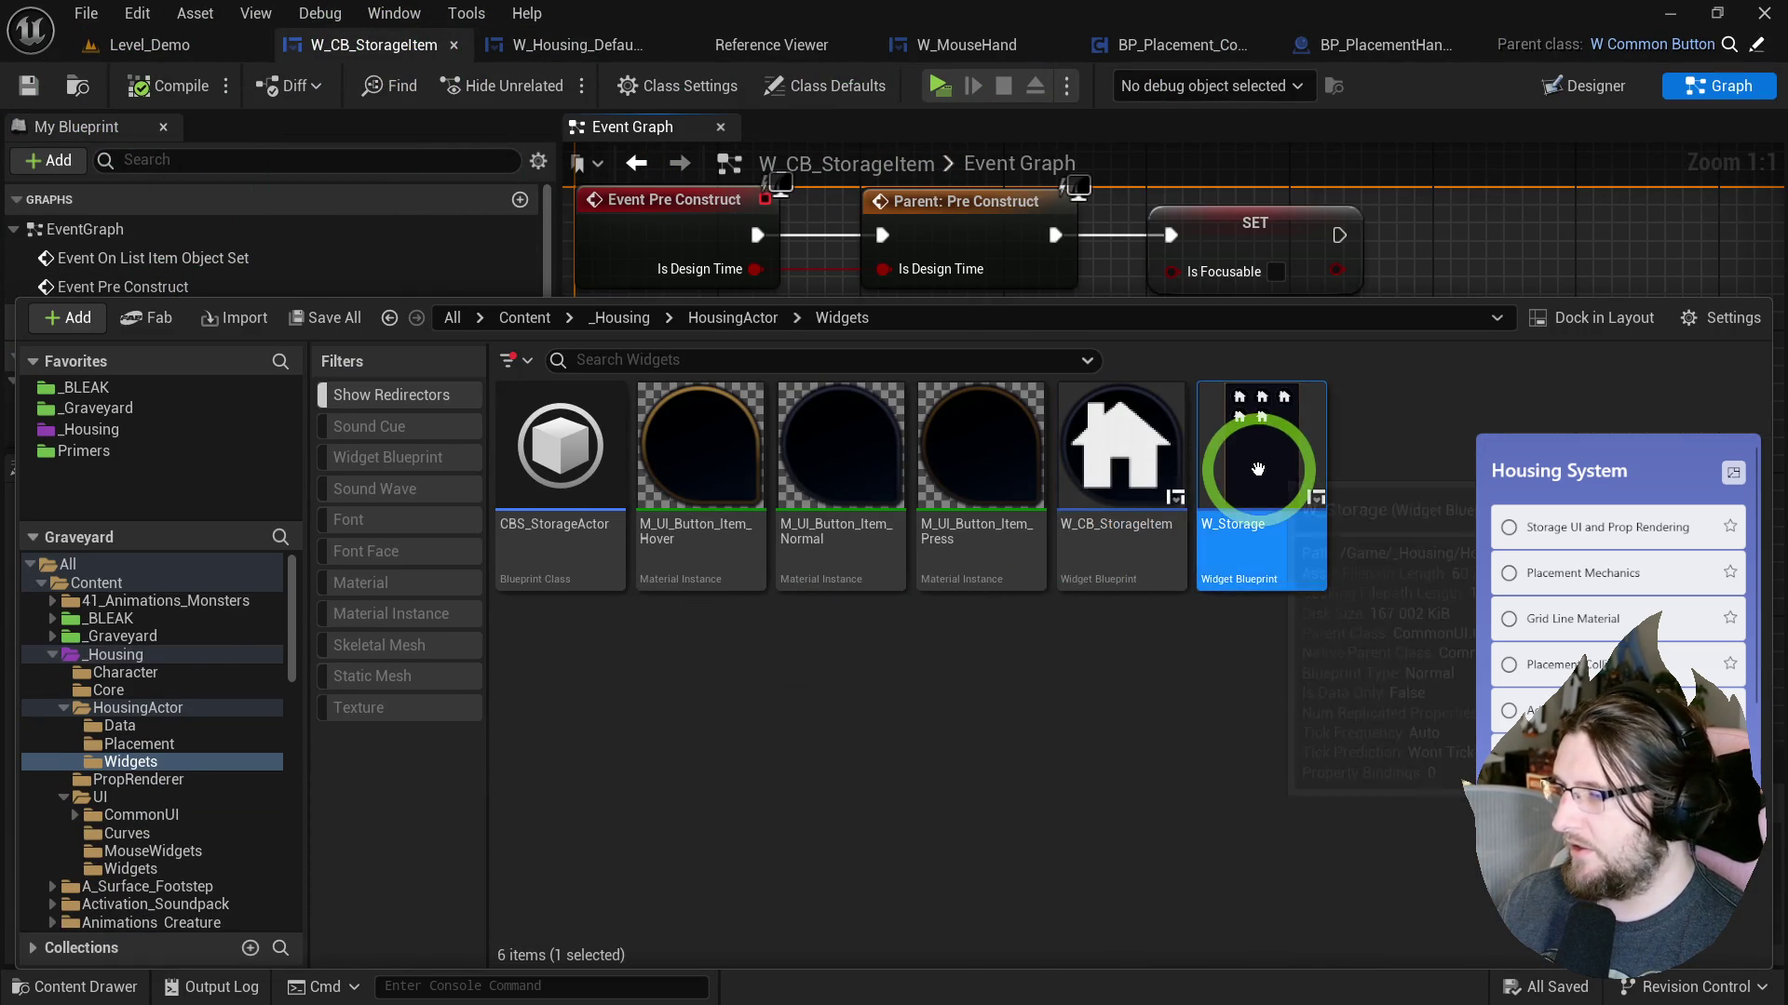
double_click(1258, 469)
click(1723, 85)
click(72, 318)
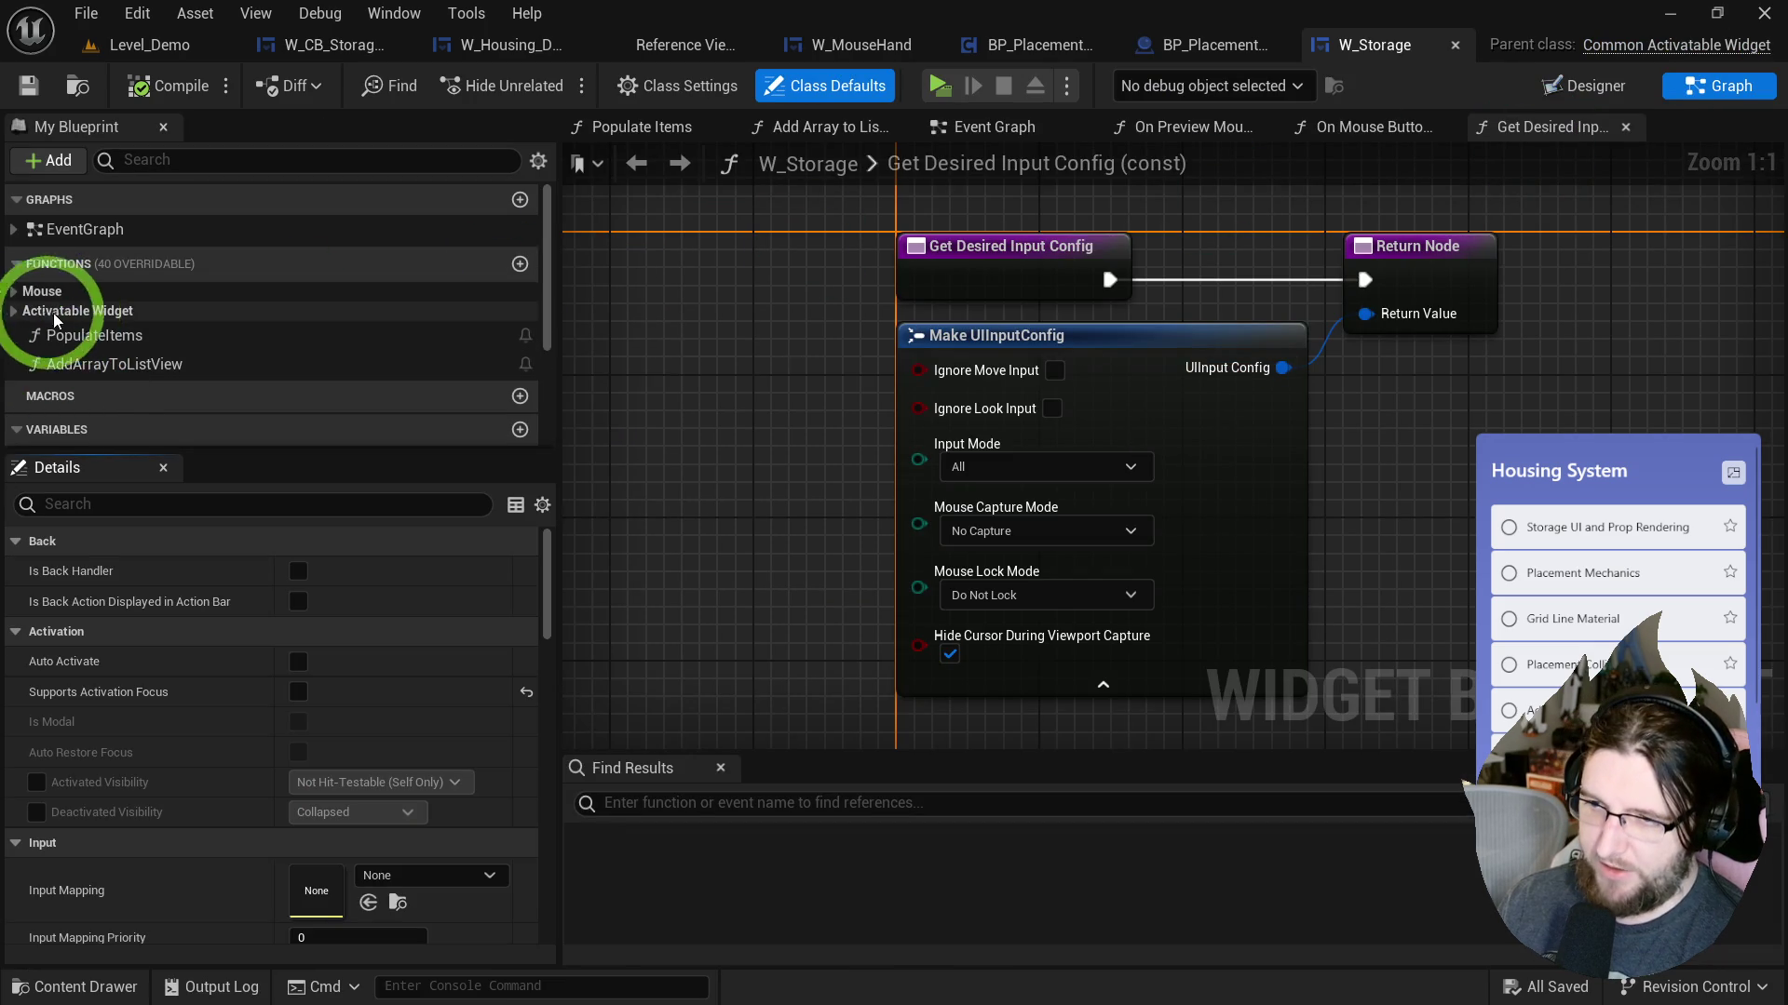
click(37, 291)
click(83, 339)
key(Delete)
click(110, 312)
key(Delete)
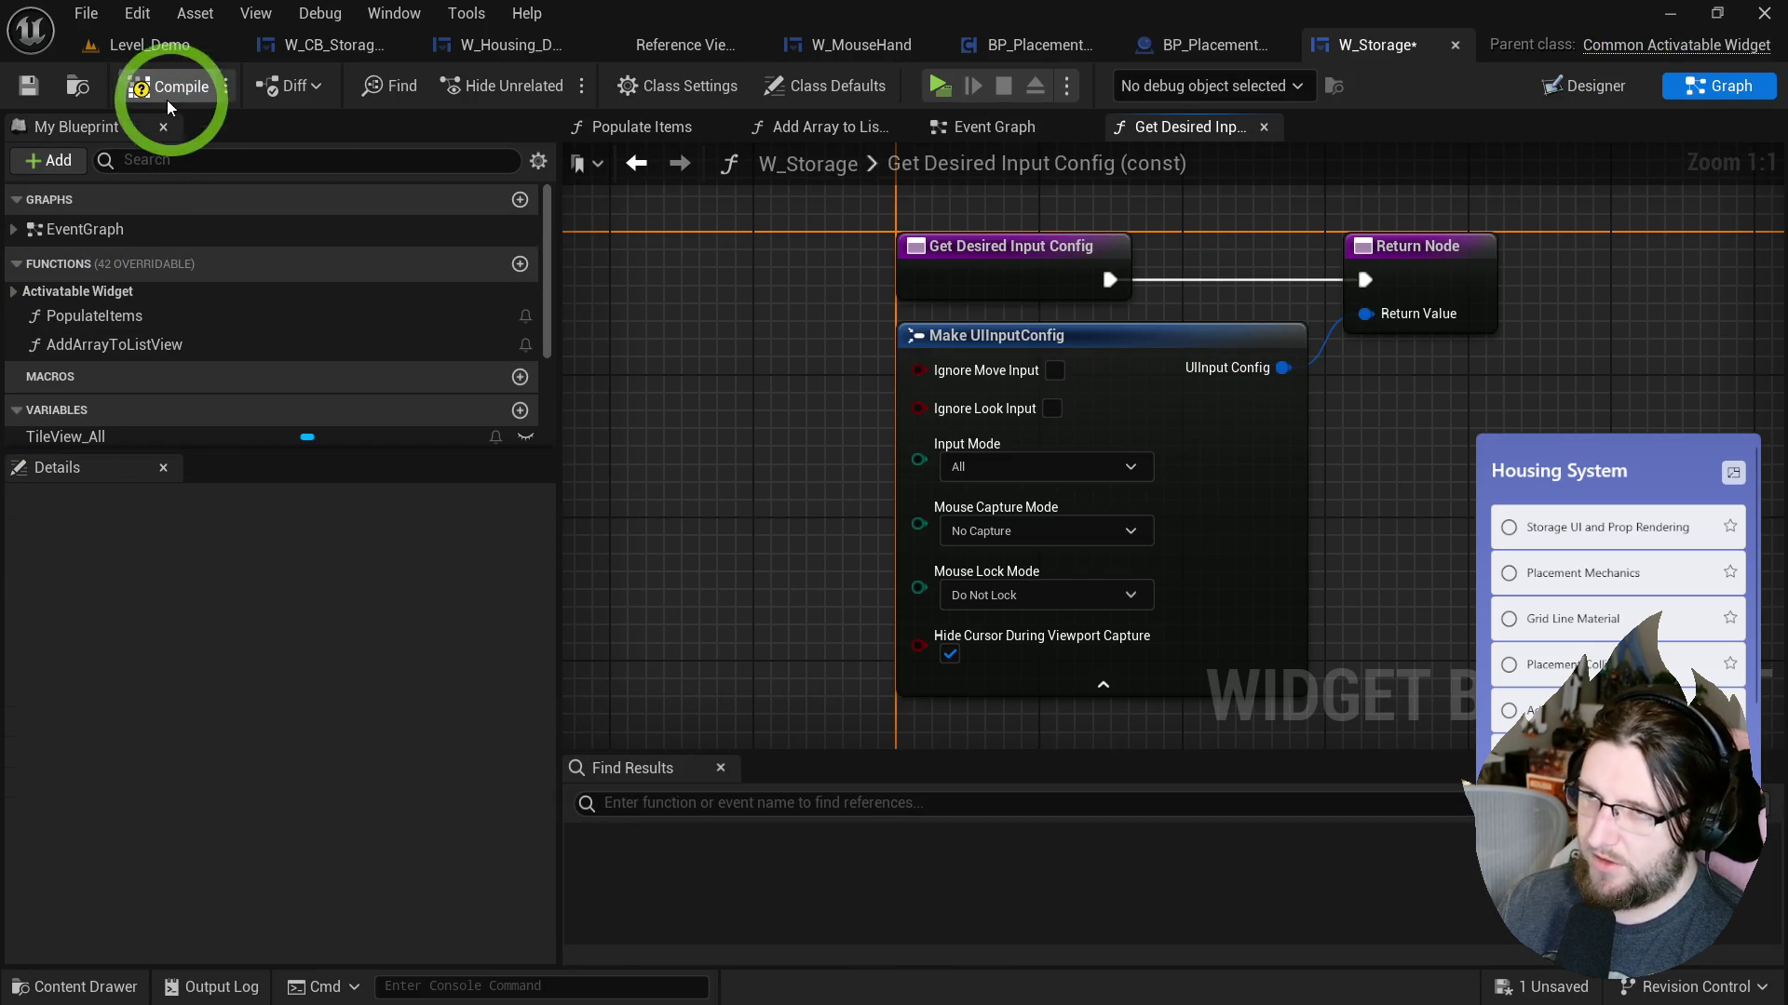
click(937, 86)
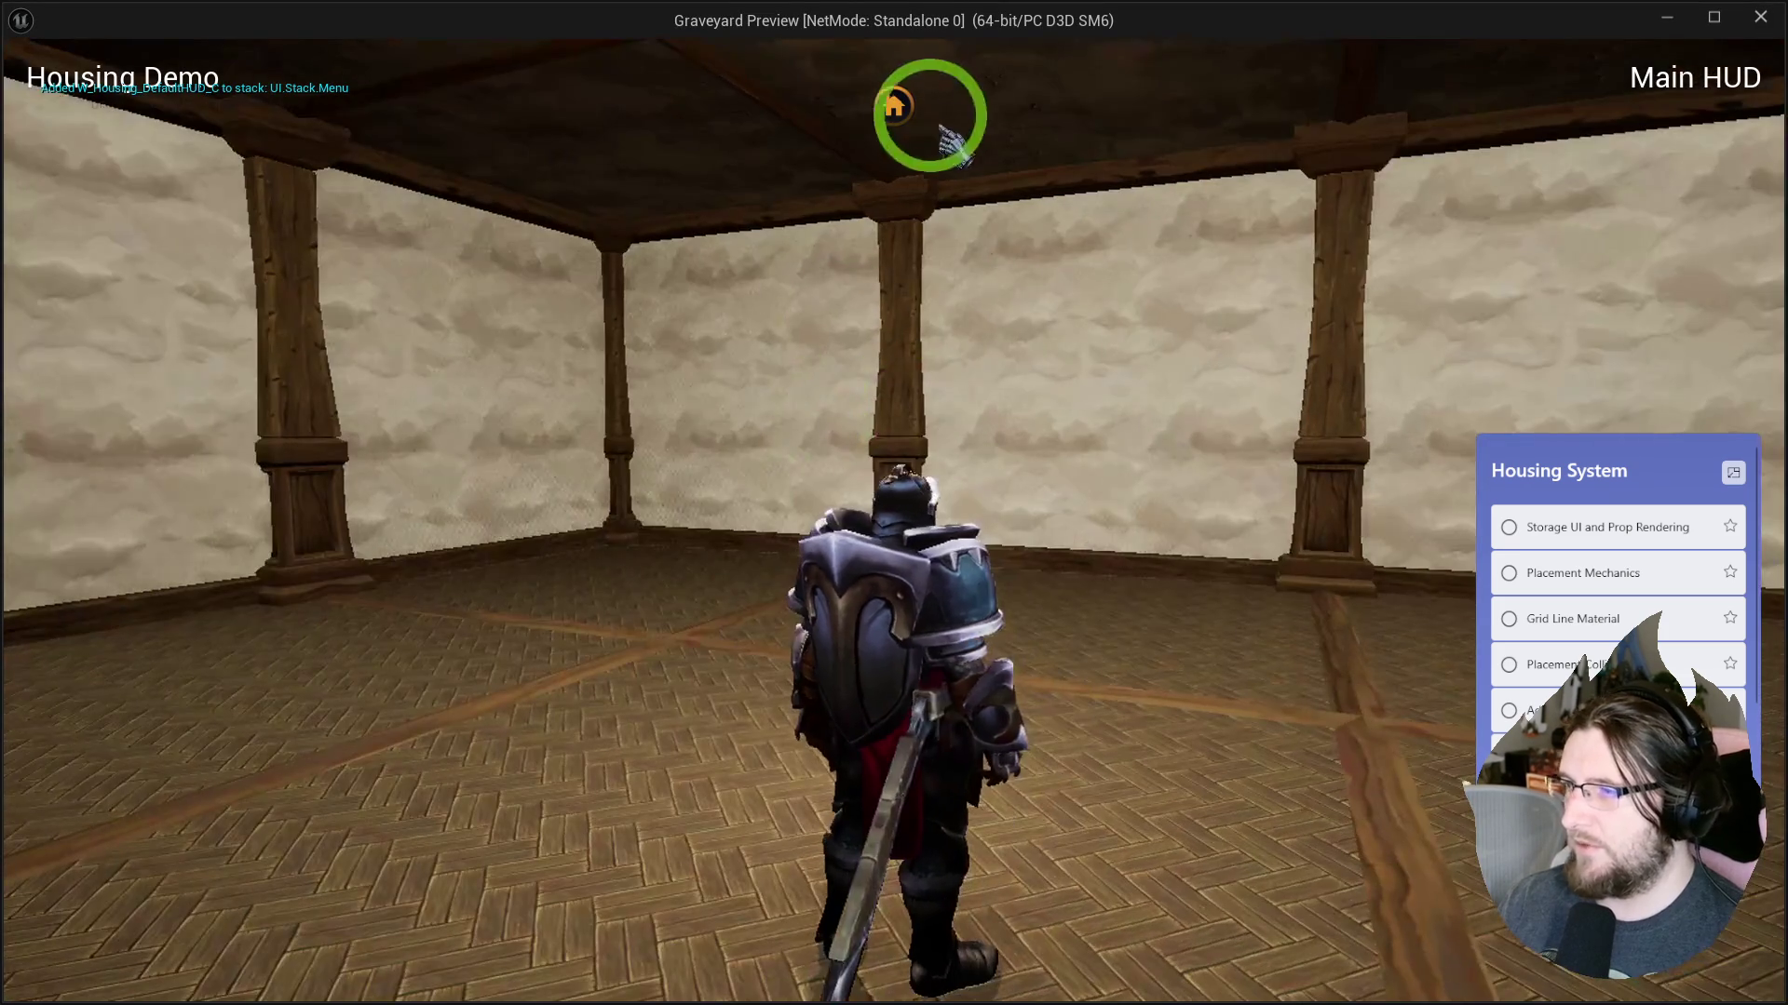
In the running game, pick the bed from the furniture storage grid.
mouse_move(298, 382)
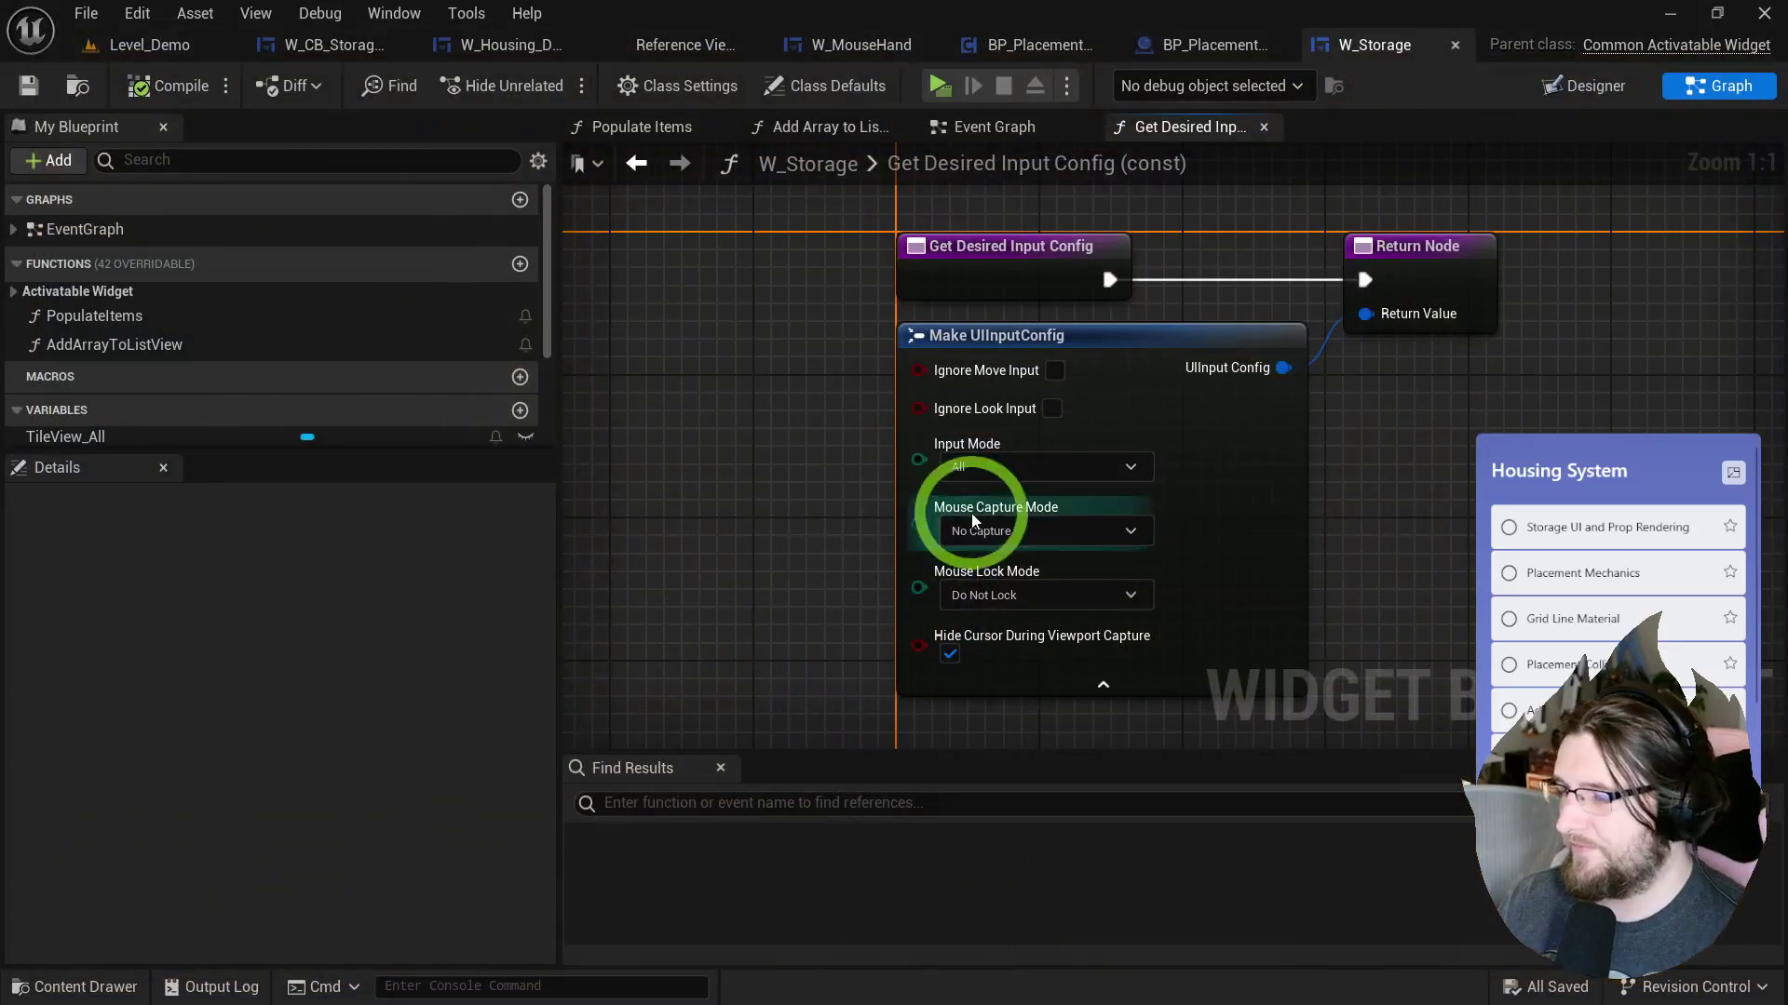
click(950, 465)
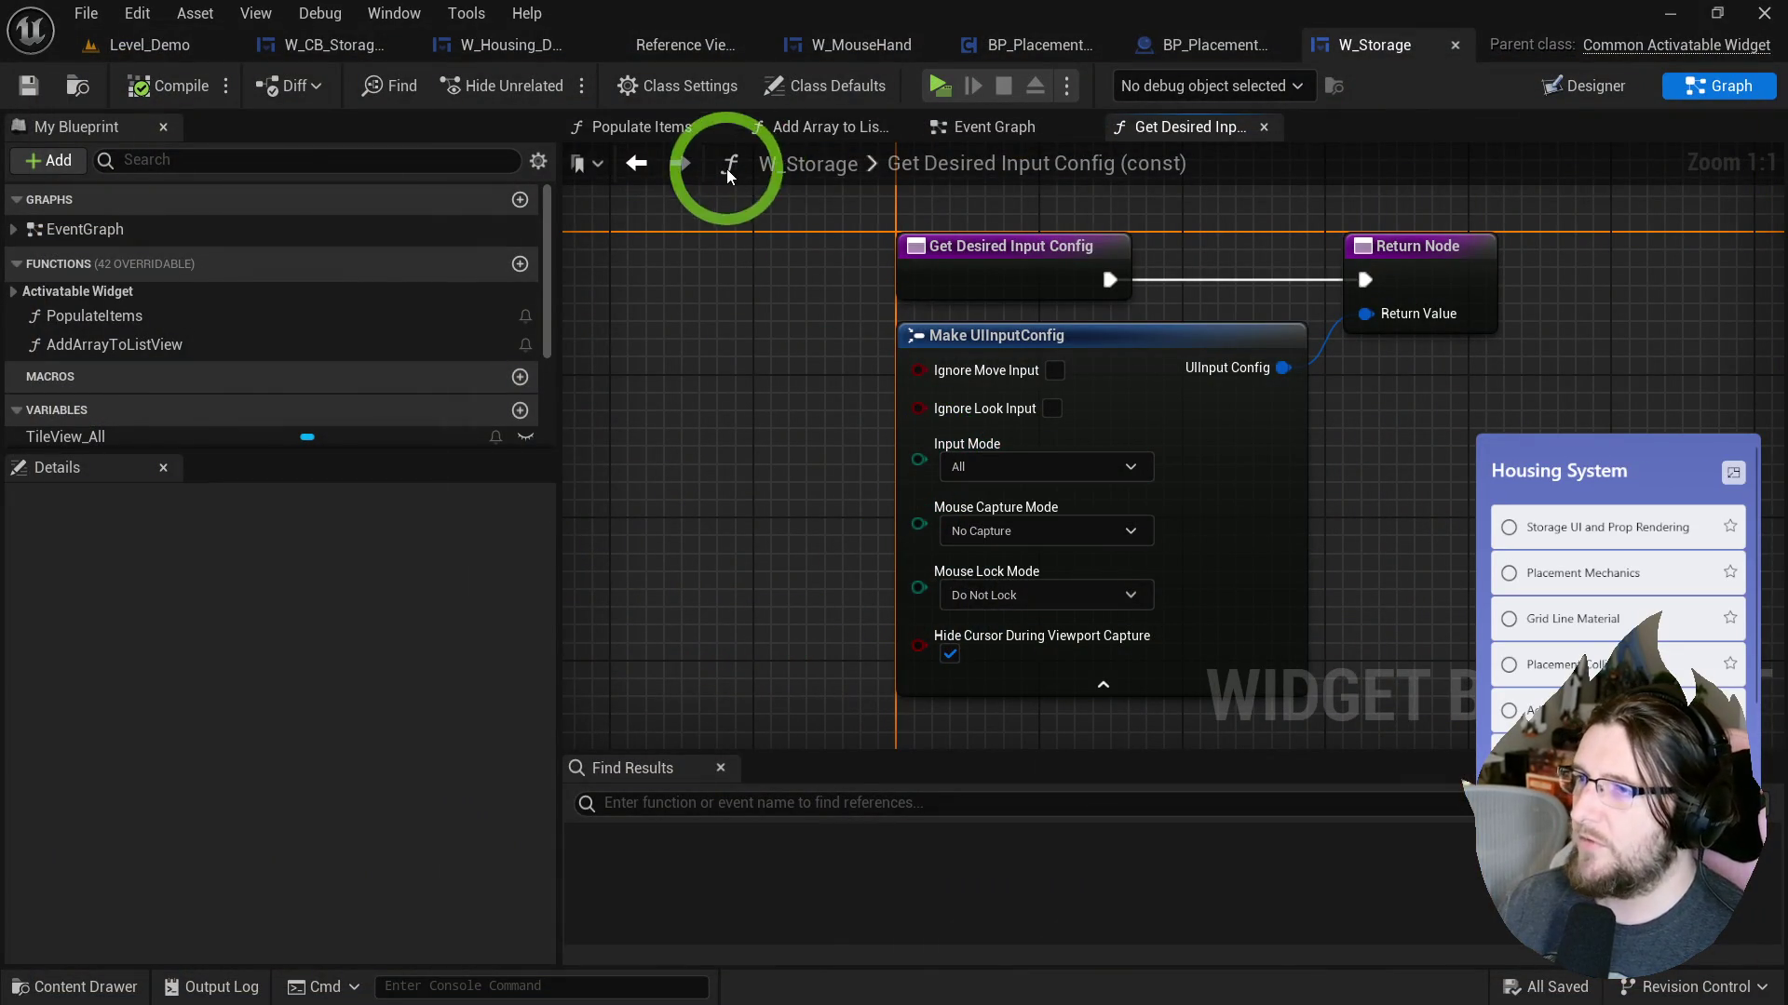
Open W_CB_StorageItem from the Content Drawer, then its parent class W_CommonButton.
key(ctrl+b)
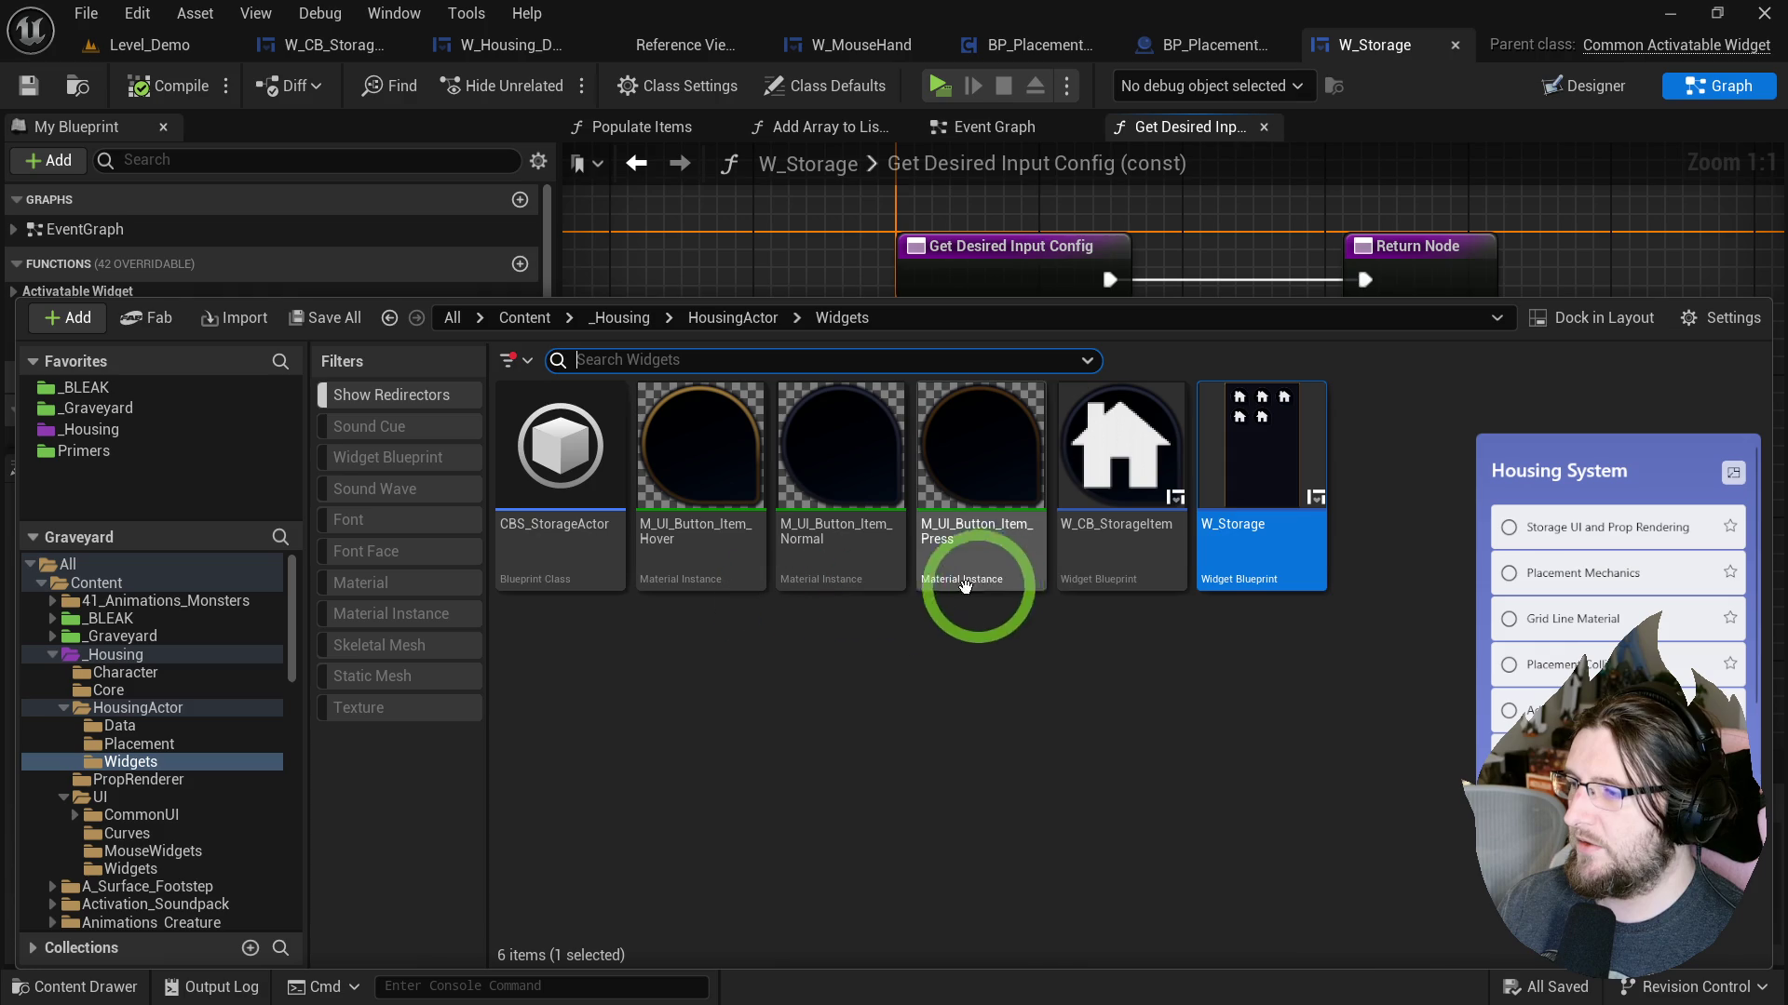
double_click(1108, 465)
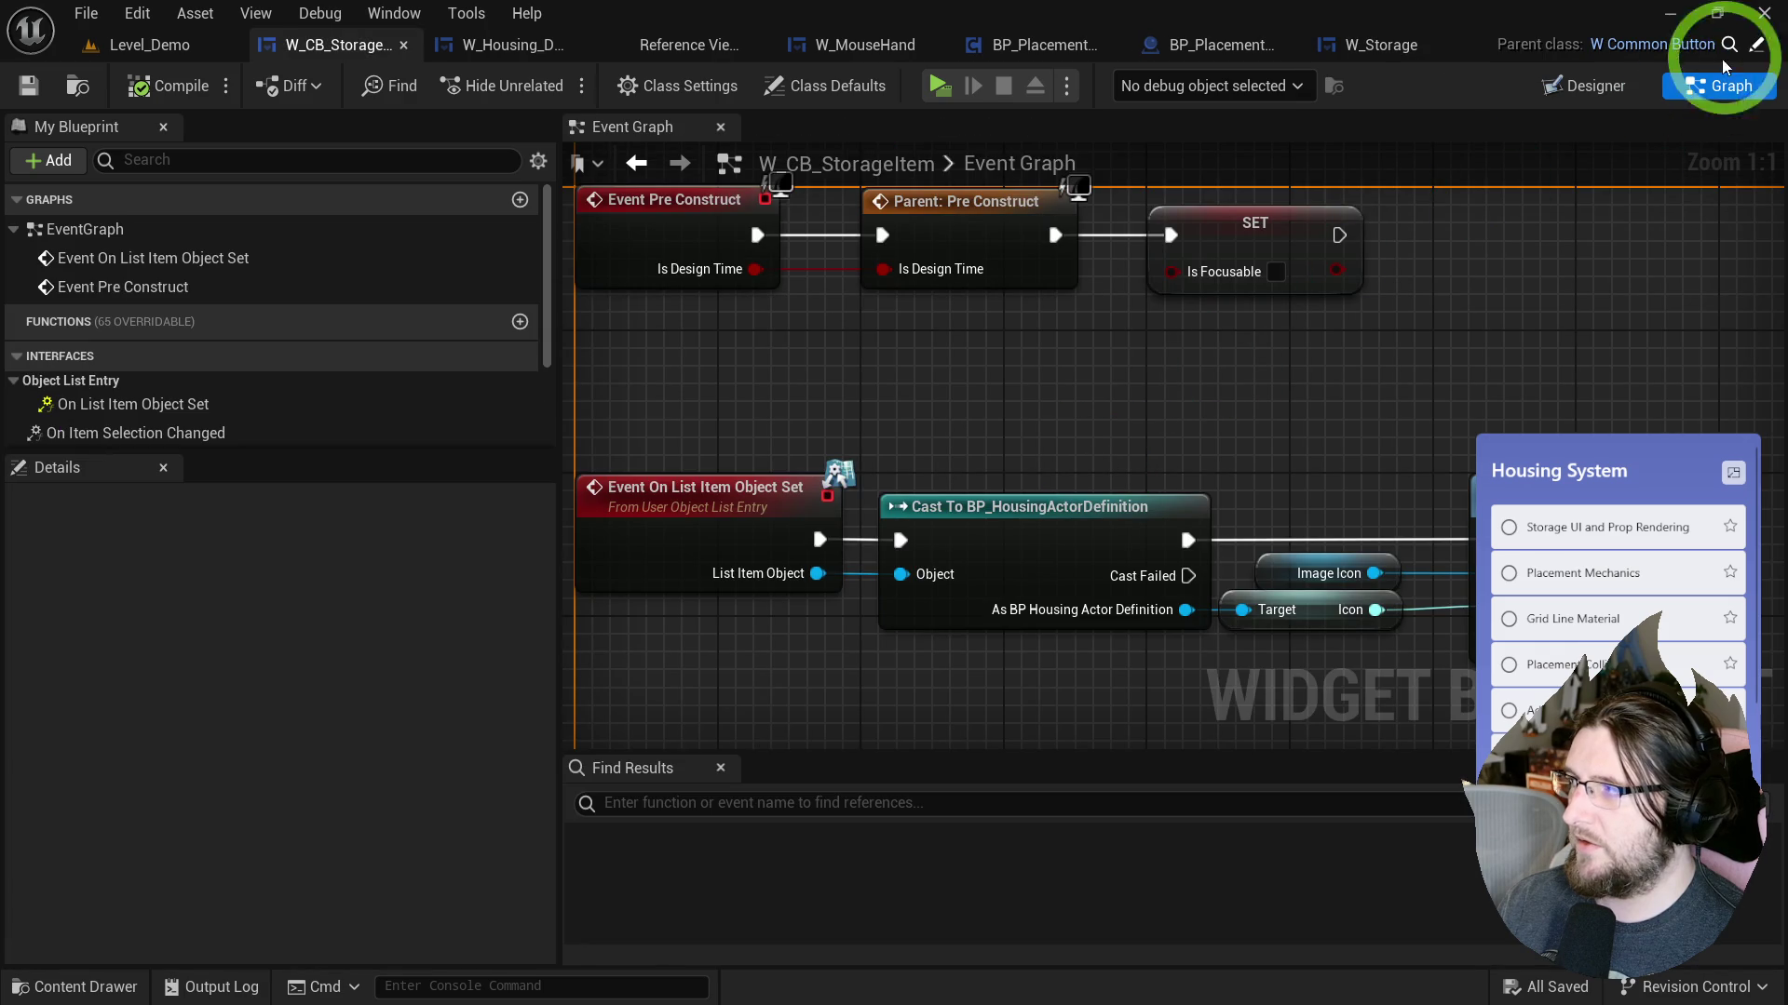
click(1749, 59)
scroll(1350, 503, down, 6)
Set Image_Icon's Visibility to Not Hit-Testable, select the Overlay, and compile W_CommonButton.
click(1458, 513)
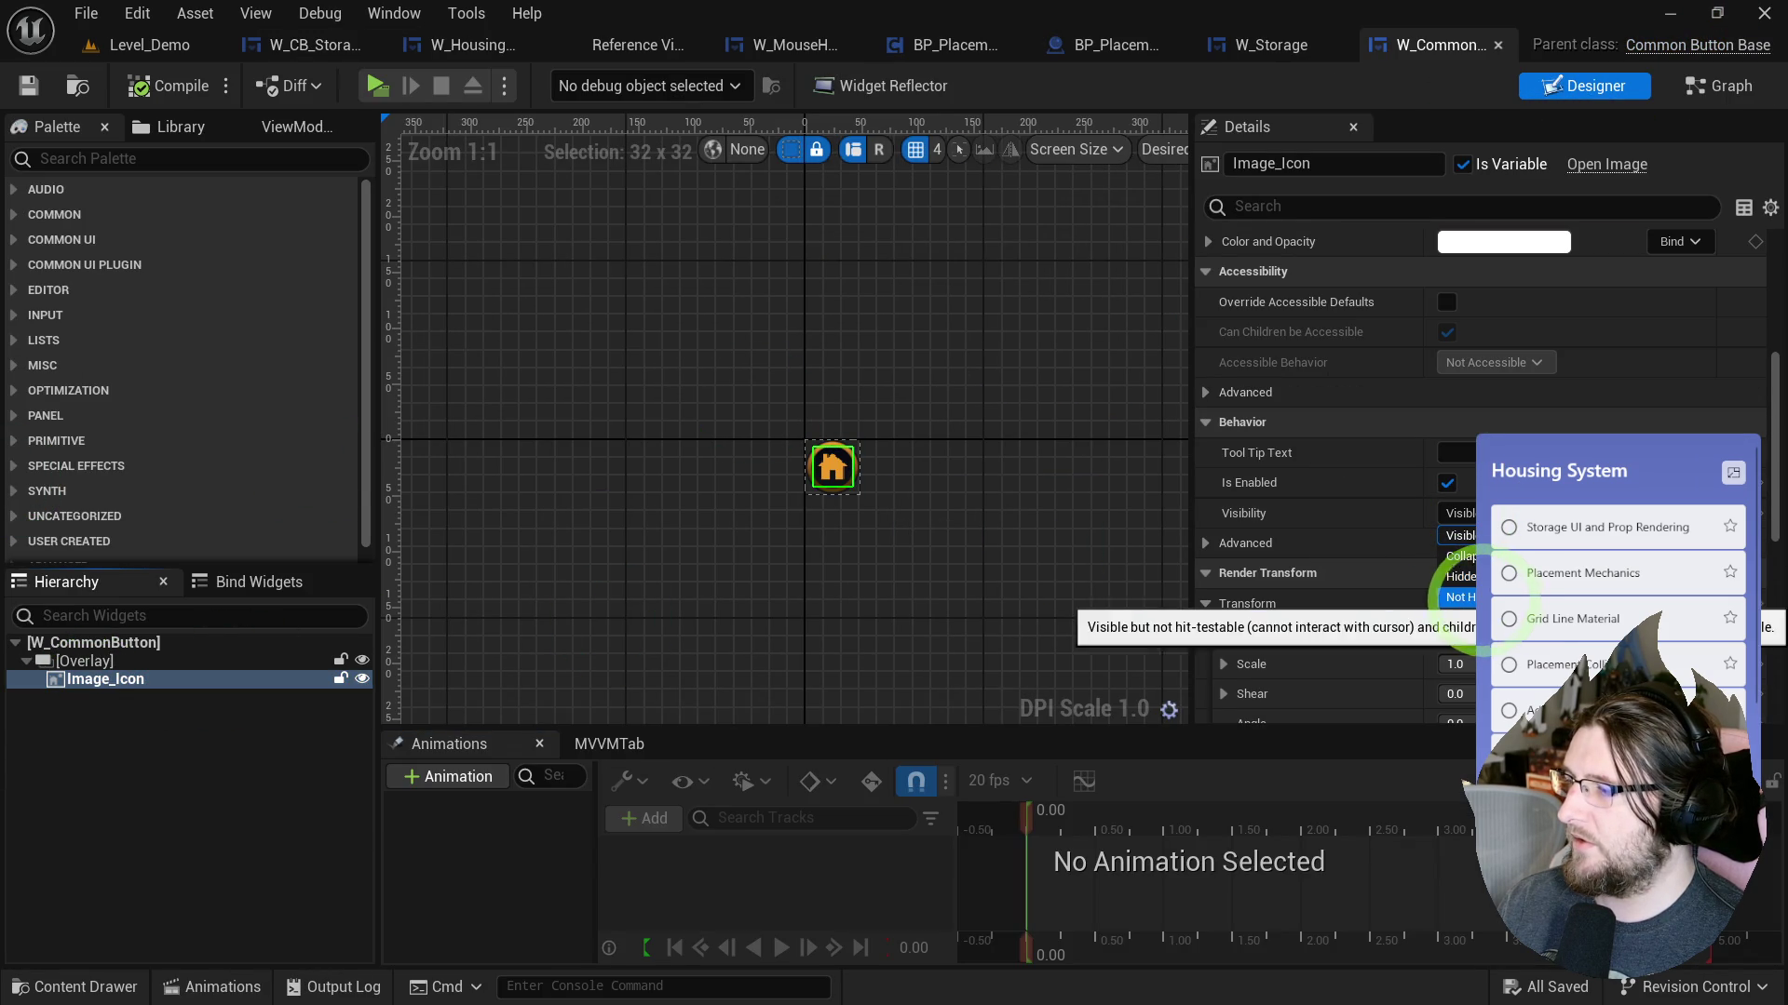
click(1460, 597)
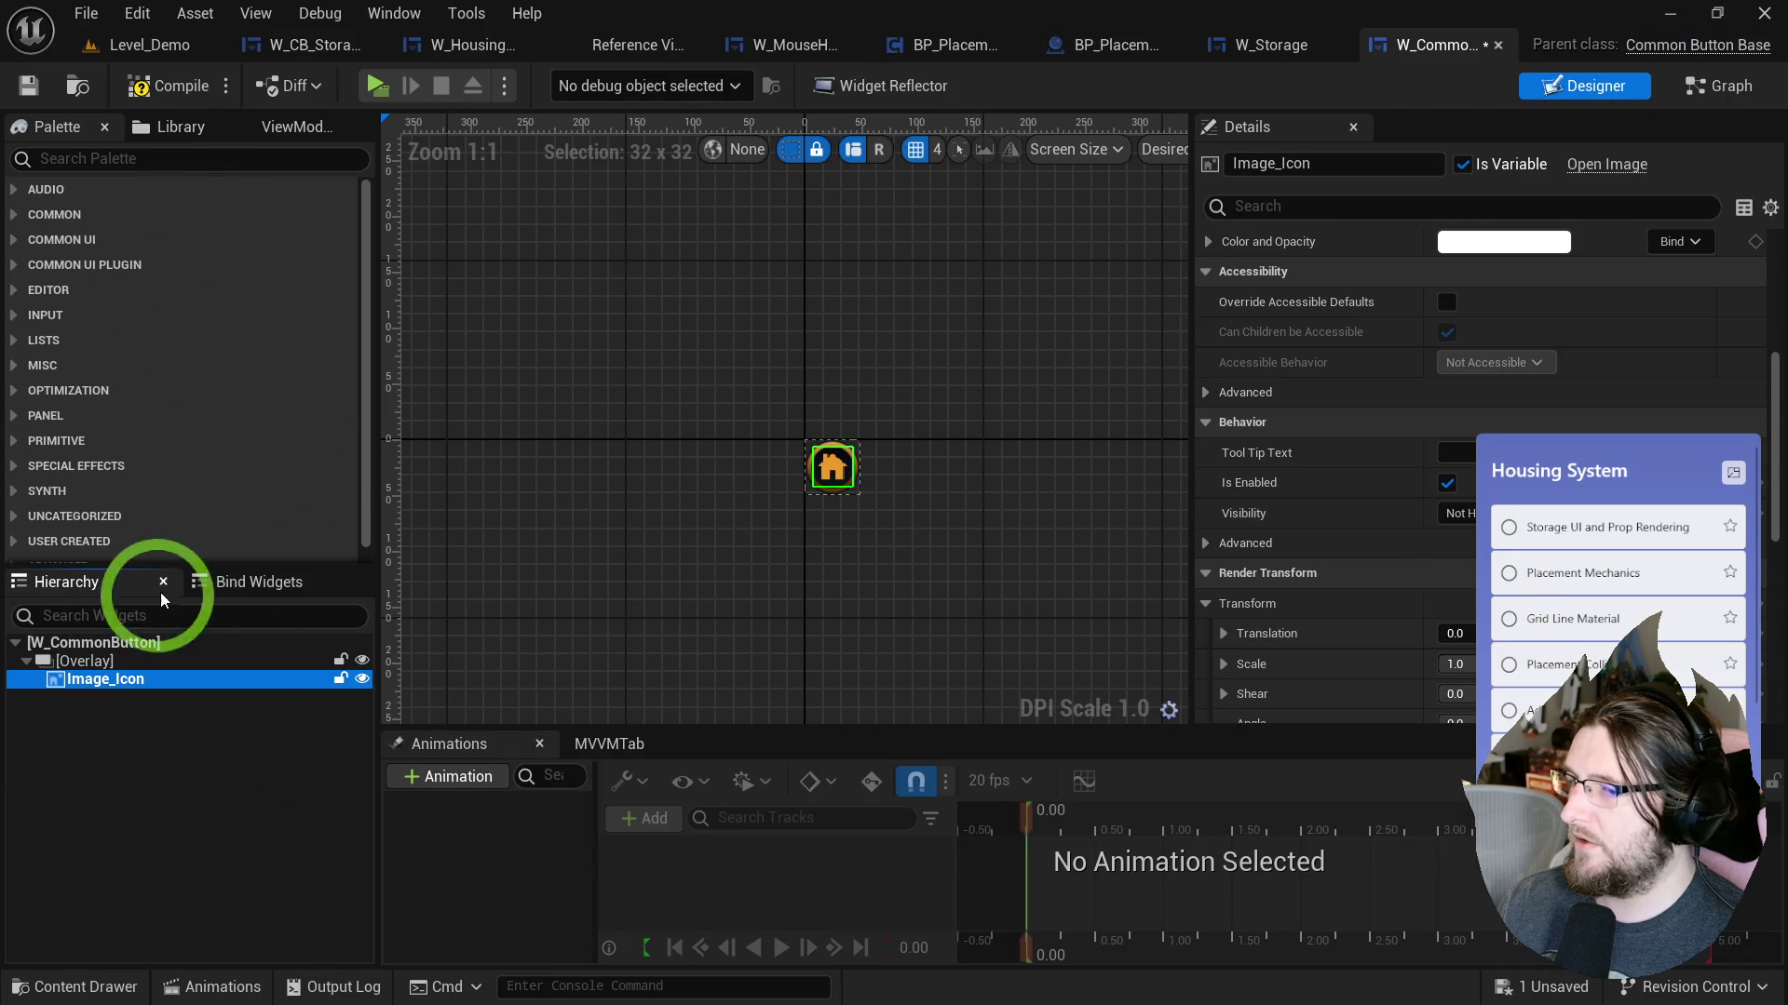
click(273, 662)
scroll(1490, 465, up, 5)
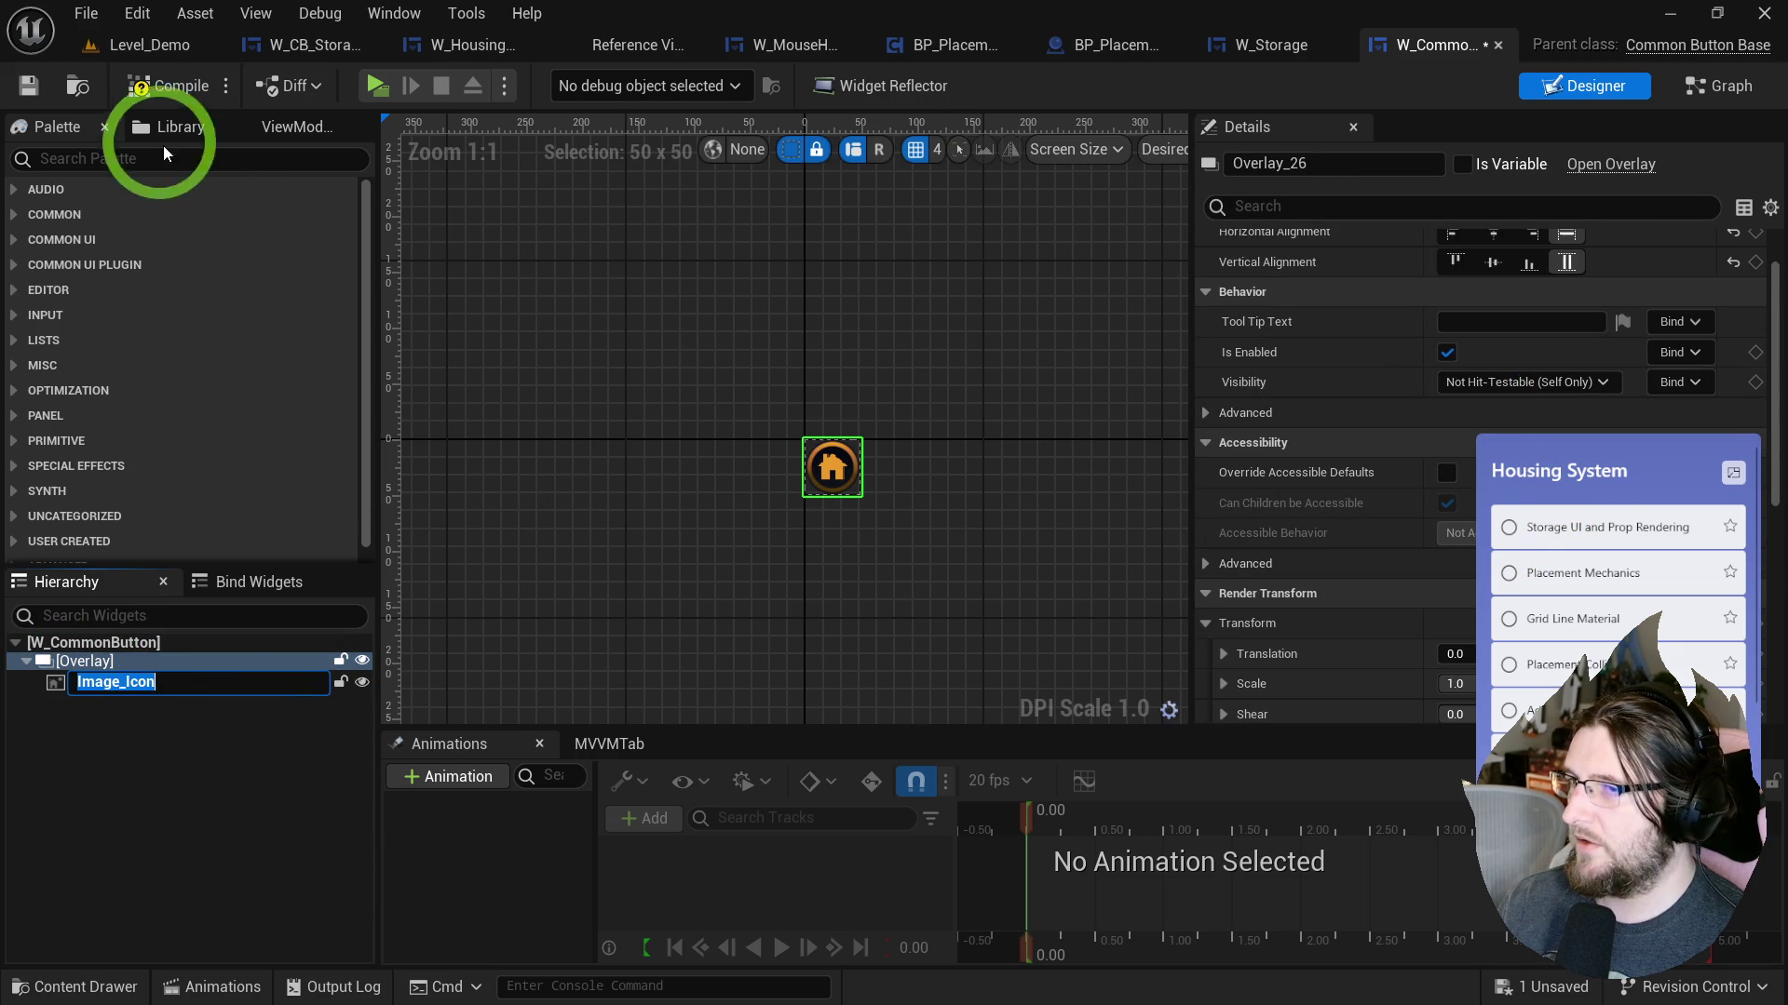
click(162, 86)
Play the game, open the home storage panel, and try selecting several furniture items.
click(377, 86)
click(787, 405)
click(870, 79)
click(518, 304)
click(214, 293)
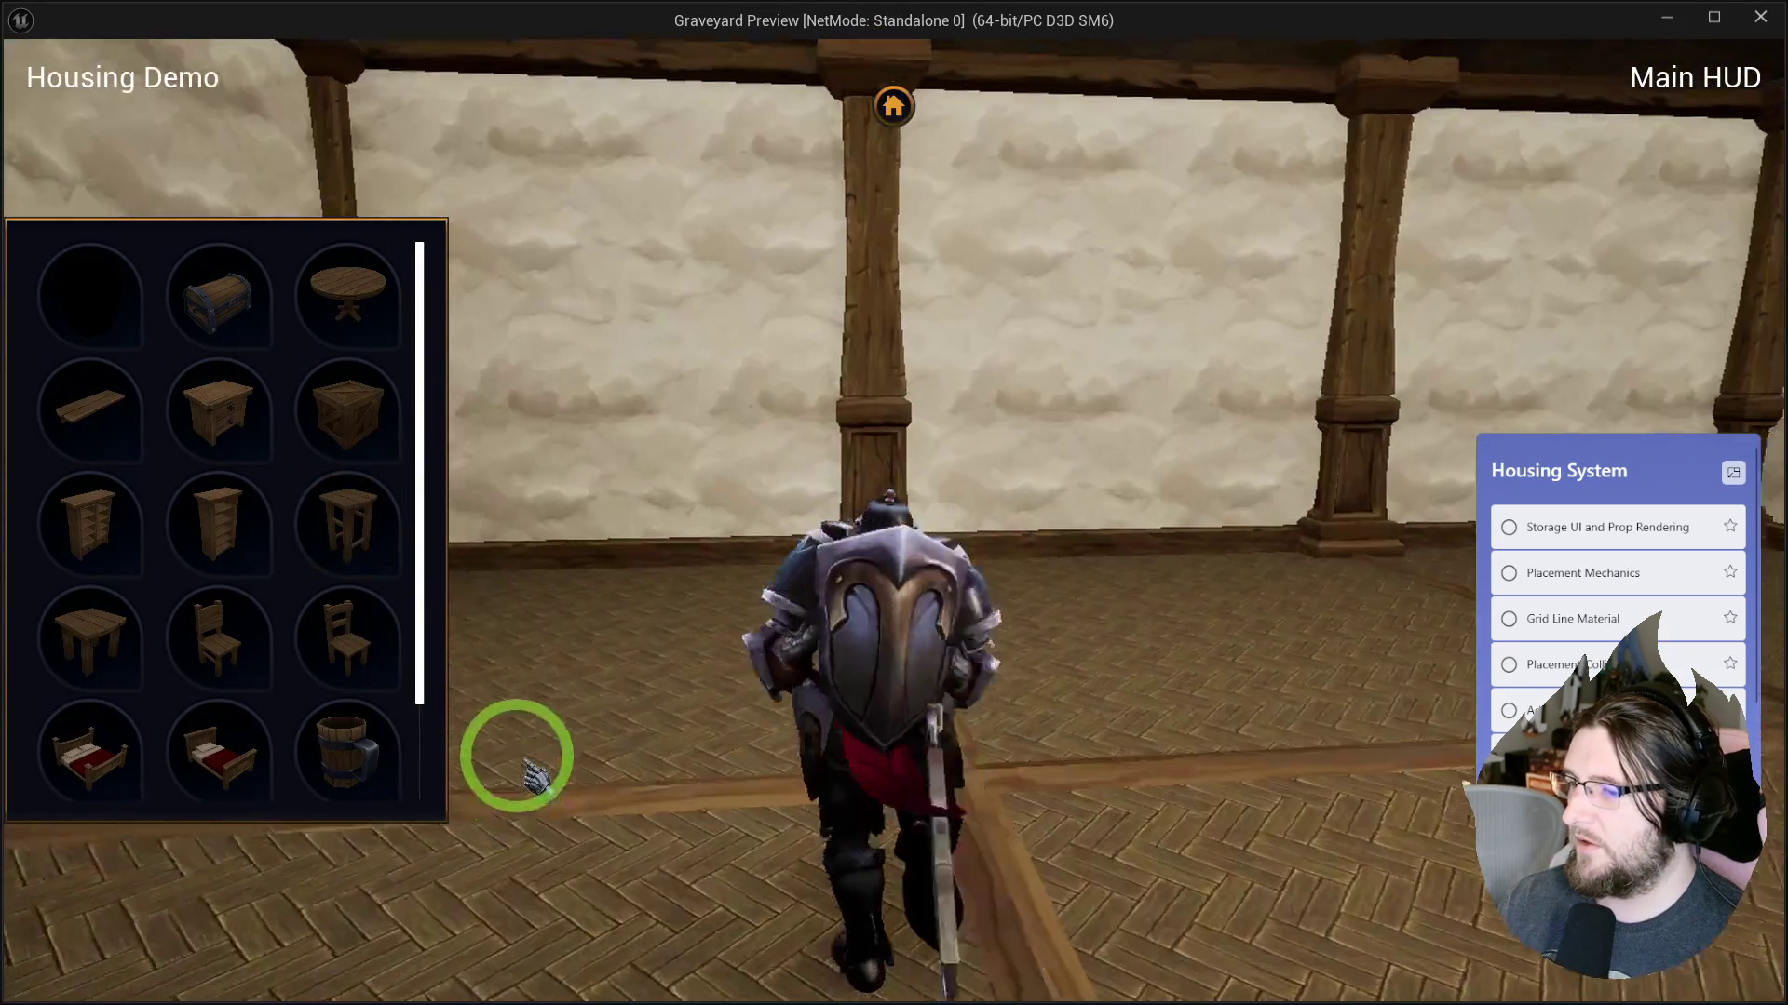
Stop the game preview and review the placement component's event graph.
key(s)
key(Escape)
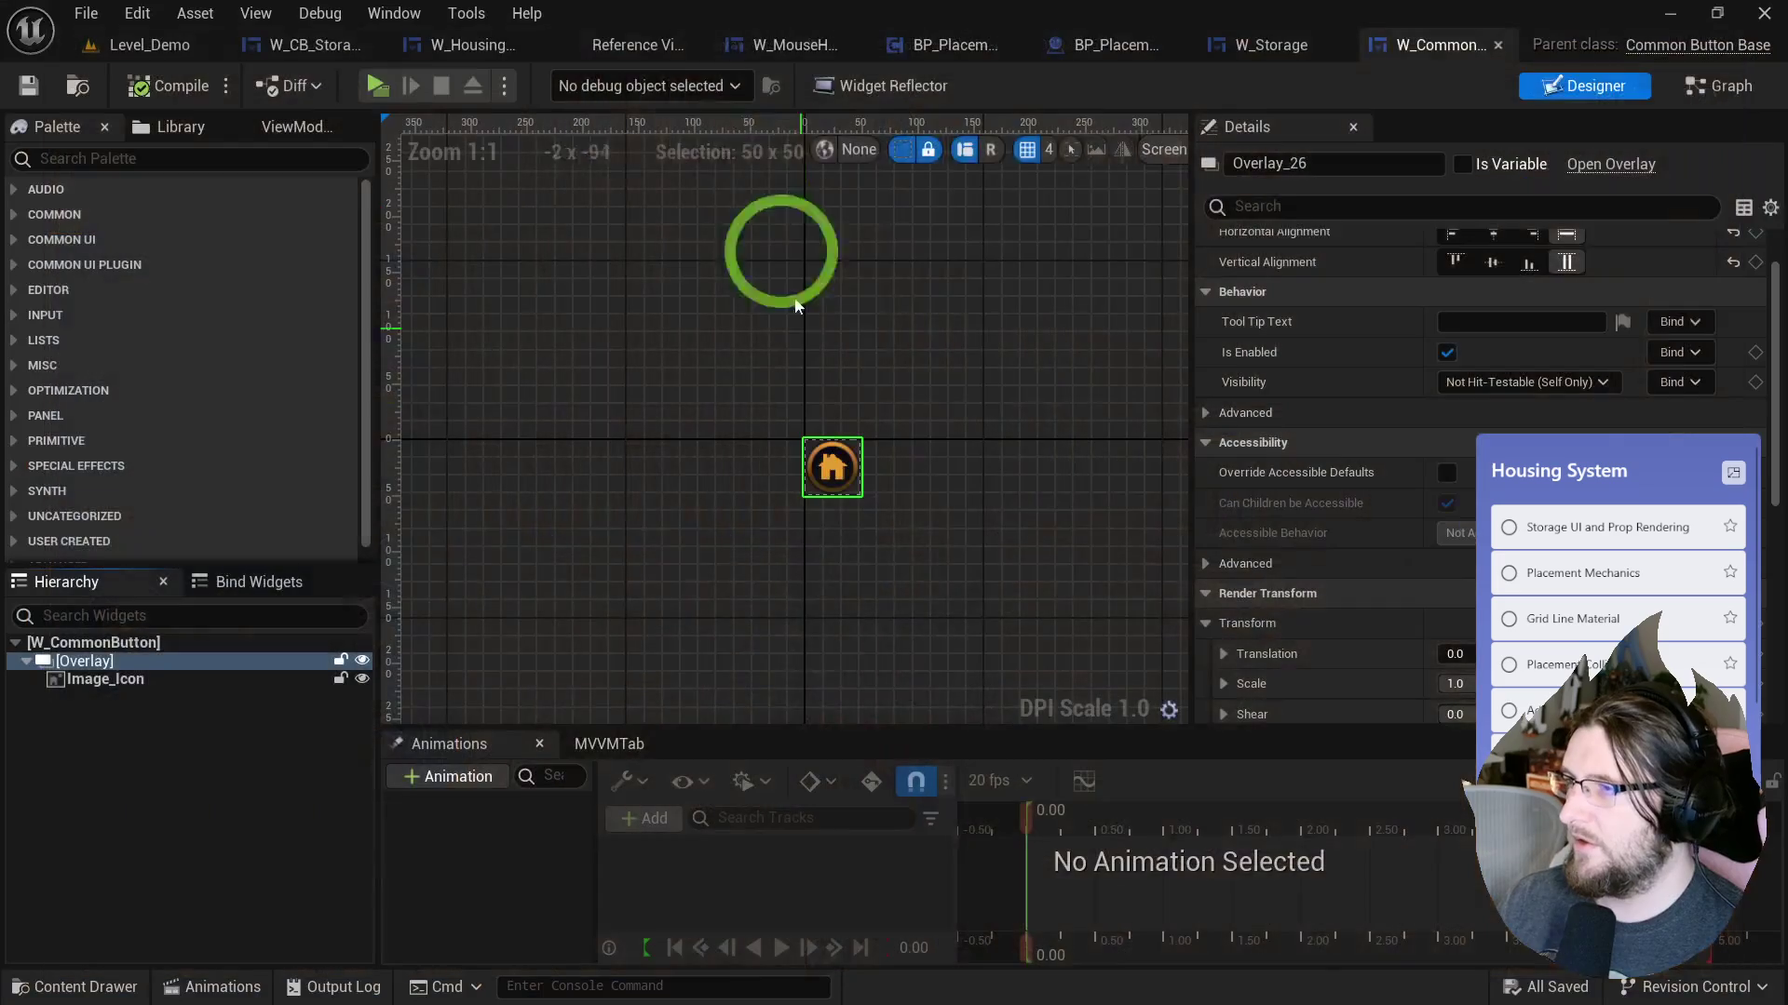
click(1026, 243)
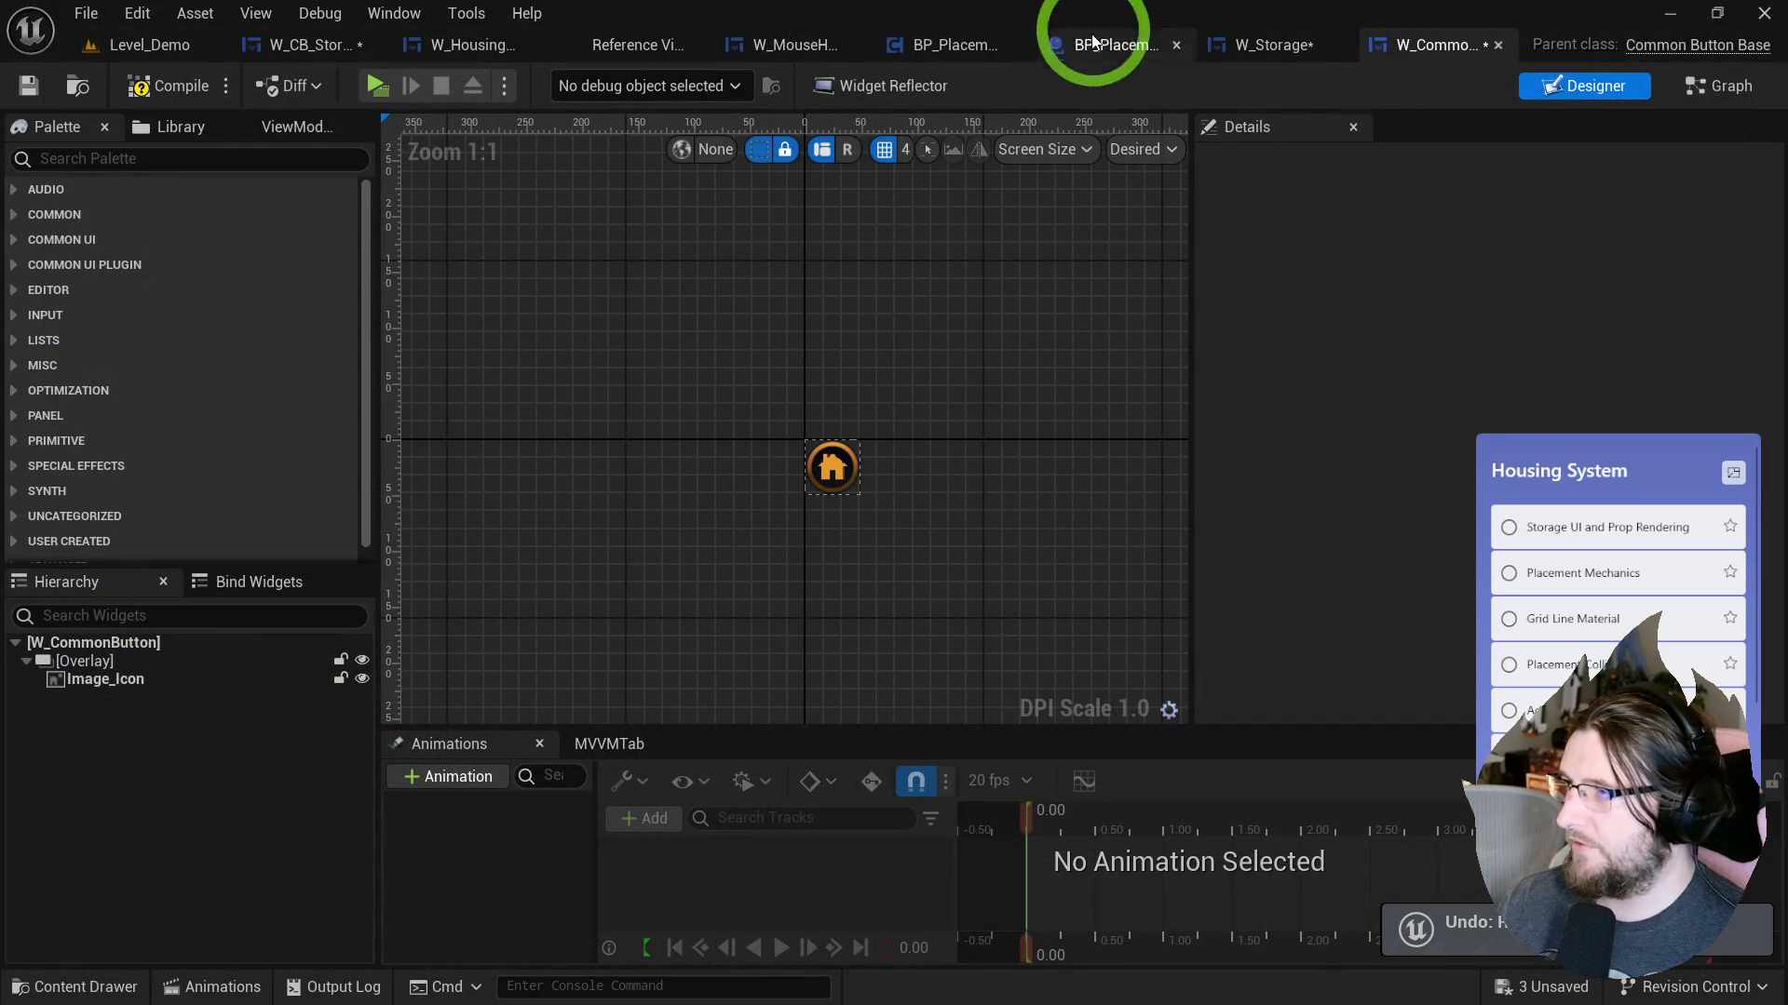
click(901, 56)
Inspect W_Storage's overridable Mouse functions, then undo the last W_CB_StorageItem change and compile.
click(1264, 61)
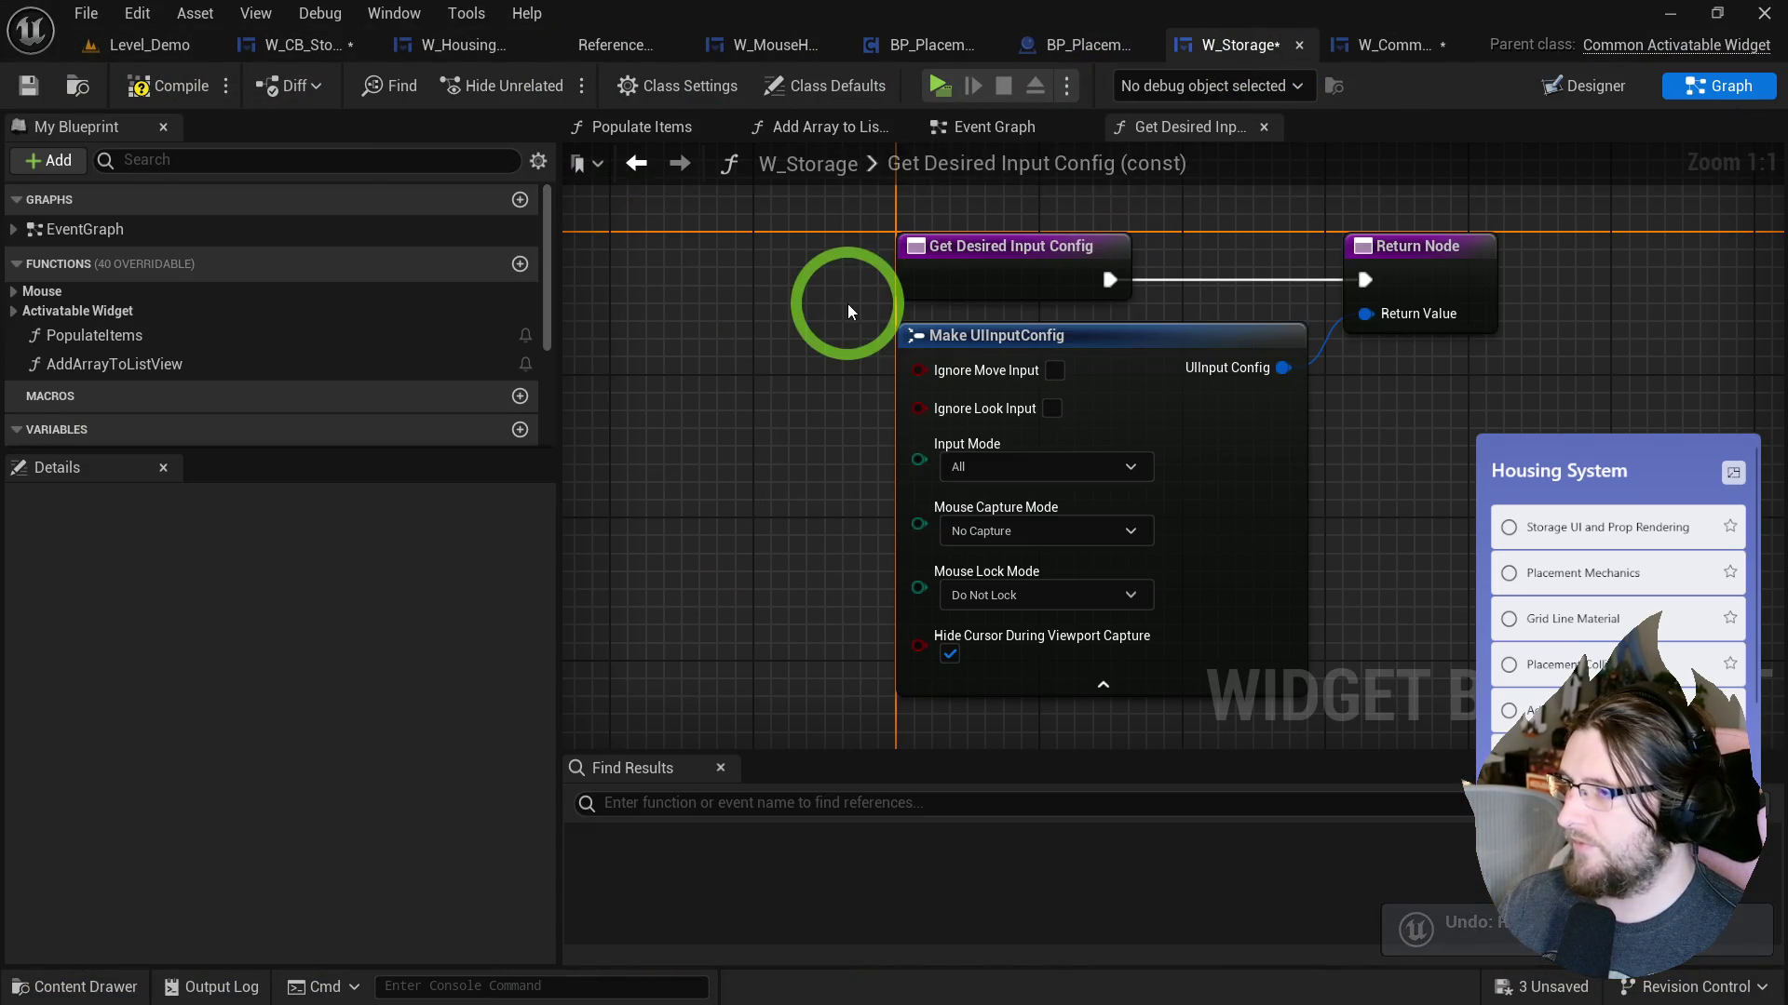
click(277, 315)
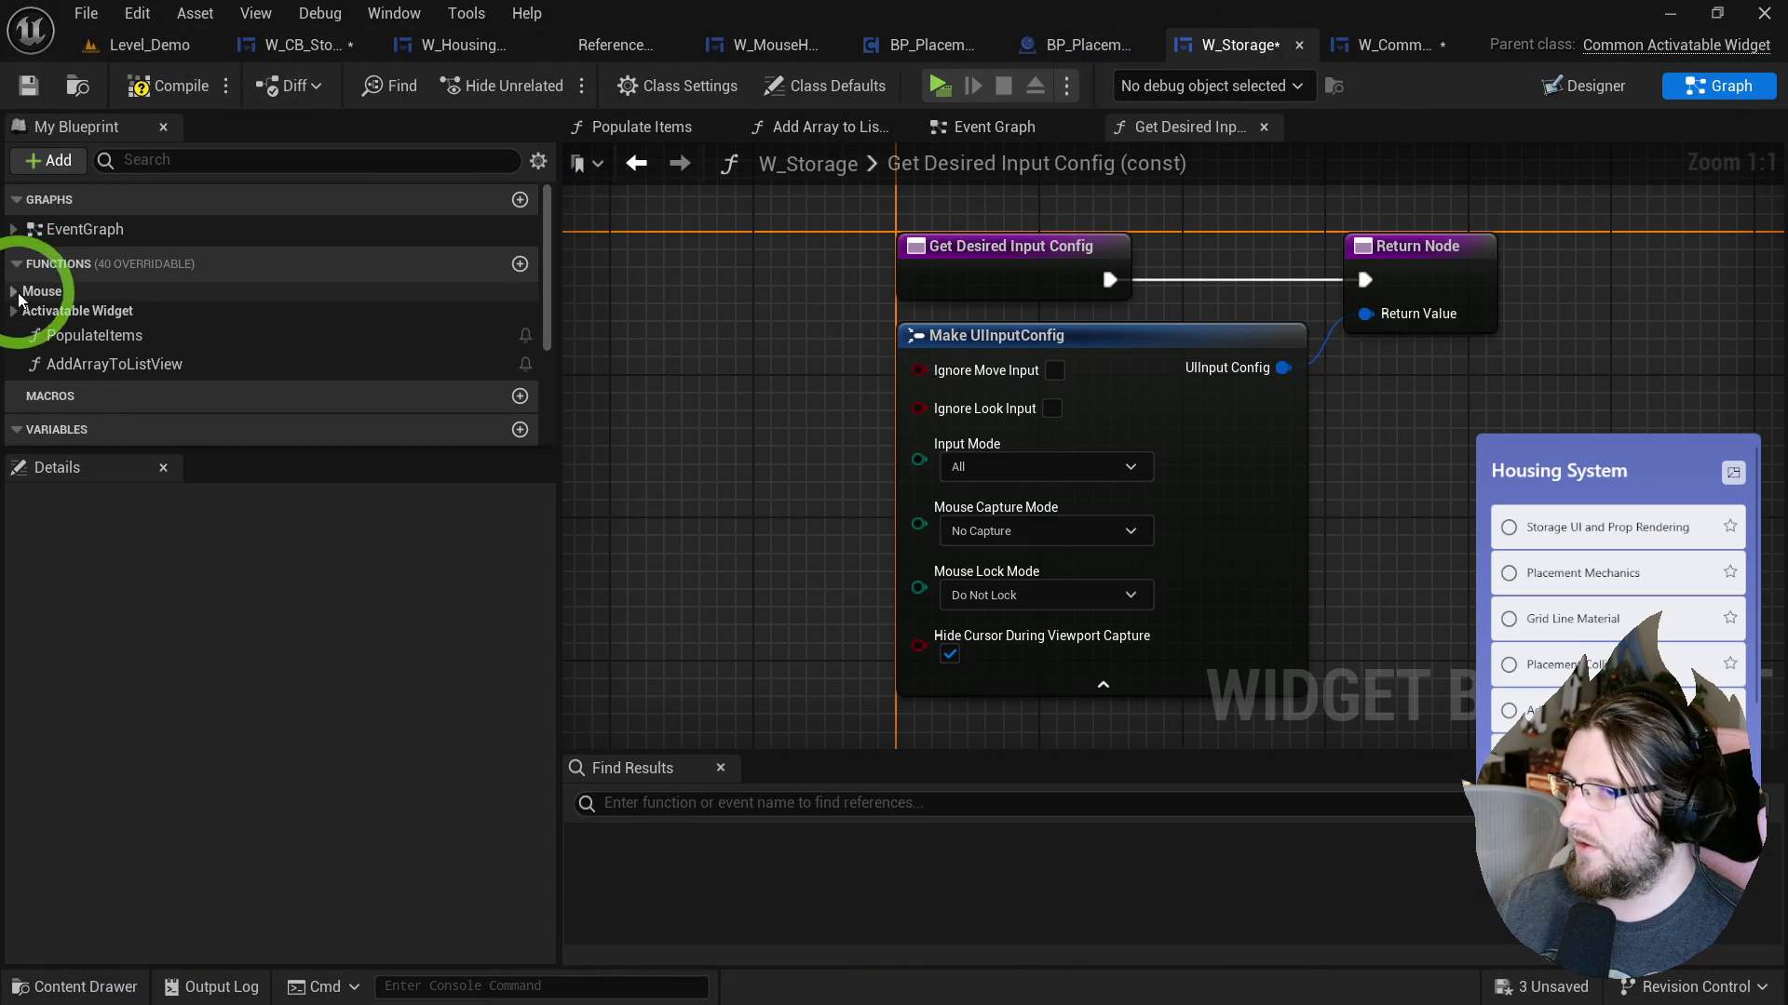
click(20, 296)
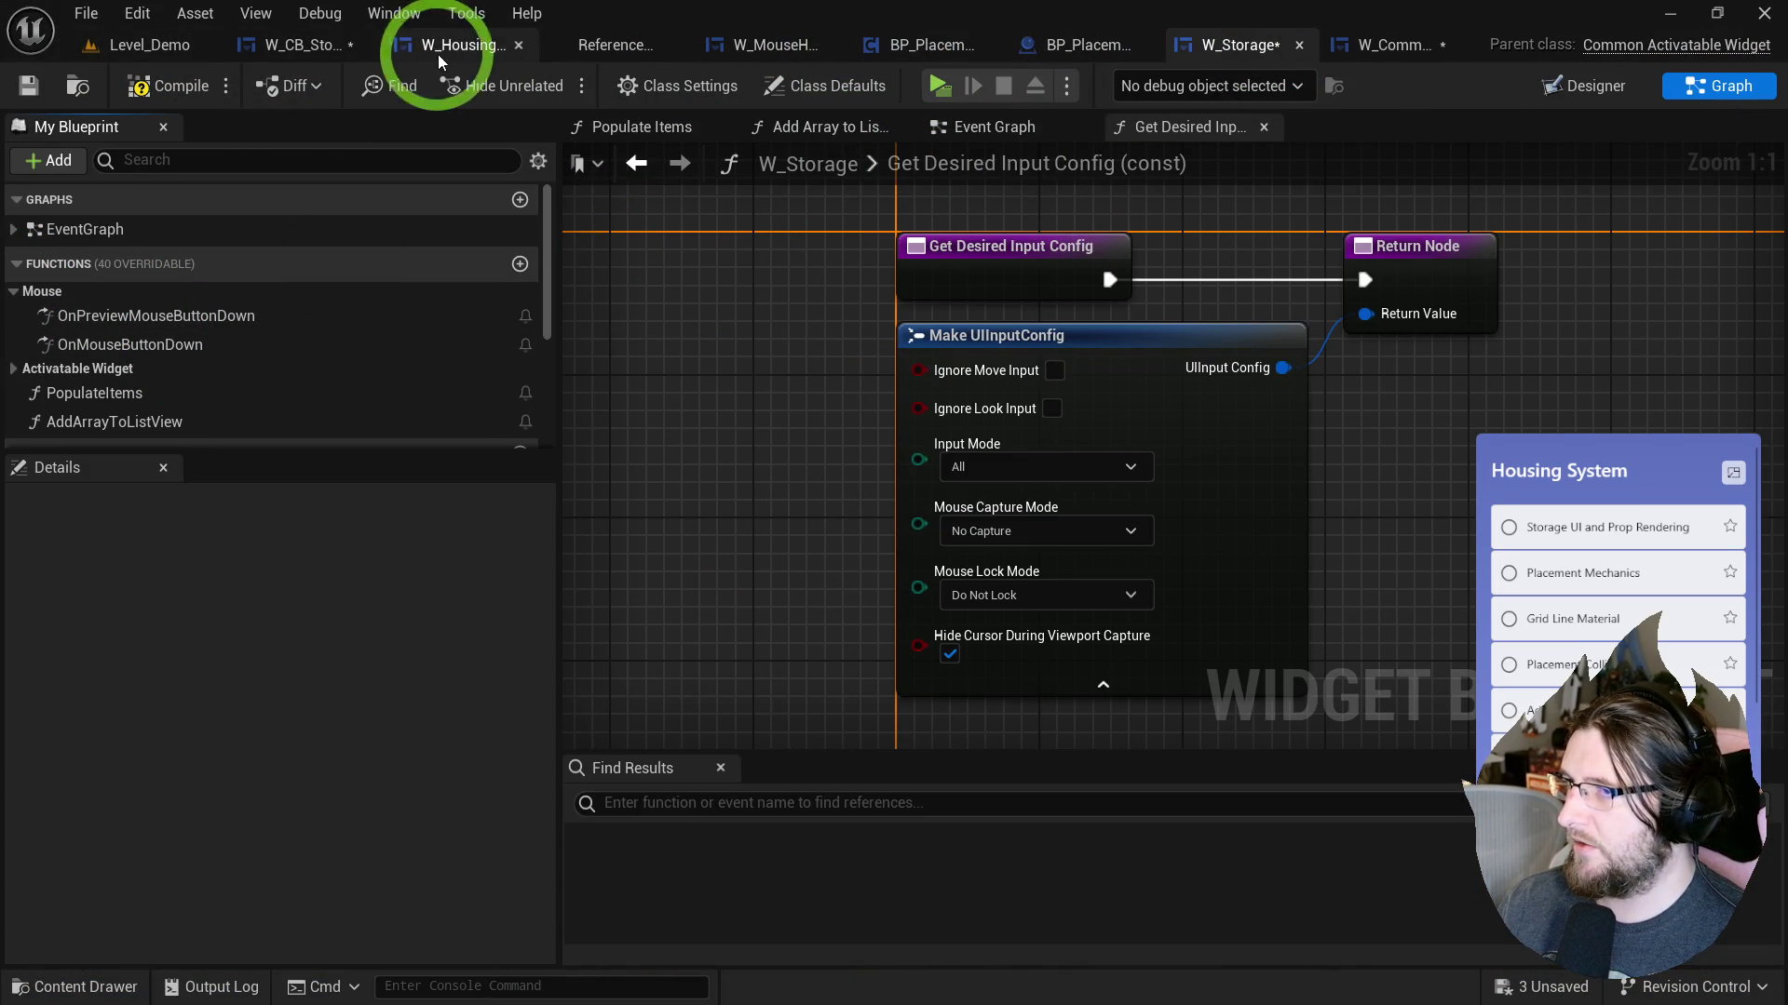
click(294, 53)
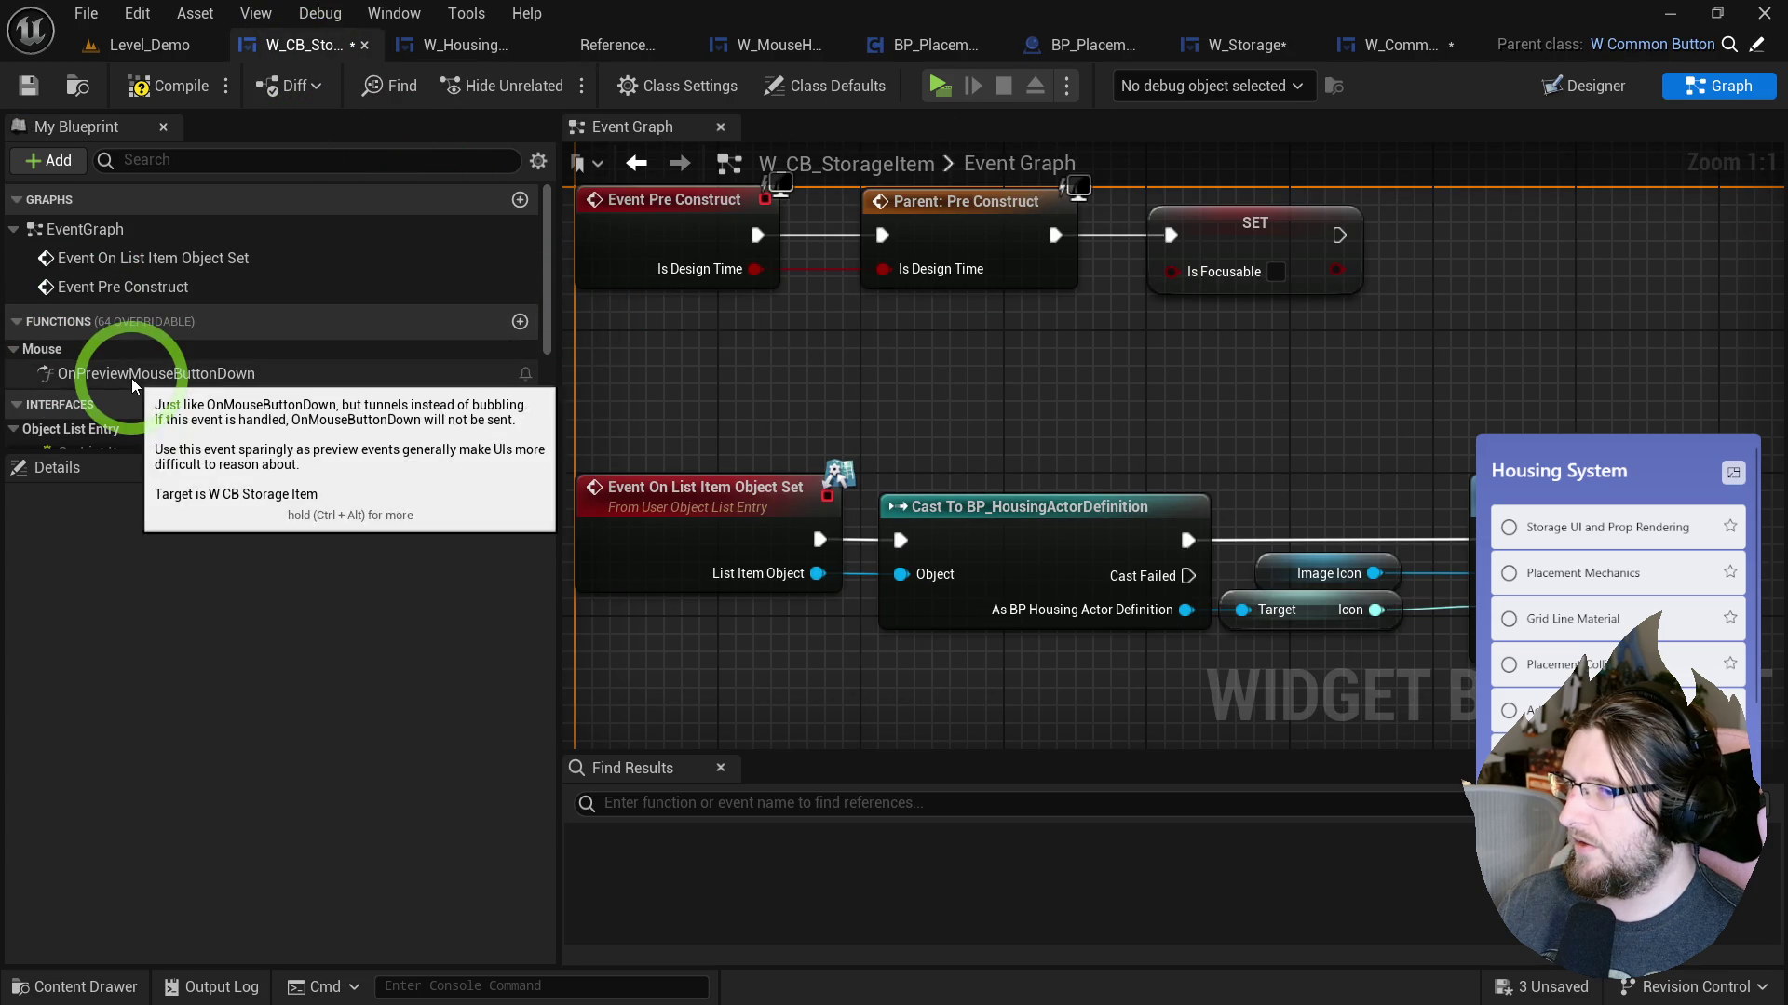
key(ctrl+z)
click(149, 93)
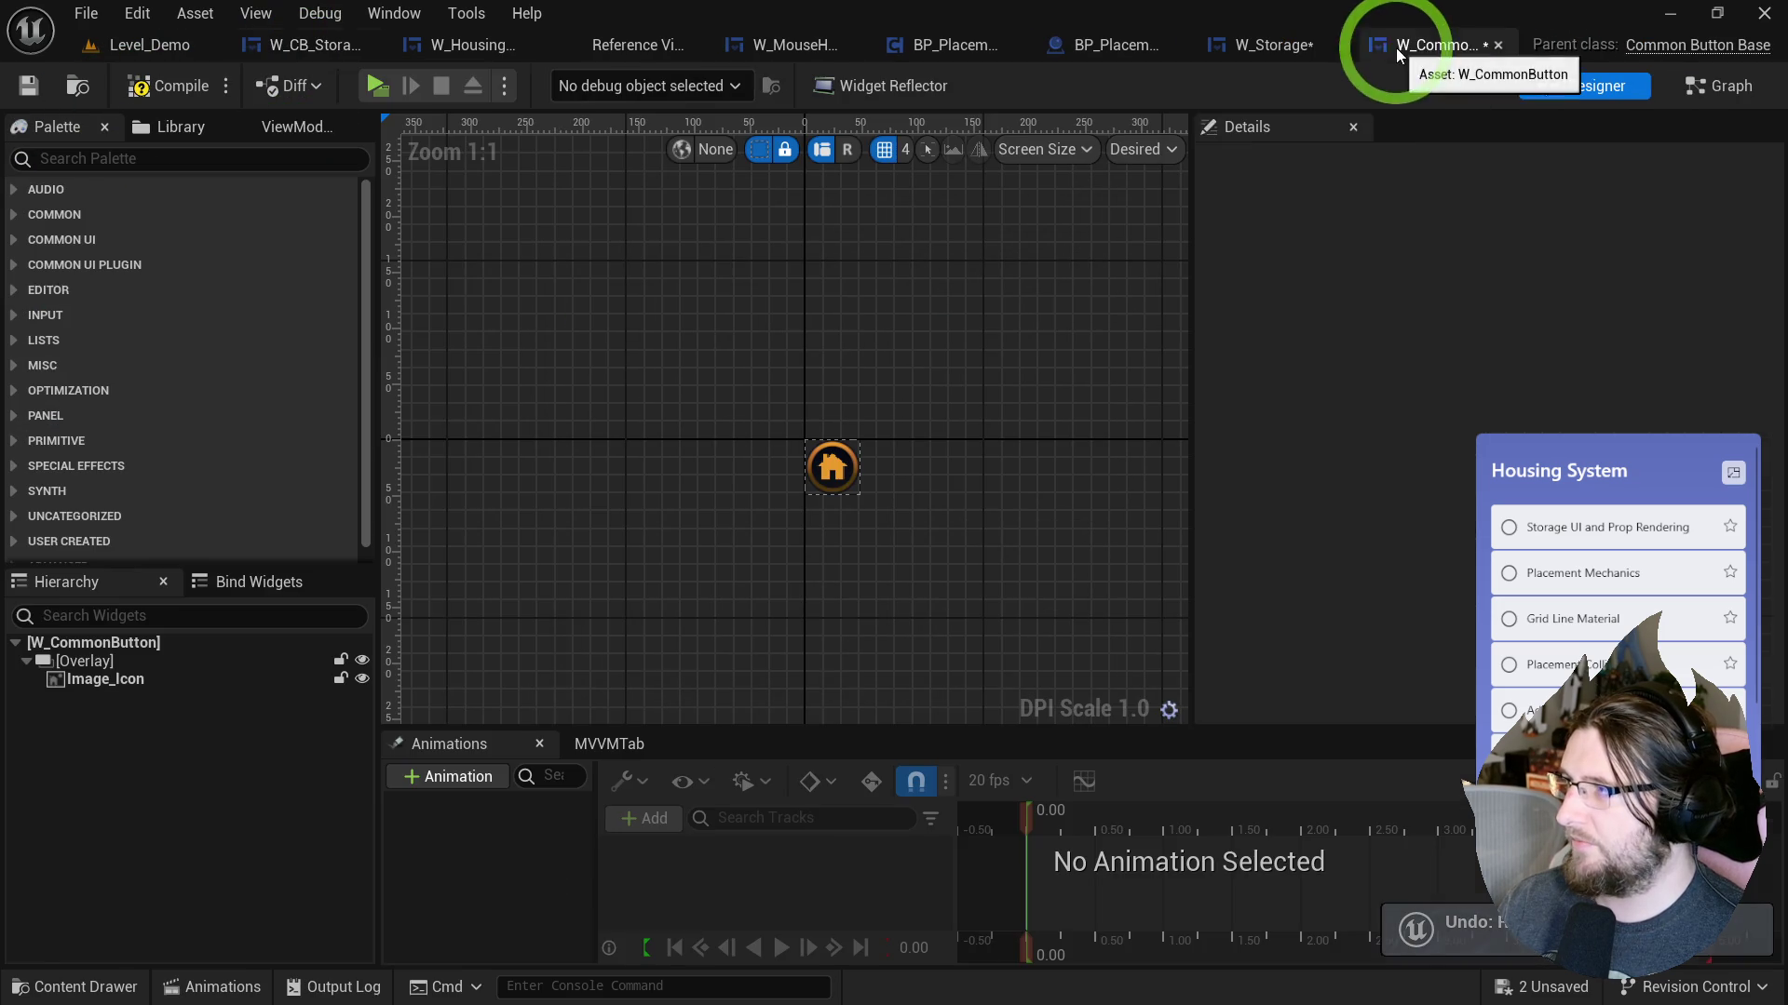
Set W_CommonButton's Image_Icon to Not Hit-Testable (Self Only), then close W_CommonButton and W_Storage.
click(291, 53)
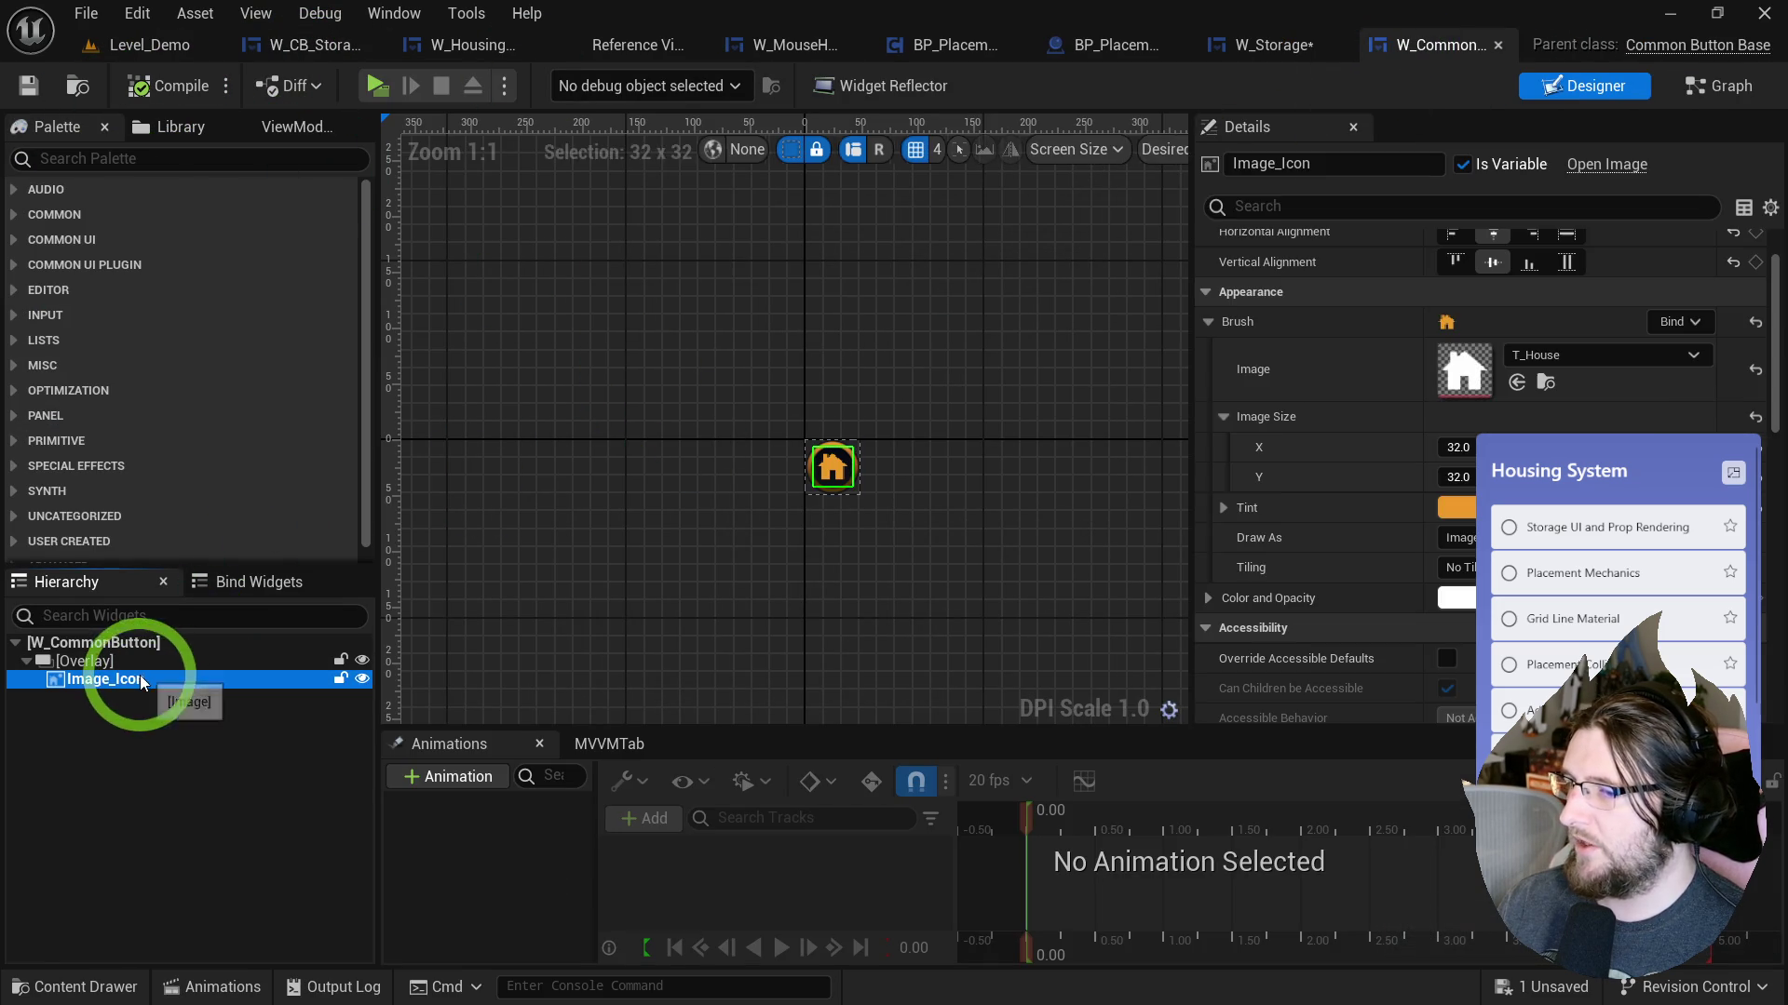
scroll(1683, 412, down, 8)
scroll(1486, 461, up, 4)
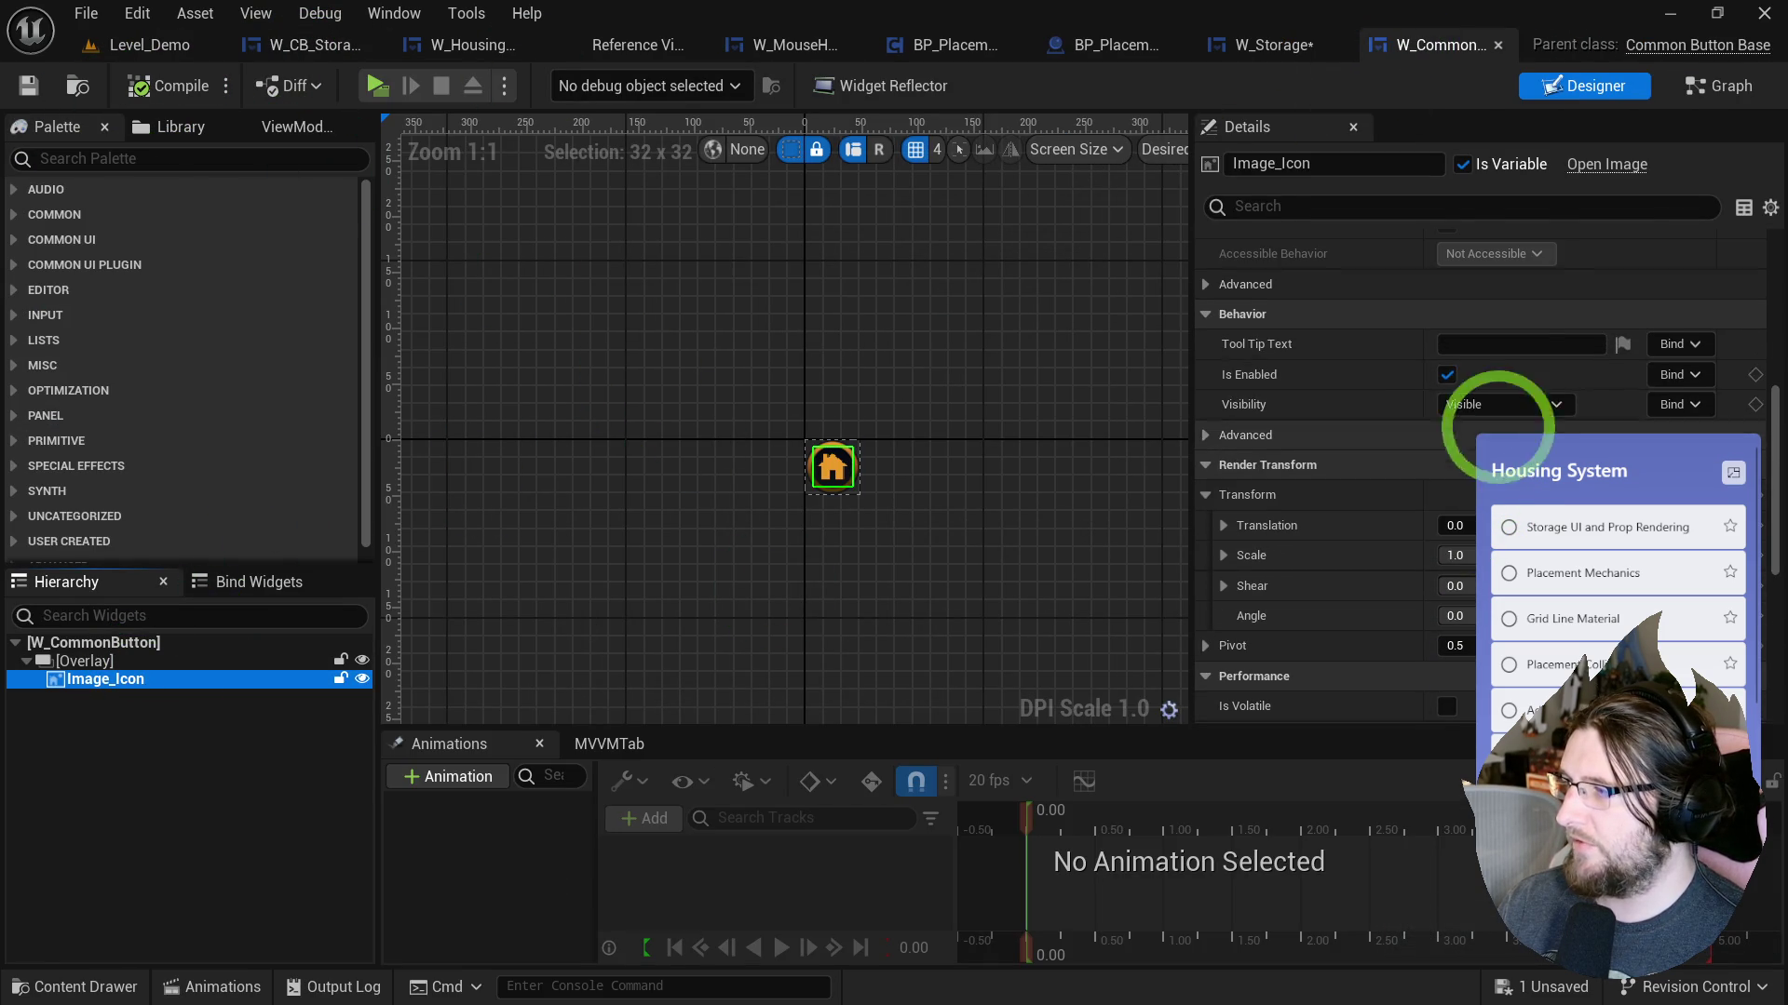
click(1476, 508)
click(1381, 54)
key(ctrl+w)
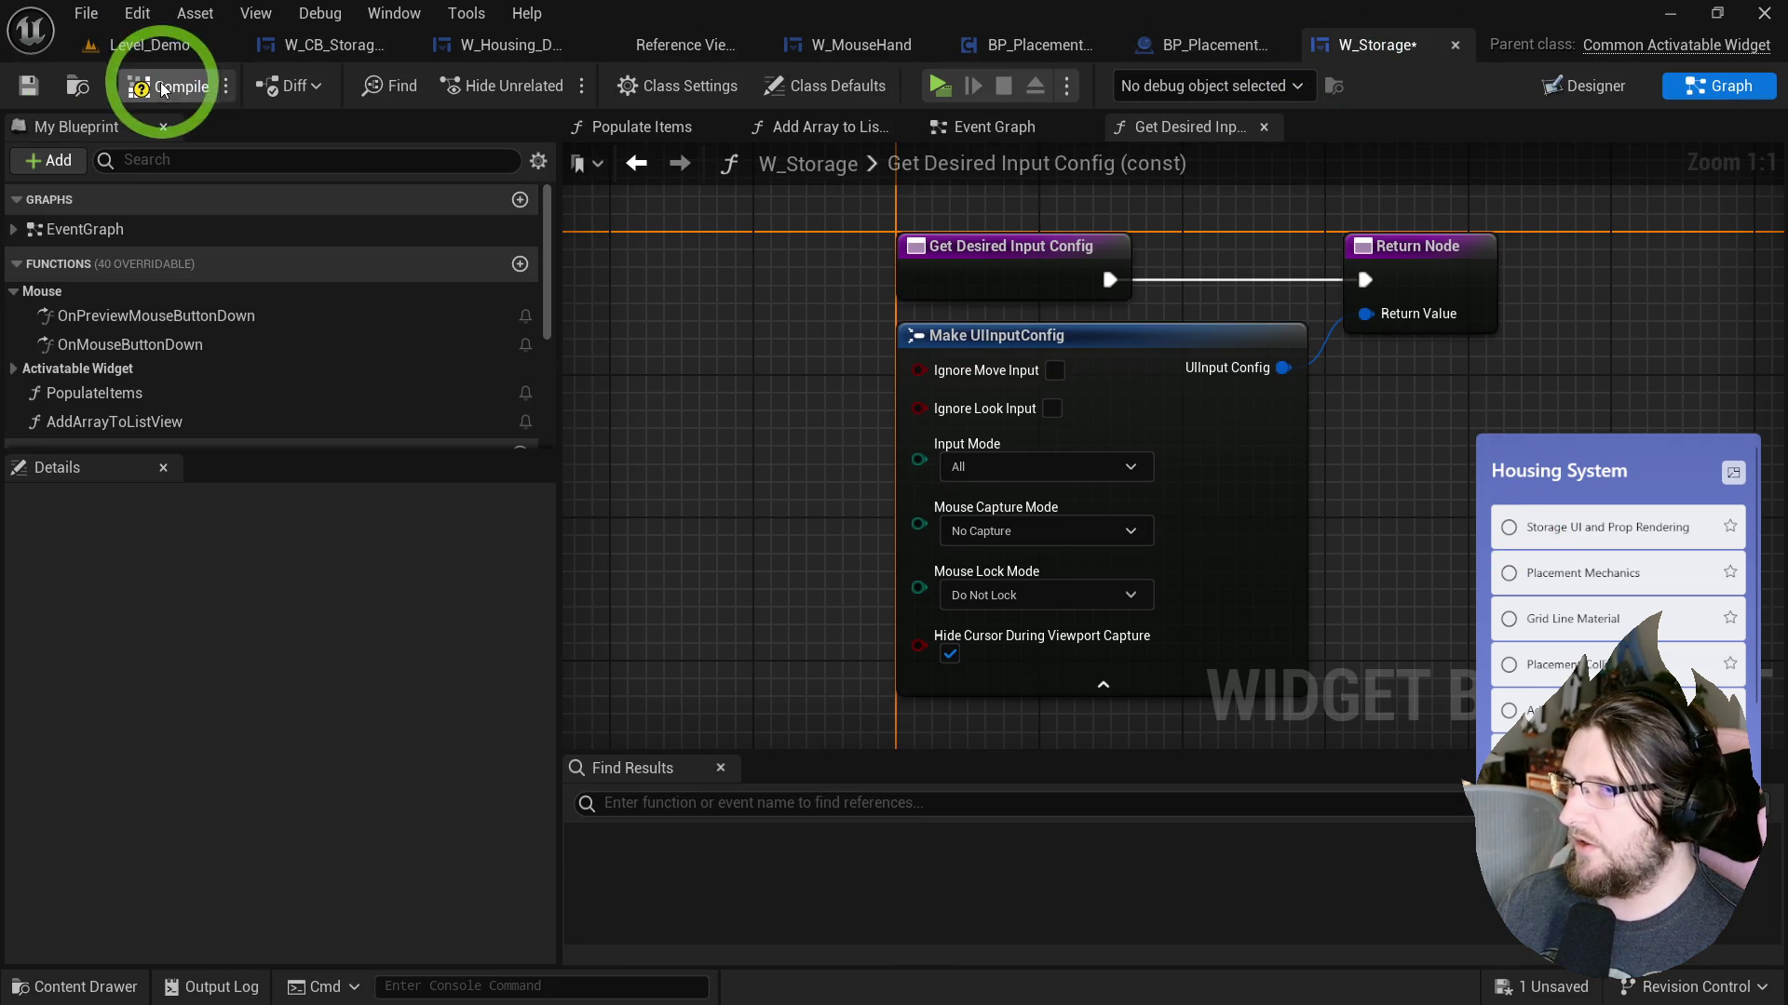
key(ctrl+w)
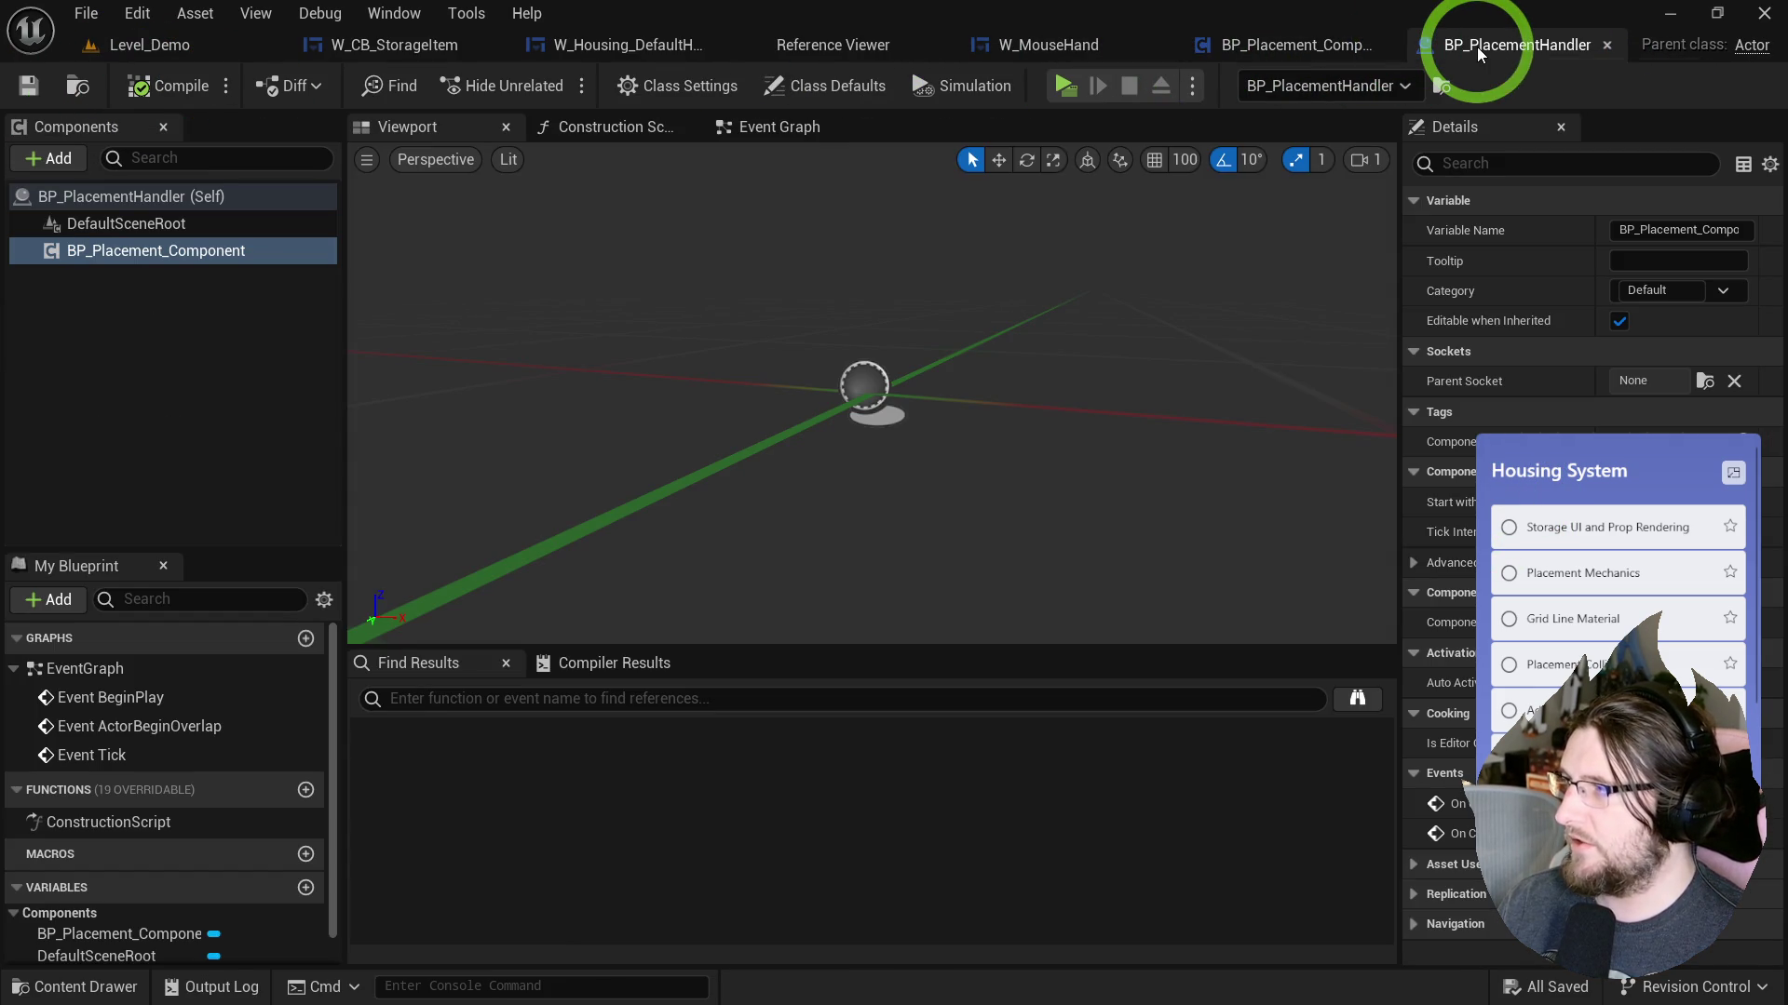
Close the BP_PlacementHandler, W_MouseHand, Reference Viewer and W_Housing_DefaultHUD tabs.
key(ctrl+w)
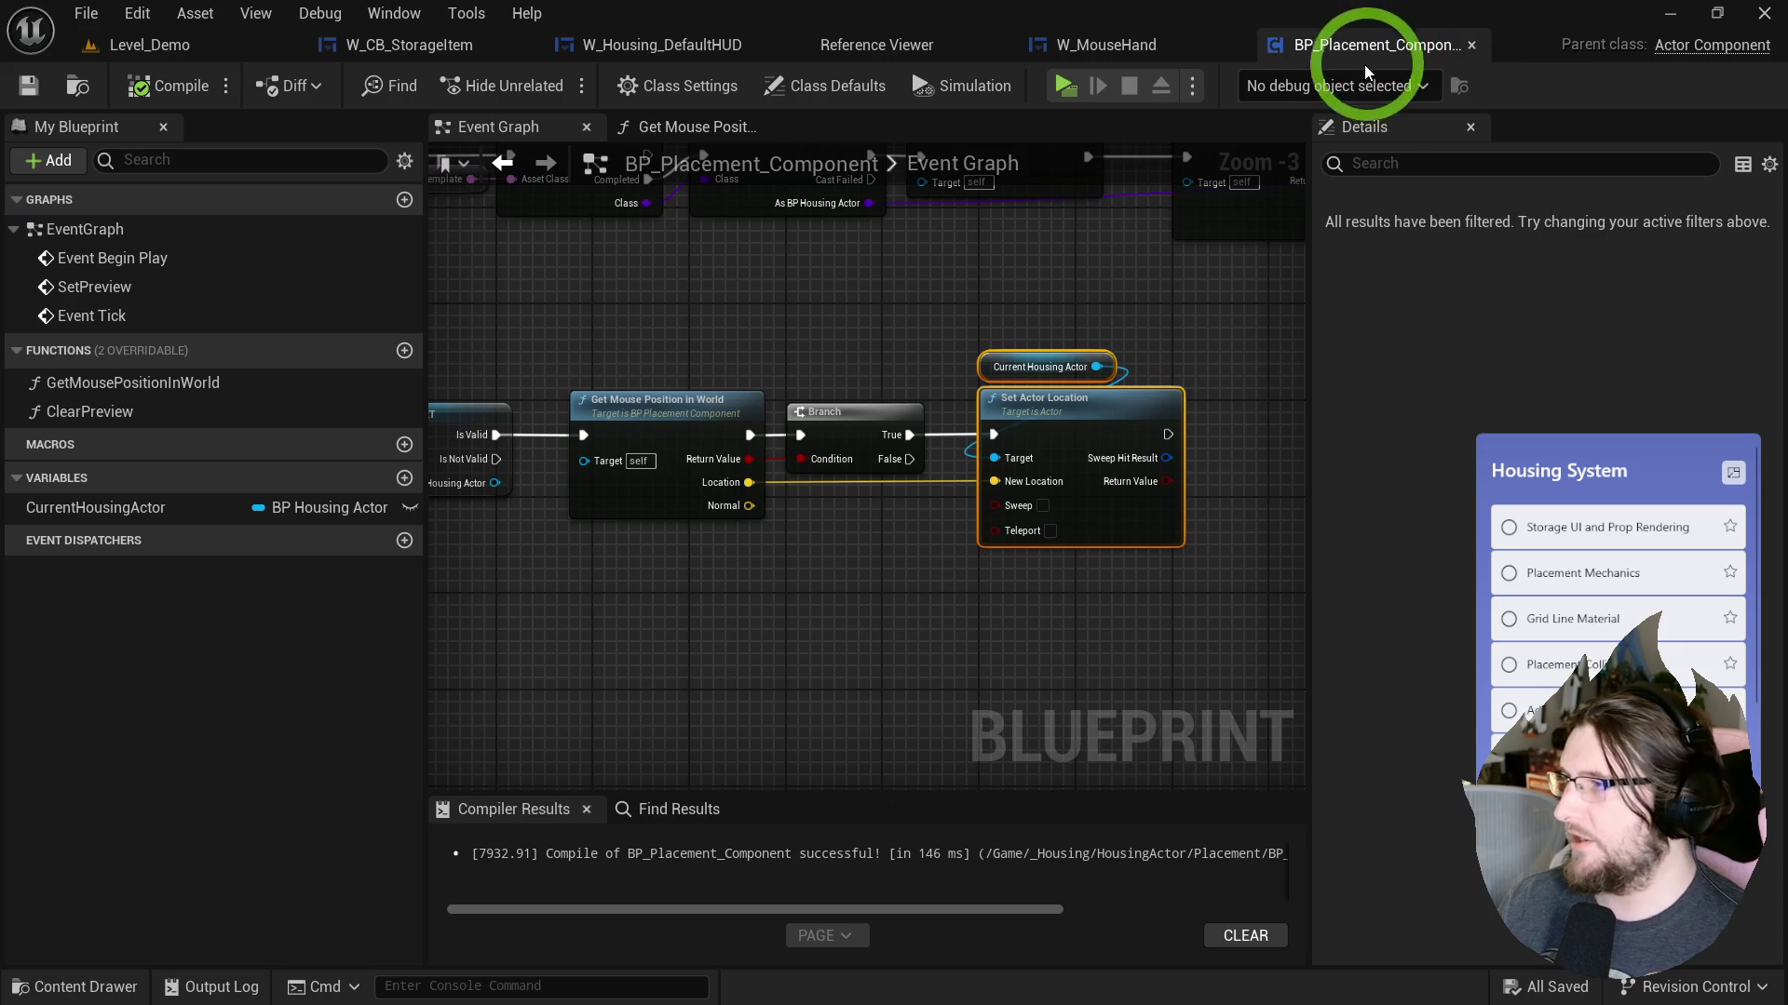
click(1106, 45)
key(ctrl+w)
click(886, 54)
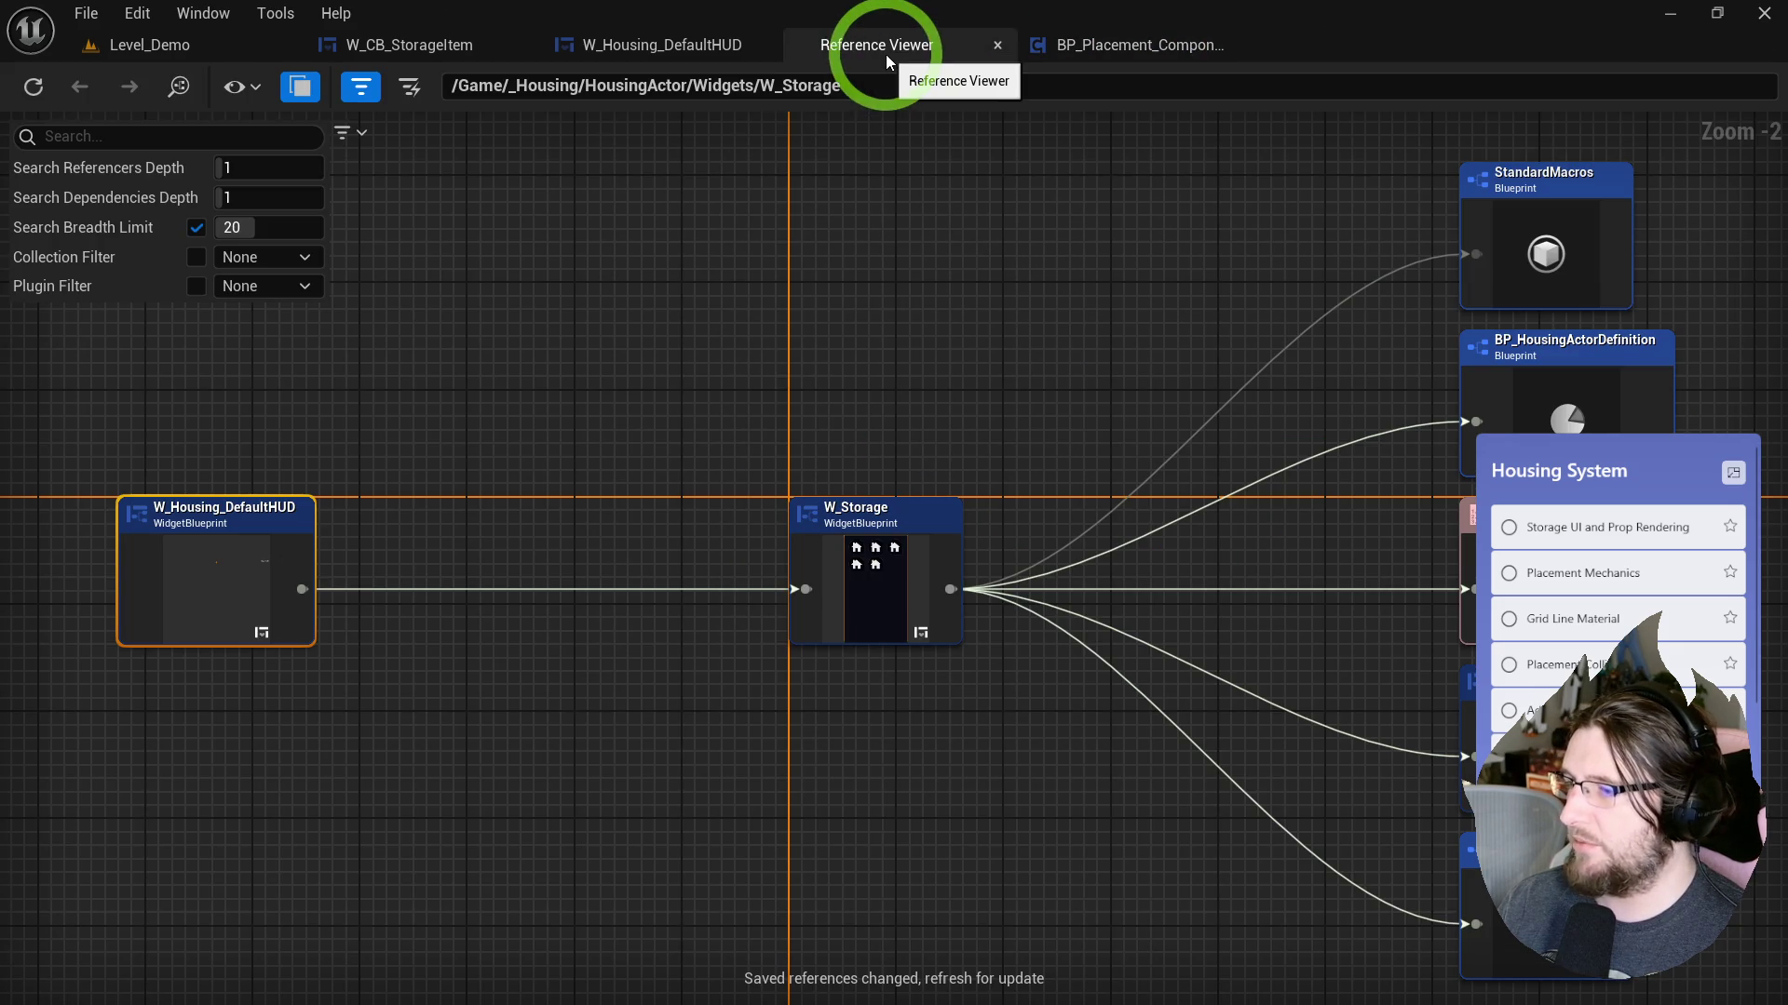
middle_click(787, 48)
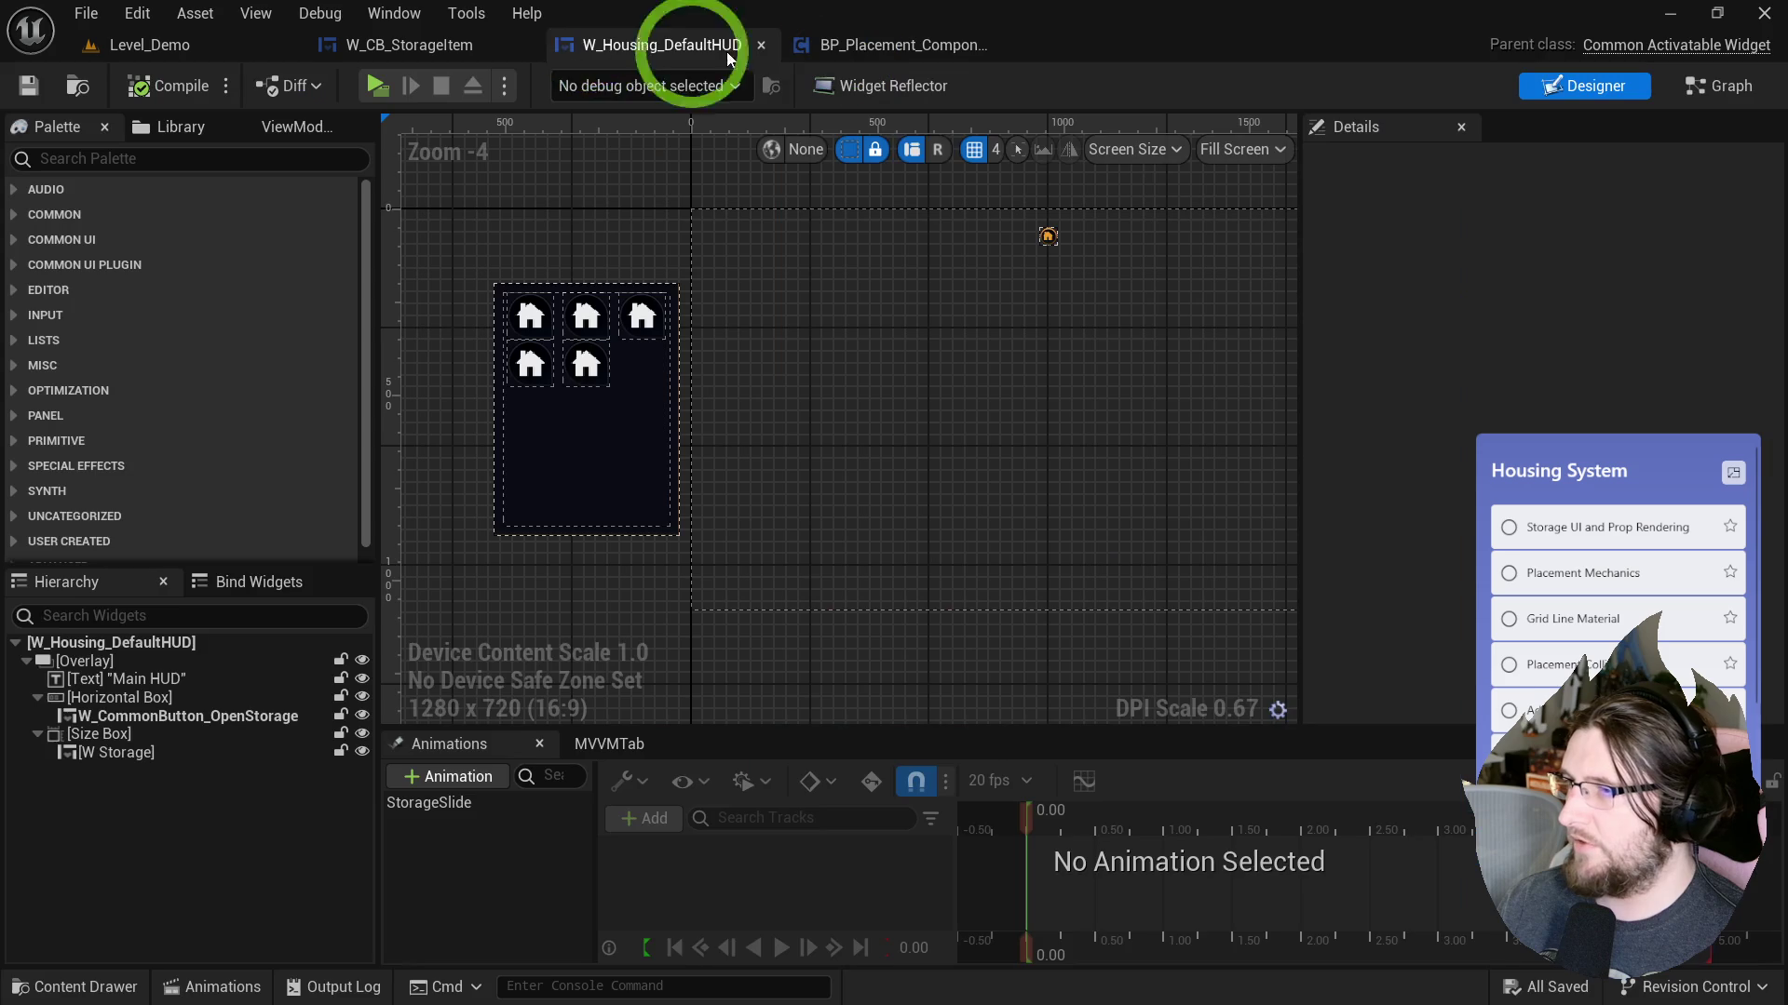
middle_click(634, 45)
Select W_CB_StorageItem's root widget in Designer, return to Graph, and search 'eve cli'.
click(900, 369)
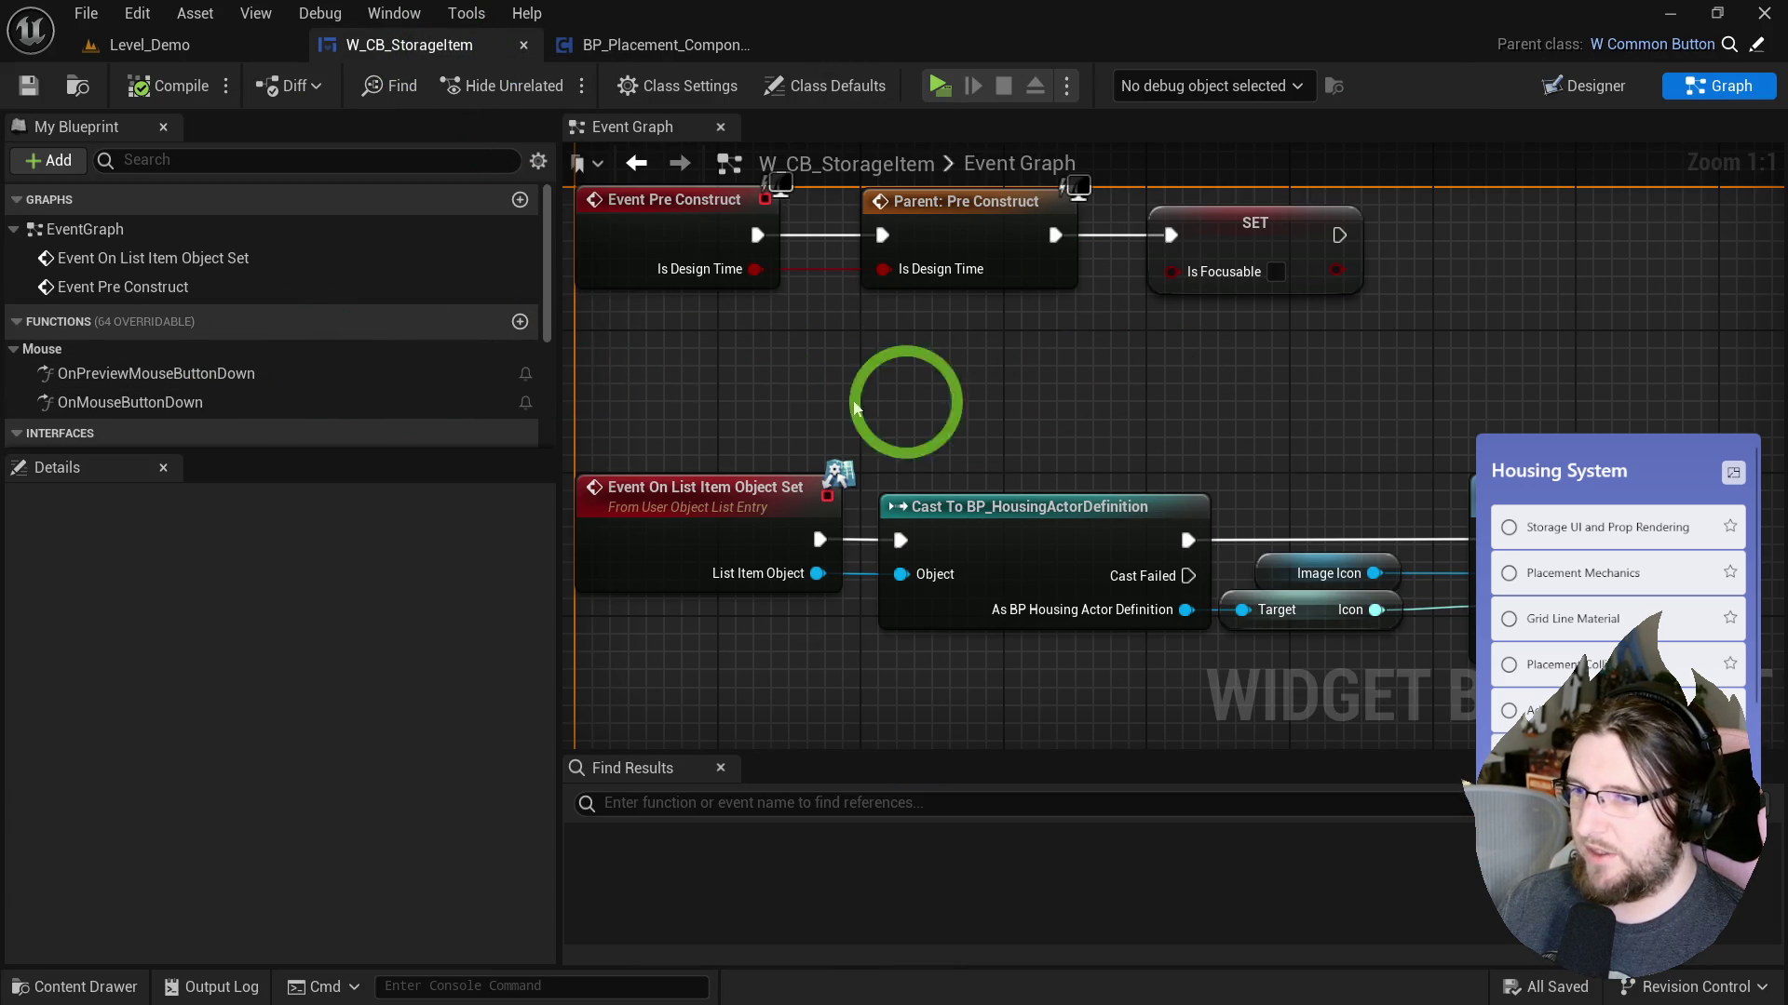
drag(1020, 407, 1053, 447)
click(963, 183)
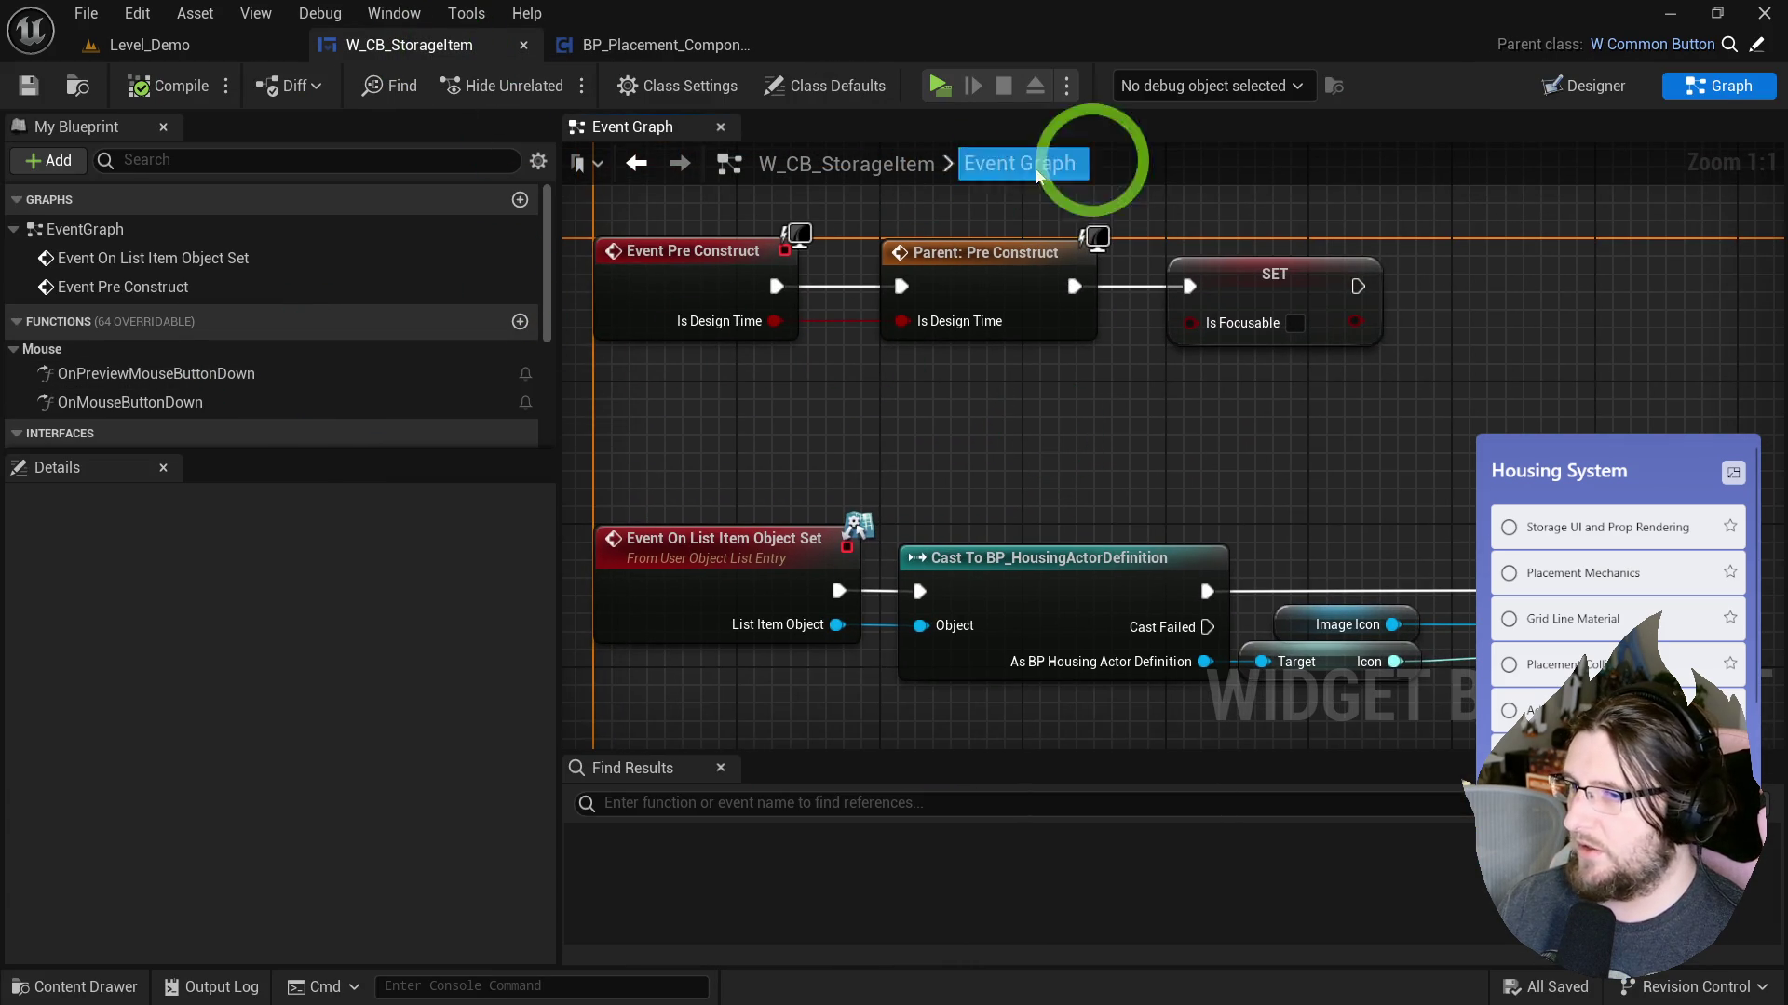
click(1577, 86)
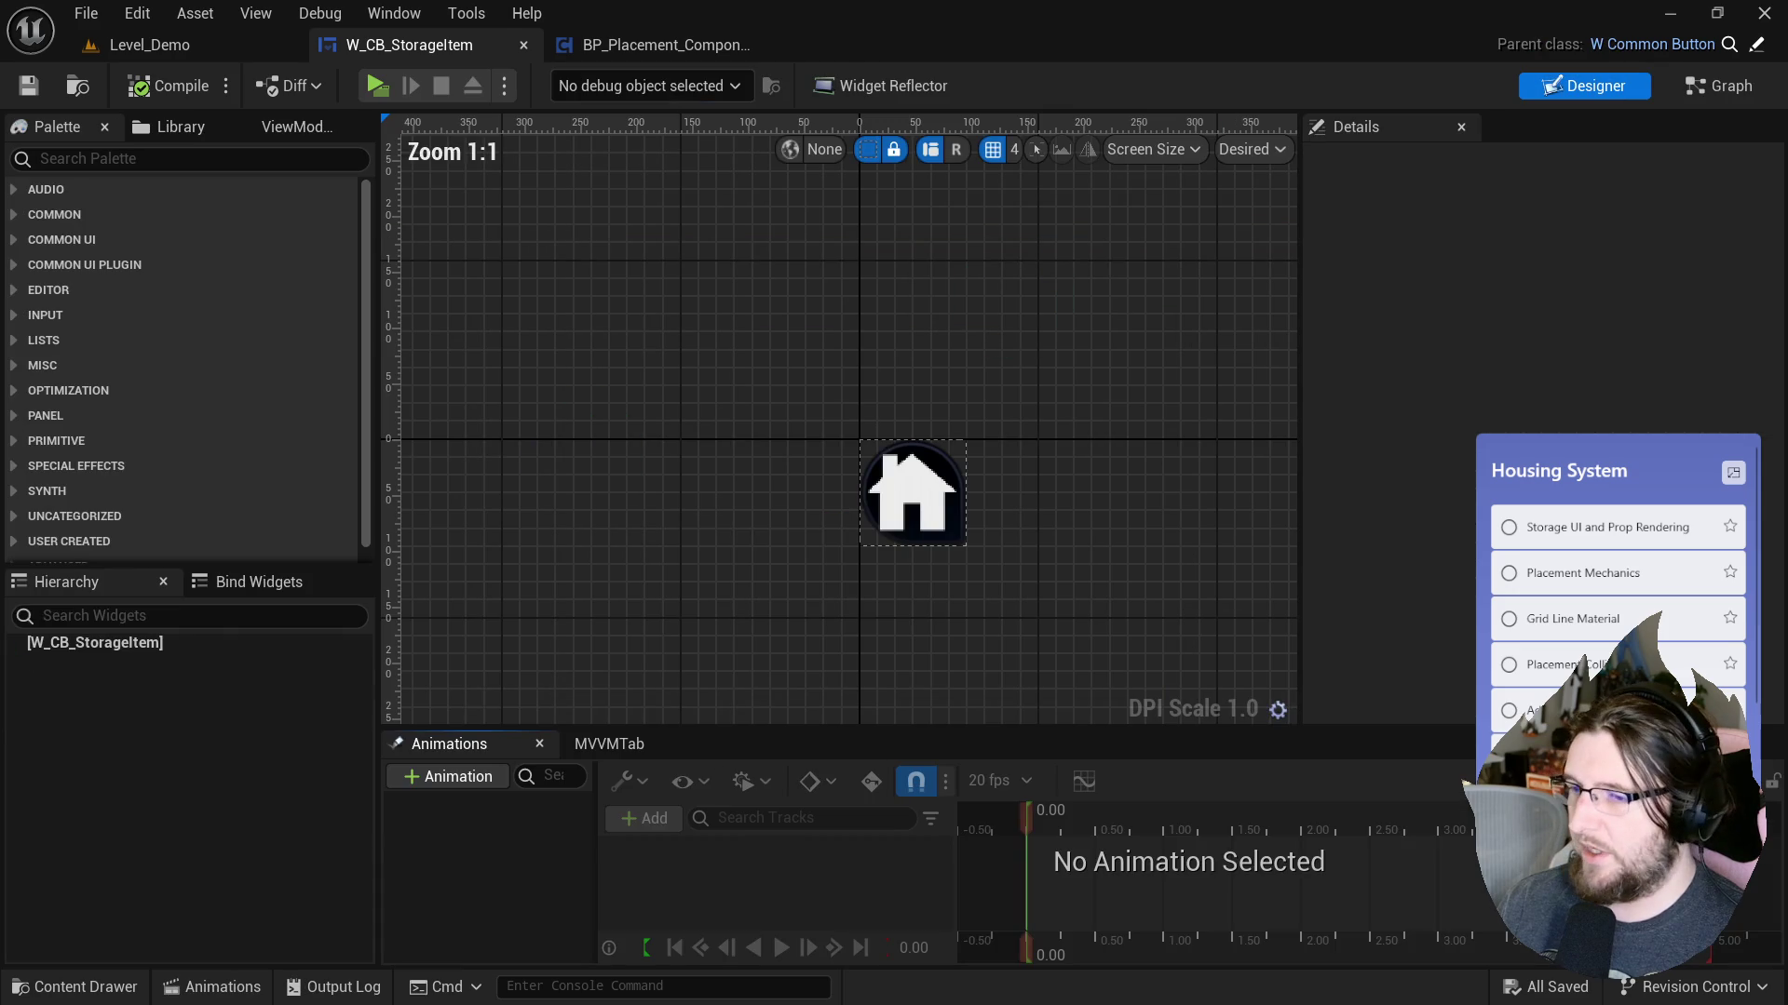
click(166, 641)
scroll(1409, 484, down, 10)
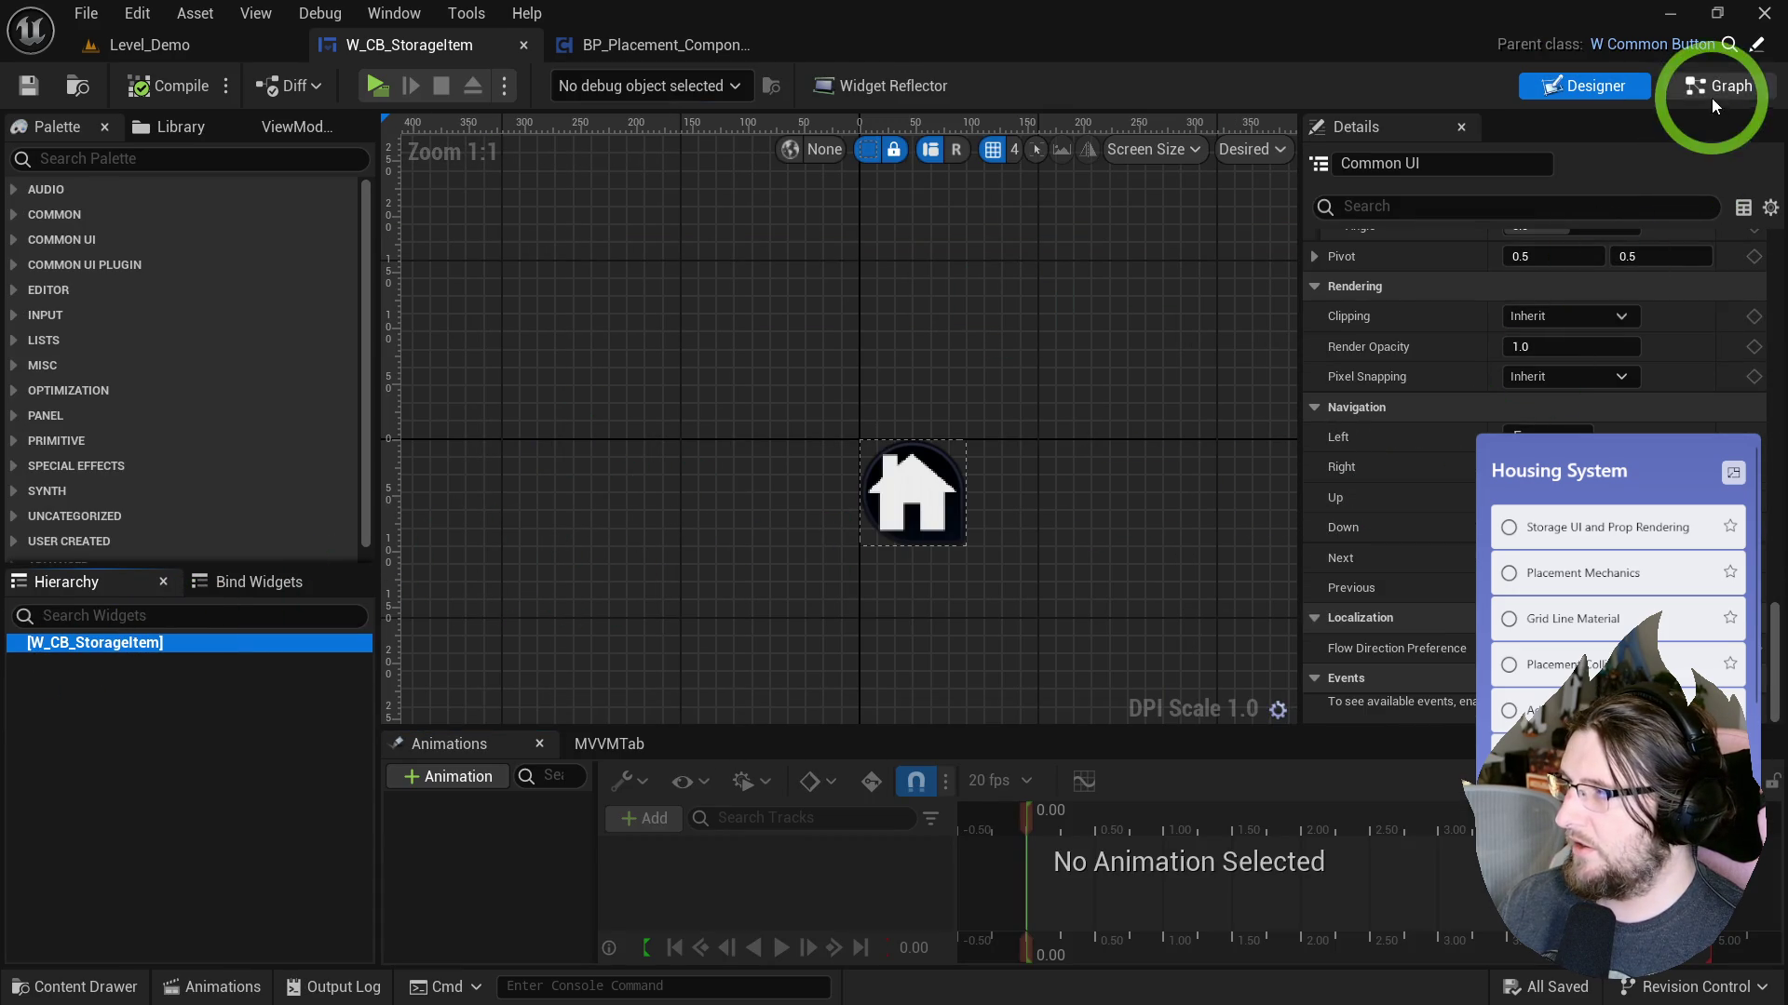
click(1711, 99)
right_click(847, 519)
text(eve)
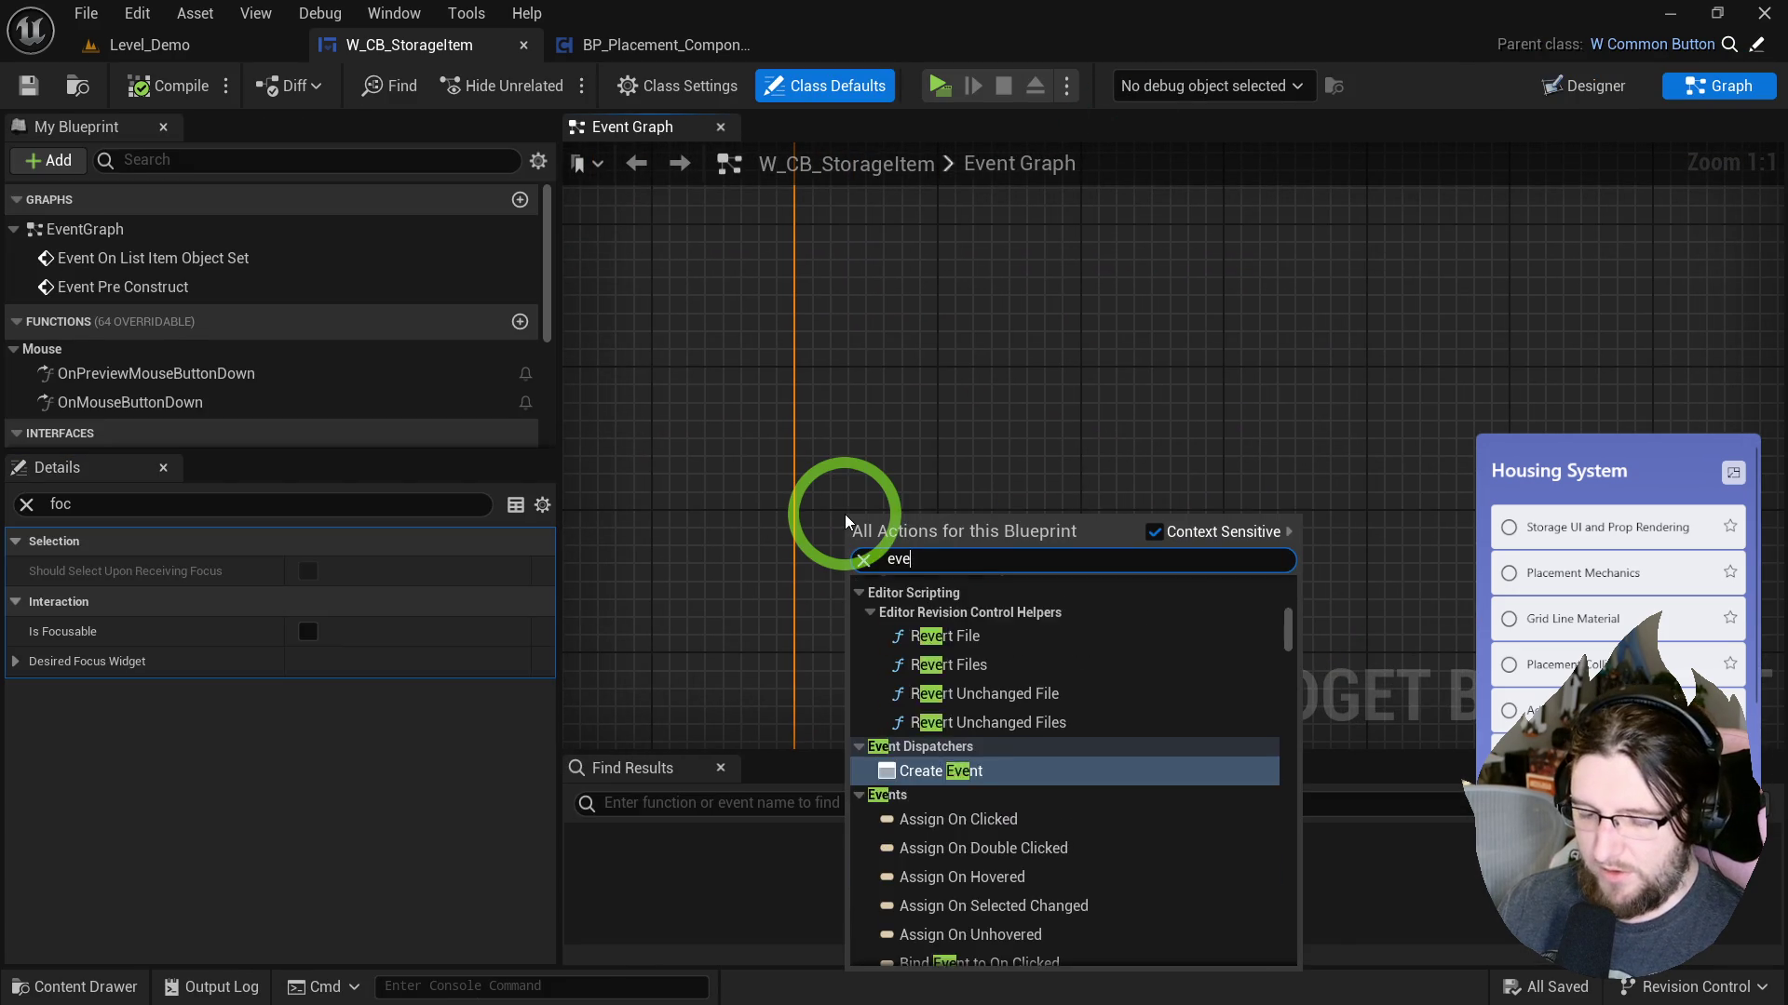
text( click)
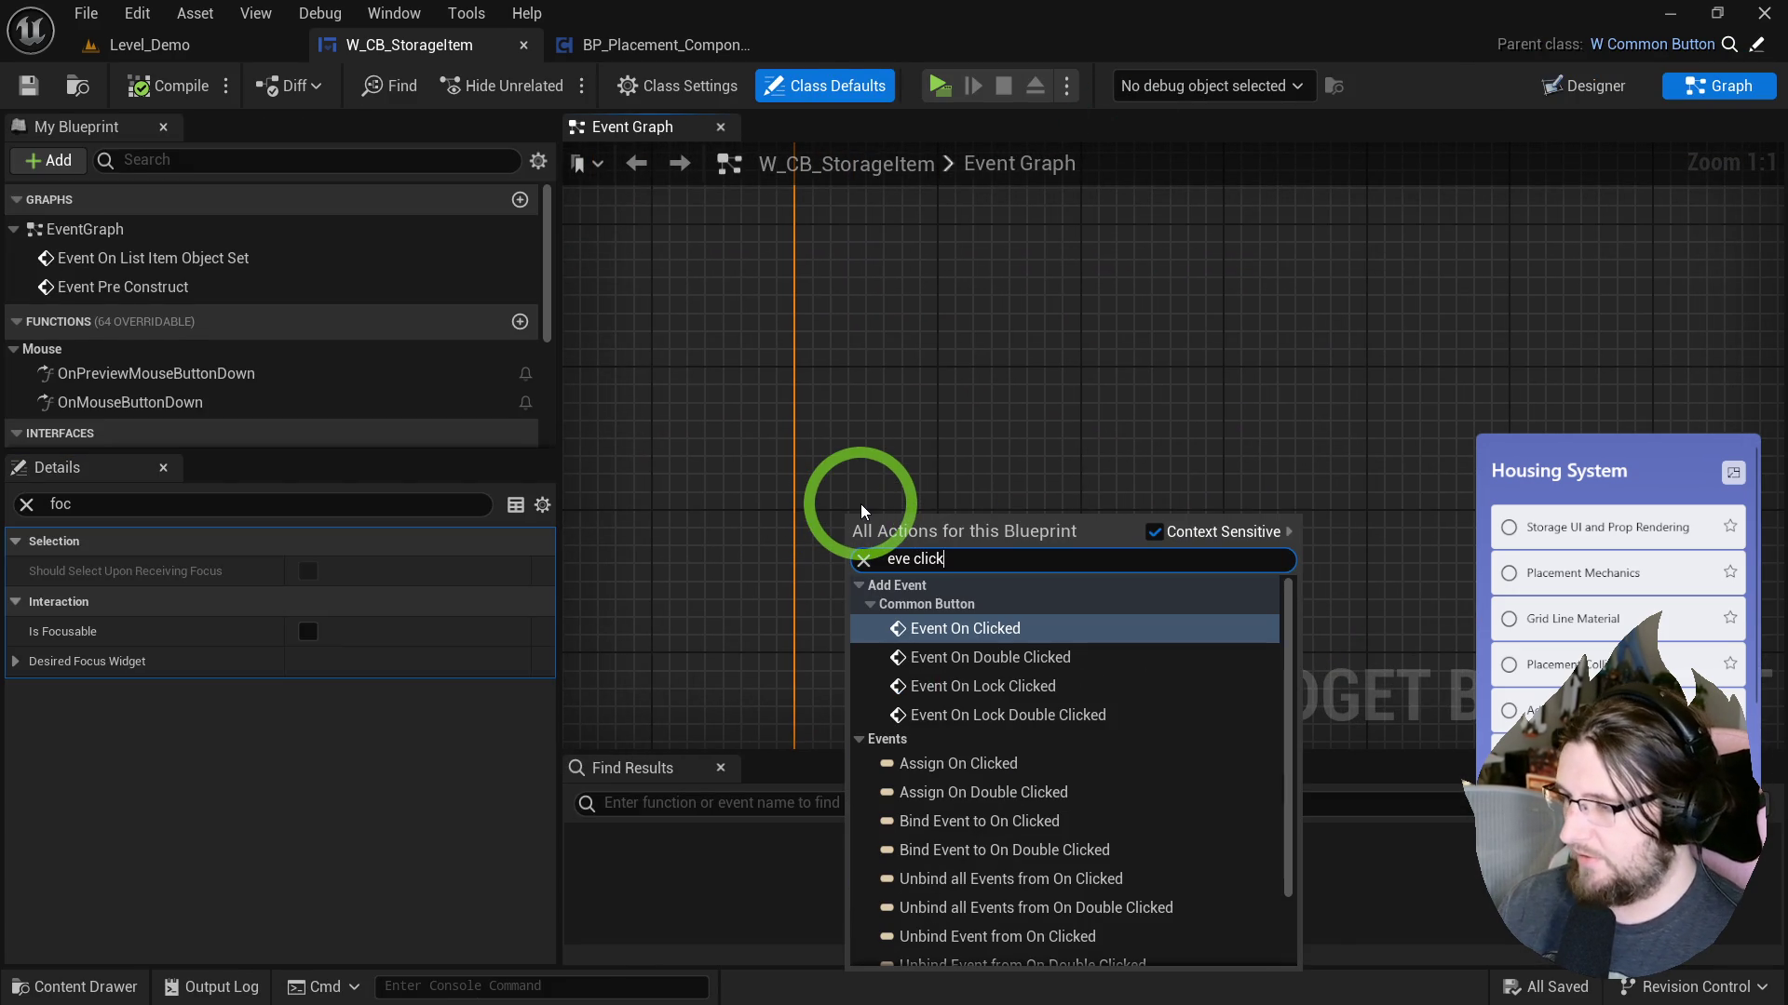
Add Event On Clicked wired to Get Actor Of Class with BP_PlacementHandler as the class.
key(Return)
mouse_move(926, 513)
mouse_down()
mouse_move(879, 372)
mouse_move(861, 372)
mouse_up()
right_click(876, 488)
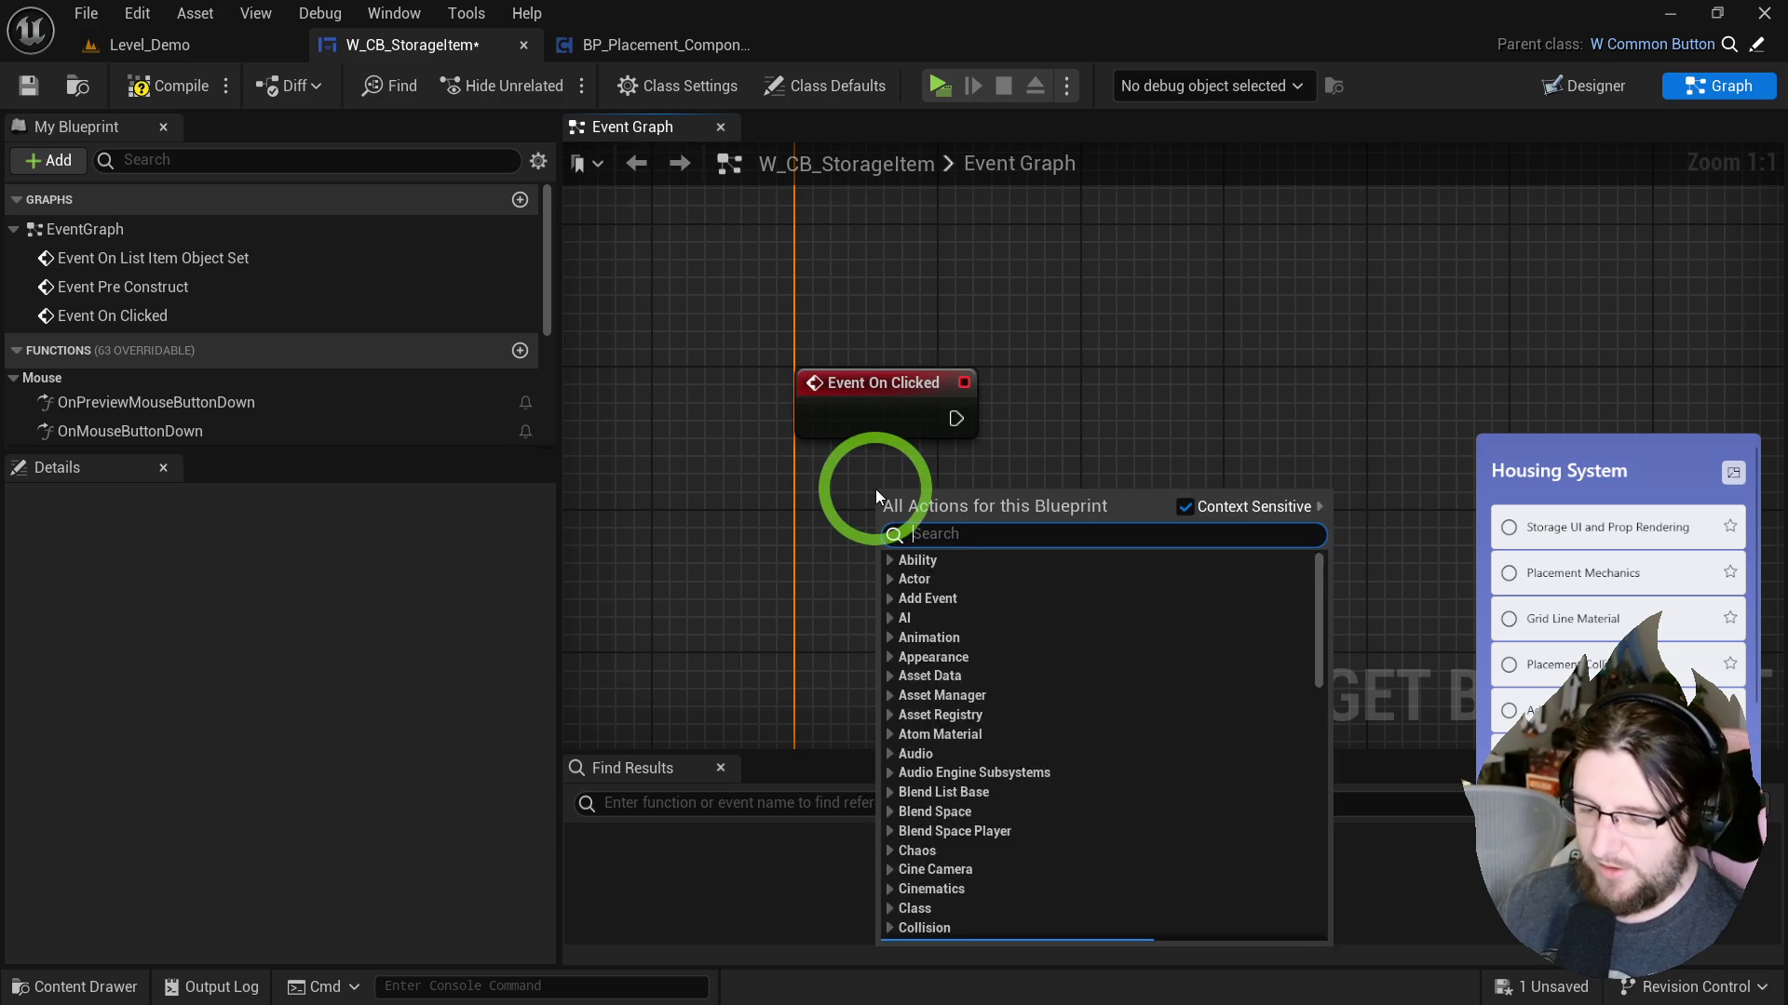
text(get actor of class)
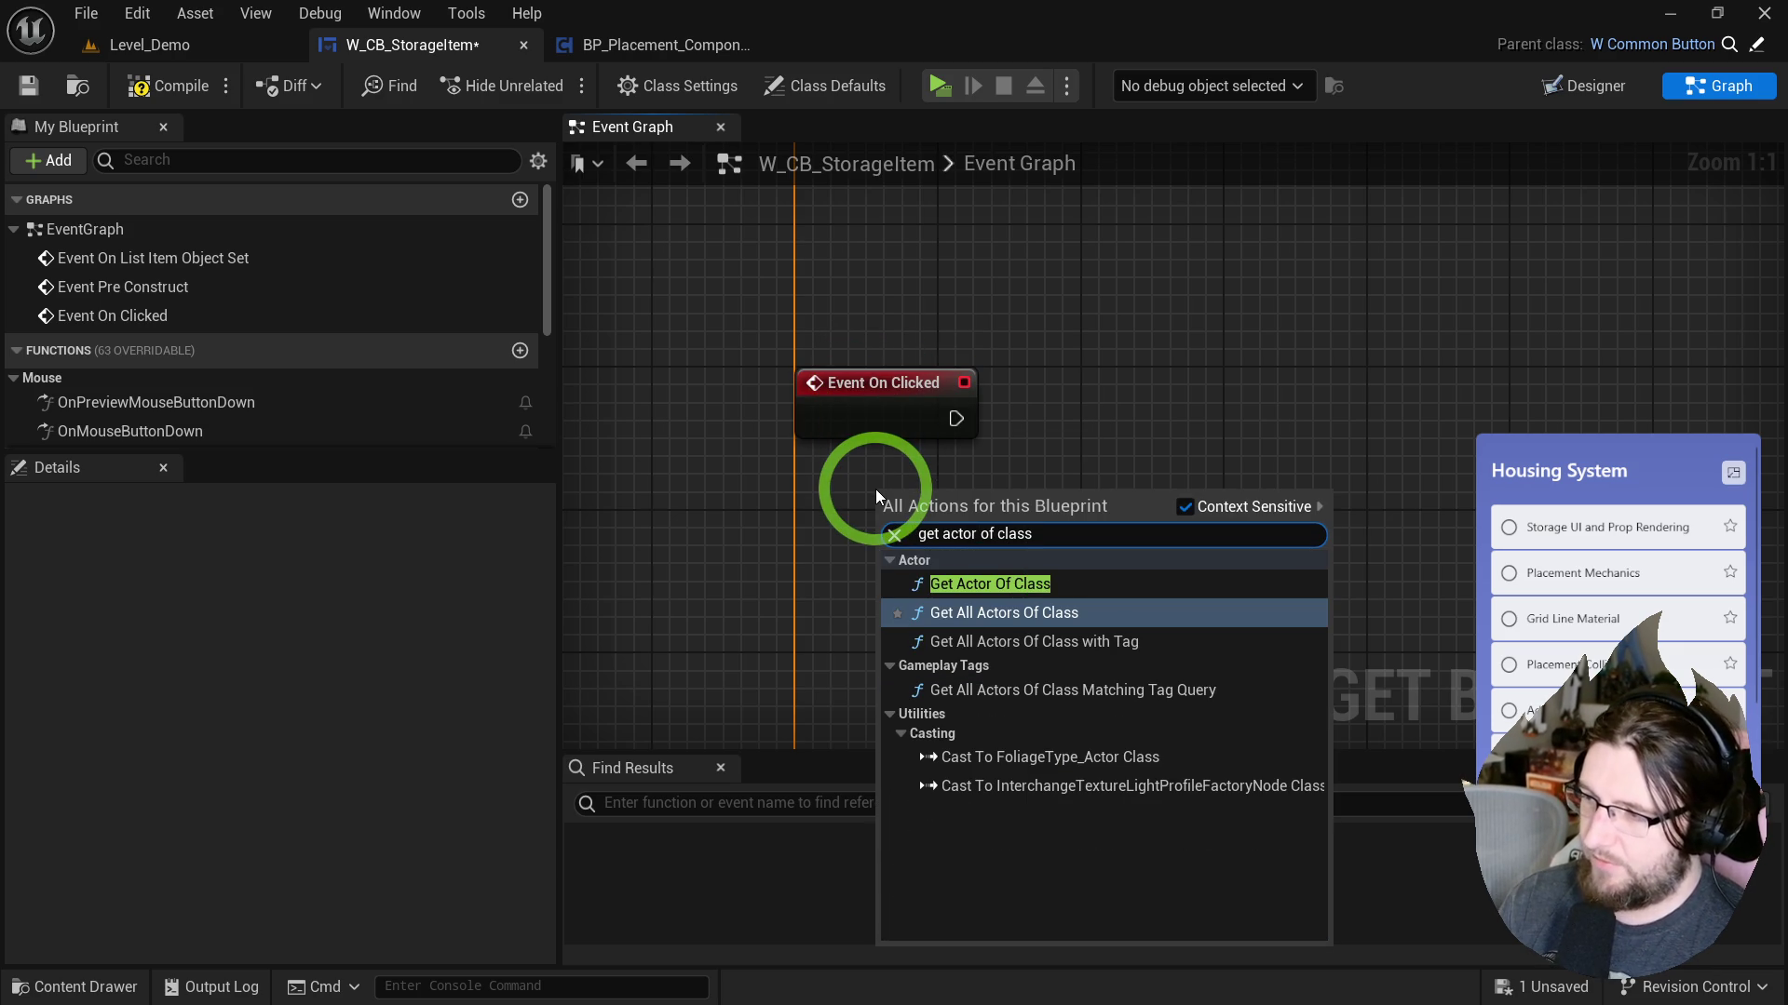
key(Up)
key(Return)
click(987, 579)
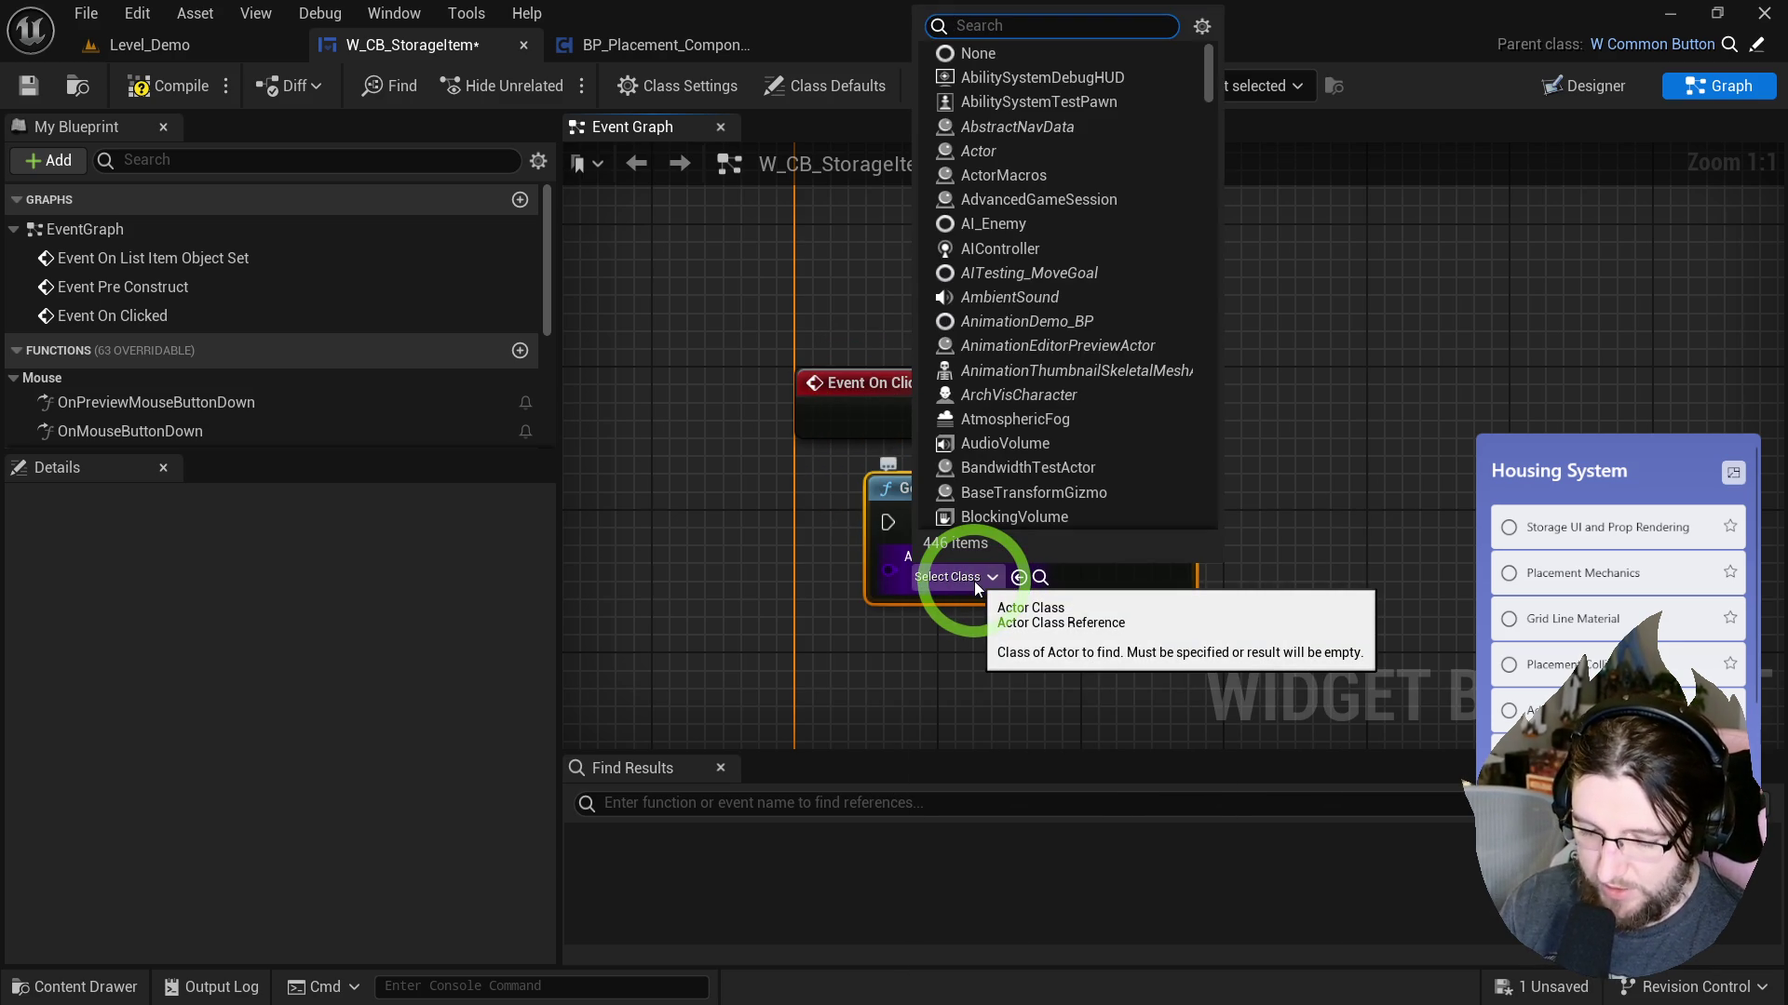
click(1071, 657)
mouse_move(956, 418)
mouse_down()
mouse_move(989, 451)
mouse_move(879, 515)
mouse_move(1127, 389)
mouse_up()
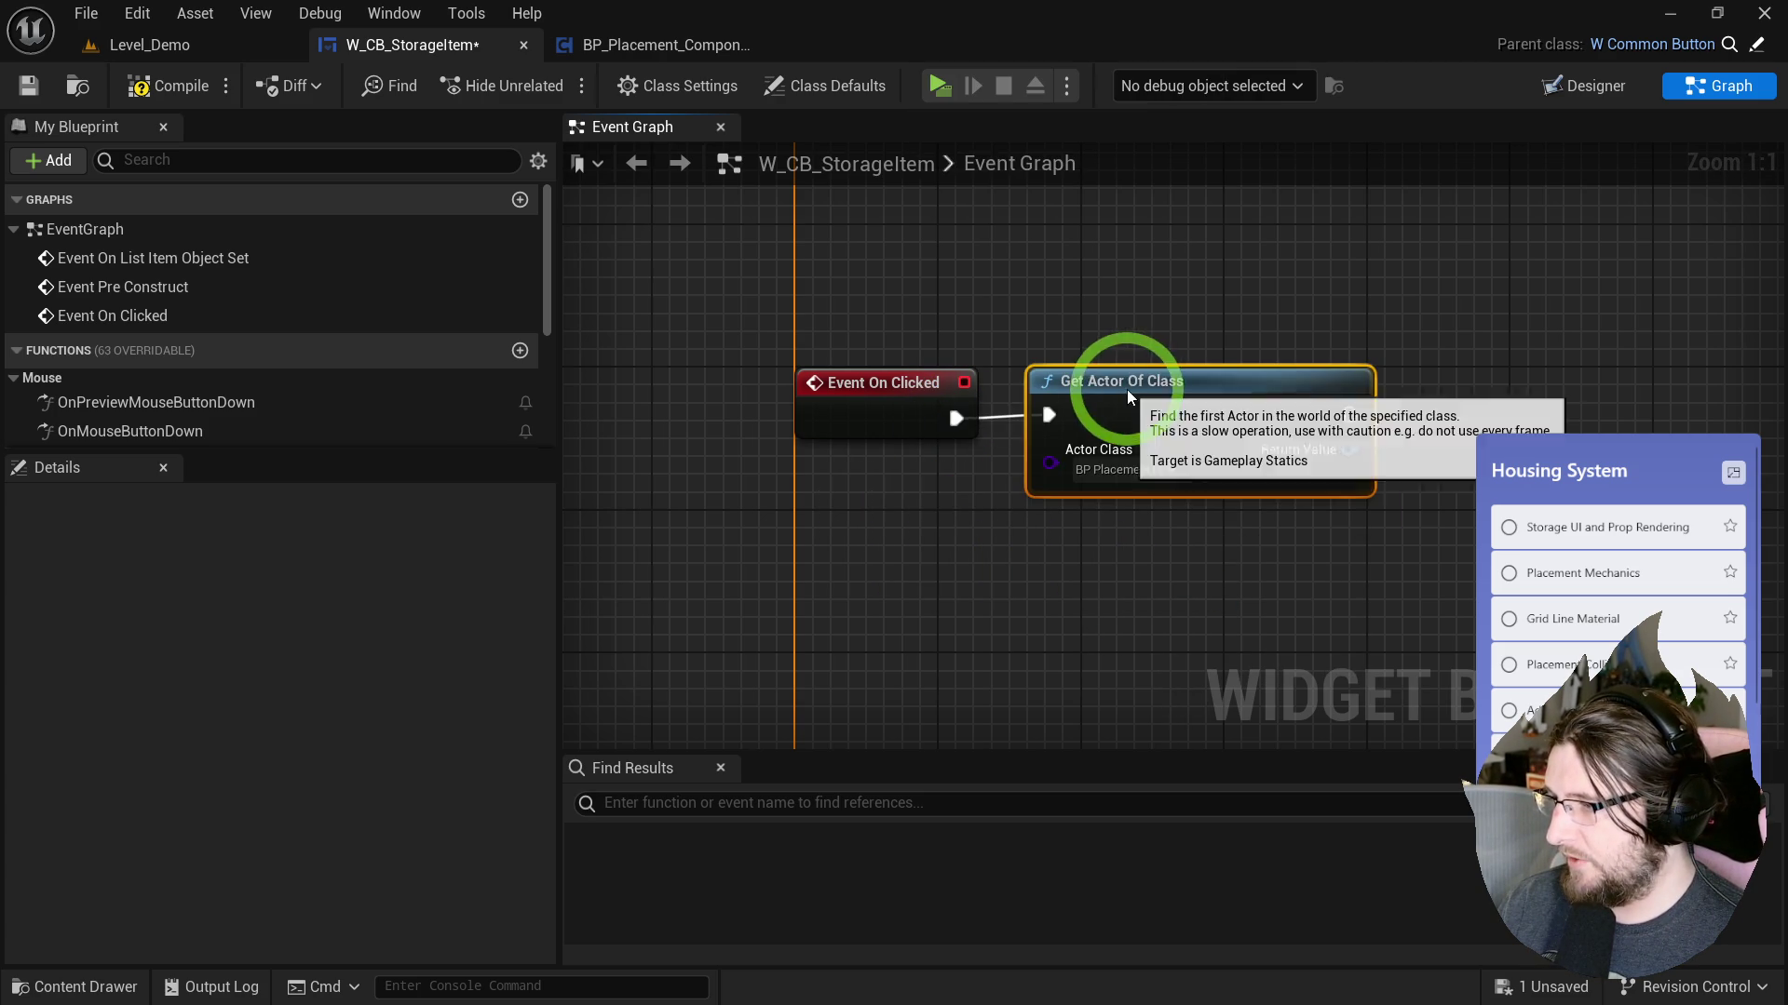
Add Get BP Placement Component from the found actor and call Set Preview on it.
drag(907, 404, 1066, 399)
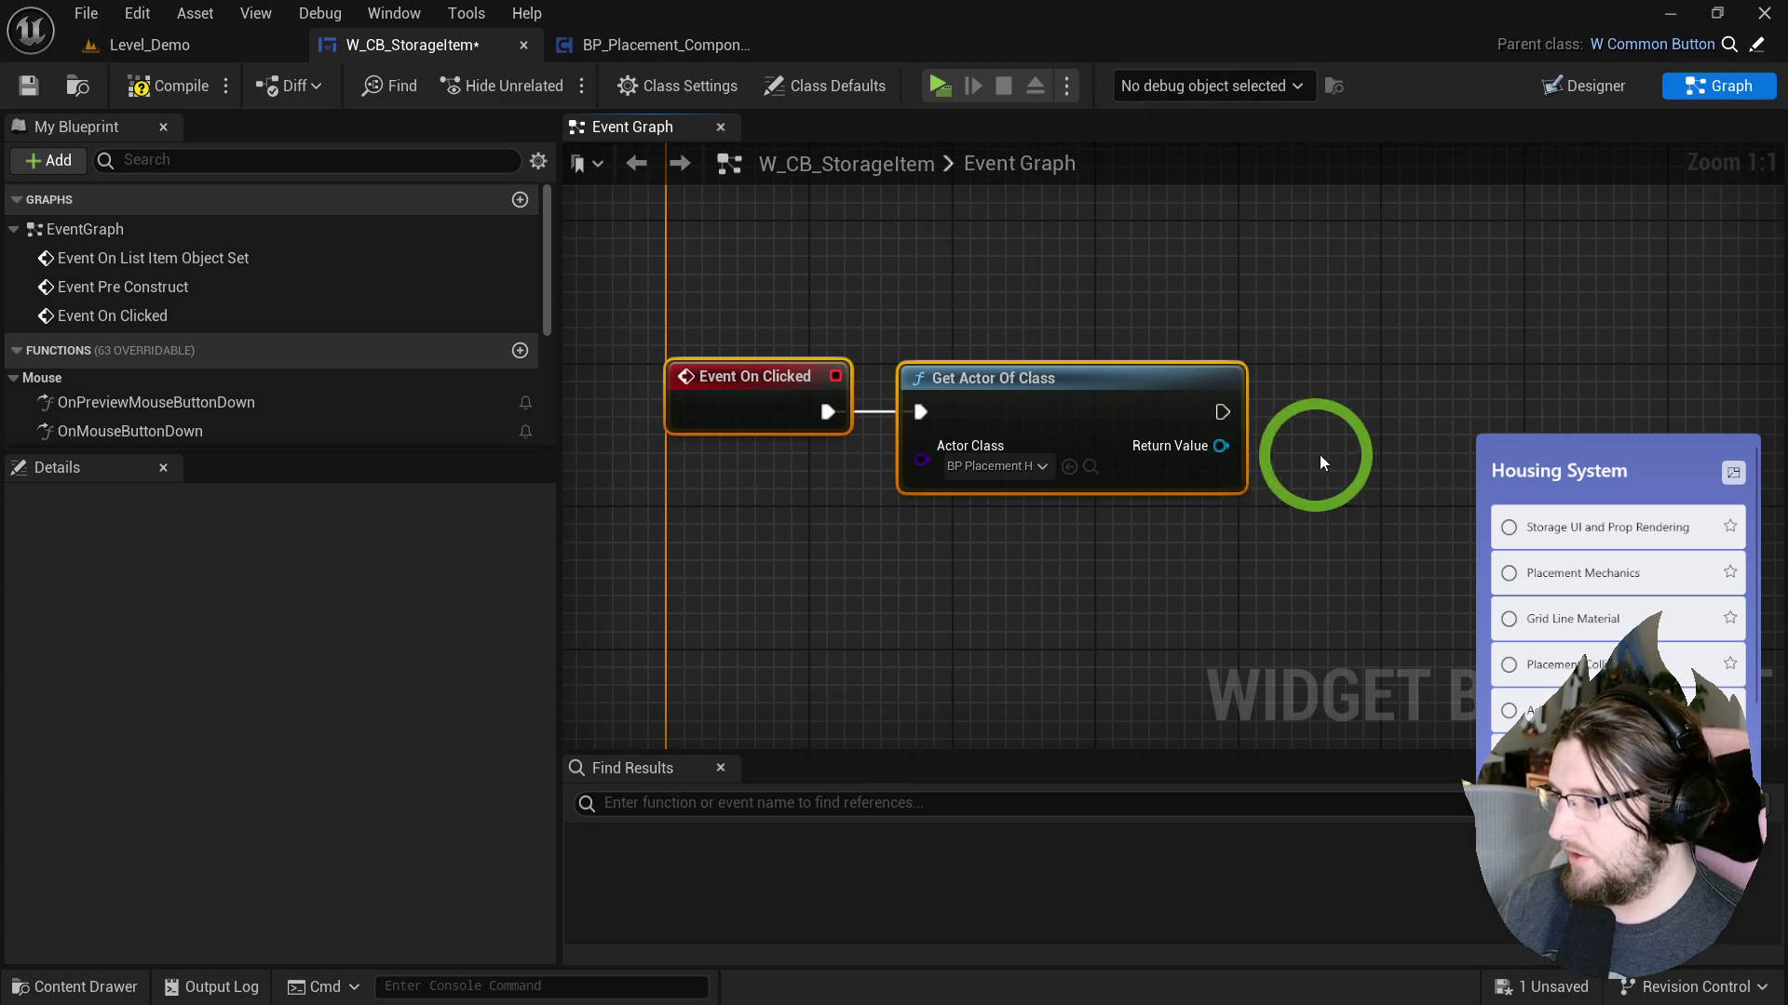
drag(1222, 446, 1303, 473)
text(get placemen)
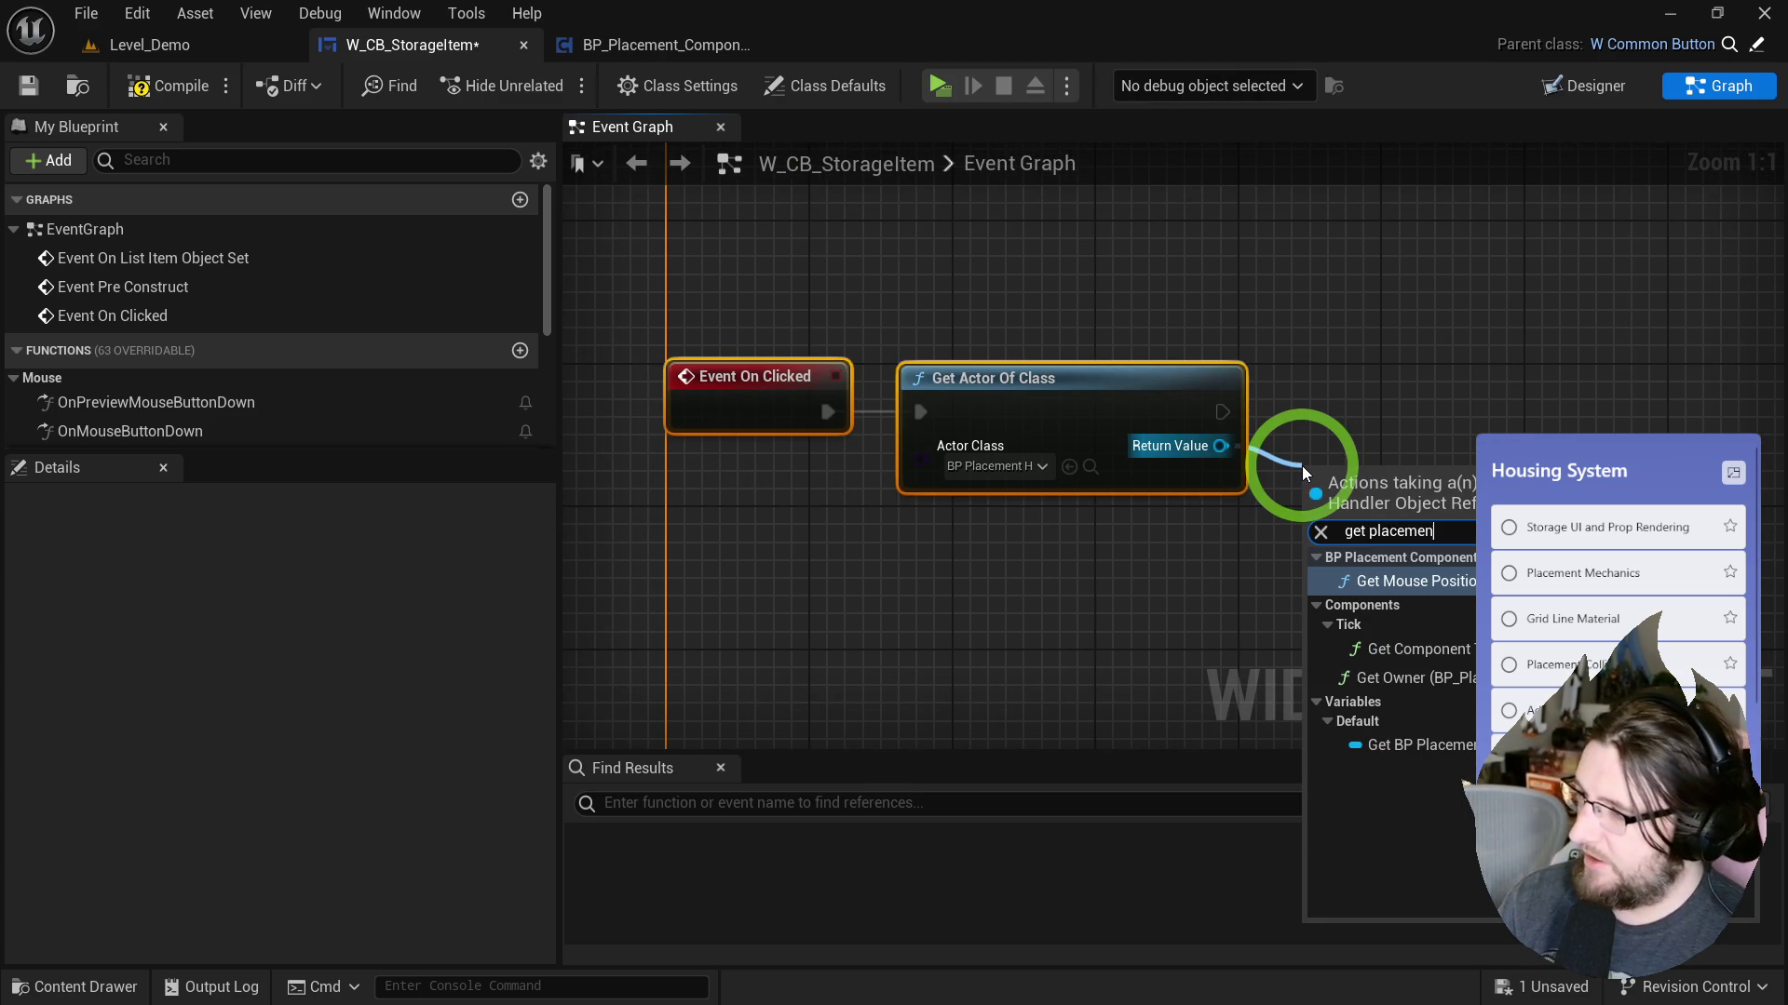
click(1406, 745)
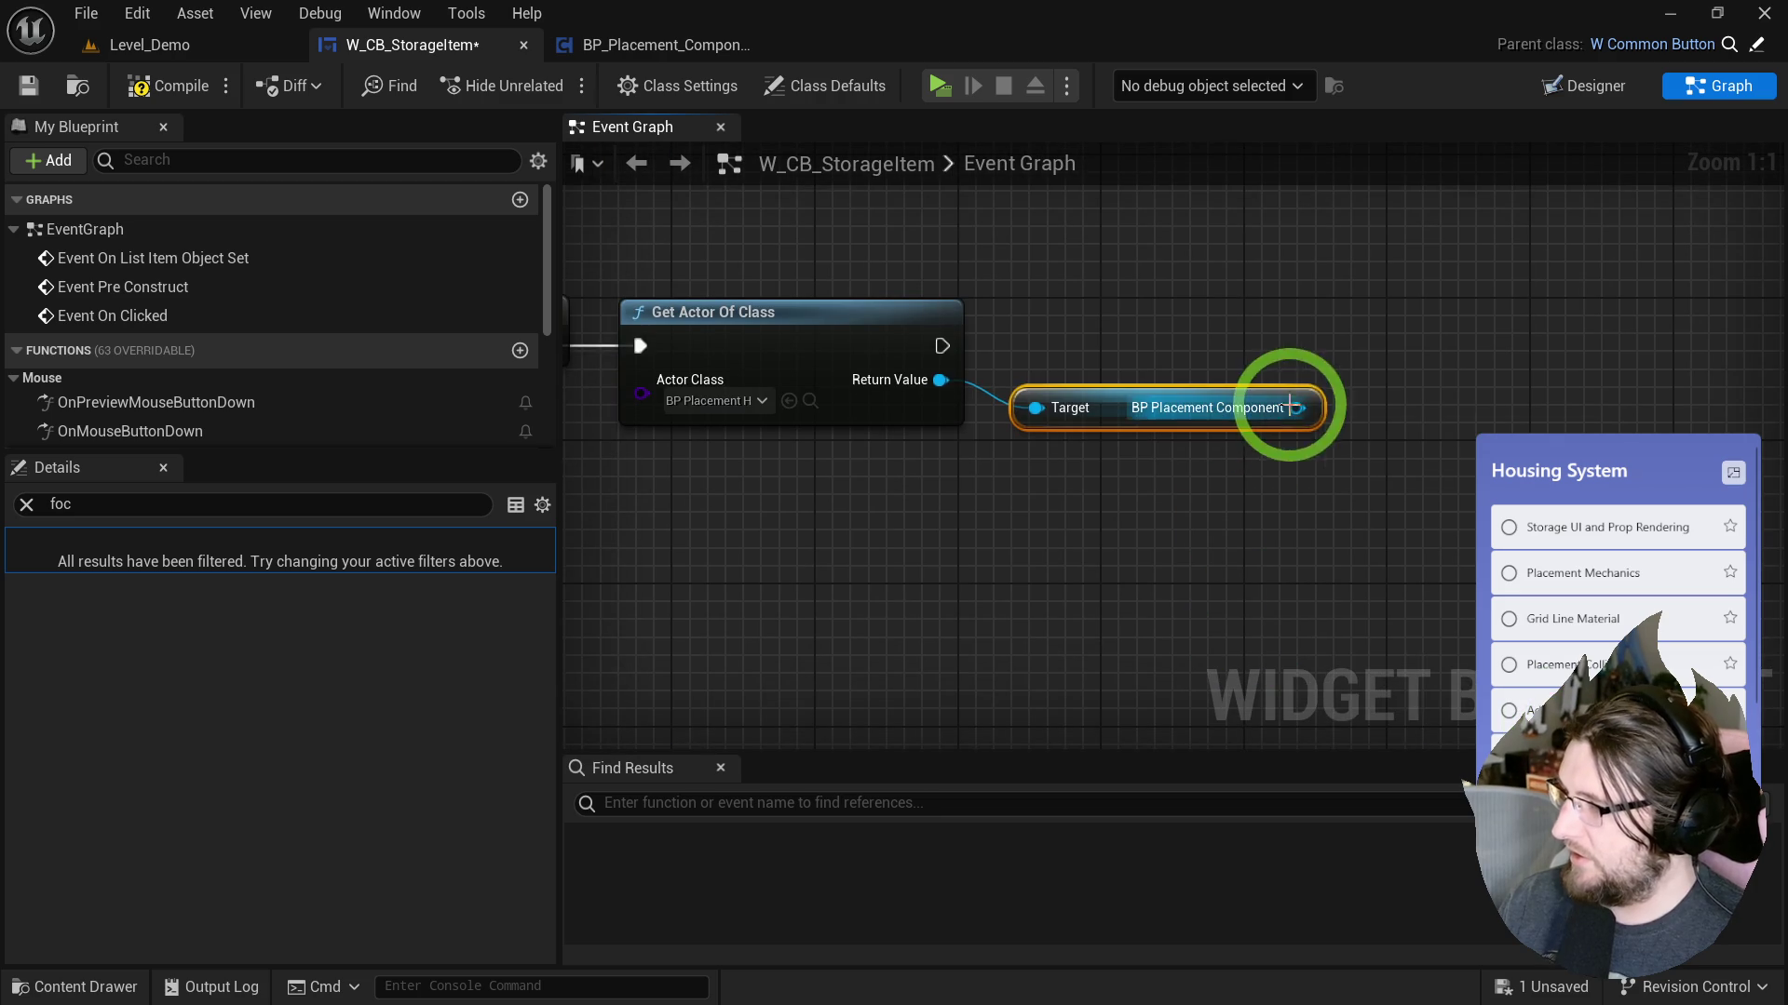
drag(1296, 408, 1348, 372)
text(set preview)
key(Return)
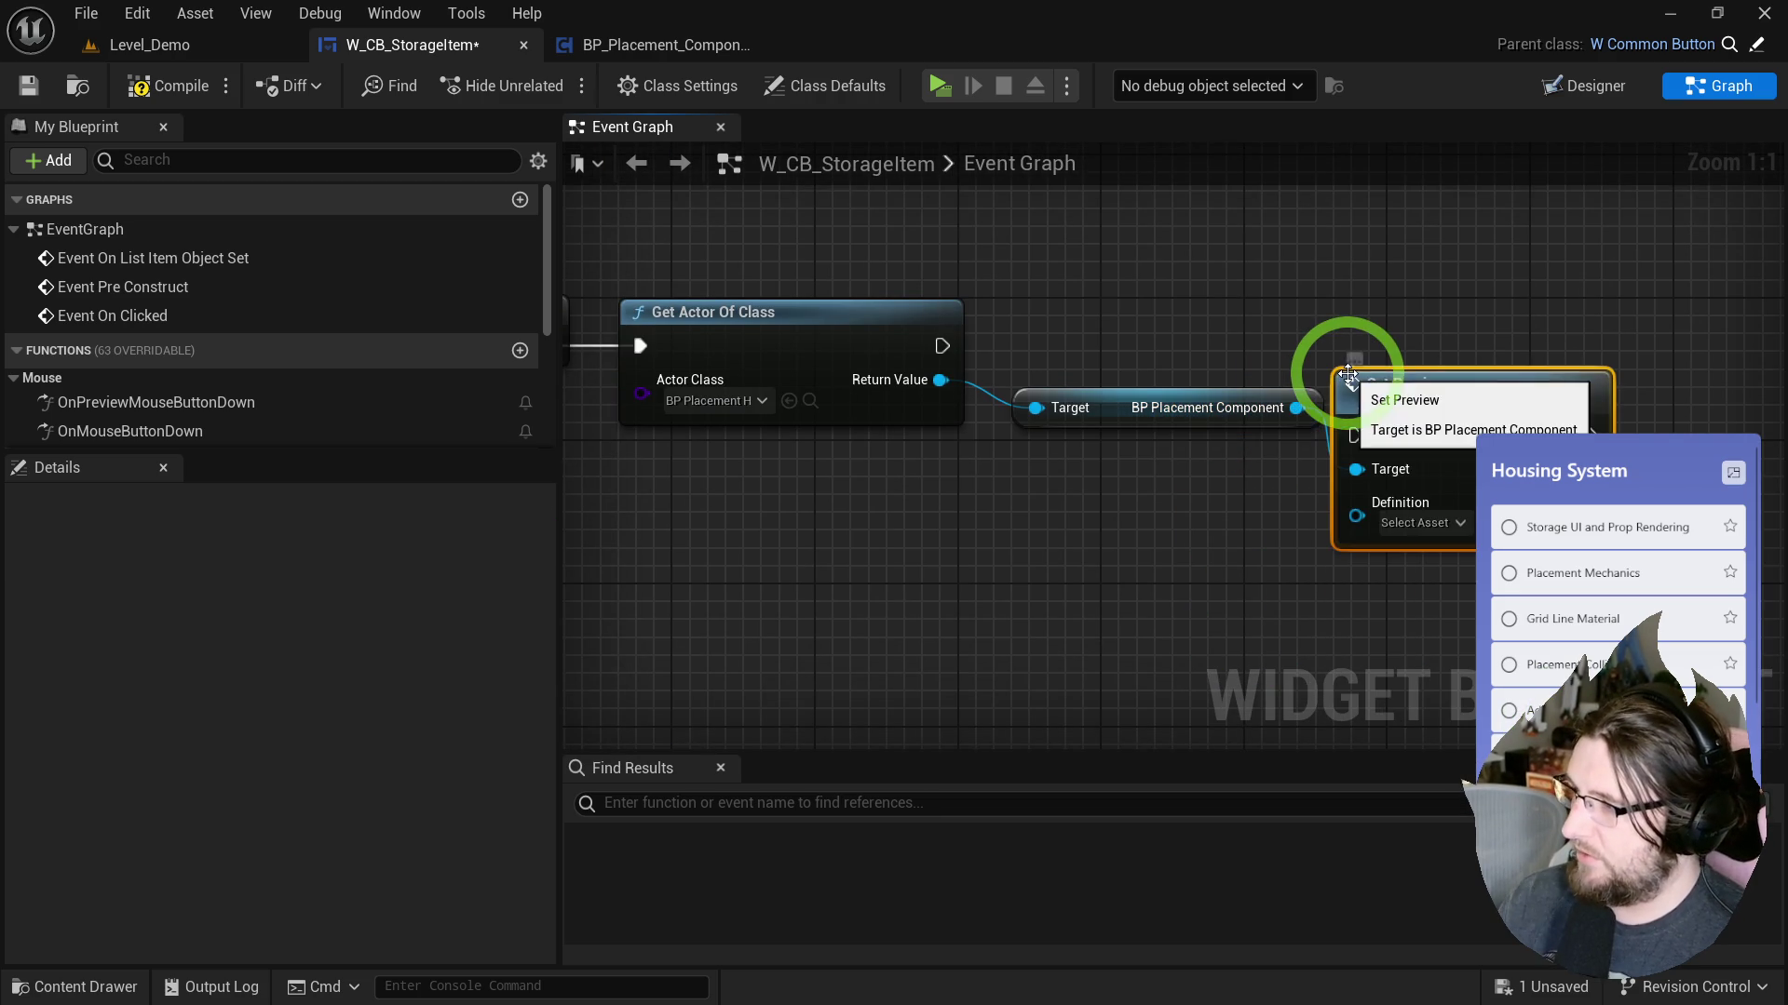
mouse_move(942, 345)
mouse_down()
mouse_move(1337, 354)
mouse_move(1424, 317)
mouse_up()
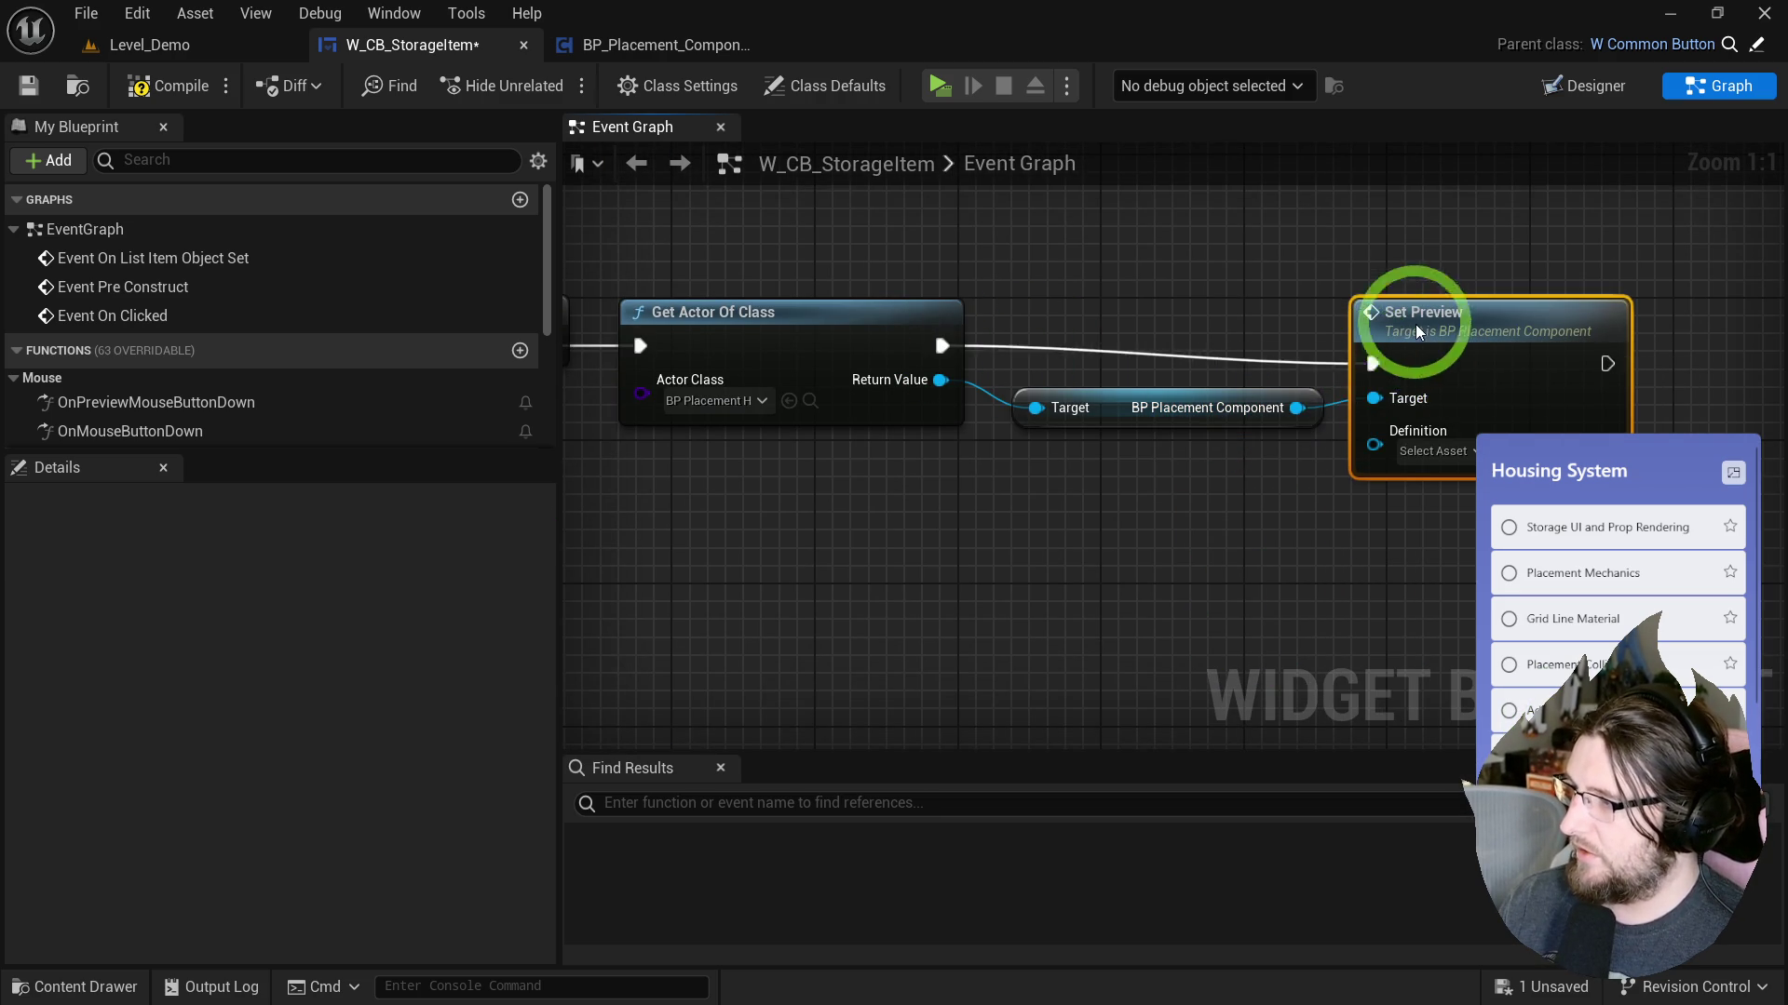
Remove the Get Actor Of Class and component getter lookup nodes from the graph.
mouse_move(1330, 457)
mouse_down()
mouse_move(1563, 466)
mouse_move(1276, 510)
mouse_up()
click(1490, 401)
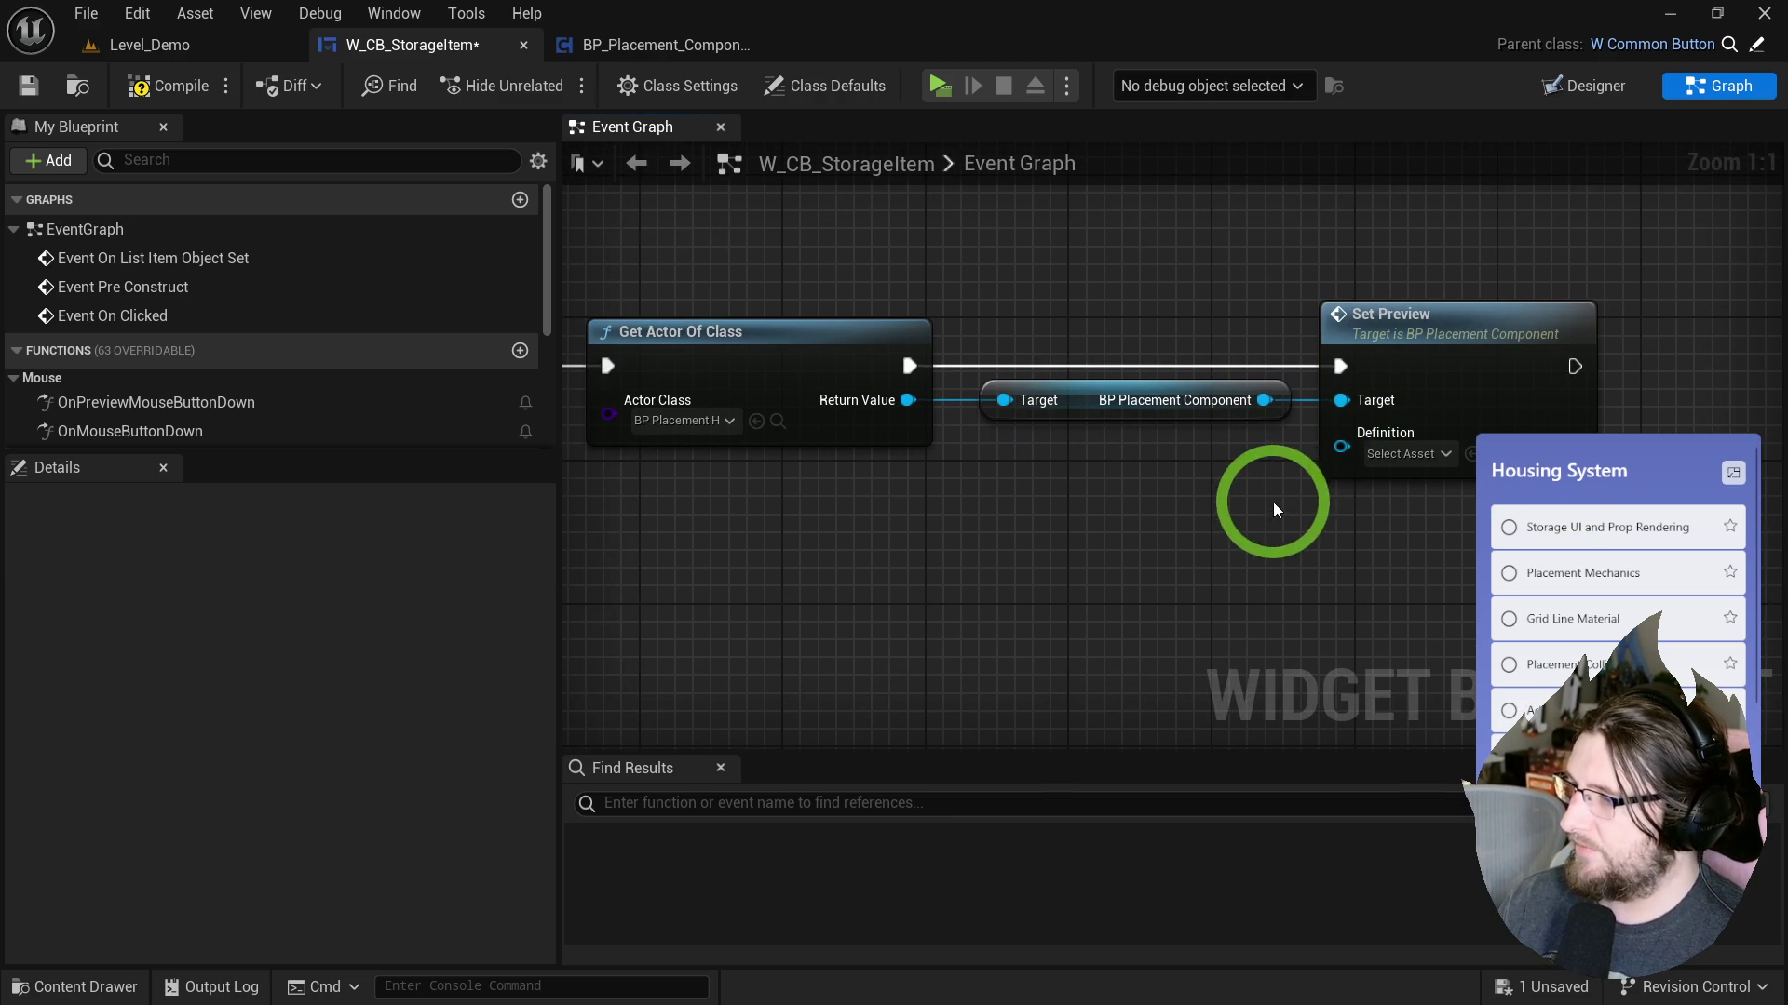
drag(819, 280, 1216, 499)
right_click(908, 354)
click(877, 330)
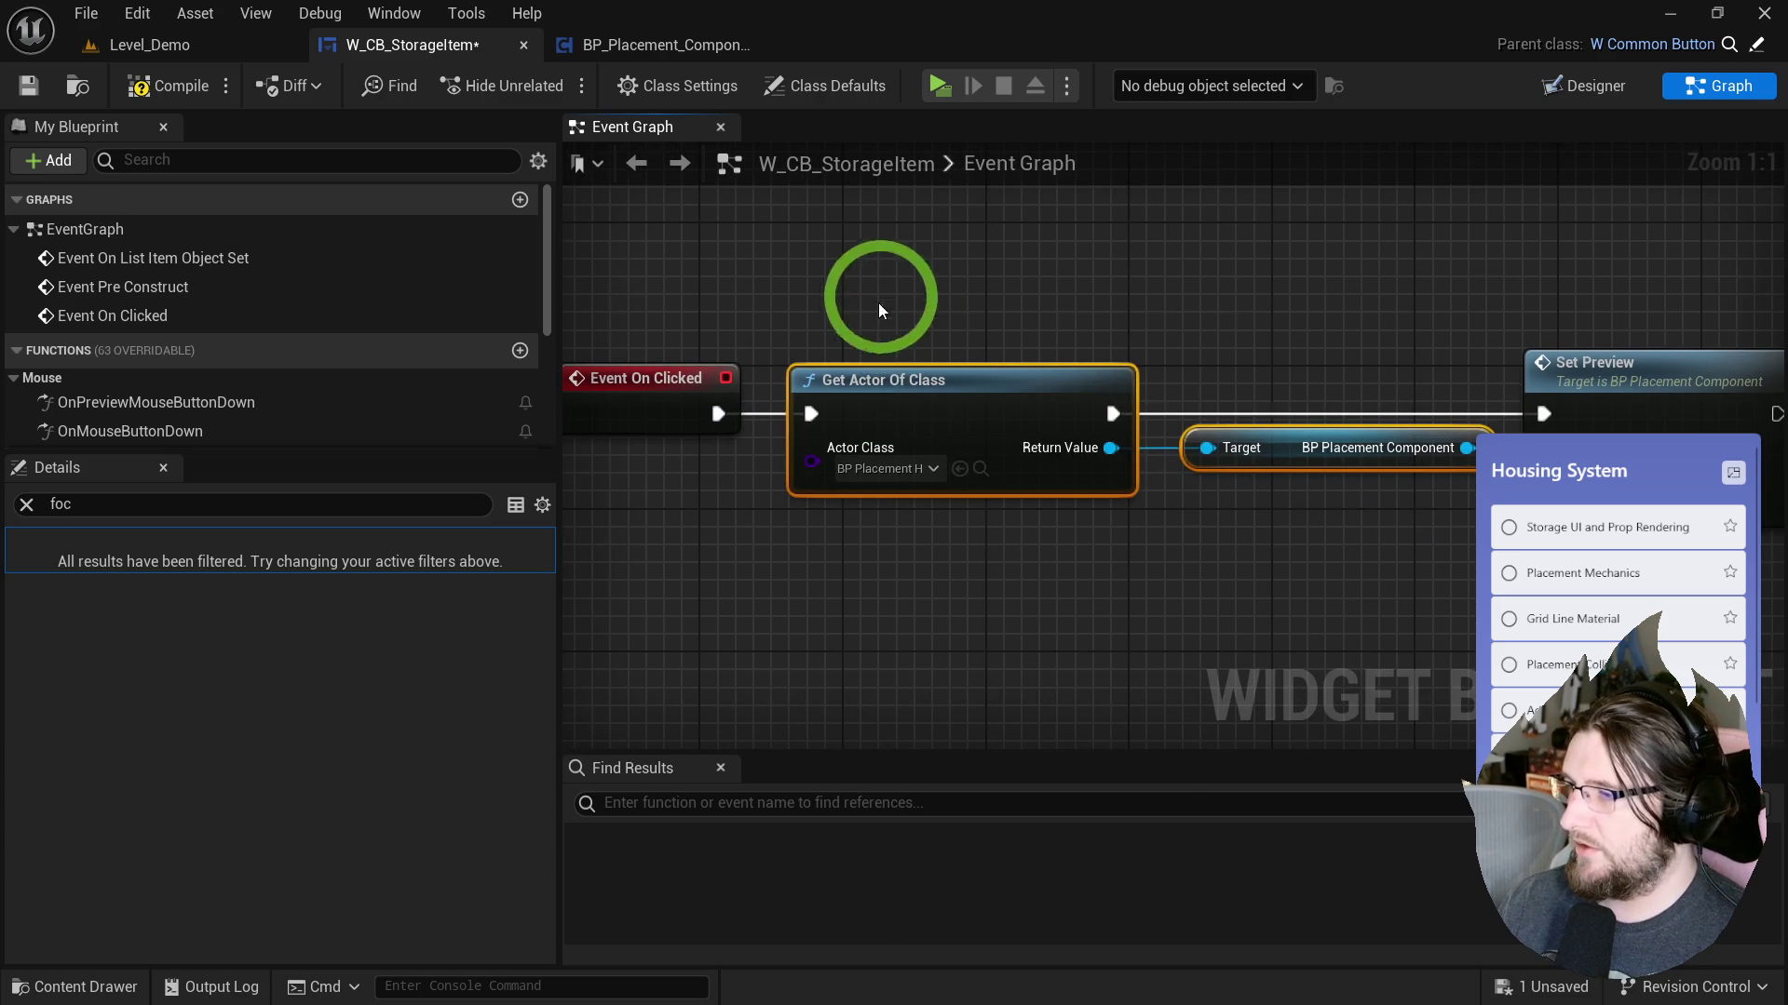
key(Delete)
Show the _Housing UI folder in the Content Drawer.
key(ctrl+space)
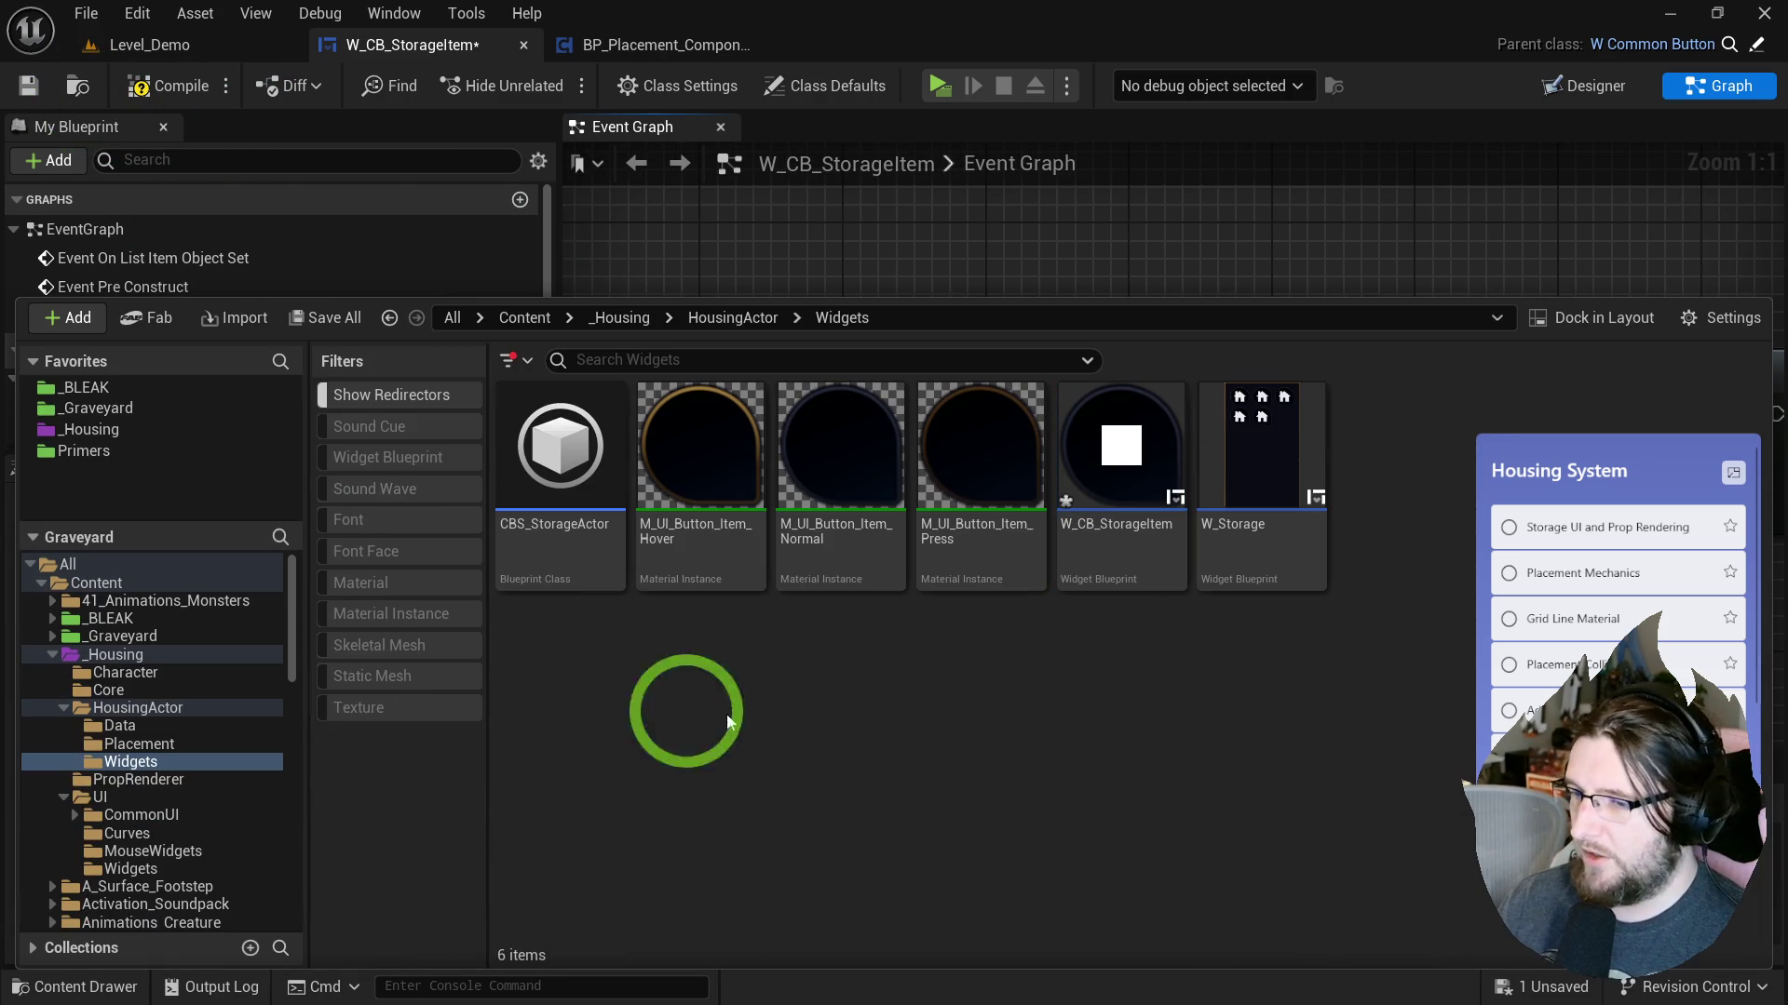
click(126, 801)
click(587, 804)
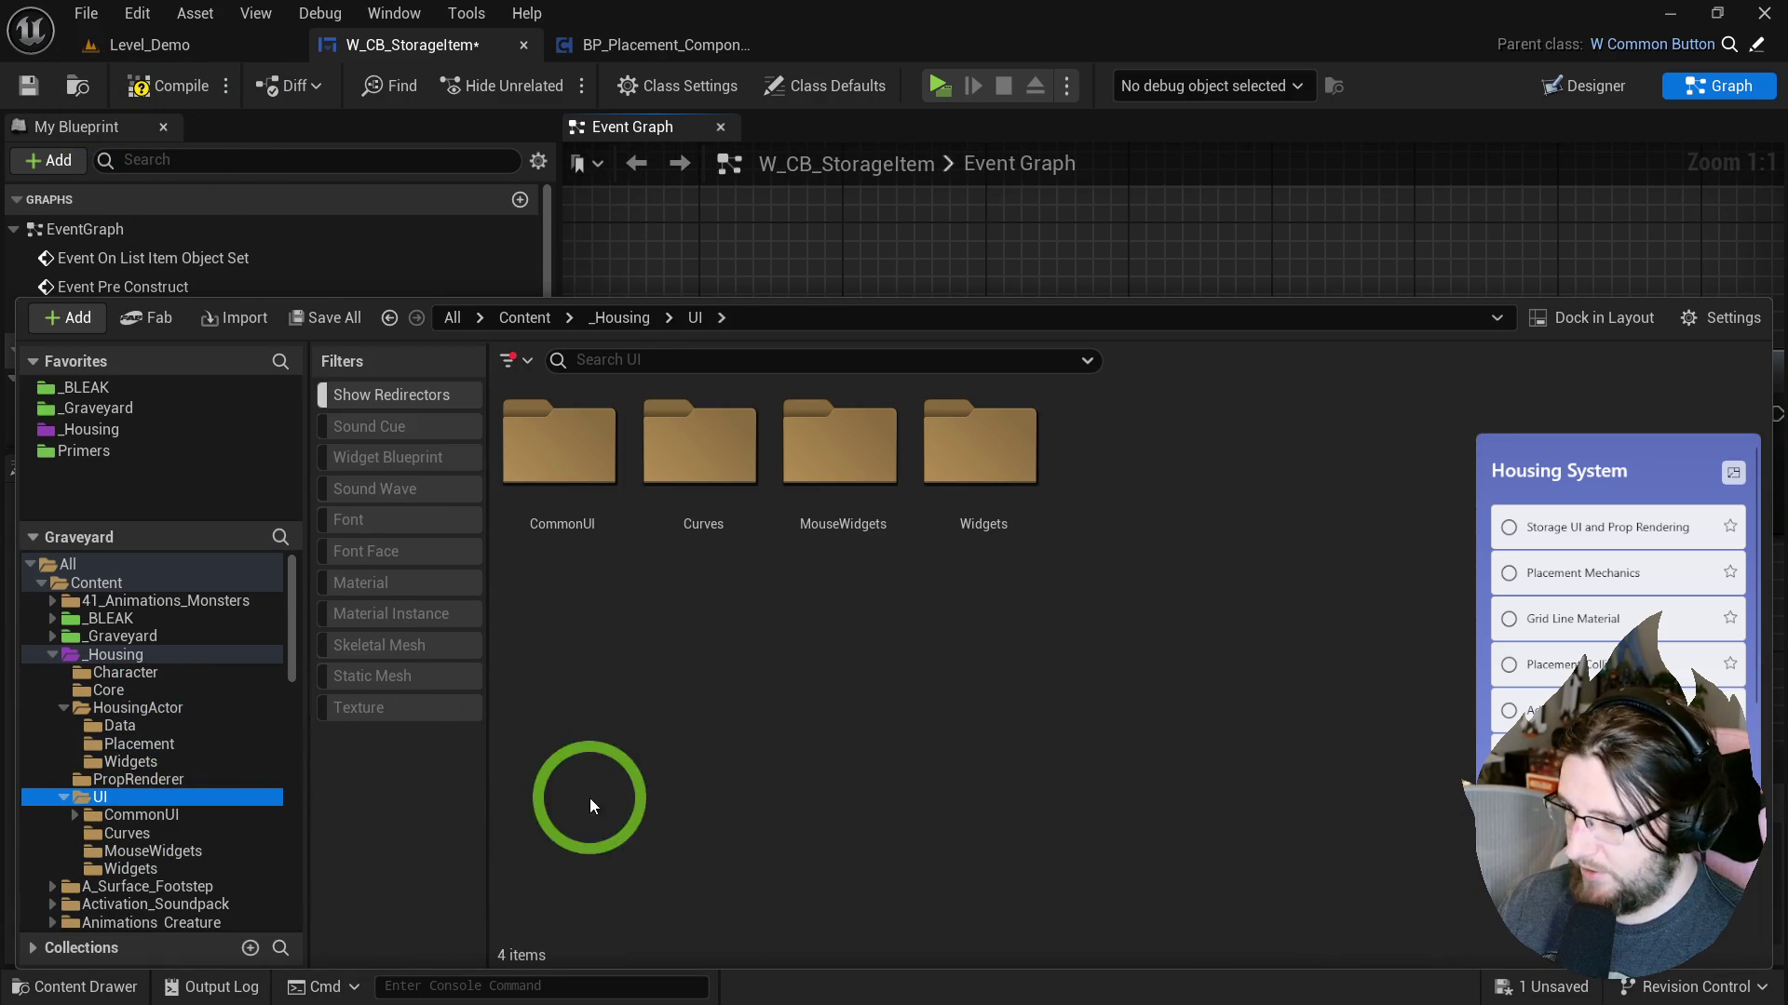
Open the BPFL_Housing function library from the _Housing/Core folder.
click(109, 656)
double_click(738, 531)
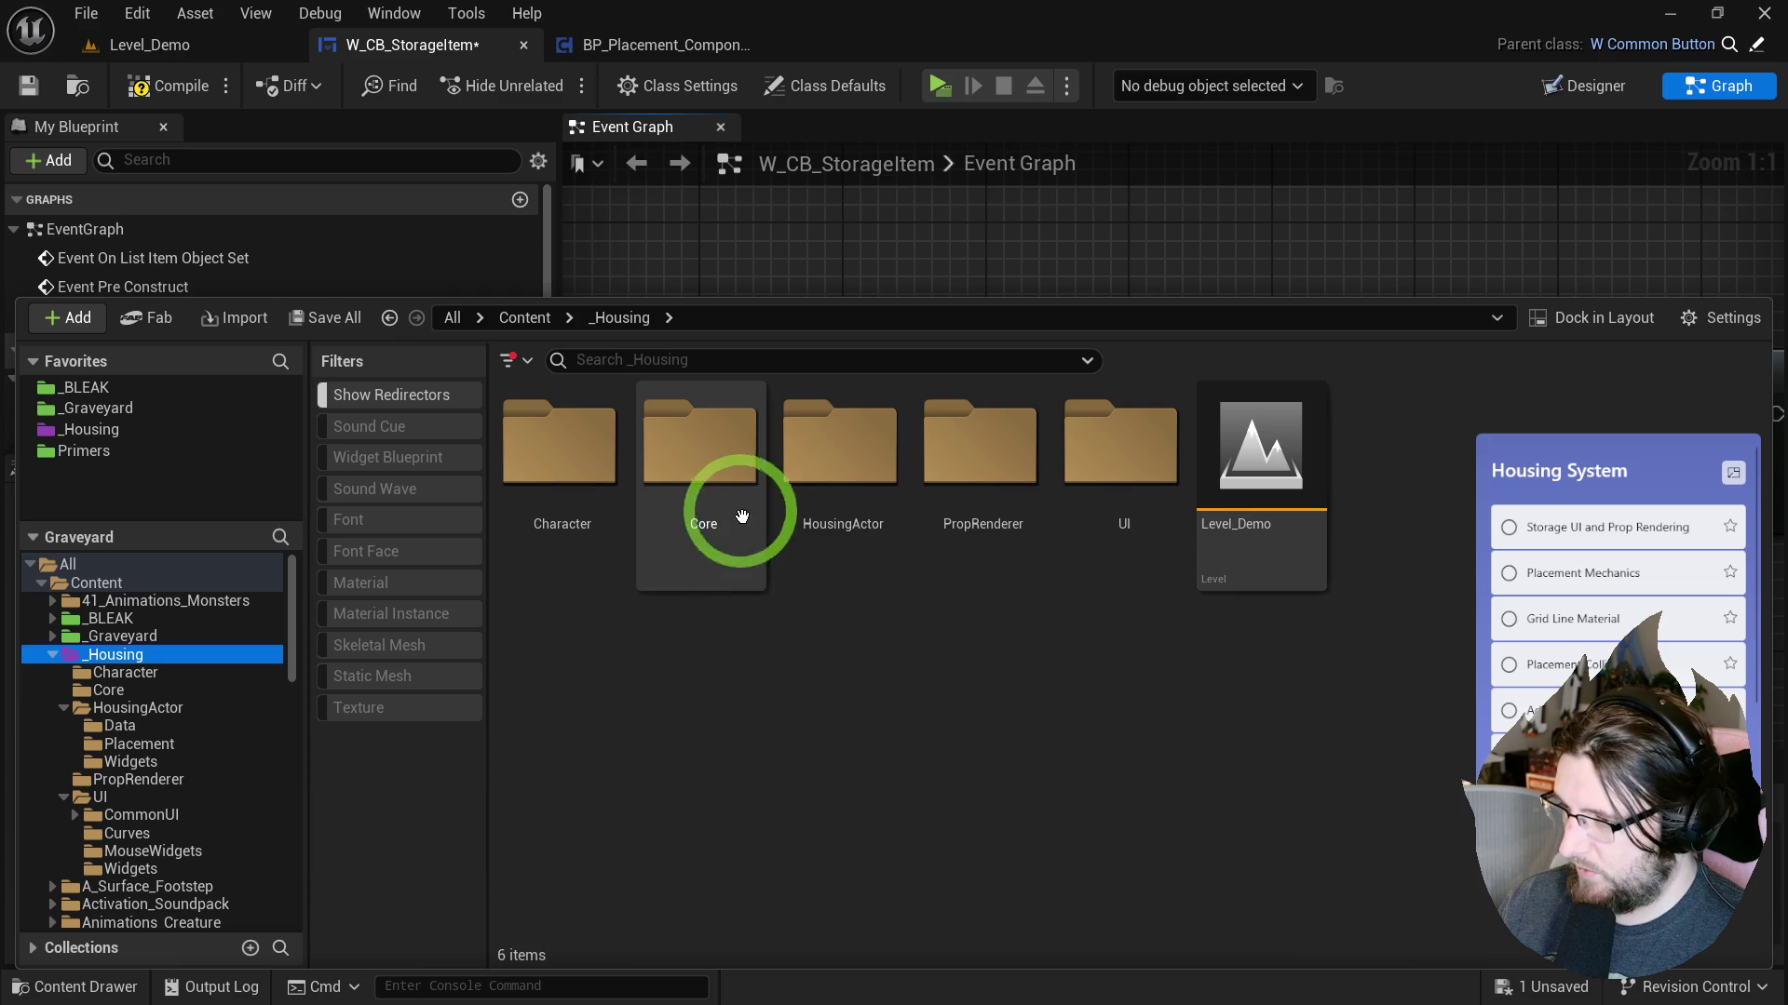
click(1024, 622)
double_click(1025, 466)
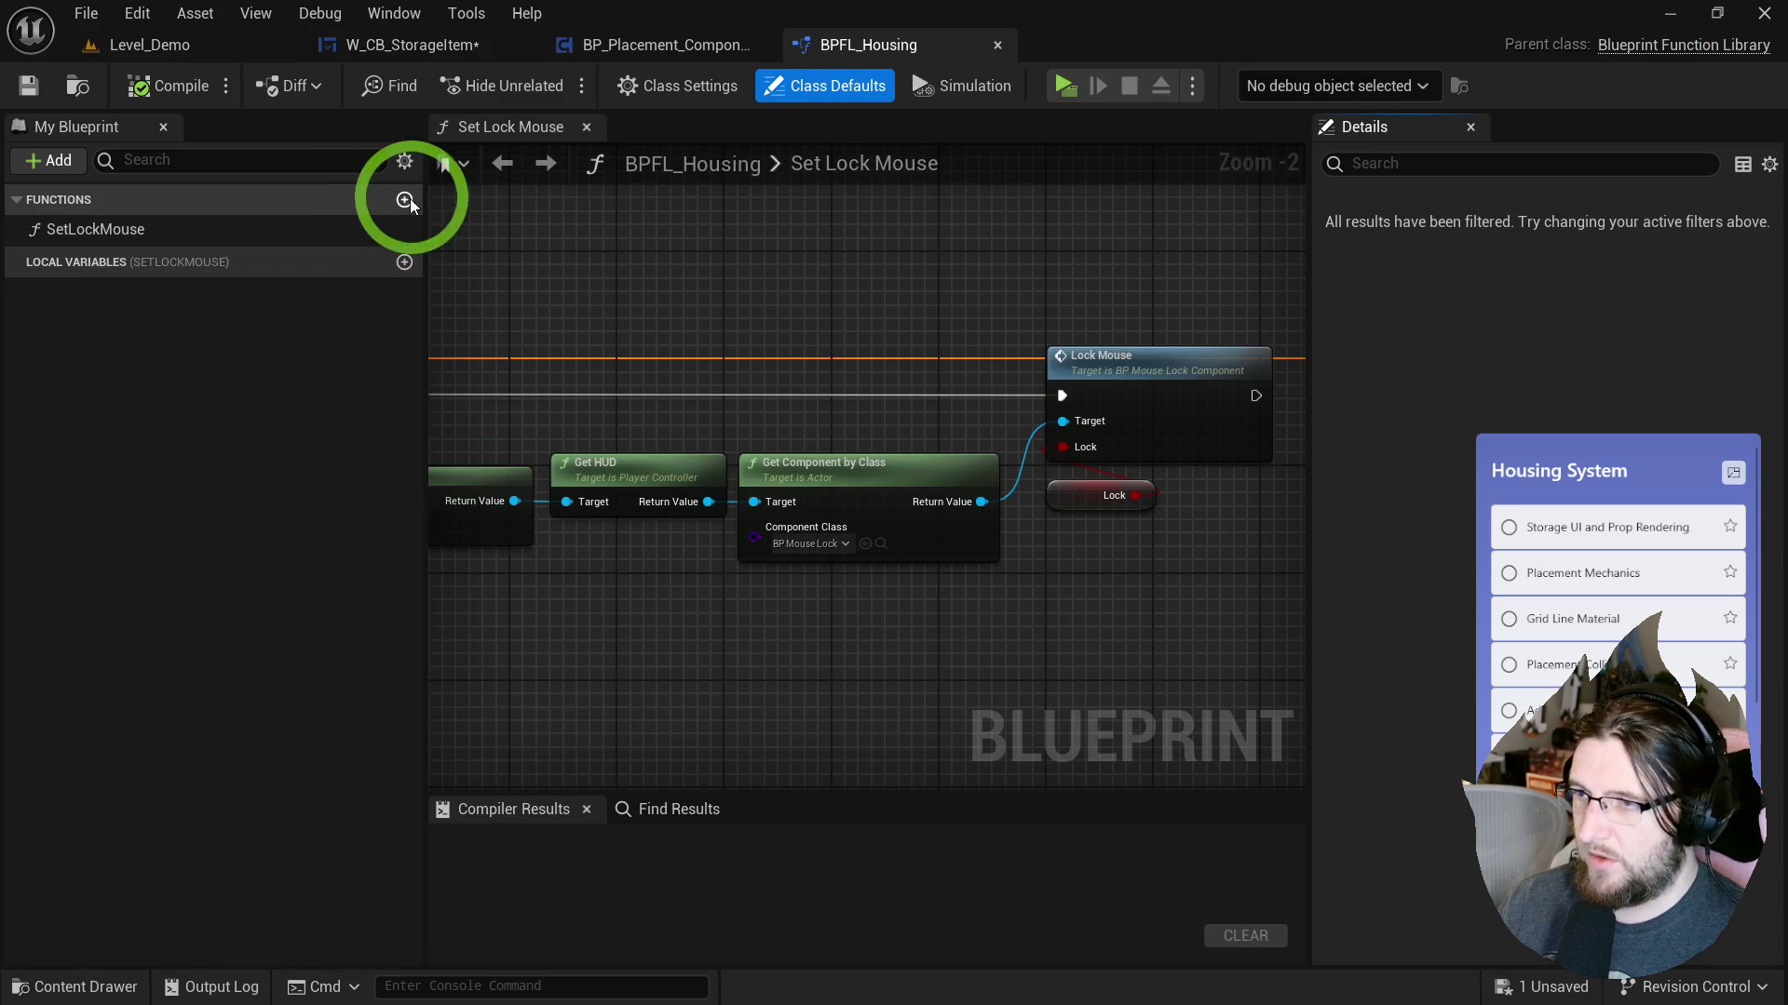
Add a GetPlacementComponent function returning the BP Placement Component as PlacementComp, then compile and save.
click(404, 200)
text(GetPlacementComponent)
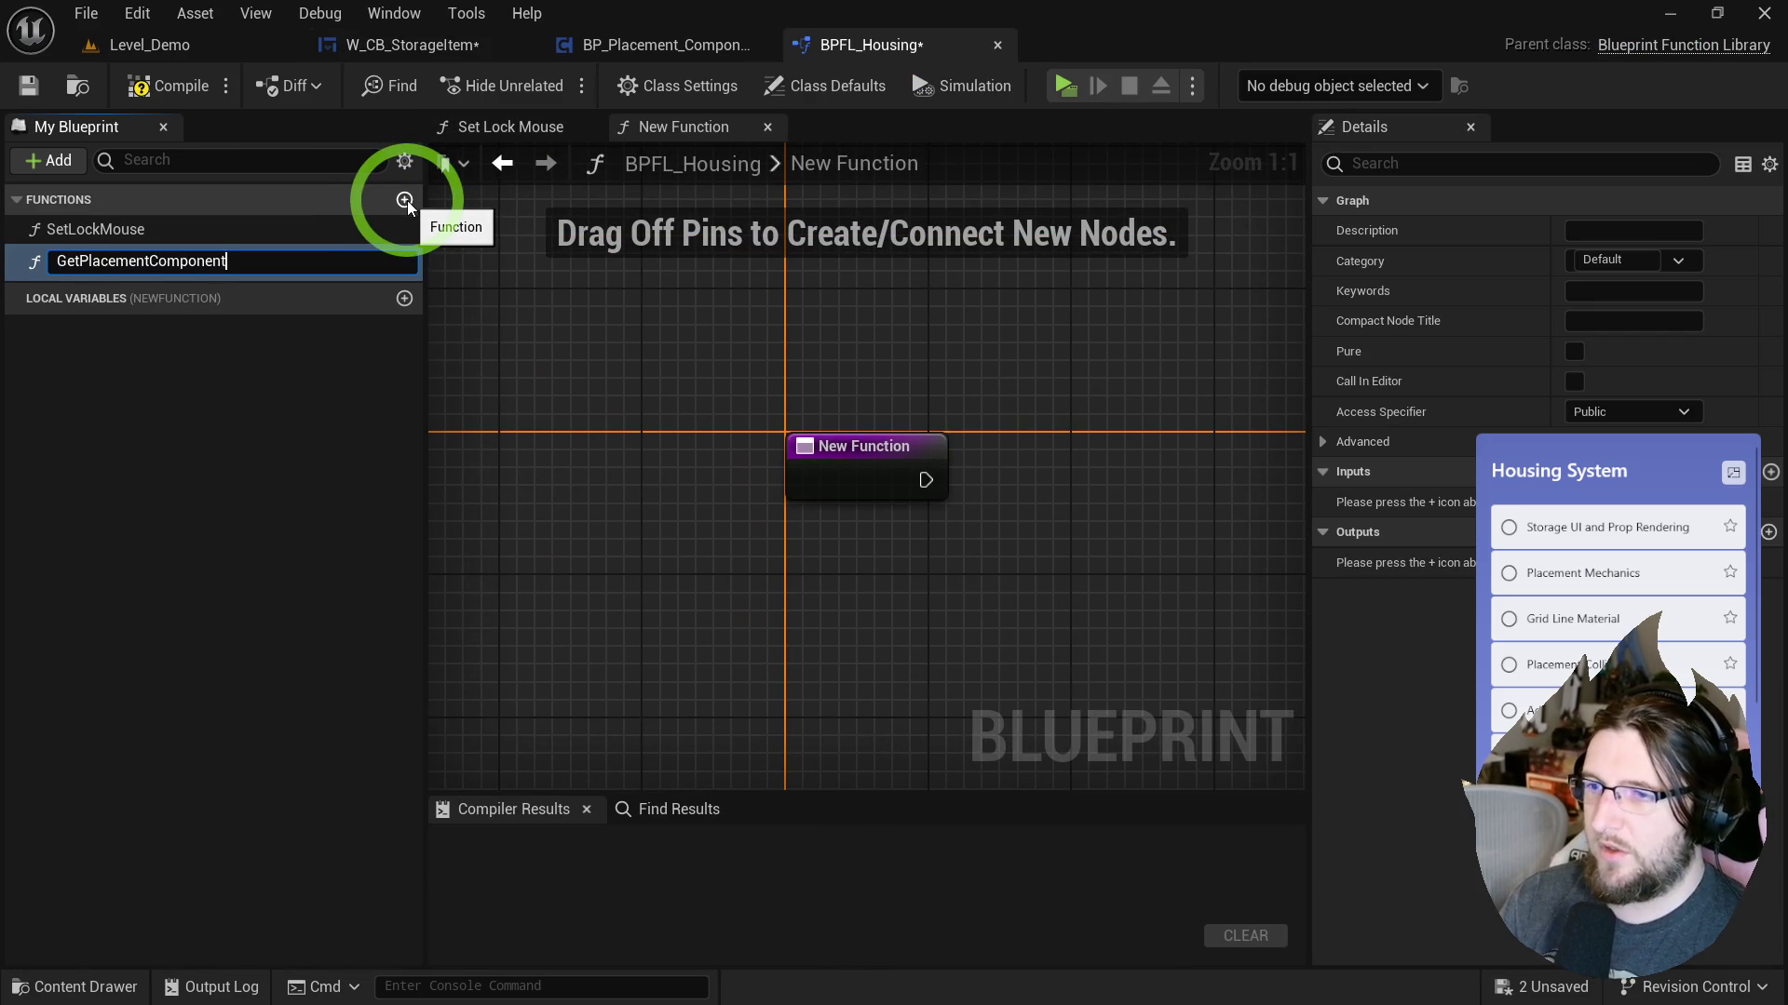
key(Return)
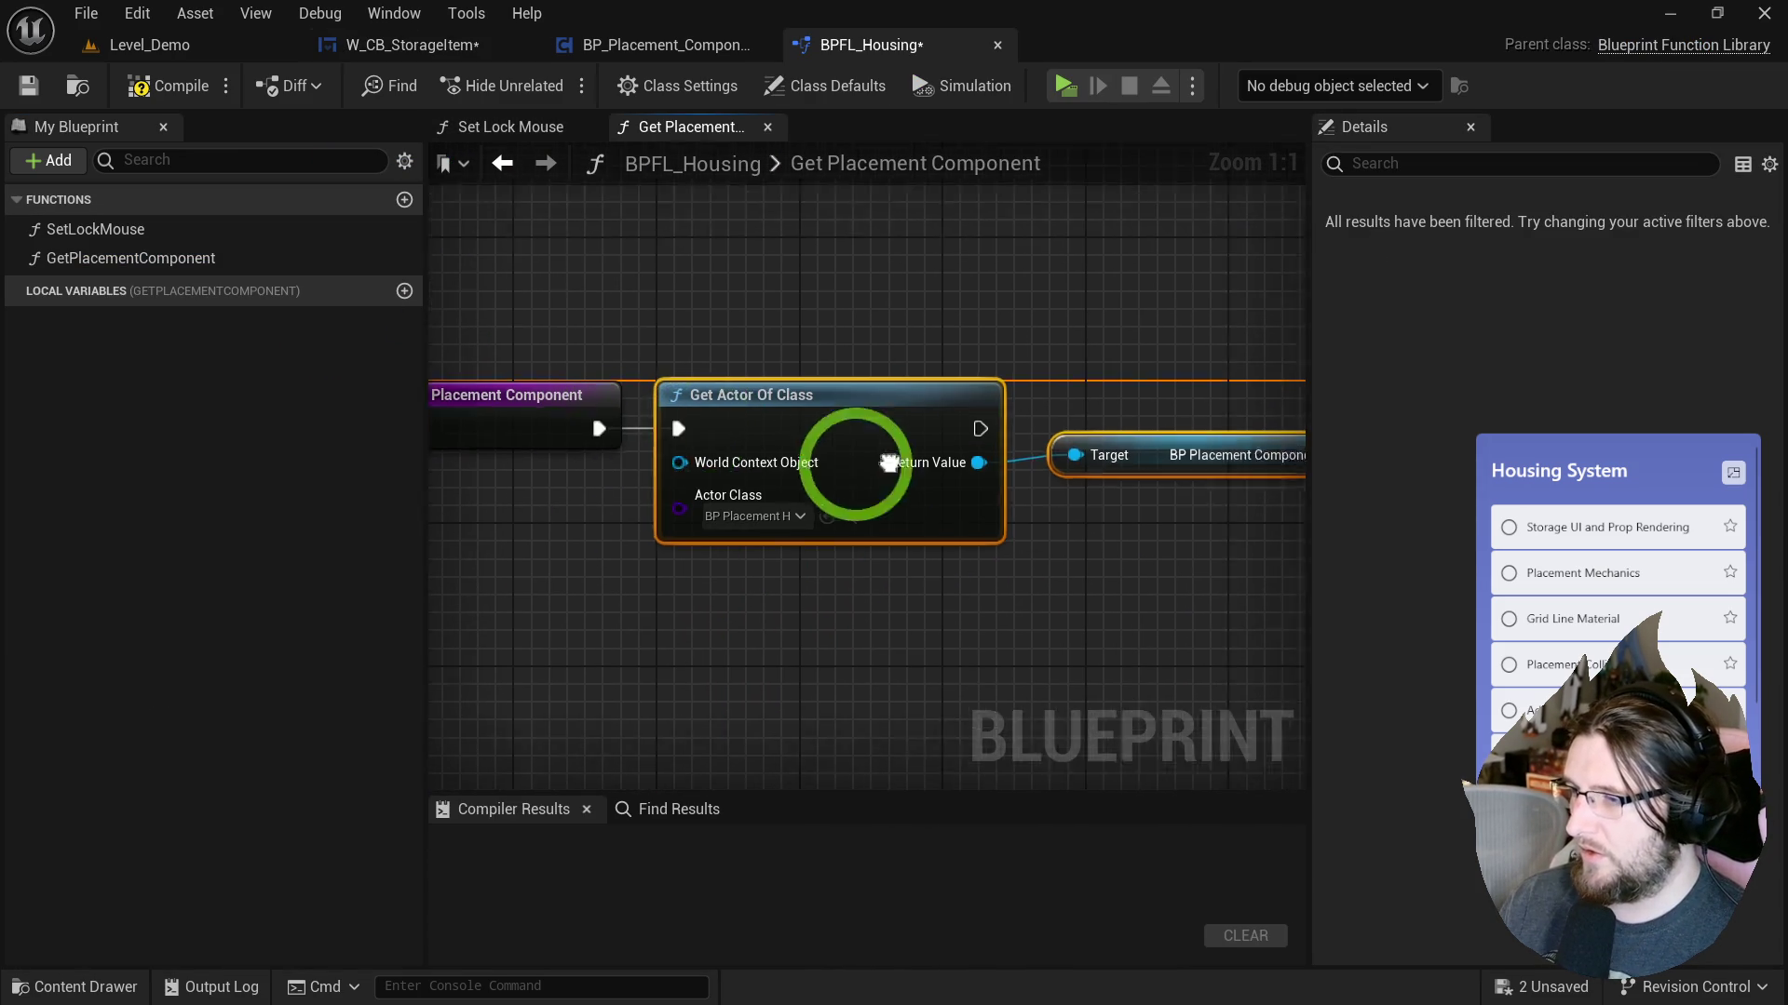
right_click(918, 415)
text(retu)
click(1027, 841)
mouse_move(884, 462)
mouse_down()
mouse_move(966, 447)
mouse_move(471, 427)
mouse_move(579, 438)
mouse_up()
drag(1137, 419, 1103, 401)
click(1501, 570)
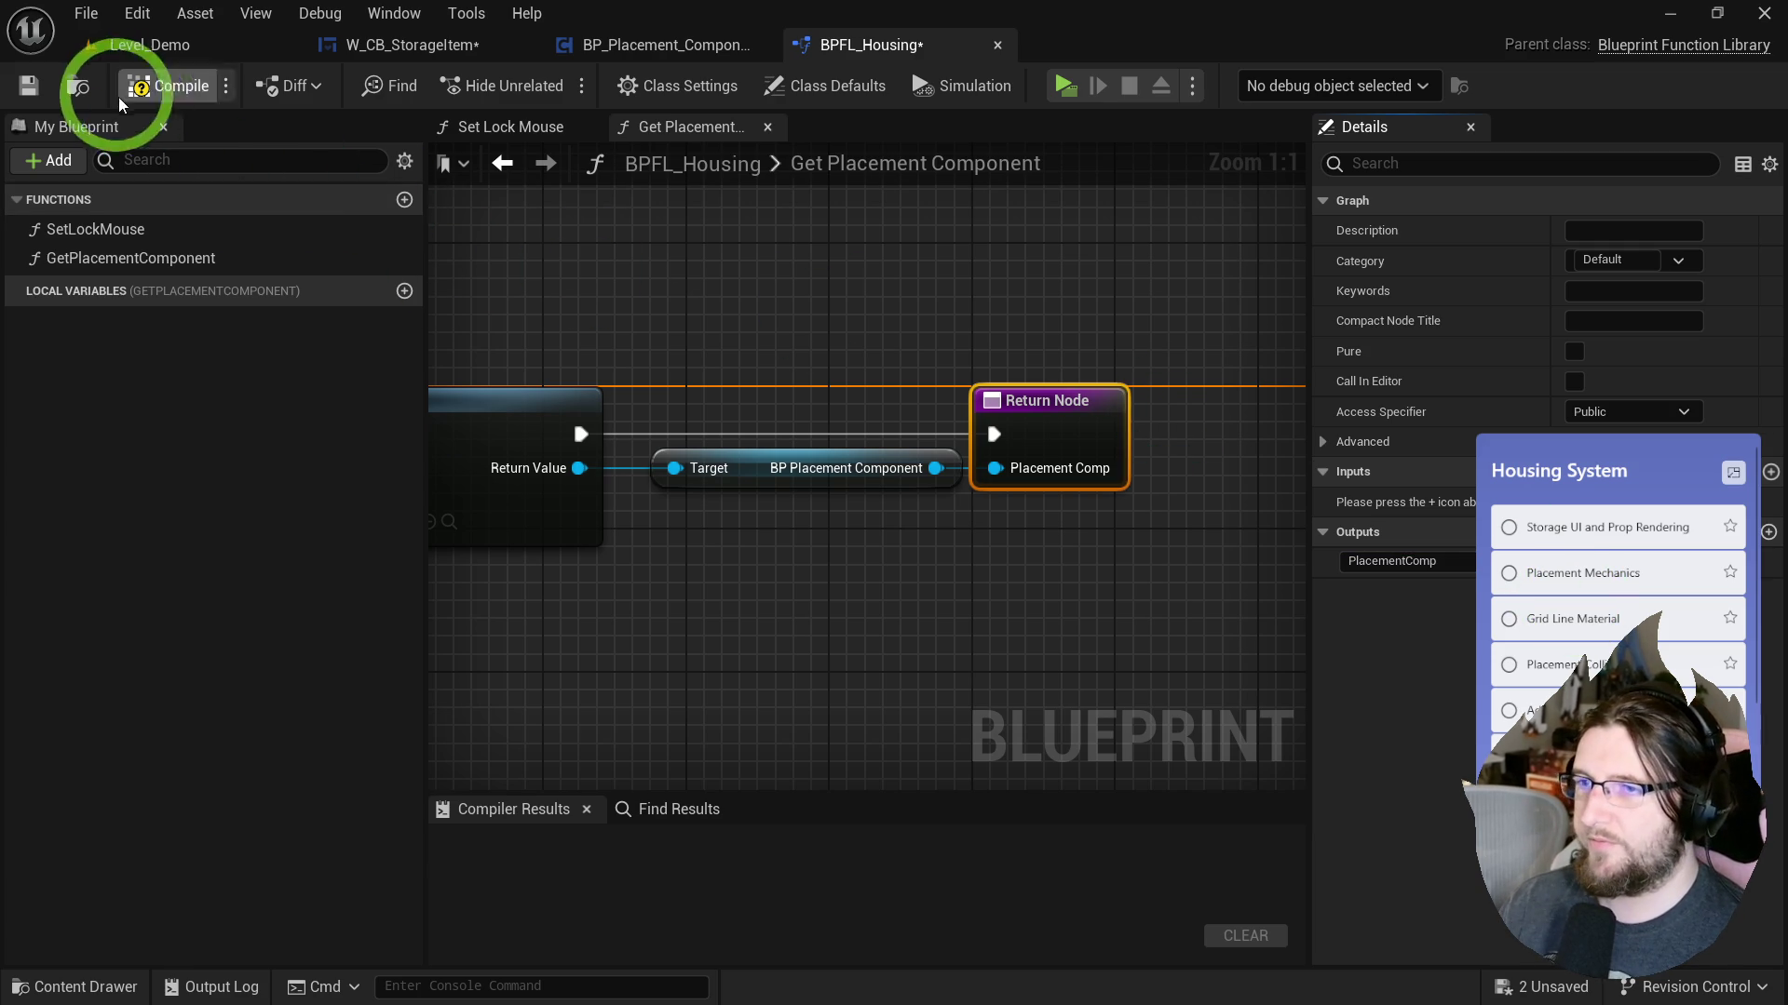
key(ctrl+s)
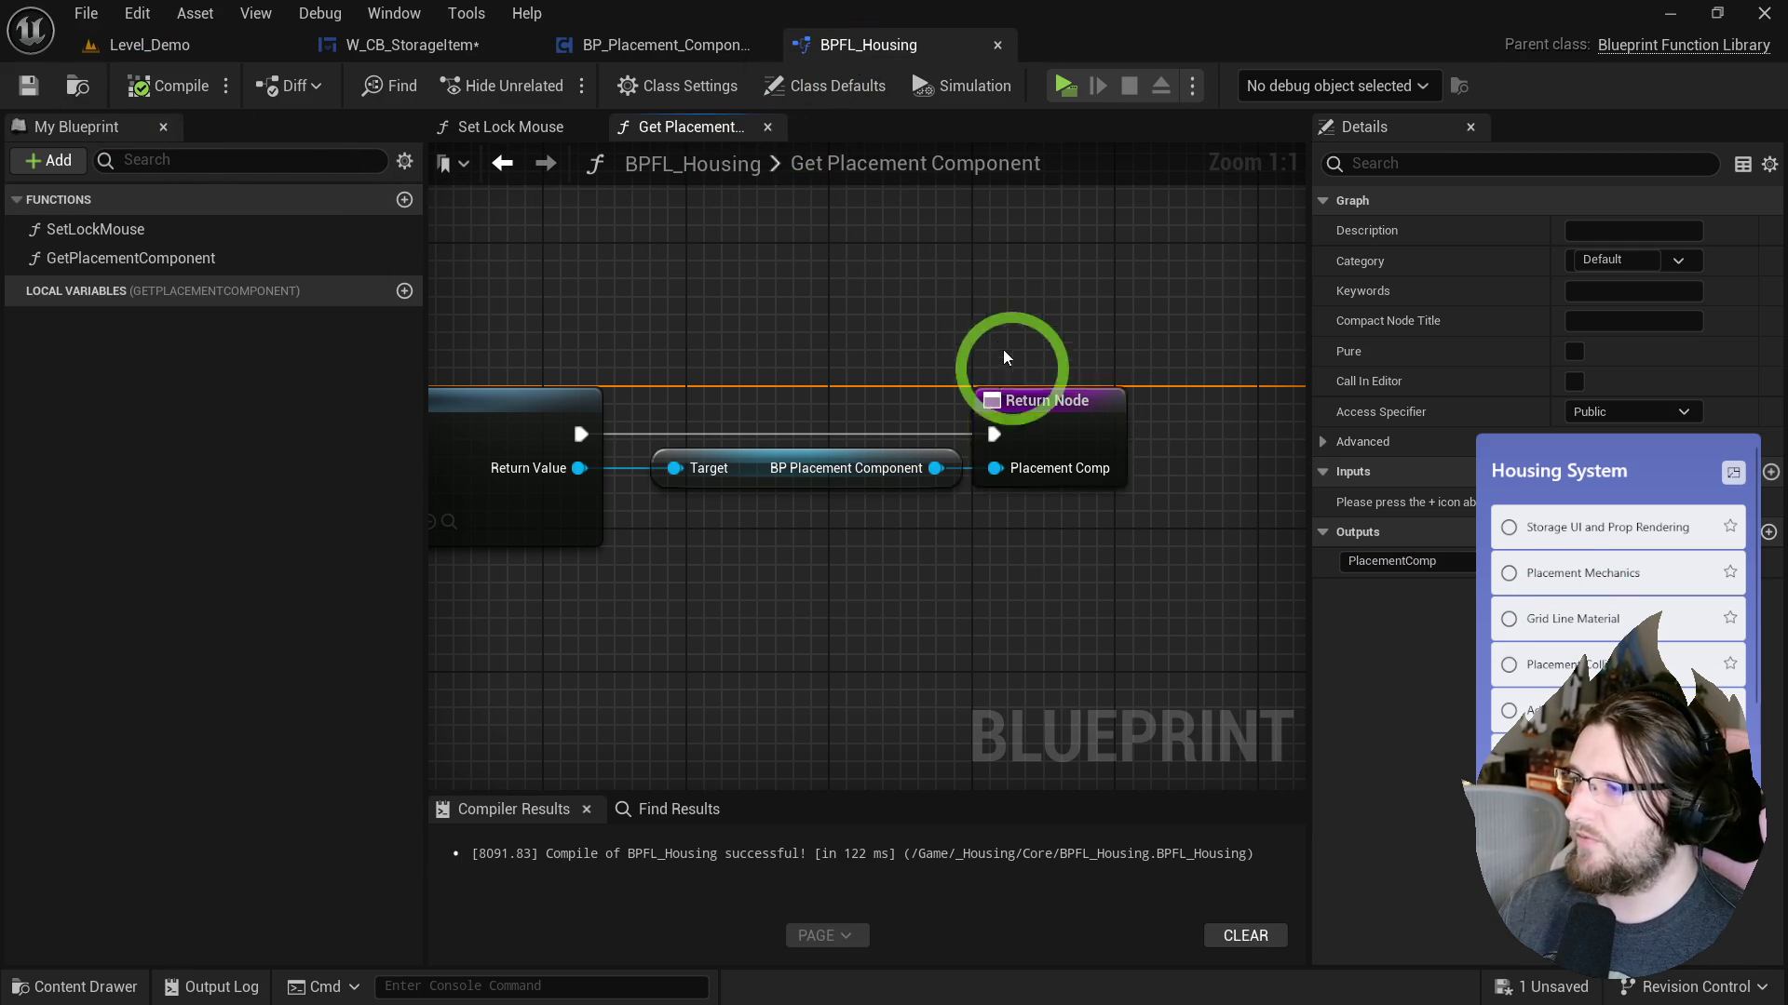
click(1623, 347)
Mark GetPlacementComponent as Pure and close the BPFL_Housing editor.
click(1573, 352)
middle_click(880, 45)
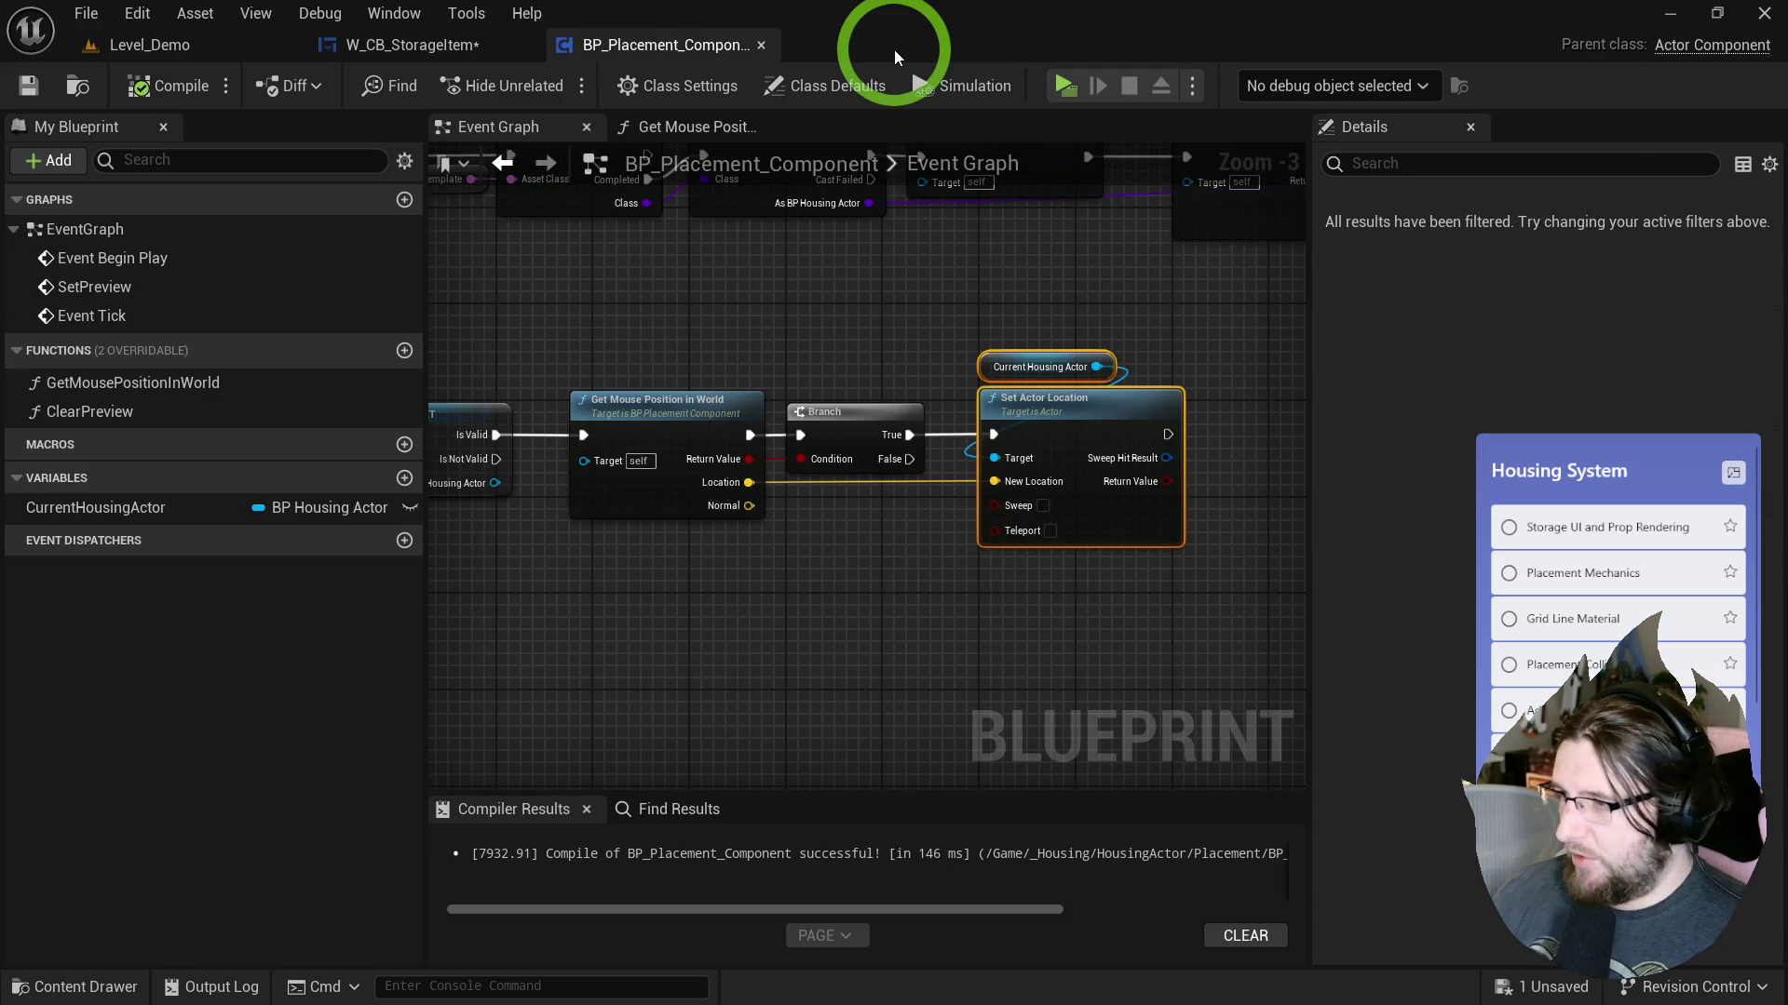
click(990, 351)
drag(987, 377, 1020, 371)
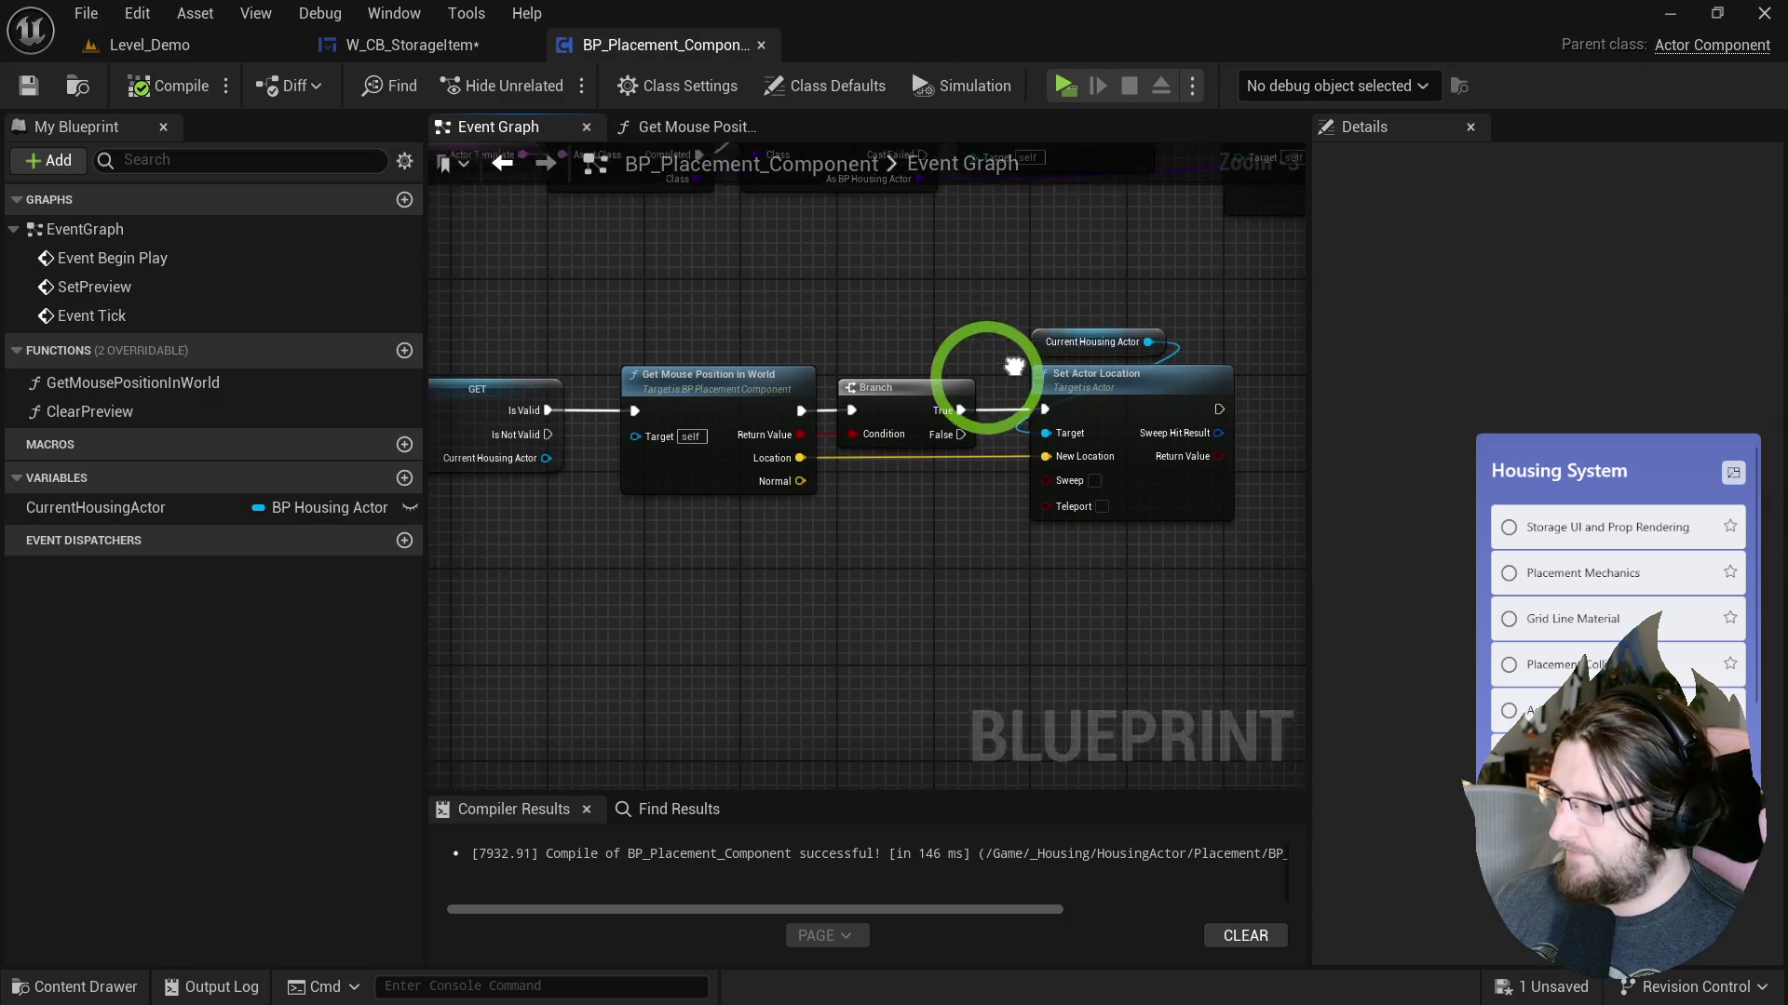
In W_CB_StorageItem, add Get Placement Component and wire it to Set Preview's Target.
click(433, 42)
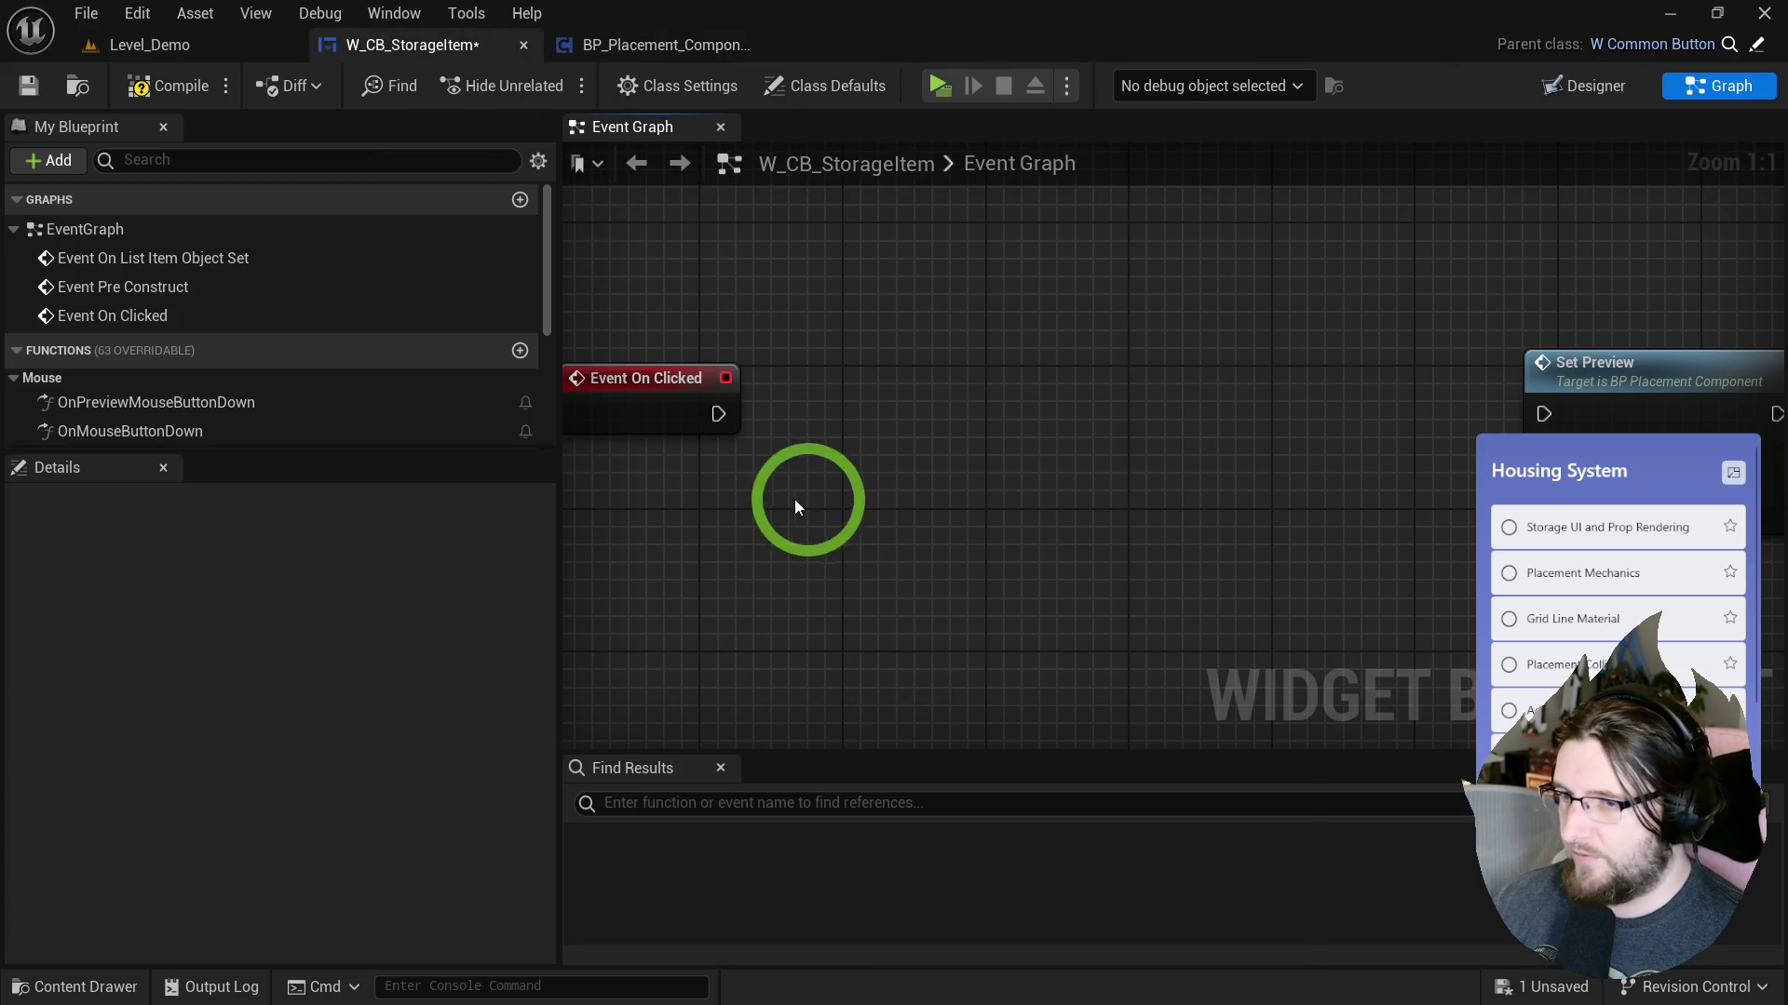
right_click(857, 499)
text(get placement)
key(Return)
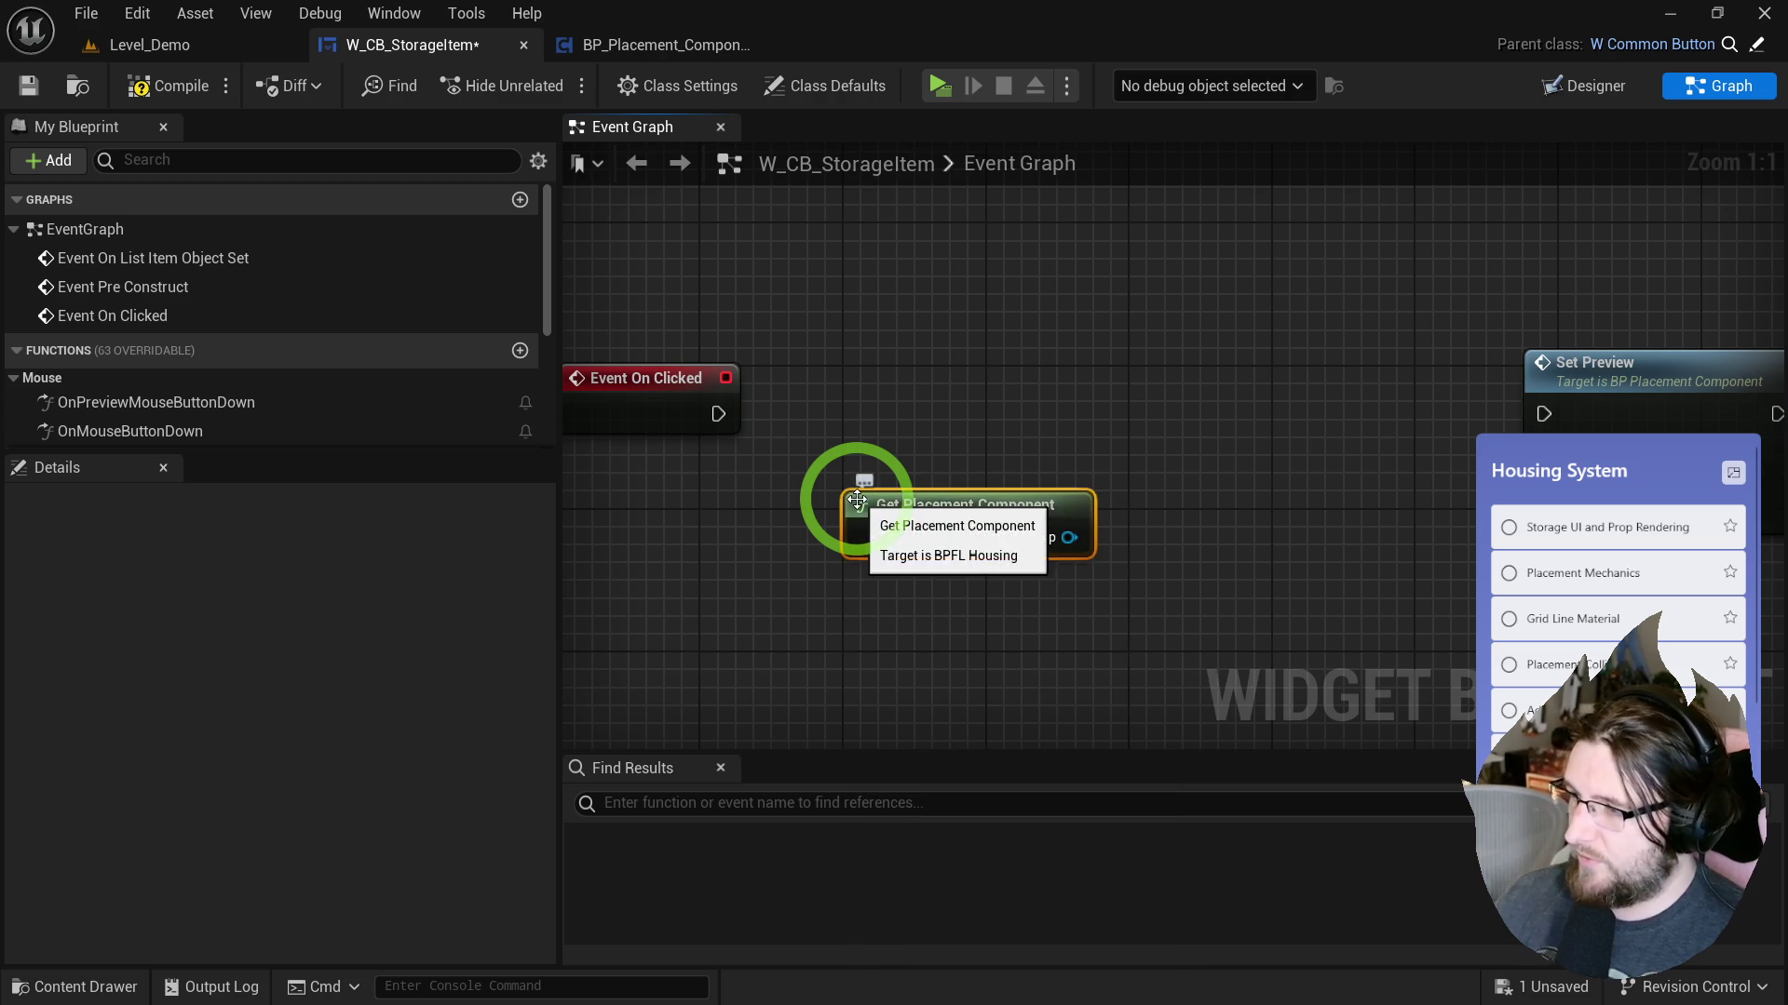
drag(1069, 537, 1573, 498)
drag(1587, 365, 1271, 366)
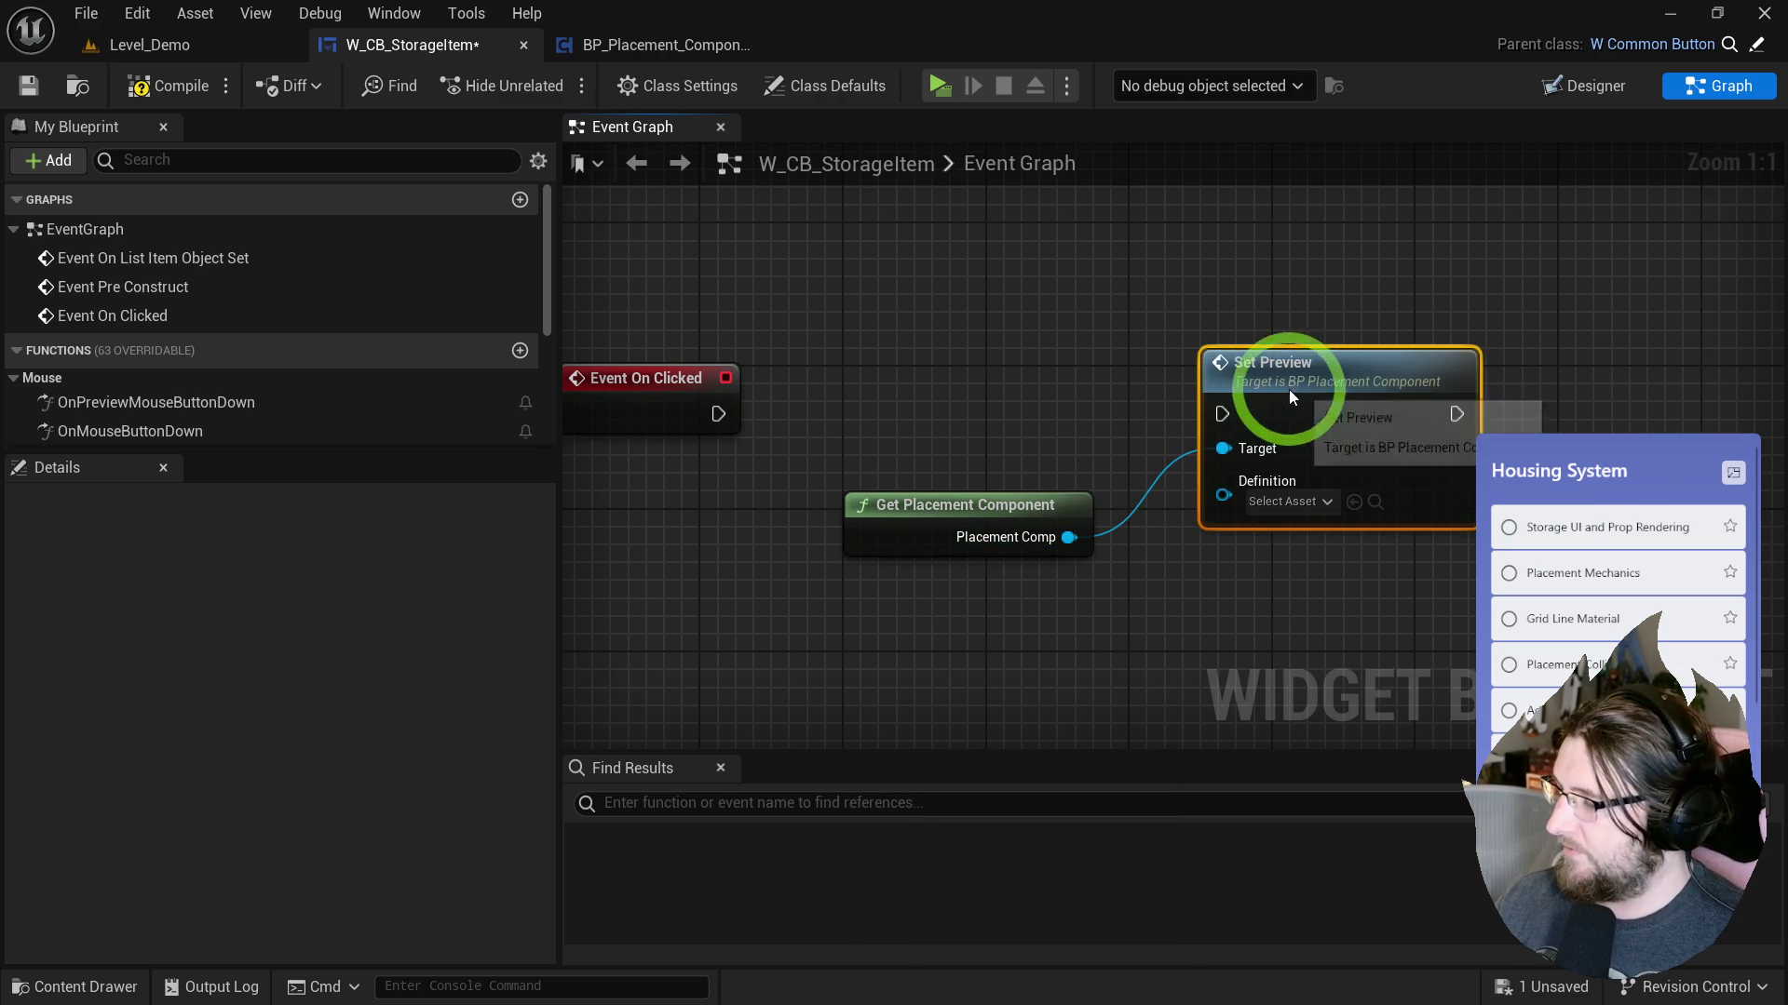
scroll(388, 382, down, 1)
scroll(211, 387, down, 5)
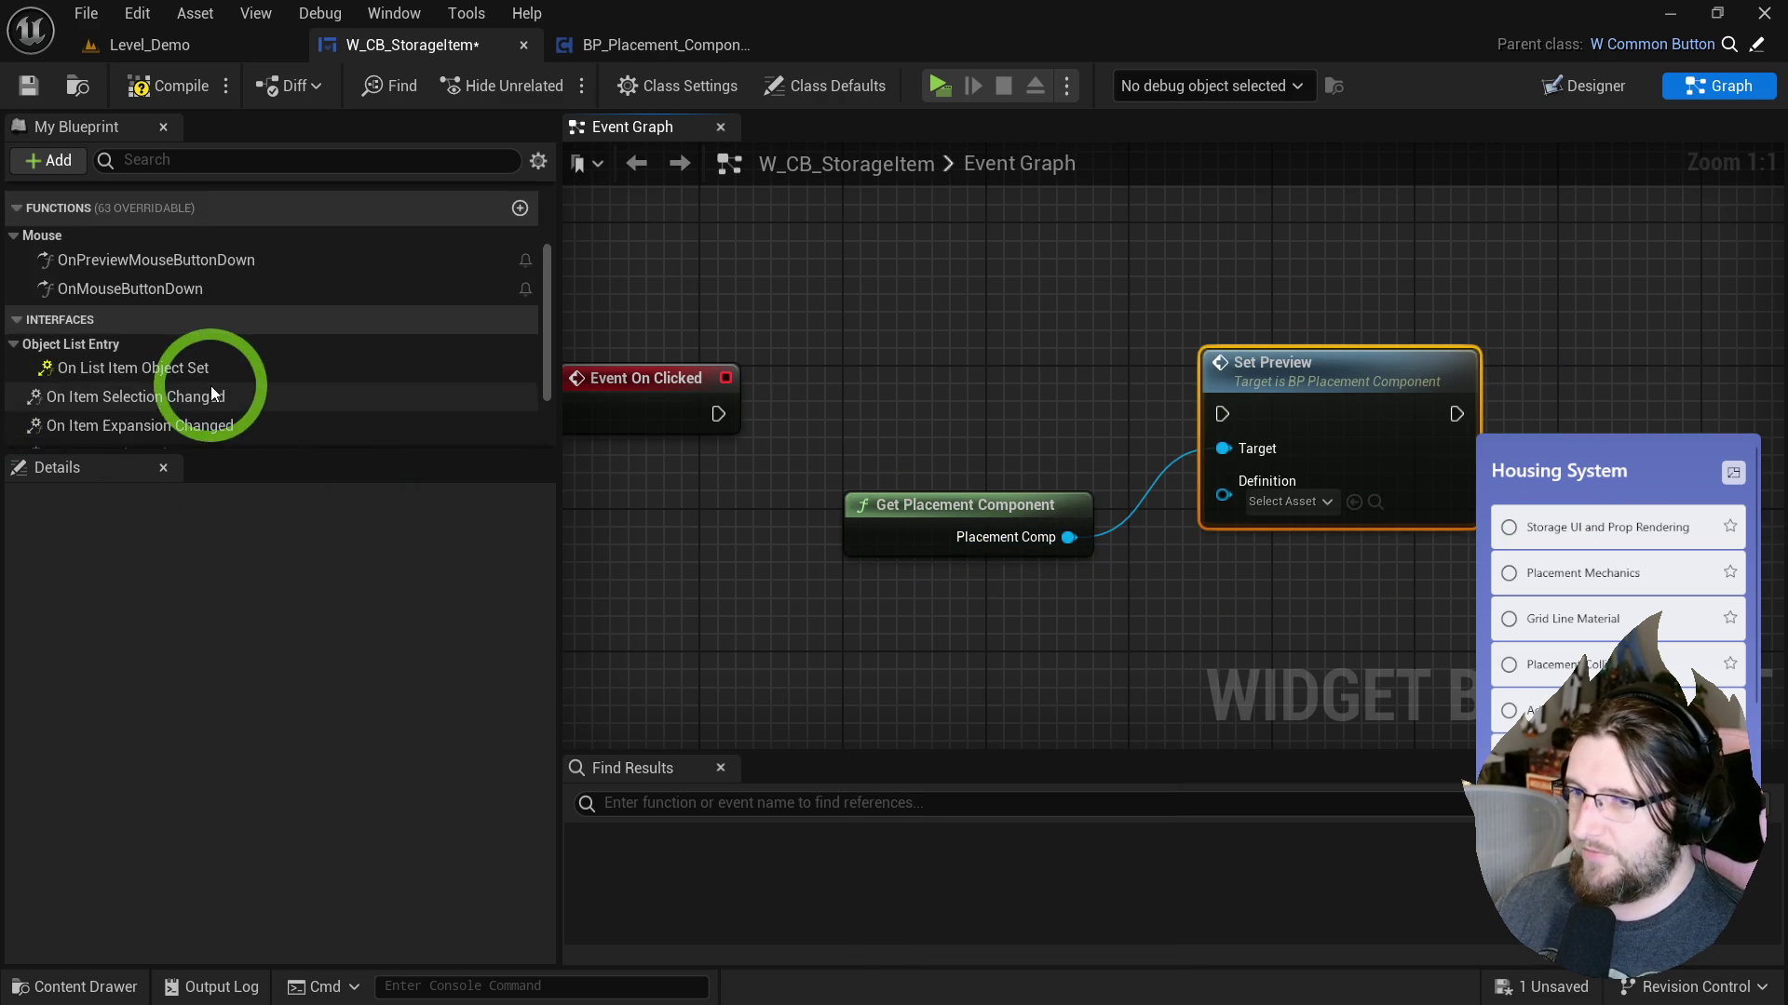
Promote the cast result in On List Item Object Set to a new Definition variable.
double_click(133, 249)
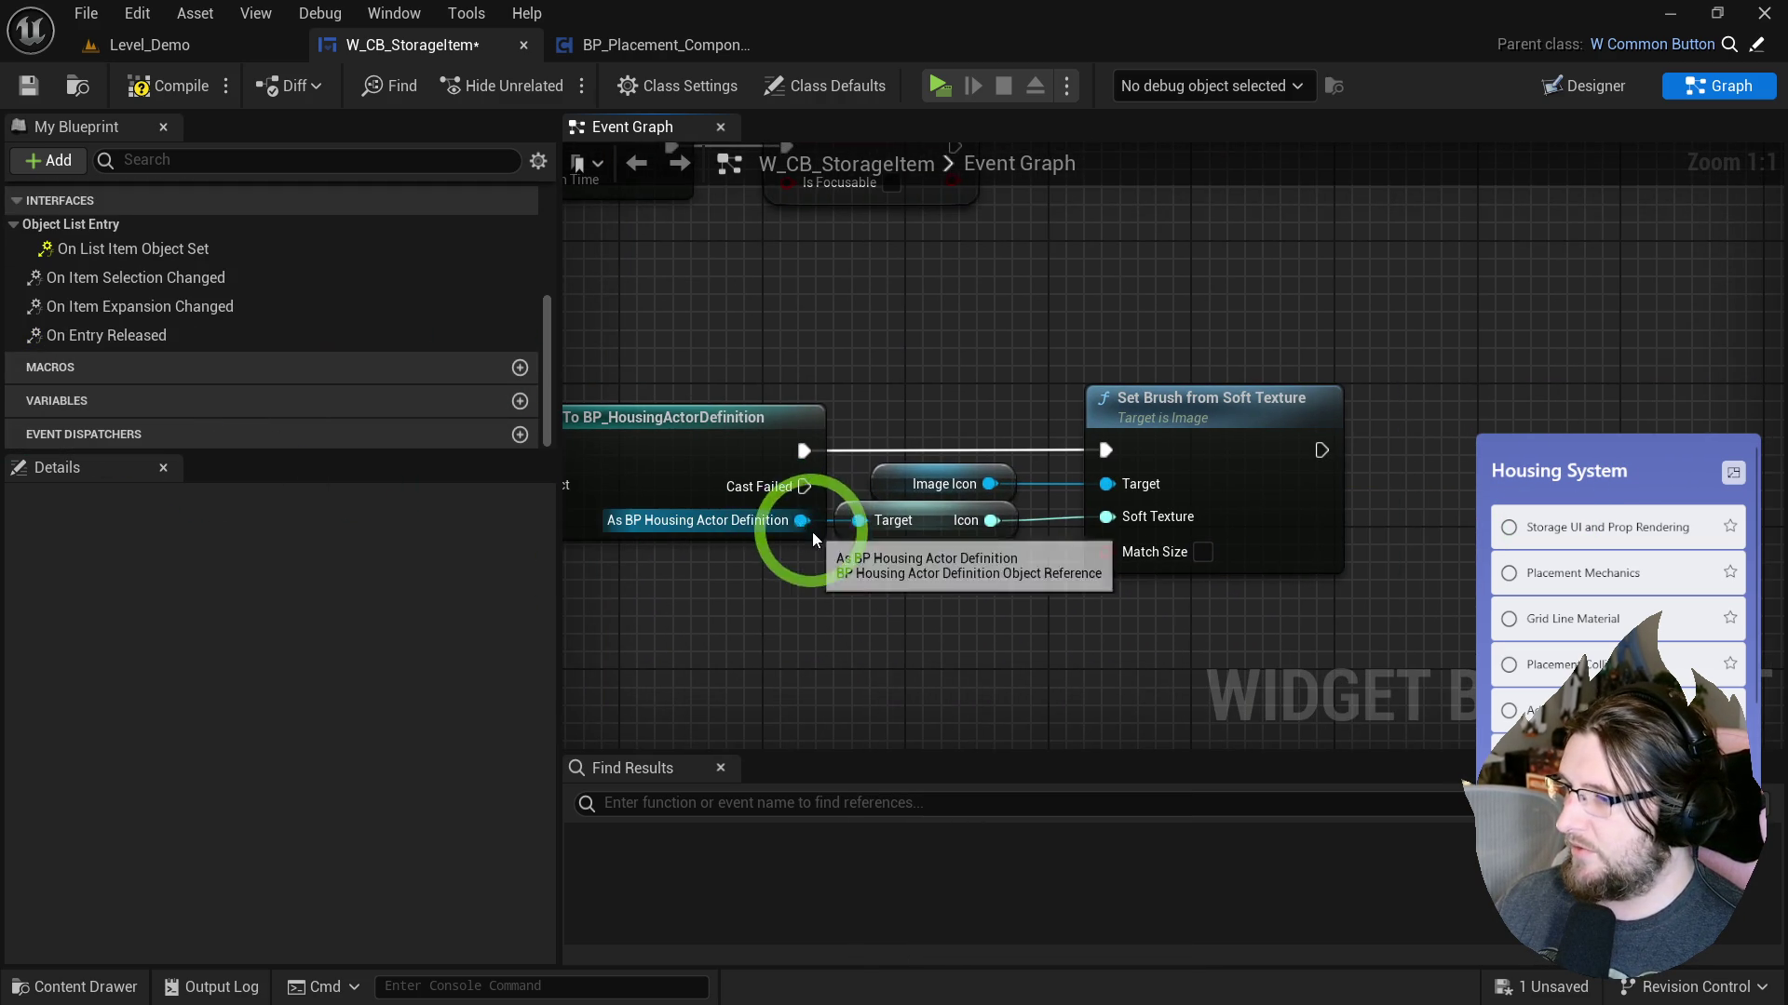
right_click(806, 523)
click(890, 700)
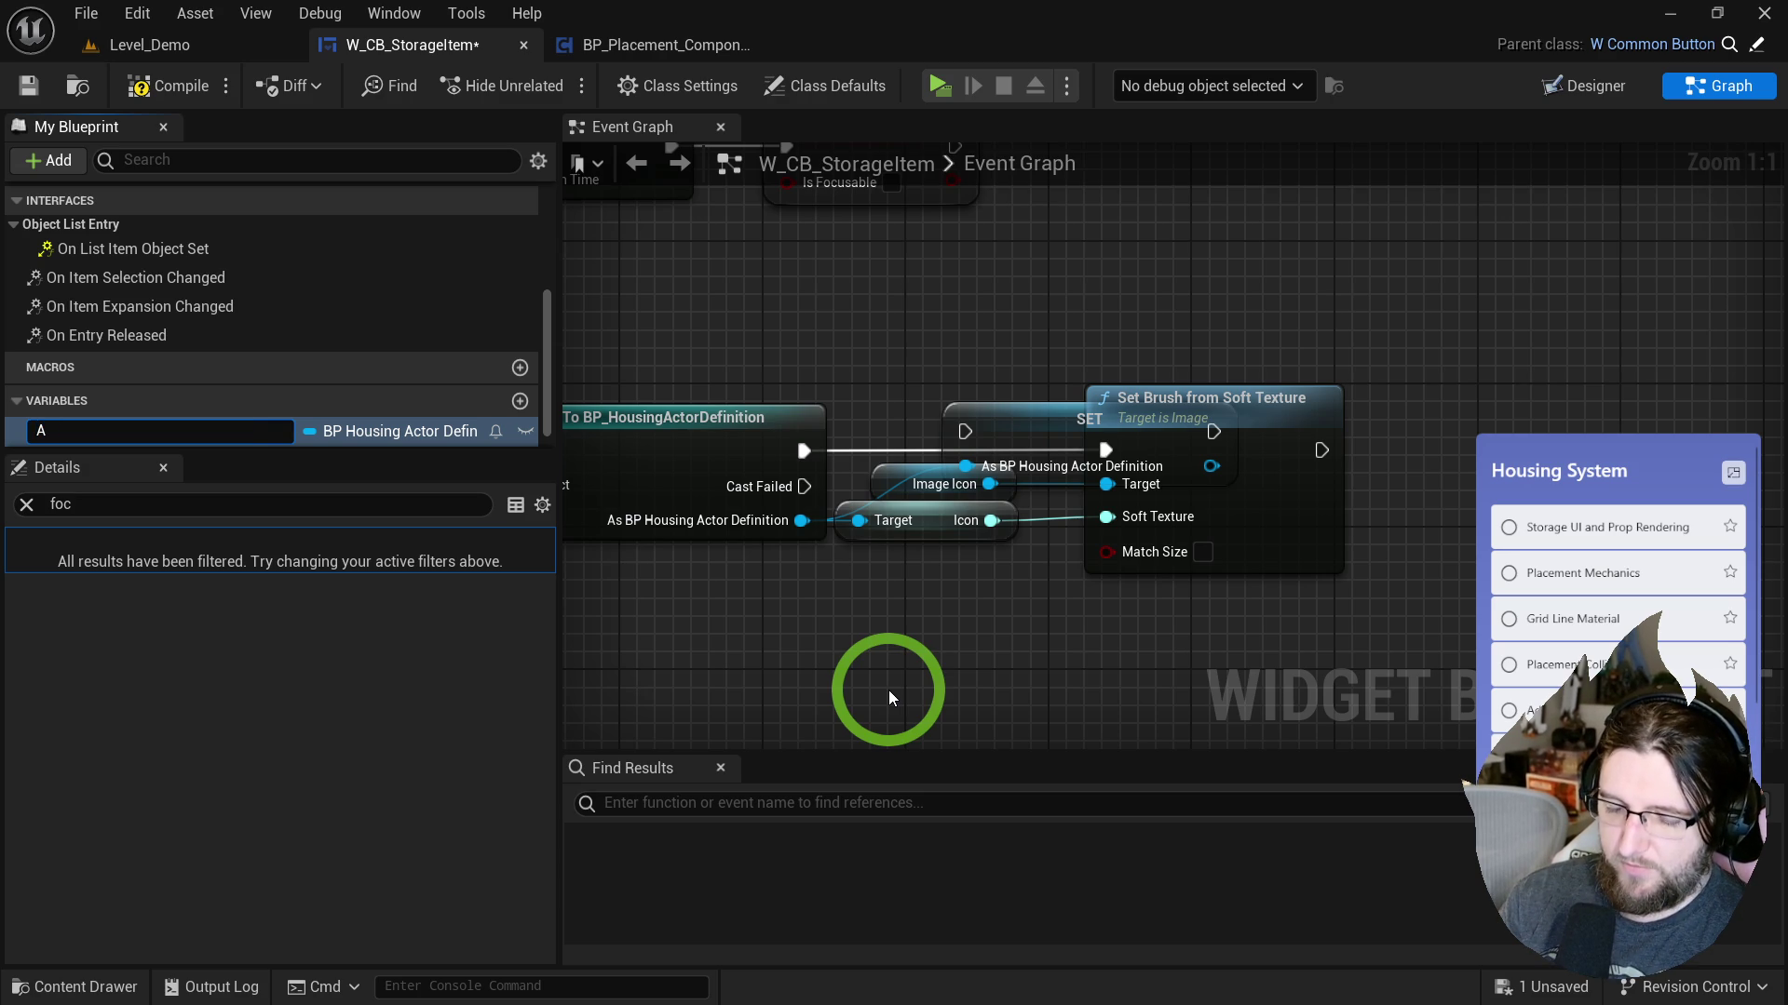
text(nition)
key(Return)
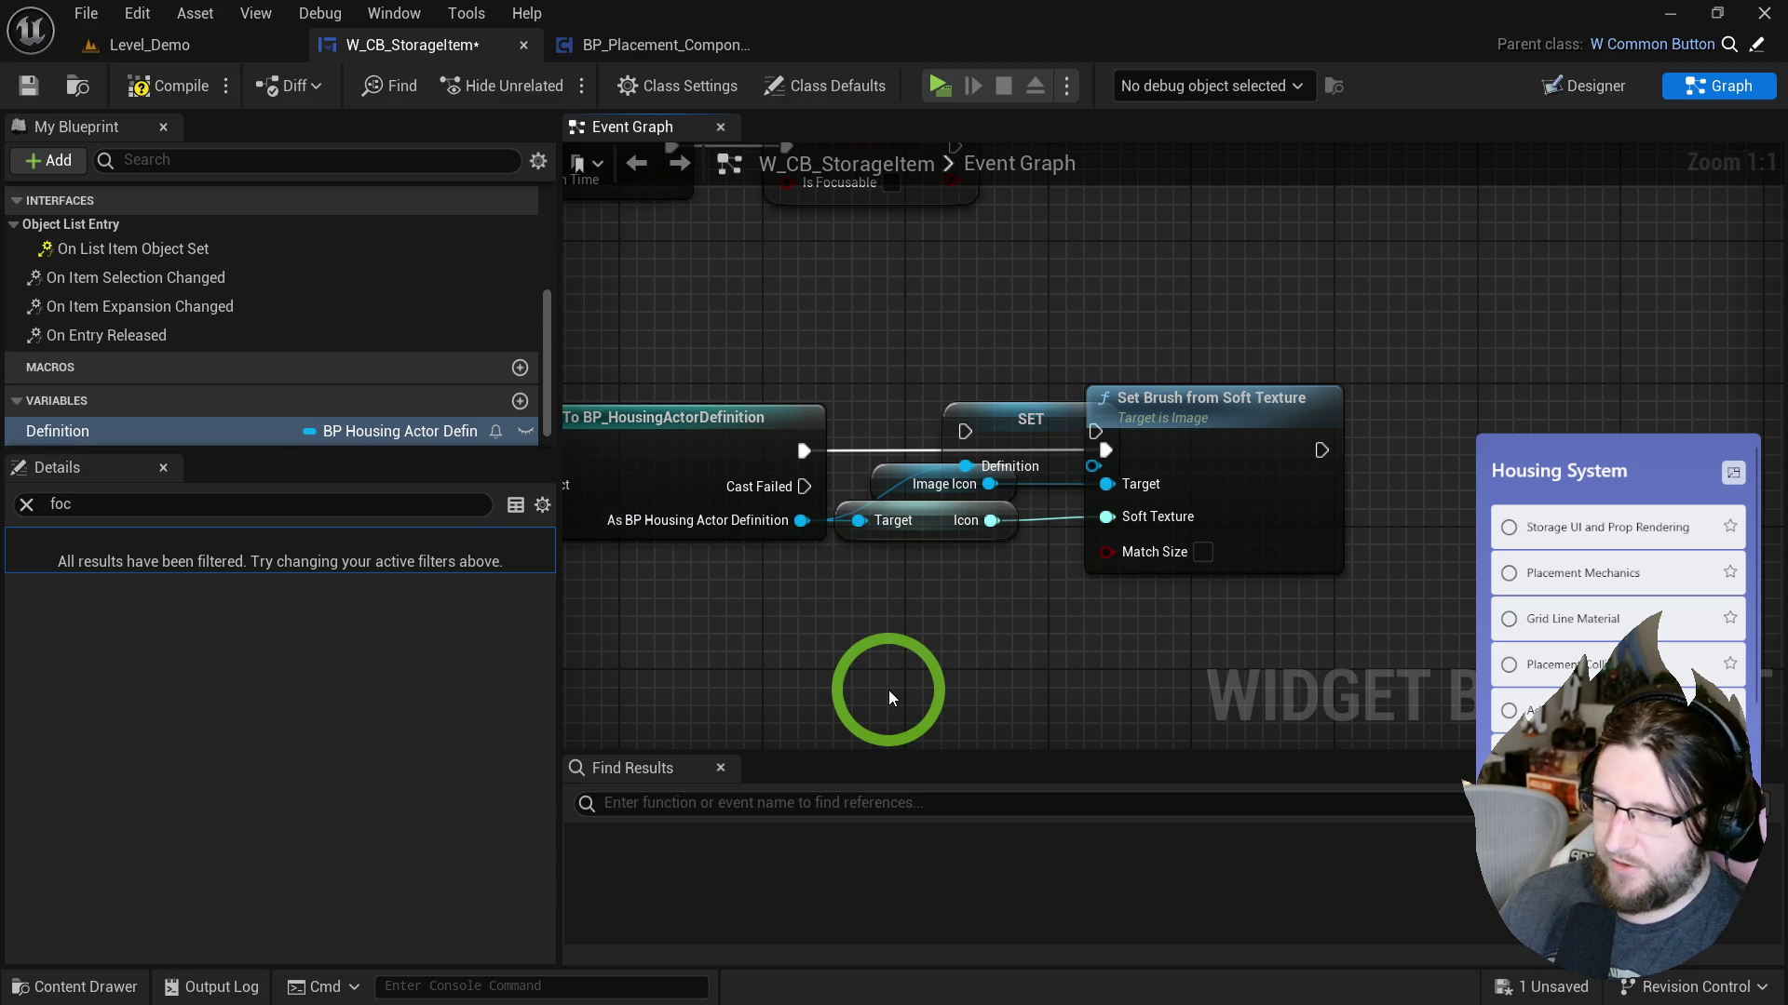
scroll(938, 471, down, 1)
click(1040, 453)
mouse_move(1041, 454)
mouse_down()
mouse_move(994, 423)
mouse_move(798, 479)
mouse_move(862, 449)
mouse_up()
drag(1108, 479, 1407, 478)
Wire Definition into the icon texture nodes and Set Preview's Definition input.
drag(56, 431, 1129, 522)
drag(1108, 596, 1415, 400)
drag(1220, 438, 1345, 439)
click(966, 437)
mouse_move(965, 438)
mouse_down()
mouse_move(983, 468)
mouse_move(1500, 464)
mouse_up()
scroll(1345, 361, down, 1)
drag(1344, 361, 1363, 144)
mouse_move(58, 430)
mouse_down()
mouse_move(1154, 478)
mouse_move(1086, 468)
mouse_up()
scroll(931, 465, up, 2)
mouse_move(897, 459)
mouse_down()
mouse_move(925, 366)
mouse_move(760, 402)
mouse_up()
Connect Event On Clicked to Set Preview, compile and save, and launch a standalone test.
drag(625, 381, 1129, 367)
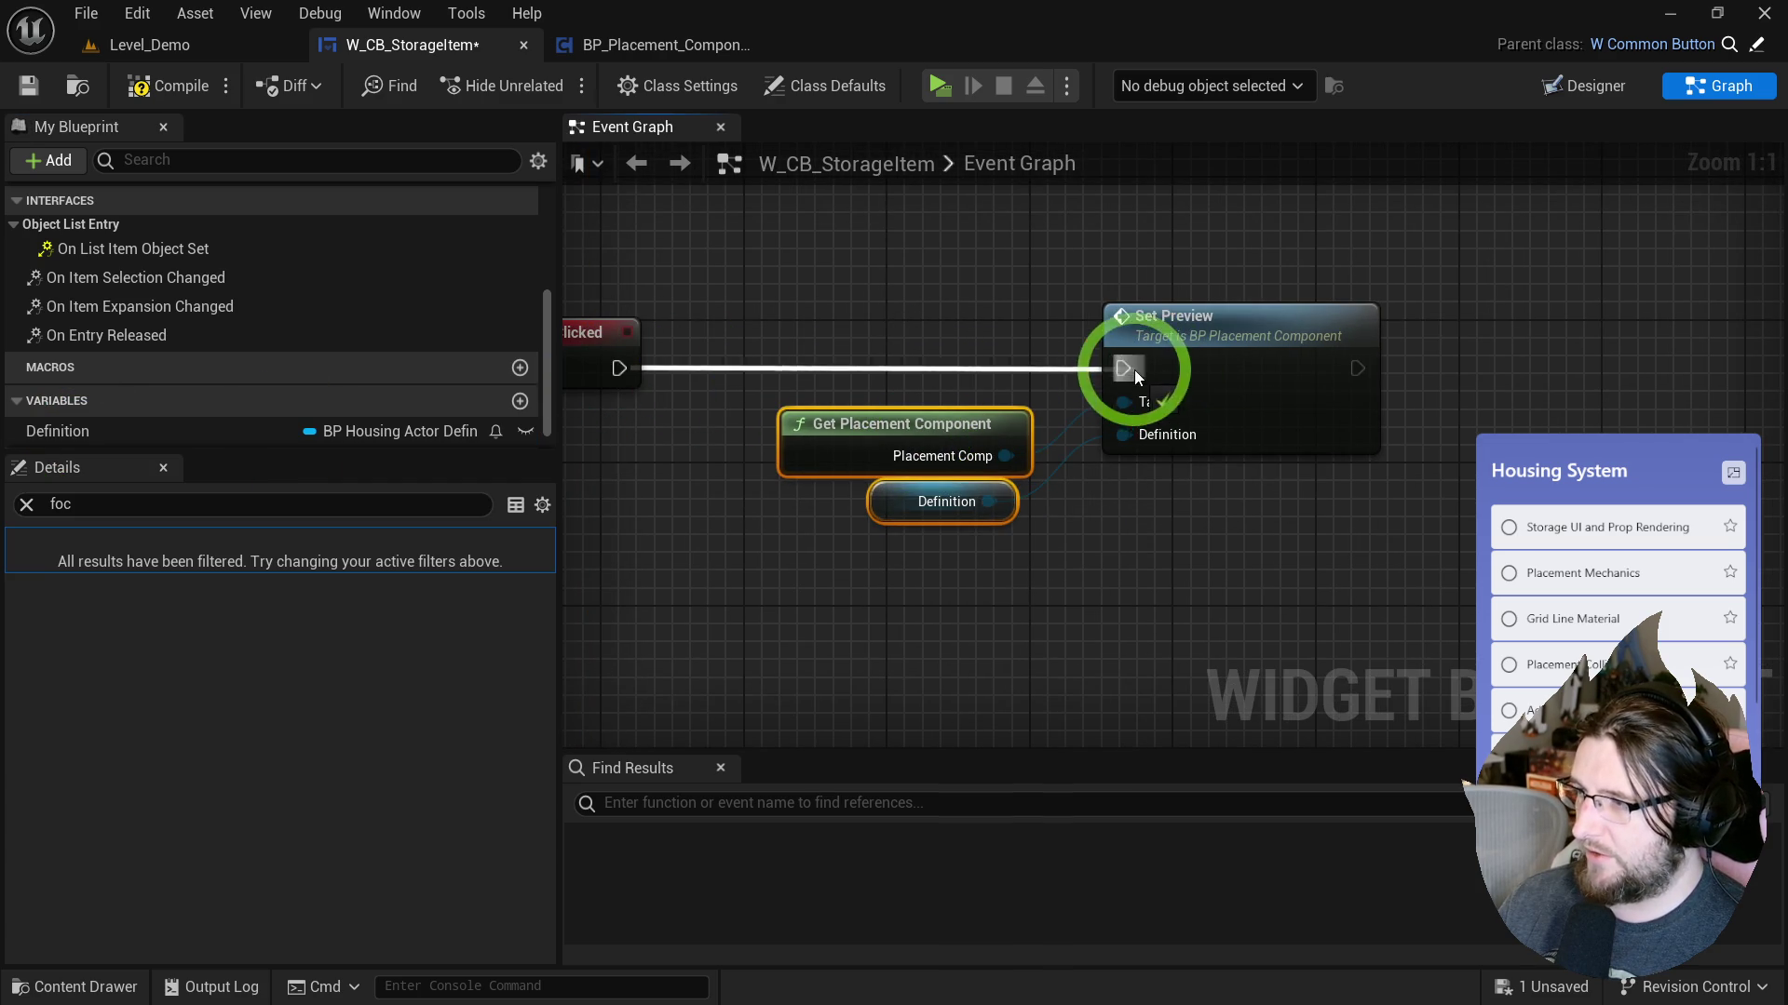
ctrl+click(1472, 311)
drag(1472, 311, 1291, 314)
click(1244, 527)
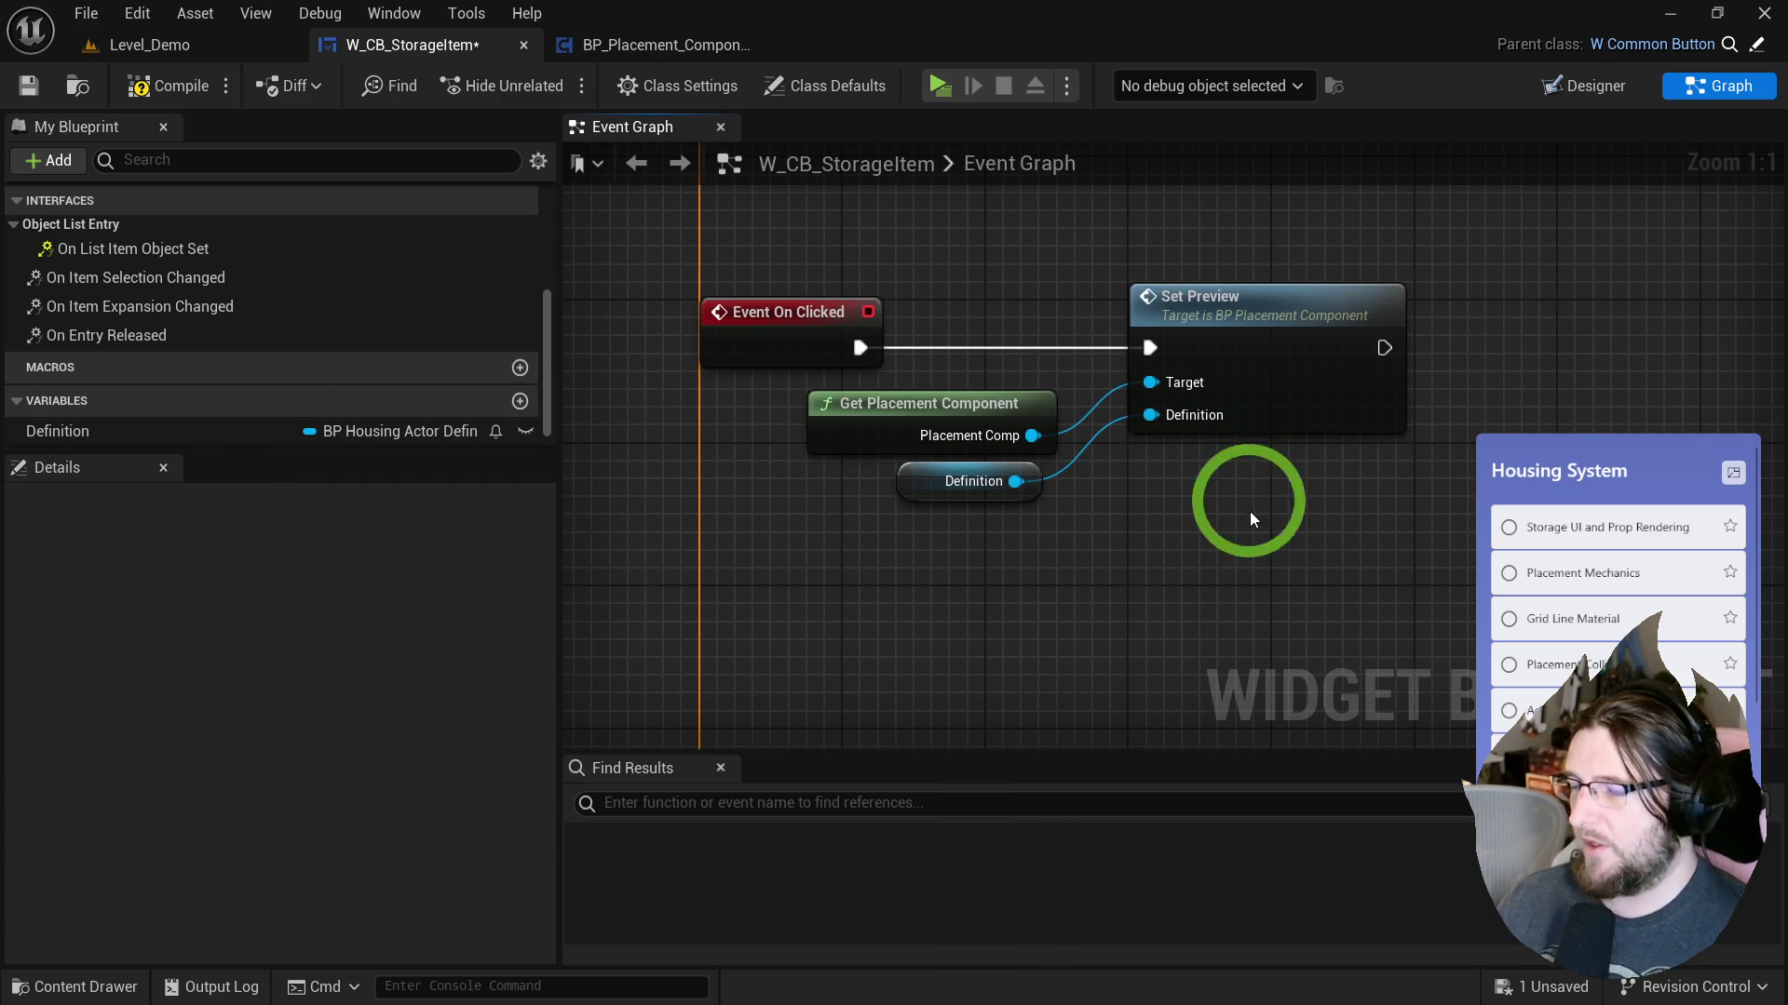
click(159, 85)
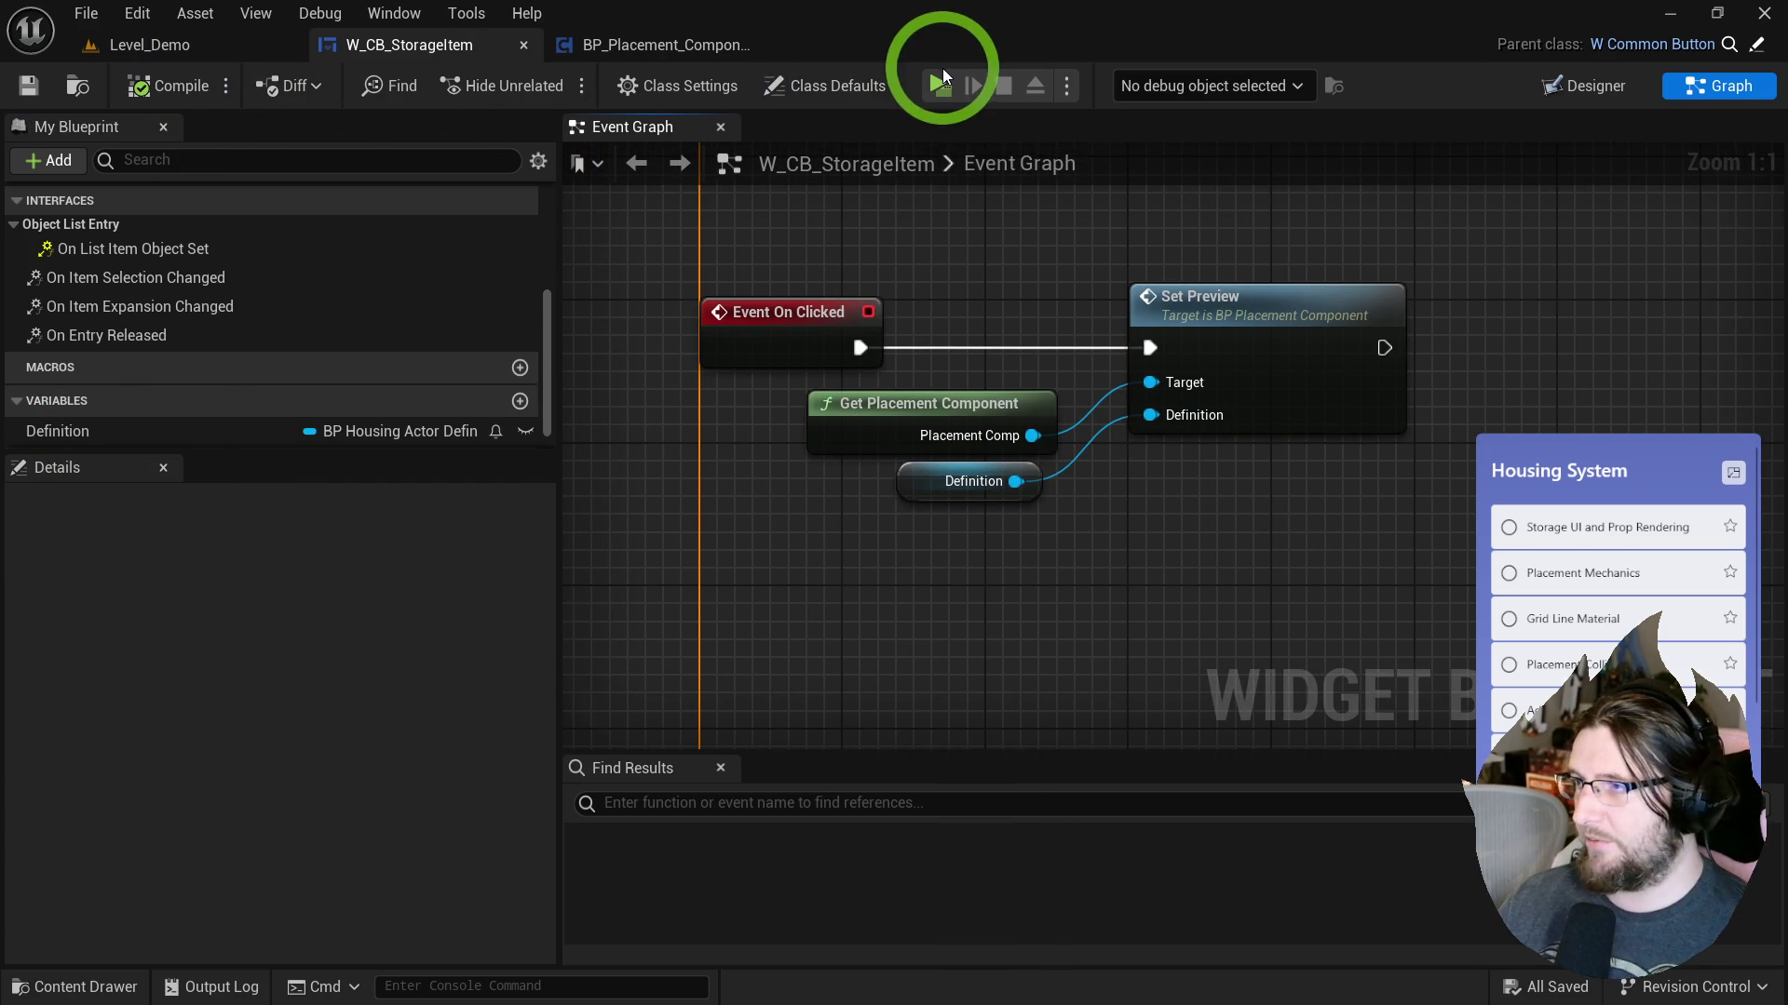
click(938, 85)
Test the furniture storage panel, then inspect SetPreview's logic in BP_Placement_Component.
click(889, 100)
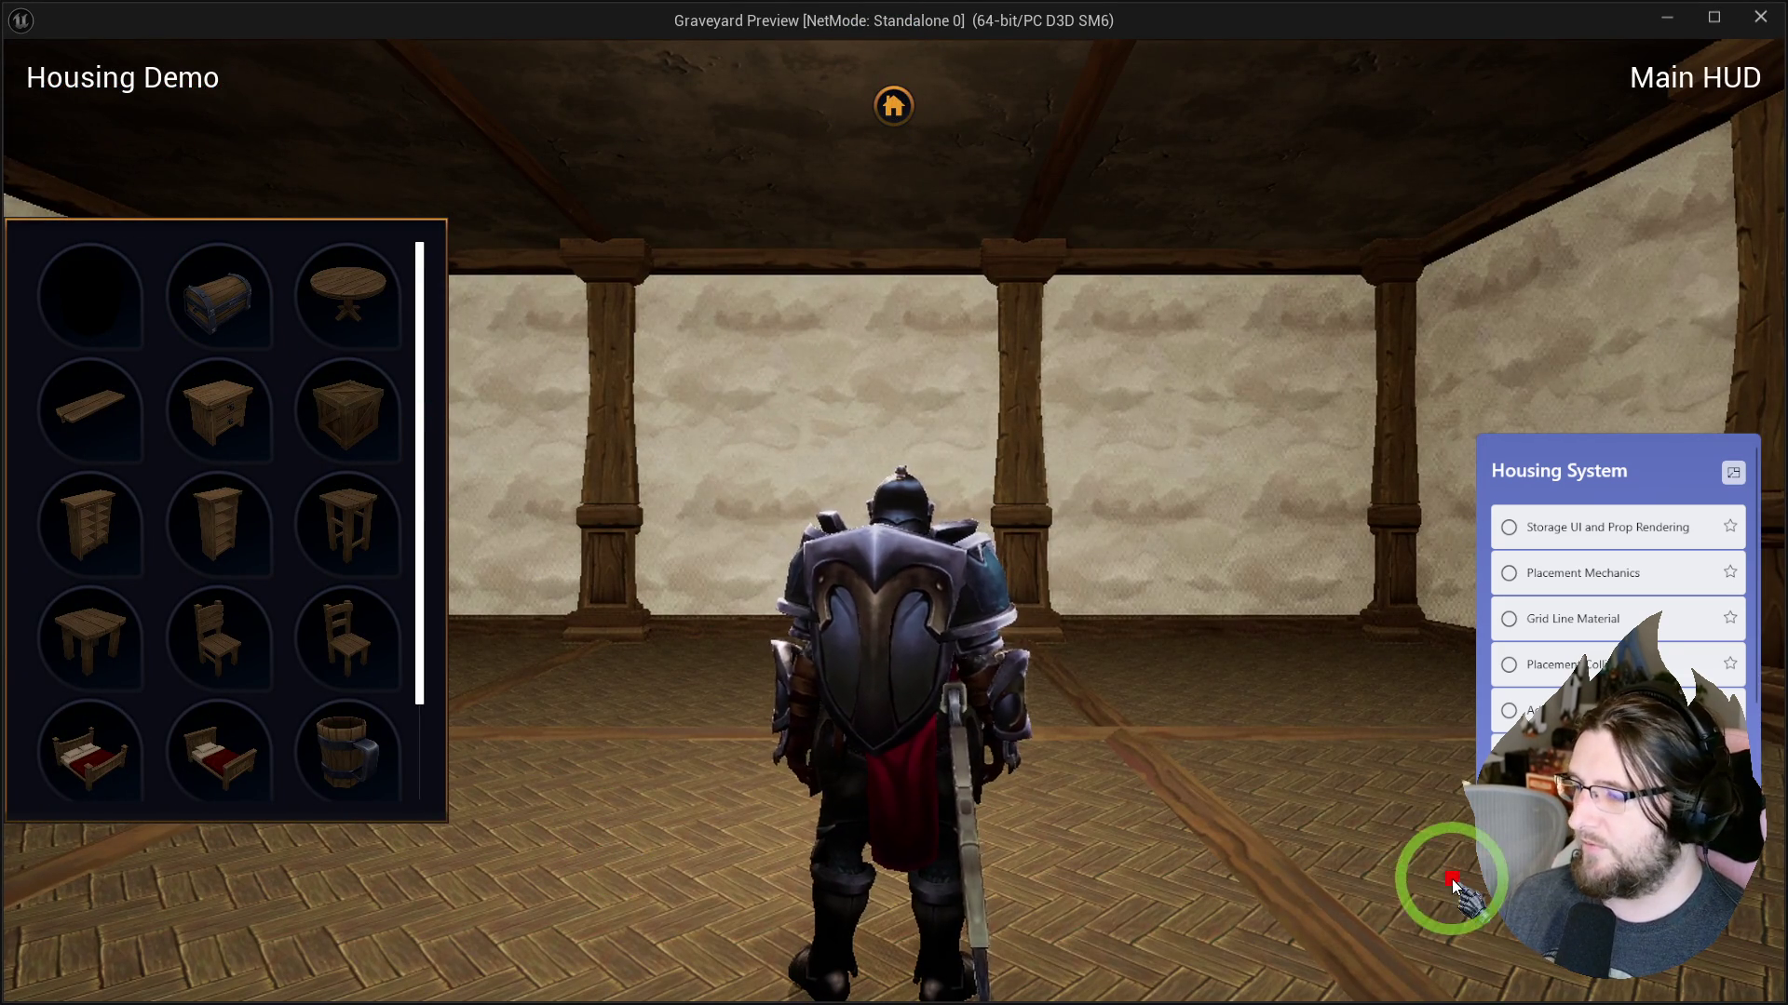
key(Escape)
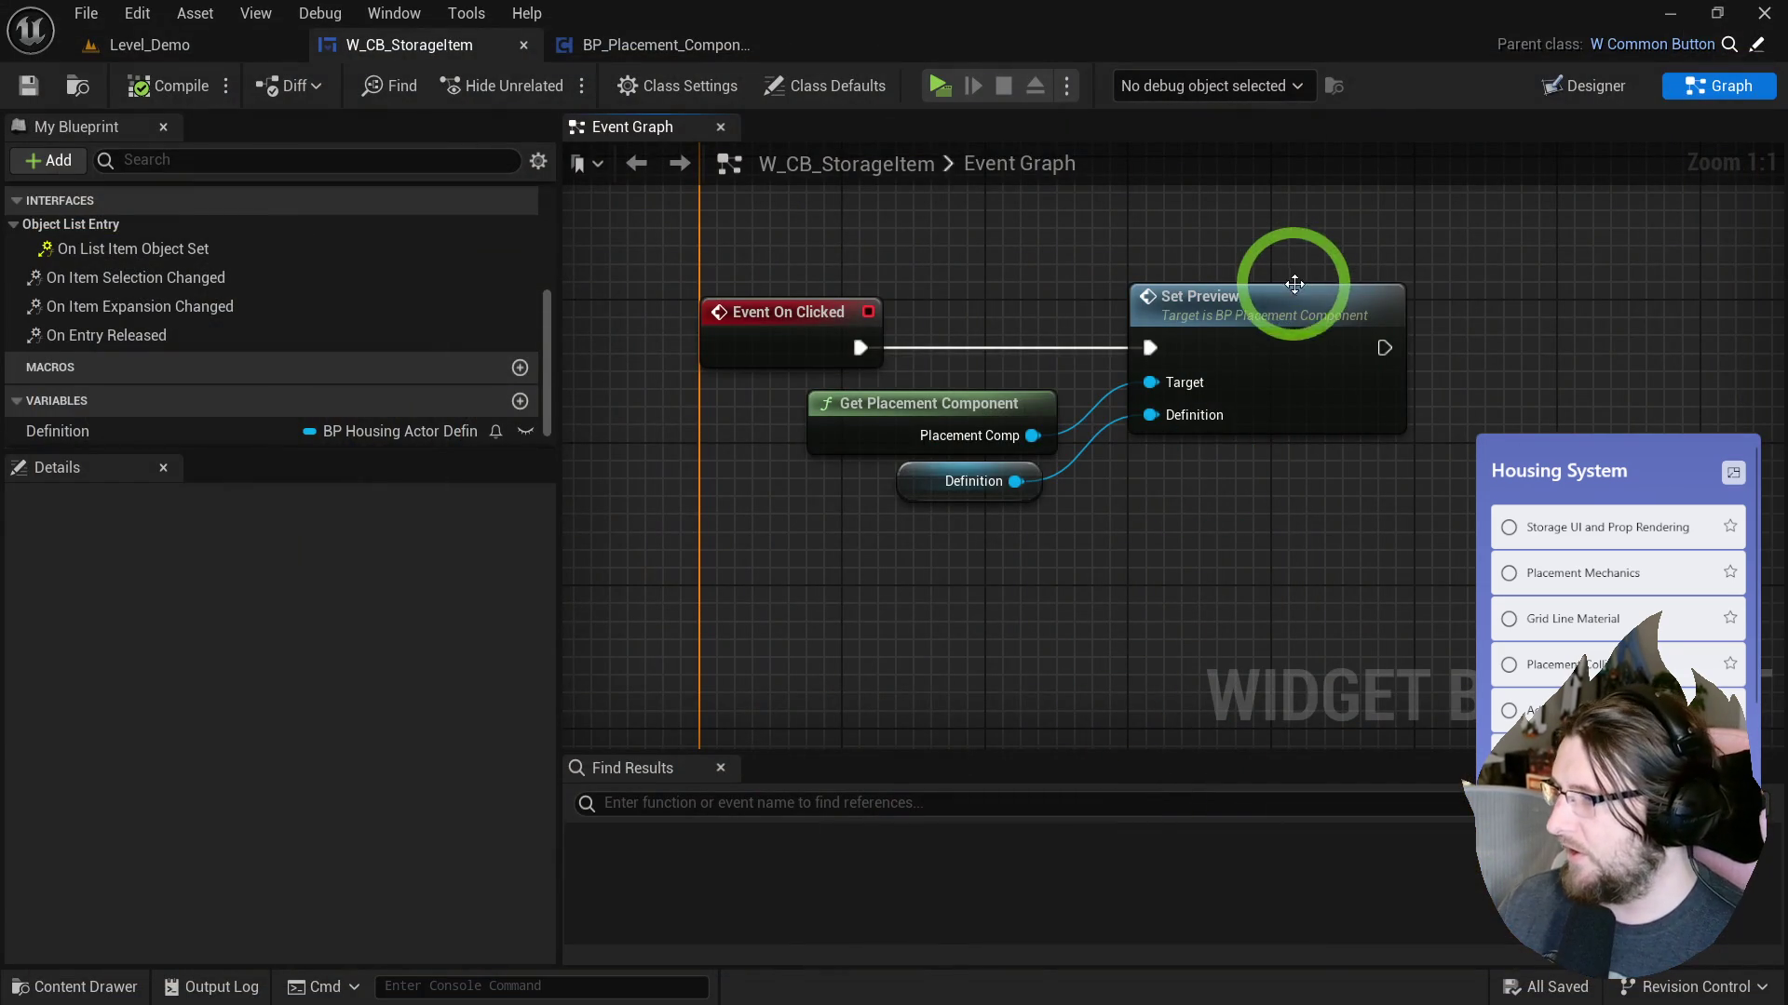
double_click(1299, 284)
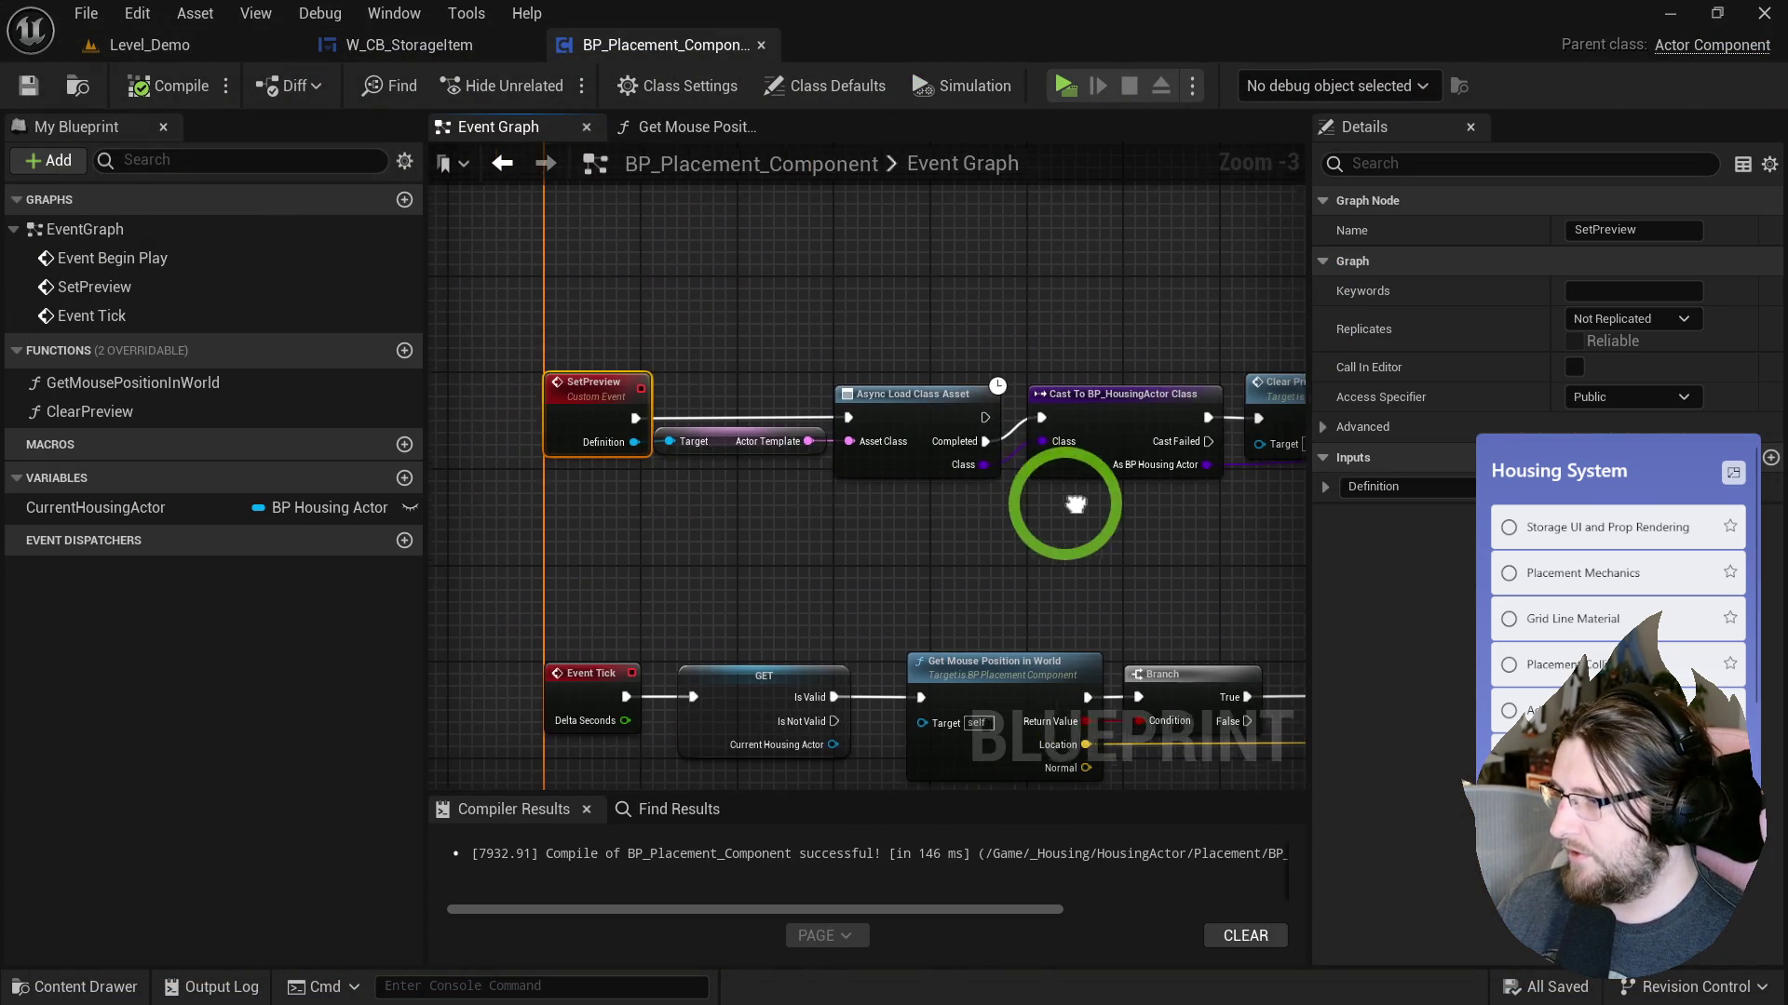
drag(1079, 511, 834, 392)
click(831, 540)
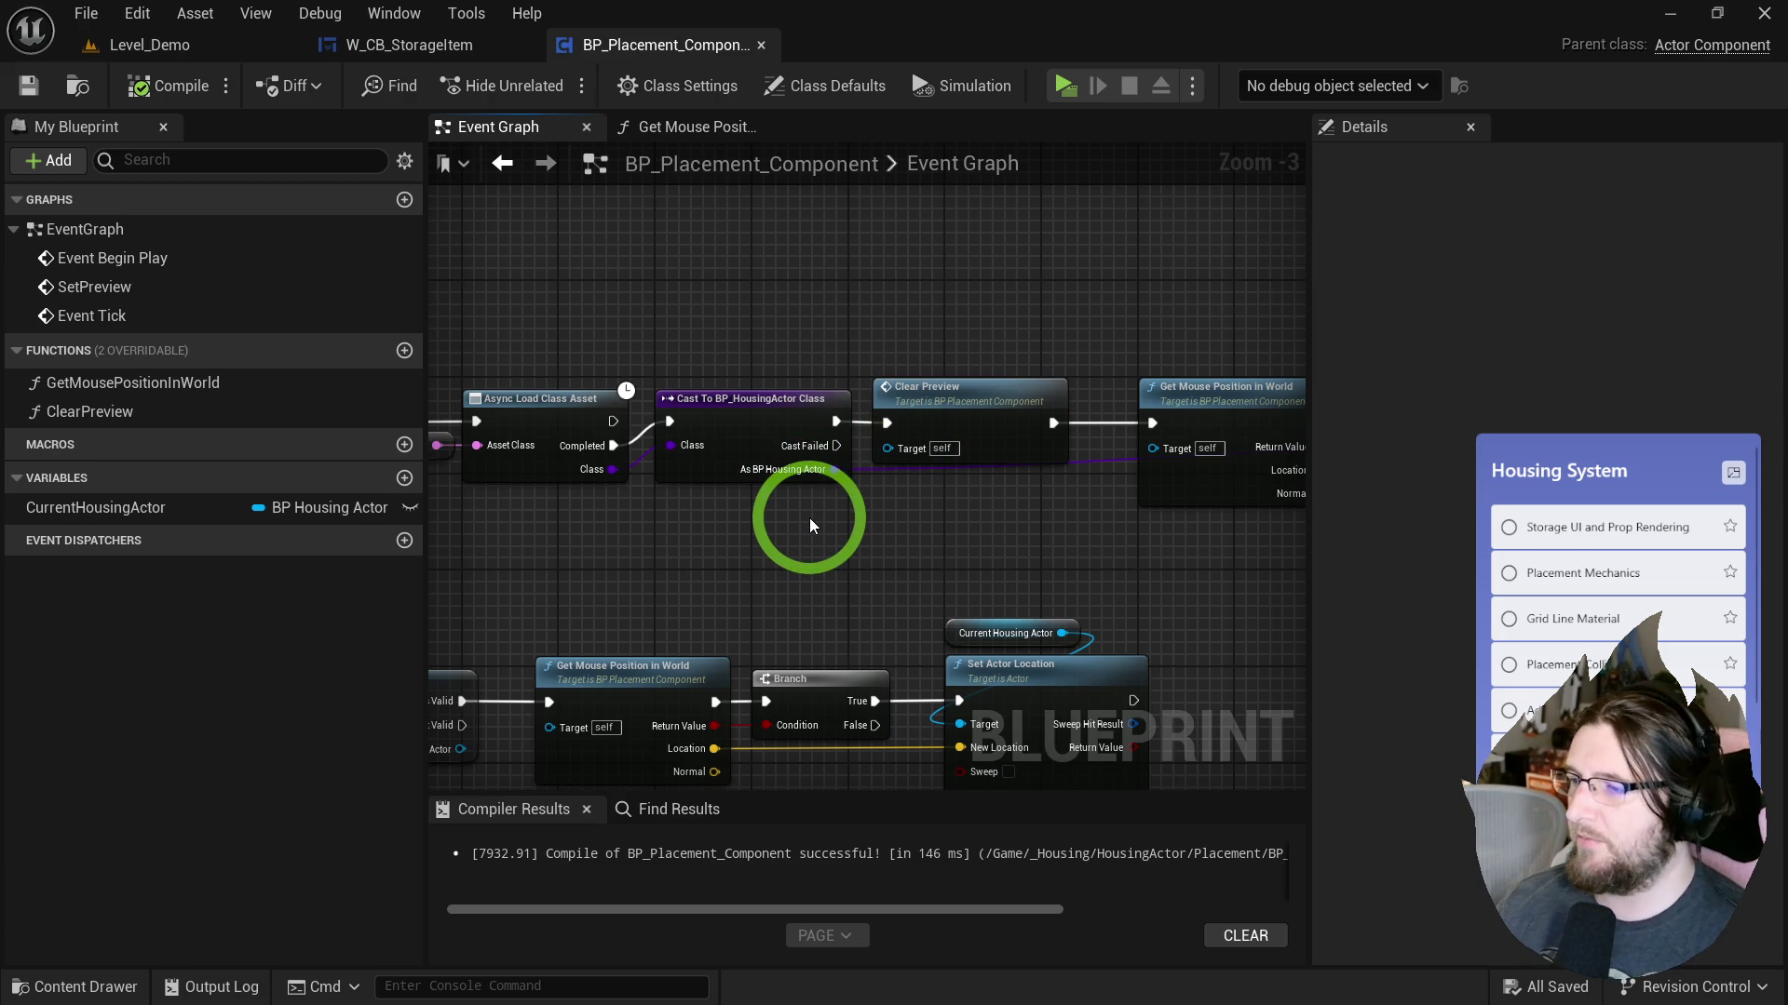
scroll(810, 526, down, 1)
scroll(719, 427, up, 1)
scroll(1255, 499, up, 2)
scroll(895, 350, up, 2)
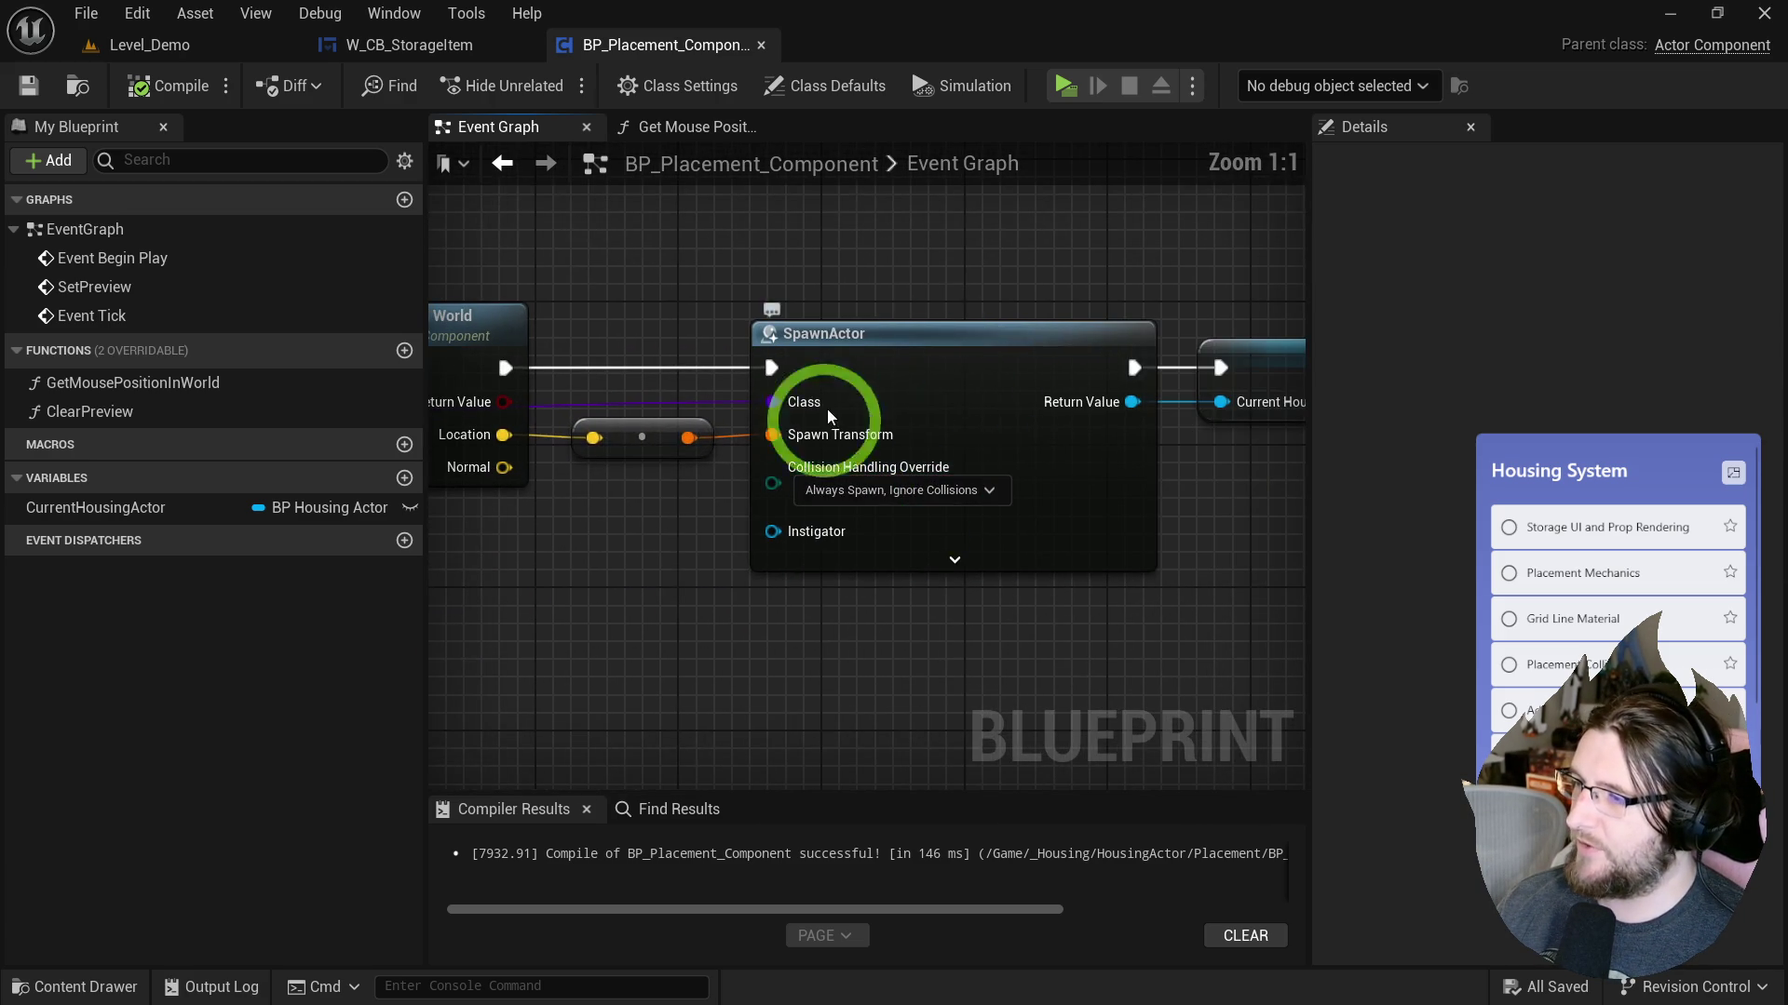
Open BP_HousingActor from the HousingActor folder in the Content Drawer.
key(ctrl+space)
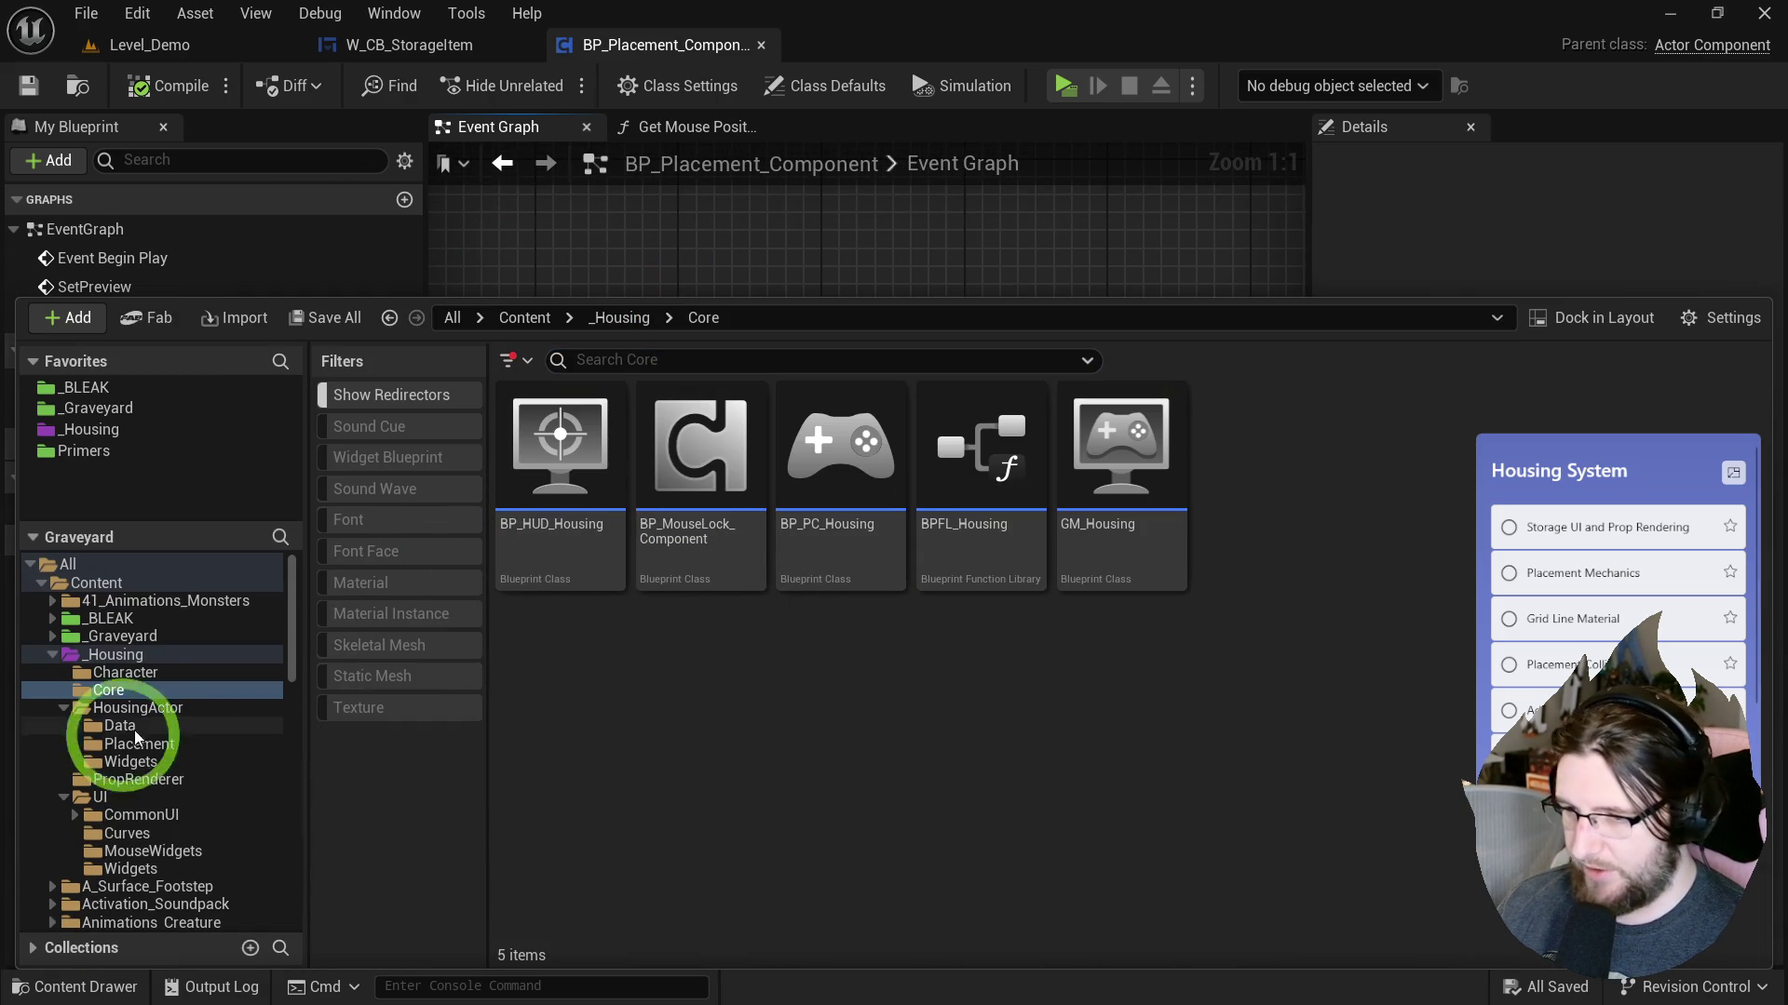
click(121, 709)
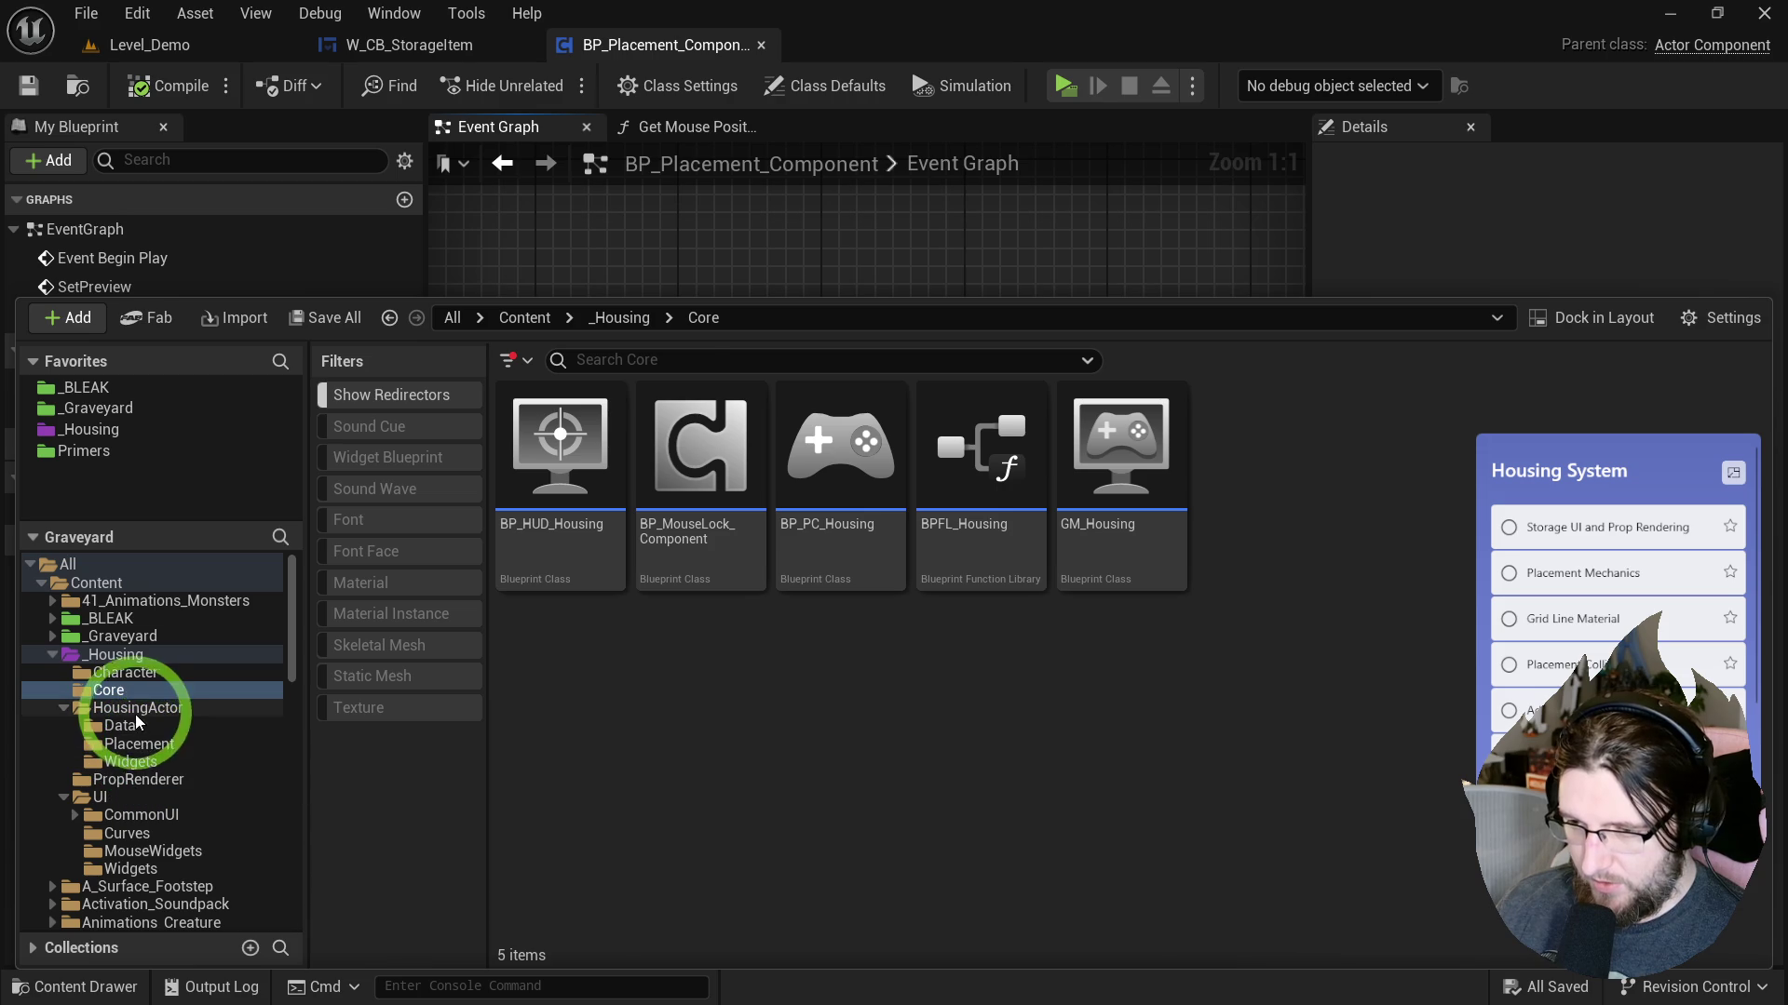
double_click(958, 564)
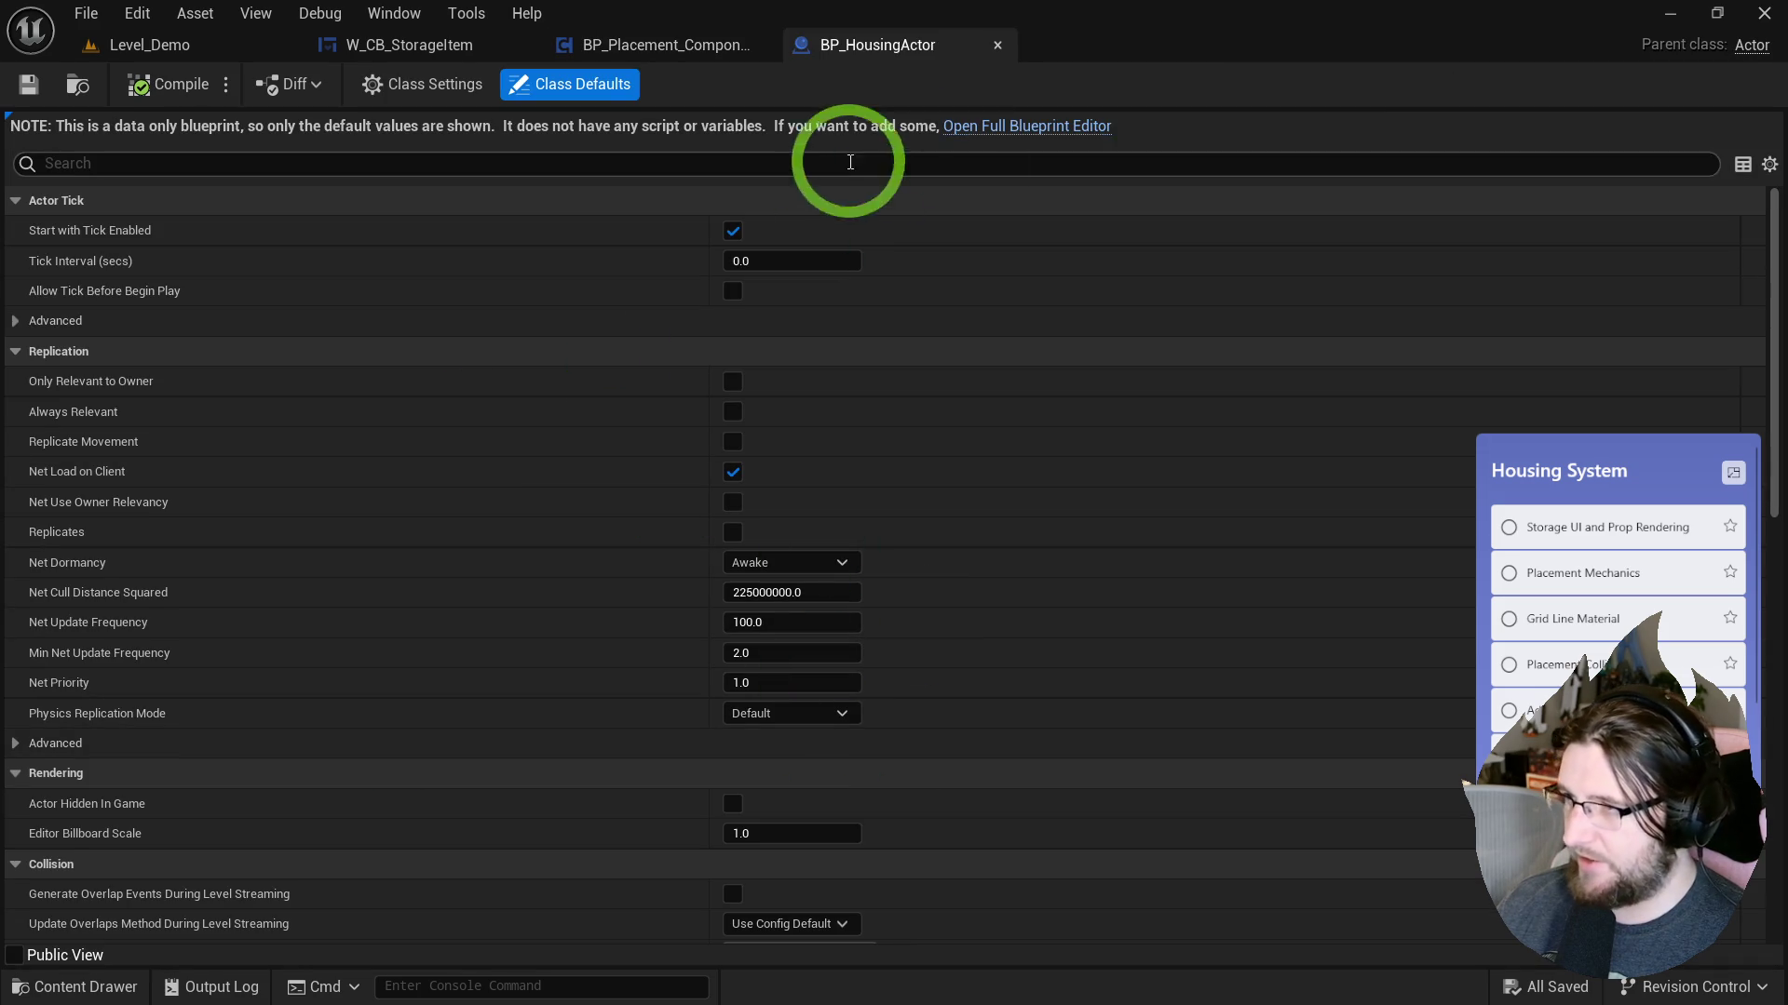
In BP_HousingActor, add a Static Mesh component and a Set Static Mesh node for it.
click(1019, 128)
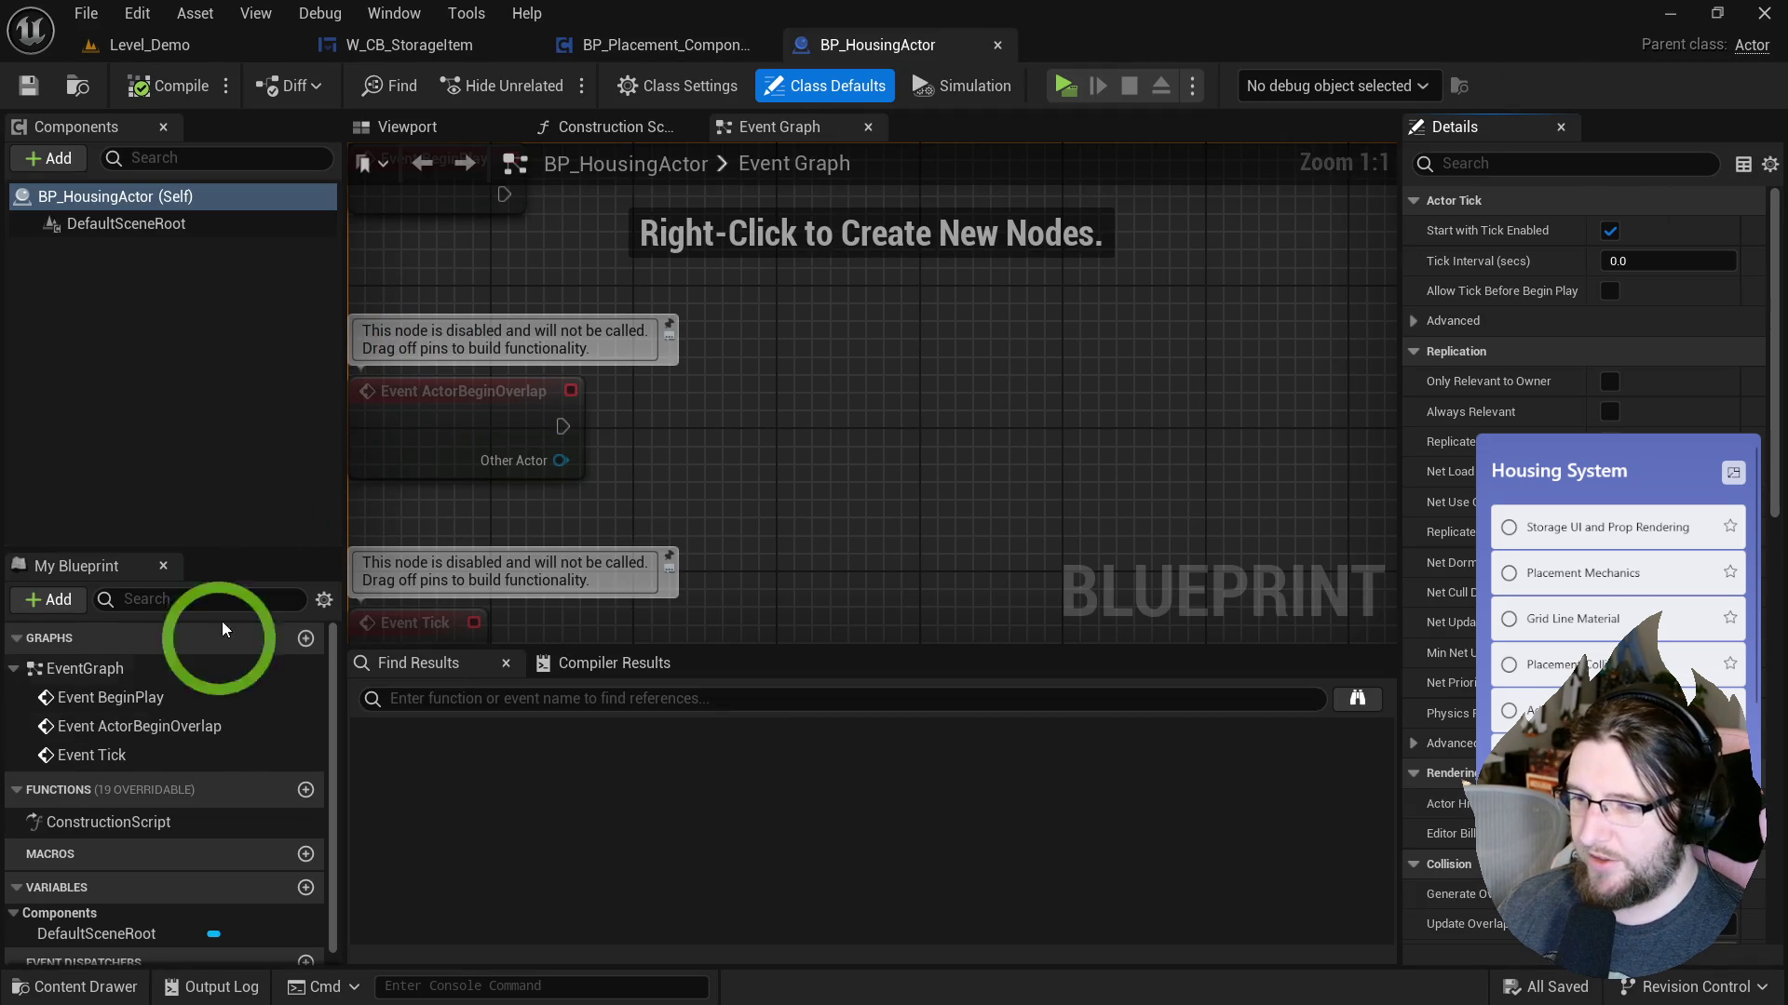
click(121, 240)
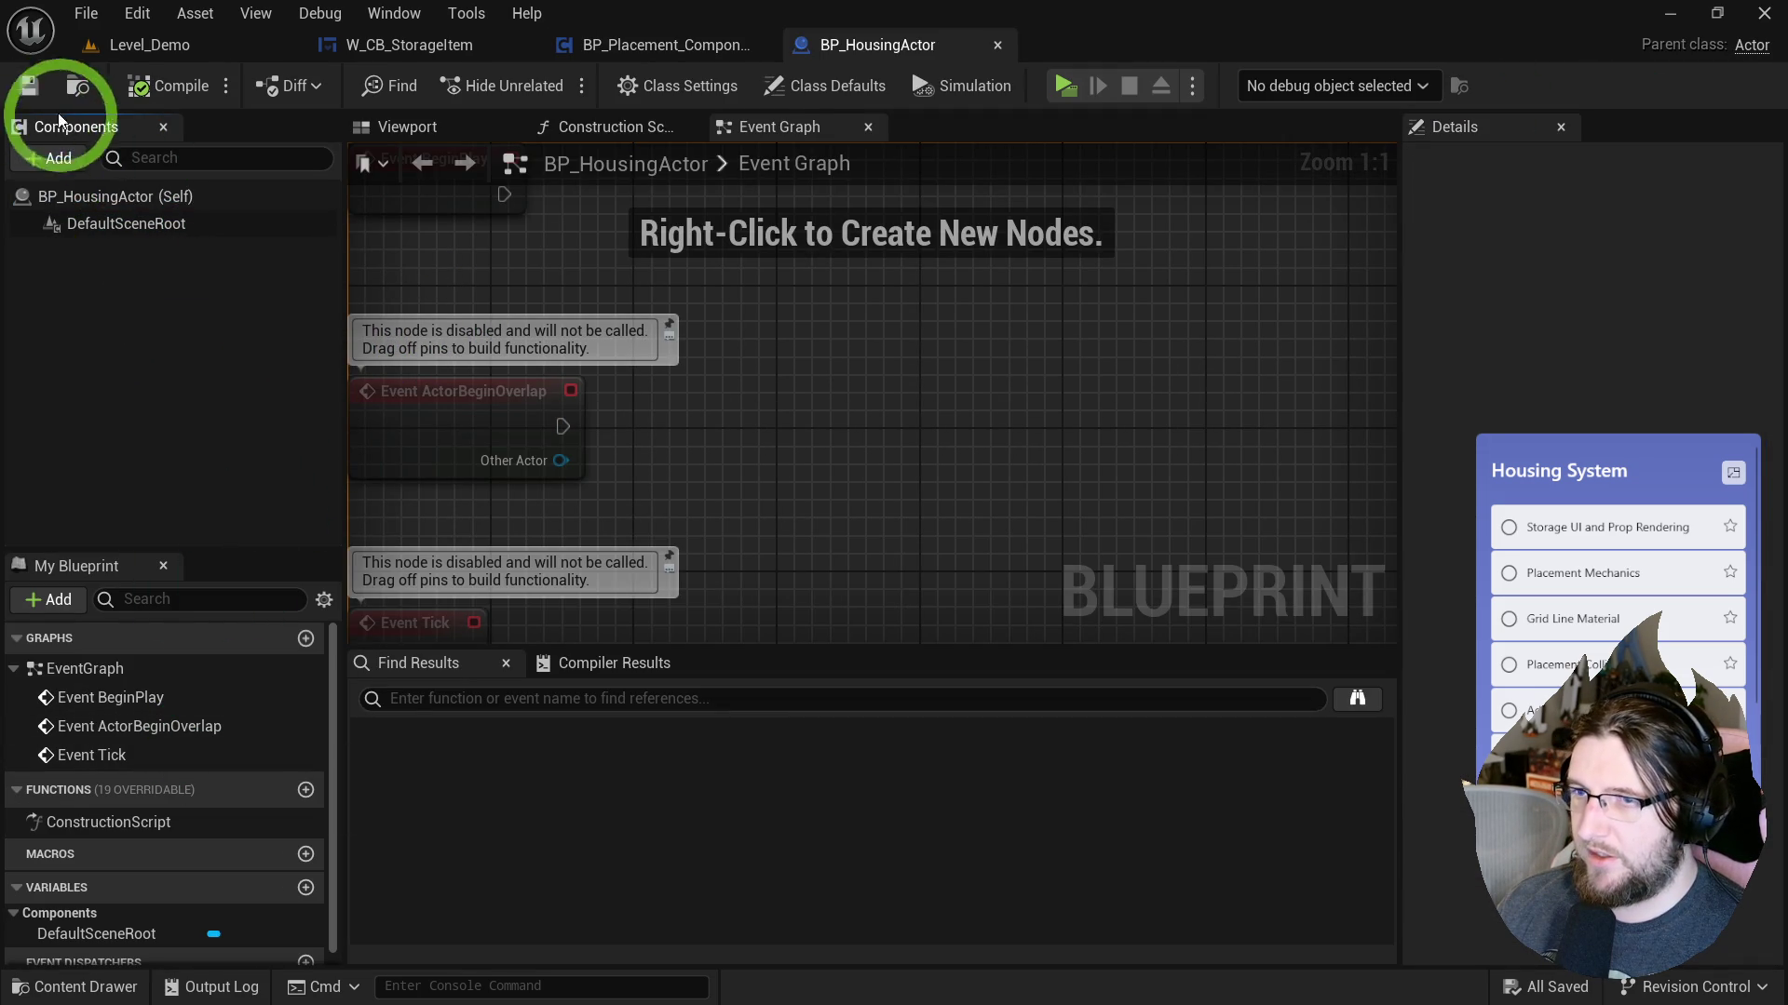
click(59, 159)
click(74, 398)
mouse_move(88, 252)
mouse_down()
mouse_move(949, 454)
mouse_move(995, 421)
mouse_up()
text(set ,meshset mesh)
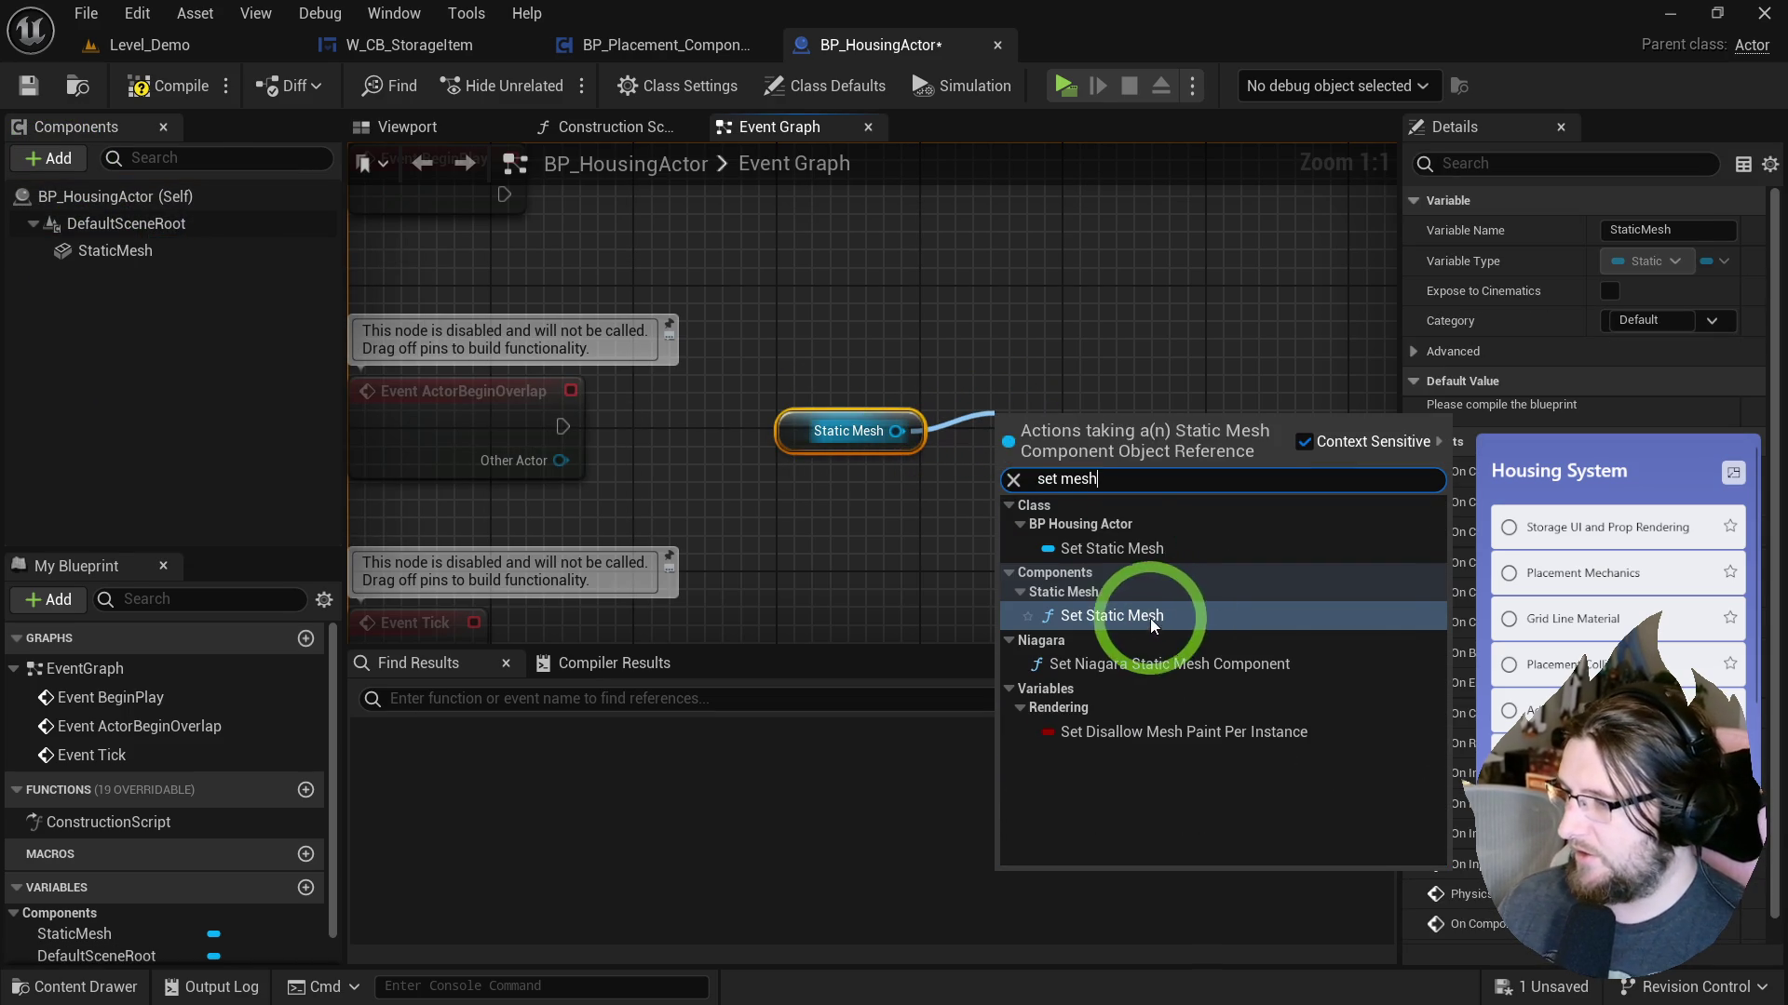
click(1066, 614)
Paste the mesh nodes into the Construction Script, wire it up, and promote New Mesh to a variable.
click(664, 140)
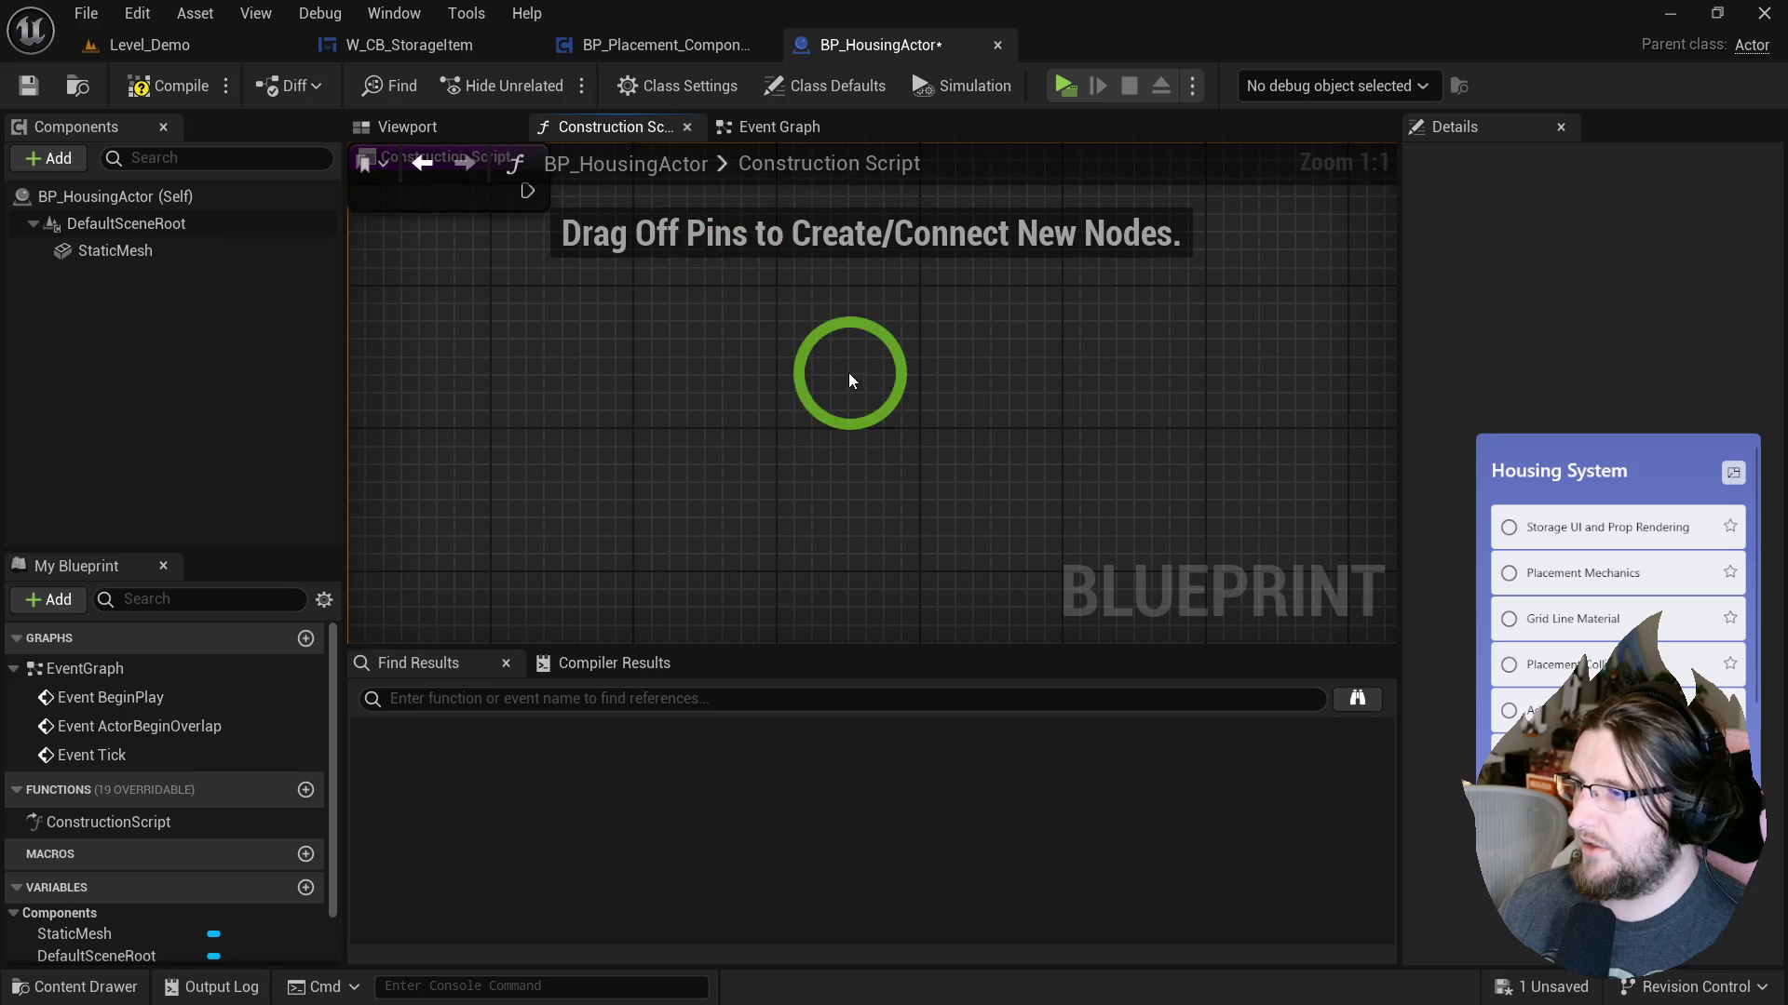
click(819, 479)
key(ctrl+v)
mouse_move(559, 352)
mouse_down()
mouse_move(927, 421)
mouse_move(842, 345)
mouse_up()
right_click(821, 434)
click(894, 516)
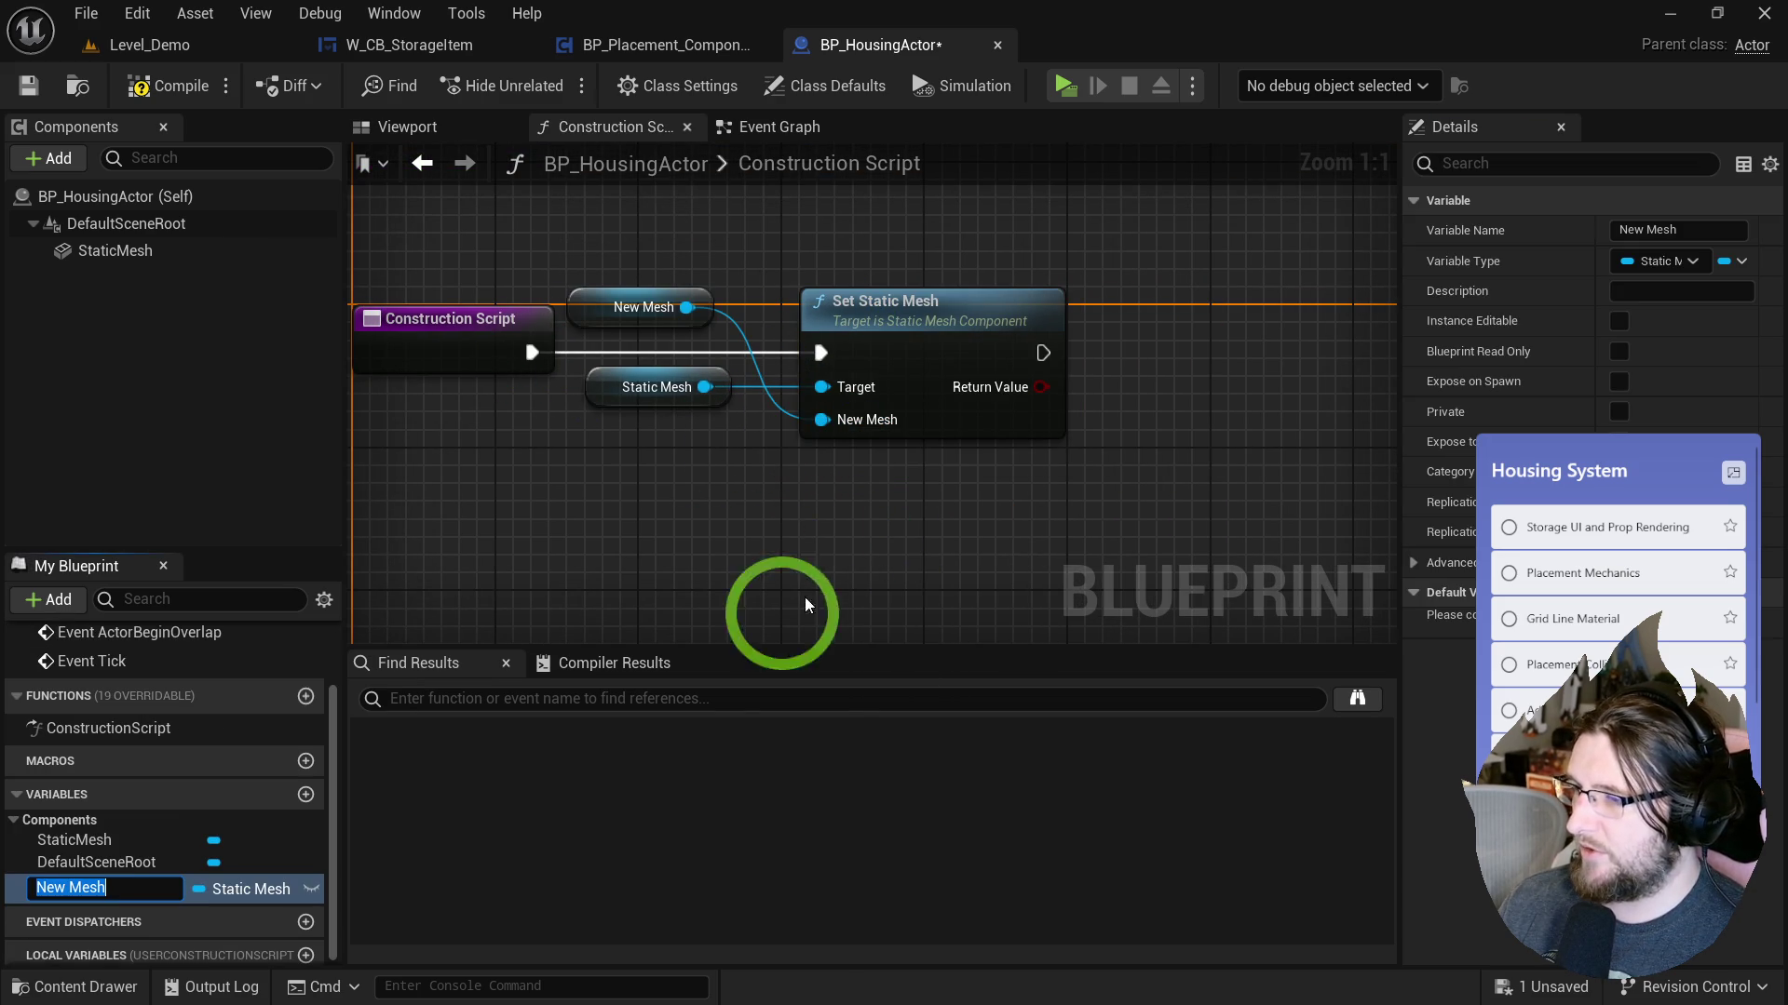
text(Mesh)
key(Return)
Line up the two Static Mesh getters with the Target and New Mesh inputs.
mouse_move(591, 312)
mouse_down()
mouse_move(622, 360)
mouse_move(622, 443)
mouse_up()
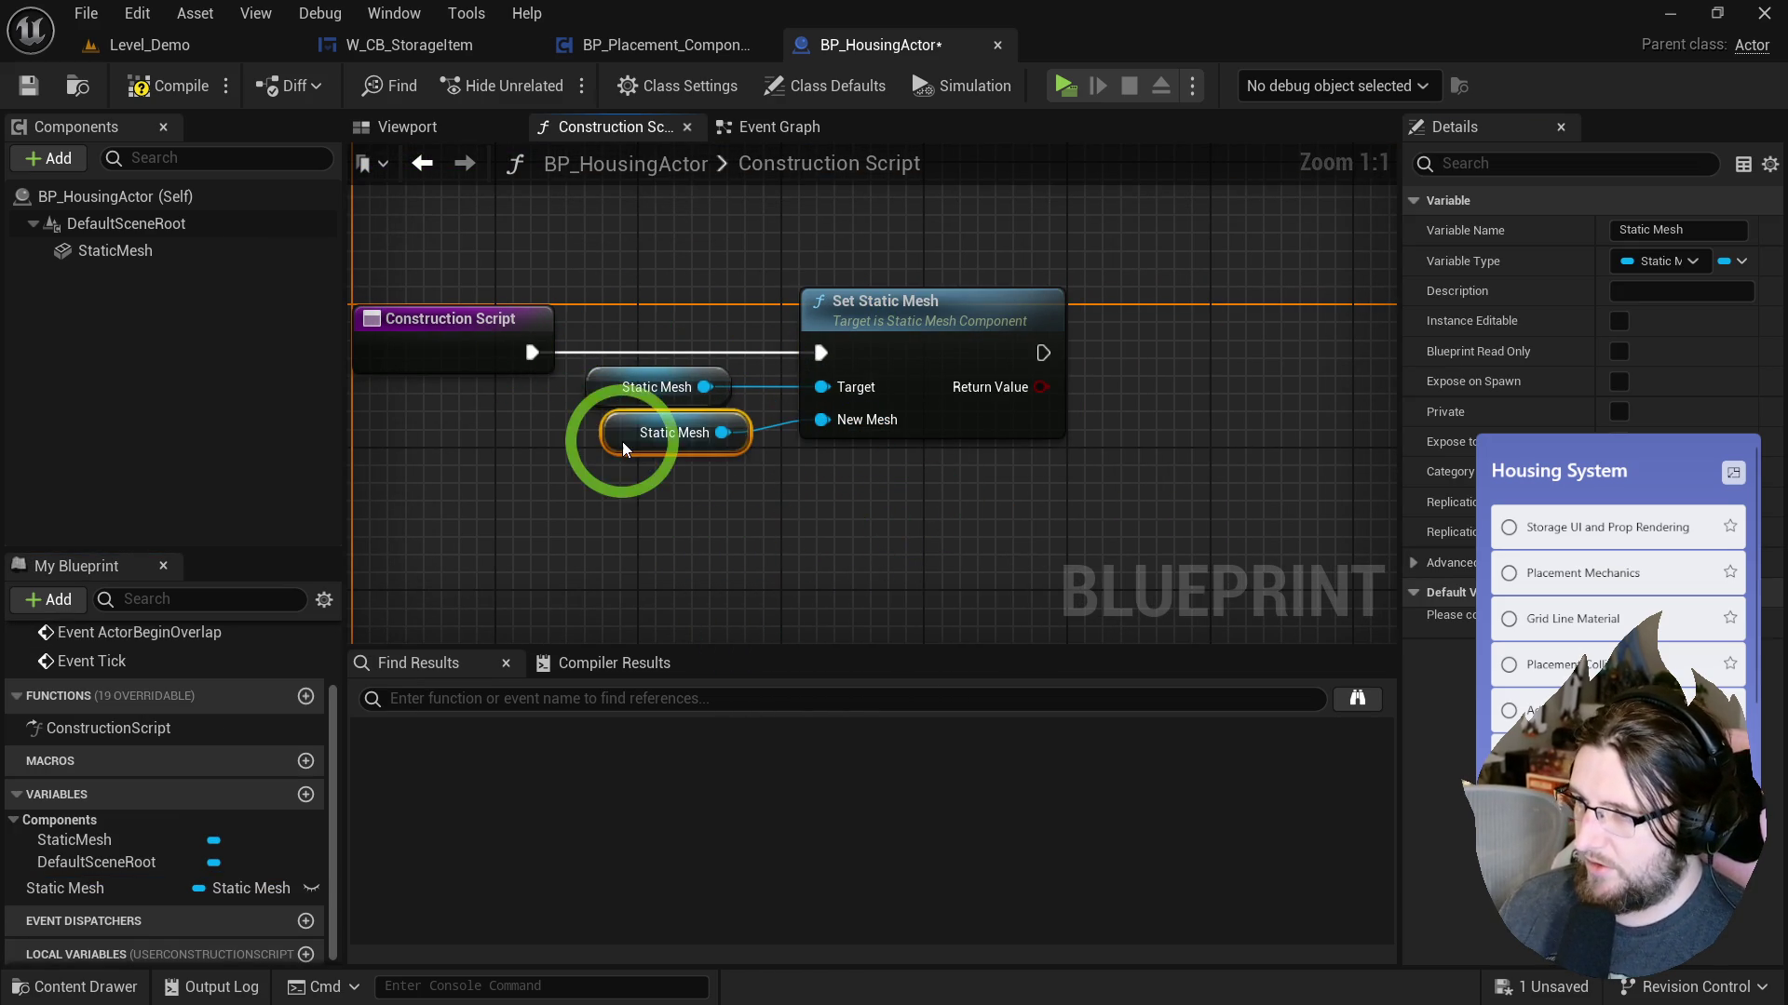
mouse_move(711, 259)
mouse_down()
mouse_move(864, 311)
mouse_move(843, 311)
mouse_up()
drag(696, 449, 623, 397)
shift+click(801, 303)
key(q)
click(695, 577)
click(380, 659)
click(145, 875)
click(735, 133)
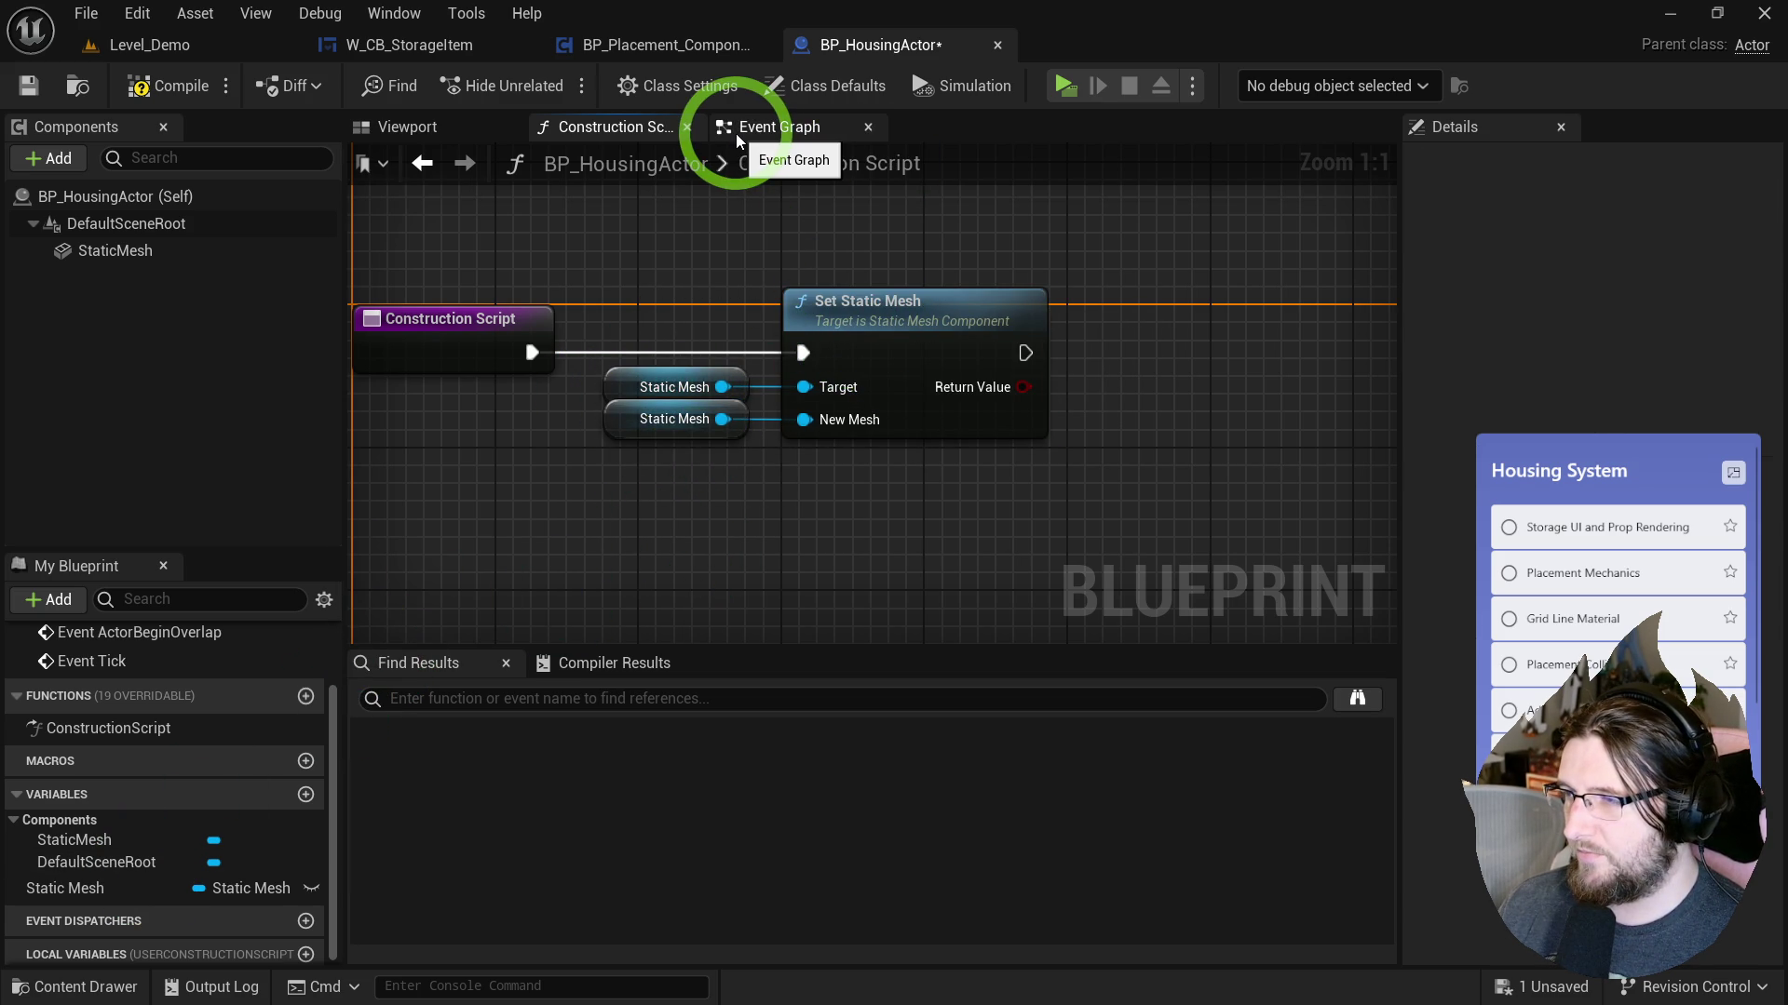
click(686, 399)
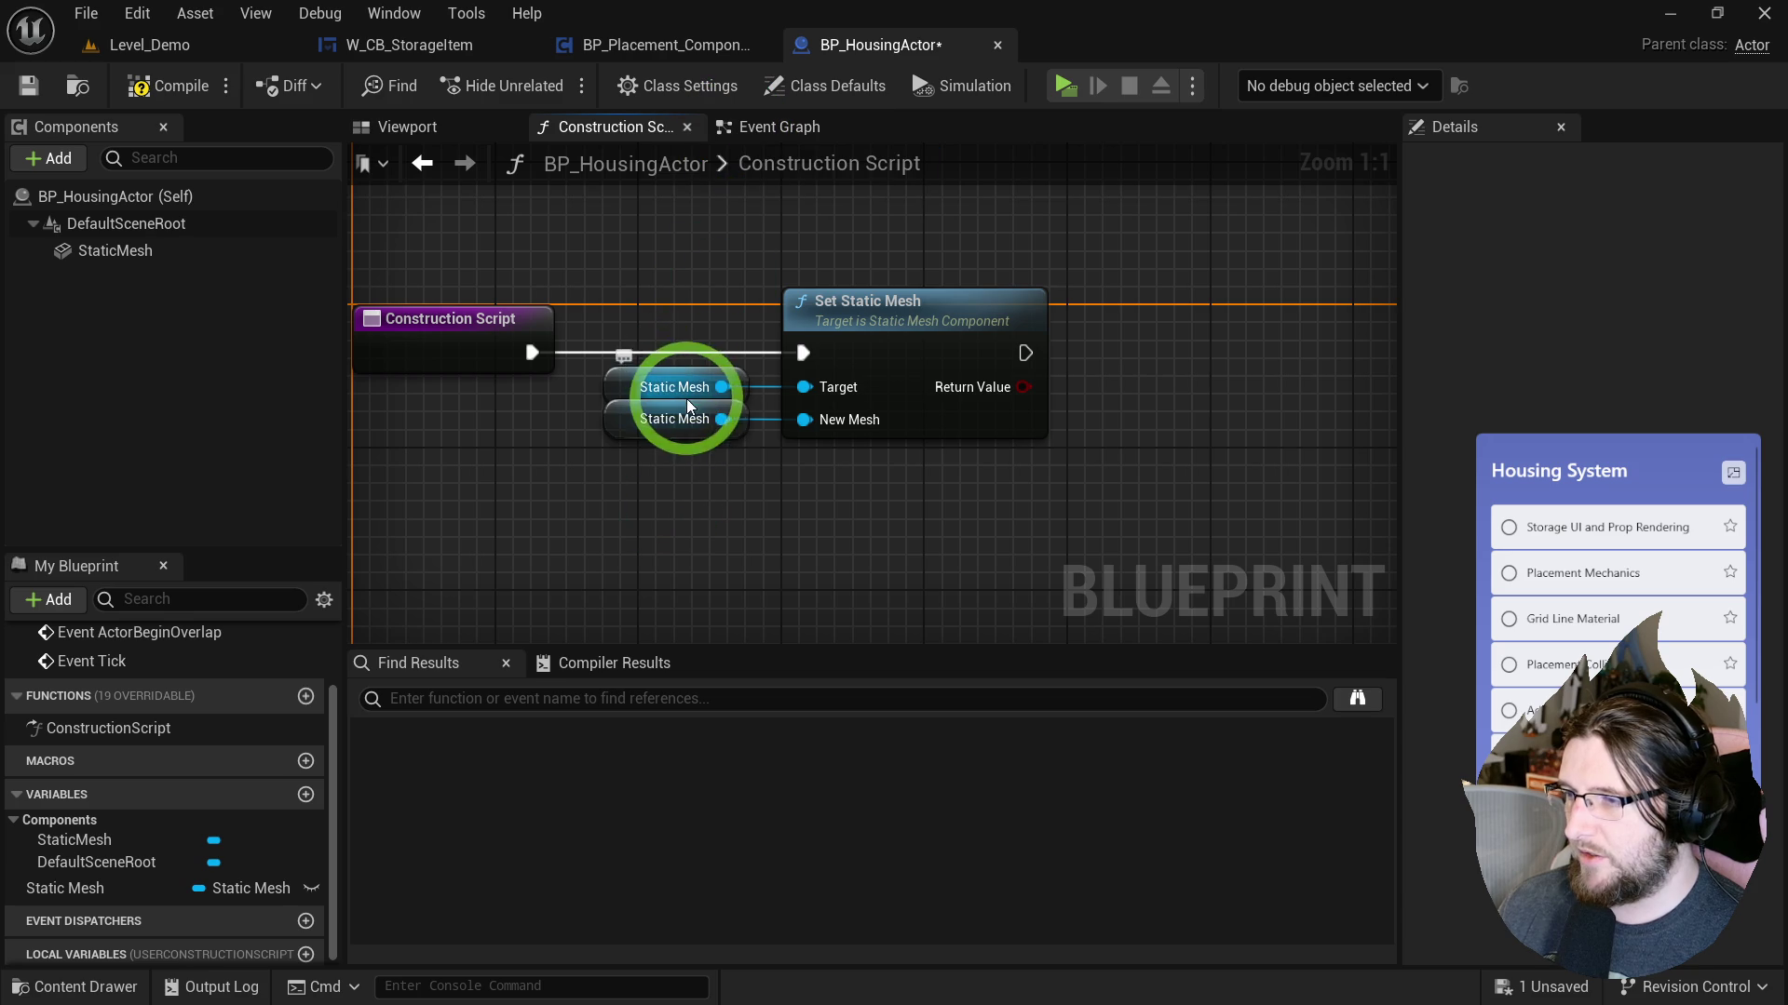
Rename the Static Mesh variable to Static Mesh Ref.
click(96, 252)
double_click(76, 887)
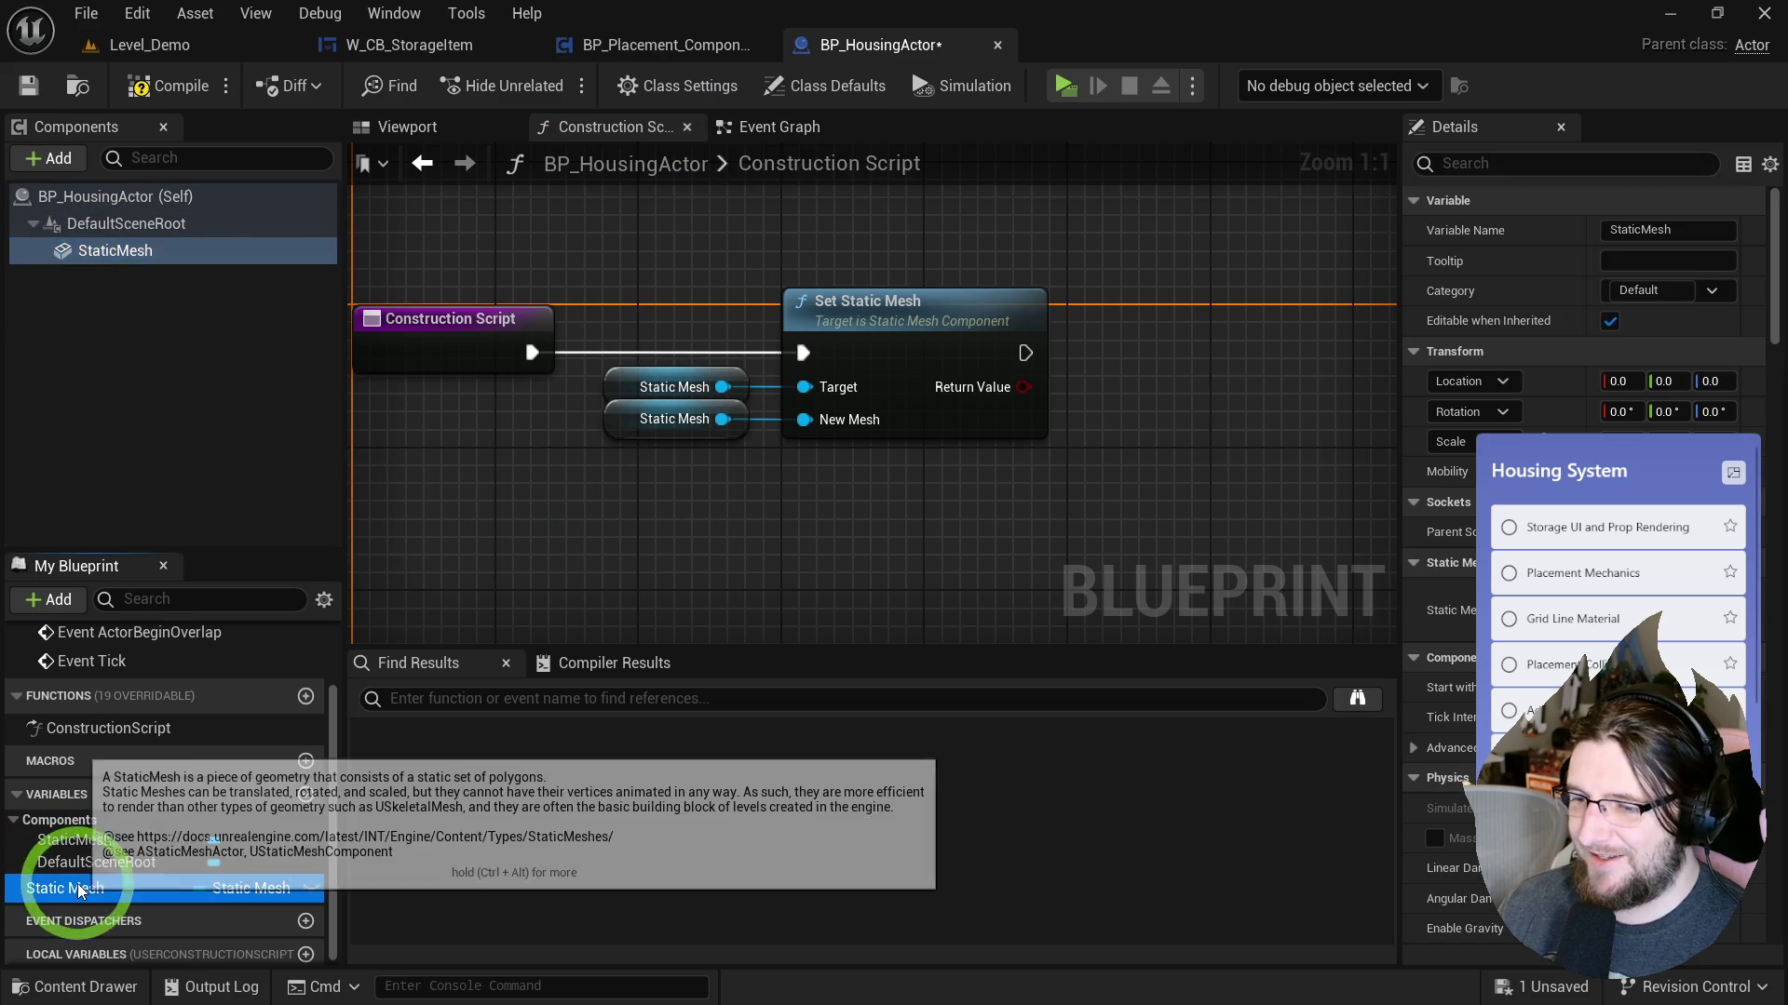
key(End)
text(Ref)
click(702, 570)
Rename the StaticMesh component to Mesh and the variable back to Static Mesh.
click(160, 67)
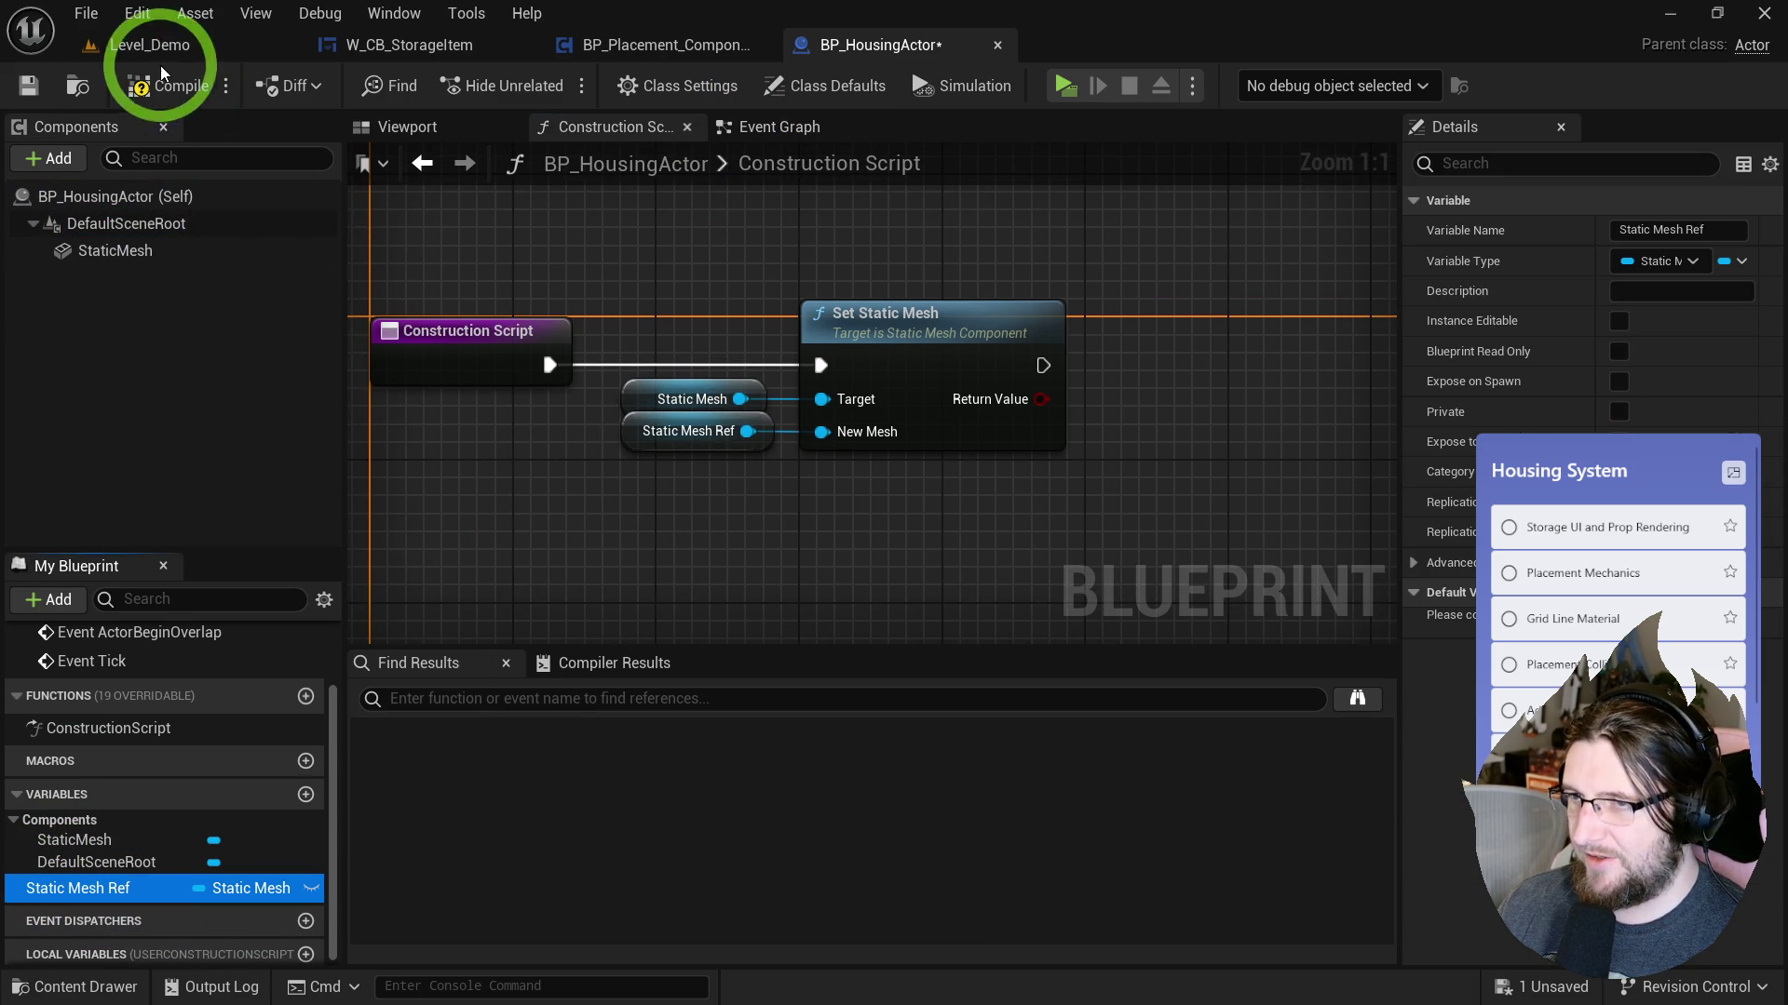
click(116, 252)
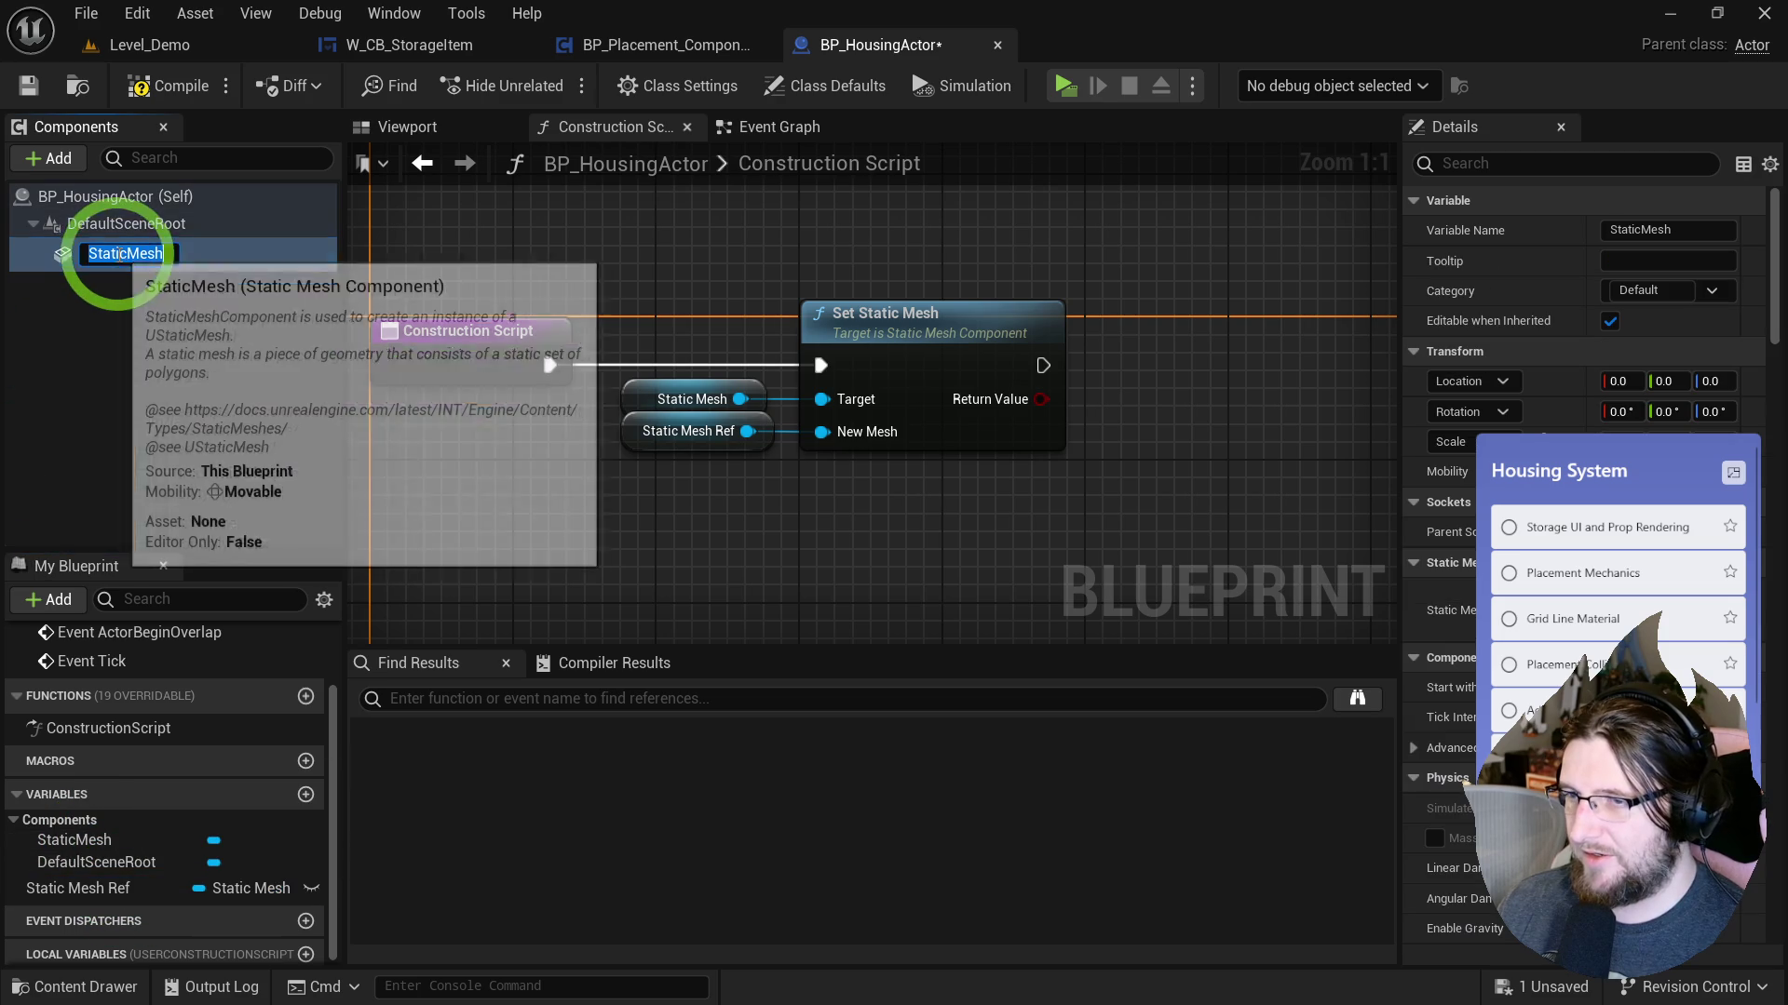
double_click(70, 251)
text(Mesh)
click(137, 657)
double_click(84, 888)
key(End)
key(BackSpace)
key(BackSpace)
key(BackSpace)
key(Return)
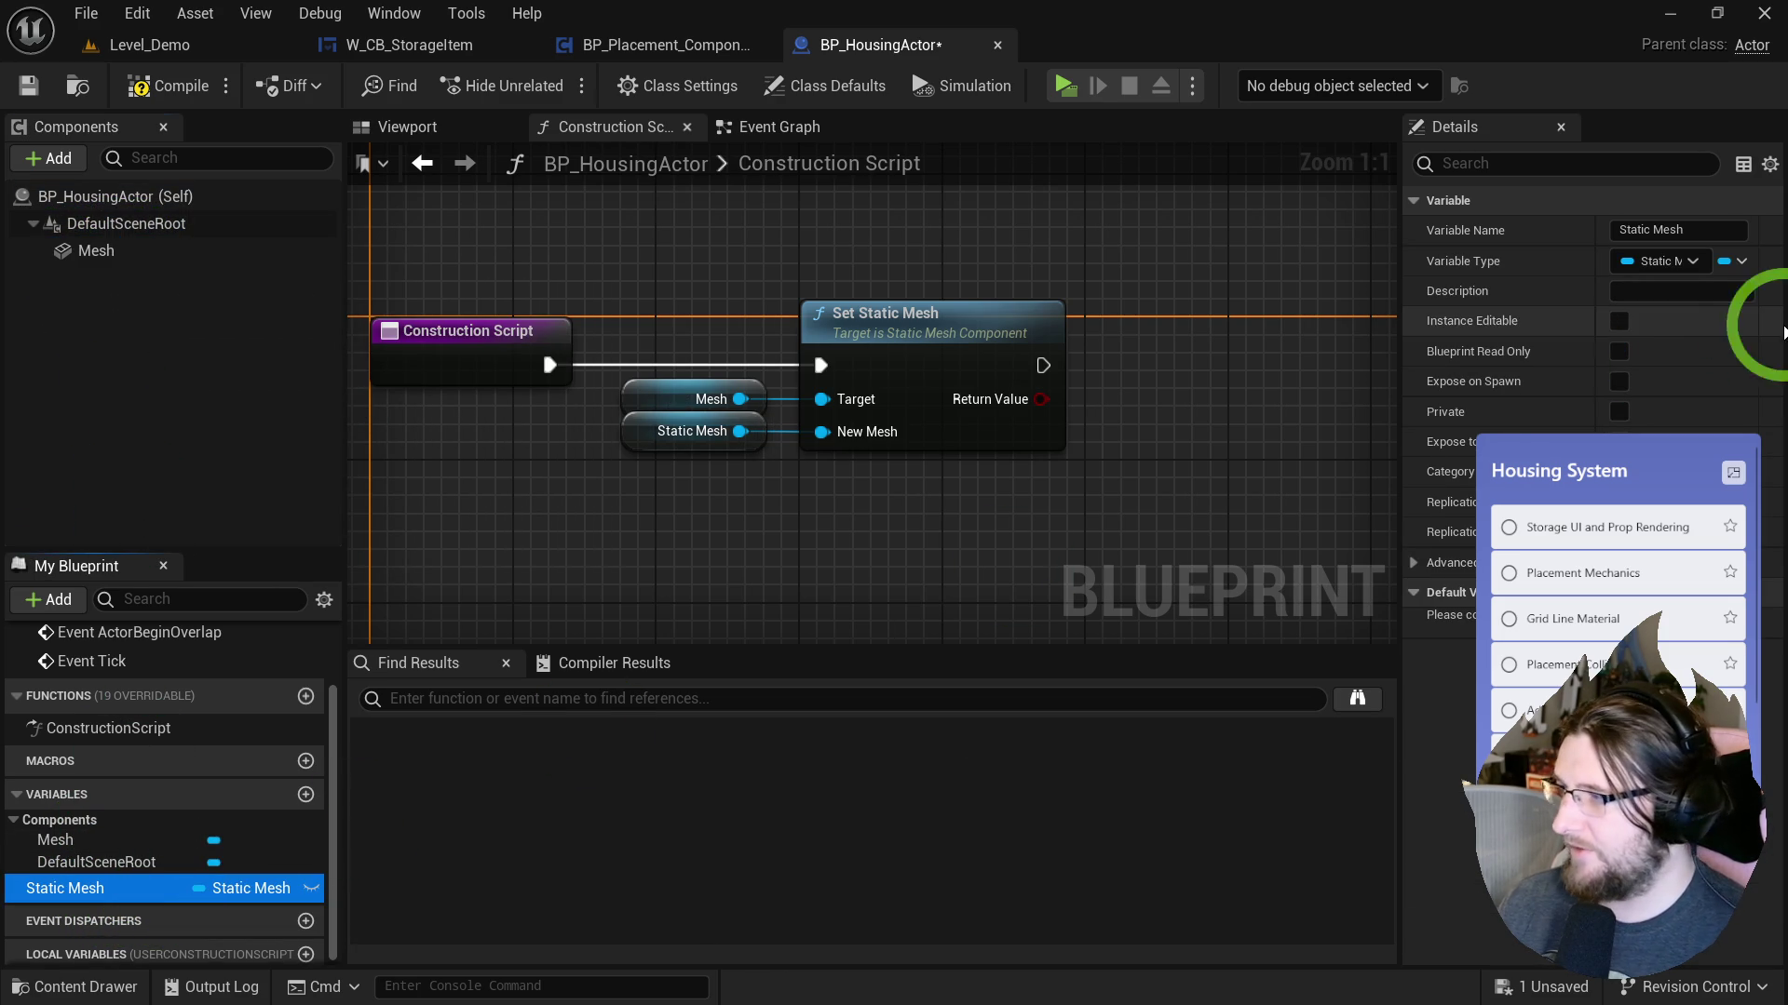
Make the Static Mesh variable Instance Editable and Expose on Spawn, then compile.
click(1619, 320)
click(1619, 381)
click(162, 84)
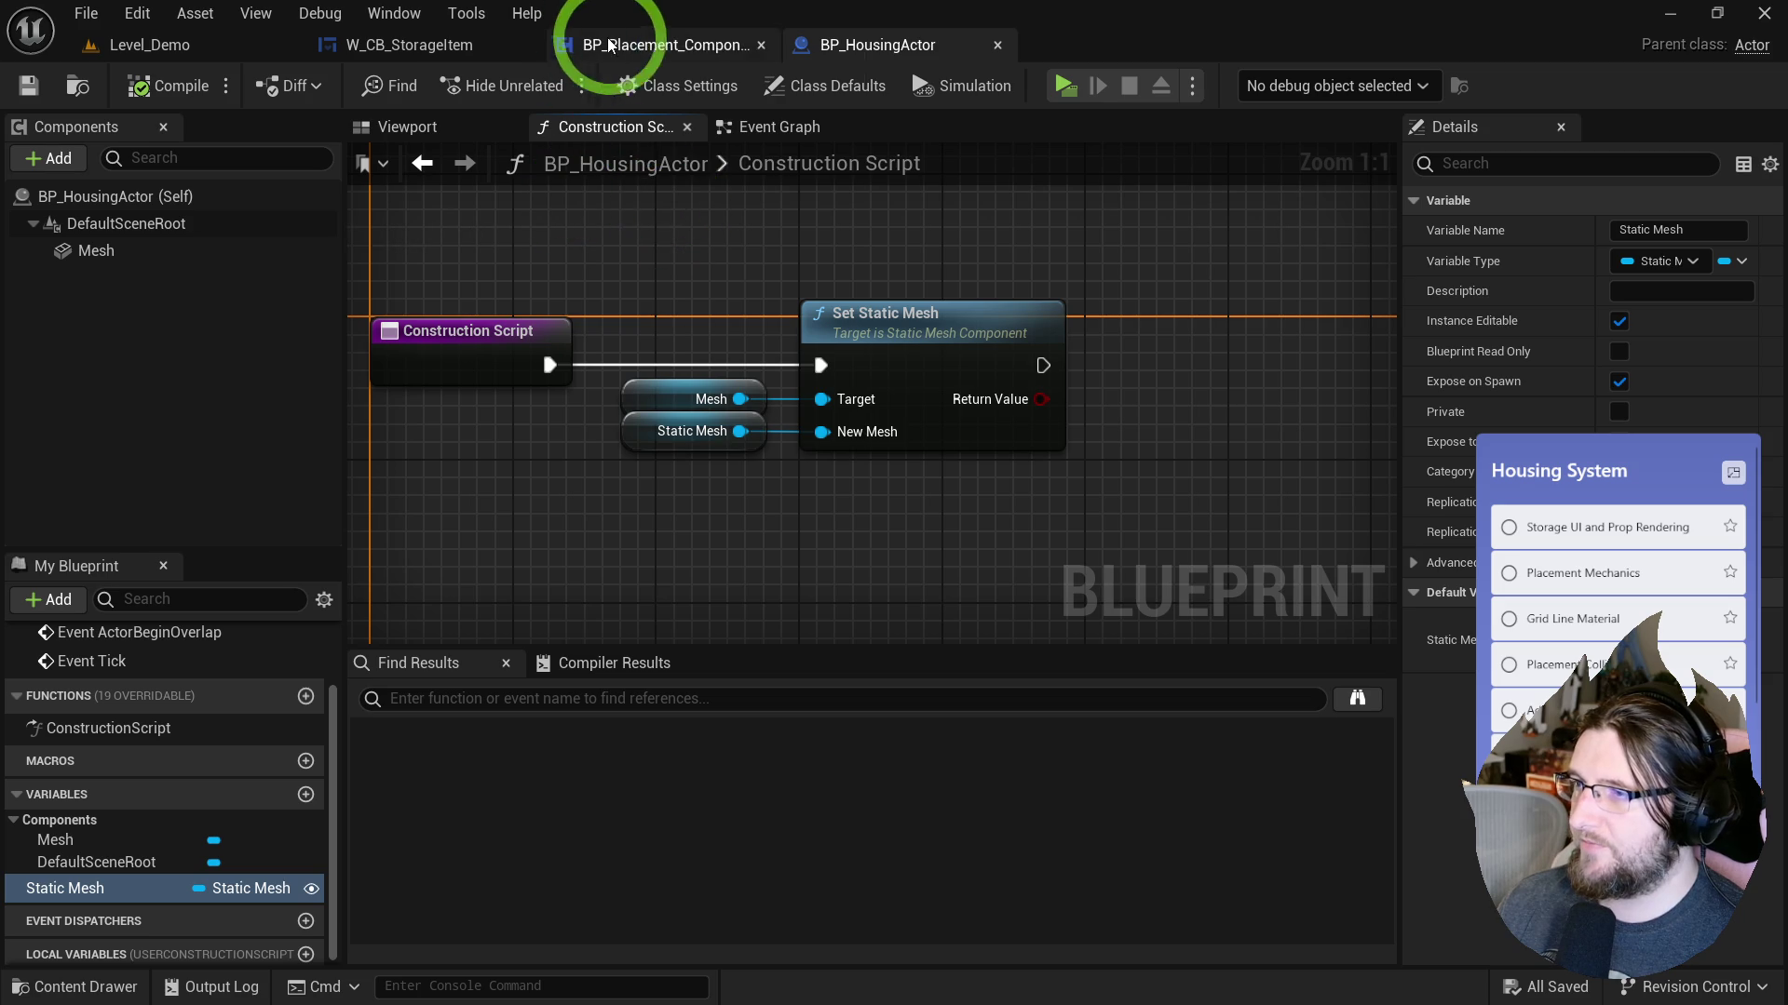
click(638, 45)
In SetPreview, add a Get Mesh node off the Definition output.
drag(1297, 276, 1756, 319)
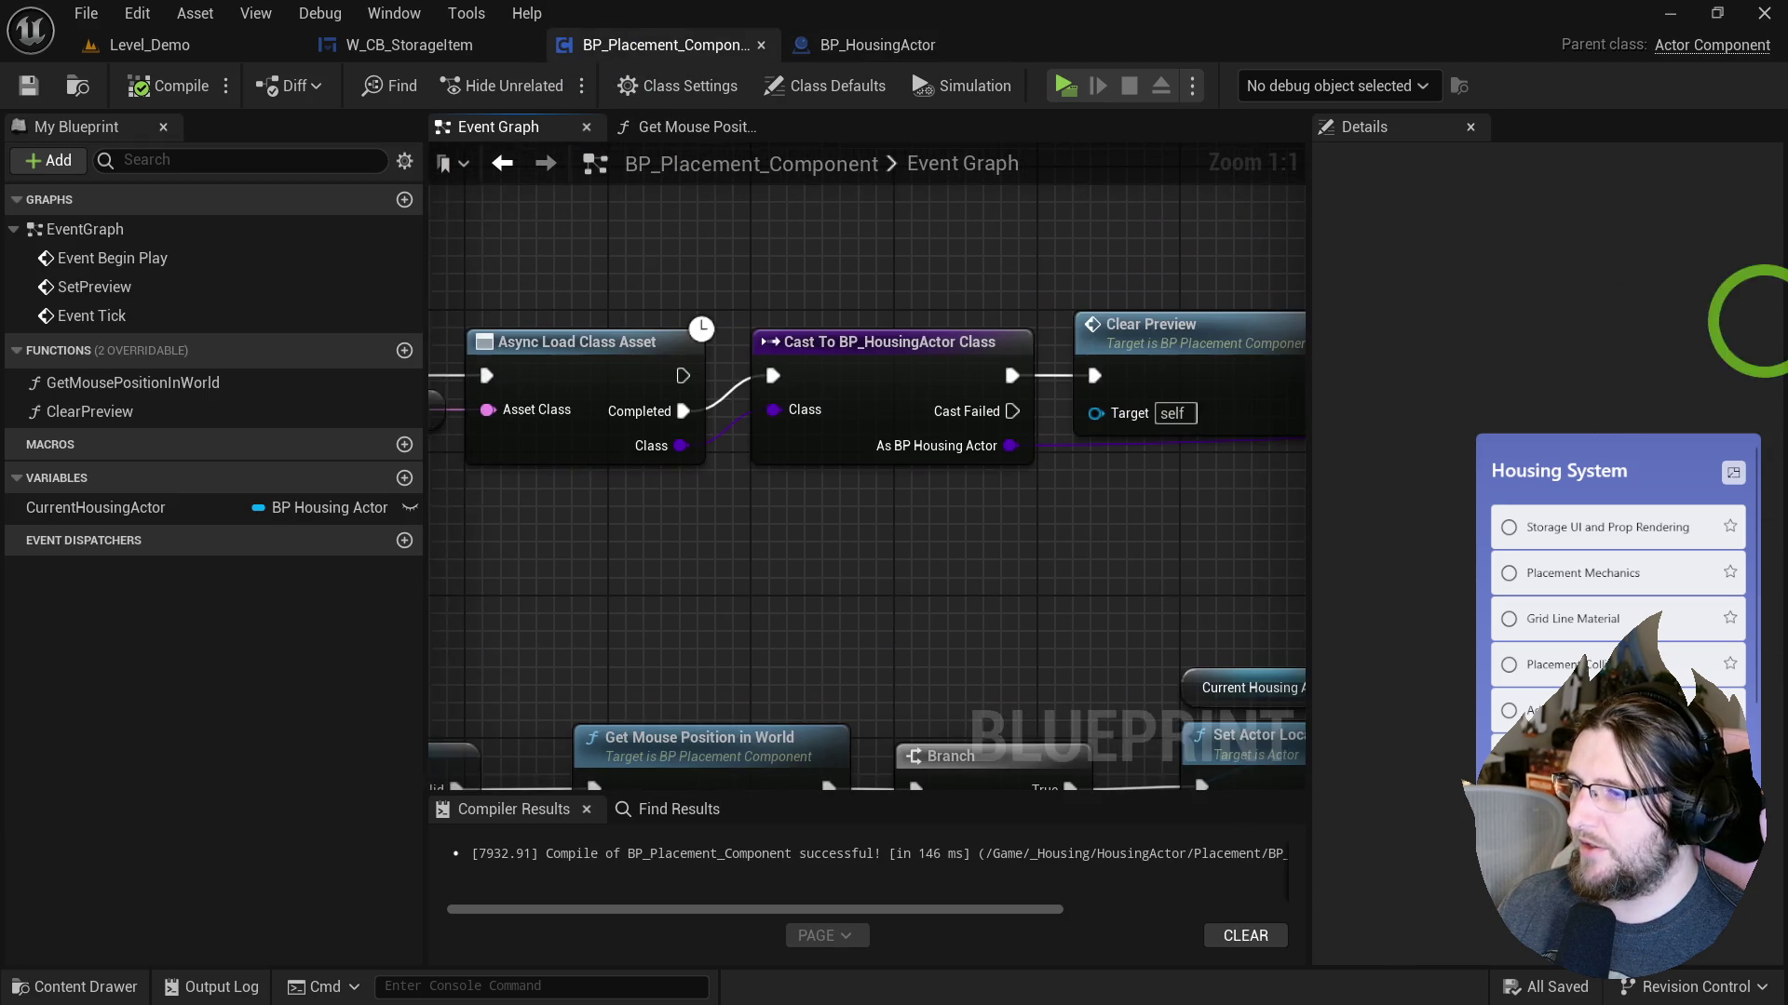
mouse_move(1078, 438)
mouse_down()
mouse_move(592, 463)
mouse_move(666, 508)
mouse_move(1247, 484)
mouse_up()
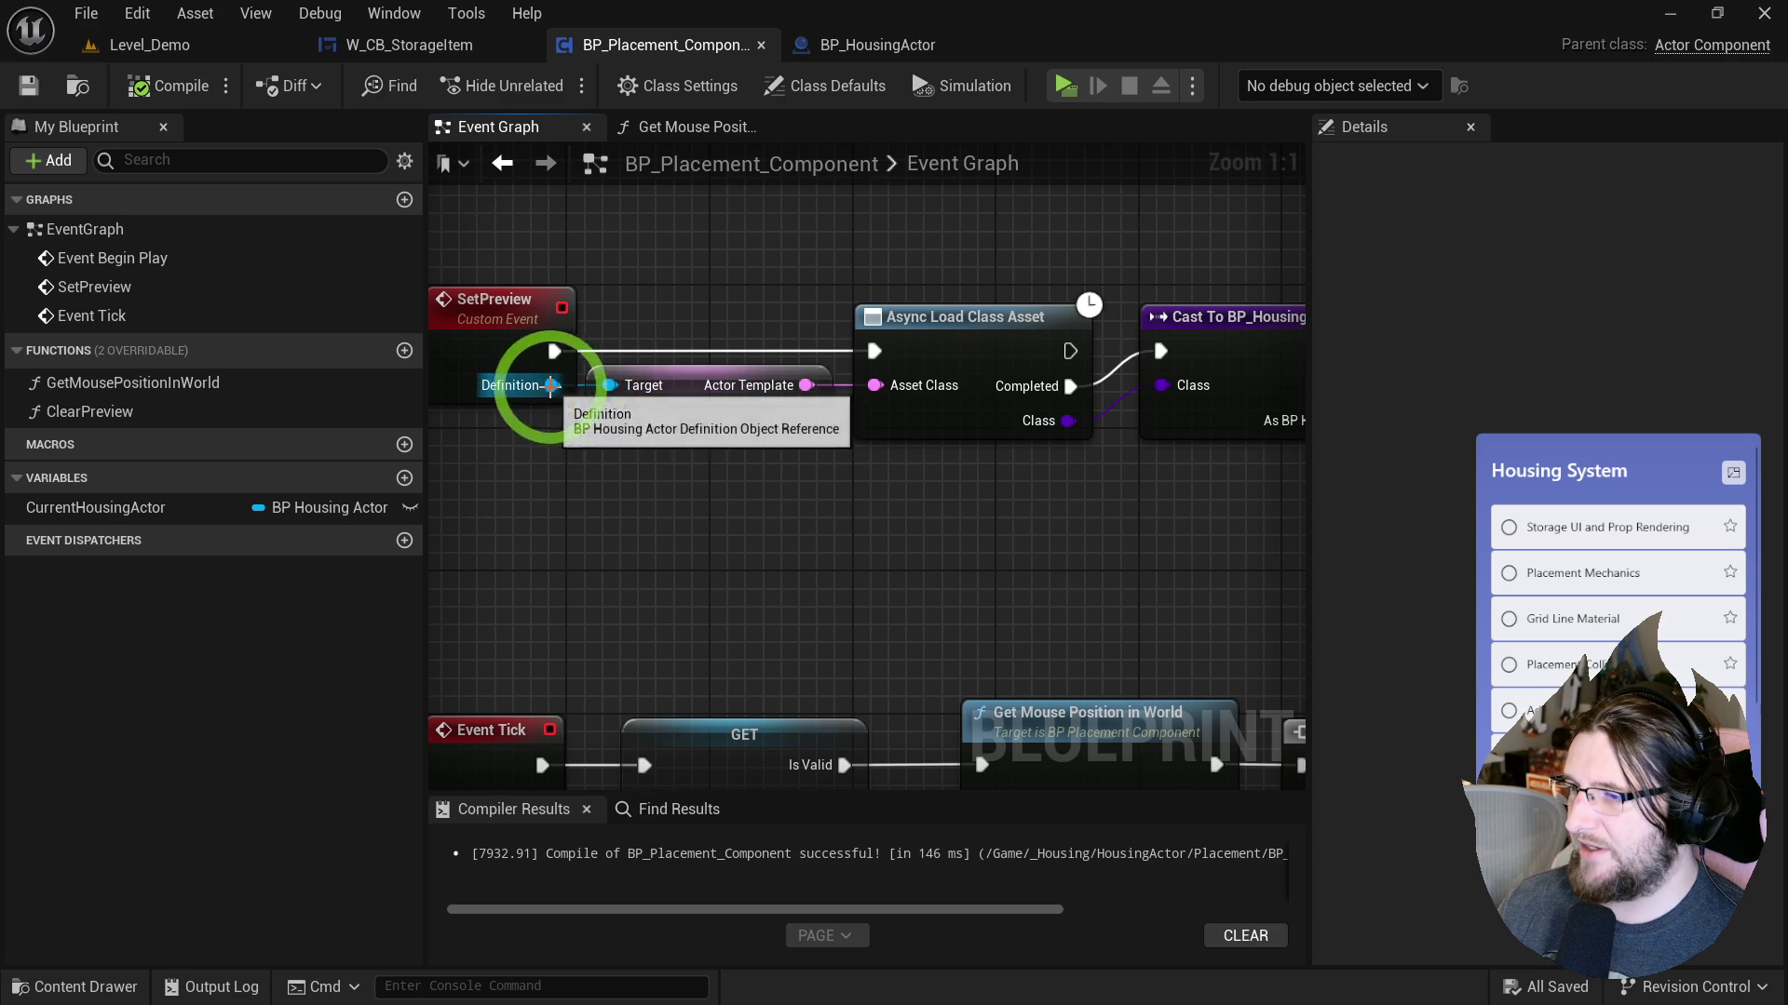
drag(552, 385, 587, 446)
text(get mes)
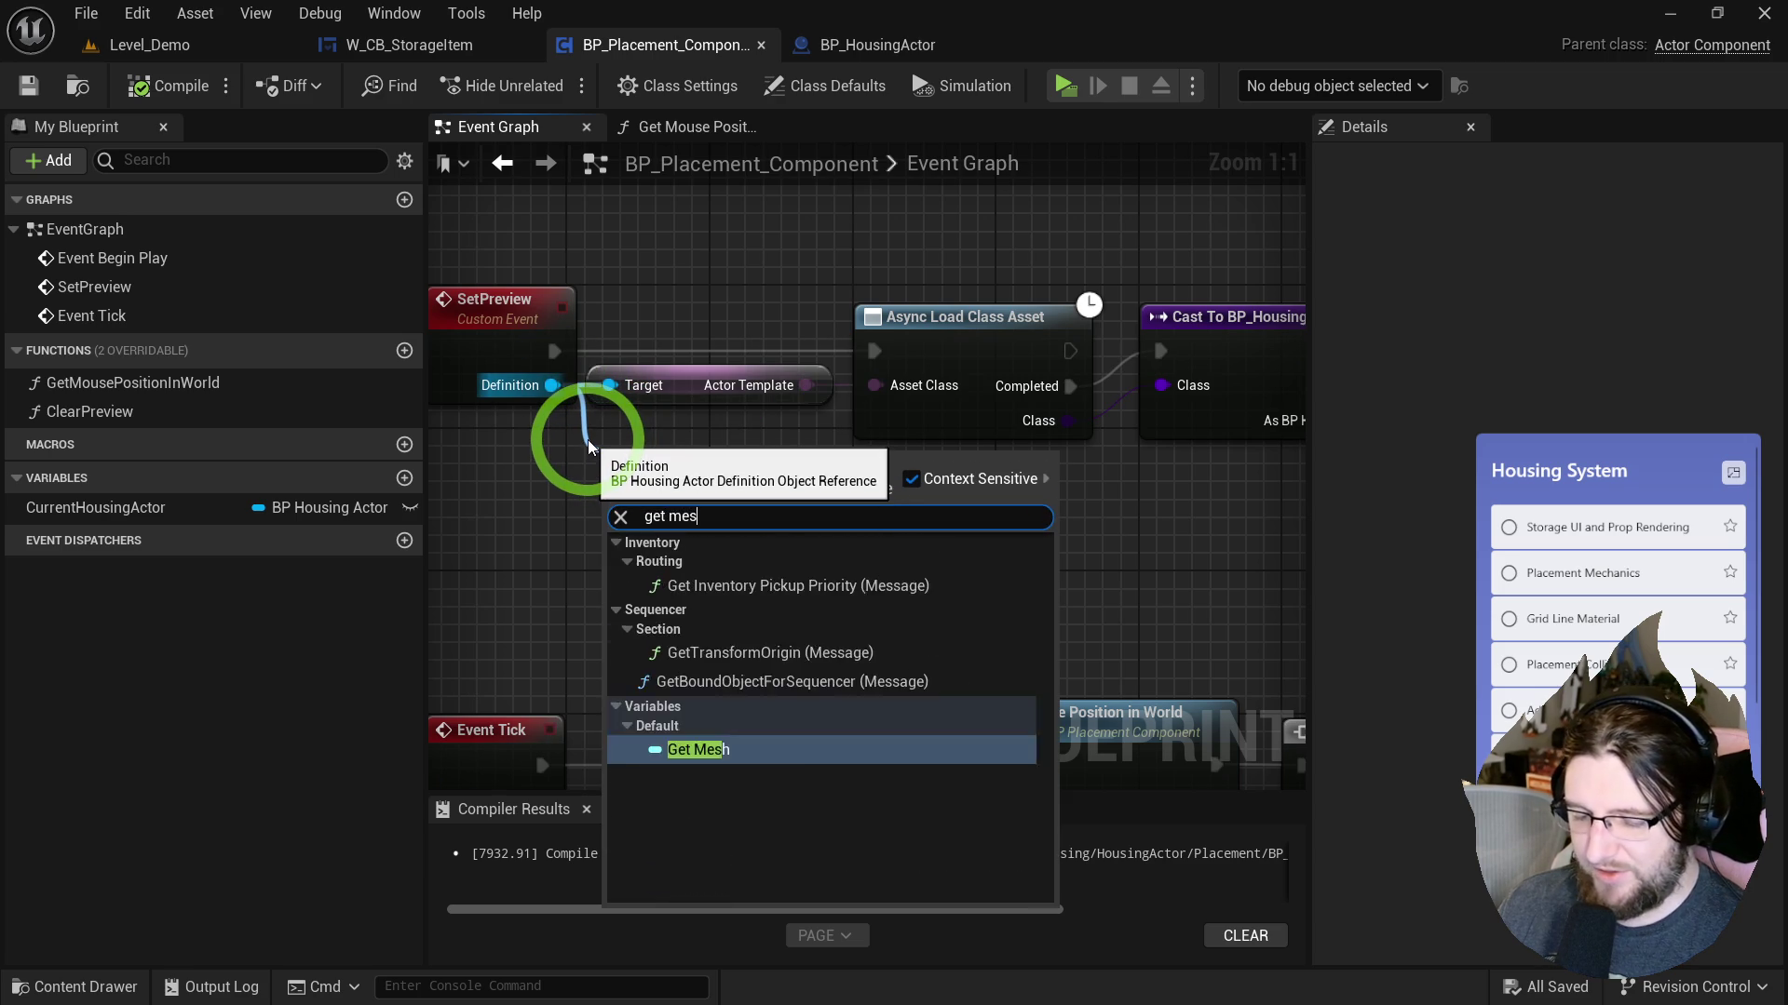
text(h)
click(753, 639)
mouse_move(708, 465)
mouse_down()
mouse_move(742, 522)
mouse_move(882, 531)
mouse_move(978, 571)
mouse_move(731, 549)
mouse_move(868, 513)
mouse_up()
text(async)
key(Return)
key(Delete)
mouse_move(1187, 586)
mouse_down()
mouse_move(719, 571)
mouse_move(1189, 546)
mouse_move(1024, 526)
mouse_move(680, 511)
mouse_move(886, 527)
mouse_move(609, 526)
mouse_move(718, 527)
mouse_move(671, 534)
mouse_up()
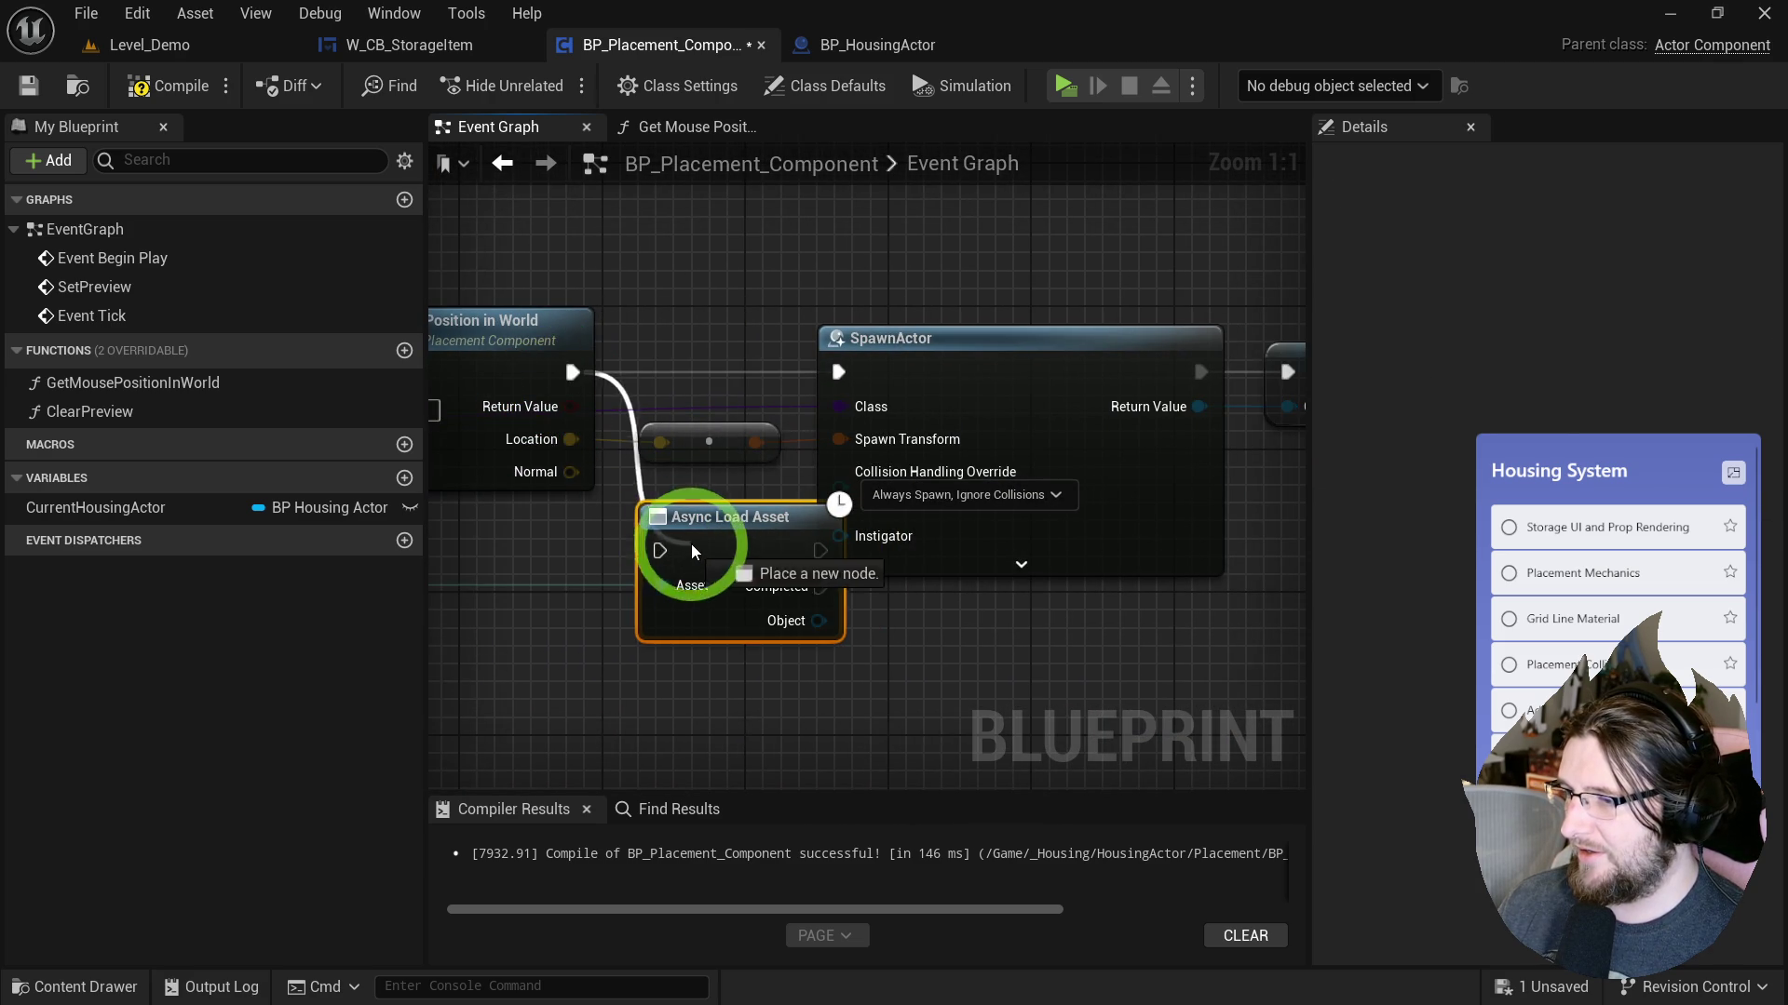
Refresh SpawnActor to show its Static Mesh pin and cast the loaded Object to StaticMesh.
mouse_move(710, 379)
mouse_down()
mouse_move(951, 368)
mouse_move(758, 558)
mouse_move(678, 337)
mouse_up()
drag(920, 553, 1175, 340)
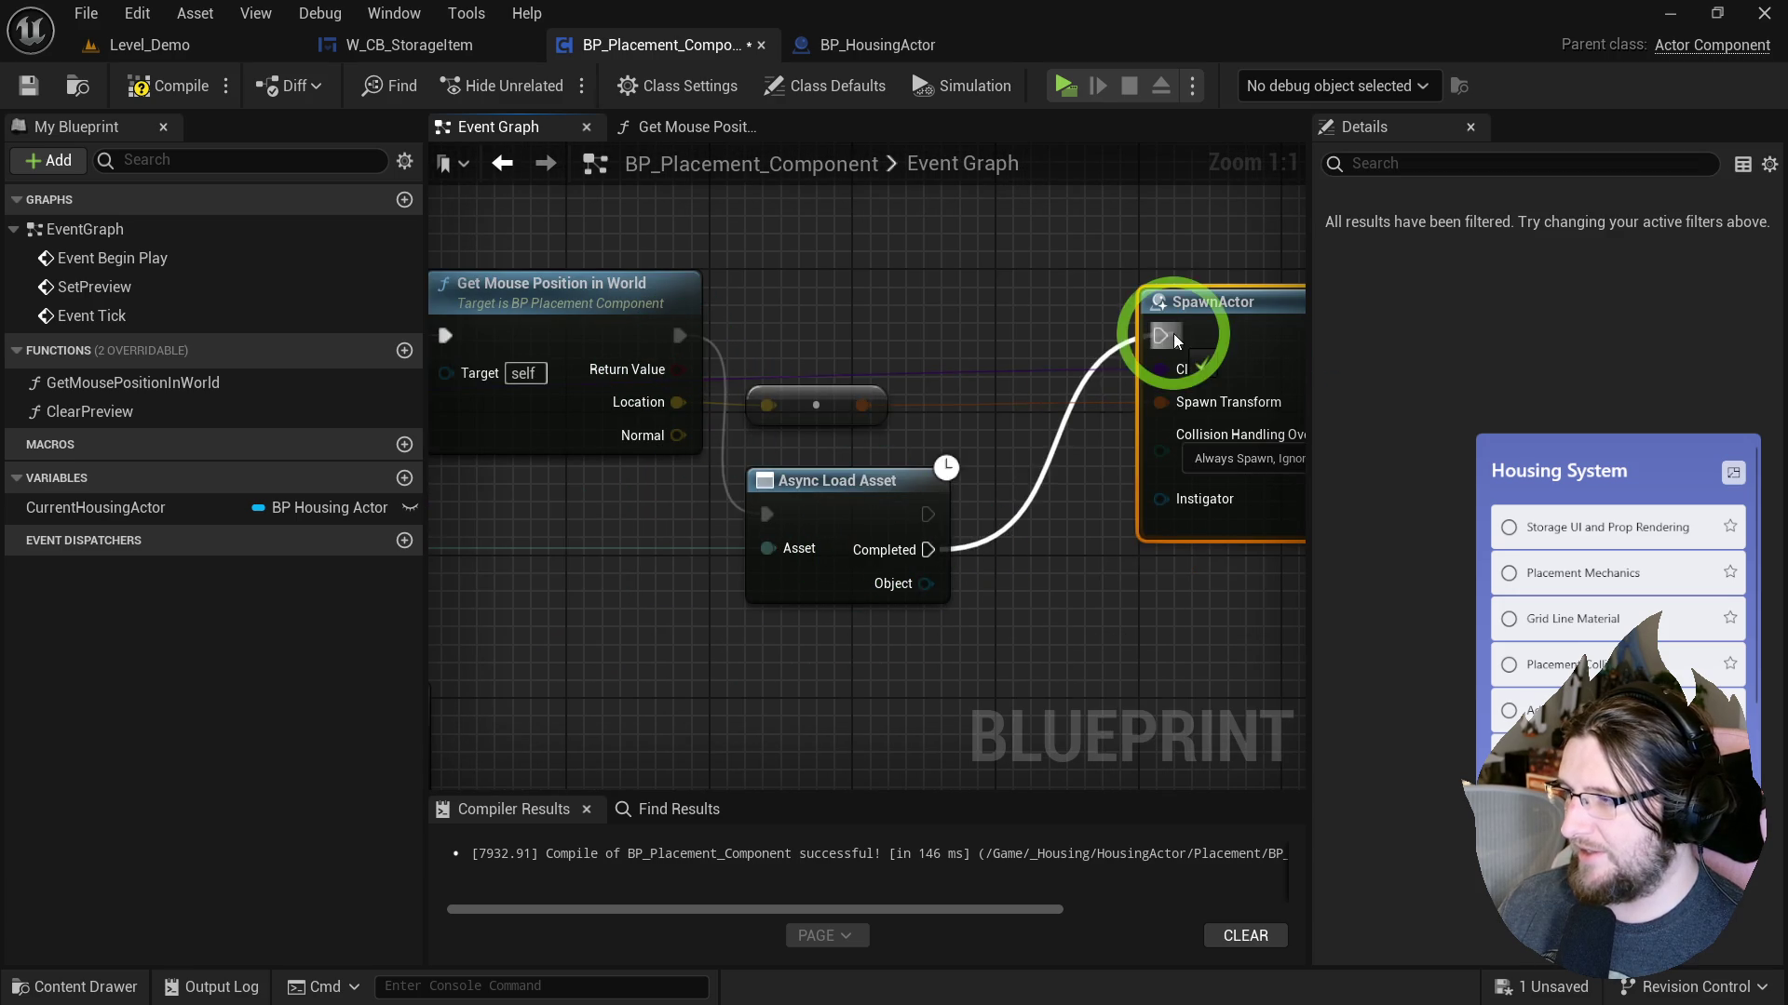
right_click(1086, 365)
click(1122, 519)
mouse_move(940, 572)
mouse_down()
mouse_move(759, 586)
mouse_move(998, 523)
mouse_move(801, 599)
mouse_up()
text(cas)
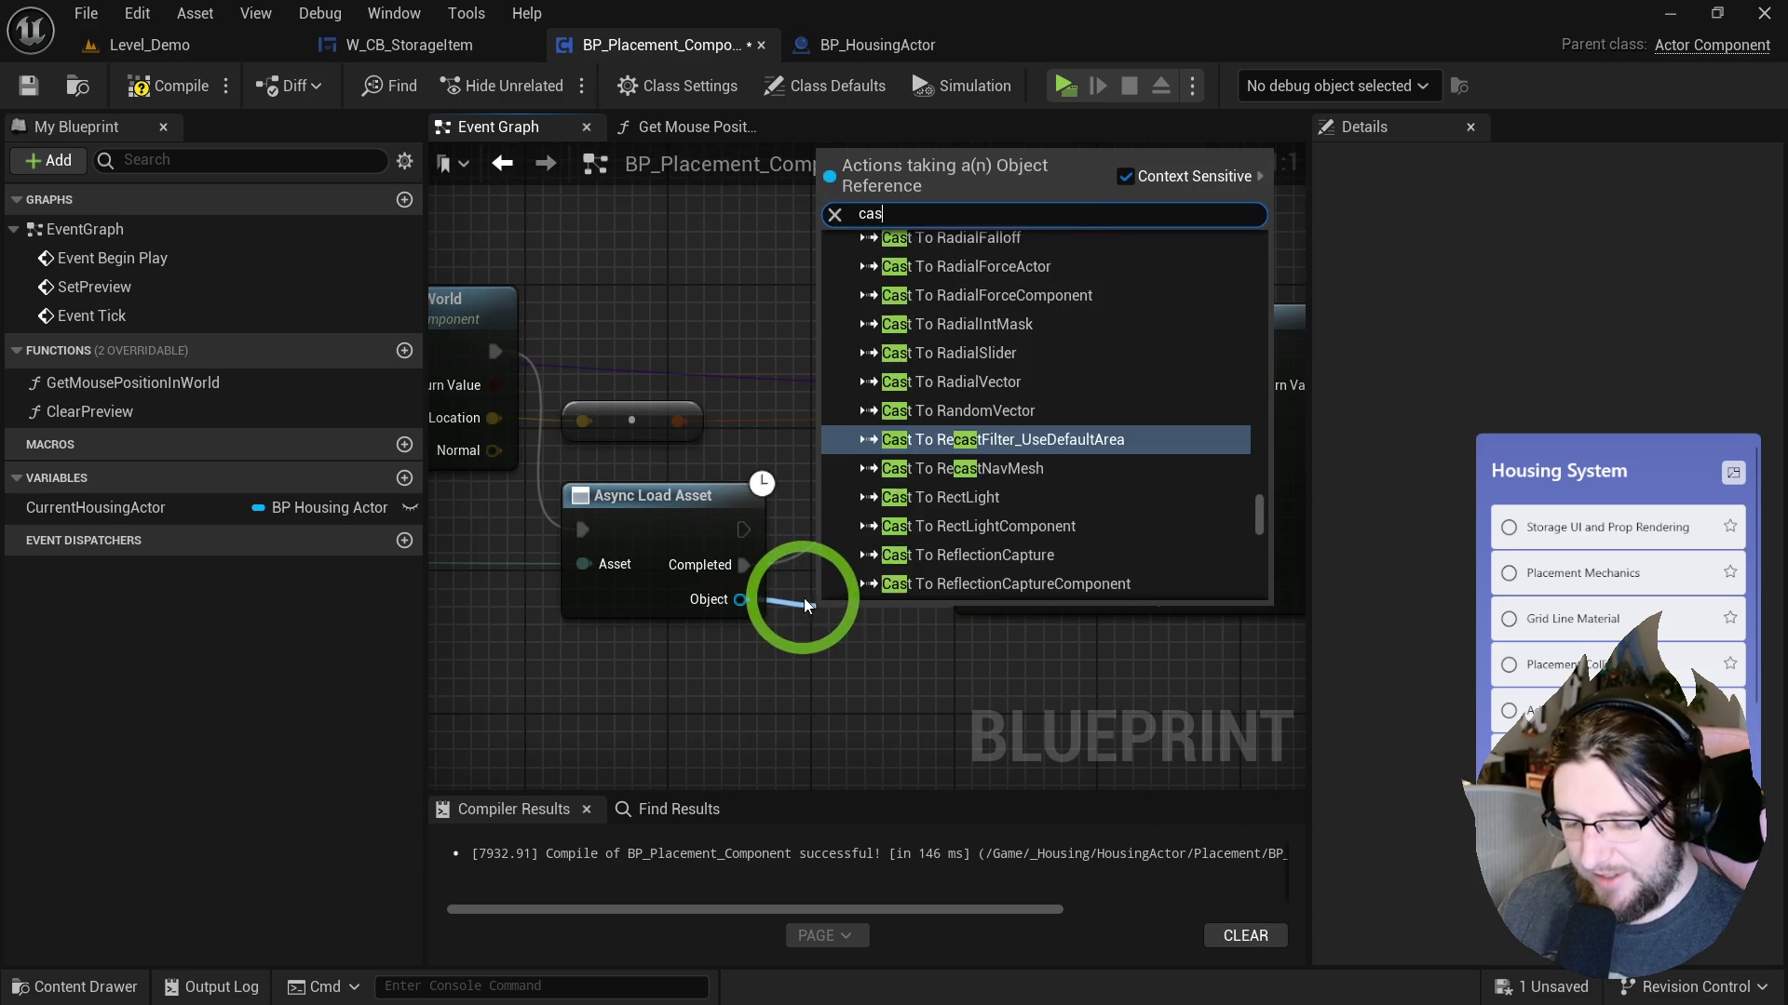
text(t stat mesh)
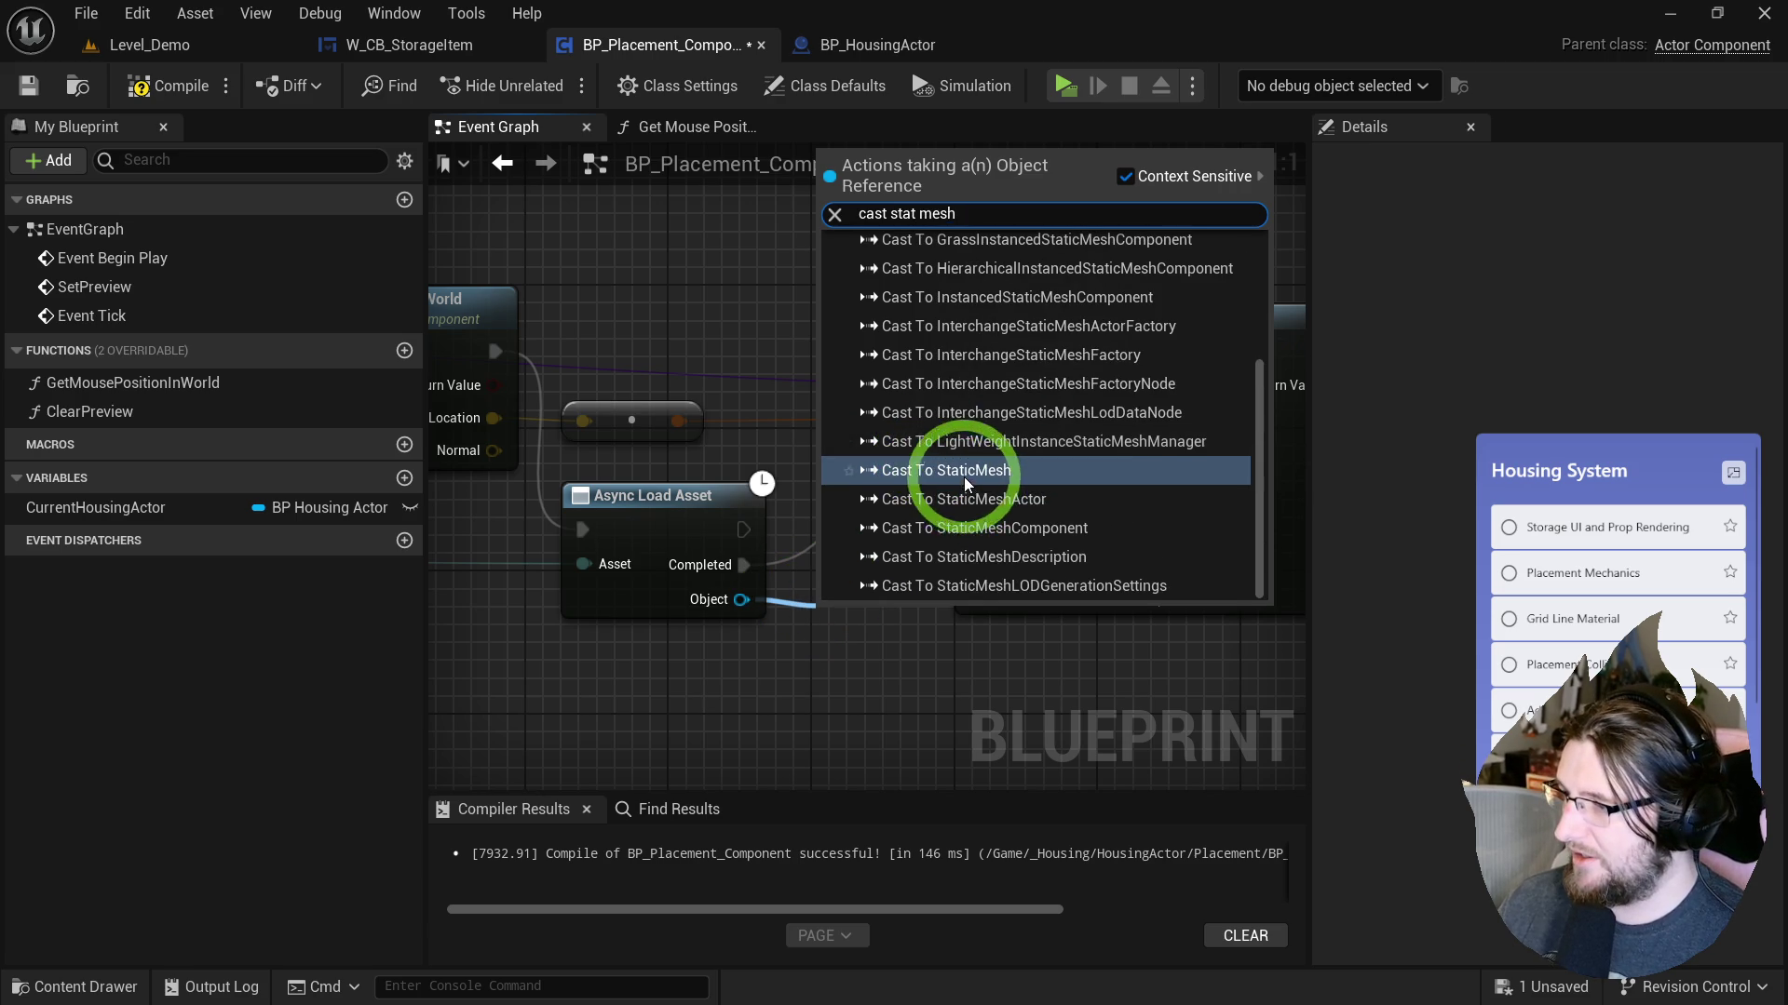
click(931, 469)
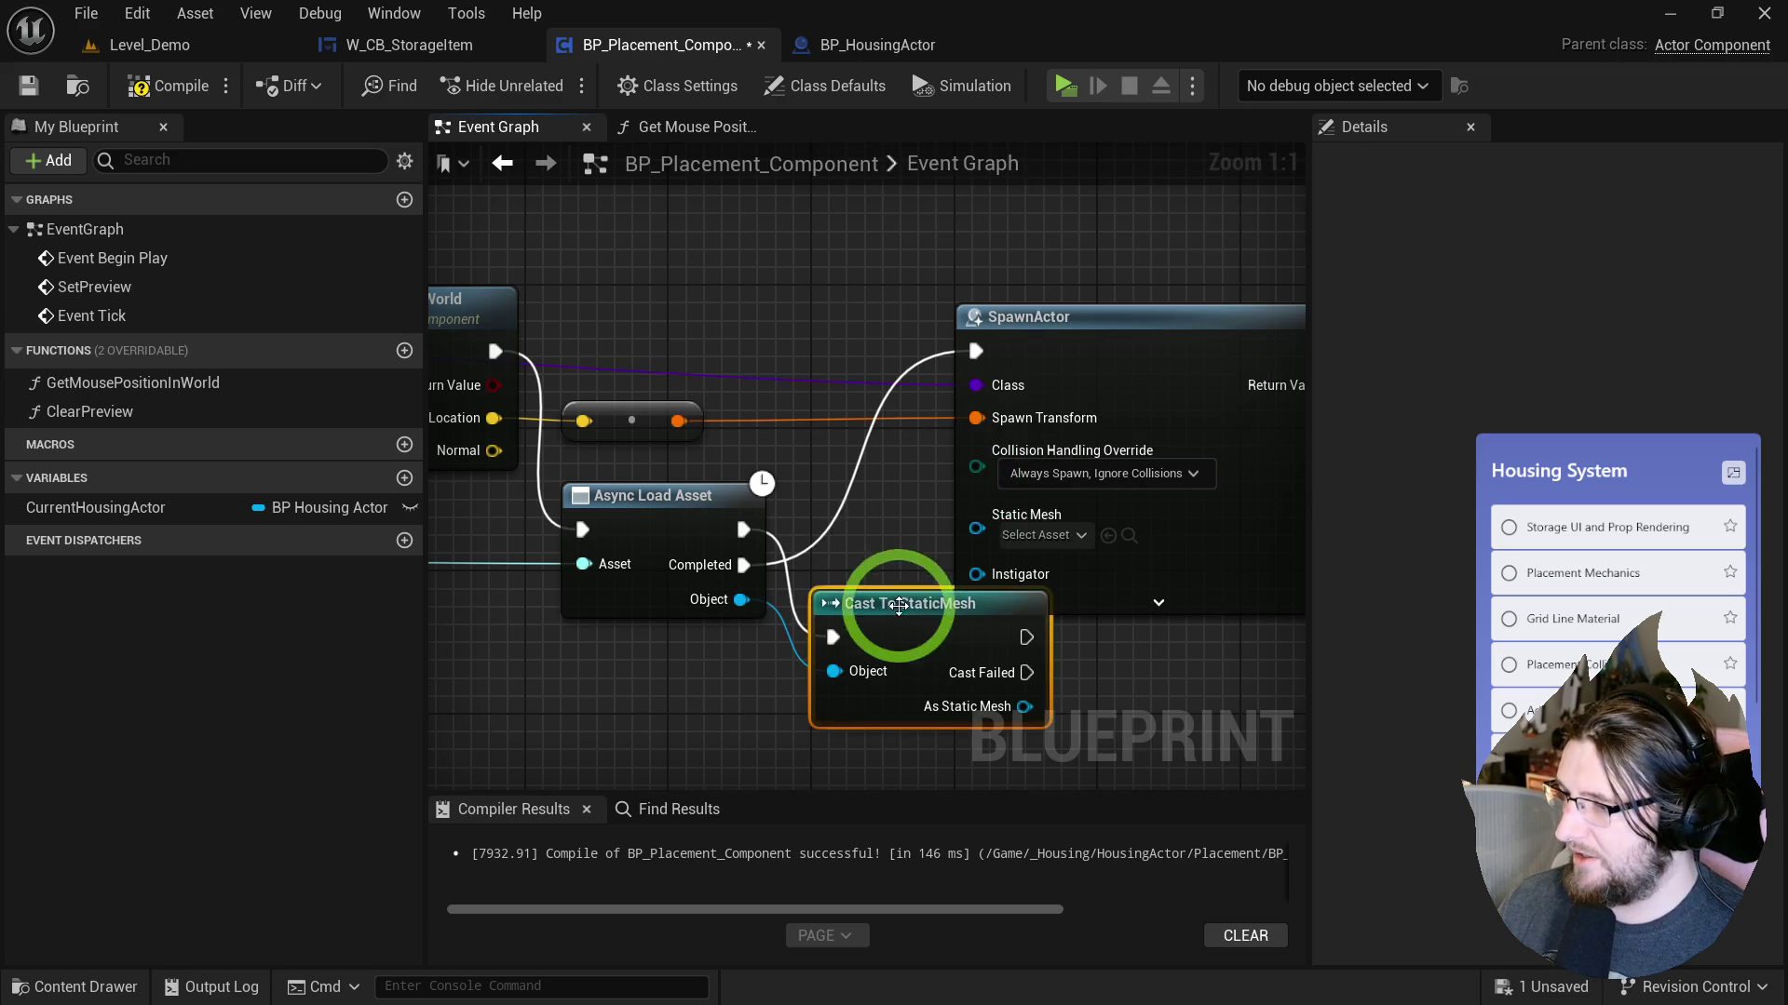
click(781, 541)
drag(735, 576, 742, 565)
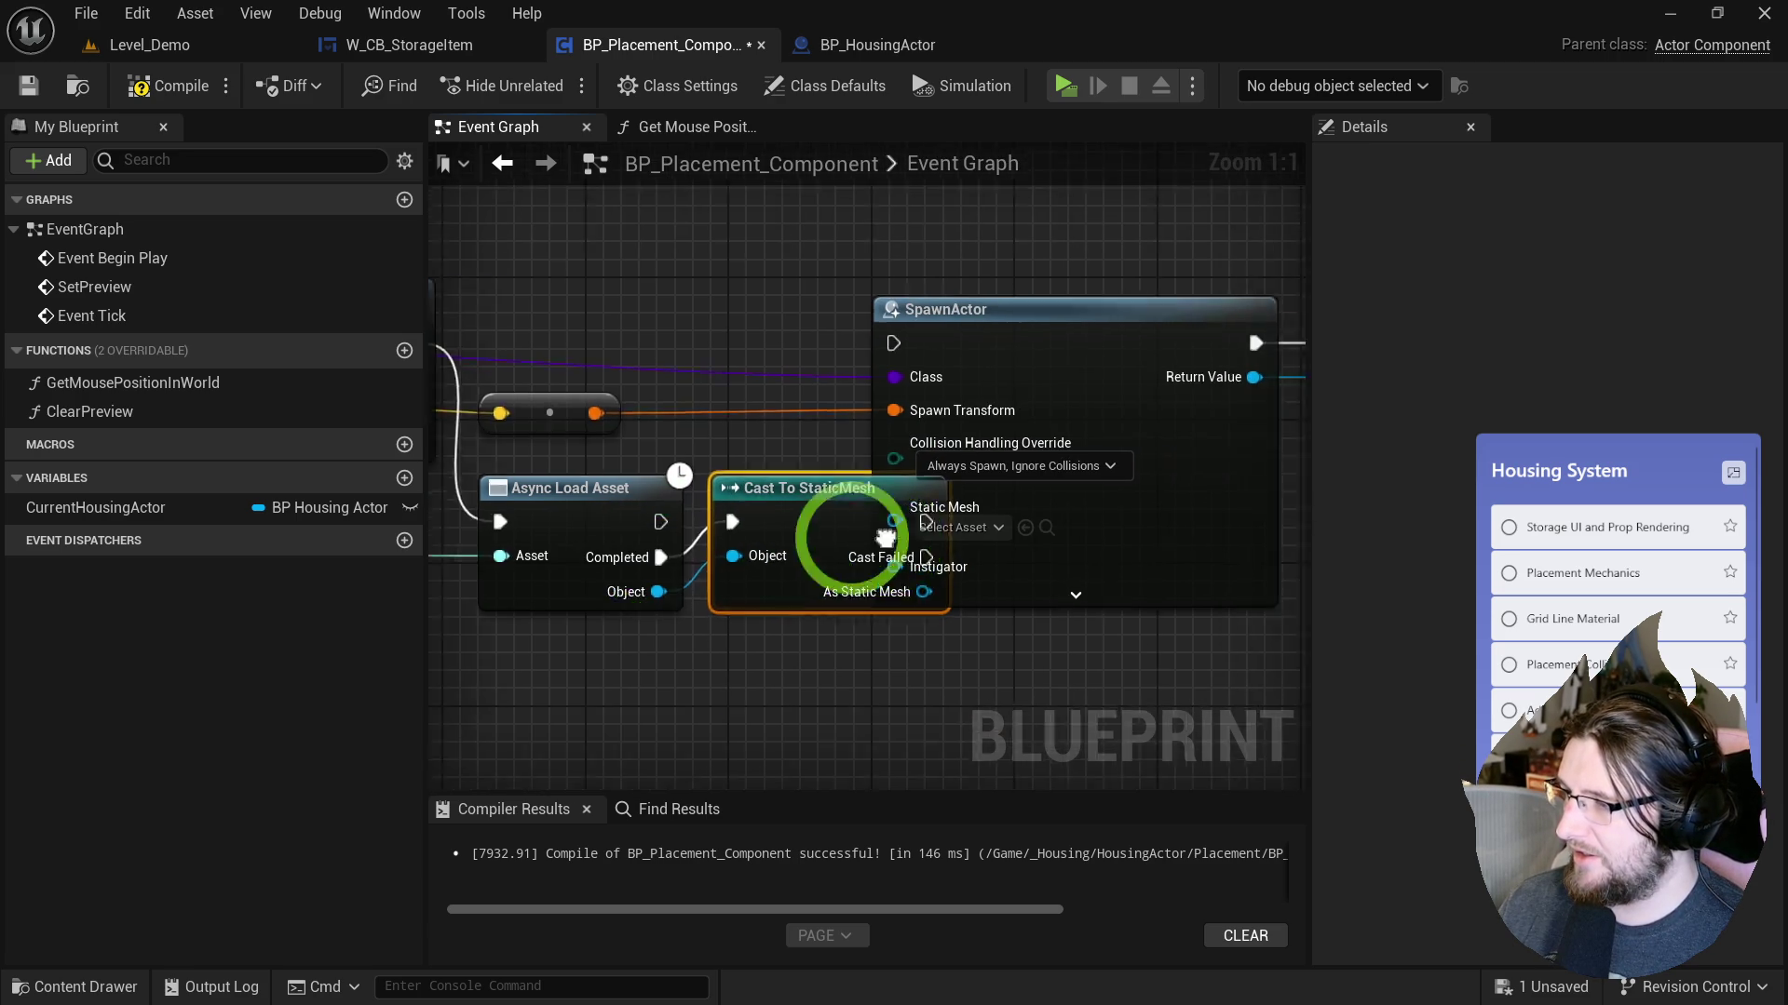
click(1025, 440)
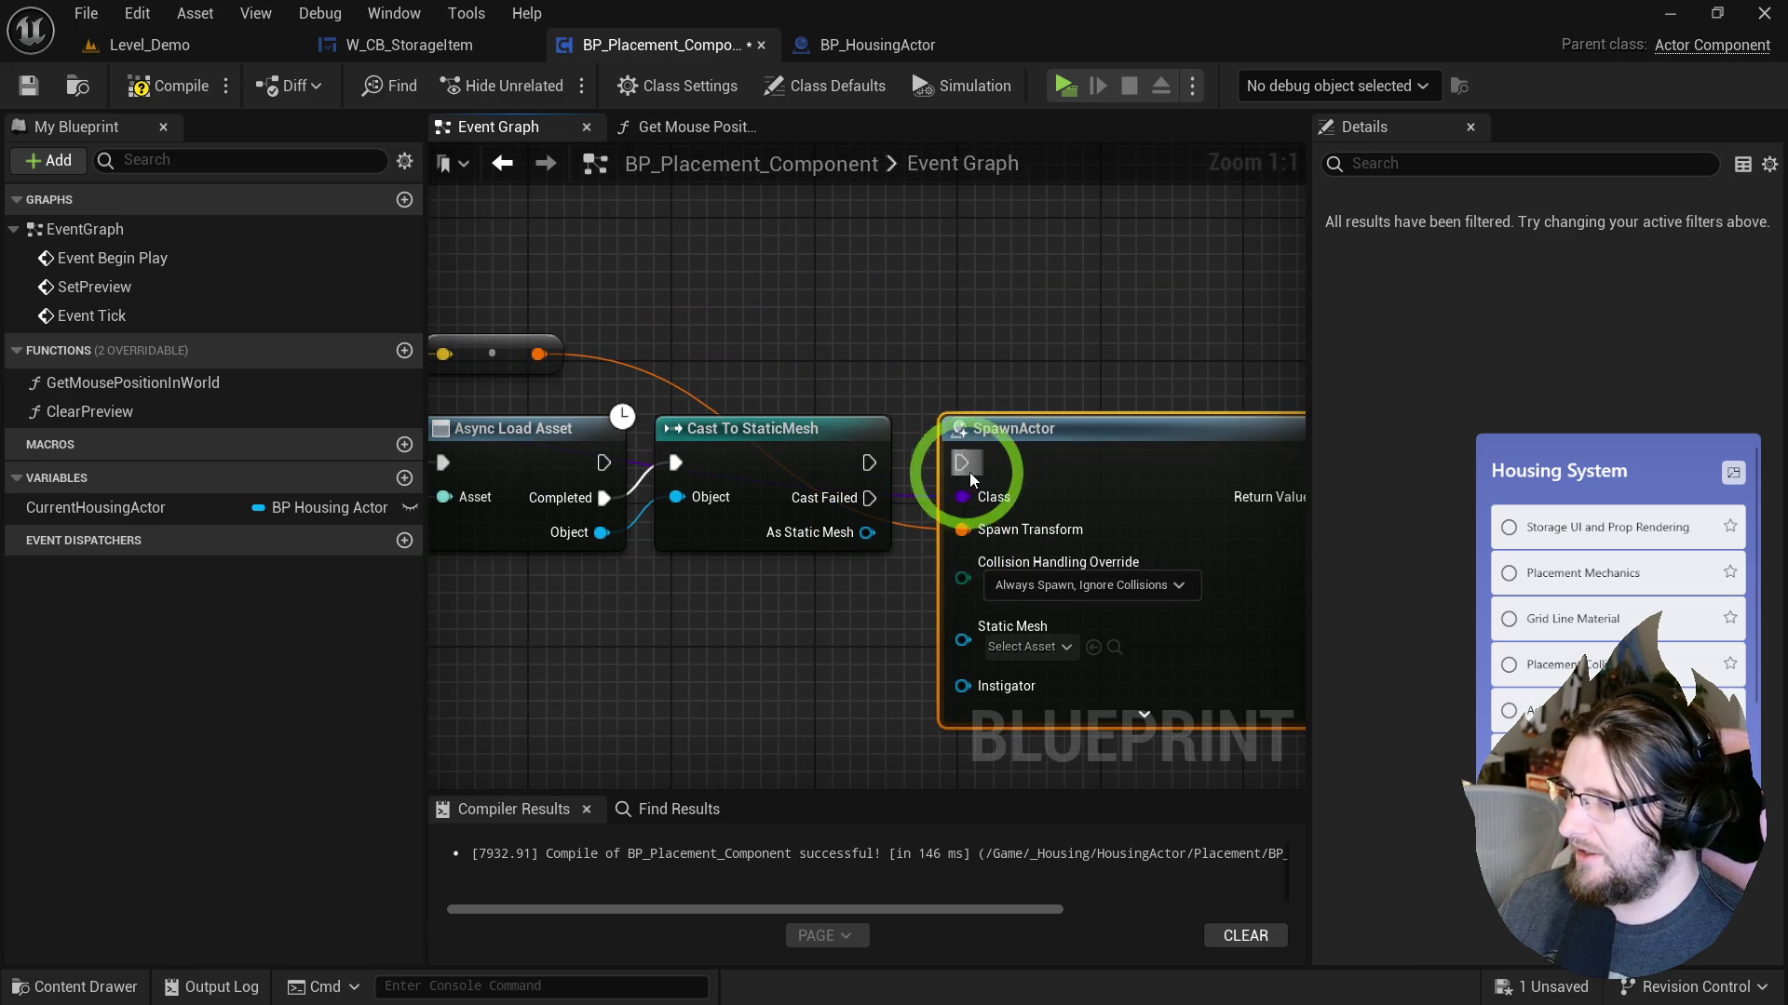
Inspect the Get Mouse Position in World function, then return to the Event Graph.
drag(875, 471, 1306, 485)
scroll(1305, 485, down, 1)
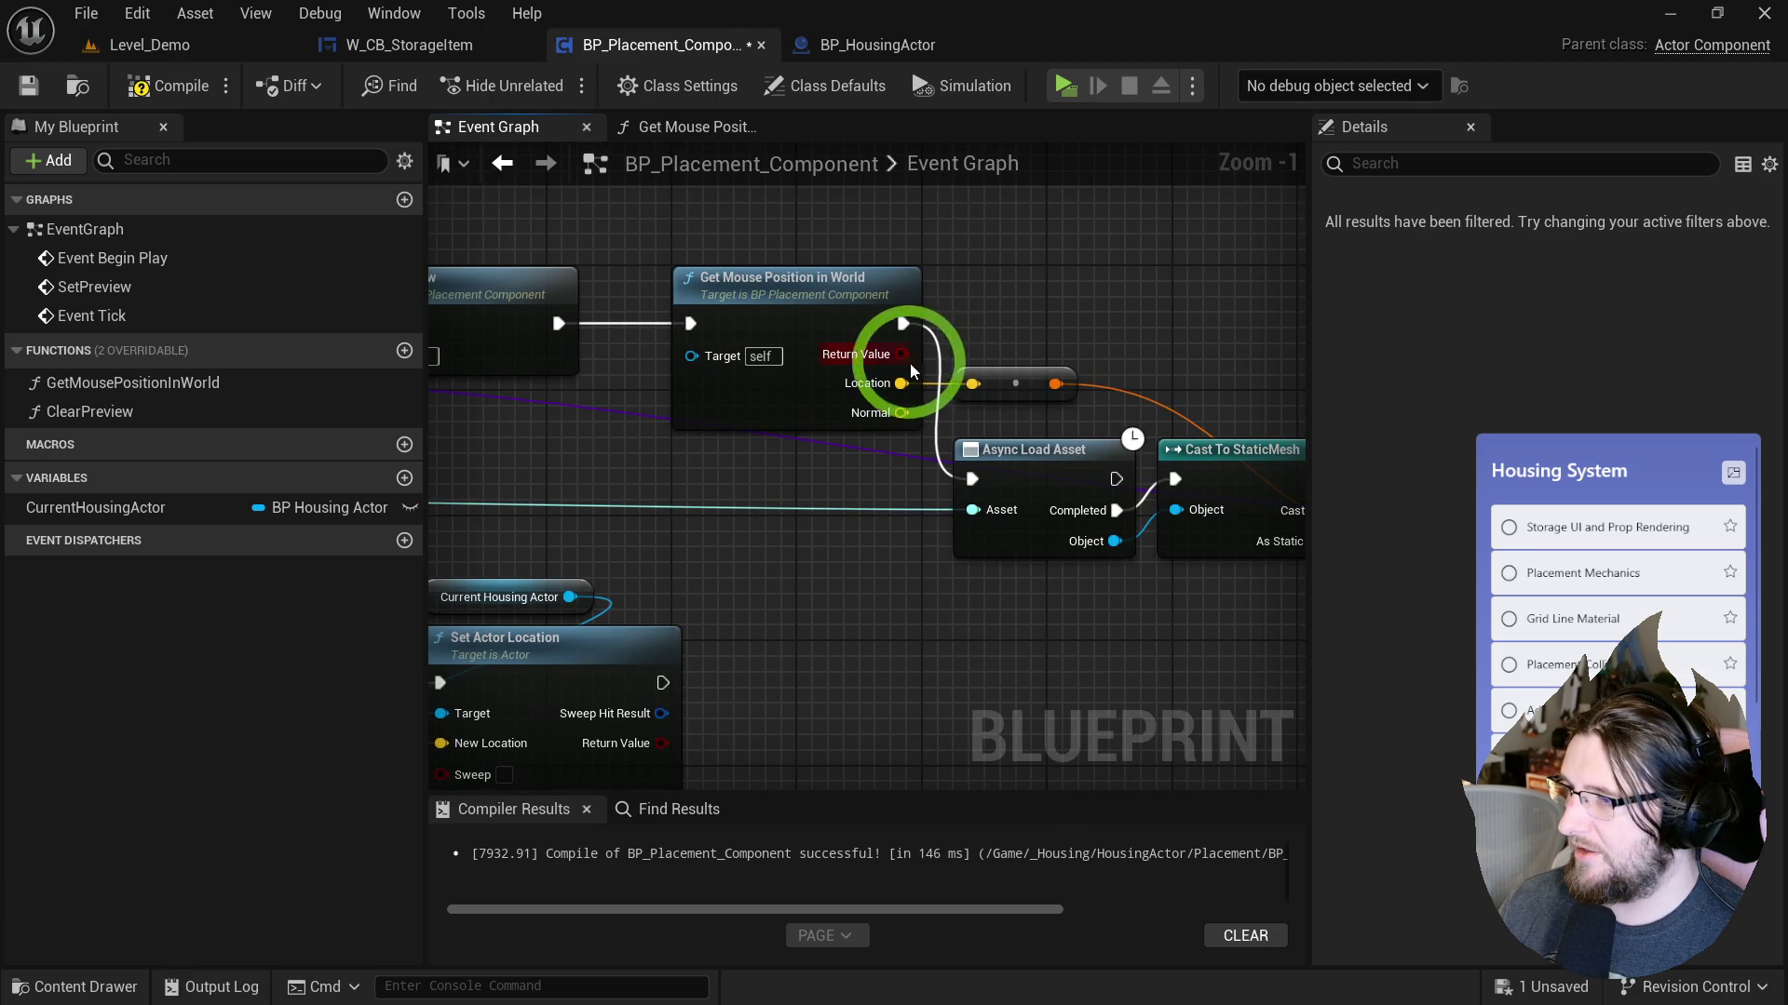
click(721, 316)
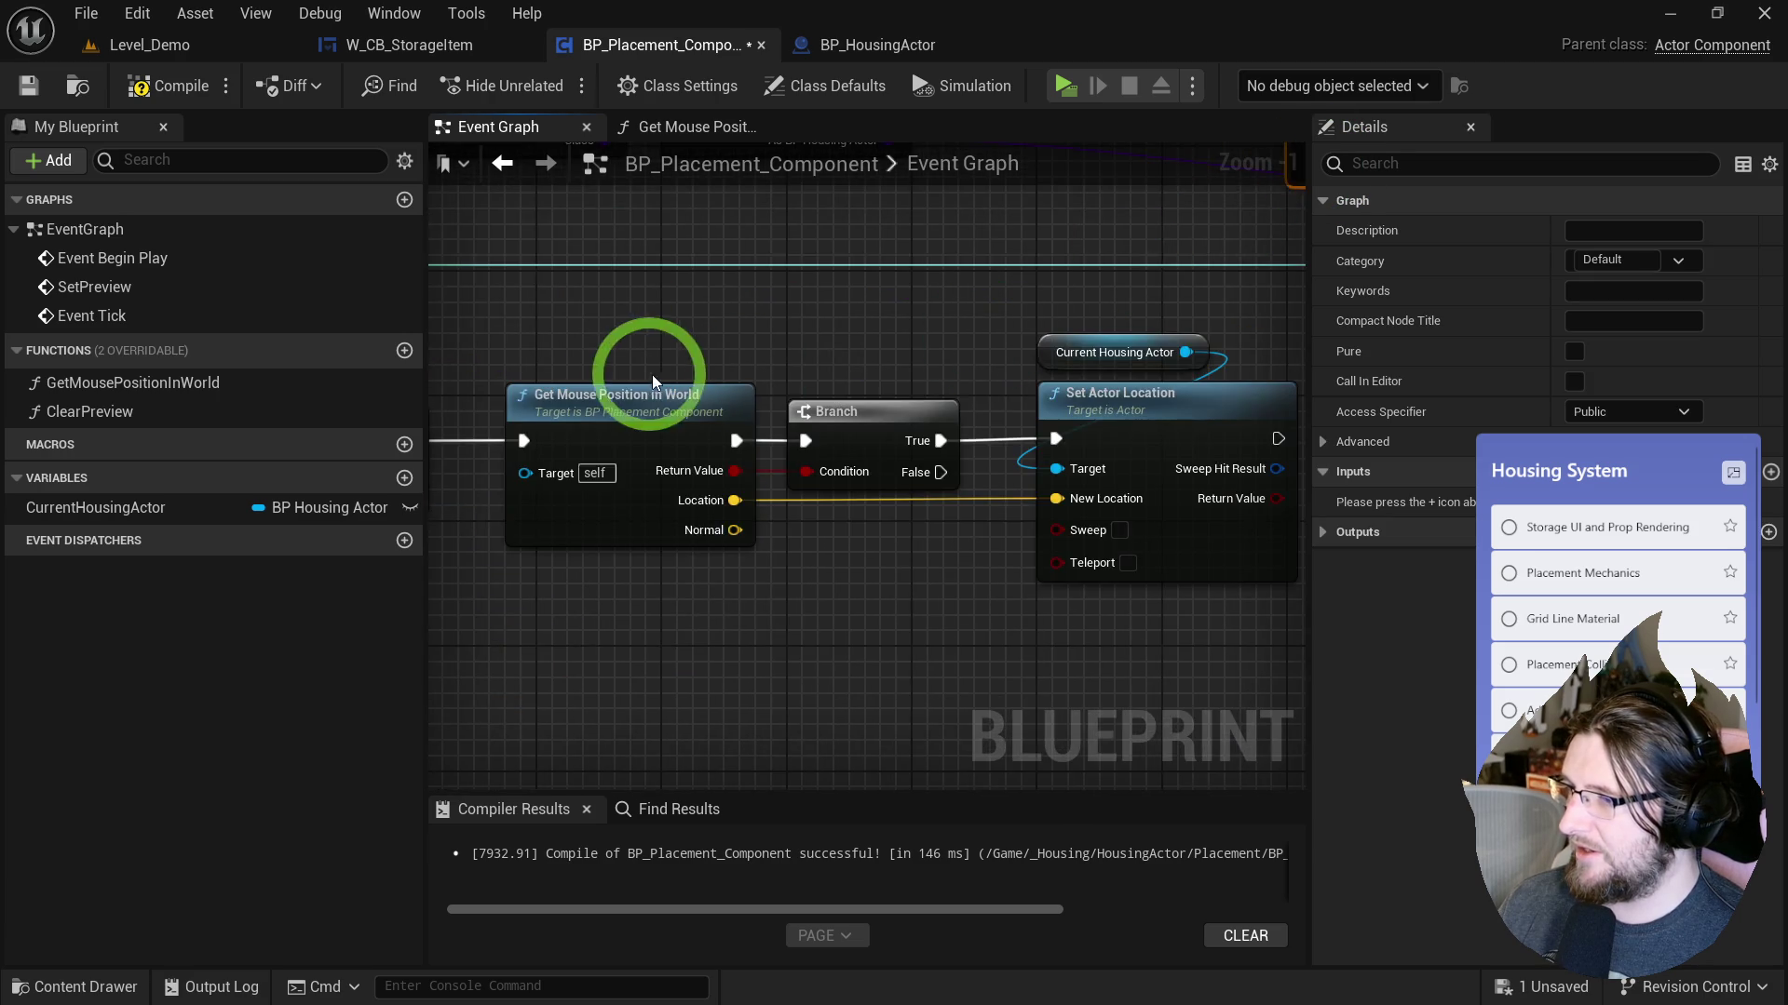
double_click(806, 398)
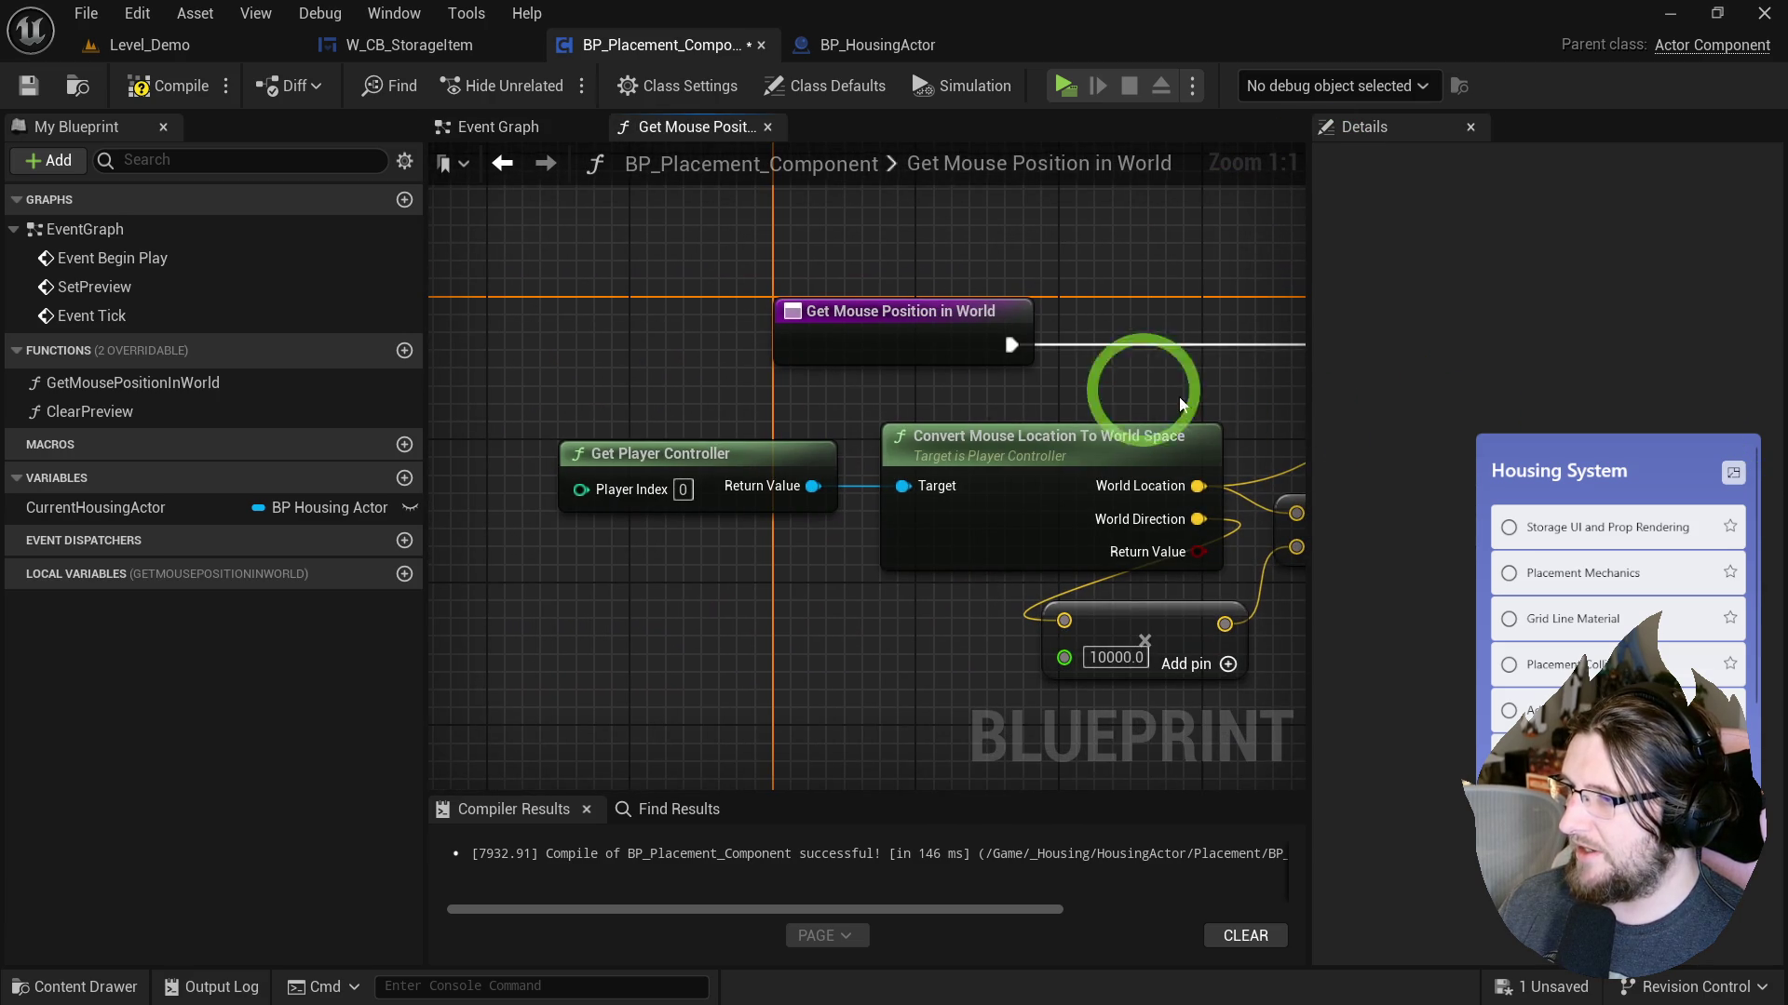
drag(1061, 335, 372, 335)
click(498, 126)
Route Clear Preview into Async Load Asset and rearrange the nodes with a reroute point.
mouse_move(1037, 379)
mouse_down()
mouse_move(439, 439)
mouse_move(433, 605)
mouse_move(966, 489)
mouse_up()
drag(629, 307, 1045, 463)
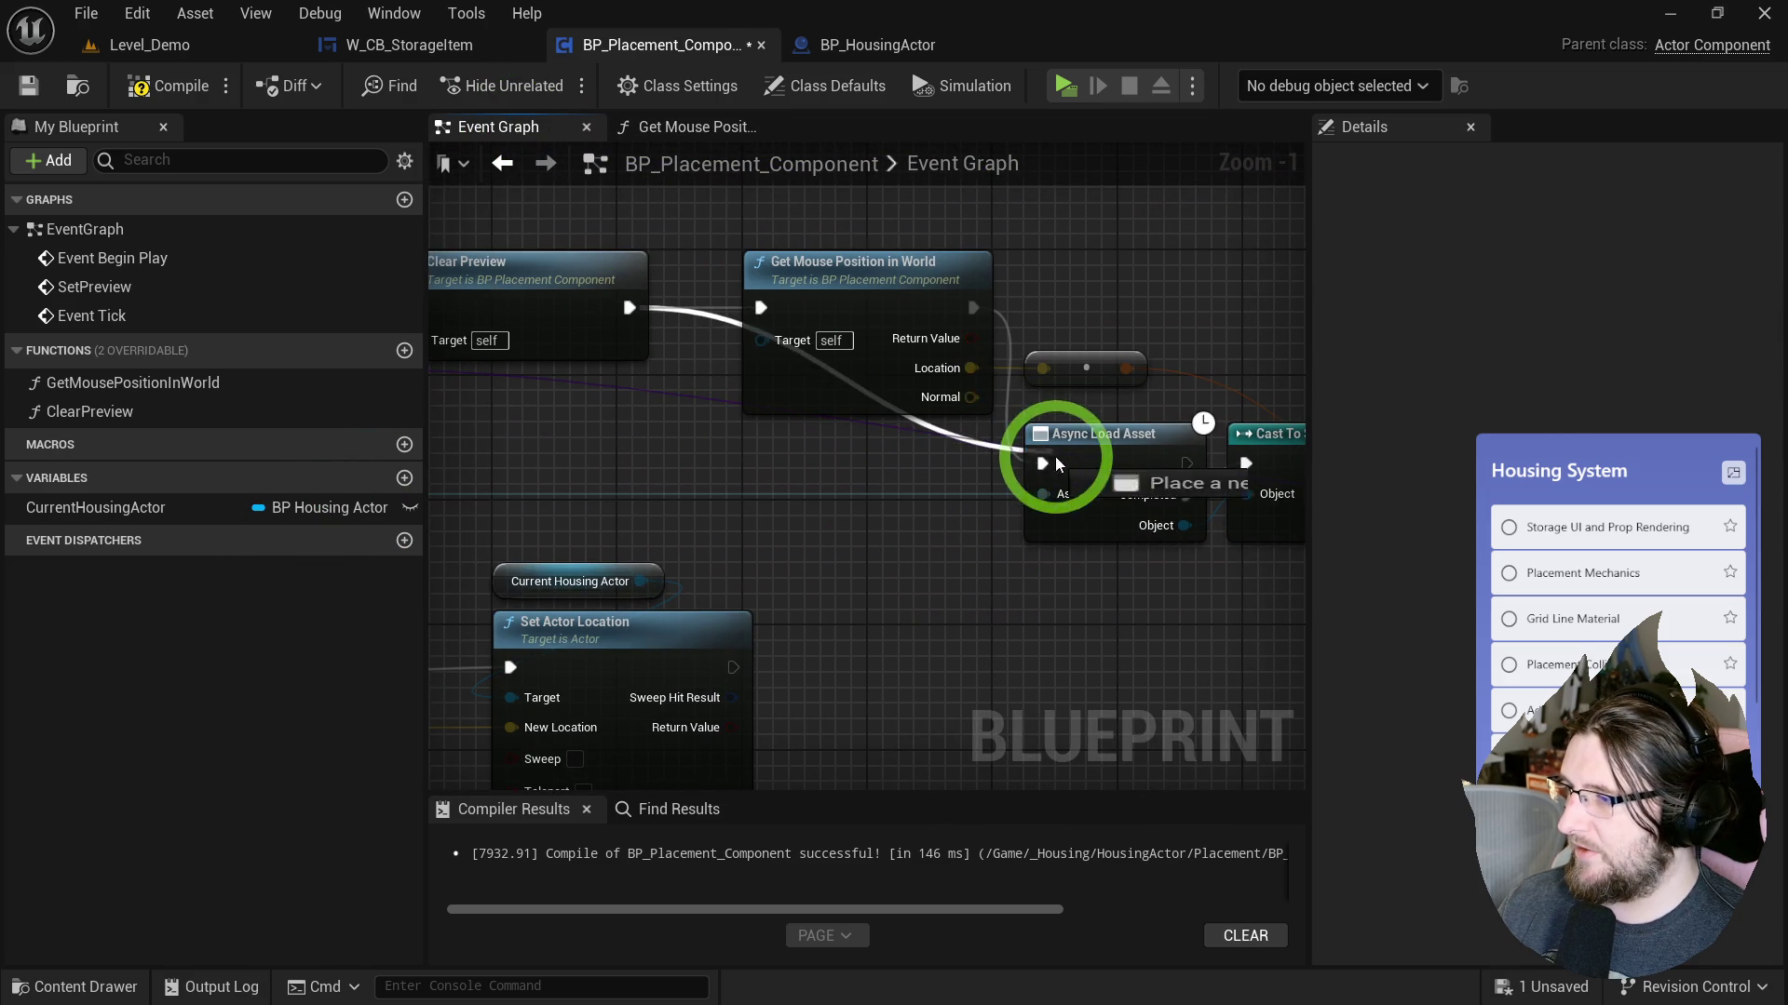
click(942, 288)
ctrl+click(1032, 363)
mouse_move(977, 321)
mouse_down()
mouse_move(1029, 503)
mouse_move(1200, 683)
mouse_up()
click(1233, 472)
drag(1234, 472, 906, 473)
double_click(674, 392)
mouse_move(674, 392)
mouse_down()
mouse_move(563, 459)
mouse_move(531, 419)
mouse_up()
click(910, 443)
mouse_move(910, 443)
mouse_down()
mouse_move(977, 479)
mouse_move(1089, 315)
mouse_move(597, 575)
mouse_move(605, 304)
mouse_move(758, 351)
mouse_move(583, 352)
mouse_move(1217, 331)
mouse_move(1268, 356)
mouse_move(1500, 351)
mouse_move(730, 288)
mouse_up()
Rearrange SpawnActor, the SET node and Get Mouse Position along the execution wire.
click(711, 321)
mouse_move(1045, 308)
mouse_down()
mouse_move(866, 326)
mouse_move(864, 388)
mouse_move(665, 348)
mouse_up()
drag(1137, 446, 1114, 298)
mouse_move(712, 595)
mouse_down()
mouse_move(685, 607)
mouse_move(710, 311)
mouse_move(617, 428)
mouse_move(666, 419)
mouse_move(836, 276)
mouse_up()
mouse_move(945, 299)
mouse_down()
mouse_move(798, 311)
mouse_move(898, 299)
mouse_up()
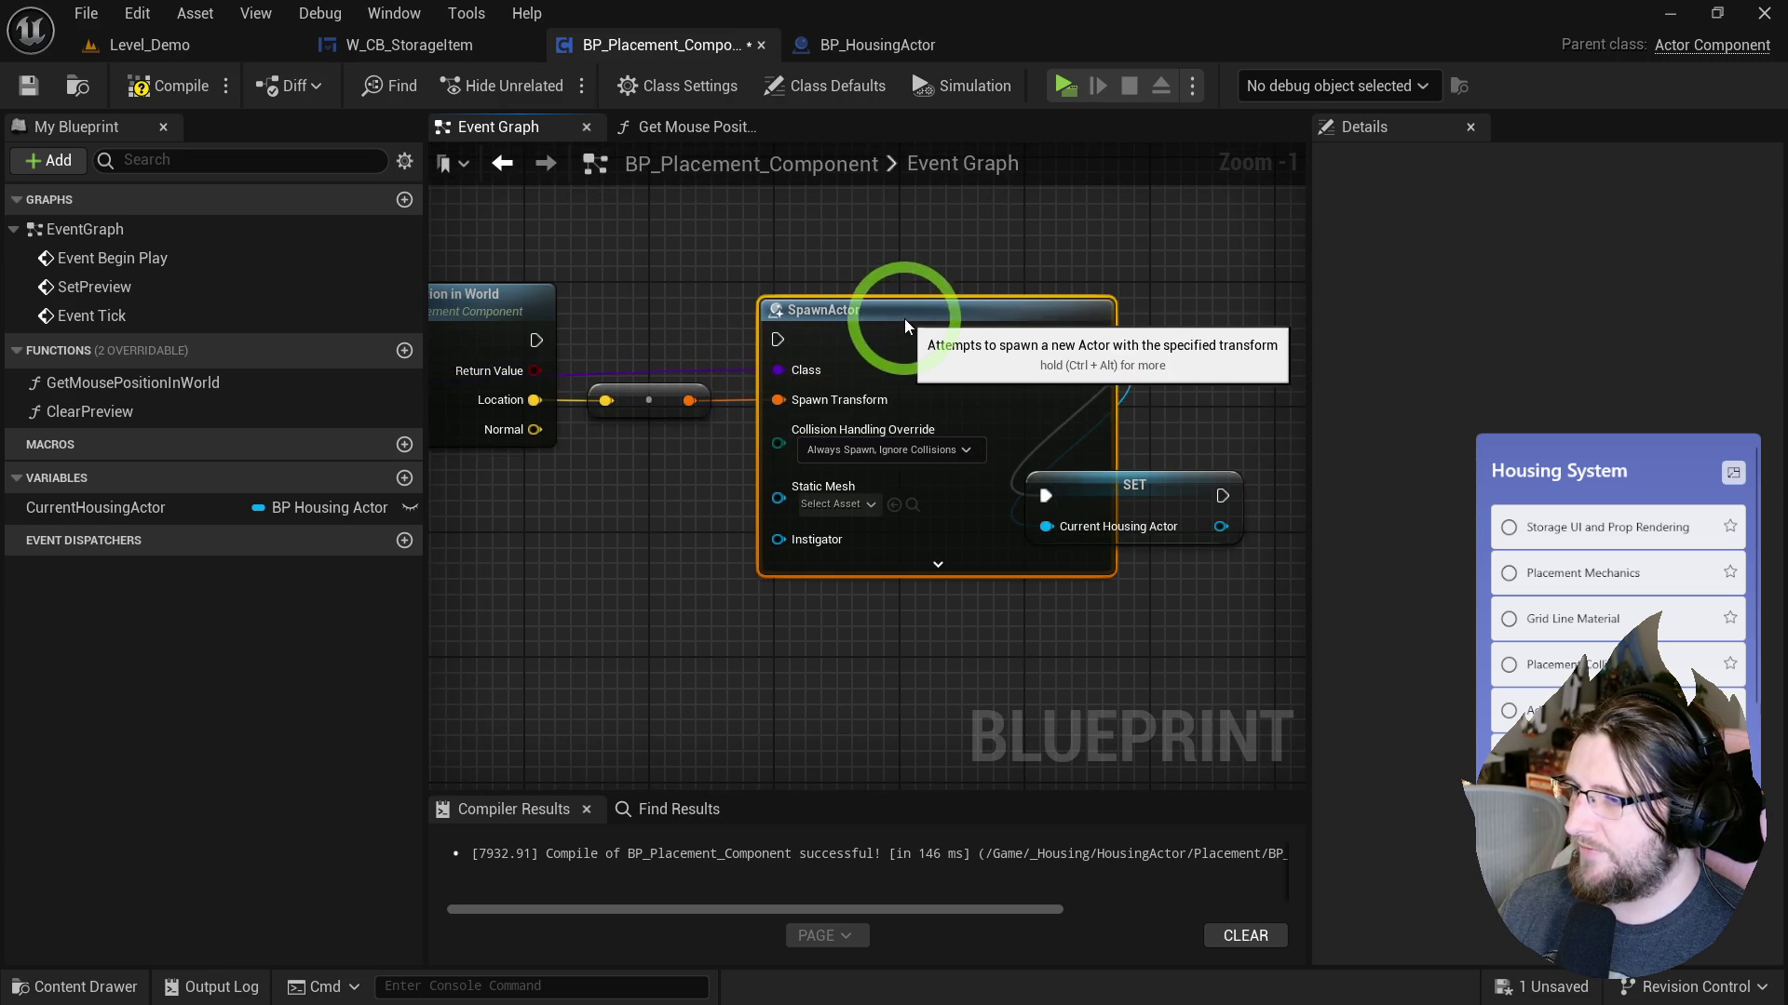
mouse_move(1139, 503)
mouse_down()
mouse_move(1283, 333)
mouse_move(1176, 358)
mouse_up()
drag(764, 438, 678, 475)
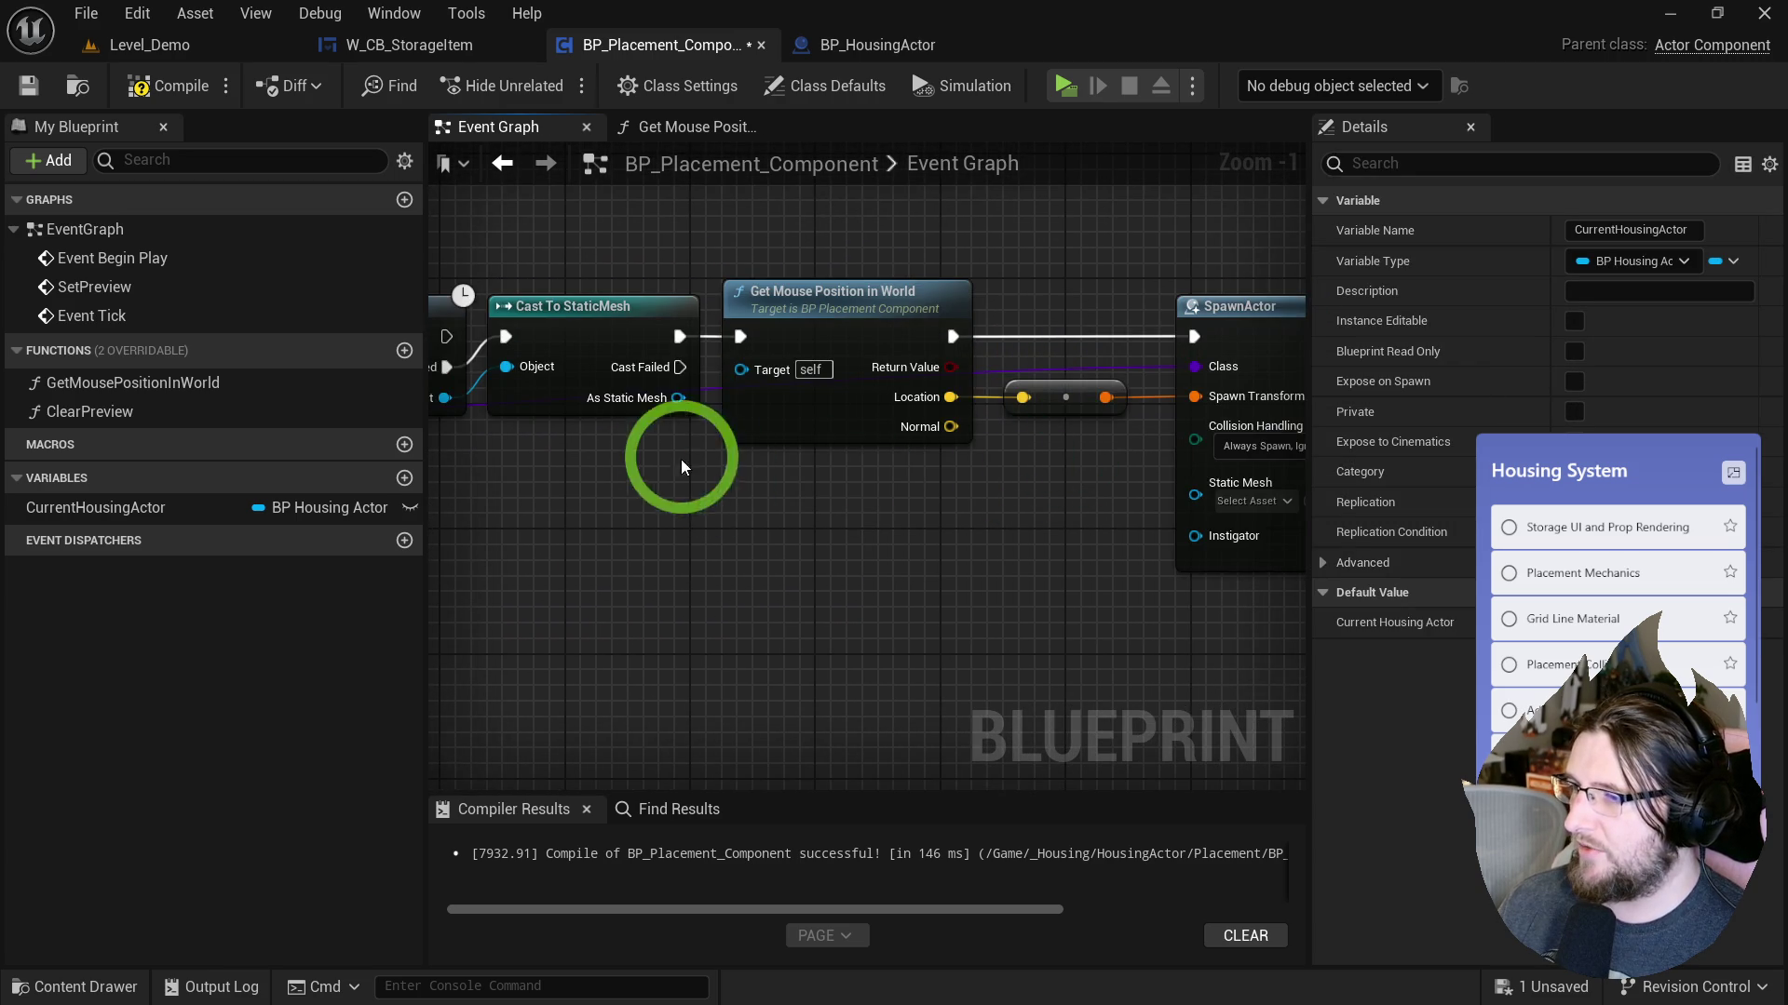
Connect the cast's StaticMesh output to SpawnActor's Static Mesh pin and compile.
mouse_move(672, 399)
mouse_down()
mouse_move(744, 493)
mouse_move(1194, 483)
mouse_up()
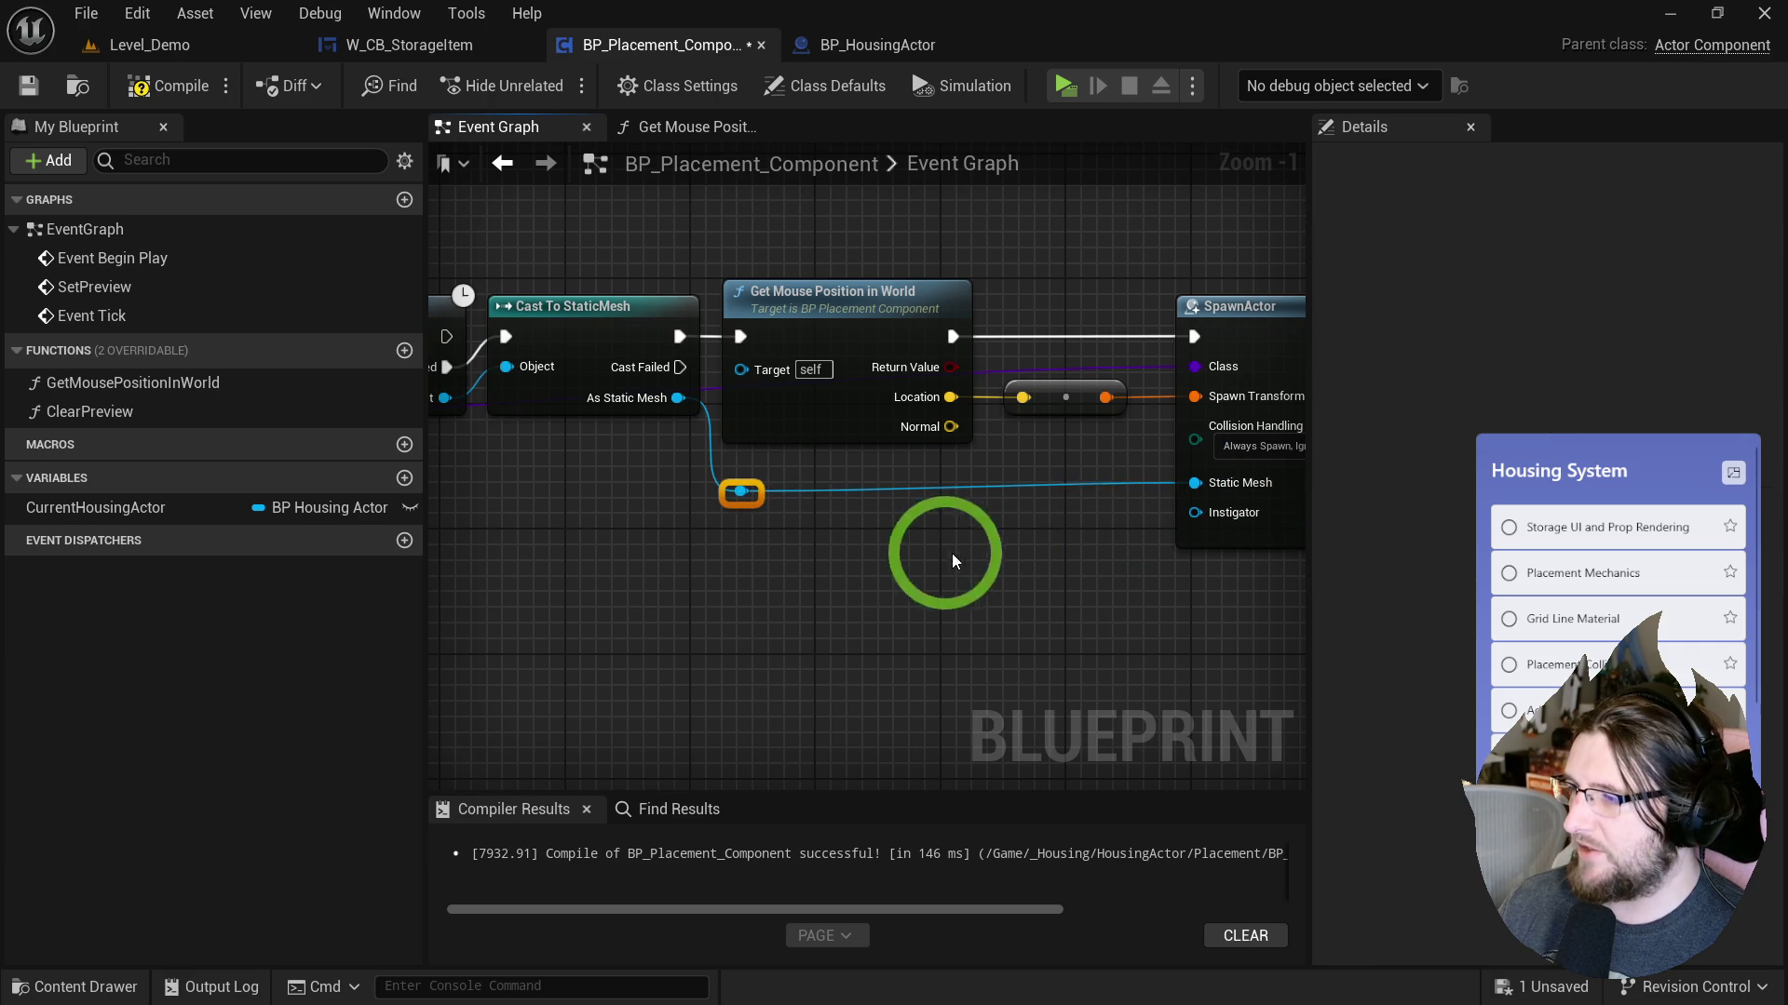
mouse_move(1211, 312)
mouse_down()
mouse_move(739, 311)
mouse_move(532, 221)
mouse_up()
click(100, 254)
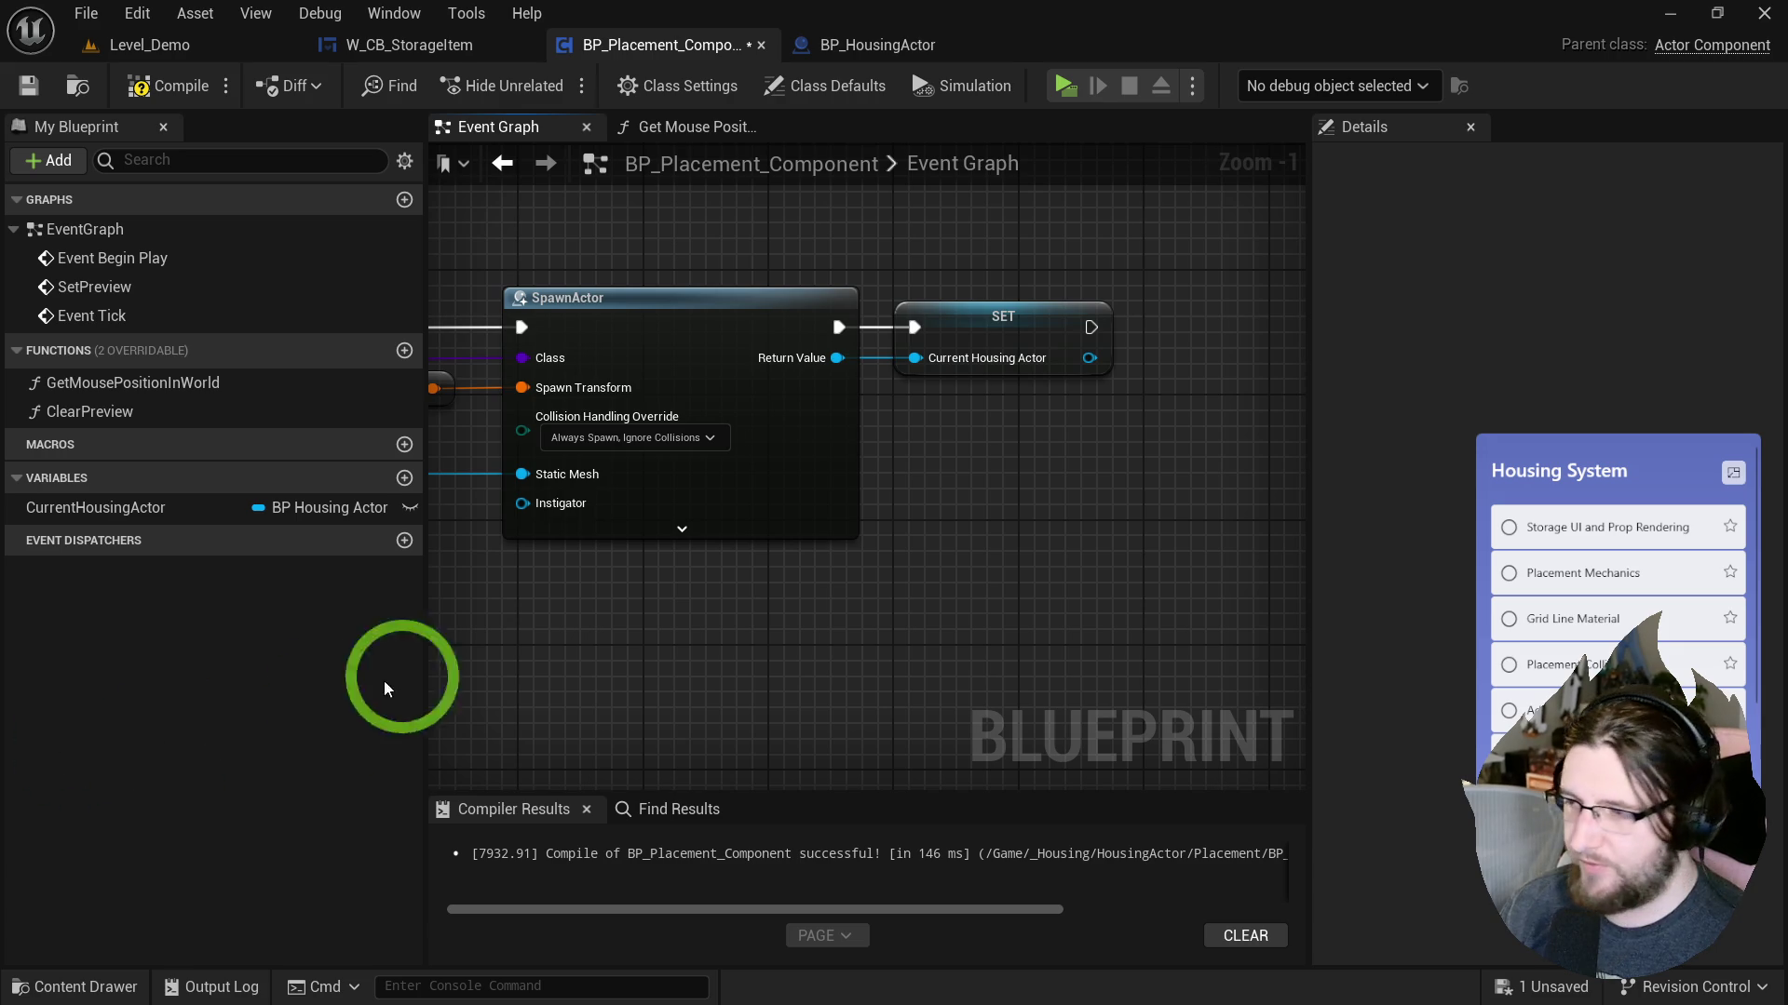
drag(1020, 587, 1077, 551)
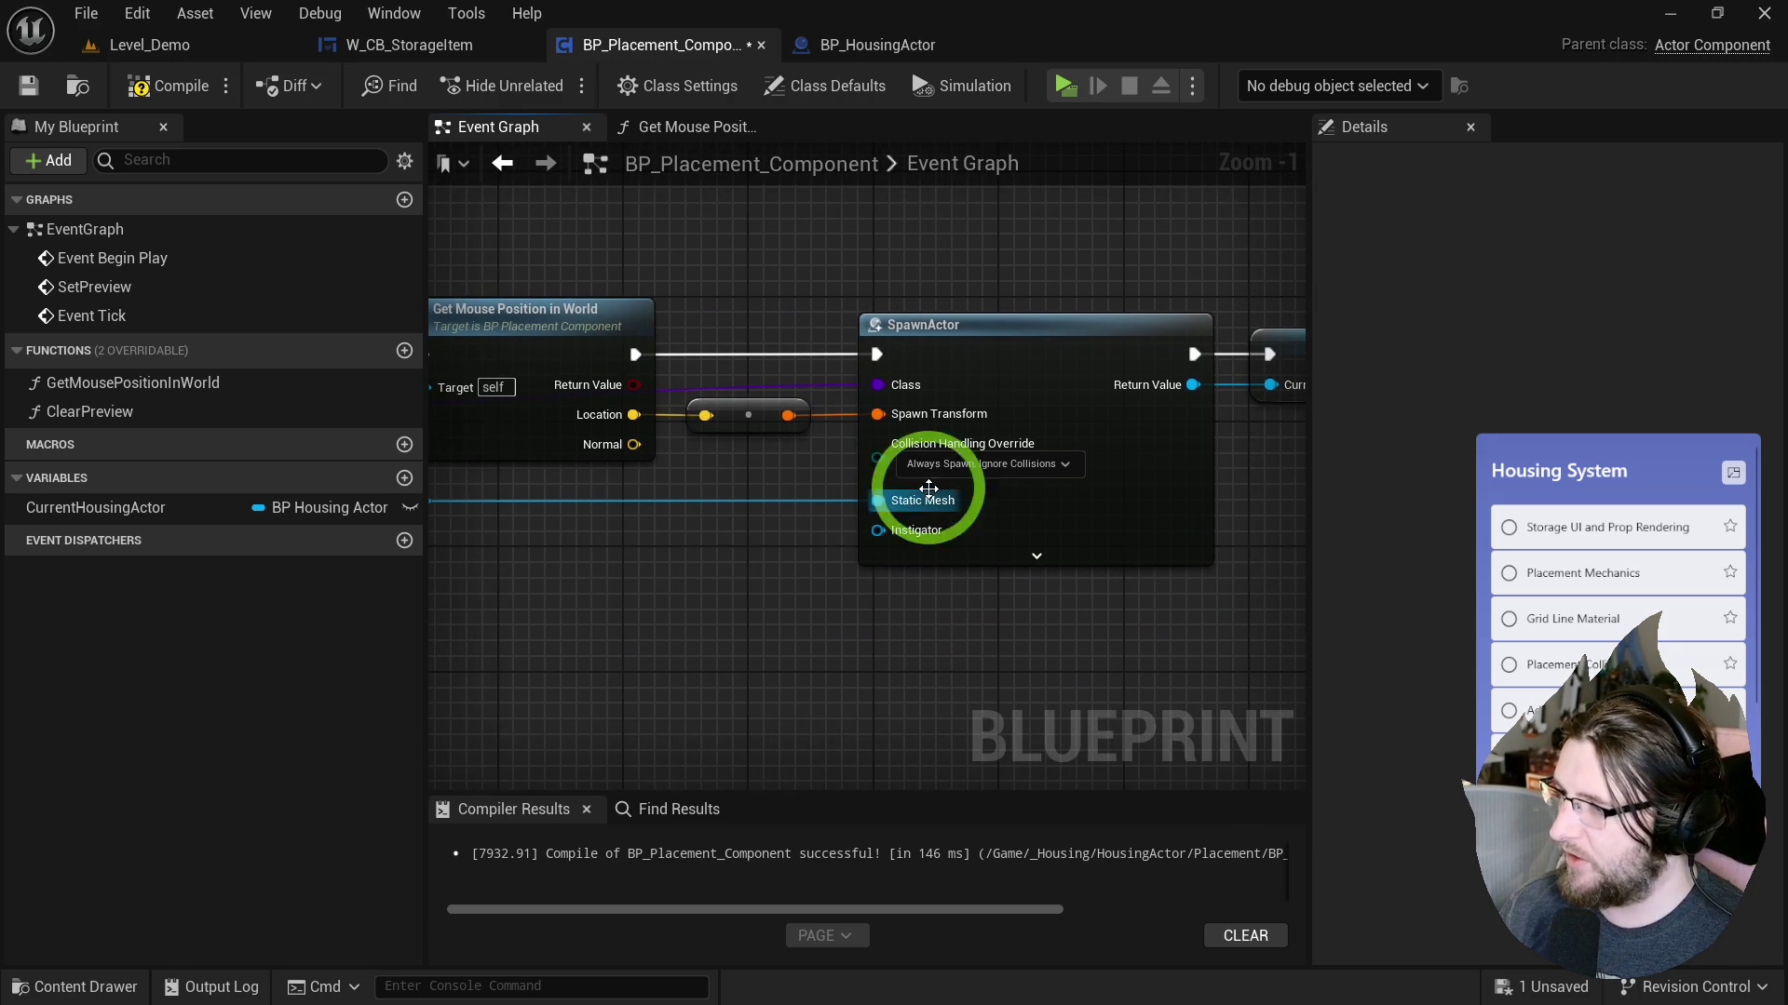
click(163, 91)
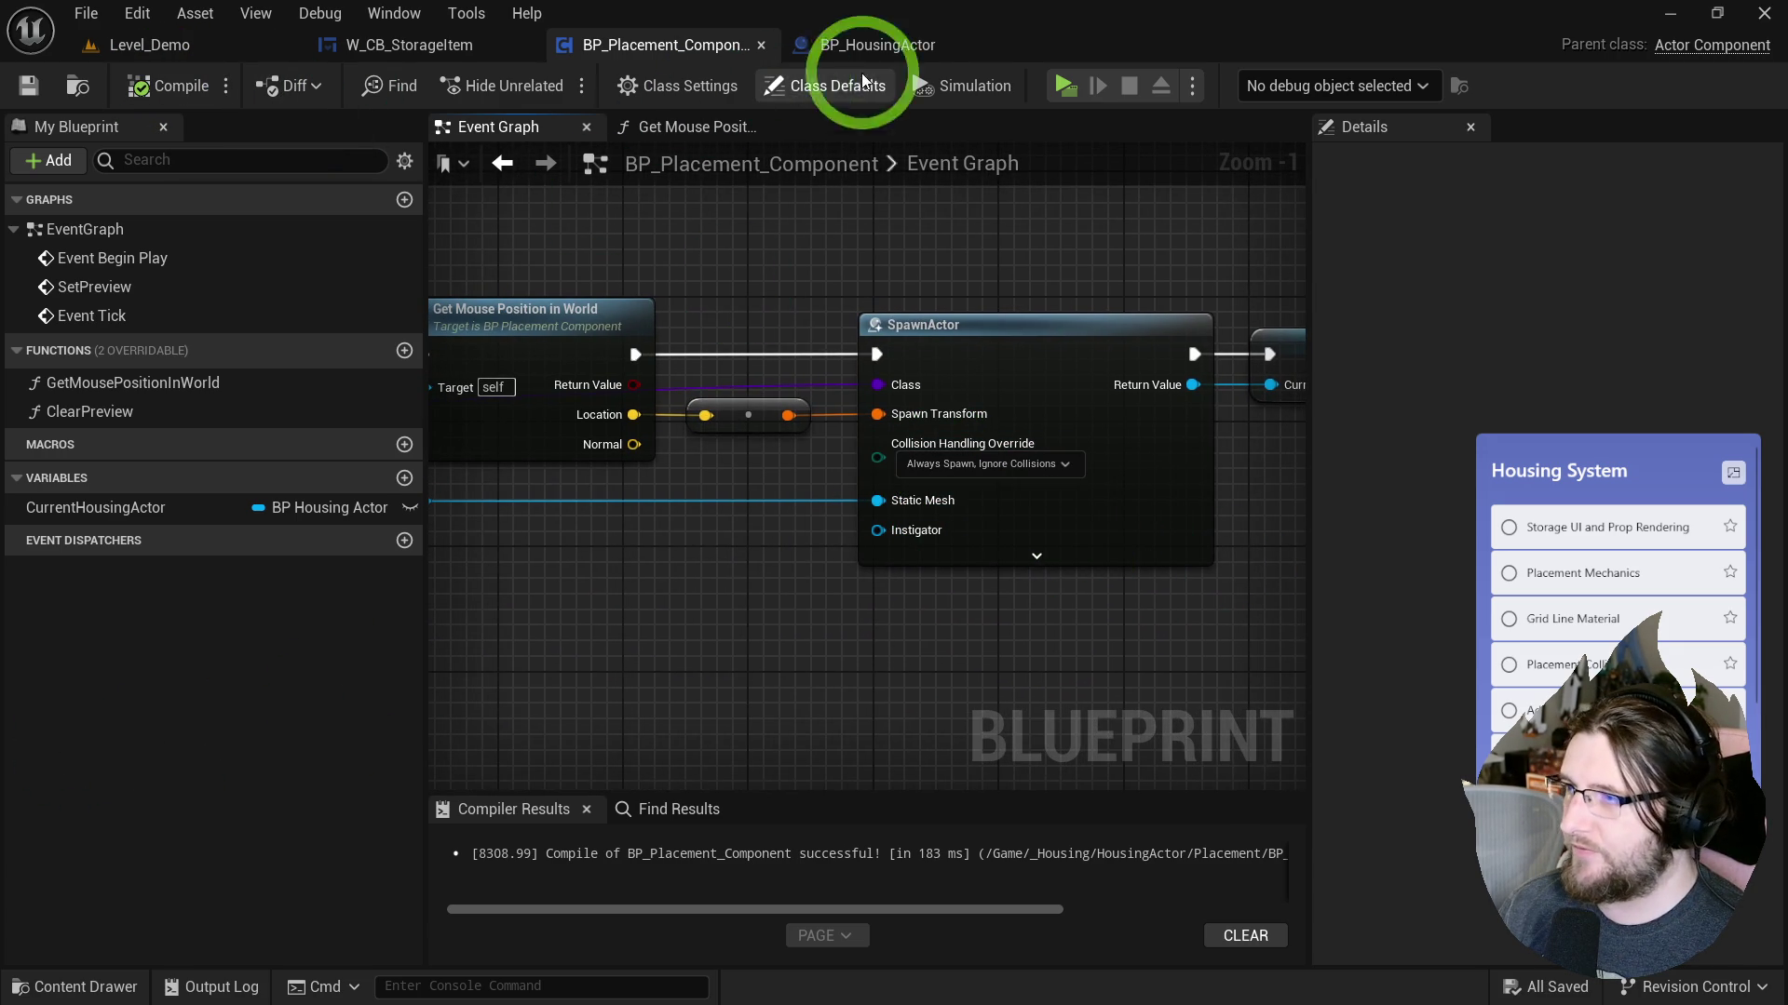
click(1054, 93)
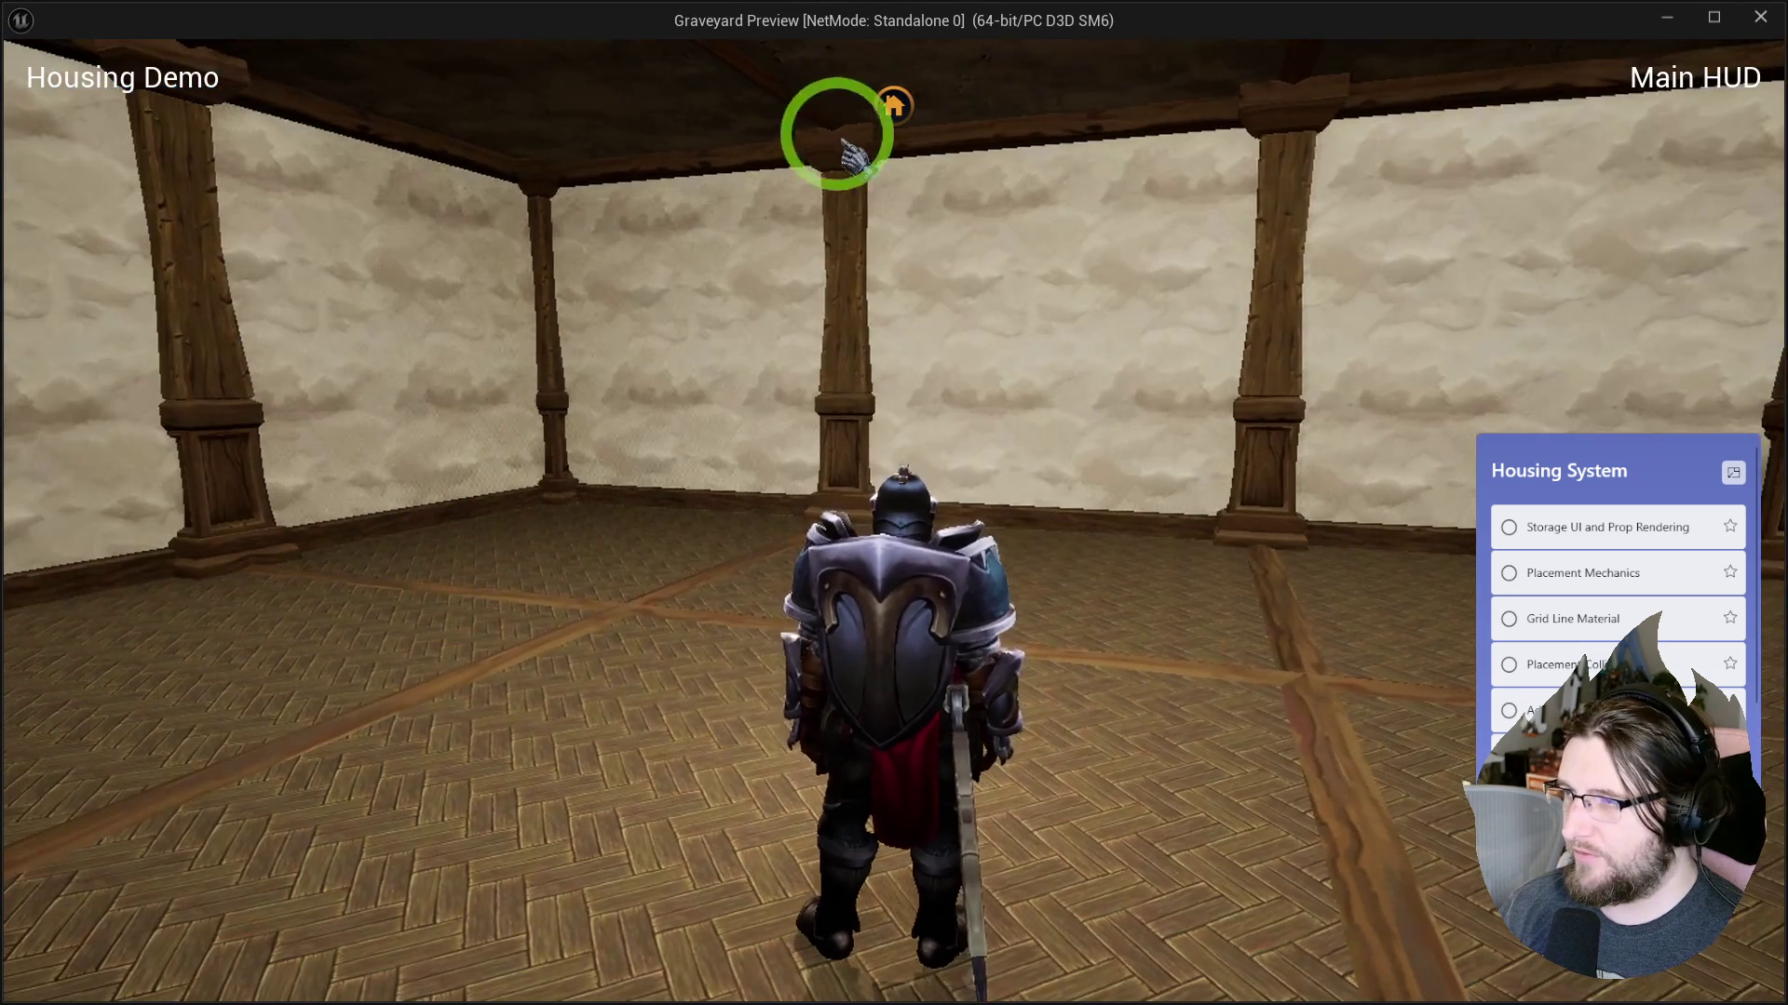
click(889, 107)
click(321, 510)
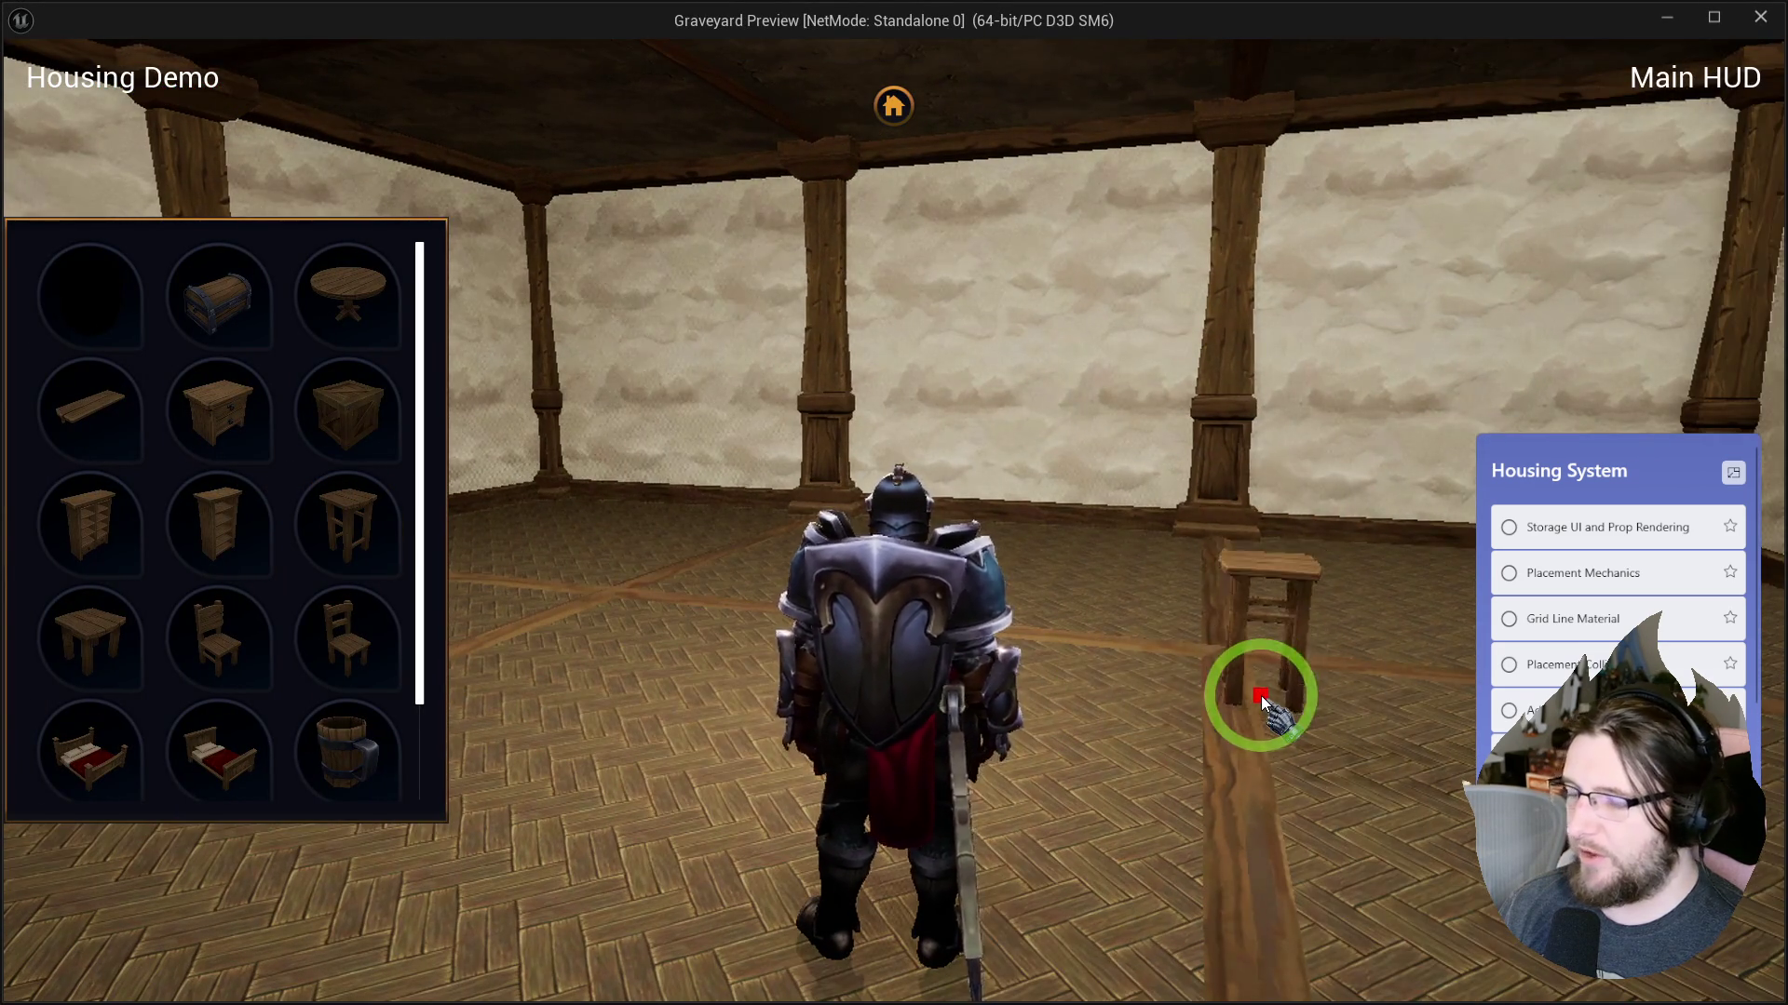
key(Escape)
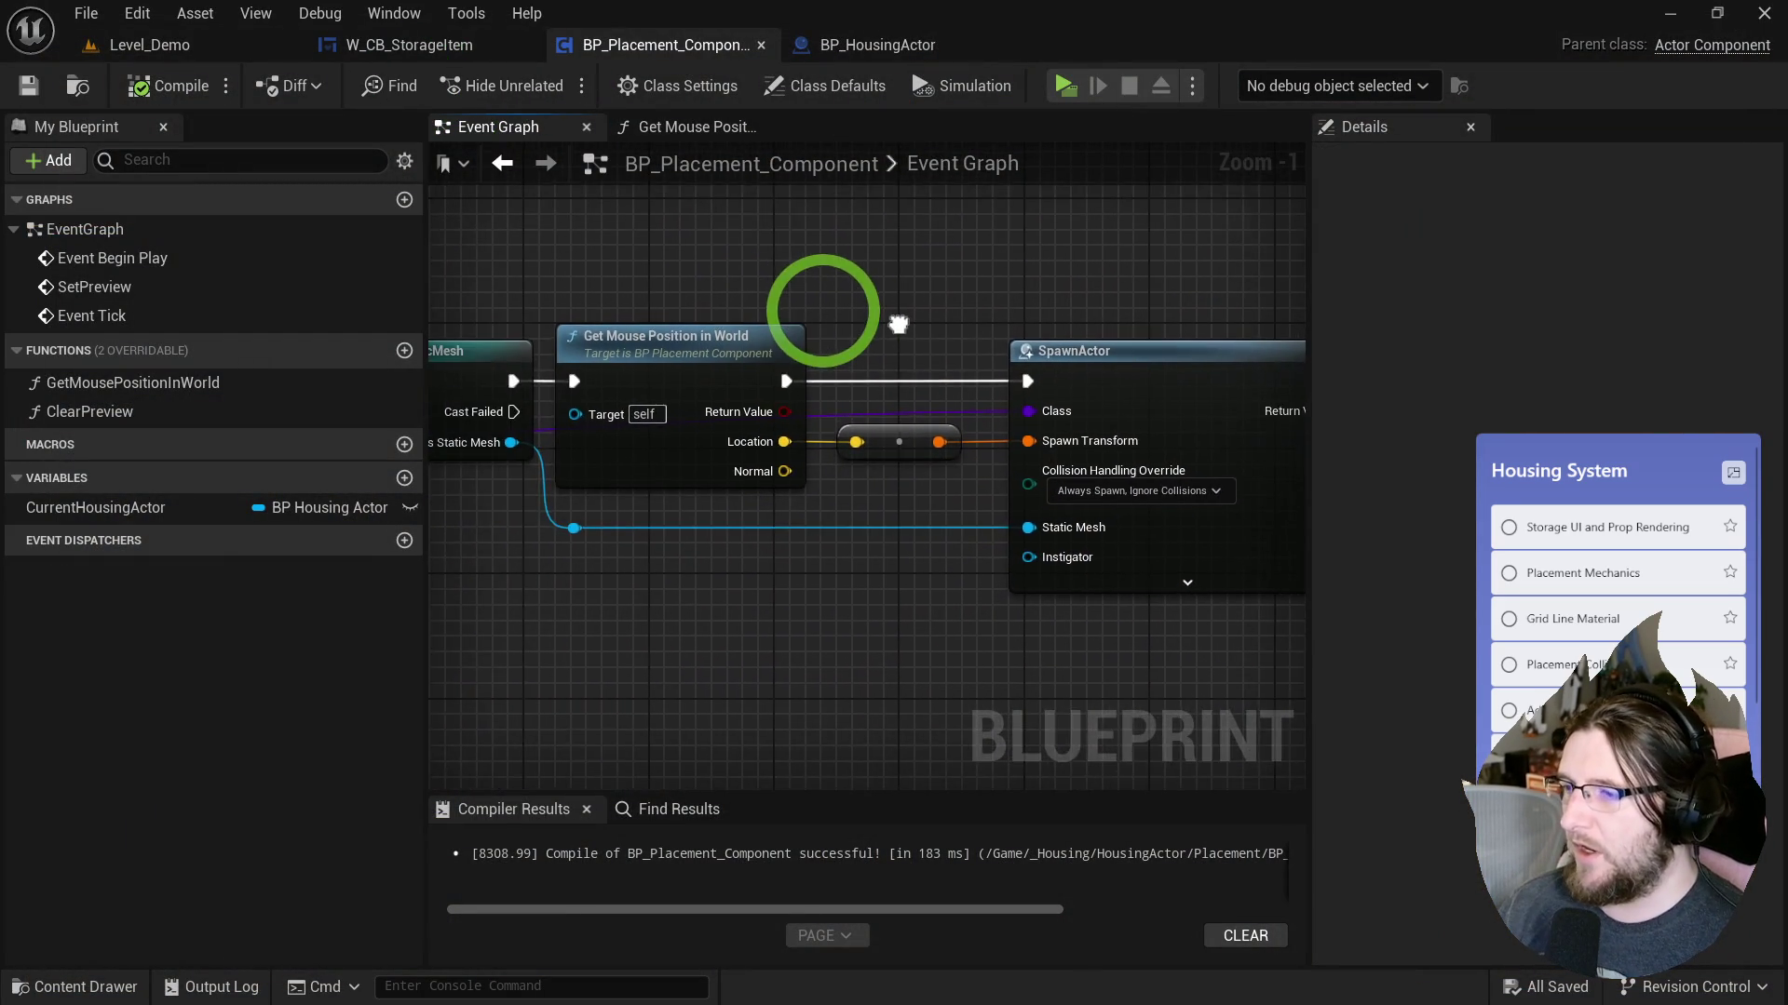
Feed Actors to Ignore from a Make Array holding Current Housing Actor.
scroll(668, 471, down, 1)
double_click(695, 531)
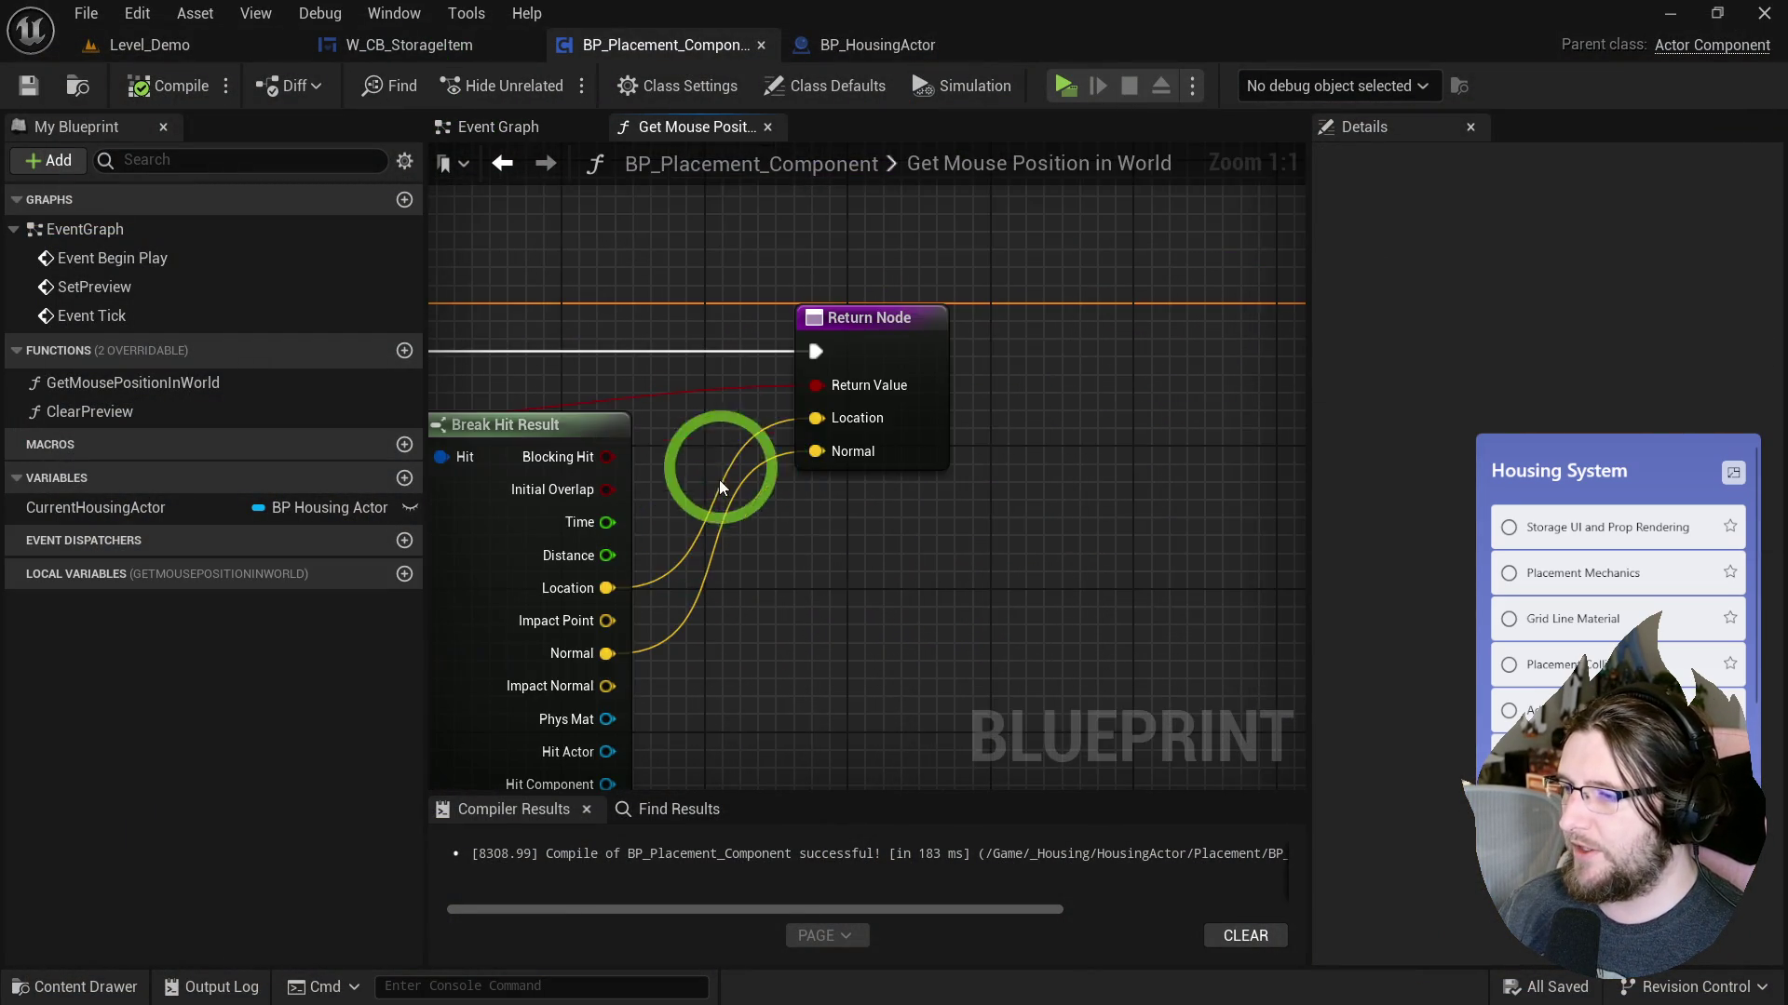
scroll(1041, 431, up, 4)
drag(1041, 432, 849, 583)
text(make)
key(Return)
mouse_move(121, 507)
mouse_down()
mouse_move(159, 559)
mouse_move(780, 648)
mouse_up()
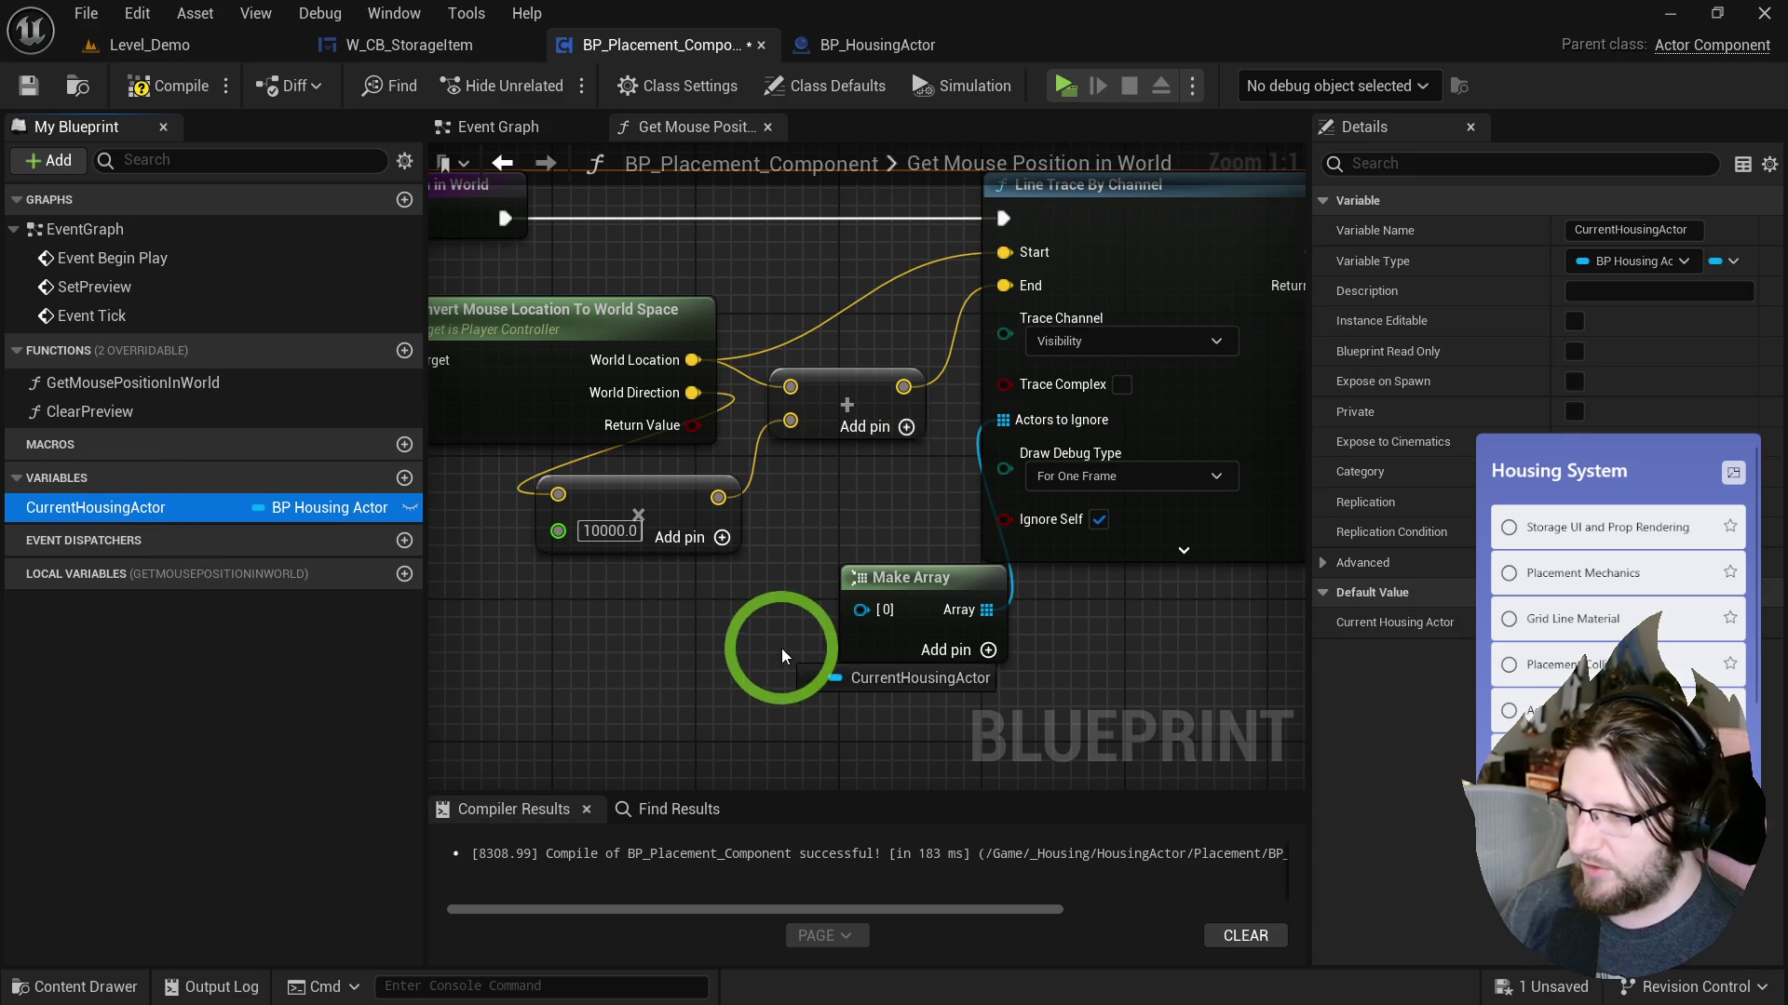
drag(868, 611, 735, 656)
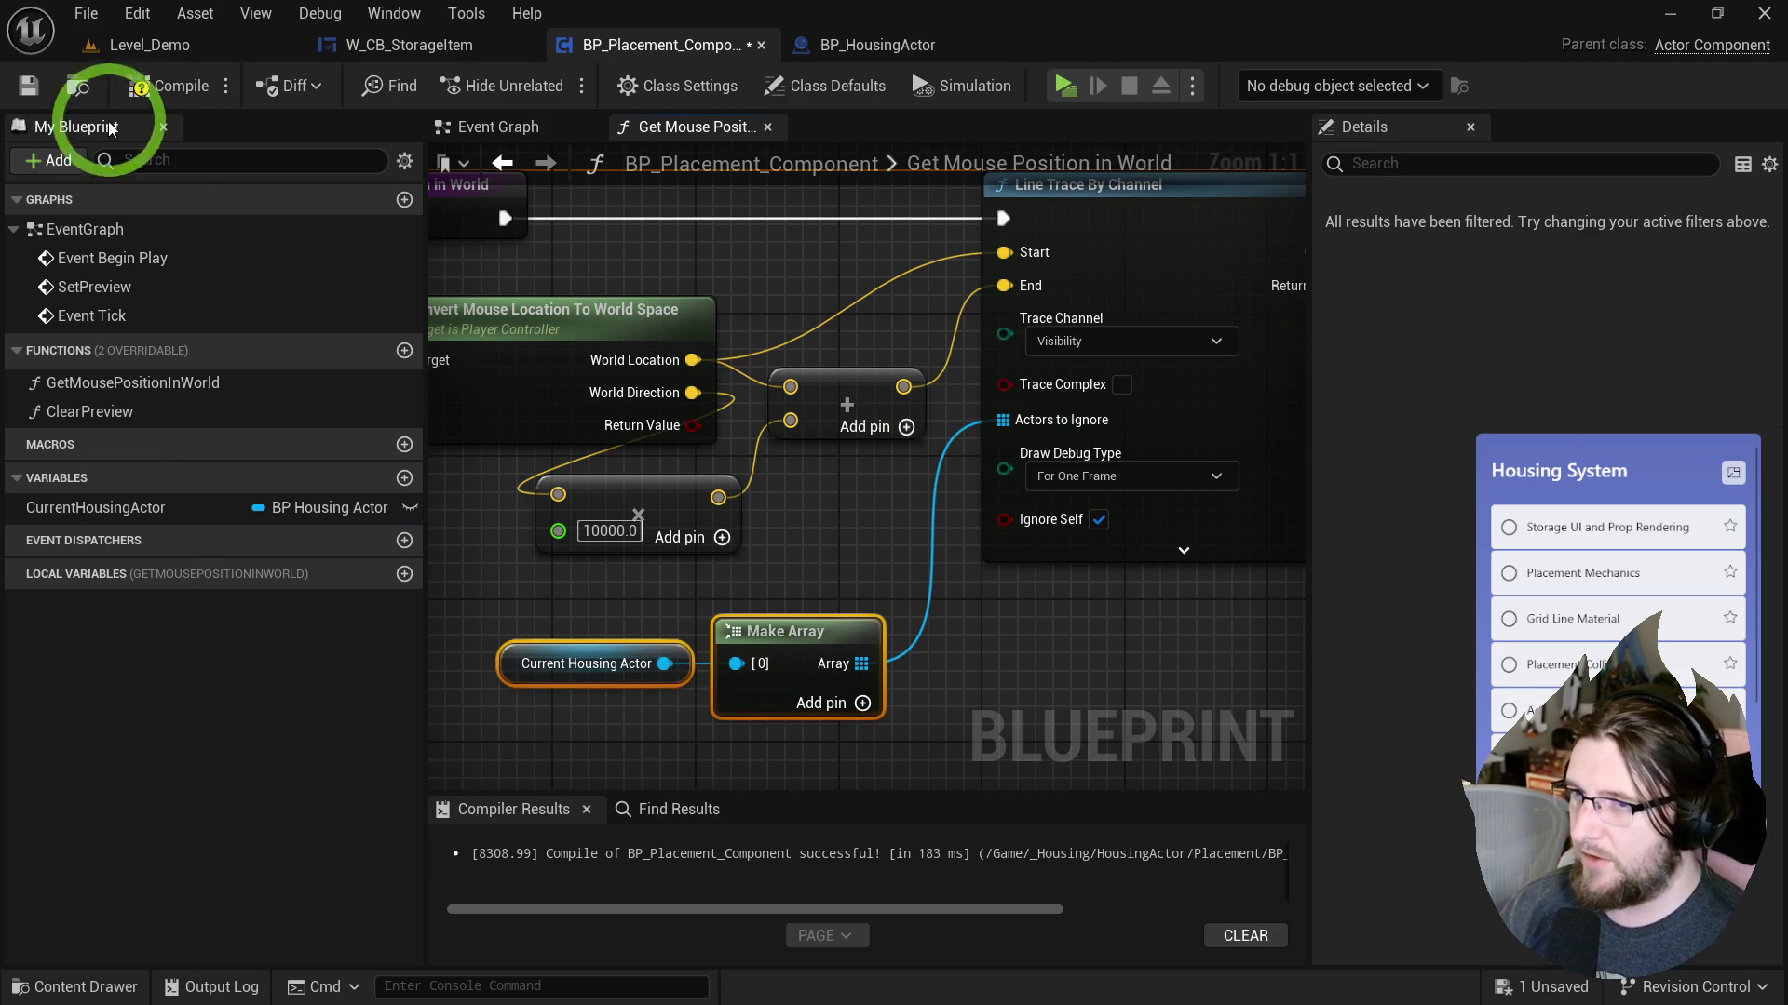
Play-test by previewing the stool and chair while moving the character, then stop.
key(alt+Tab)
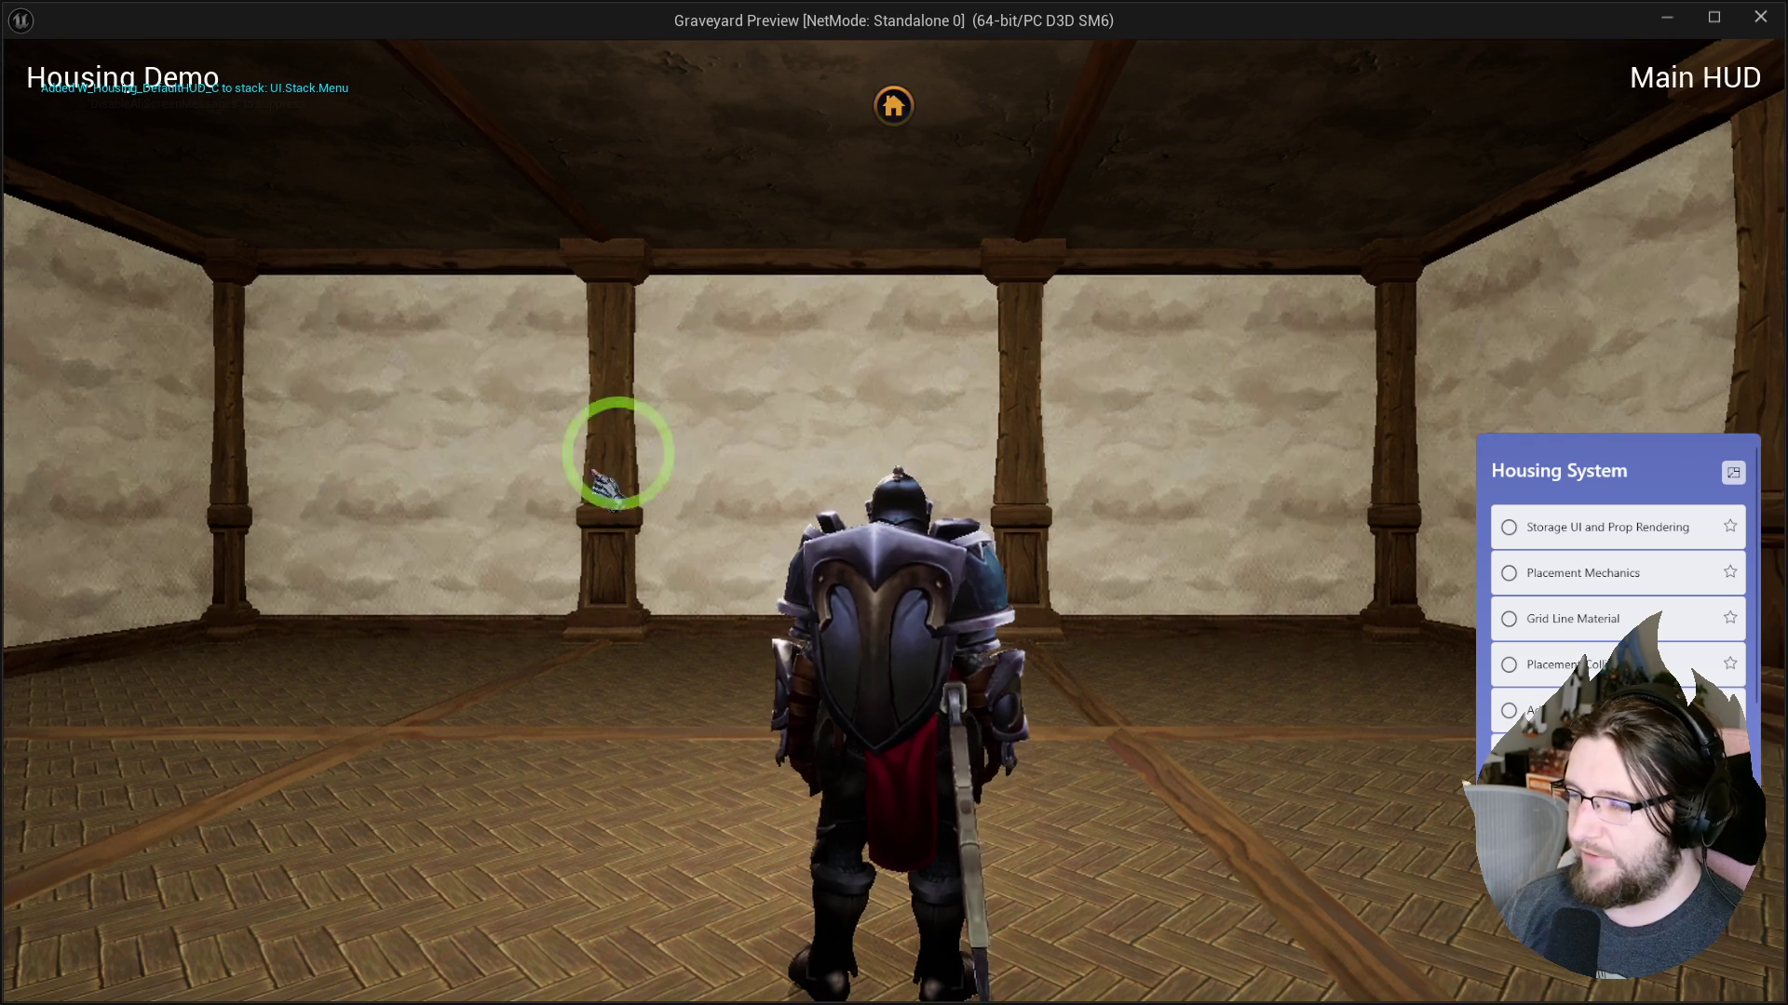
click(893, 105)
click(335, 521)
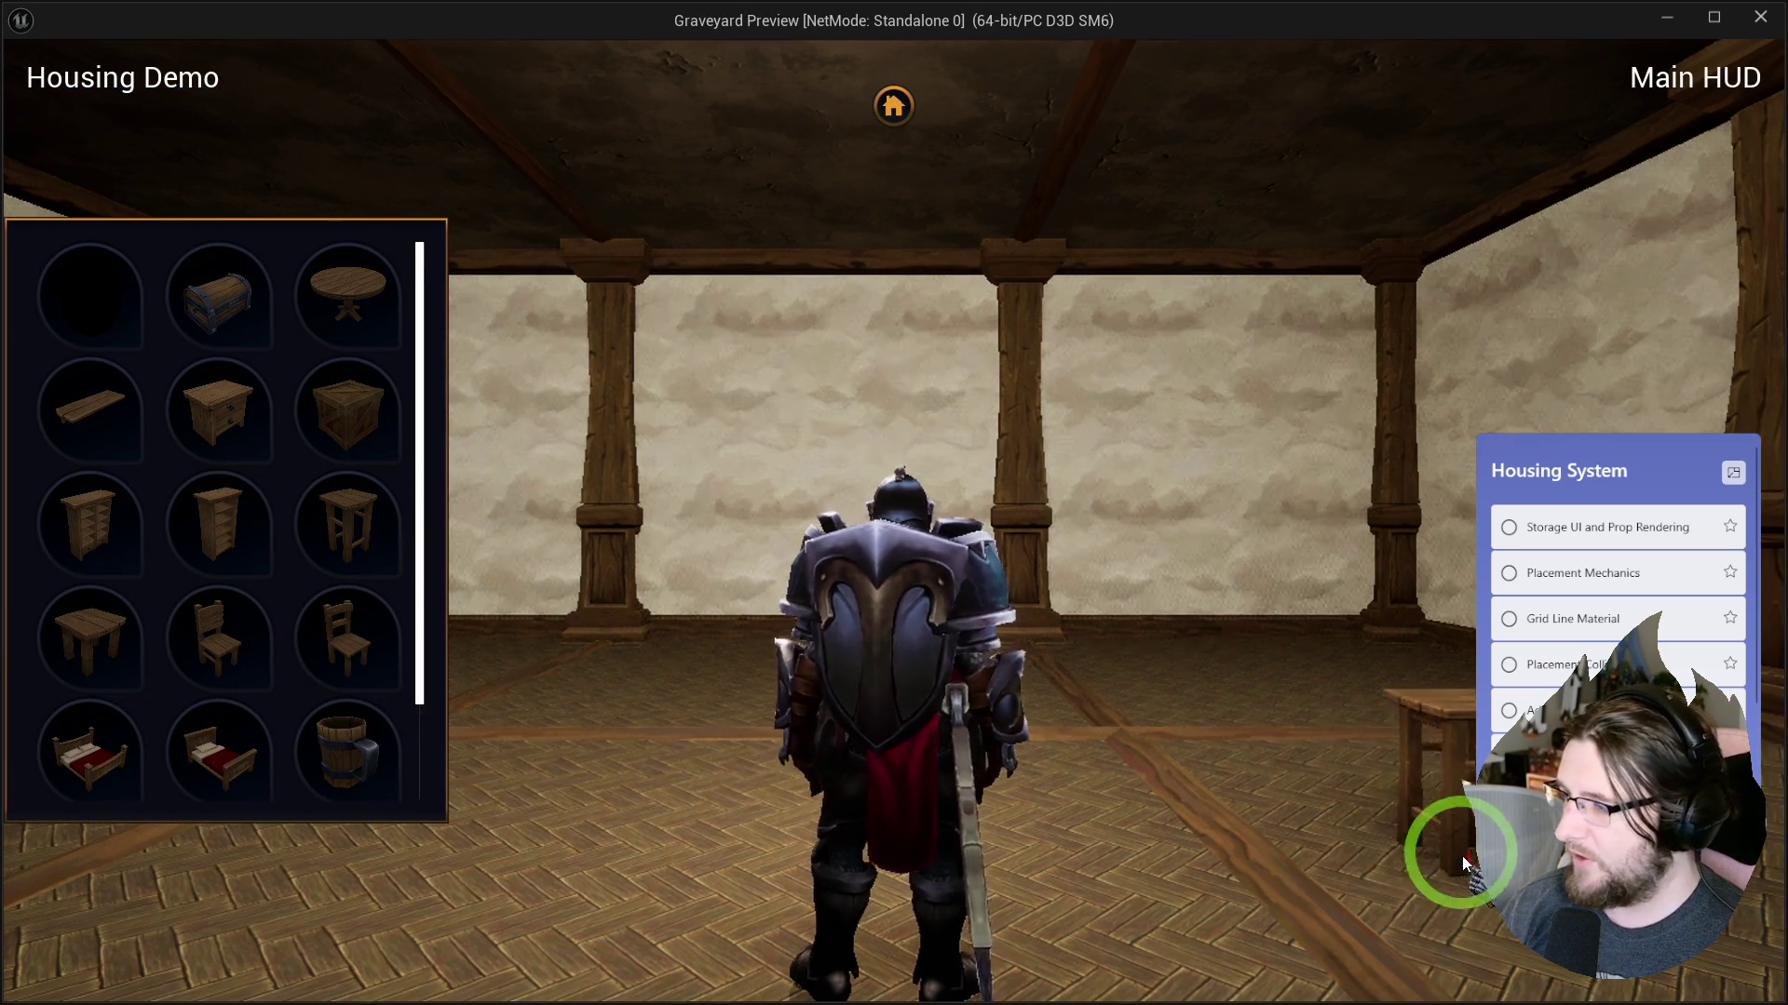
key(a)
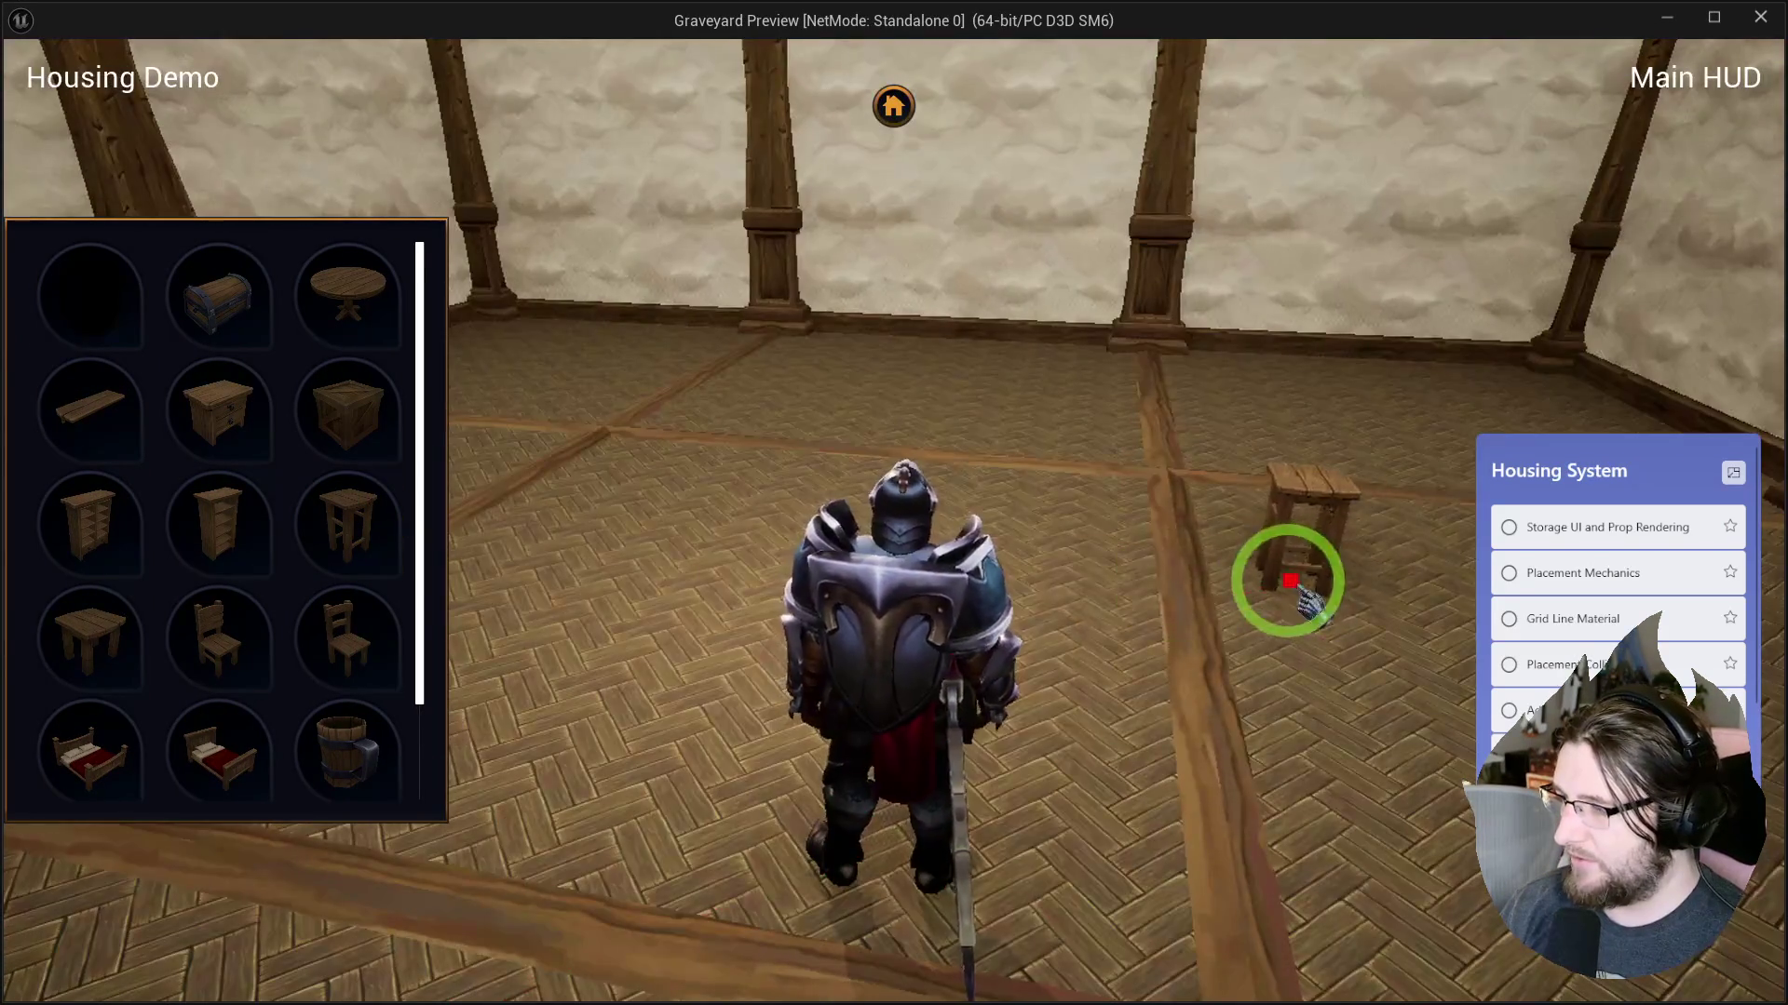
key(a)
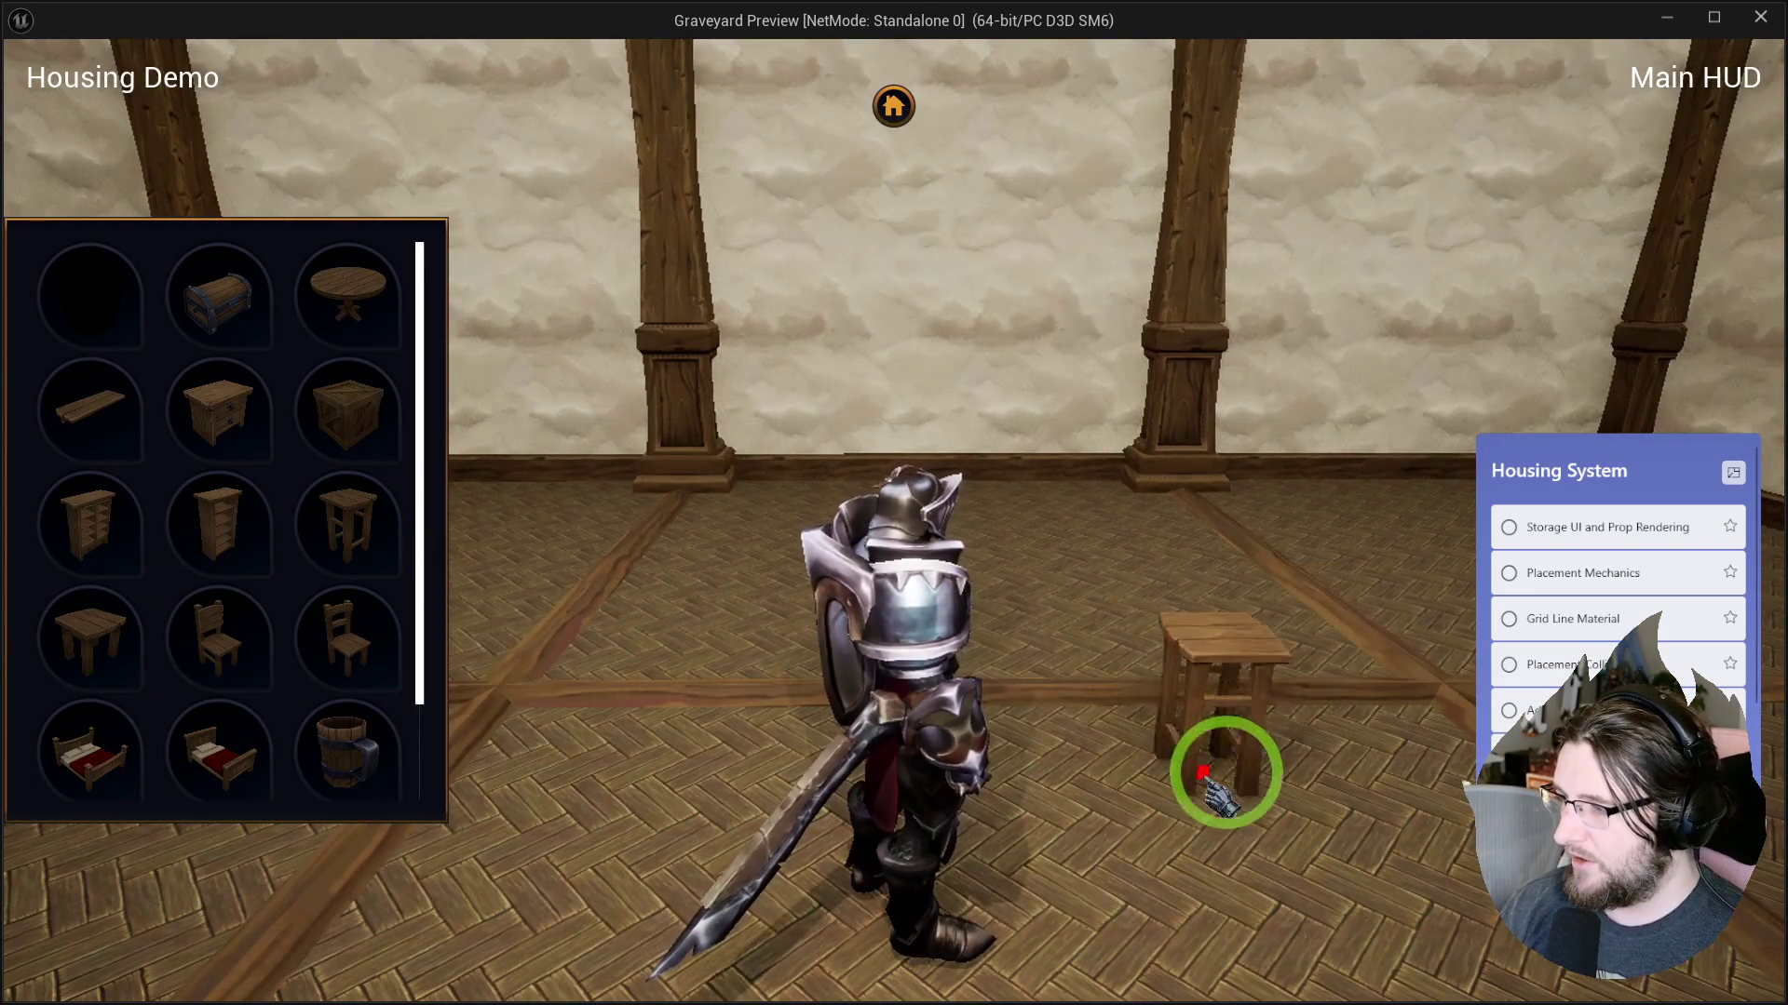
click(220, 642)
key(a)
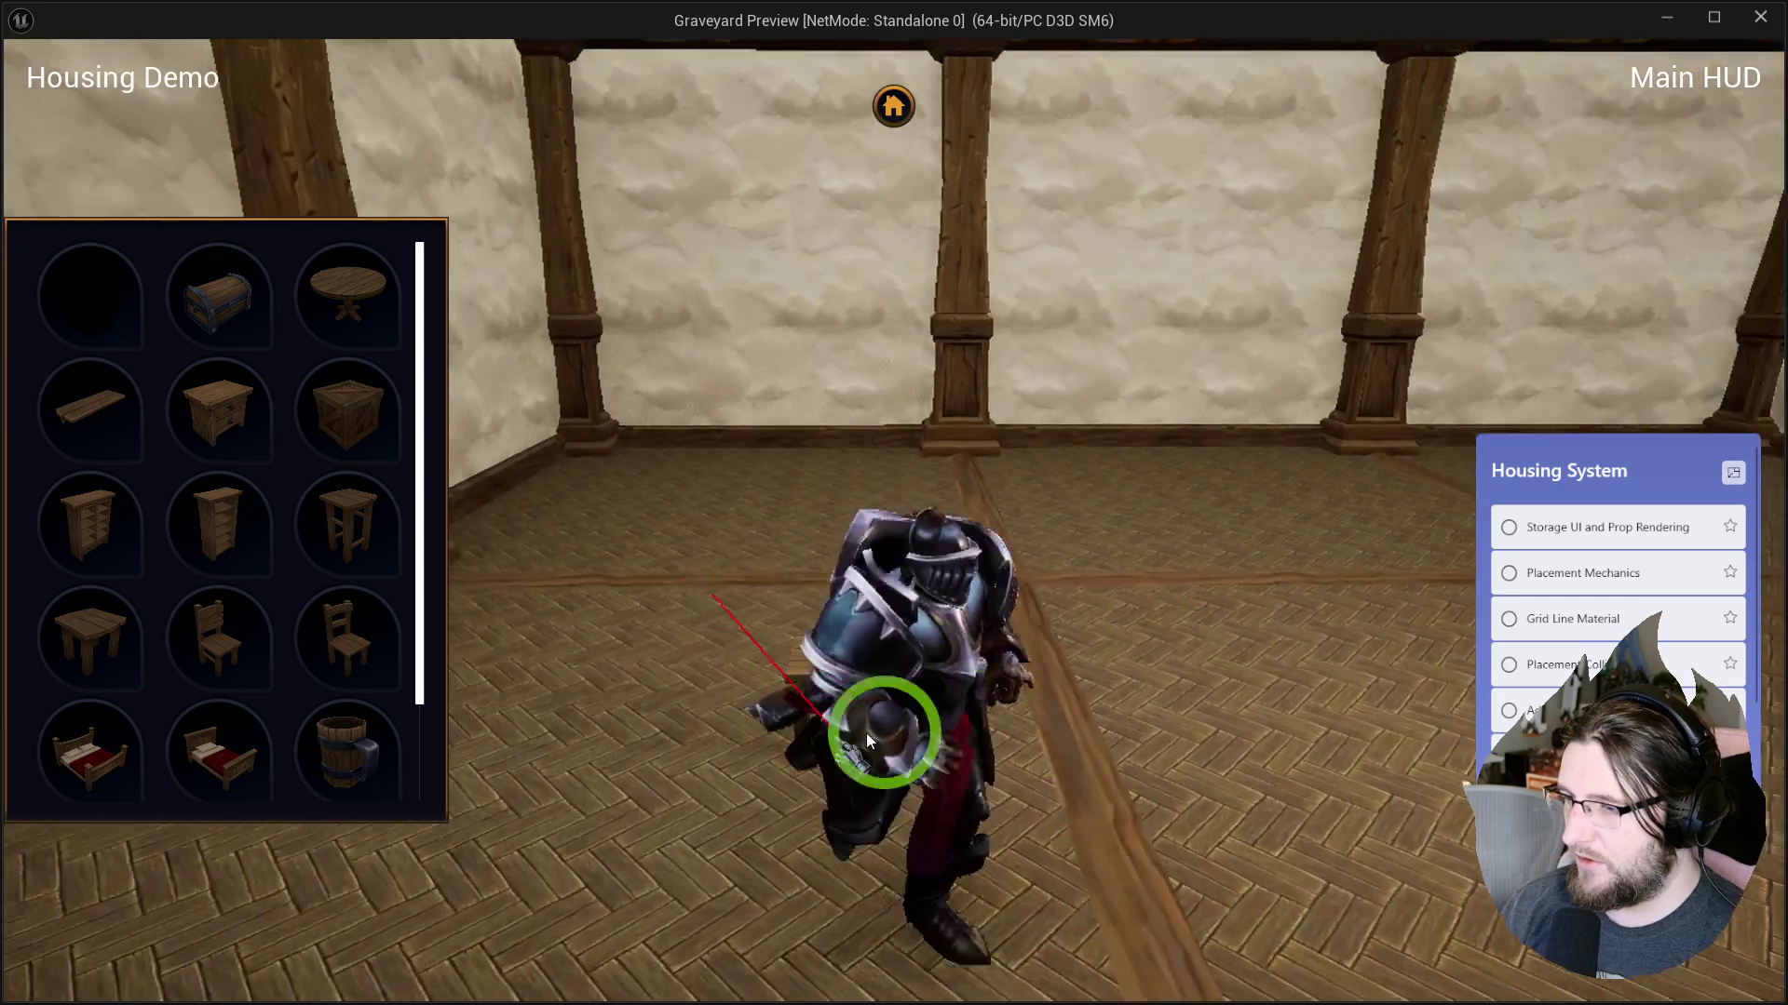
key(Escape)
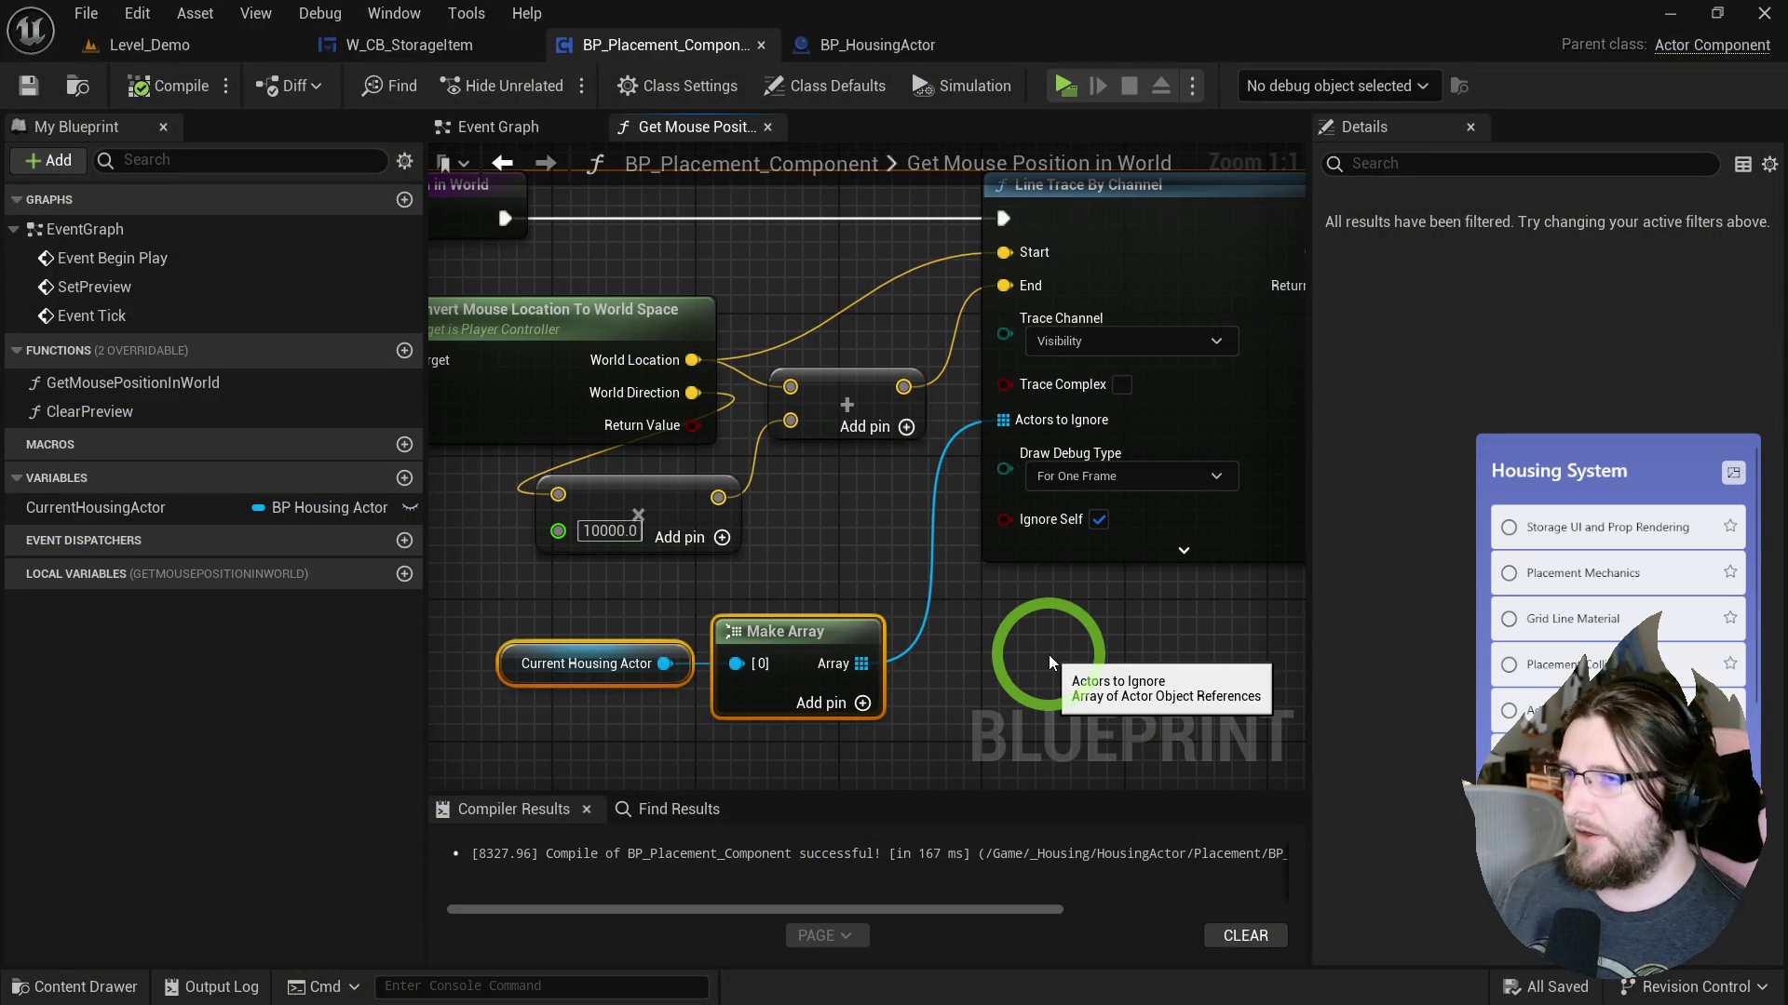
click(511, 128)
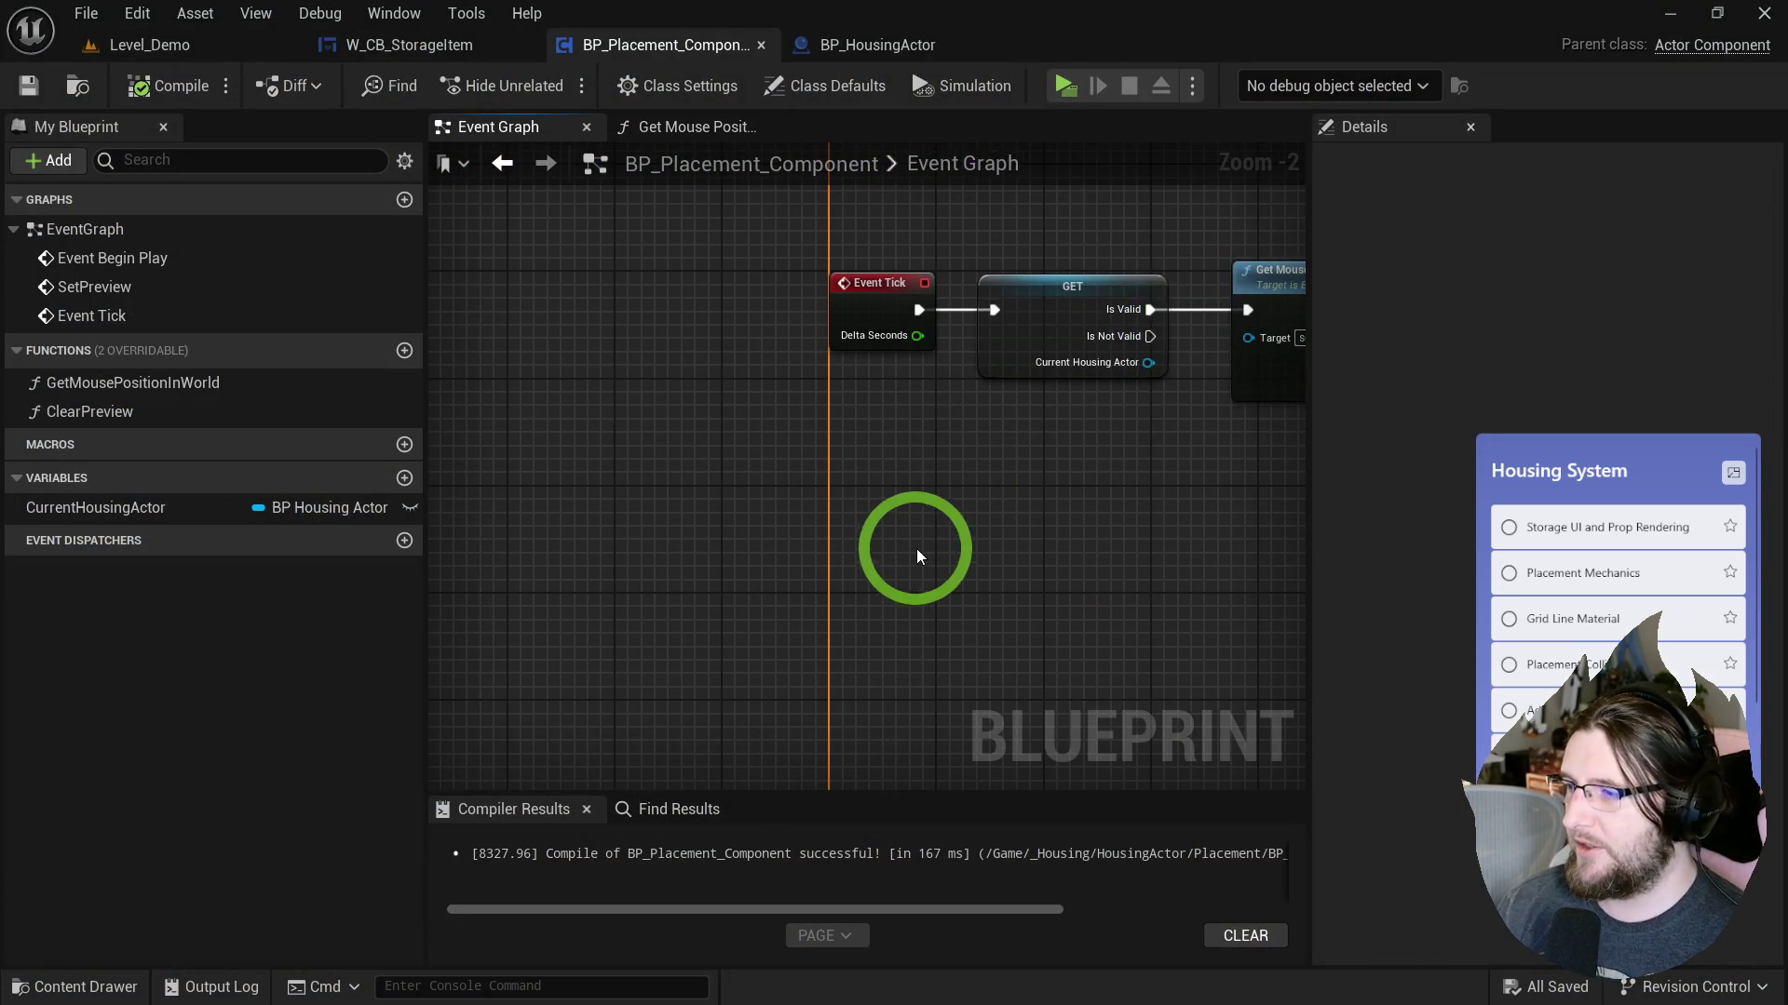
Add an IA_MouseLeft input event and wire its Started pin to SET Current Housing Actor.
right_click(911, 551)
text(ia left mou)
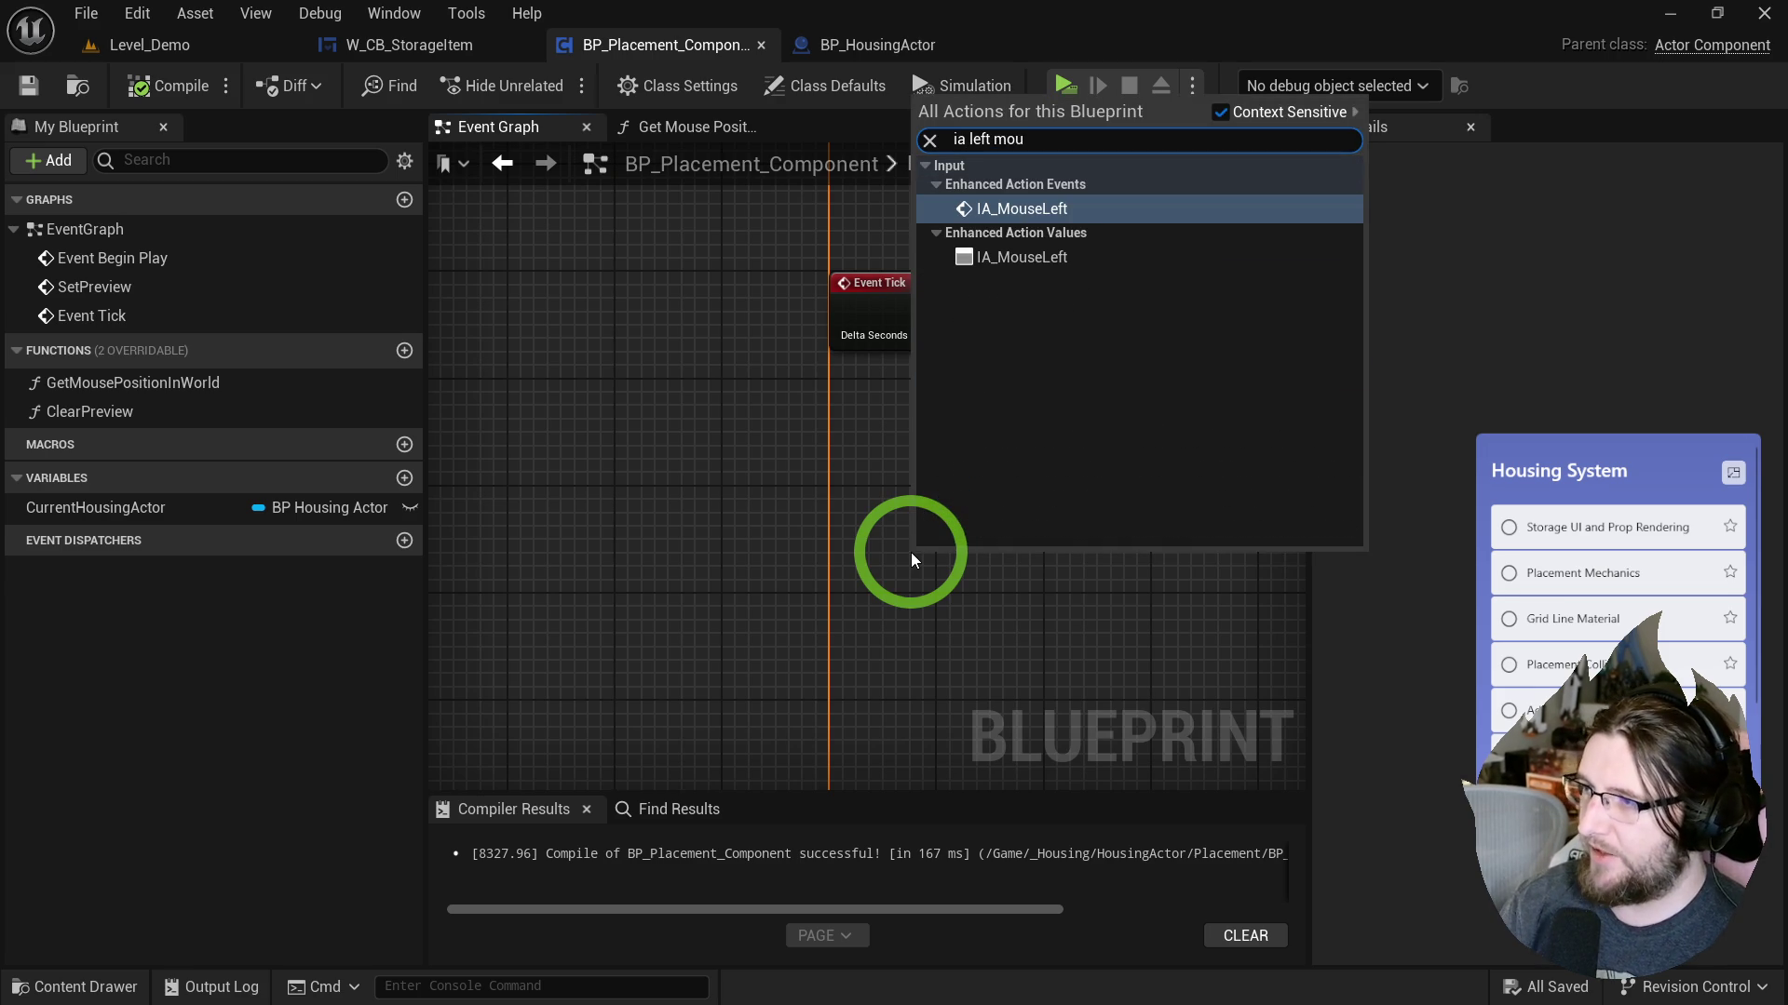
key(Return)
mouse_move(910, 551)
mouse_down()
mouse_move(833, 605)
mouse_move(643, 472)
mouse_up()
mouse_move(915, 490)
mouse_down()
mouse_move(844, 562)
mouse_move(751, 596)
mouse_move(831, 512)
mouse_up()
click(752, 540)
drag(958, 622, 916, 560)
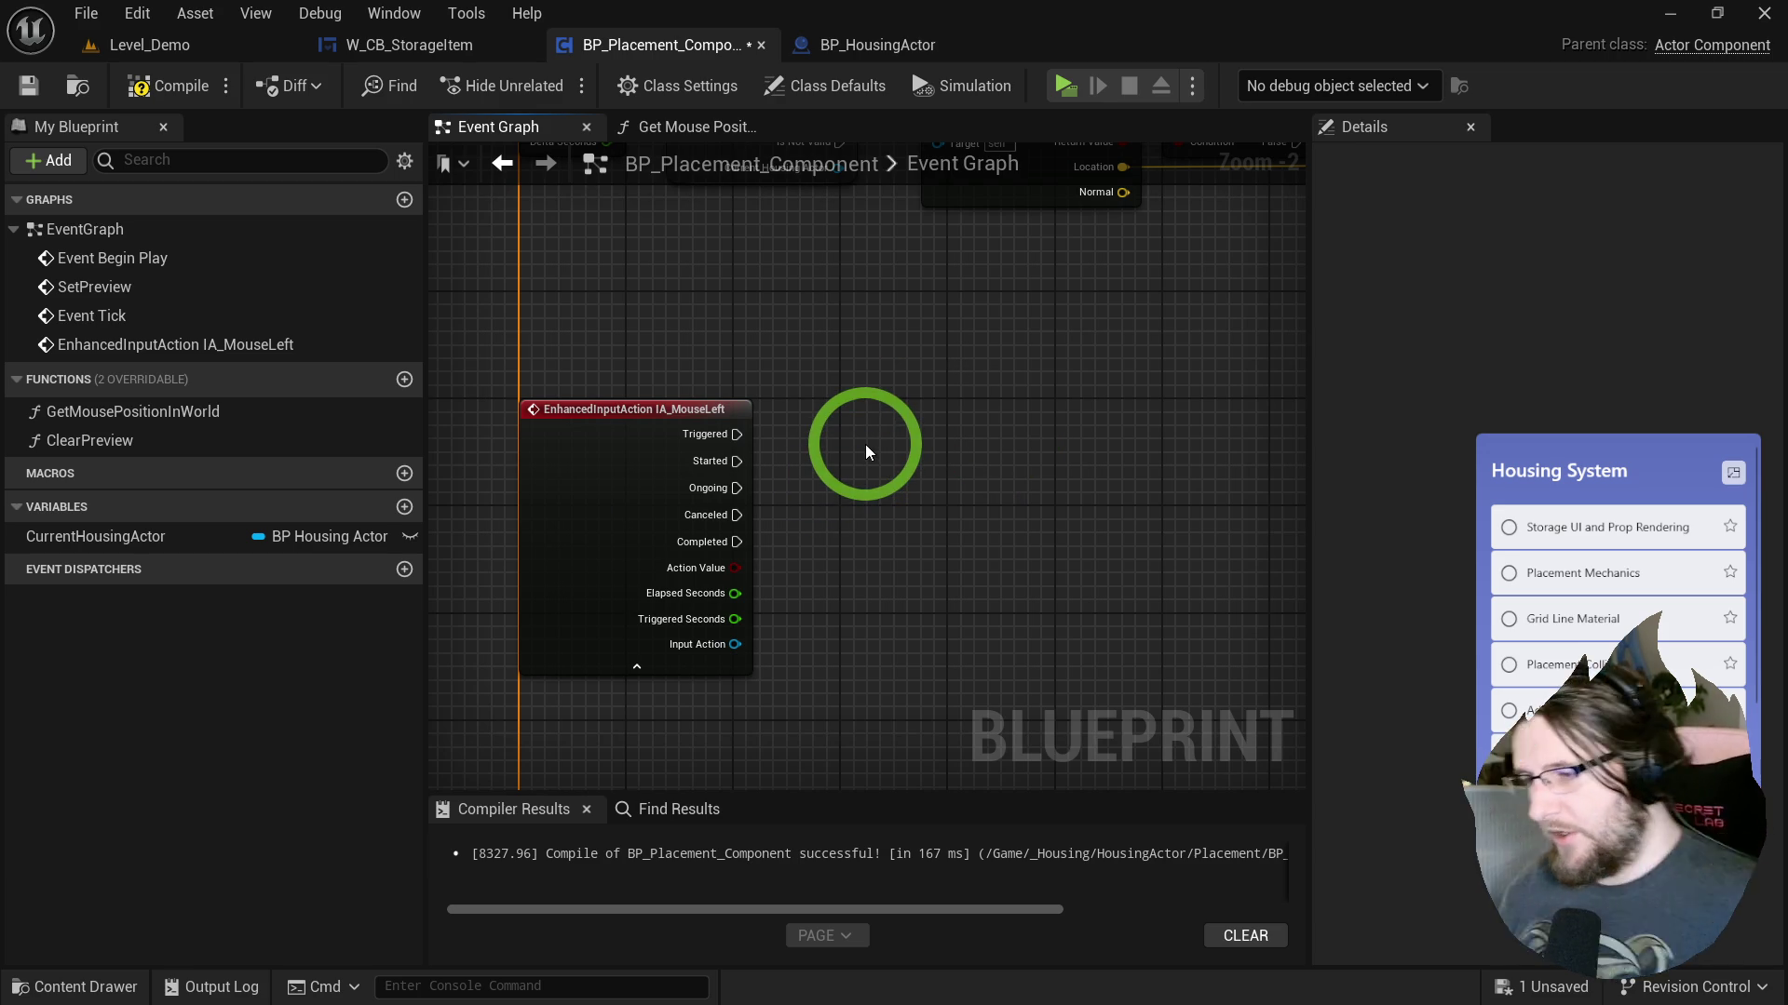
scroll(758, 325, down, 1)
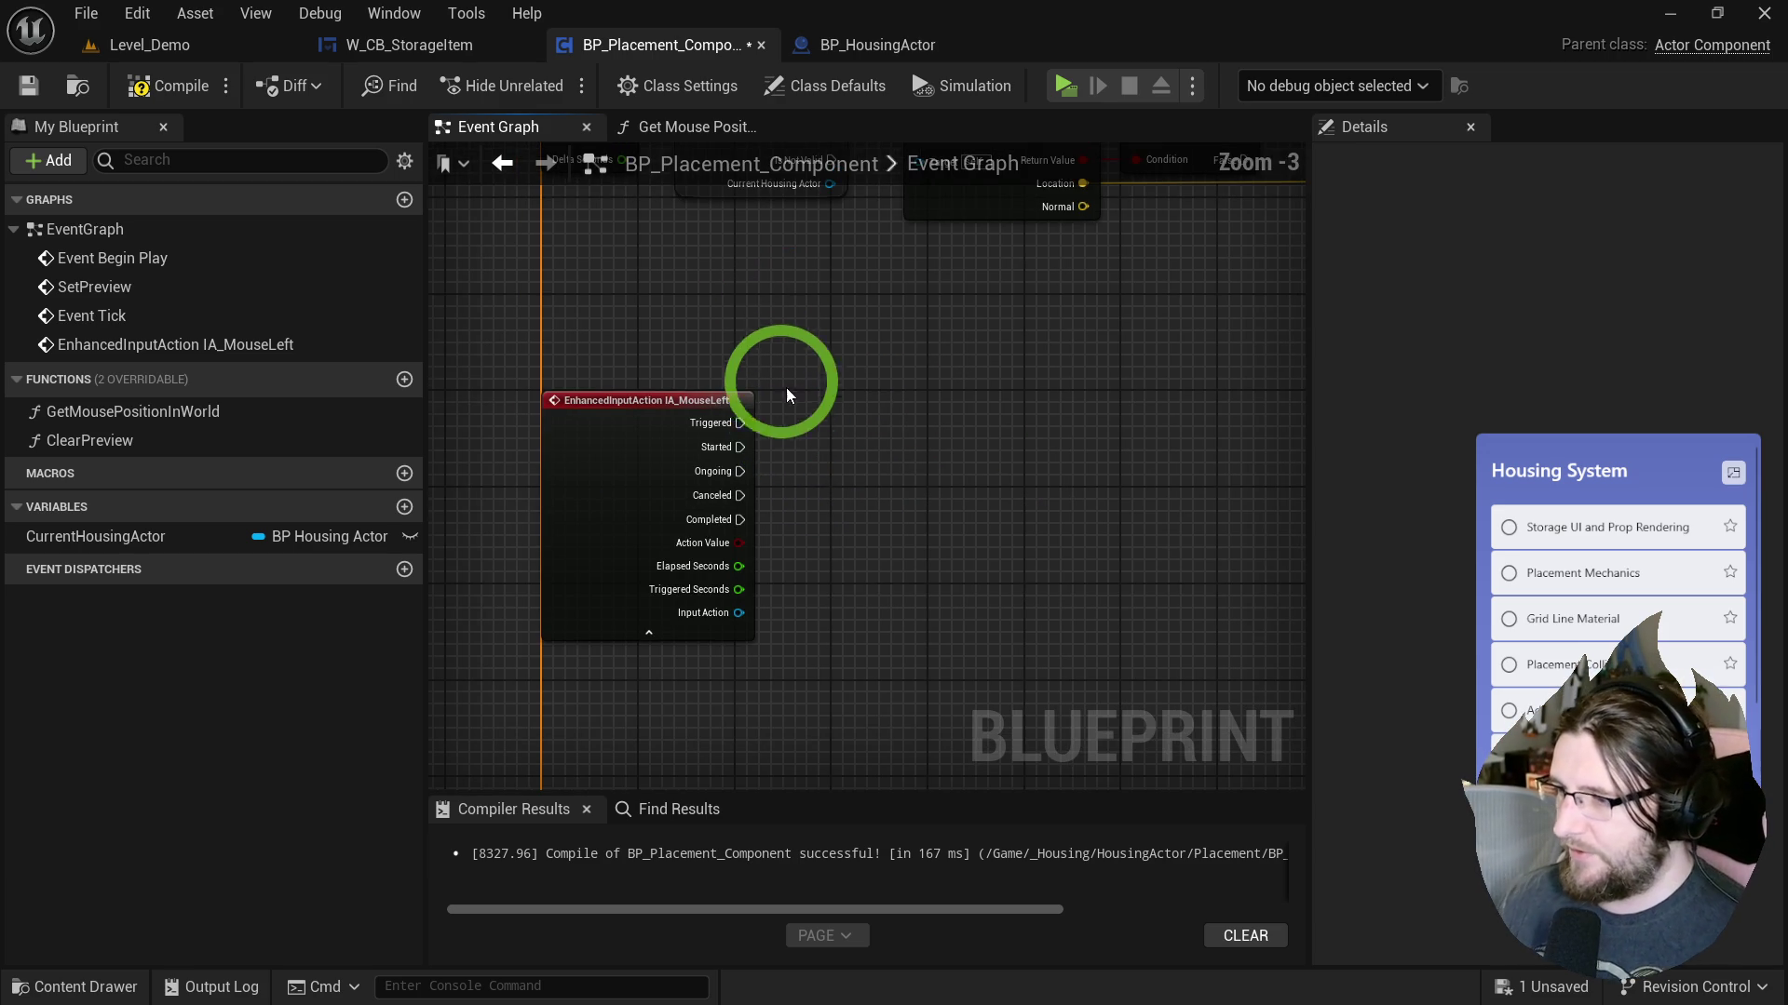
scroll(784, 368, up, 2)
mouse_move(93, 535)
mouse_down()
mouse_move(351, 561)
mouse_move(857, 462)
mouse_move(896, 539)
mouse_move(138, 528)
mouse_move(300, 547)
mouse_move(834, 378)
mouse_up()
drag(760, 427, 842, 393)
drag(905, 374, 921, 421)
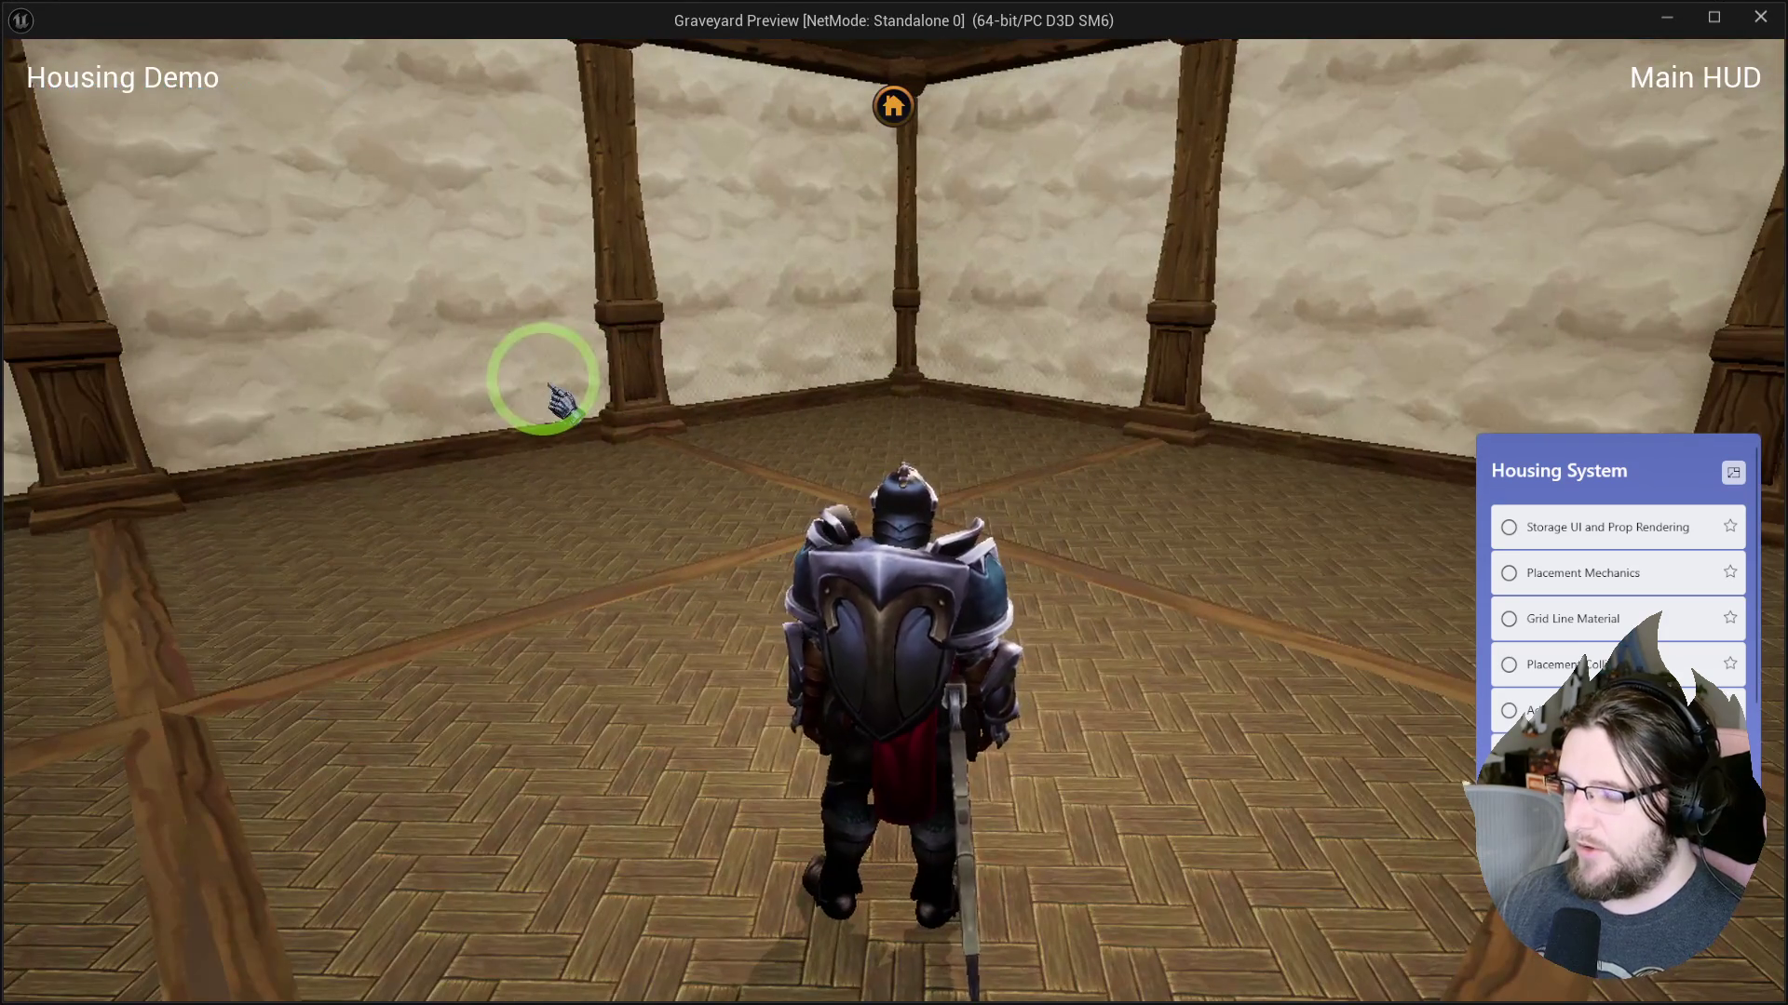
Play-test by previewing the crate from the furniture storage panel, then stop.
click(924, 100)
click(335, 410)
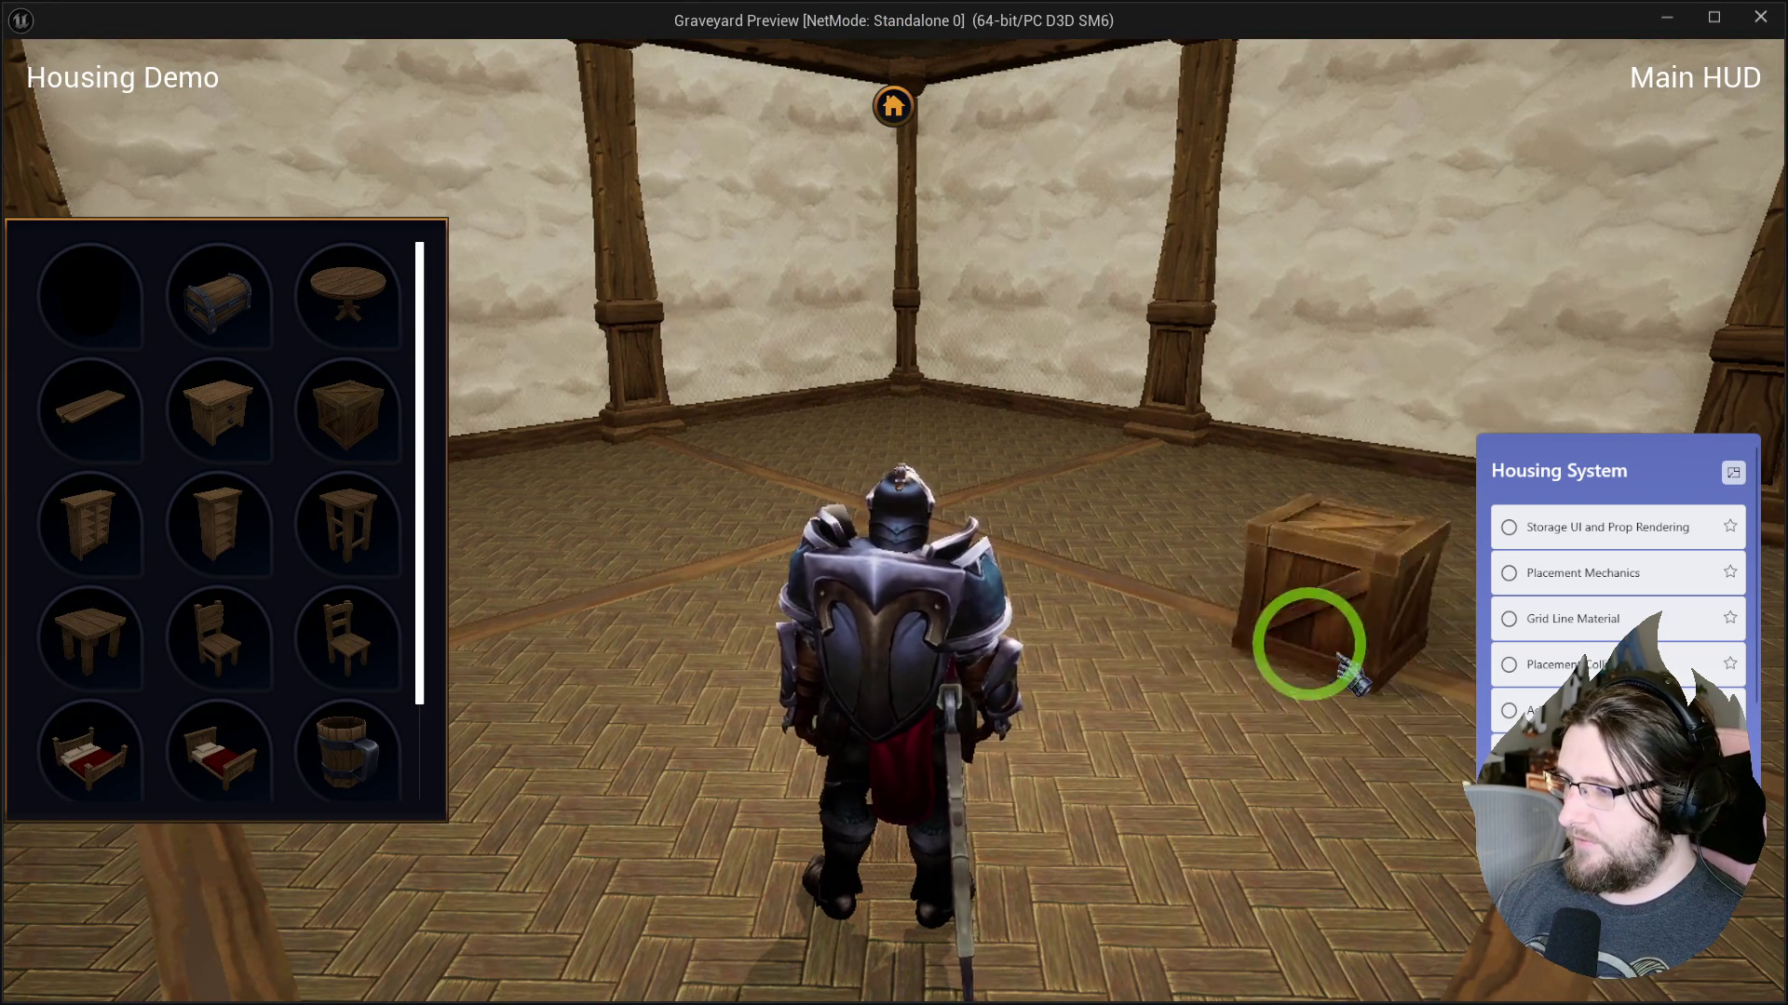
key(Escape)
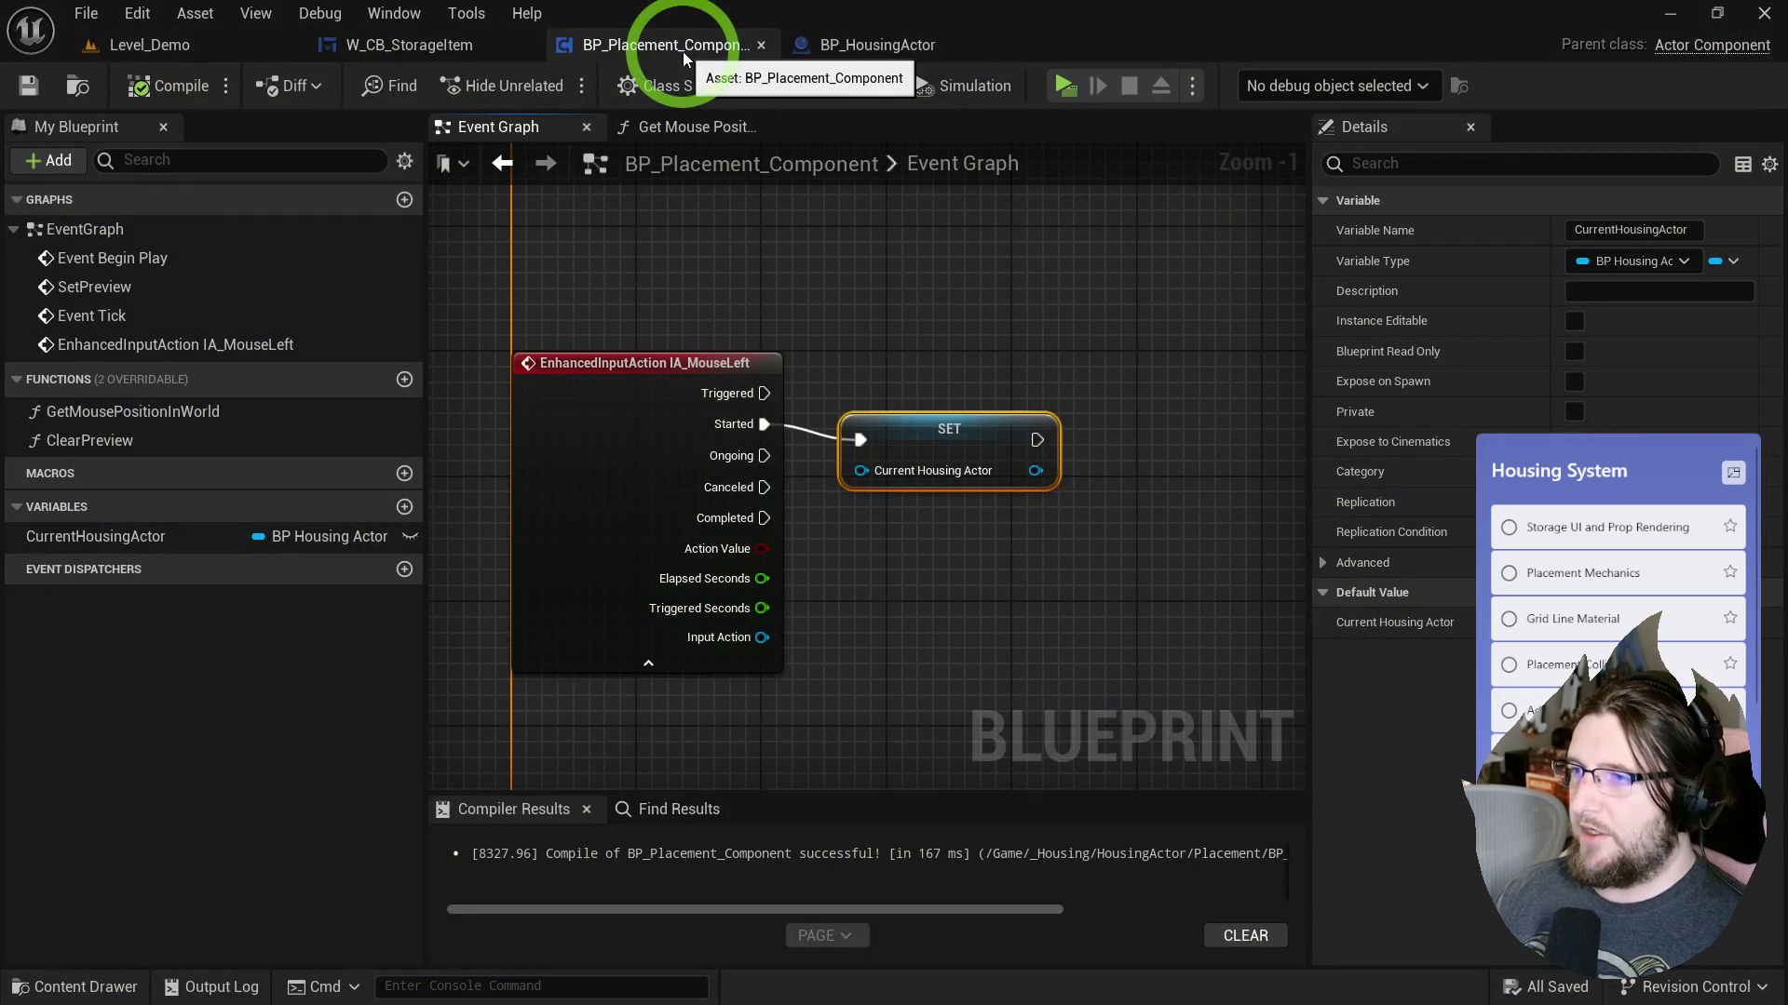
Bring Event Begin Play into view and search for an Enable Input node to call from it.
click(948, 533)
click(639, 369)
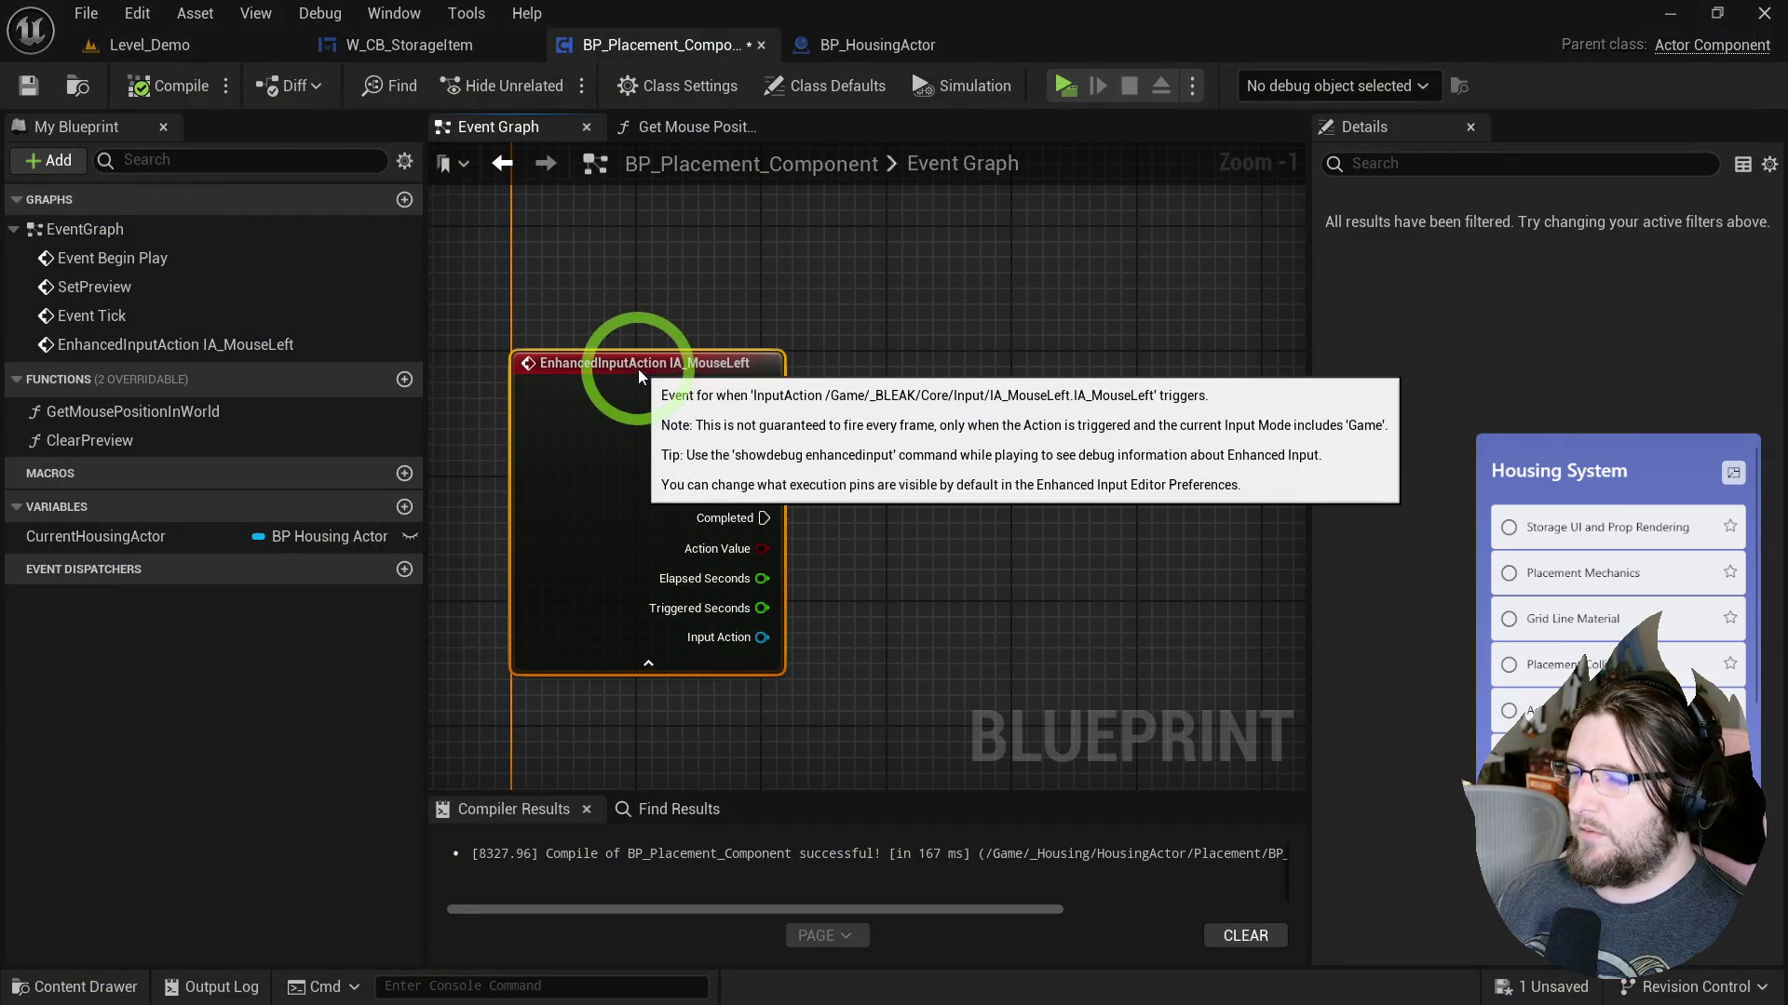
click(199, 103)
mouse_move(718, 185)
mouse_down()
mouse_move(718, 798)
mouse_move(686, 978)
mouse_up()
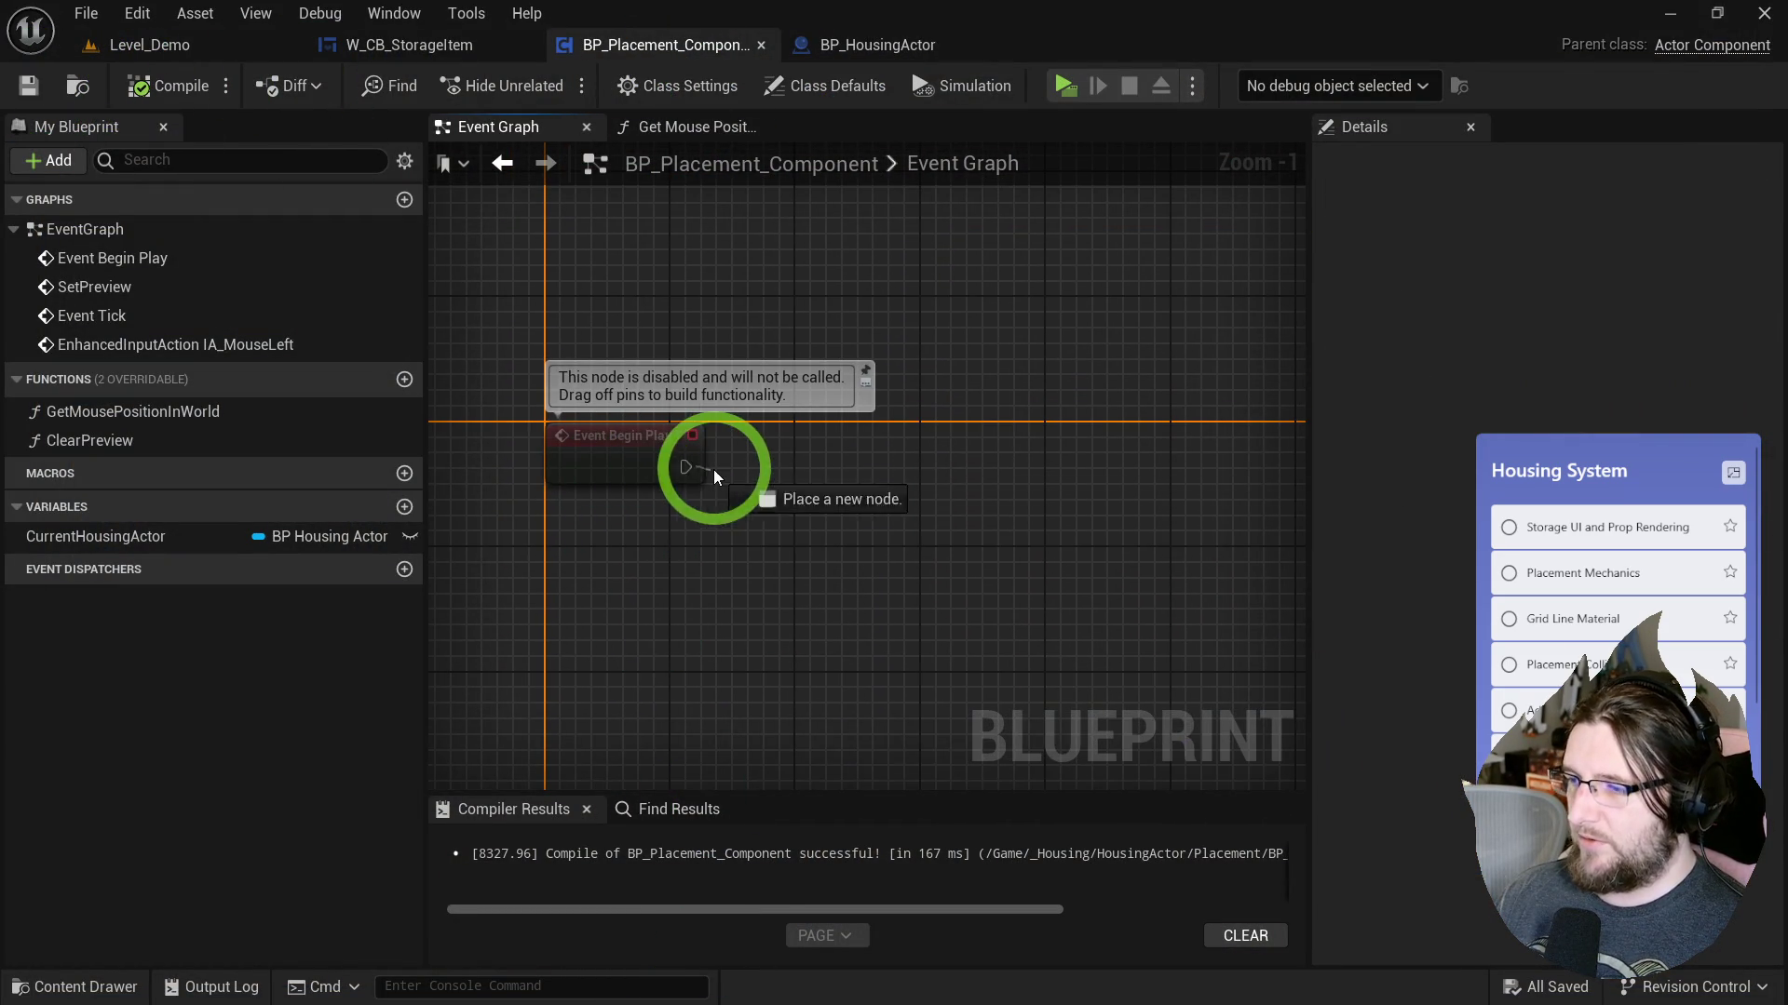
drag(704, 473, 741, 468)
text(enable inp)
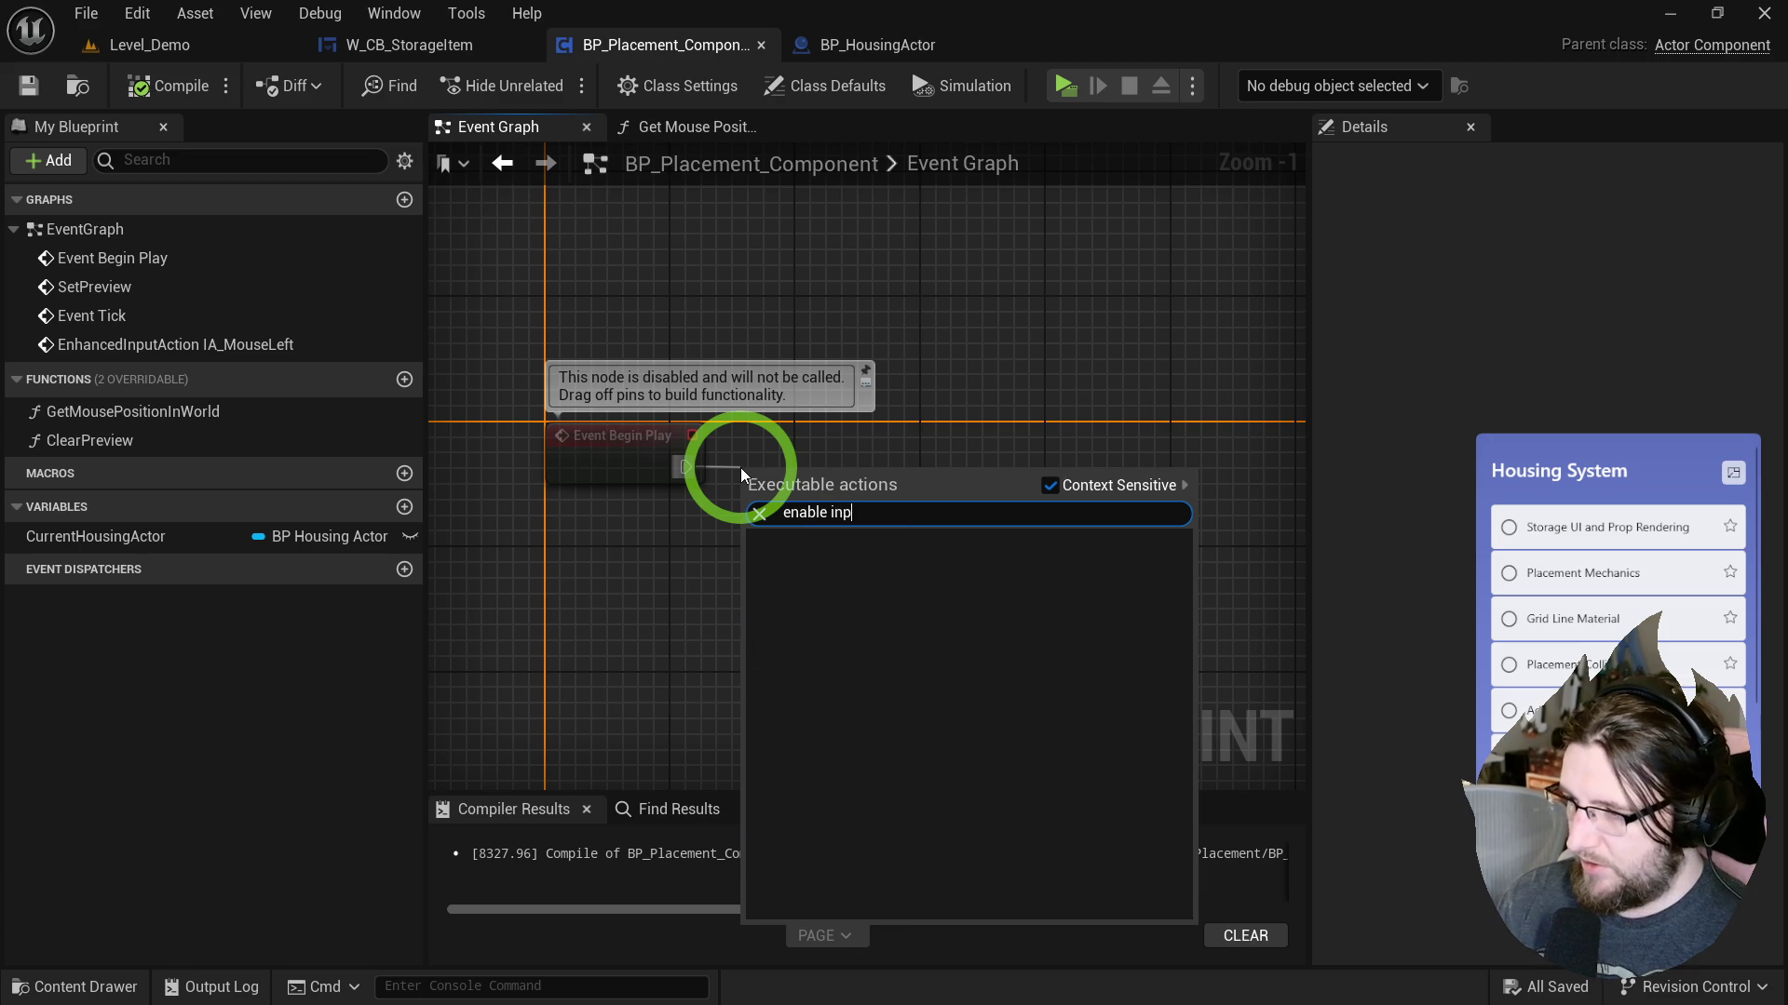
right_click(957, 450)
text(enable)
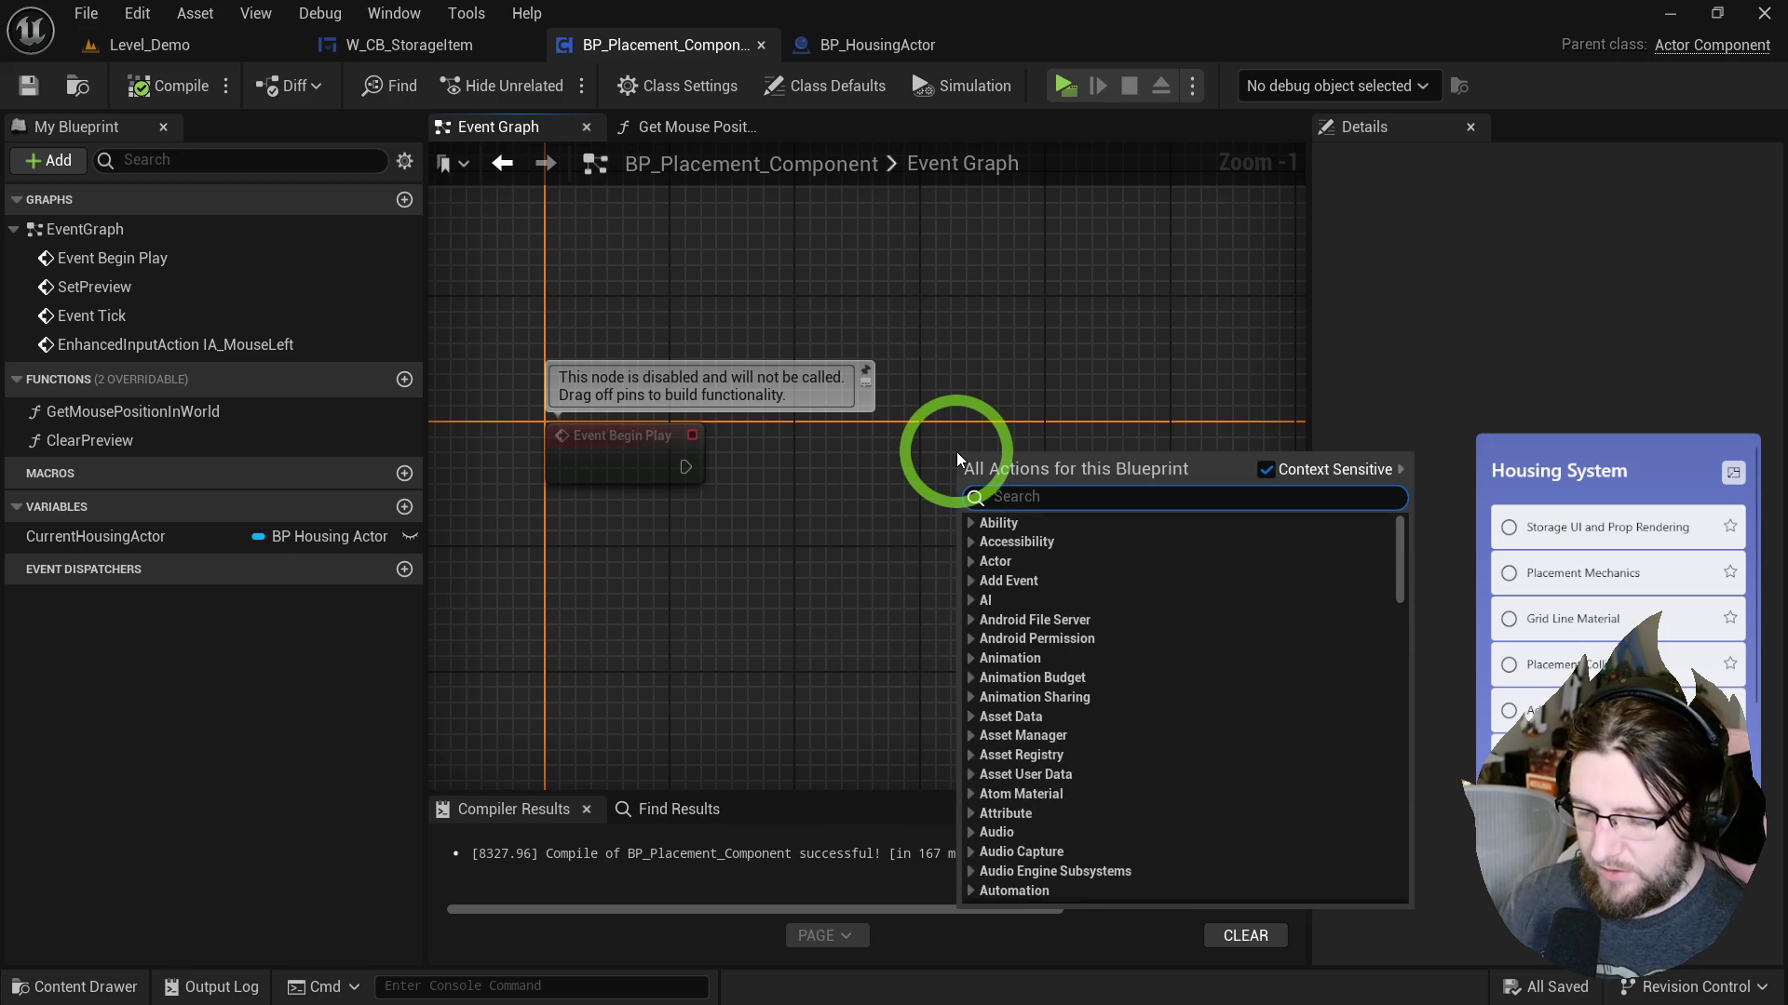
text( inpu)
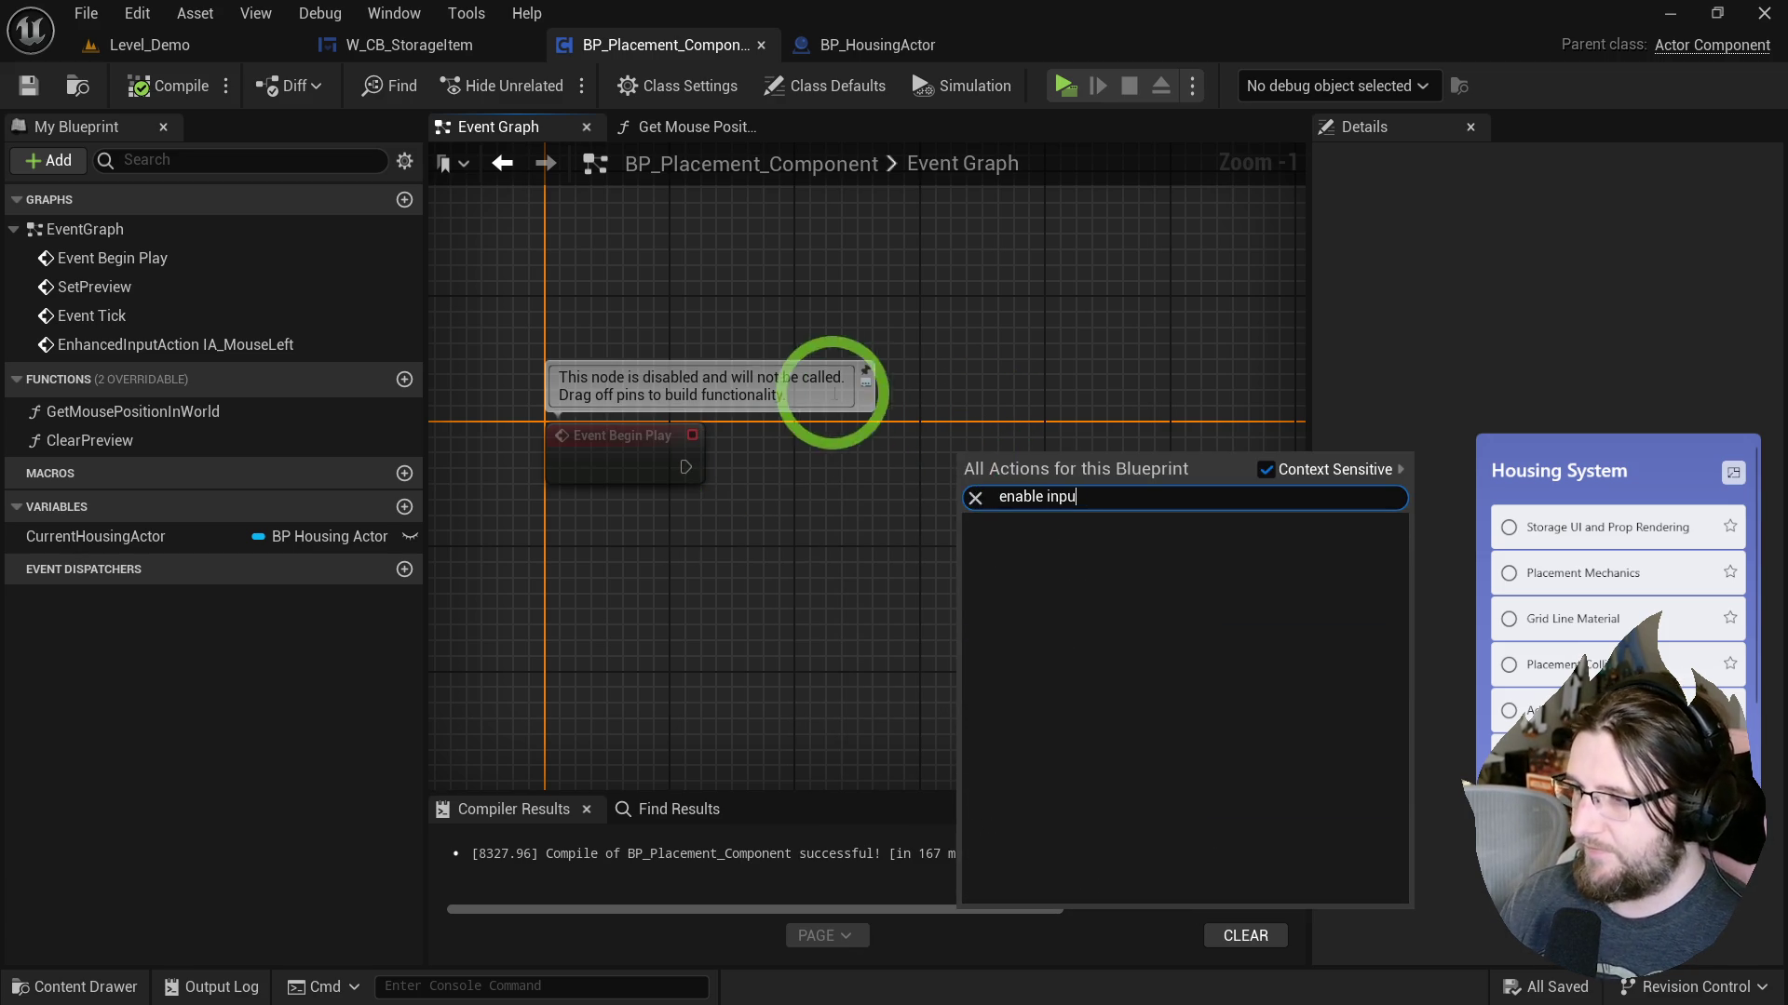
right_click(751, 486)
Add a Get Owner node and an Enable Input node targeting the owner.
text(get owner)
key(Return)
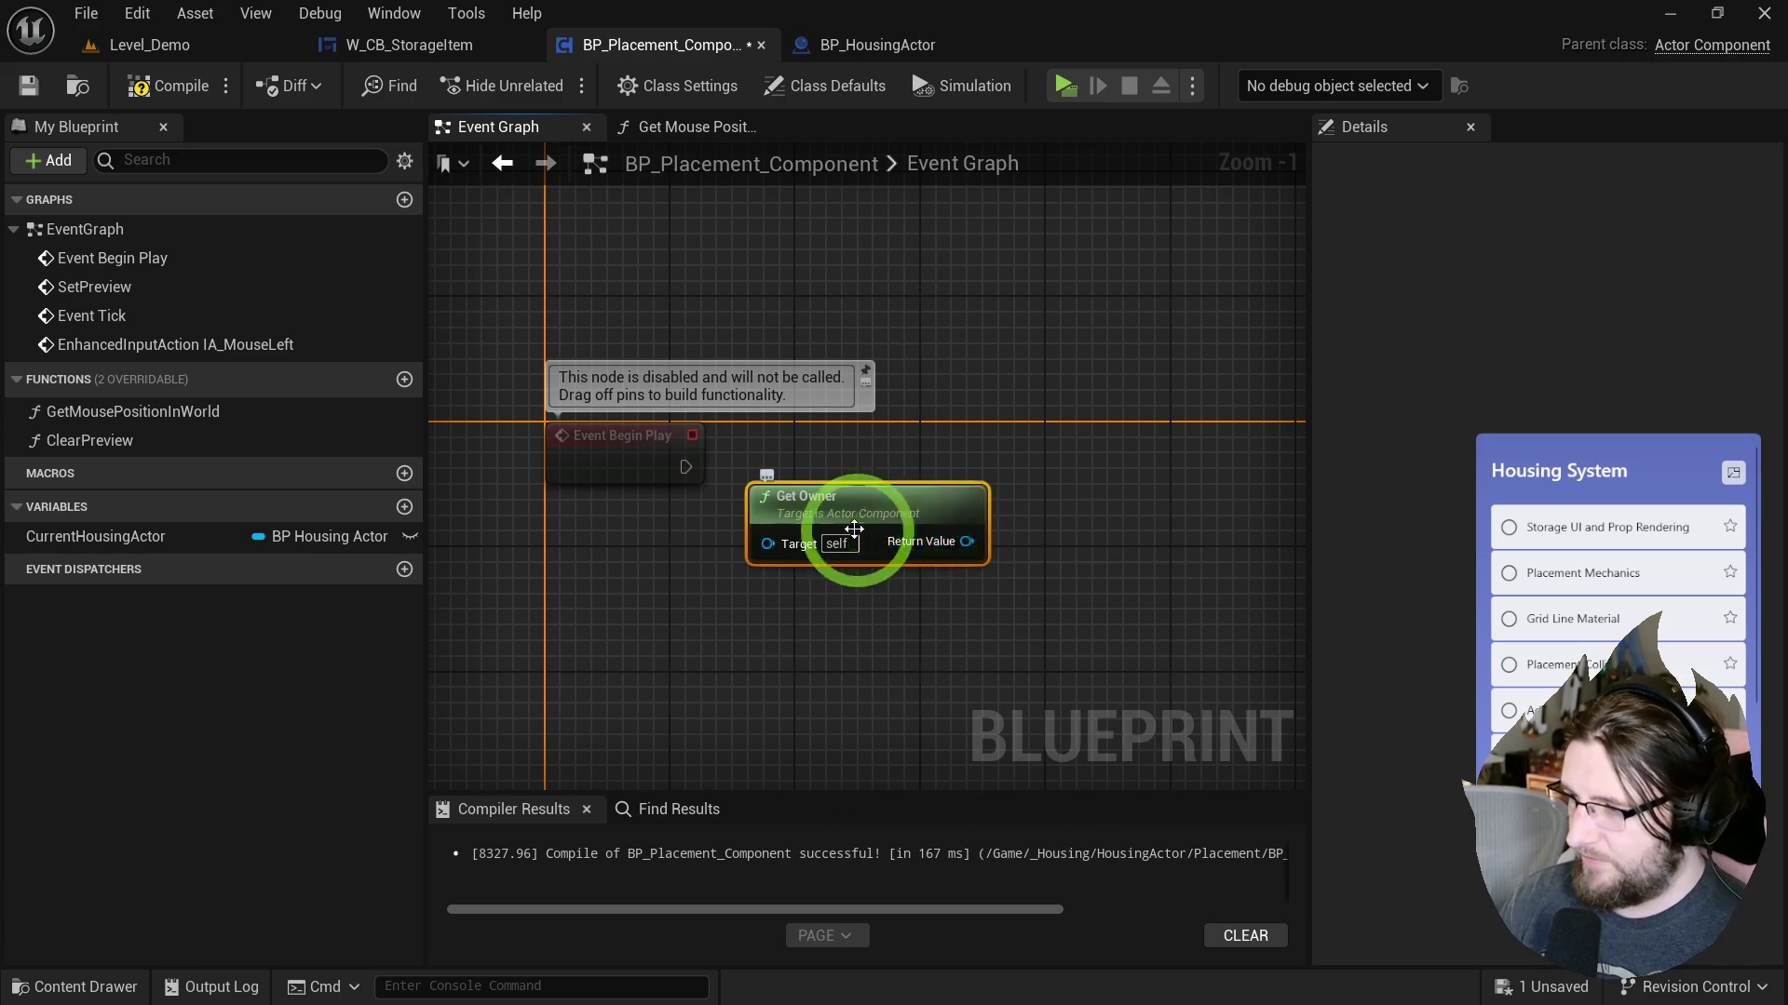
drag(968, 541, 1009, 542)
text(enable inp)
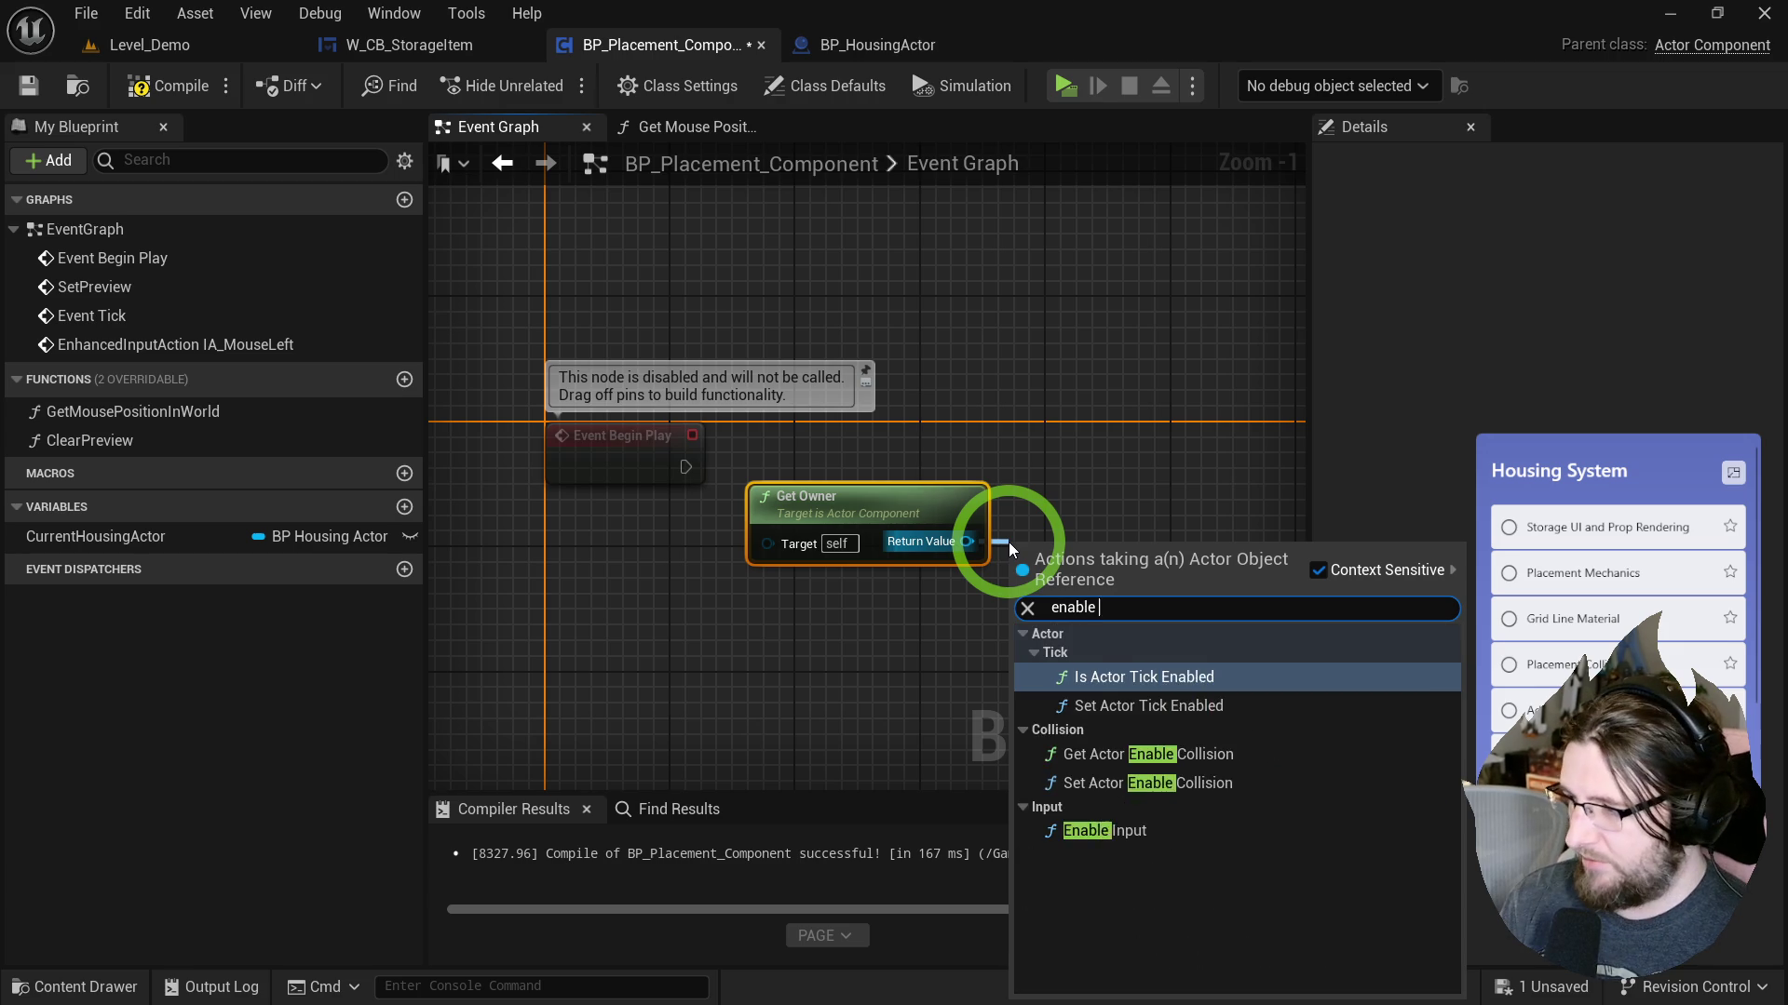
key(Return)
Feed Get Player Controller into Enable Input, wire Begin Play's exec to it, and launch the game.
mouse_move(1058, 583)
mouse_down()
mouse_move(957, 624)
mouse_move(887, 601)
mouse_up()
text(get player con)
key(Return)
drag(1075, 528, 1067, 527)
click(1064, 85)
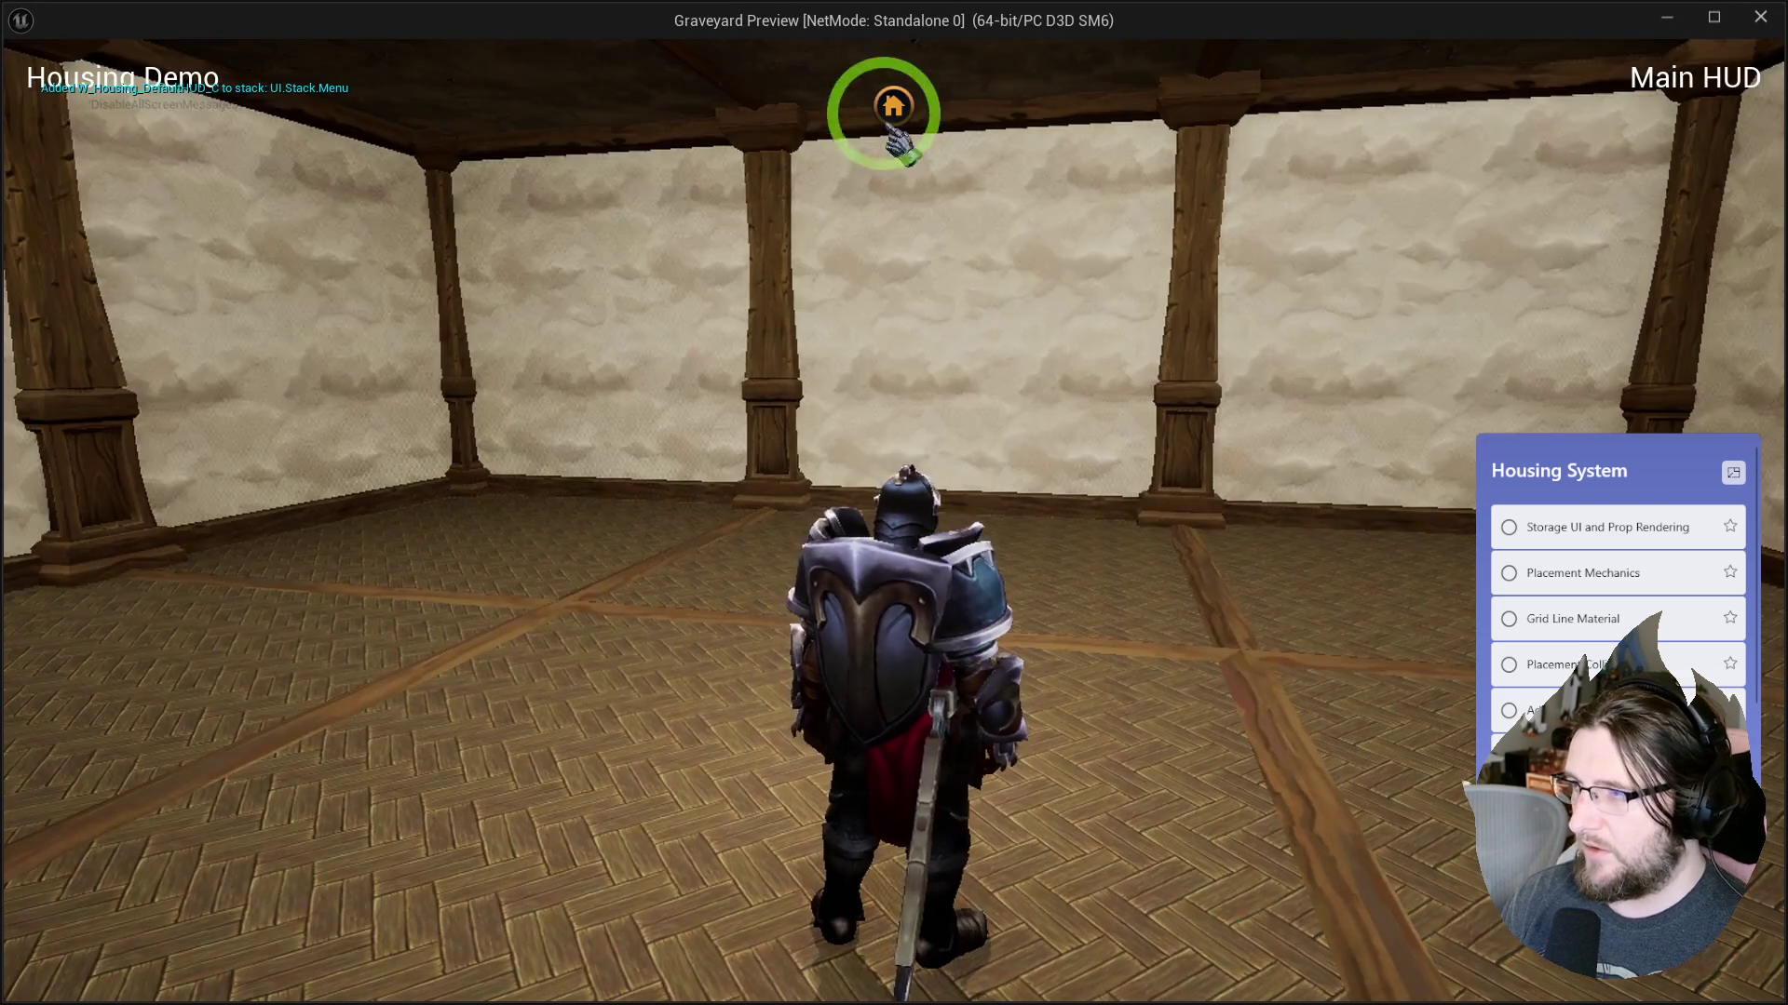
From the furniture storage panel, place a cabinet and a chest on the room floor.
click(896, 101)
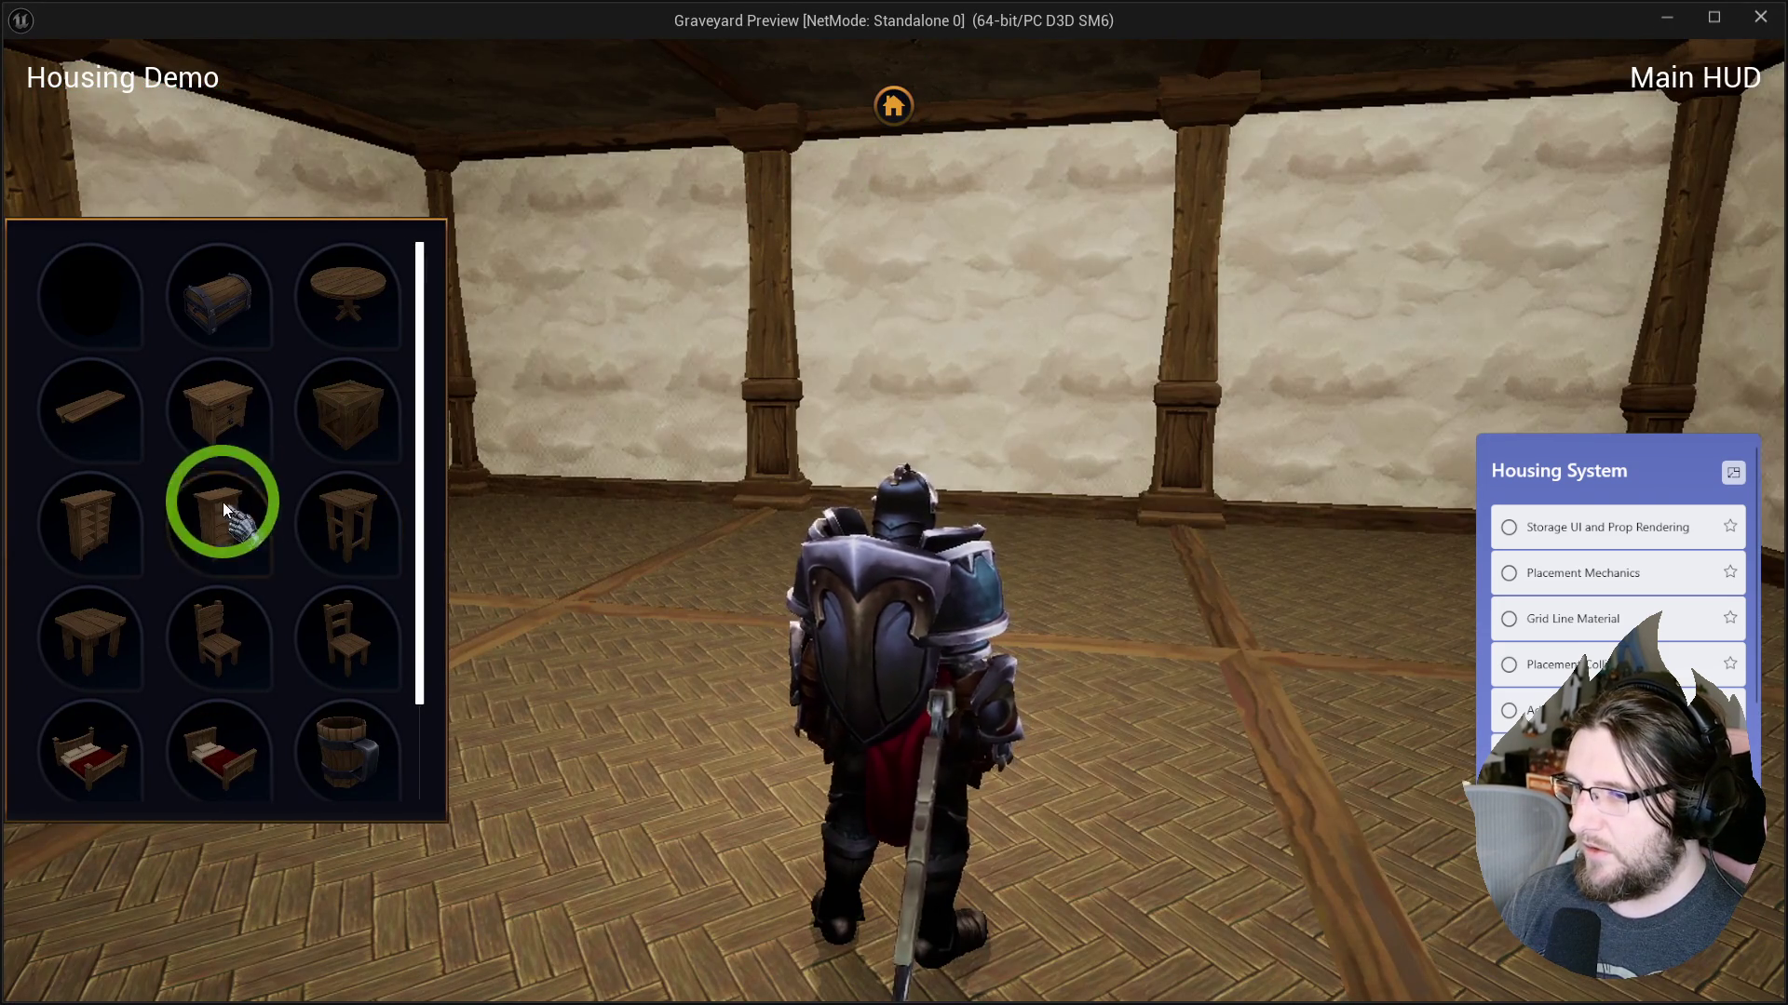
click(220, 507)
click(350, 433)
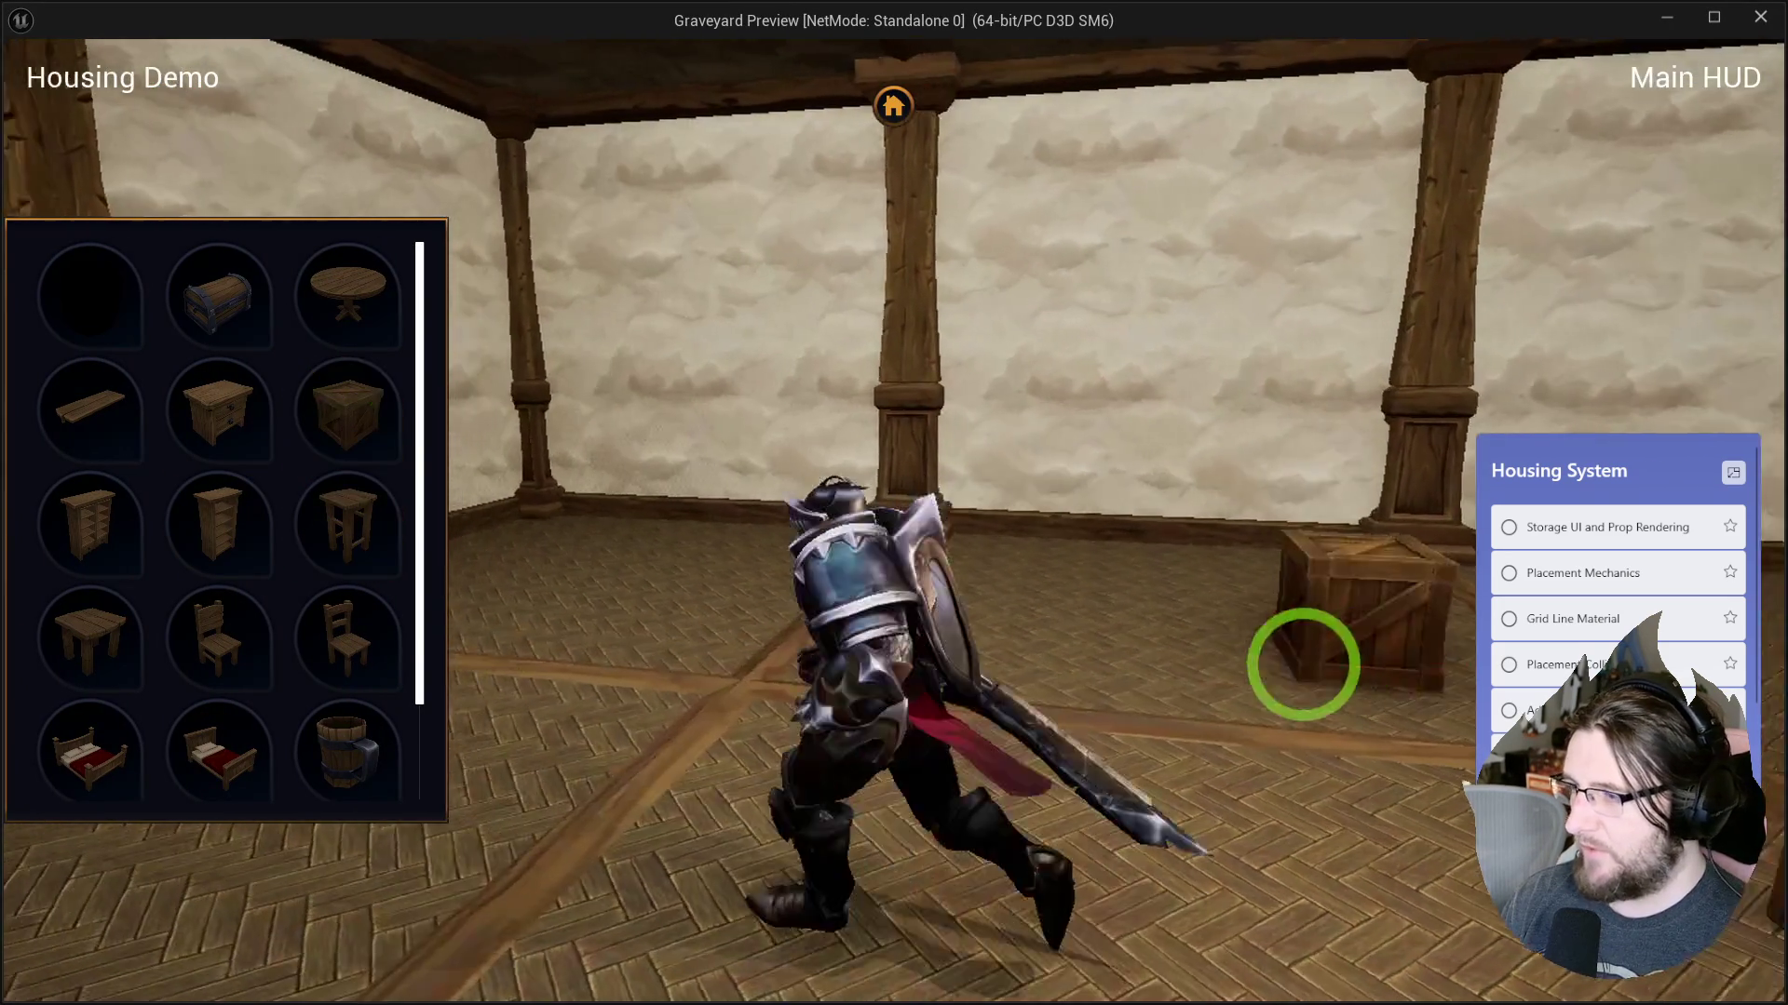
key(s)
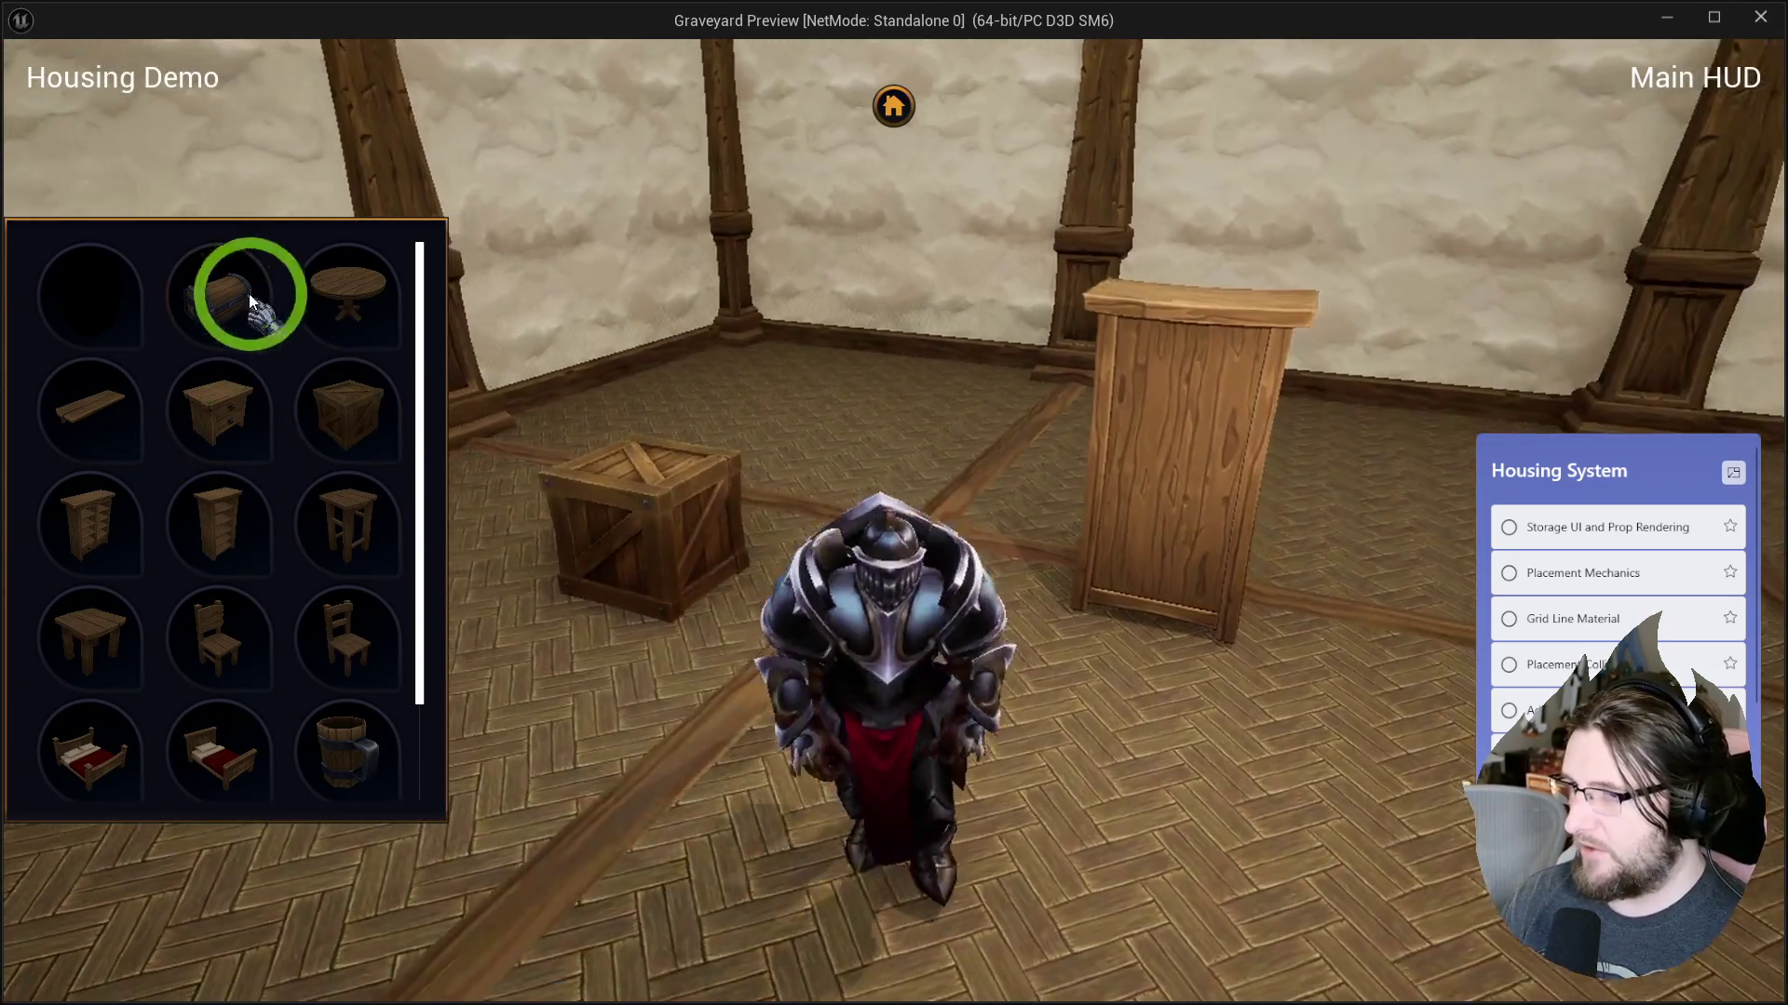
click(249, 300)
Place a round table, a barrel and a bed at the right of the room.
click(987, 428)
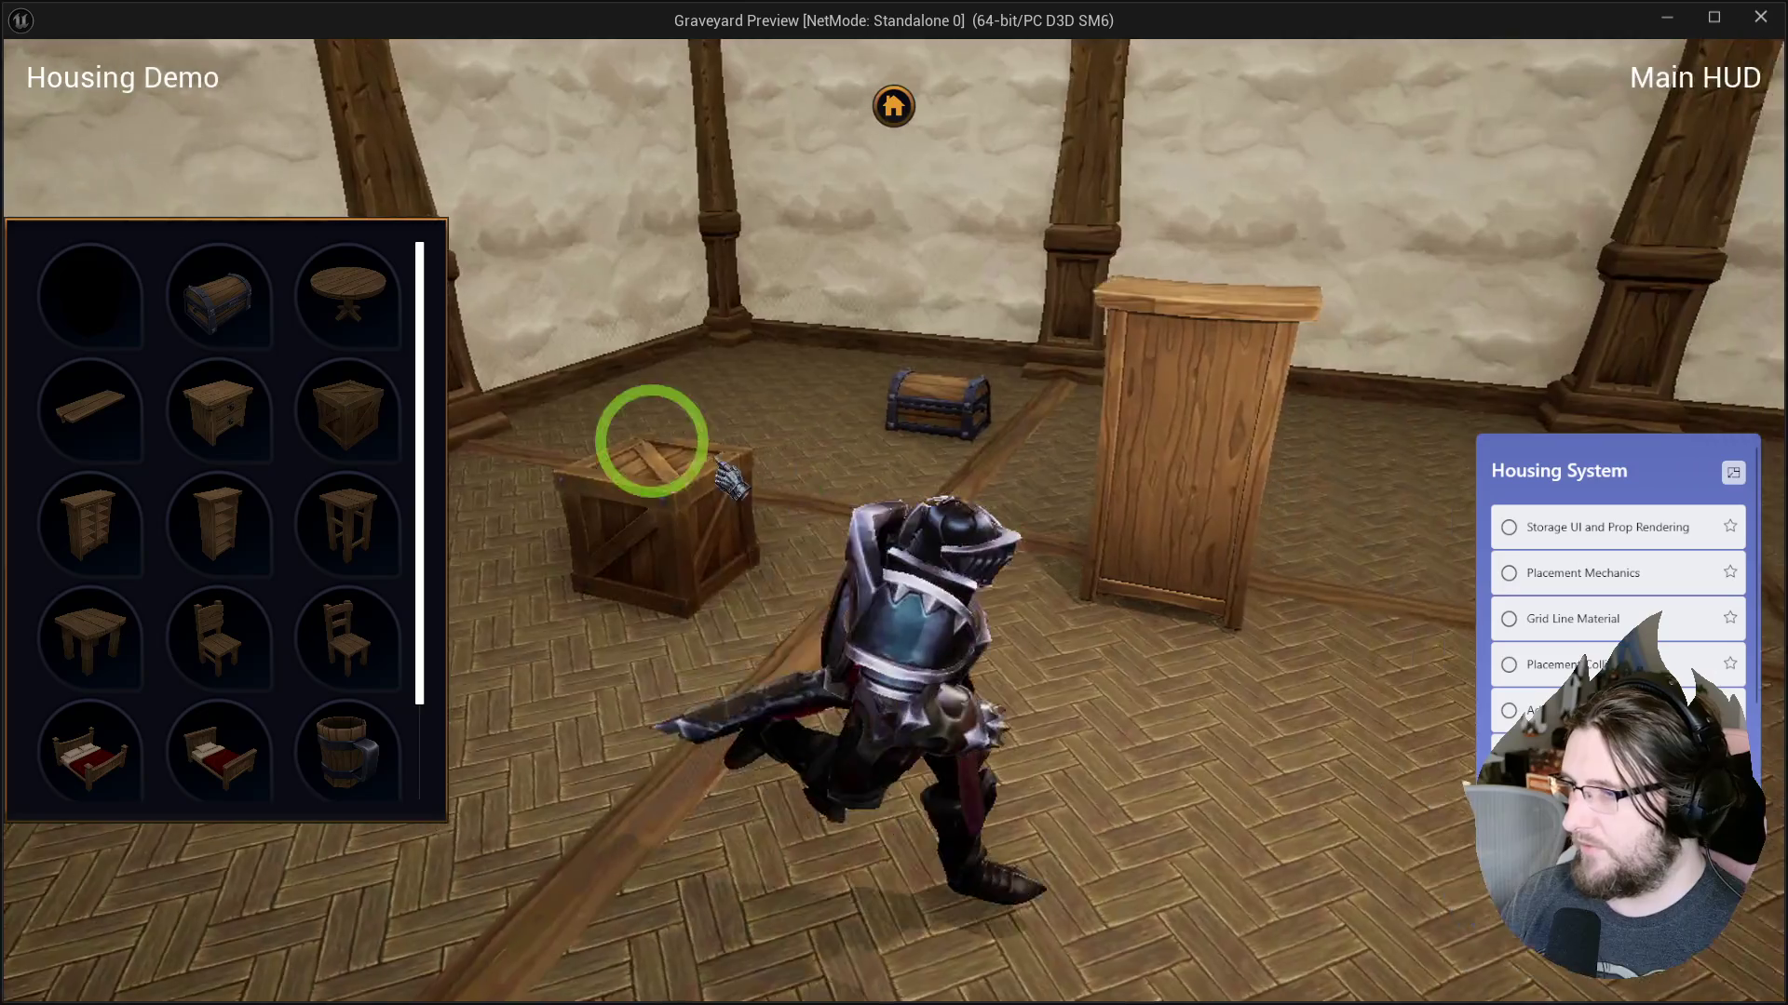
click(346, 296)
click(1331, 577)
key(w)
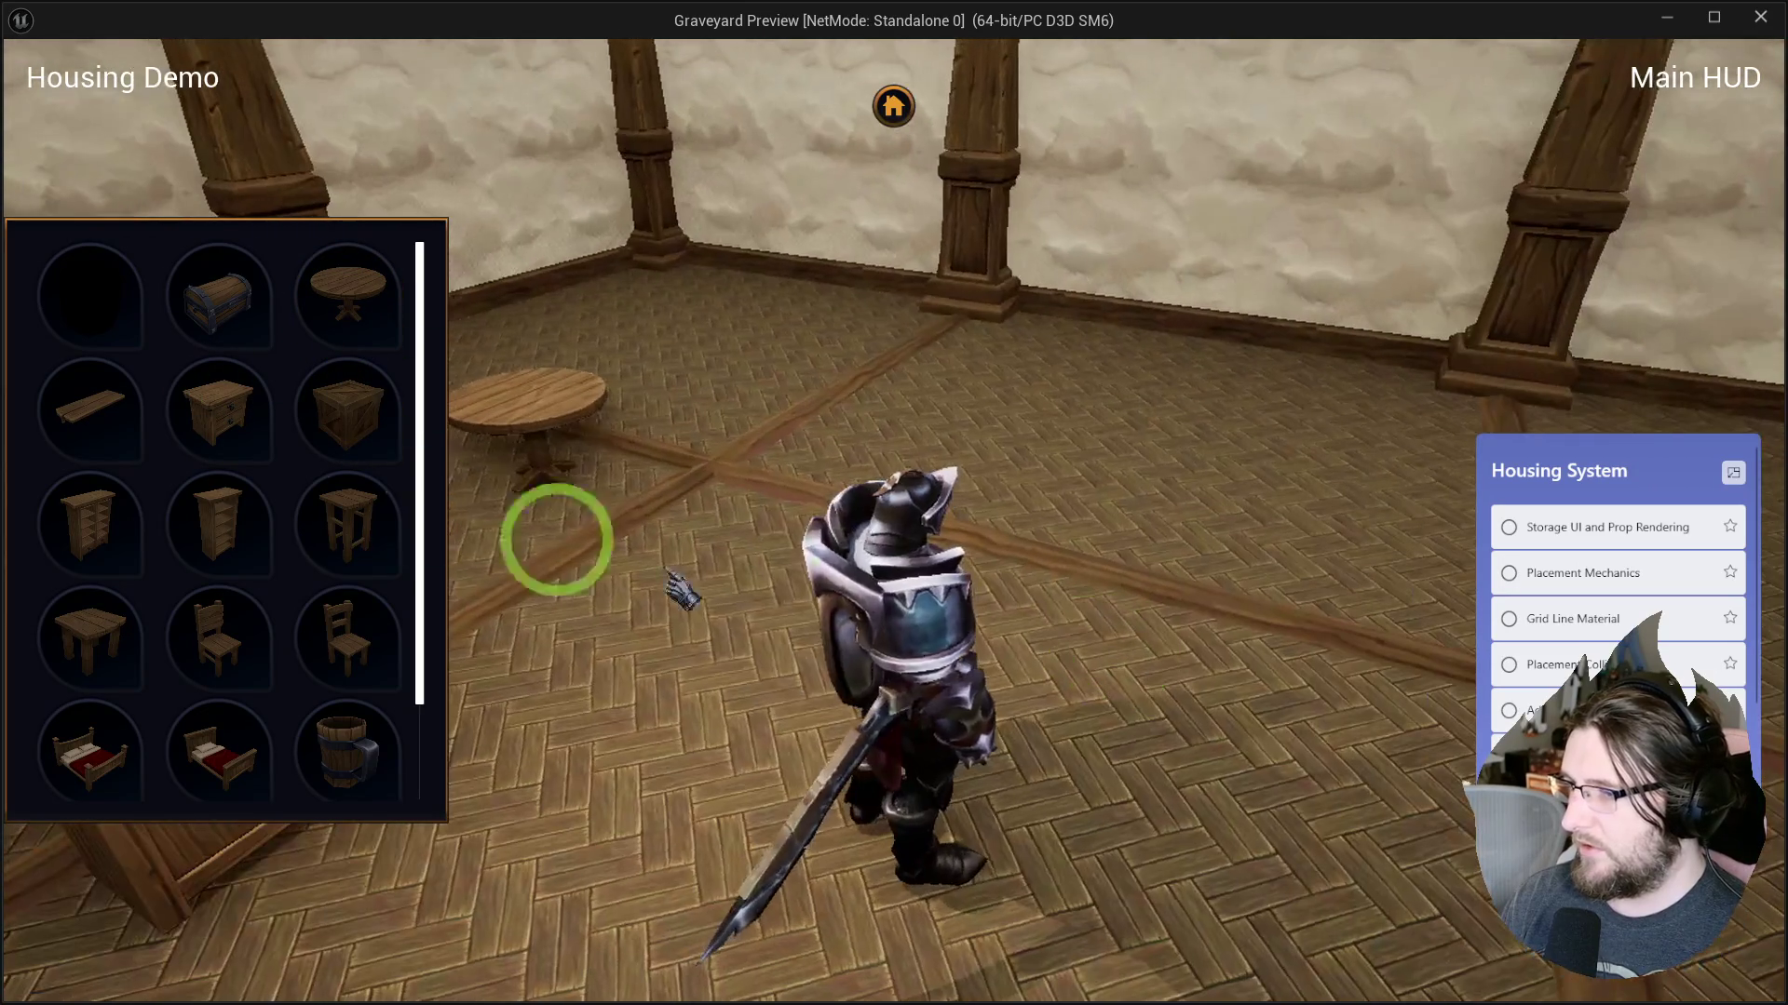
click(719, 738)
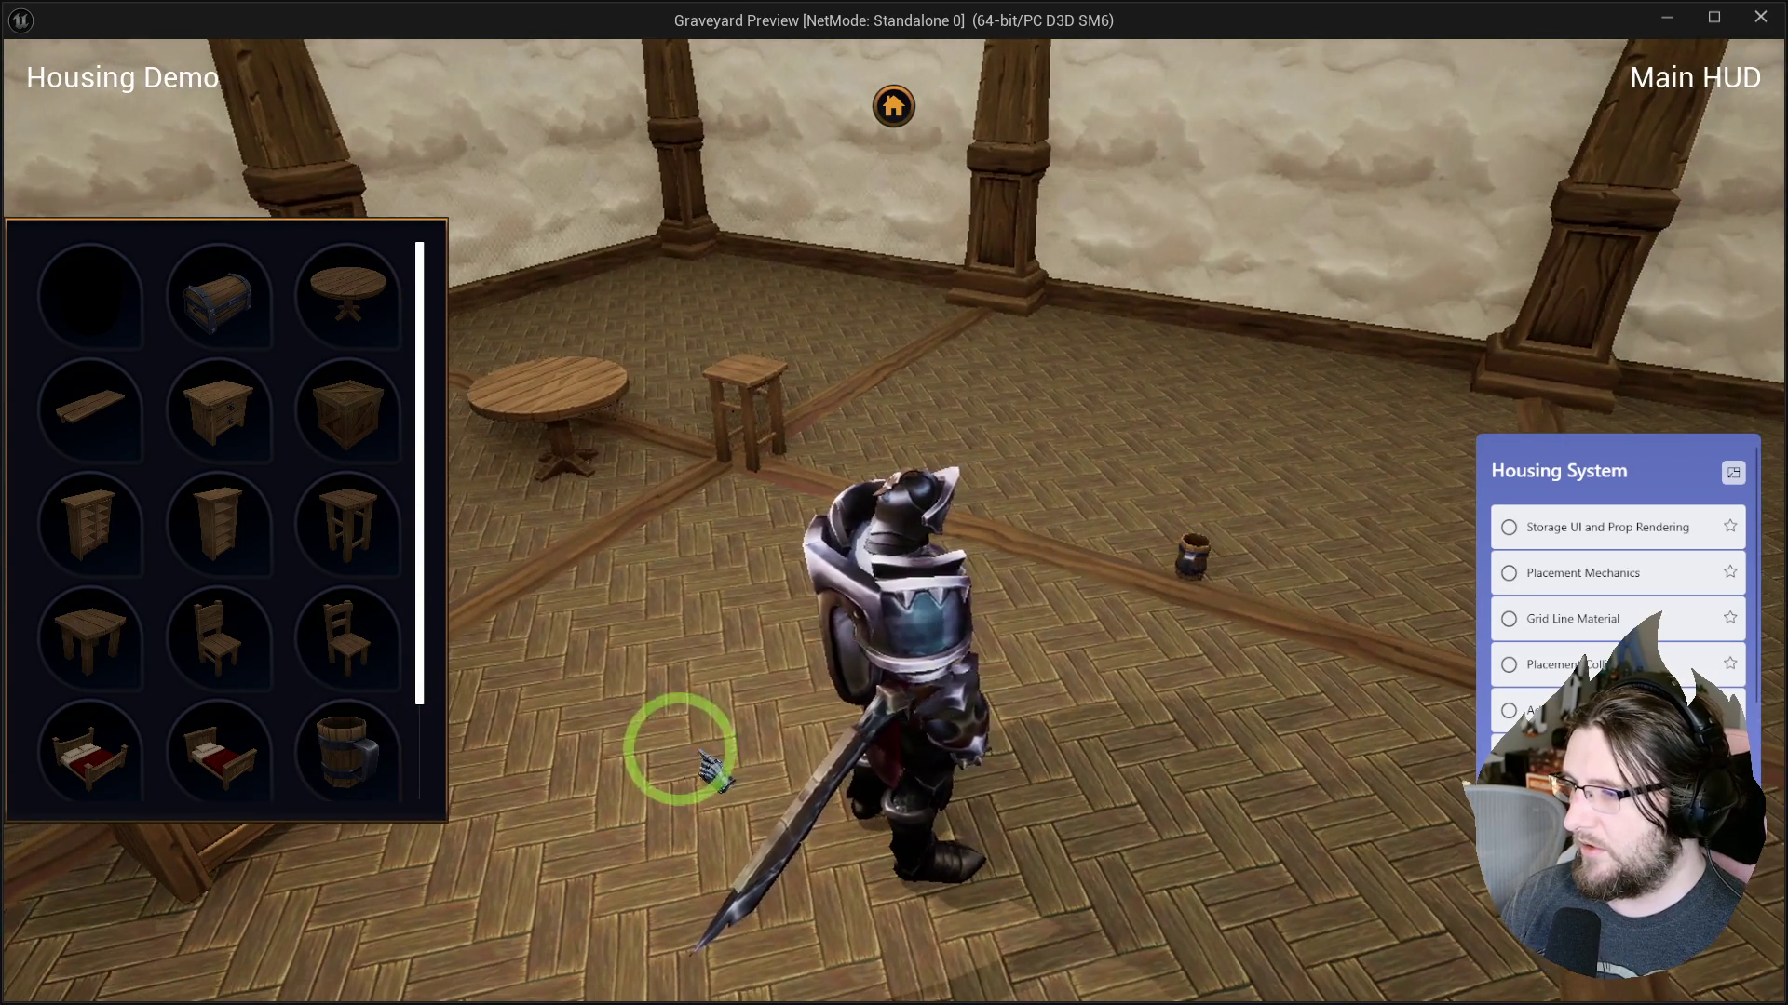
click(206, 773)
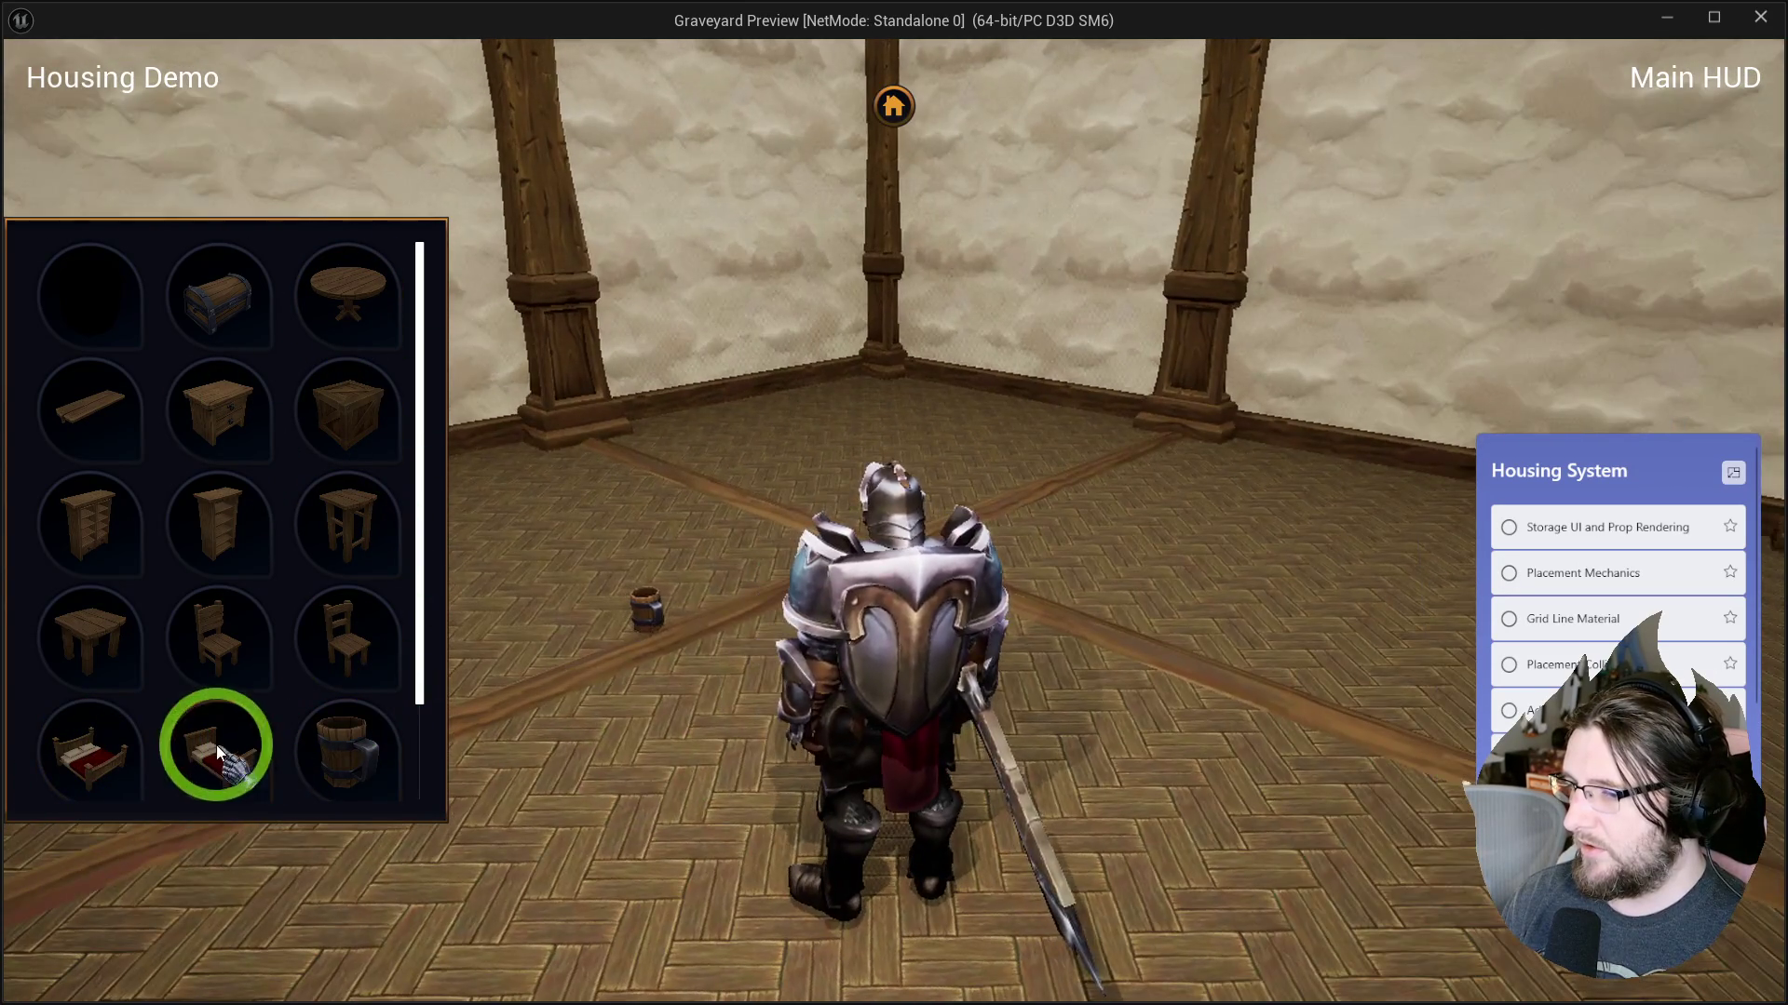
click(973, 827)
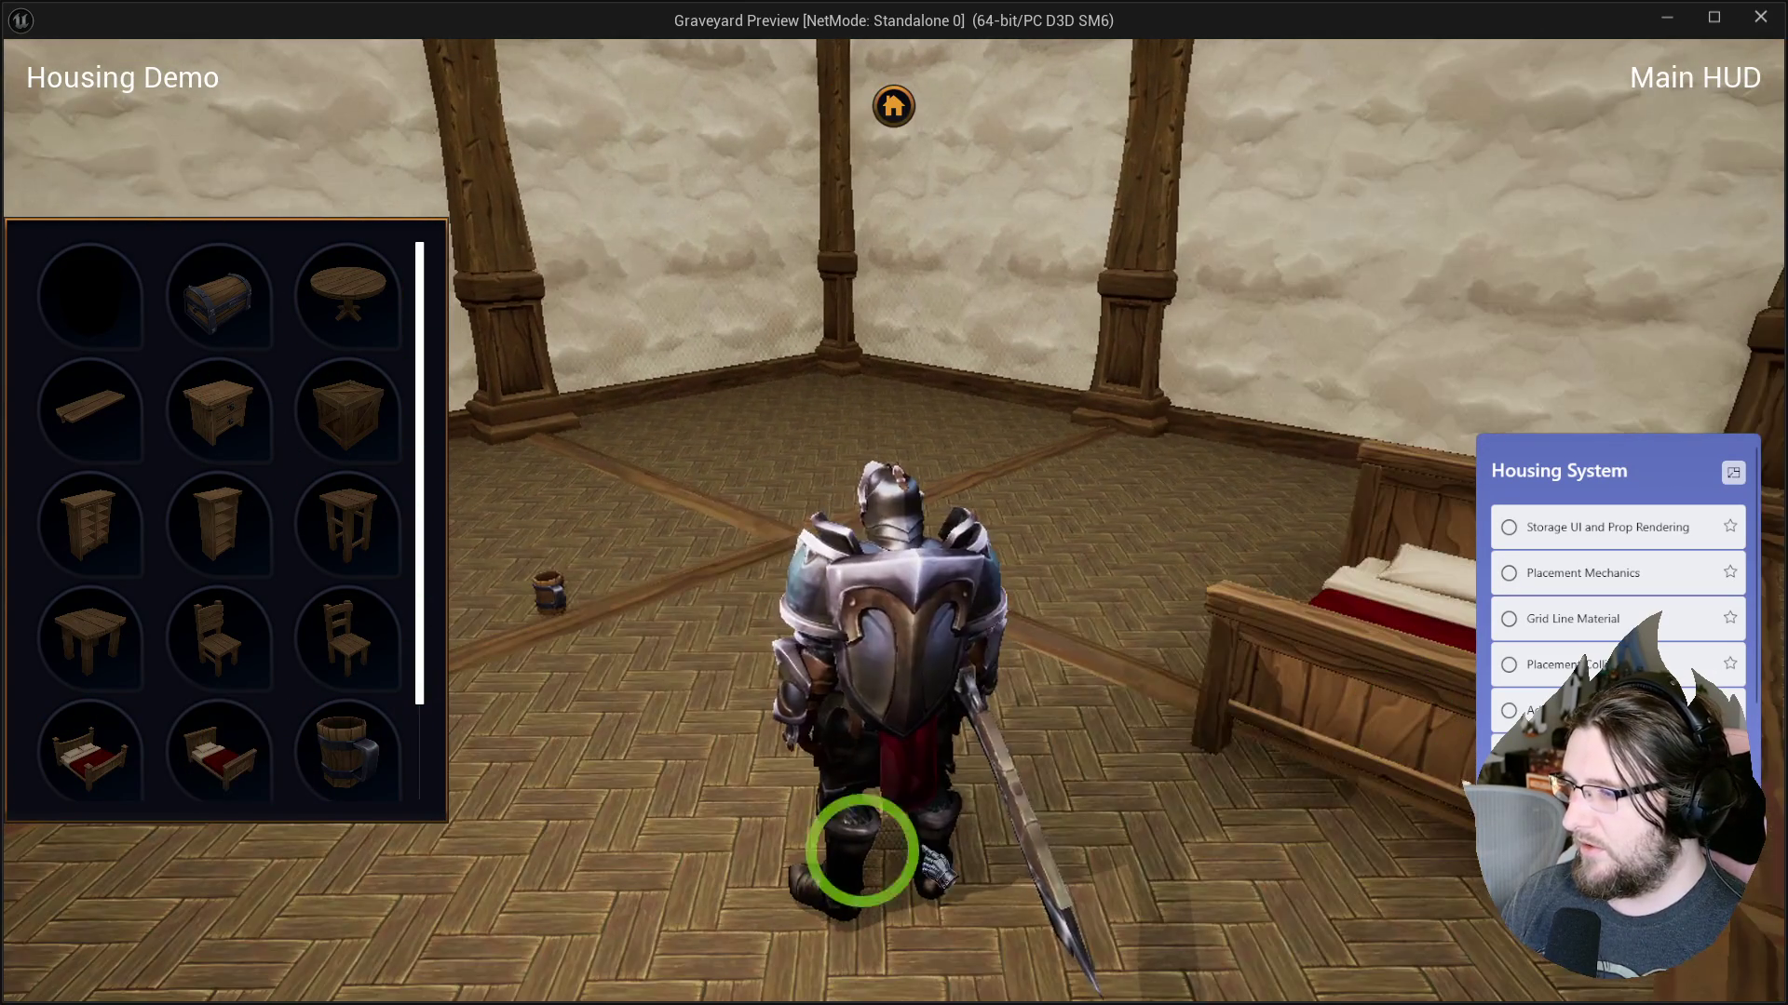
Put a shelf on the wall with a mug and candle on it, then stop the preview with Esc.
click(198, 720)
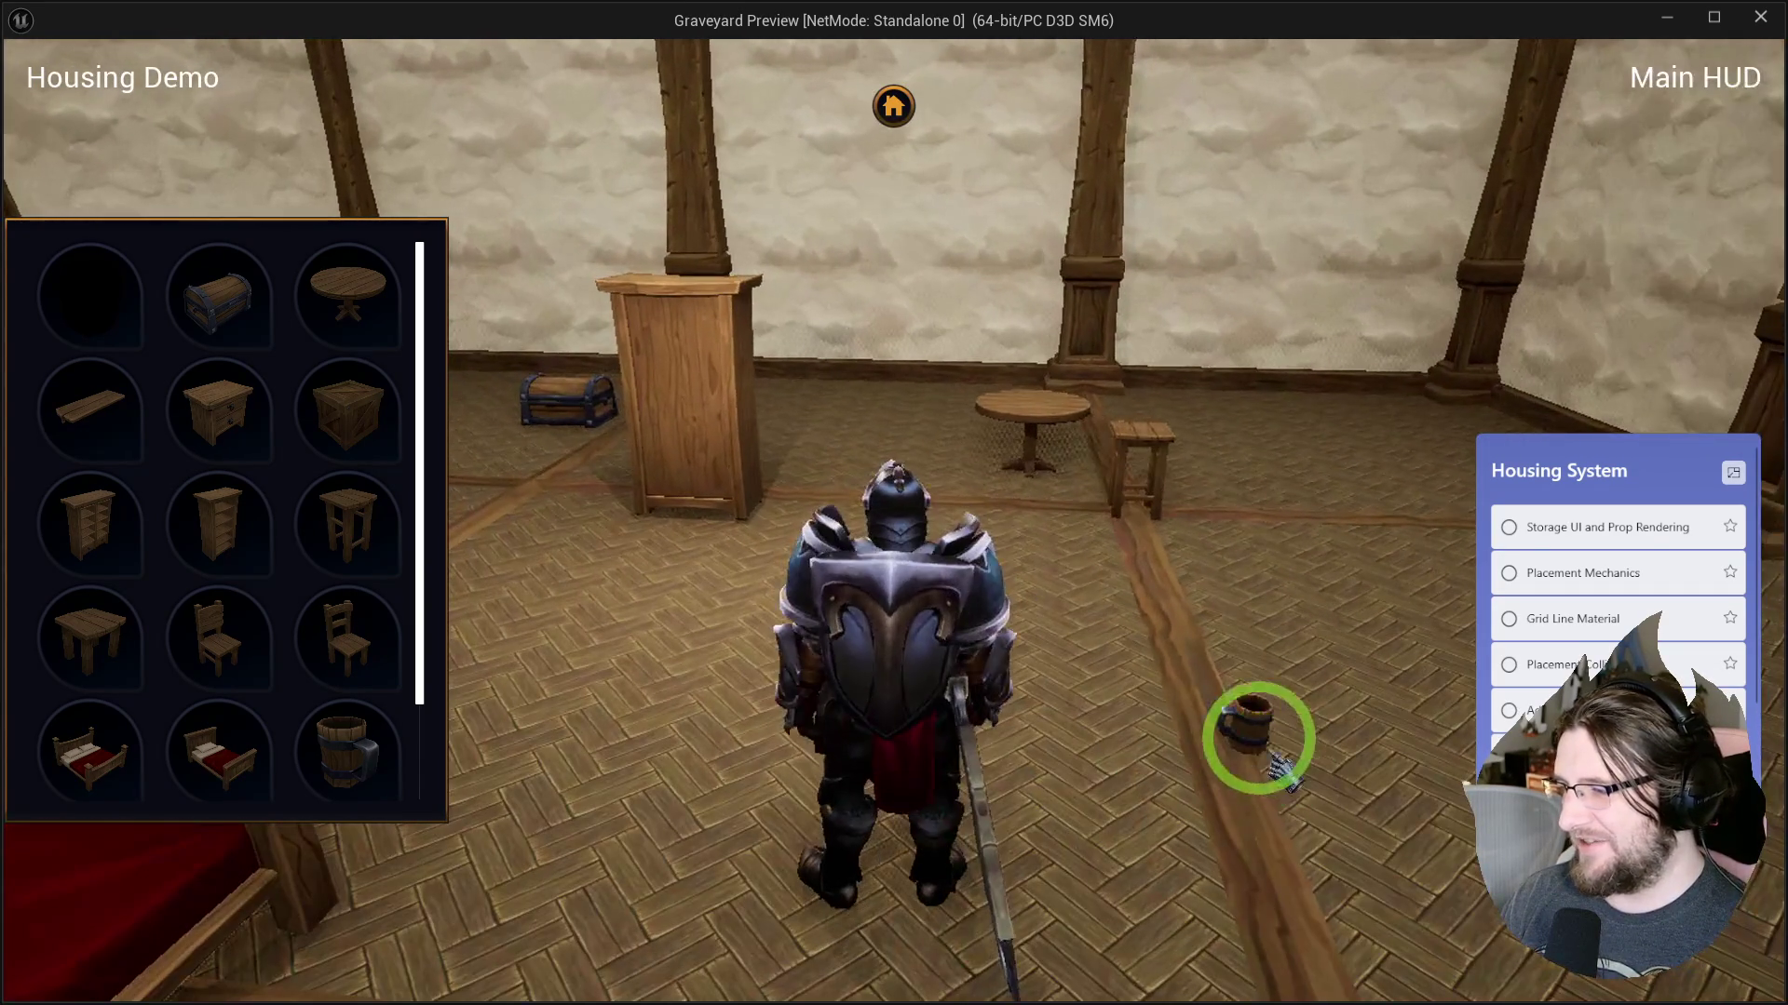
scroll(140, 675, down, 2)
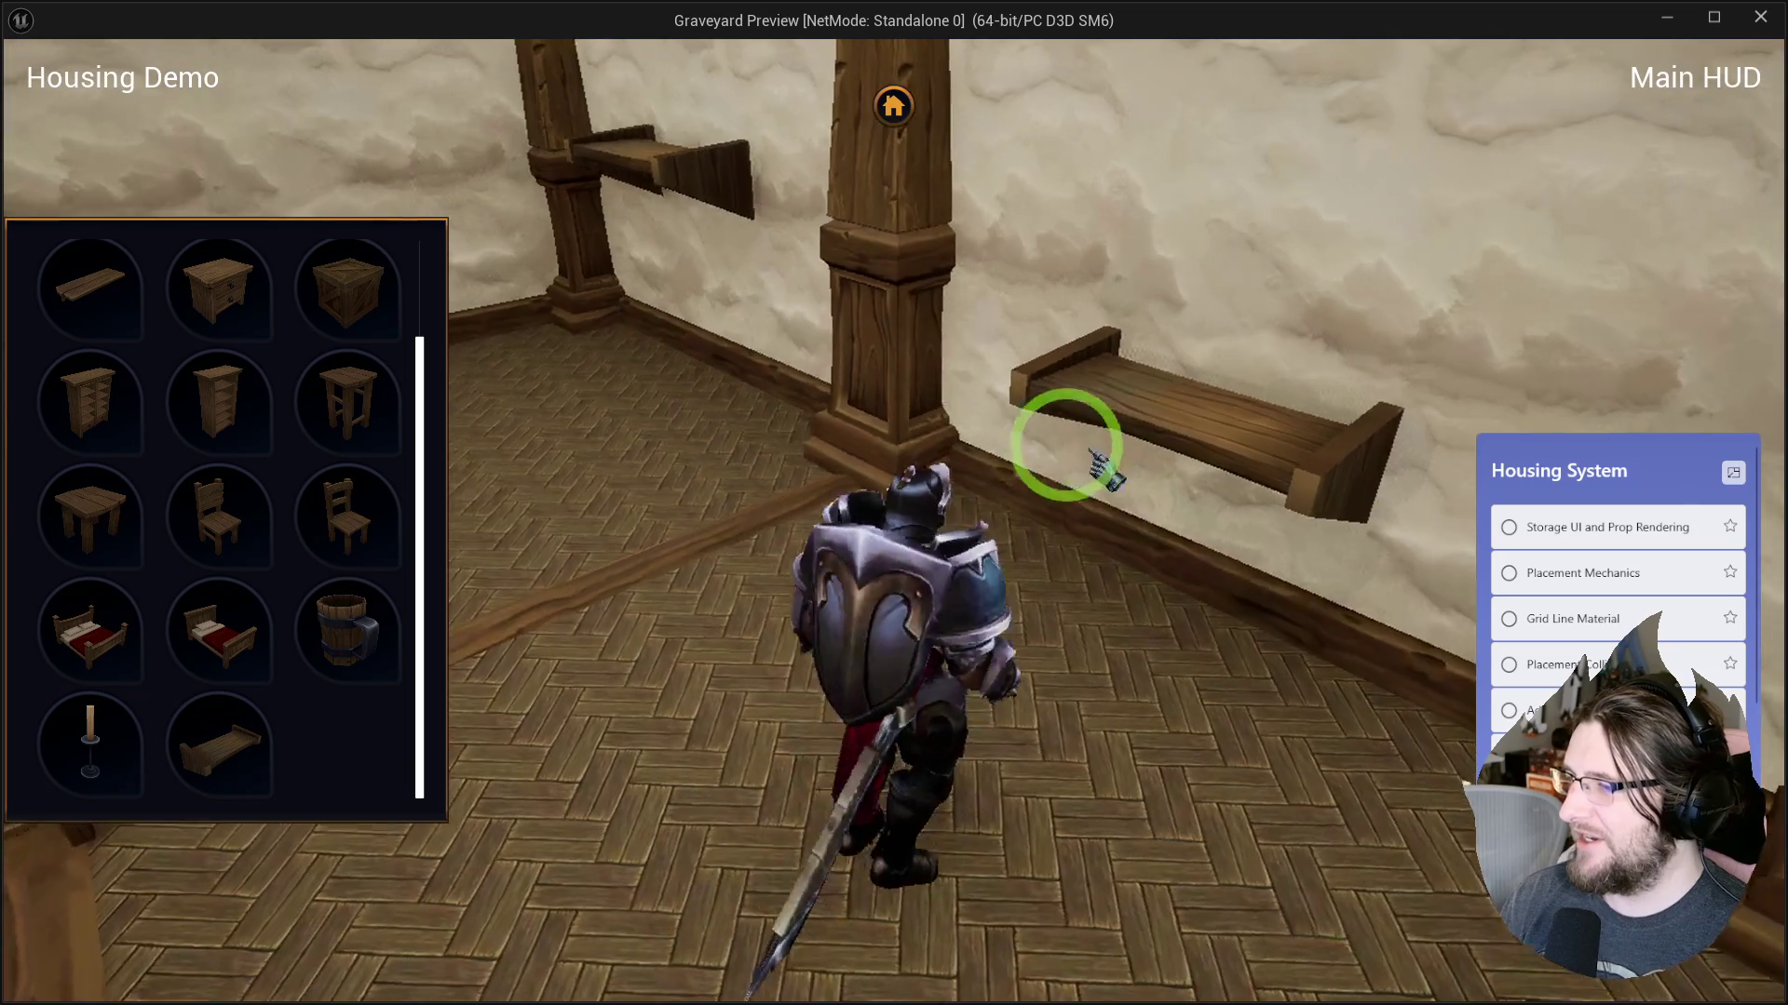
click(1061, 450)
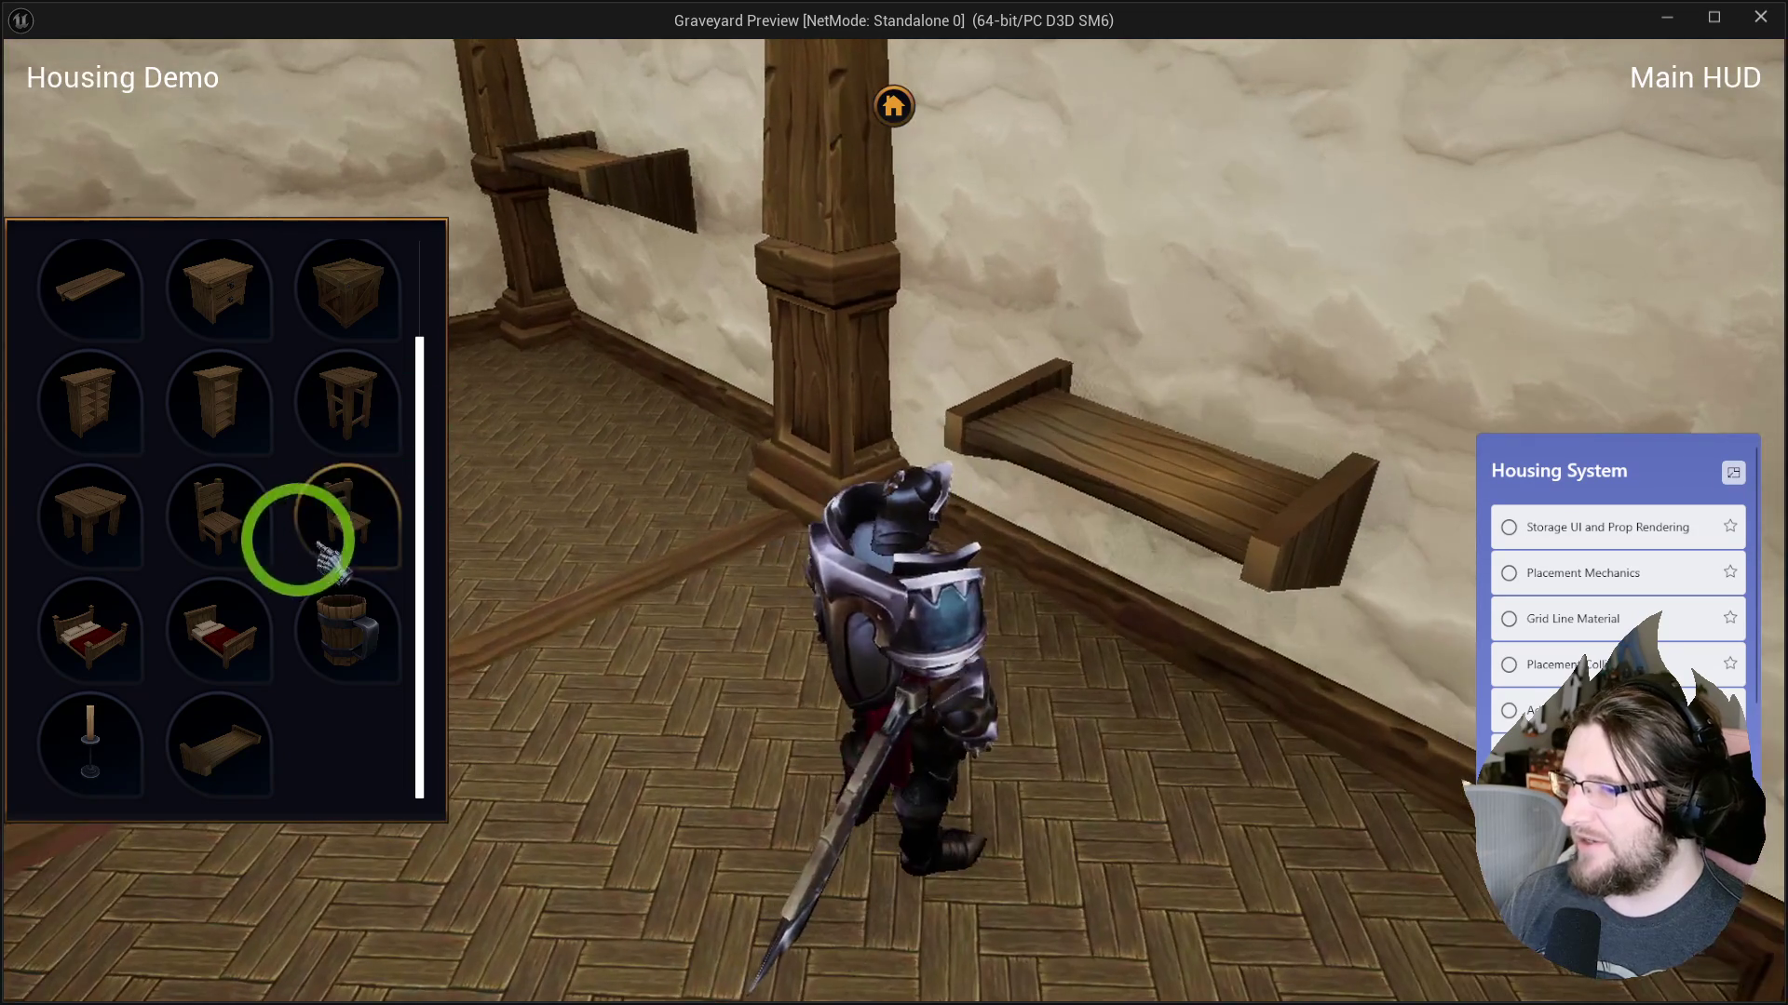
click(1047, 421)
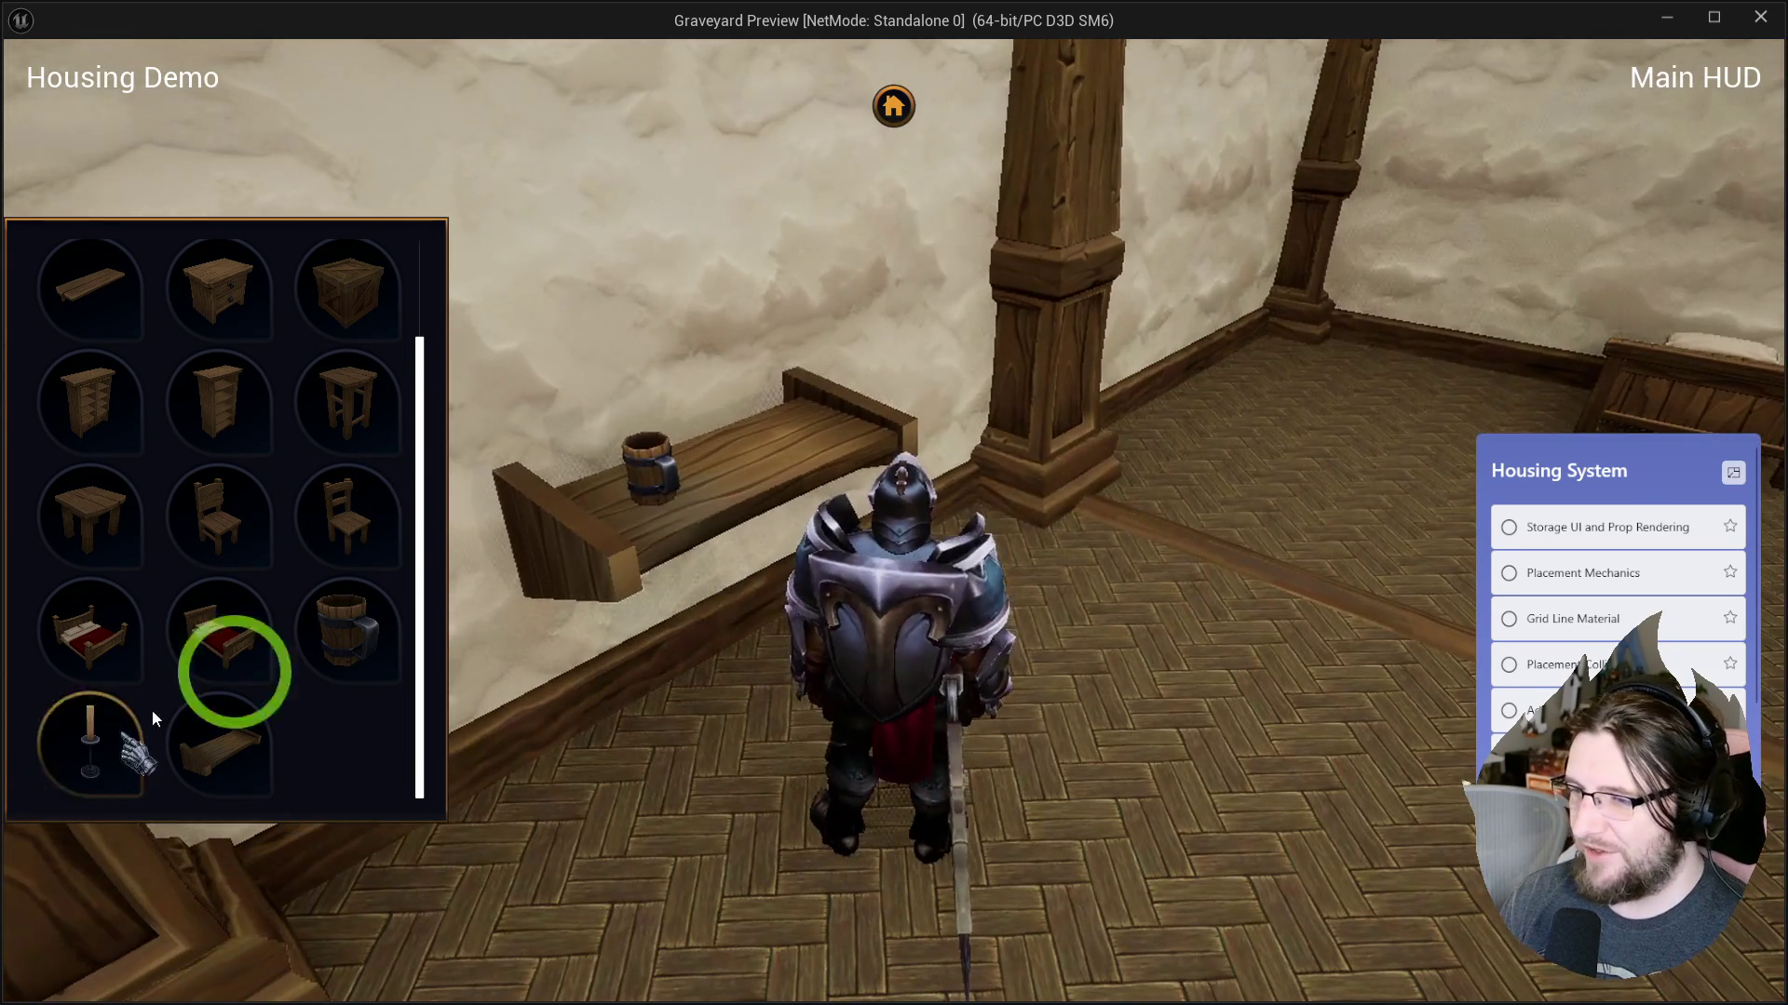
click(90, 745)
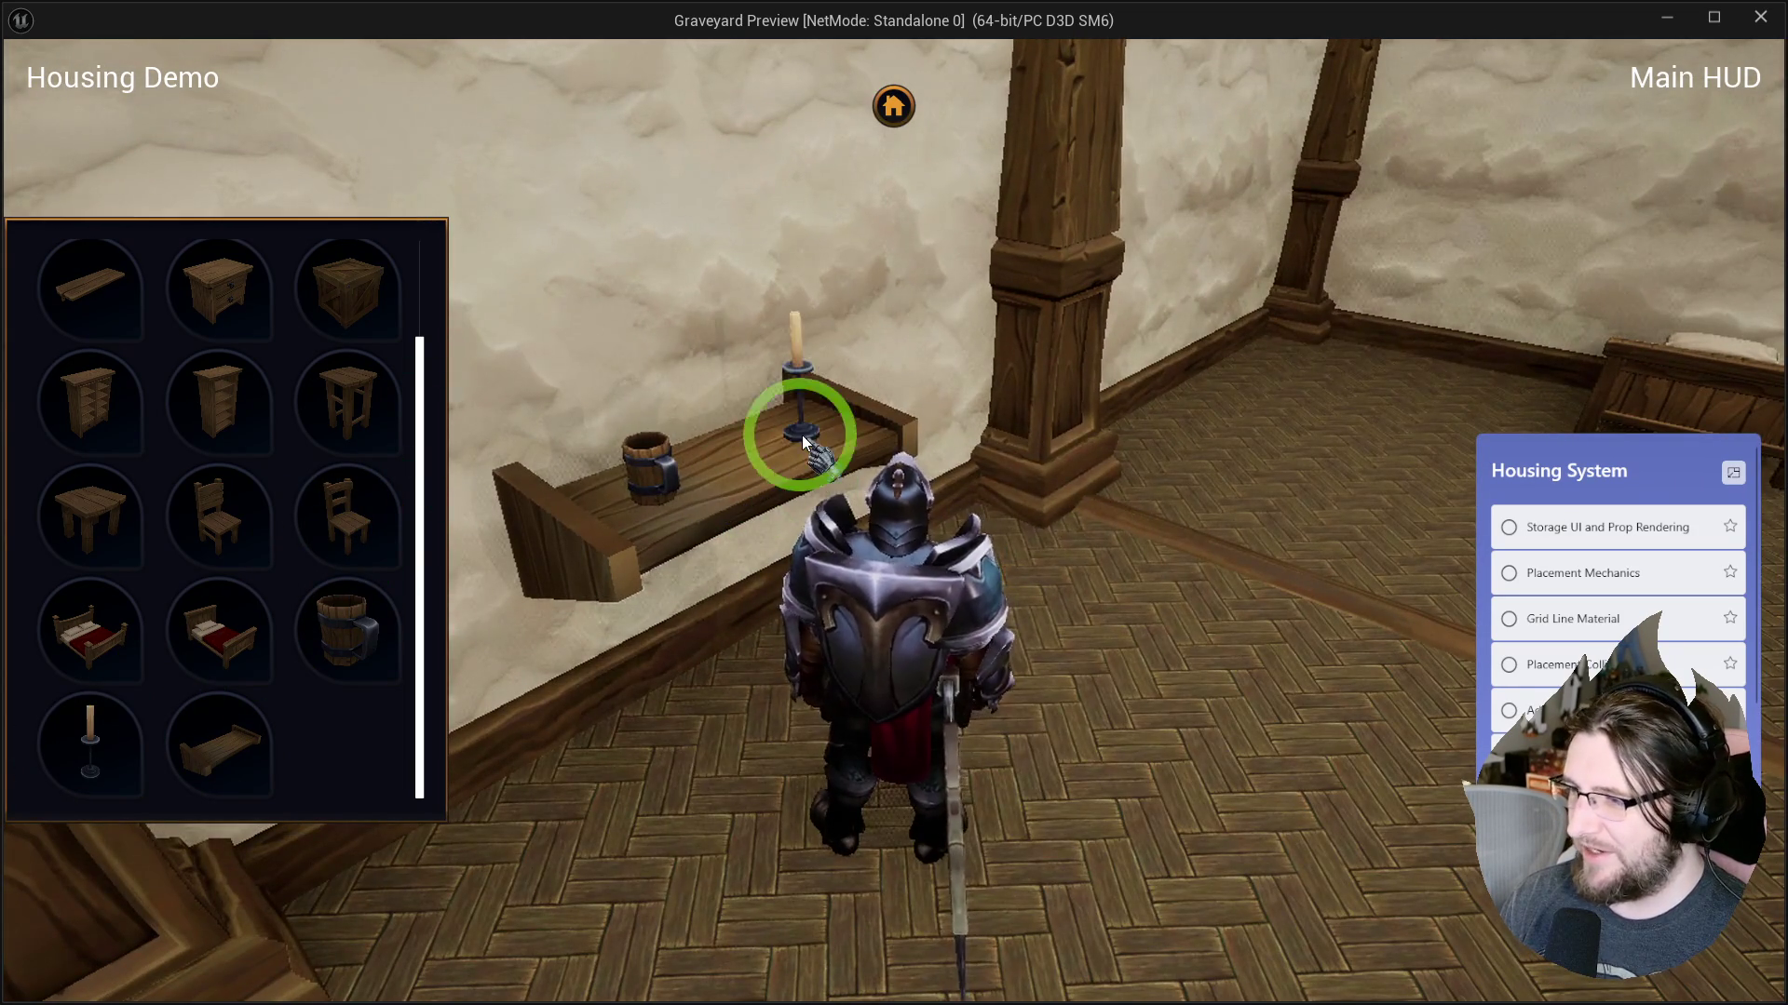
click(798, 414)
key(w)
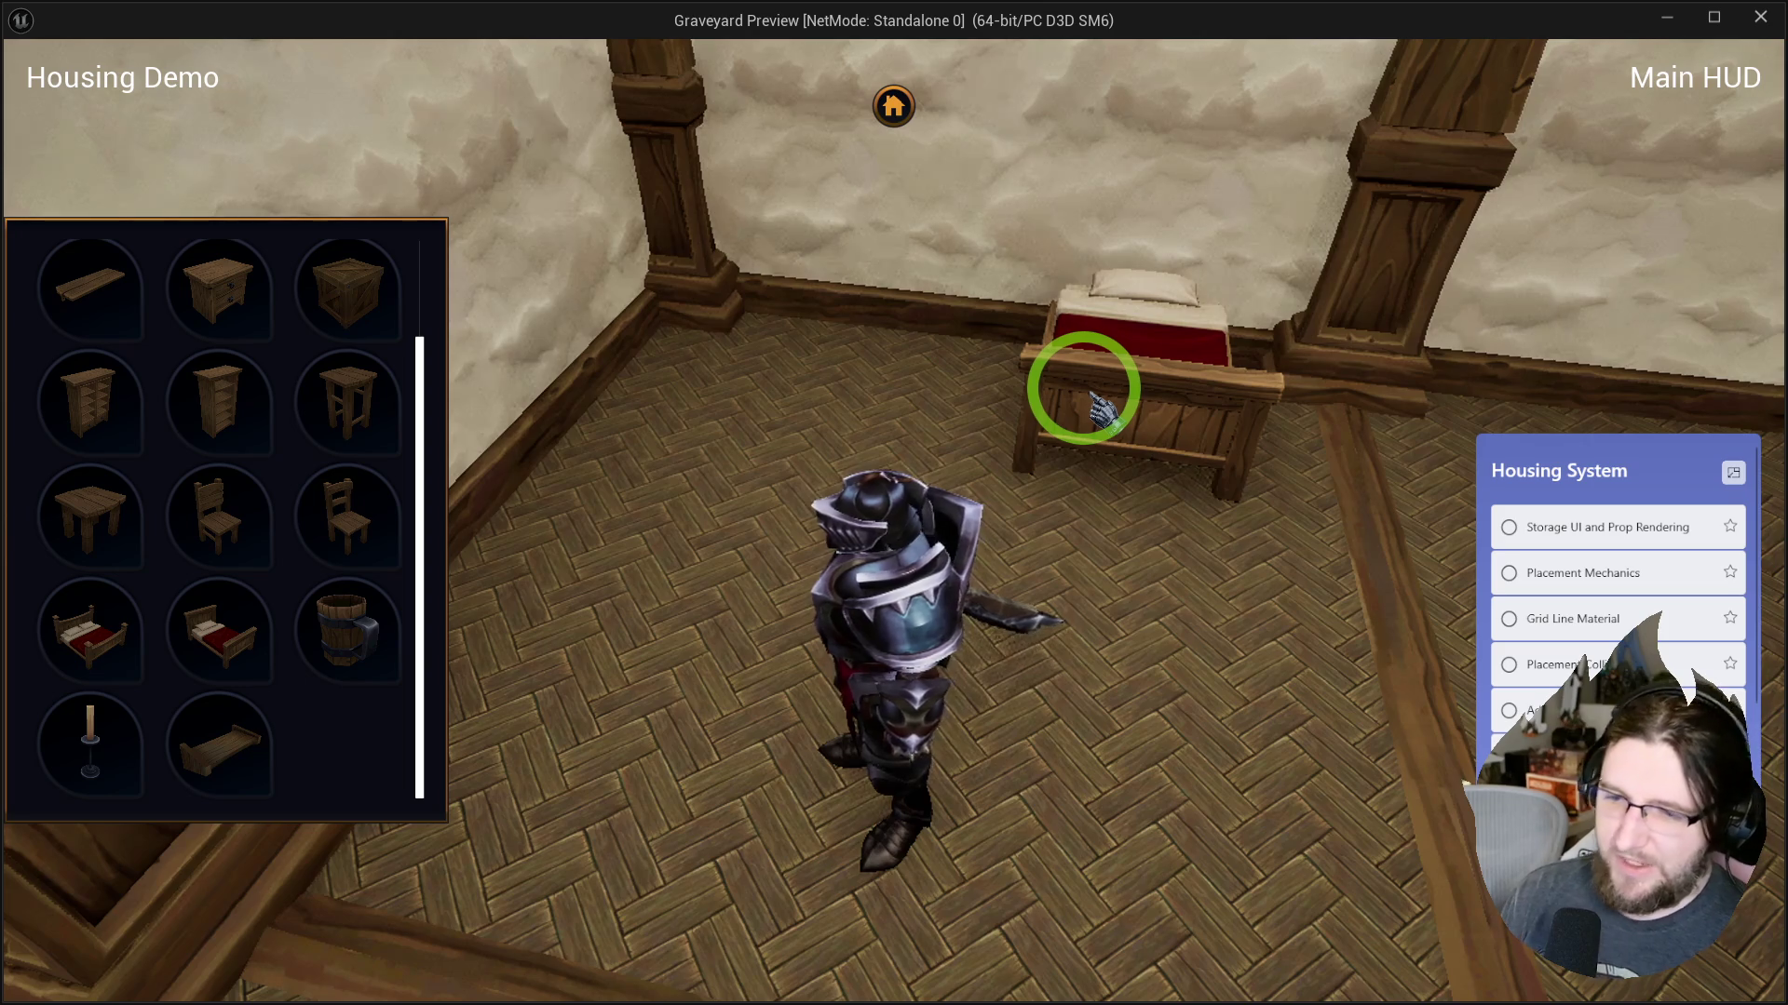
key(Escape)
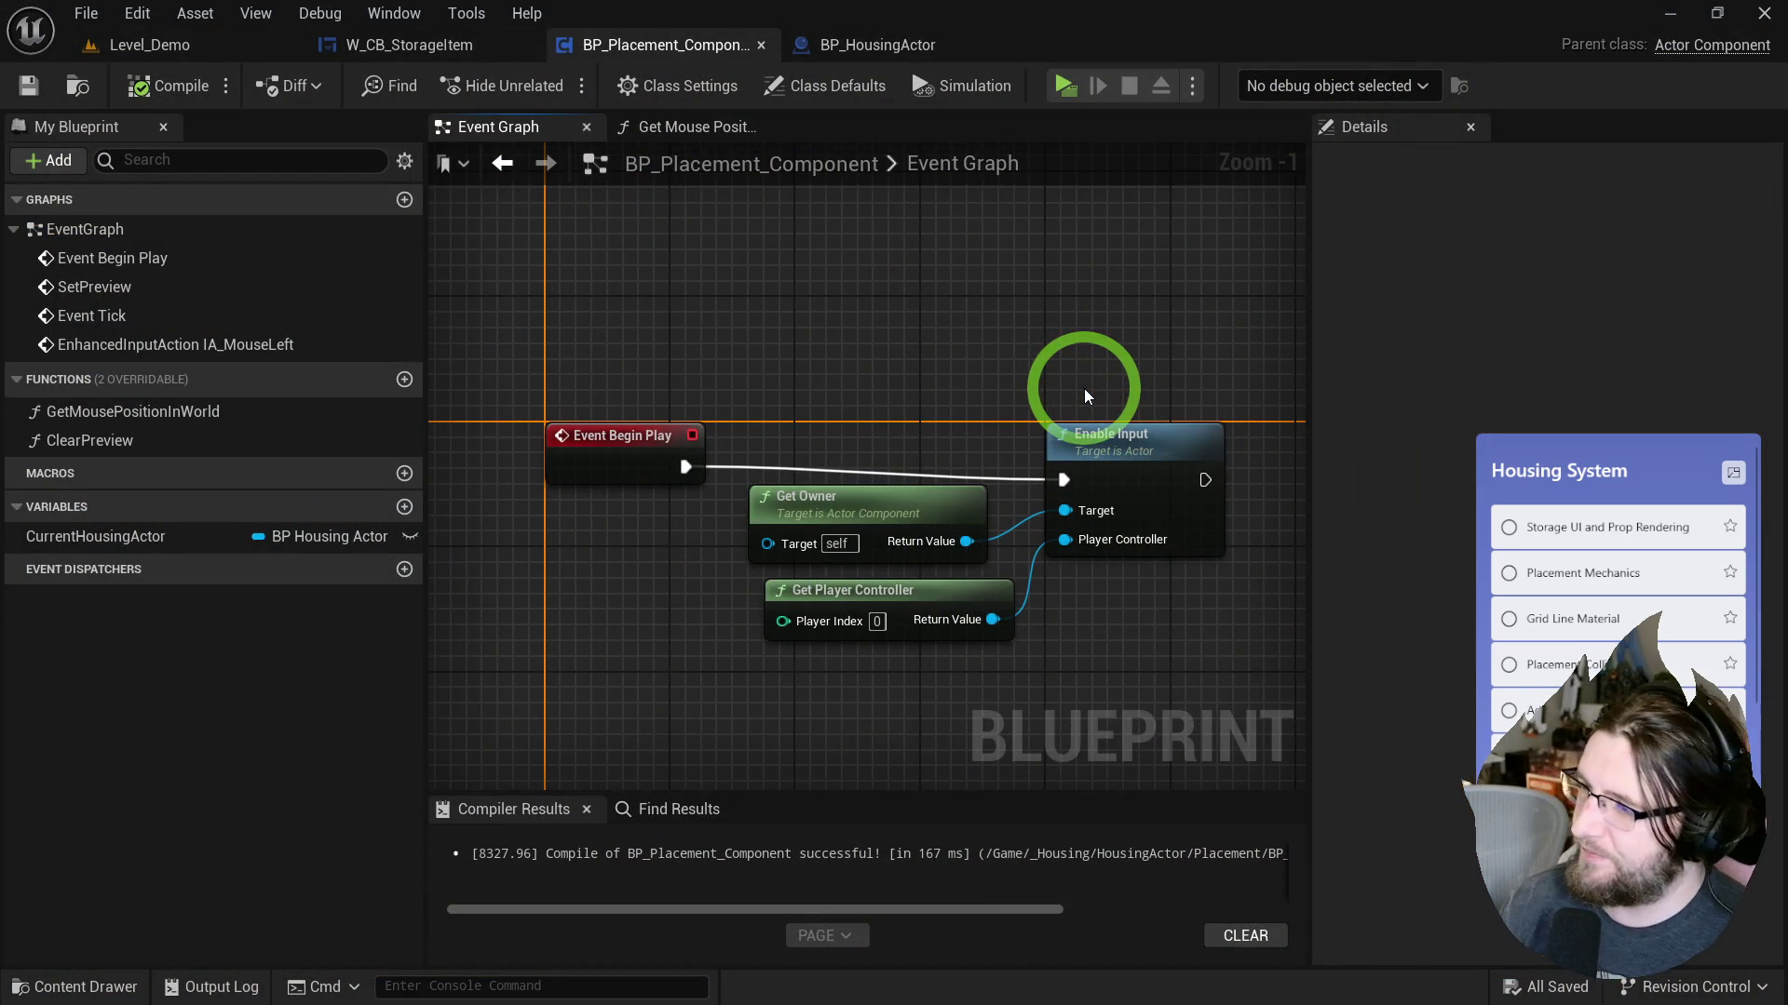
Line up the Enable Input and Get Player Controller nodes and save the placement component.
drag(1098, 460, 1097, 444)
drag(897, 587, 881, 587)
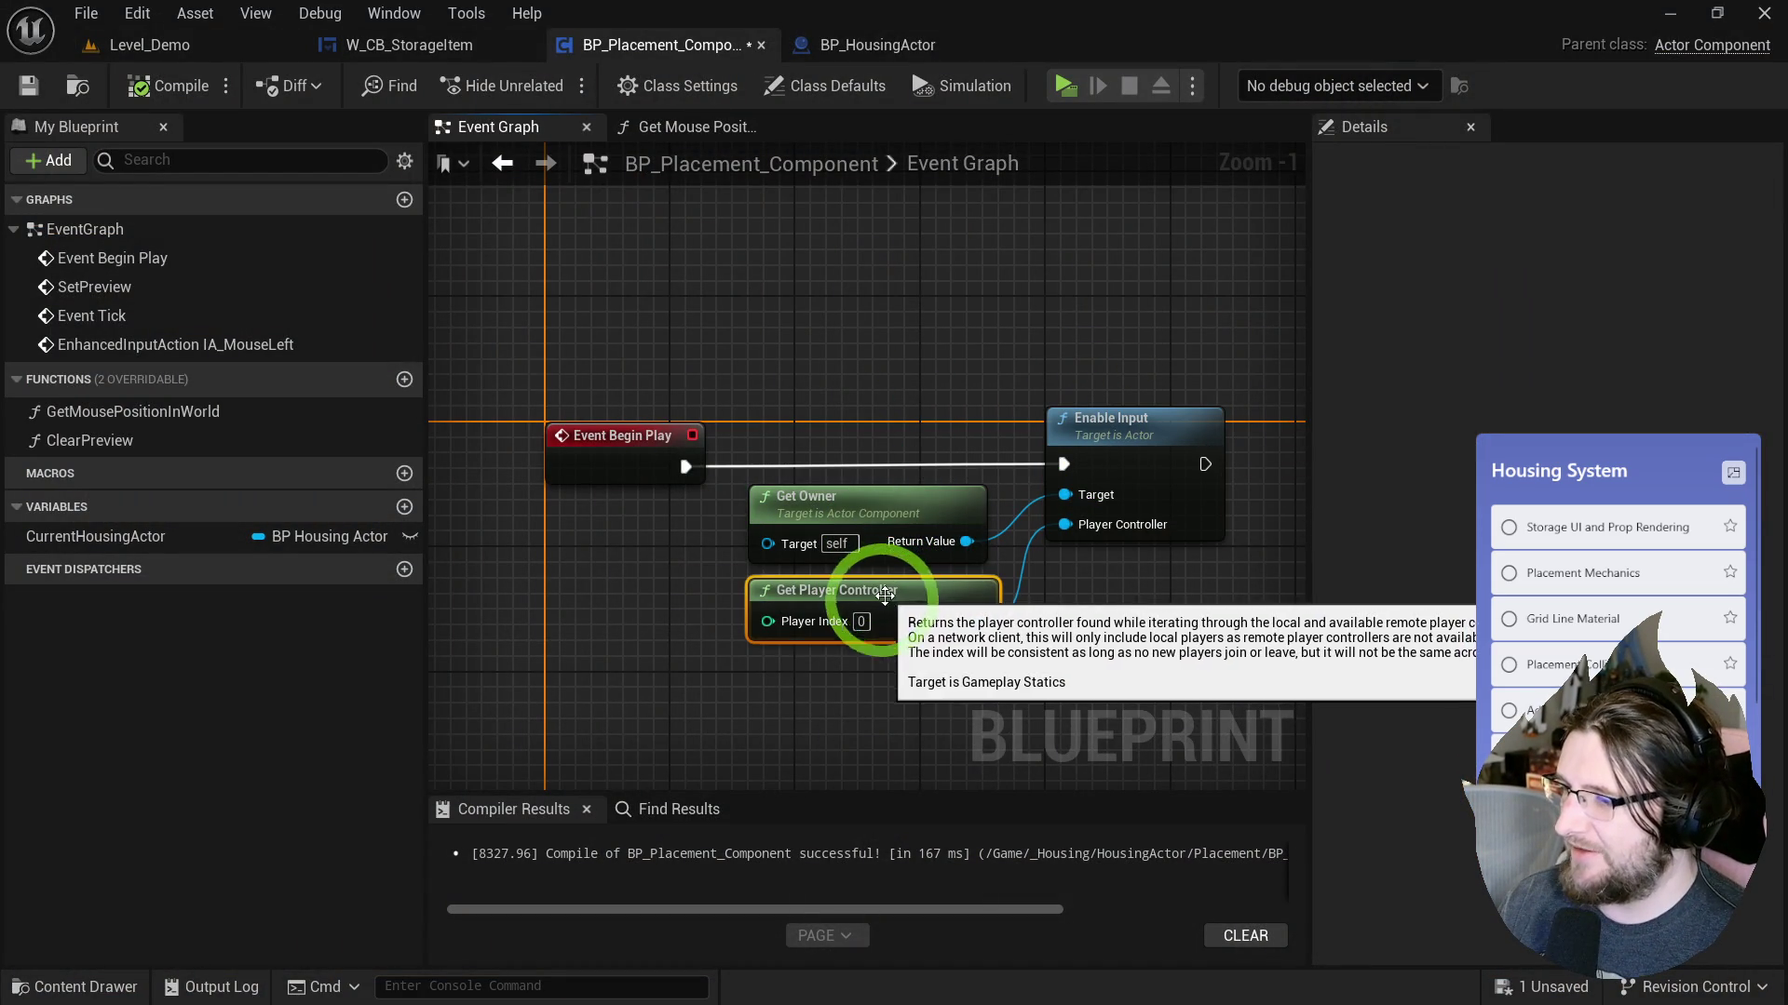
click(29, 88)
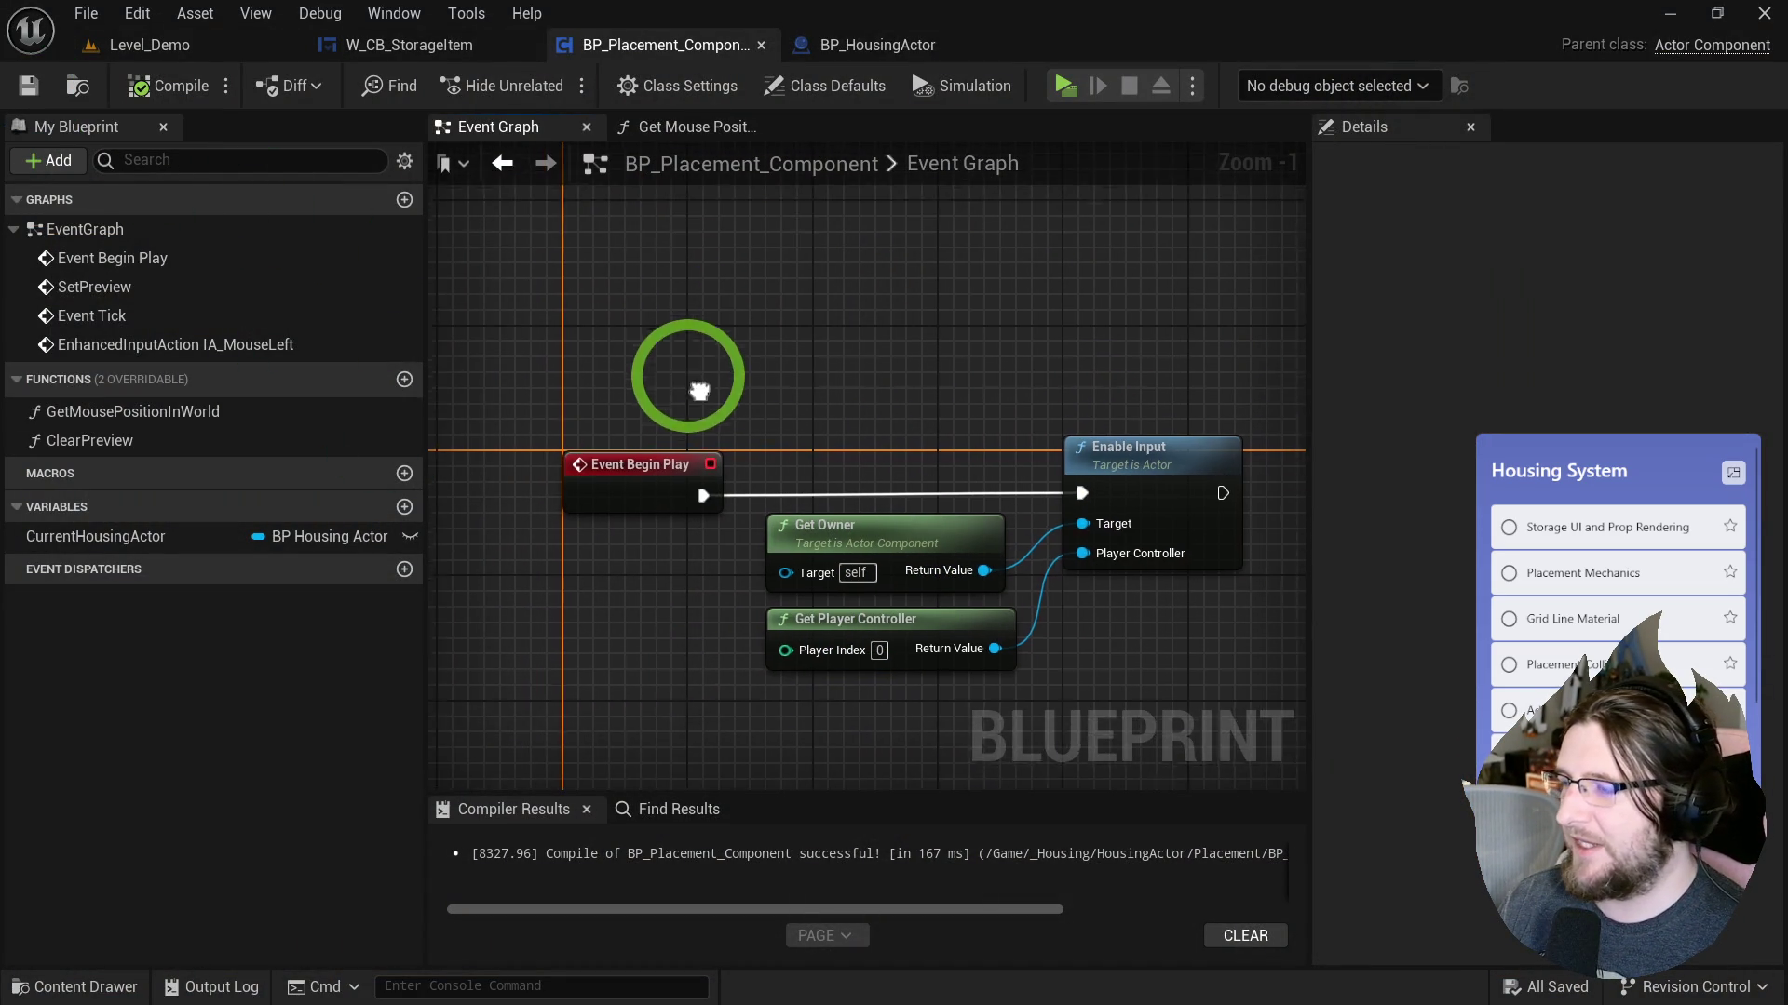
key(ctrl+space)
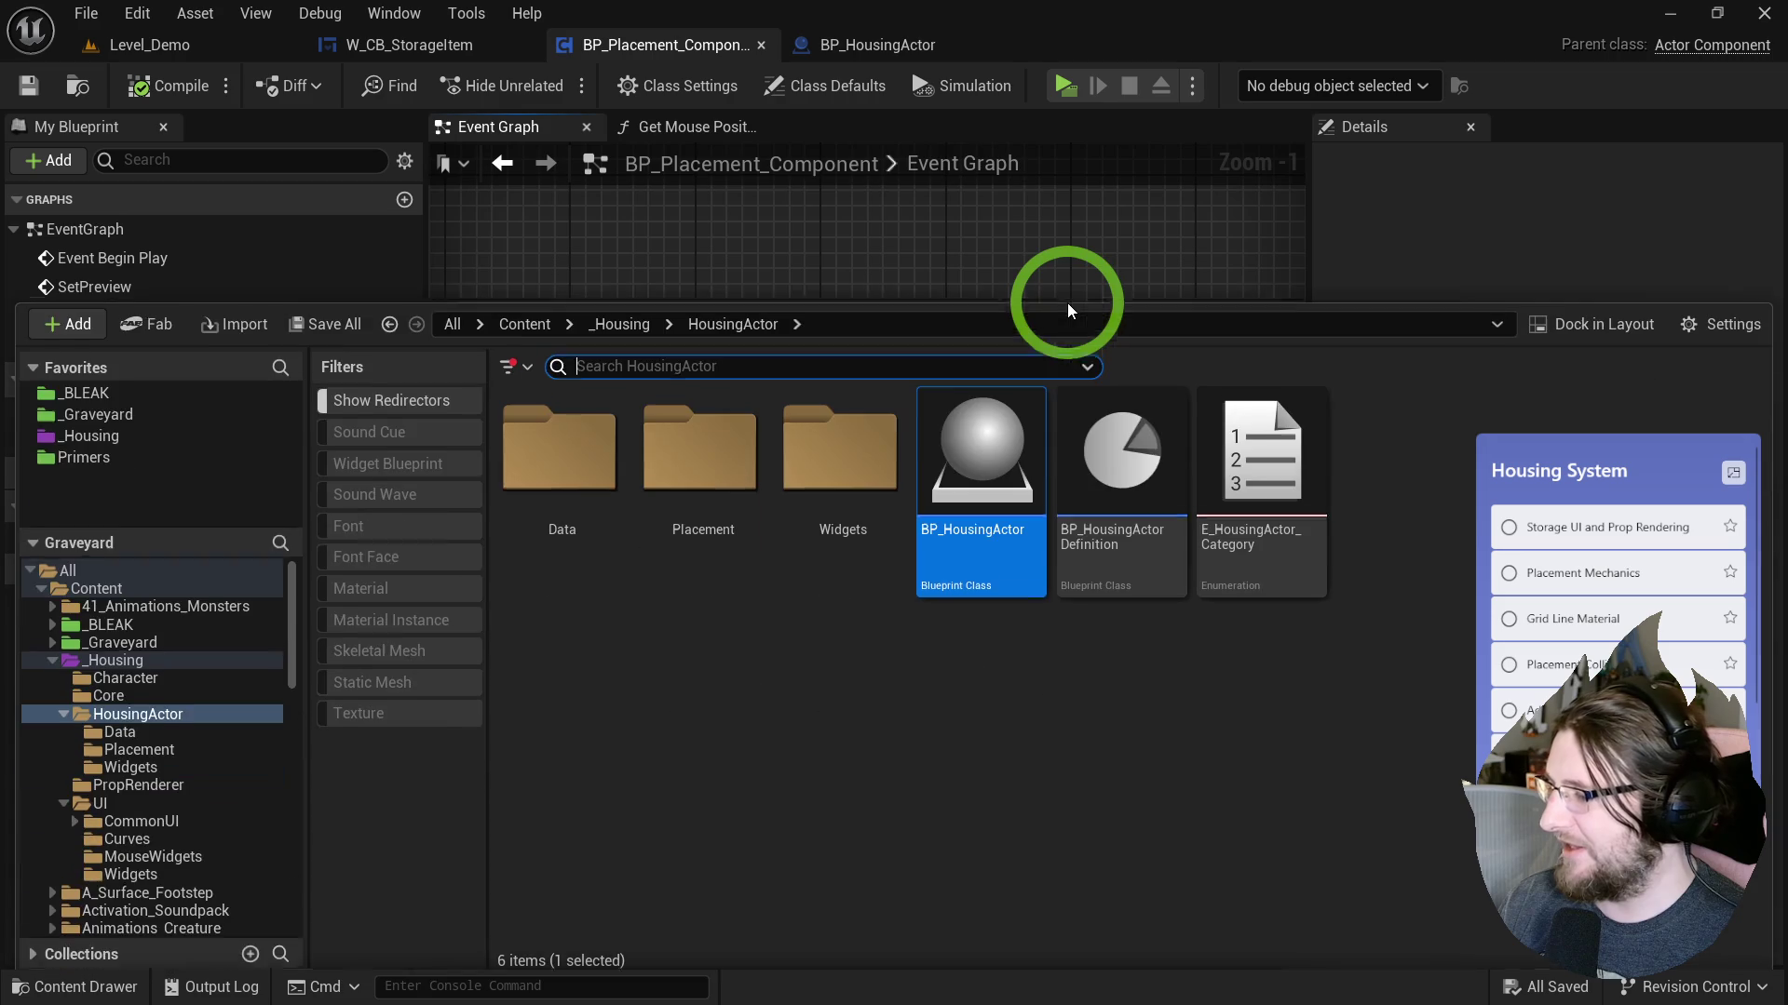
click(1032, 266)
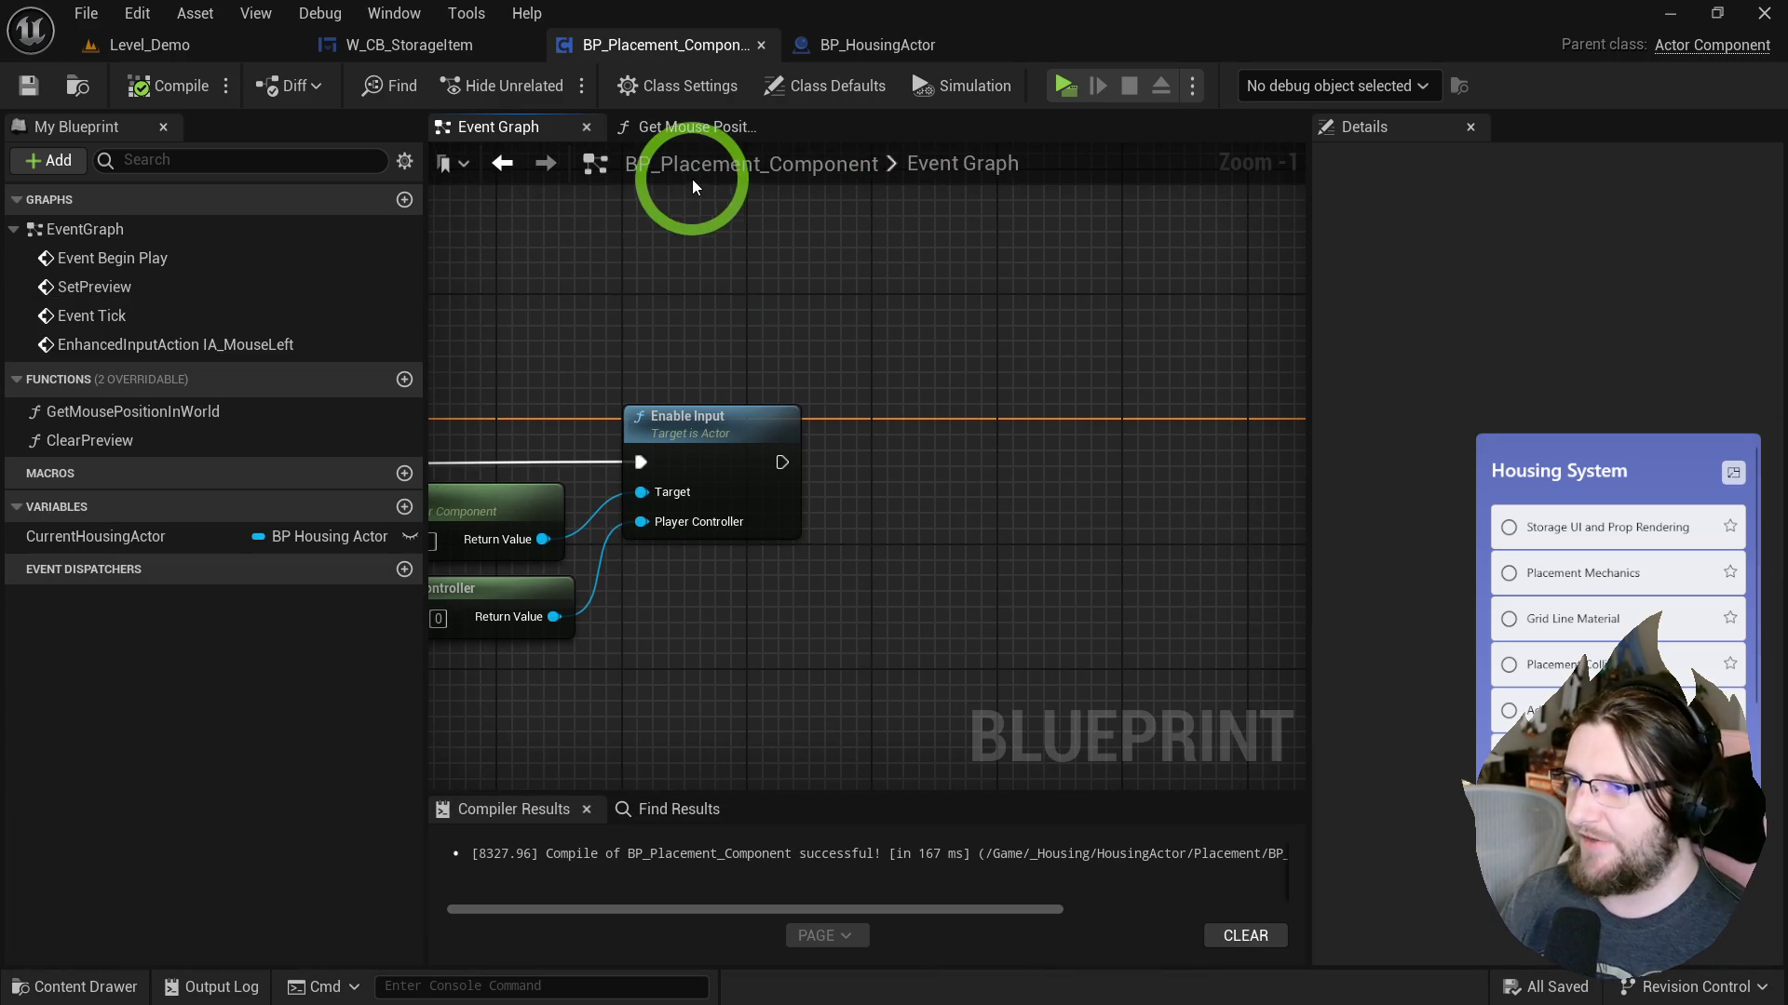
Shift Get Owner, Get Player Controller and Enable Input left into a tidier layout and save again.
drag(758, 248, 1086, 223)
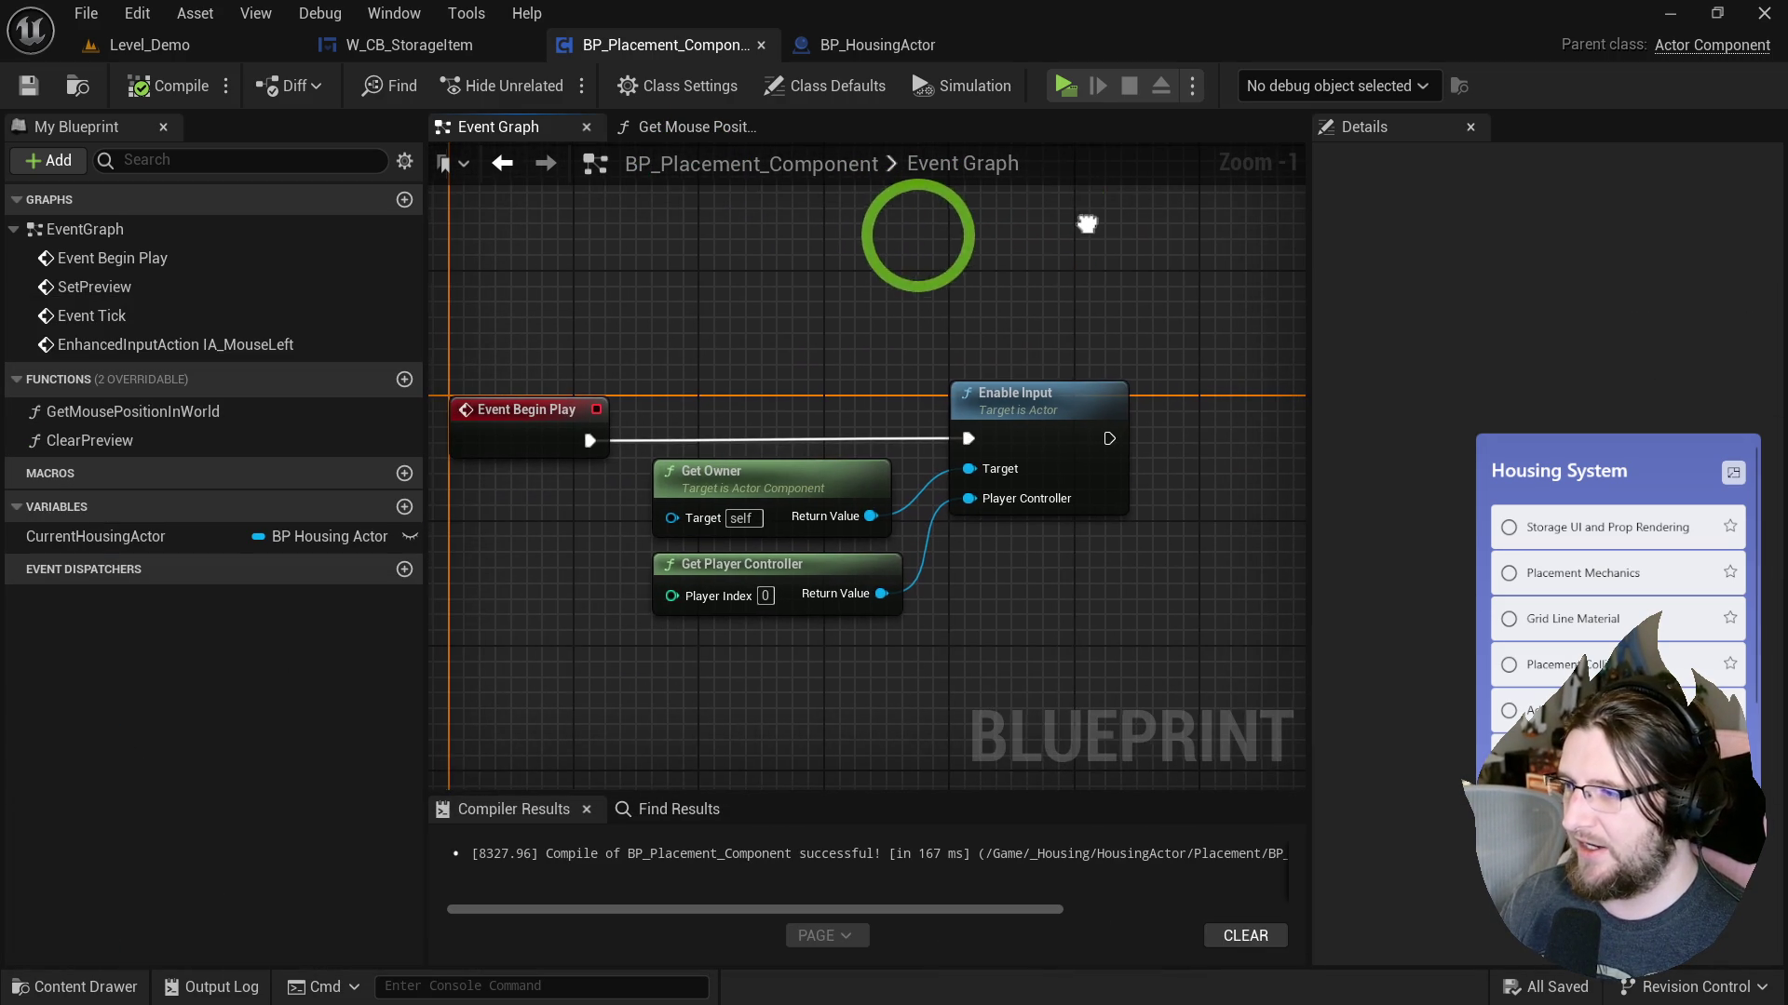
drag(748, 485, 546, 532)
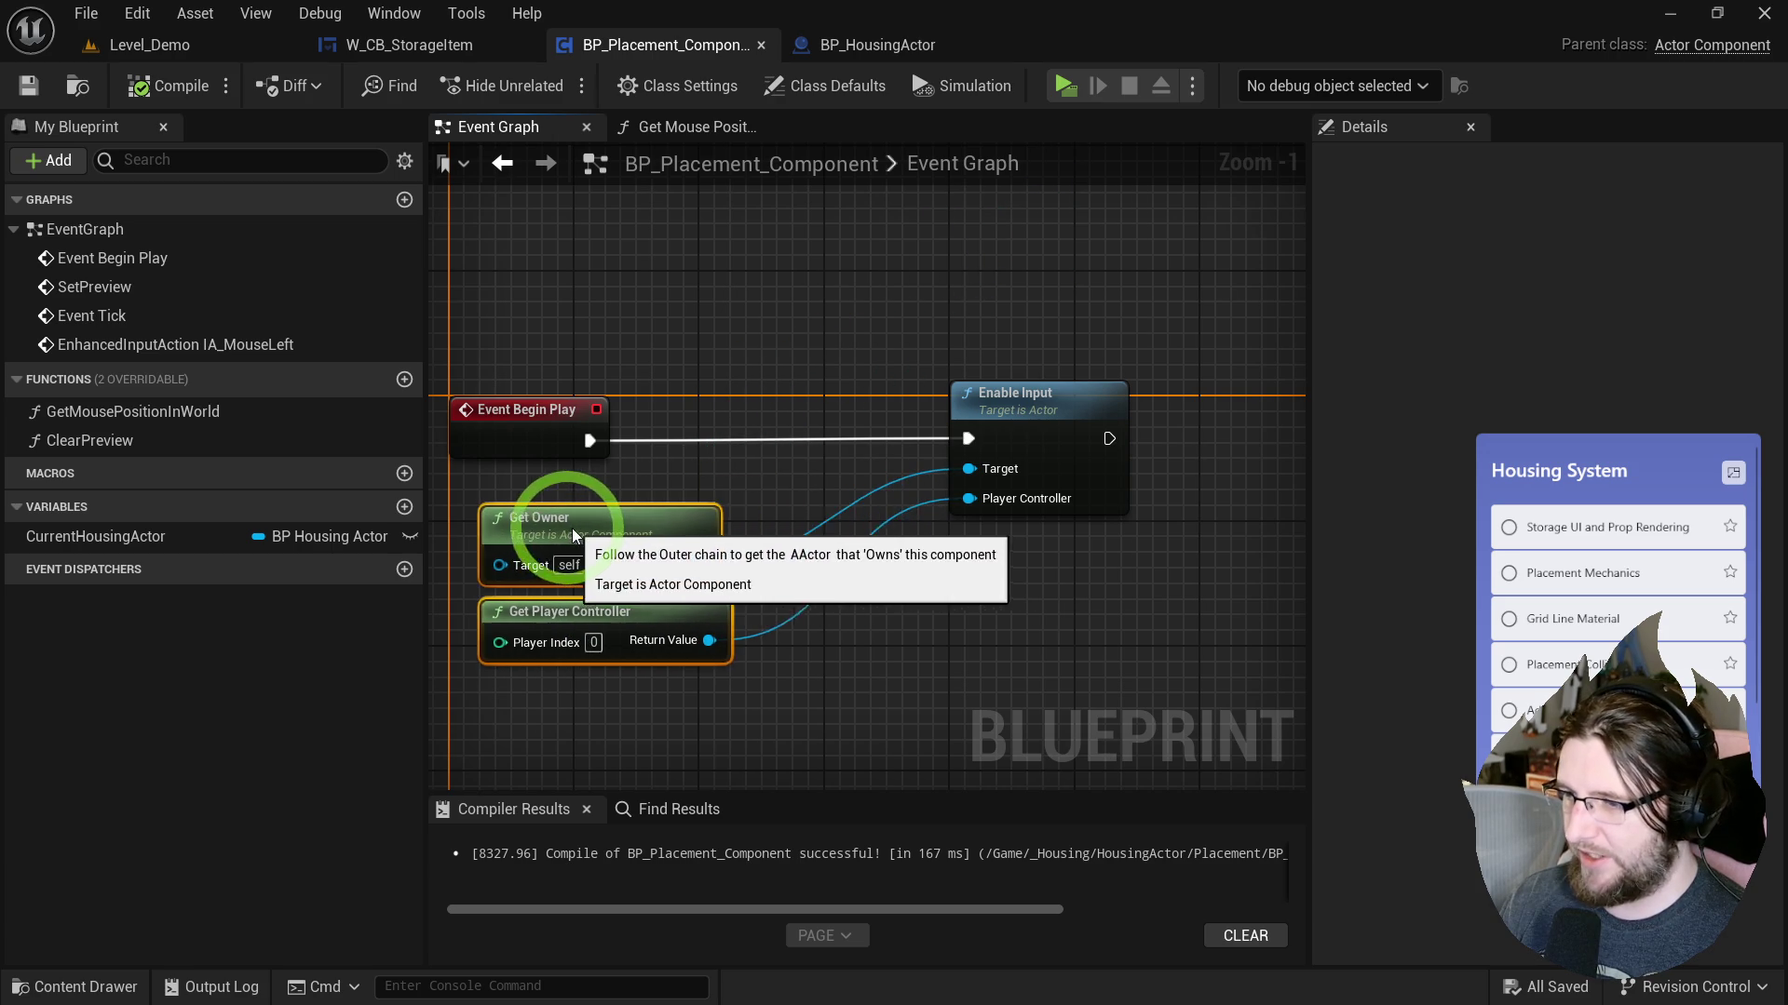
drag(1044, 416, 918, 415)
click(757, 266)
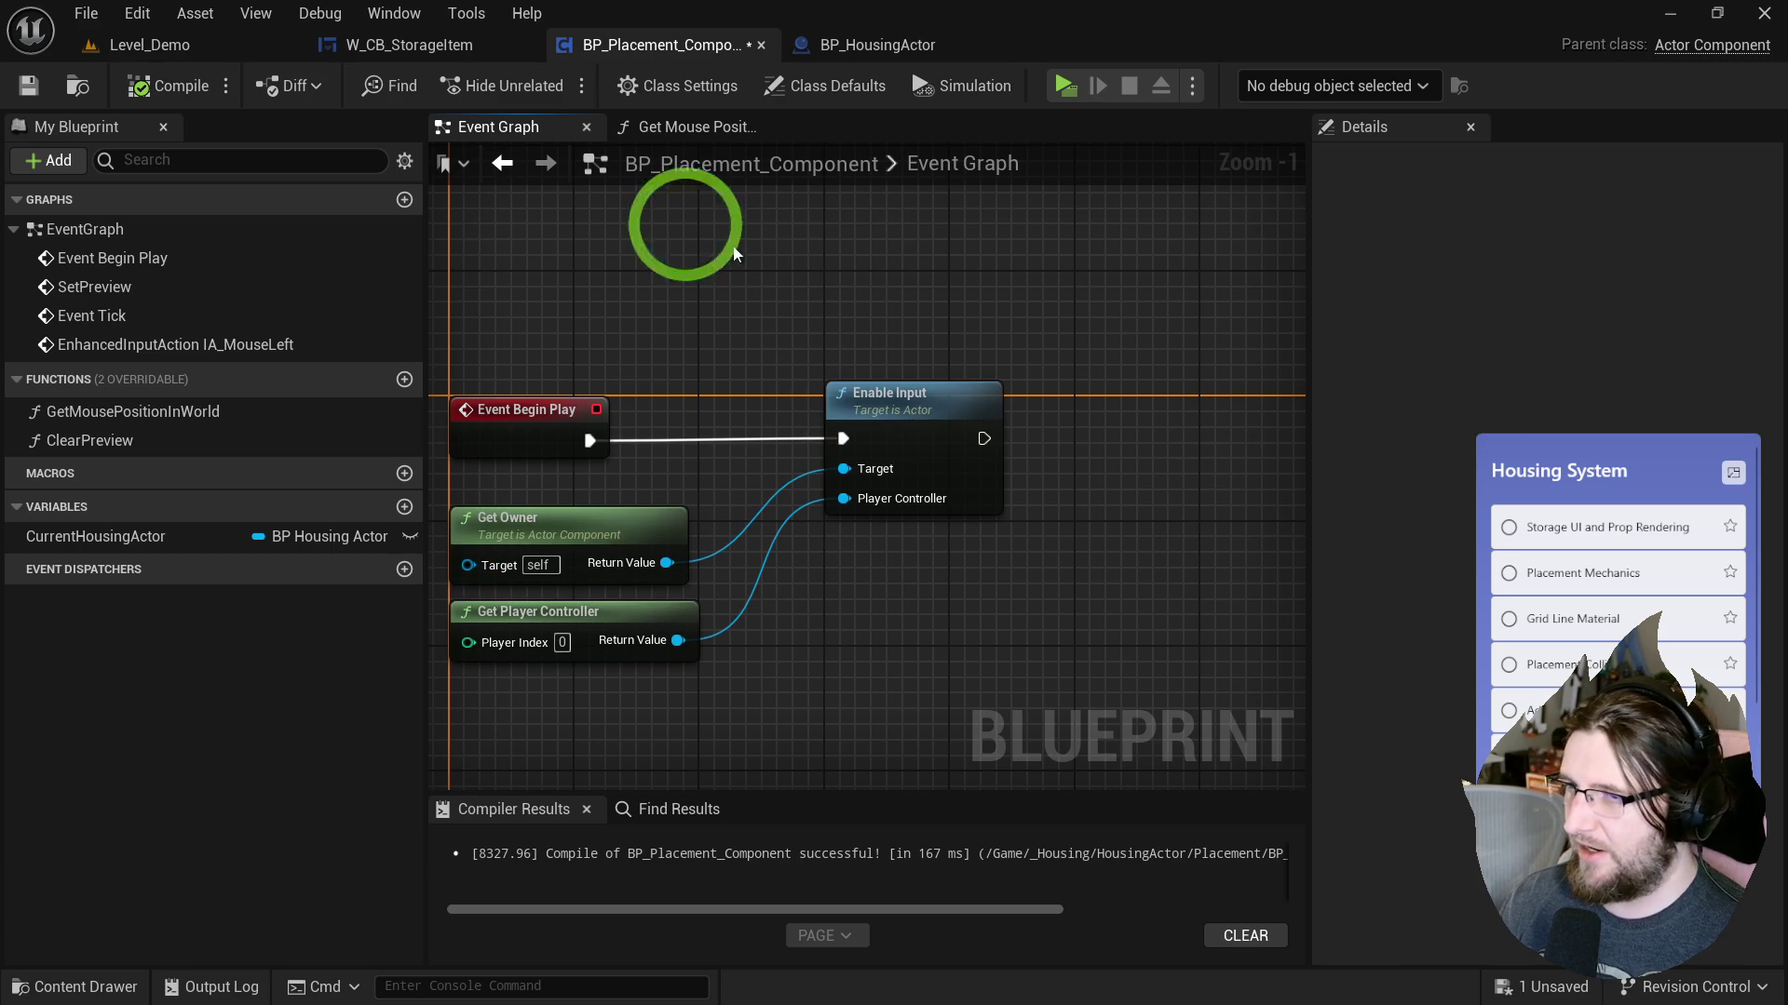
click(30, 87)
drag(594, 314, 669, 346)
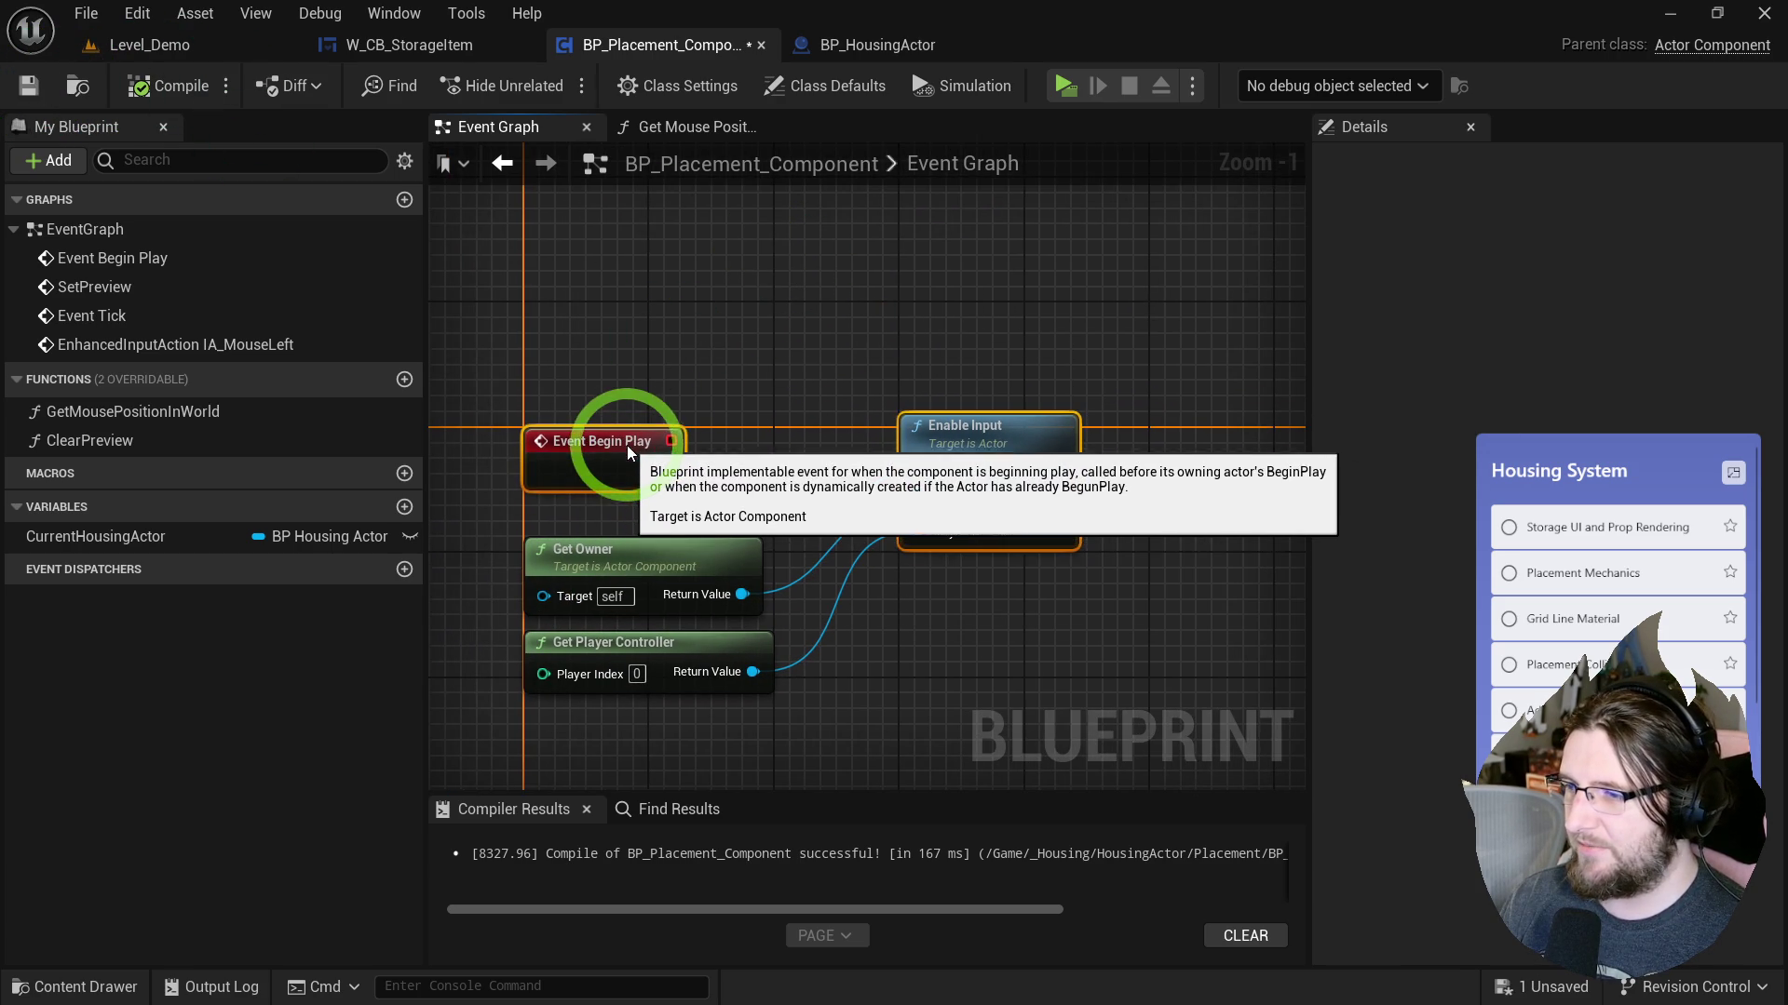
click(484, 191)
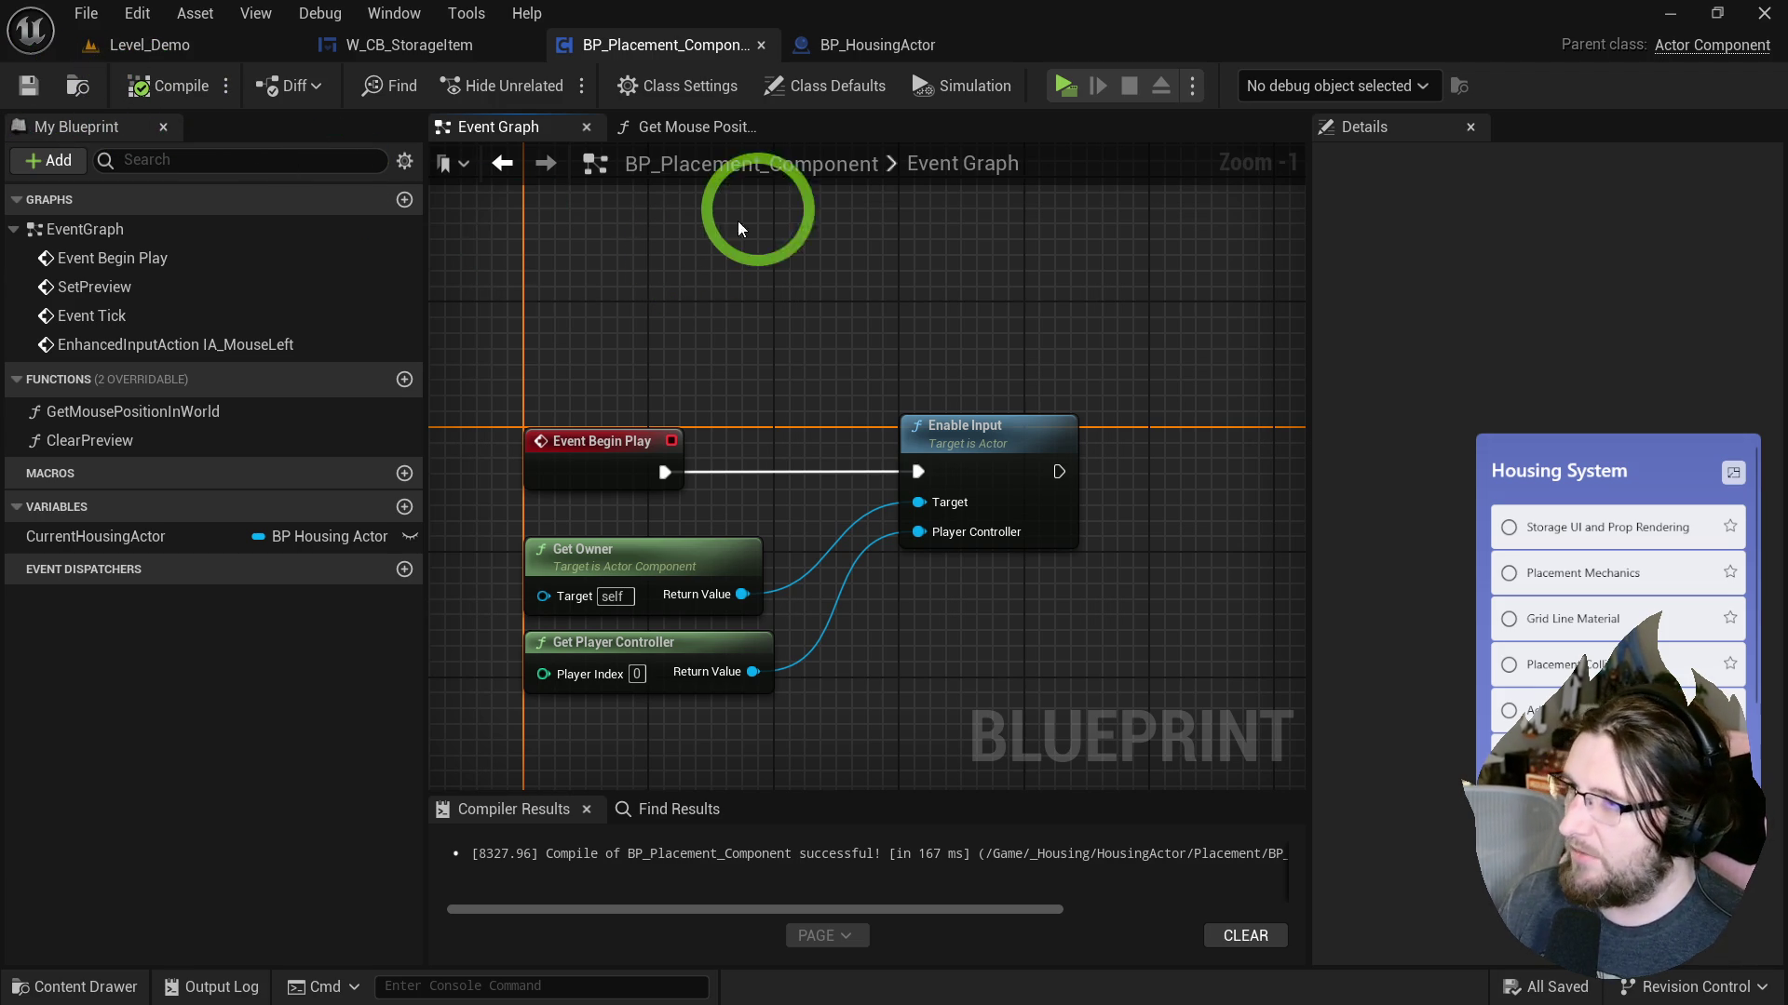
Check the BP_HousingActor and W_CB_StorageItem graphs, then return to BP_Placement_Component's Event Graph.
click(879, 37)
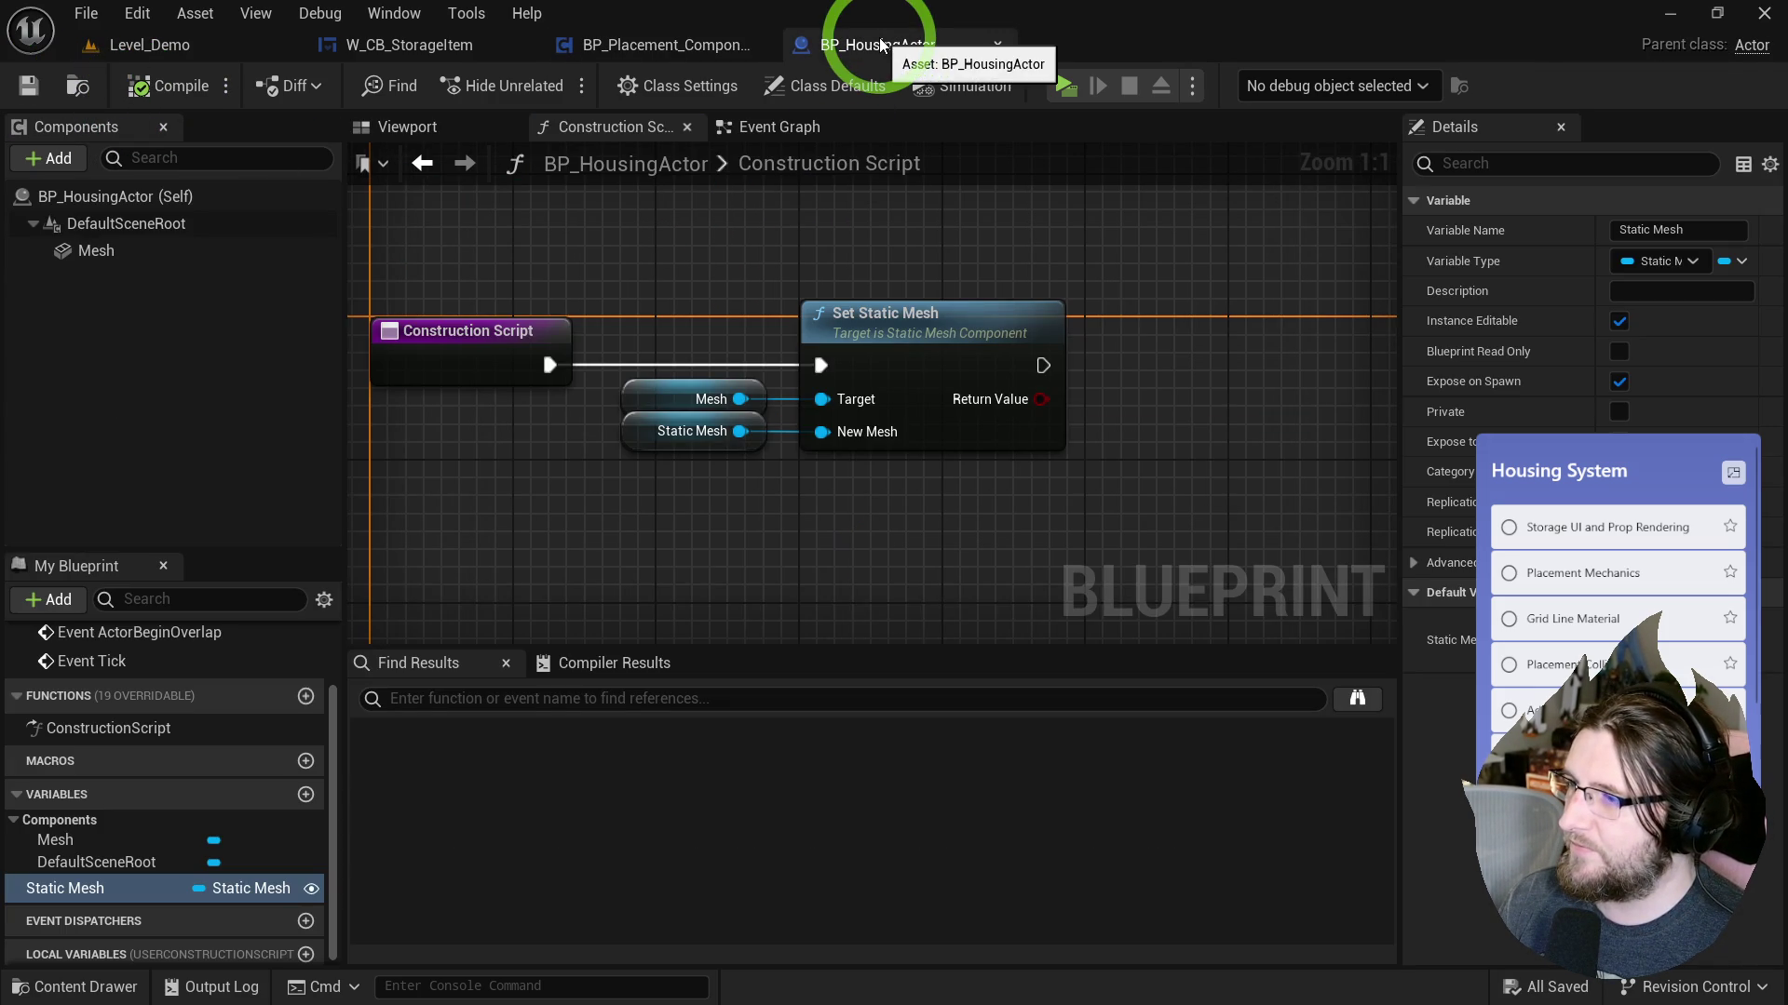
click(624, 54)
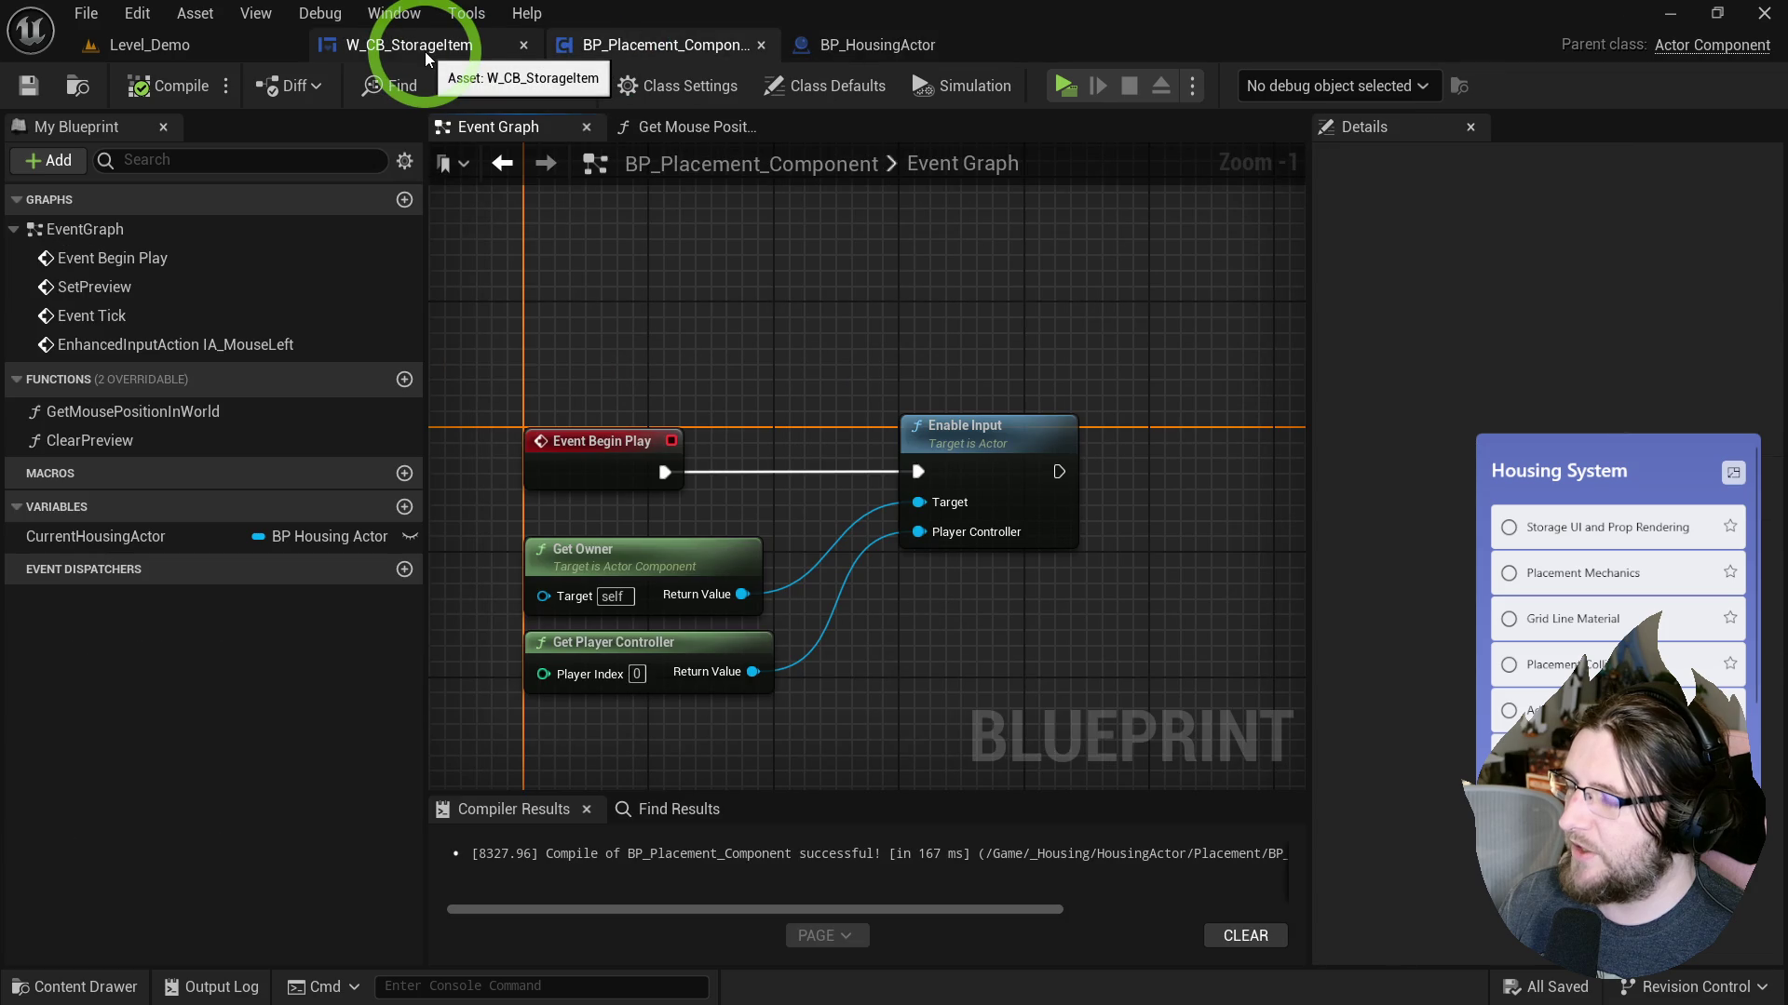
click(505, 48)
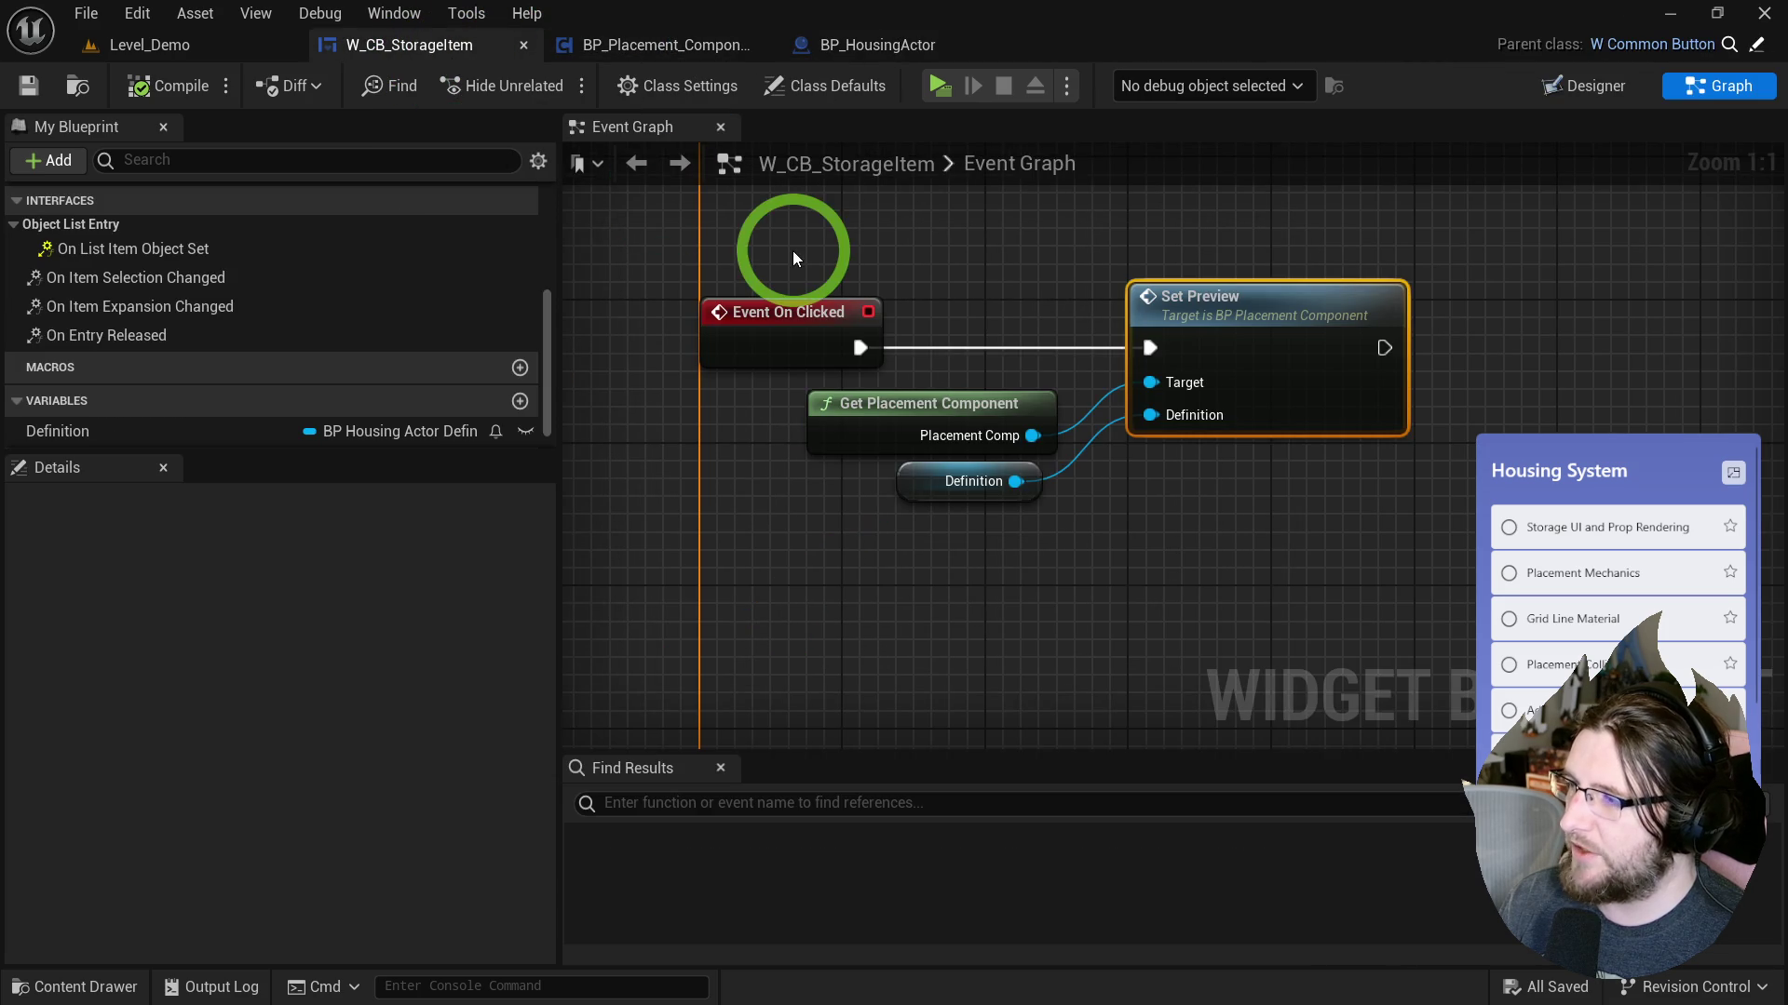
scroll(788, 270, down, 2)
mouse_move(787, 270)
mouse_down()
mouse_move(705, 641)
mouse_move(695, 530)
mouse_move(511, 422)
mouse_move(619, 455)
mouse_move(817, 170)
mouse_up()
drag(864, 253, 946, 280)
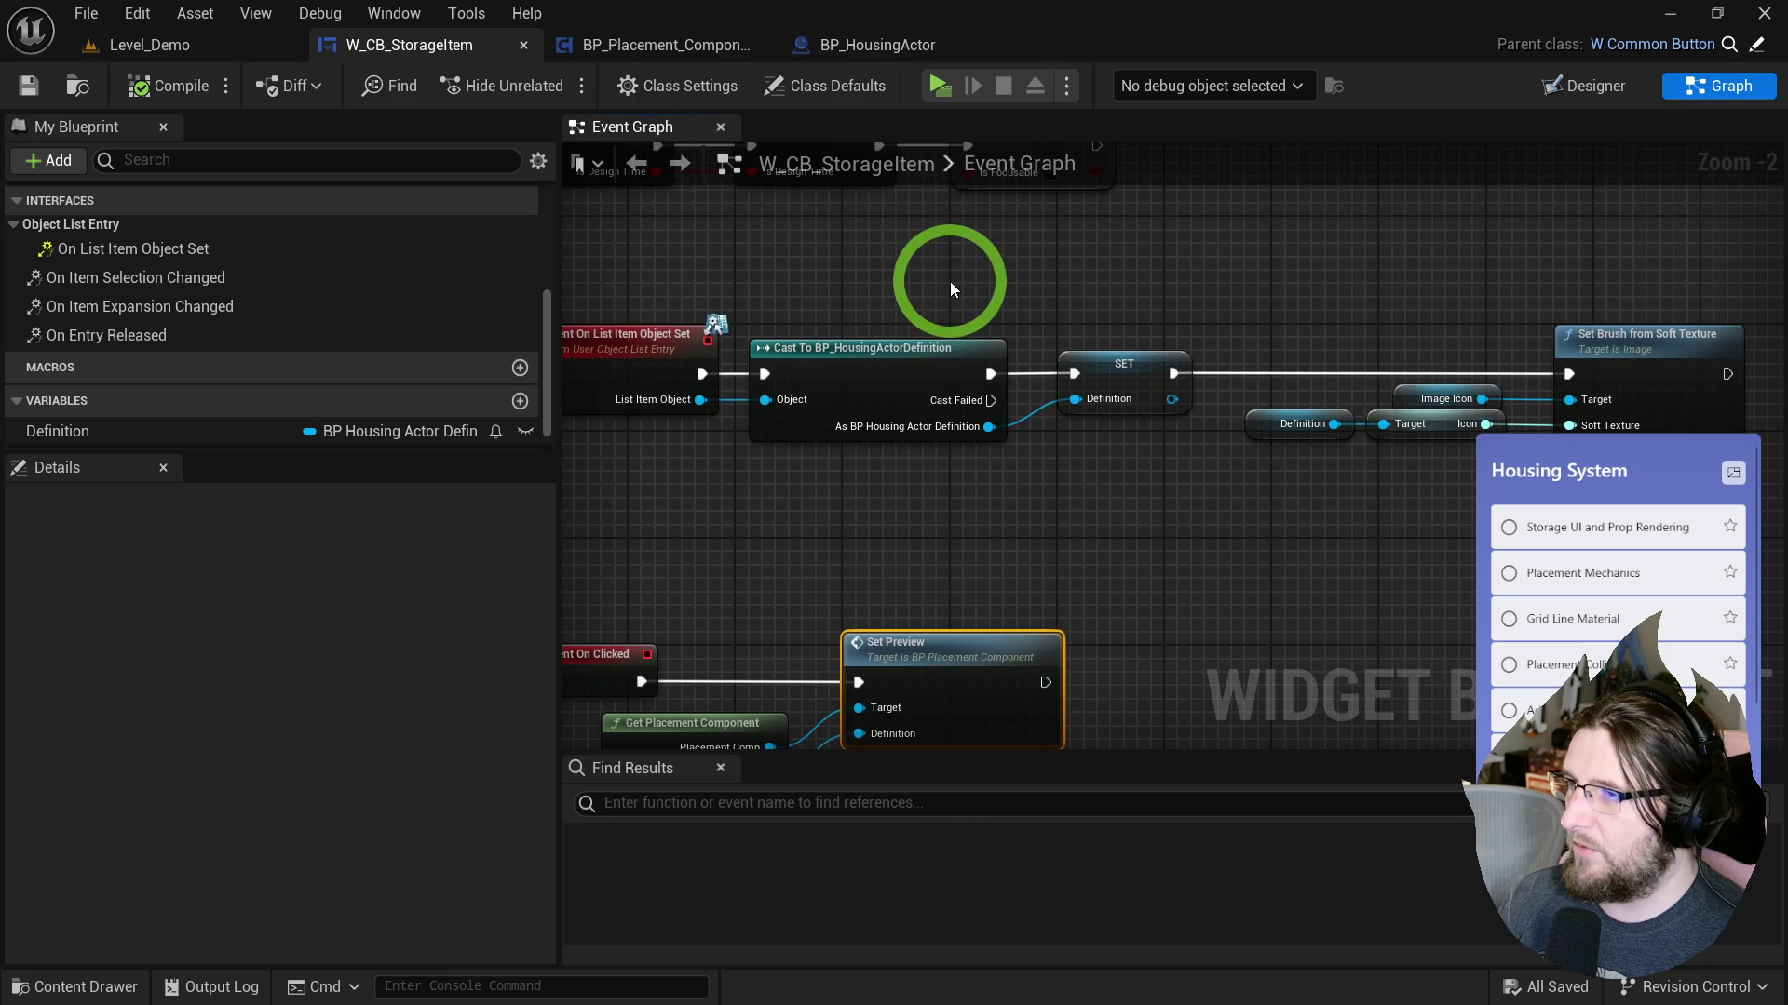
click(652, 47)
mouse_move(718, 162)
mouse_down()
mouse_move(815, 82)
mouse_move(803, 542)
mouse_move(782, 340)
mouse_up()
right_click(623, 517)
Add an IA_MouseWheel input event node and expand it to show all its pins.
text(ia zoom)
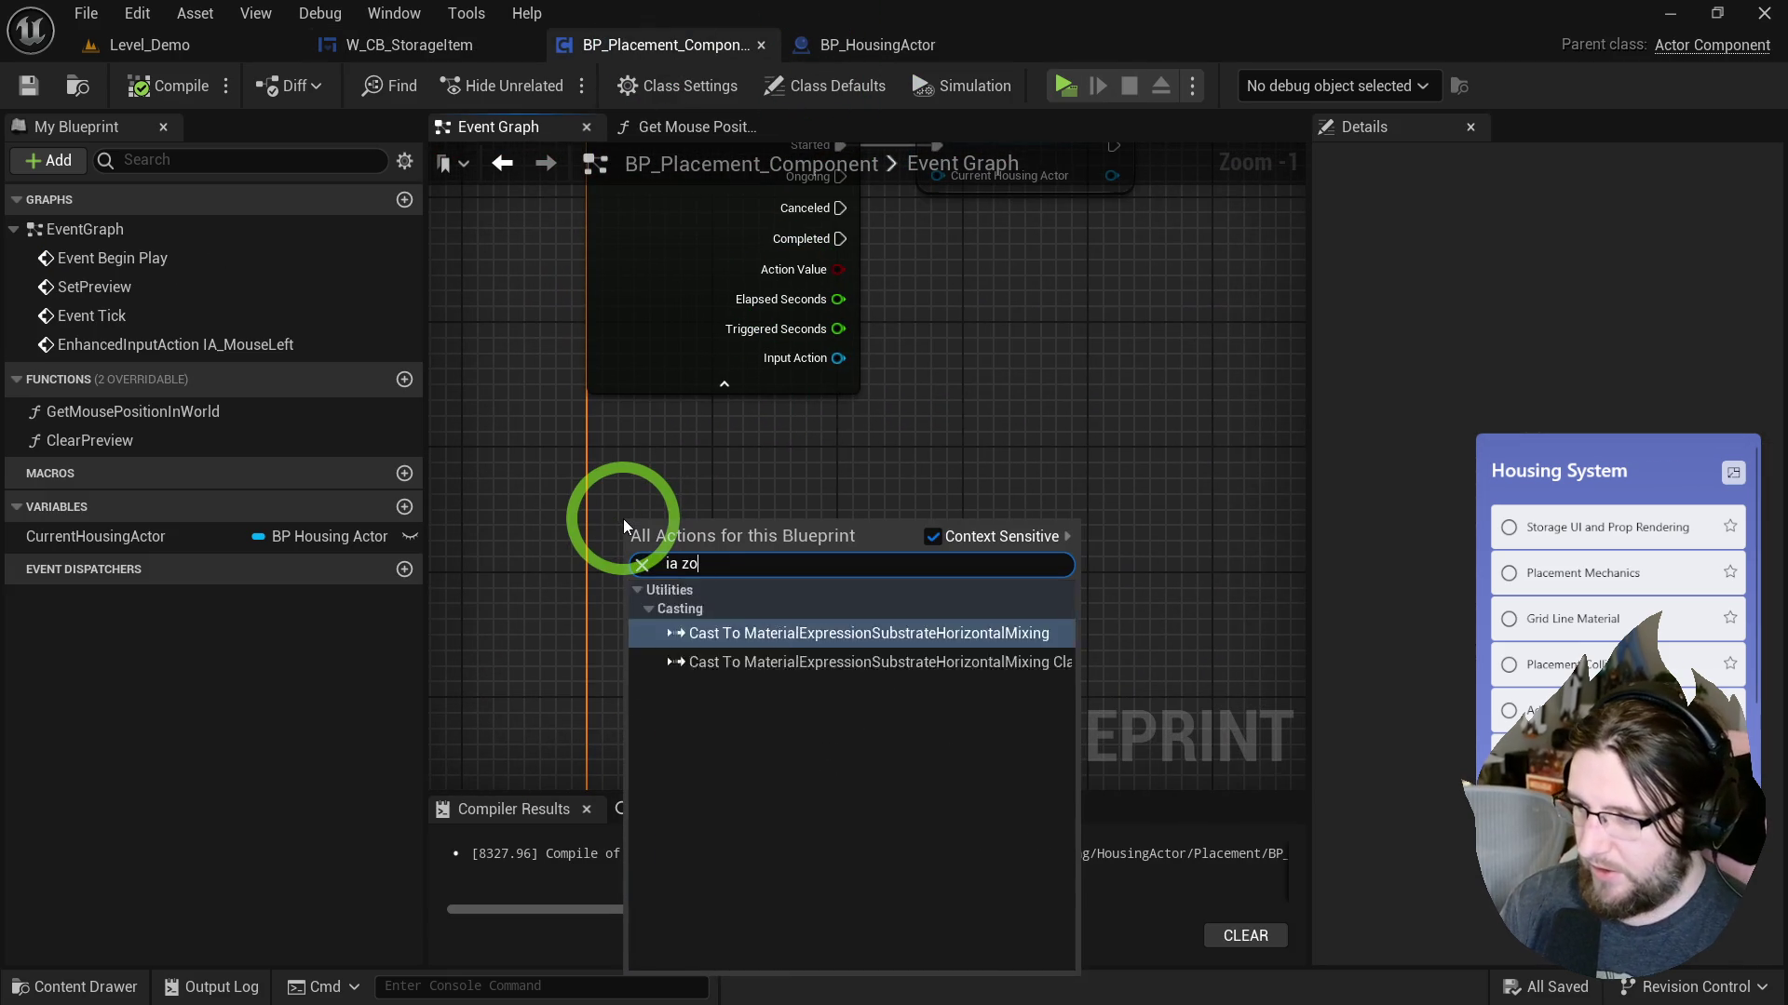
key(BackSpace)
key(BackSpace)
key(BackSpace)
key(BackSpace)
text(mousewh)
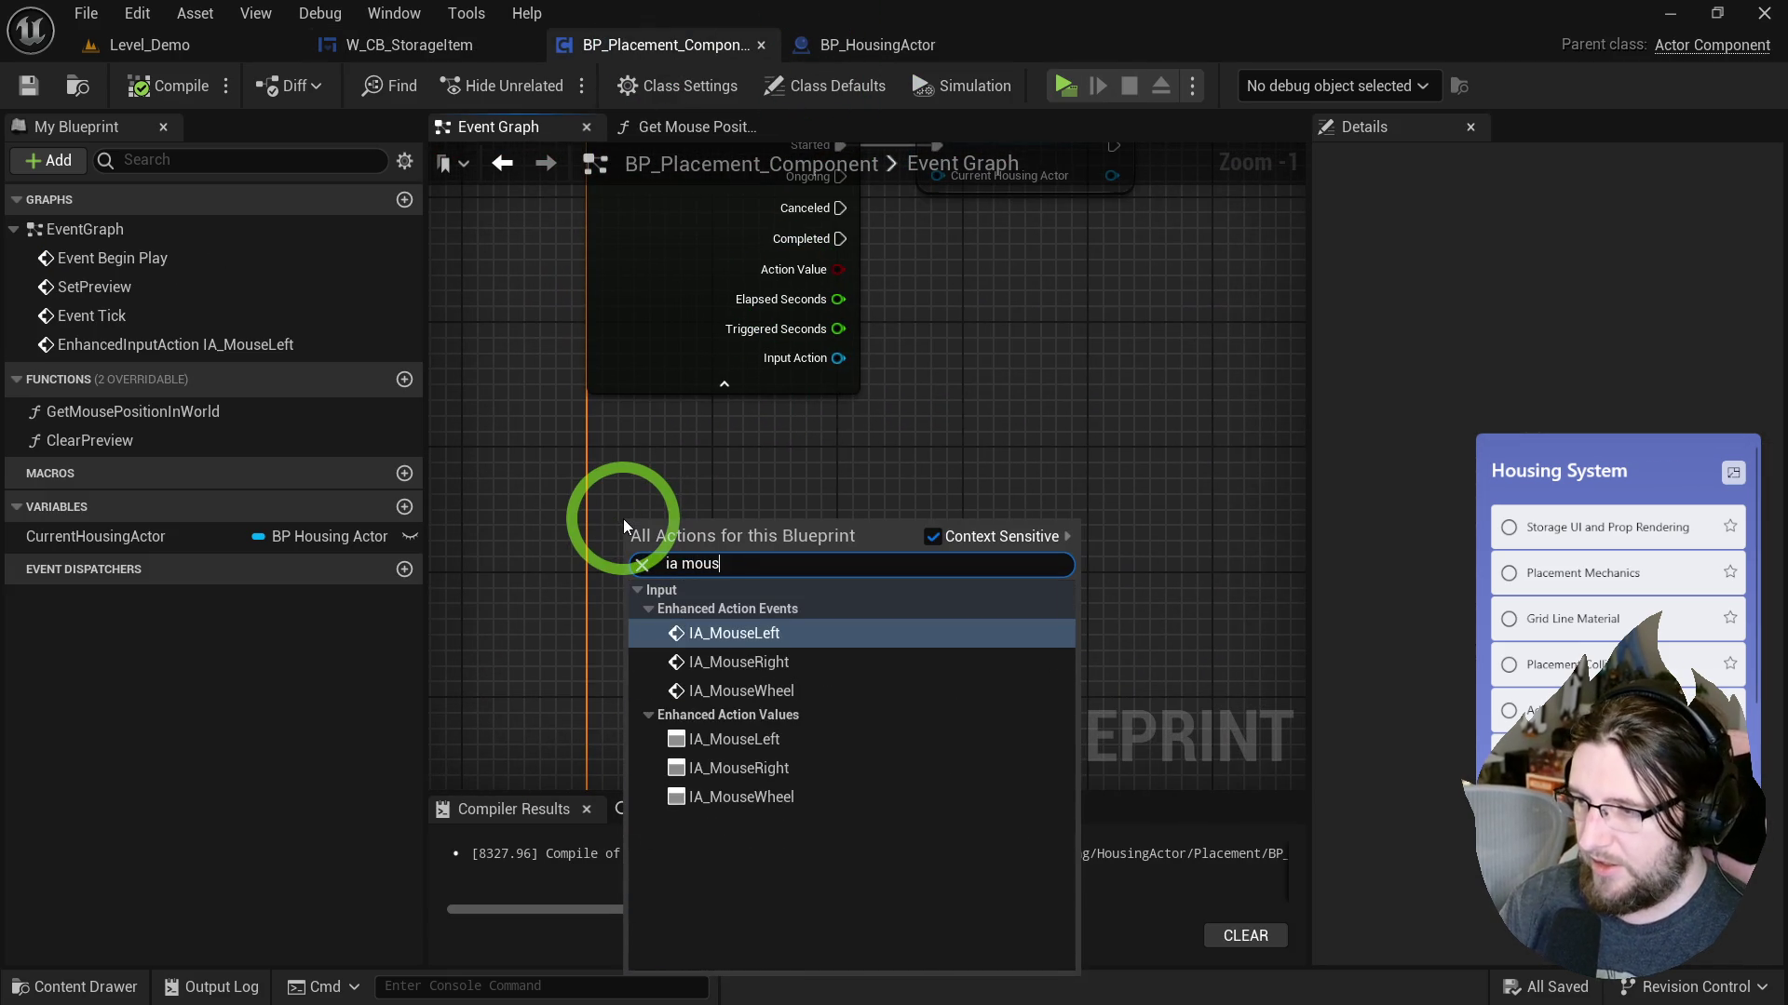
key(Return)
drag(623, 518, 606, 527)
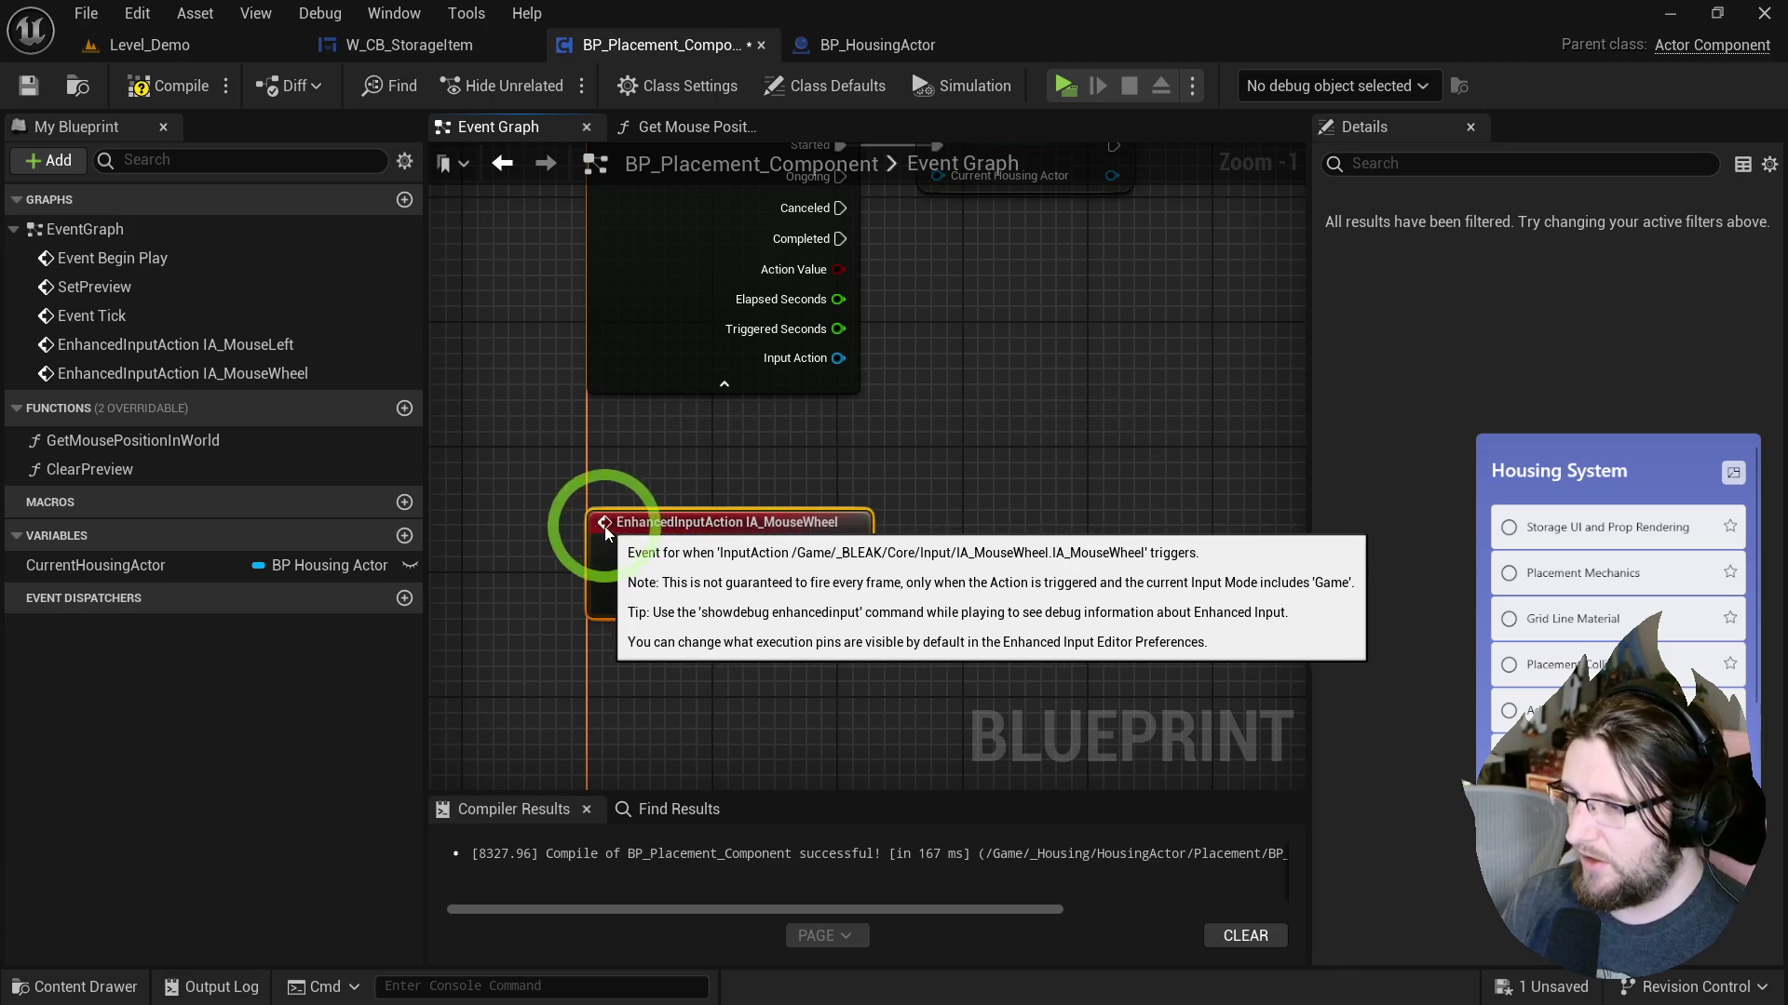
click(713, 501)
mouse_move(867, 613)
mouse_down()
mouse_move(729, 379)
mouse_move(762, 494)
mouse_up()
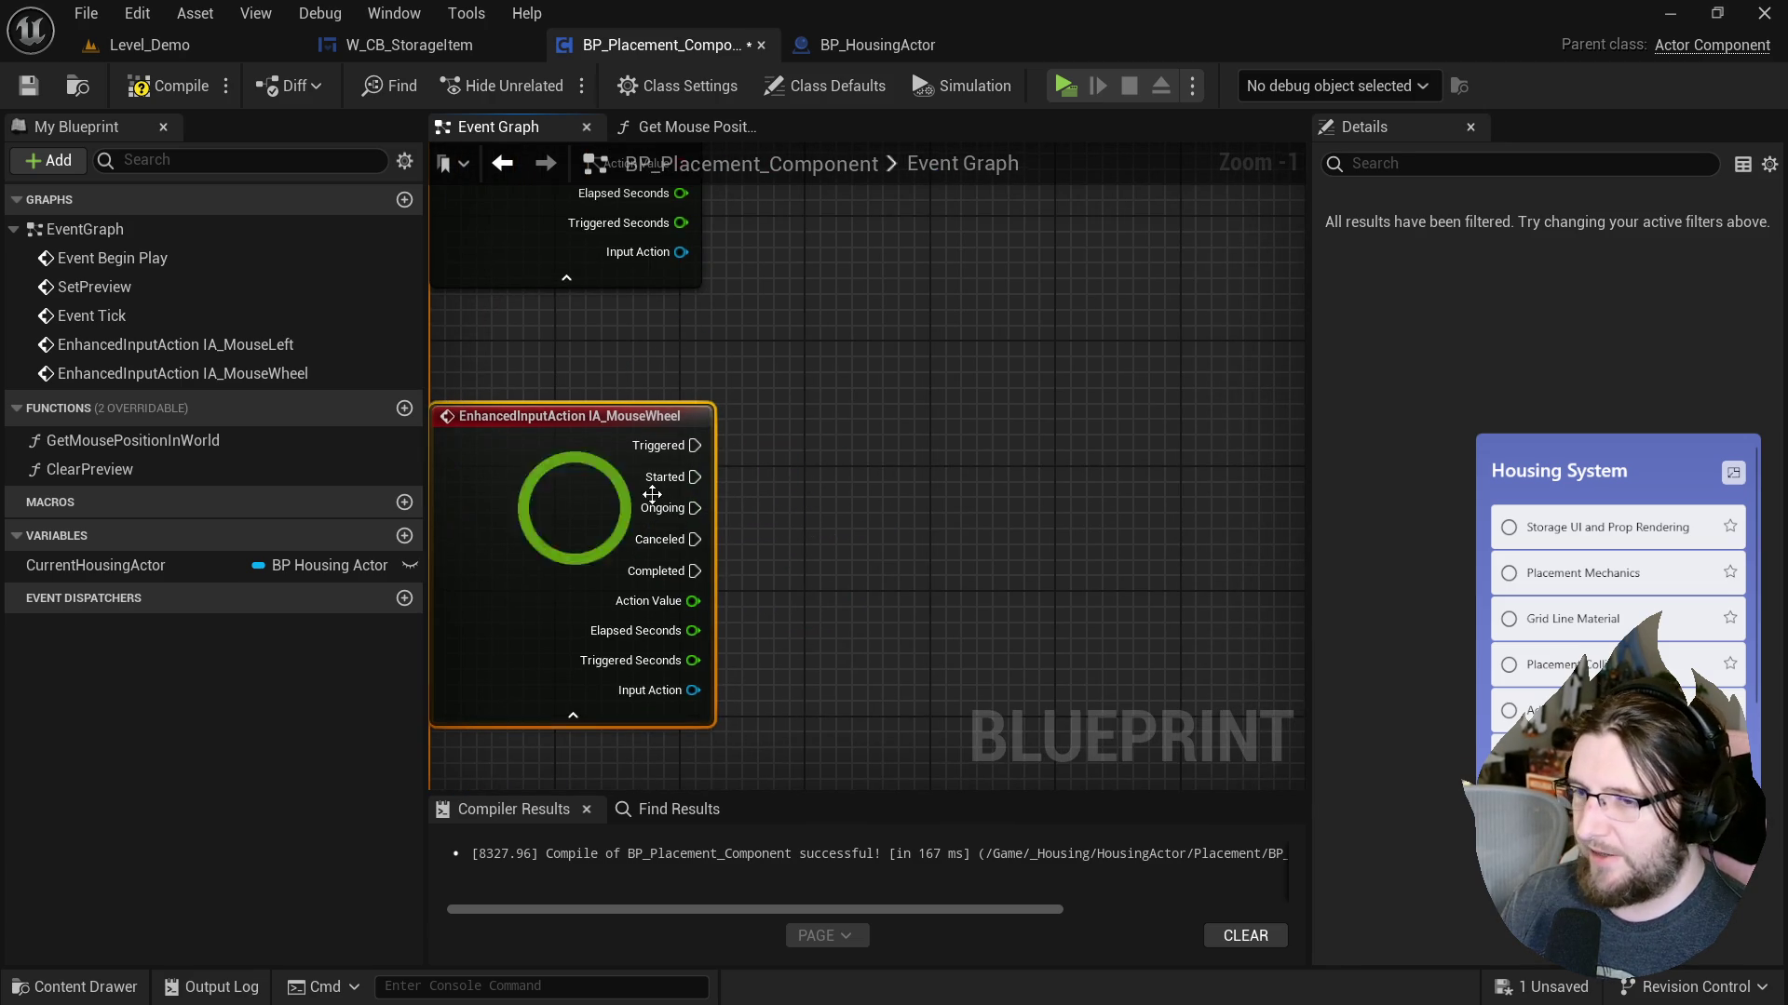
Add a Current Housing Actor getter feeding a new Add Actor Local Rotation node.
click(130, 562)
click(823, 502)
drag(933, 516, 1228, 460)
text(set yuaw)
key(BackSpace)
key(BackSpace)
key(BackSpace)
text(aw)
key(BackSpace)
key(BackSpace)
key(BackSpace)
text(ad)
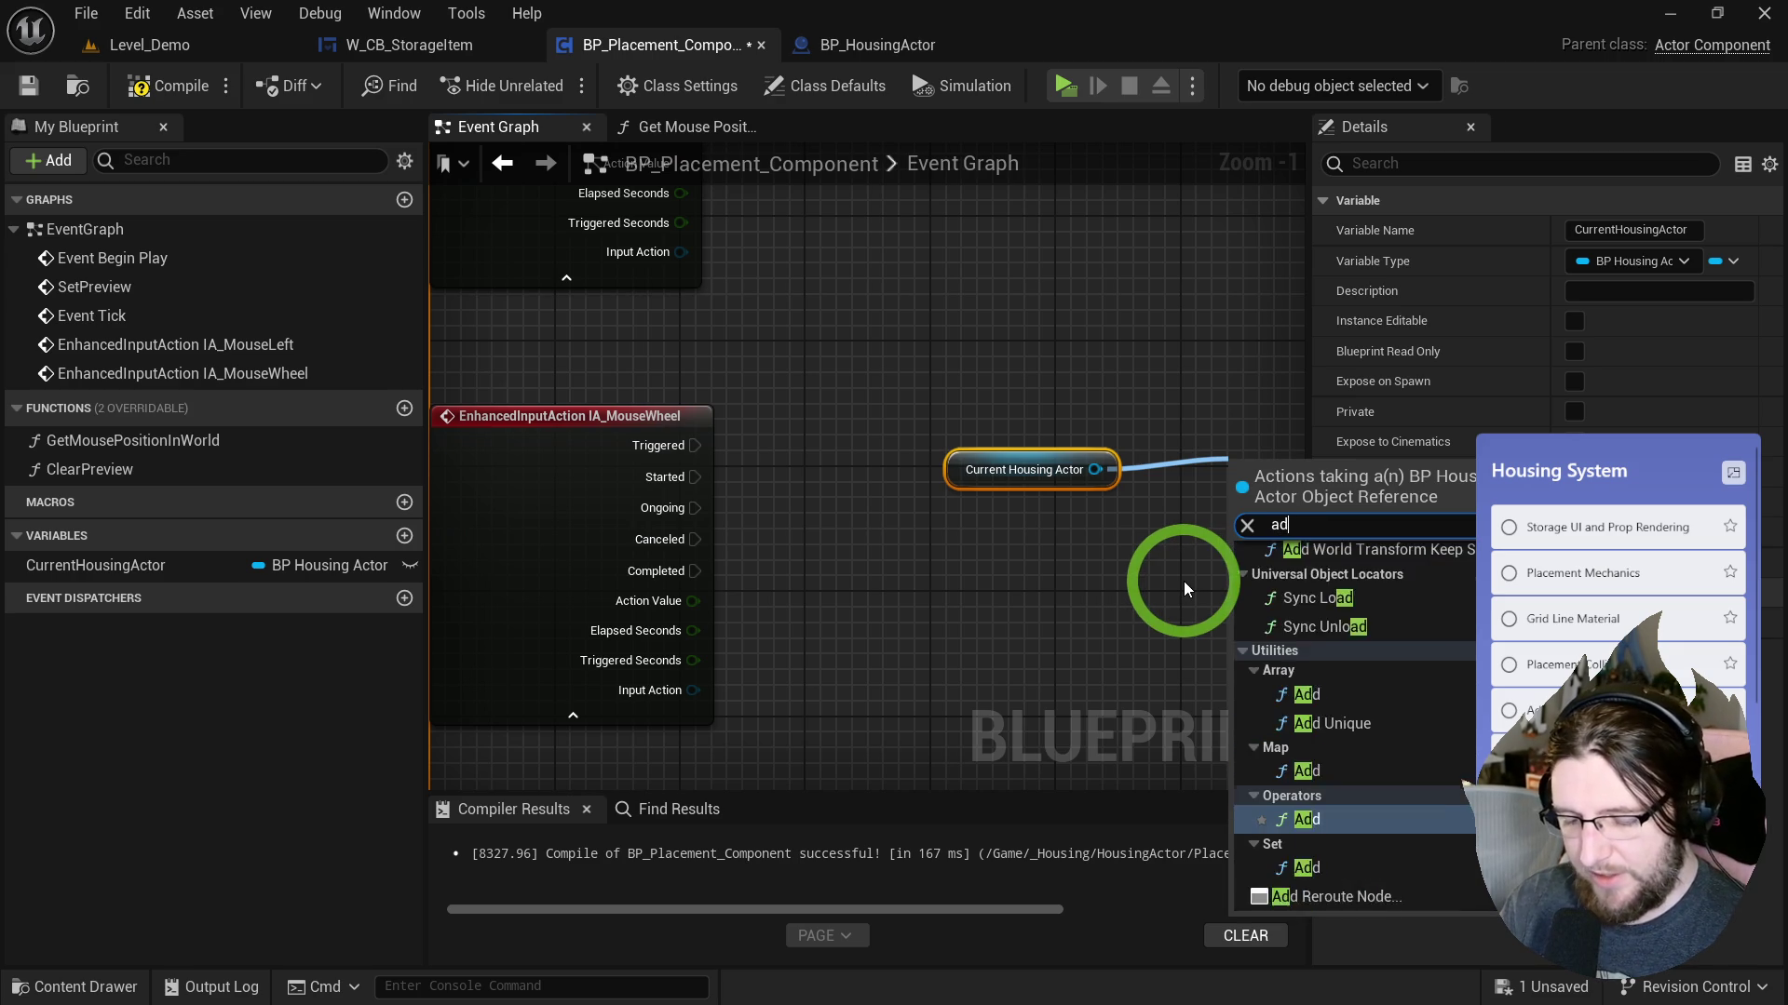
text(drotat)
key(ctrl+a)
text(add rotat)
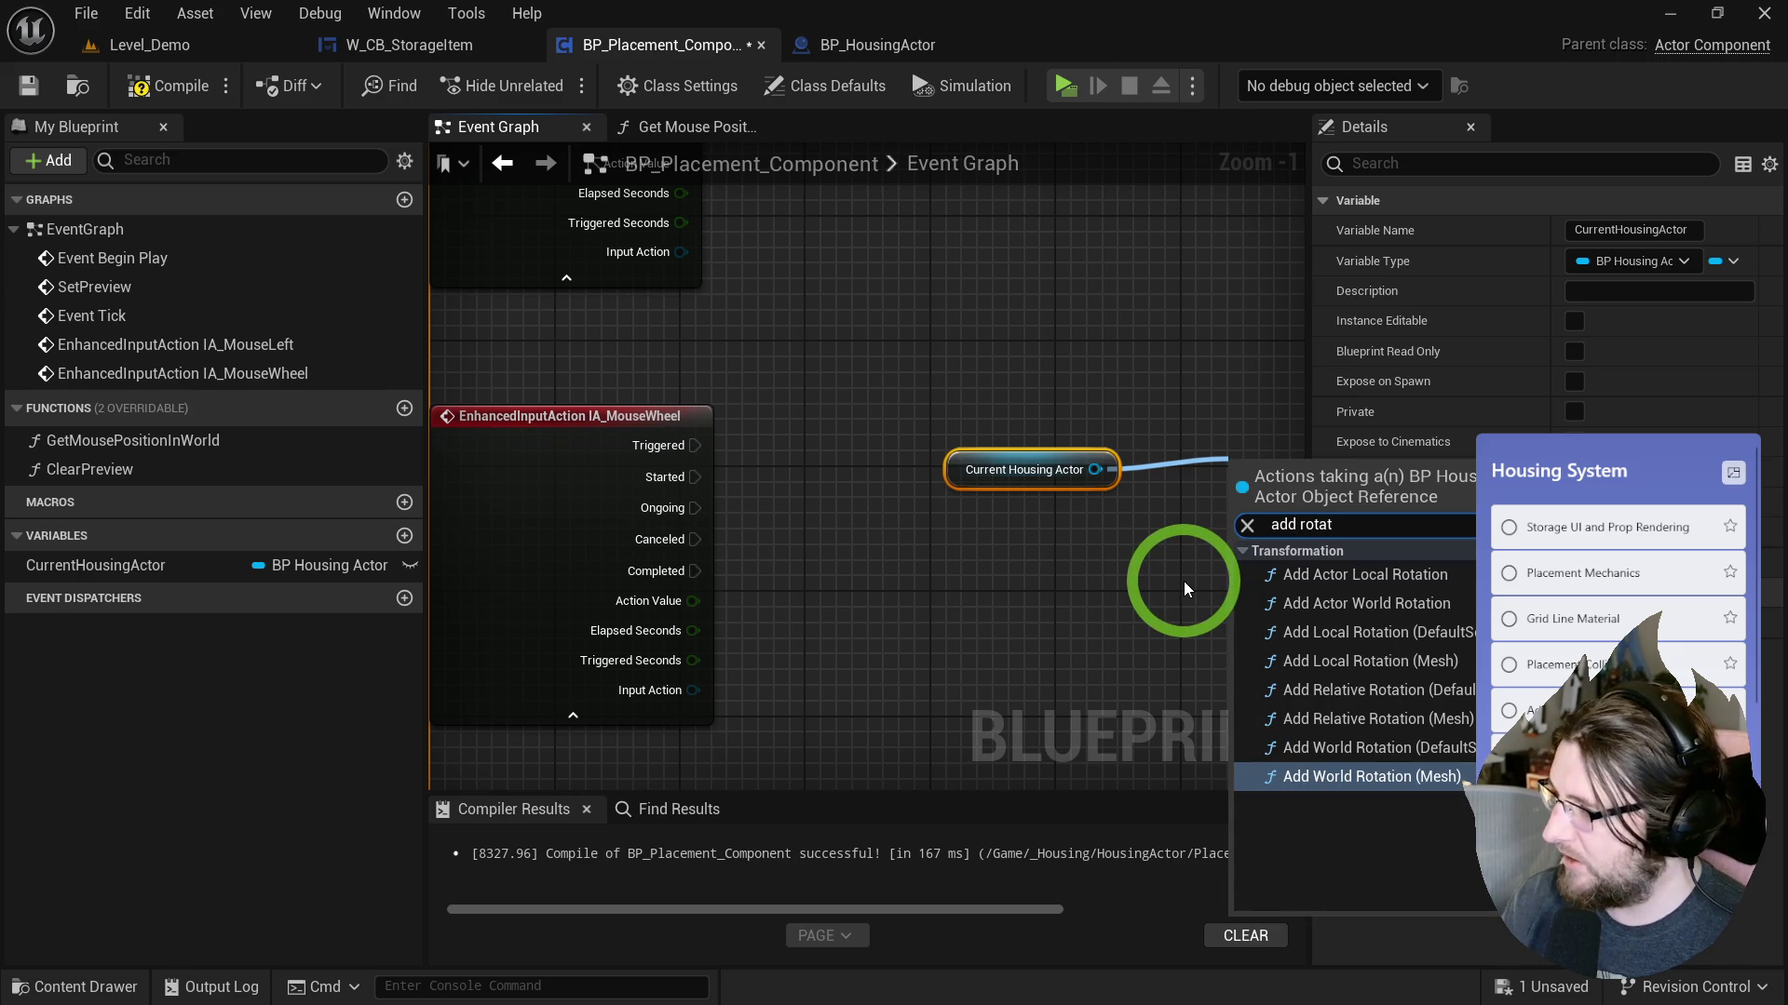
click(1314, 573)
mouse_move(1170, 519)
mouse_down()
mouse_move(1256, 462)
mouse_move(1080, 559)
mouse_up()
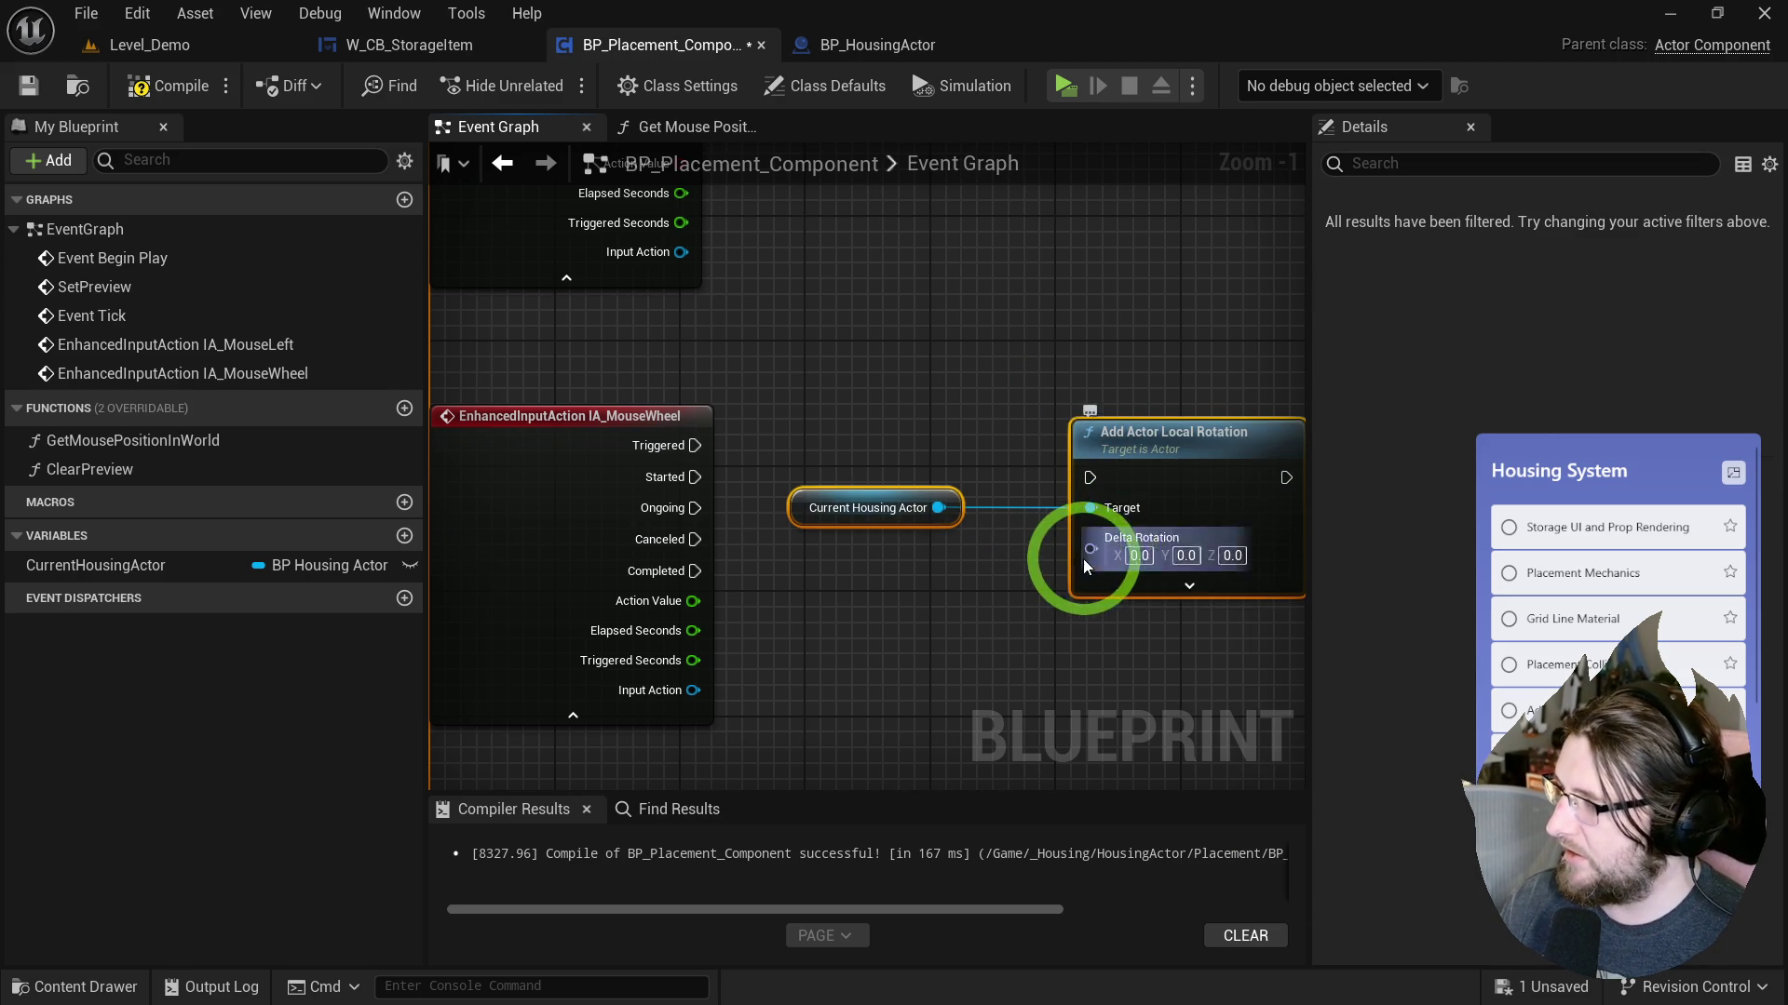
Split Delta Rotation, drive Yaw with Action Value, and run it from the wheel's Triggered pin.
right_click(1088, 551)
click(1158, 651)
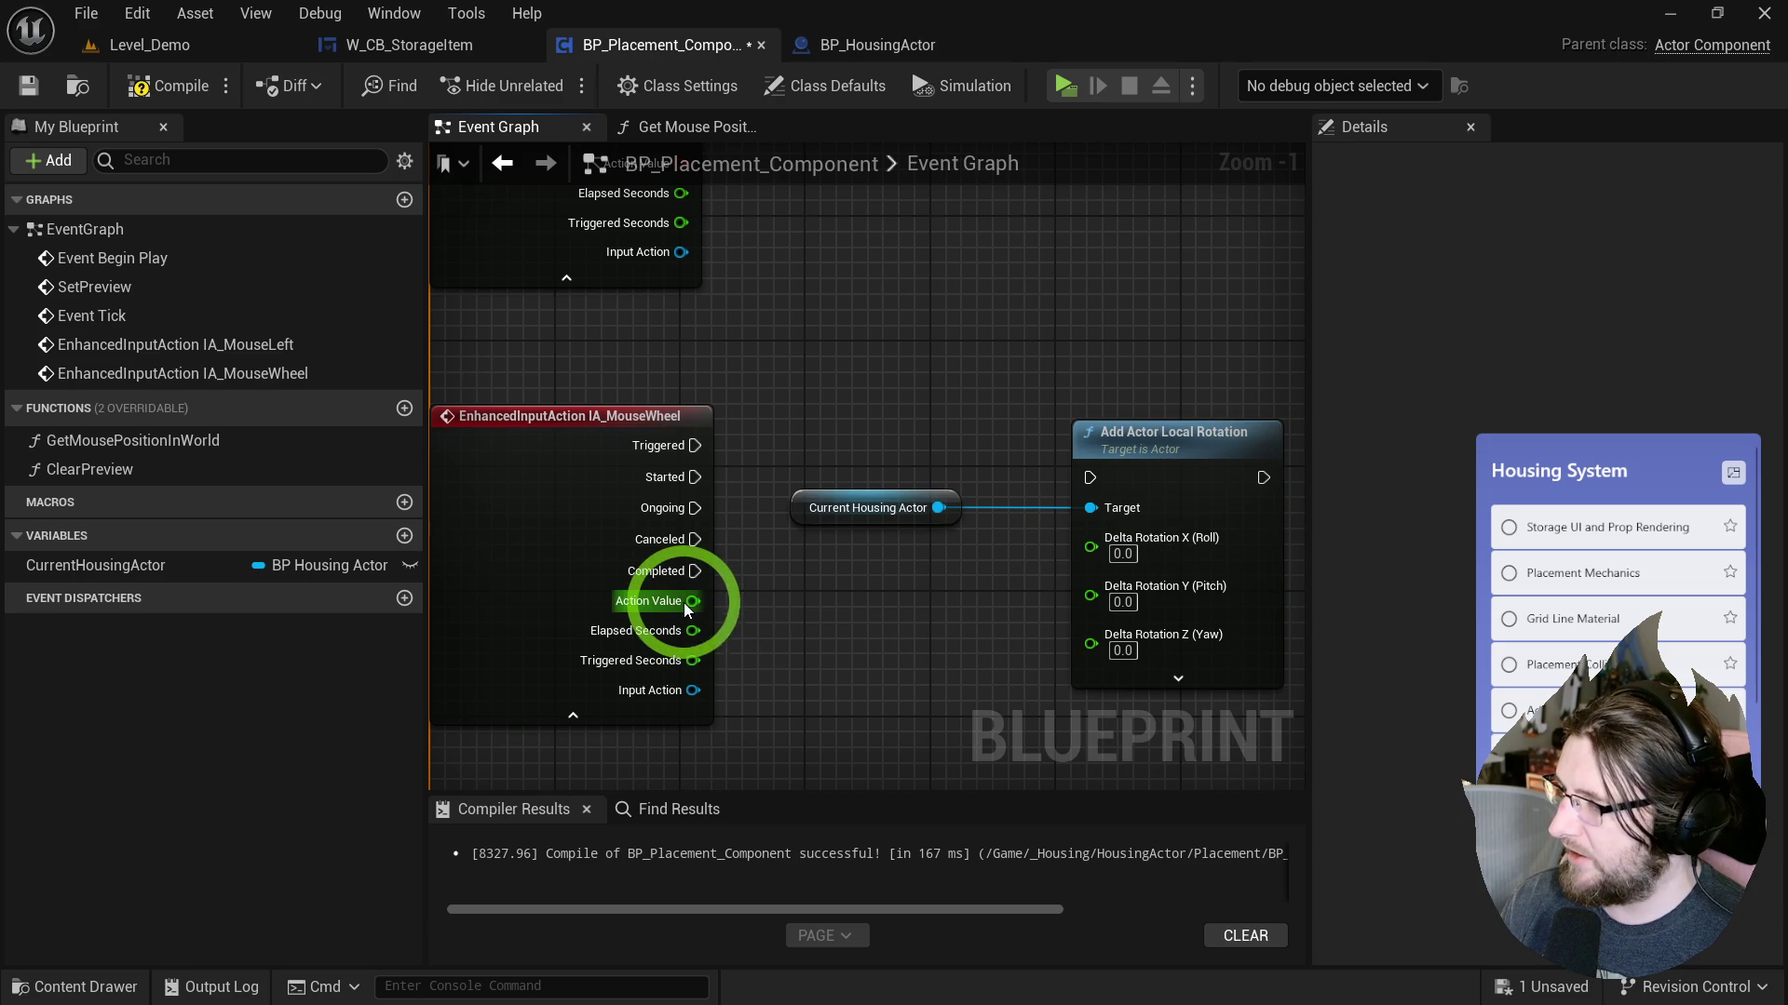
drag(690, 601, 1135, 633)
mouse_move(1120, 482)
mouse_down()
mouse_move(1039, 482)
mouse_move(1058, 467)
mouse_up()
mouse_move(723, 488)
mouse_down()
mouse_move(692, 472)
mouse_move(695, 447)
mouse_up()
drag(1011, 434, 1013, 418)
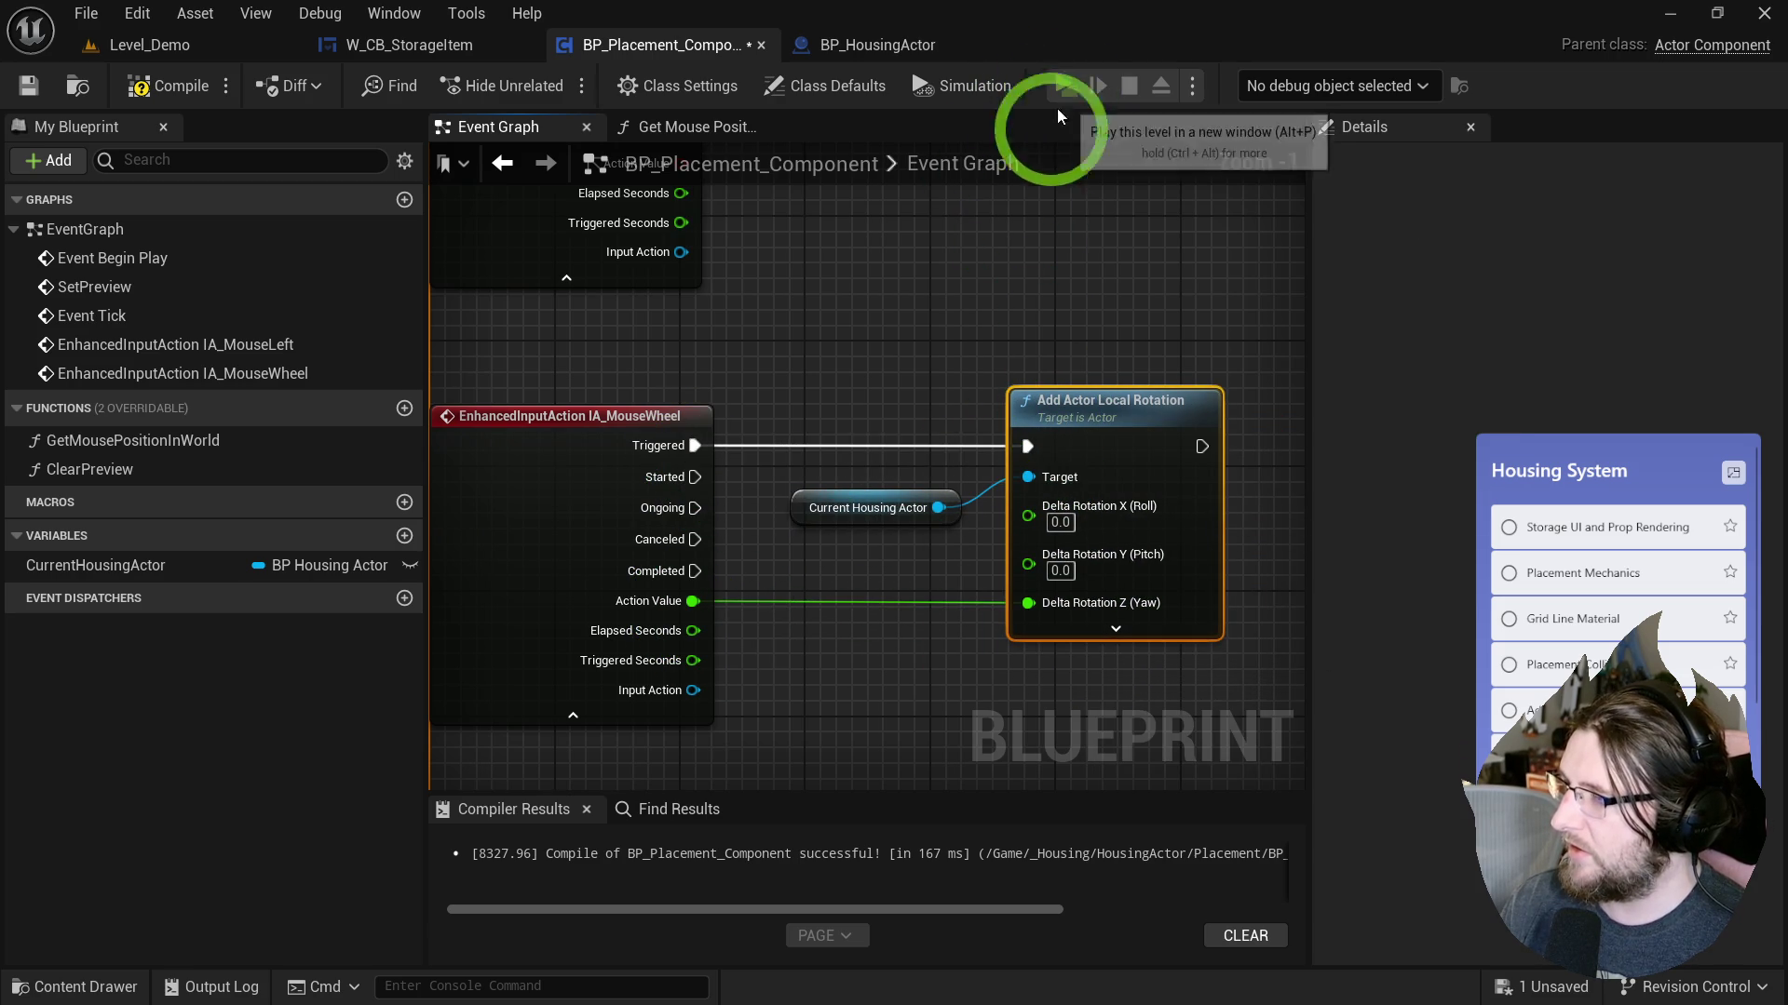
Test-play the level, pick a stool from the inventory, try the mouse wheel on it, then stop with Escape.
click(1062, 86)
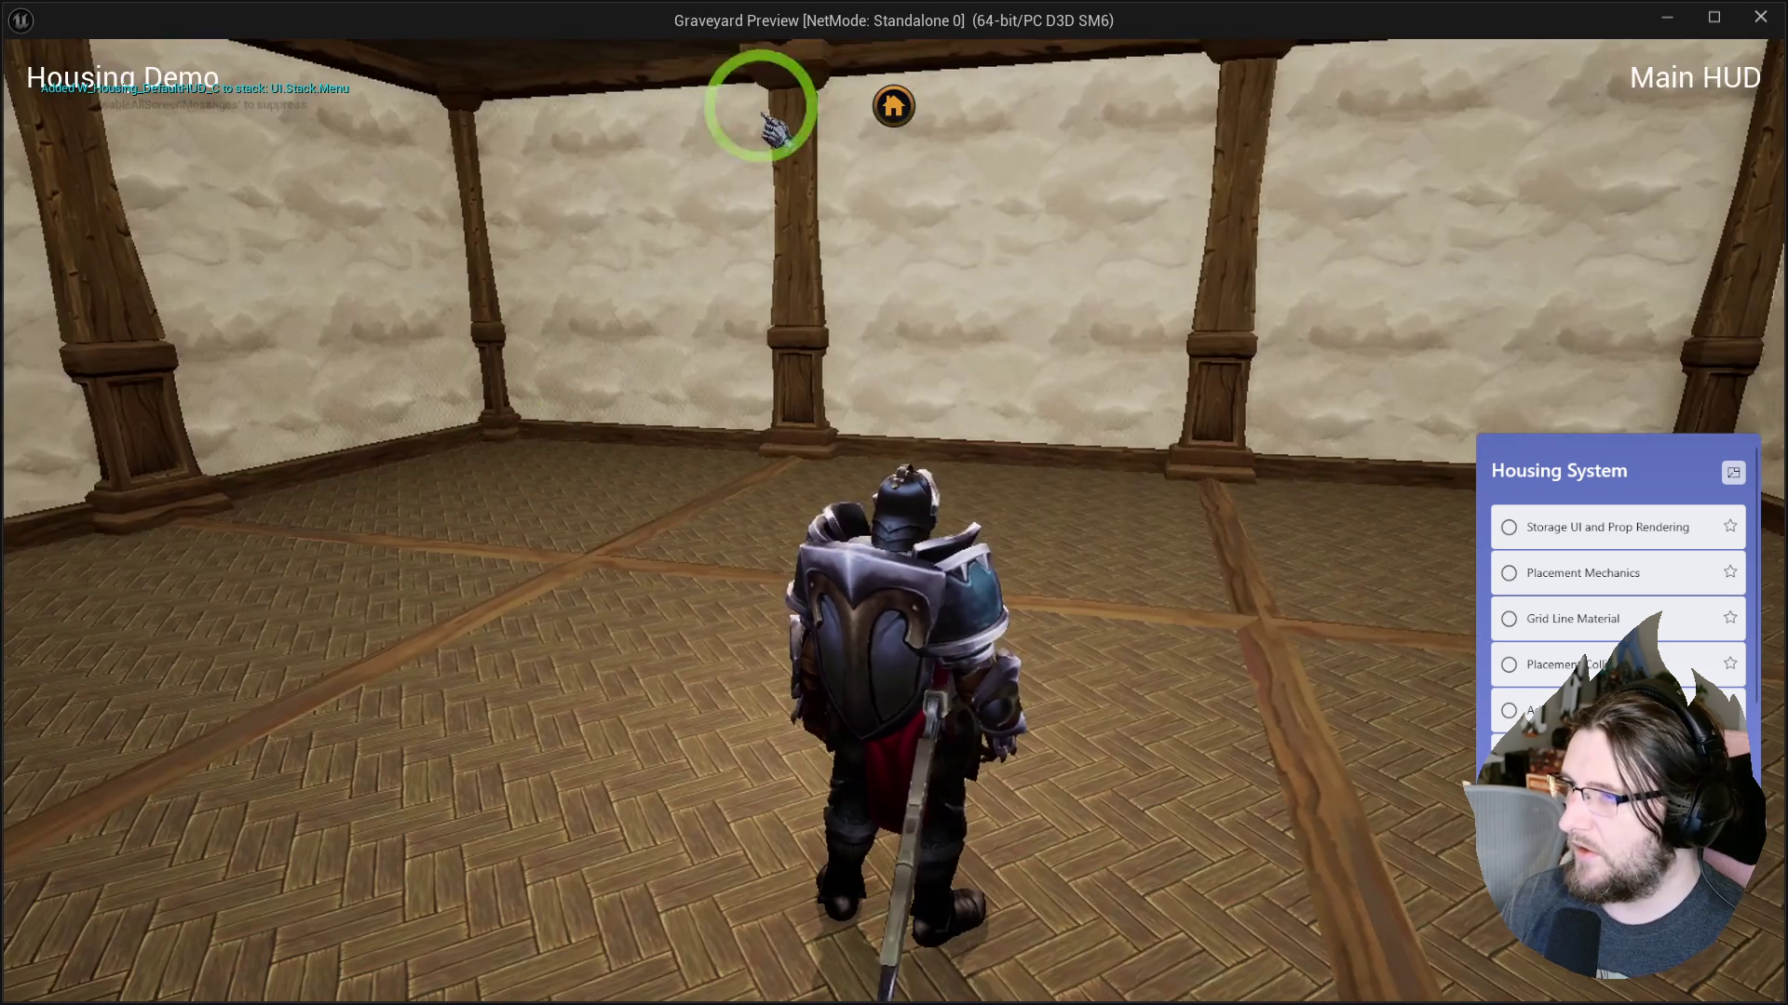
click(893, 106)
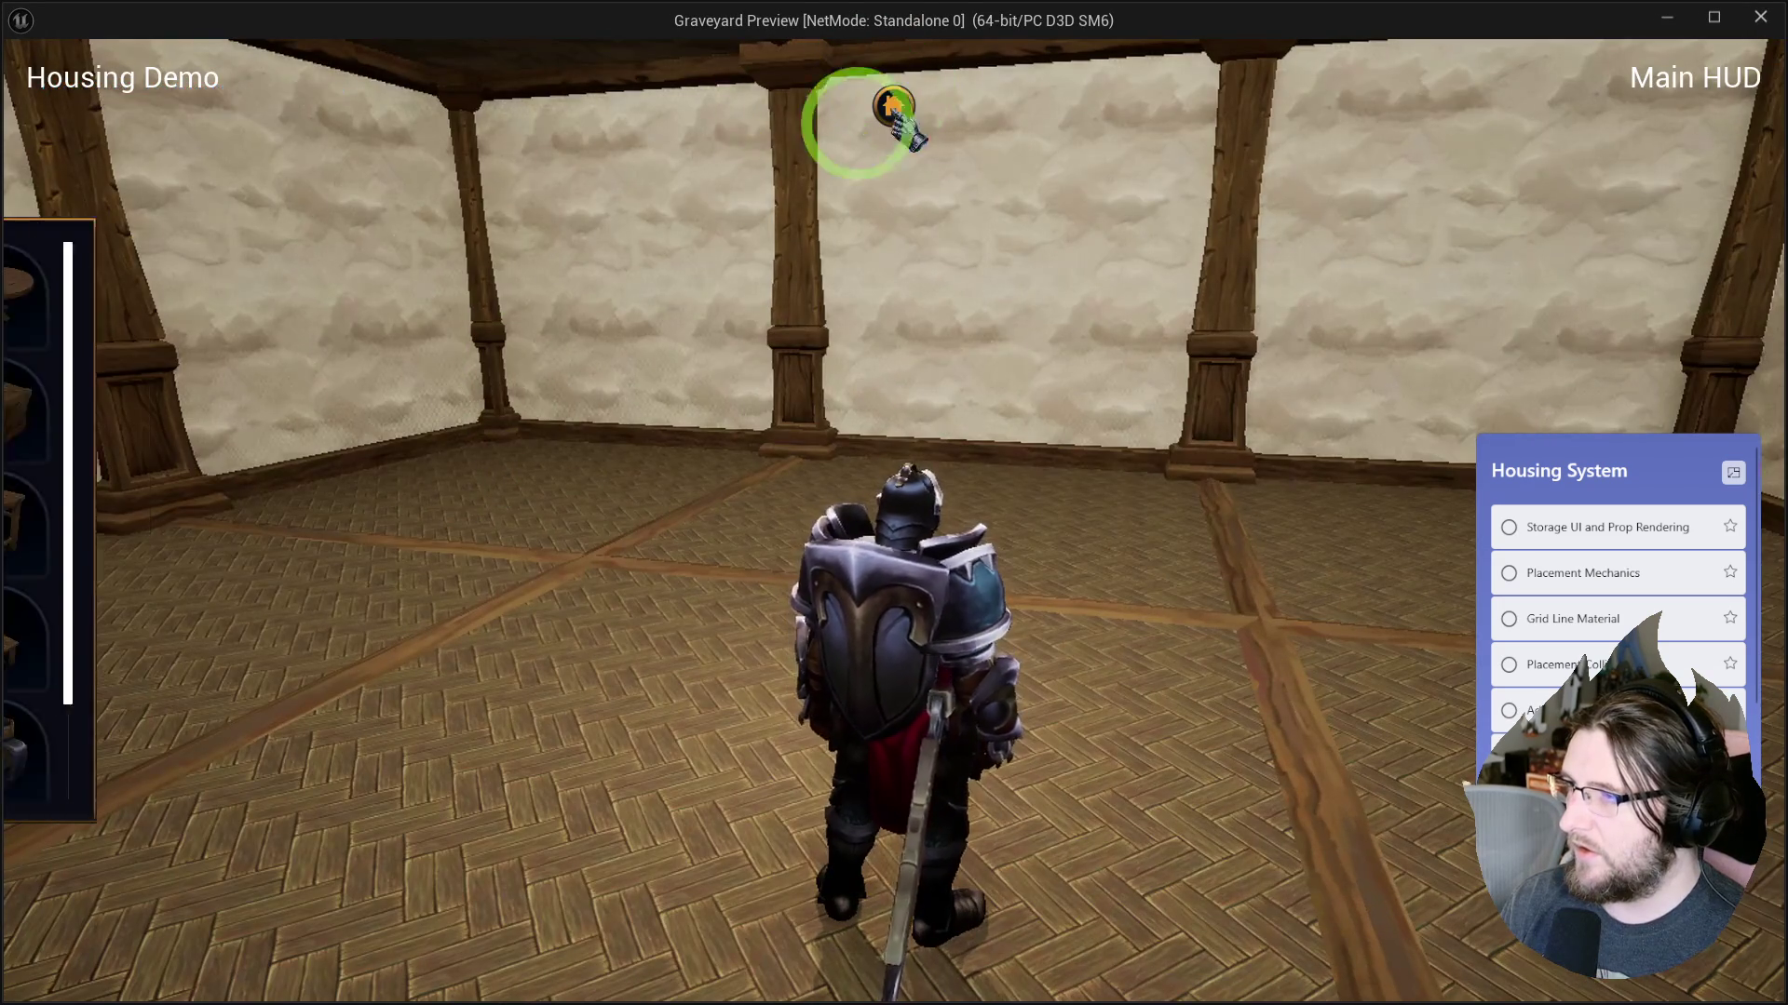
mouse_move(347, 522)
mouse_down()
mouse_move(586, 627)
mouse_move(621, 705)
mouse_up()
scroll(621, 705, up, 3)
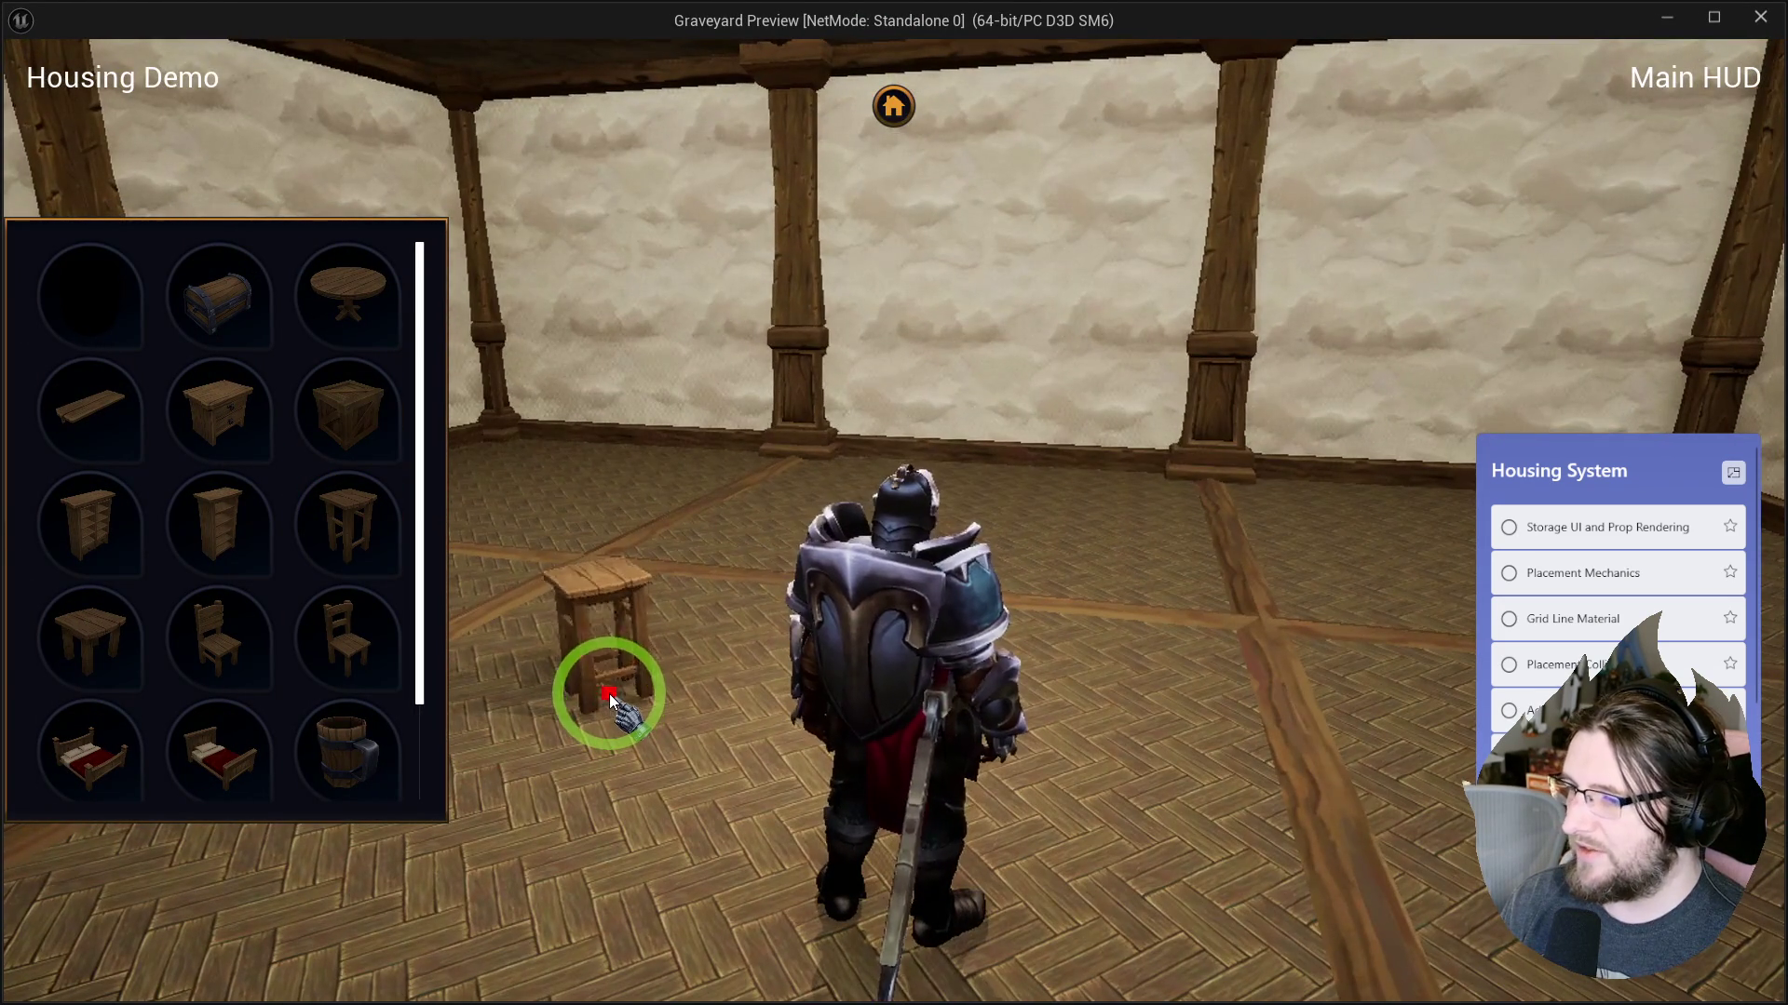
scroll(607, 698, down, 5)
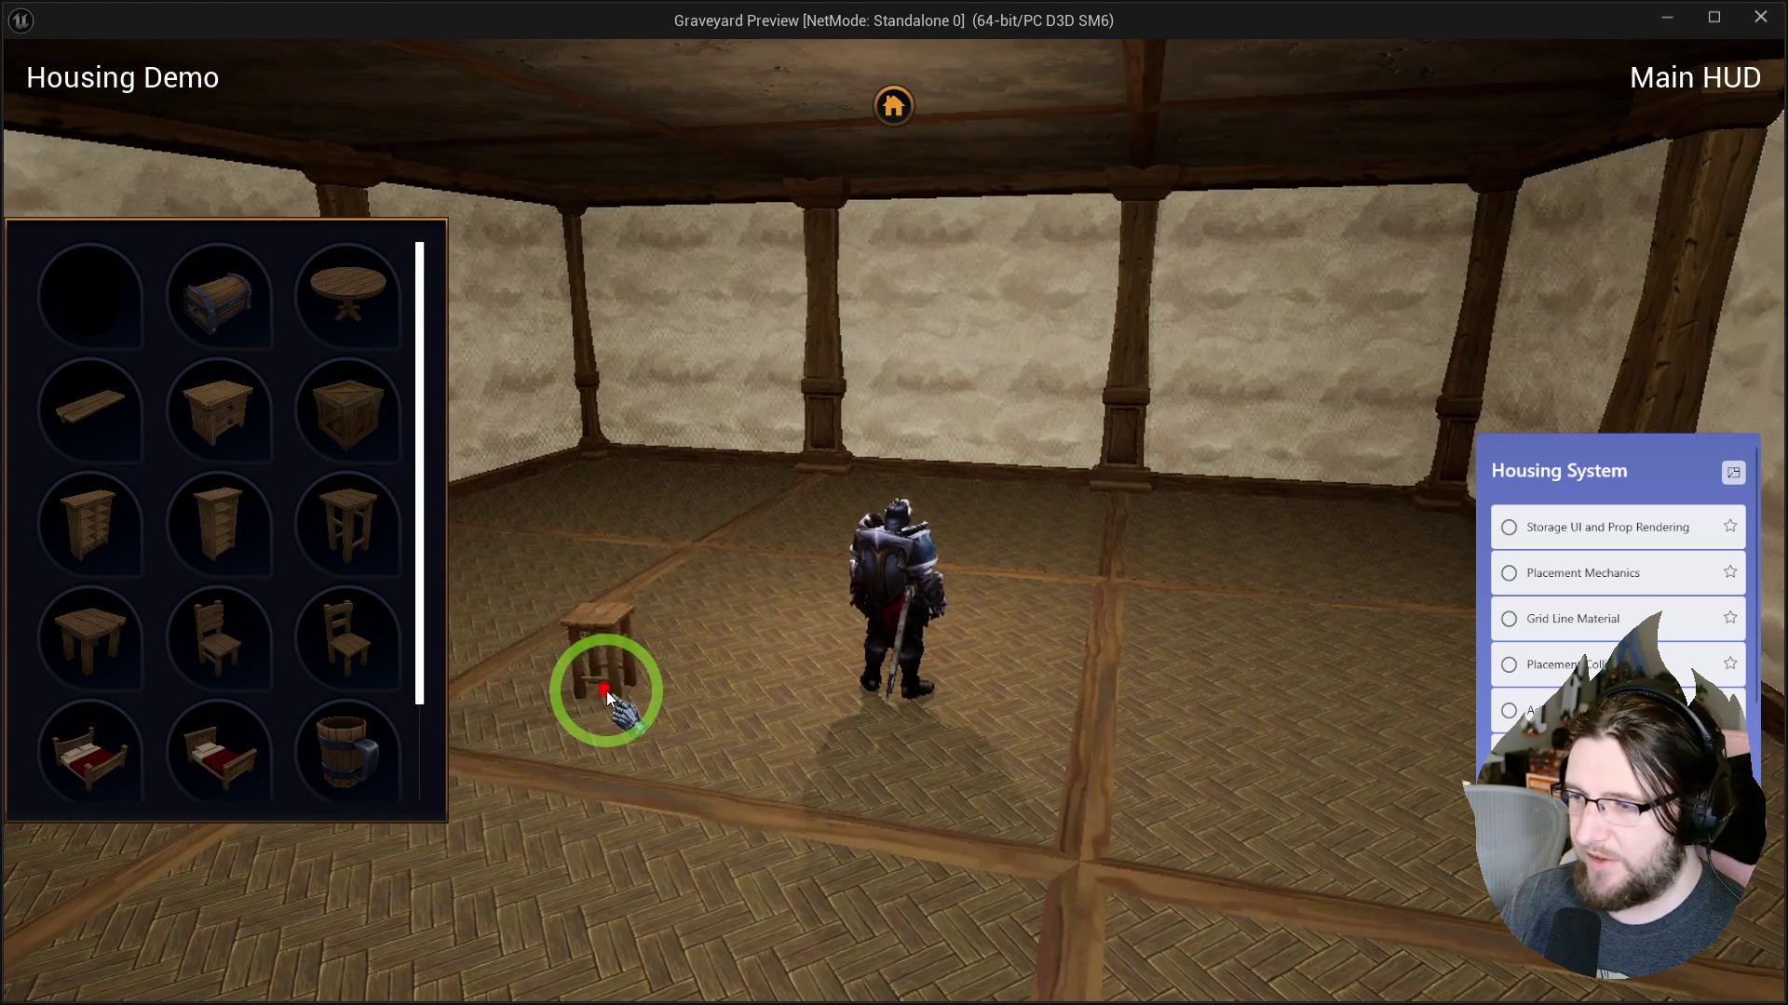
scroll(629, 699, up, 3)
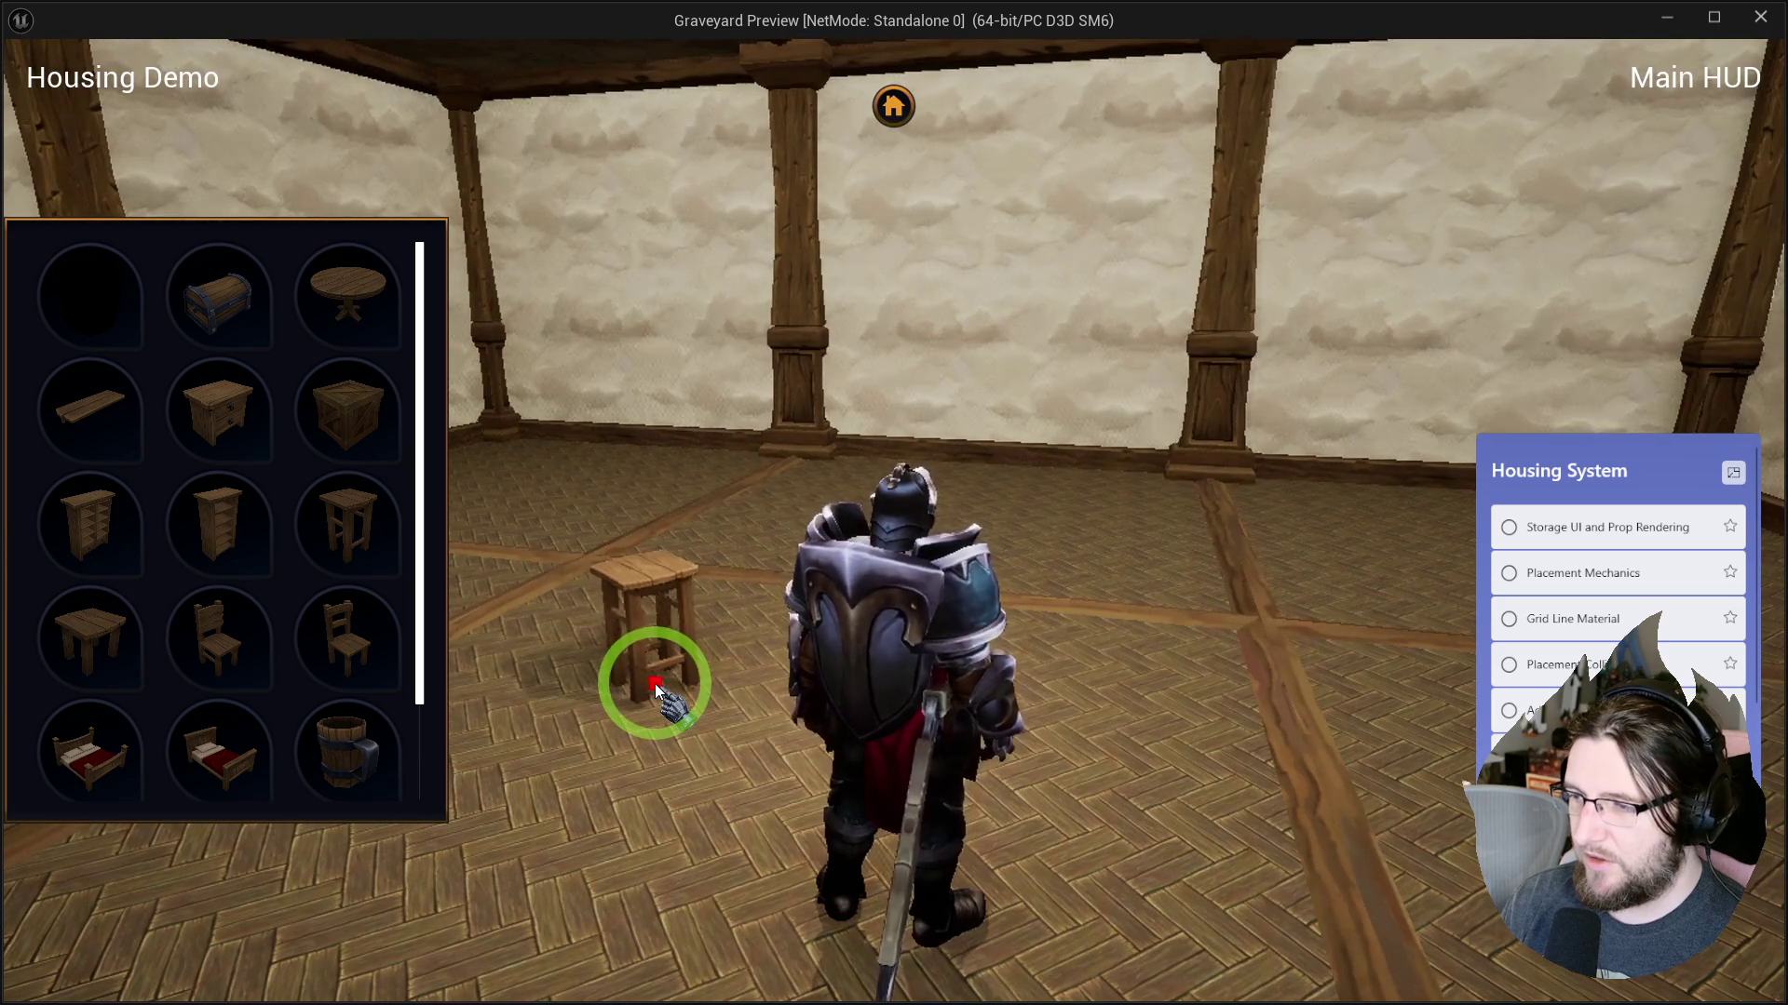
key(Escape)
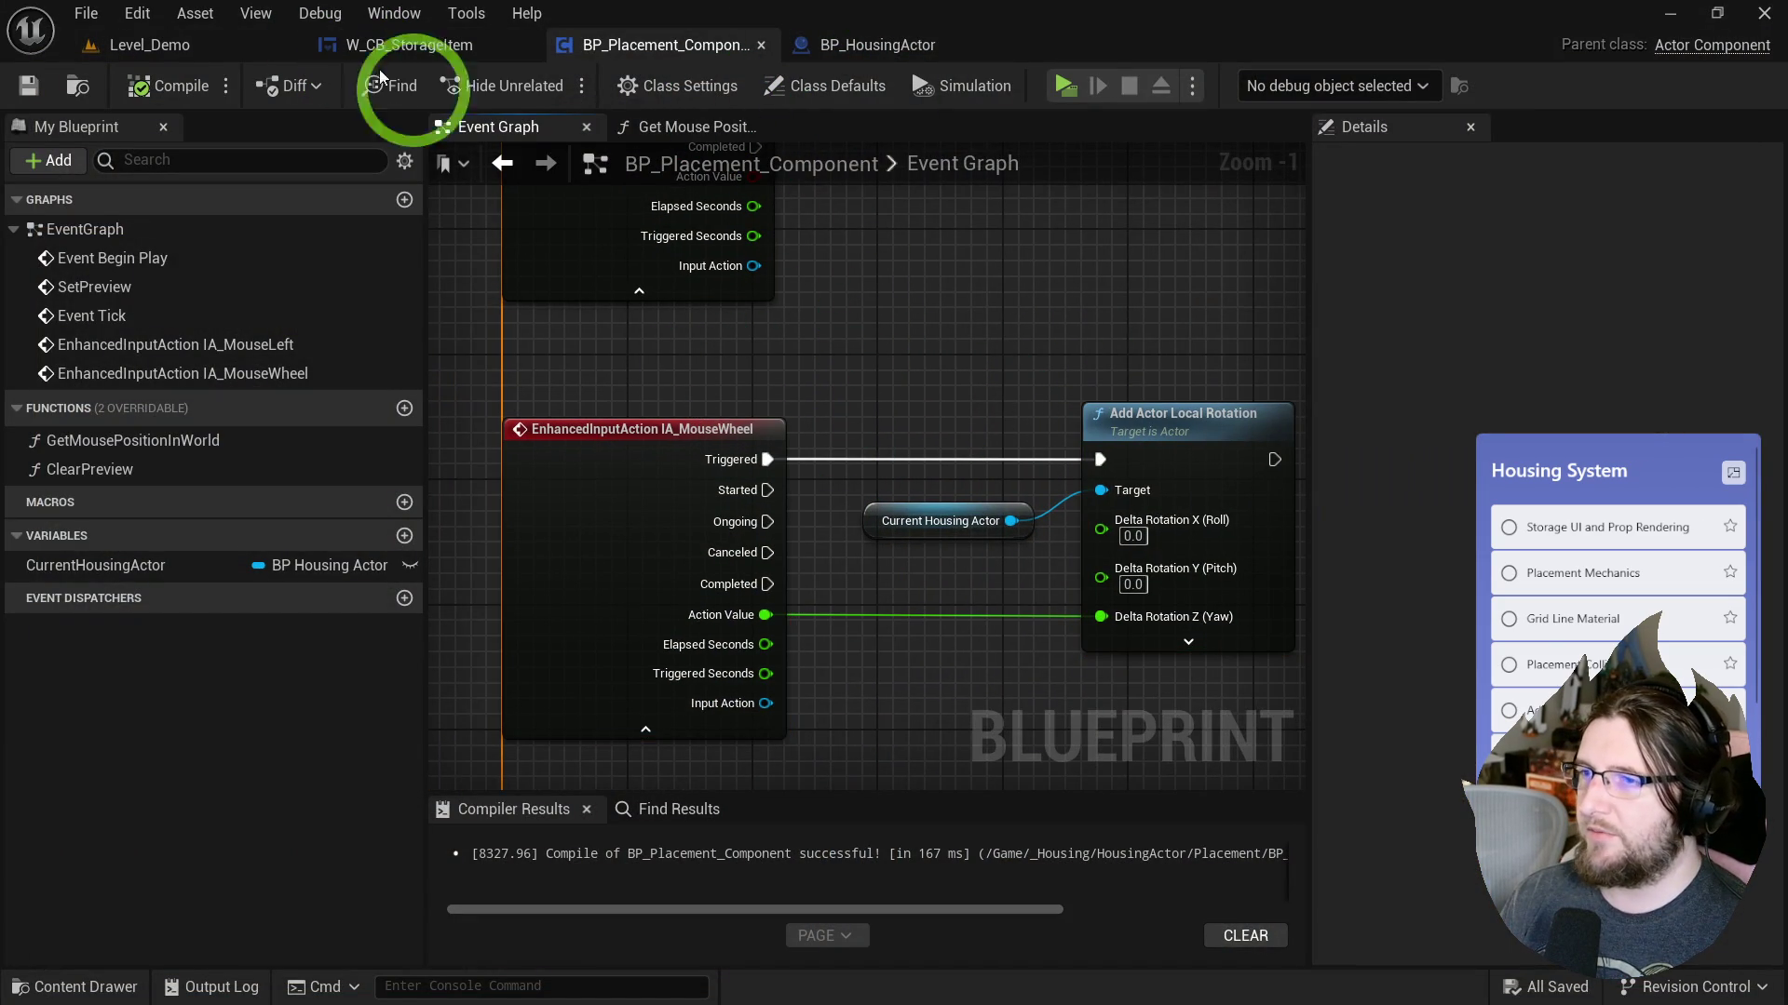
Delete the Begin Play nodes that enable input in the placement component.
scroll(769, 456, down, 3)
scroll(769, 456, up, 3)
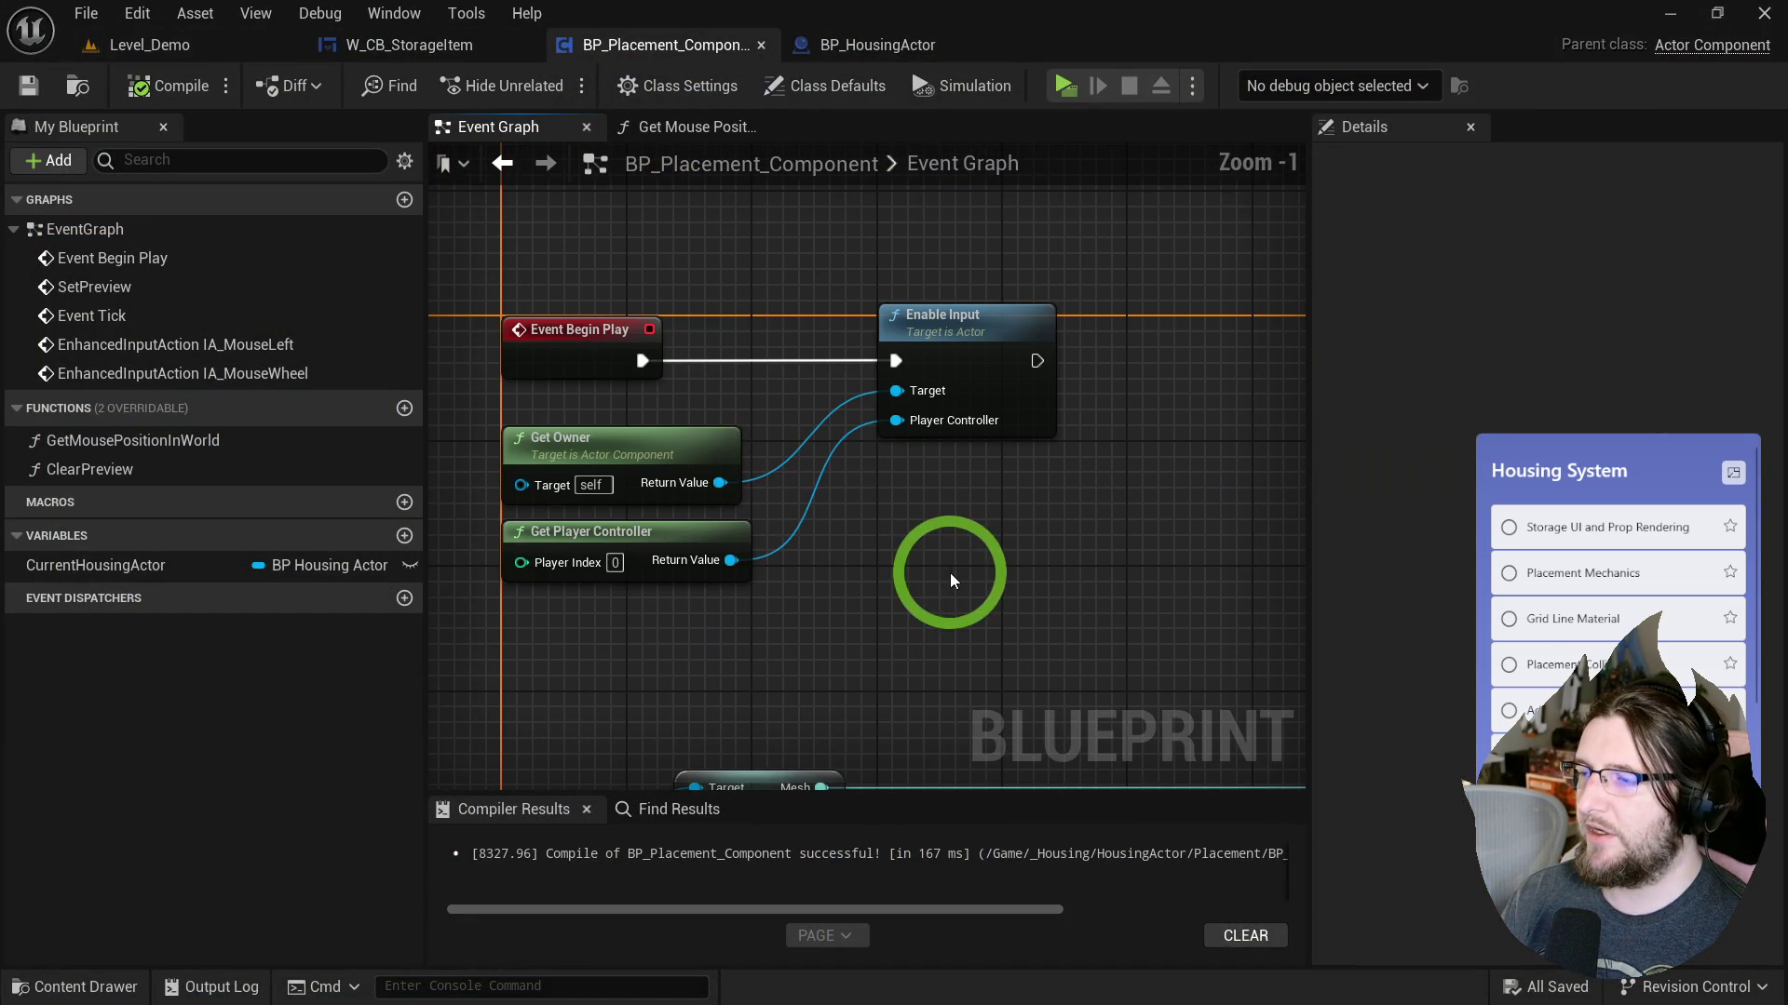
key(Delete)
Open BP_Char_Housing from the _Housing Character folder and add a BP Placement Component to it.
click(78, 88)
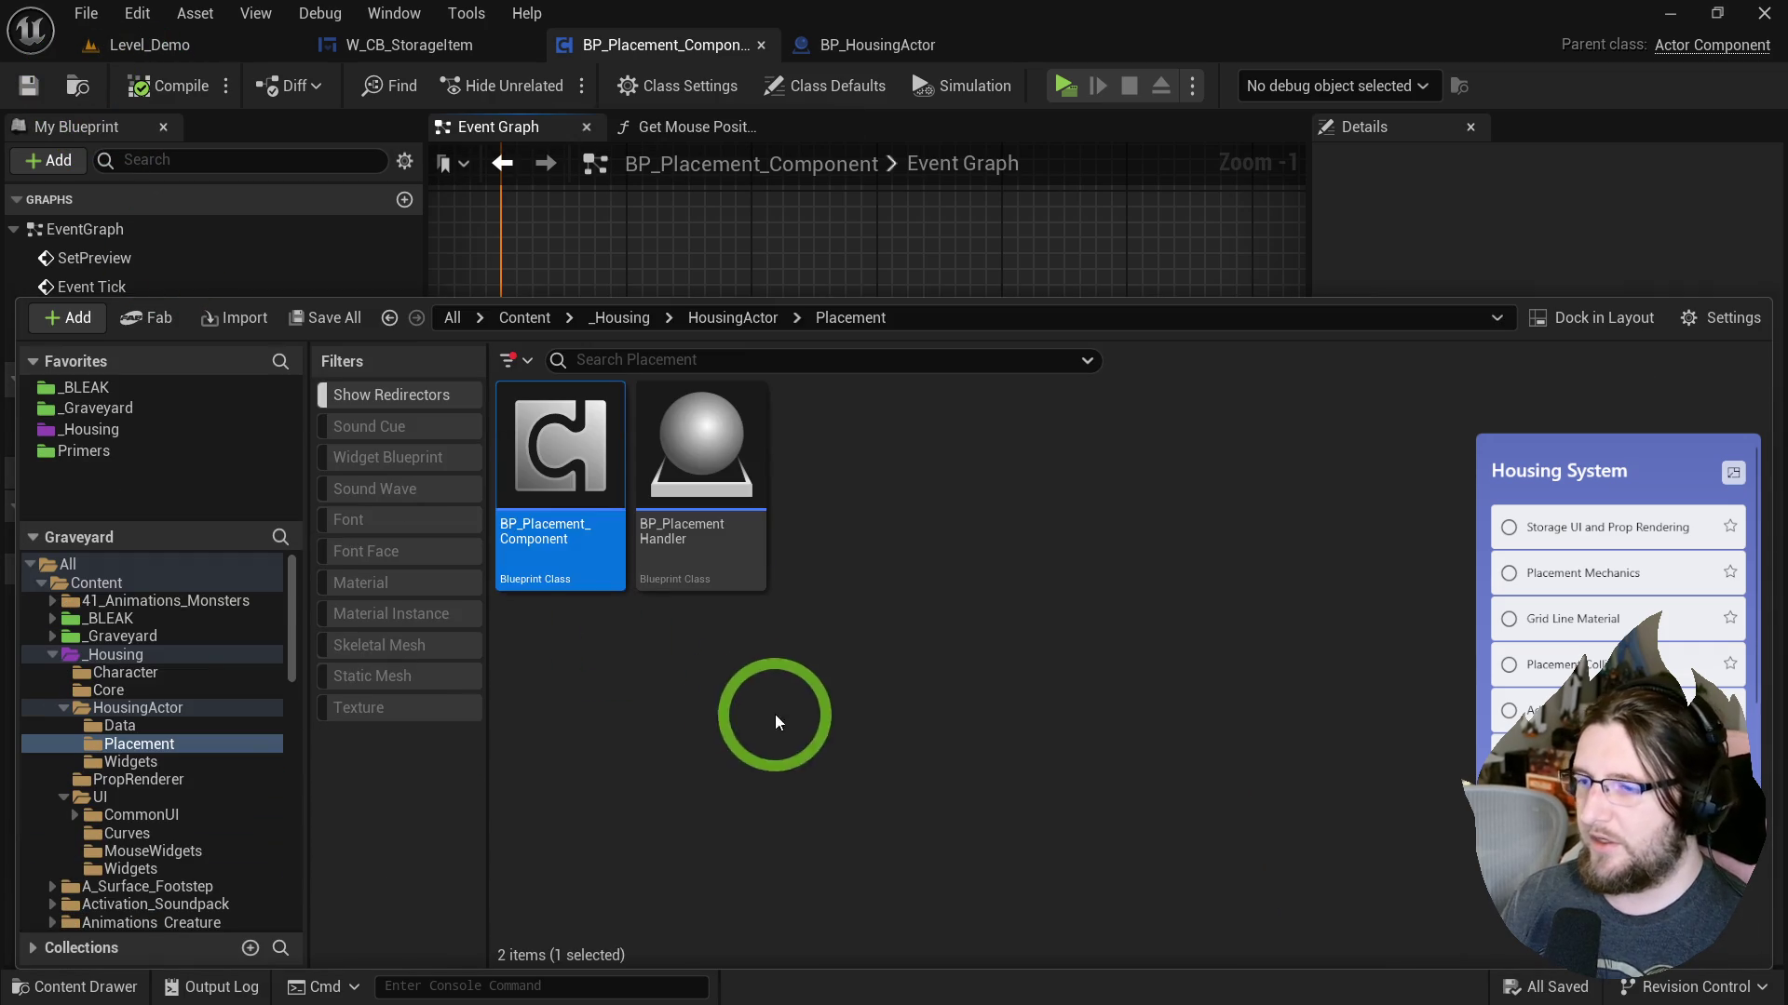
click(139, 672)
double_click(564, 493)
click(41, 158)
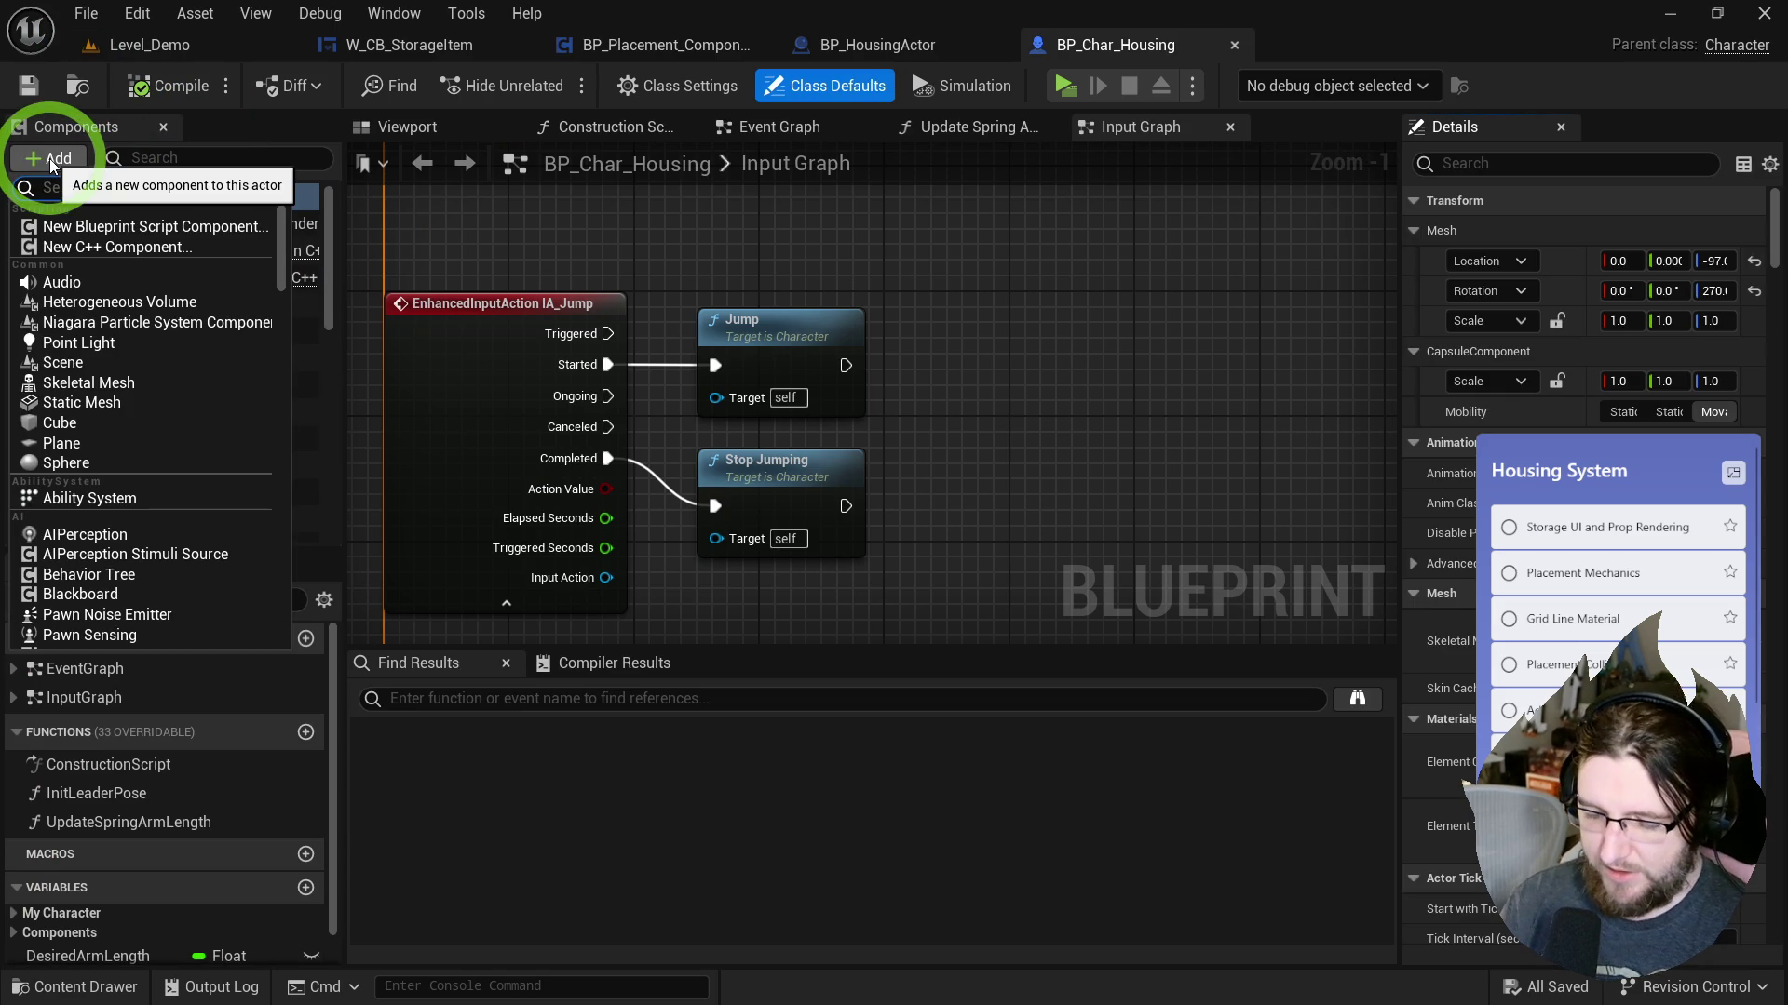
text(palcemen)
key(ctrl+BackSpace)
text(placemen)
click(172, 227)
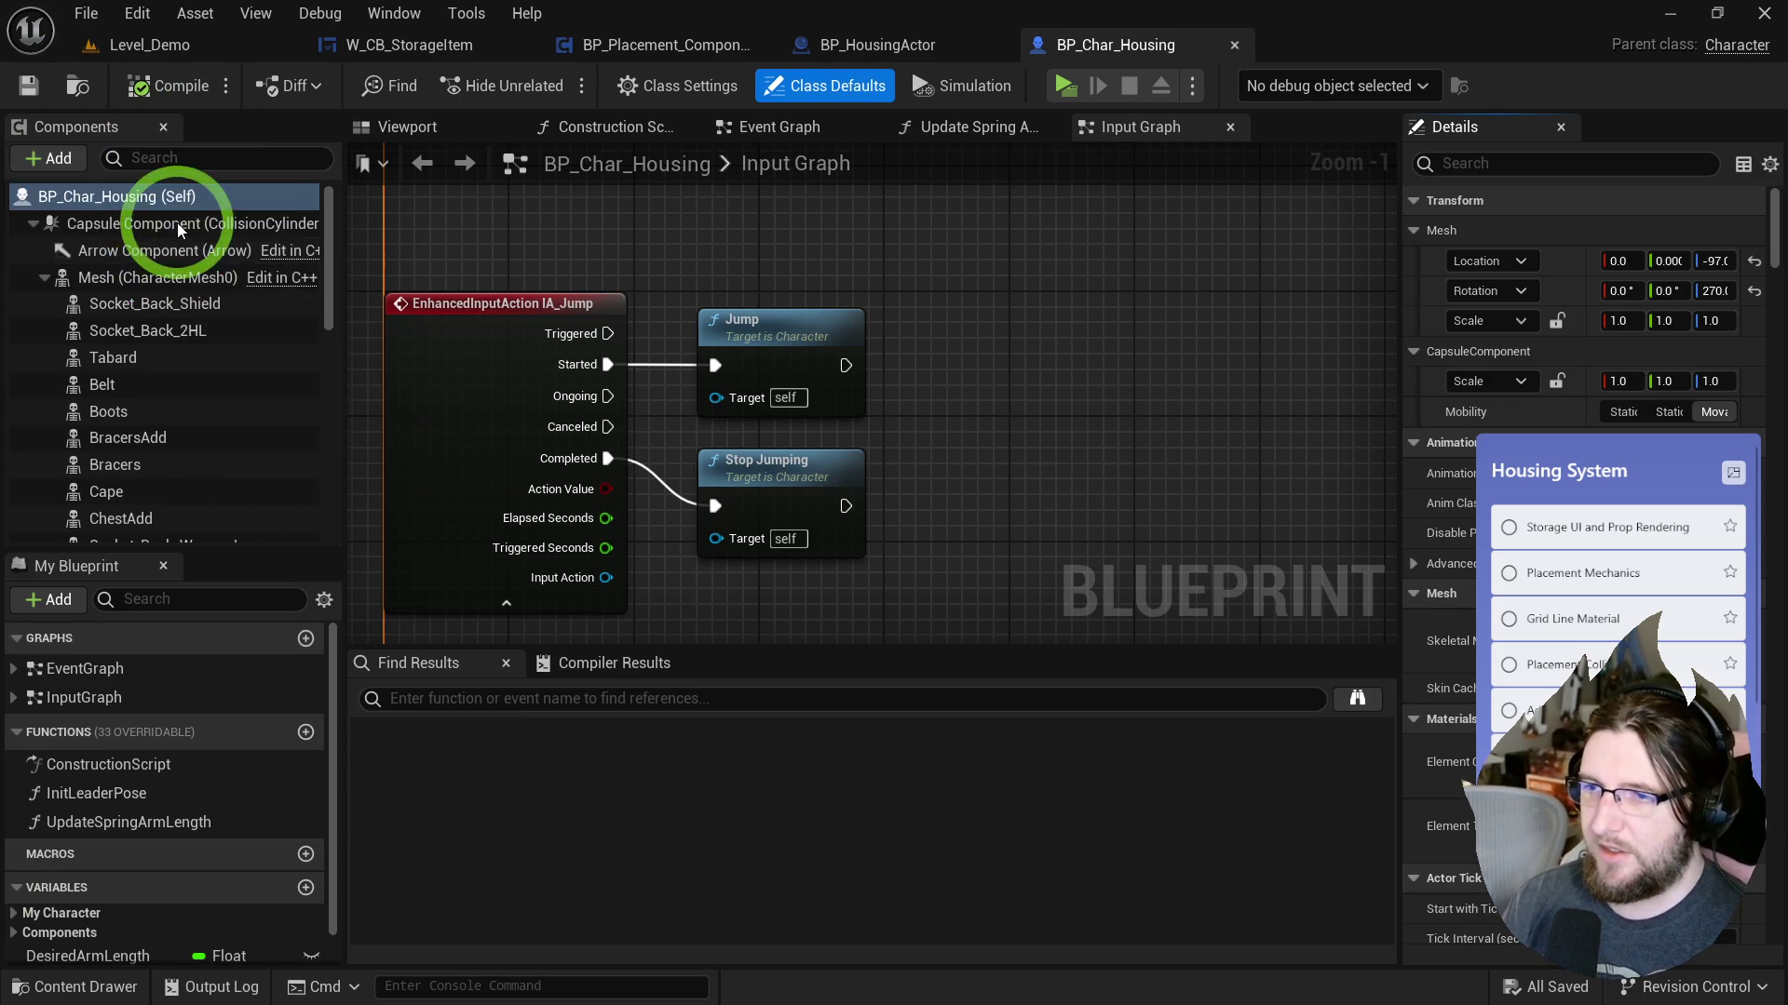
click(196, 434)
click(167, 527)
click(164, 505)
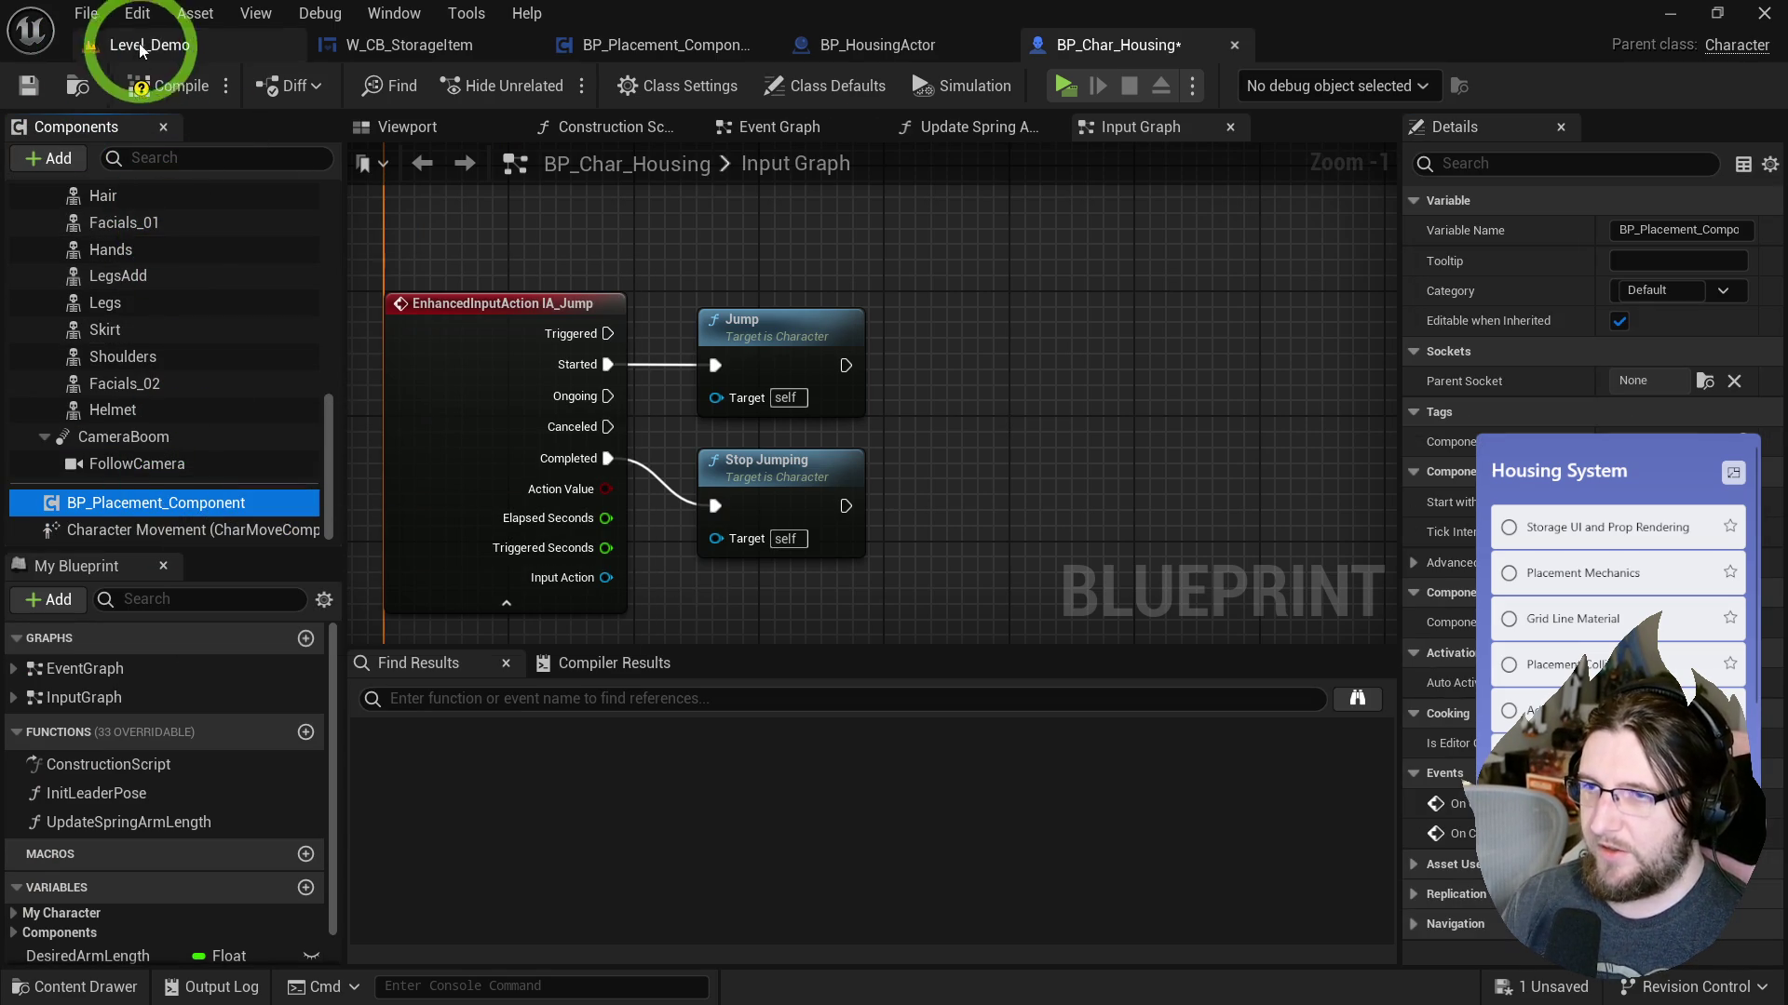
Switch to Level_Demo and move the viewport camera out of the room.
click(149, 55)
mouse_move(559, 270)
mouse_down()
mouse_move(570, 239)
mouse_move(1128, 282)
mouse_move(981, 417)
mouse_up()
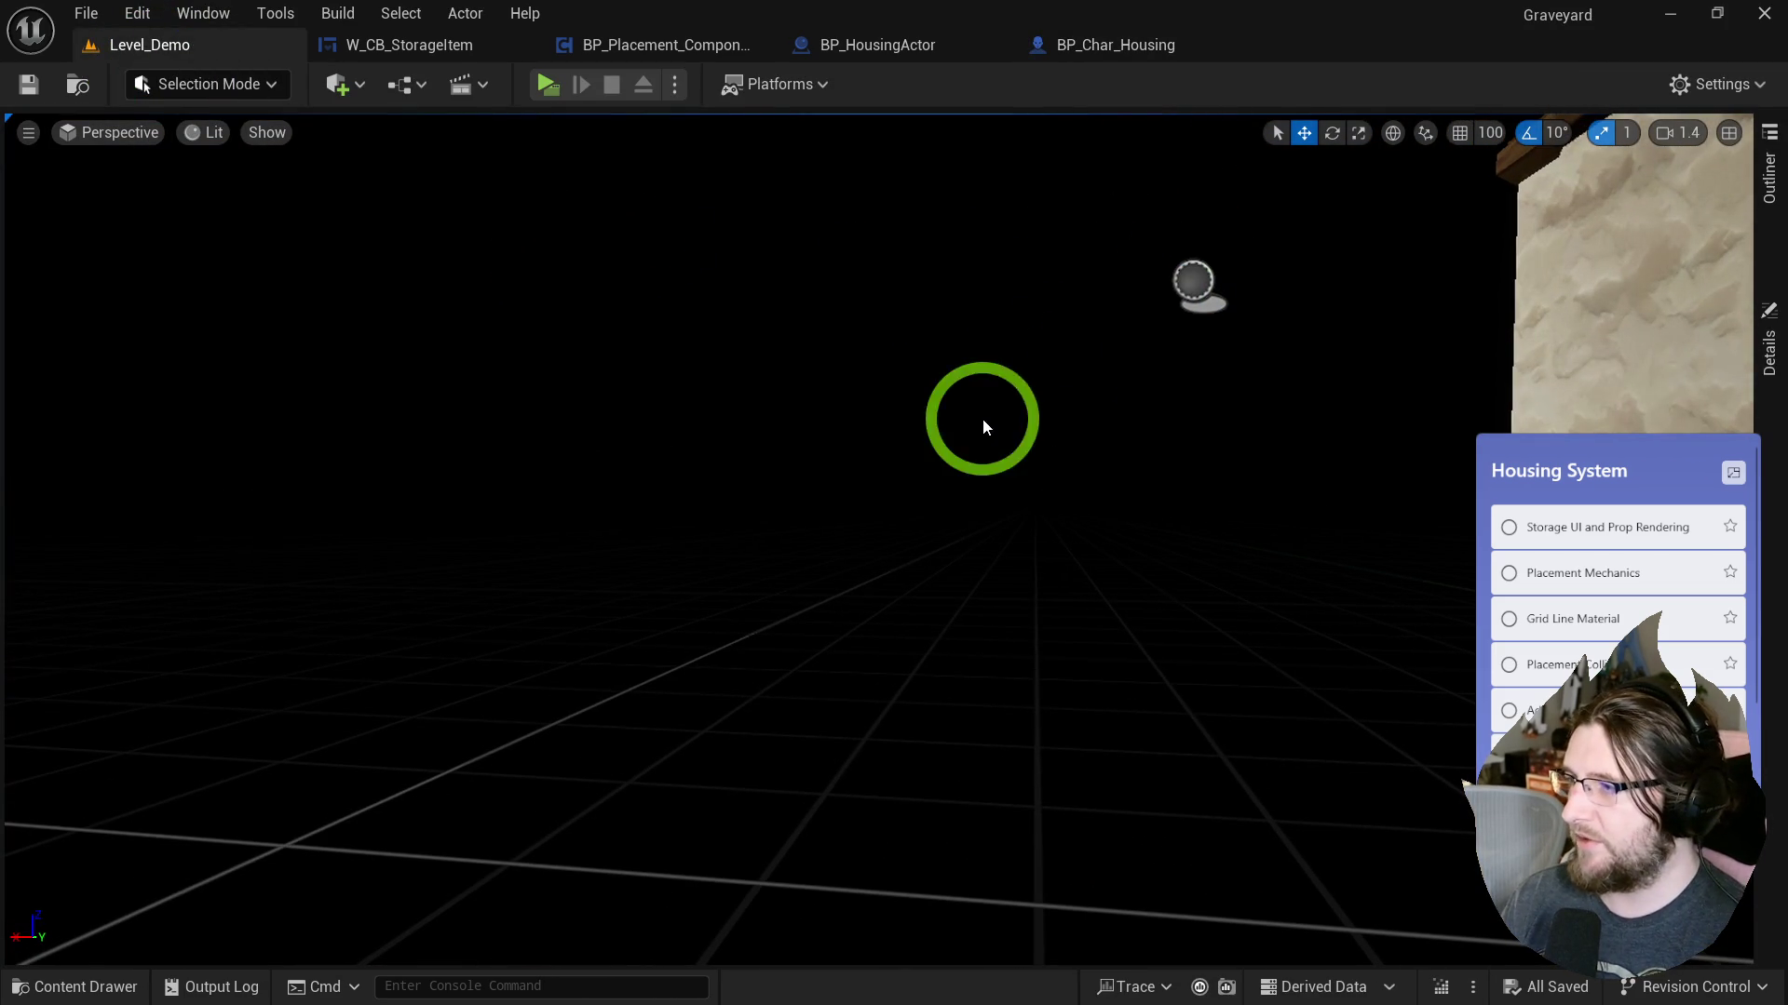
drag(1184, 283, 1015, 403)
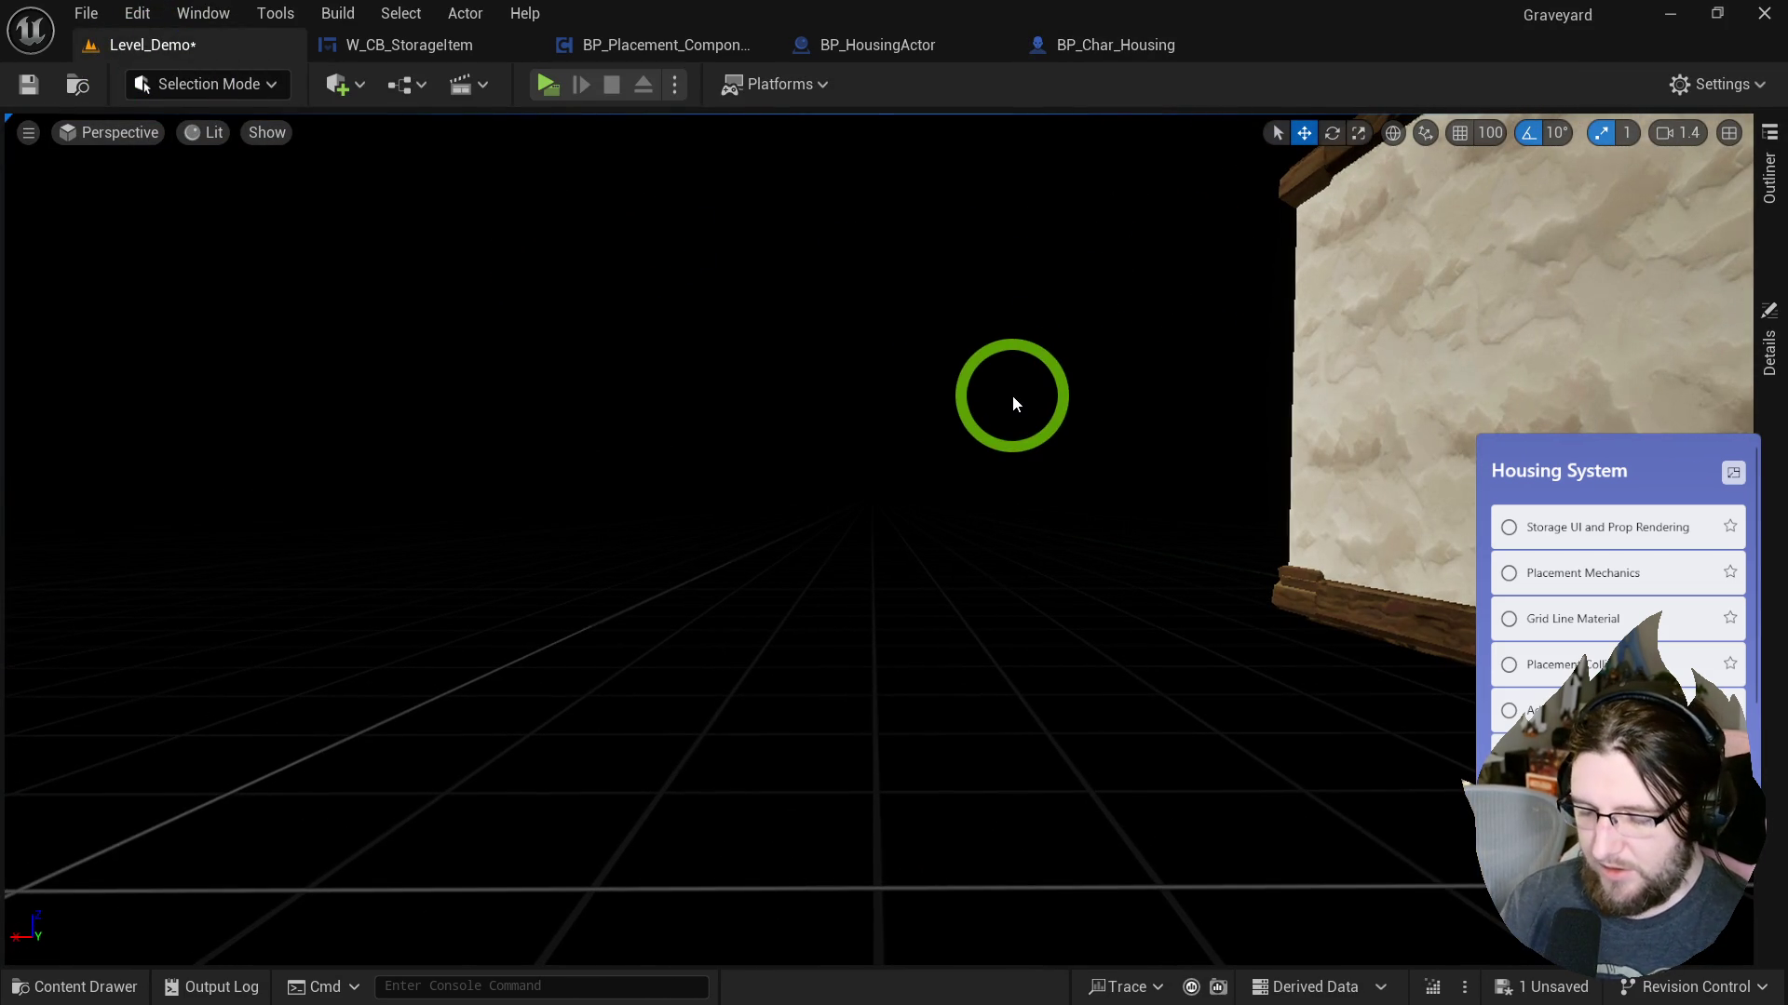
key(ctrl+p)
Open the BPFL_Housing function library and add a Get Player Pawn node.
text(bpfl_)
double_click(980, 400)
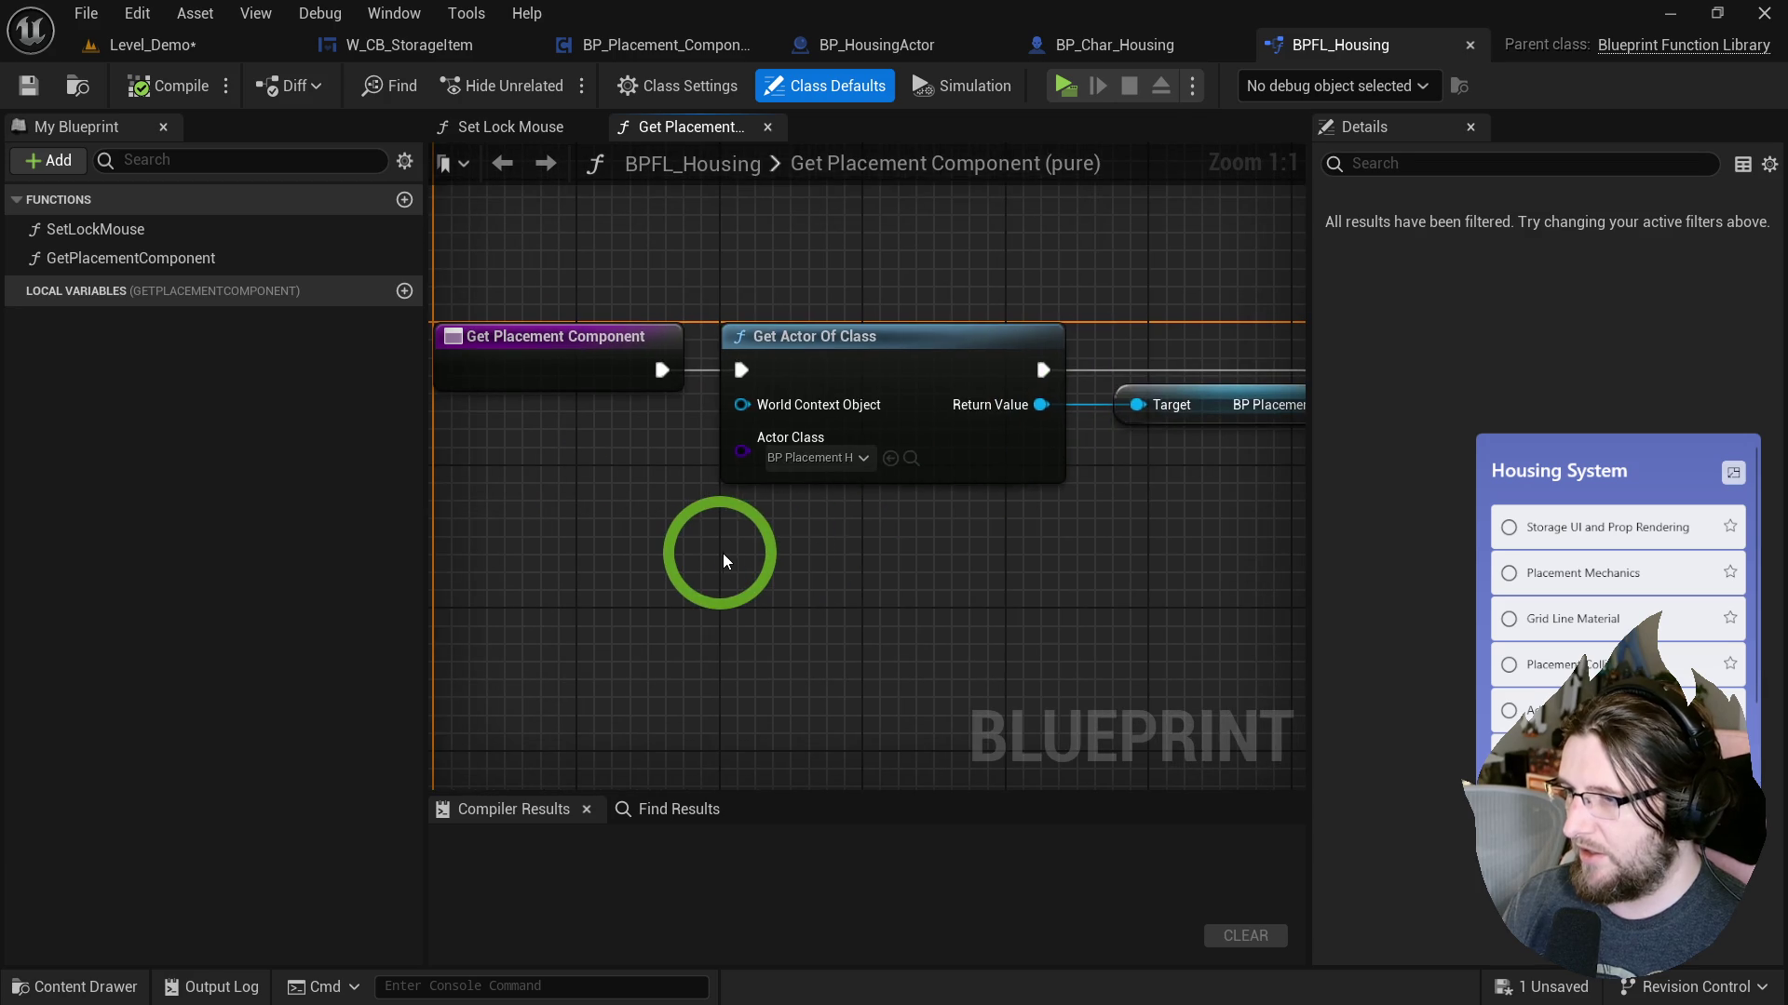
right_click(718, 553)
text(get player pawn)
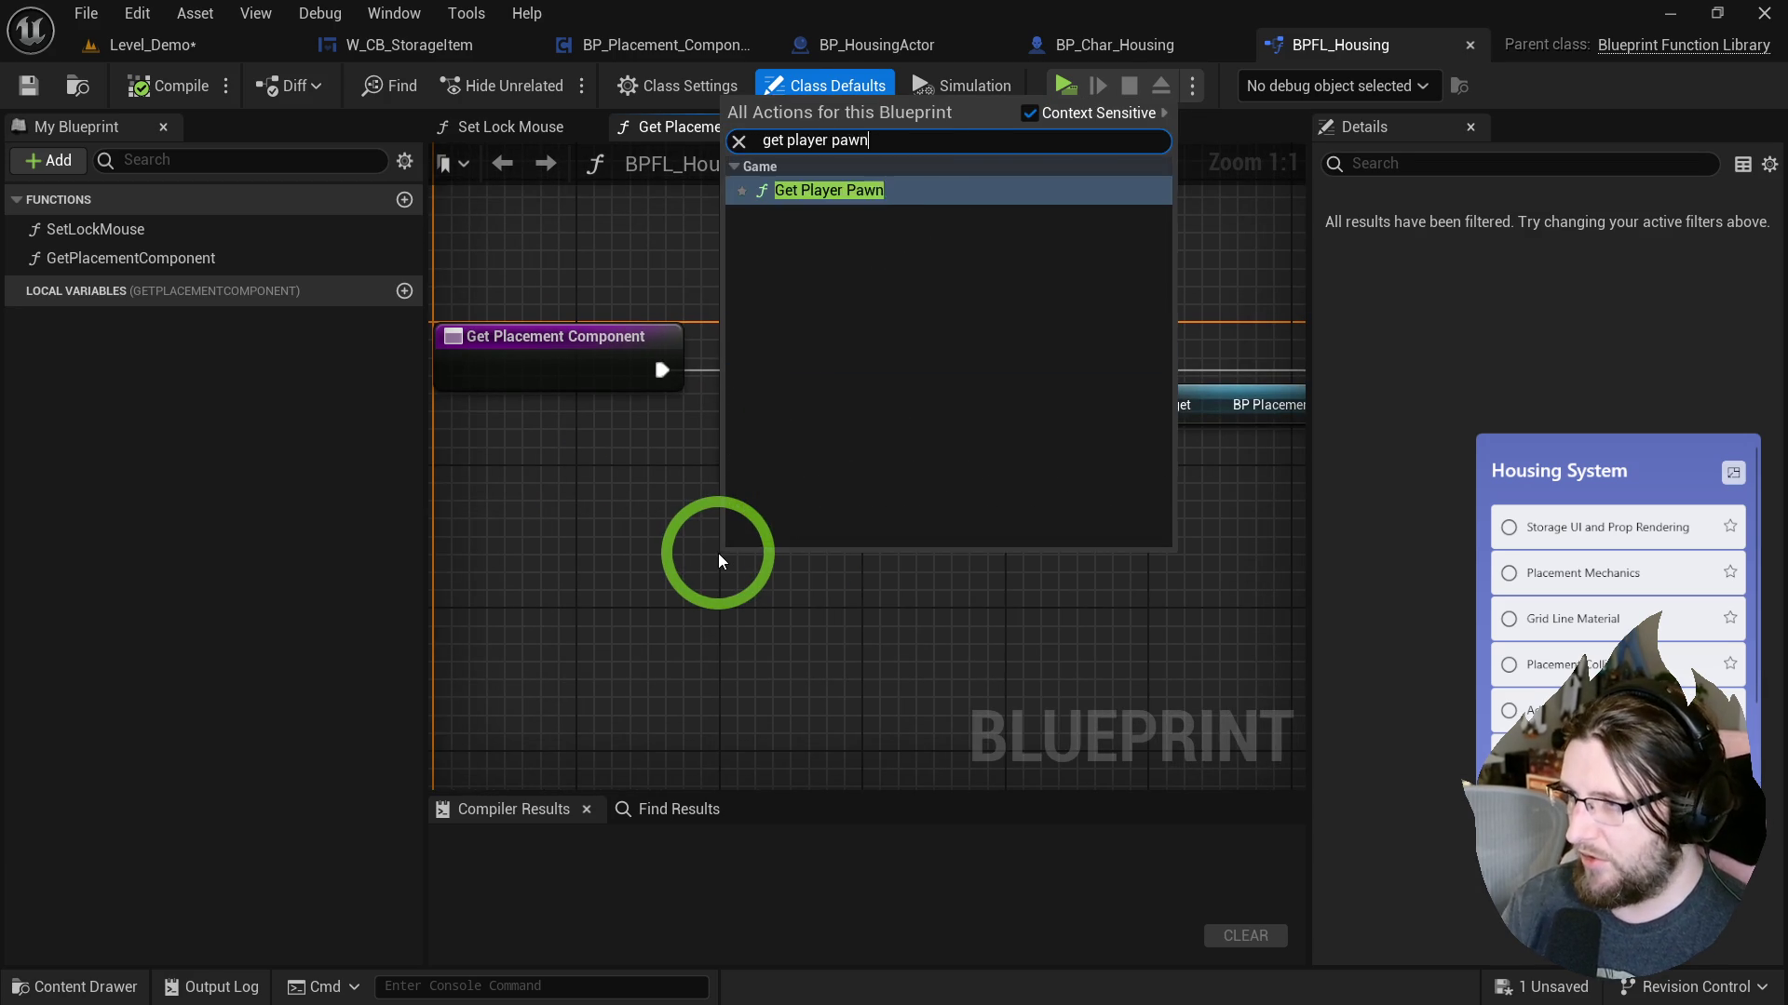
key(Return)
Add Get Component by Class from the player pawn, with class set to BP Placement Component.
drag(905, 600, 1028, 572)
text(get comp clas)
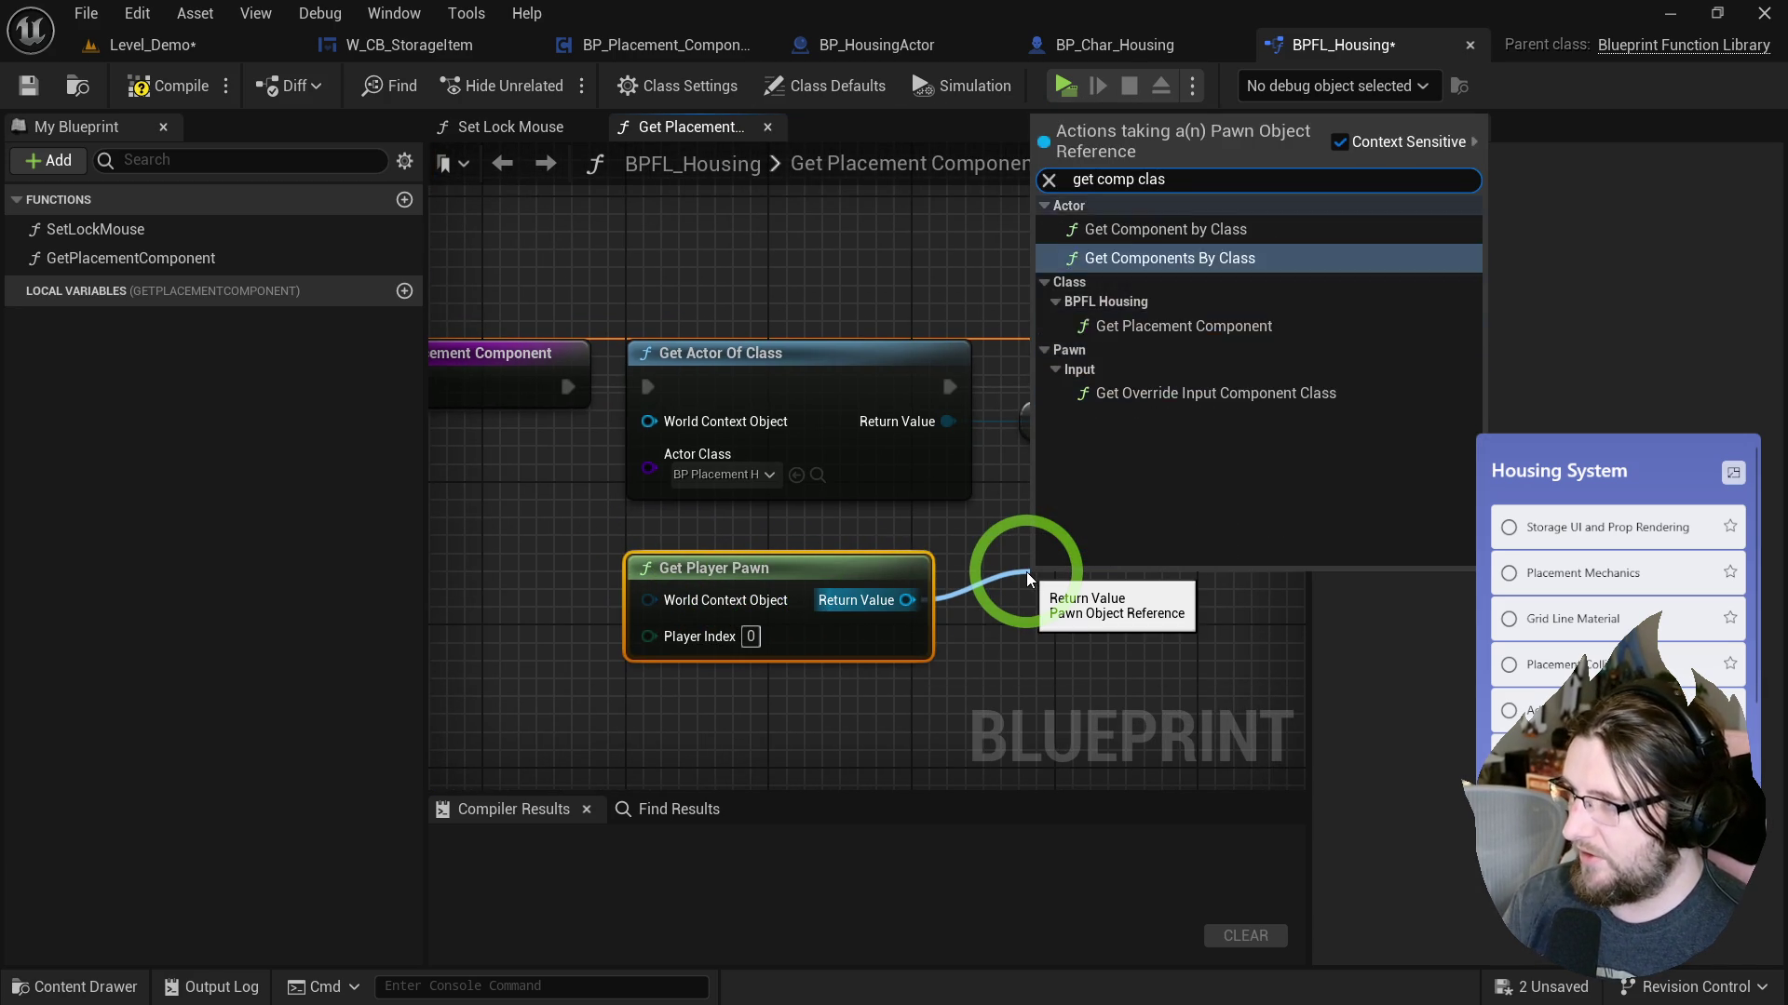
key(Up)
key(Return)
drag(1206, 571, 1148, 551)
click(1050, 652)
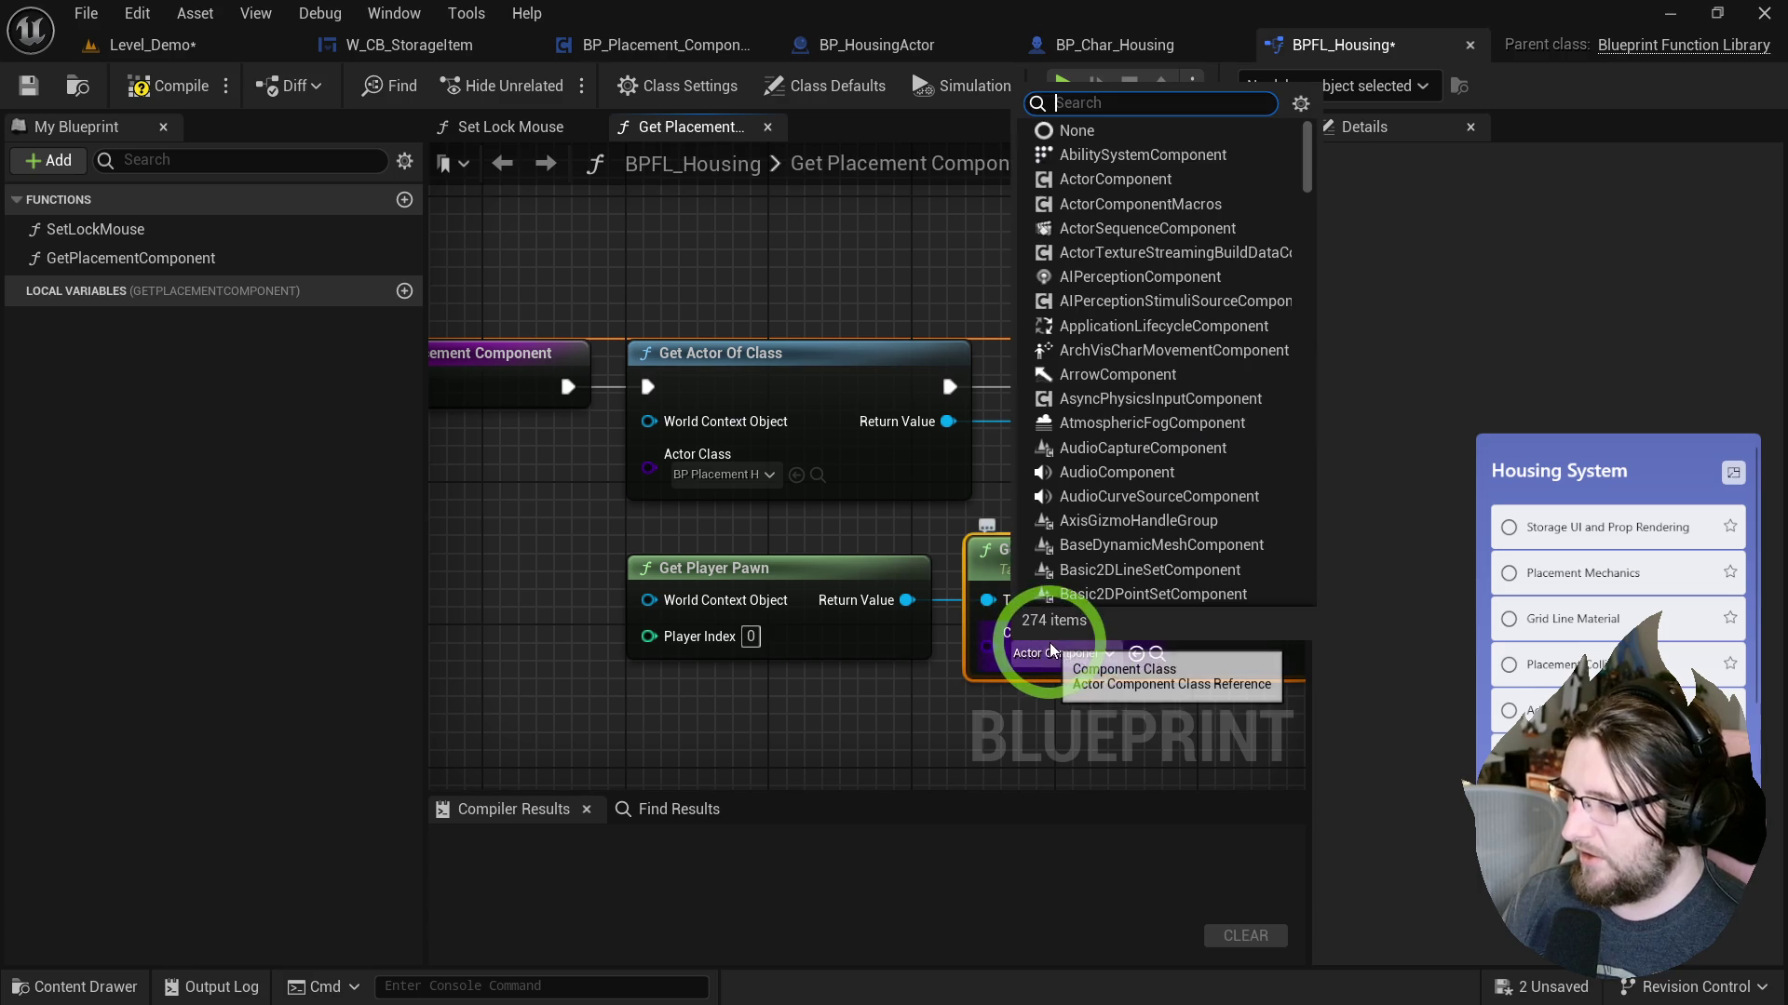
click(1060, 659)
Wire the component to the Return Node's Placement Comp, delete Get Actor Of Class, and compile.
drag(1041, 600, 1112, 433)
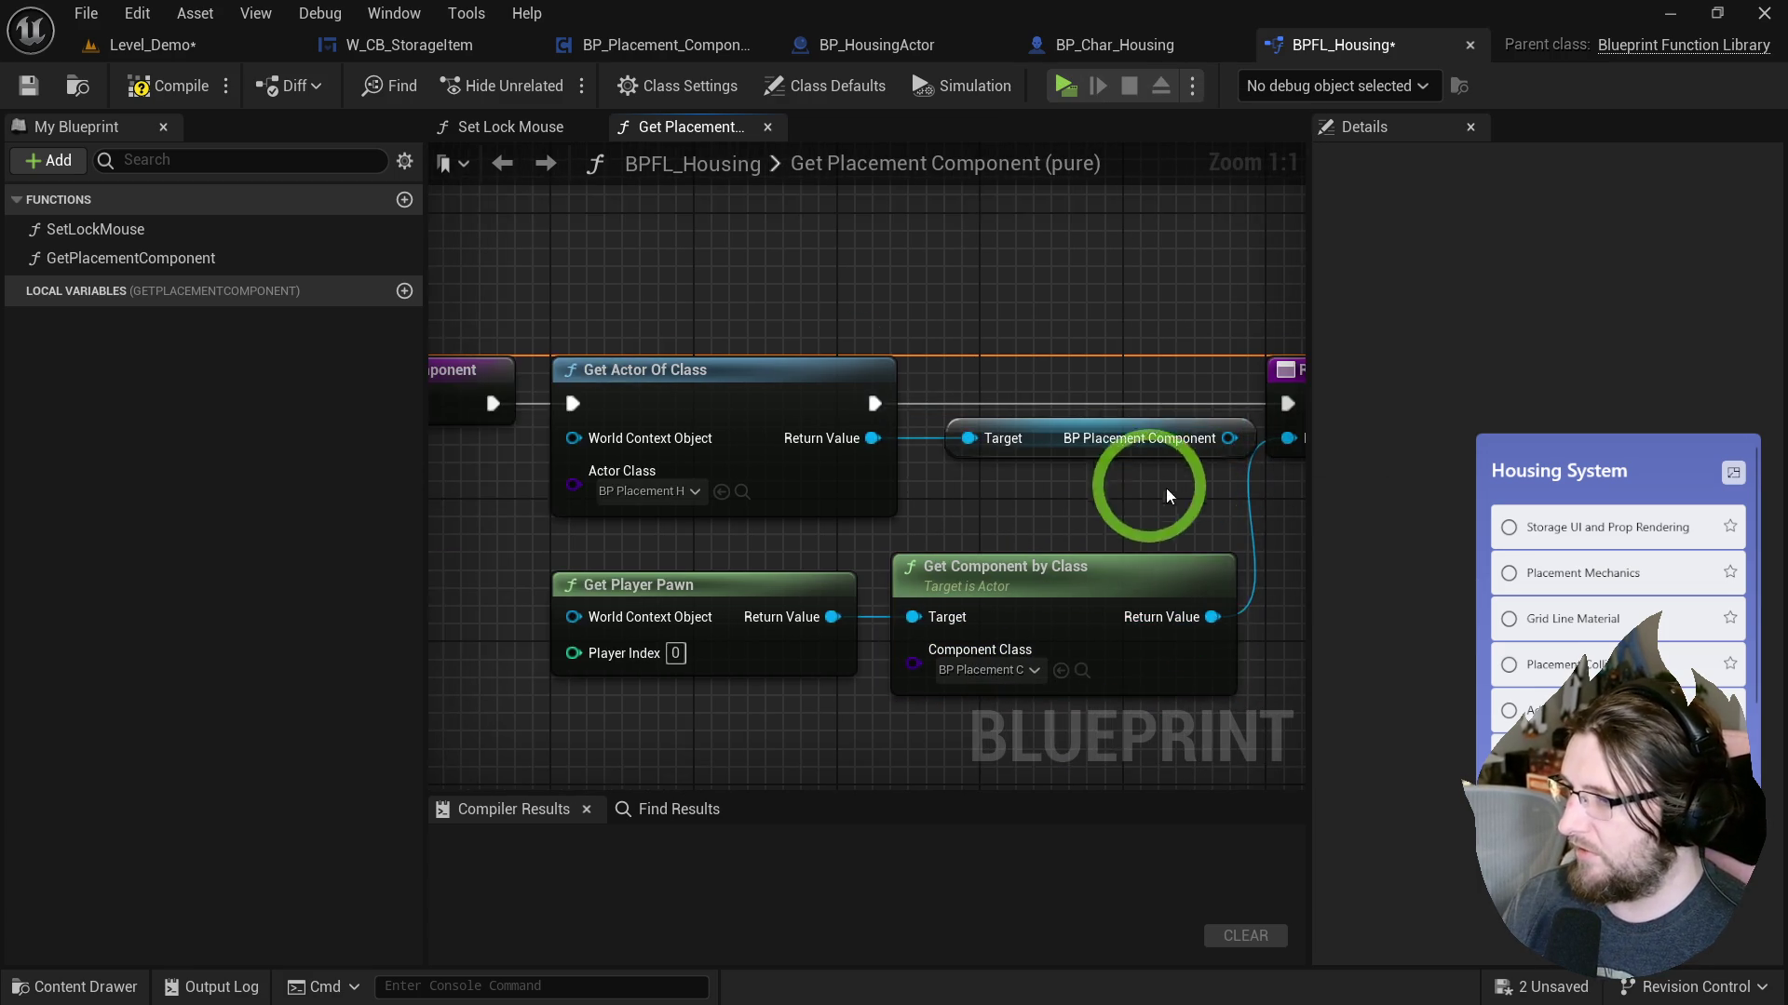
drag(1177, 484, 817, 348)
key(Delete)
mouse_move(631, 419)
mouse_down()
mouse_move(1125, 417)
mouse_move(1086, 419)
mouse_up()
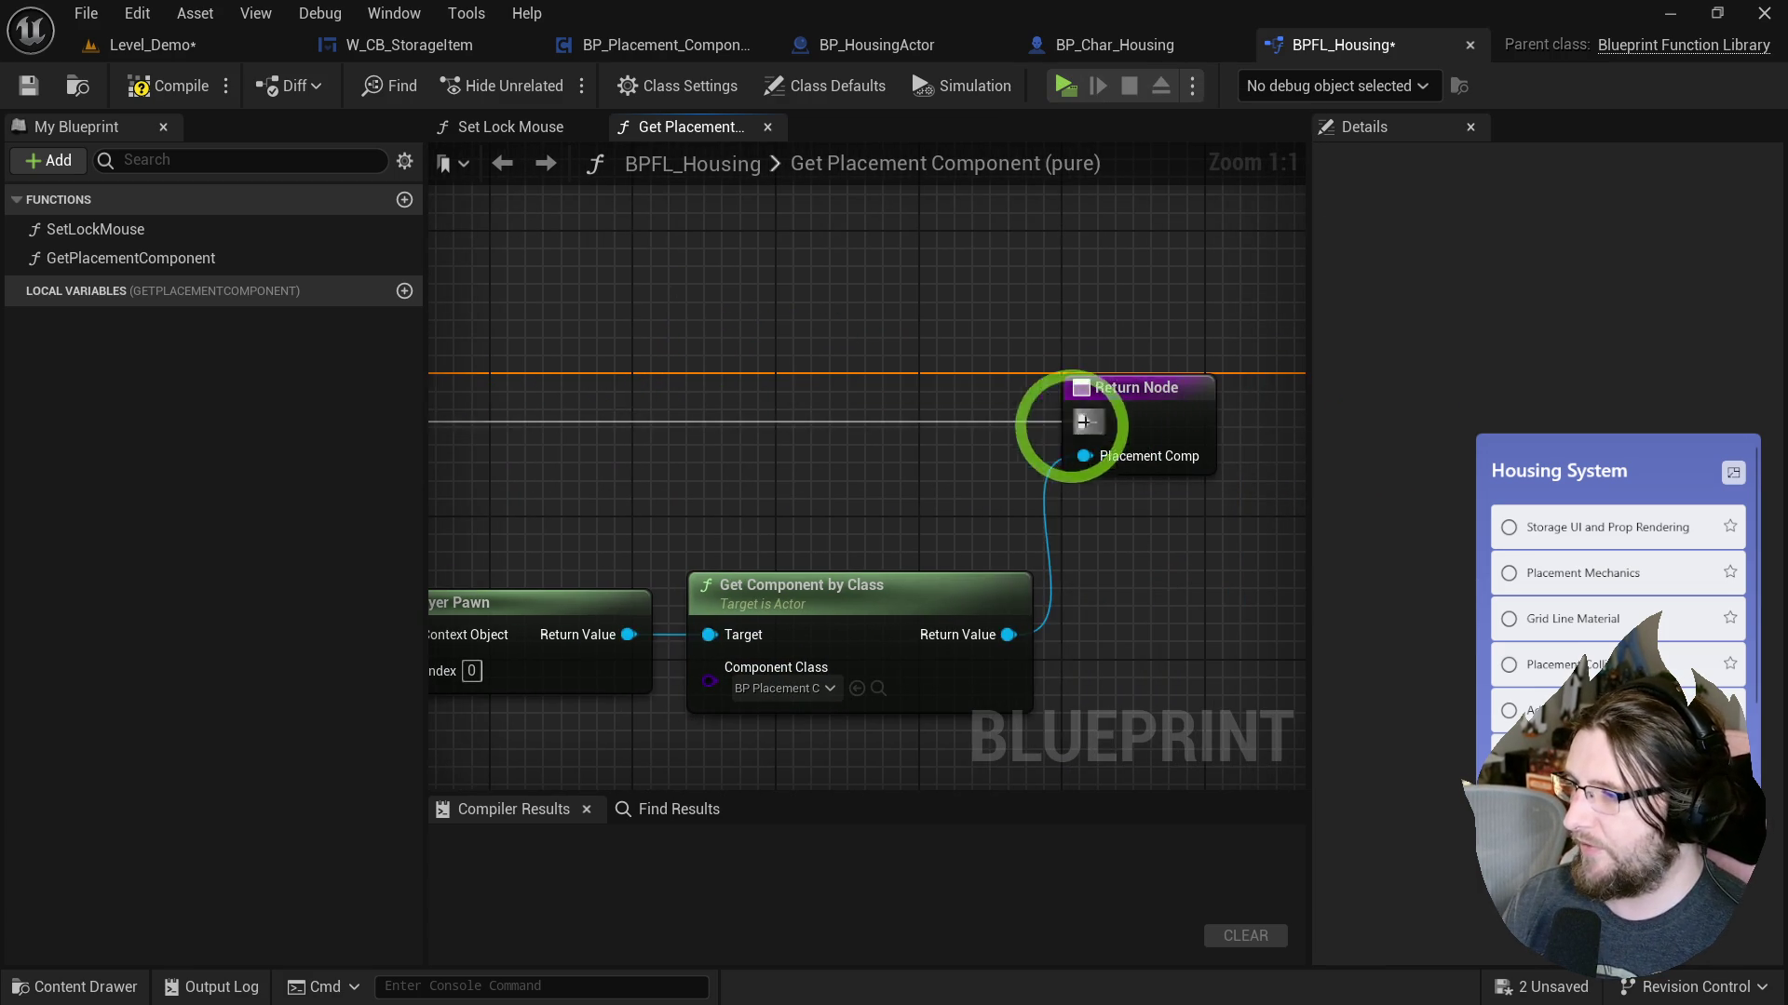
scroll(911, 451, down, 2)
mouse_move(577, 465)
mouse_down()
mouse_move(979, 530)
mouse_move(908, 531)
mouse_up()
click(168, 85)
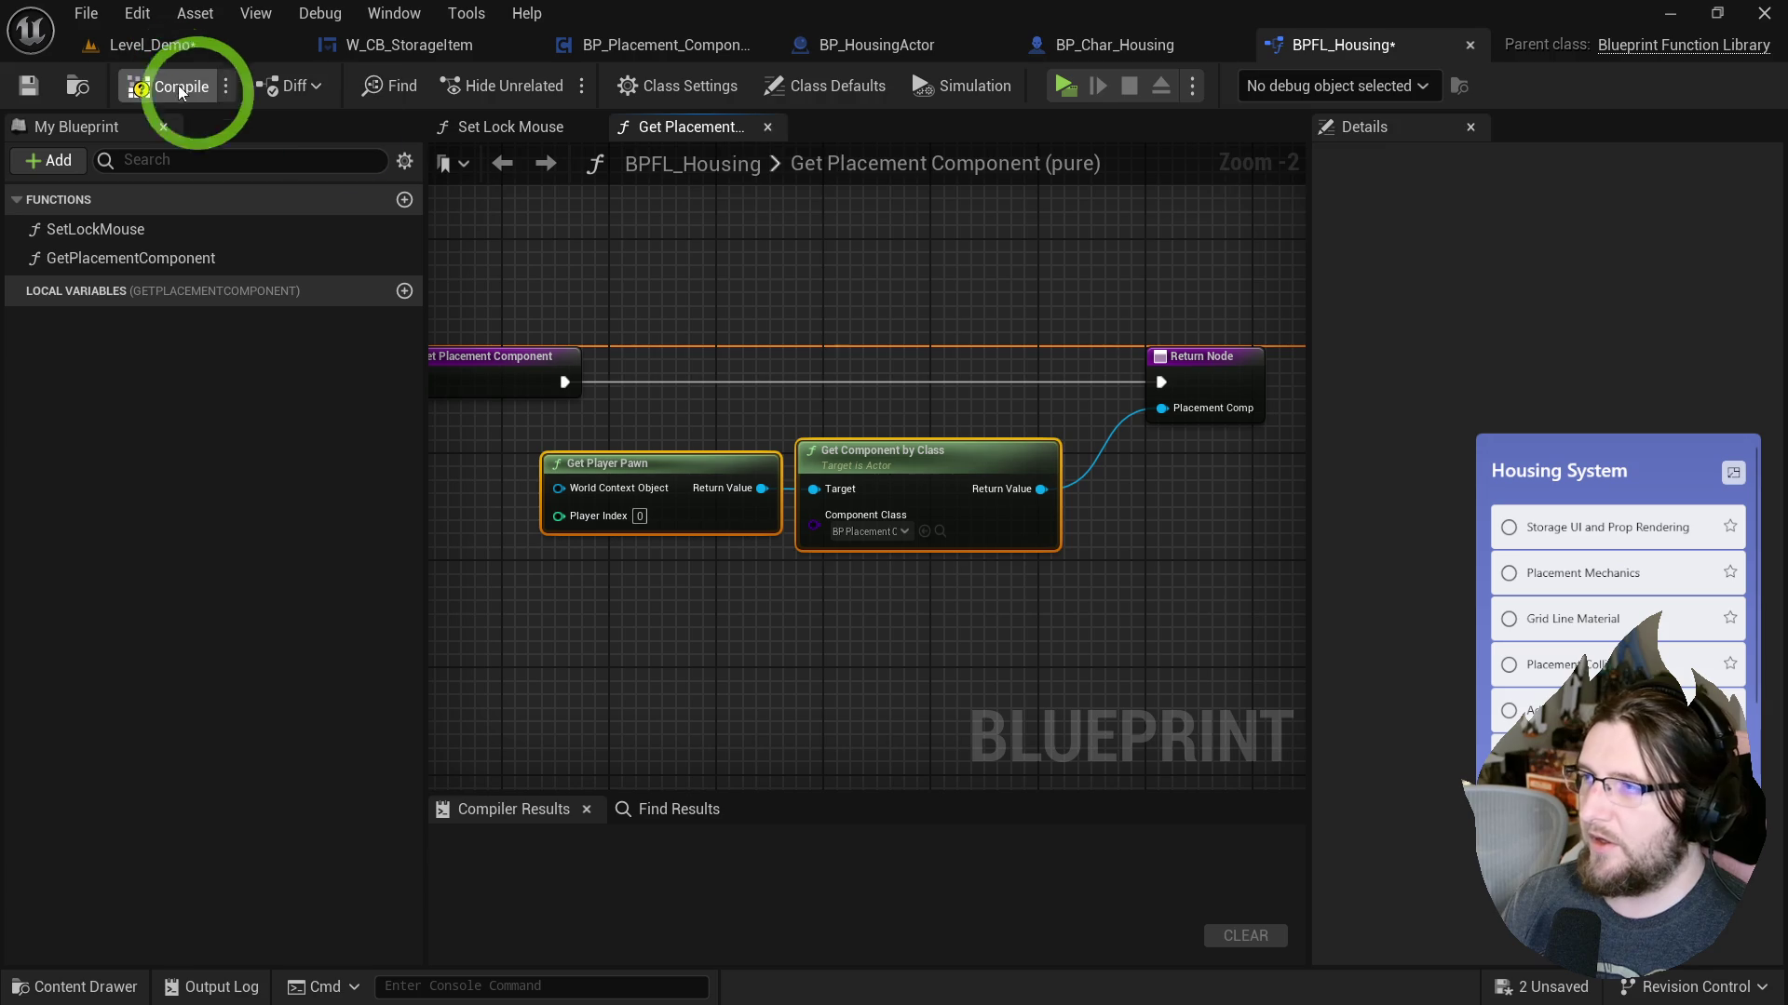
click(1140, 42)
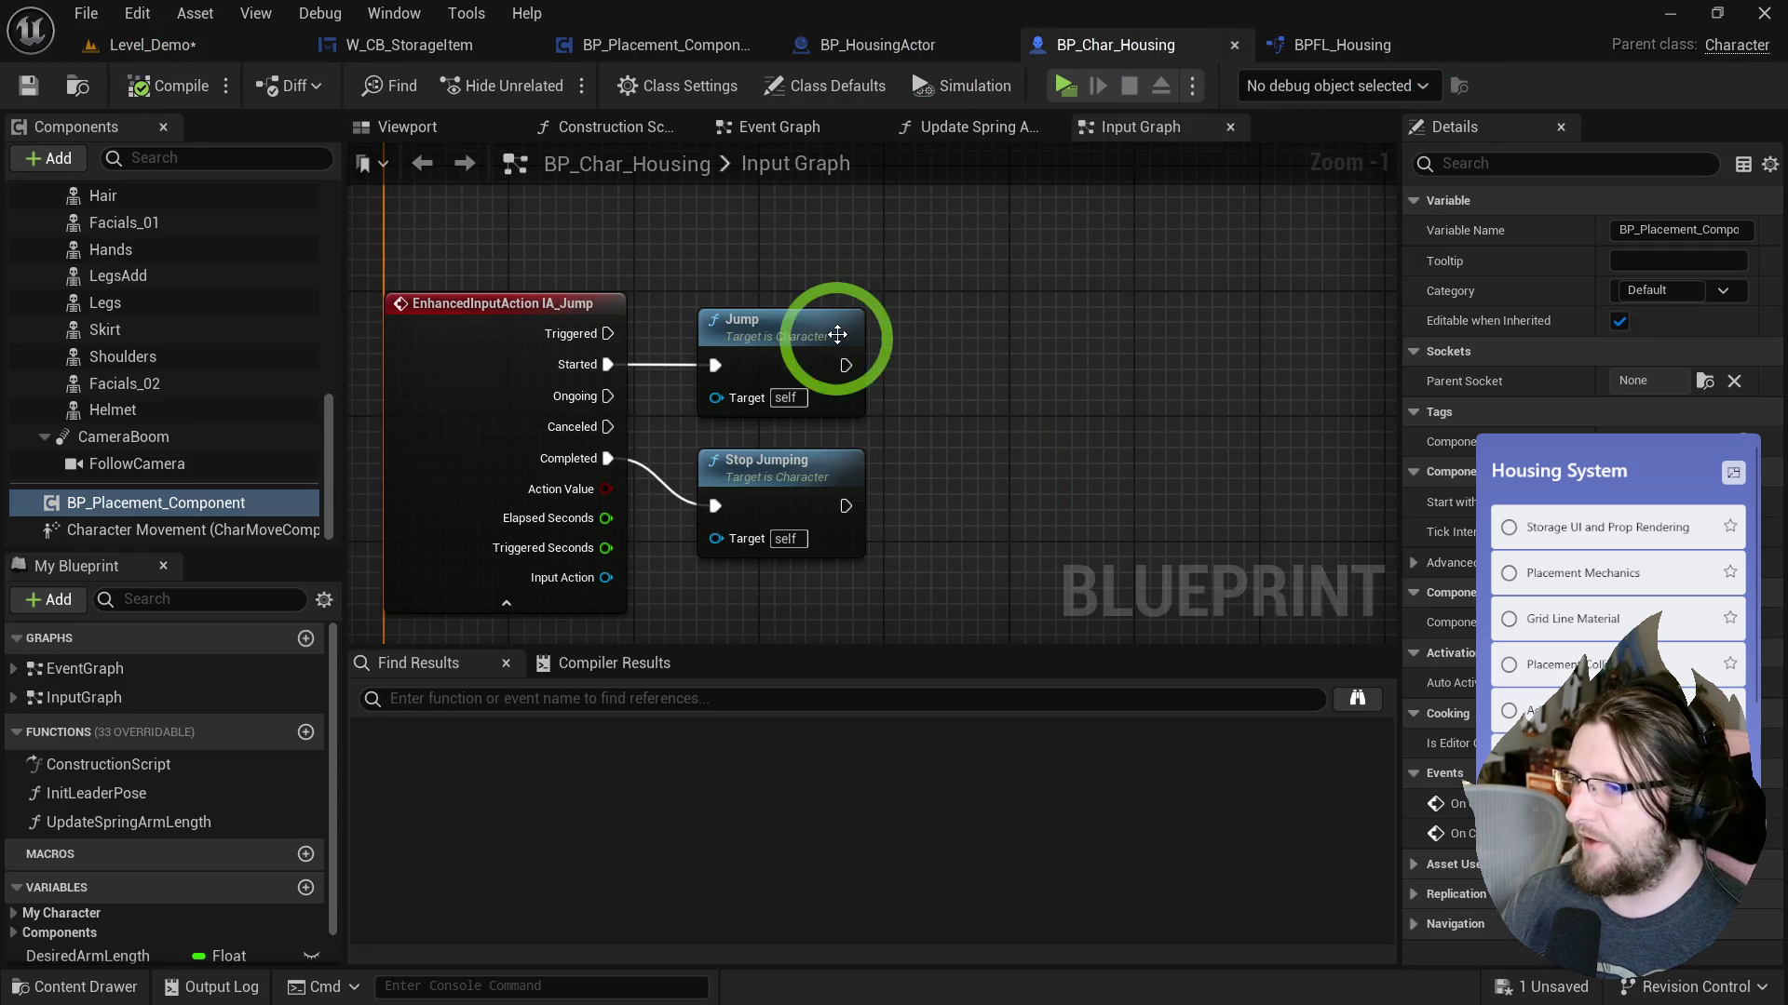
mouse_move(838, 335)
mouse_down()
mouse_move(885, 271)
mouse_move(962, 606)
mouse_move(990, 977)
mouse_move(723, 439)
mouse_move(829, 351)
mouse_move(710, 391)
mouse_up()
Add a BP Placement Component getter with a Current Housing Actor GET converted to a validated get.
click(225, 502)
mouse_move(225, 503)
mouse_down()
mouse_move(687, 521)
mouse_move(780, 478)
mouse_up()
text(get placement)
key(ctrl+BackSpace)
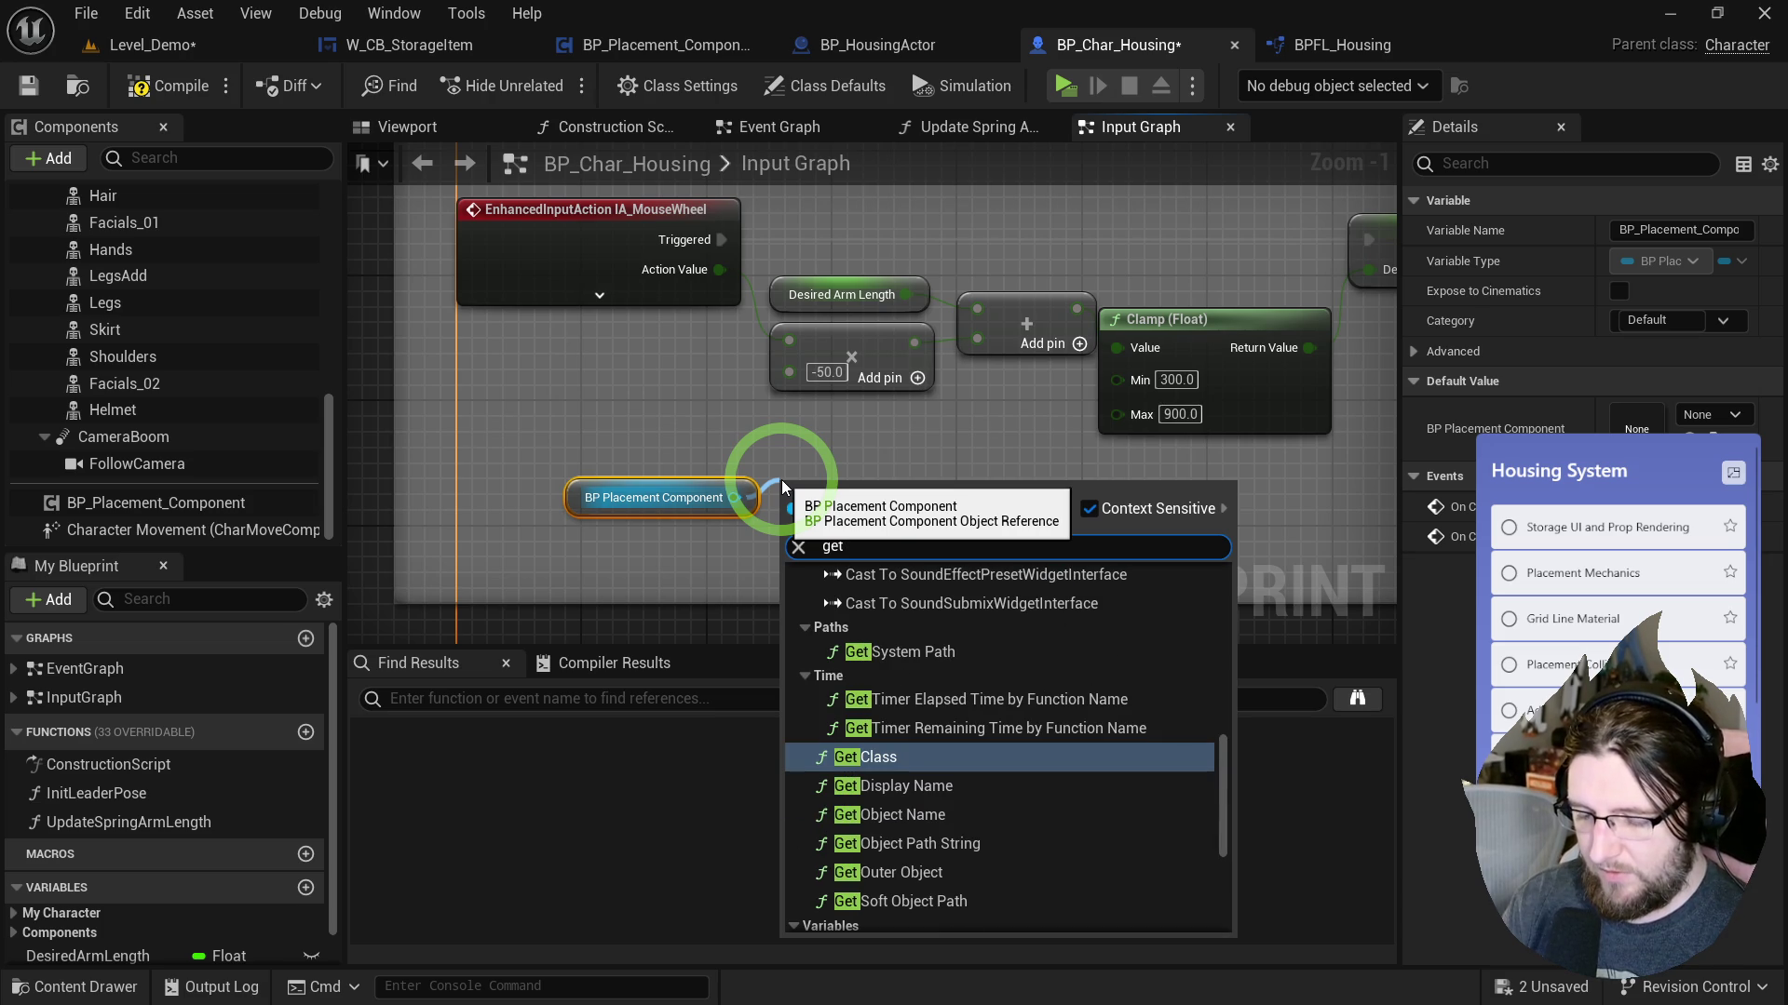
text(current)
key(Return)
click(840, 506)
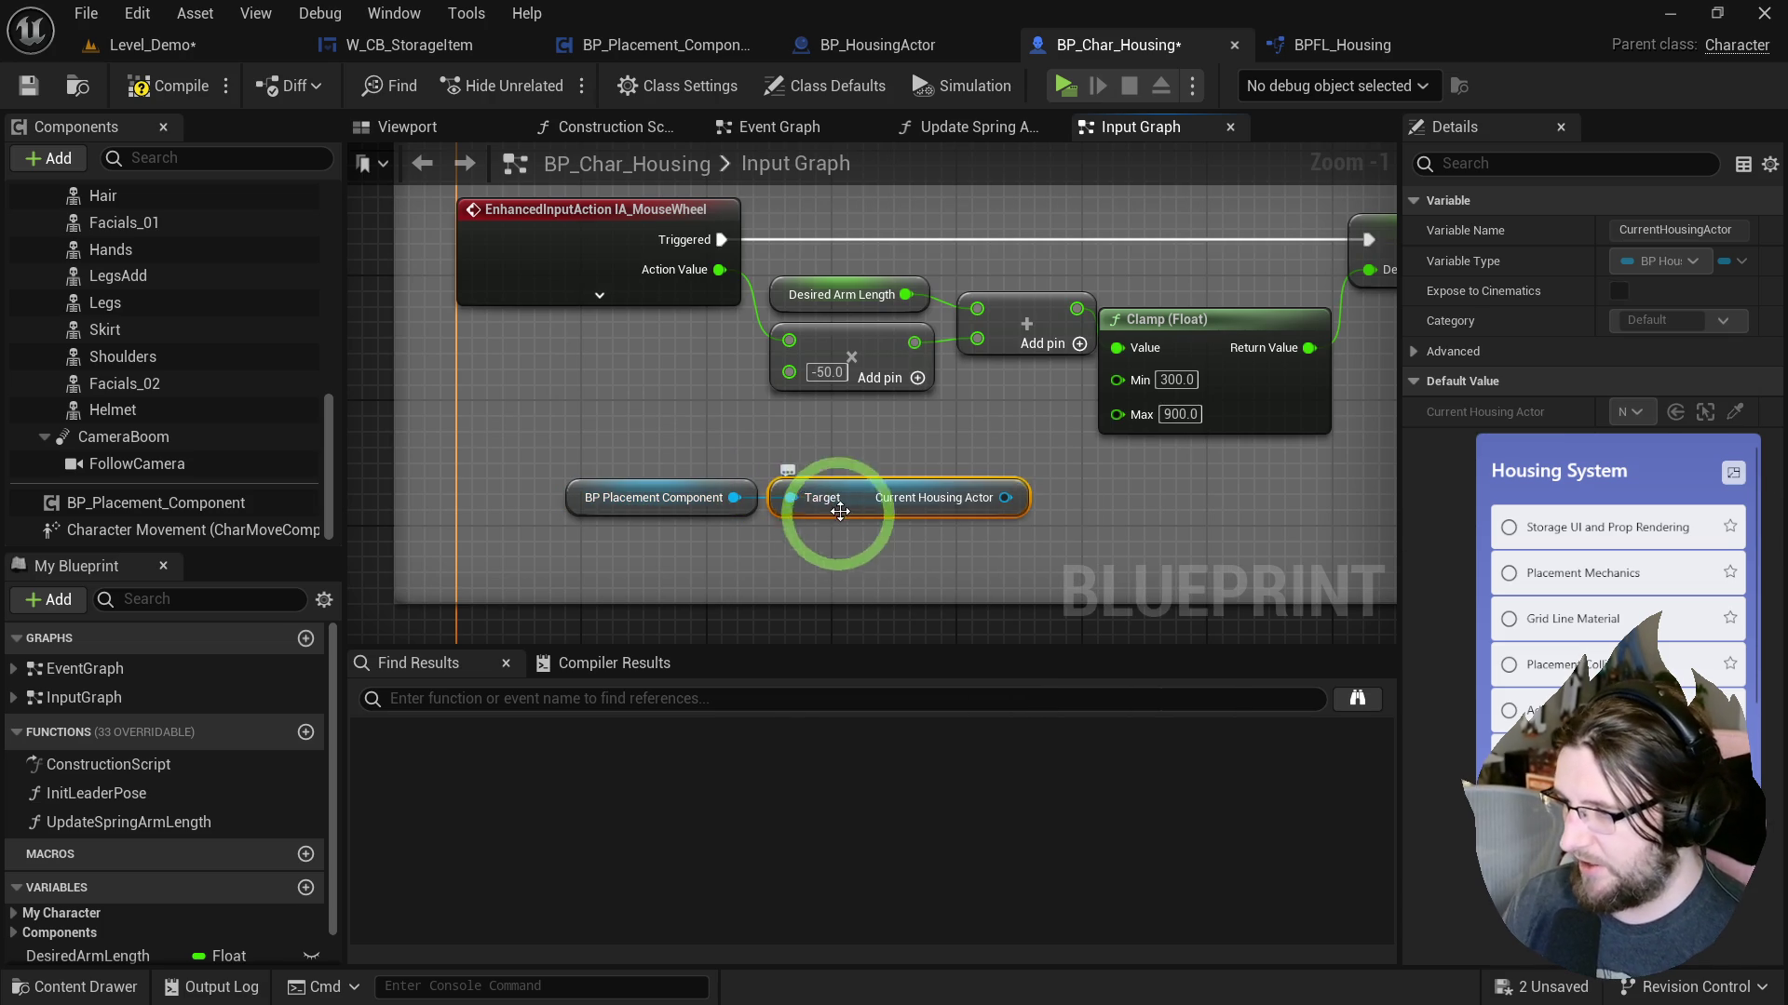
right_click(841, 506)
click(968, 973)
Route IA_MouseWheel Triggered through the validity check, wire Is Valid to the Desired Arm Length SET, and compile.
mouse_move(722, 240)
mouse_down()
mouse_move(812, 492)
mouse_move(790, 520)
mouse_move(1032, 241)
mouse_up()
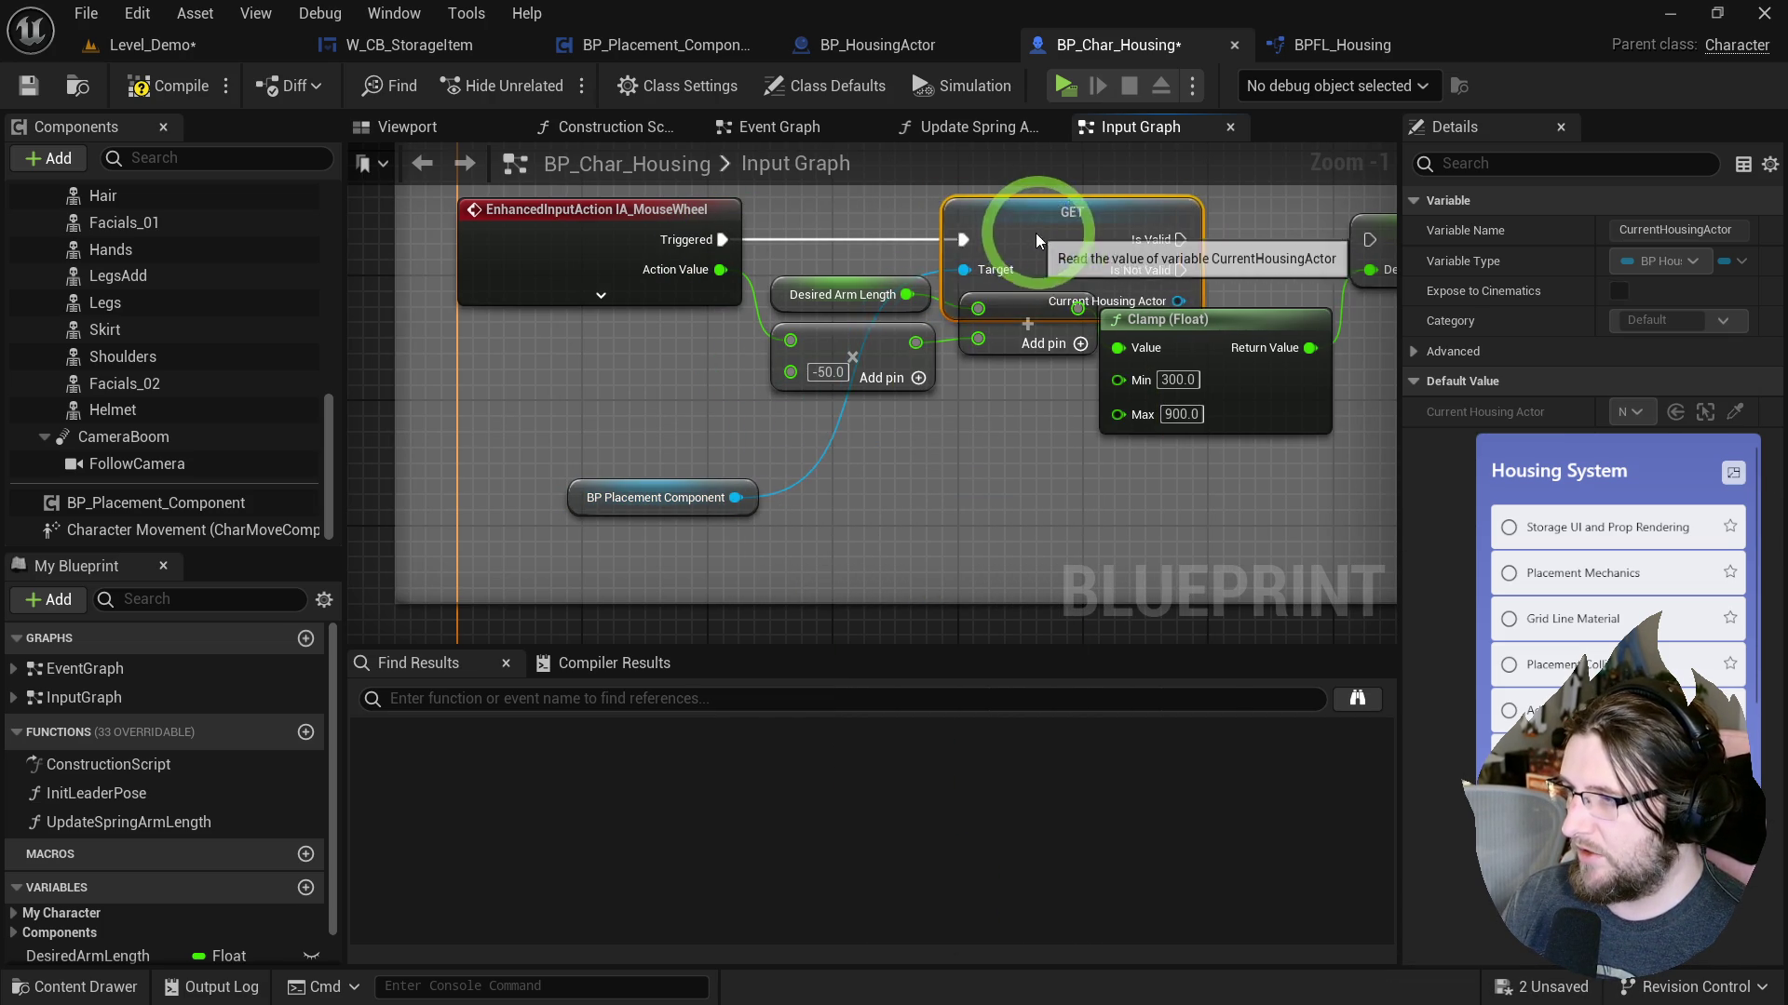
click(843, 294)
ctrl+click(894, 377)
drag(1108, 447, 1028, 415)
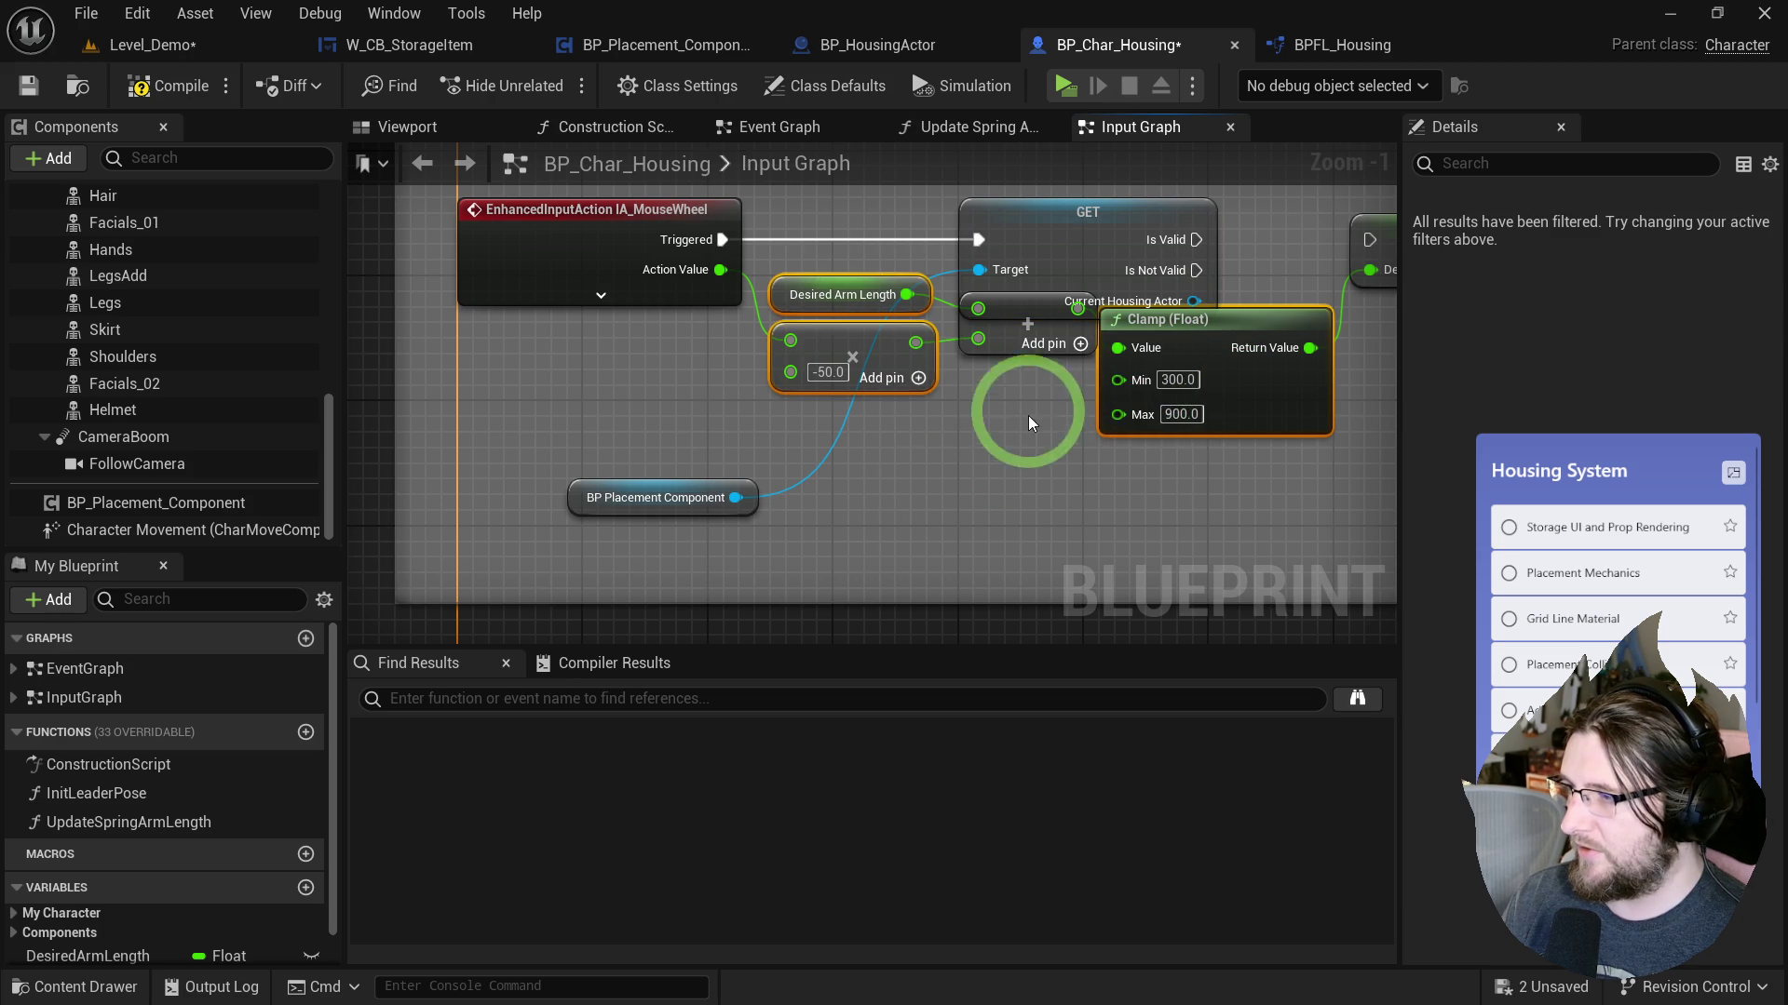
drag(1304, 411, 1305, 469)
drag(972, 283, 1145, 283)
click(1220, 277)
drag(599, 539, 772, 322)
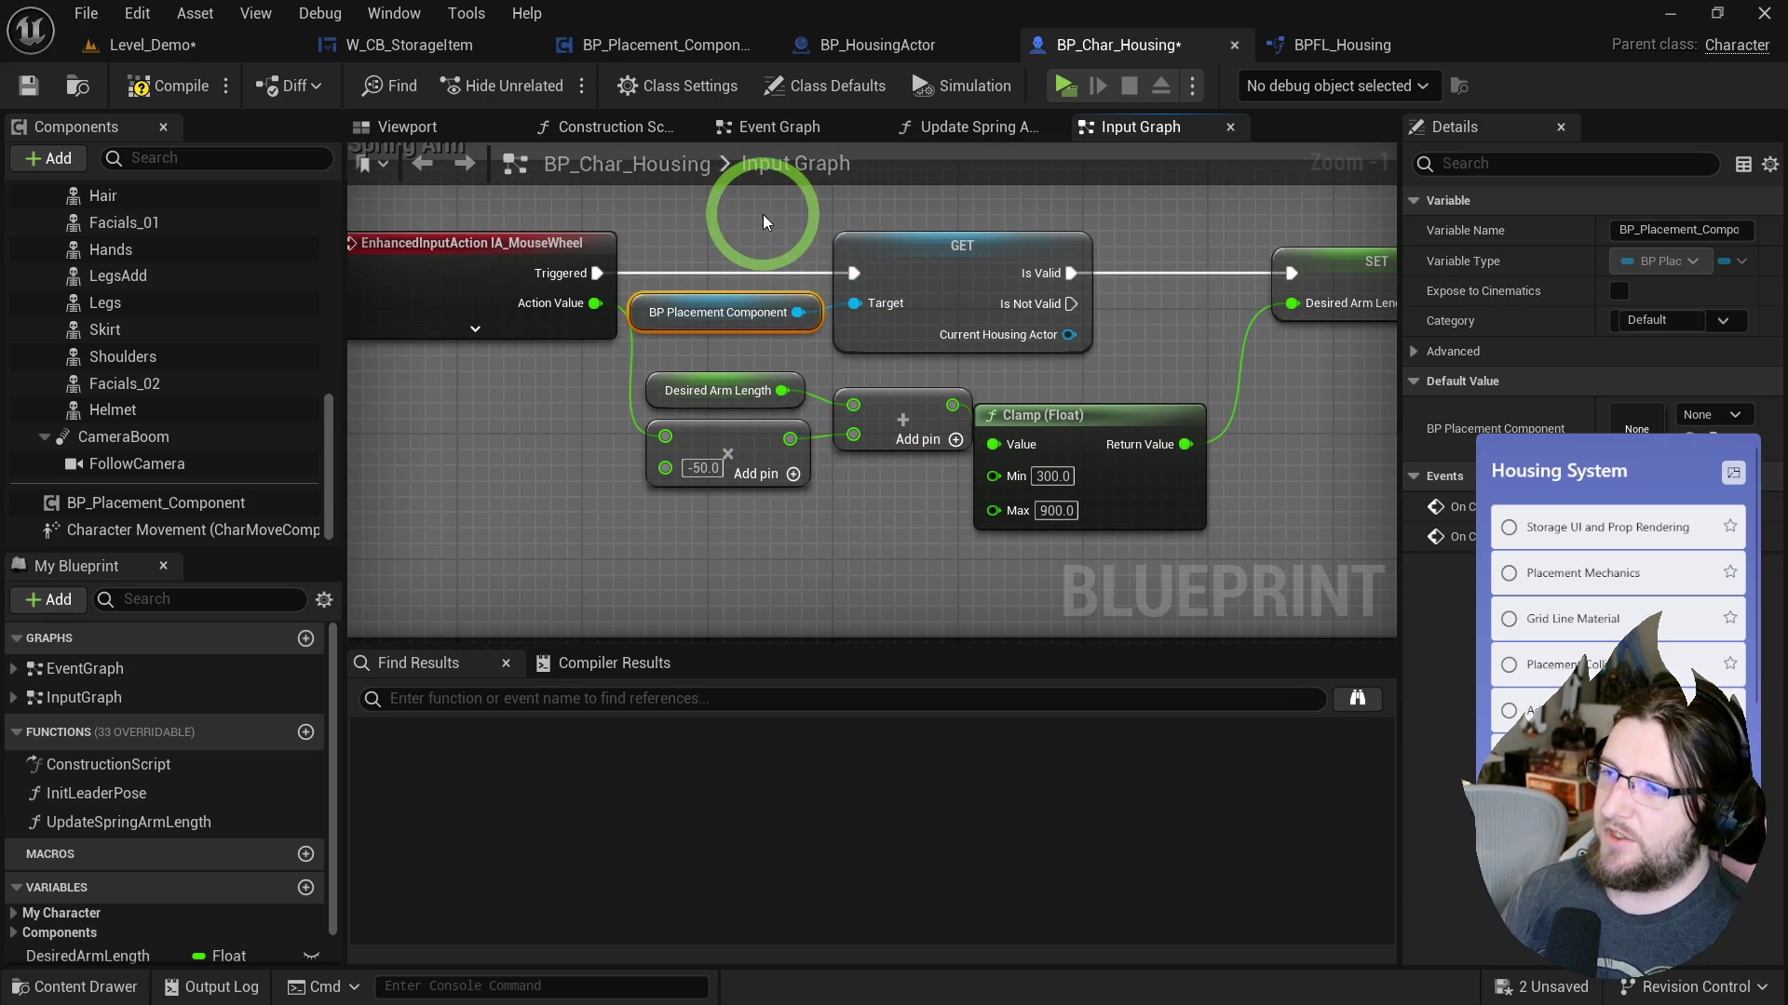
click(908, 326)
click(164, 87)
click(739, 257)
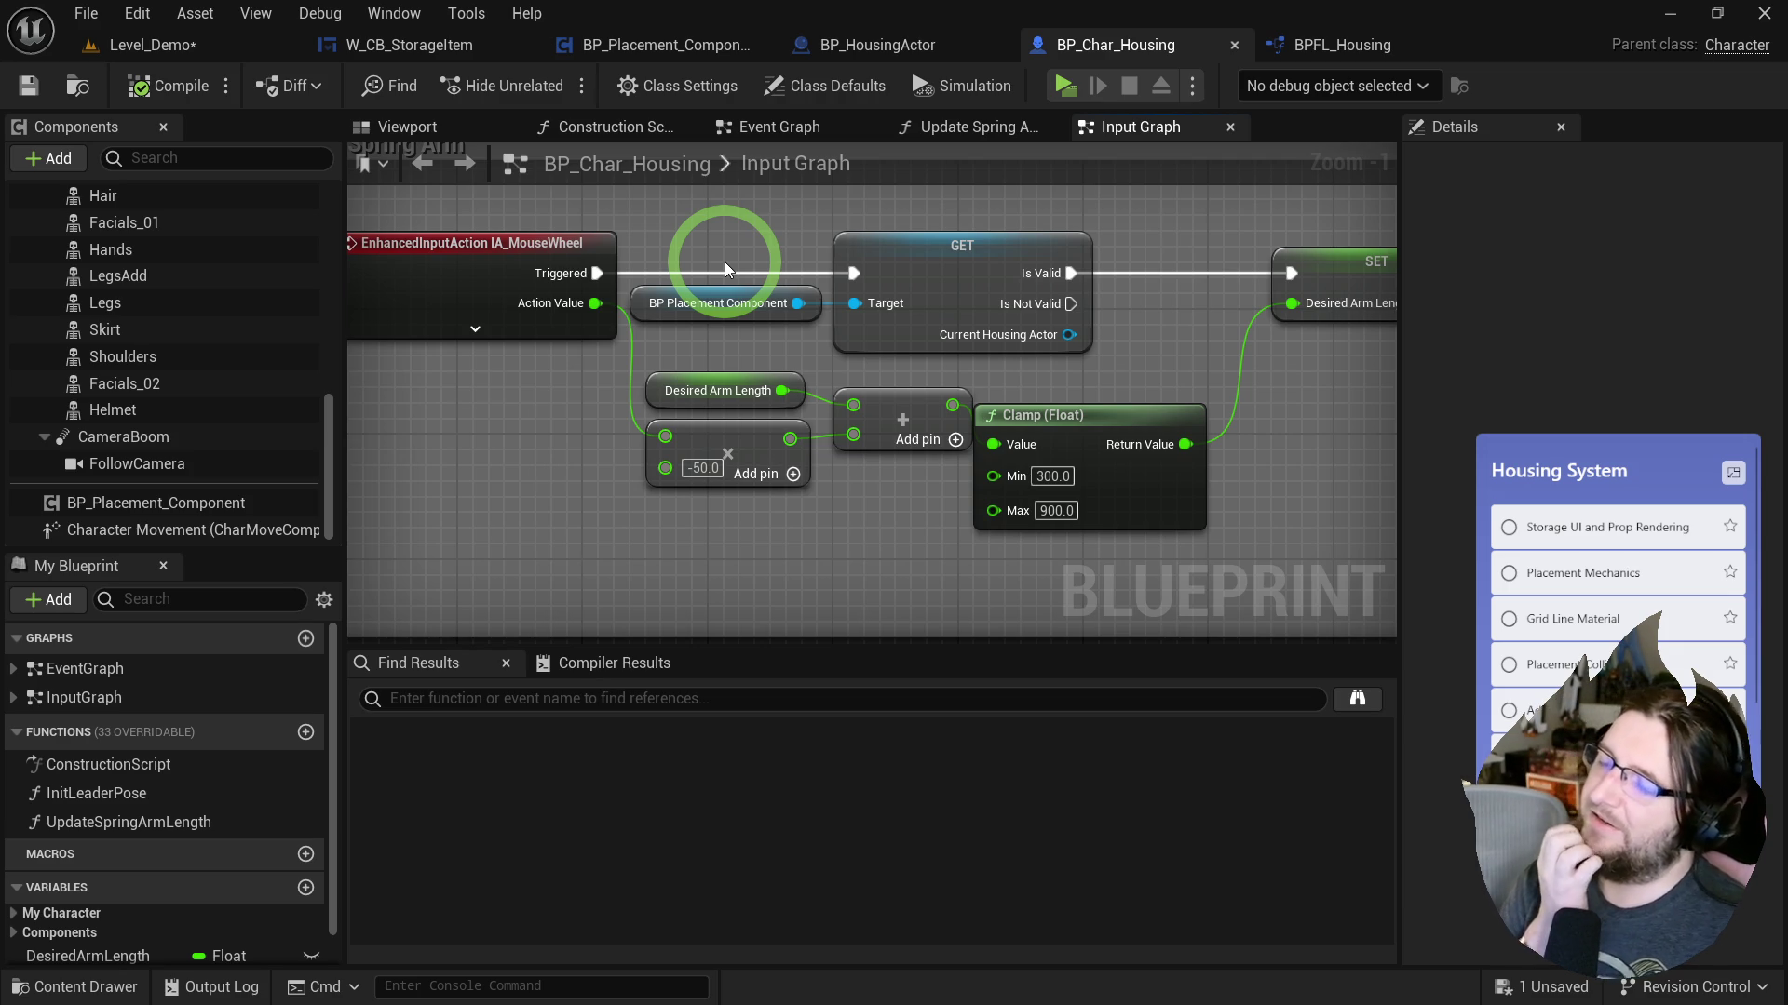
Tidy and align the arm length nodes: the -50.0 multiply, Clamp and Desired Arm Length.
drag(761, 440, 745, 482)
click(732, 400)
click(1033, 400)
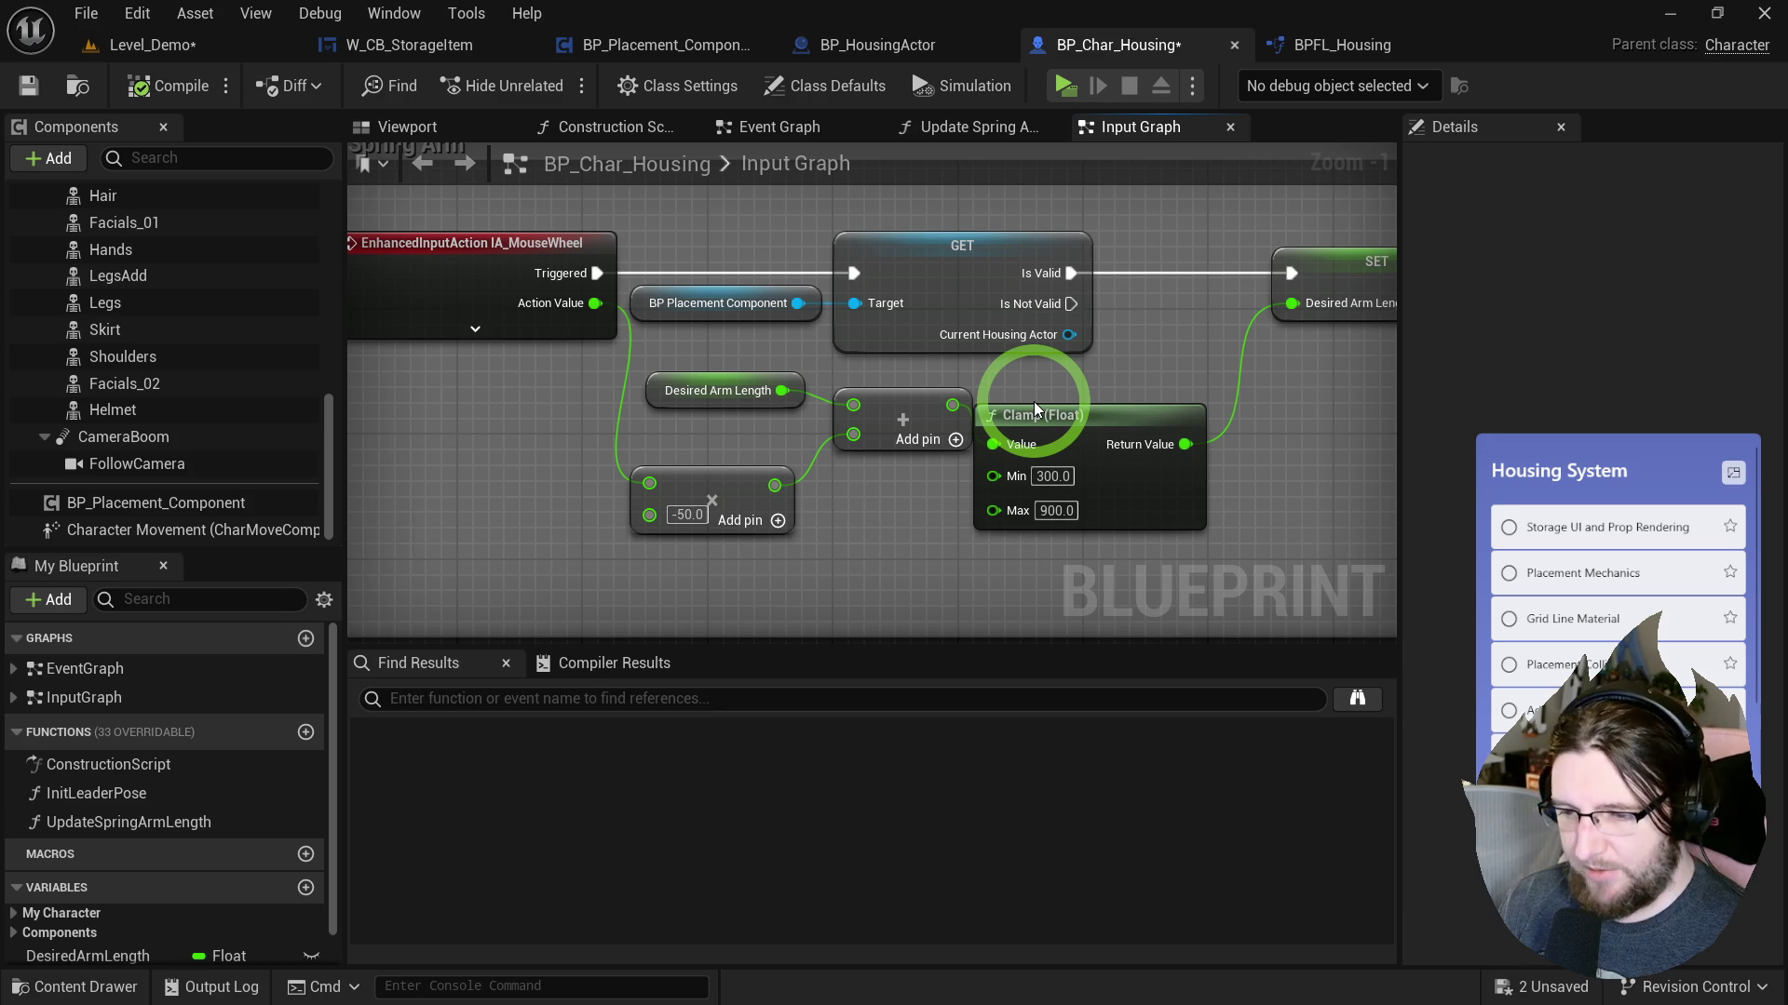
drag(758, 428, 1064, 388)
click(756, 430)
drag(756, 430, 1097, 387)
key(q)
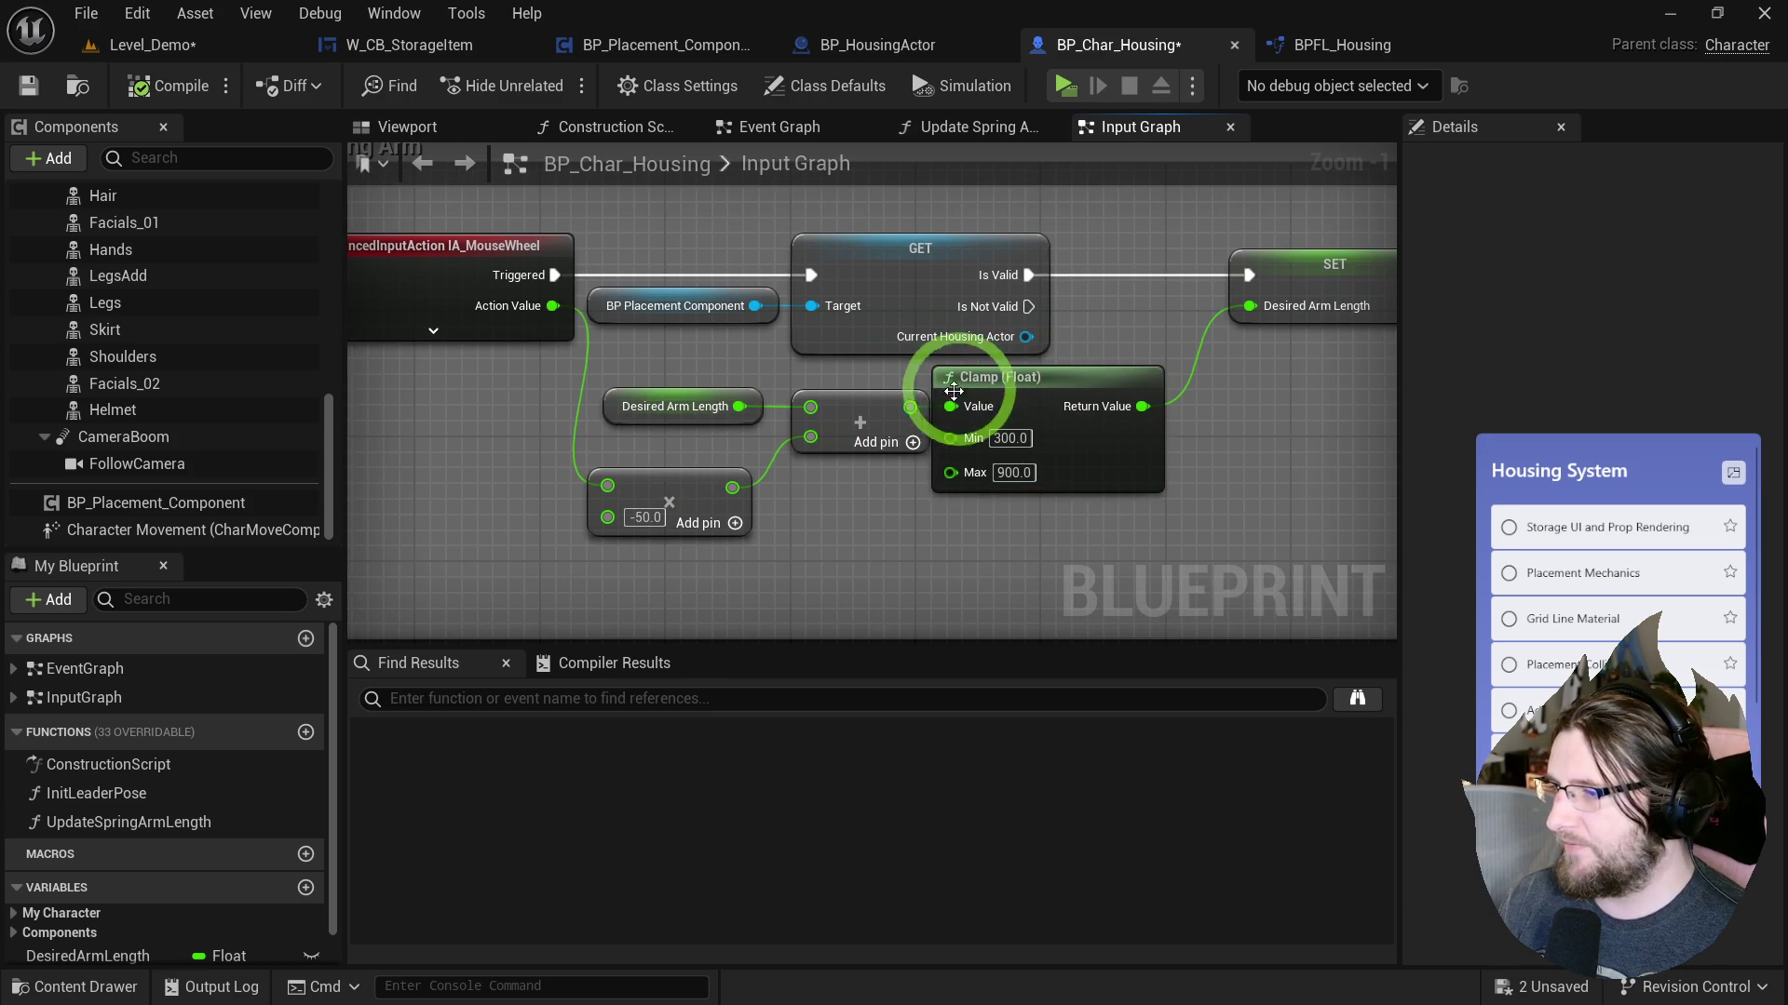
drag(957, 399, 985, 385)
mouse_move(691, 443)
mouse_down()
mouse_move(1057, 360)
mouse_move(1057, 379)
mouse_up()
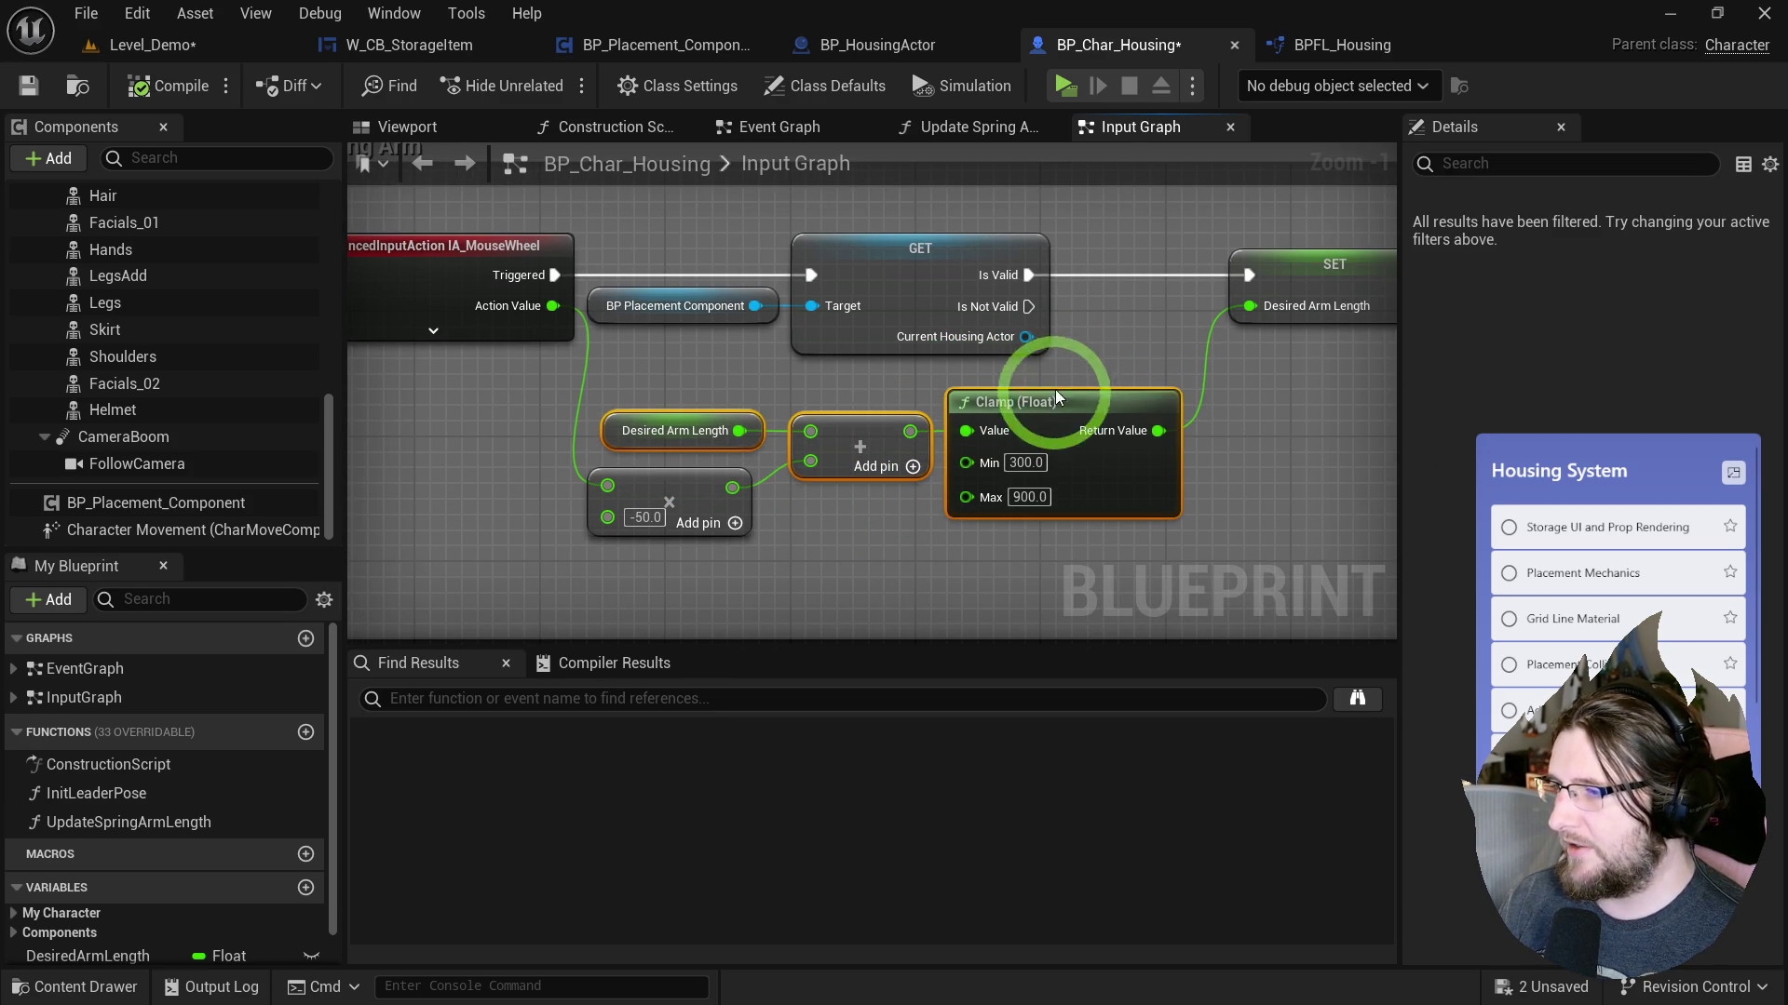
mouse_move(817, 246)
mouse_down()
mouse_move(957, 311)
mouse_move(846, 294)
mouse_move(980, 344)
mouse_move(886, 391)
mouse_move(652, 259)
mouse_up()
Delete the validity check nodes, wire Triggered straight to the SET node, reposition the zoom nodes, and compile.
drag(667, 360, 779, 371)
key(Delete)
drag(643, 329, 1338, 330)
drag(680, 438, 1134, 634)
drag(1126, 321, 1156, 239)
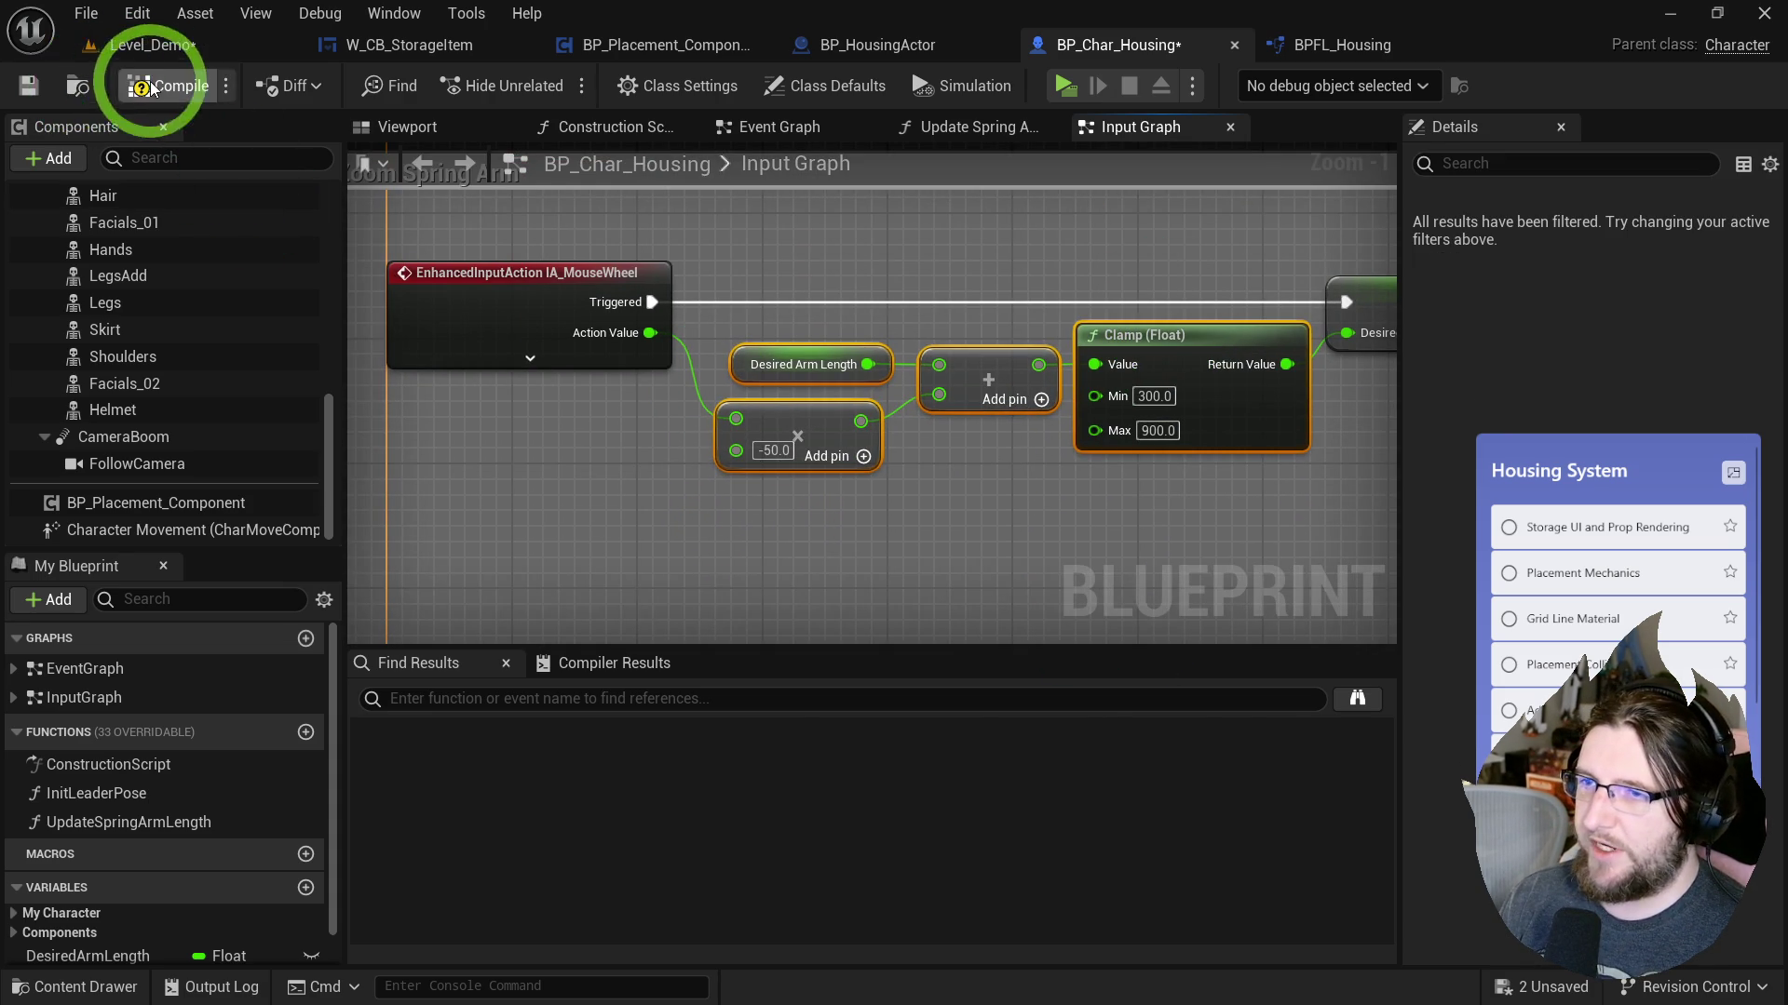
click(78, 88)
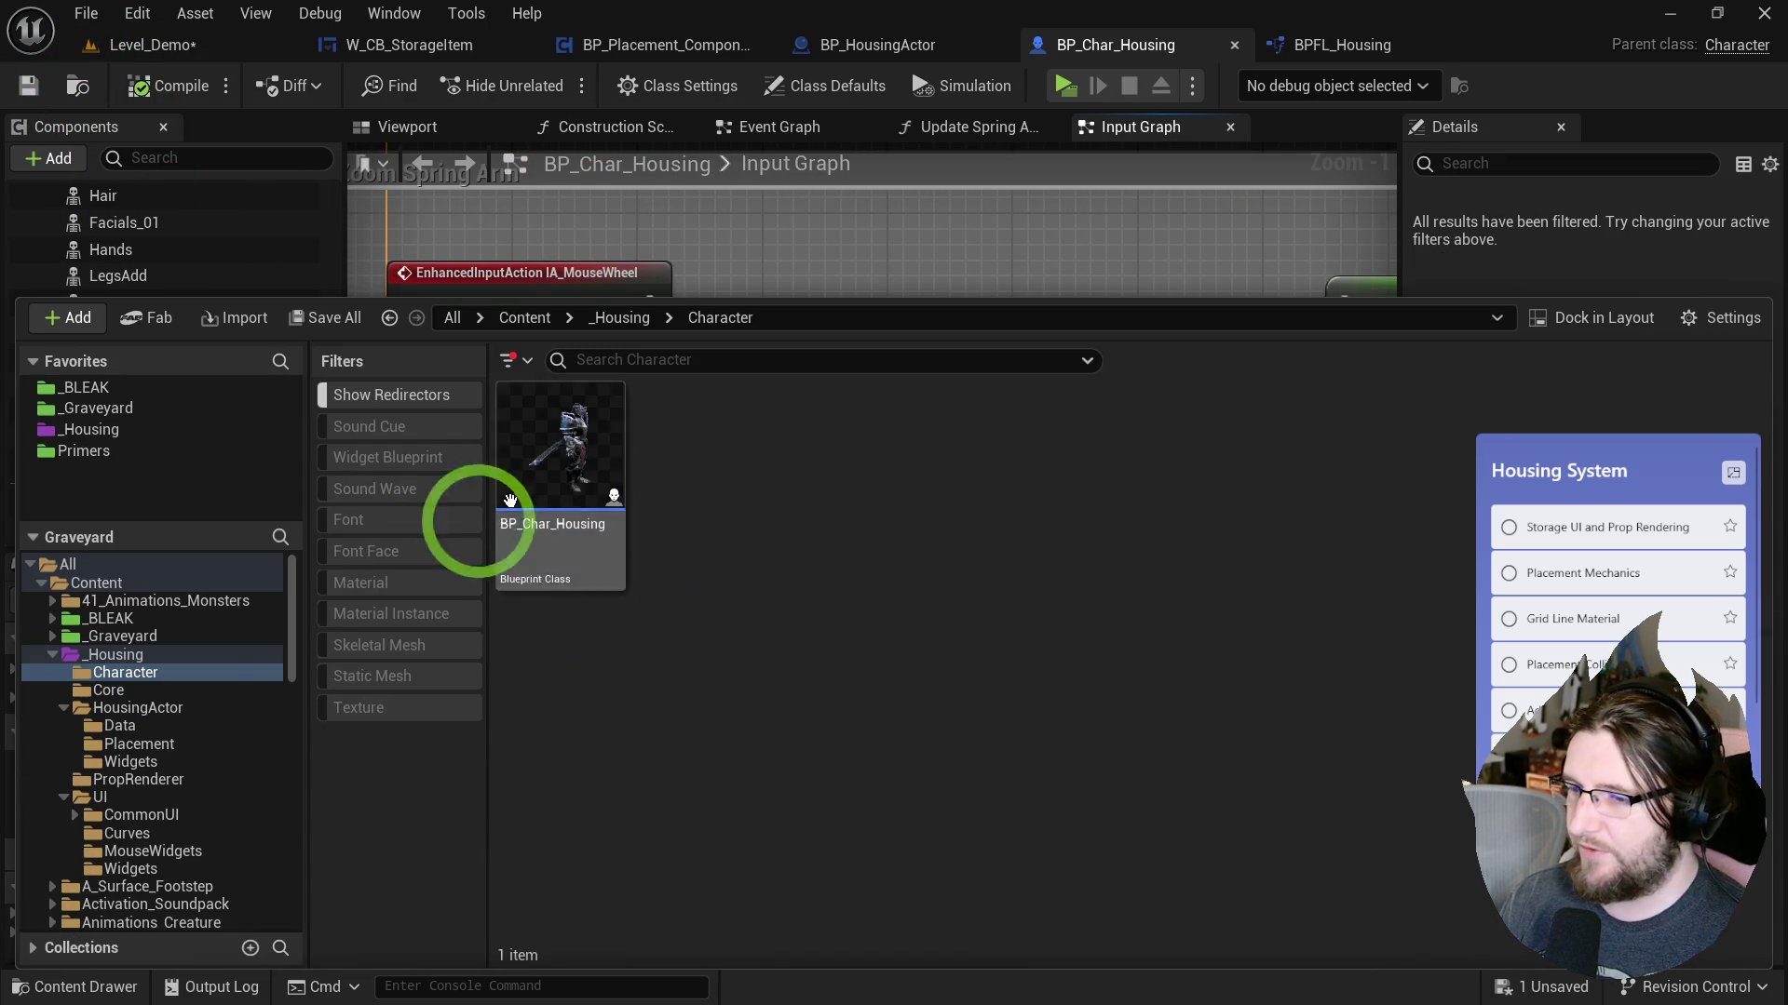
Save Level_Demo and create a new Input folder inside _Housing.
click(116, 654)
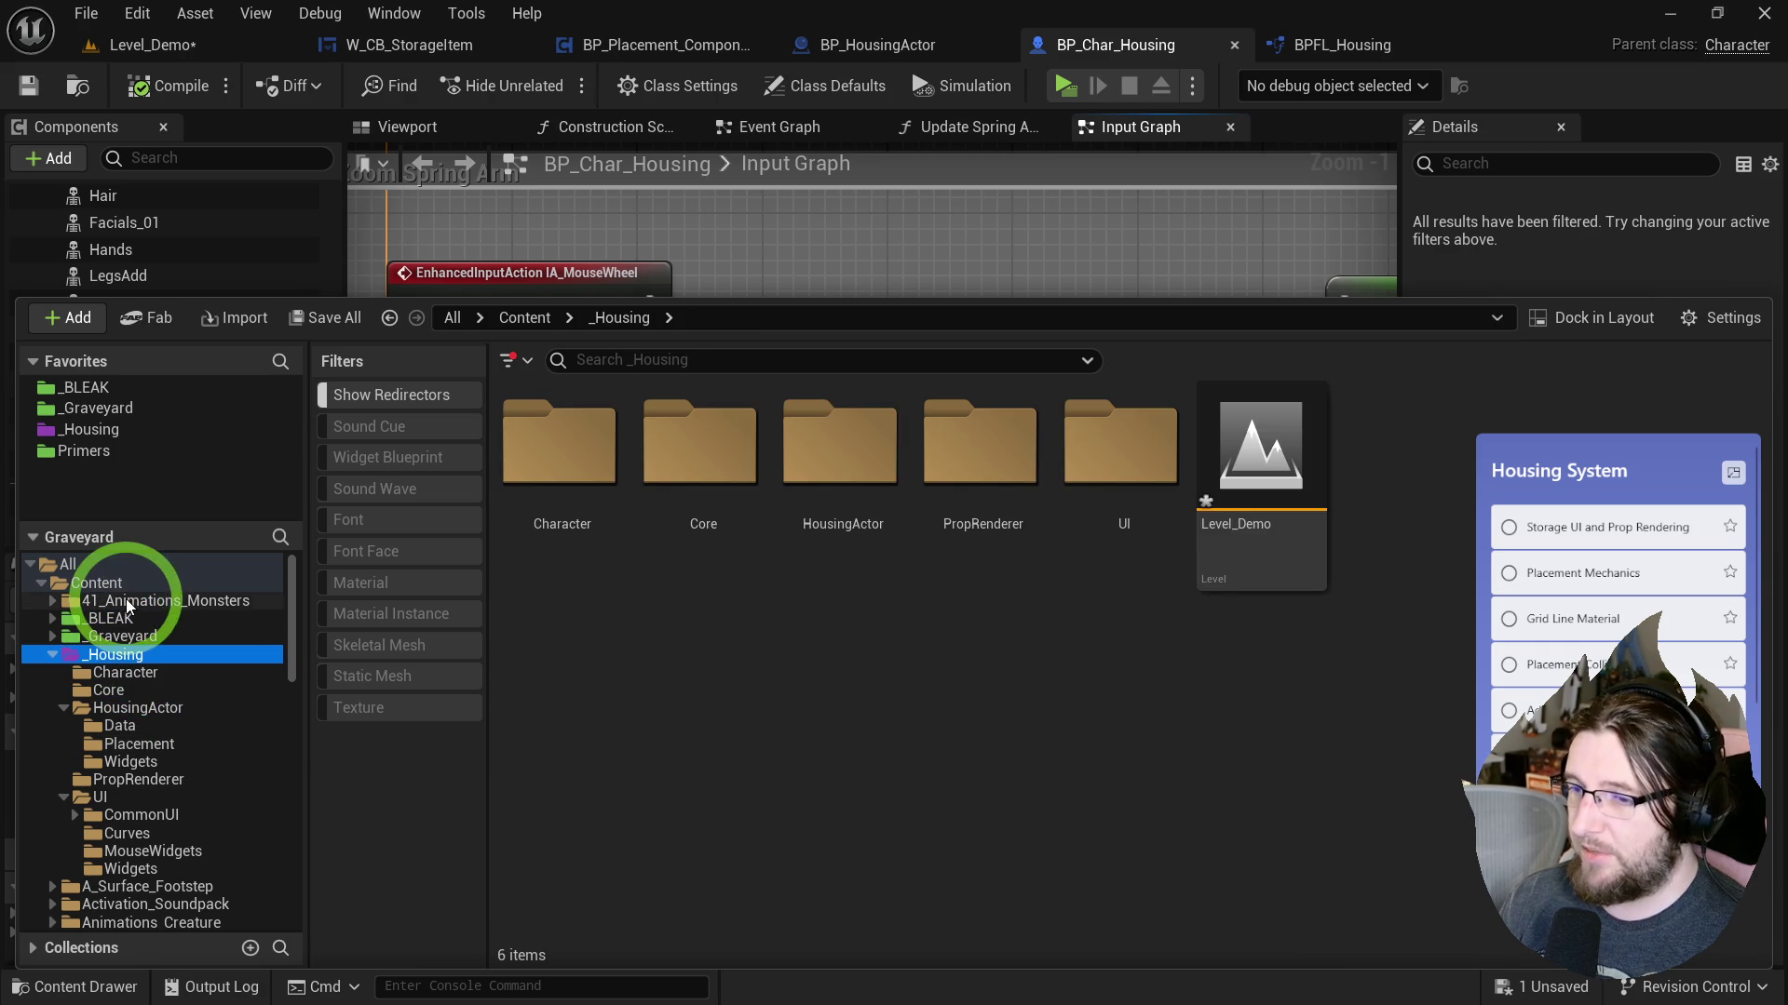
click(1261, 471)
key(ctrl+s)
click(936, 624)
right_click(886, 367)
click(962, 400)
text(Input)
key(Return)
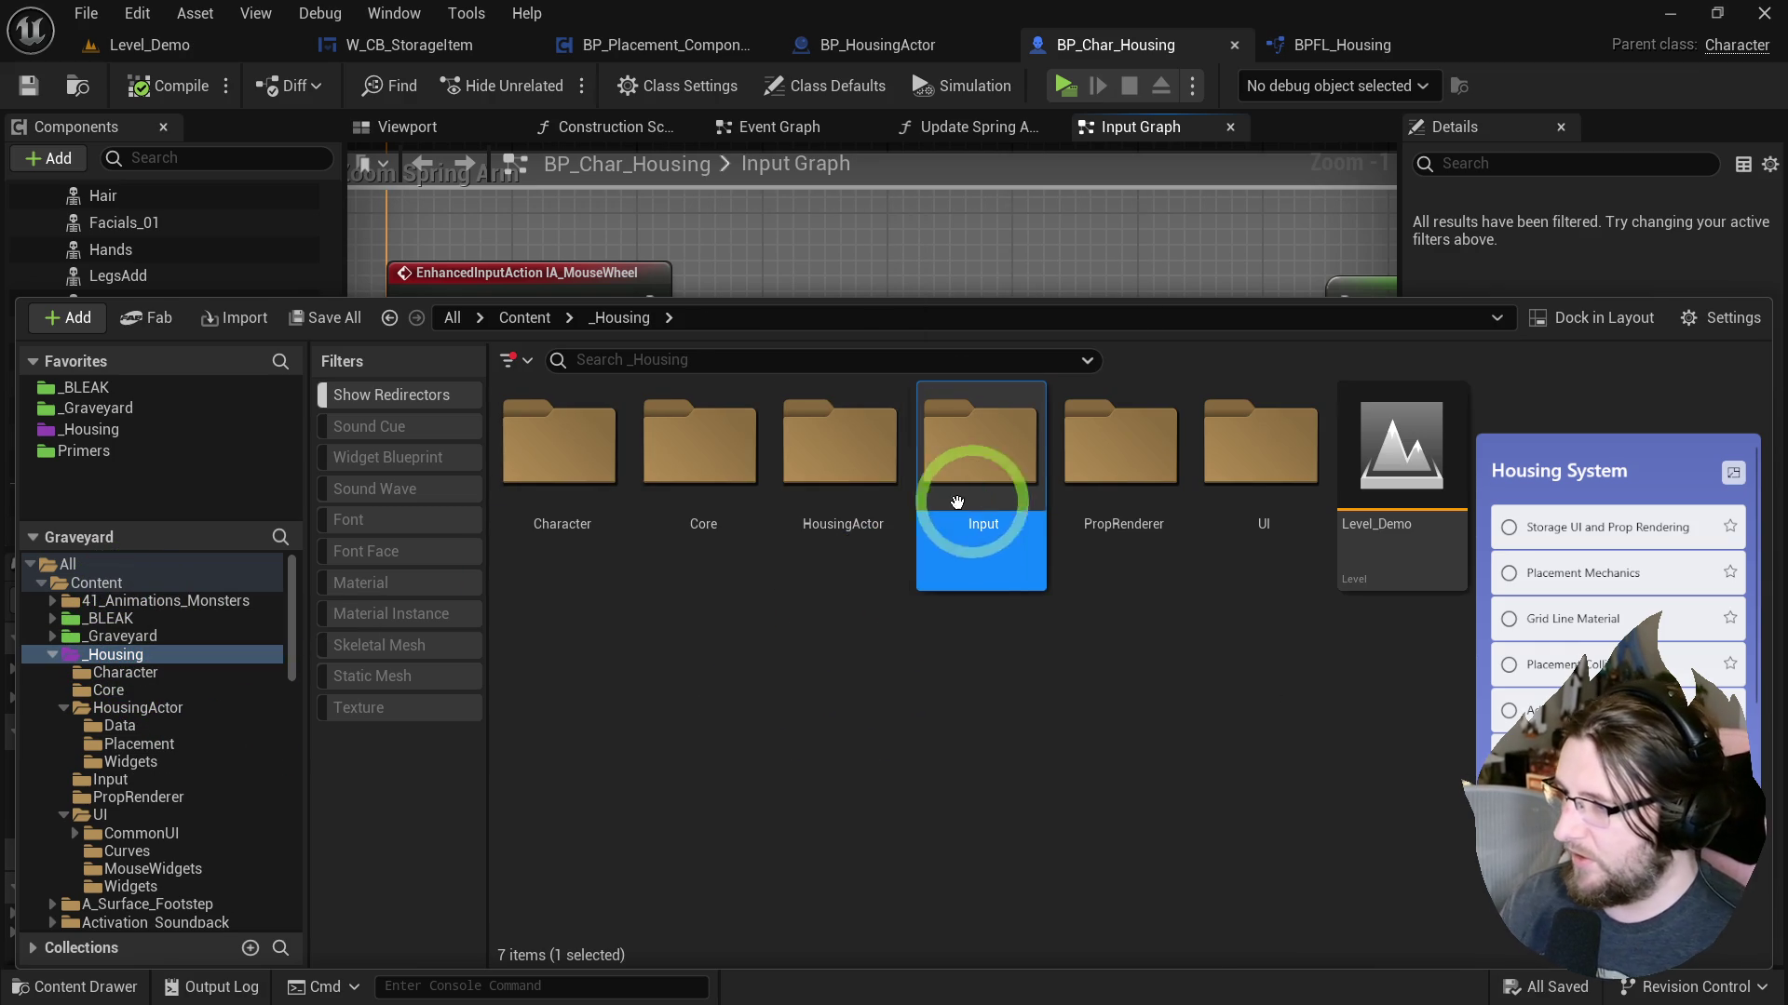
double_click(995, 468)
Browse the _BLEAK and _Graveyard folders, then open _BLEAK/Core/Input and select IMC_Default.
right_click(909, 642)
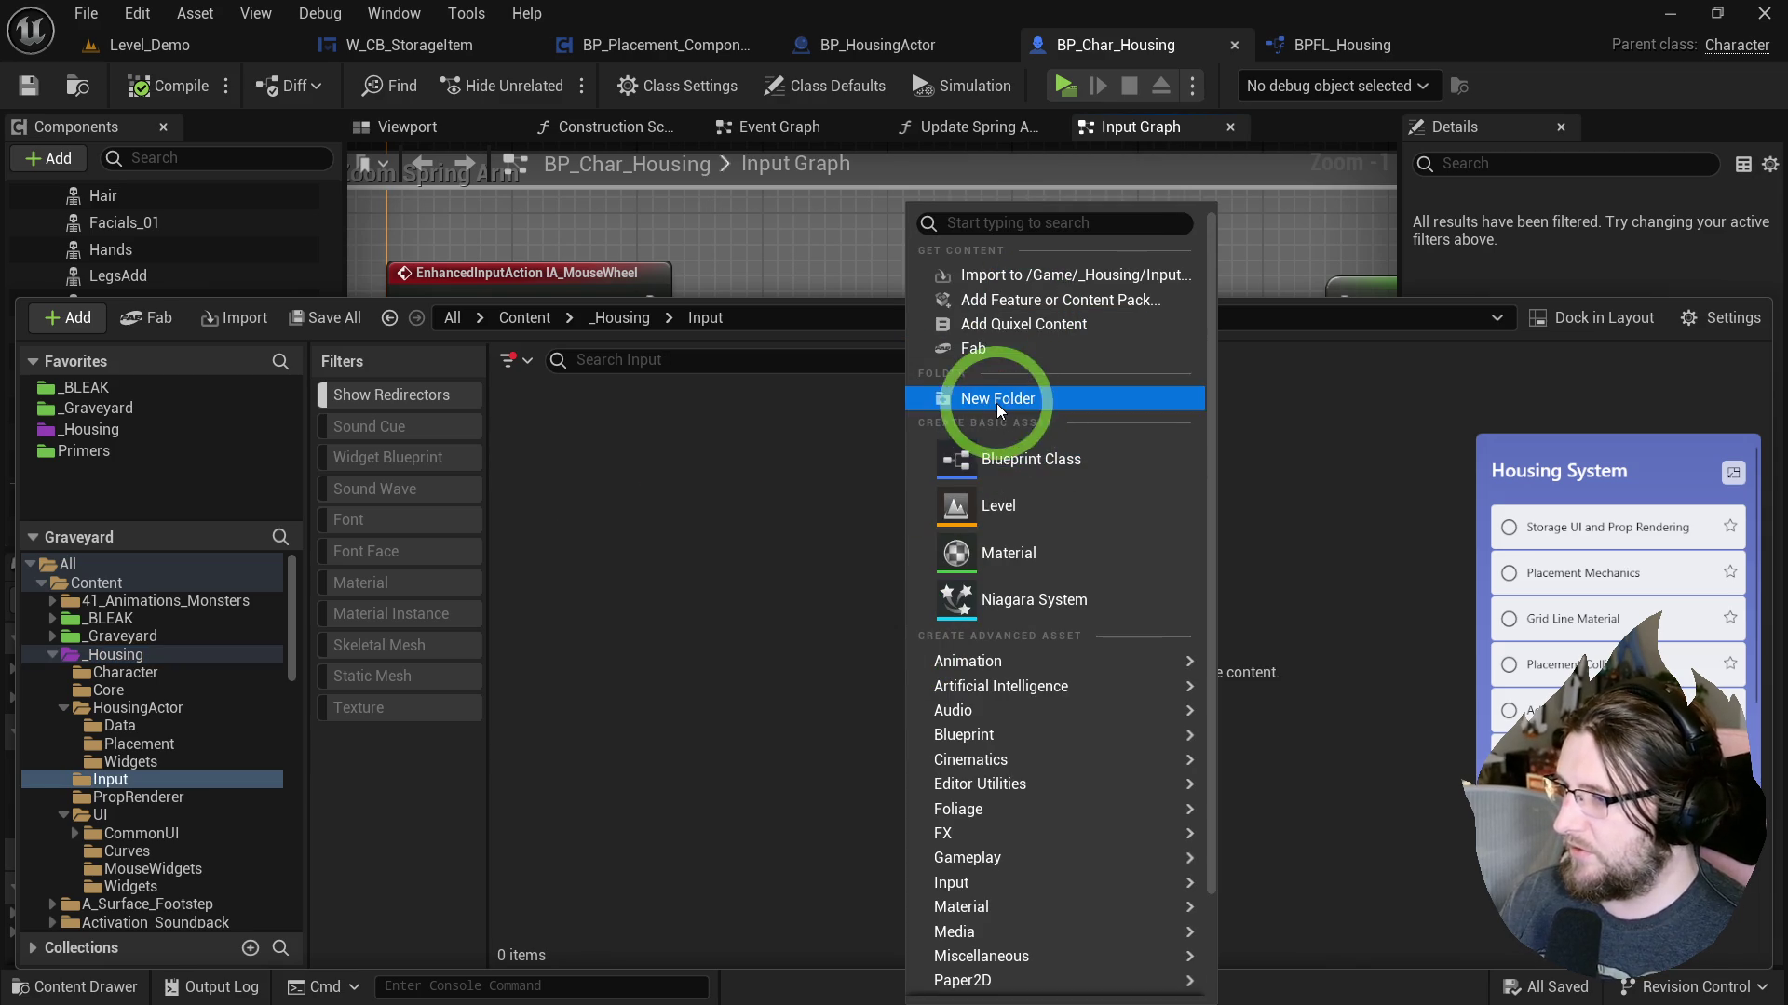
text(input mapp)
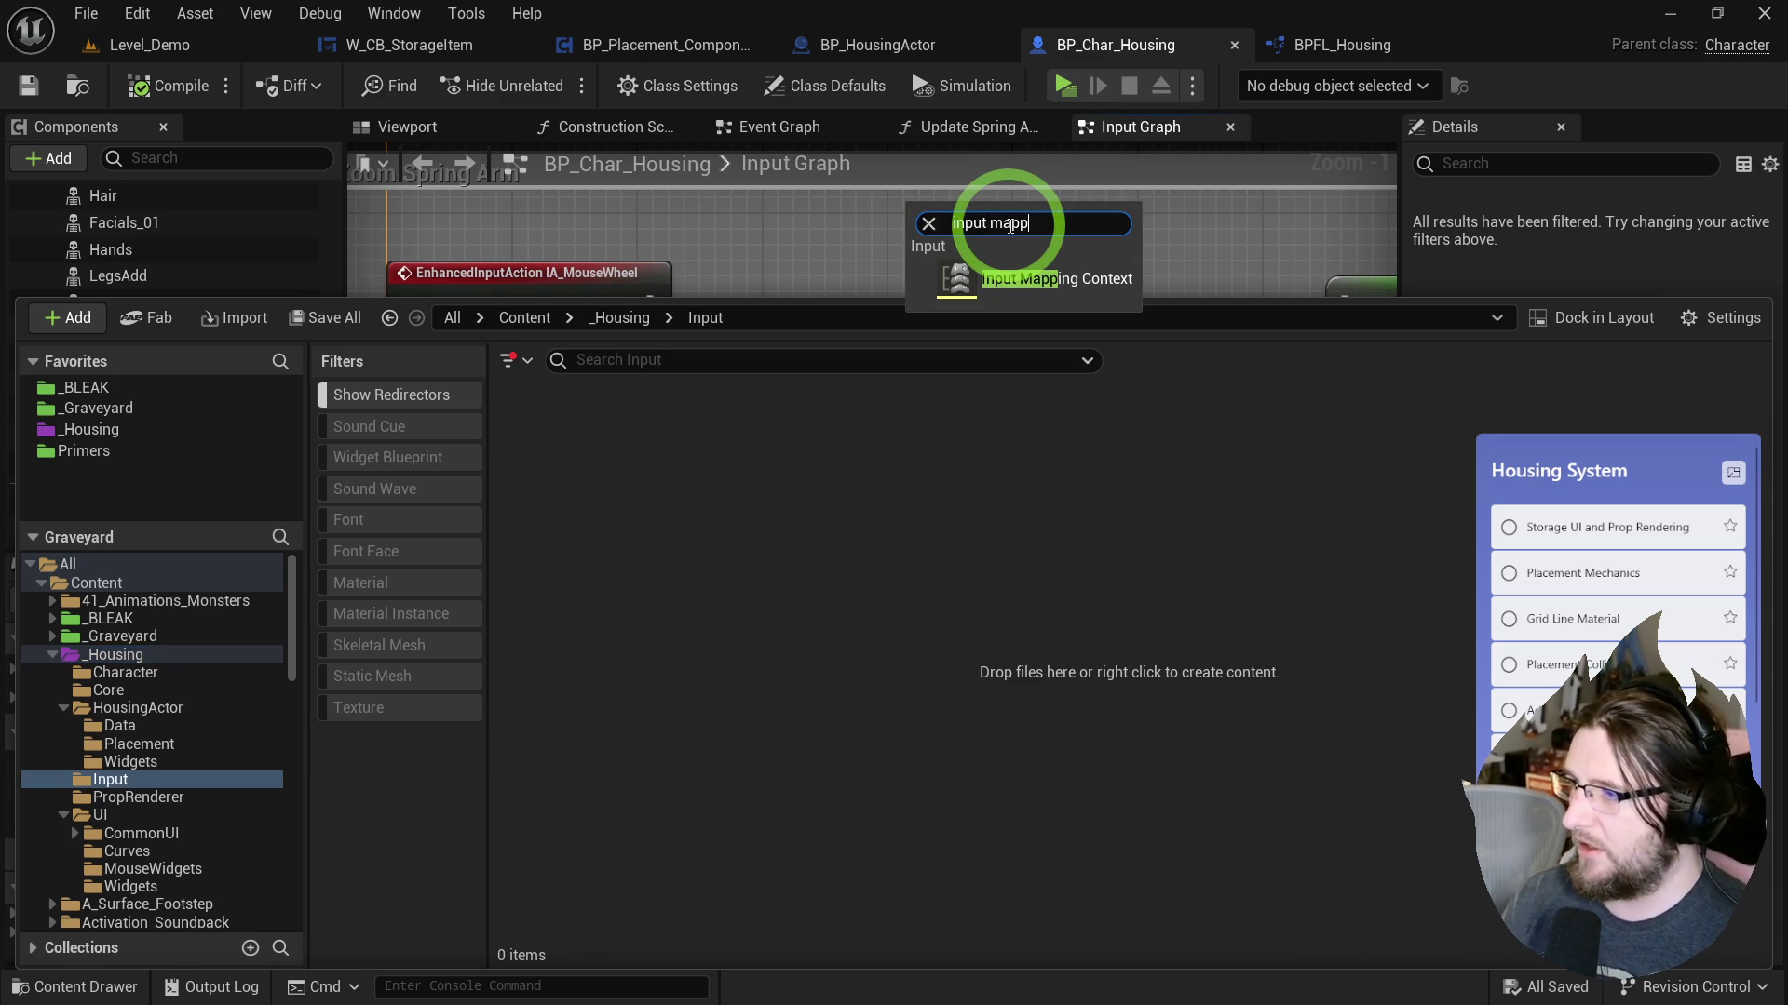
key(Escape)
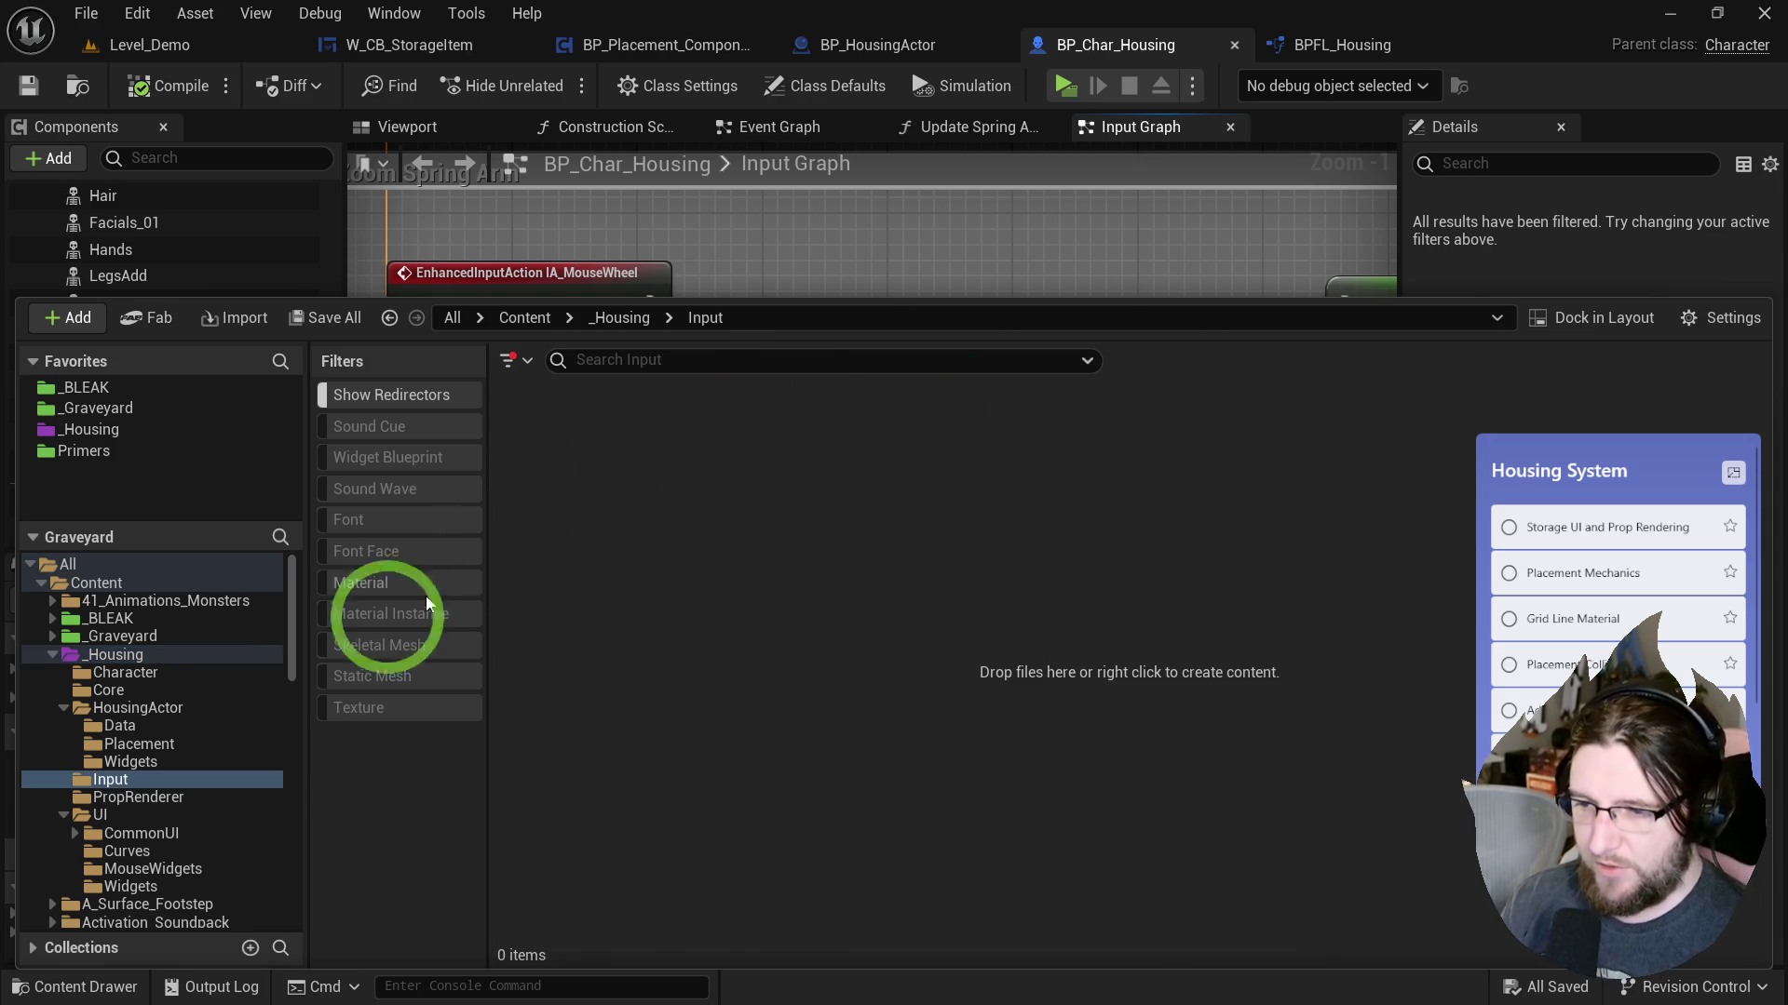
click(50, 617)
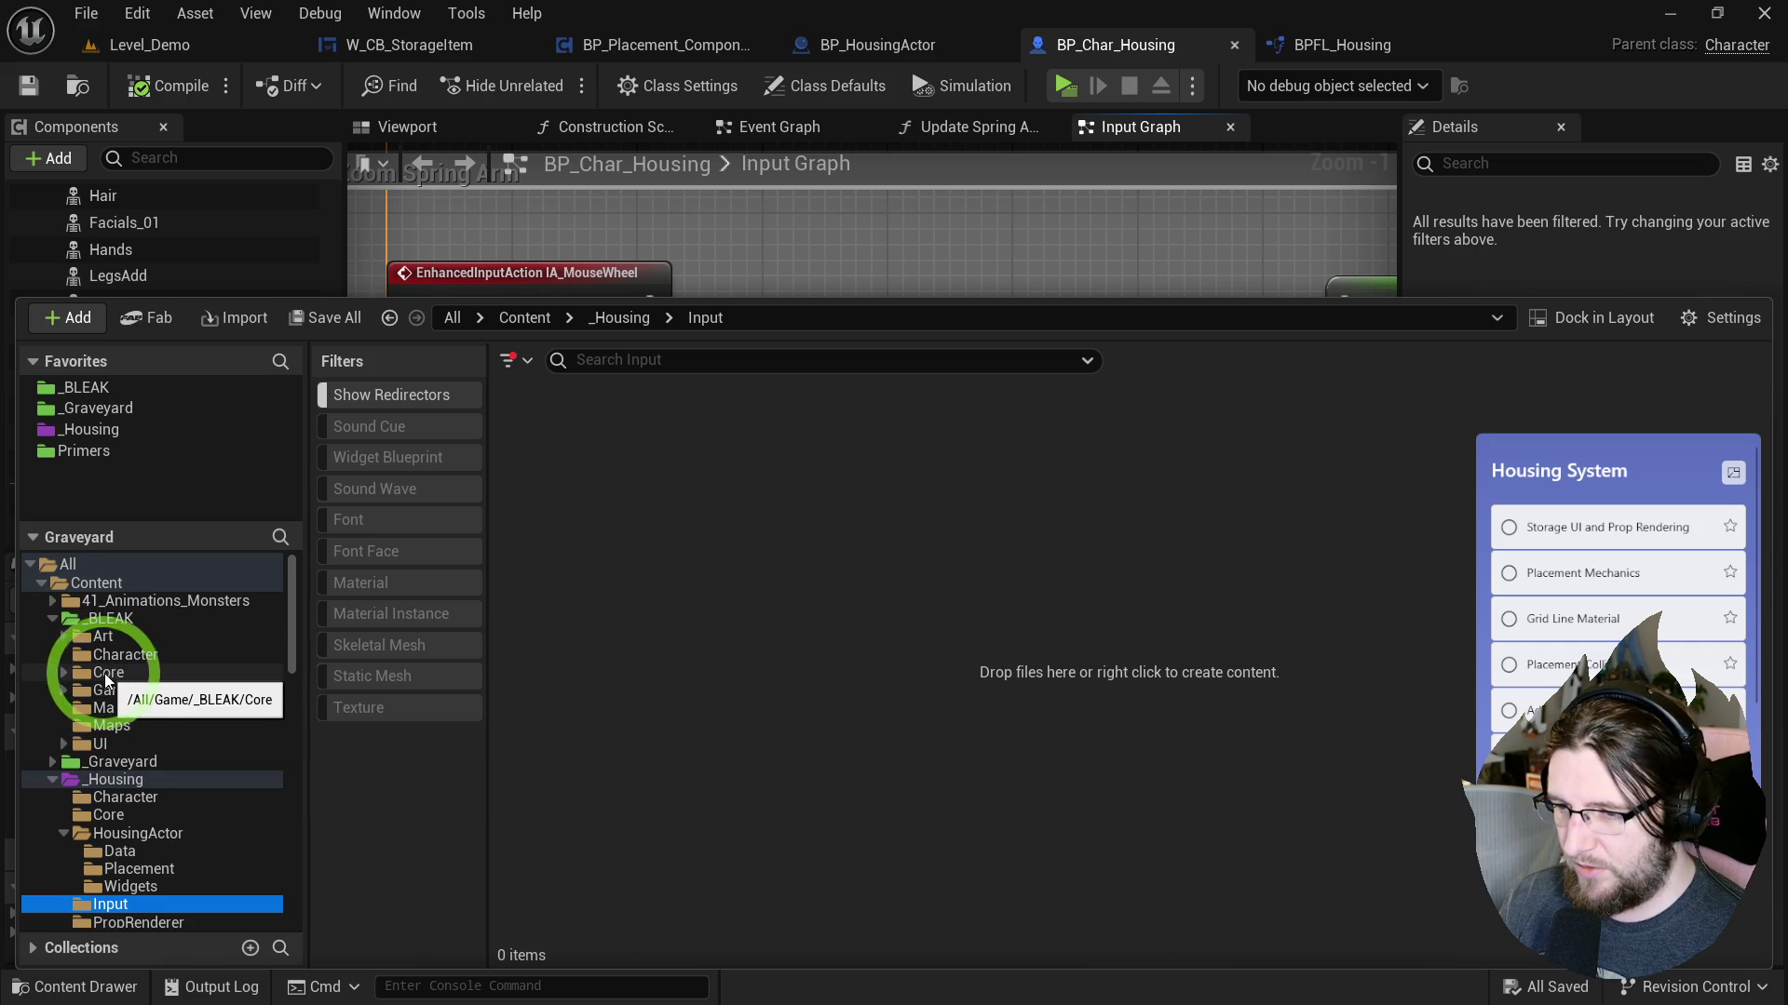
click(52, 762)
click(114, 798)
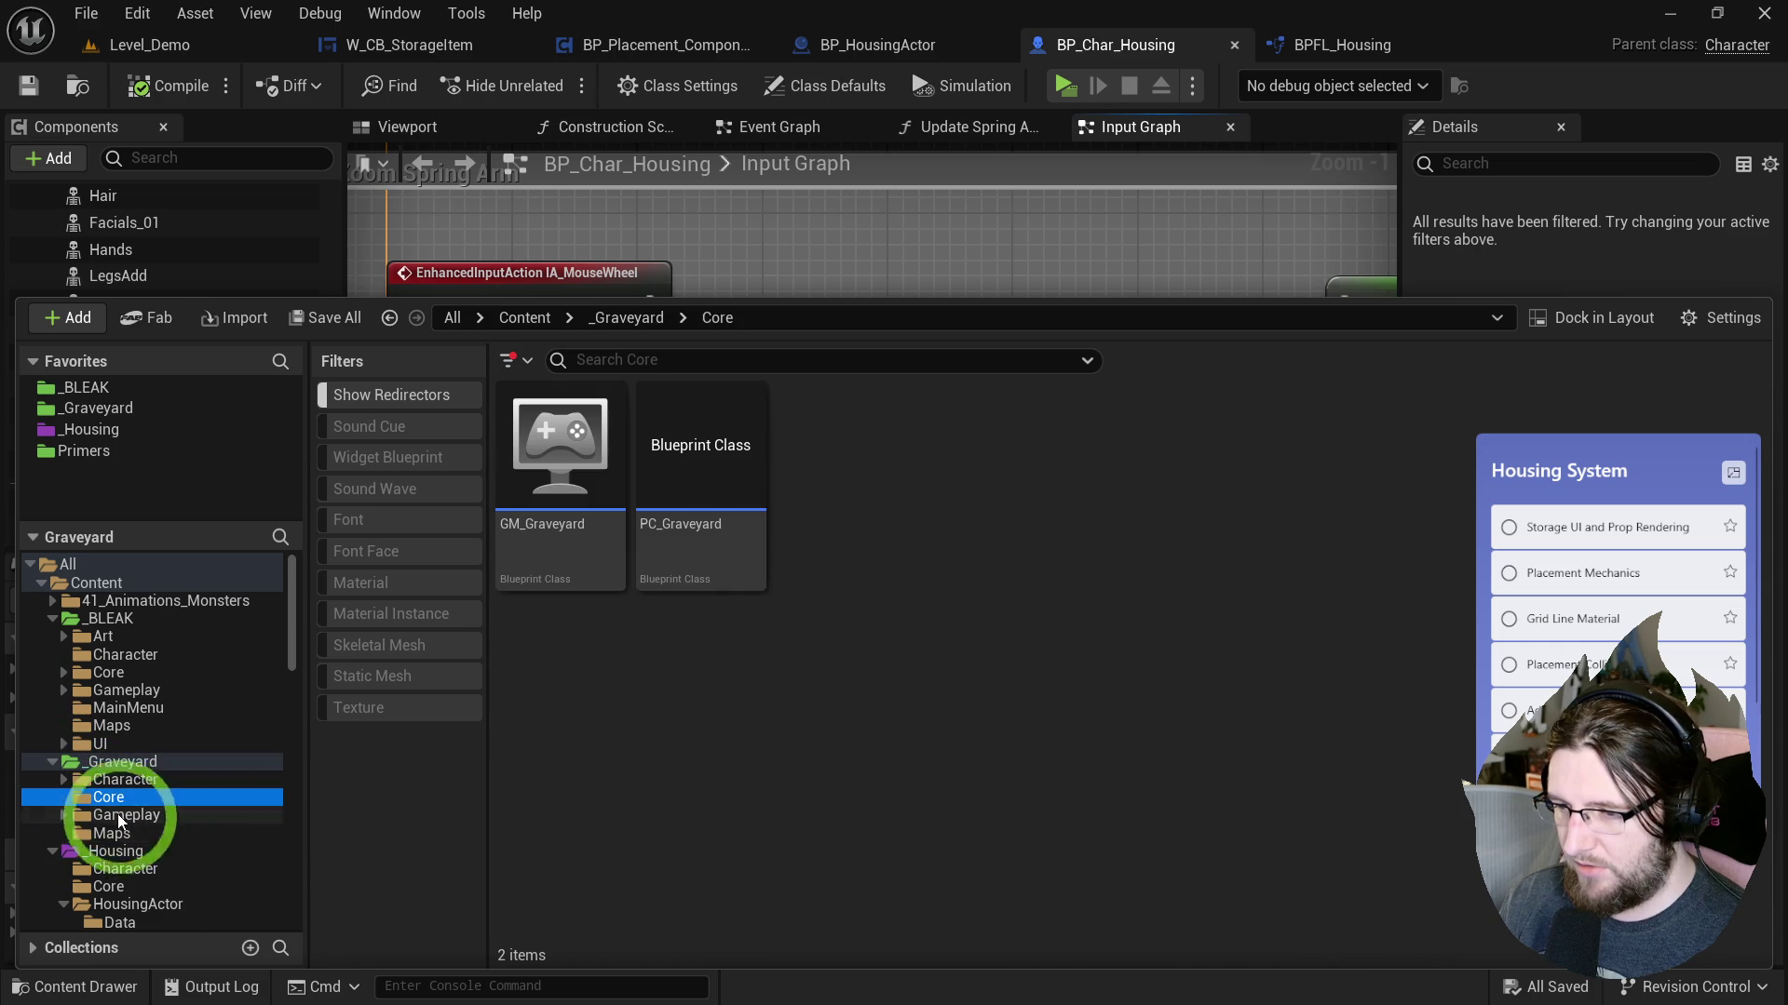
click(120, 780)
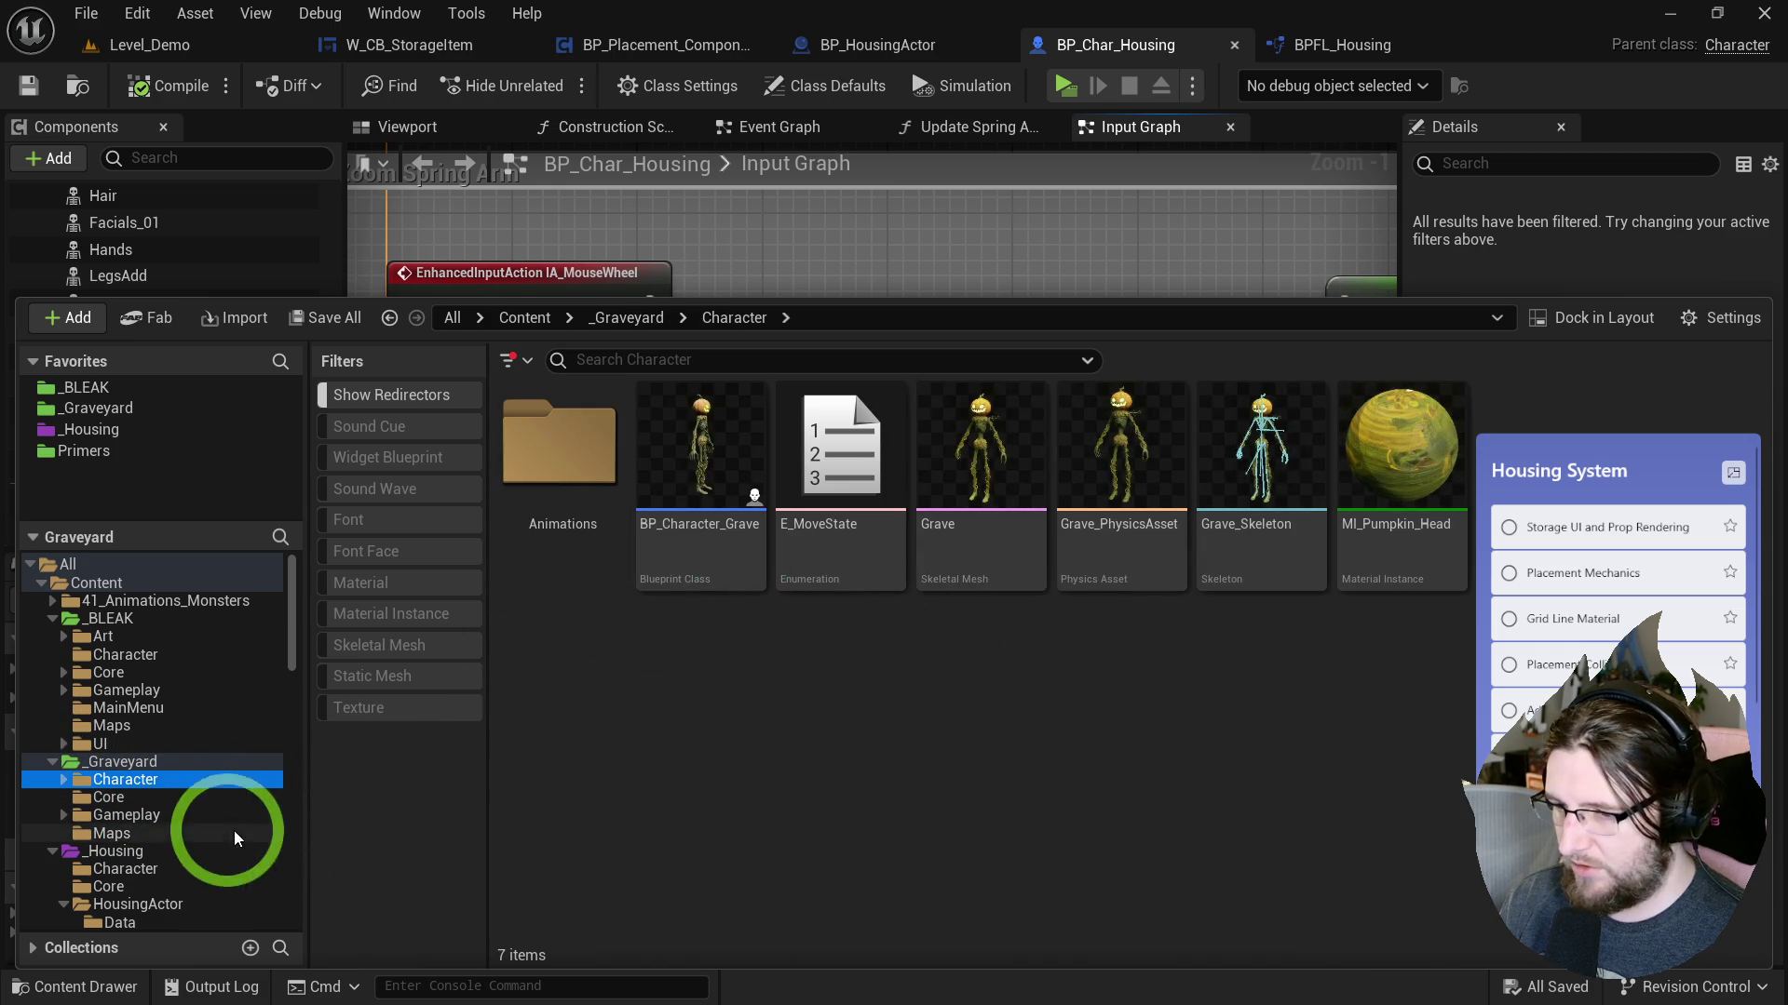
click(168, 815)
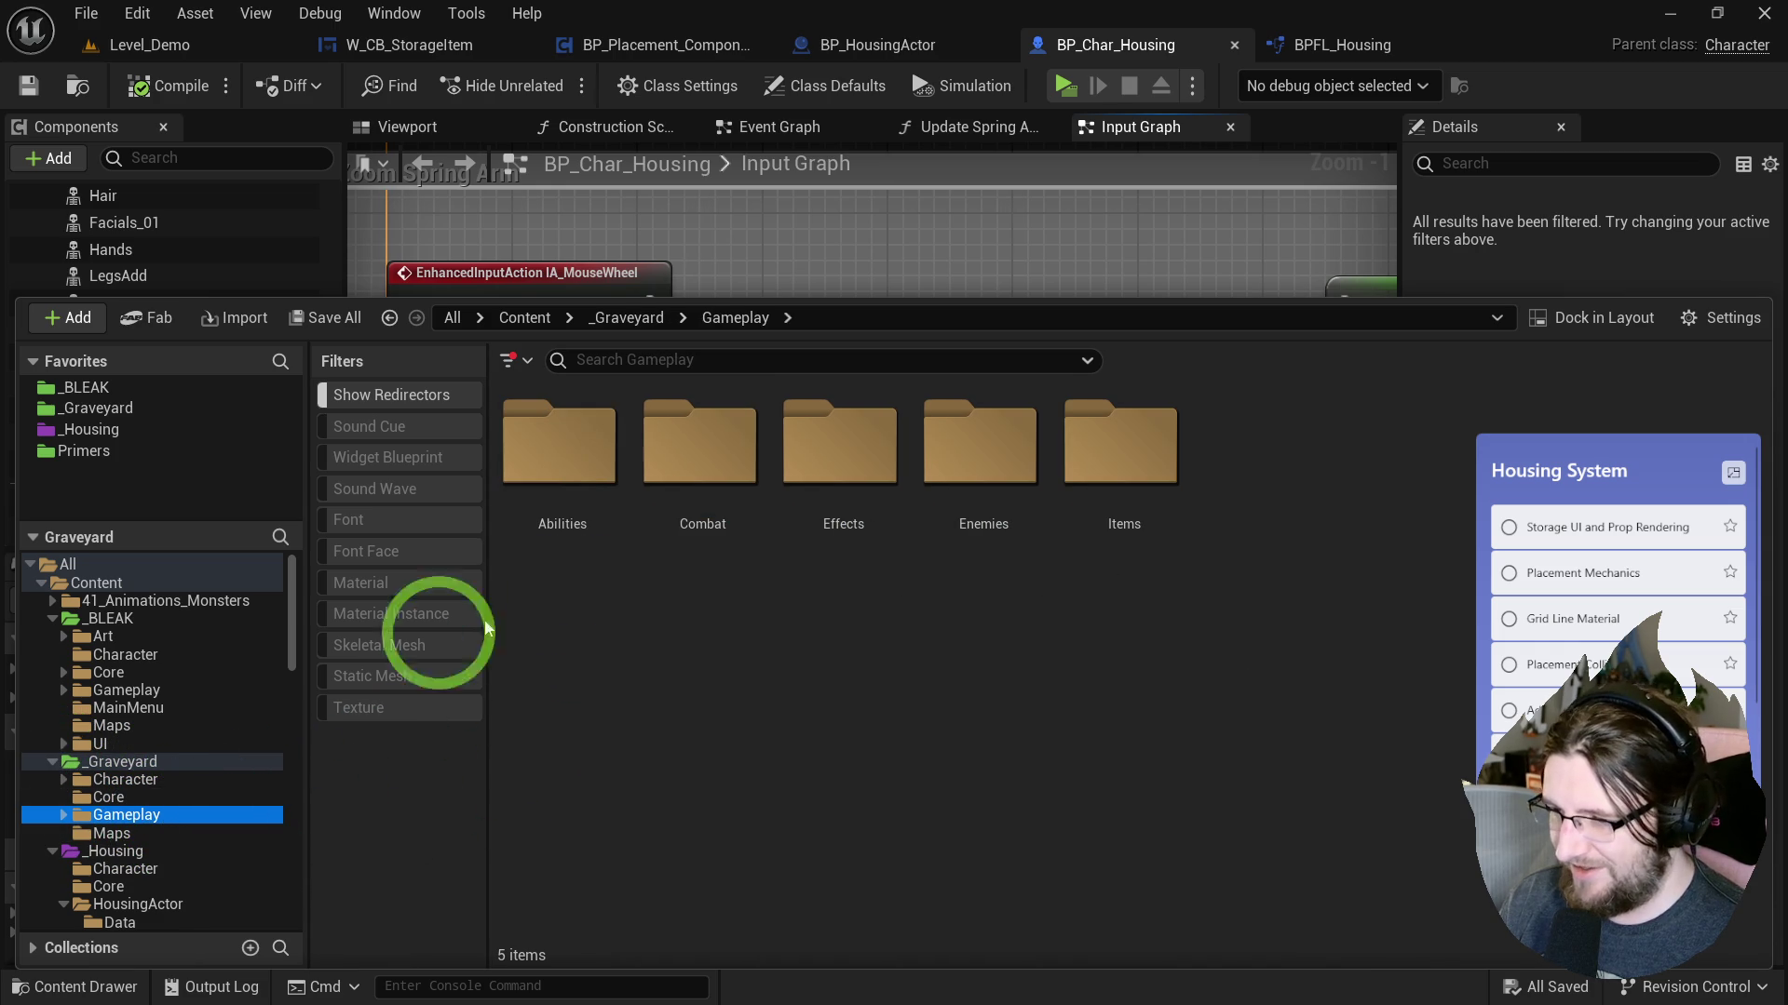
click(128, 667)
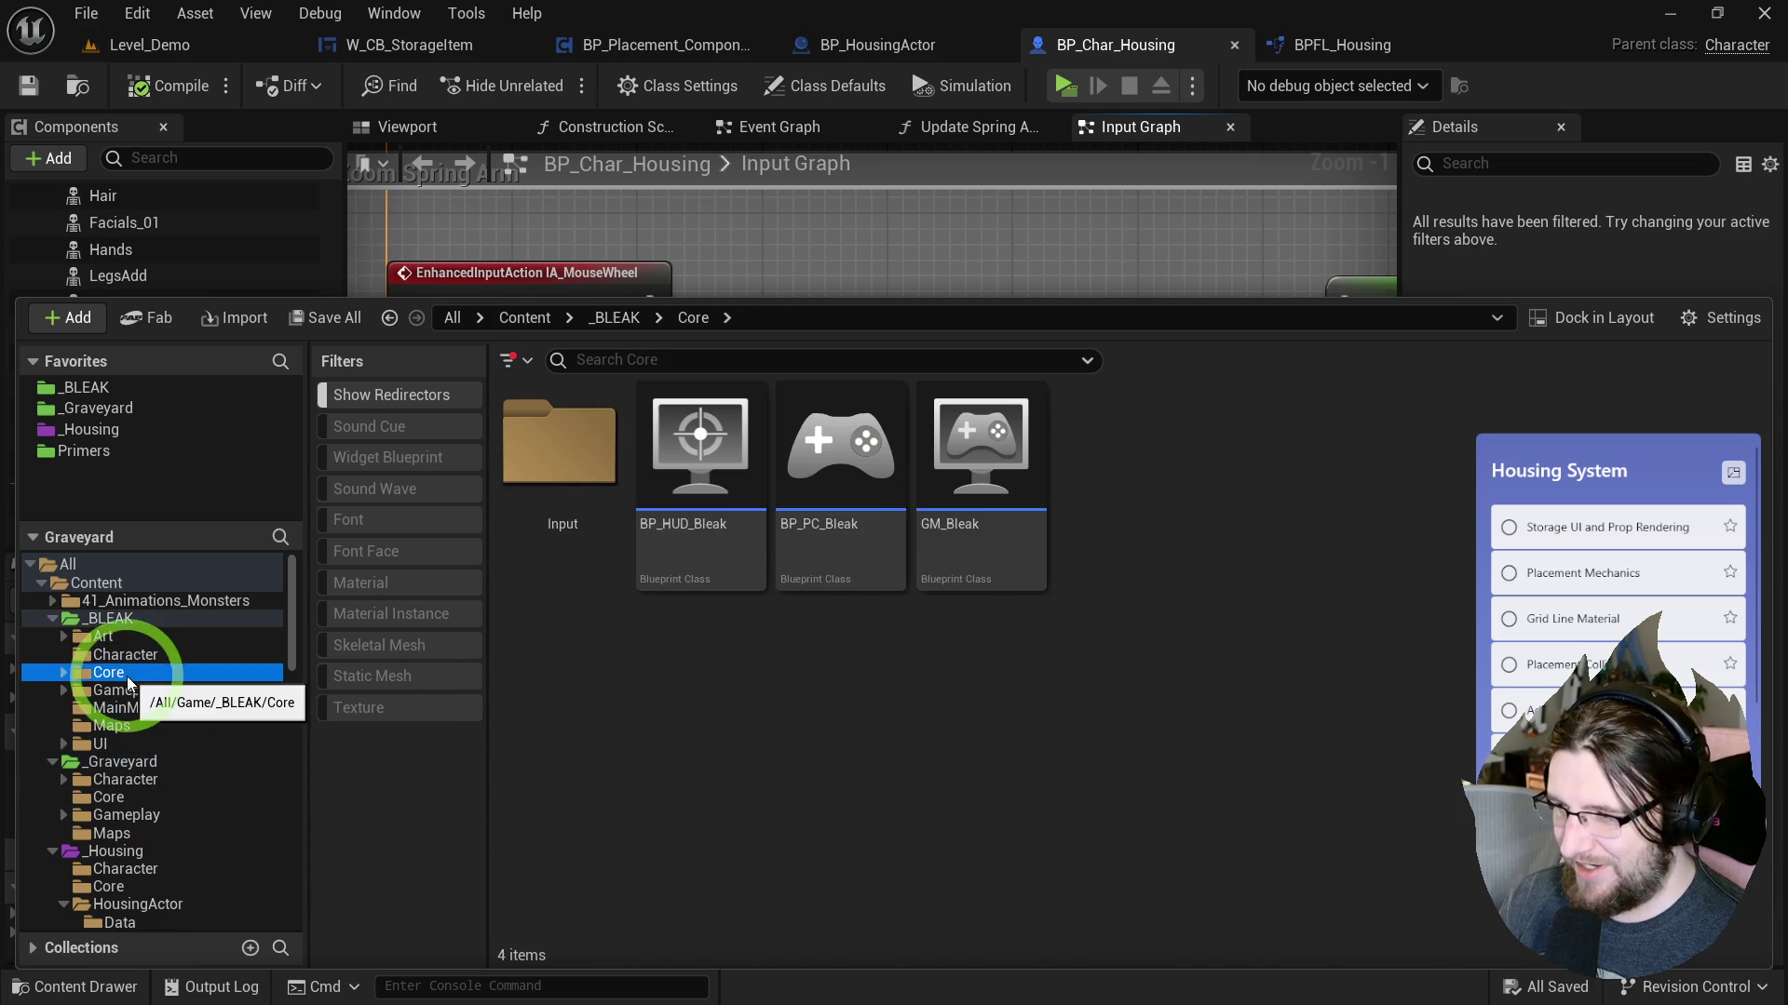
double_click(538, 508)
click(577, 689)
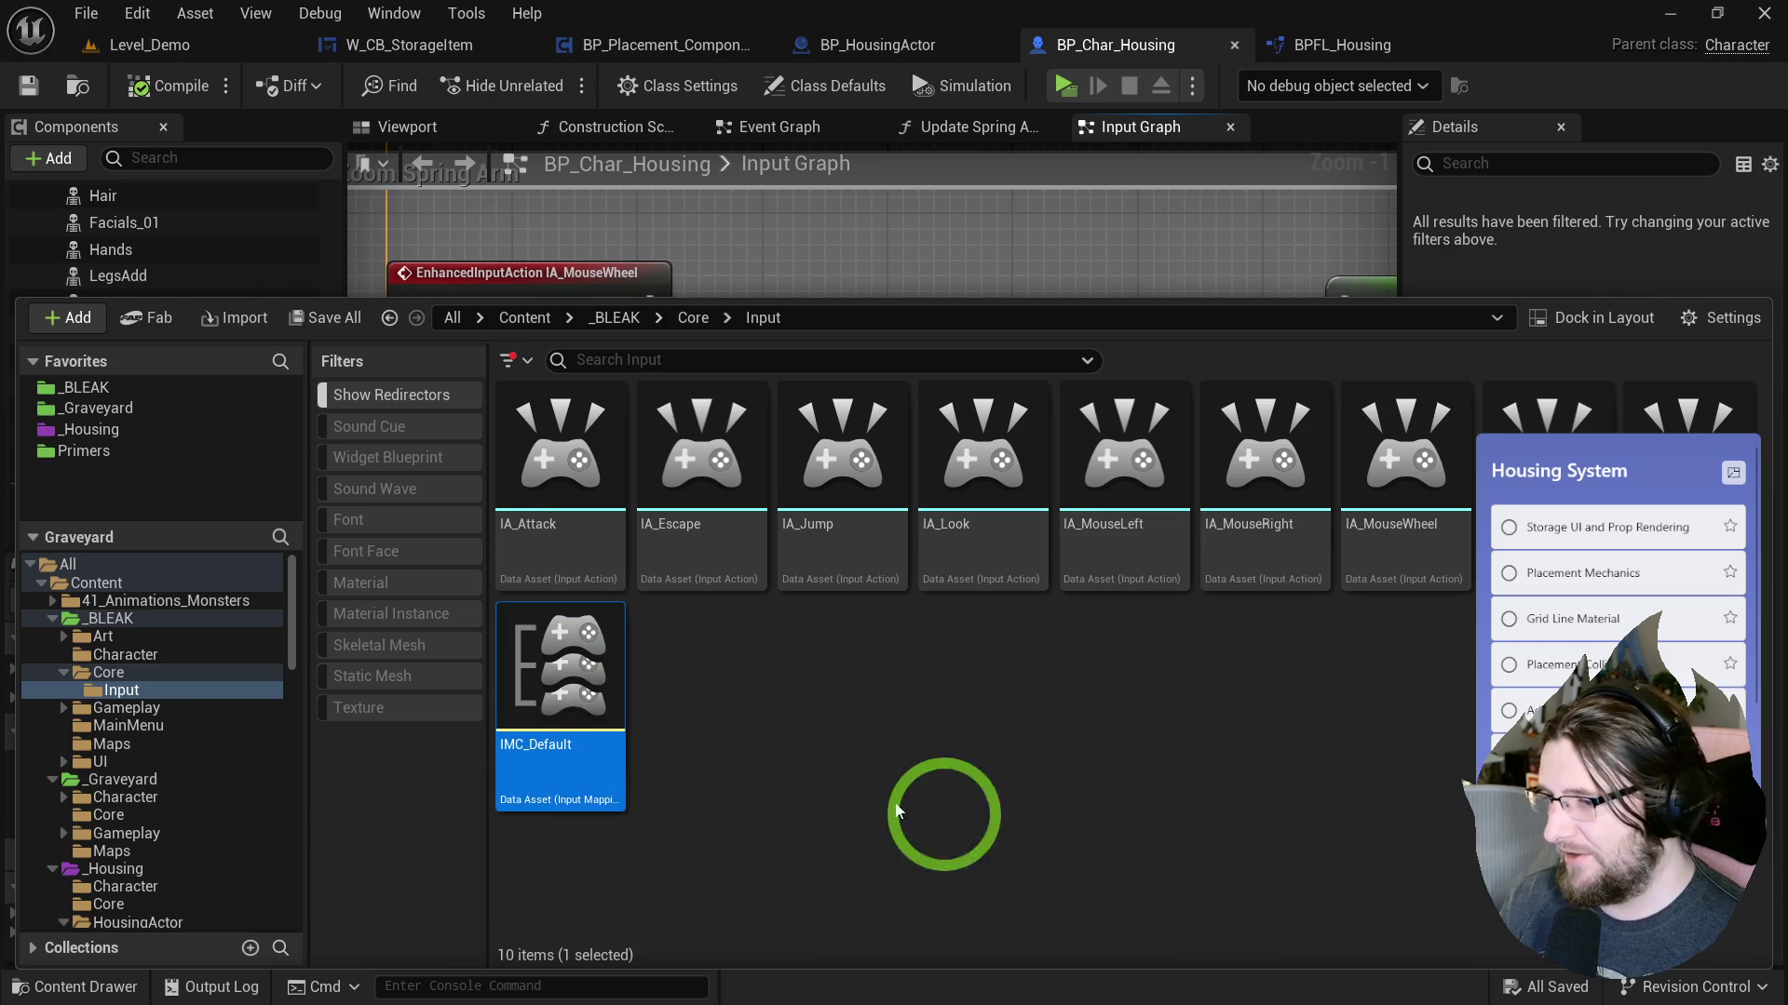
Duplicate IMC_Default into IMC_Game and IMC_Placement, then save.
key(ctrl+d)
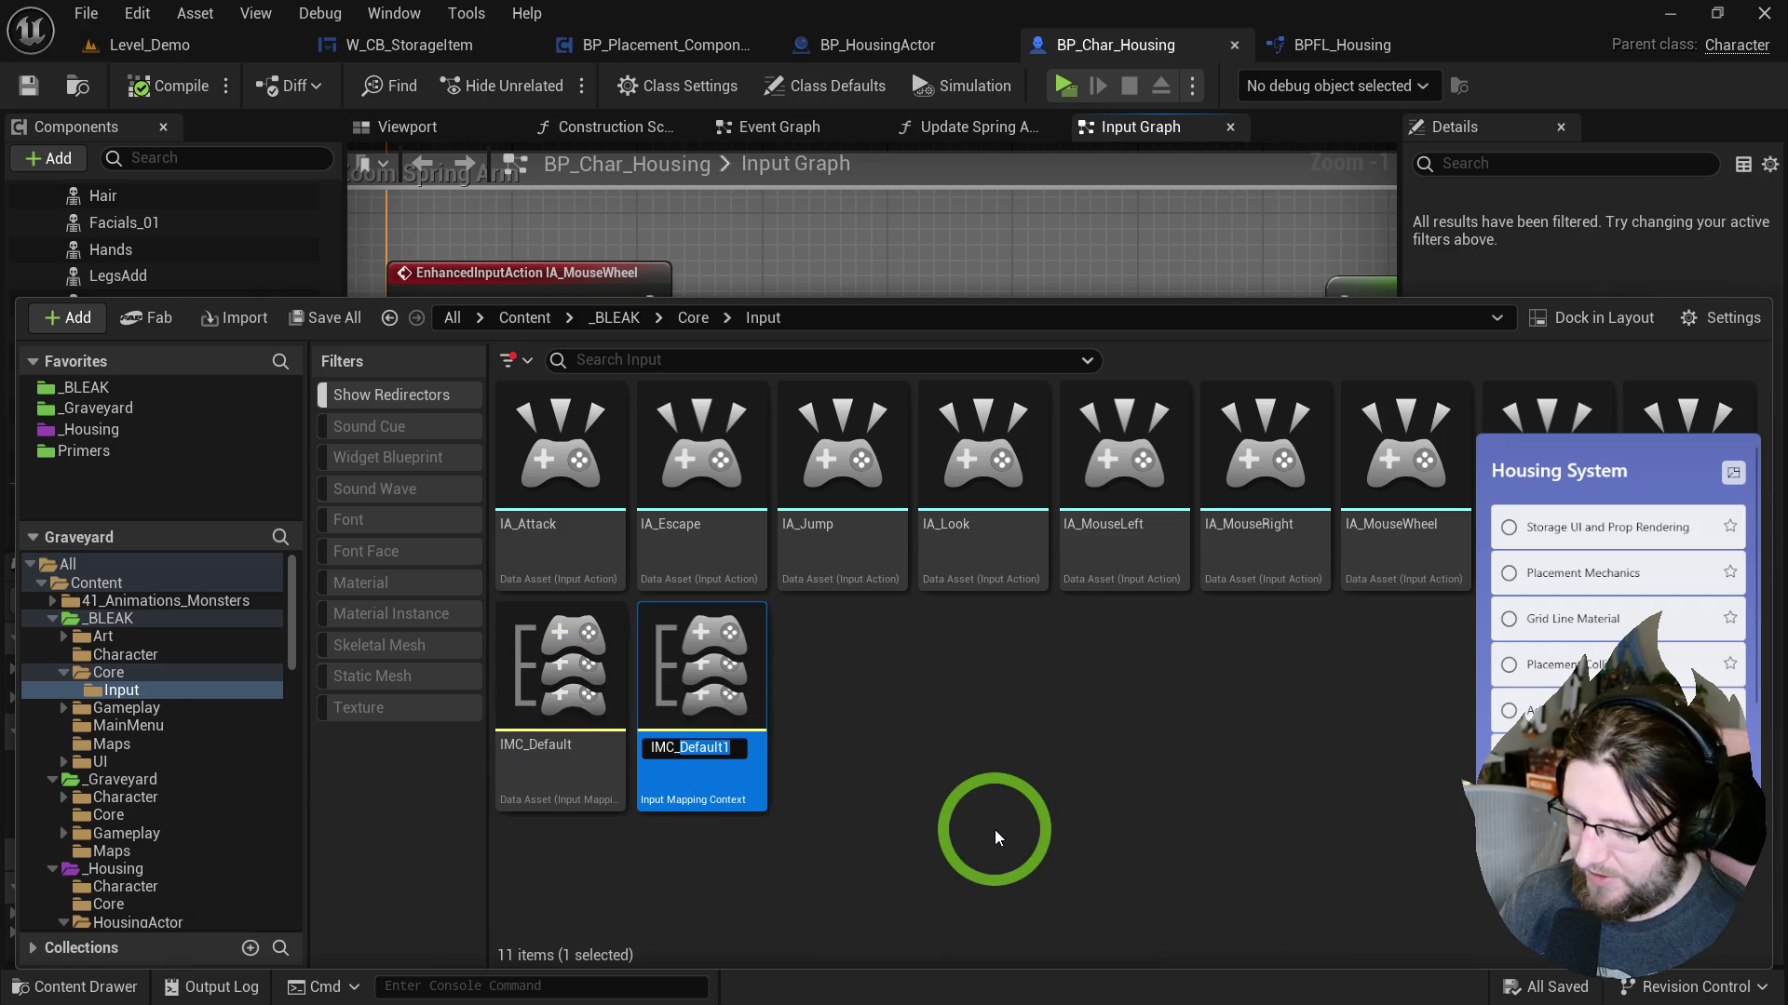
text(Game)
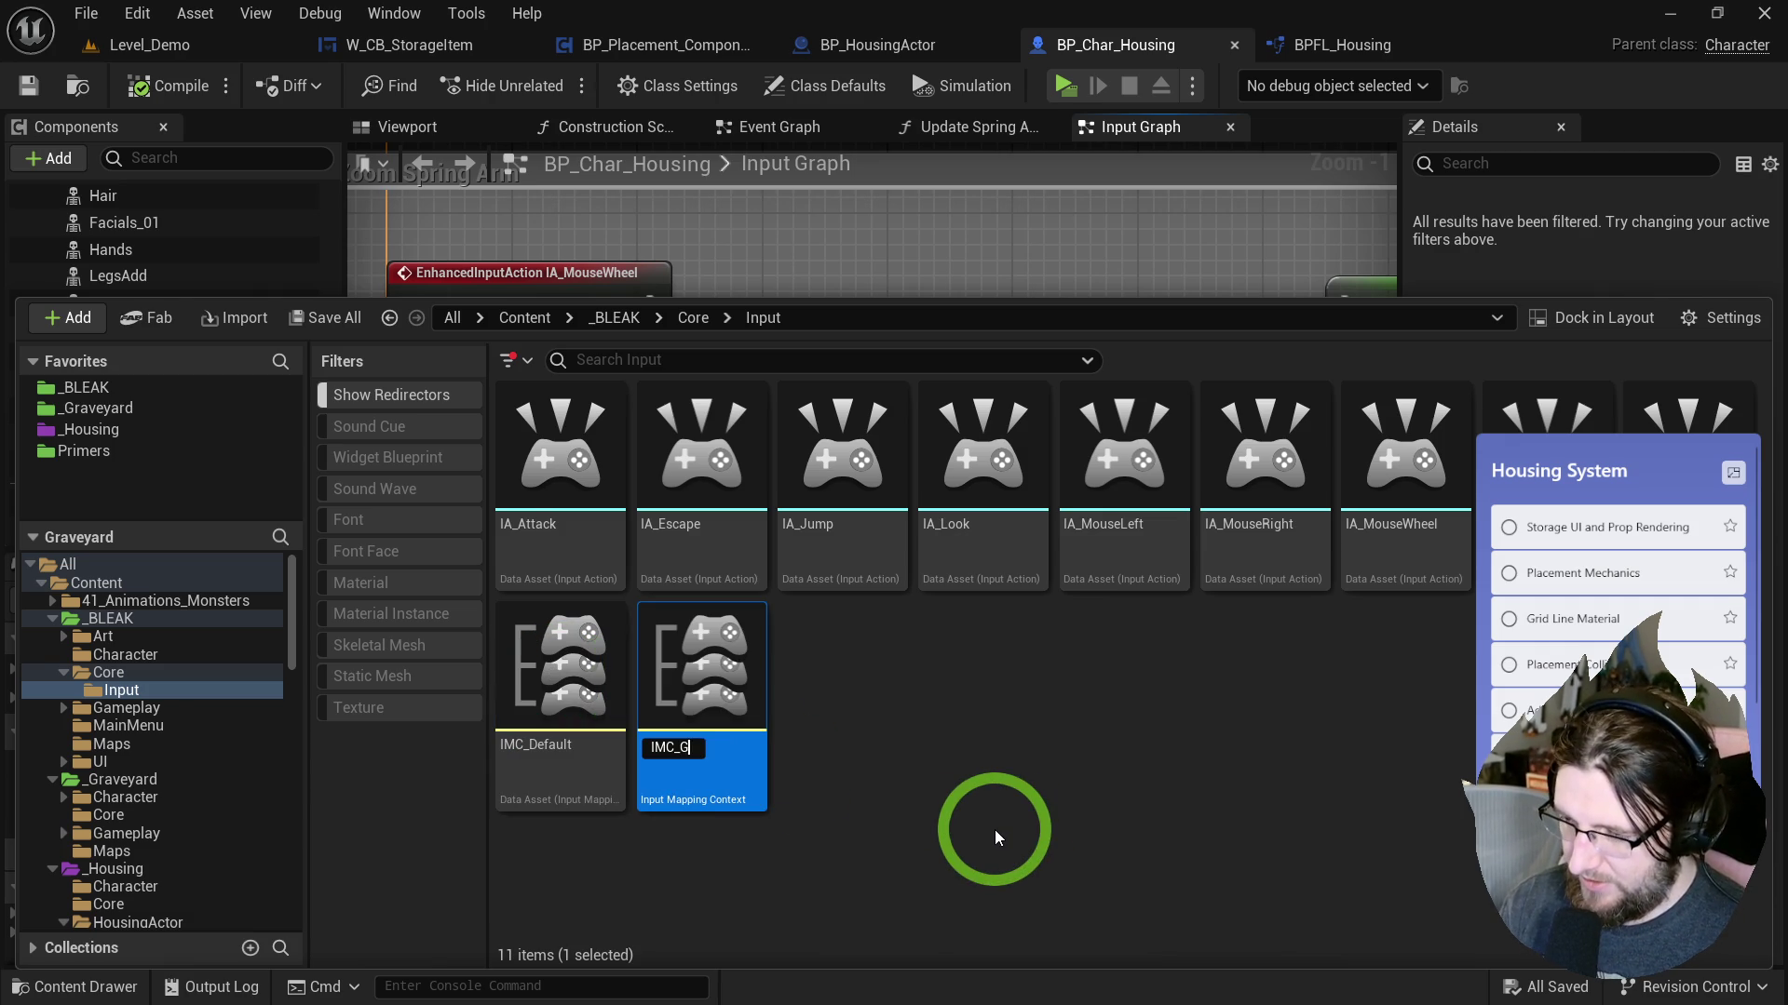
key(Return)
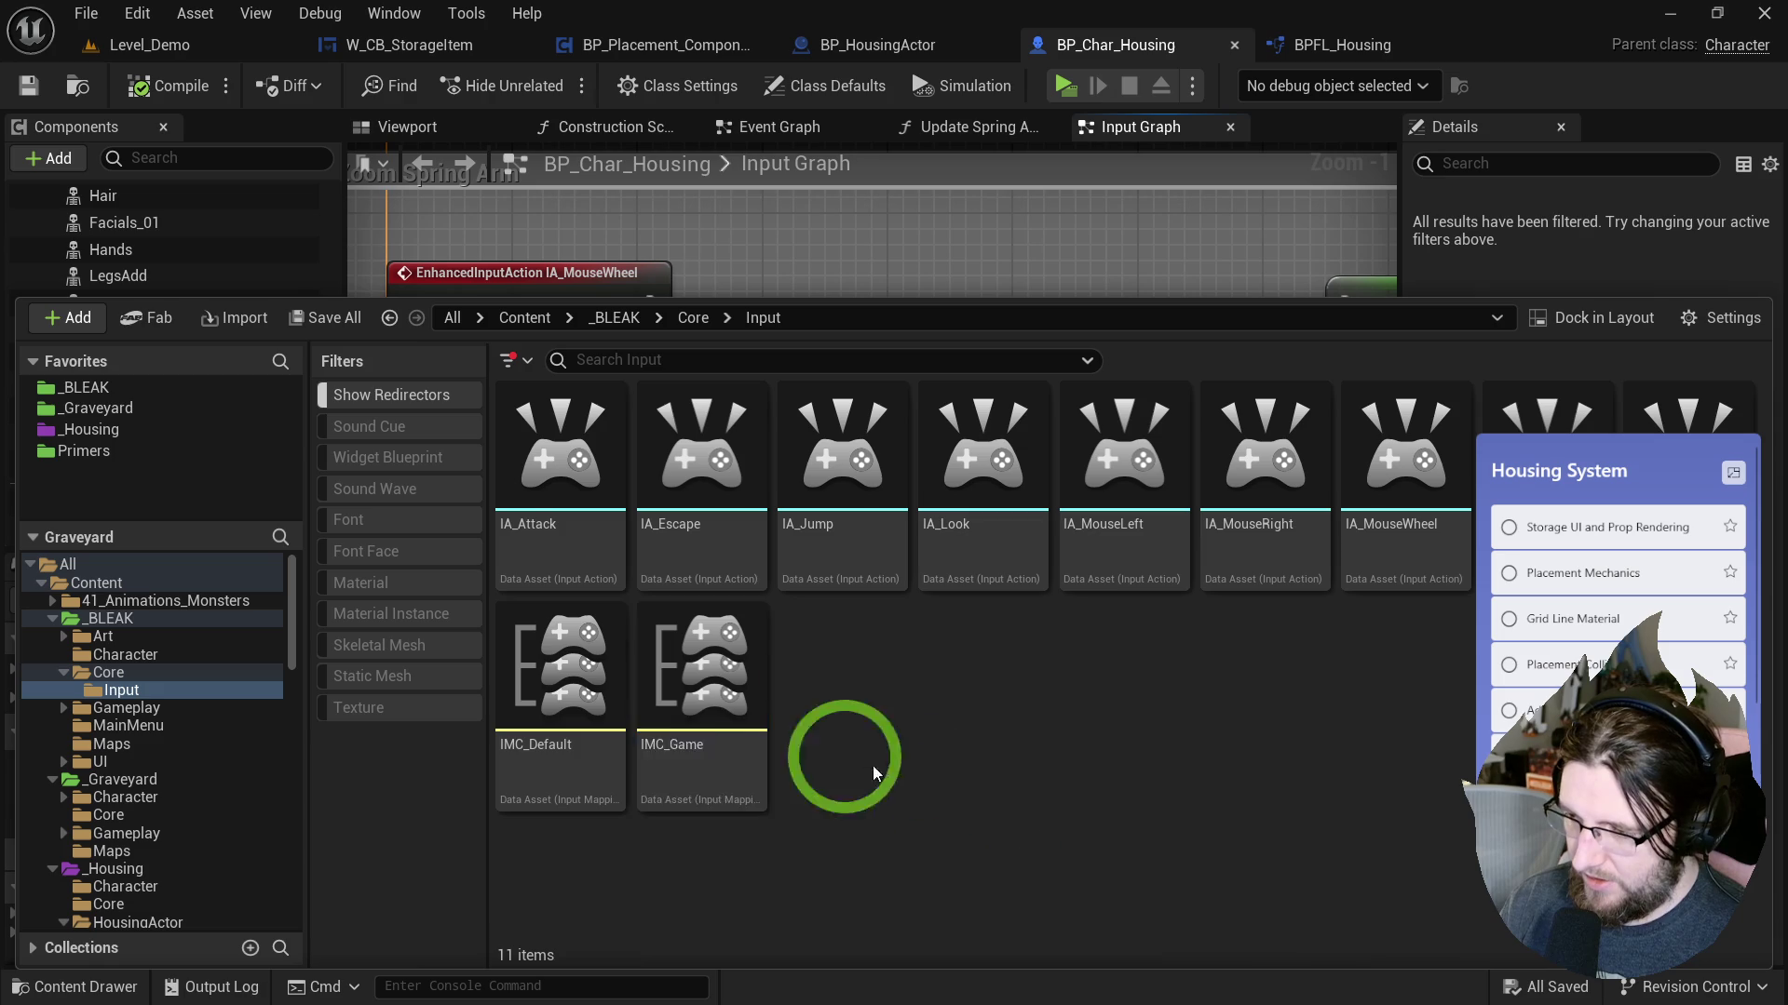
key(ctrl+d)
key(shift+Left)
key(shift+Left)
key(shift+Left)
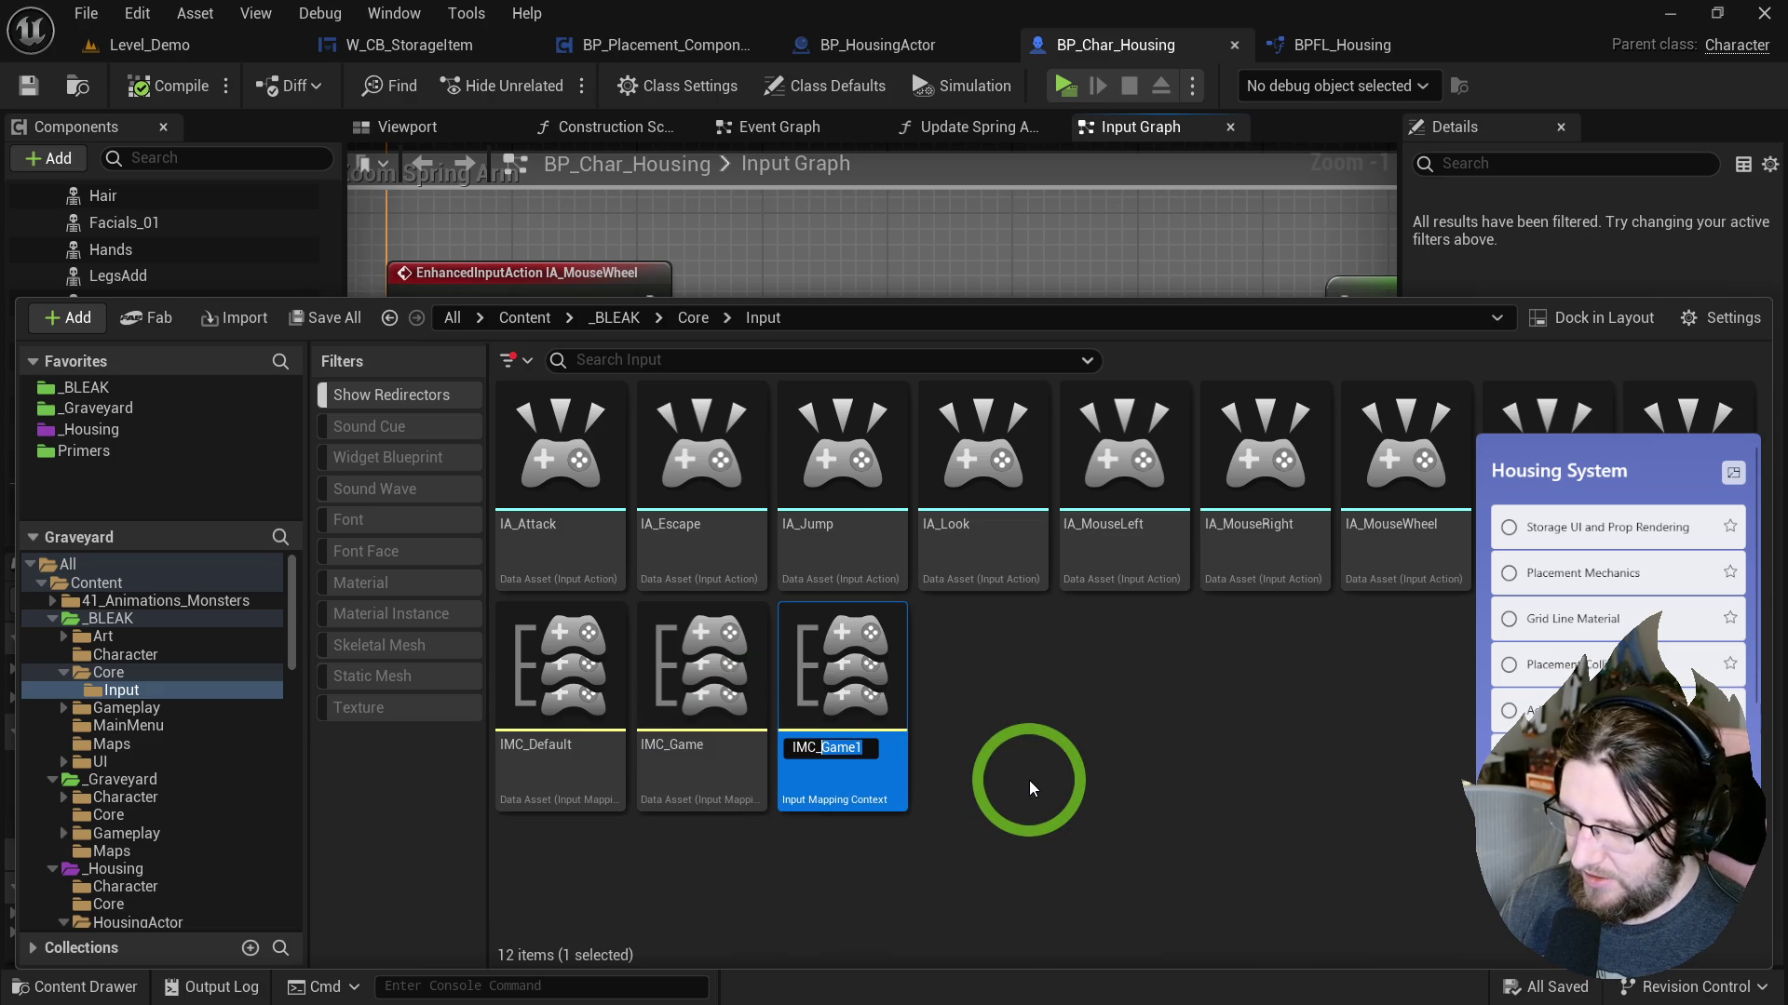
text(Placement)
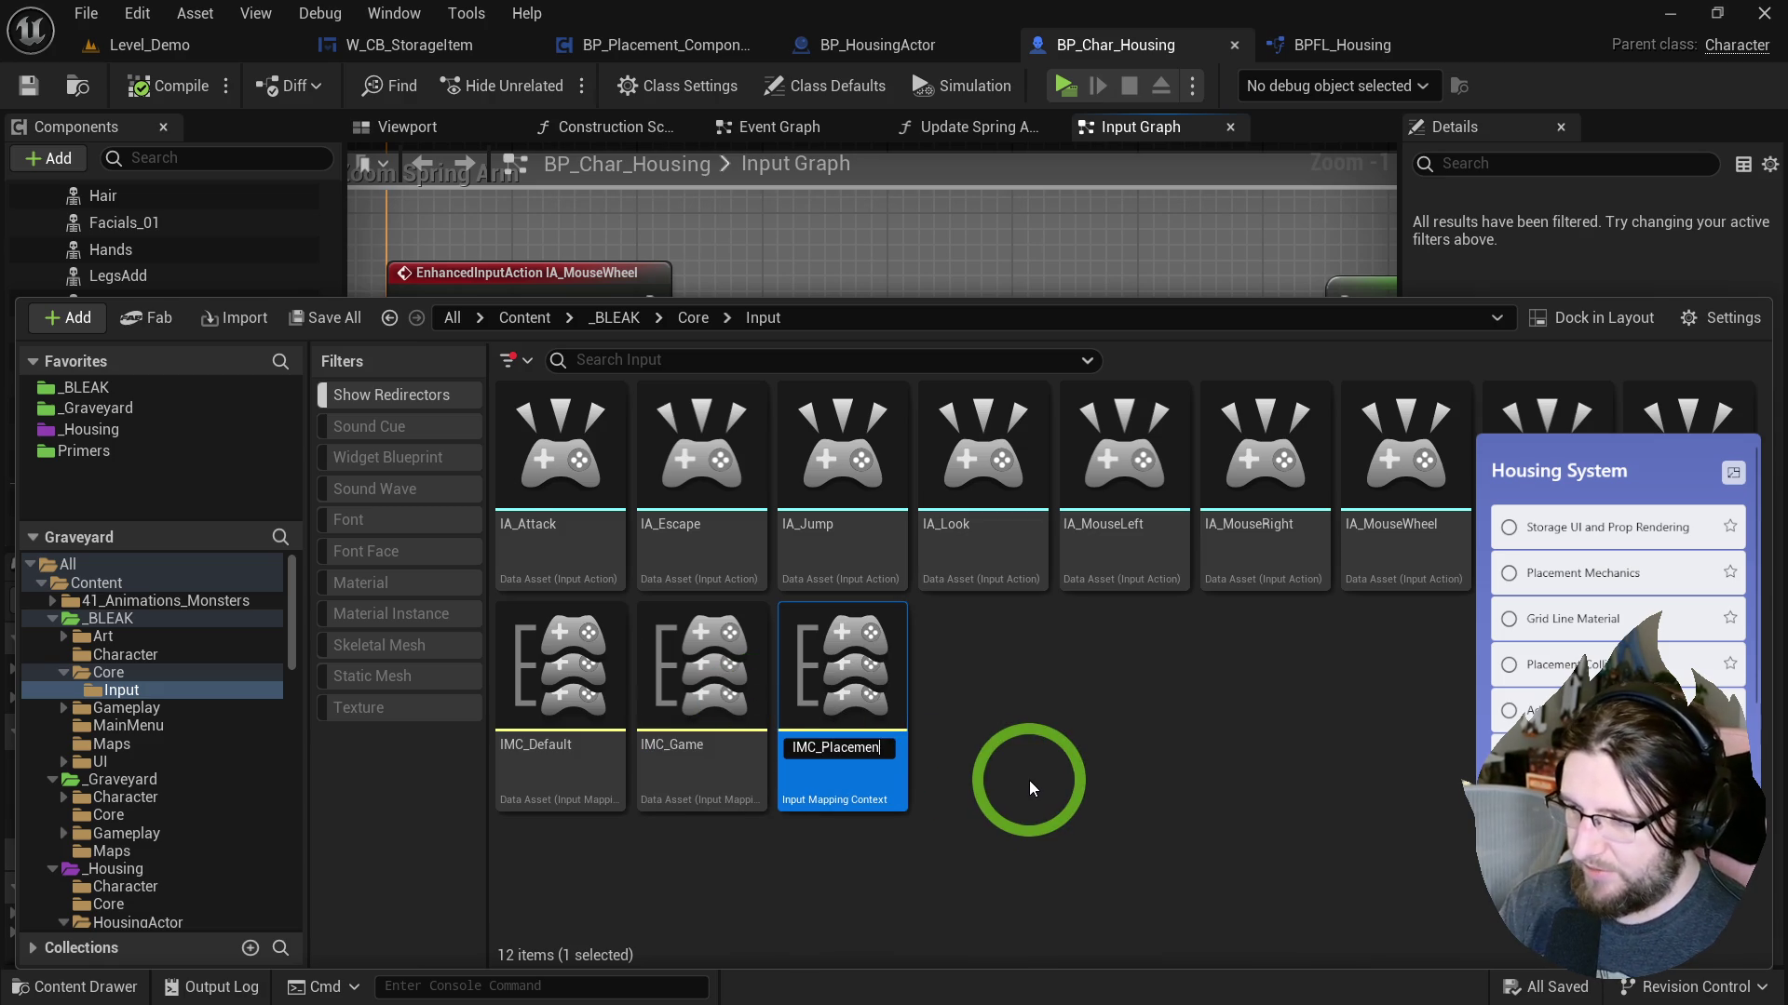
key(Return)
key(ctrl+s)
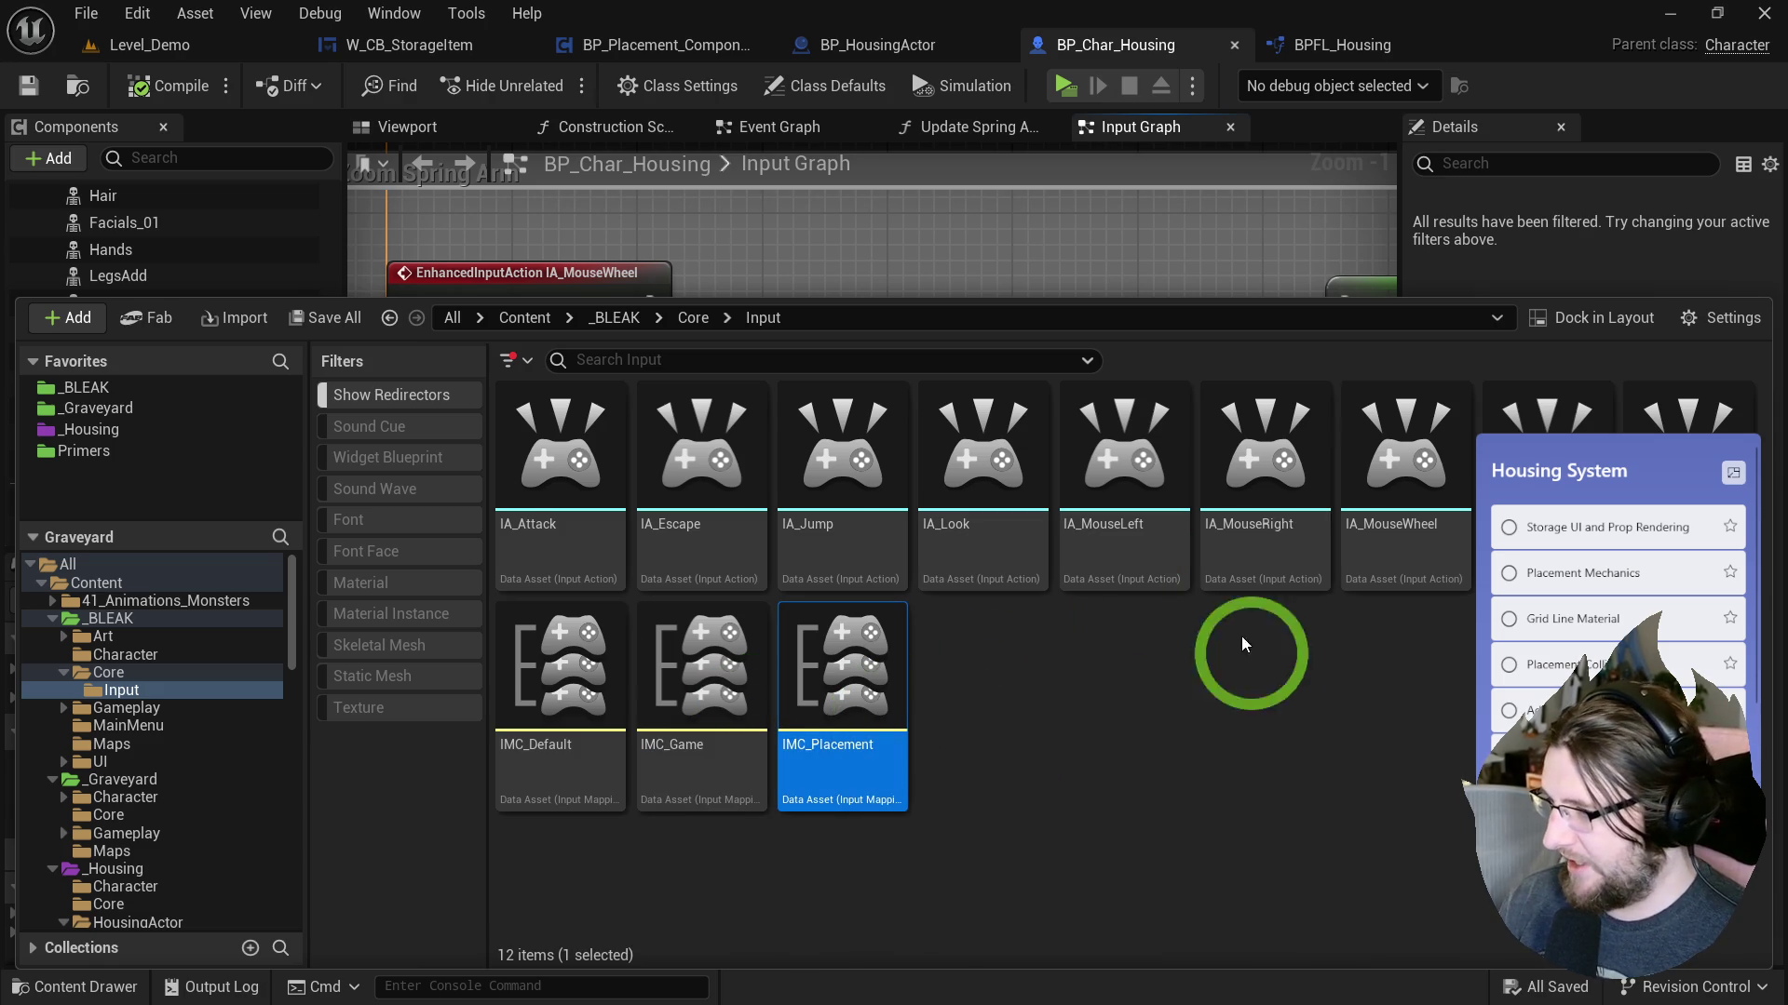
Select IMC_Placement with IA_MouseLeft, IA_MouseRight and IA_MouseWheel and drag them onto _Housing/Input.
ctrl+click(1154, 557)
ctrl+click(1266, 564)
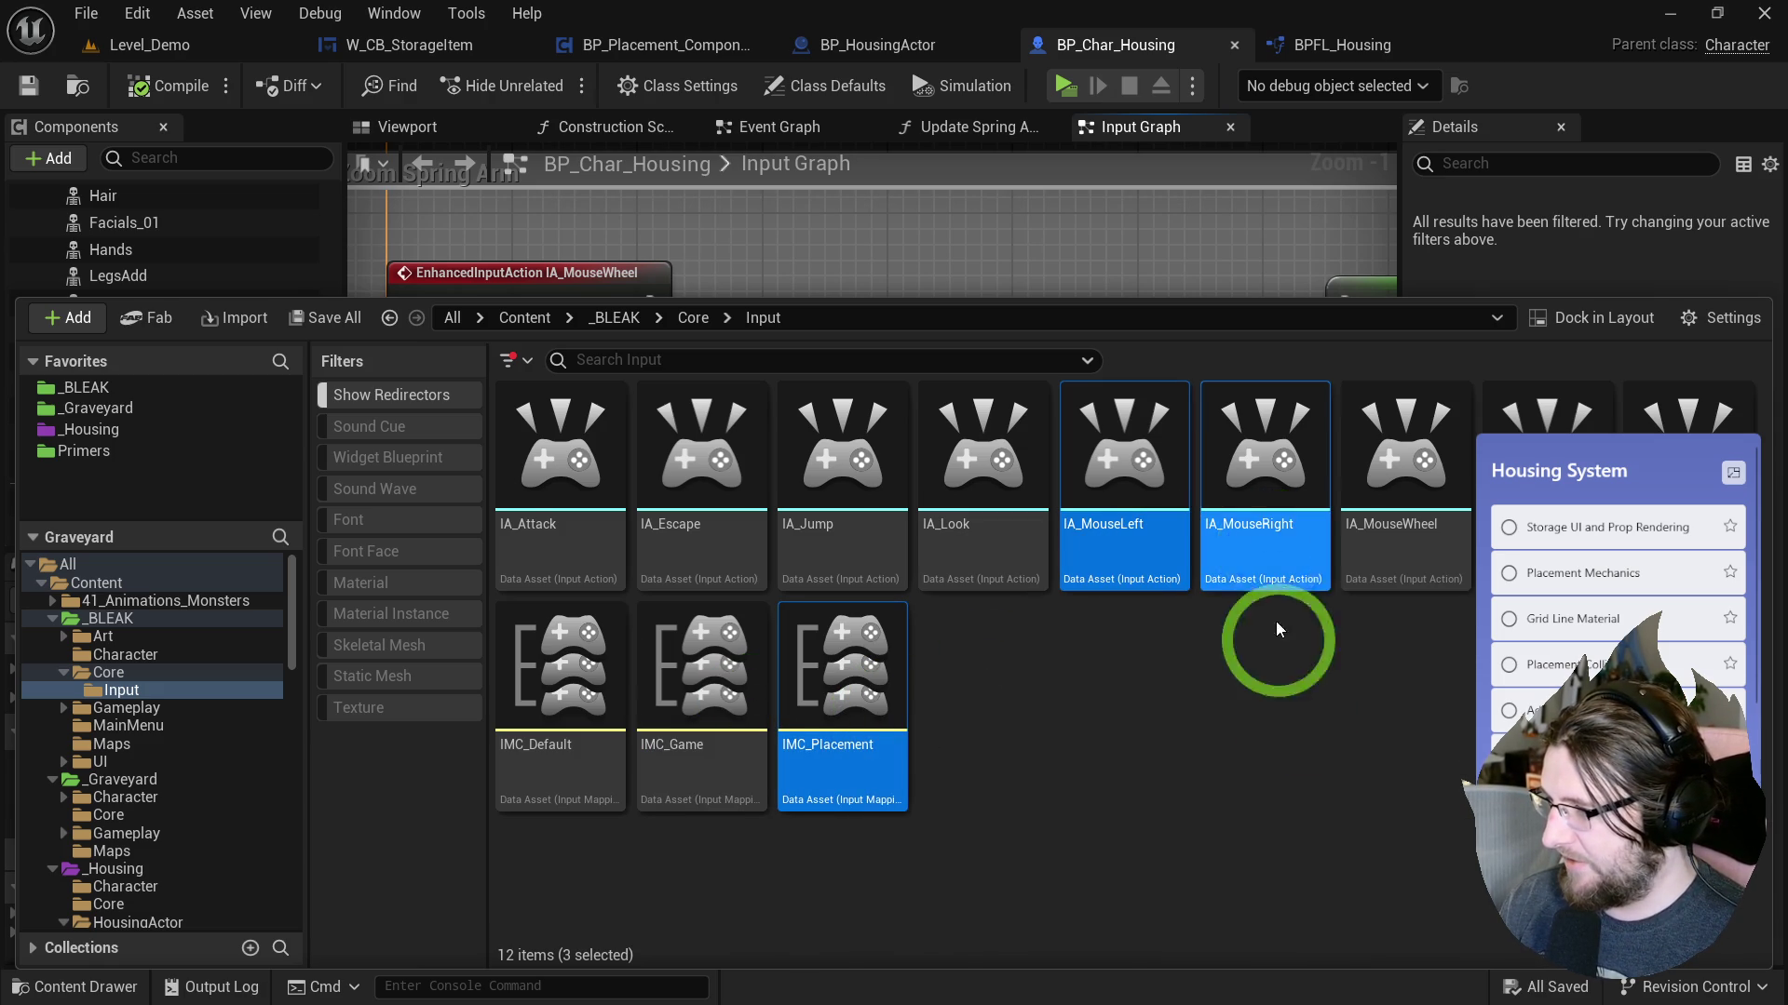
ctrl+click(1405, 546)
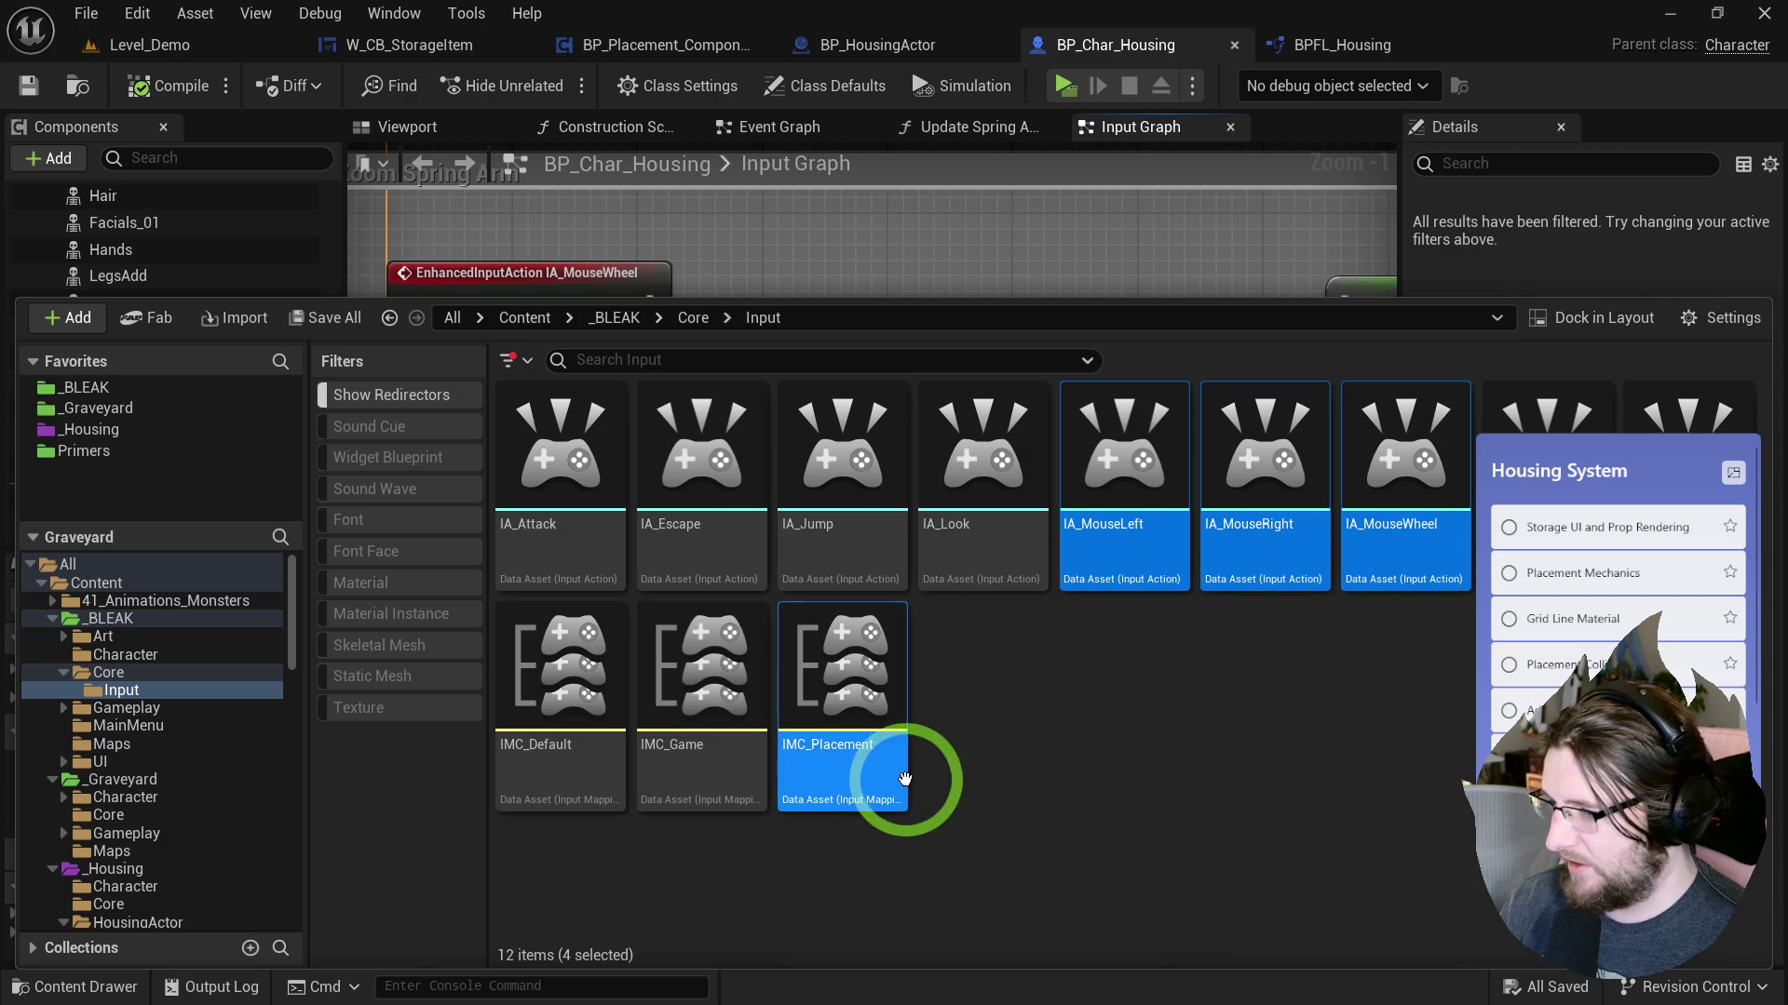
scroll(251, 730, down, 4)
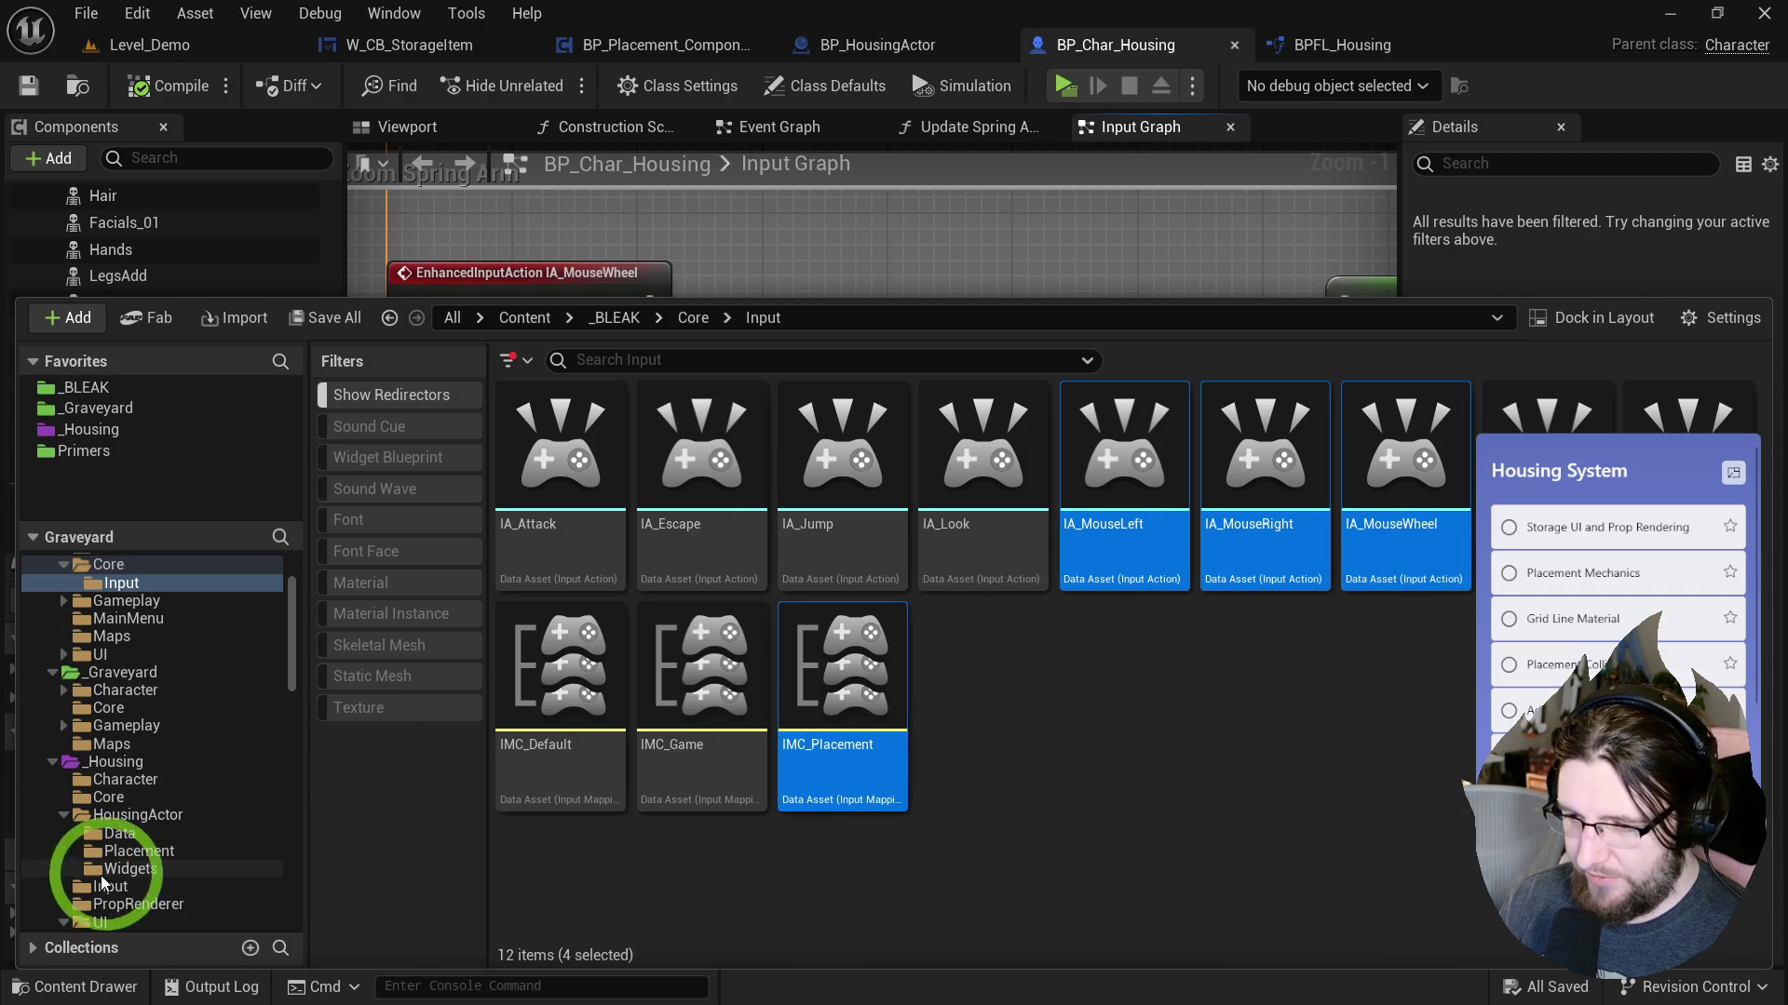
drag(819, 735, 122, 850)
Move the four assets into _Housing/Input and rename IA_MouseLeft to IA_PlacementMouseLeft.
click(185, 894)
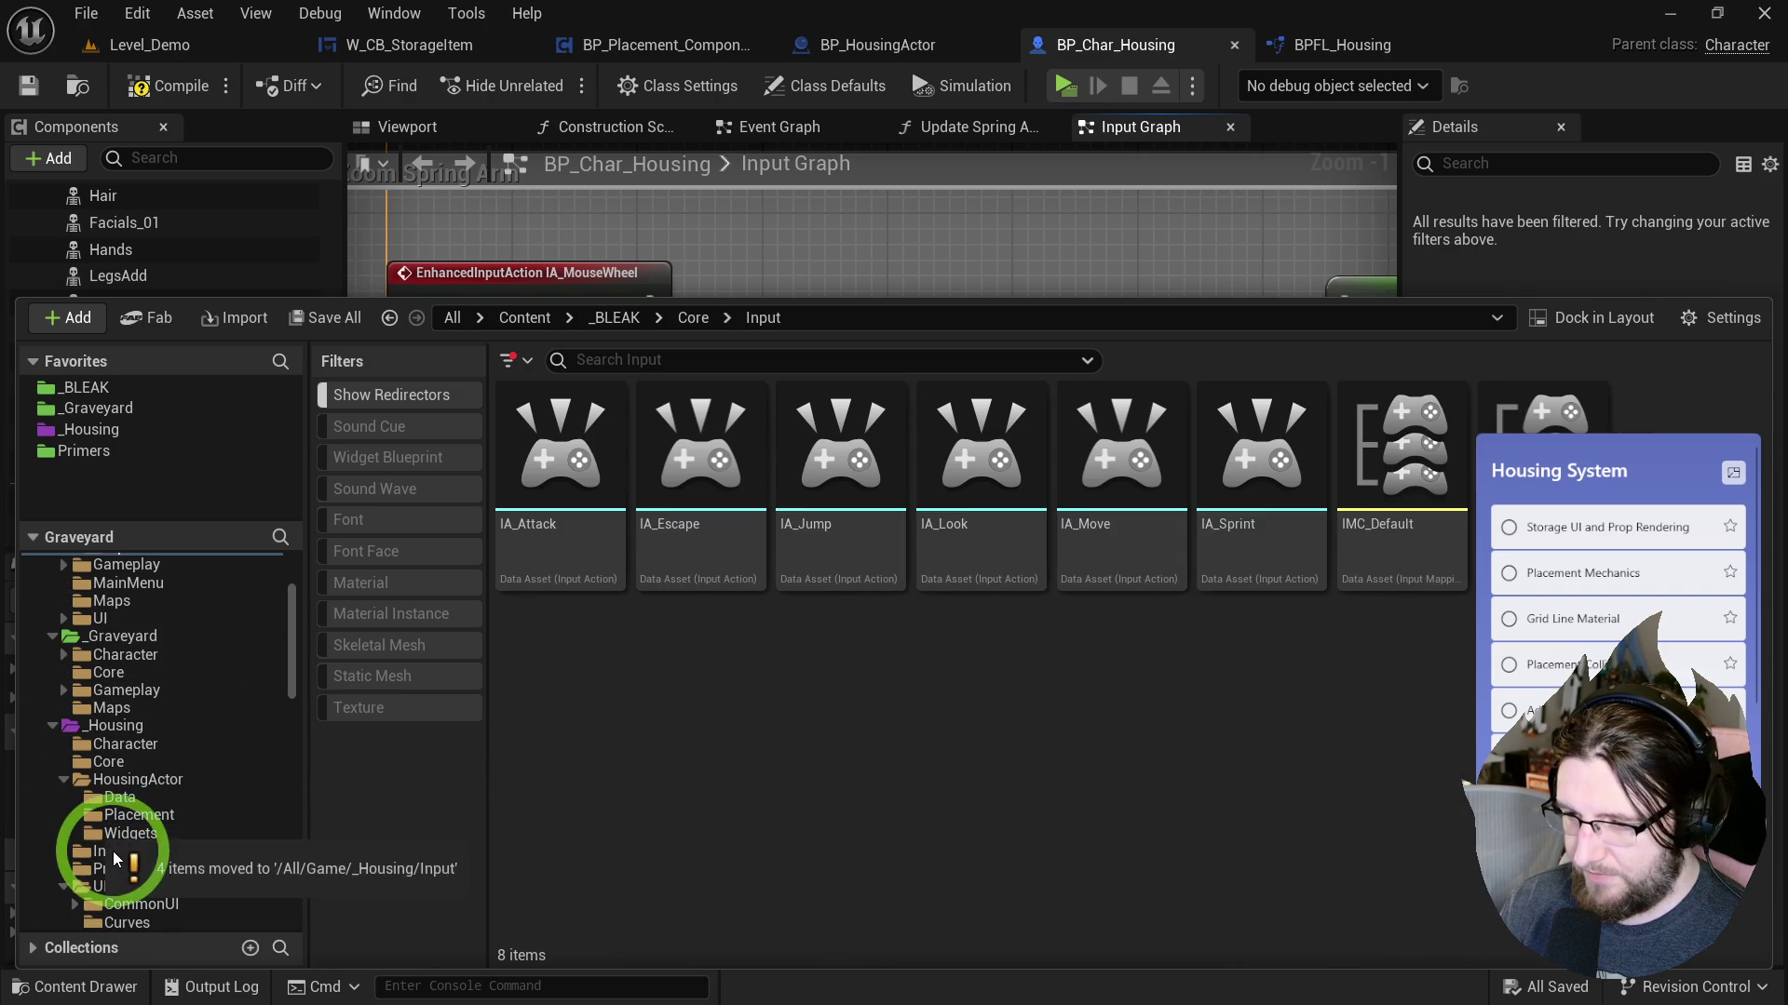
click(110, 851)
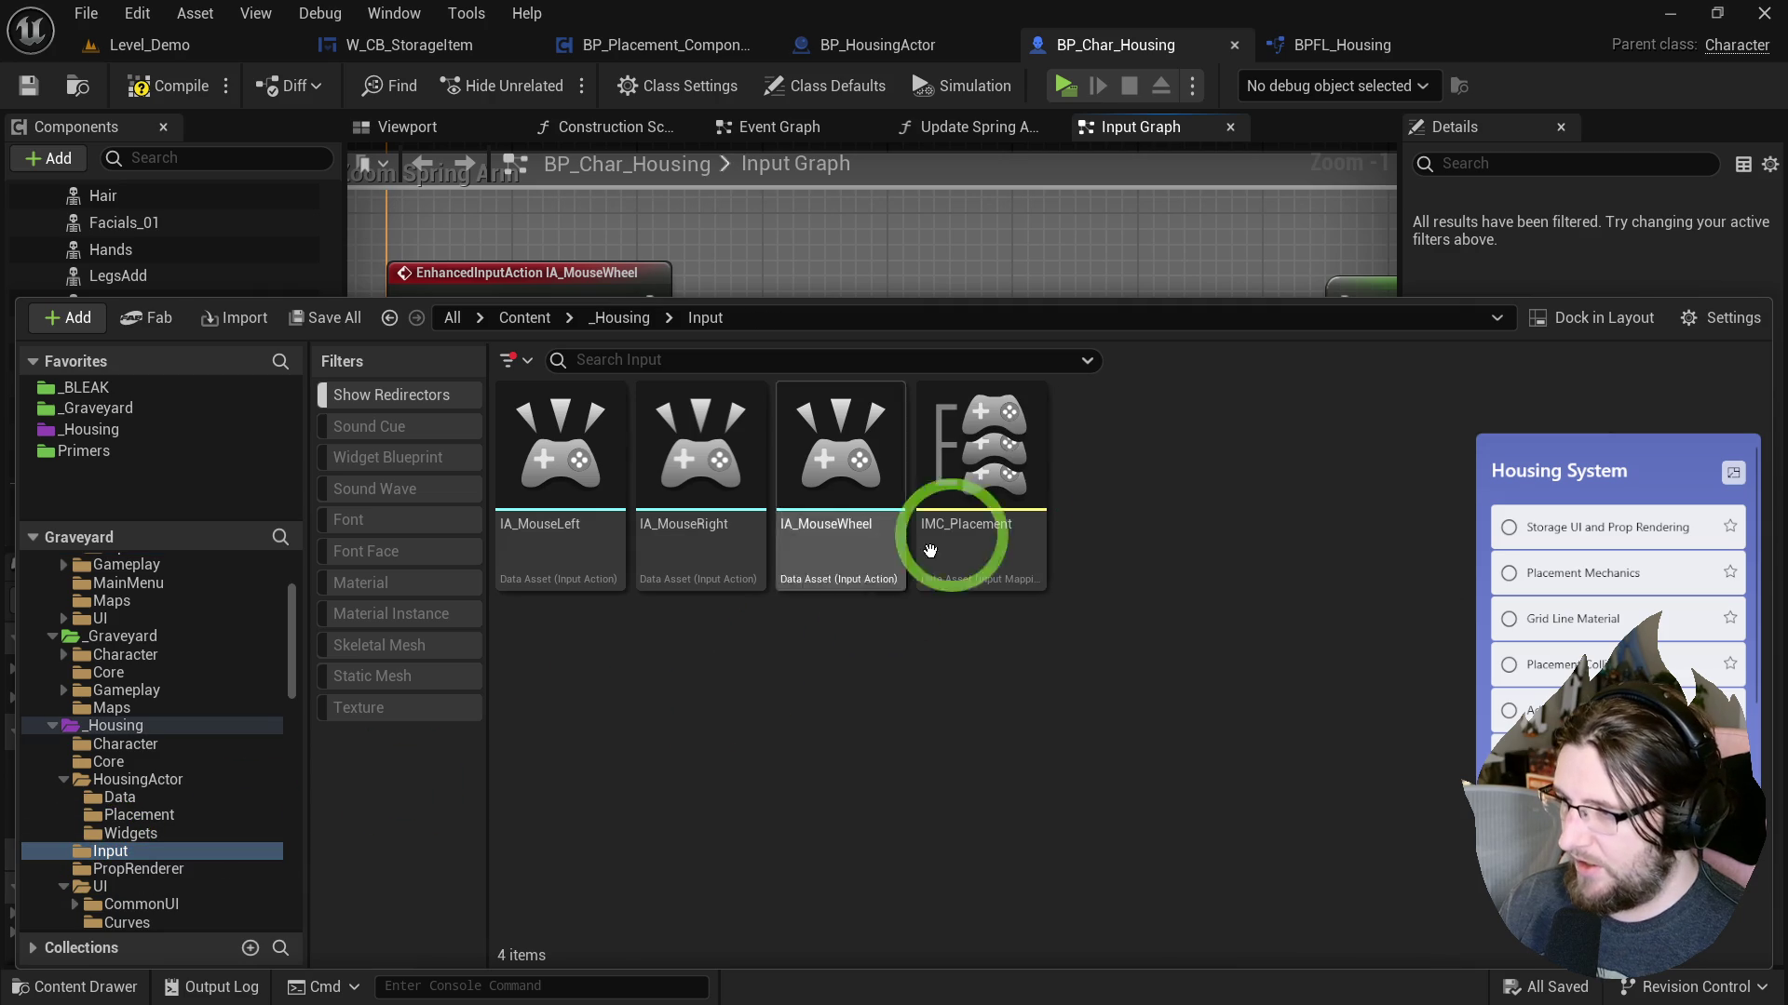
click(558, 517)
click(561, 517)
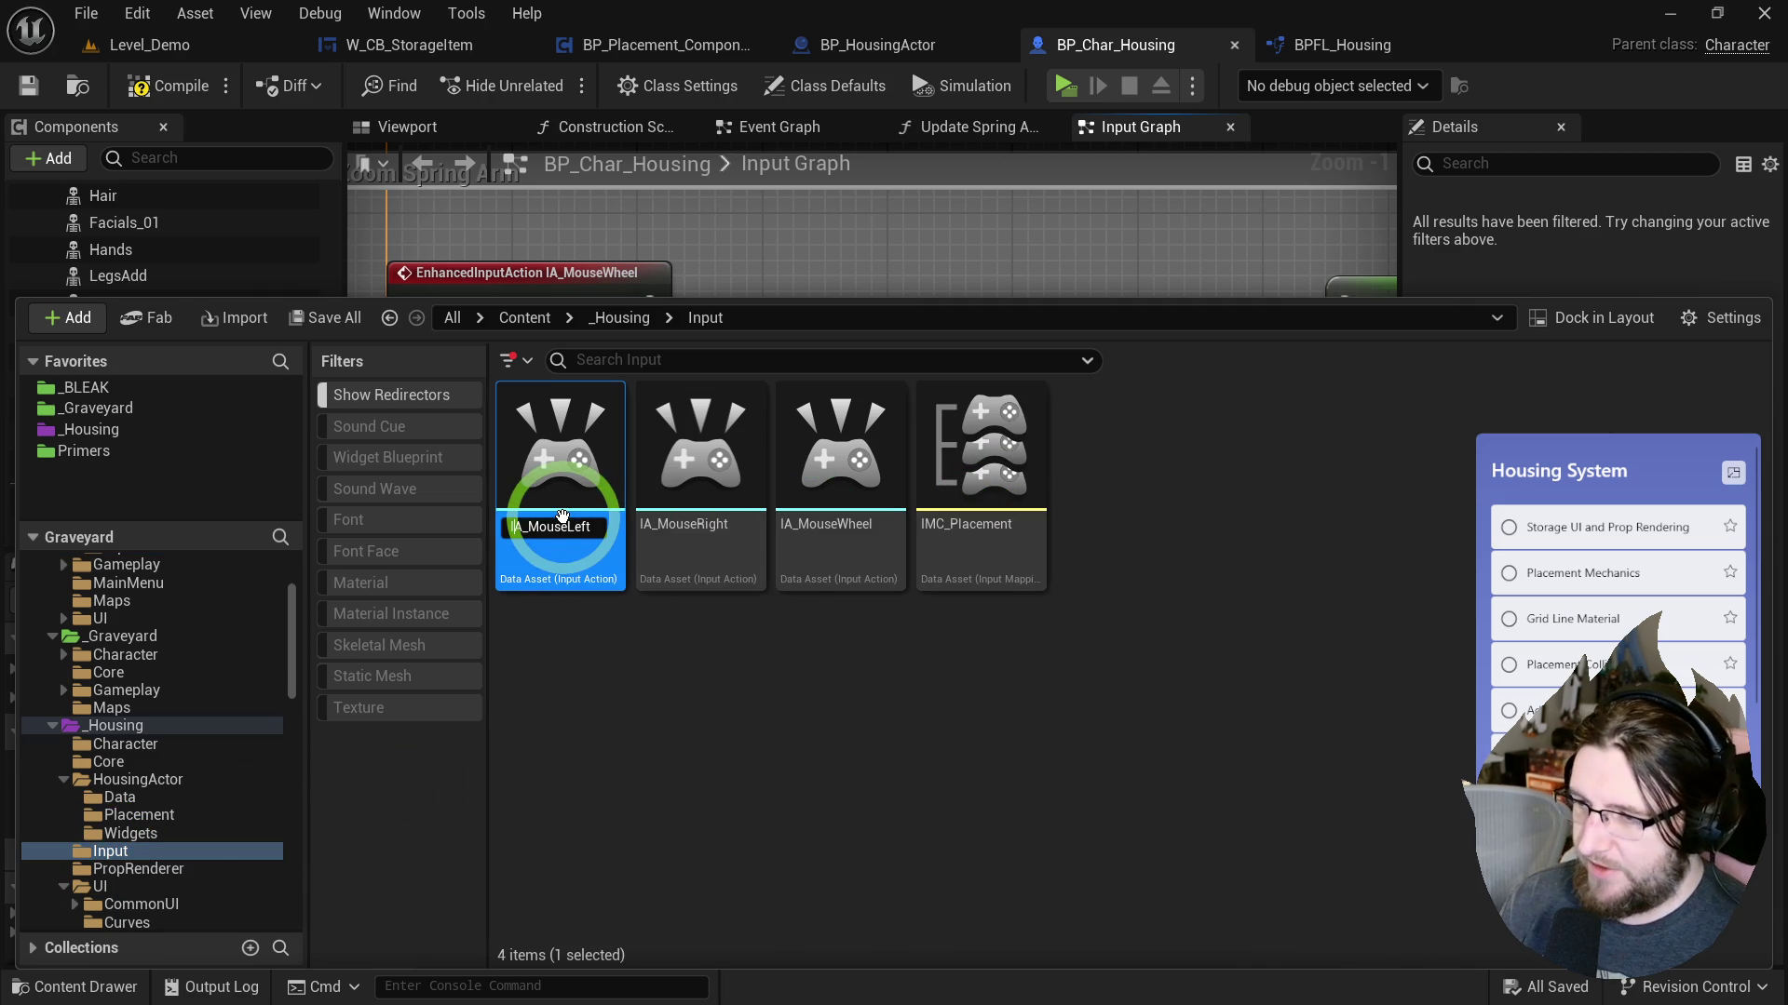
text(Placem)
text(ent)
key(Return)
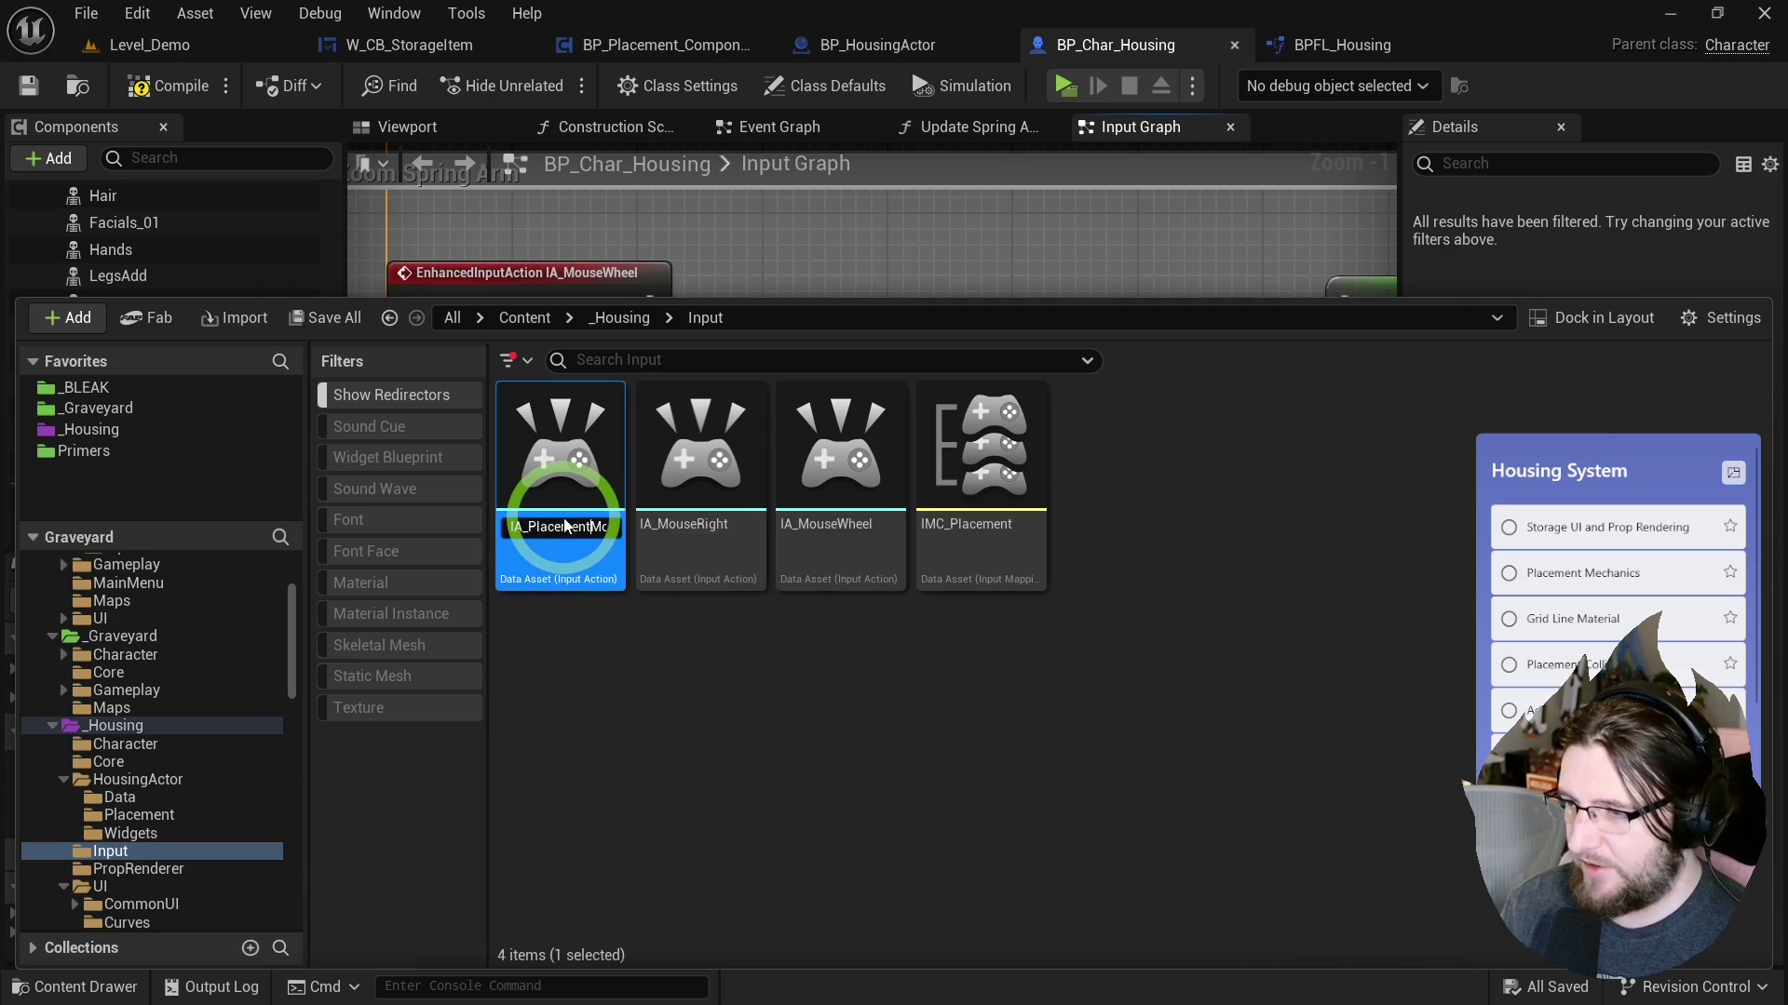
Rename the other two actions to IA_PlacementMouseRight and IA_PlacementMouseWheel.
click(562, 517)
click(562, 518)
key(Left)
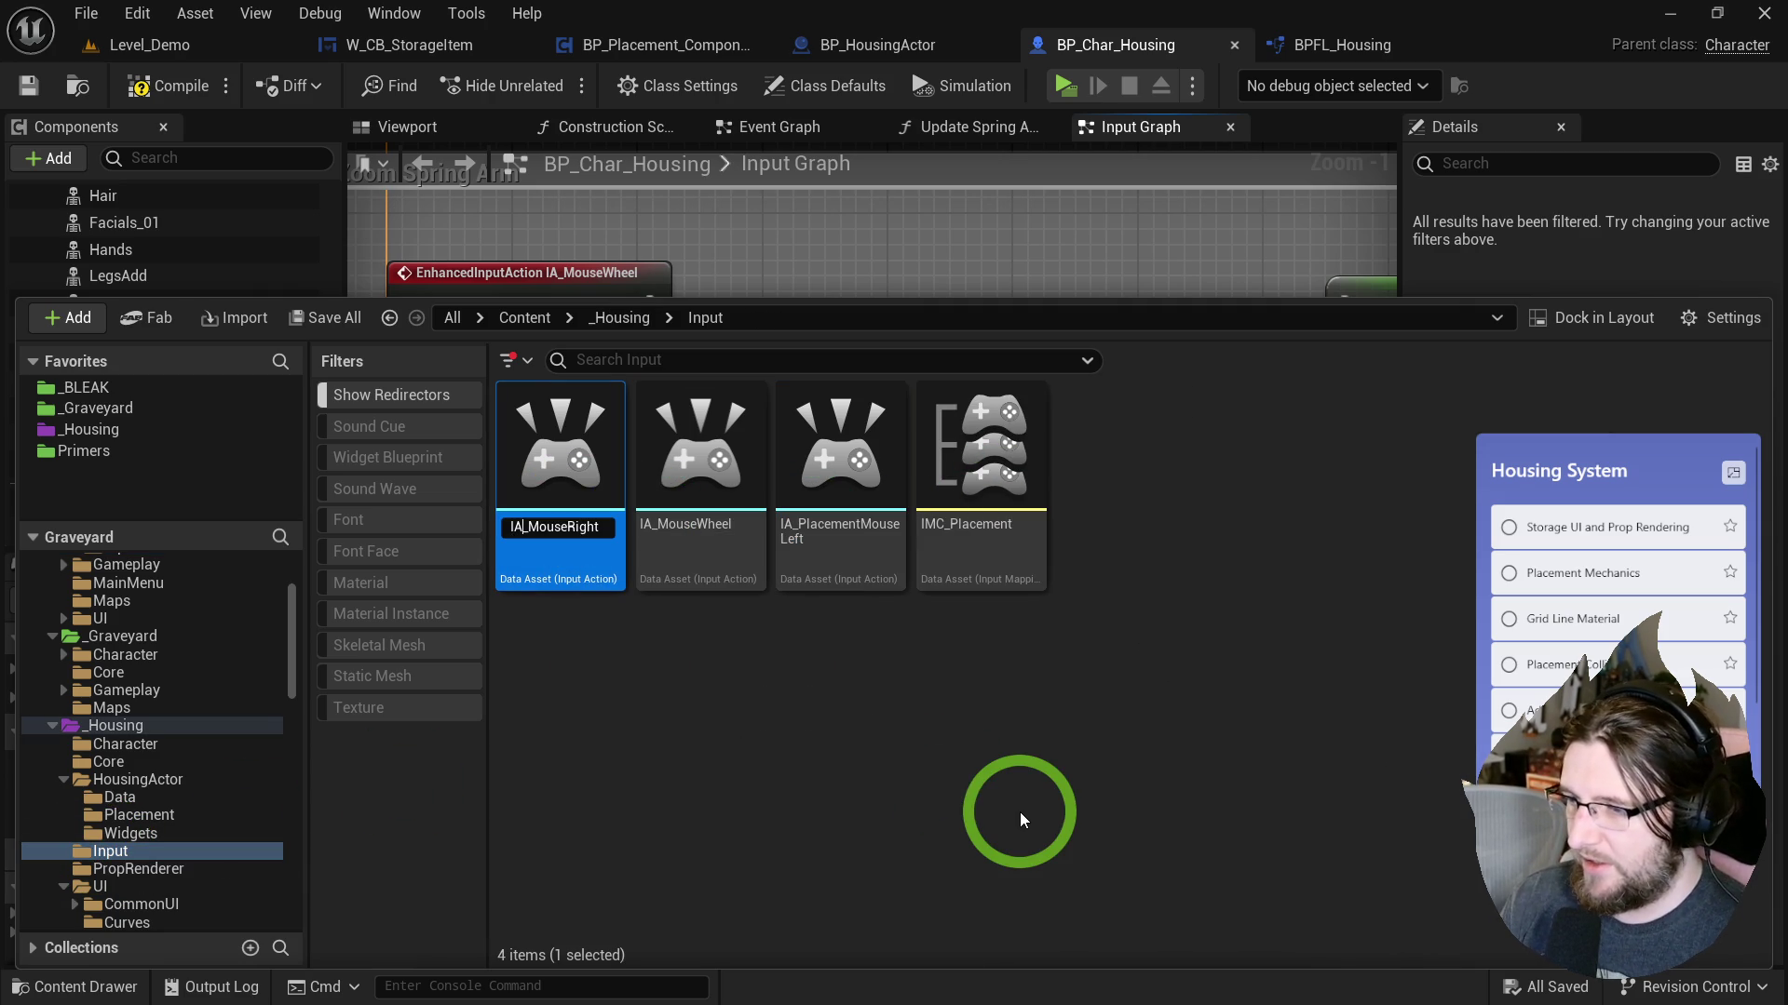
text(Placement)
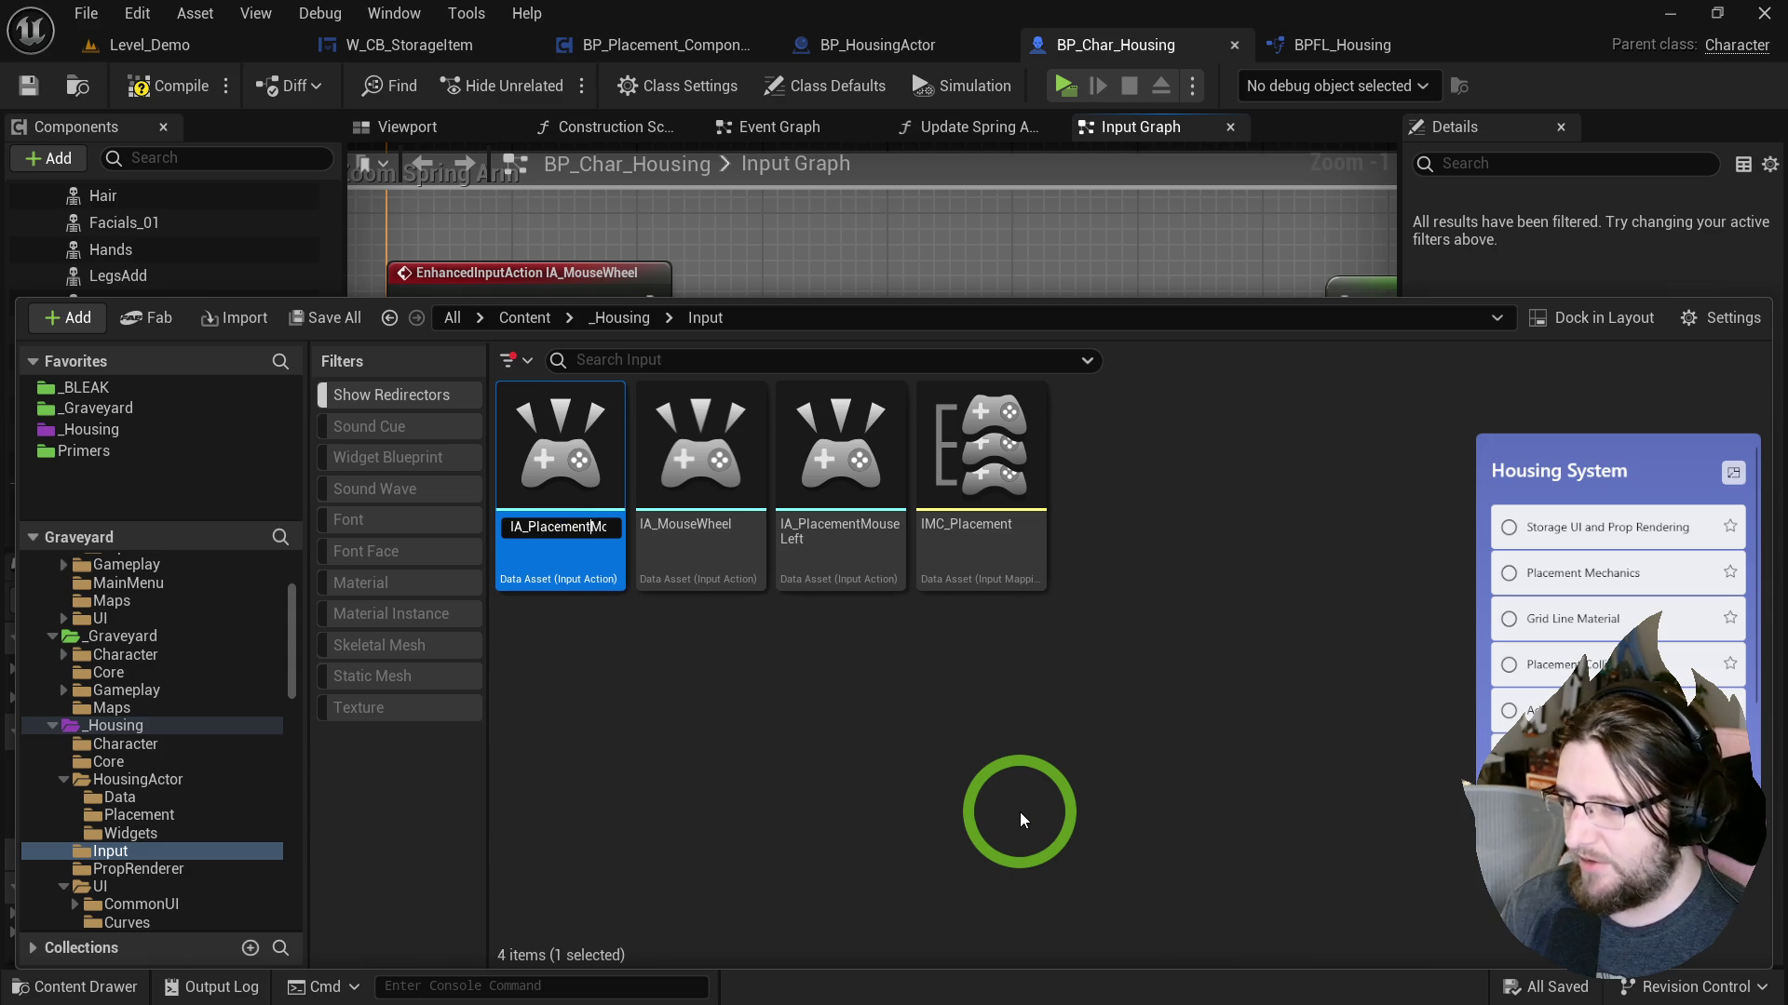
key(Return)
key(Left)
key(Left)
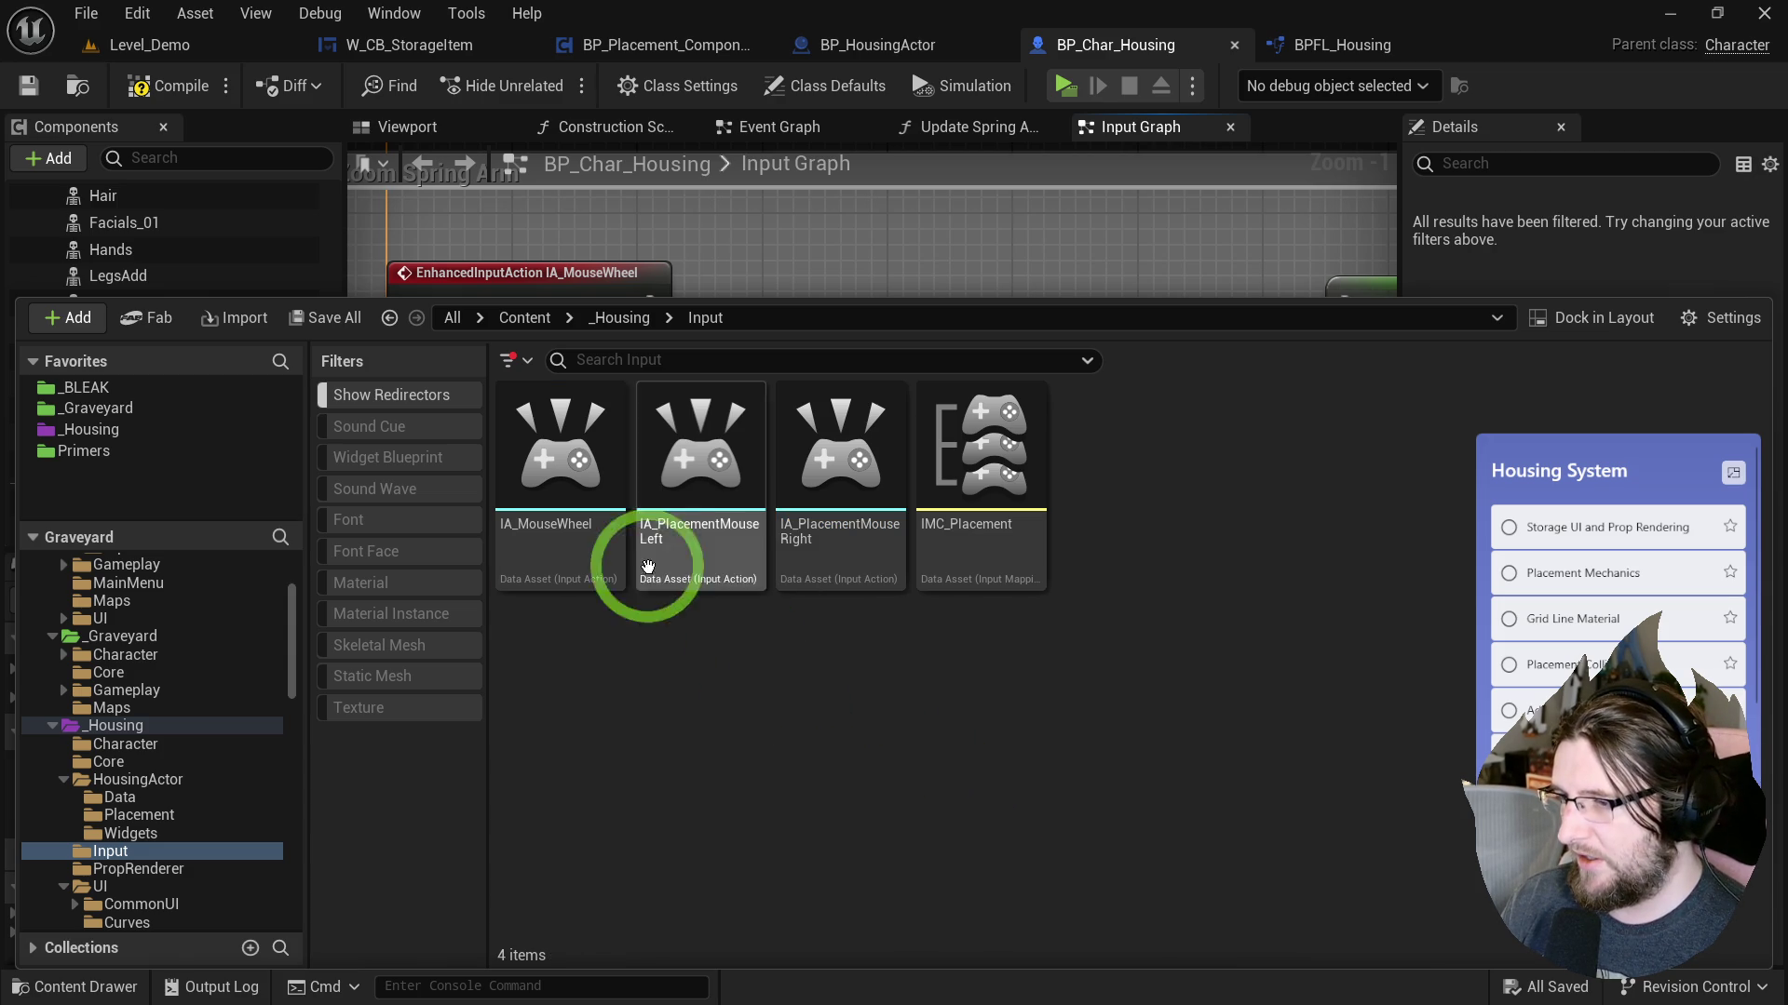
key(F2)
text(Placement)
key(Return)
Copy IA_PlacementMouseLeft and IA_PlacementMouseRight into _BLEAK/Core/Input and begin renaming the copied Left action.
click(579, 569)
ctrl+click(670, 547)
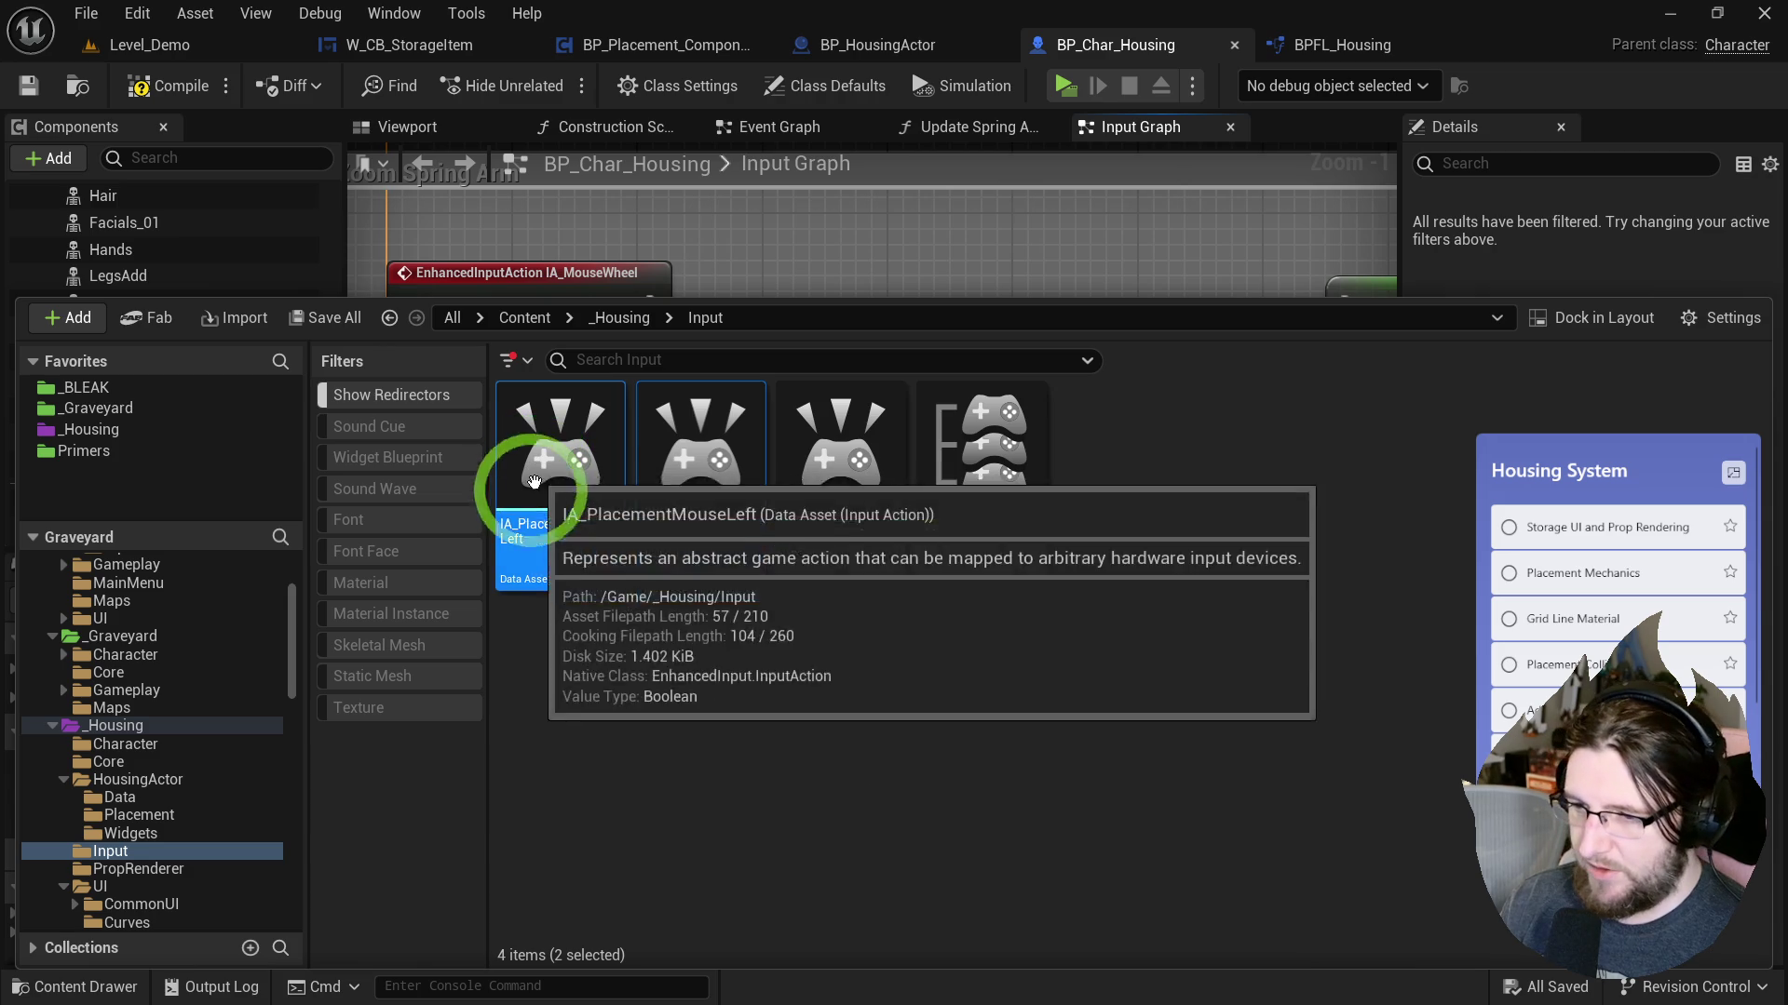
scroll(148, 710, up, 3)
mouse_move(571, 447)
mouse_down()
mouse_move(360, 595)
mouse_move(122, 690)
mouse_up()
click(191, 745)
click(117, 674)
click(122, 690)
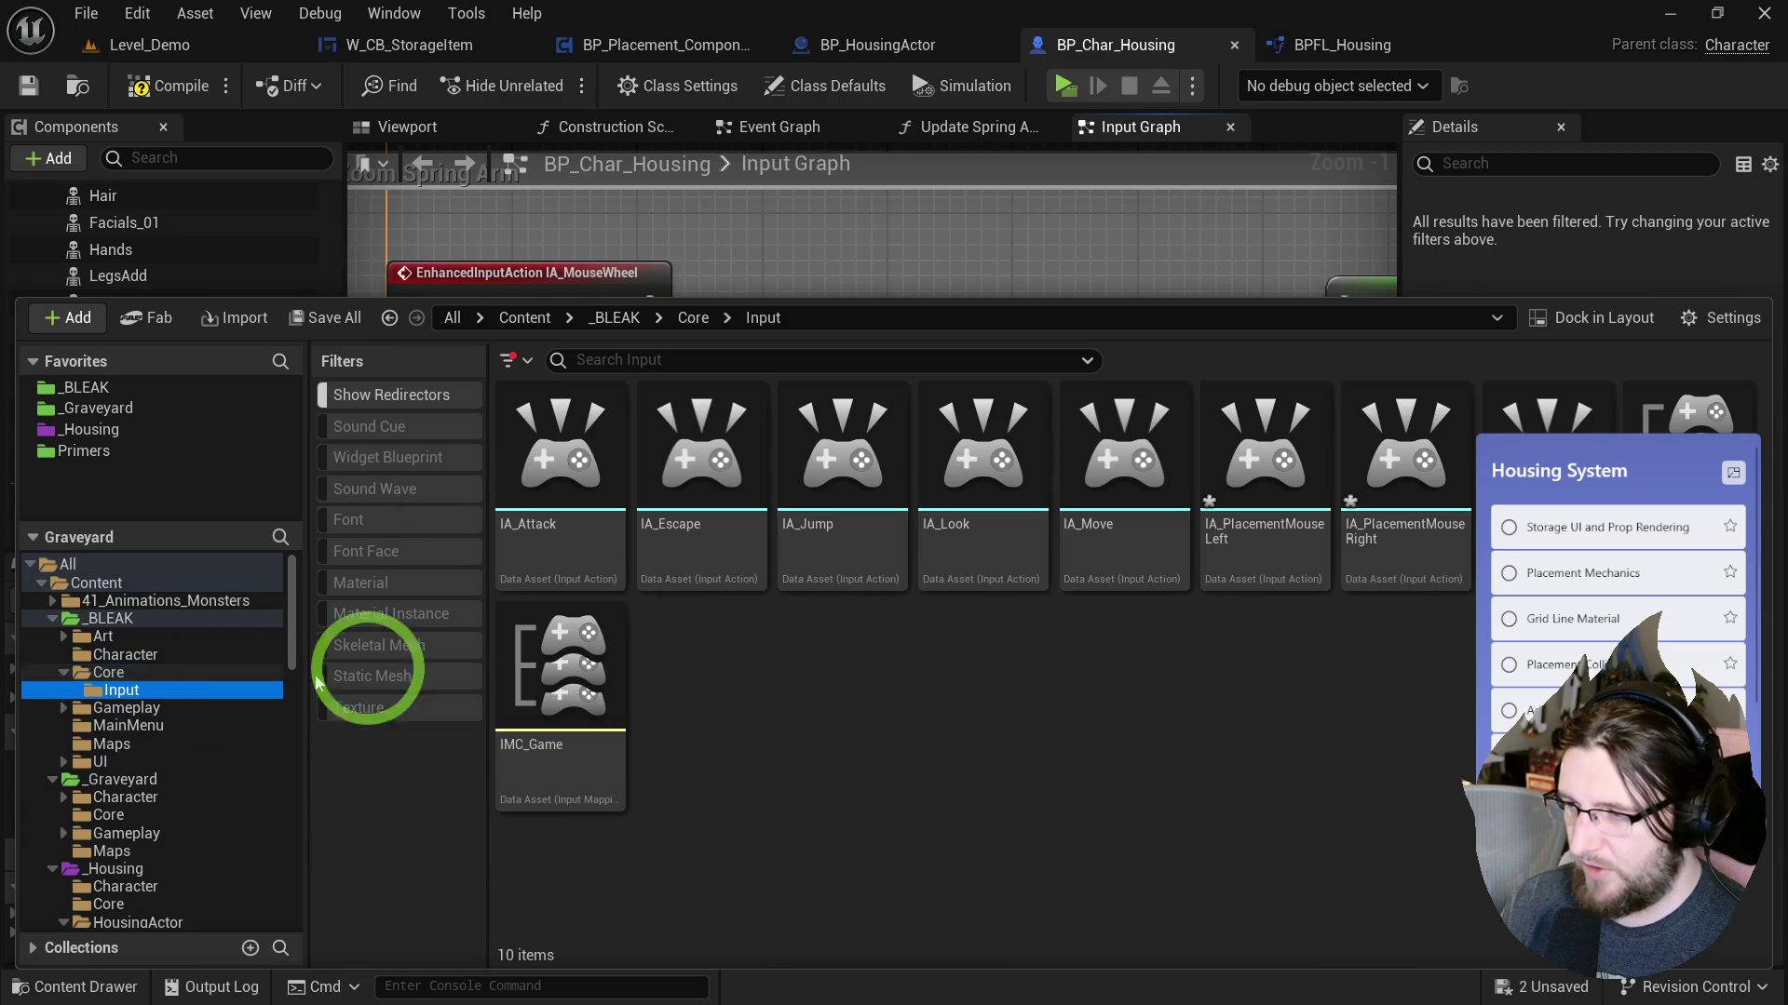
click(1294, 556)
key(F2)
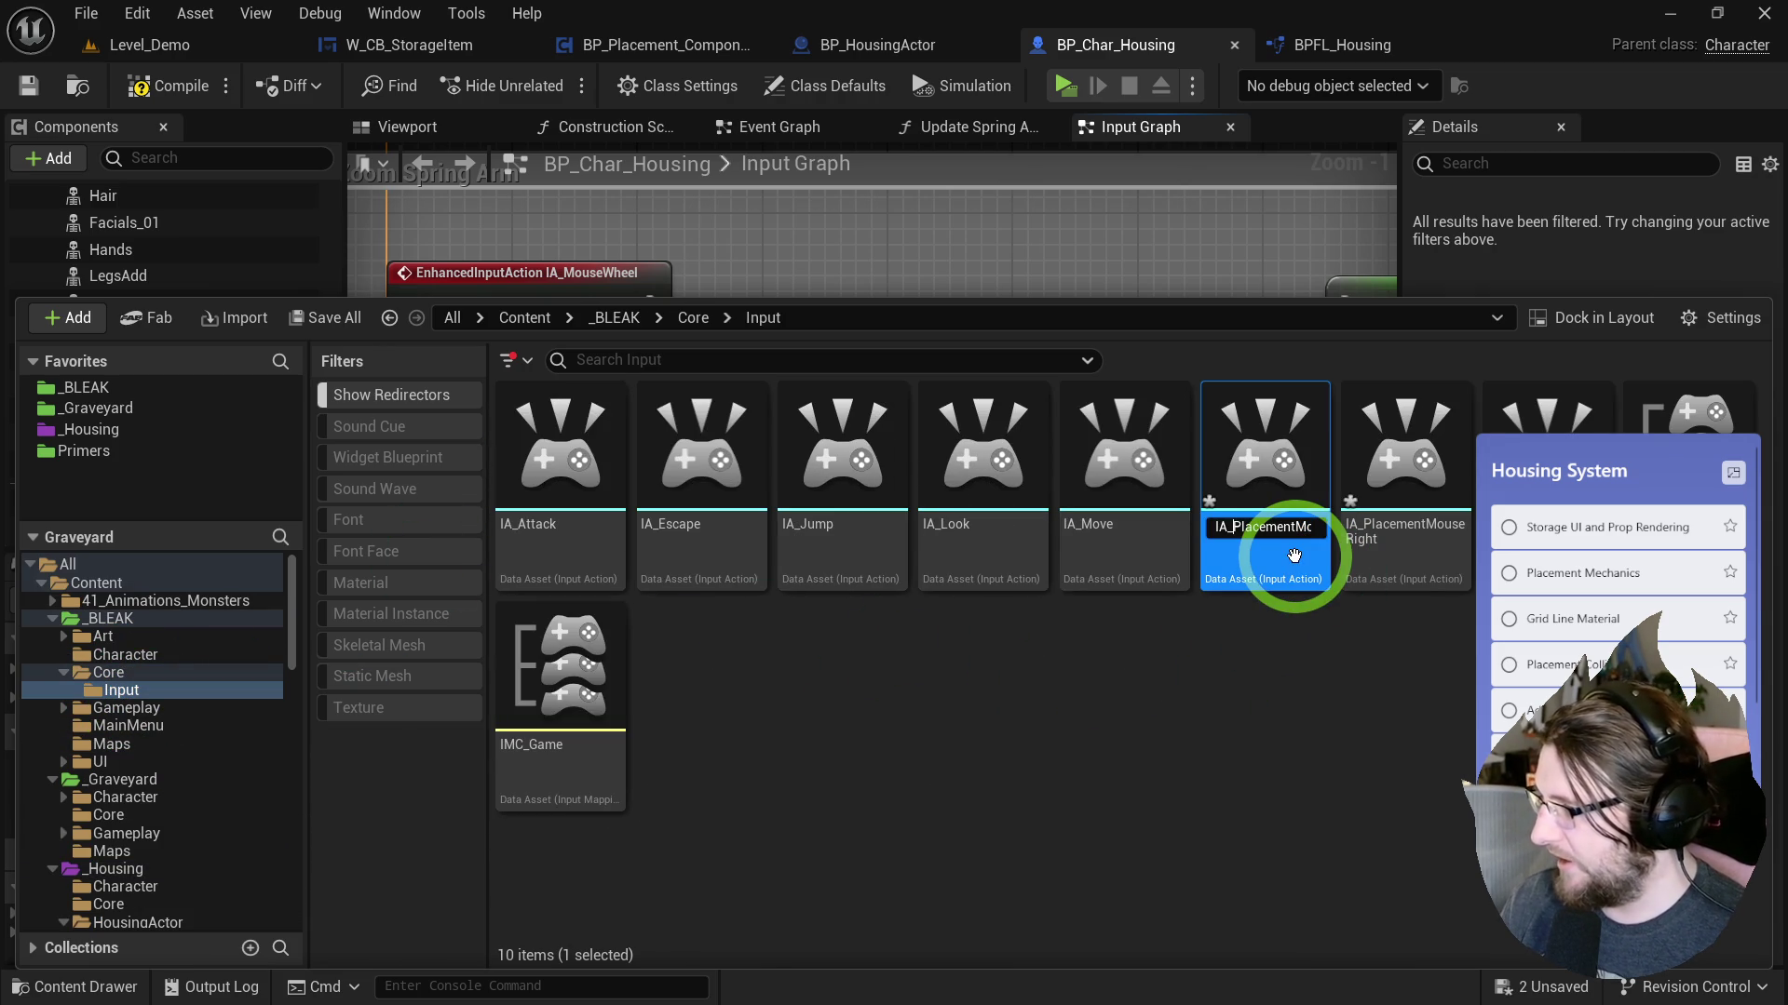
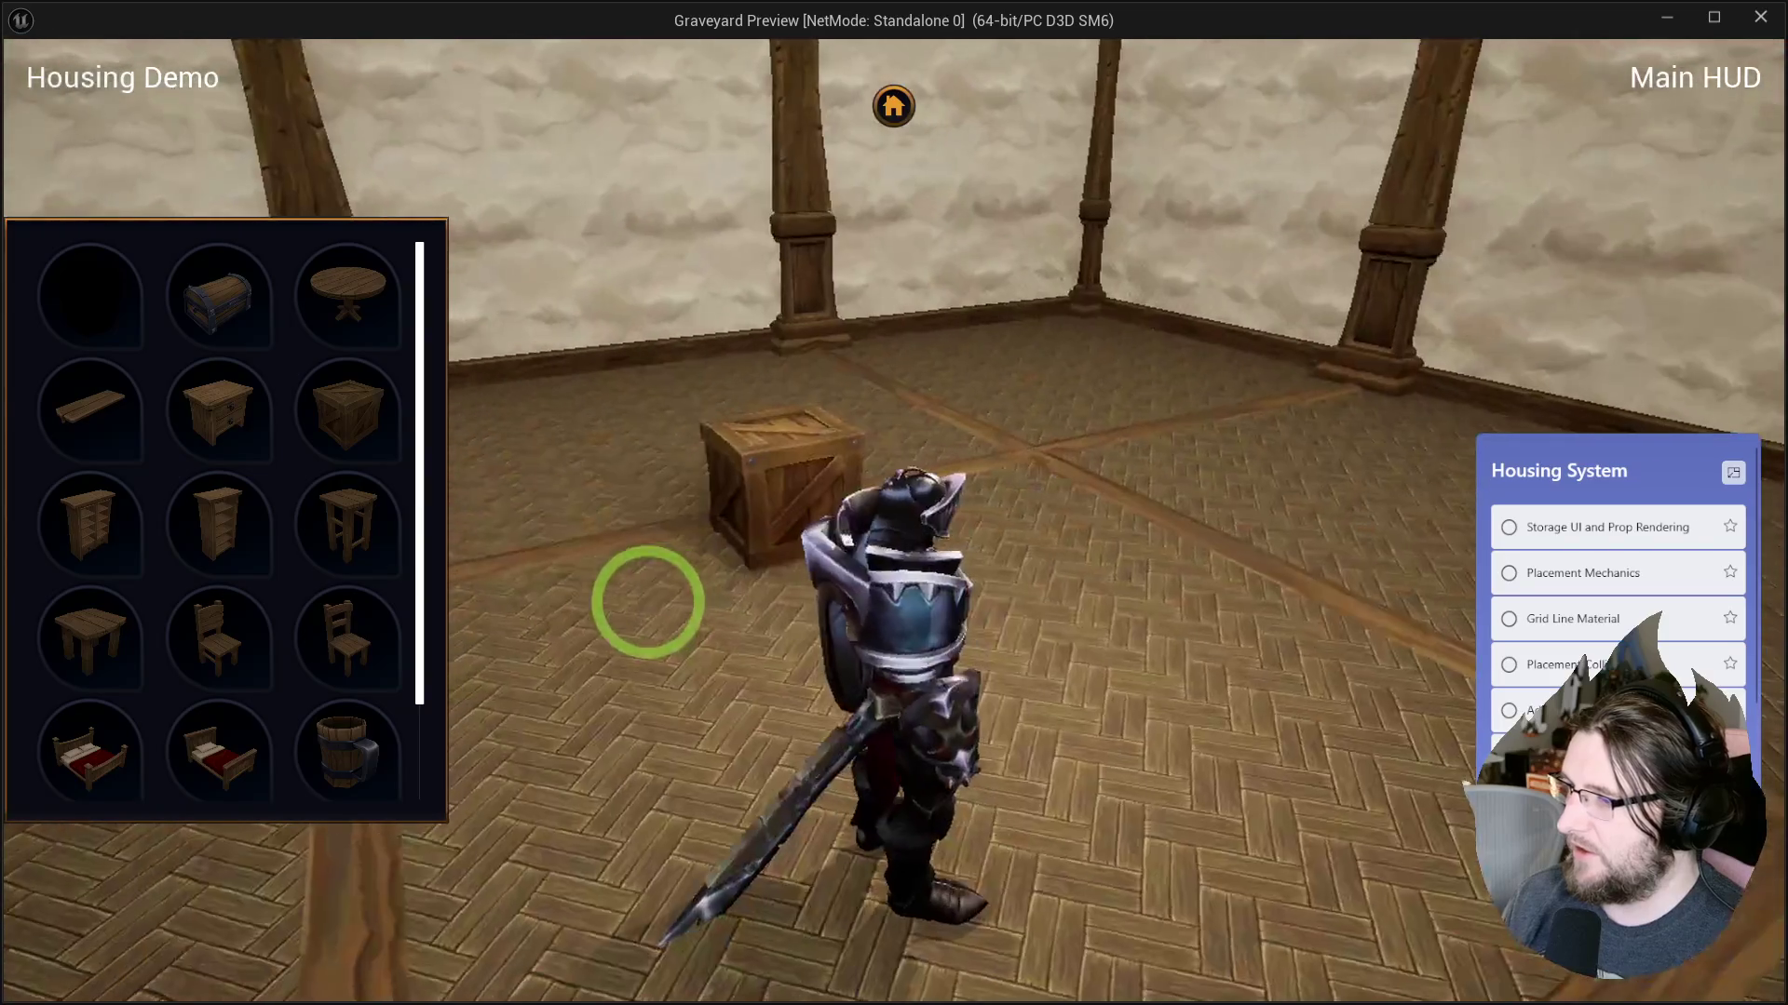
Place a second crate on the floor, with a stool and a mug on top.
click(335, 405)
click(1136, 545)
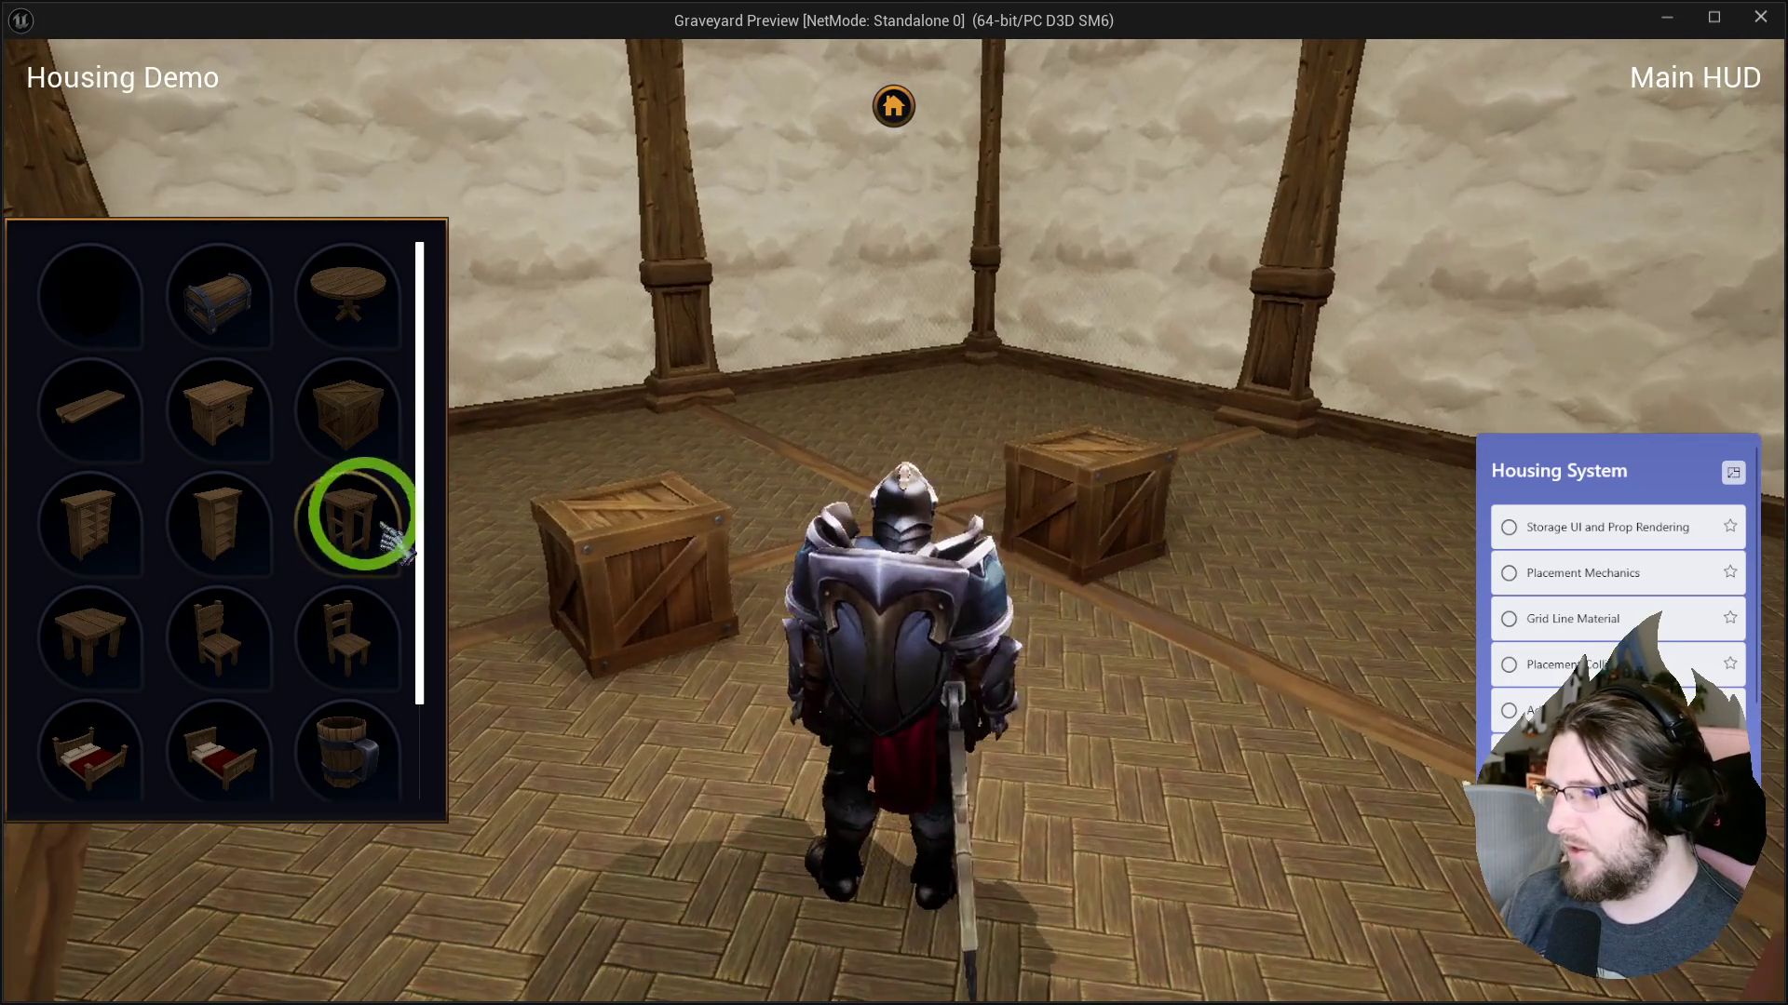
click(395, 540)
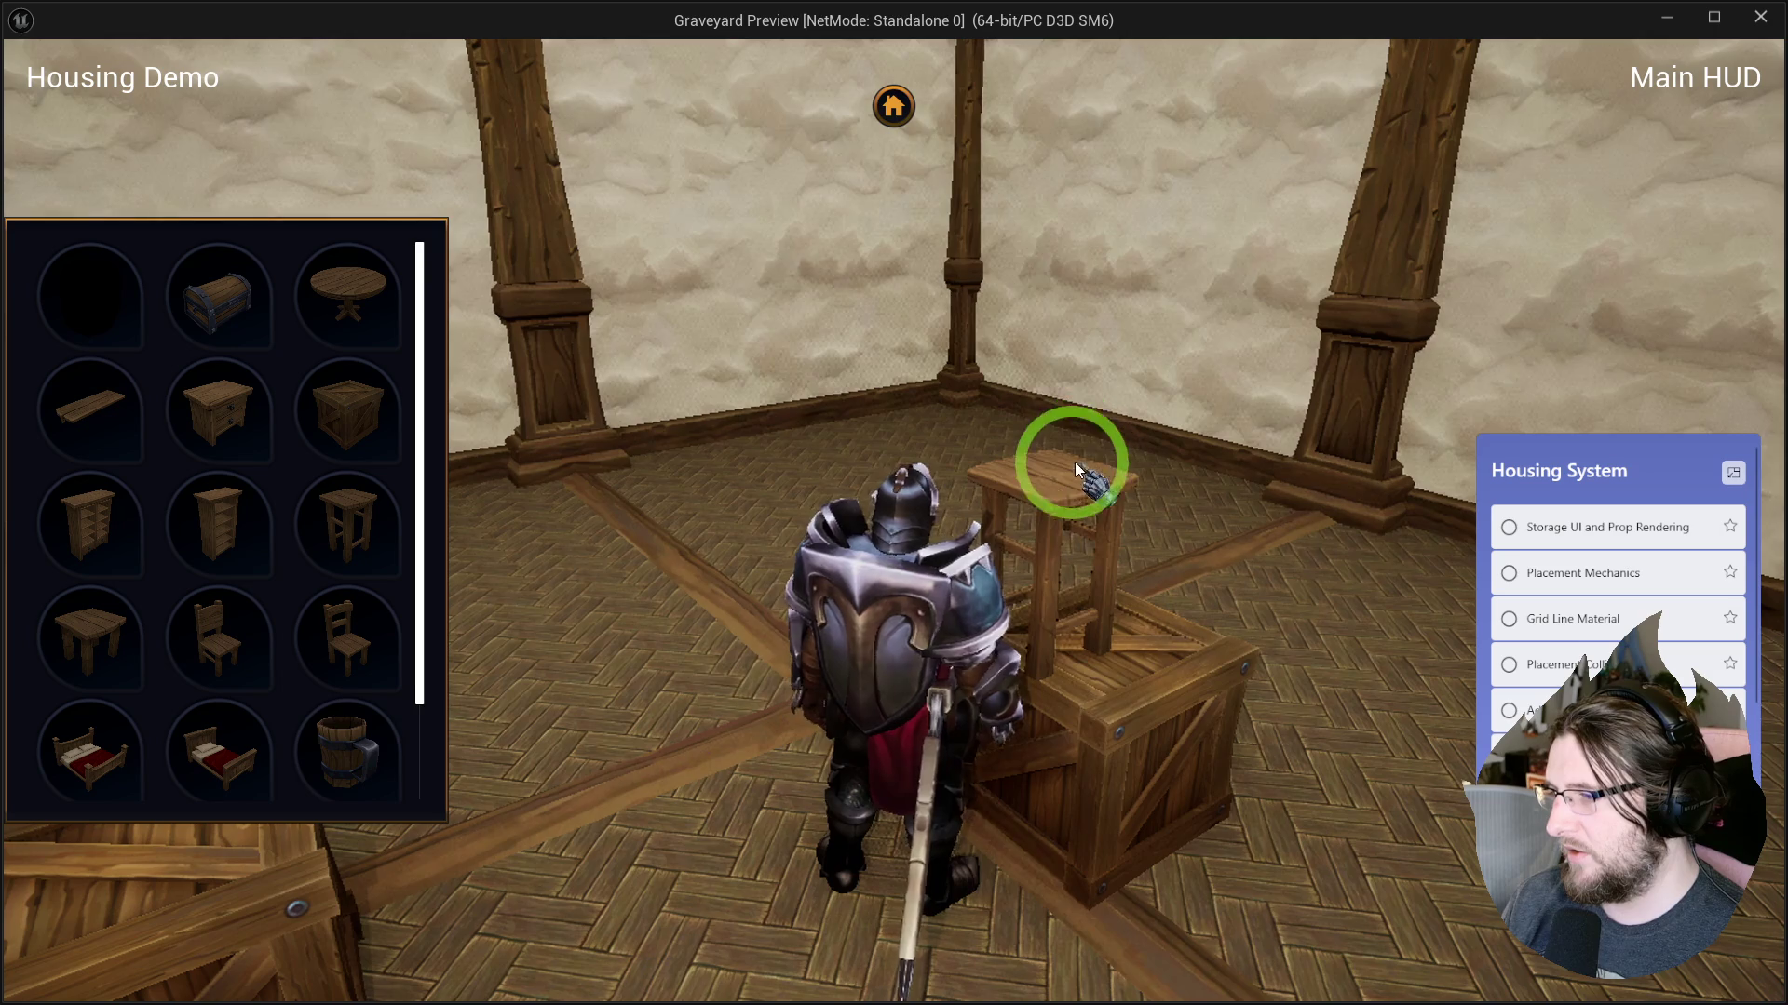
click(1127, 486)
Stack a second mug on the first and another crate on top of the pile.
click(387, 742)
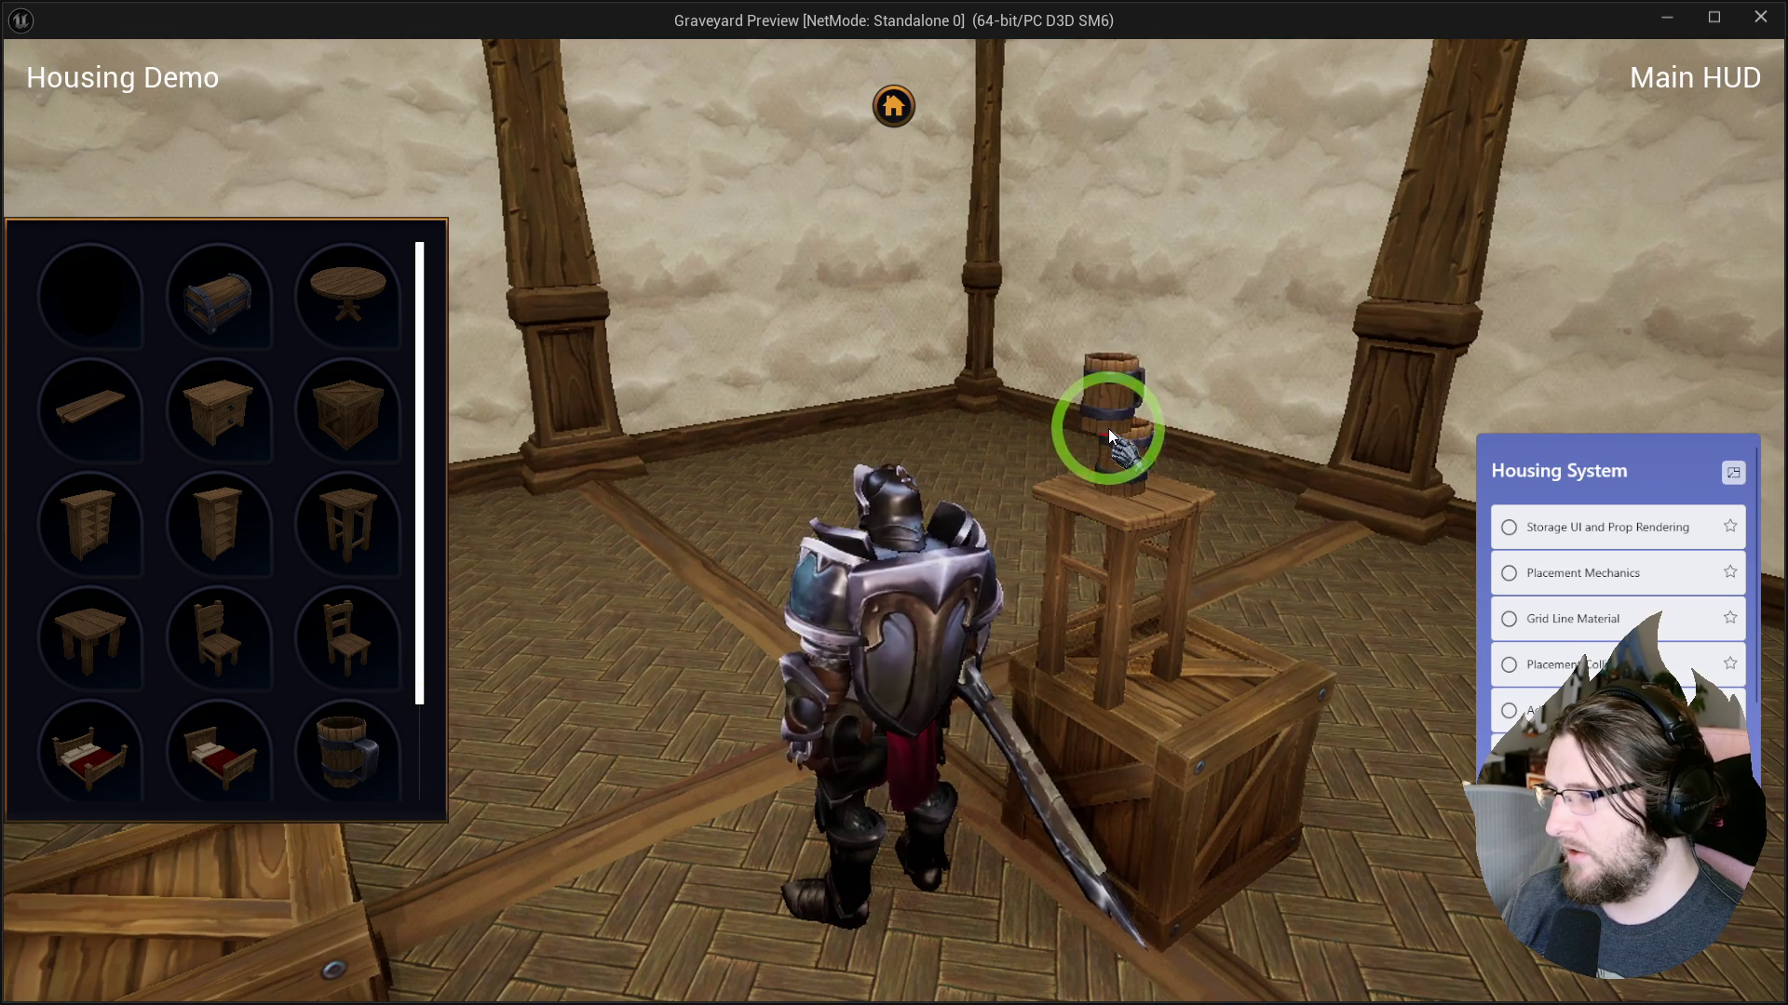
click(1128, 428)
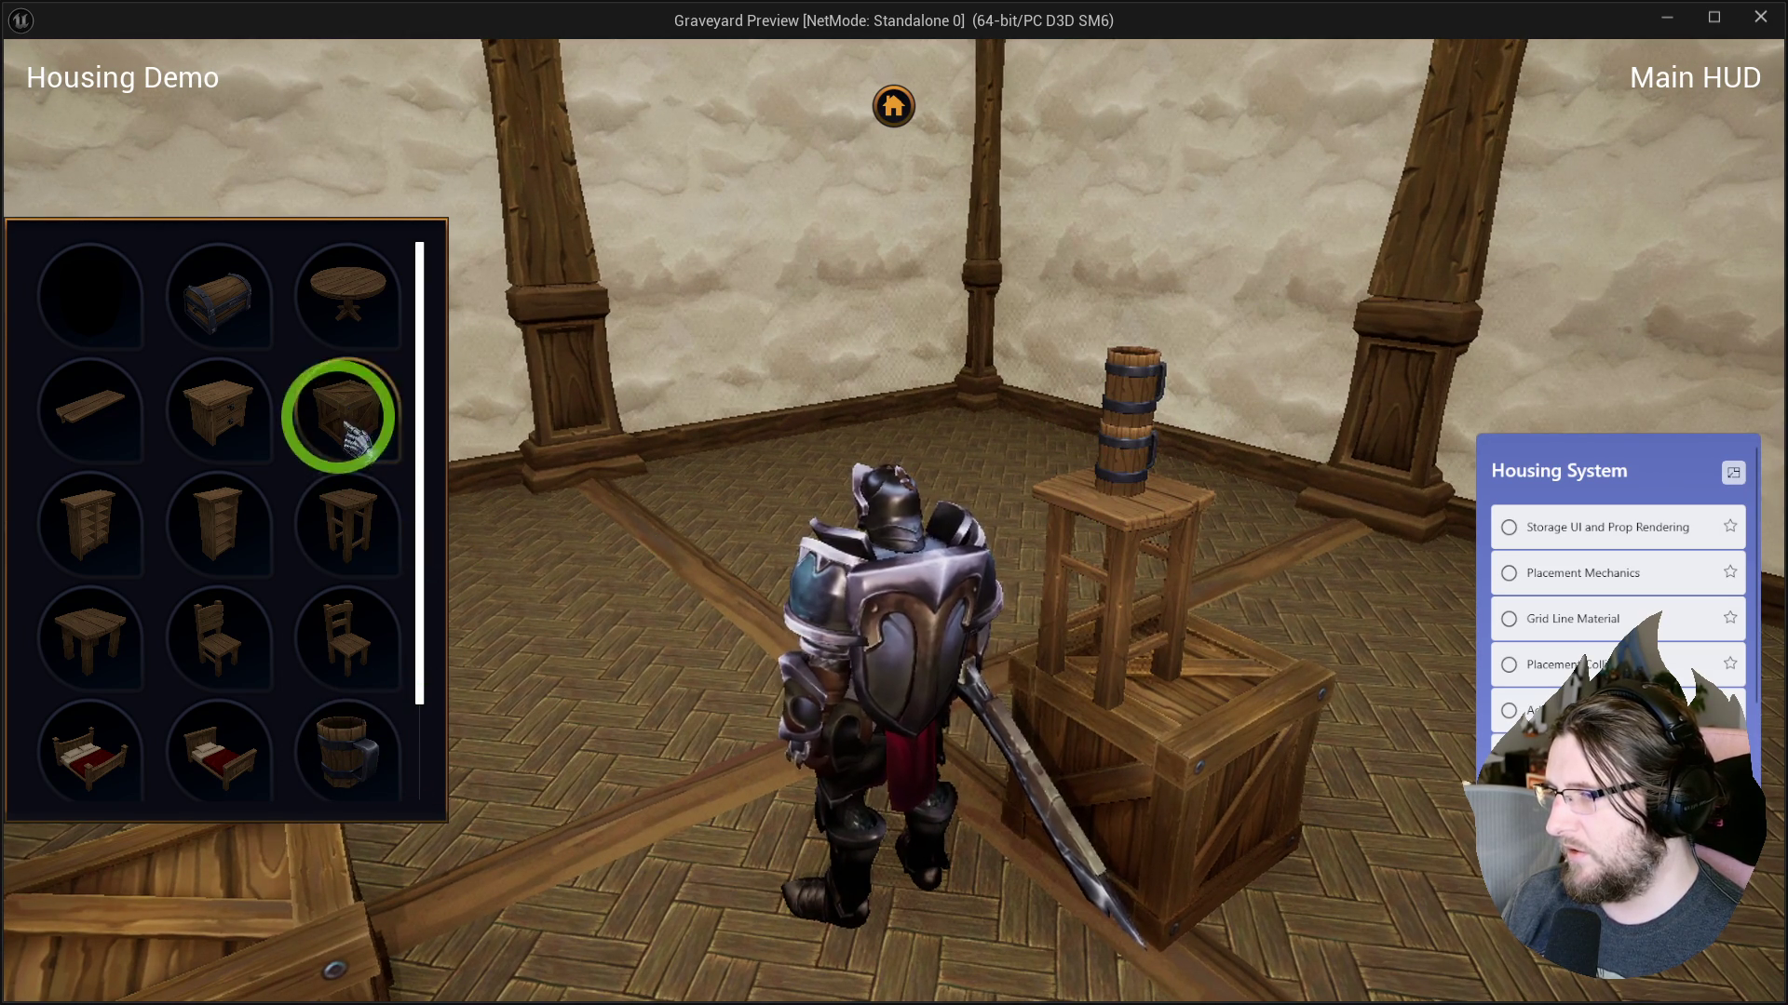
click(340, 410)
click(1187, 616)
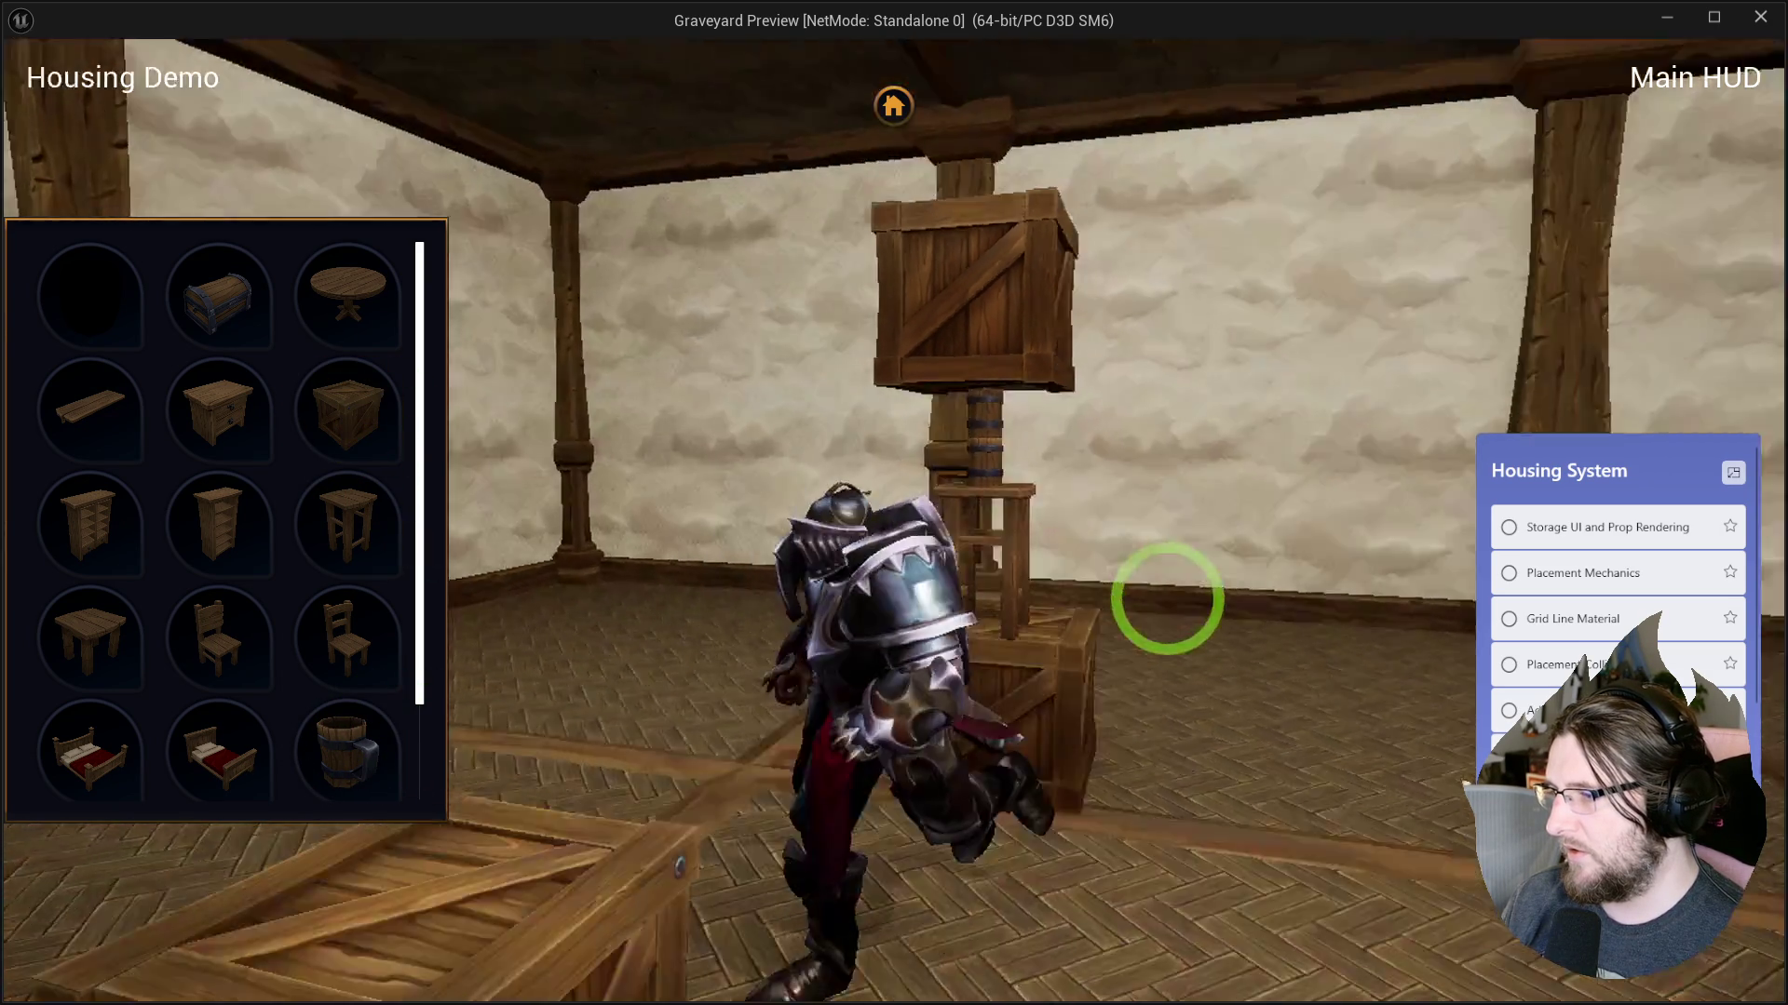
Run across the room and place the bookshelf cabinet beside the crate stack.
key(s)
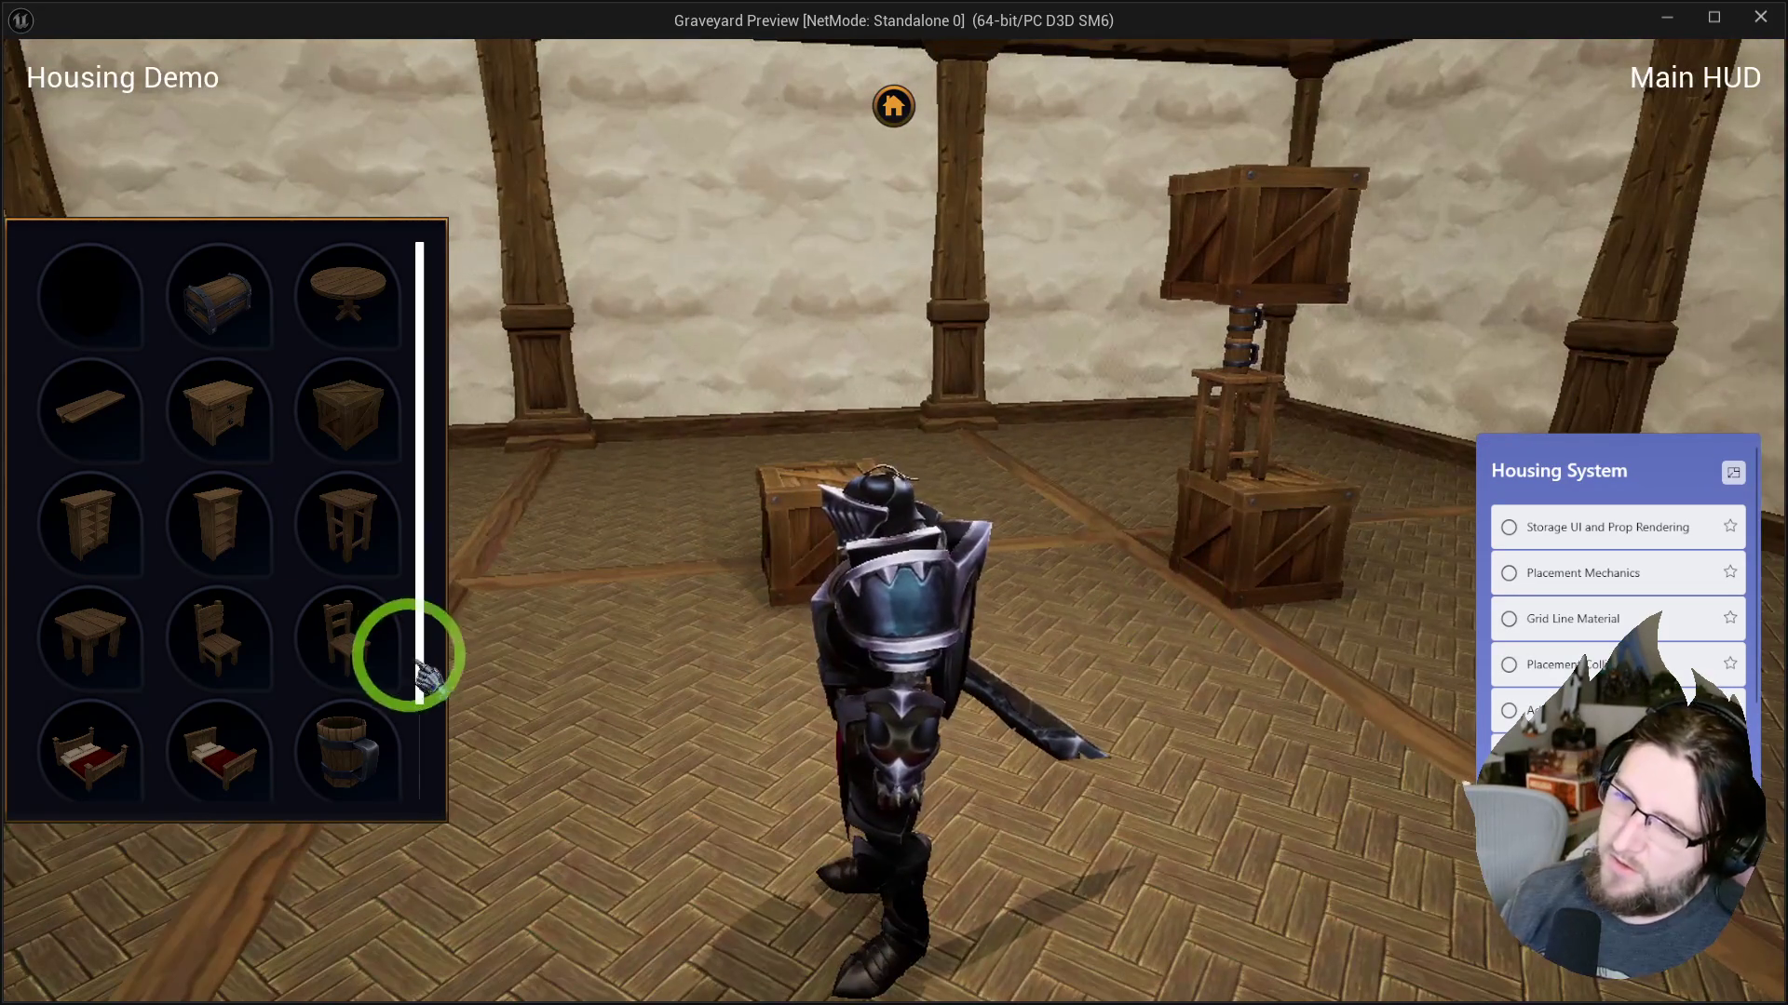
click(62, 510)
key(s)
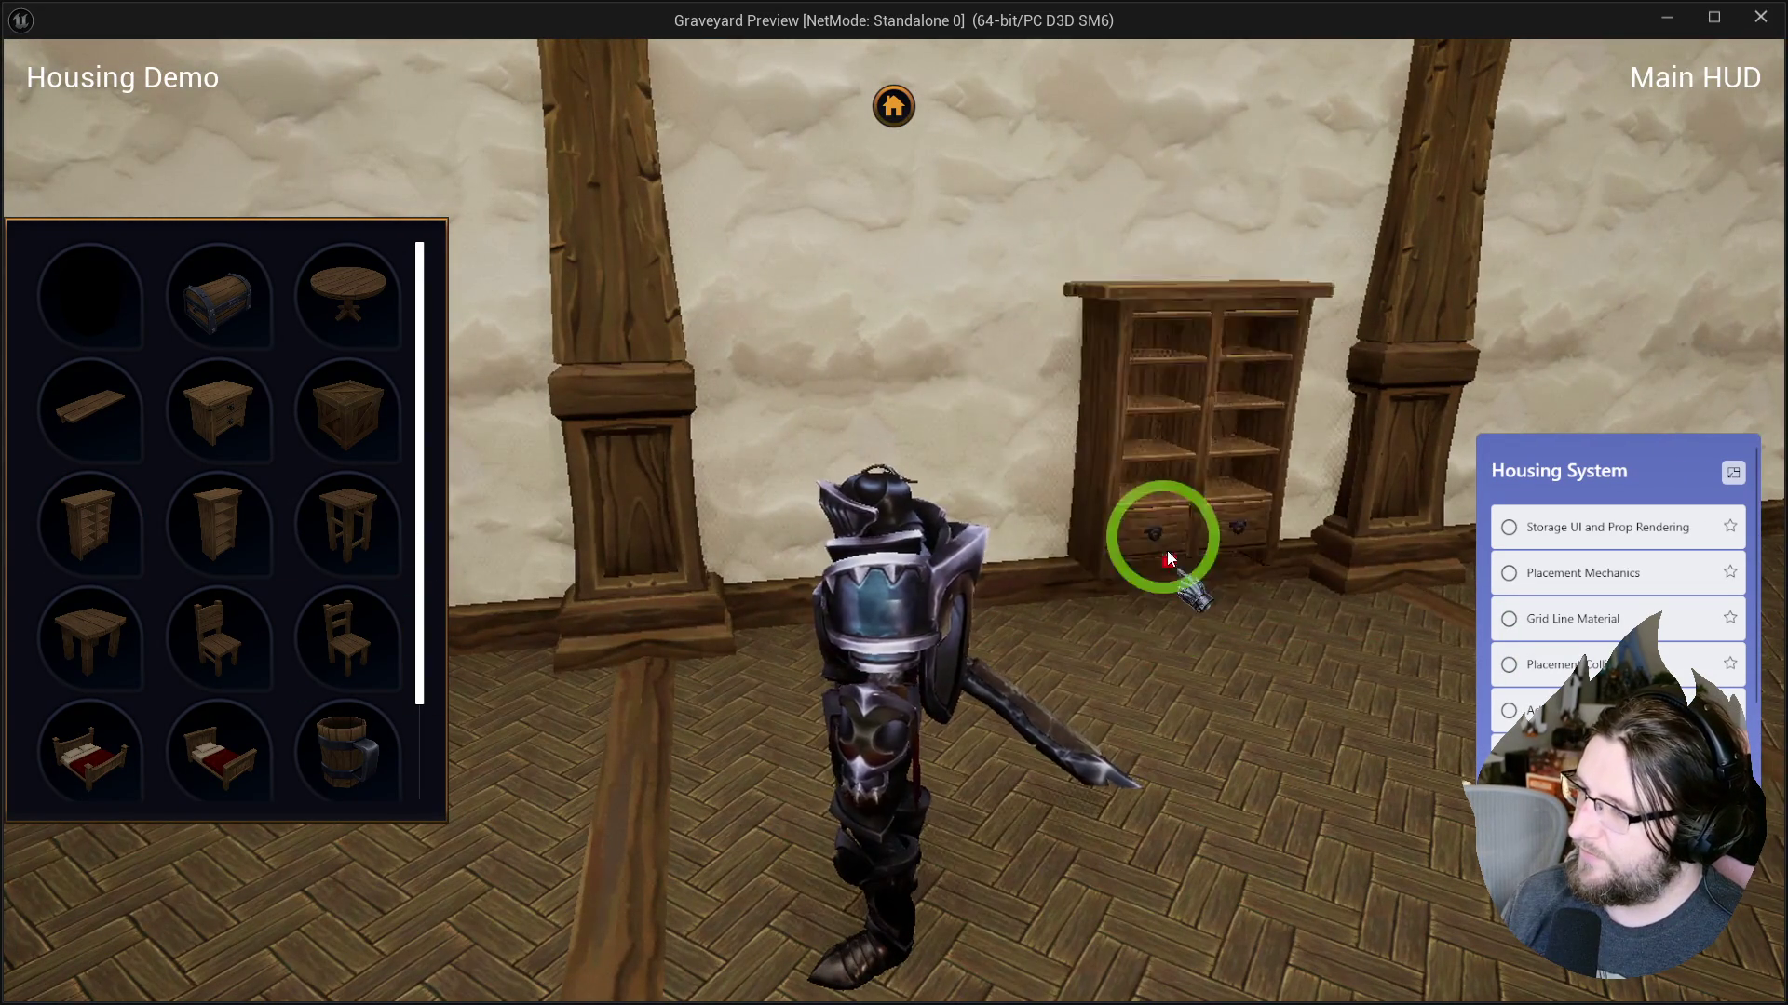
Mount the bookshelf cabinet on the wall, then add a shelf and a chair by the pillar.
click(1169, 391)
key(a)
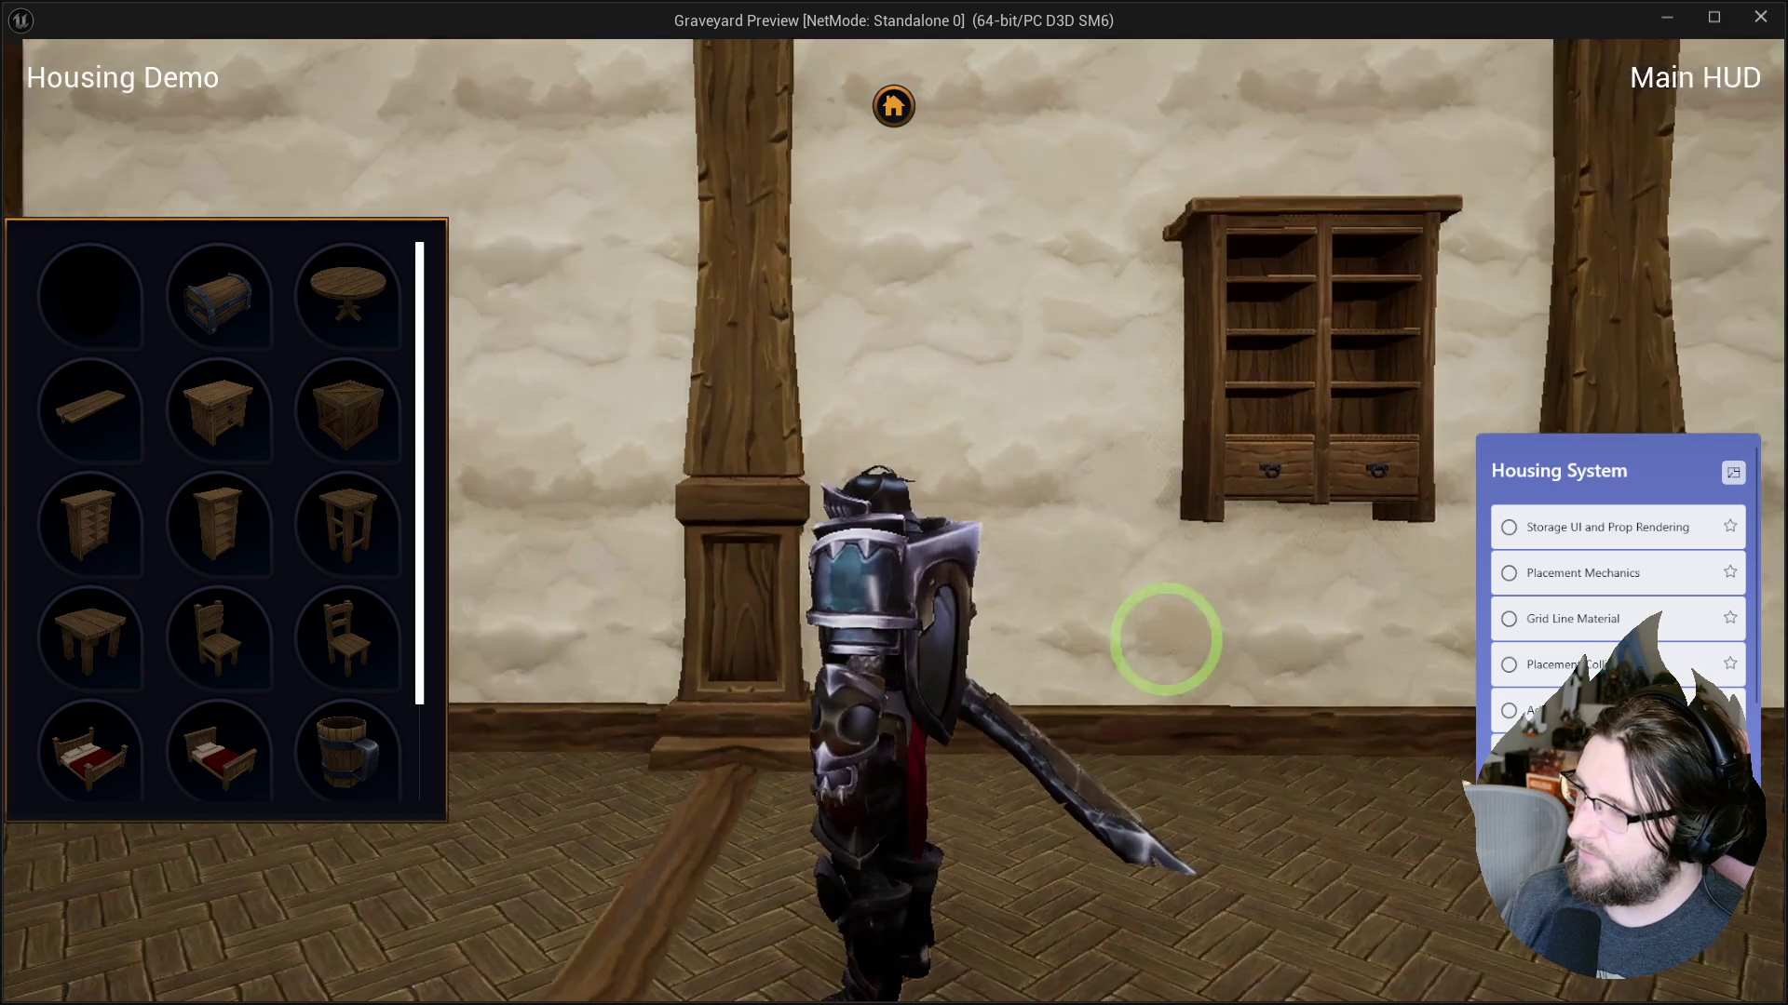
mouse_move(331, 642)
mouse_down()
mouse_move(168, 633)
mouse_move(882, 454)
mouse_up()
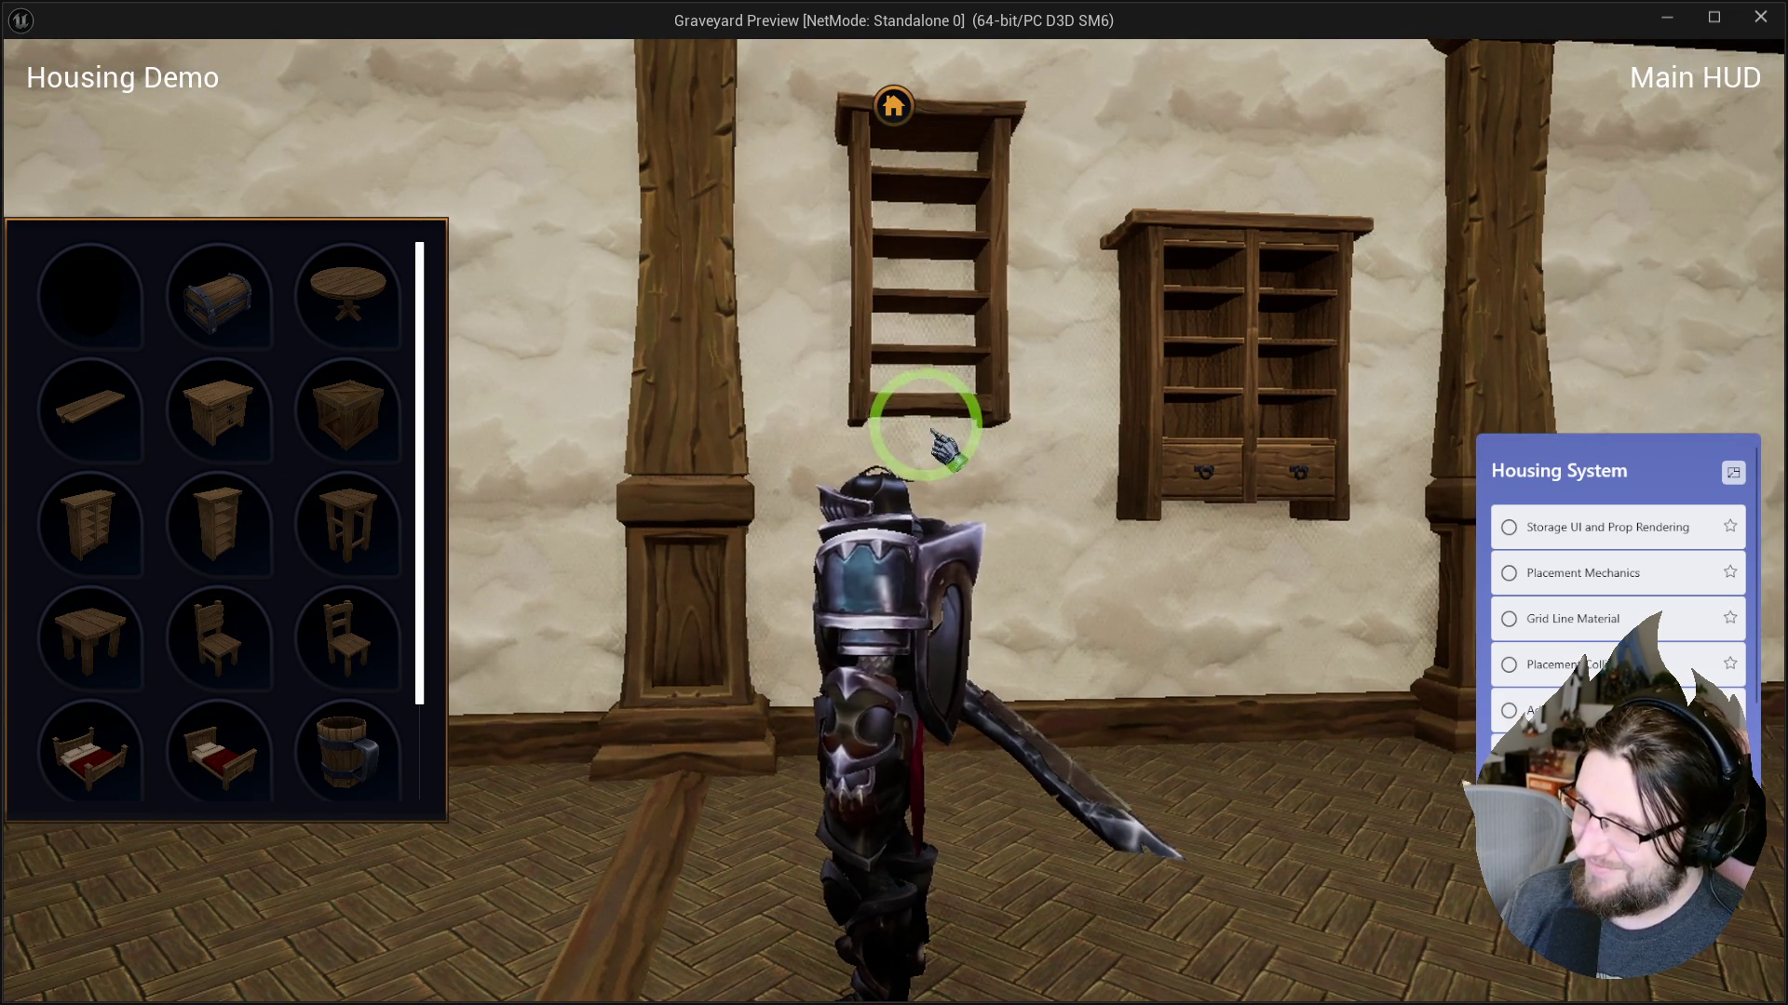
drag(358, 657, 665, 605)
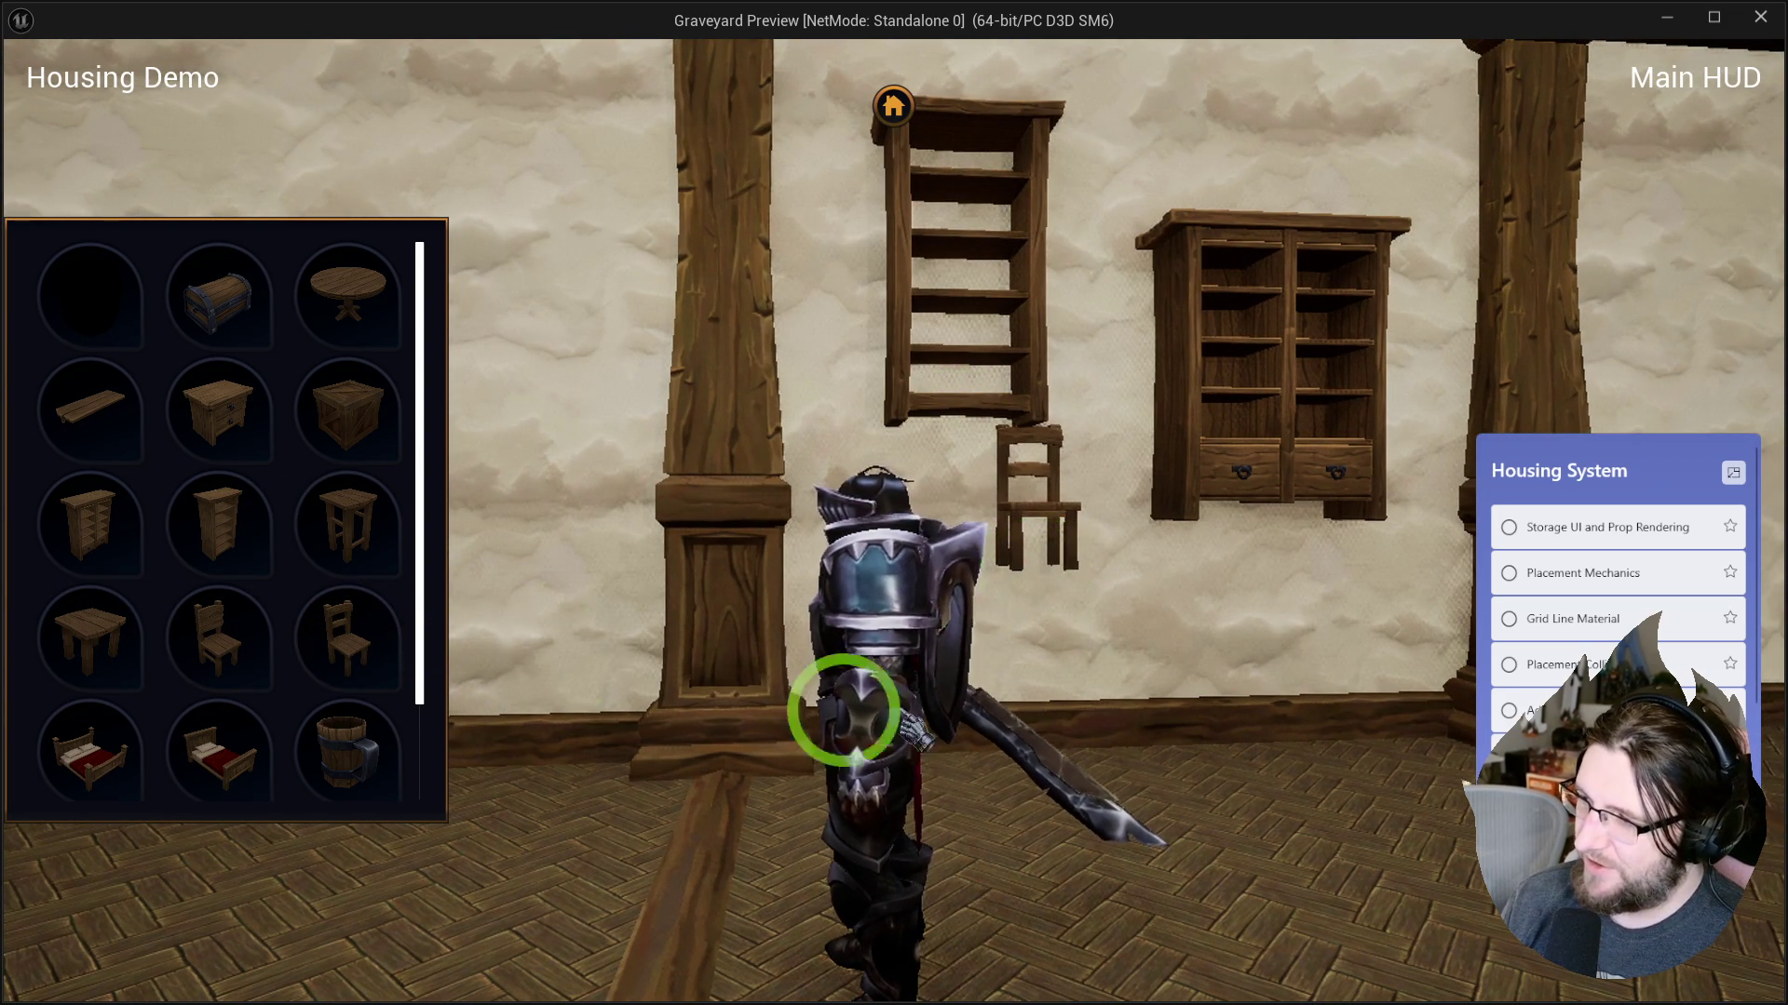
mouse_move(275, 741)
mouse_down()
mouse_move(531, 559)
mouse_move(1364, 339)
mouse_move(1357, 259)
mouse_move(1327, 488)
mouse_move(484, 689)
mouse_up()
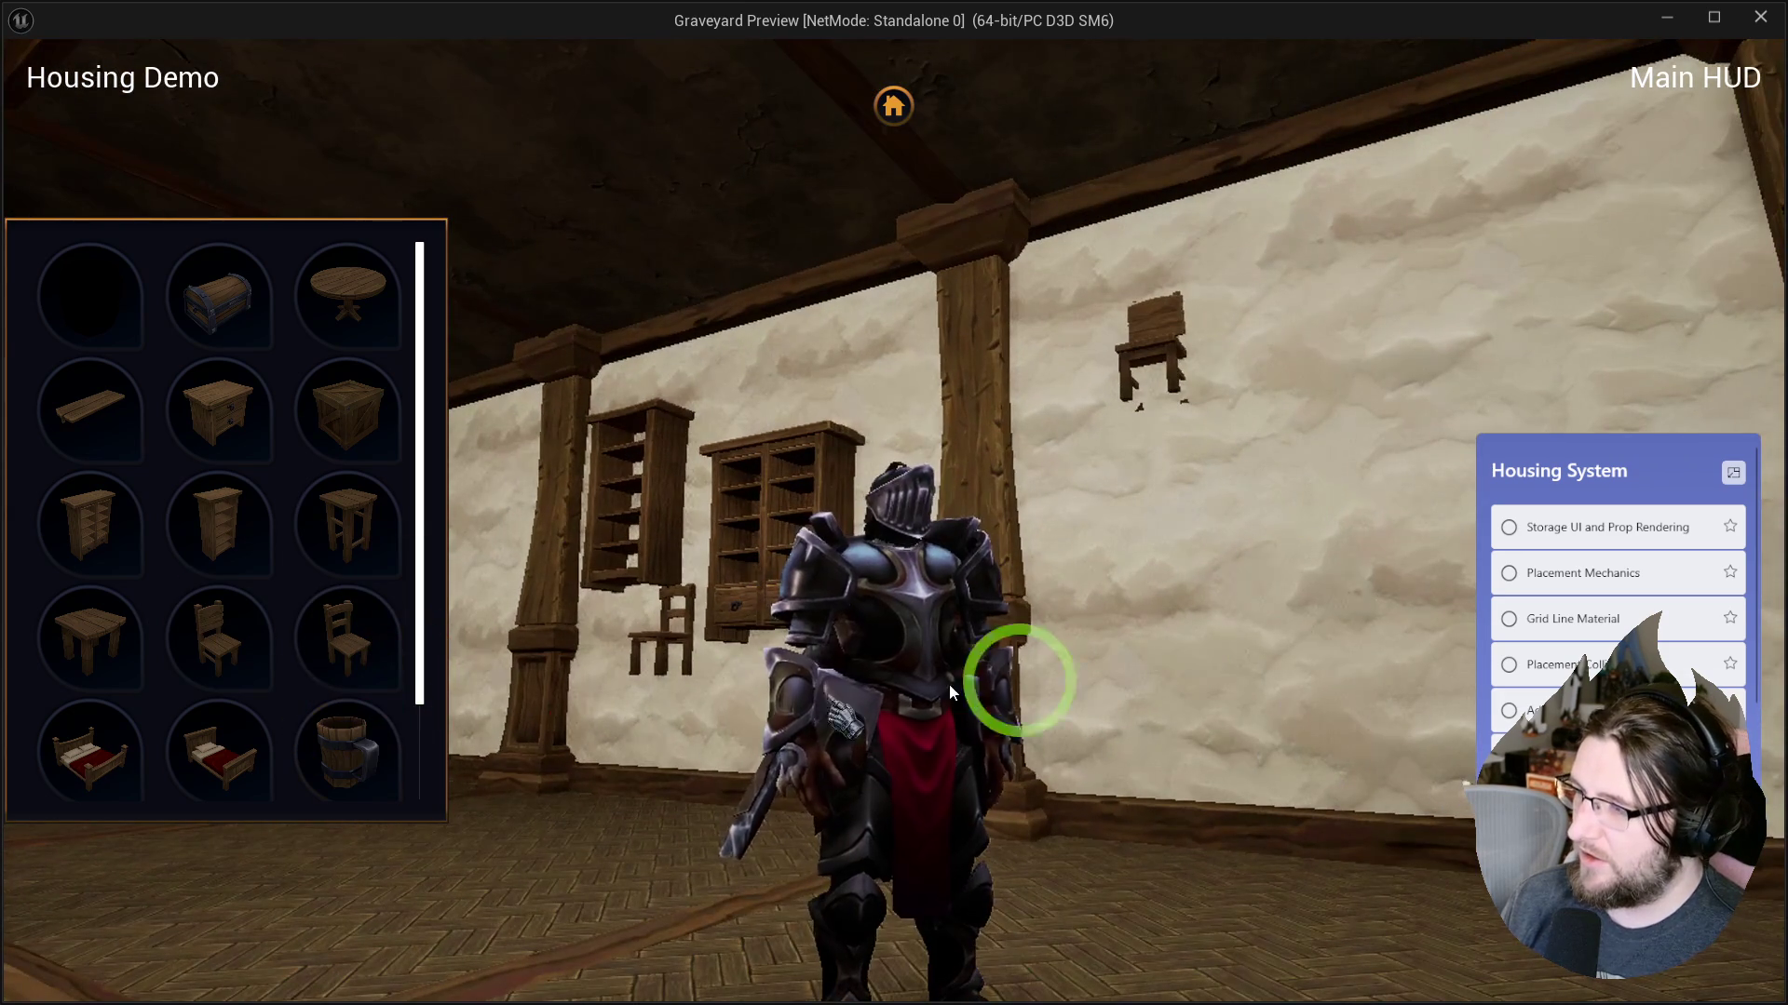
Jump onto a crate, place a chair behind the knight, and end the play session.
drag(1234, 792, 1256, 816)
key(space)
key(space)
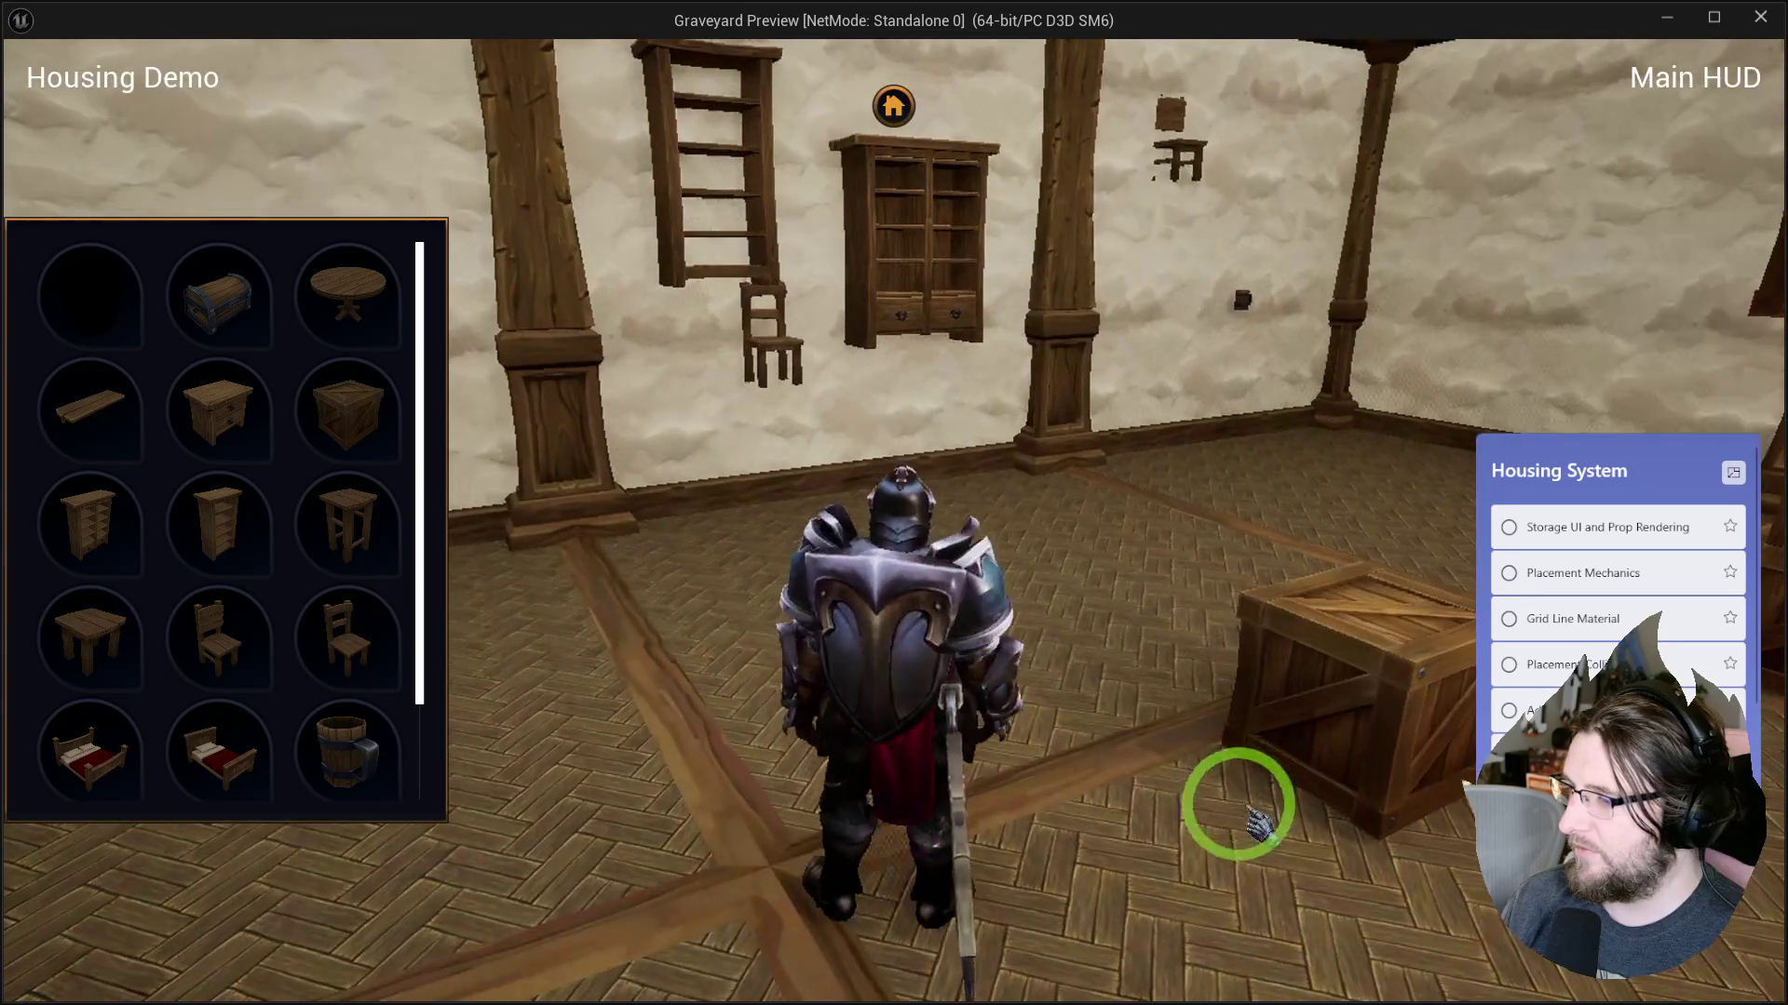
mouse_move(159, 643)
mouse_down()
mouse_move(1046, 897)
mouse_move(1018, 878)
mouse_move(902, 961)
mouse_move(978, 957)
mouse_move(965, 969)
mouse_move(1010, 1001)
mouse_move(1117, 927)
mouse_move(962, 928)
mouse_move(1080, 945)
mouse_move(1229, 880)
mouse_move(1133, 948)
mouse_move(980, 1003)
mouse_move(1015, 964)
mouse_move(1001, 982)
mouse_move(979, 966)
mouse_up()
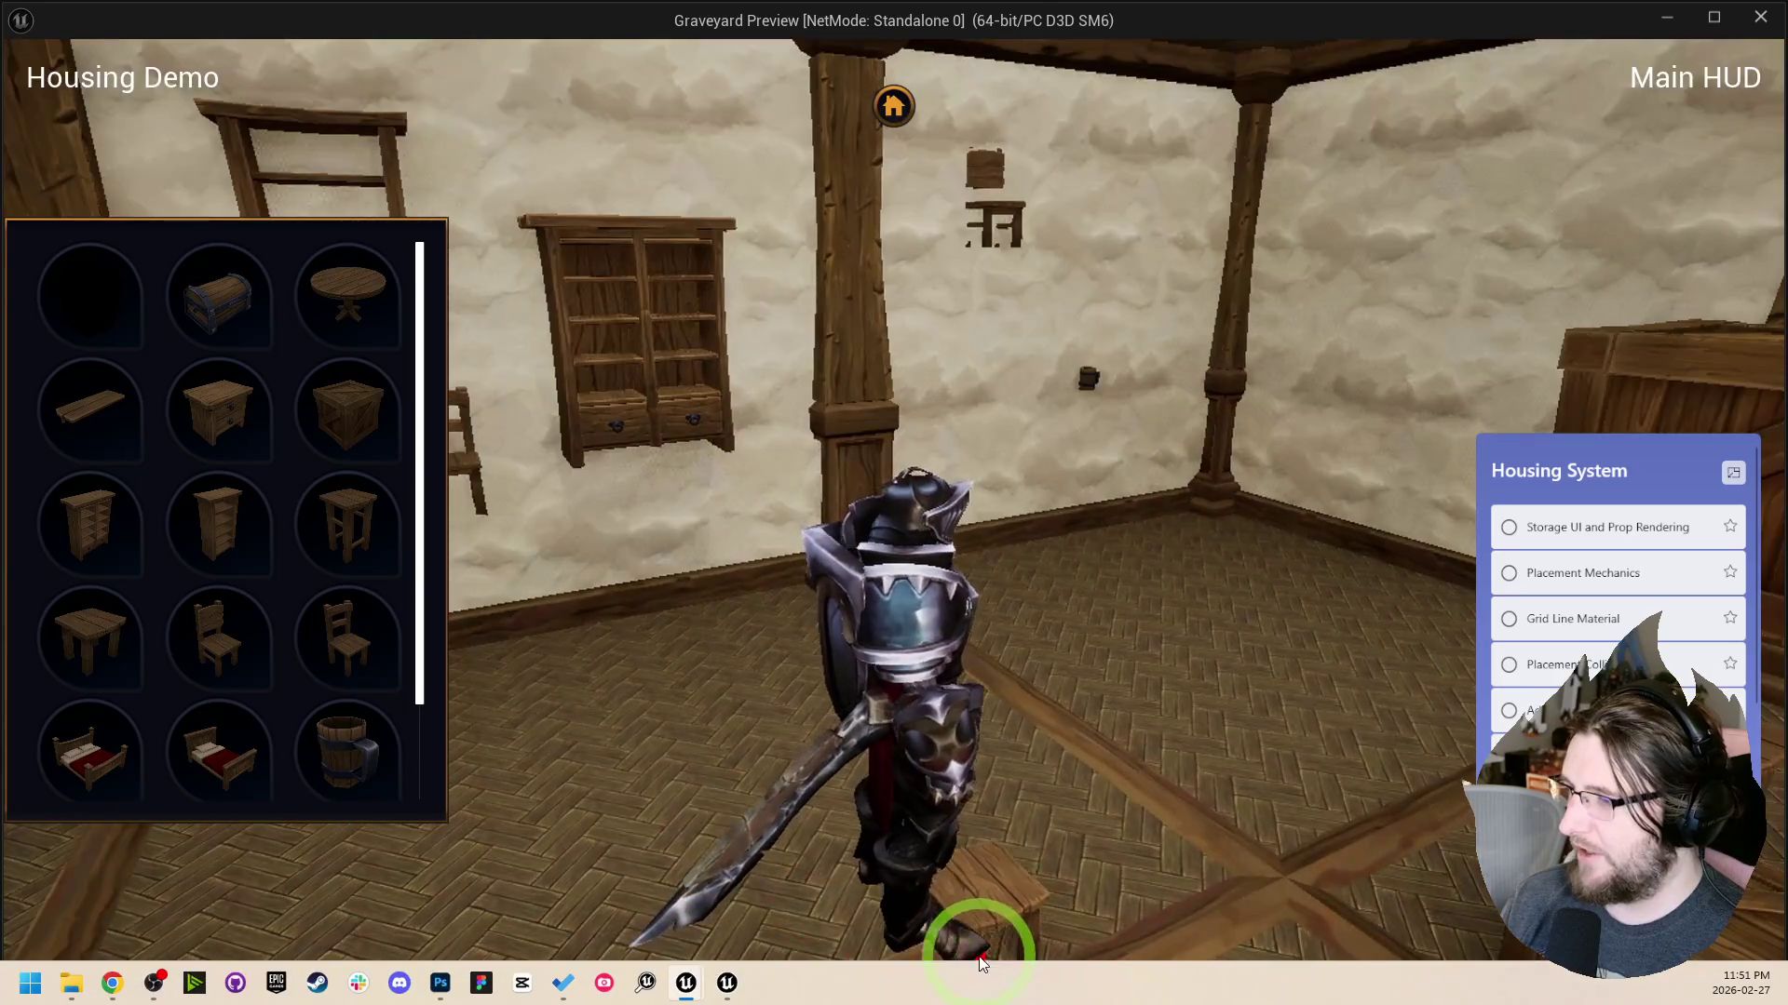
mouse_move(1080, 838)
mouse_down()
mouse_move(1145, 808)
mouse_move(1165, 689)
mouse_move(1247, 815)
mouse_move(1212, 802)
mouse_up()
key(Escape)
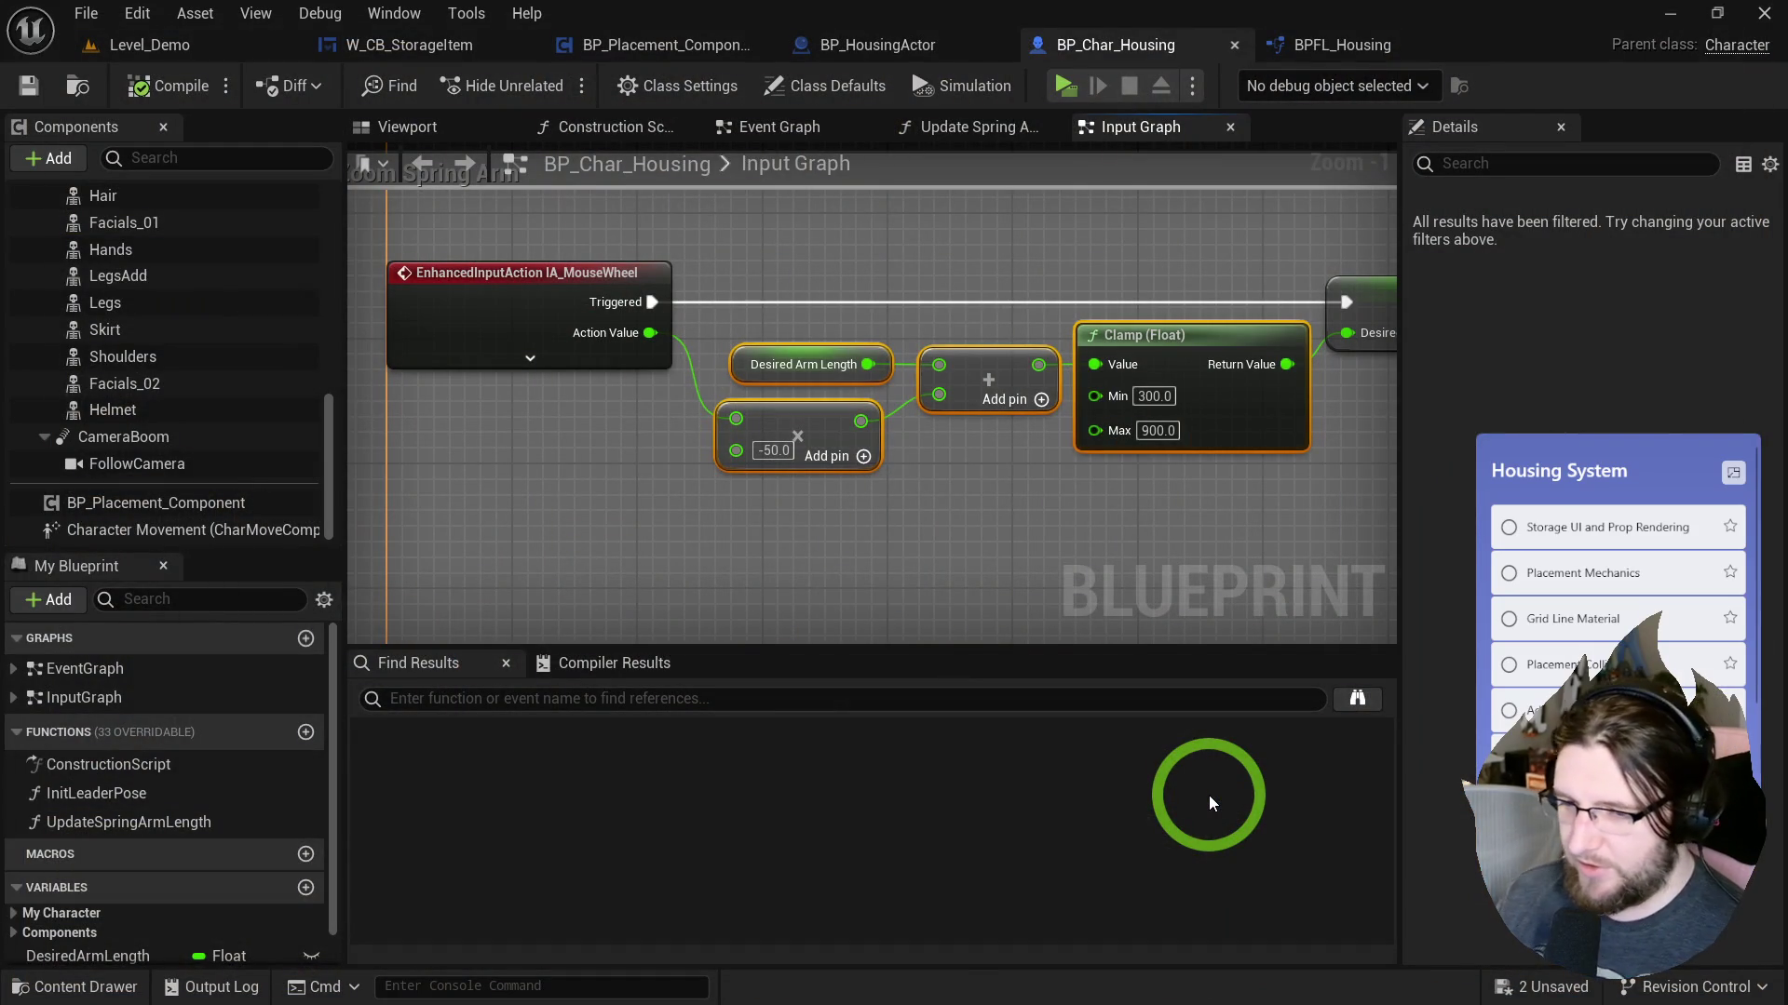
Return to the Level_Demo editor and bring up the Core/Input folder in the content drawer.
mouse_move(1262, 592)
mouse_down()
mouse_move(1197, 539)
mouse_move(1165, 551)
mouse_up()
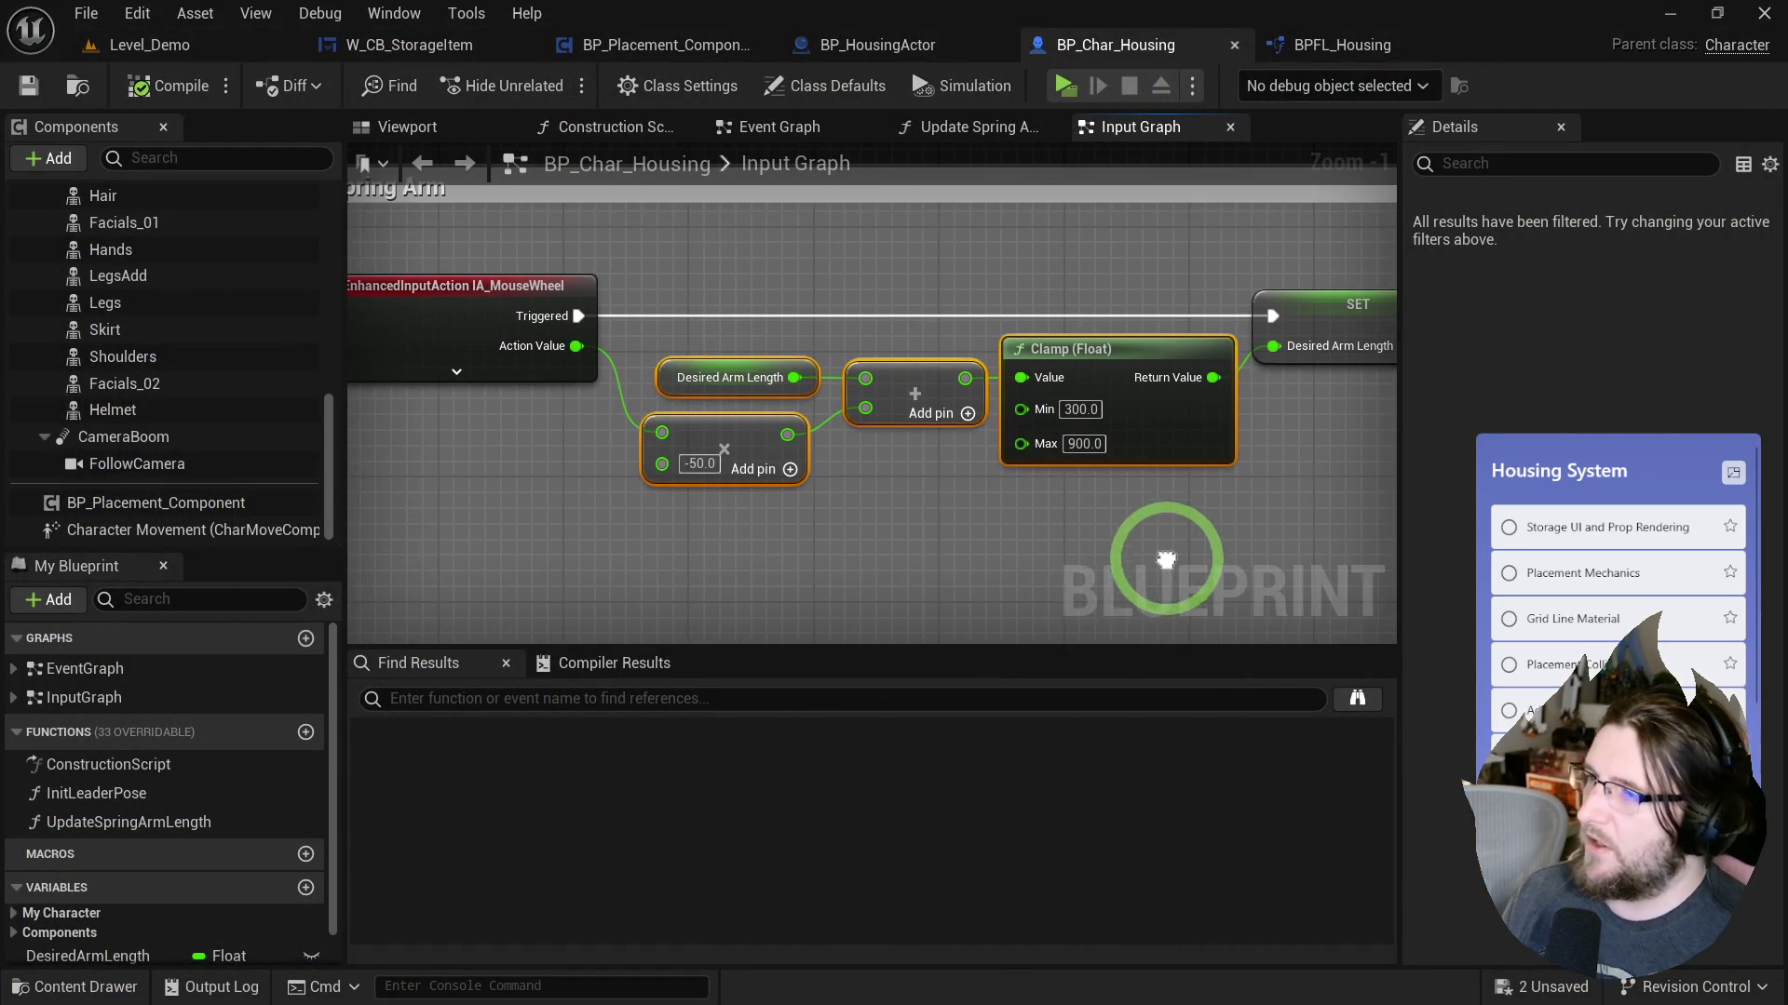
click(248, 37)
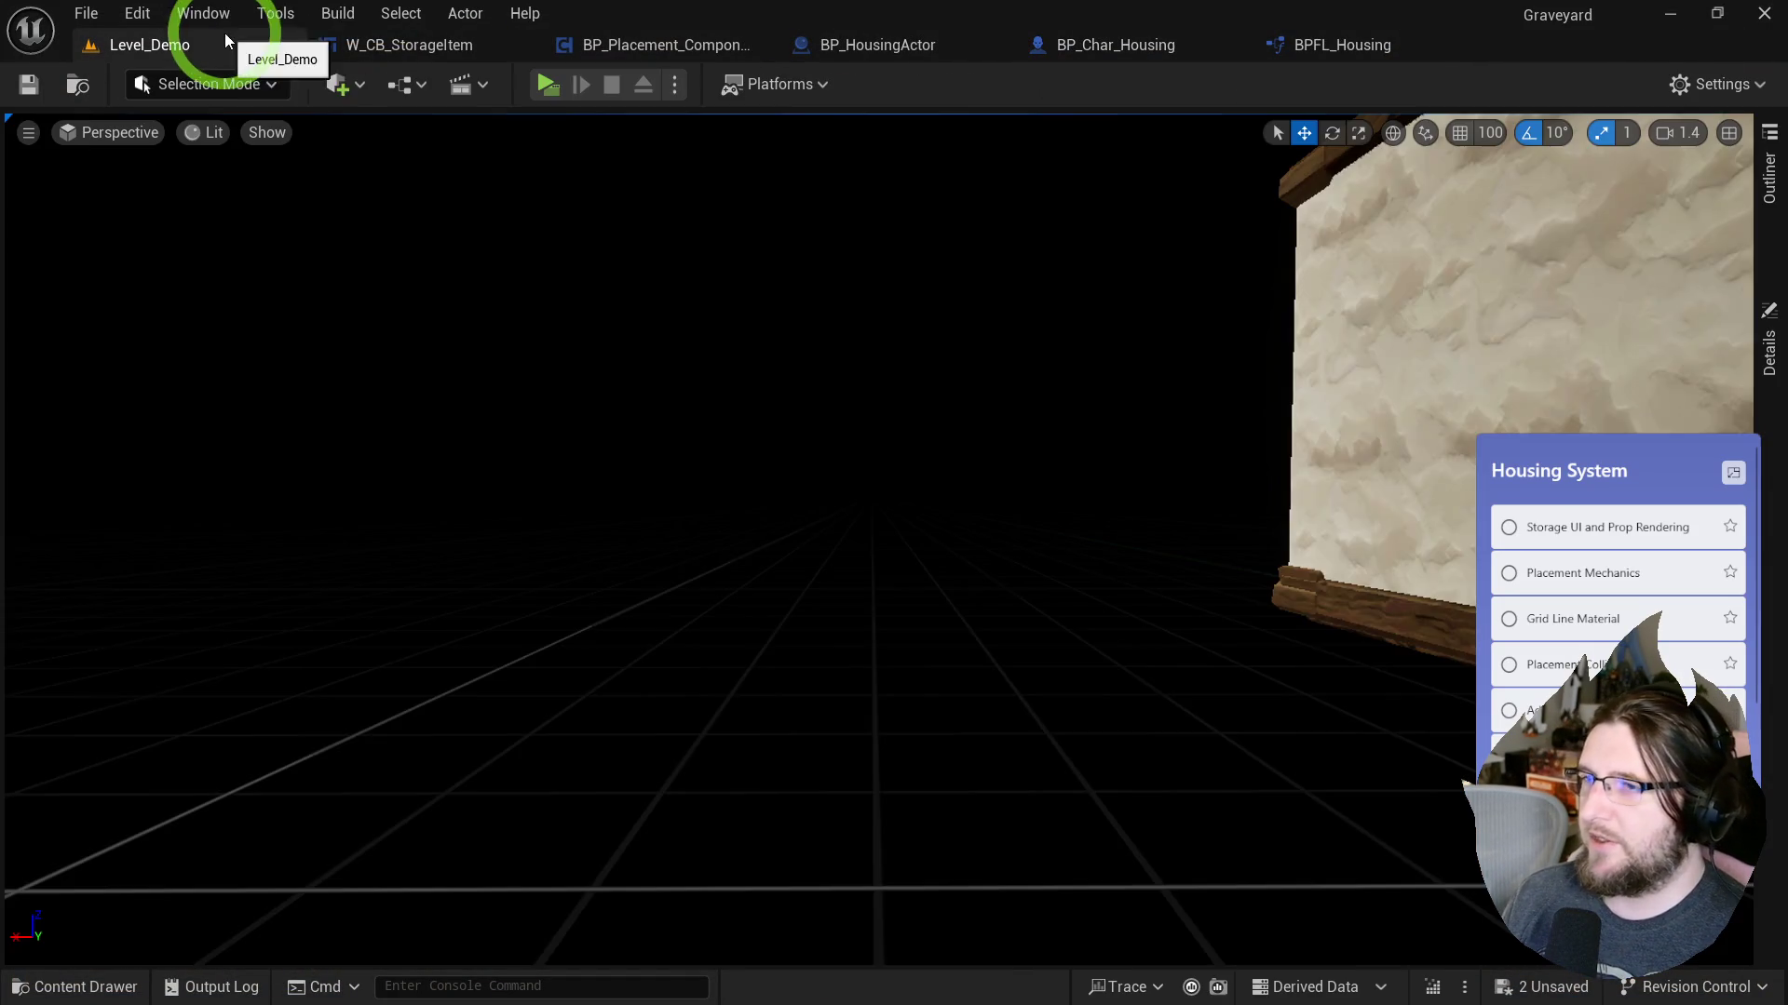
click(870, 359)
key(ctrl+space)
click(1168, 526)
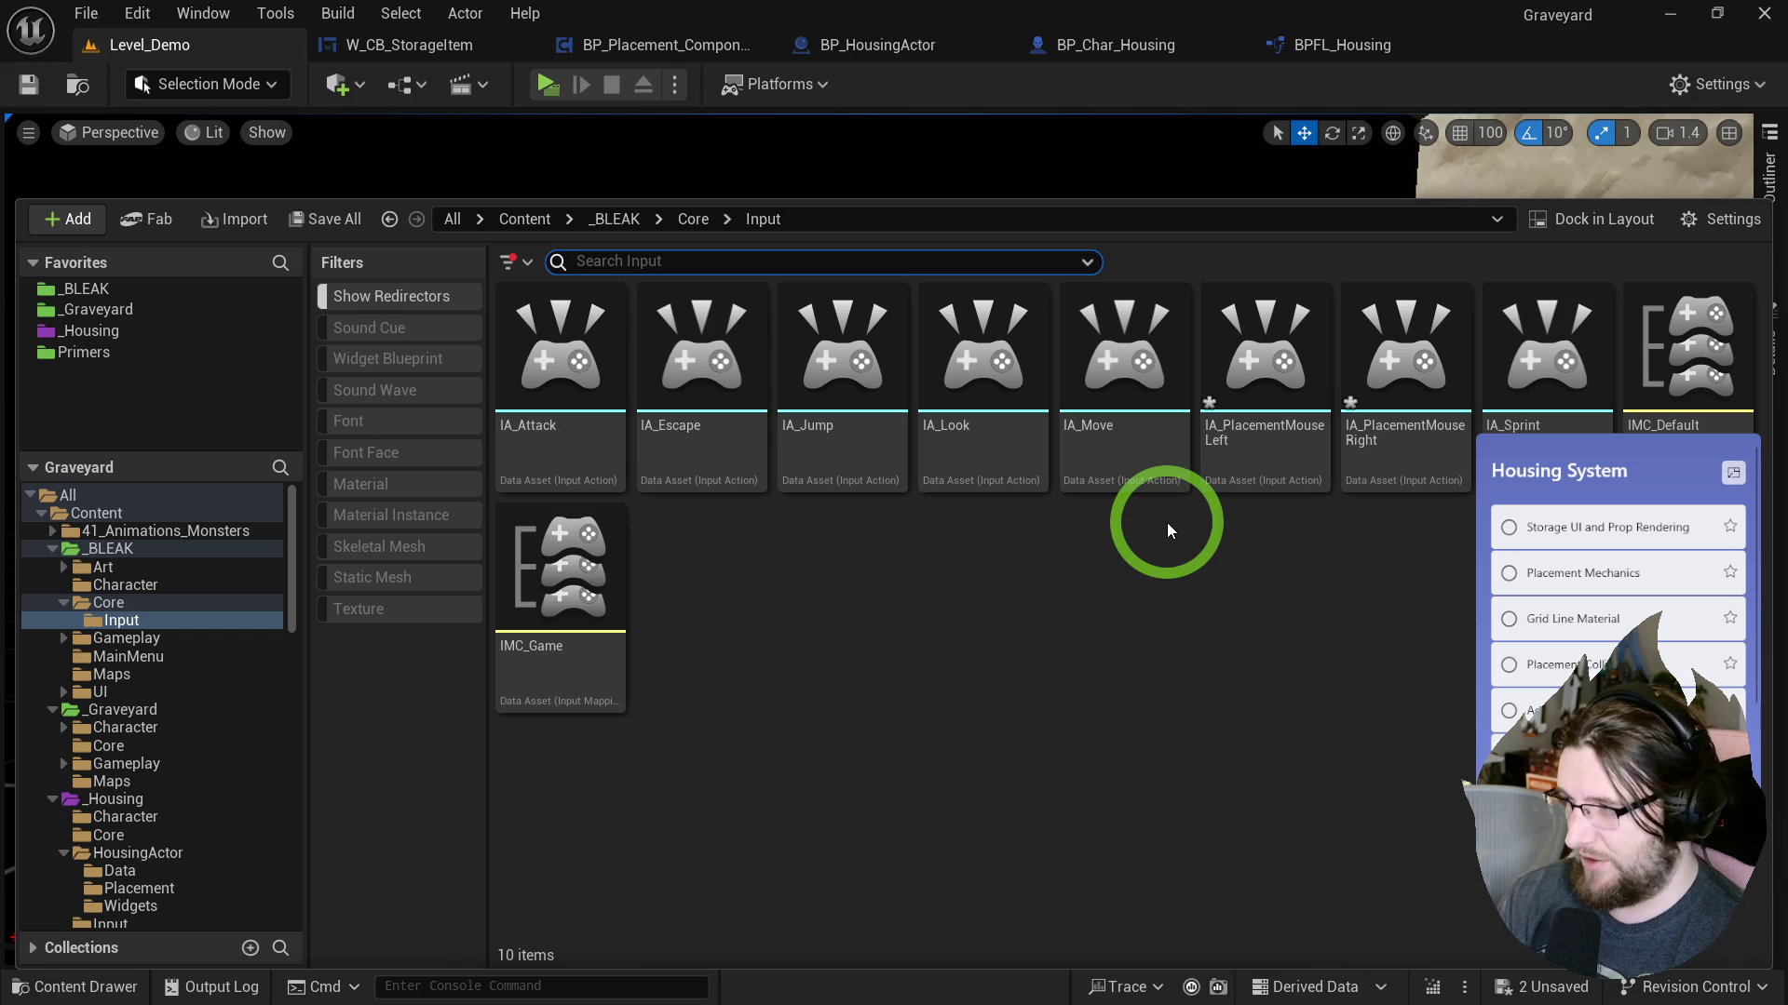
Duplicate IA_PlacementMouseRight as IA_Zoom and set its value type to Axis1D (float).
click(1387, 433)
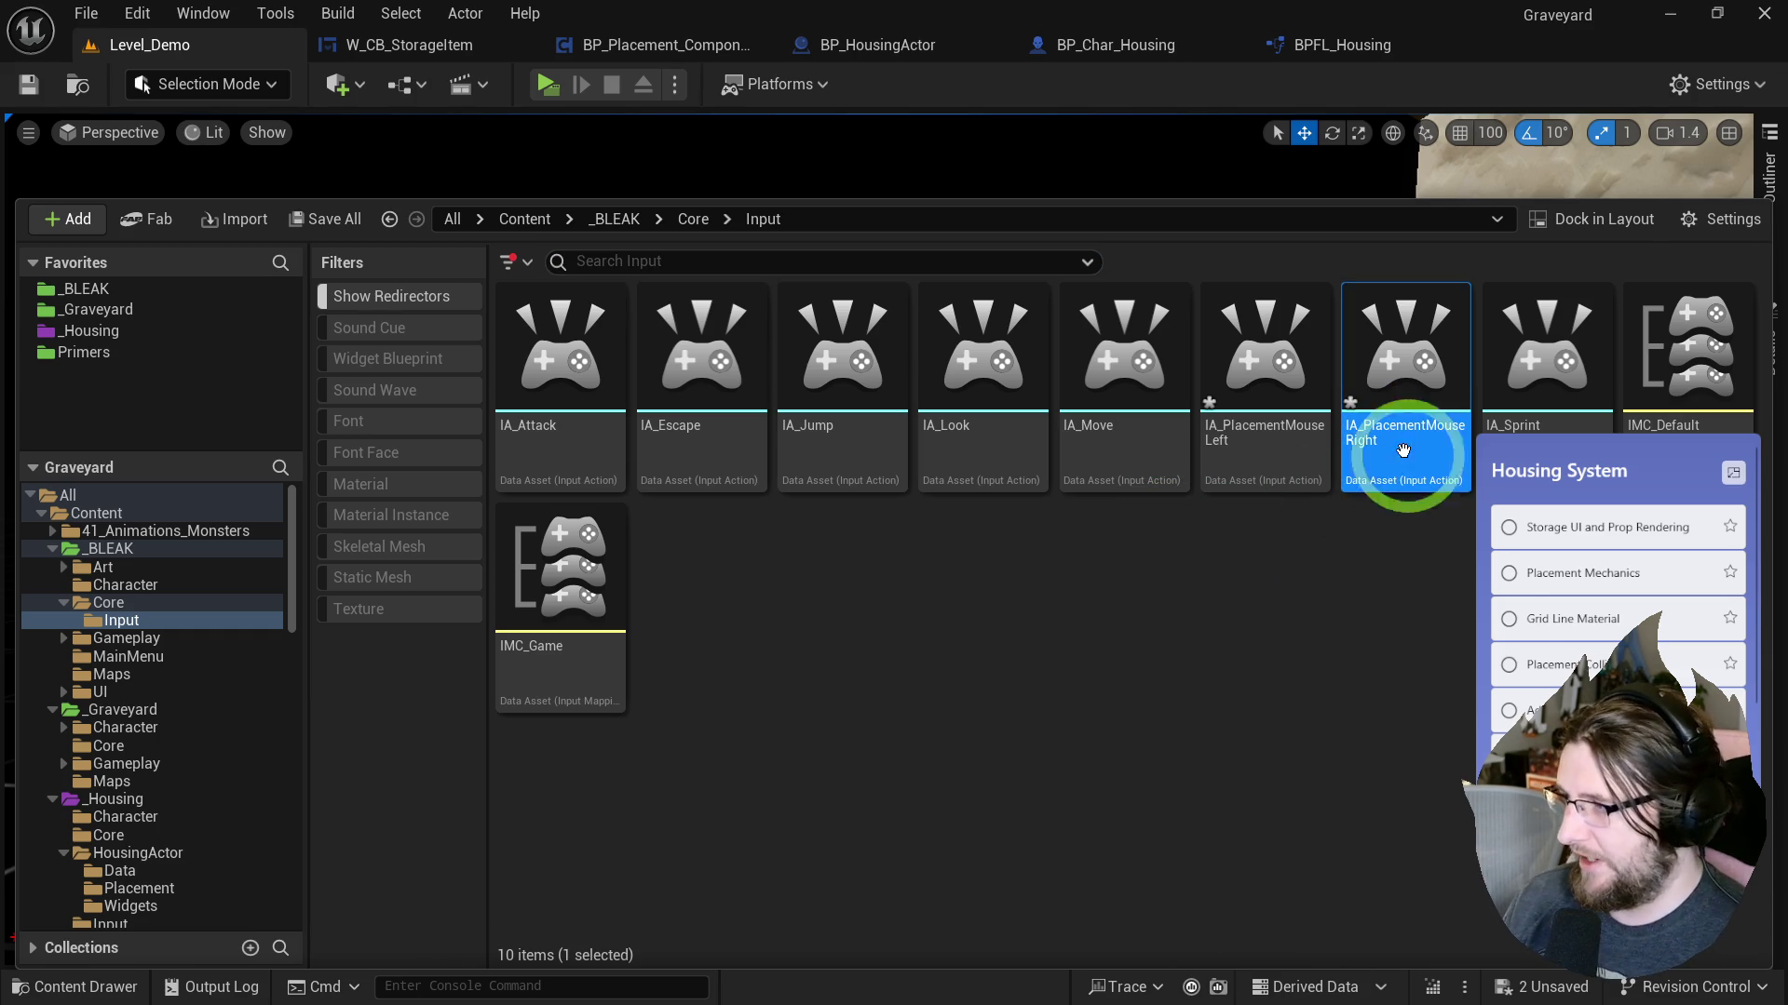
key(ctrl+d)
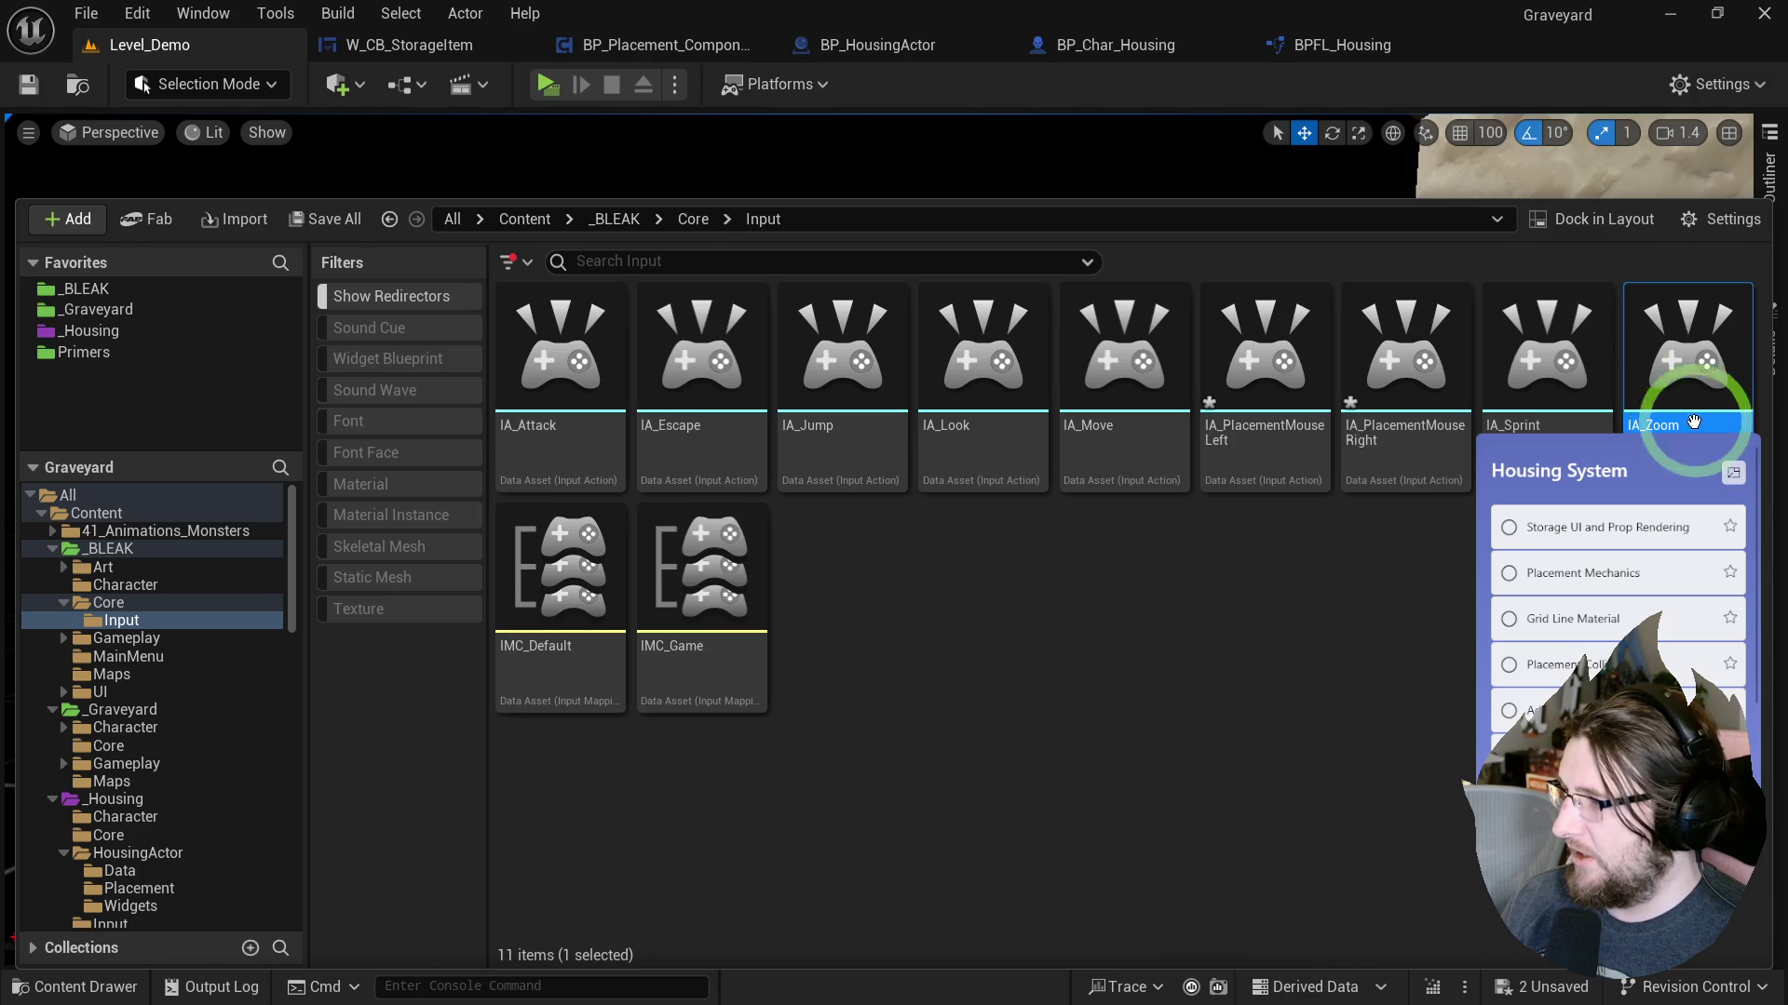
double_click(1685, 427)
click(799, 348)
click(764, 391)
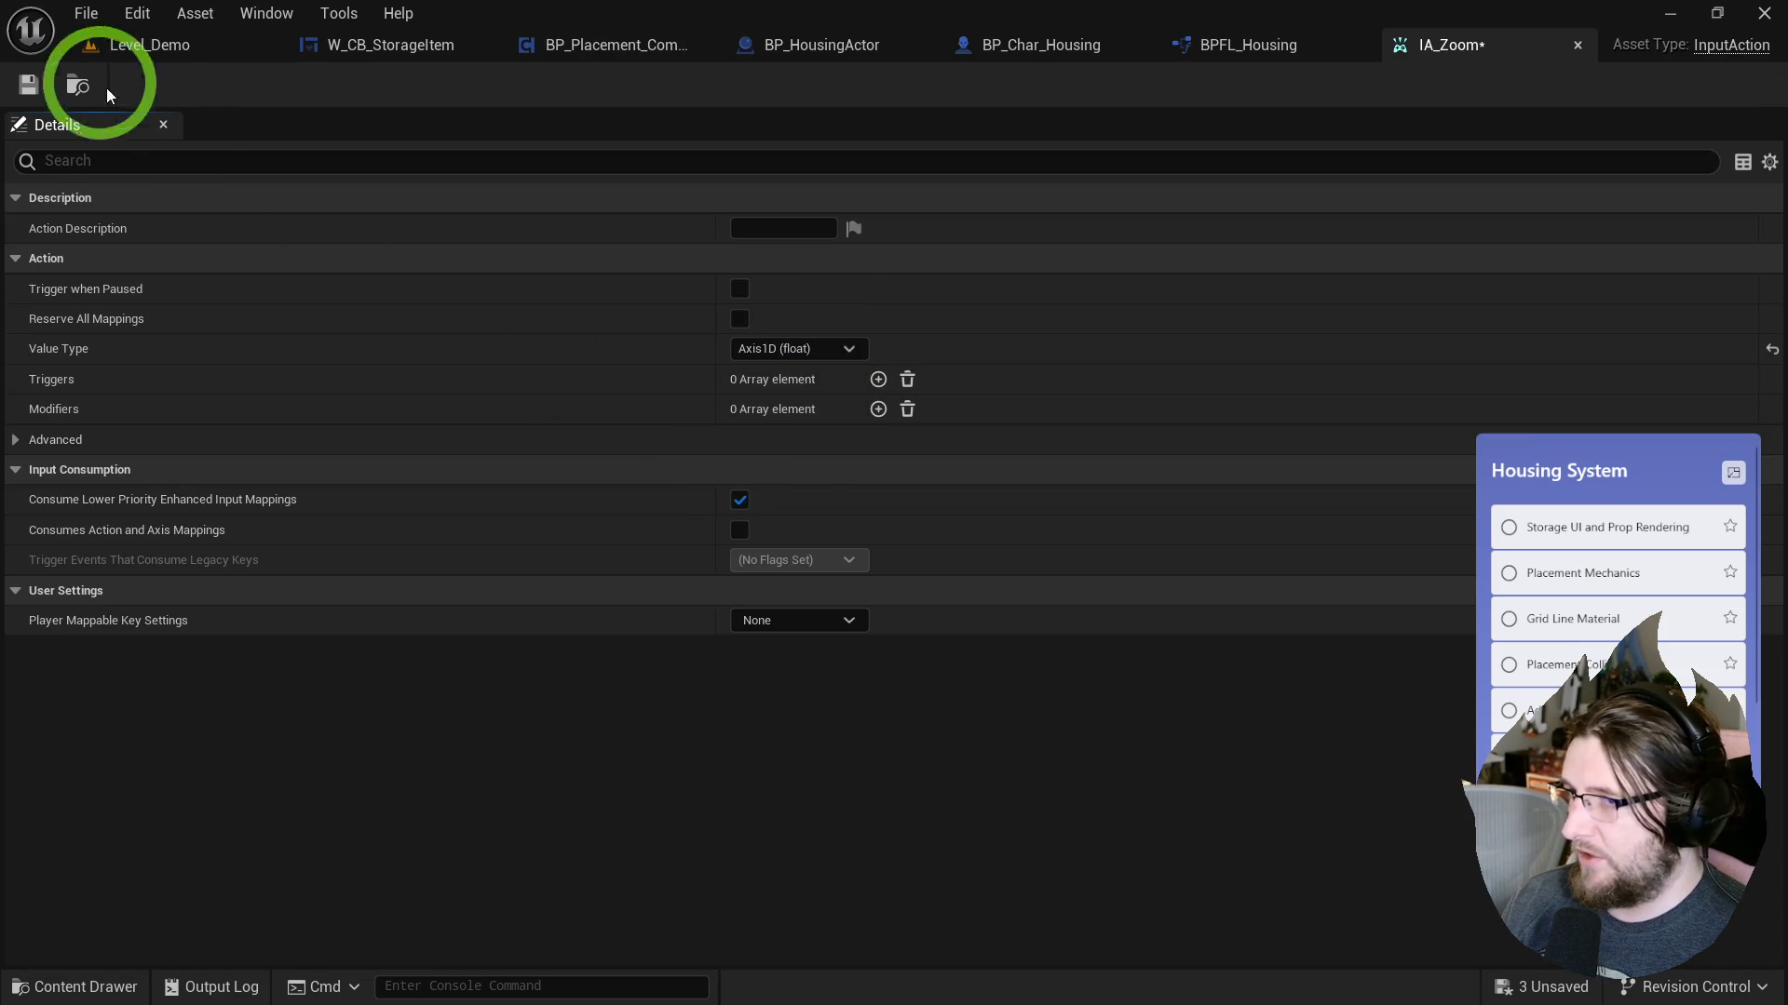
Save IA_Zoom and remove the extra mappings from IMC_Game.
click(26, 86)
key(ctrl+space)
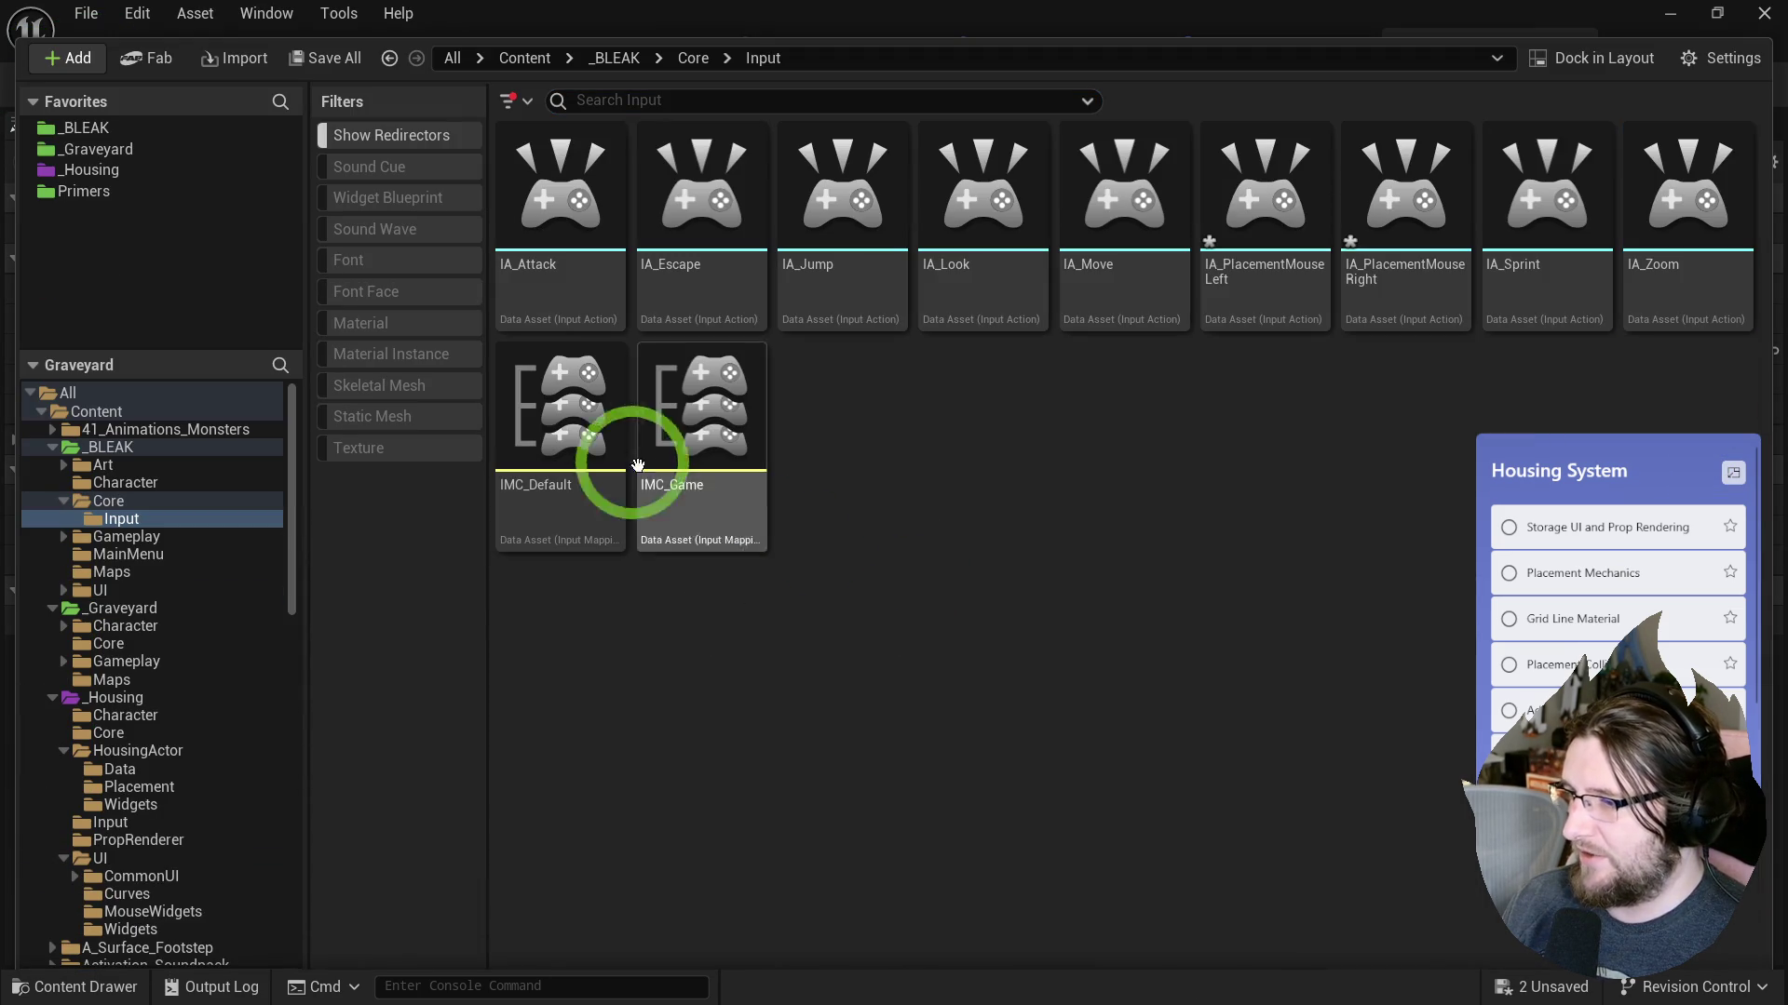
double_click(689, 398)
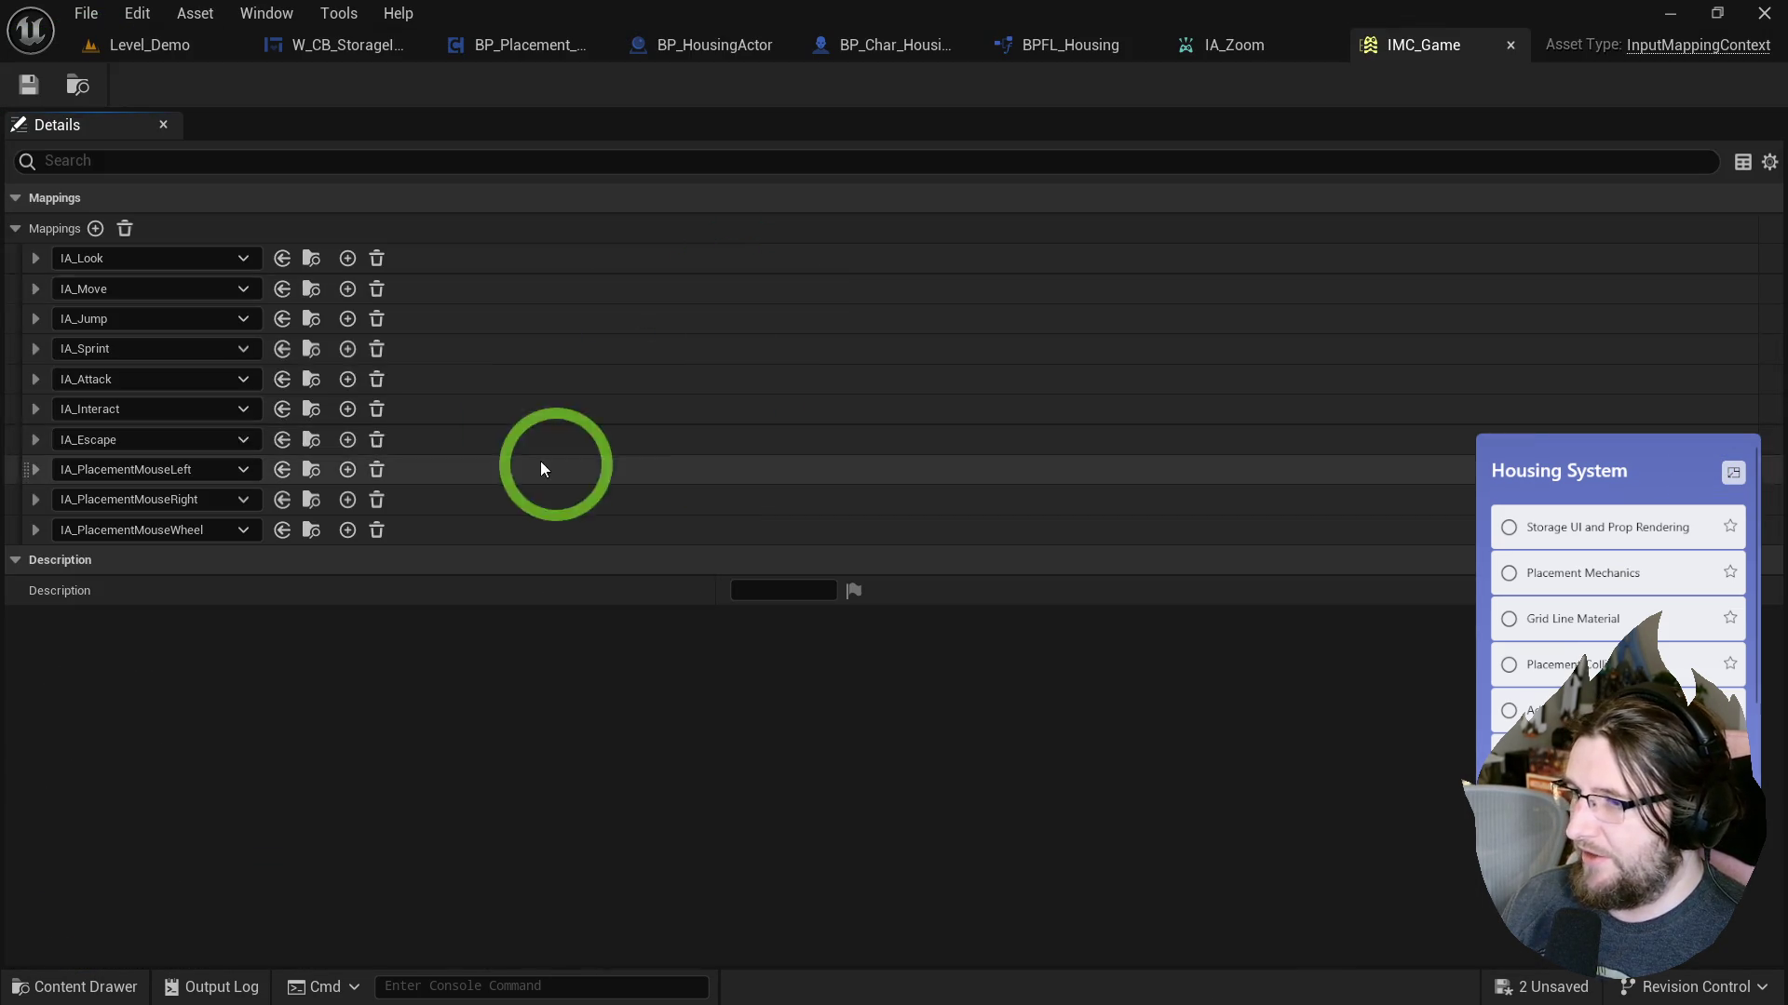
click(376, 259)
click(376, 259)
click(377, 259)
click(376, 259)
click(376, 258)
click(376, 258)
click(376, 259)
click(379, 268)
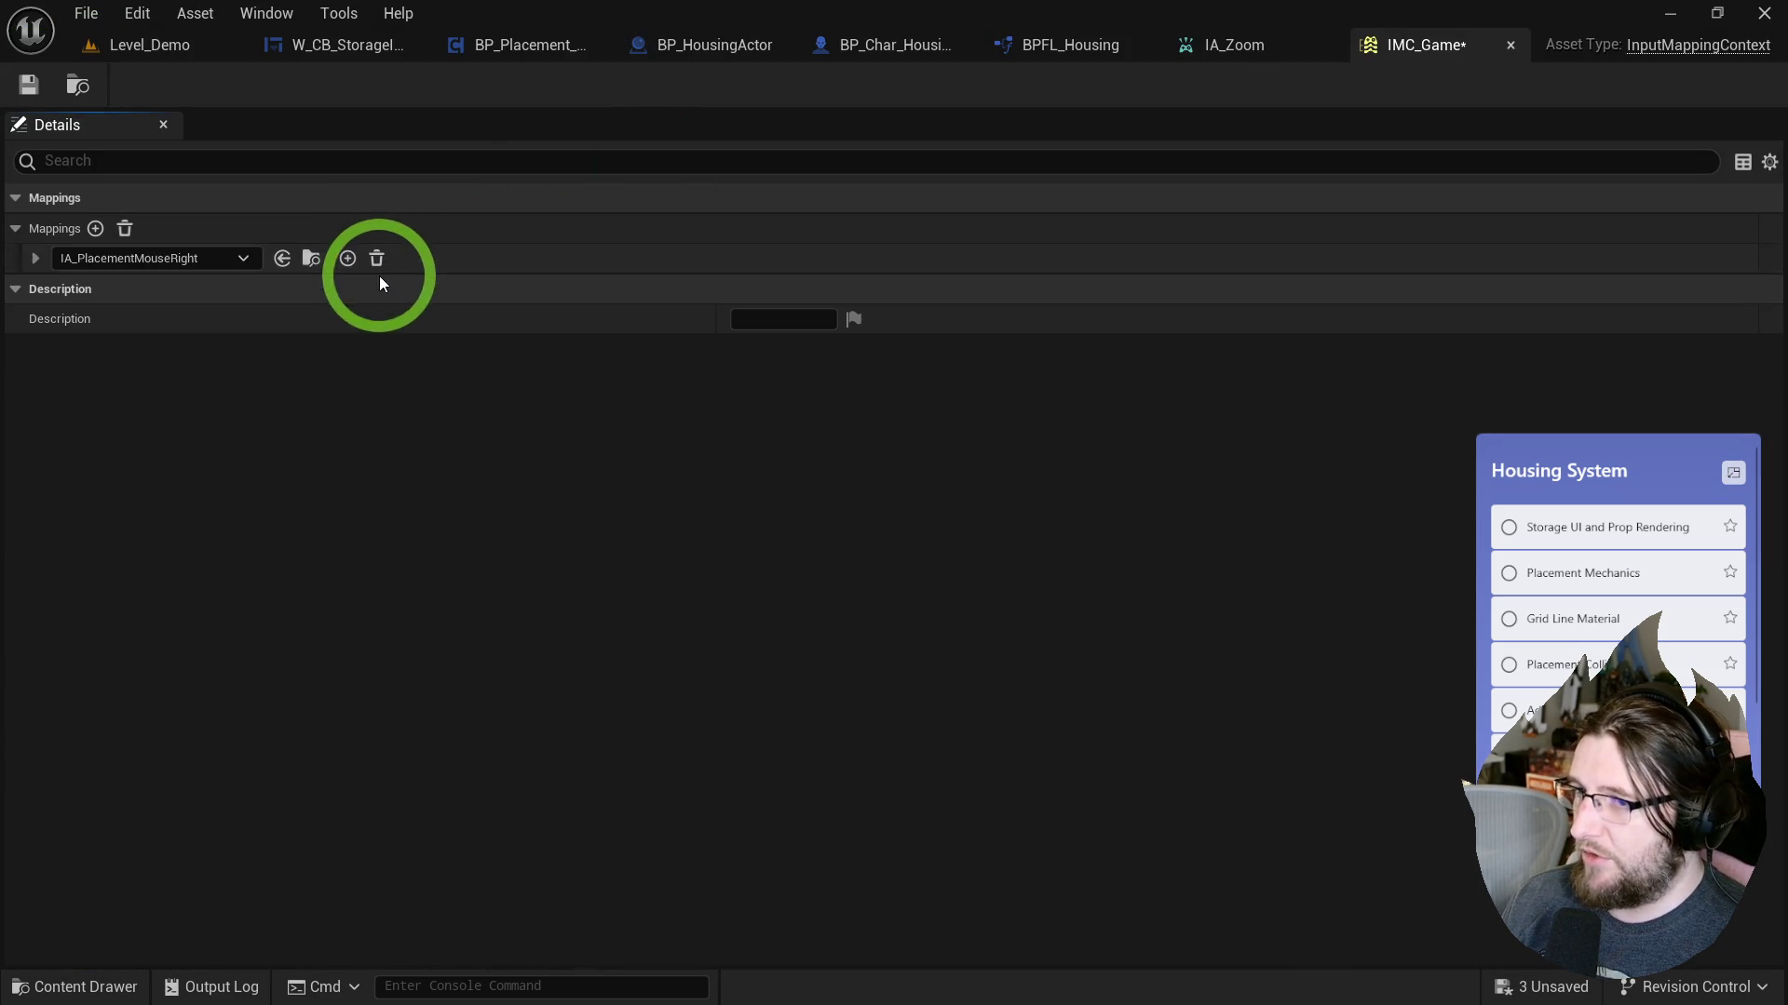
Map IA_Zoom to Mouse Wheel Axis in IMC_Game and close its editor.
click(233, 270)
text(iazoo)
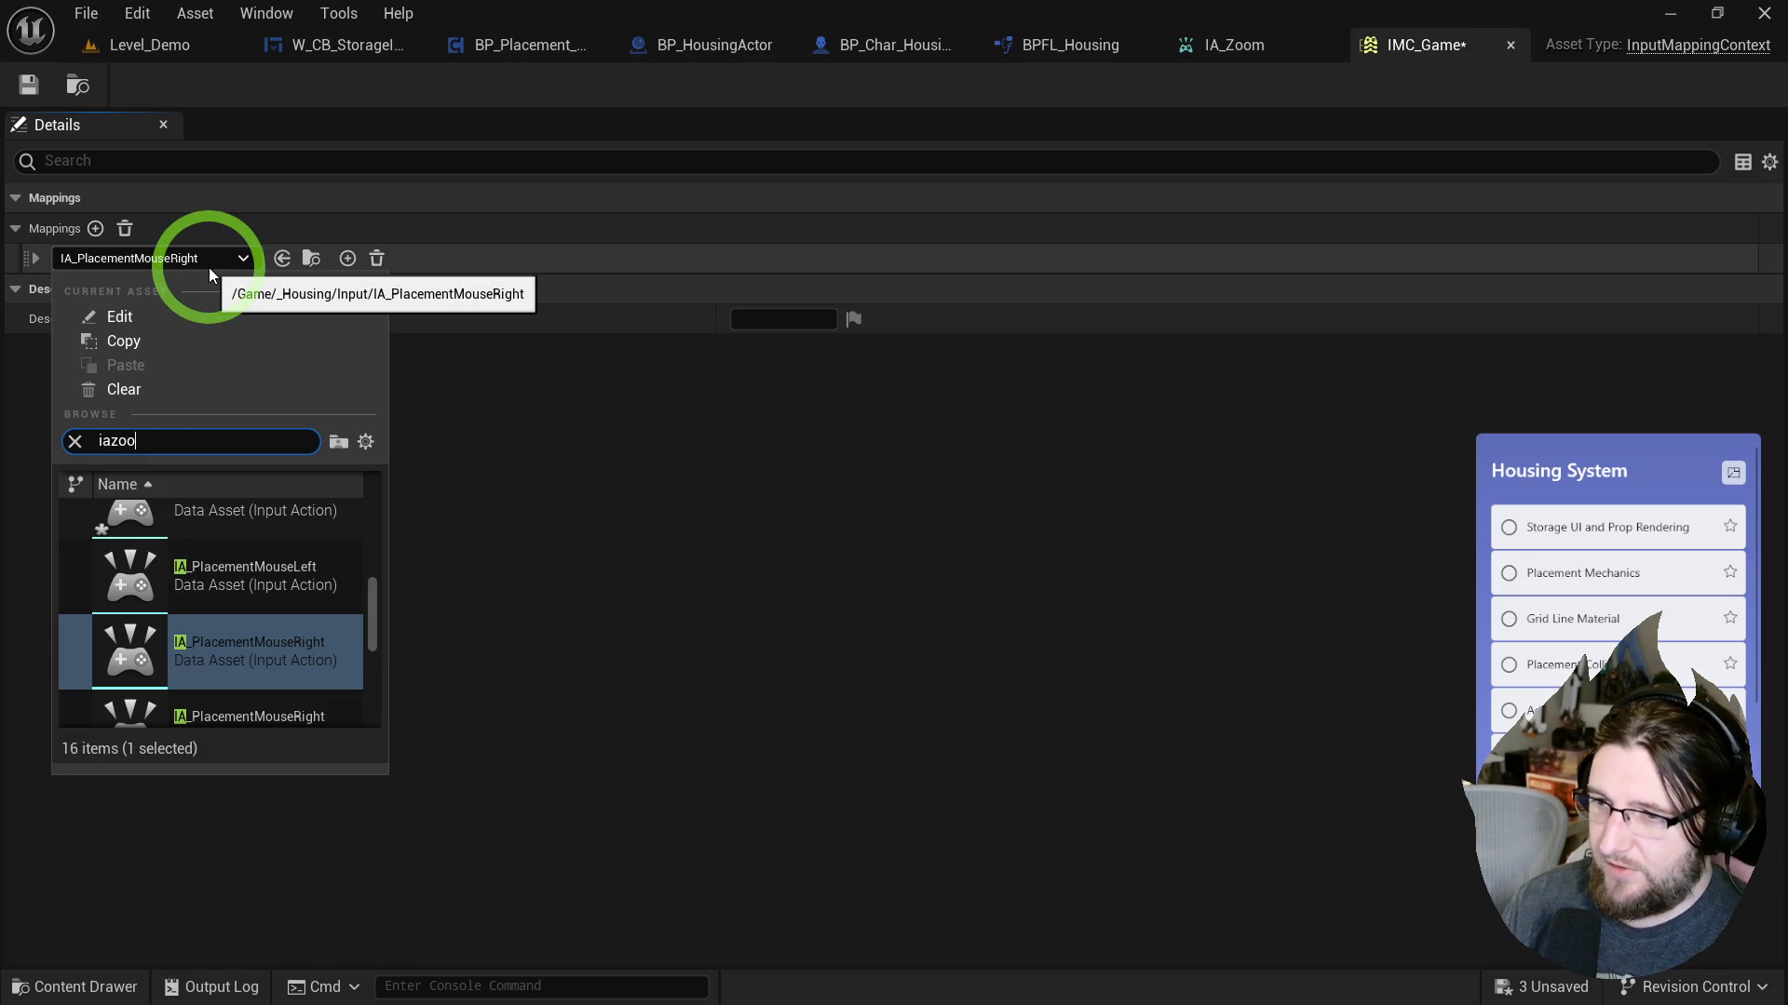
text(_)
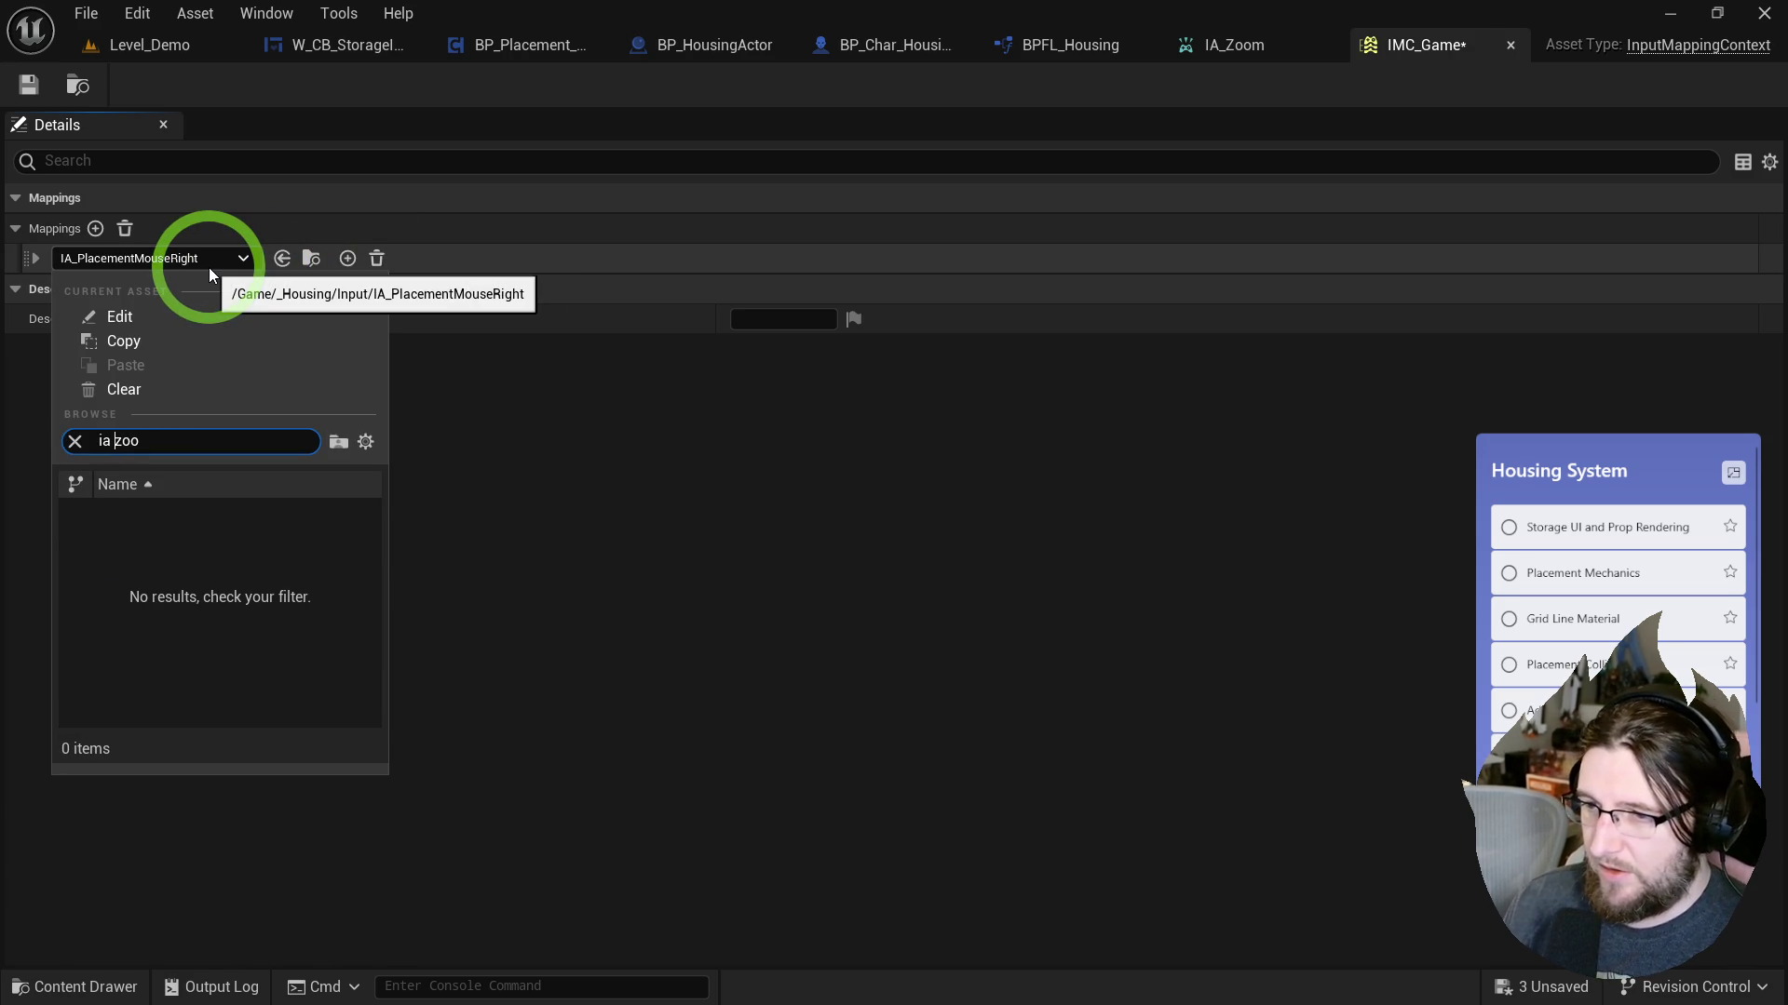
click(165, 490)
click(35, 258)
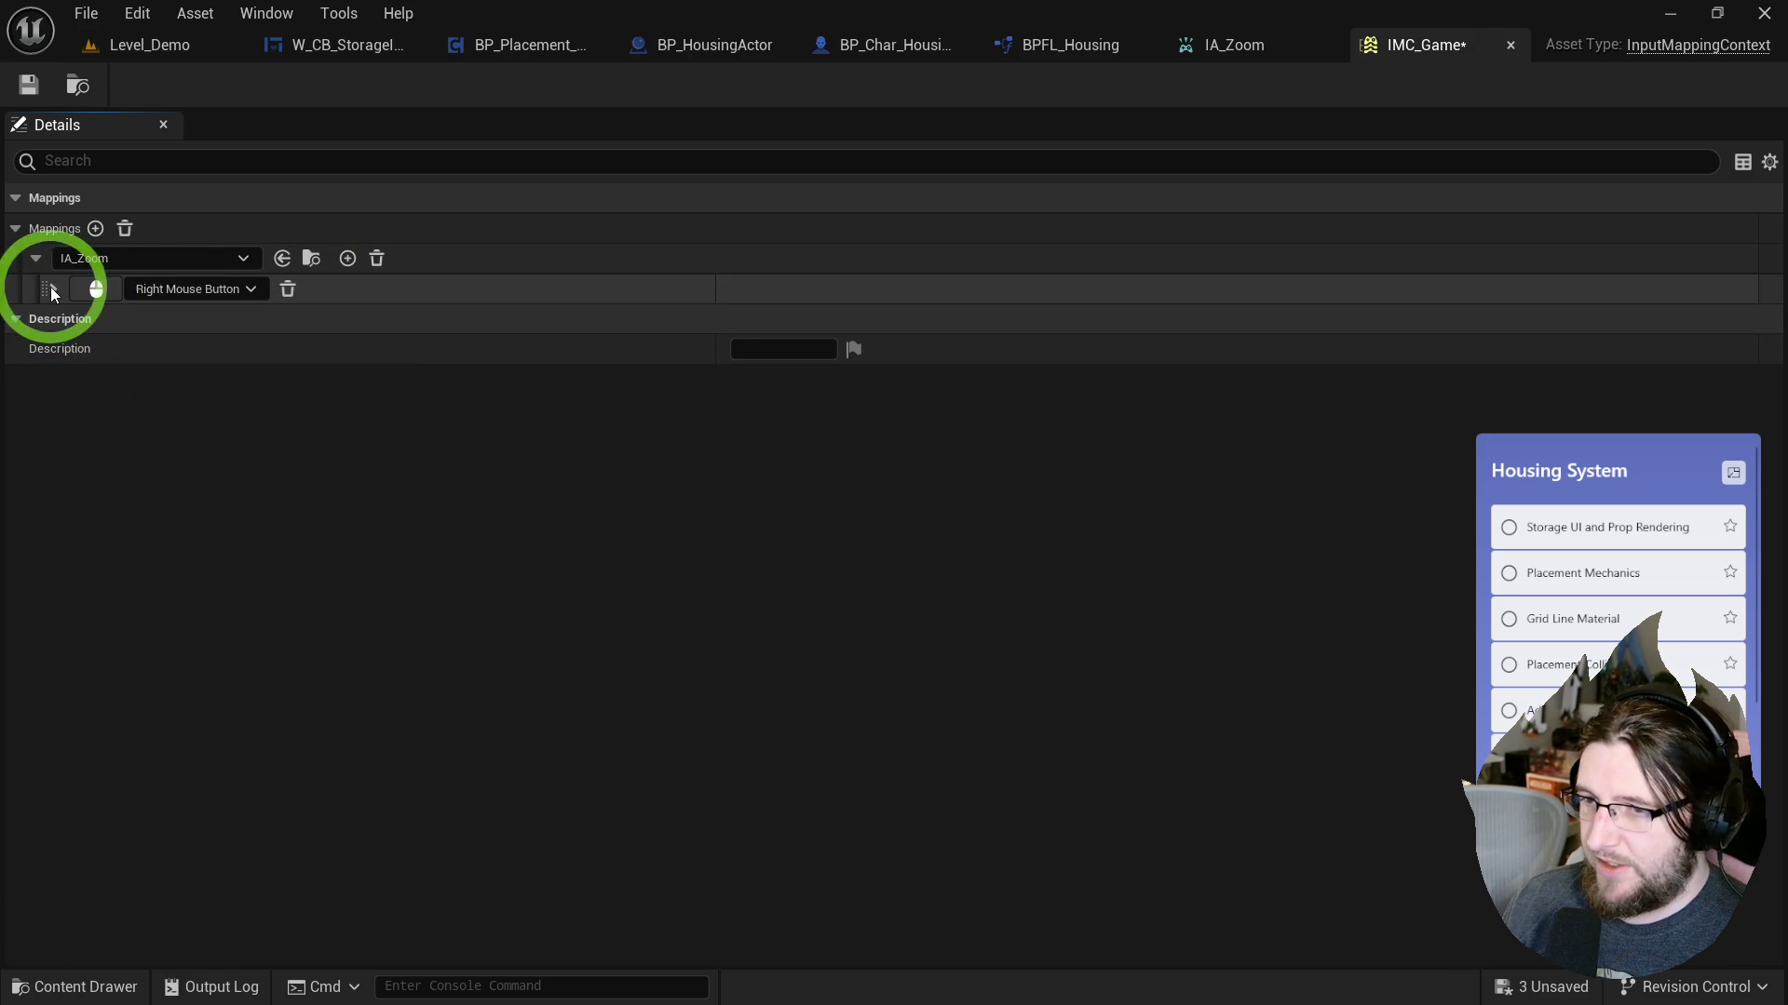
click(154, 291)
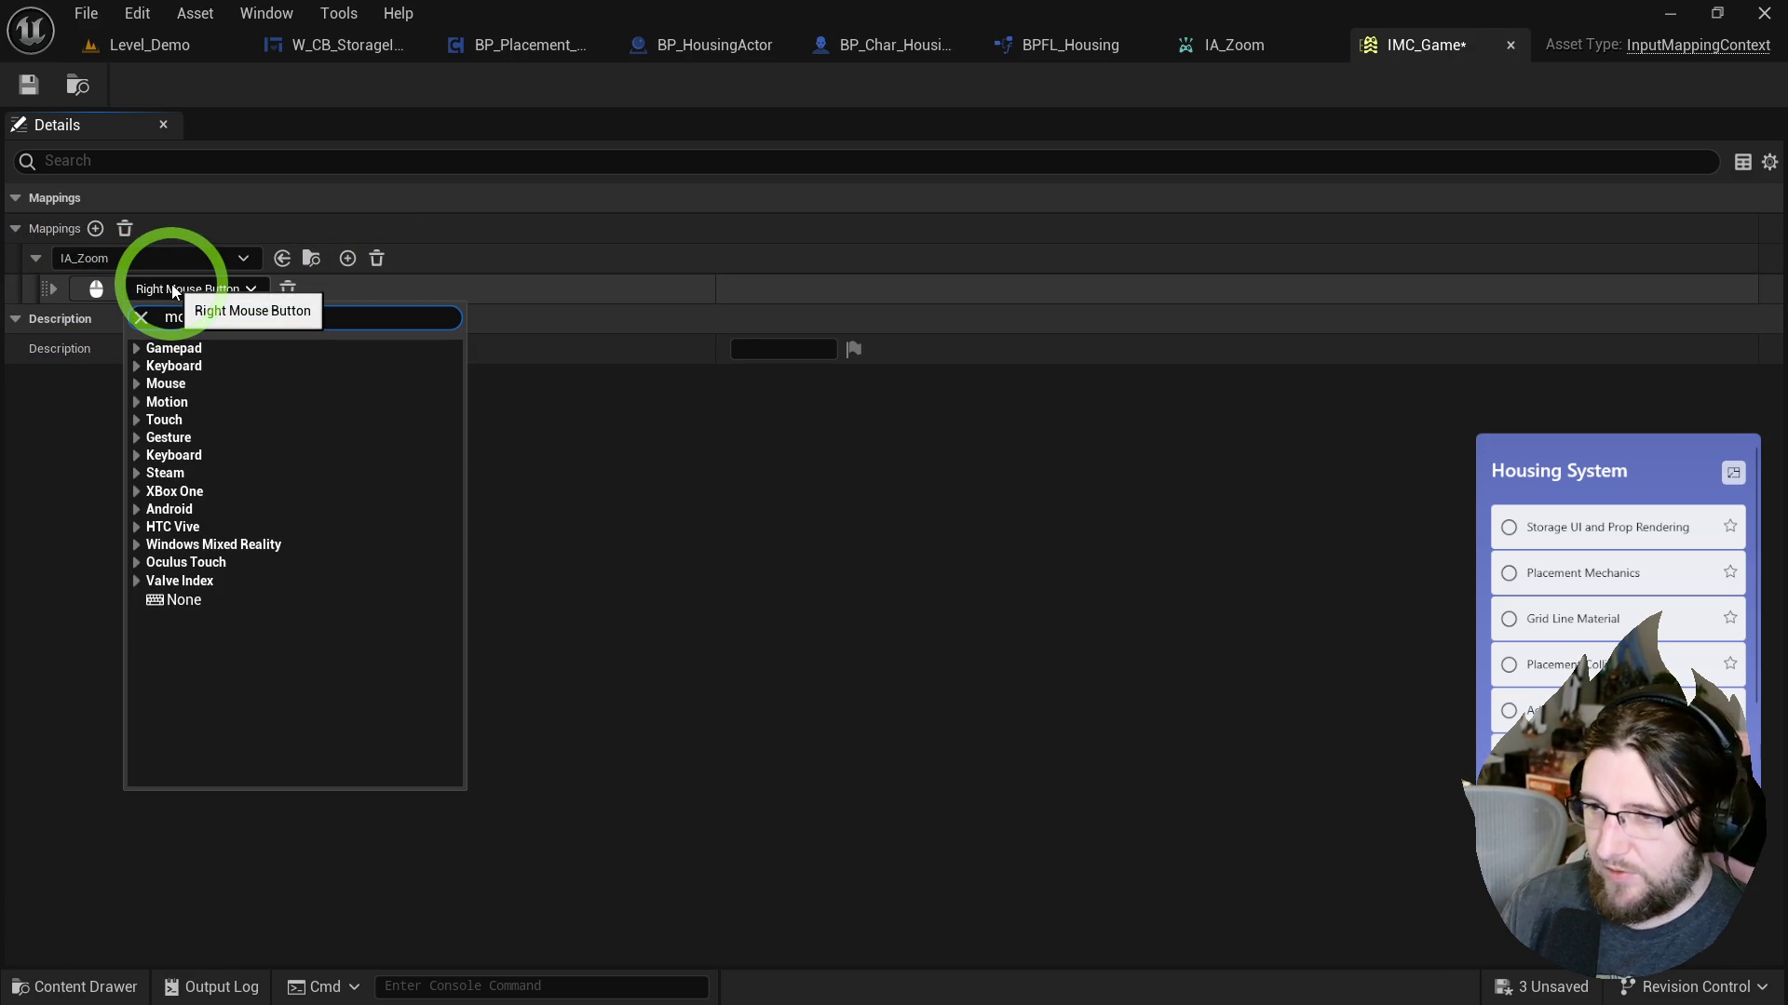
text(use wheel)
click(332, 365)
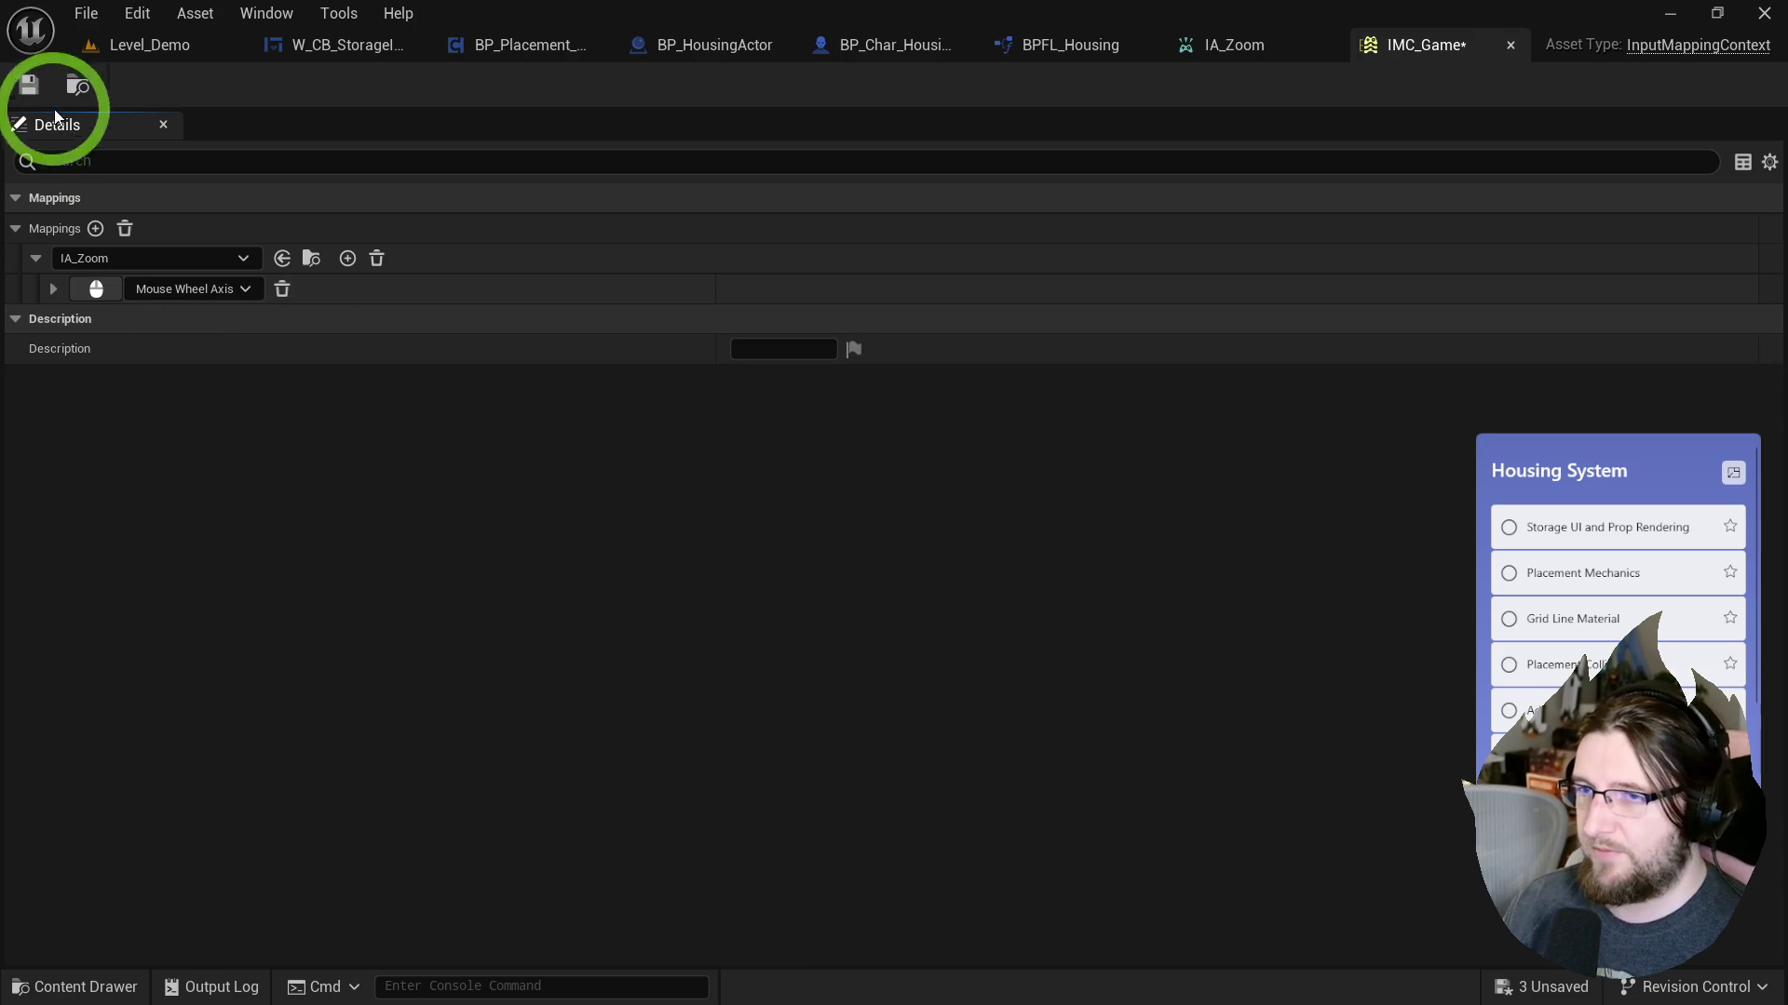
click(36, 261)
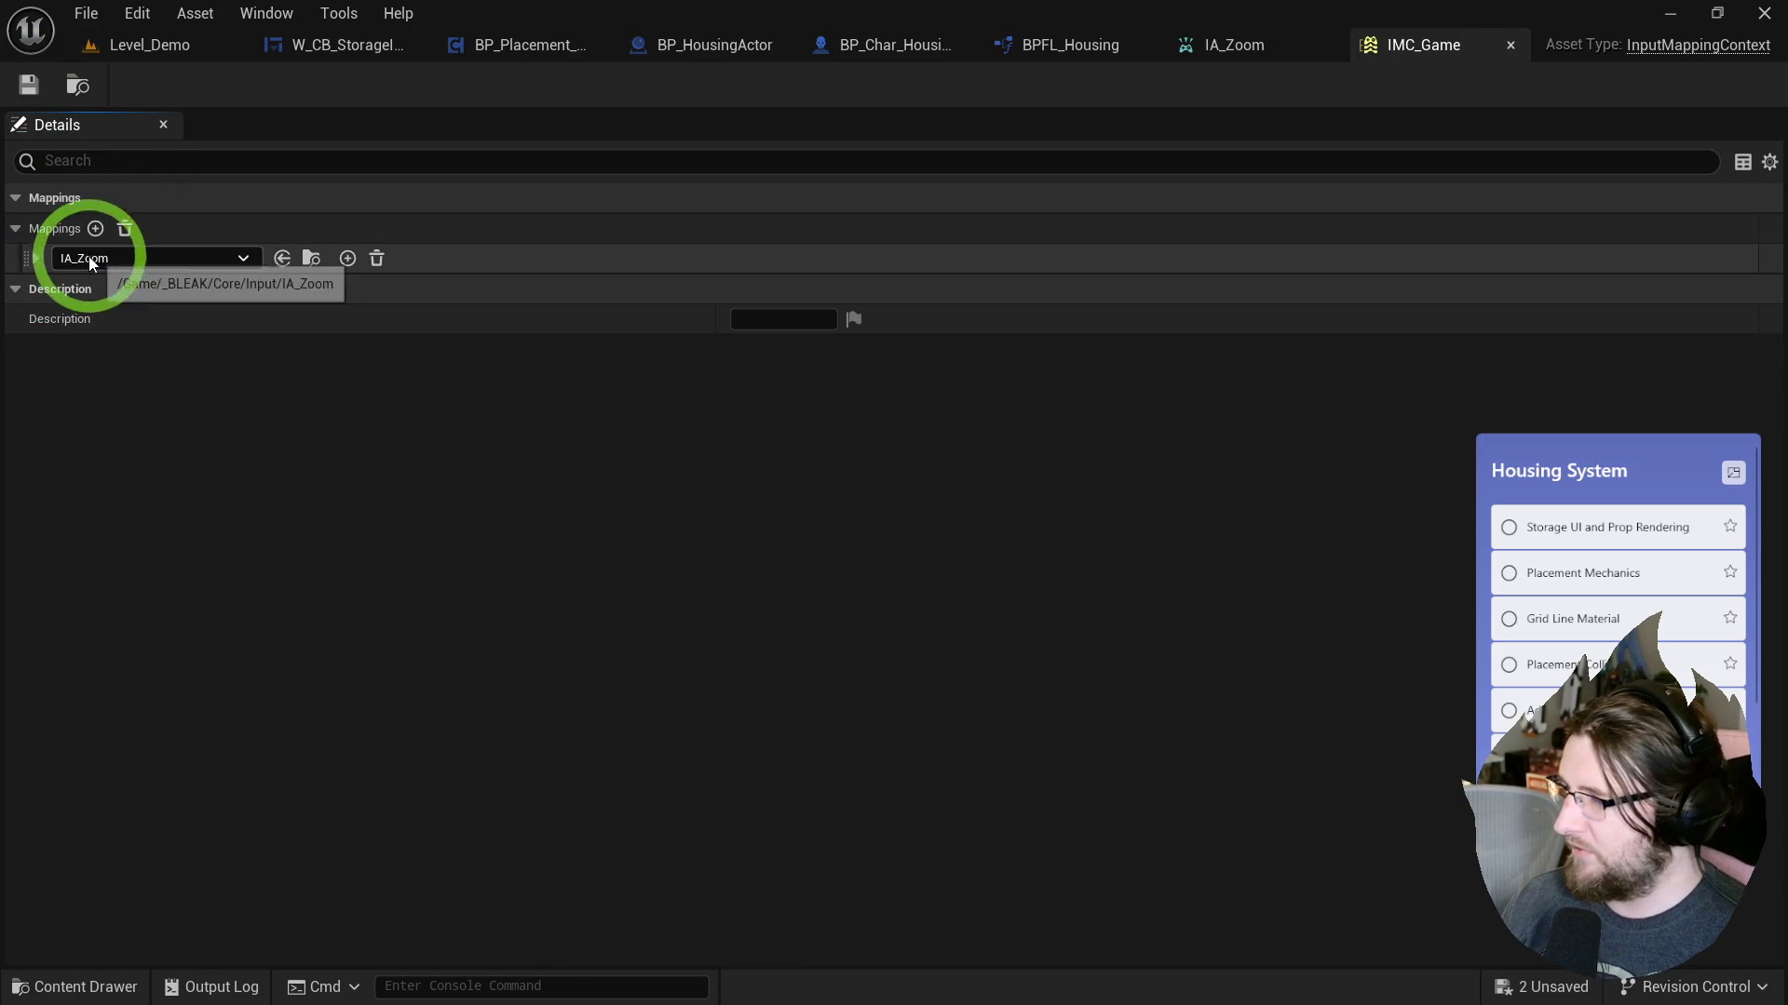
middle_click(1449, 47)
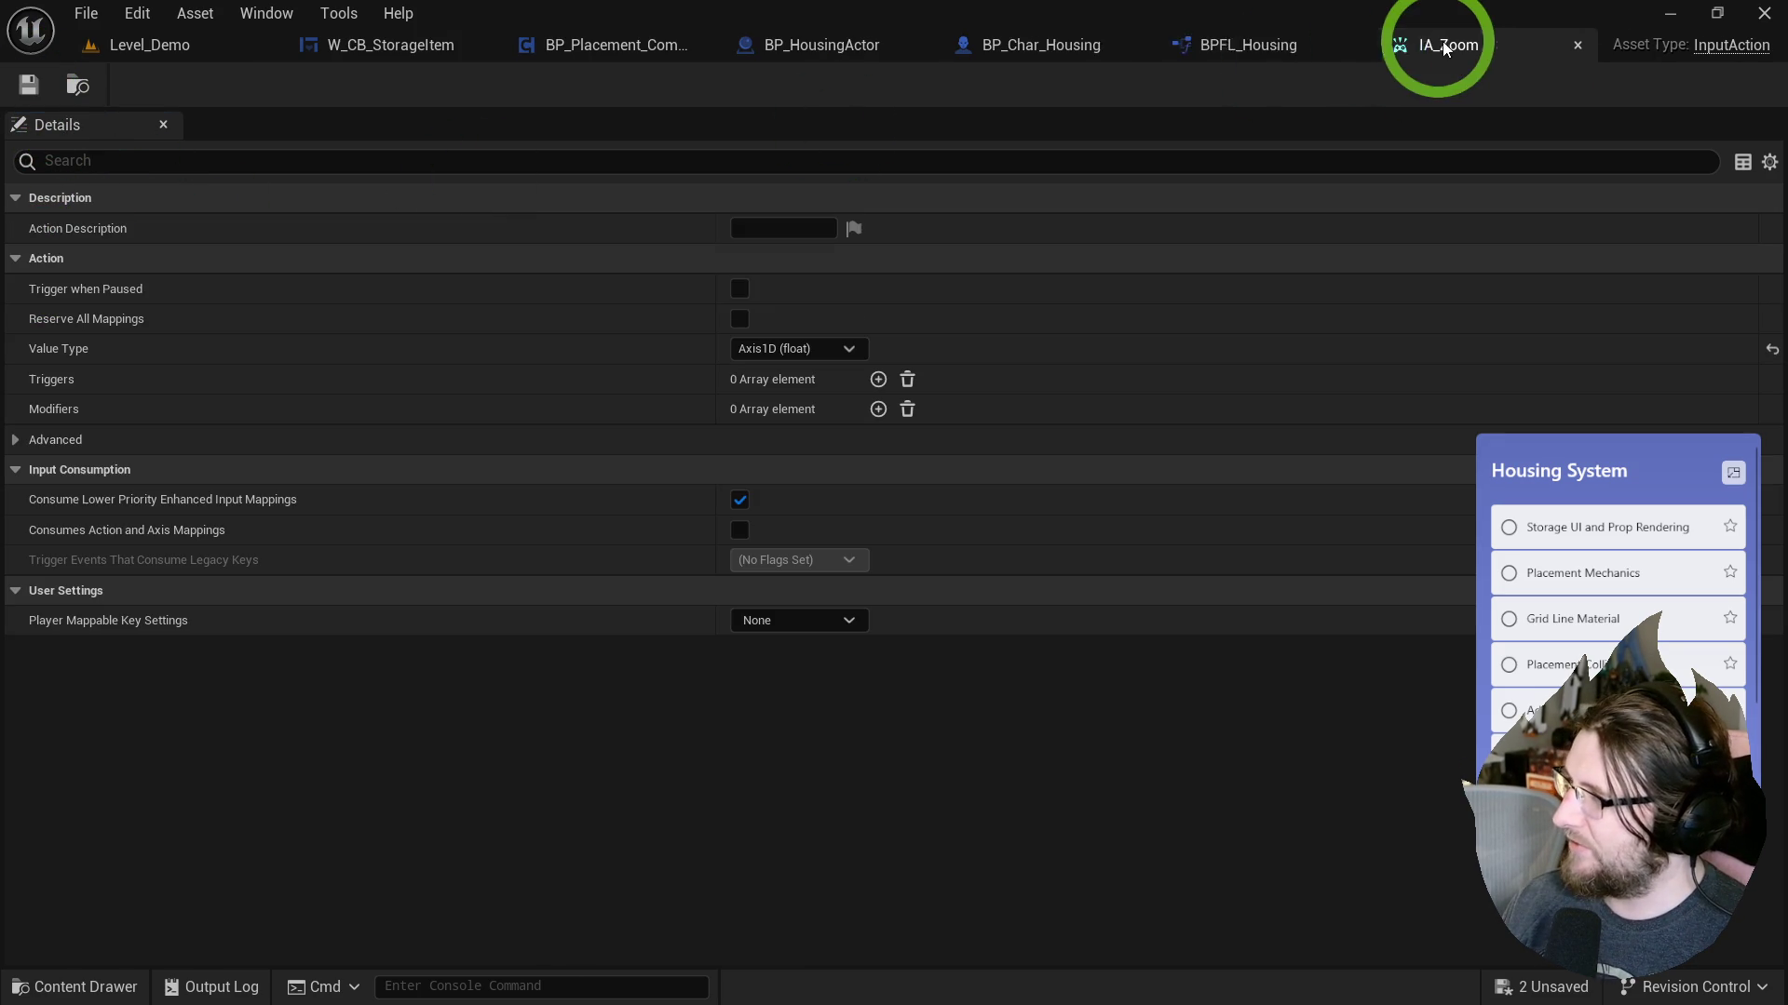
Open IMC_Default from Level_Demo and inspect the action behind its left-click mapping.
click(158, 45)
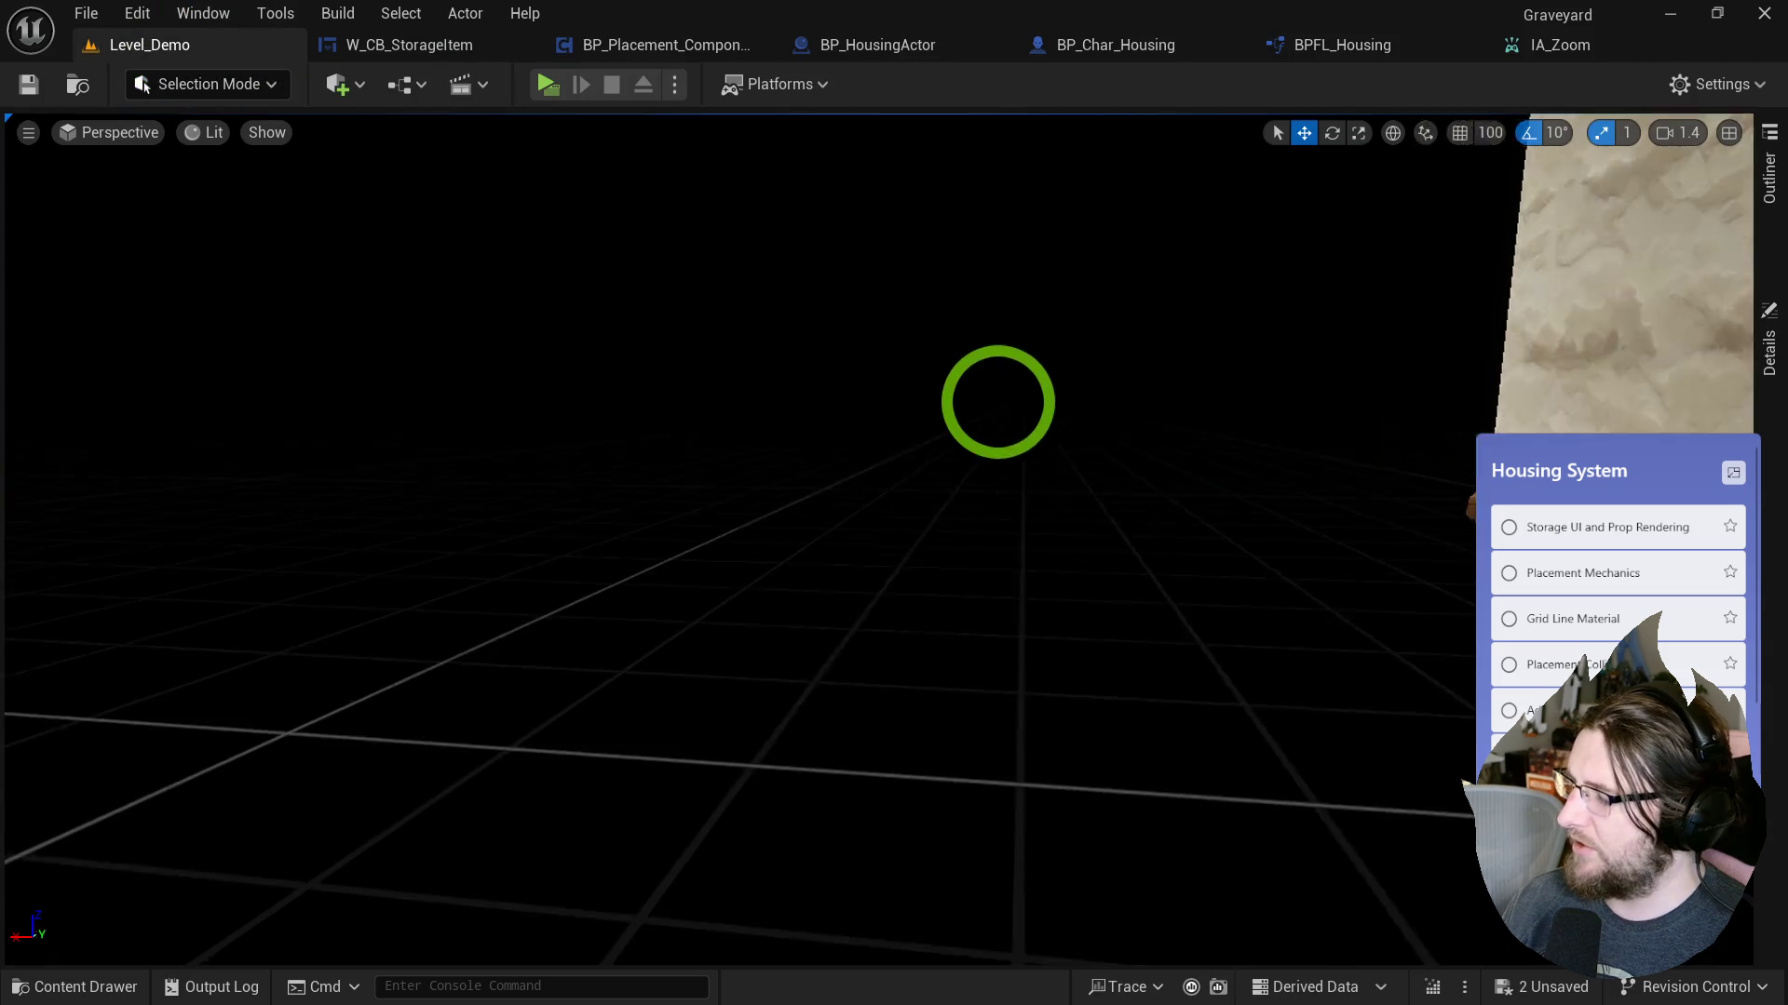
key(ctrl+space)
click(878, 600)
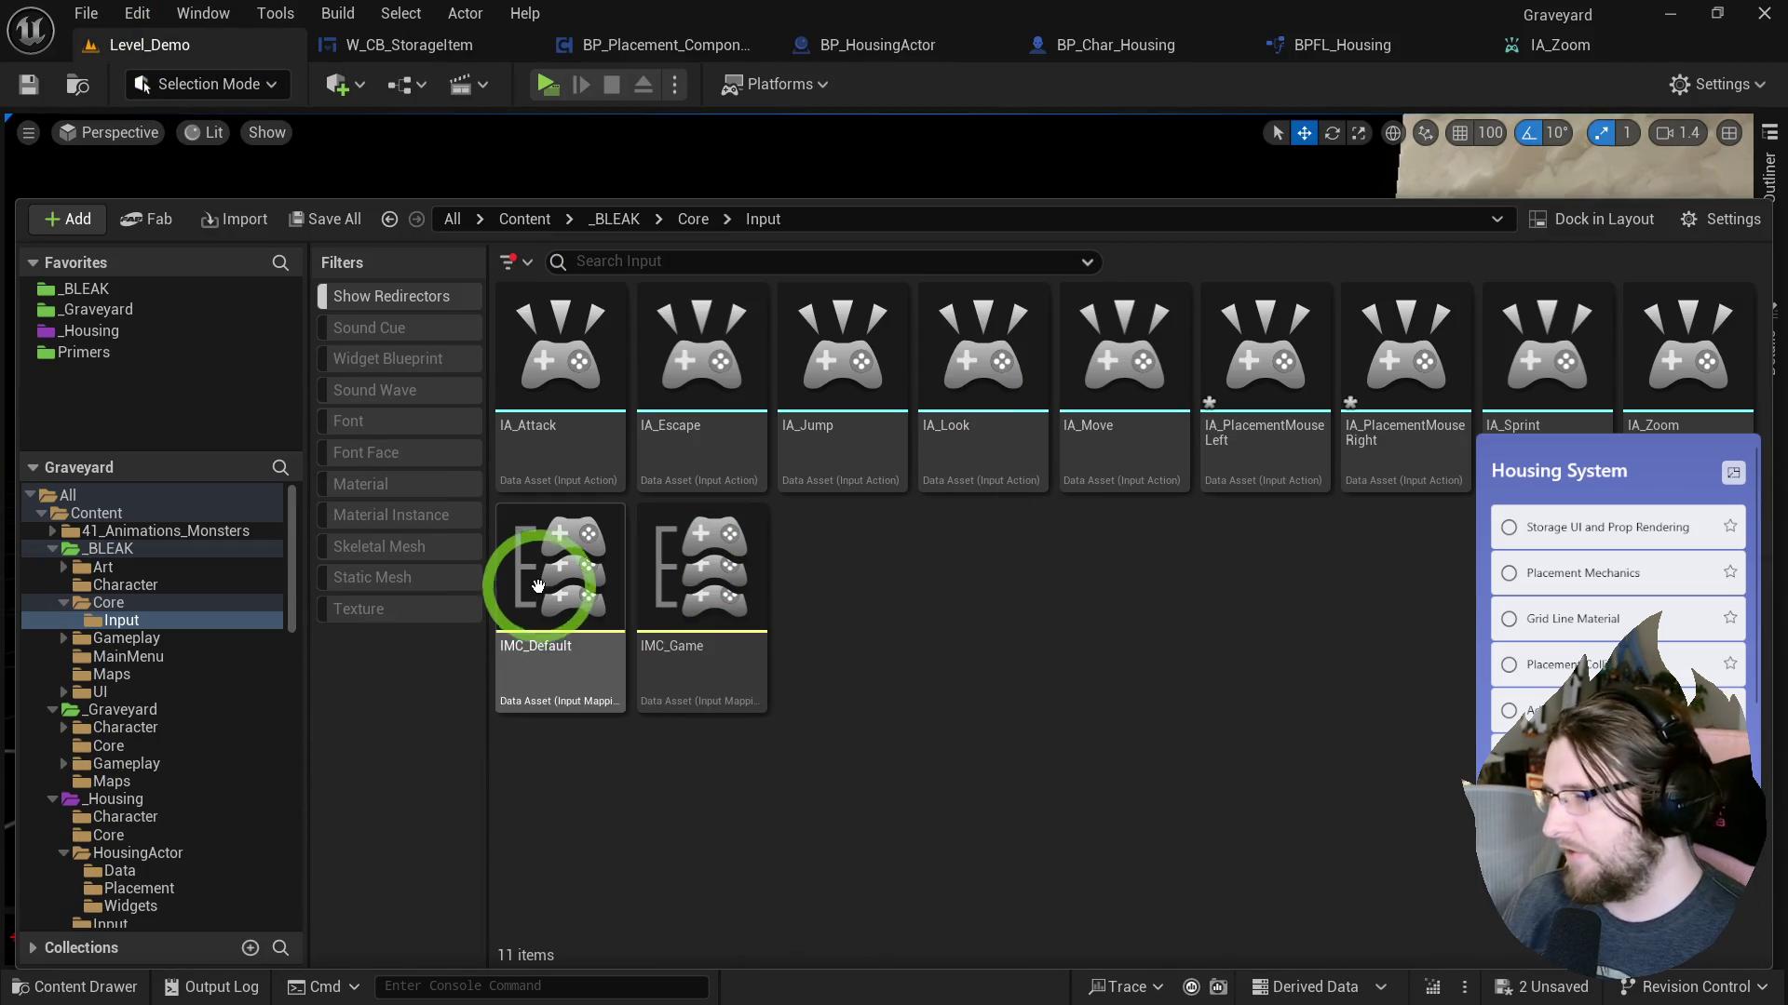
double_click(538, 590)
click(142, 469)
key(Escape)
key(ctrl+space)
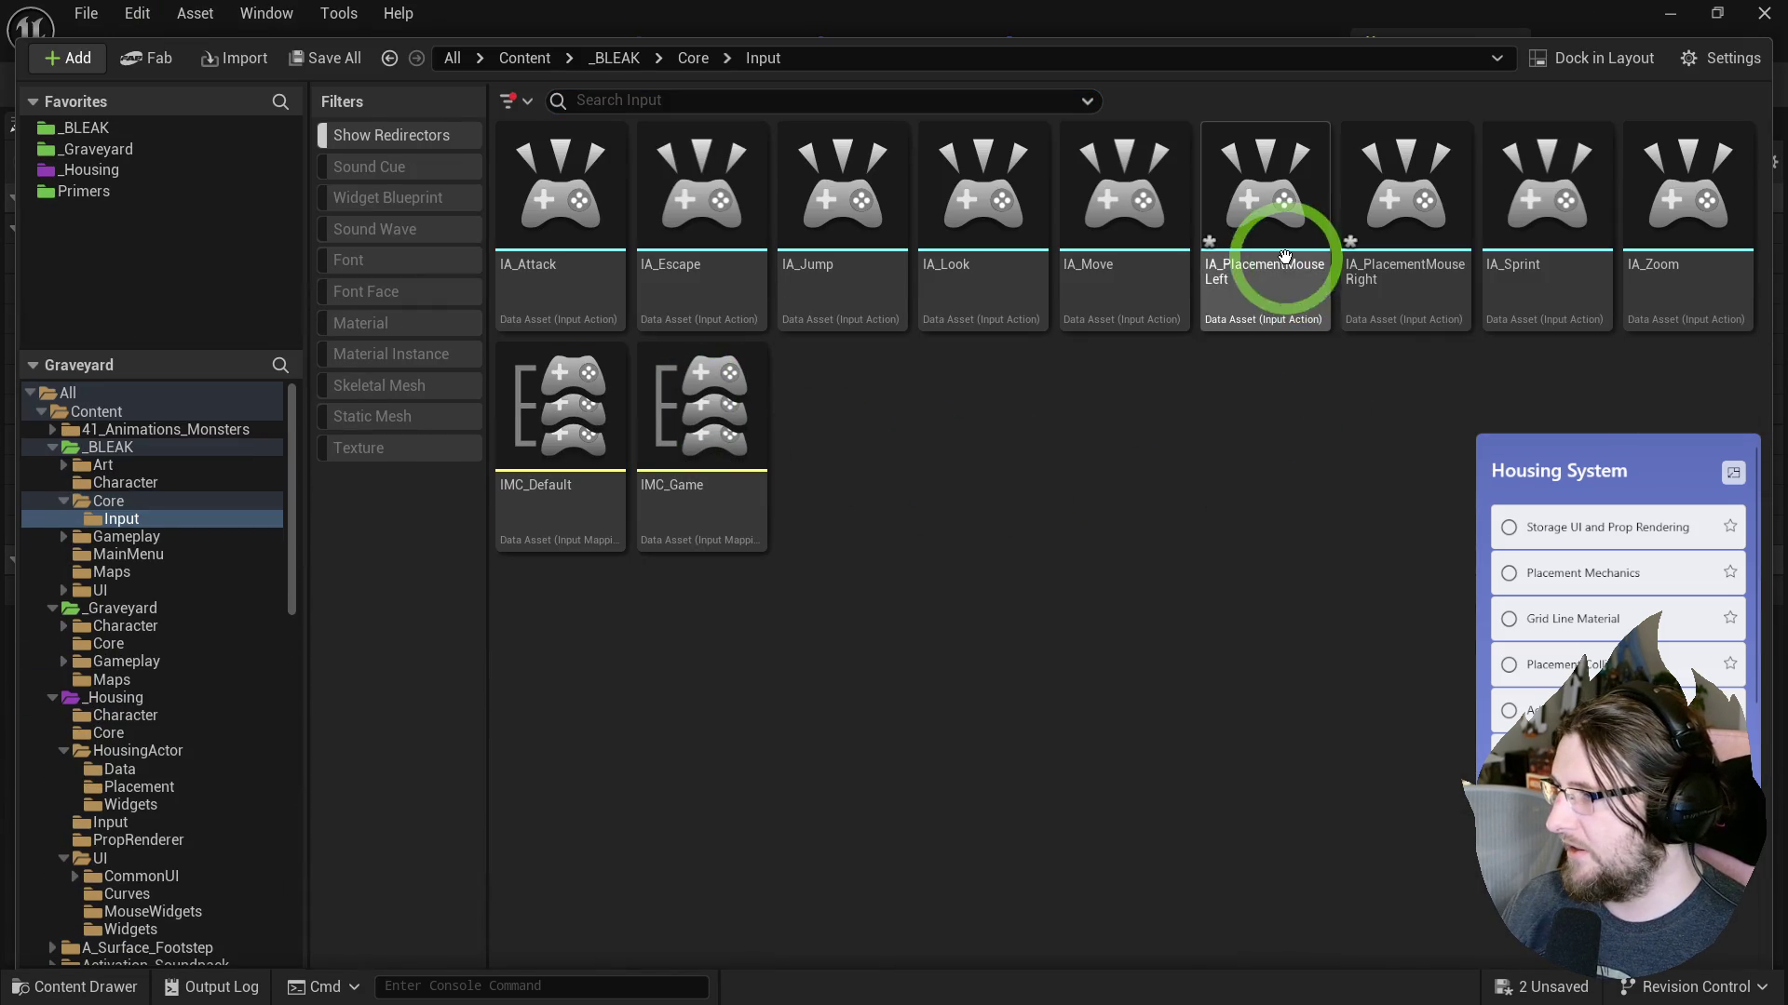
Rename IA_PlacementMouseLeft to IA_MouseLeft.
key(F2)
key(shift+Right)
key(shift+Right)
key(shift+Right)
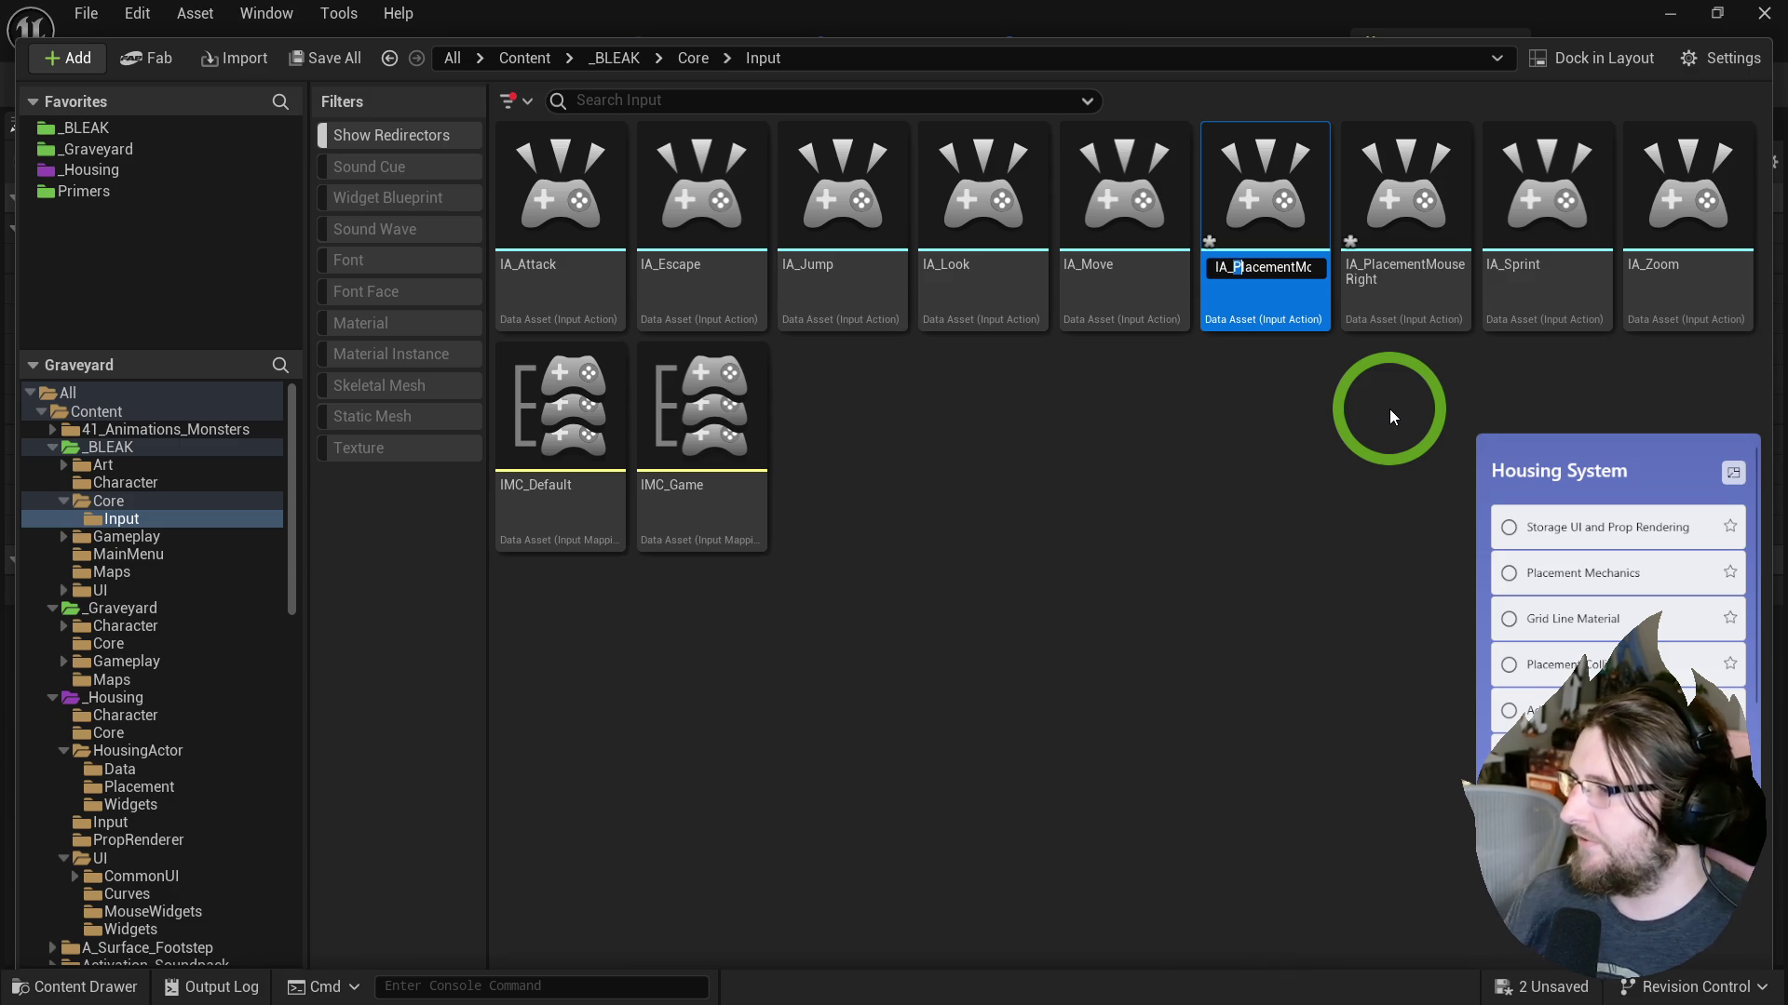
key(shift+Left)
key(shift+Left)
key(Delete)
key(Return)
Rename IA_PlacementMouseRight to IA_MouseRight.
click(1352, 286)
key(F2)
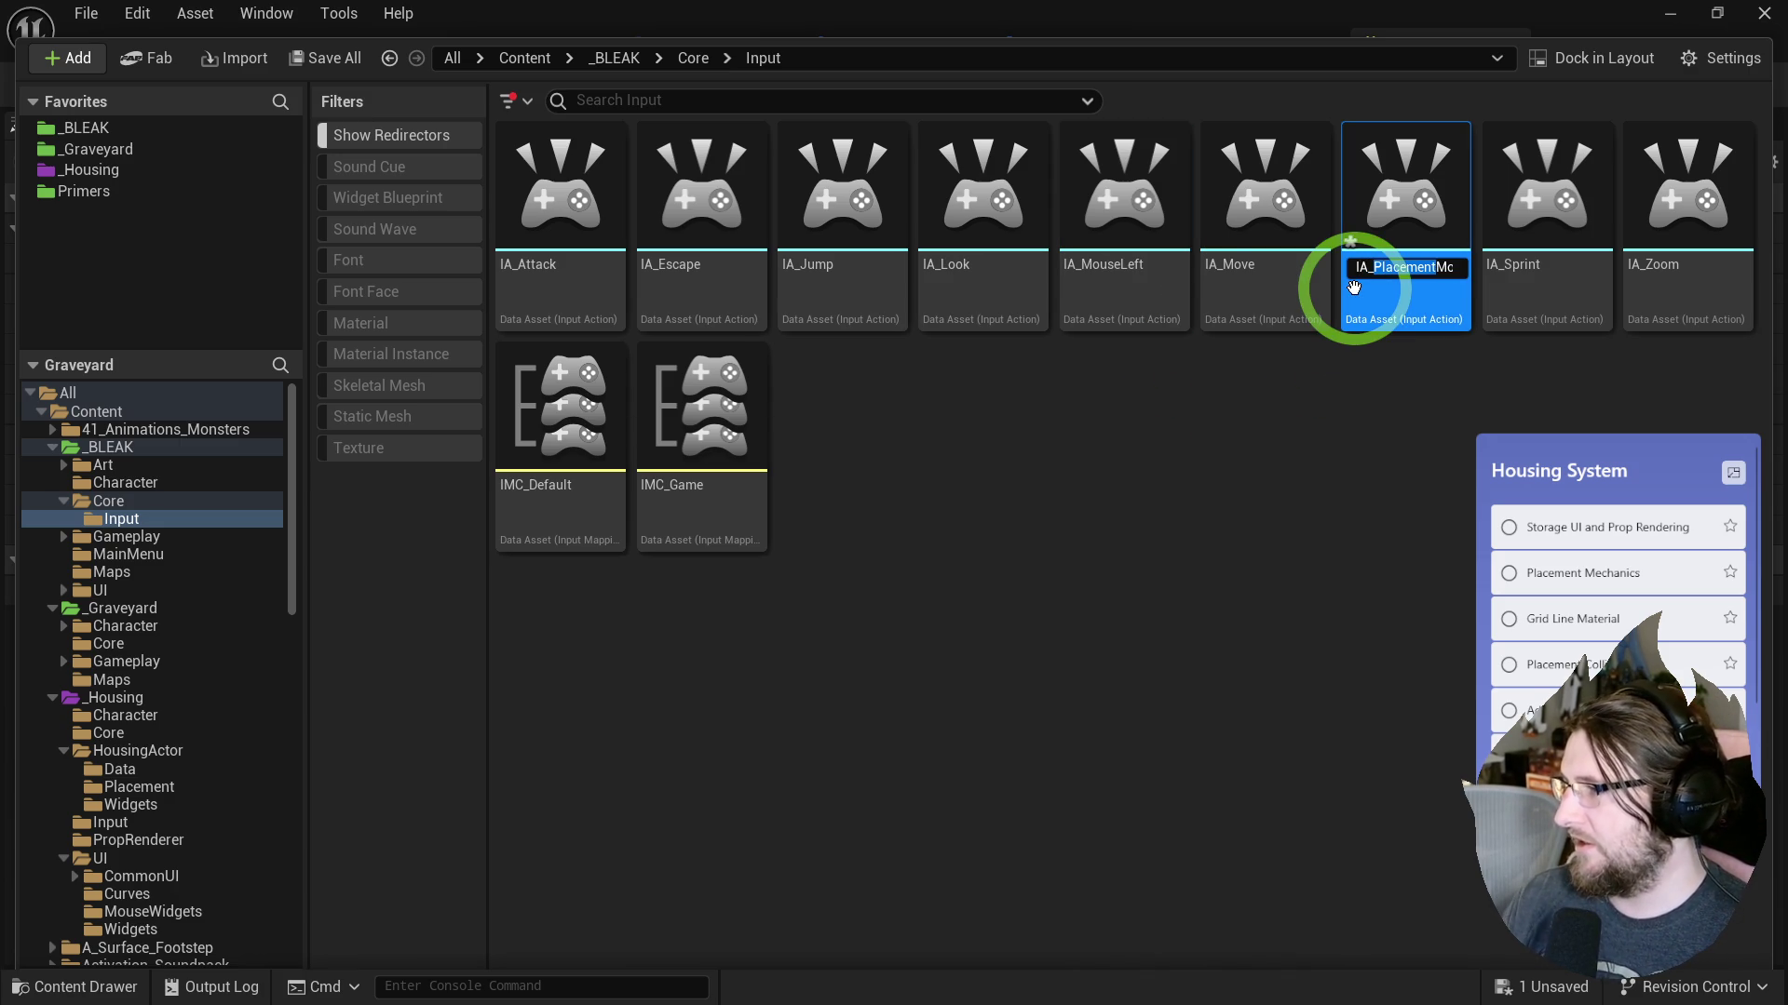
key(Delete)
key(Return)
click(910, 415)
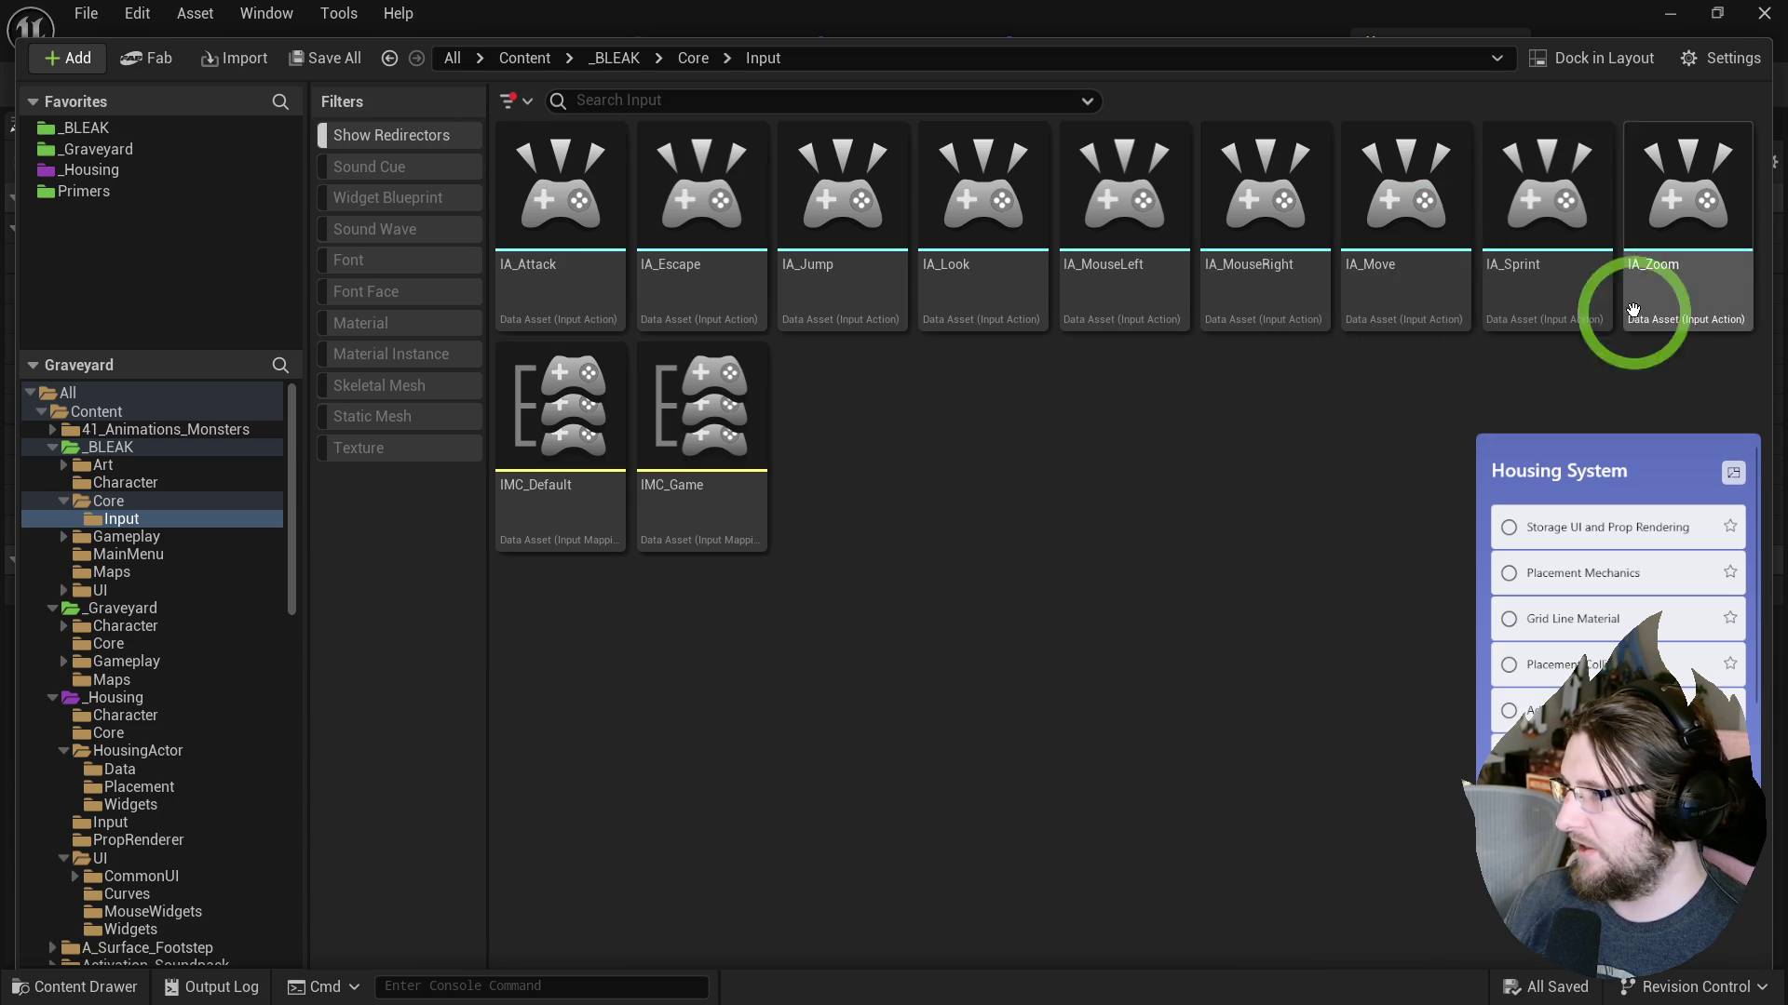
click(567, 402)
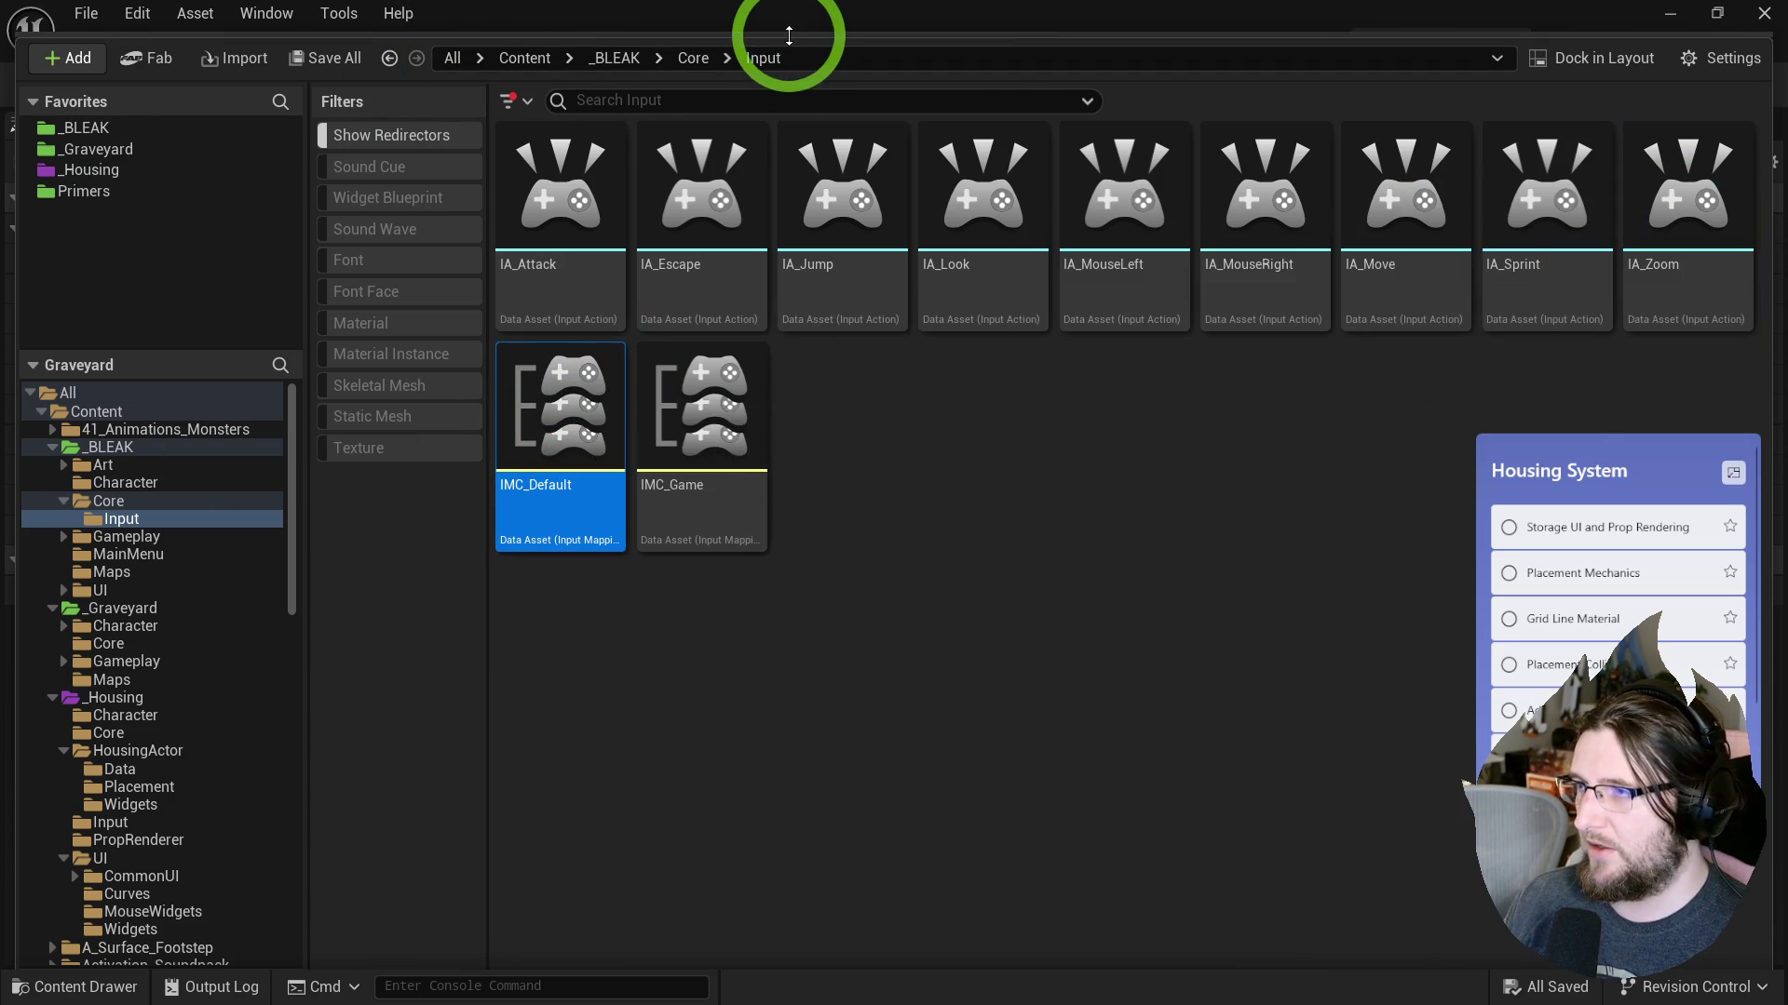
Point IMC_Default's left- and right-click mappings to IA_MouseLeft and IA_MouseRight.
drag(791, 40, 802, 600)
click(752, 437)
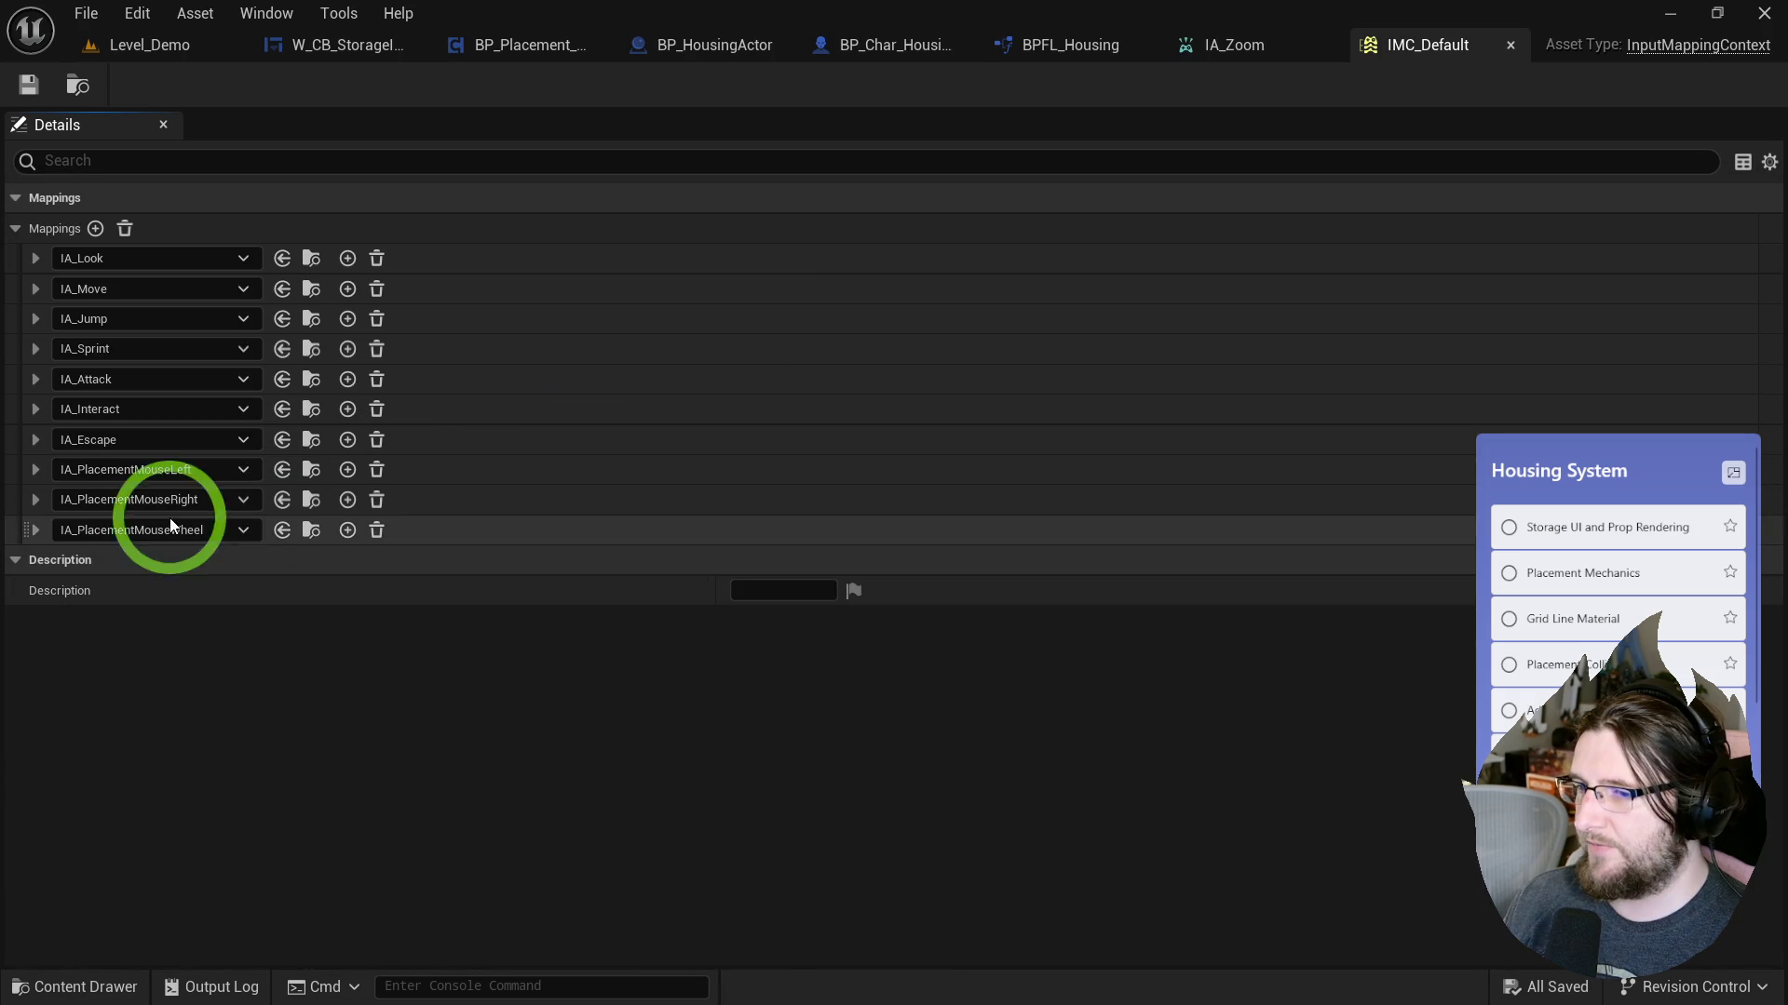
click(154, 472)
text(mouseleft)
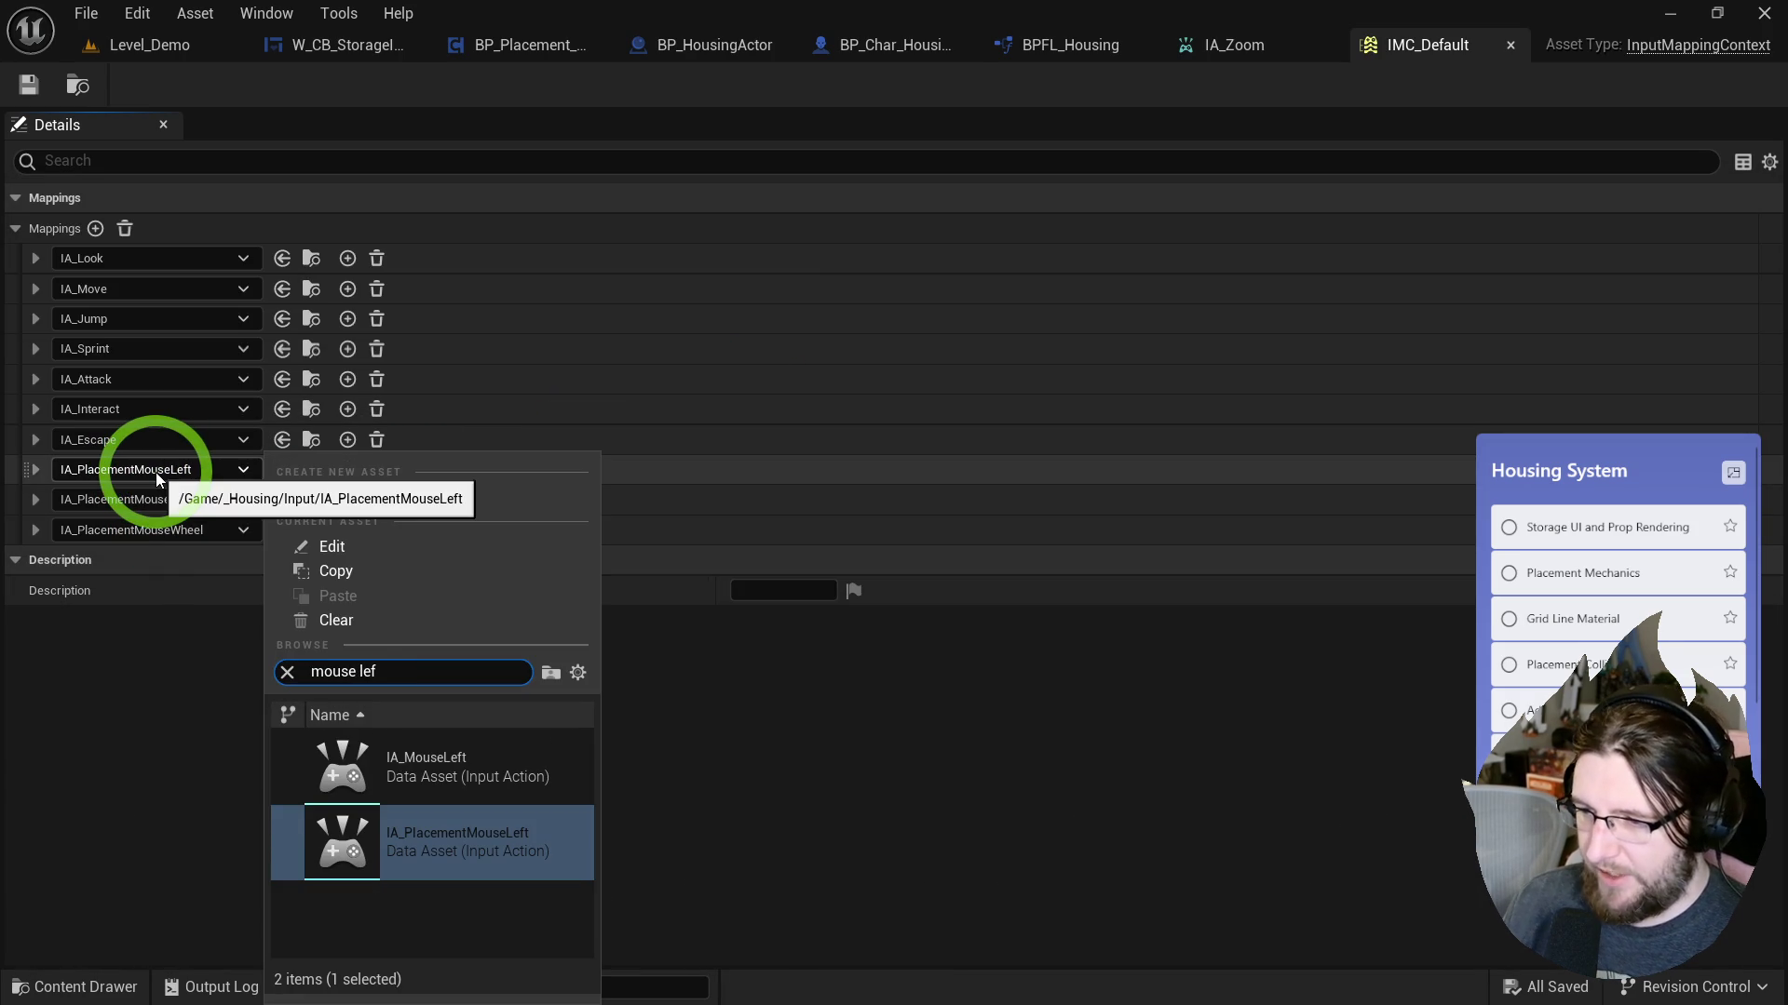
click(400, 756)
click(198, 499)
text(mouse ri)
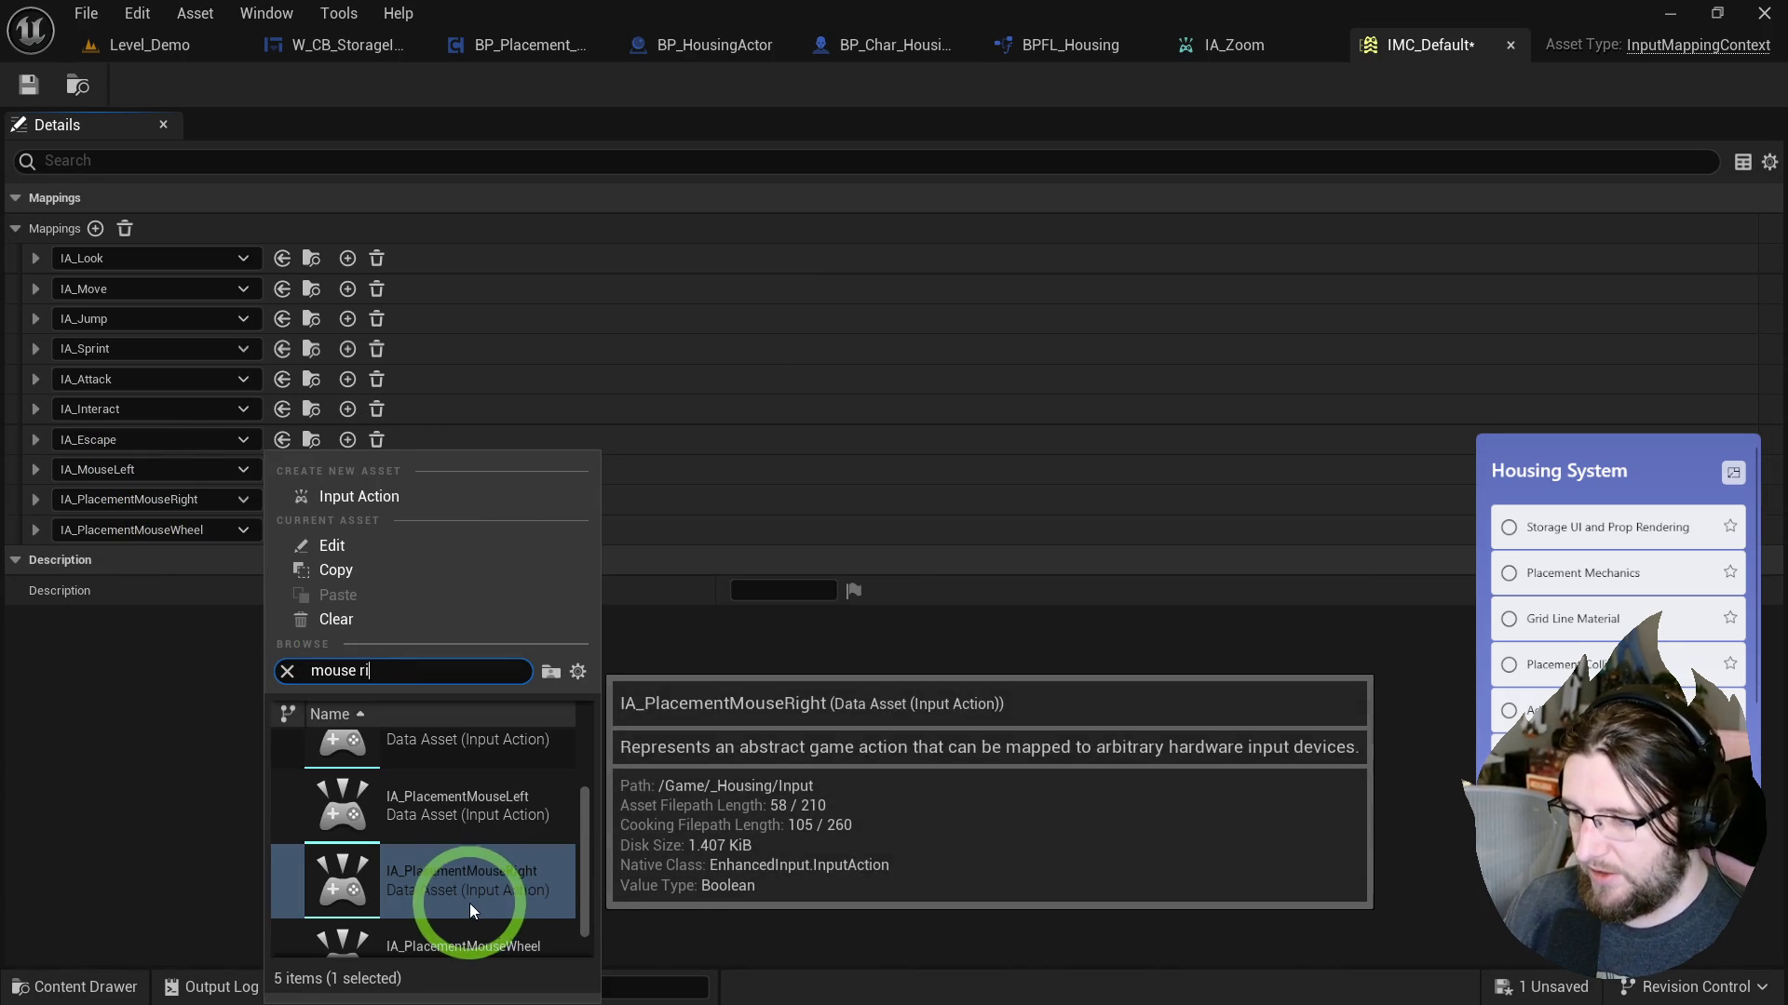
click(454, 862)
Swap IMC_Default's mouse-wheel mapping to IA_Zoom and save the context.
click(205, 530)
text(zoom)
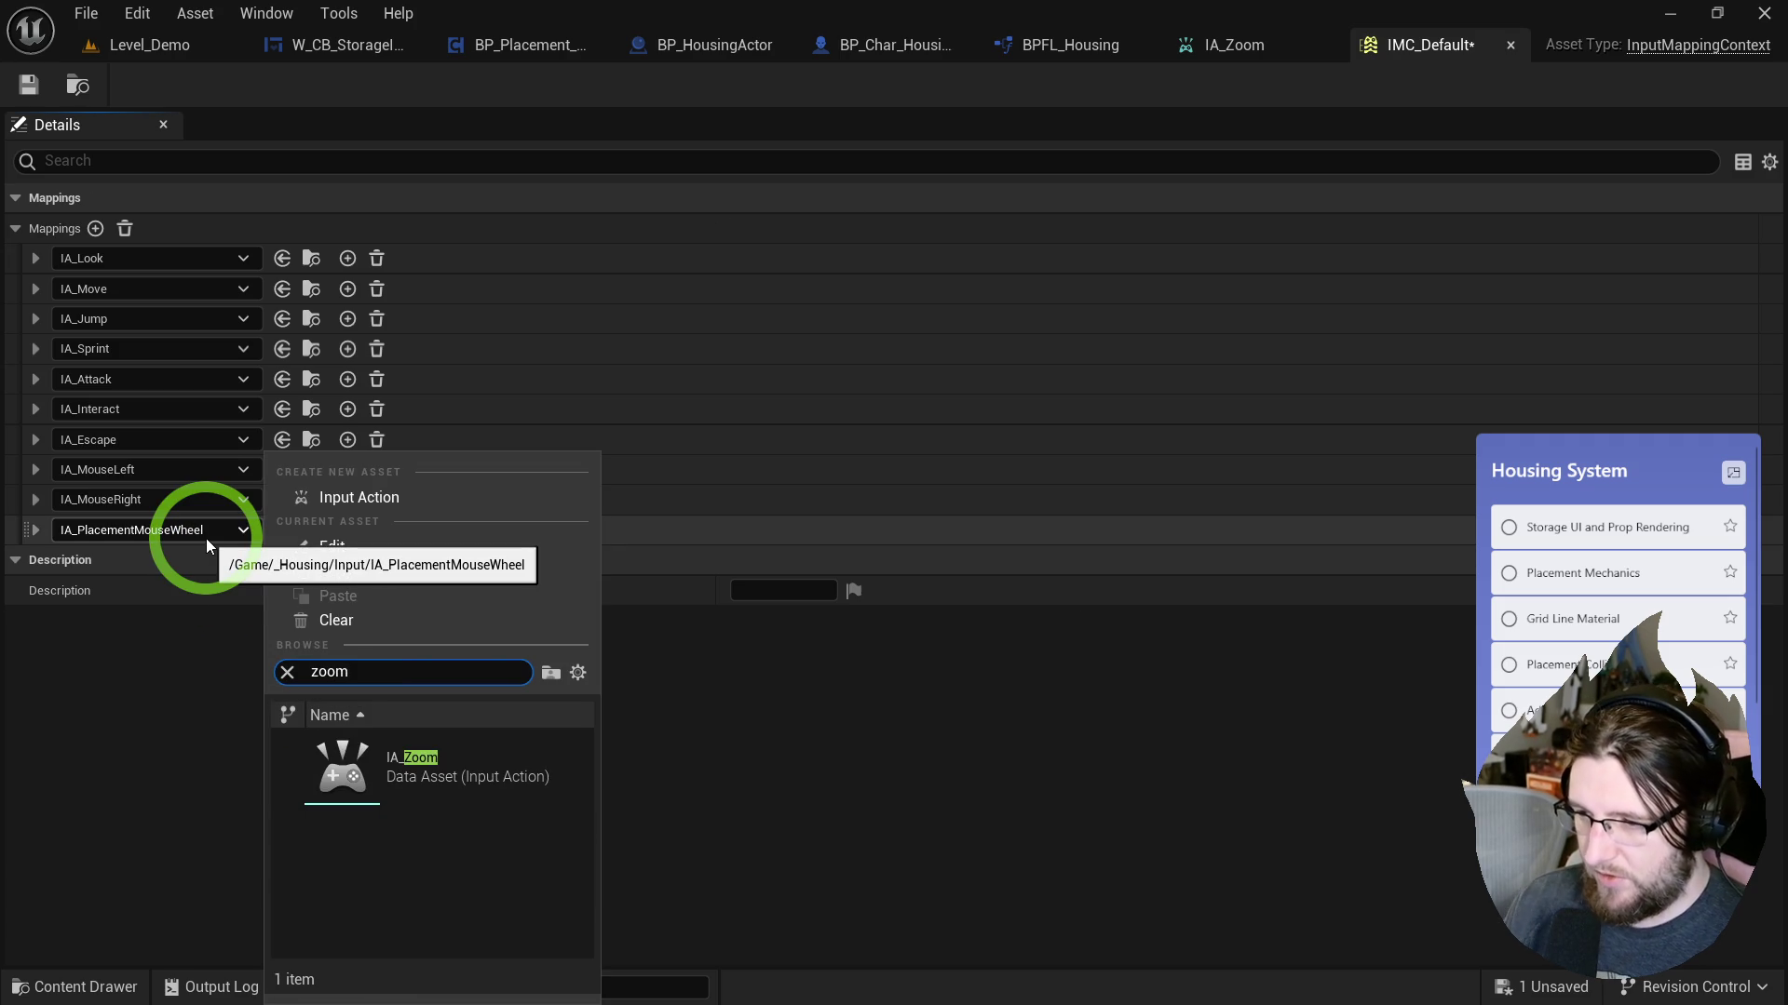
click(488, 784)
click(35, 529)
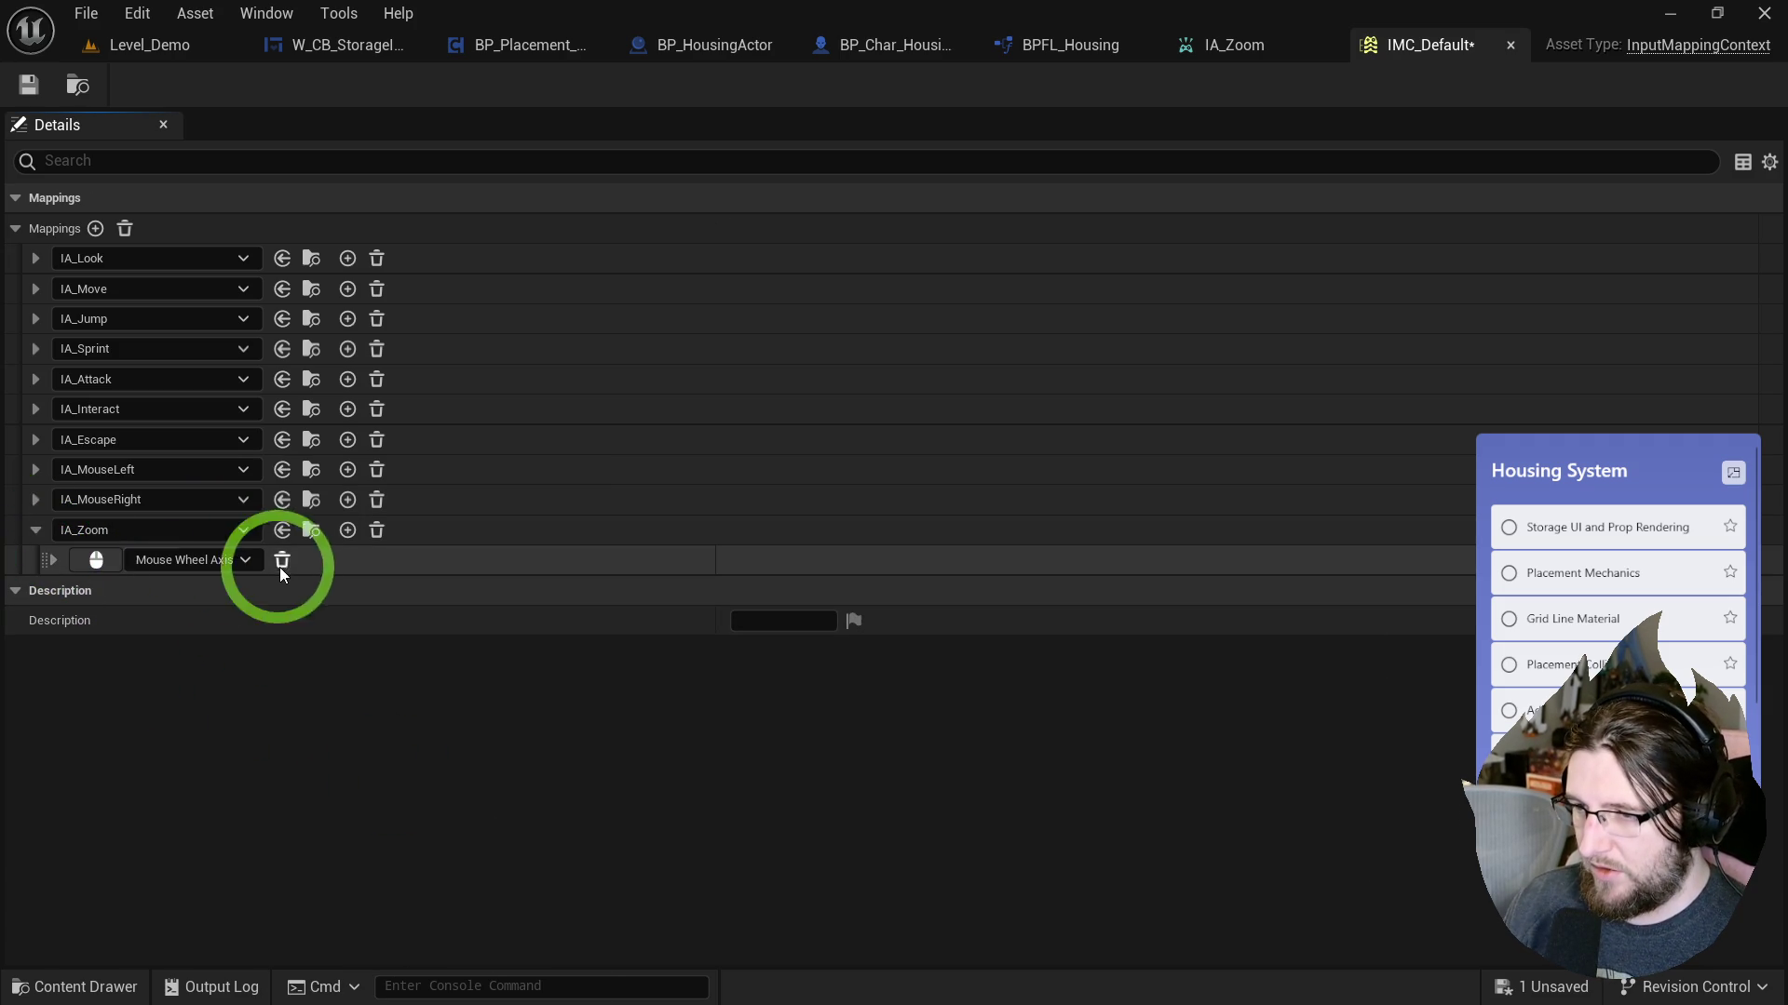
click(29, 85)
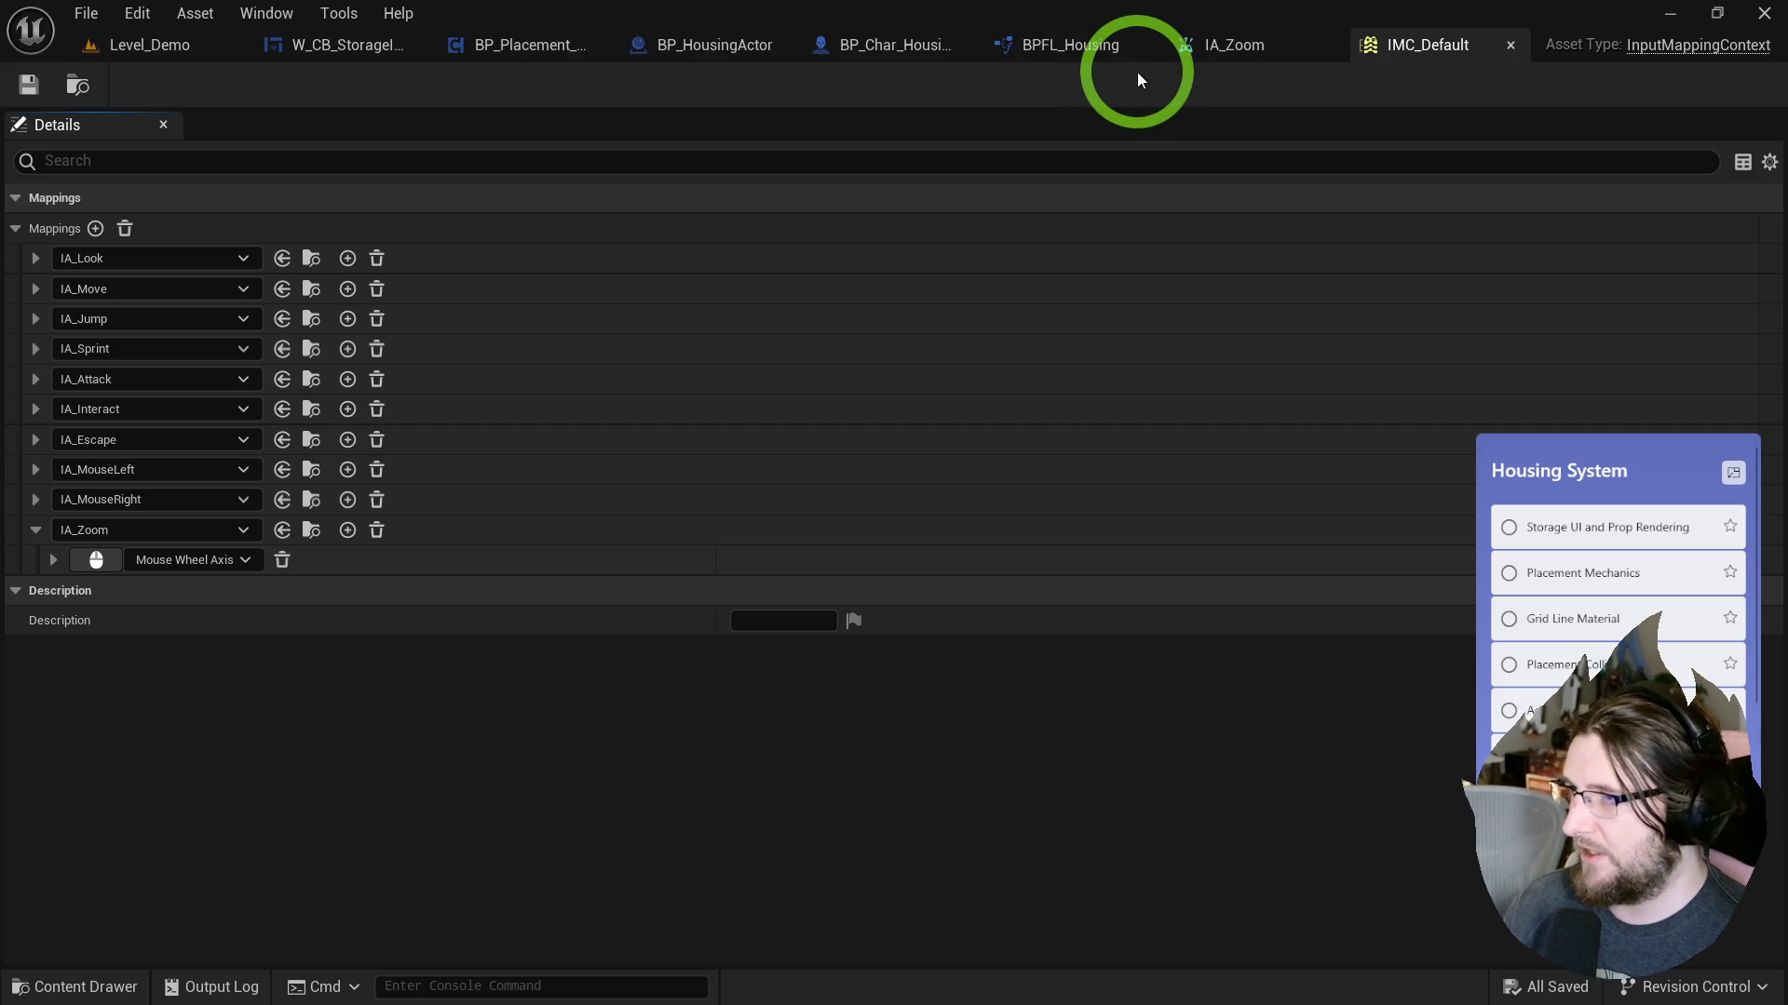
click(465, 47)
mouse_move(644, 566)
mouse_down()
mouse_move(850, 140)
mouse_move(861, 220)
mouse_move(532, 347)
mouse_move(758, 531)
mouse_move(695, 702)
mouse_move(631, 467)
mouse_move(599, 487)
mouse_move(658, 451)
mouse_move(818, 626)
mouse_up()
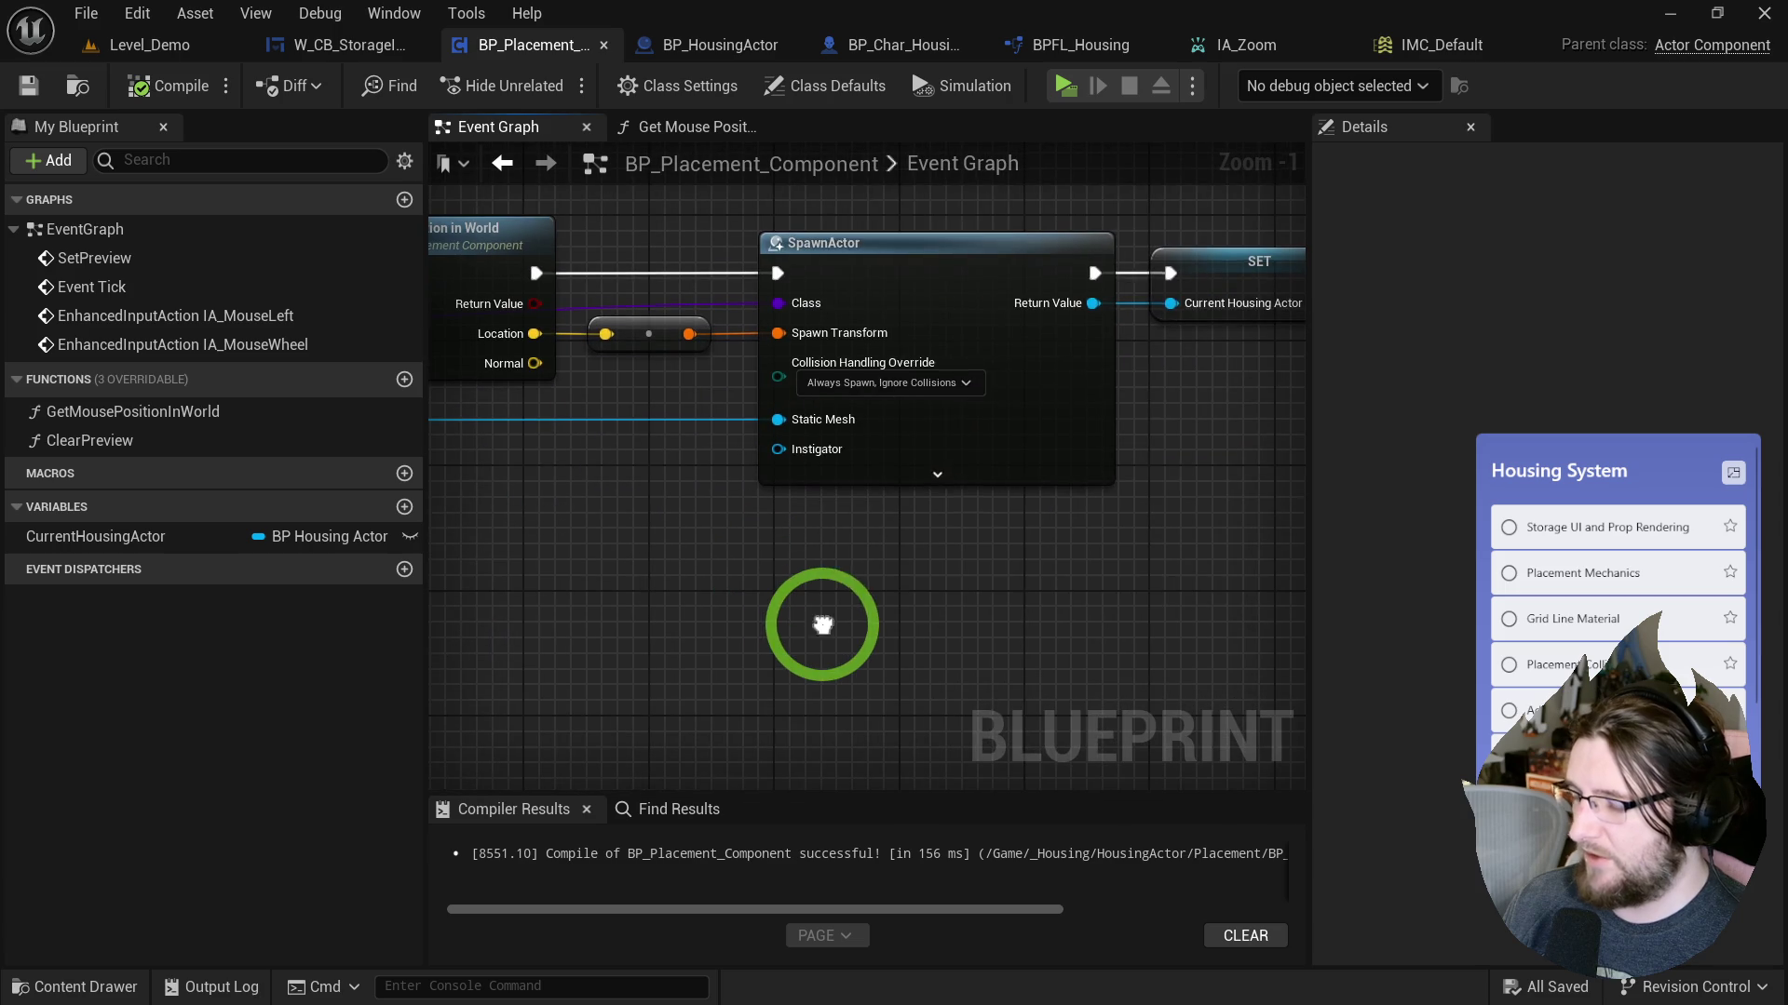
Add a Get Enhanced Input Local Player Subsystem node wired into a new Add Mapping Context node.
right_click(823, 633)
text(get enhanced inp)
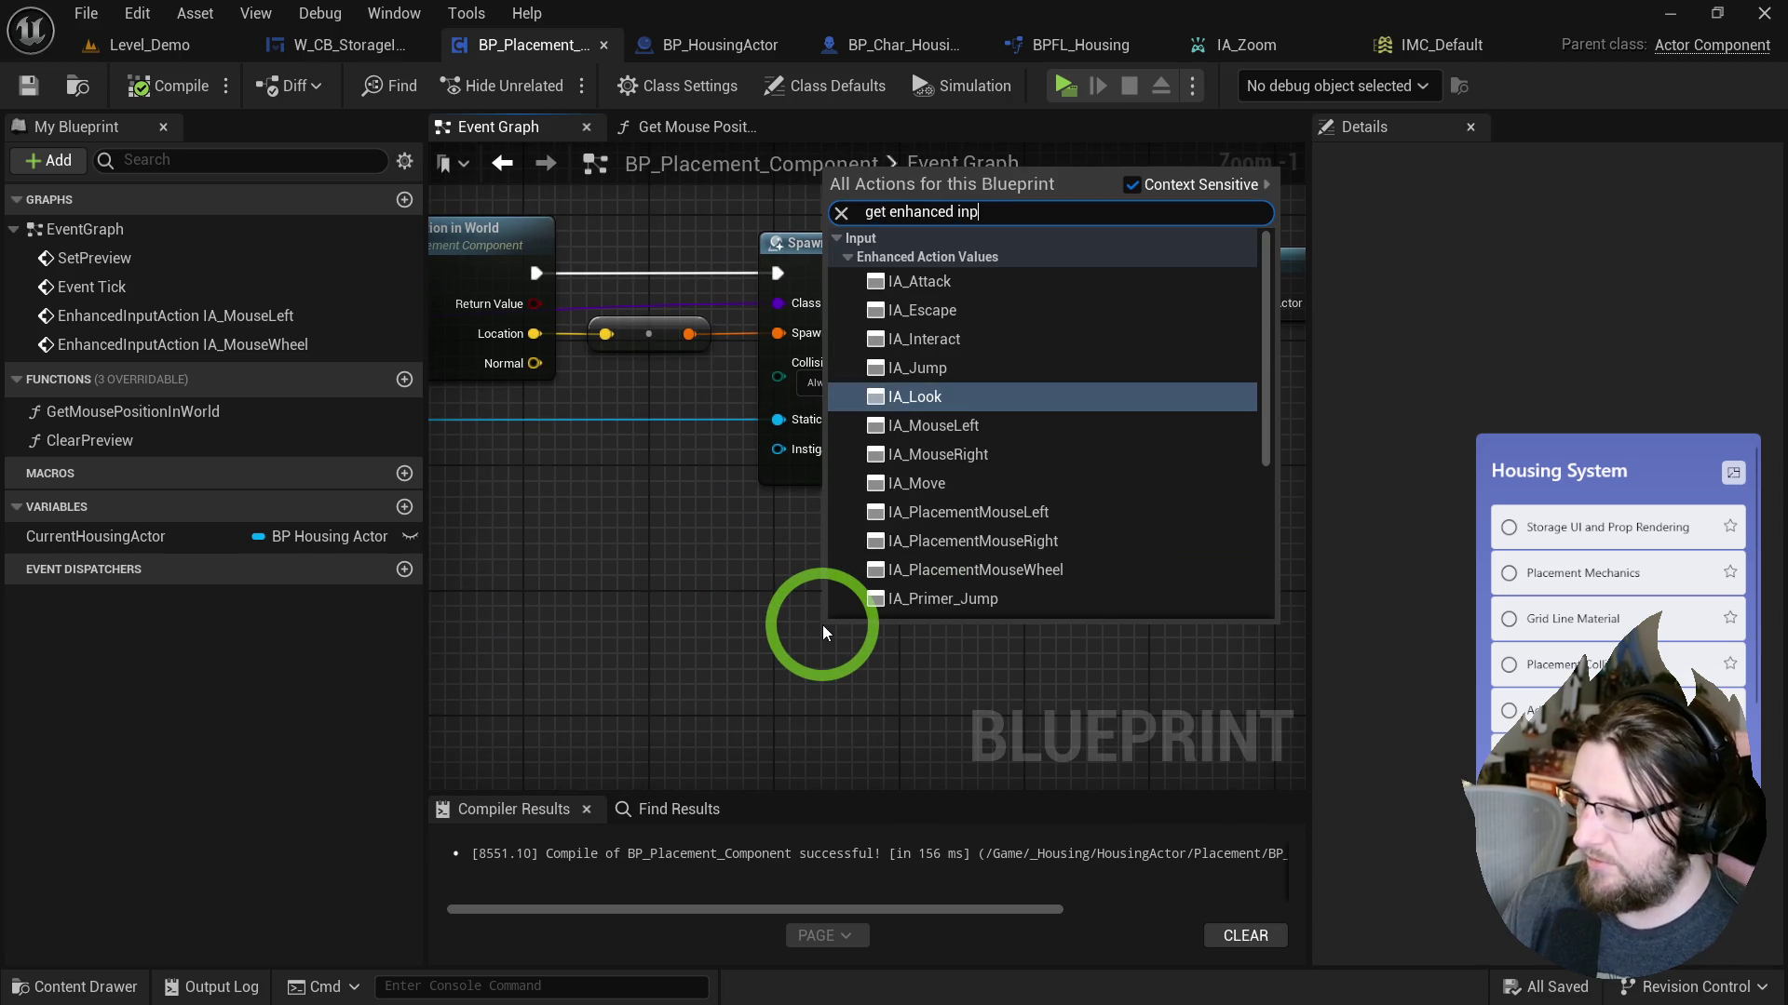
text(ut sub)
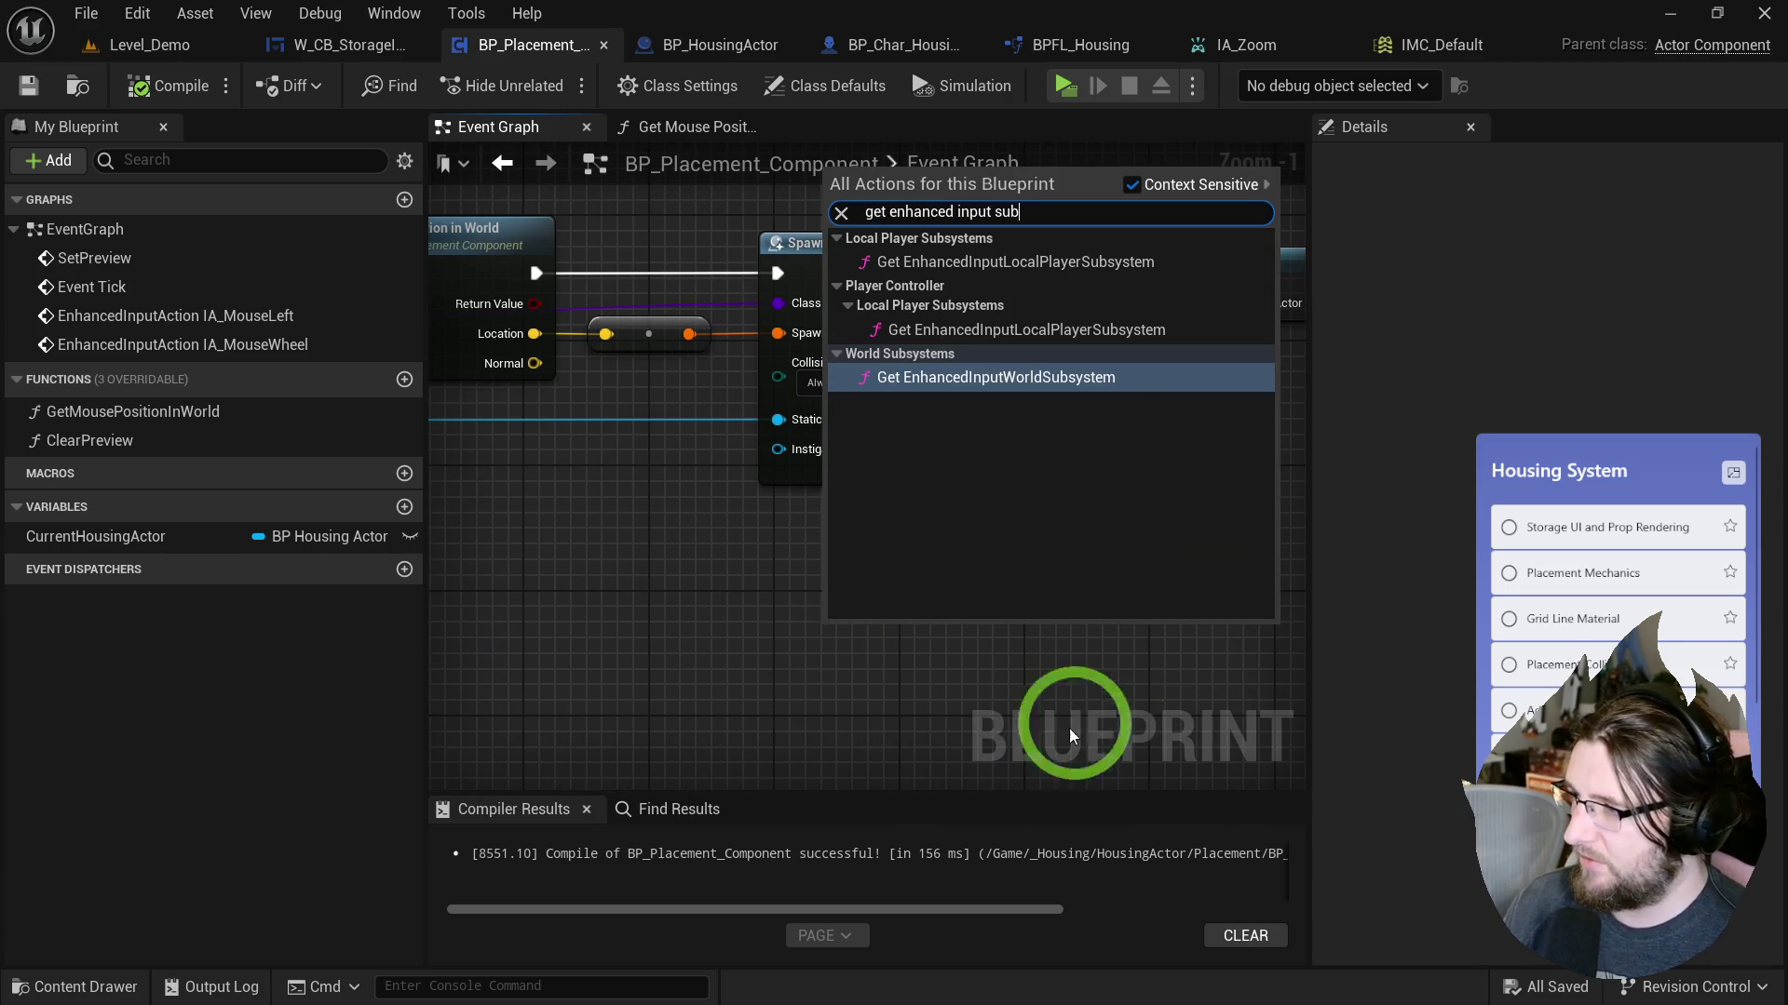
click(931, 329)
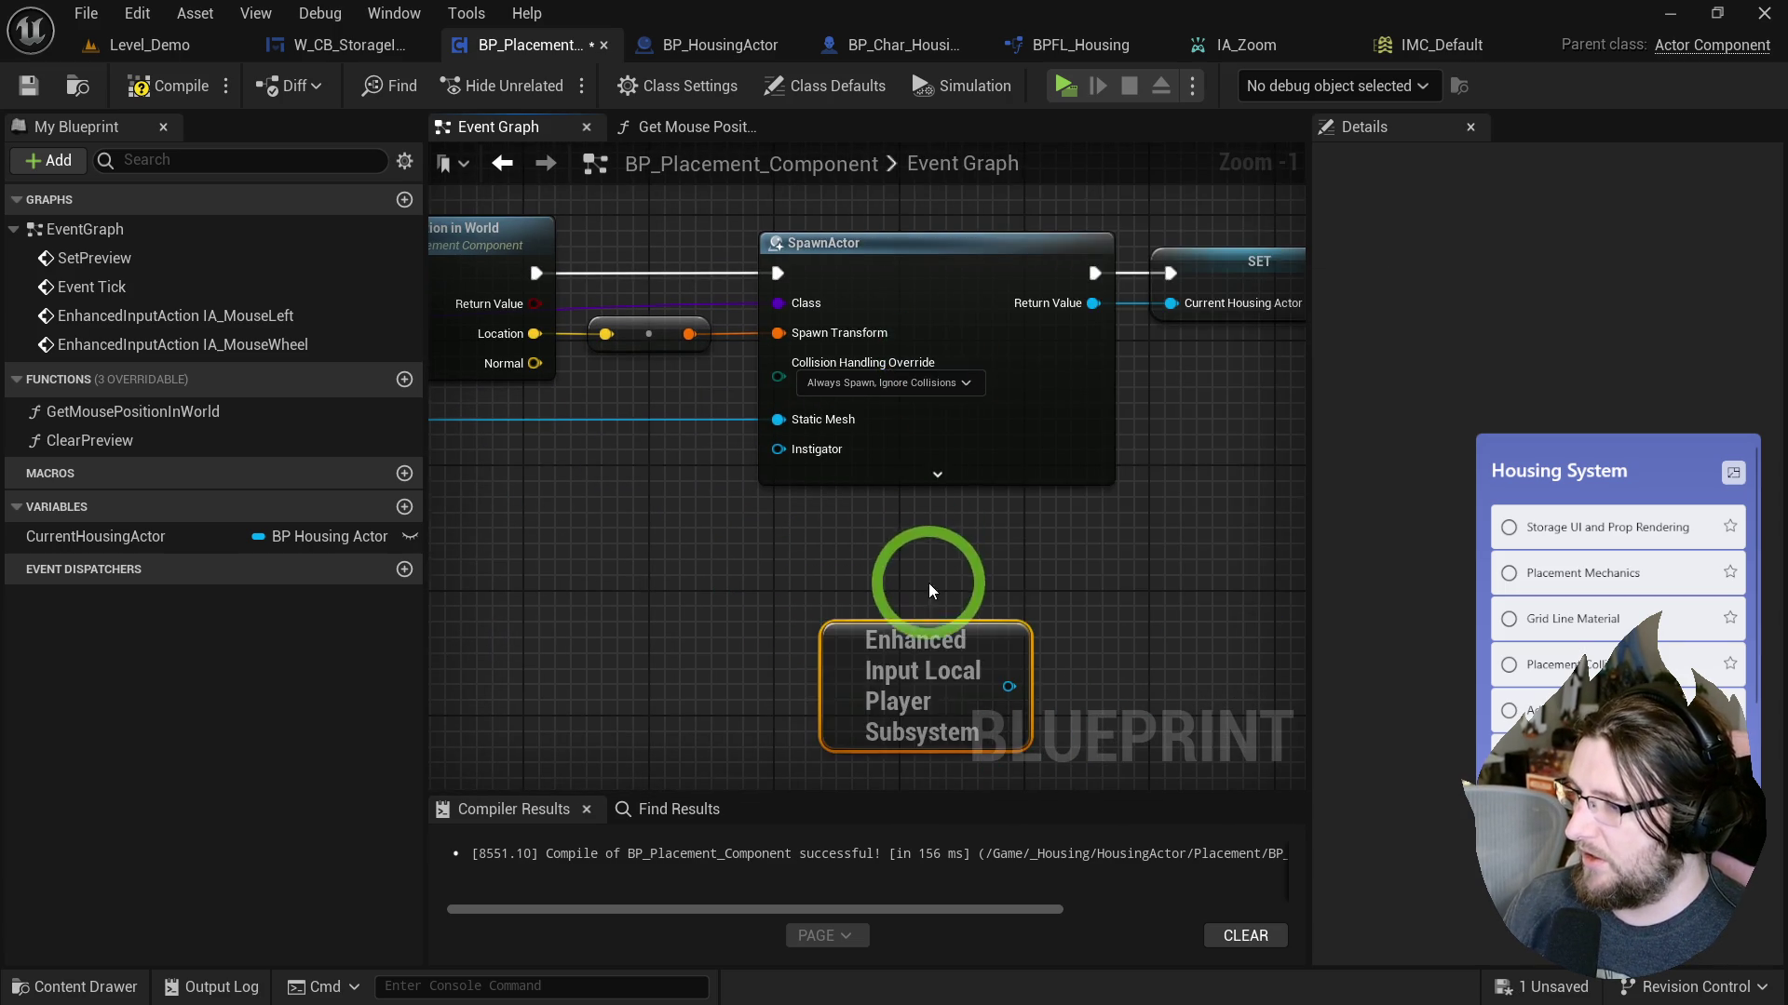
drag(972, 576, 1040, 551)
text(add input com)
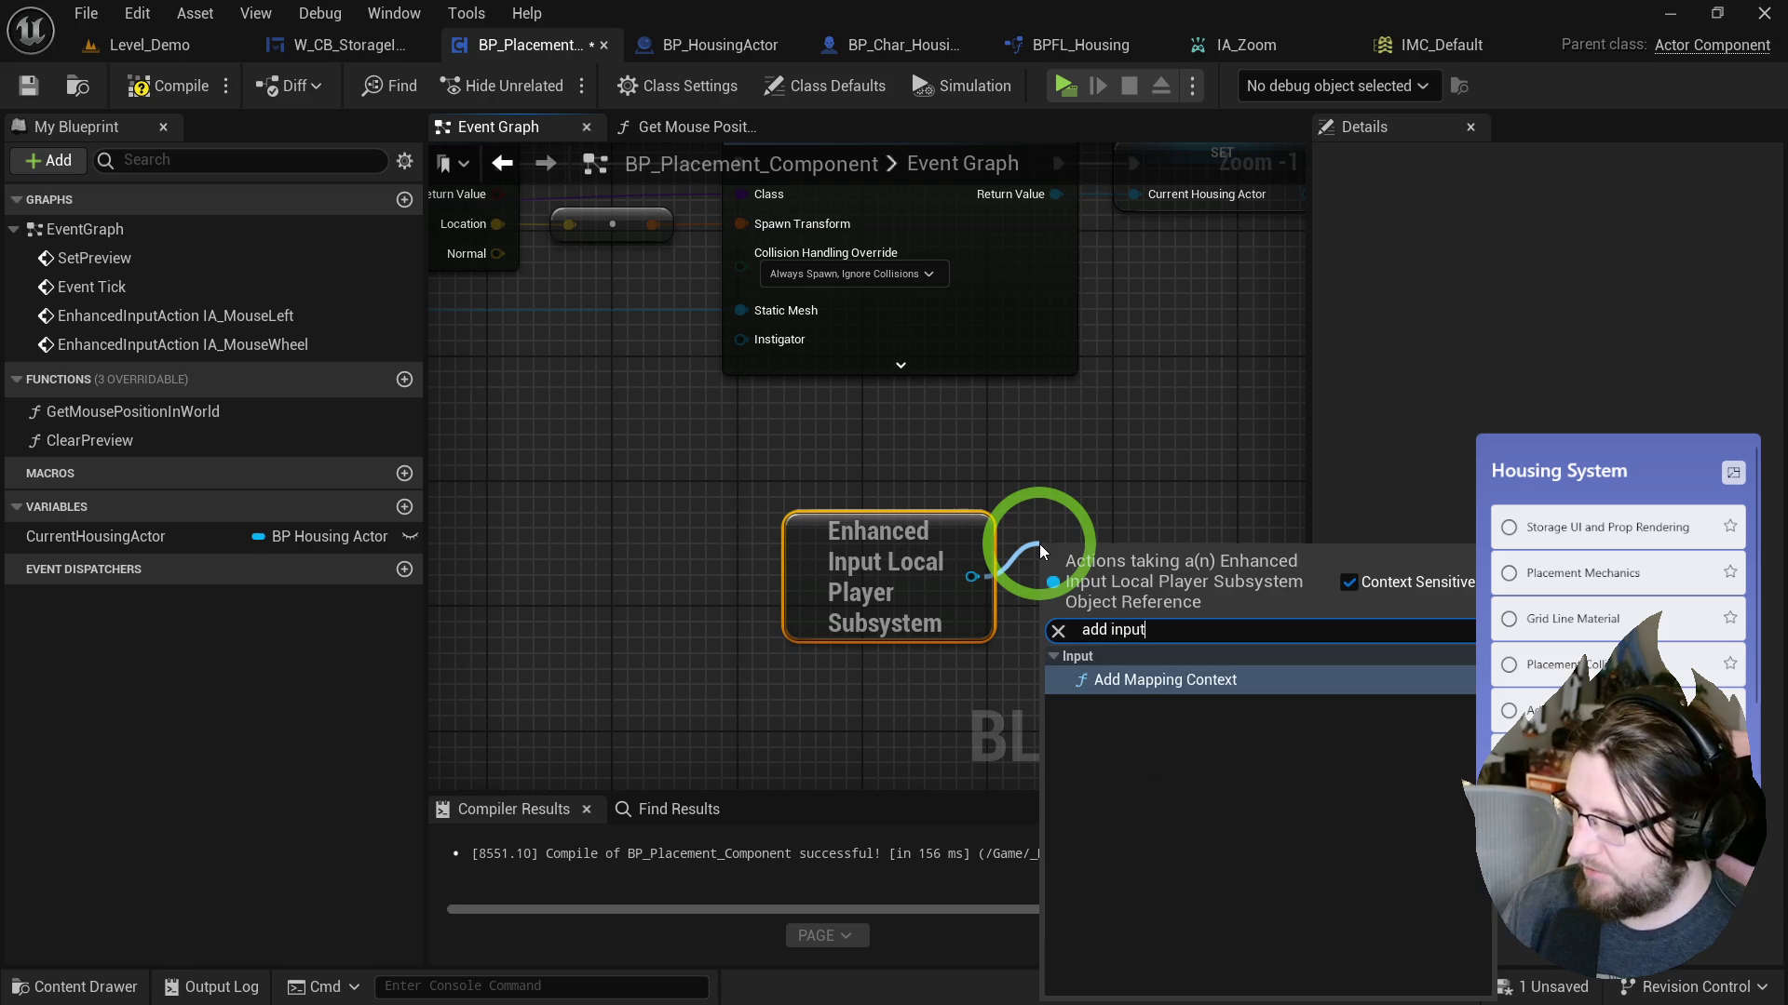
click(1057, 670)
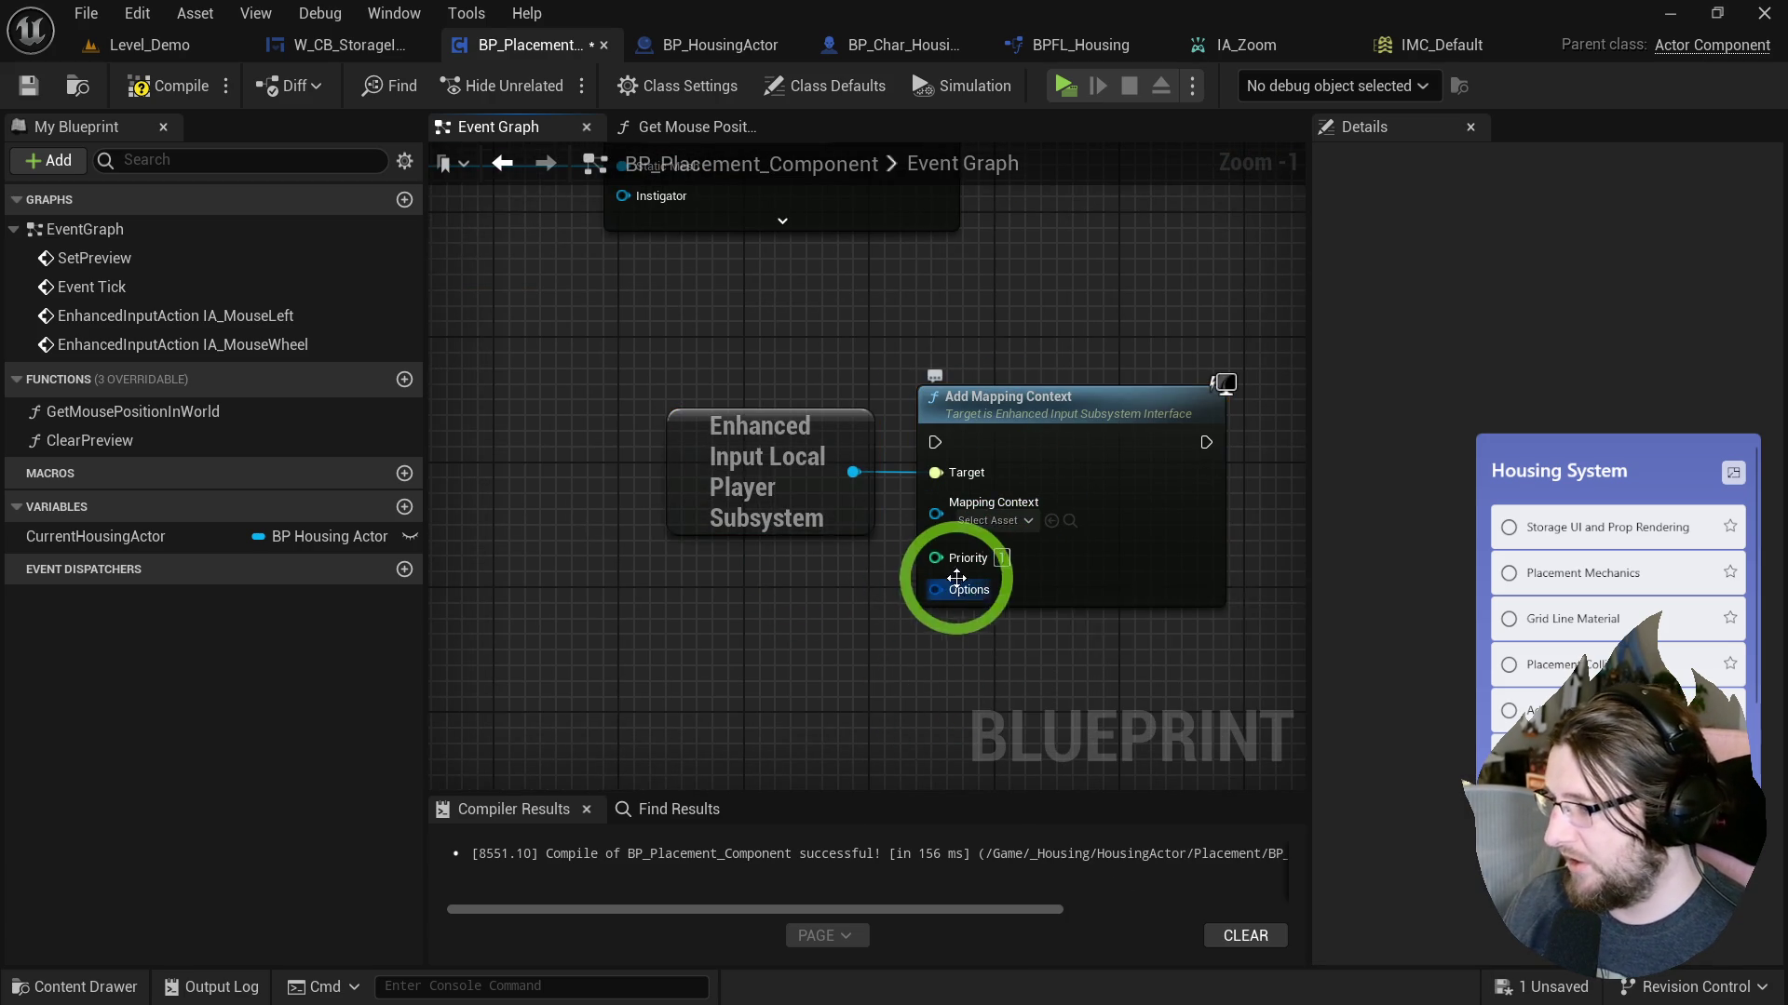
Compile and save BP_Placement_Component.
key(ctrl+space)
click(818, 231)
click(167, 85)
click(76, 86)
click(770, 618)
click(518, 479)
key(ctrl+s)
click(128, 740)
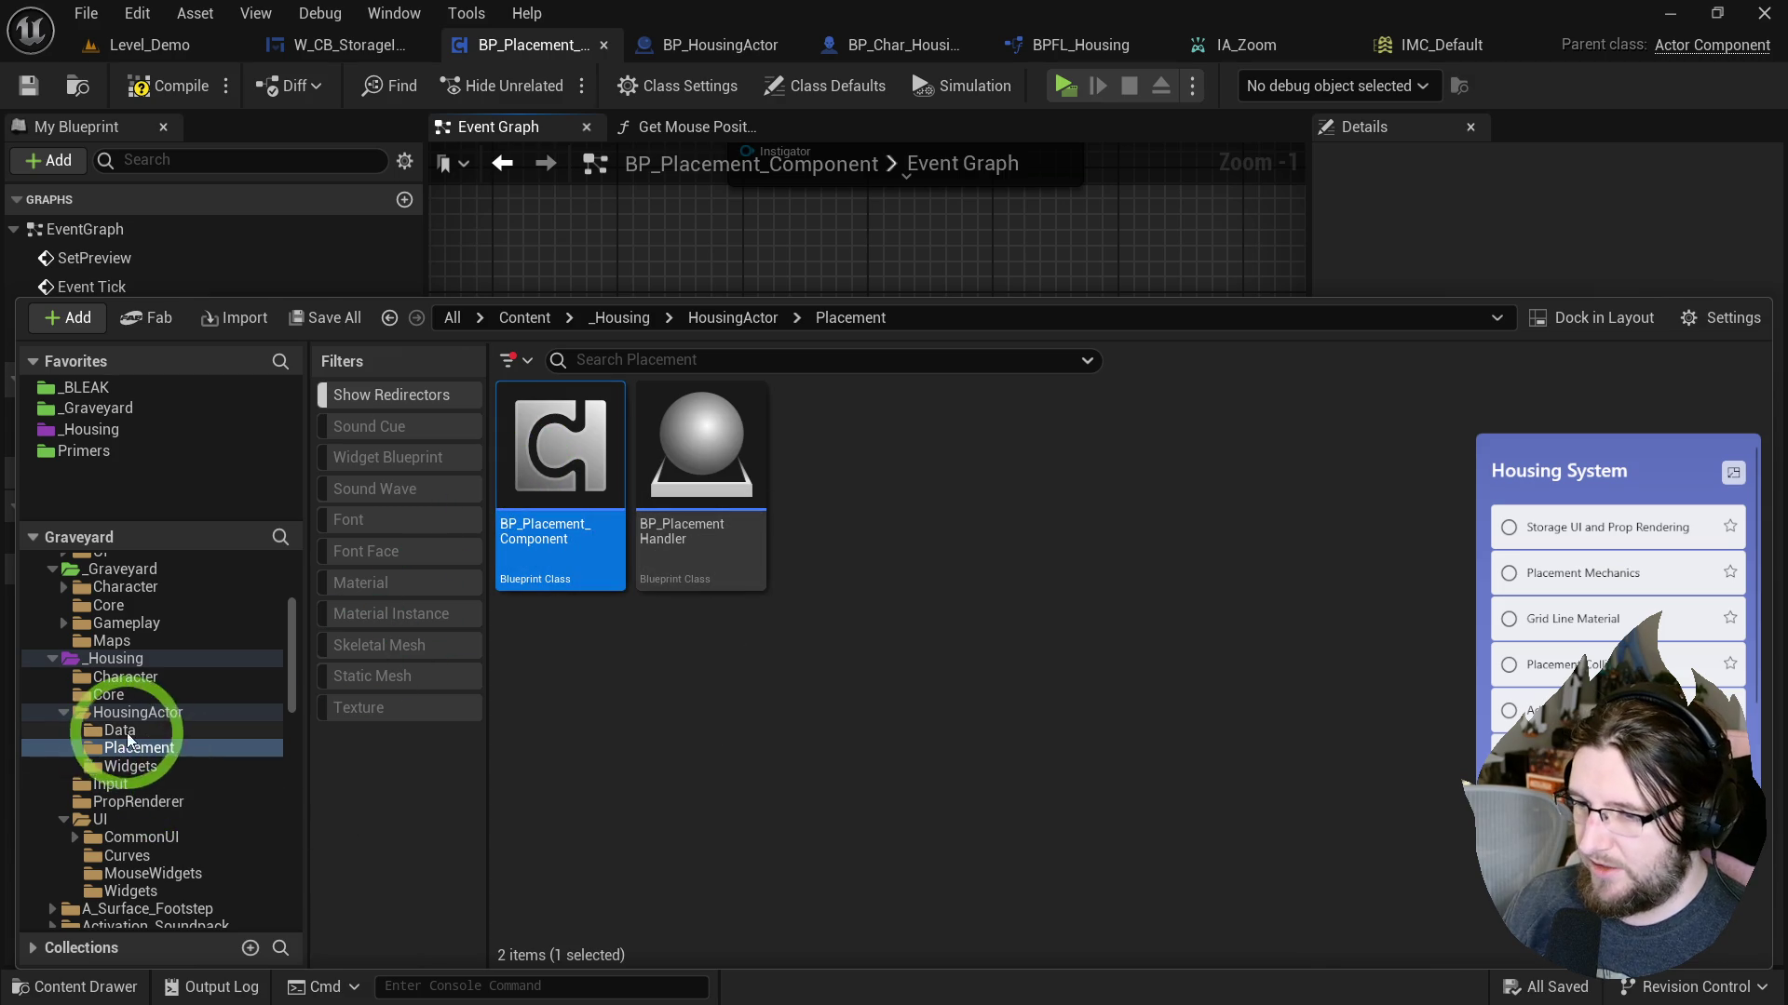
Open IMC_Placement in _Housing/Input and reset it to a single empty mapping.
click(110, 785)
click(1010, 475)
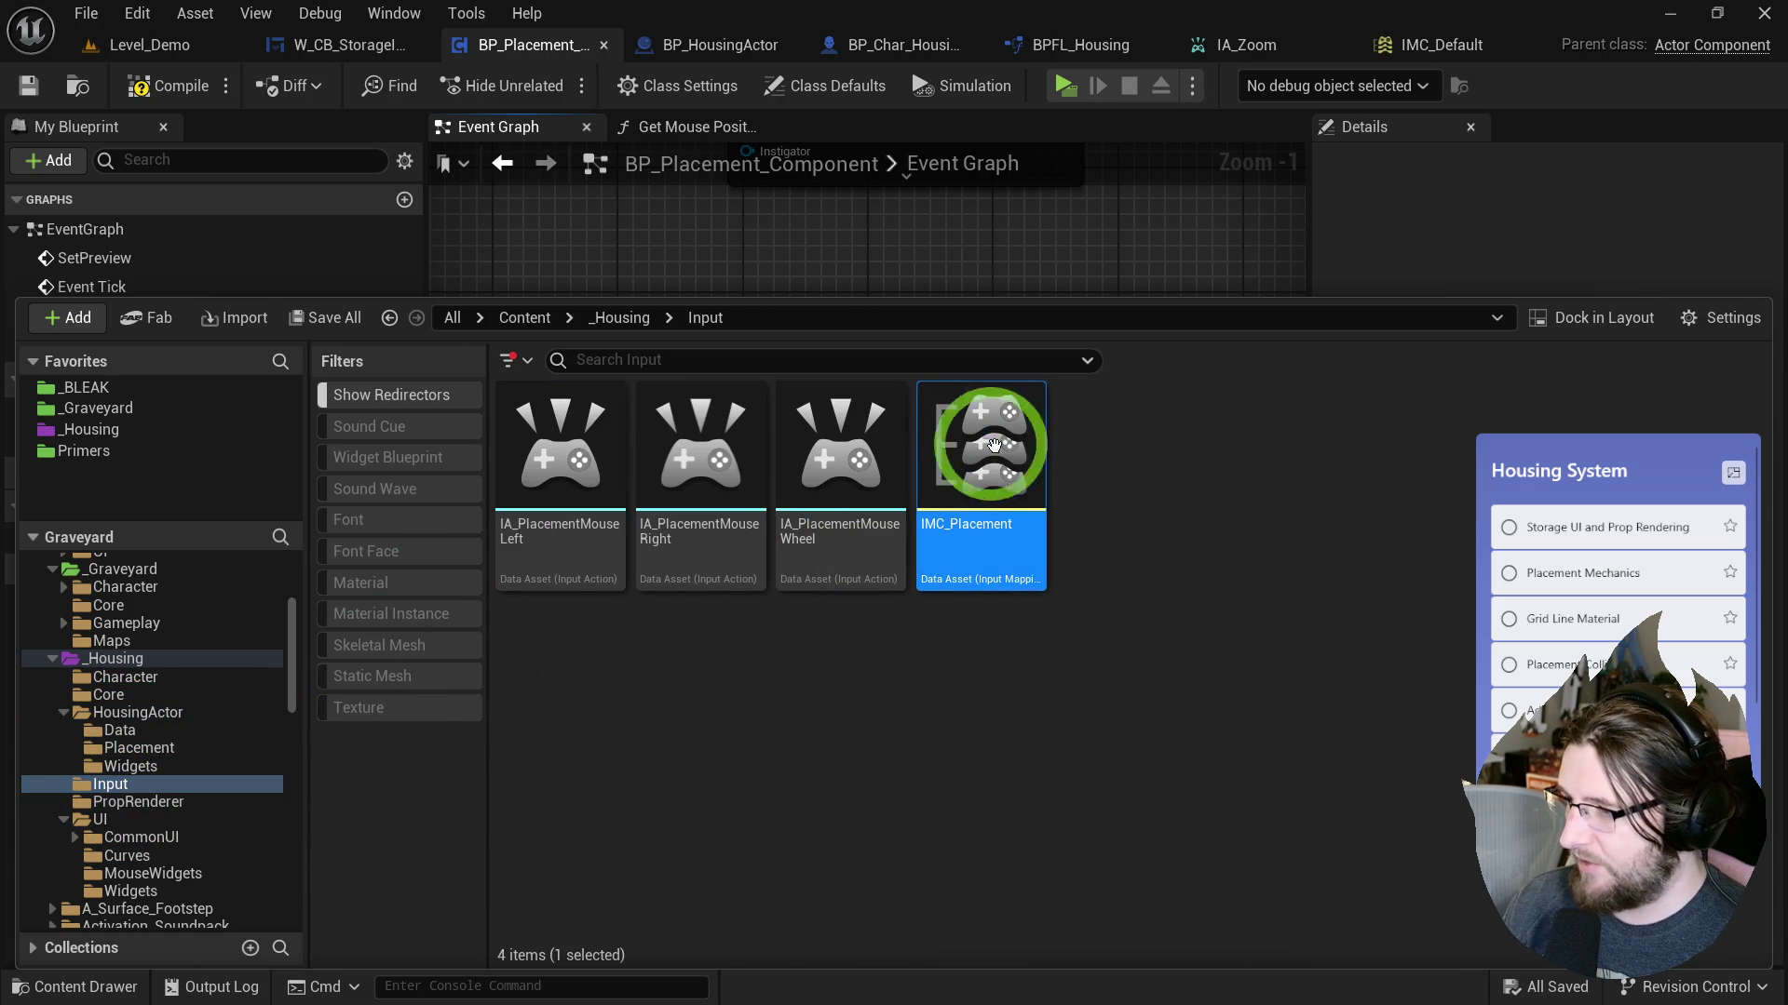
double_click(978, 447)
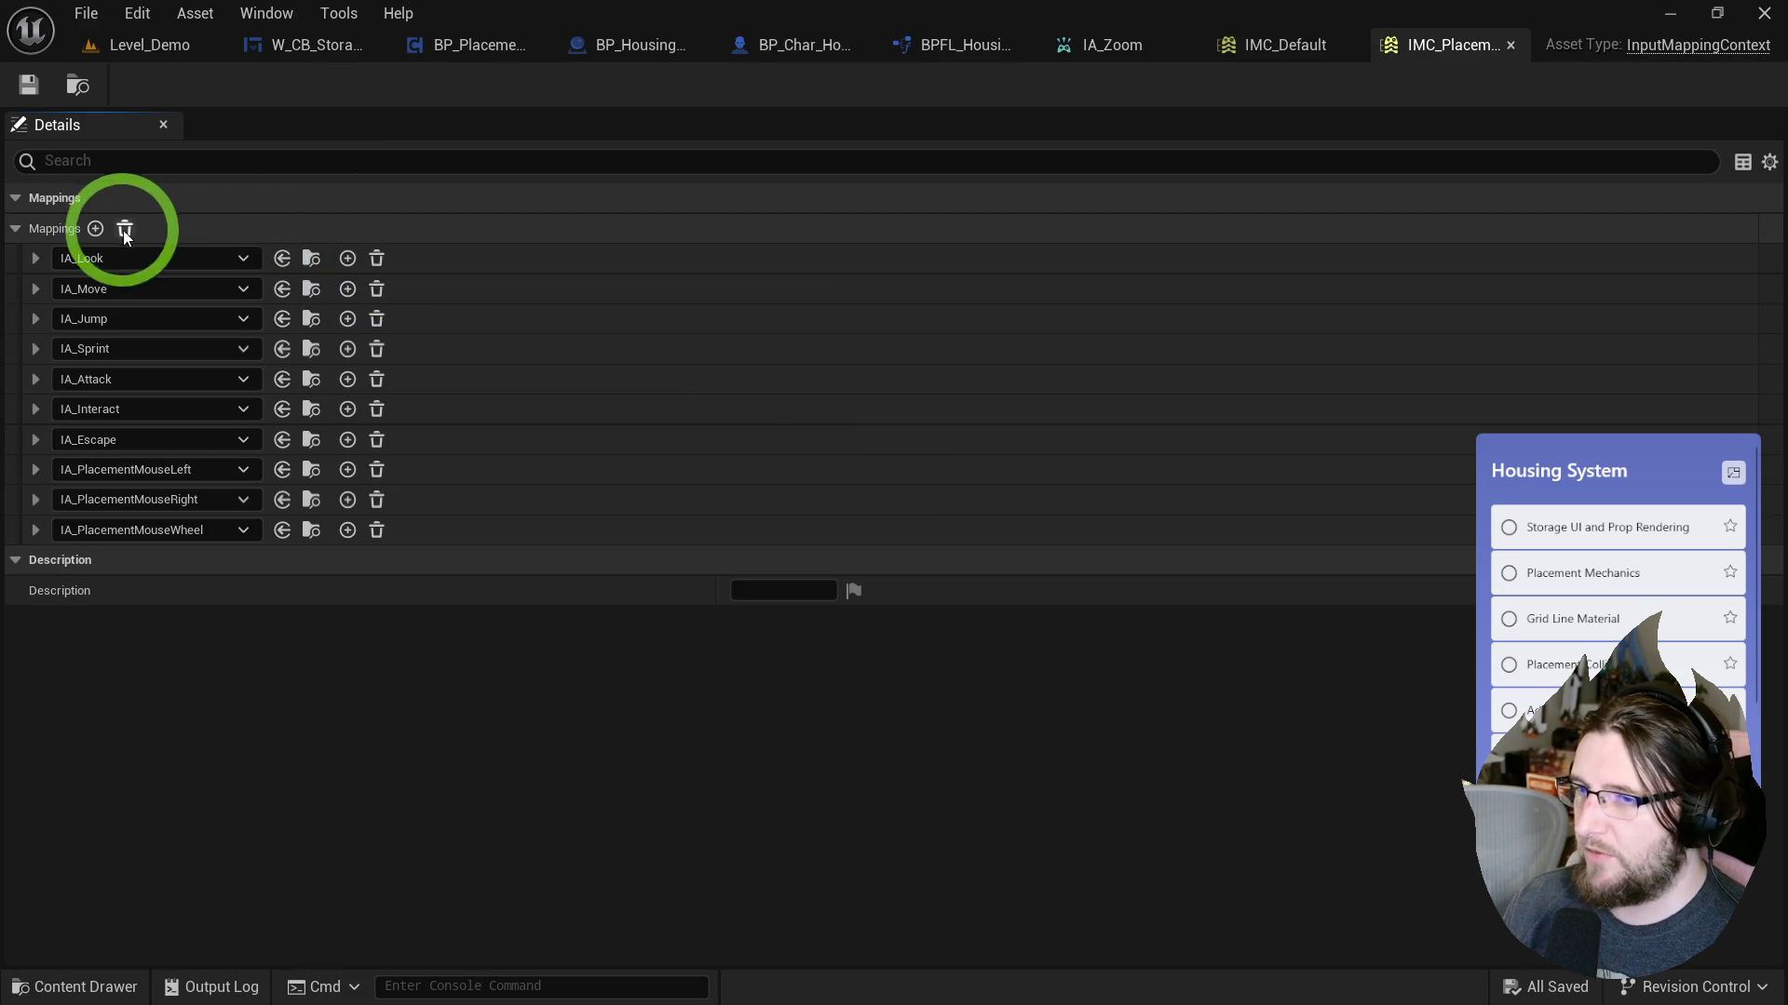
click(125, 229)
click(95, 229)
Rename the input action to IA_PlacementRotate and save all assets.
key(ctrl+space)
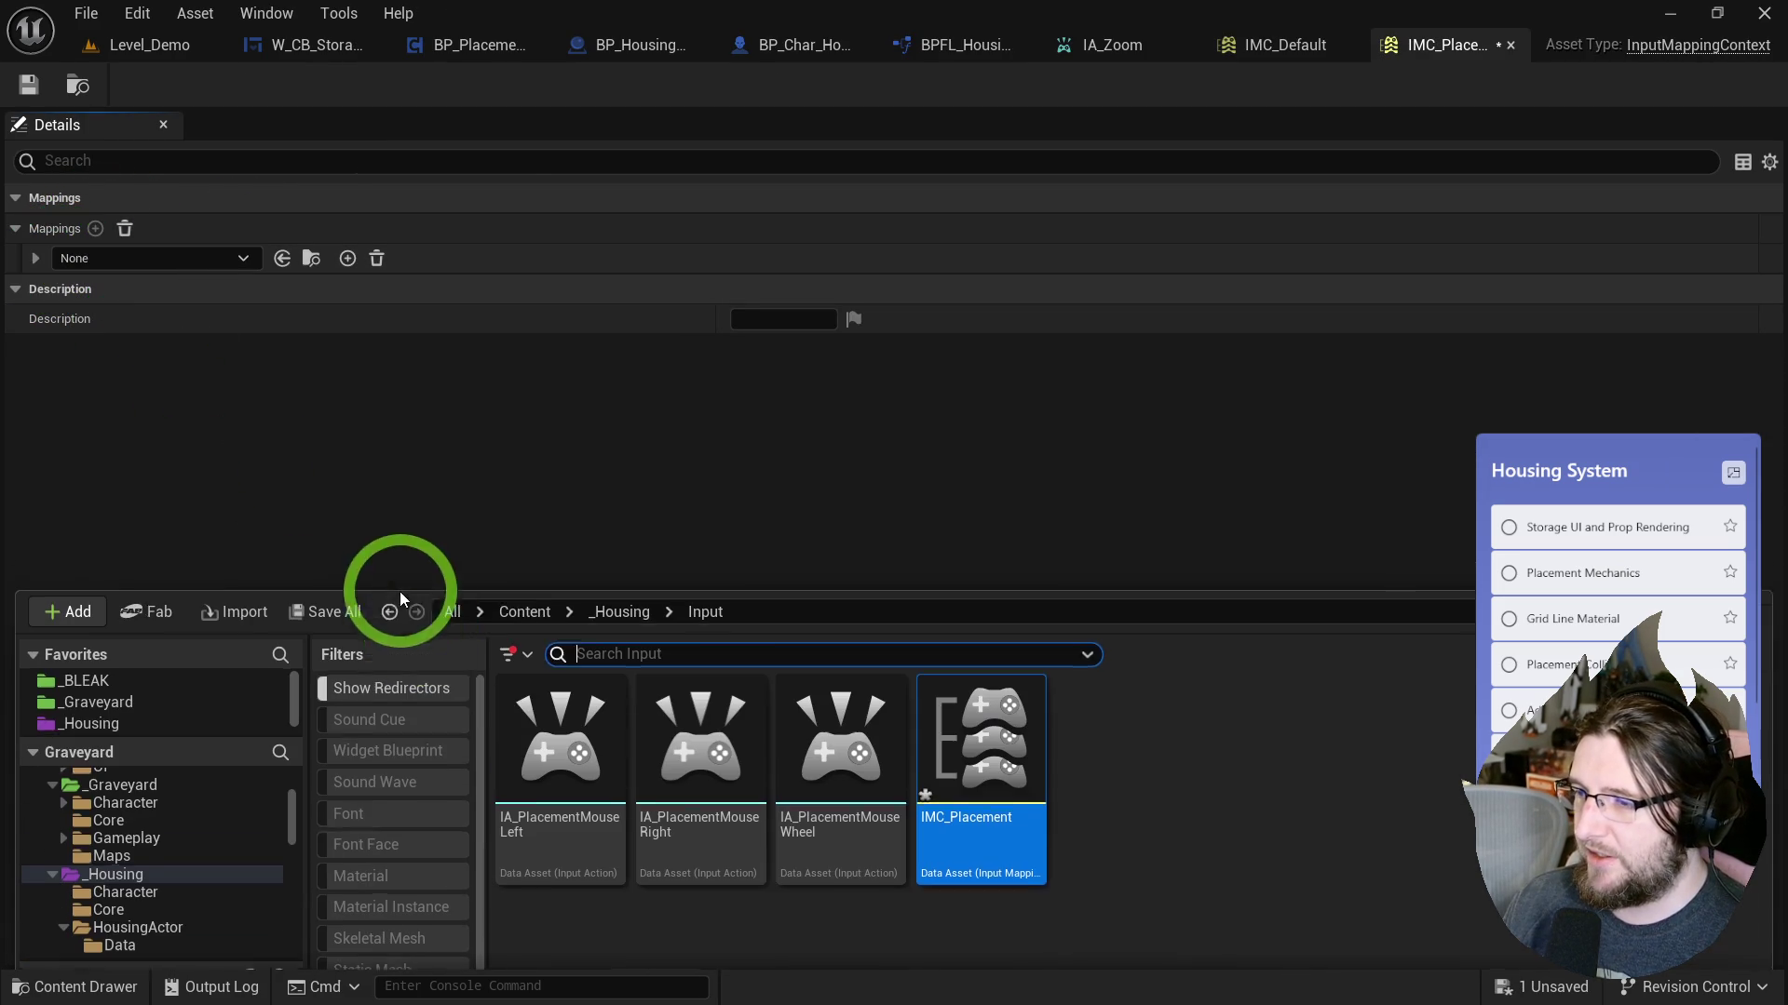
click(838, 721)
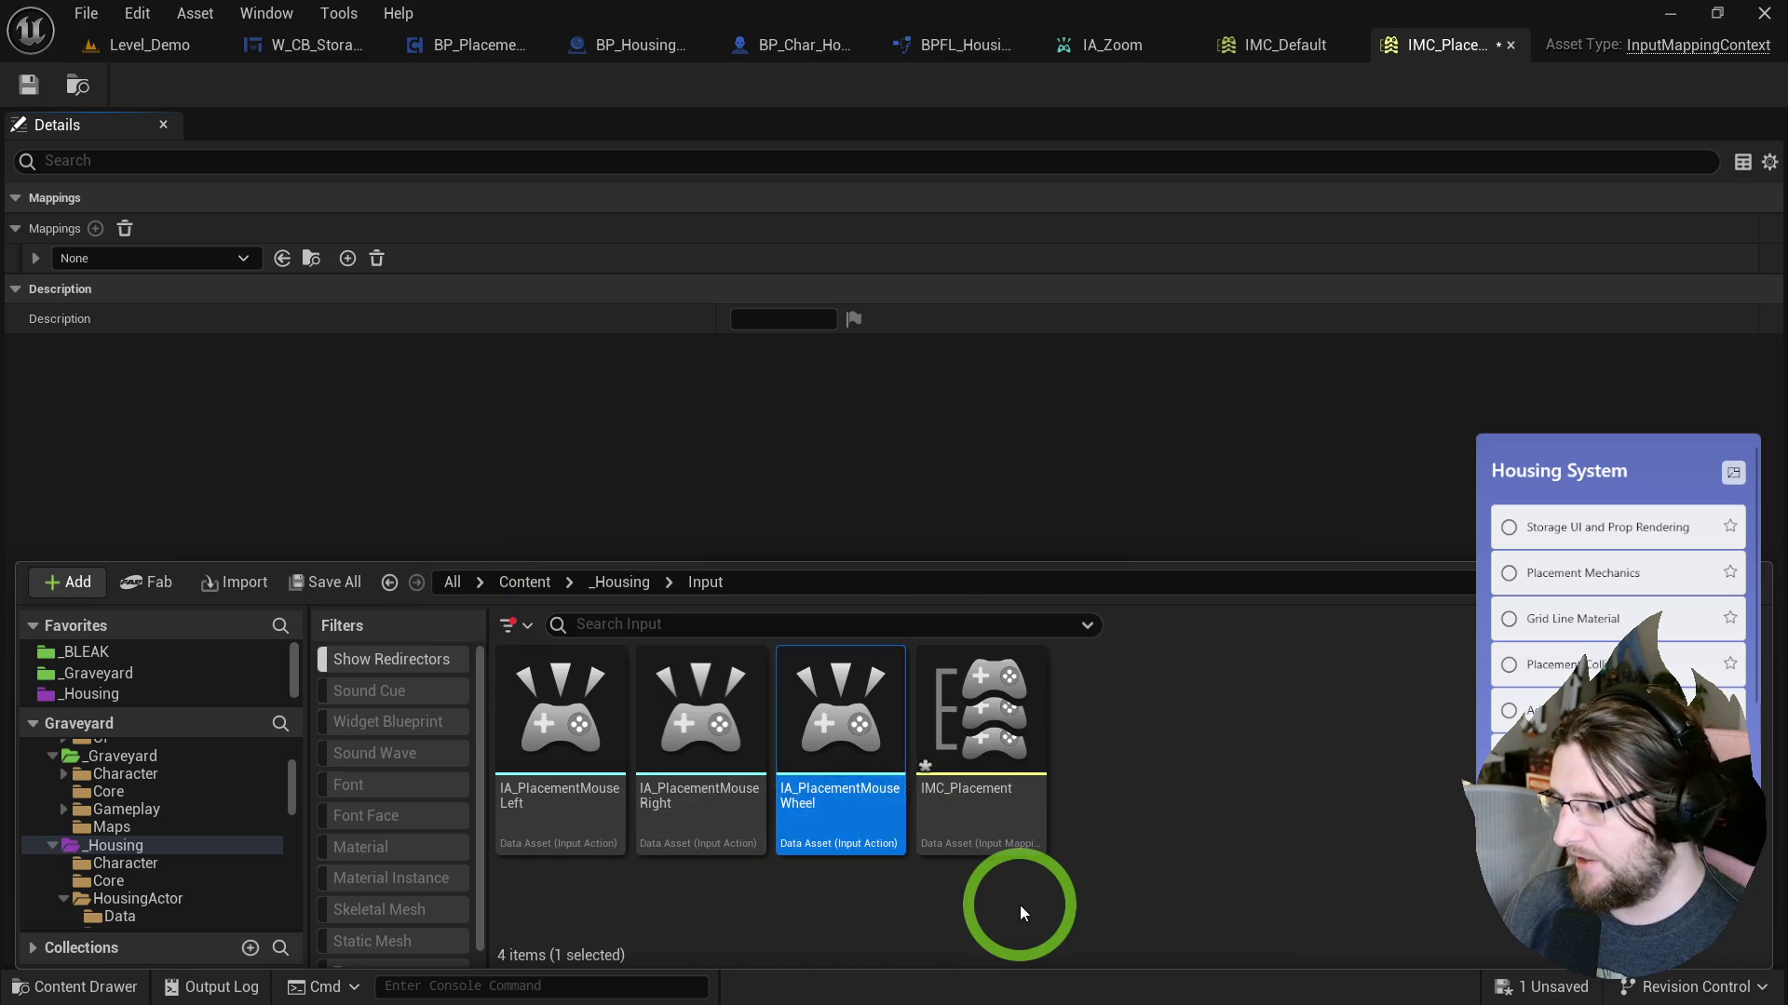
text(IA_Rota)
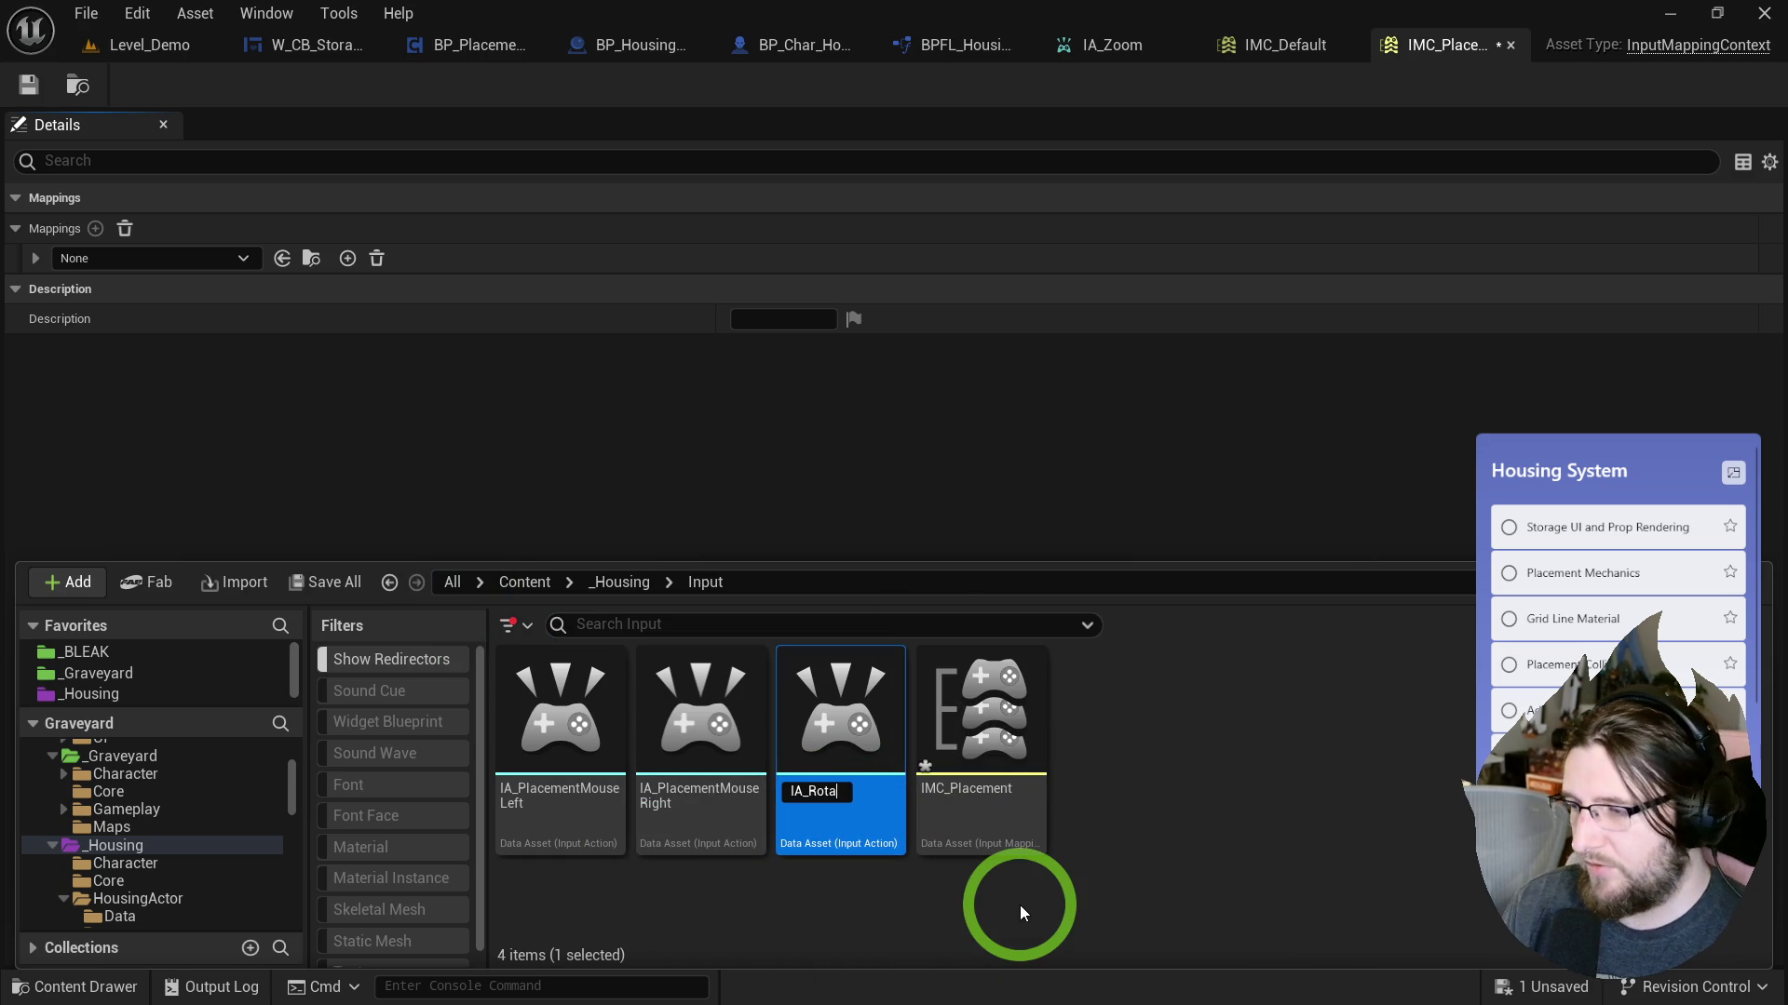
text(teMe)
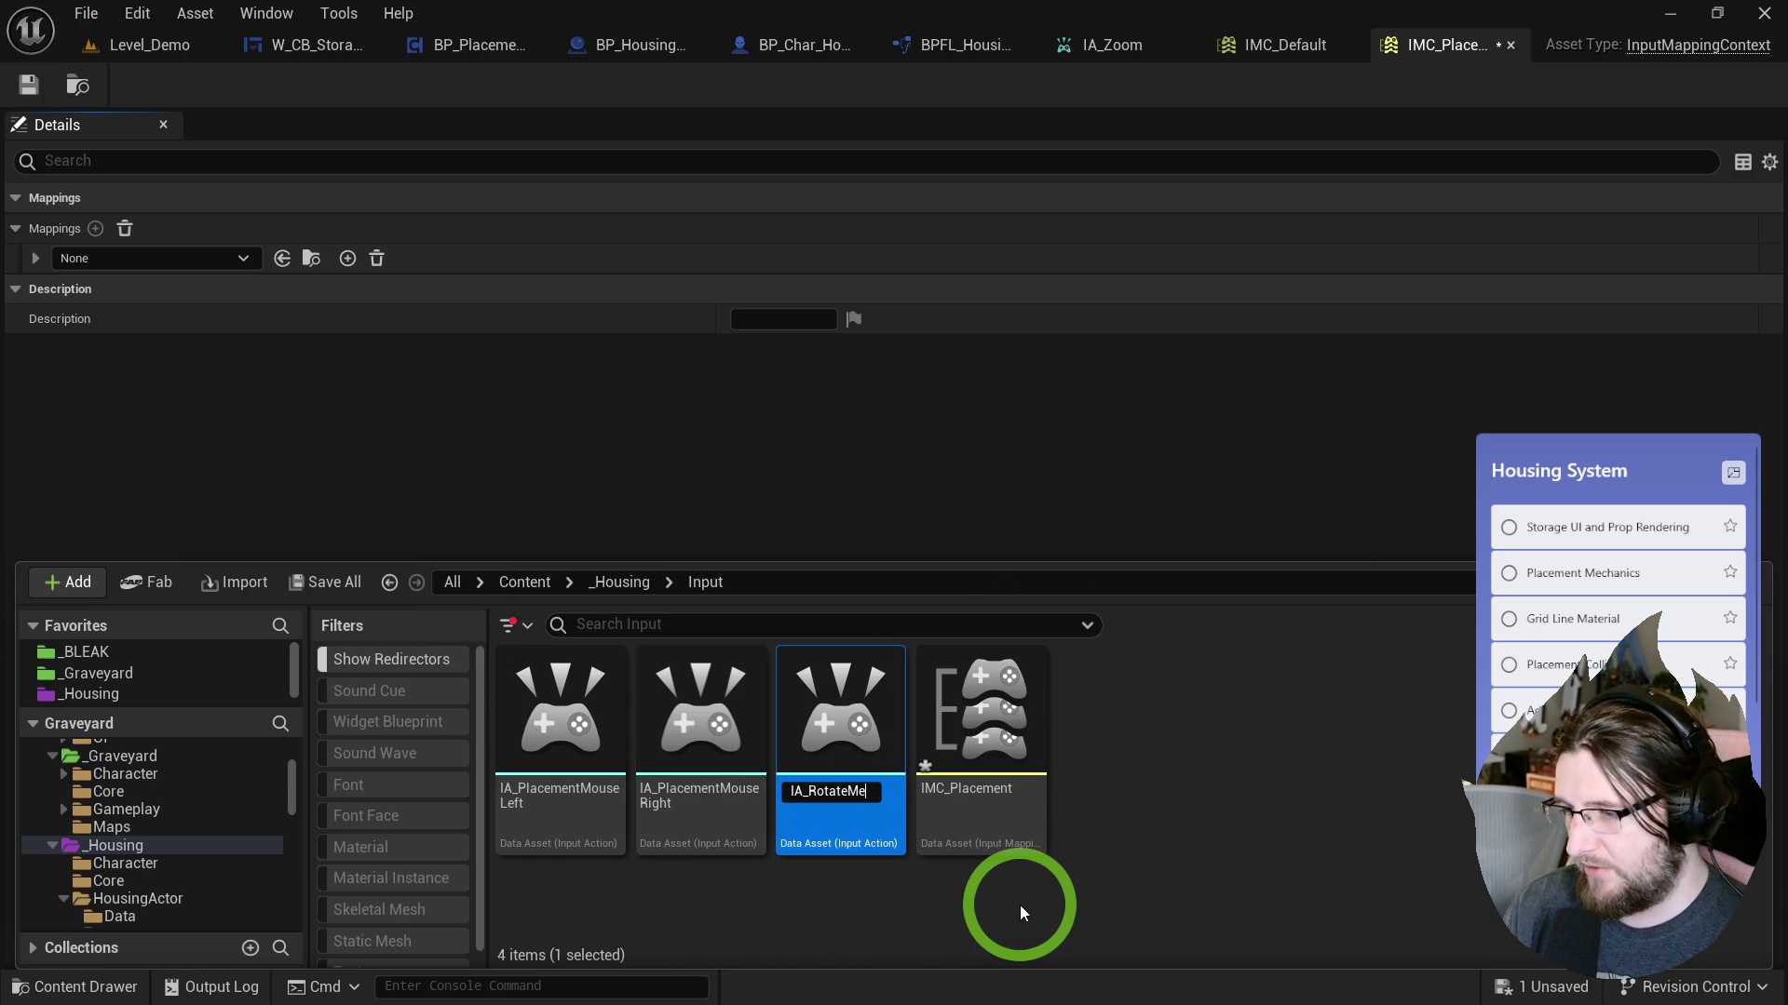
key(BackSpace)
key(BackSpace)
key(BackSpace)
key(BackSpace)
key(BackSpace)
key(BackSpace)
key(BackSpace)
key(BackSpace)
text(Placeme)
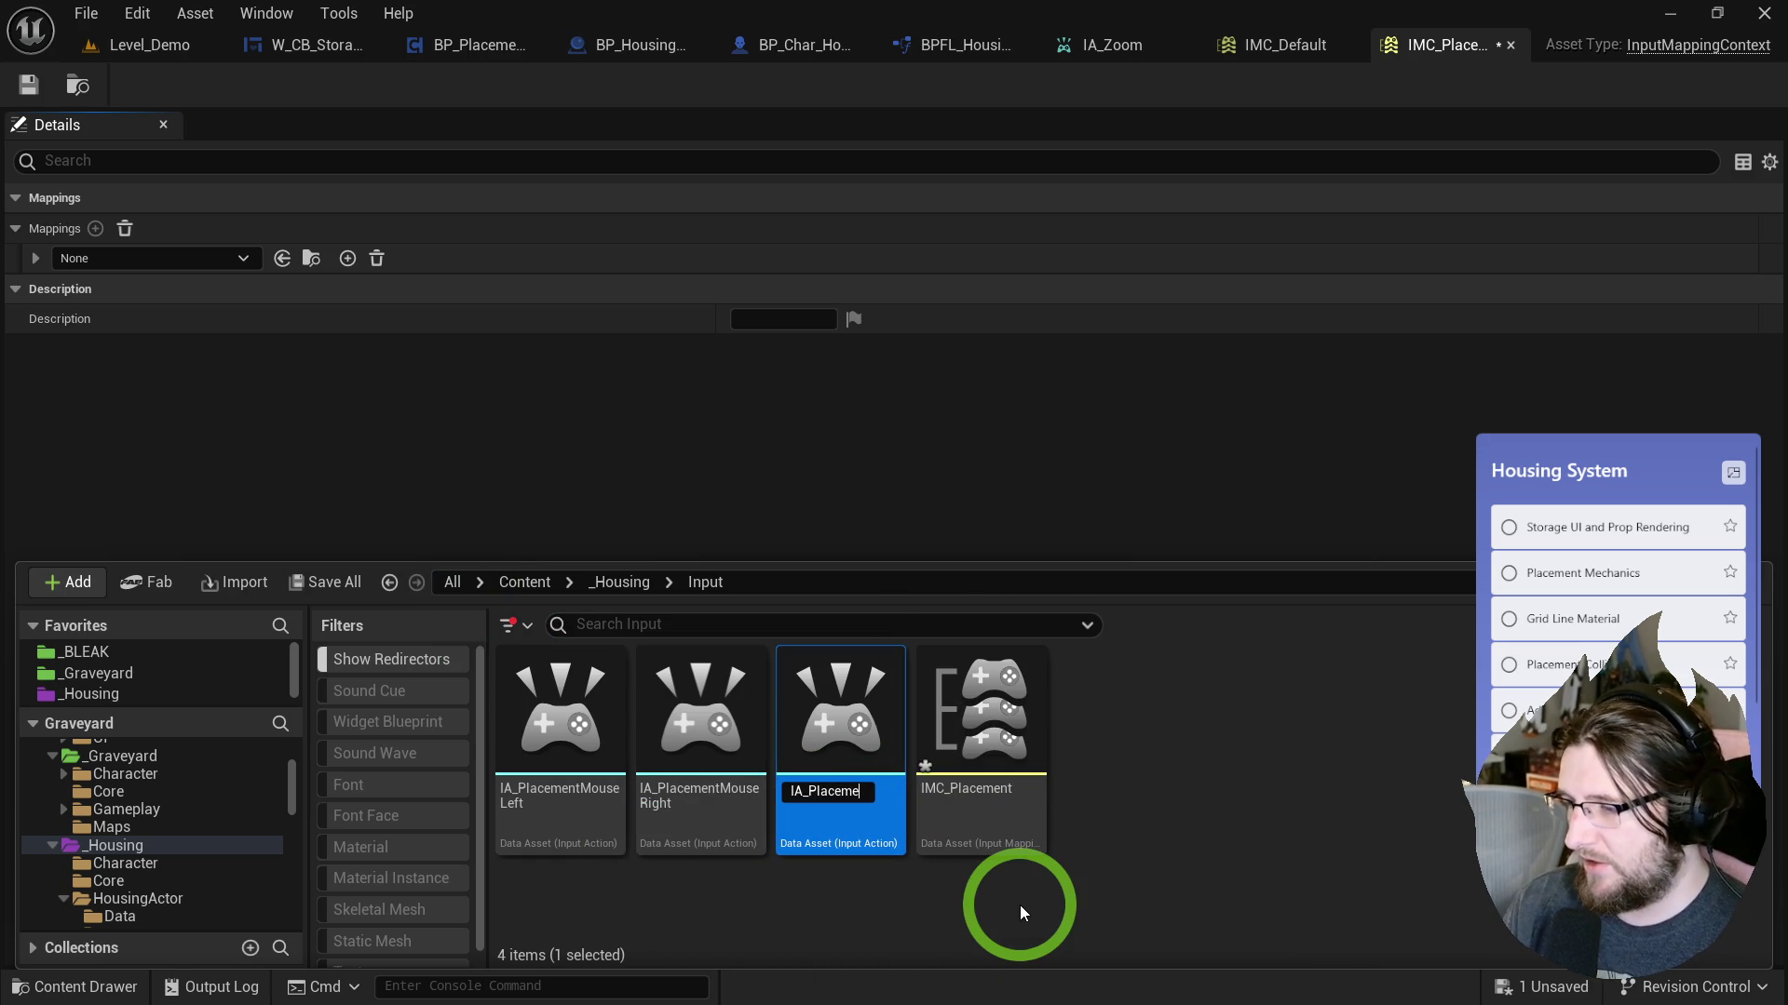
text(ntRotate)
key(Return)
key(ctrl+shift+s)
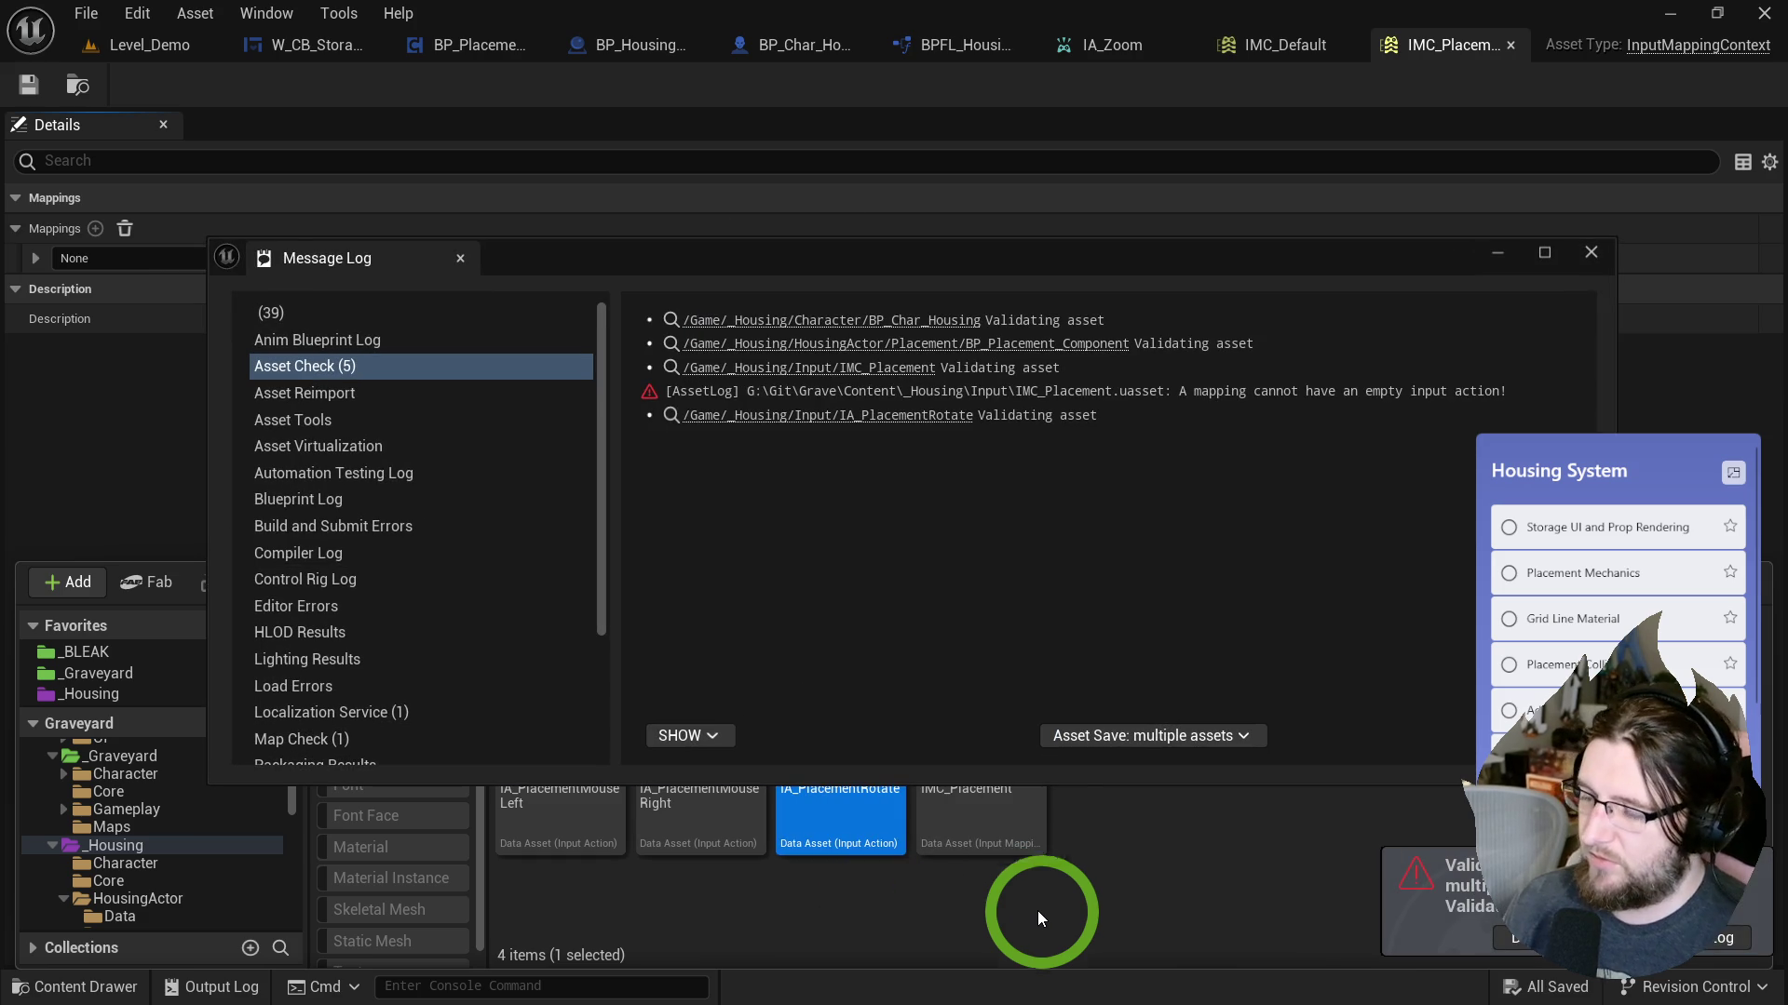
click(897, 749)
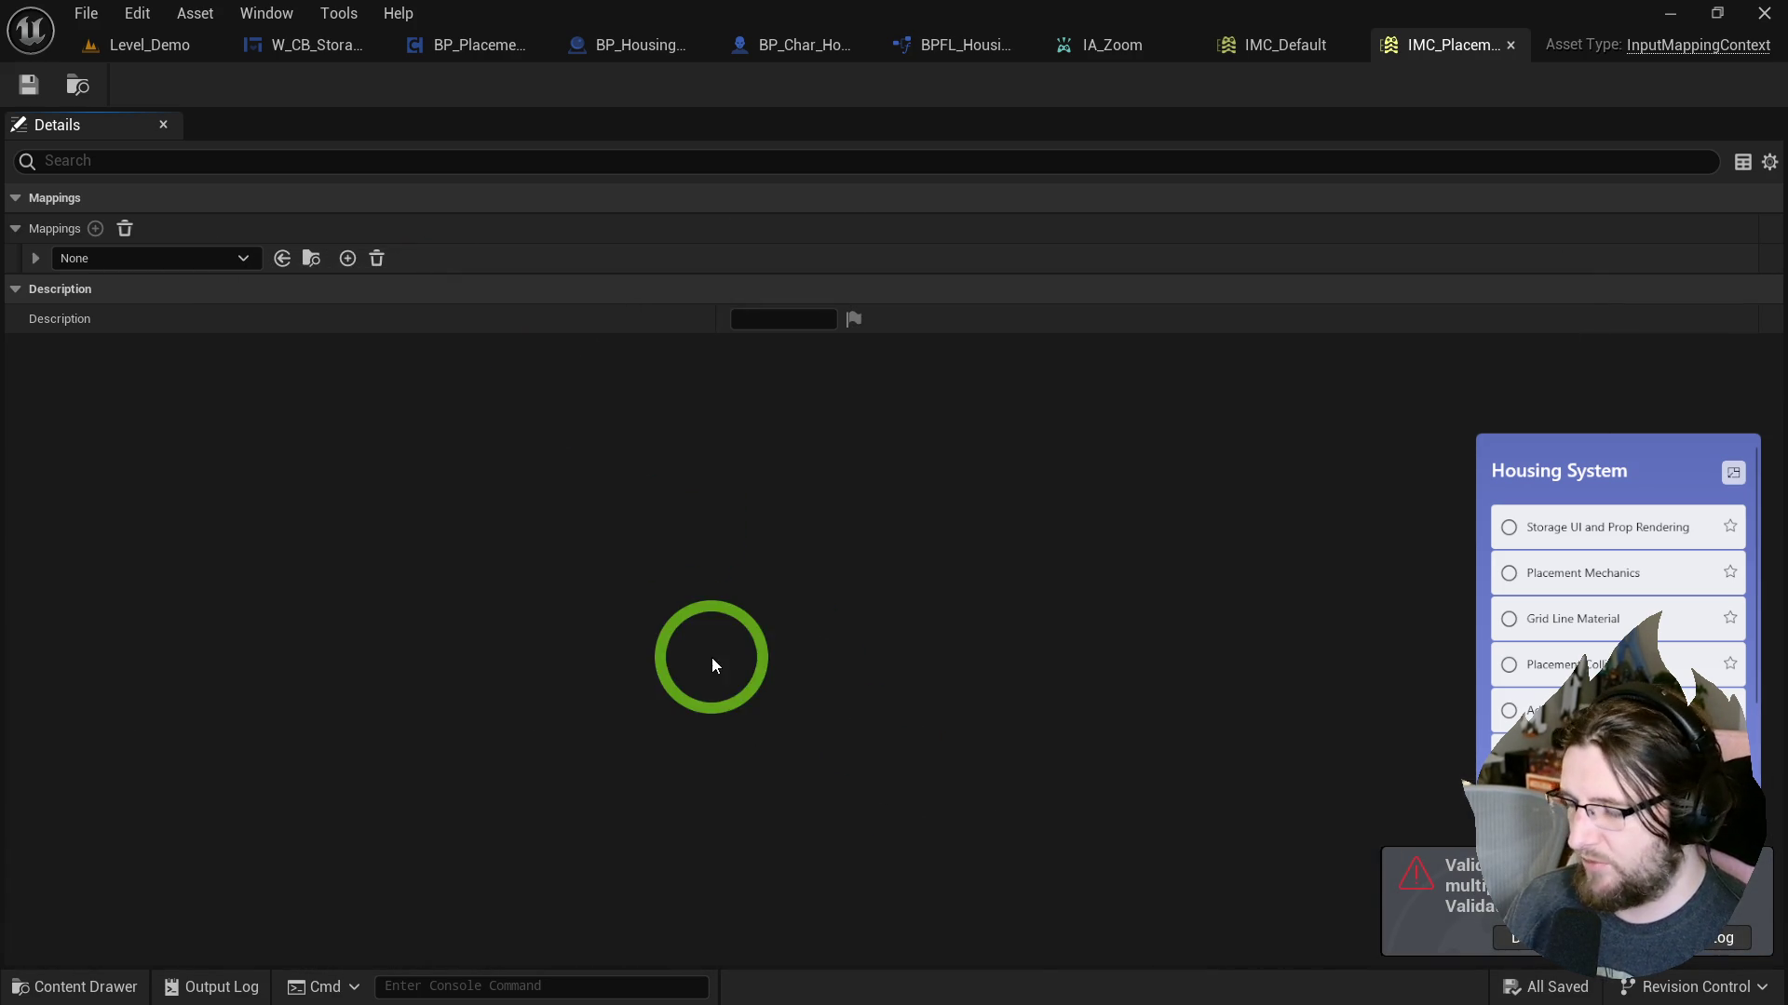
Rename the action to IA_PlacementMouseWheel and save all again.
key(ctrl+space)
click(858, 818)
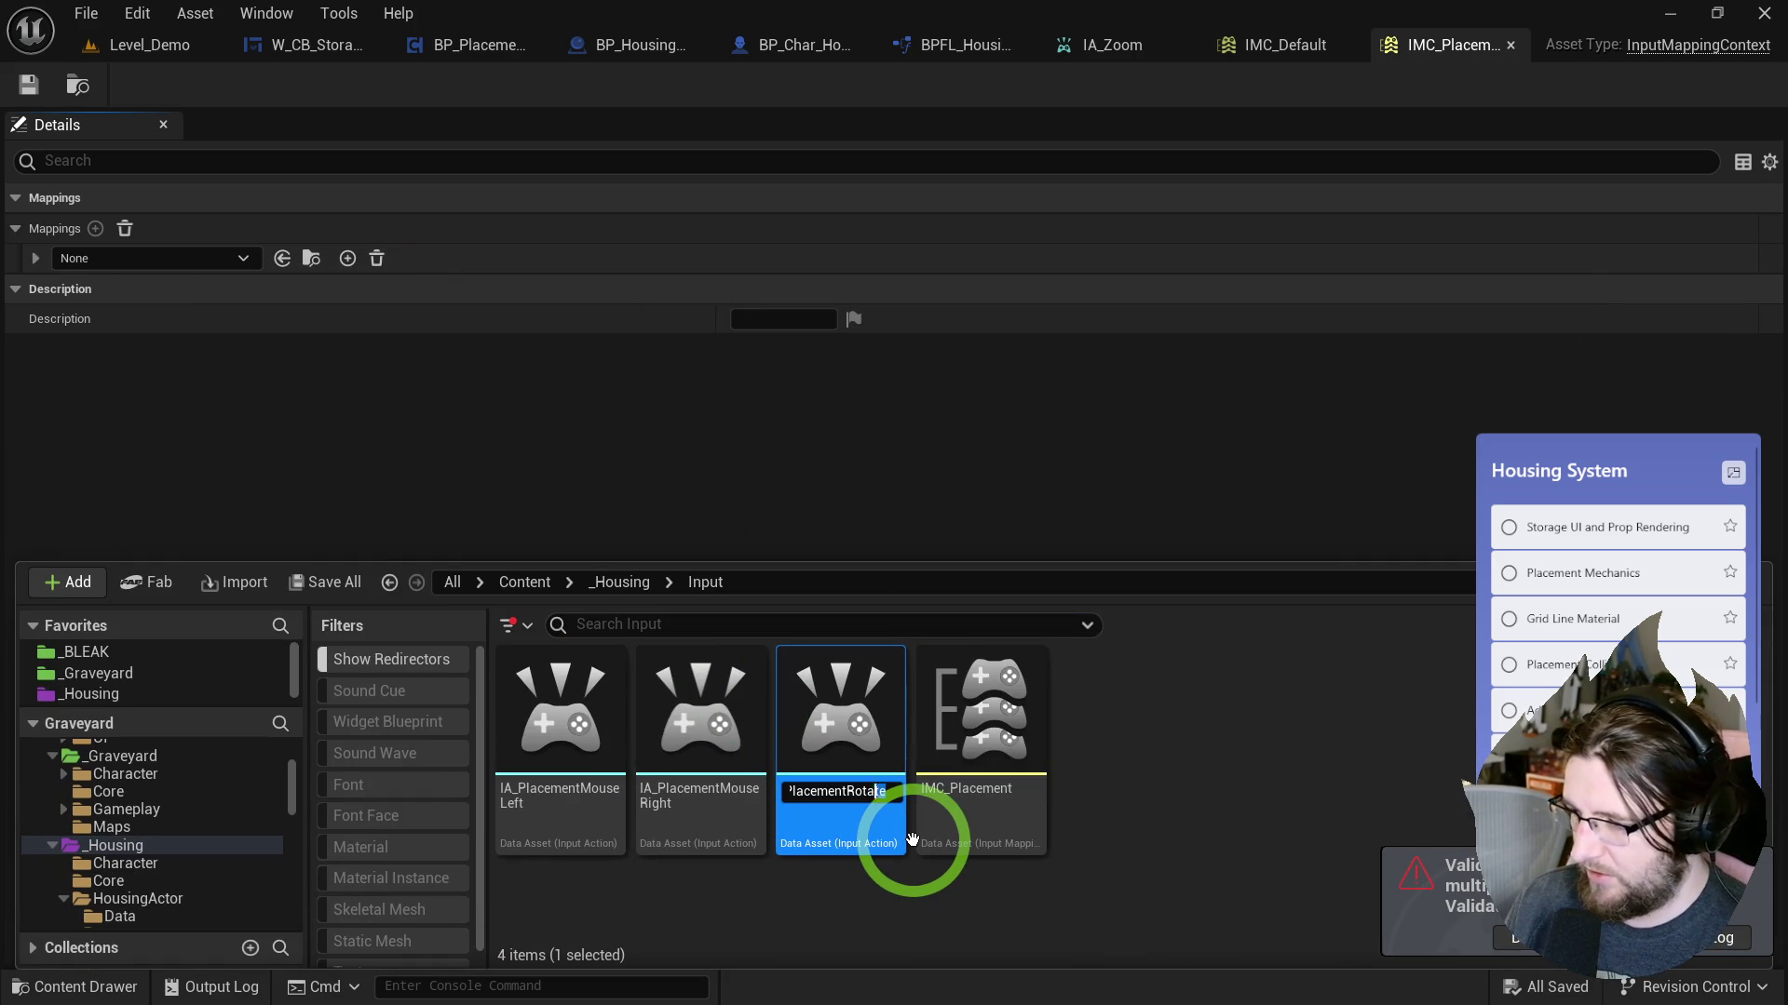
text(el)
key(Return)
key(ctrl+shift+s)
click(973, 728)
Map IA_PlacementMouseWheel to Mouse Wheel Axis in IMC_Placement and save it.
click(203, 259)
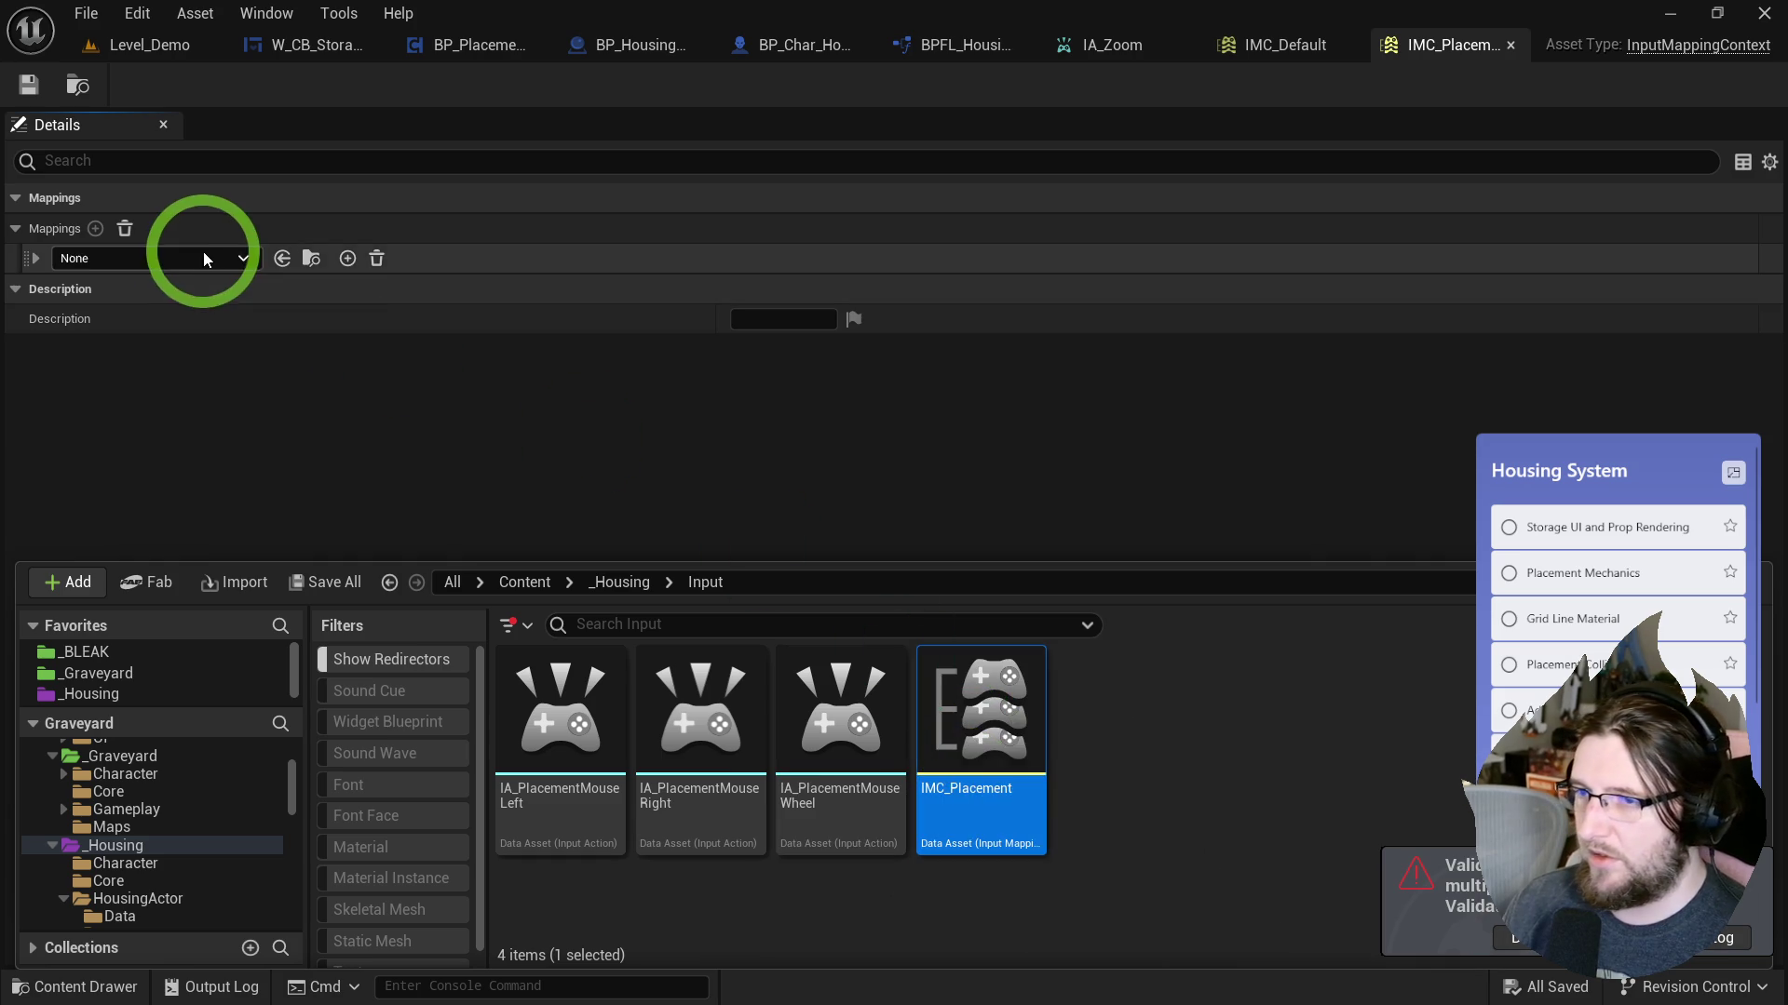
text(placemou)
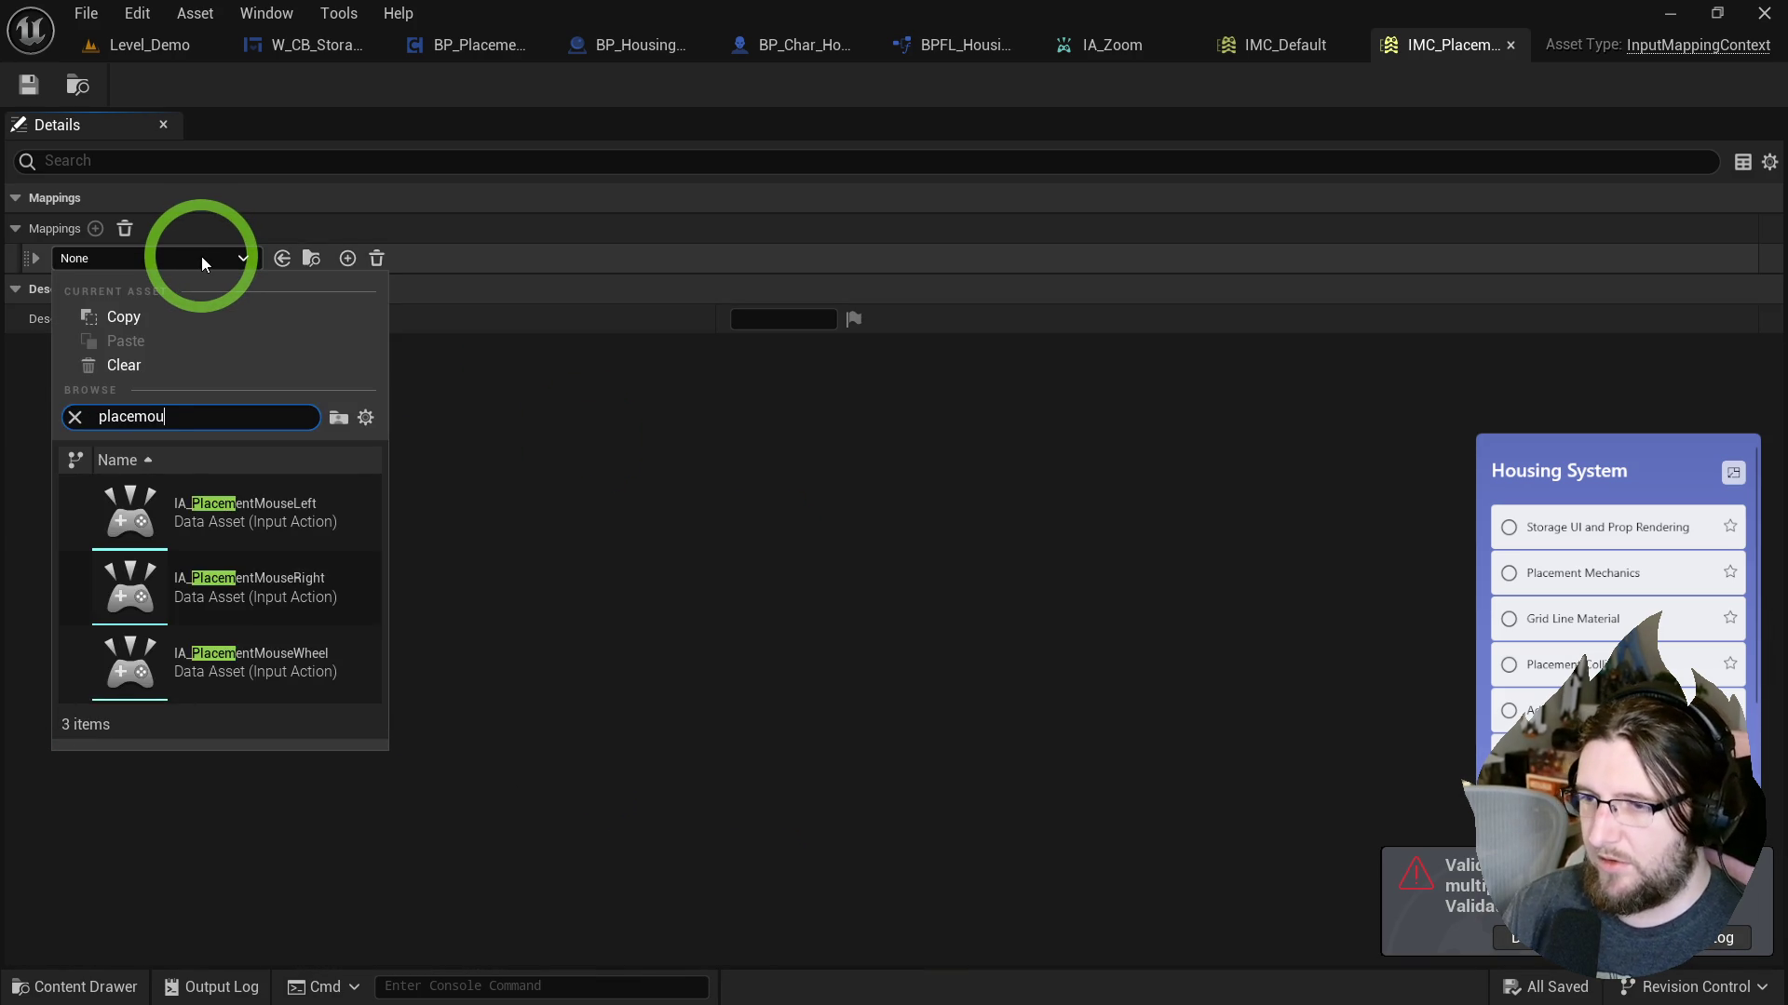
key(BackSpace)
key(BackSpace)
key(BackSpace)
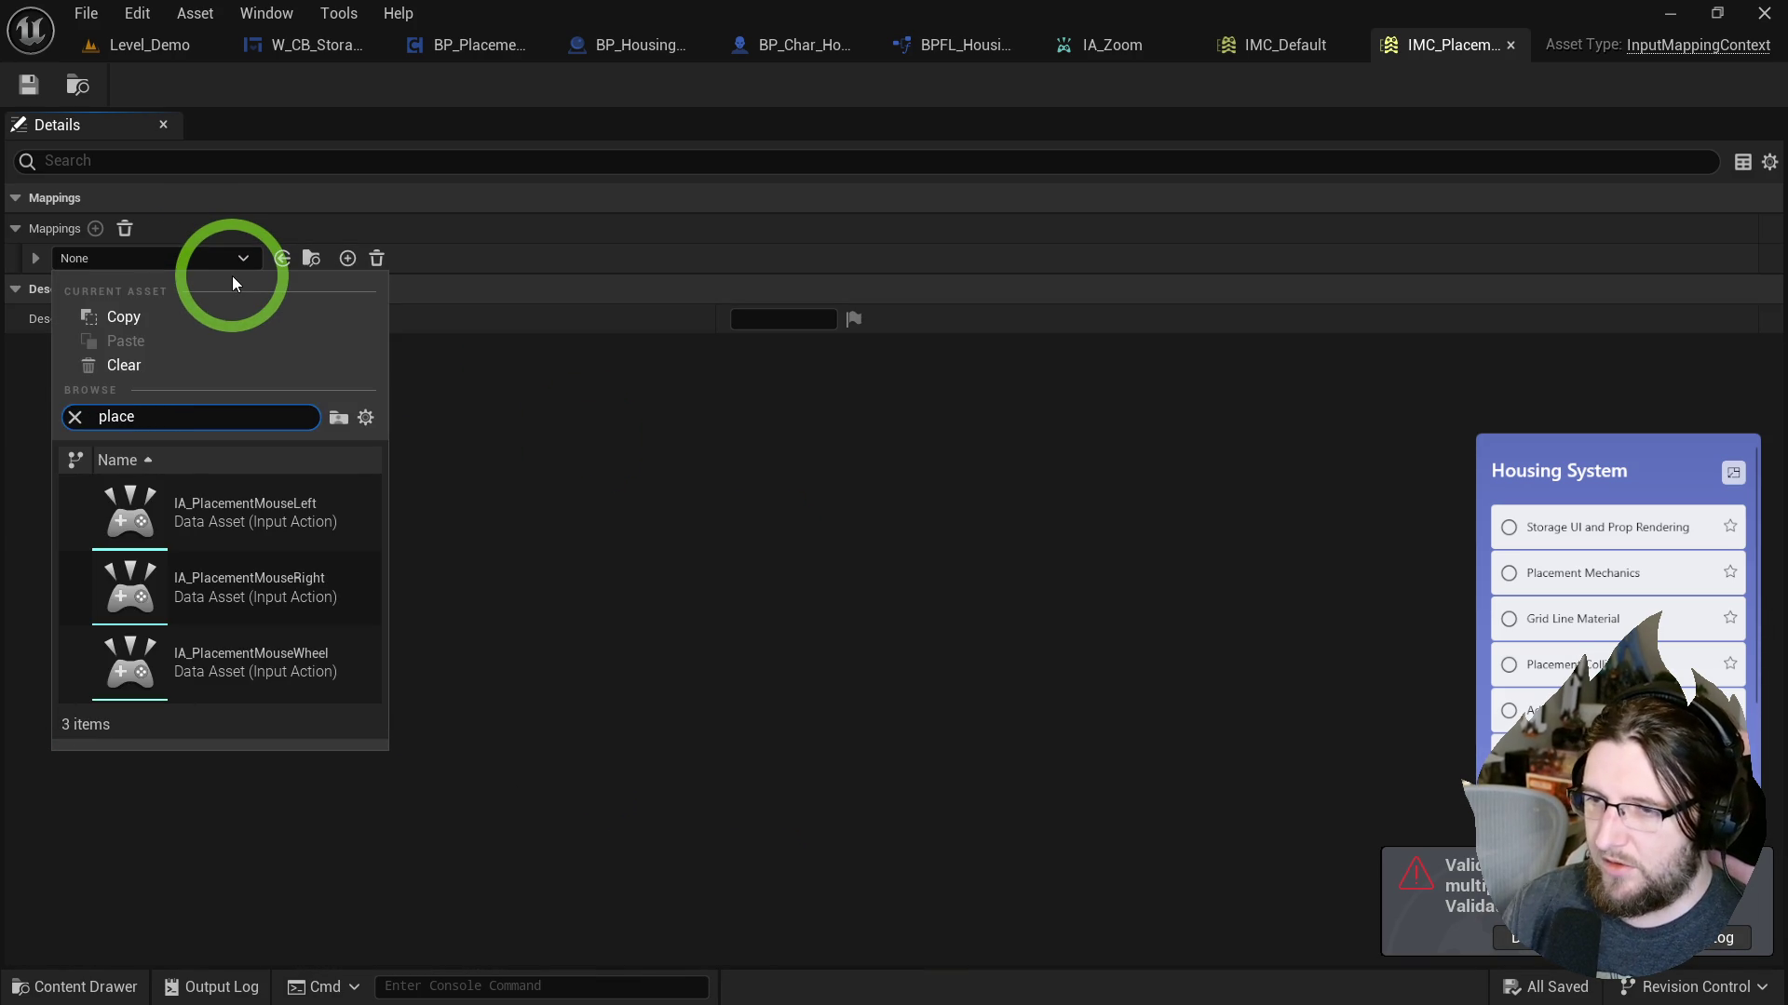
click(37, 260)
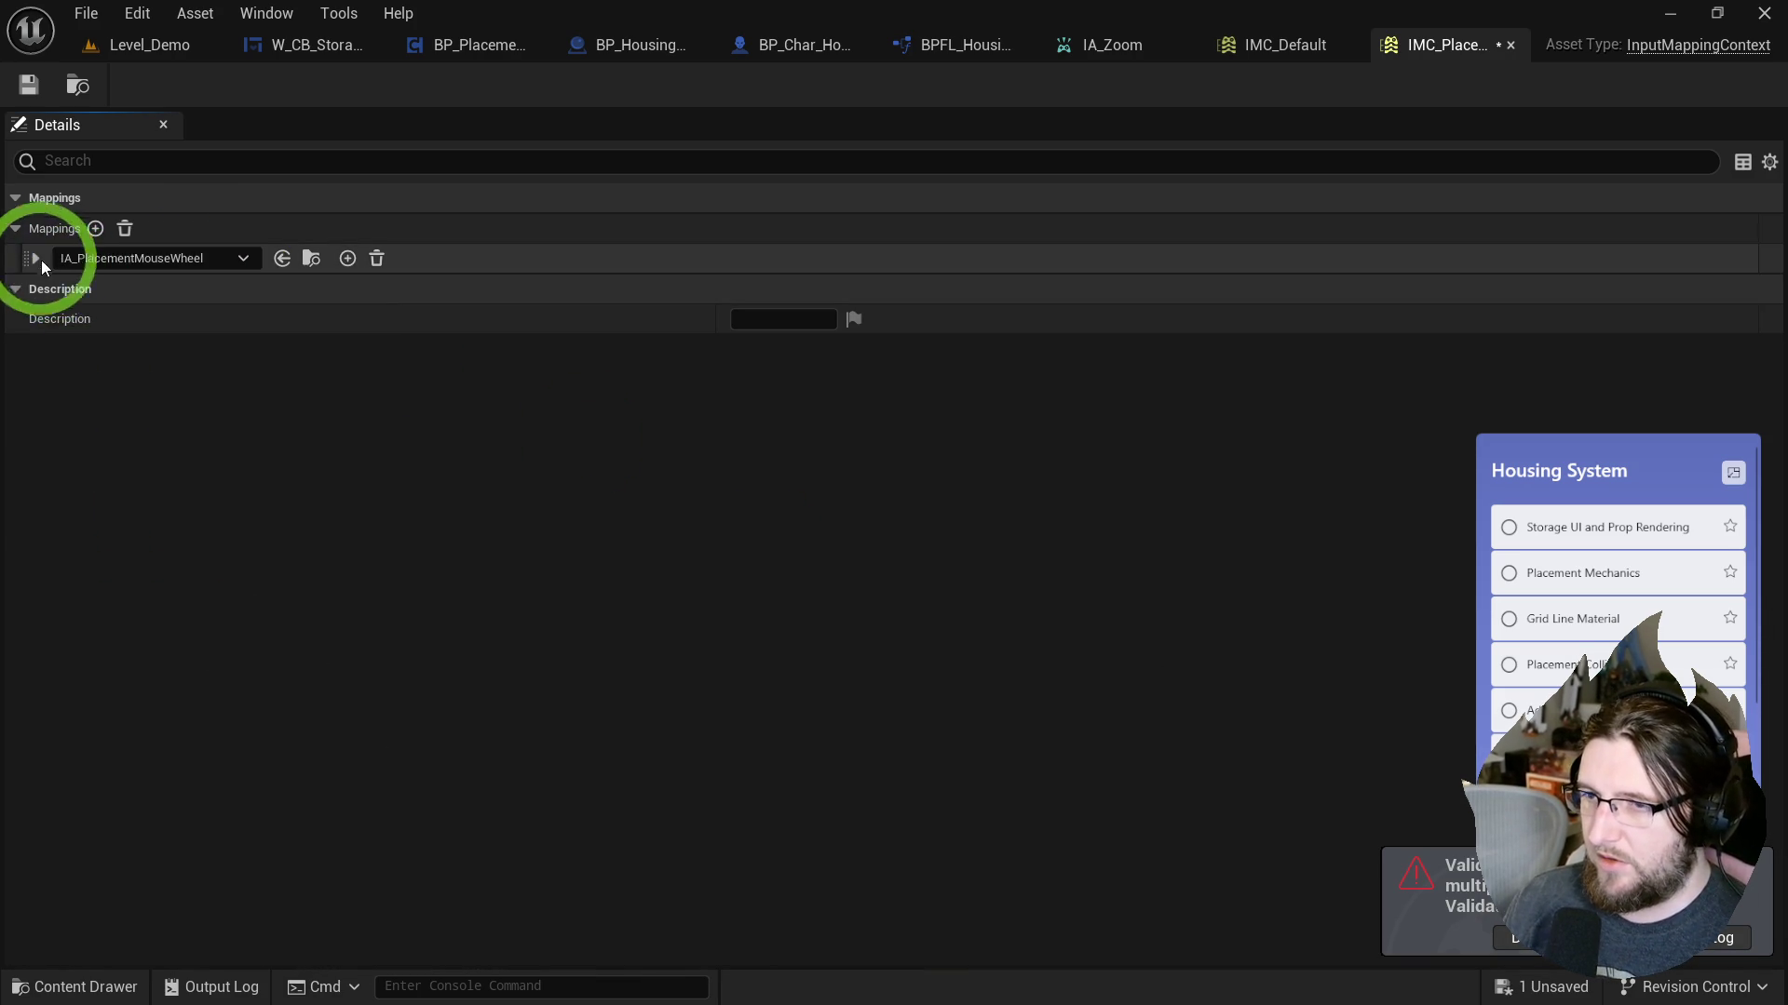
click(146, 290)
text(mouse whee)
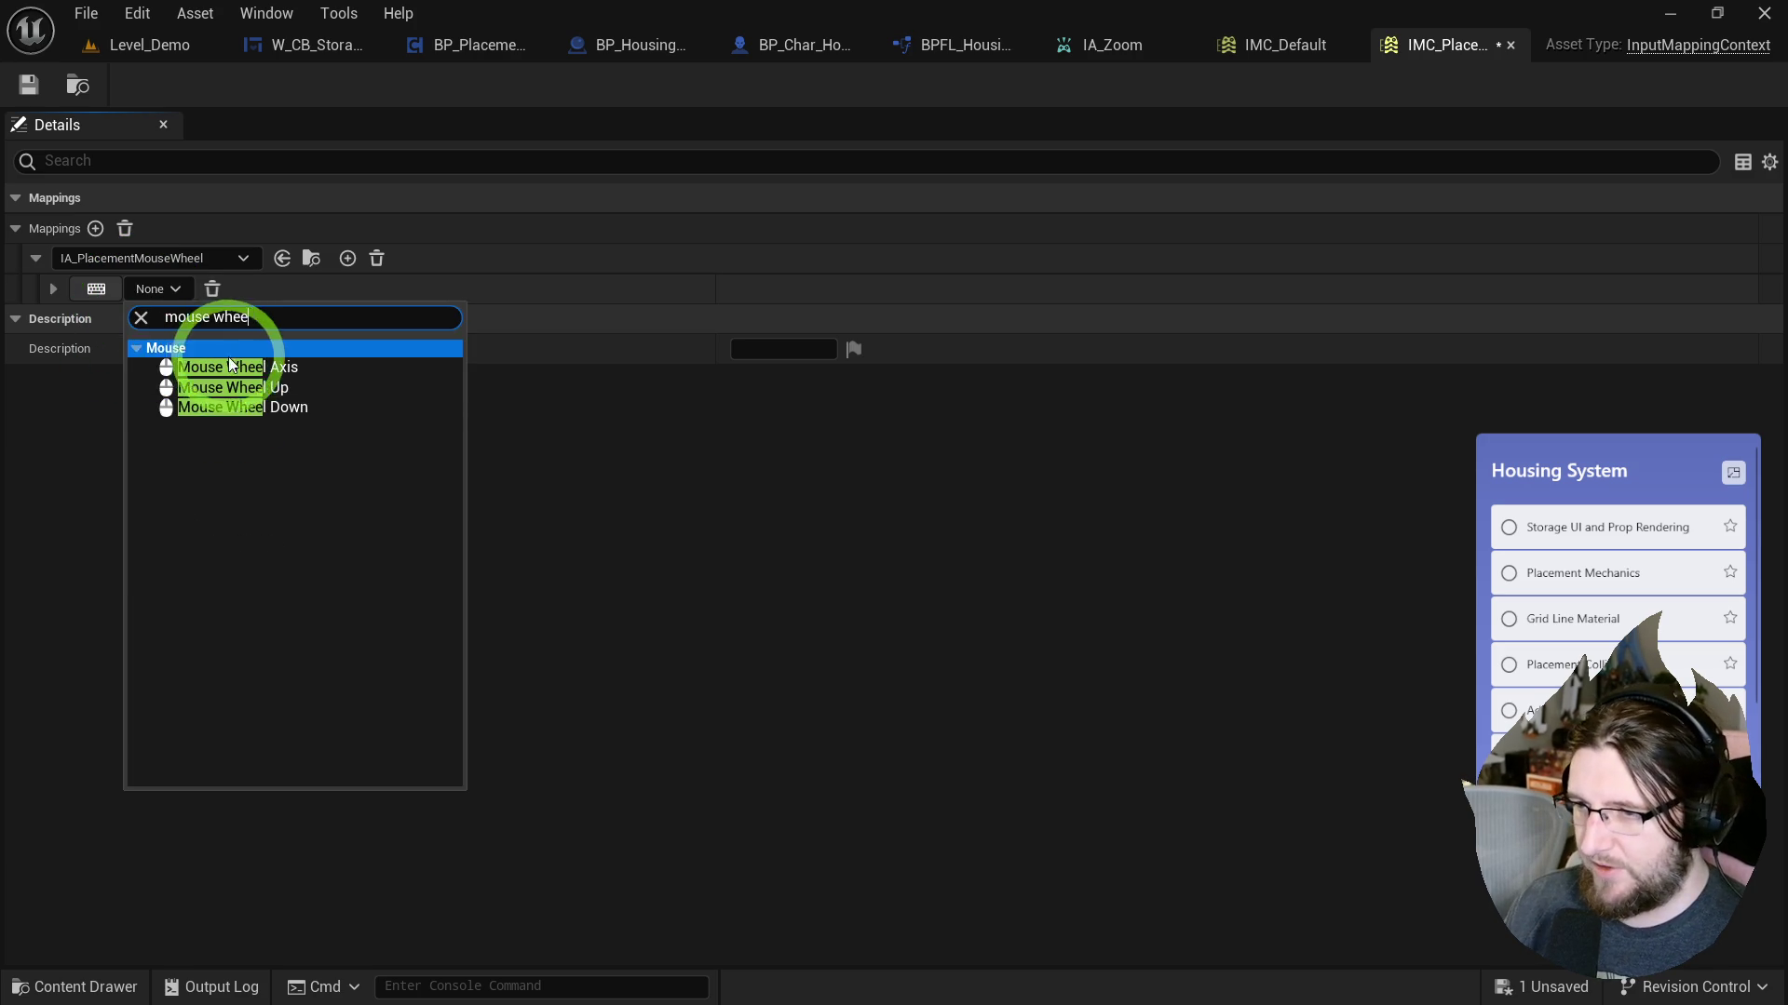
click(228, 366)
click(50, 291)
click(51, 289)
click(28, 85)
Back in BP_Placement_Component, edit the Add Mapping Context priority value.
click(77, 85)
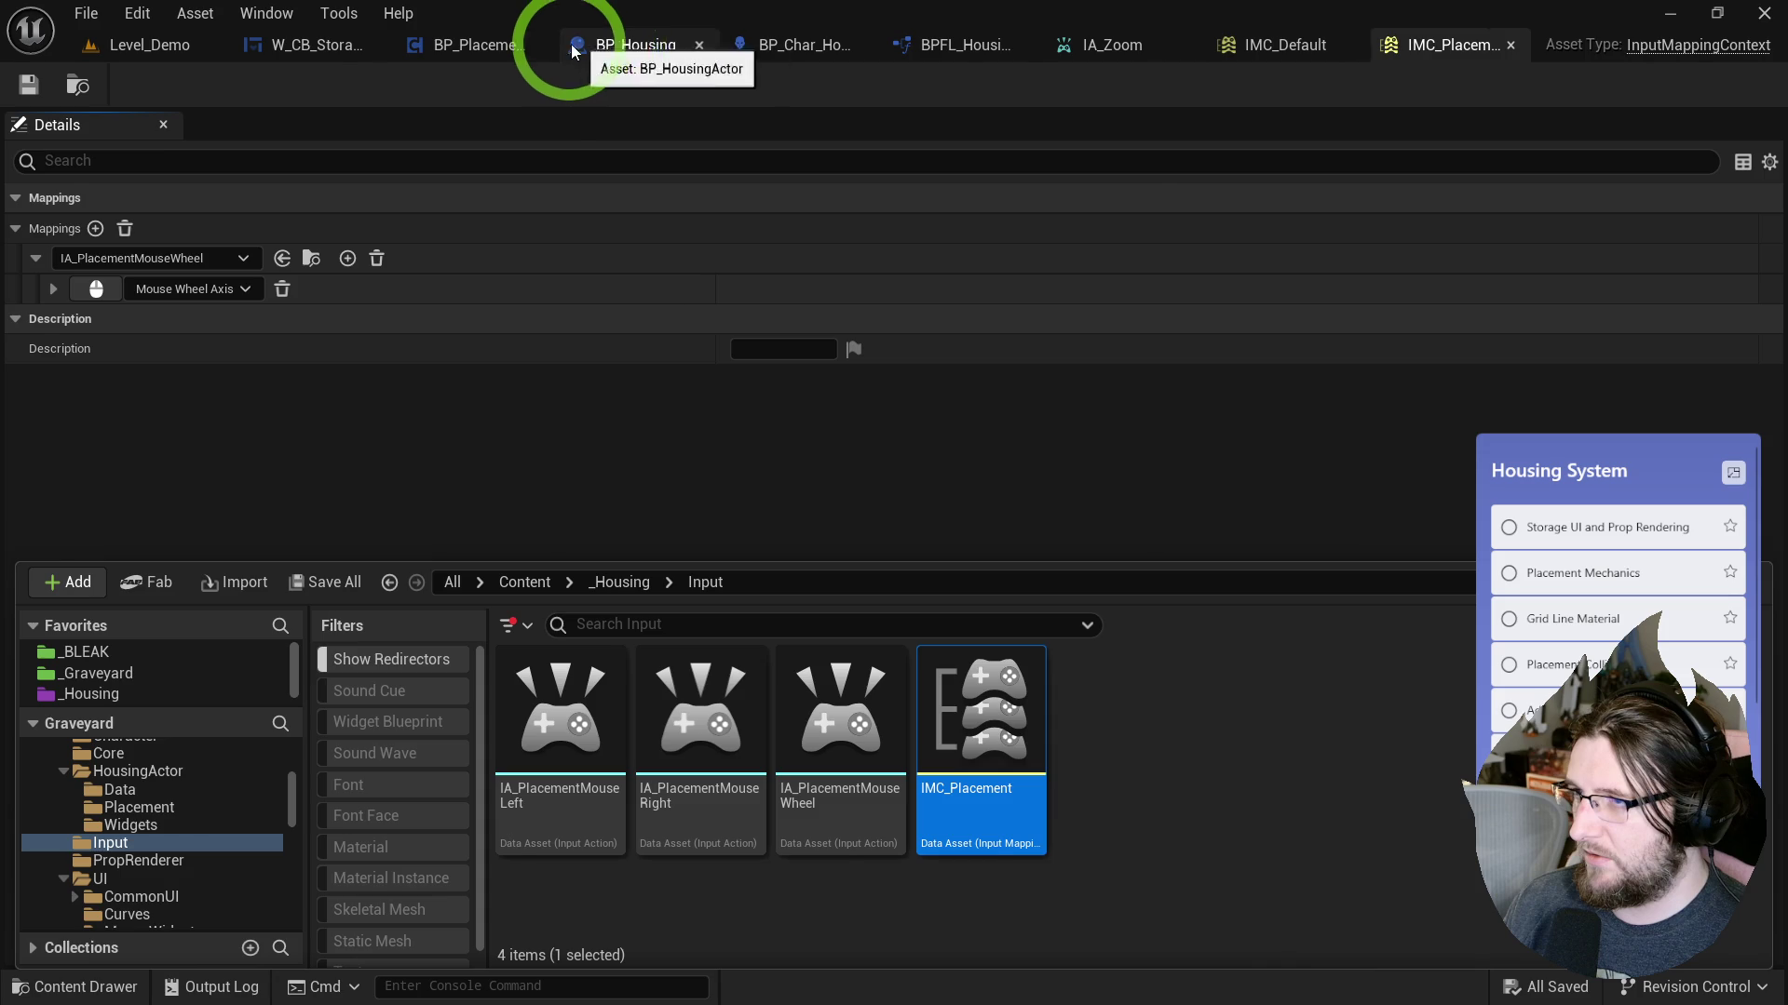
click(479, 45)
click(940, 496)
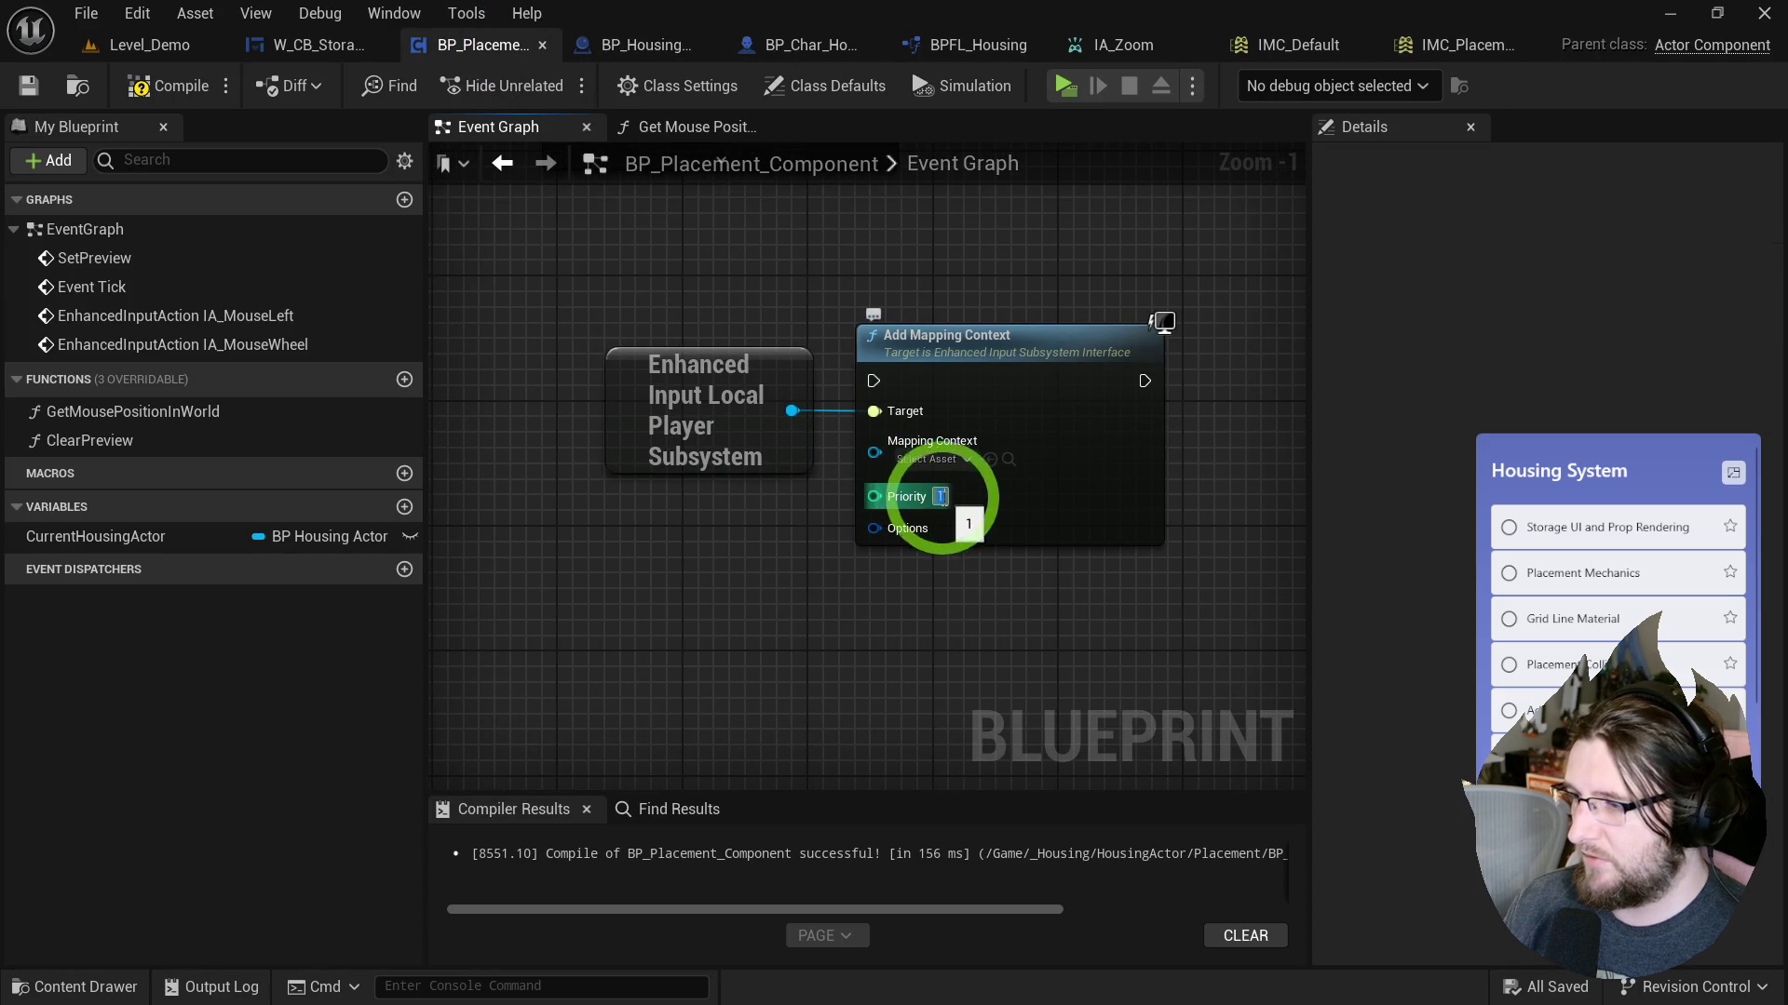
Add a Make ModifyContextOptions node to feed the mapping options.
drag(882, 578, 785, 634)
text(make)
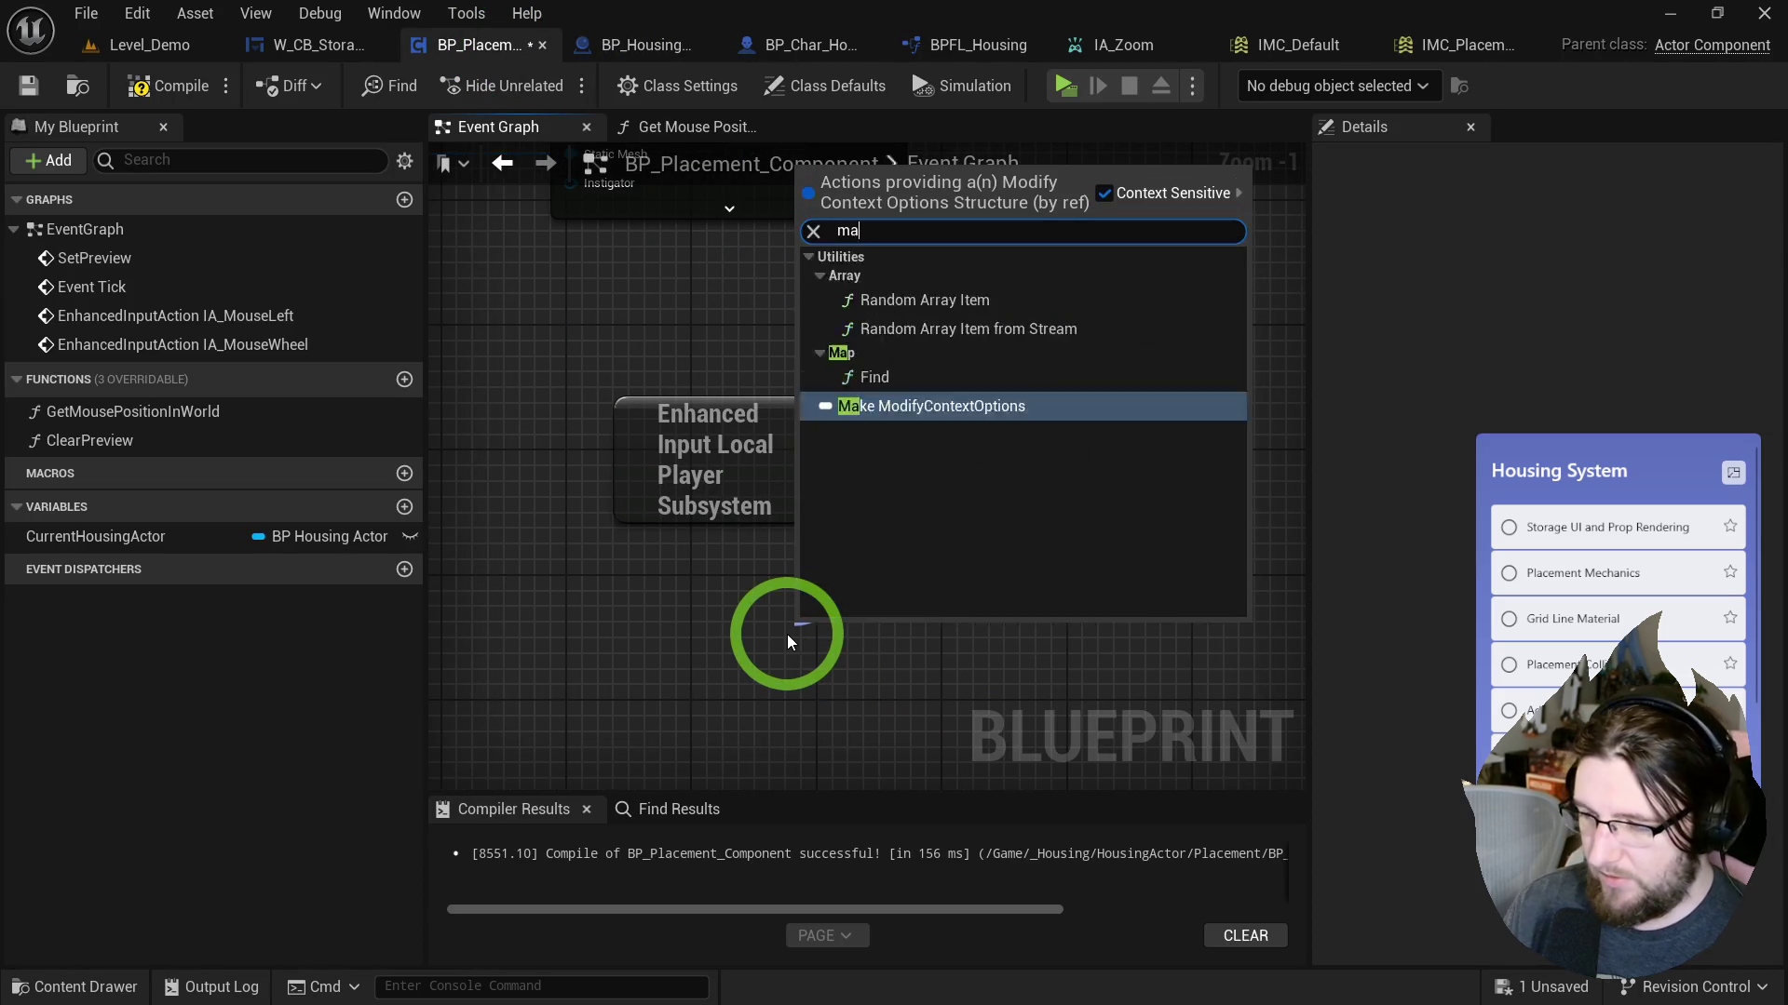
key(Return)
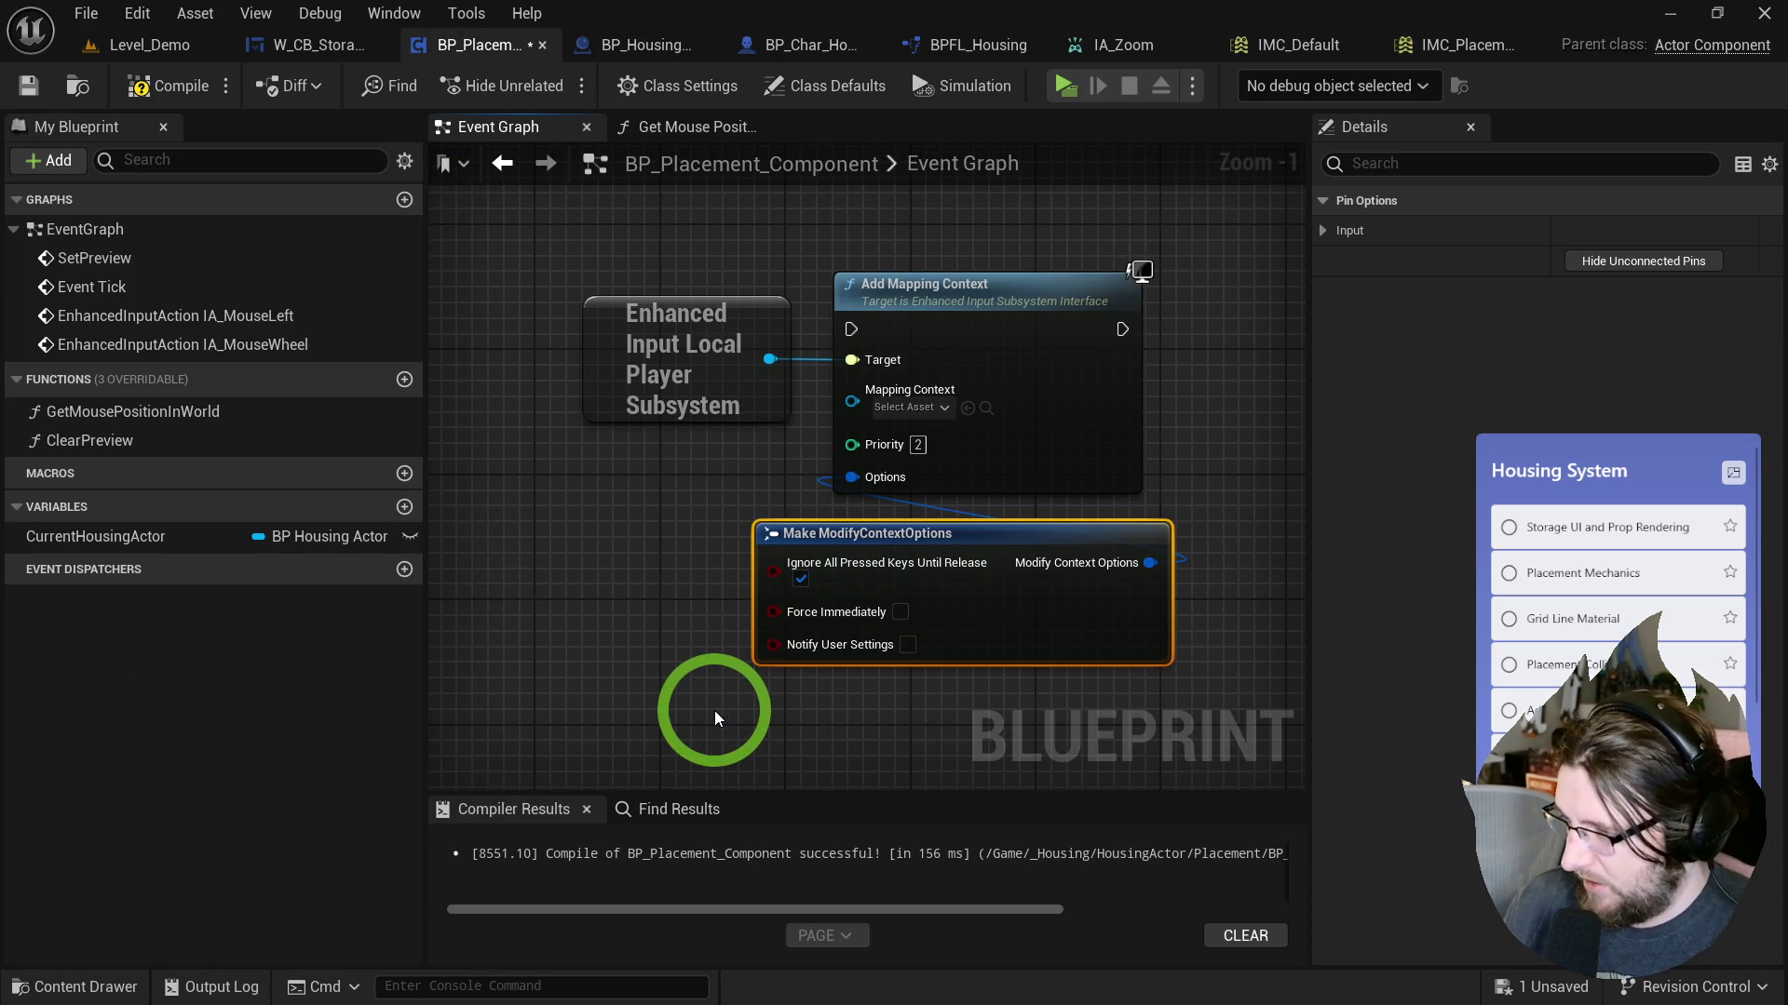
Move the subsystem and Add Mapping Context nodes beside the SET node and tidy their layout.
mouse_move(891, 630)
mouse_down()
mouse_move(823, 483)
mouse_move(817, 650)
mouse_up()
scroll(886, 606, down, 2)
scroll(821, 619, up, 1)
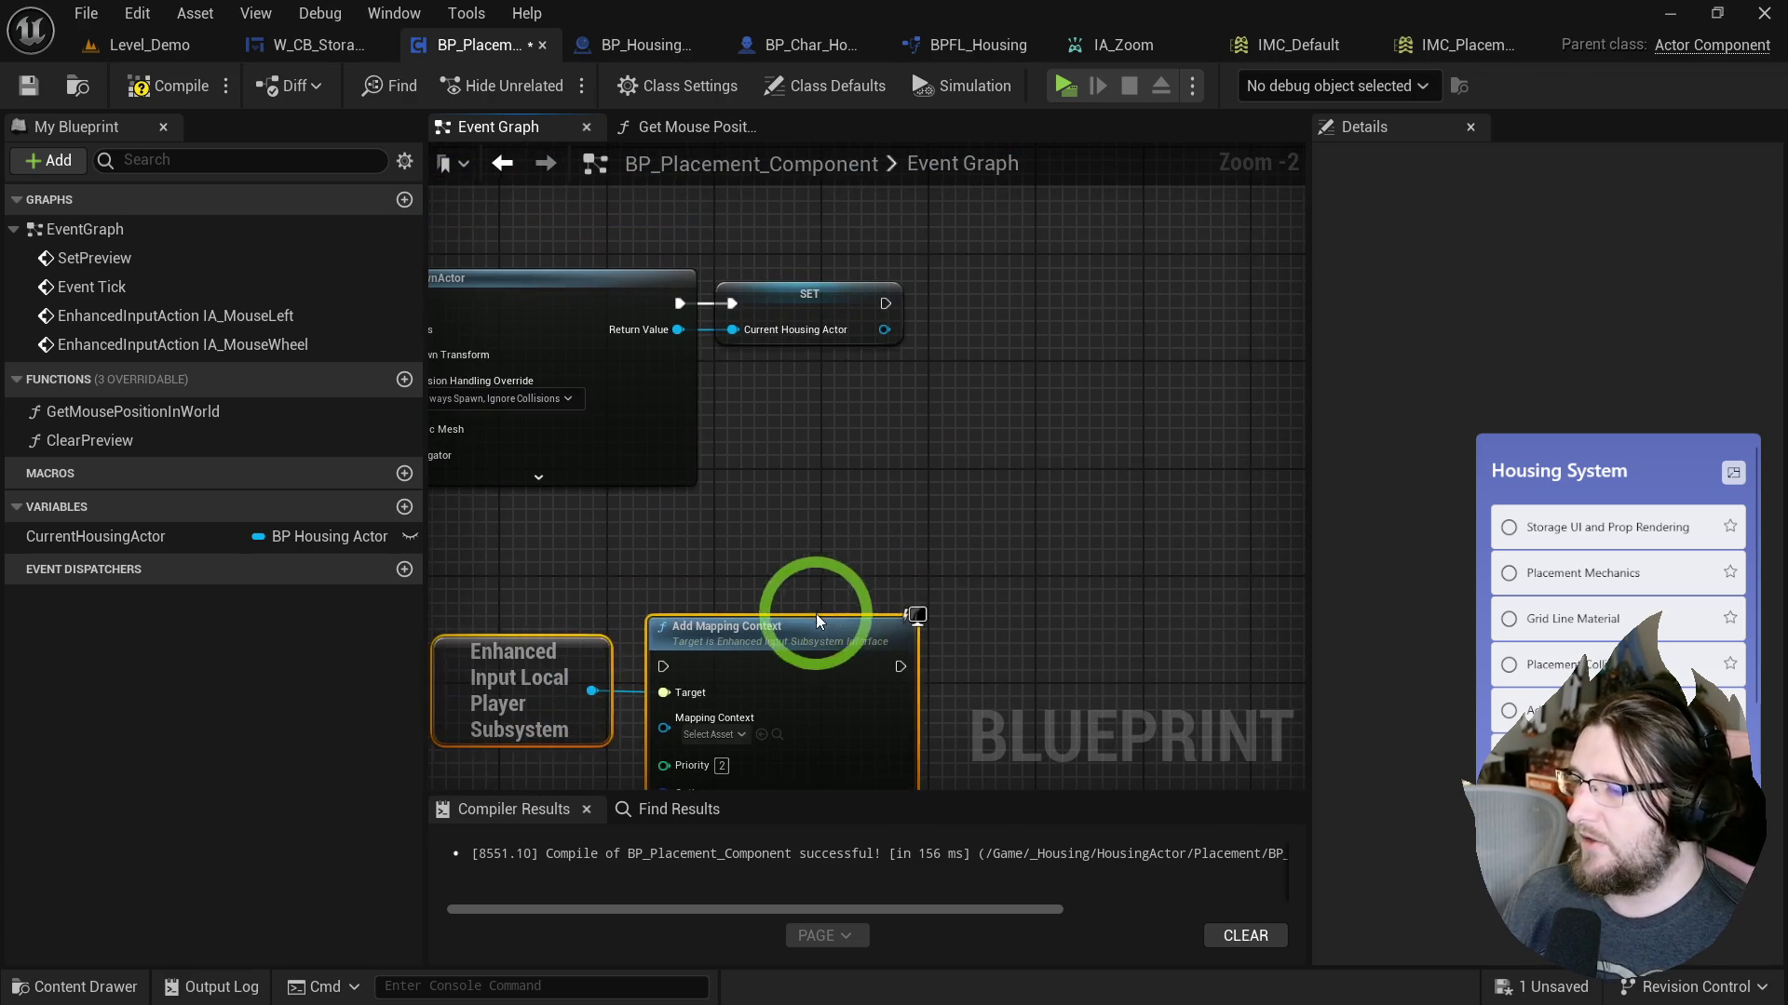
drag(743, 648, 1220, 321)
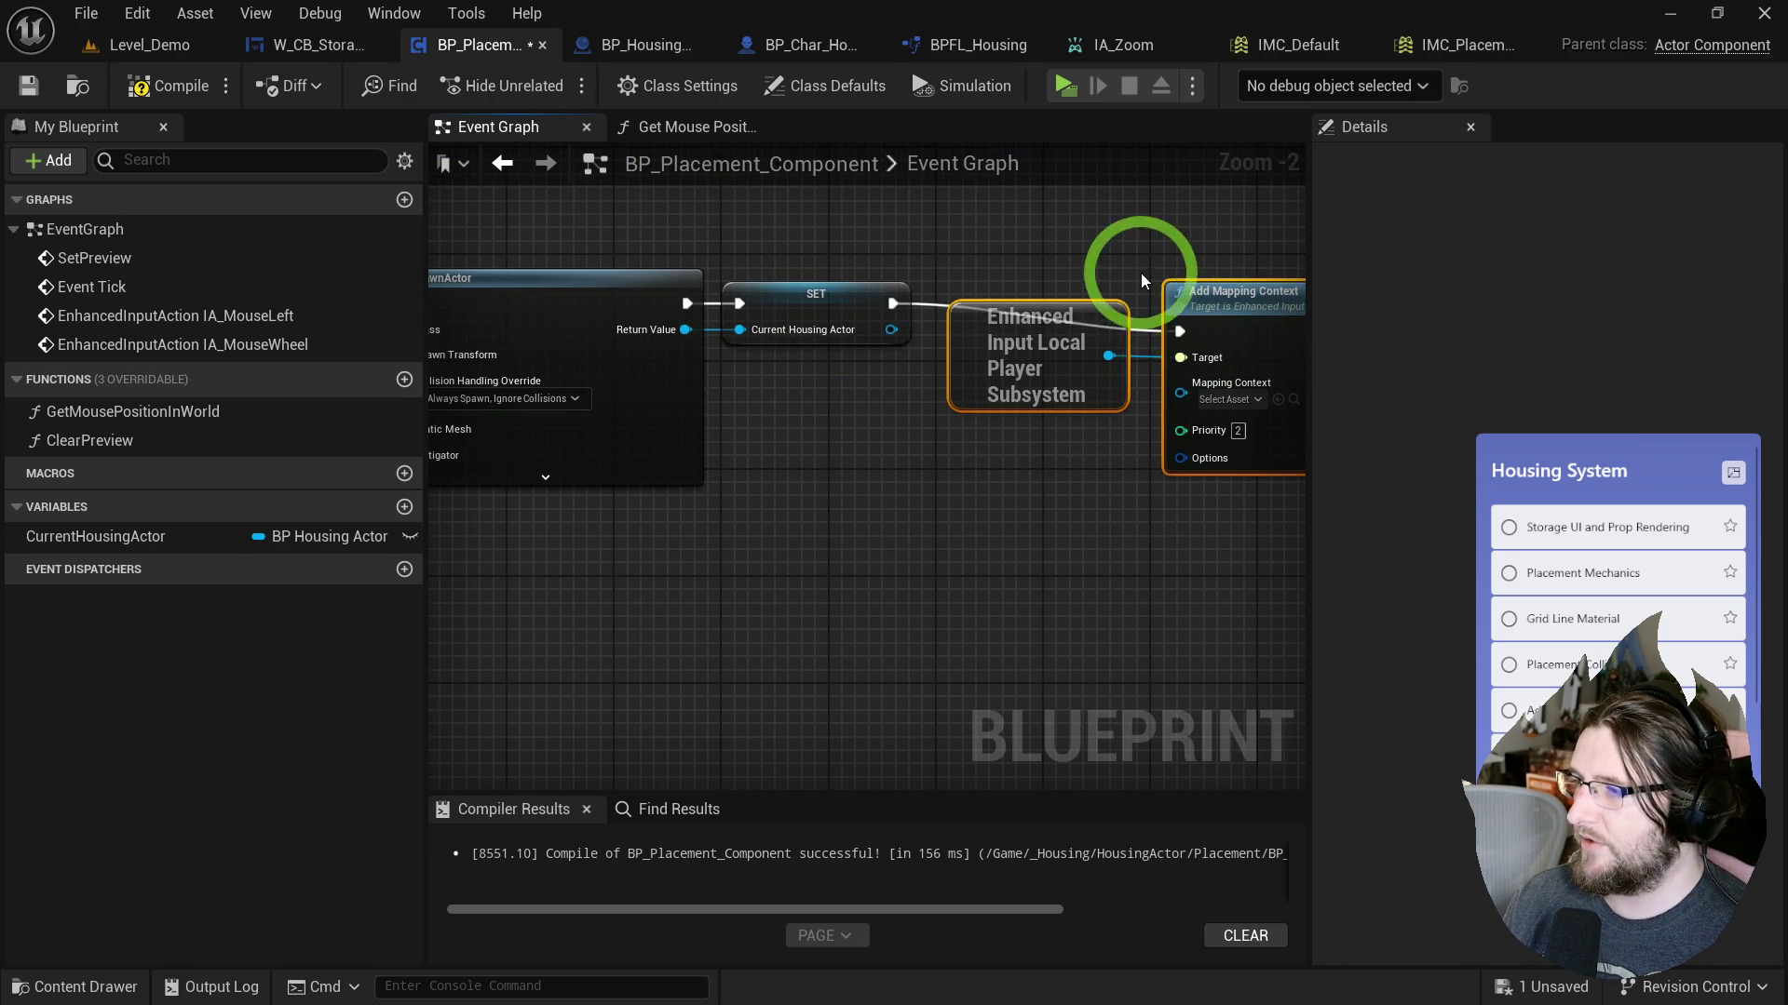
drag(1024, 363, 917, 433)
drag(1236, 290, 1177, 271)
drag(983, 426, 1006, 370)
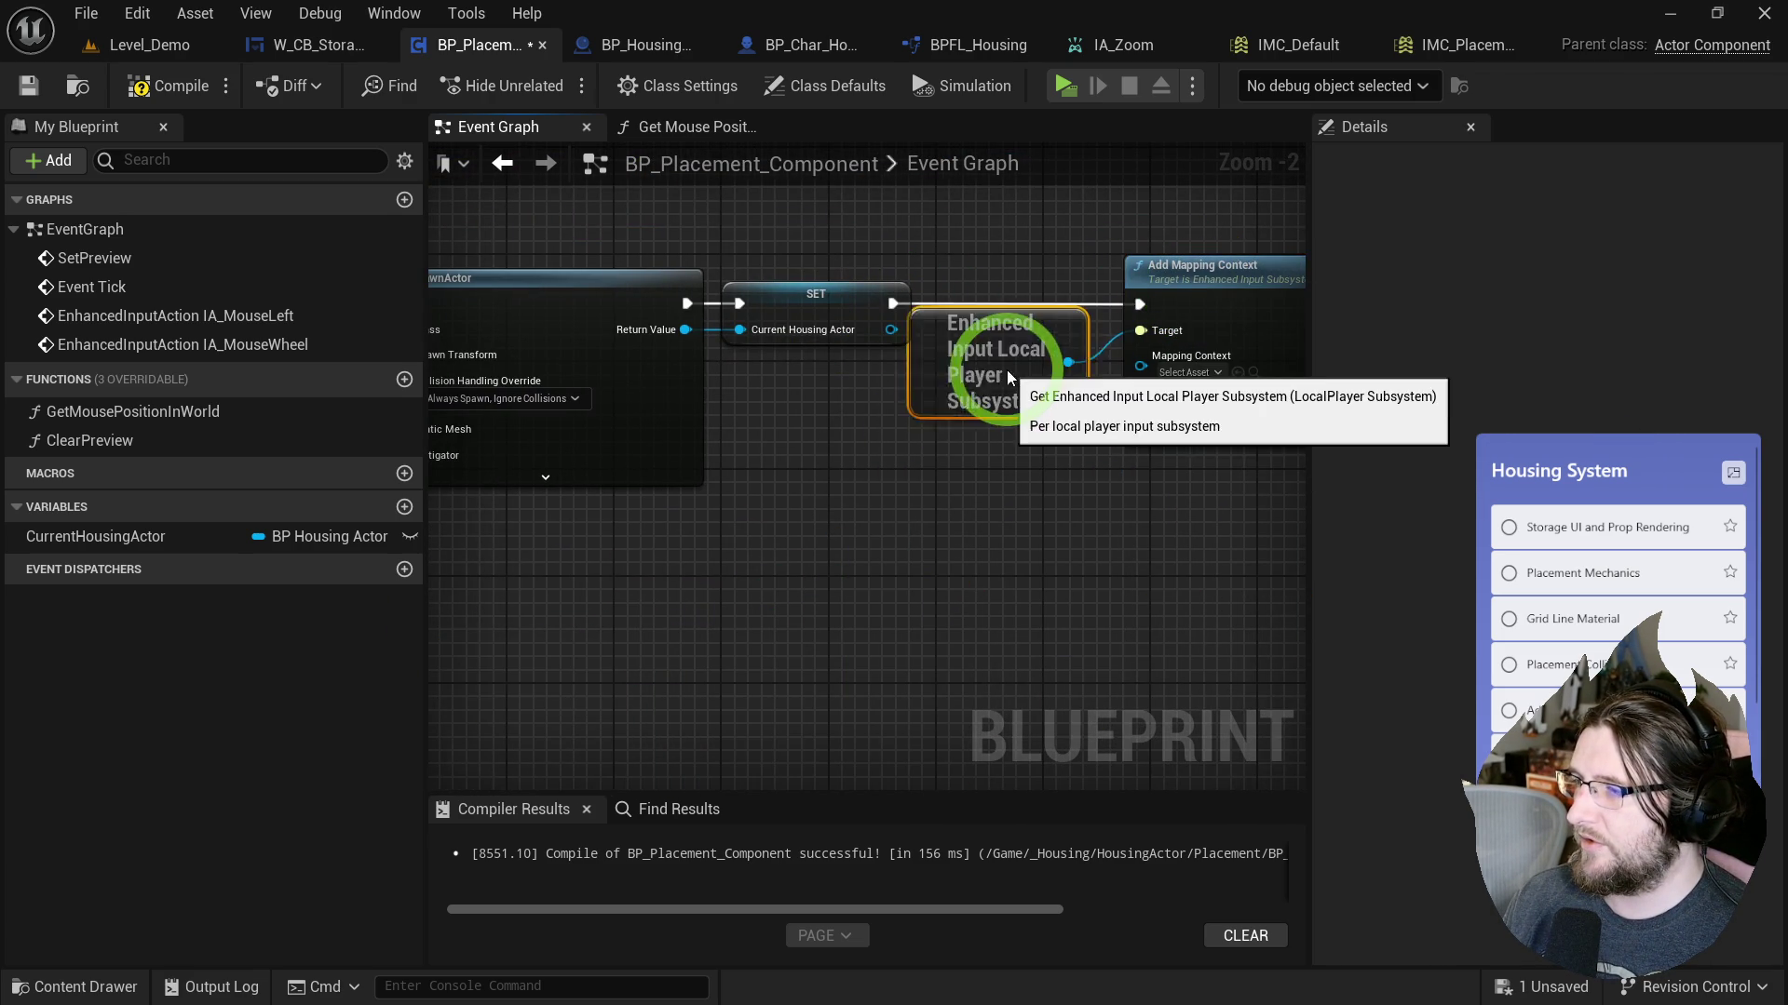
Paste a second subsystem node and add Remove Mapping Context from its output.
click(973, 319)
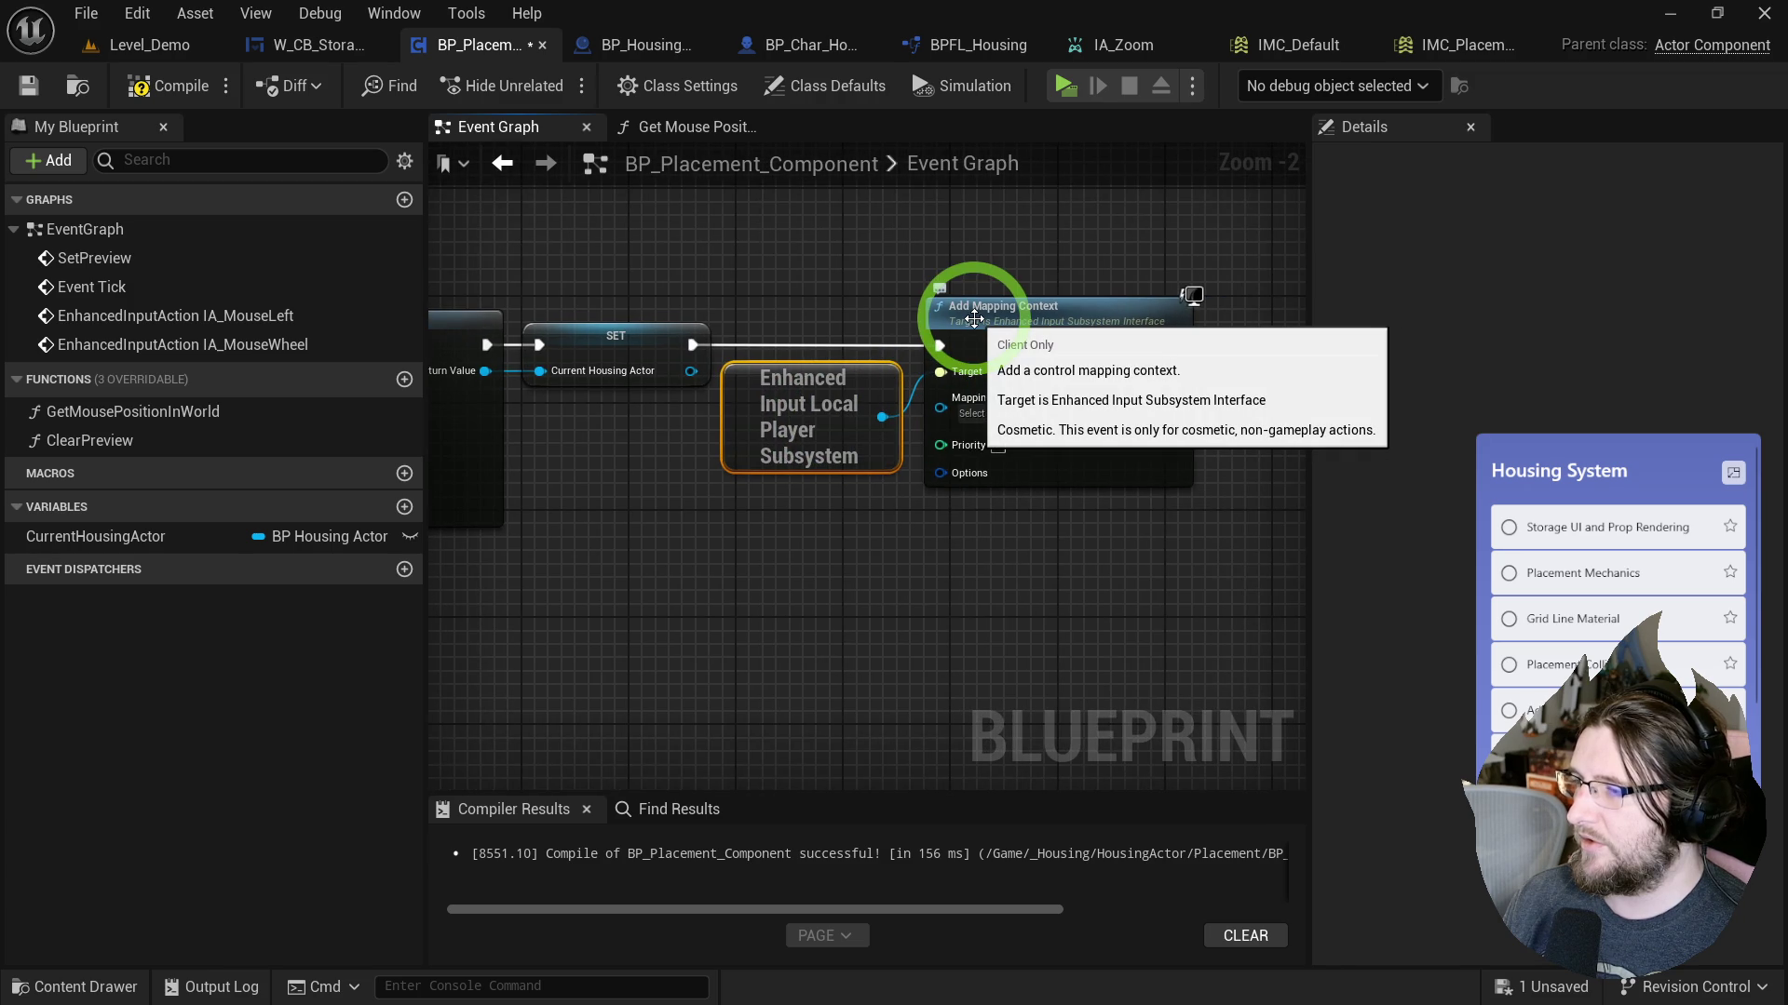
click(849, 313)
key(ctrl+v)
drag(841, 658, 871, 663)
text(remove)
text(map)
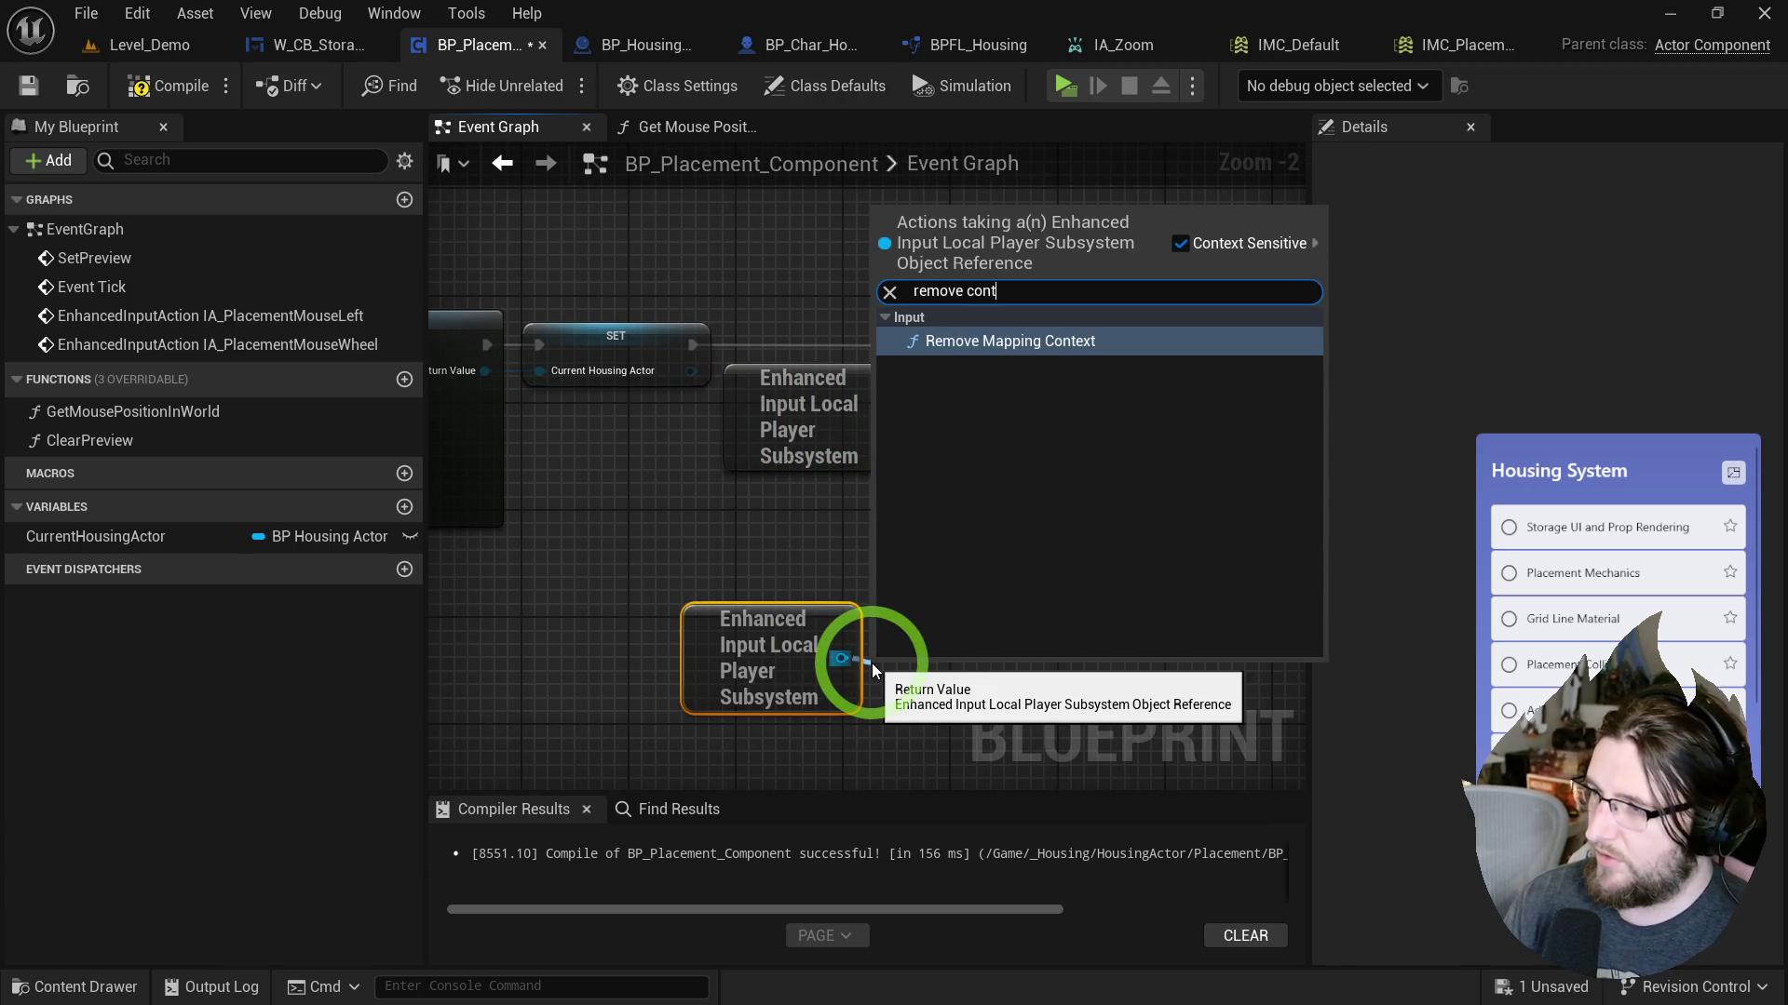
key(Return)
Set Remove Mapping Context's Mapping Context to IMC_Placement, then open the Clear Preview function.
click(796, 555)
drag(796, 555, 986, 591)
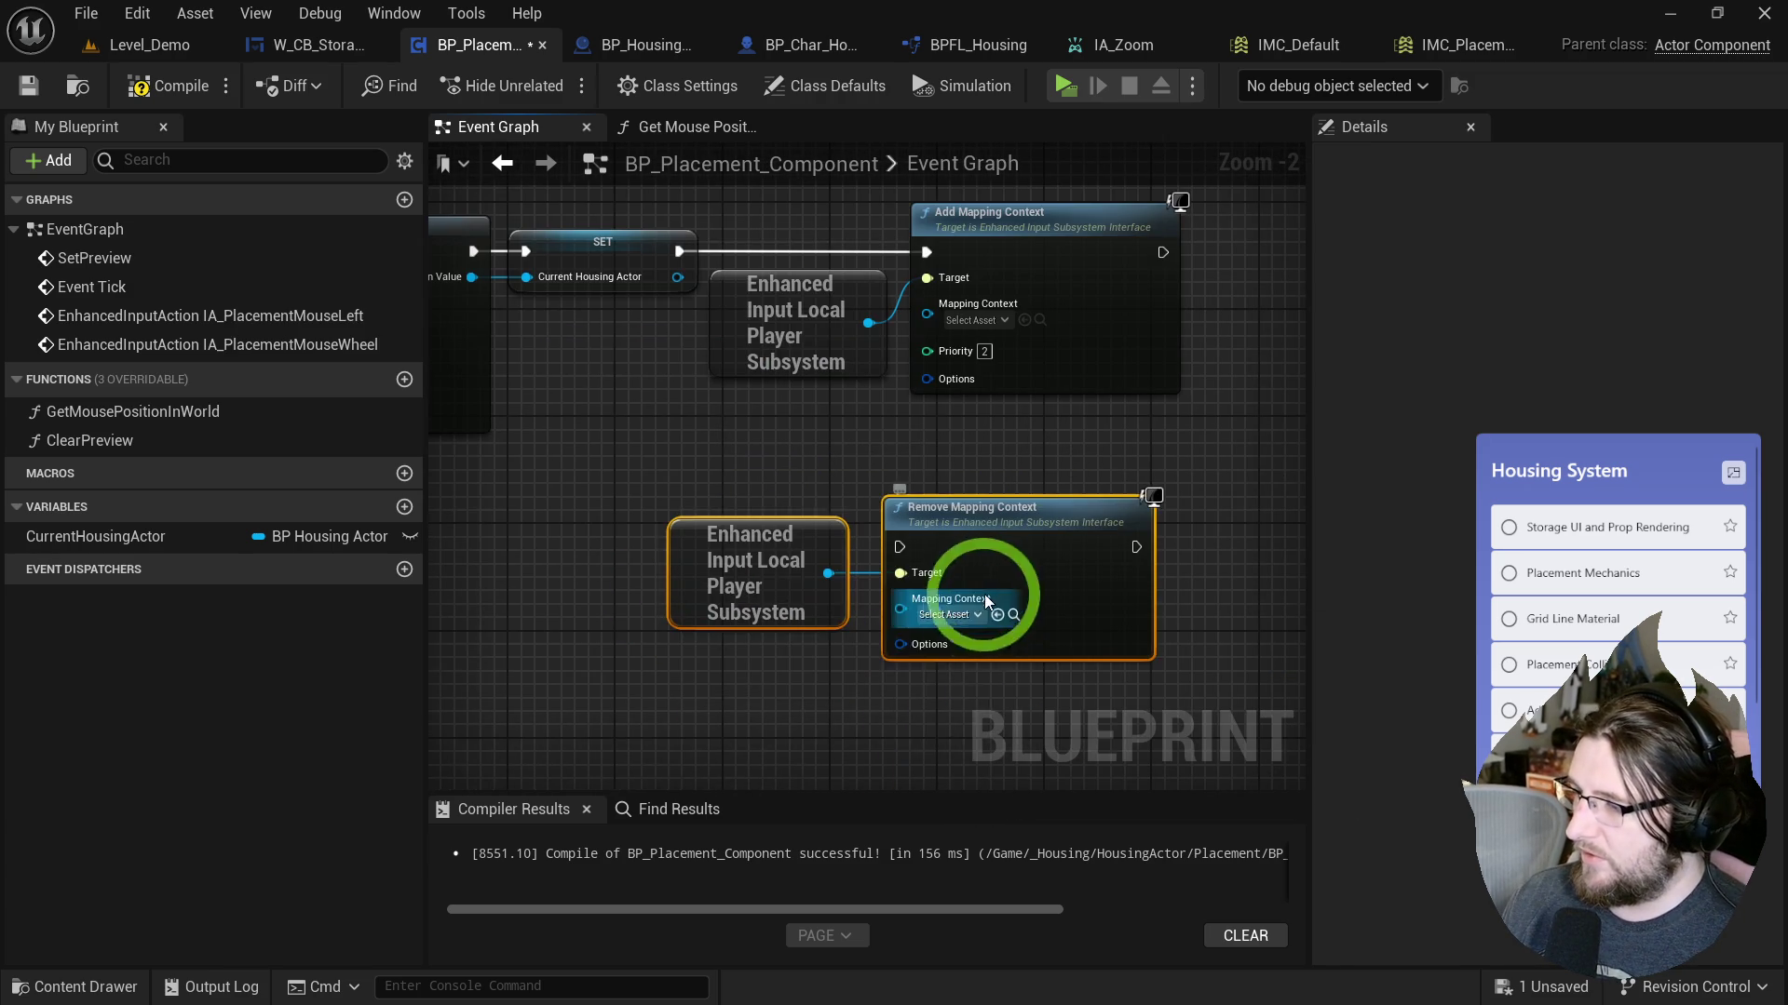
click(938, 615)
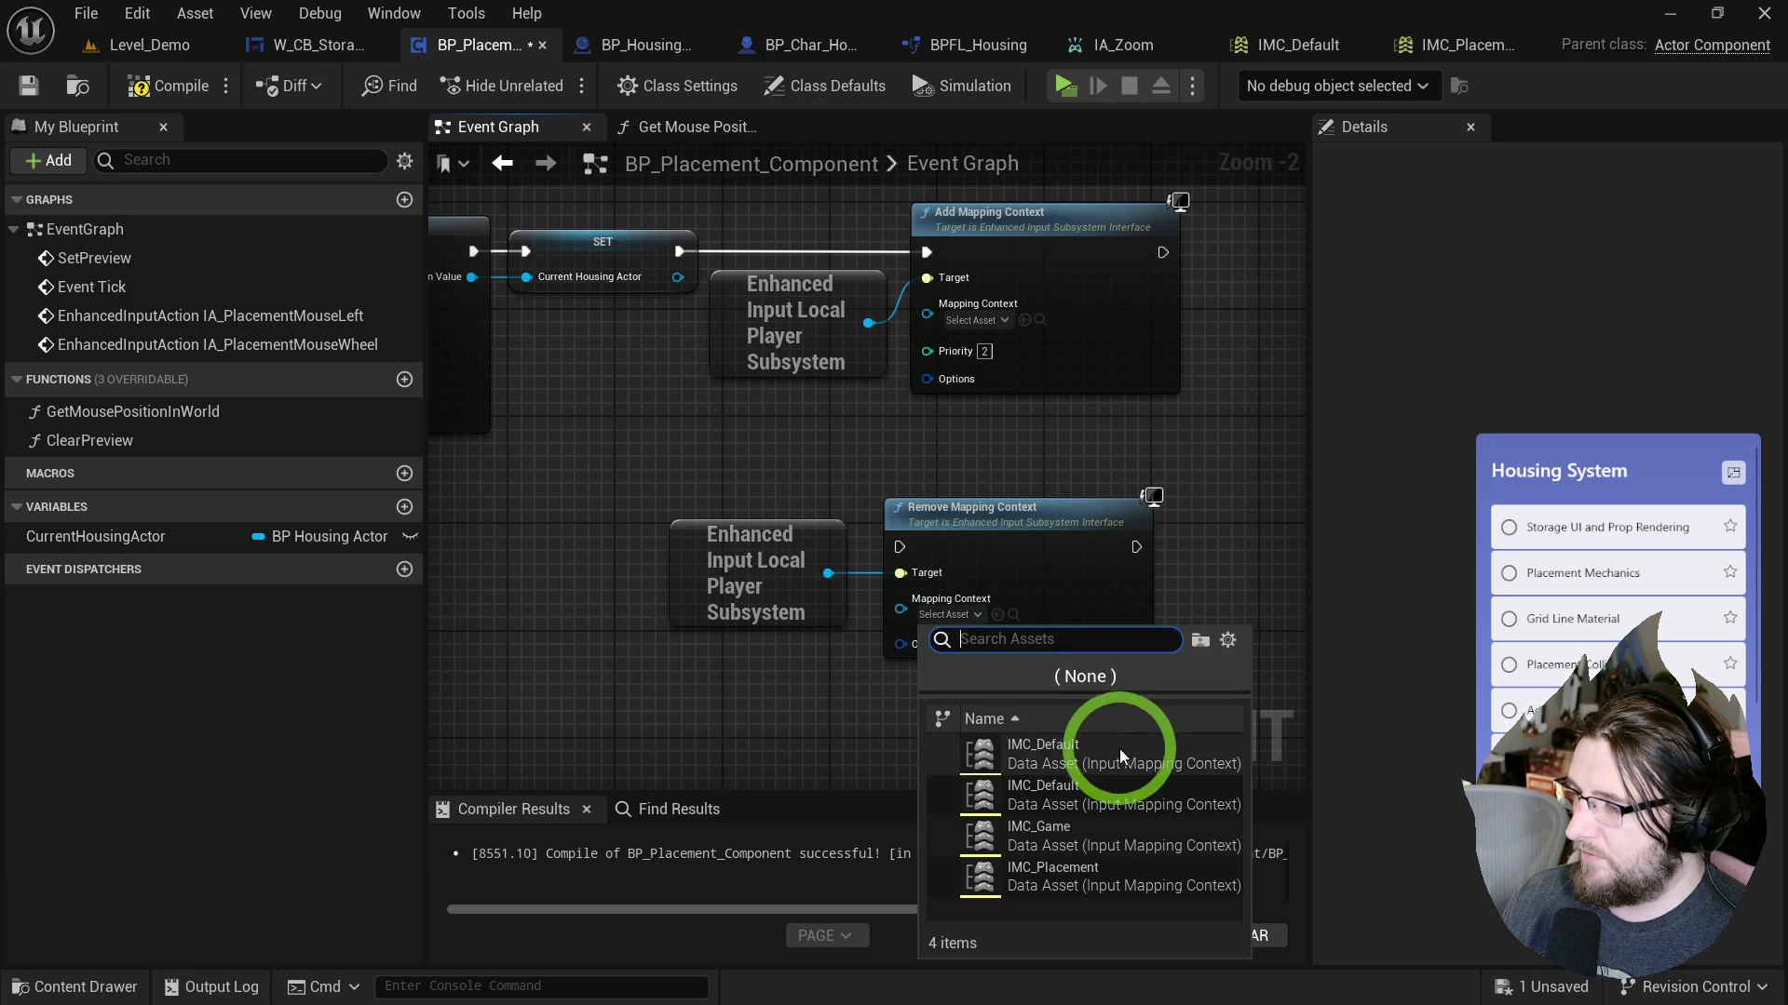
click(1103, 873)
mouse_move(948, 530)
mouse_down()
mouse_move(1002, 572)
mouse_move(1430, 663)
mouse_move(1011, 579)
mouse_up()
double_click(925, 421)
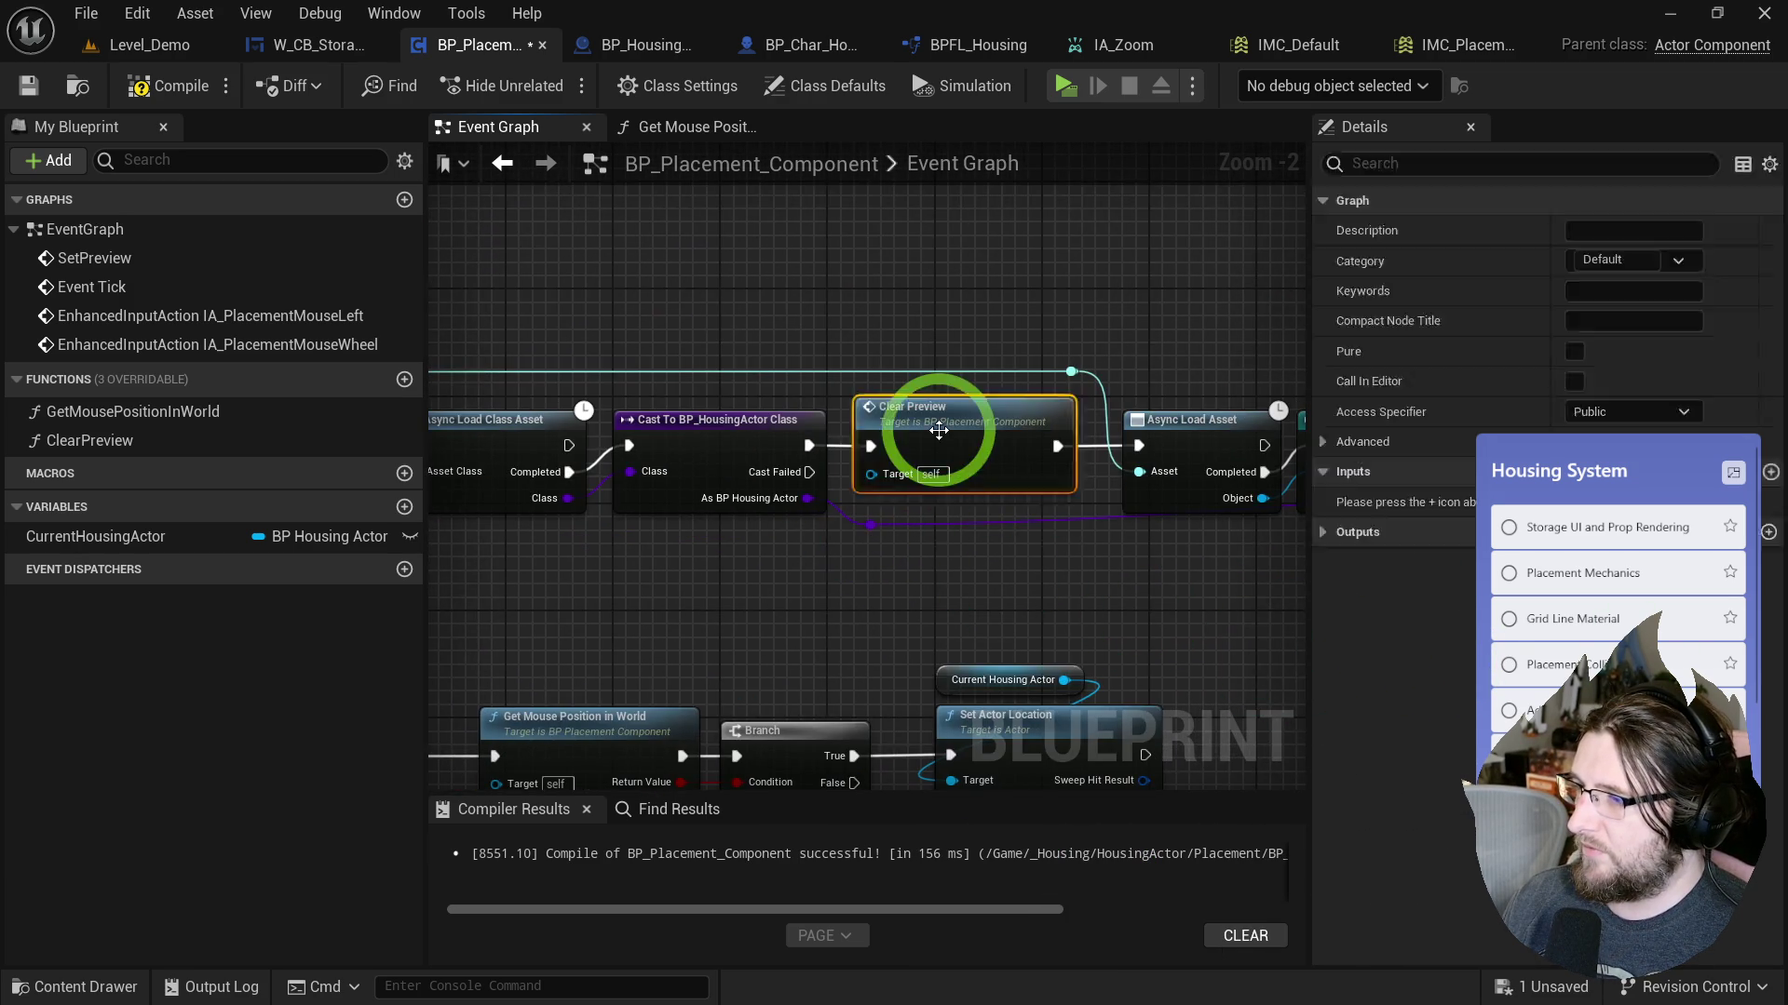
Arrange Remove Mapping Context and its subsystem node after Destroy Actor in the Clear Preview graph.
click(828, 389)
mouse_move(827, 390)
mouse_down()
mouse_move(1070, 499)
mouse_move(863, 455)
mouse_up()
drag(1117, 481, 1081, 391)
drag(822, 419, 821, 509)
drag(791, 614, 1088, 593)
scroll(1087, 593, down, 1)
click(526, 135)
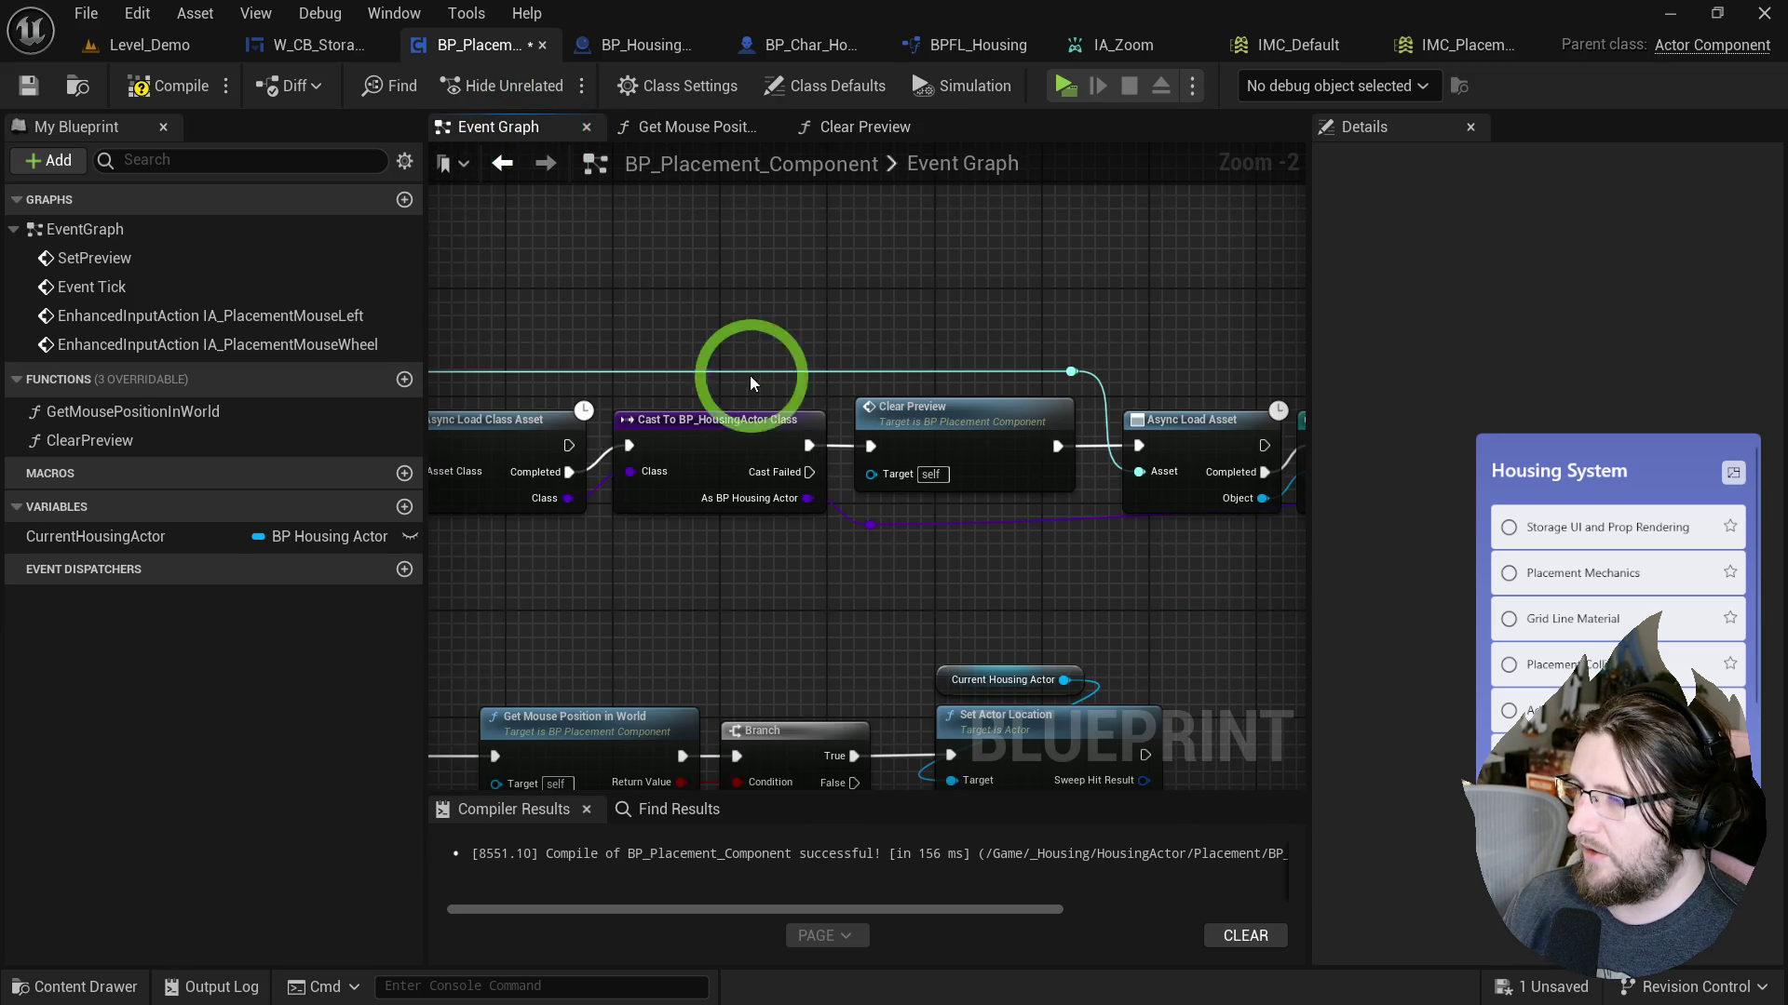
double_click(930, 388)
drag(1051, 548, 549, 514)
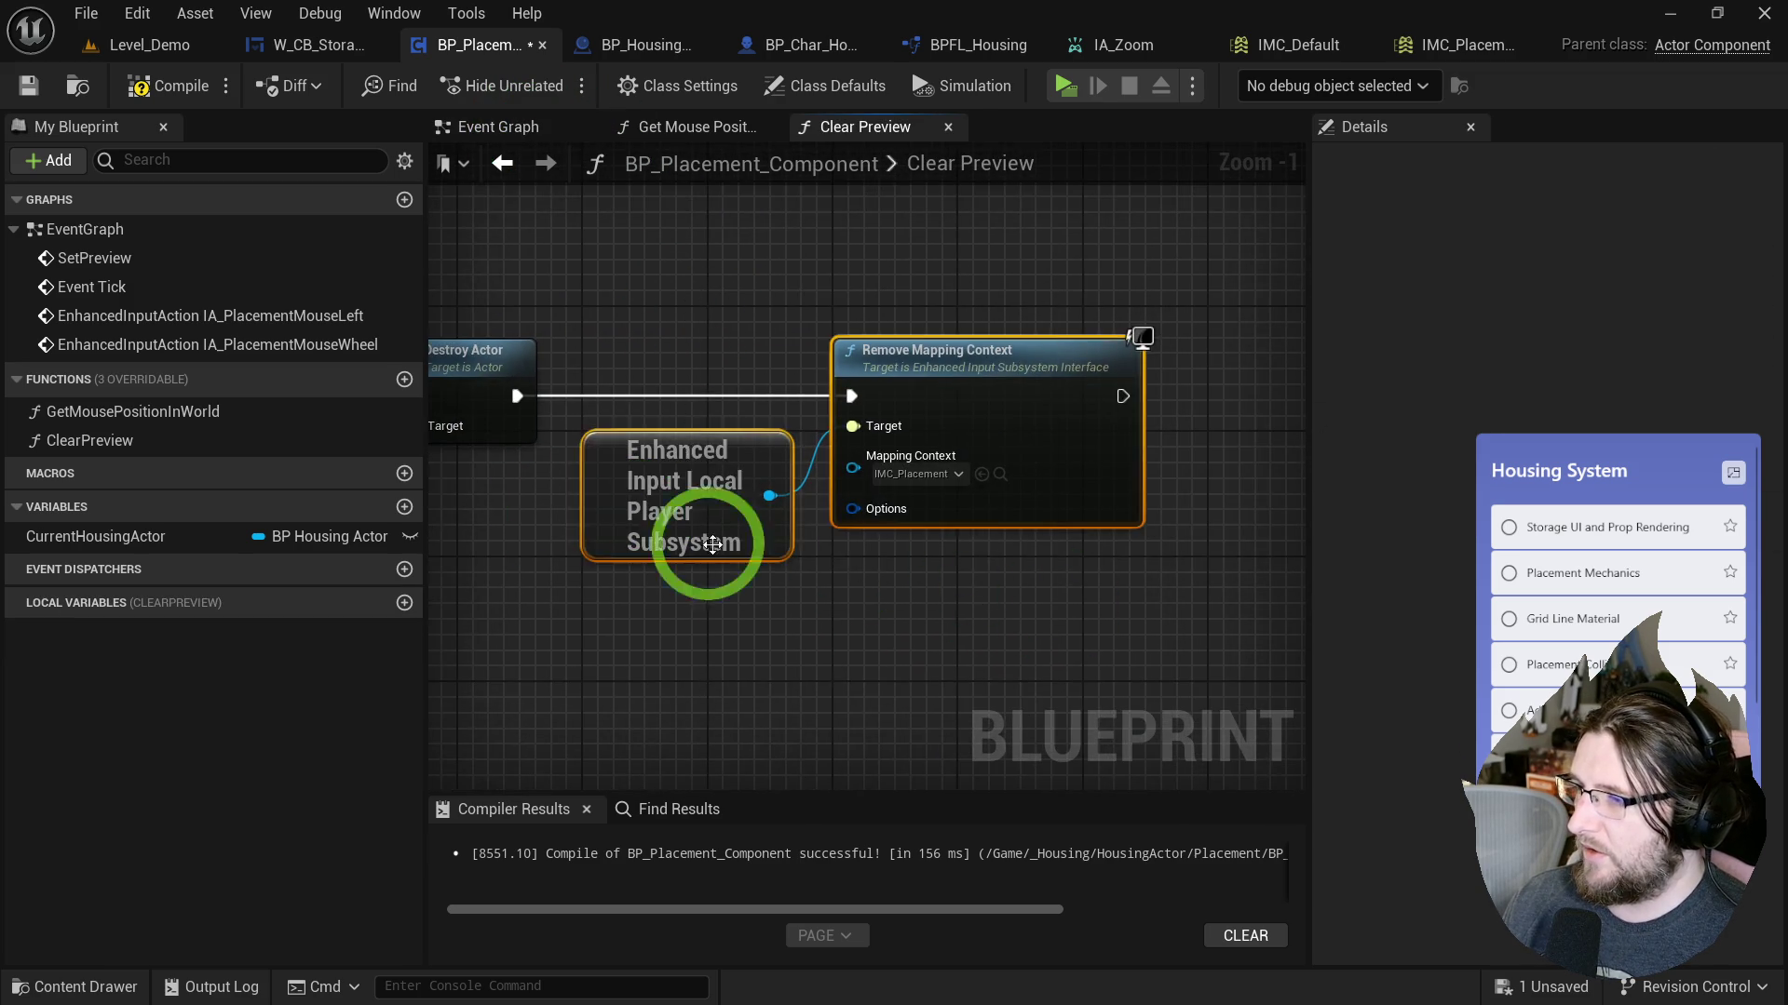
drag(858, 562, 1077, 542)
scroll(846, 456, down, 4)
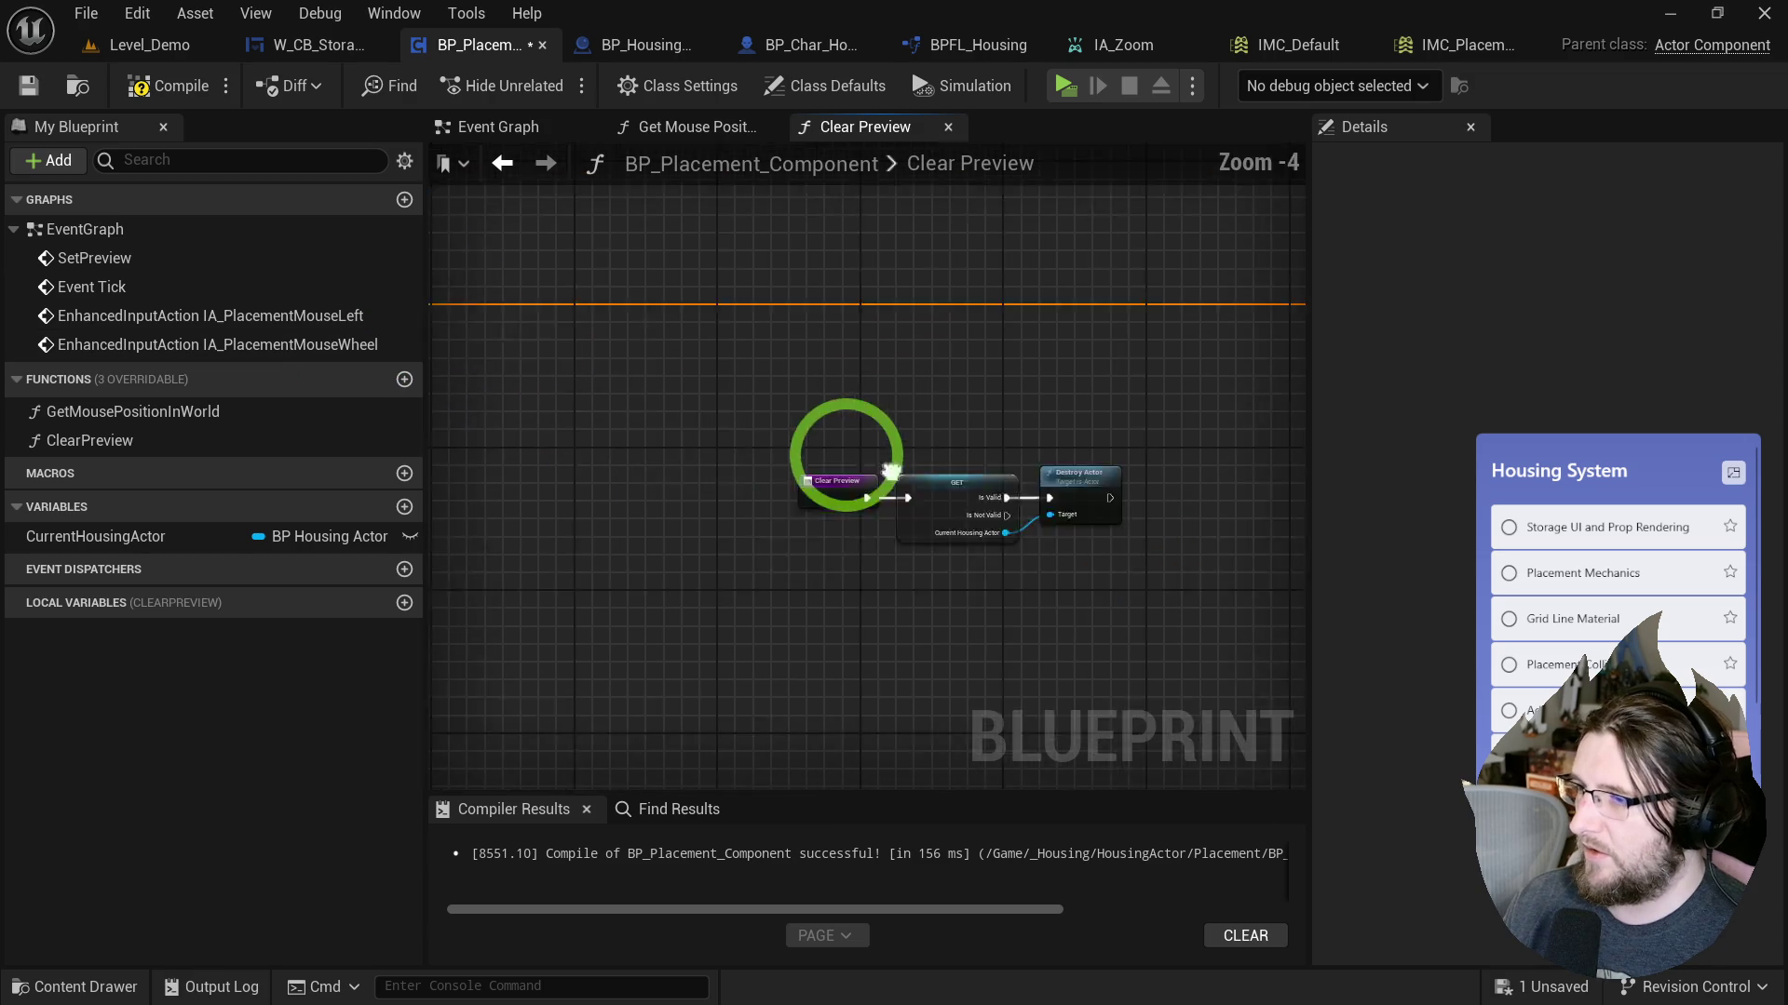
mouse_move(946, 536)
mouse_down()
mouse_move(1225, 591)
mouse_move(873, 434)
mouse_up()
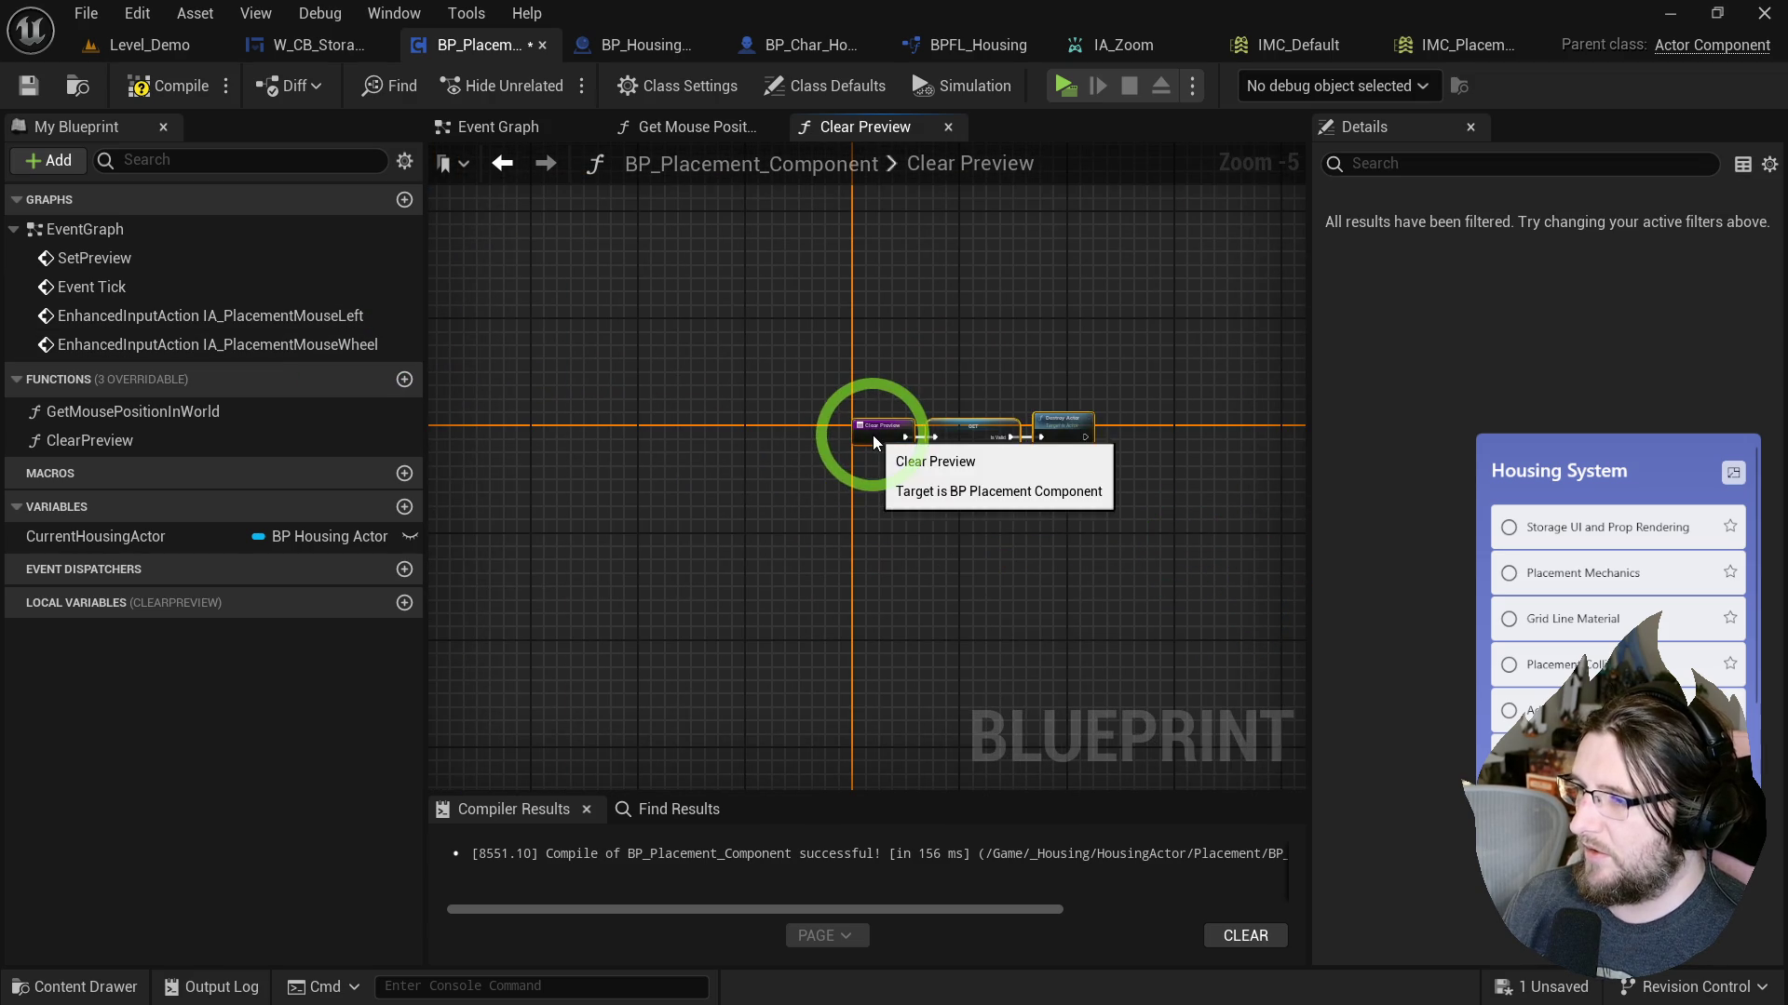
scroll(873, 434, up, 4)
drag(936, 640, 841, 628)
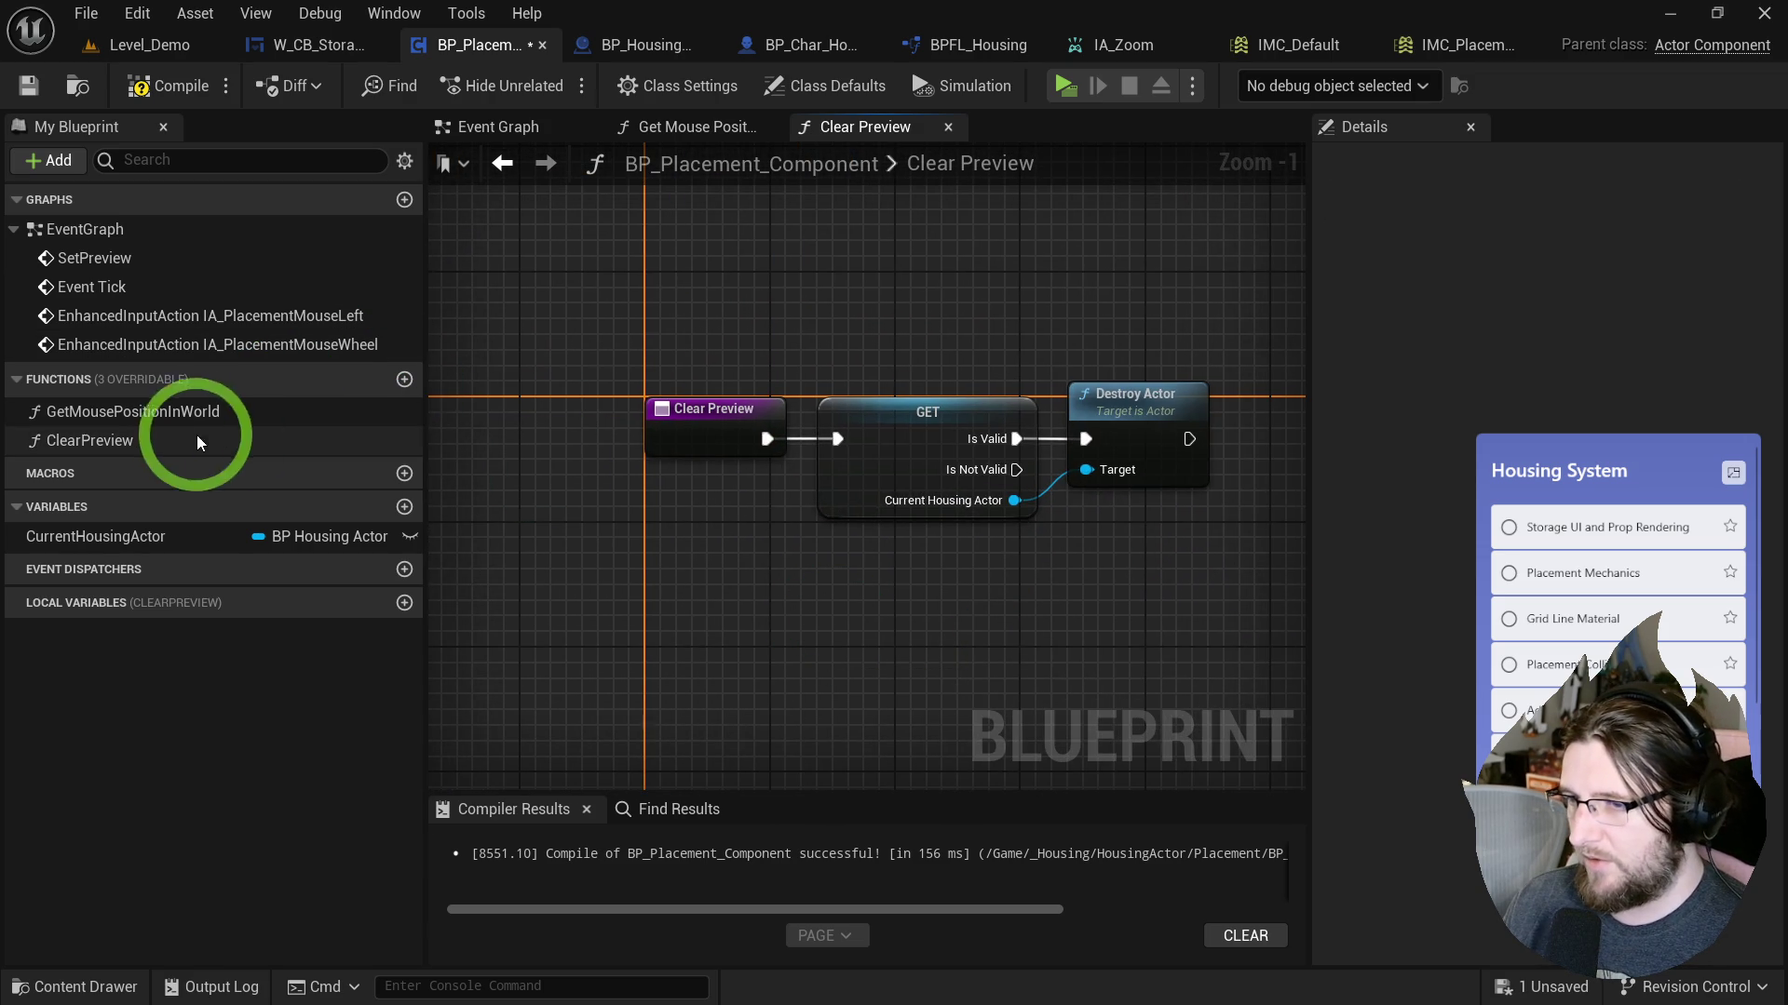
Create a FinishPlacement function and paste in the subsystem and Remove Mapping Context nodes, wired to its entry.
click(409, 379)
text(Finis)
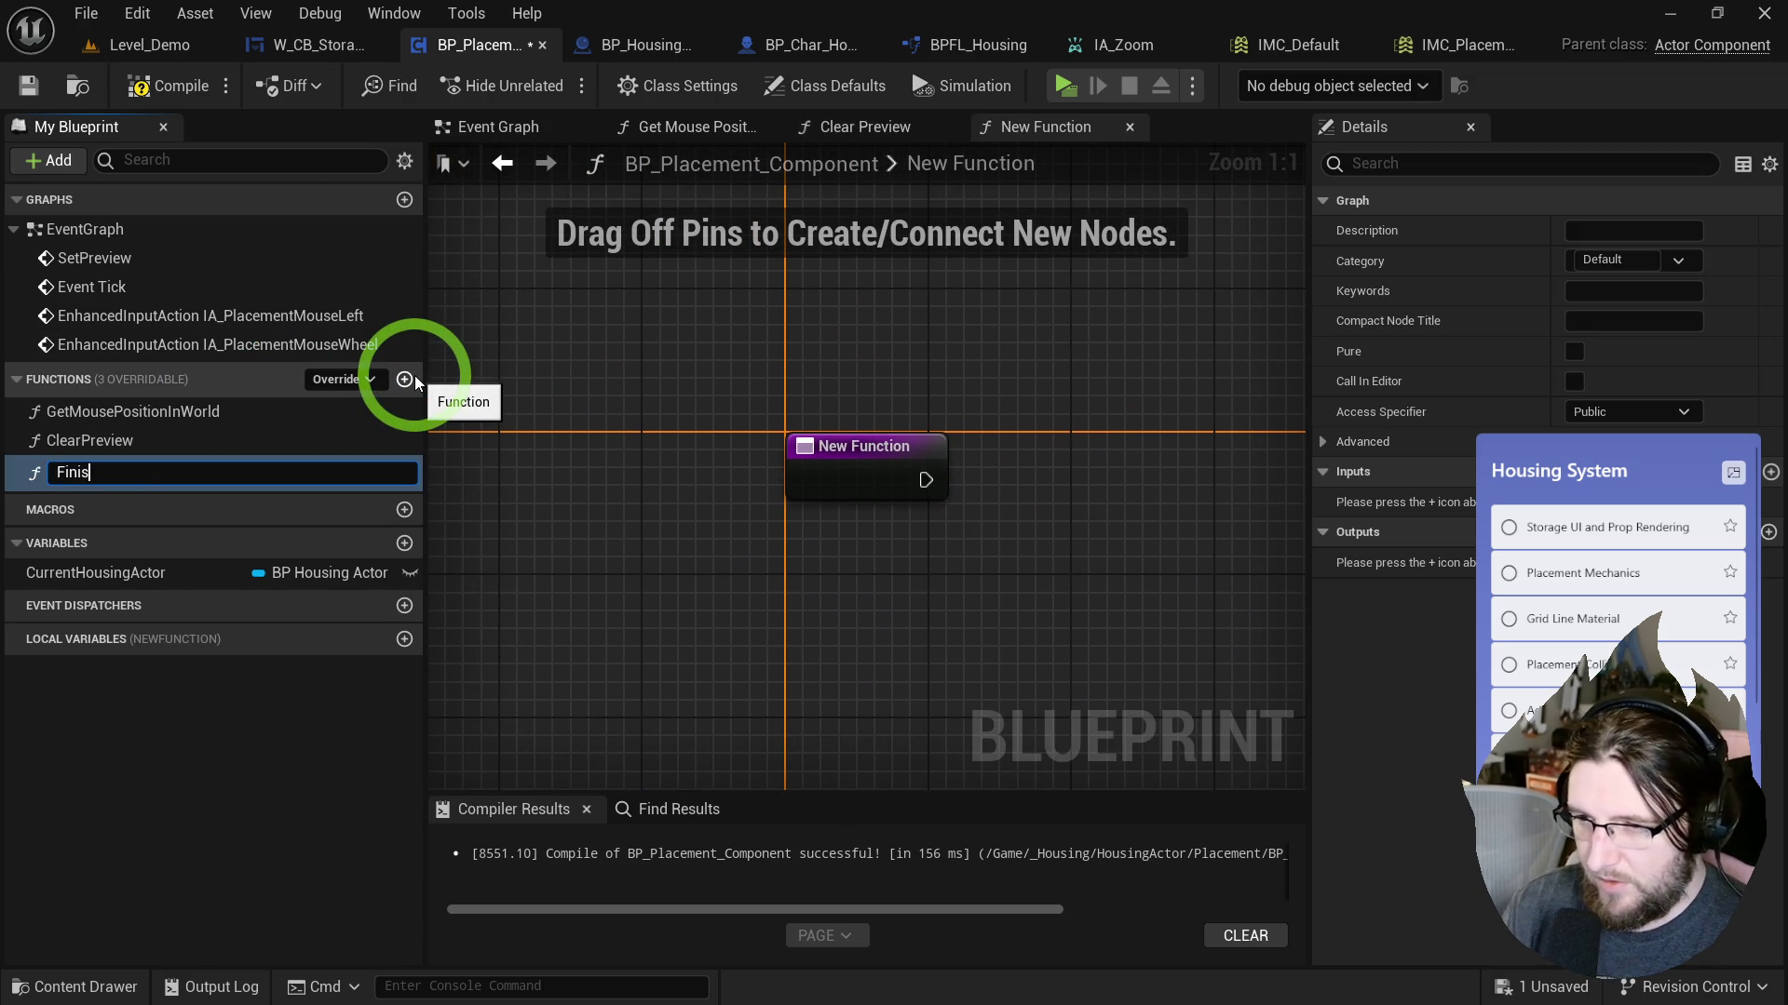
text(hPlacement)
key(Return)
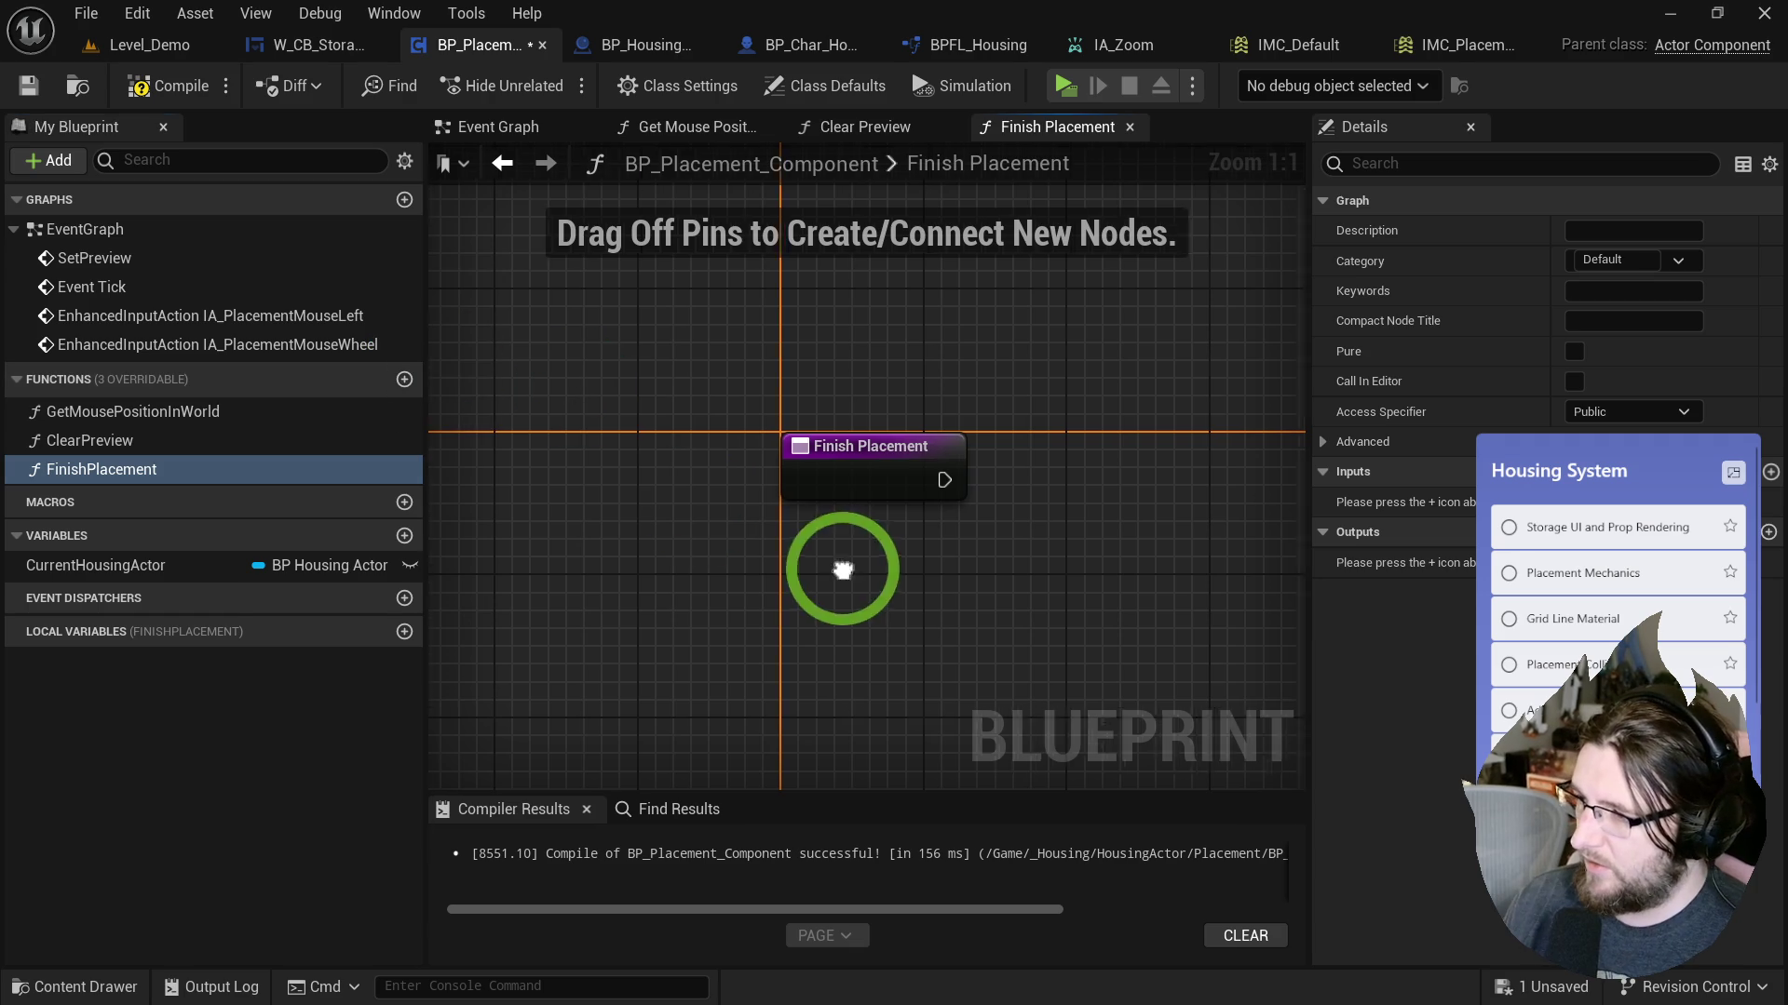
key(ctrl+v)
drag(965, 528, 964, 528)
drag(996, 492, 963, 439)
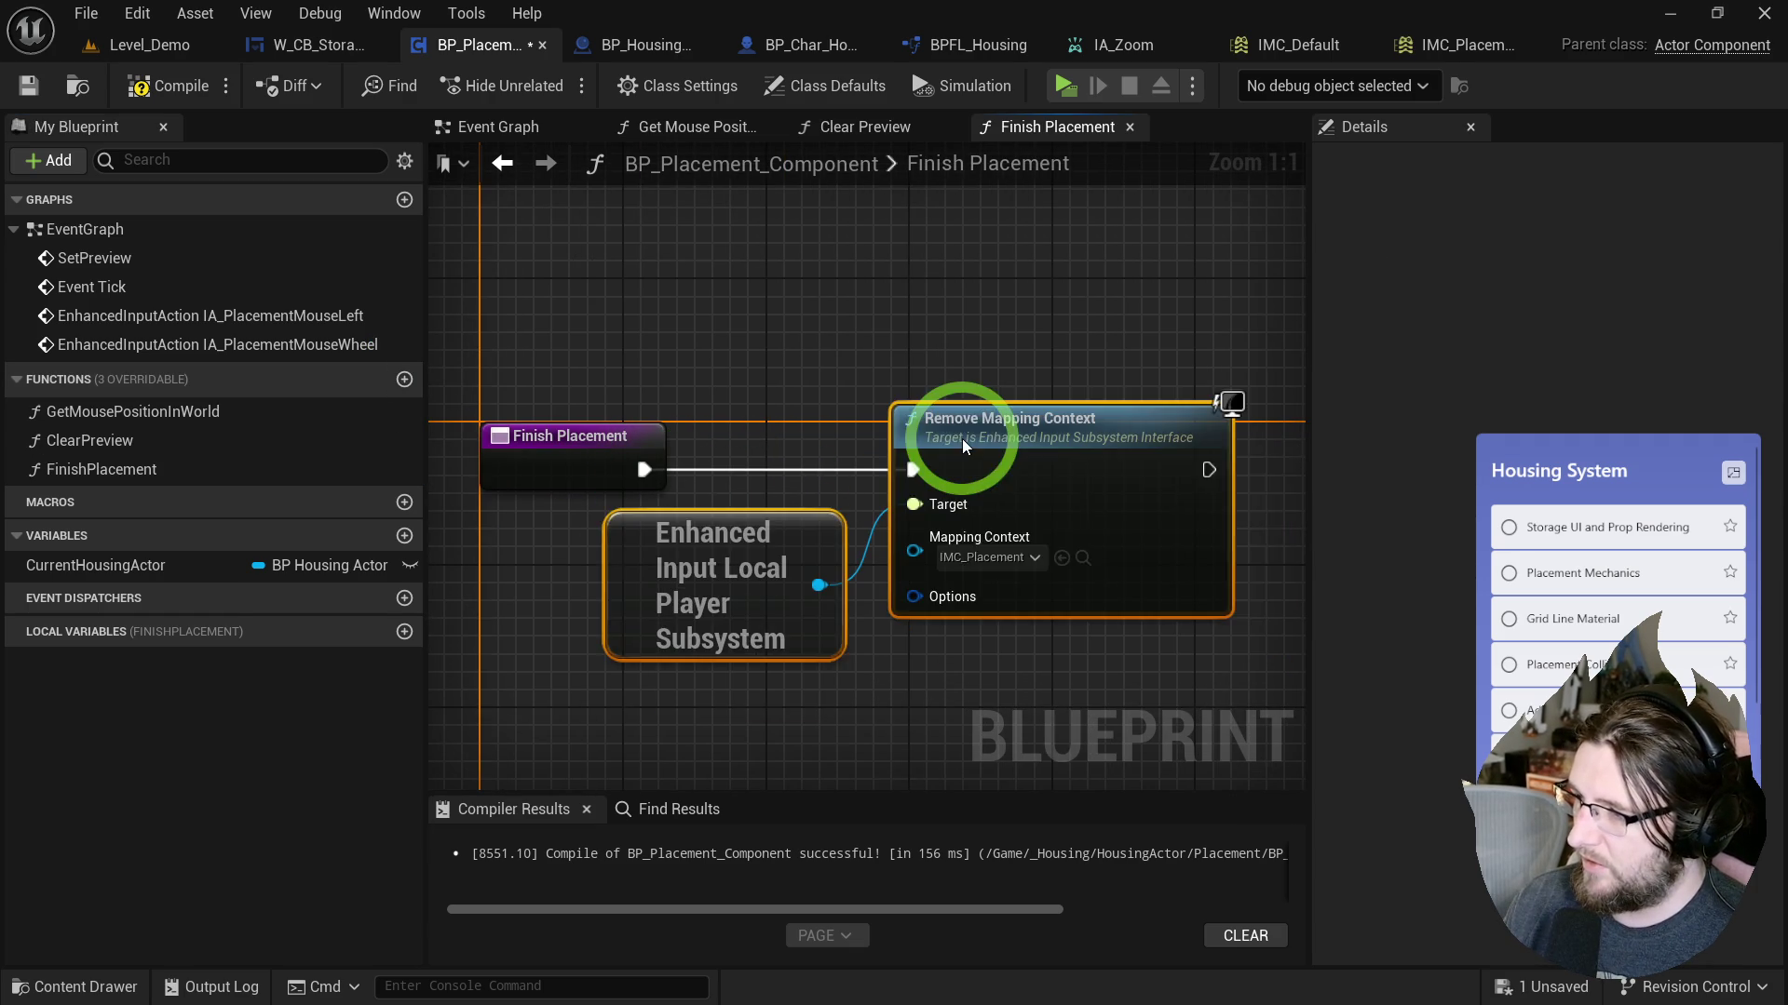
click(897, 319)
click(542, 138)
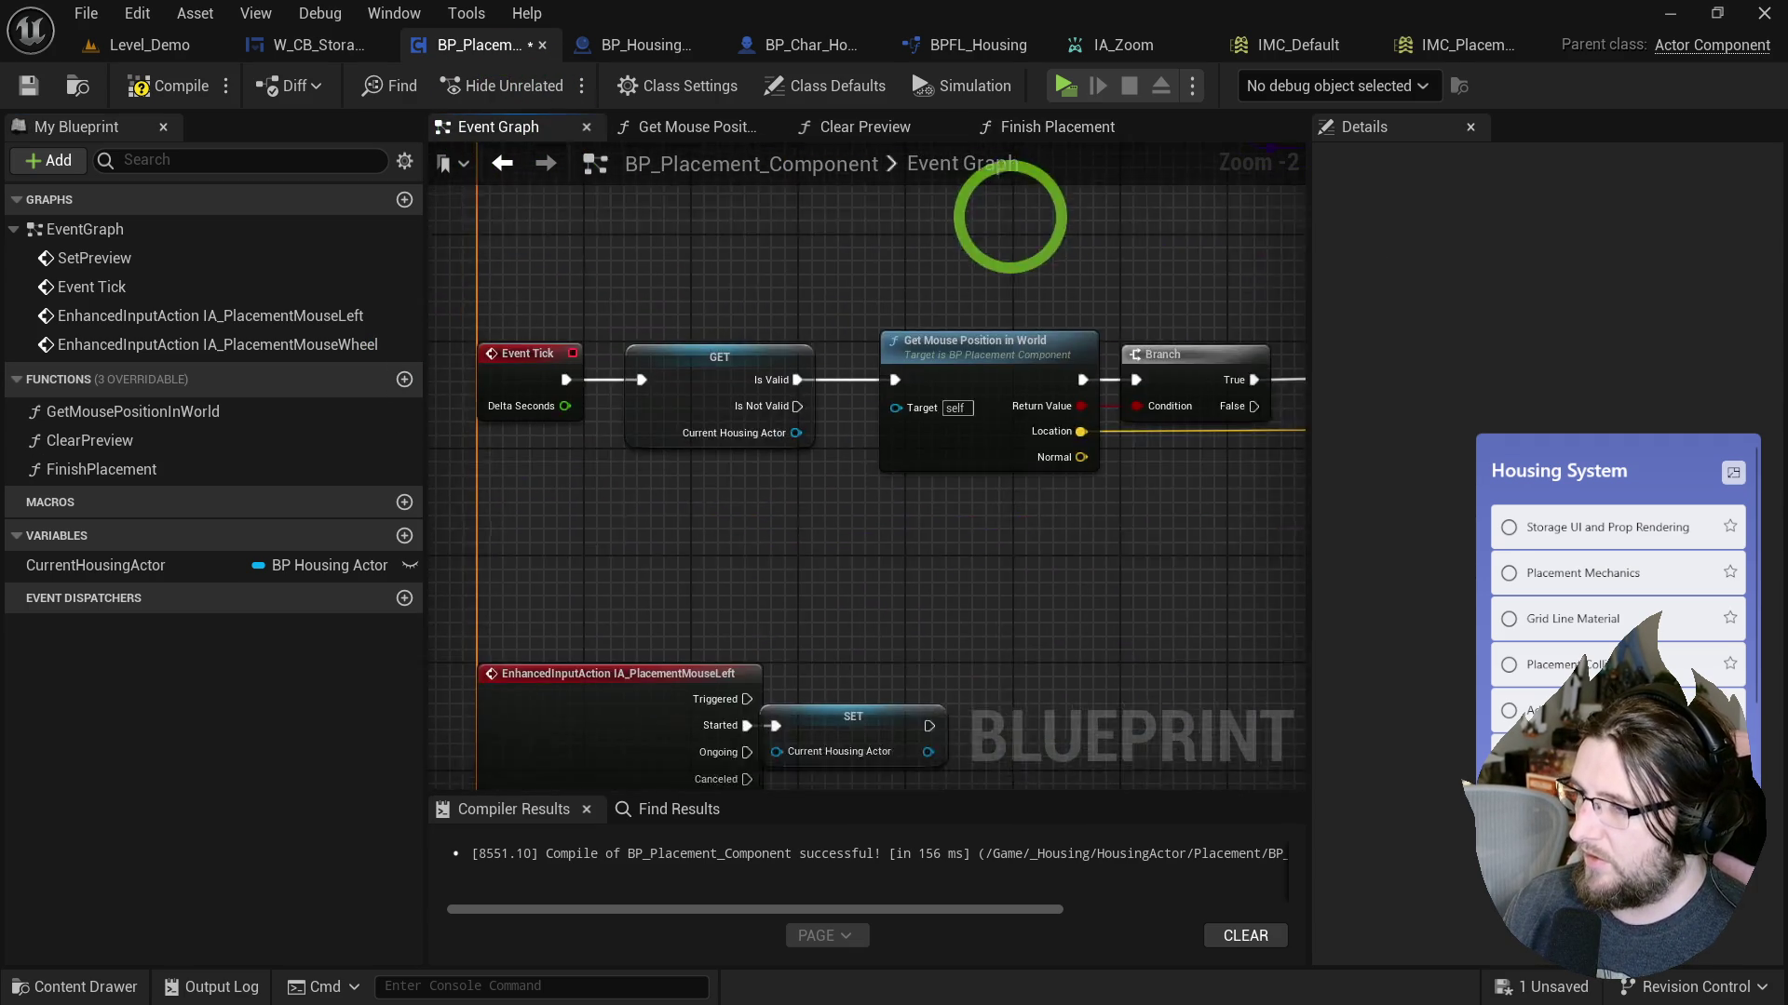
Call Finish Placement from IA_PlacementMouseLeft's Started event.
drag(785, 427, 813, 428)
text(finish place)
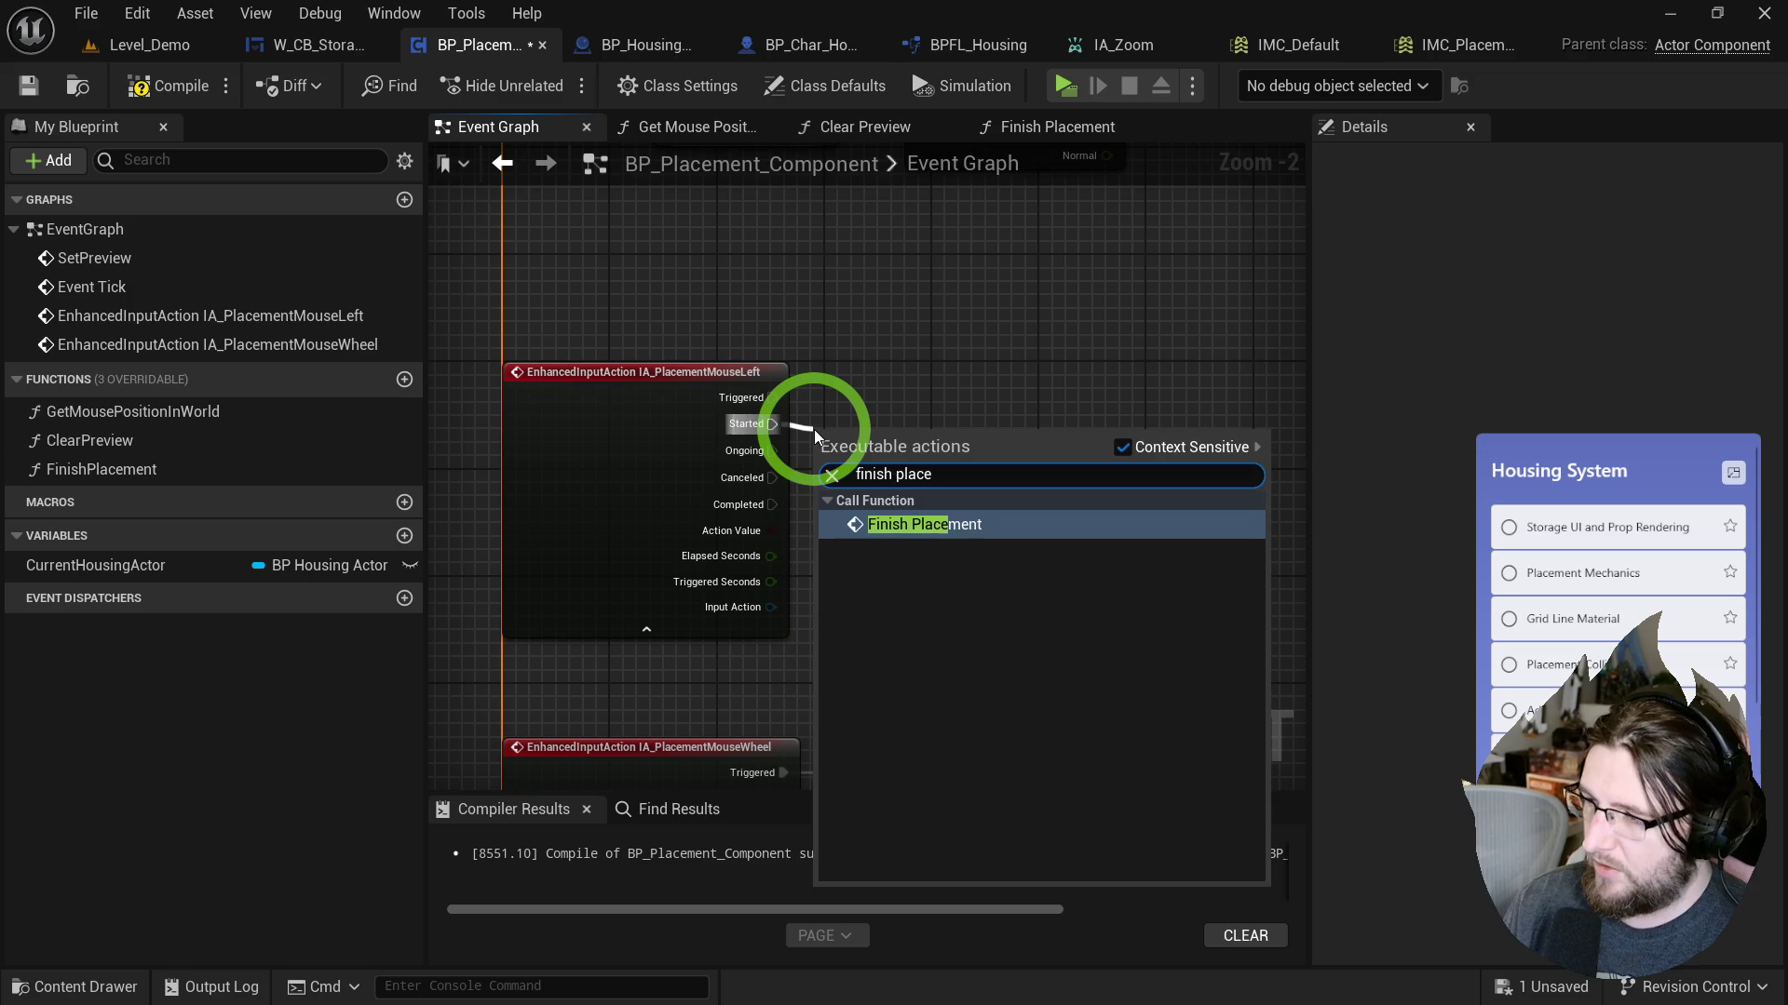
key(Return)
drag(867, 443, 897, 392)
In Finish Placement, set Current Housing Actor after Remove Mapping Context, then compile and save.
double_click(898, 392)
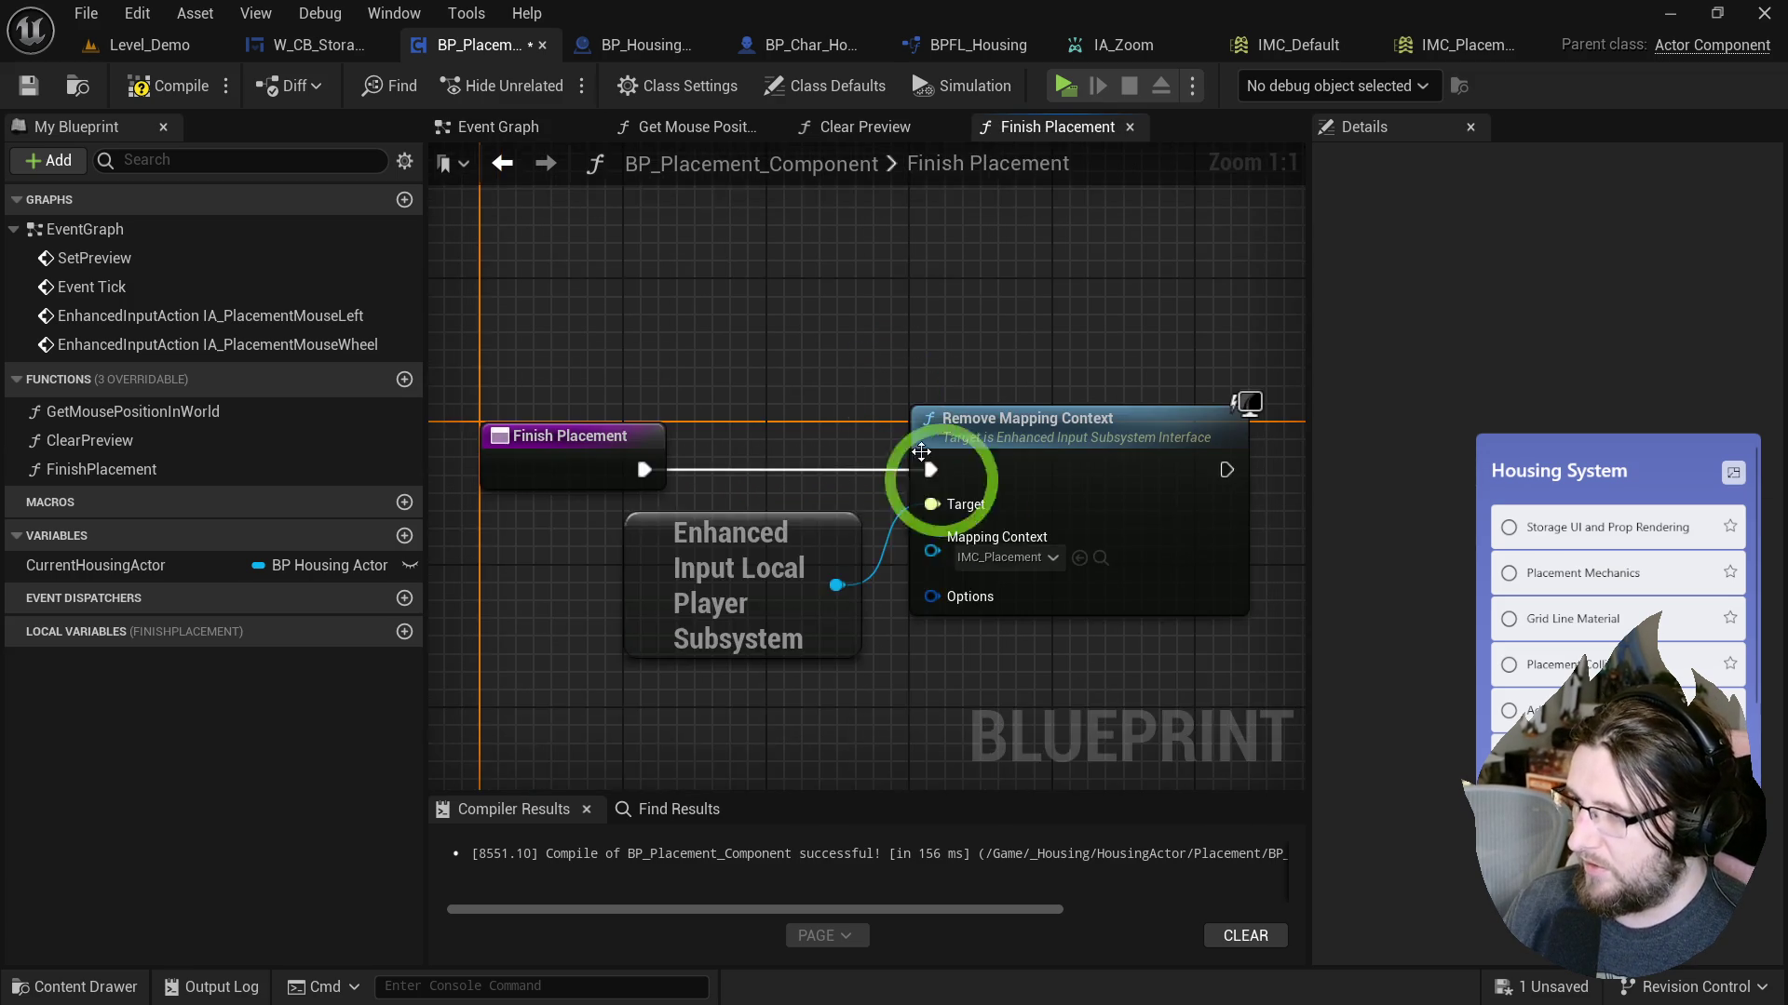
key(ctrl+v)
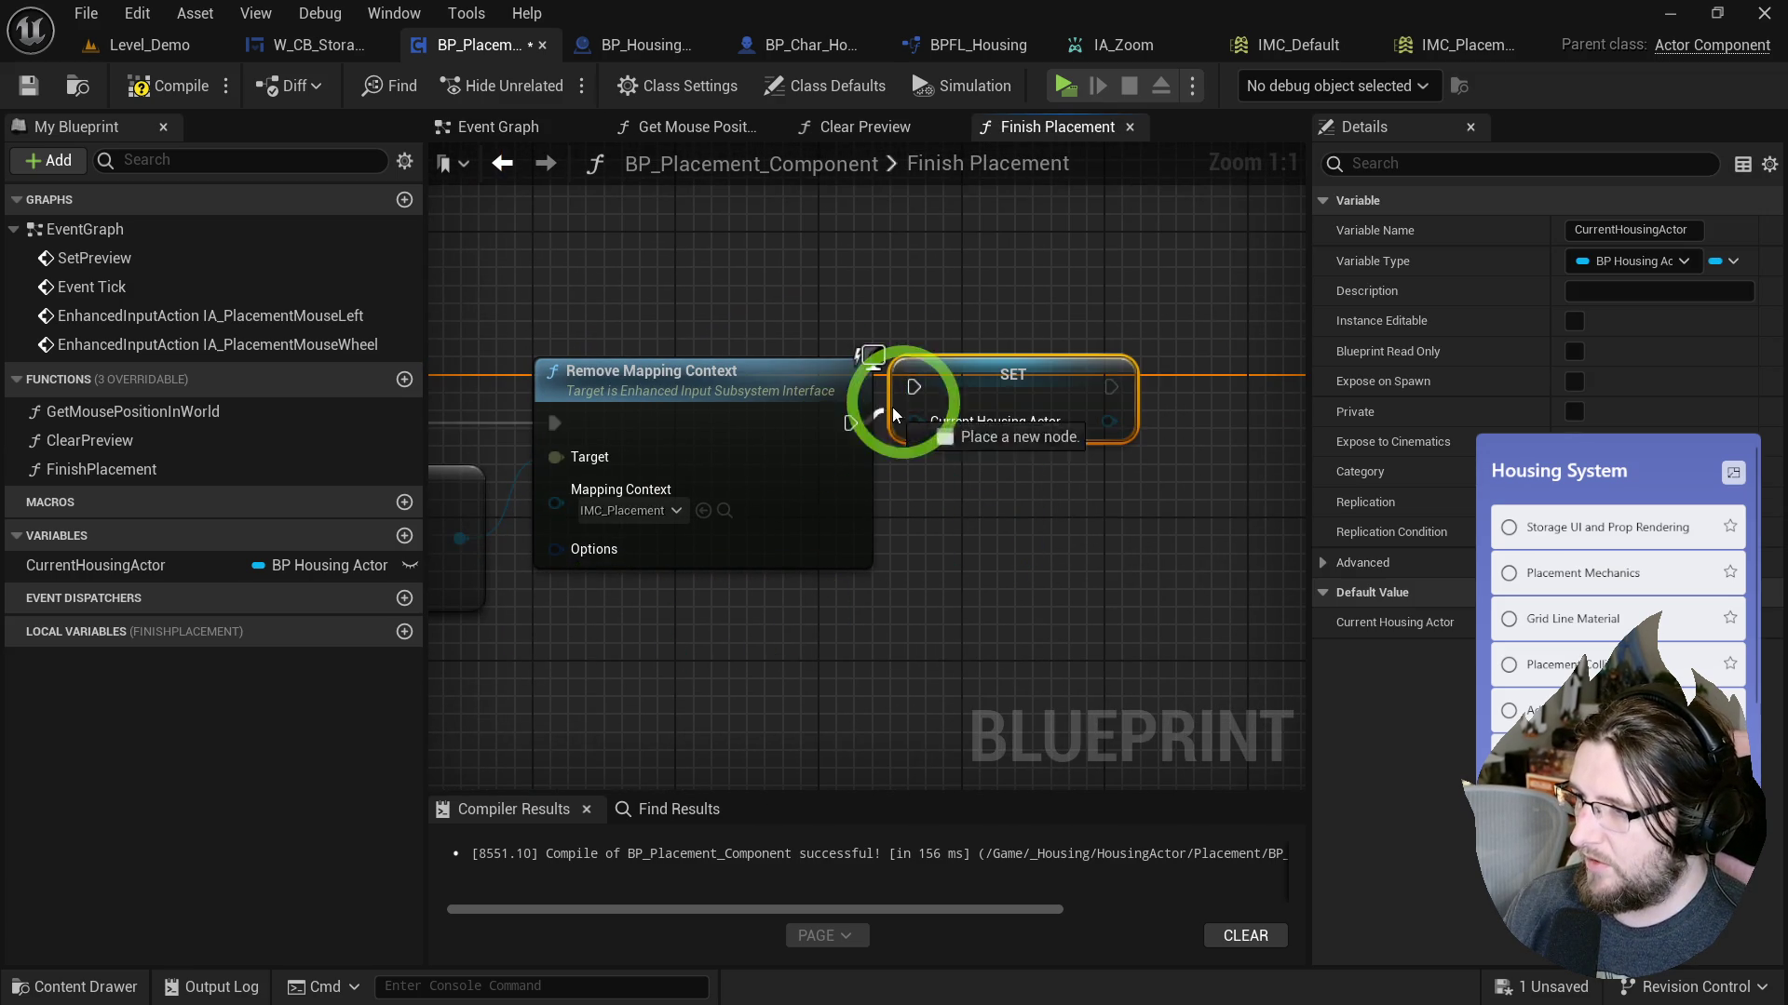
drag(971, 391, 1002, 428)
click(778, 265)
click(167, 85)
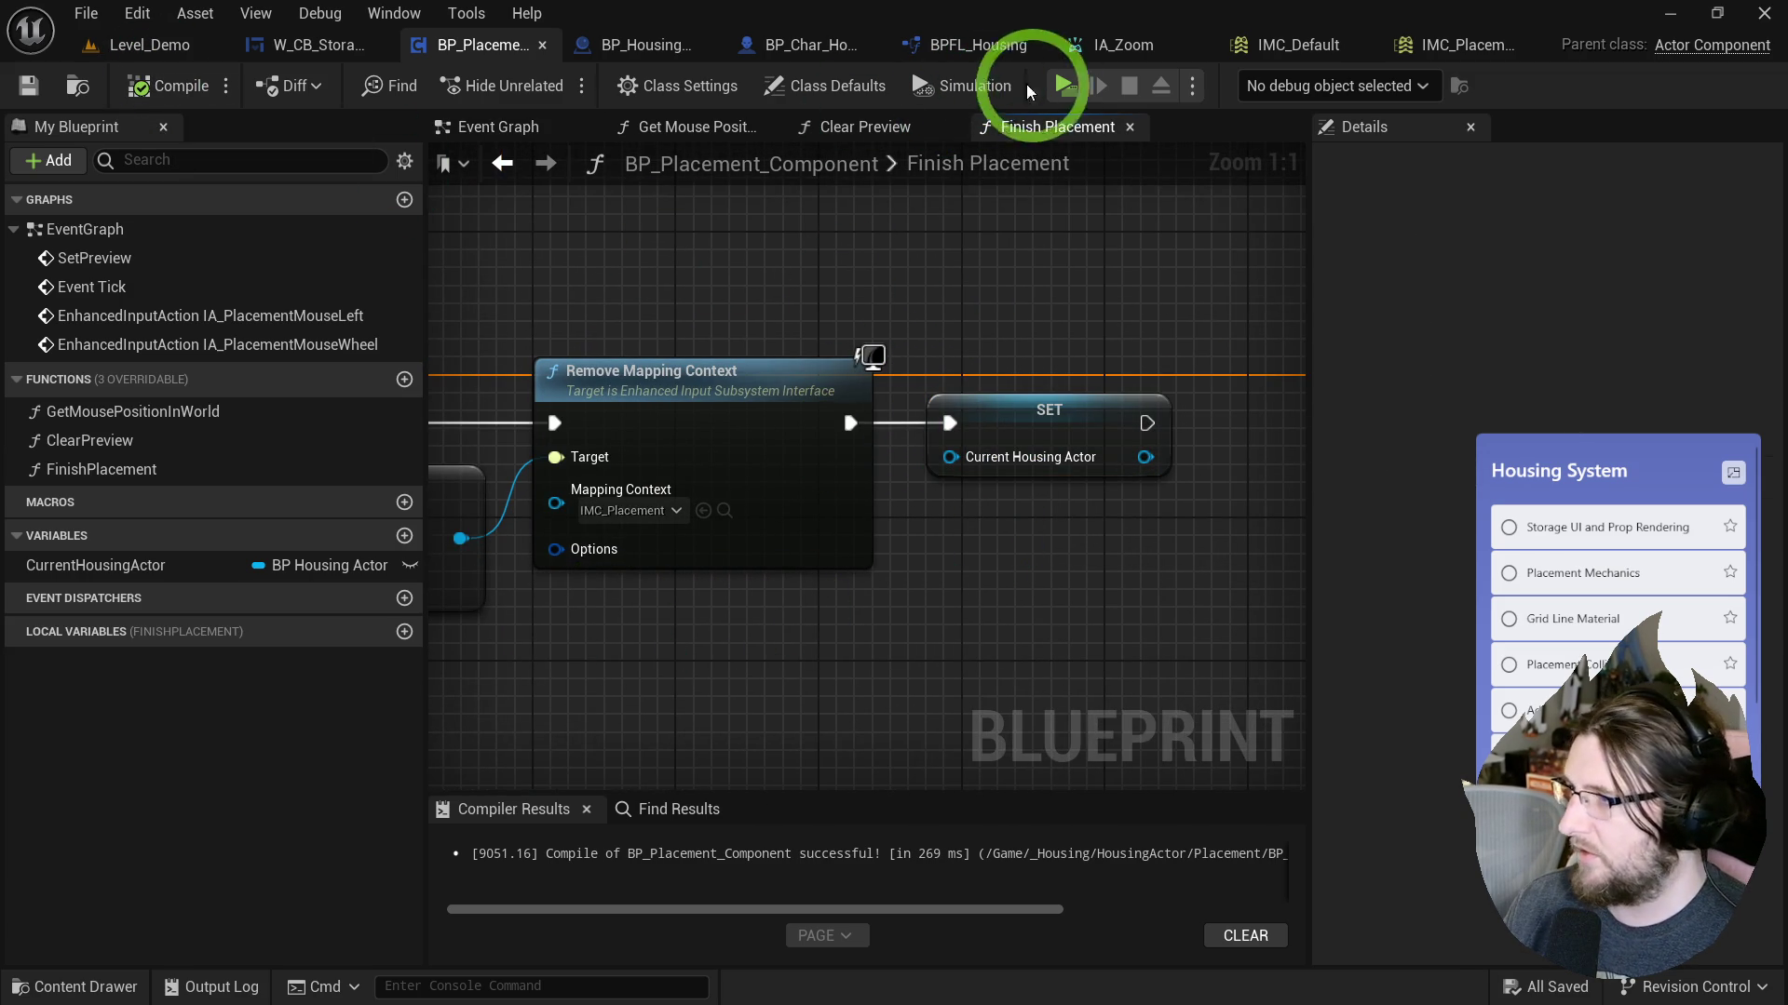
drag(946, 246, 1086, 259)
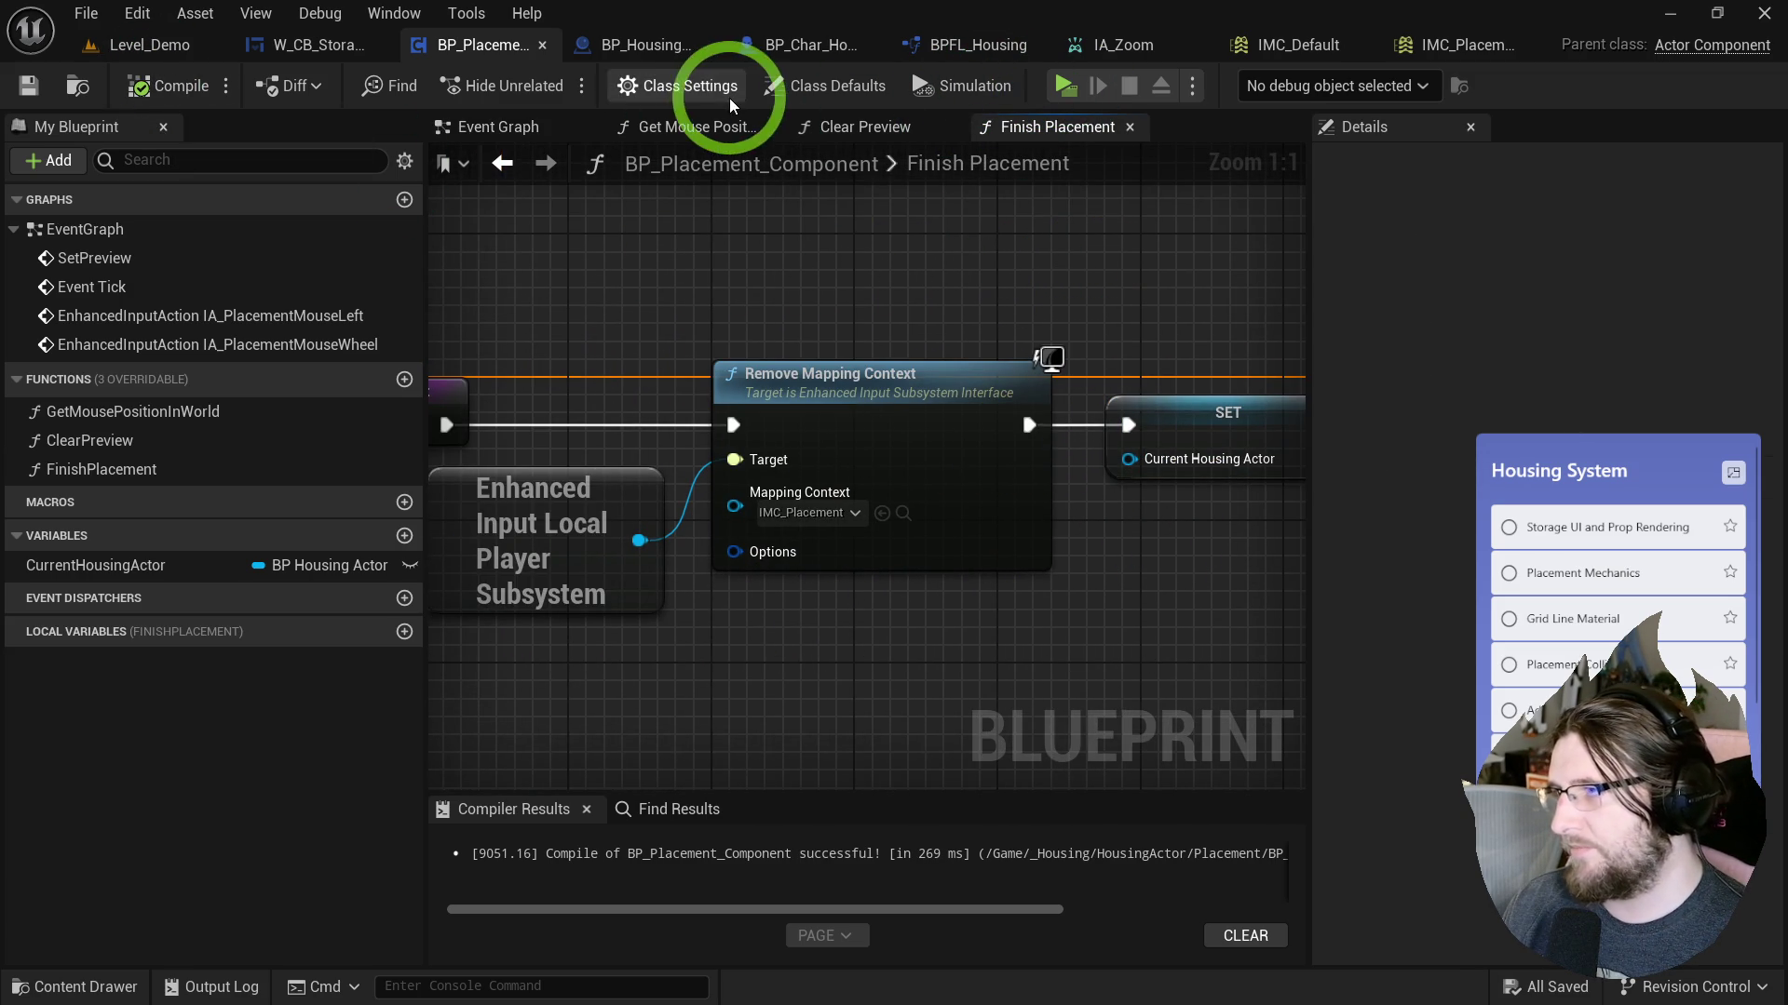
click(780, 43)
Replace the IA_PlacementMouseWheel event with IA_Zoom, feeding its Action Value into the zoom multiply.
scroll(730, 379, up, 3)
right_click(768, 483)
text(ia_z)
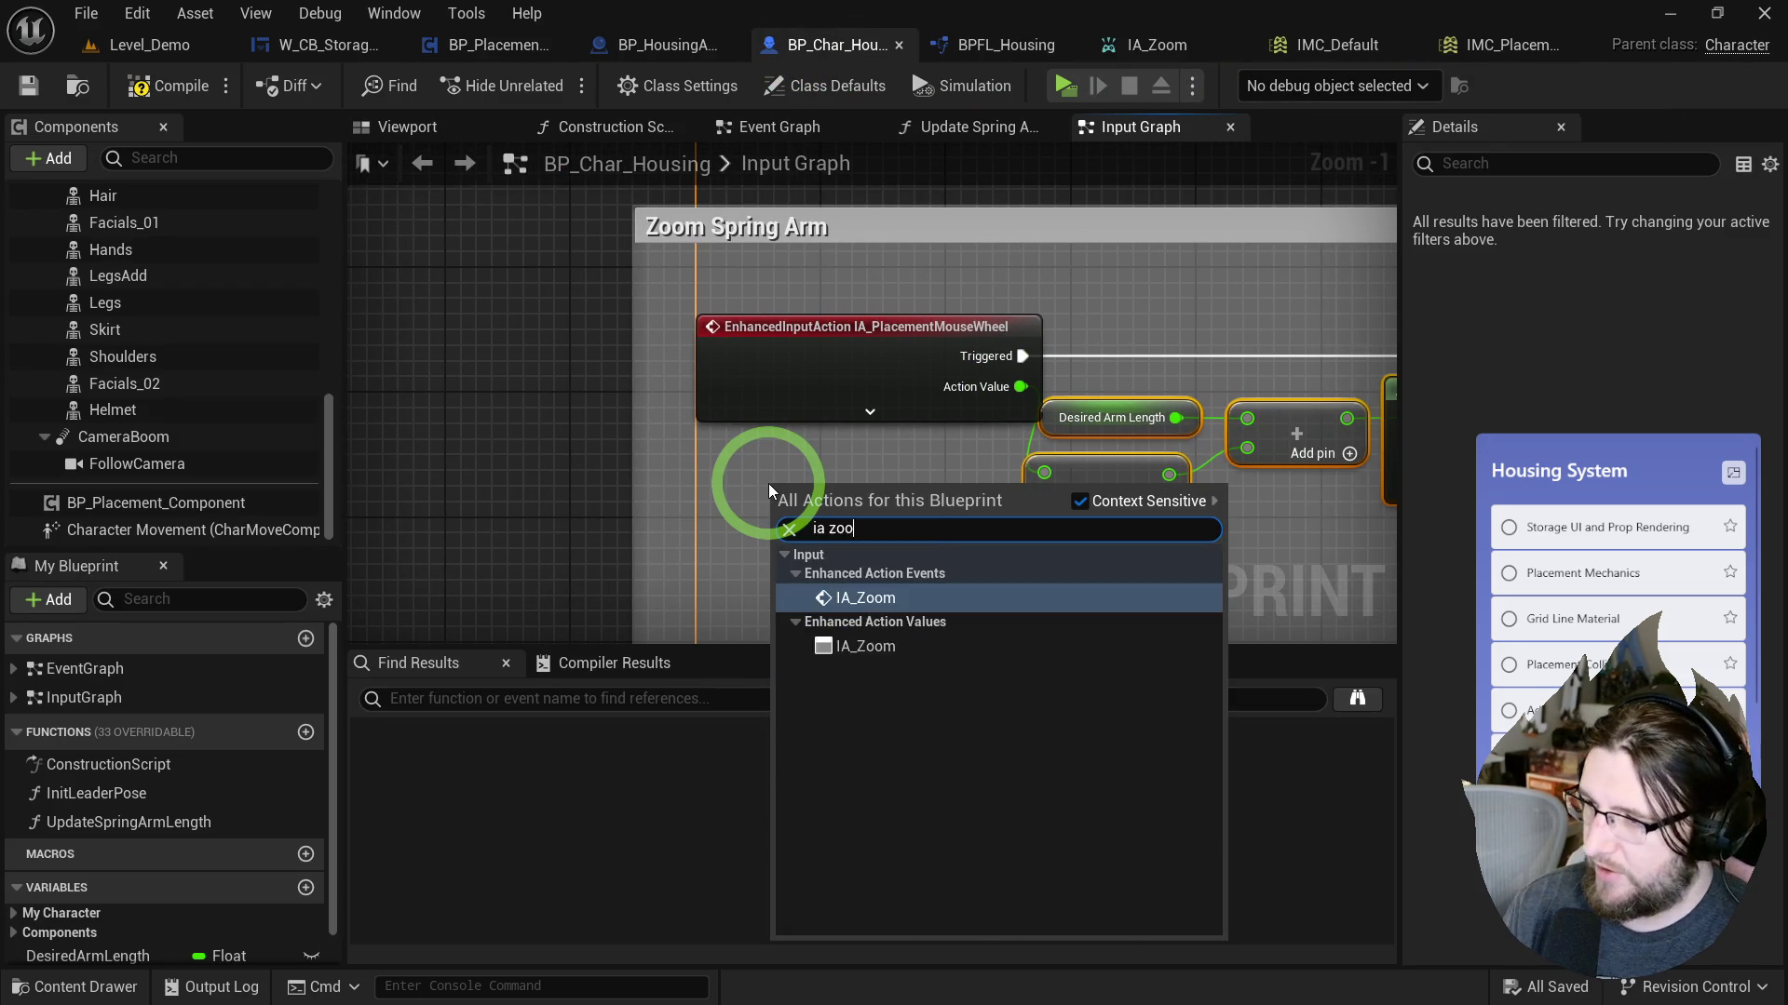
key(Return)
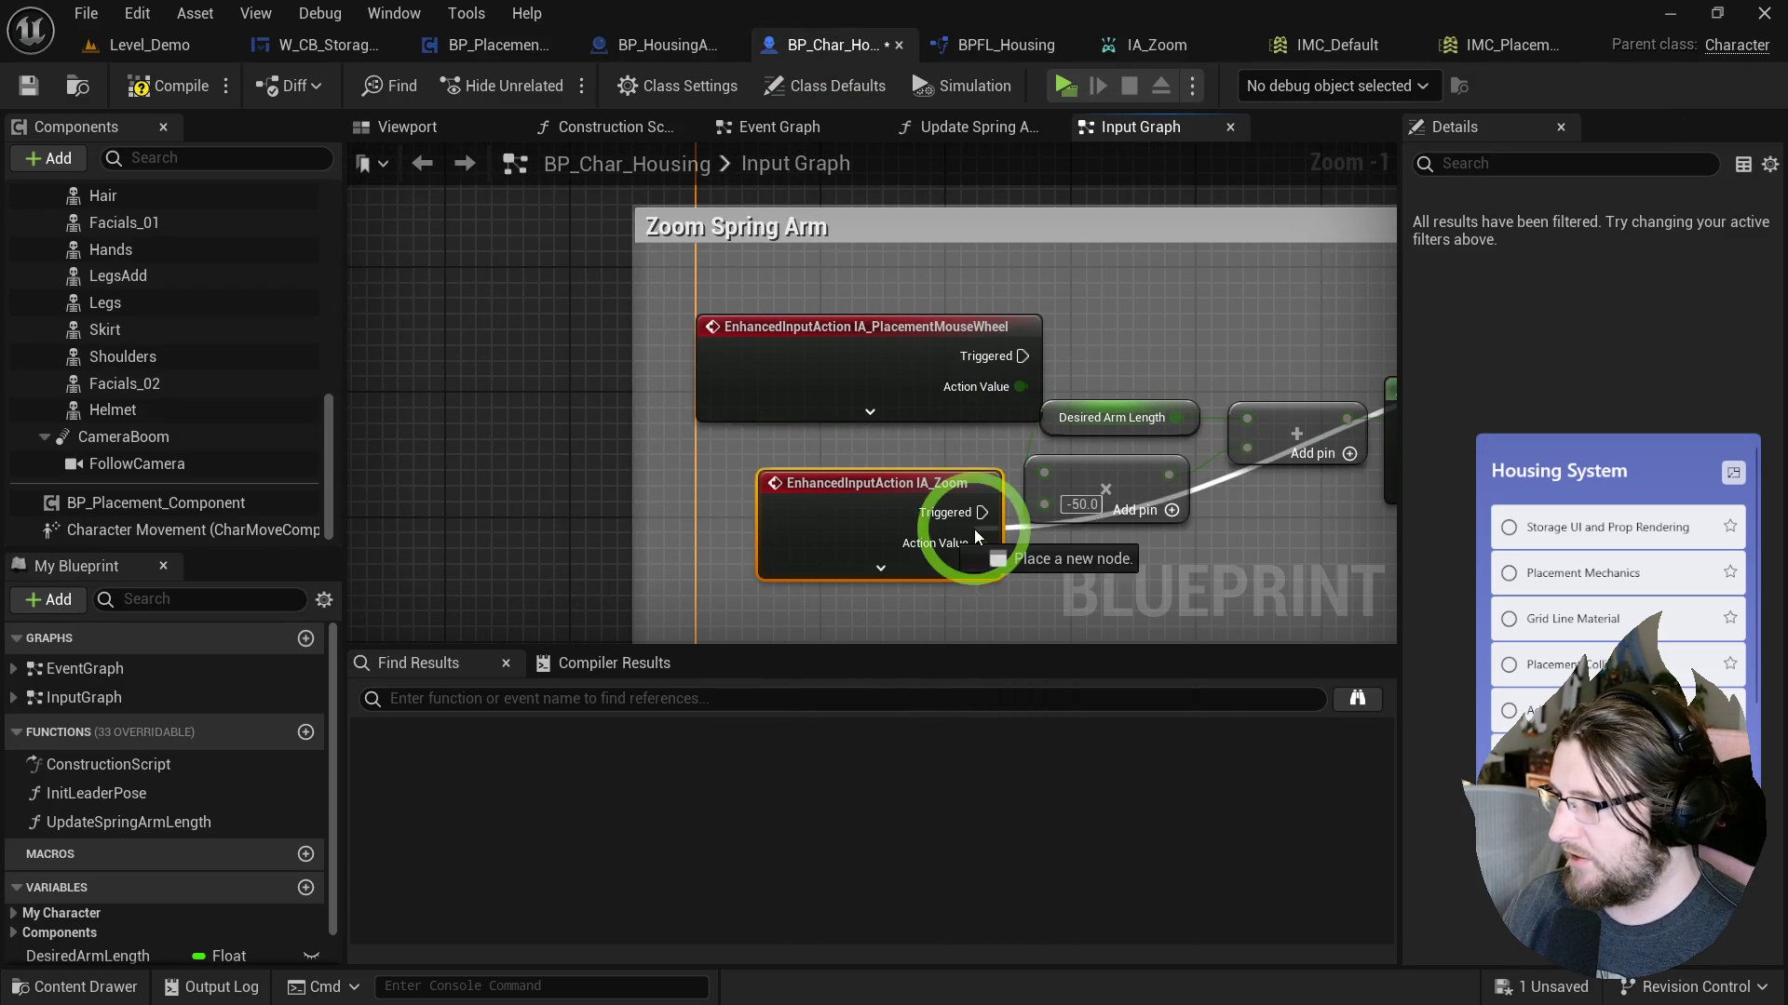
drag(1021, 386, 981, 548)
click(869, 371)
key(Delete)
mouse_move(837, 510)
mouse_down()
mouse_move(795, 378)
mouse_move(770, 359)
mouse_up()
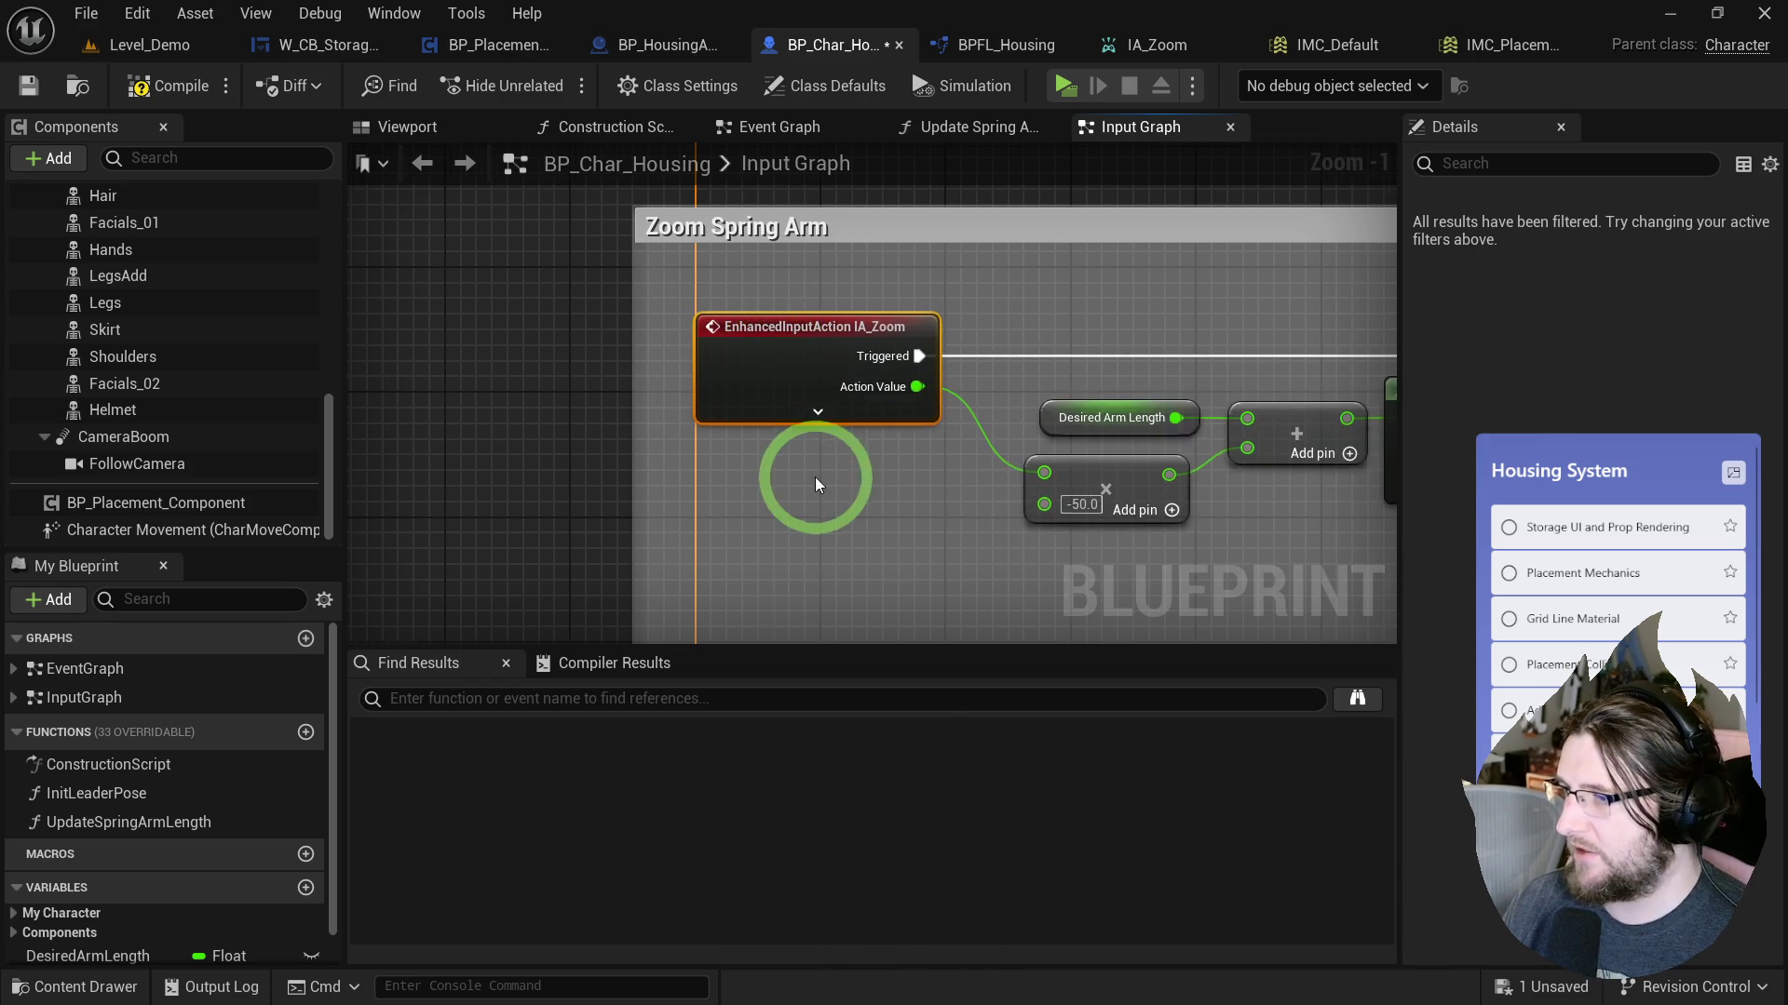
Compile and save BP_Char_Housing, then browse to the _Housing/Core folder.
scroll(815, 484, down, 2)
mouse_move(738, 678)
mouse_down()
mouse_move(759, 5)
mouse_move(850, 478)
mouse_move(774, 426)
mouse_up()
click(167, 86)
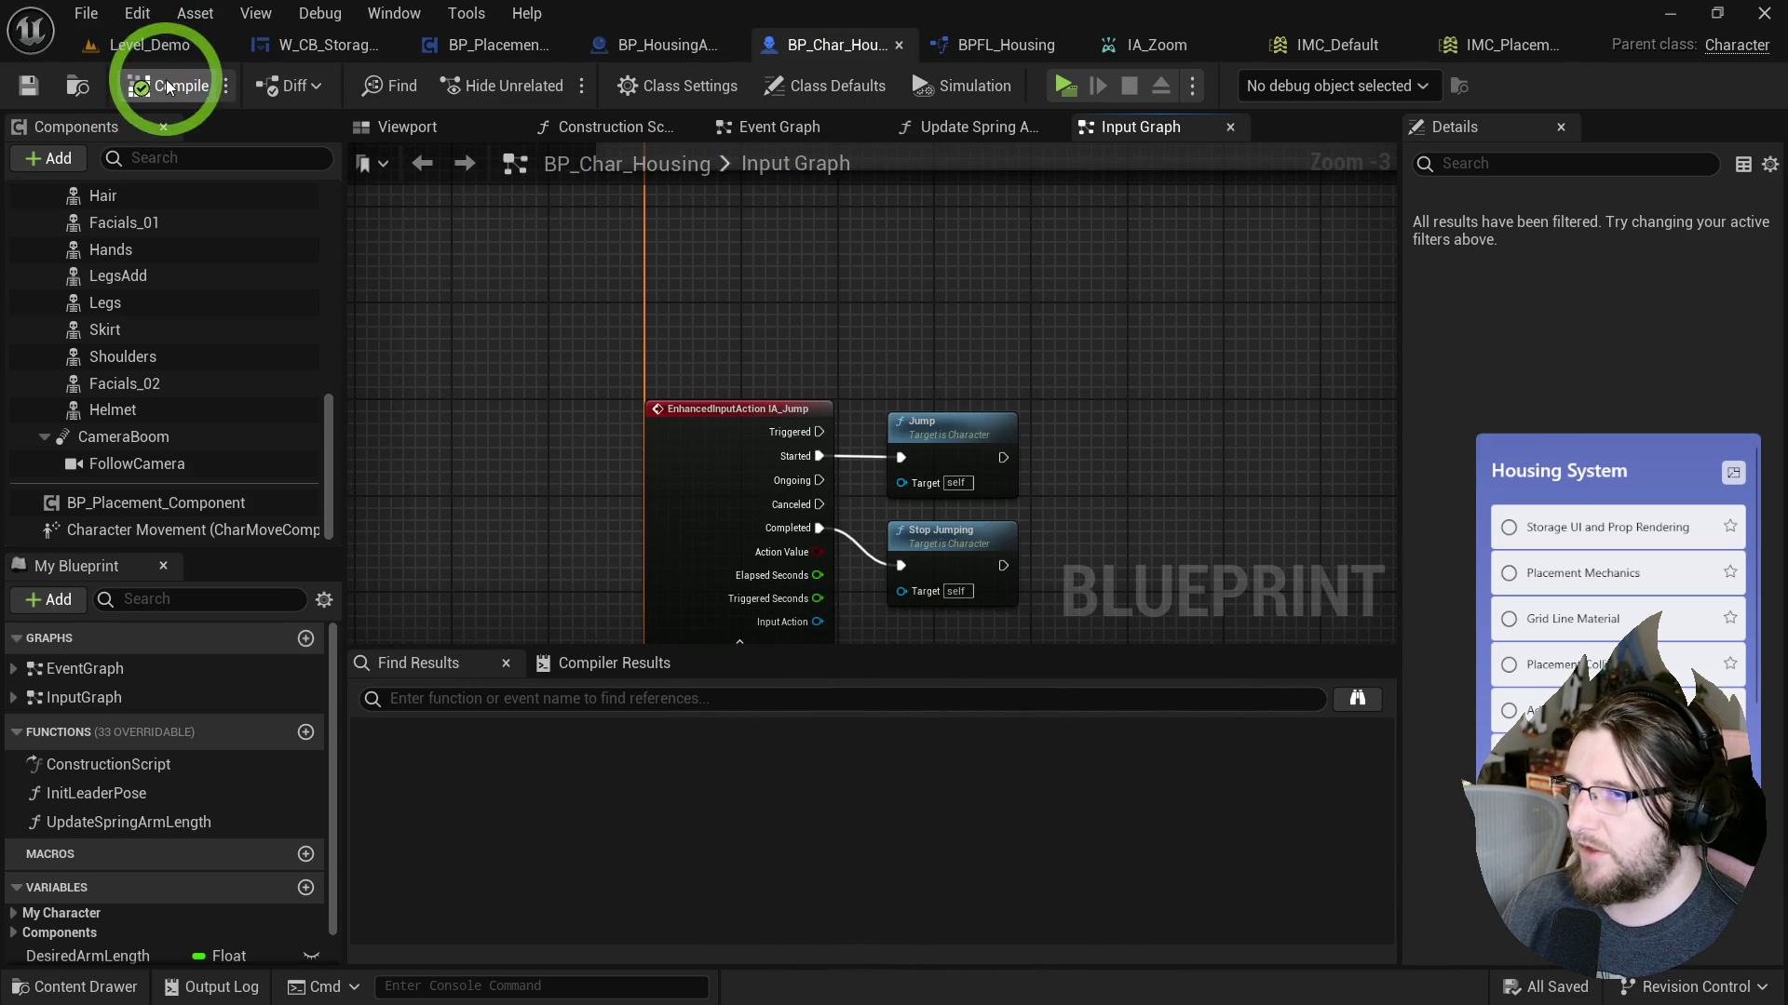
click(77, 85)
click(694, 684)
click(166, 676)
In BP_PC_Housing, add an IA_MouseLeft event and move the Started and Completed wires onto it.
double_click(726, 512)
scroll(742, 480, up, 6)
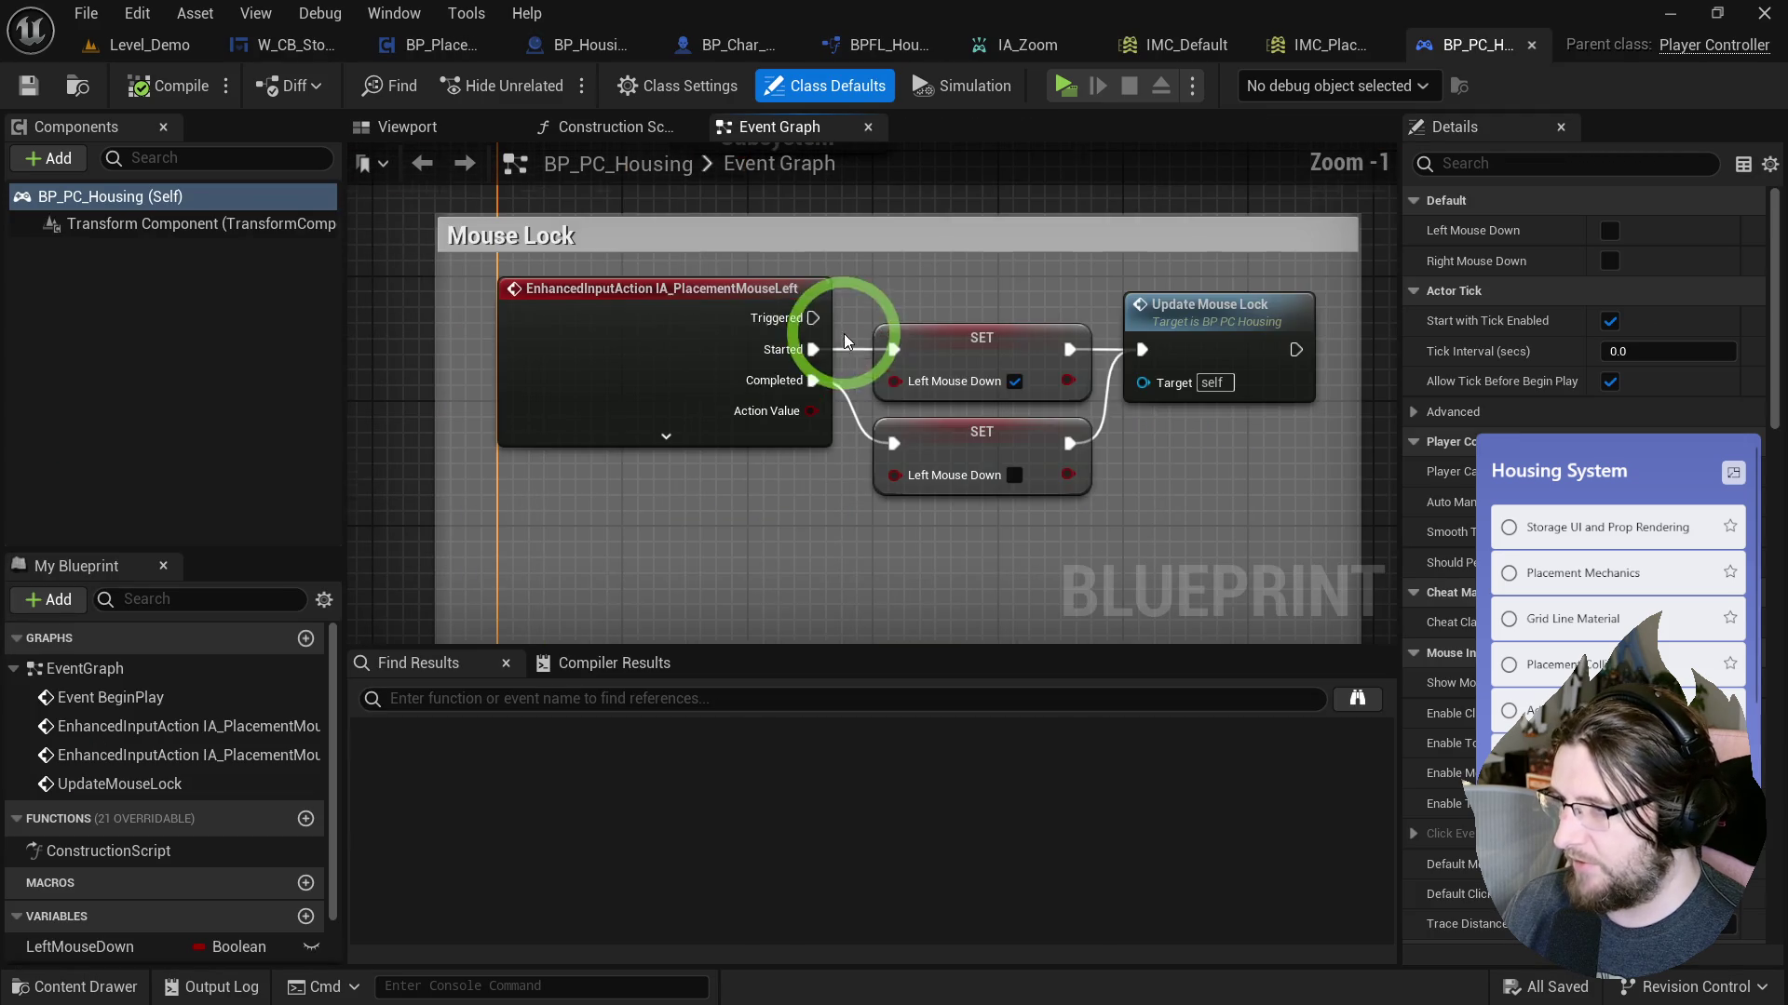
right_click(720, 459)
text(ia mouse lef)
click(845, 579)
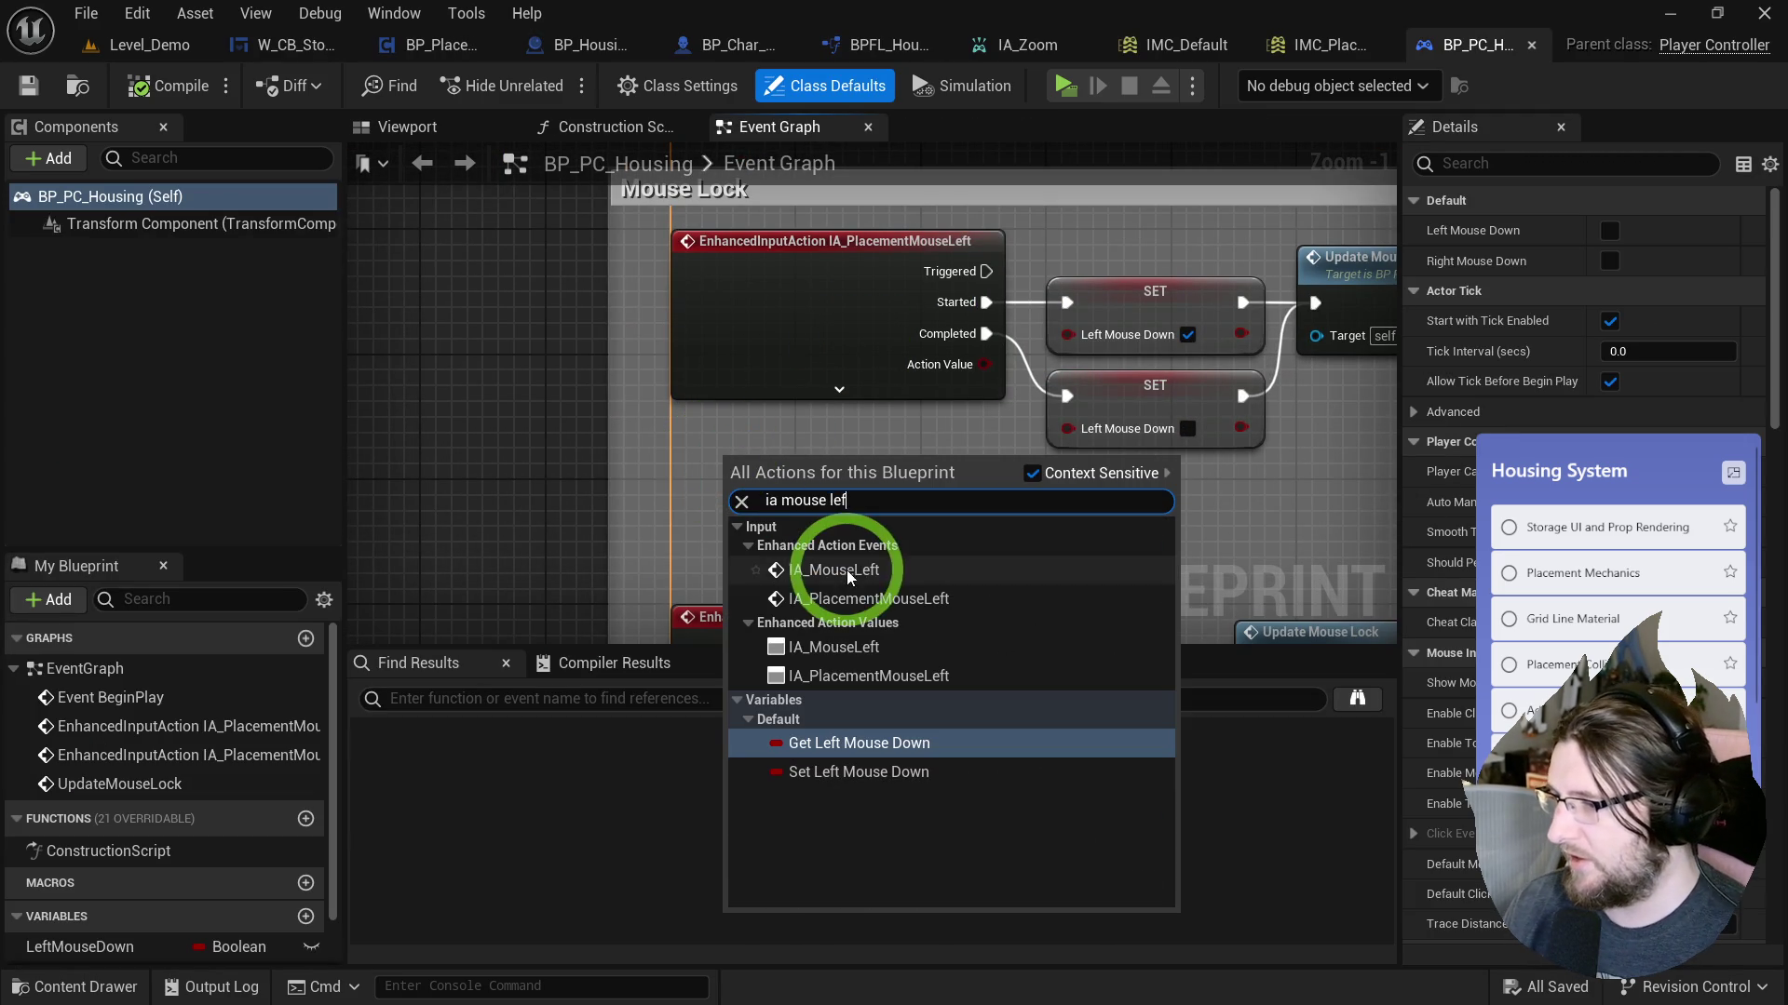
mouse_move(831, 454)
mouse_down()
mouse_move(626, 417)
mouse_move(513, 307)
mouse_up()
drag(986, 334, 615, 421)
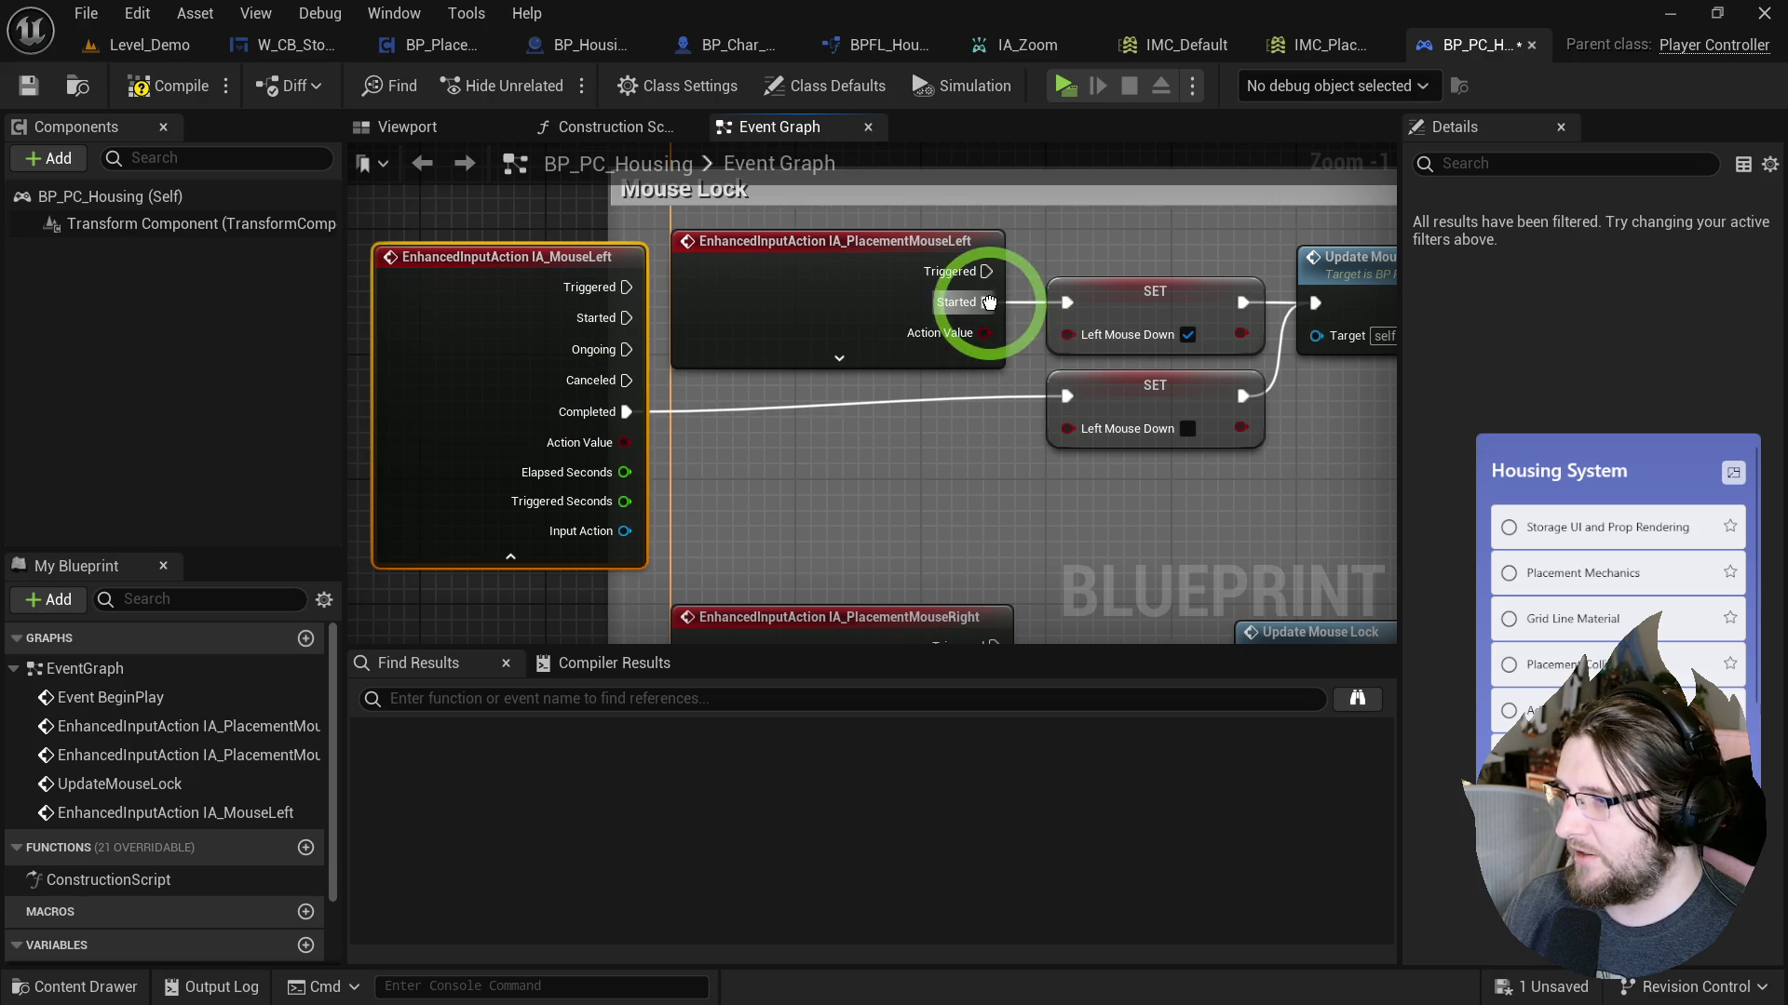
drag(989, 302, 626, 354)
Delete IA_PlacementMouseLeft and align IA_MouseLeft, hiding its extra output pins.
click(936, 302)
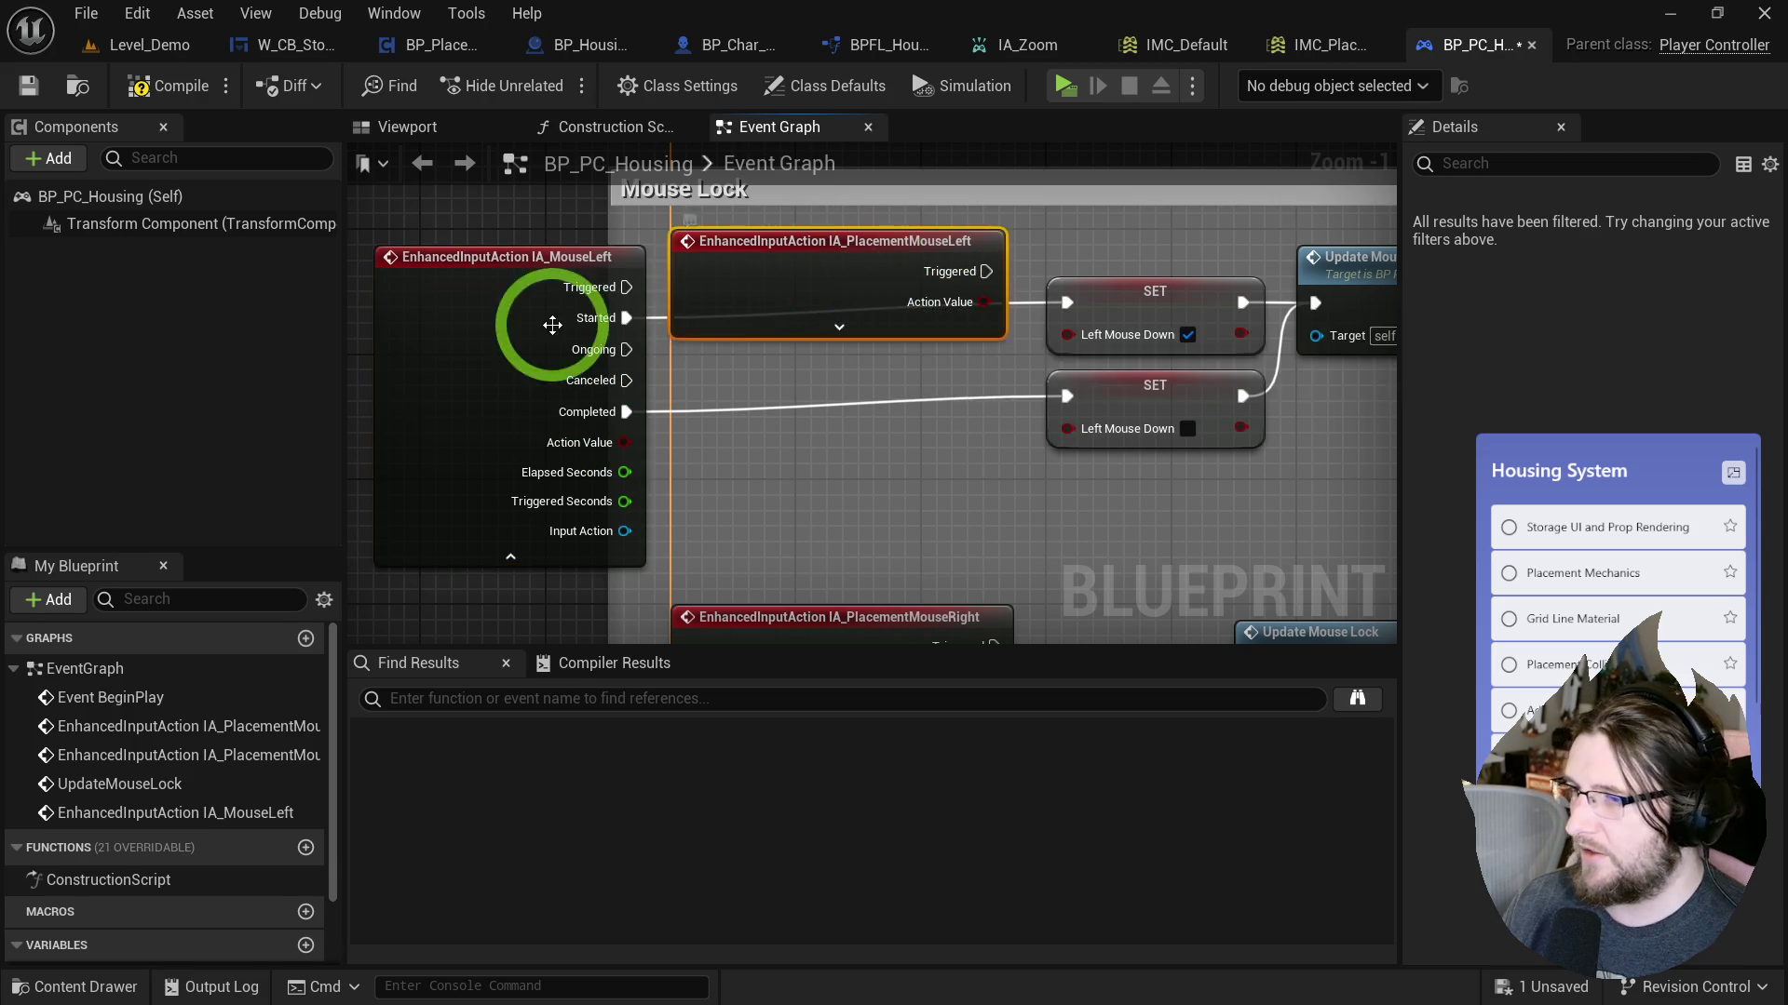
key(Delete)
drag(514, 320, 817, 311)
click(837, 500)
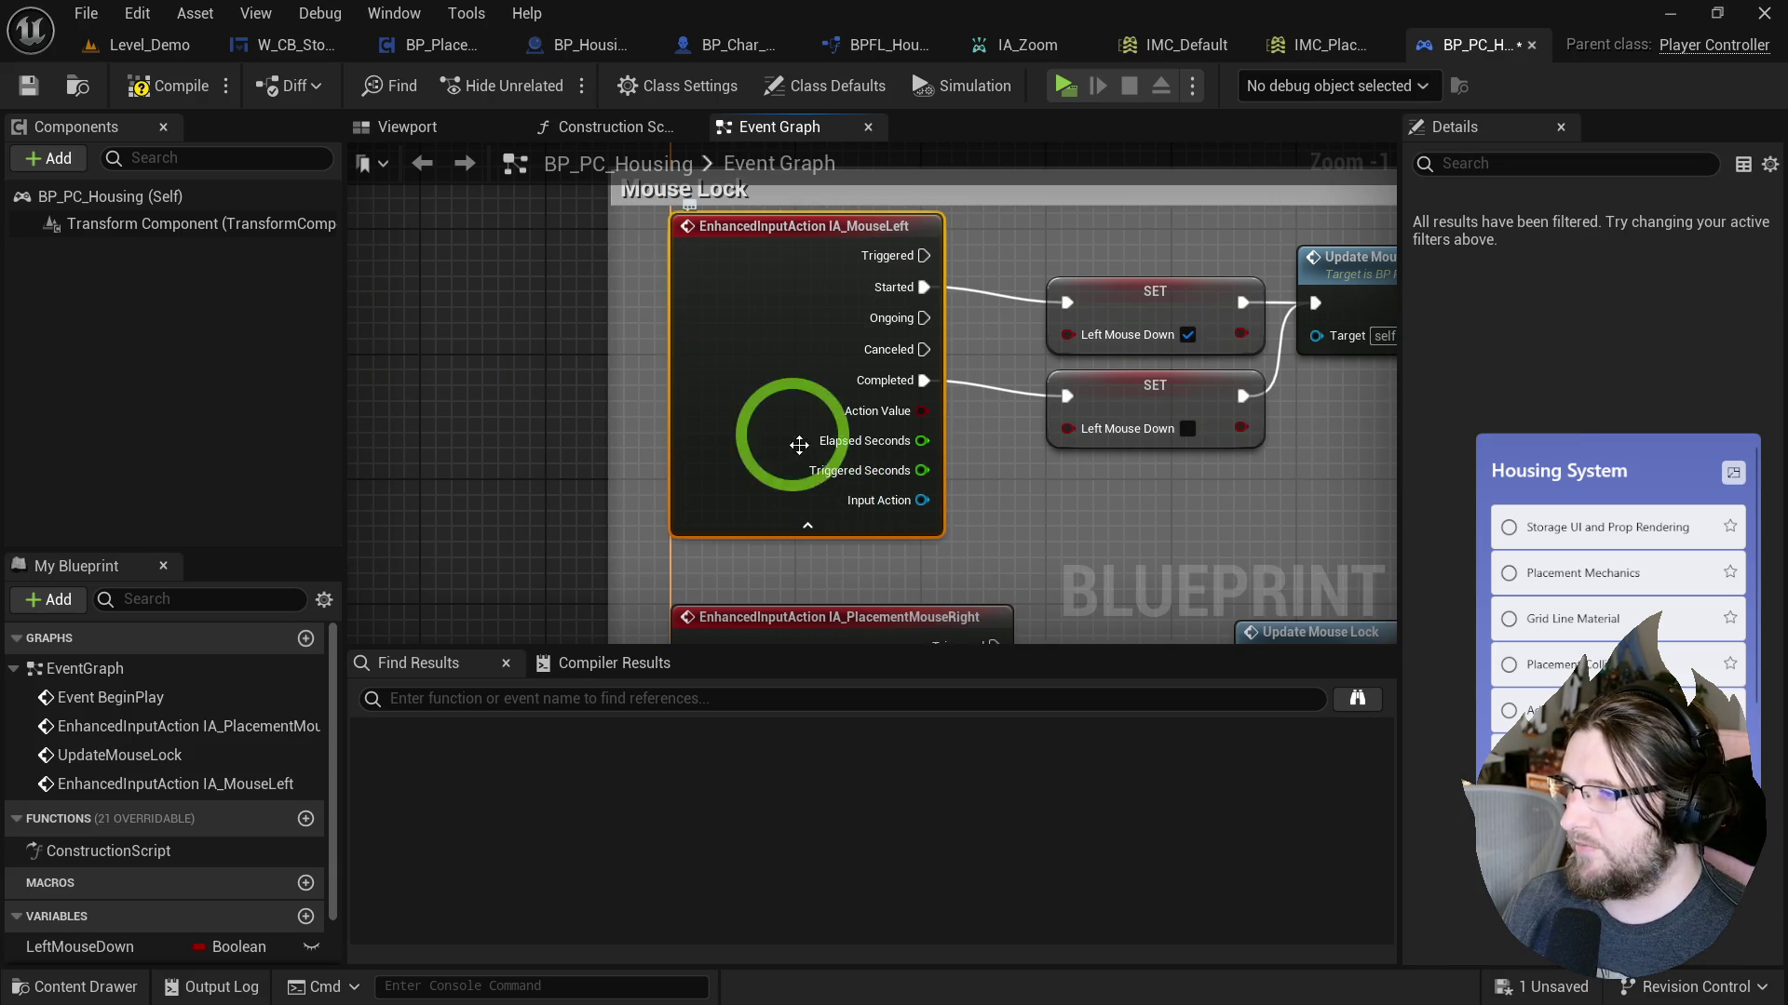
click(793, 528)
drag(798, 267, 803, 282)
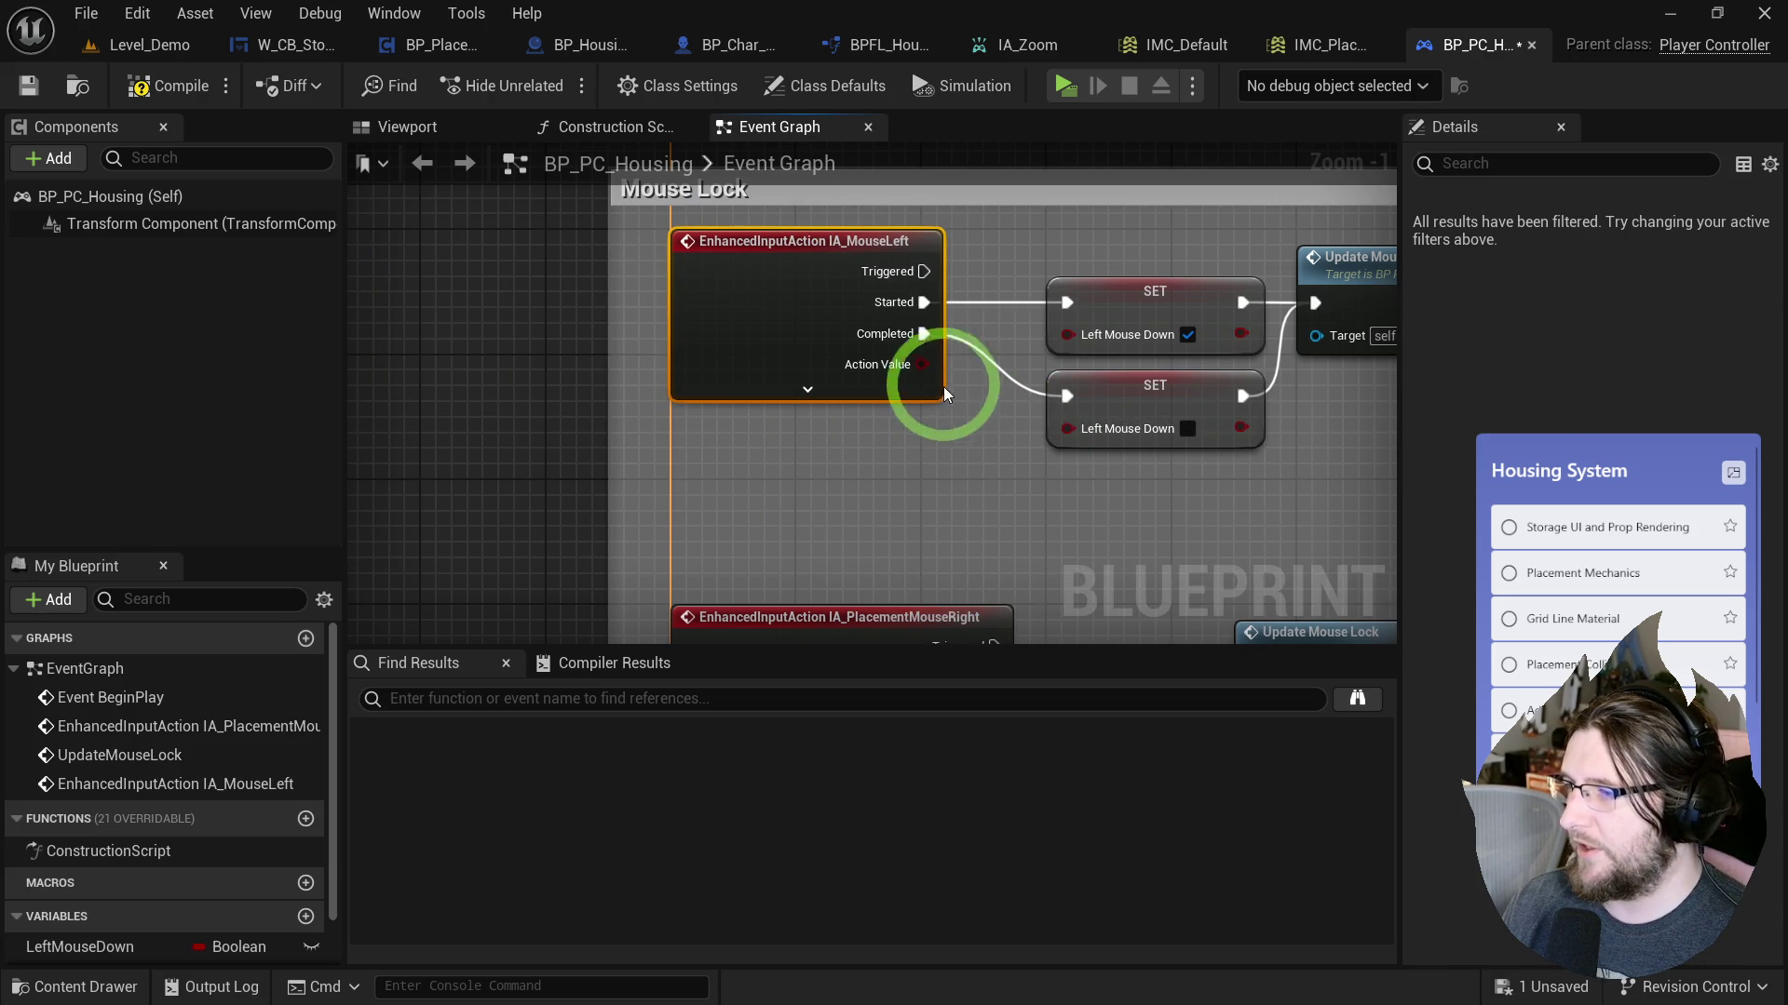
Add an IA_MouseRight event node beside the right-mouse Mouse Lock logic.
mouse_move(1036, 471)
mouse_down()
mouse_move(813, 511)
mouse_move(846, 344)
mouse_up()
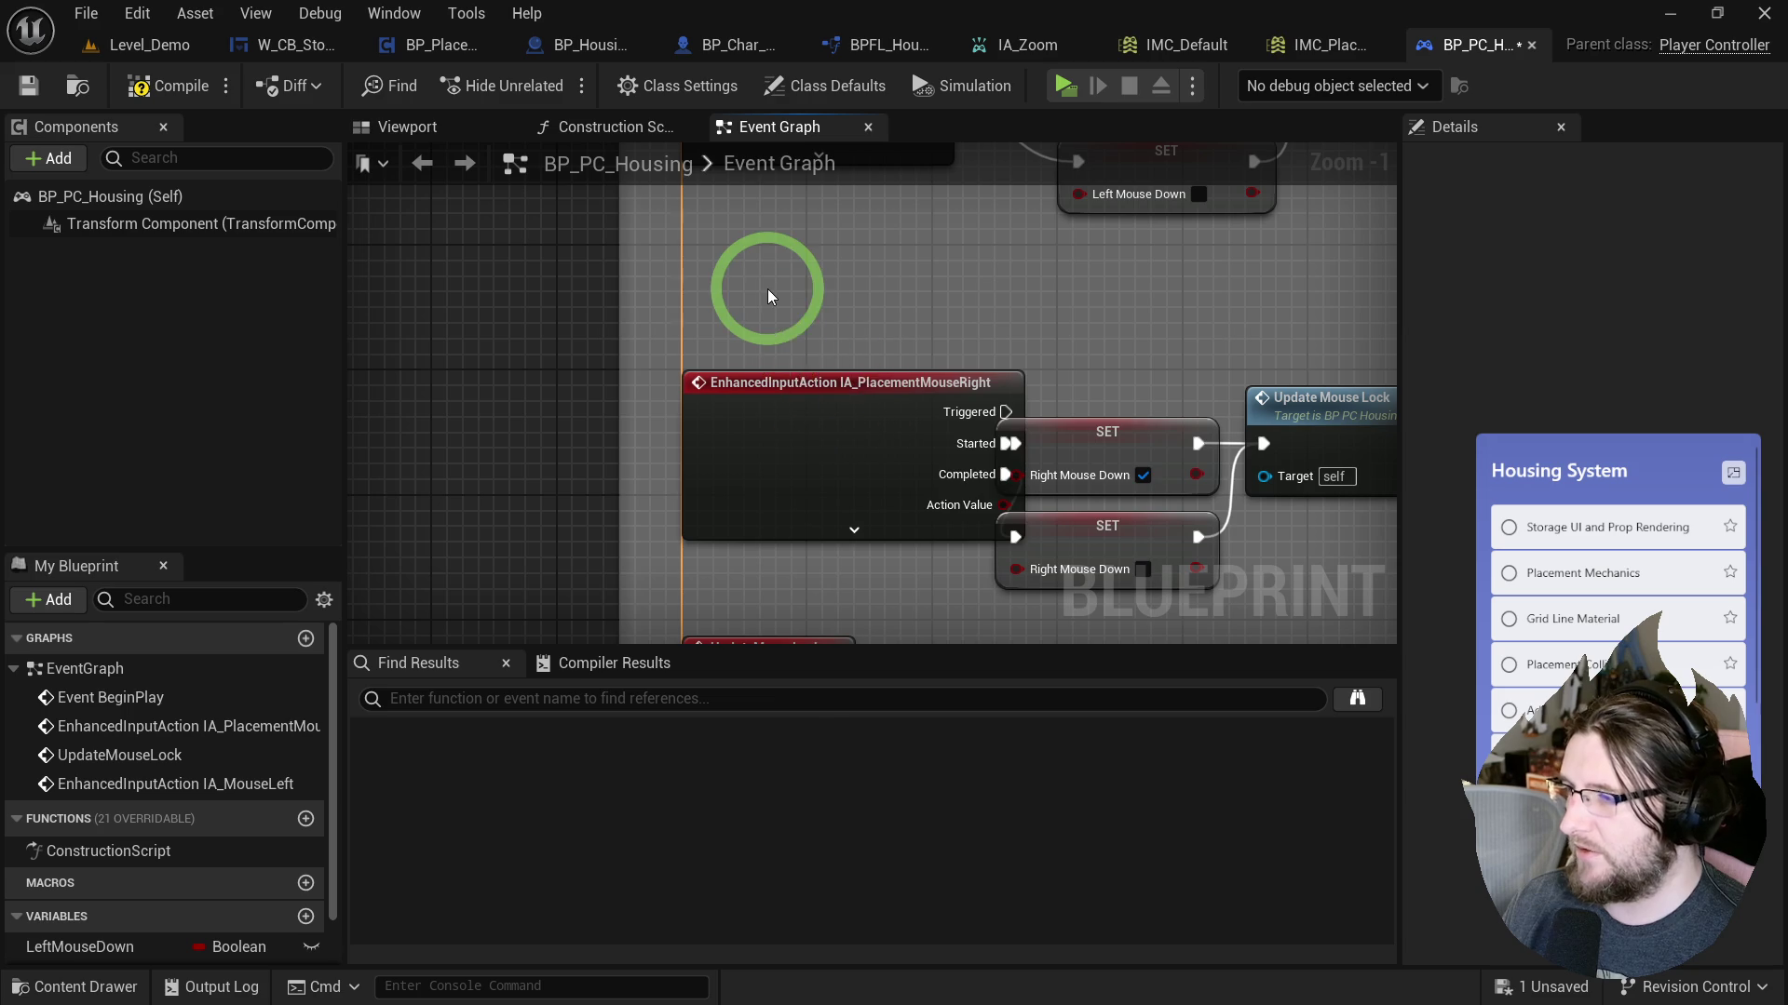
right_click(767, 290)
text(ia mmou)
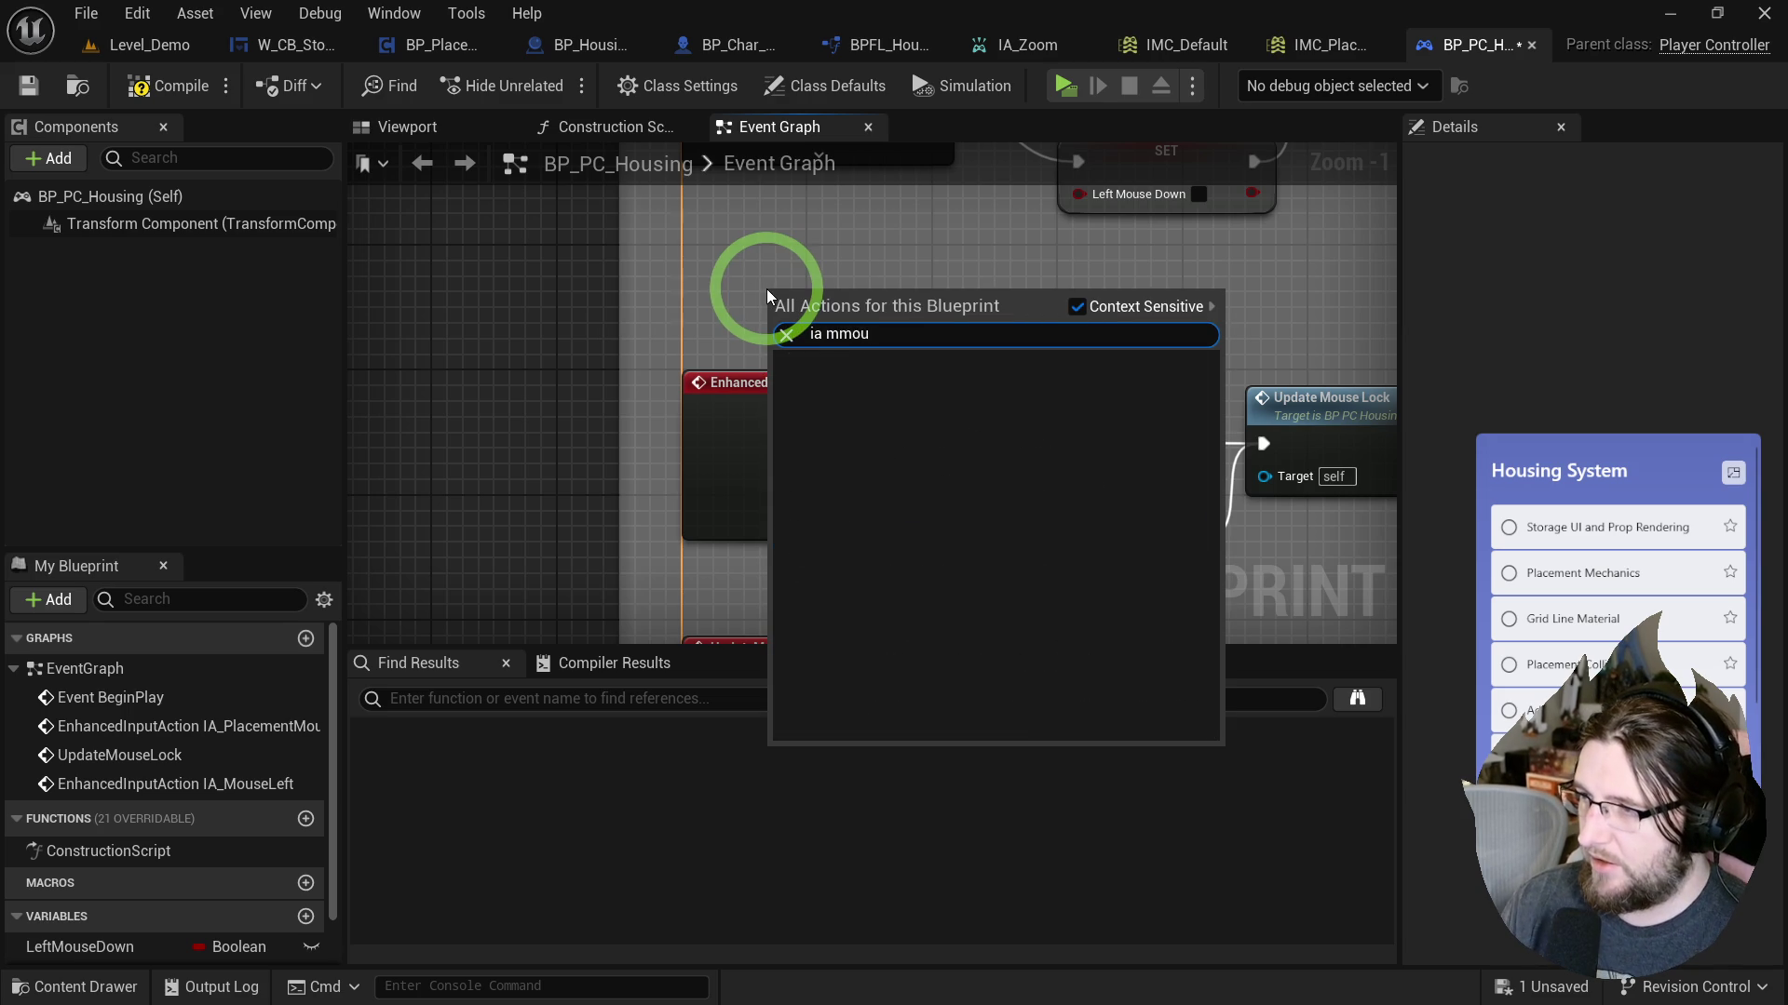
key(BackSpace)
key(BackSpace)
key(BackSpace)
text(ouse right)
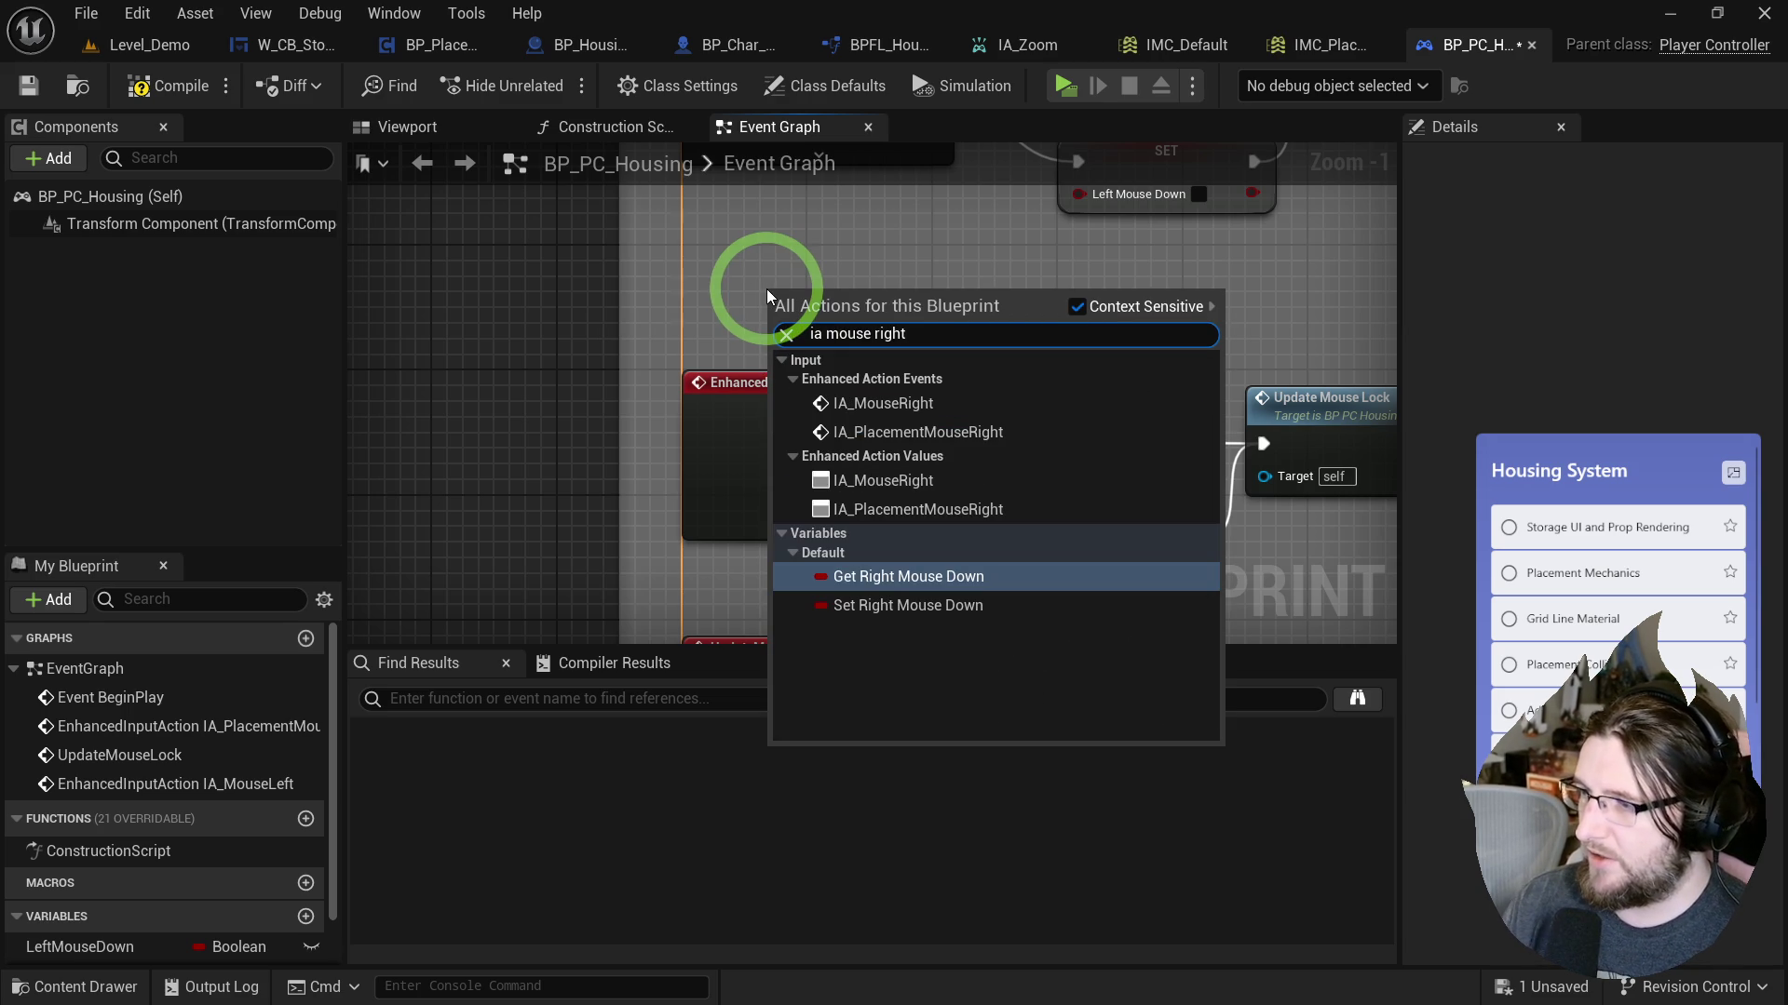
click(885, 404)
drag(850, 319, 535, 340)
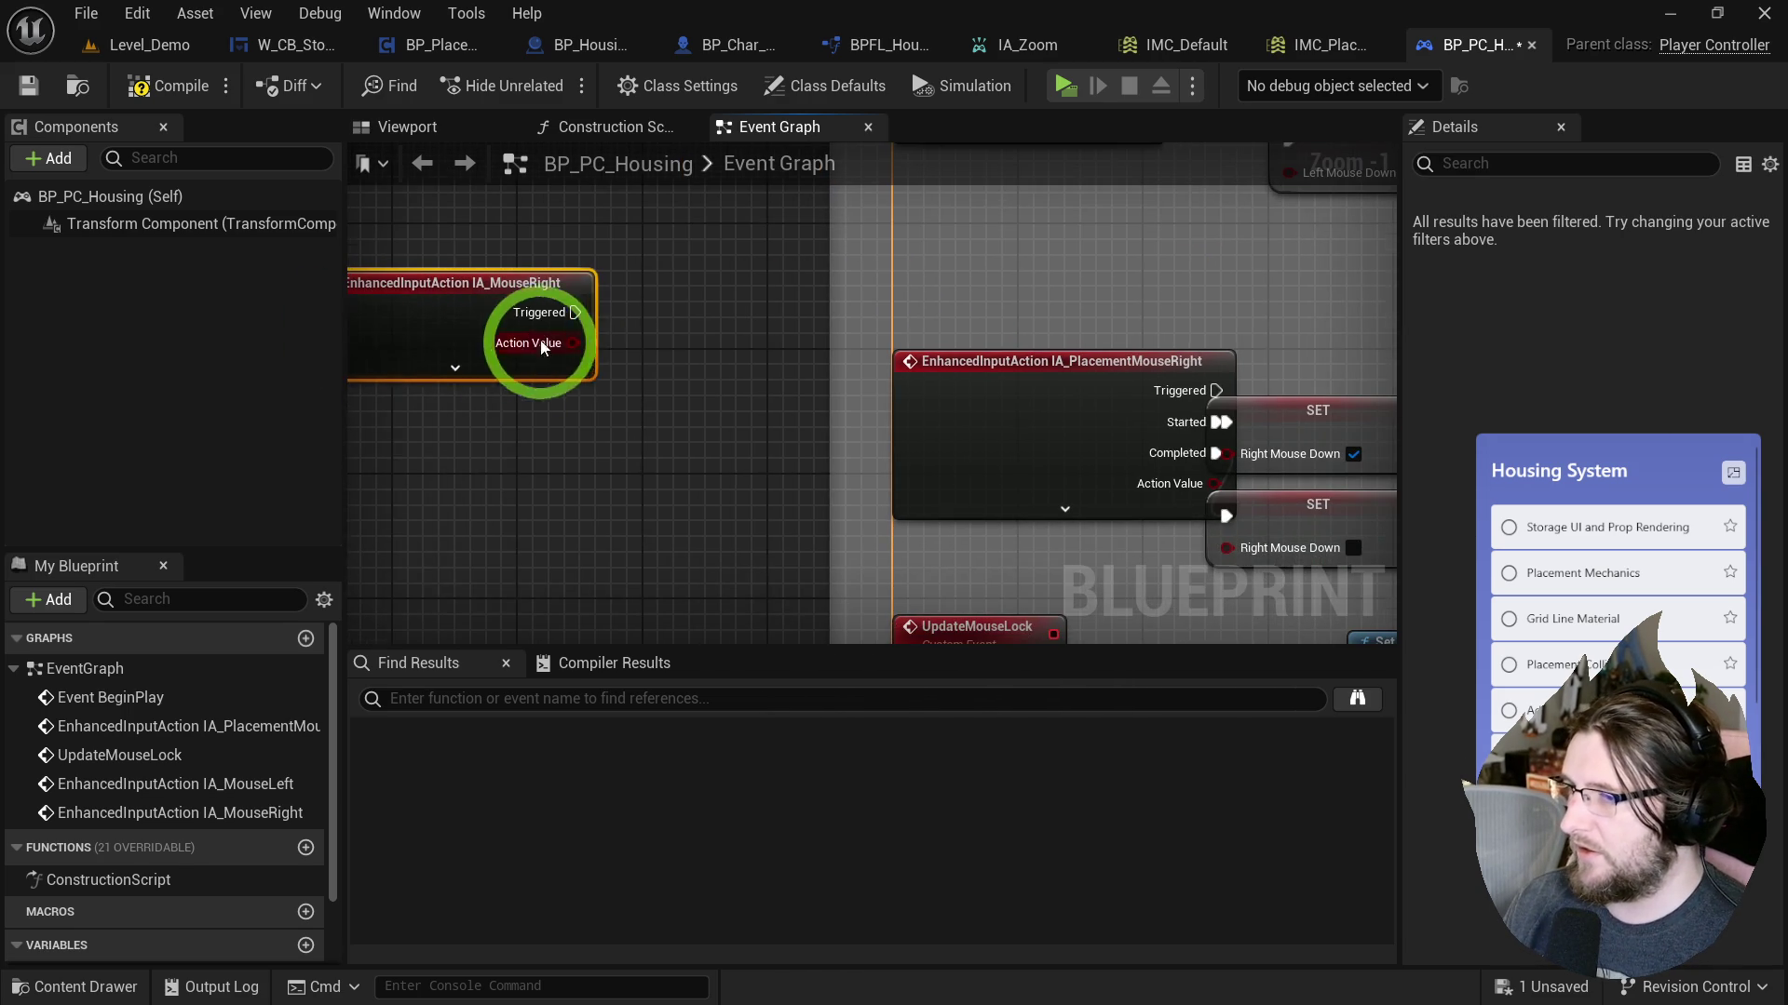
Move the Started and Completed wires to IA_MouseRight and delete IA_PlacementMouseRight.
drag(958, 439, 806, 423)
mouse_move(1058, 437)
mouse_down()
mouse_move(622, 481)
mouse_move(572, 452)
mouse_up()
drag(1033, 416, 587, 382)
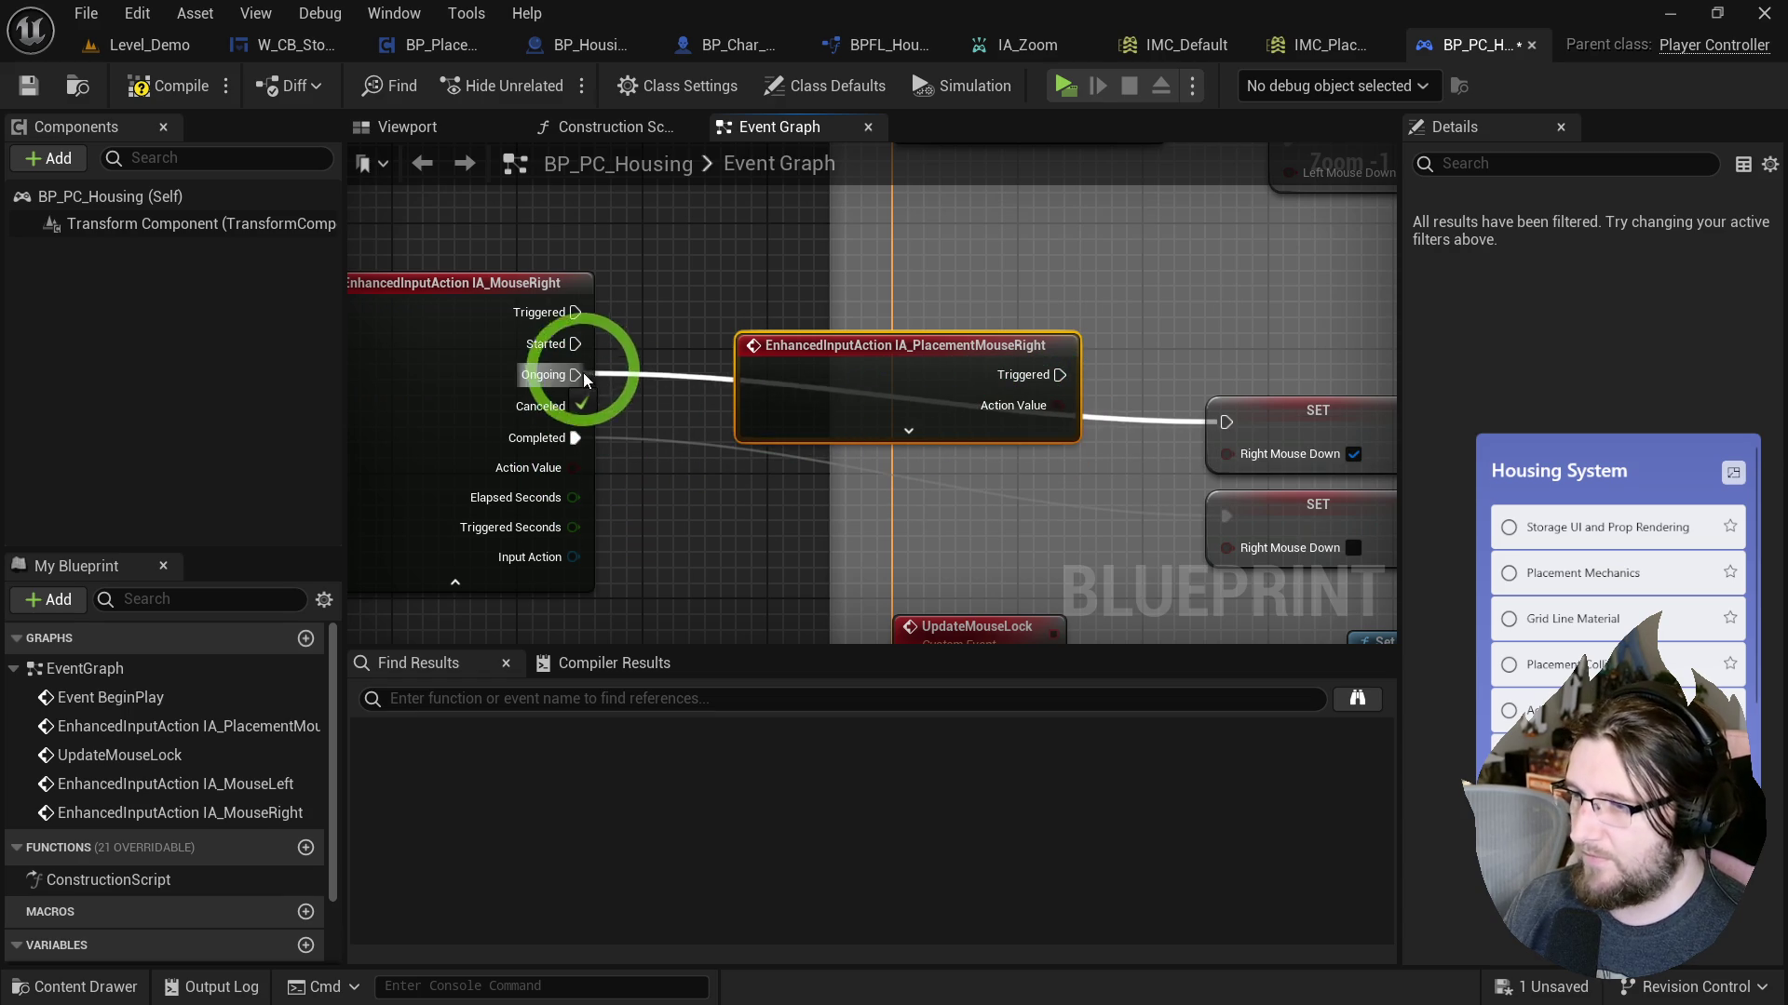
key(Delete)
click(455, 582)
mouse_move(438, 316)
mouse_down()
mouse_move(1007, 413)
mouse_move(850, 152)
mouse_up()
Tidy the Mouse Lock section, enlarging its comment box, save BP_PC_Housing and start a play-test.
drag(389, 194, 550, 317)
scroll(531, 302, down, 2)
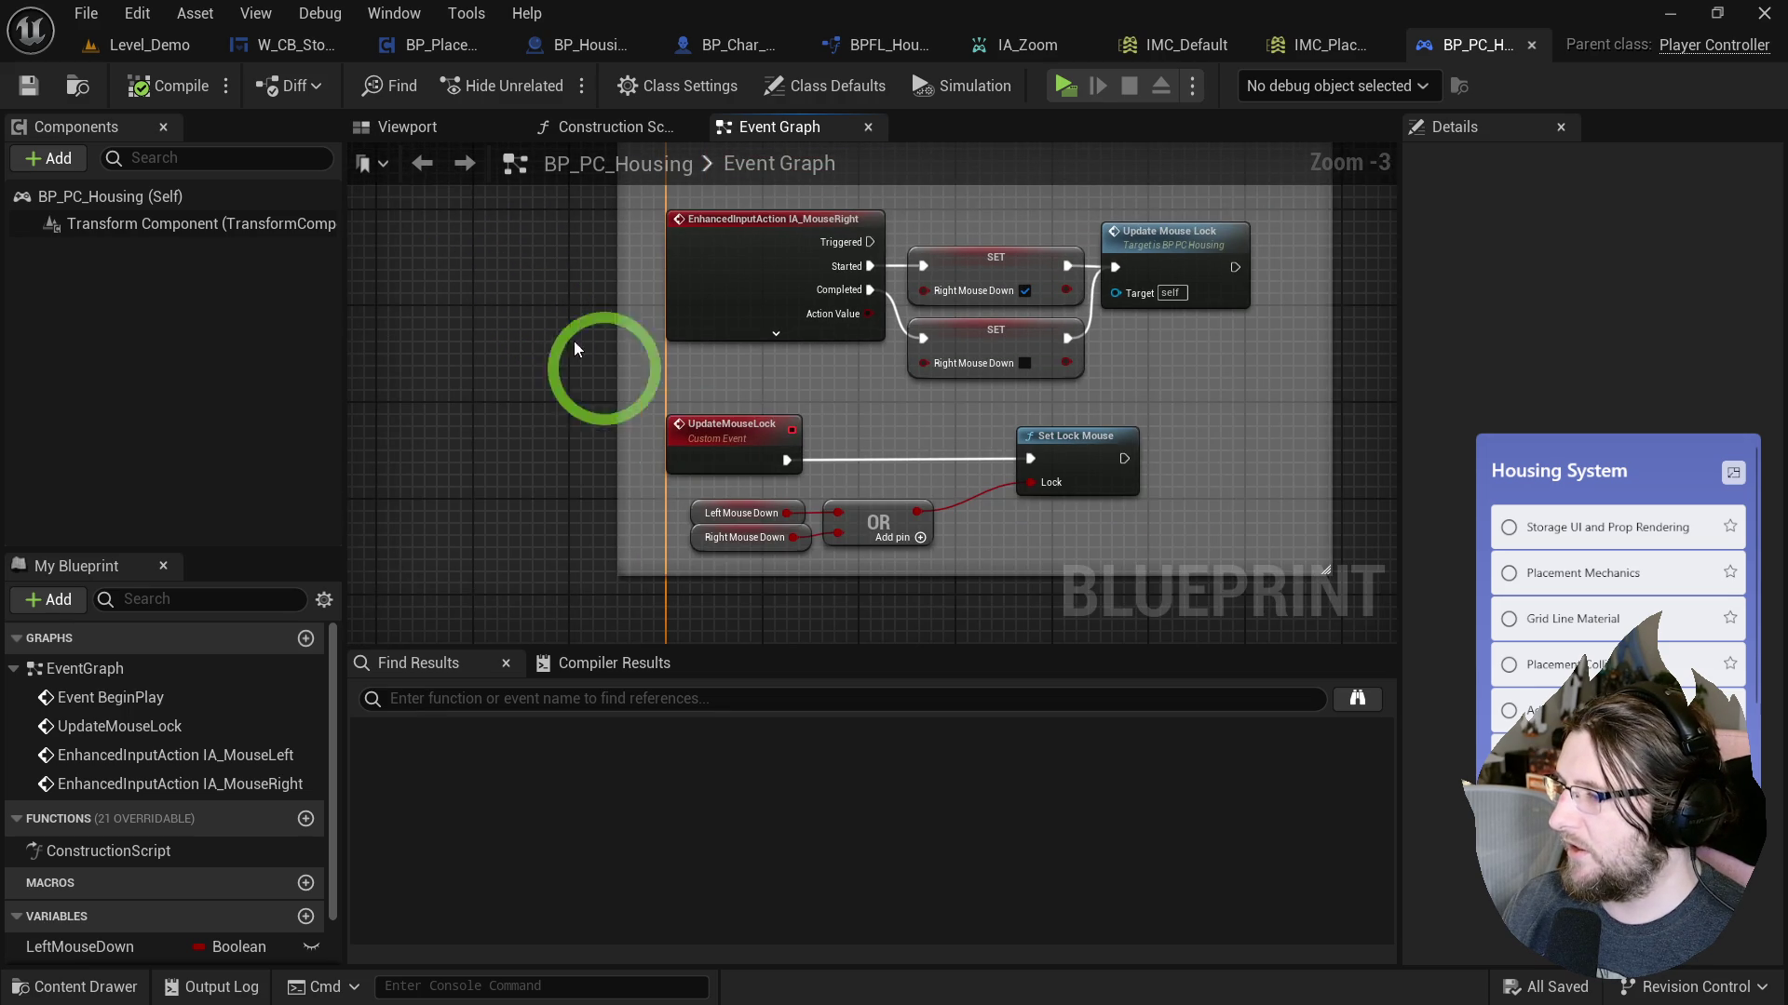
mouse_move(1013, 575)
mouse_down()
mouse_move(736, 516)
mouse_move(835, 518)
mouse_move(796, 518)
mouse_up()
key(Escape)
click(1052, 455)
drag(1018, 449, 1007, 461)
click(722, 413)
click(806, 422)
click(21, 86)
click(1067, 86)
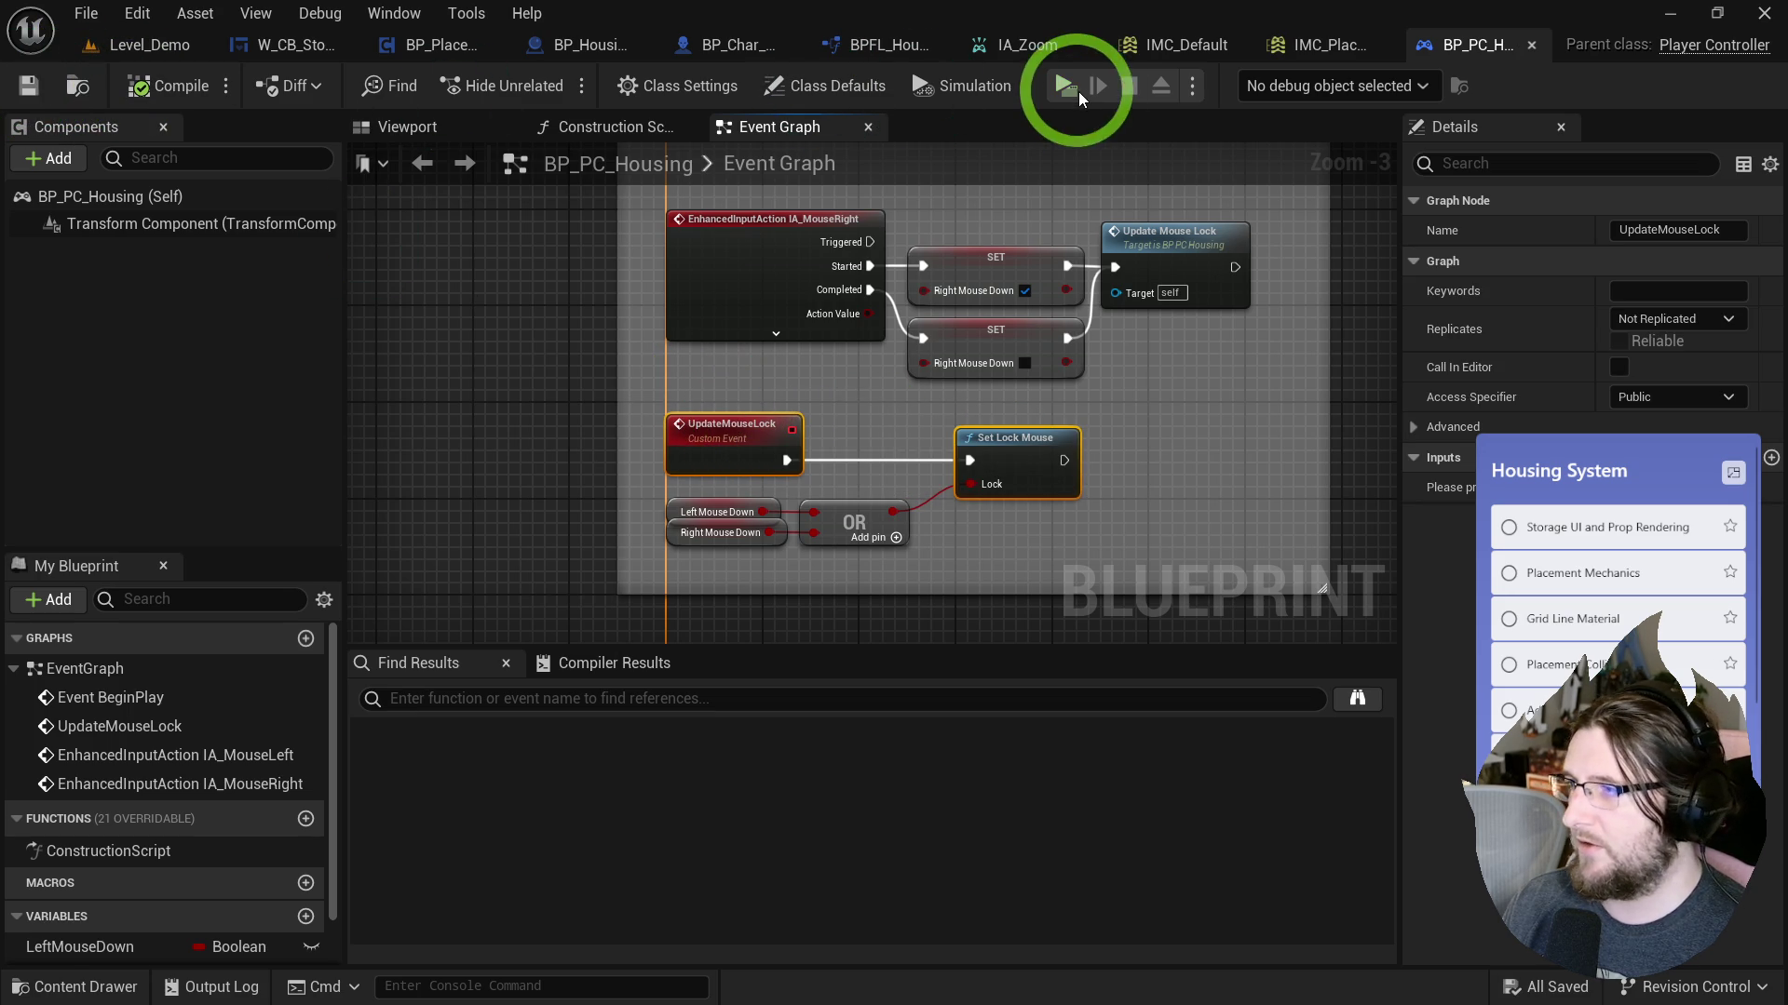
Place a crate from the furniture storage panel, then stop play and close the Message Log.
click(811, 370)
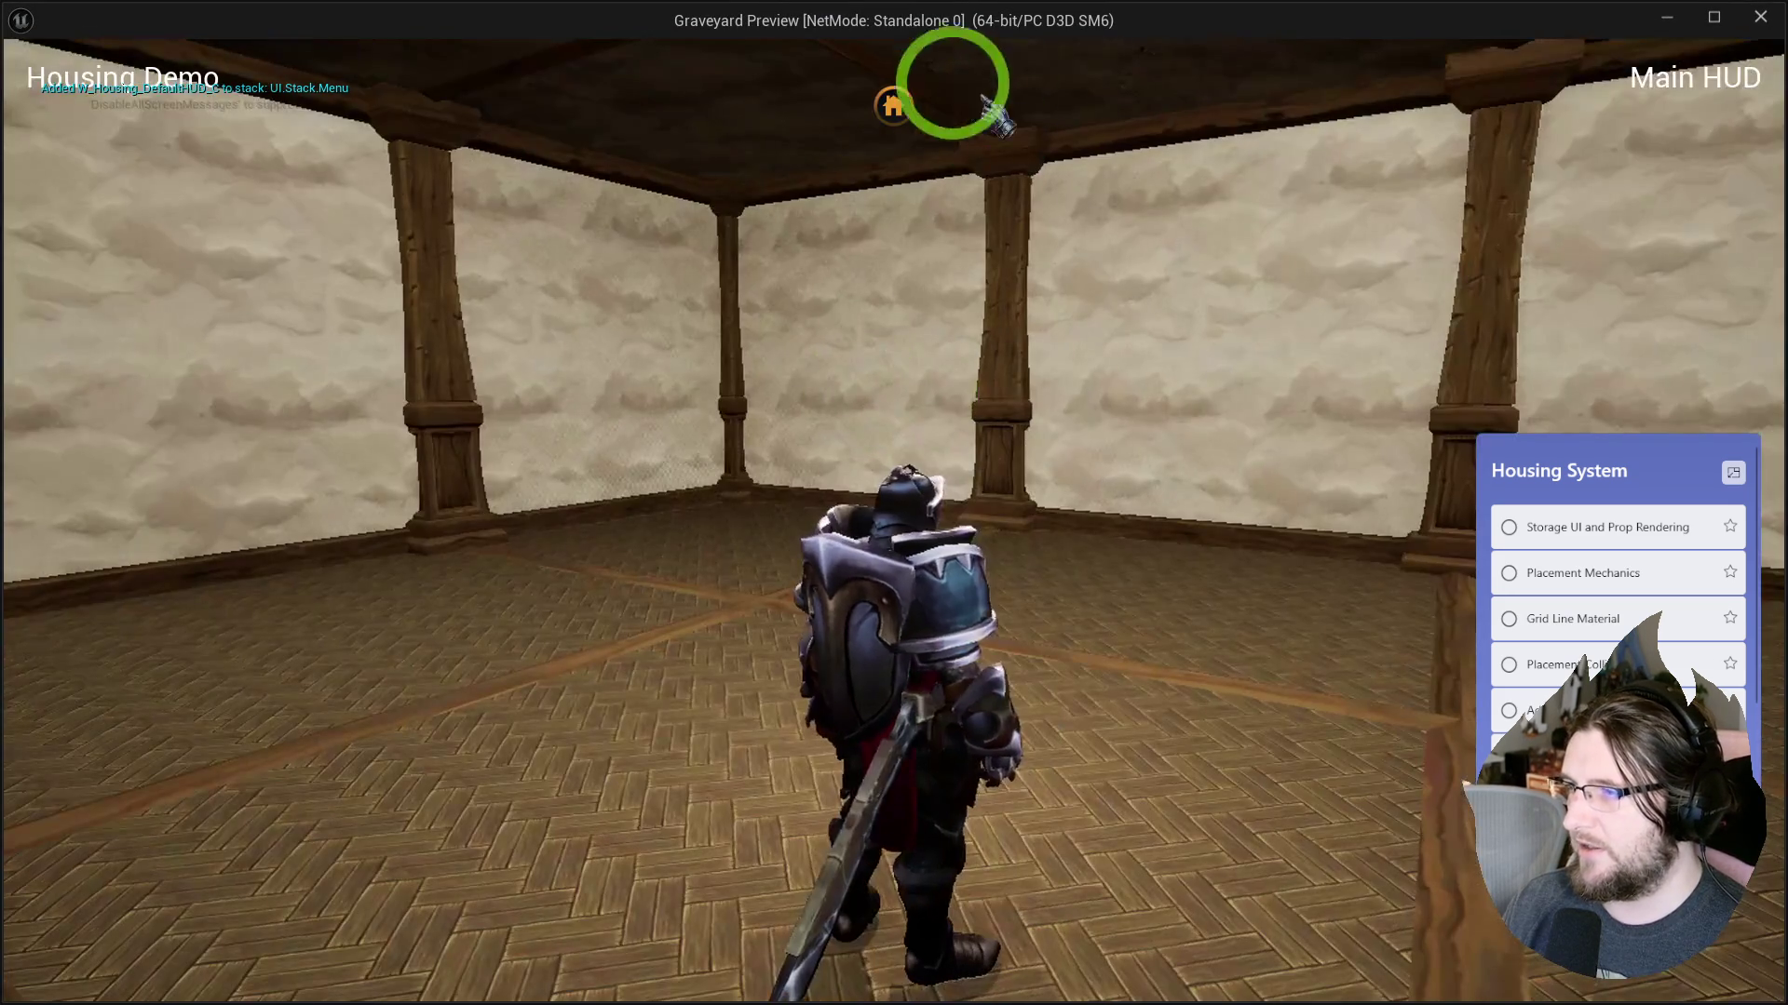
click(893, 105)
mouse_move(409, 382)
mouse_down()
mouse_move(647, 563)
mouse_move(666, 653)
mouse_move(631, 690)
mouse_up()
key(Escape)
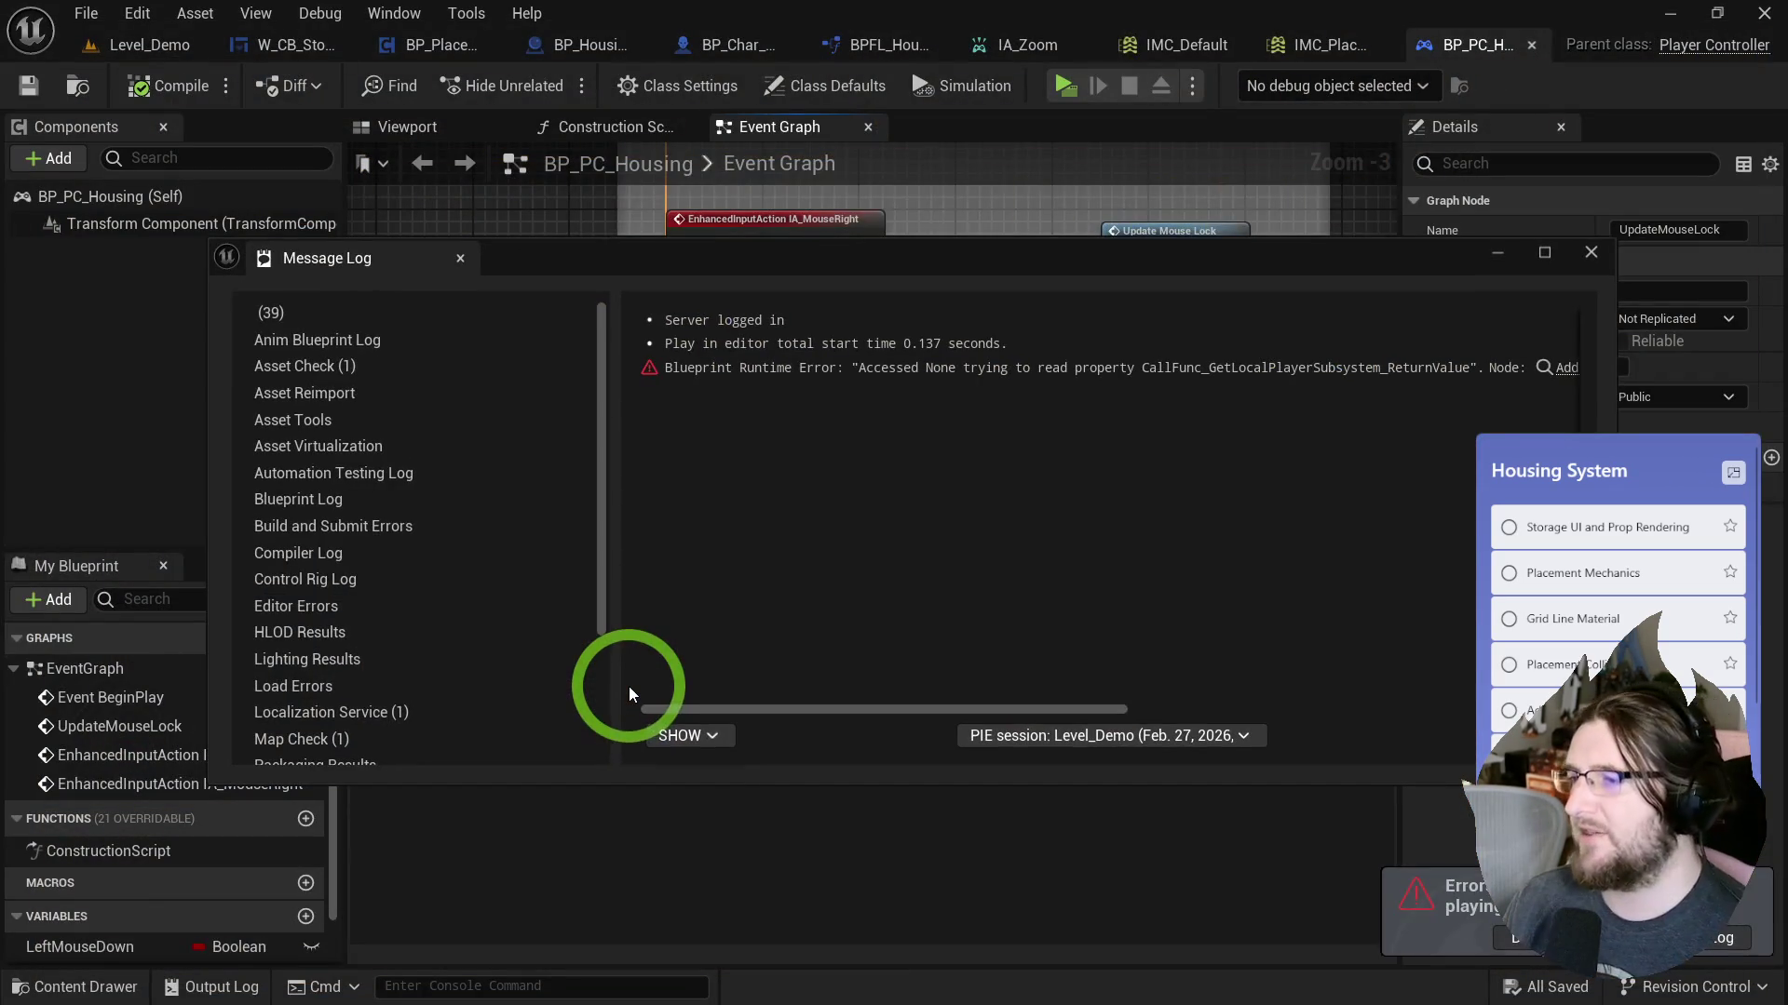
click(460, 258)
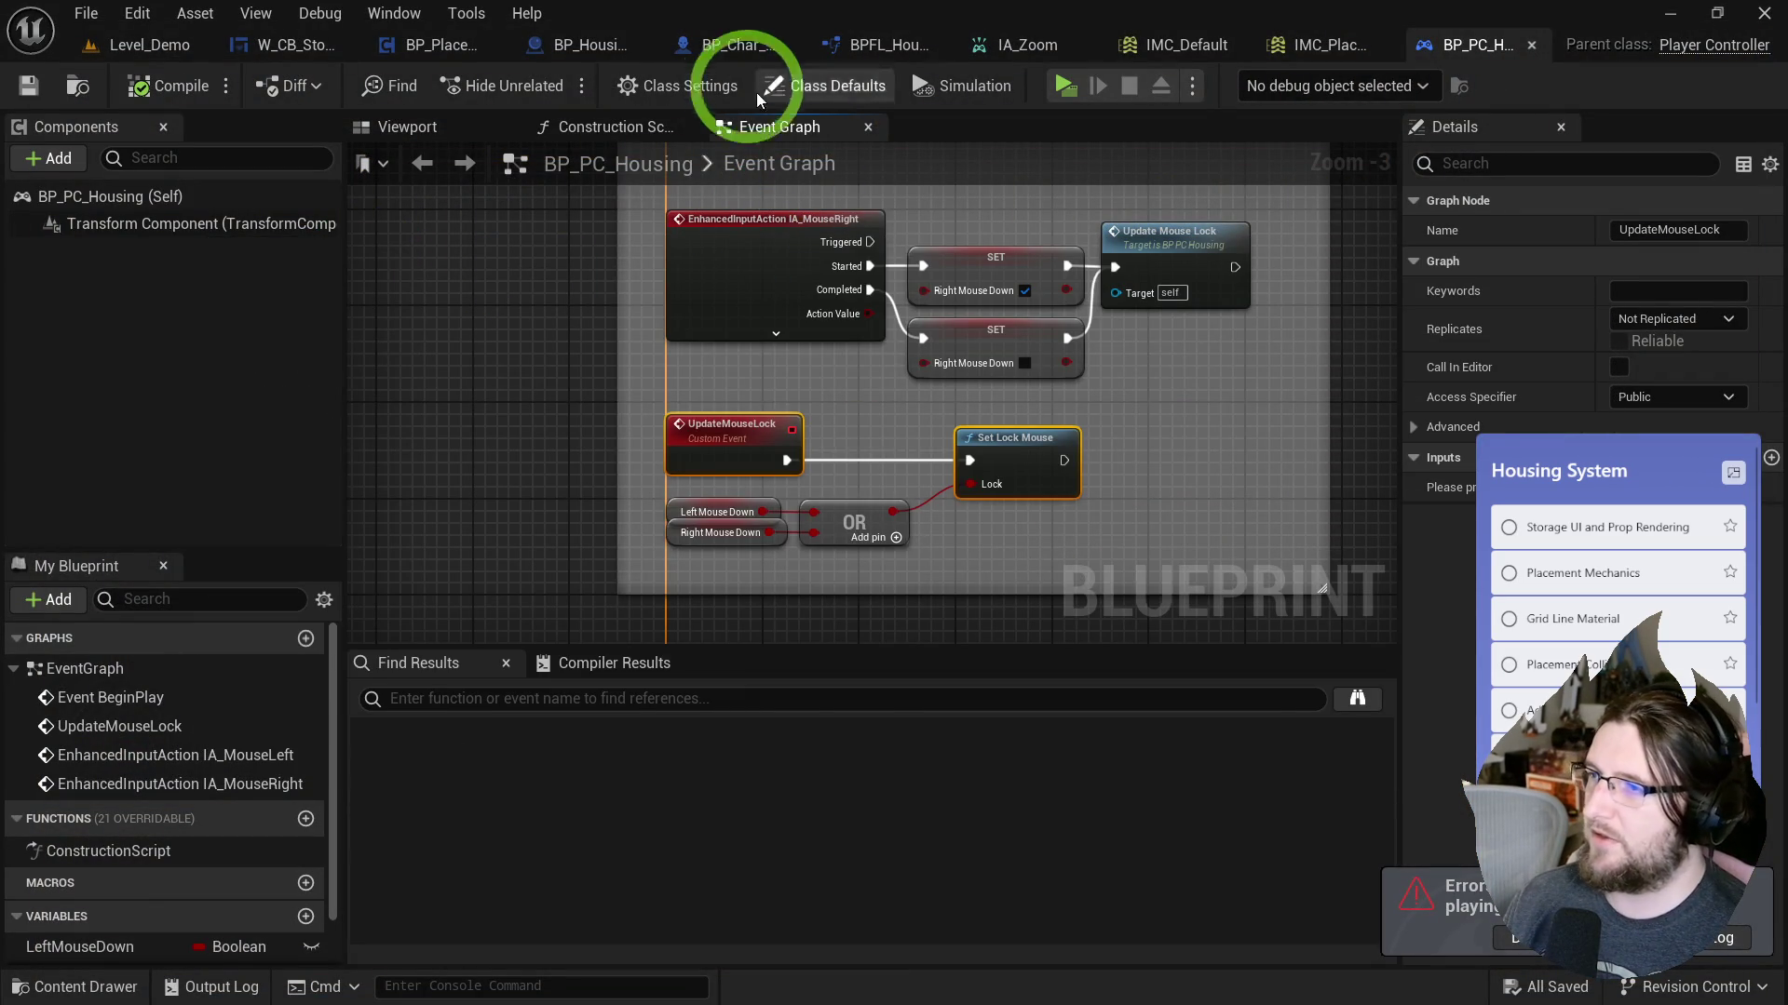
Inspect the IA_PlacementMouseWheel rotation logic for Current Housing Actor in the component's Event Graph.
click(446, 44)
scroll(957, 411, down, 2)
click(690, 135)
click(547, 138)
mouse_move(658, 467)
mouse_down()
mouse_move(689, 427)
mouse_move(646, 87)
mouse_move(650, 231)
mouse_up()
drag(898, 344, 1117, 563)
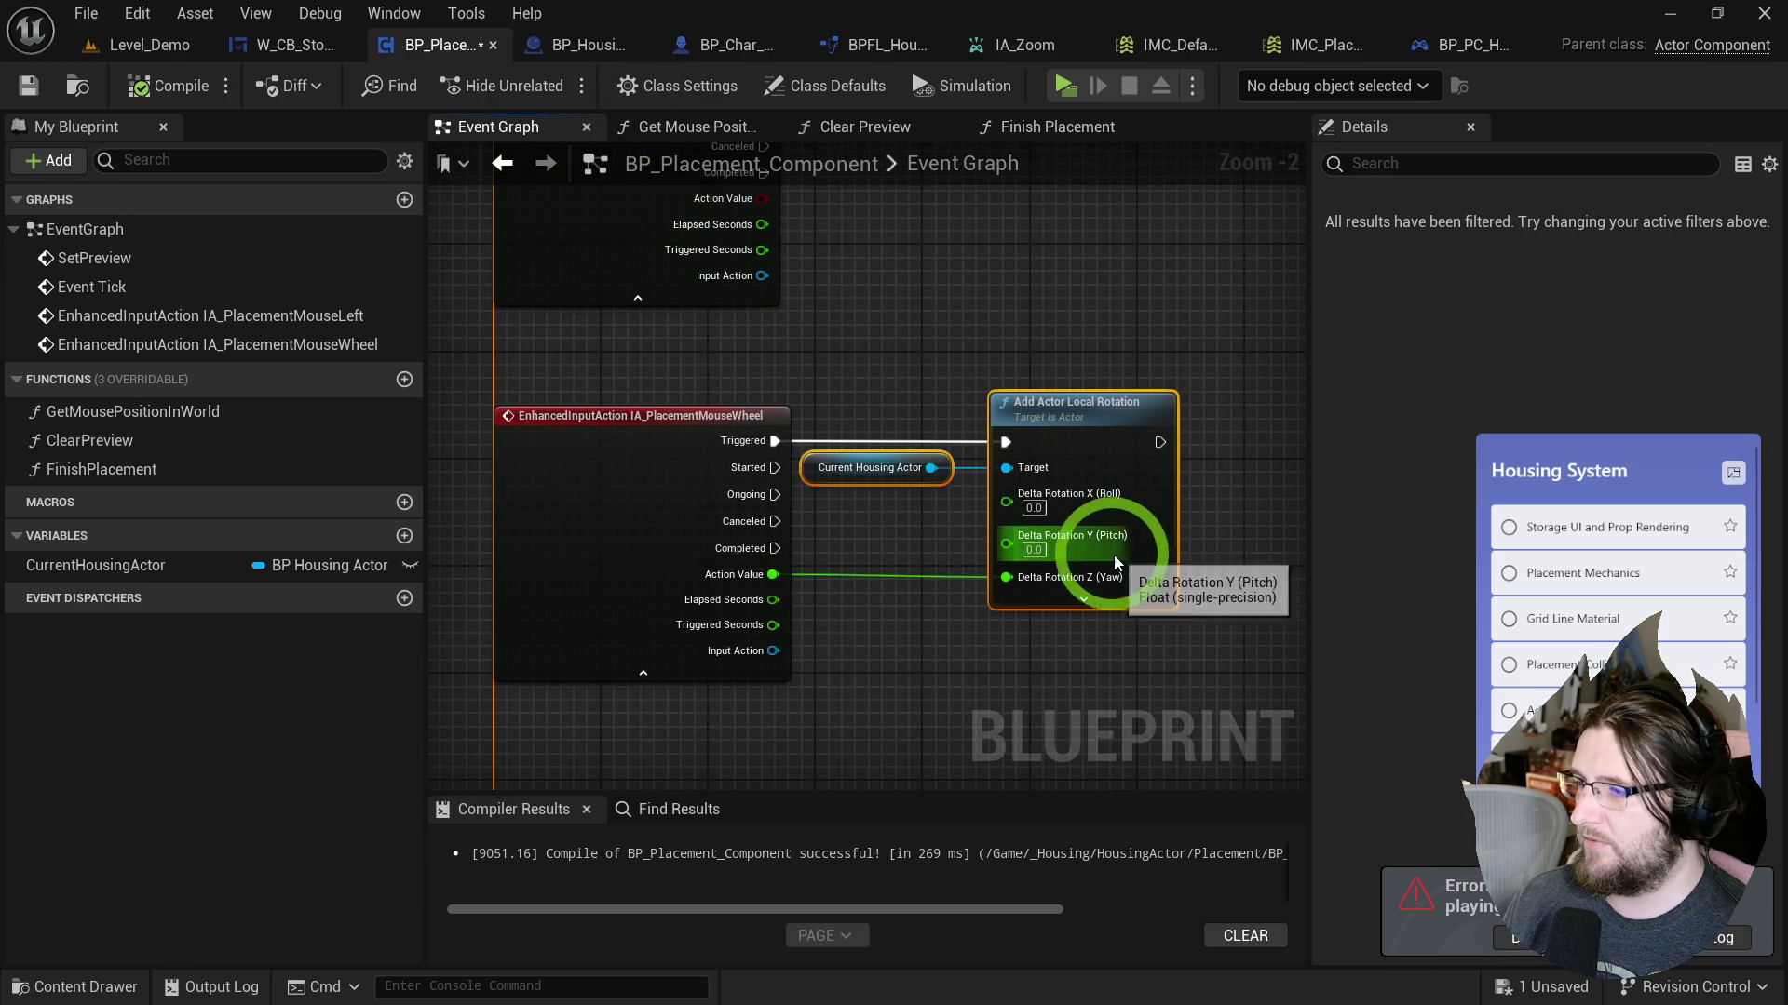
click(687, 456)
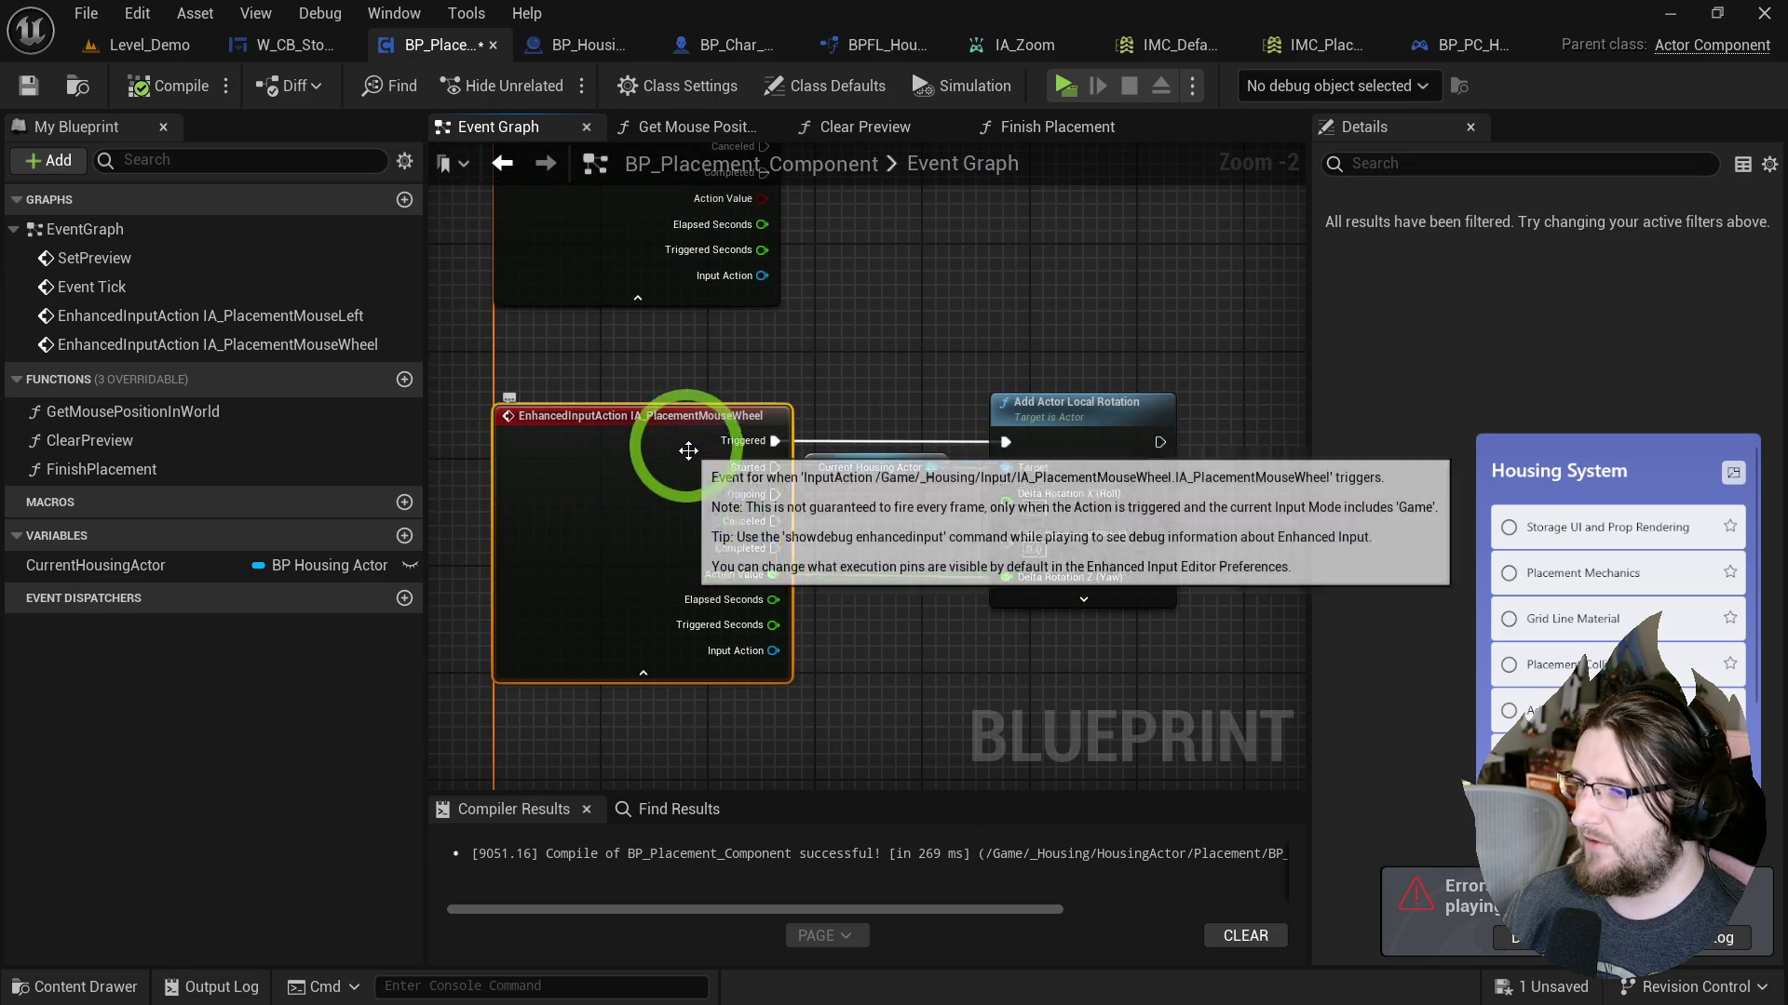
Play-test placing the crate again, then jump from the Accessed None error to Add Mapping Context.
click(1082, 83)
click(892, 102)
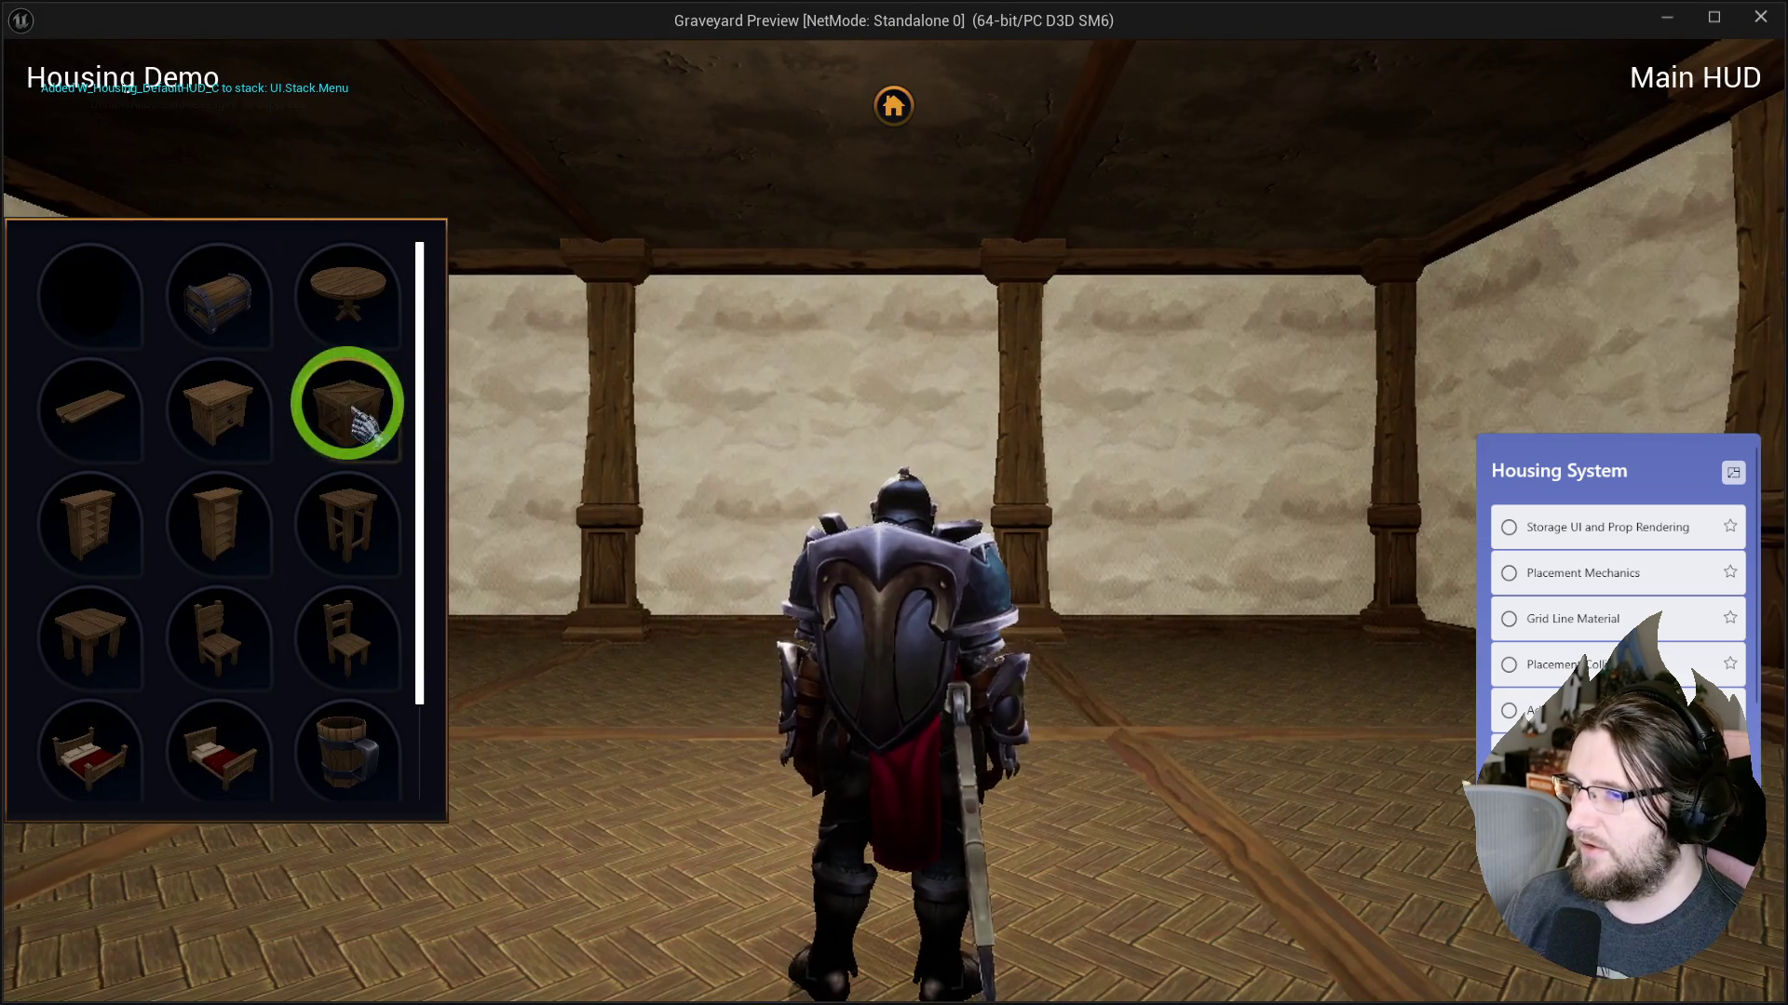
click(352, 409)
scroll(1396, 845, down, 3)
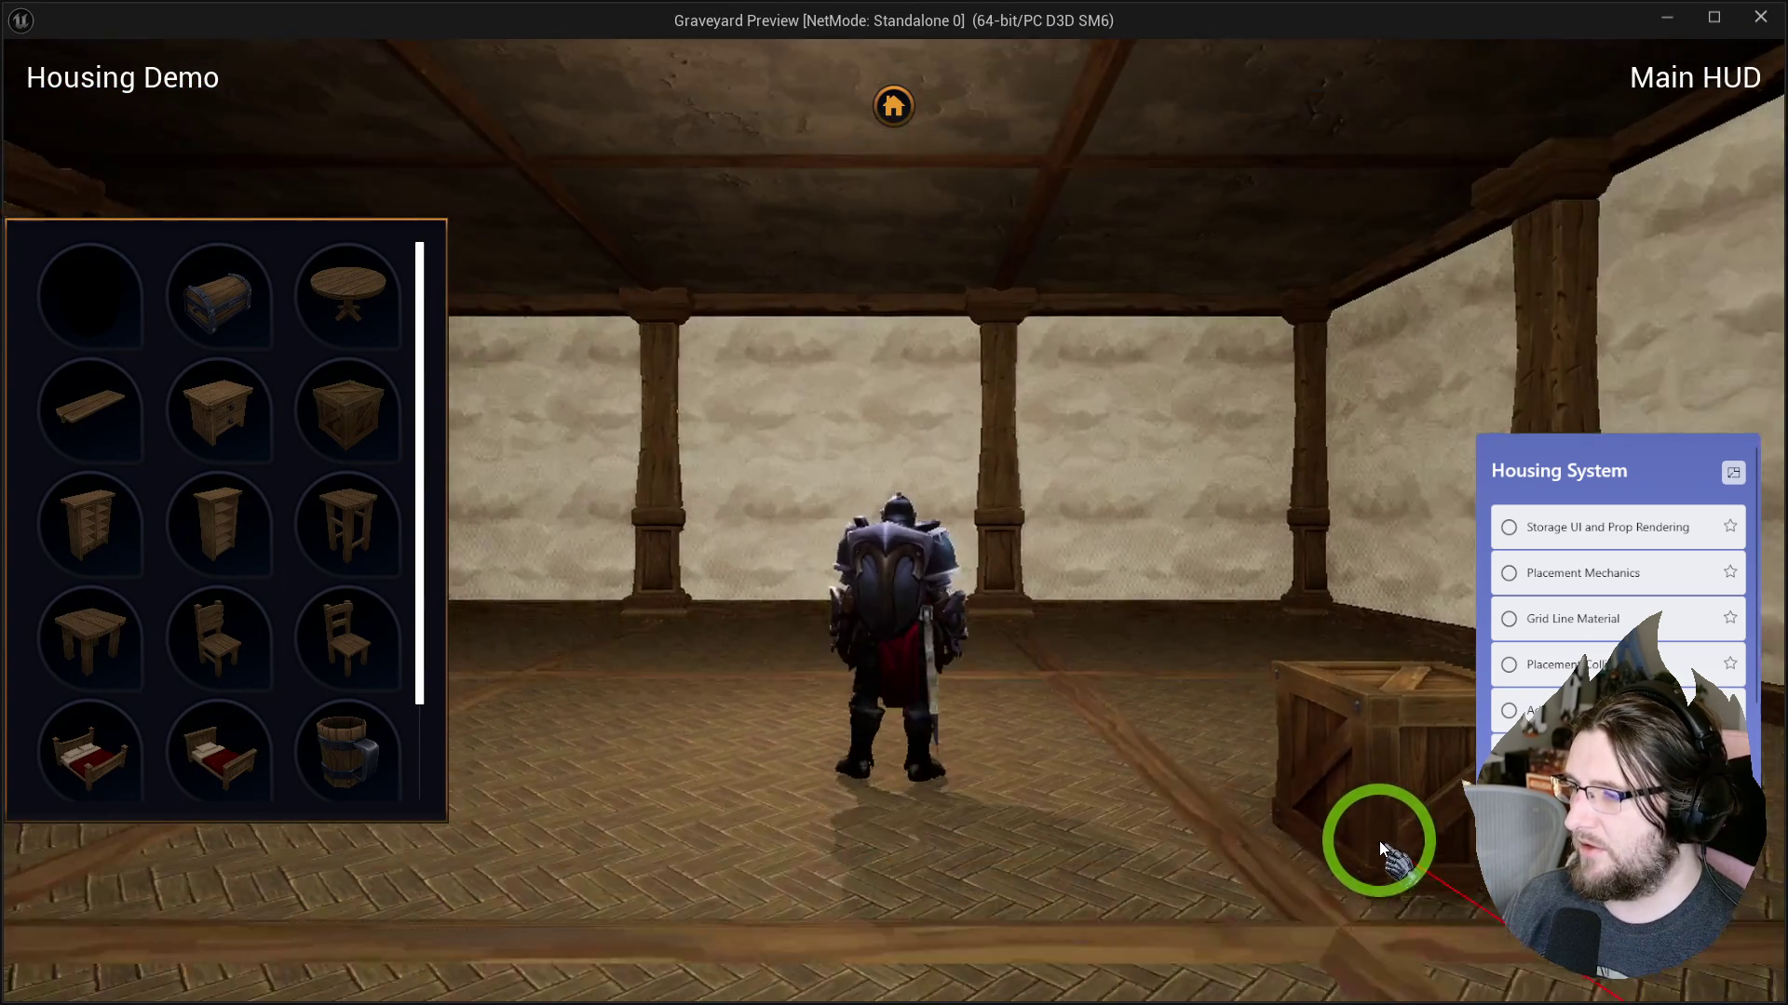
key(Escape)
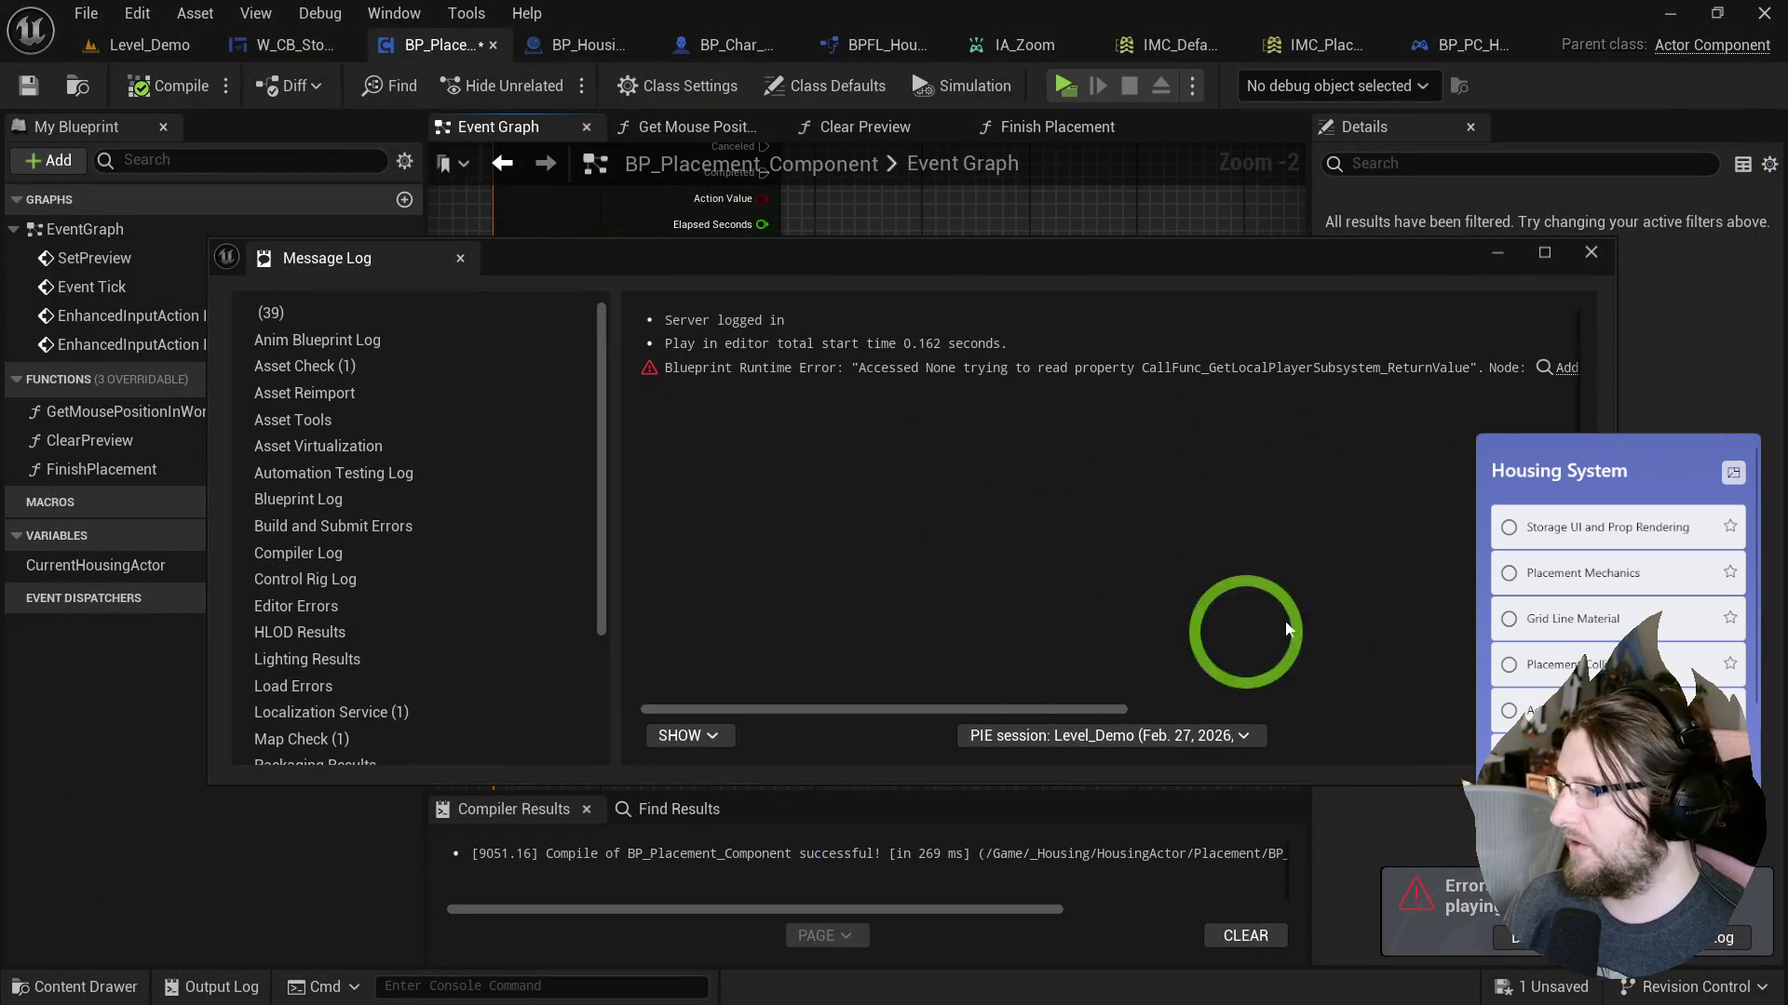
click(1564, 367)
mouse_move(1410, 253)
mouse_down()
mouse_move(1407, 270)
mouse_move(47, 360)
mouse_move(730, 388)
mouse_up()
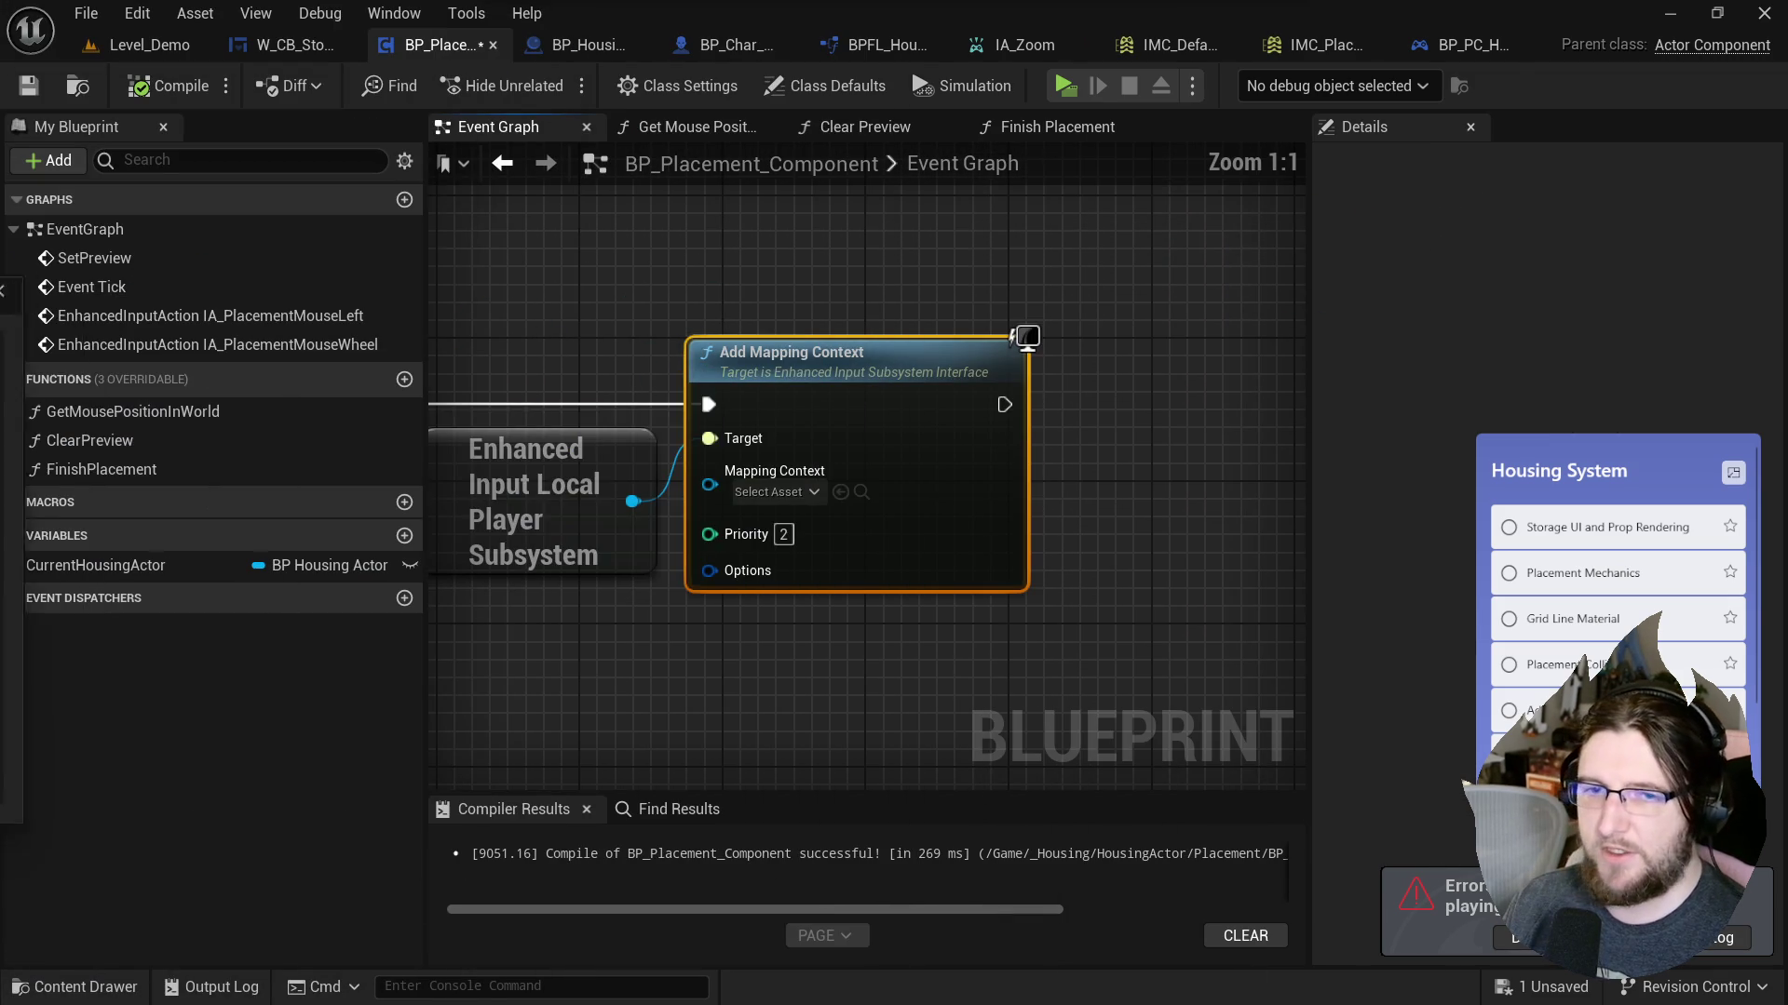
Add a Get Player Controller node feeding a Get Enhanced Input Local Player Subsystem node.
drag(492, 545, 808, 510)
right_click(711, 600)
text(get pl)
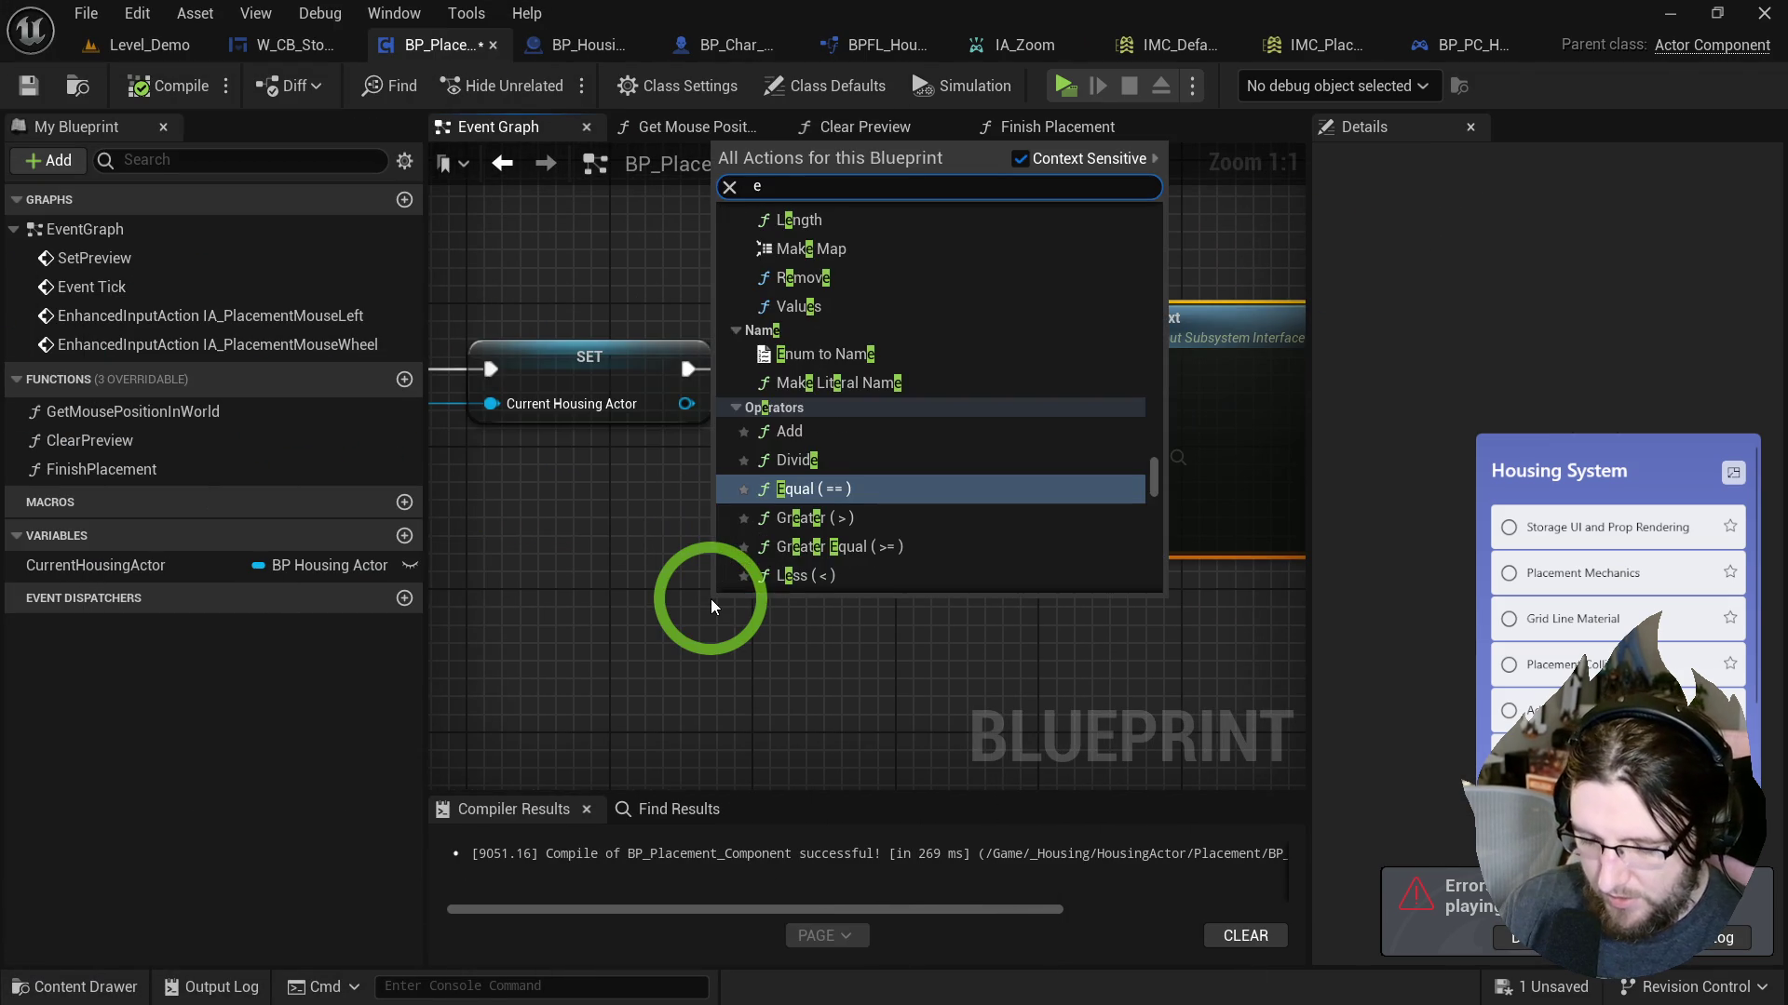
text(ayer cont)
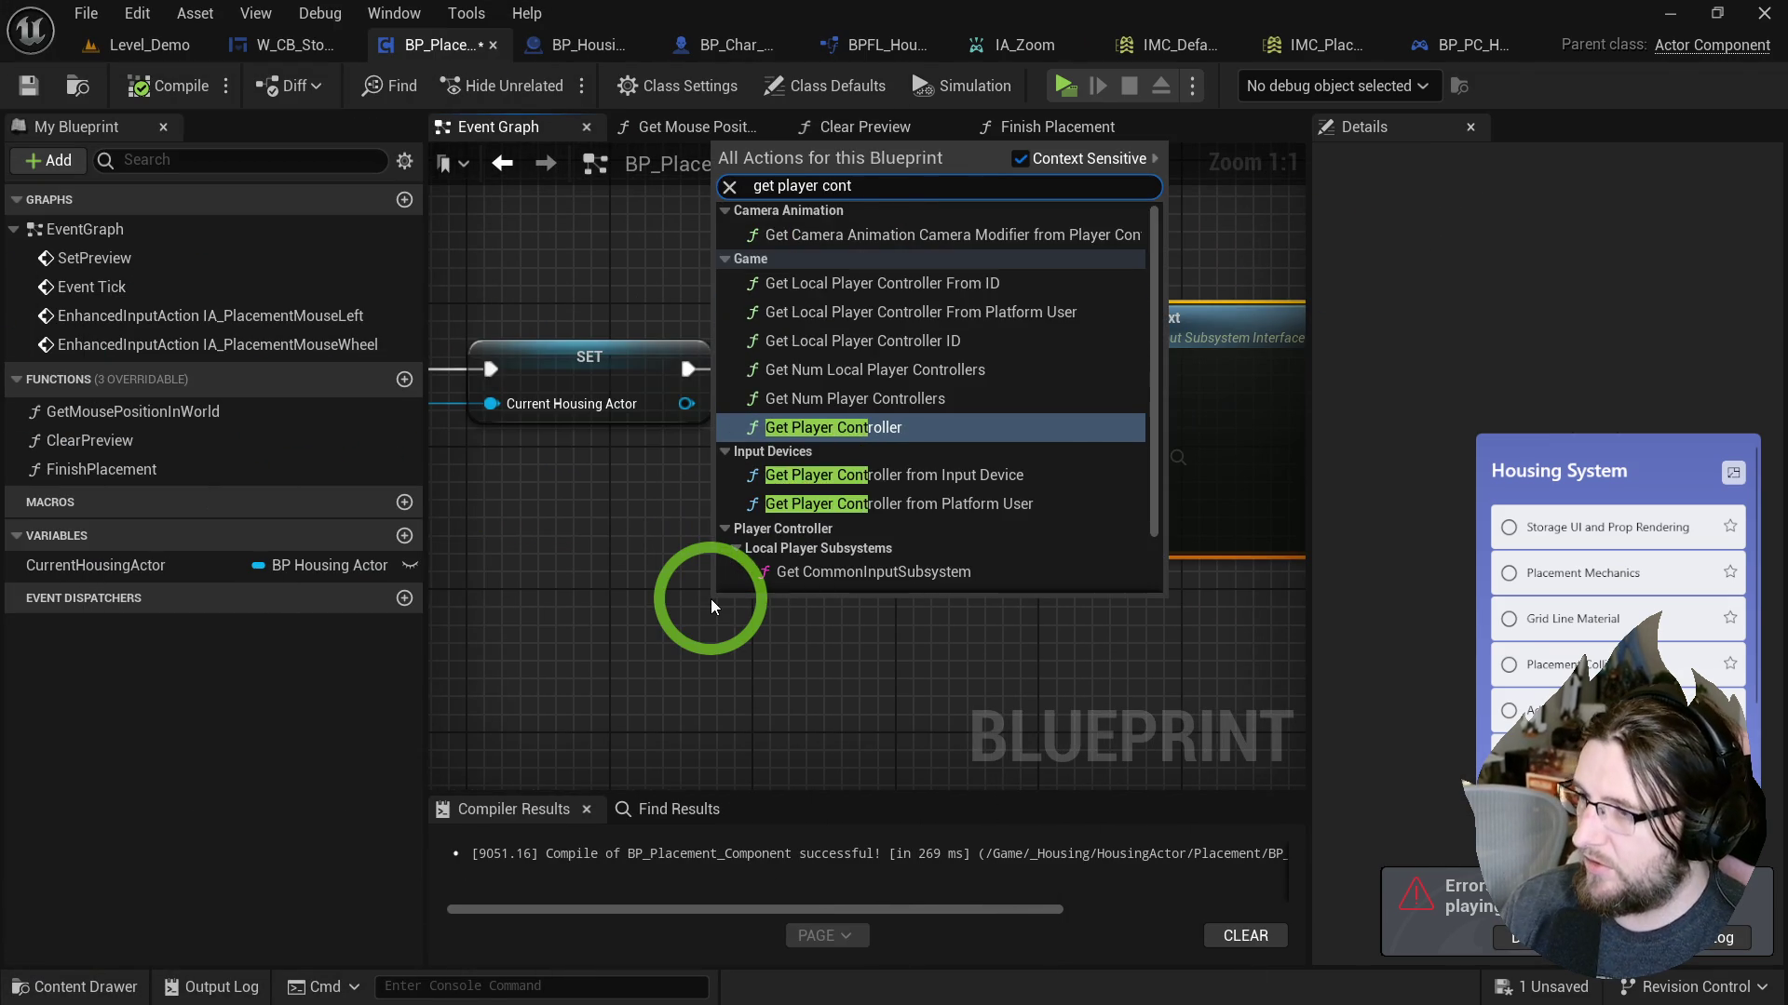
key(Return)
drag(1020, 636, 1020, 637)
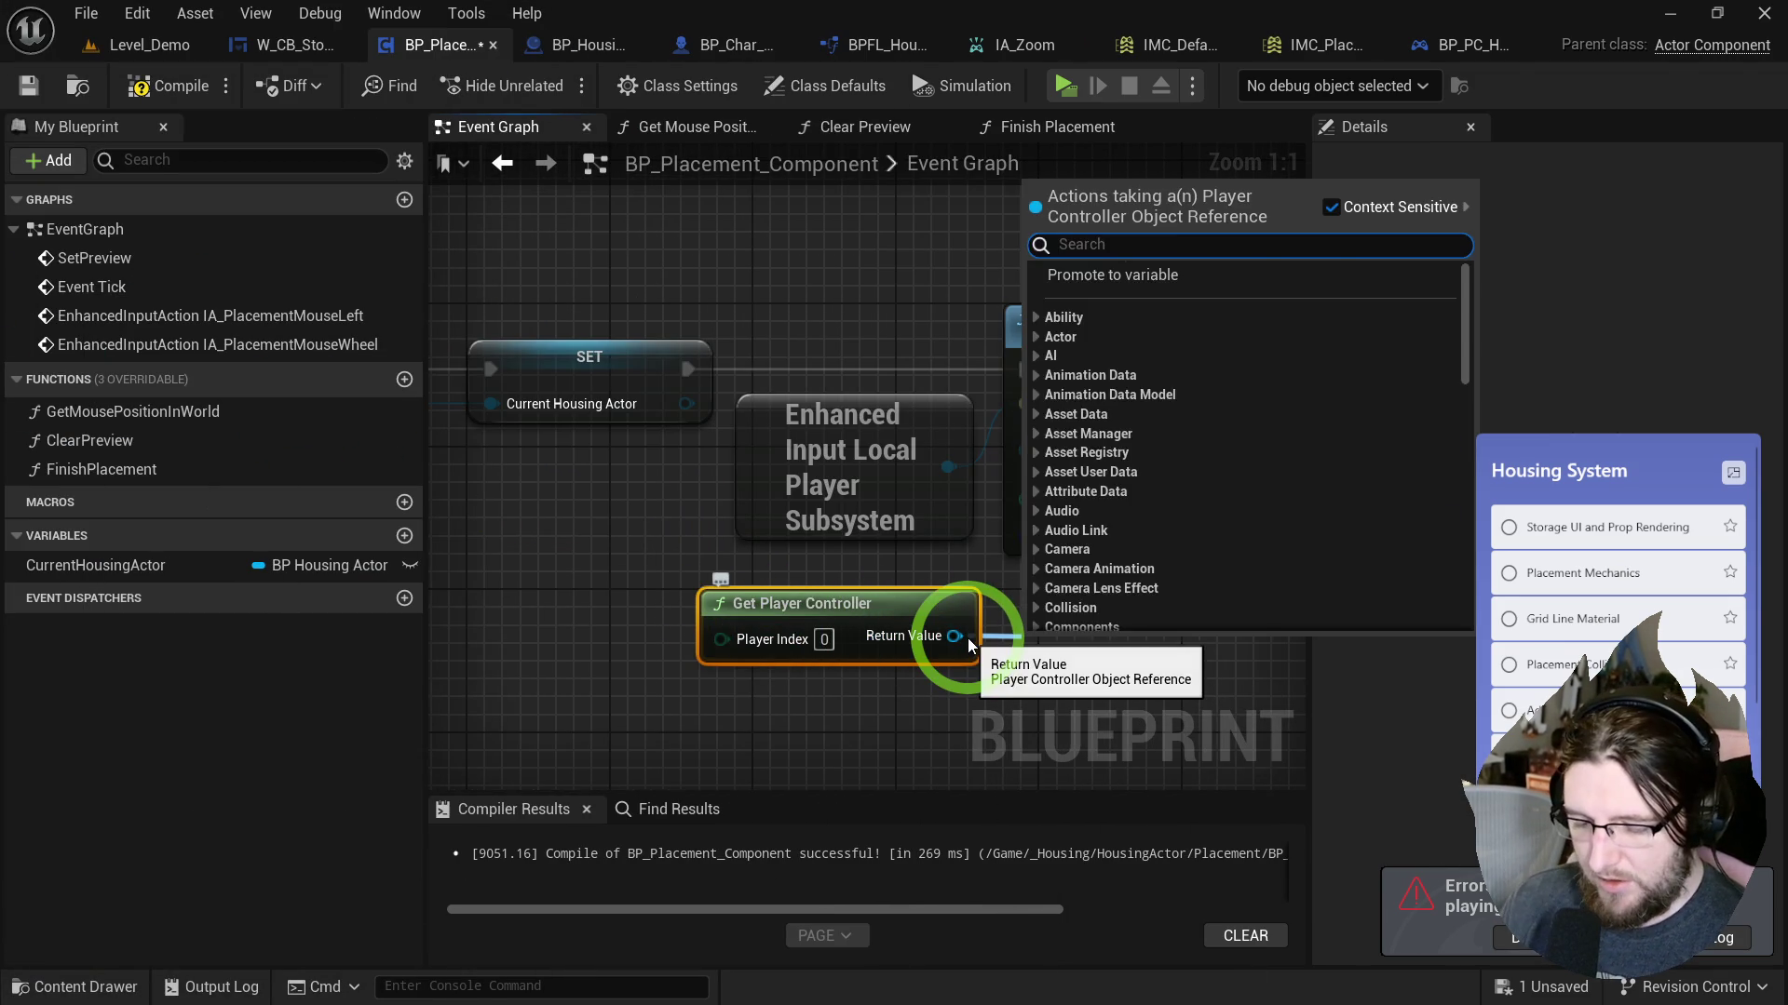
text(enhanced)
click(1276, 381)
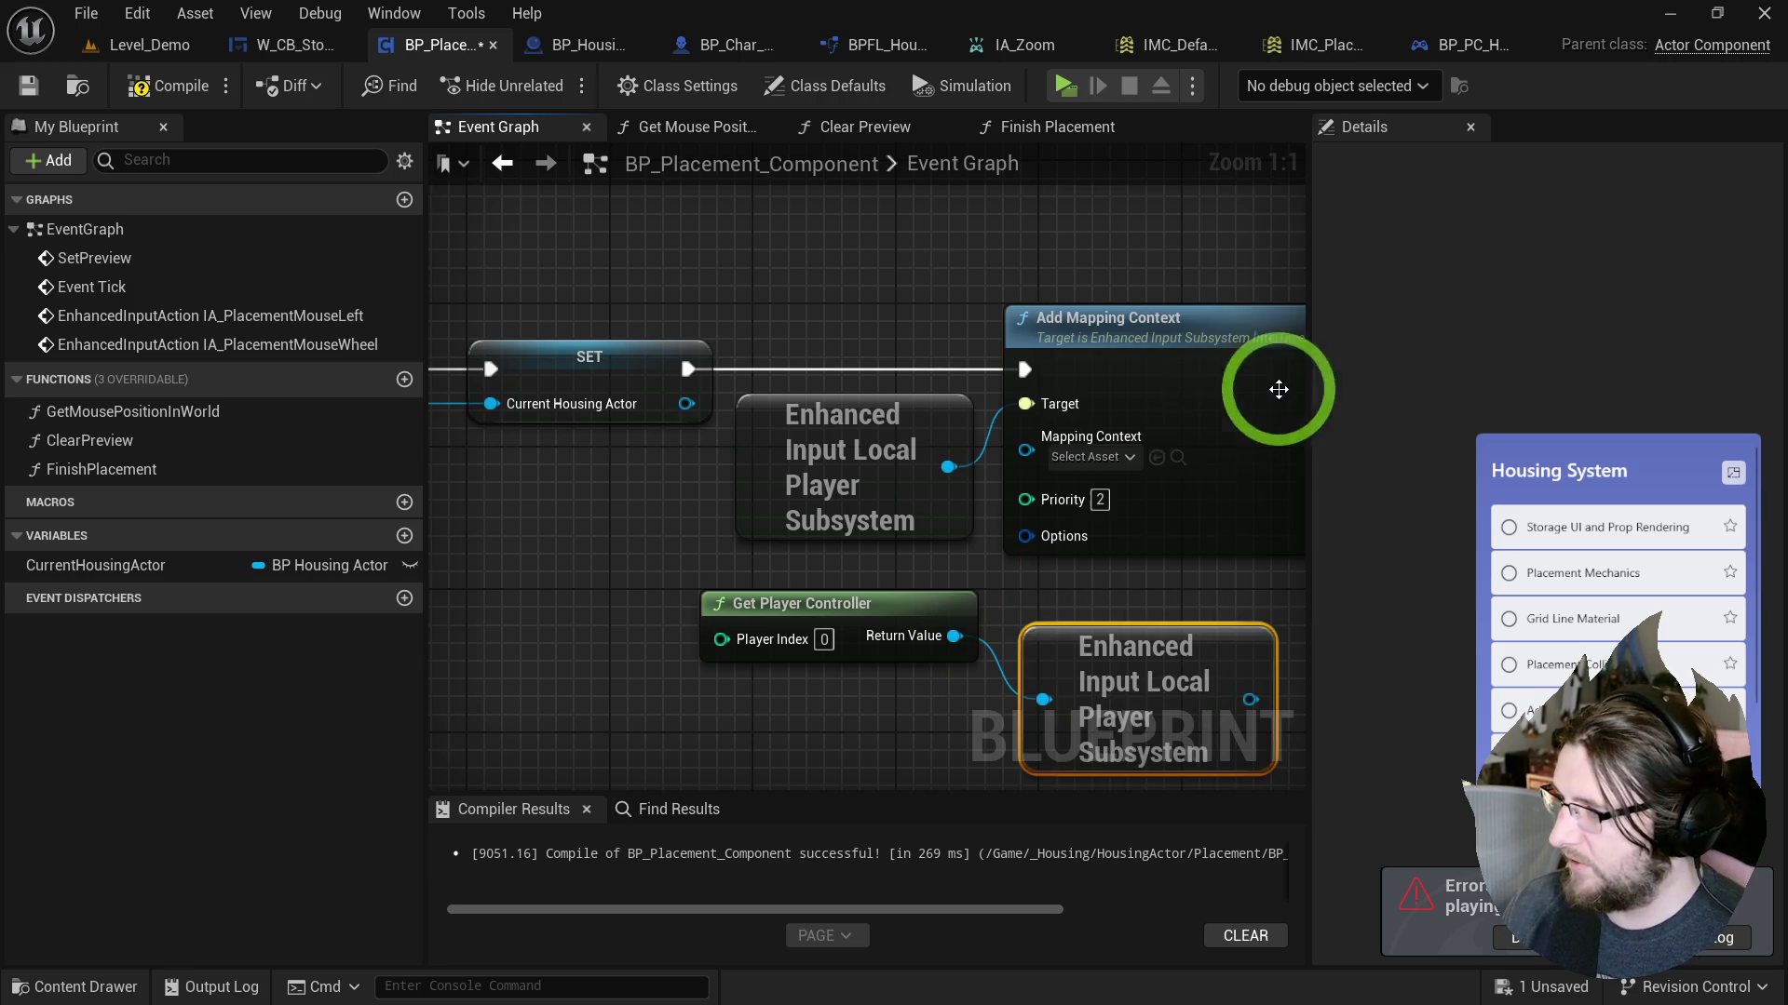
Wire the new subsystem into Add Mapping Context's Target and delete the old subsystem node.
mouse_move(1071, 626)
mouse_down()
mouse_move(815, 622)
mouse_move(1024, 403)
mouse_up()
drag(901, 360, 866, 419)
key(Delete)
click(527, 568)
drag(527, 568, 744, 642)
drag(784, 567, 820, 496)
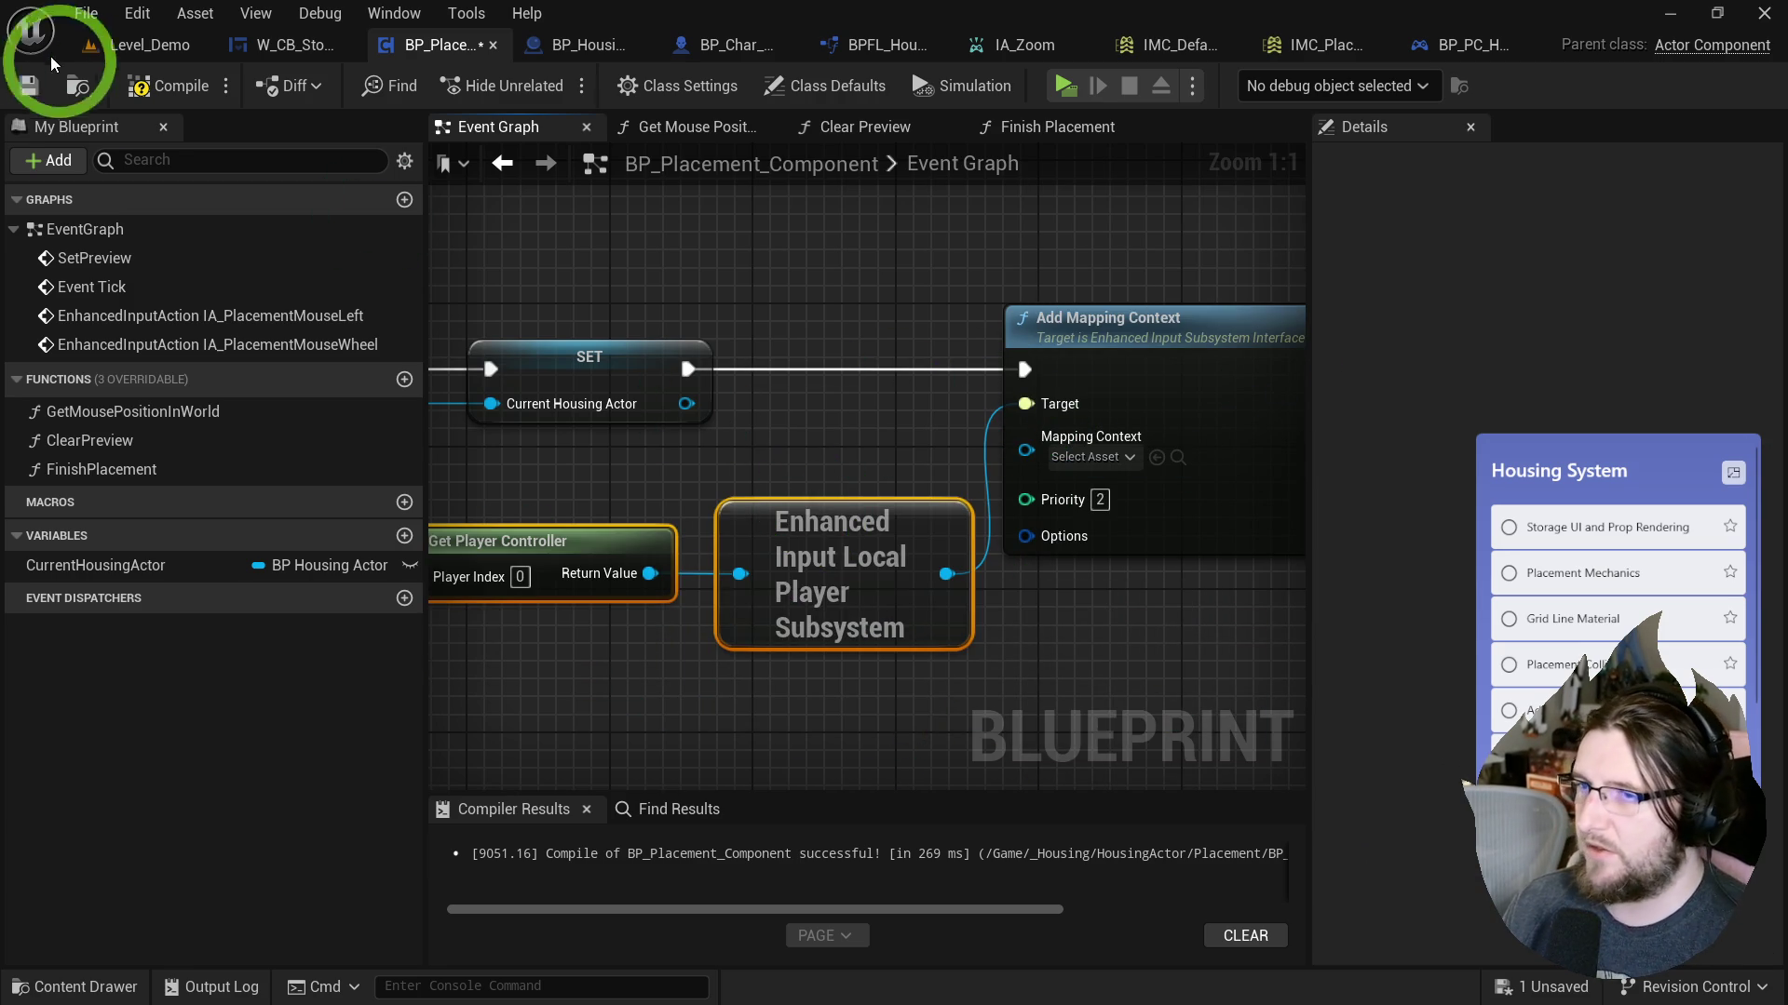
Play-test by placing a nightstand from the storage panel on the room floor.
click(1073, 88)
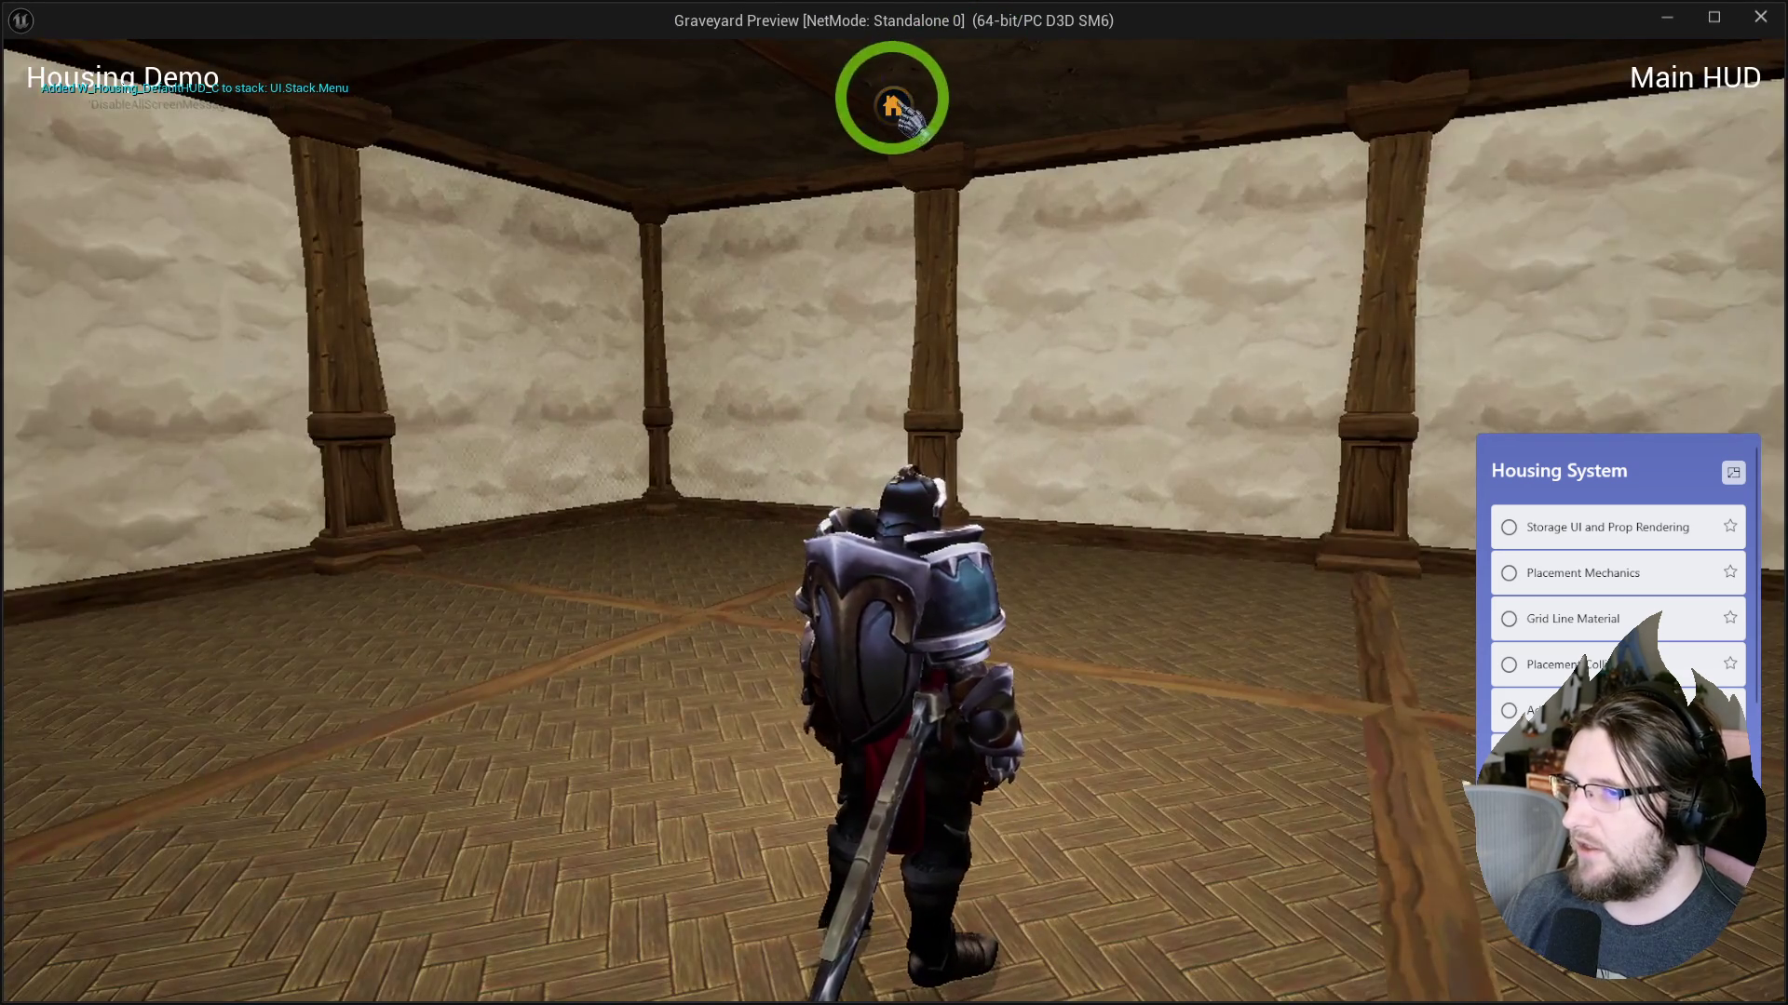
click(894, 105)
mouse_move(192, 382)
mouse_down()
mouse_move(299, 451)
mouse_move(654, 756)
mouse_up()
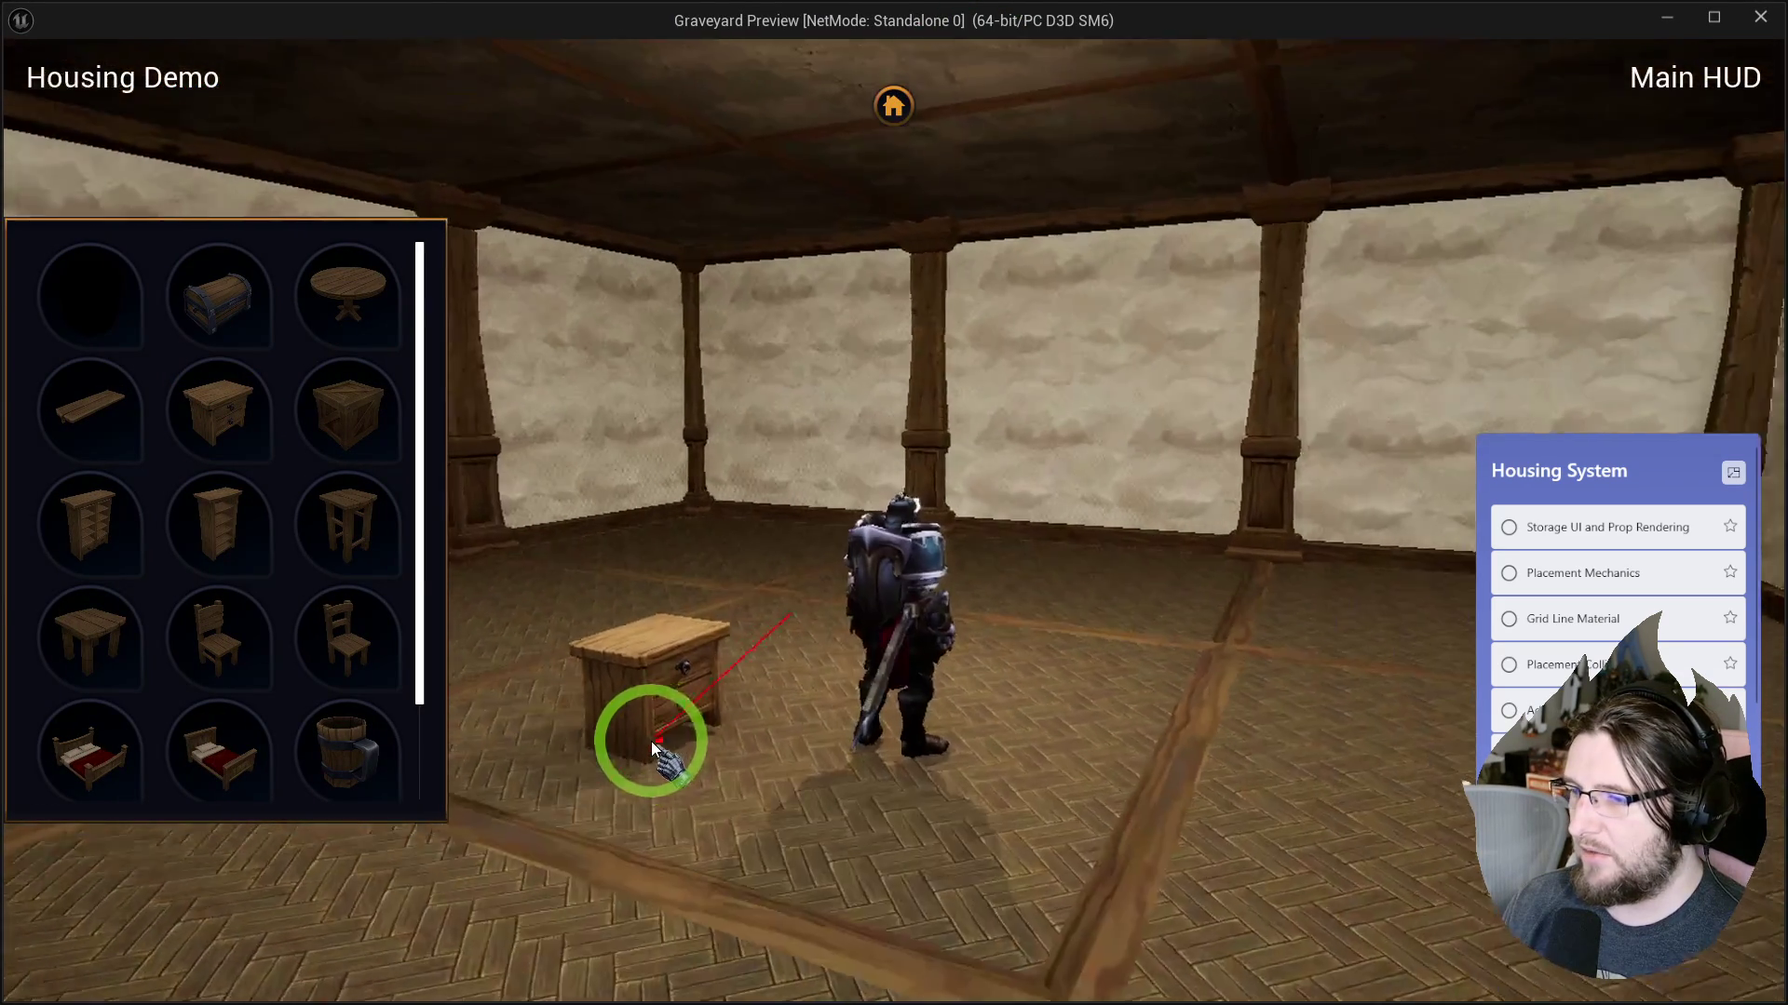
key(Escape)
Tidy the controller, subsystem and Add Mapping Context nodes, then go to BP_PC_Housing.
mouse_move(931, 497)
mouse_down()
mouse_move(997, 471)
mouse_move(825, 471)
mouse_move(1109, 459)
mouse_move(739, 485)
mouse_up()
drag(843, 338, 949, 339)
click(687, 270)
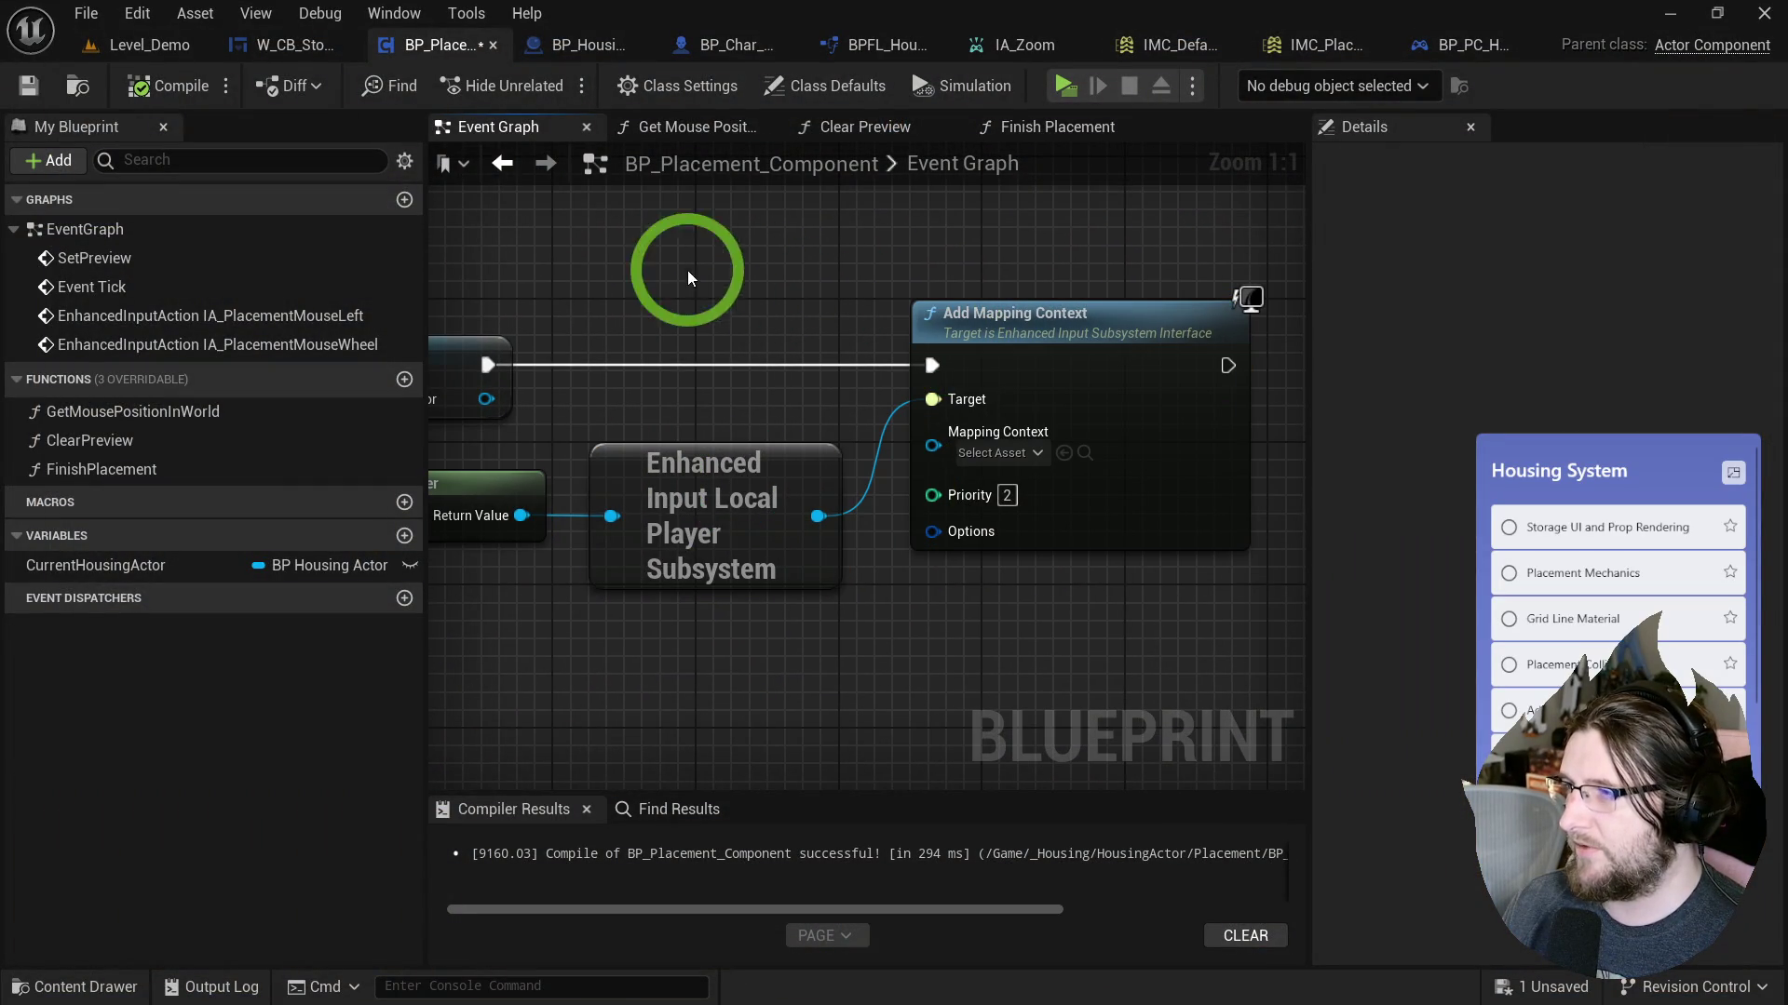
click(1466, 47)
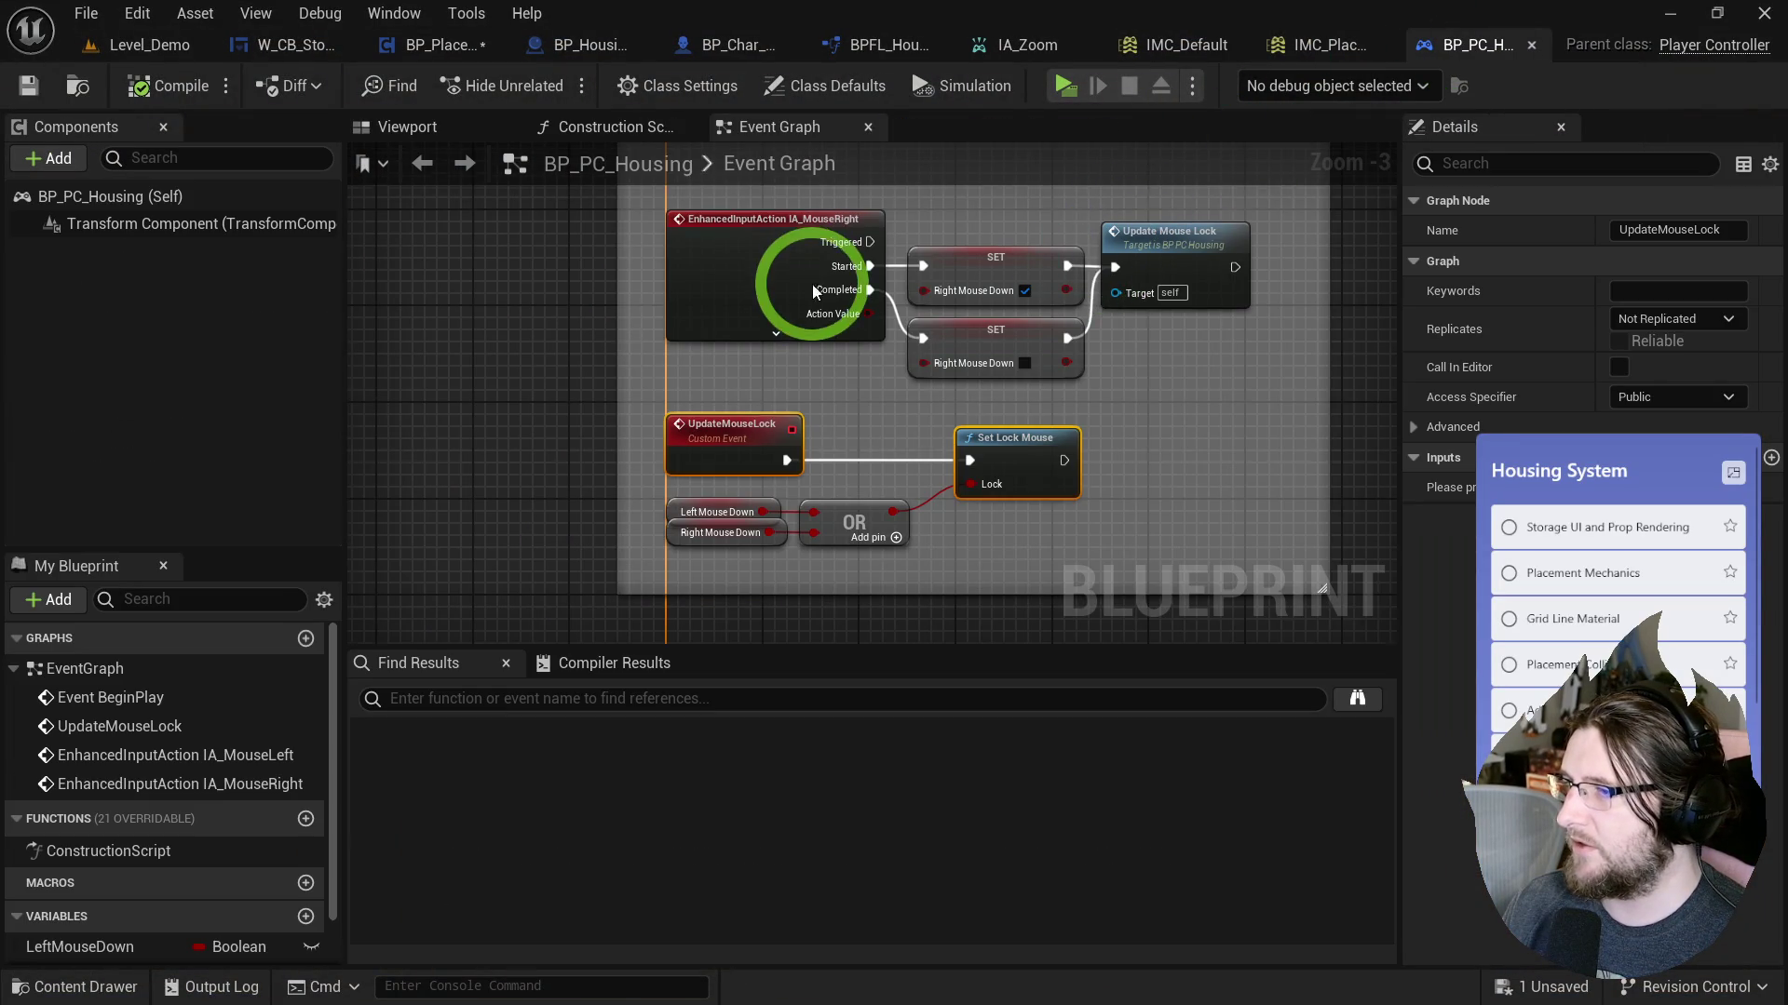
Close the W_CB_StorageItem widget blueprint tab.
click(433, 44)
drag(590, 327, 943, 376)
click(386, 44)
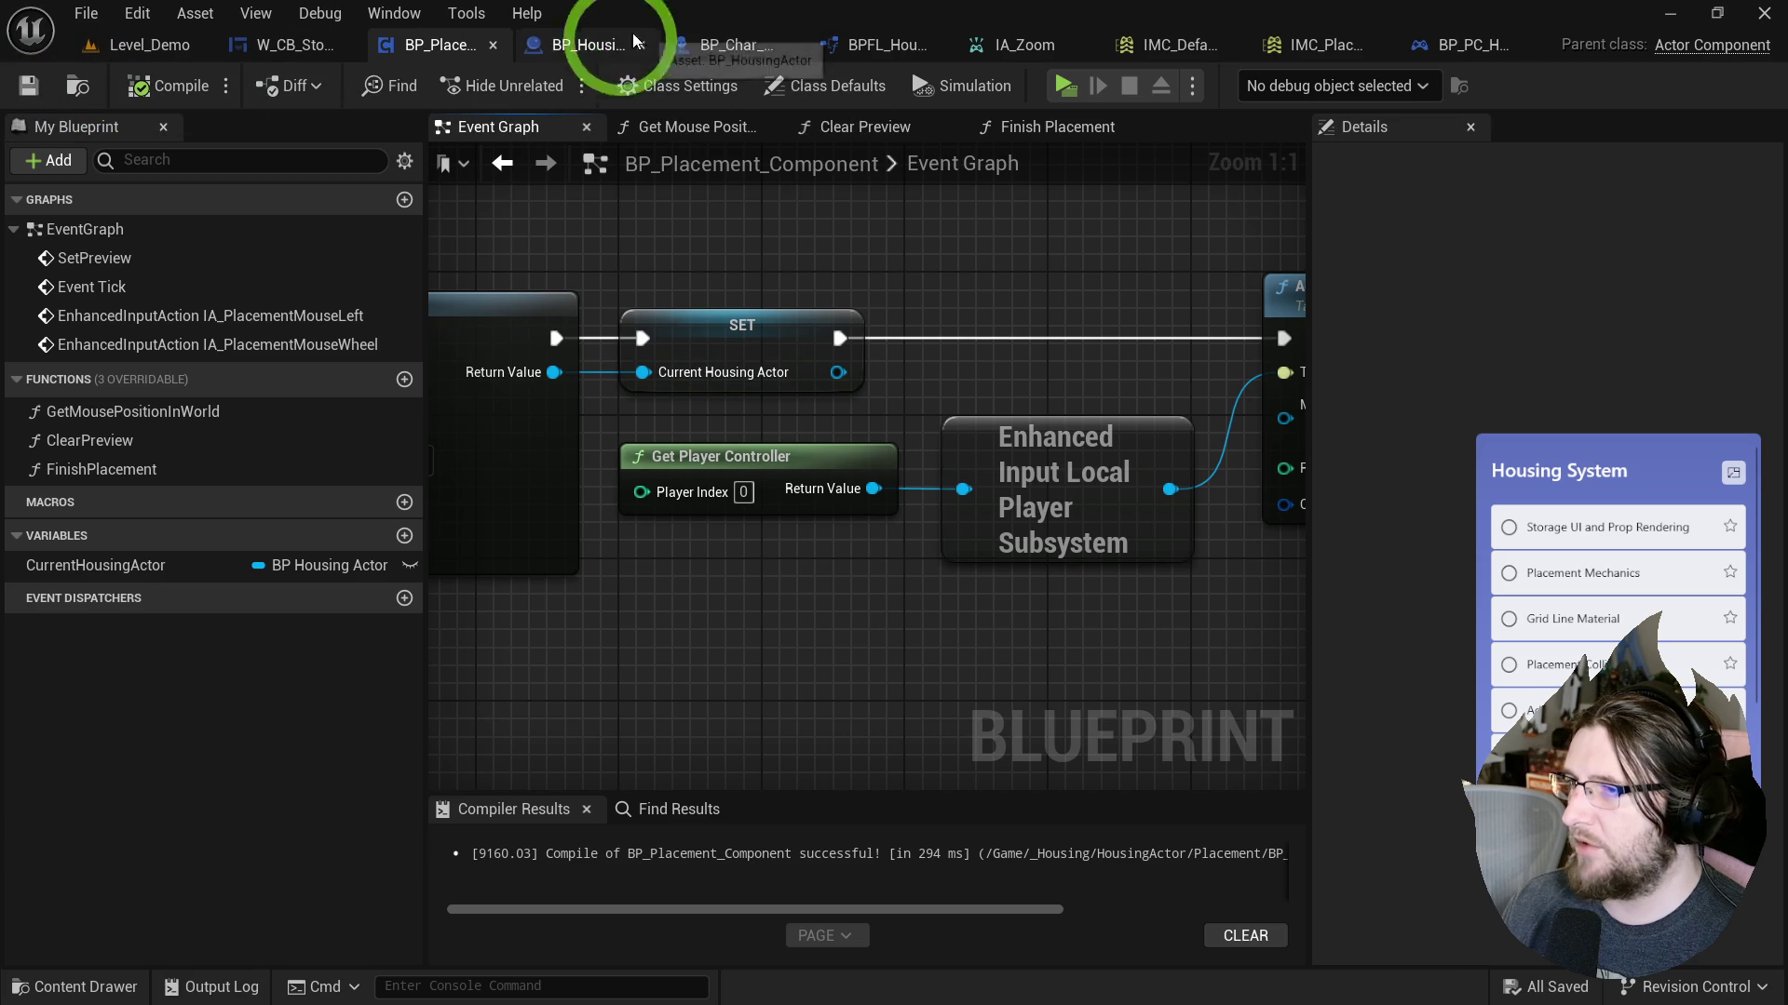
click(277, 44)
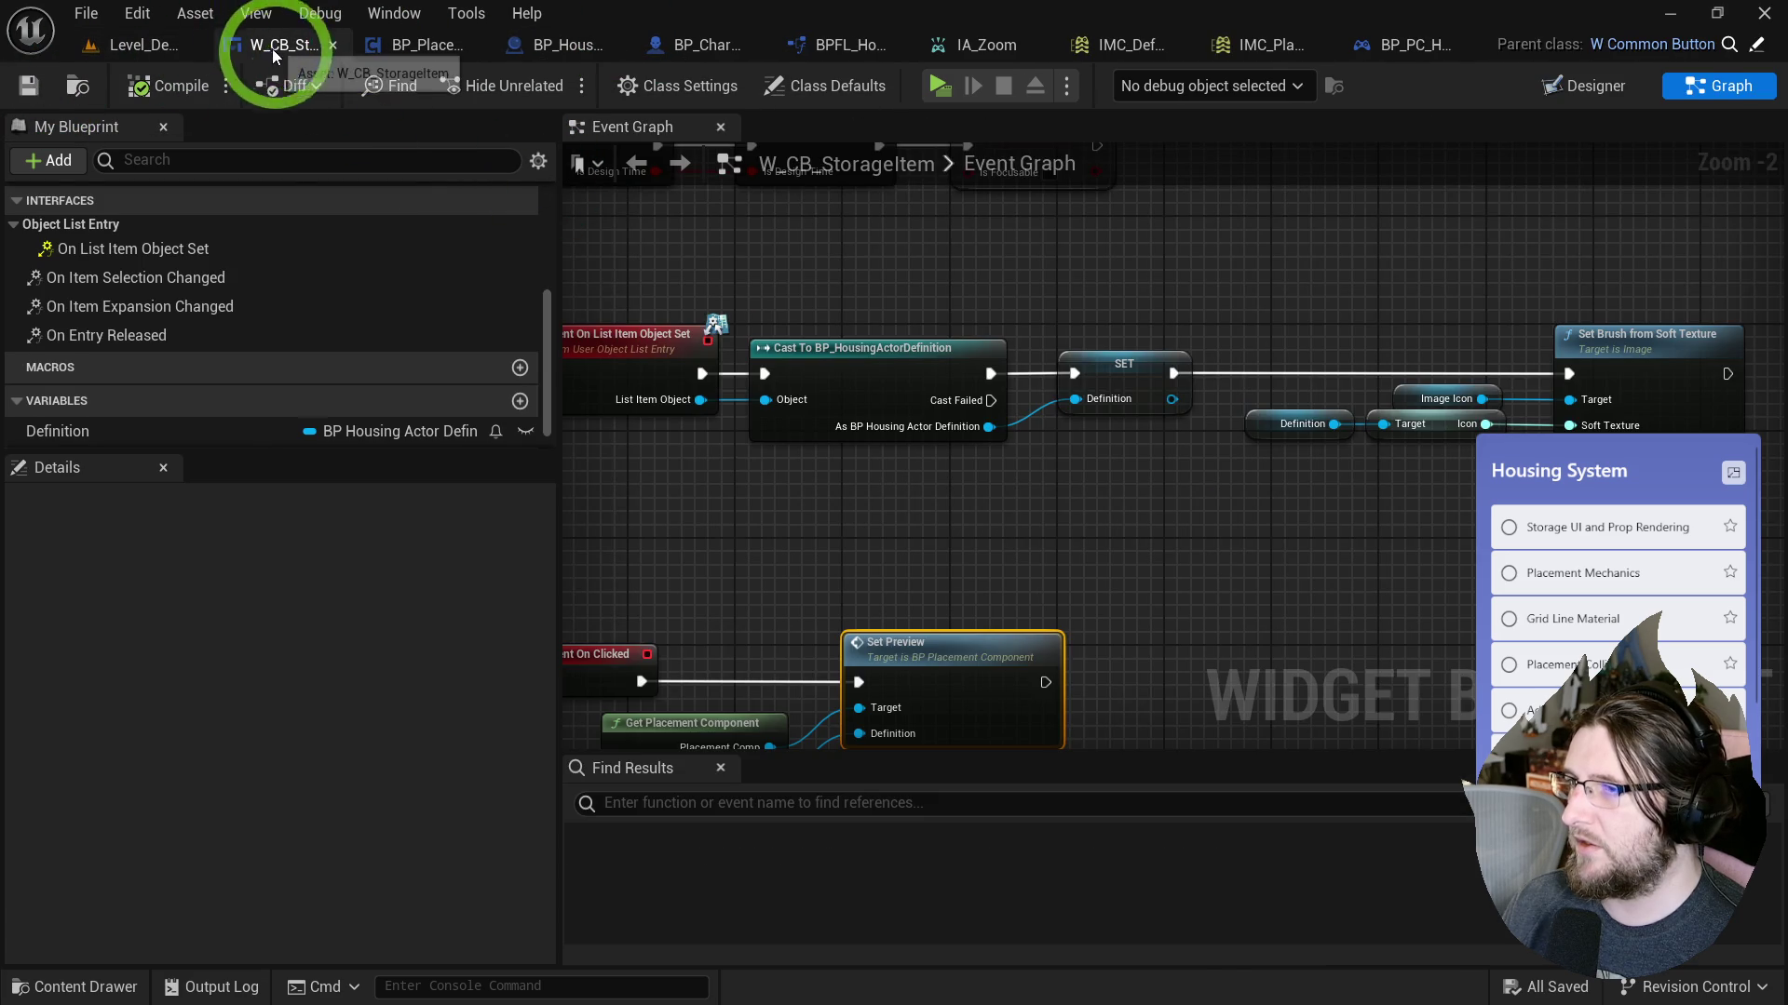
middle_click(271, 53)
Close the BP_HousingActor tab and bring up BP_Char_Housing's Input Graph.
click(464, 49)
click(557, 189)
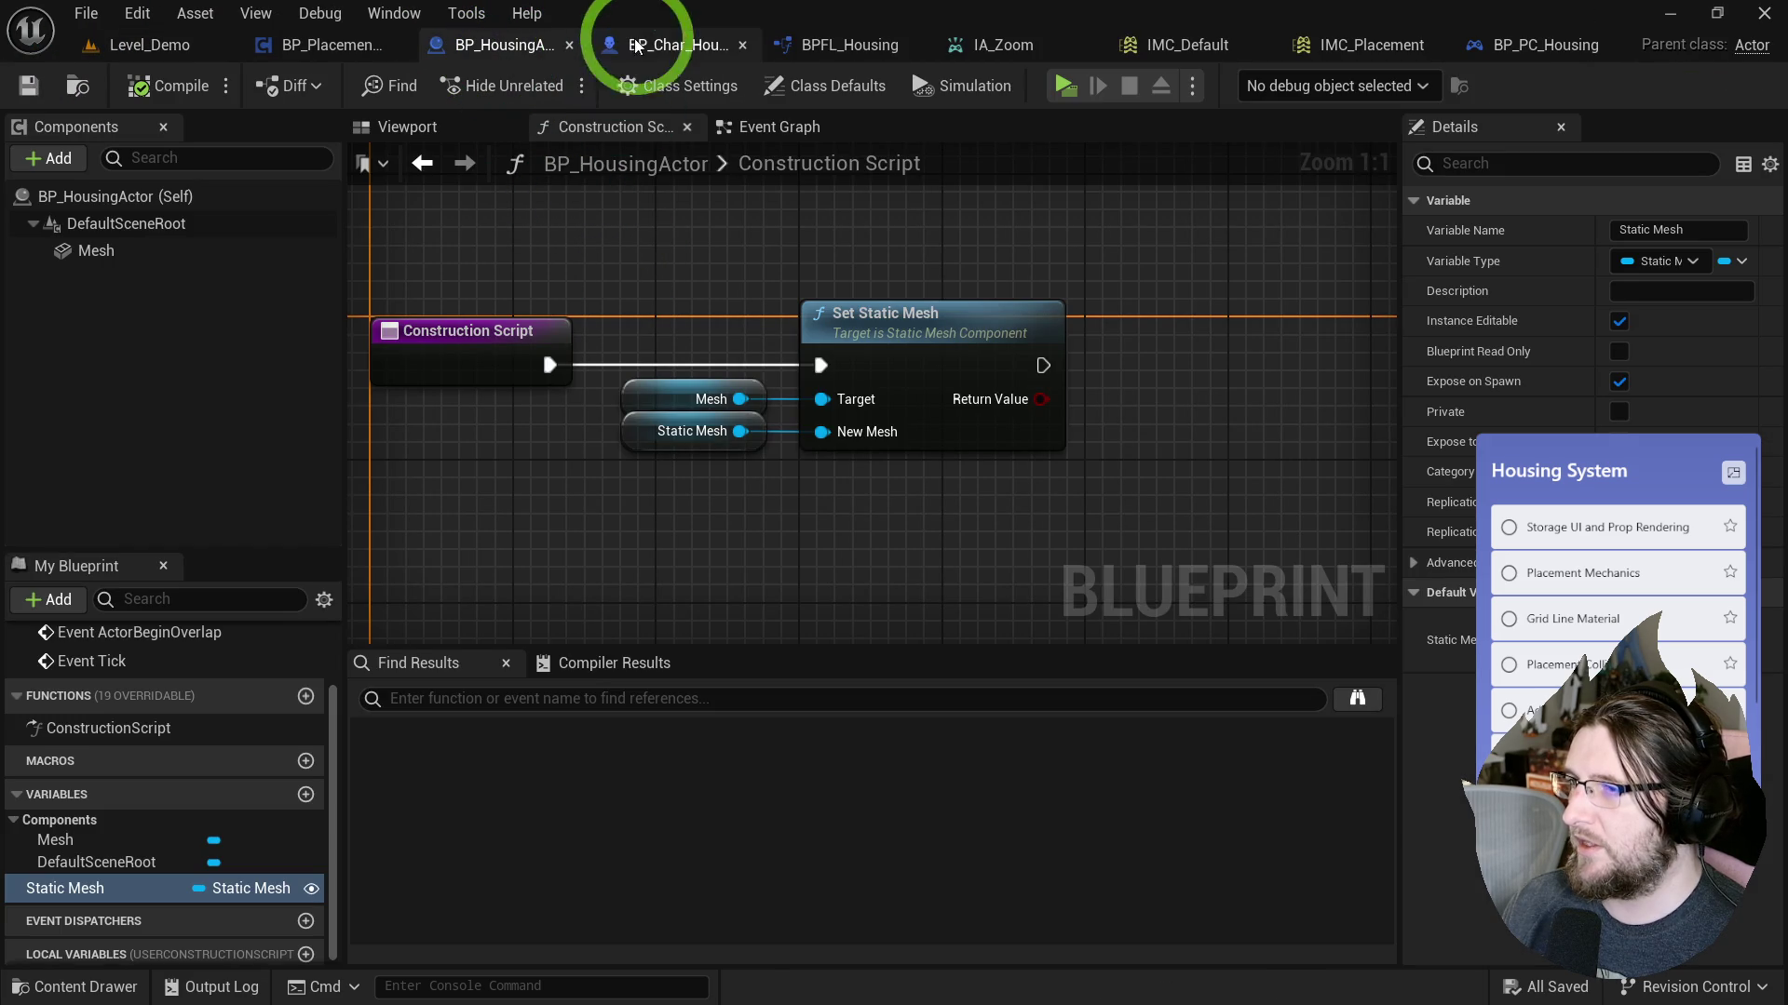
middle_click(537, 47)
click(539, 47)
click(759, 280)
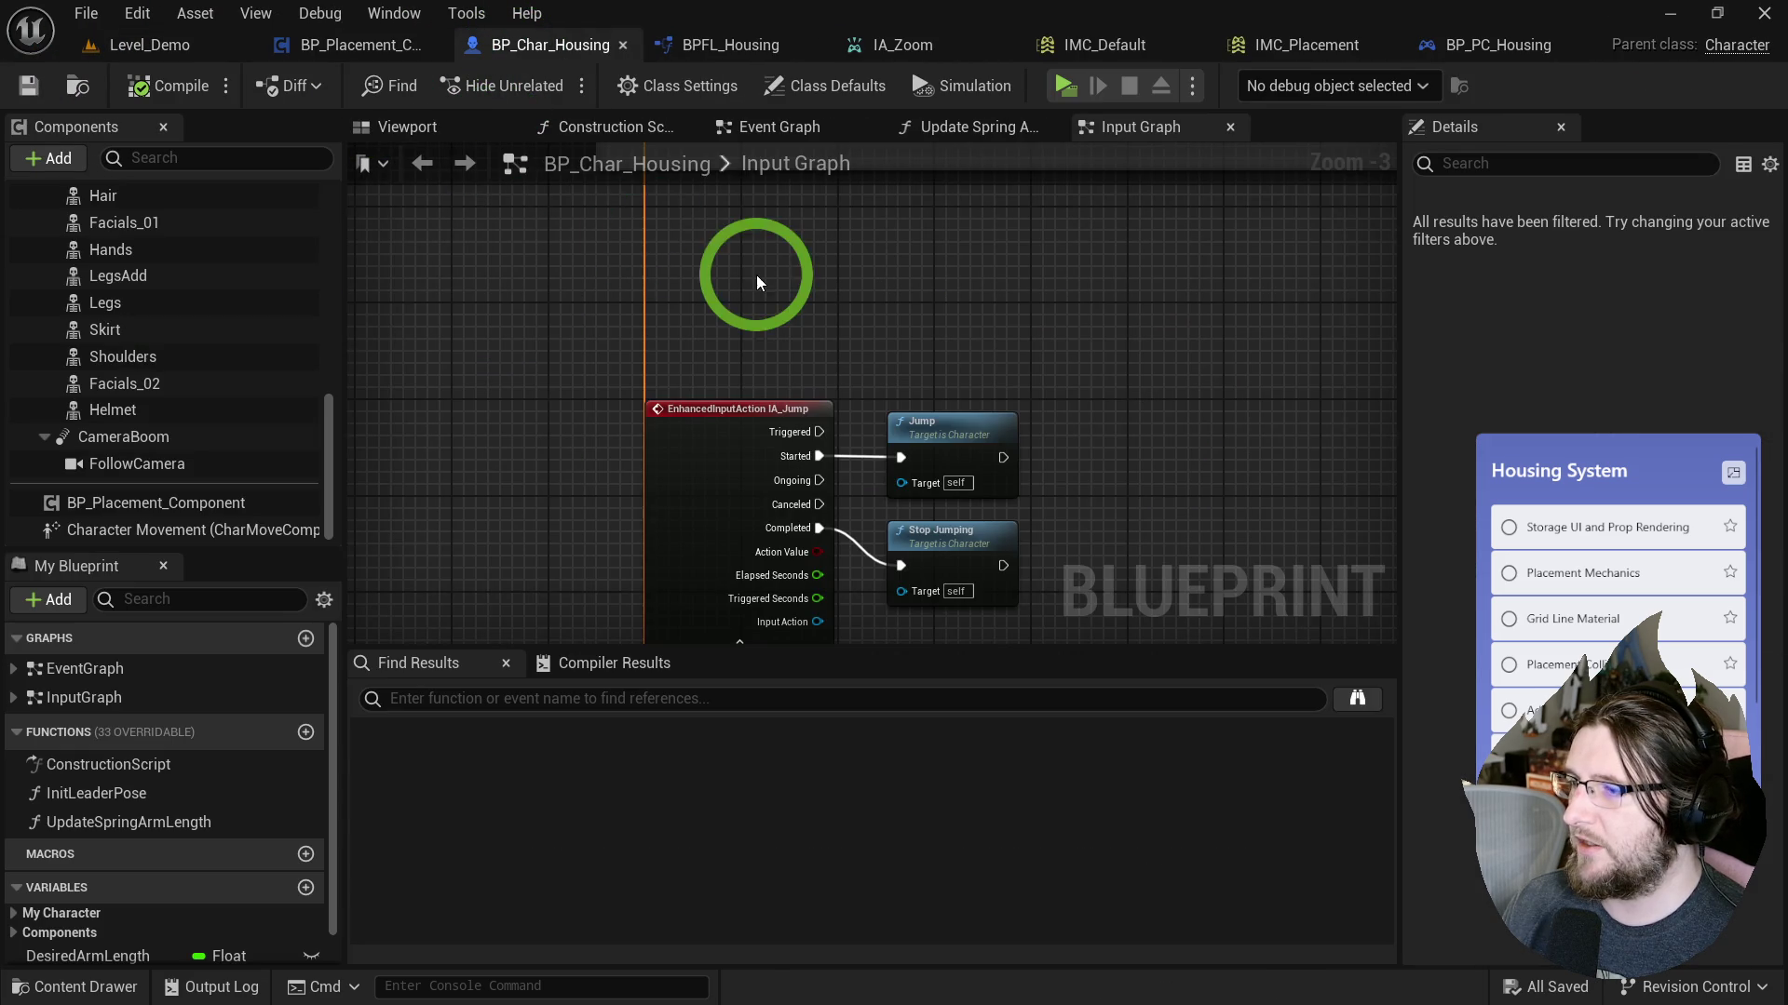
drag(751, 282, 786, 175)
Close the BPFL_Housing function library and IA_Zoom input action tabs.
click(740, 44)
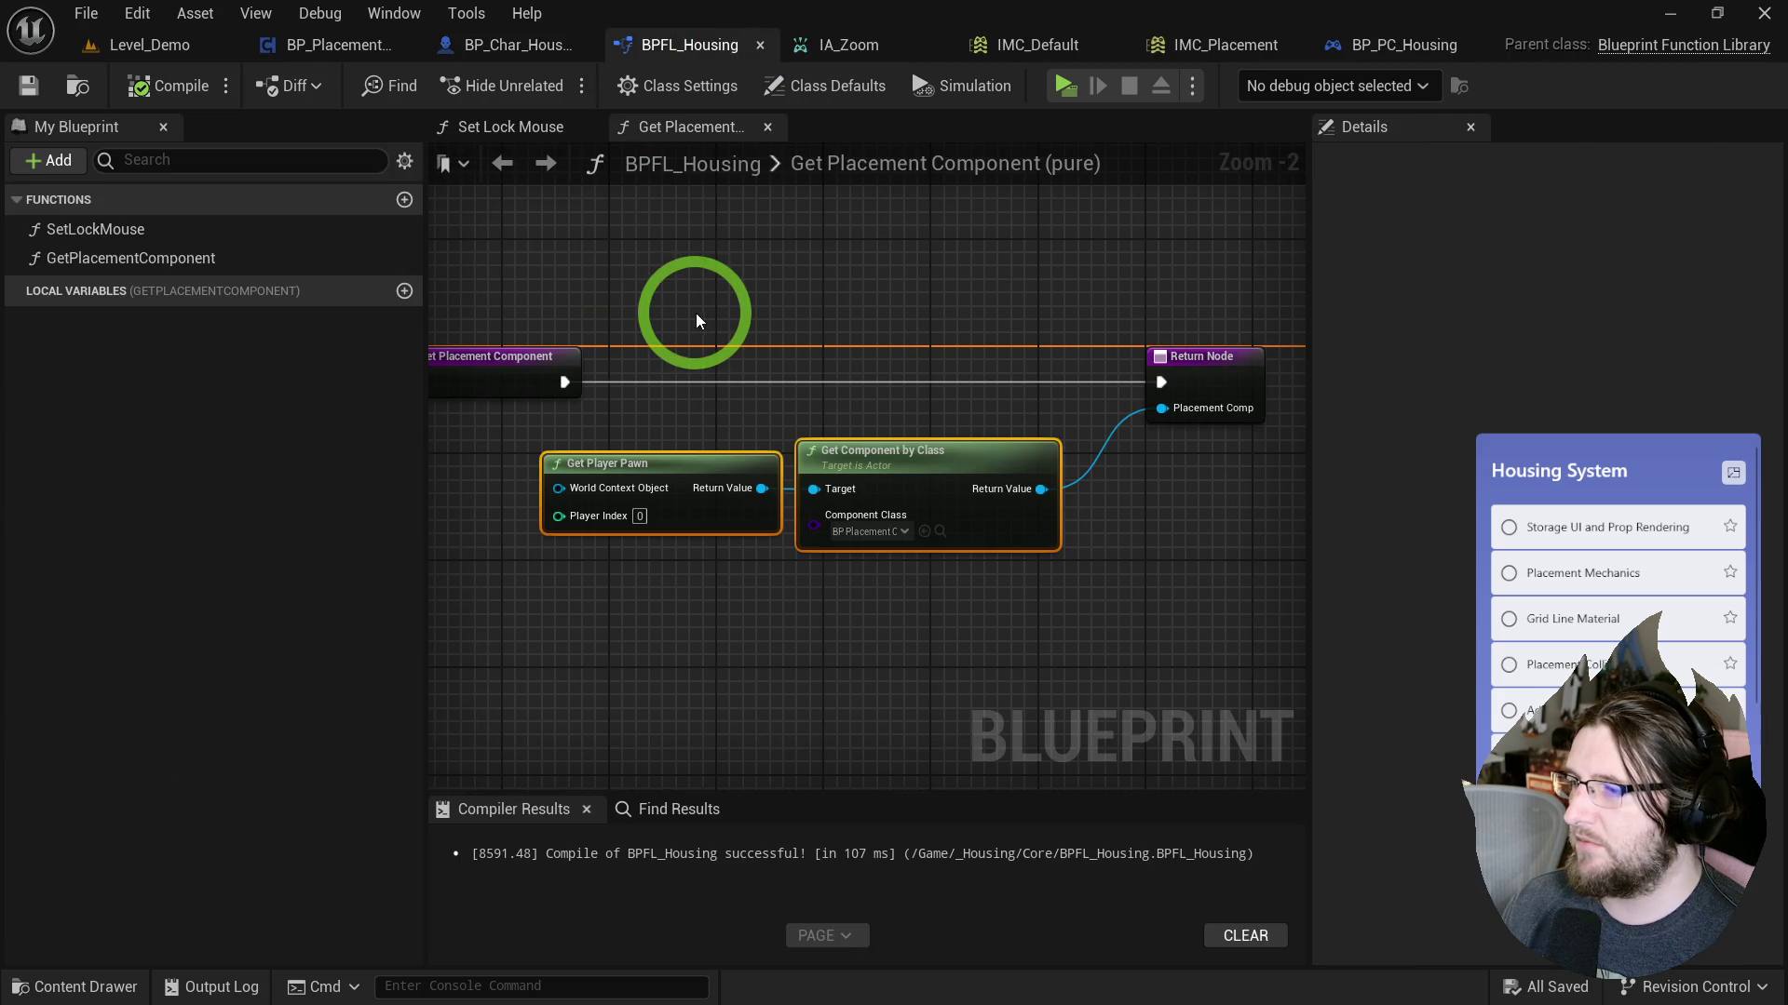
middle_click(708, 51)
click(798, 47)
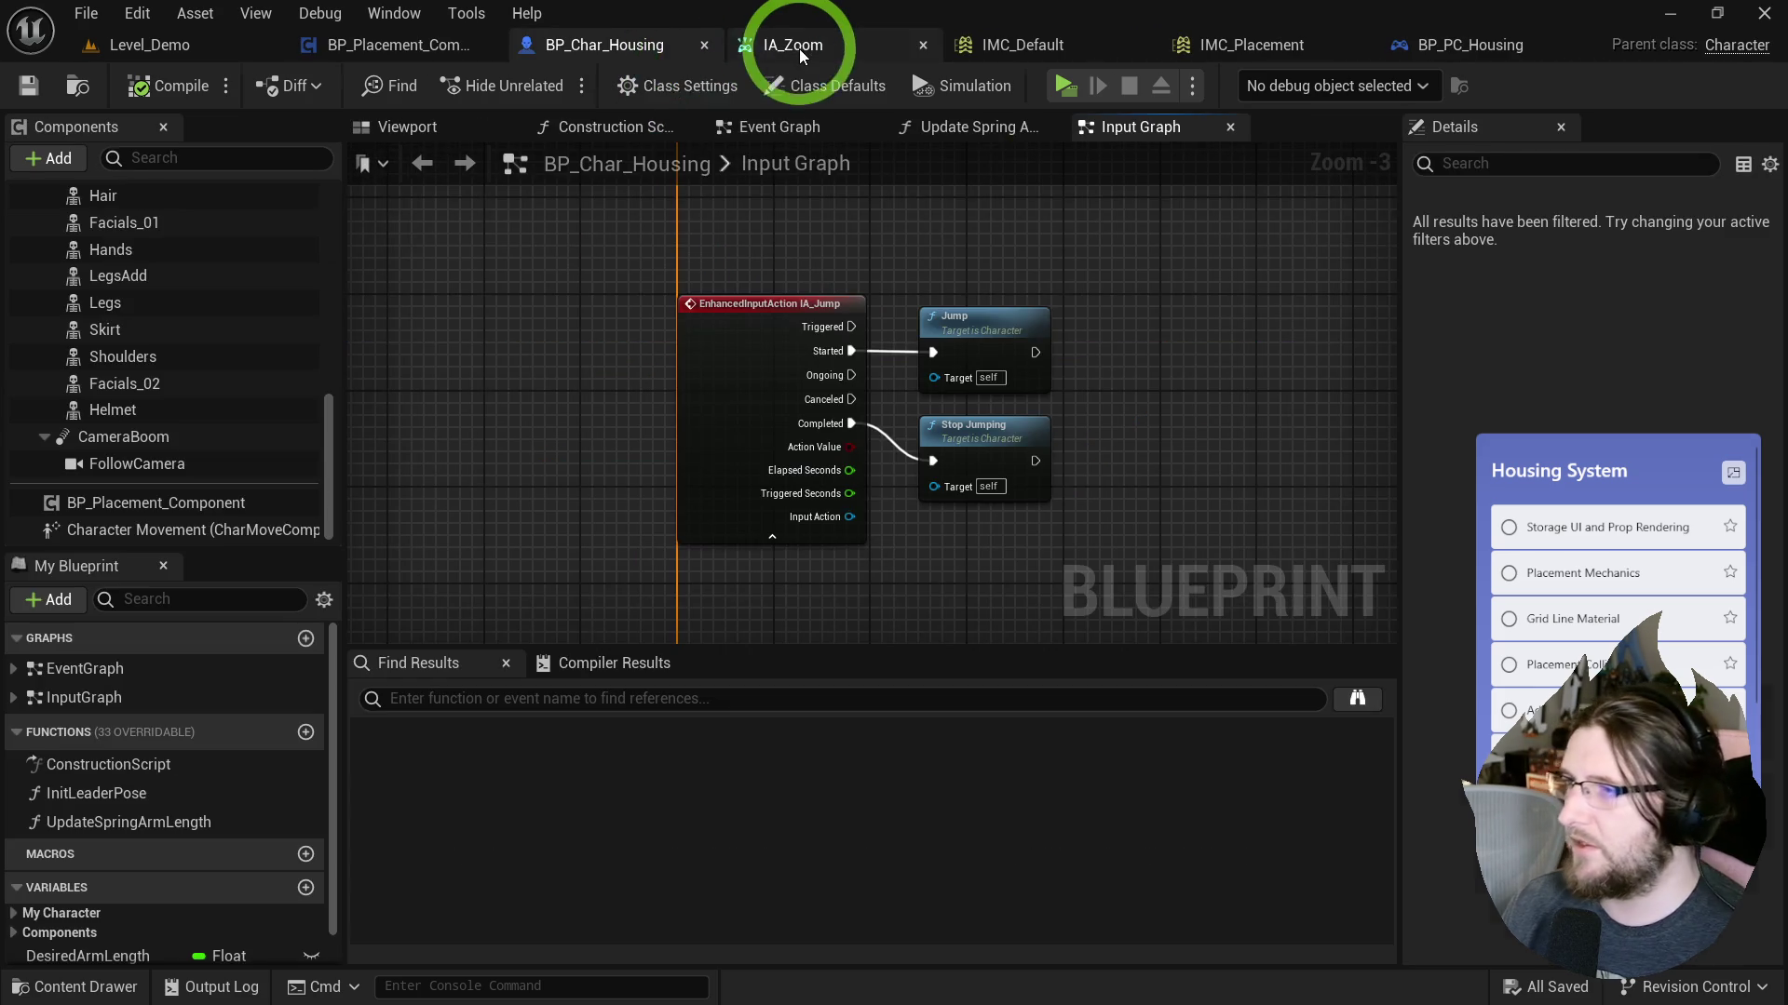
middle_click(824, 58)
Inspect IMC_Default's IA_MouseRight and IA_MouseLeft mappings, then close it.
click(830, 58)
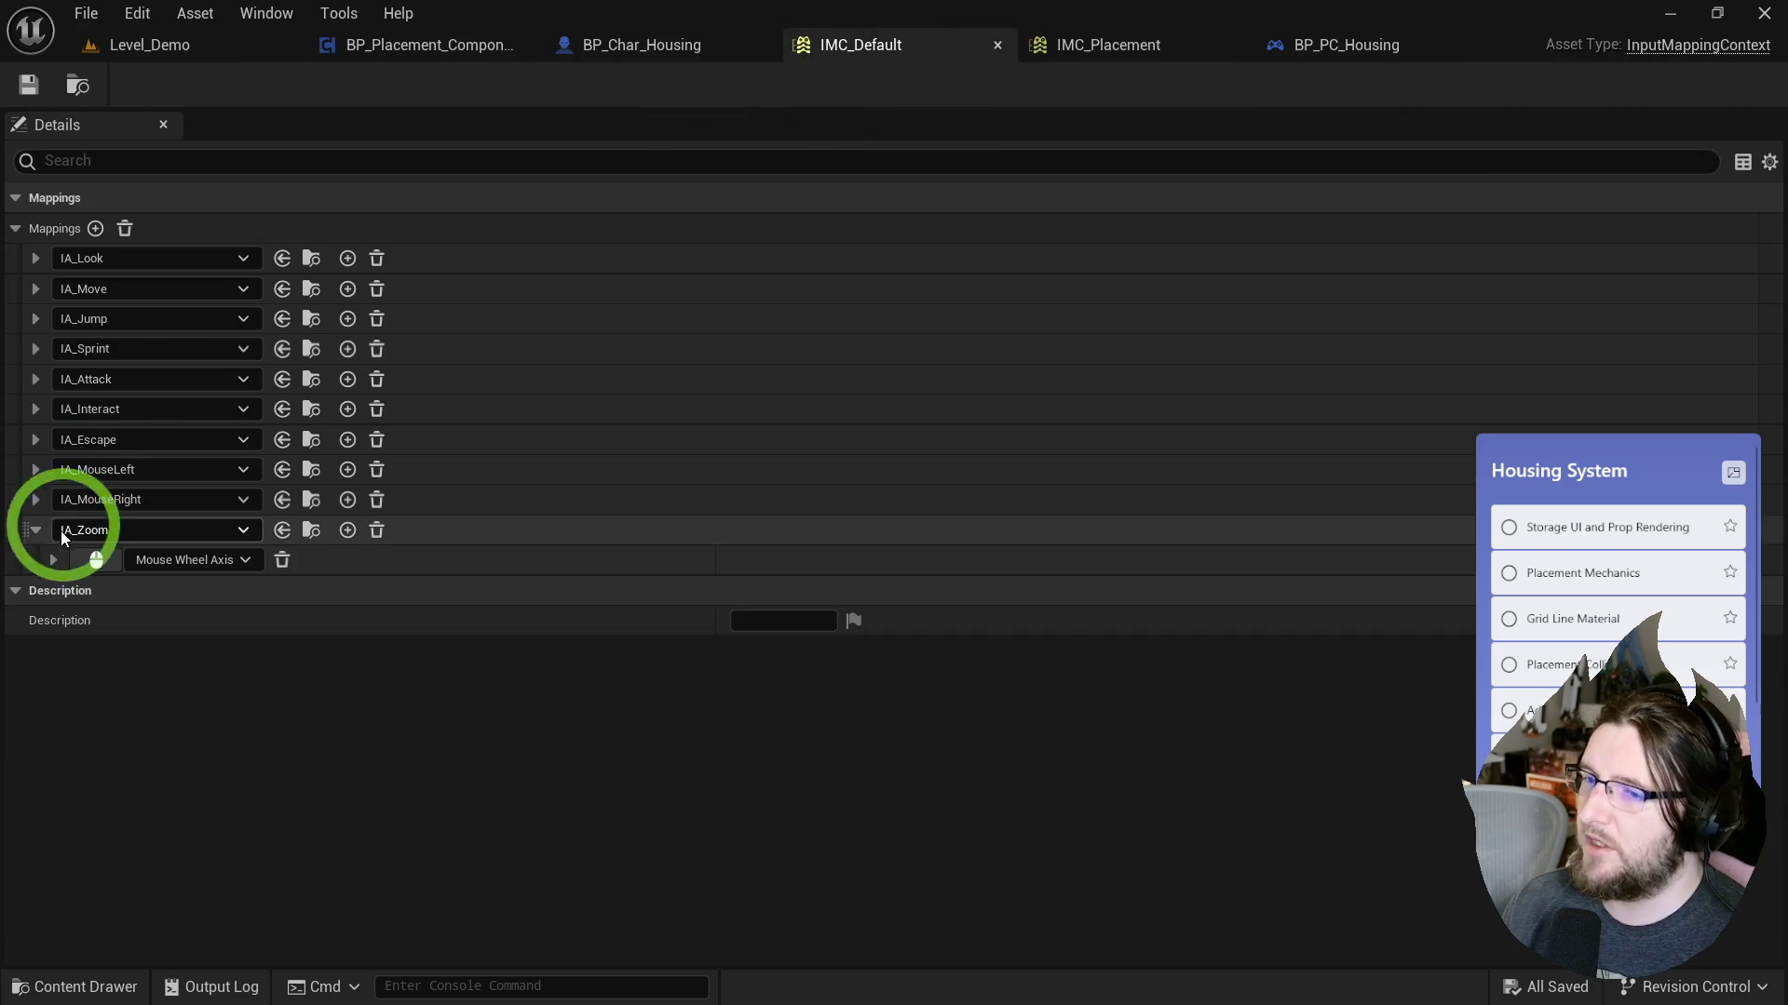
click(35, 500)
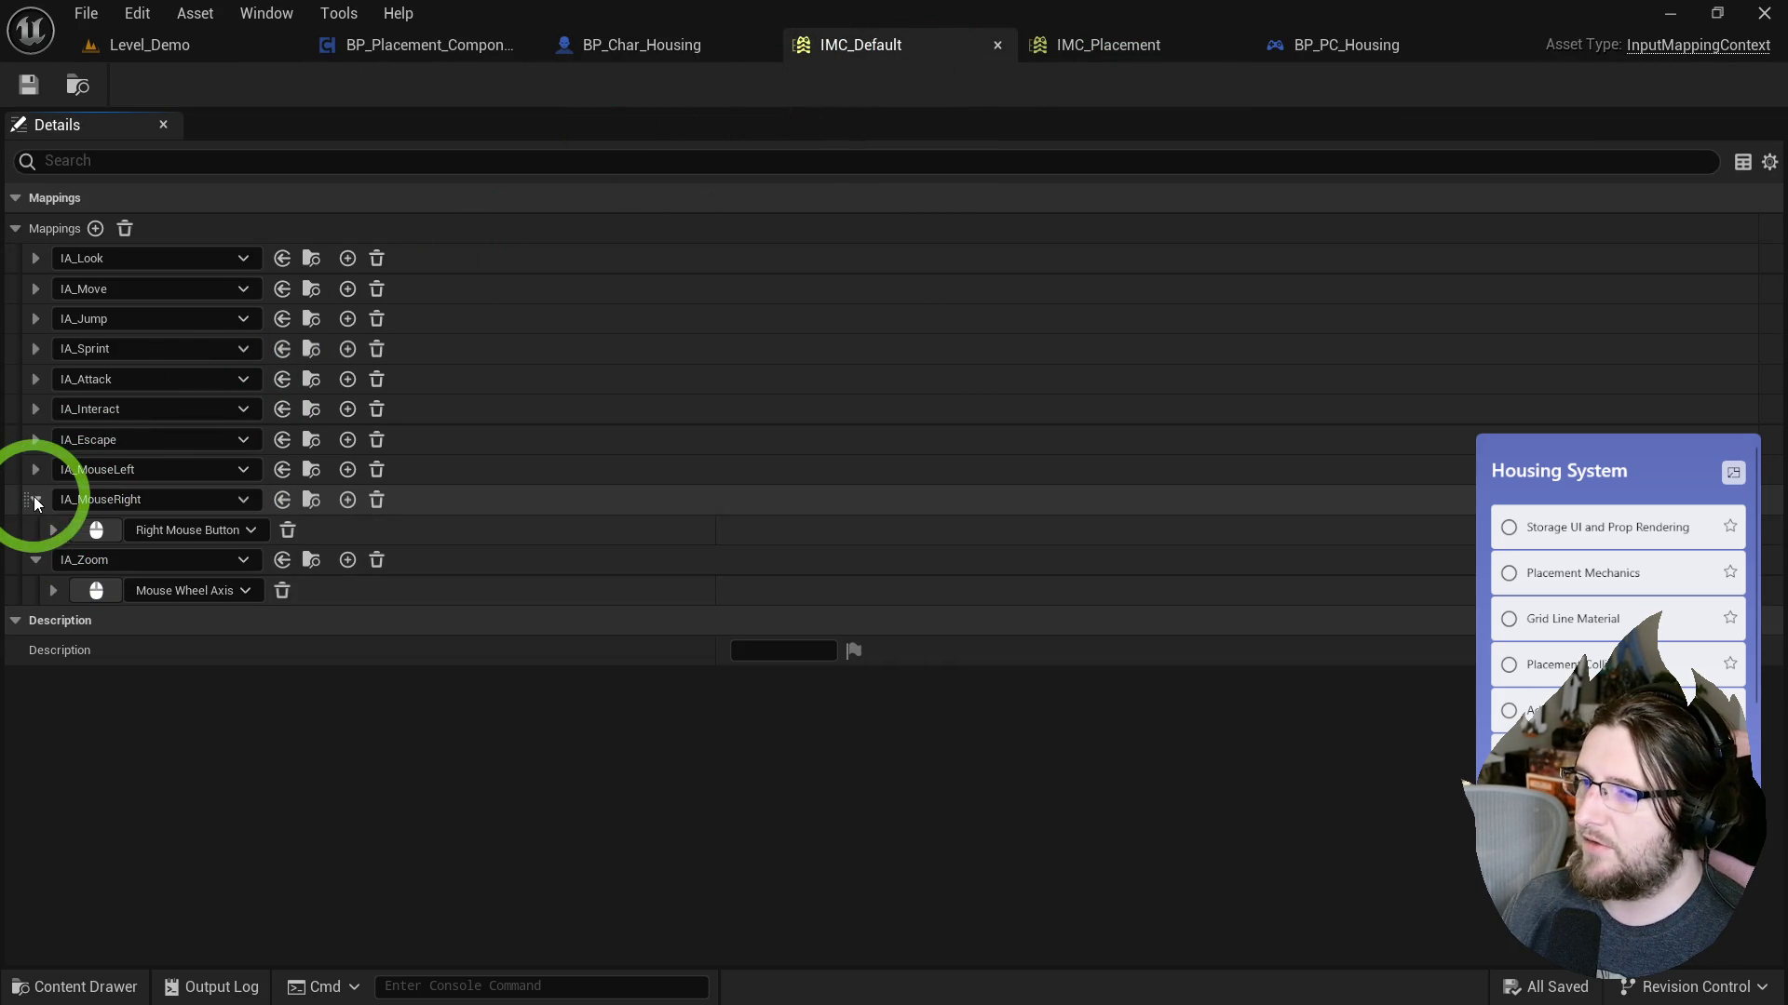
click(35, 469)
middle_click(950, 49)
In IMC_Placement, replace the mouse-wheel mapping's action with IA_Zoom.
click(843, 51)
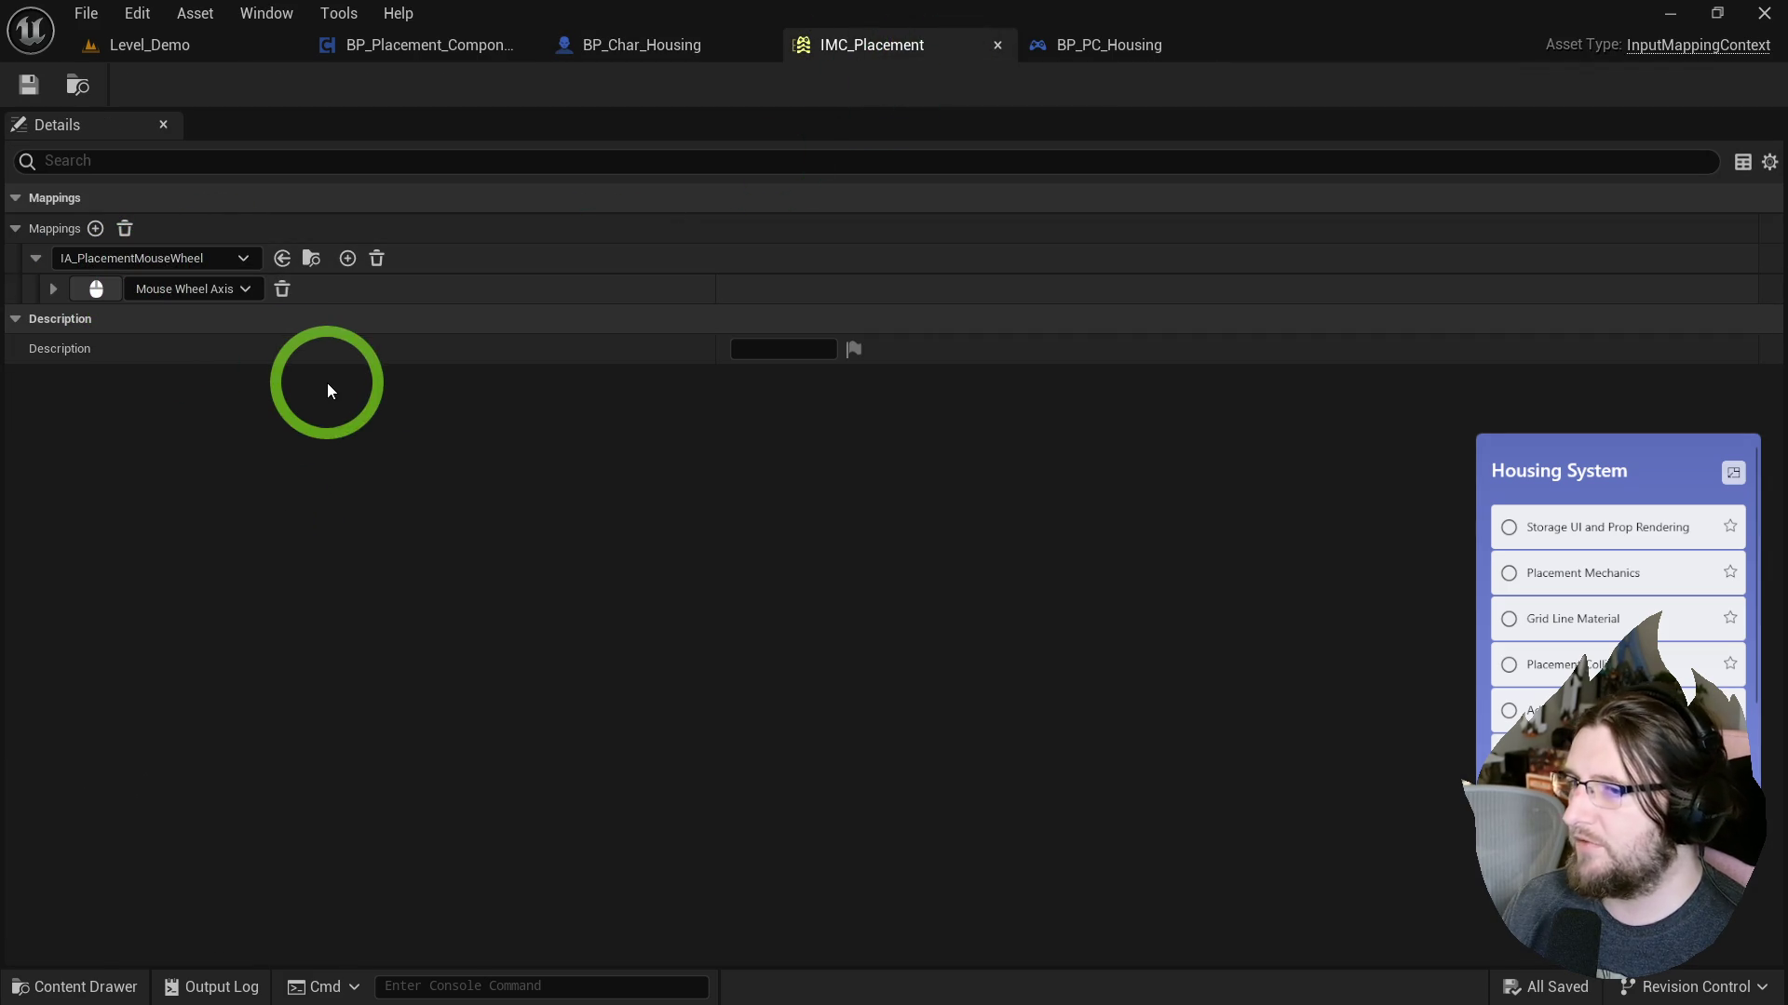
click(194, 266)
text(zoom)
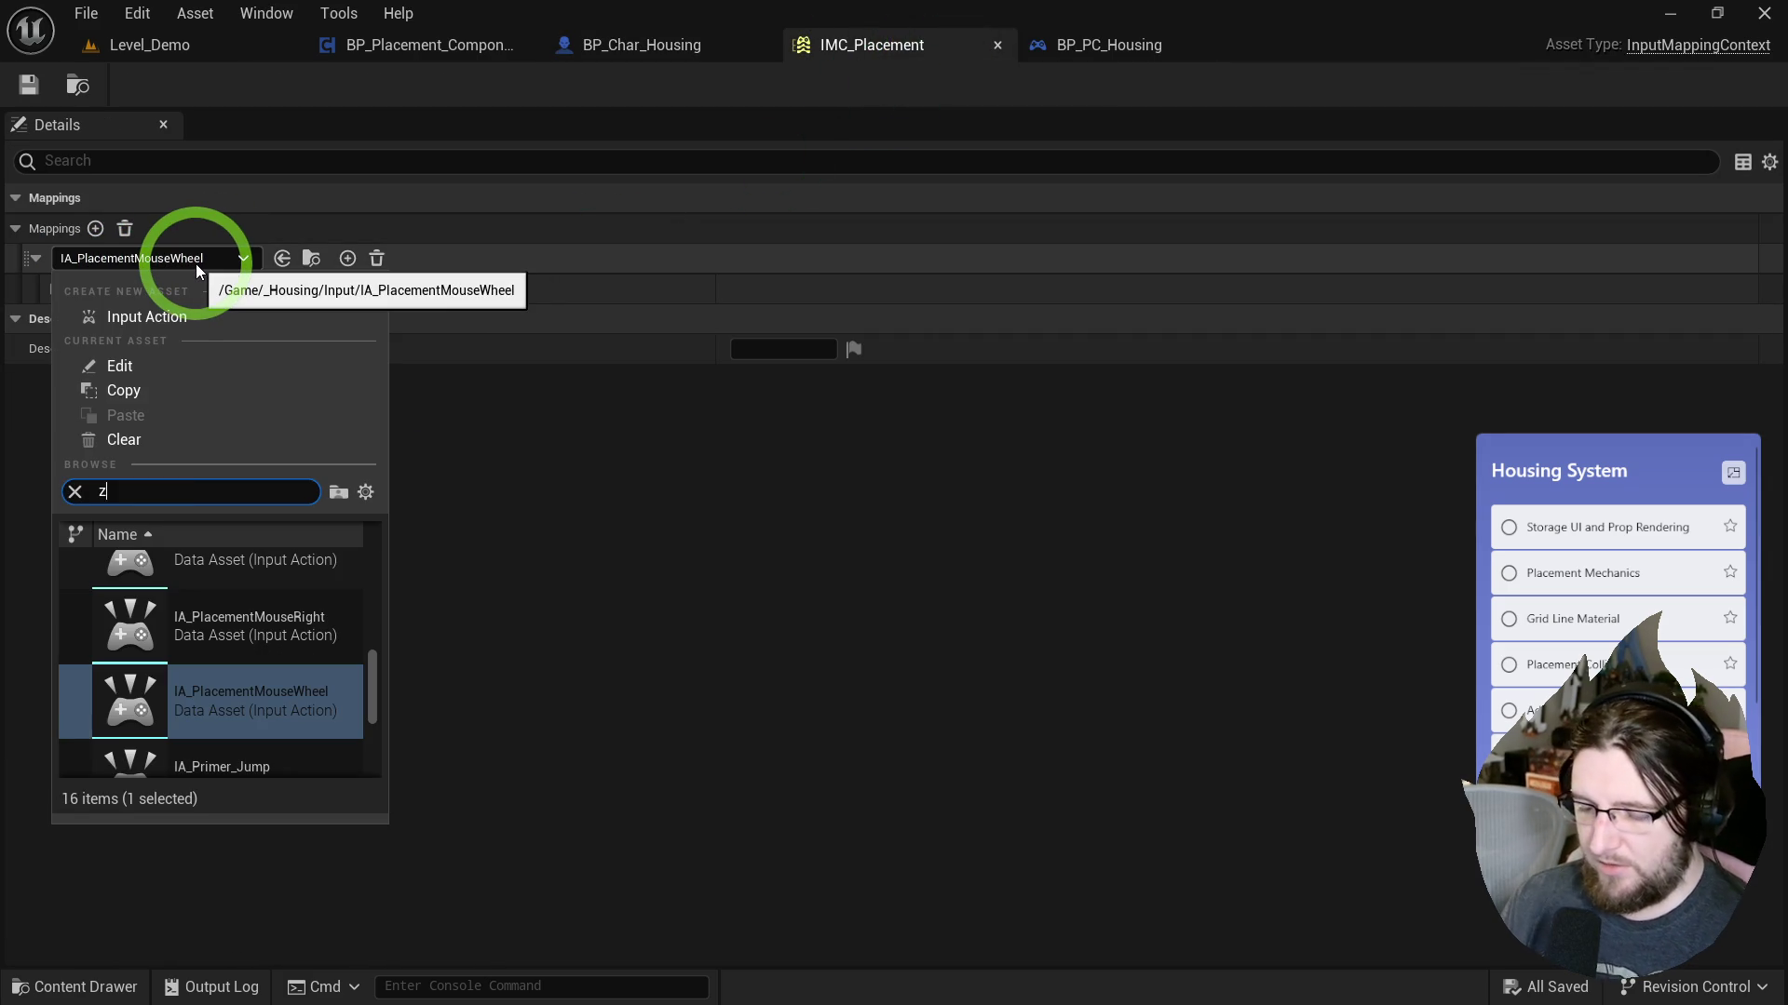
click(278, 579)
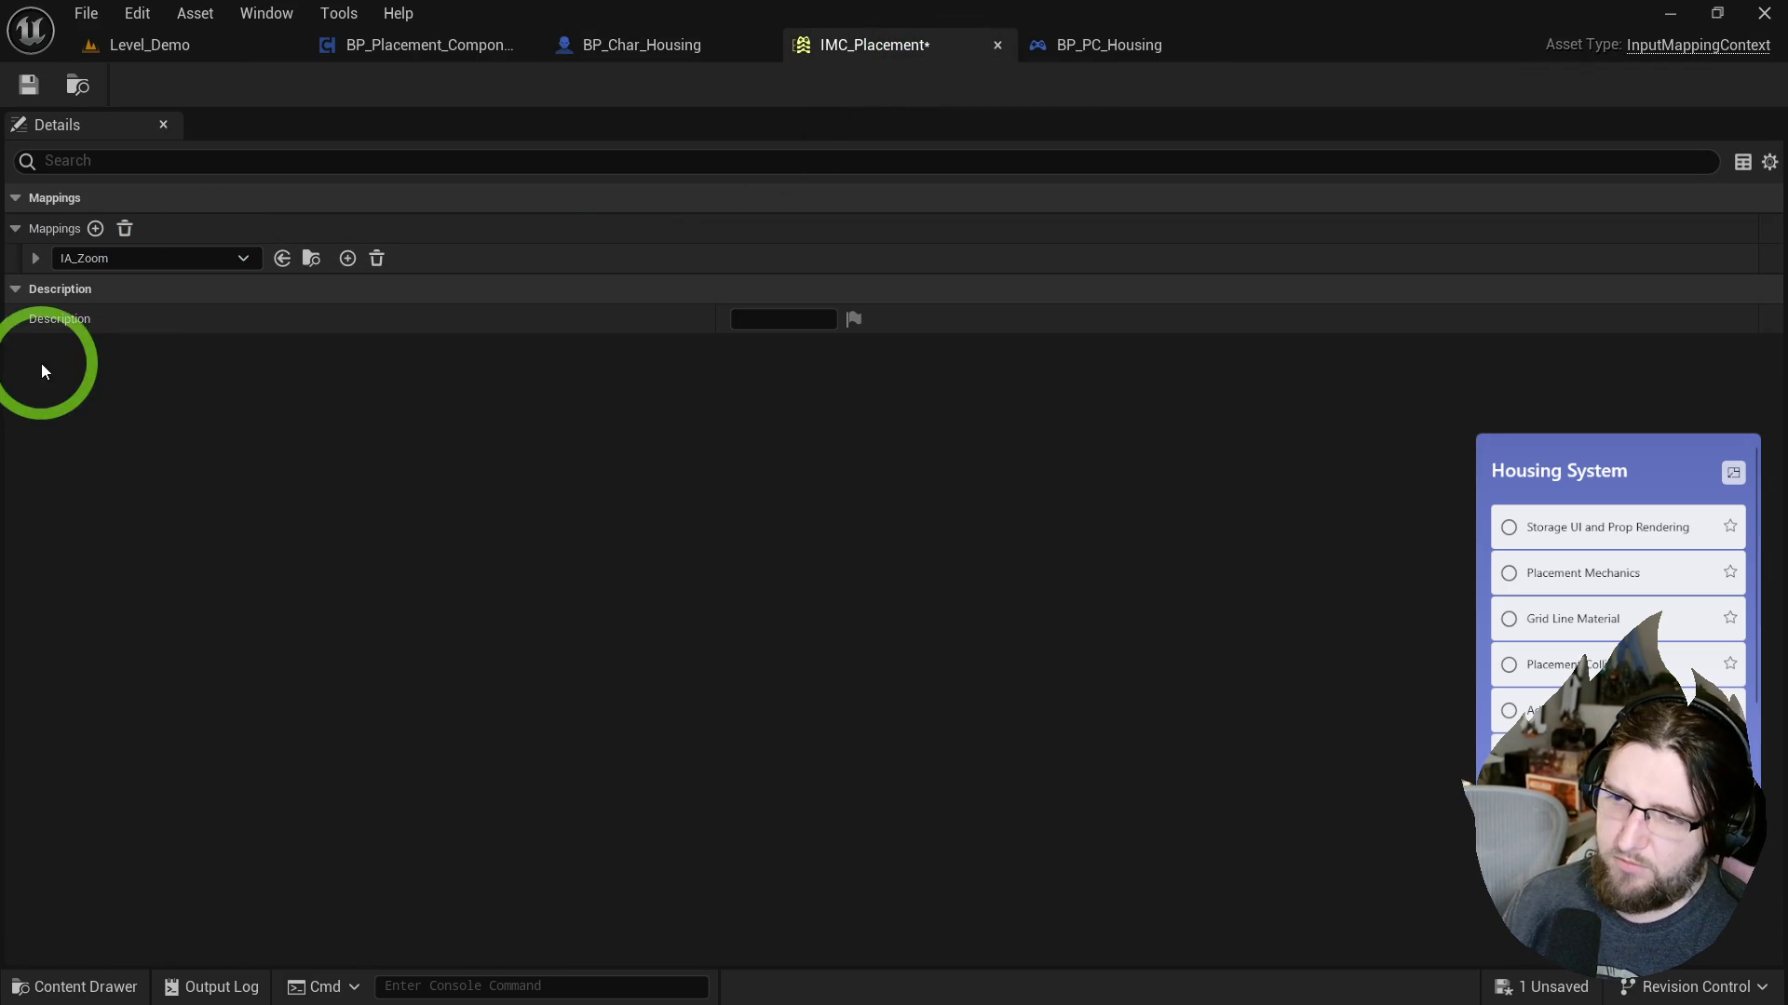
click(33, 259)
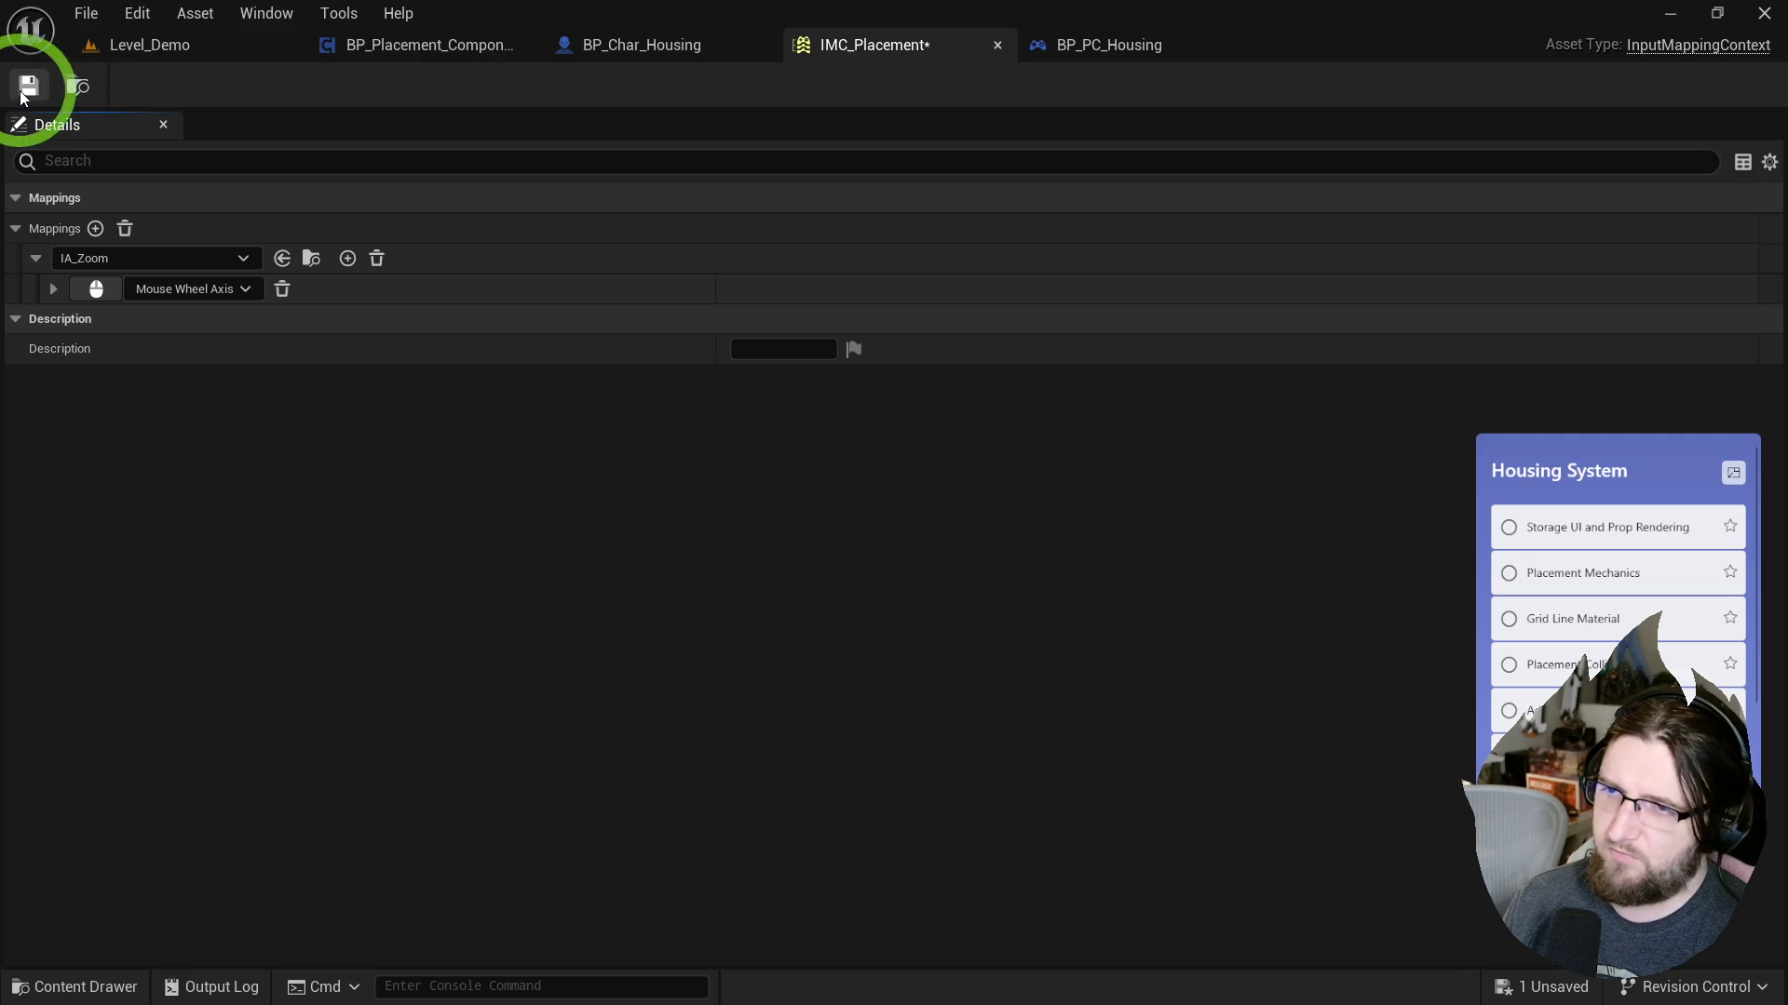
Check BP_Placement_Component, BP_PC_Housing and IMC_Placement, ending on BP_Char_Housing.
click(495, 47)
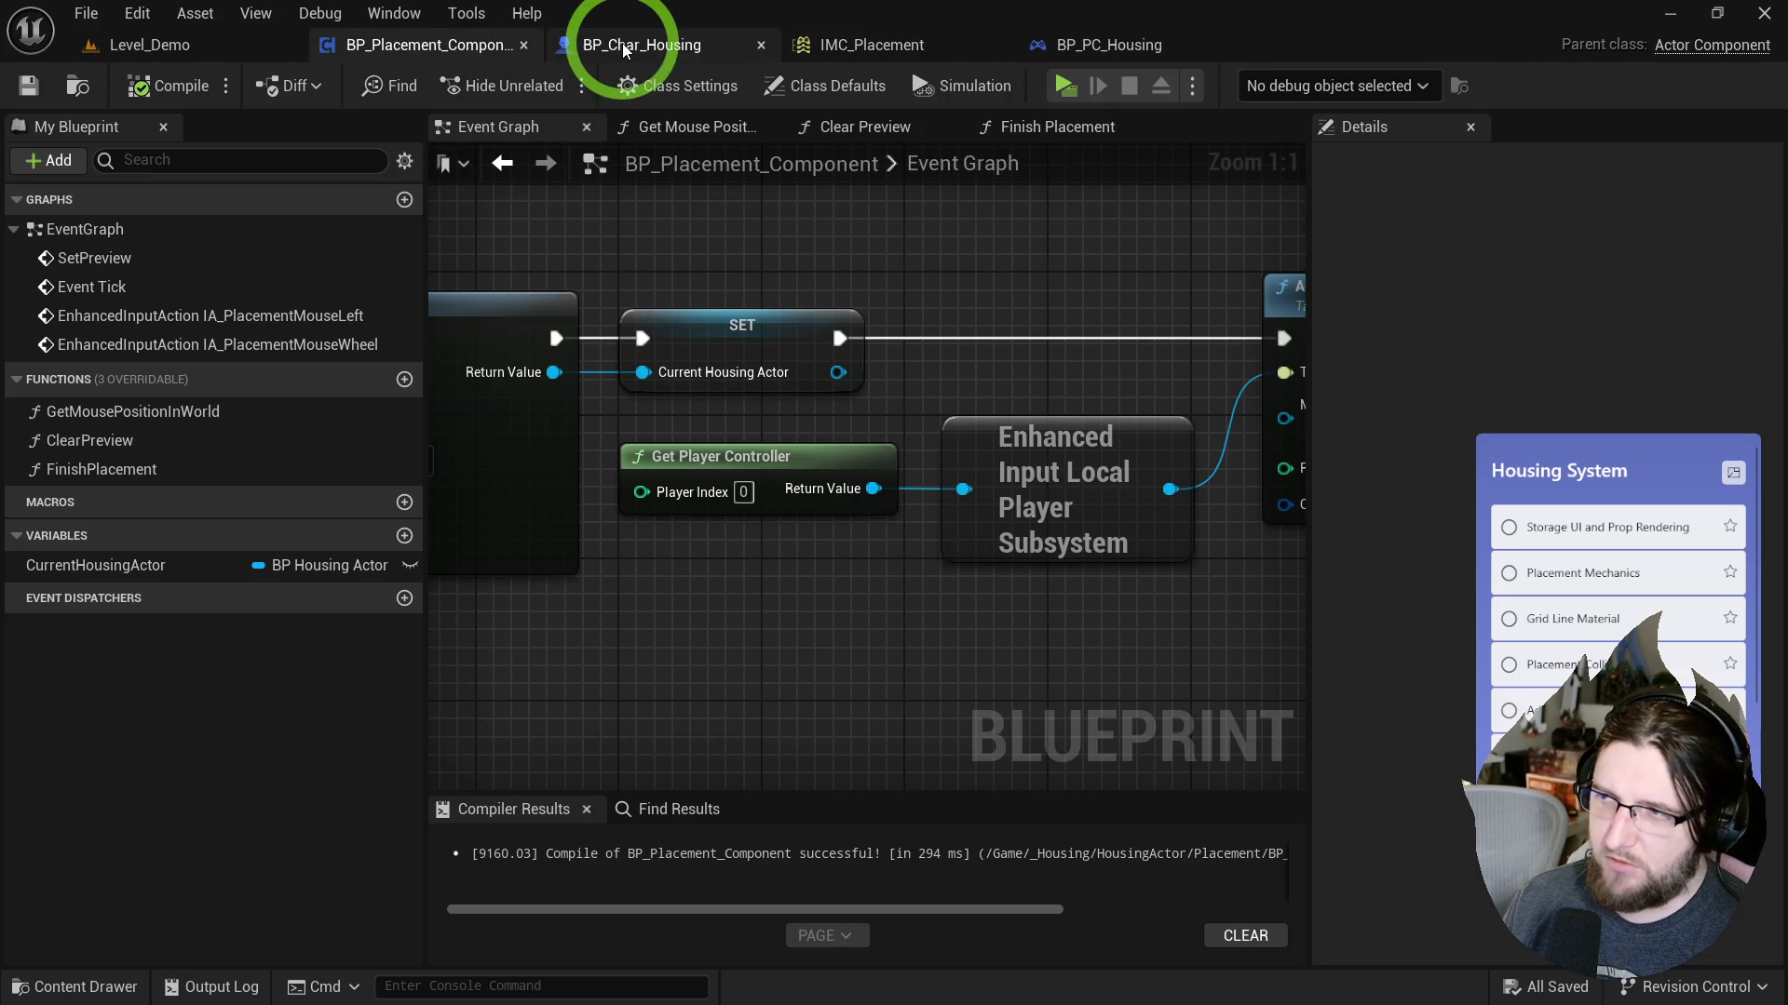
click(1073, 46)
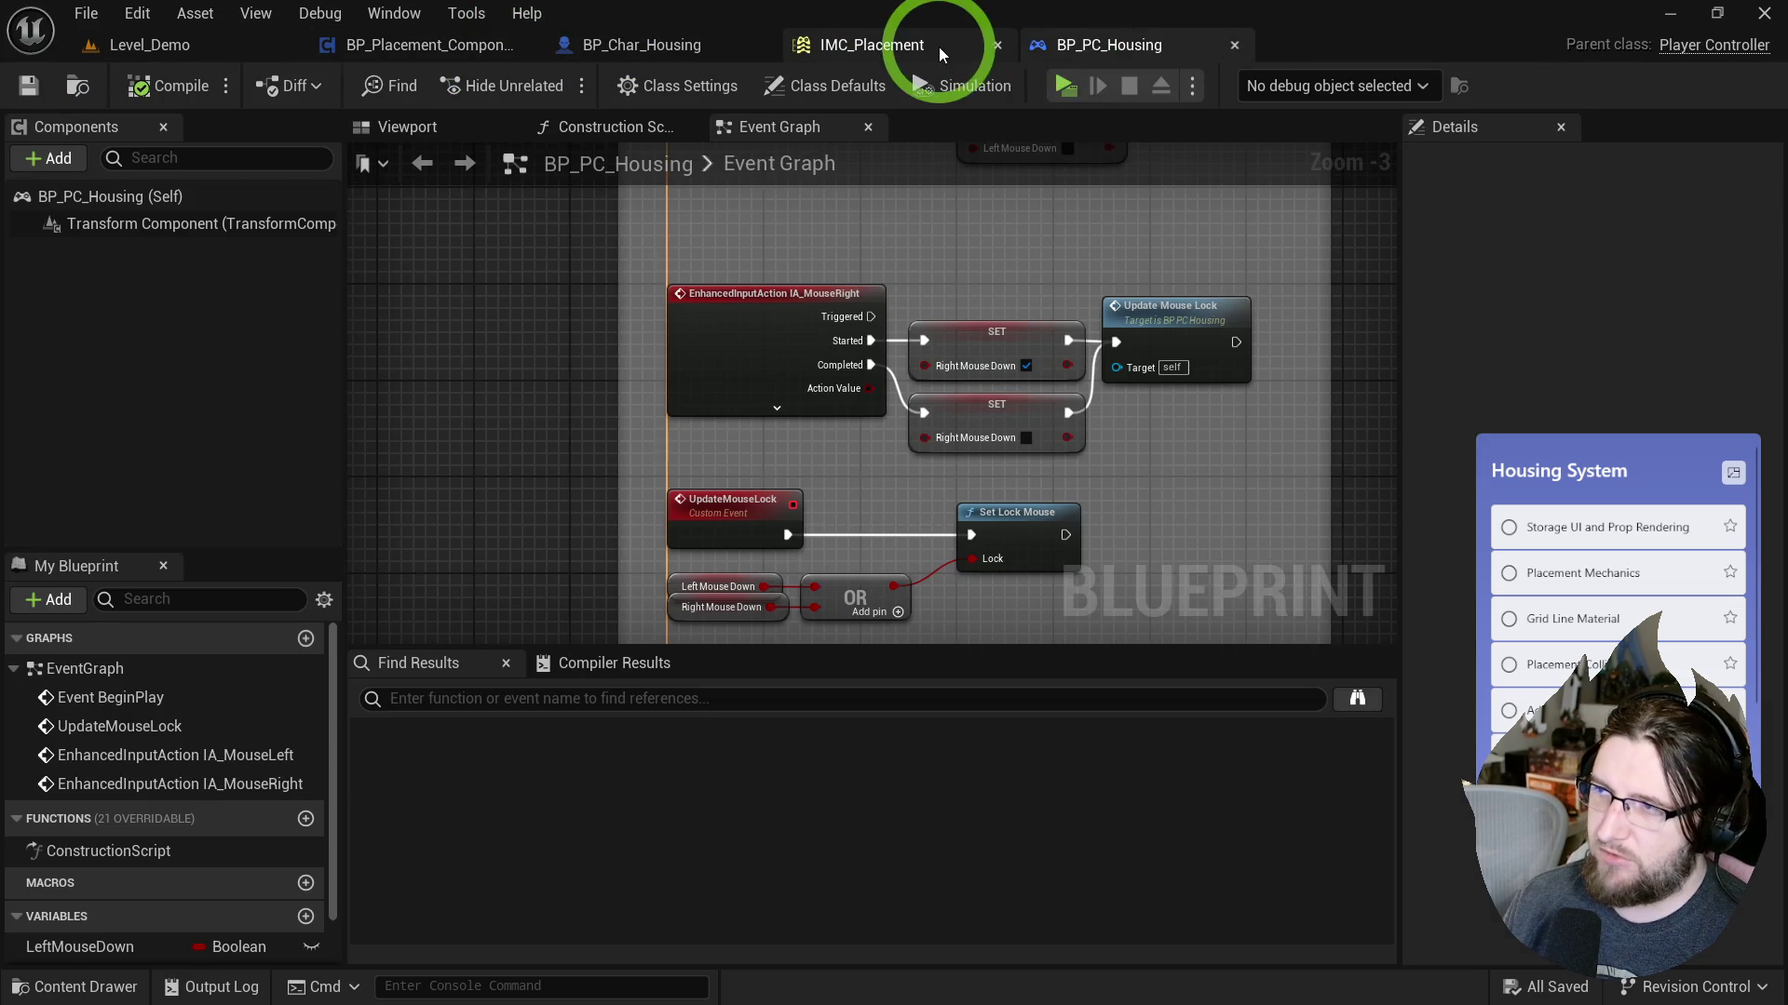
click(938, 54)
click(644, 54)
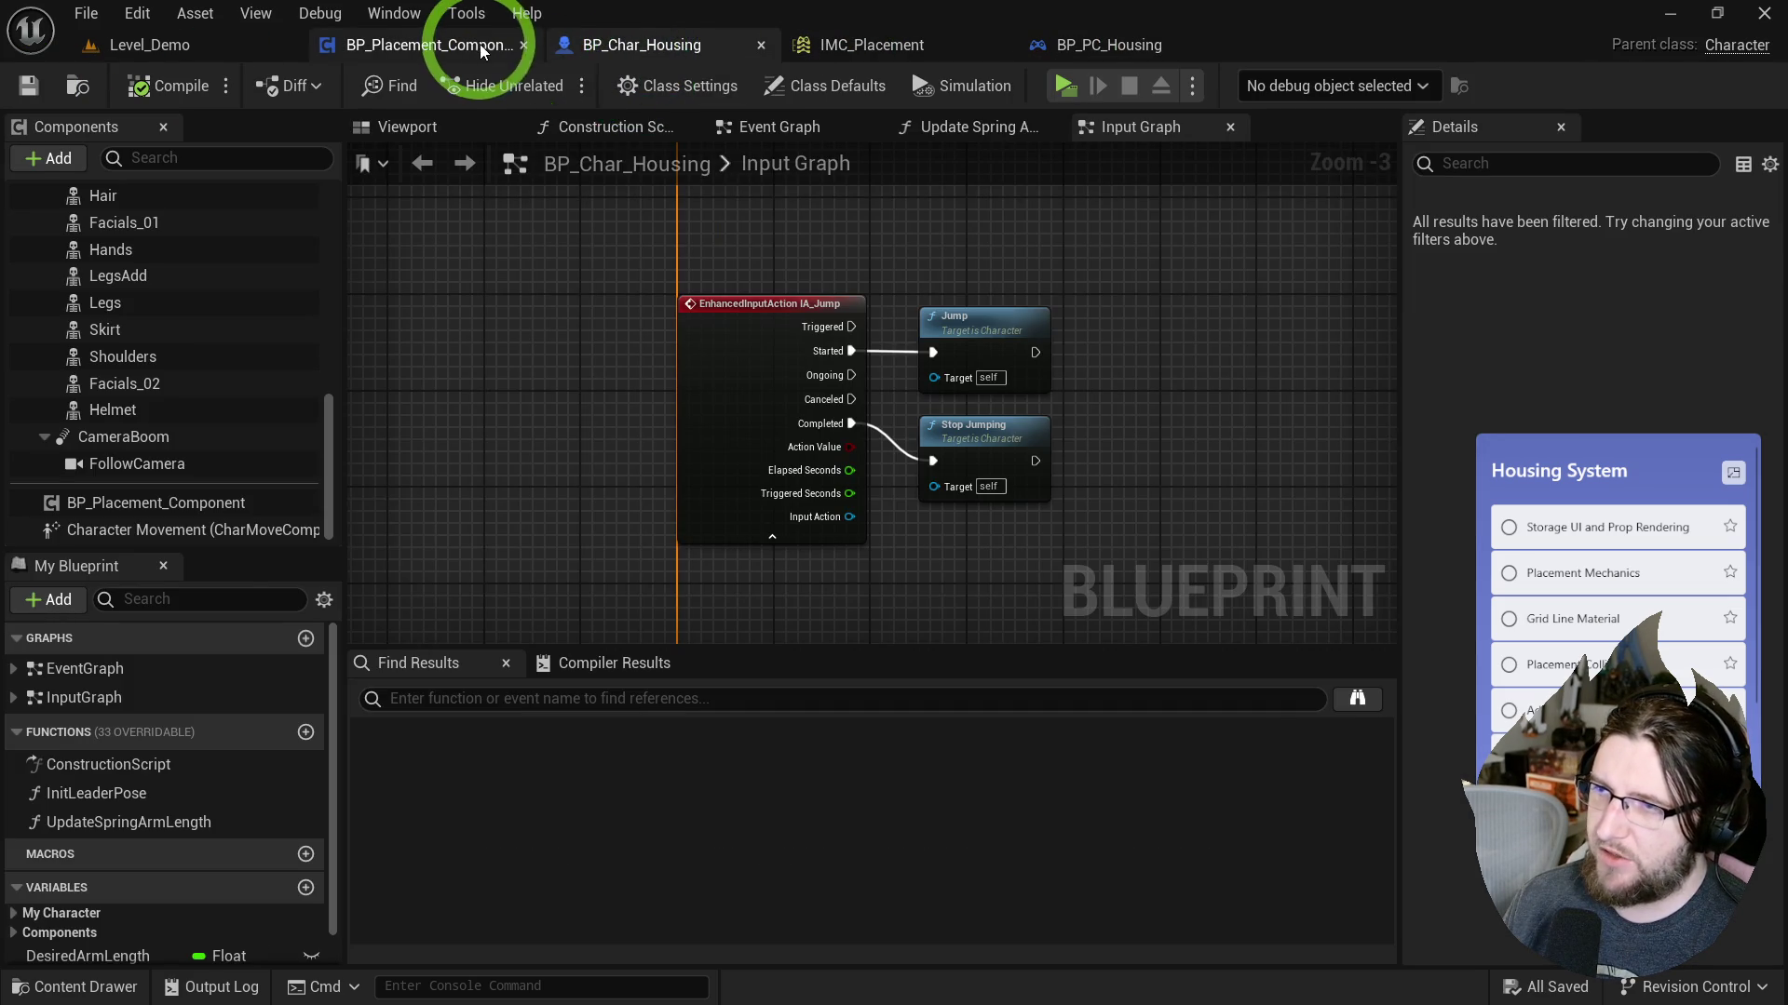
Set BP_Placement_Component's Add Mapping Context node to use IMC_Placement and compile.
click(438, 44)
mouse_move(800, 354)
mouse_down()
mouse_move(965, 347)
mouse_move(1029, 390)
mouse_move(635, 416)
mouse_up()
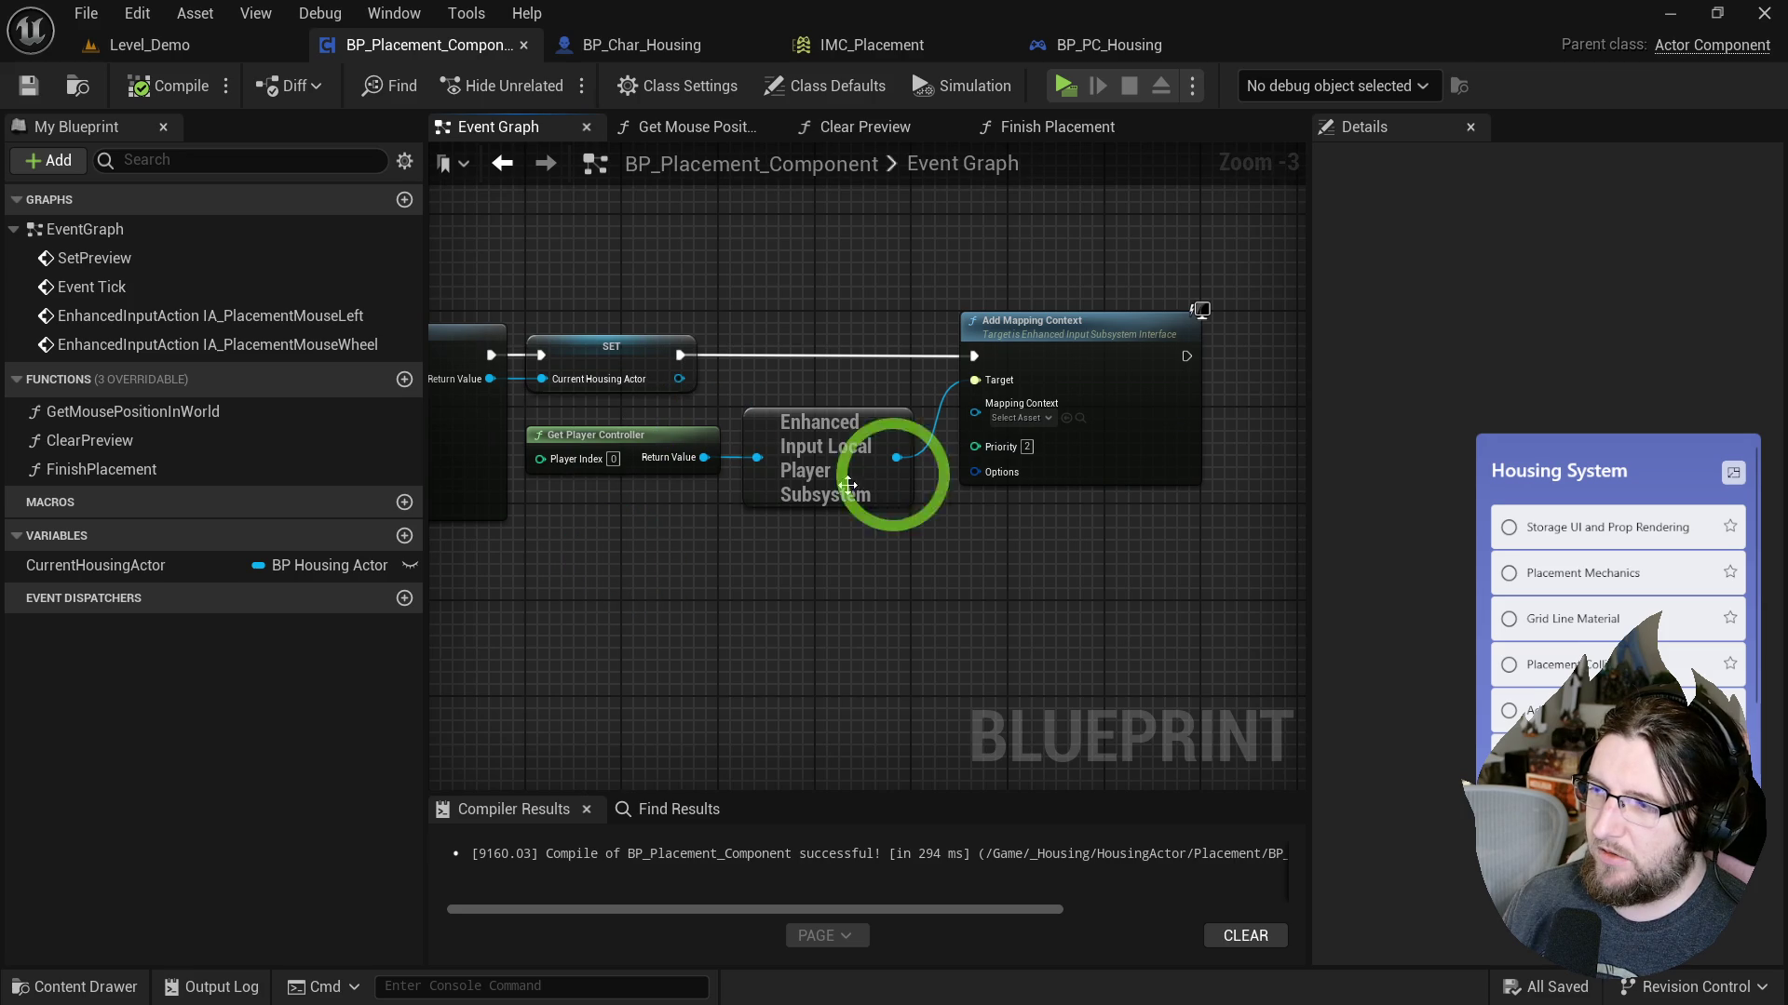
key(ctrl+space)
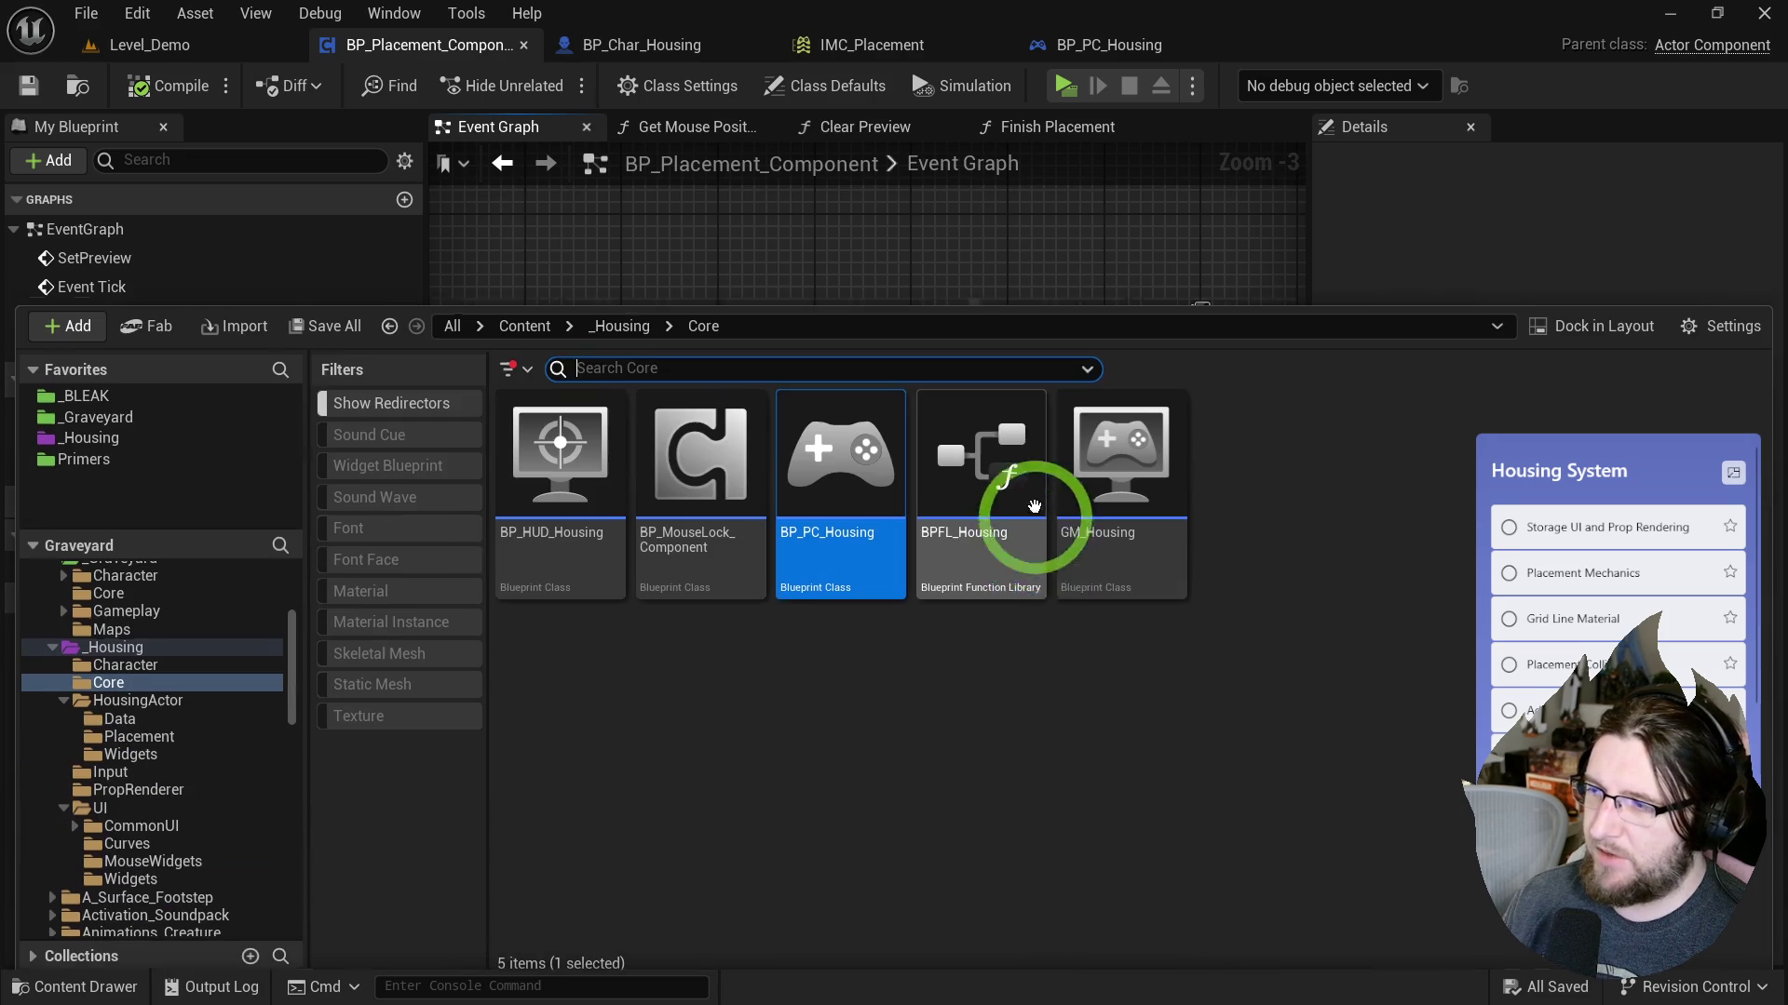
click(936, 666)
click(992, 258)
click(1035, 375)
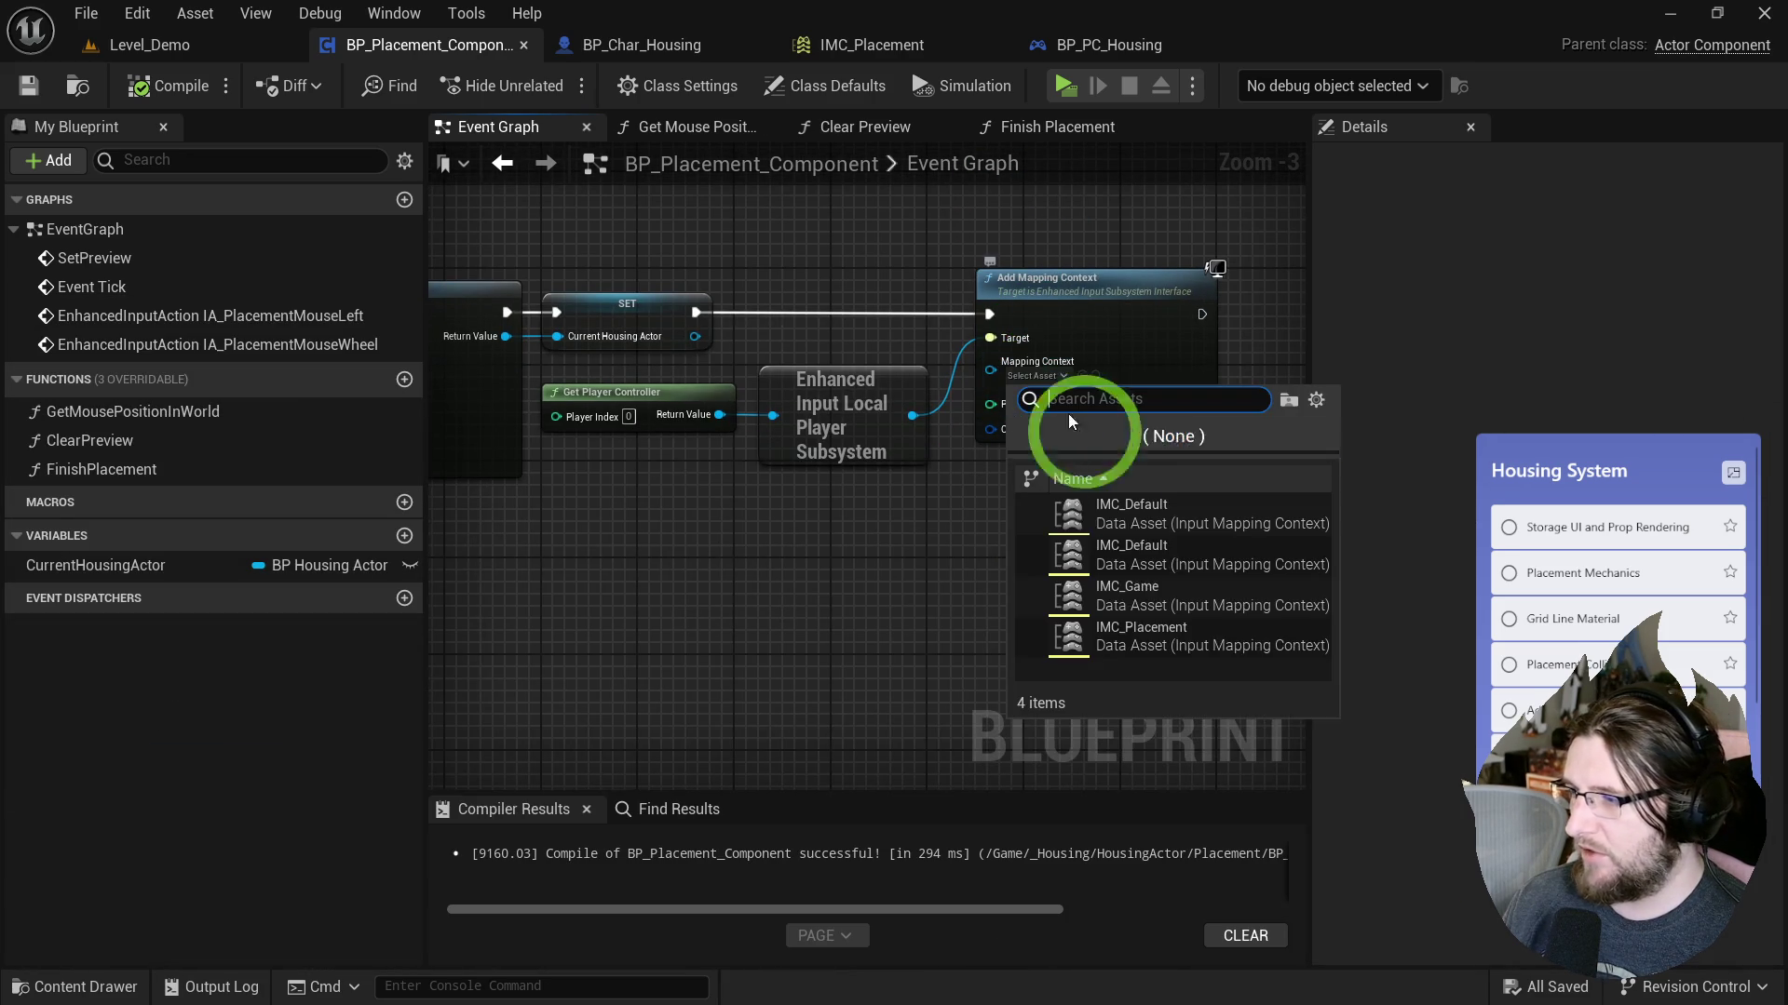
click(1175, 643)
click(727, 342)
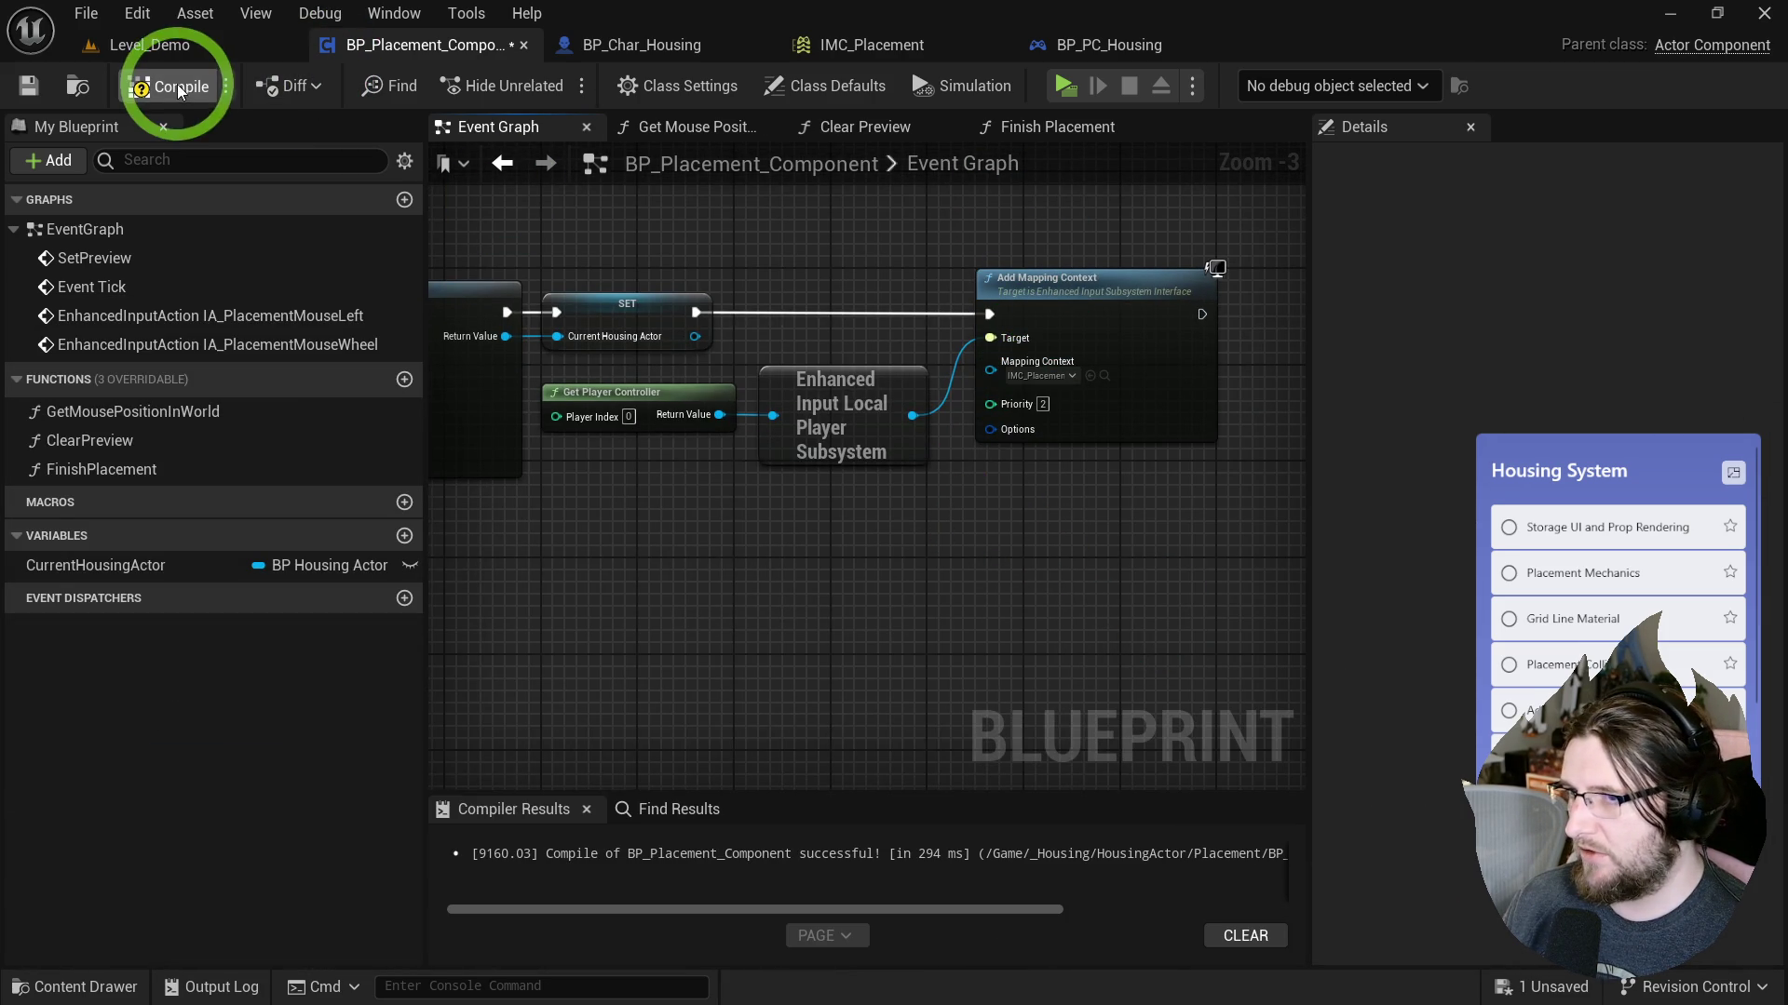
drag(670, 271, 786, 279)
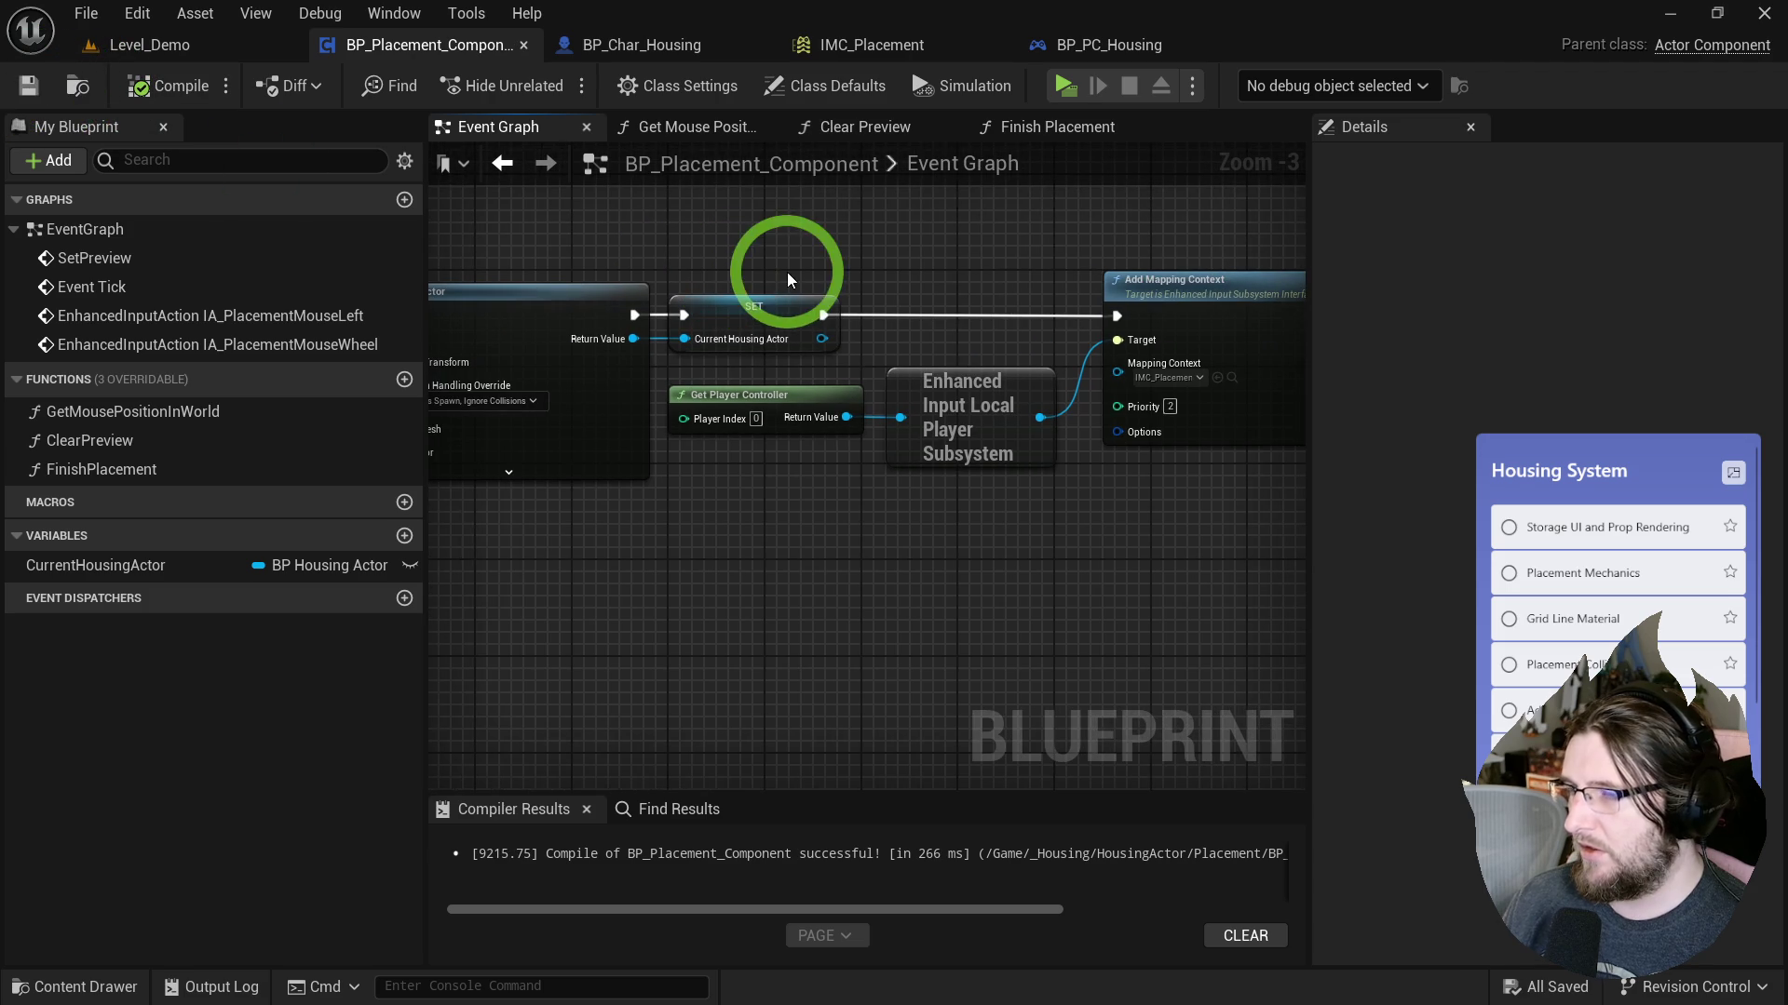
click(989, 51)
In IMC_Placement, replace the IA_Zoom mapping with IA_PlacementMouseWheel.
click(122, 259)
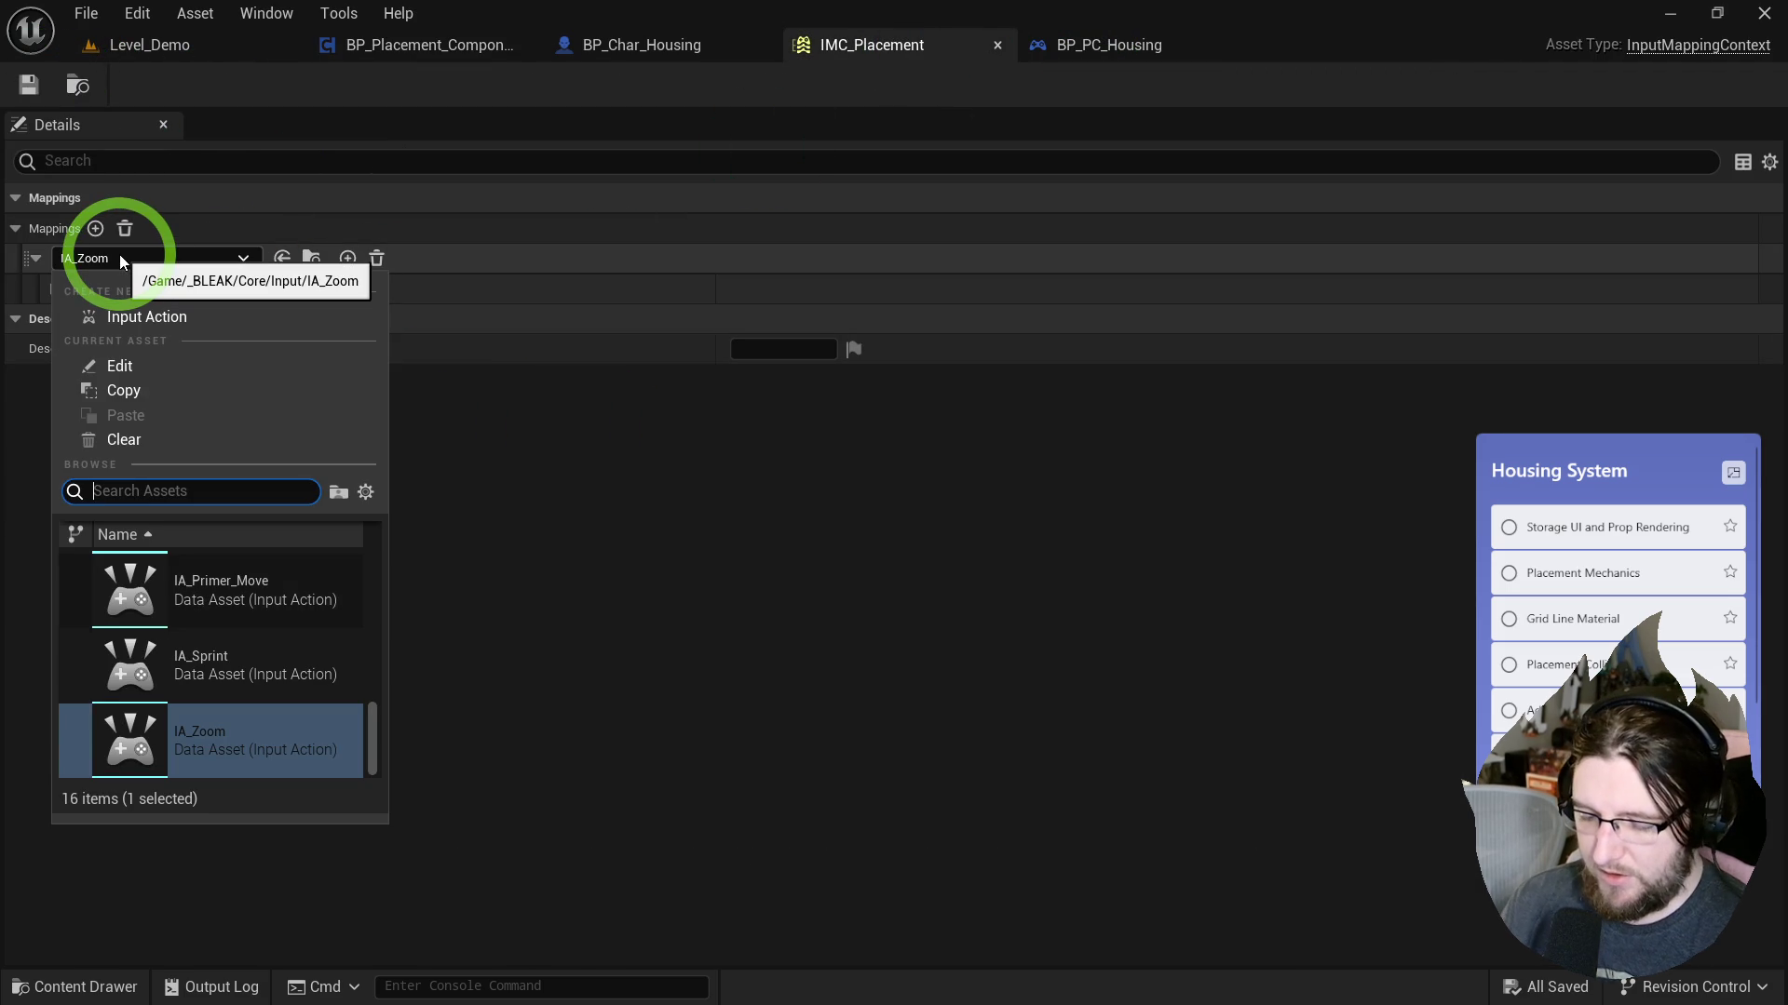
text(placemen)
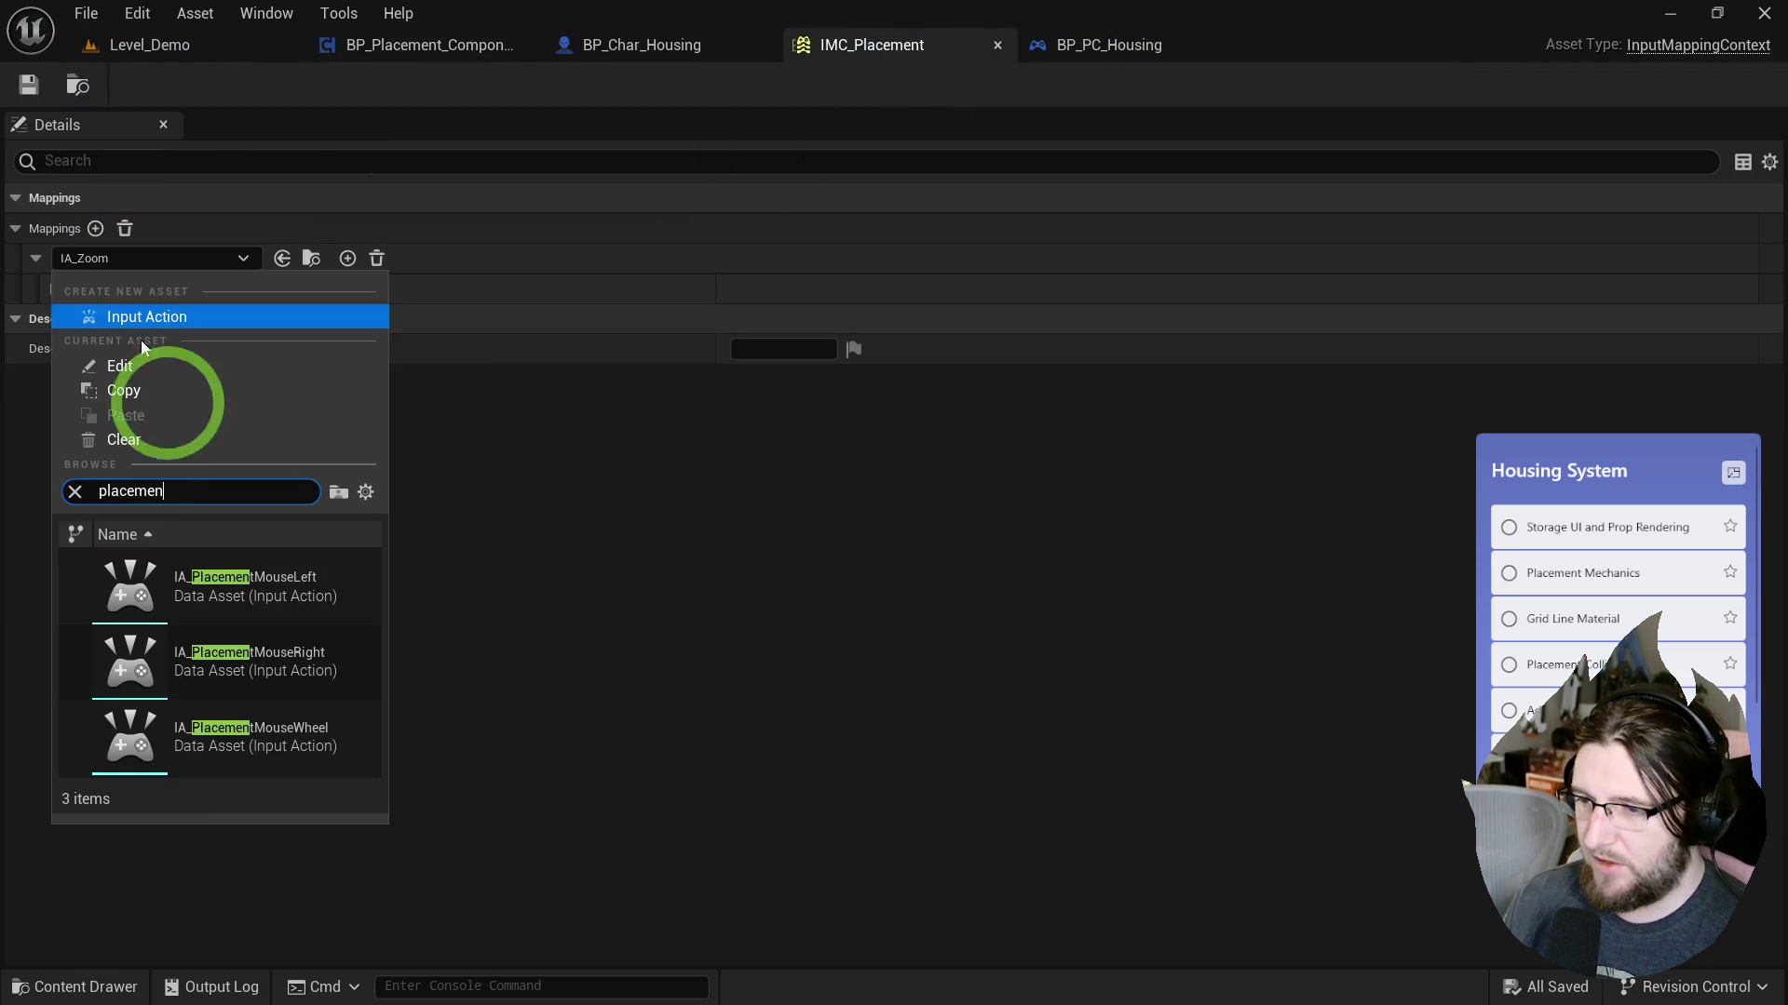
click(280, 731)
click(186, 48)
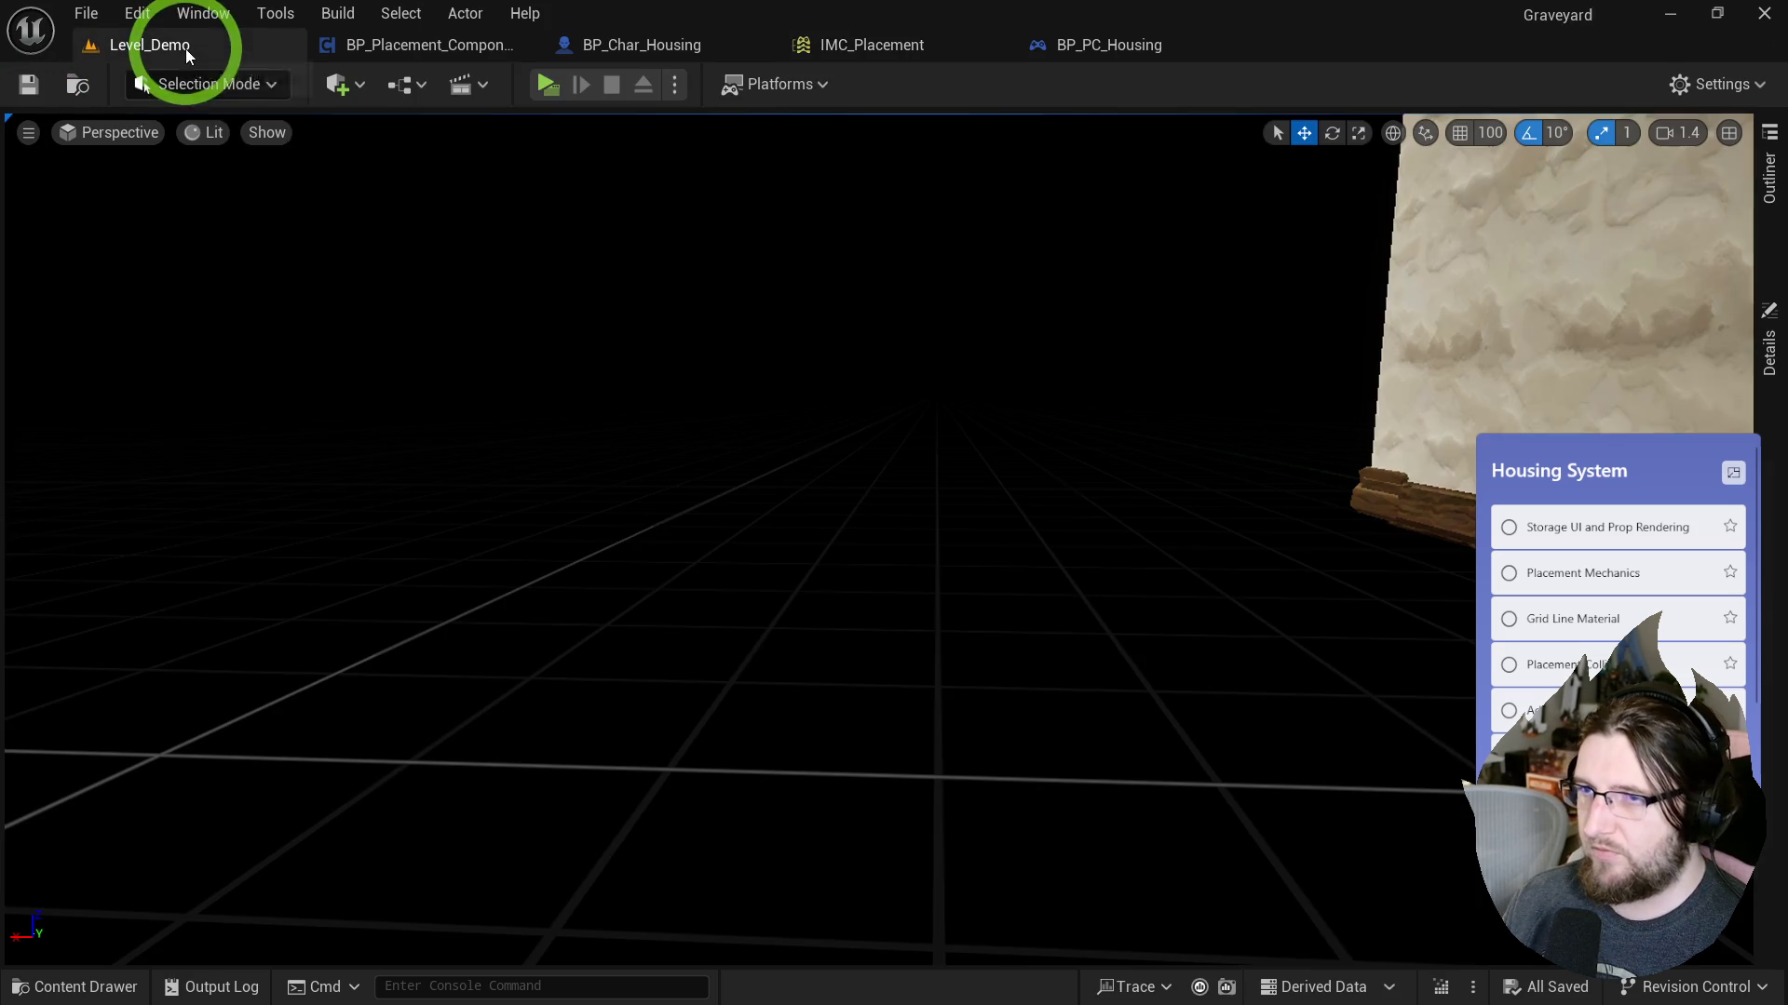
Play-test placing a prop on the floor and scrolling the mouse wheel, then stop.
click(547, 102)
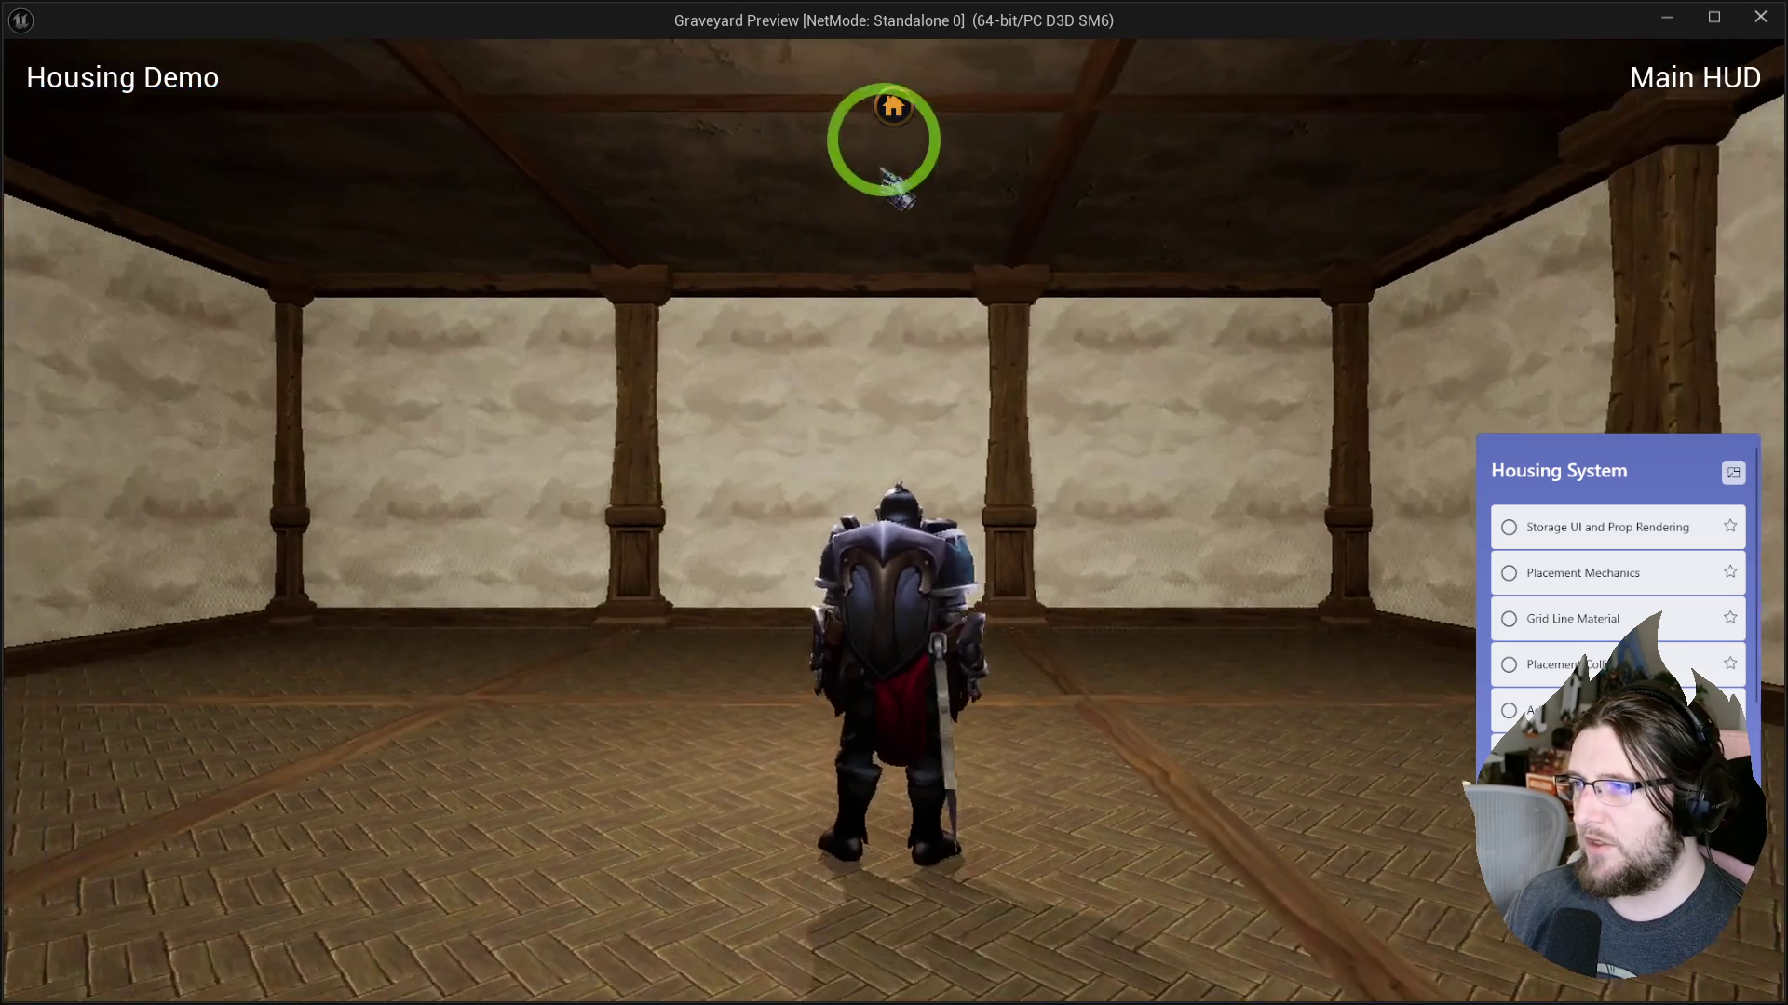
click(892, 108)
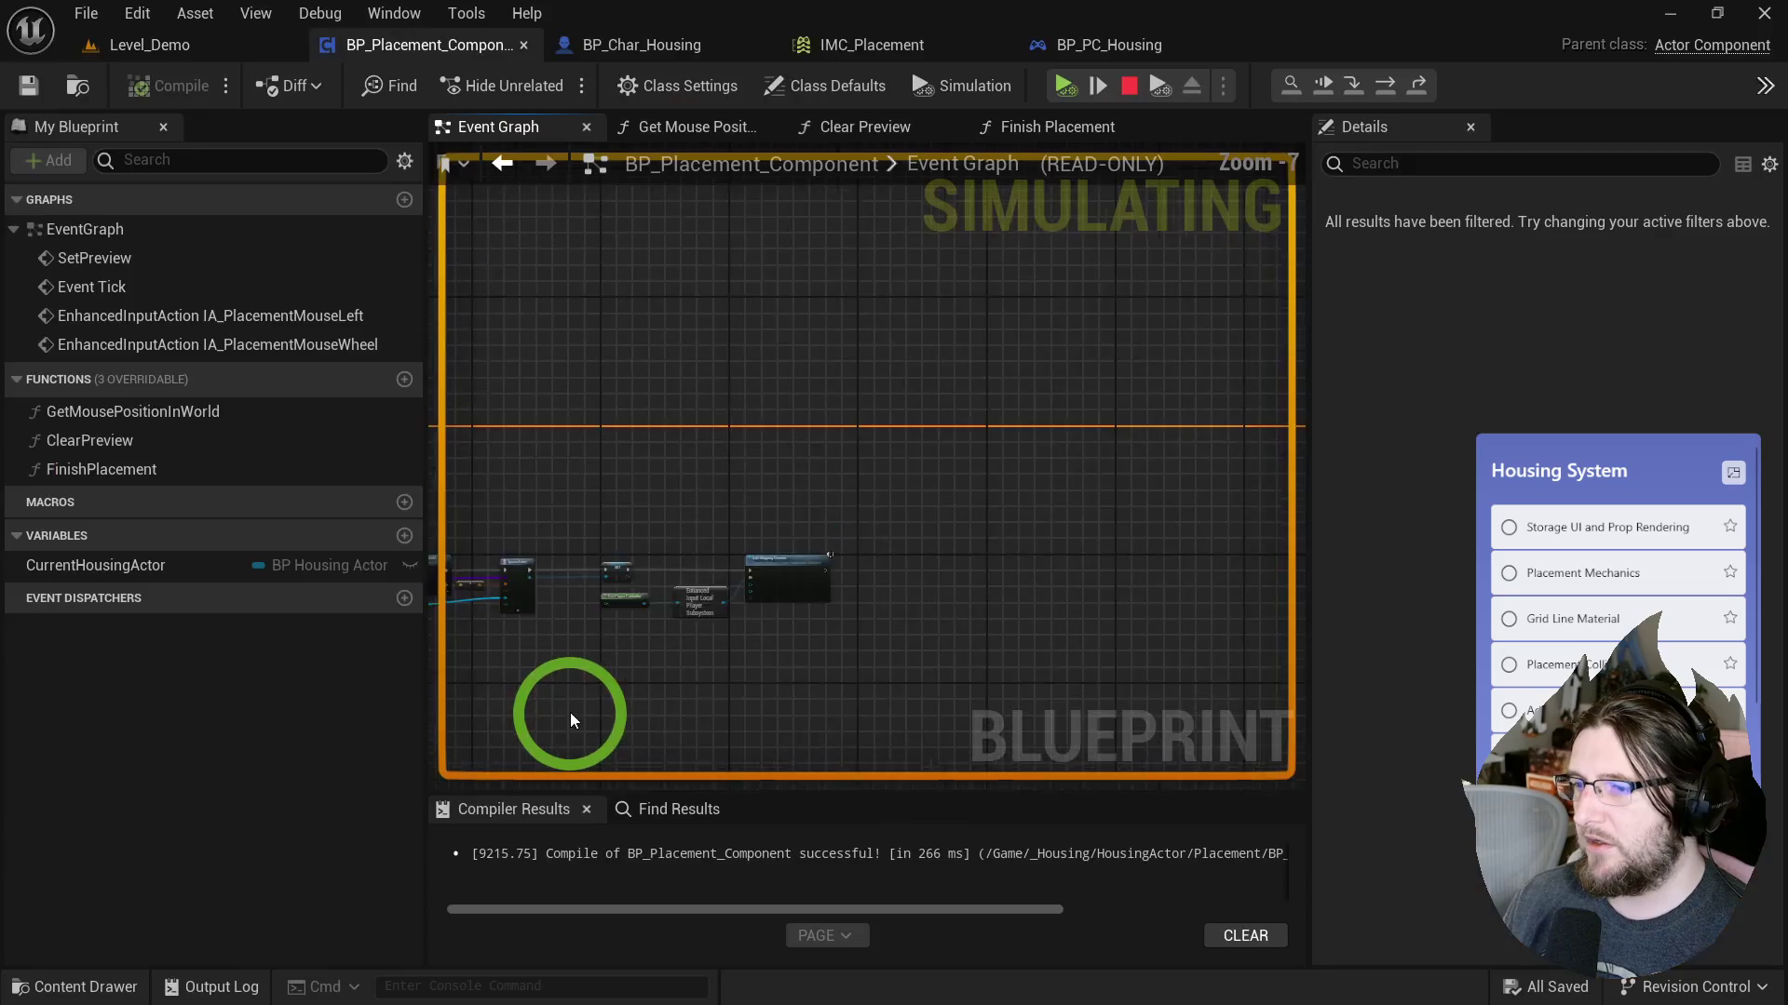
scroll(571, 720, up, 5)
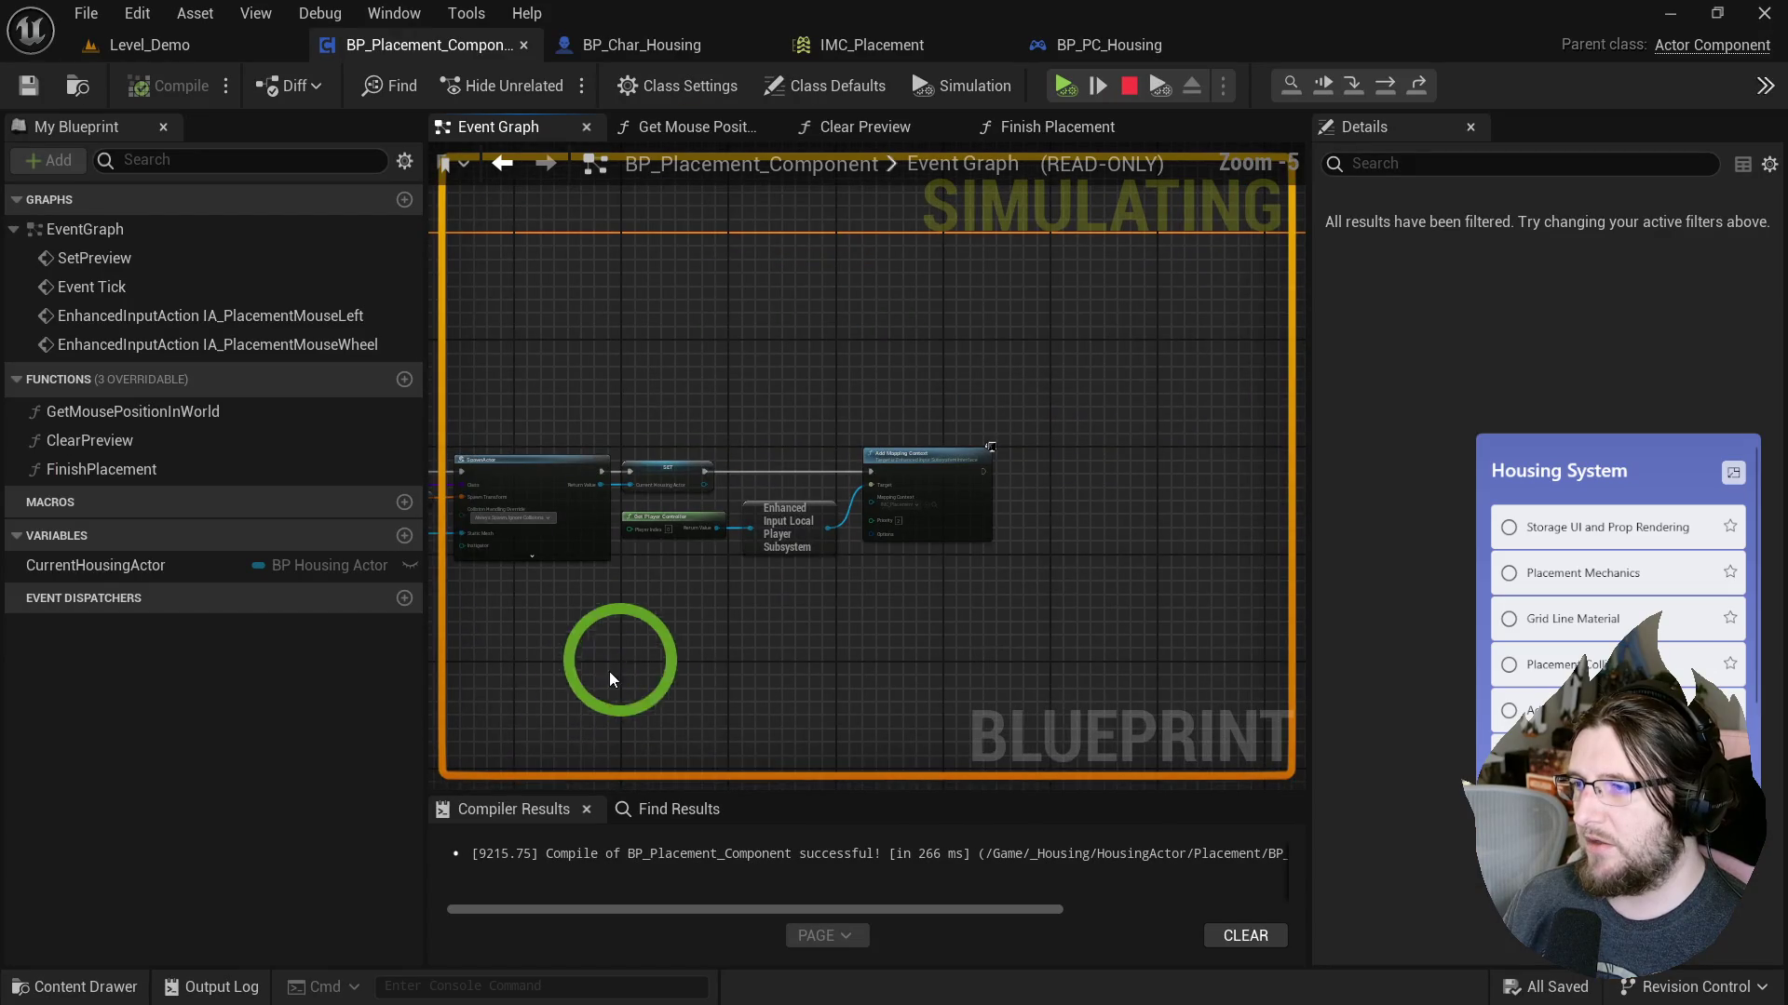
drag(1031, 574, 941, 350)
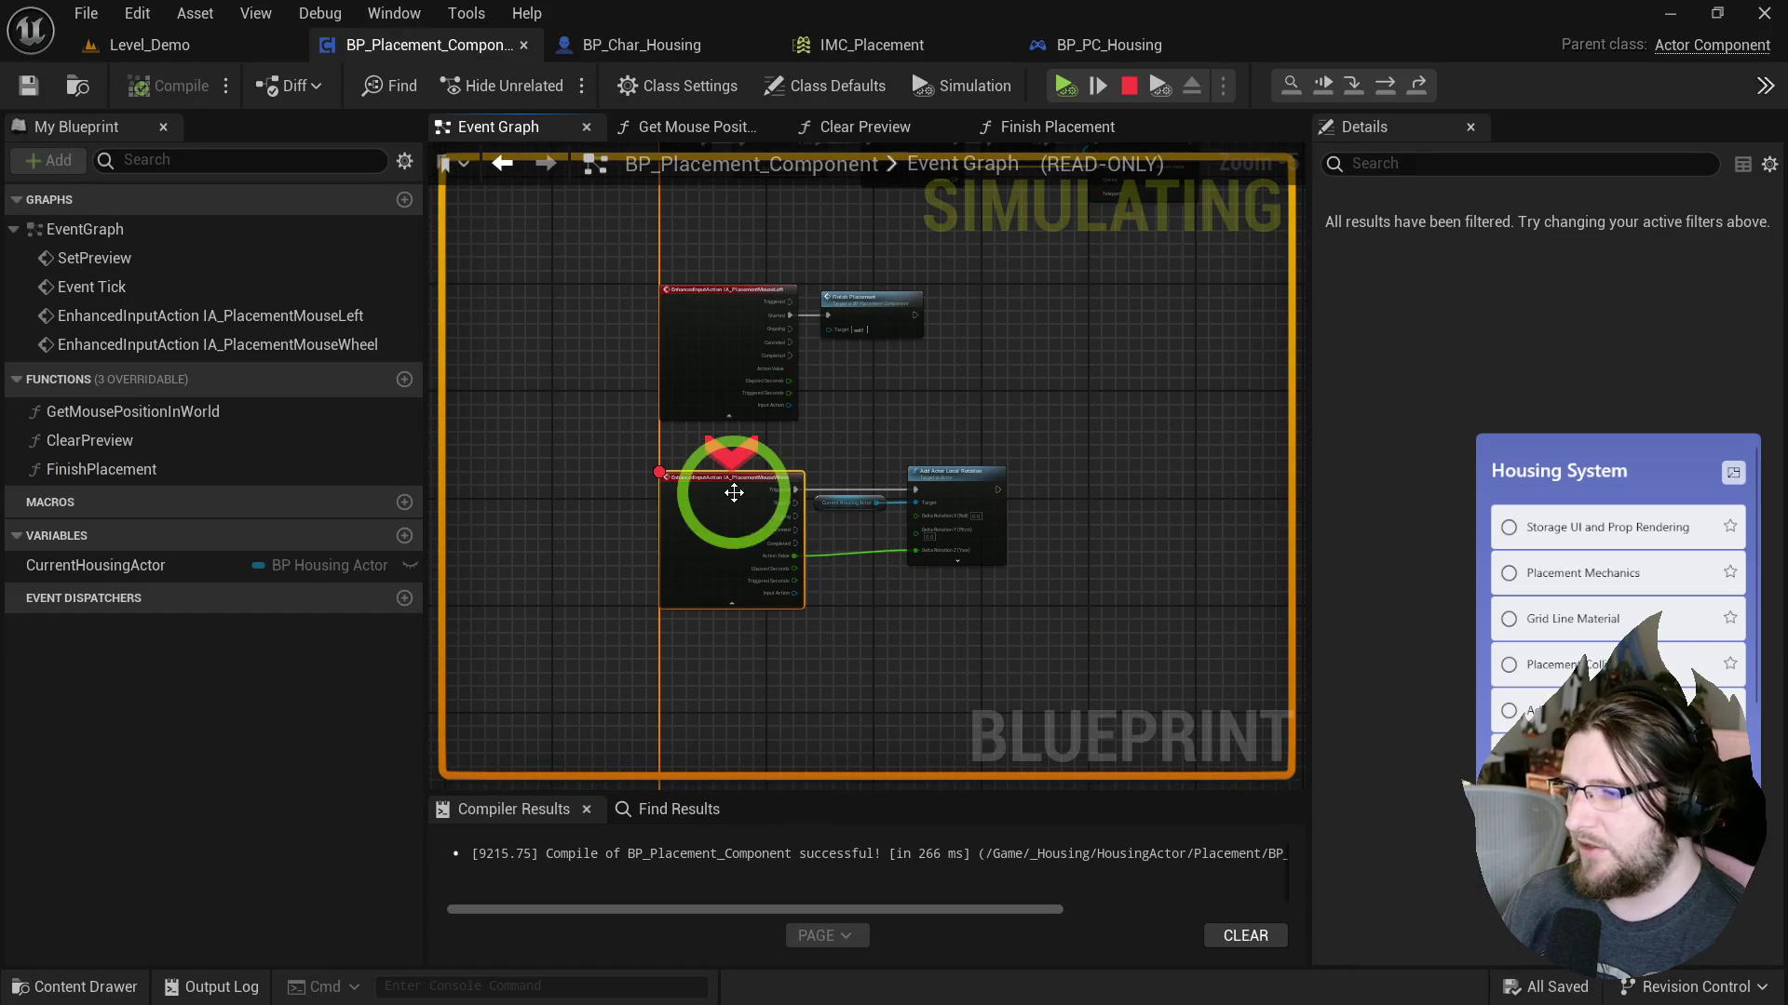
click(1101, 86)
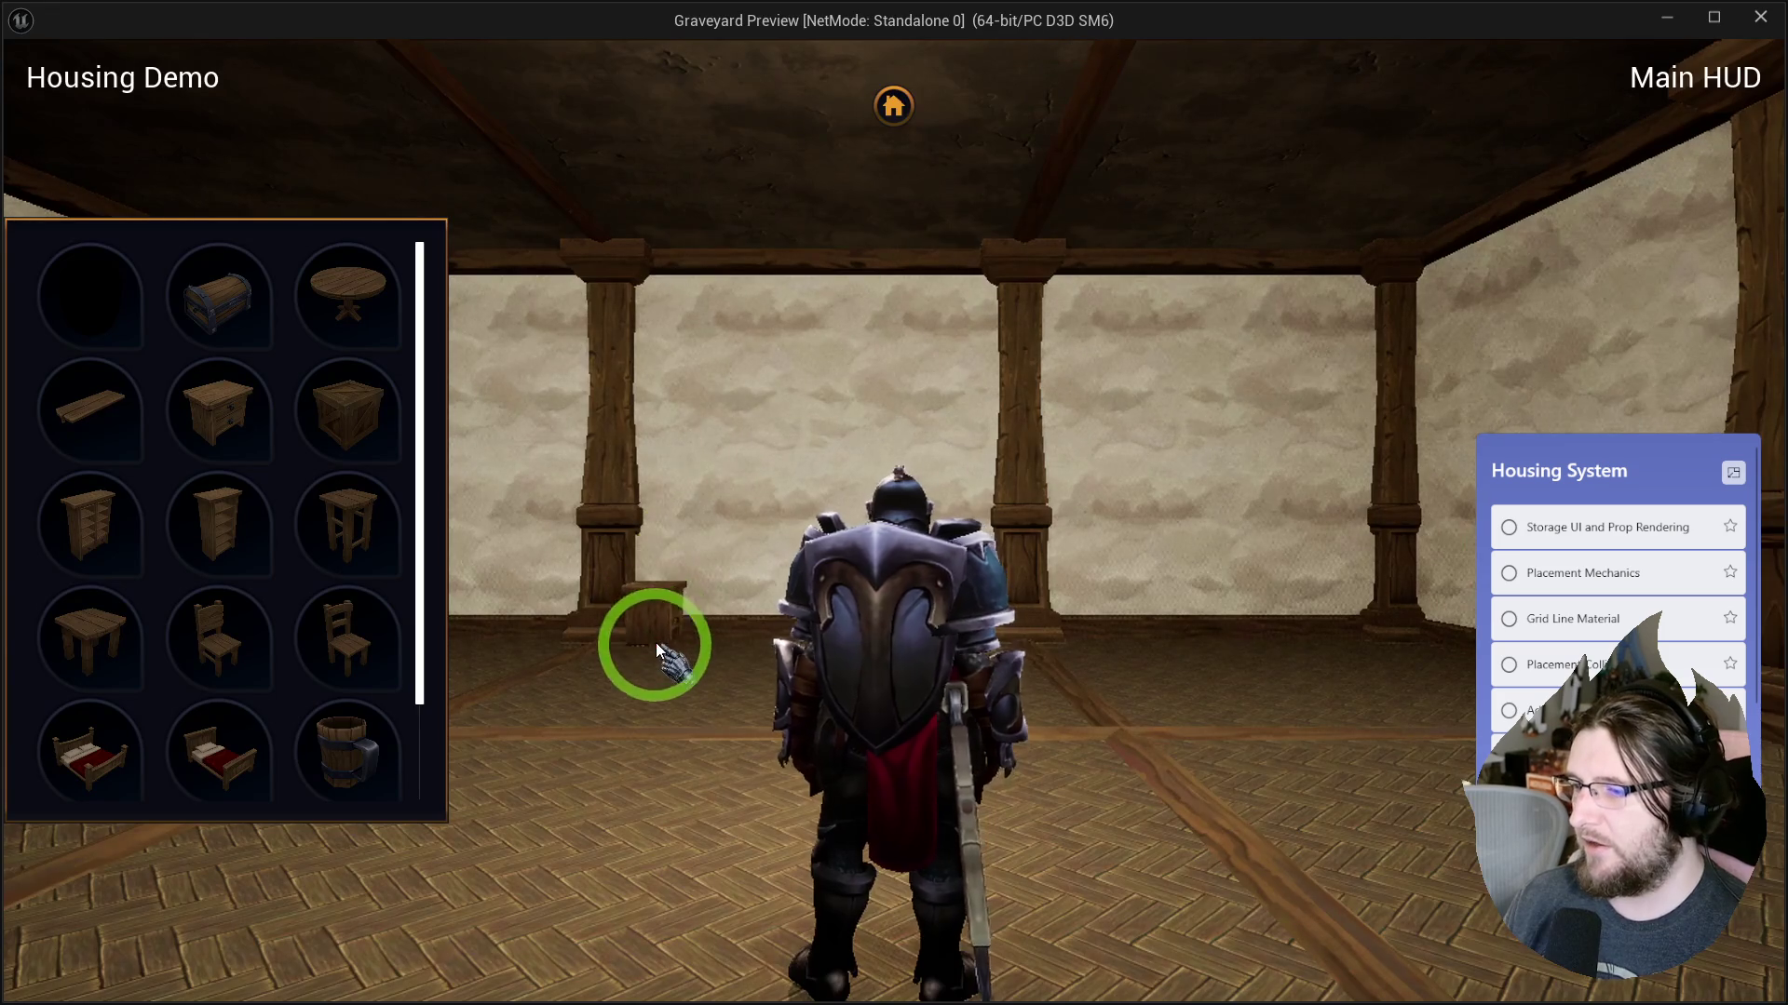
click(644, 798)
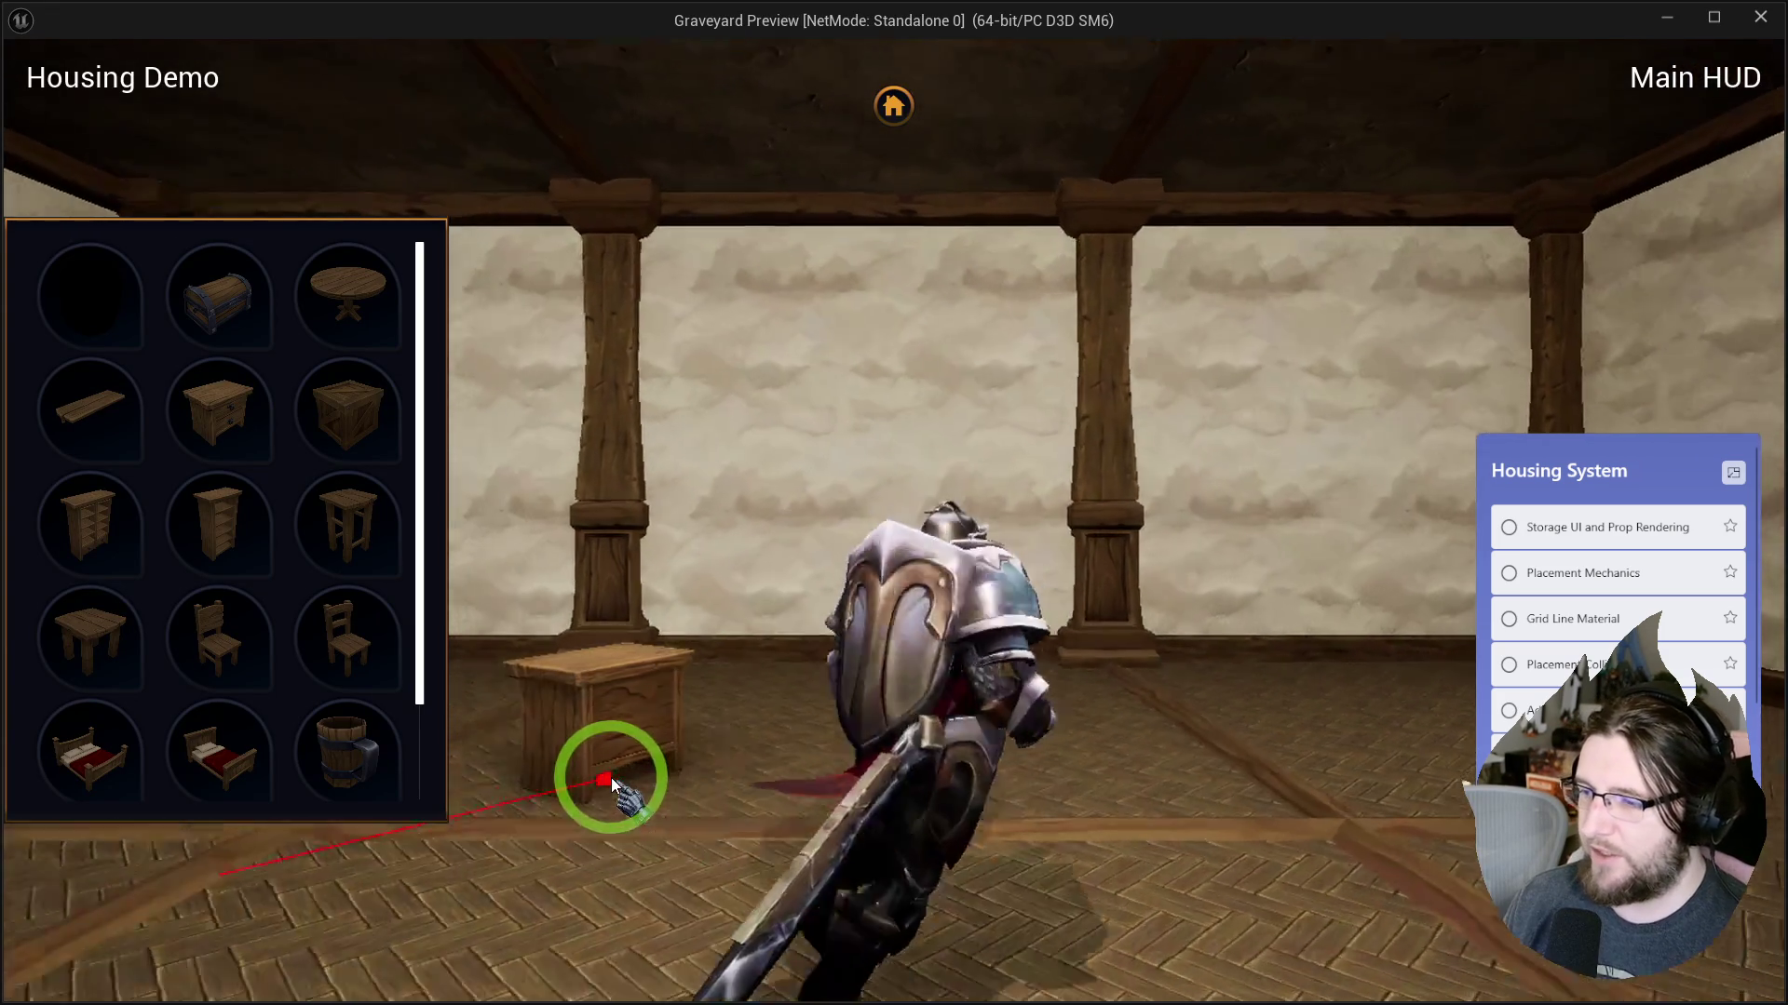
scroll(1068, 673, down, 3)
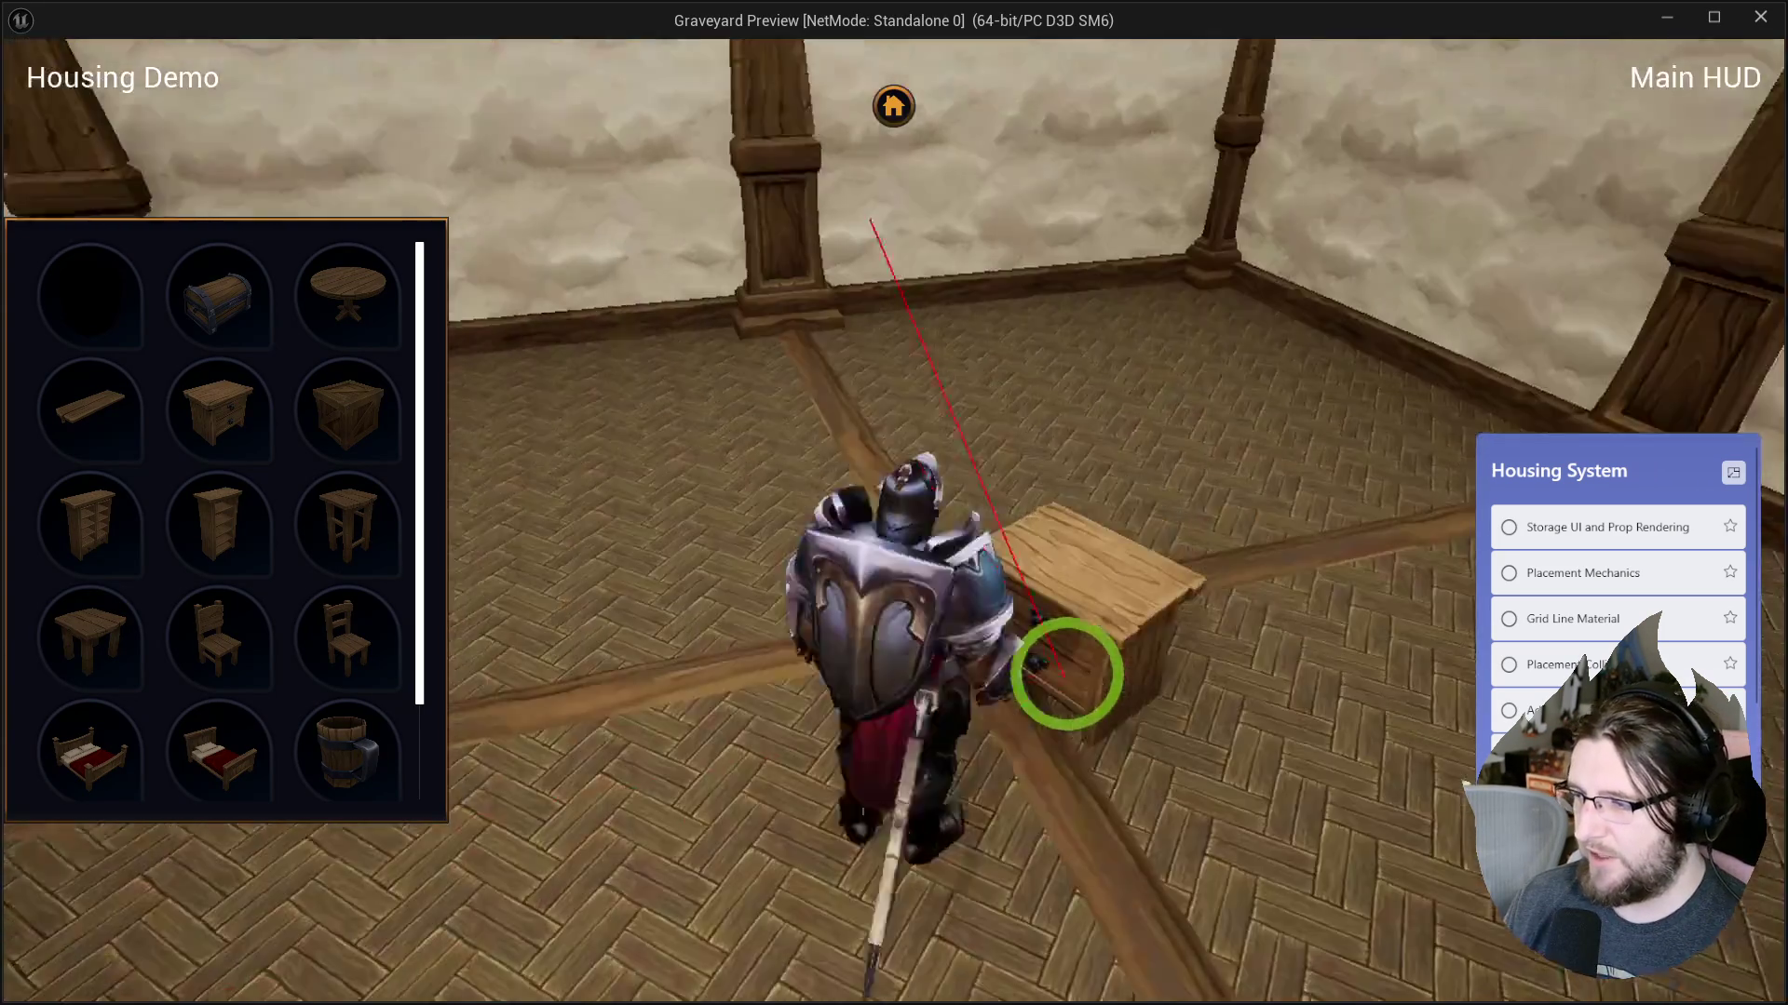
scroll(958, 499, up, 3)
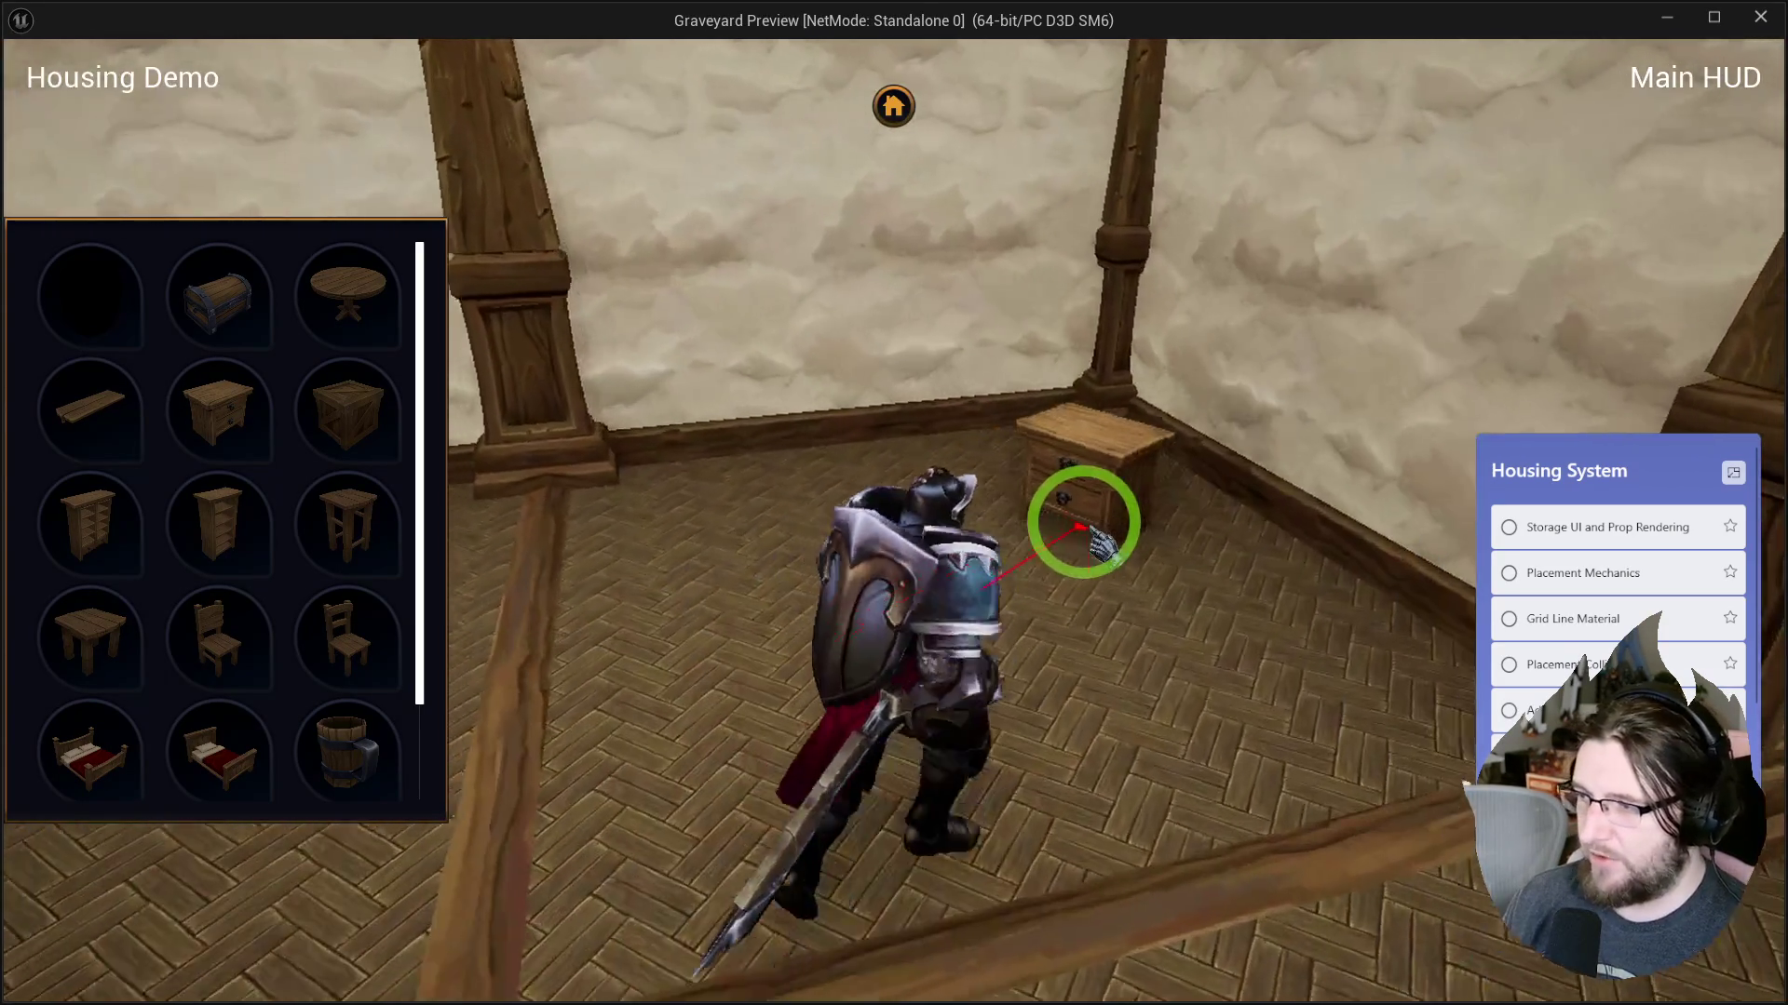
scroll(1101, 538, down, 3)
scroll(1201, 524, up, 3)
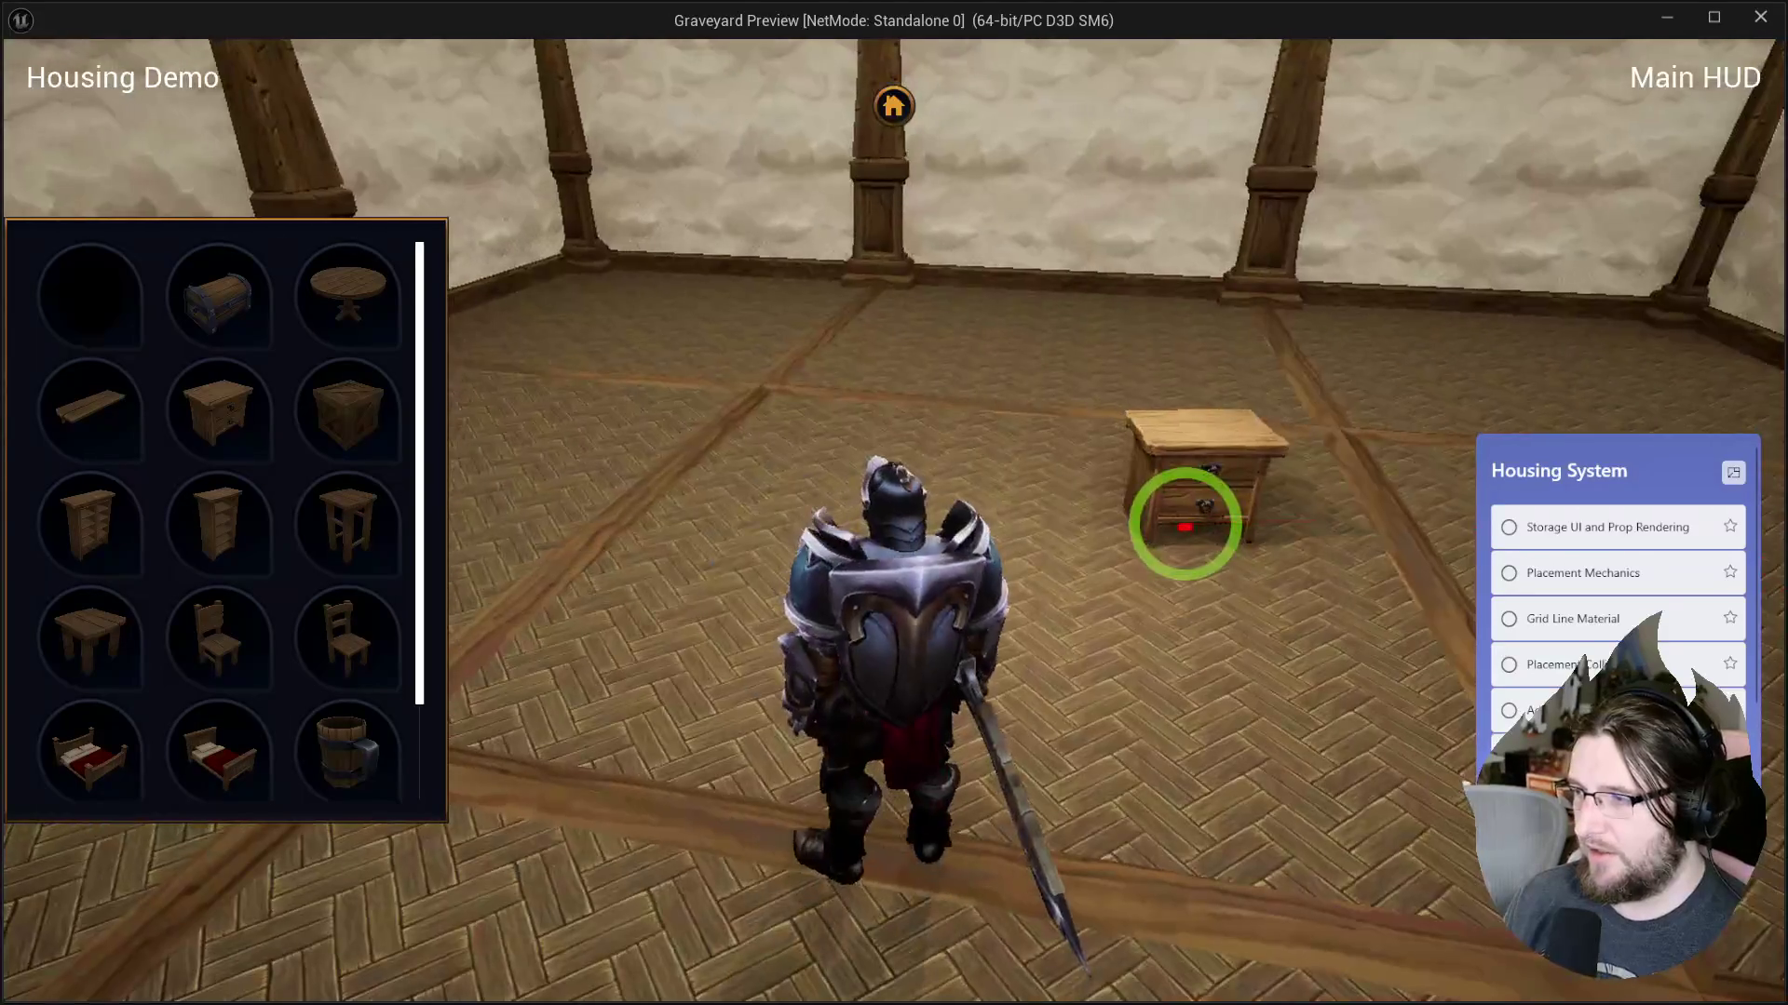
key(Escape)
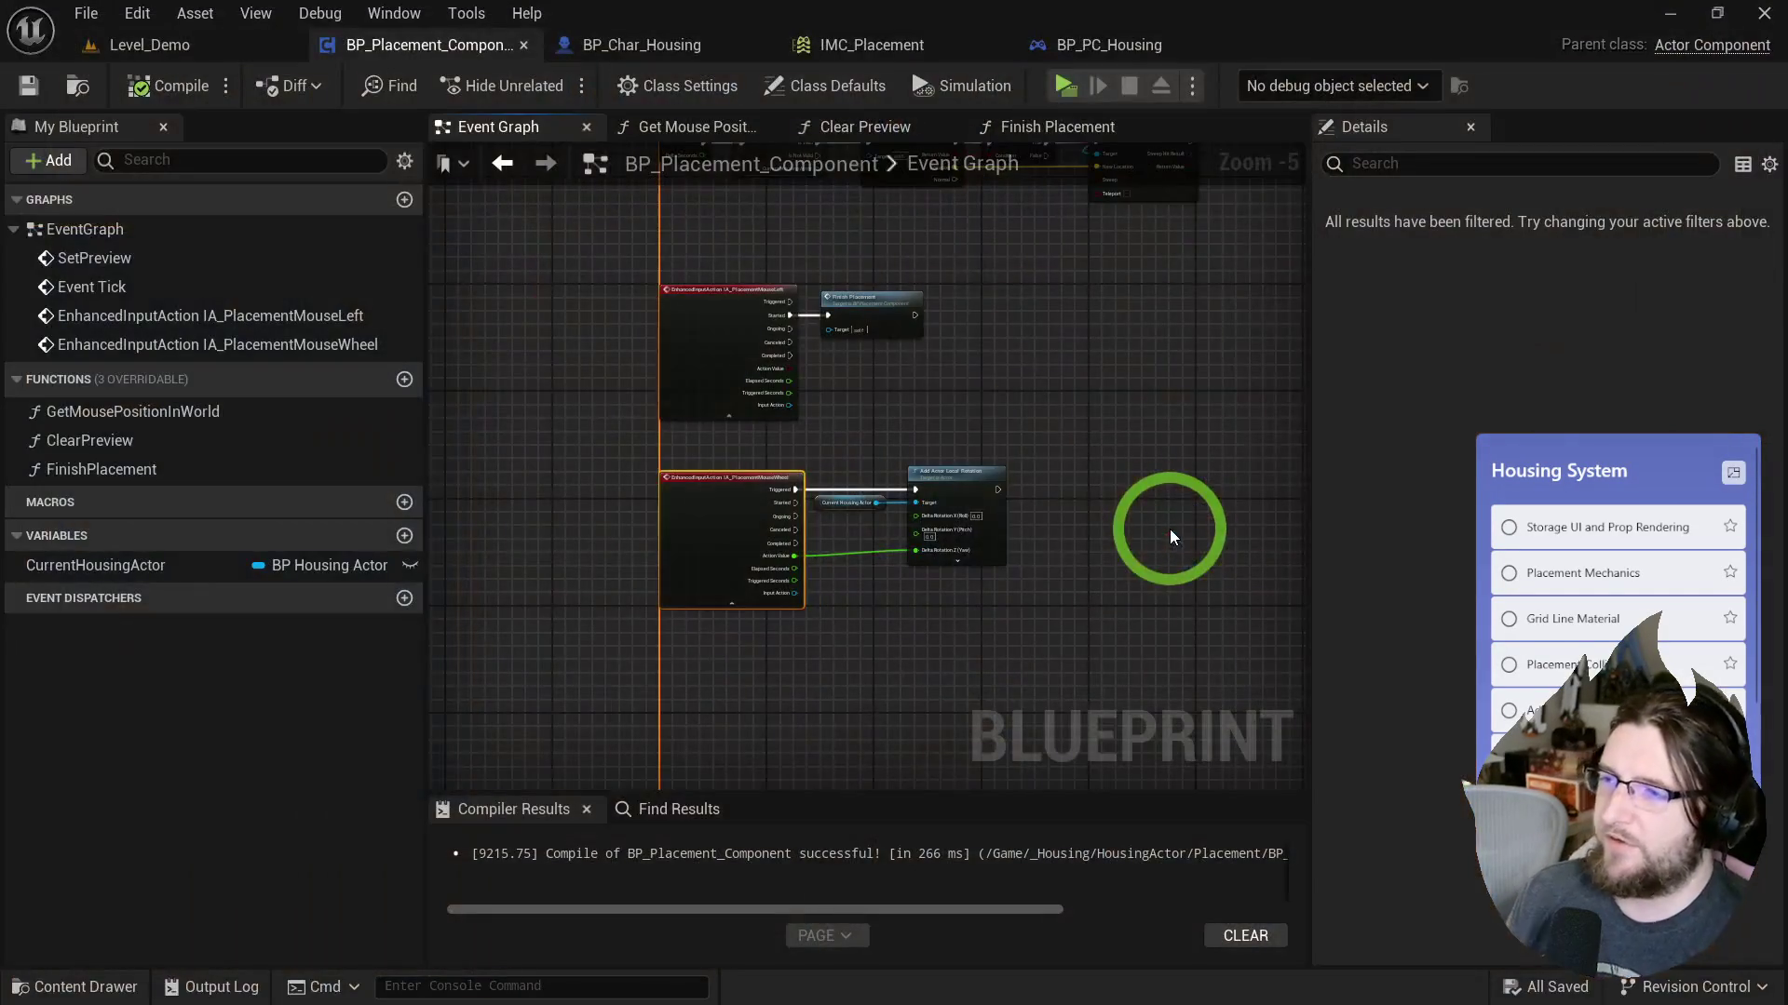
Add an IMC_Placement mapping binding IA_PlacementMouseLeft to Left Mouse Button.
drag(996, 338, 984, 379)
click(832, 58)
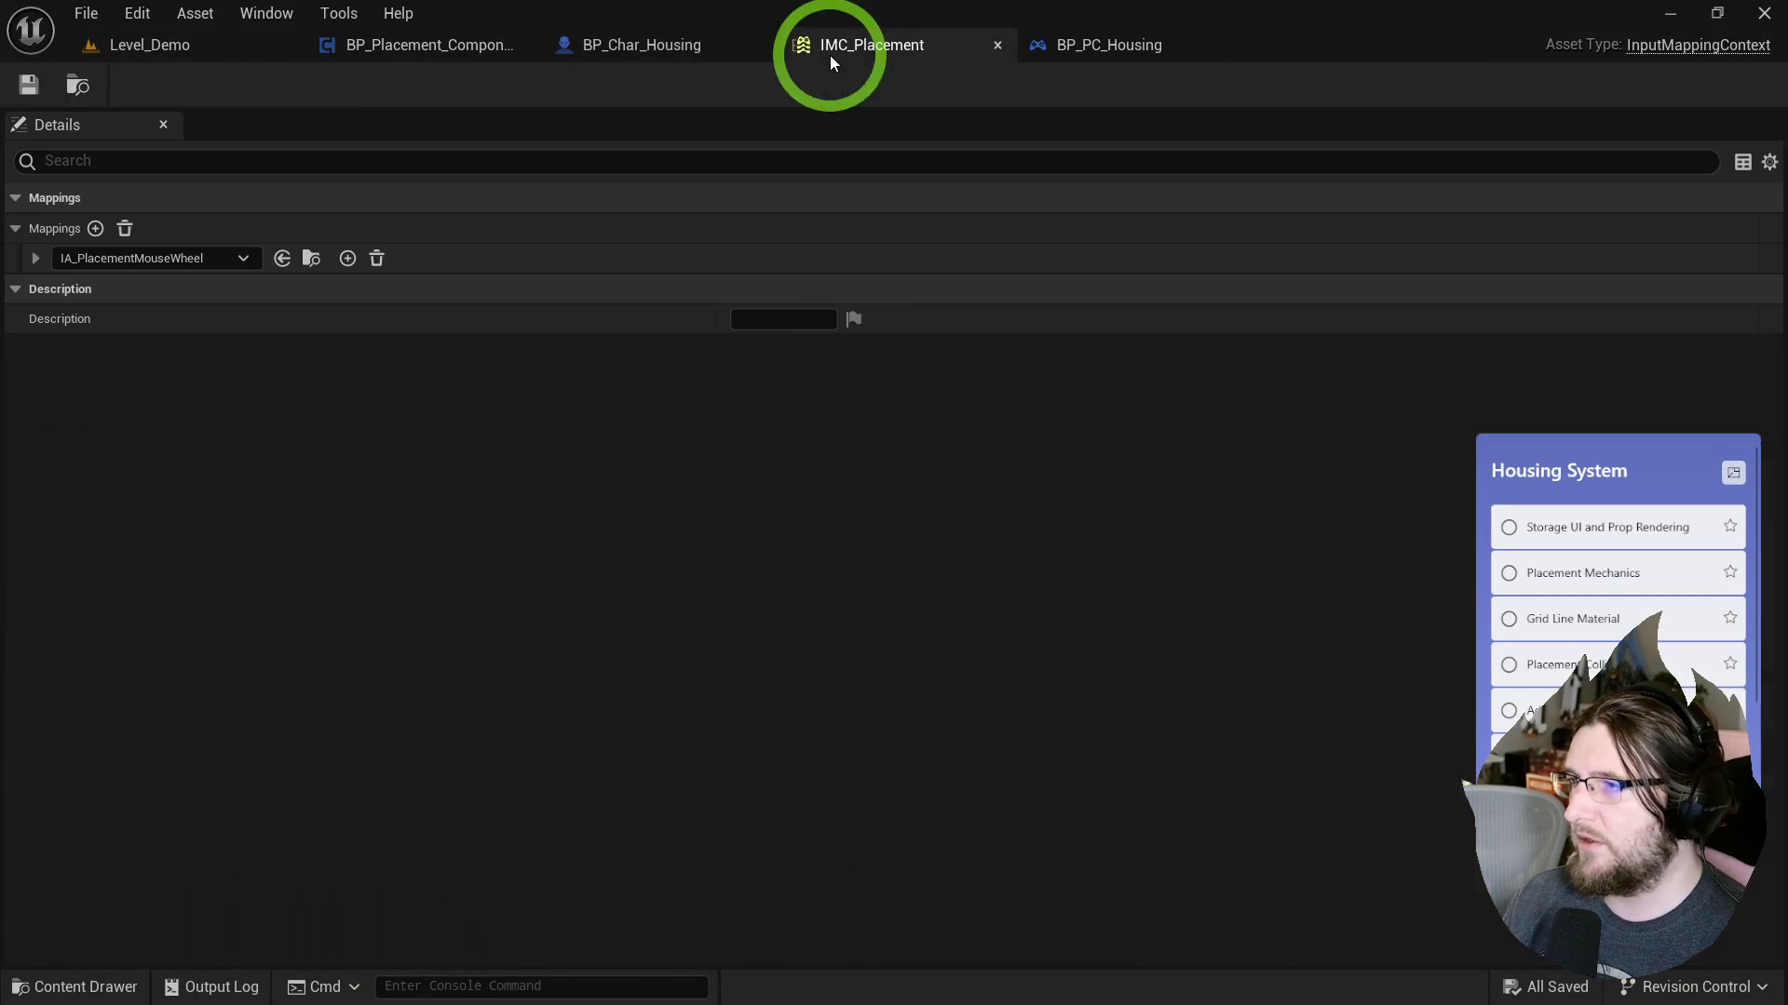
click(96, 228)
click(93, 292)
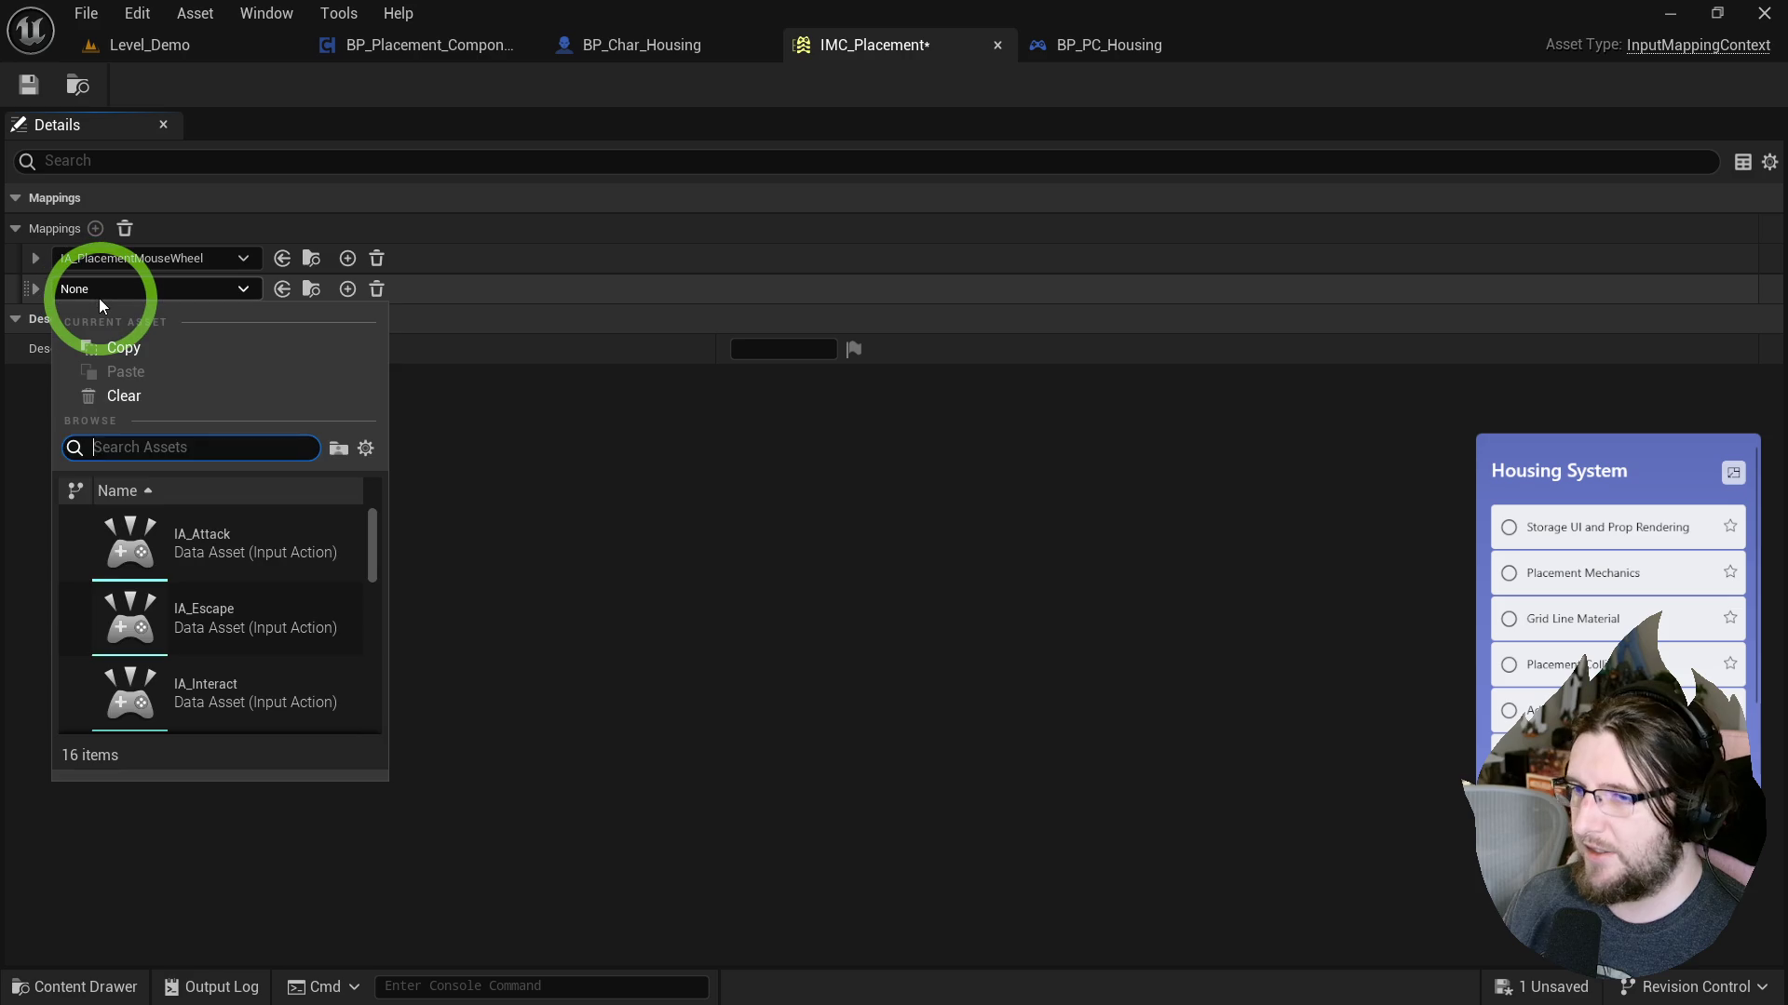
text(palcem)
key(BackSpace)
key(BackSpace)
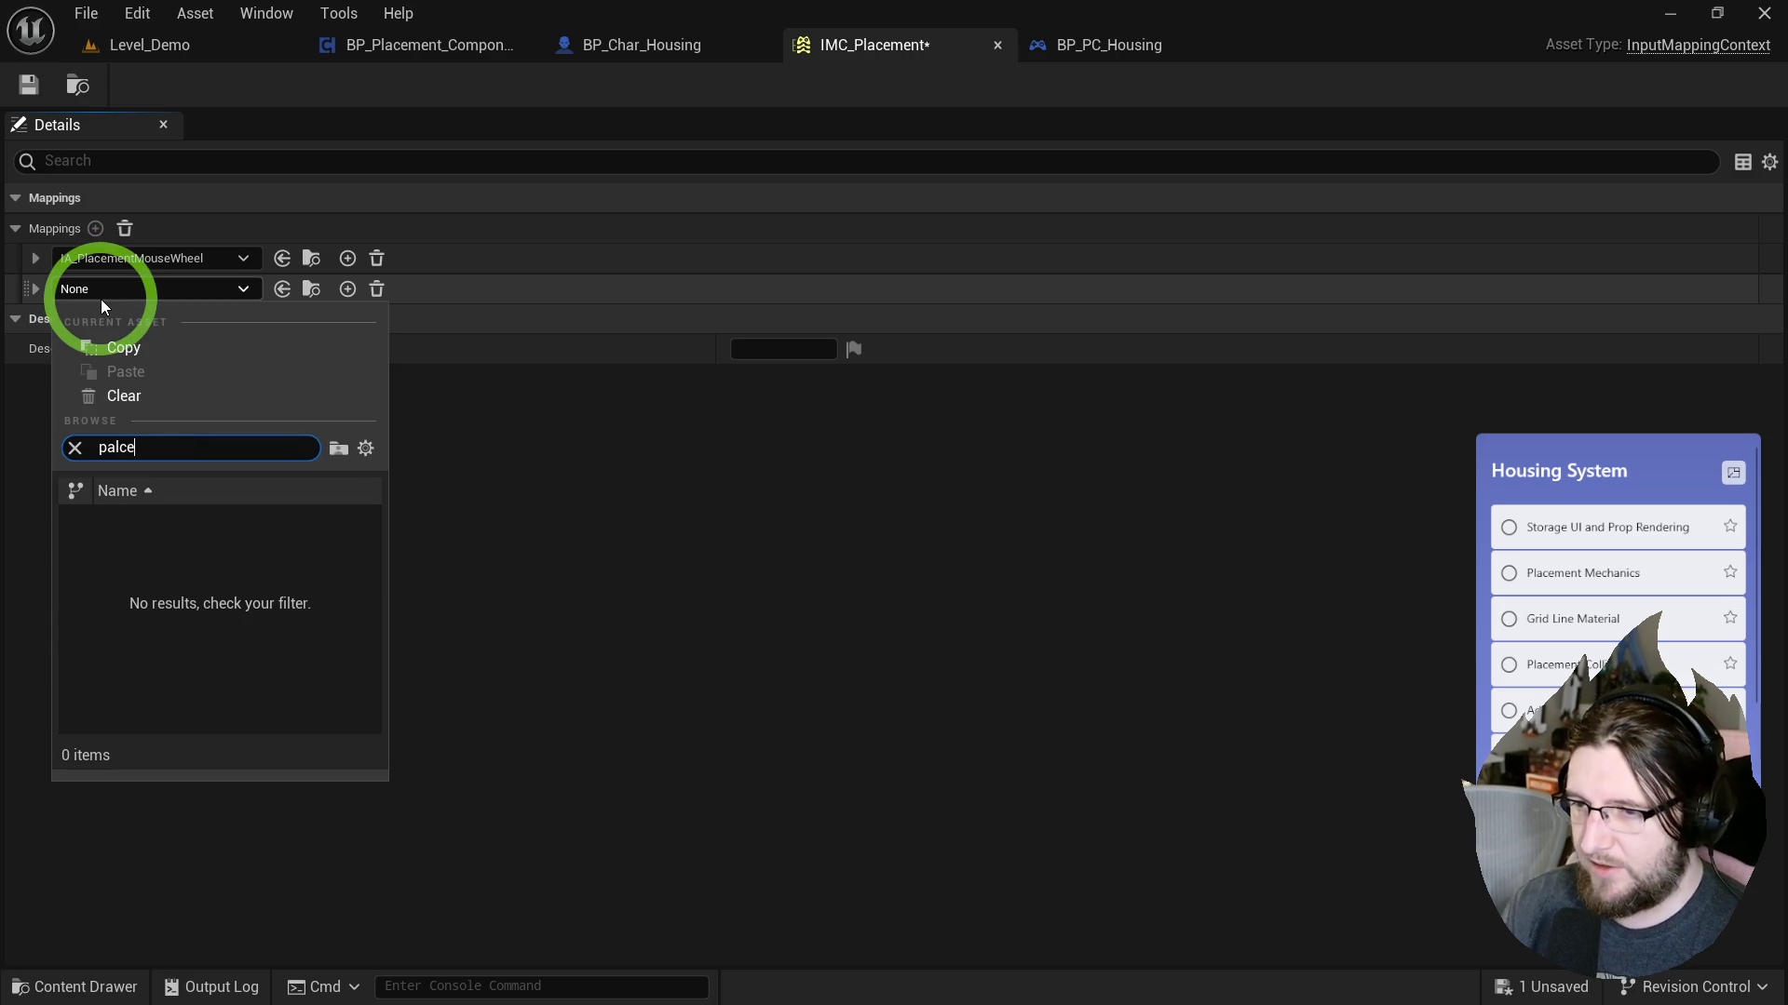
key(BackSpace)
key(BackSpace)
text(ace le)
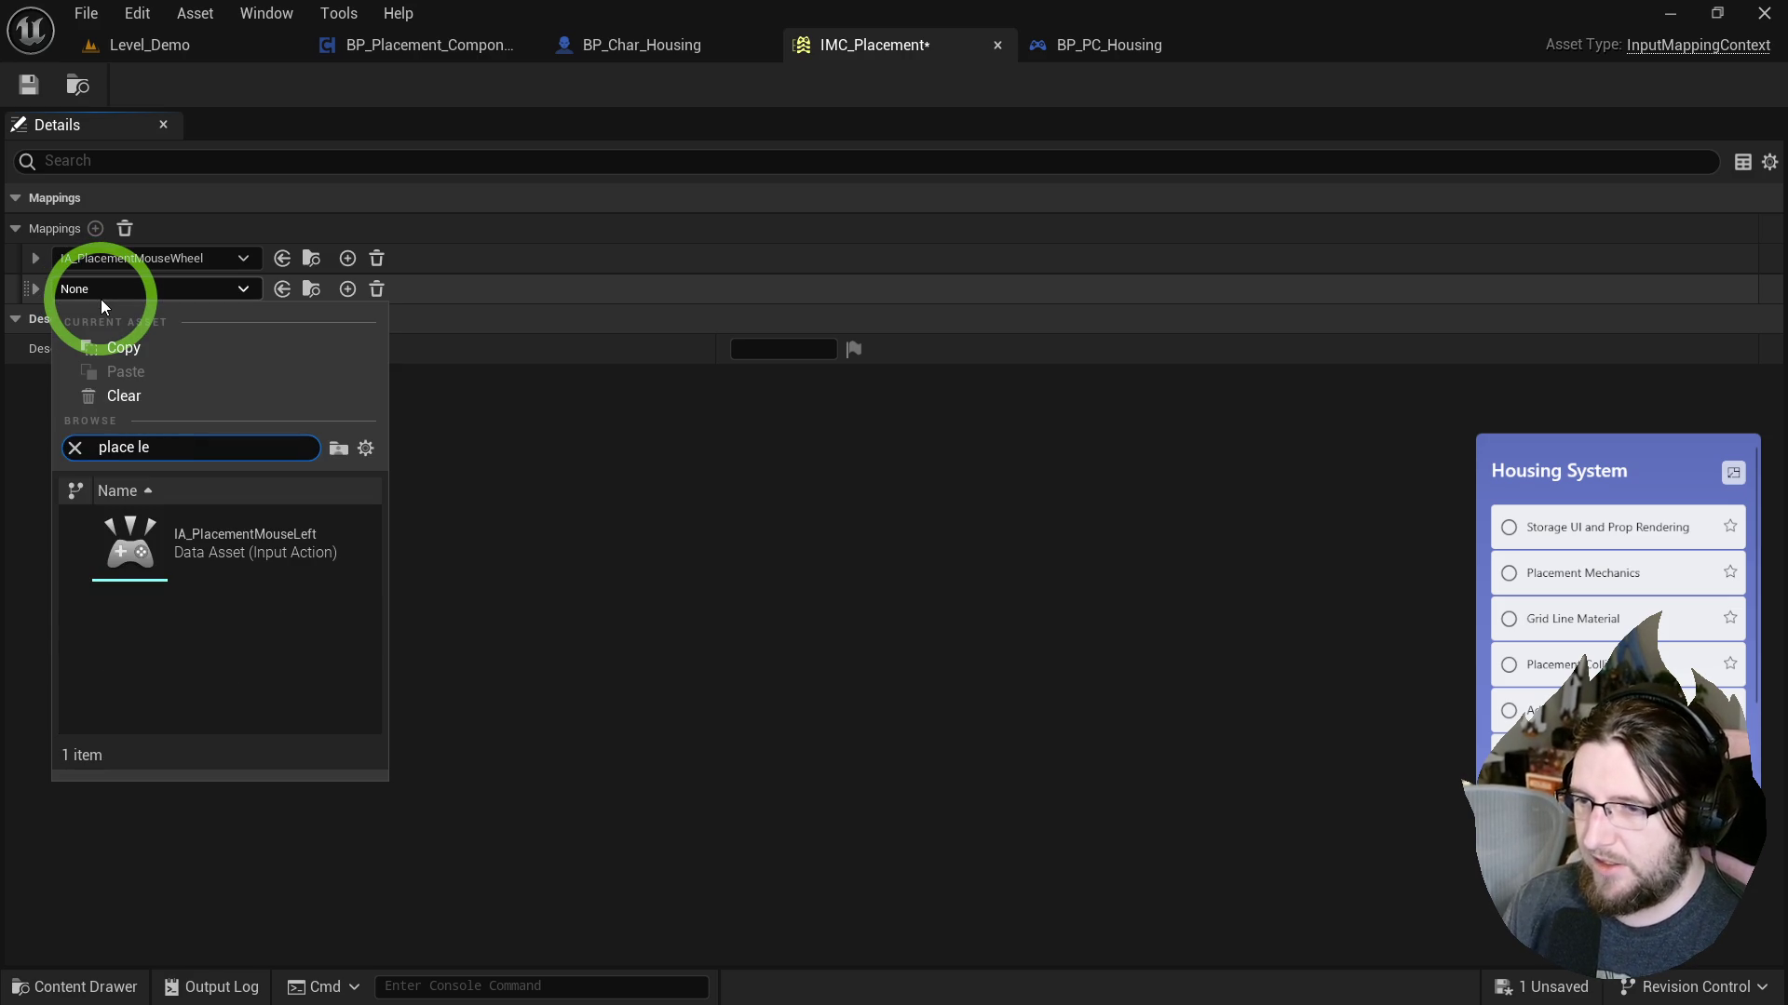
click(140, 542)
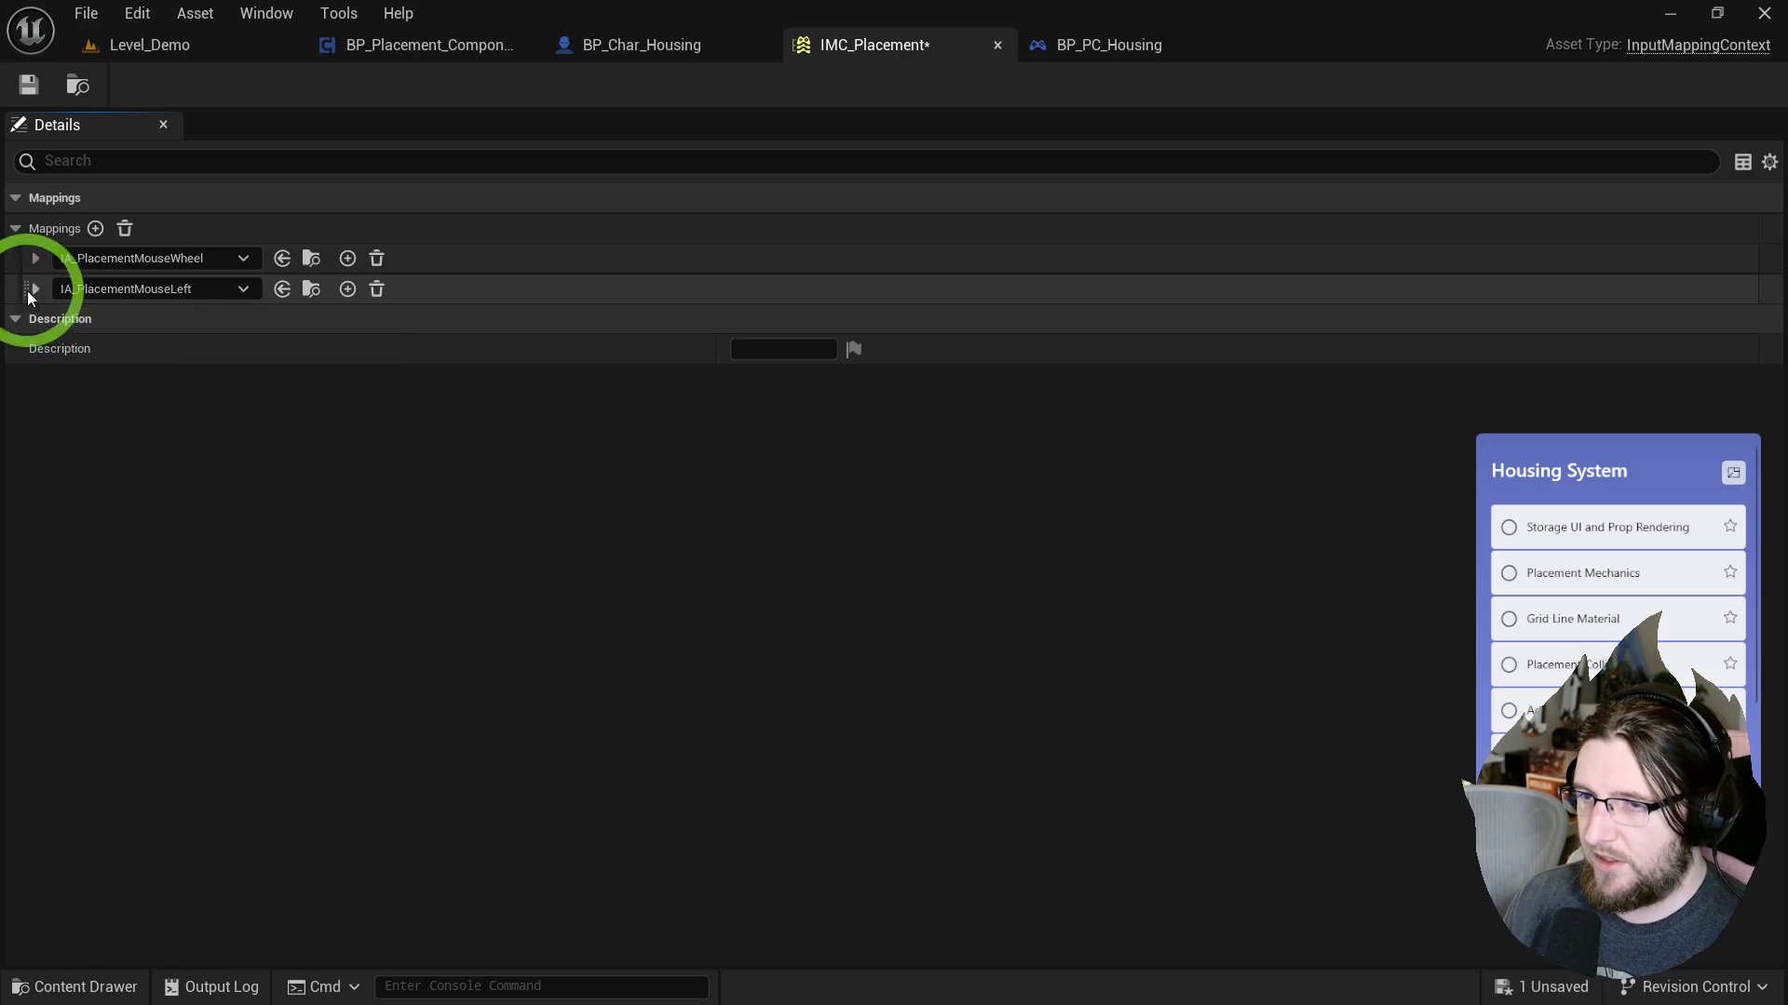
click(35, 288)
click(84, 322)
click(186, 45)
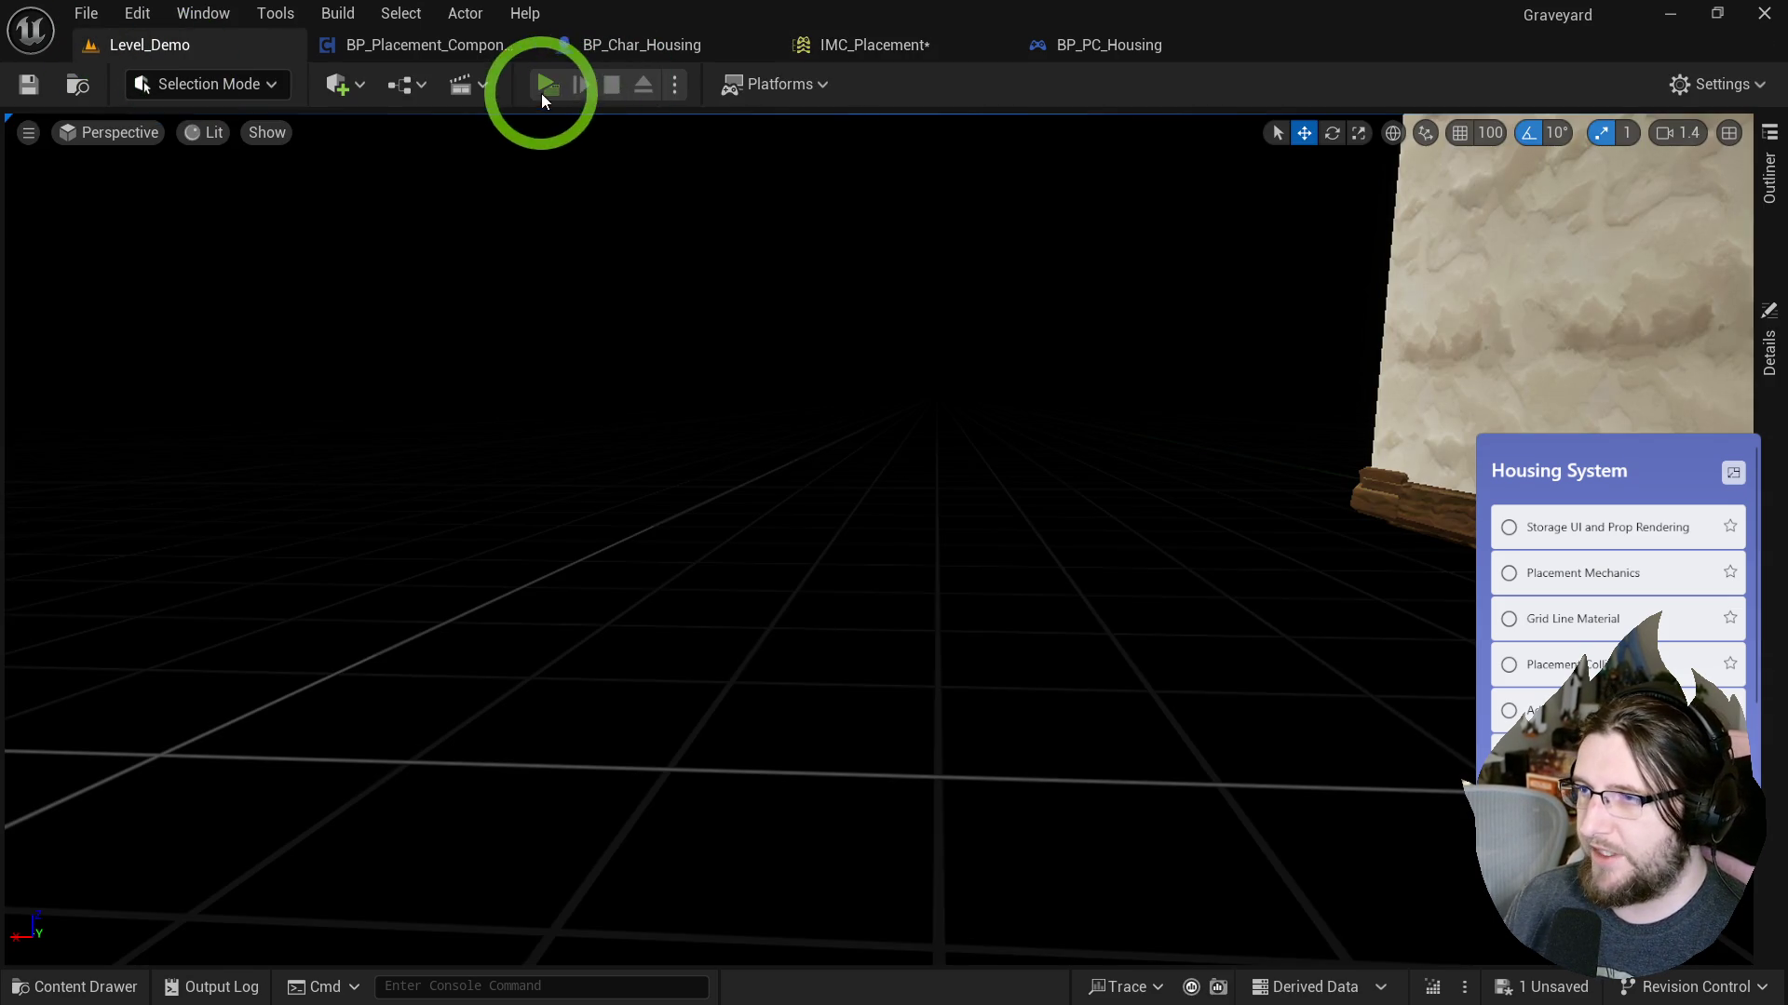
Play-test picking the nightstand from storage, then save IMC_Placement.
click(545, 85)
click(889, 108)
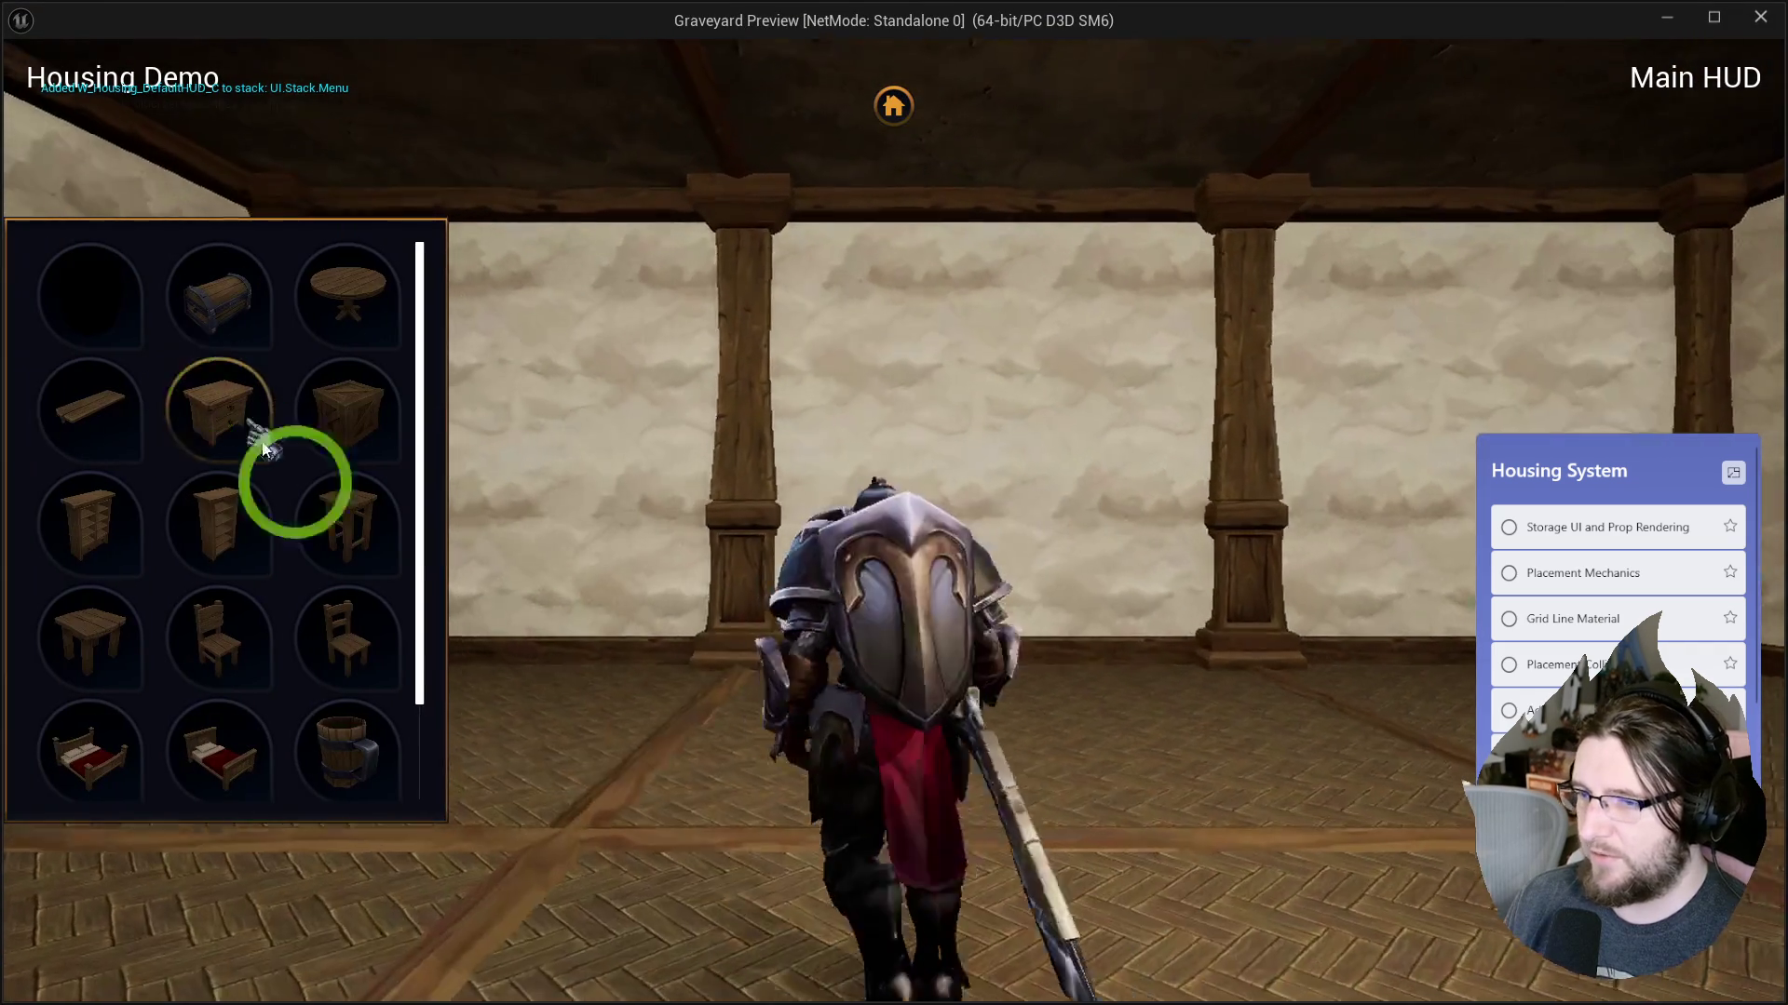
click(230, 391)
key(d)
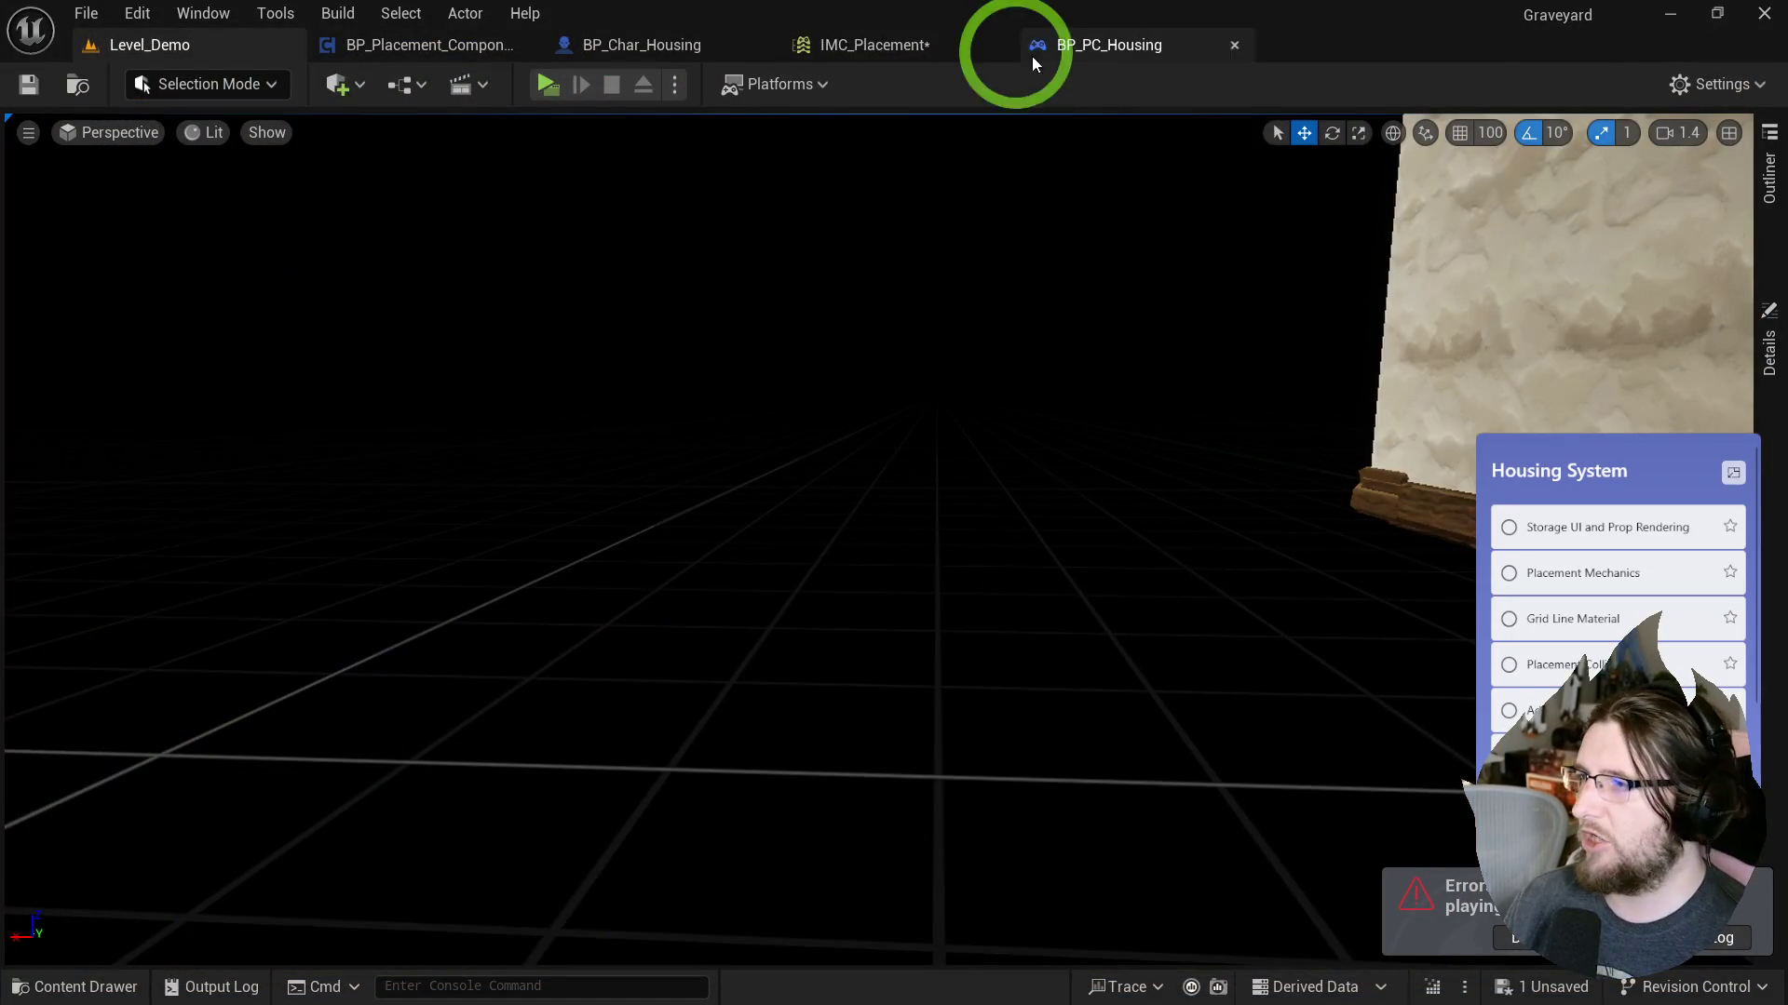
click(830, 47)
key(ctrl+s)
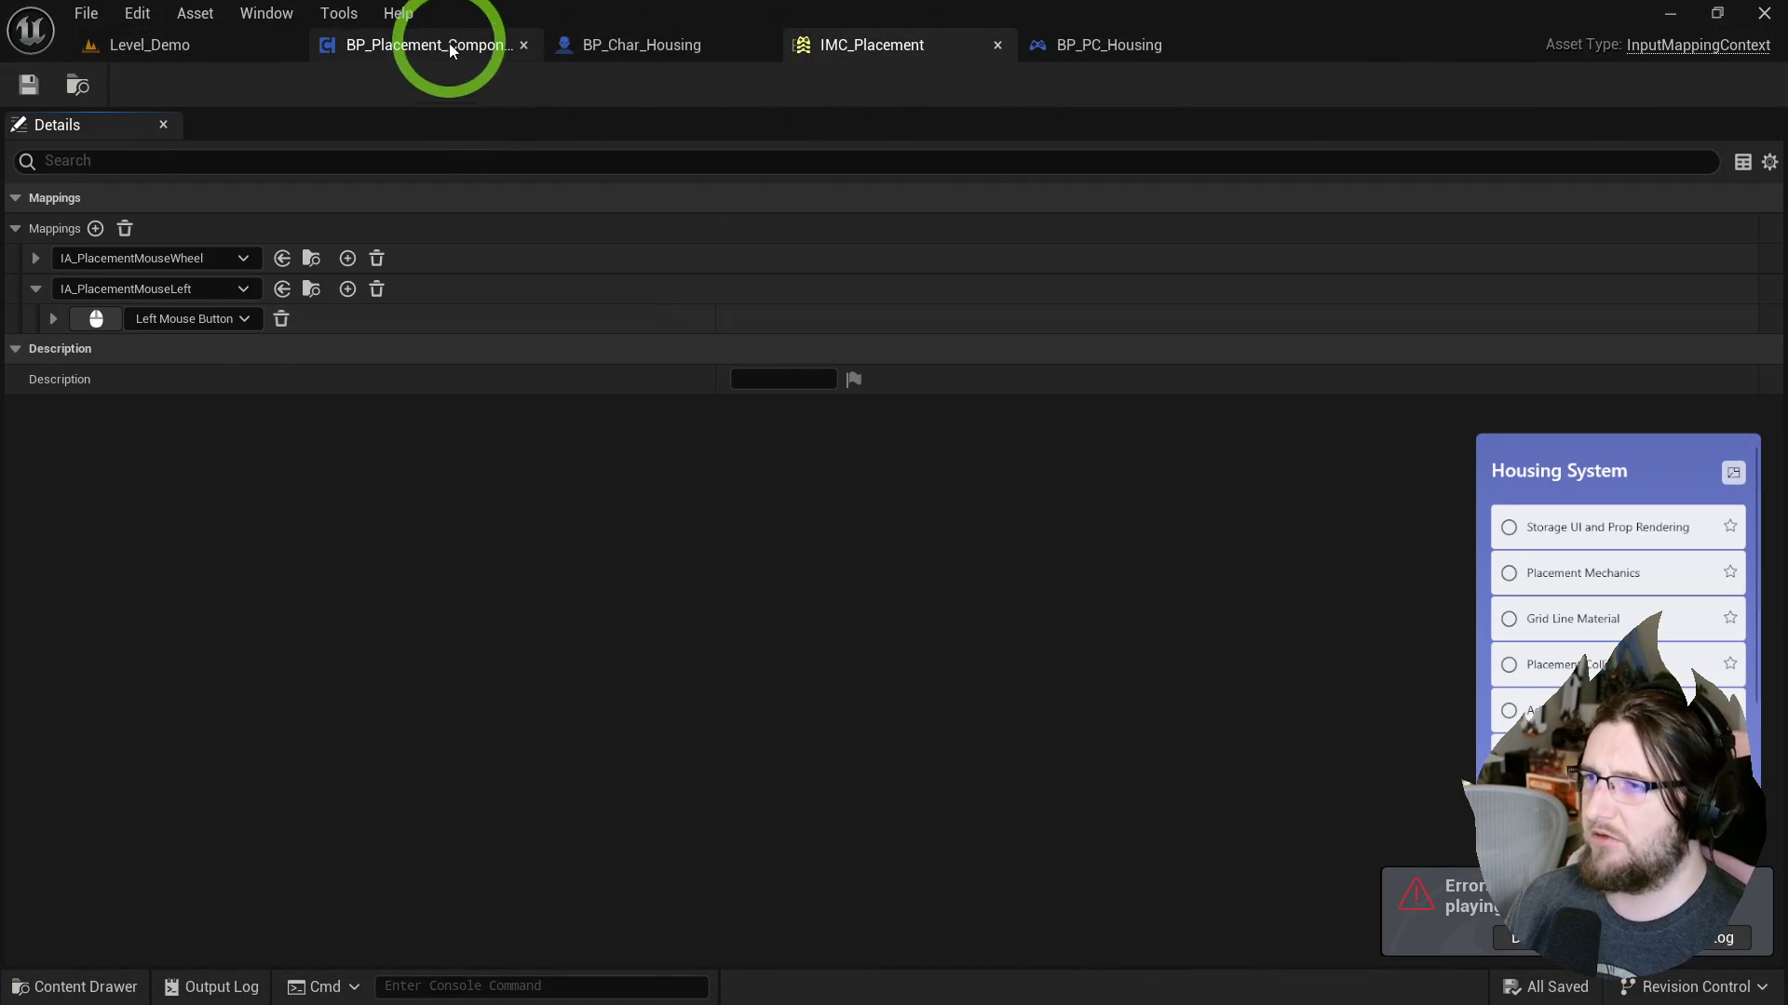
Compile the BP_Placement_Component blueprint.
click(451, 51)
scroll(718, 422, up, 4)
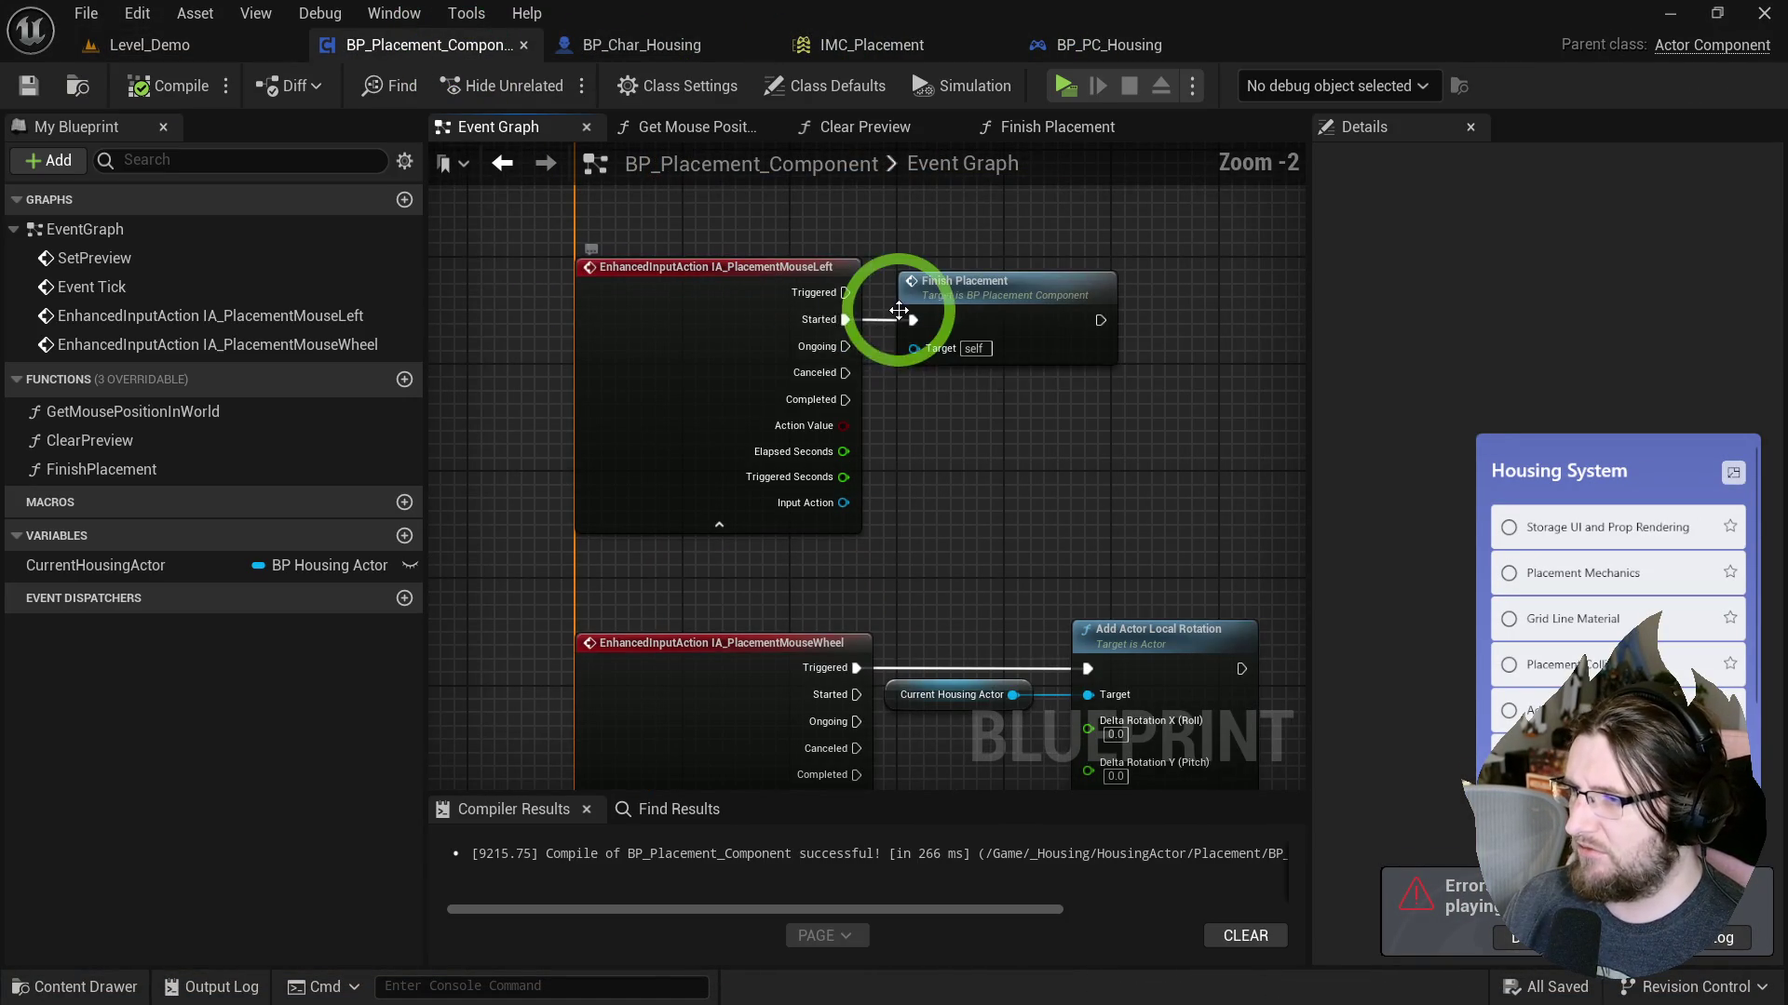
click(173, 86)
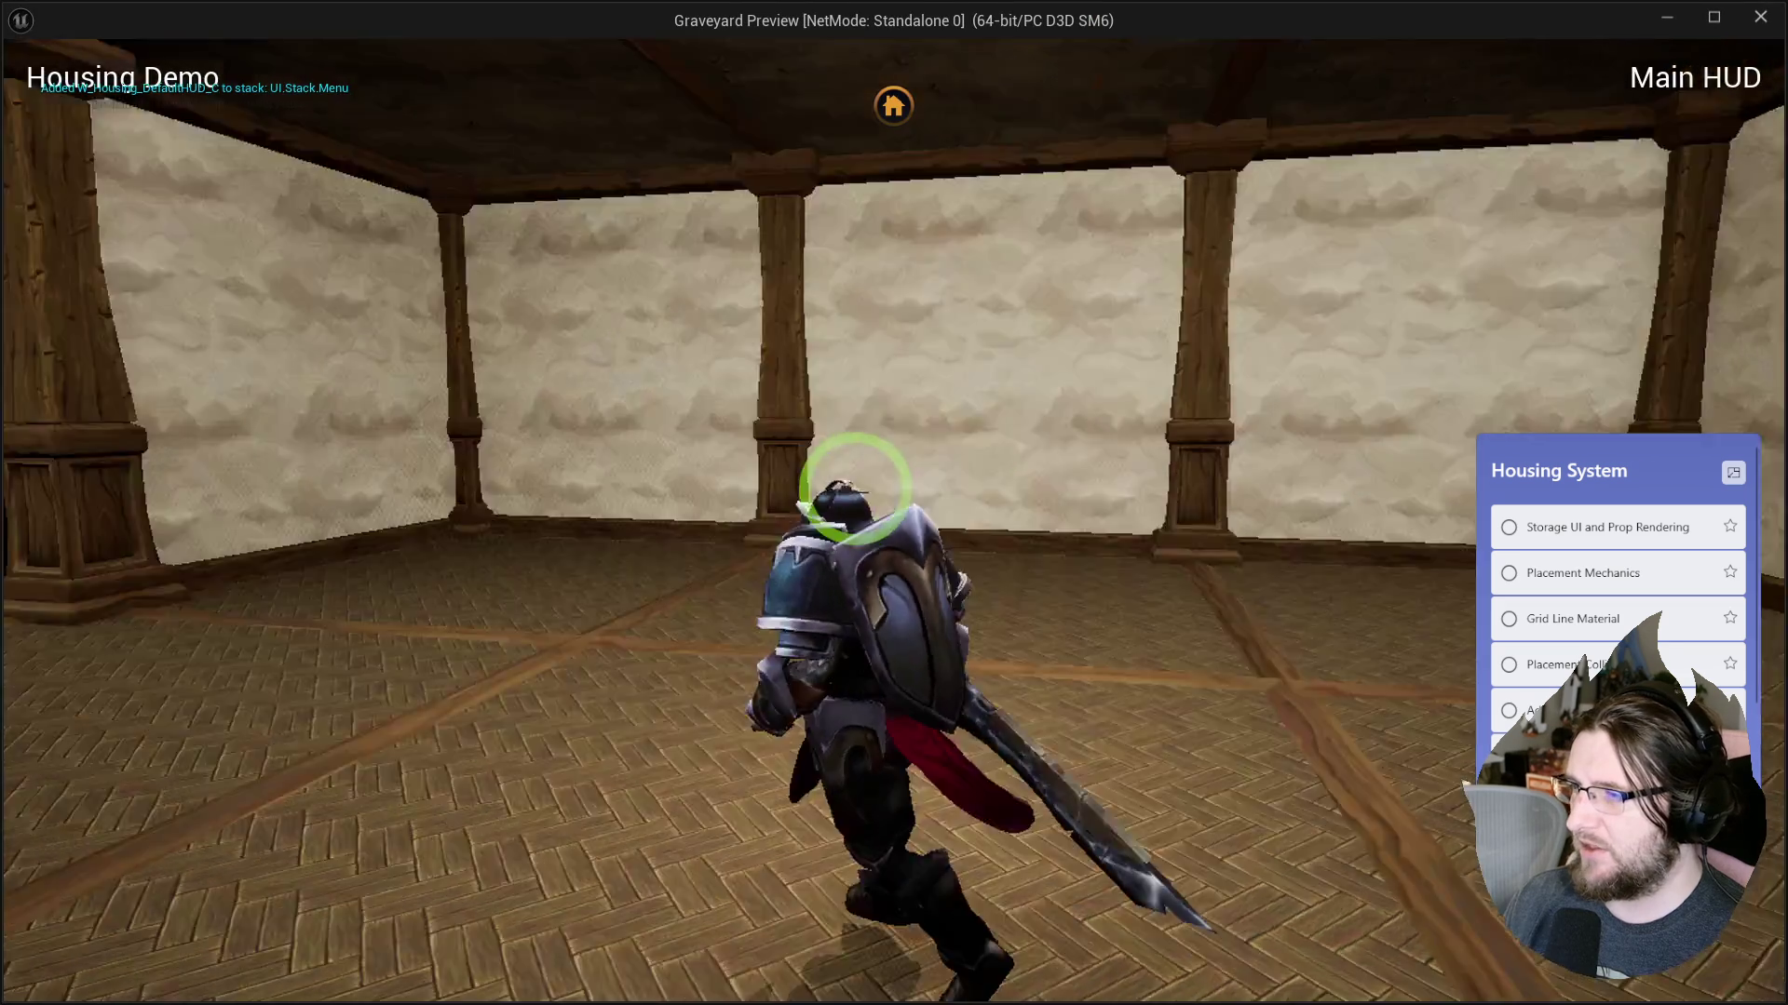
Play-test picking a prop from the storage panel, then end the session.
click(894, 103)
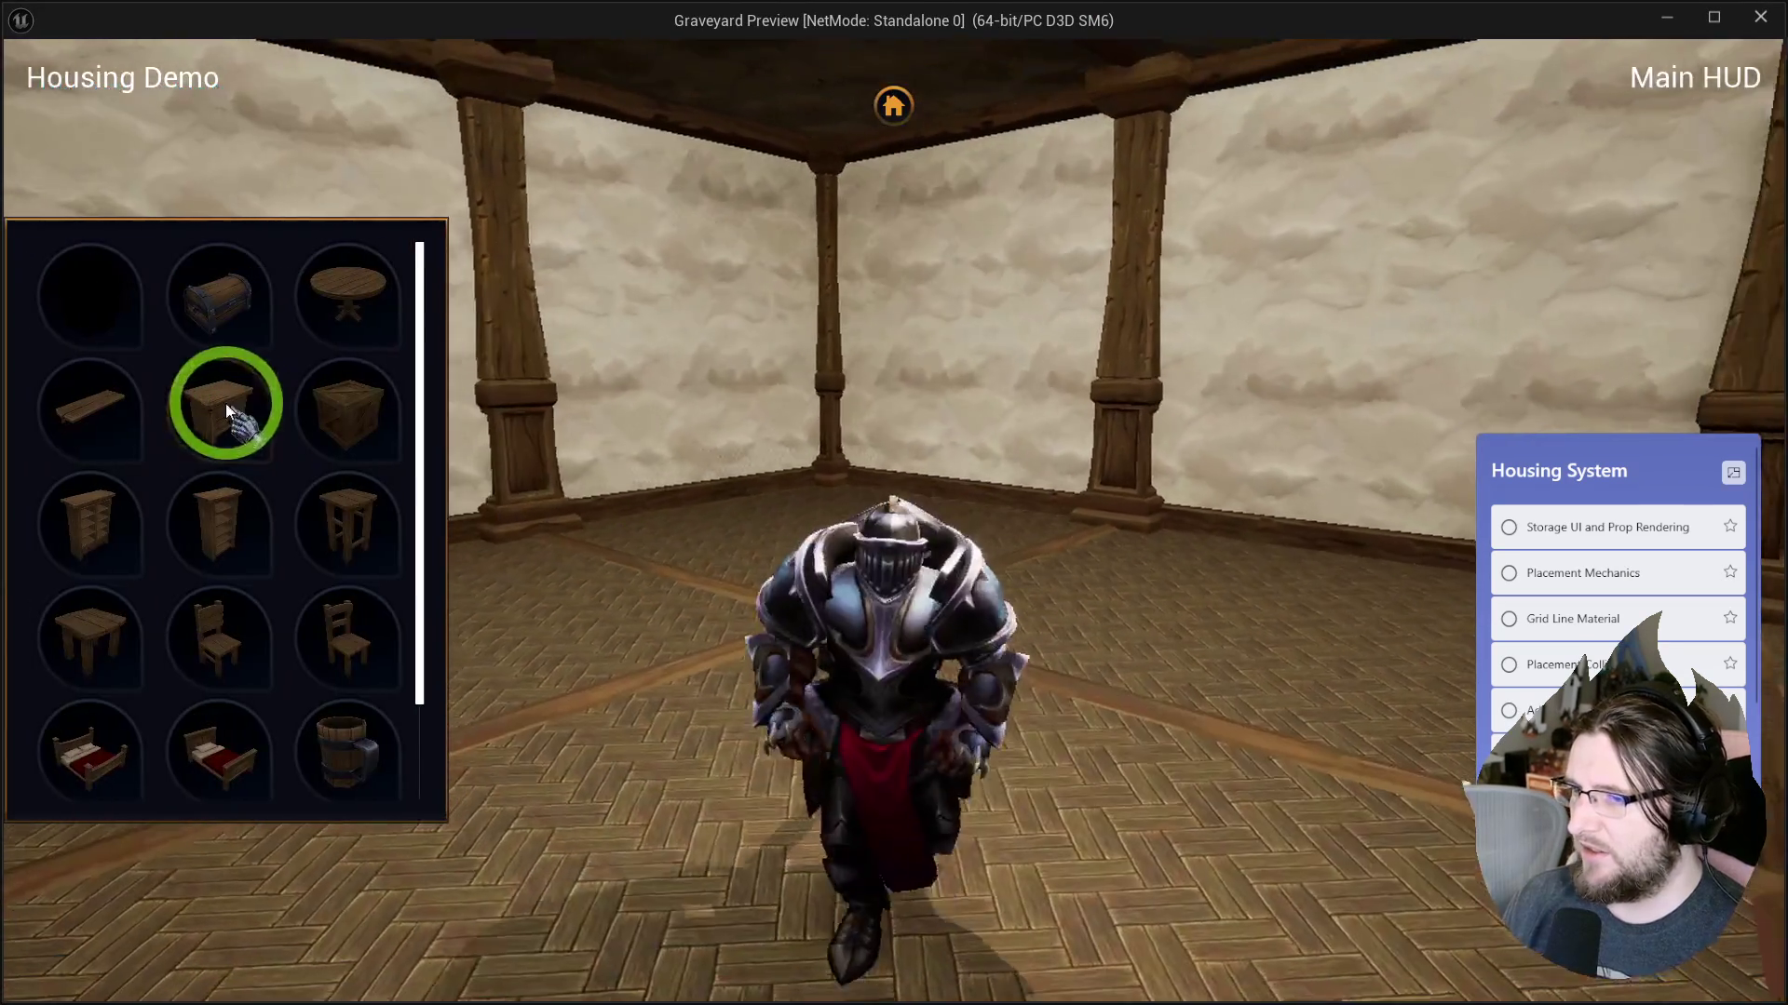
click(225, 404)
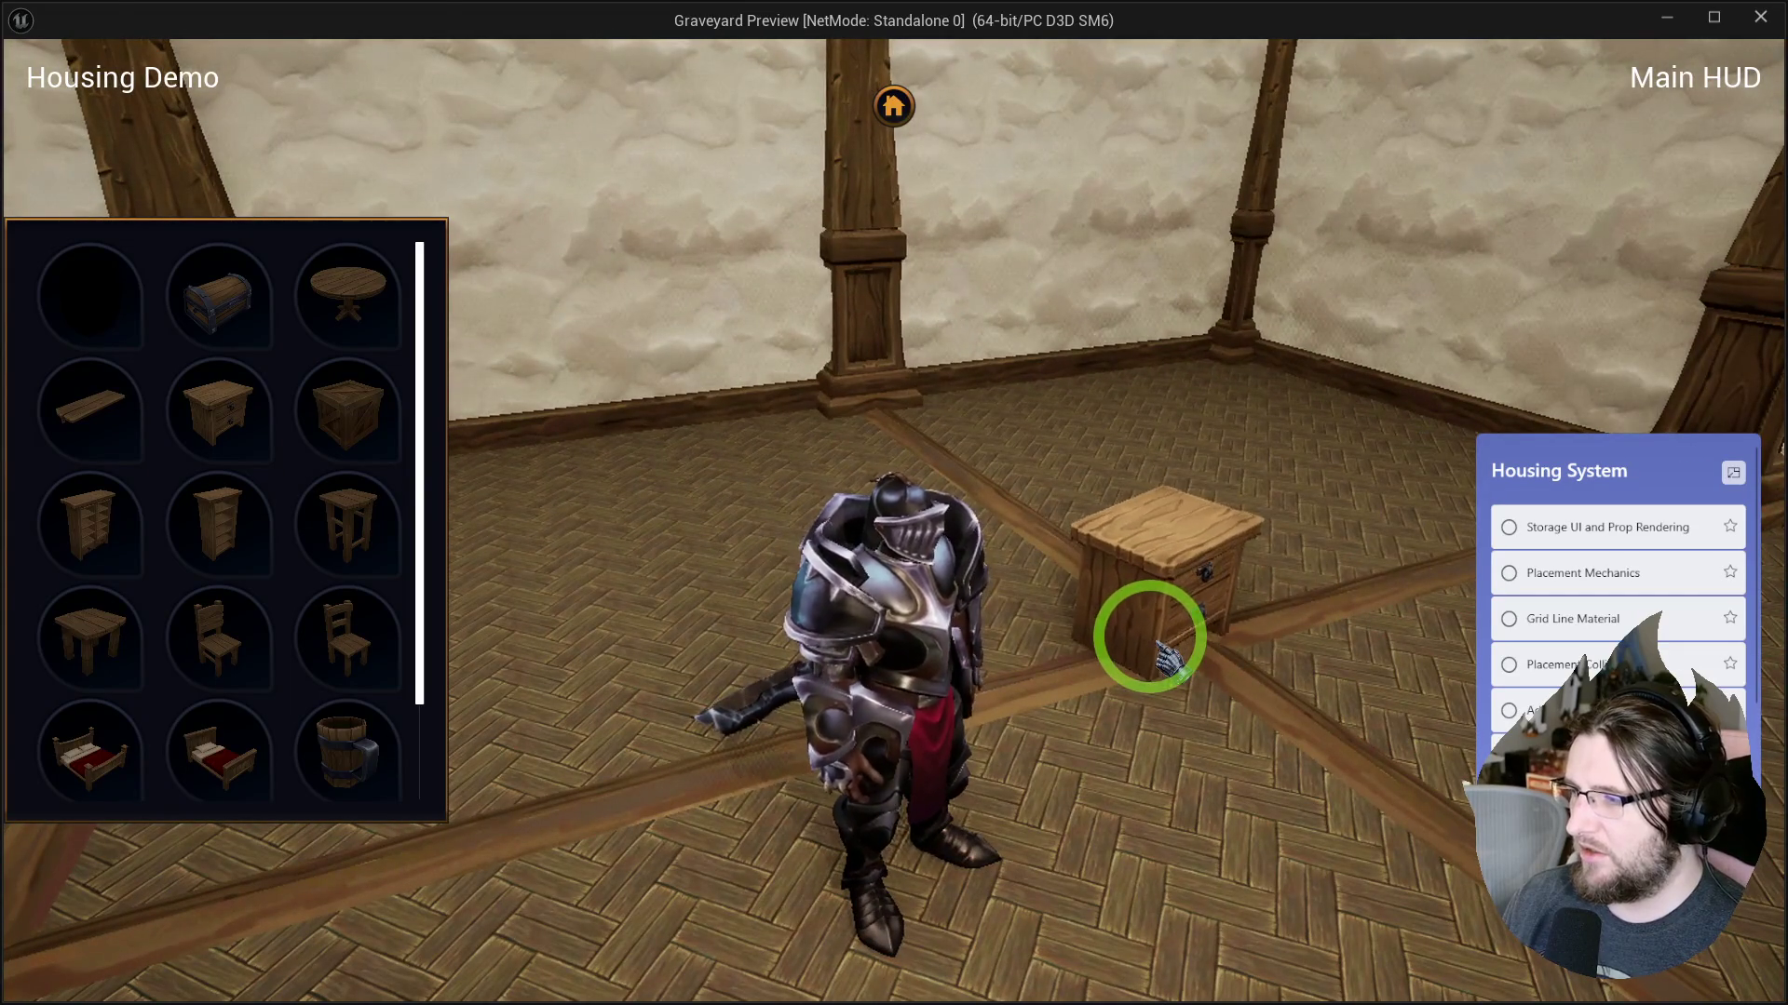
key(Escape)
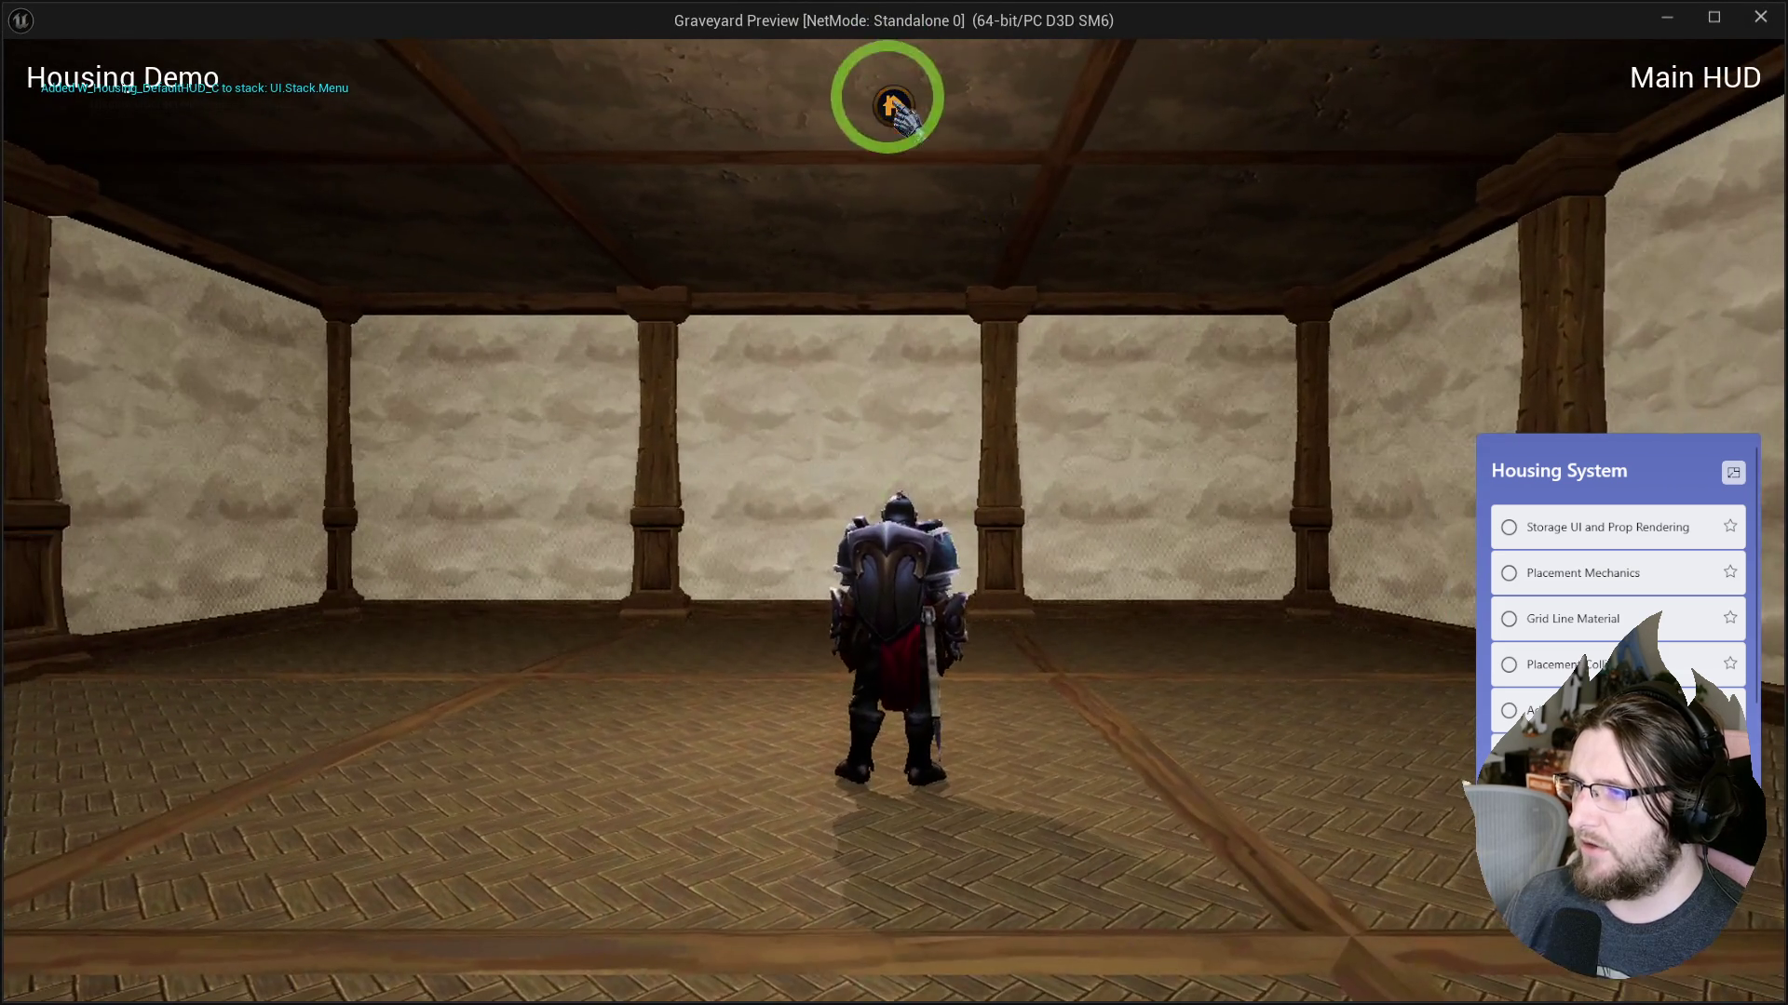
click(892, 105)
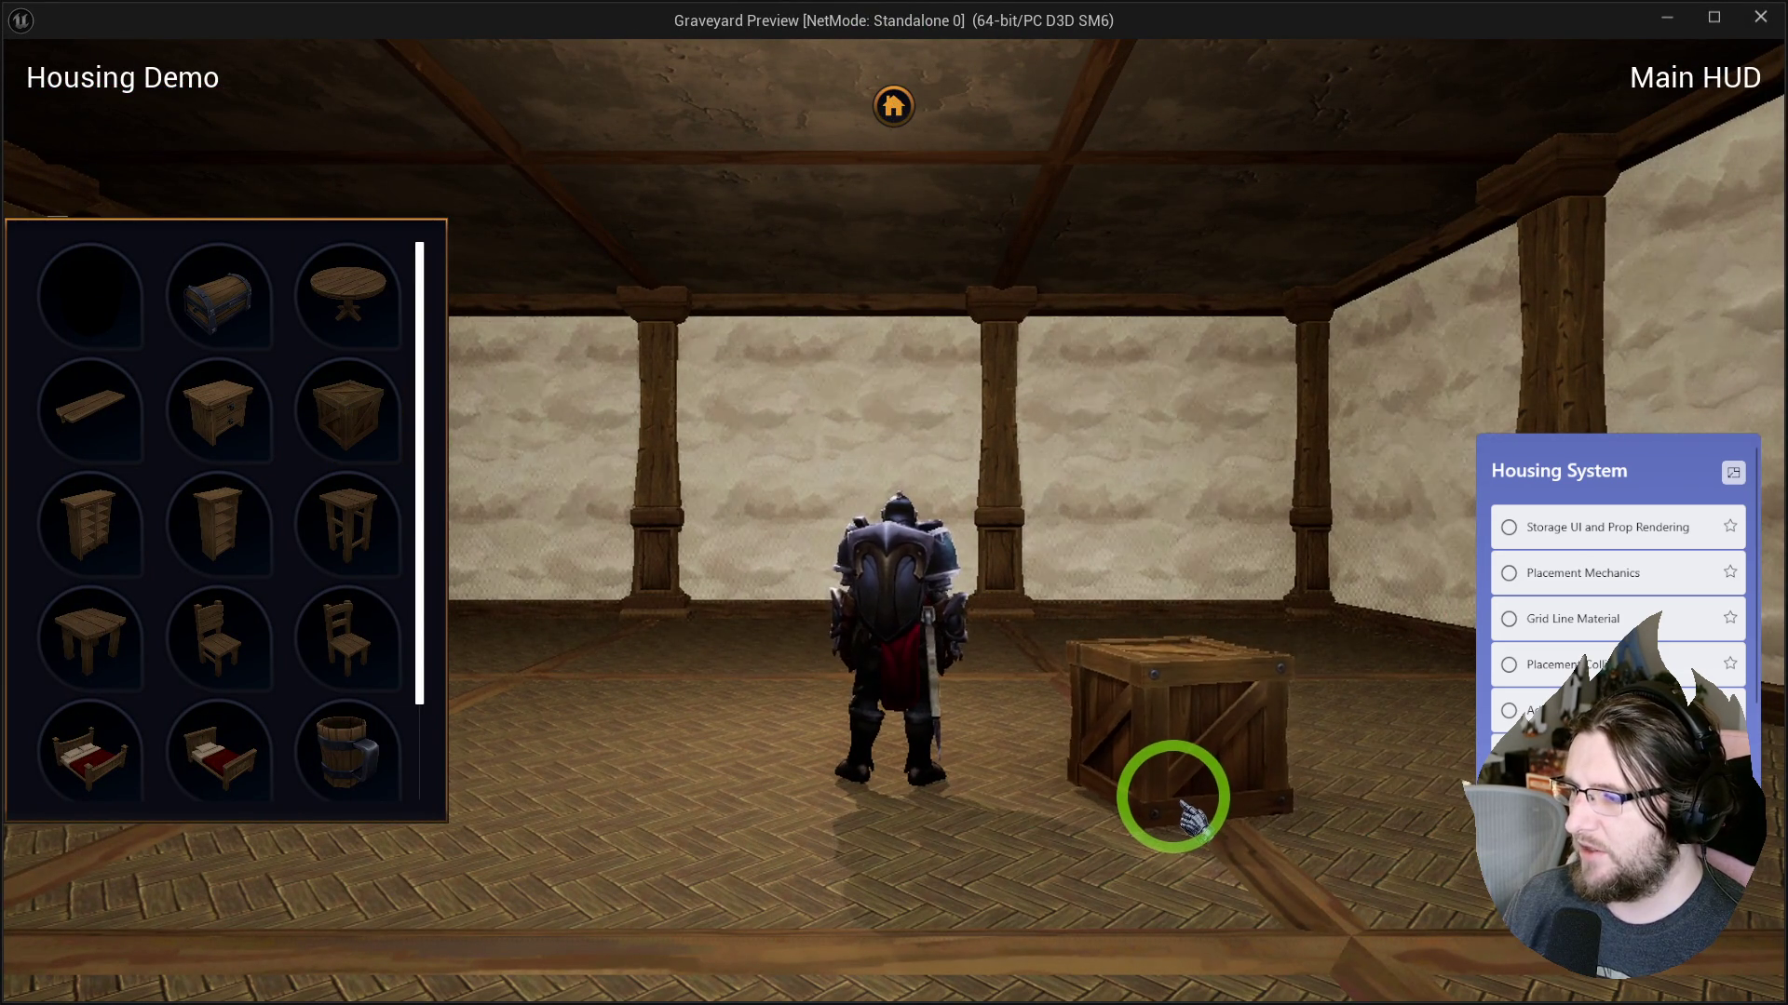
key(Escape)
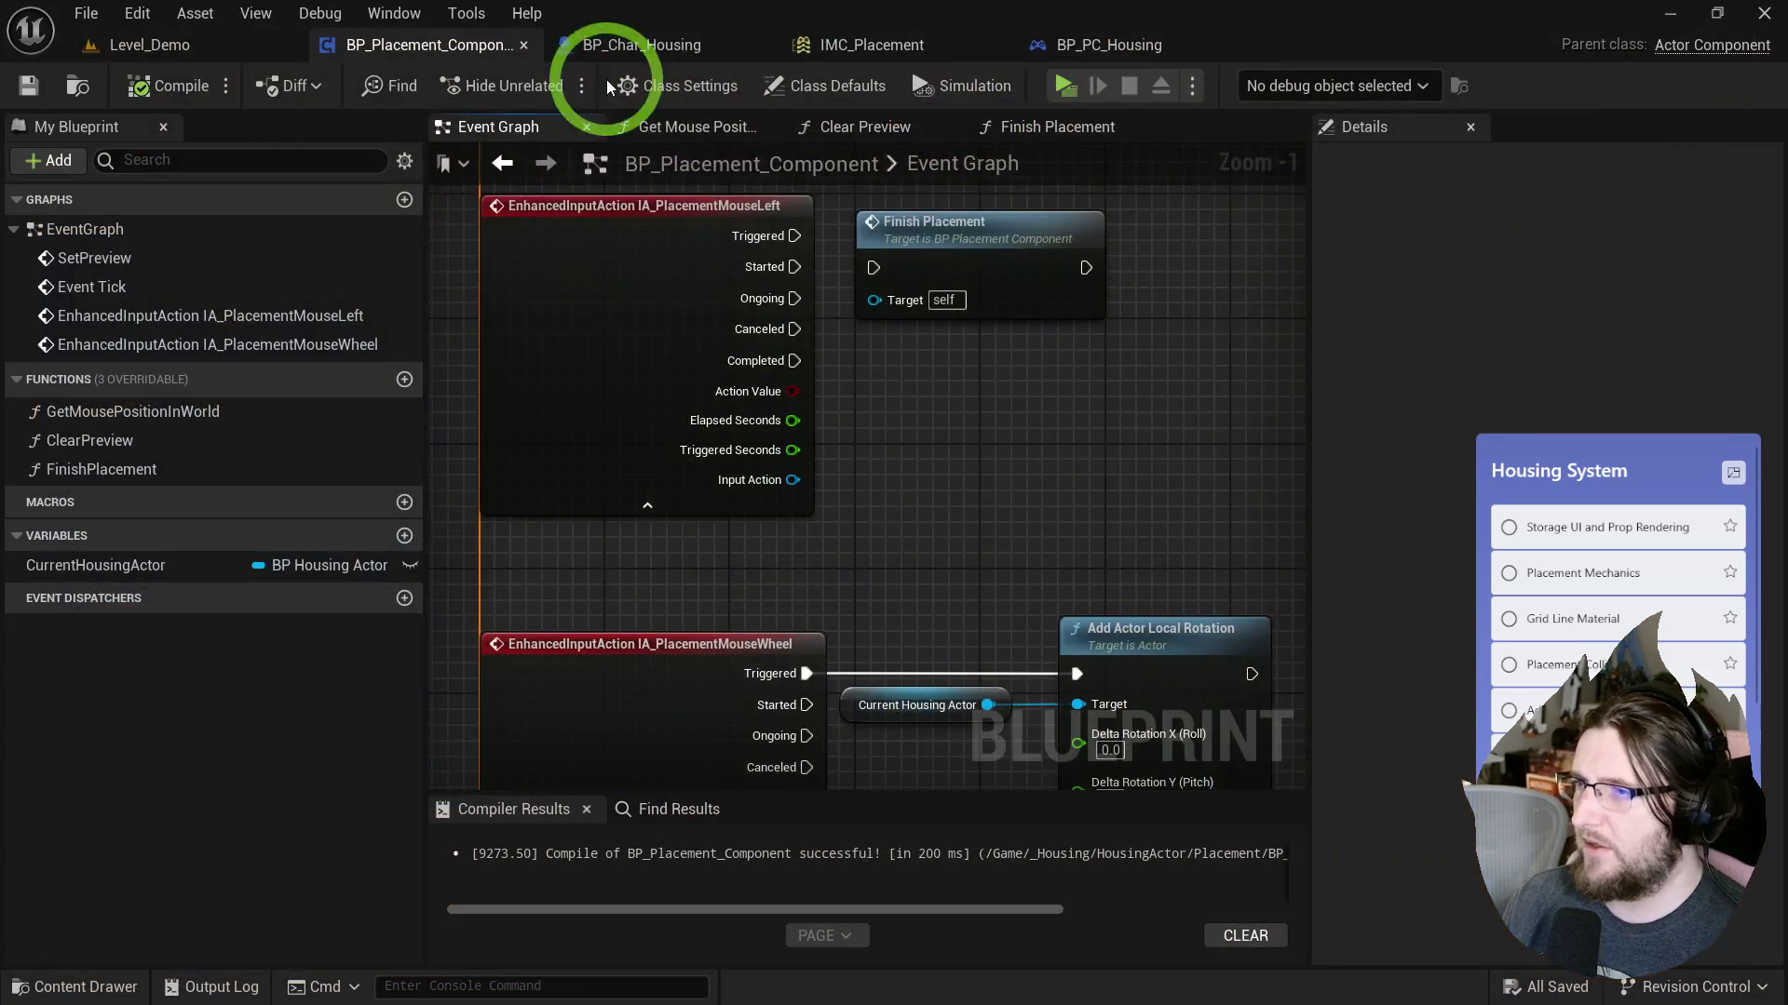
Connect IA_PlacementMouseLeft's Started pin to Finish Placement in BP_Placement_Component.
click(1106, 40)
click(843, 365)
click(400, 49)
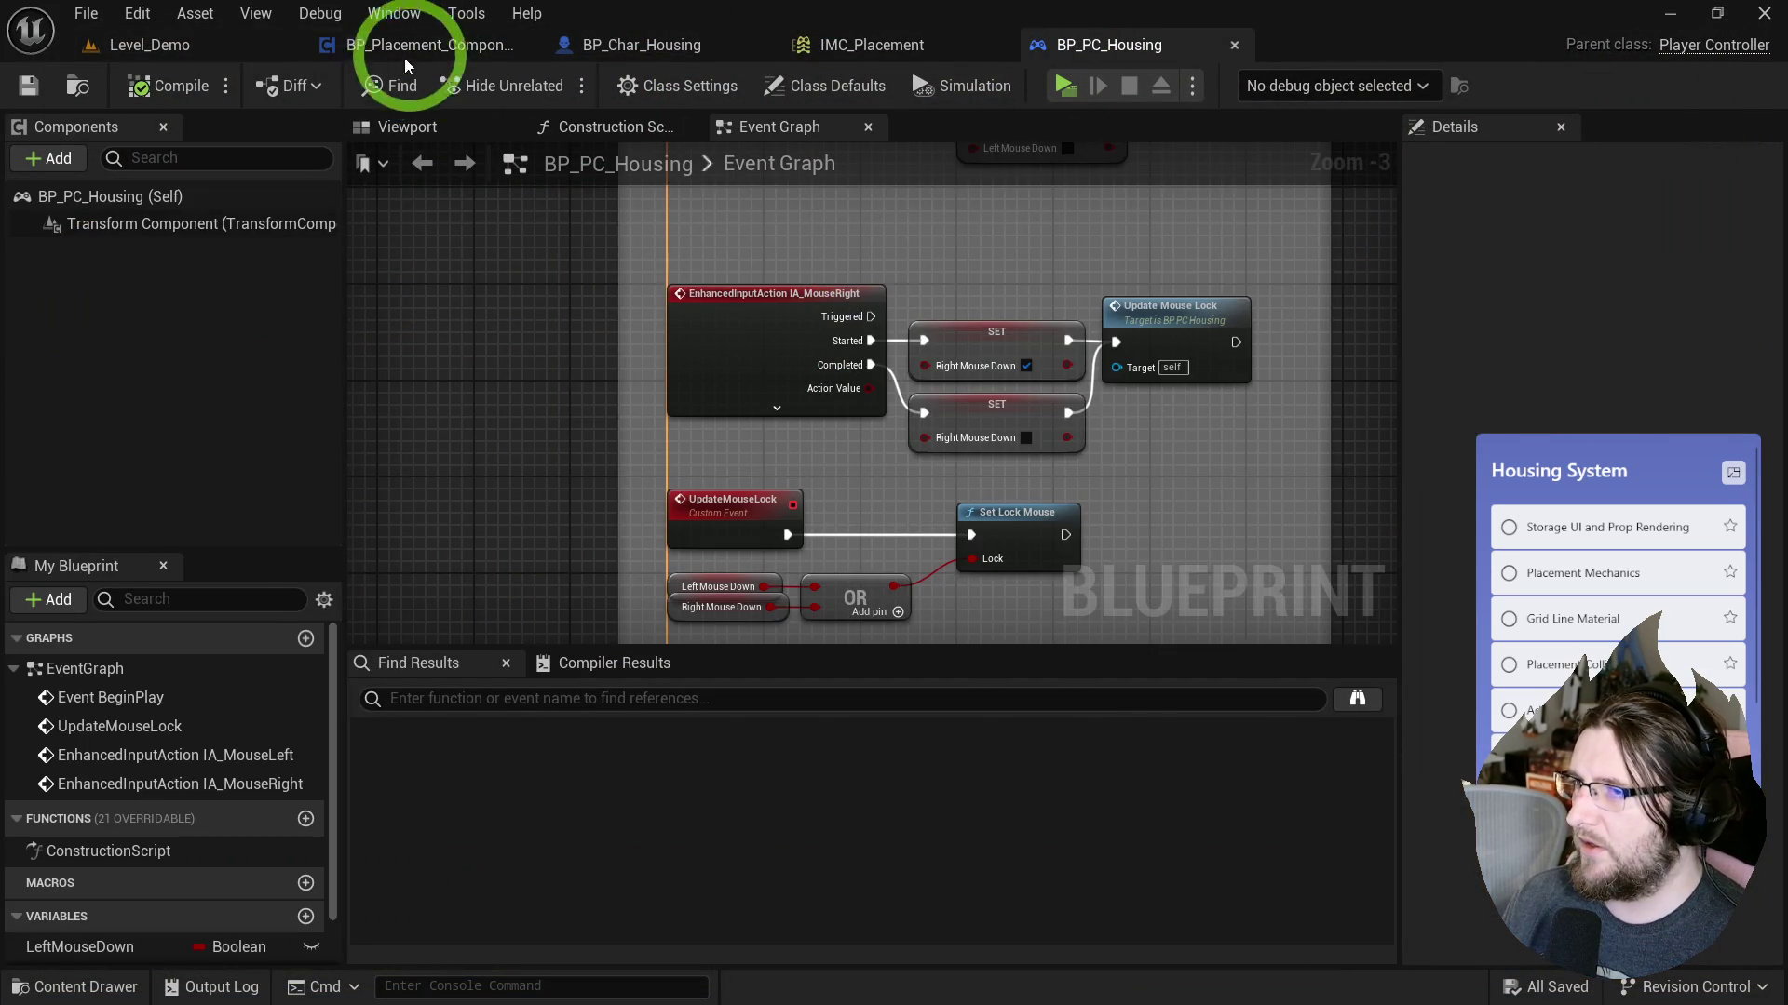
click(834, 307)
drag(880, 276, 875, 270)
click(1028, 124)
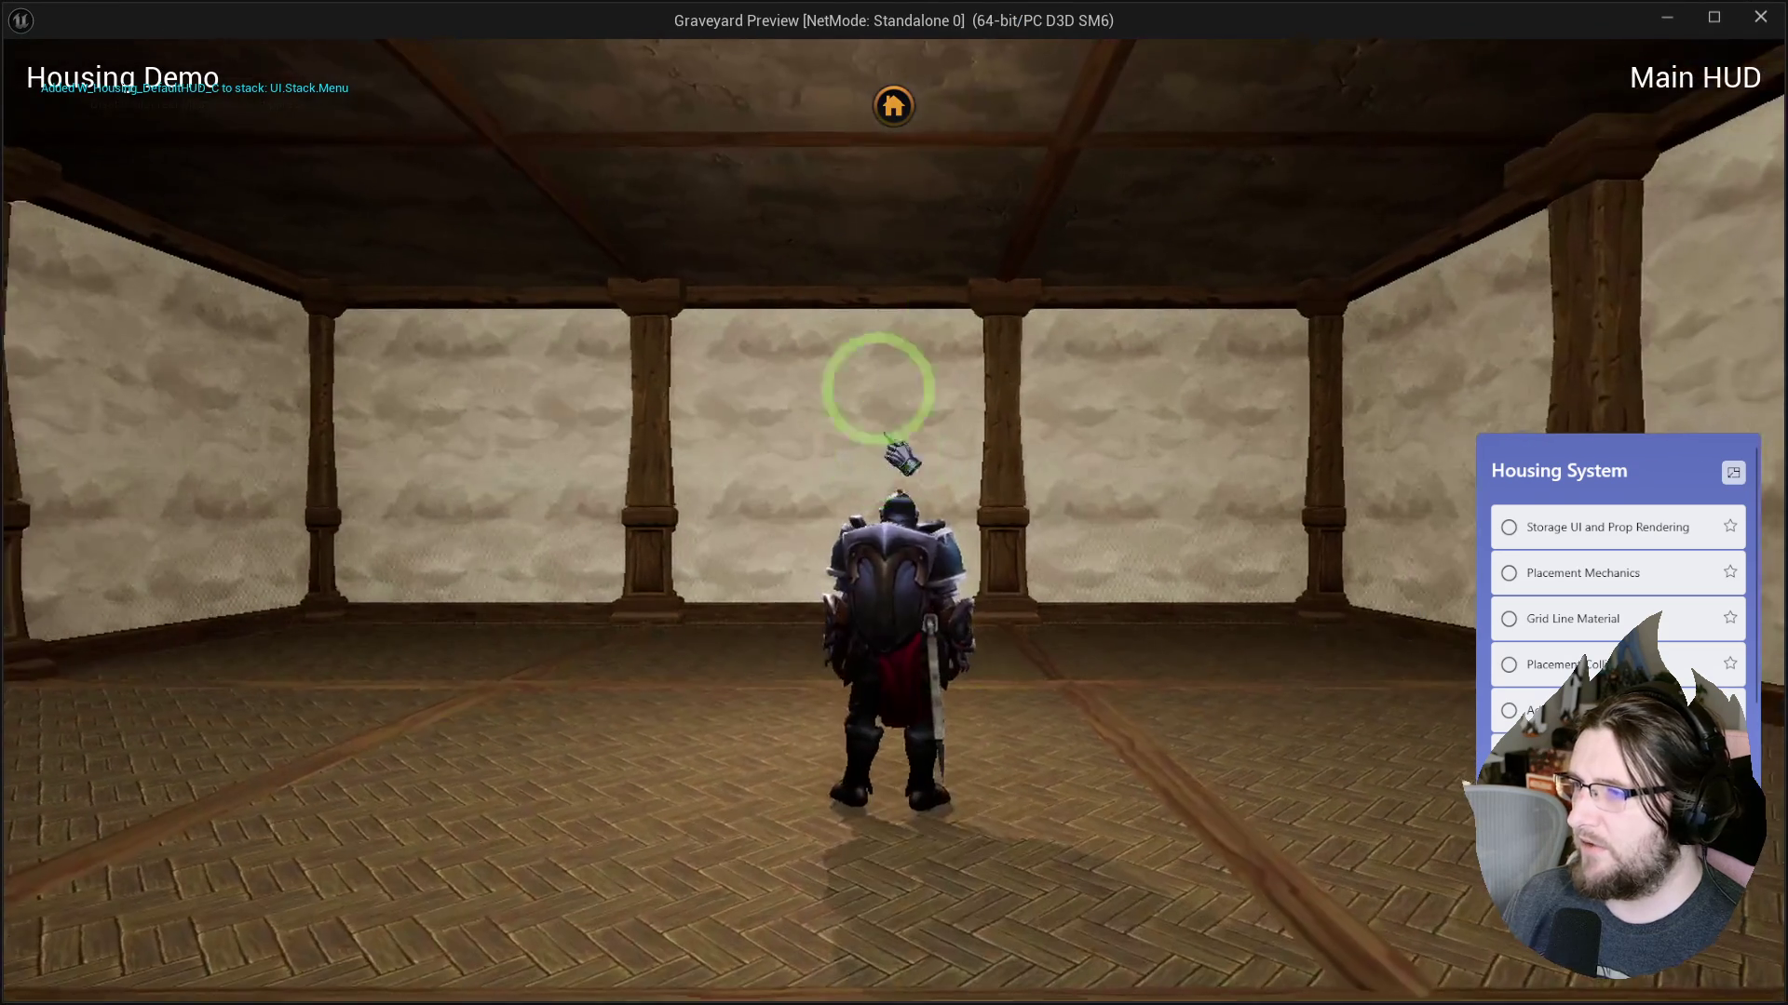
Play-test by dragging a crate from storage onto the room floor.
click(892, 105)
mouse_move(288, 407)
mouse_down()
mouse_move(339, 399)
mouse_move(1197, 850)
mouse_move(1195, 804)
mouse_up()
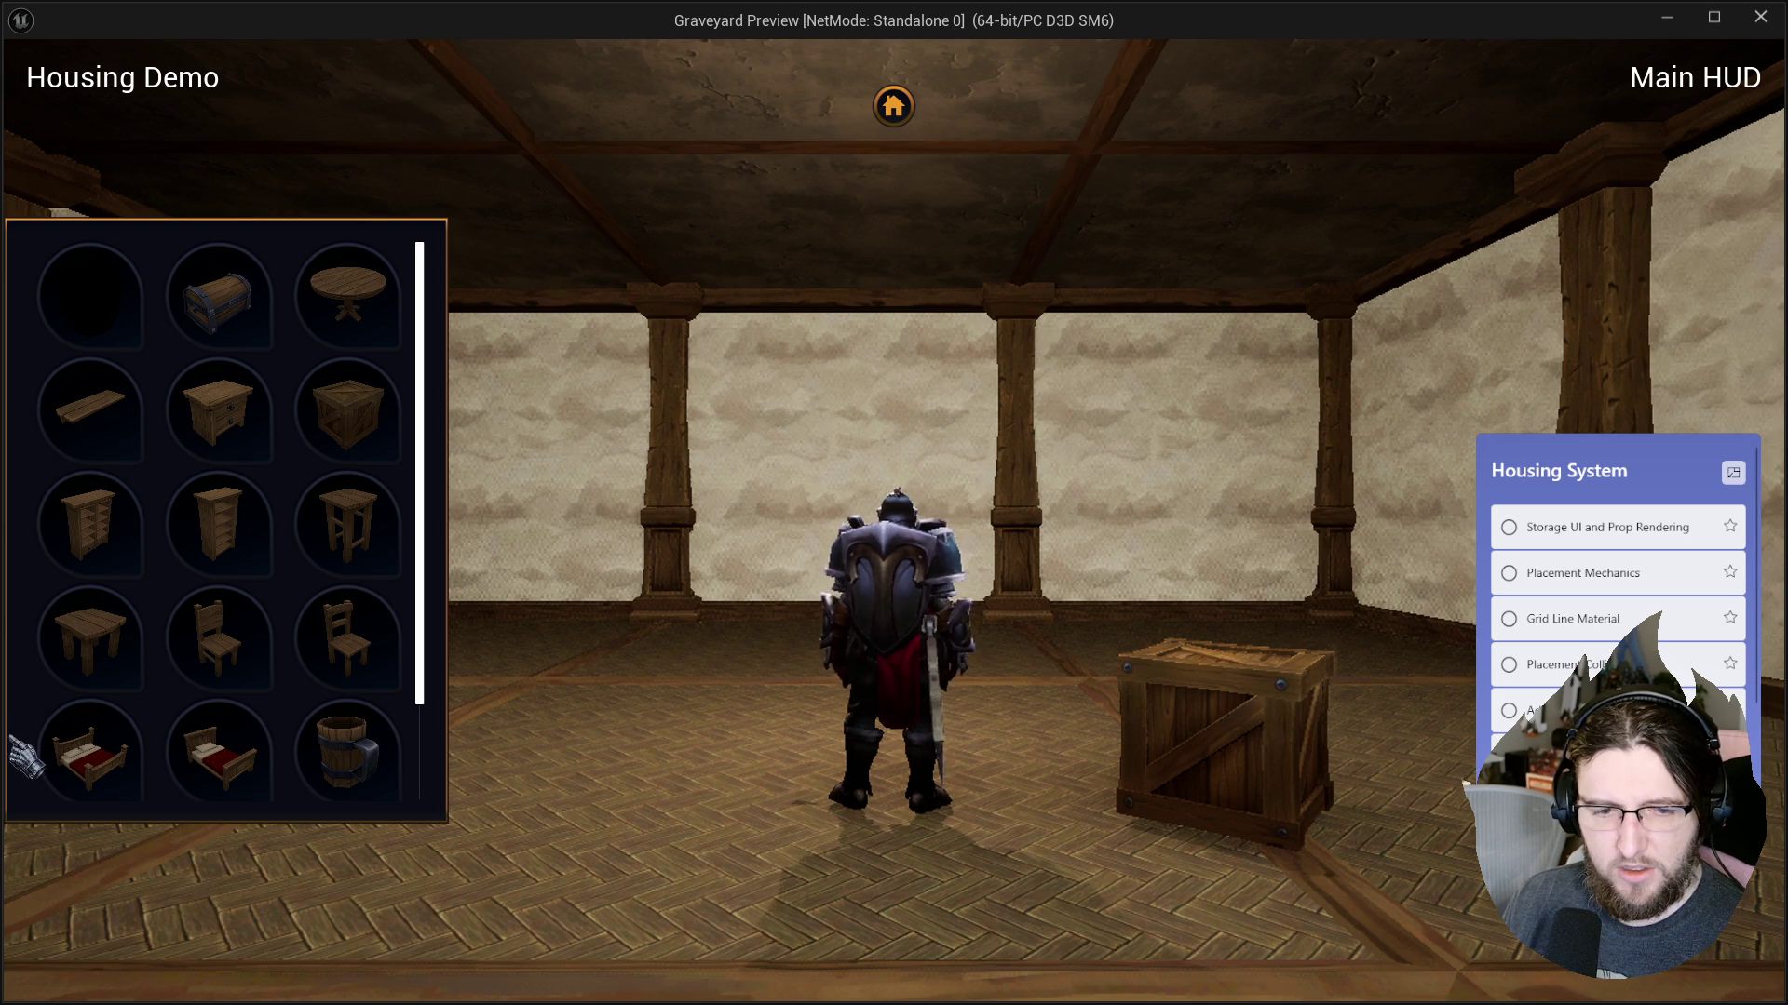
key(Escape)
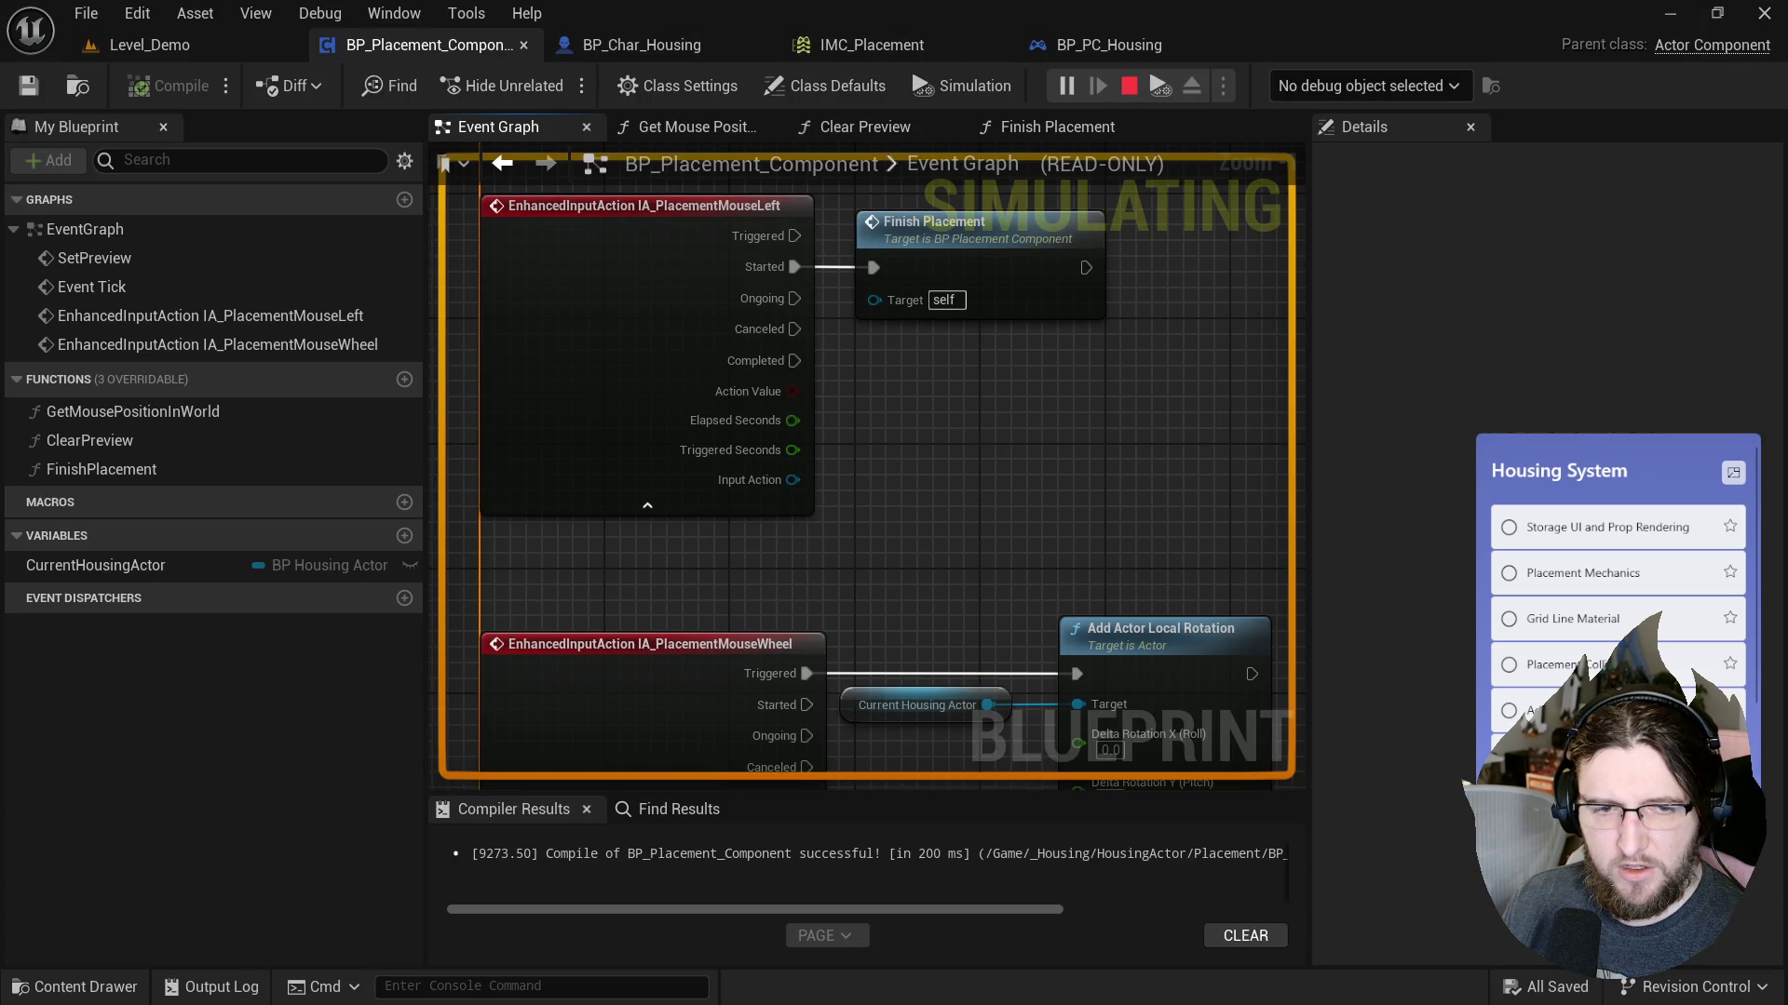
Gate Add Actor Local Rotation behind a validated get of Current Housing Actor and compile.
scroll(578, 271, up, 3)
drag(578, 271, 906, 276)
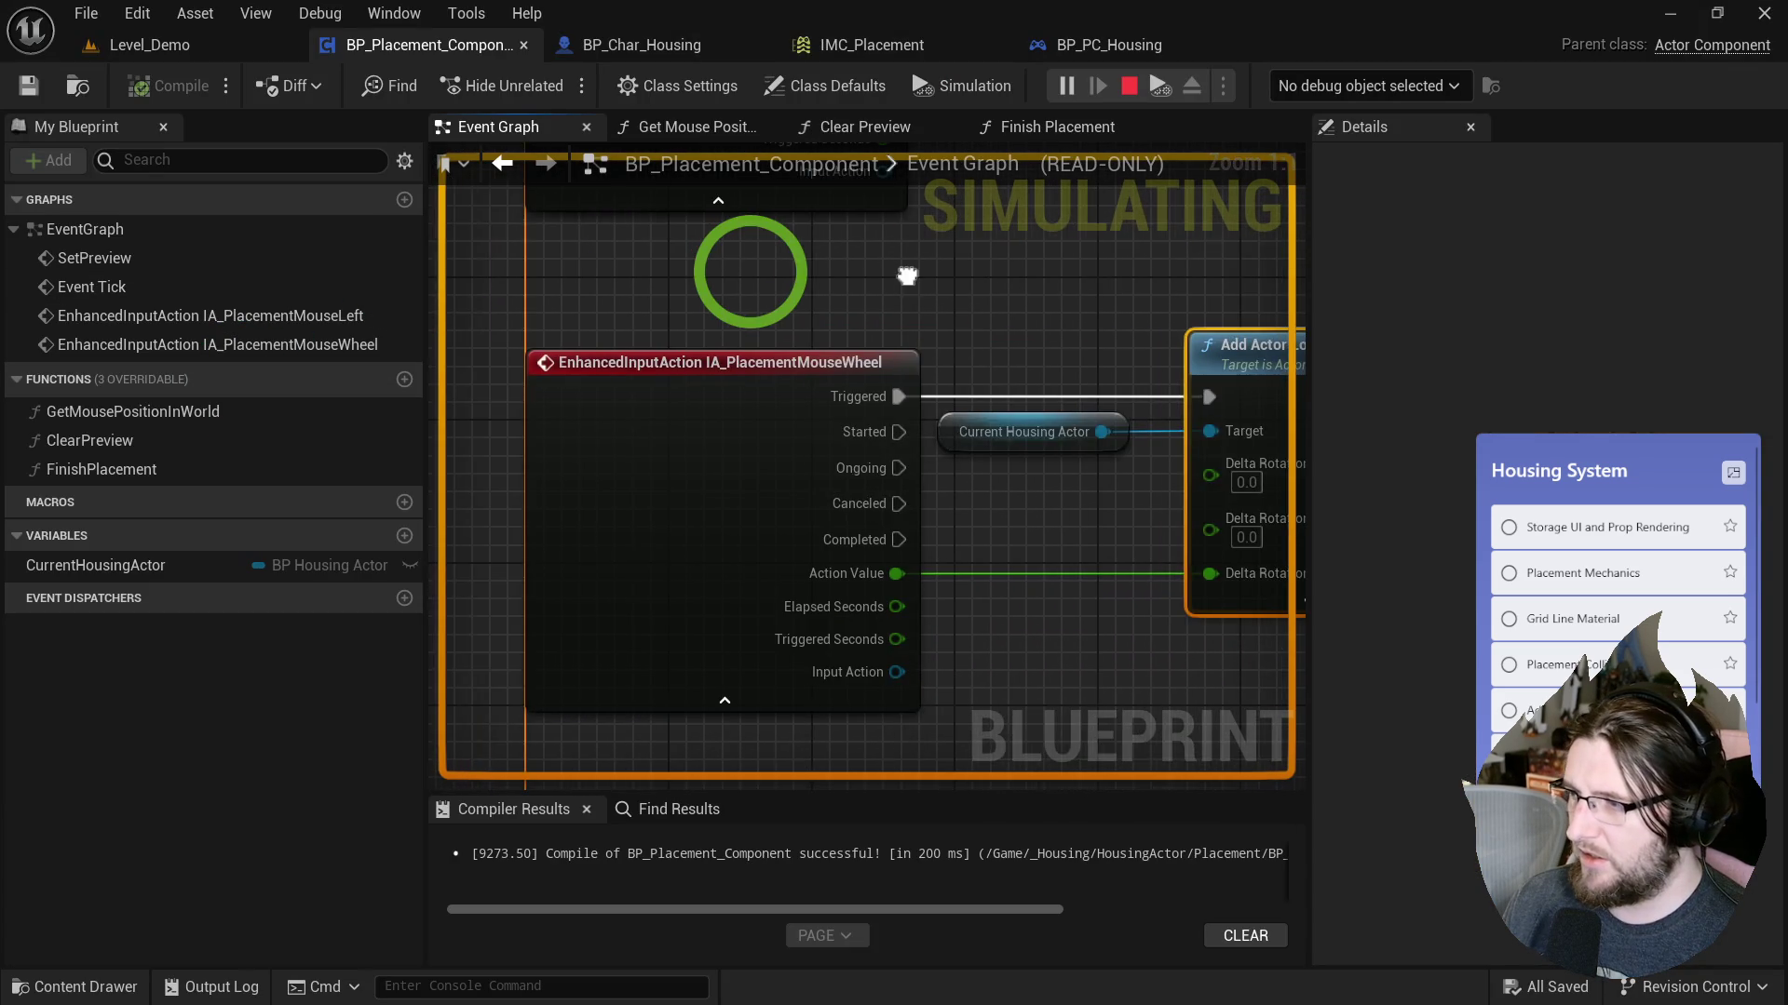
scroll(907, 276, down, 1)
scroll(850, 291, up, 1)
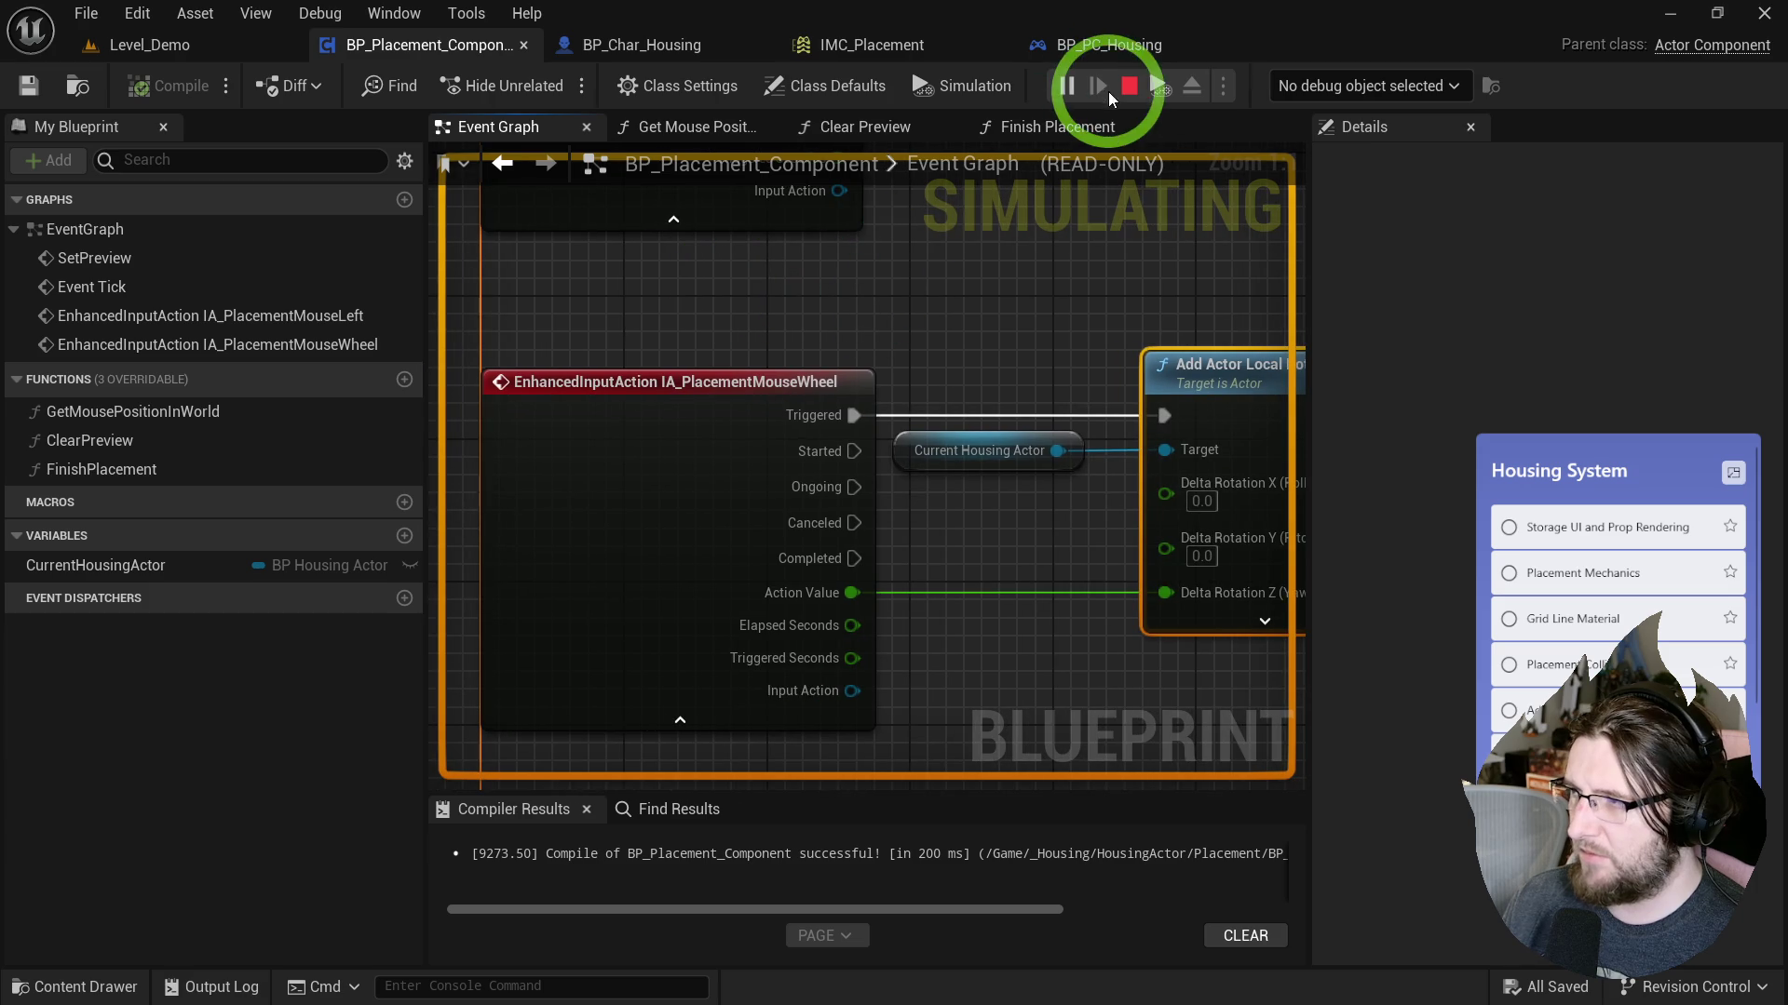
click(1131, 90)
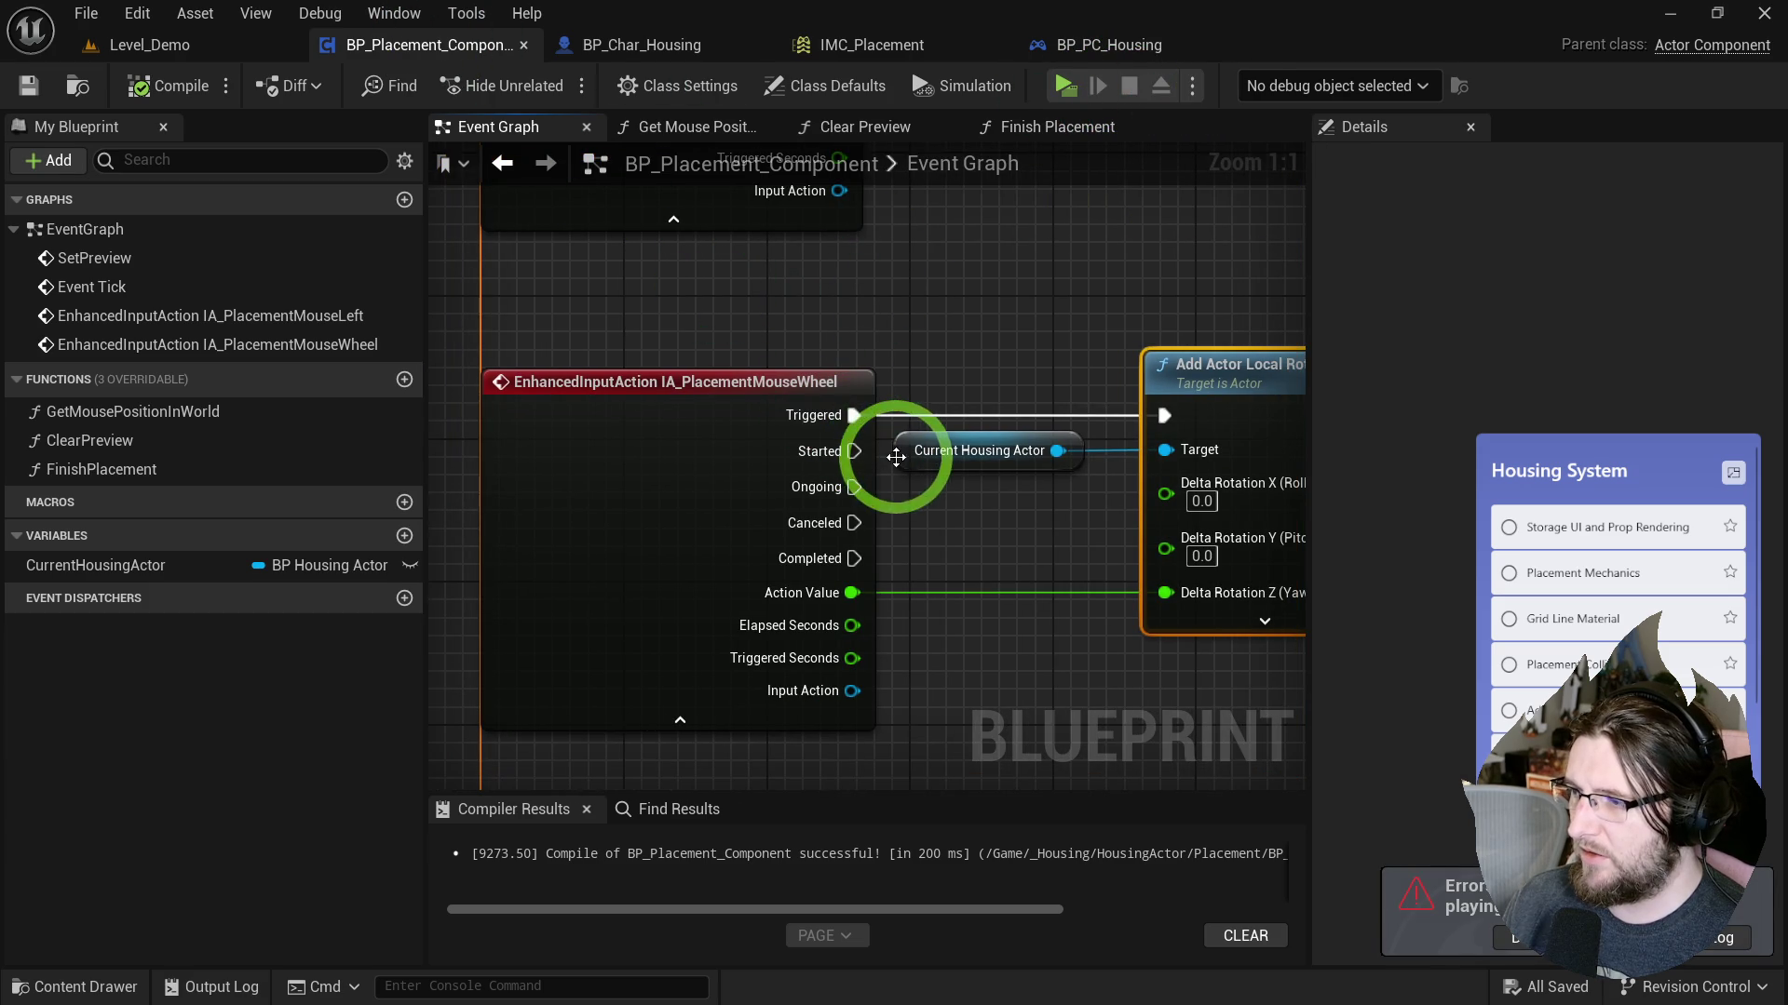
right_click(896, 457)
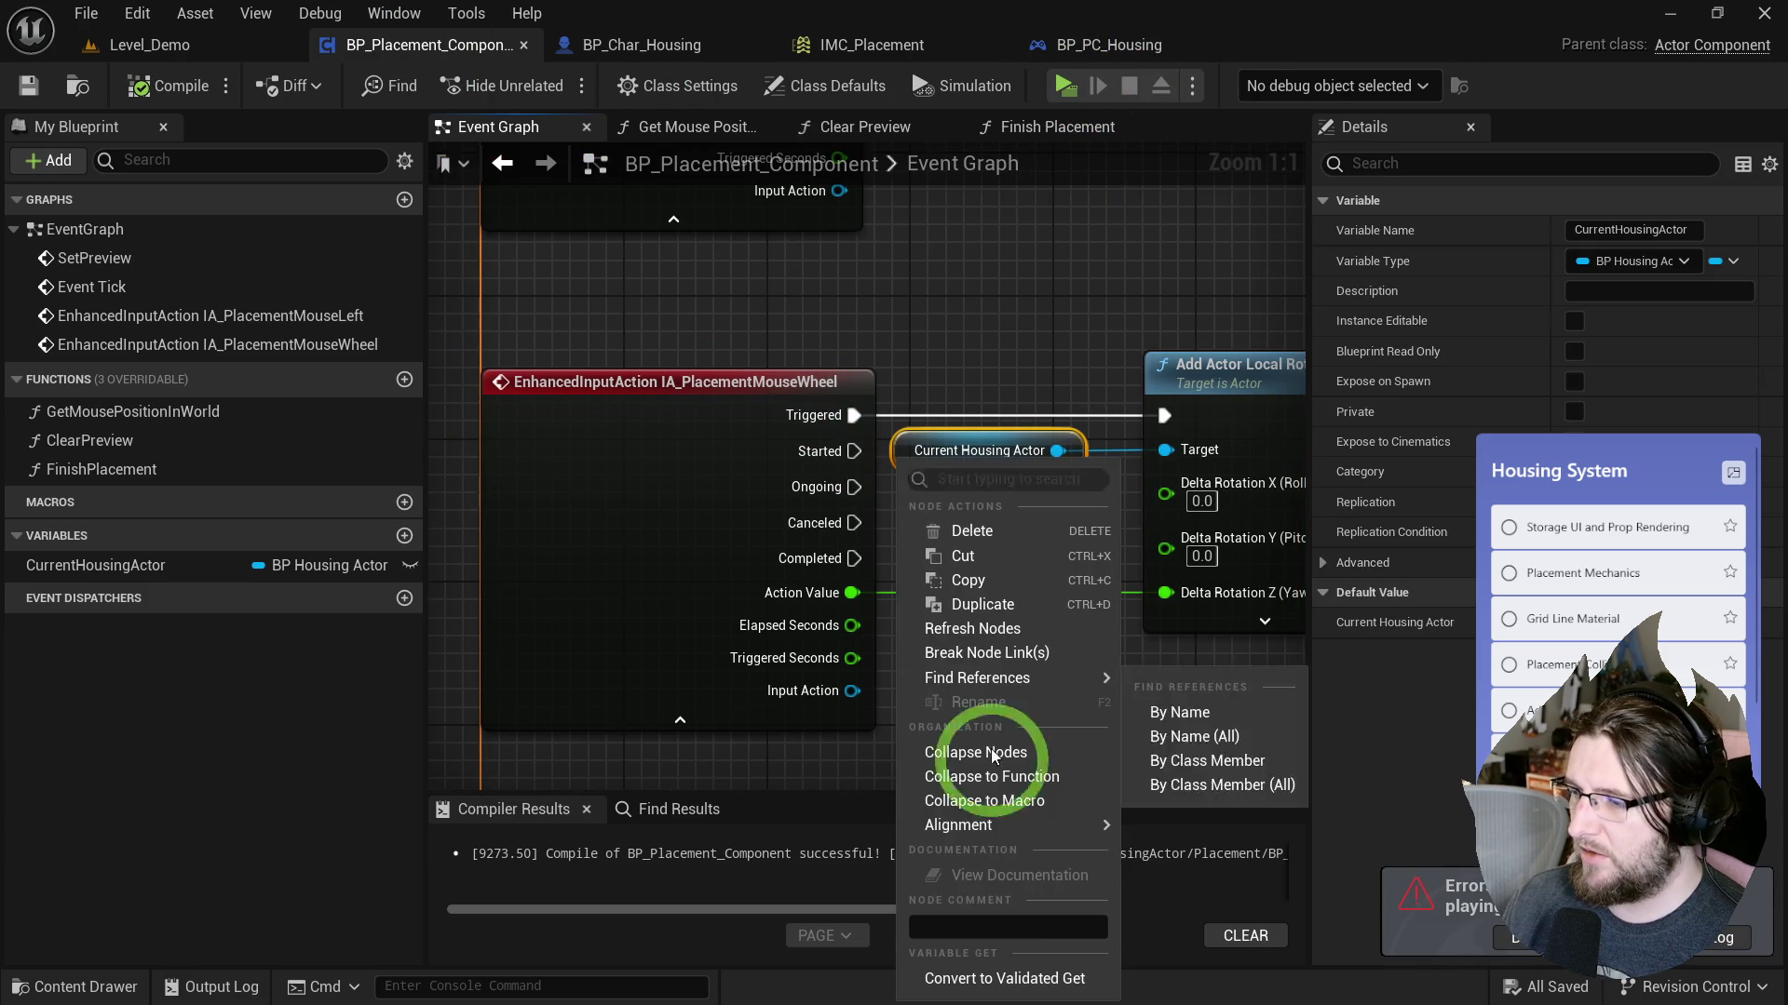
click(1001, 983)
mouse_move(857, 471)
mouse_down()
mouse_move(926, 480)
mouse_move(968, 402)
mouse_up()
drag(1165, 413, 1218, 414)
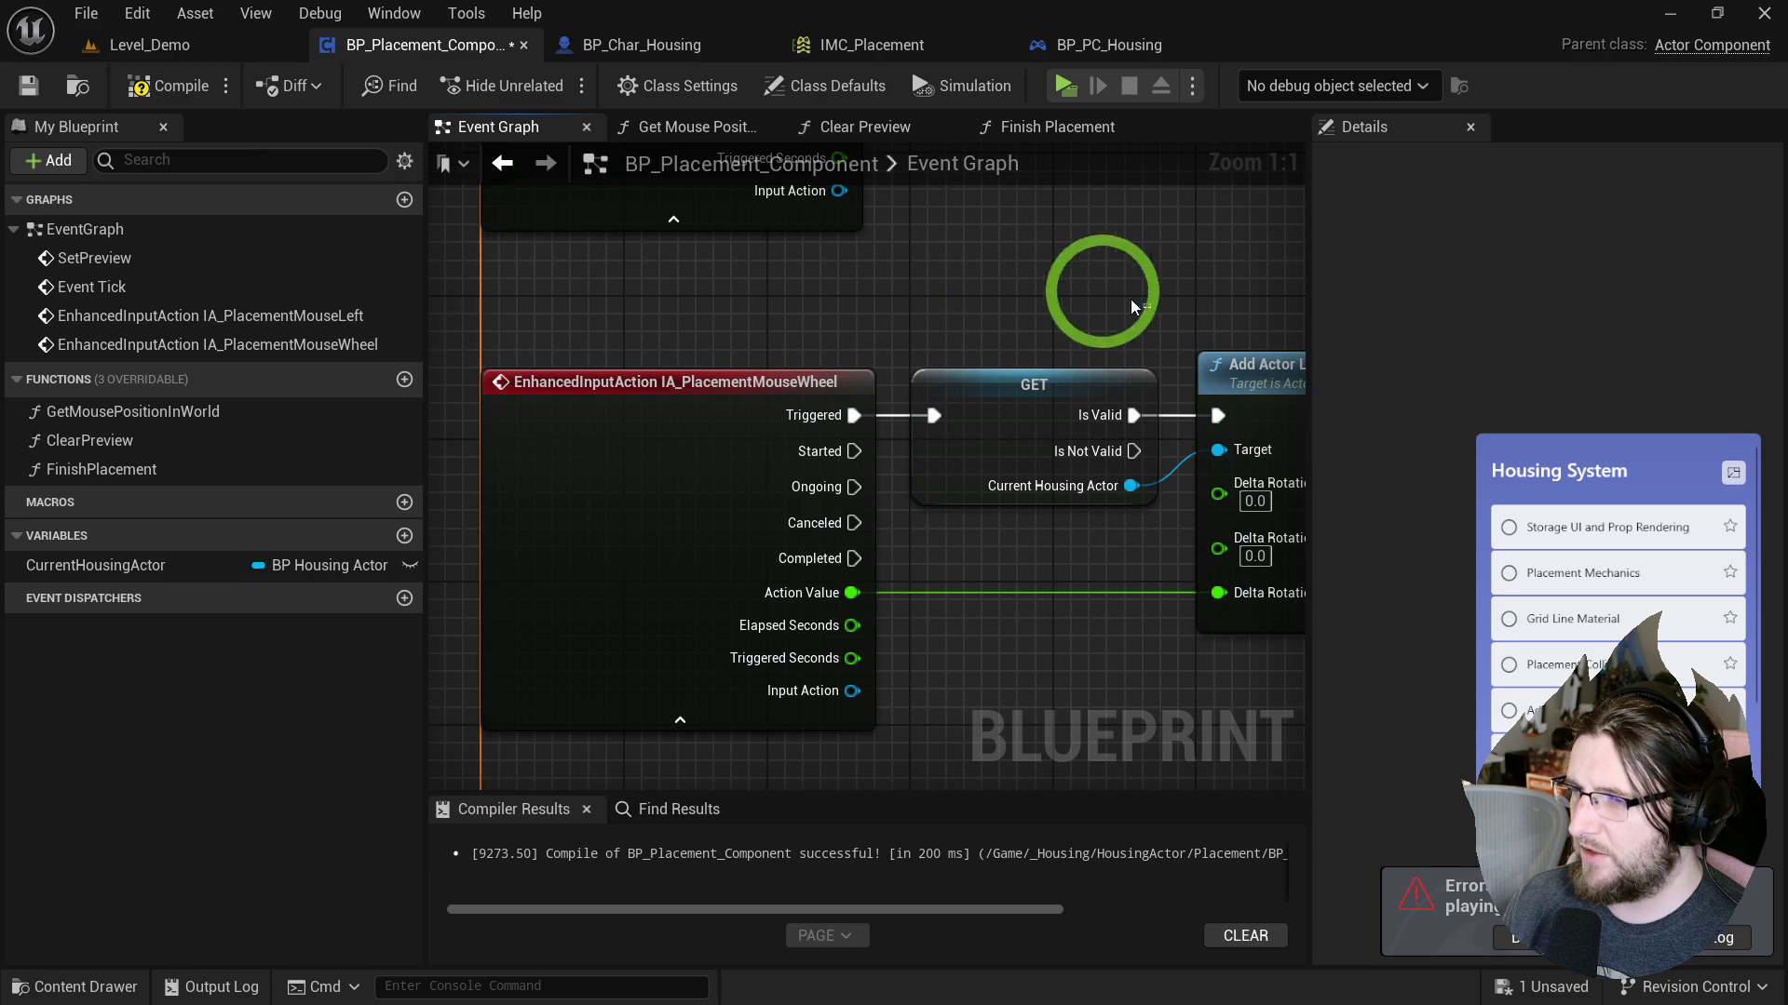
click(160, 98)
click(750, 289)
In FinishPlacement, feed a Make ModifyContextOptions node into Remove Mapping Context's Options.
scroll(851, 307, down, 3)
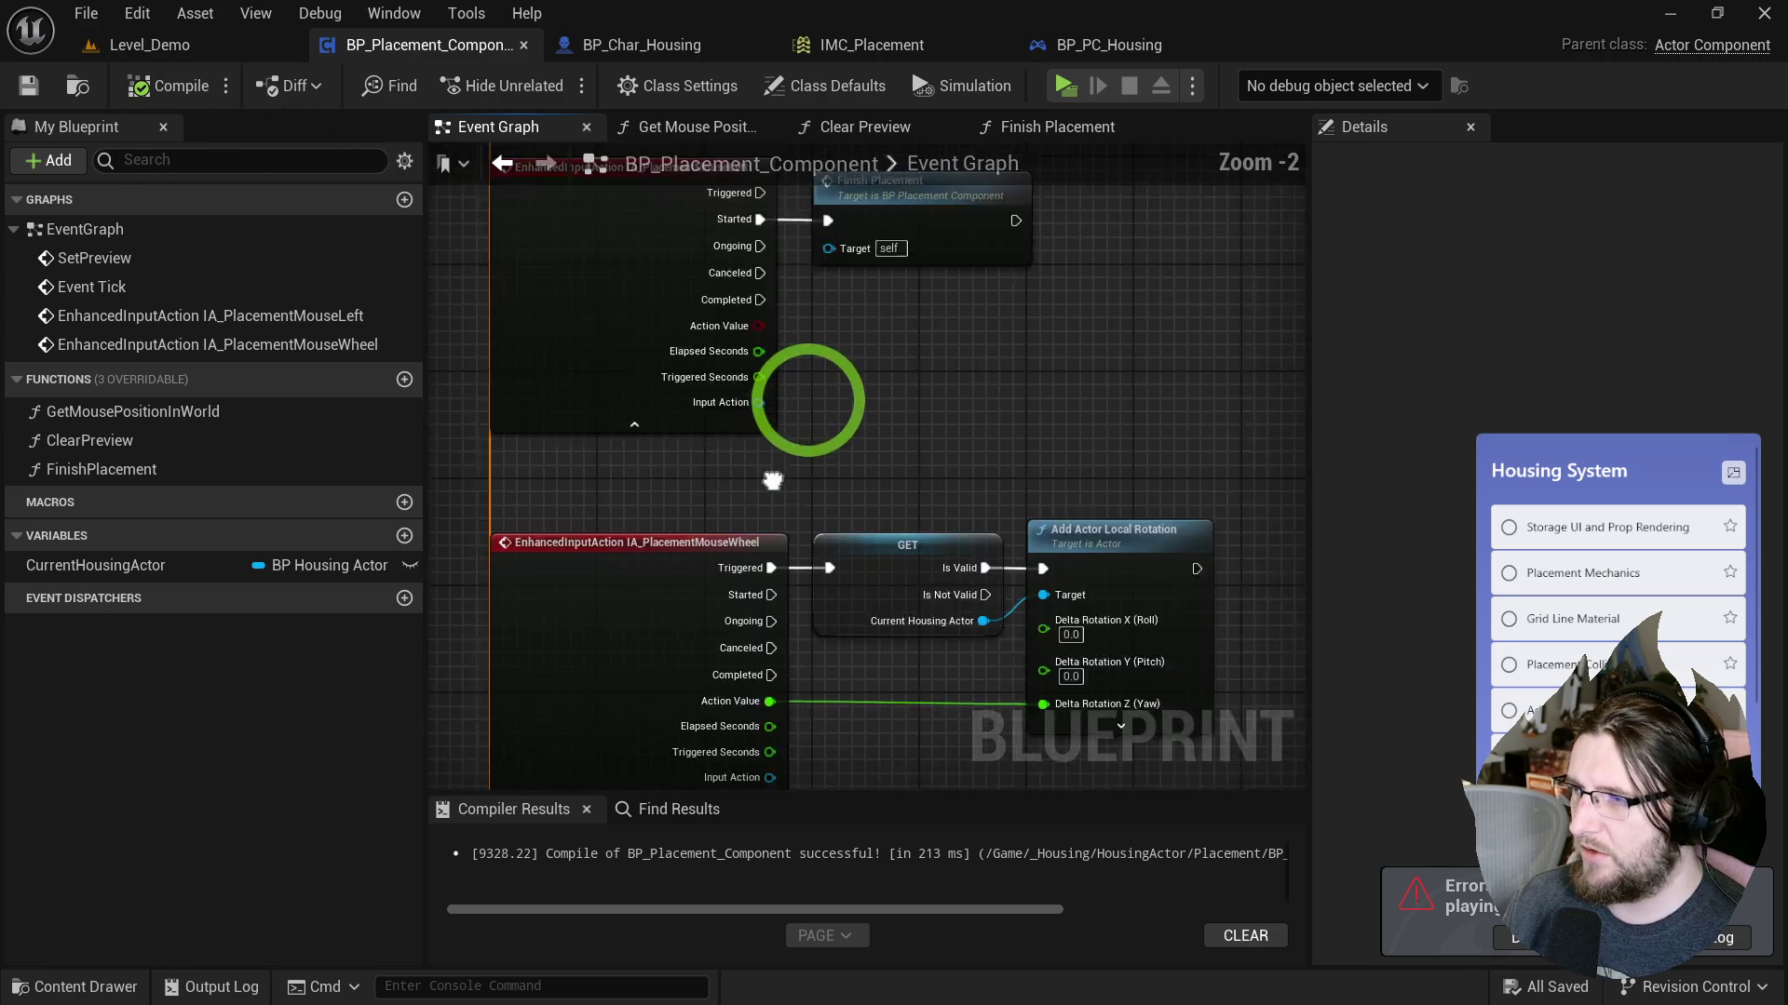
mouse_move(811, 440)
mouse_down()
mouse_move(811, 647)
mouse_move(764, 658)
mouse_up()
scroll(658, 618, up, 3)
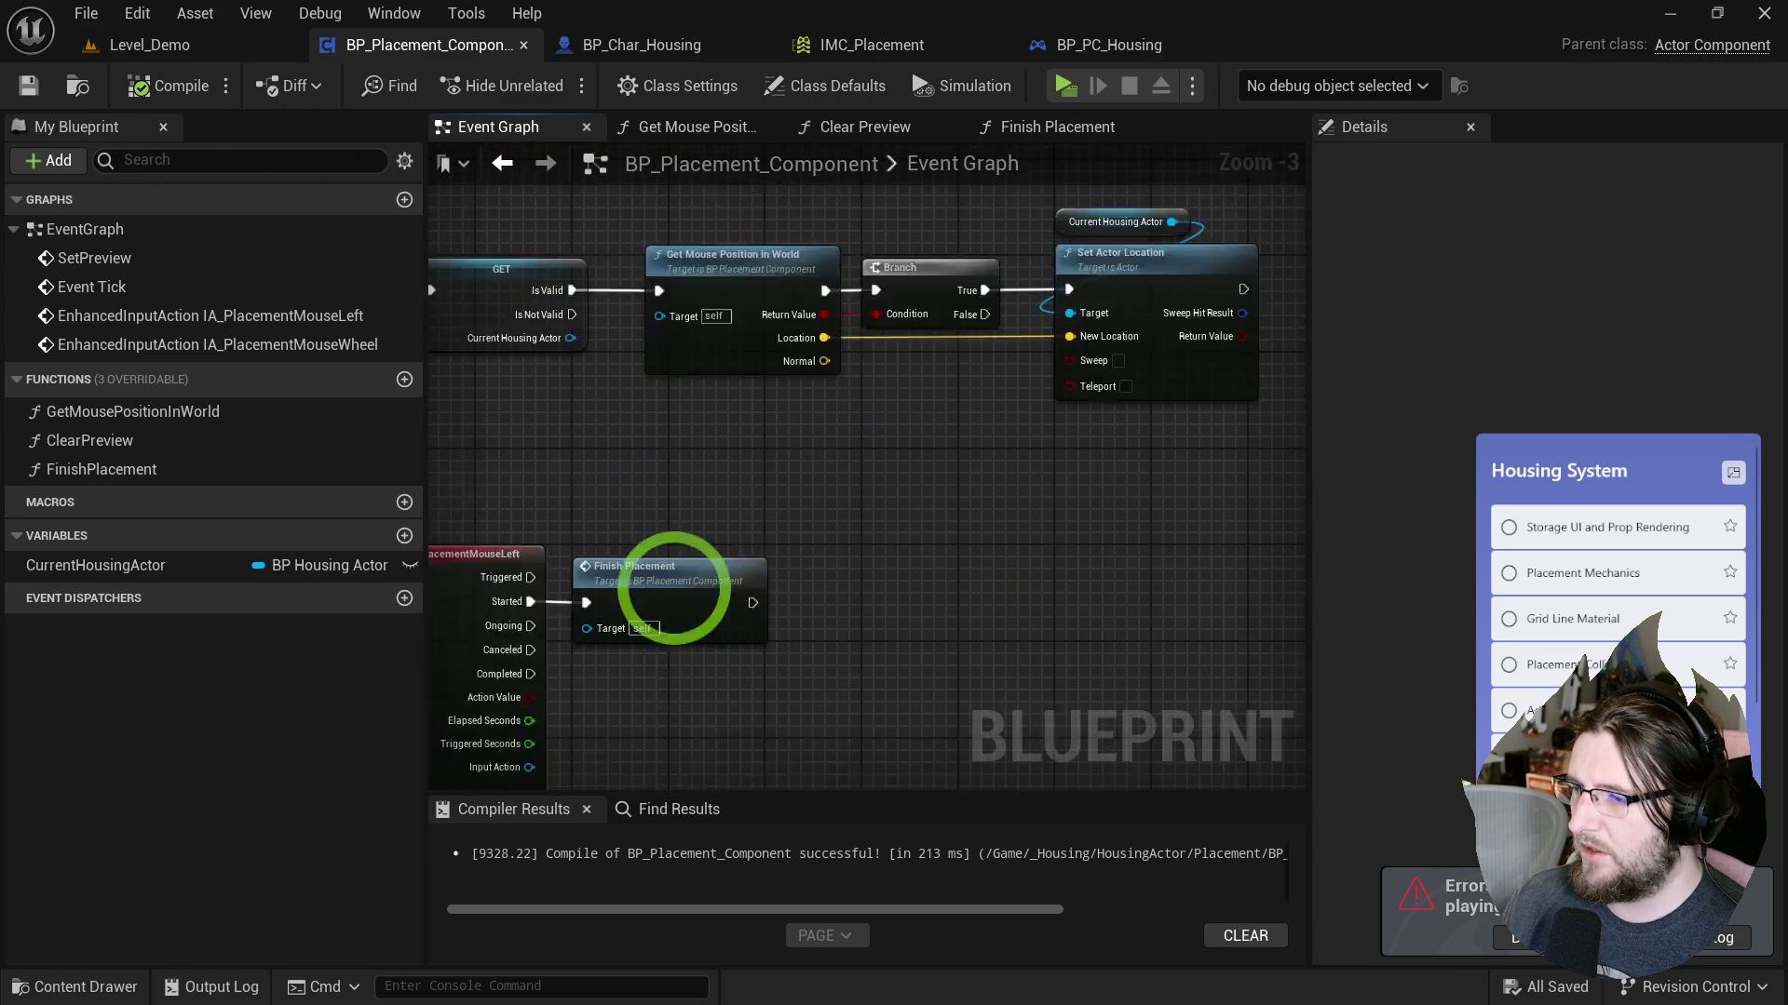
double_click(702, 507)
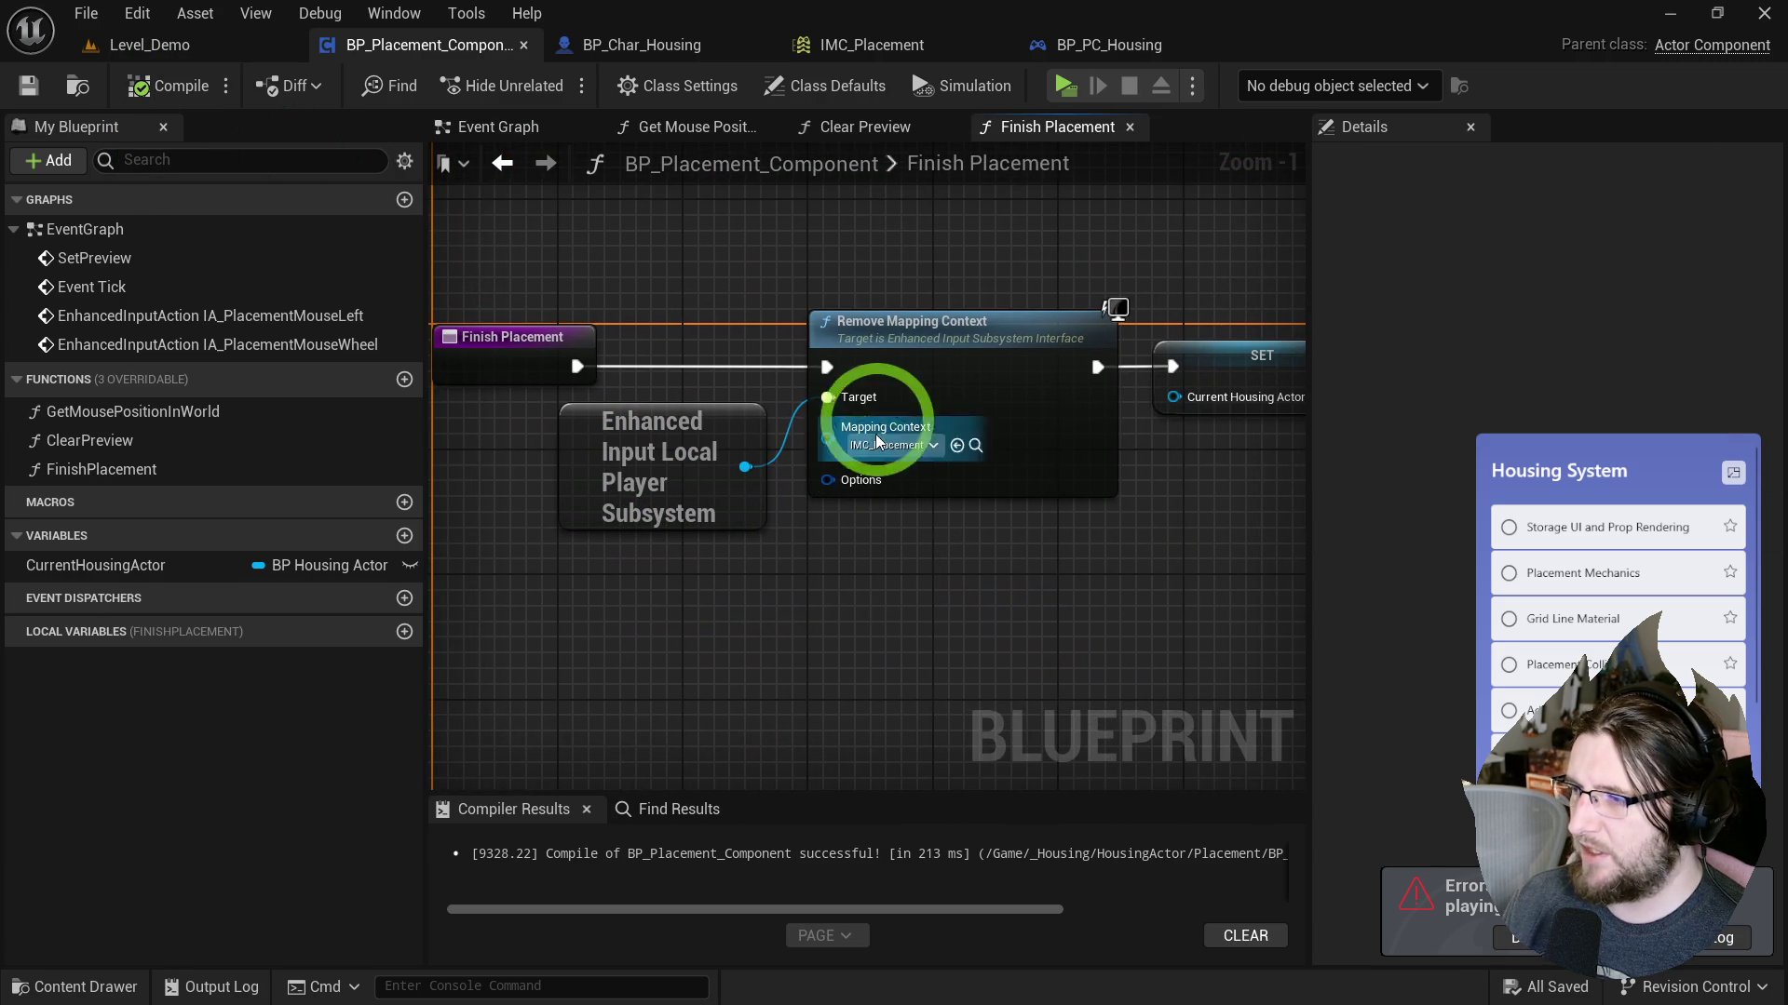
drag(827, 479, 764, 556)
text(make)
key(Return)
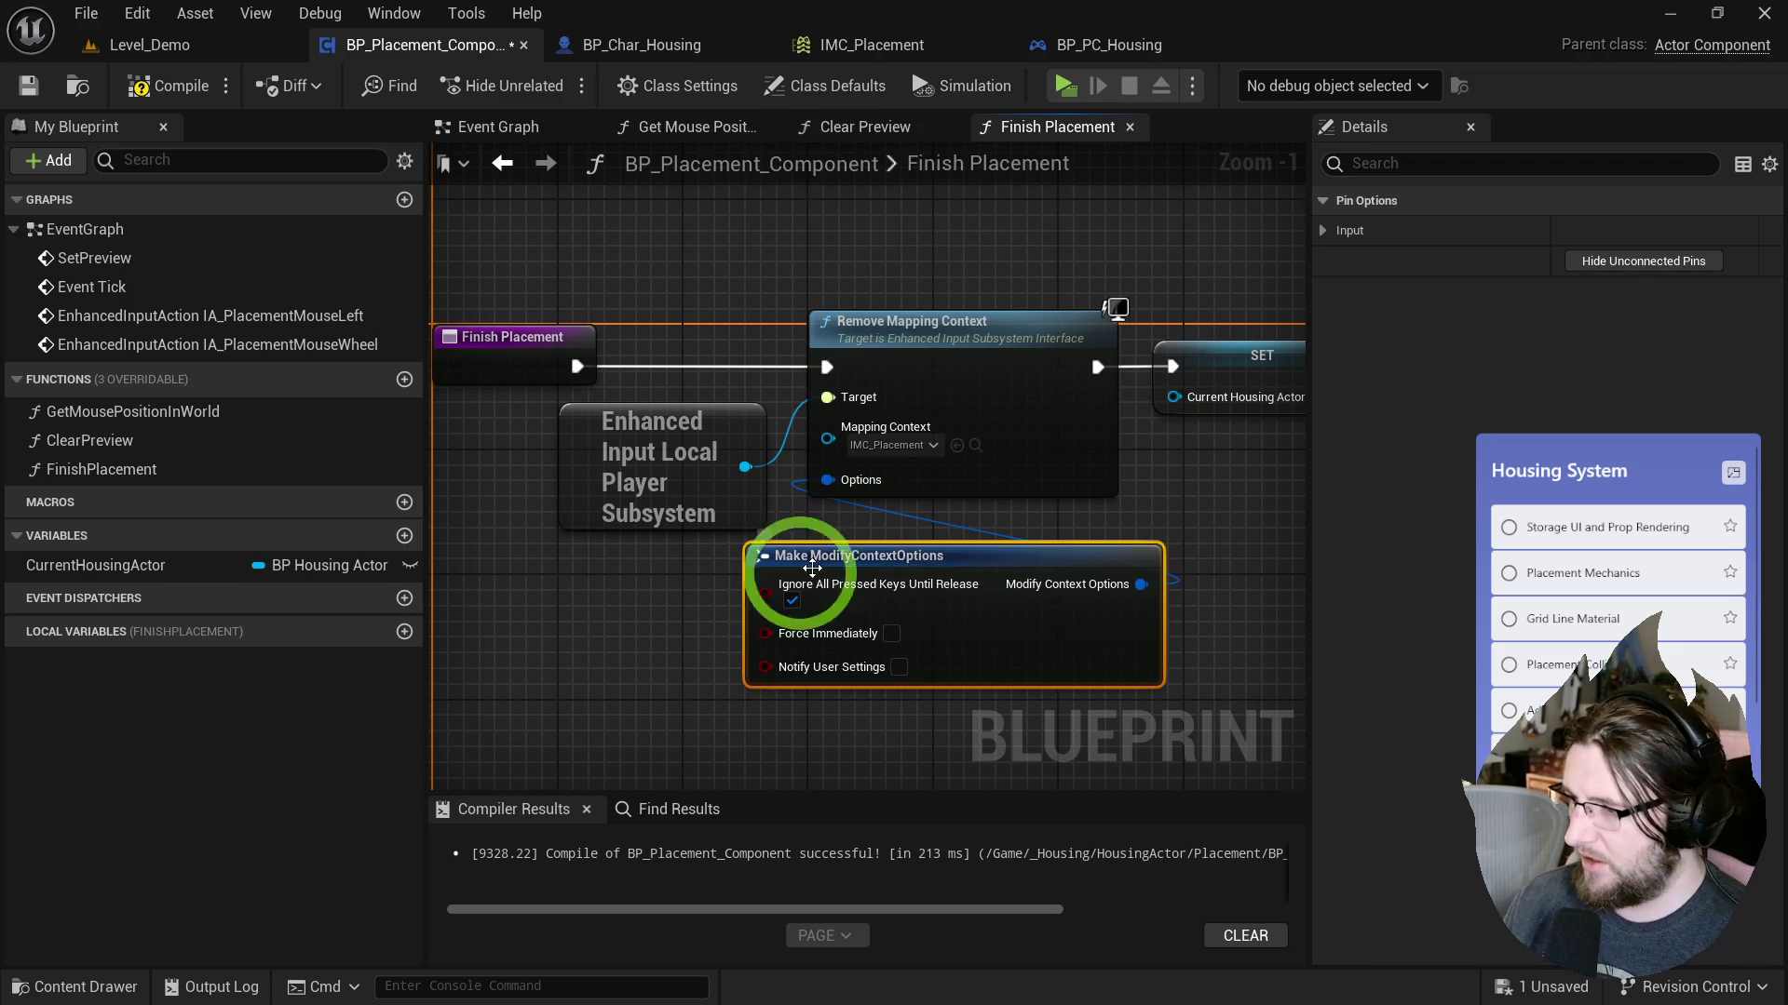
drag(905, 559, 623, 575)
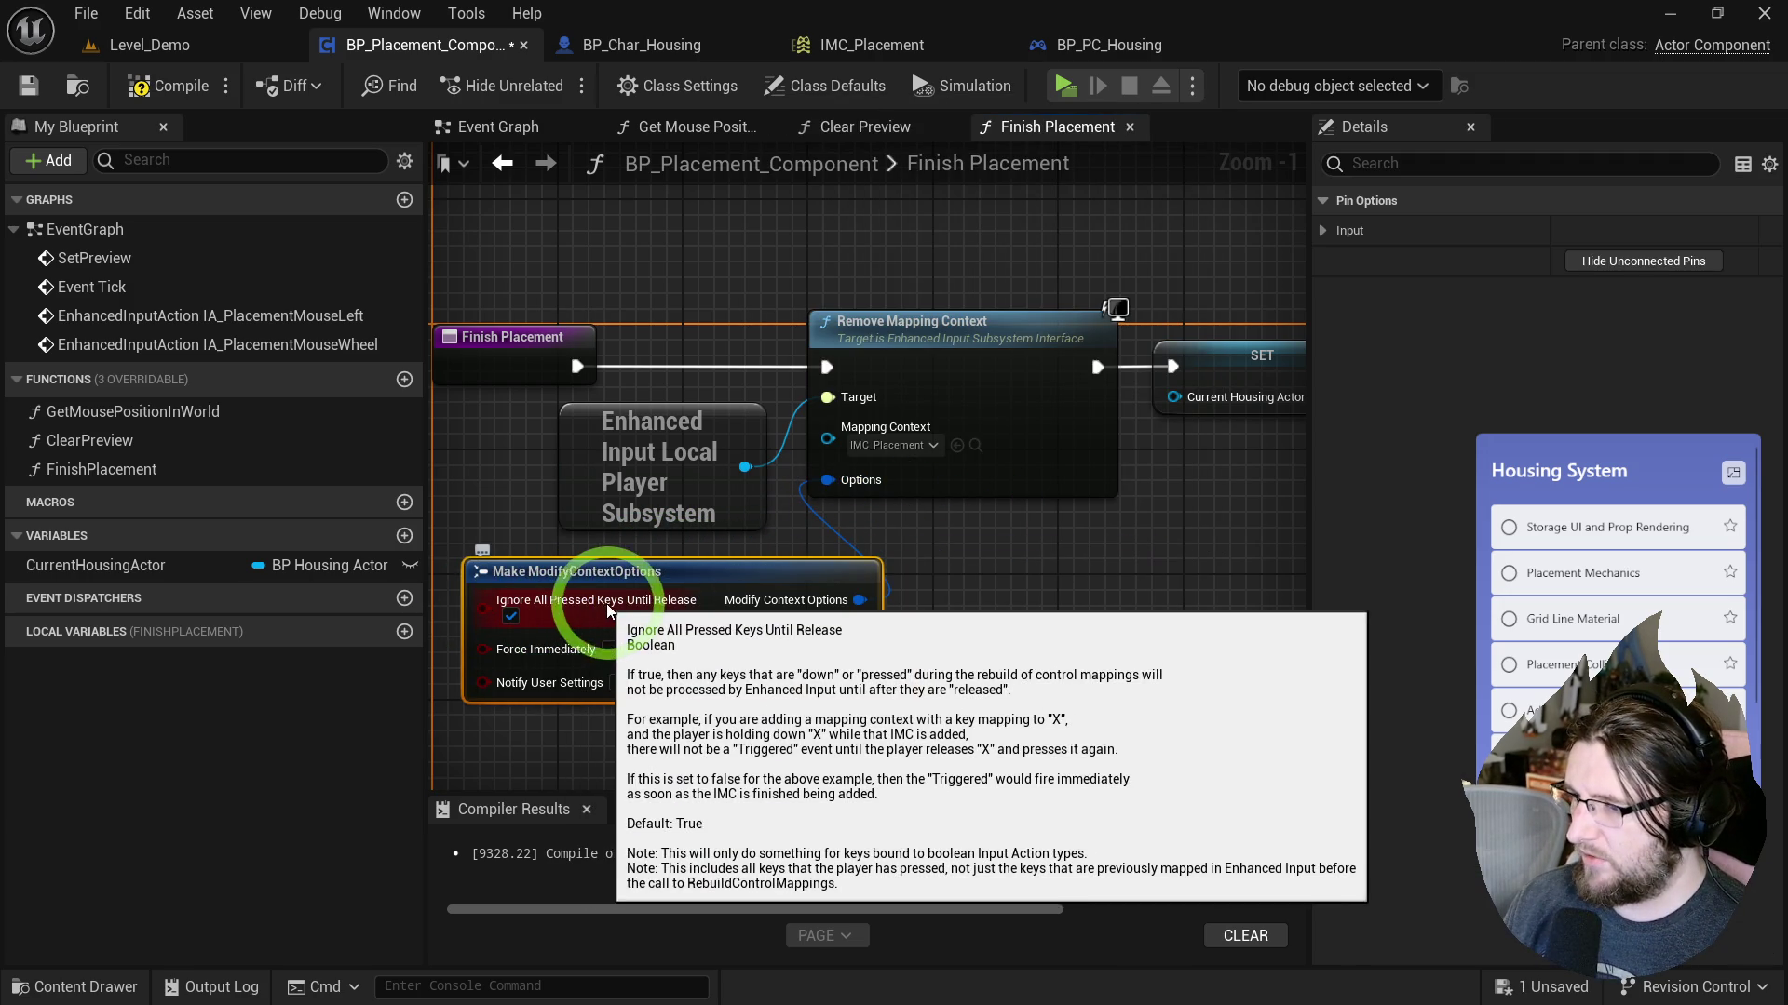
drag(1102, 522, 1081, 522)
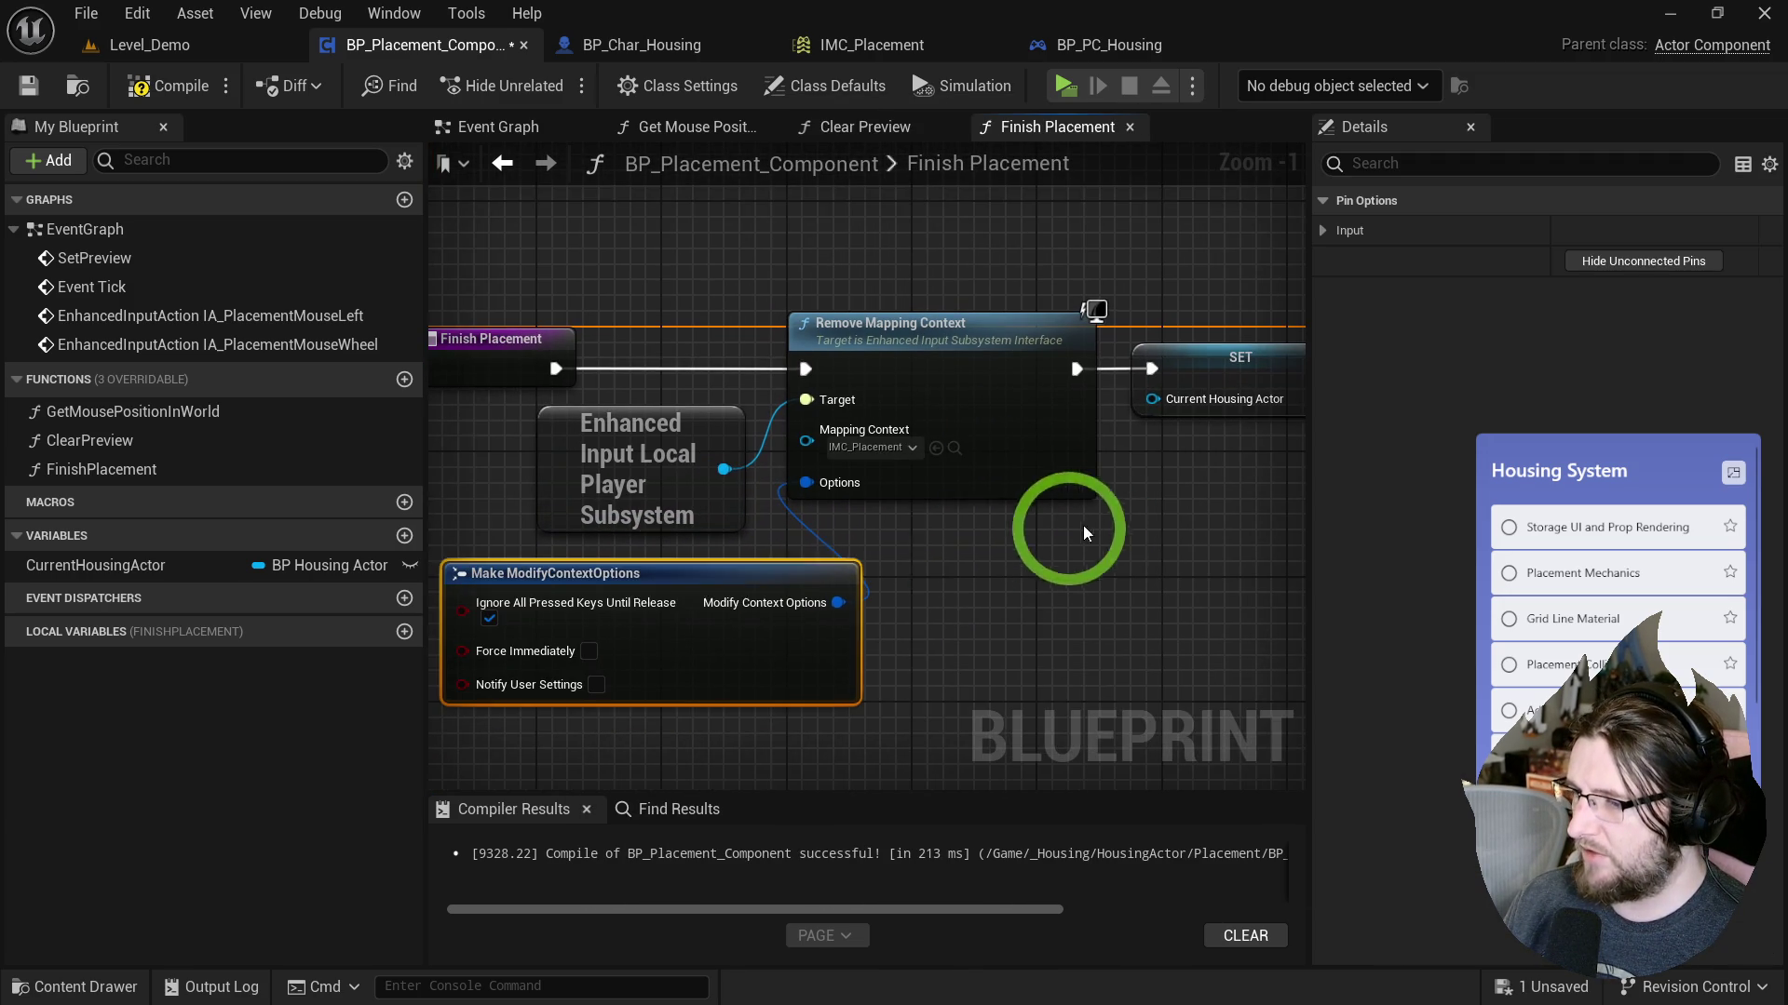
drag(748, 625, 843, 543)
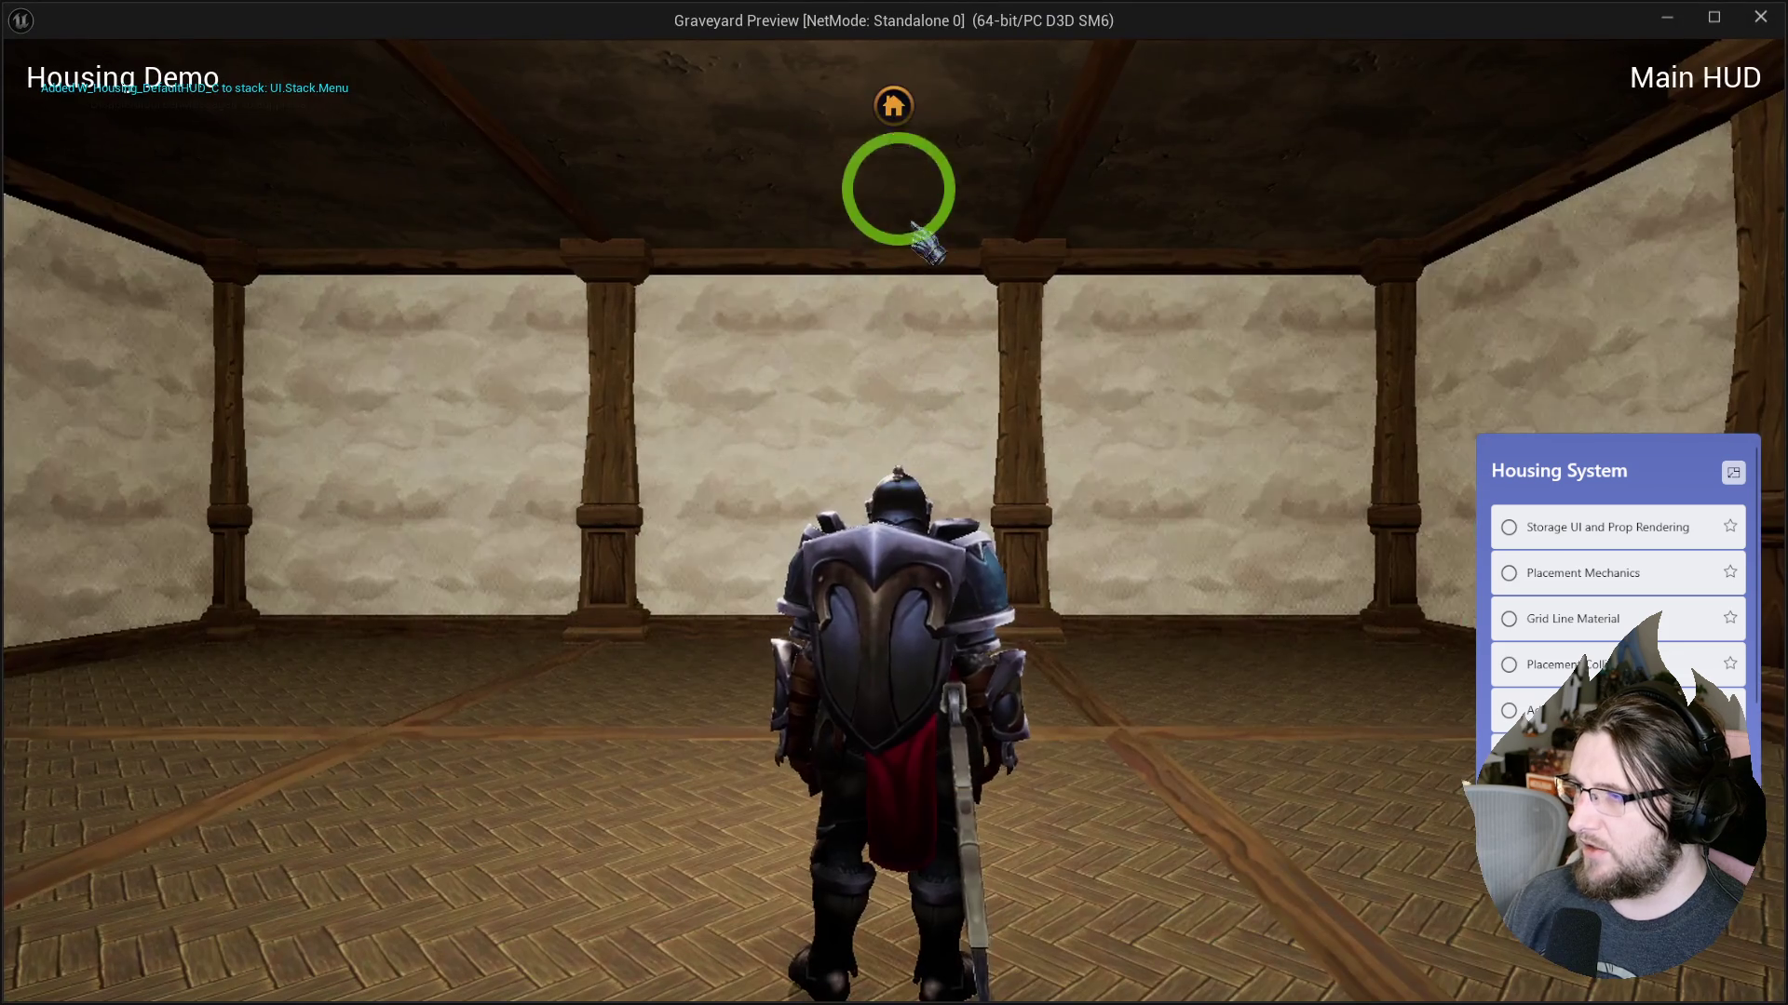
Take the stool out of furniture storage and set it on the room floor.
click(893, 104)
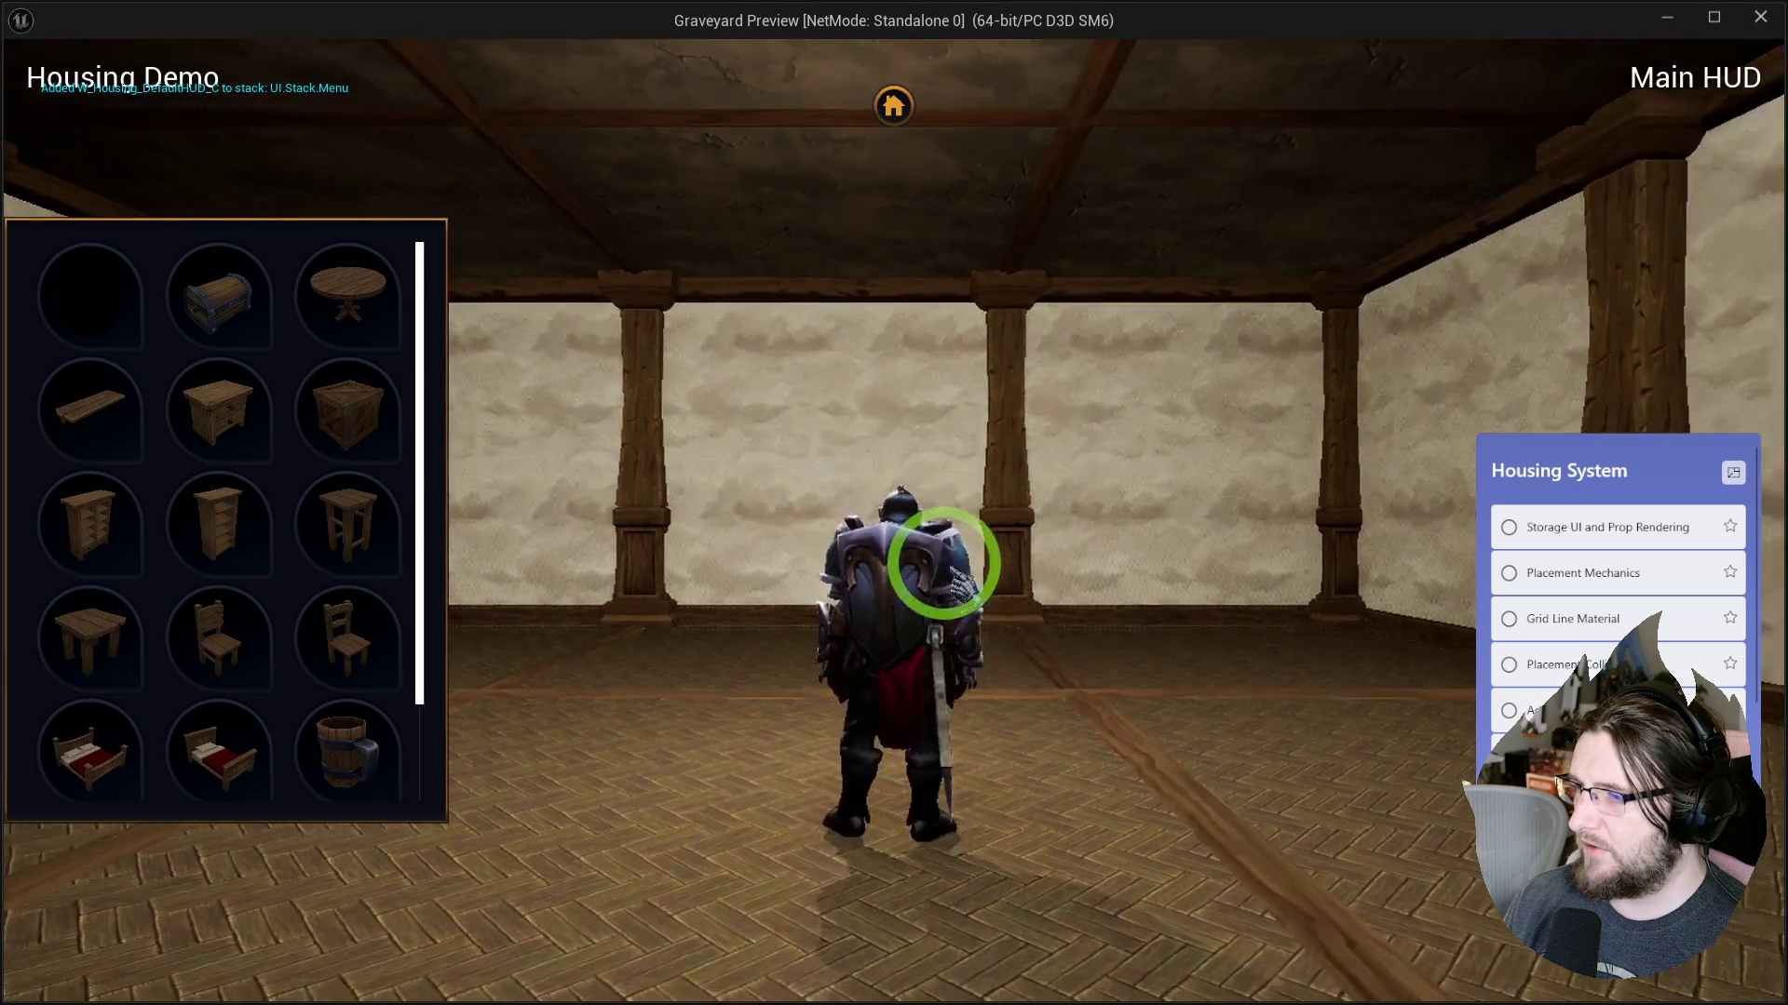
key(a)
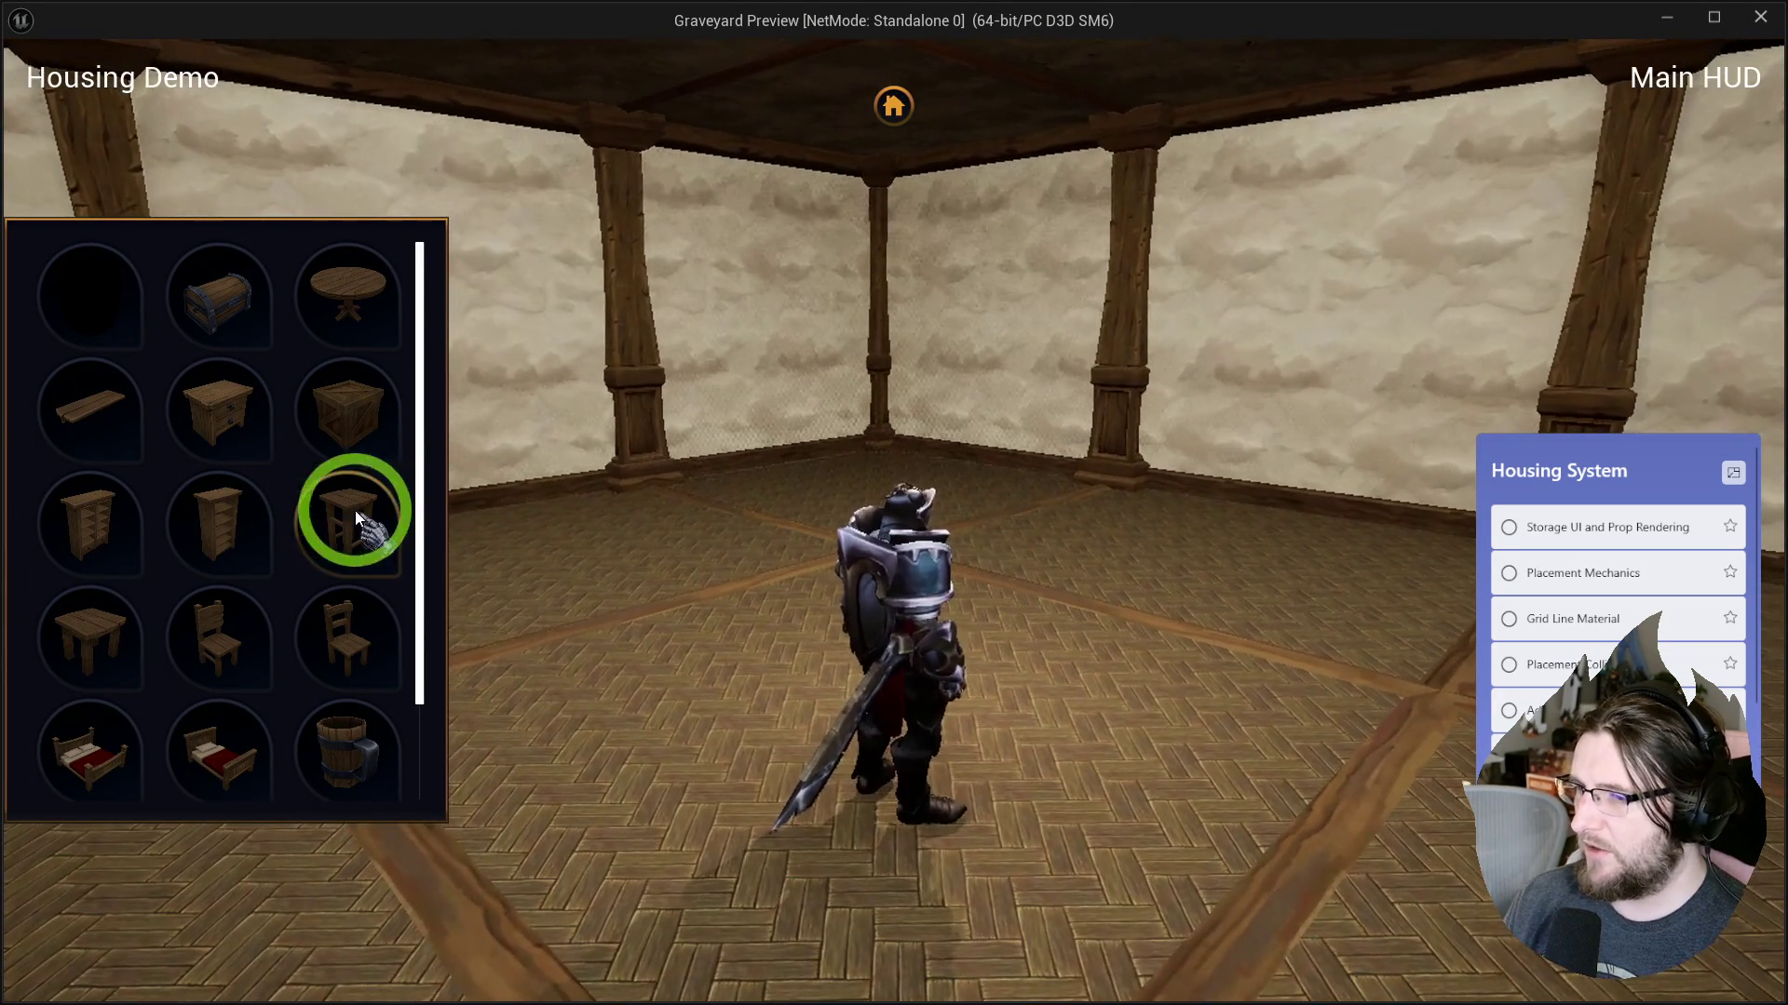
click(351, 510)
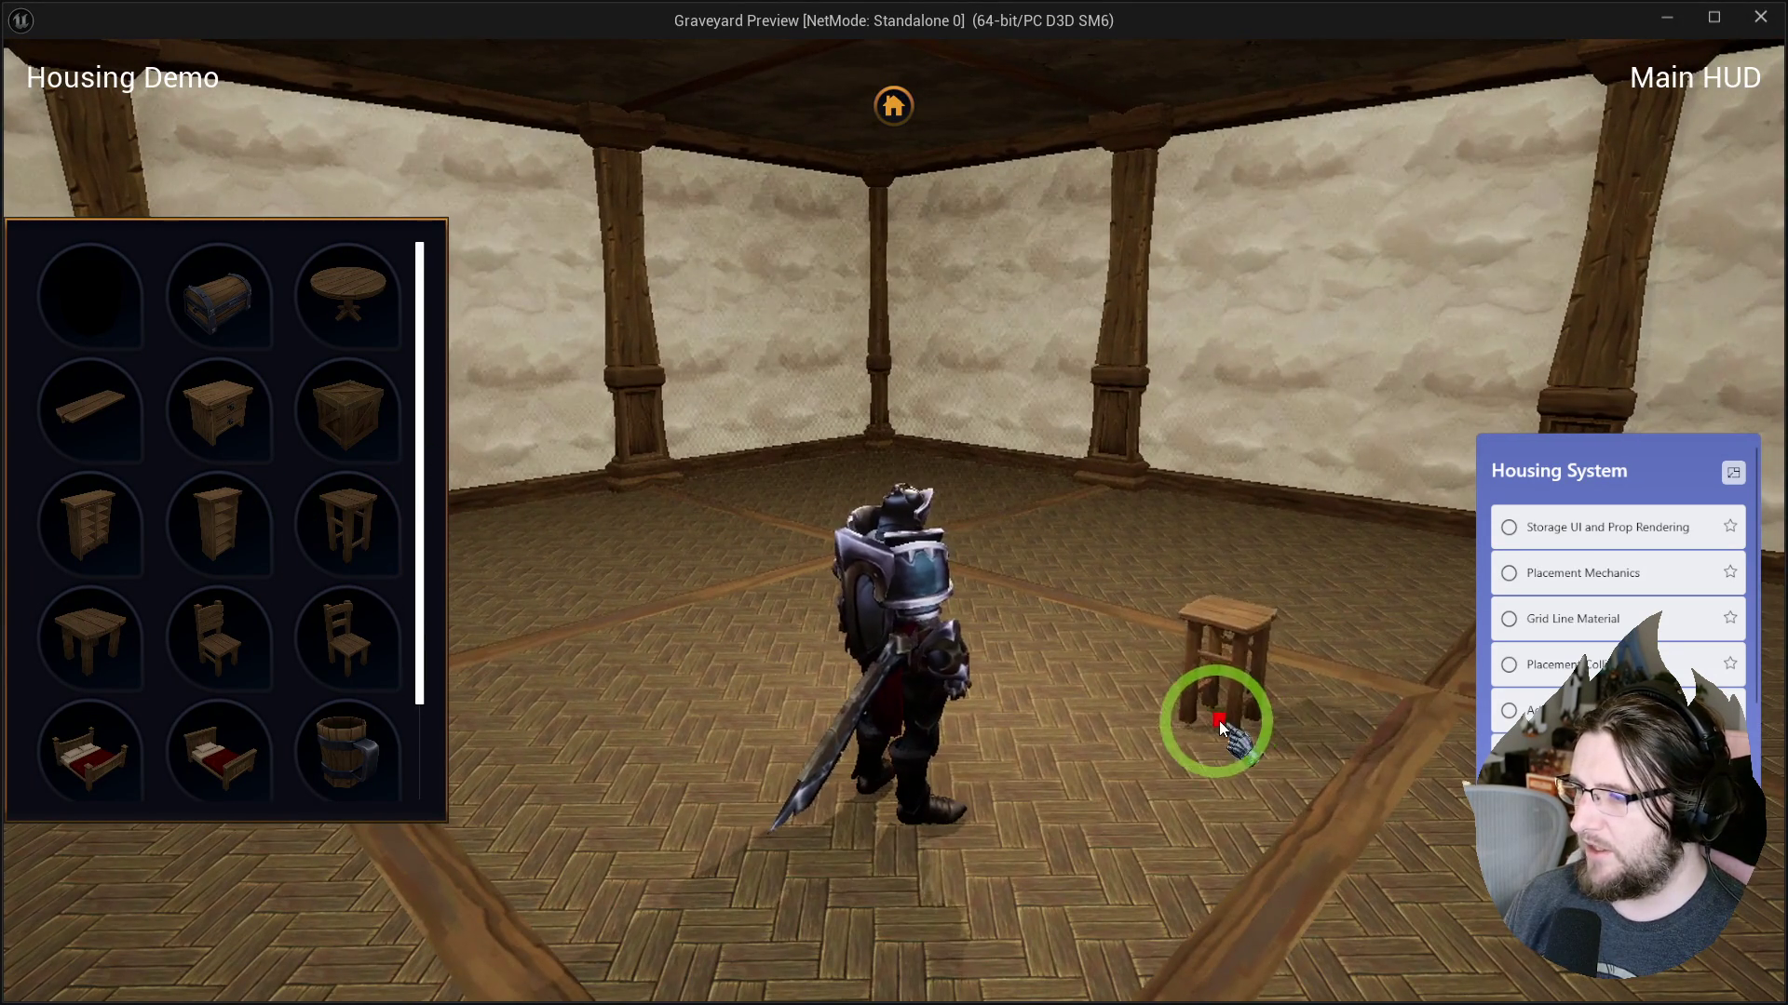
click(1182, 749)
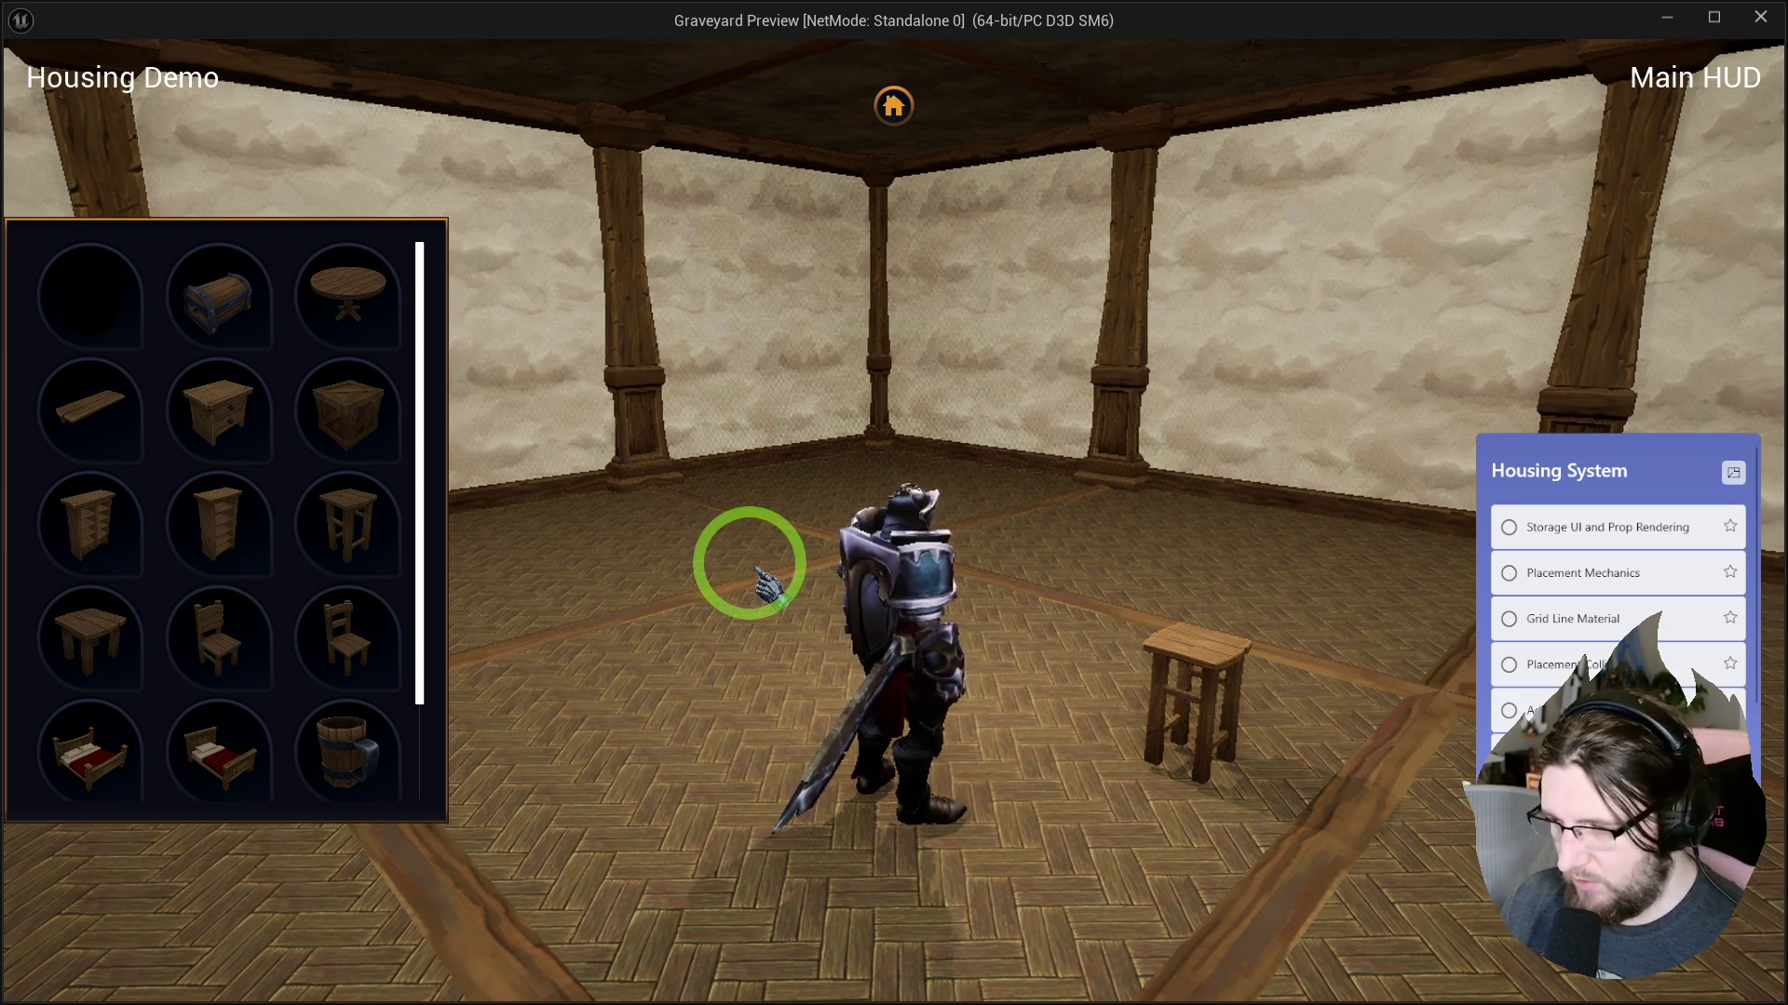
click(889, 101)
Reopen storage and place the candle on top of the stool.
click(901, 123)
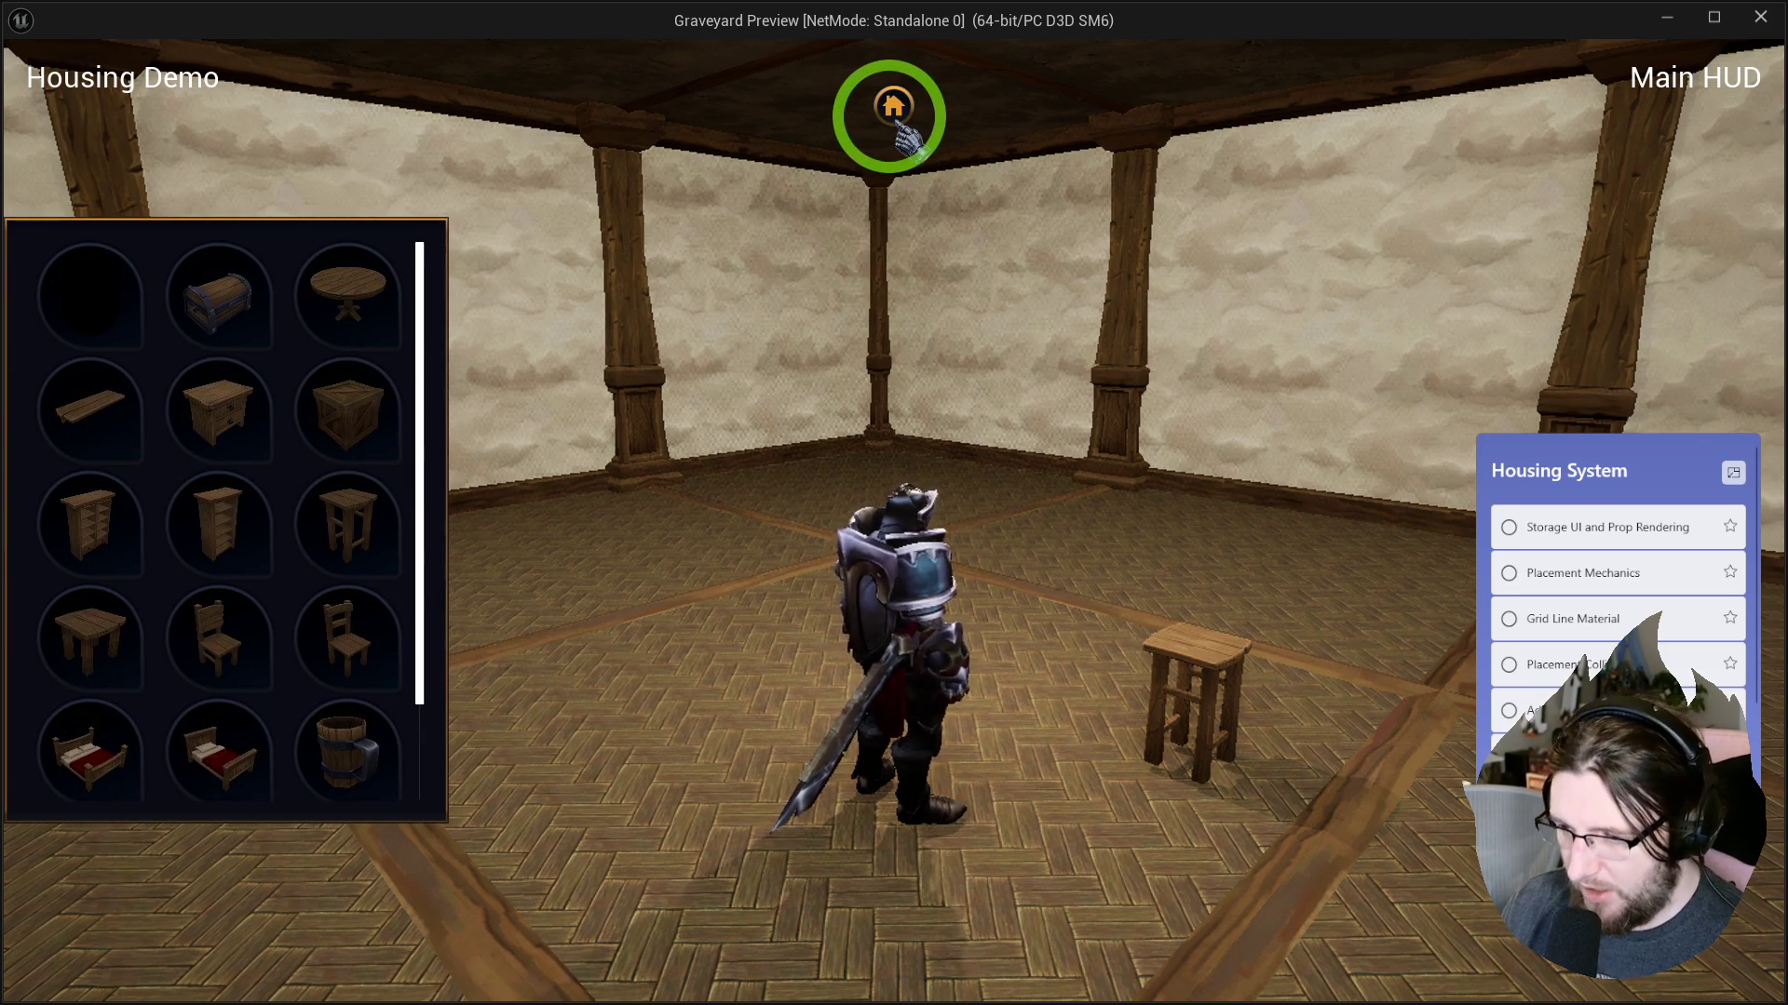
scroll(222, 582, down, 1)
drag(103, 758, 1216, 710)
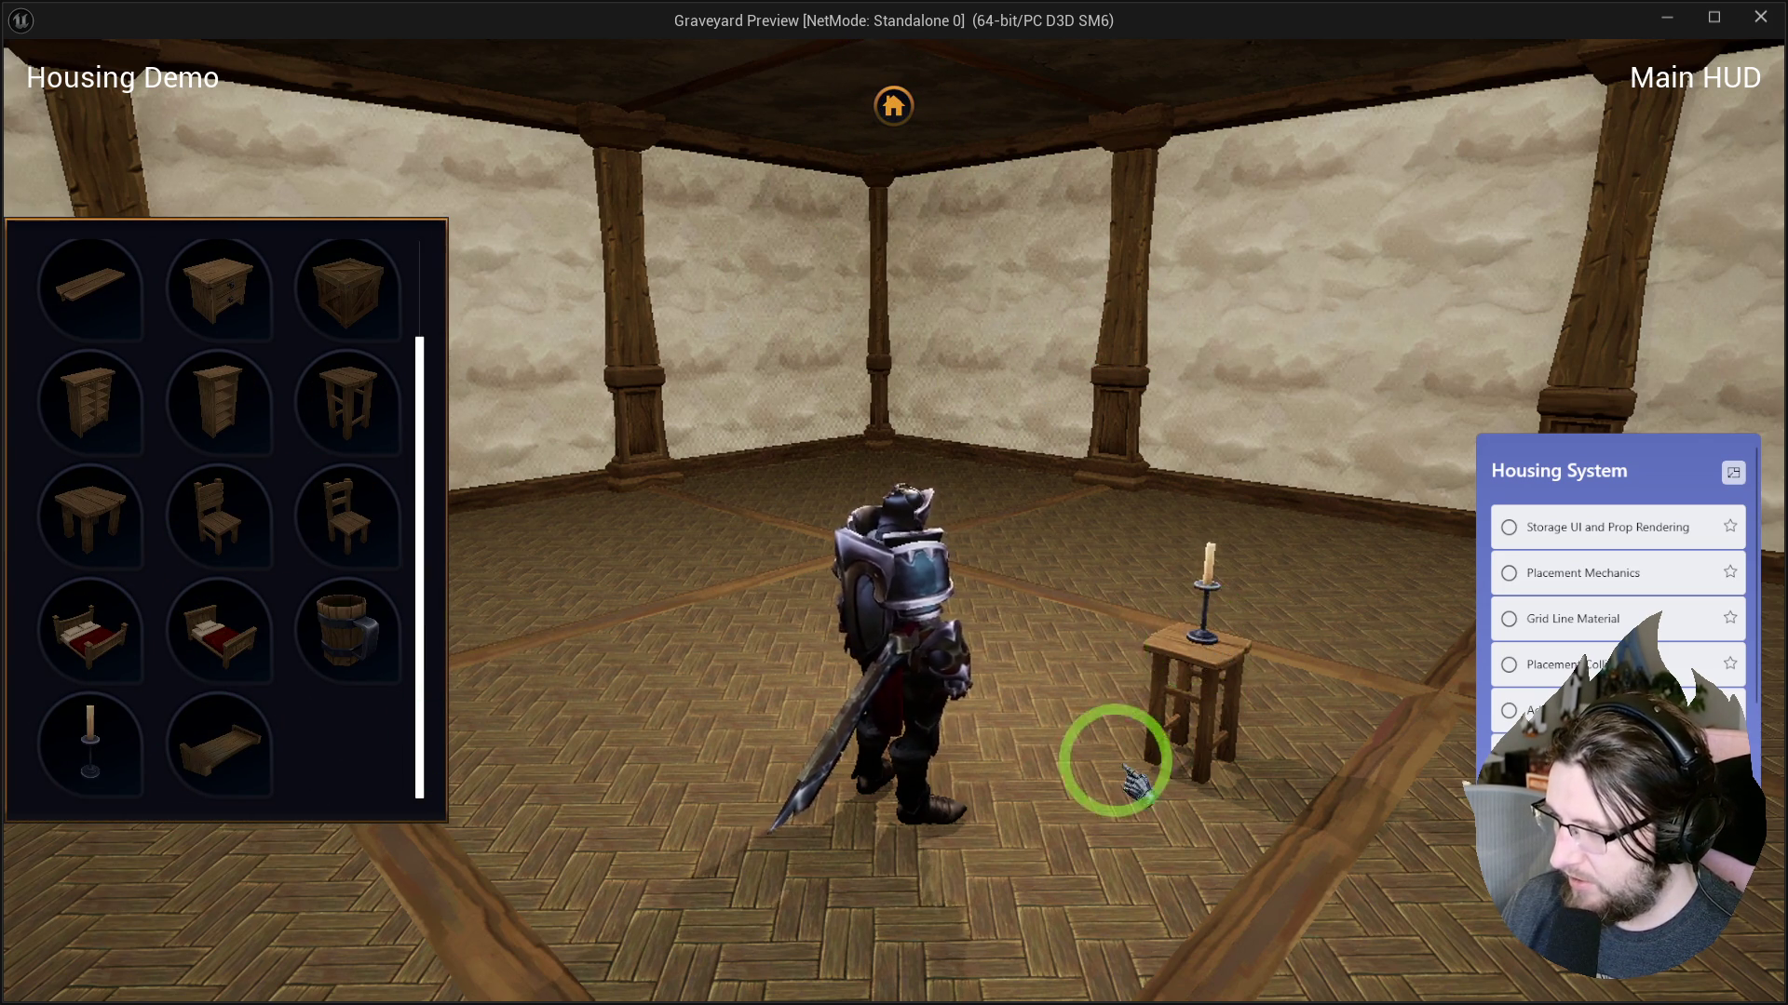
Move the knight beside the candle stool, then return to the editor.
drag(1145, 777, 711, 711)
scroll(712, 703, up, 3)
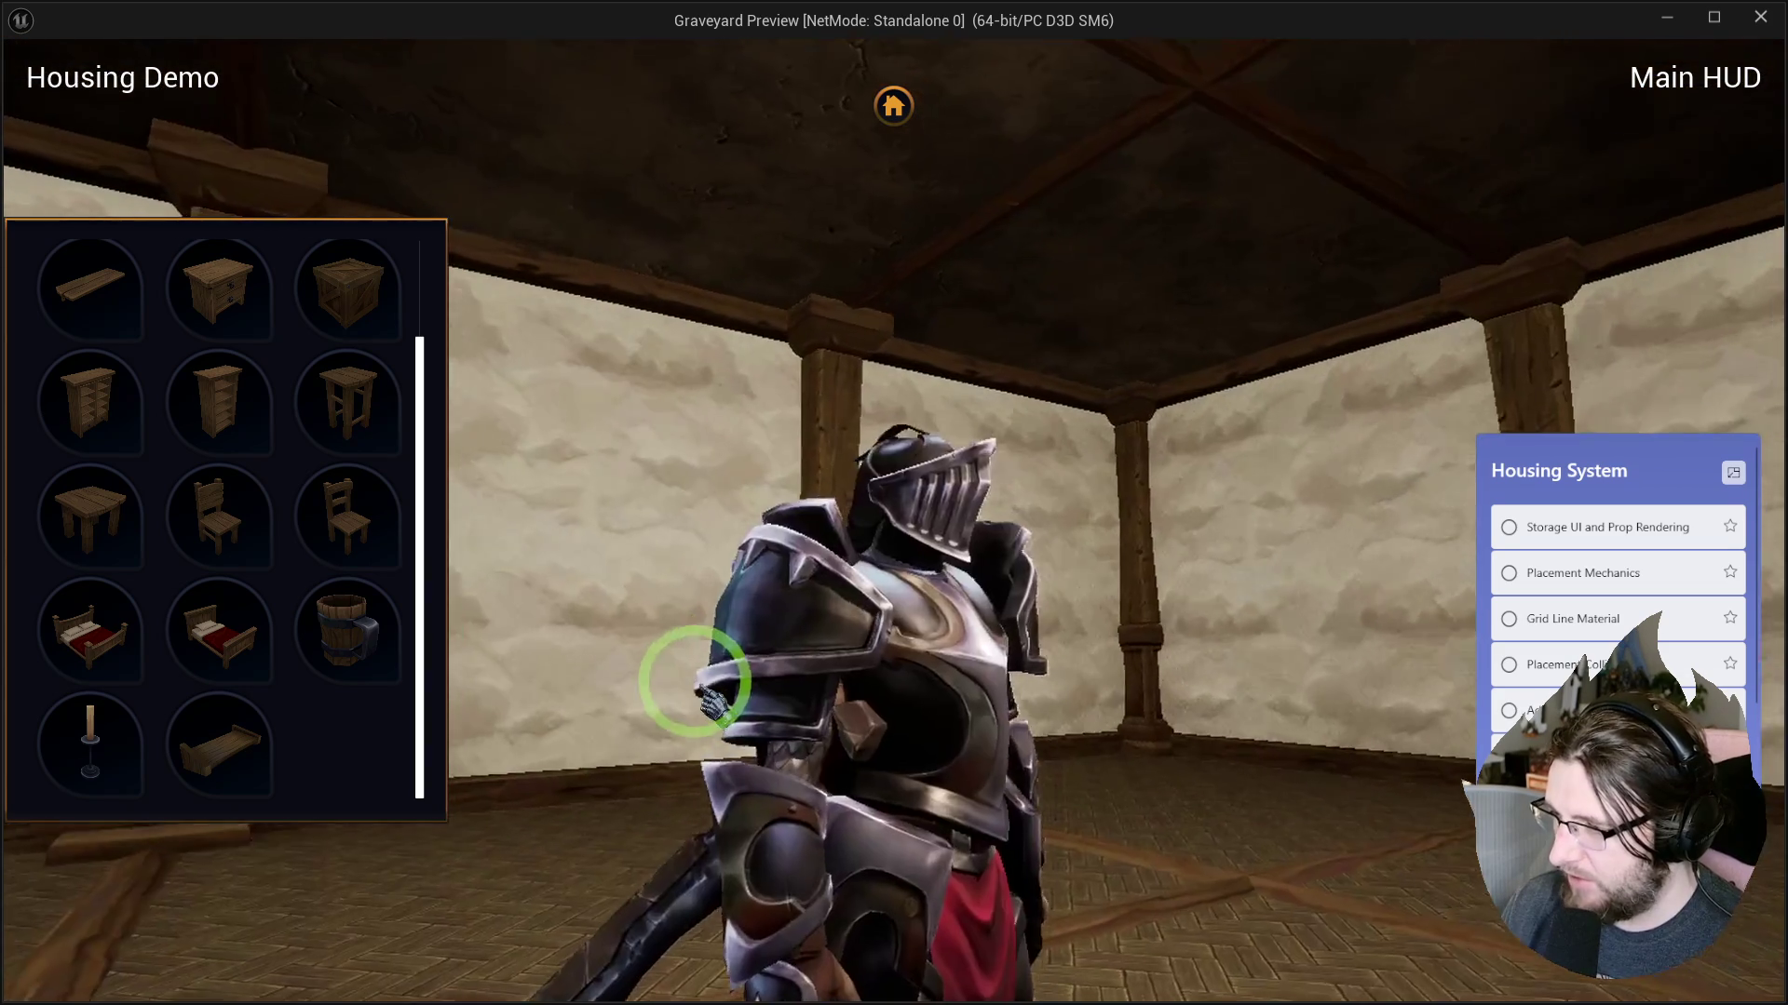
scroll(713, 704, down, 3)
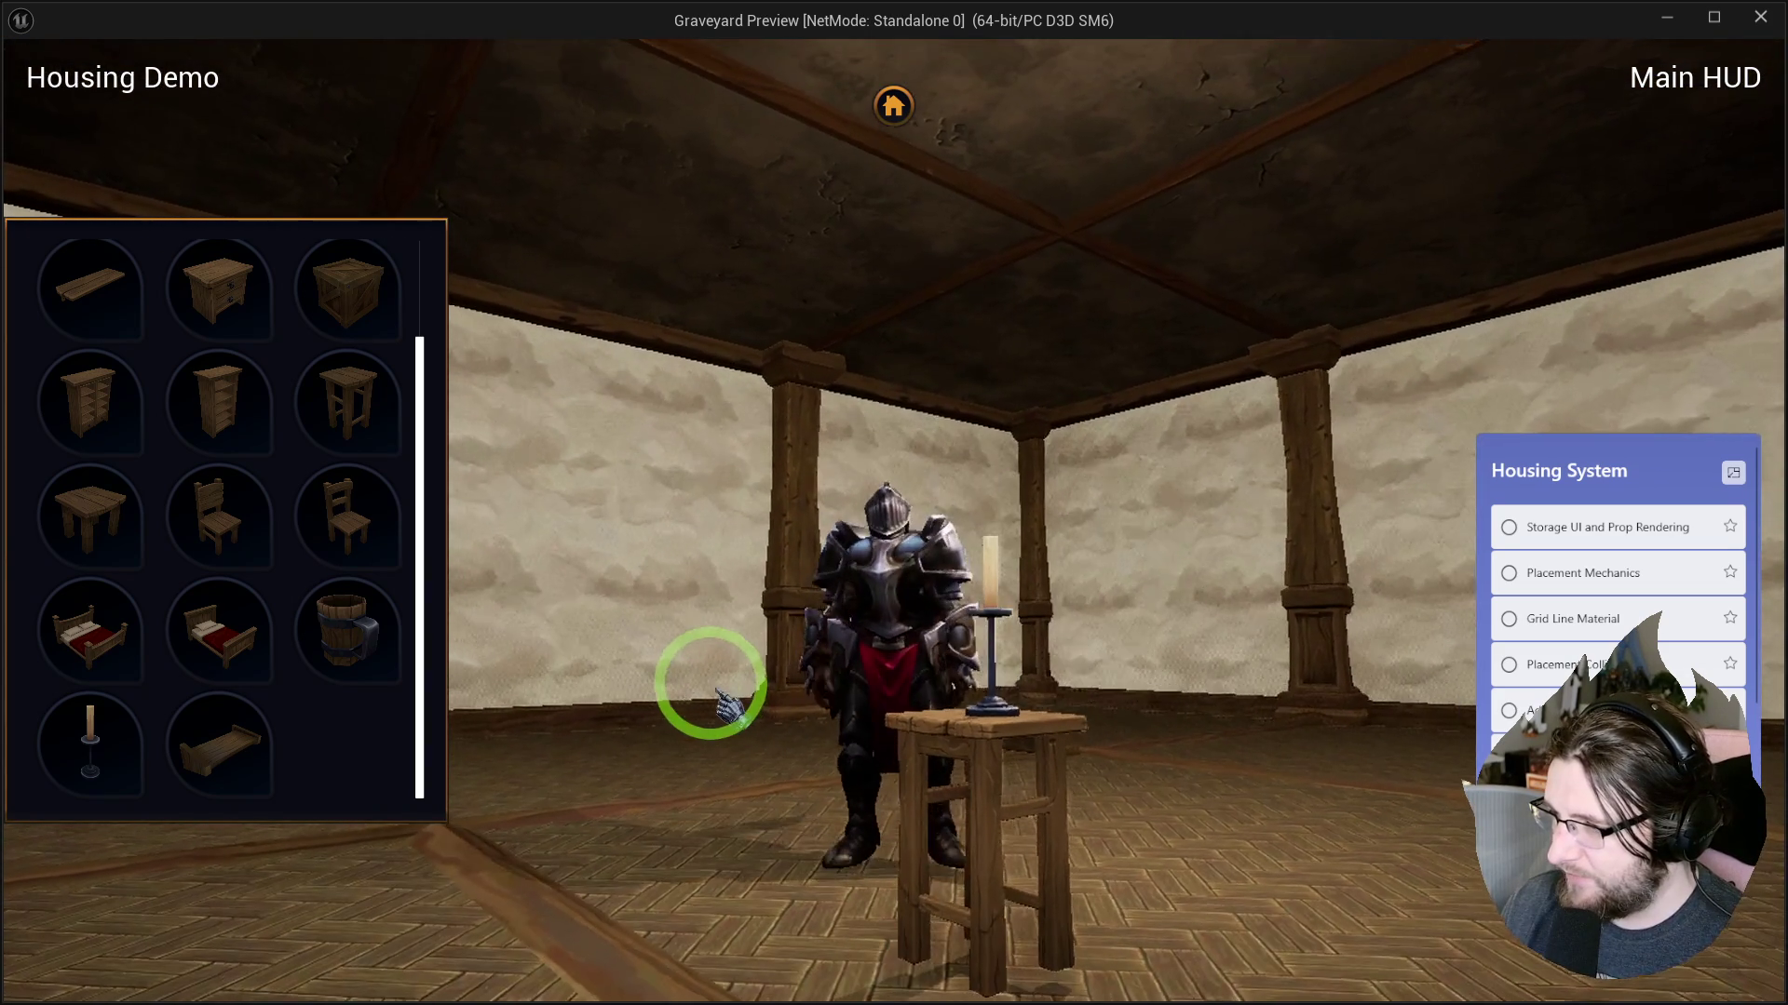
key(a)
key(s)
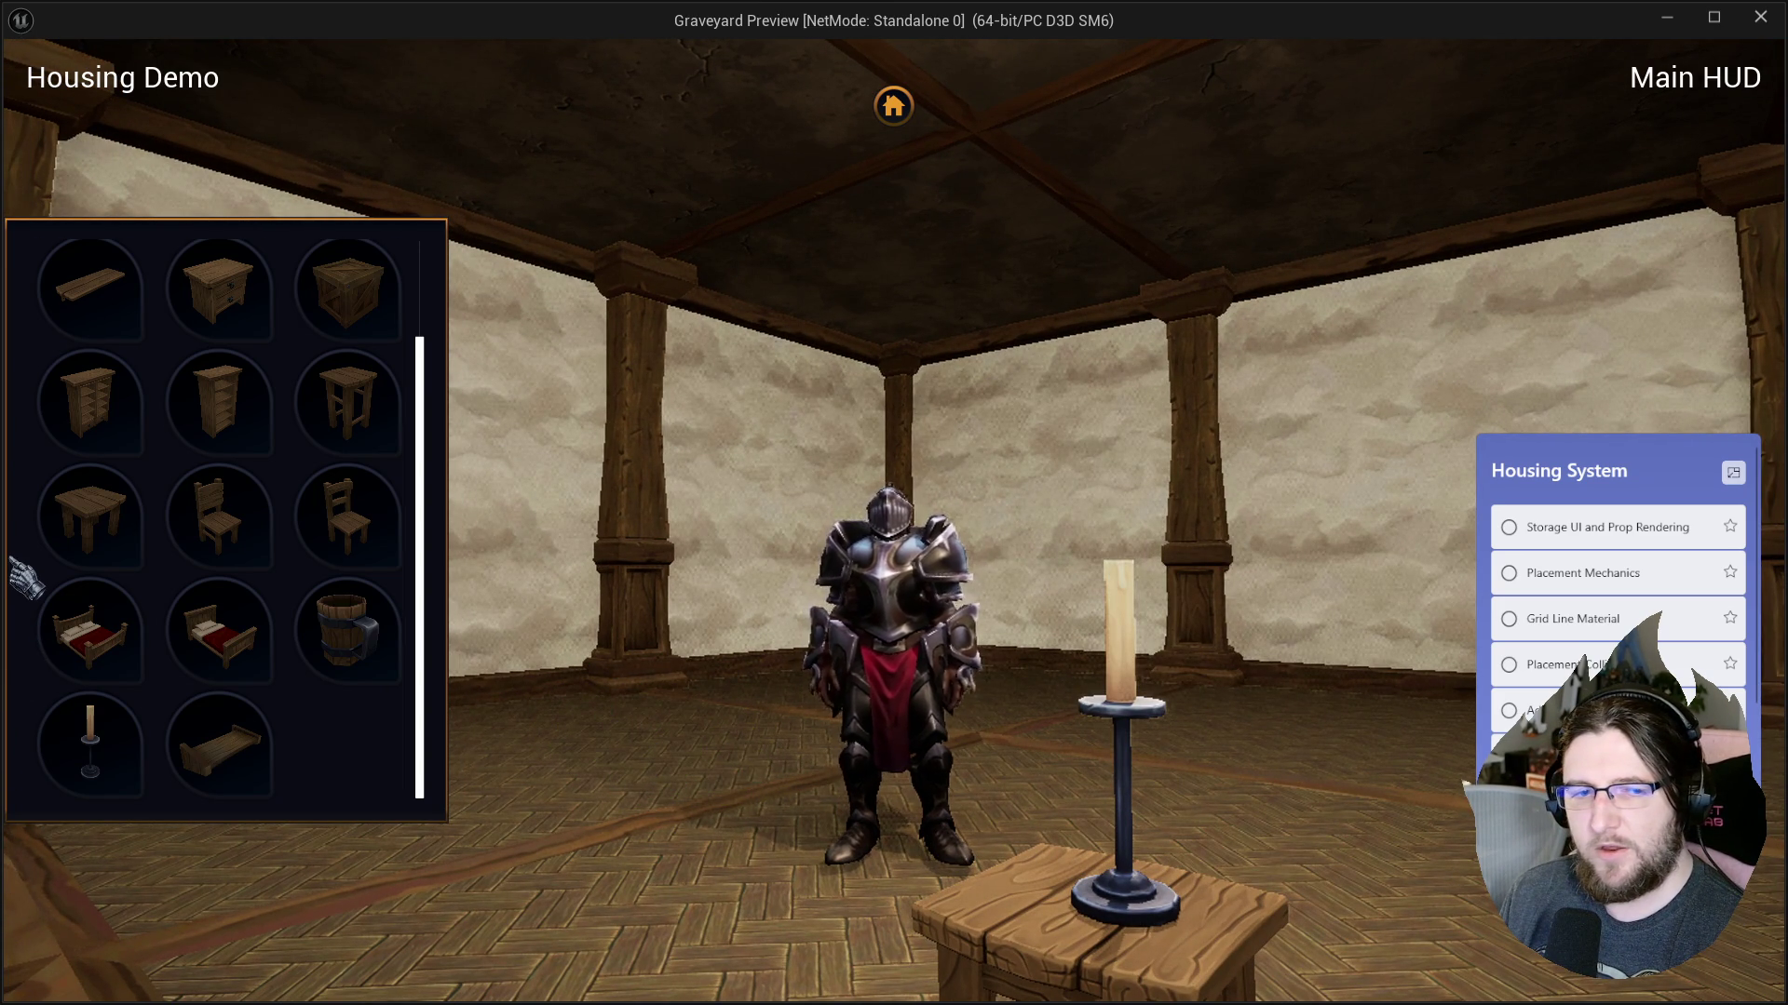
click(26, 707)
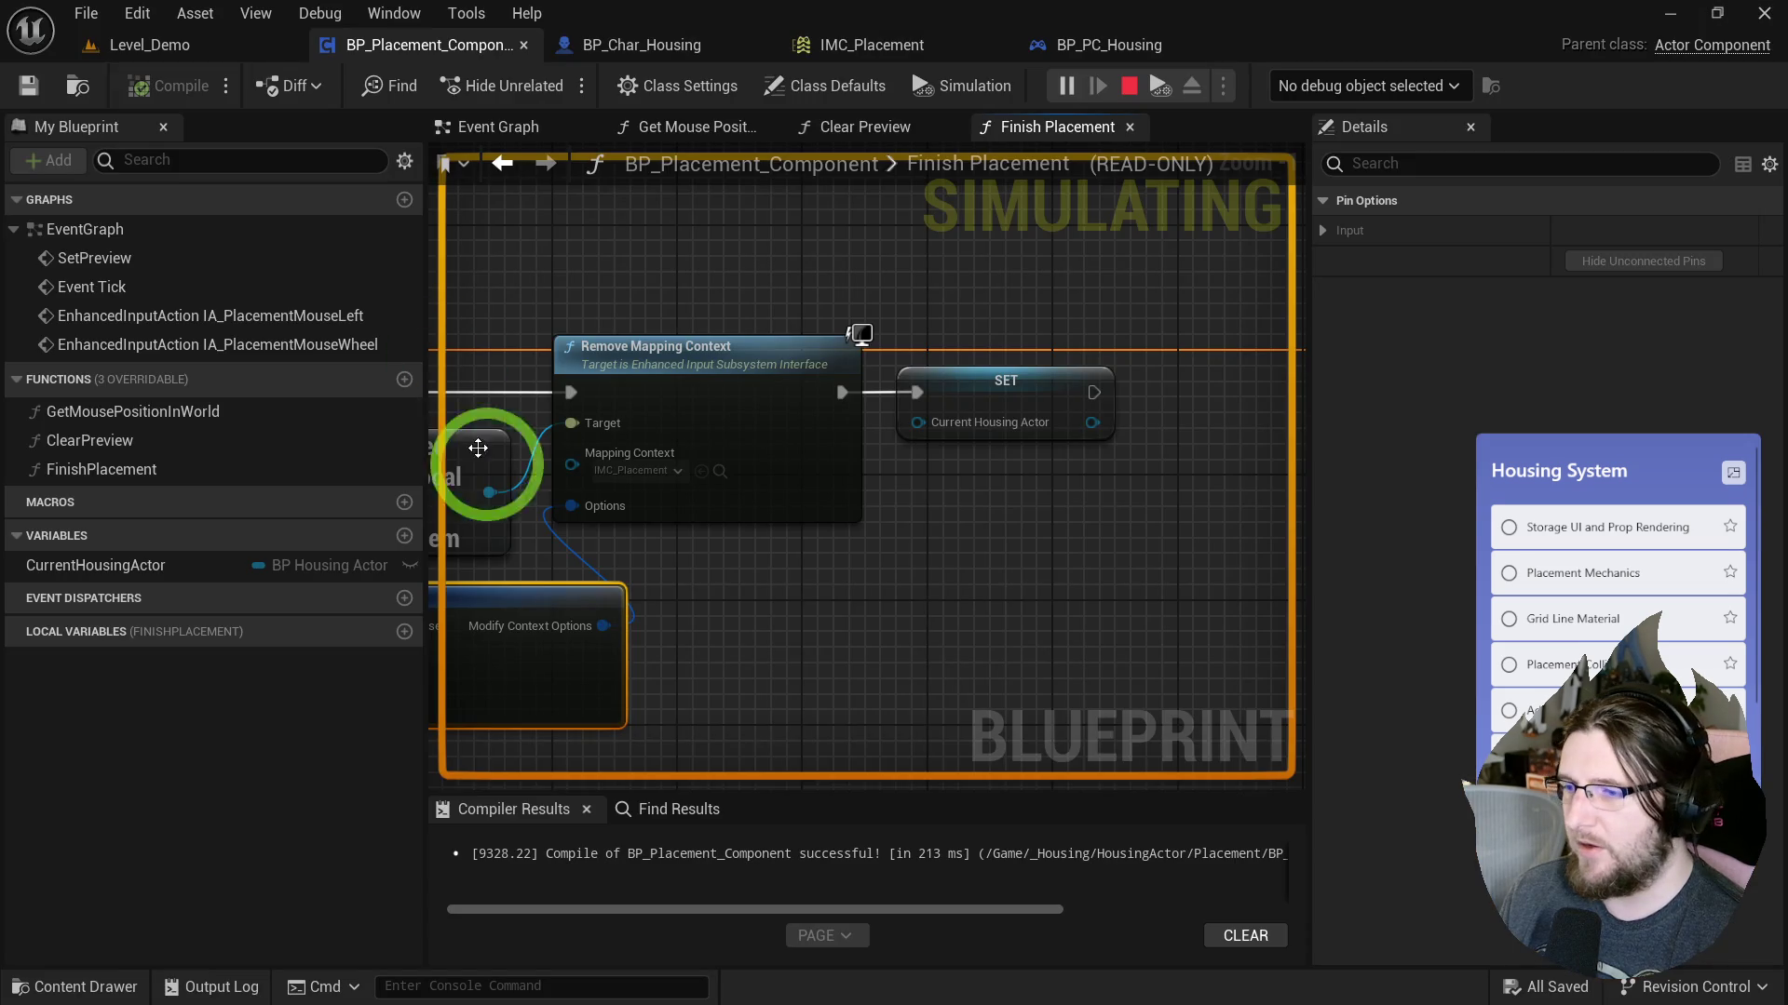
Stop the simulation and switch to the Event Graph.
drag(452, 376, 885, 506)
click(1130, 89)
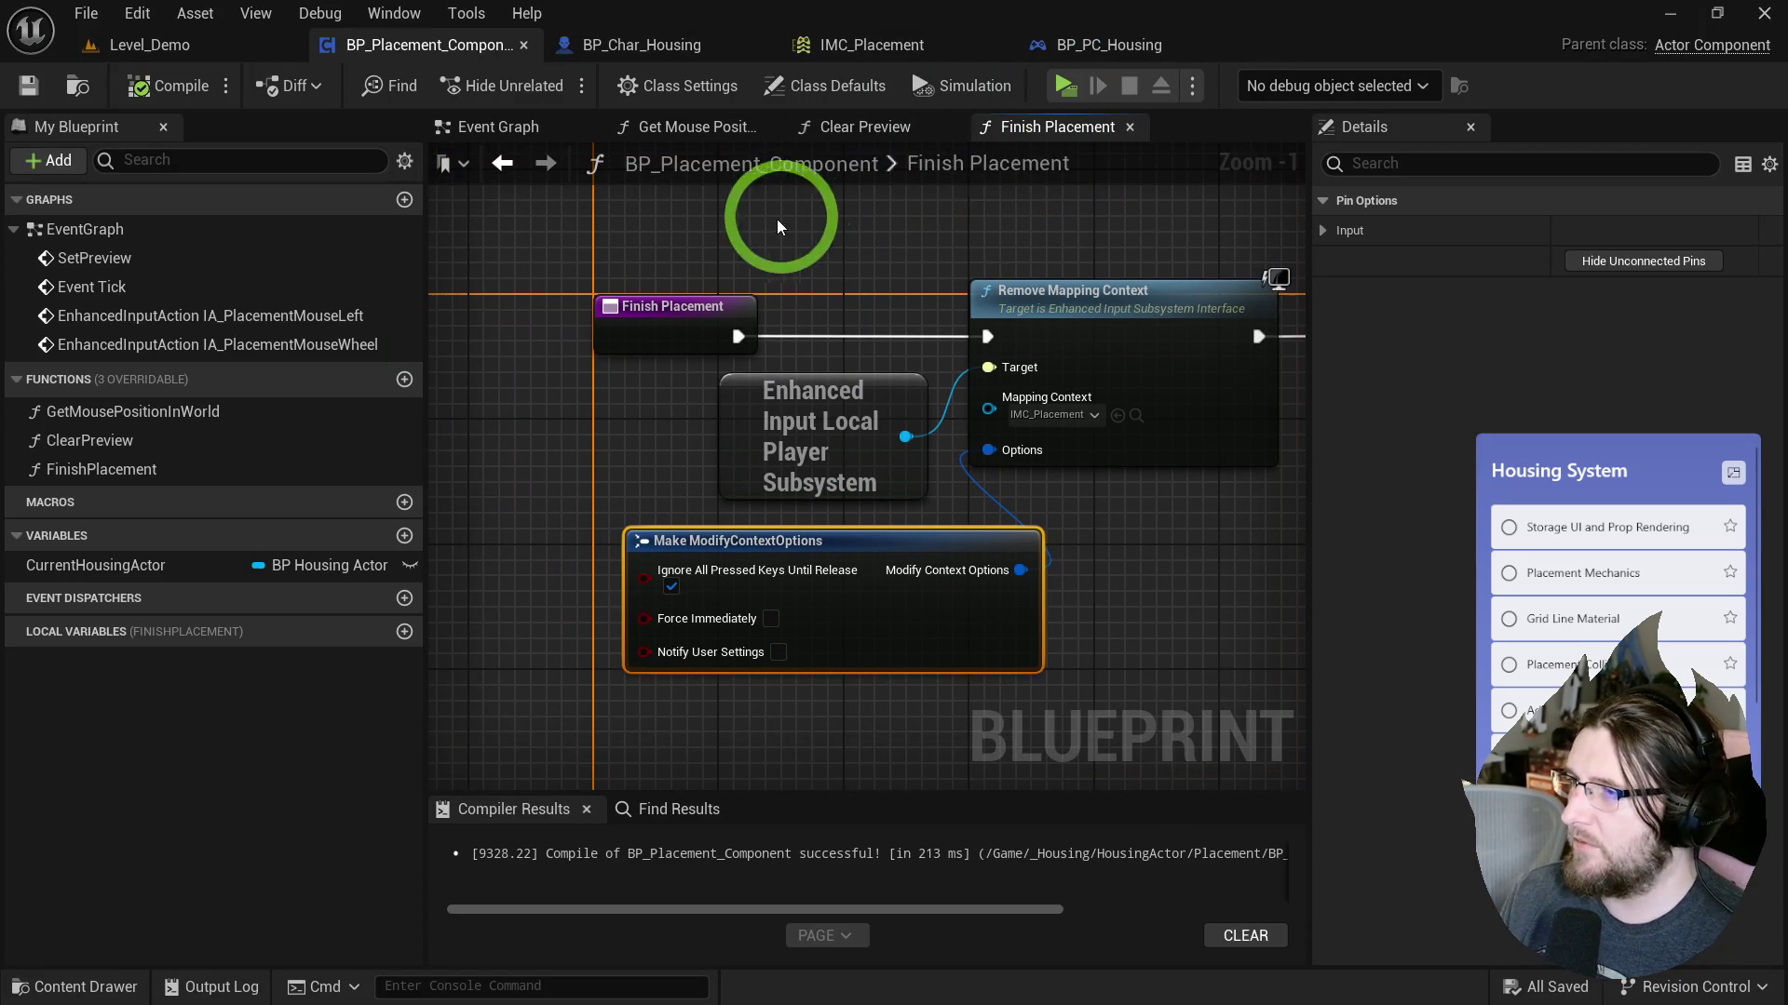
click(516, 130)
Collapse the subsystem and Add Mapping Context nodes into a new function.
mouse_move(1051, 331)
mouse_down()
mouse_move(1018, 387)
mouse_move(646, 351)
mouse_move(309, 718)
mouse_move(461, 614)
mouse_move(431, 788)
mouse_up()
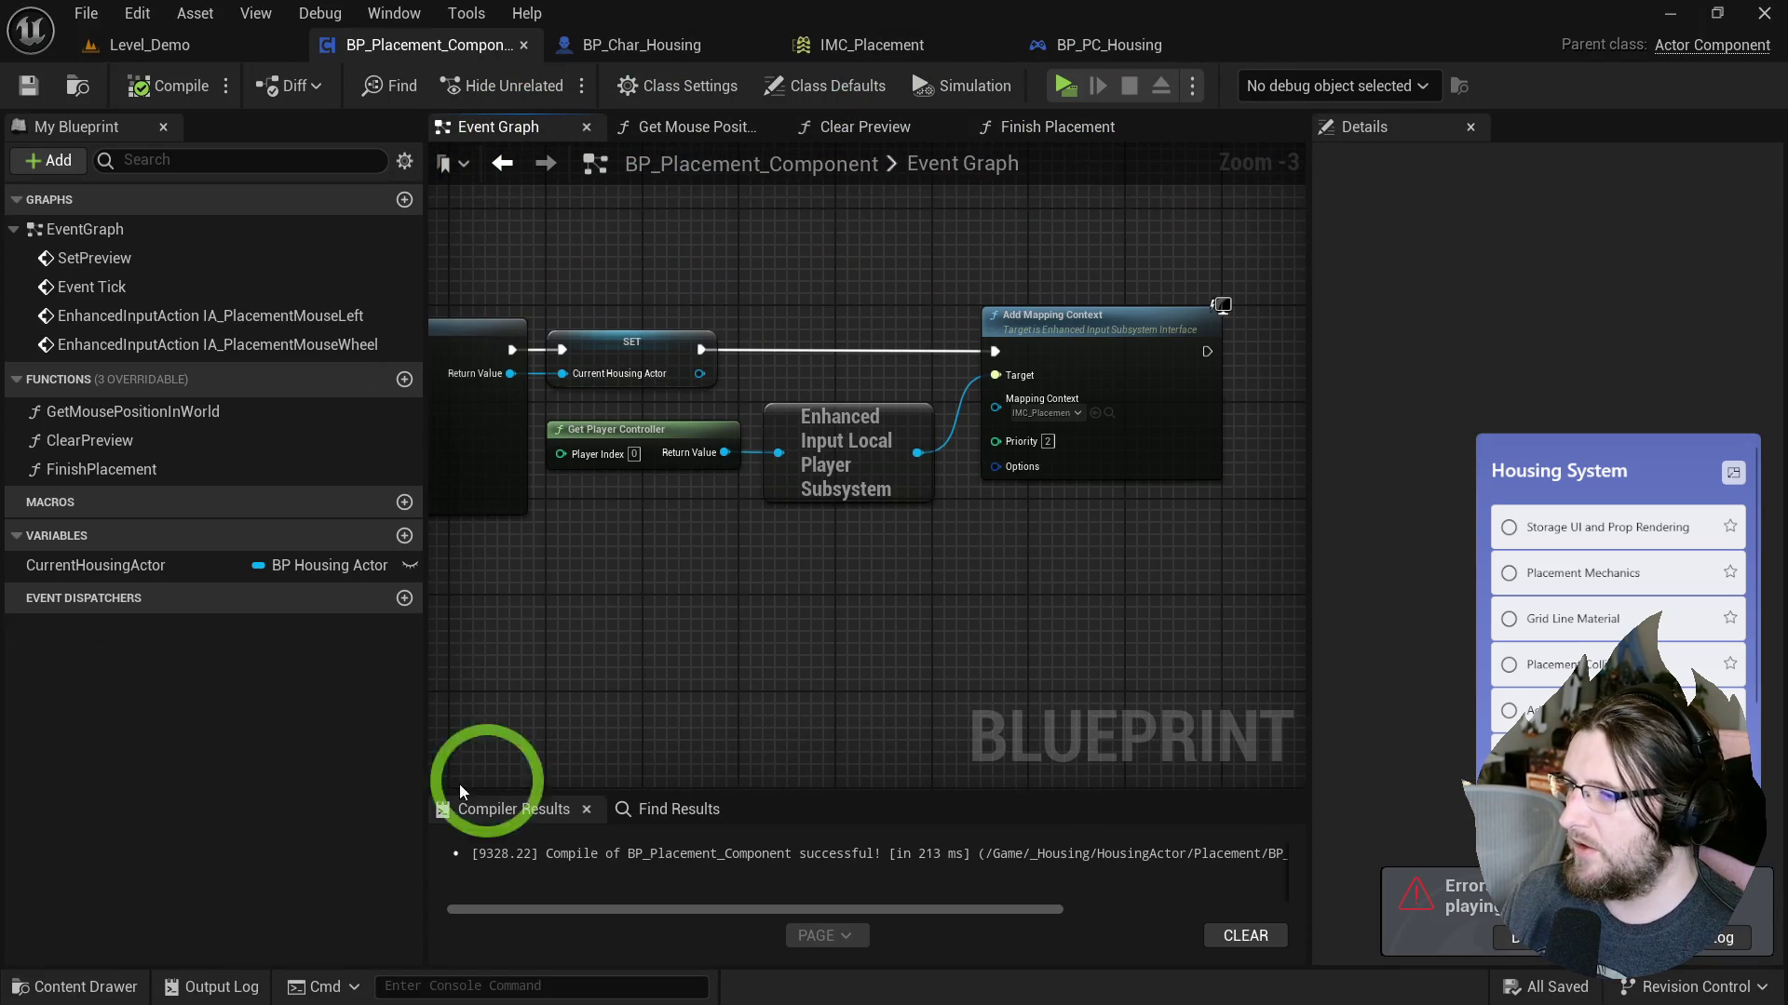
drag(686, 552, 815, 445)
ctrl+click(1045, 358)
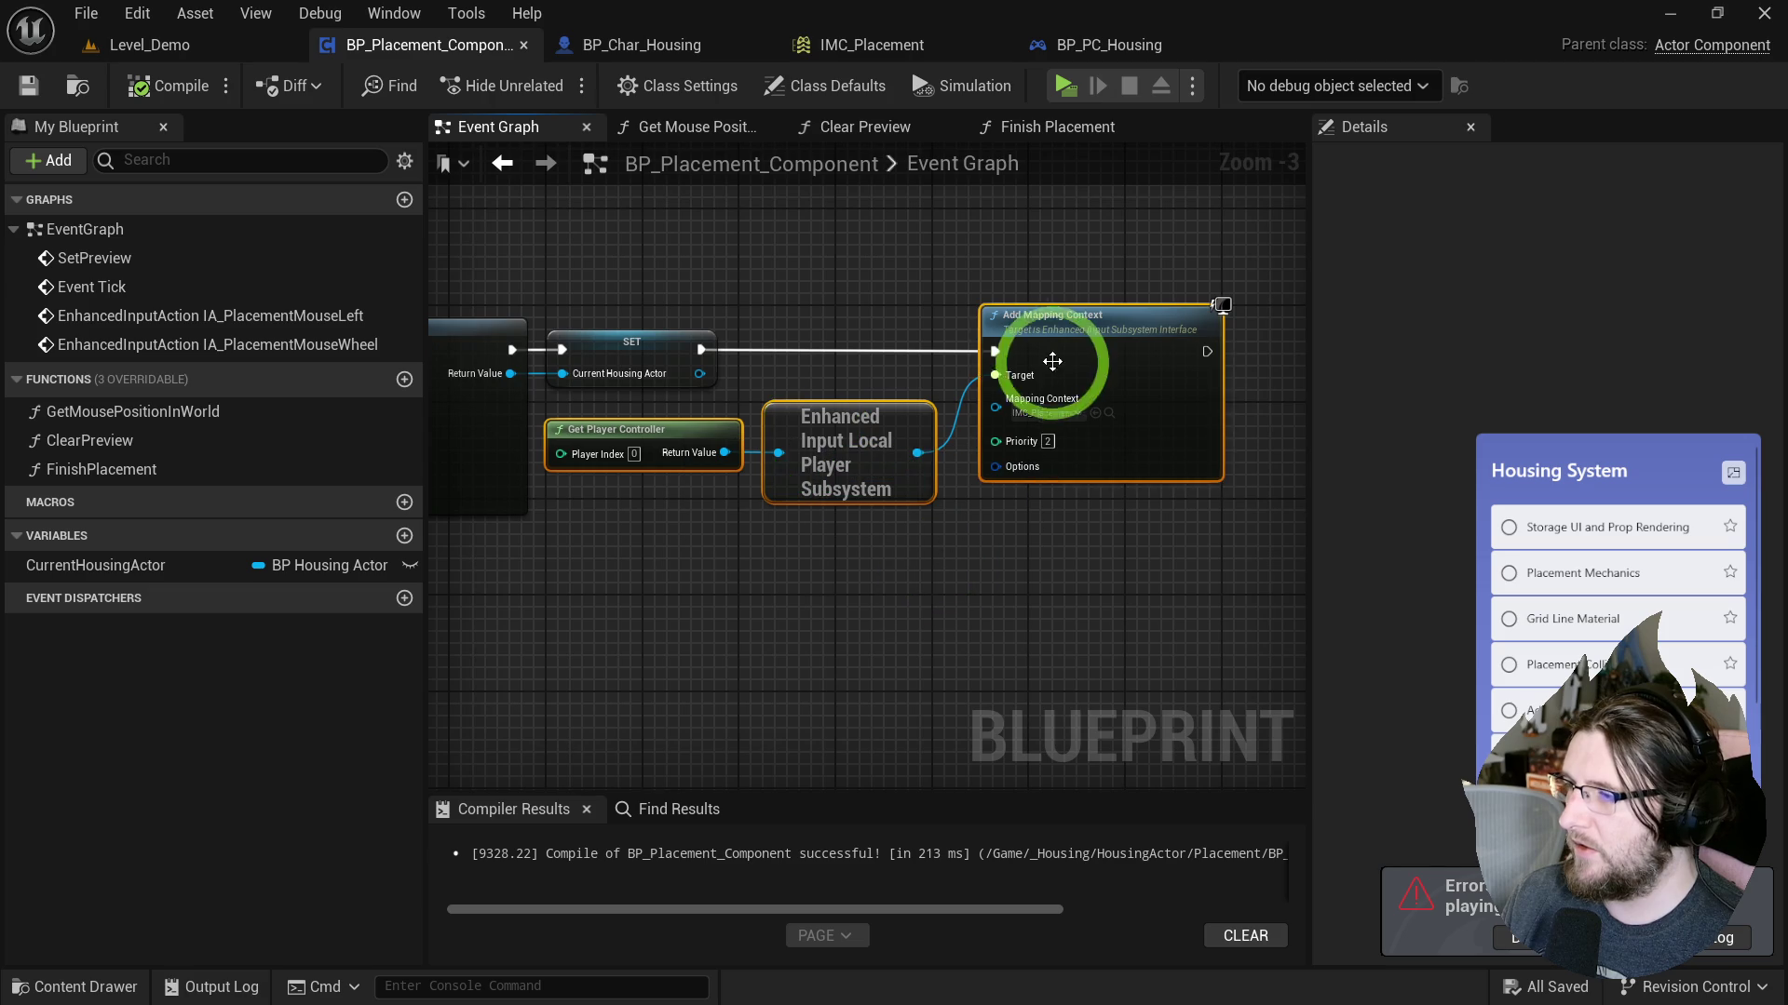
right_click(1035, 350)
click(1110, 687)
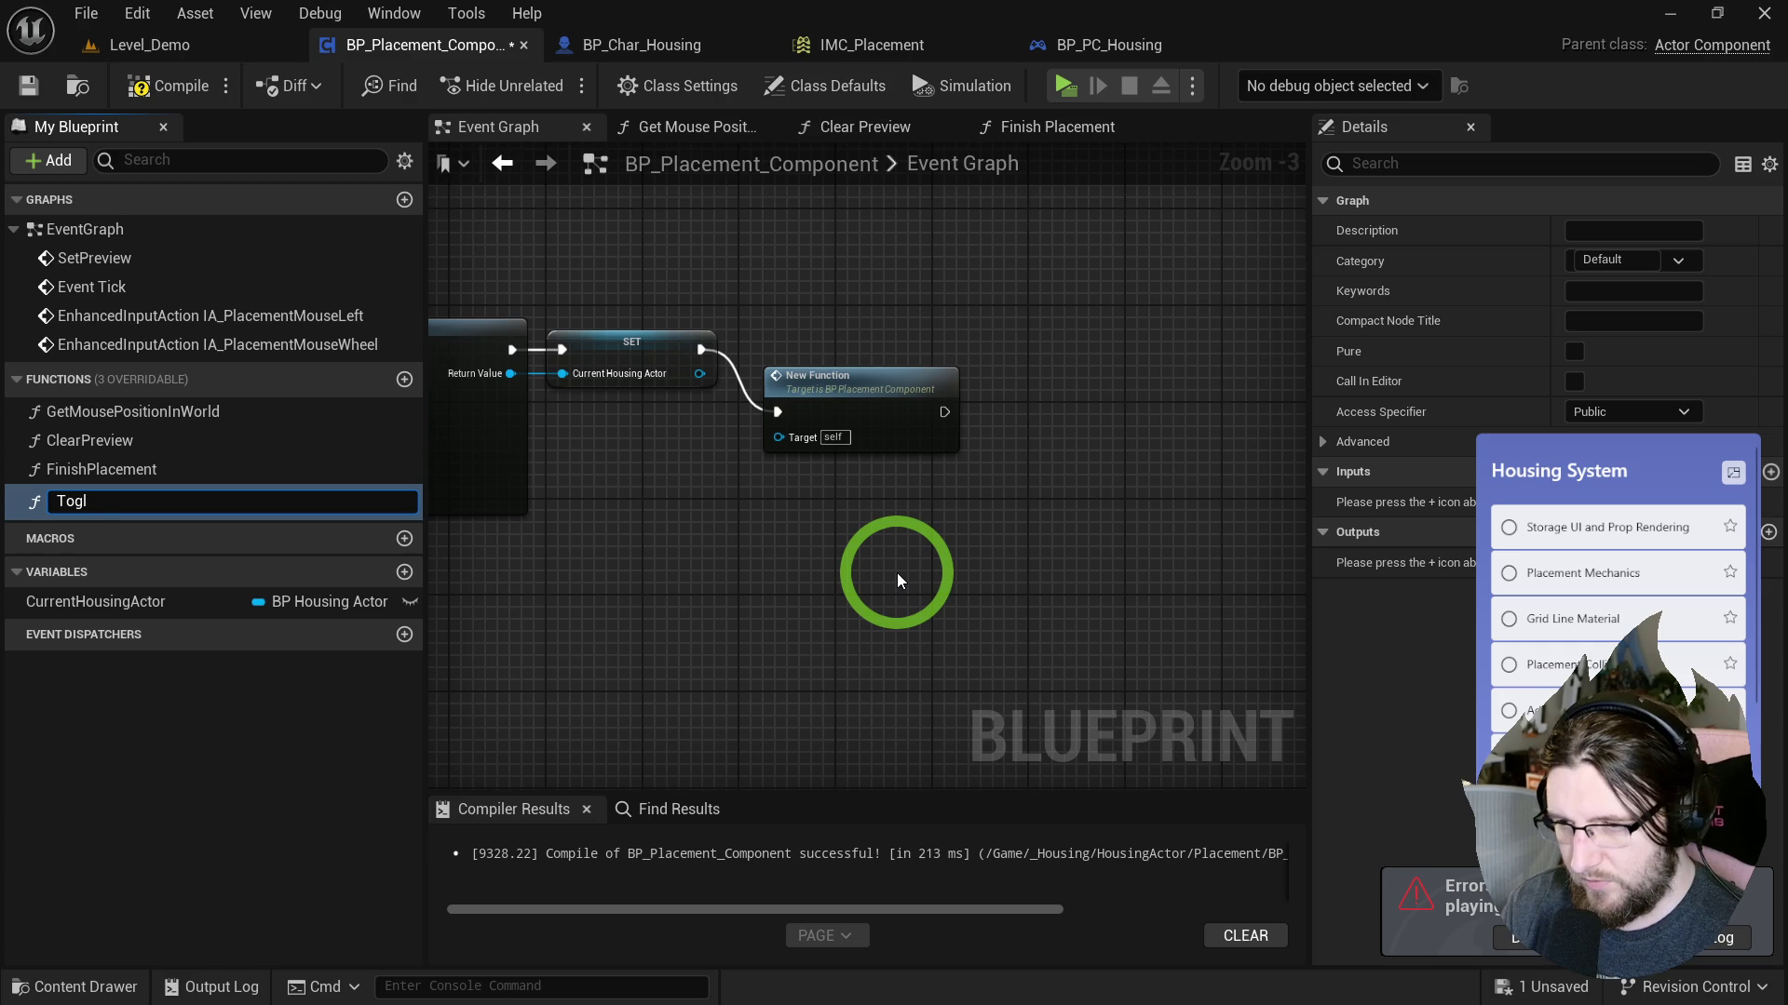
text(glePlacement)
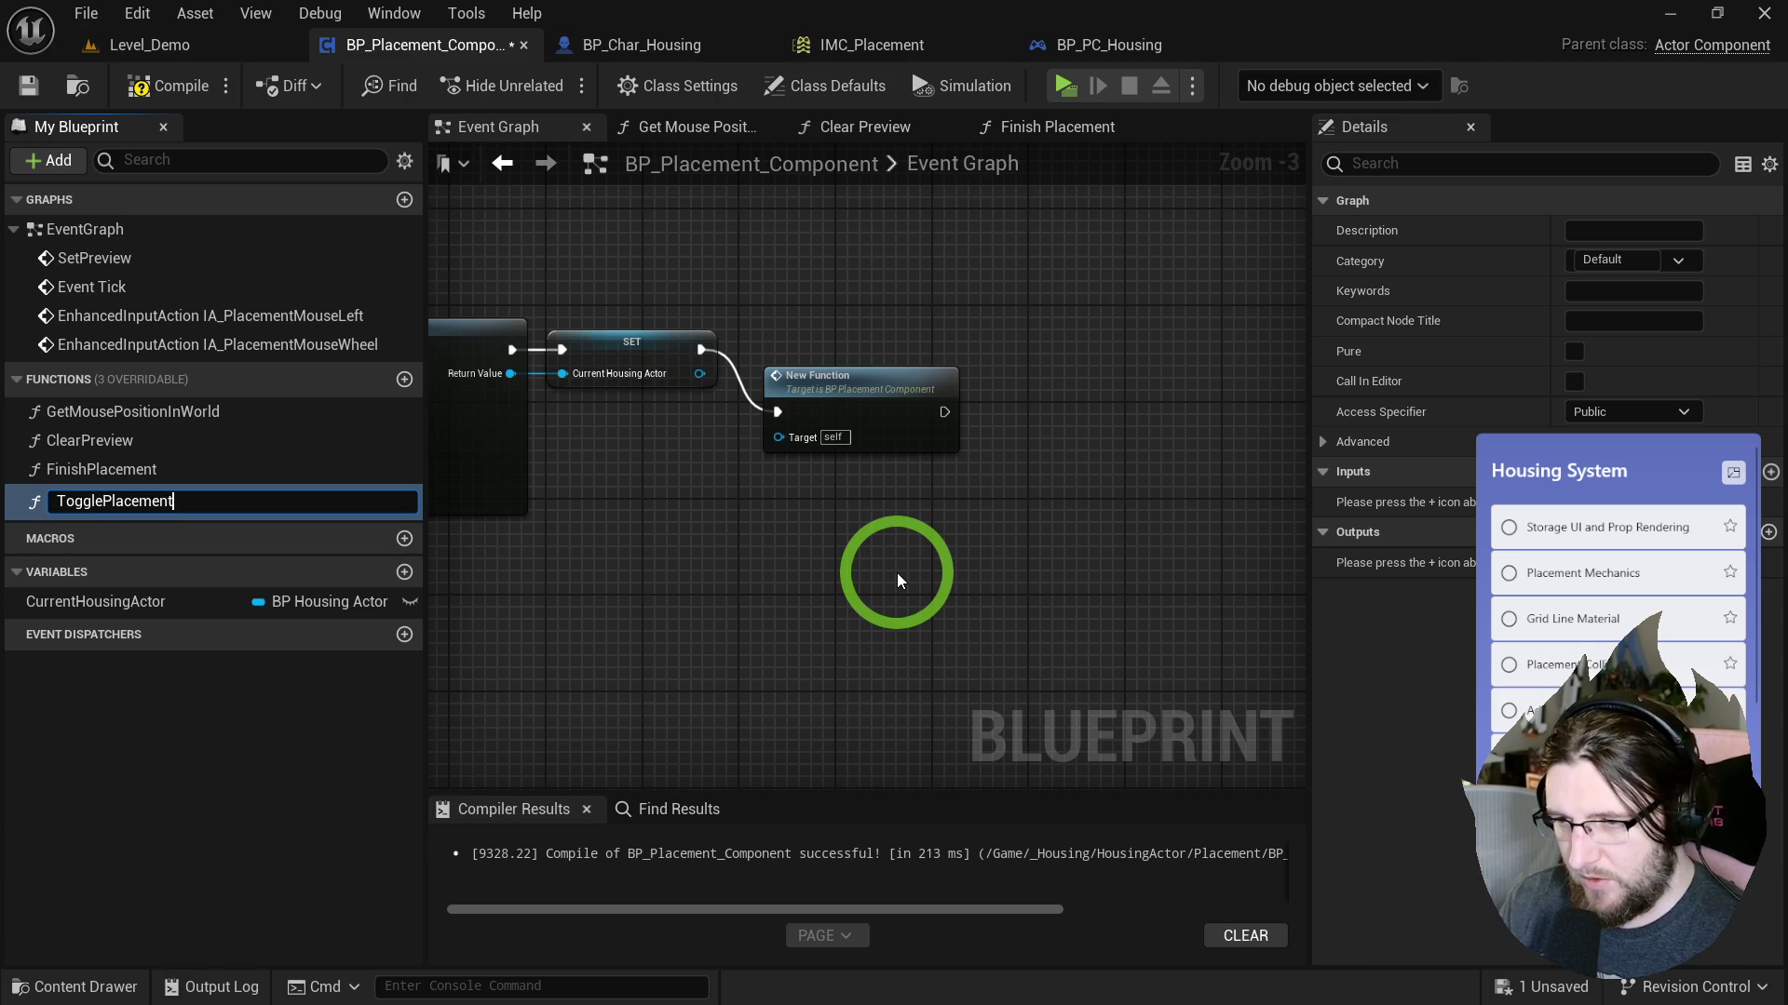
text(enxt)
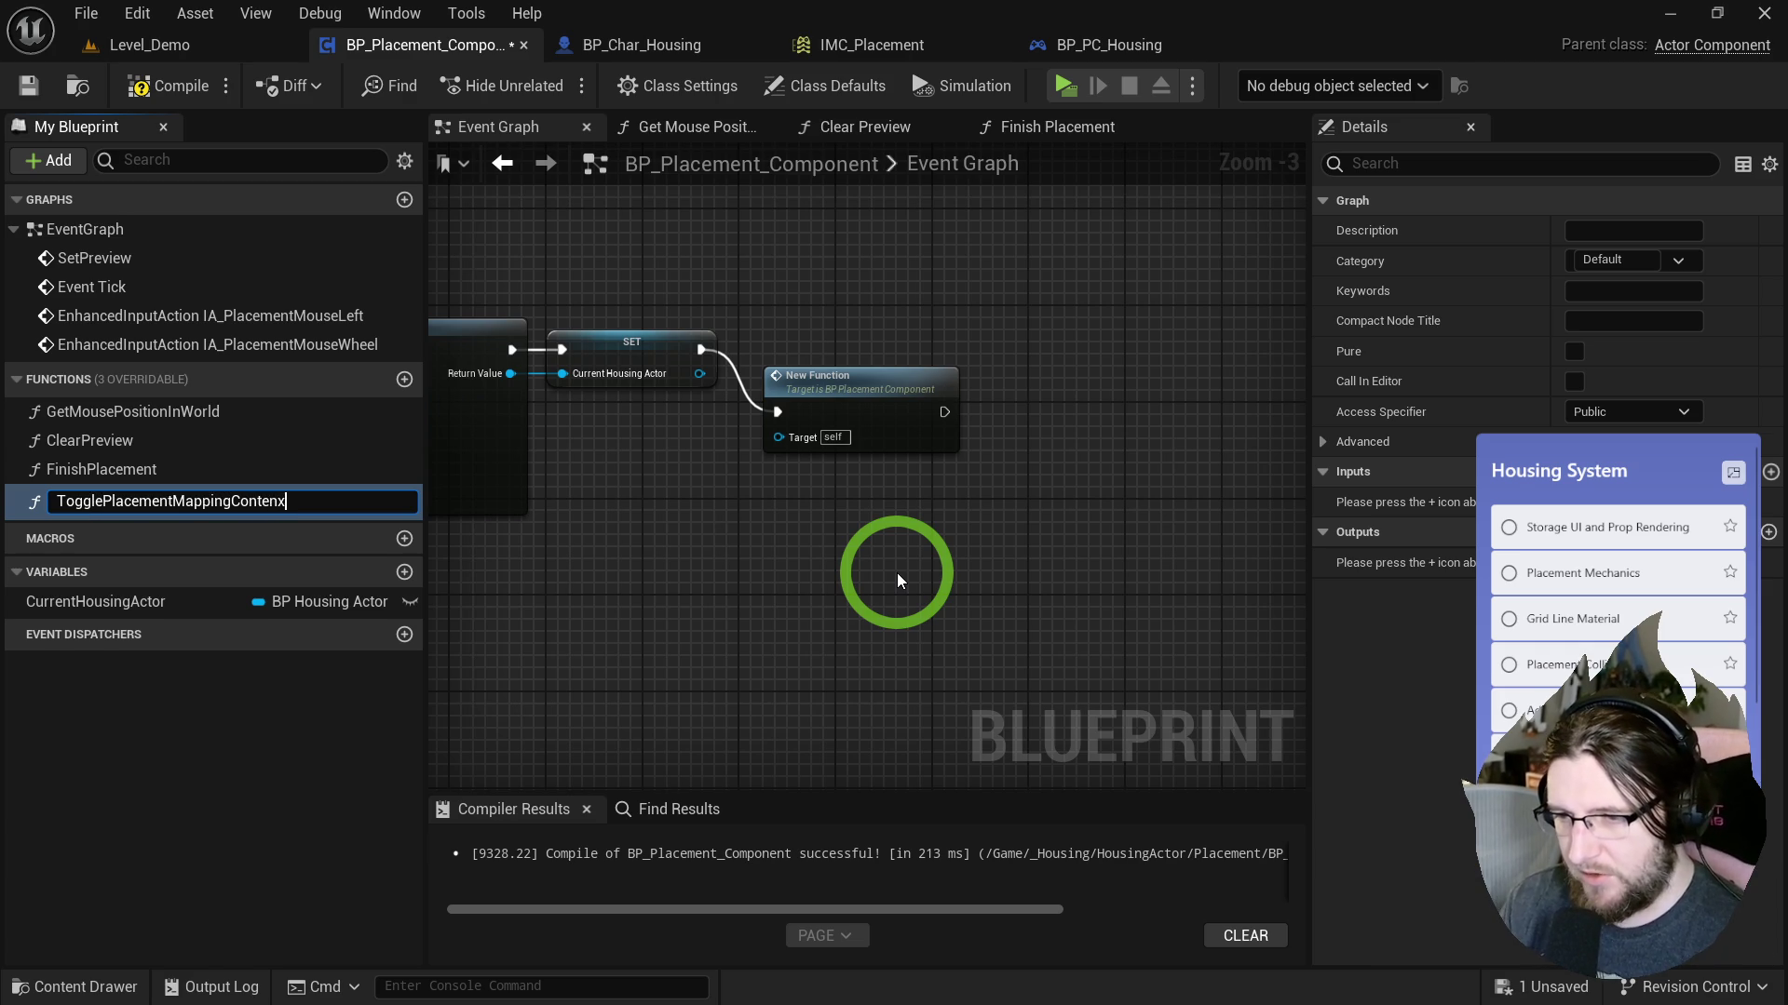
key(Return)
Correct the function name to TogglePlacementMappingContext and open its graph.
click(785, 332)
click(296, 493)
click(272, 501)
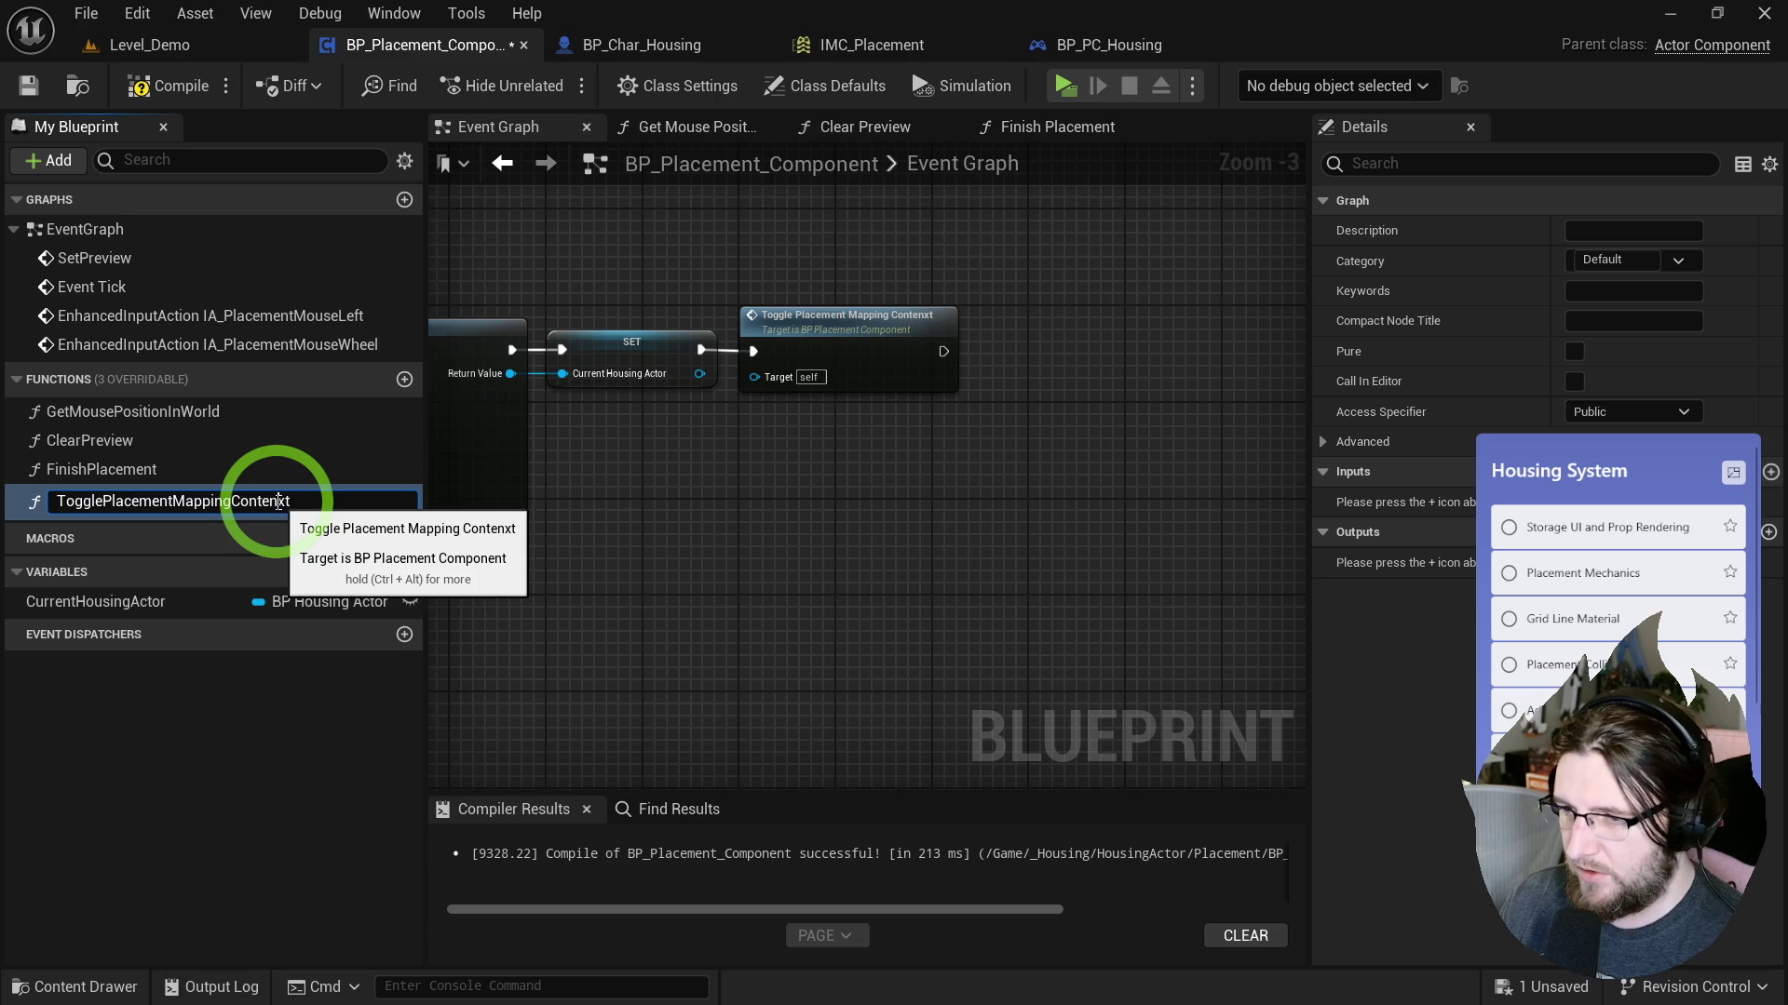
key(BackSpace)
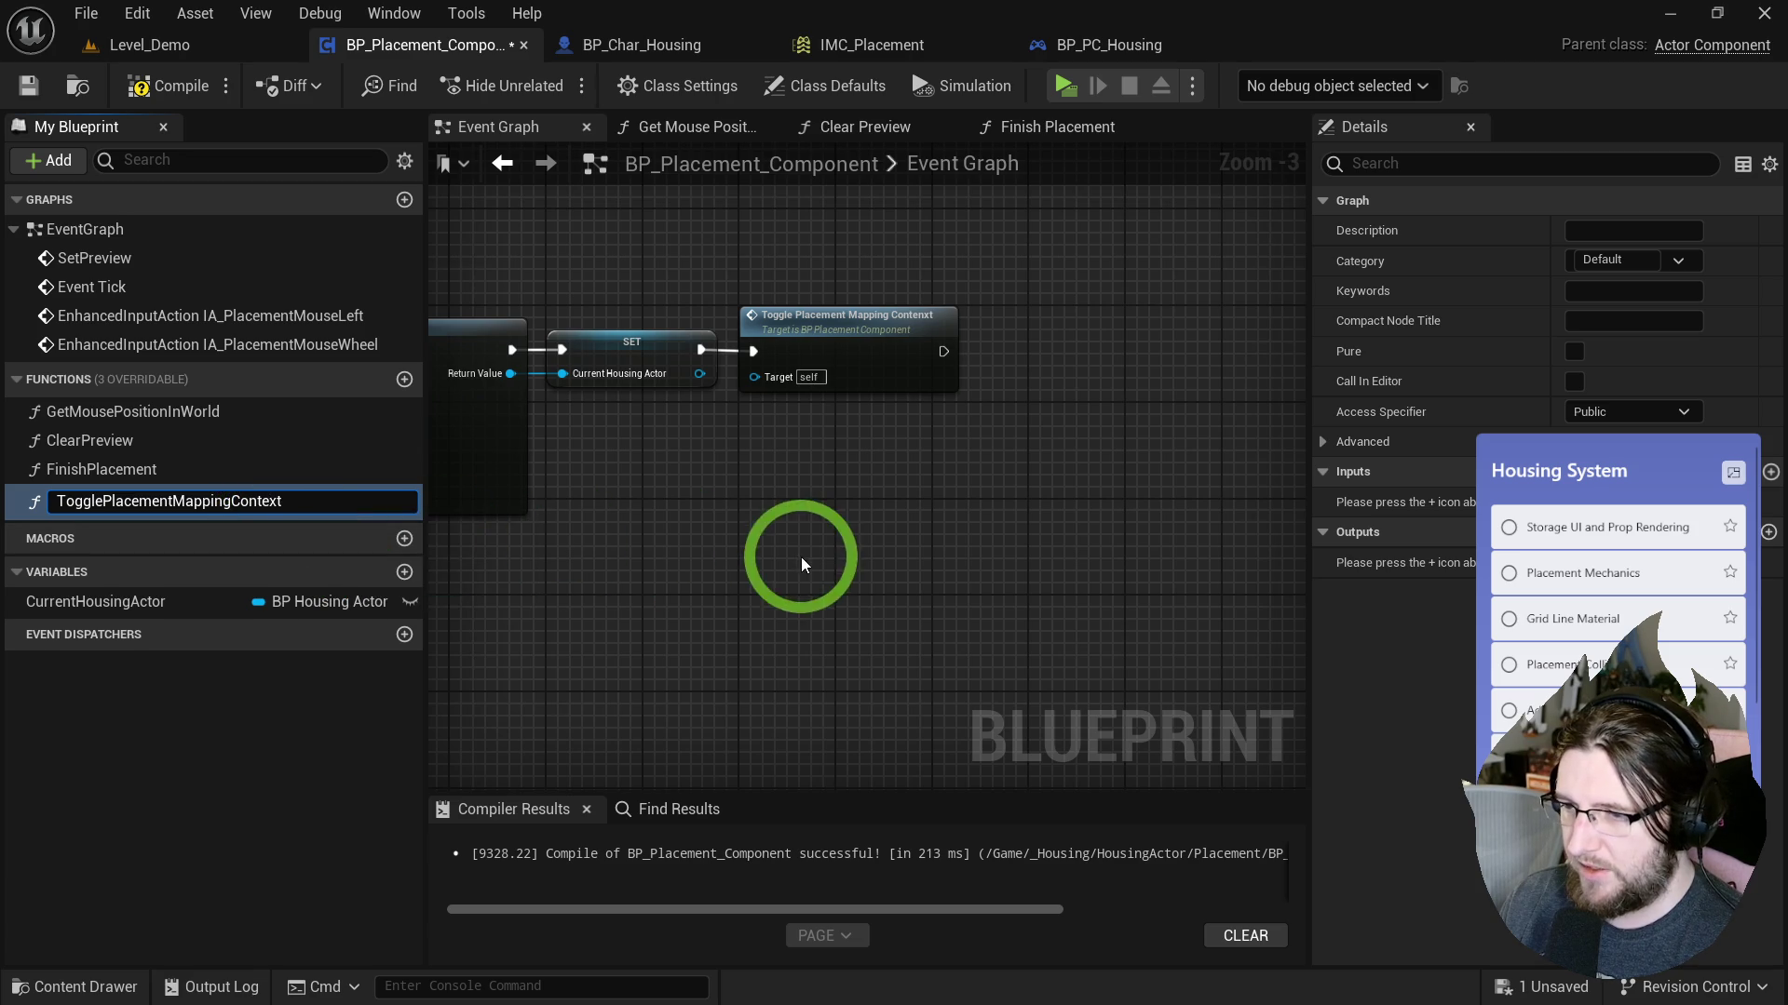
double_click(842, 359)
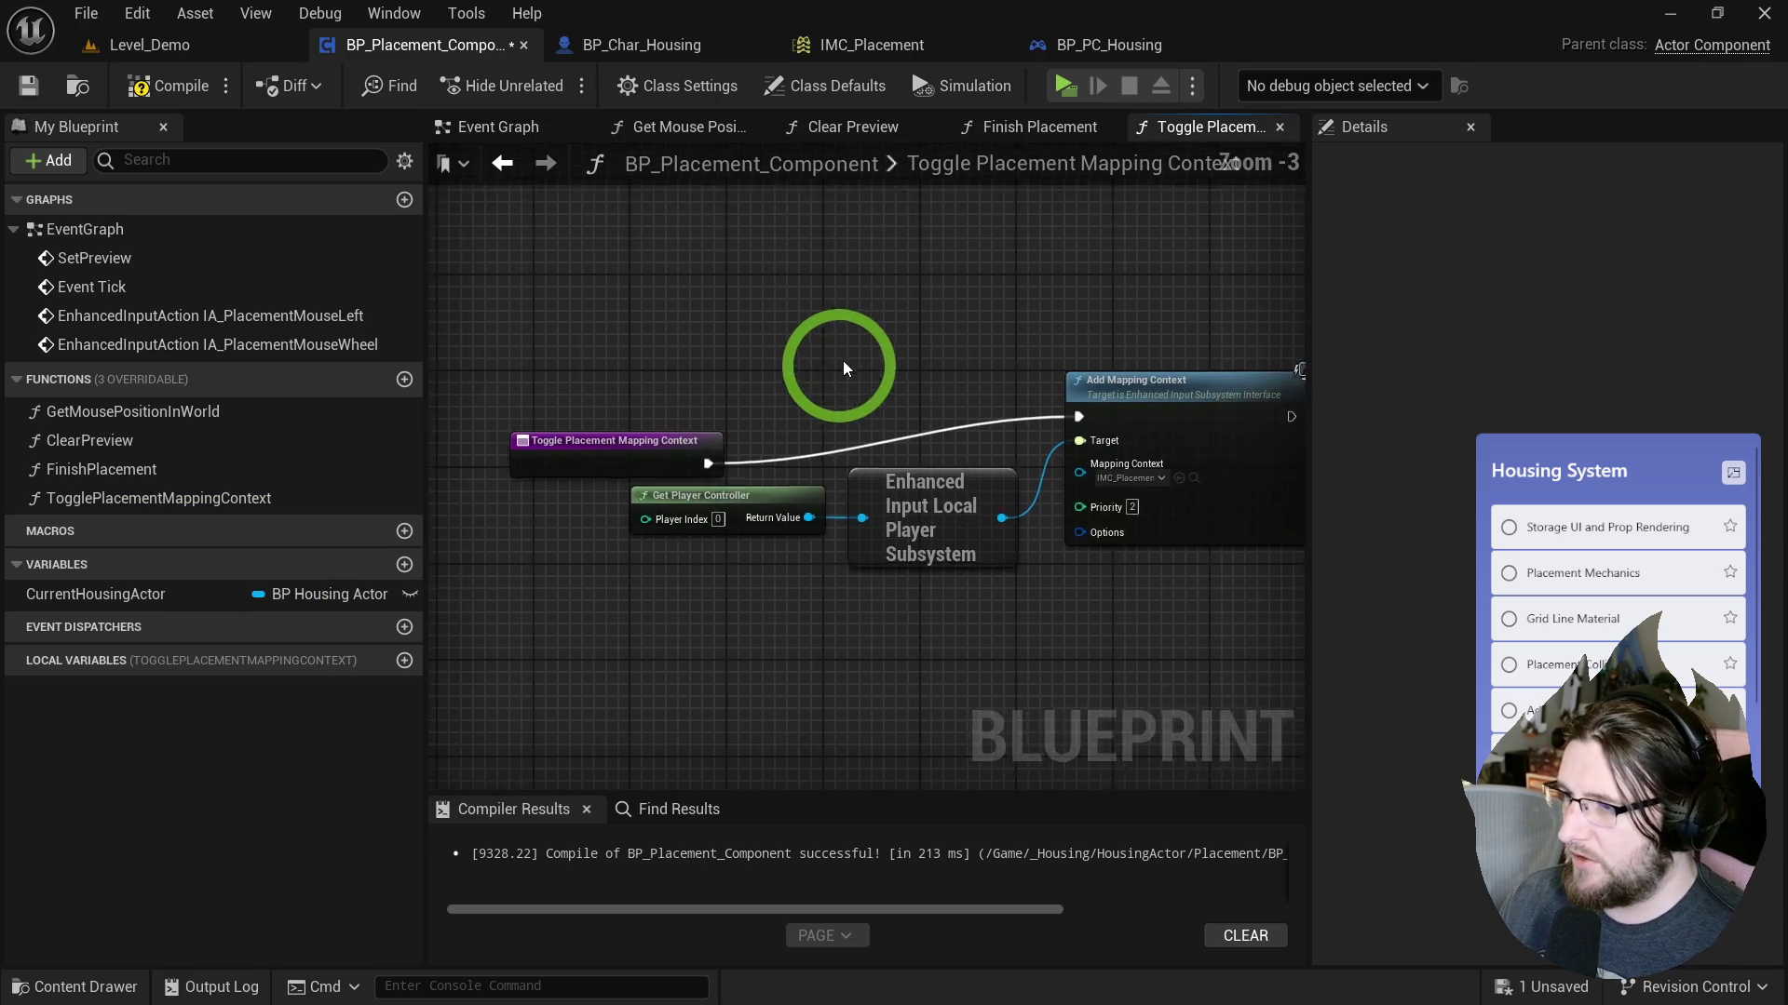
Add a Branch after the entry node and expose its Condition as a function input.
click(570, 441)
scroll(668, 421, down, 3)
mouse_move(703, 442)
mouse_down()
mouse_move(1043, 585)
mouse_move(438, 540)
mouse_move(795, 420)
mouse_move(428, 540)
mouse_up()
scroll(795, 421, up, 6)
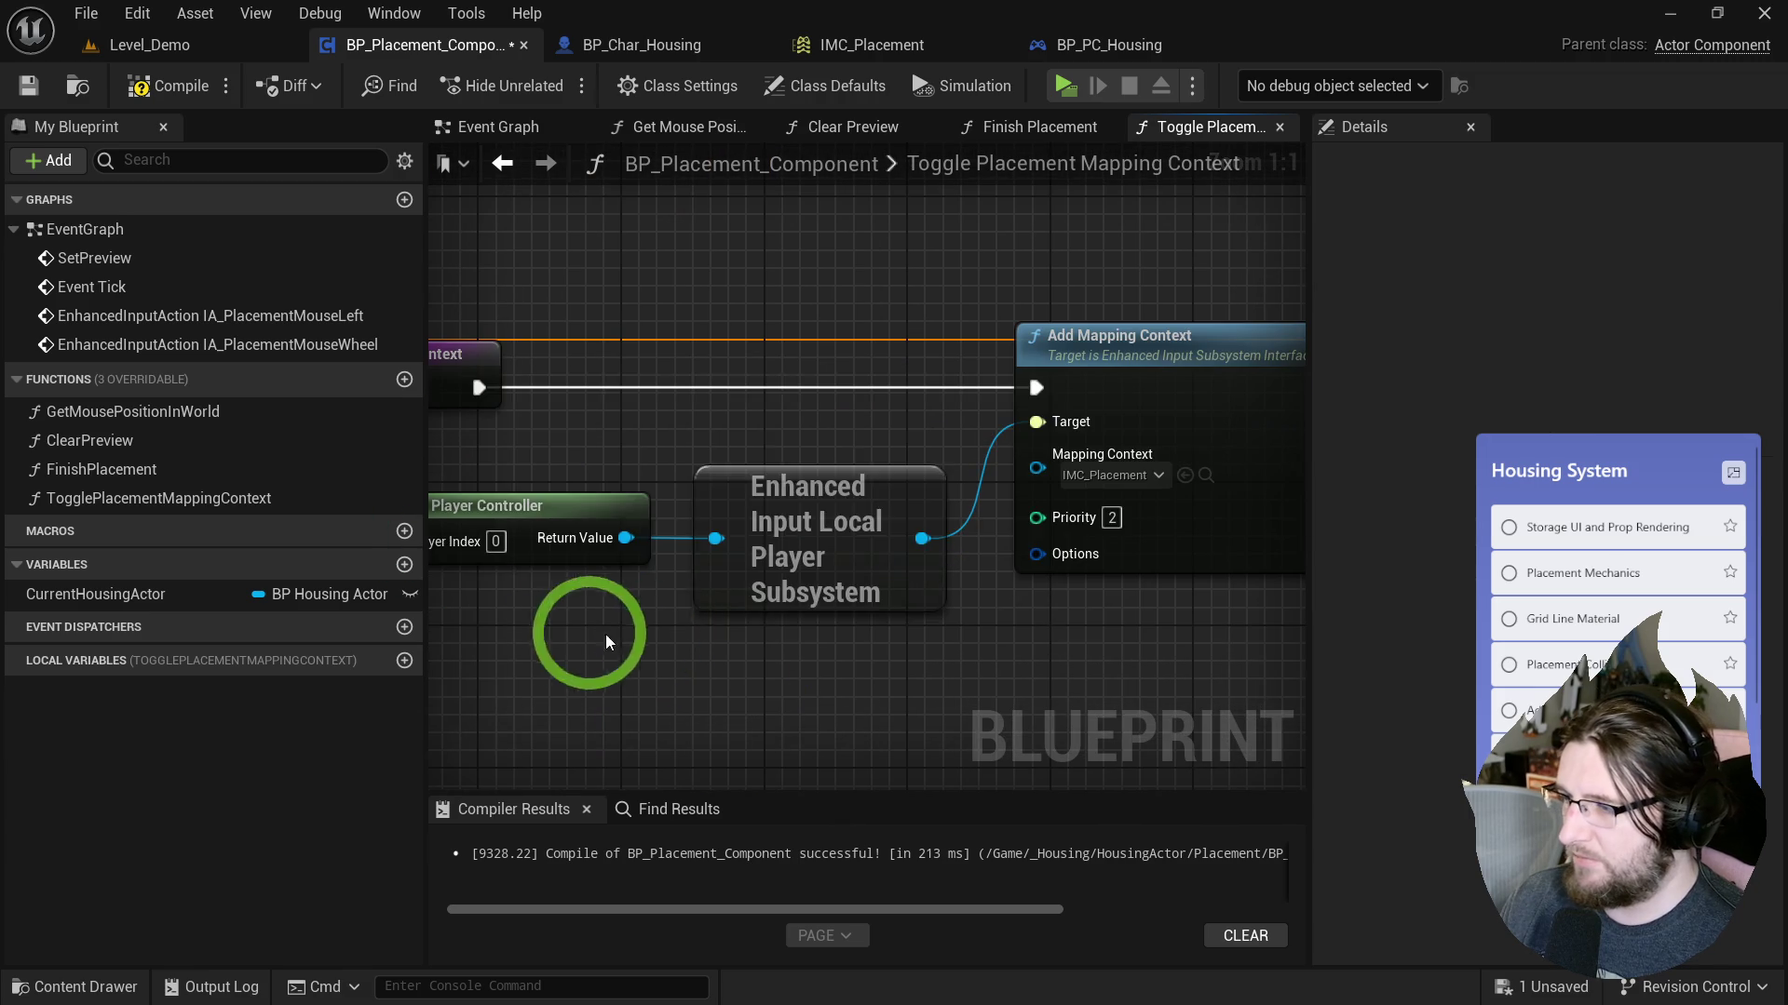
drag(870, 518, 833, 481)
key(b)
click(700, 275)
mouse_move(737, 376)
mouse_down()
mouse_move(466, 346)
mouse_move(719, 317)
mouse_move(728, 337)
mouse_up()
Name the new Branch condition input Enable.
click(1418, 561)
text(Add)
click(771, 223)
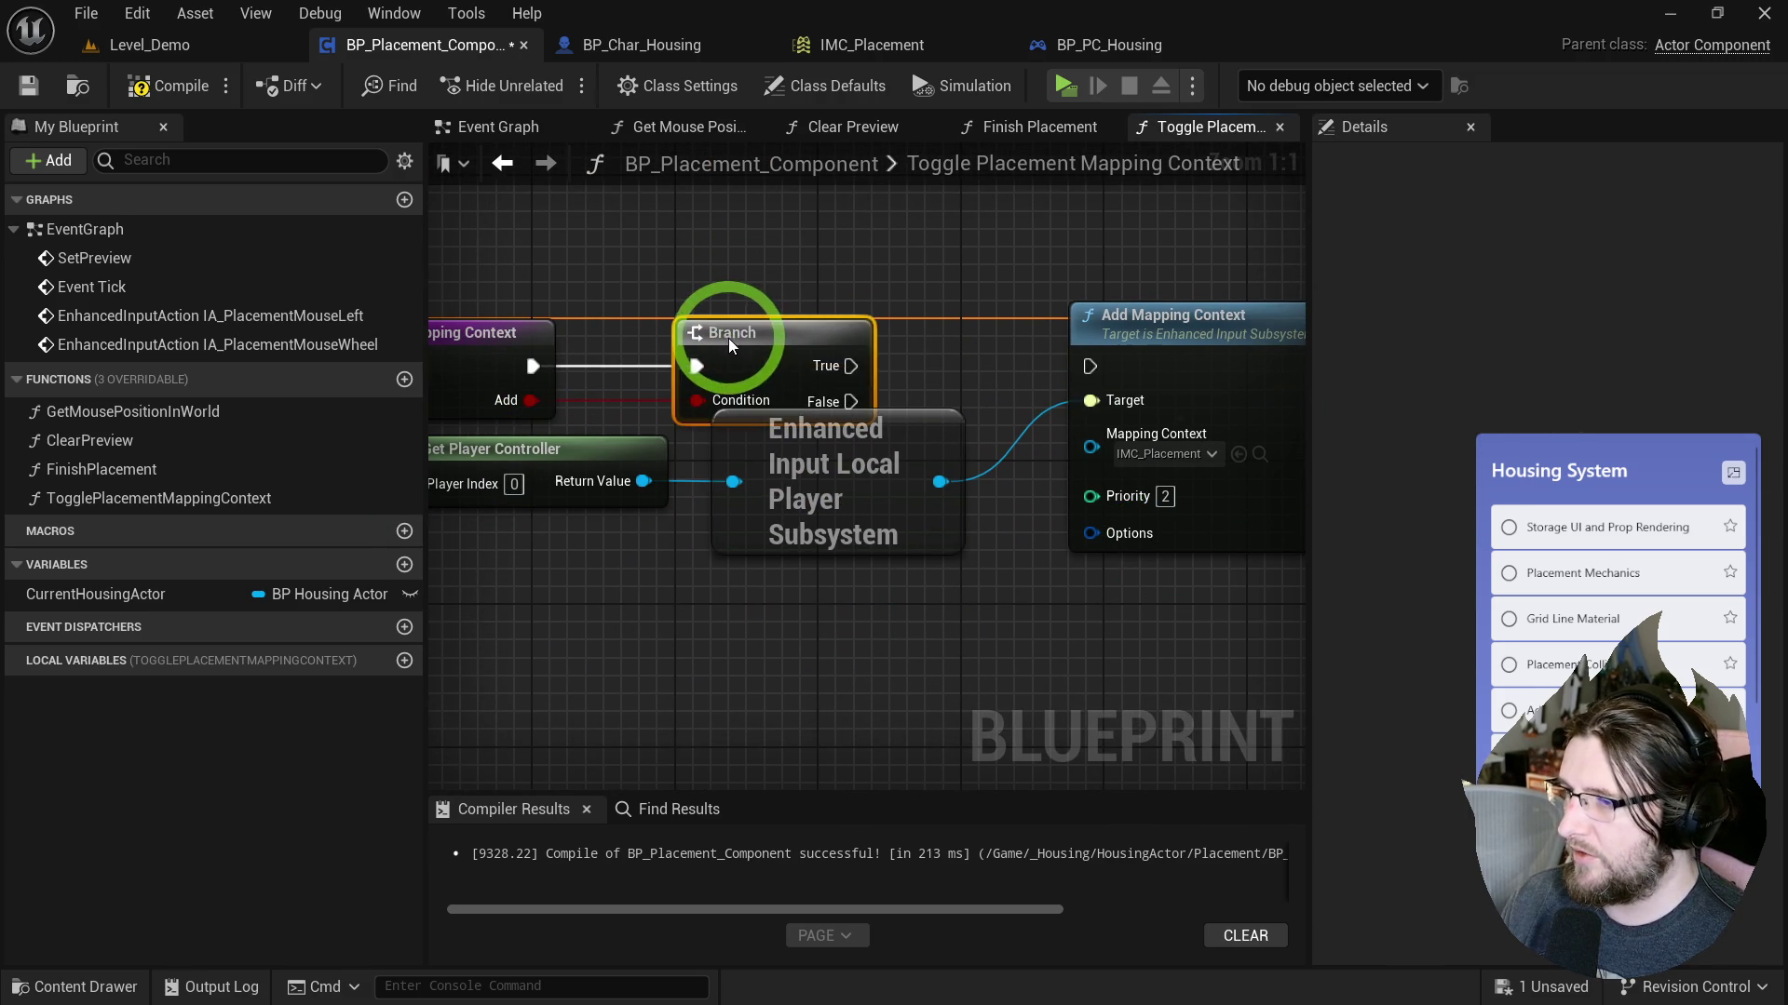
drag(702, 504, 702, 540)
click(561, 365)
click(1349, 501)
click(1392, 561)
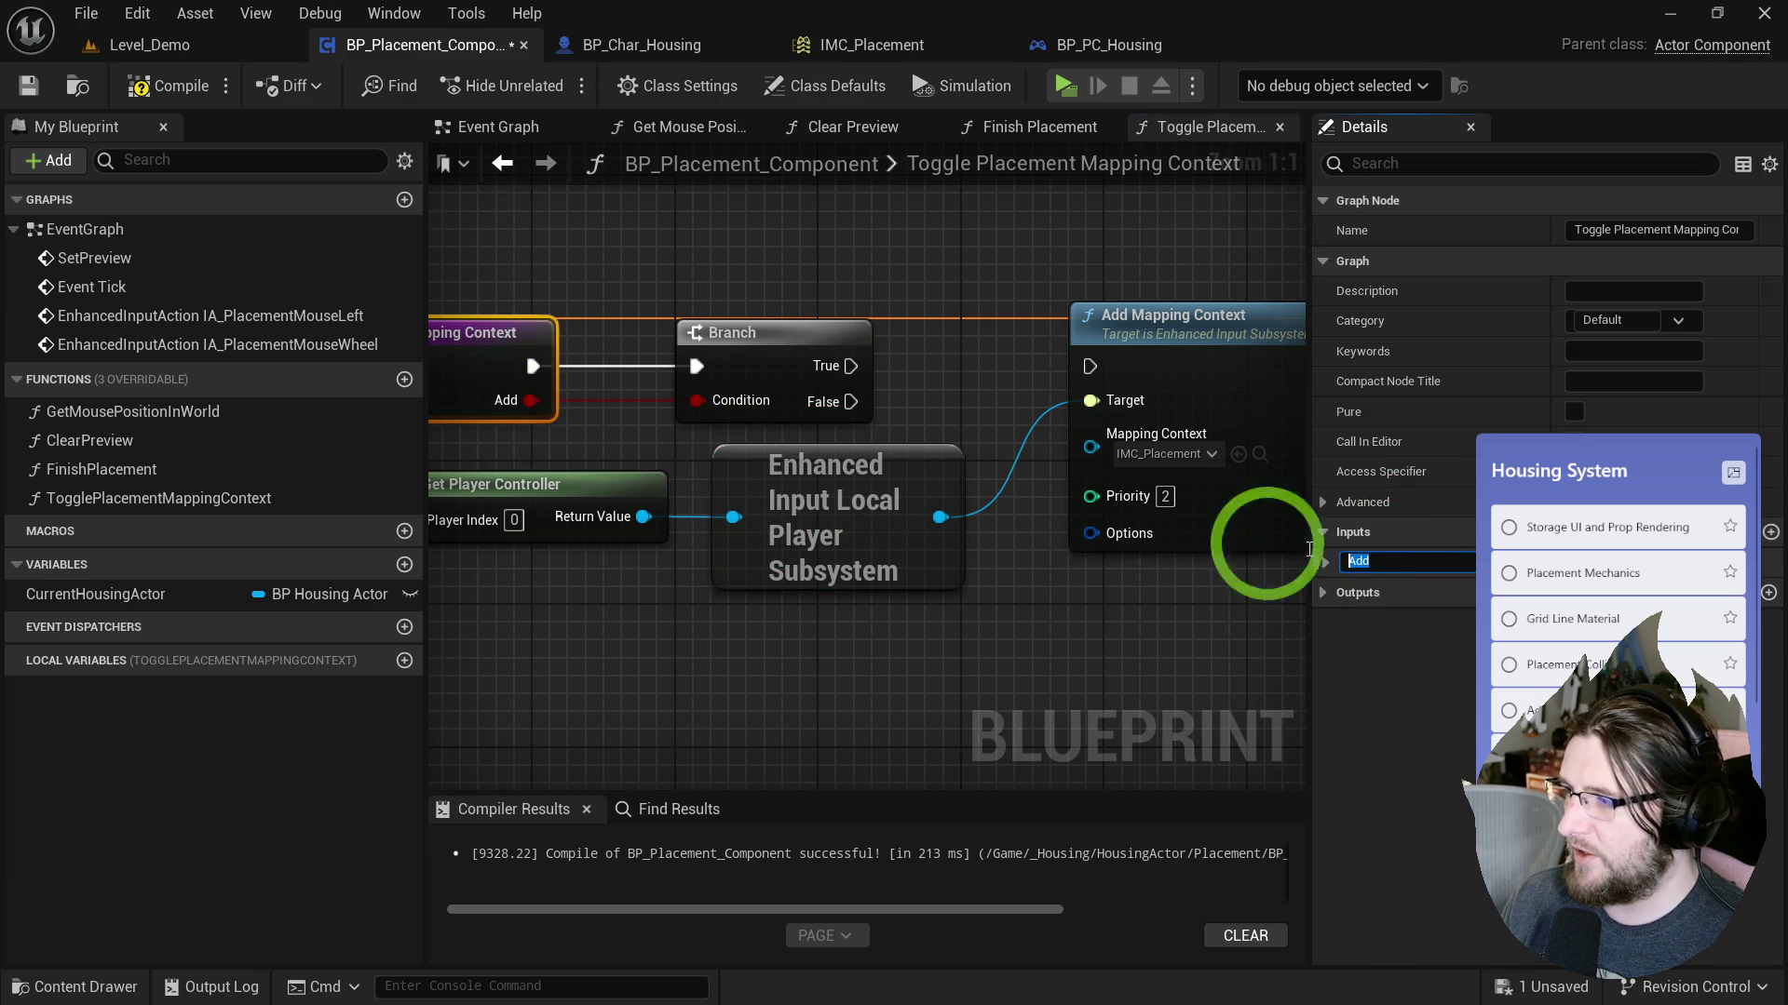
key(BackSpace)
key(BackSpace)
key(BackSpace)
text(Enable)
key(Return)
mouse_move(1109, 542)
mouse_down()
mouse_move(926, 351)
mouse_move(1005, 351)
mouse_move(770, 367)
mouse_move(982, 348)
mouse_up()
Rename the function Set Placement IMC Enabled and wire Branch True to Add Mapping Context.
double_click(536, 338)
double_click(536, 337)
text(Set Placement Mapping Context)
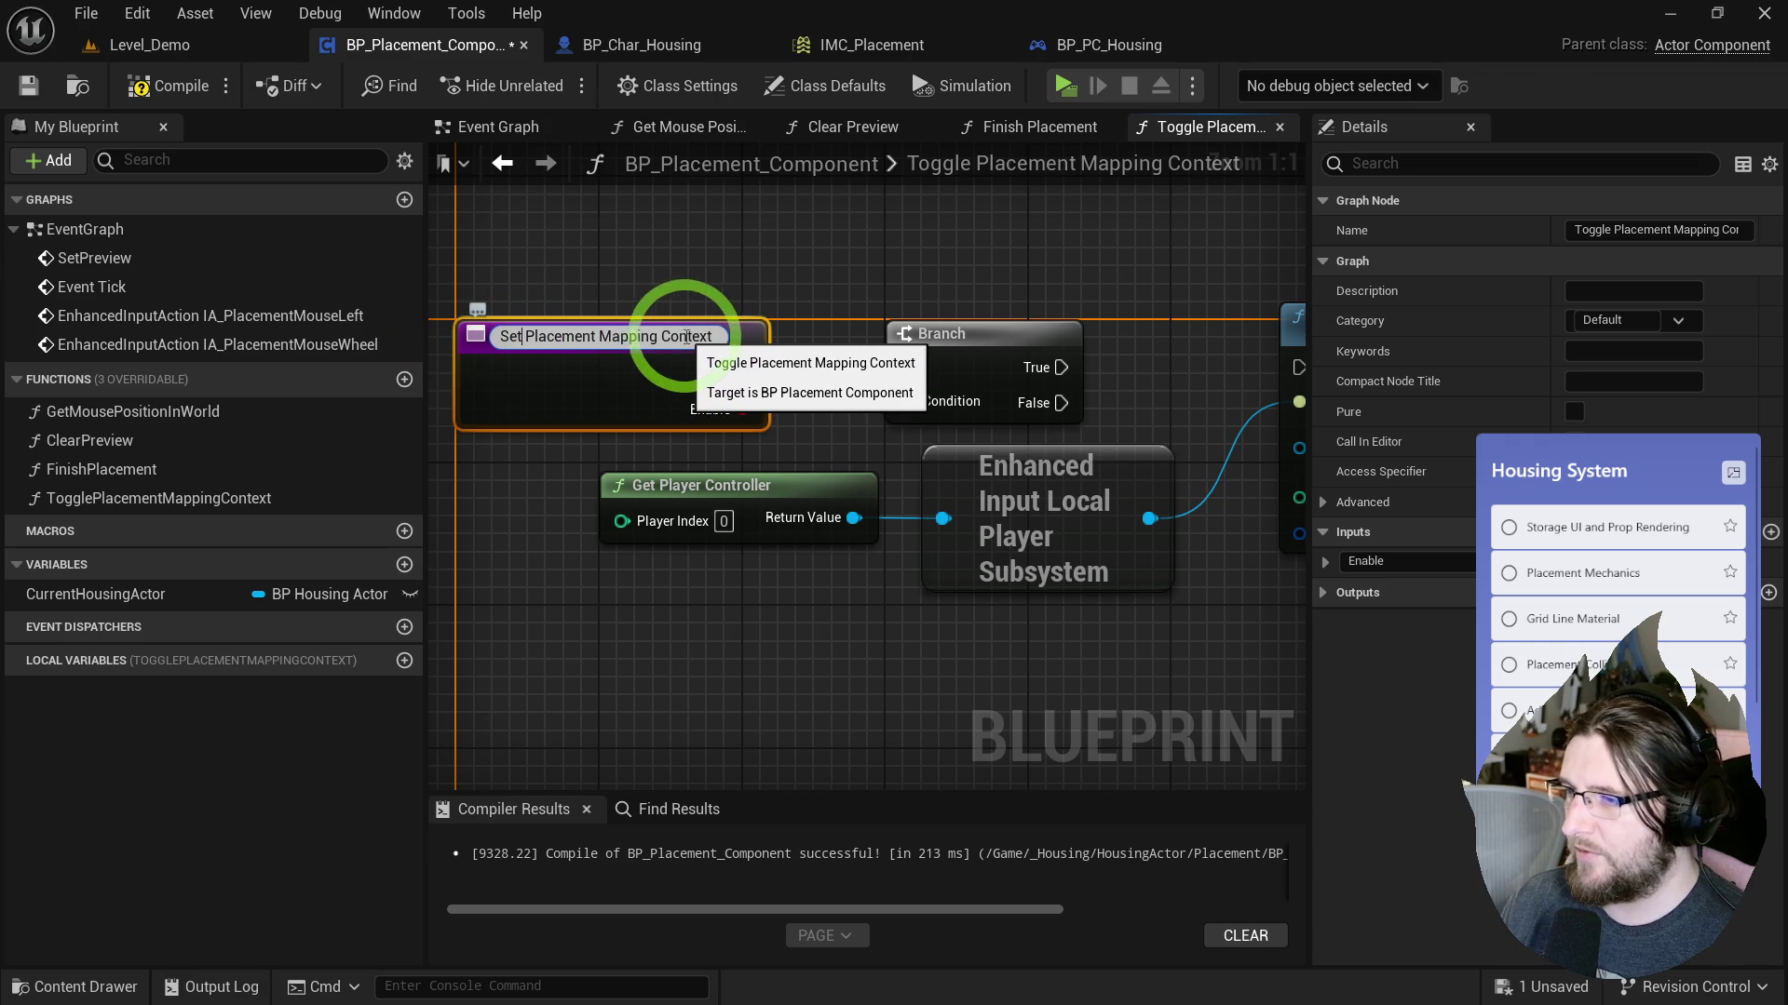
drag(599, 337, 843, 339)
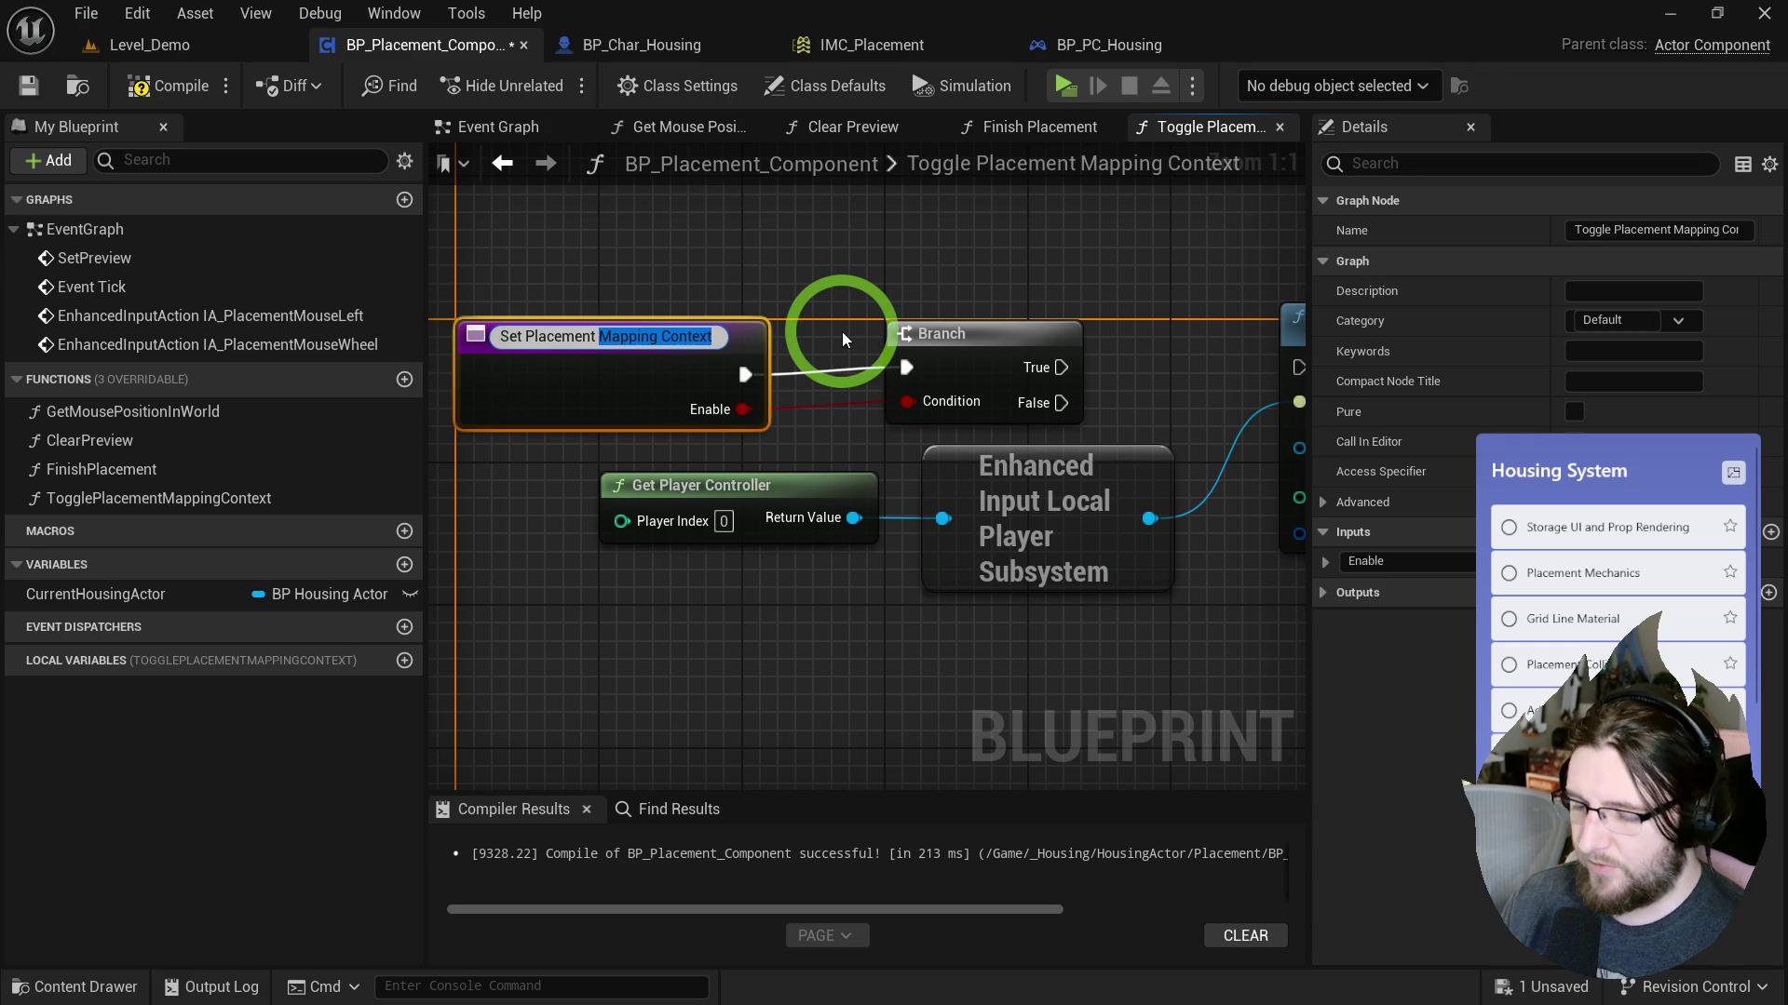
text(IMC Enabled)
key(Return)
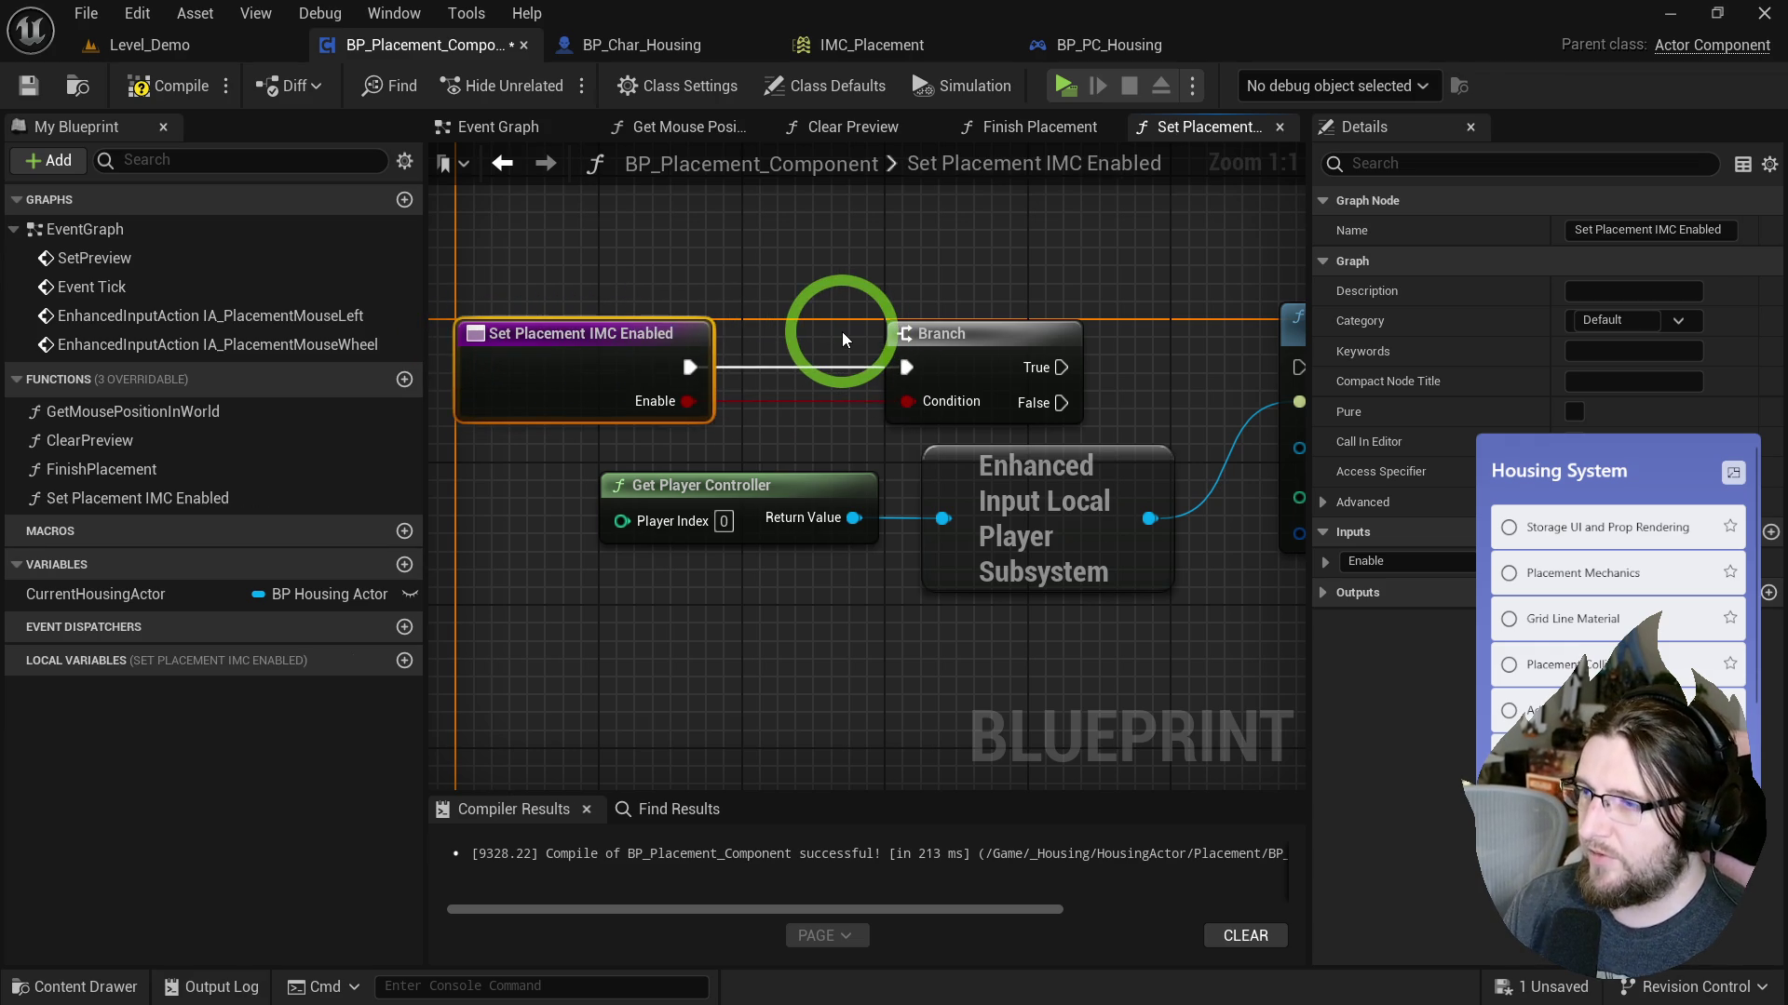
drag(947, 367, 1190, 362)
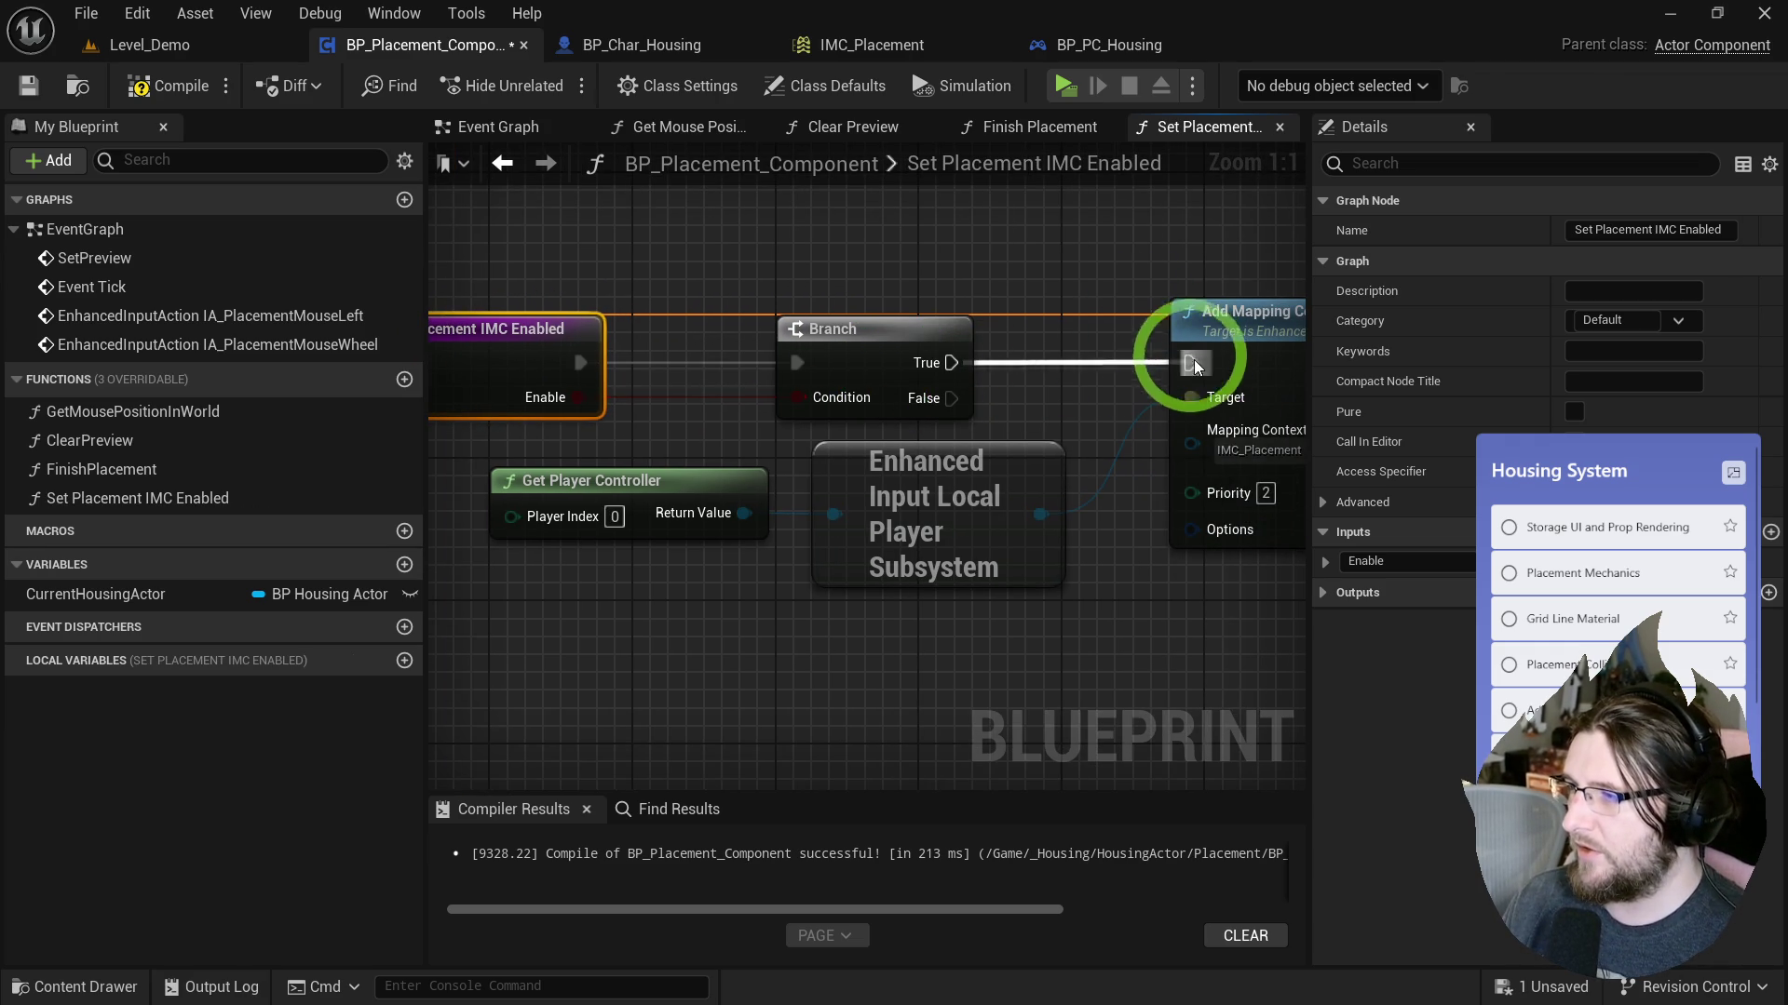
click(1023, 131)
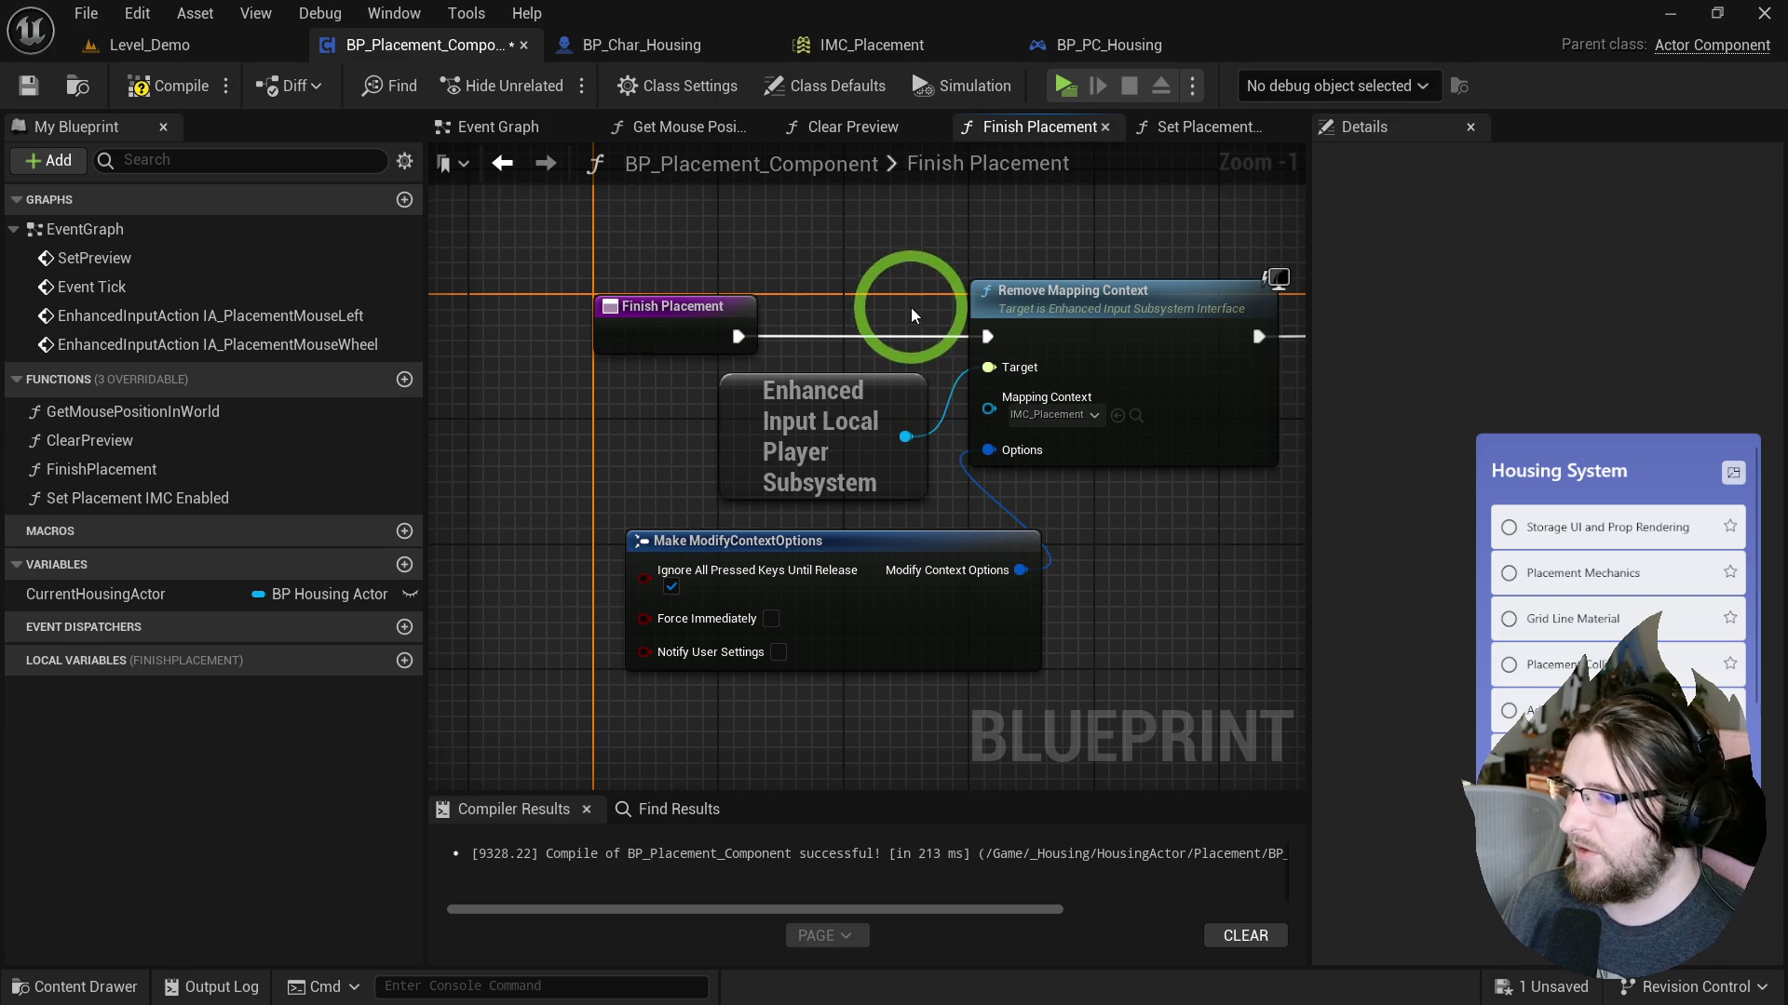
Replace Finish Placement's old remove-context nodes with a Set Placement IMC Enabled call.
drag(1098, 539, 1018, 399)
key(Delete)
drag(890, 389, 792, 458)
key(Delete)
mouse_move(119, 498)
mouse_down()
mouse_move(830, 343)
mouse_move(803, 300)
mouse_move(816, 352)
mouse_move(670, 347)
mouse_up()
drag(802, 373, 1081, 389)
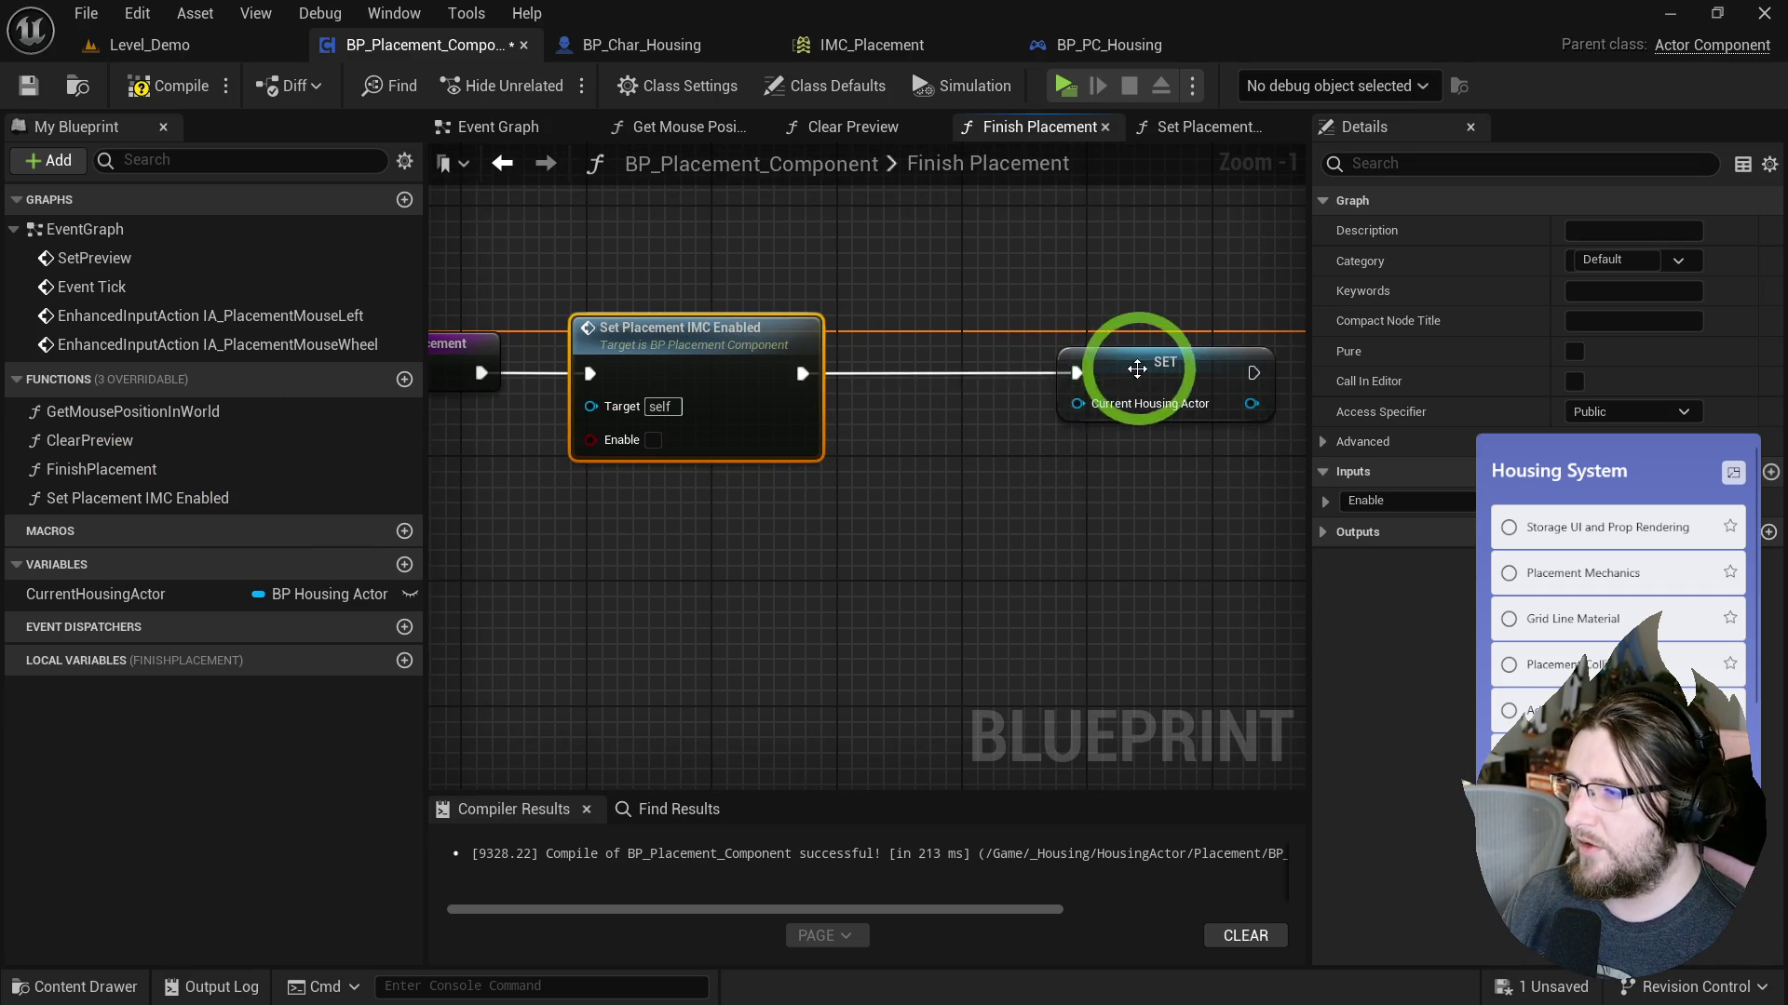
Wire Branch False to Remove Mapping Context with the subsystem target, then play-test.
double_click(672, 337)
mouse_move(812, 323)
mouse_down()
mouse_move(1246, 589)
mouse_move(1277, 573)
mouse_move(895, 536)
mouse_up()
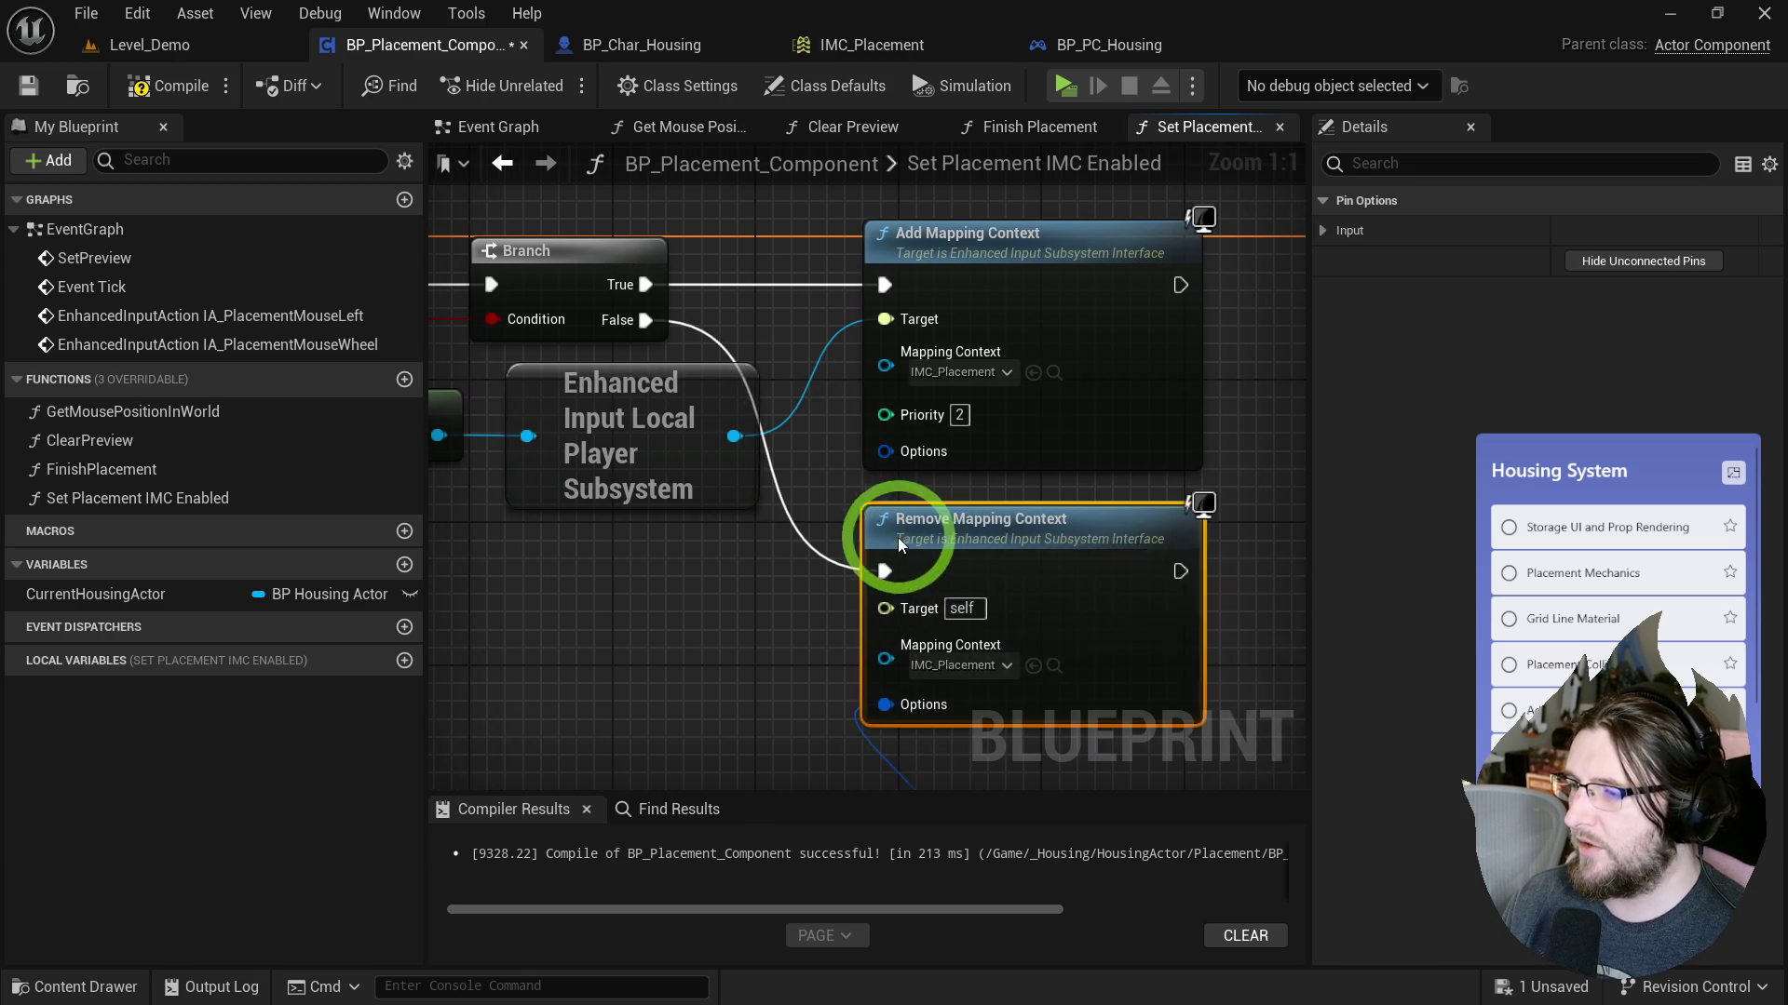
mouse_move(867, 609)
mouse_down()
mouse_move(840, 556)
mouse_move(728, 486)
mouse_up()
mouse_move(864, 524)
mouse_down()
mouse_move(806, 467)
mouse_move(901, 752)
mouse_up()
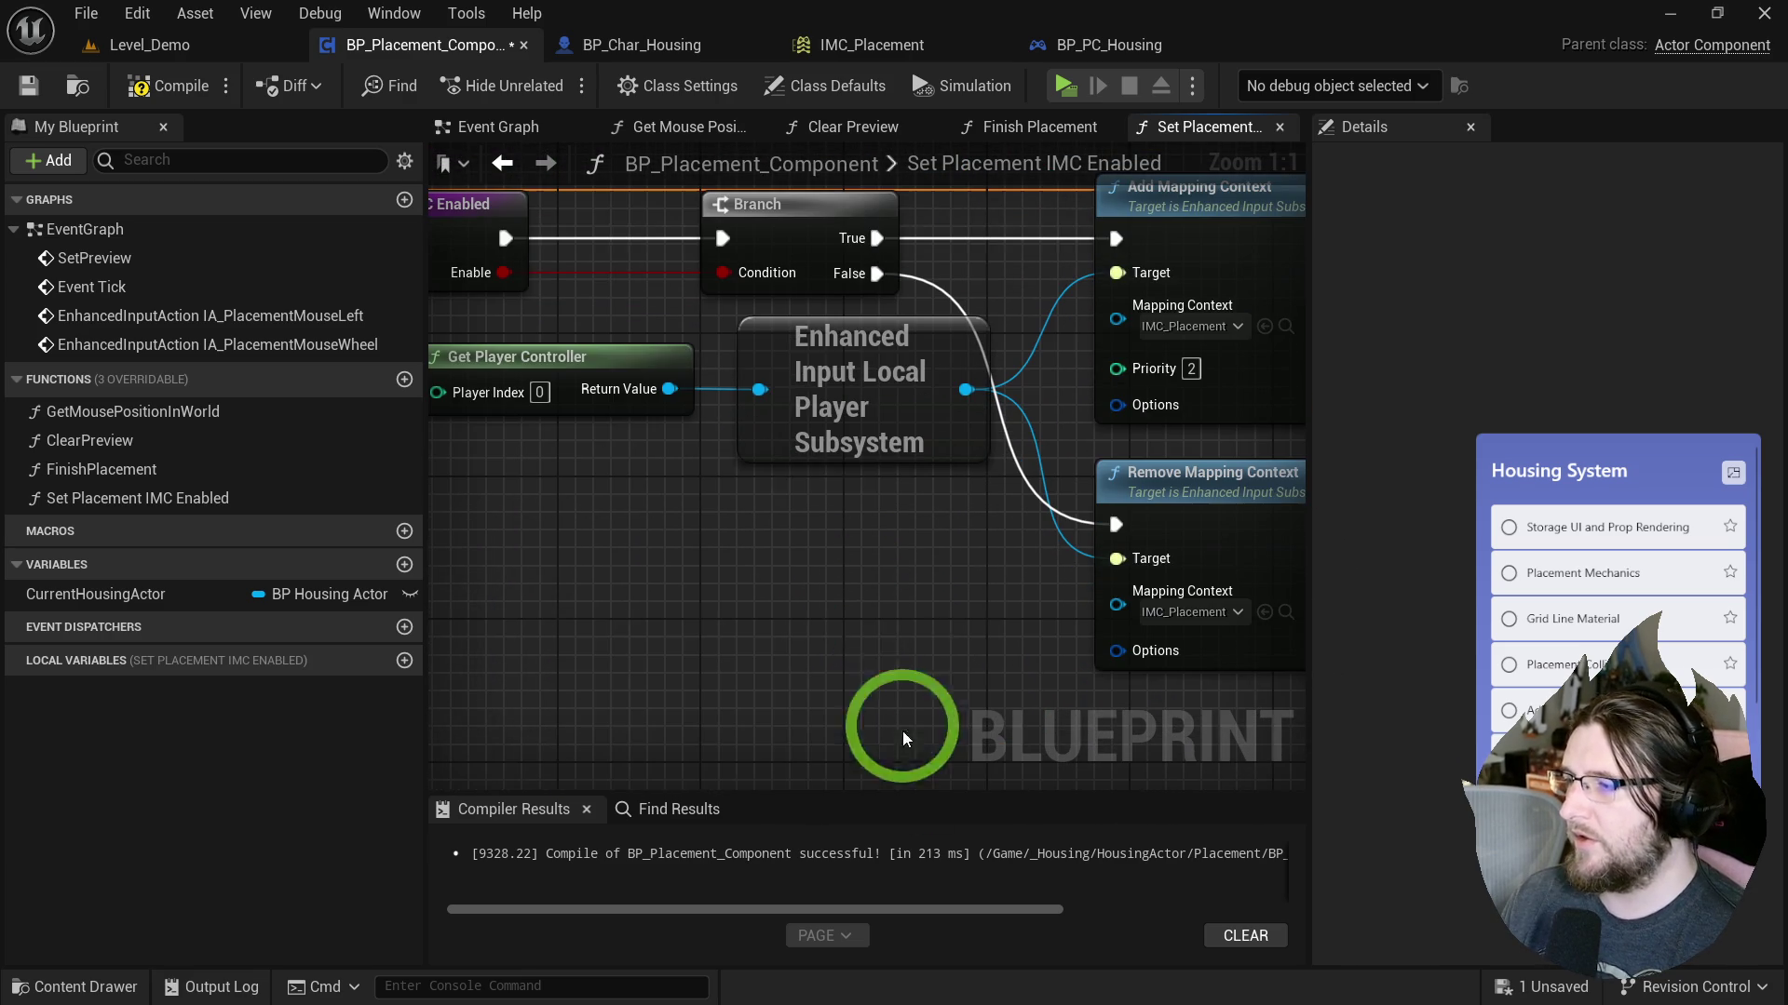
click(1065, 85)
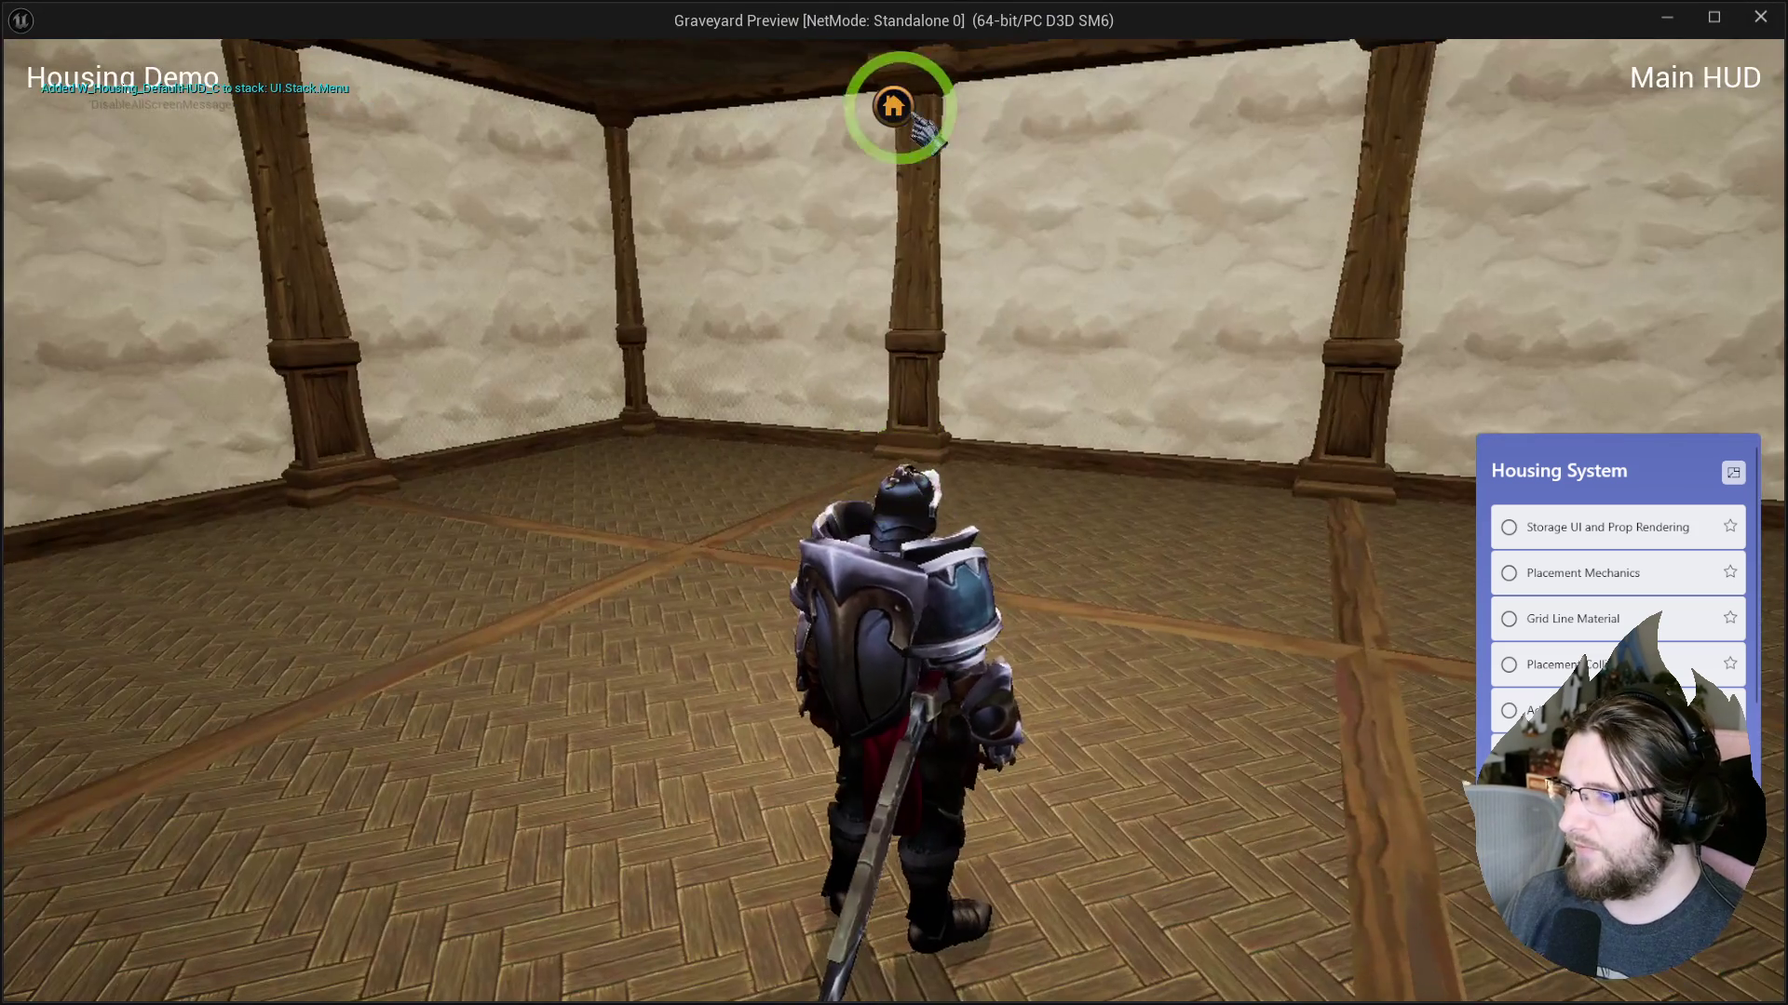
Place a crate from storage onto the room floor and stop the play-test.
click(899, 107)
mouse_move(351, 415)
mouse_down()
mouse_move(323, 406)
mouse_move(1261, 742)
mouse_move(401, 244)
mouse_move(1217, 630)
mouse_move(1198, 694)
mouse_up()
key(Escape)
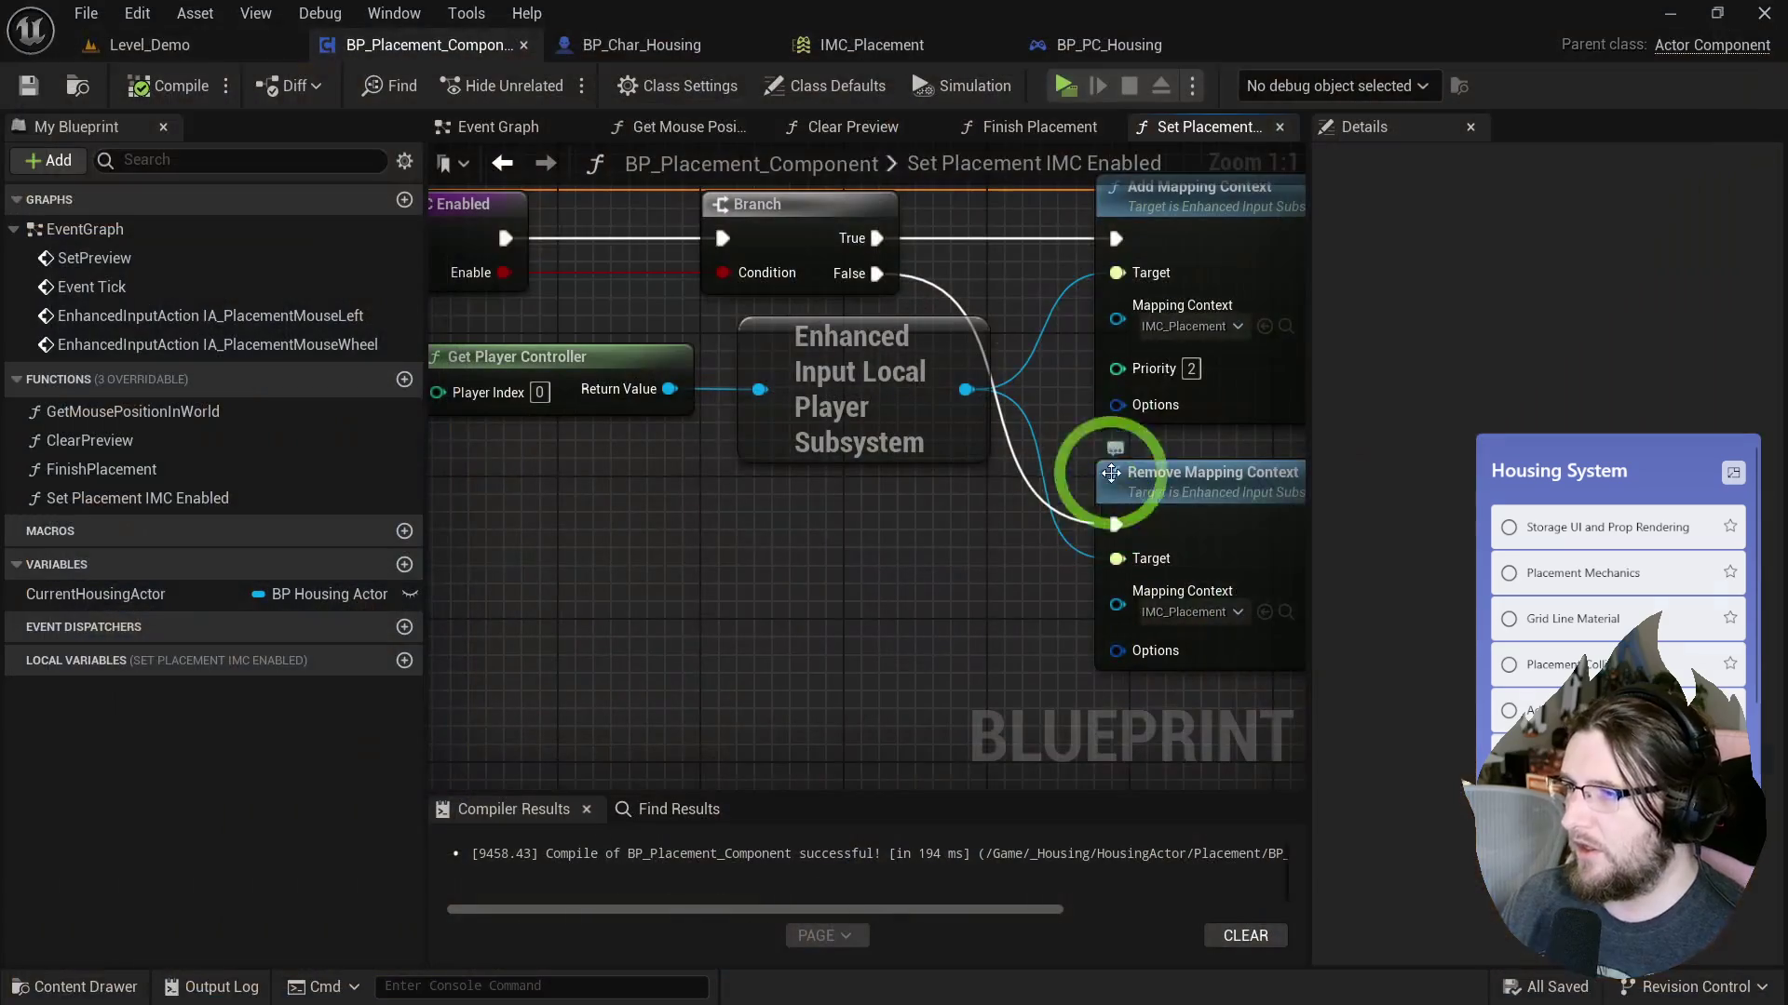
Check the Event Graph, relaunch the play-test and open the storage panel.
click(525, 132)
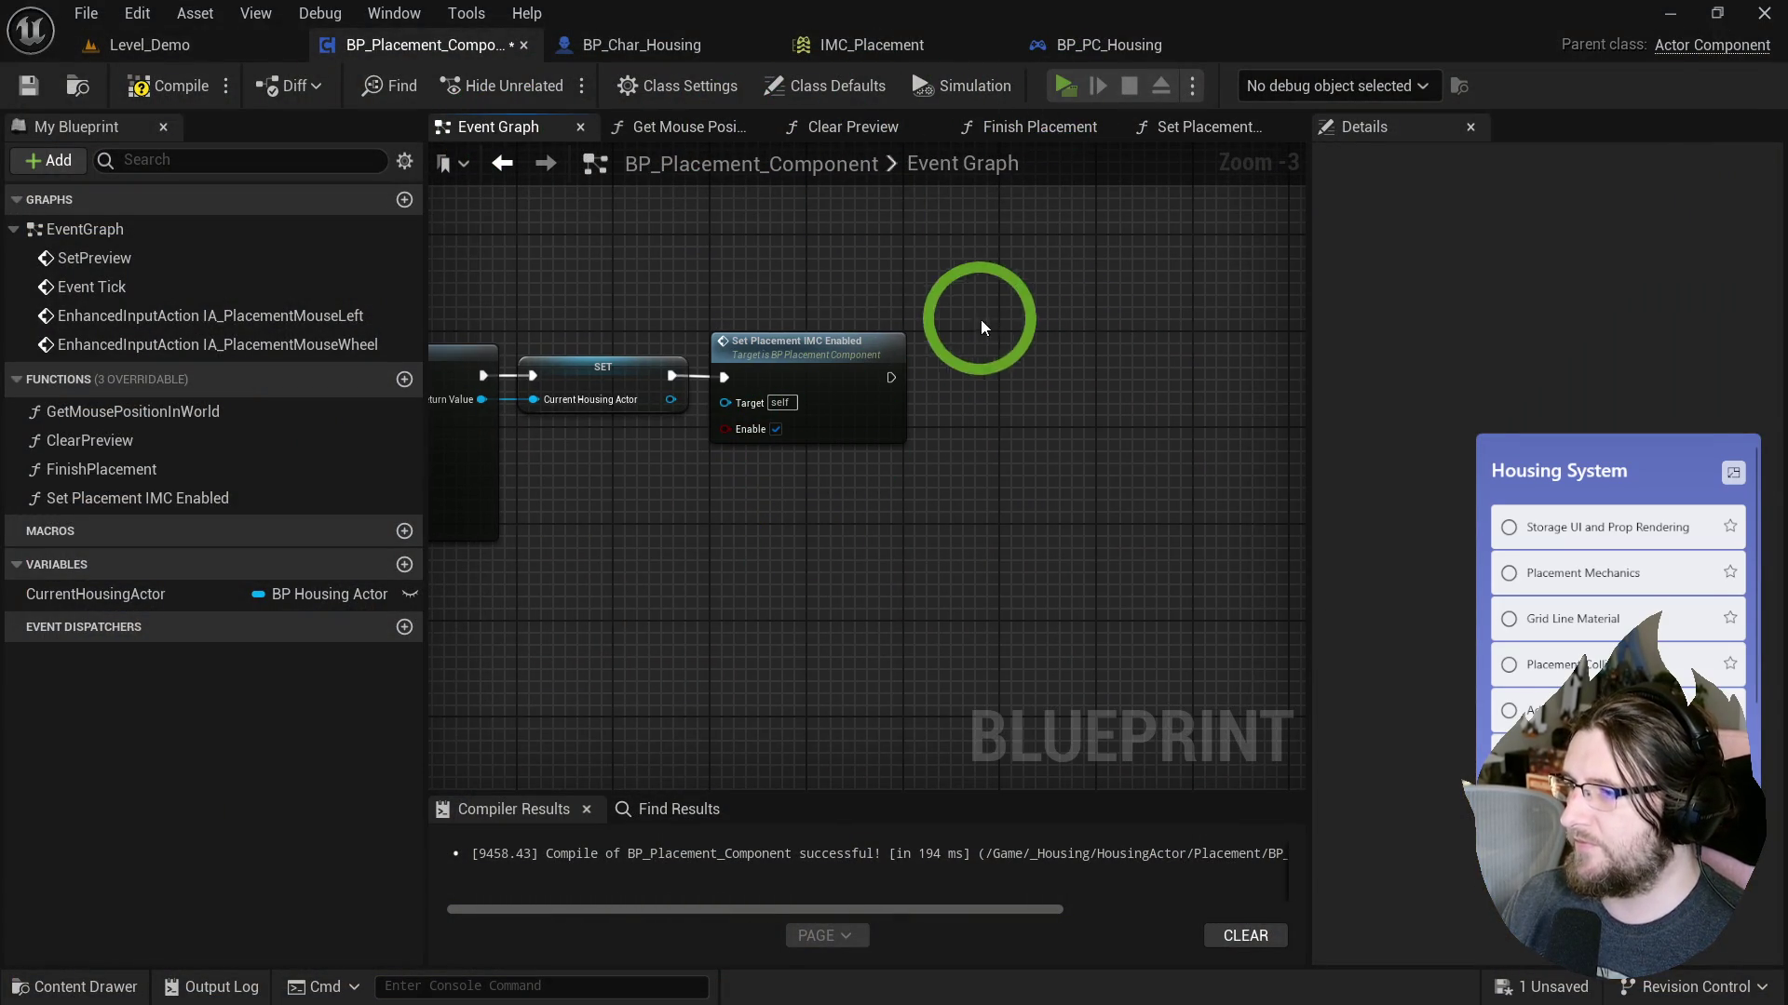
key(alt+p)
click(893, 104)
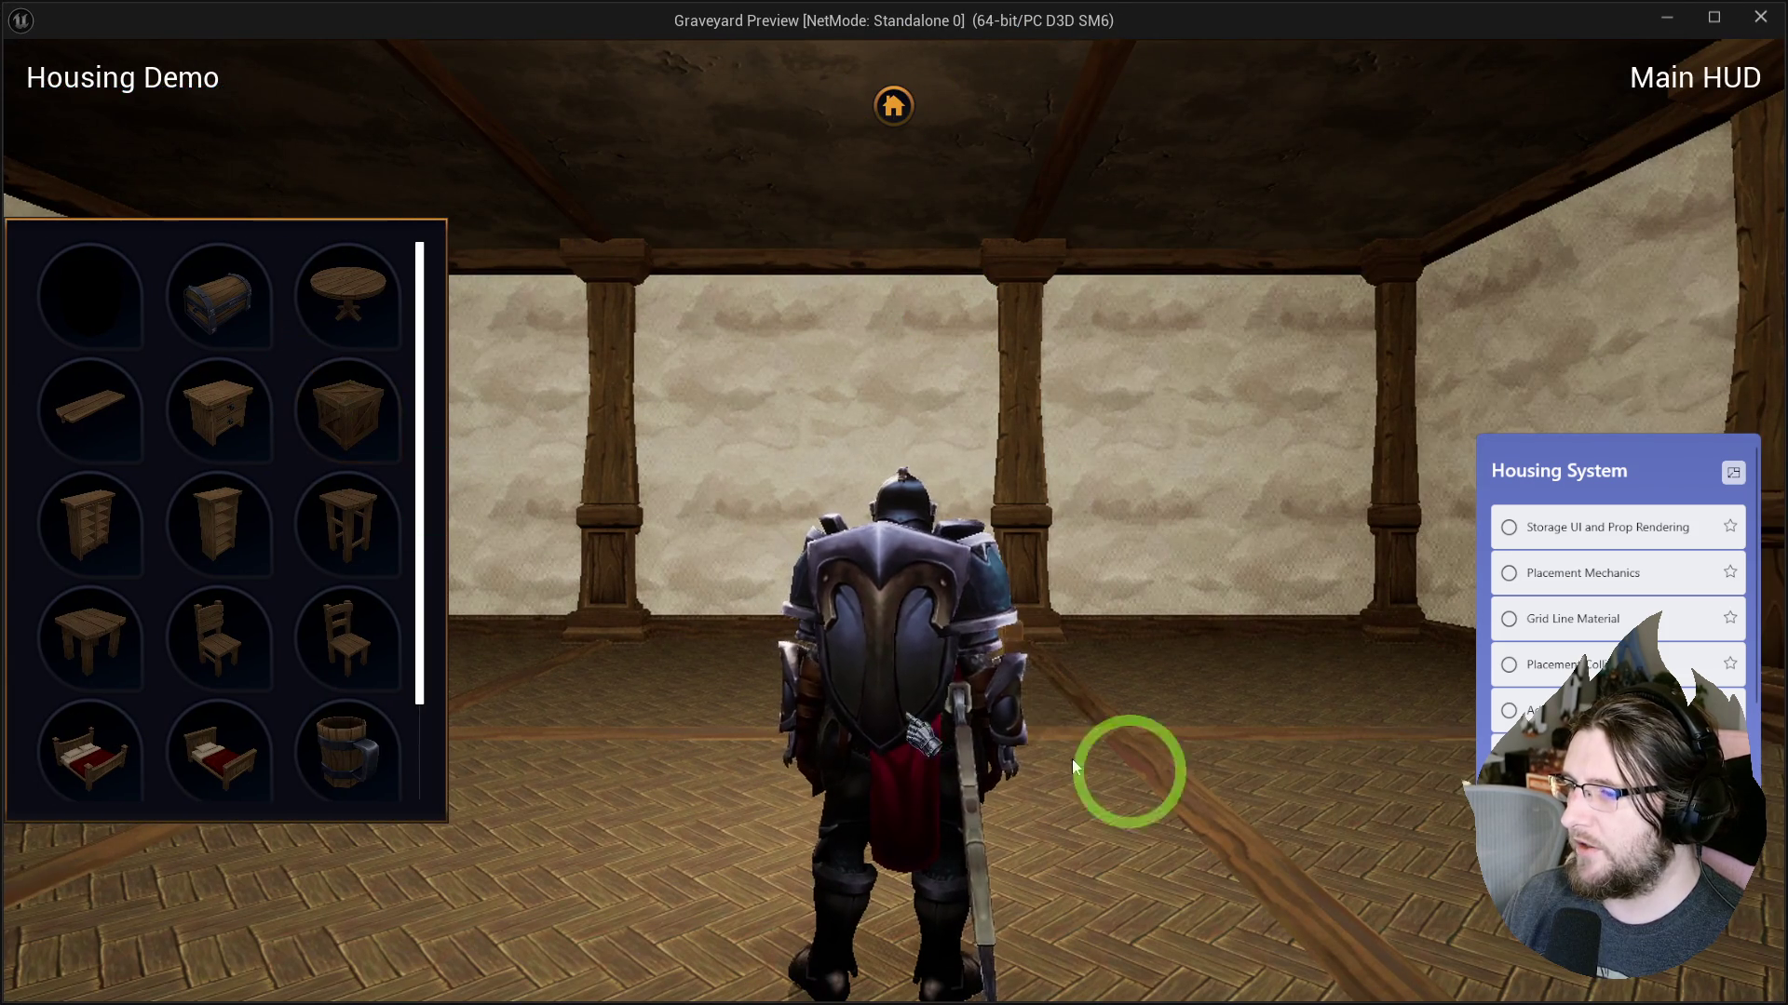
Zoom the camera, walk the knight past the crate, and swing the view to the back wall.
scroll(1201, 749, down, 3)
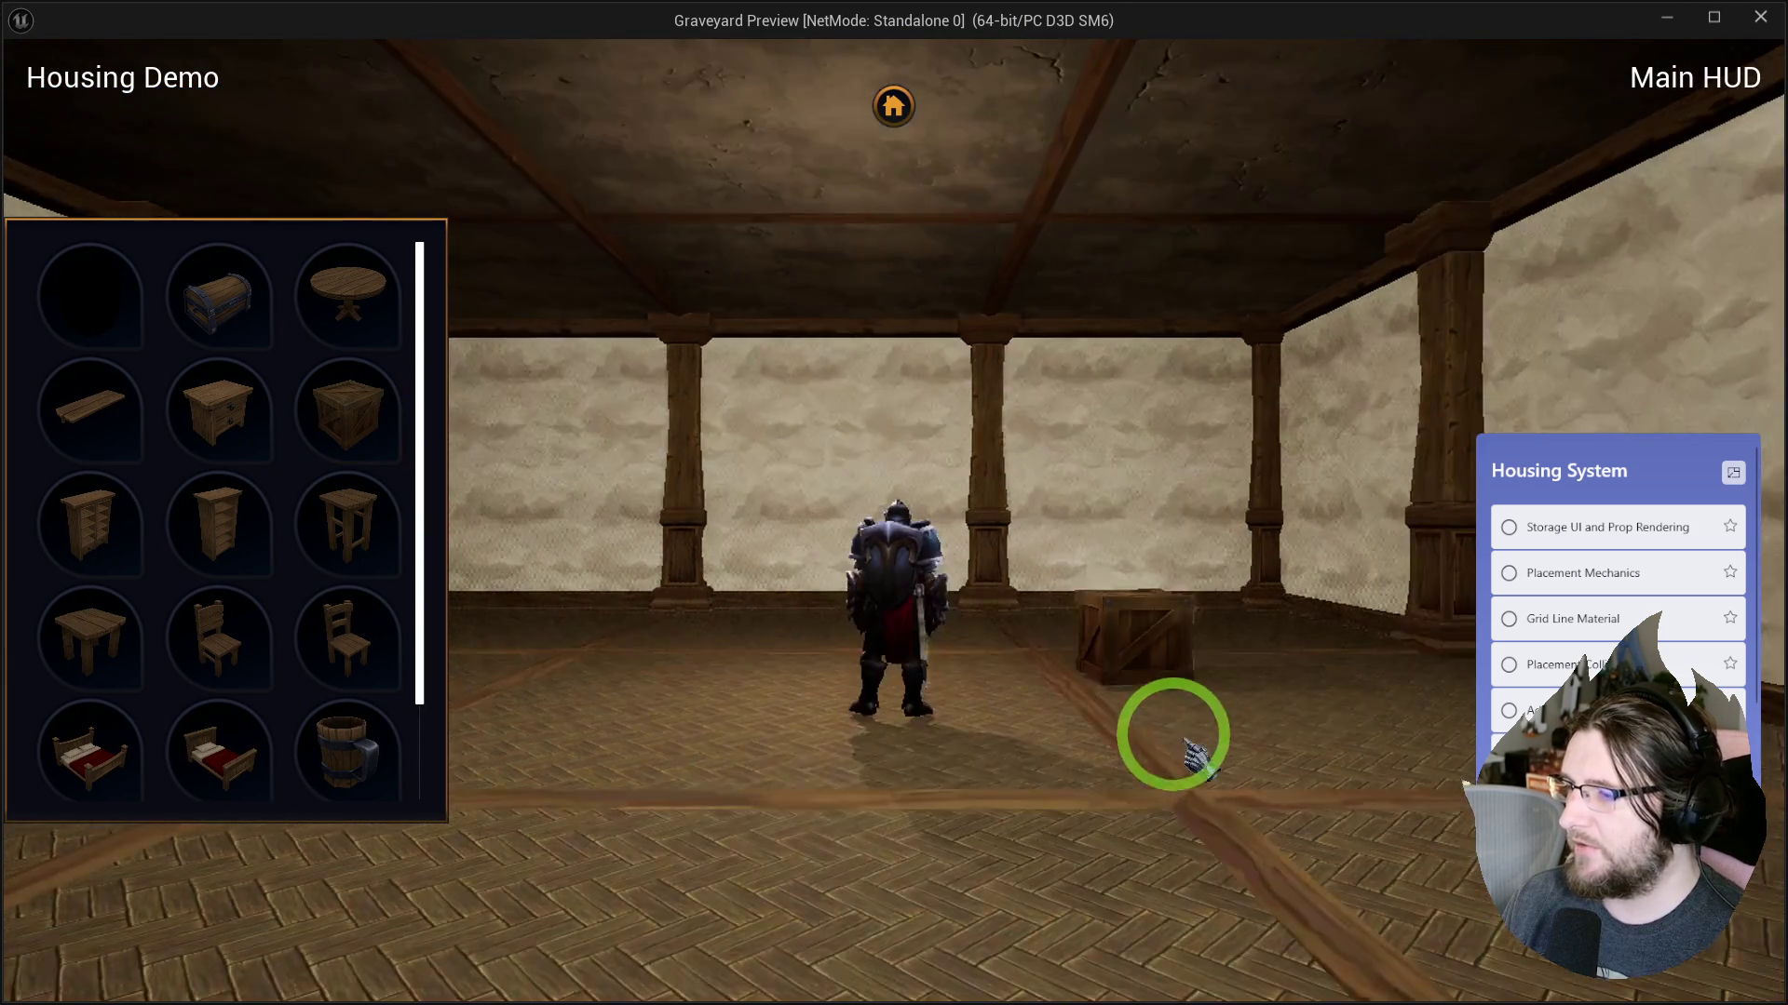
scroll(1136, 708, up, 3)
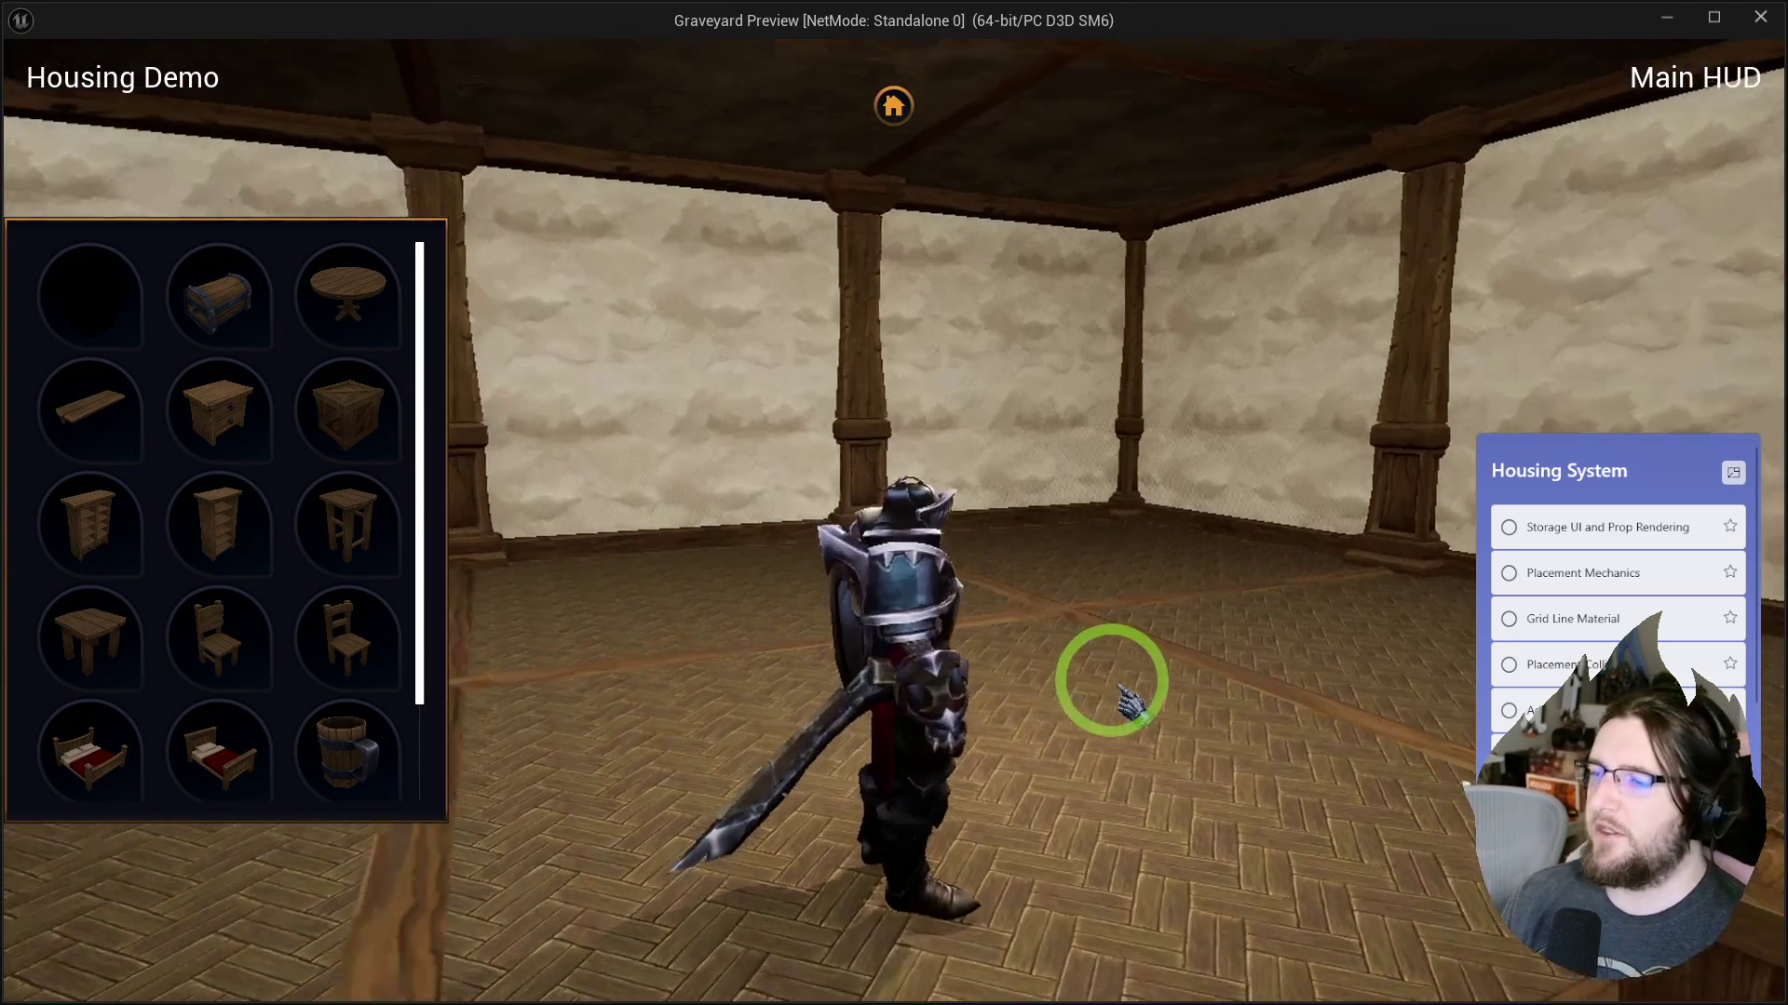
scroll(1163, 712, down, 2)
scroll(1164, 717, up, 2)
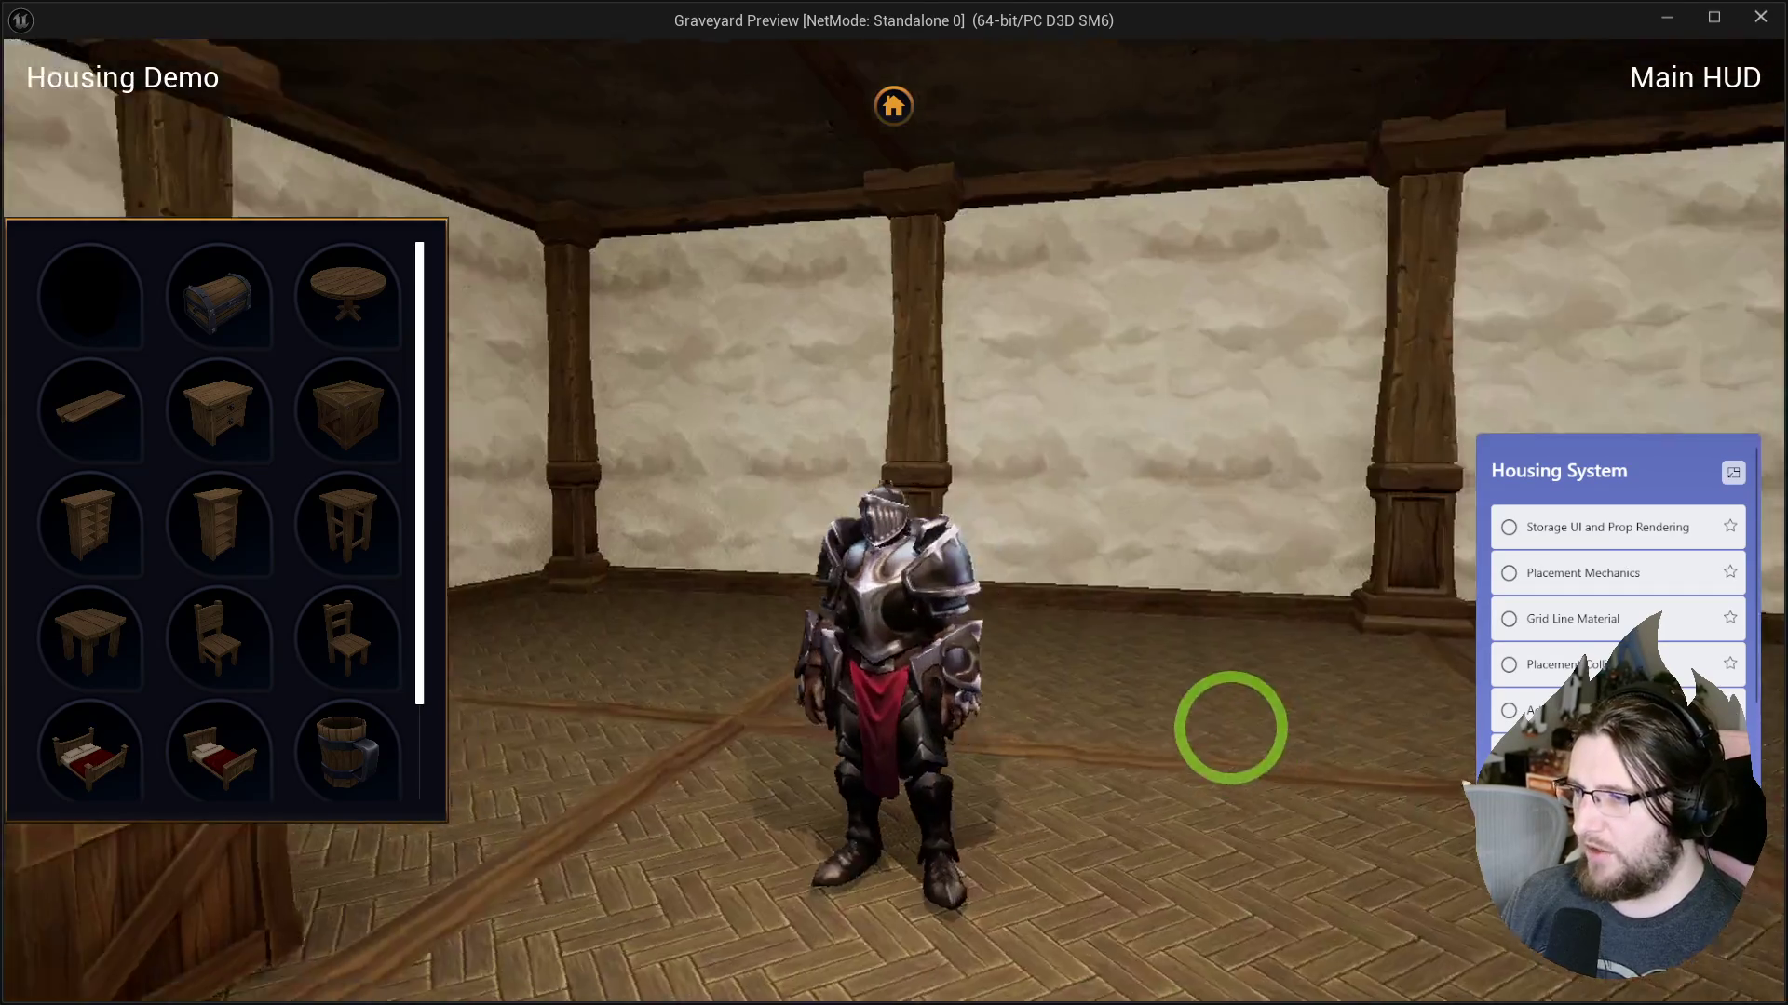
key(w)
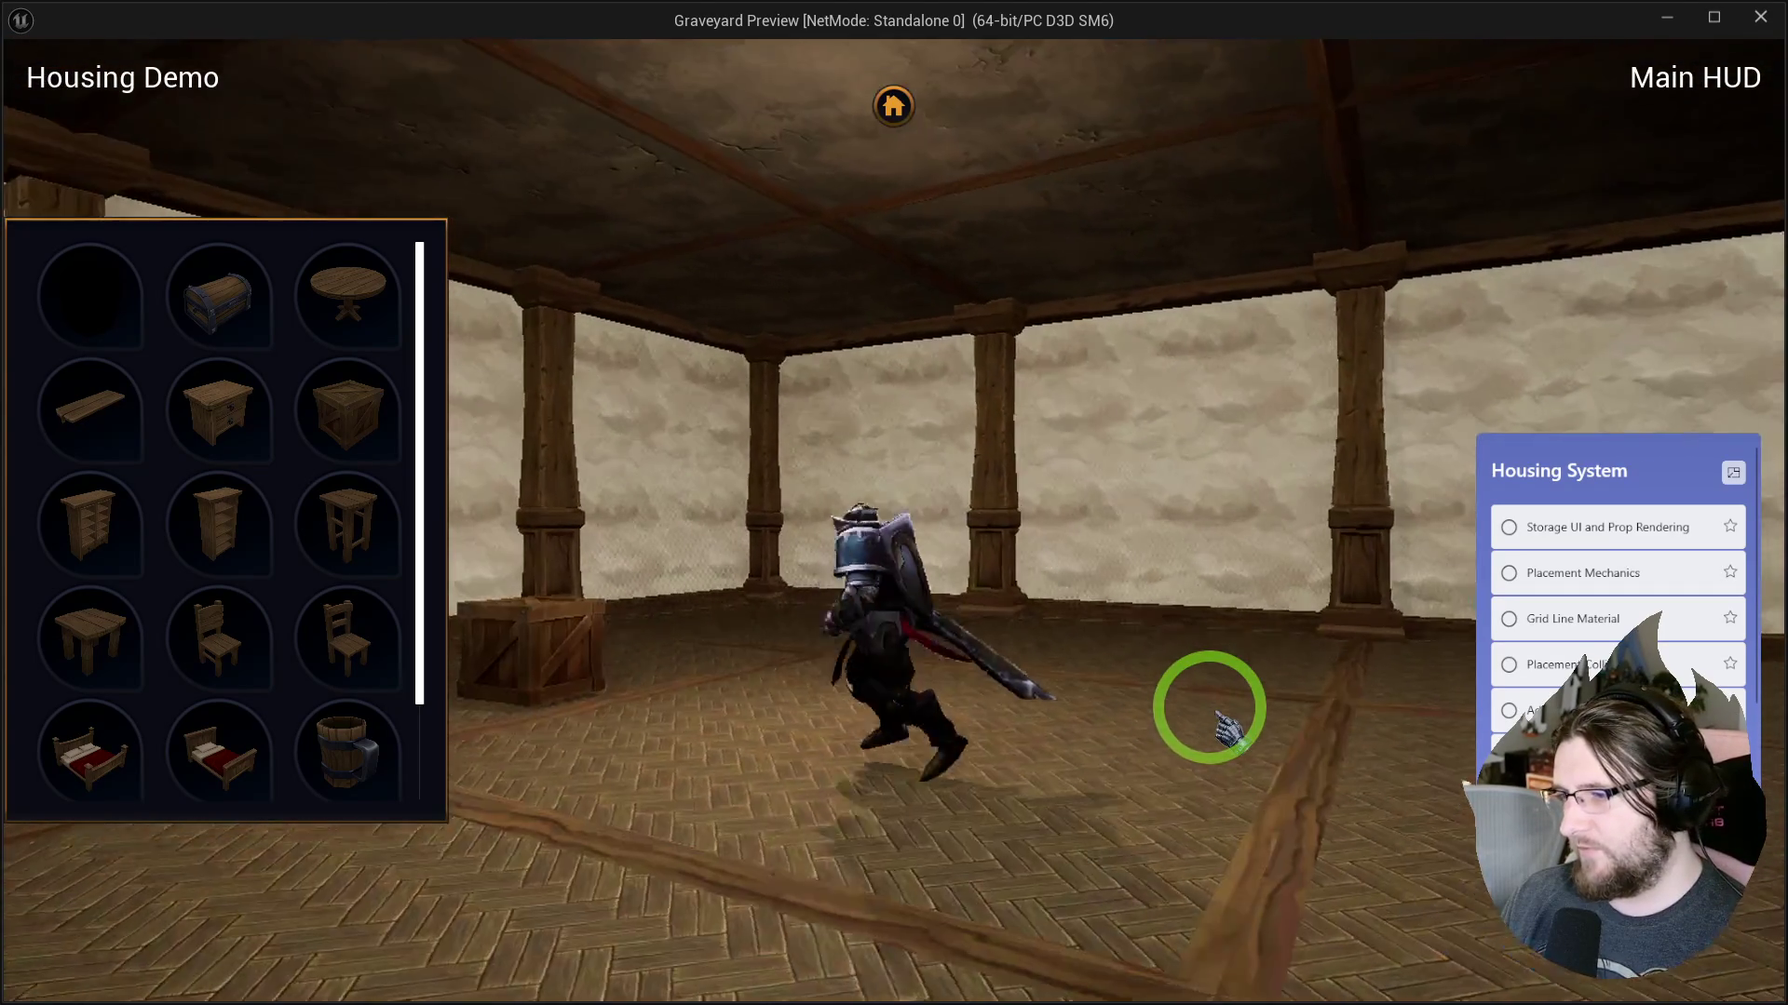
key(s)
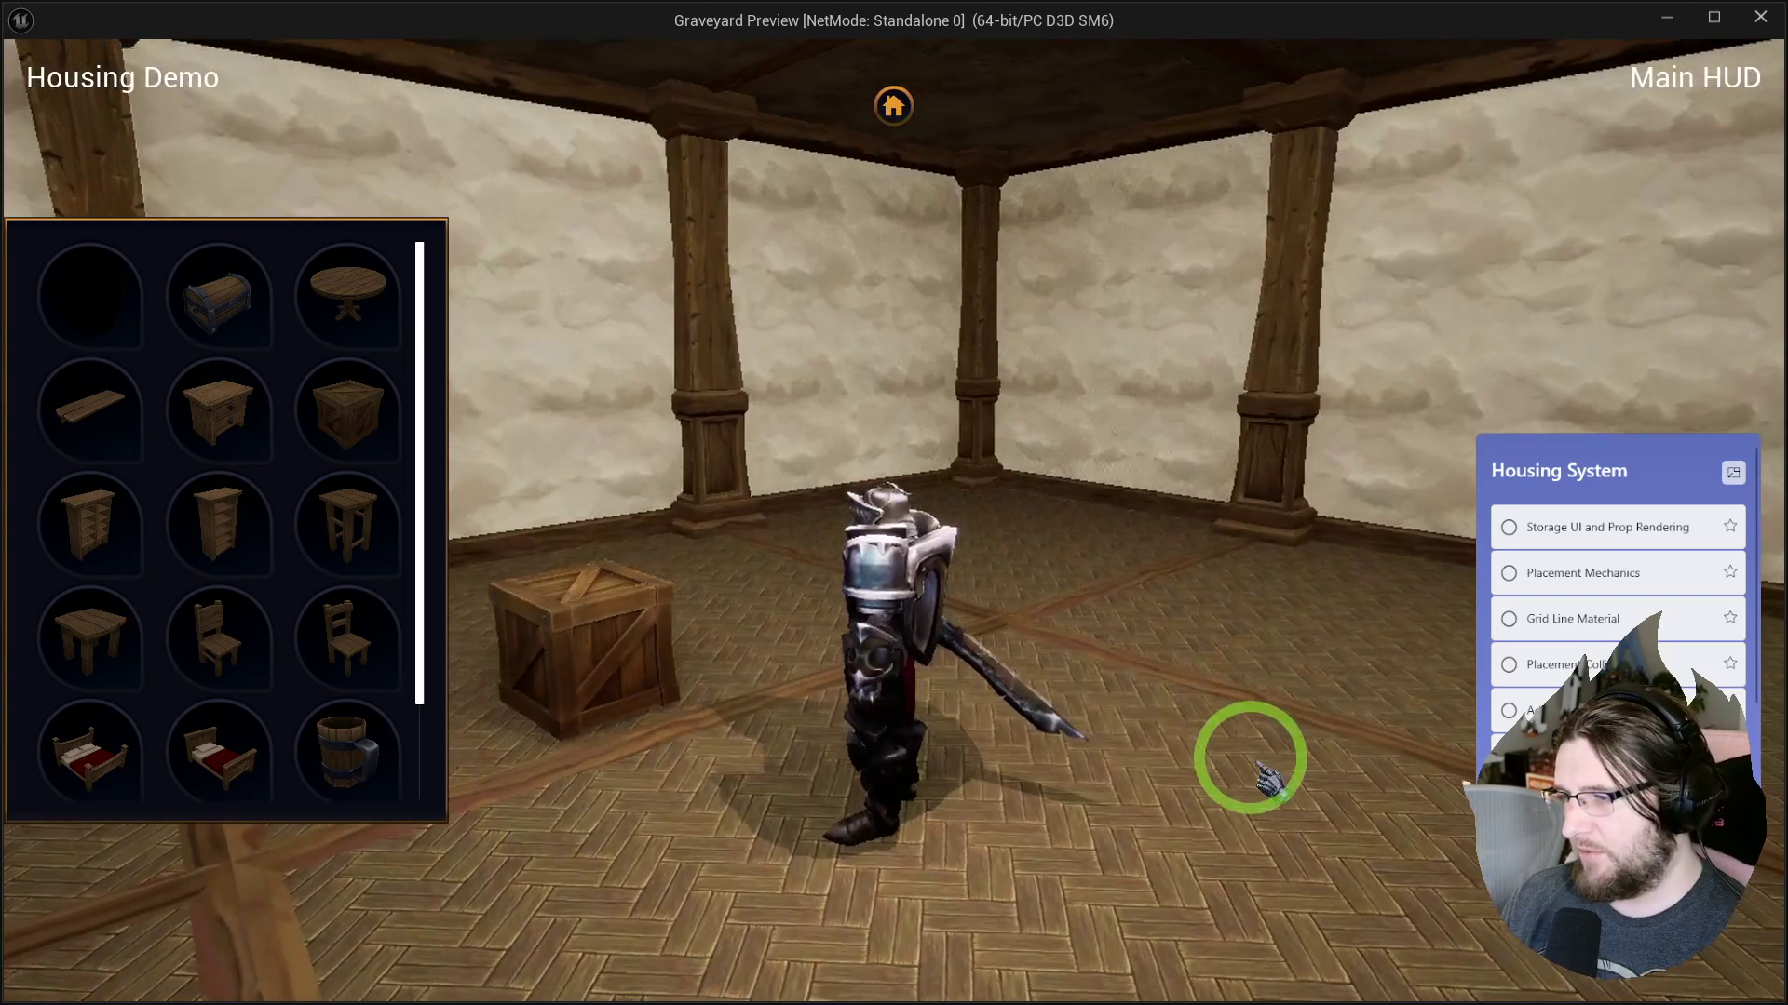
mouse_move(1271, 782)
mouse_down()
mouse_move(1086, 718)
mouse_move(895, 780)
mouse_up()
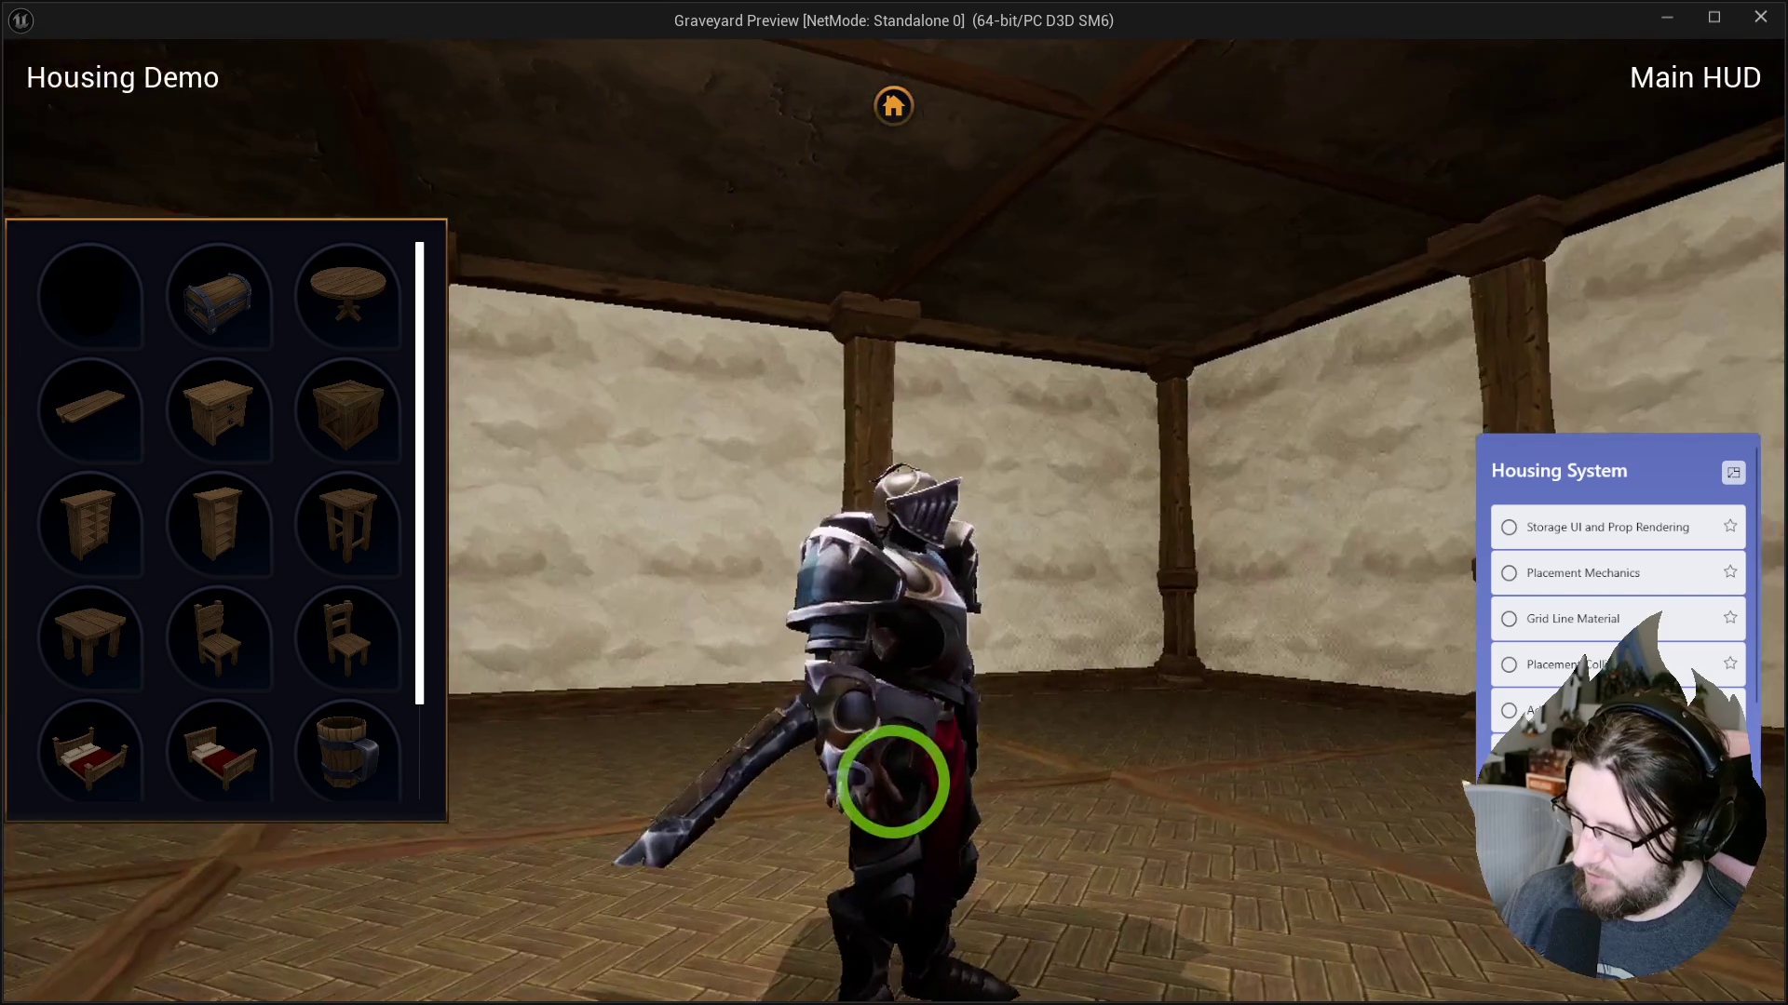
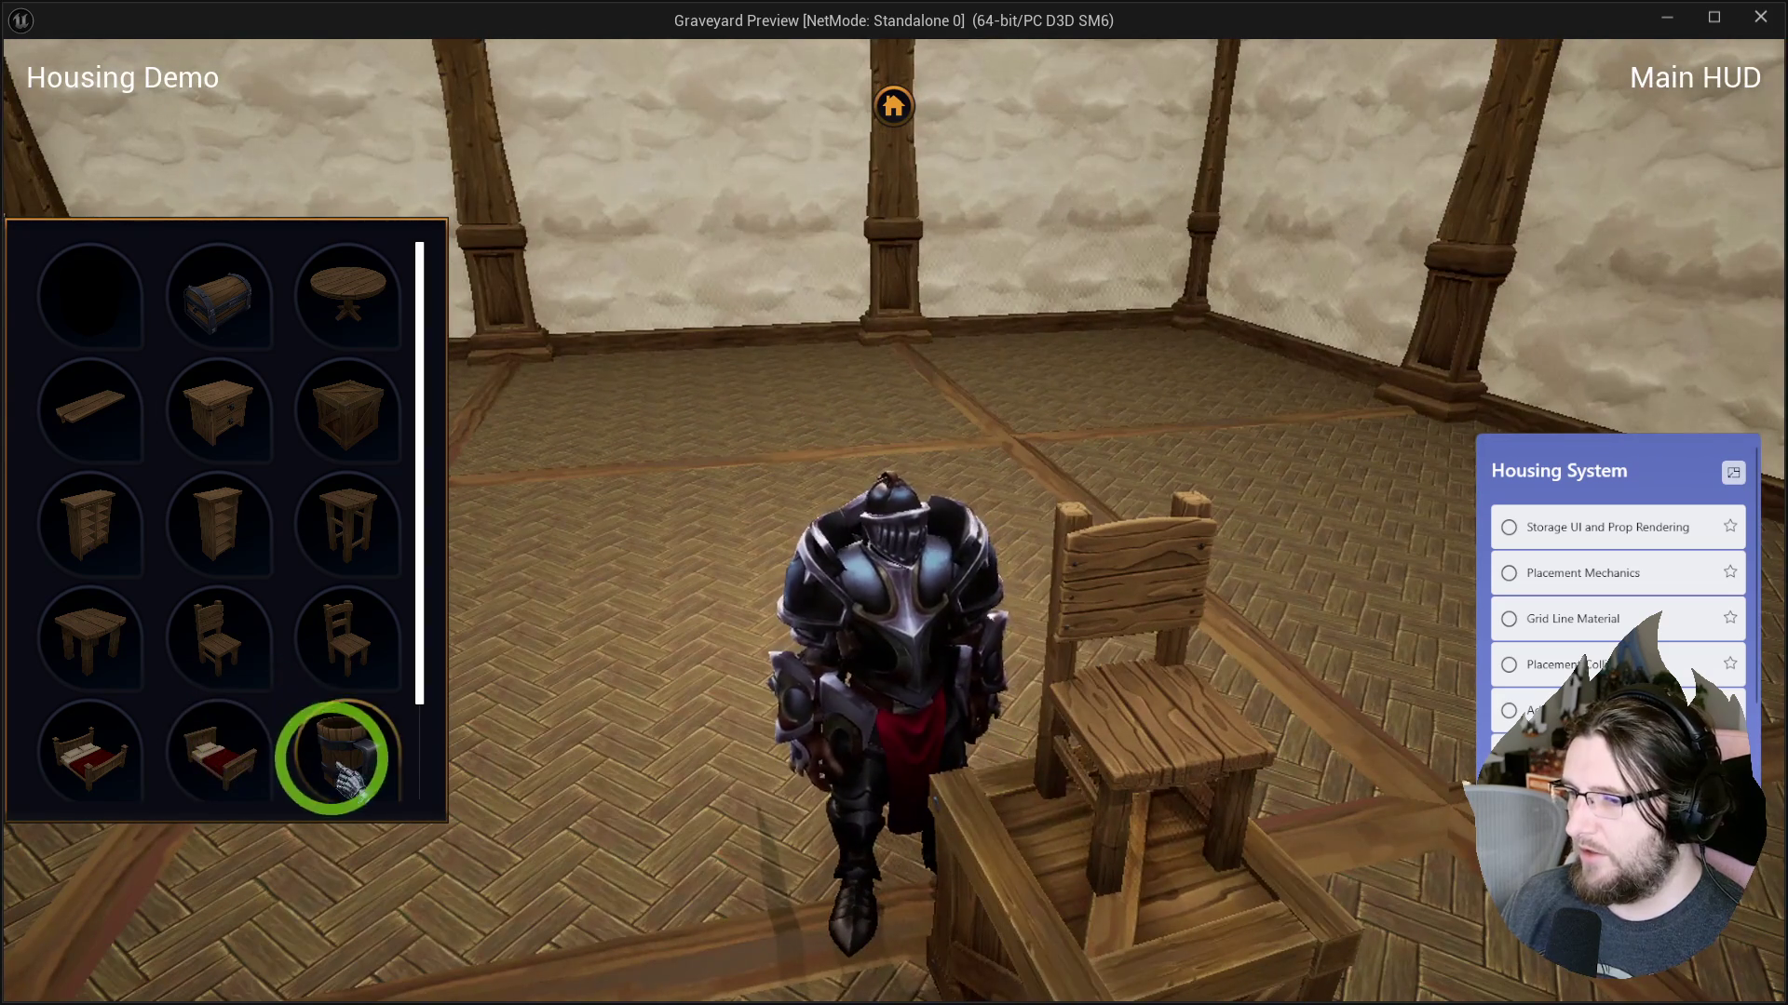
Orbit the game camera toward the chair and briefly check the Level_Demo view in the editor.
scroll(208, 571, down, 1)
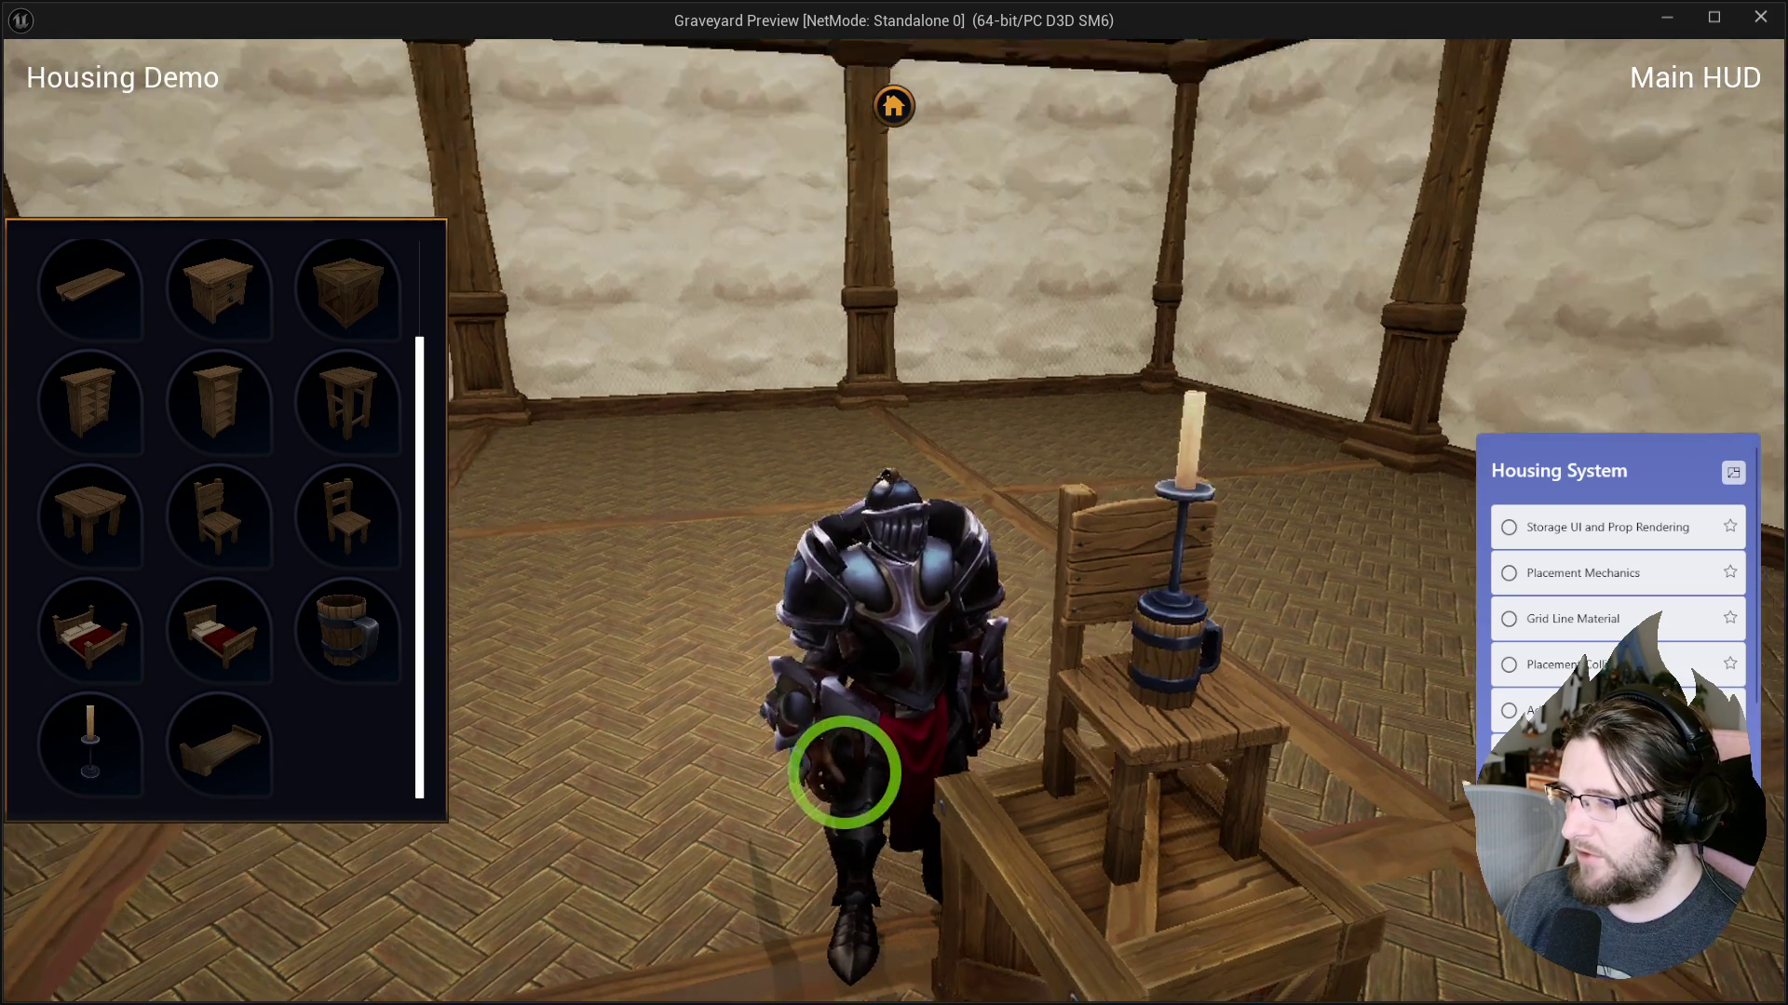
drag(838, 779, 842, 775)
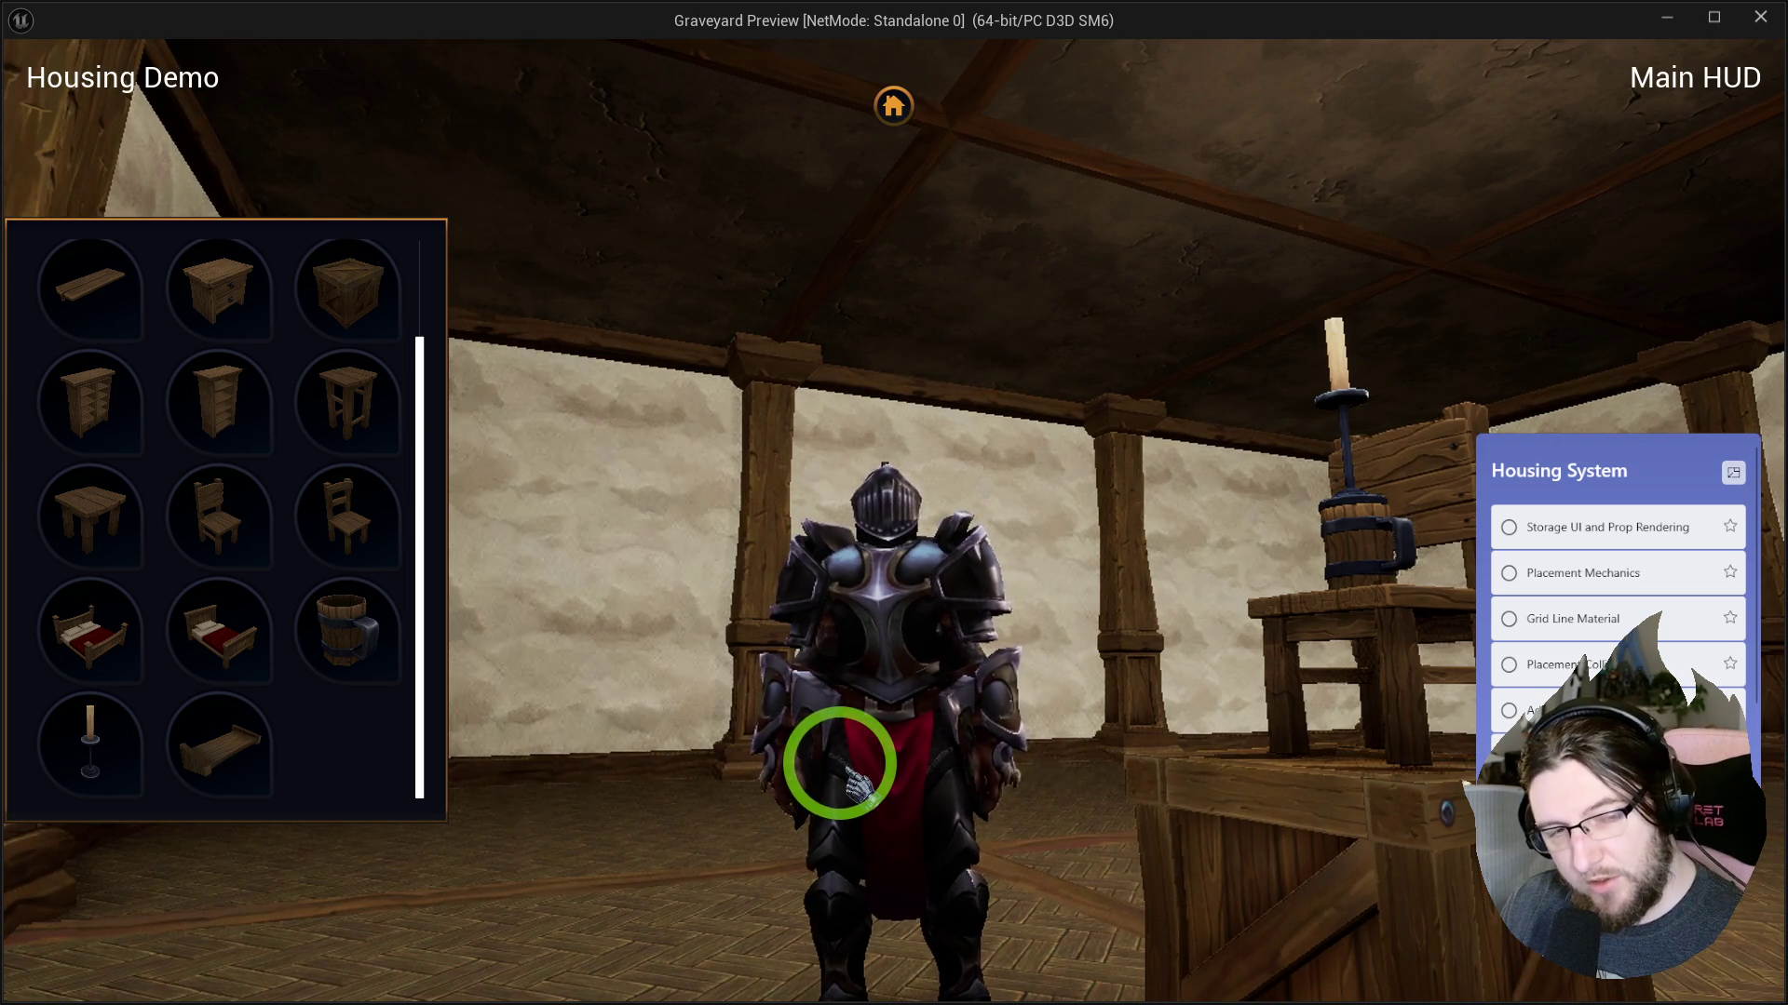
key(alt+Tab)
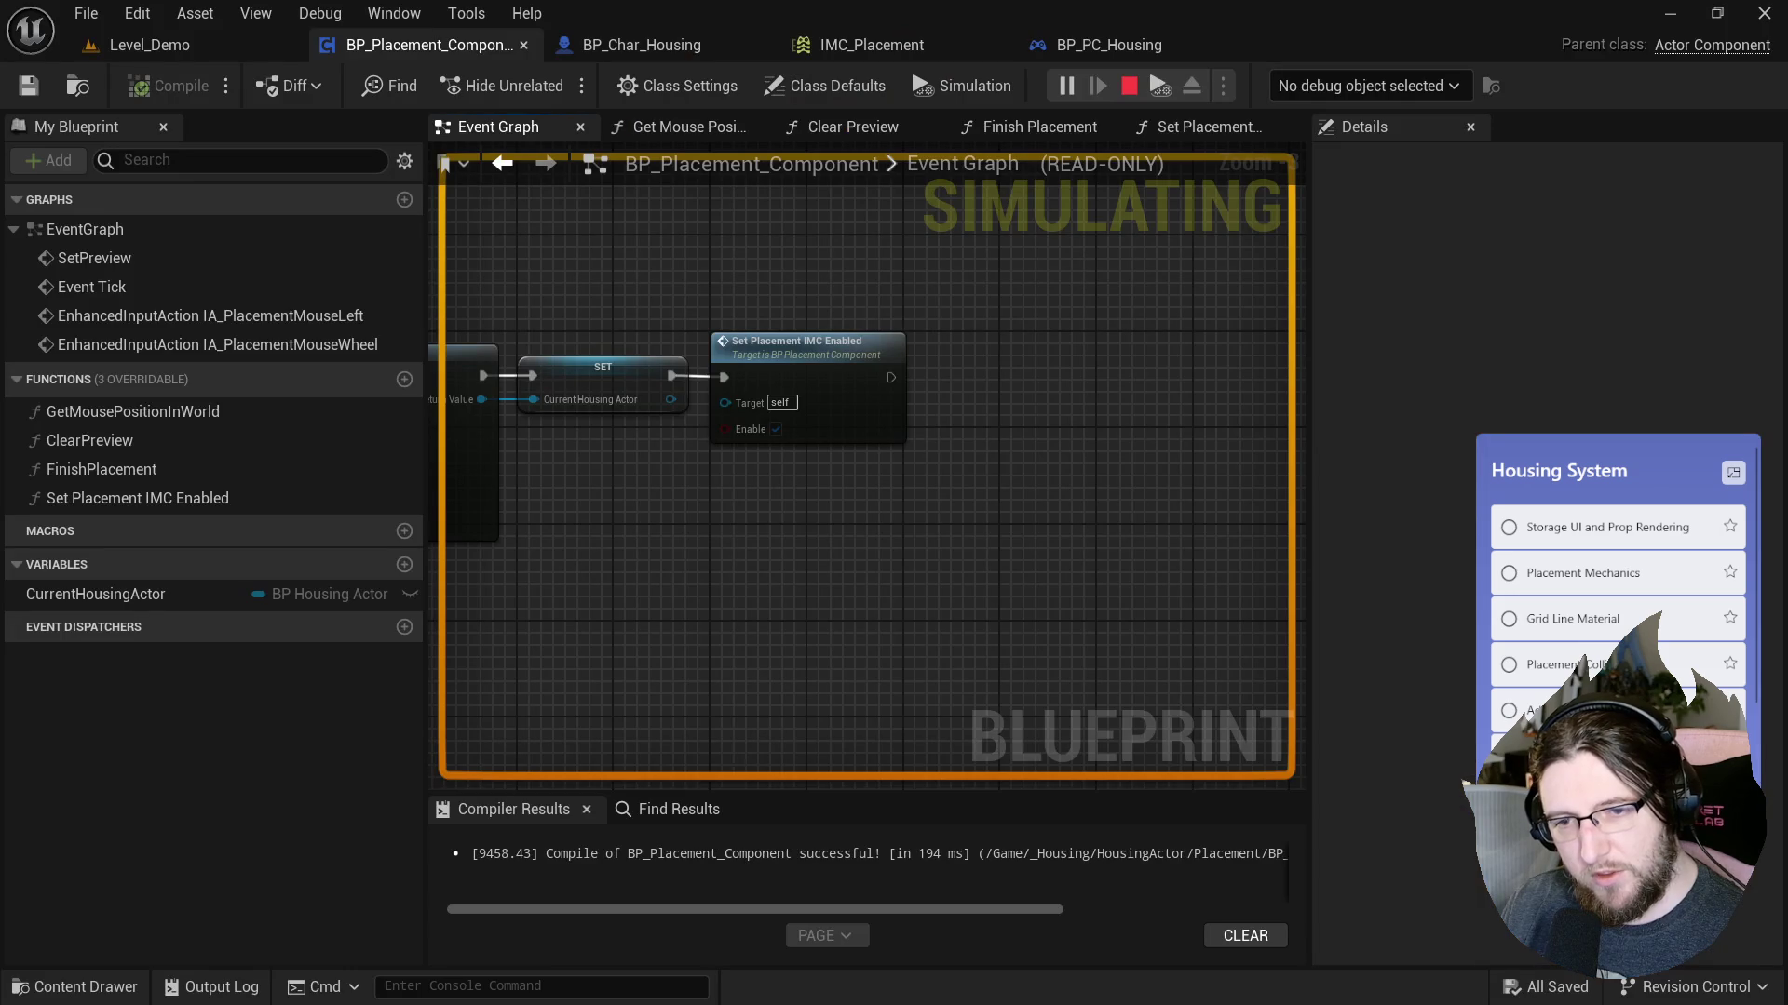
click(168, 67)
mouse_move(674, 351)
mouse_down()
mouse_move(1021, 387)
mouse_move(1357, 323)
mouse_move(1520, 326)
mouse_move(84, 447)
mouse_move(740, 149)
mouse_up()
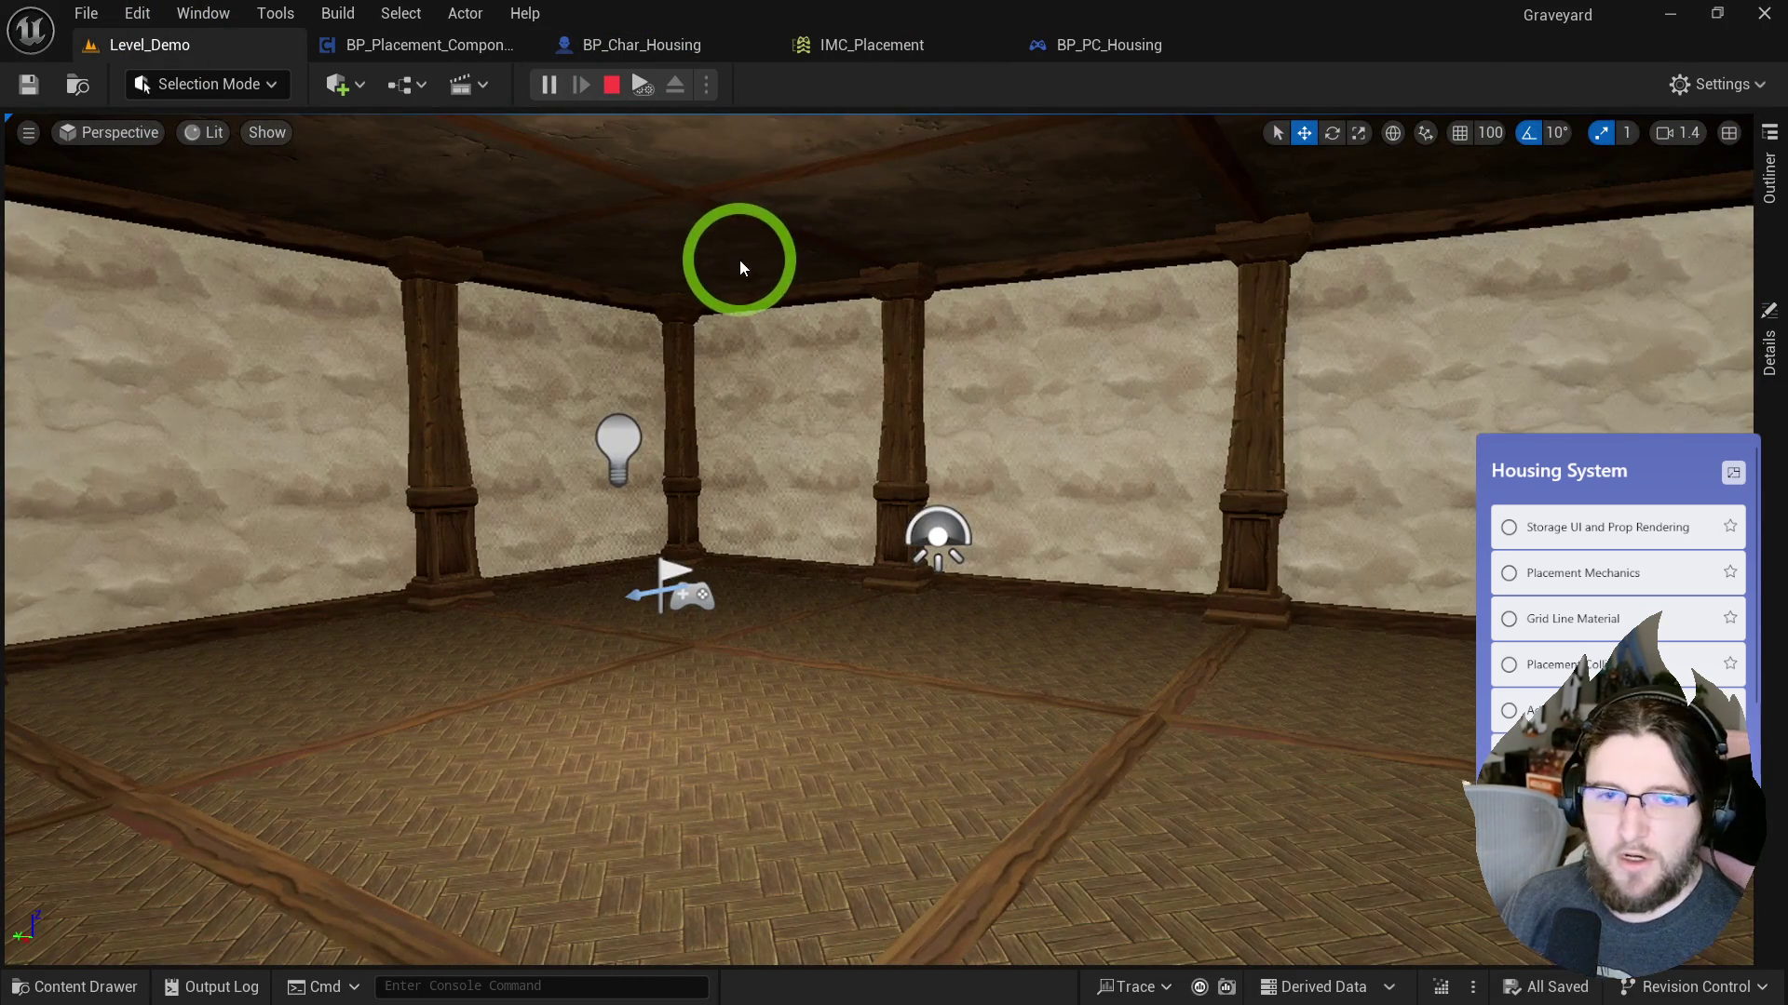
key(alt+Tab)
Pick the tall cabinet from the inventory, walk the knight around, then exit to BP_Placement_Component.
key(w)
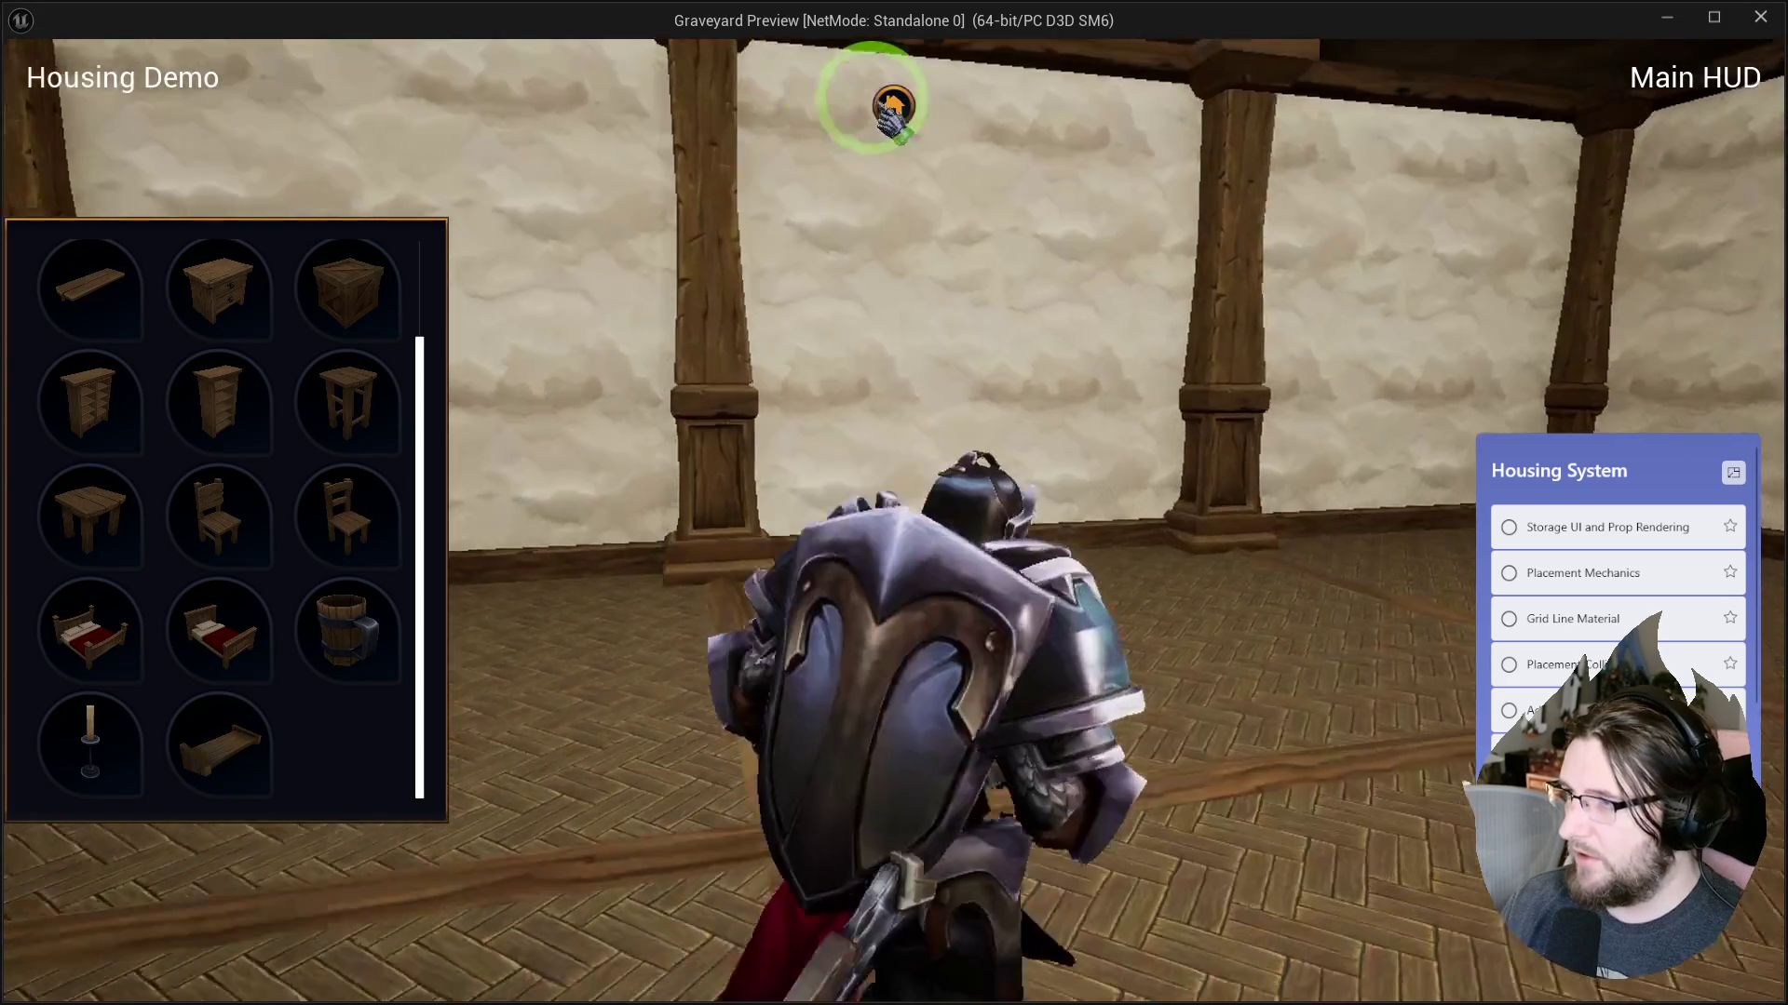
key(i)
scroll(326, 447, up, 2)
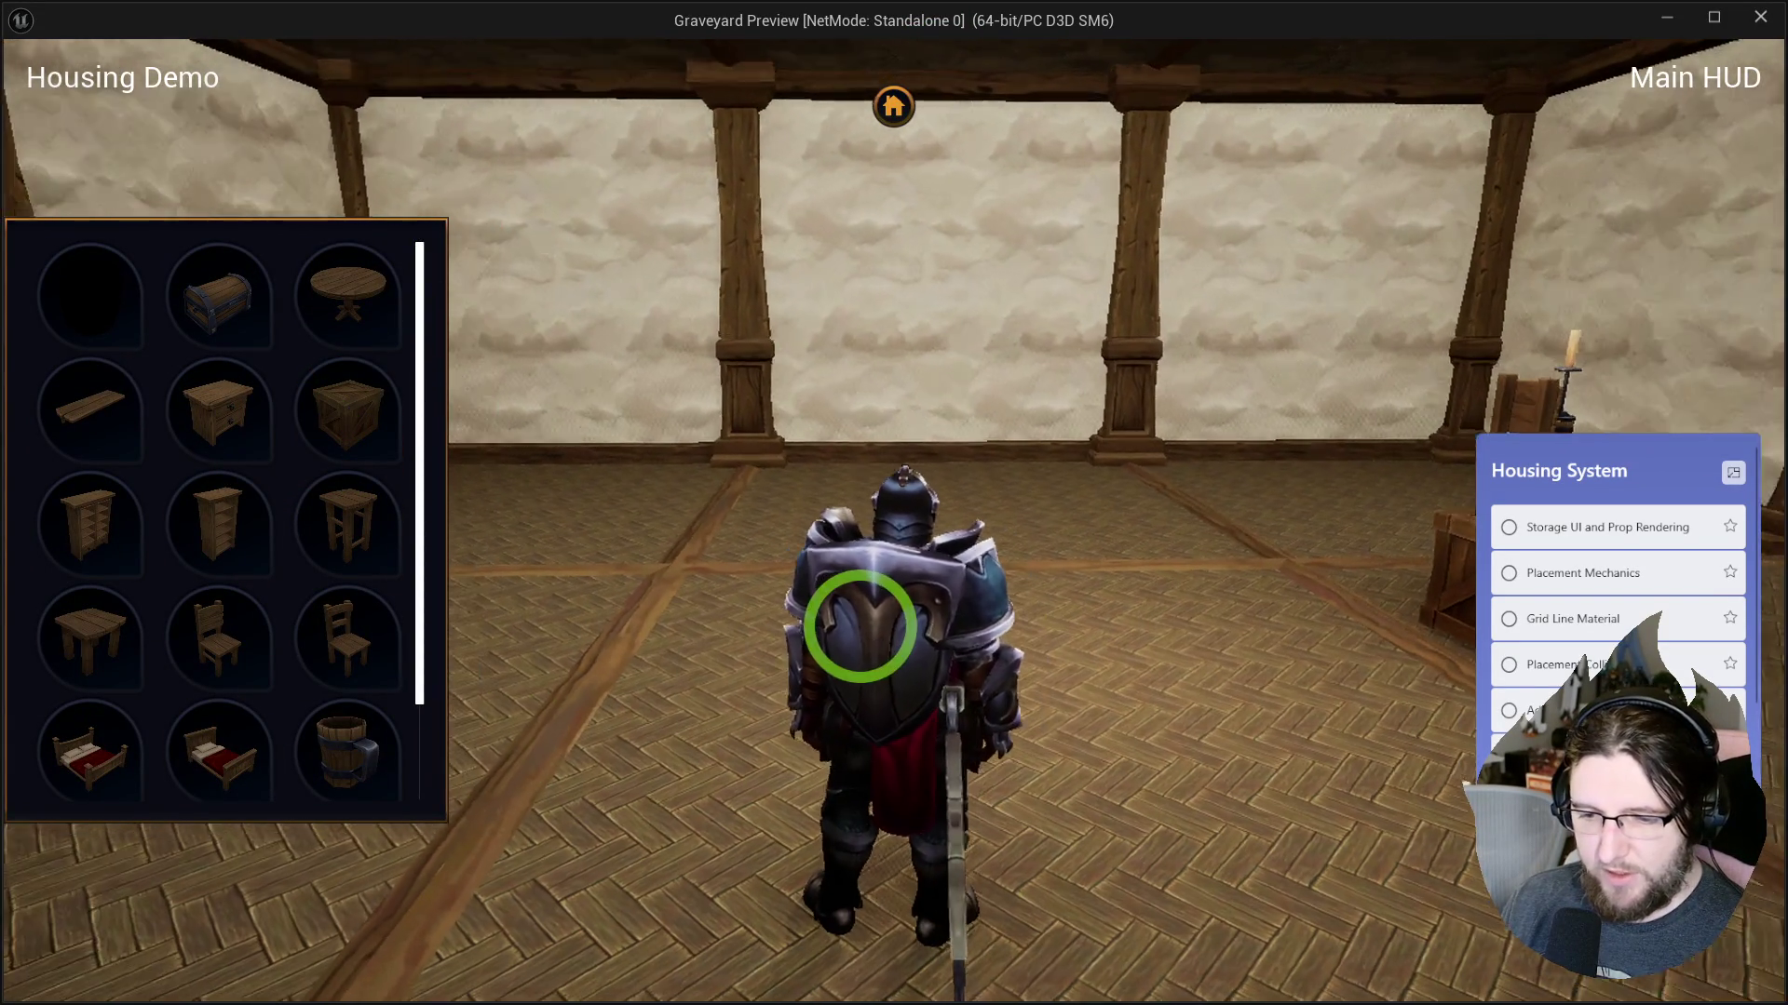
key(s)
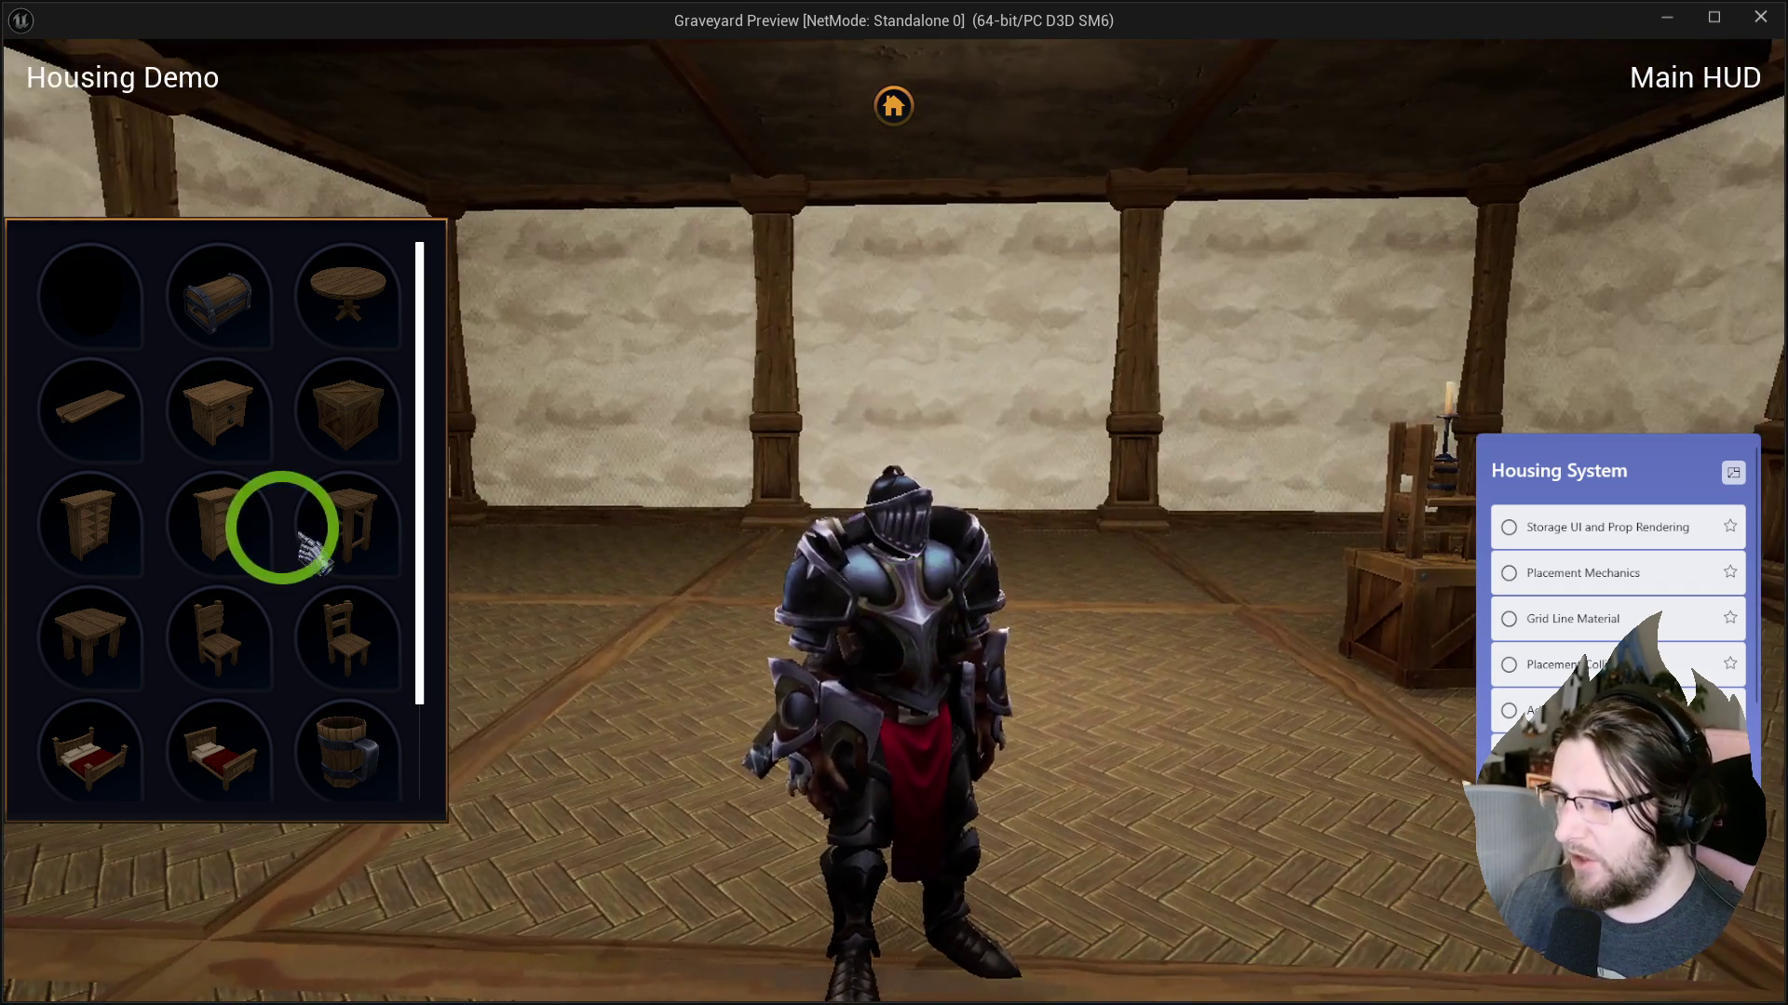
click(296, 533)
key(w)
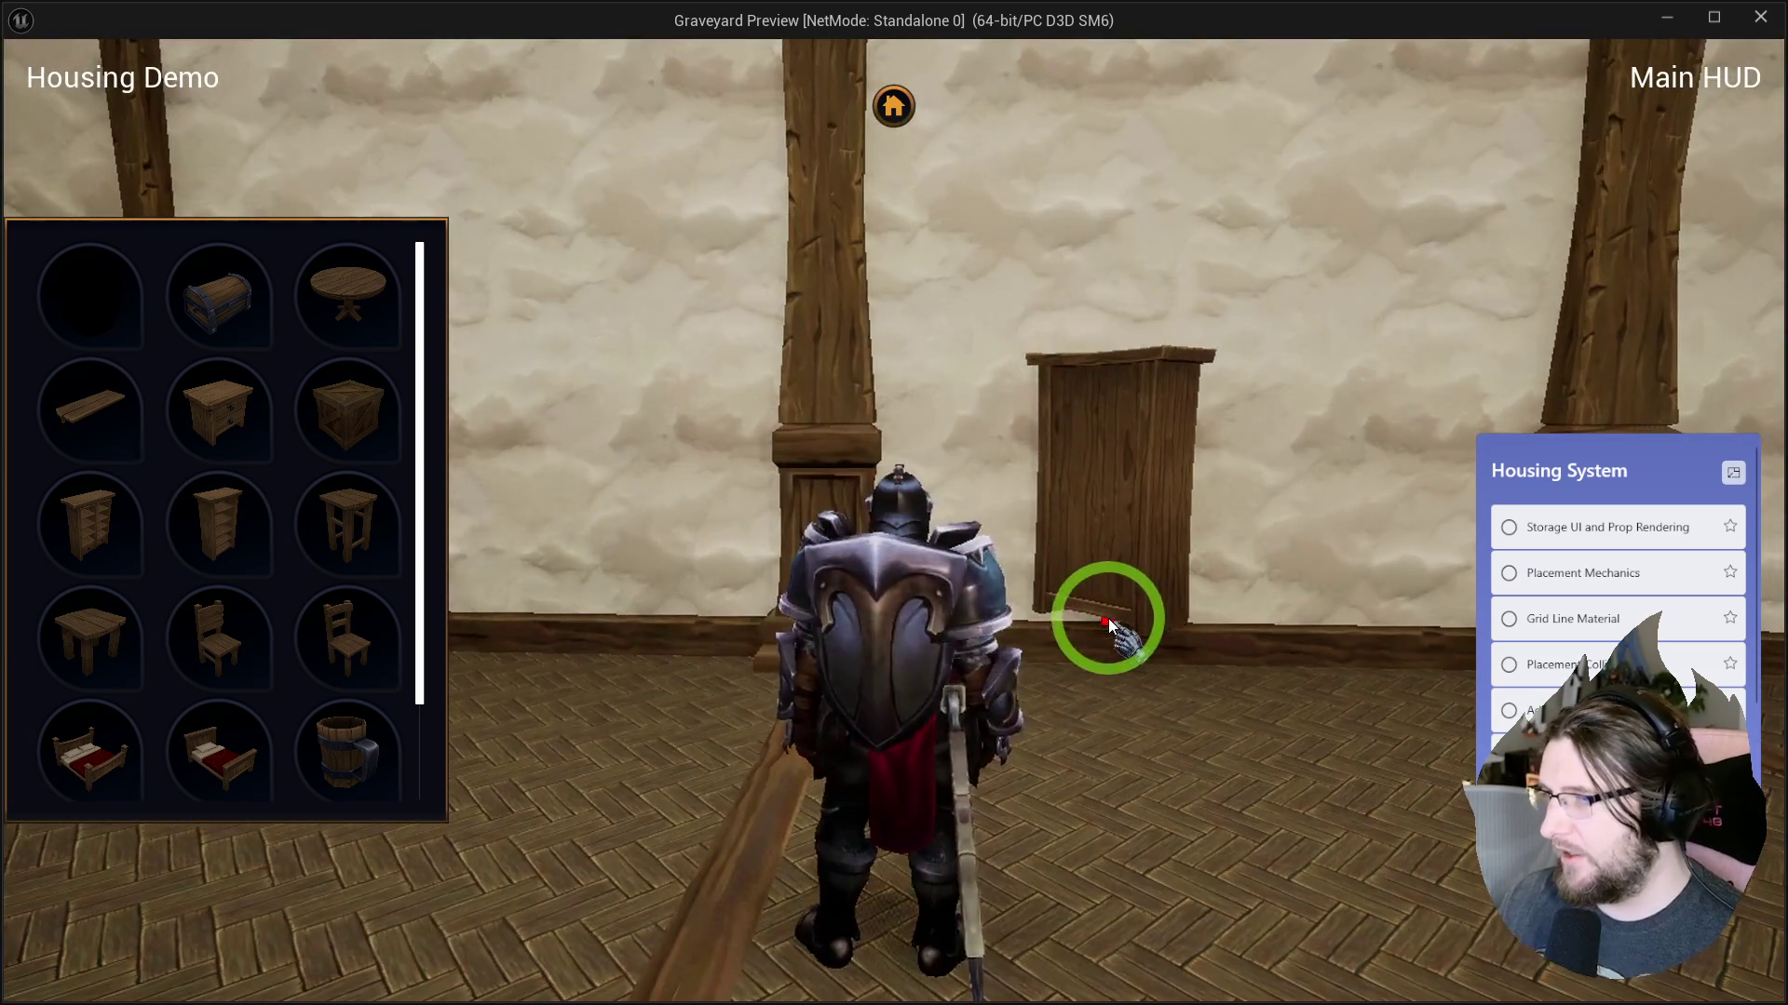
key(Escape)
click(447, 45)
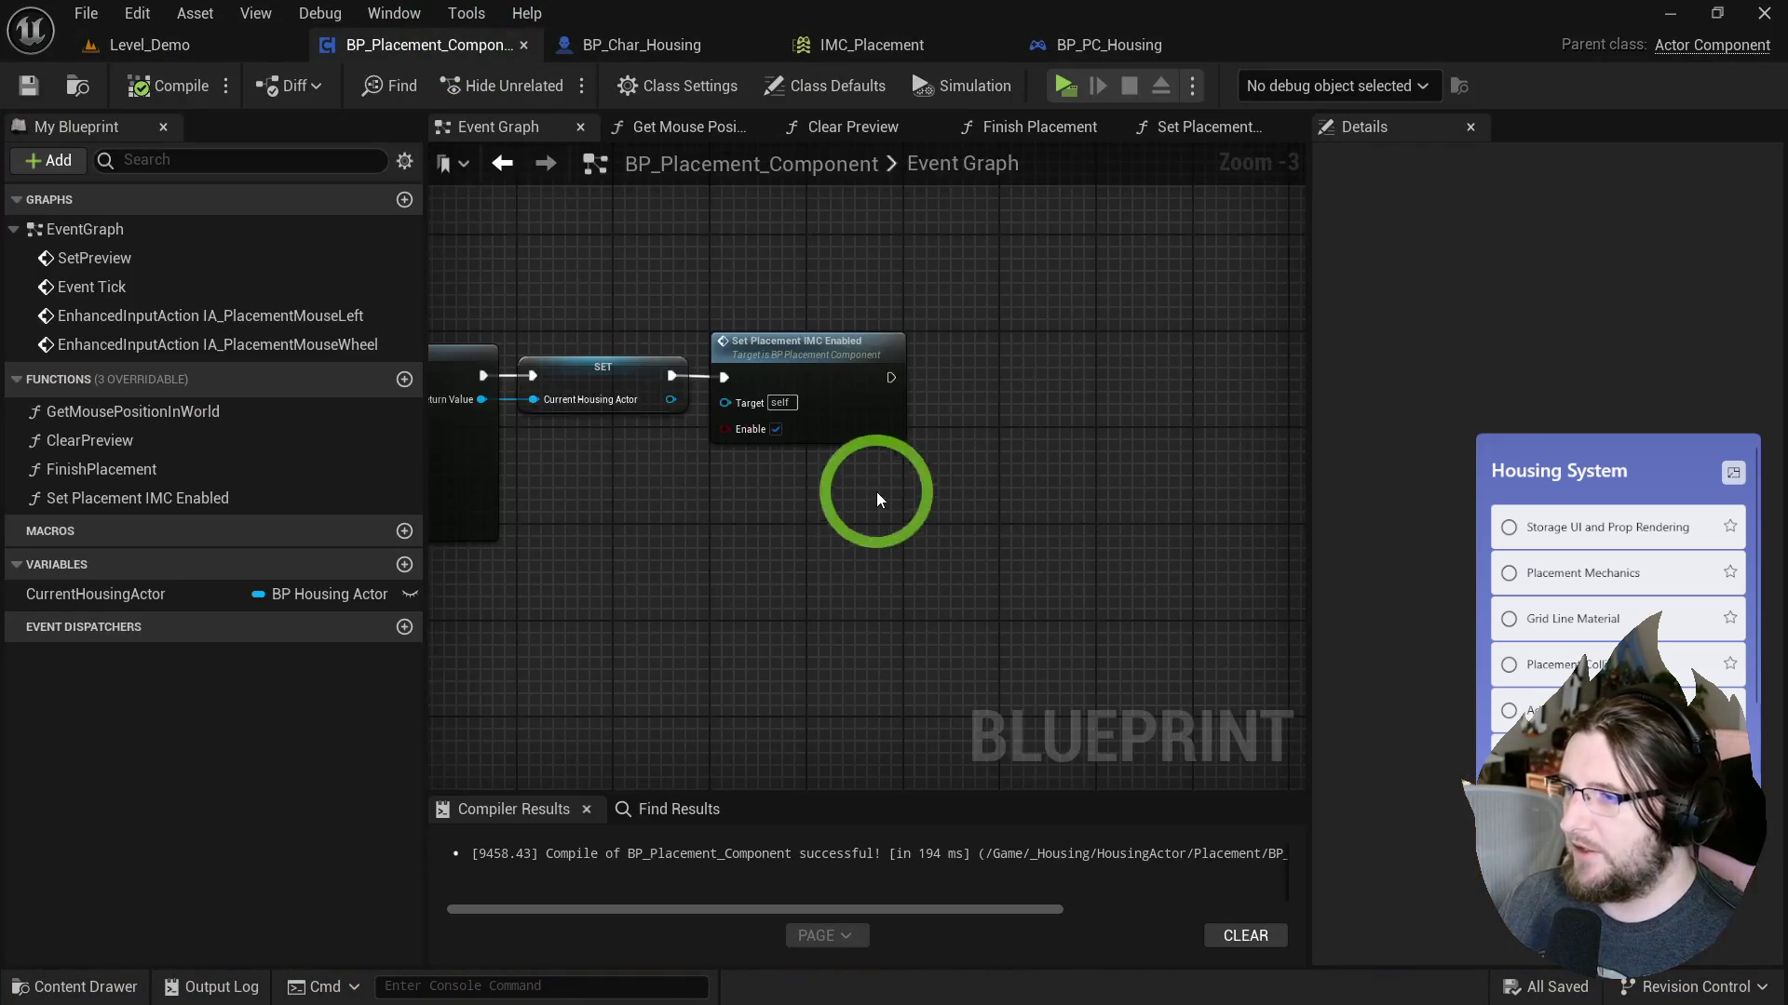
Multiply Action Value by Get World Delta Seconds and wire the product to Yaw.
scroll(682, 572, up, 1)
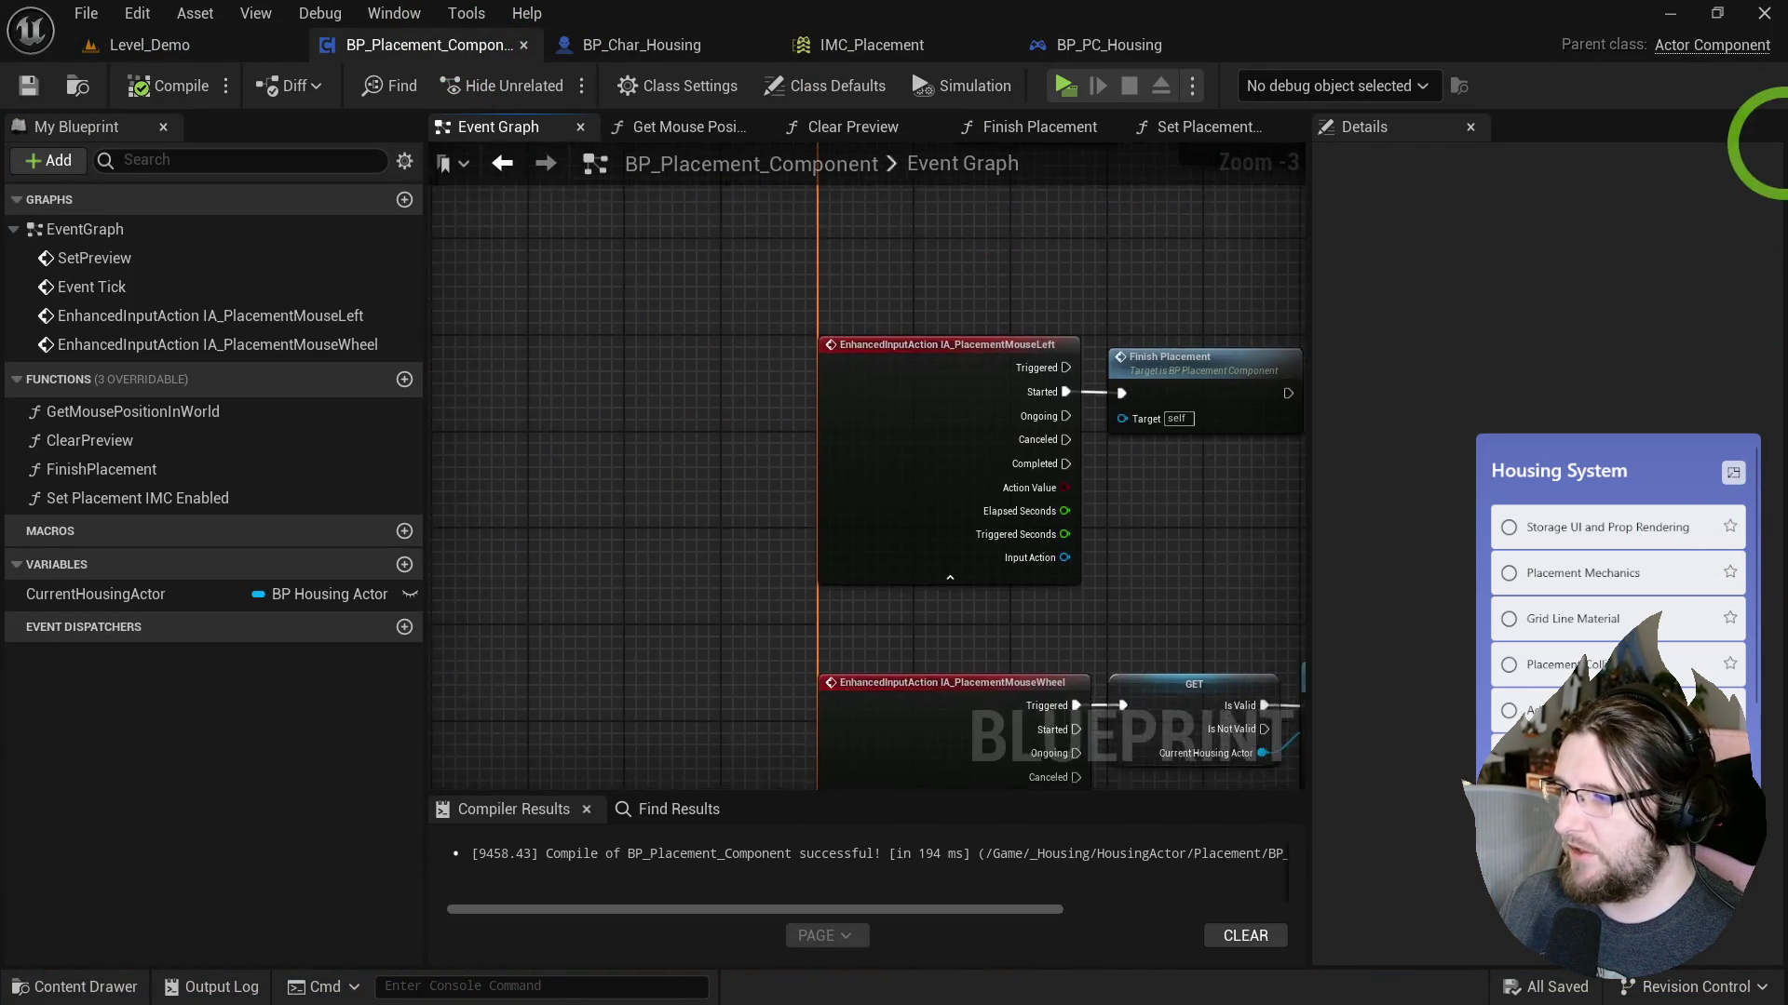
scroll(682, 572, up, 2)
mouse_move(700, 554)
mouse_down()
mouse_move(786, 599)
mouse_move(789, 651)
mouse_move(733, 680)
mouse_move(582, 691)
mouse_up()
text(*)
click(853, 354)
text(delta sec)
key(Return)
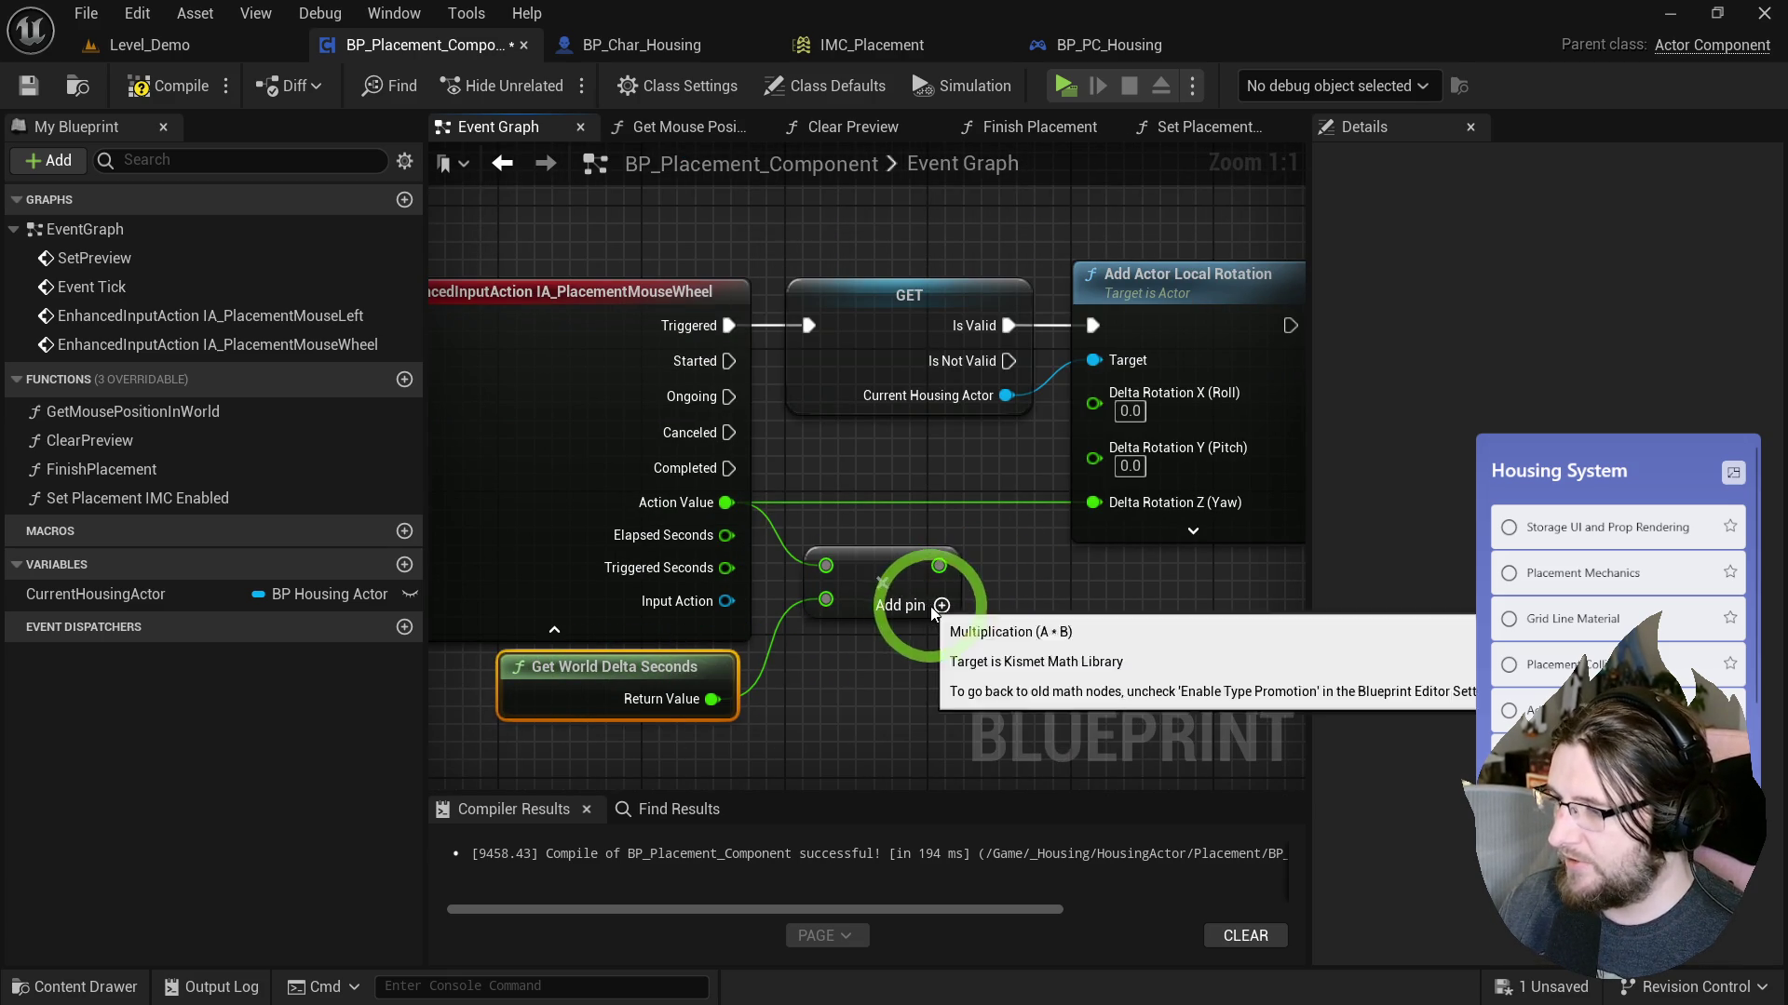
click(941, 605)
drag(951, 585, 1067, 514)
Promote the Multiply's third input to a RotationRate float variable, then start a standalone playtest.
right_click(874, 556)
click(890, 671)
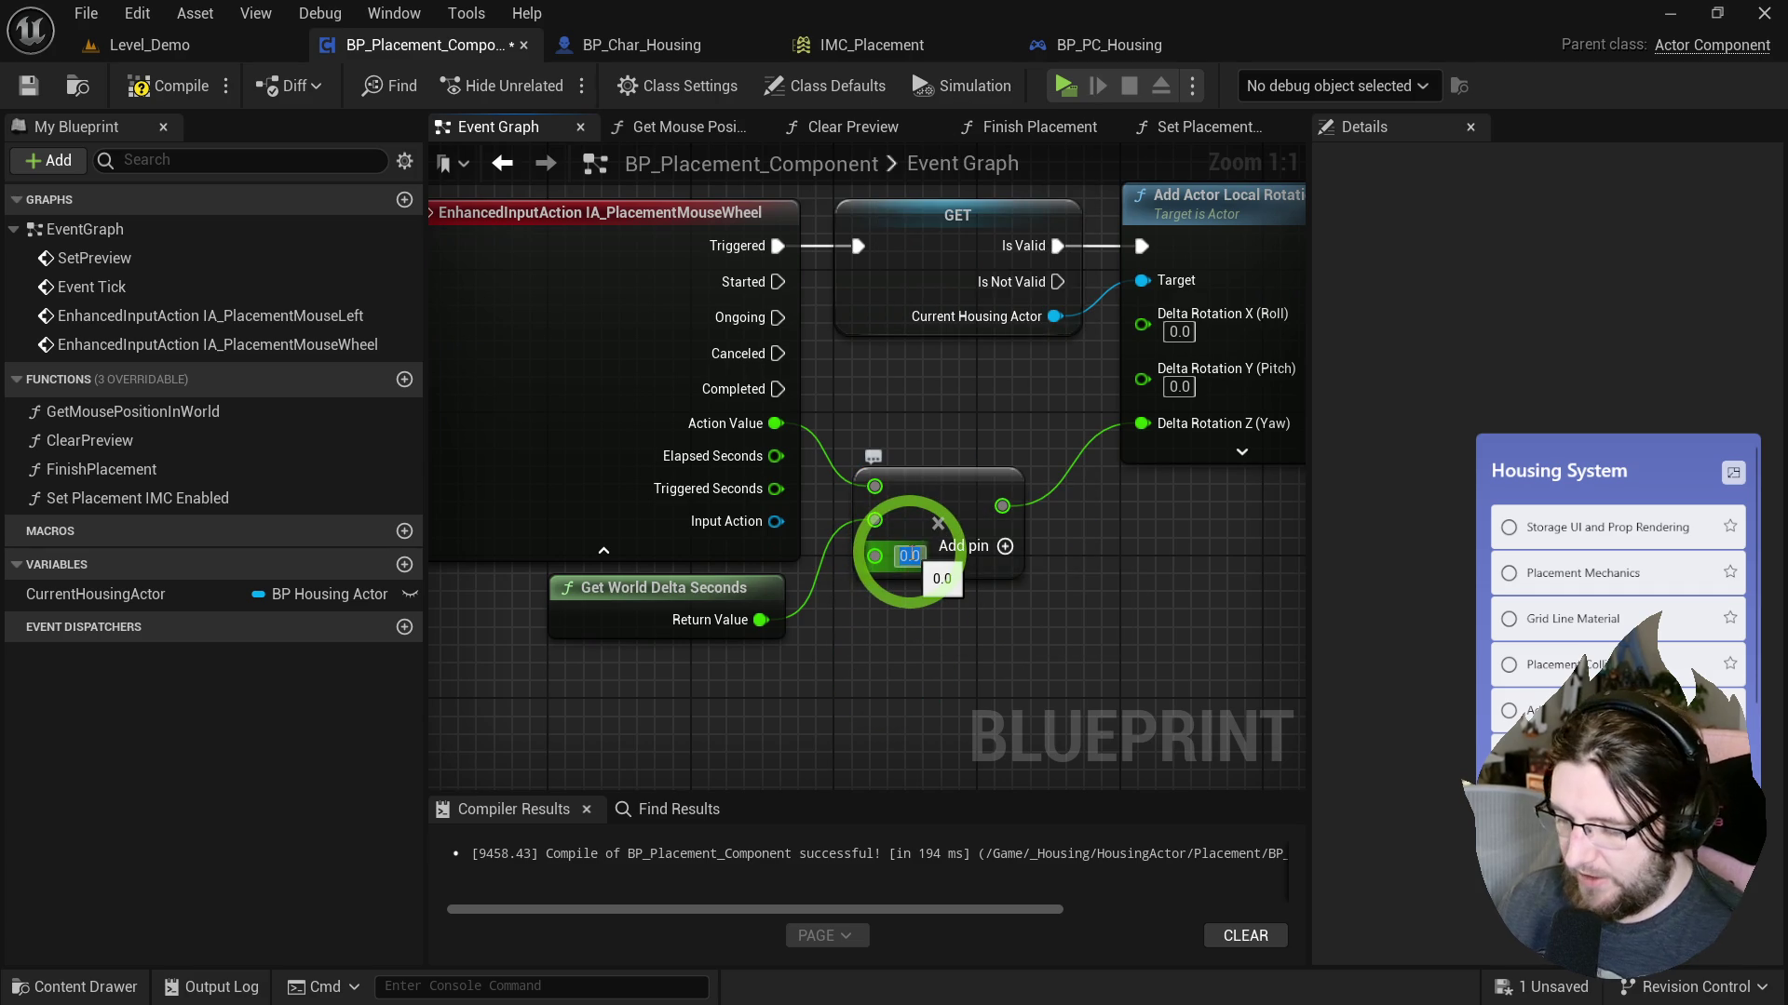
right_click(874, 556)
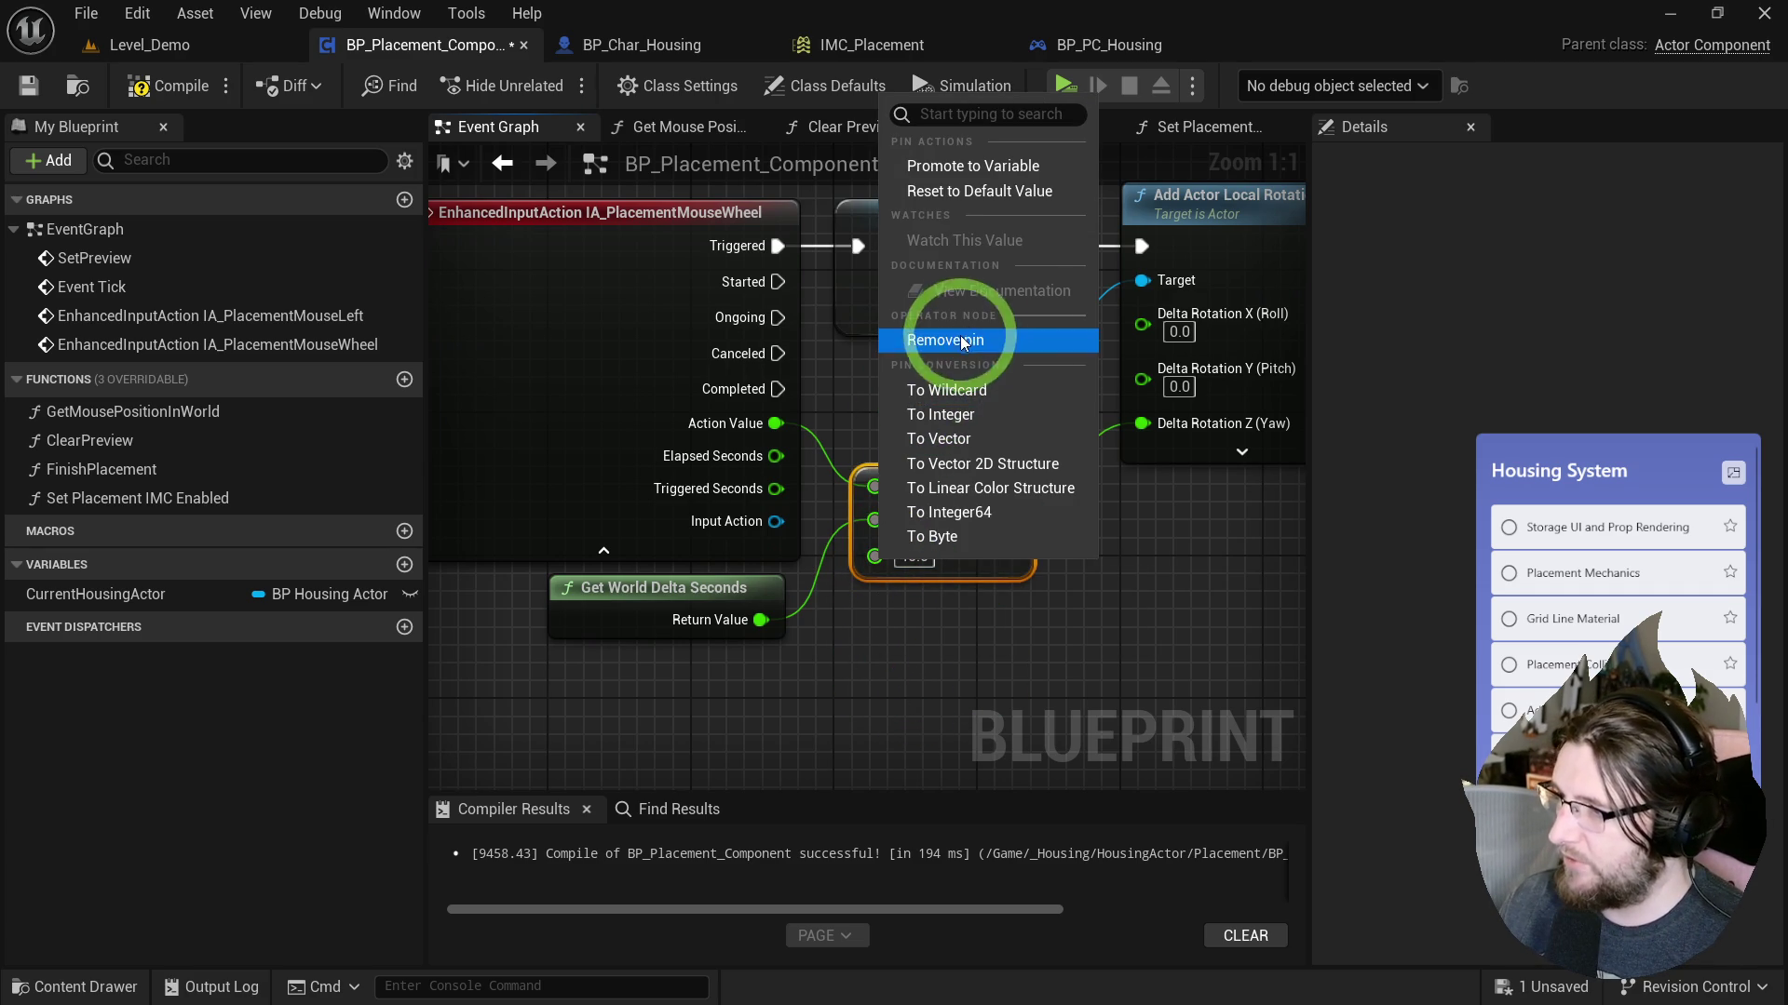
click(961, 363)
right_click(874, 519)
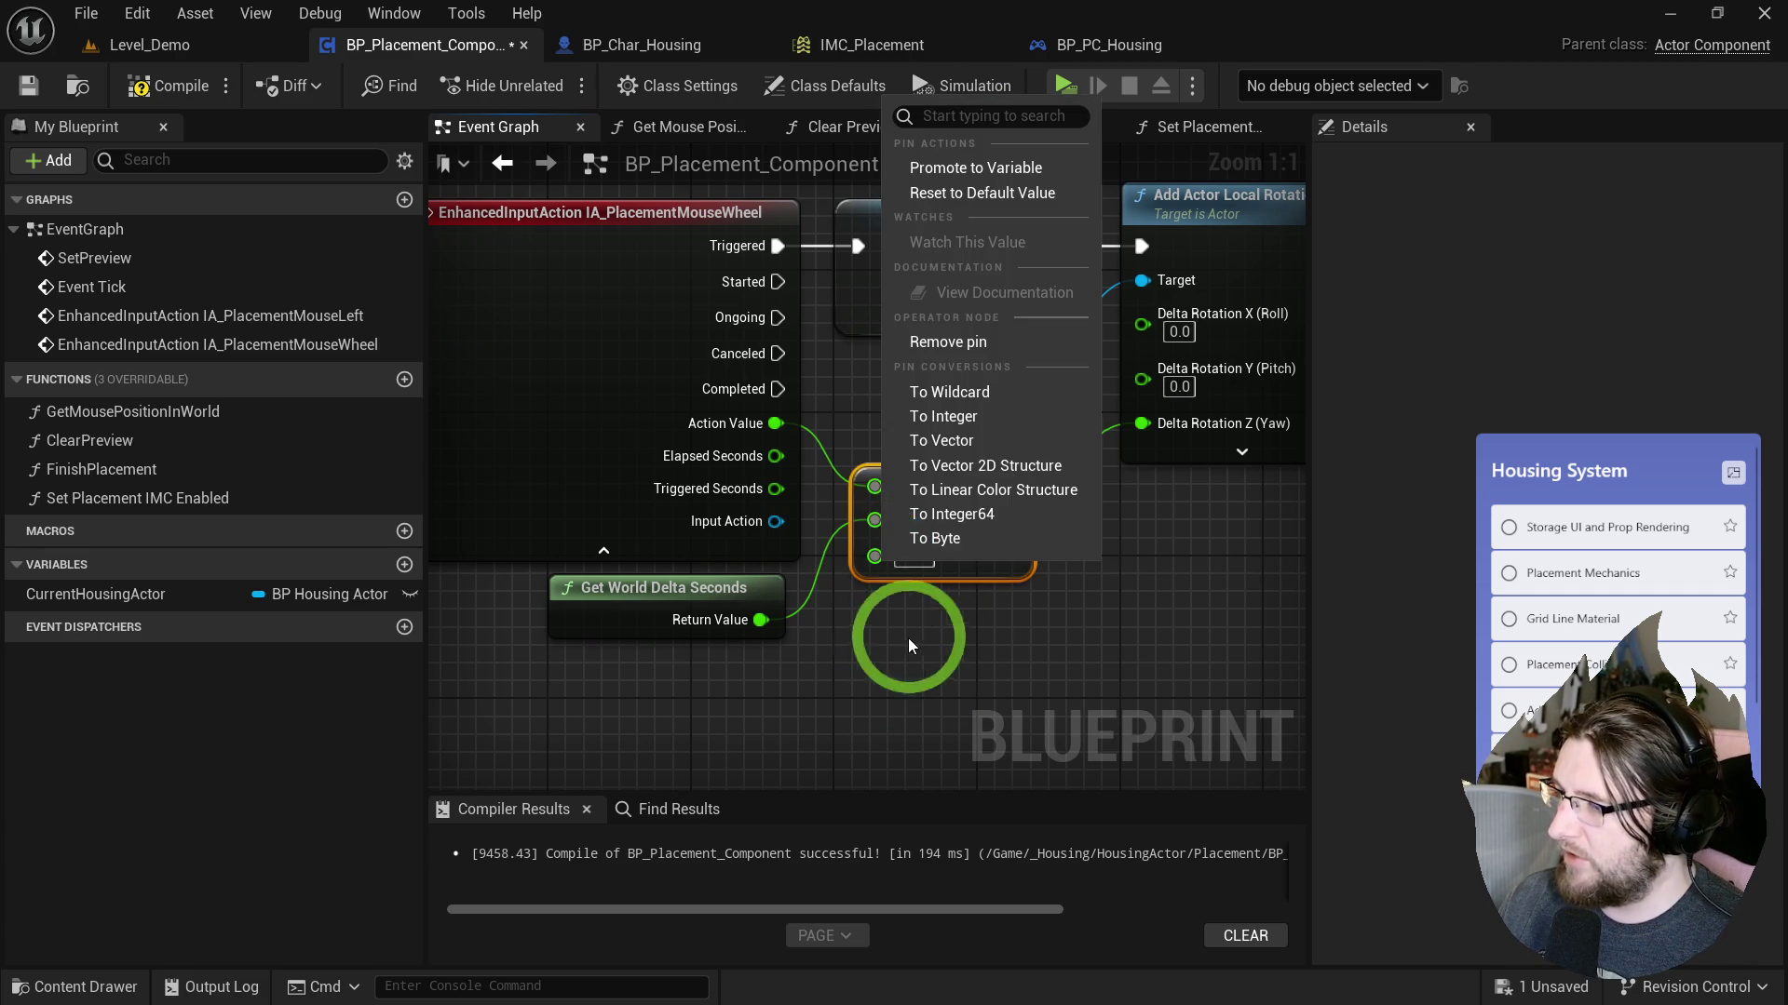
click(982, 170)
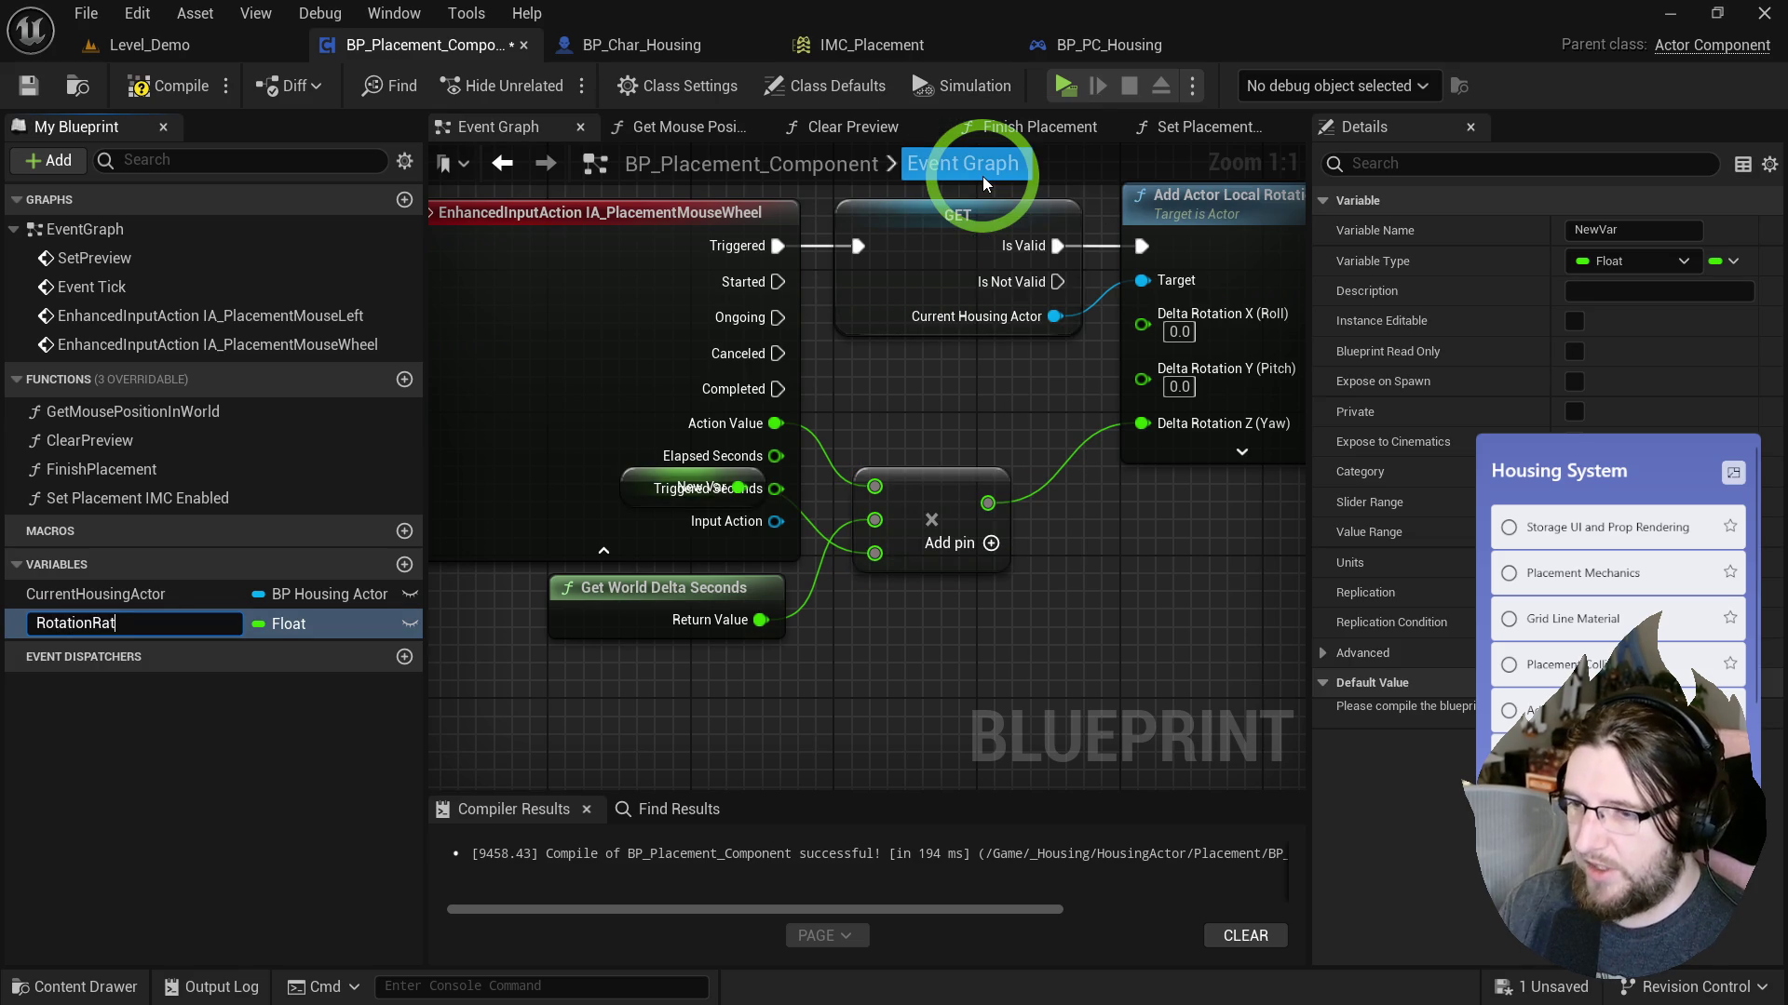
text(te)
key(Return)
click(558, 292)
drag(645, 484, 643, 665)
click(1065, 86)
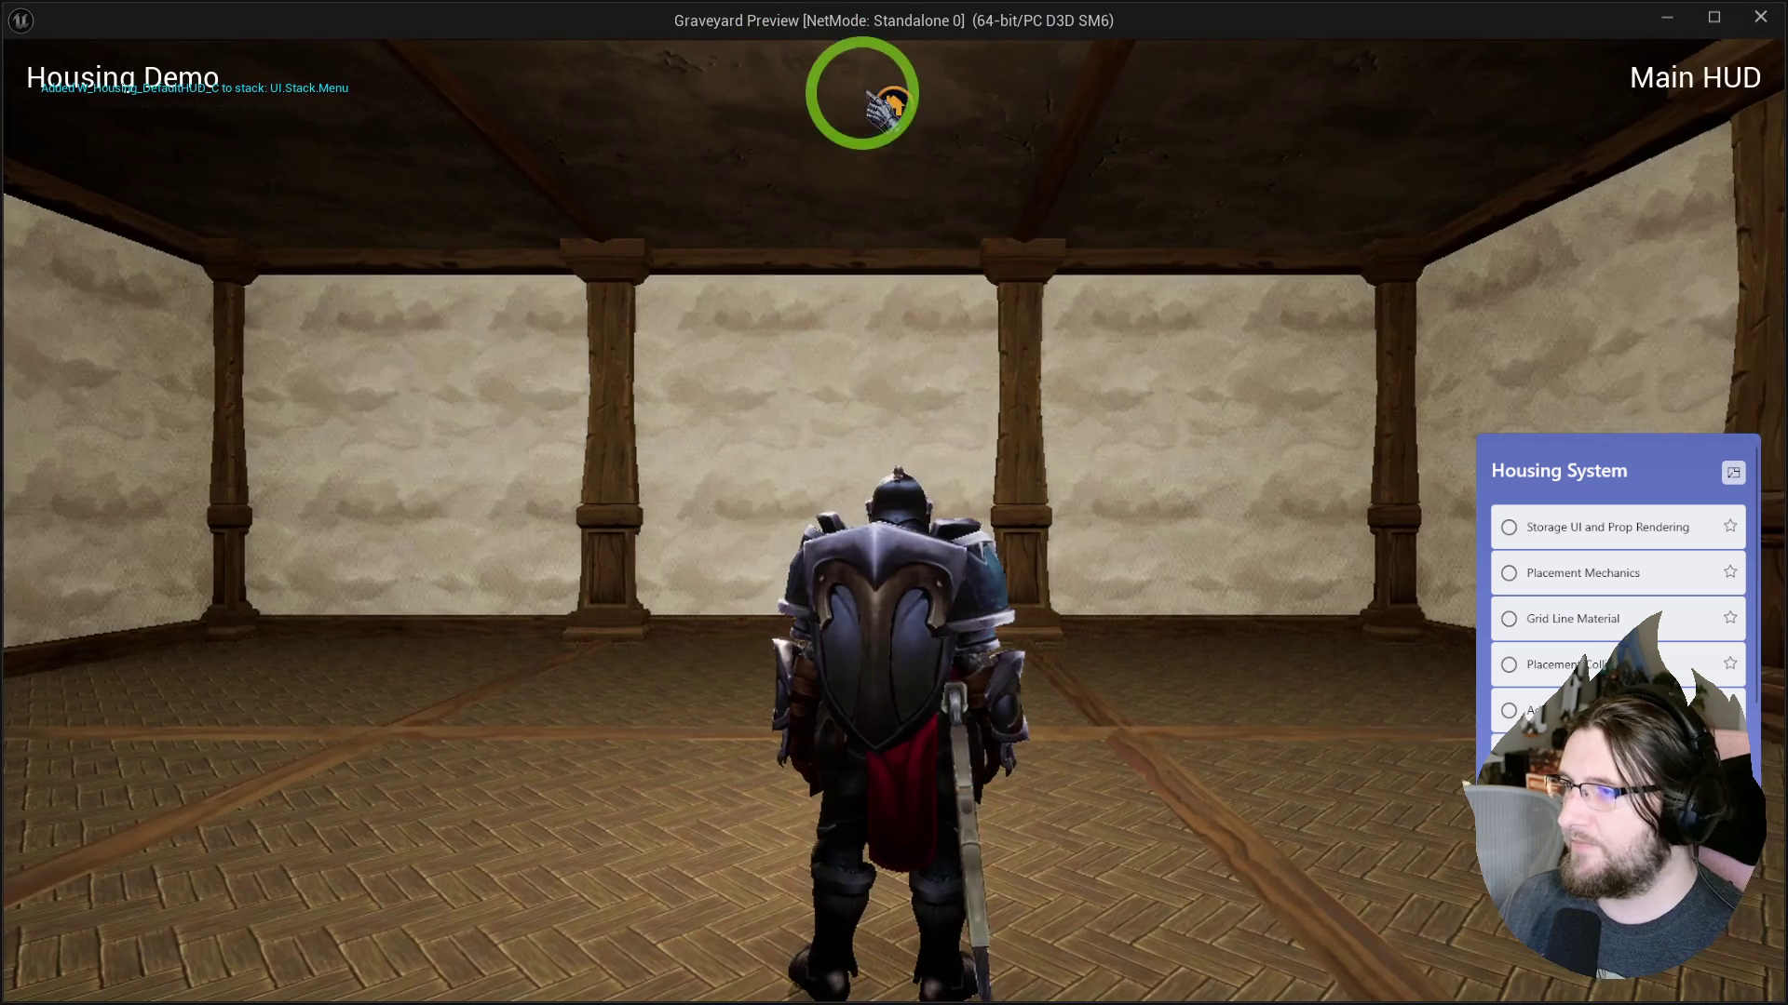
click(892, 105)
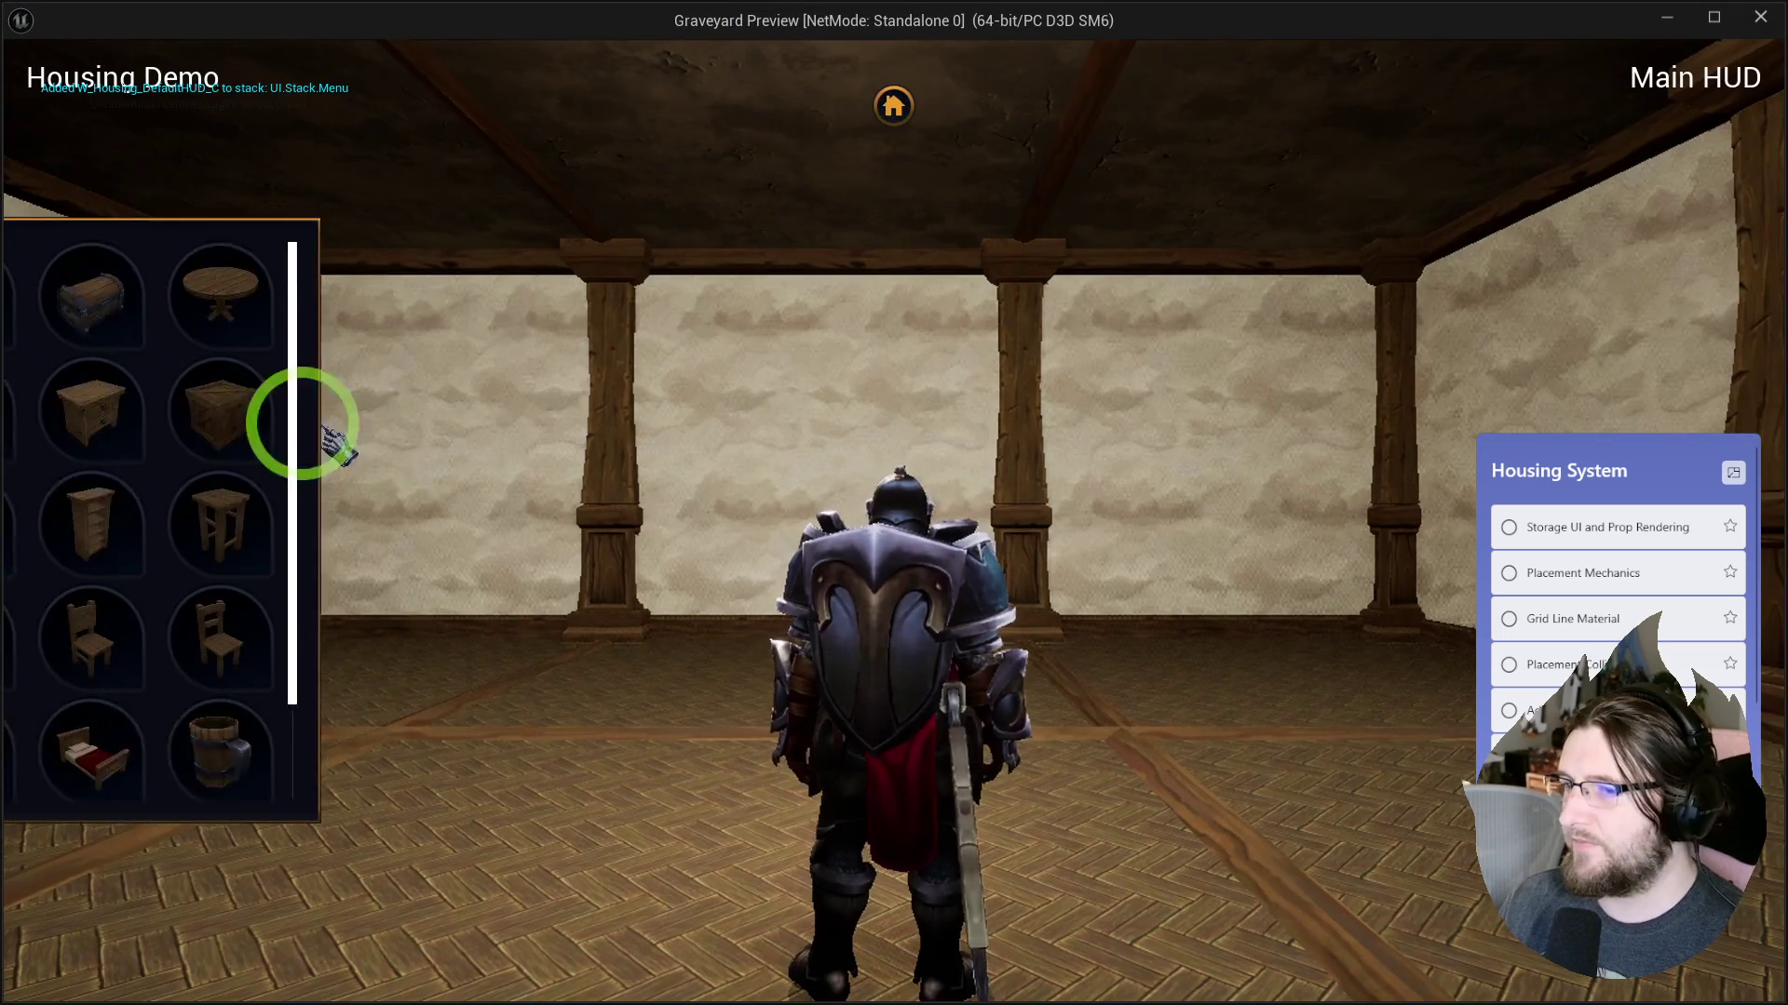
Place the crate, then replay and rotate a placed bookshelf with the mouse wheel.
click(335, 408)
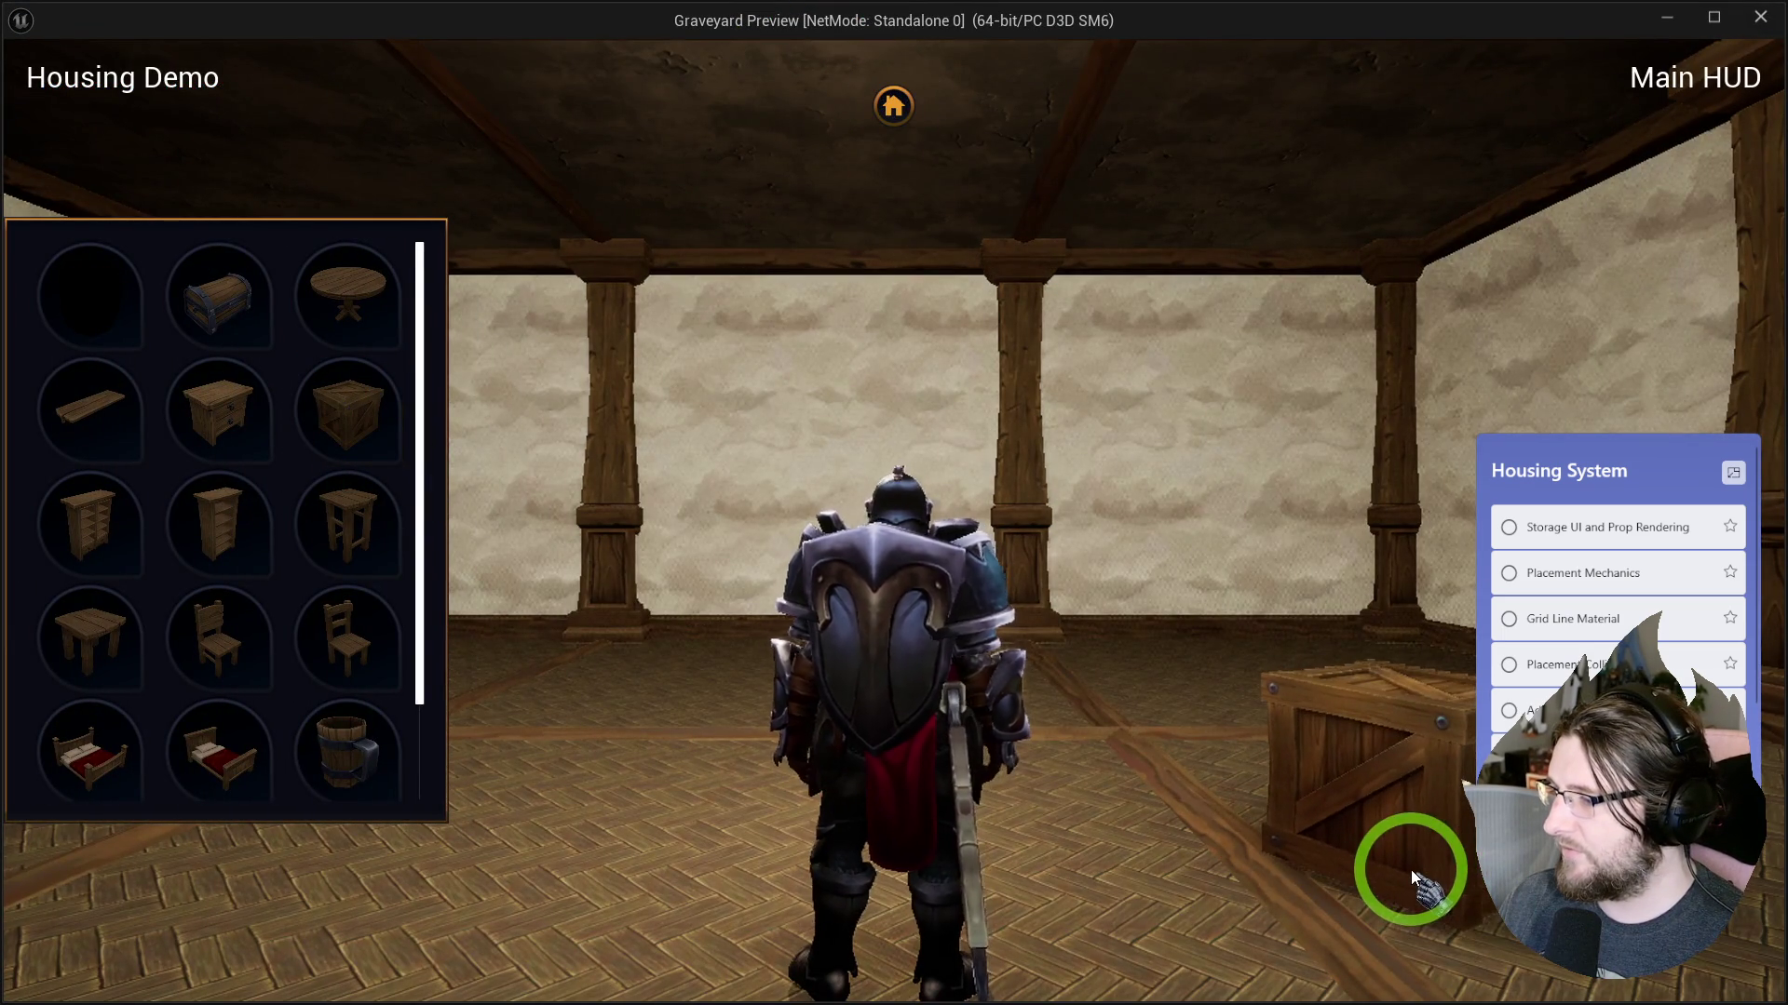
key(Escape)
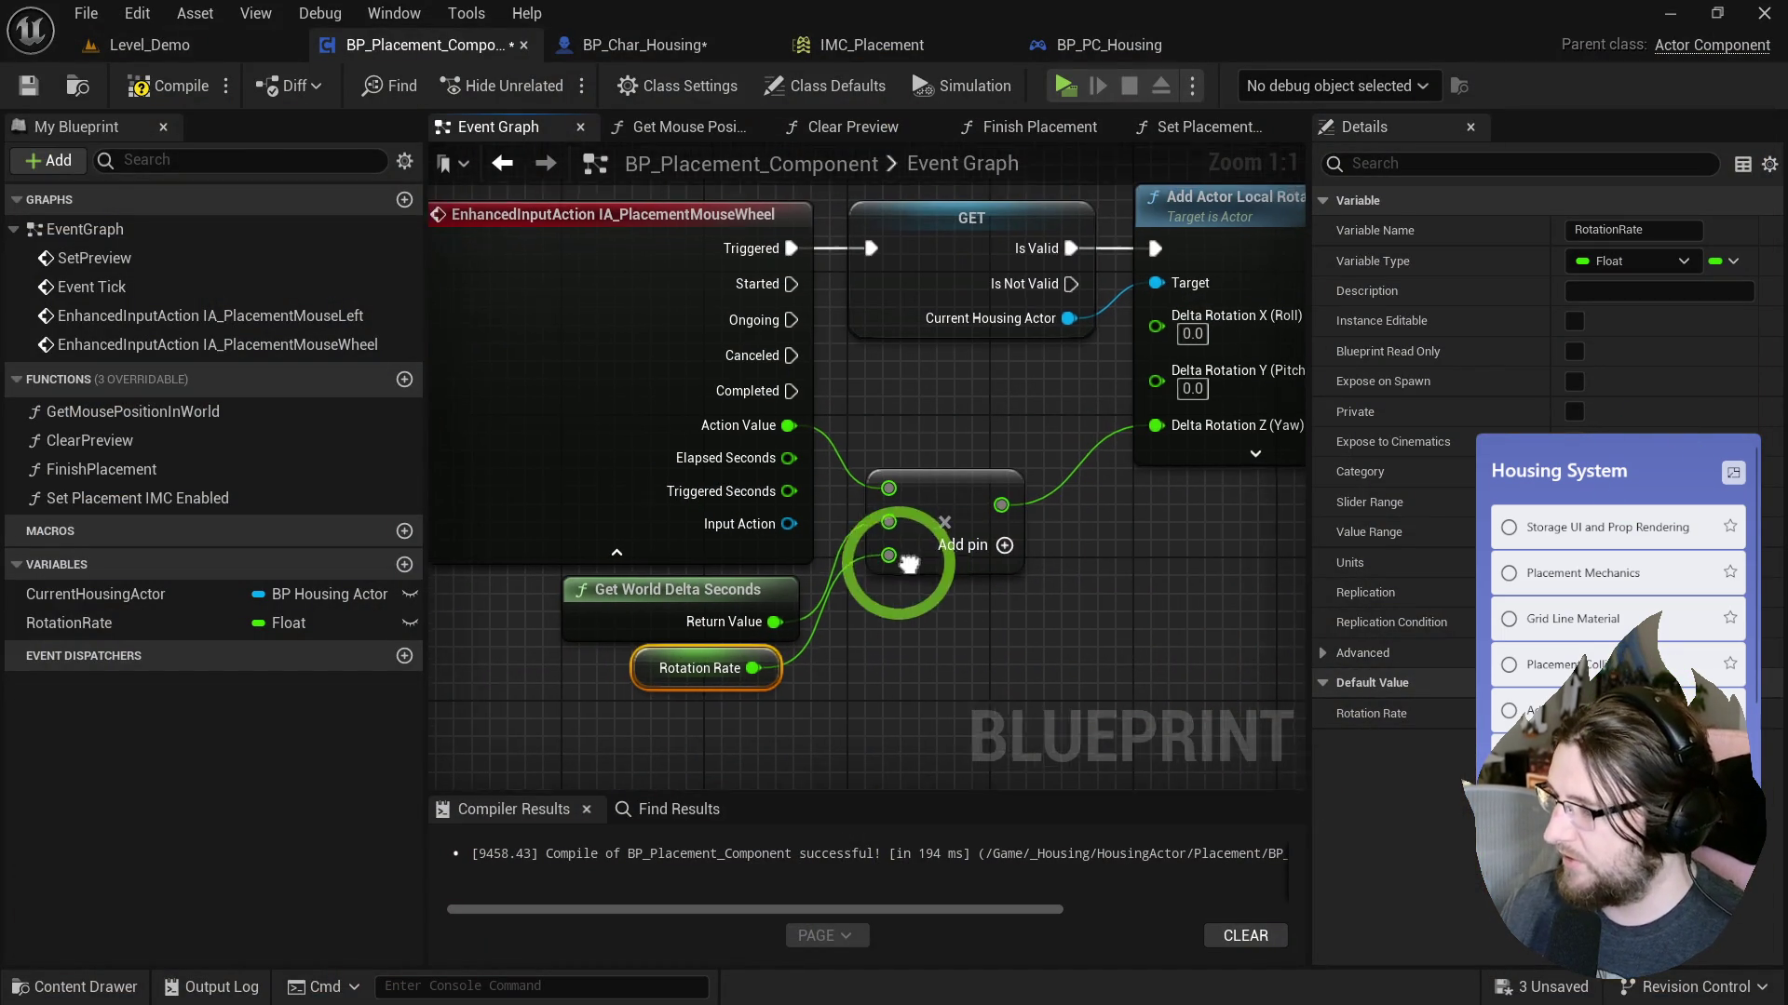
click(1068, 87)
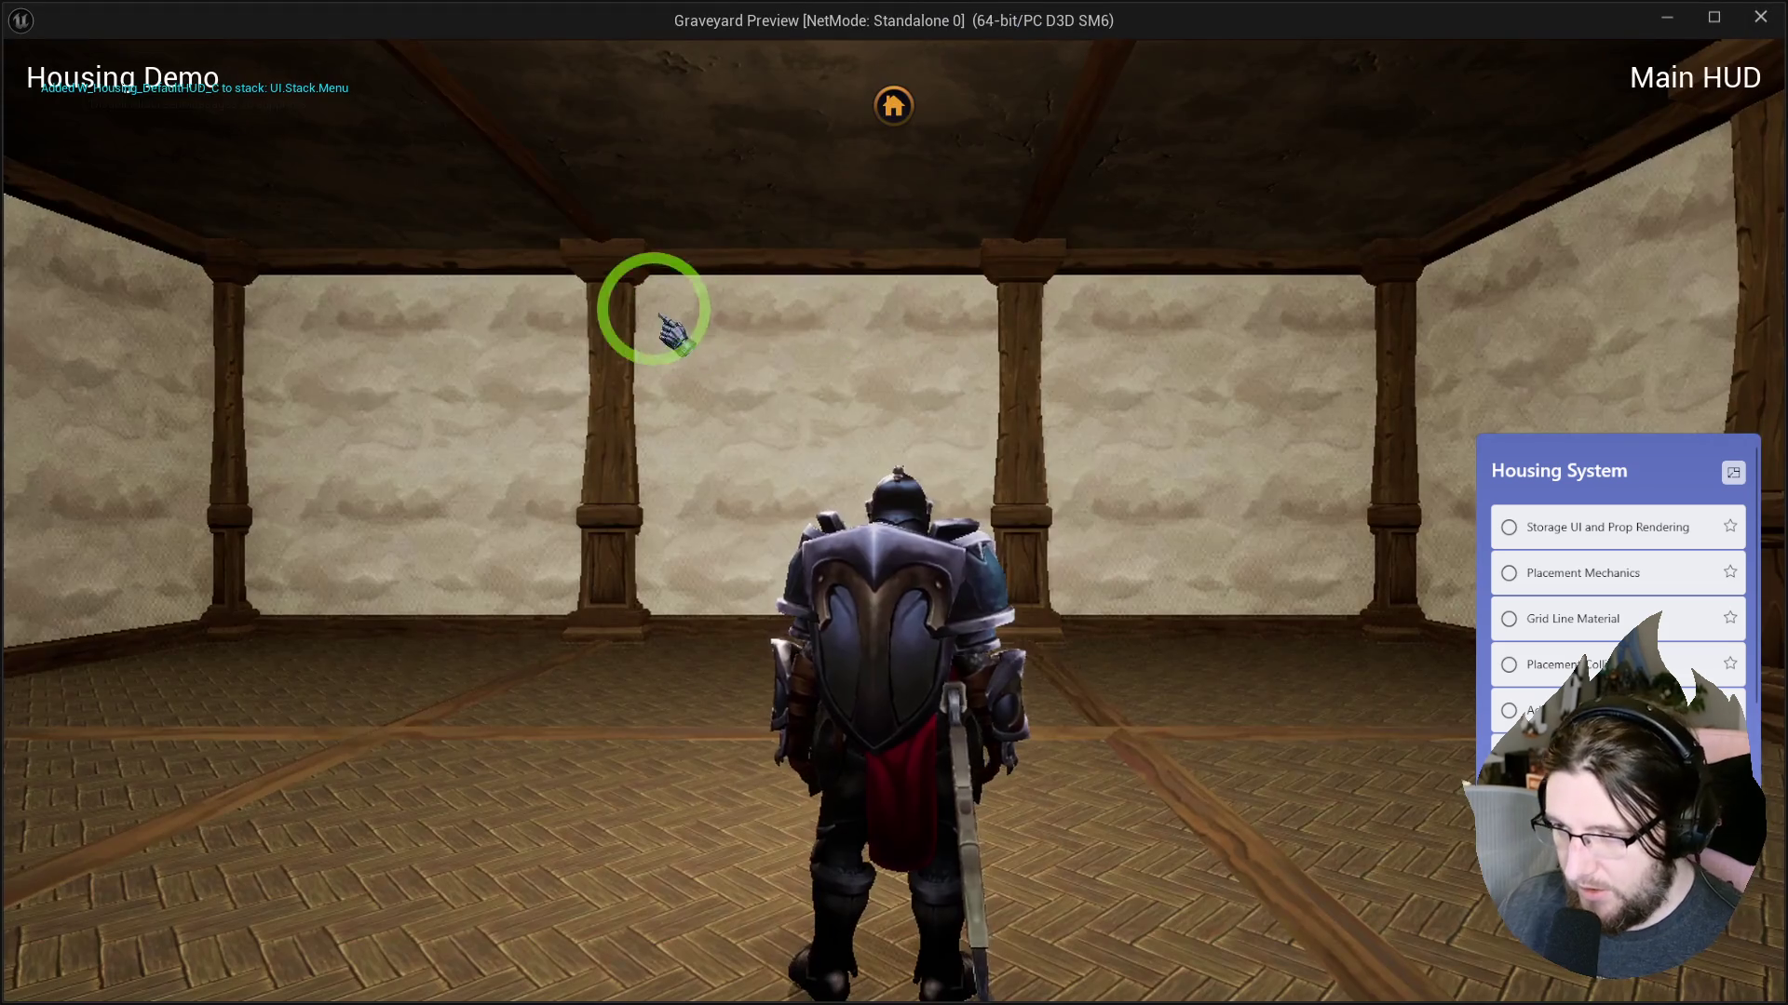
click(892, 107)
click(219, 517)
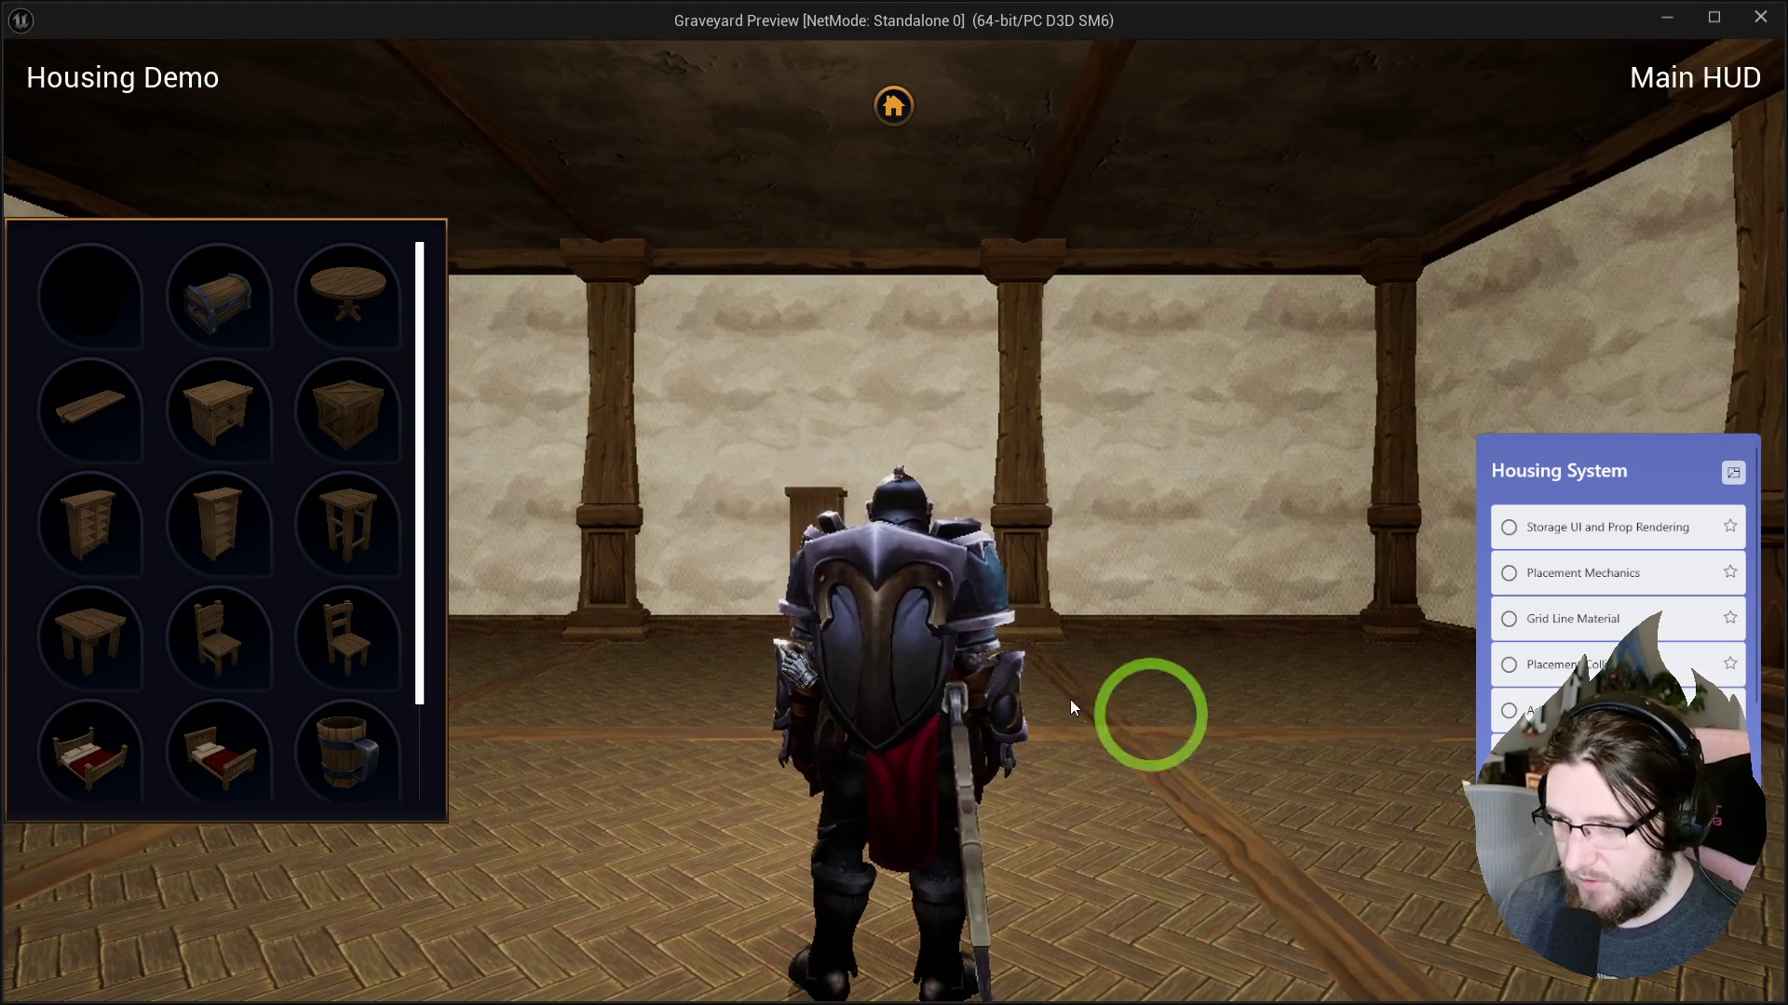
scroll(1299, 806, down, 1)
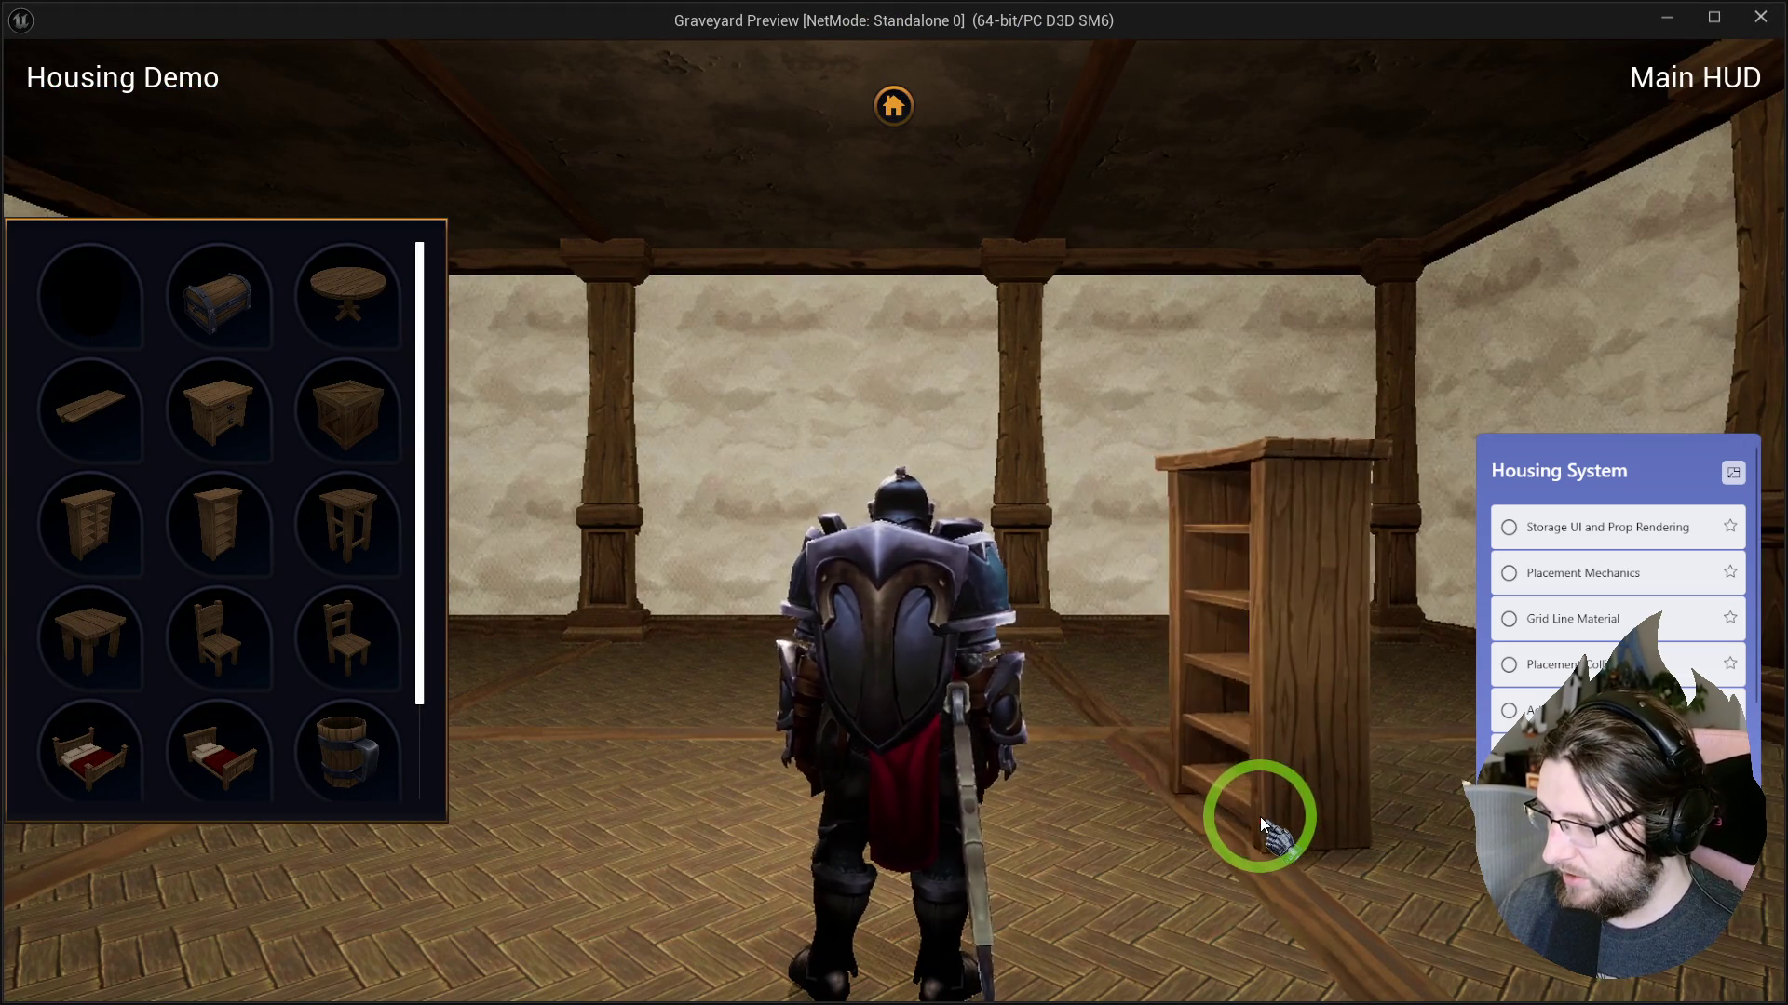
scroll(1257, 819, down, 1)
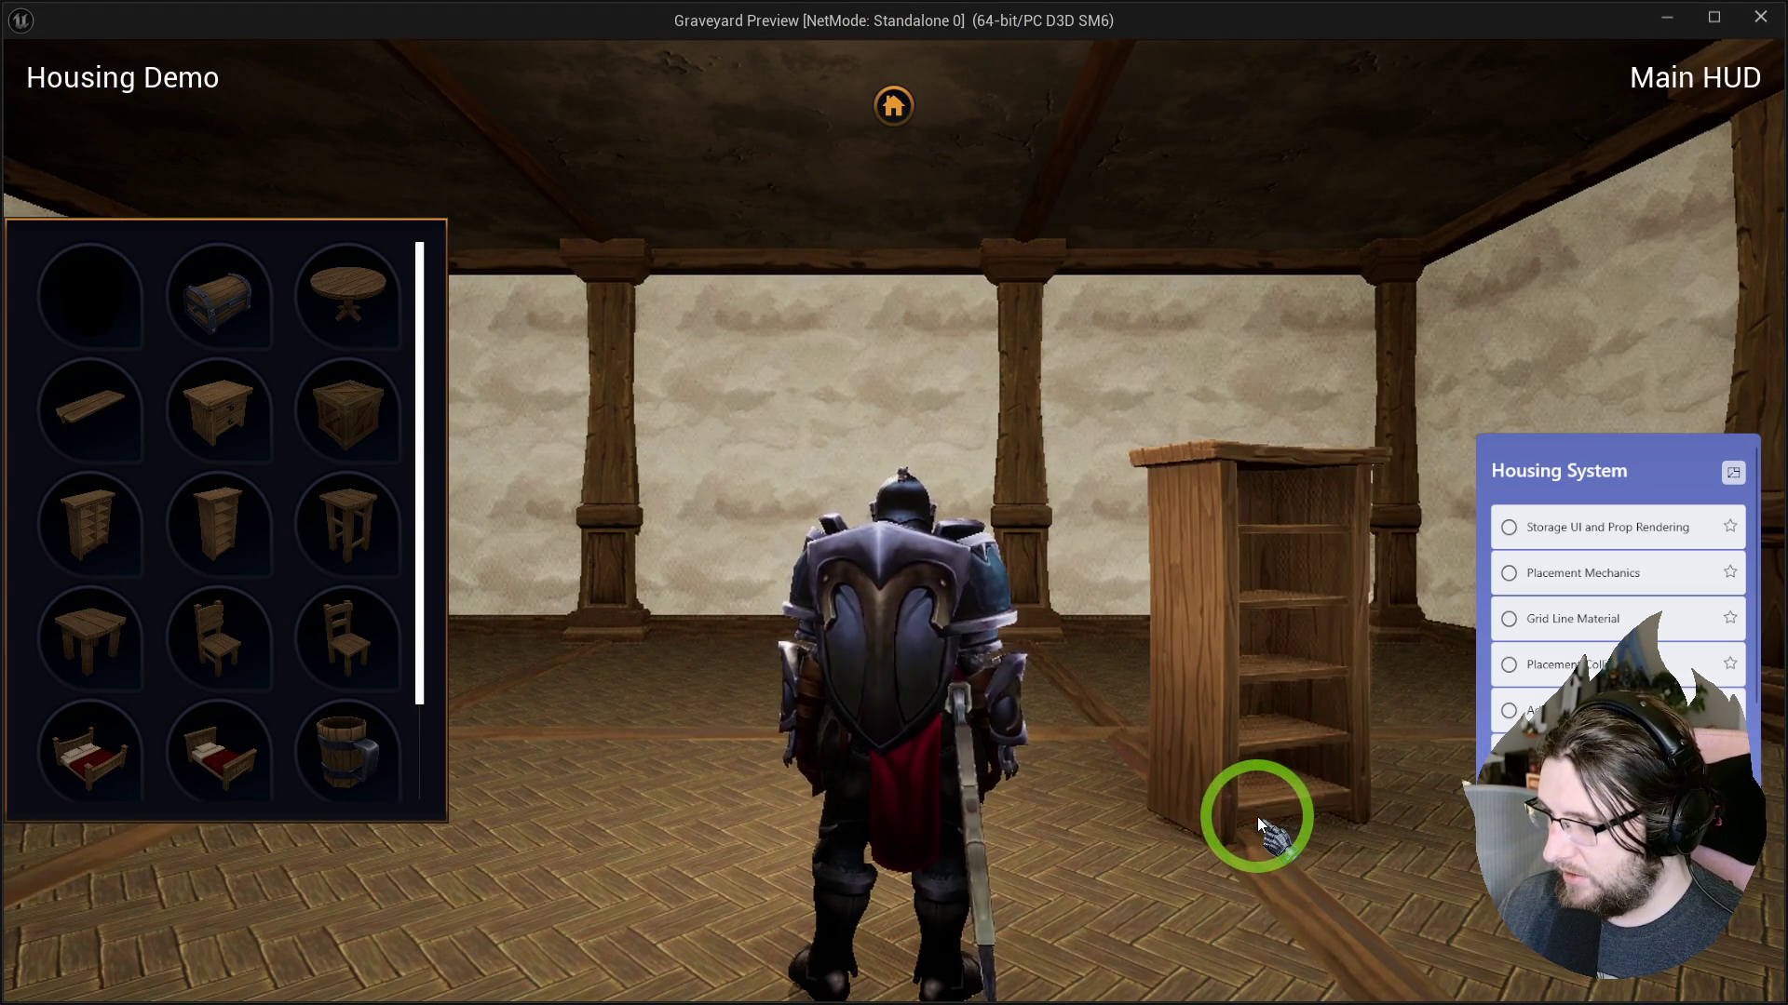
scroll(1257, 817, down, 1)
key(Escape)
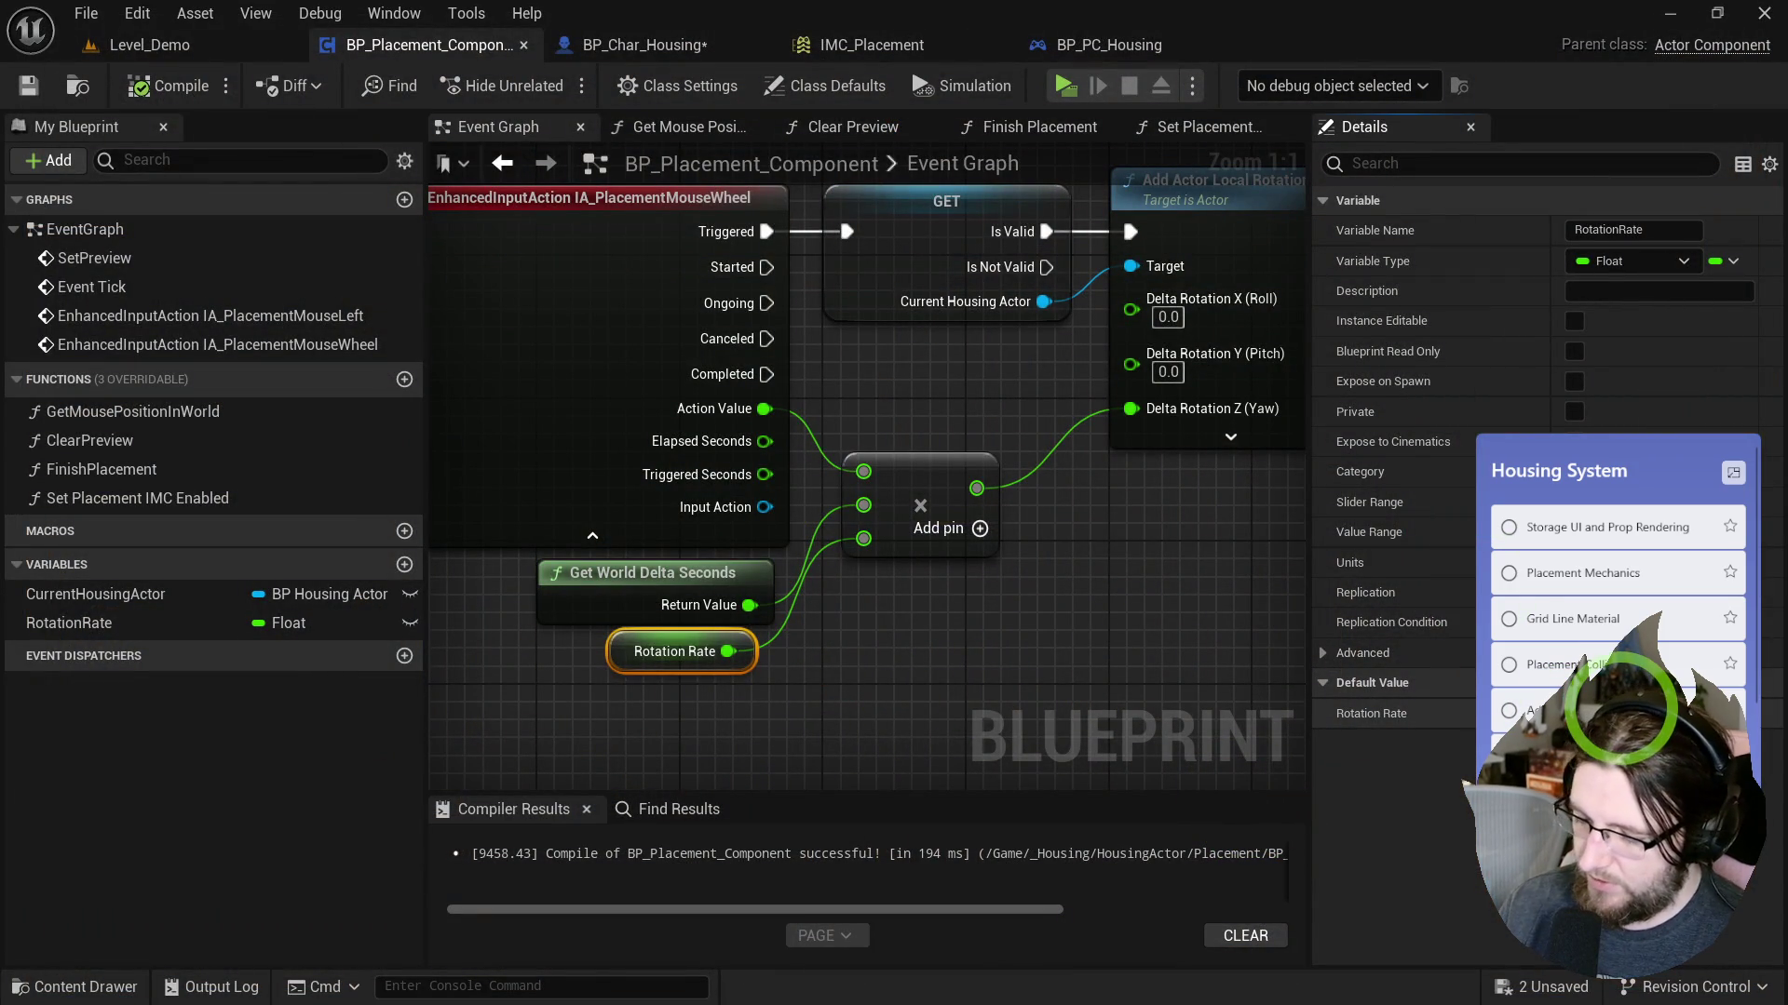
Run one more playtest placing another furniture piece, then close the game.
click(1066, 86)
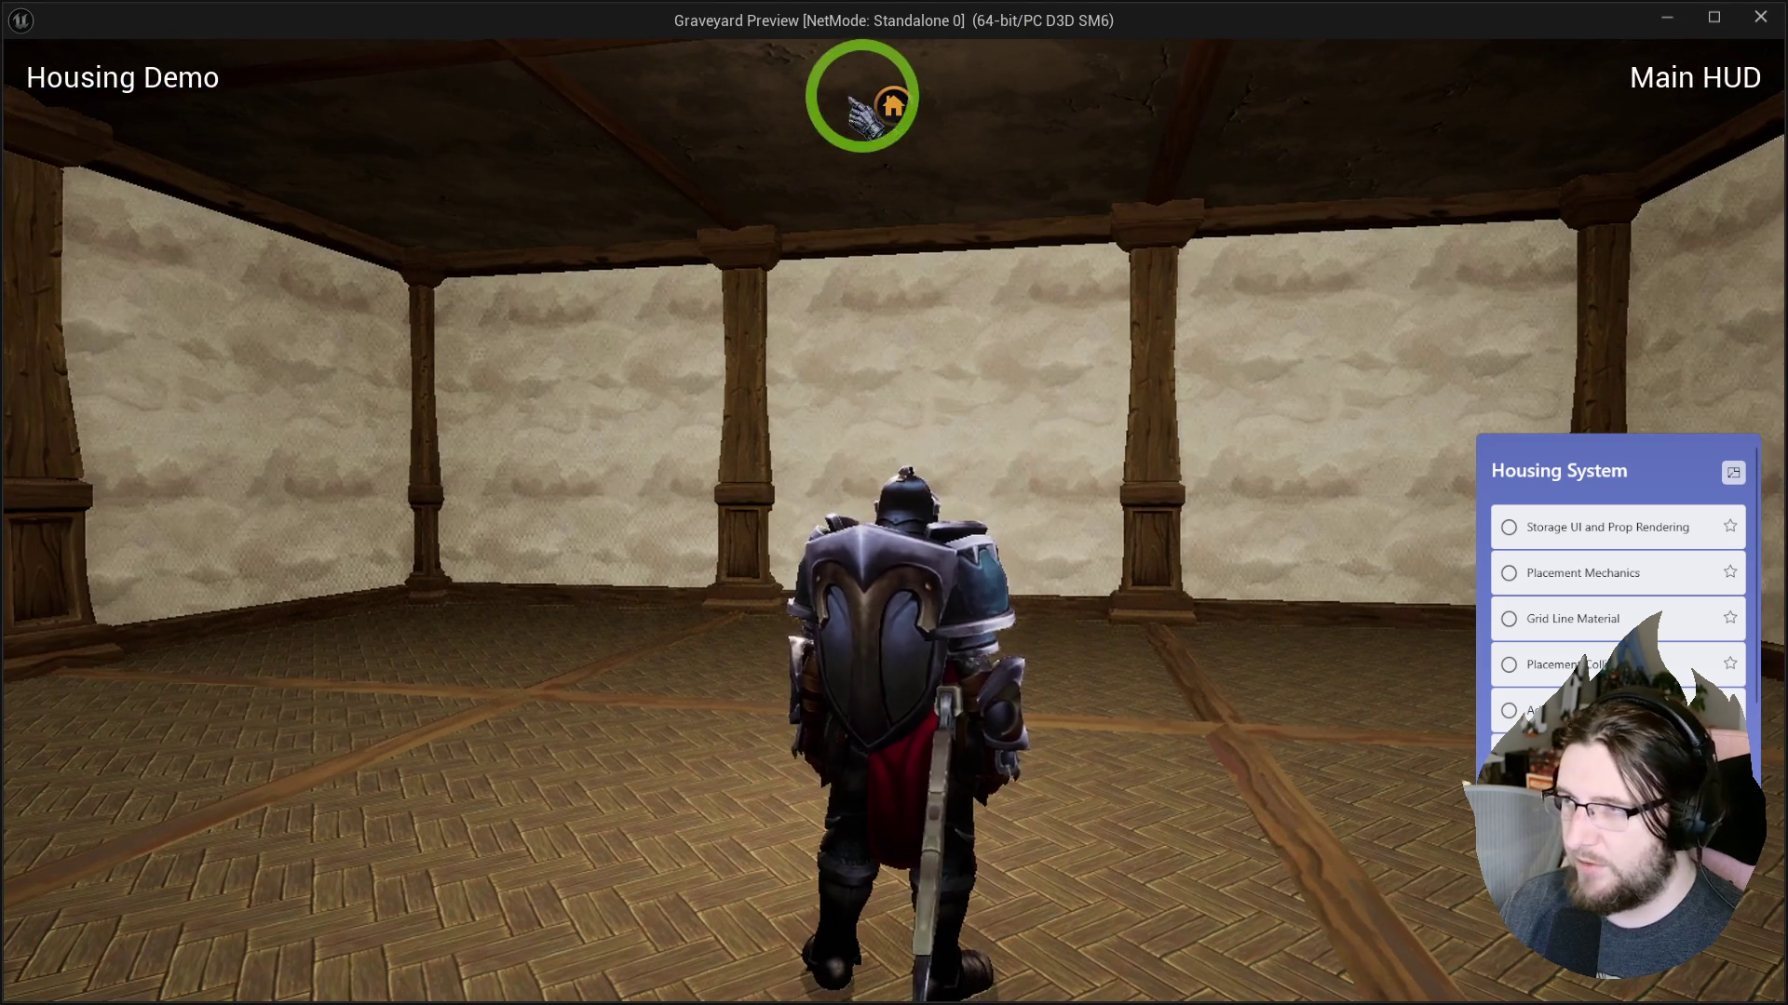
click(892, 105)
click(208, 527)
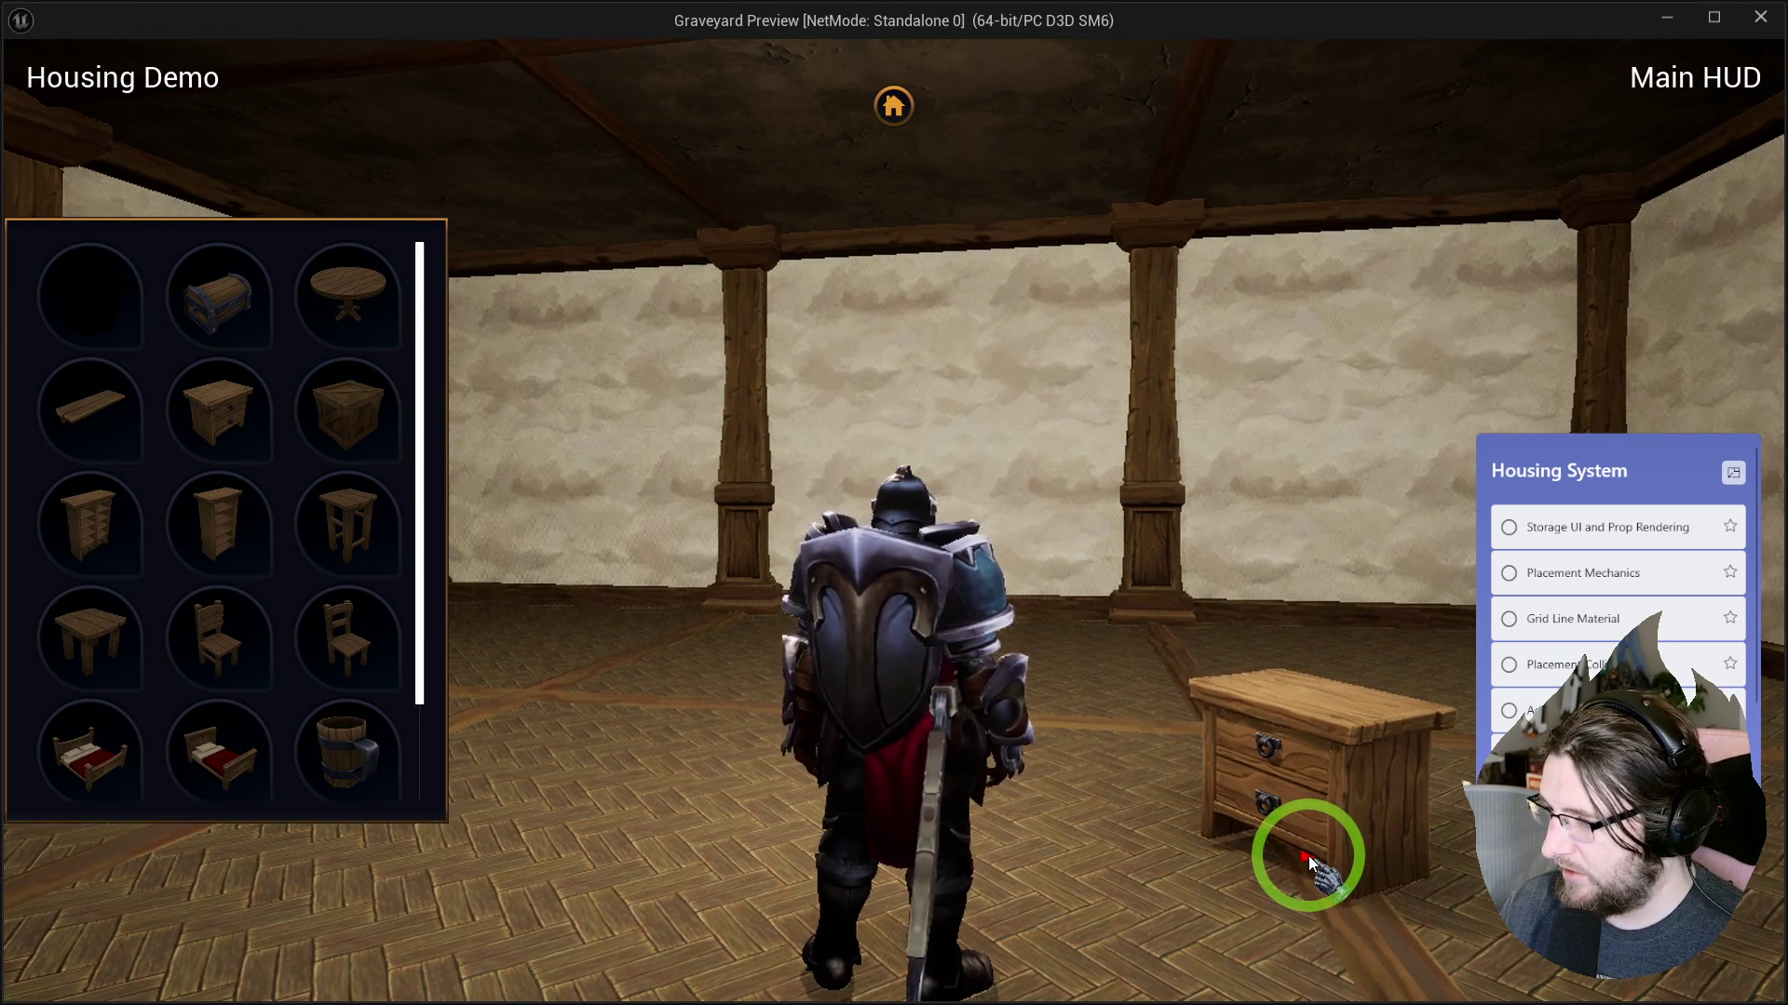
key(Escape)
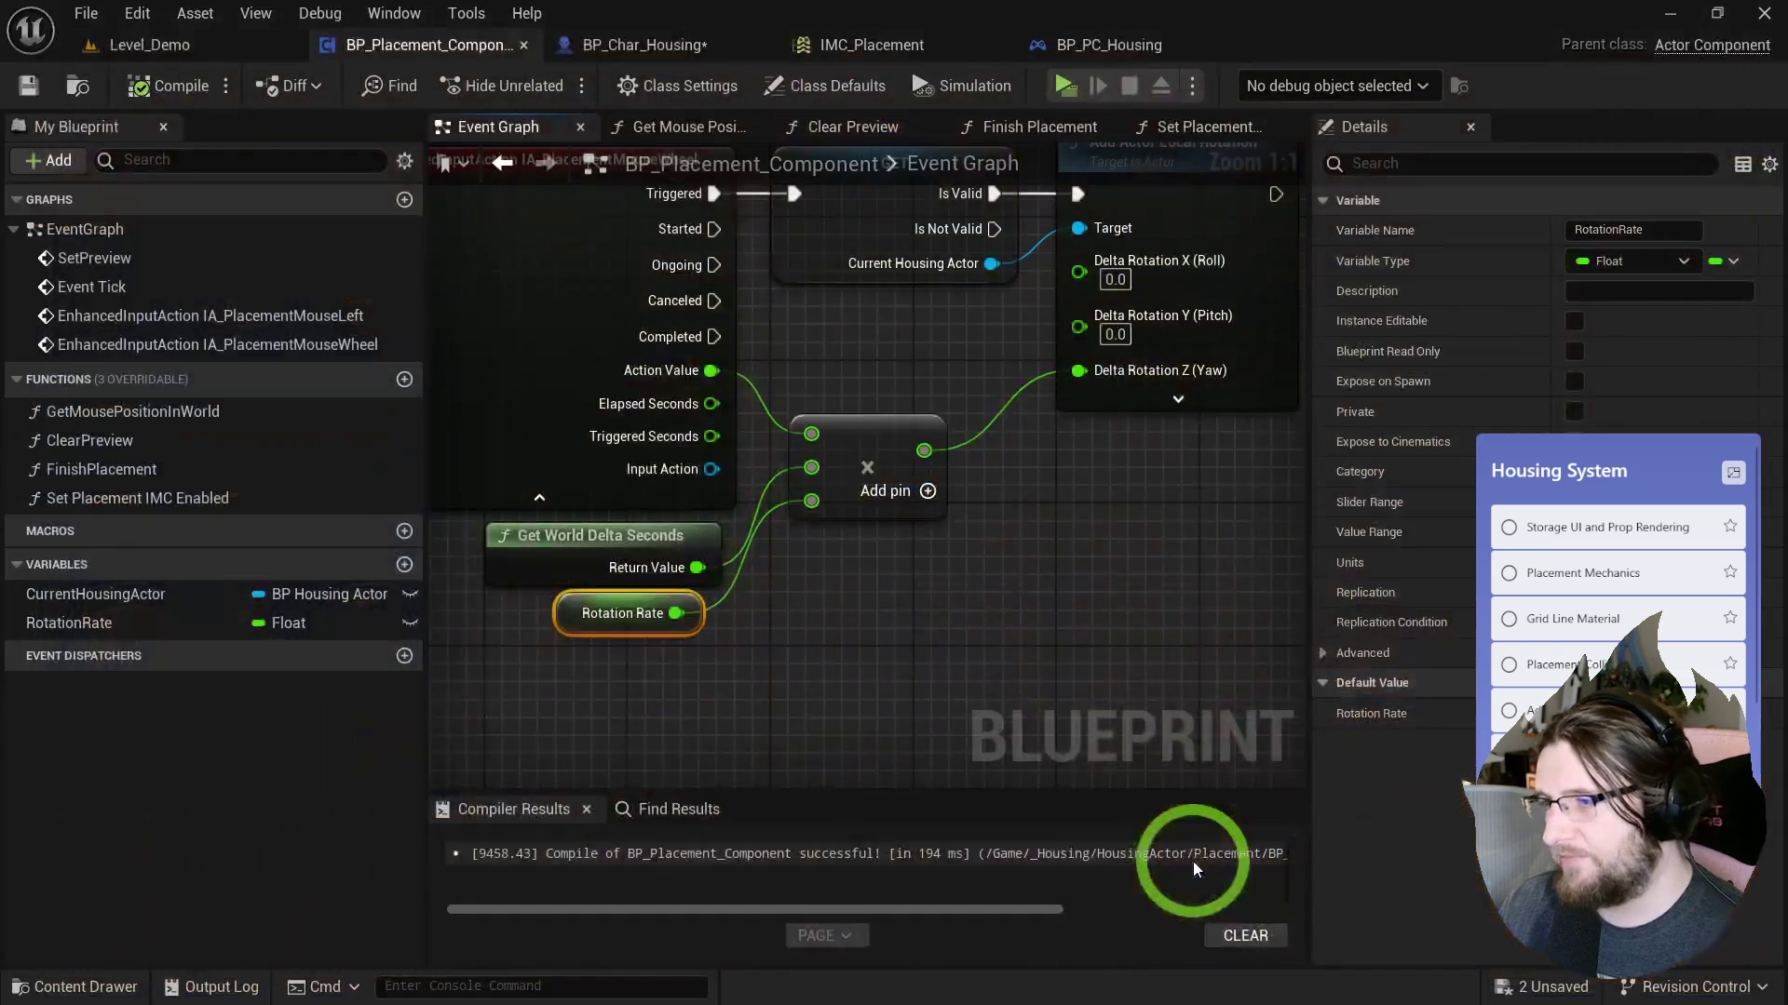
Straighten the Multiply and delta-seconds wiring and line up the Rotation Rate node.
click(910, 618)
scroll(910, 618, down, 1)
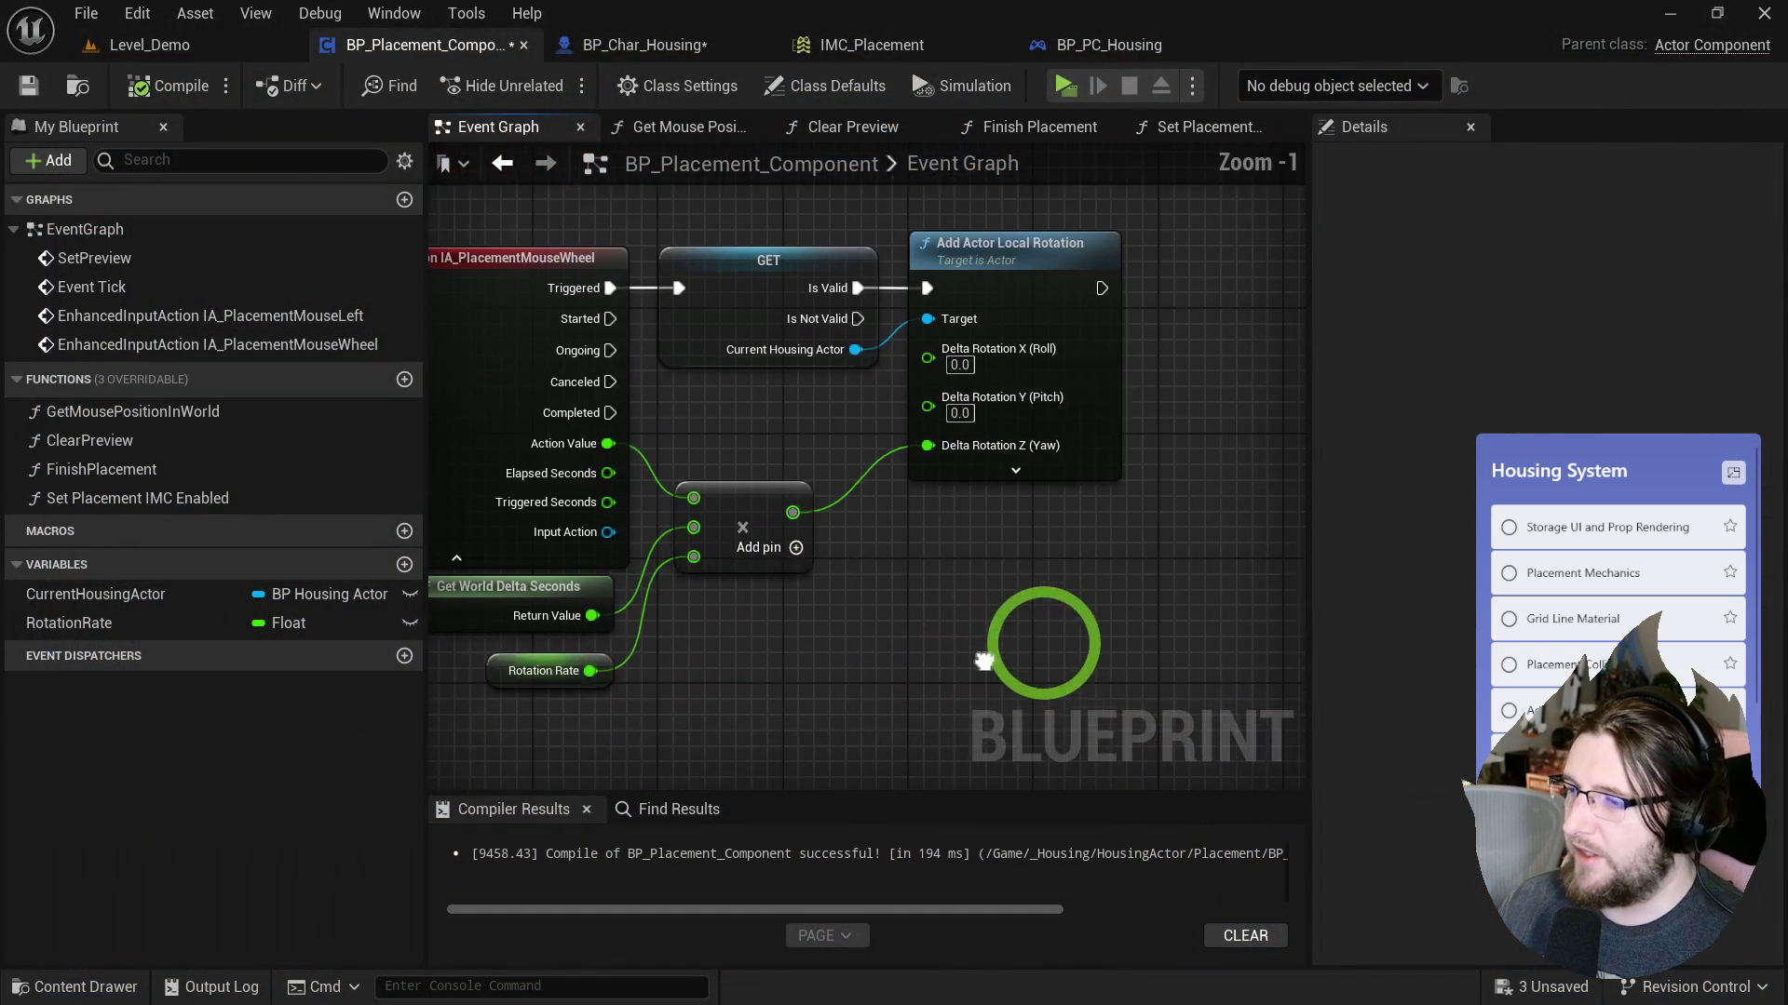
mouse_move(823, 614)
mouse_down()
mouse_move(821, 675)
mouse_move(864, 662)
mouse_up()
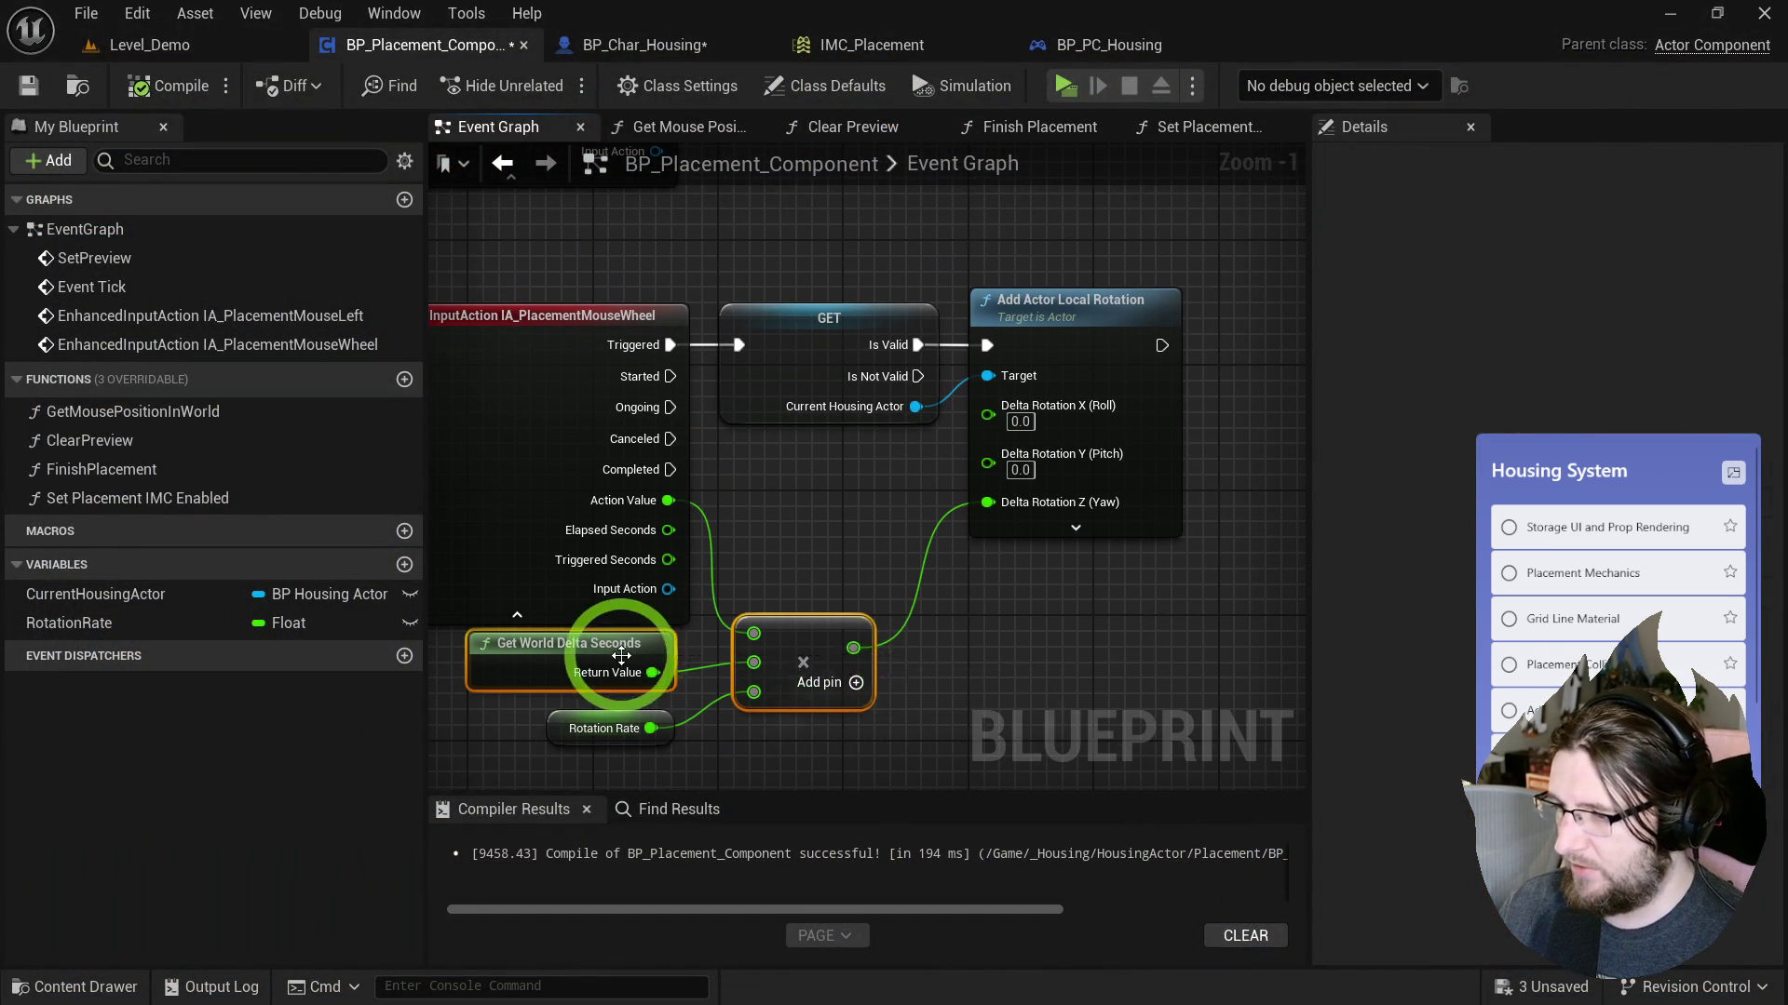
drag(622, 663, 622, 675)
key(q)
mouse_move(603, 736)
mouse_down()
mouse_move(600, 715)
mouse_move(719, 718)
mouse_move(769, 640)
mouse_up()
Save the Blueprint and all modified assets, then pan to the mouse-position nodes.
click(270, 169)
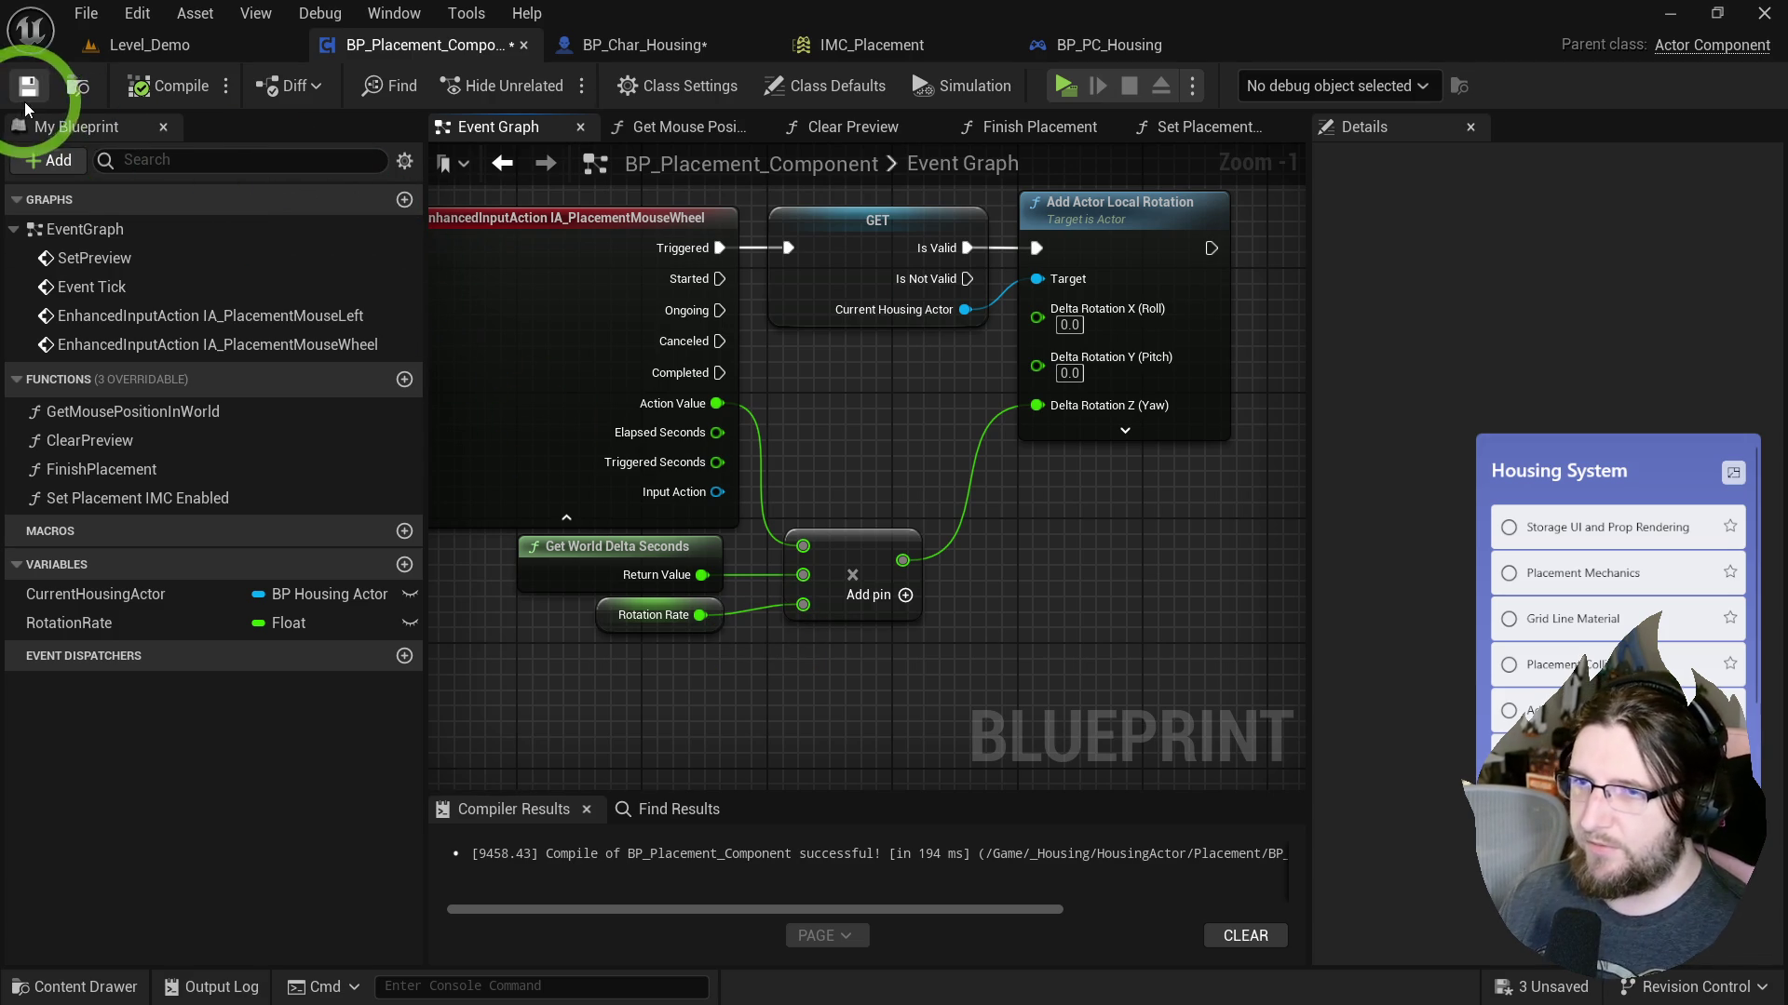
drag(647, 355, 802, 335)
key(ctrl+shift+s)
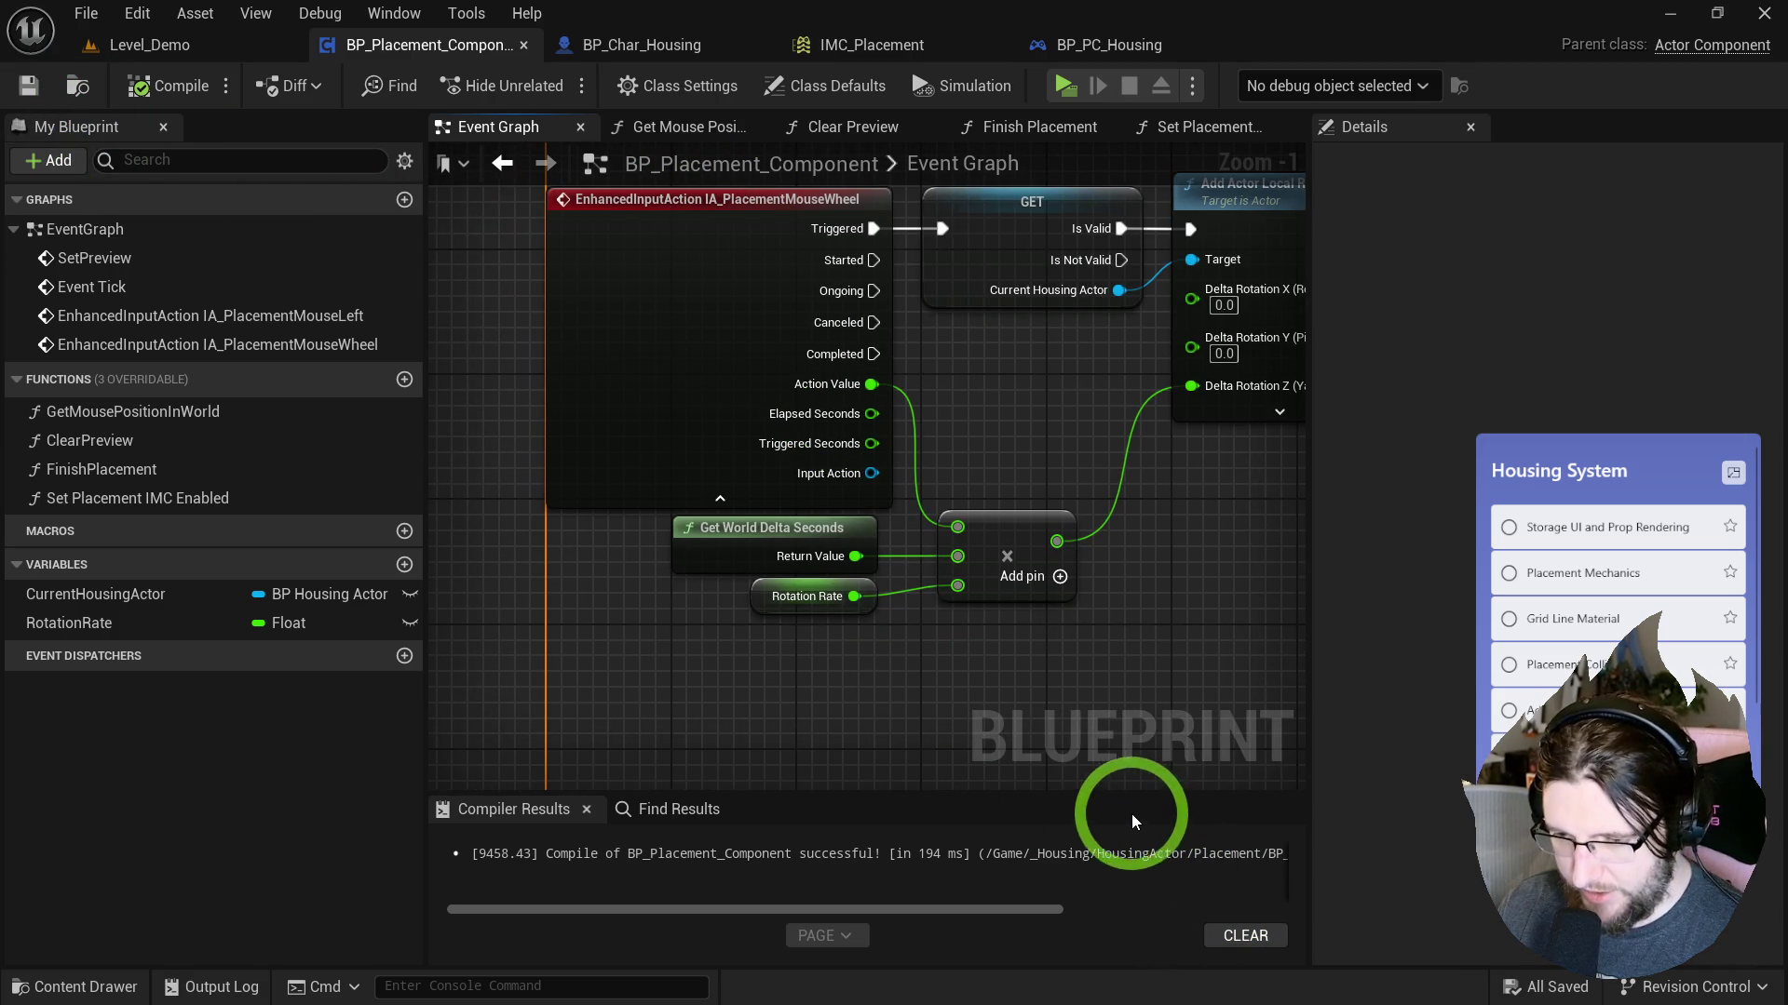
scroll(1087, 654, down, 1)
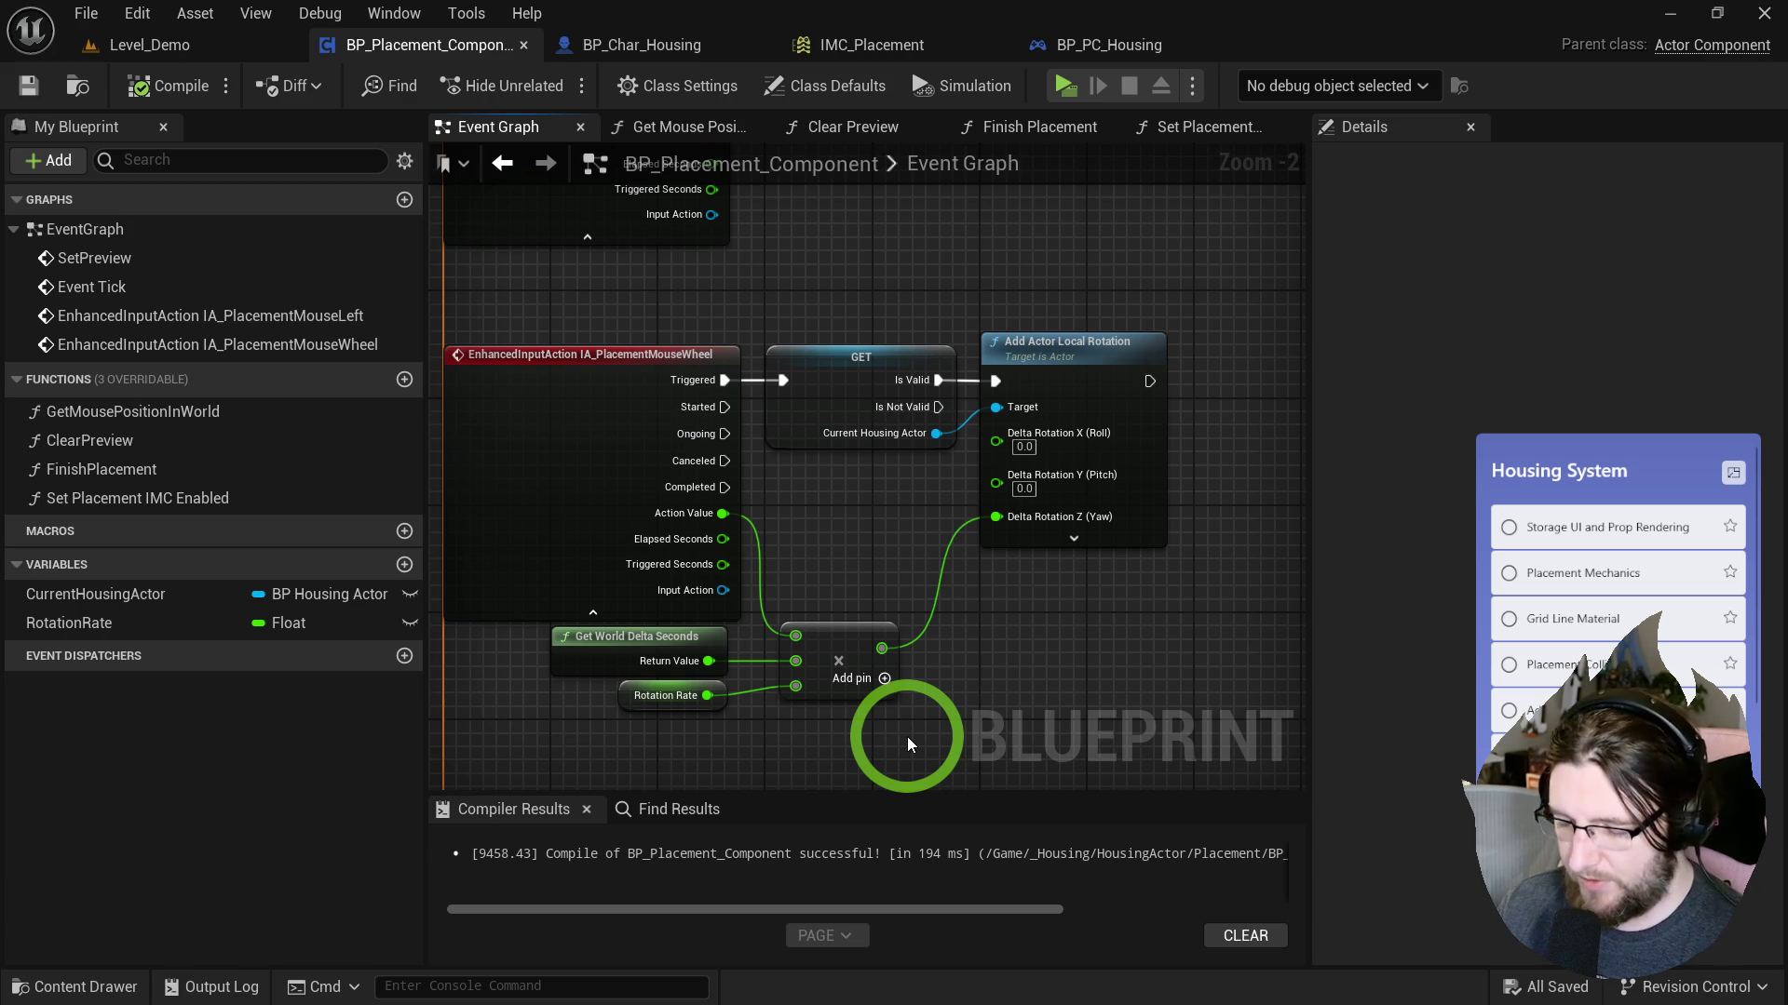
mouse_move(907, 735)
mouse_down()
mouse_move(869, 518)
mouse_move(850, 818)
mouse_move(813, 507)
mouse_up()
mouse_move(483, 168)
mouse_down()
mouse_move(874, 523)
mouse_move(814, 499)
mouse_move(966, 423)
mouse_move(566, 435)
mouse_move(670, 415)
mouse_up()
In Get Mouse Position in World, add a Snap To Grid (Float) node, then delete it.
double_click(672, 423)
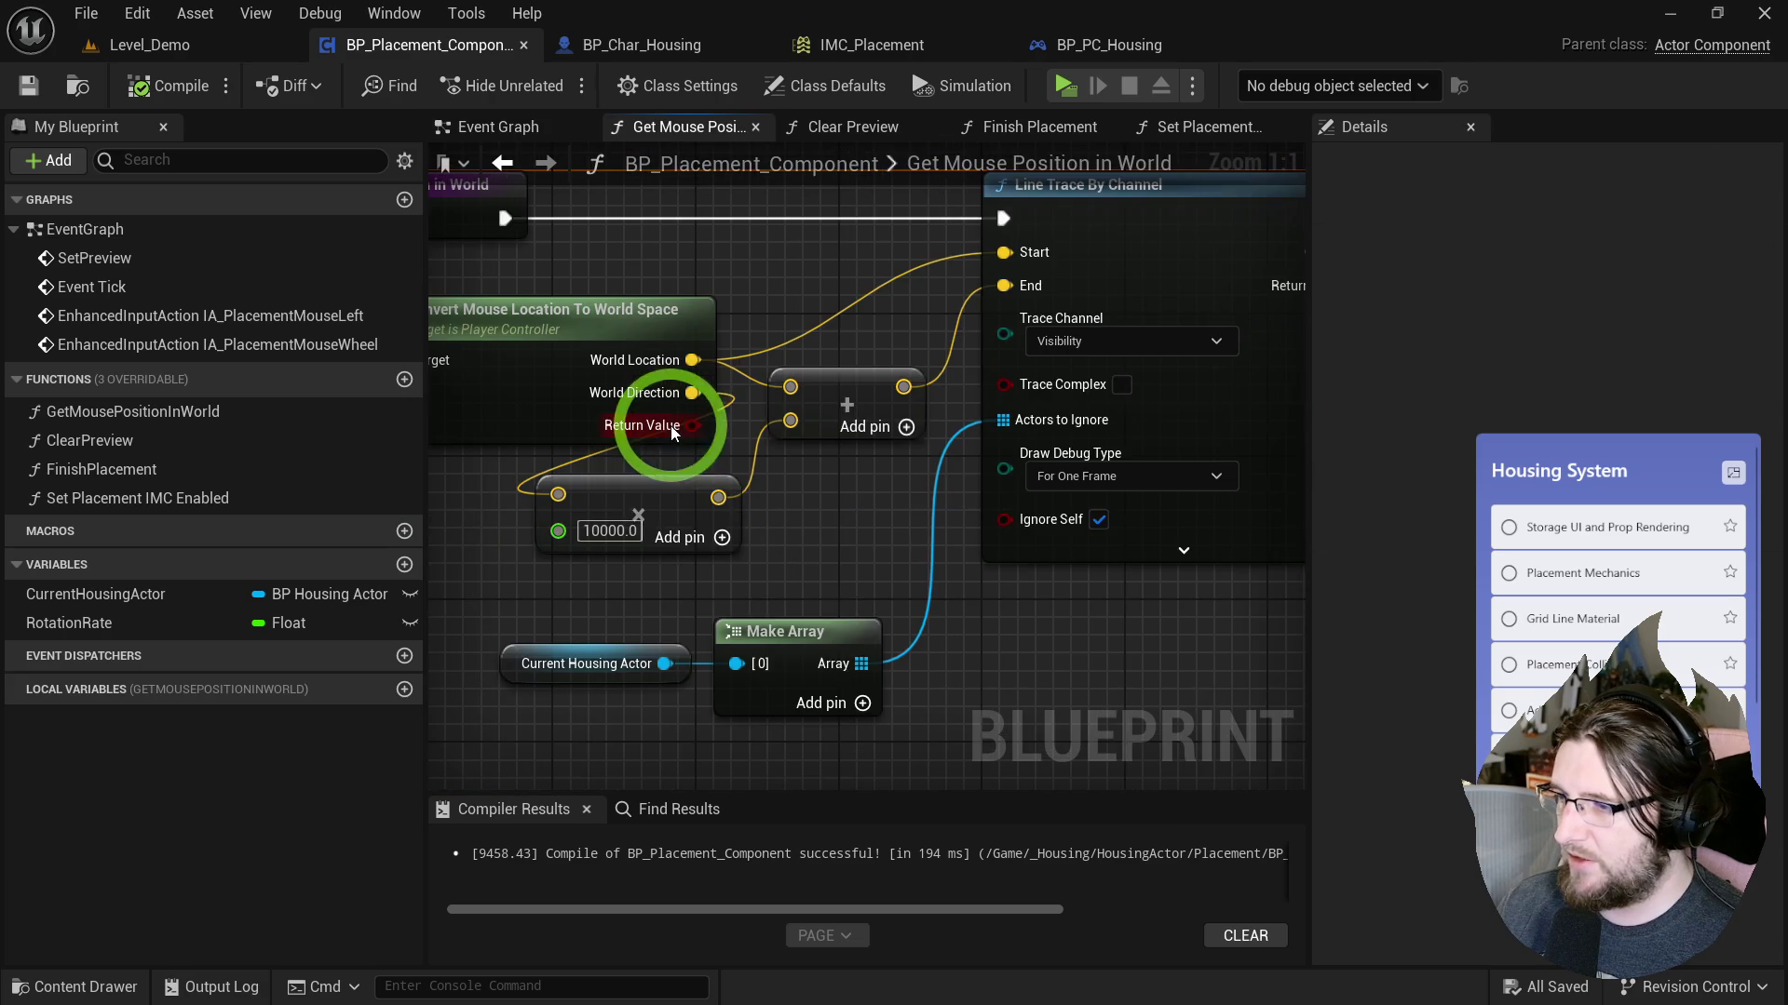
drag(782, 540, 858, 558)
scroll(945, 570, down, 1)
click(727, 287)
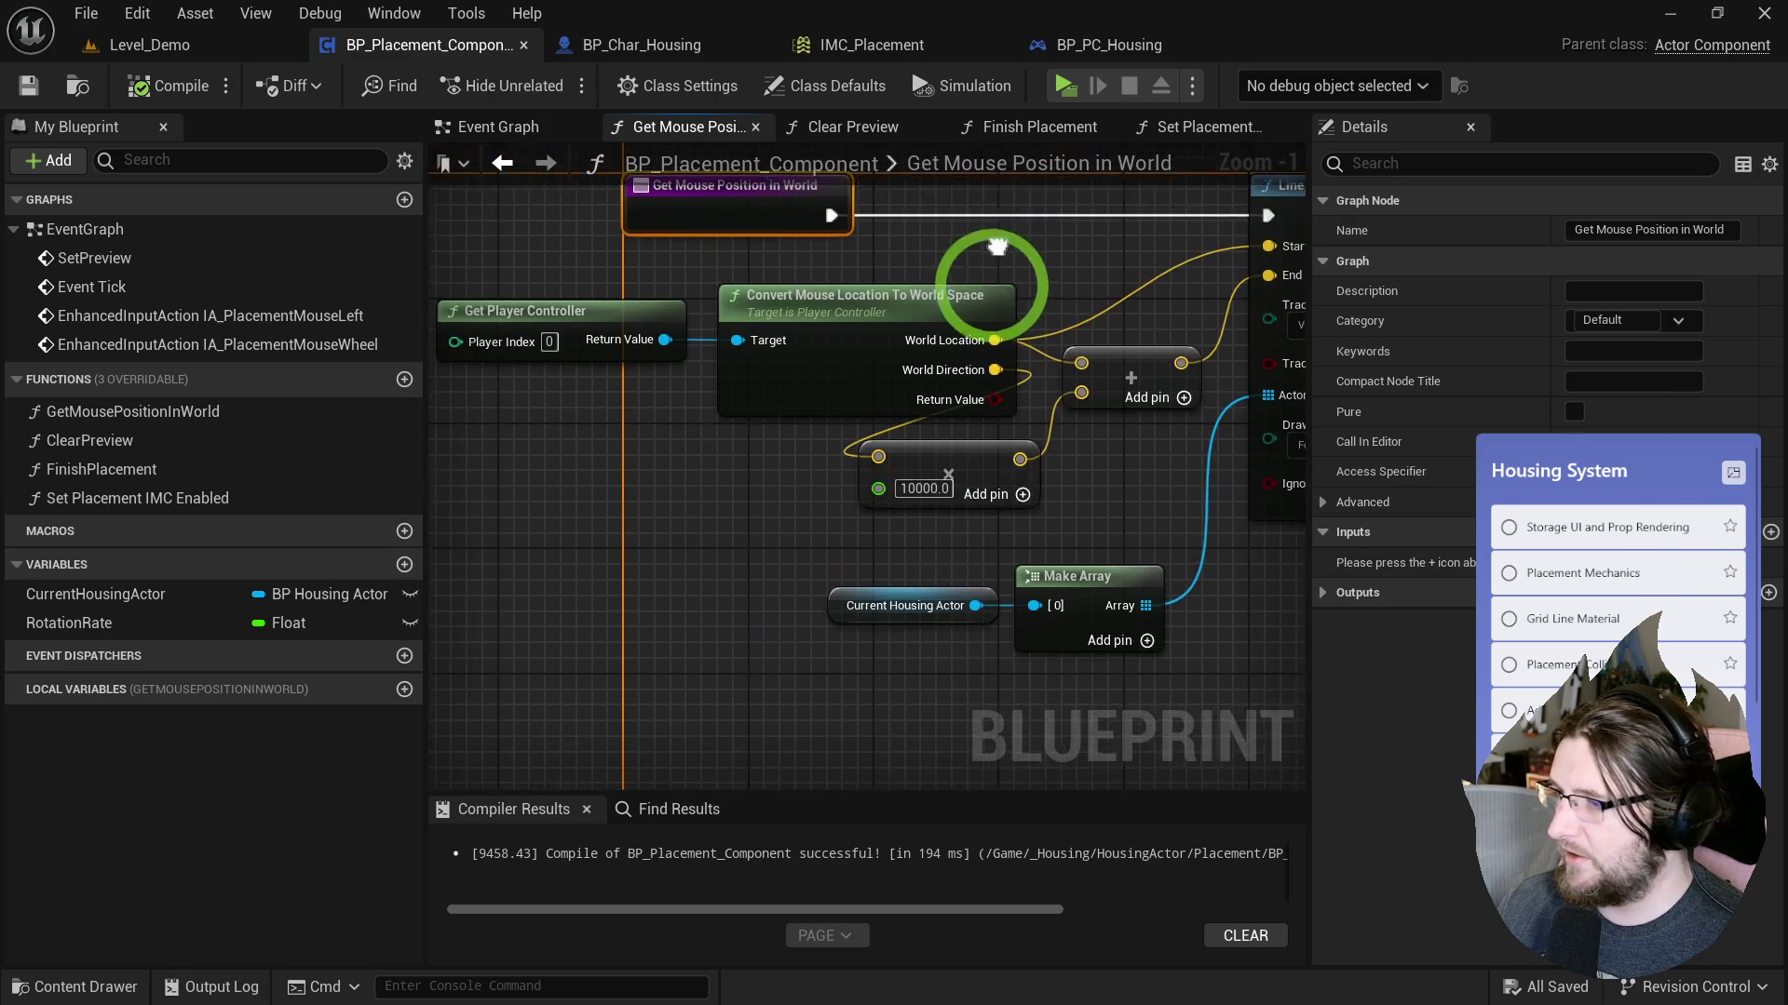
right_click(735, 566)
text(snap tp)
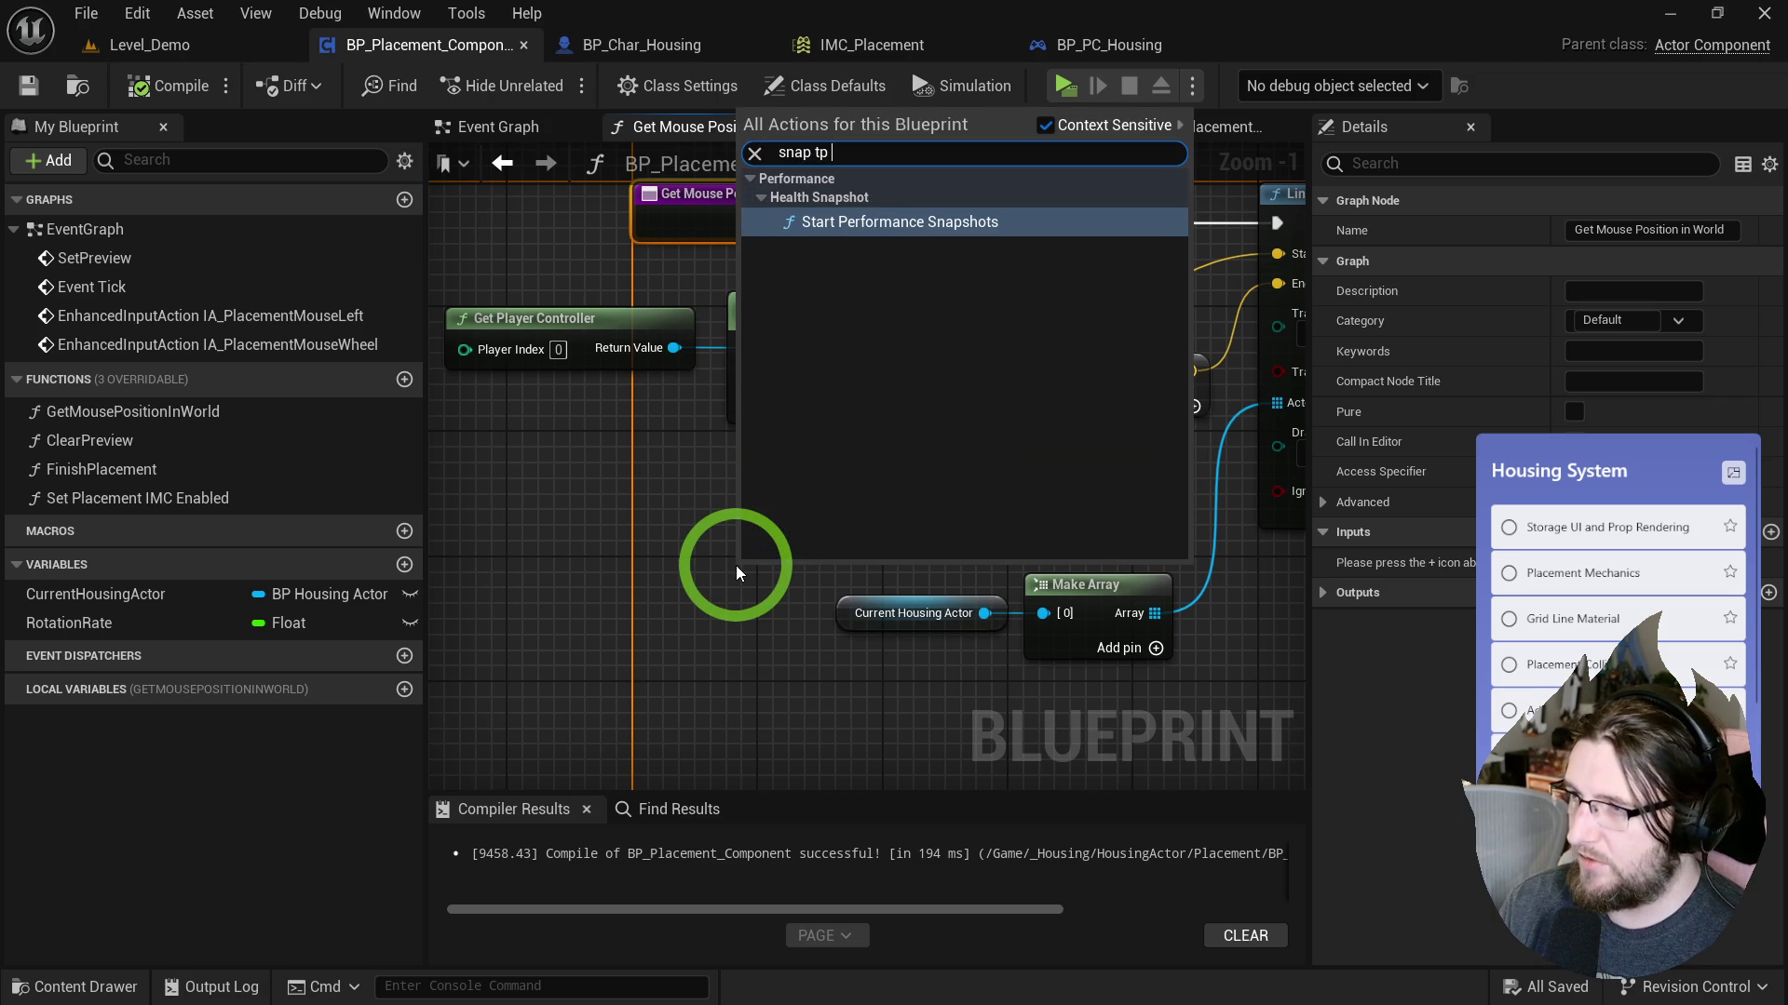
text(o g)
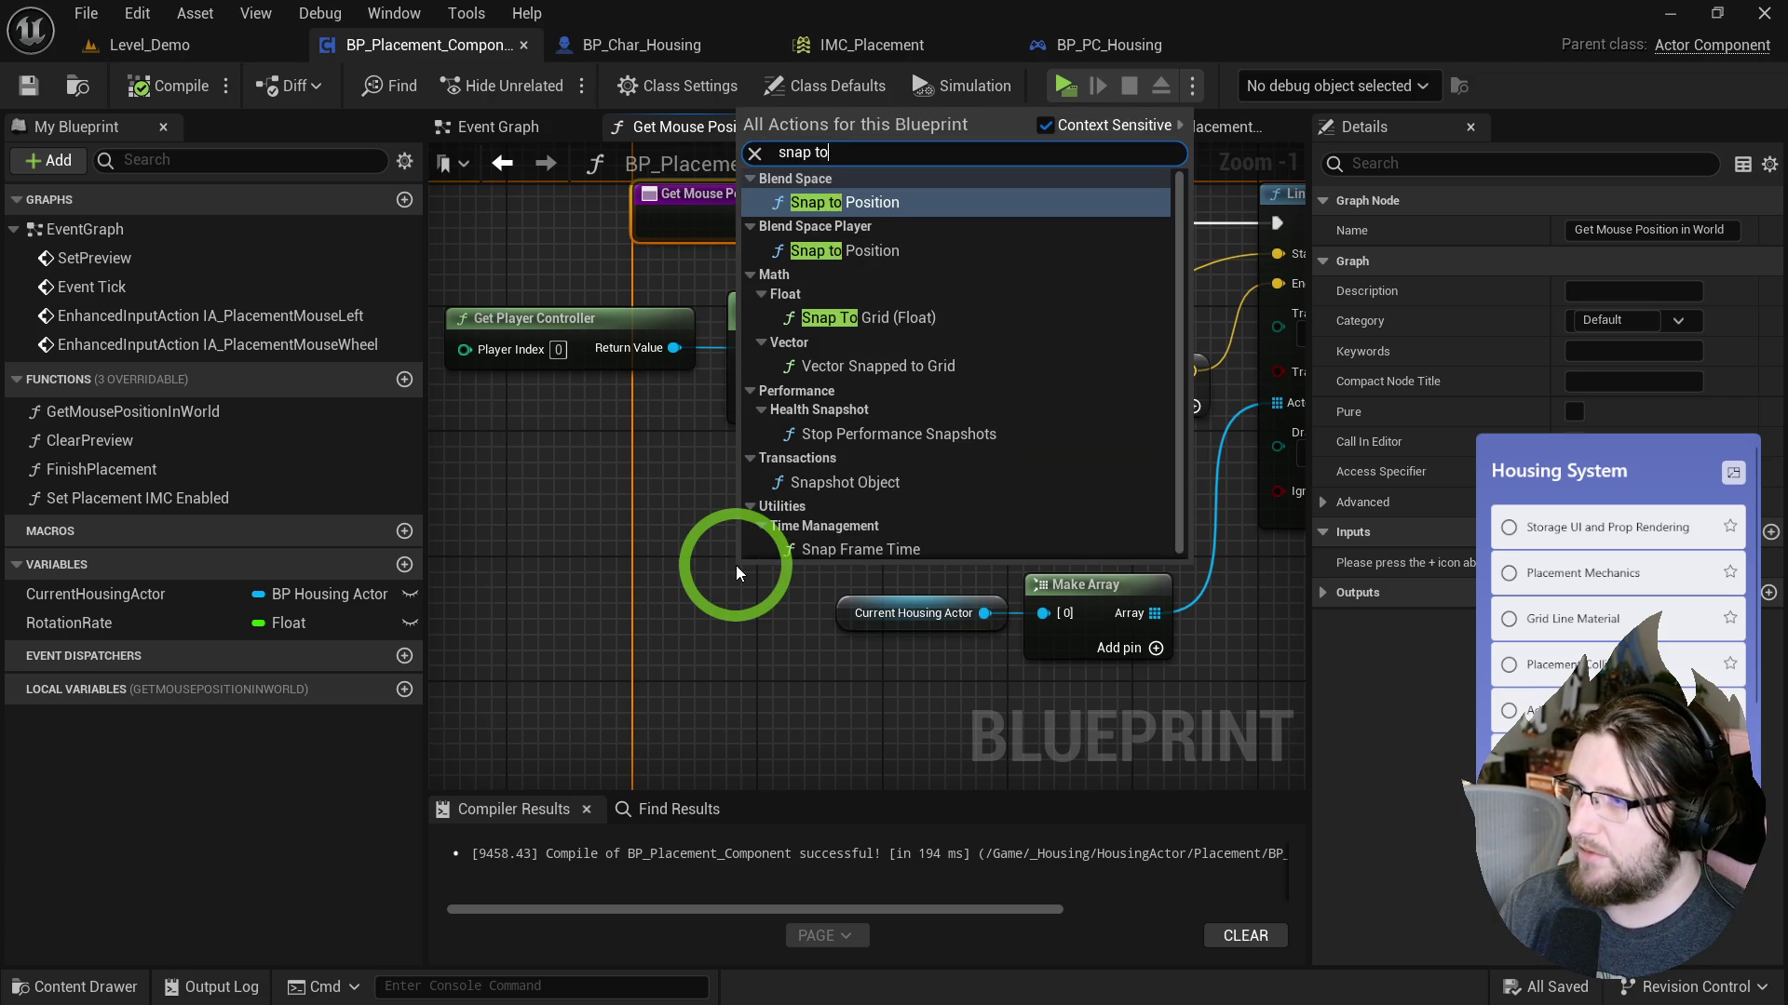
key(Return)
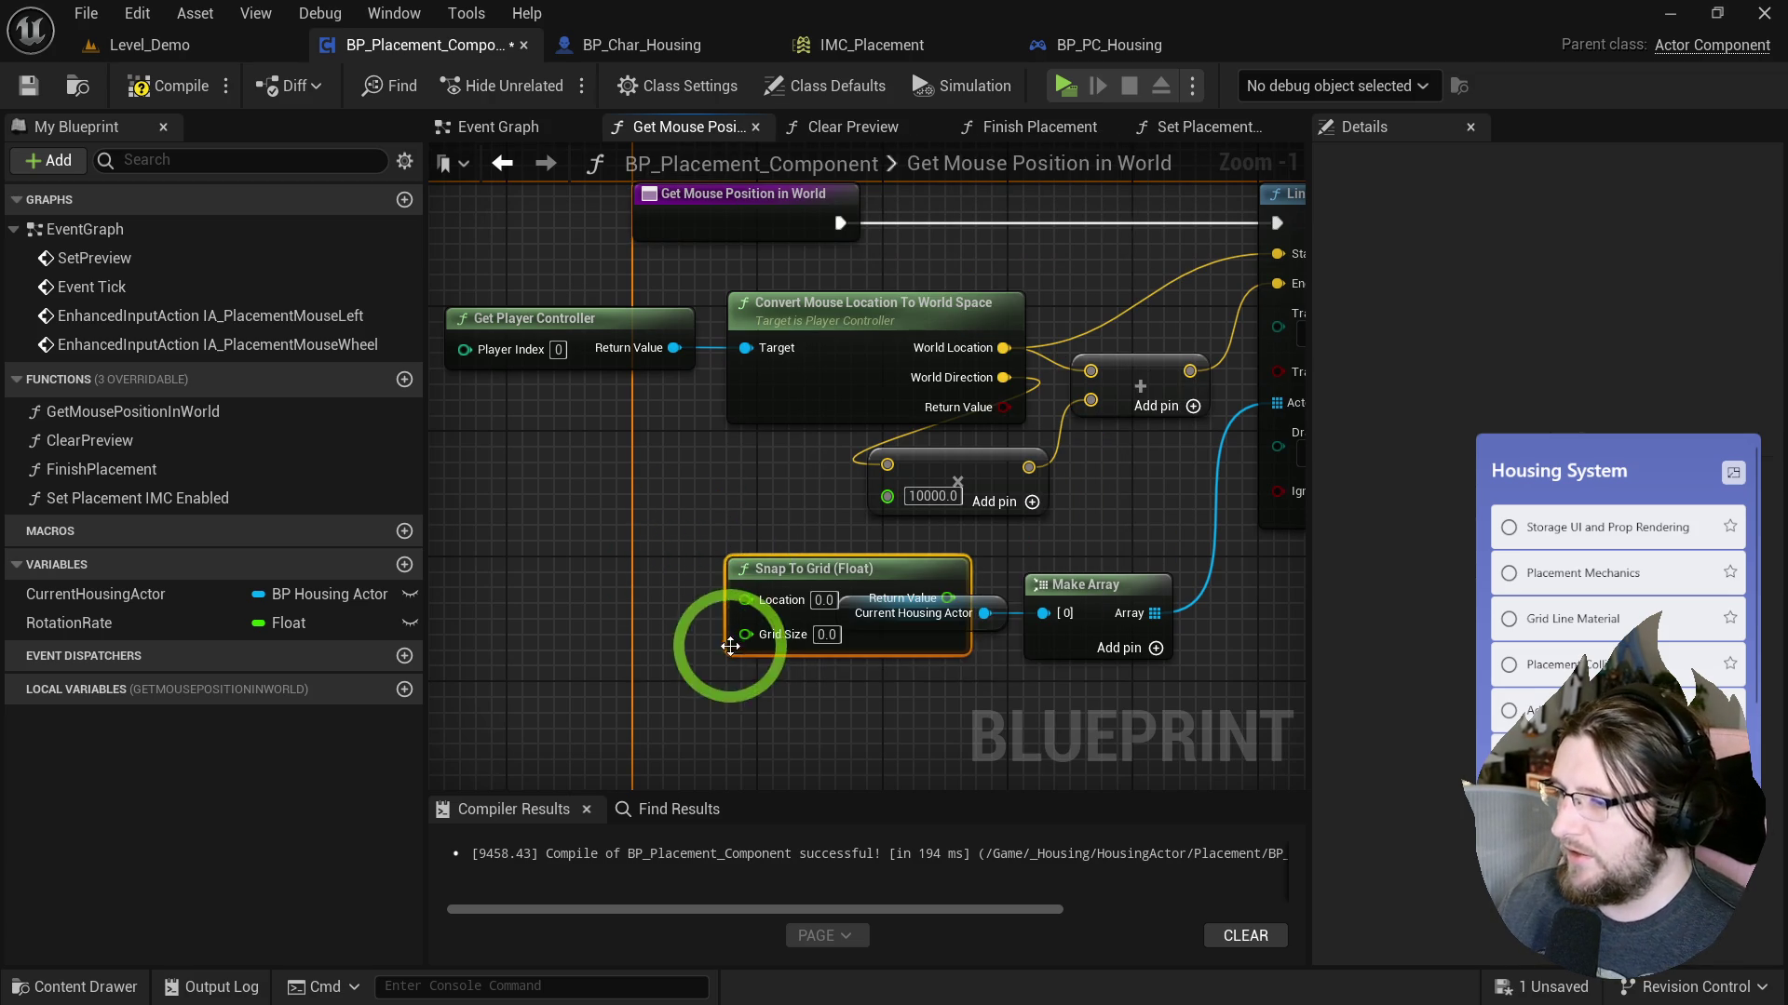
click(771, 623)
key(Delete)
Create a GetSnappedLocation function with a Vector input named Location.
click(1179, 132)
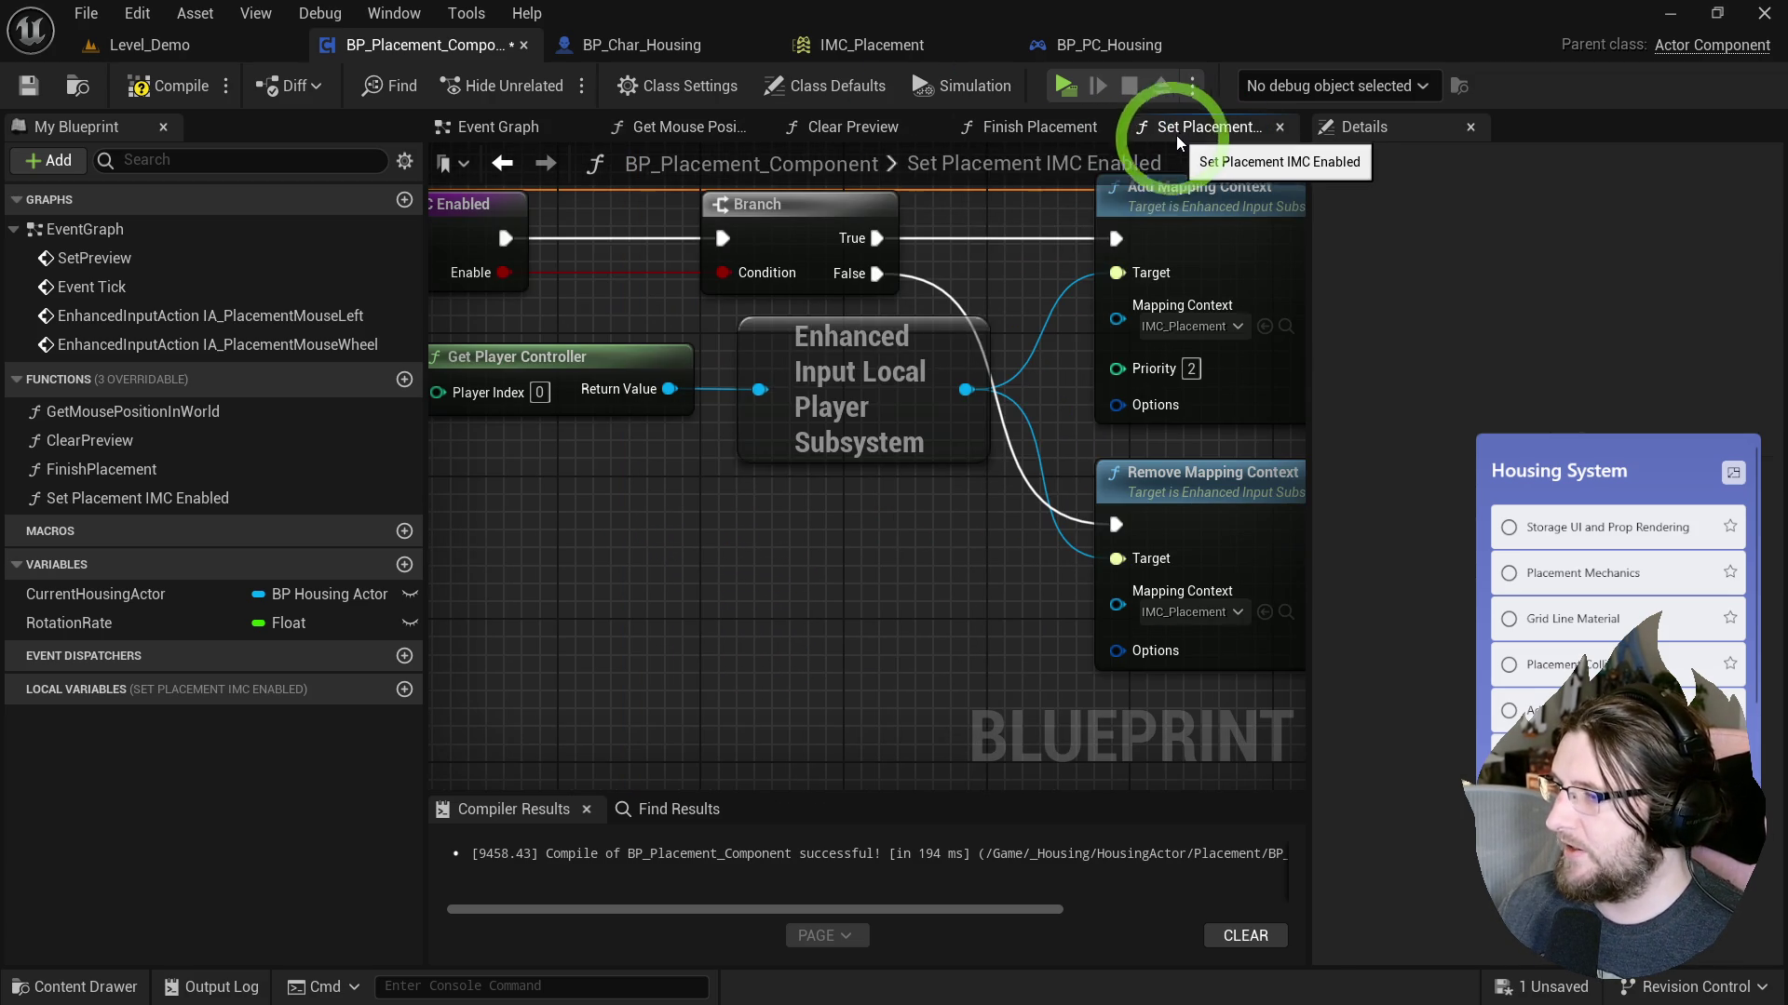
click(405, 380)
text(Get)
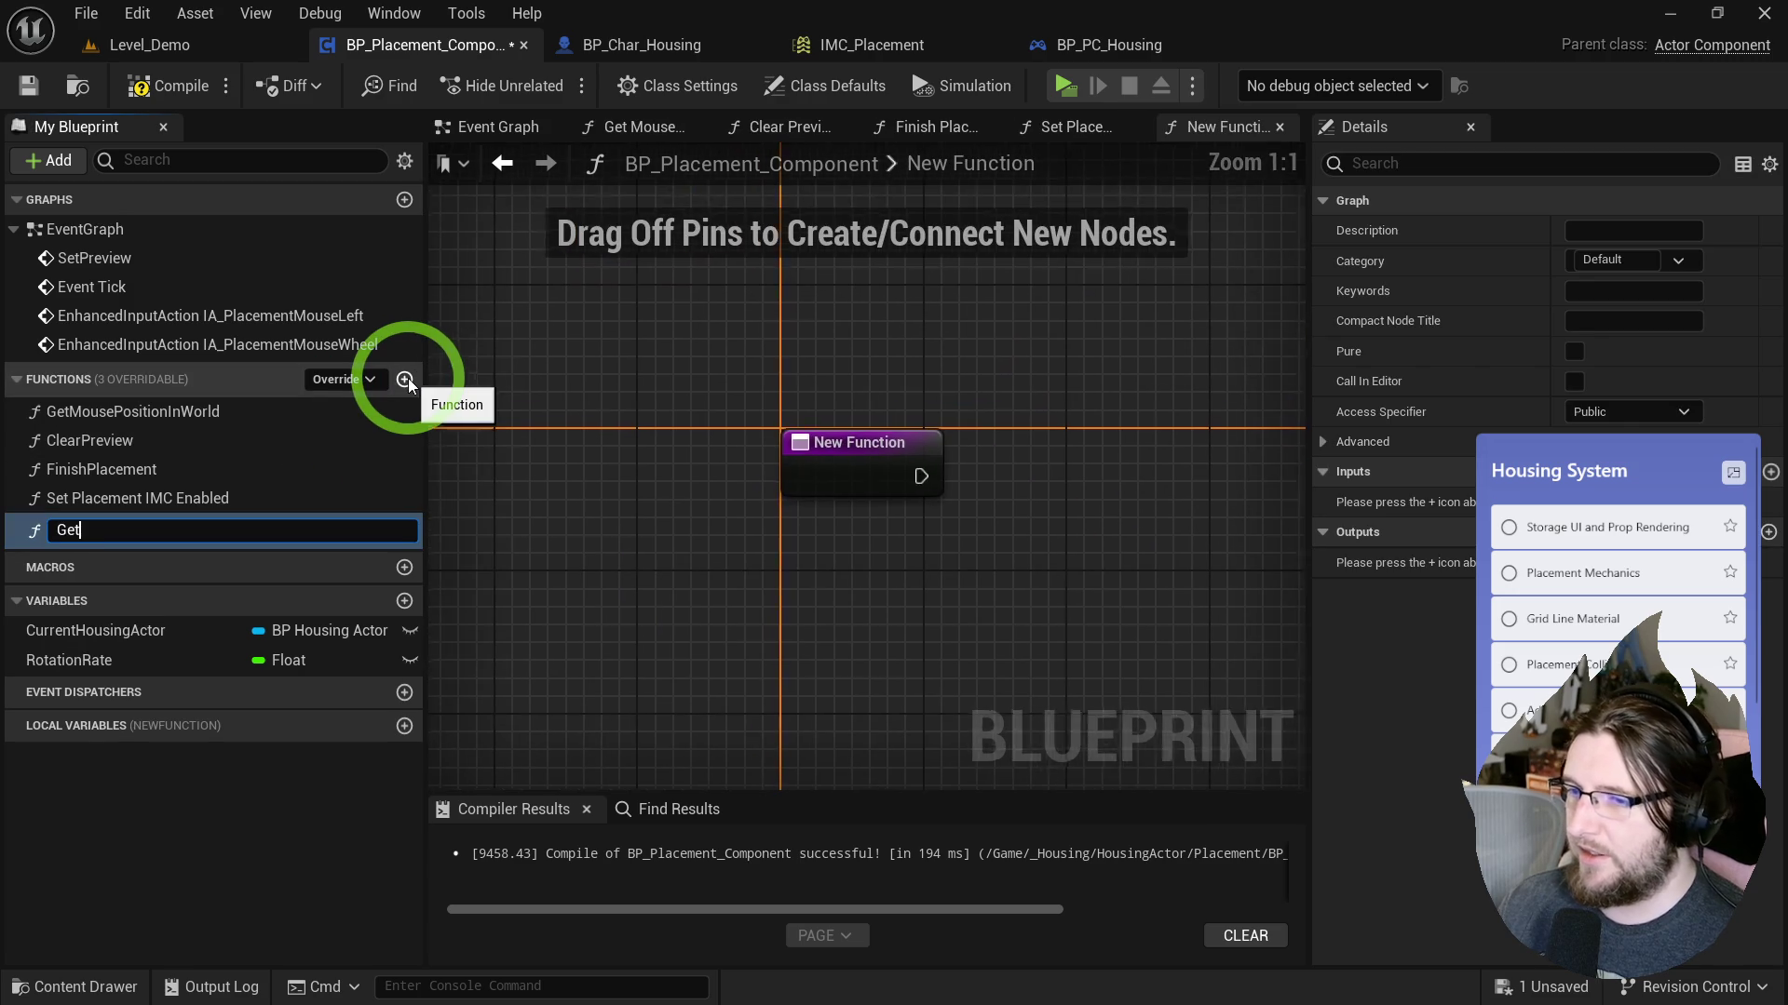
text(SnappedLocation)
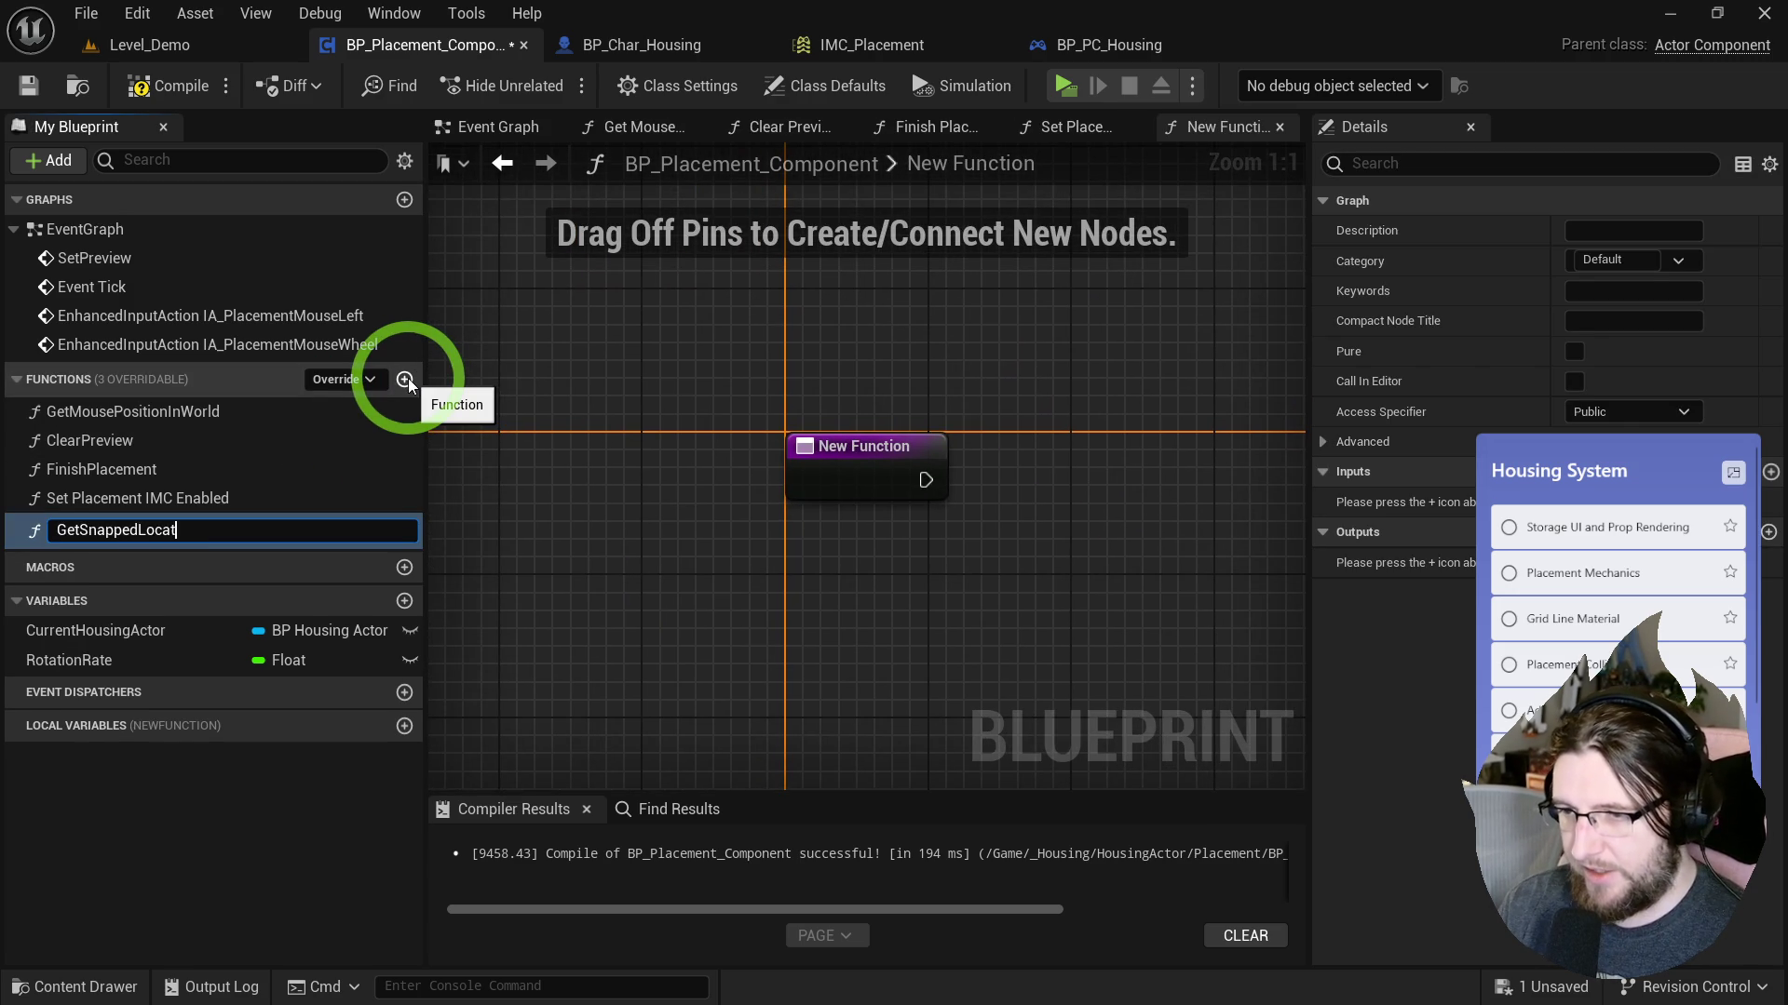
key(Return)
click(687, 381)
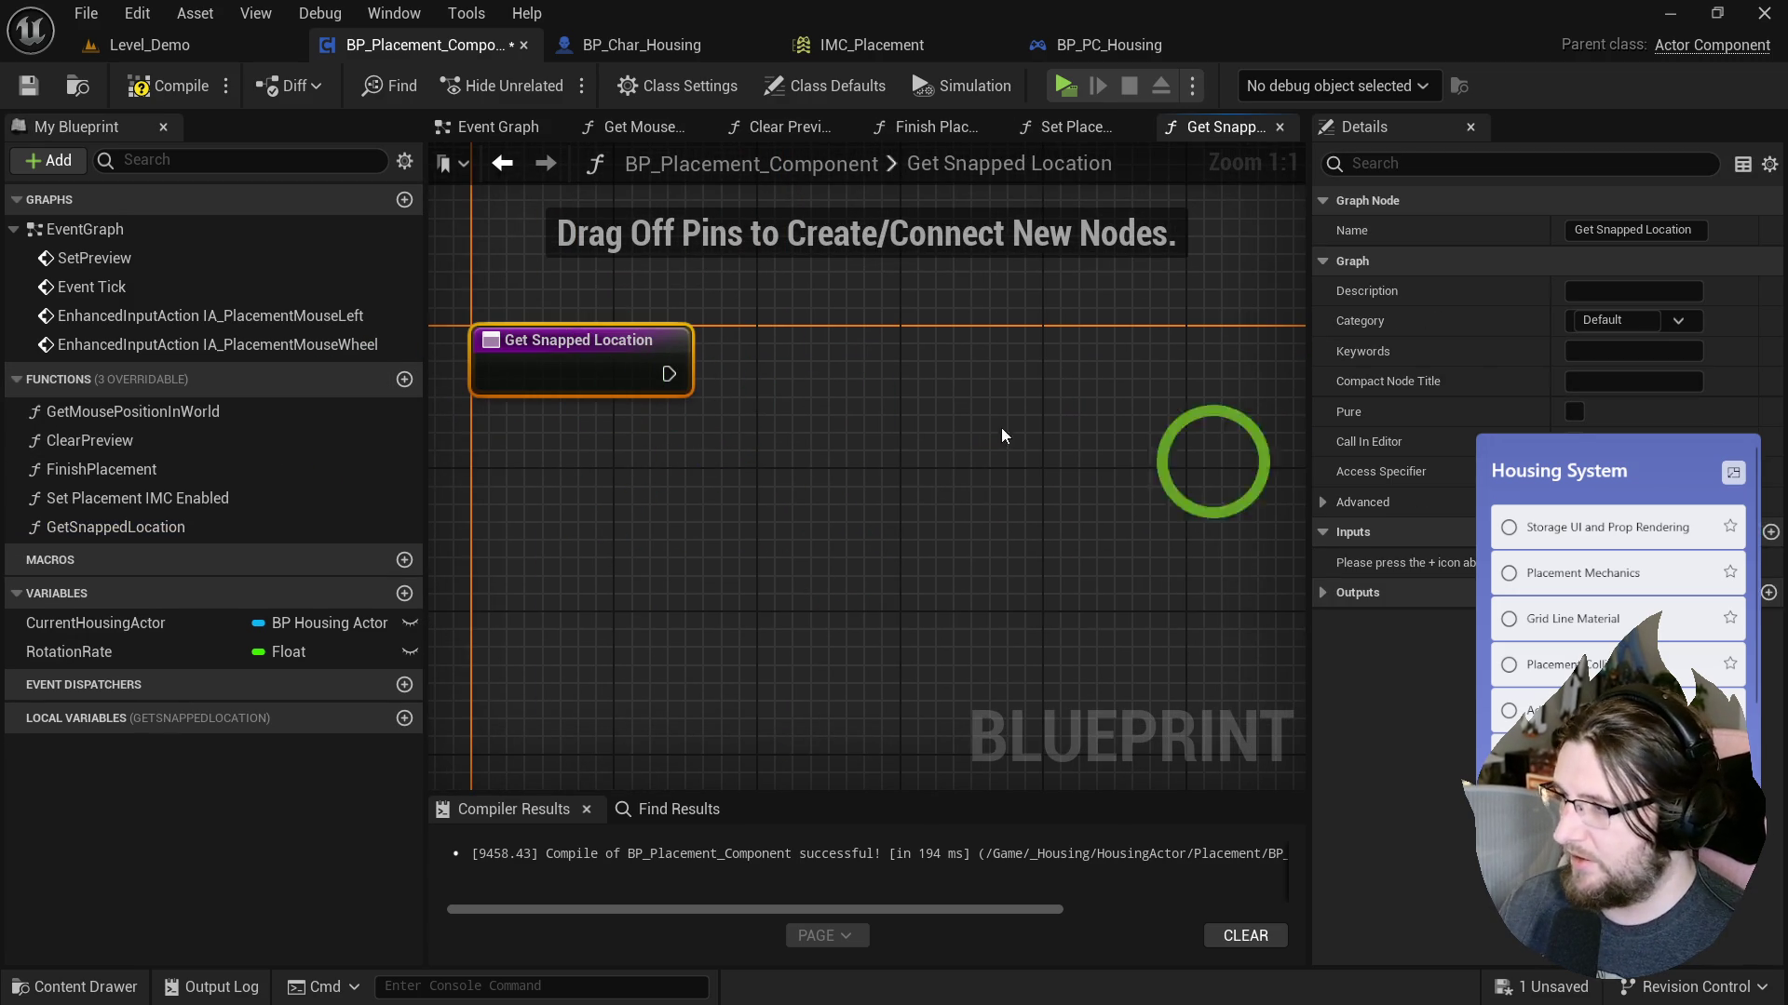
click(1770, 533)
click(1603, 562)
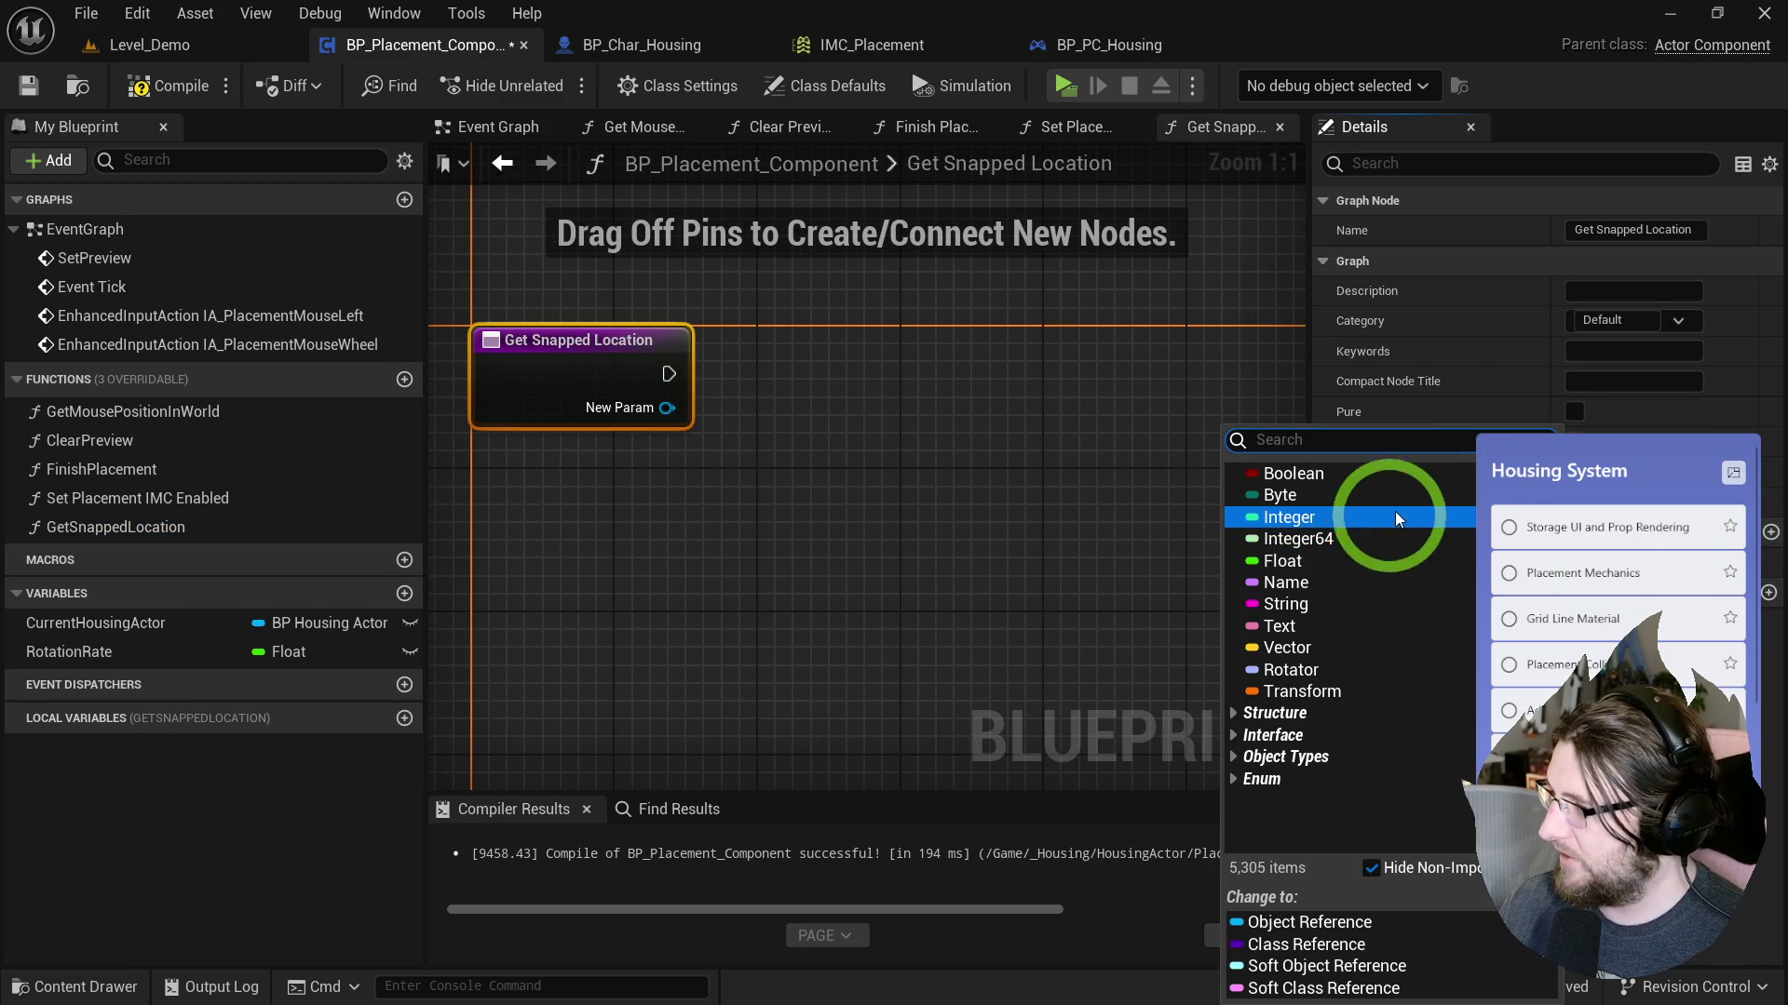
click(1318, 667)
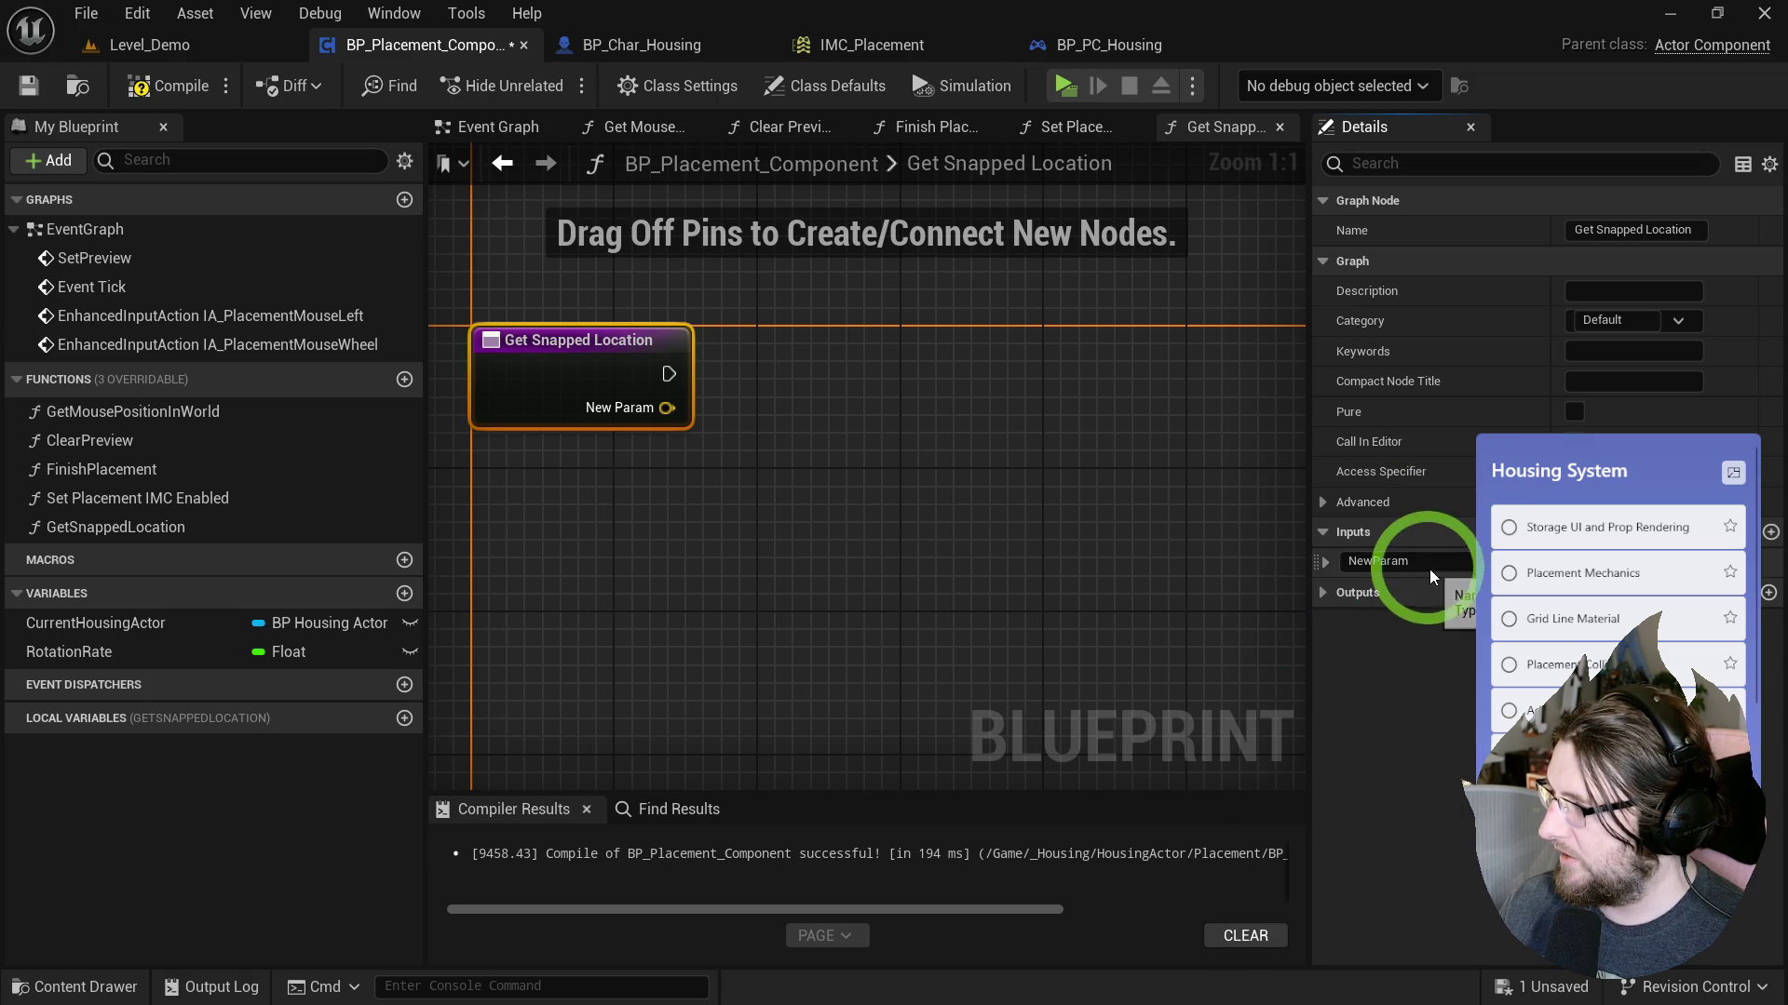
key(BackSpace)
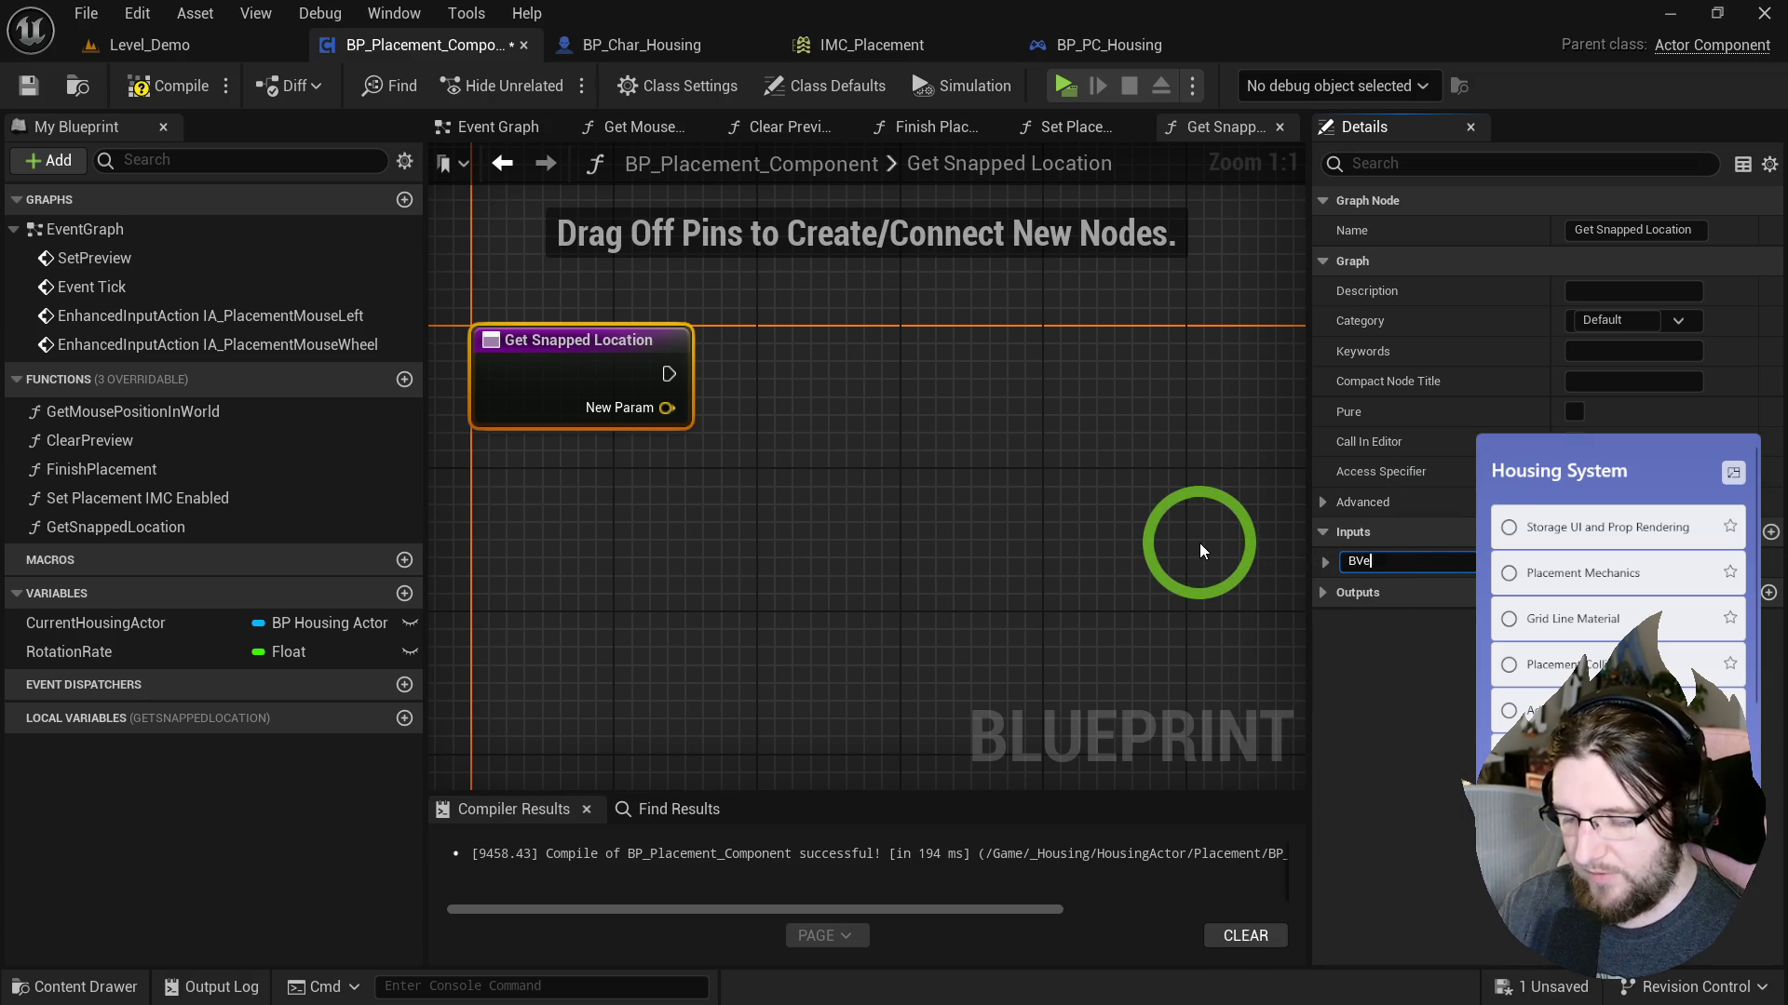
text(Location)
key(Return)
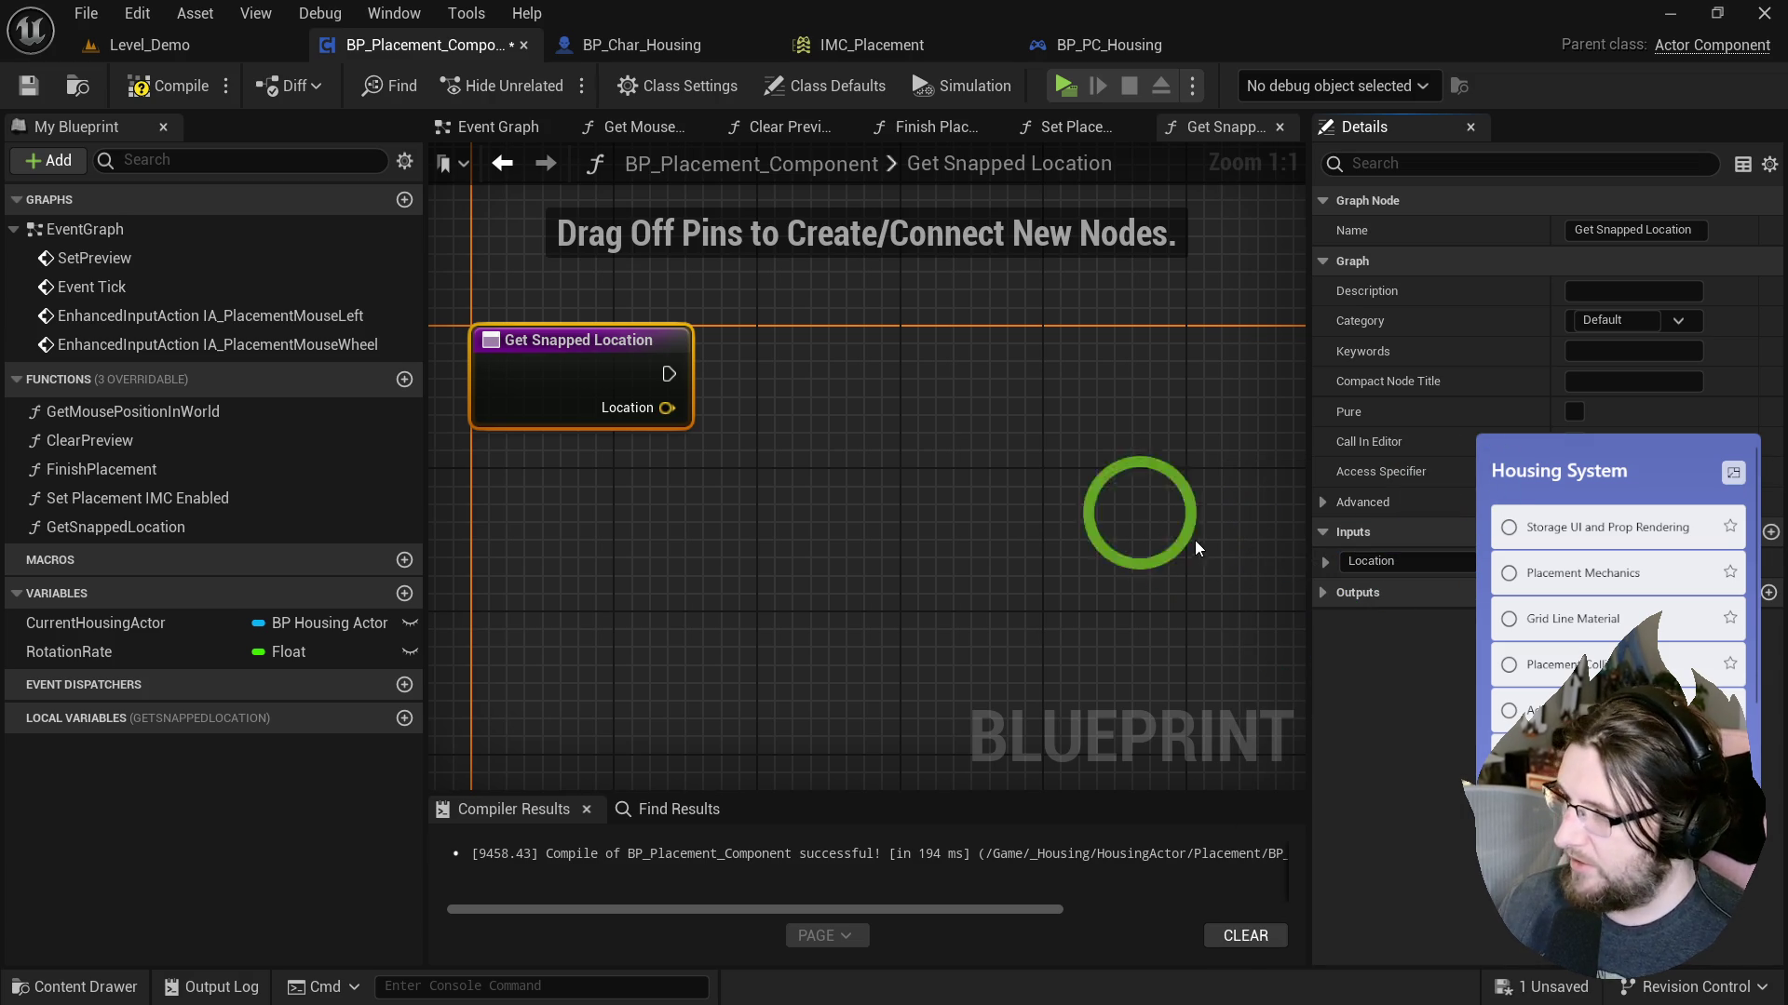
Add Vector Snapped to Grid from Location, then delete it and the GetSnappedLocation function.
drag(667, 408, 756, 477)
text(snap)
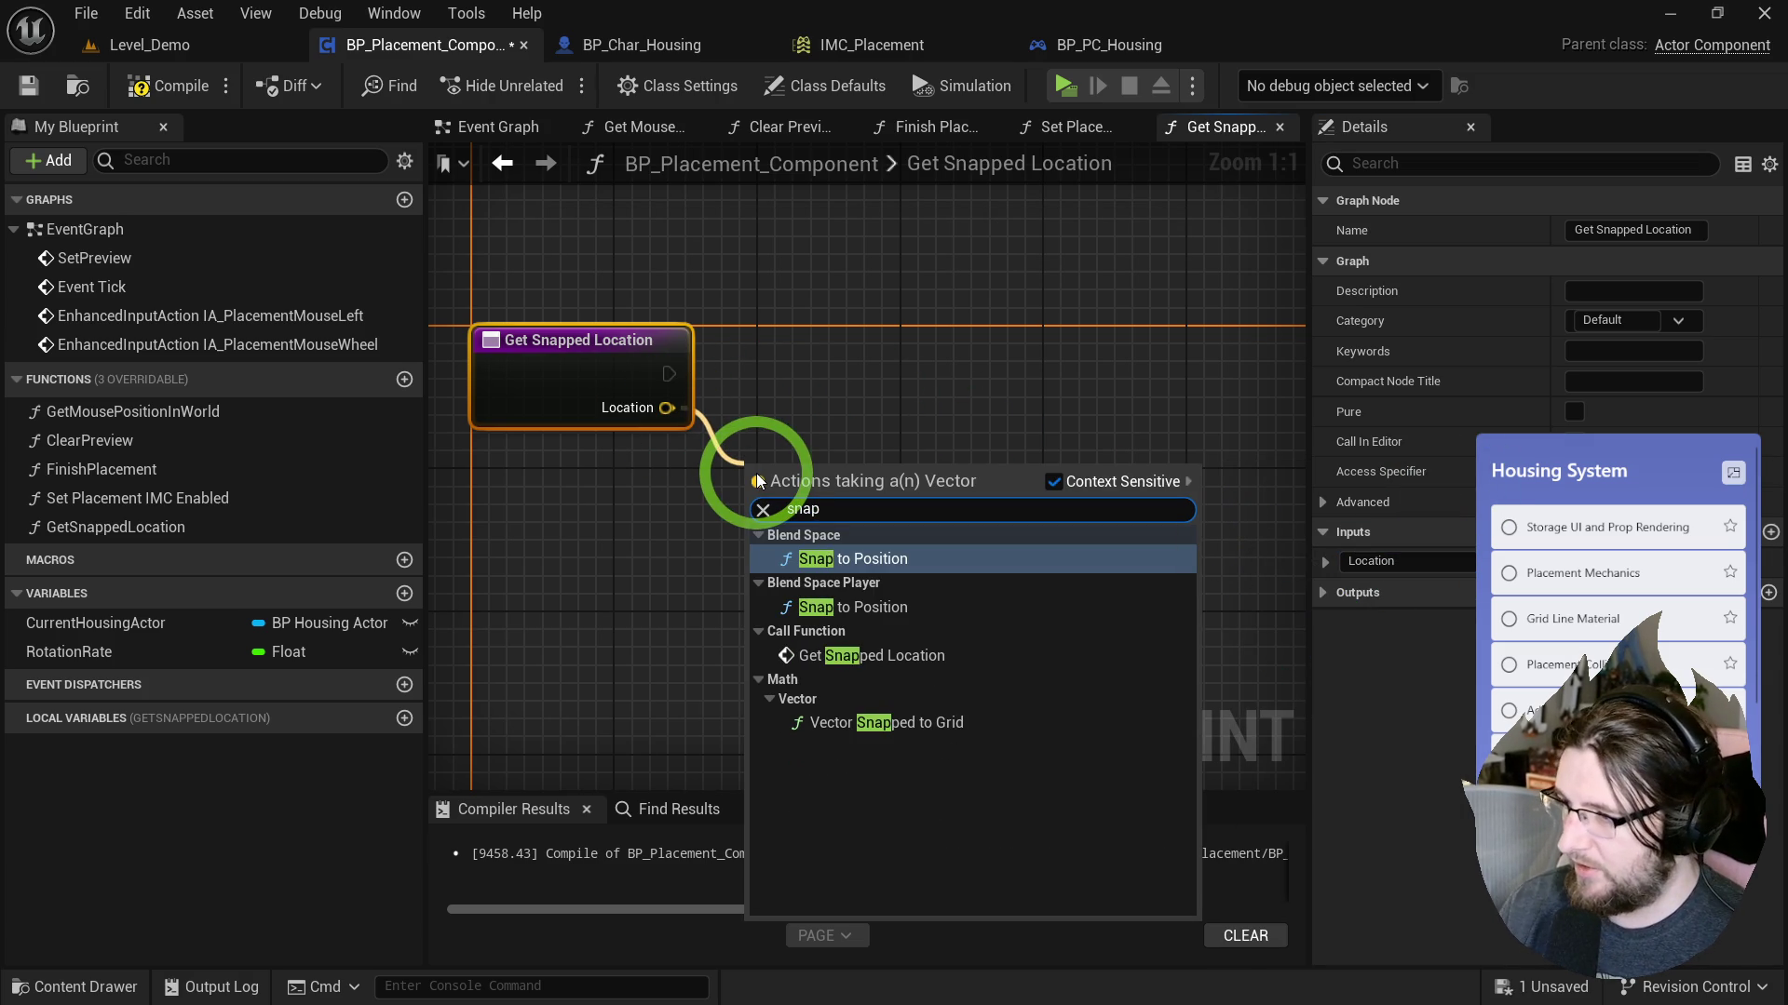
click(901, 723)
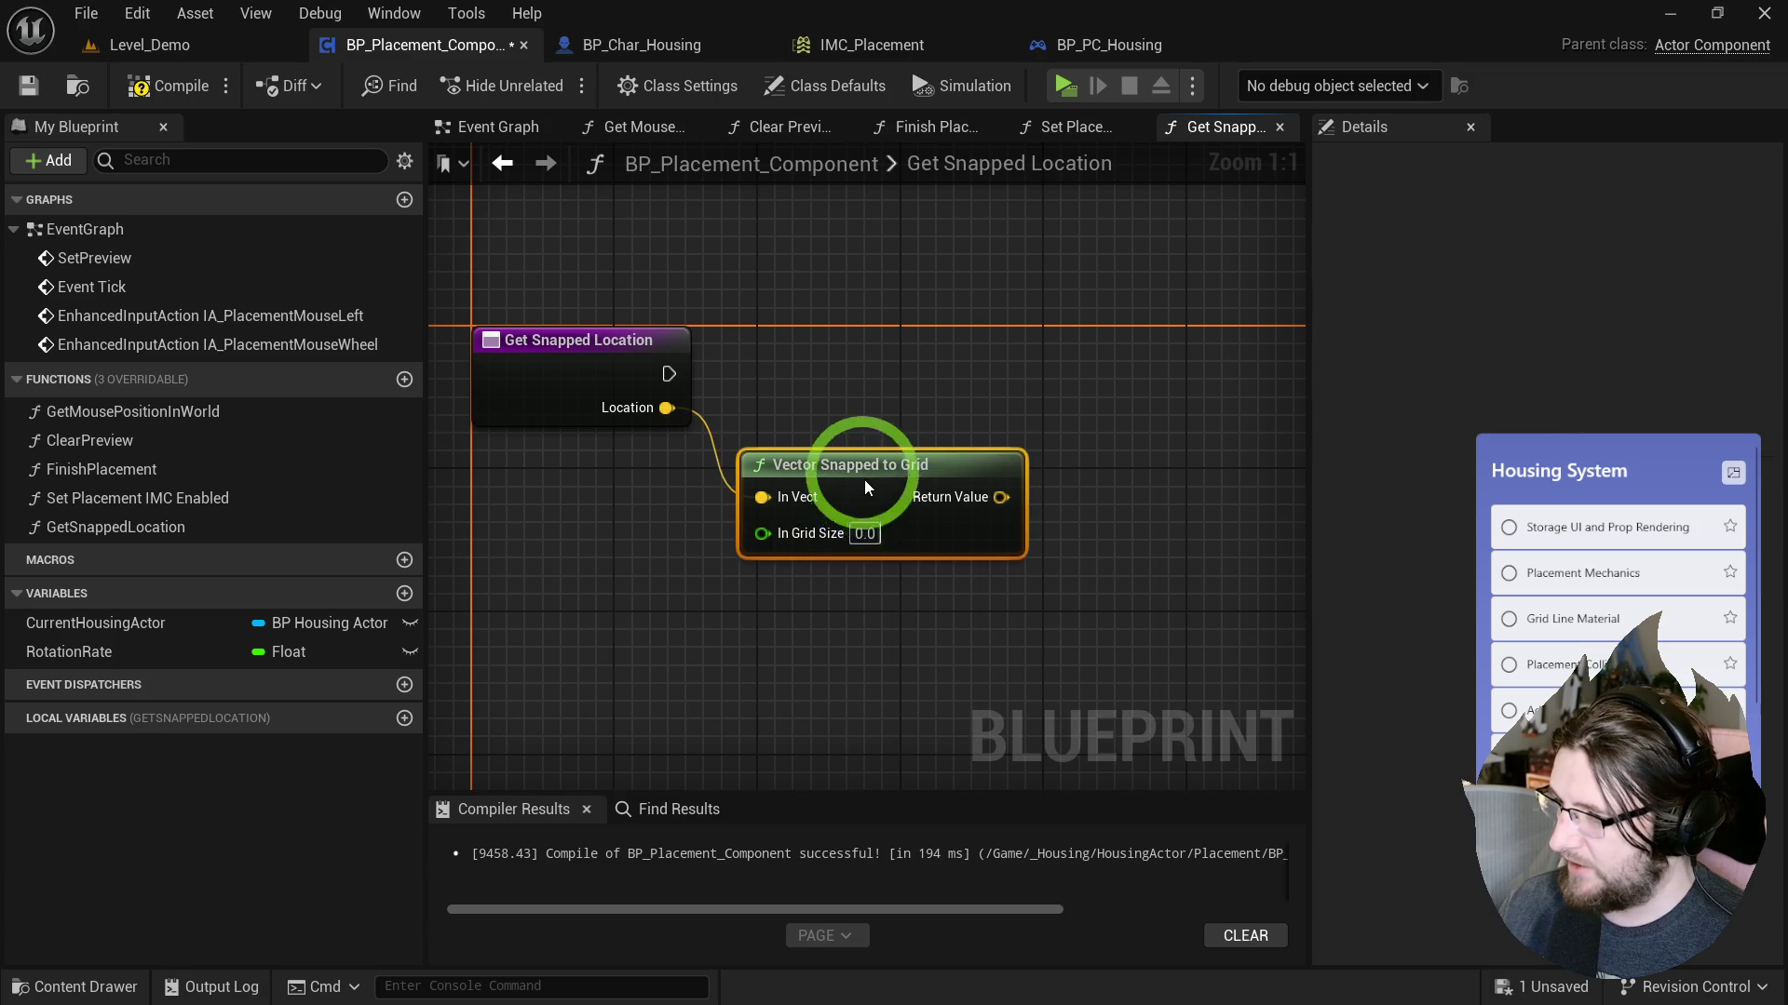
drag(769, 519, 888, 539)
drag(667, 428, 897, 563)
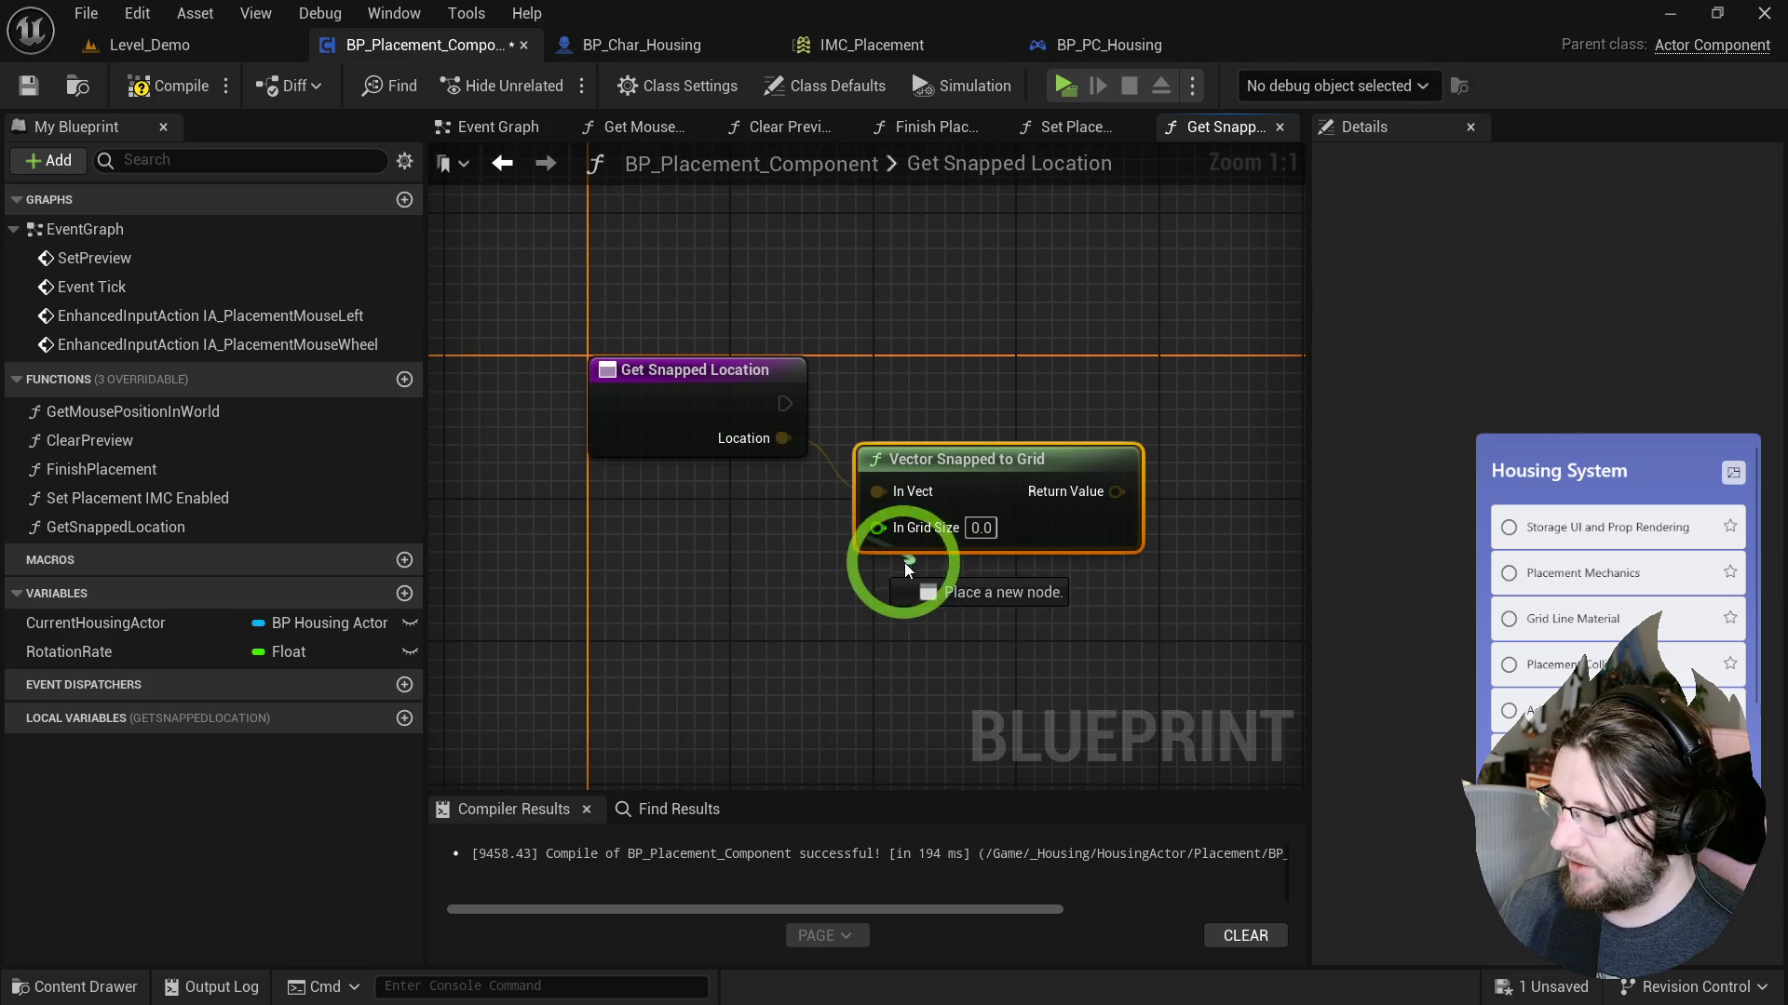
key(Delete)
click(188, 527)
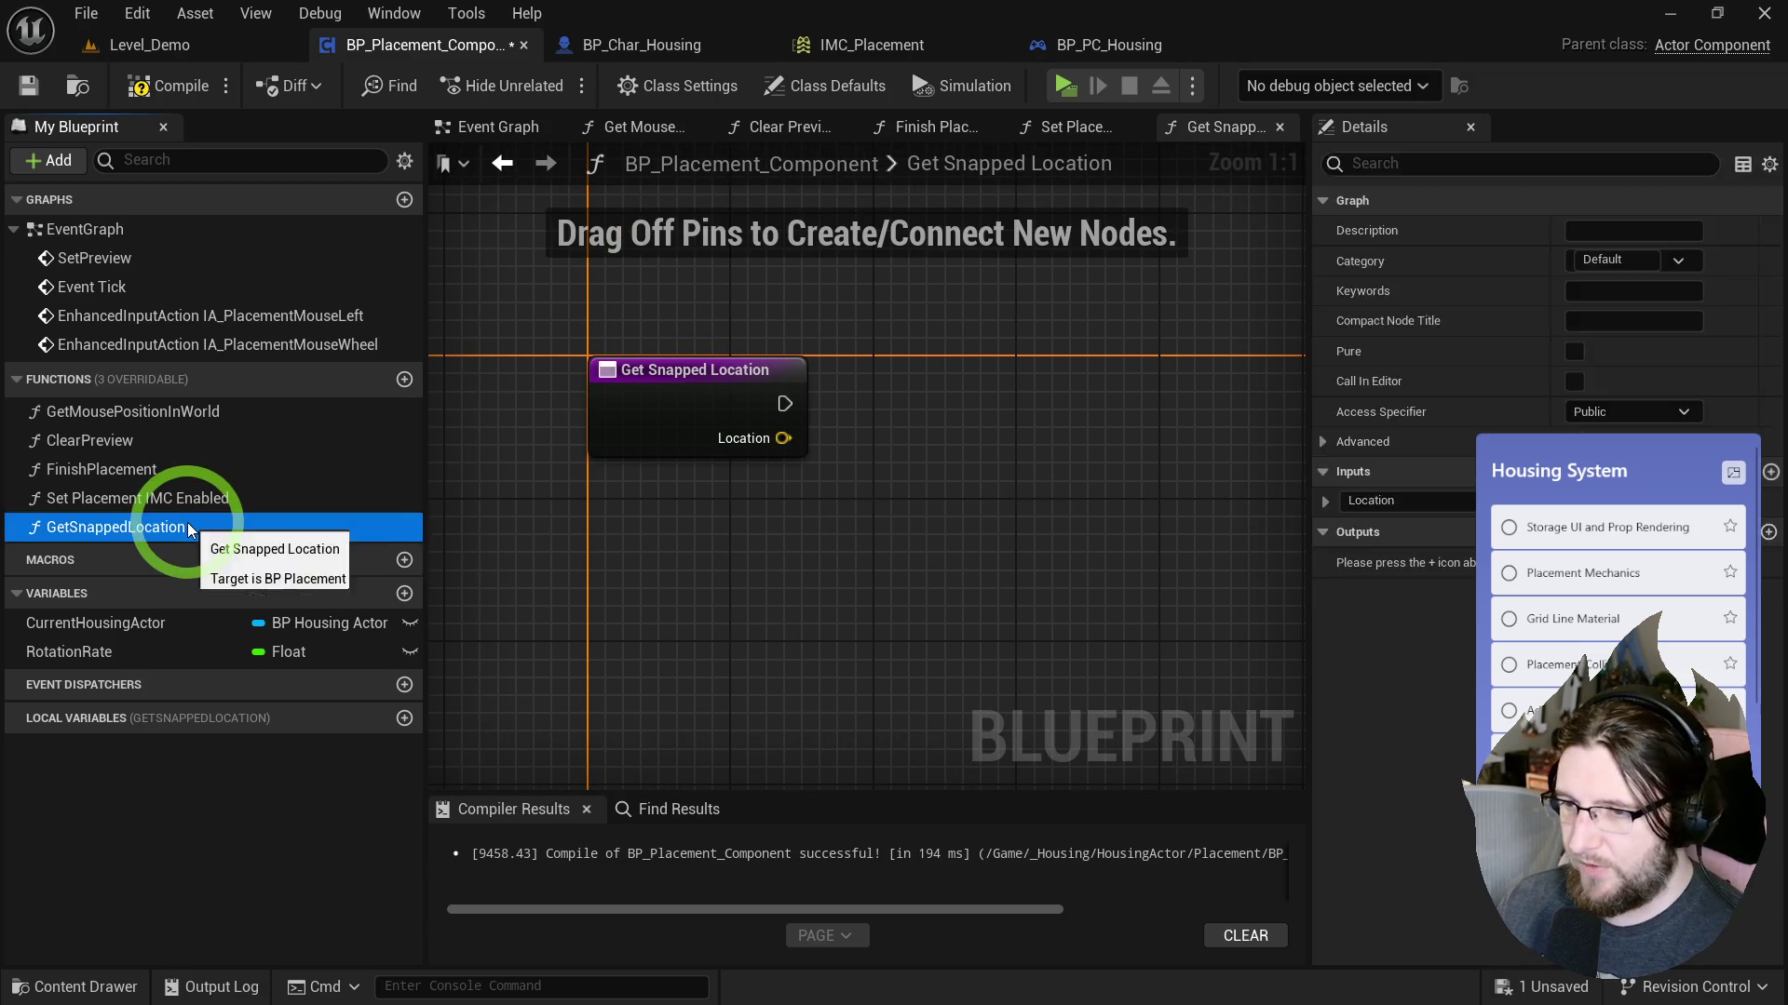
key(Delete)
mouse_move(1037, 486)
mouse_down()
mouse_move(849, 670)
mouse_move(1029, 590)
mouse_up()
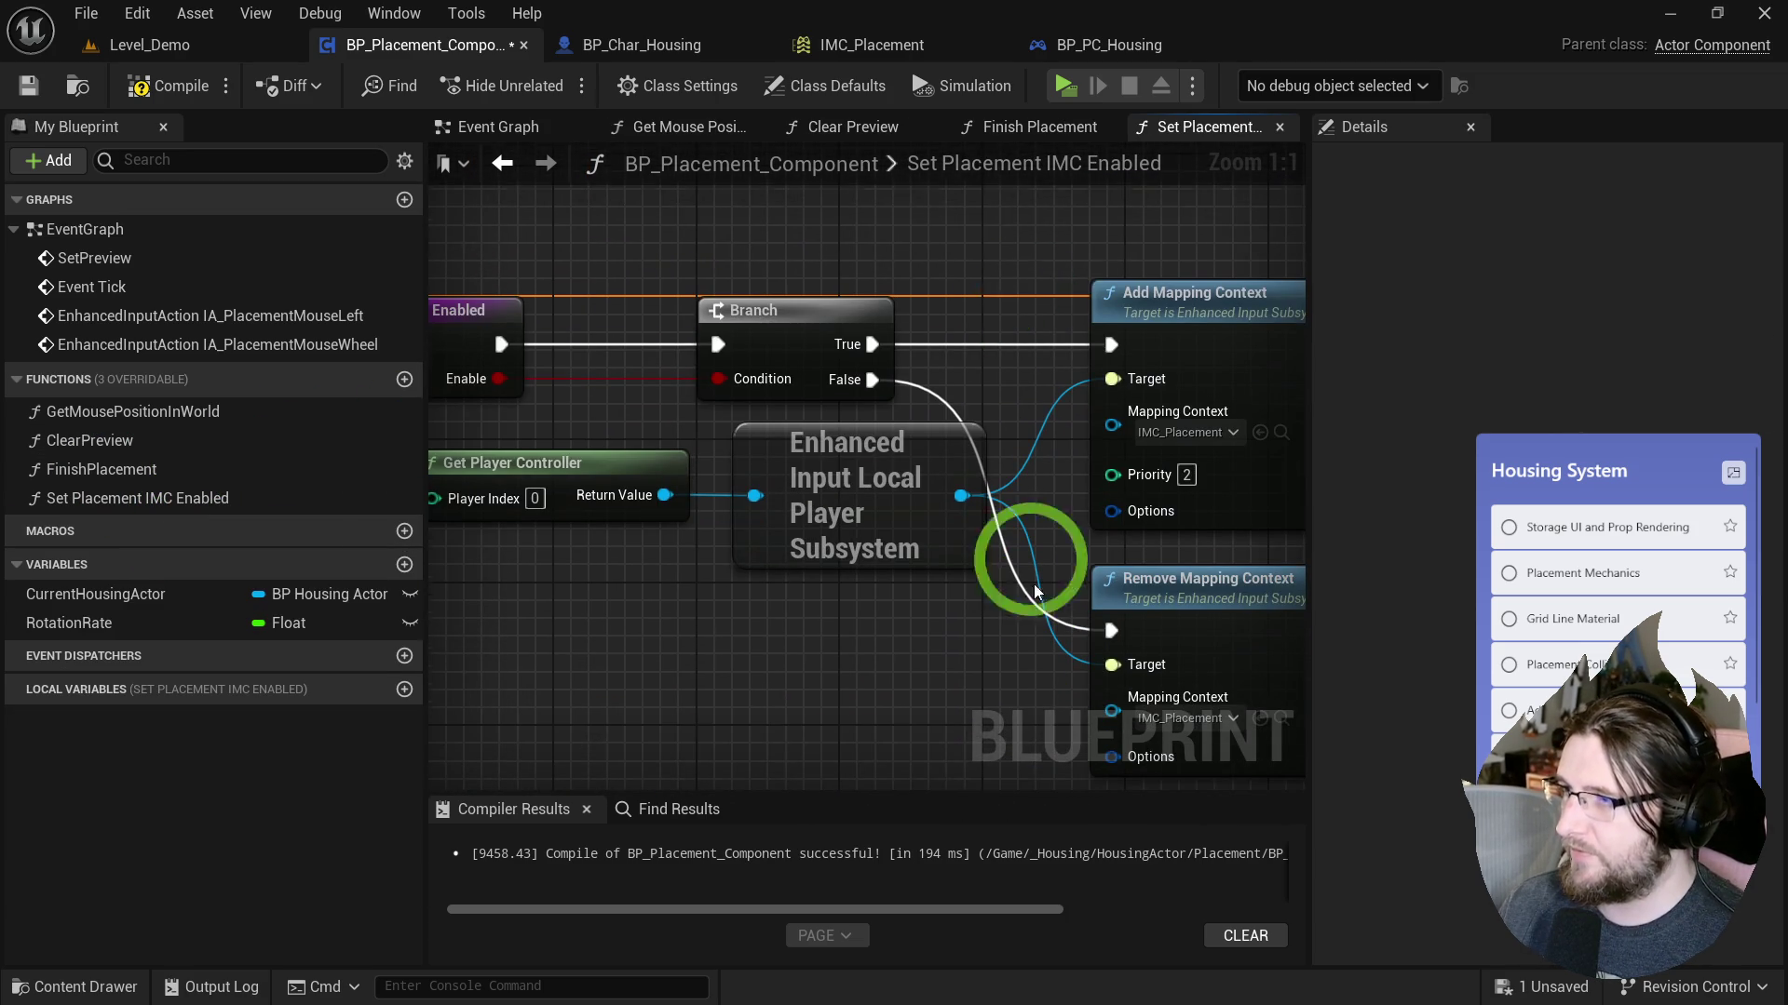
Insert Vector Snapped to Grid before Set Actor Location's New Location with grid size 15.
click(480, 124)
drag(900, 583, 689, 524)
key(ctrl+z)
drag(942, 479, 938, 465)
drag(1043, 378, 1093, 375)
click(892, 268)
click(782, 544)
Playtest by placing the nightstand from the furniture inventory.
click(1064, 84)
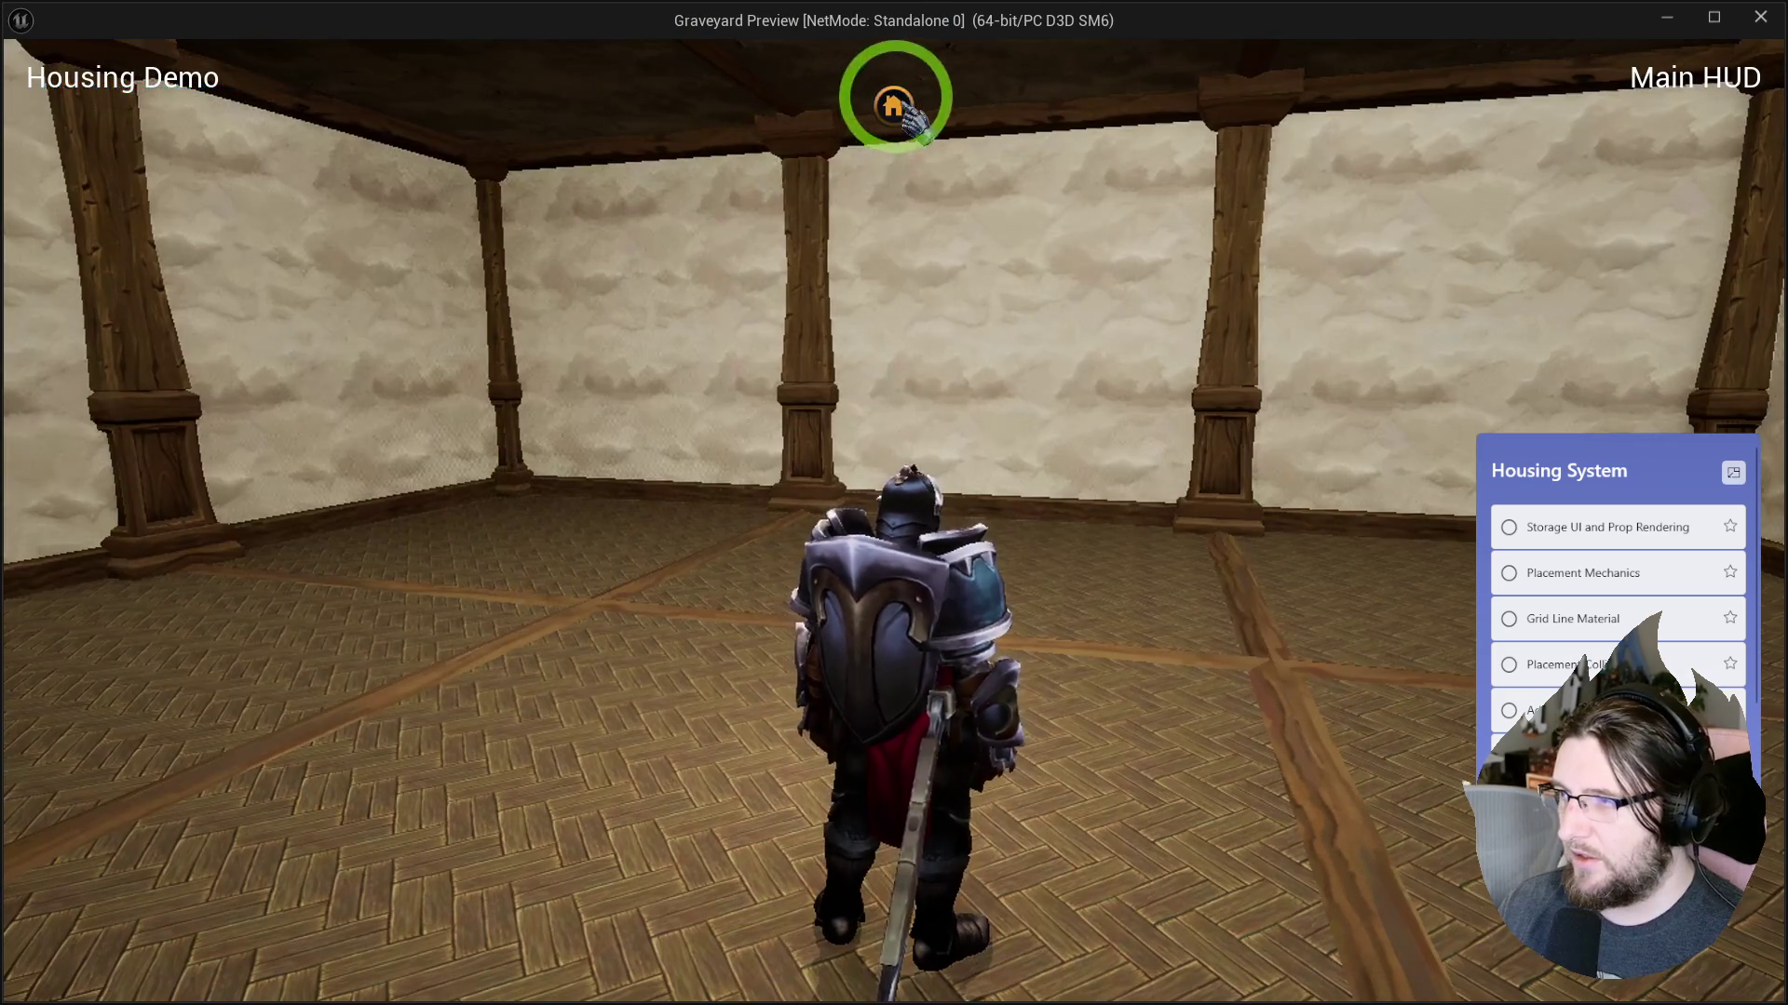
click(893, 105)
click(218, 408)
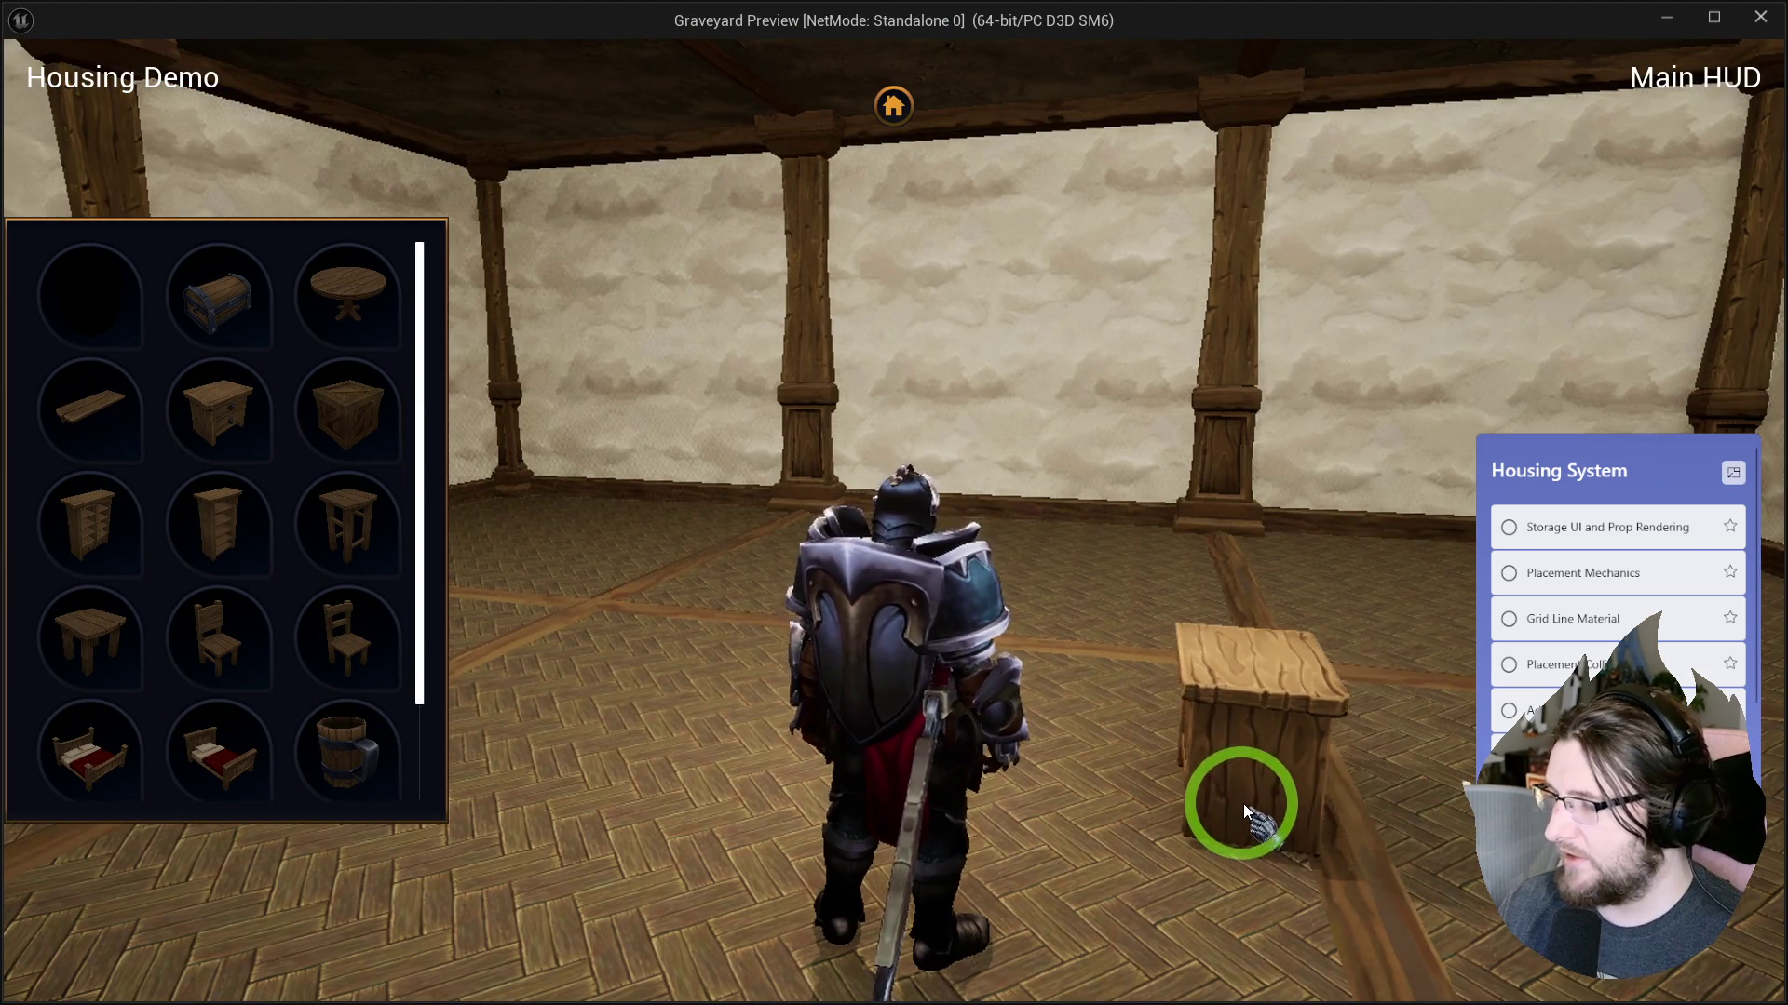
key(Escape)
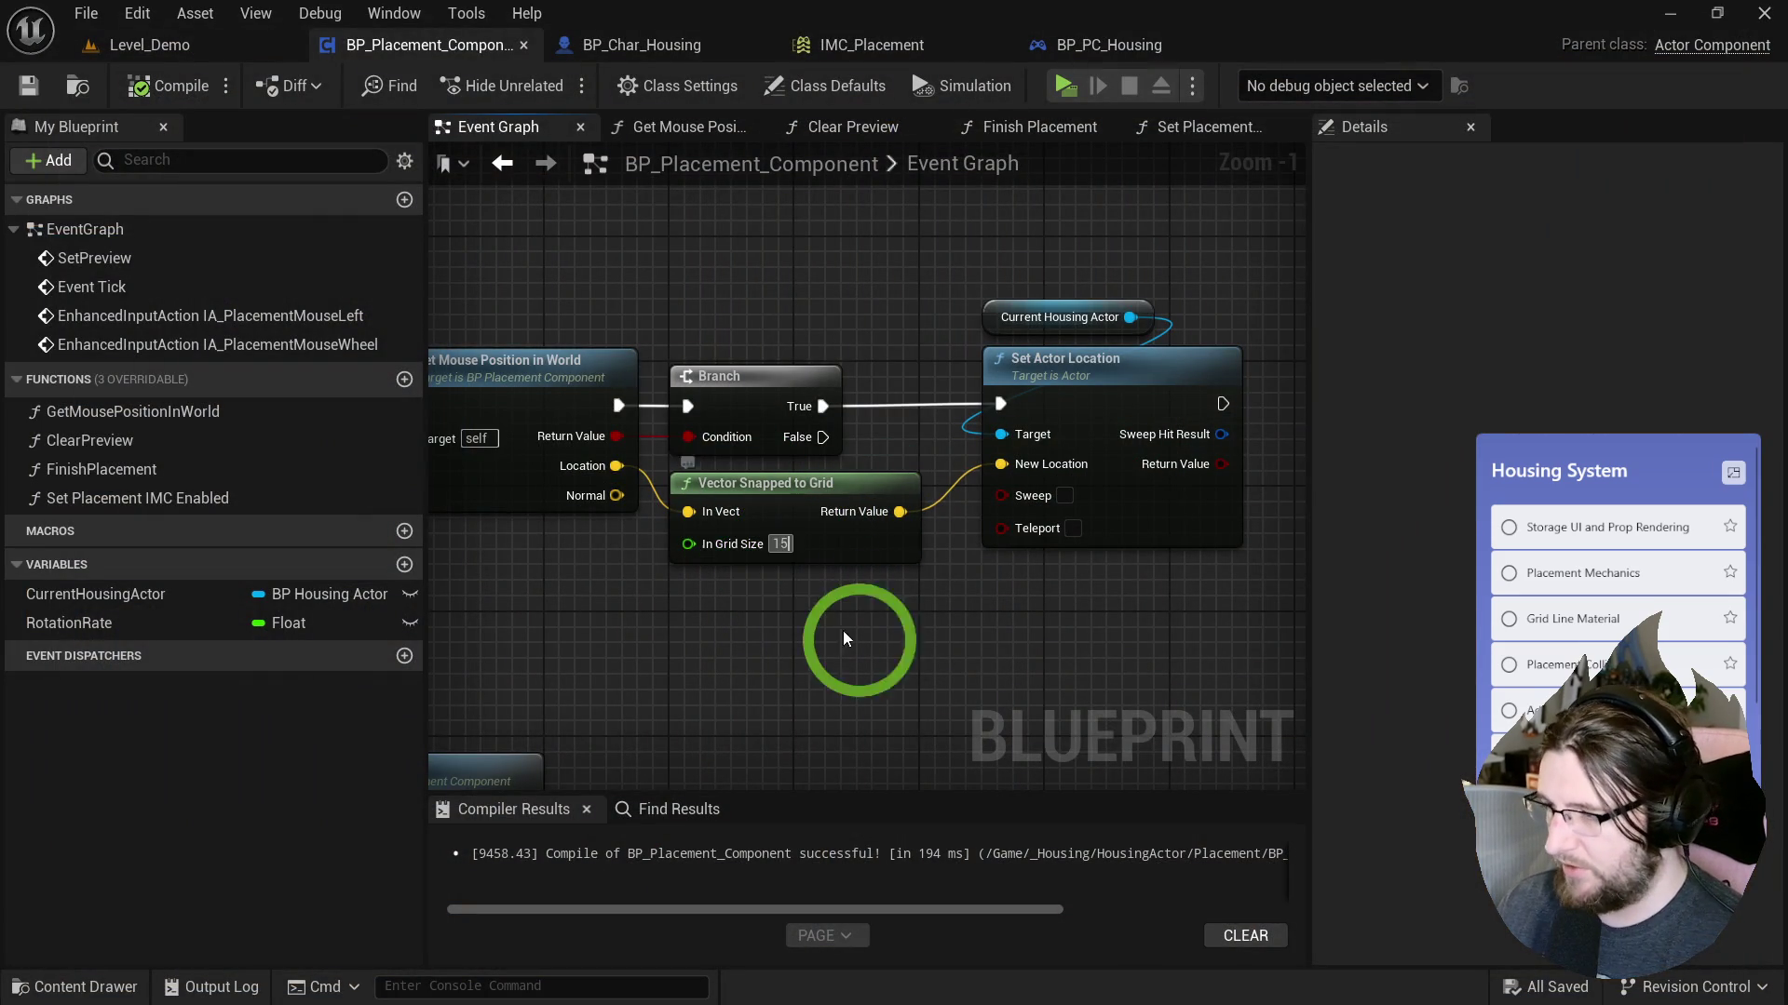
Replay, place the bookcase, and walk the character around to check grid snapping.
click(1022, 110)
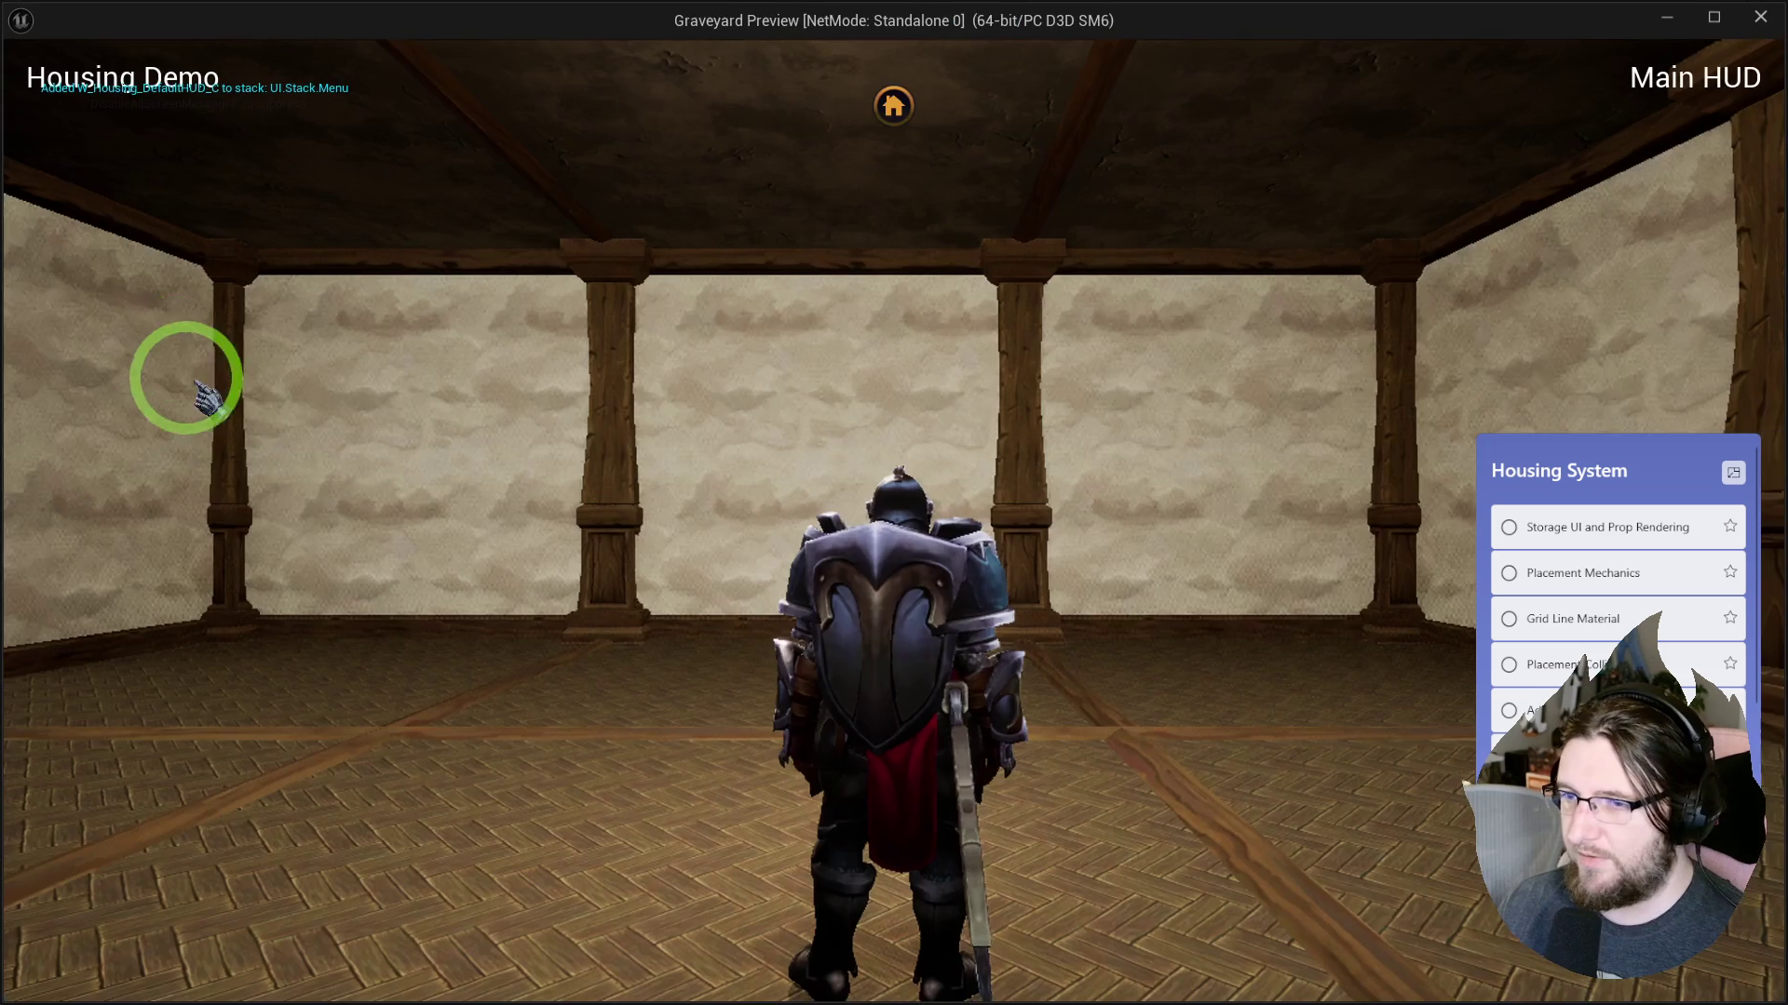
click(893, 105)
click(218, 521)
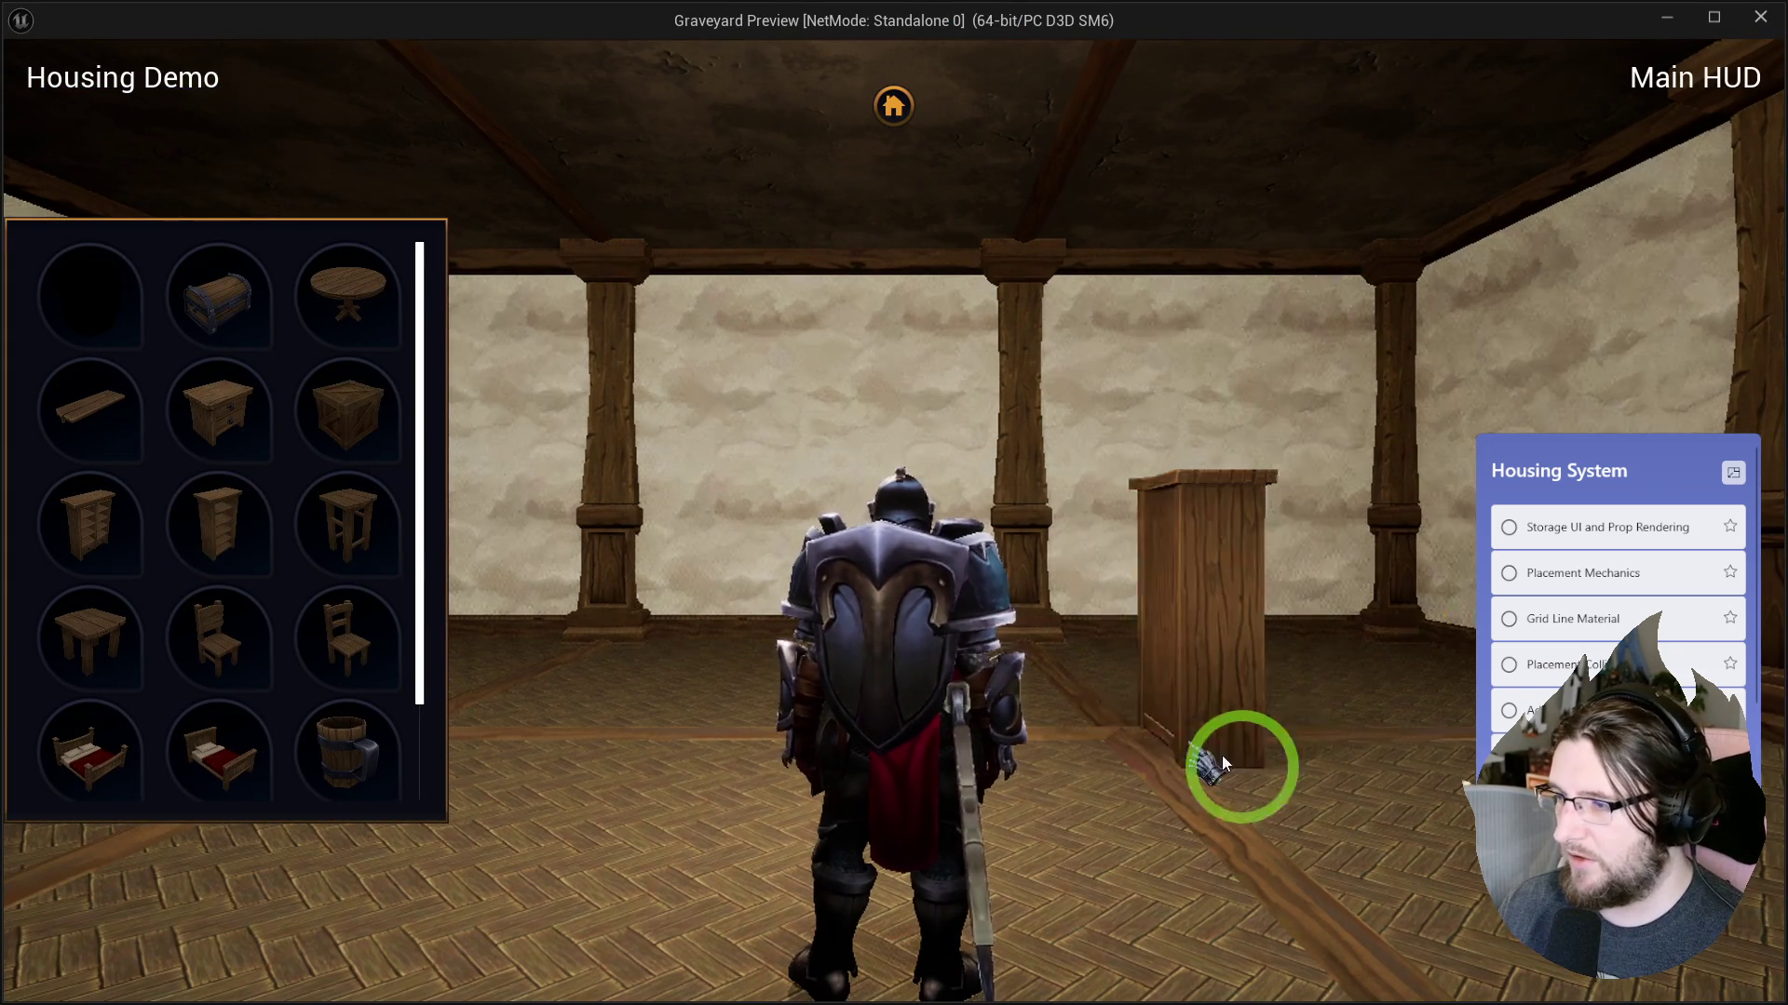
scroll(1349, 849, down, 3)
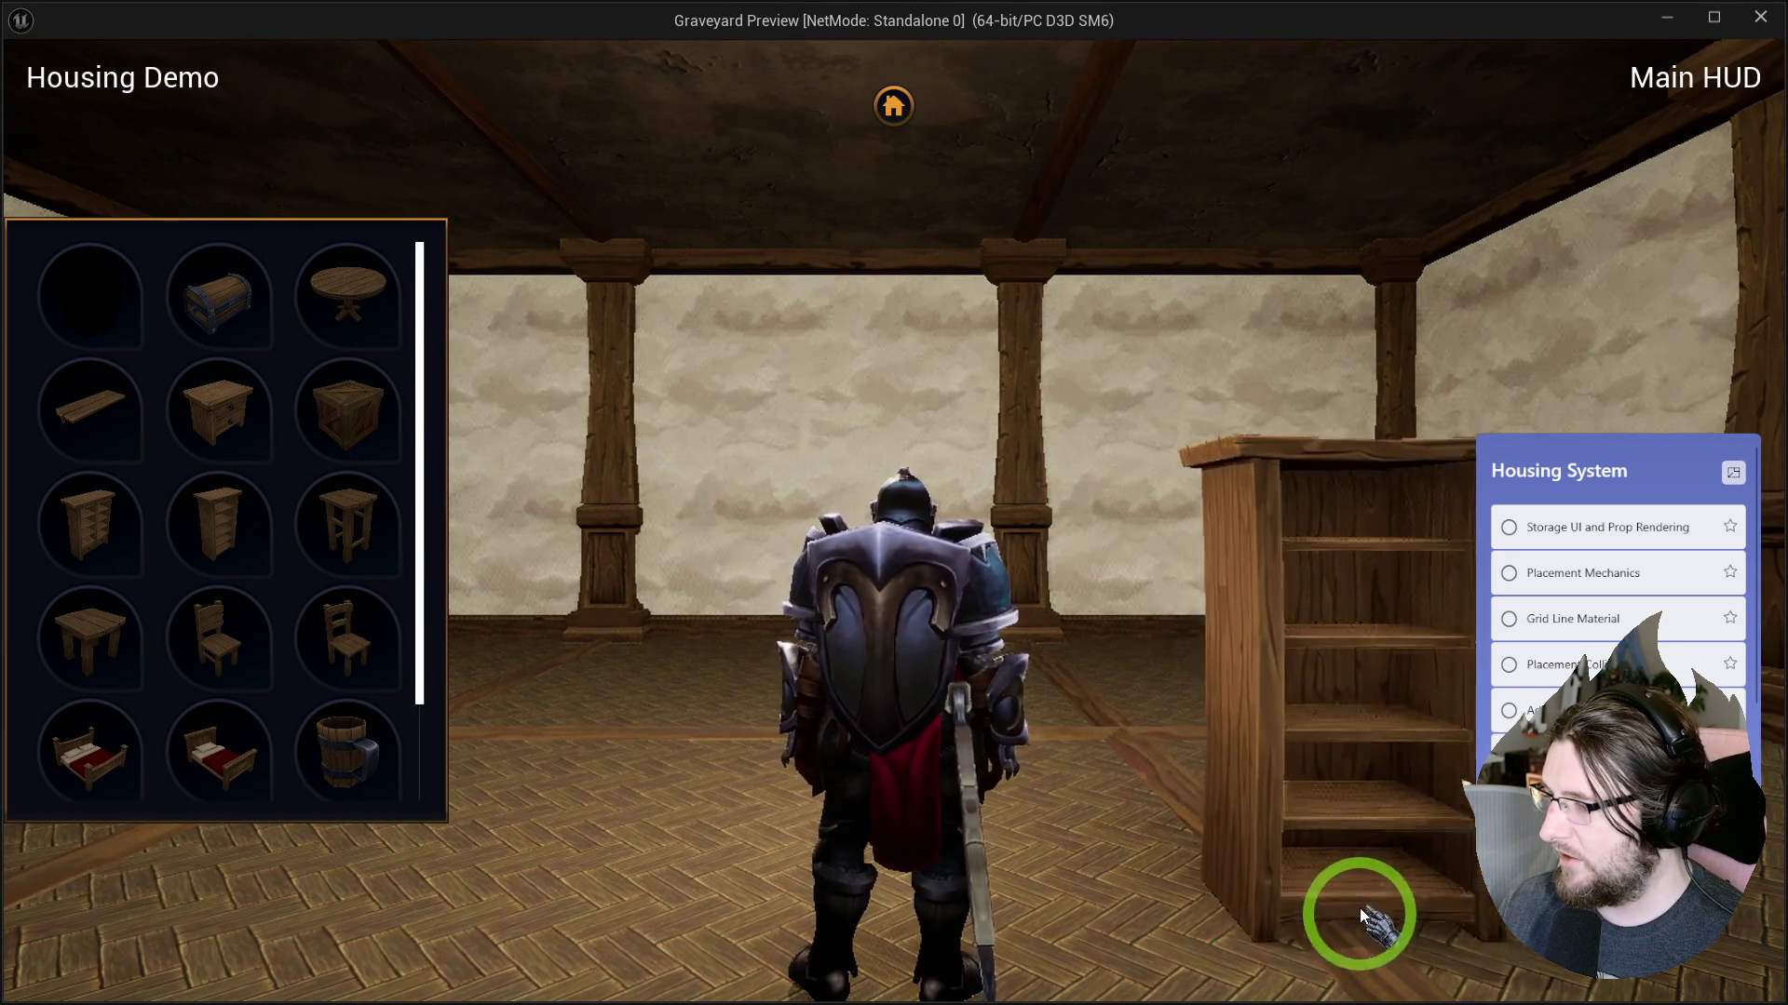
key(w)
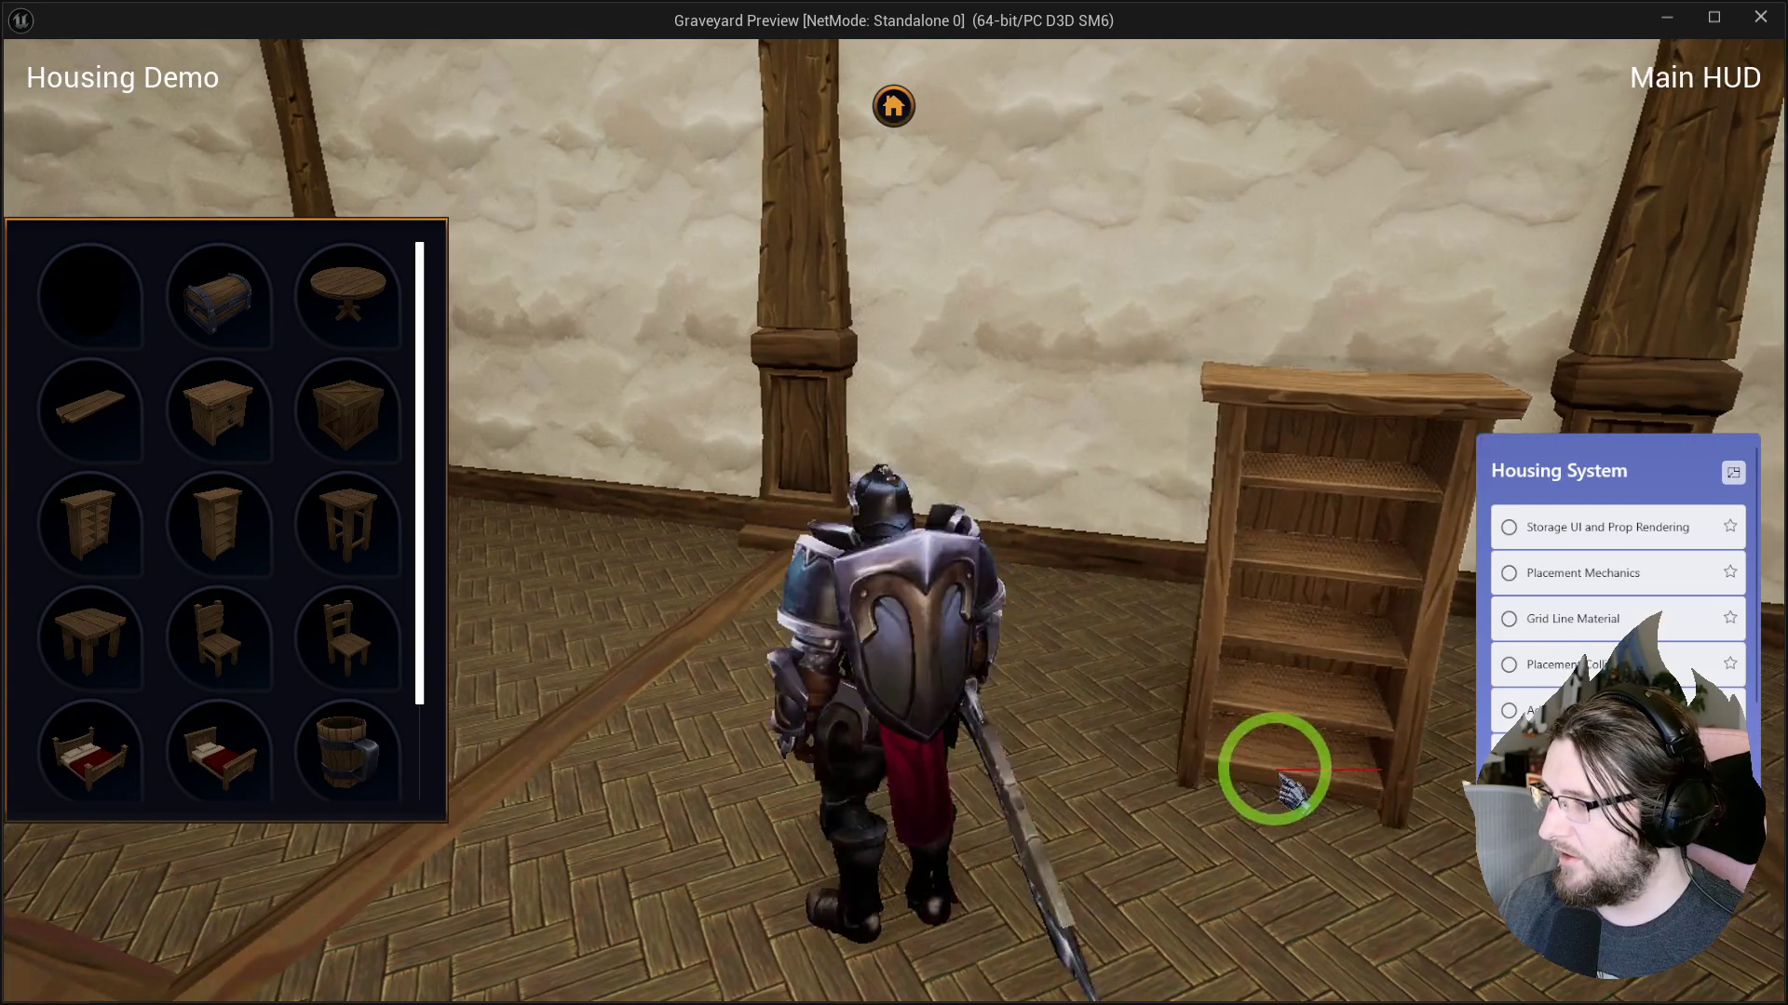
key(a)
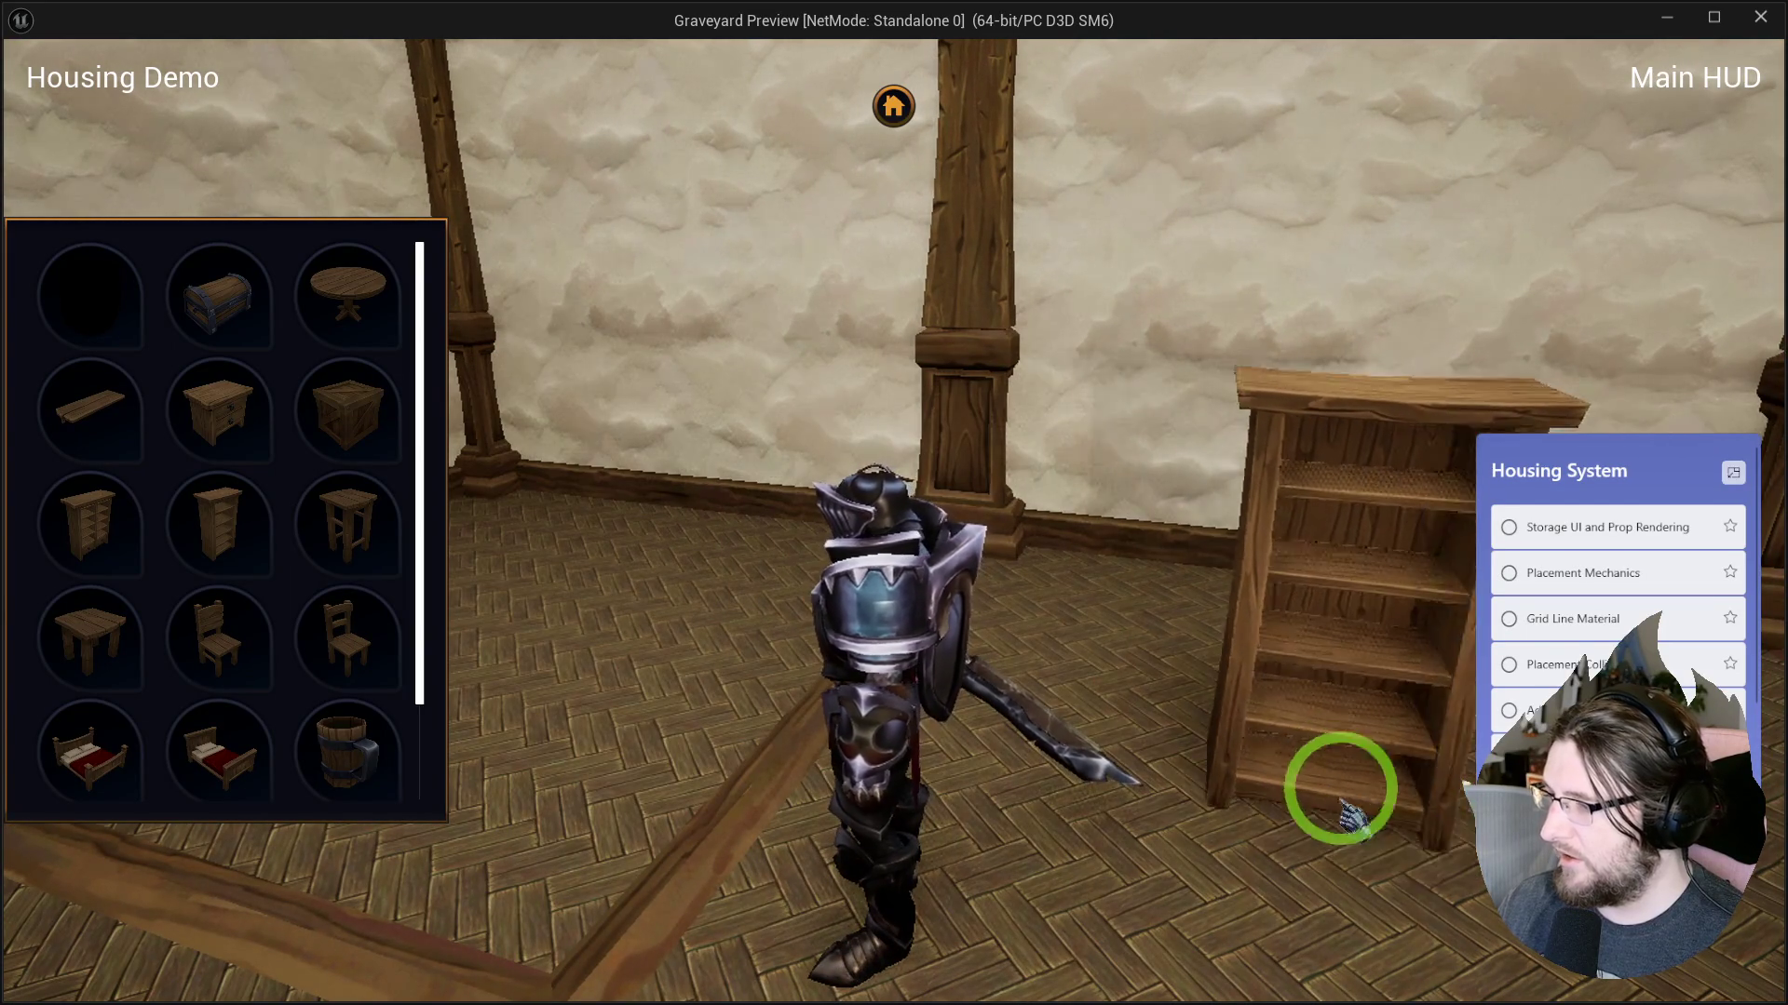
key(Escape)
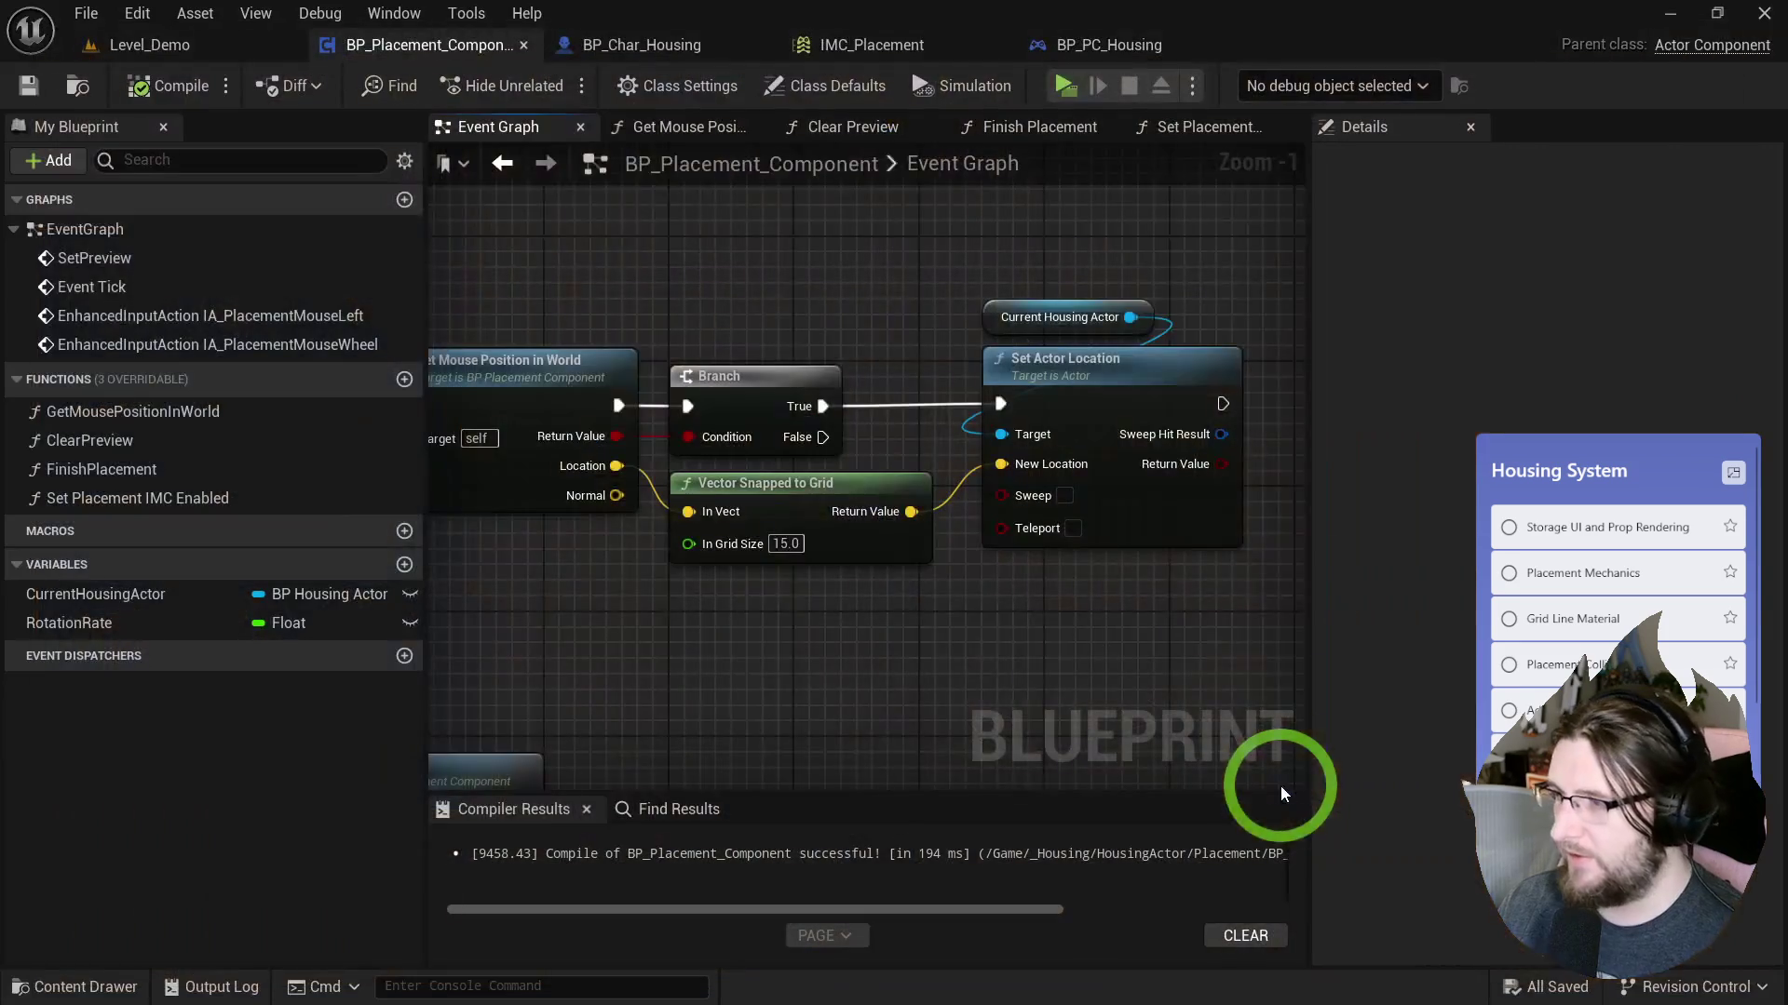
Add a VInterp To node from Set Actor Location's New Location input and position it.
scroll(1042, 637, down, 1)
drag(902, 645, 967, 368)
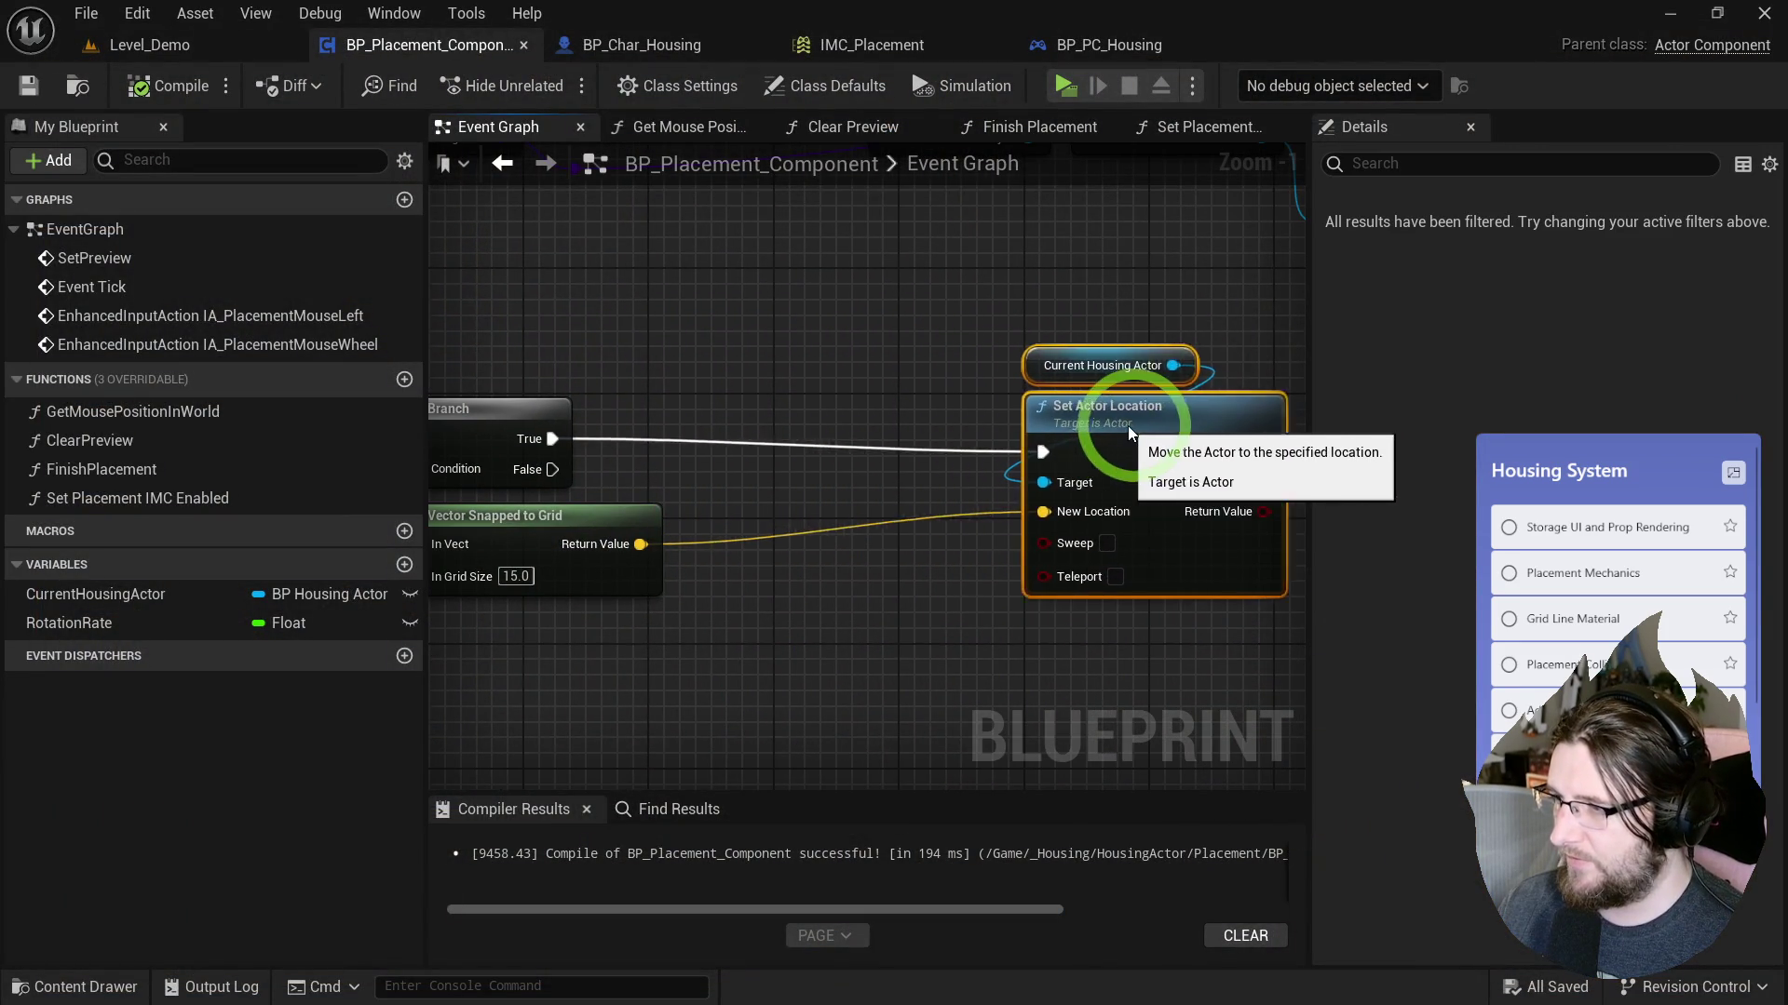
drag(1121, 497, 964, 559)
text(interp to)
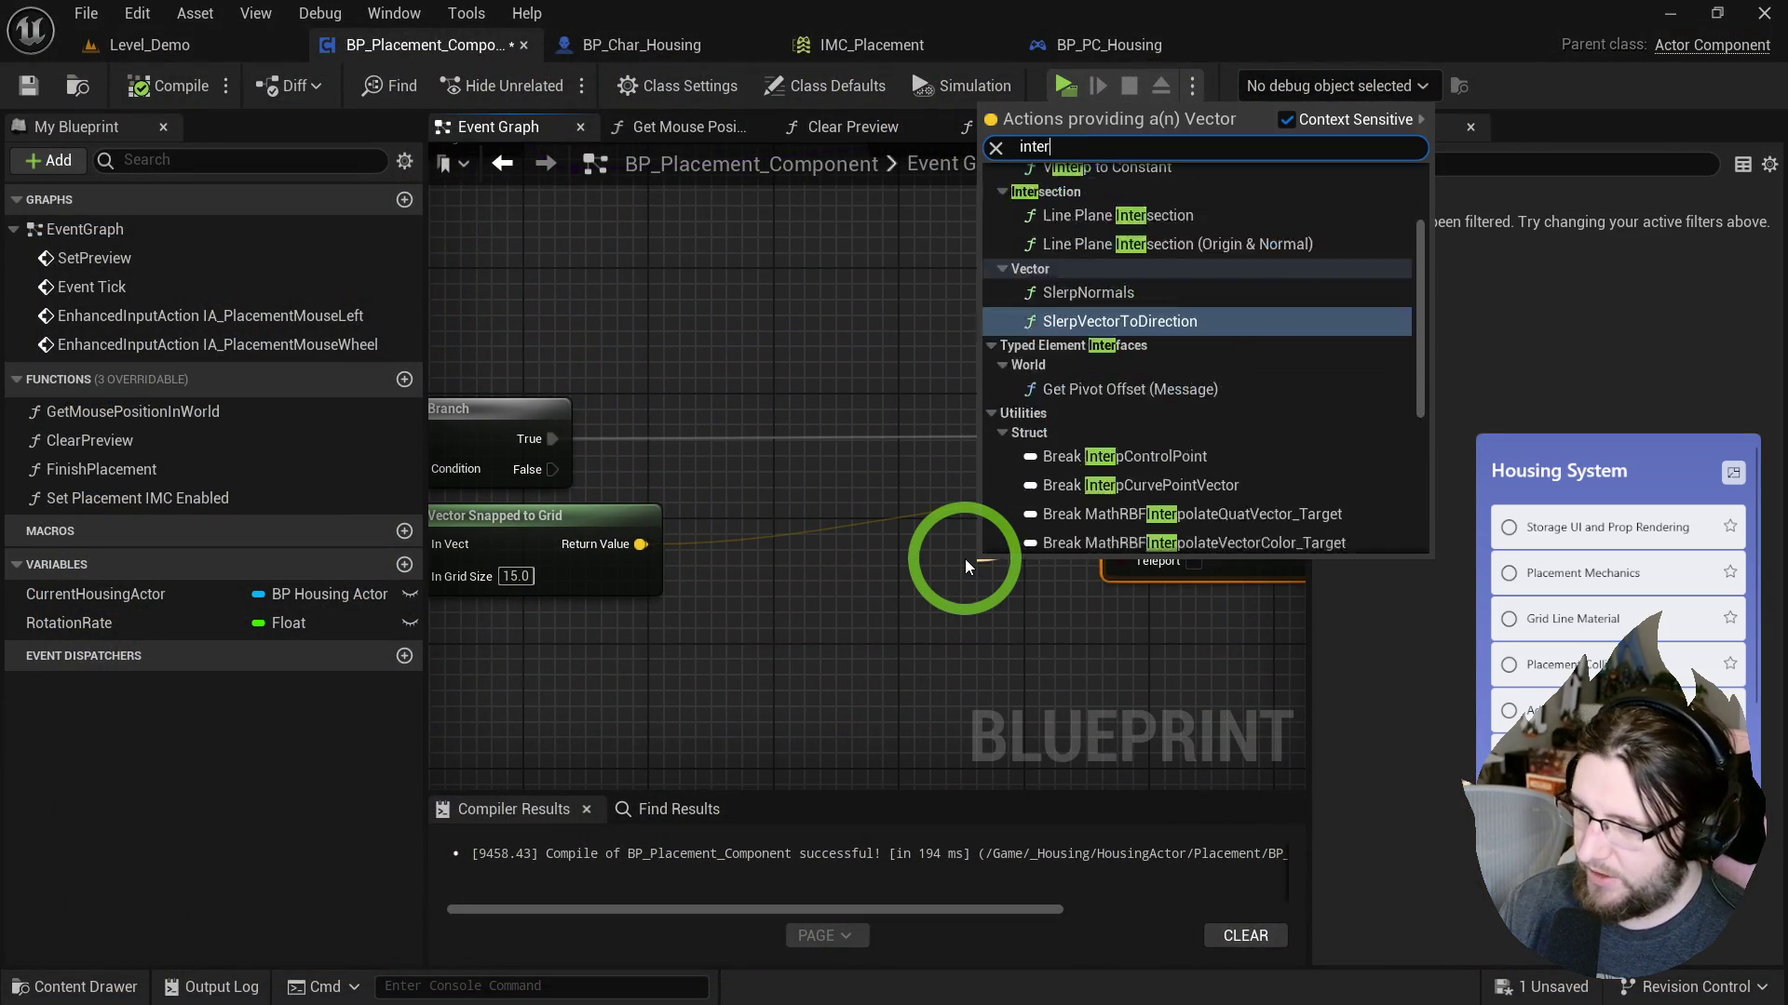
click(1076, 238)
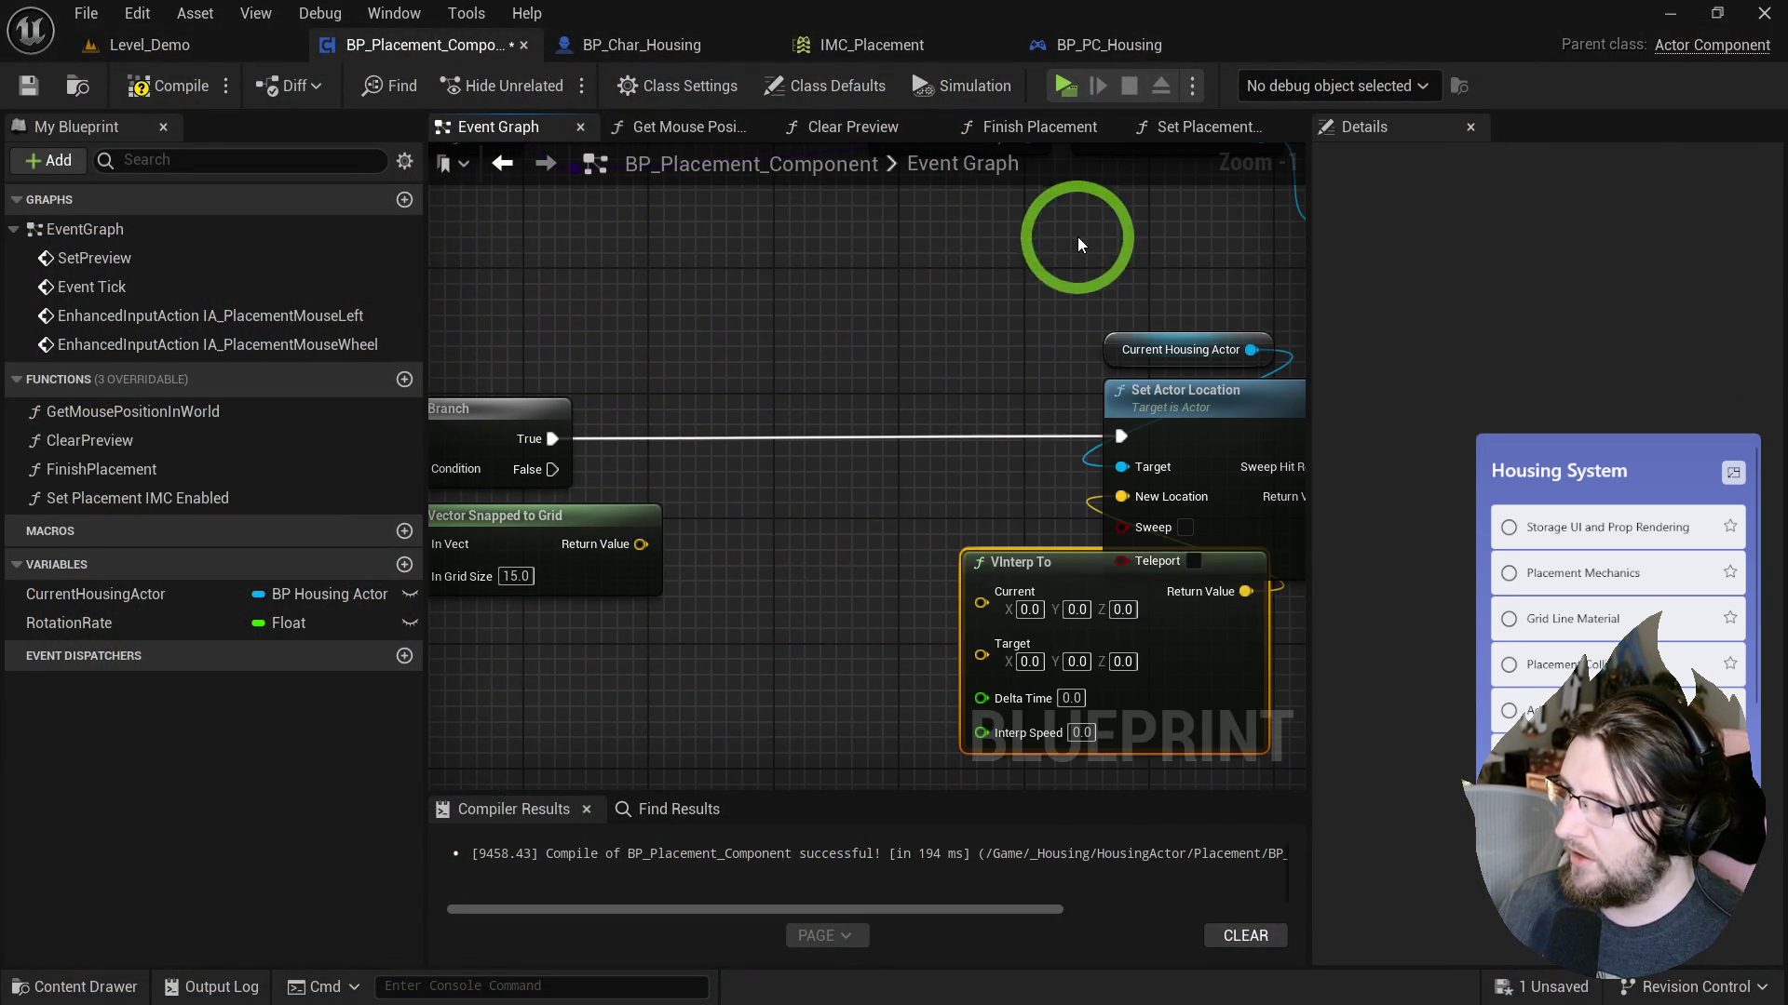
drag(1035, 553, 817, 518)
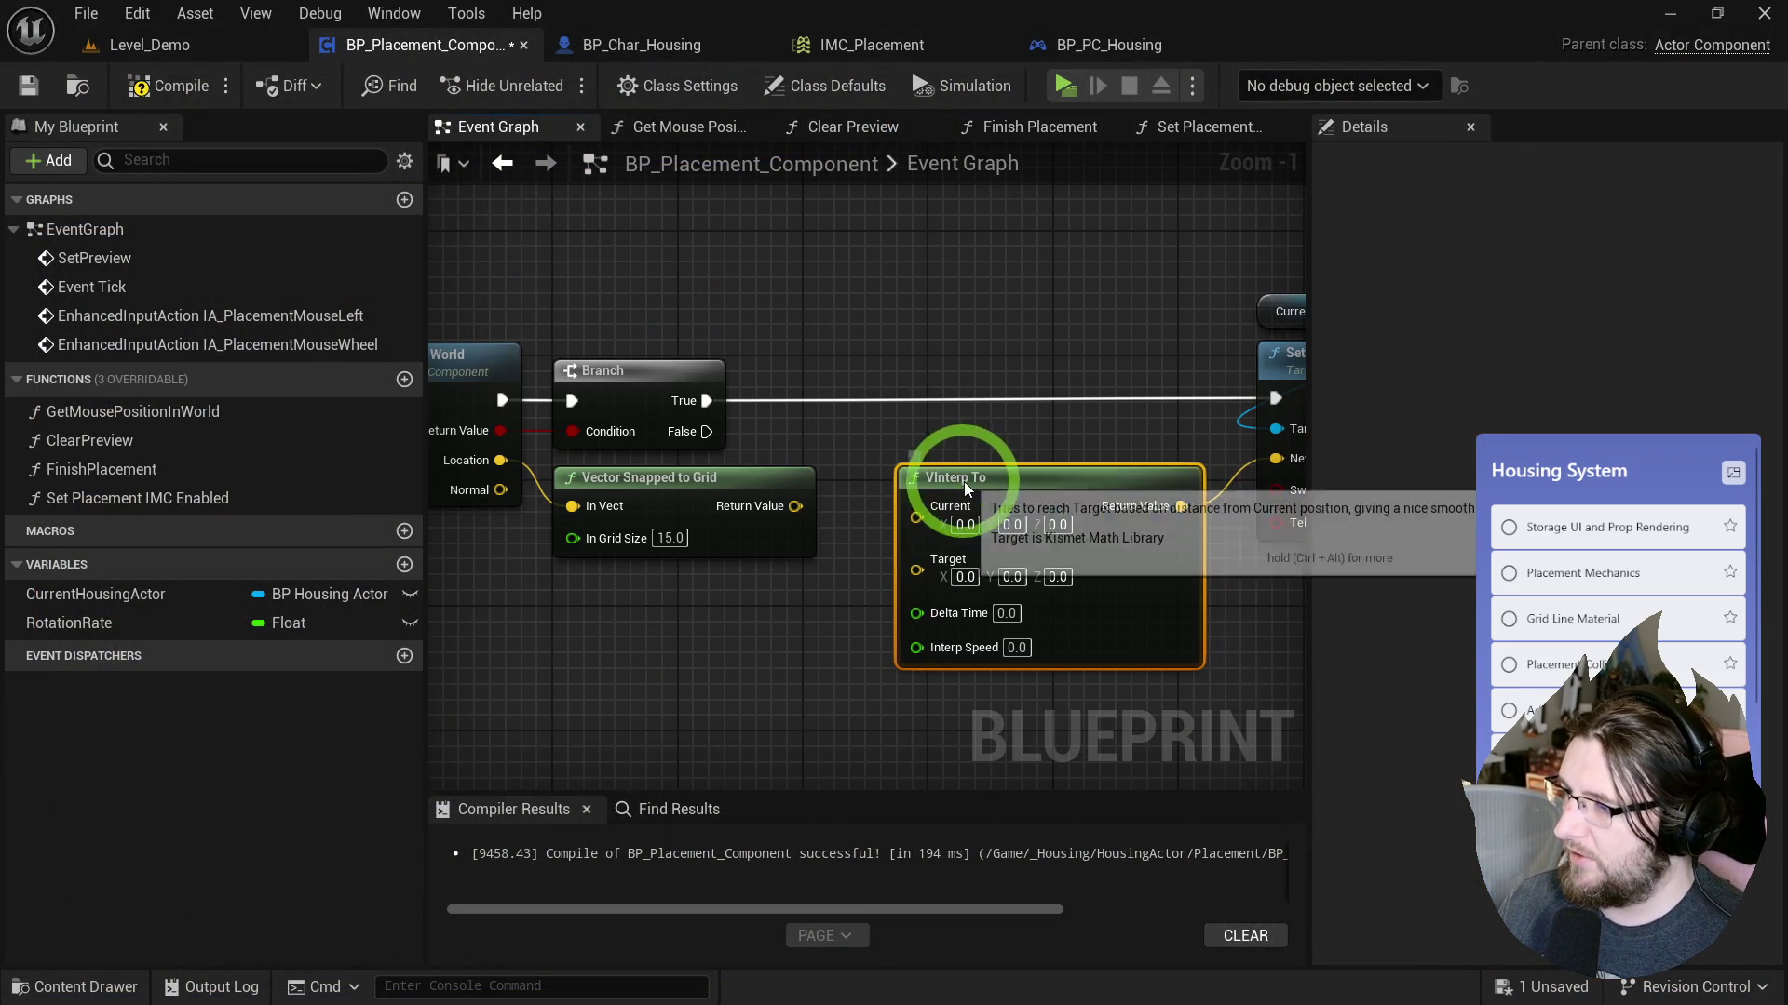
click(1086, 339)
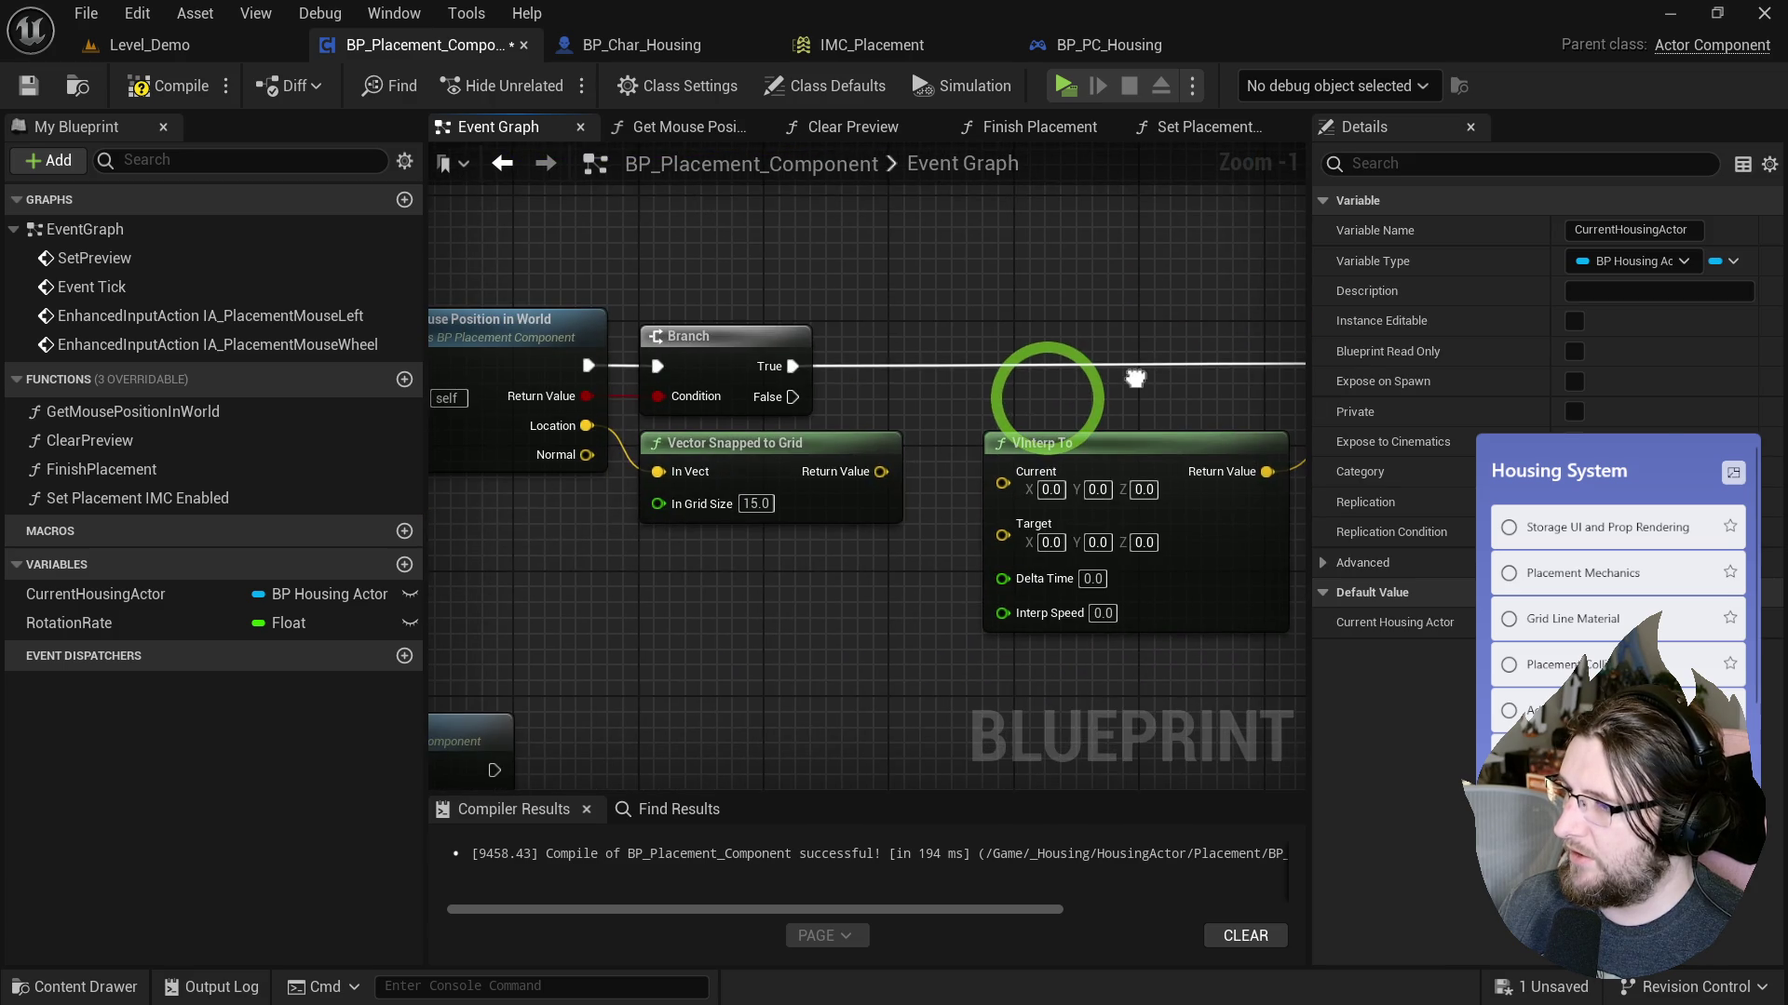
mouse_move(1687, 415)
mouse_down()
mouse_move(943, 411)
mouse_move(795, 508)
mouse_move(845, 558)
mouse_up()
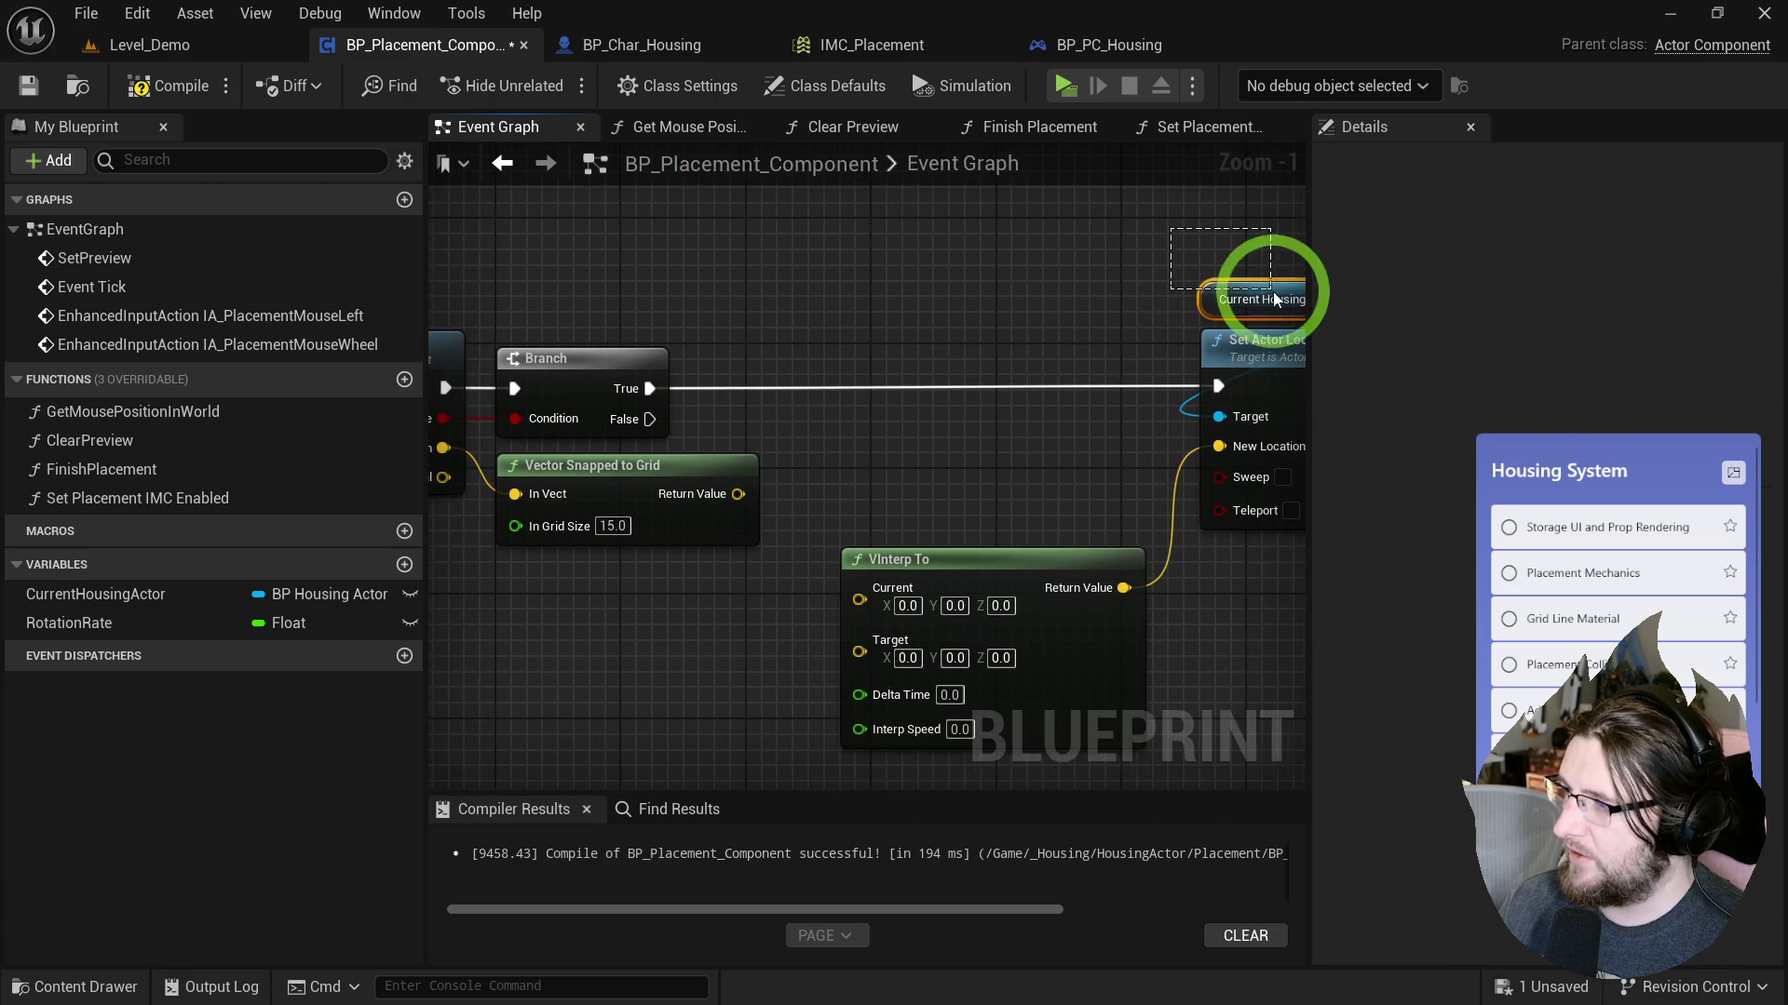
drag(1231, 314, 1390, 289)
Add a Get Actor Location node for the Current Housing Actor reference.
drag(698, 573, 740, 583)
text(get curren)
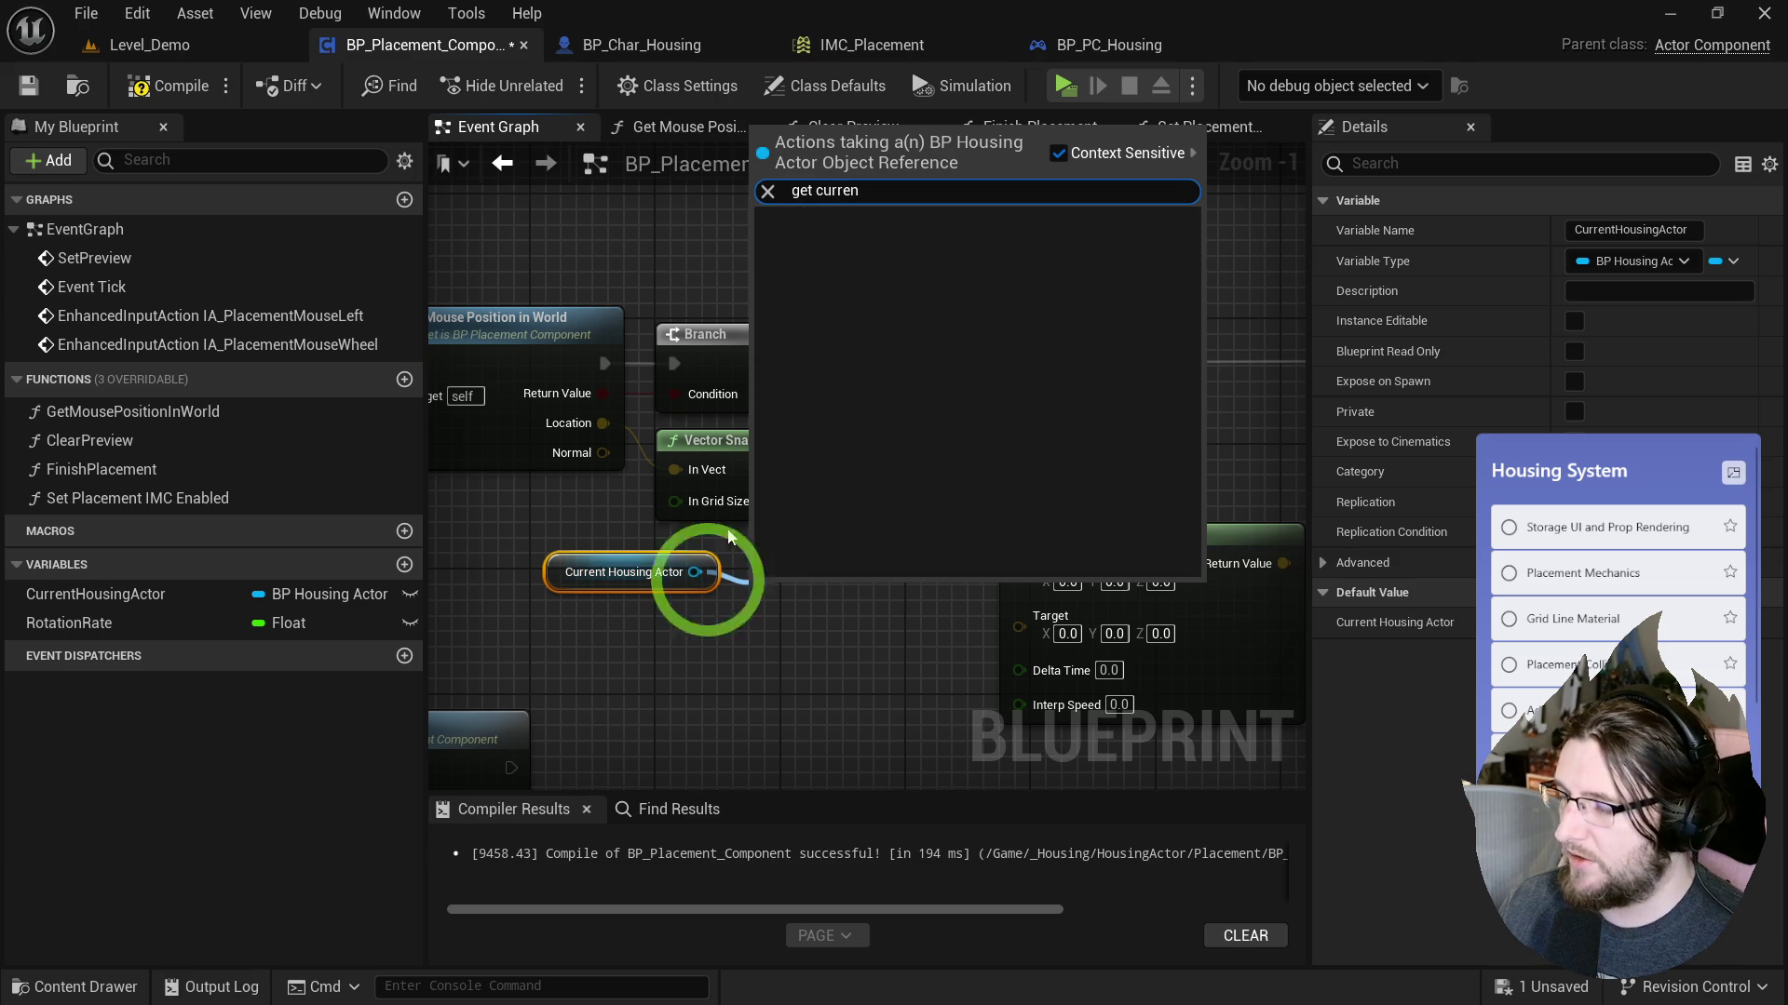
key(BackSpace)
key(BackSpace)
key(BackSpace)
text(actor lo)
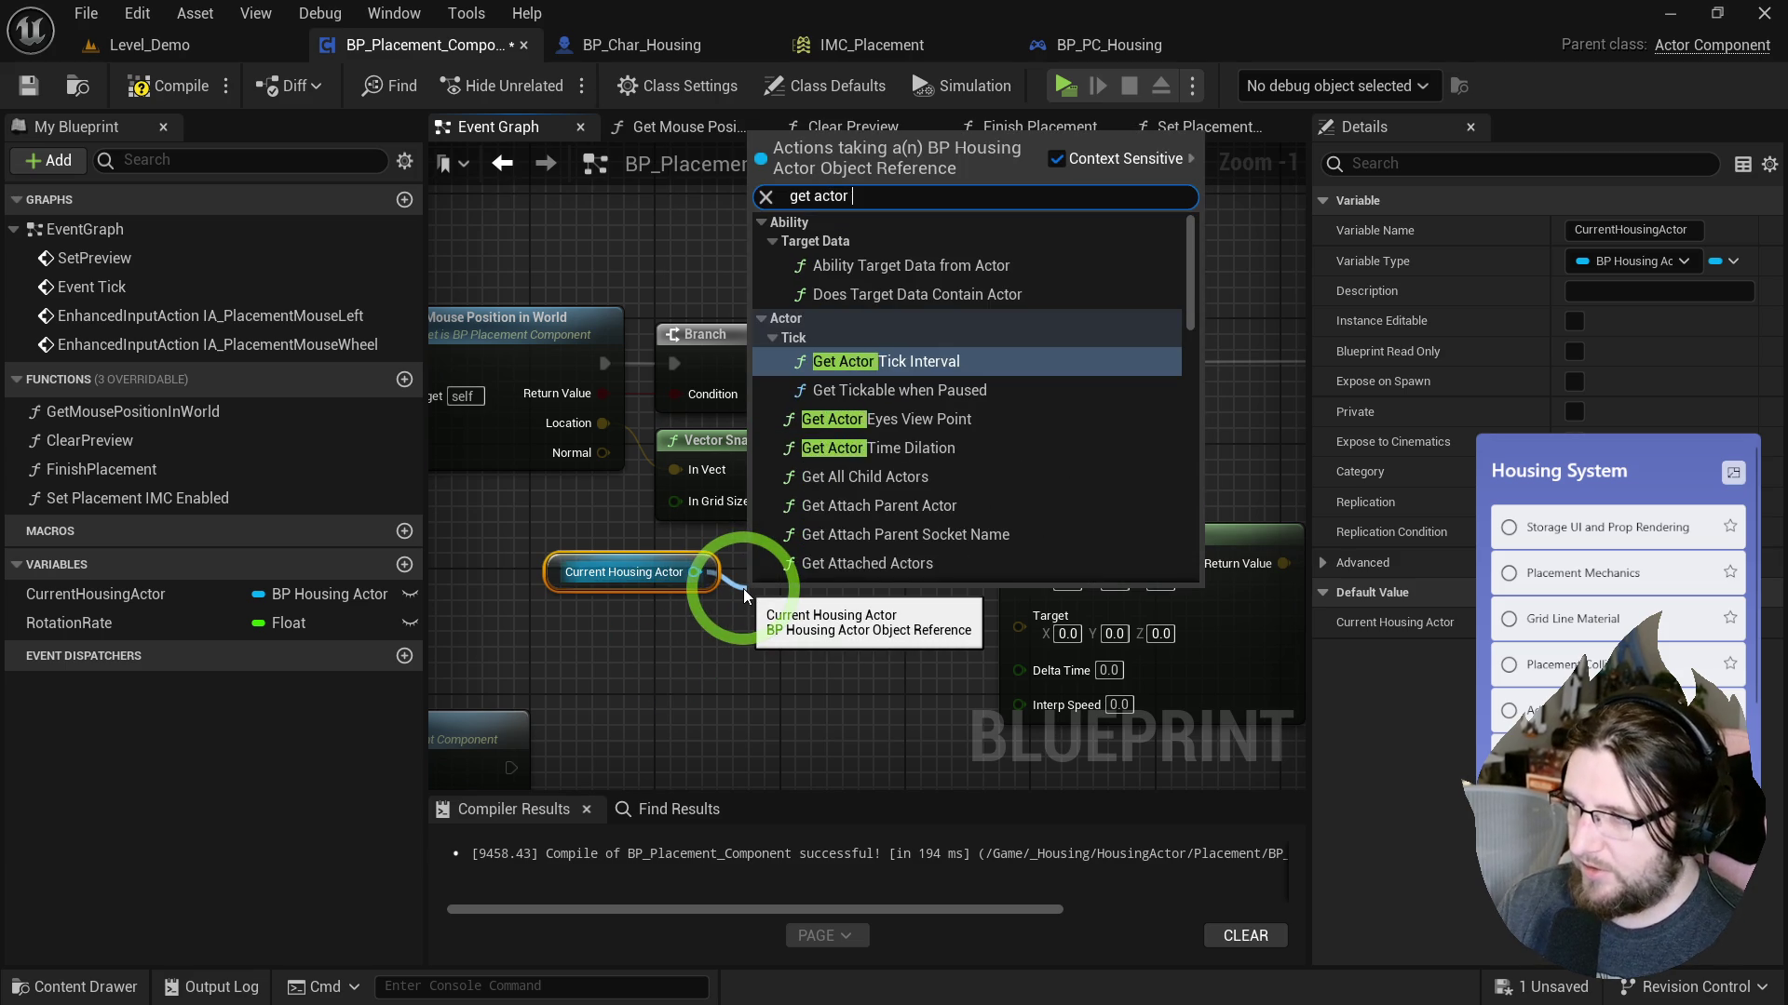
key(Return)
key(q)
Add a Distance (Vector) node between the snapped grid position and the actor location.
drag(897, 469, 1008, 443)
text(distance)
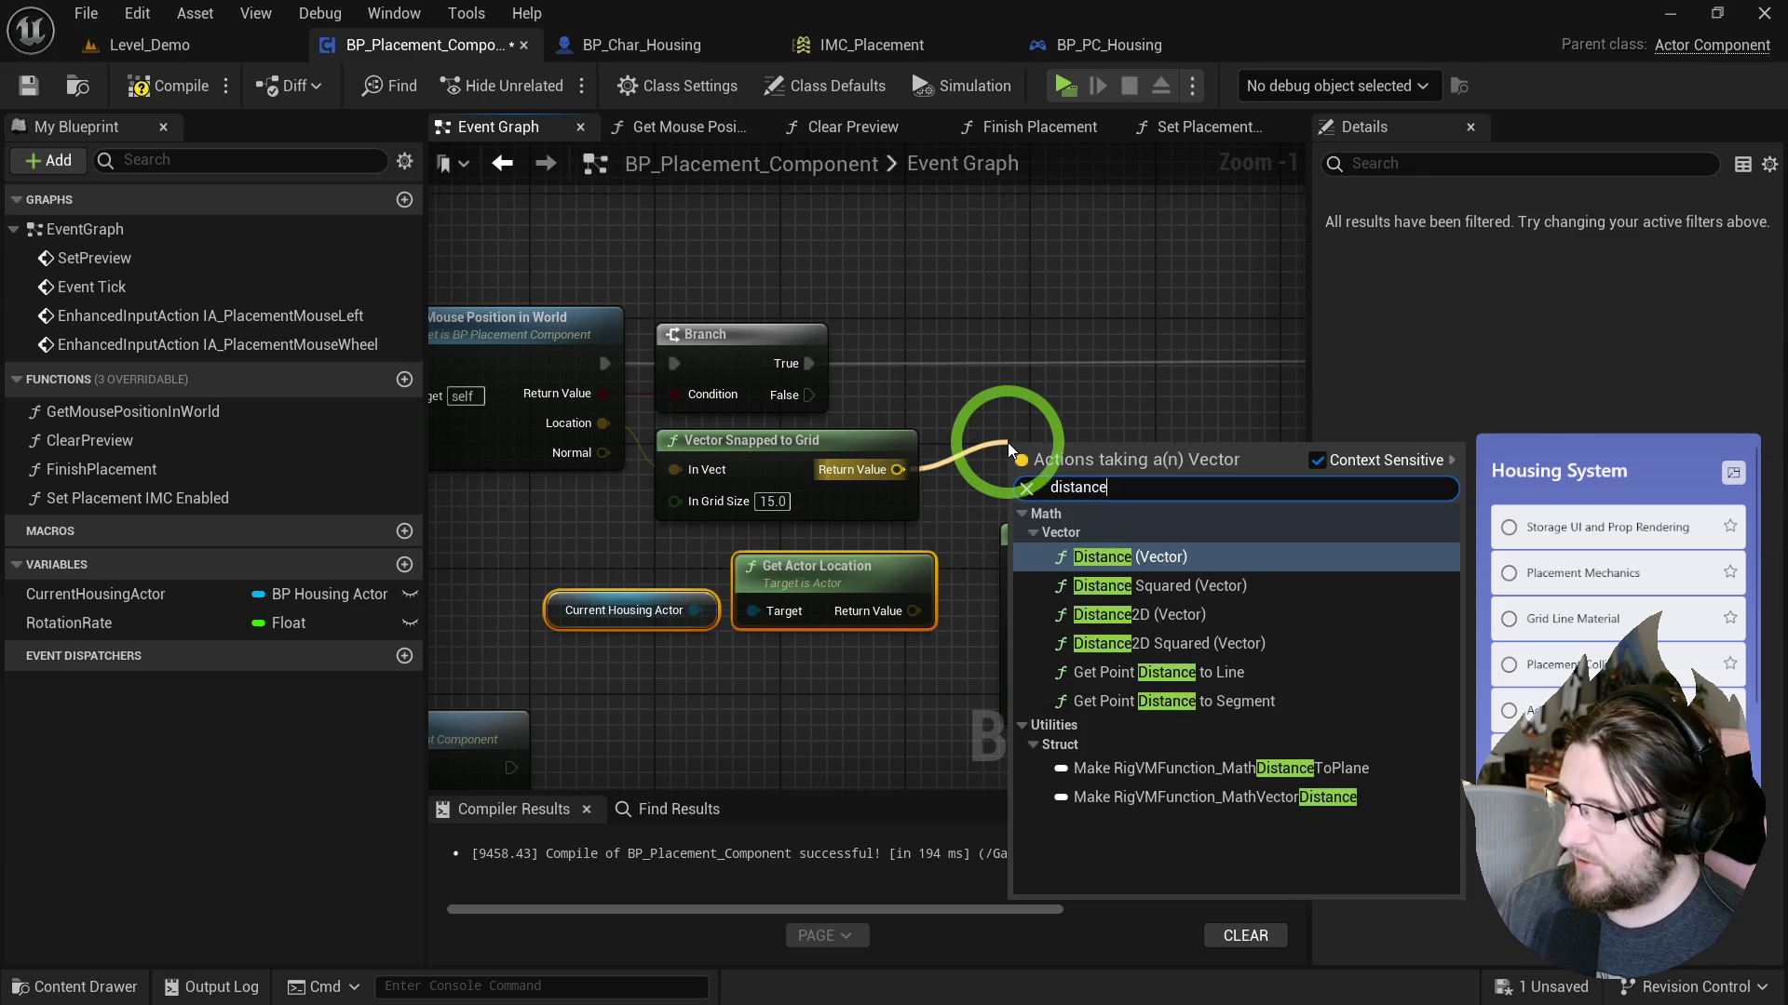
key(Return)
mouse_move(913, 611)
mouse_down()
mouse_move(972, 641)
mouse_move(1018, 510)
mouse_up()
drag(1080, 440, 1066, 441)
Add a greater-than check on the distance with a threshold of 100.
drag(796, 488, 851, 468)
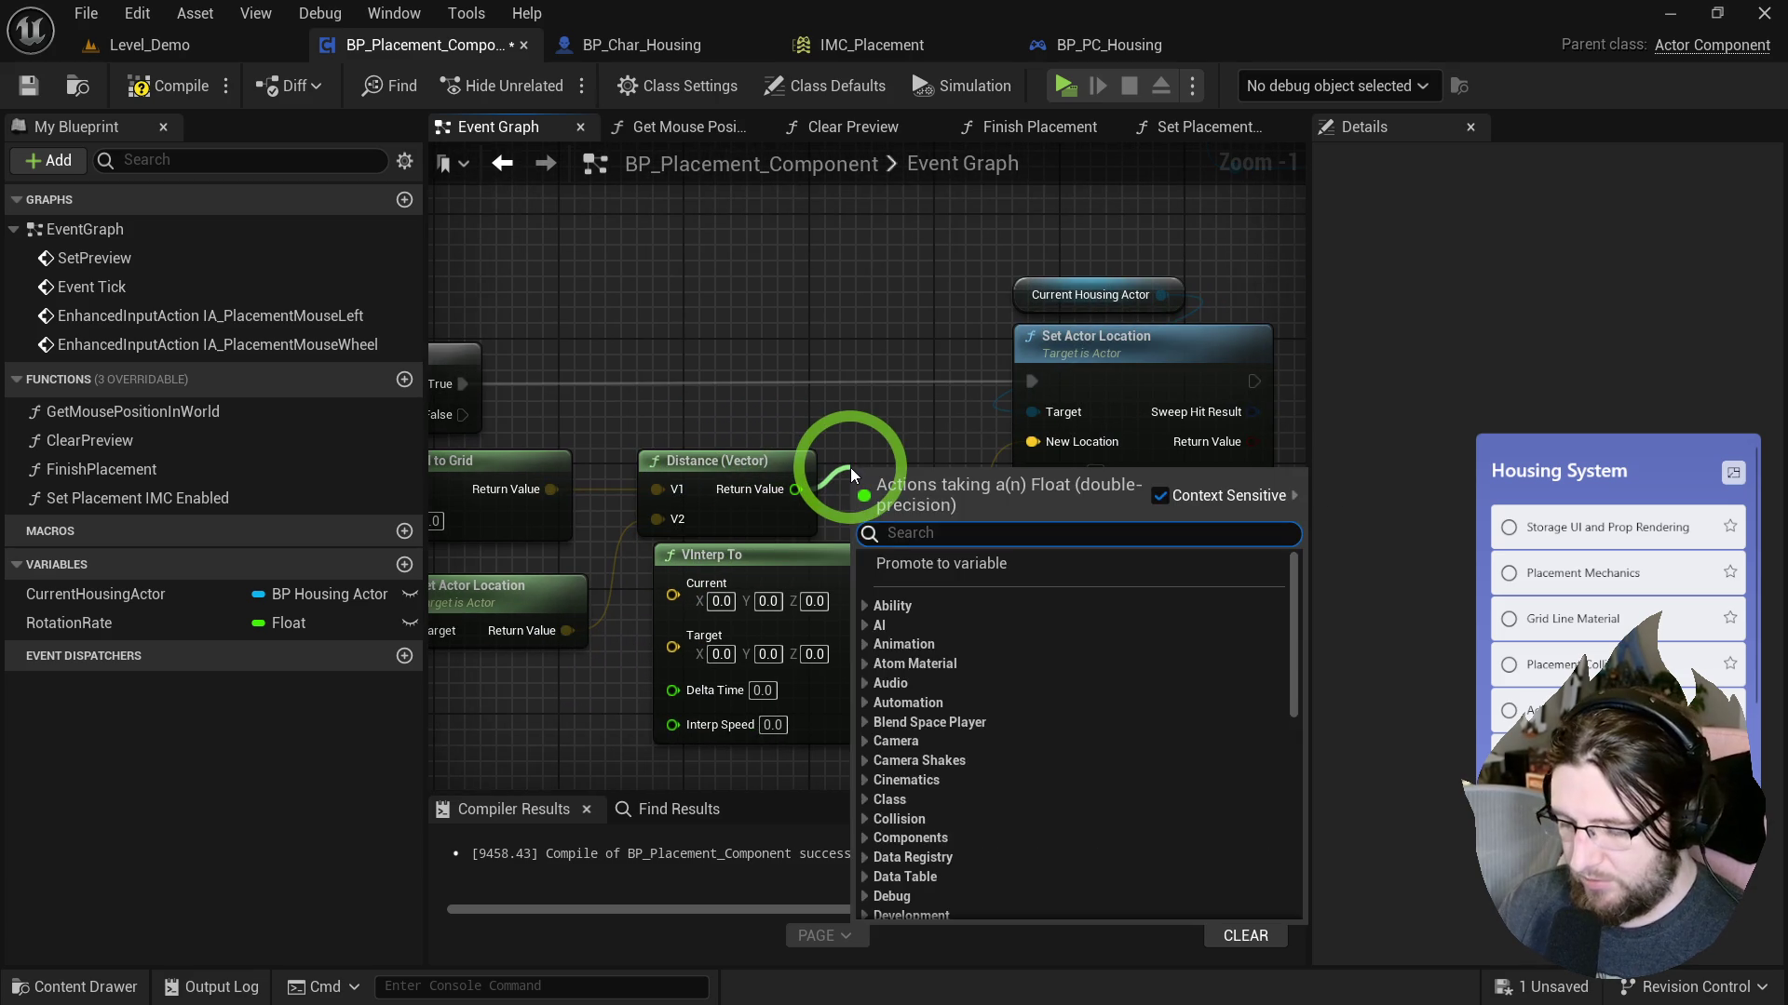
text(>0)
key(Return)
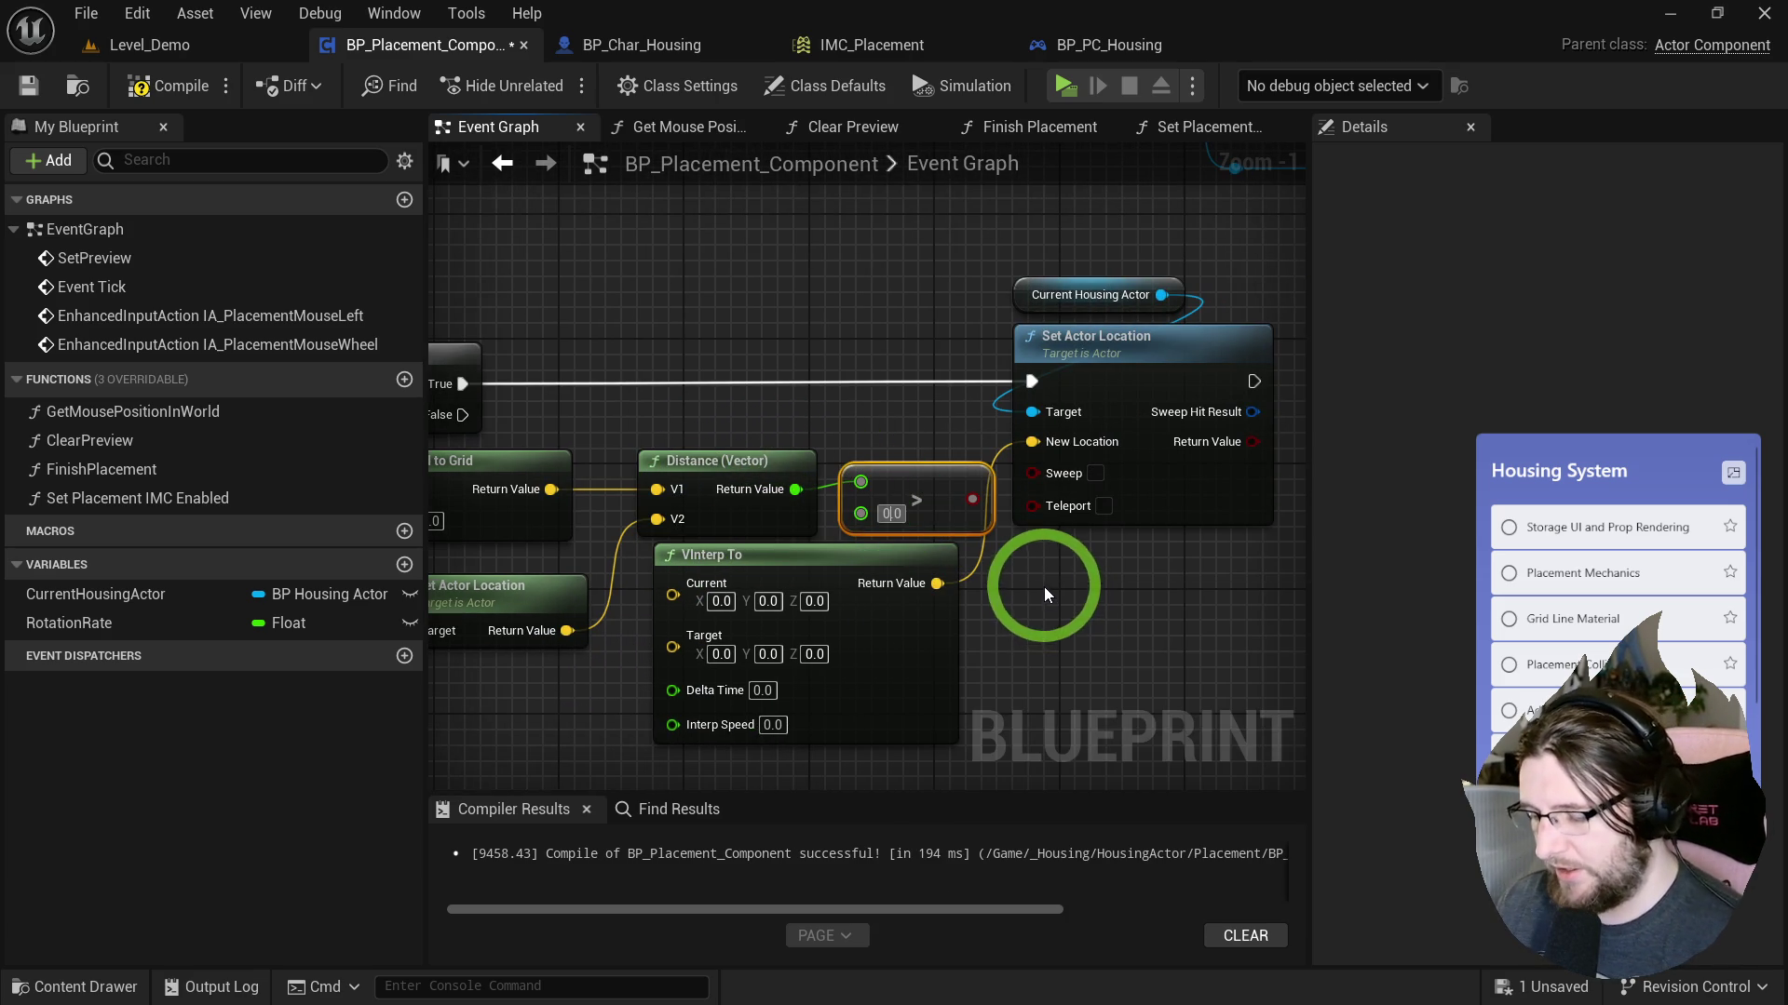
click(889, 513)
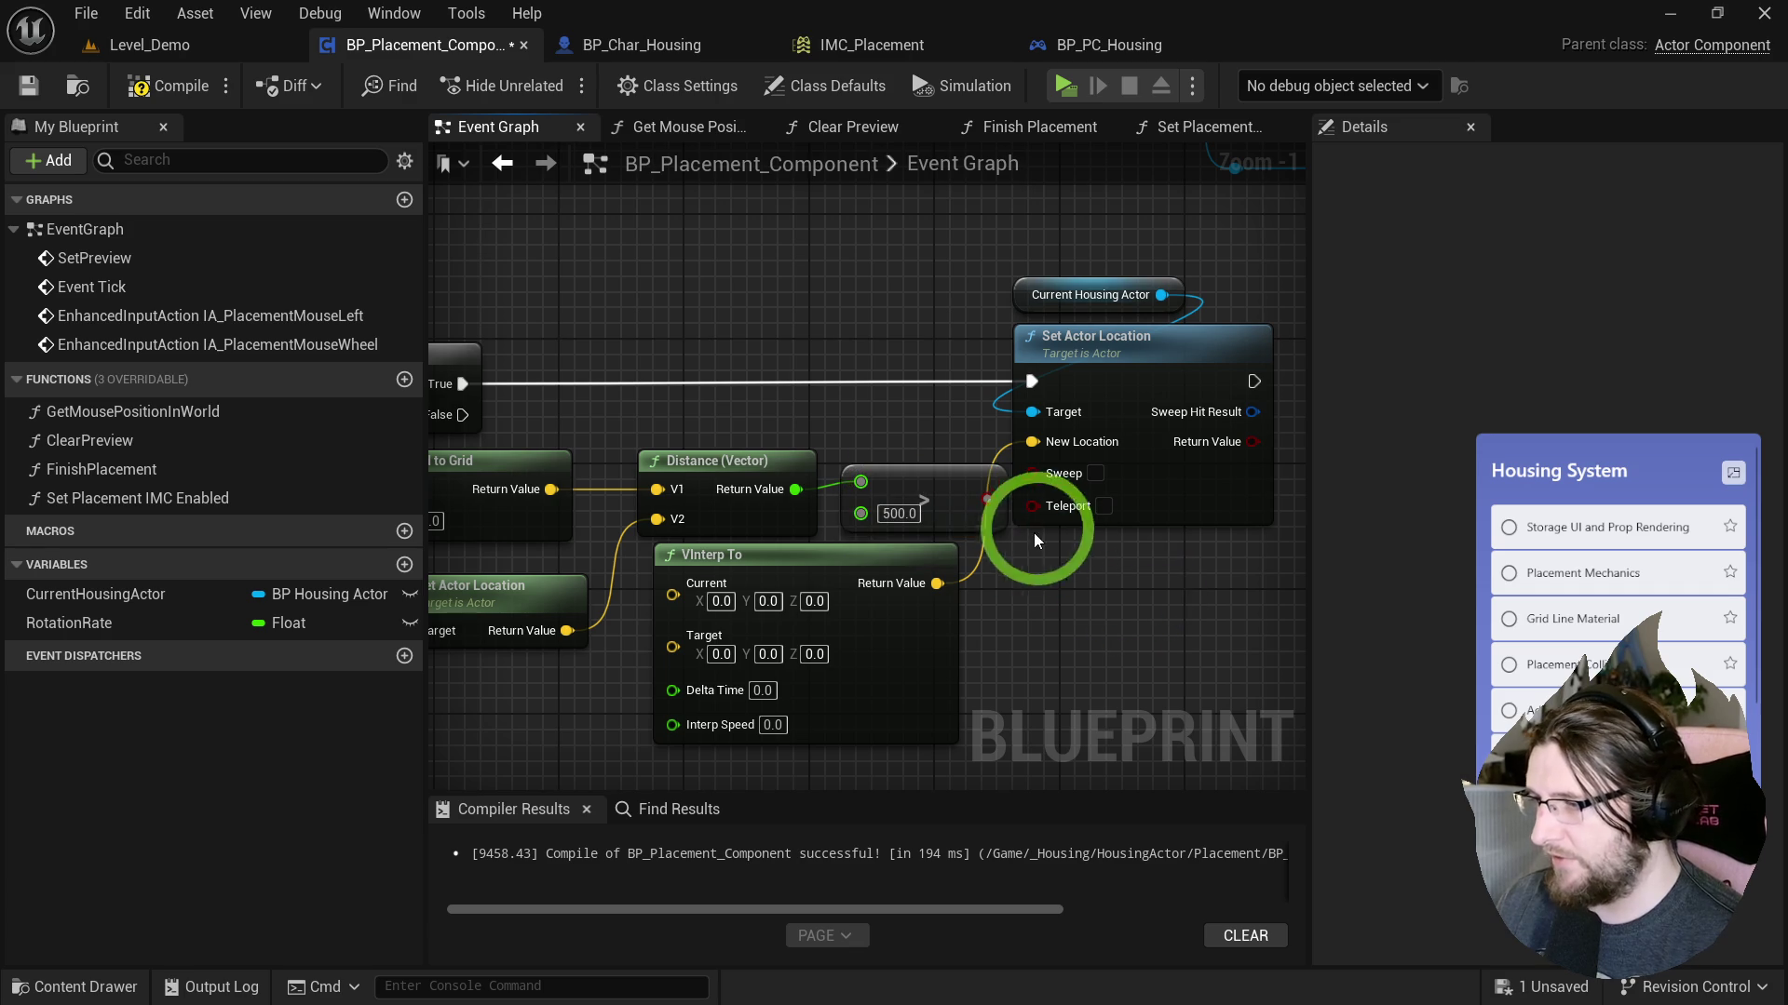
mouse_move(936, 729)
mouse_down()
mouse_move(821, 650)
mouse_move(898, 399)
mouse_up()
mouse_move(1180, 393)
mouse_down()
mouse_move(936, 463)
mouse_move(1117, 447)
mouse_move(1161, 419)
mouse_move(564, 459)
mouse_up()
text(0)
click(912, 466)
mouse_move(748, 446)
mouse_down()
mouse_move(835, 410)
mouse_move(806, 438)
mouse_up()
Add a Select Vector node feeding Set Actor Location's New Location.
mouse_move(1070, 599)
mouse_down()
mouse_move(571, 542)
mouse_move(747, 543)
mouse_up()
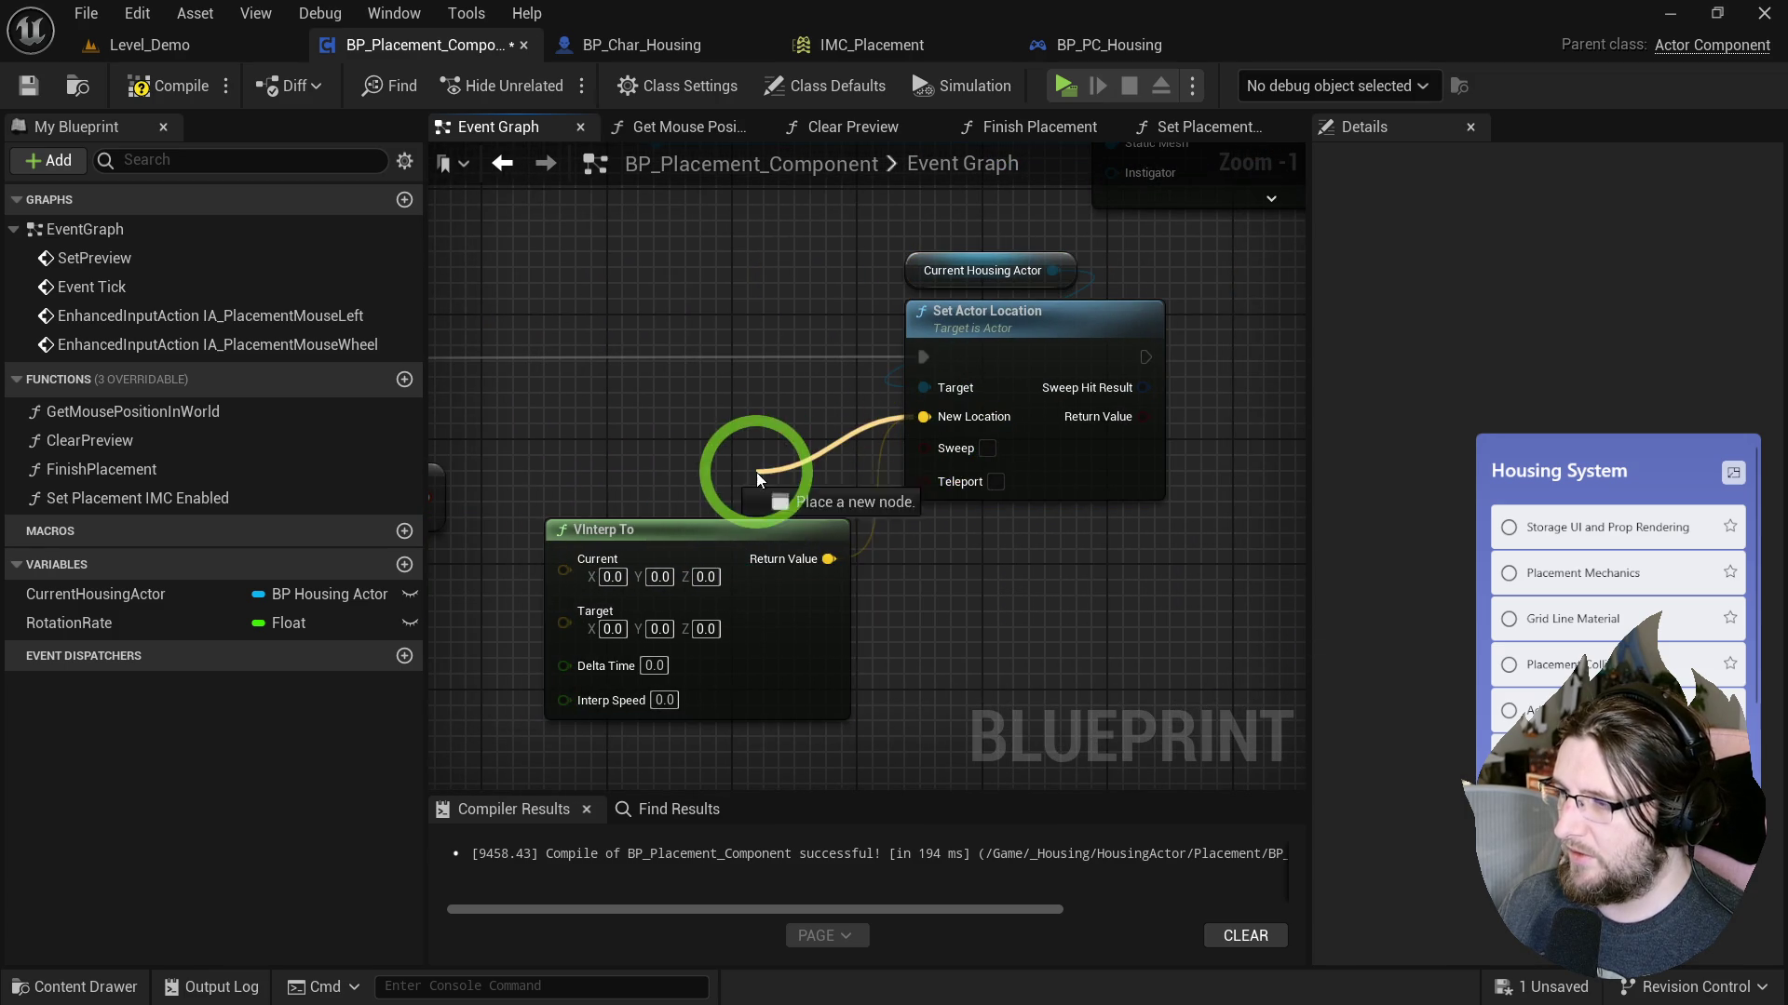
drag(756, 472, 756, 472)
text(sele)
click(862, 571)
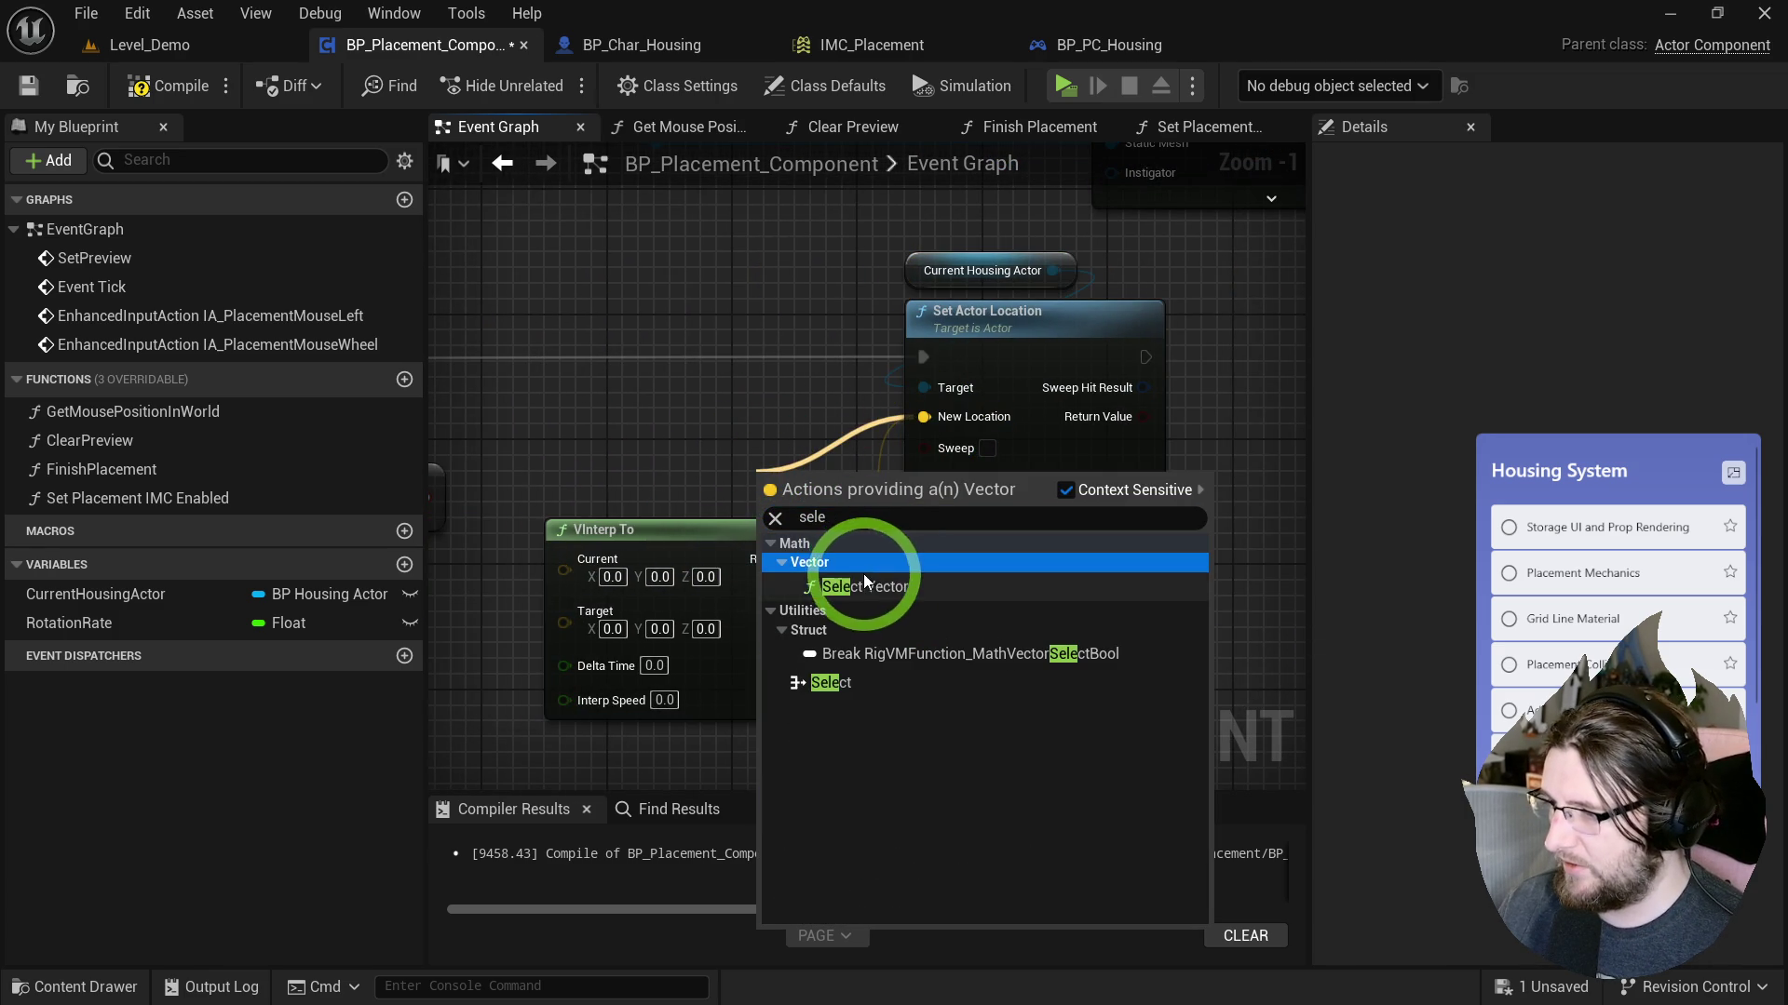
click(863, 586)
click(686, 527)
mouse_move(910, 483)
mouse_down()
mouse_move(1245, 415)
mouse_move(1039, 433)
mouse_move(1177, 398)
mouse_move(978, 400)
mouse_move(1010, 418)
mouse_up()
drag(885, 538, 691, 552)
Wire the comparison into Pick A and VInterp To's result into Select Vector's B.
drag(829, 414, 969, 551)
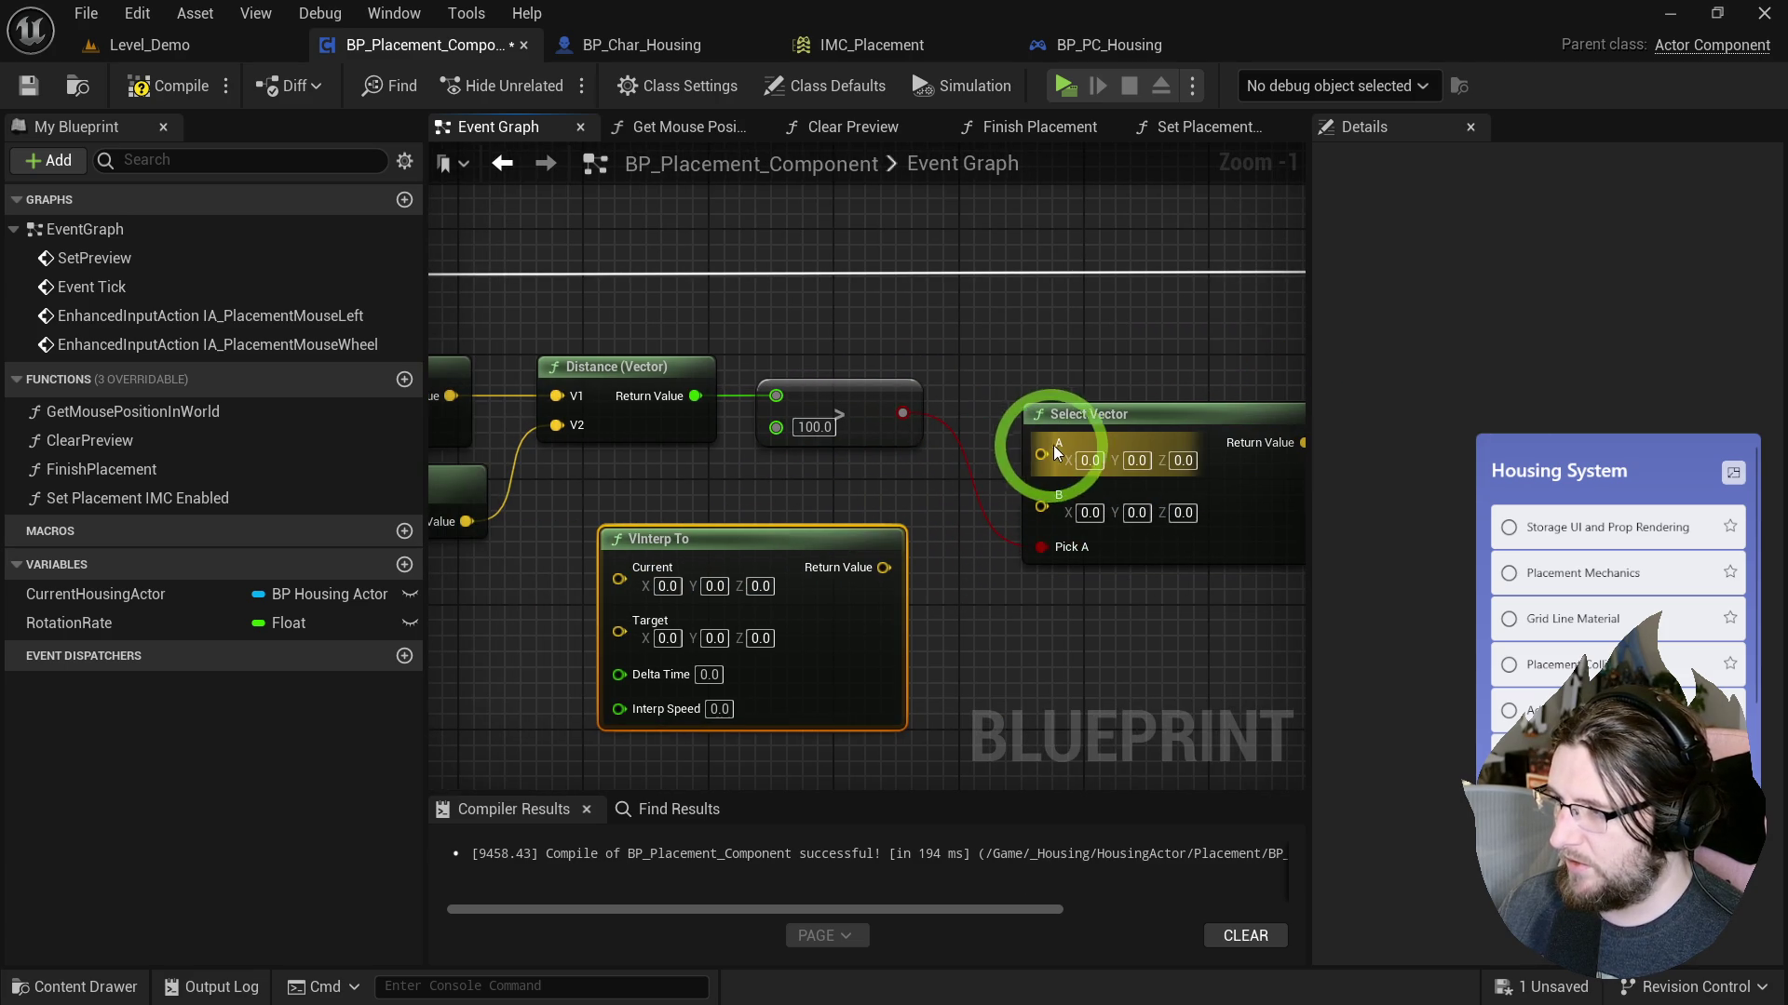
mouse_move(1057, 441)
mouse_down()
mouse_move(646, 458)
mouse_move(683, 472)
mouse_up()
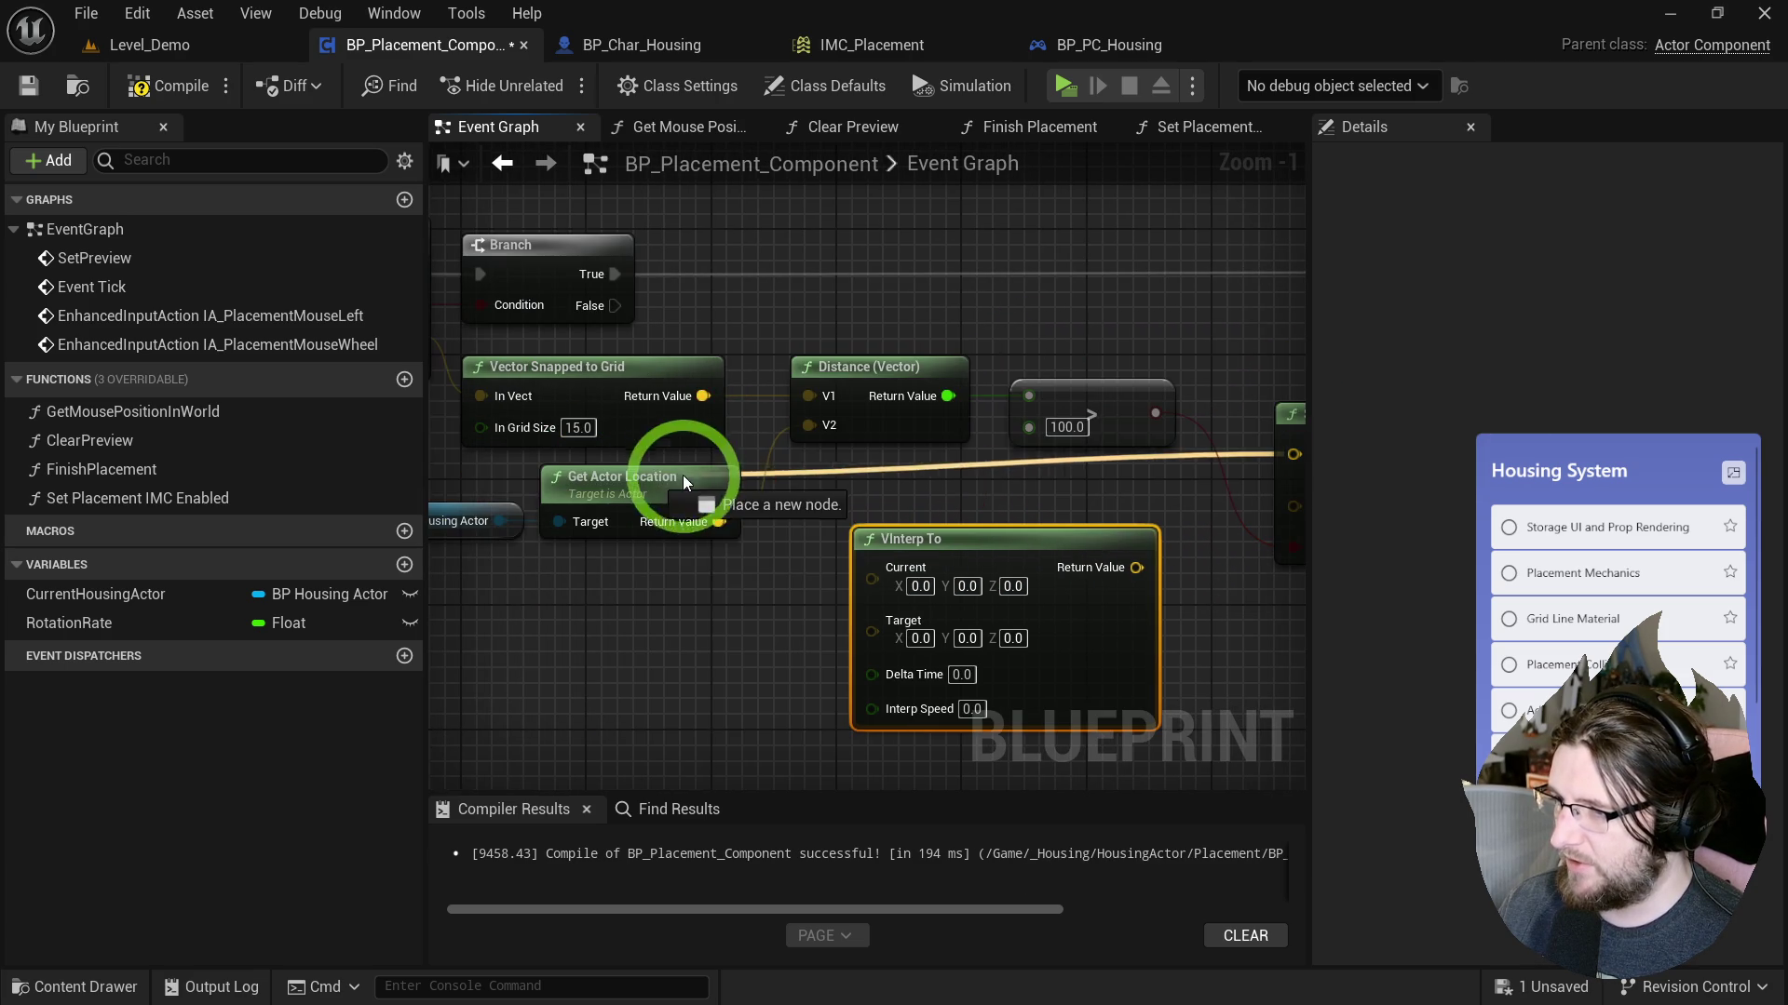
scroll(701, 397, down, 2)
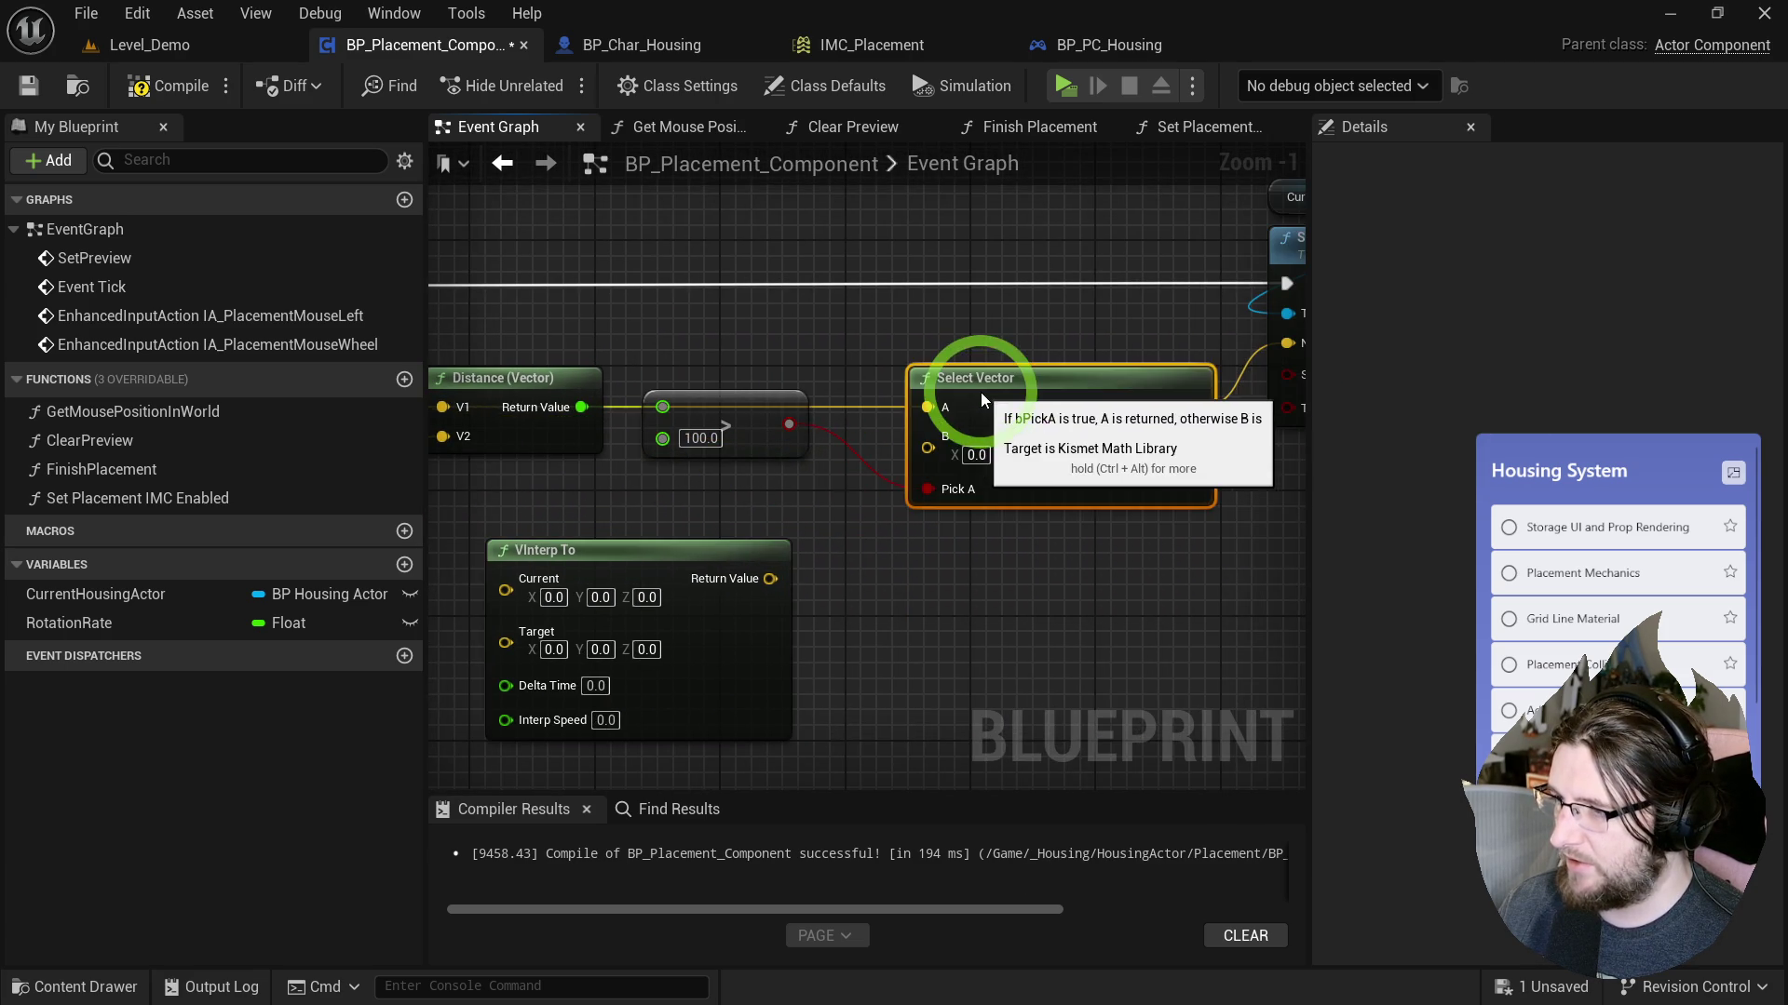
scroll(978, 398, up, 2)
mouse_move(977, 398)
mouse_down()
mouse_move(997, 422)
mouse_move(961, 450)
mouse_up()
mouse_move(1146, 432)
mouse_down()
mouse_move(1171, 423)
mouse_move(1080, 511)
mouse_up()
drag(983, 562, 987, 563)
drag(484, 382, 628, 341)
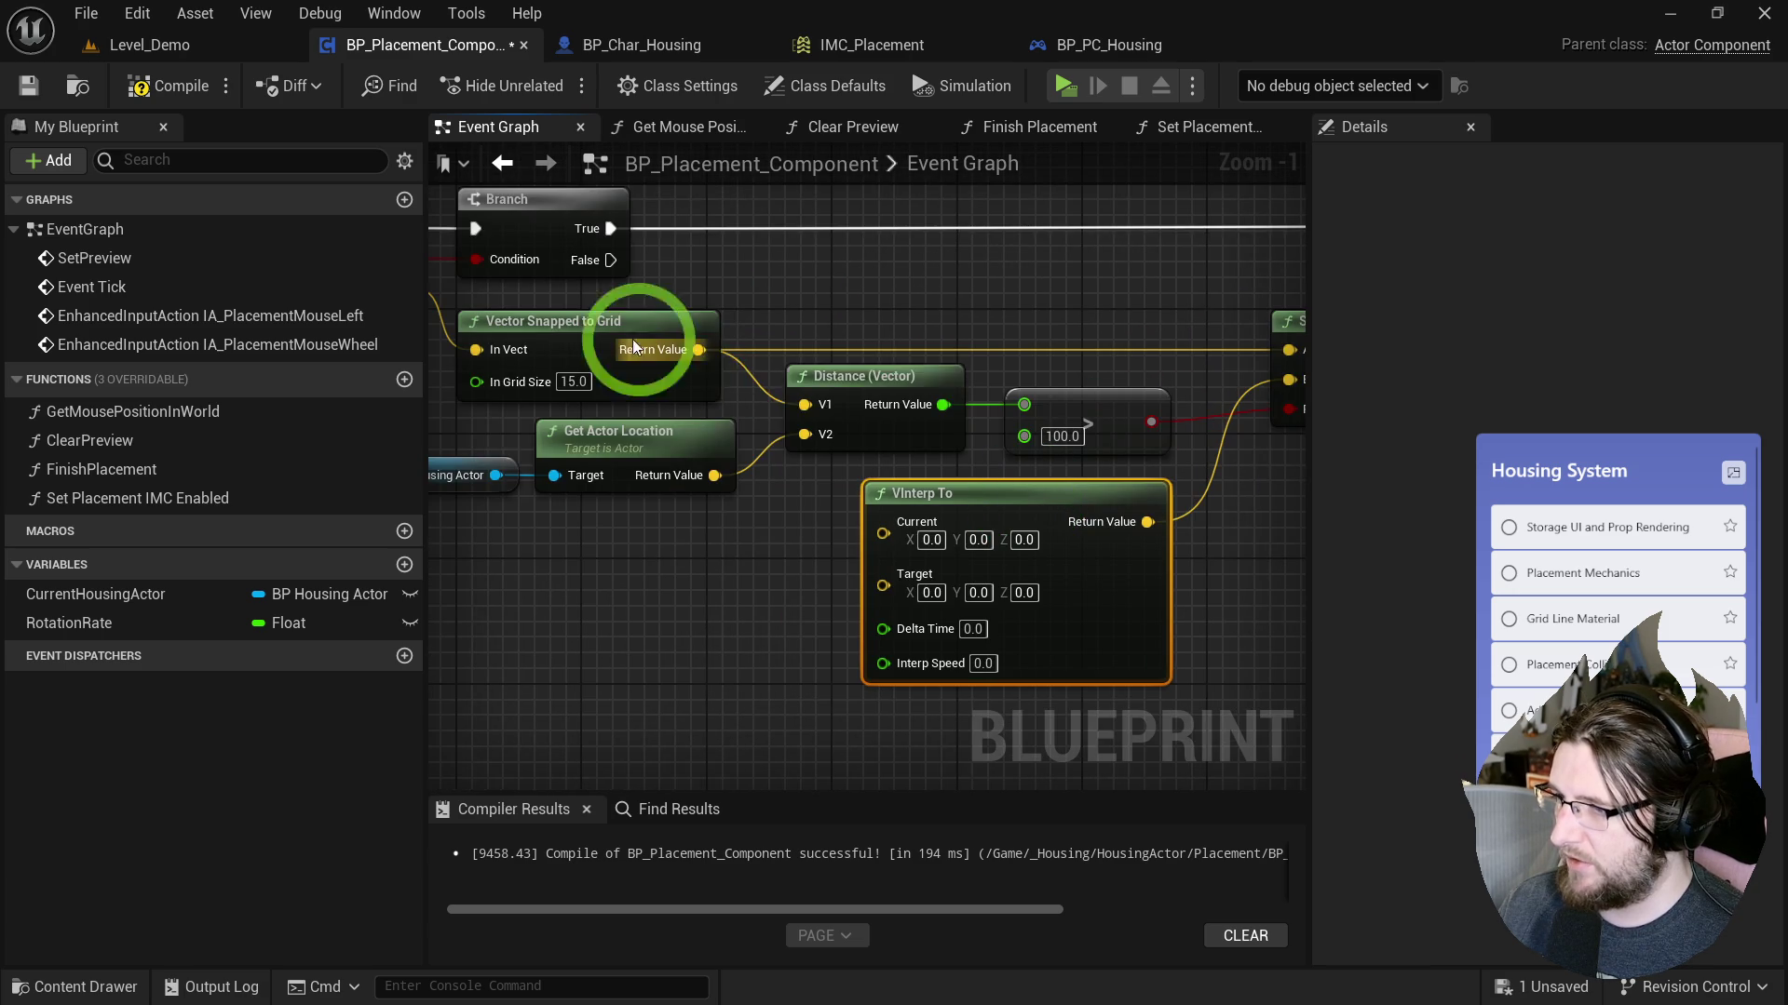
Feed the snapped position into VInterp Target, Get World Delta Seconds into Delta Time, speed 5.
mouse_move(883, 570)
mouse_down()
mouse_move(712, 457)
mouse_move(700, 357)
mouse_up()
mouse_move(883, 606)
mouse_down()
mouse_move(768, 615)
mouse_move(680, 582)
mouse_up()
text(delta sec)
key(Return)
mouse_move(798, 615)
mouse_down()
mouse_move(1029, 640)
mouse_move(982, 621)
mouse_up()
click(240, 177)
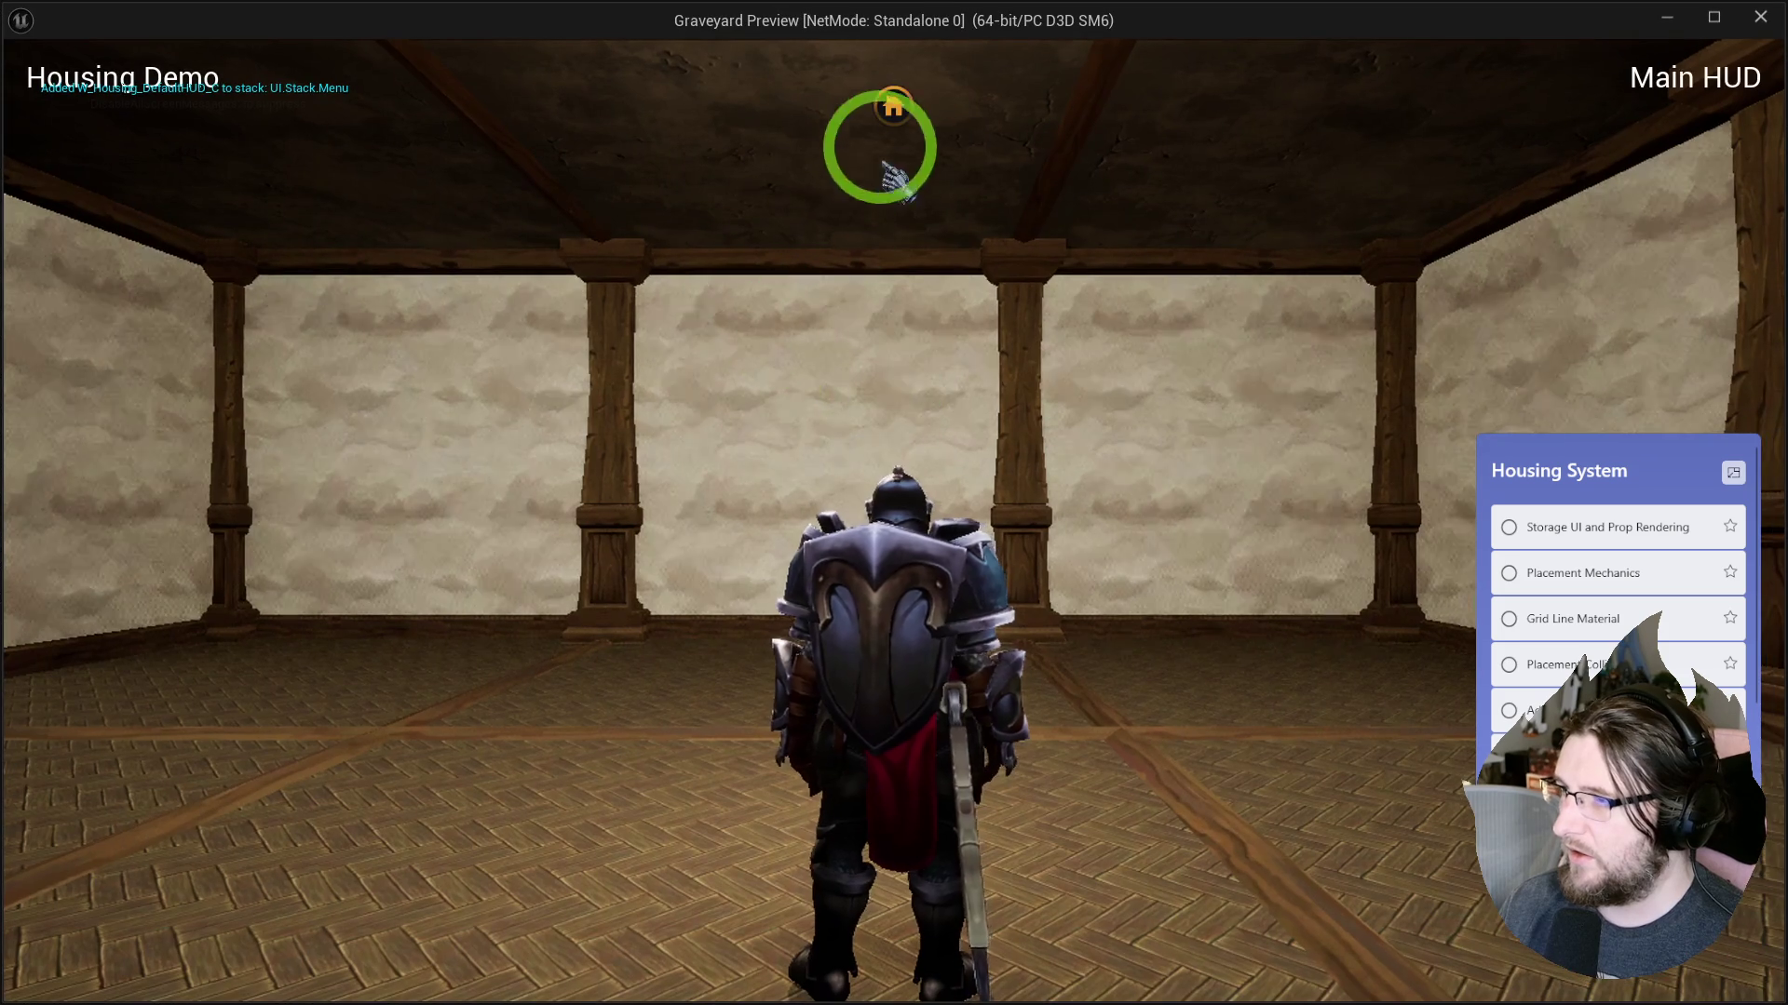
Playtest the level by dragging a stool from storage onto the floor.
click(328, 517)
mouse_move(328, 516)
mouse_down()
mouse_move(599, 830)
mouse_move(1229, 869)
mouse_move(1476, 846)
mouse_move(1294, 766)
mouse_move(1509, 847)
mouse_move(1444, 686)
mouse_move(1177, 710)
mouse_move(1211, 868)
mouse_move(1365, 681)
mouse_move(1241, 941)
mouse_move(1471, 861)
mouse_up()
key(Escape)
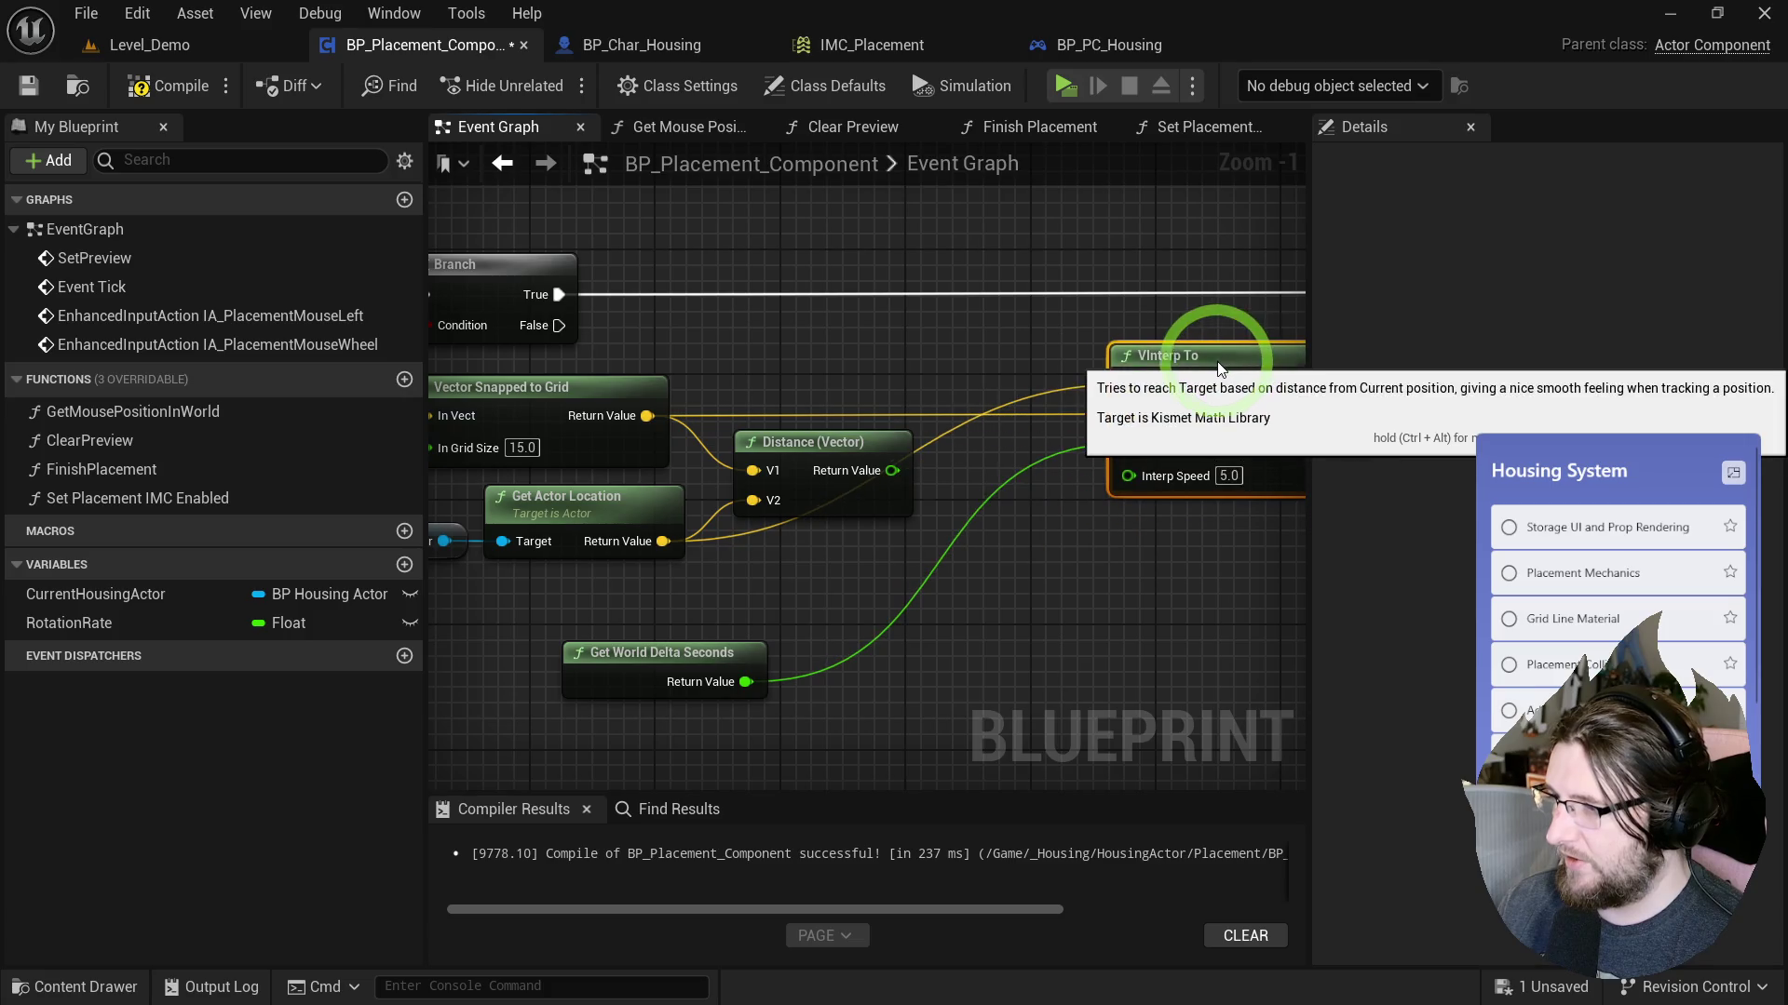
Drive VInterp To's Interp Speed from a Multiply on the distance (×0.2).
drag(890, 477, 953, 522)
text(multiply)
click(1046, 733)
drag(705, 665, 879, 360)
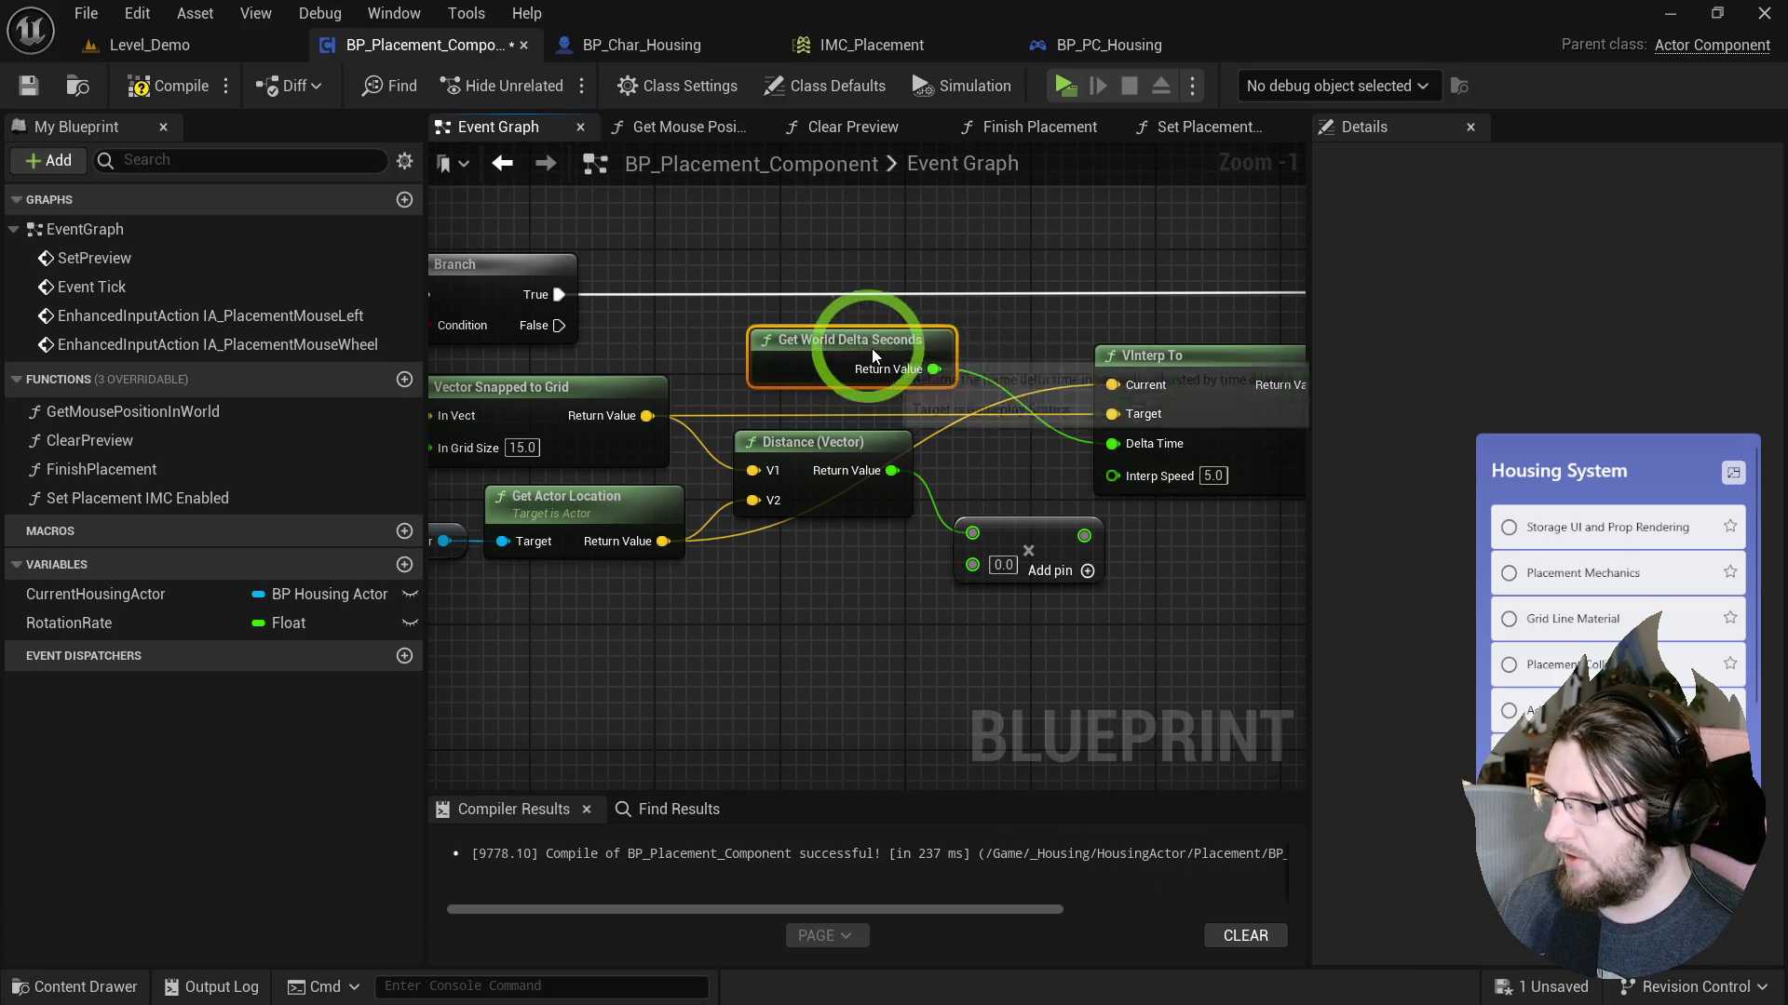
drag(1000, 538, 985, 522)
drag(834, 471, 817, 462)
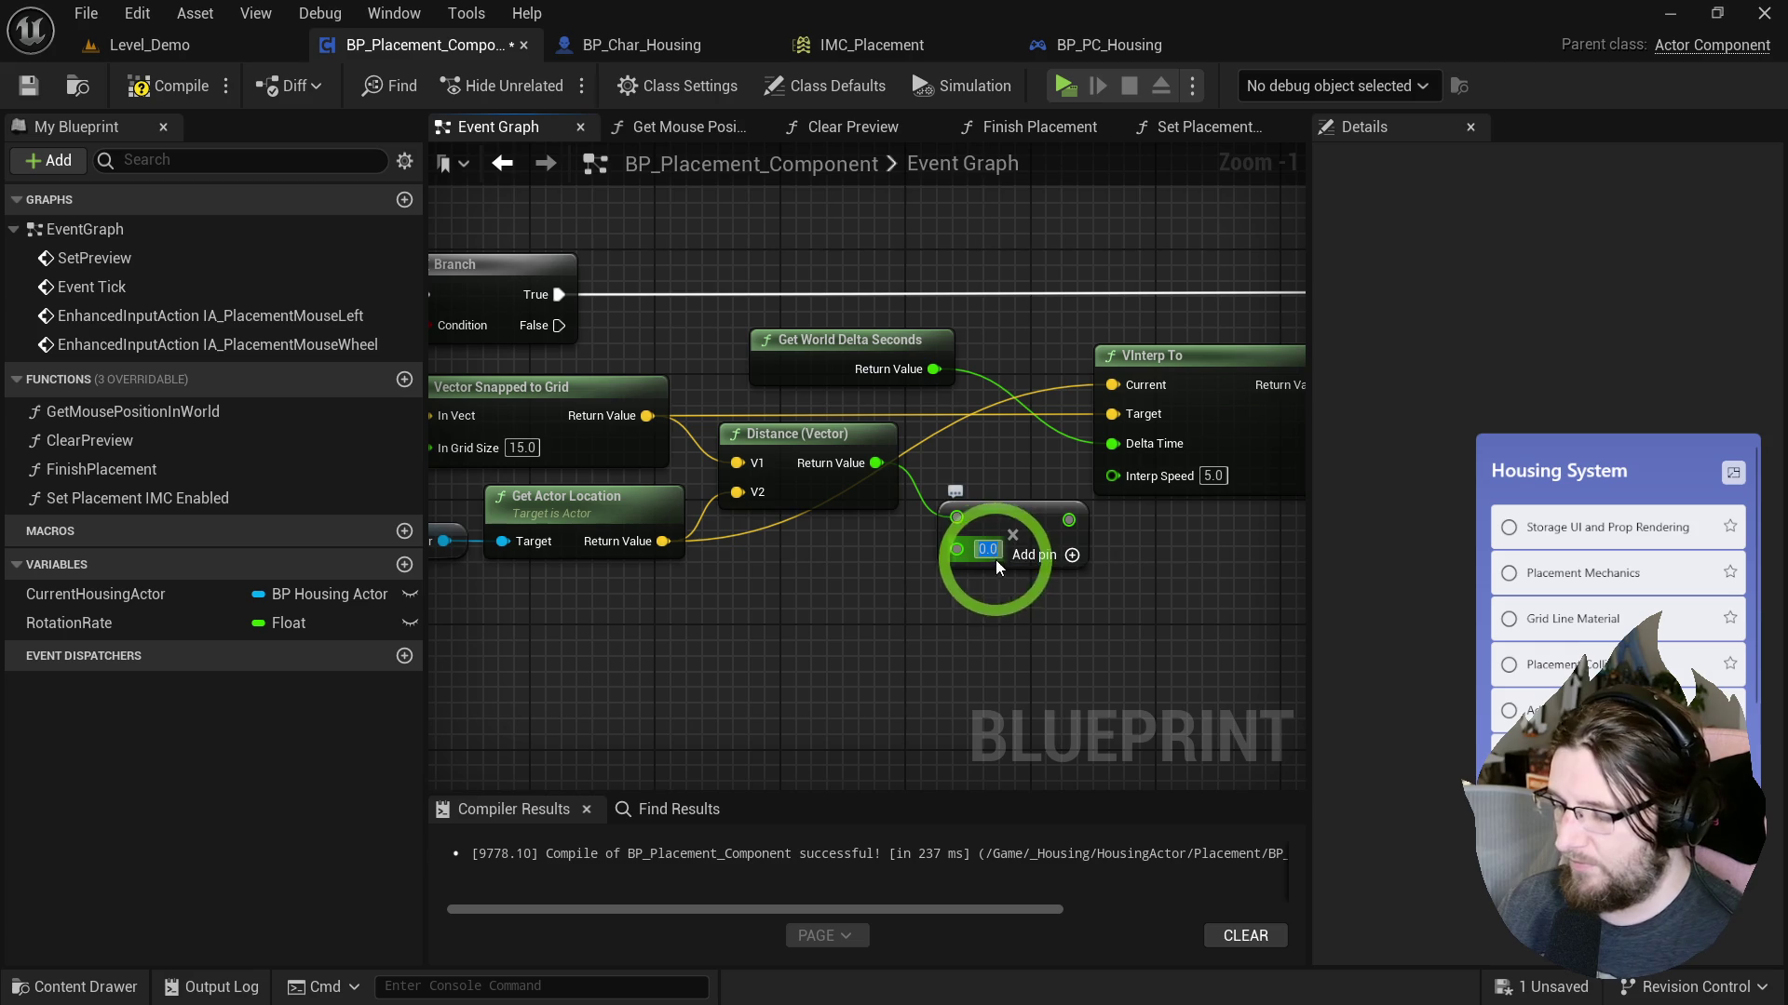
drag(1091, 508, 1112, 475)
drag(1036, 539, 1018, 539)
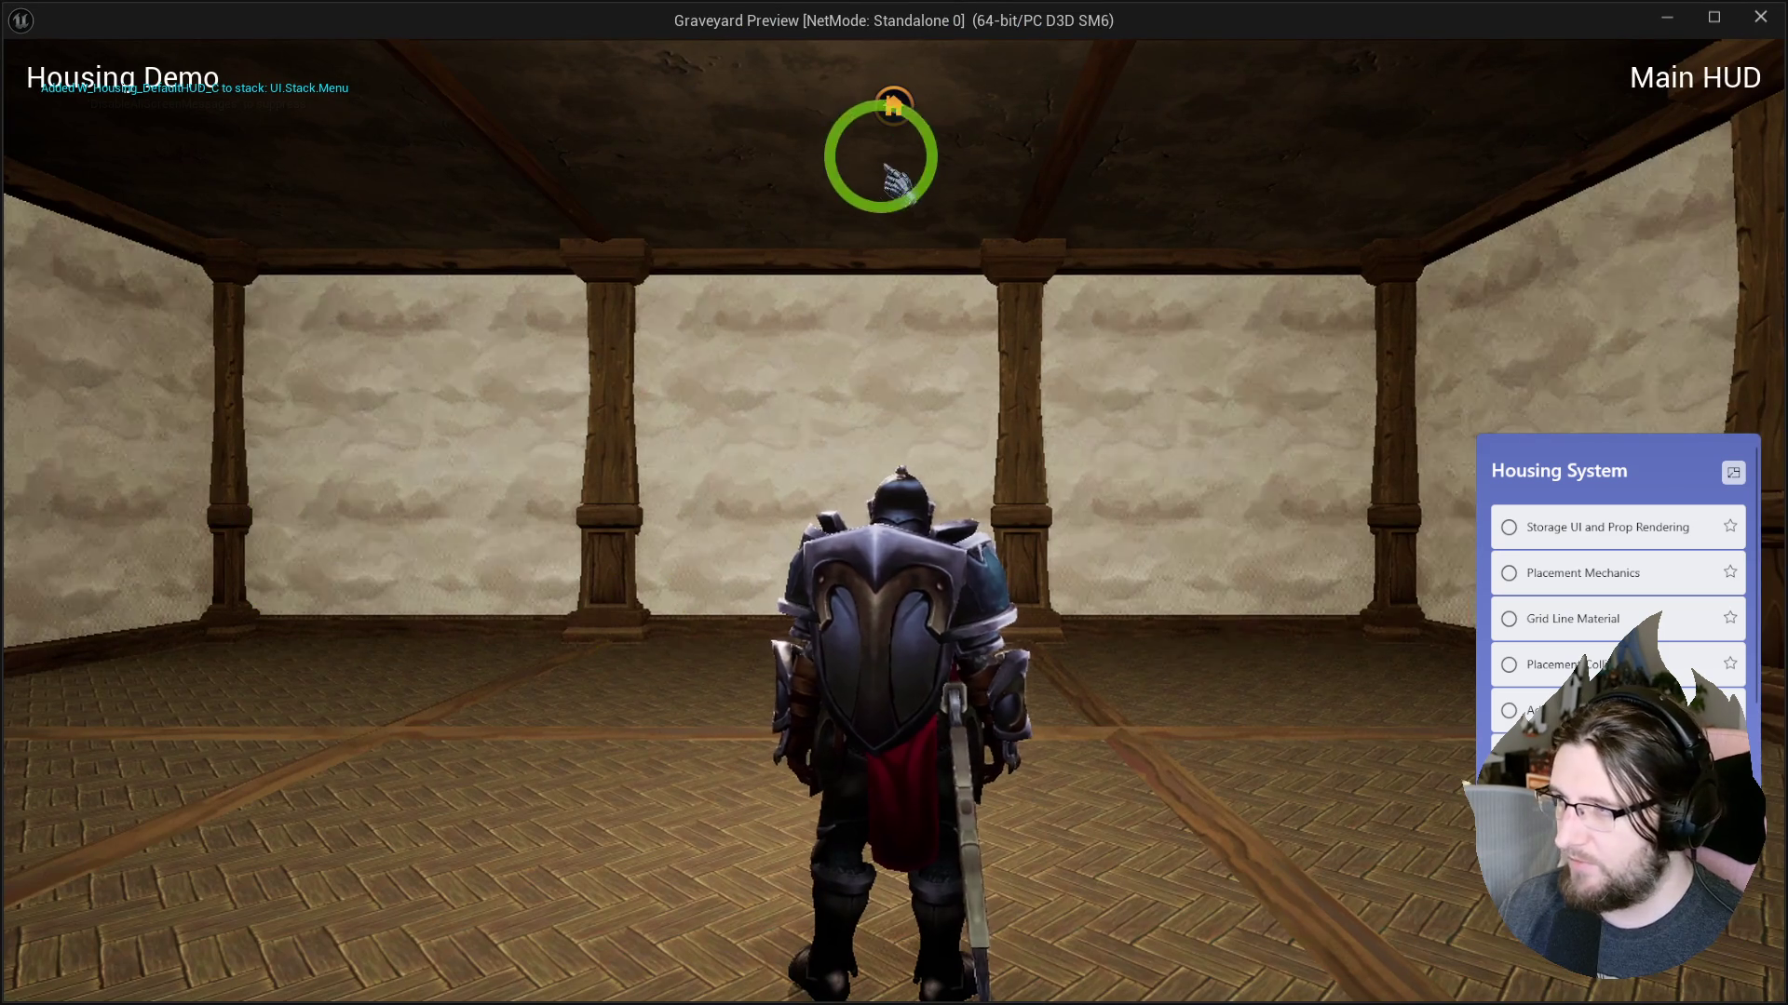
Playtest dragging a bookcase from storage into the room, then stop.
click(893, 105)
mouse_move(238, 568)
mouse_down()
mouse_move(530, 798)
mouse_move(1069, 758)
mouse_move(1468, 758)
mouse_move(1316, 731)
mouse_move(1269, 499)
mouse_move(1161, 910)
mouse_move(631, 897)
mouse_move(507, 824)
mouse_move(1194, 635)
mouse_move(1228, 682)
mouse_move(1308, 685)
mouse_move(1402, 731)
mouse_up()
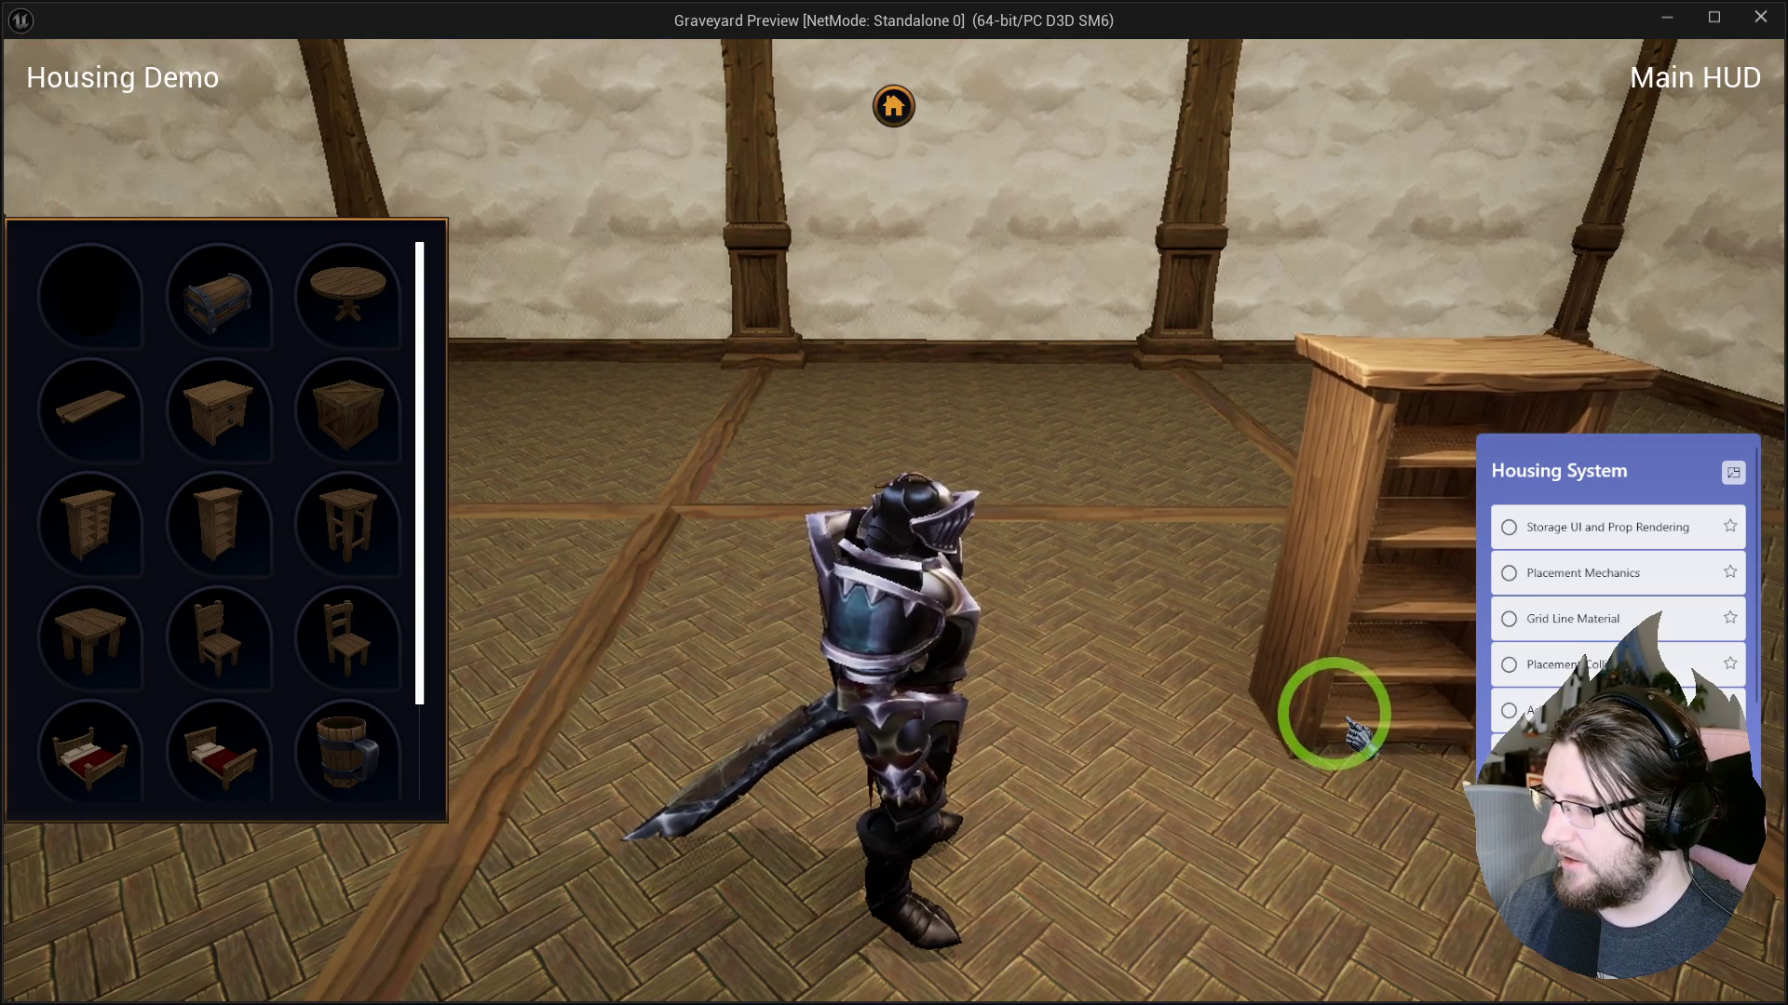
key(Escape)
drag(818, 590, 1158, 626)
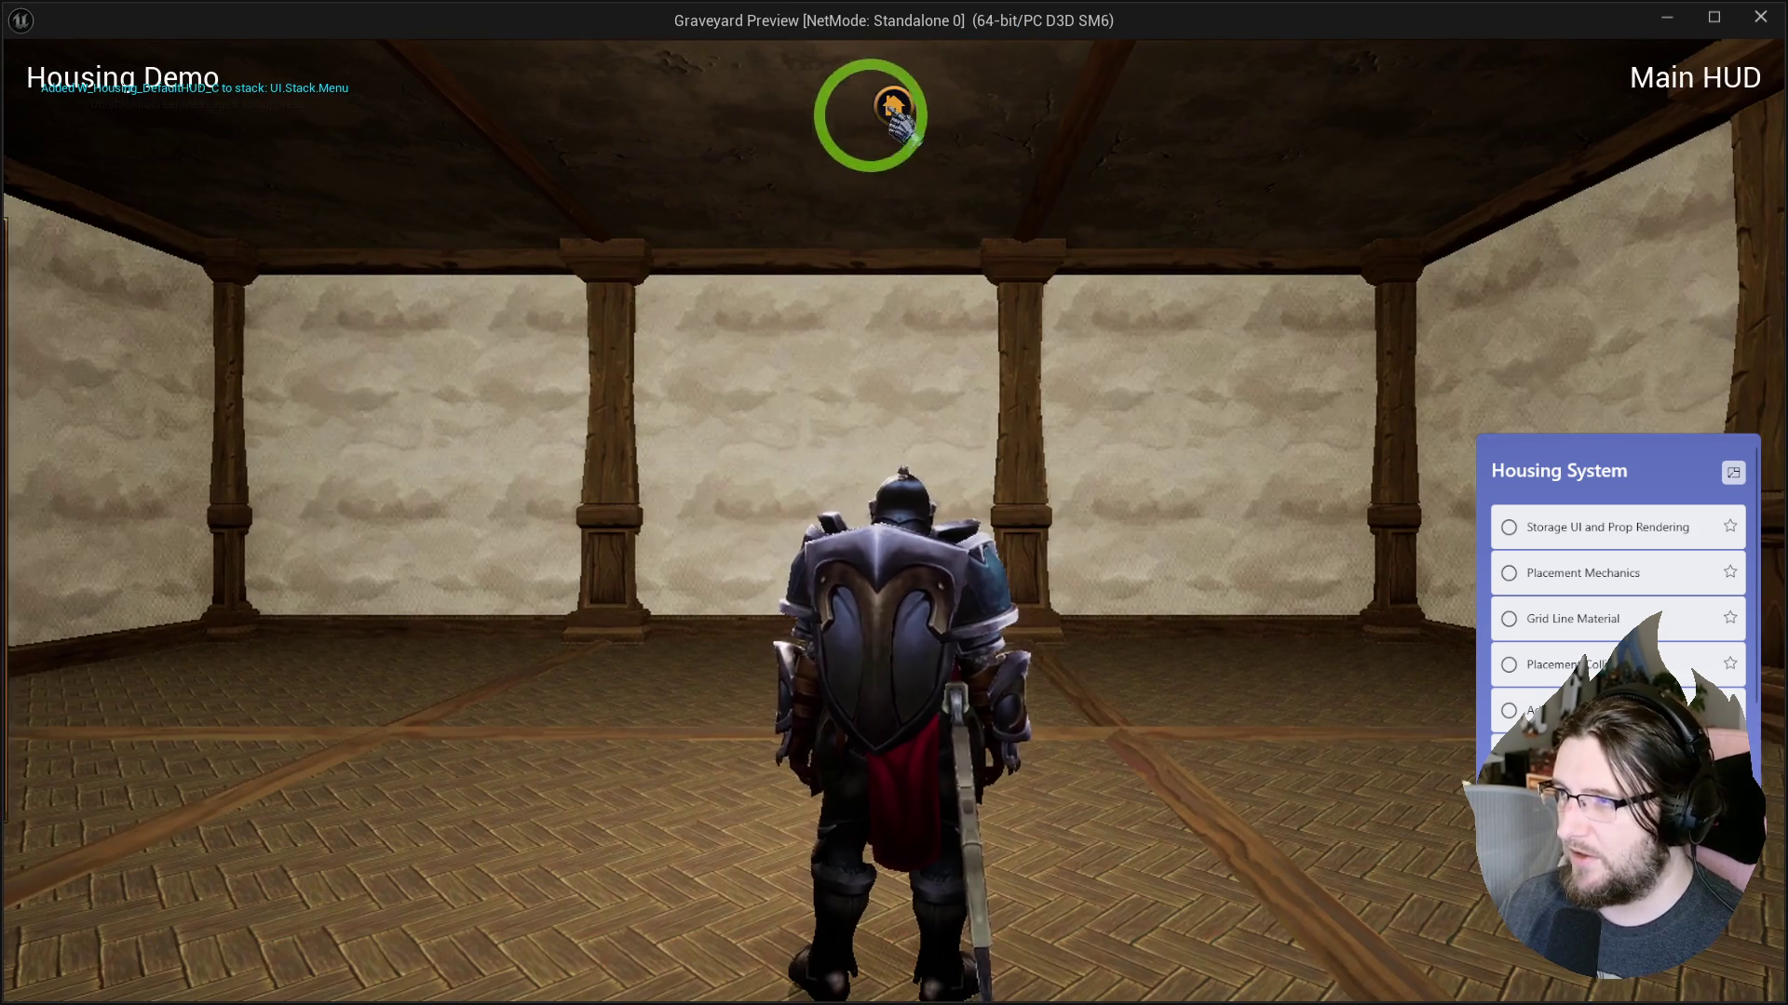
Place a stool from storage, walk around it, rotate it with the wheel, then stop.
click(894, 105)
click(377, 529)
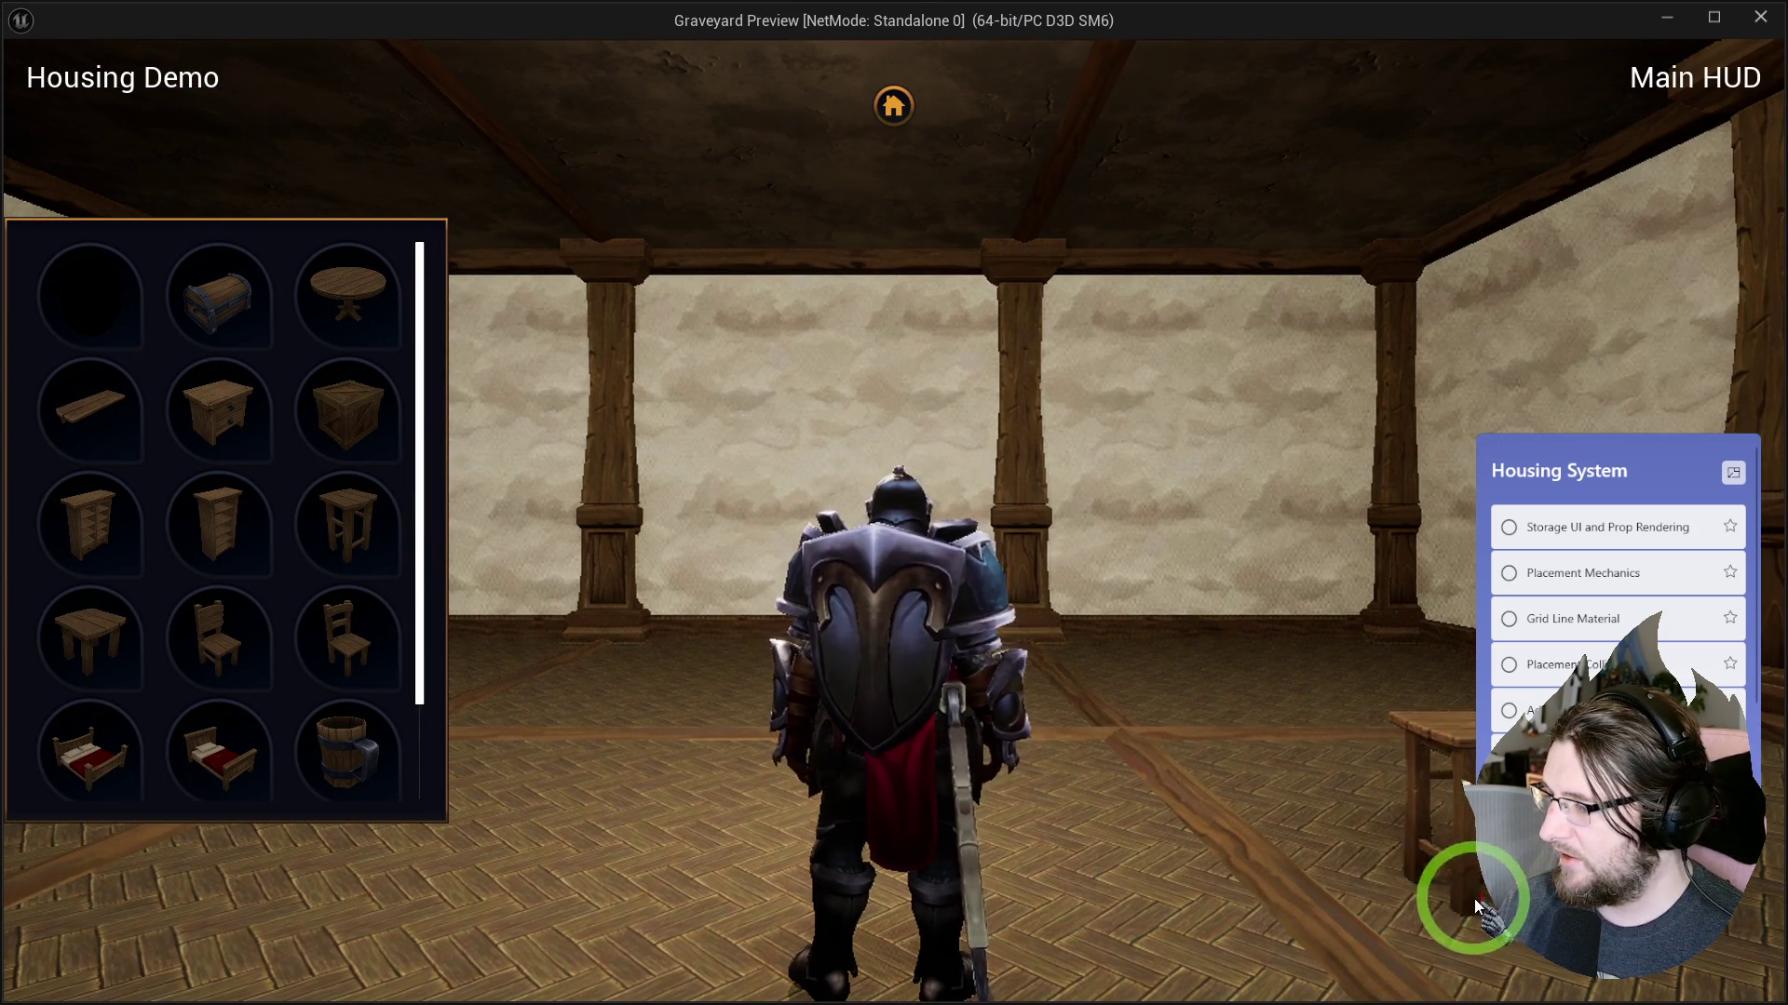
key(w)
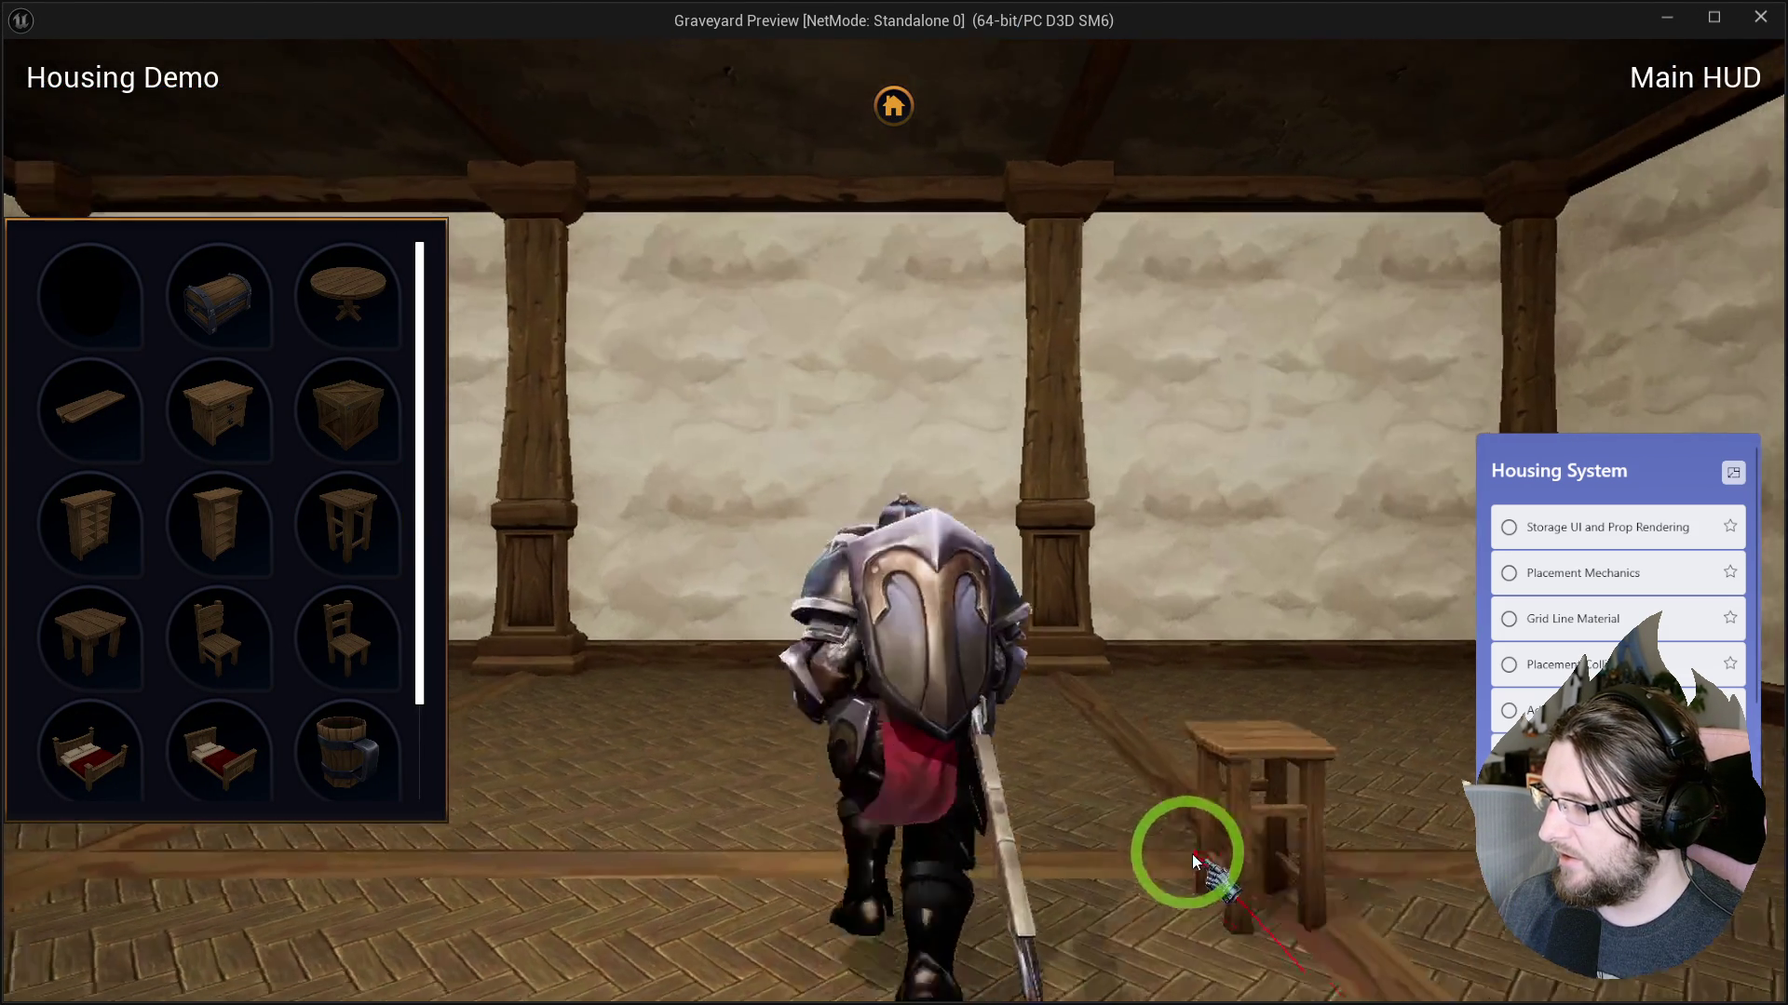
key(a)
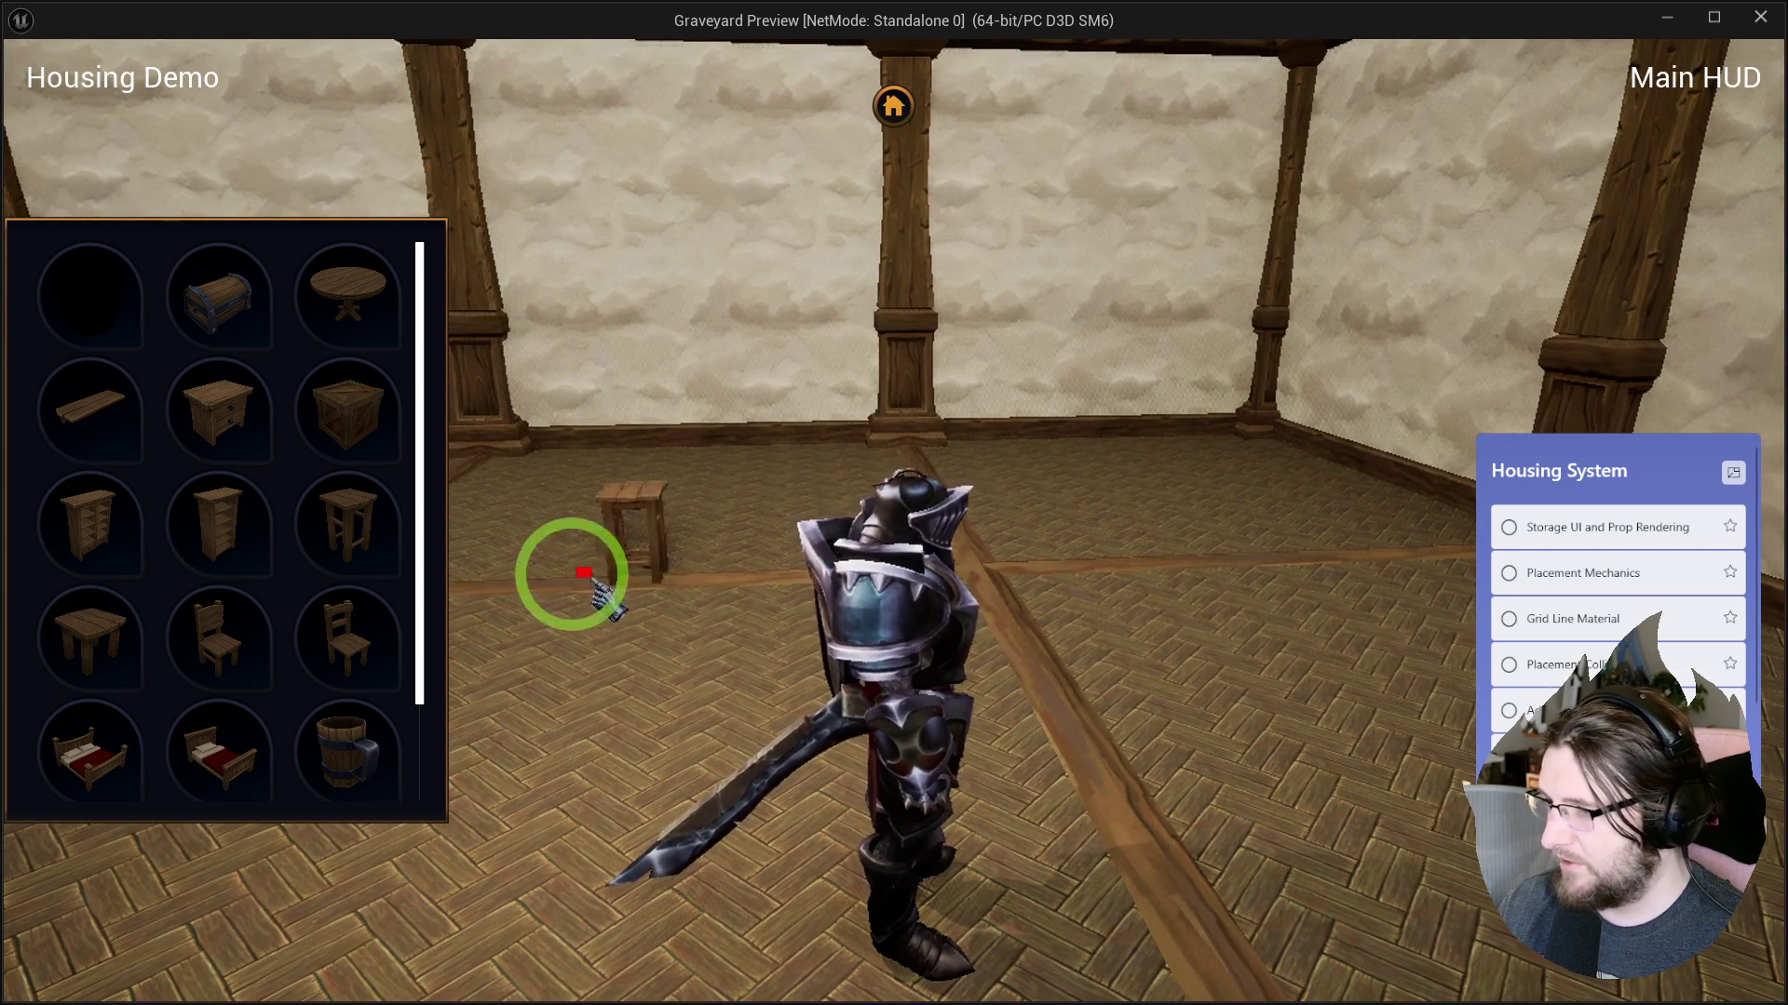
key(s)
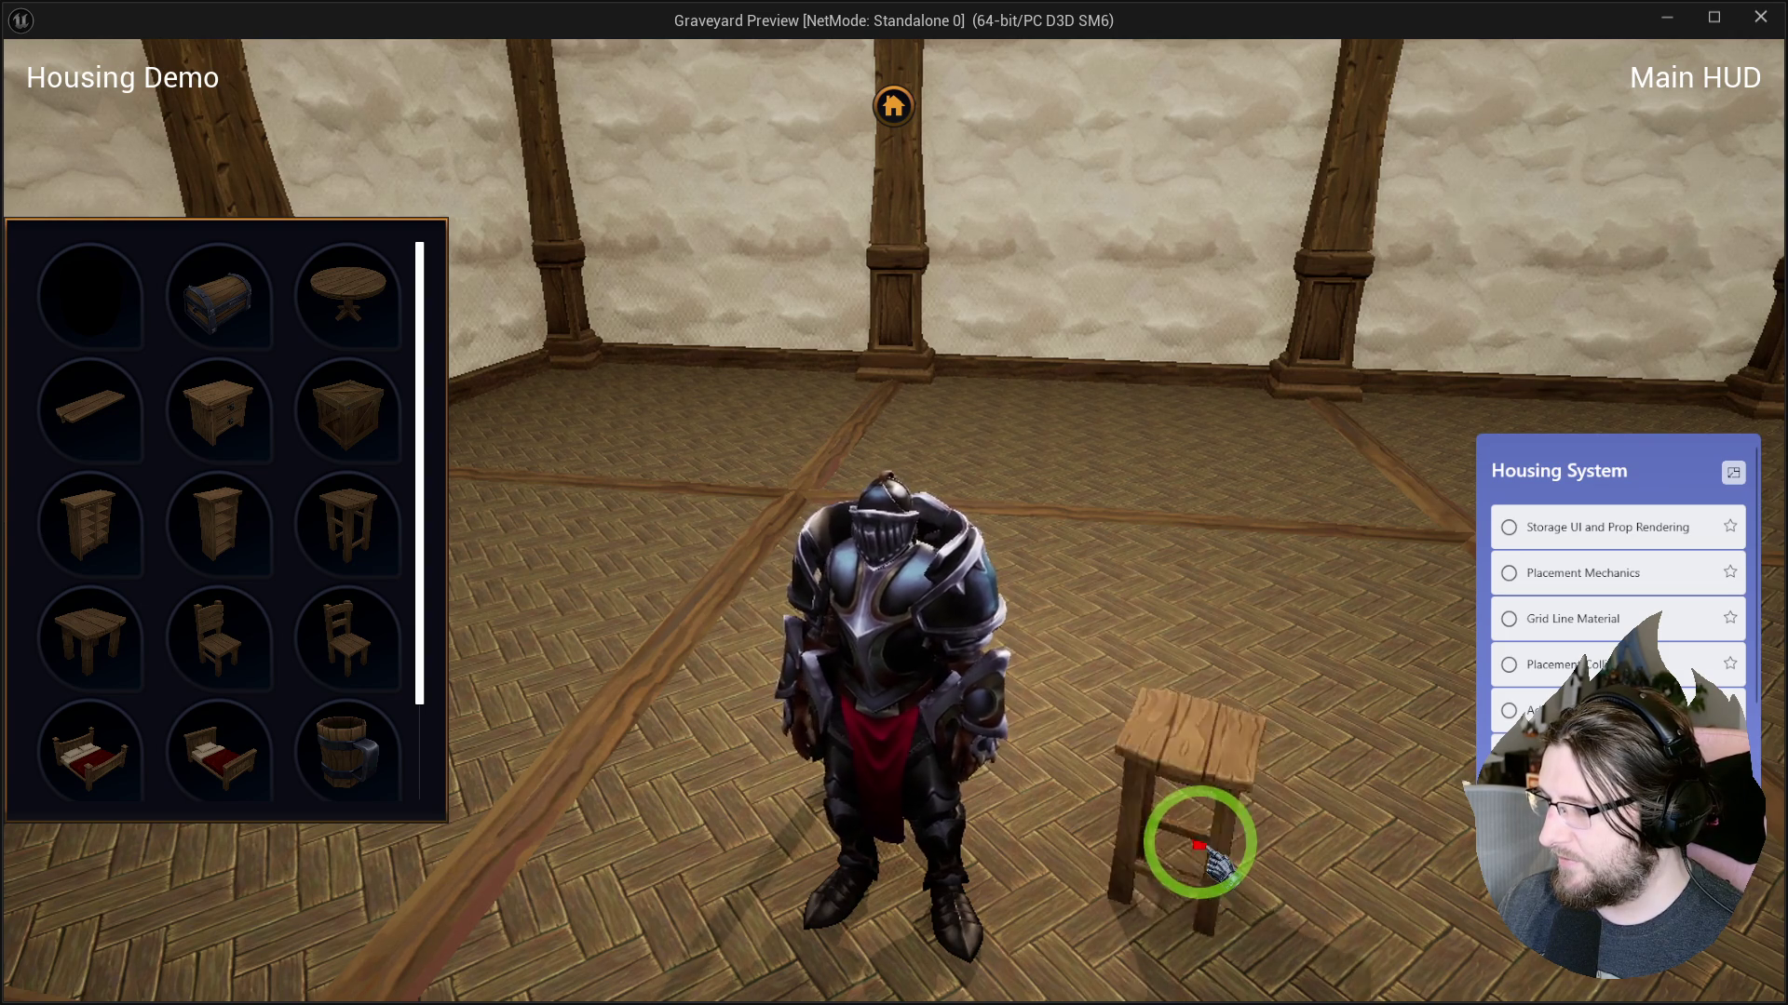
key(w)
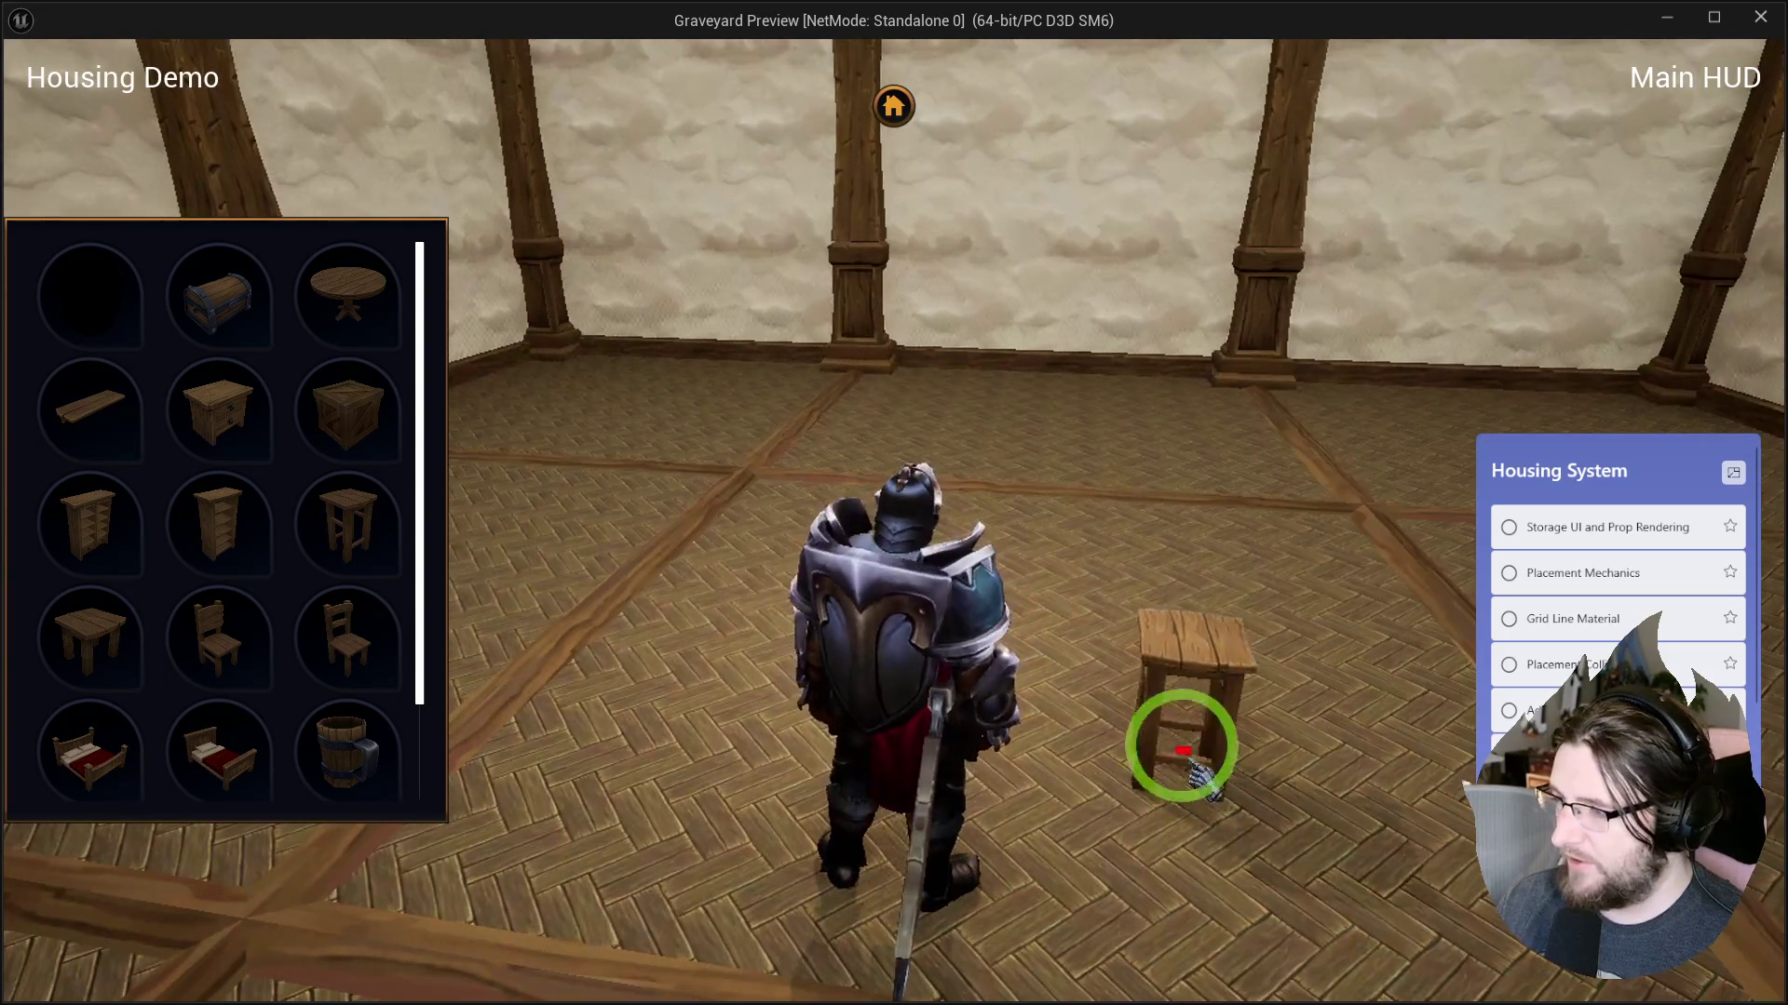
scroll(1201, 759, up, 2)
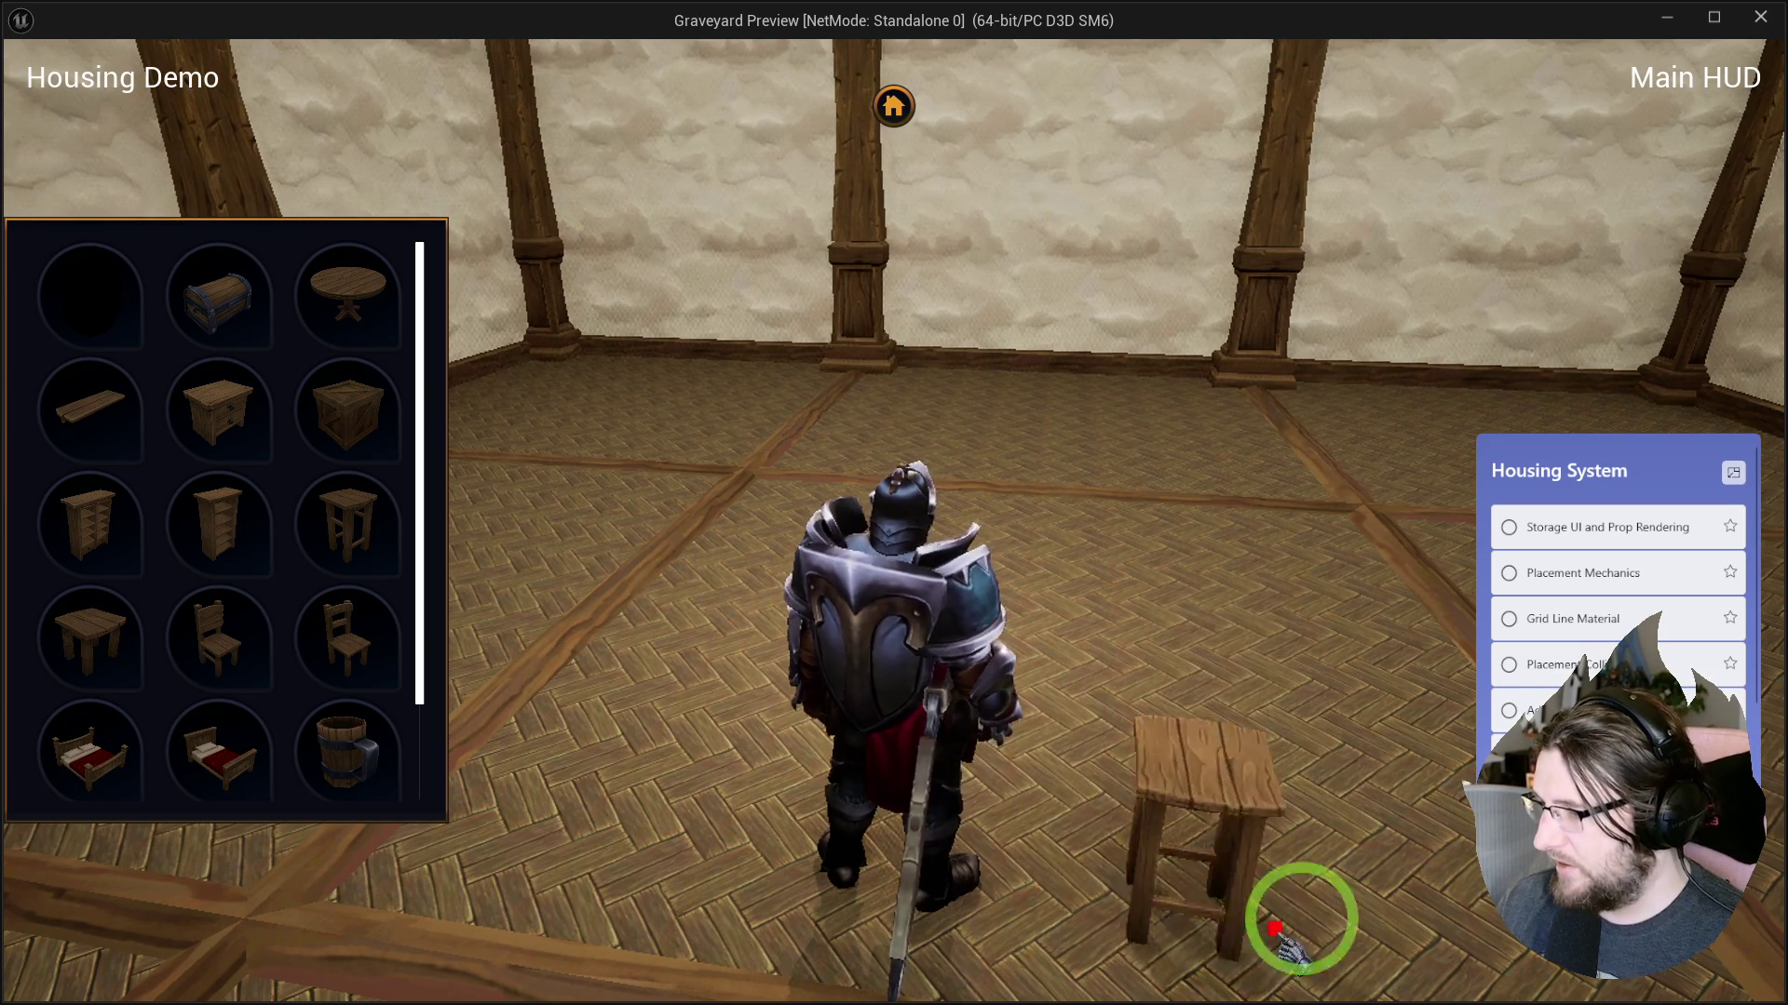
key(e)
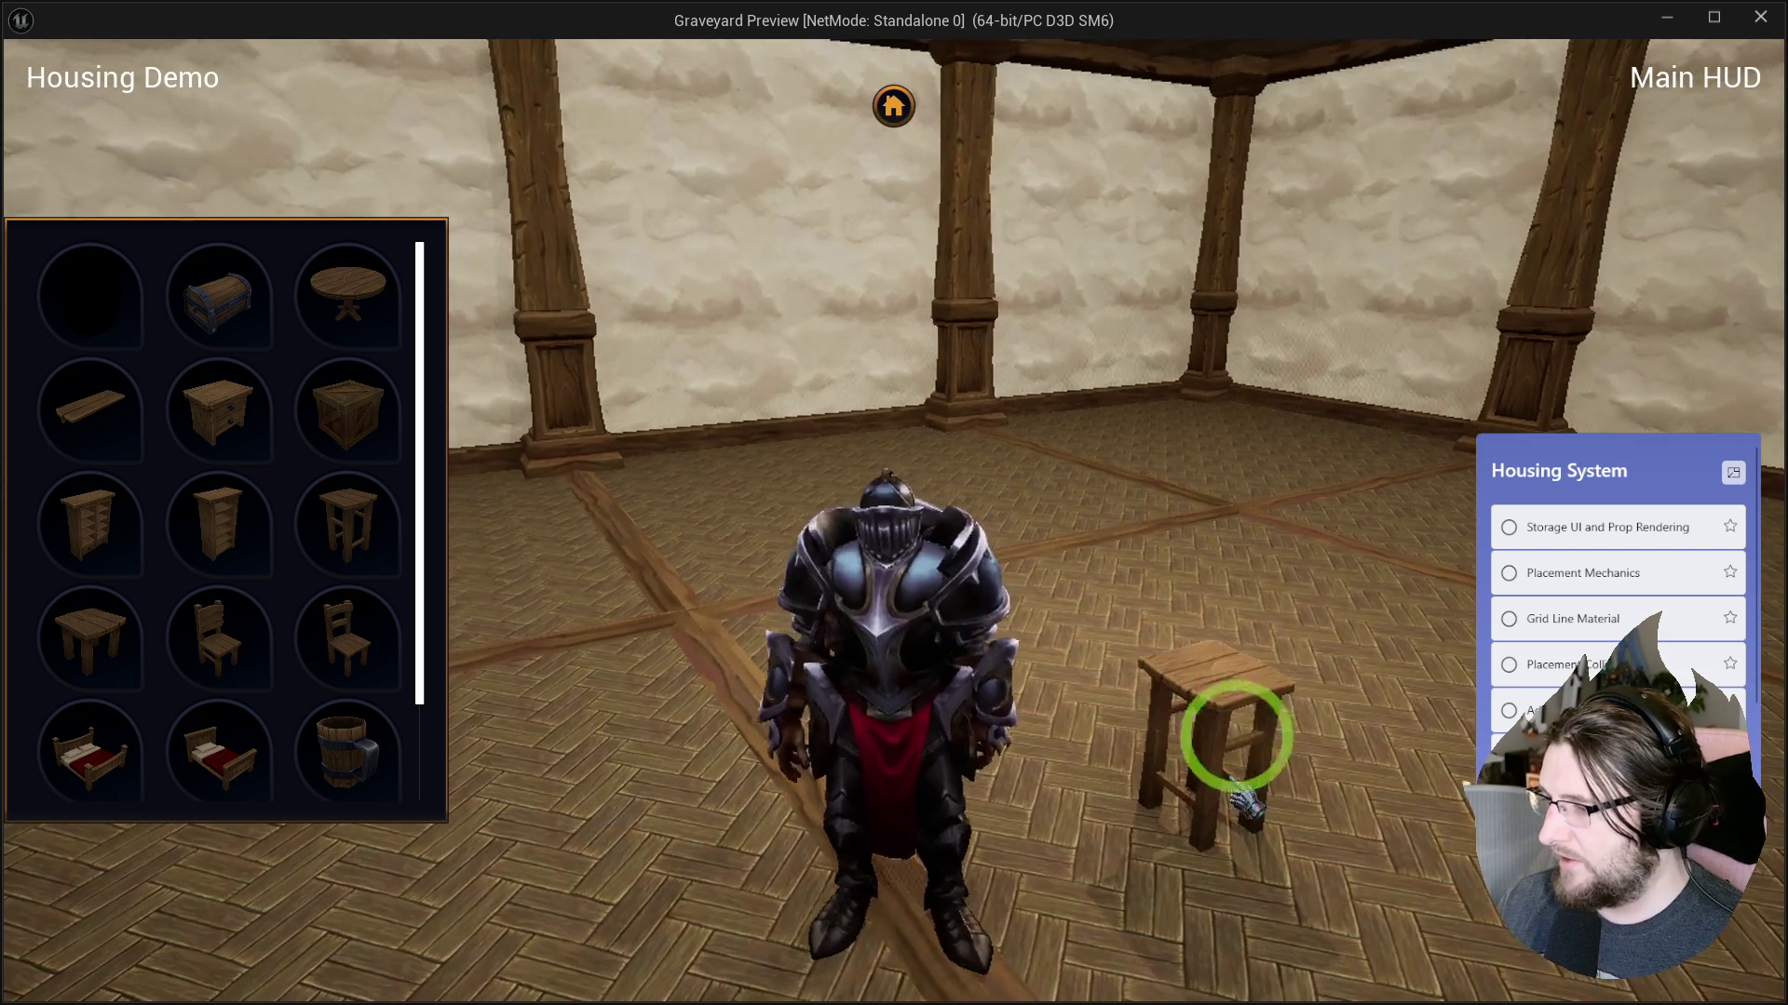
key(Escape)
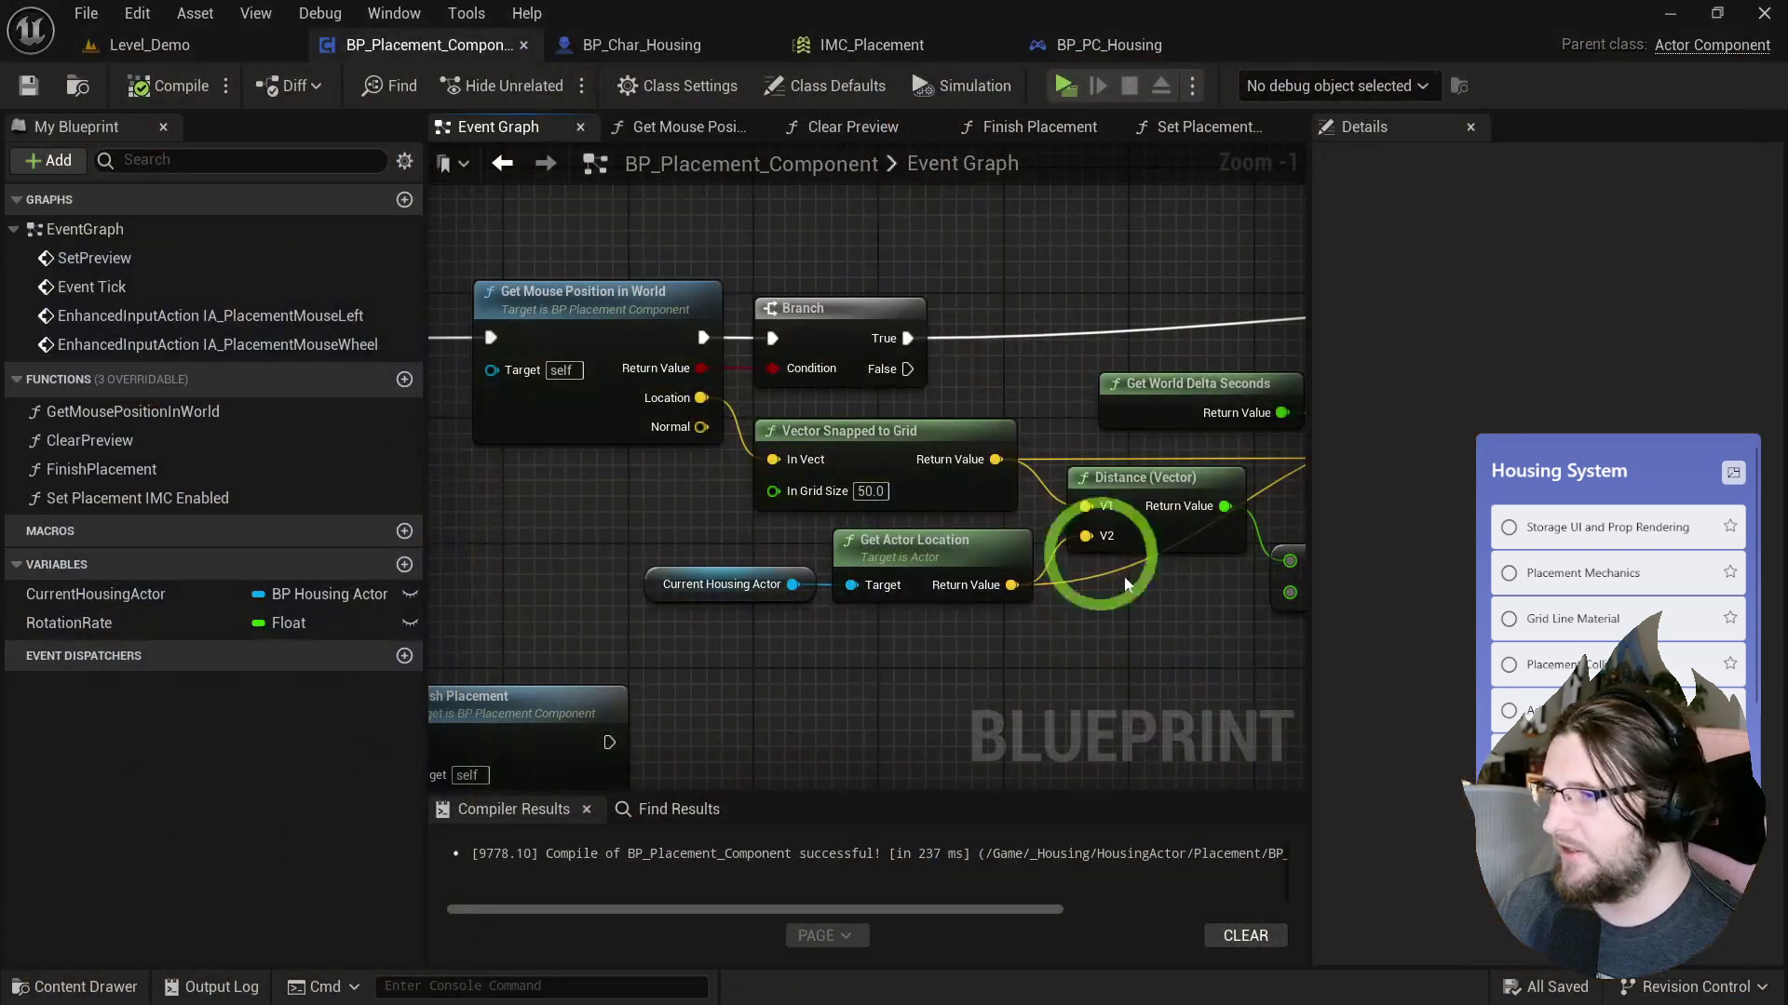
scroll(897, 305, down, 2)
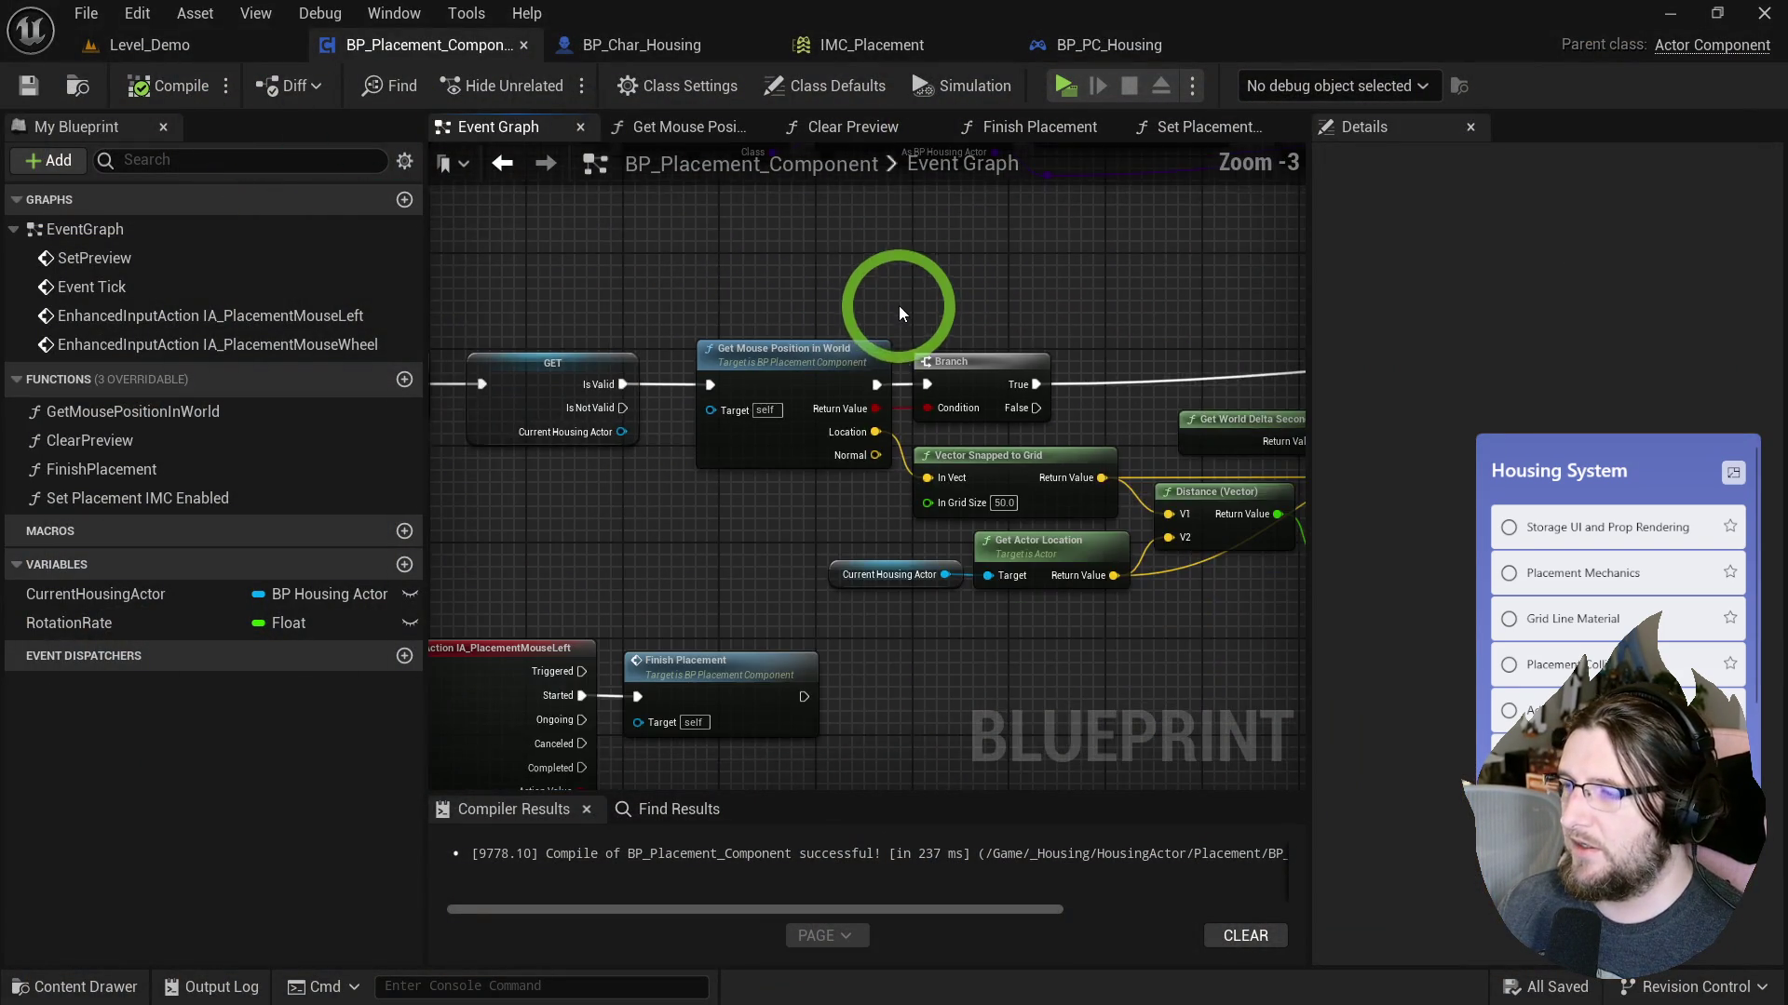
mouse_move(906, 296)
mouse_down()
mouse_move(849, 448)
mouse_move(829, 651)
mouse_move(909, 809)
mouse_move(814, 403)
mouse_move(829, 220)
mouse_up()
scroll(639, 426, up, 1)
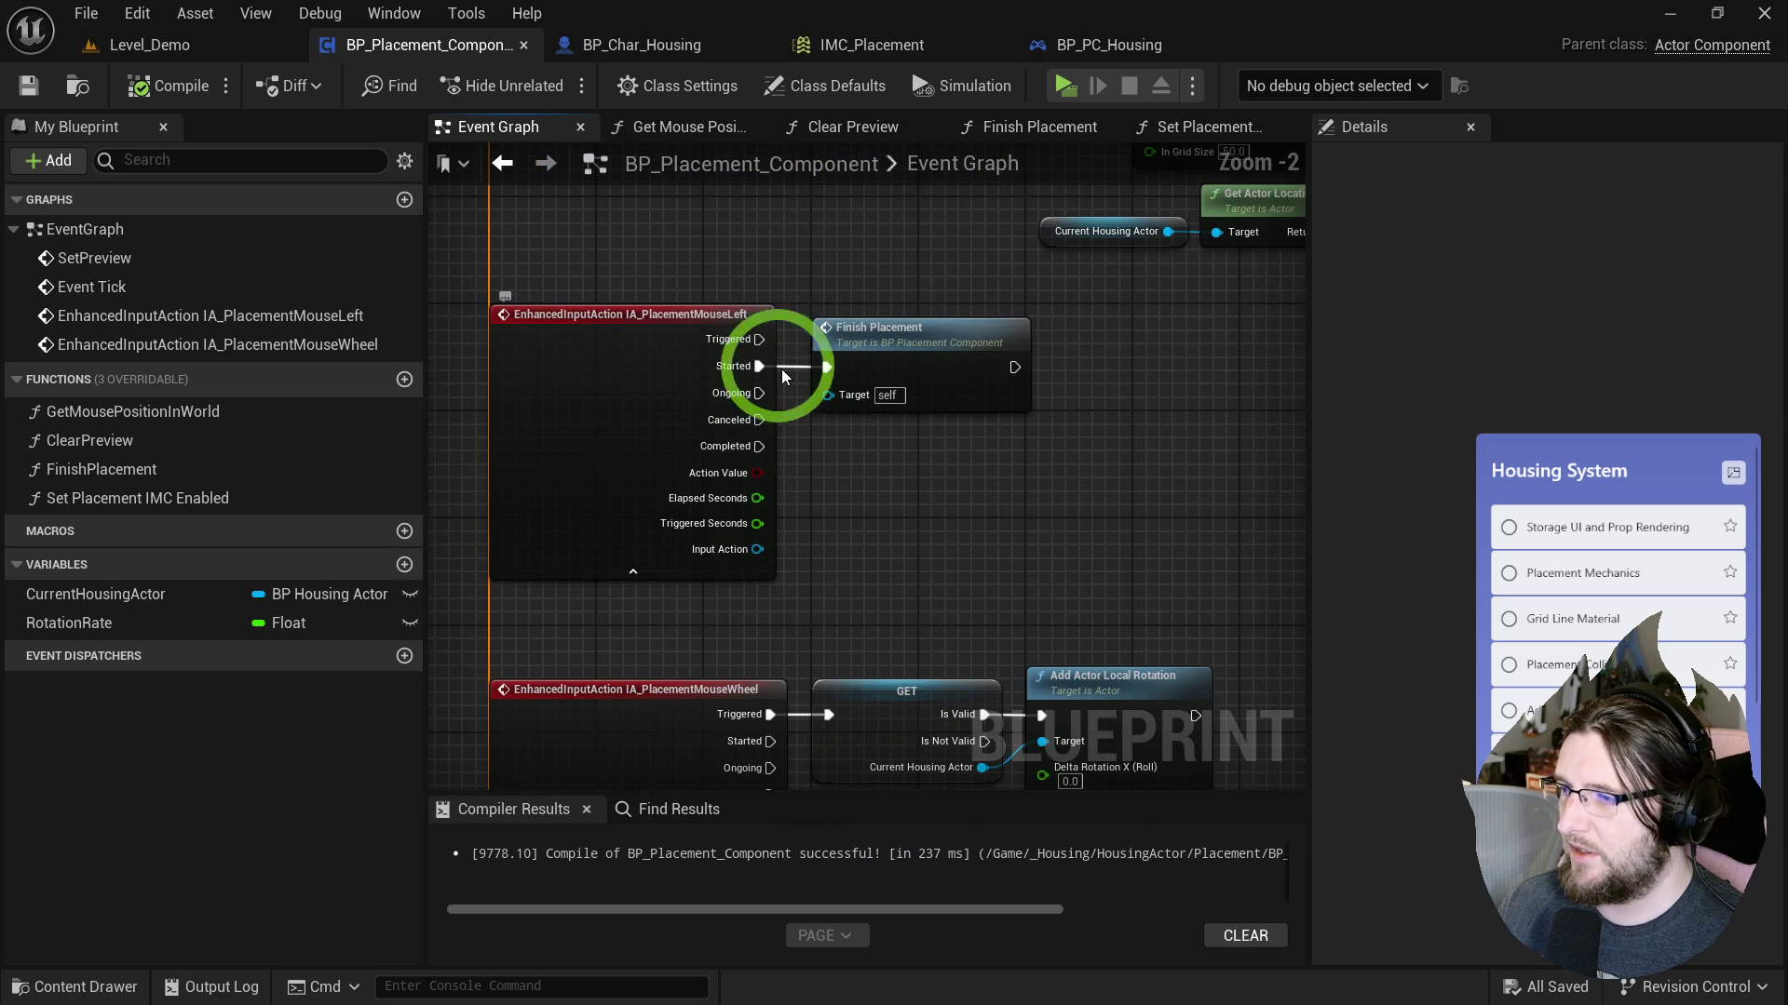
drag(876, 353, 1071, 354)
click(968, 353)
drag(280, 594, 850, 451)
right_click(843, 453)
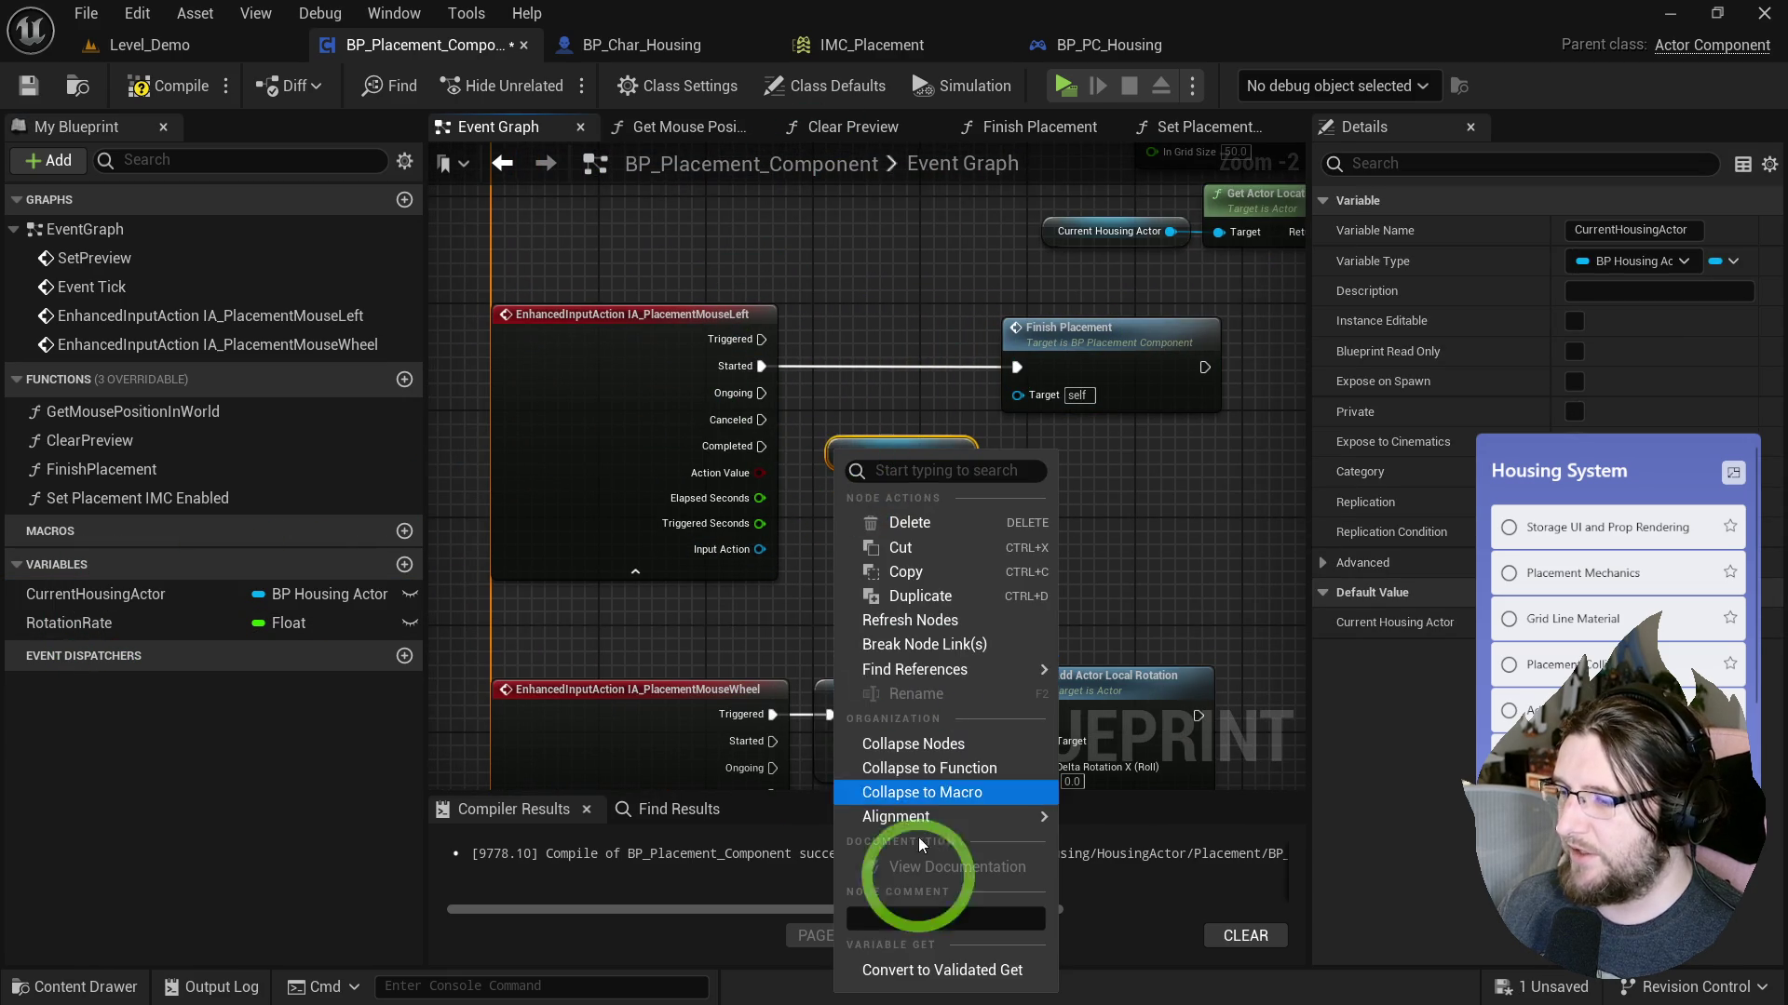
click(921, 970)
drag(862, 467, 863, 356)
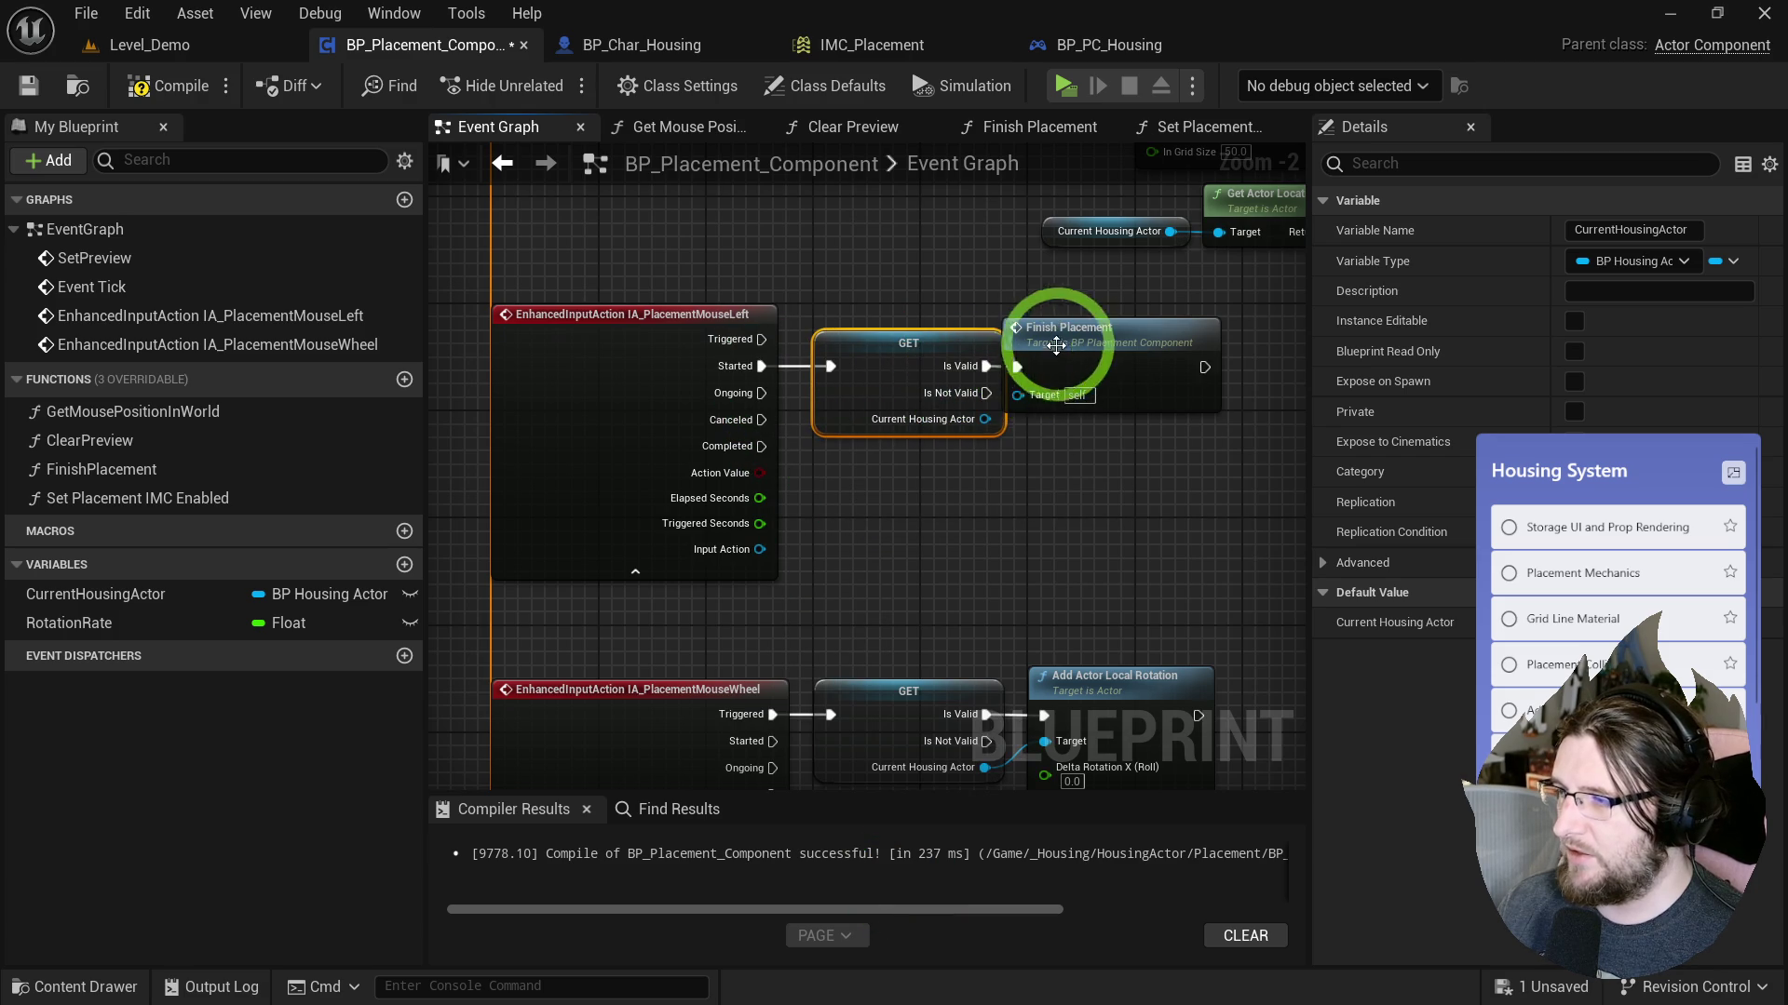
drag(1117, 465, 924, 505)
mouse_move(832, 426)
mouse_down()
mouse_move(897, 658)
mouse_move(874, 438)
mouse_move(858, 438)
mouse_up()
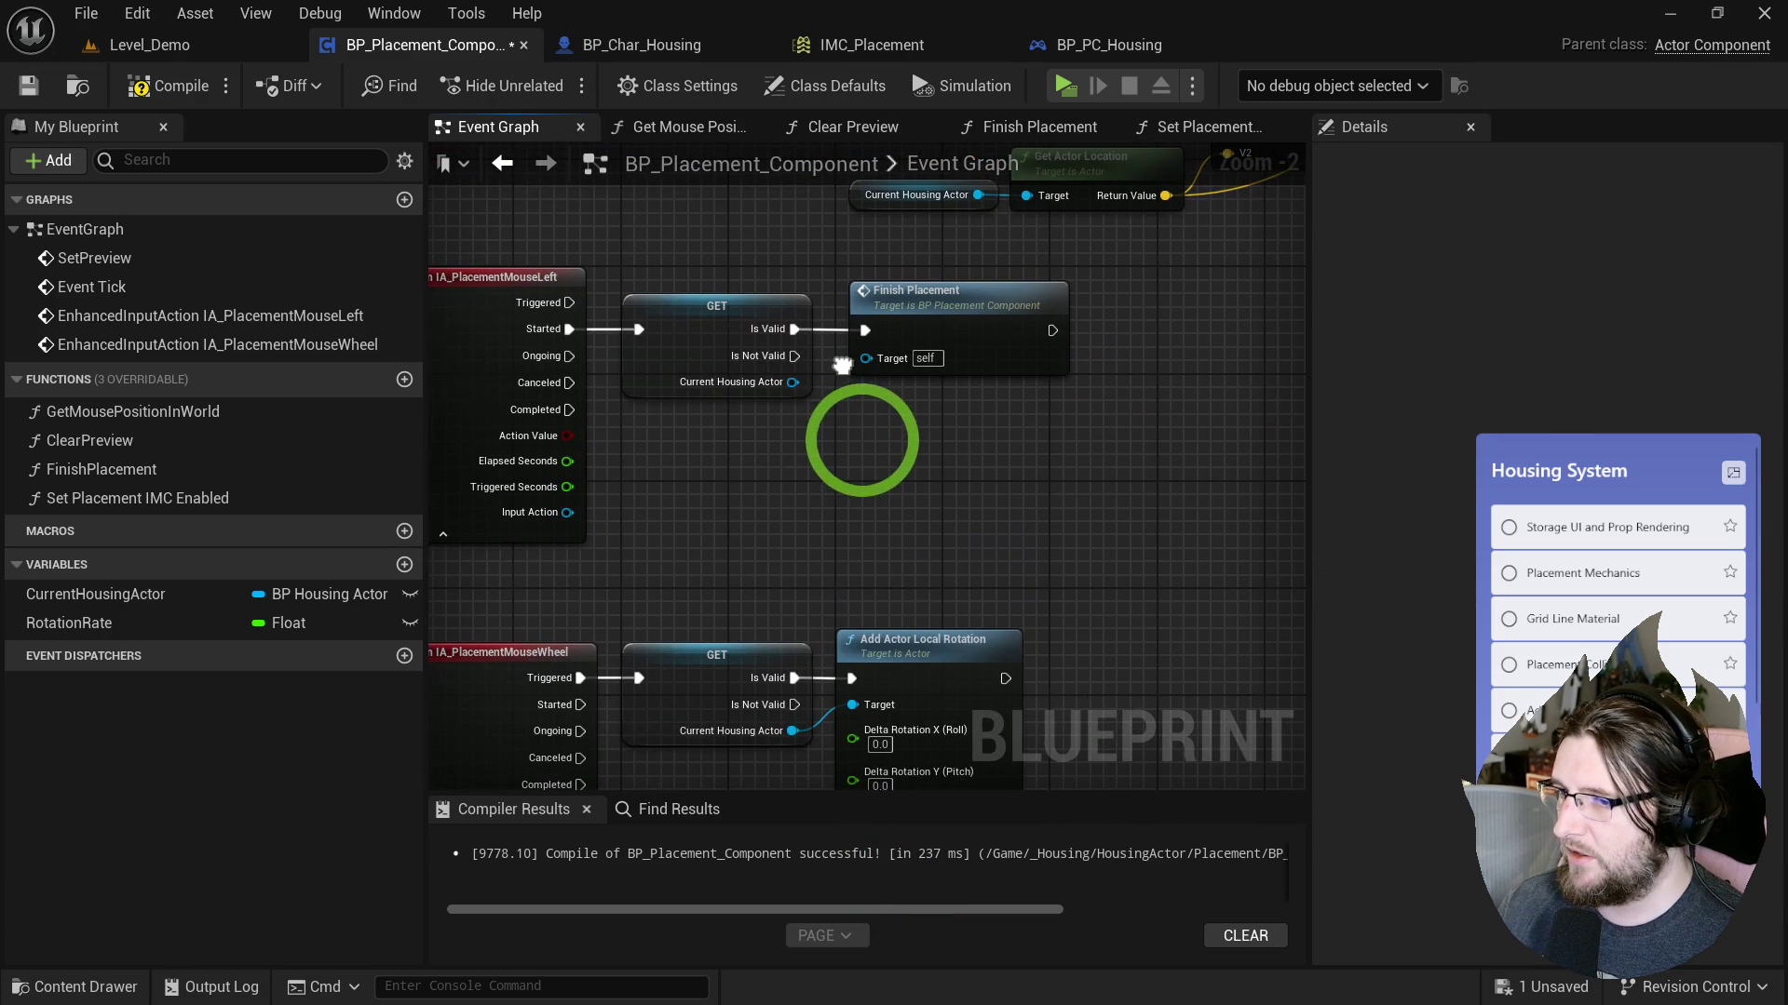
click(404, 382)
Create the FindHousingActorUnderMouse function and call GetMousePositionInWorld inside it.
text(FindHous)
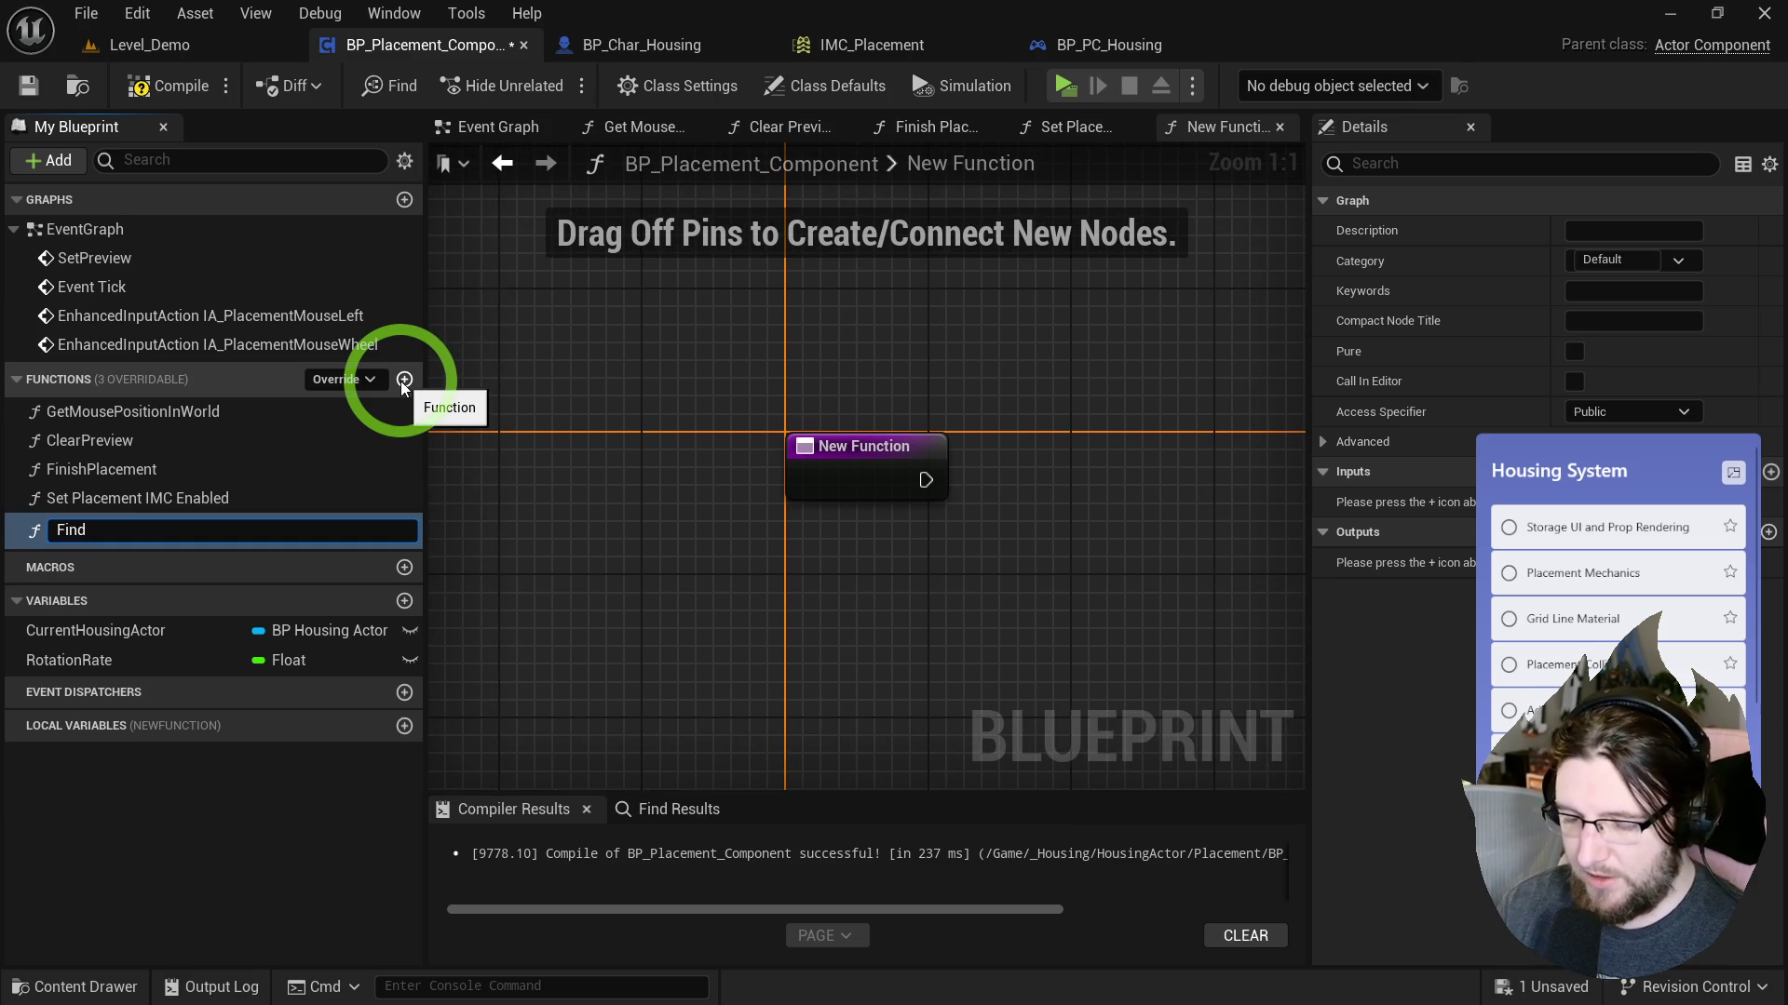
text(ingActorUnd)
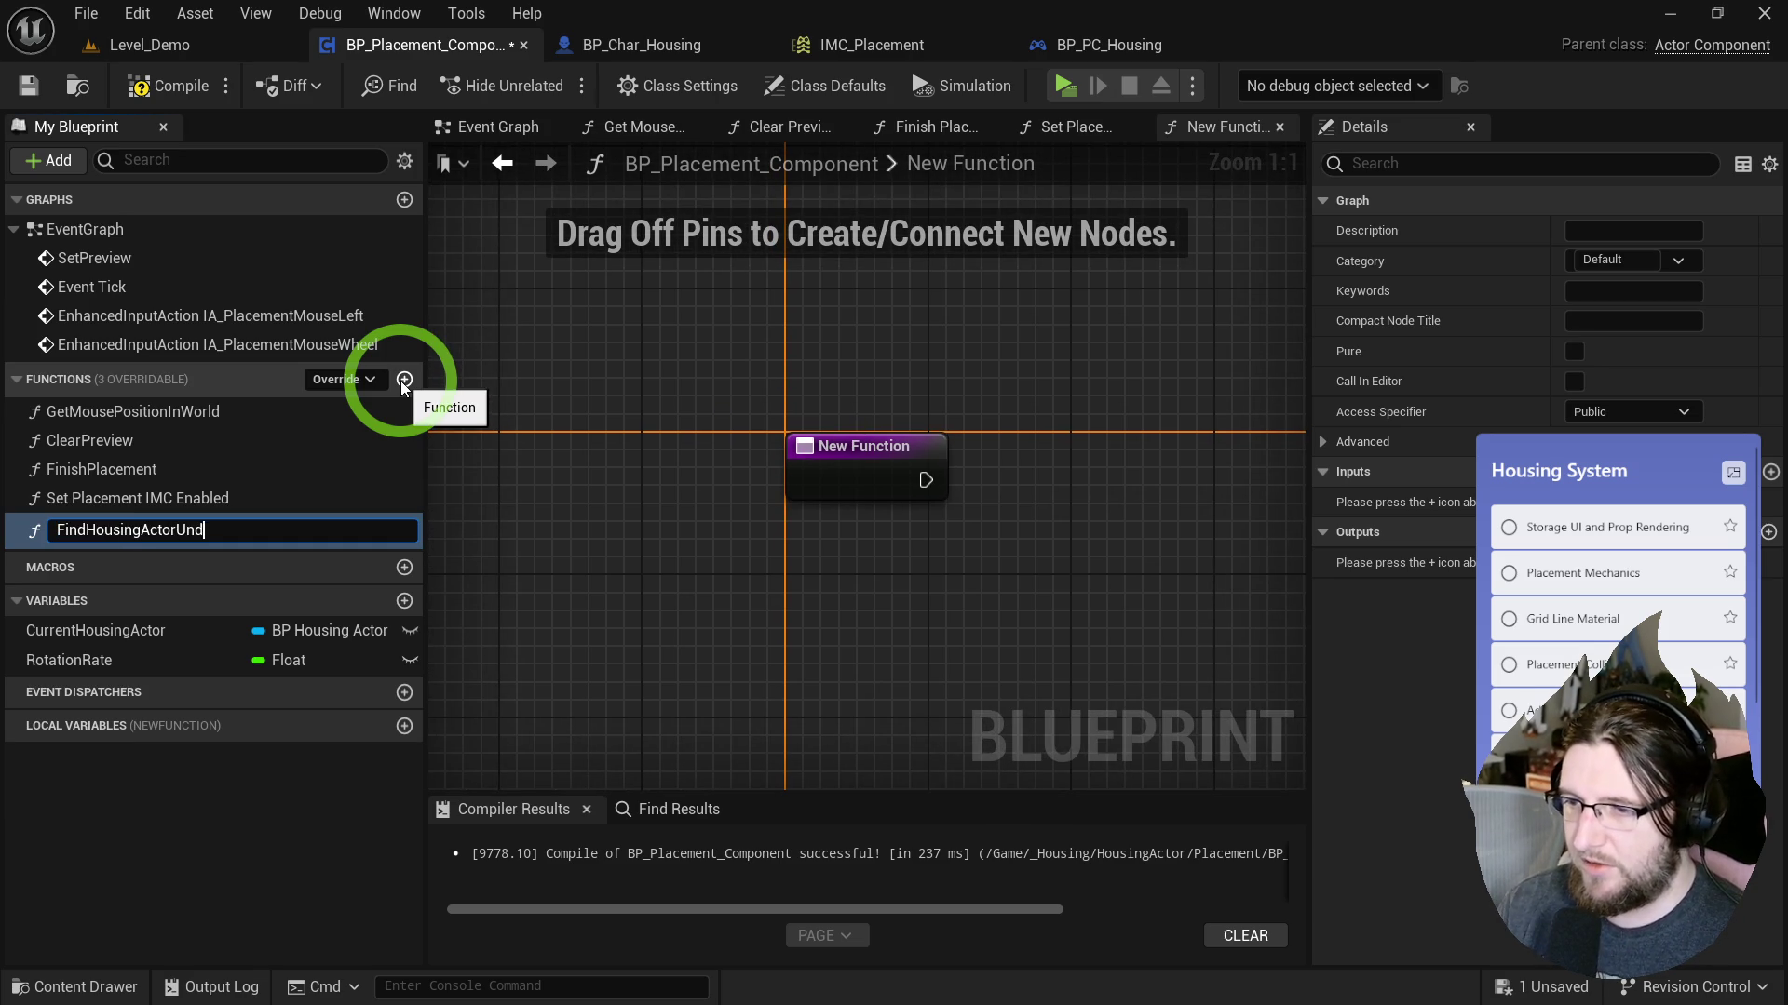
text(erMouse)
key(Return)
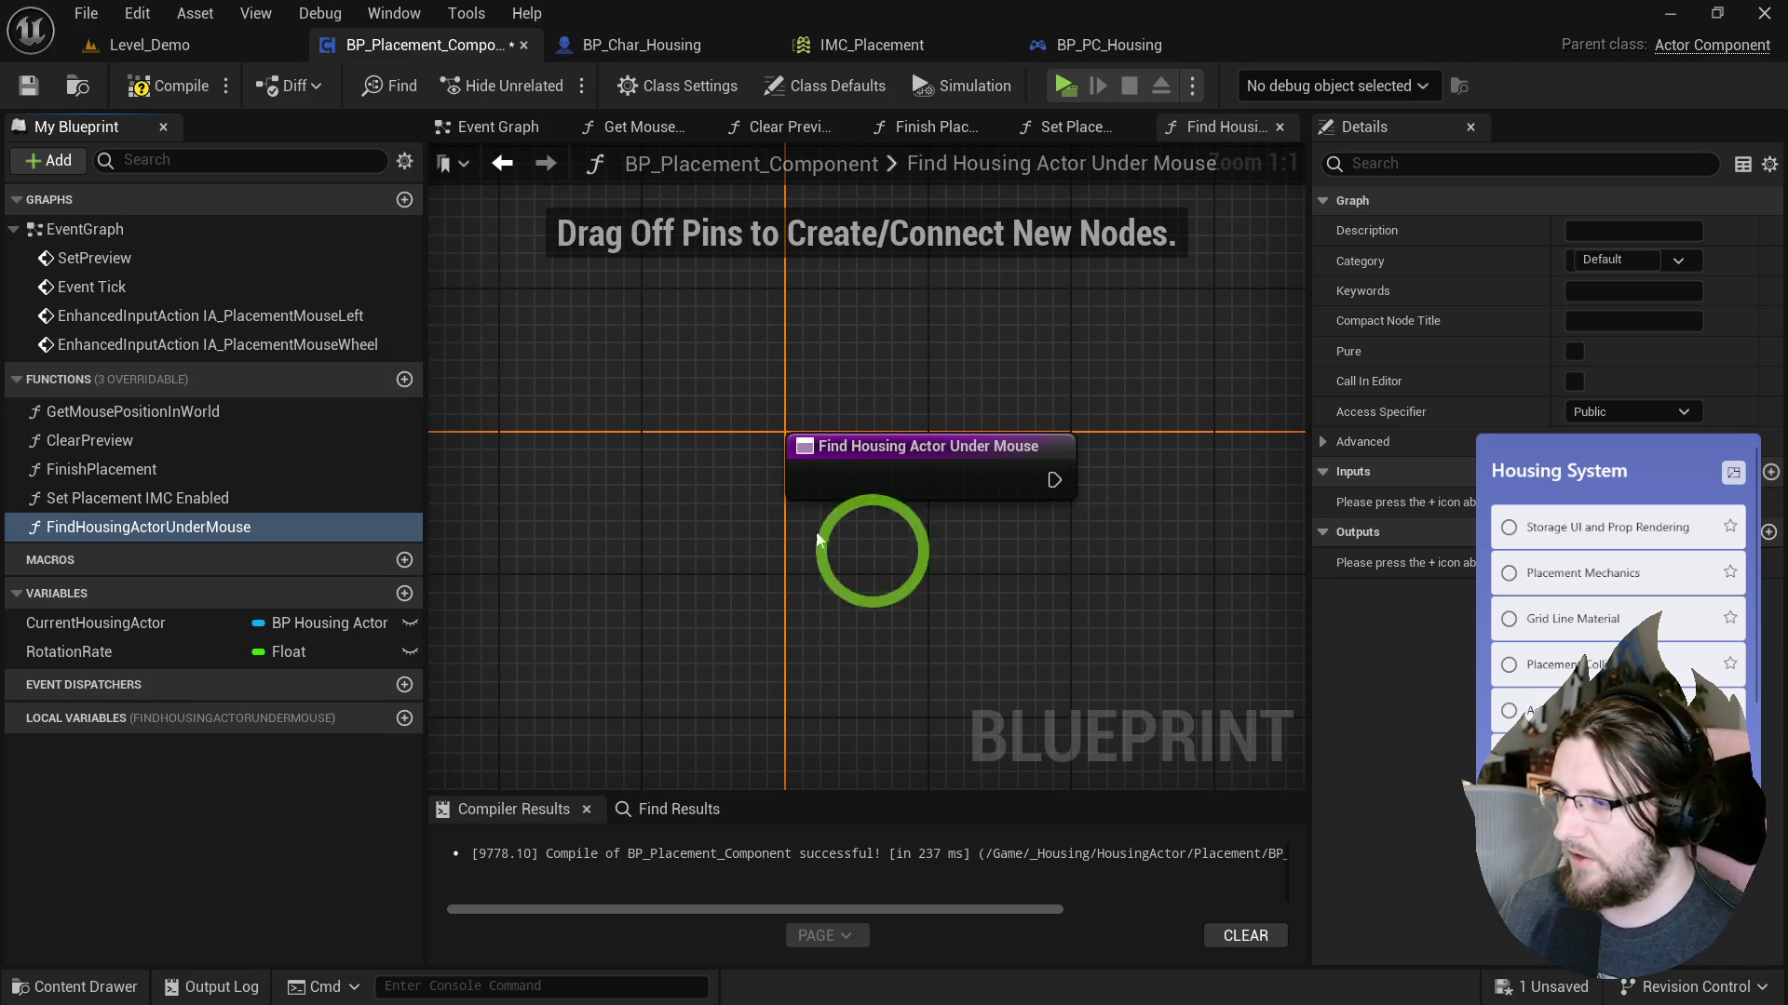
drag(718, 498, 775, 539)
mouse_move(116, 416)
mouse_down()
mouse_move(965, 403)
mouse_move(978, 449)
mouse_up()
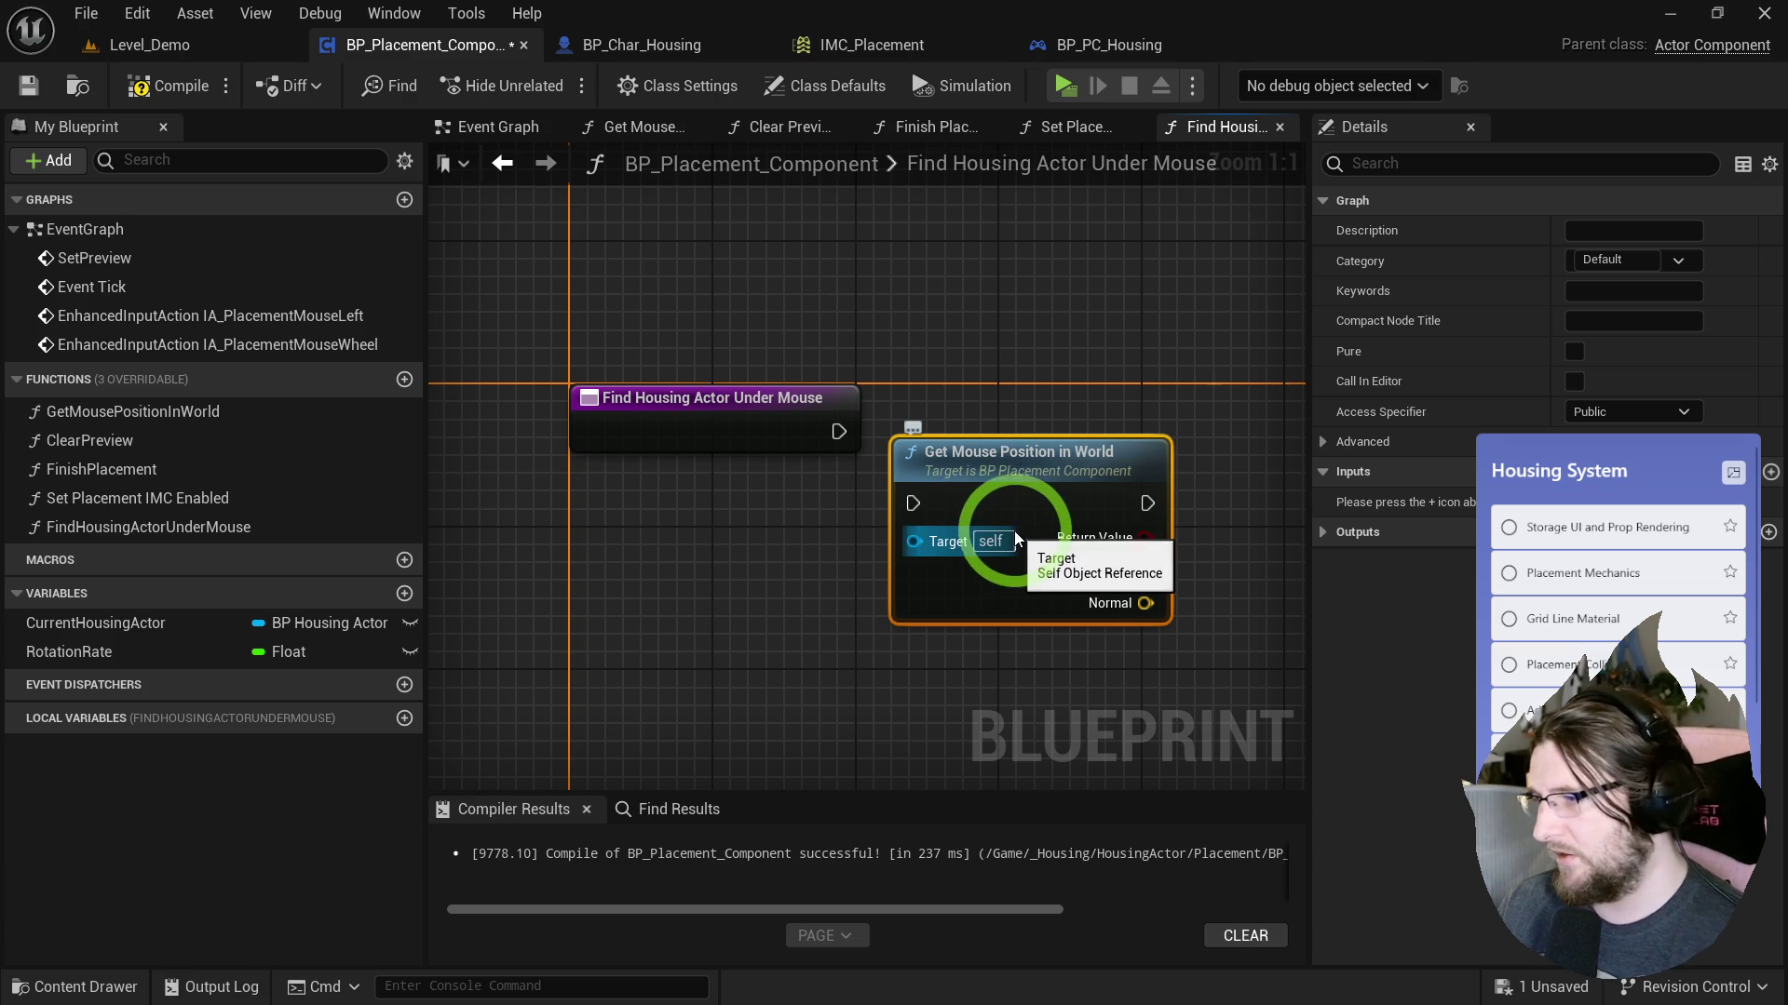
click(1018, 460)
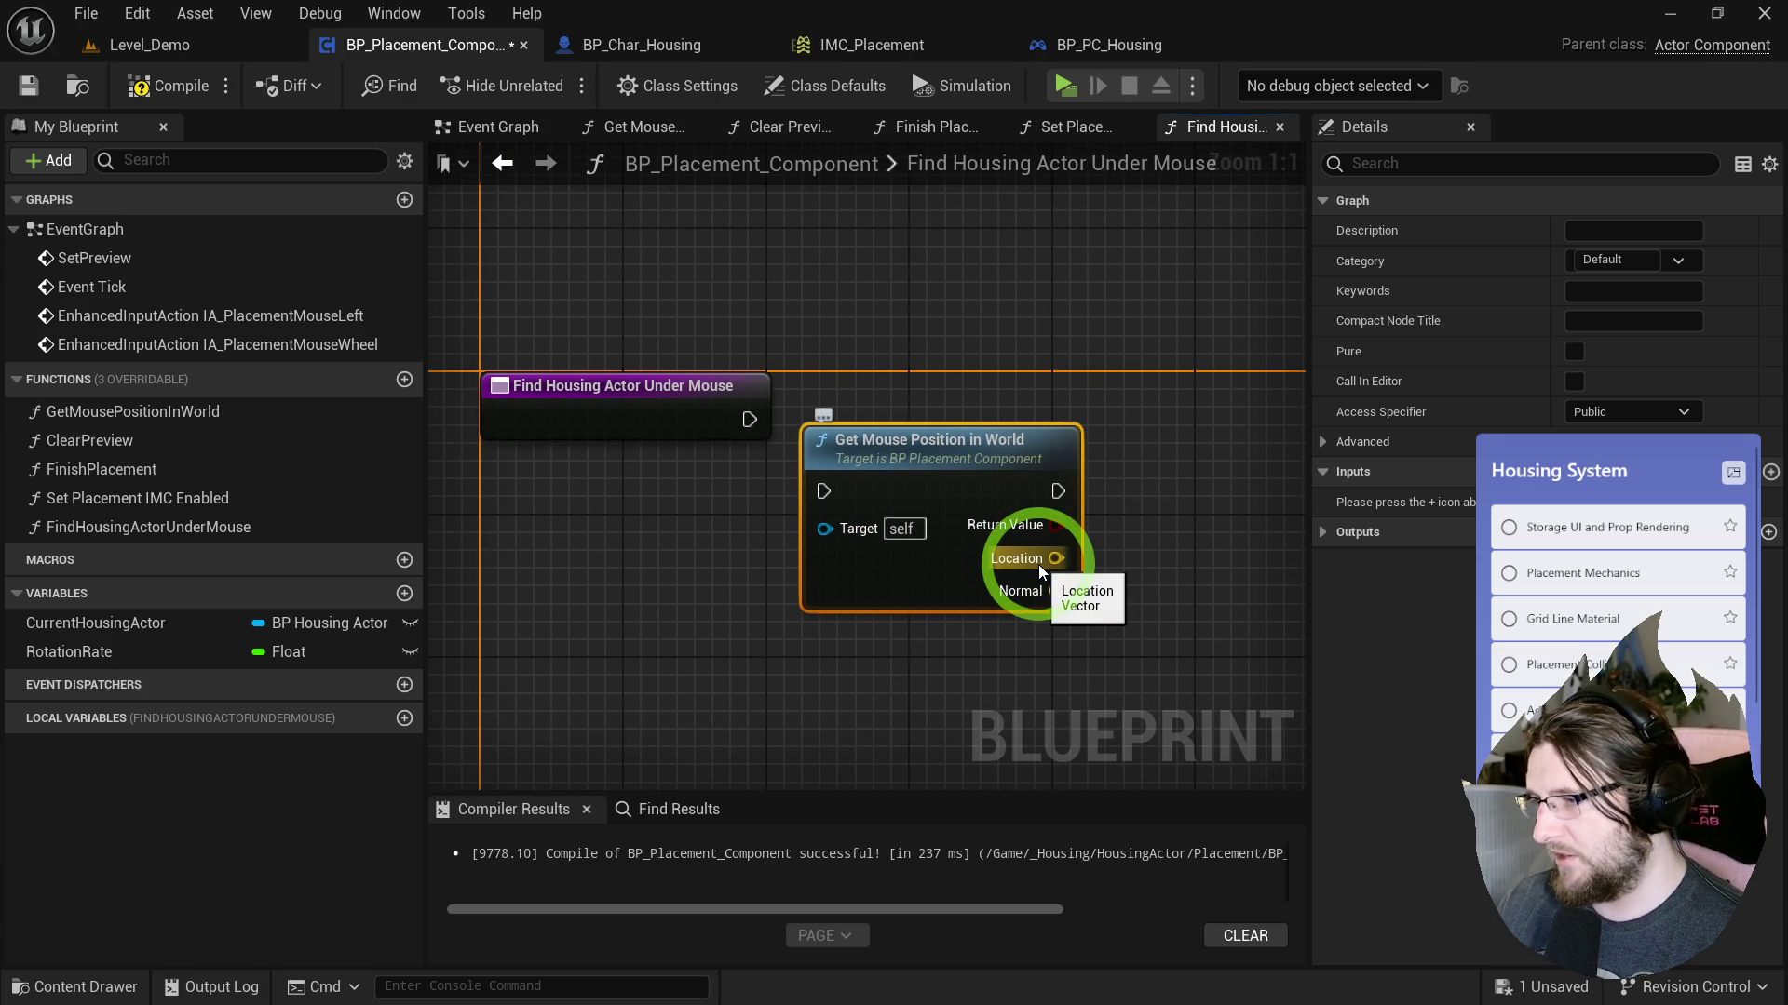
Make the mouse-trace function also return Hit Actor from Break Hit Result.
double_click(920, 454)
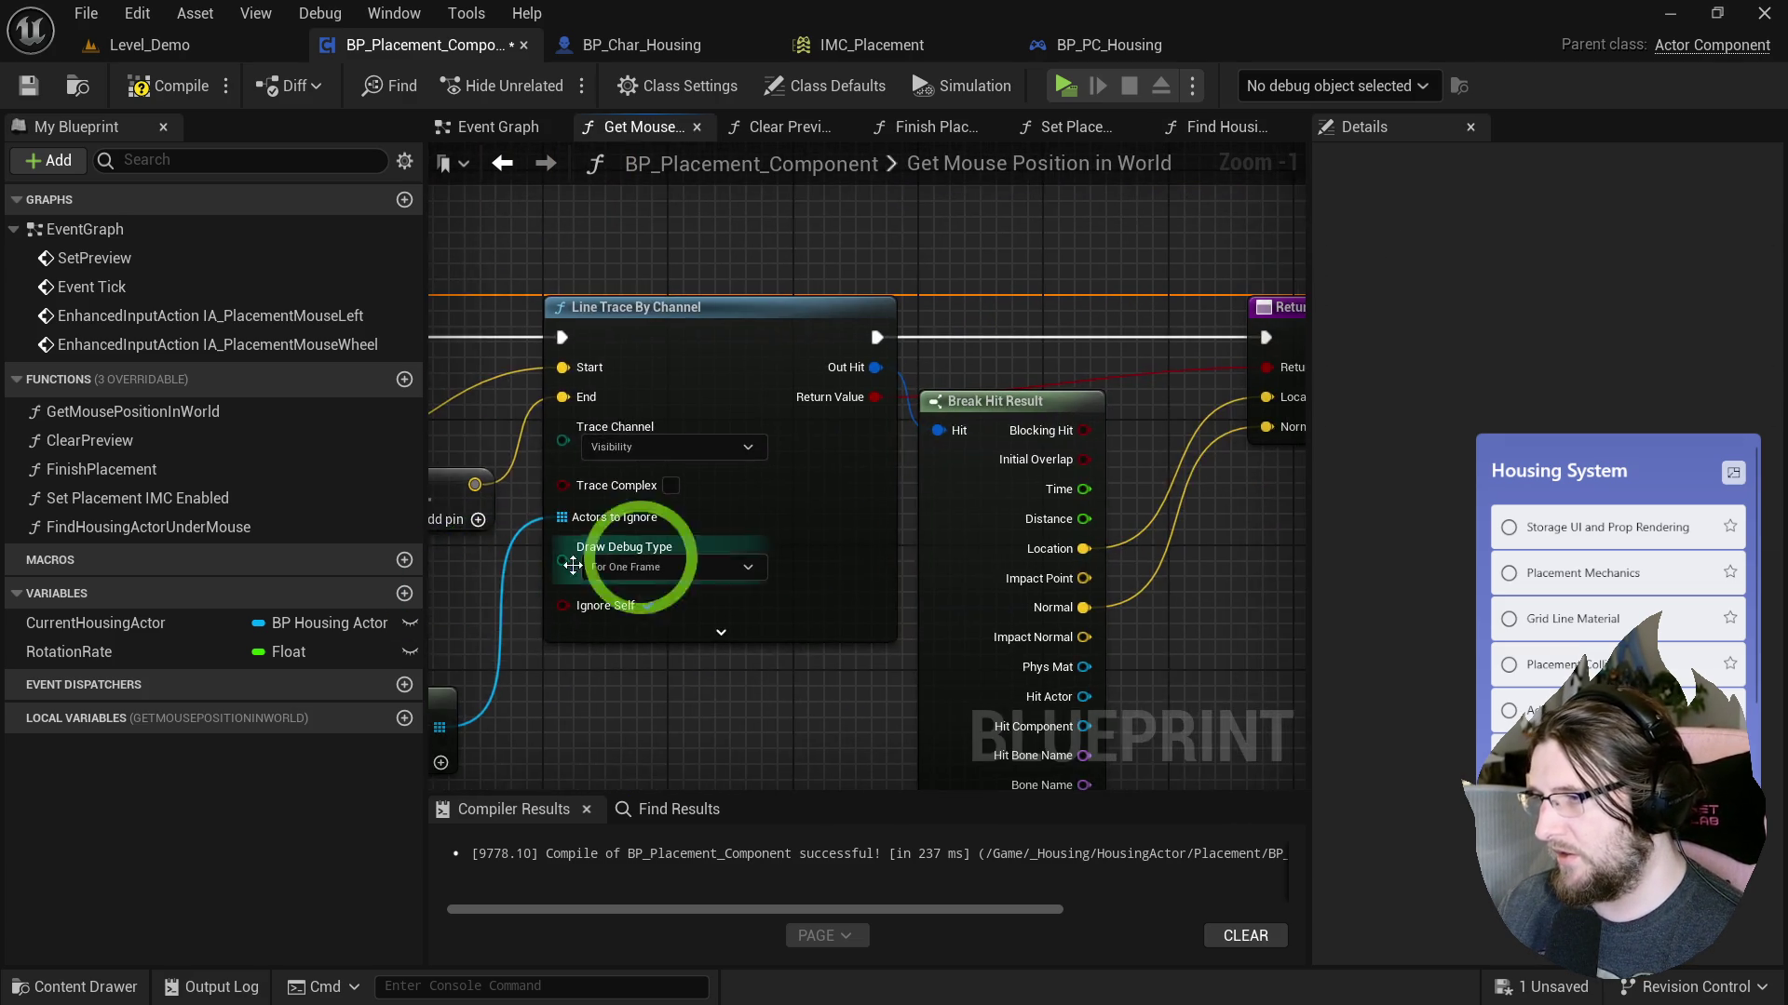
drag(471, 583, 866, 540)
drag(835, 697, 1108, 352)
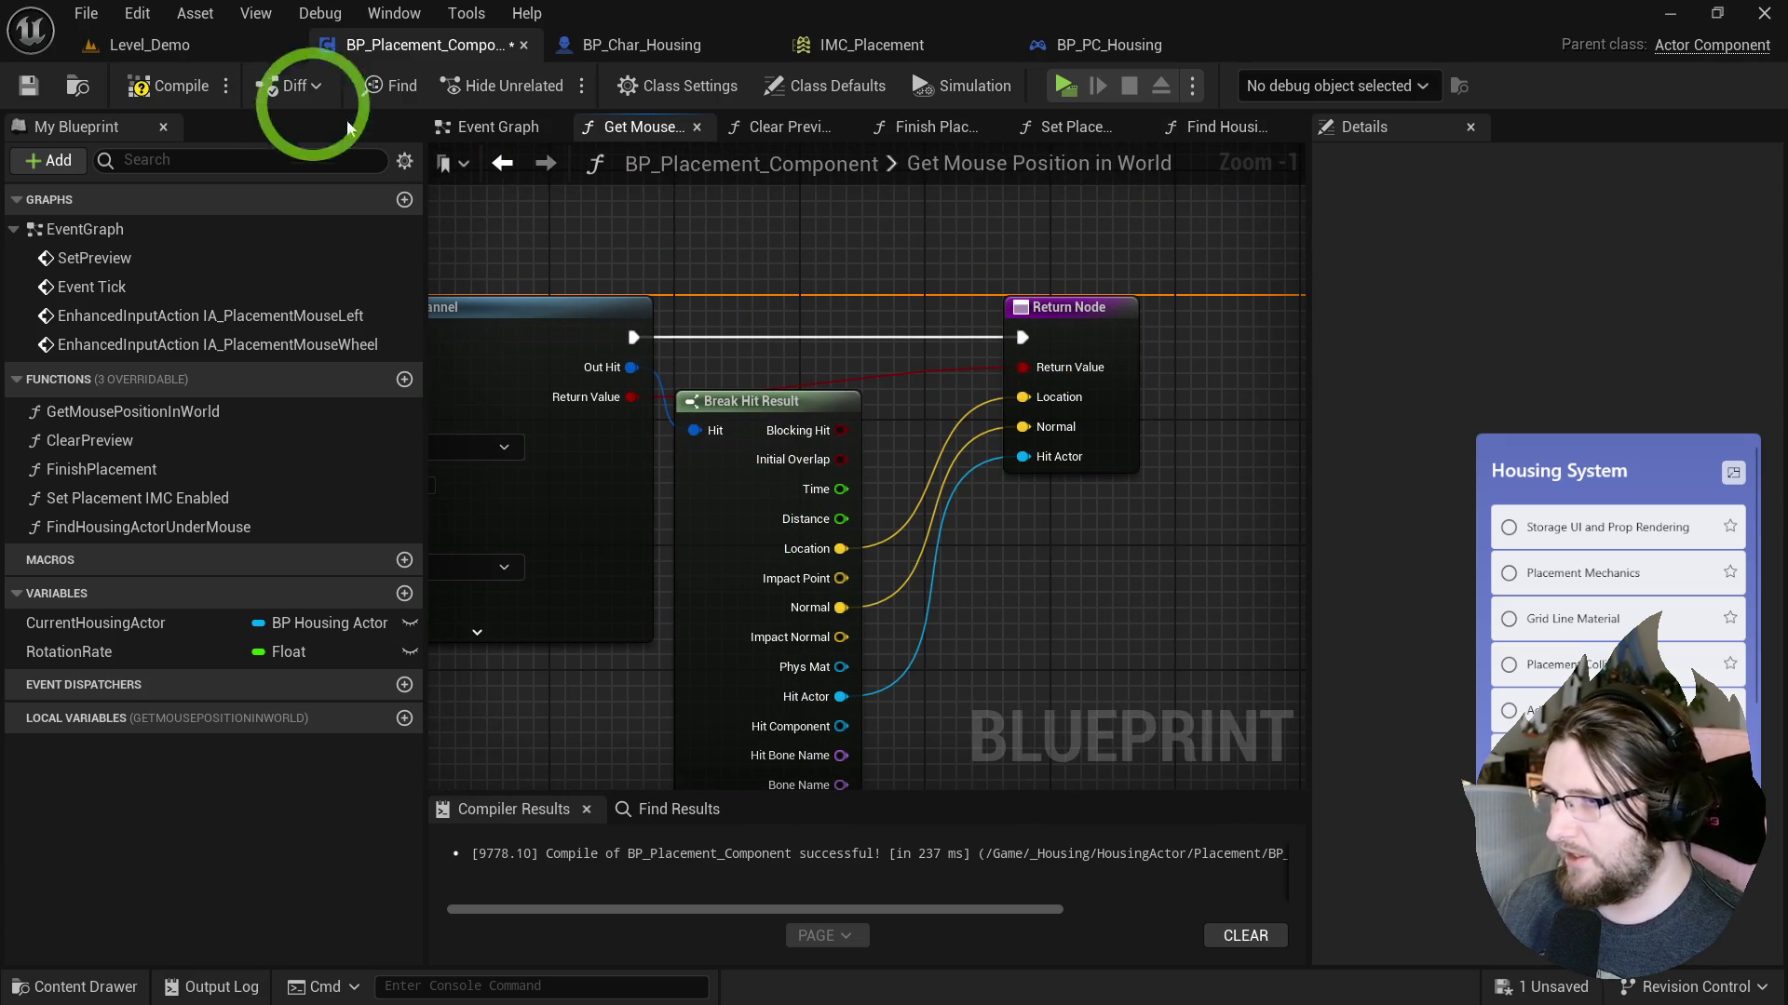
click(1285, 126)
drag(940, 437, 960, 363)
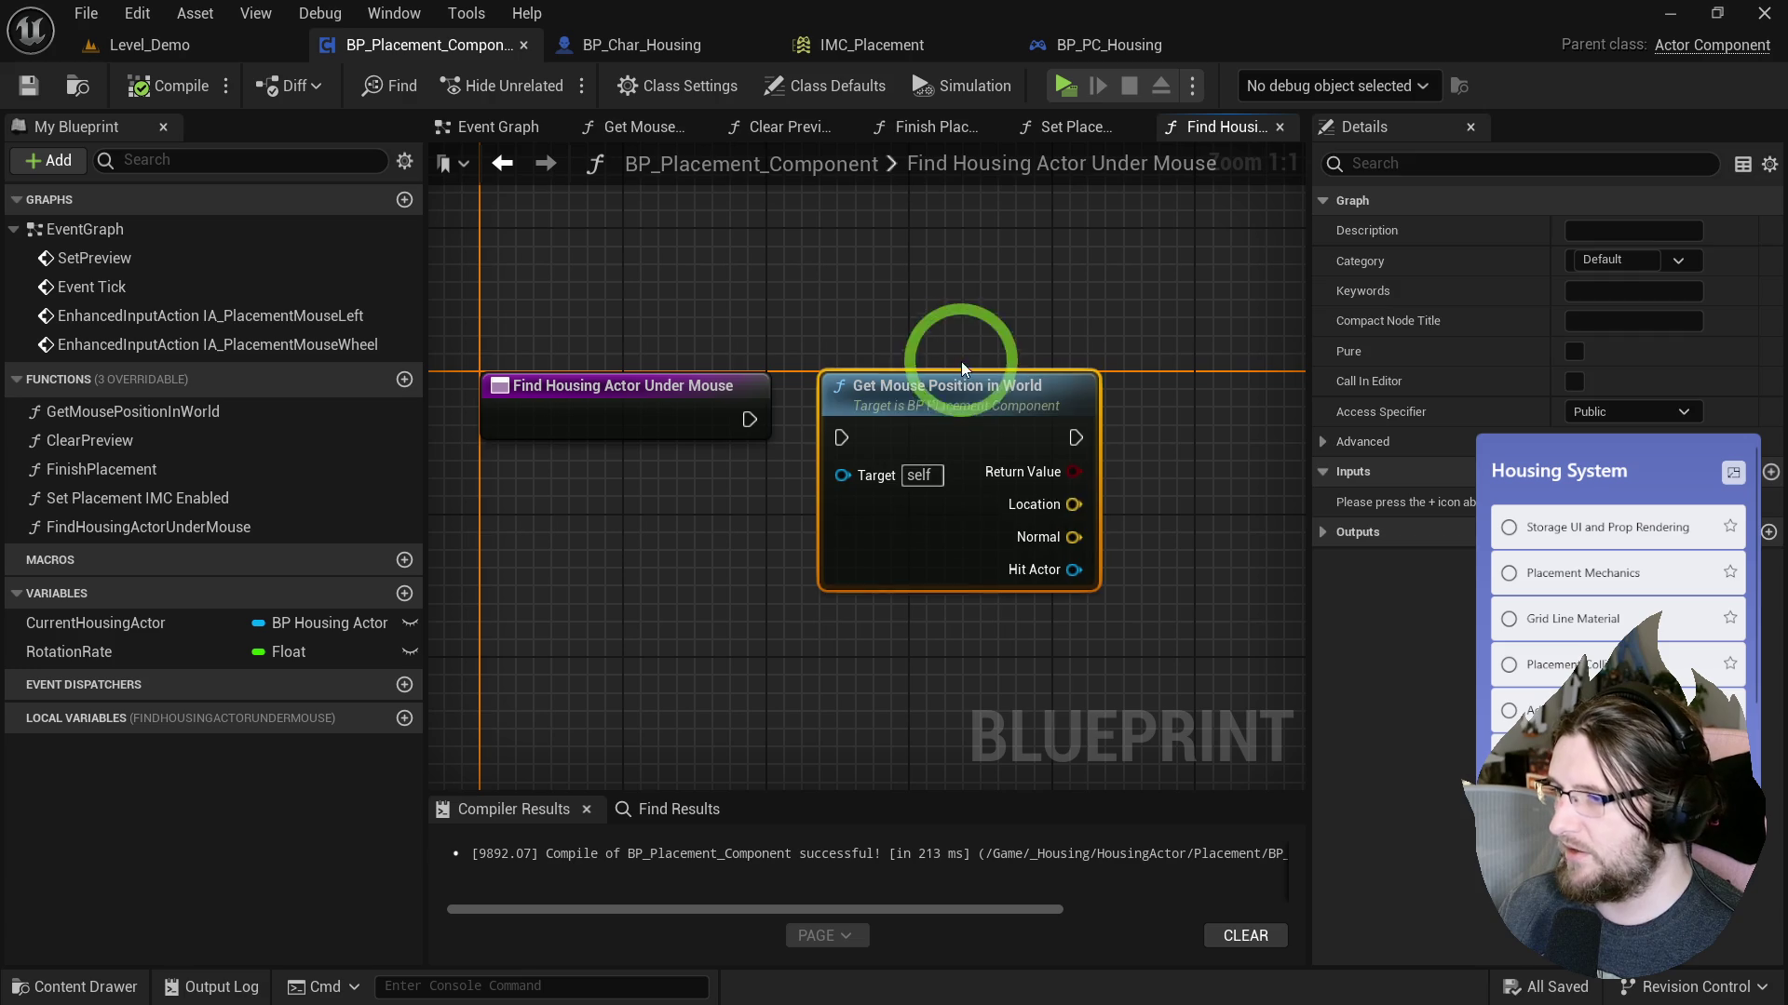
Rename GetMousePositionInWorld to GetMouseHitInfo.
click(119, 411)
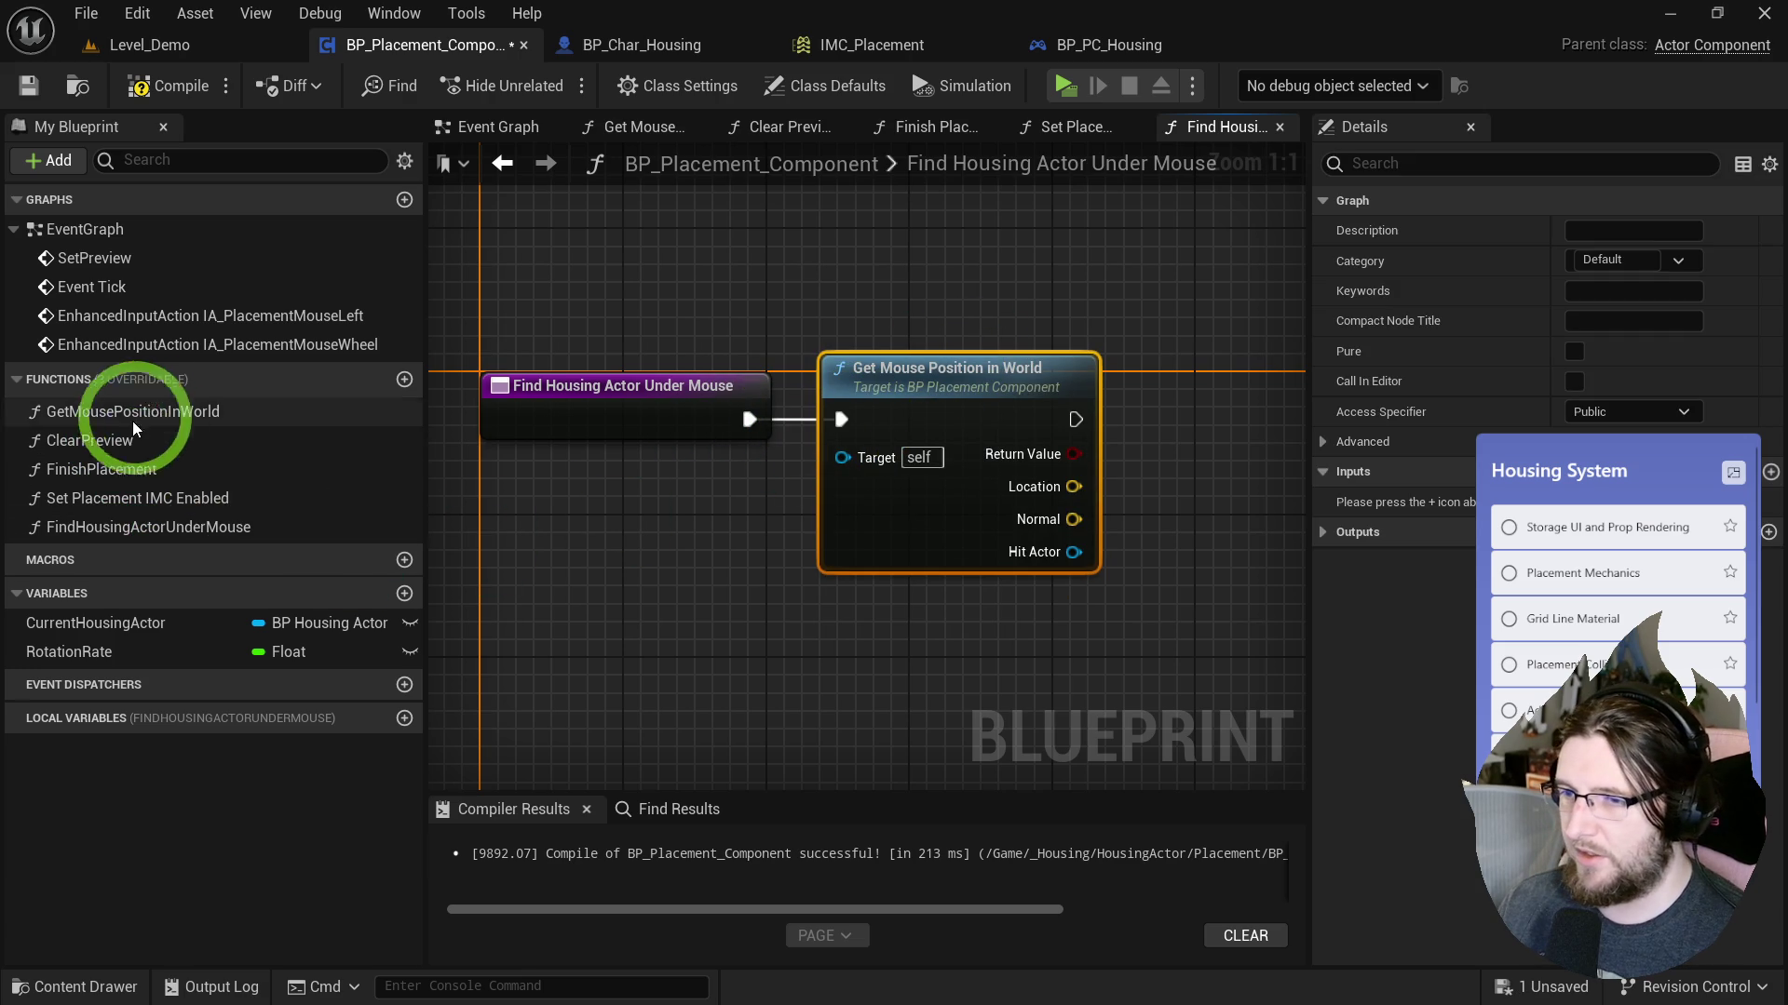
click(119, 411)
drag(131, 415, 349, 407)
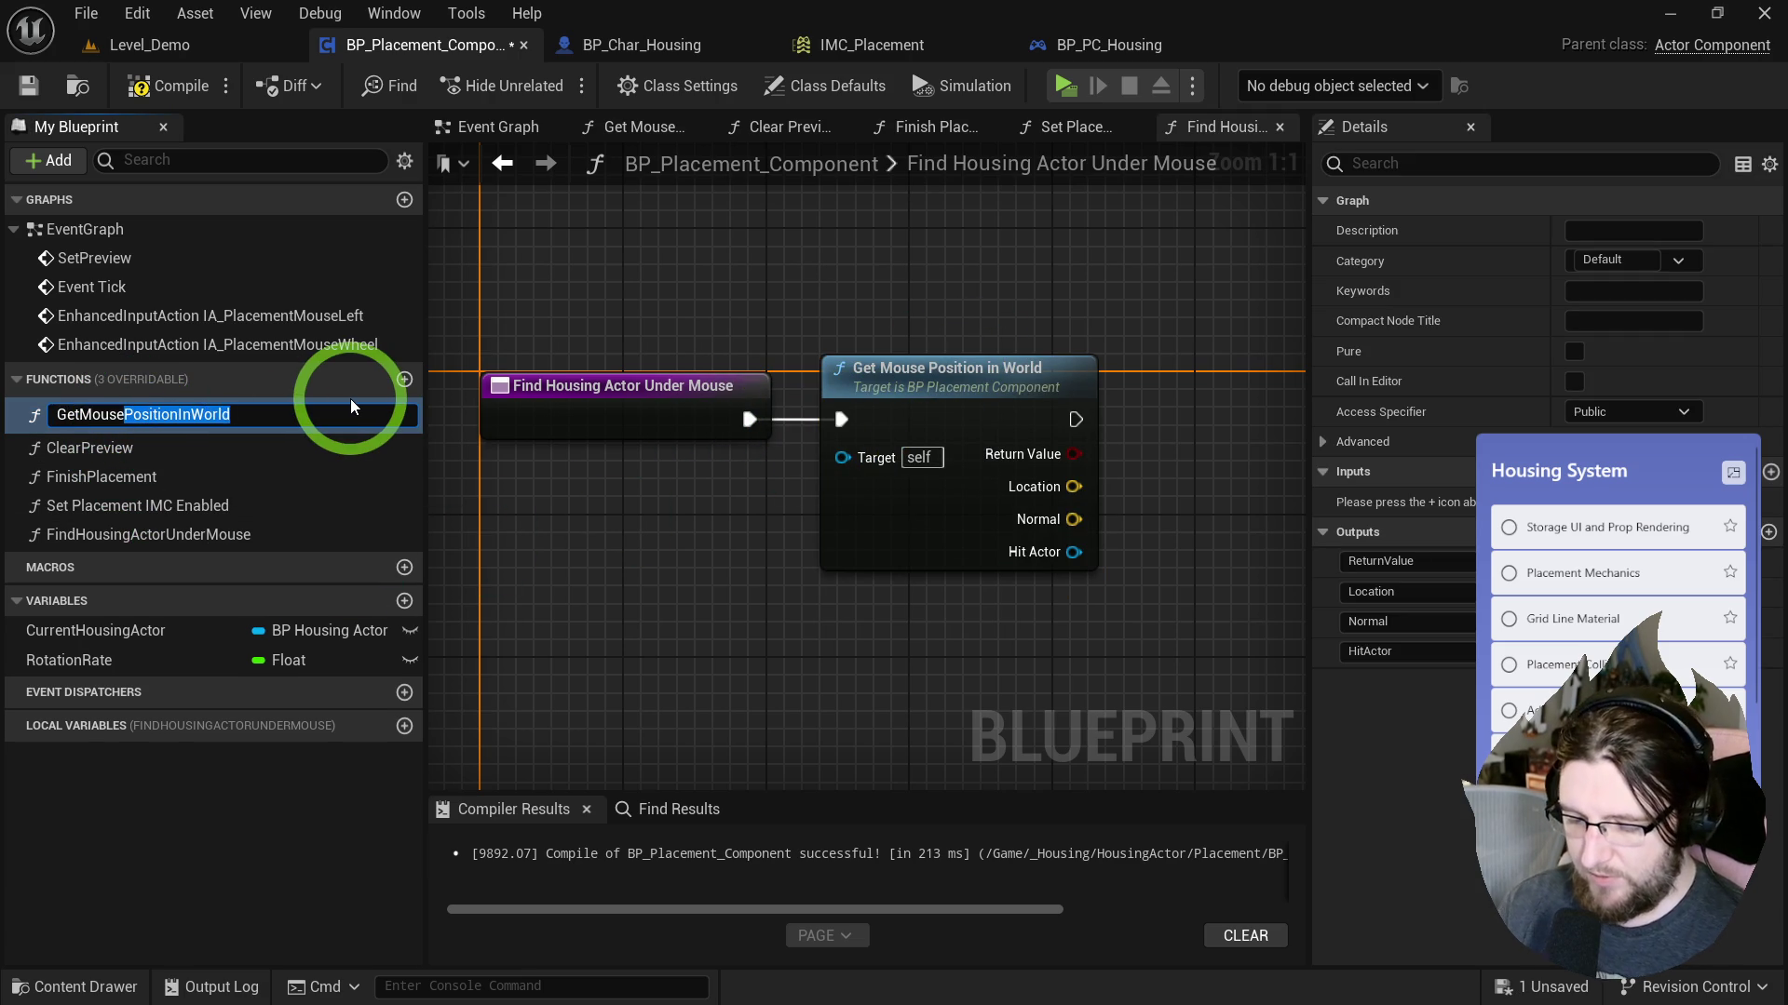
key(BackSpace)
text(HitInfo)
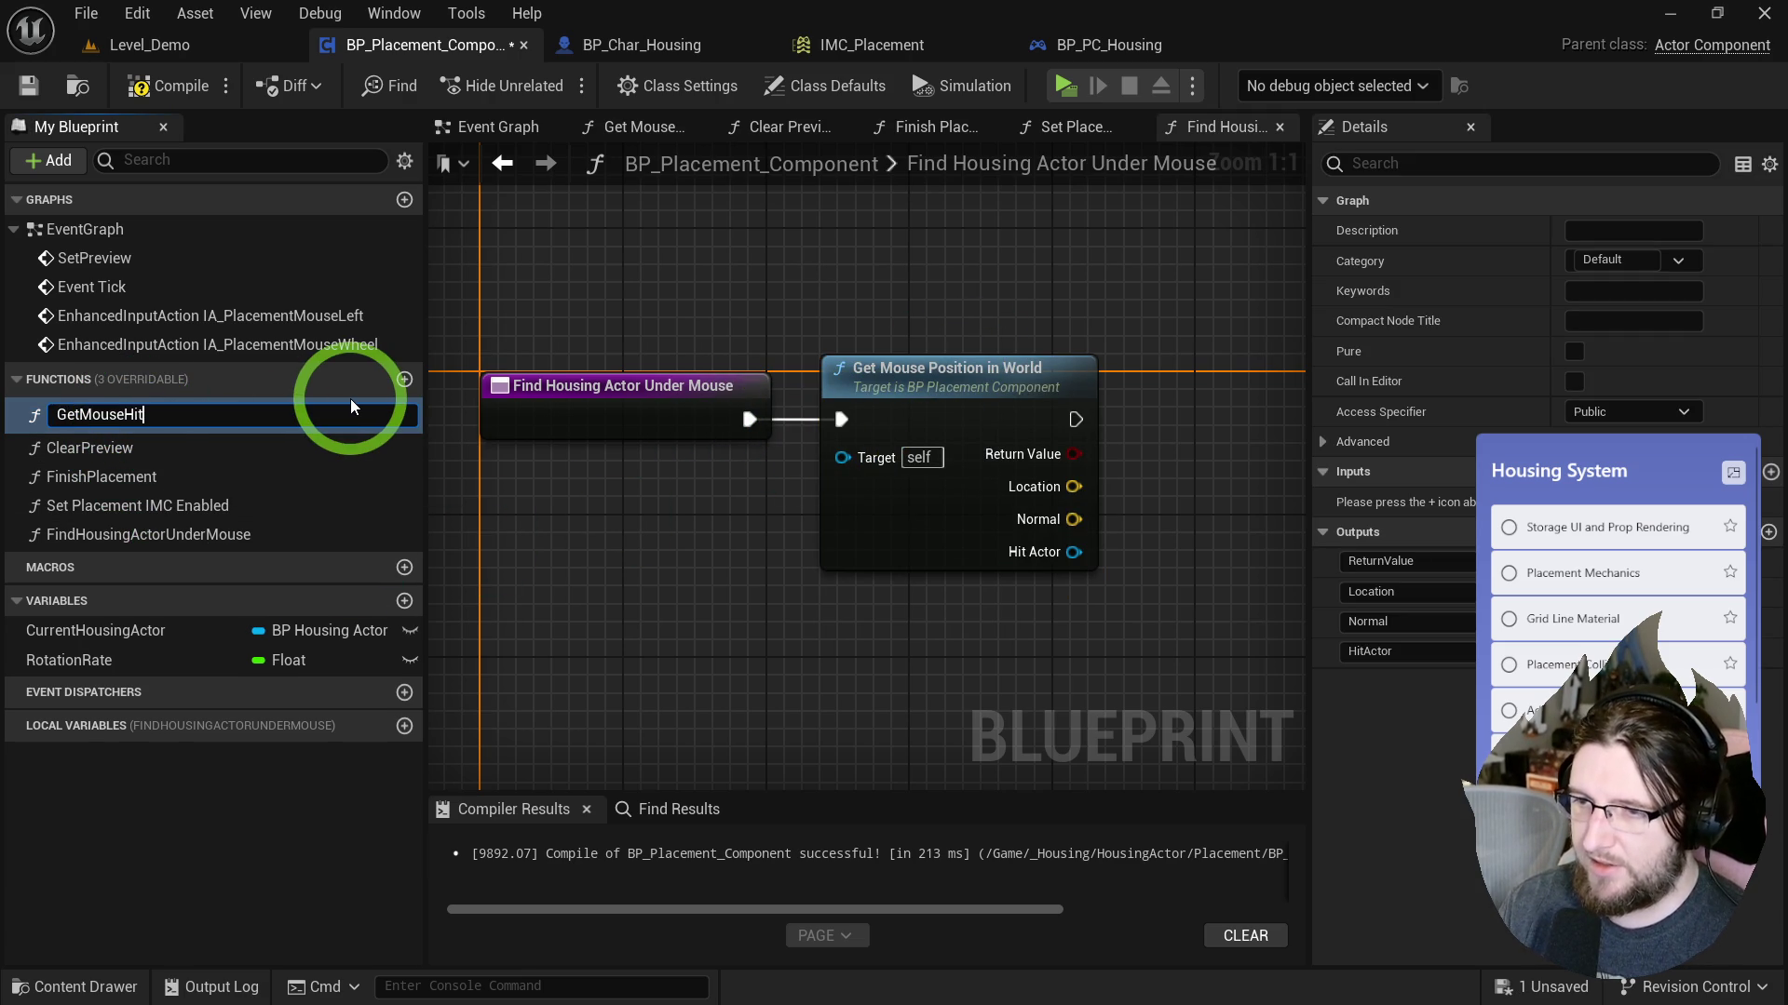
key(Return)
Add an Is Valid check on GetMouseHitInfo's Hit Actor output.
drag(1040, 613, 706, 581)
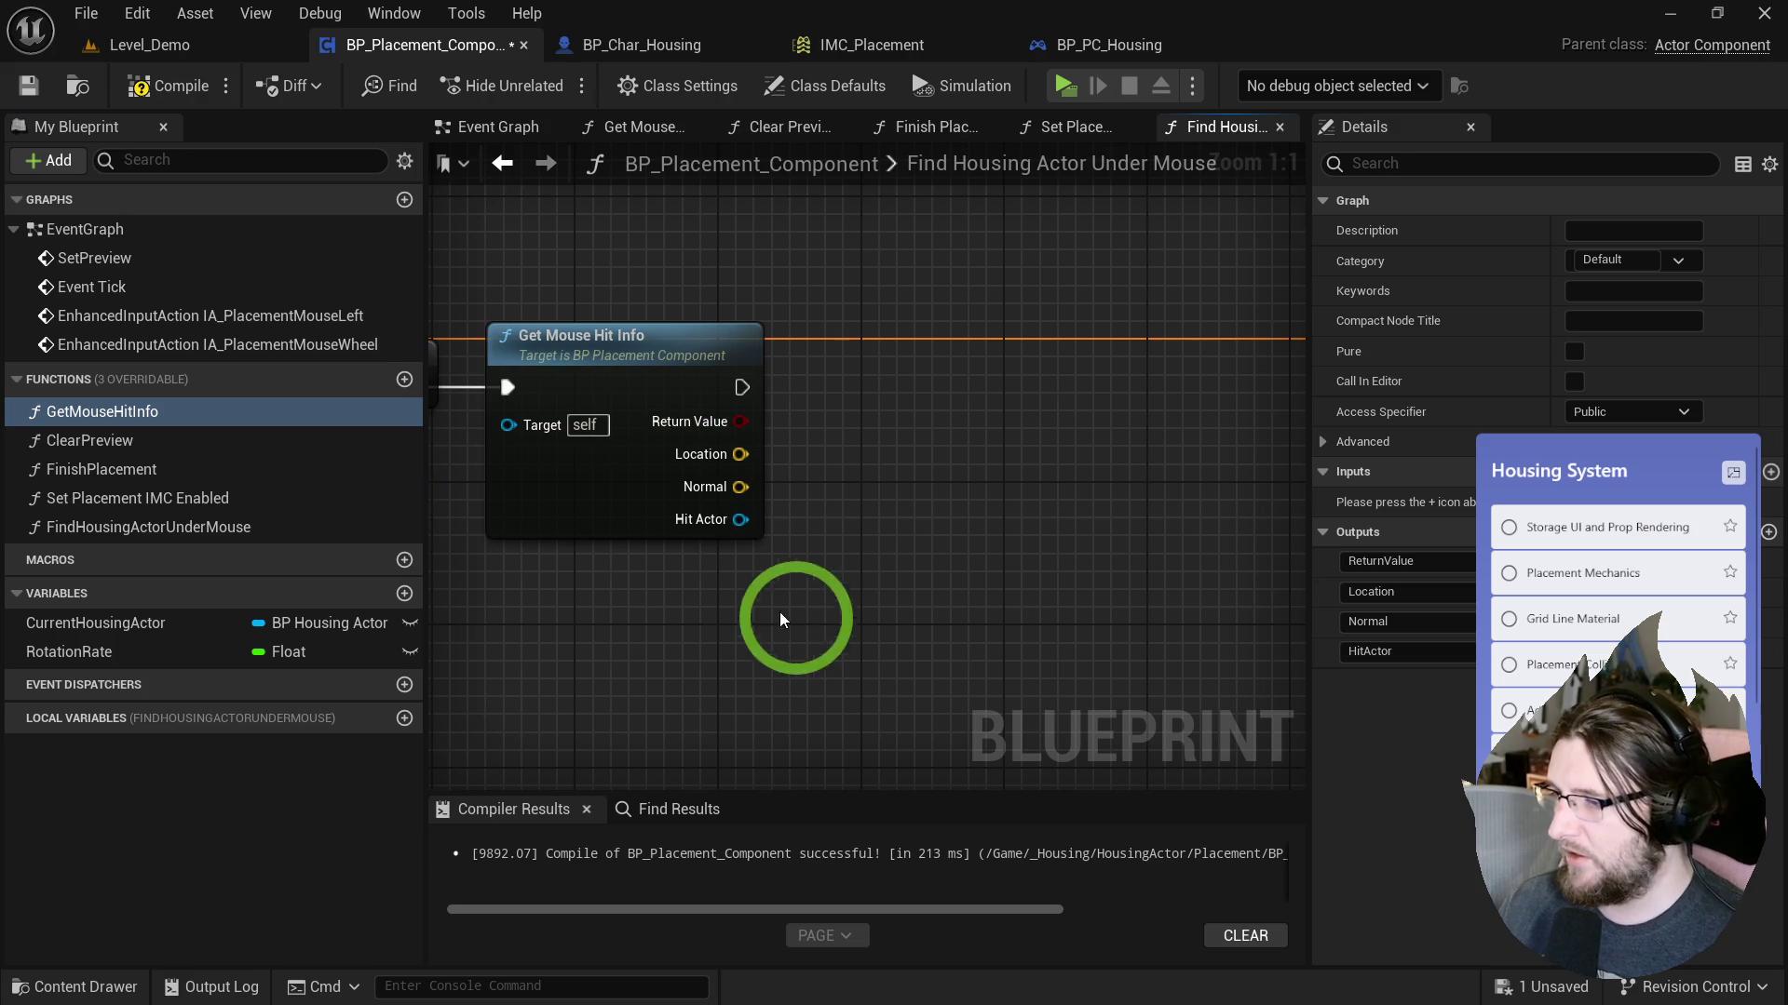
mouse_move(741, 519)
mouse_down()
mouse_move(804, 521)
mouse_move(908, 372)
mouse_up()
text(isvalid)
click(896, 713)
Cast the hit actor to BP_HousingActor when Is Valid succeeds.
drag(910, 534, 782, 531)
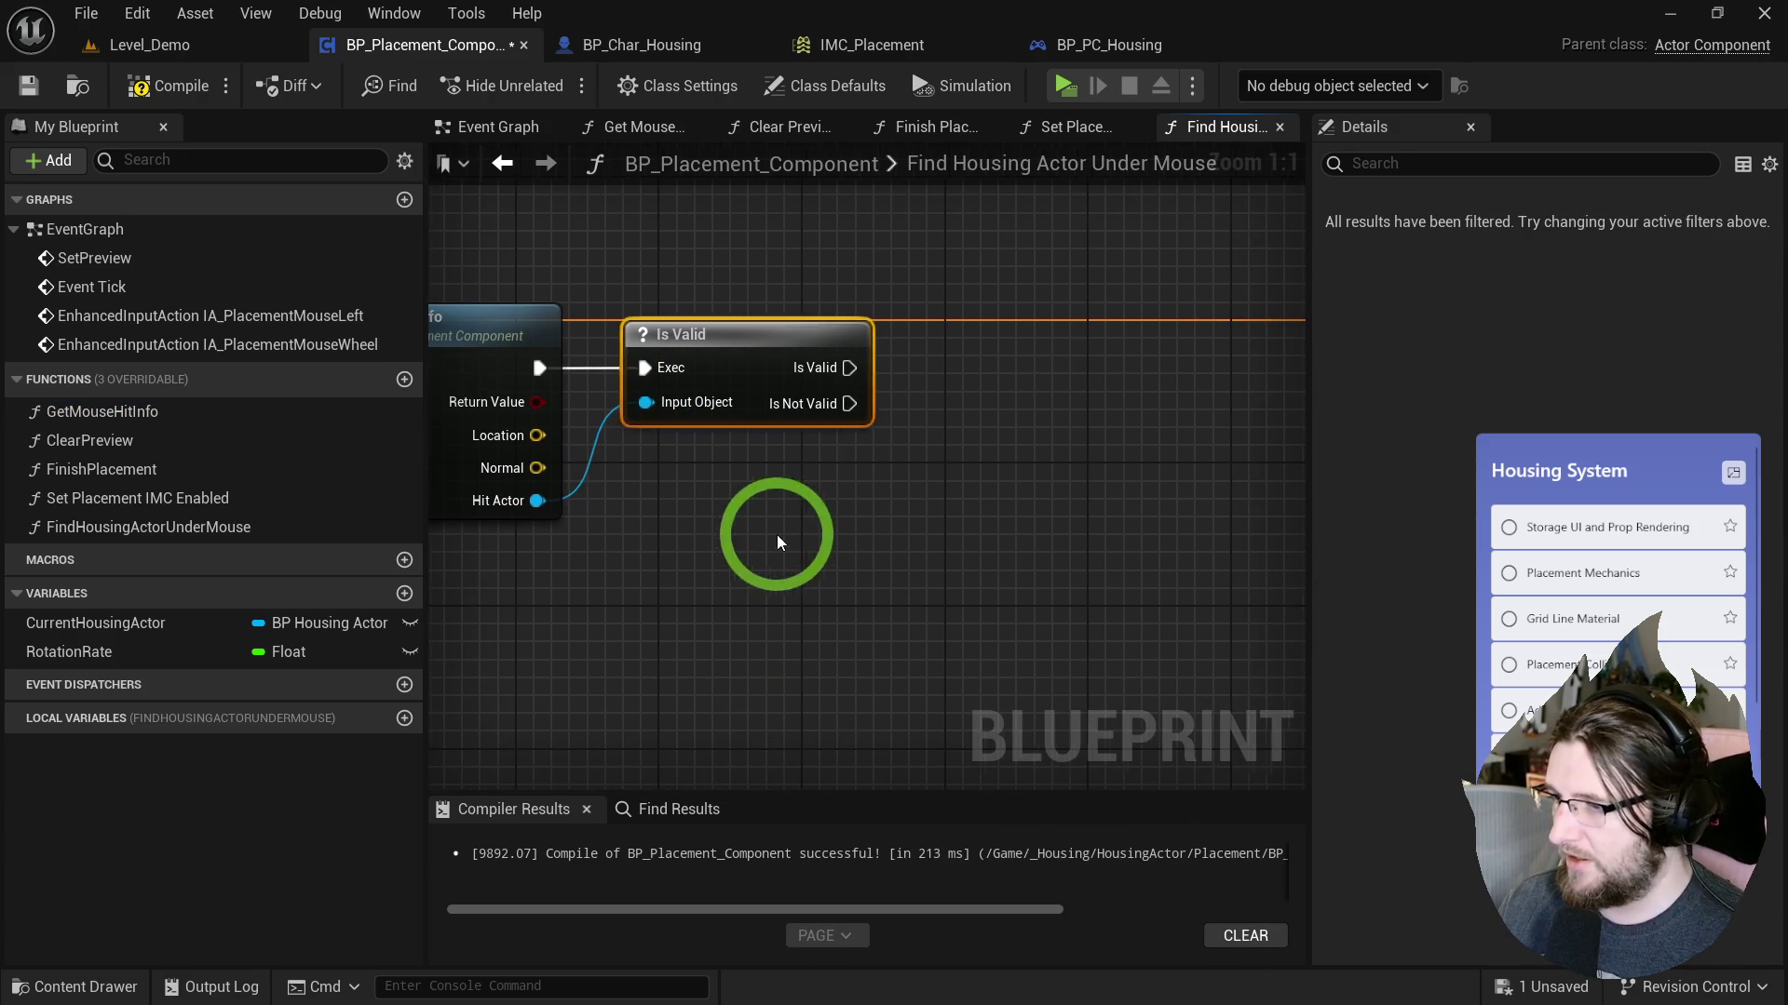
drag(627, 510, 627, 510)
text(cast placem)
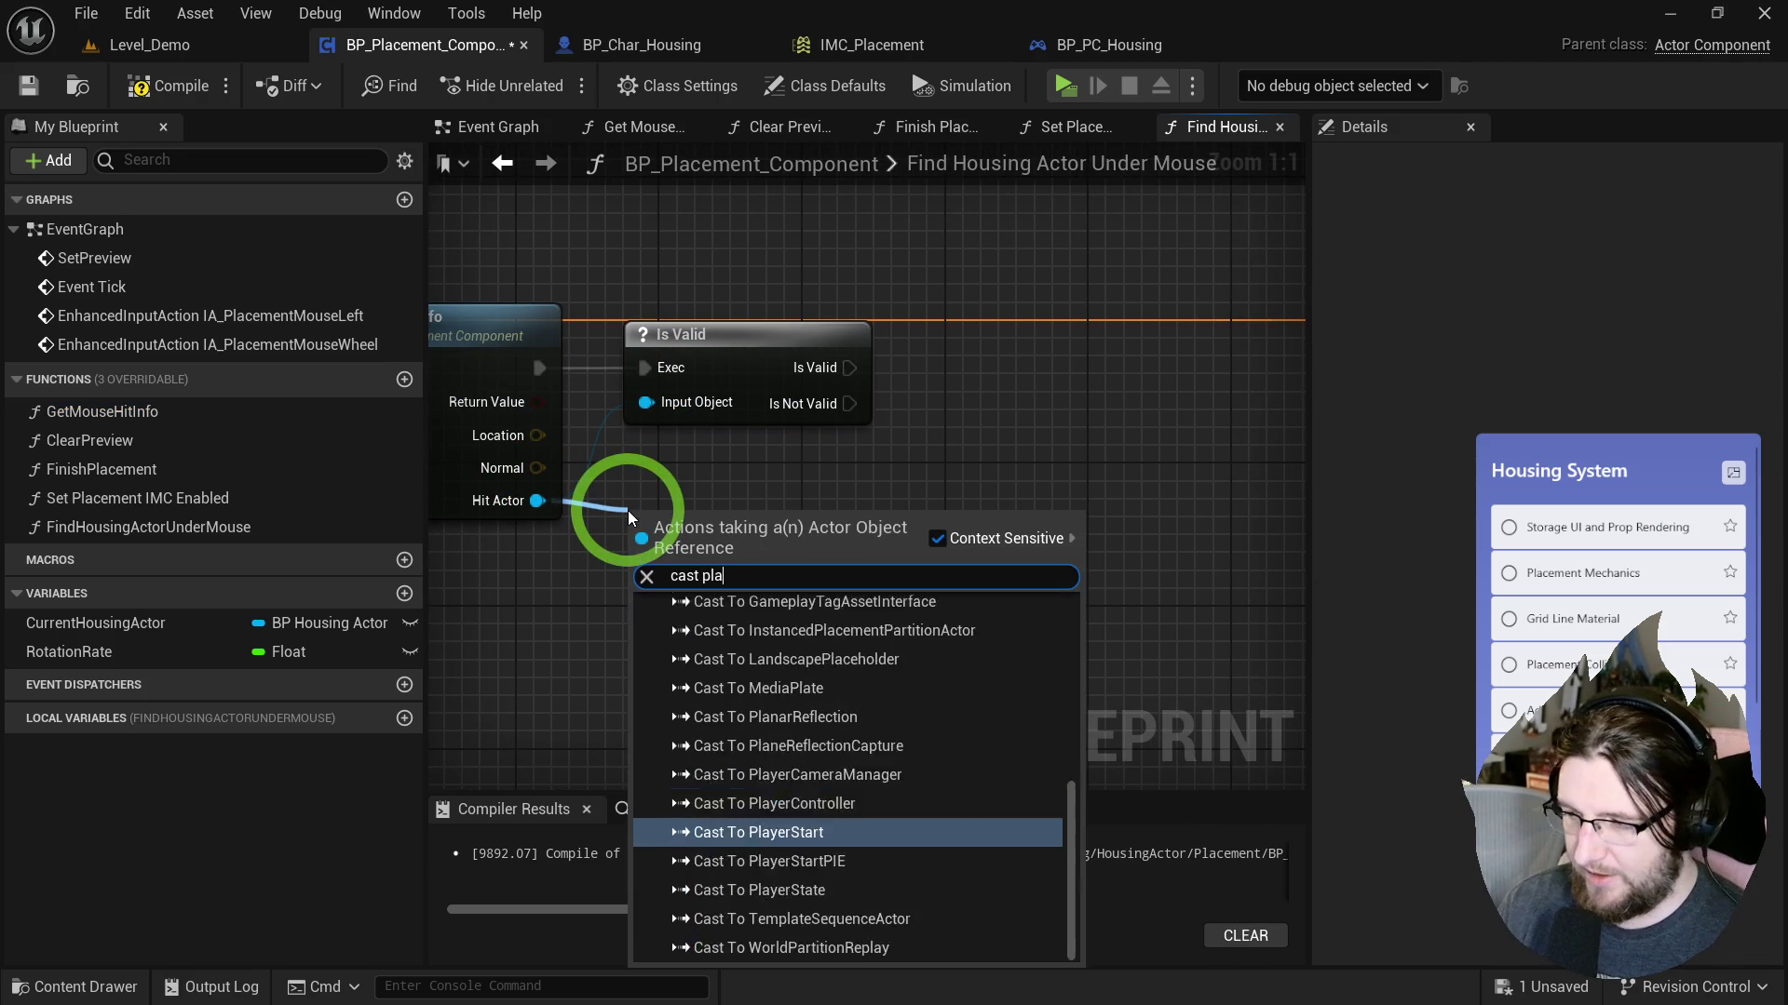
key(BackSpace)
key(BackSpace)
key(BackSpace)
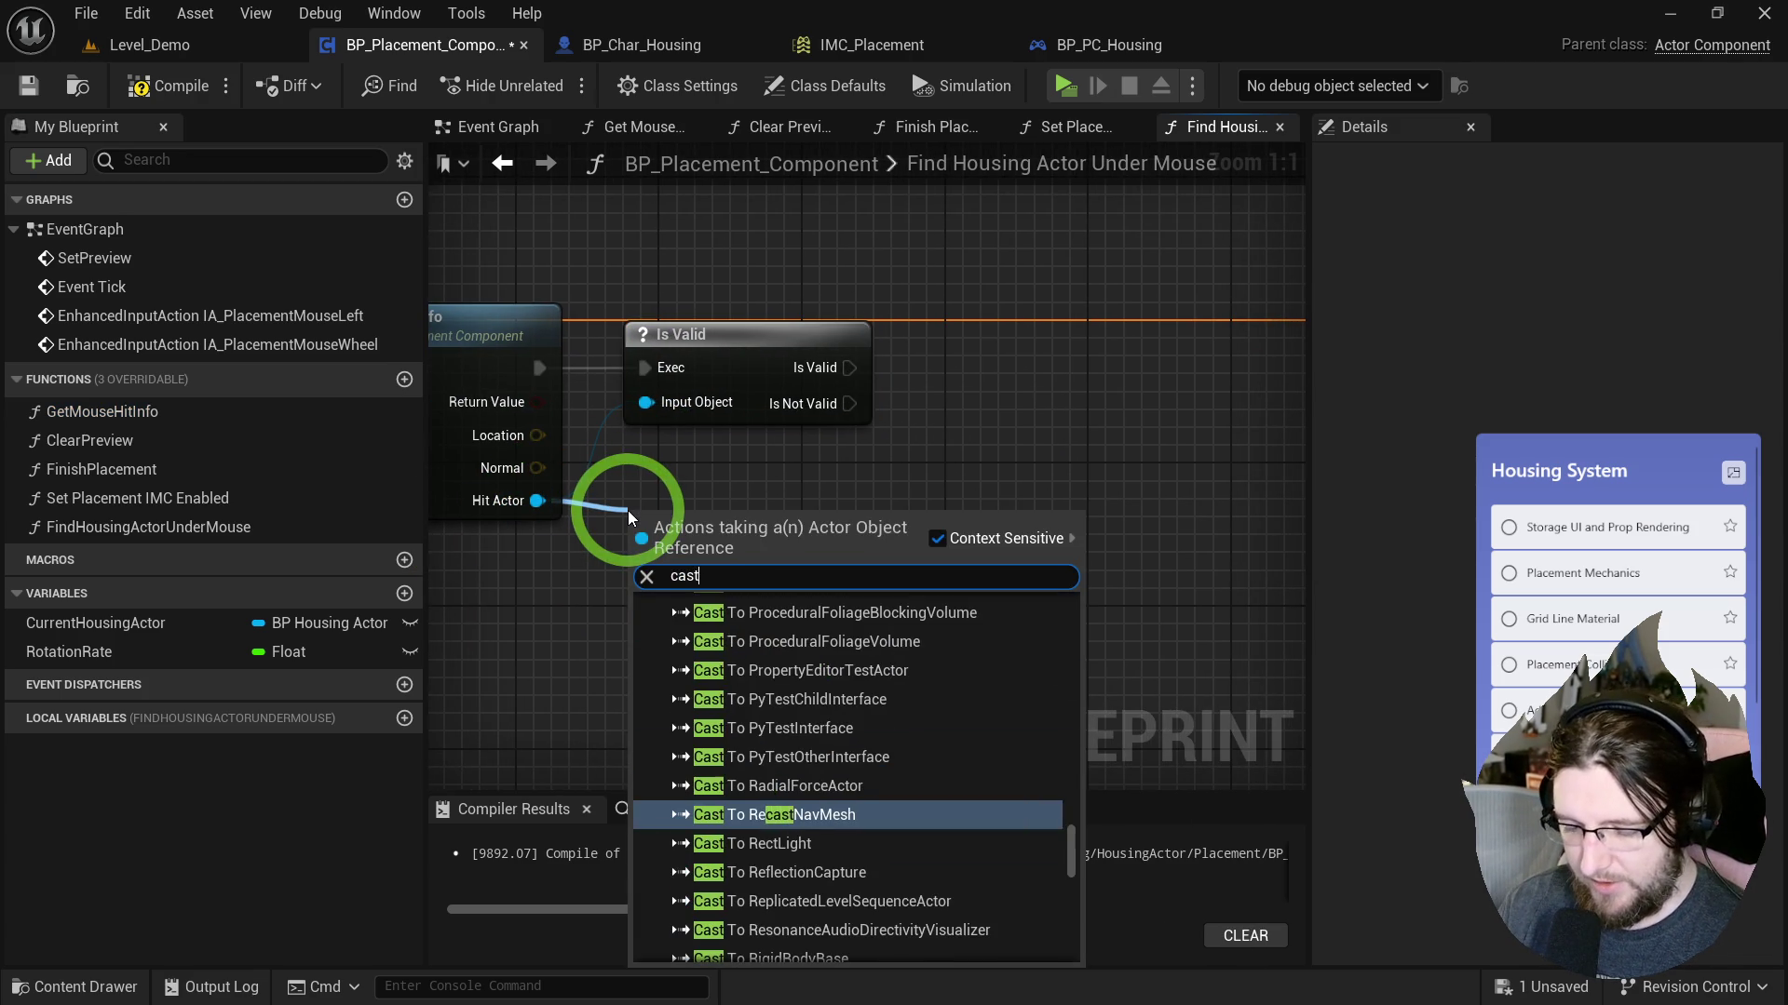
text( housing ac)
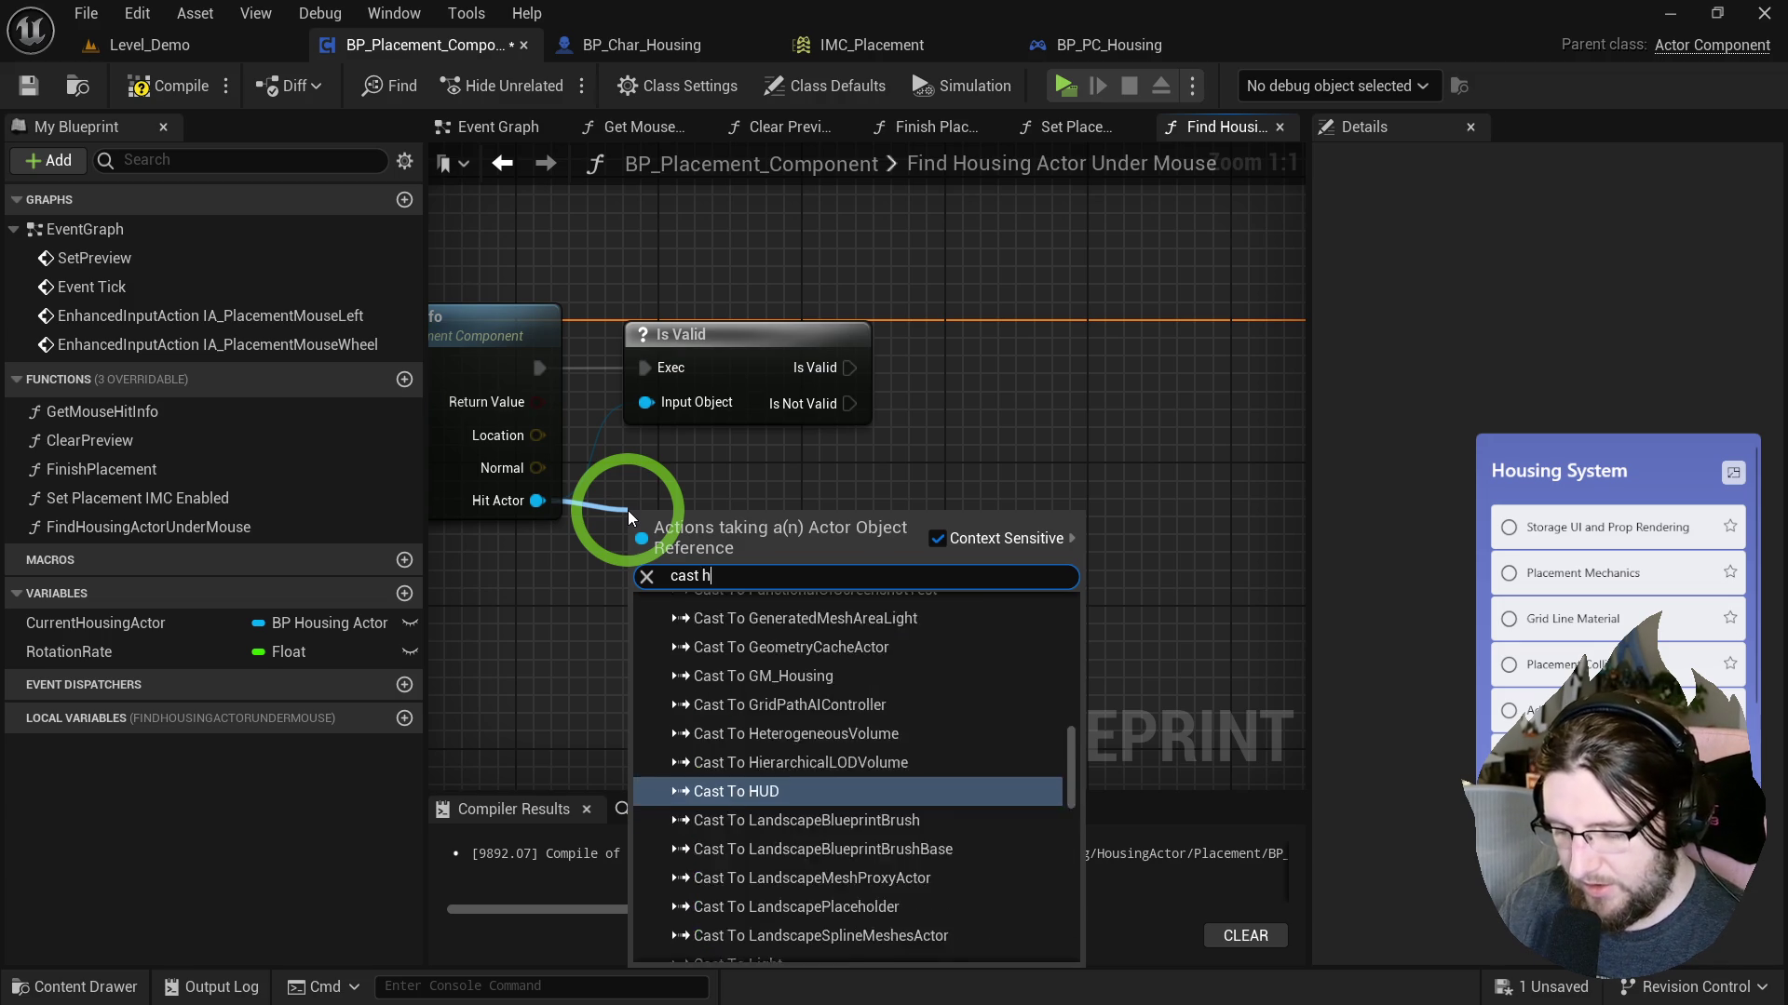
key(Return)
mouse_move(849, 368)
mouse_down()
mouse_move(756, 515)
mouse_move(644, 547)
mouse_up()
mouse_move(692, 514)
mouse_down()
mouse_move(1031, 425)
mouse_move(1013, 326)
mouse_up()
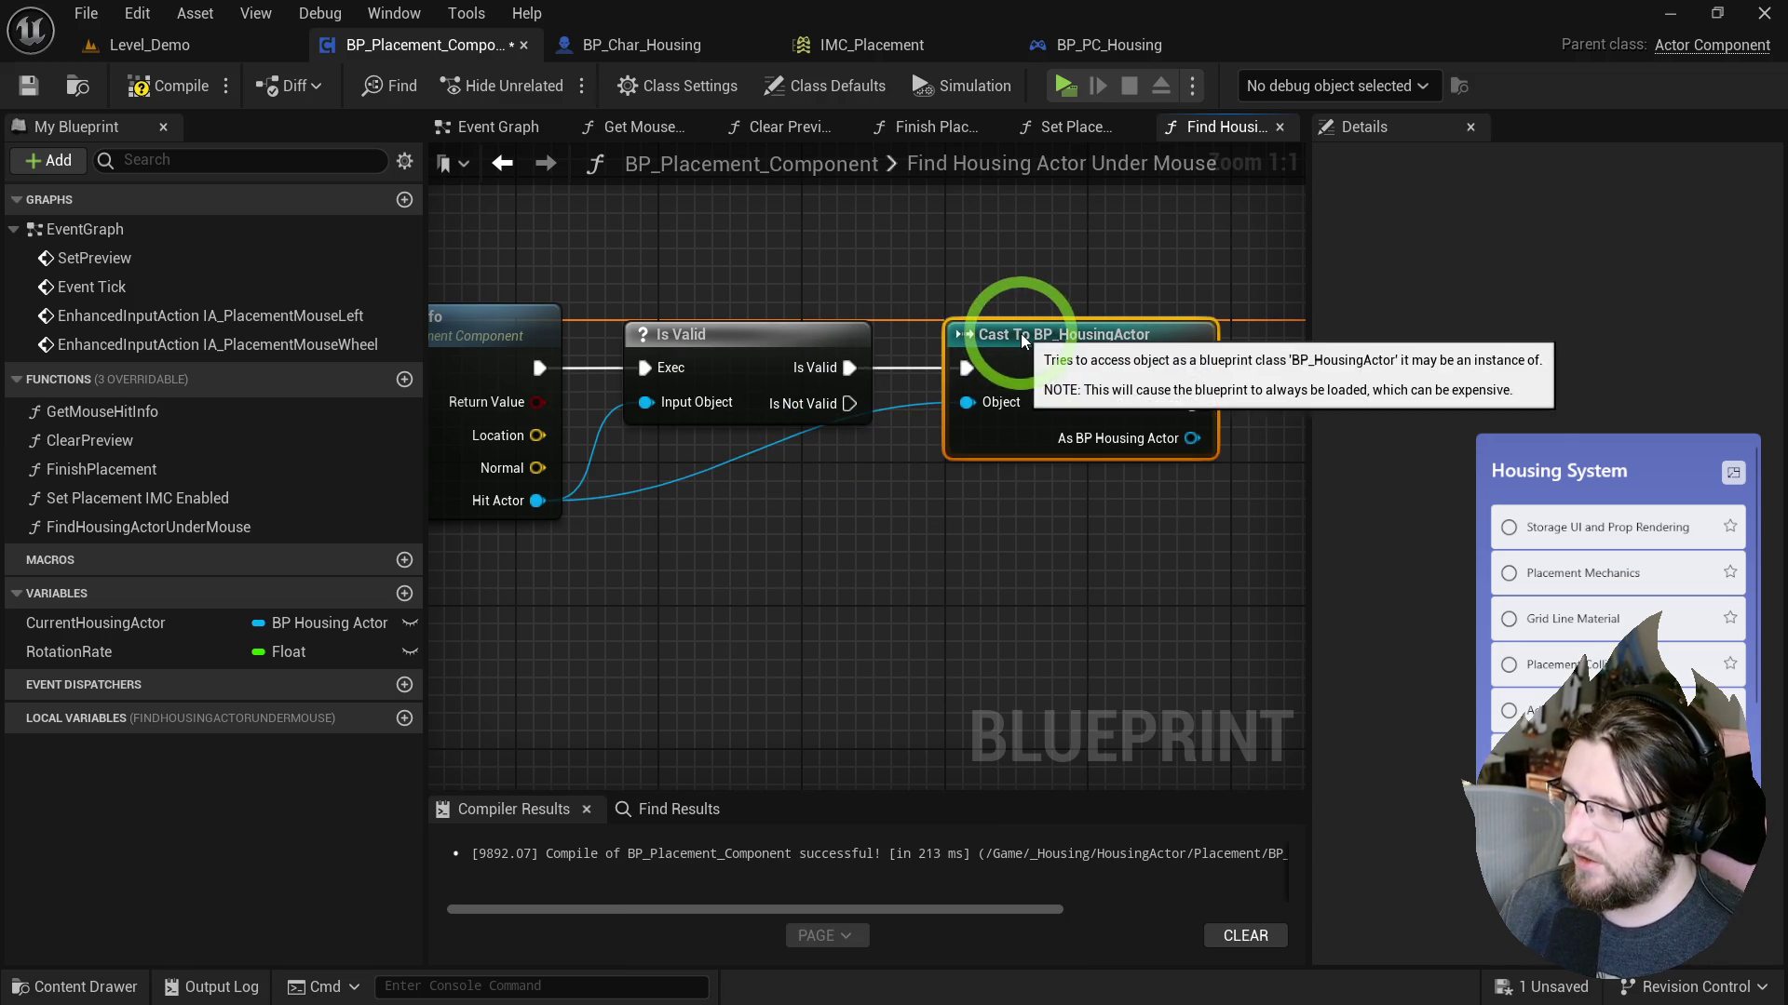
mouse_move(977, 551)
mouse_down()
mouse_move(691, 519)
mouse_move(564, 450)
mouse_move(734, 459)
mouse_move(823, 507)
mouse_move(1107, 474)
mouse_up()
Store the cast result in a SET CurrentHousingActor node and launch a playtest.
click(667, 300)
drag(1071, 391, 832, 432)
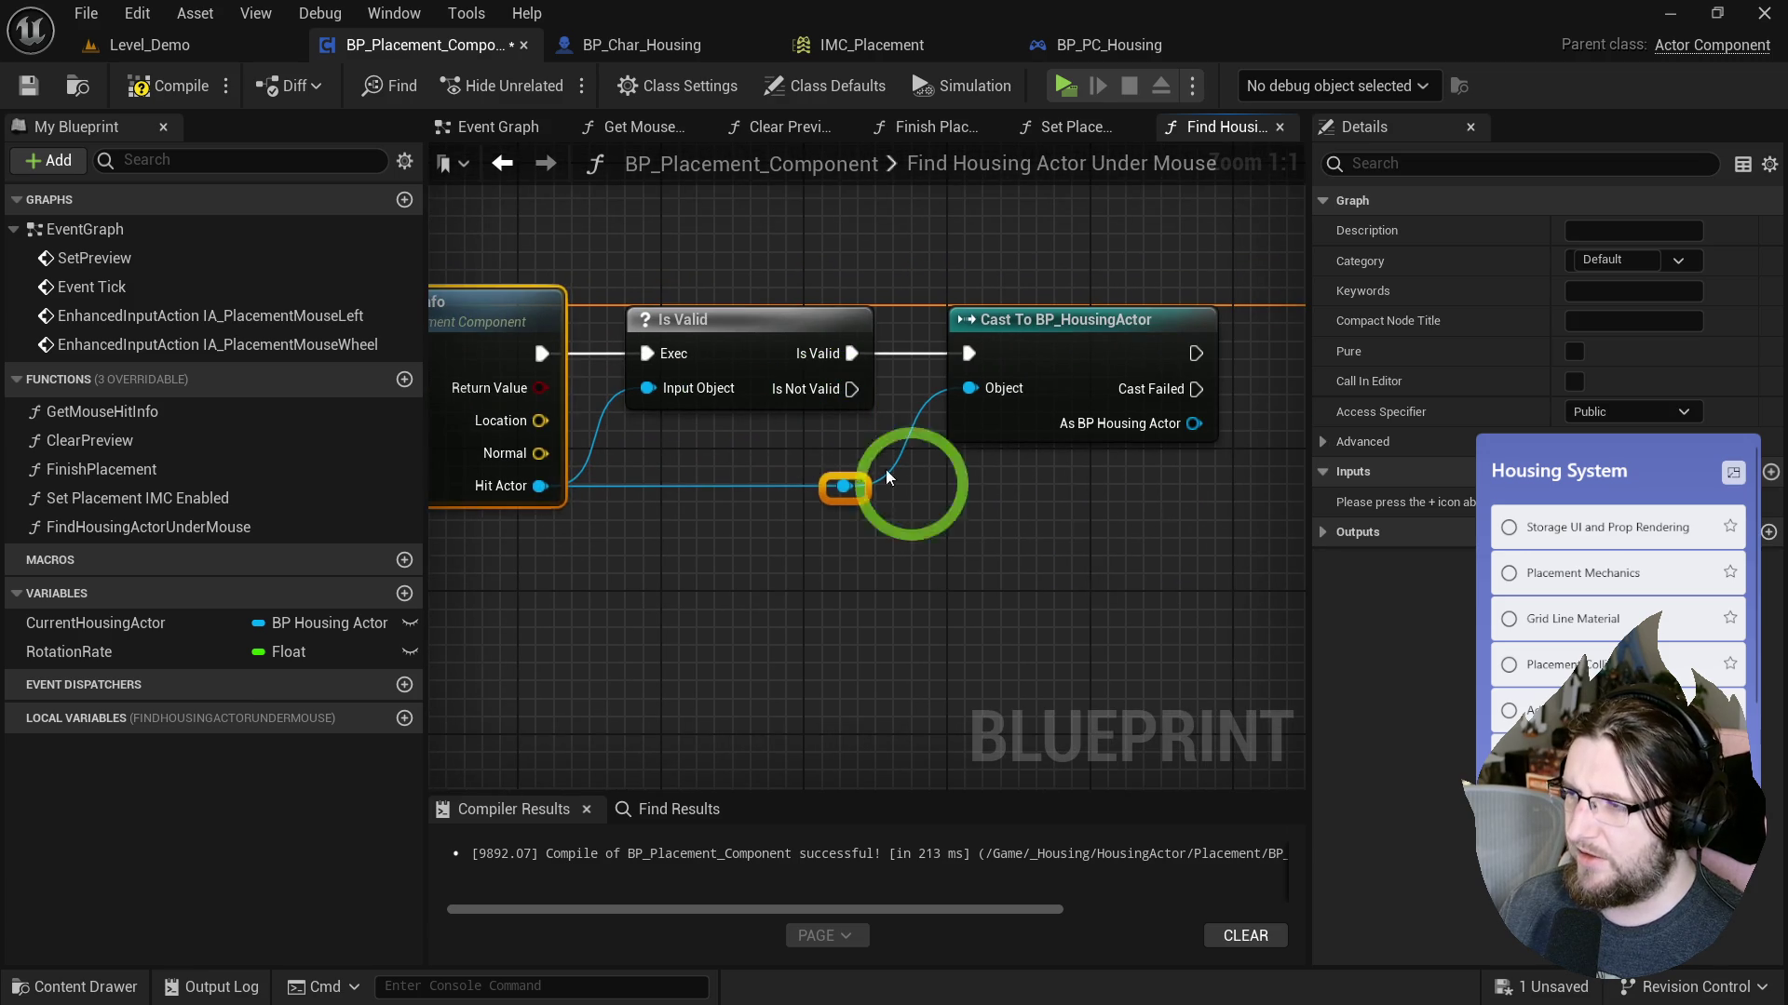
click(1065, 533)
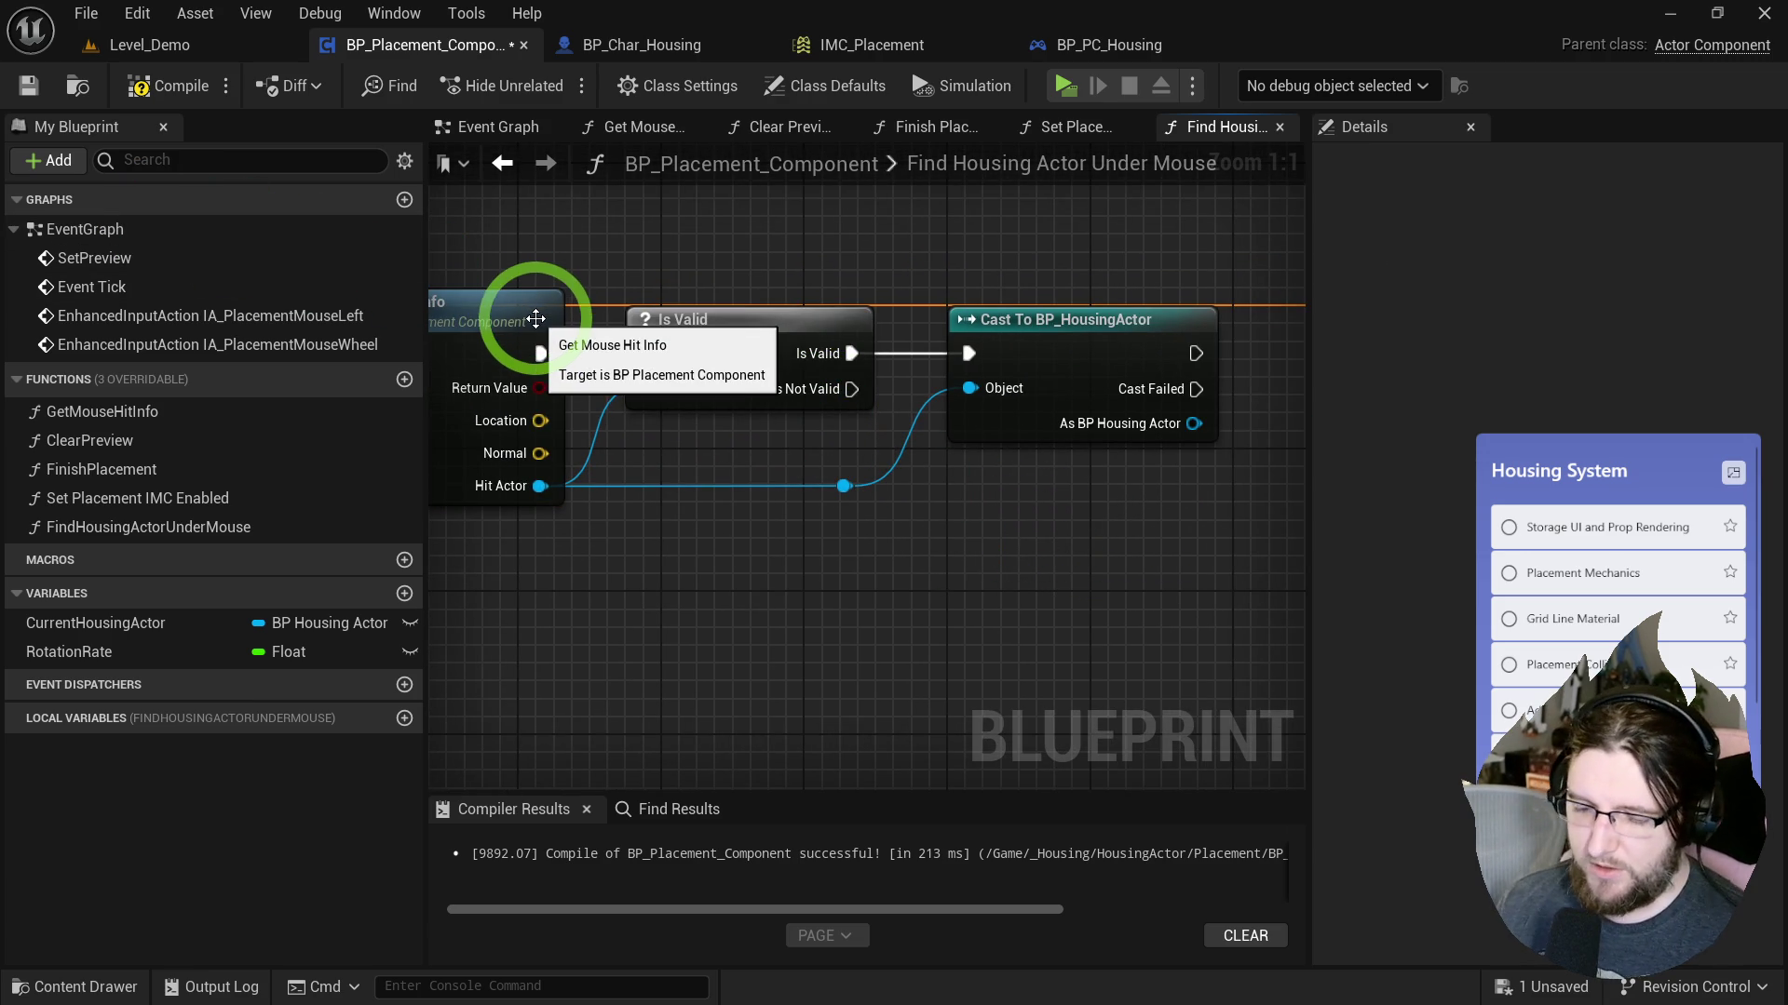
mouse_move(1008, 528)
mouse_down()
mouse_move(1060, 510)
mouse_move(645, 503)
mouse_move(1361, 331)
mouse_move(1462, 353)
mouse_move(1384, 365)
mouse_up()
click(1108, 428)
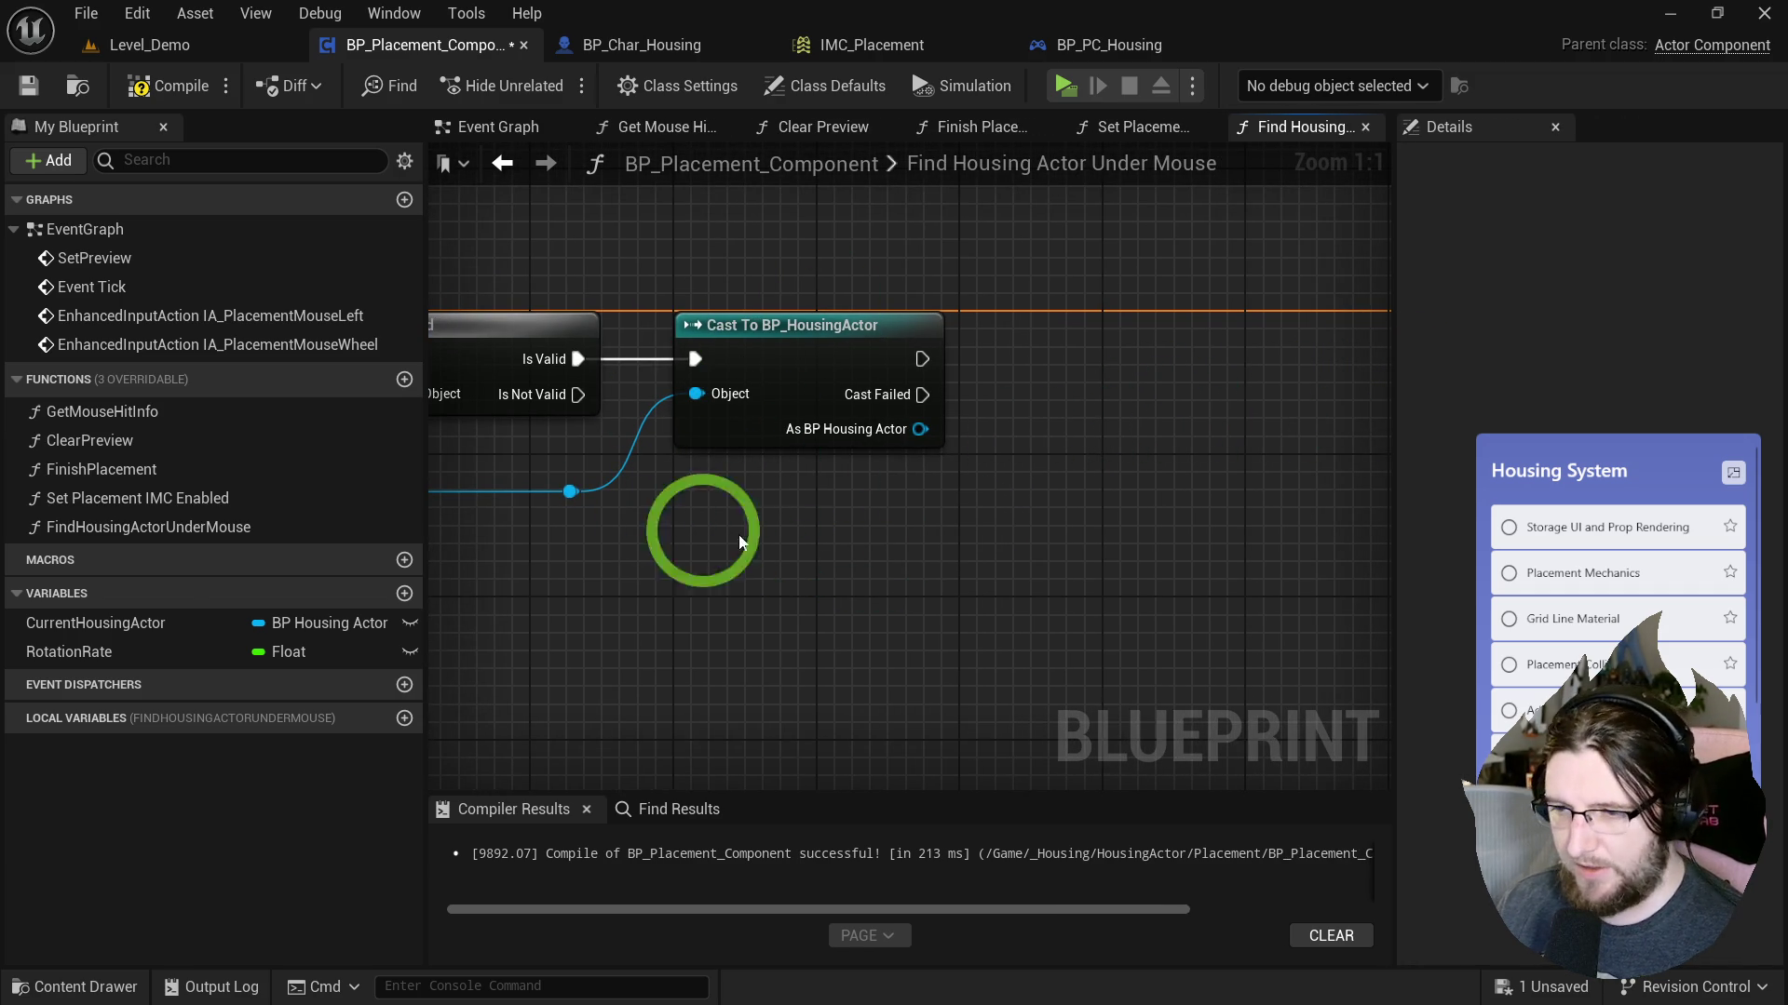
click(754, 477)
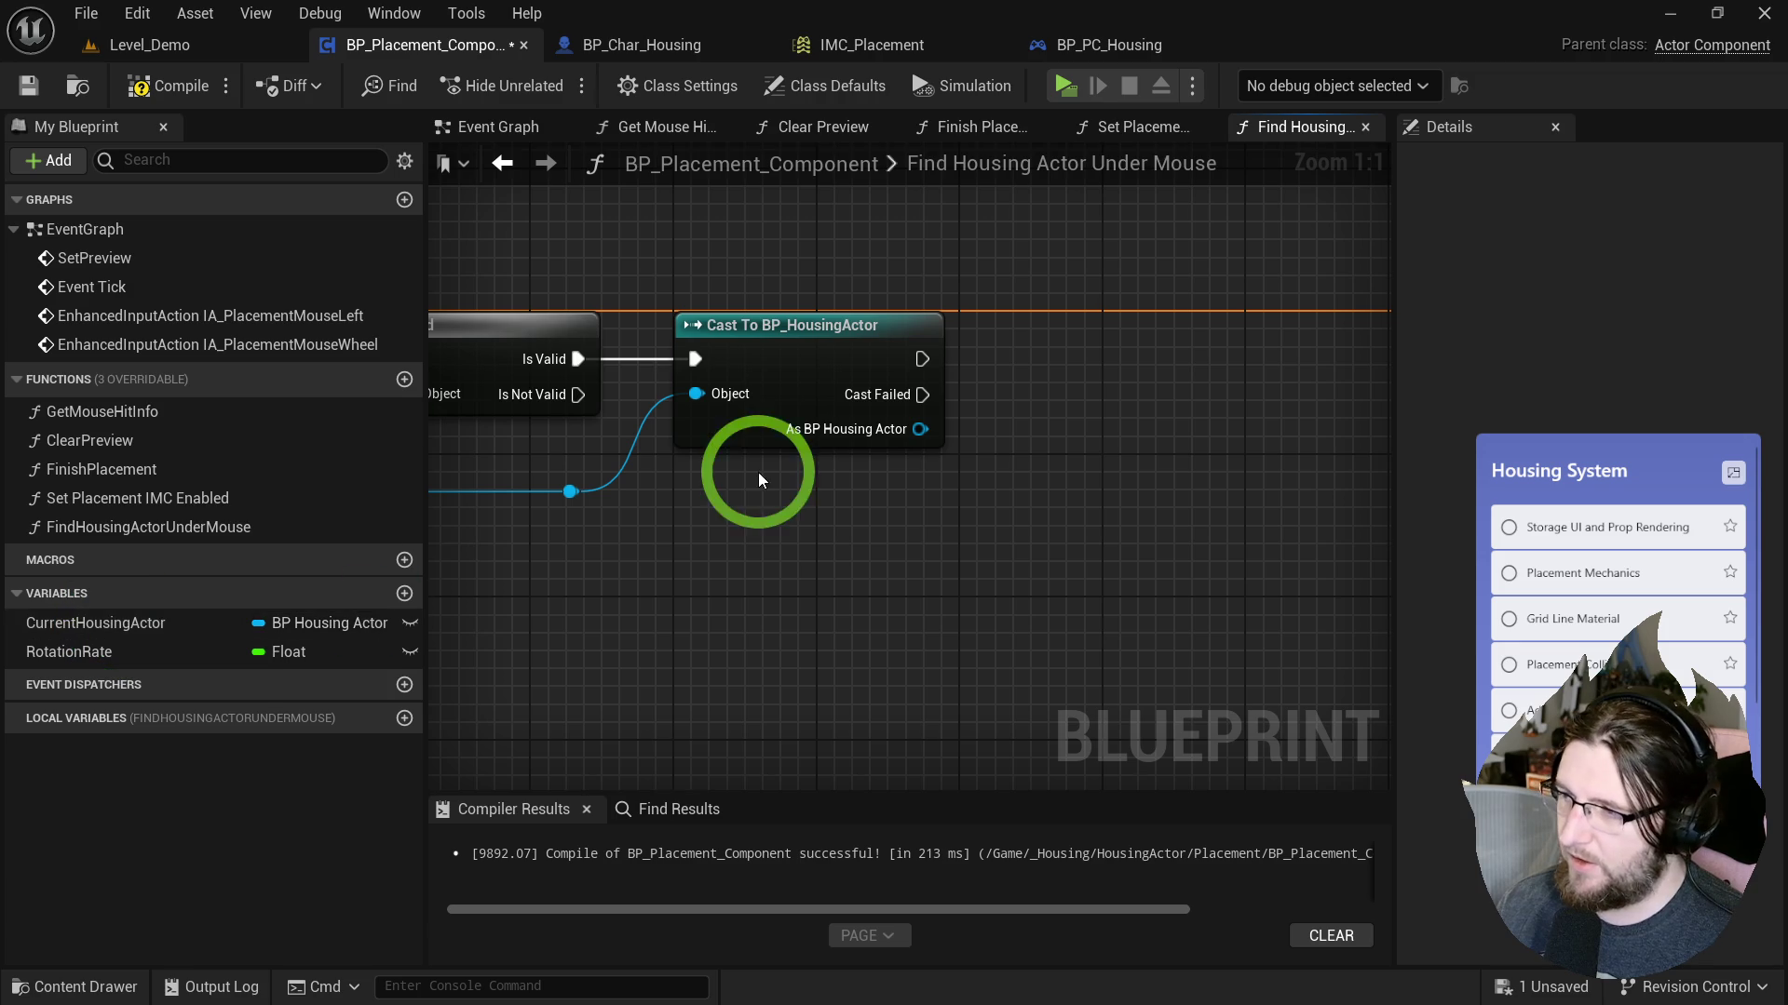
drag(70, 624, 1028, 339)
mouse_move(920, 430)
mouse_down()
mouse_move(1045, 387)
mouse_move(918, 361)
mouse_up()
click(1092, 127)
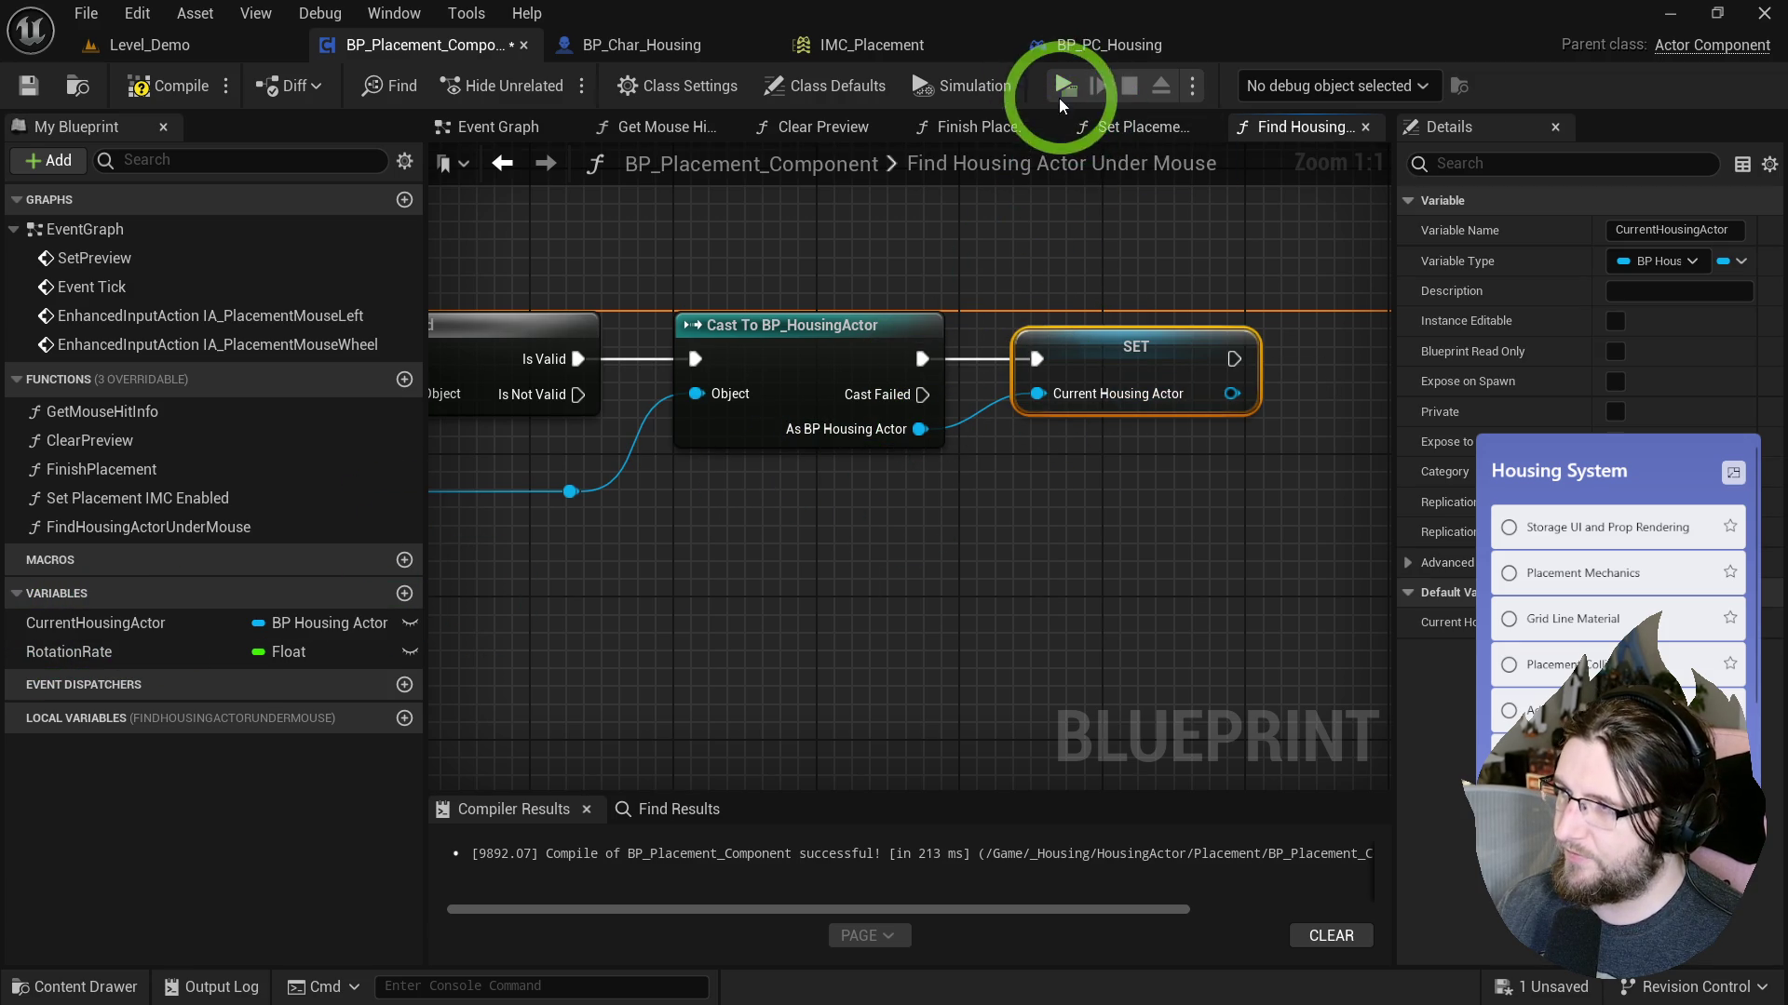
key(alt+p)
Place a crate in the room during the playtest, then end it.
click(892, 107)
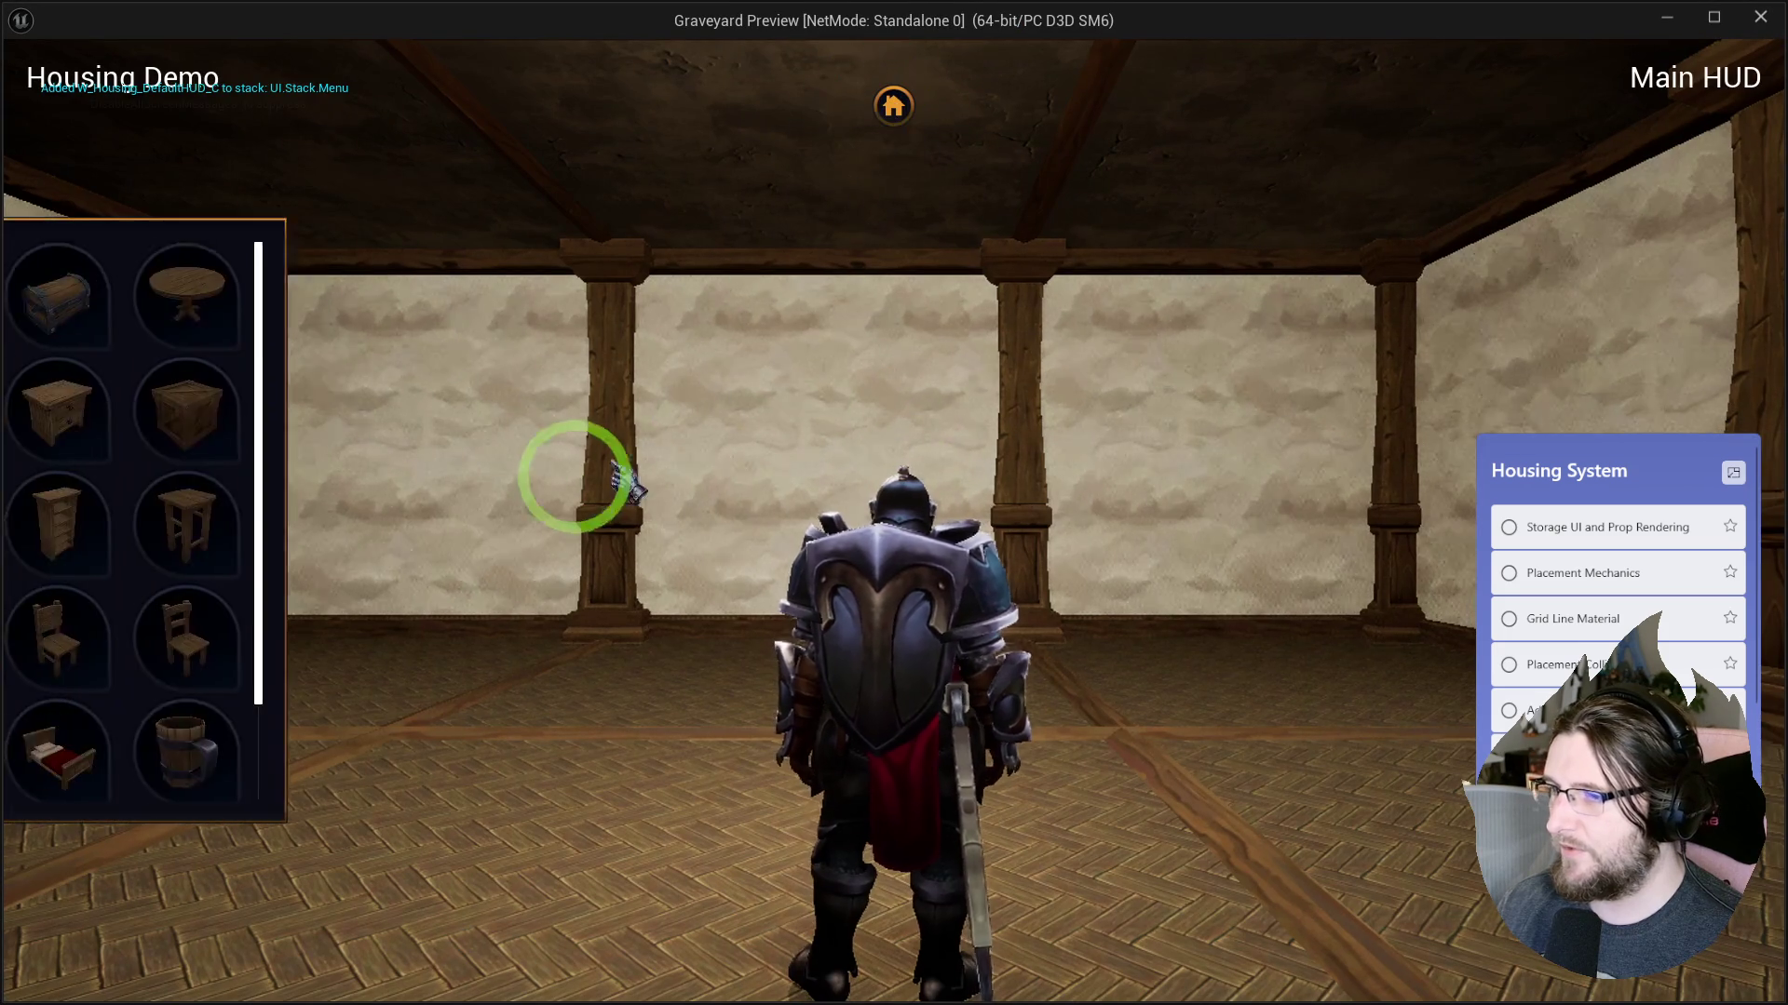
click(1126, 710)
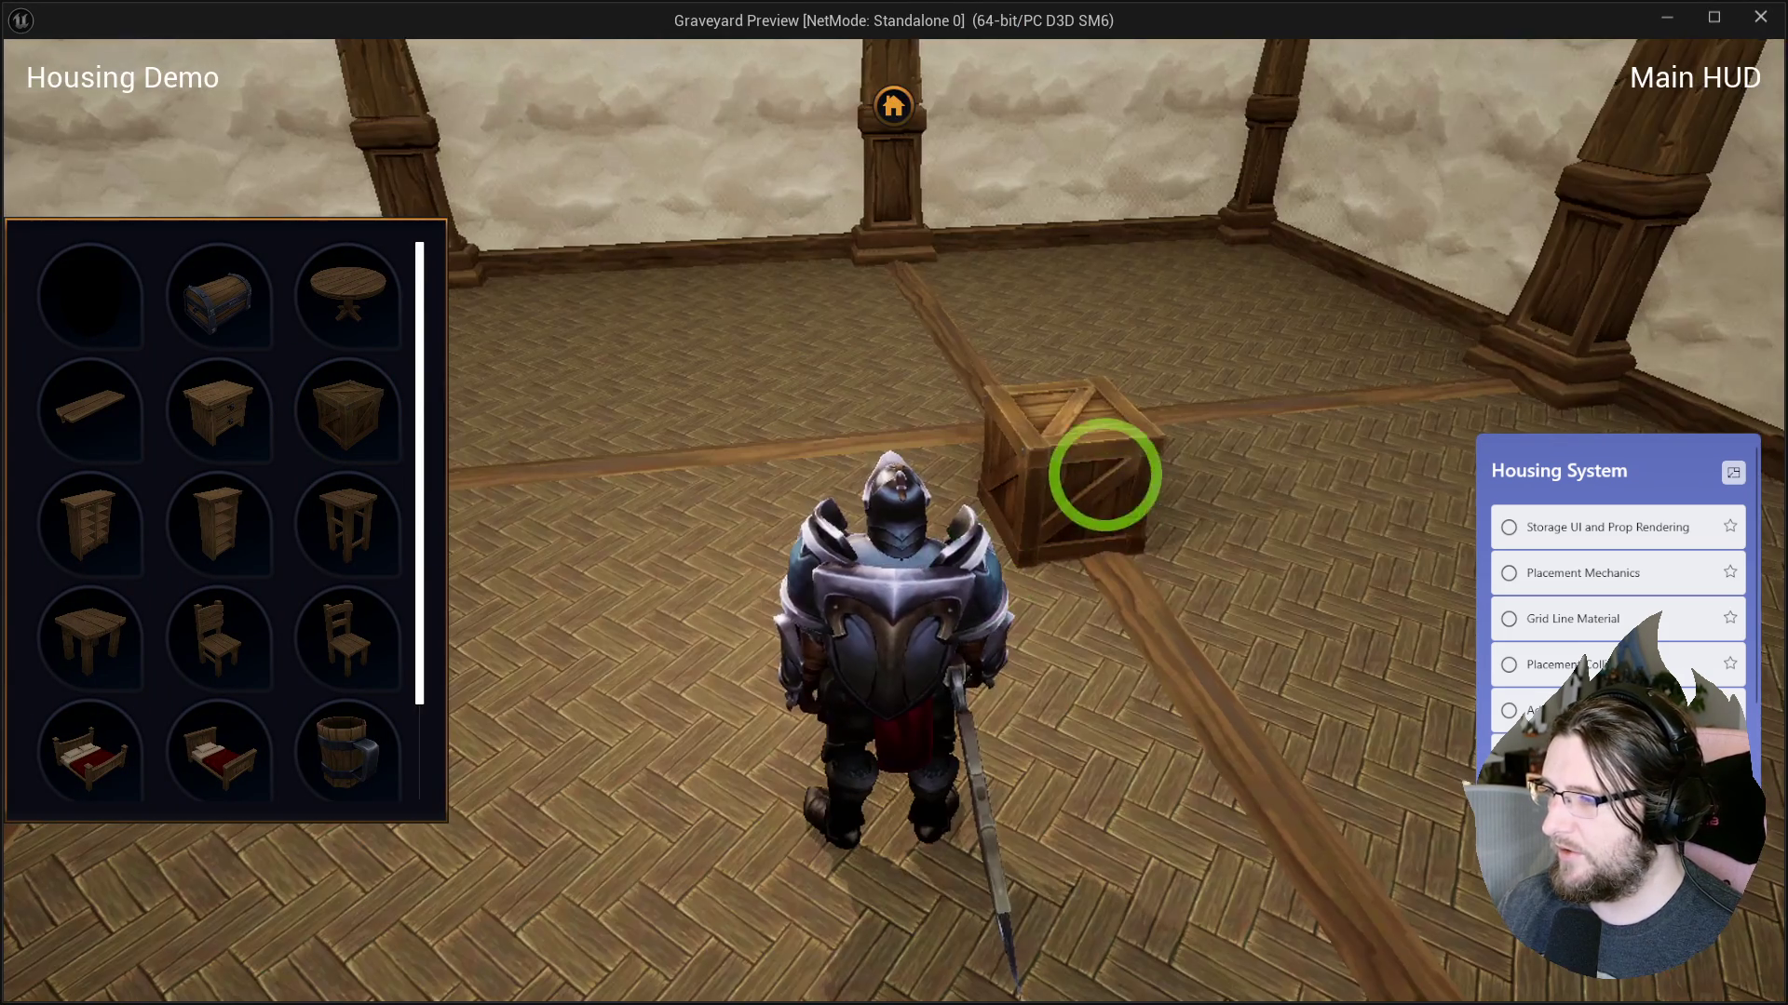
key(Escape)
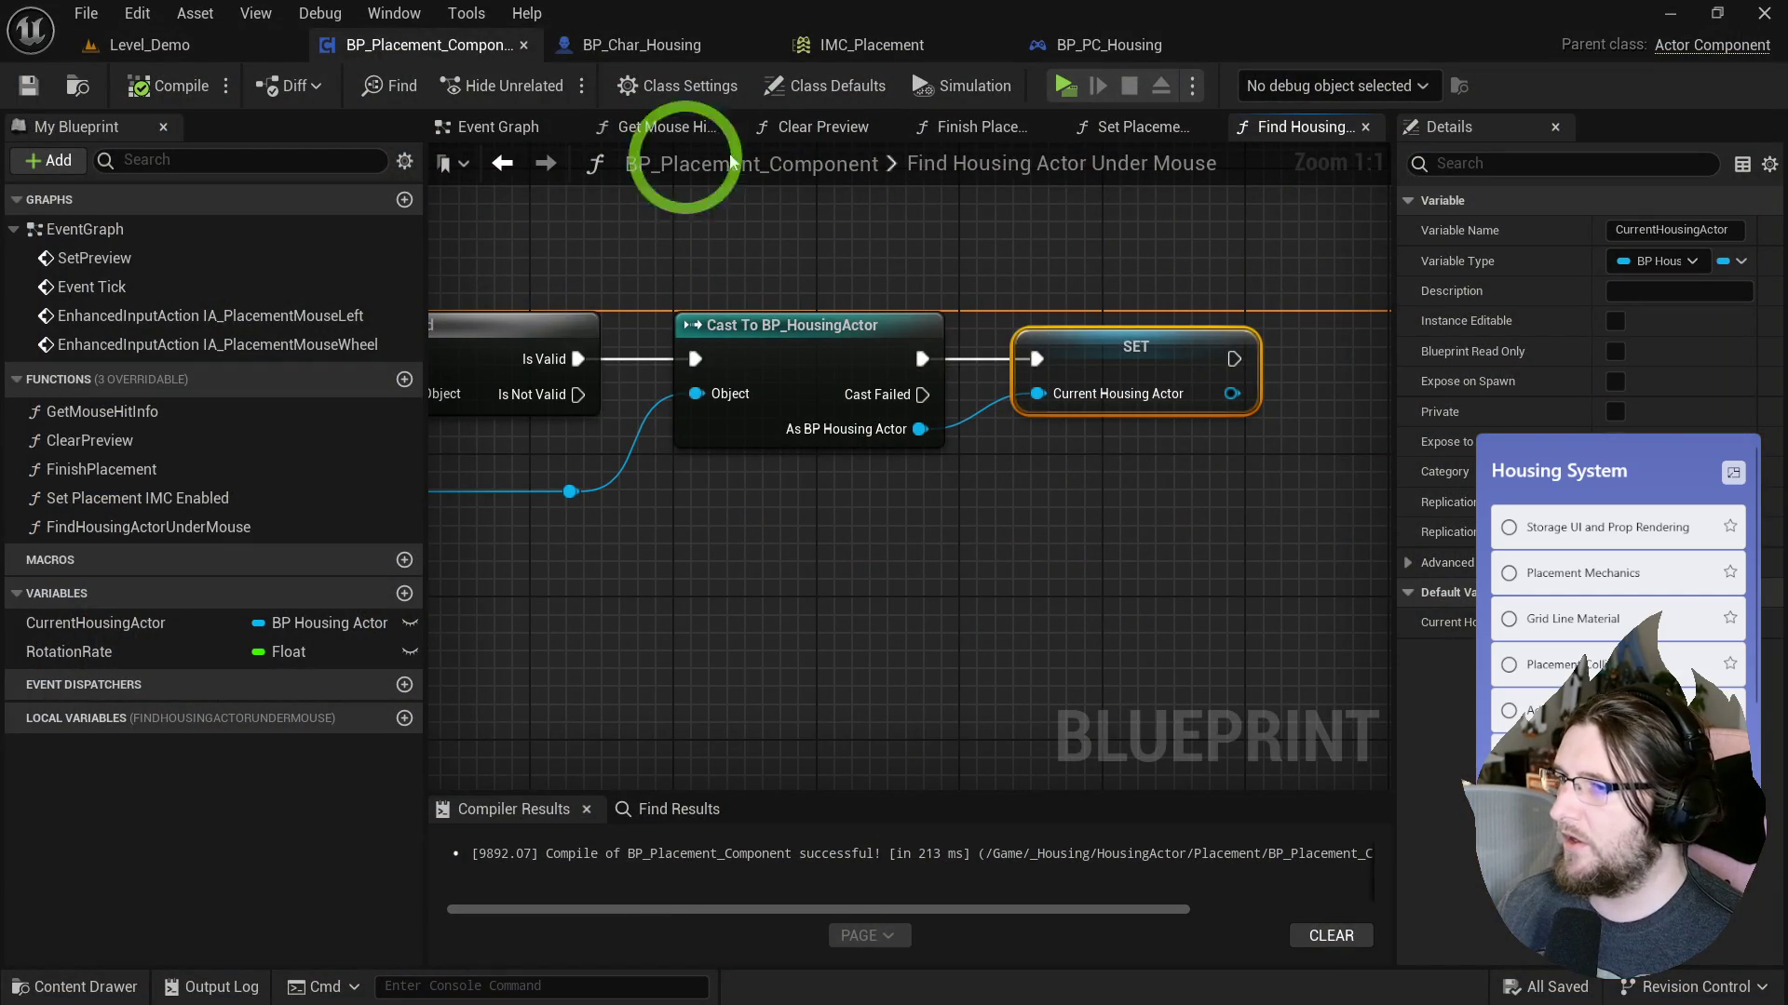
Replace the SET node with a Return Node outputting the cast housing actor.
drag(921, 358, 1000, 518)
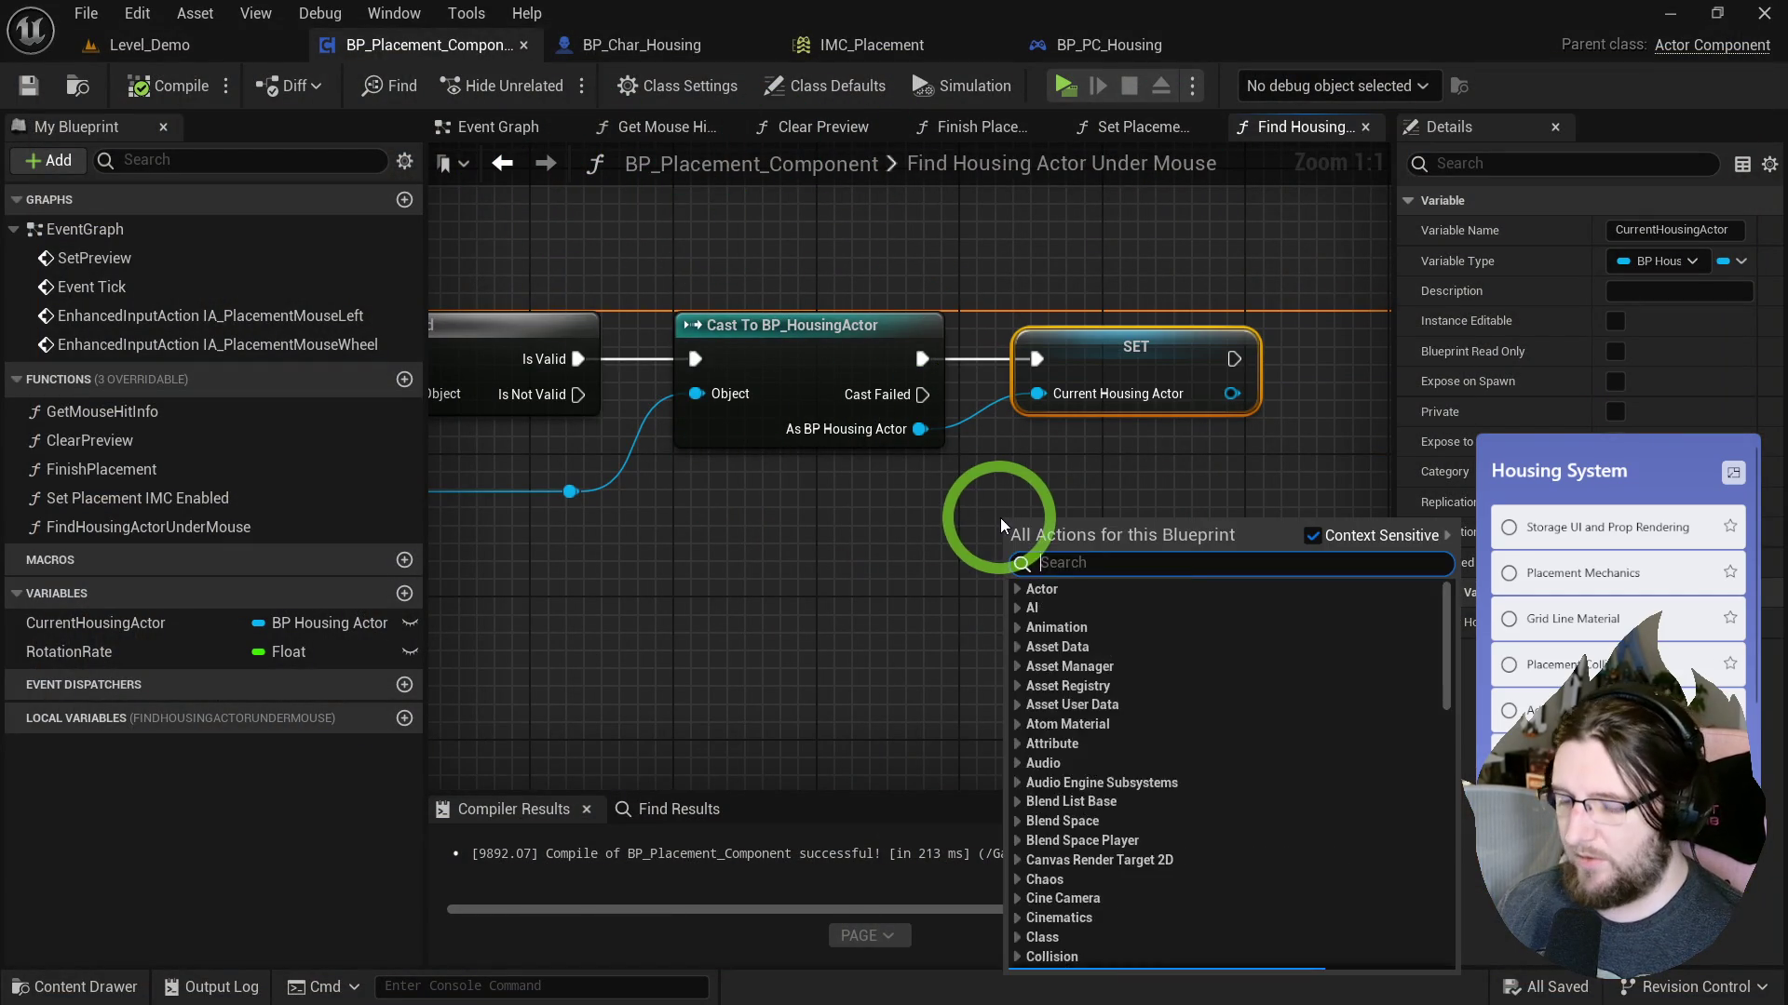
text(retu)
click(1155, 938)
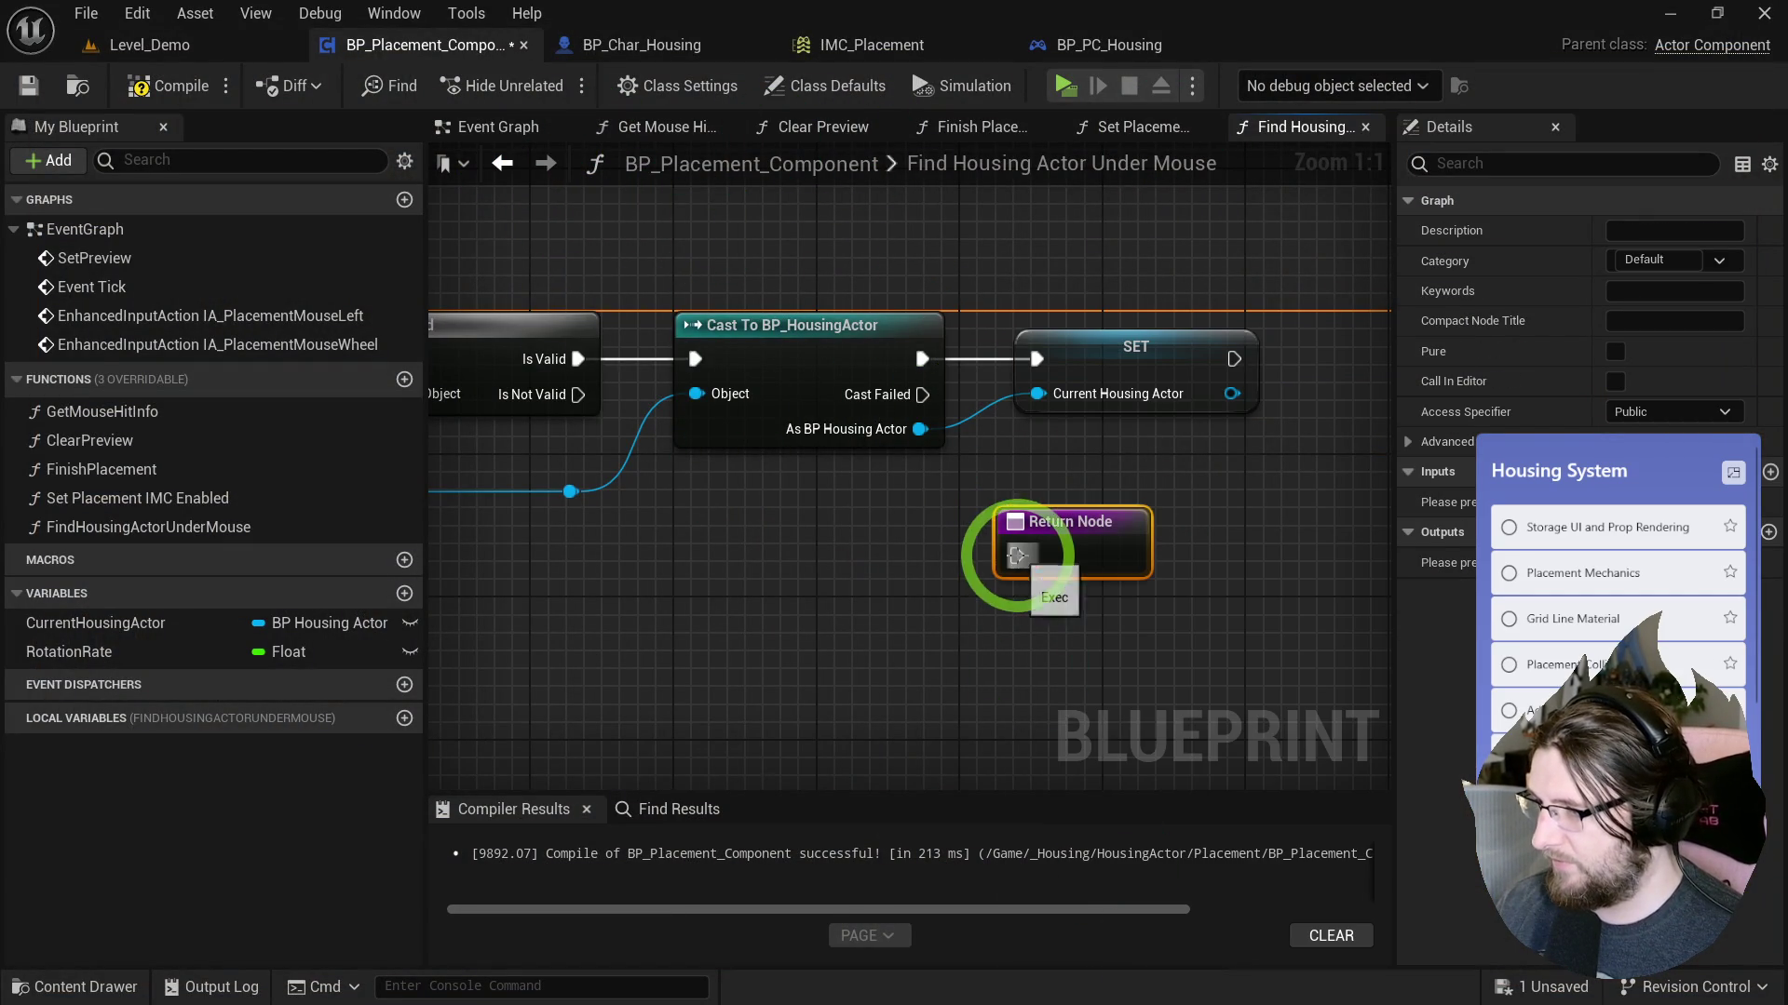
click(1136, 346)
key(Delete)
drag(1061, 522, 1076, 327)
click(1102, 131)
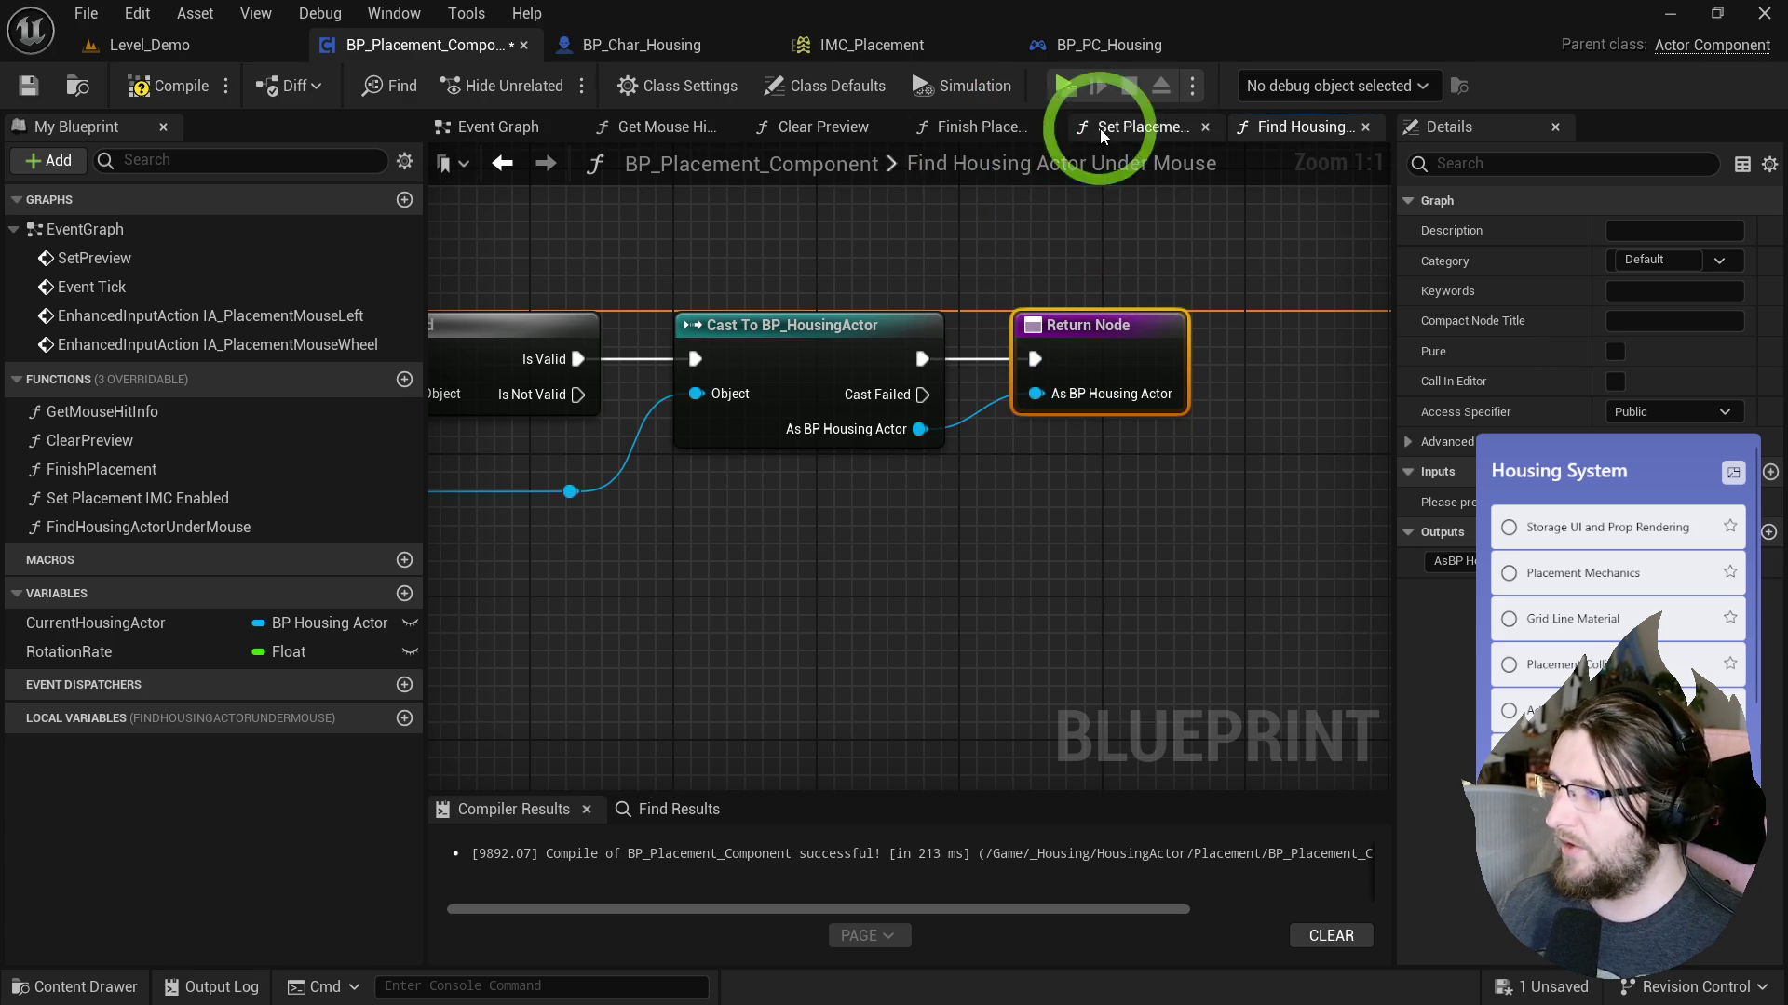
key(ctrl+z)
key(ctrl+z)
key(Delete)
drag(1070, 522, 1073, 338)
Call FindHousingActorUnderMouse in the Event Graph below Finish Placement.
click(538, 136)
click(960, 528)
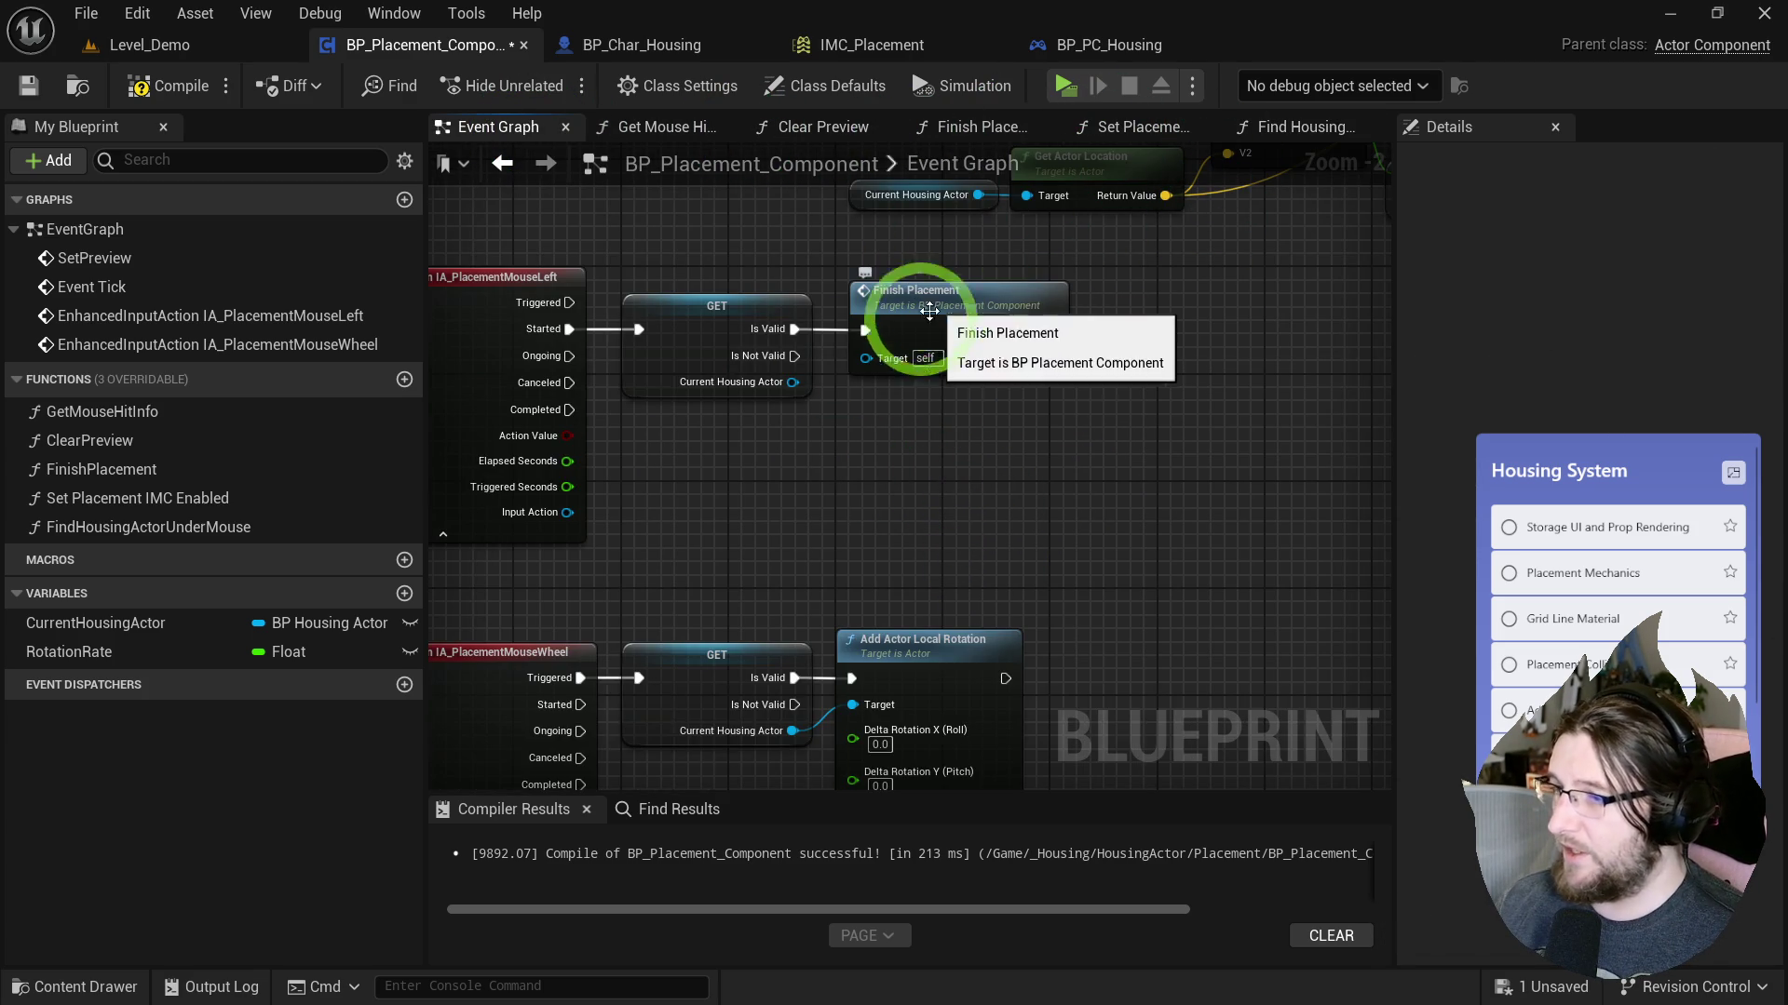
drag(106, 412, 732, 436)
drag(244, 480, 108, 417)
mouse_move(120, 528)
mouse_down()
mouse_move(877, 422)
mouse_move(842, 423)
mouse_up()
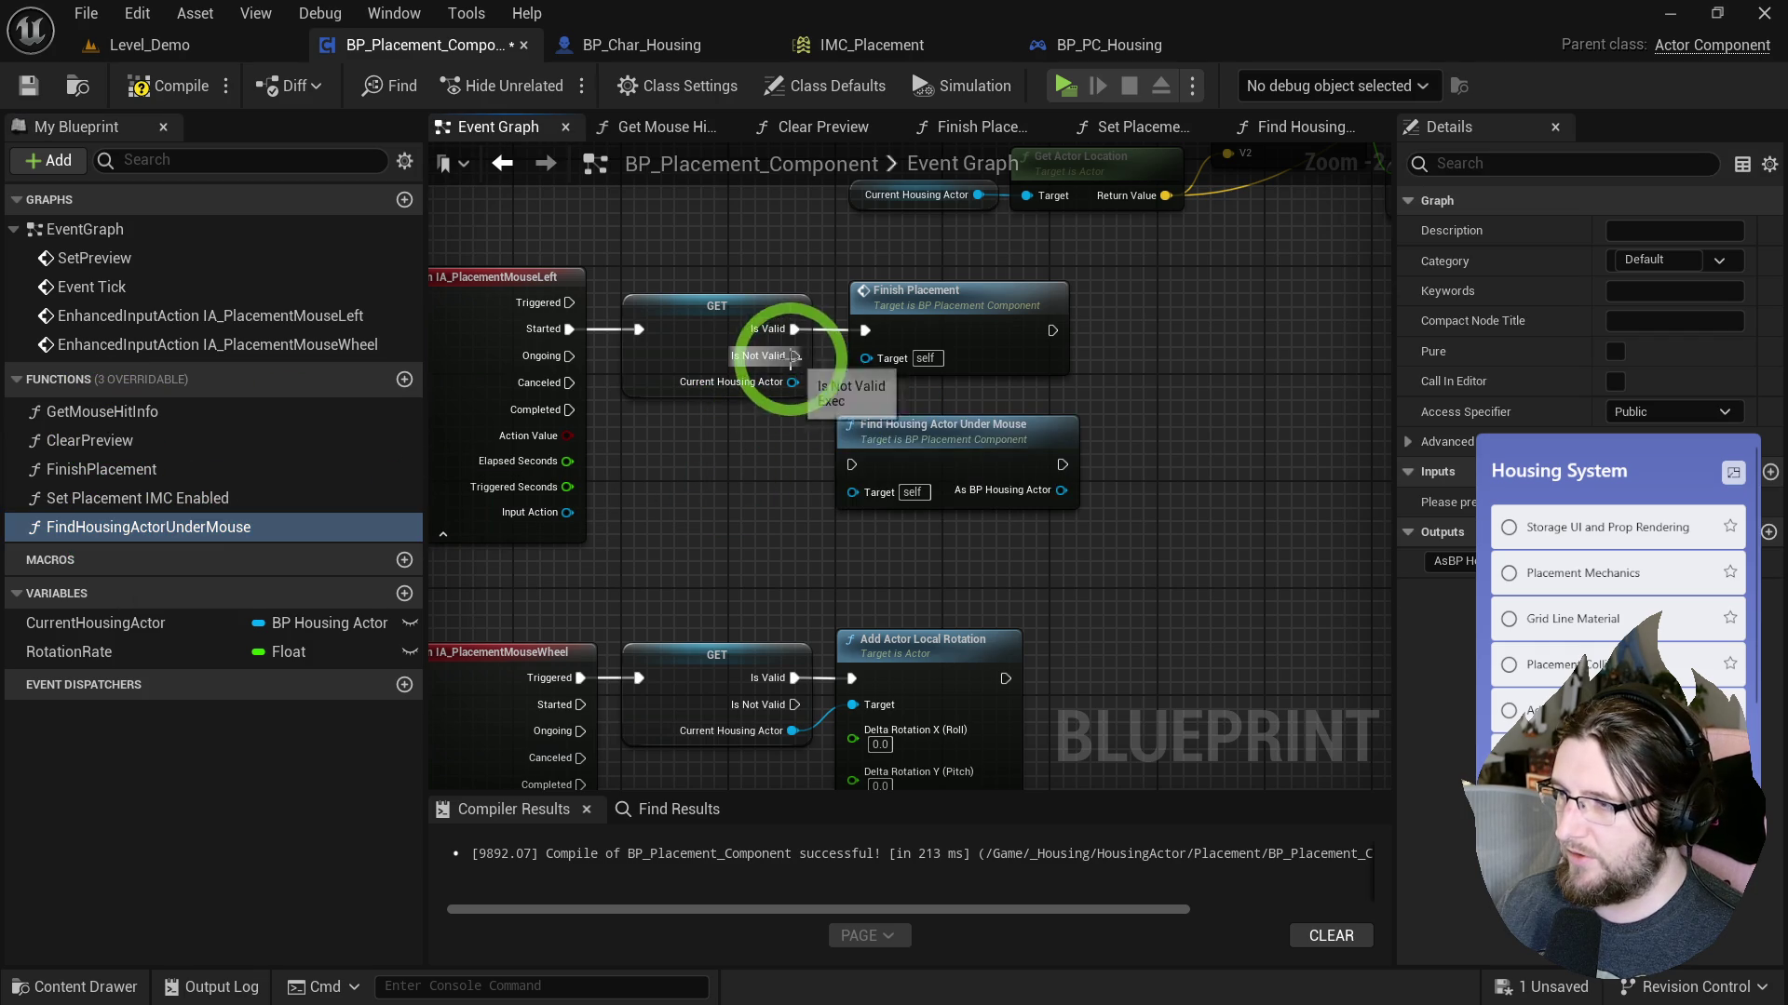
double_click(879, 430)
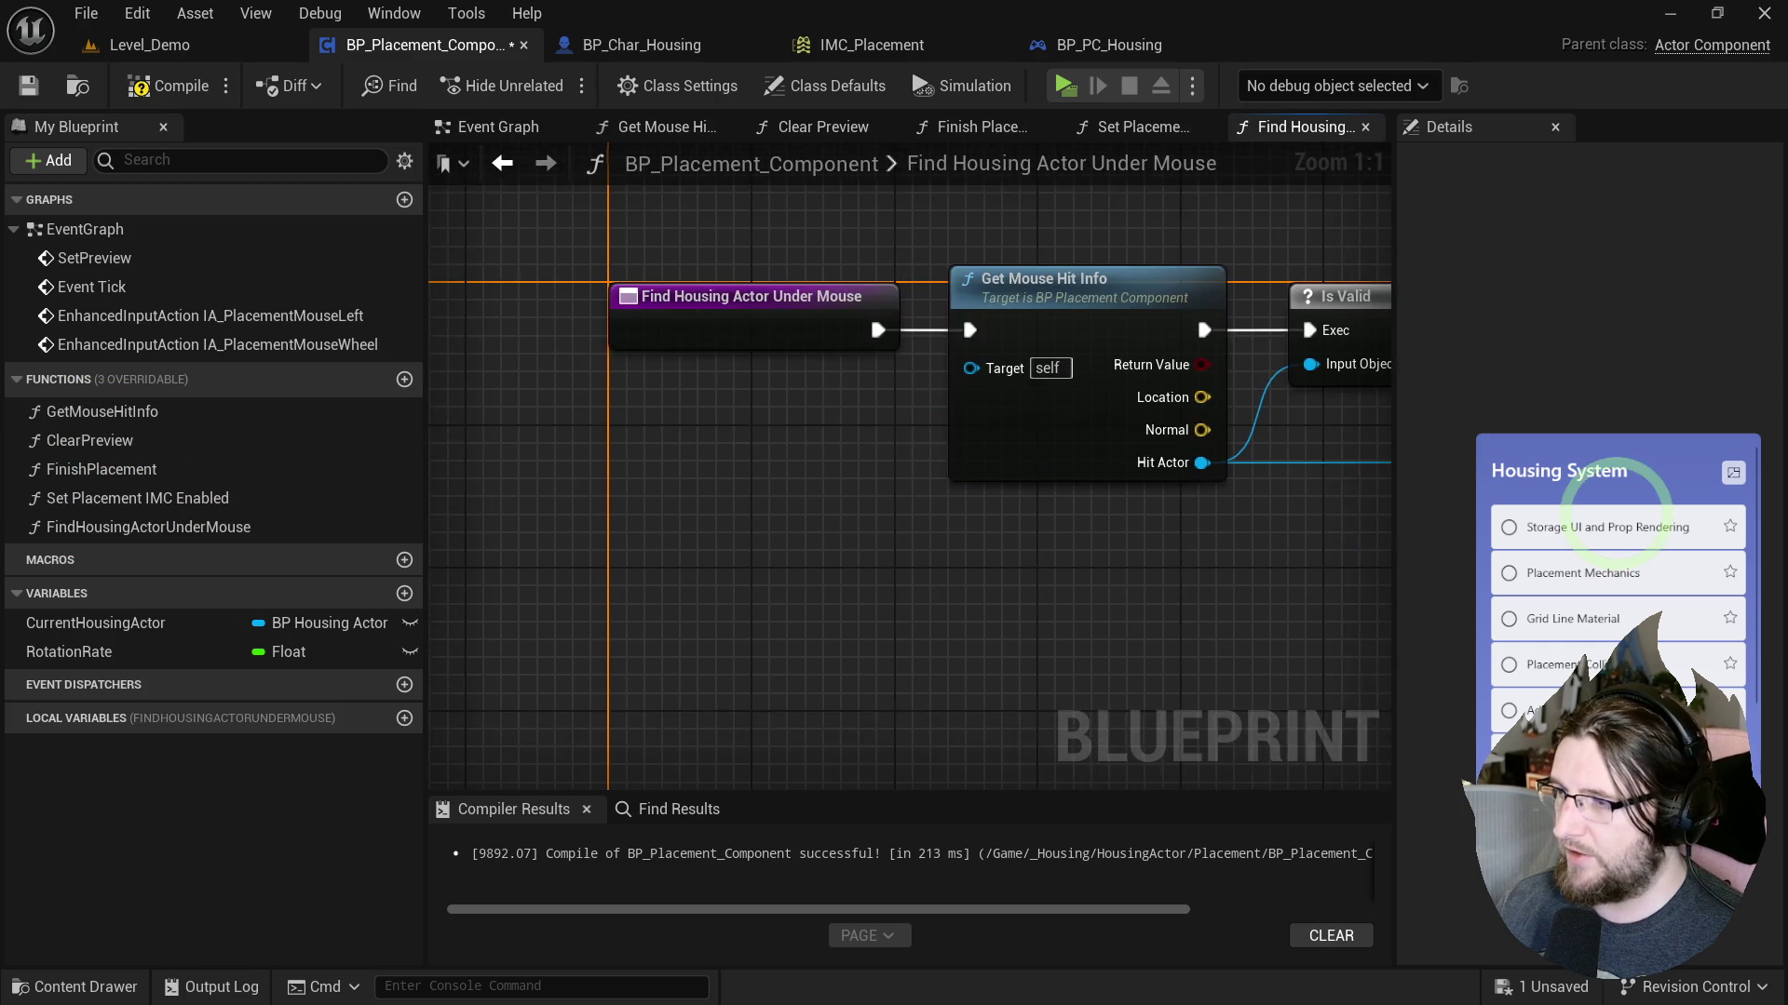
Return early on Is Not Valid and wire the found actor into SET Current Housing Actor.
drag(934, 379, 1050, 500)
text(return)
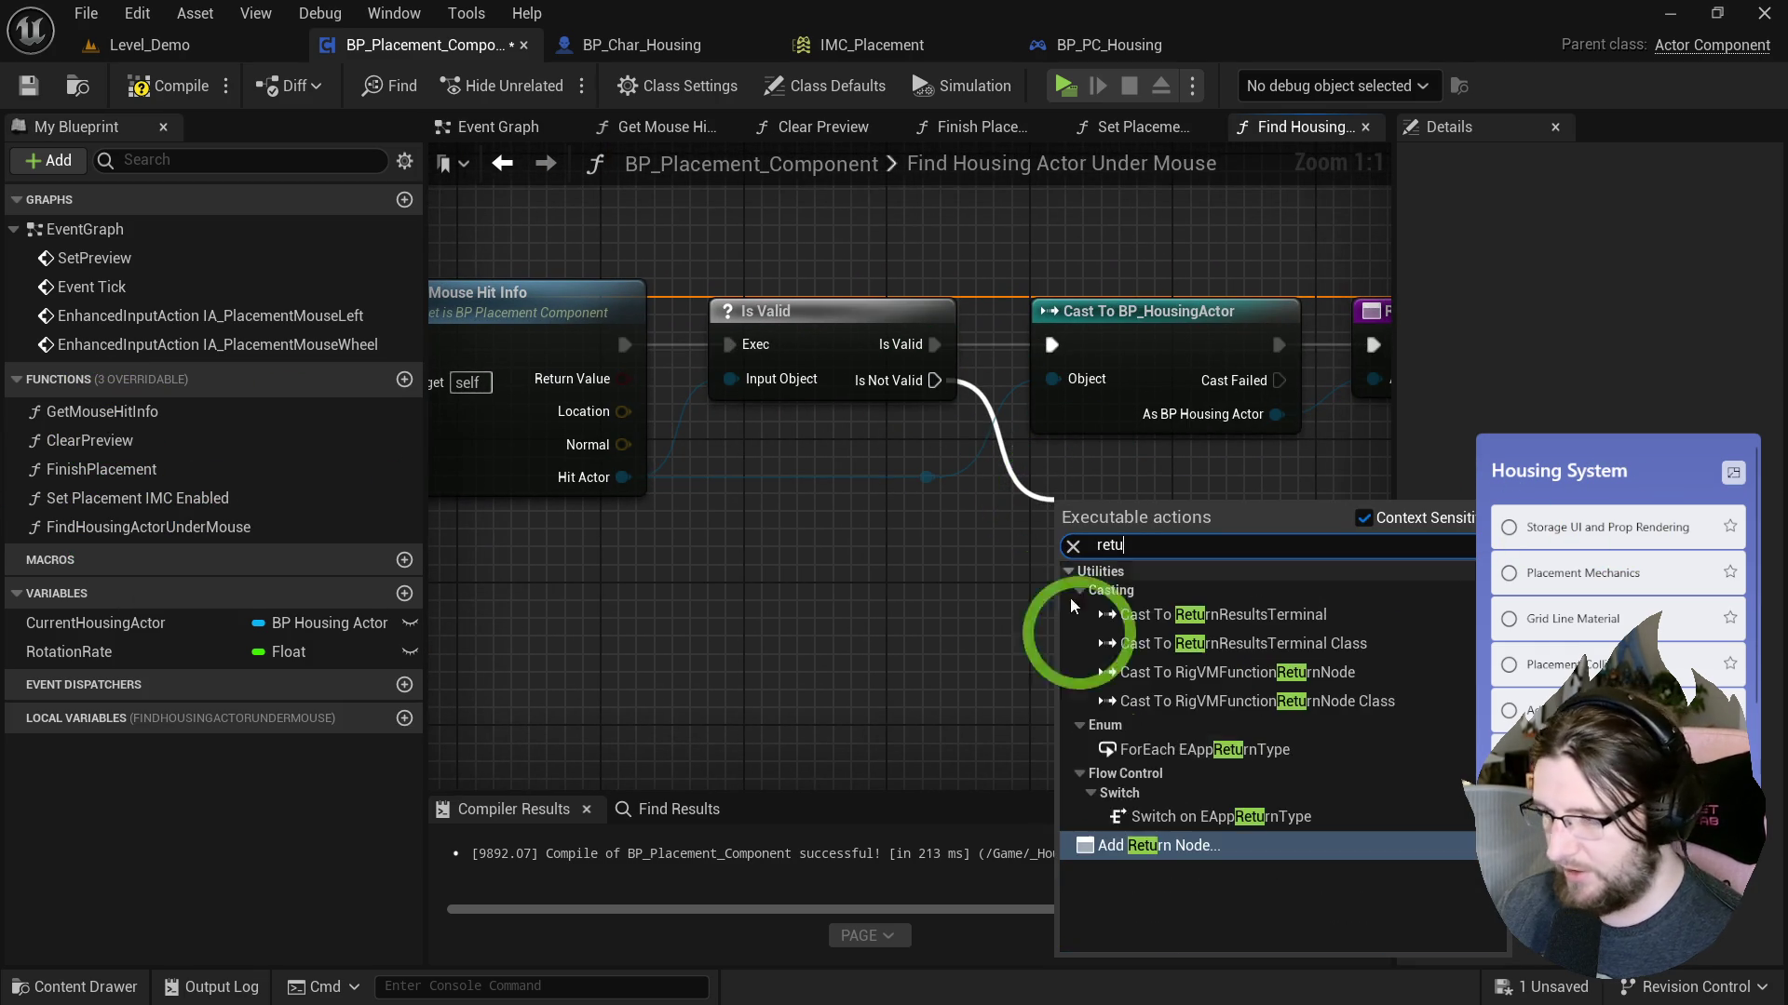
click(1158, 847)
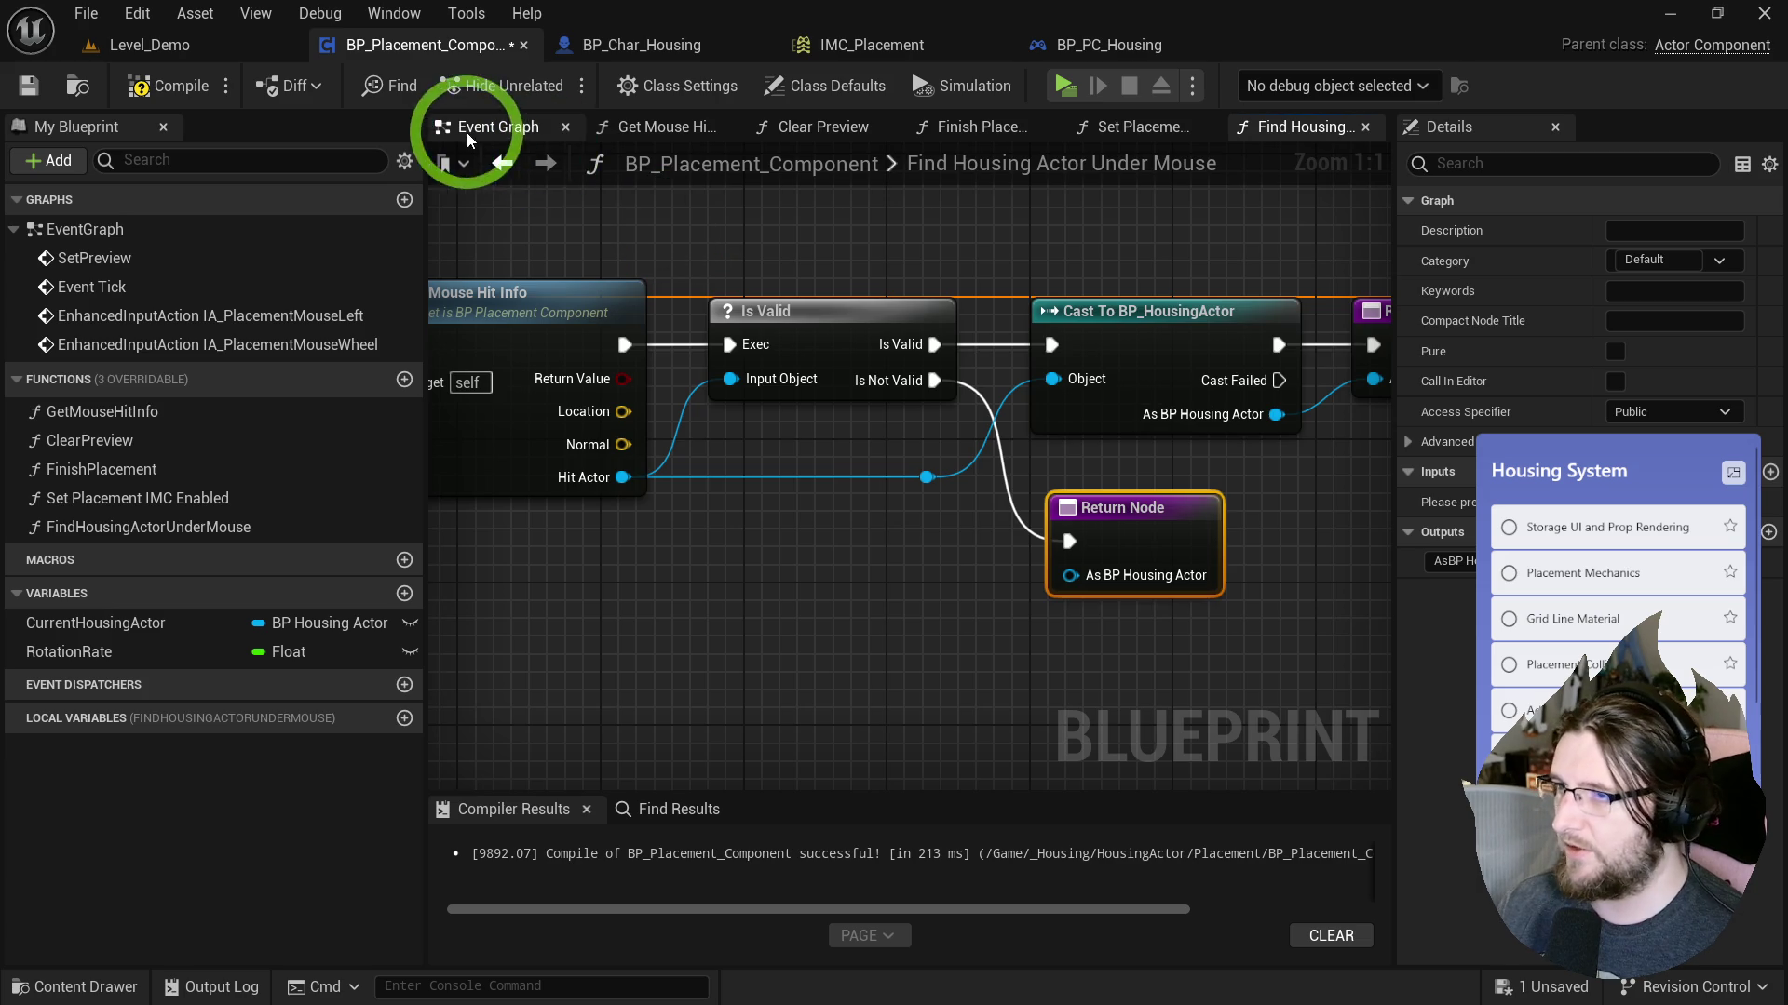
click(484, 127)
key(ctrl+space)
key(ctrl+space)
key(F7)
mouse_move(964, 465)
mouse_down()
mouse_move(1011, 468)
mouse_move(1034, 432)
mouse_up()
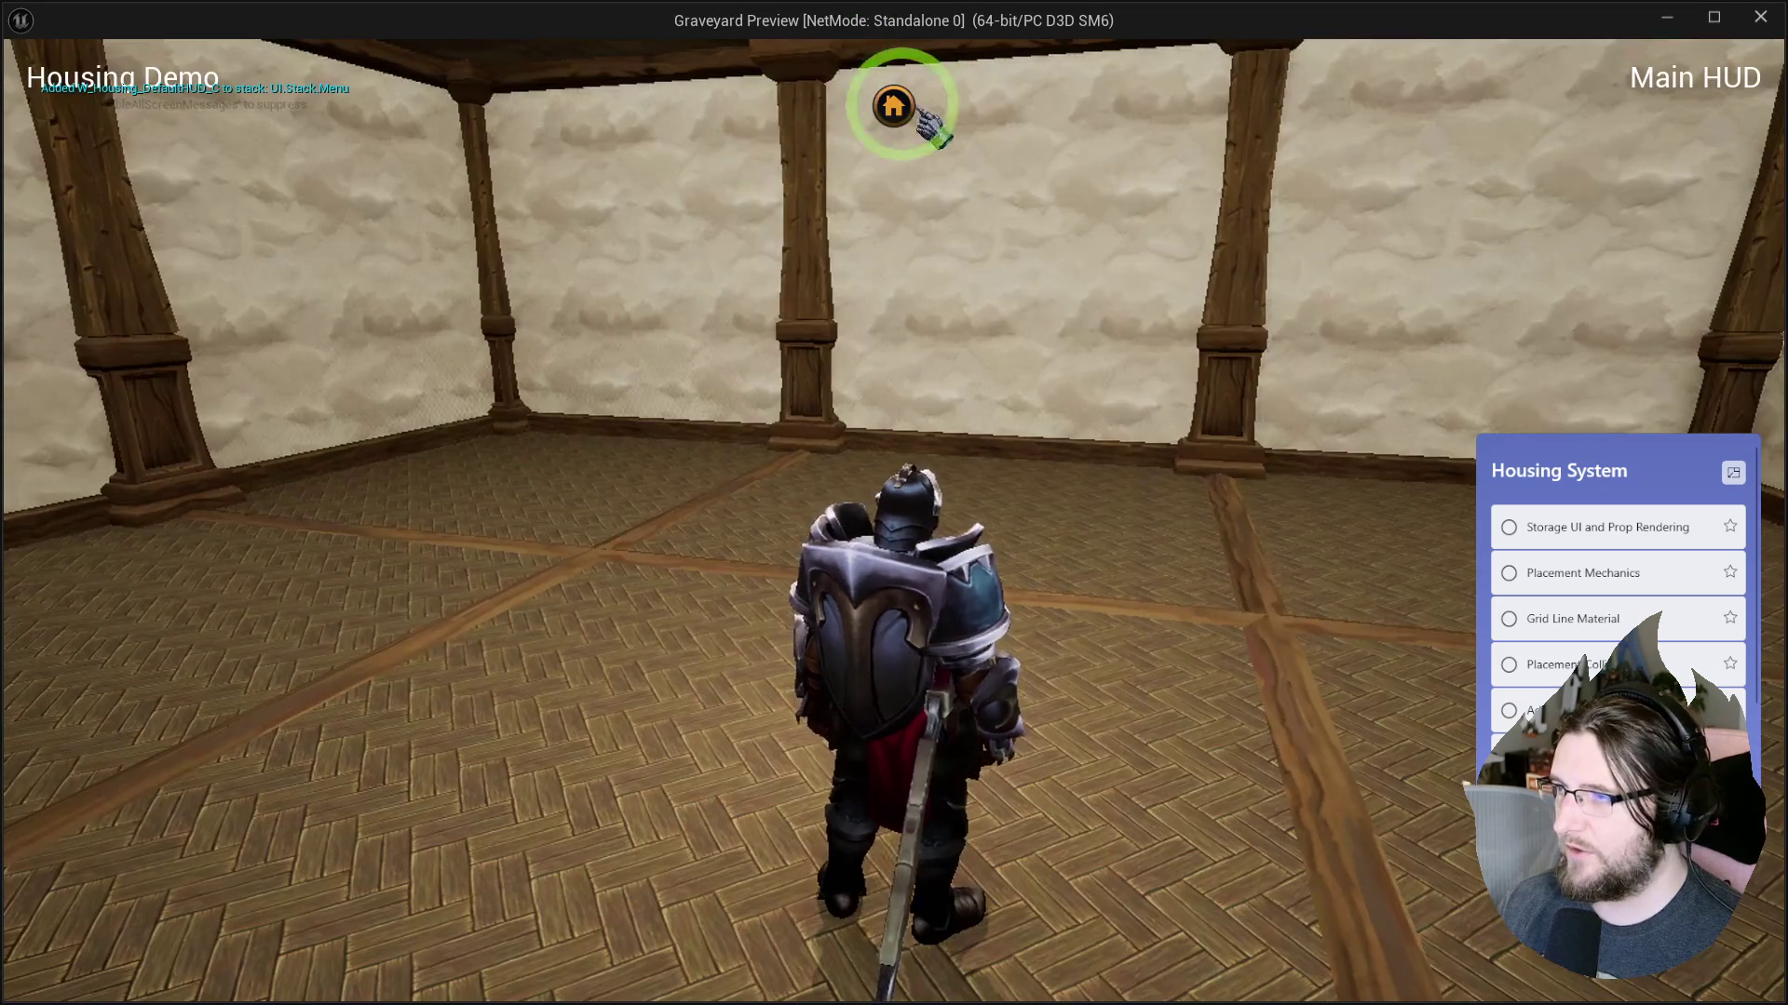
Place a crate in-game, breakpoint Find Housing Actor Under Mouse with F9, and click to hit it.
click(894, 105)
click(351, 407)
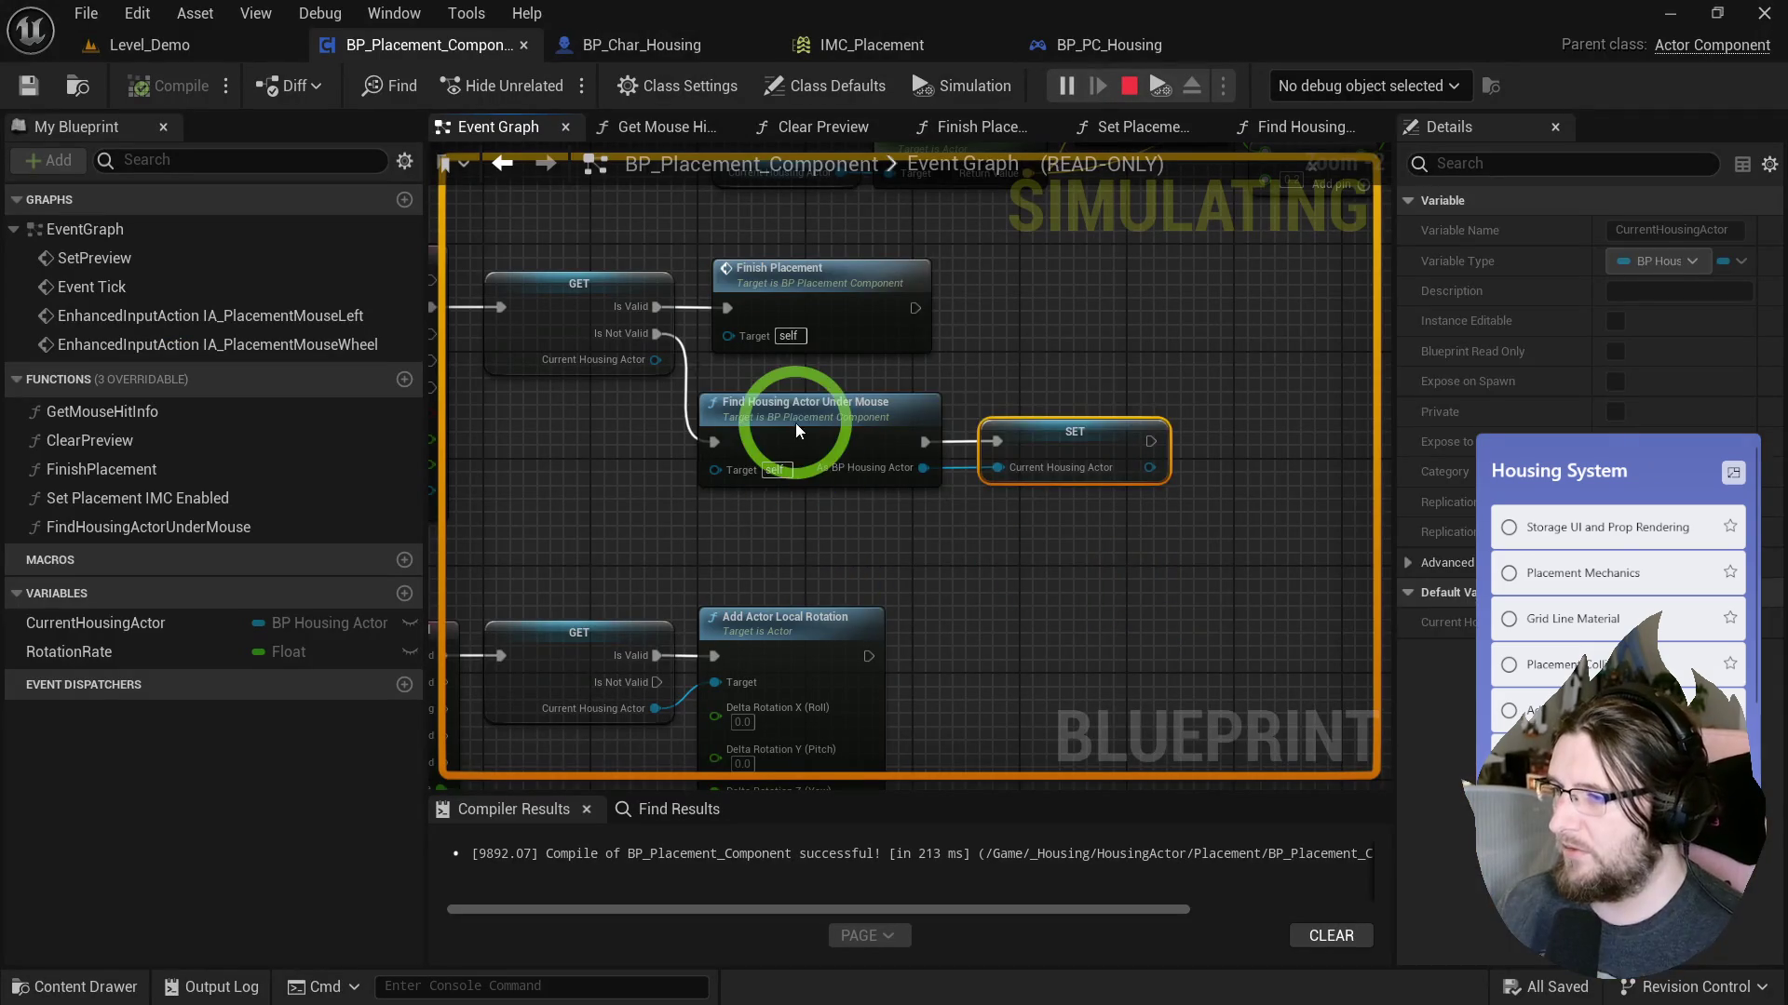
click(795, 424)
key(F9)
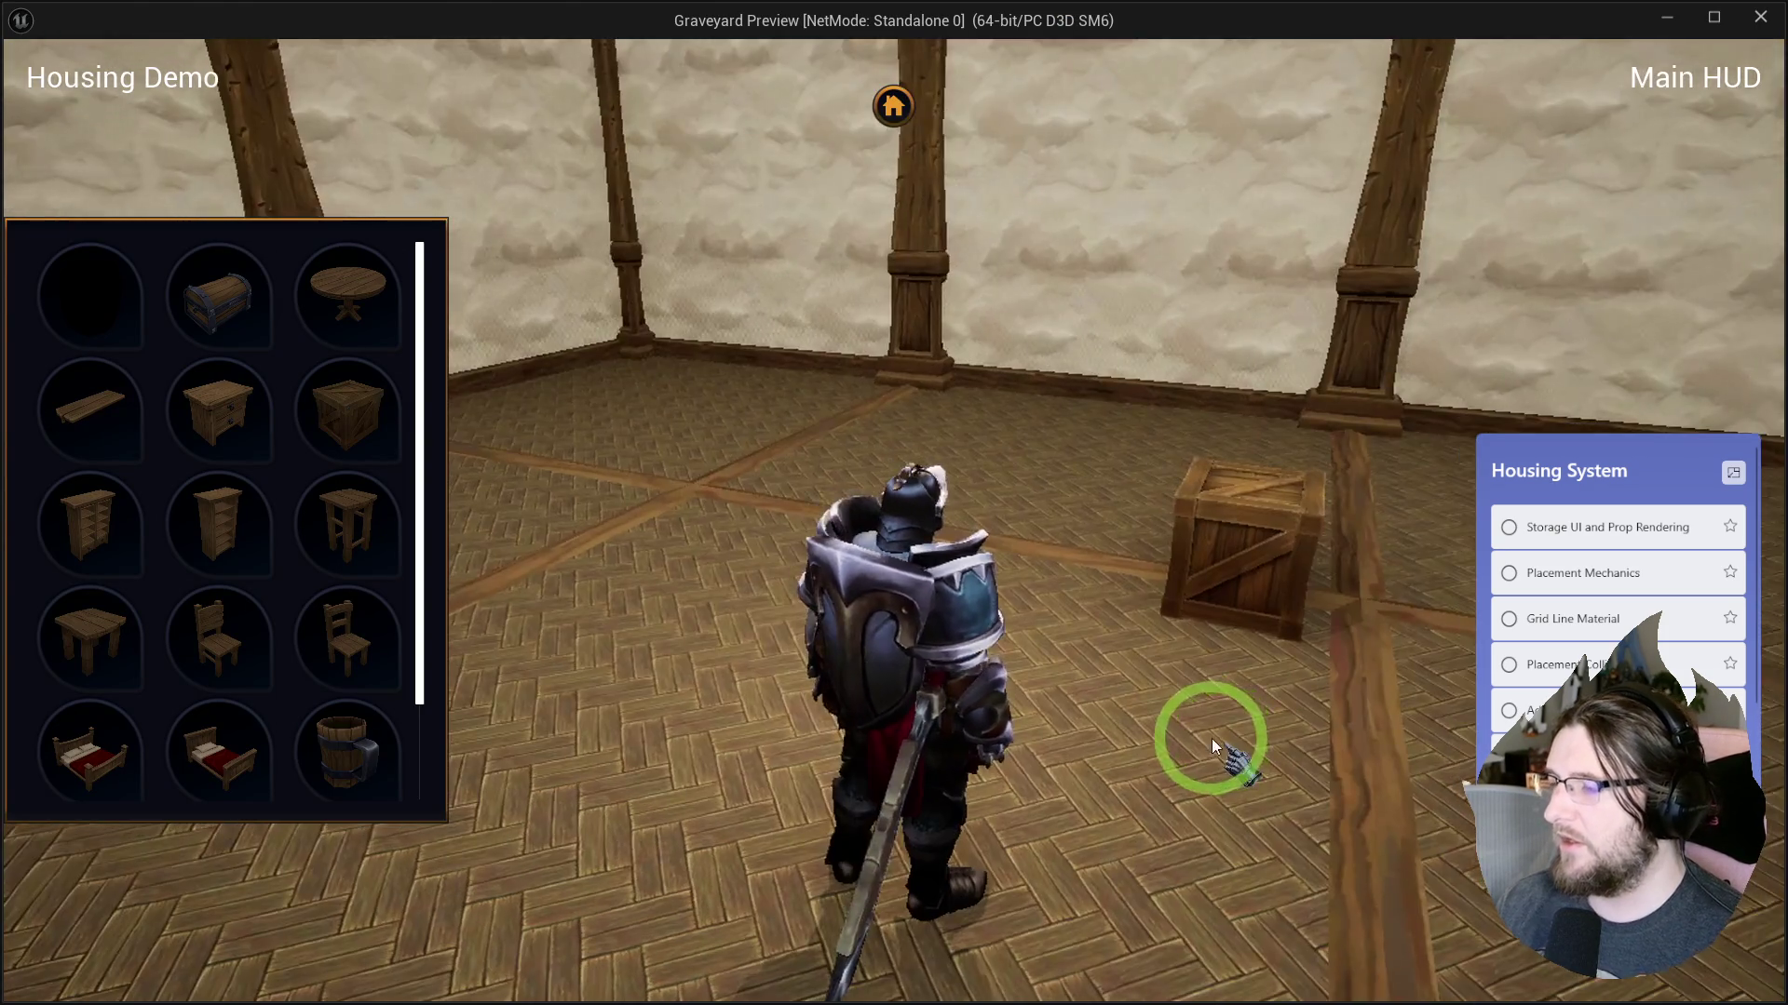
click(1211, 739)
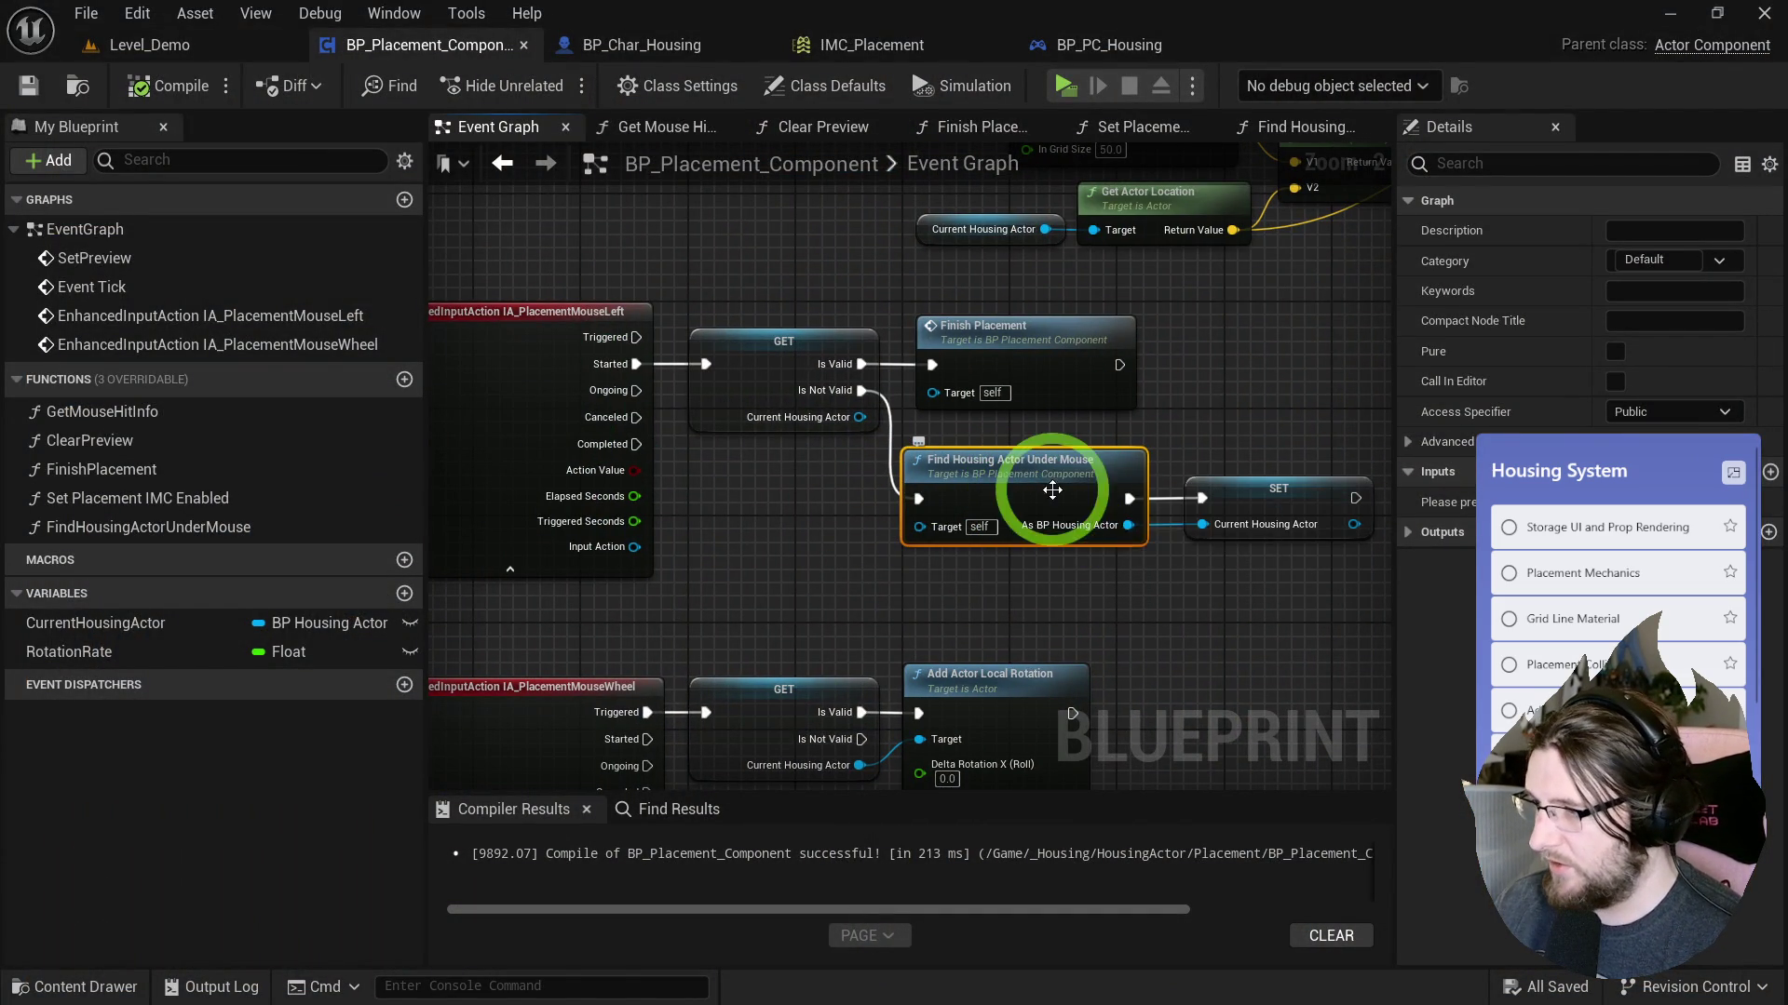
Cut the Find Housing and SET nodes from the placement flow and add an IA_MouseLeft event.
drag(1050, 571, 1249, 465)
key(Delete)
mouse_move(869, 504)
mouse_down()
mouse_move(898, 506)
mouse_move(946, 351)
mouse_move(743, 505)
mouse_up()
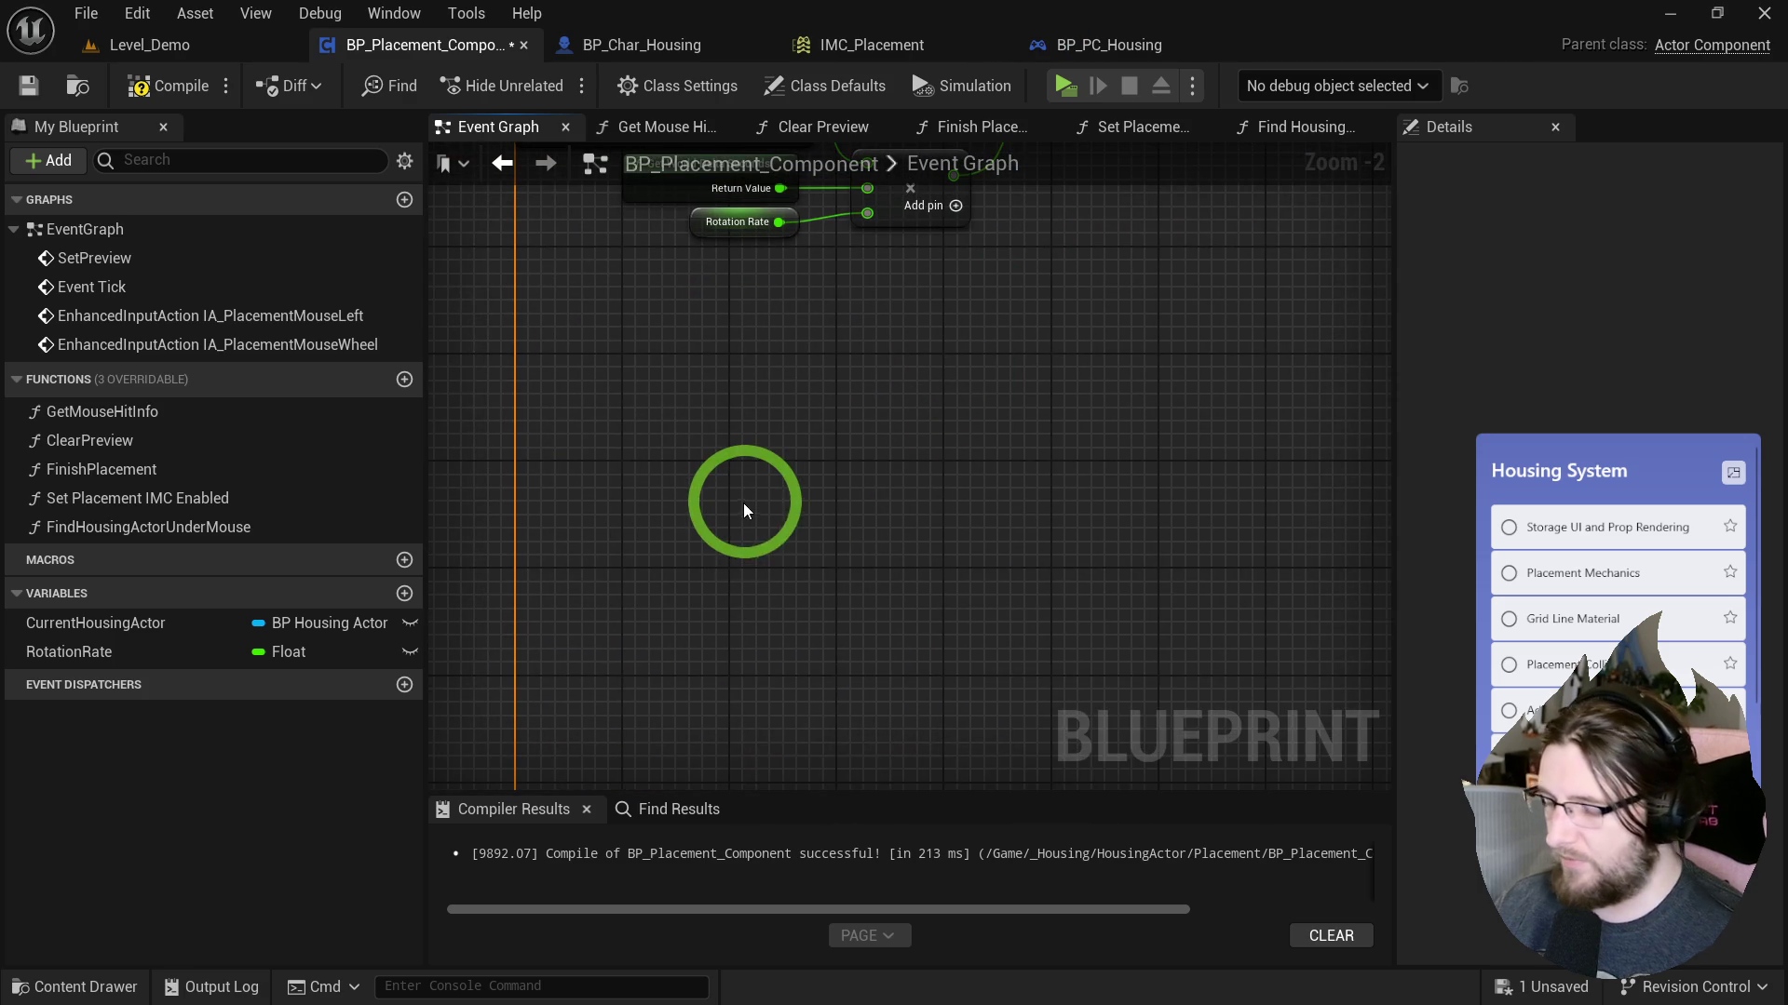
right_click(744, 502)
text(ia)
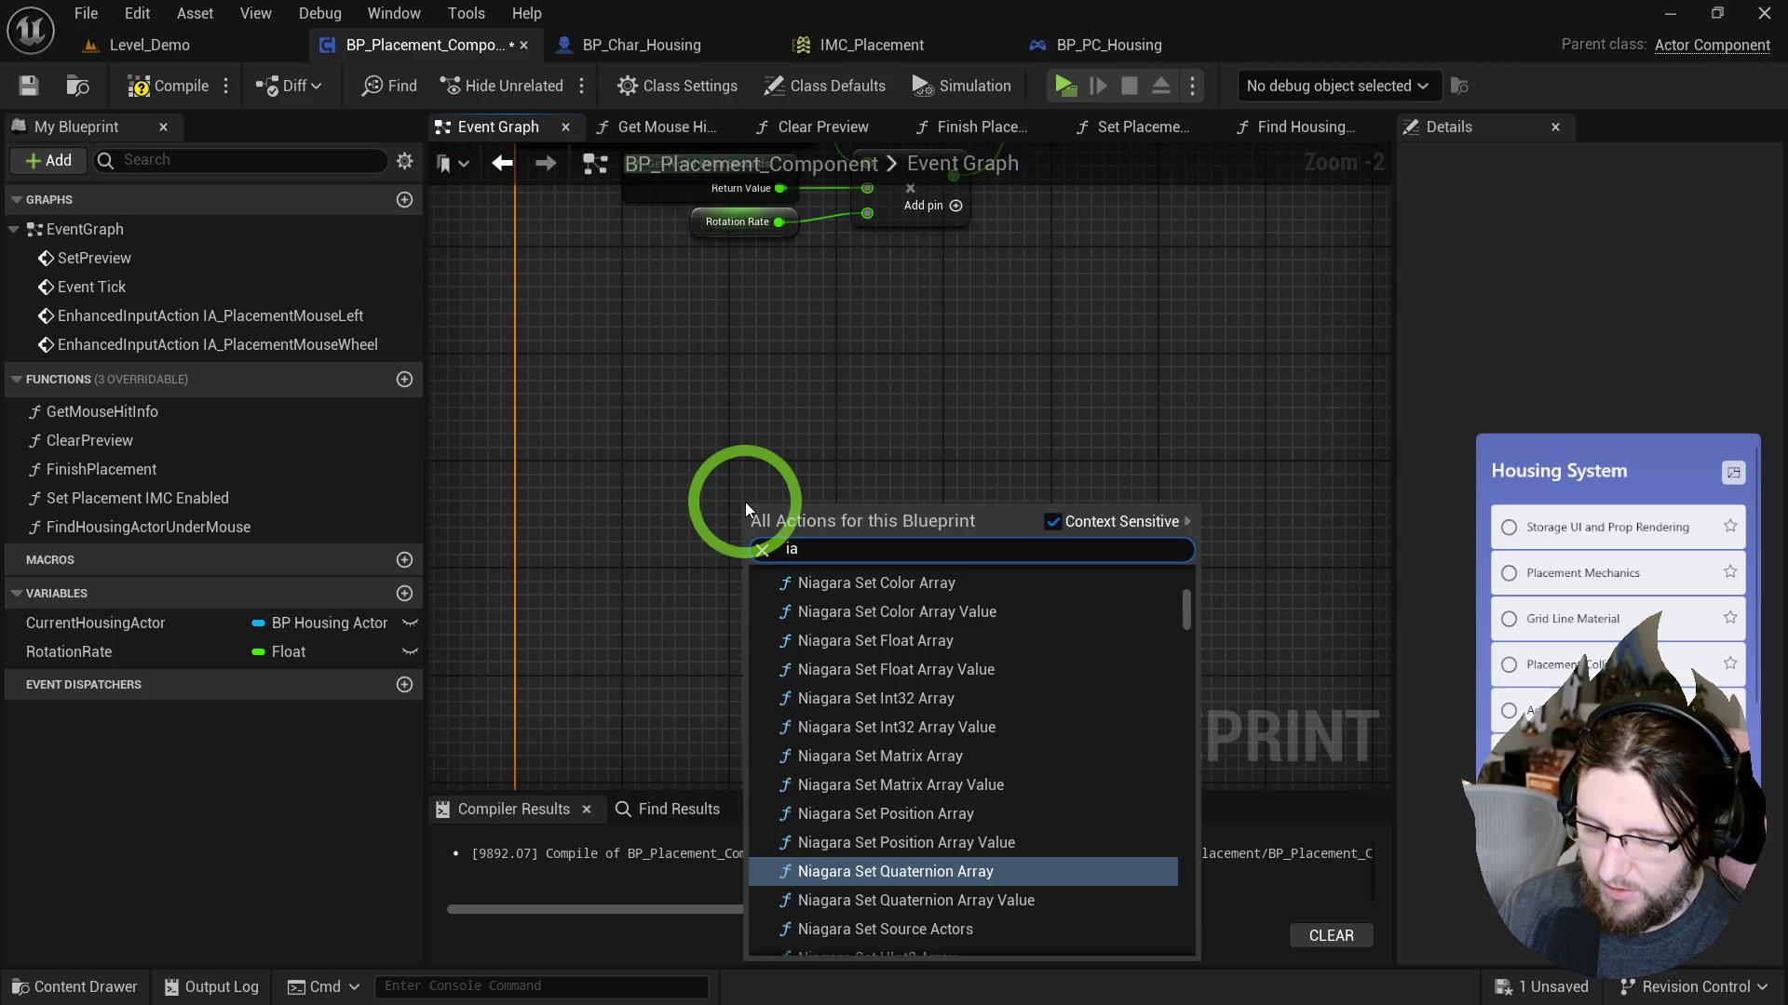
text( left mous)
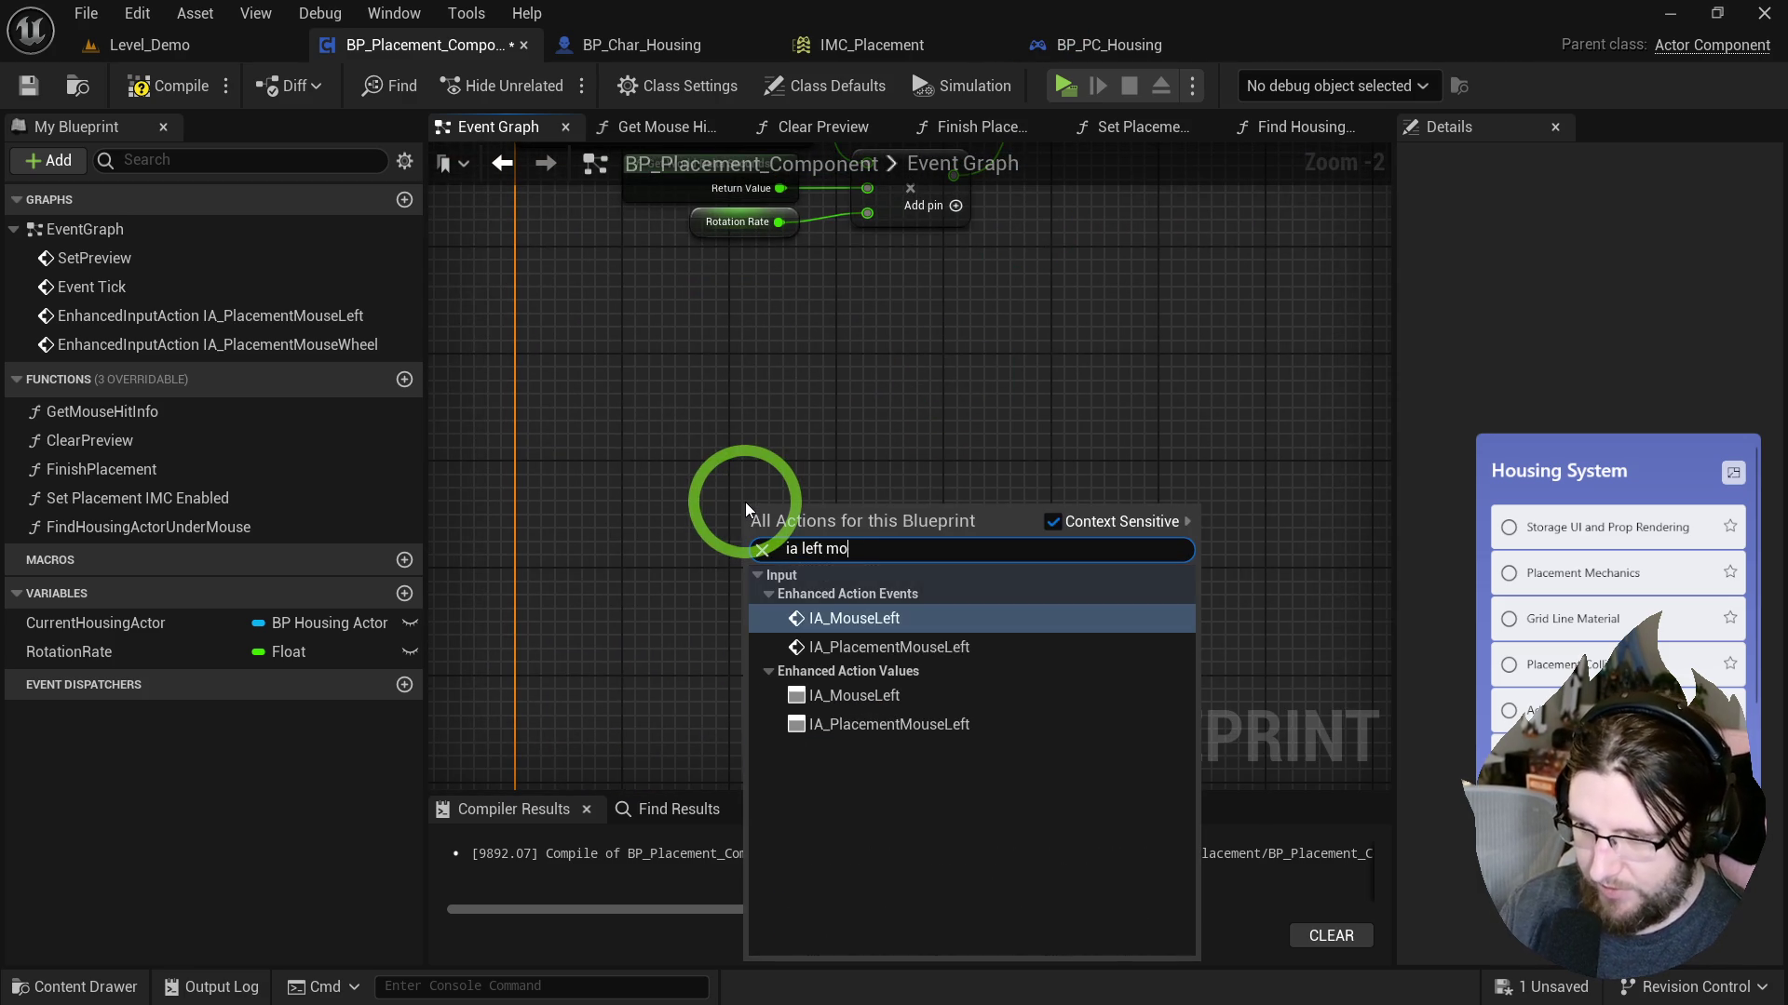
key(Return)
Paste Find Housing and SET onto IA_MouseLeft's Started pin, save, and start a playtest.
drag(786, 518, 556, 480)
key(ctrl+v)
click(750, 551)
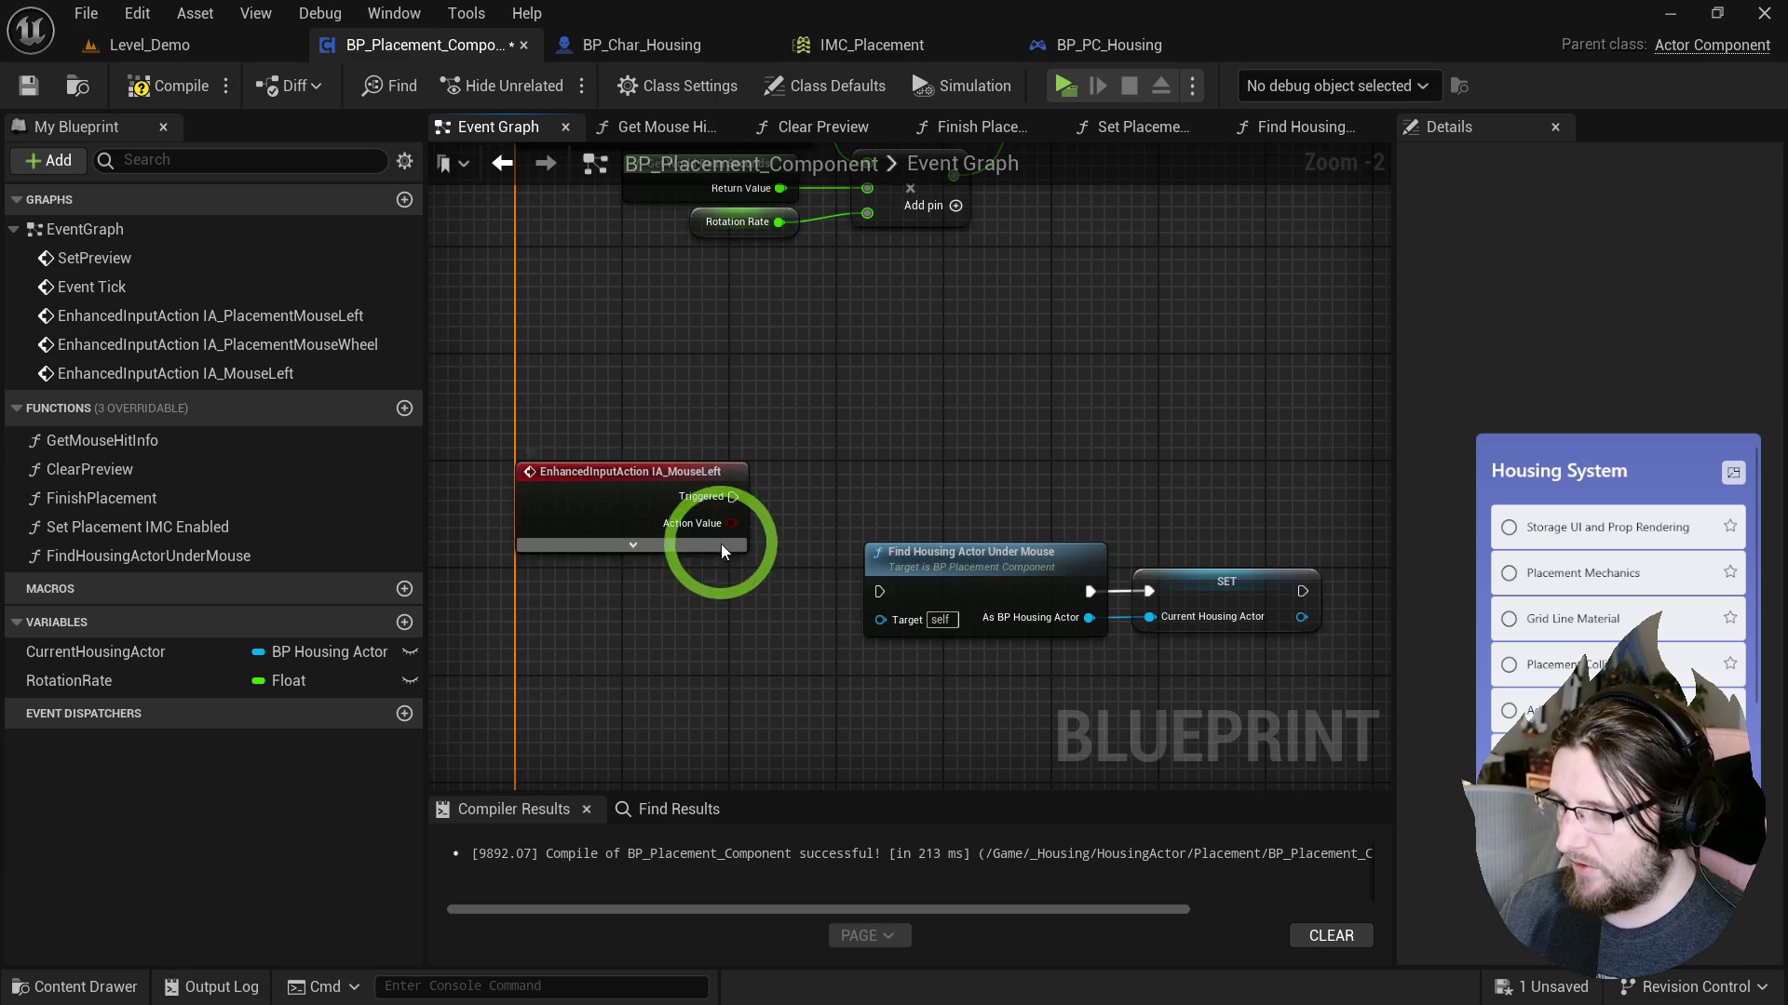
click(722, 549)
drag(906, 569, 835, 504)
click(635, 726)
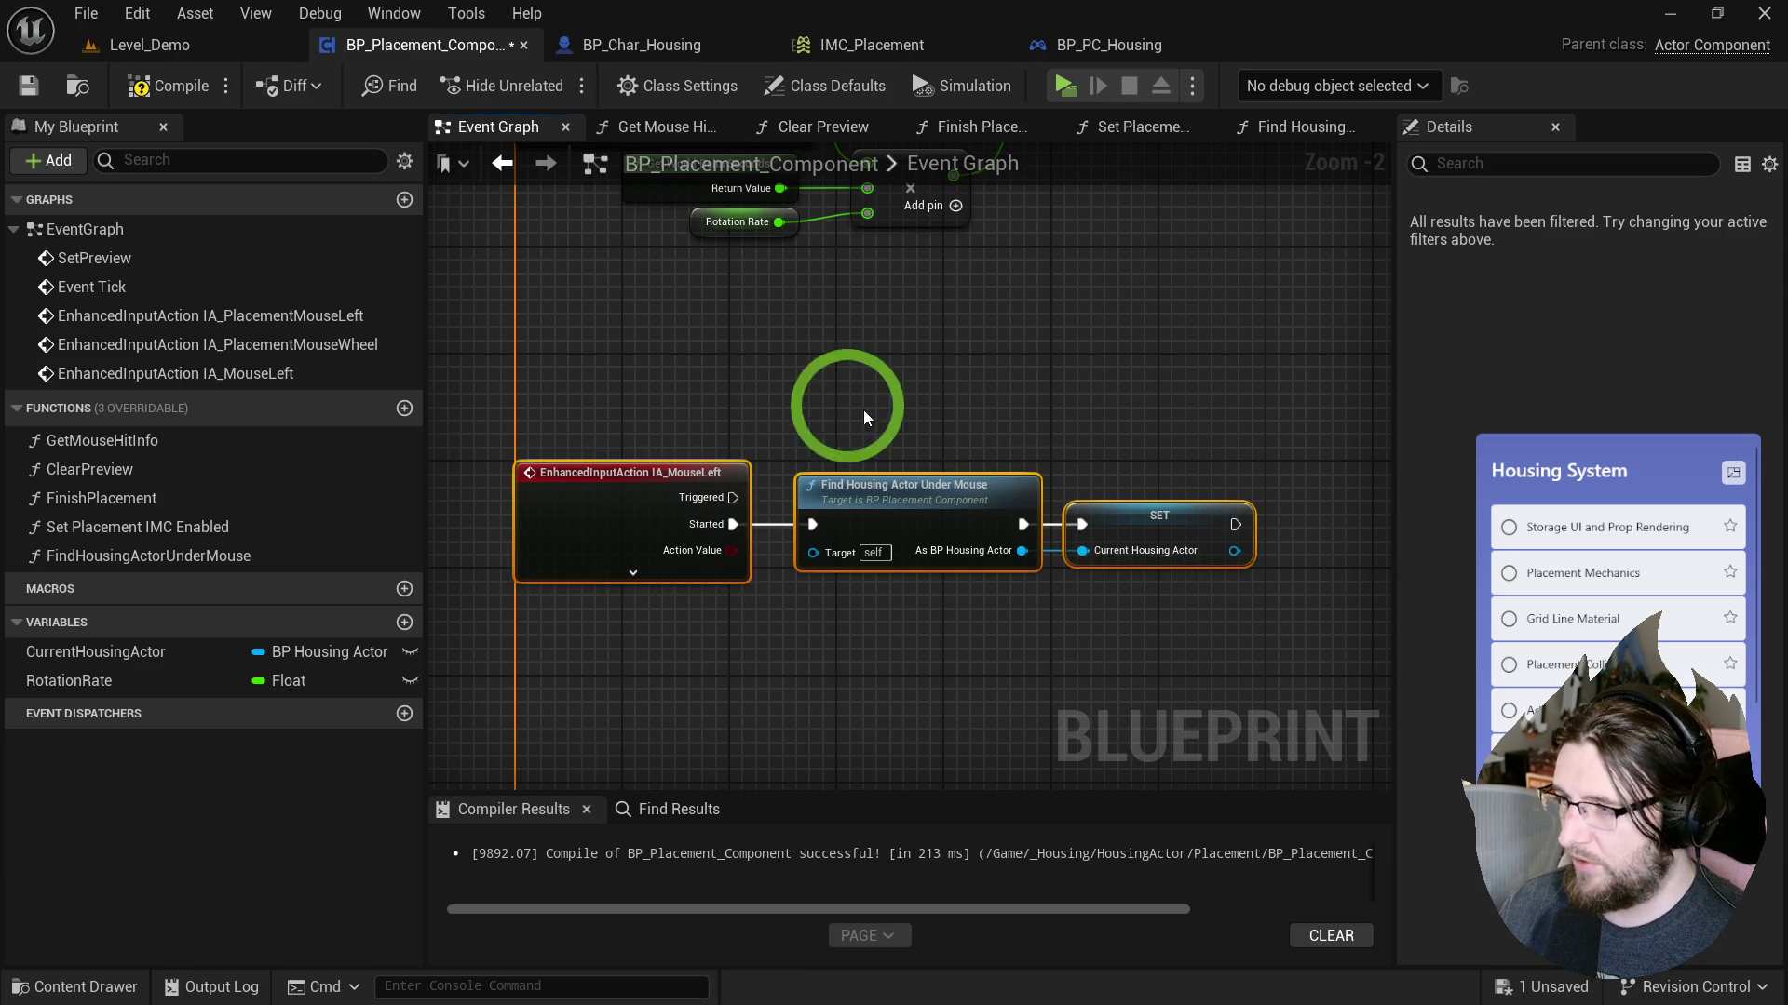
click(28, 85)
click(1065, 85)
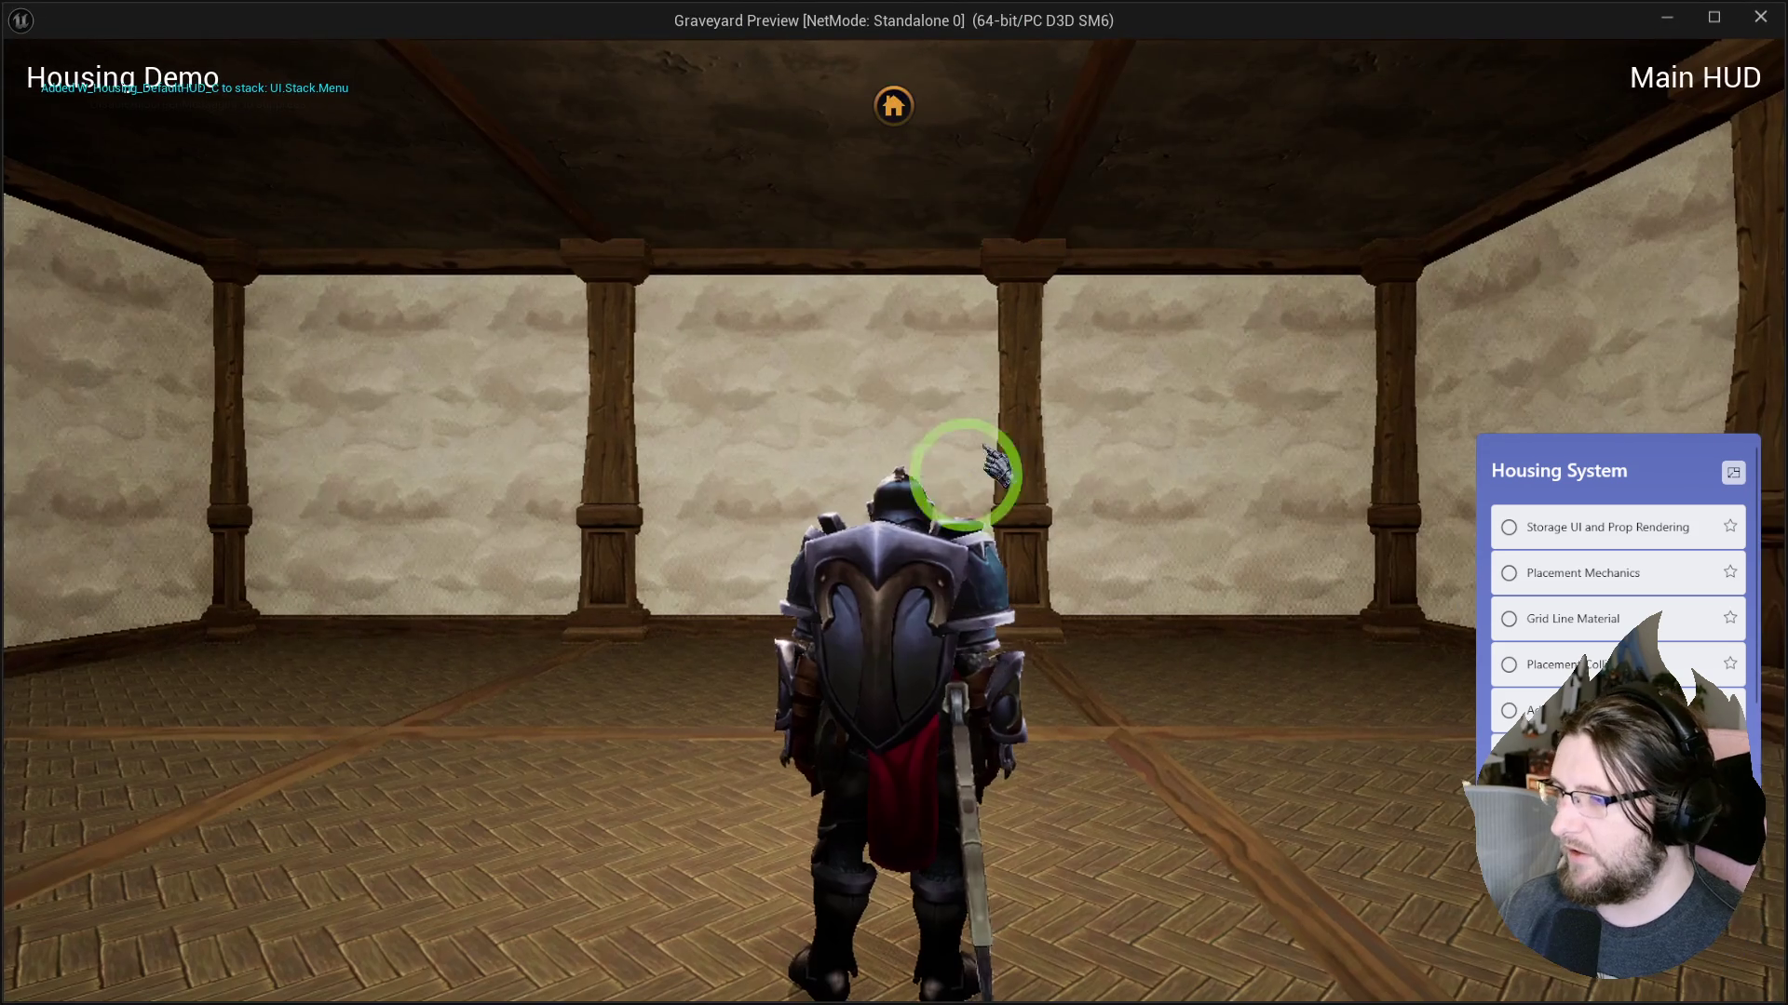
Place a crate from the furniture storage panel, then end the playtest with Esc.
click(894, 104)
click(344, 410)
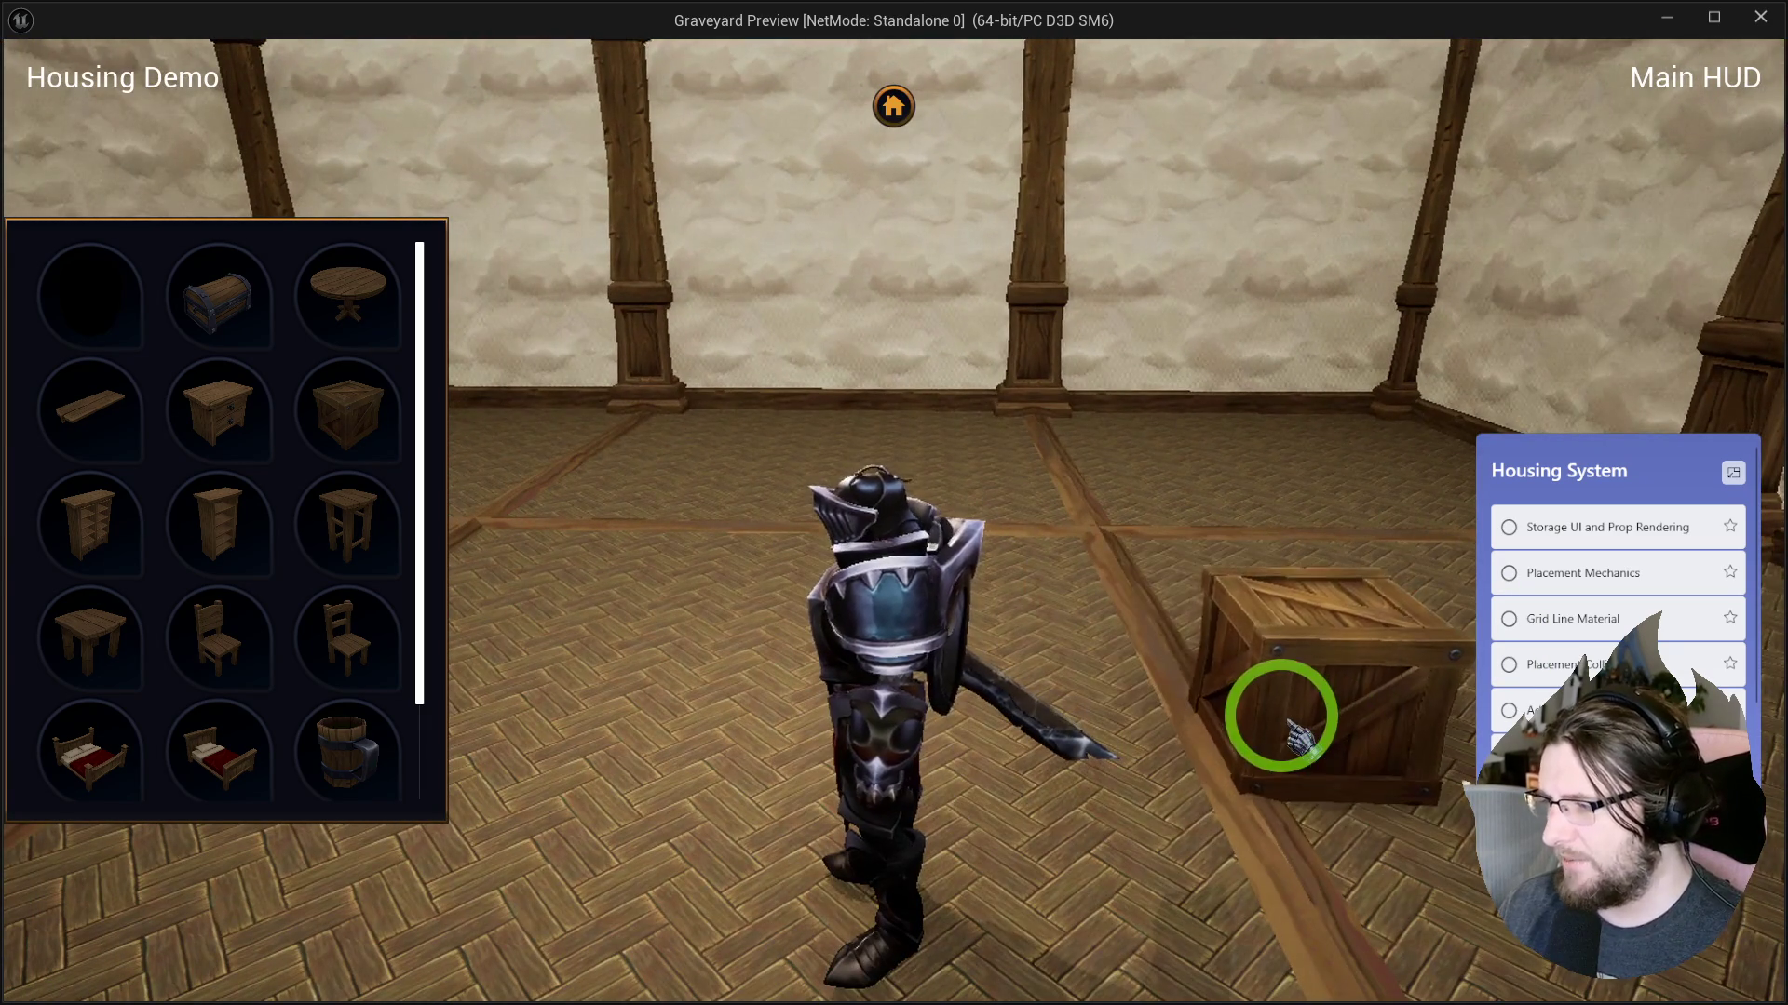
key(Escape)
scroll(1018, 738, up, 3)
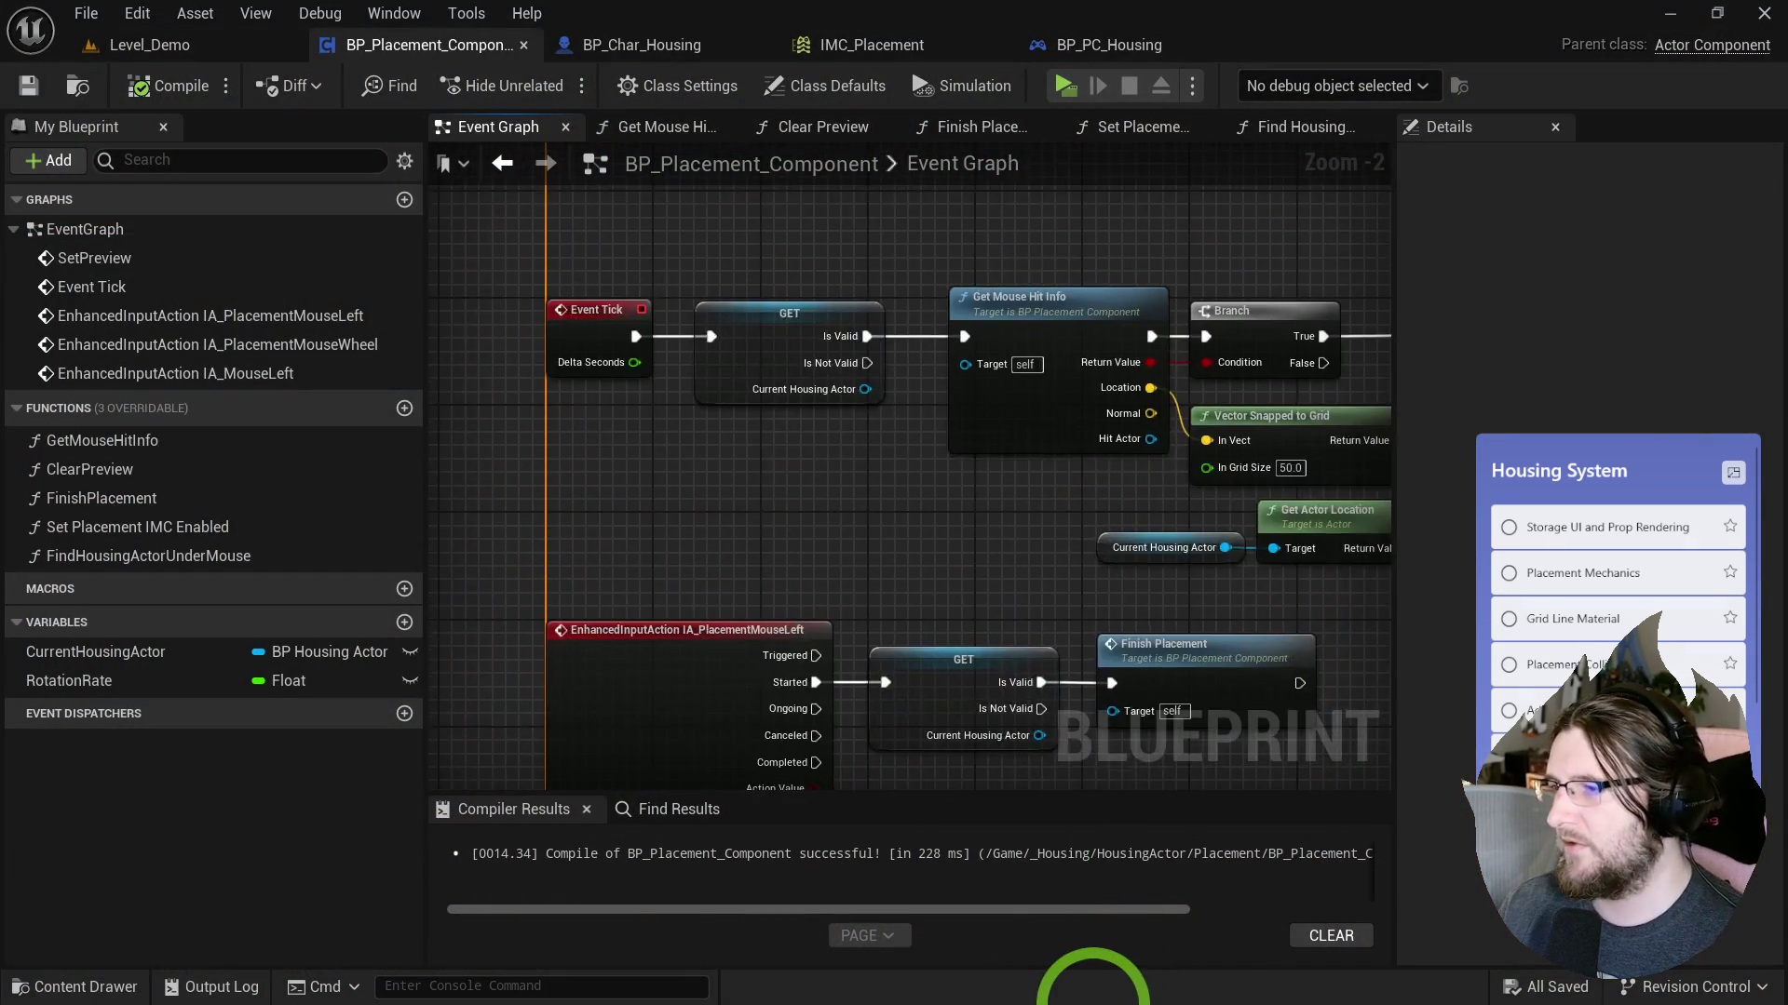
Collapse the SET and Set Placement IMC Enabled nodes into a function named SetCurrentHousingActor.
mouse_move(1067, 1003)
mouse_down()
mouse_move(1044, 469)
mouse_move(1070, 846)
mouse_move(429, 789)
mouse_up()
click(1024, 406)
mouse_move(1024, 406)
mouse_down()
mouse_move(839, 399)
mouse_move(1098, 652)
mouse_move(788, 395)
mouse_up()
click(789, 394)
scroll(797, 570, down, 3)
scroll(851, 618, up, 5)
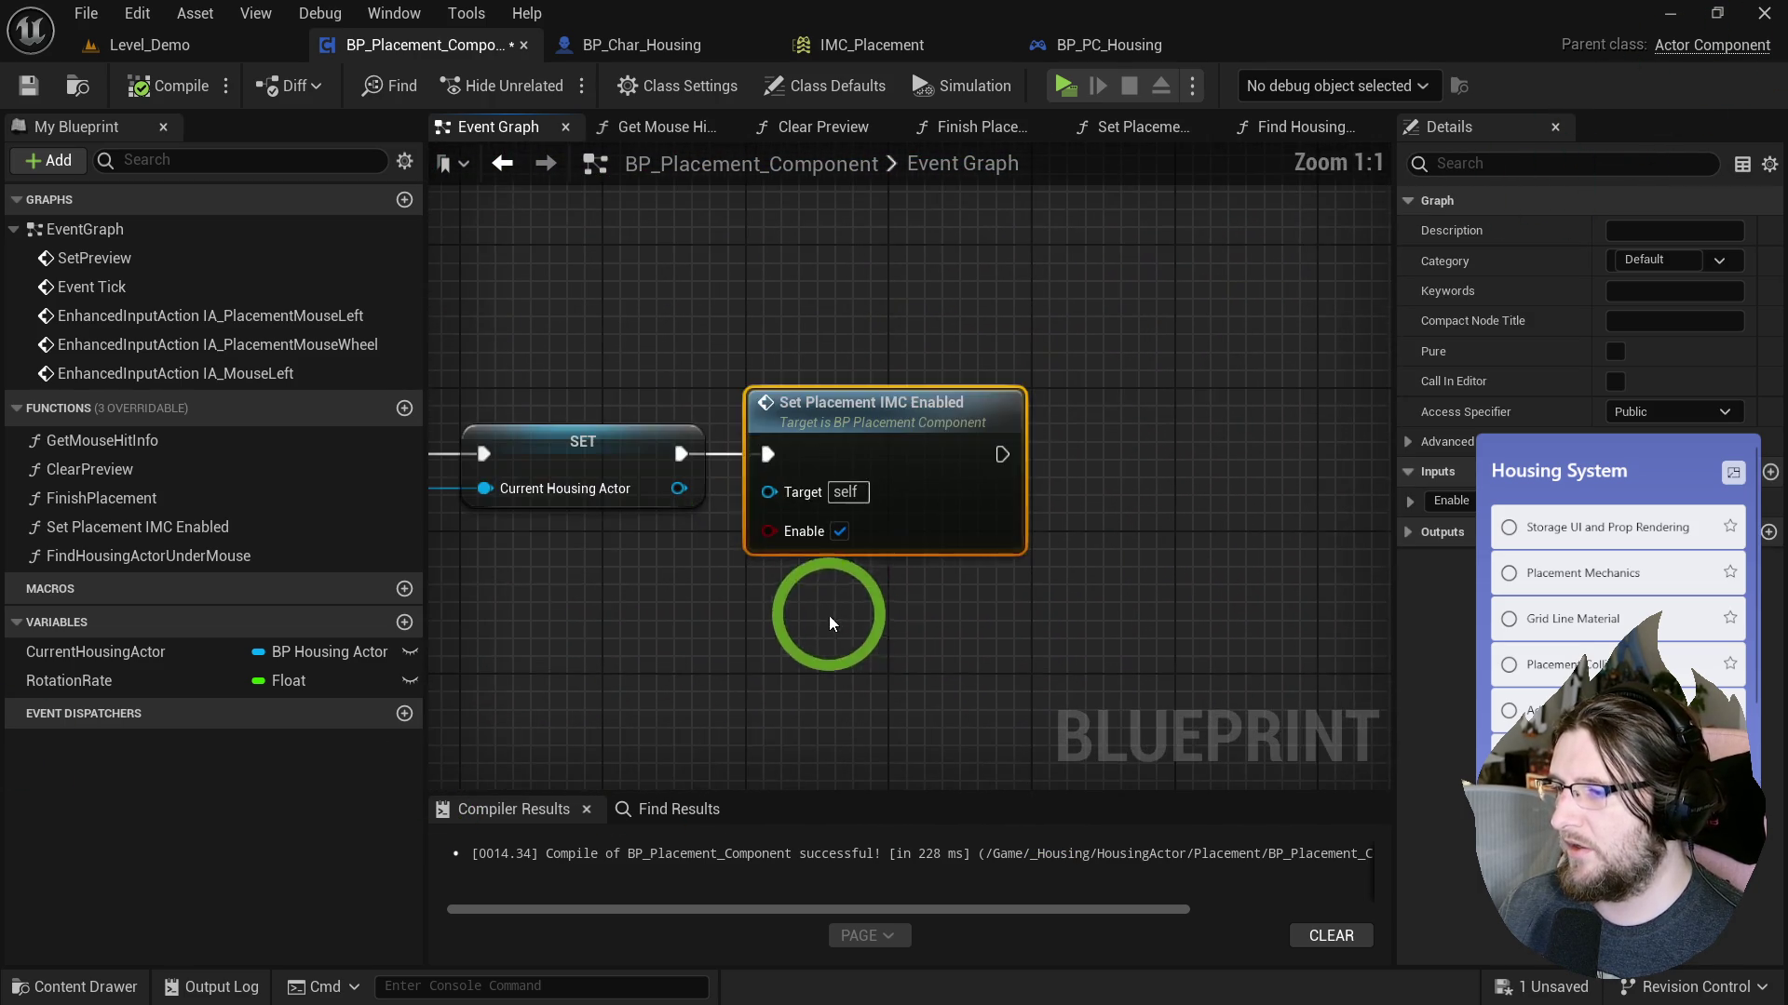
ctrl+click(599, 411)
drag(599, 411, 924, 451)
right_click(924, 438)
click(1054, 735)
text(SetCurrentHou)
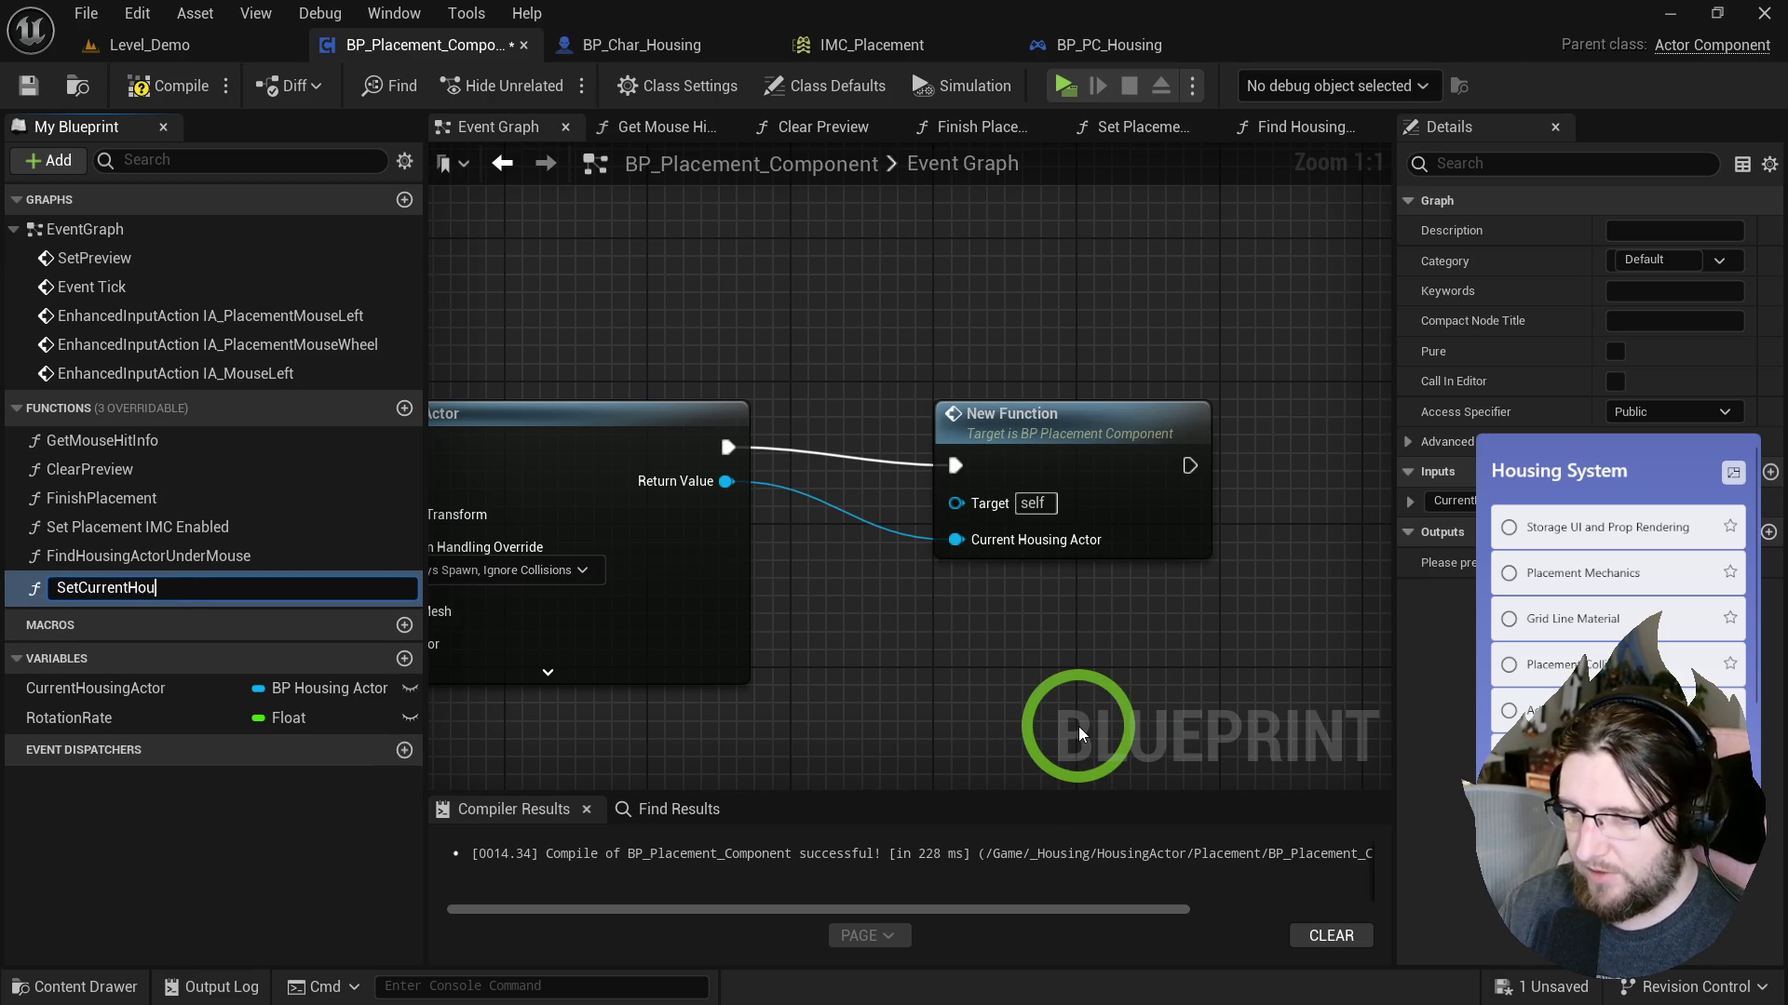
text(or)
key(Return)
Wire SetCurrentHousingActor to run after Find Housing Actor Under Mouse, passing in the found actor.
drag(1029, 479, 940, 460)
scroll(940, 461, down, 8)
scroll(1059, 415, up, 4)
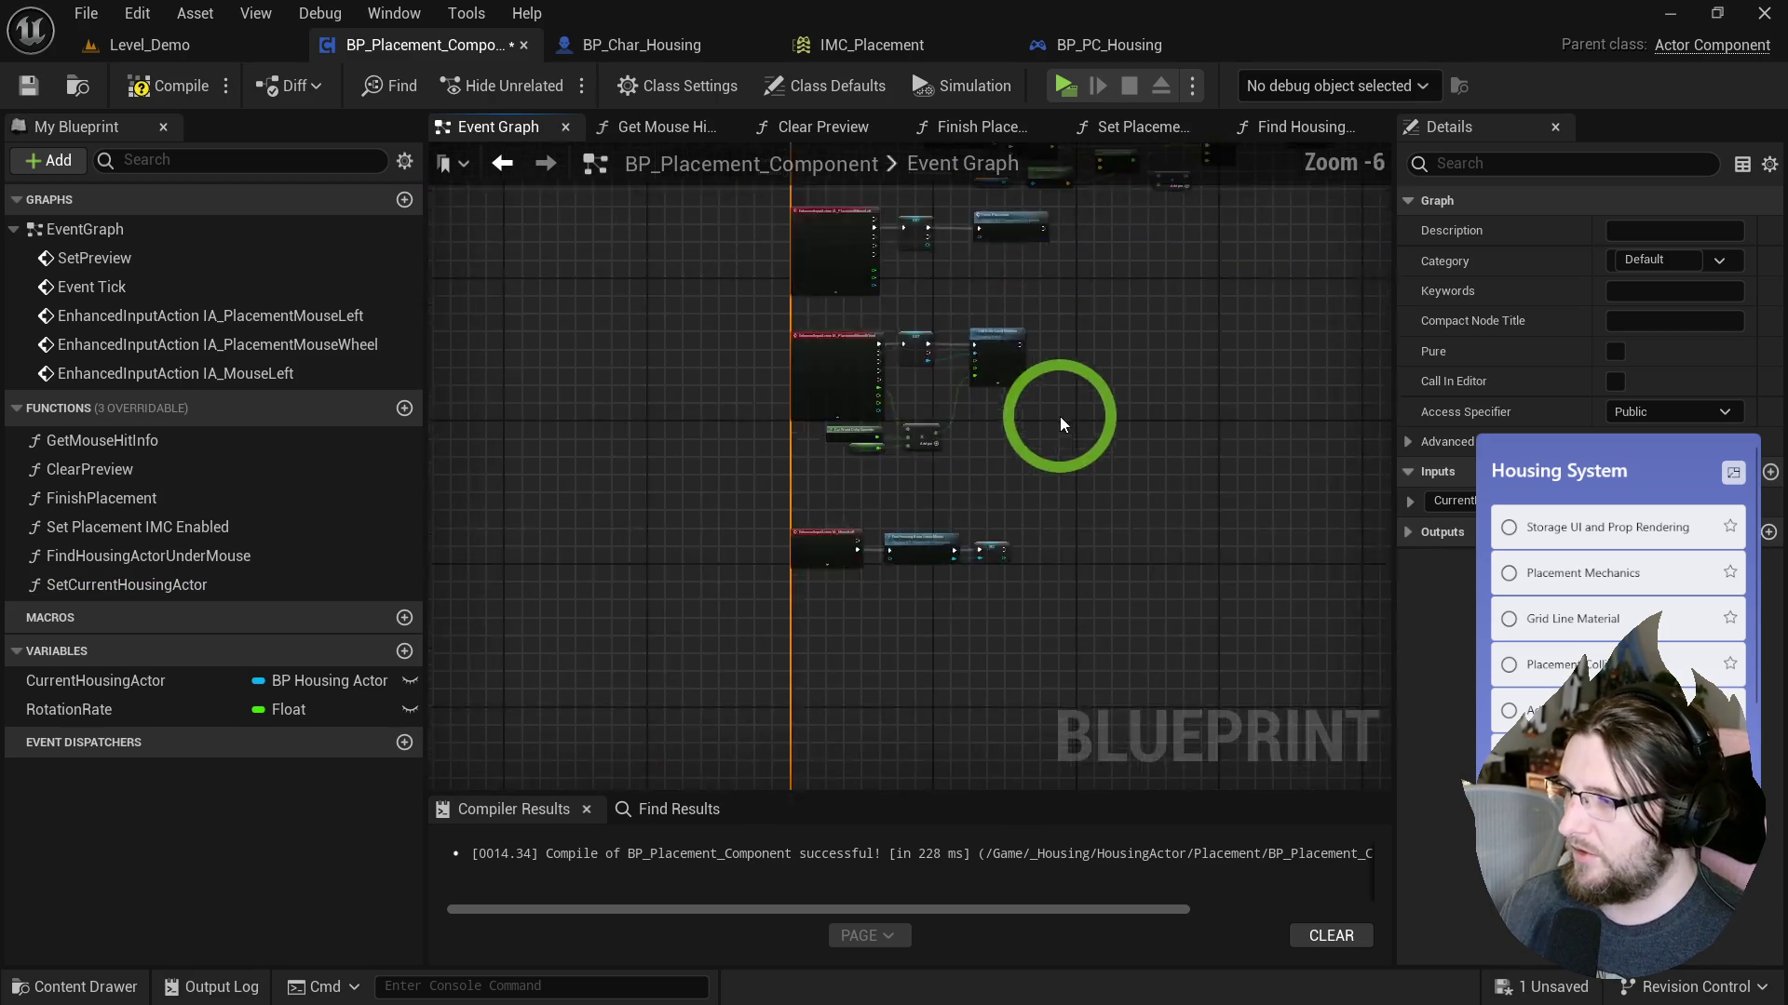
scroll(965, 572, up, 2)
click(965, 571)
scroll(913, 501, up, 2)
scroll(913, 507, up, 2)
drag(811, 614, 927, 515)
mouse_move(940, 399)
mouse_down()
mouse_move(977, 398)
mouse_move(814, 586)
mouse_up()
Delete the old left-click SET node, position the function call beside Find Housing, and playtest.
click(985, 599)
key(Delete)
click(1057, 405)
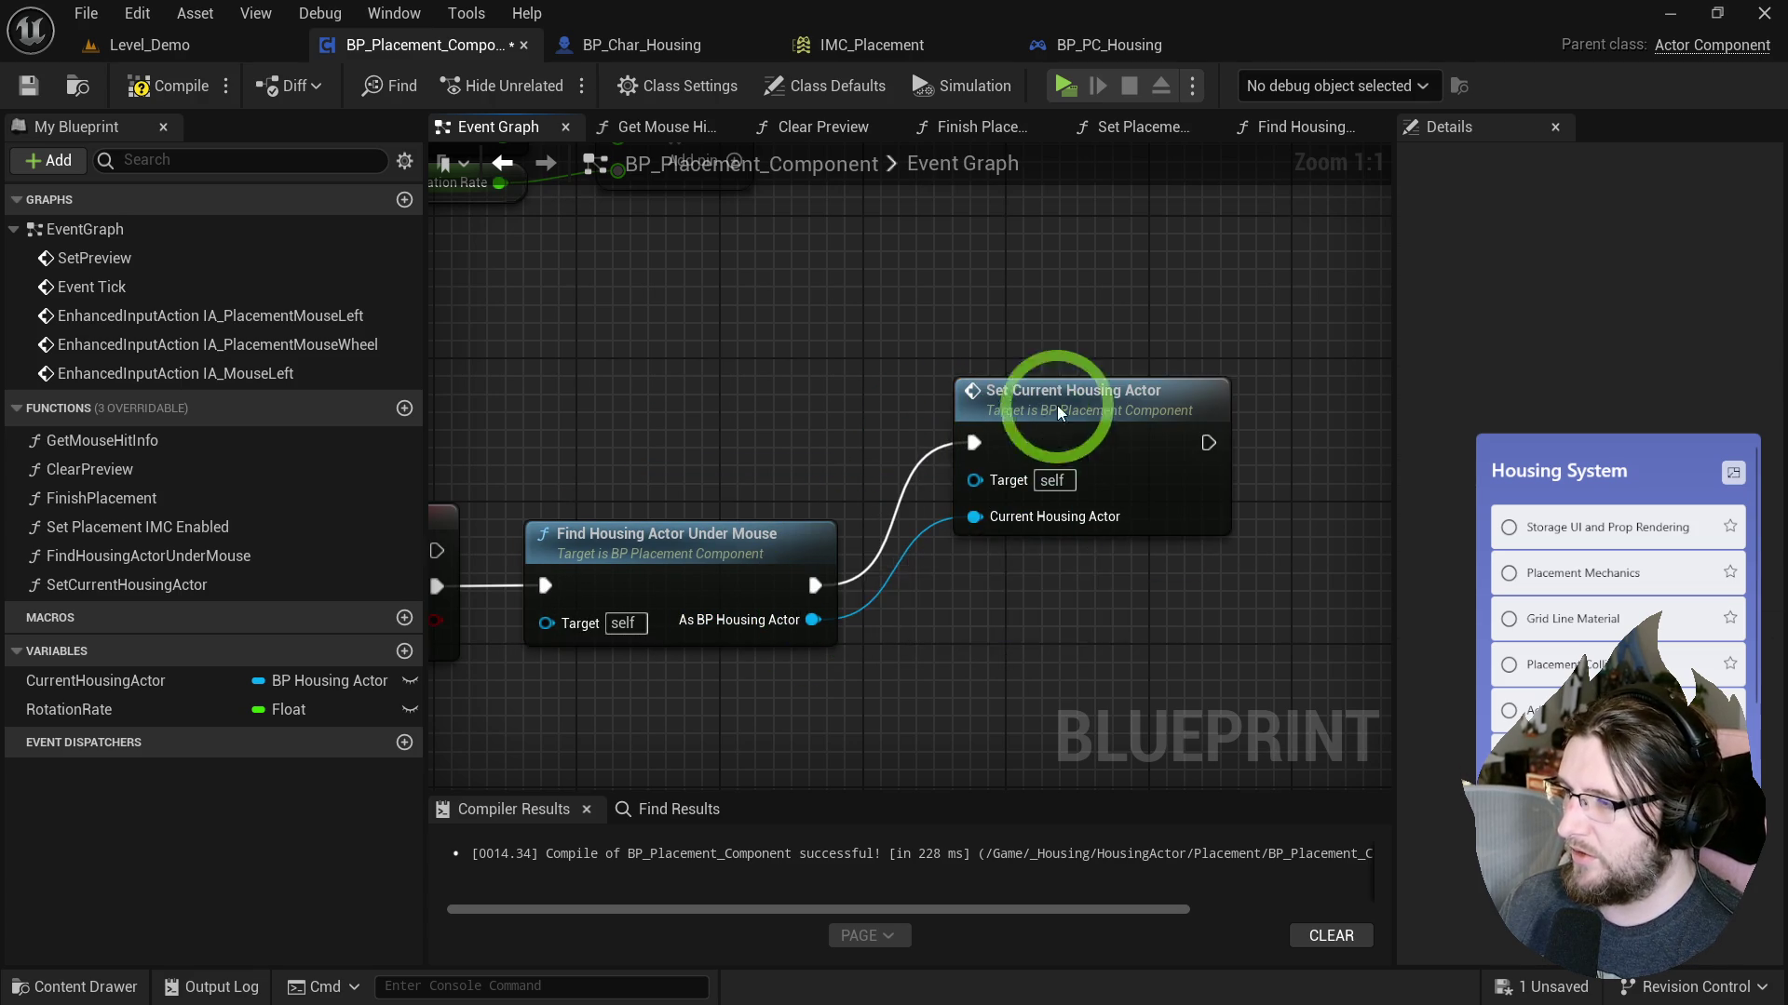
drag(1057, 405, 966, 549)
click(1065, 86)
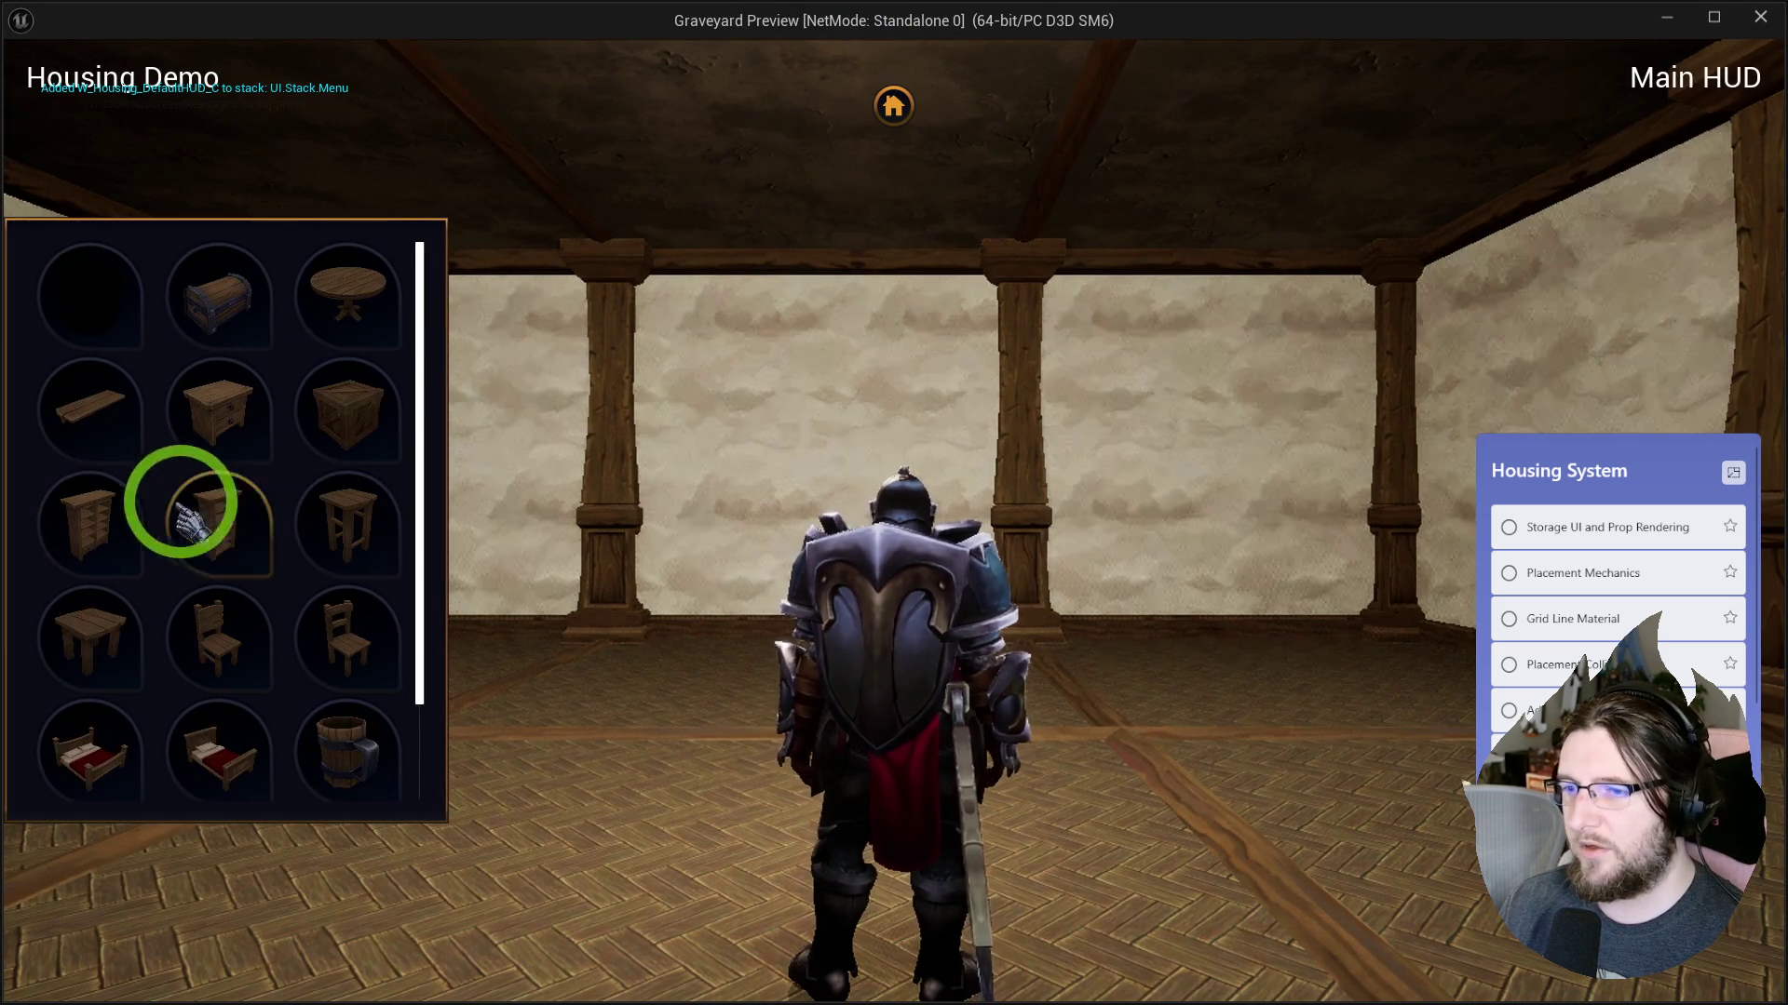
Place a cabinet on the floor in the playtest, then end it with Esc.
click(200, 507)
click(1257, 819)
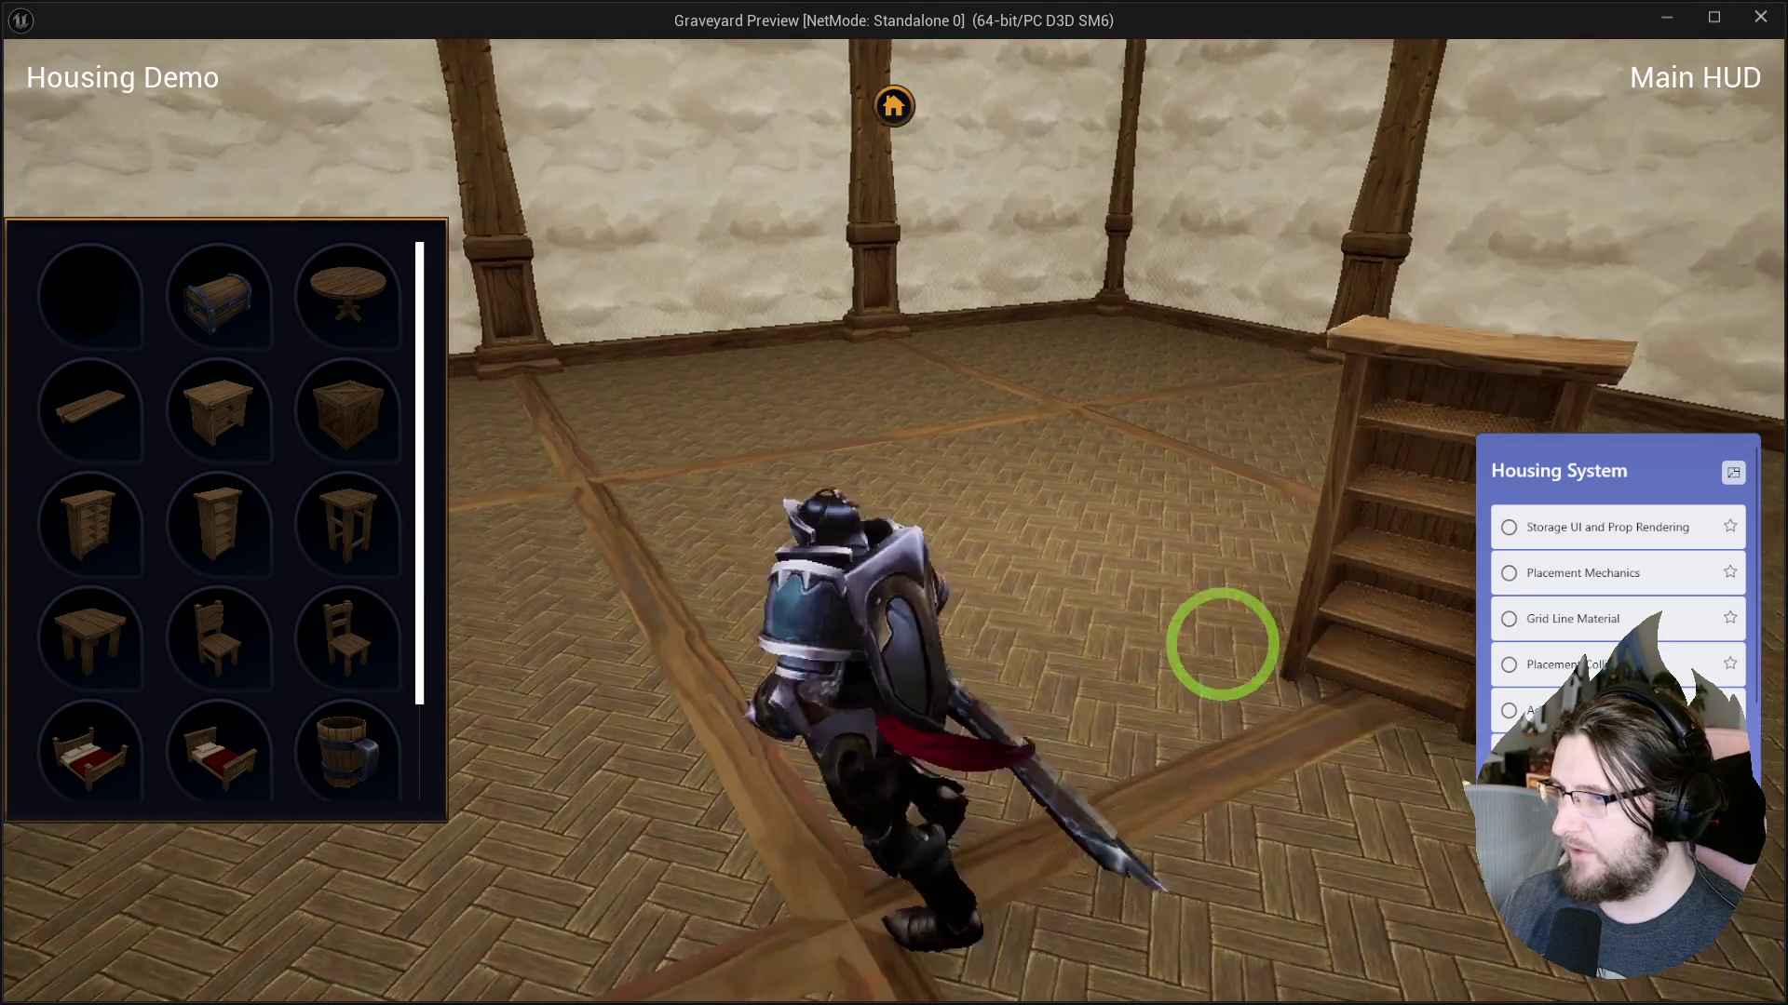
key(Escape)
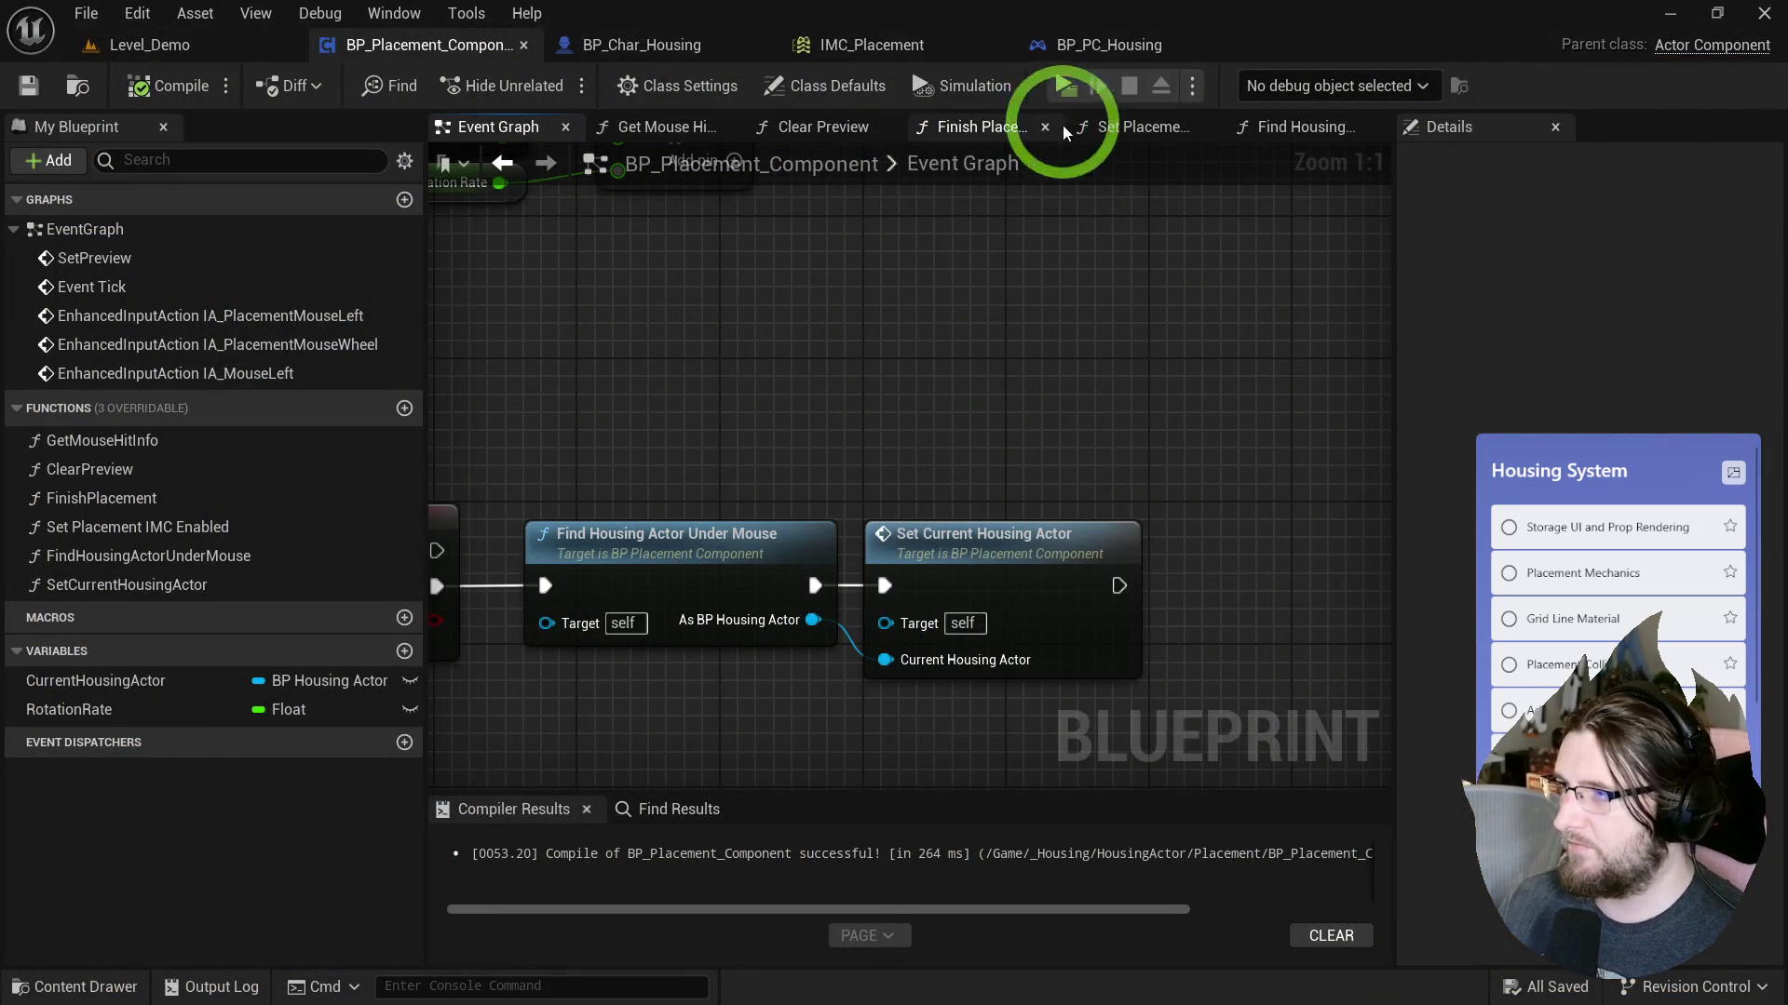
Playtest again, placing and scroll-rotating the tall wooden cabinet, then exit with Esc.
click(1065, 85)
click(893, 105)
click(253, 568)
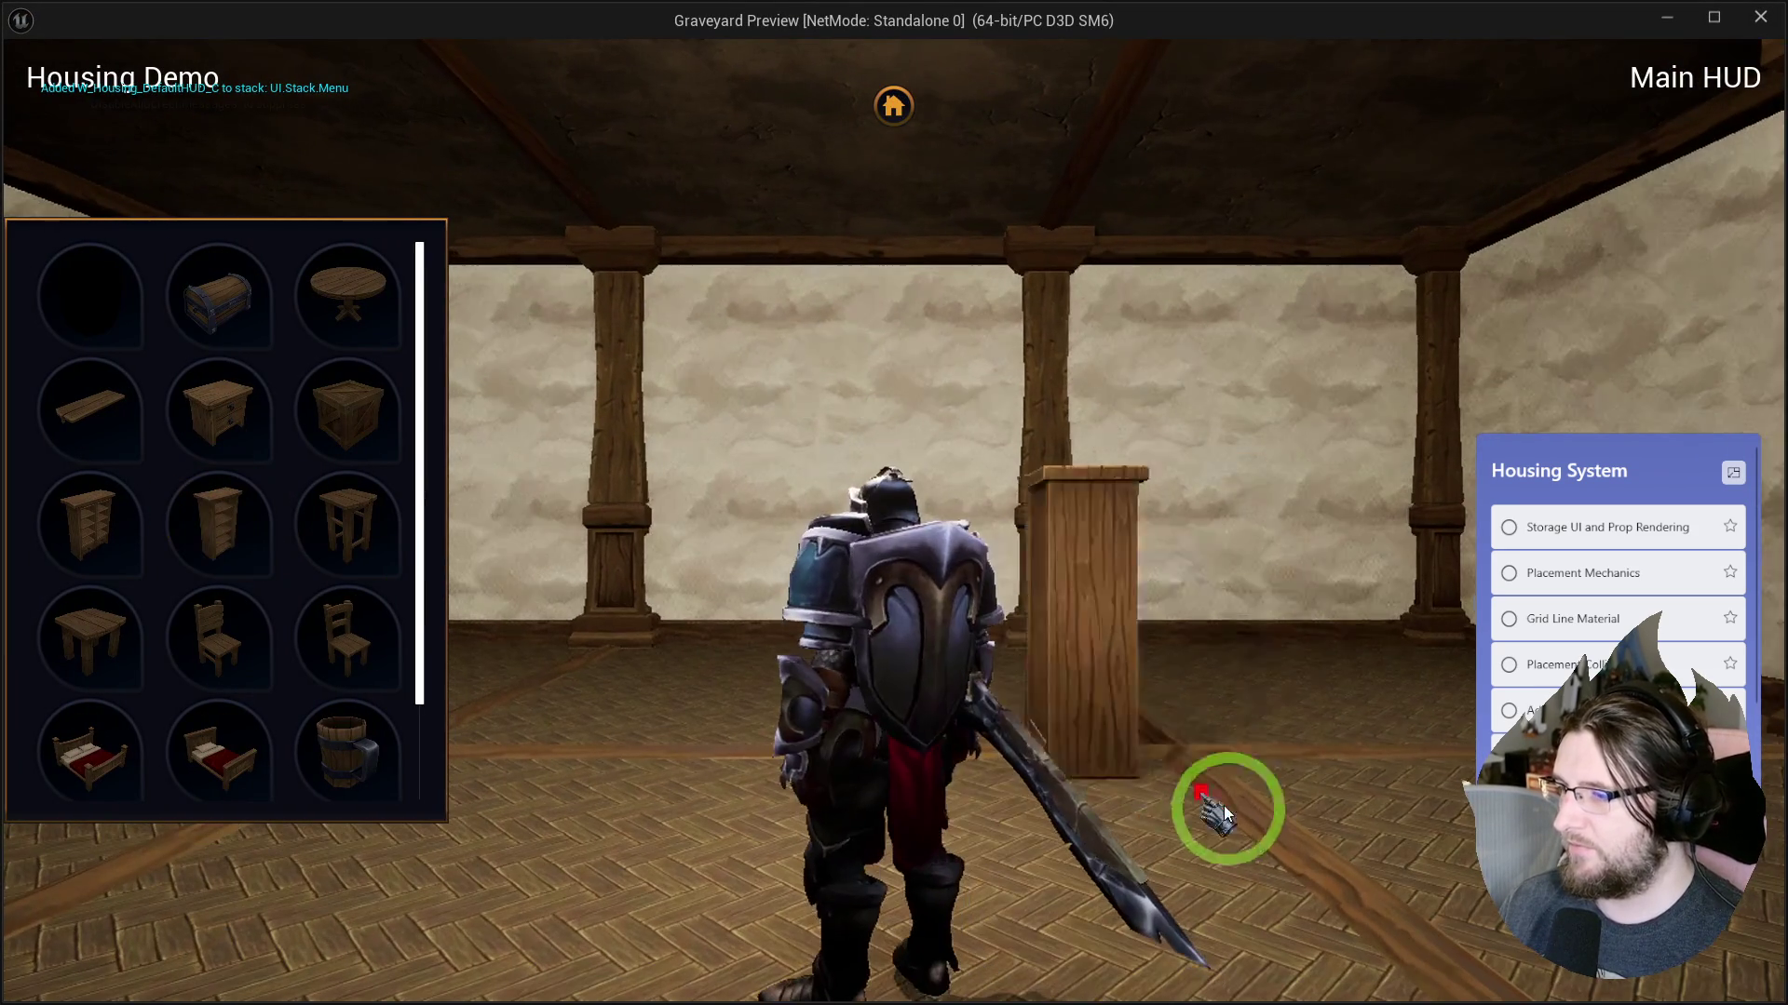
scroll(1226, 762, up, 1)
key(Escape)
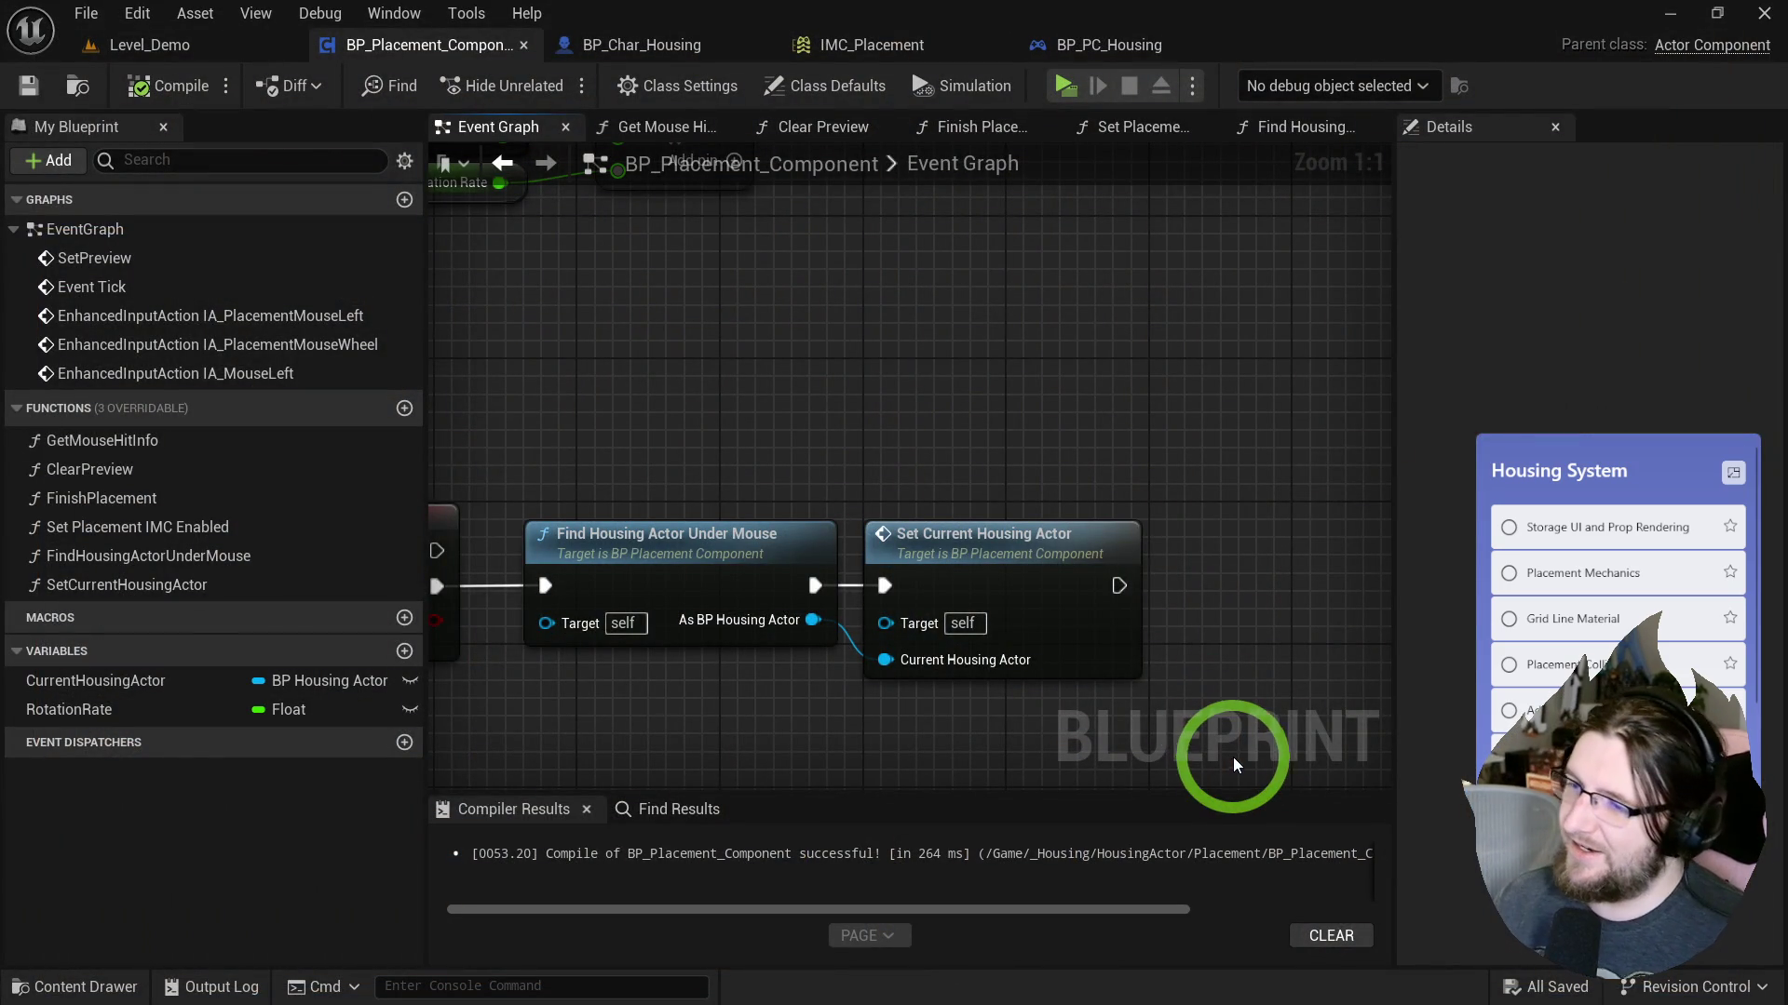
Pan the Event Graph to review the IA_MouseLeft event and placement flow nodes.
drag(830, 439, 970, 422)
scroll(633, 567, down, 3)
mouse_move(798, 499)
mouse_down()
mouse_move(590, 631)
mouse_move(679, 618)
mouse_move(592, 828)
mouse_move(320, 969)
mouse_move(466, 788)
mouse_up()
click(500, 734)
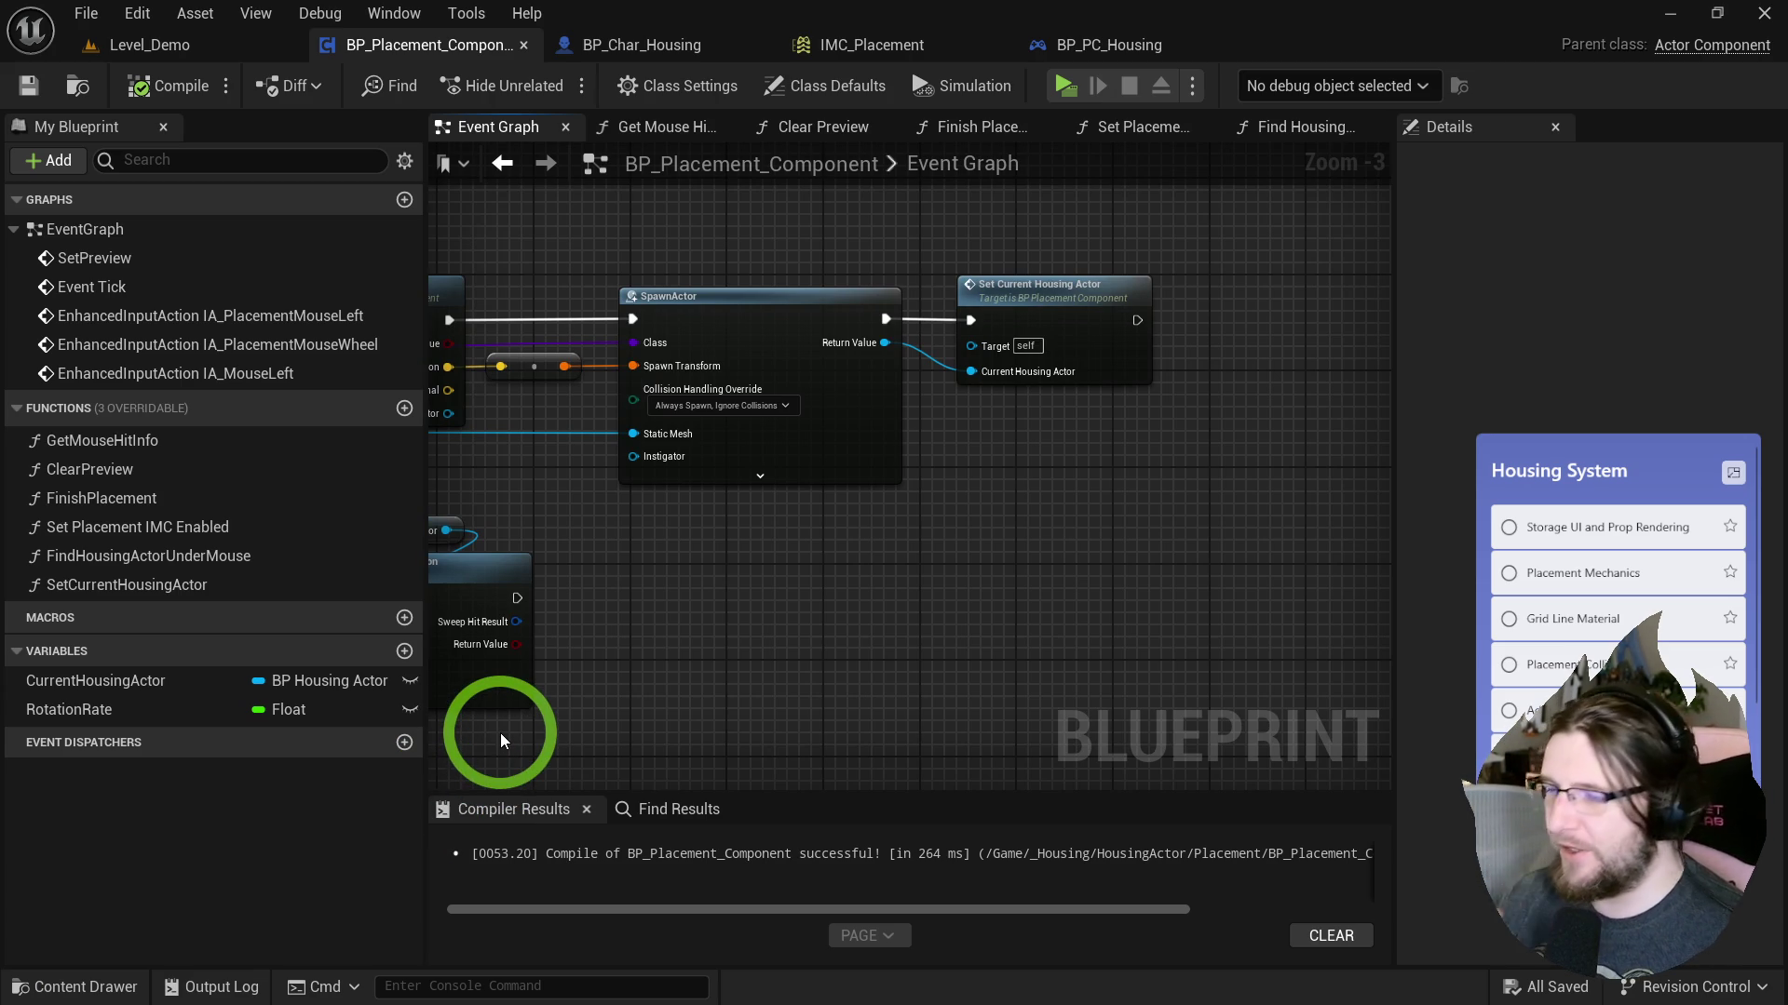
click(417, 486)
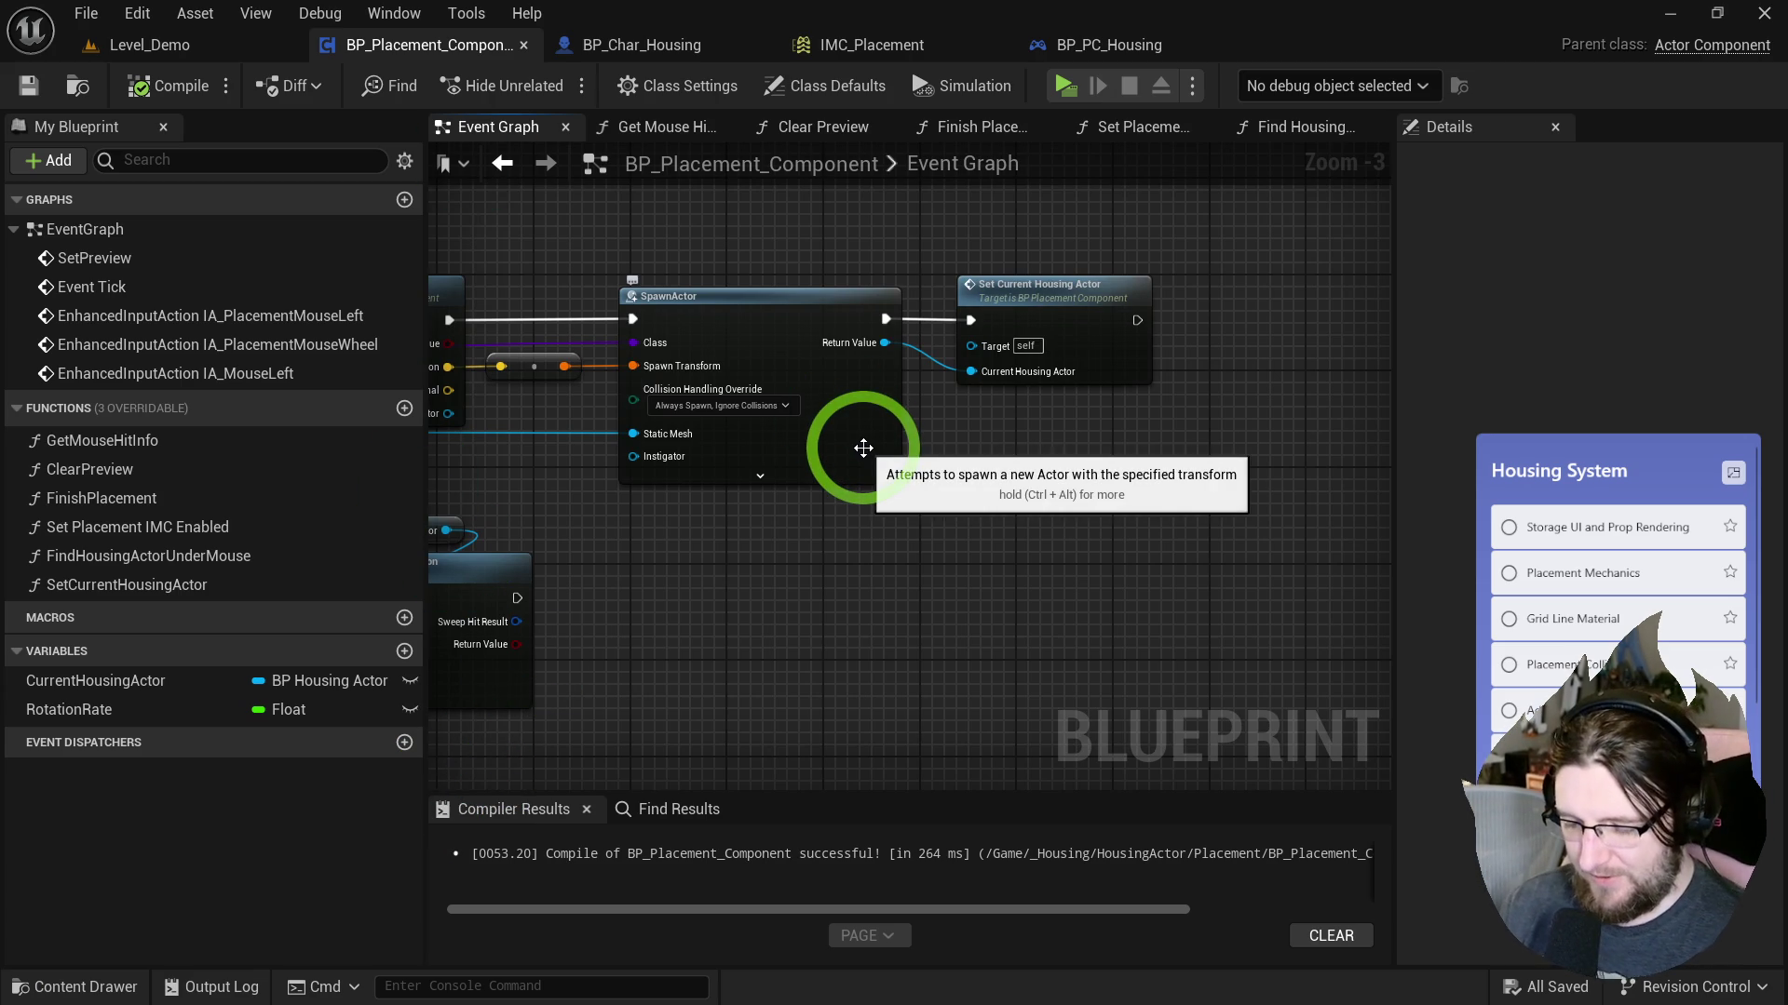
Open BP_MouseLock_Component and find LockMouse references across all Blueprints, picking BPFL_Housing's use.
key(ctrl+p)
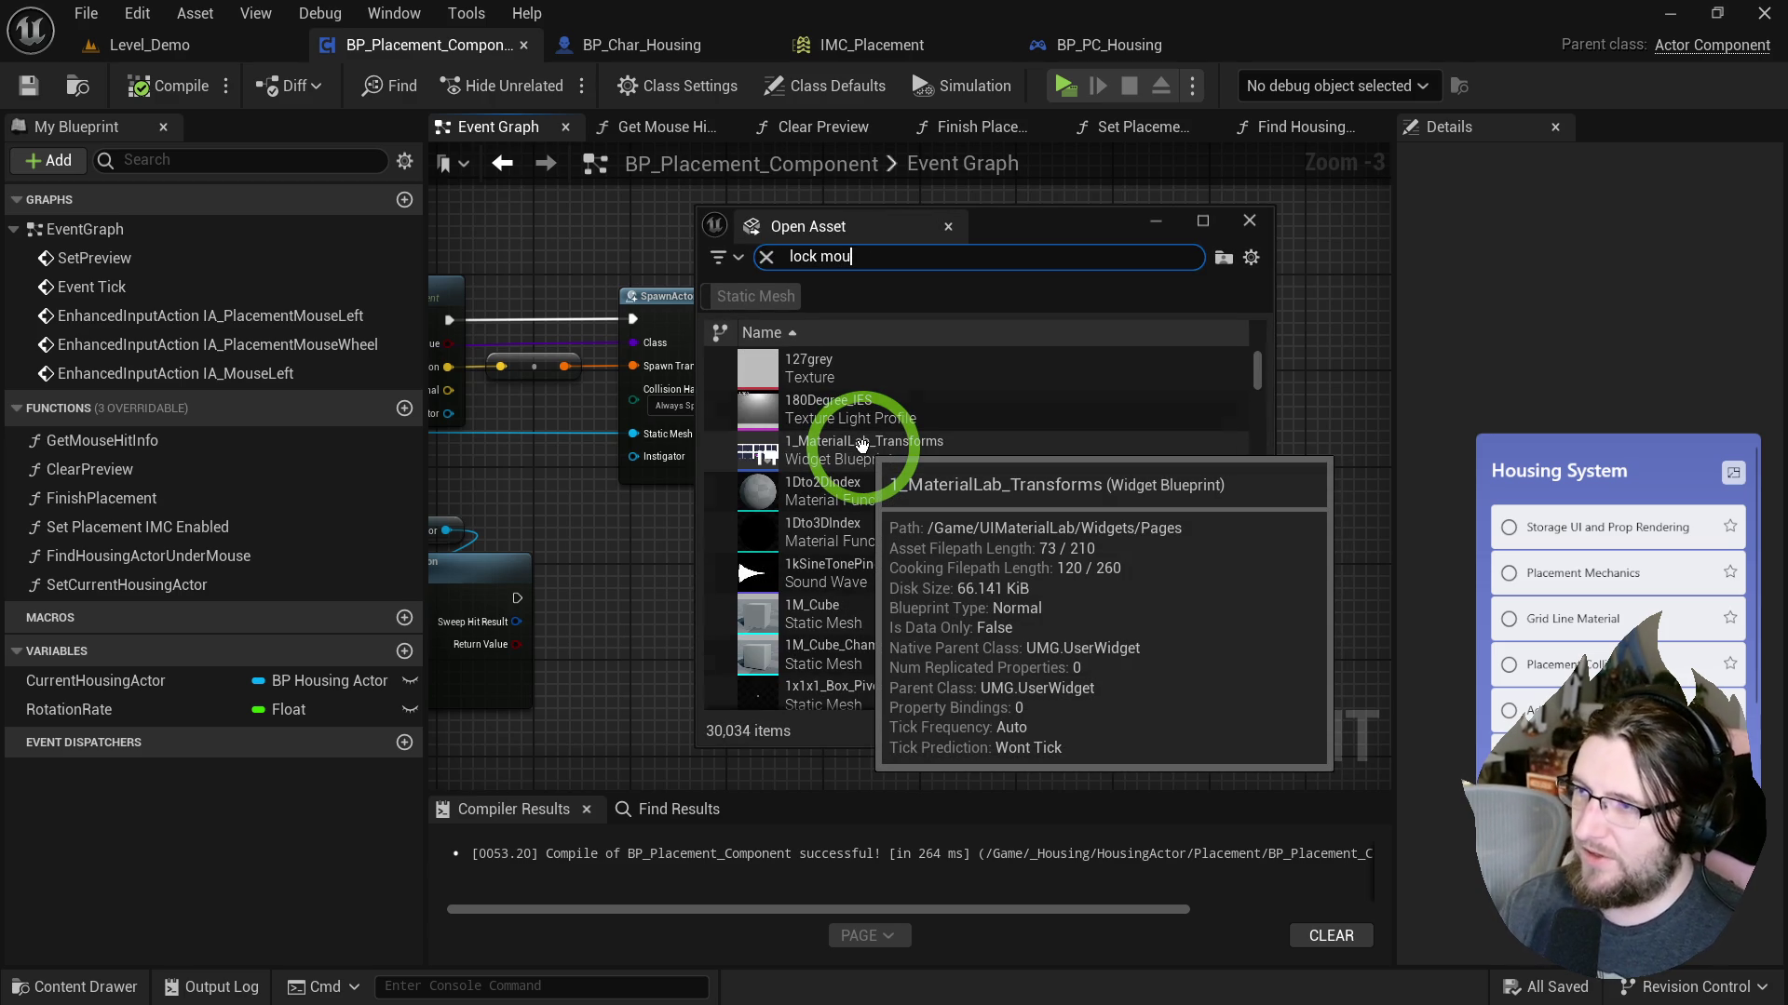
double_click(903, 373)
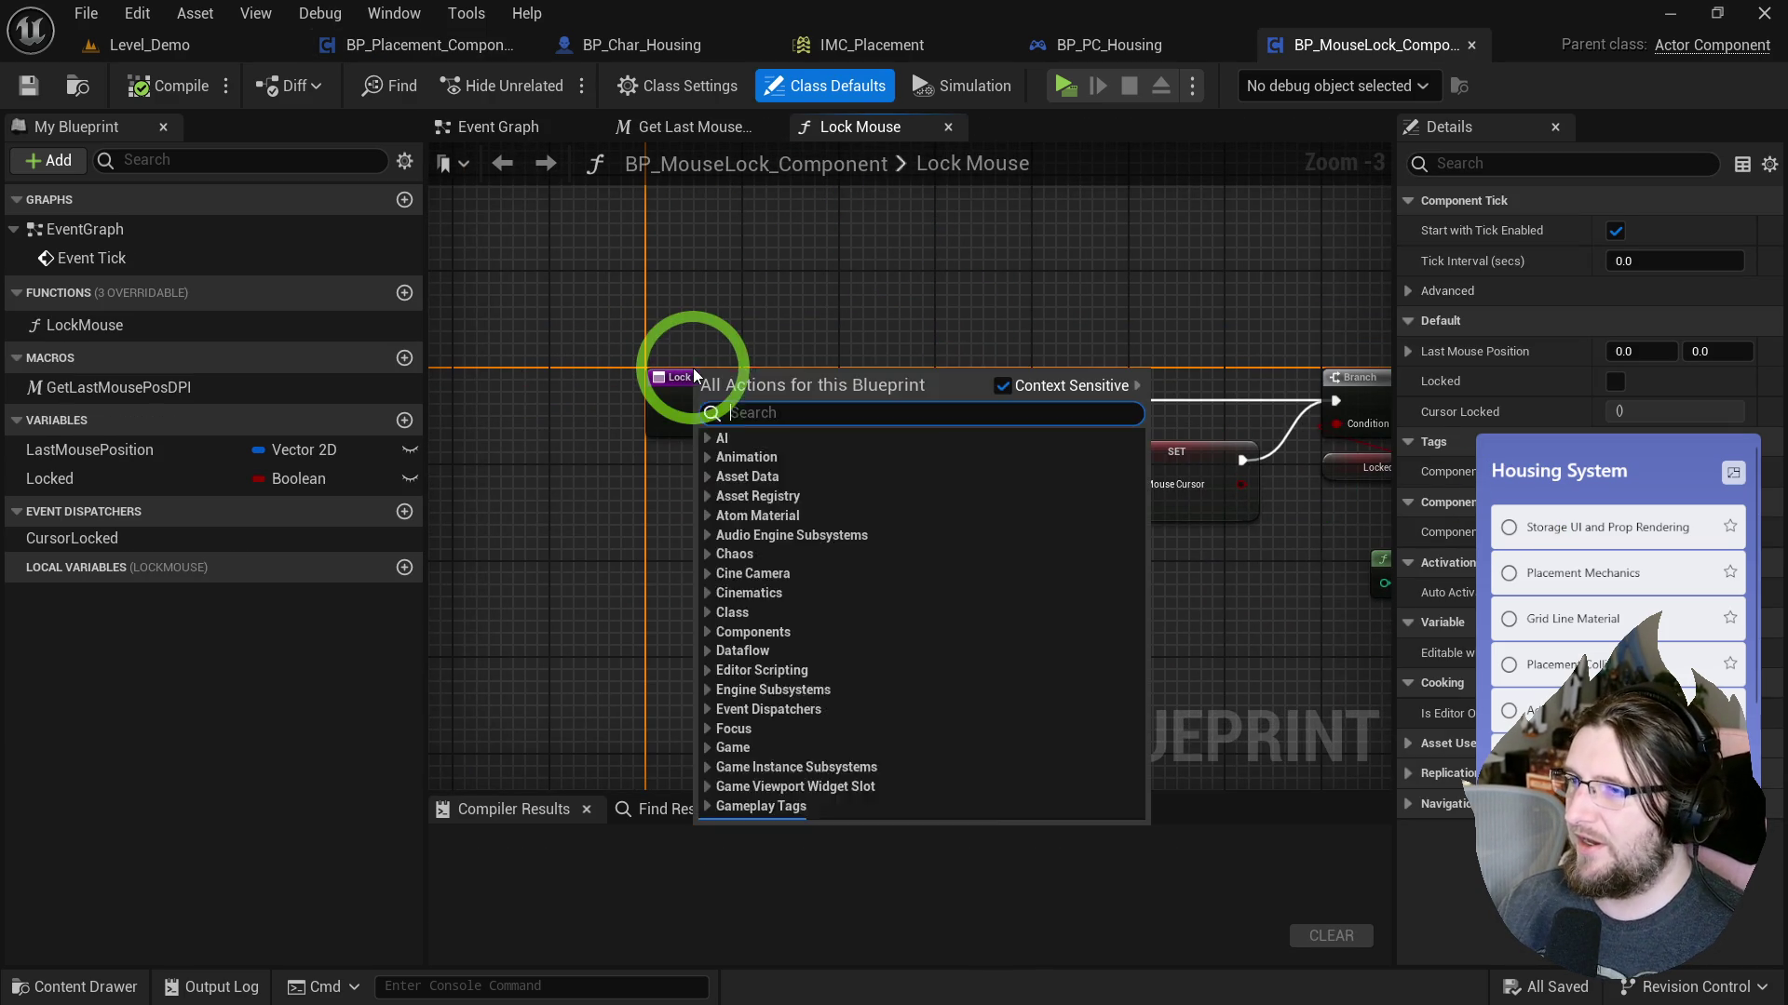
right_click(693, 376)
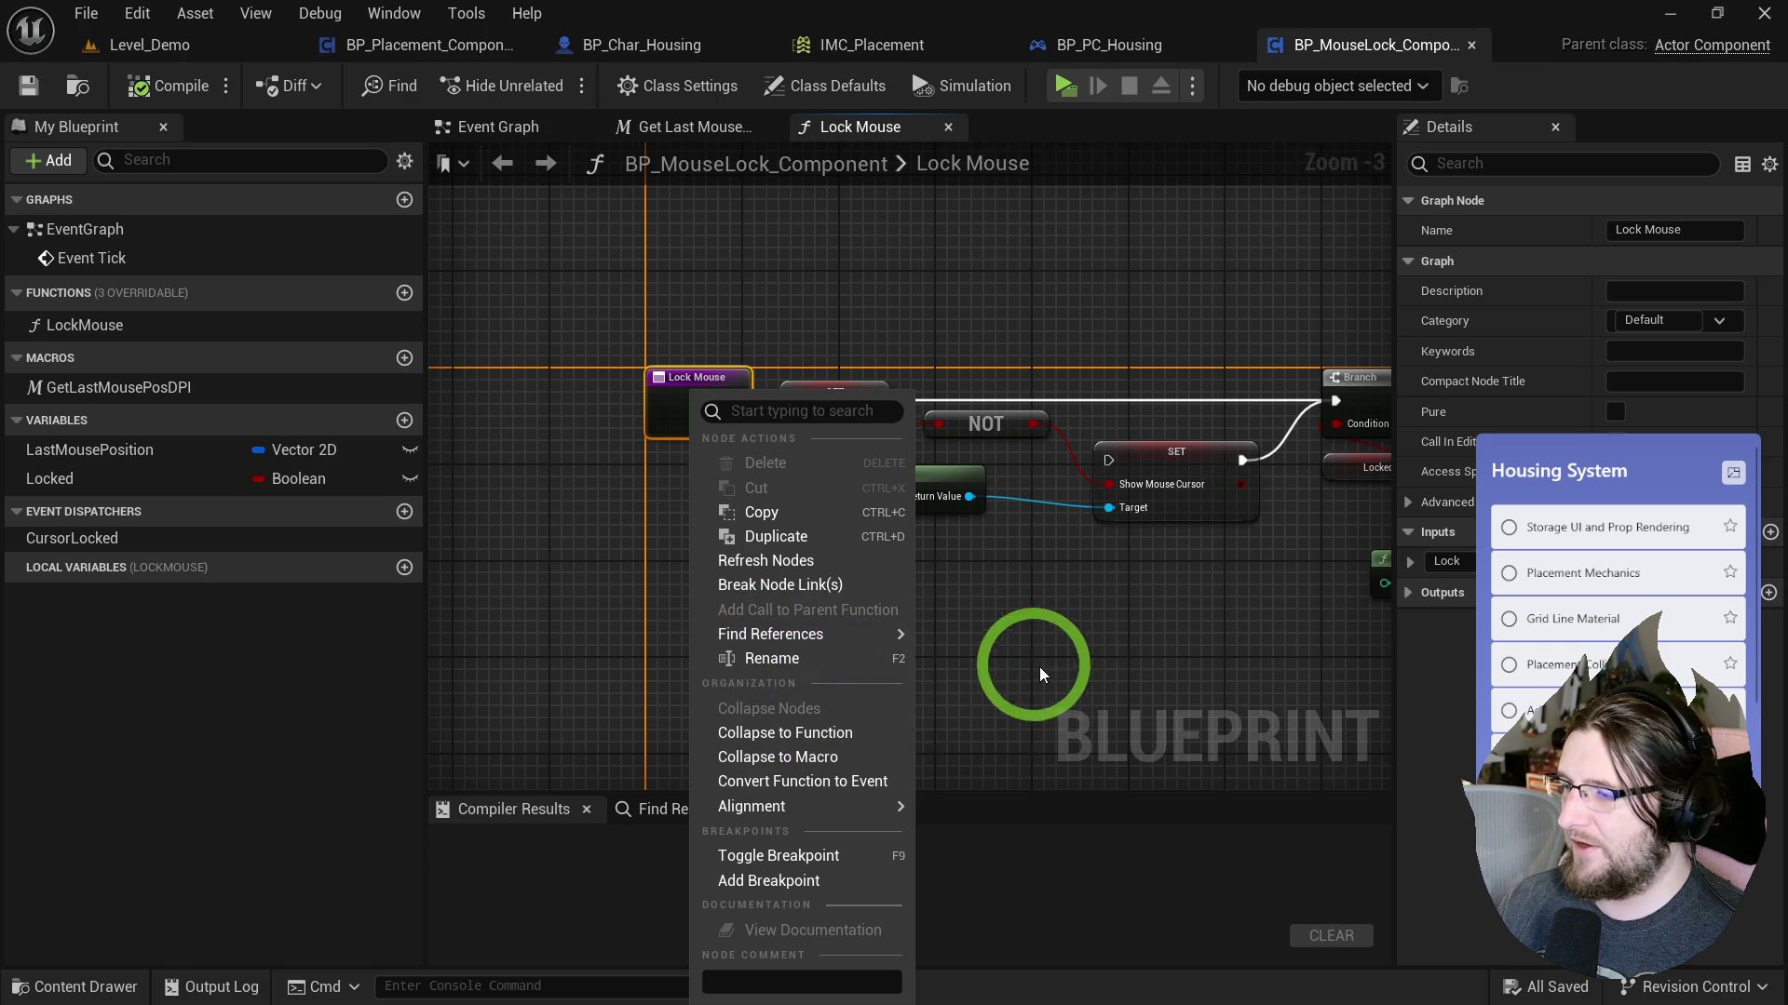
mouse_move(890, 634)
click(985, 668)
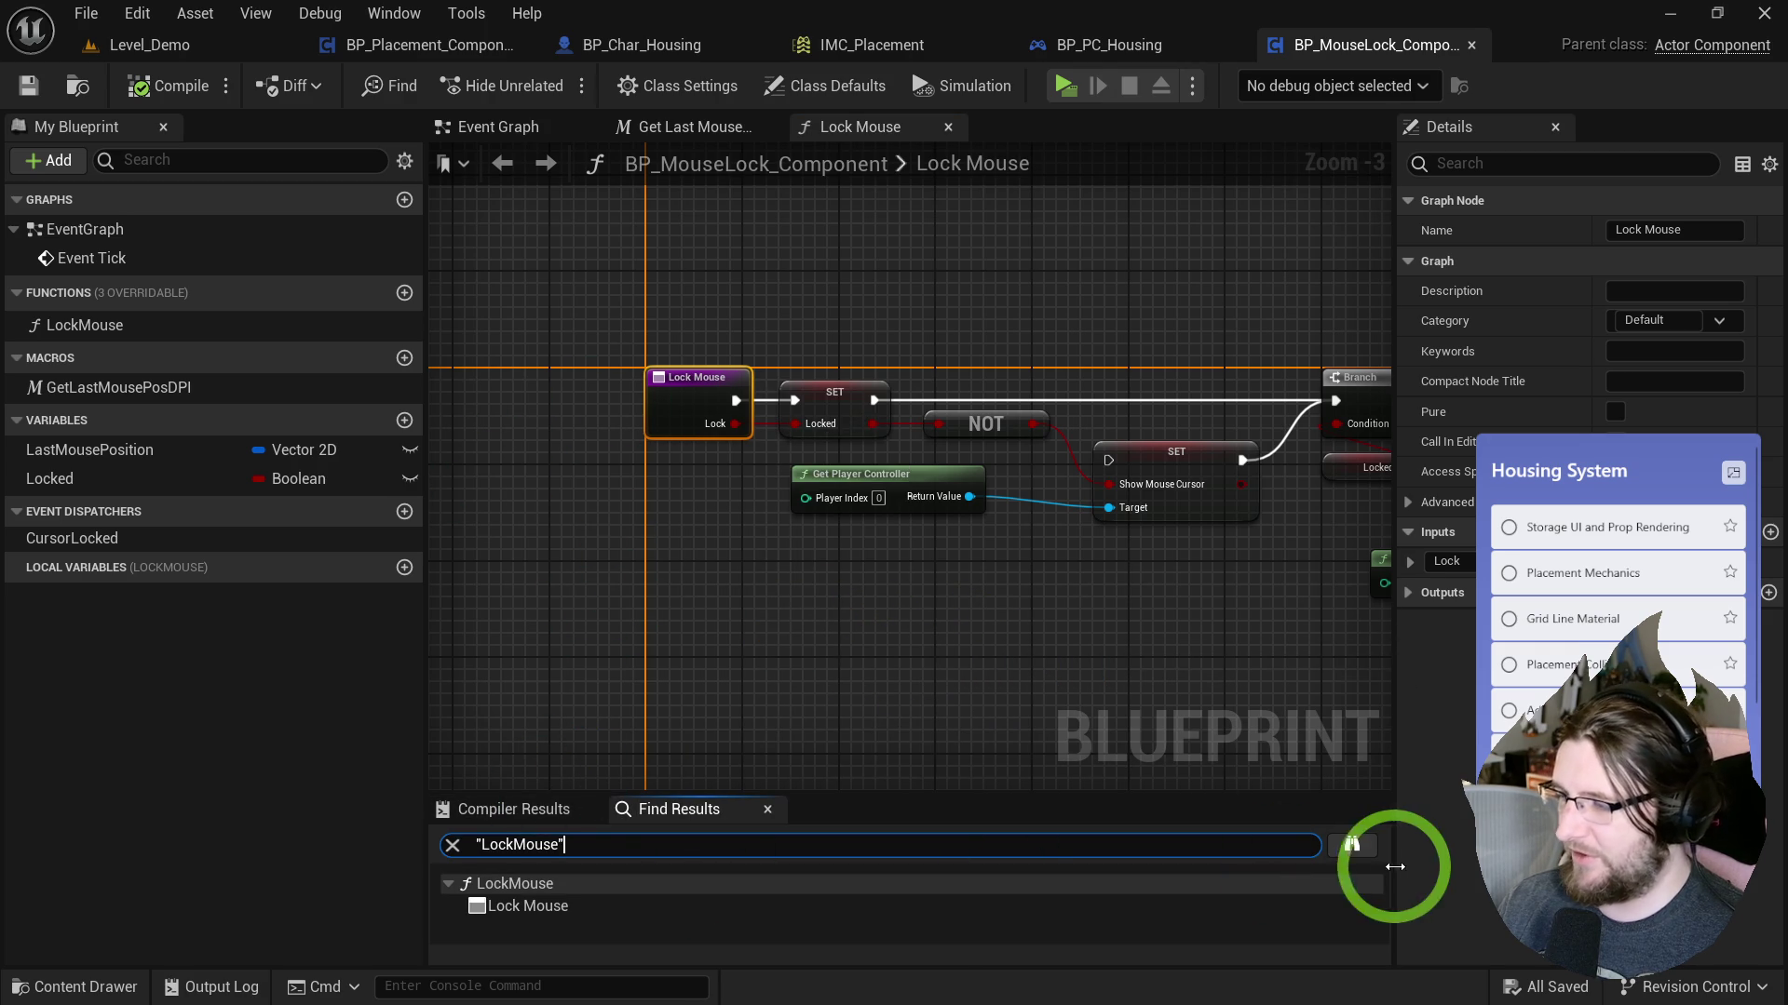
click(1351, 848)
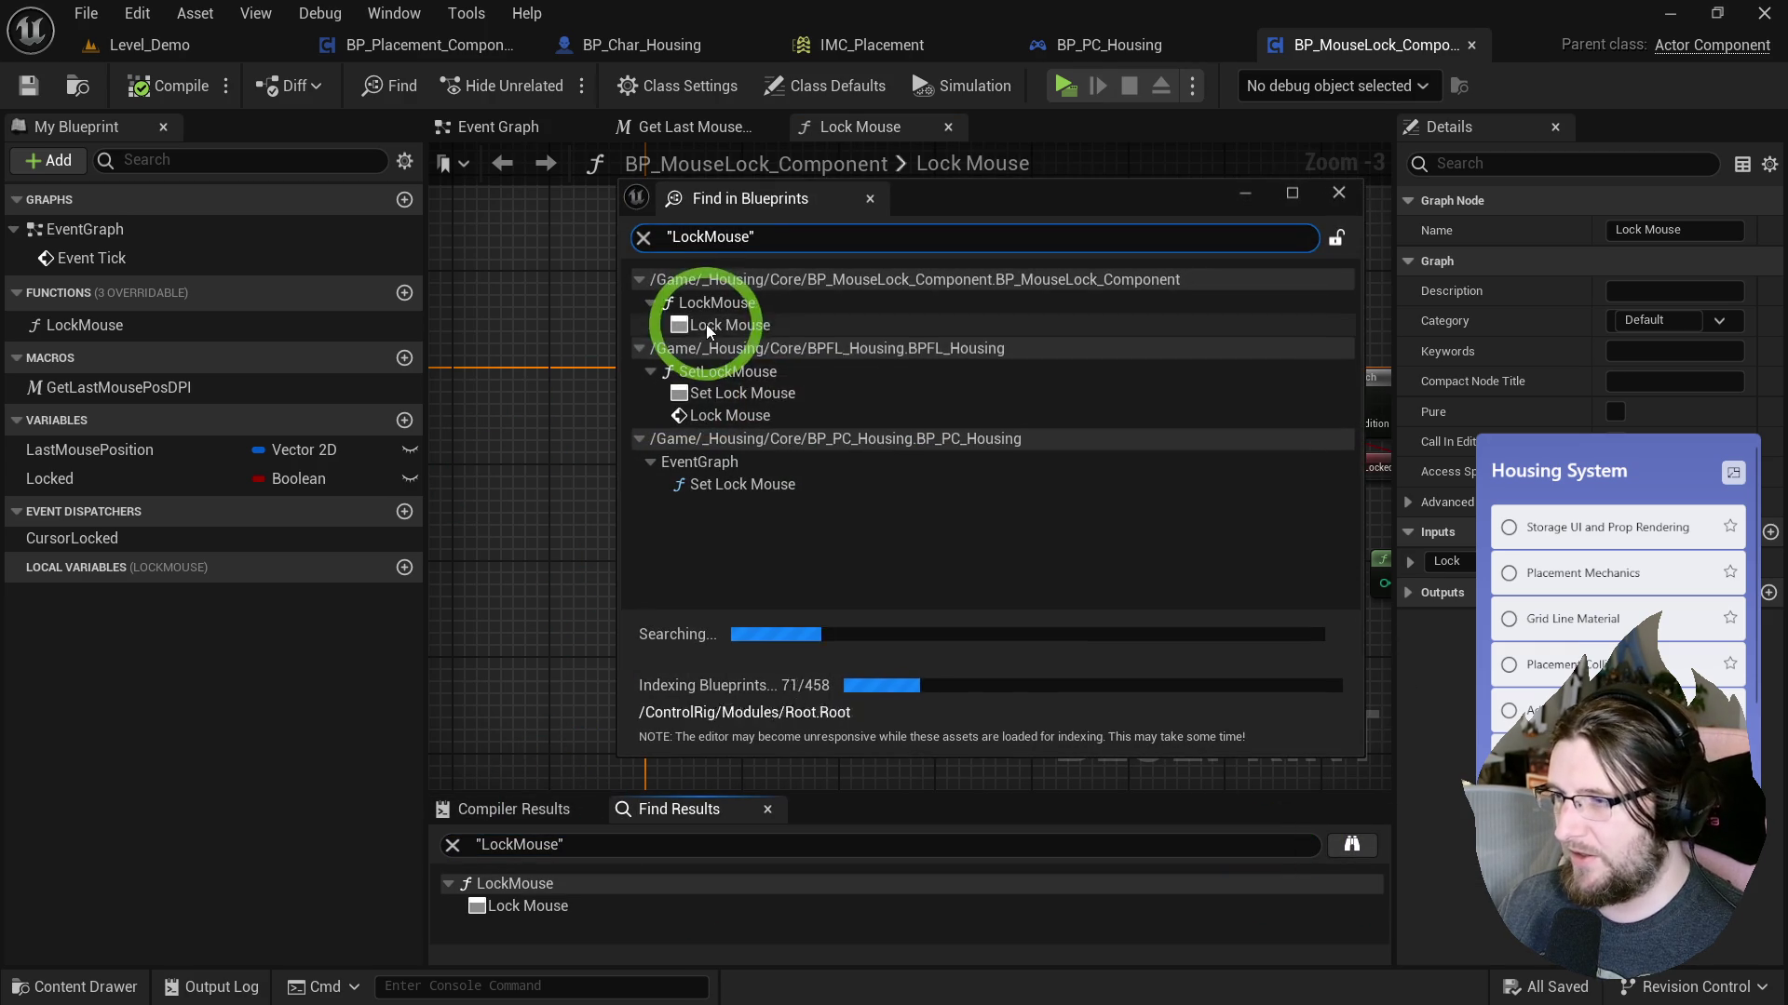
click(752, 415)
click(670, 201)
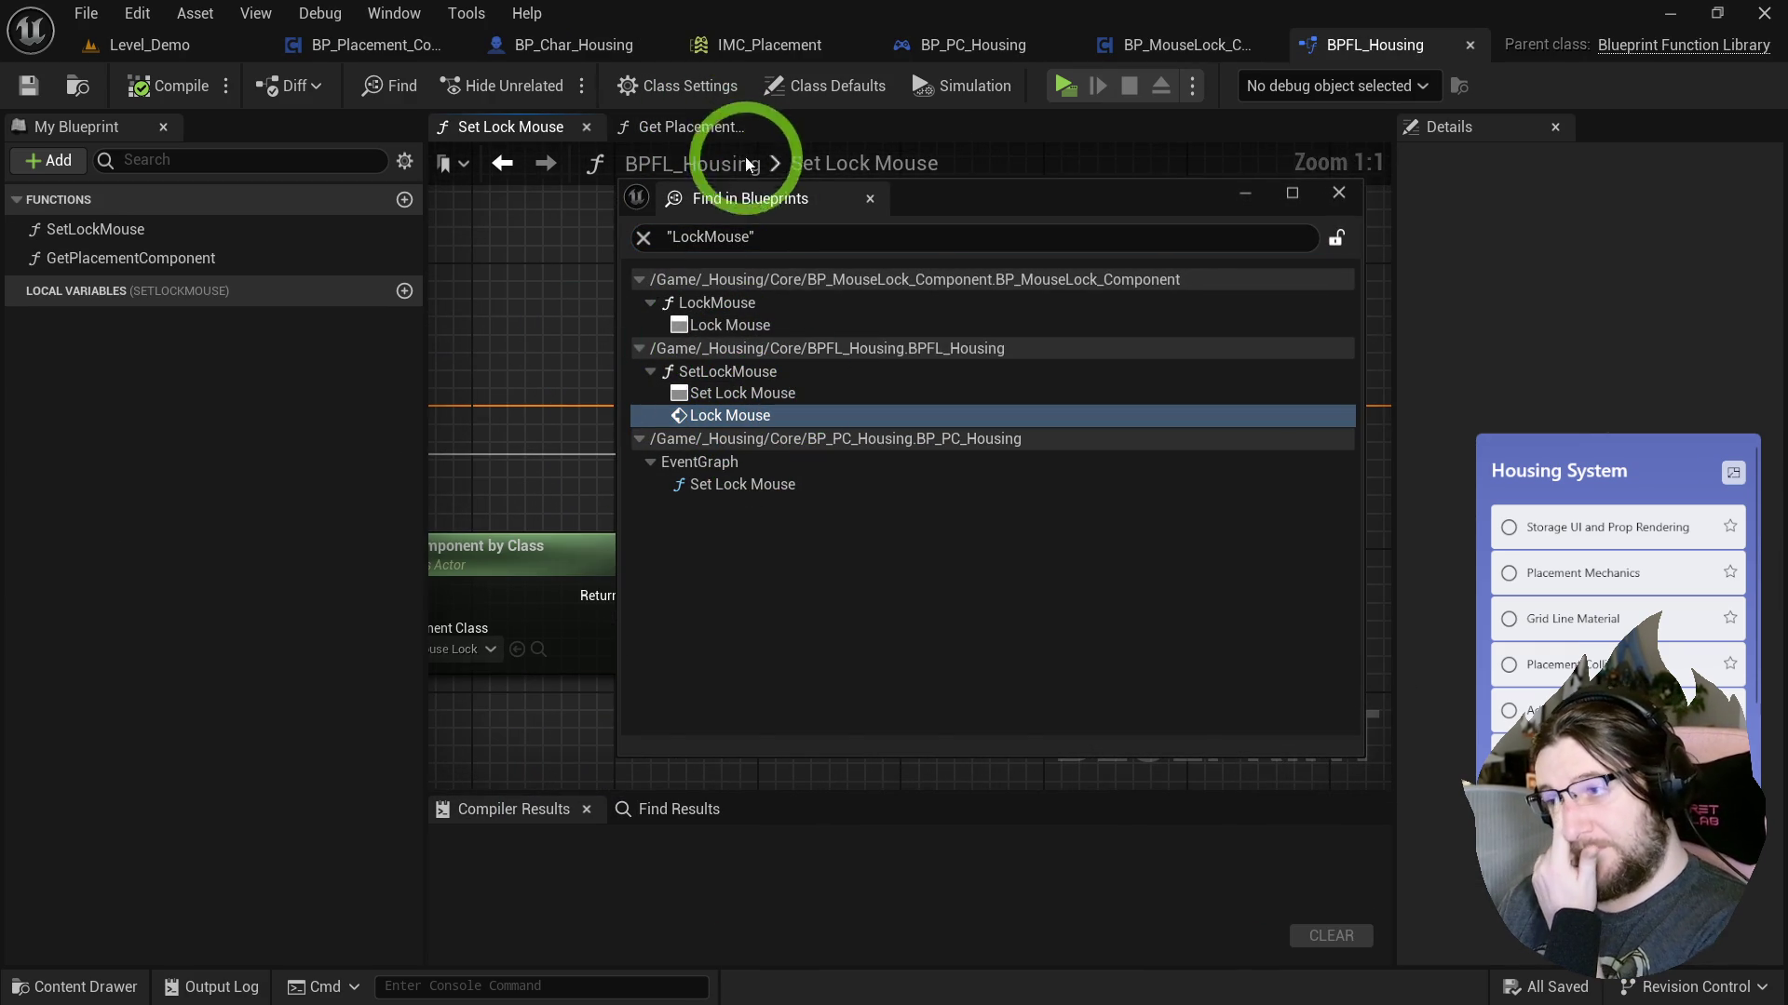
Search references to SetLockMouse and jump to its call in BP_PC_Housing's EventGraph.
click(1124, 320)
right_click(487, 471)
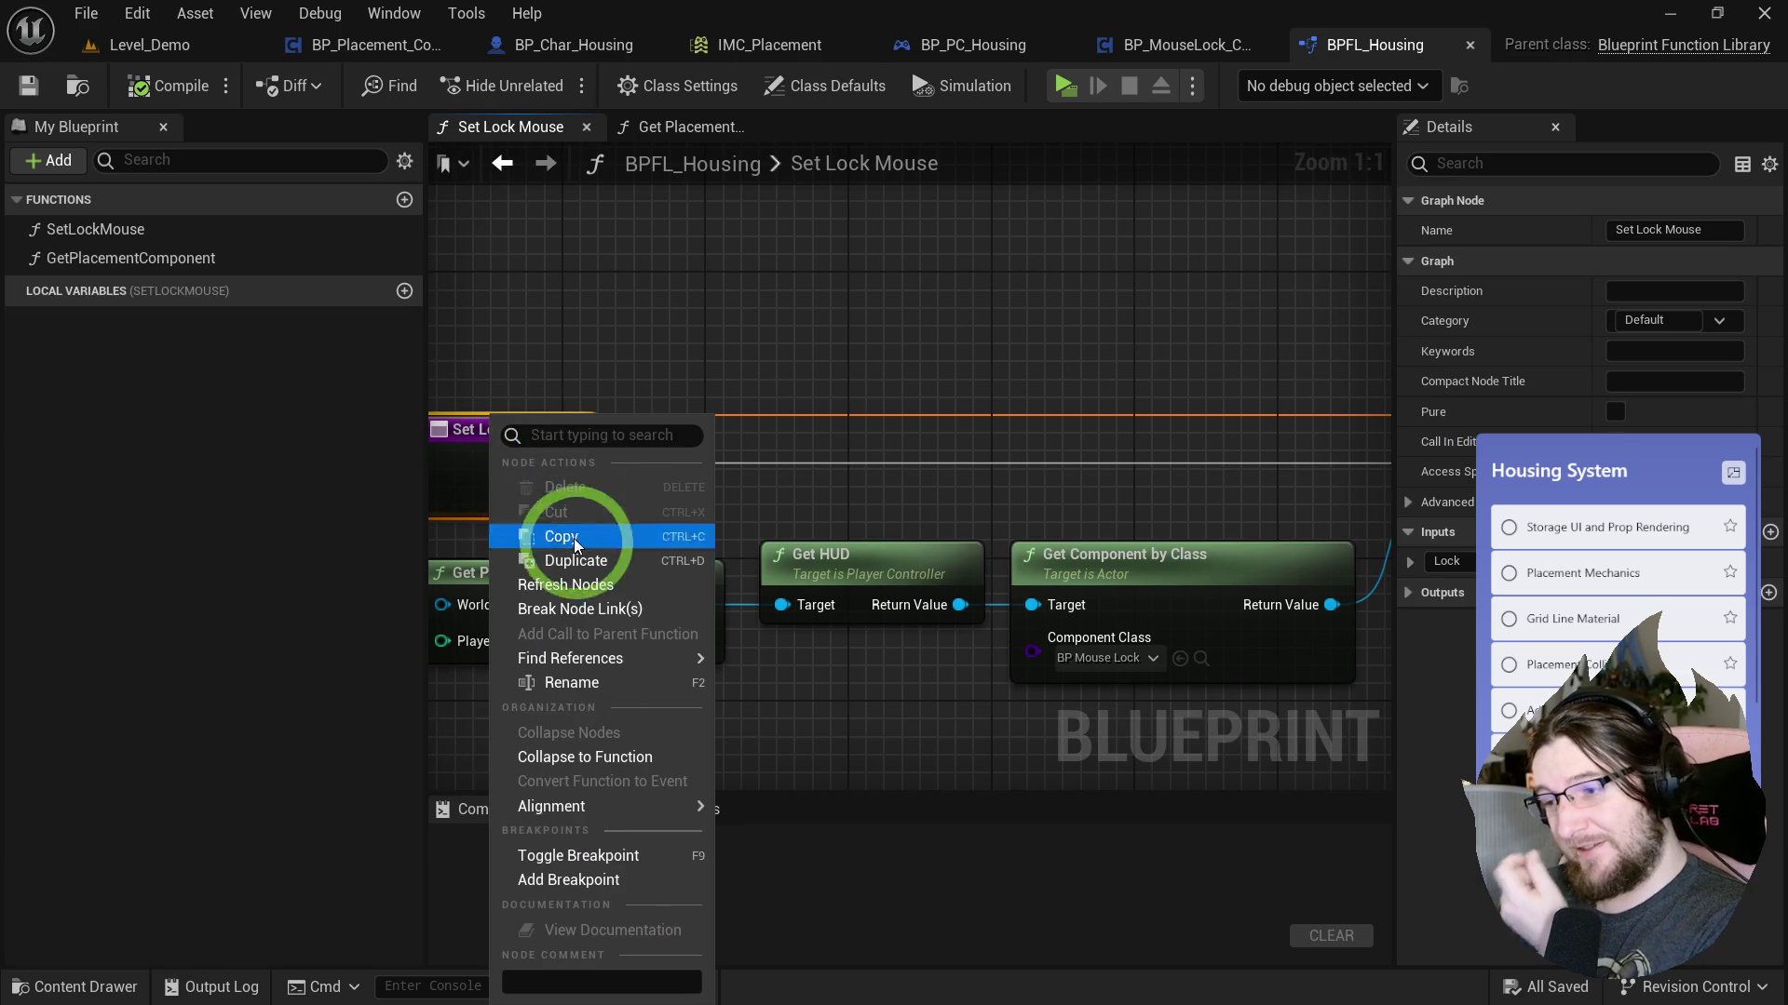
mouse_move(589, 666)
click(773, 693)
click(642, 905)
click(1352, 846)
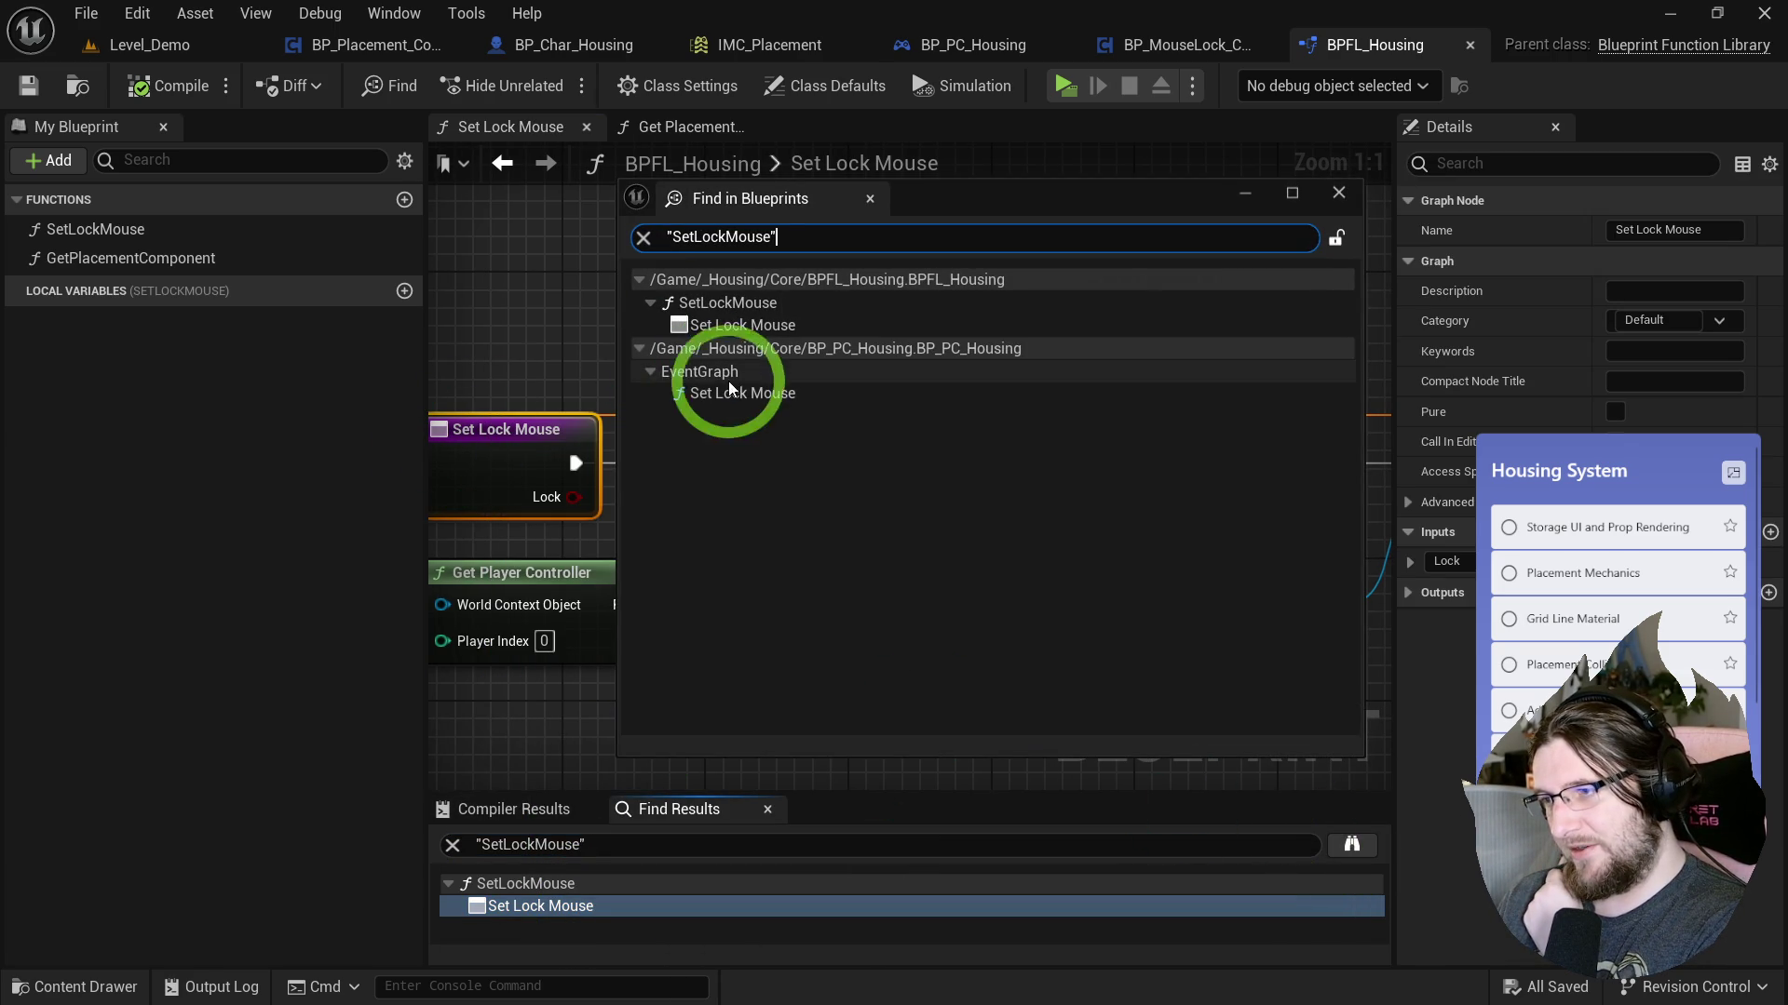
double_click(734, 393)
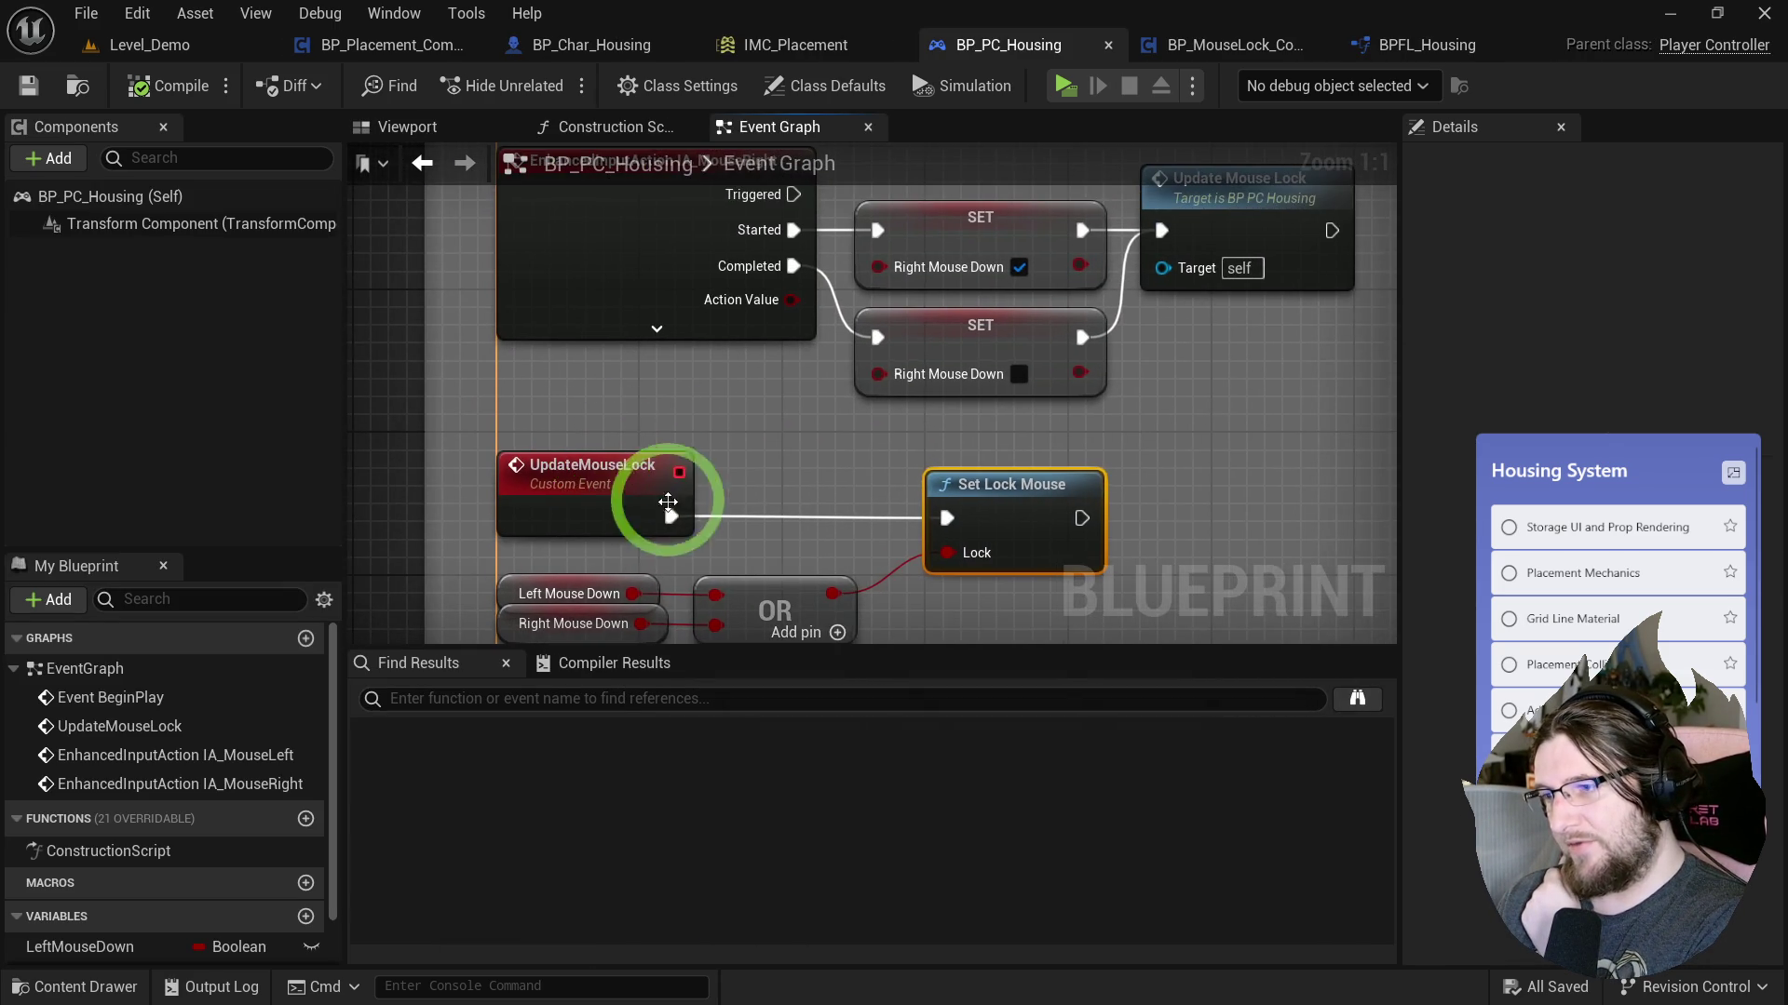
Nudge the IA_MouseLeft chain lower in BP_PC_Housing's Mouse Lock group and save the blueprint.
scroll(717, 423, down, 3)
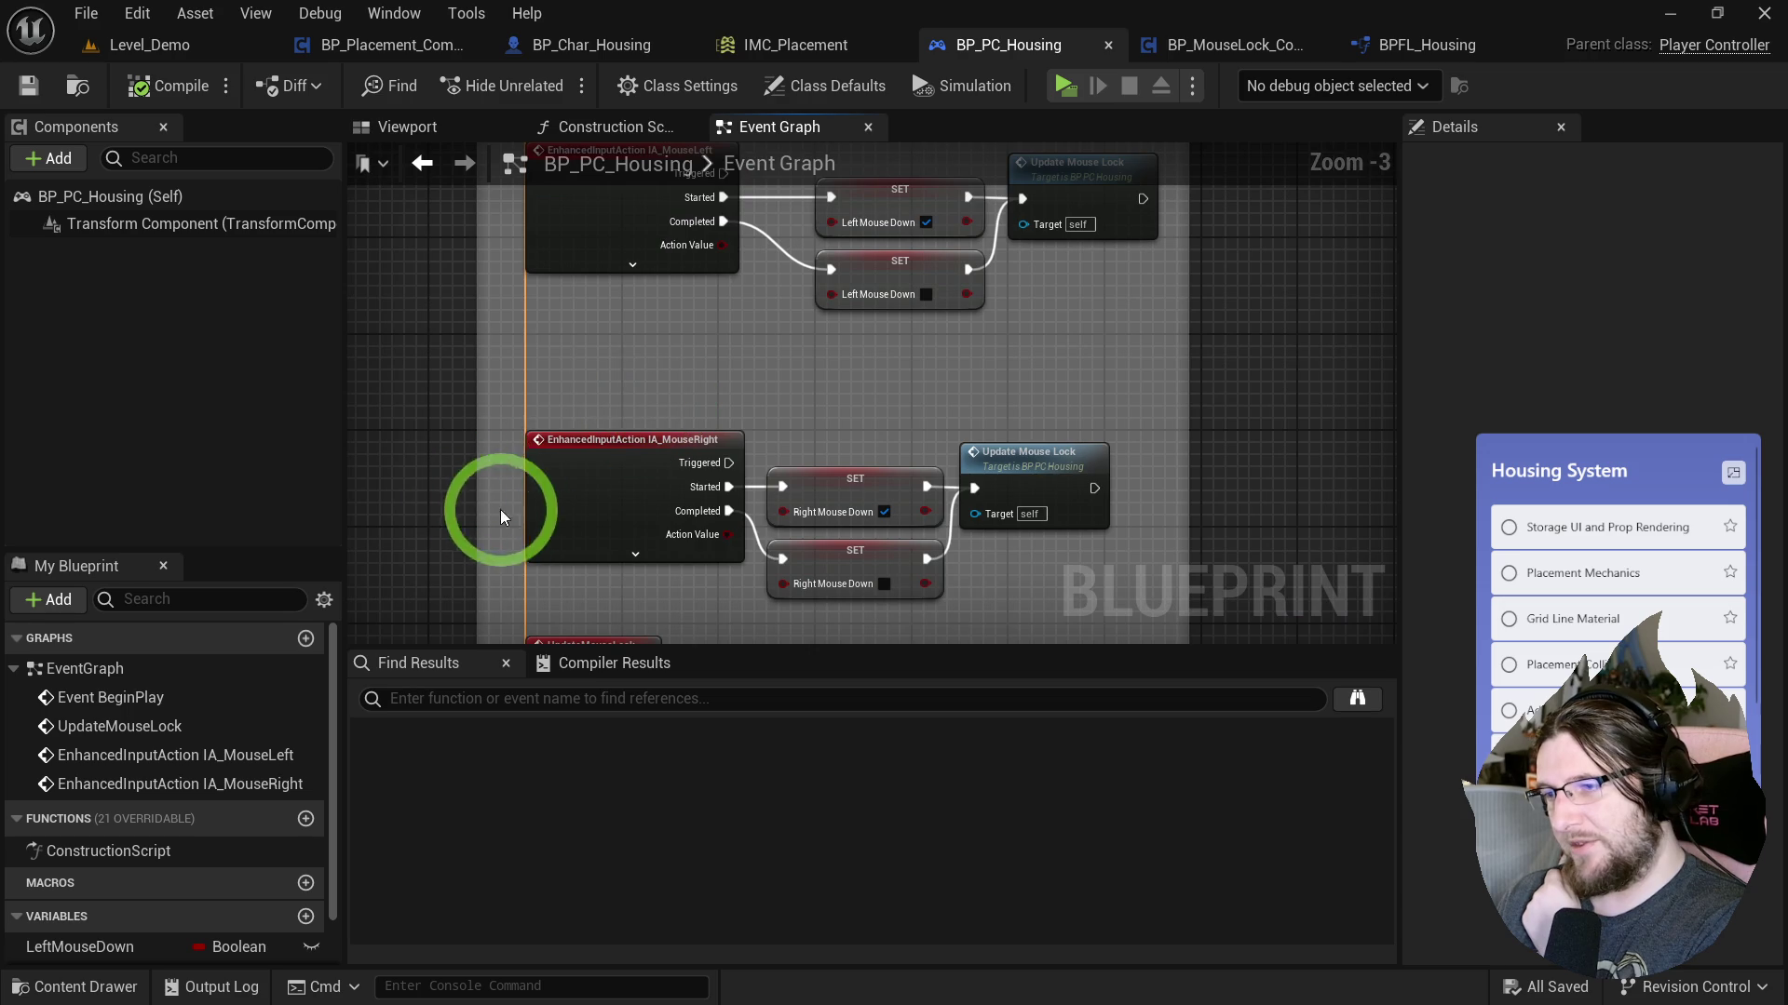
drag(493, 510, 598, 371)
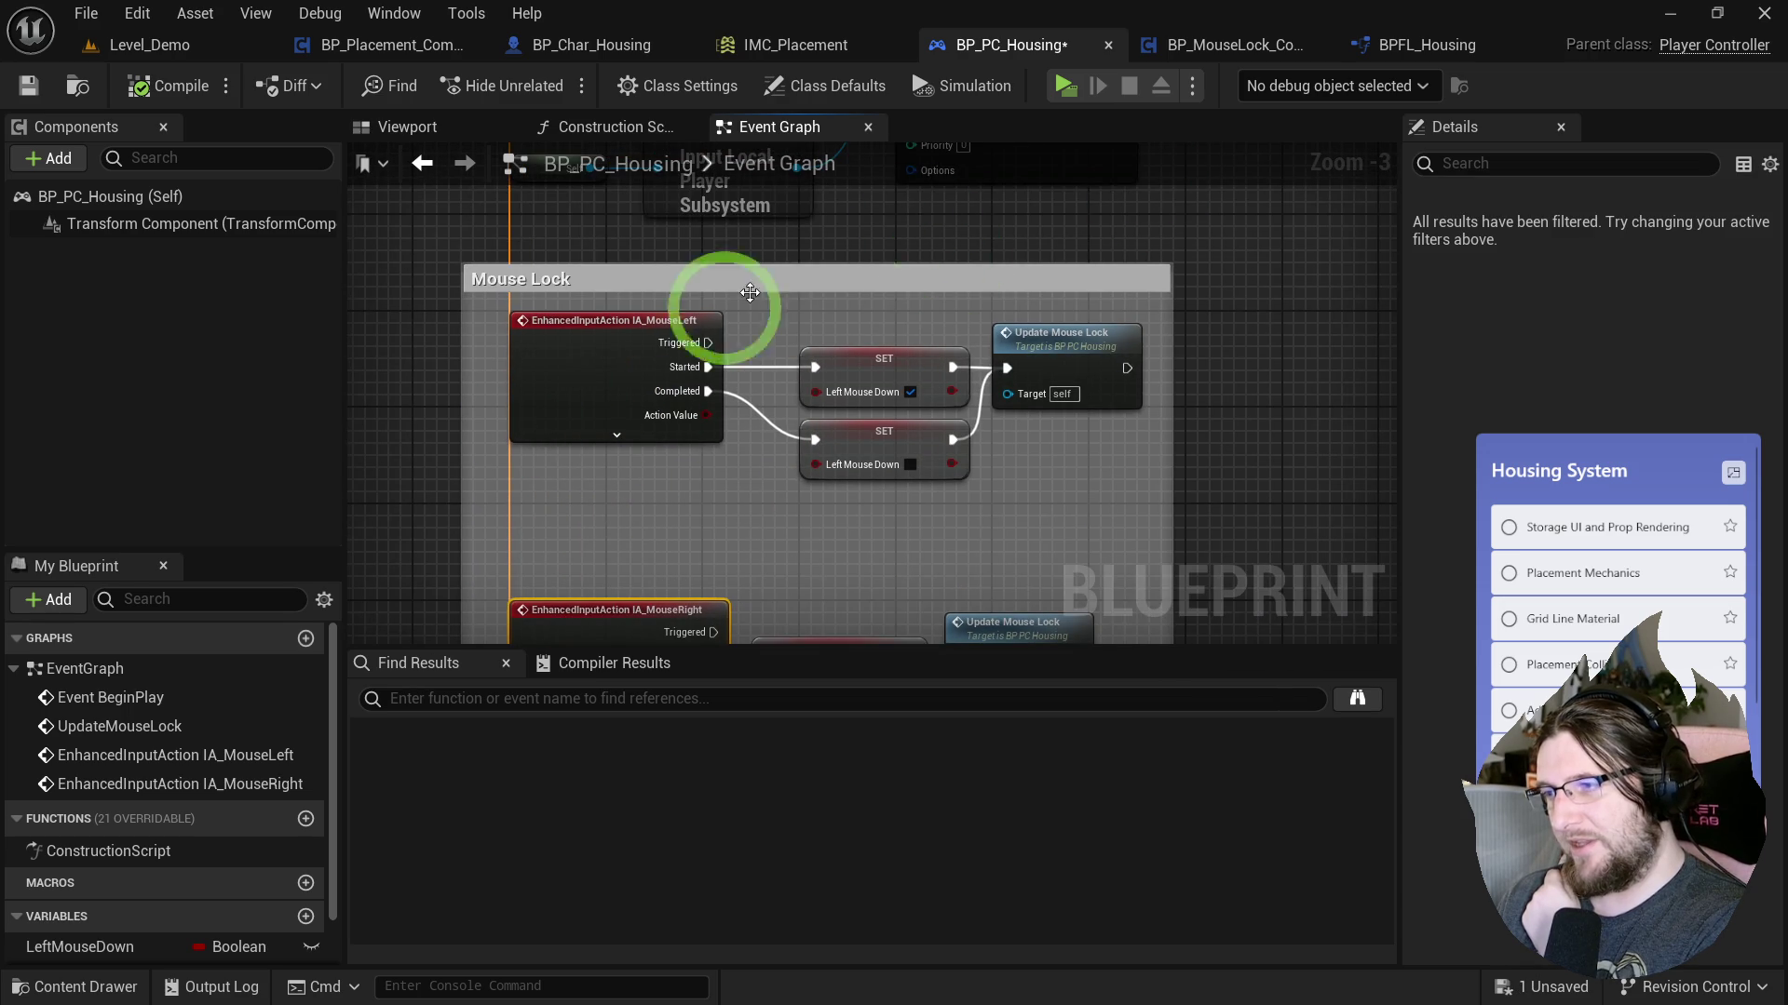
mouse_move(776, 395)
mouse_down()
mouse_move(884, 421)
mouse_move(1057, 347)
mouse_move(1057, 383)
mouse_up()
click(1025, 484)
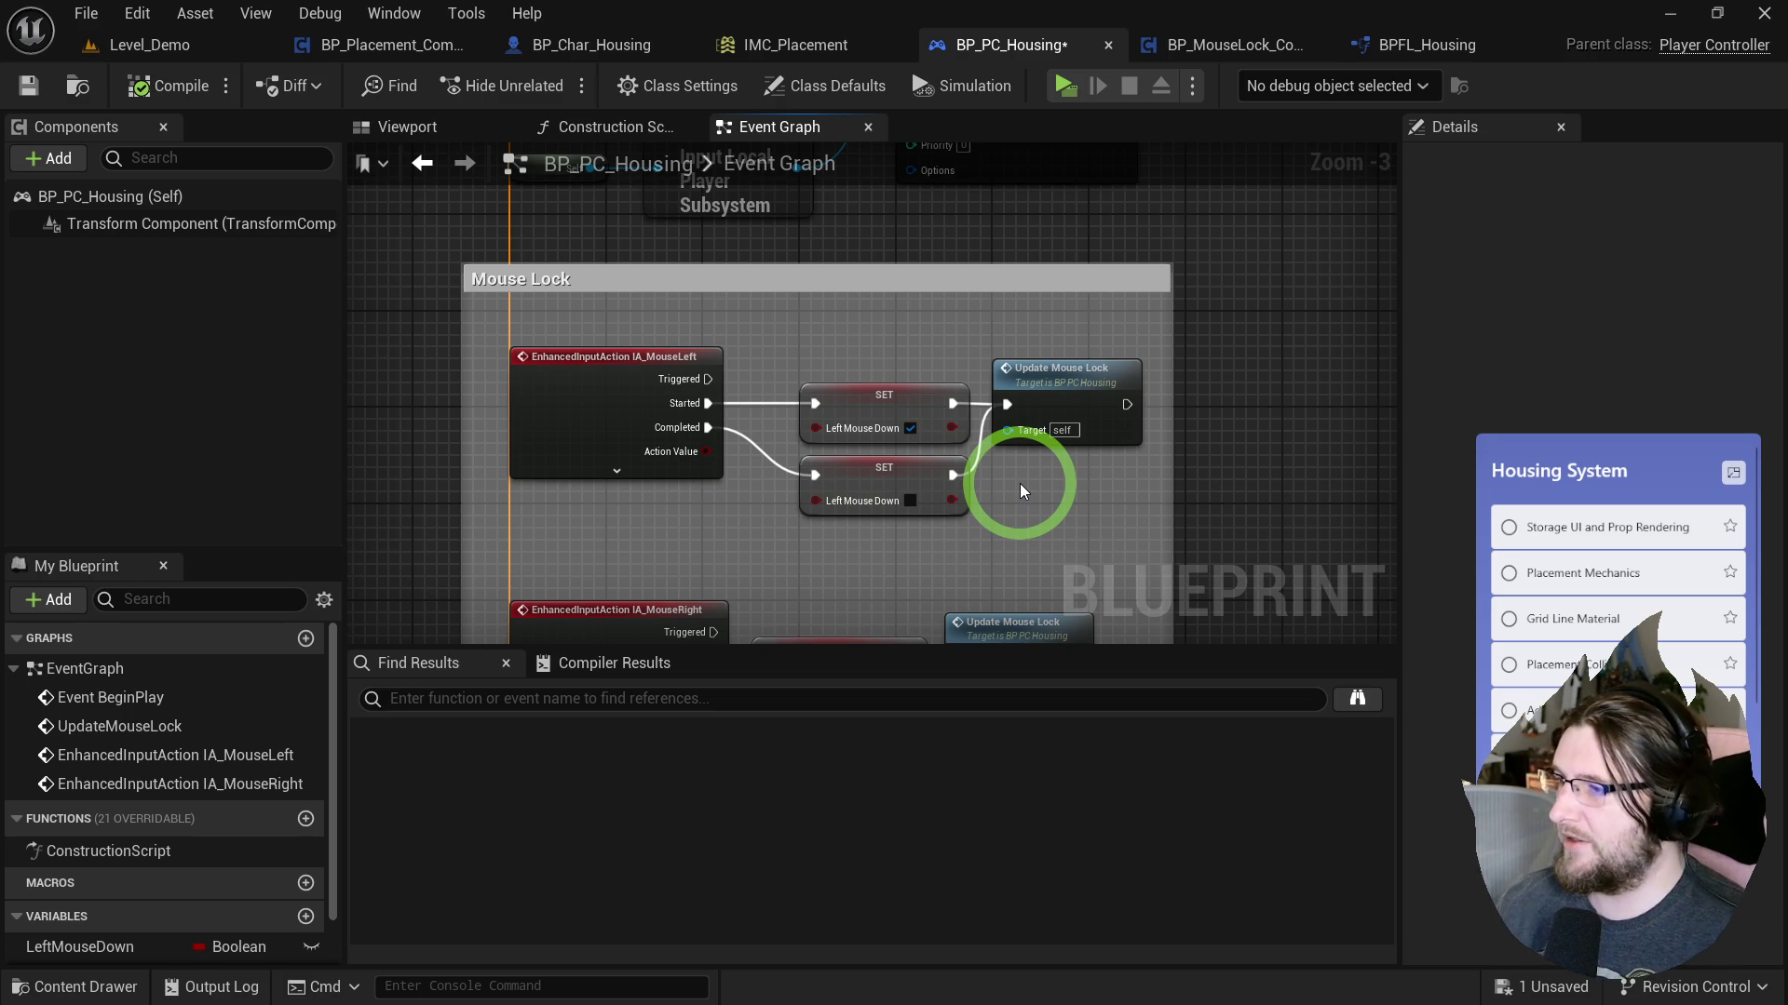
mouse_move(1013, 463)
mouse_down()
mouse_move(1038, 479)
mouse_move(998, 351)
mouse_move(1102, 7)
mouse_up()
click(29, 88)
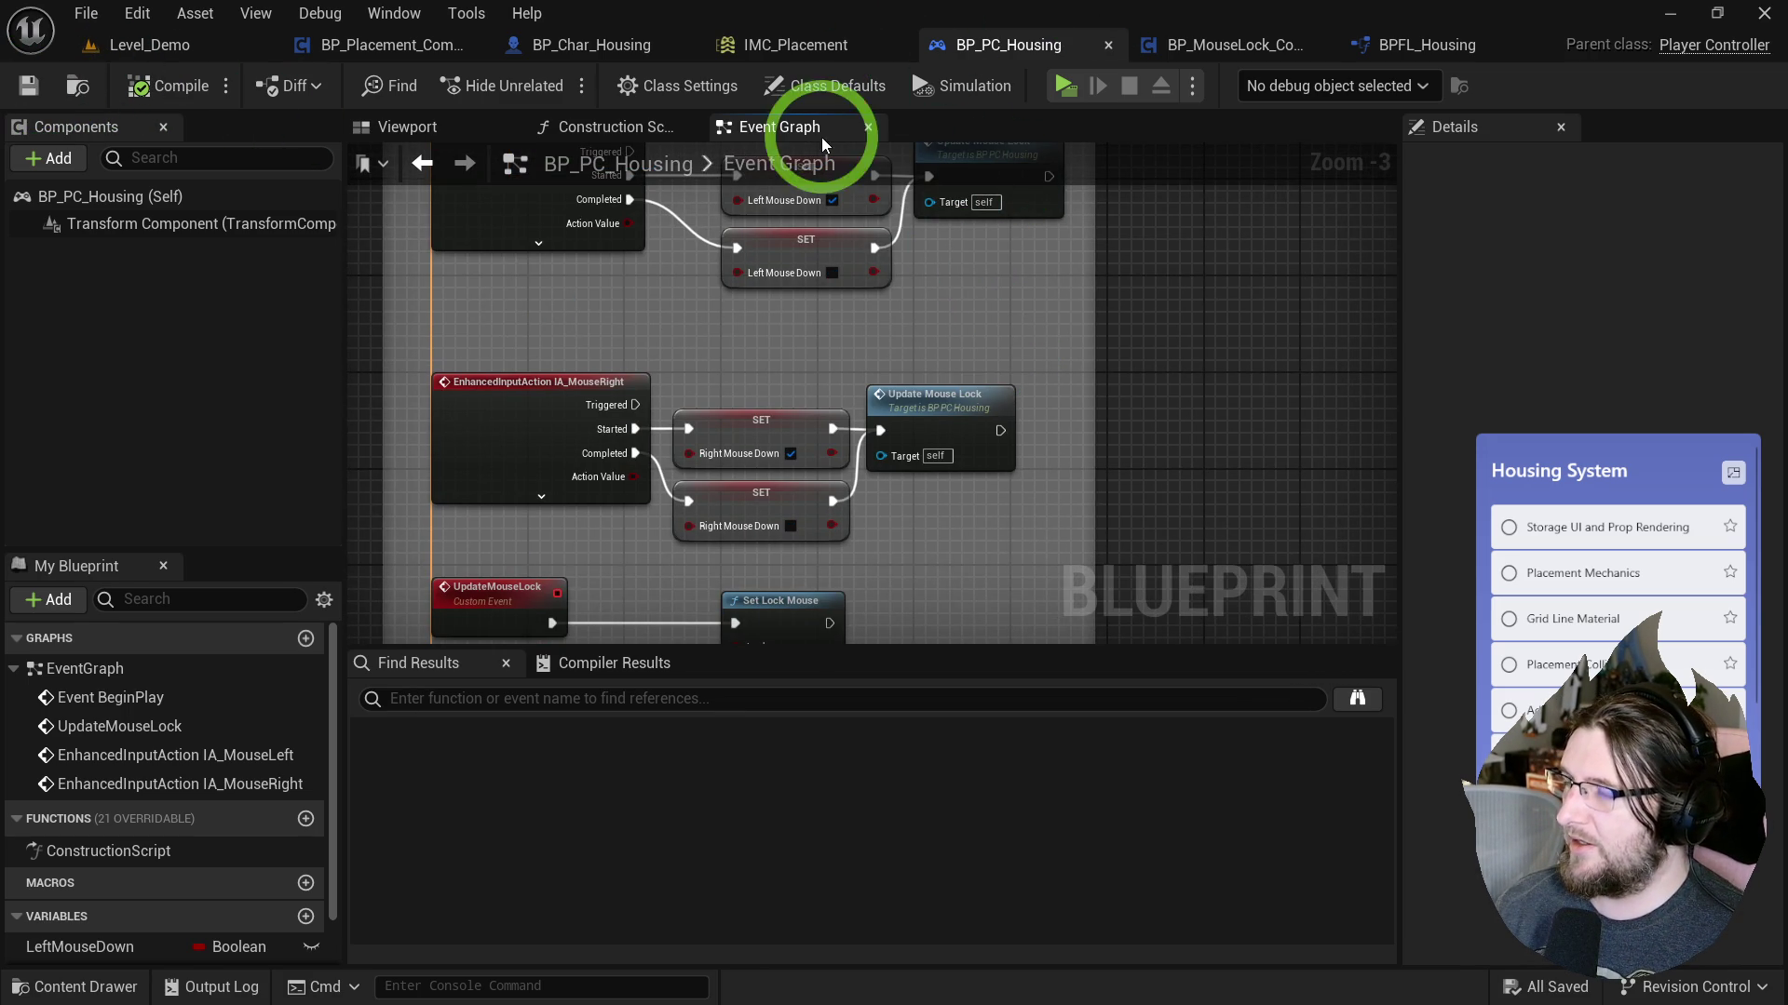
Add a Set Lock Mouse node in BP_Placement_Component's graph.
click(447, 47)
right_click(1002, 510)
text(set l)
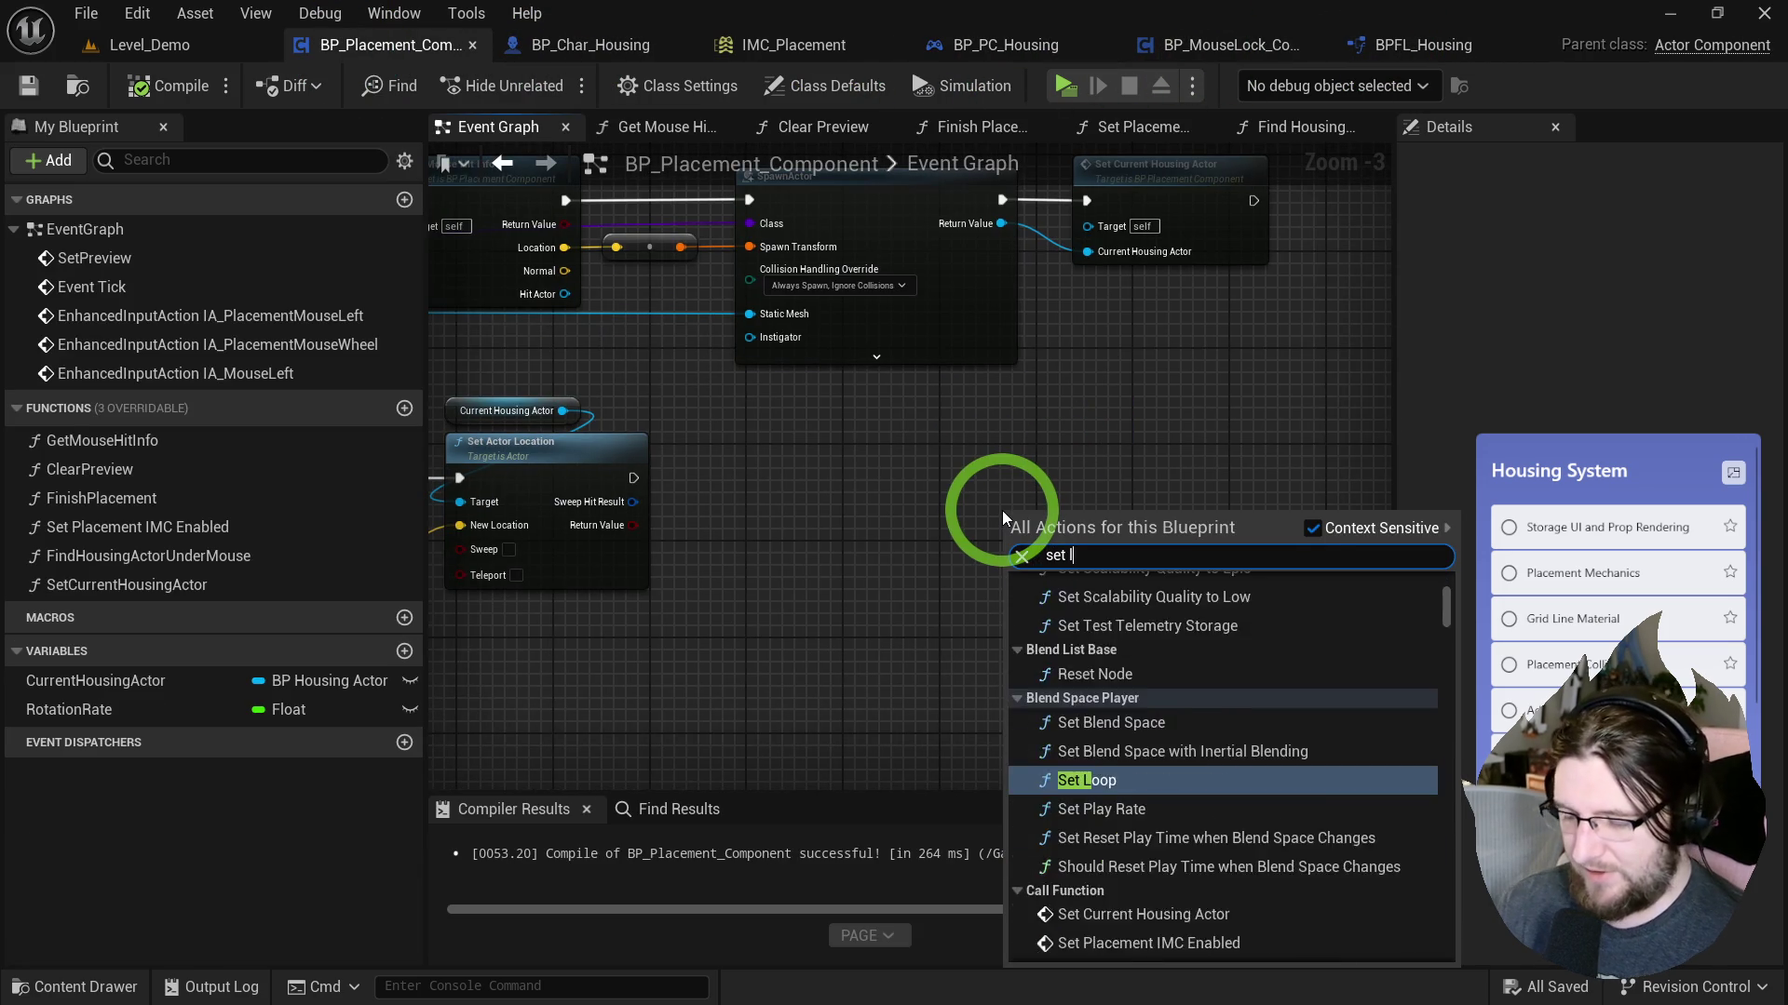
text(ock mou)
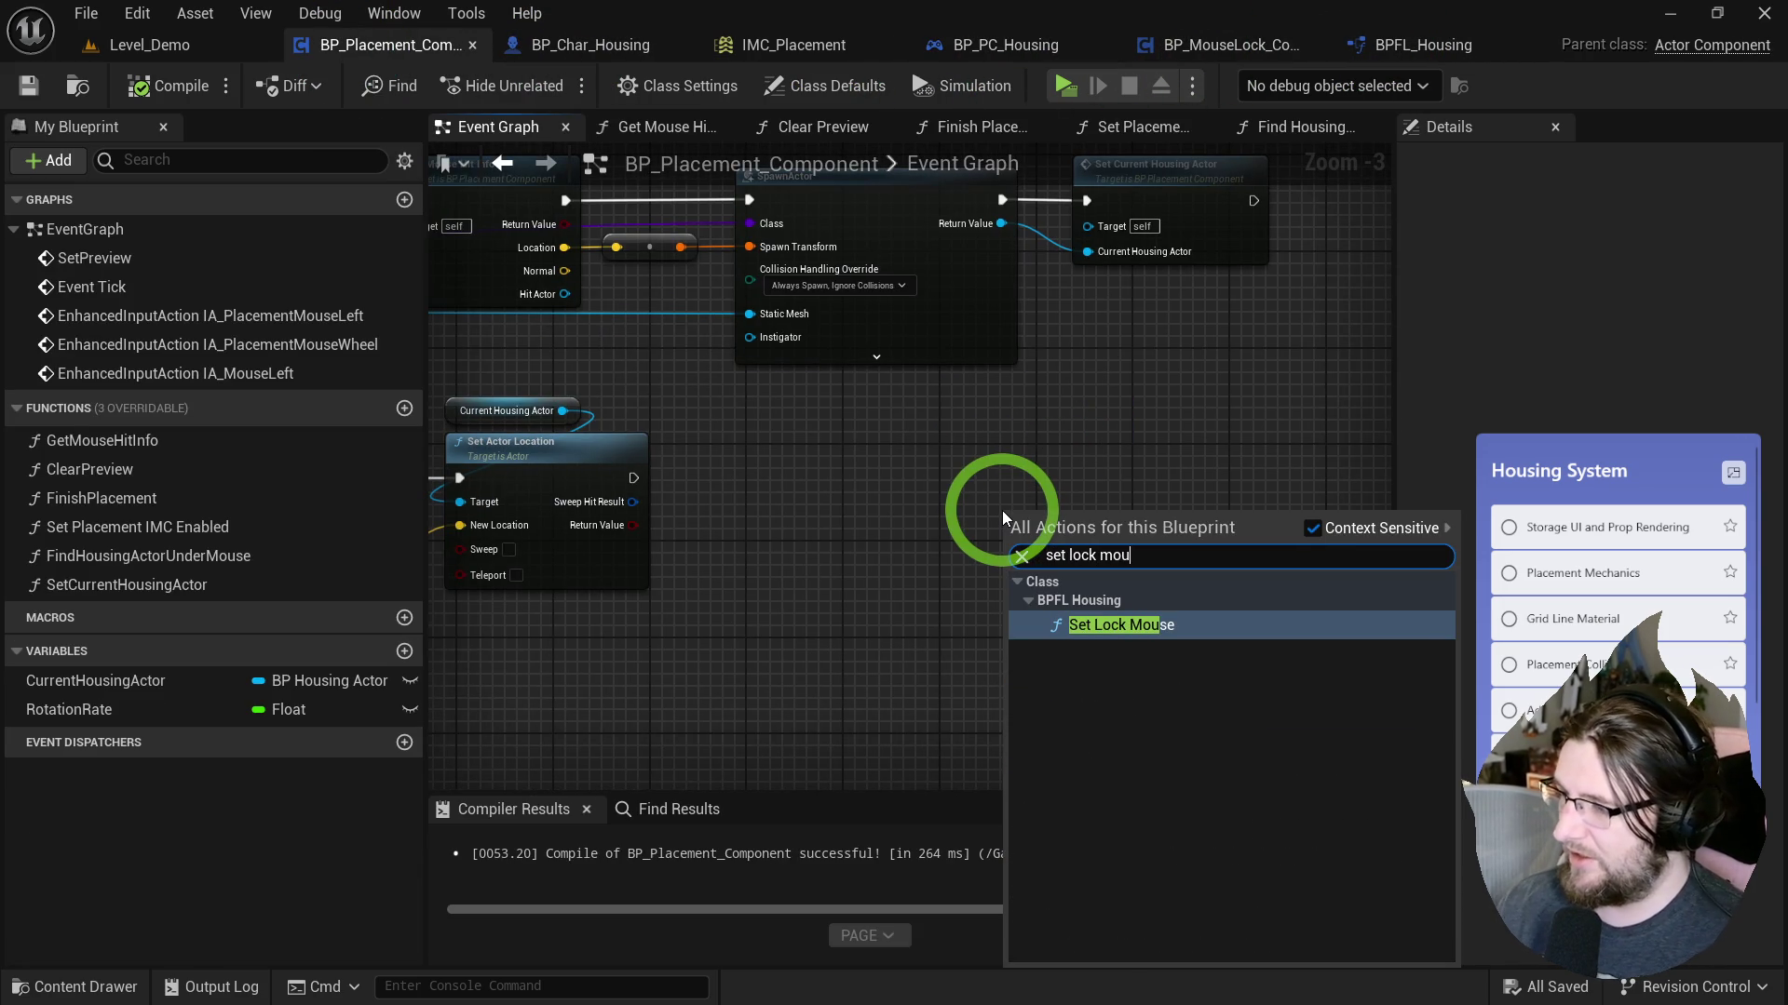
key(Return)
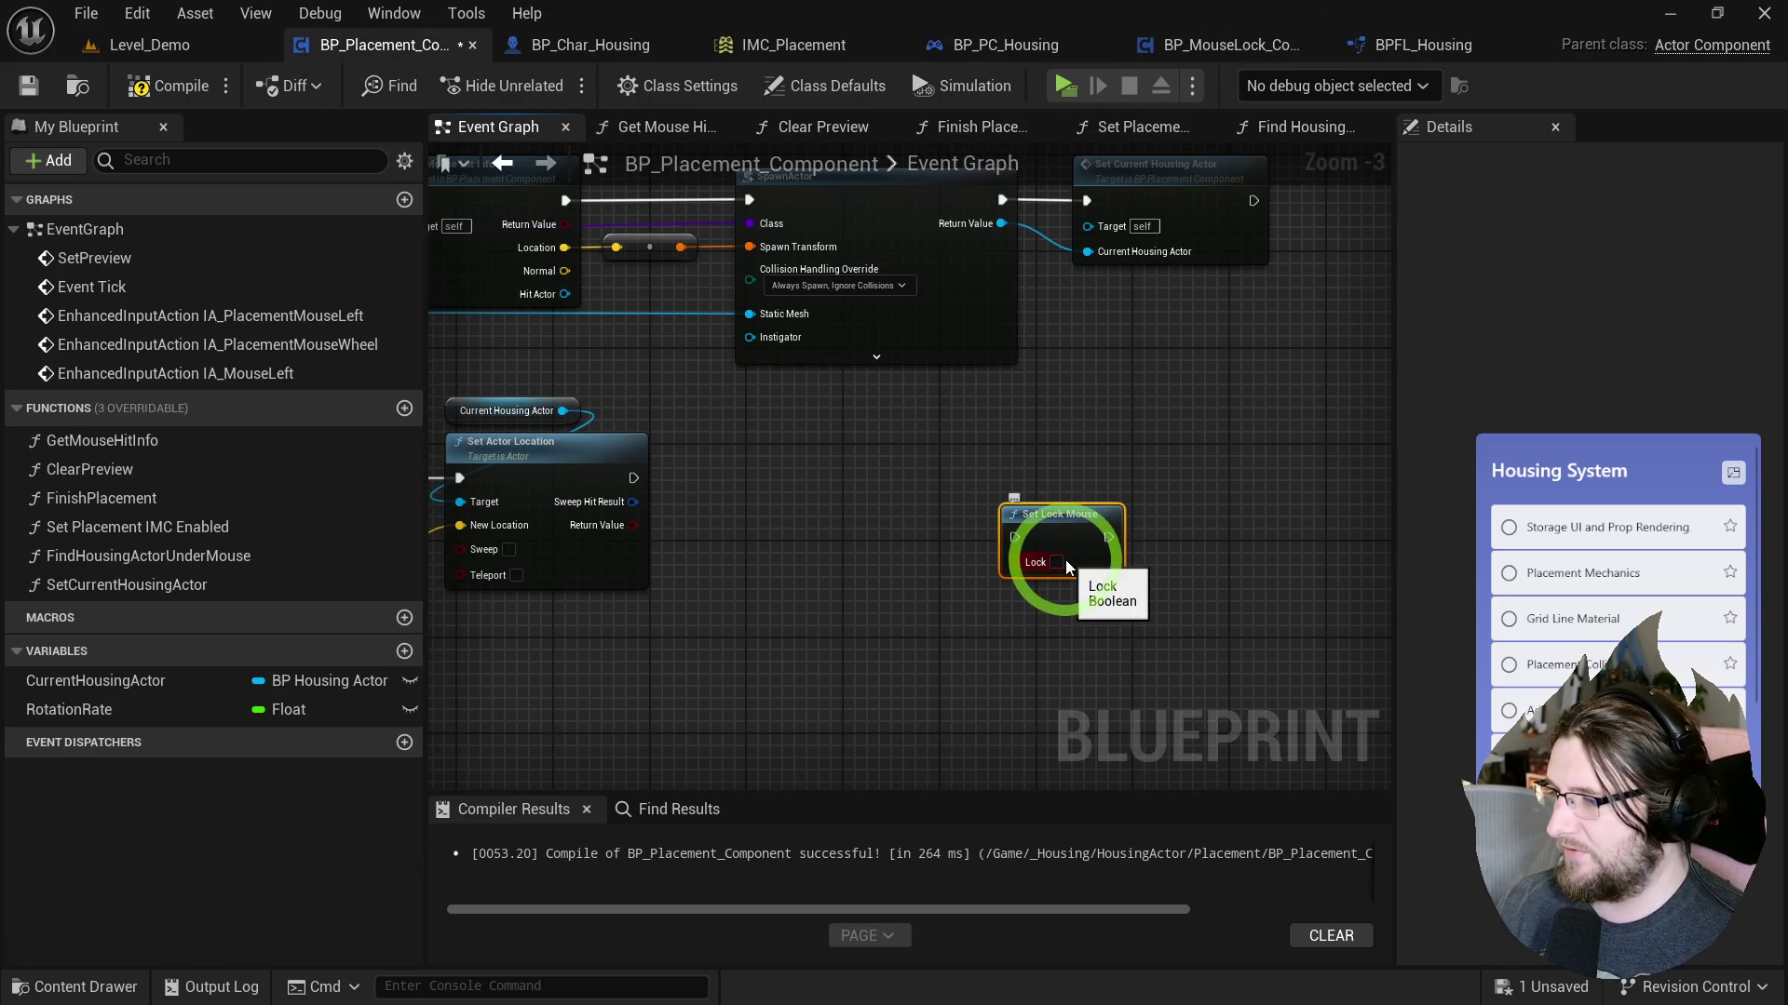
scroll(1066, 566, down, 2)
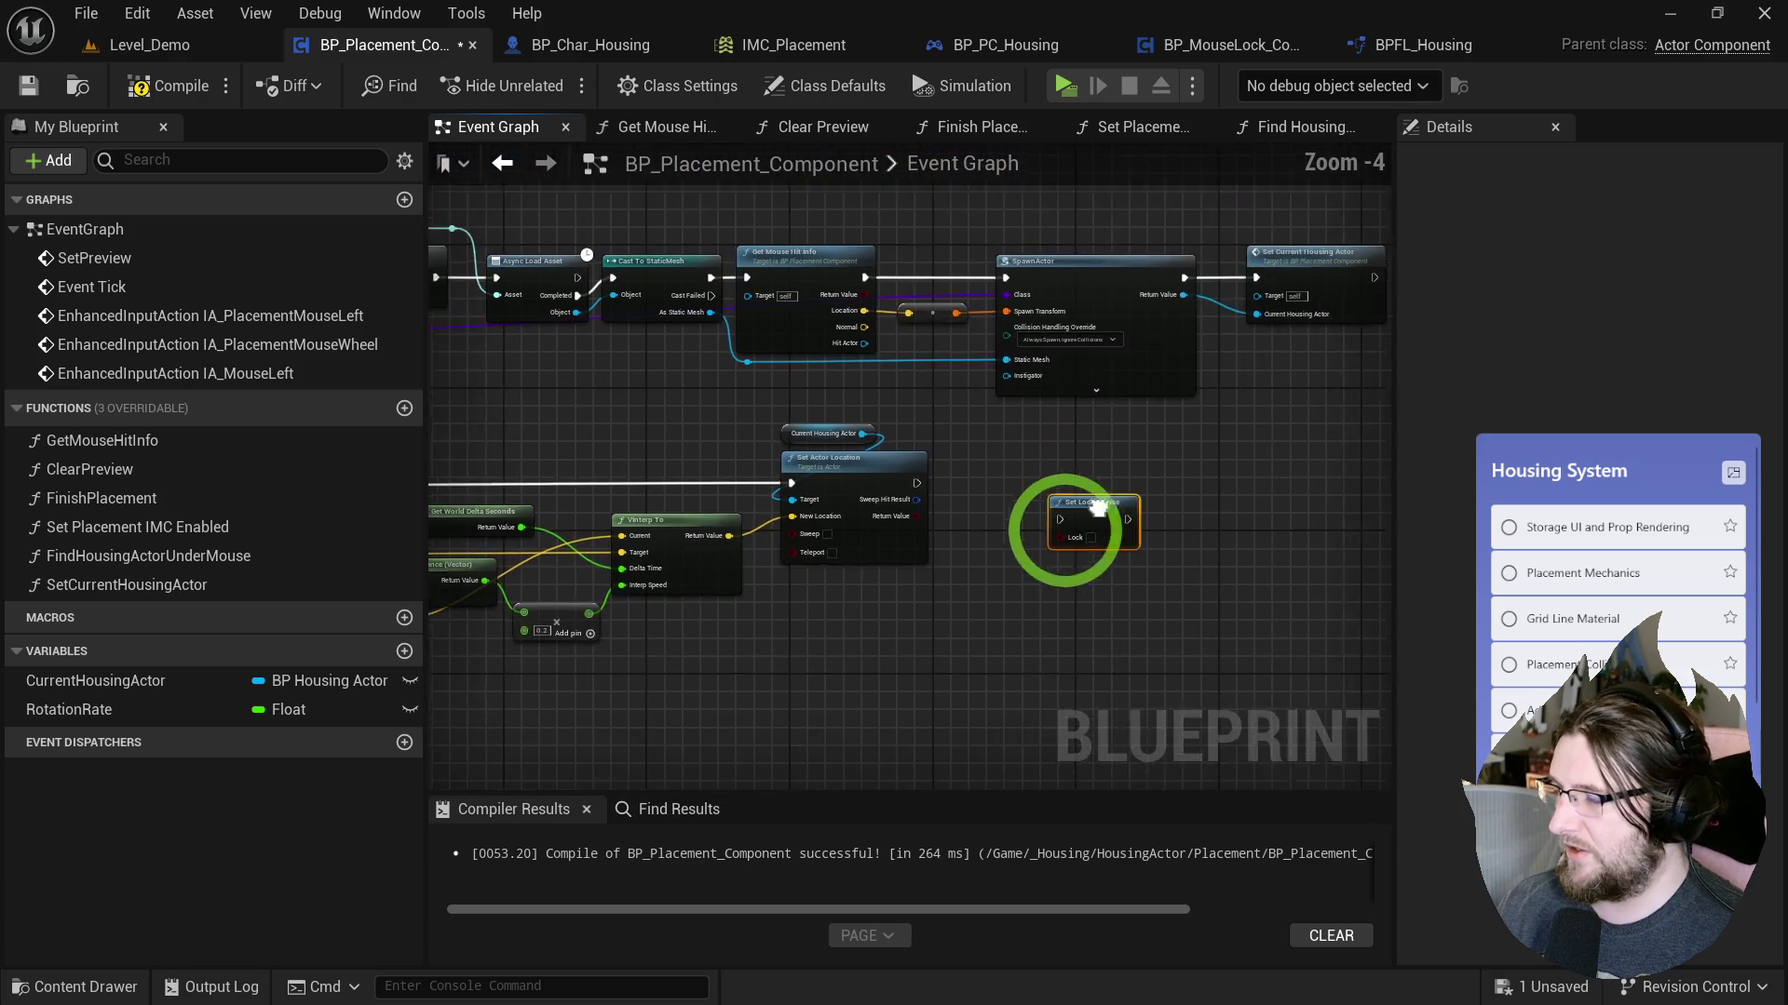
Paste Set Lock Mouse into SetCurrentHousingActor after Set Placement IMC Enabled and launch a playtest.
double_click(1066, 426)
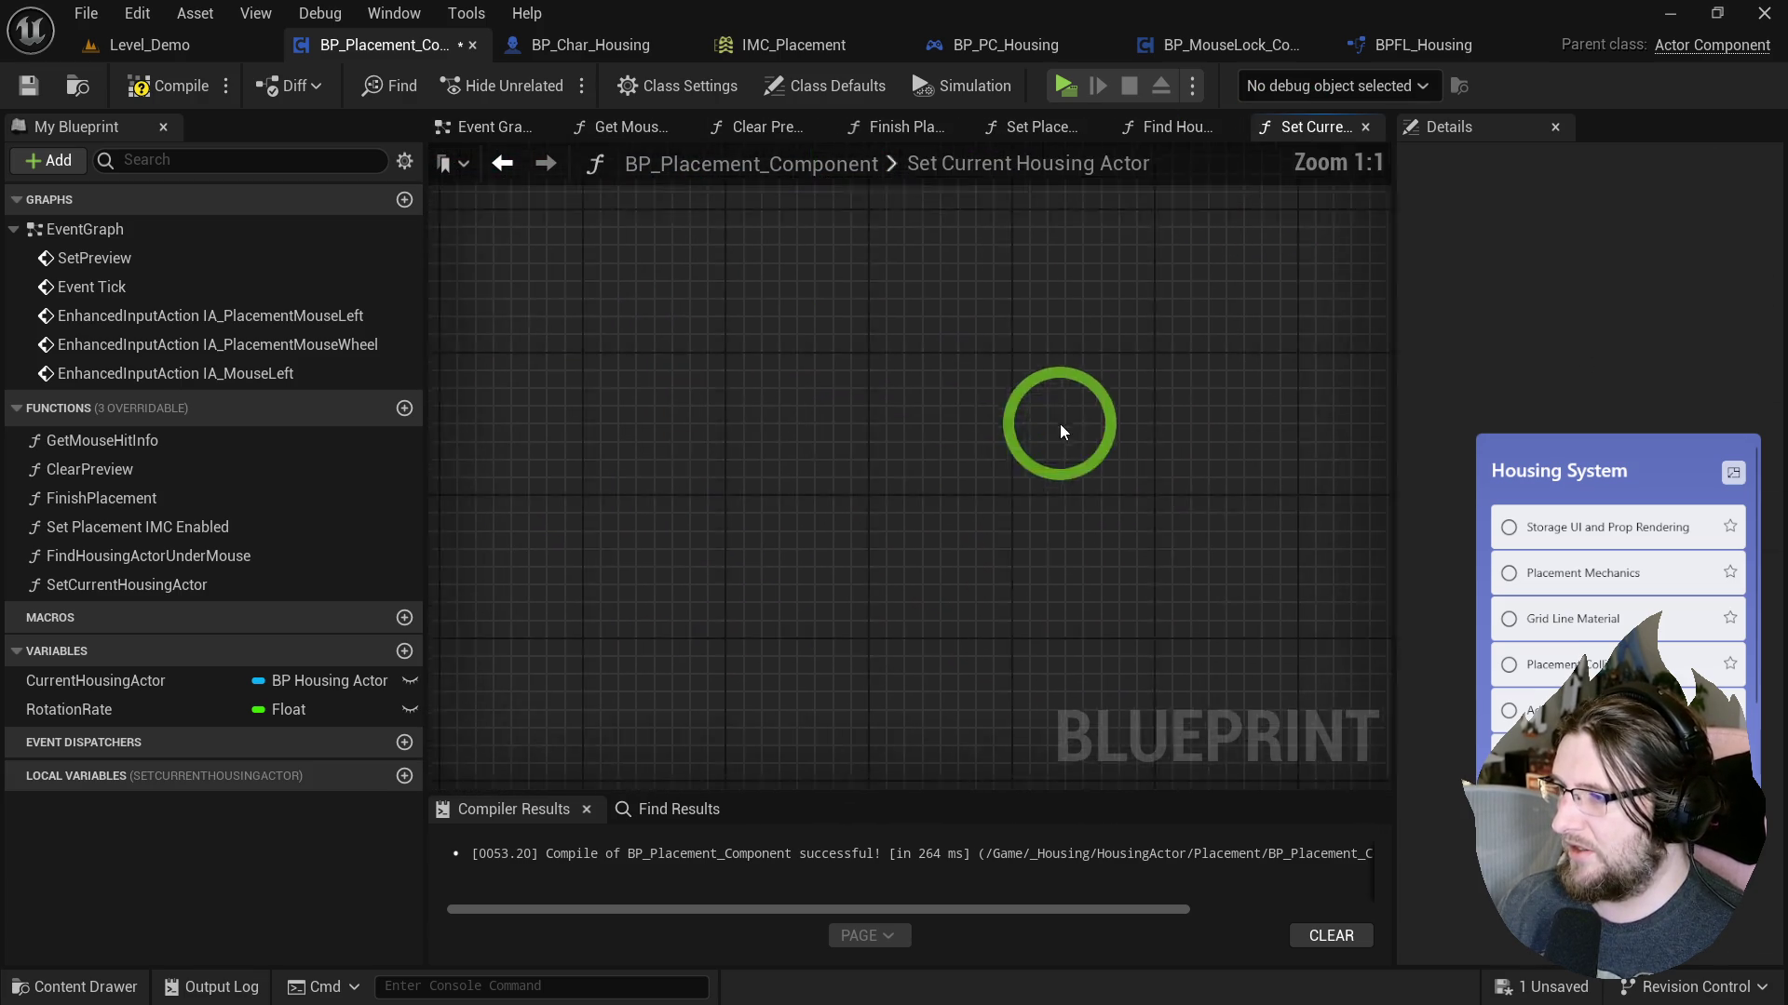
key(ctrl+v)
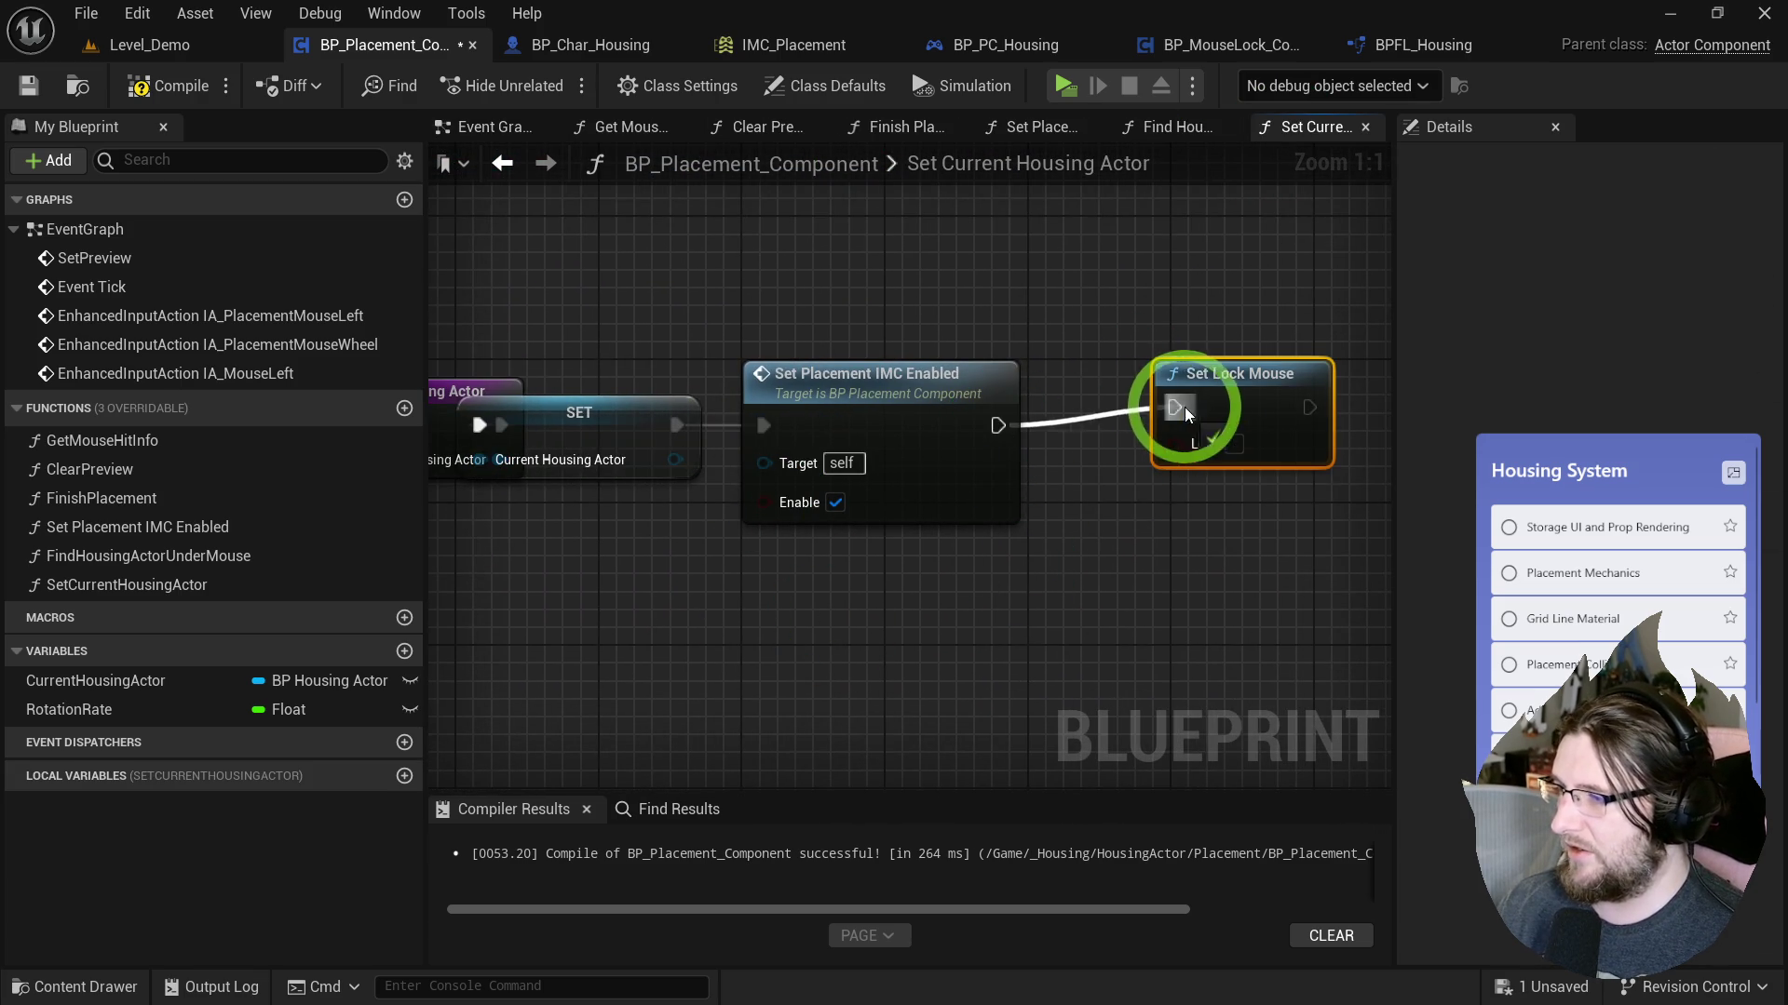
drag(1199, 559, 1259, 553)
mouse_move(959, 367)
mouse_down()
mouse_move(919, 447)
mouse_move(1080, 542)
mouse_move(667, 443)
mouse_up()
scroll(858, 480, down, 5)
scroll(972, 488, up, 4)
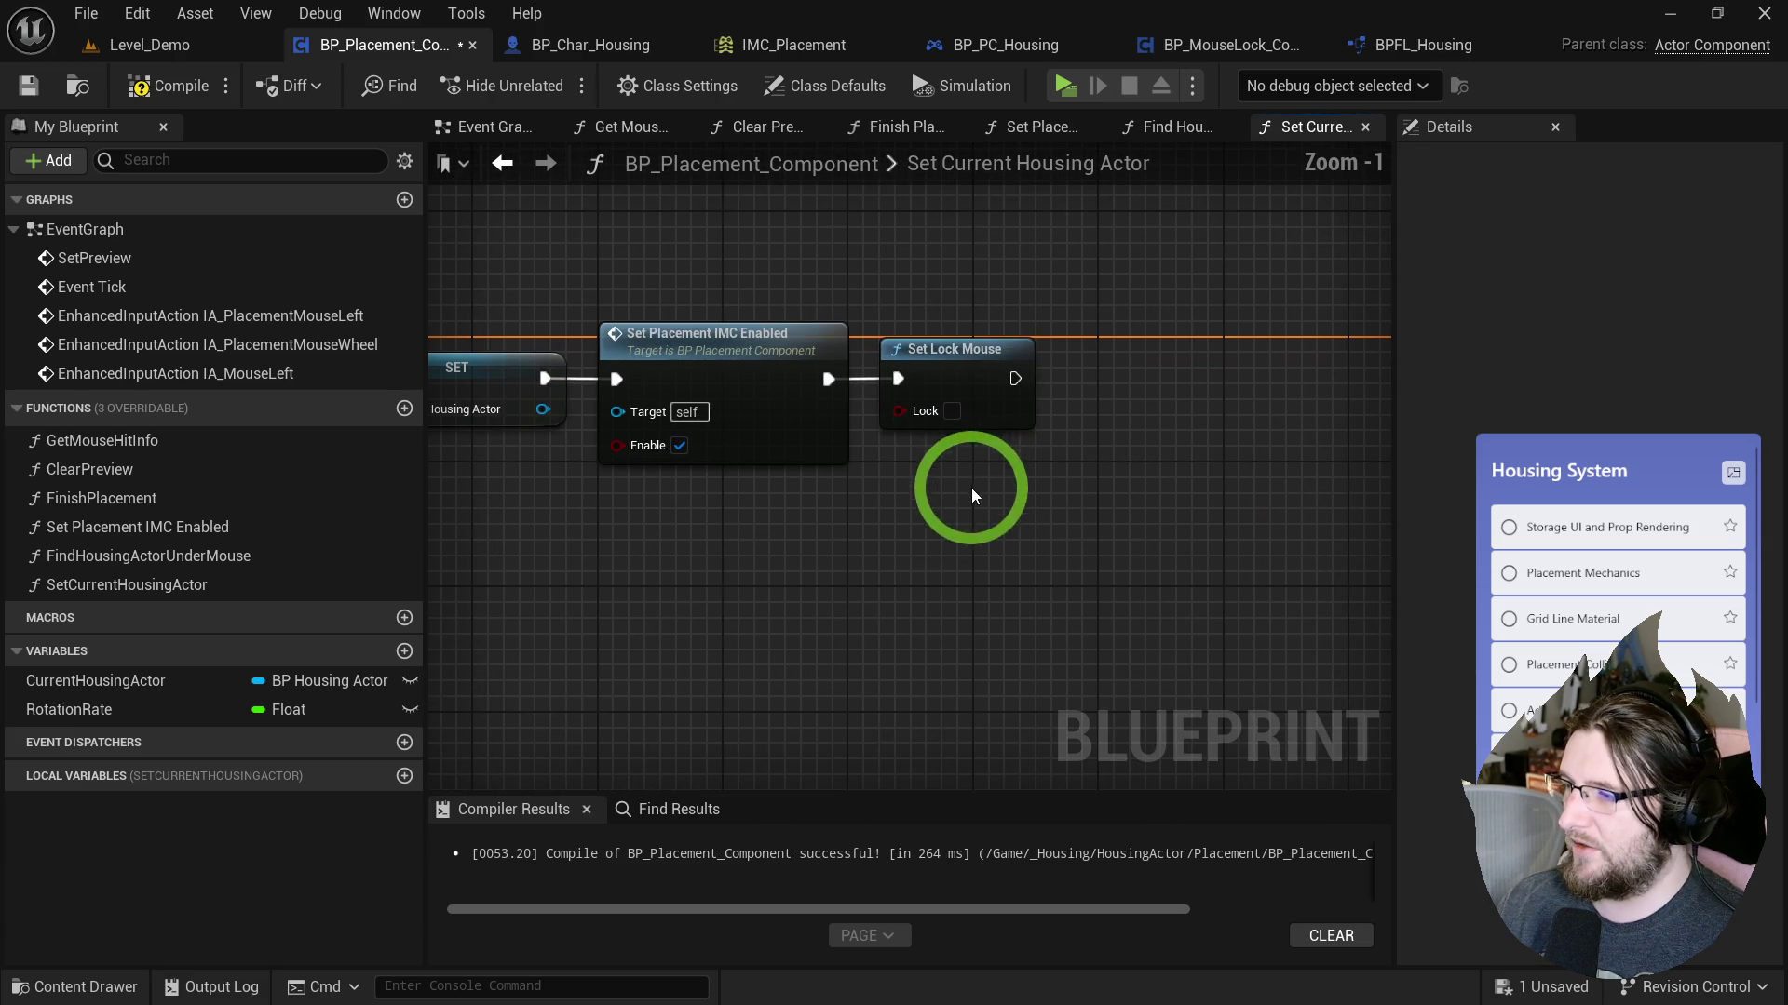
key(alt+p)
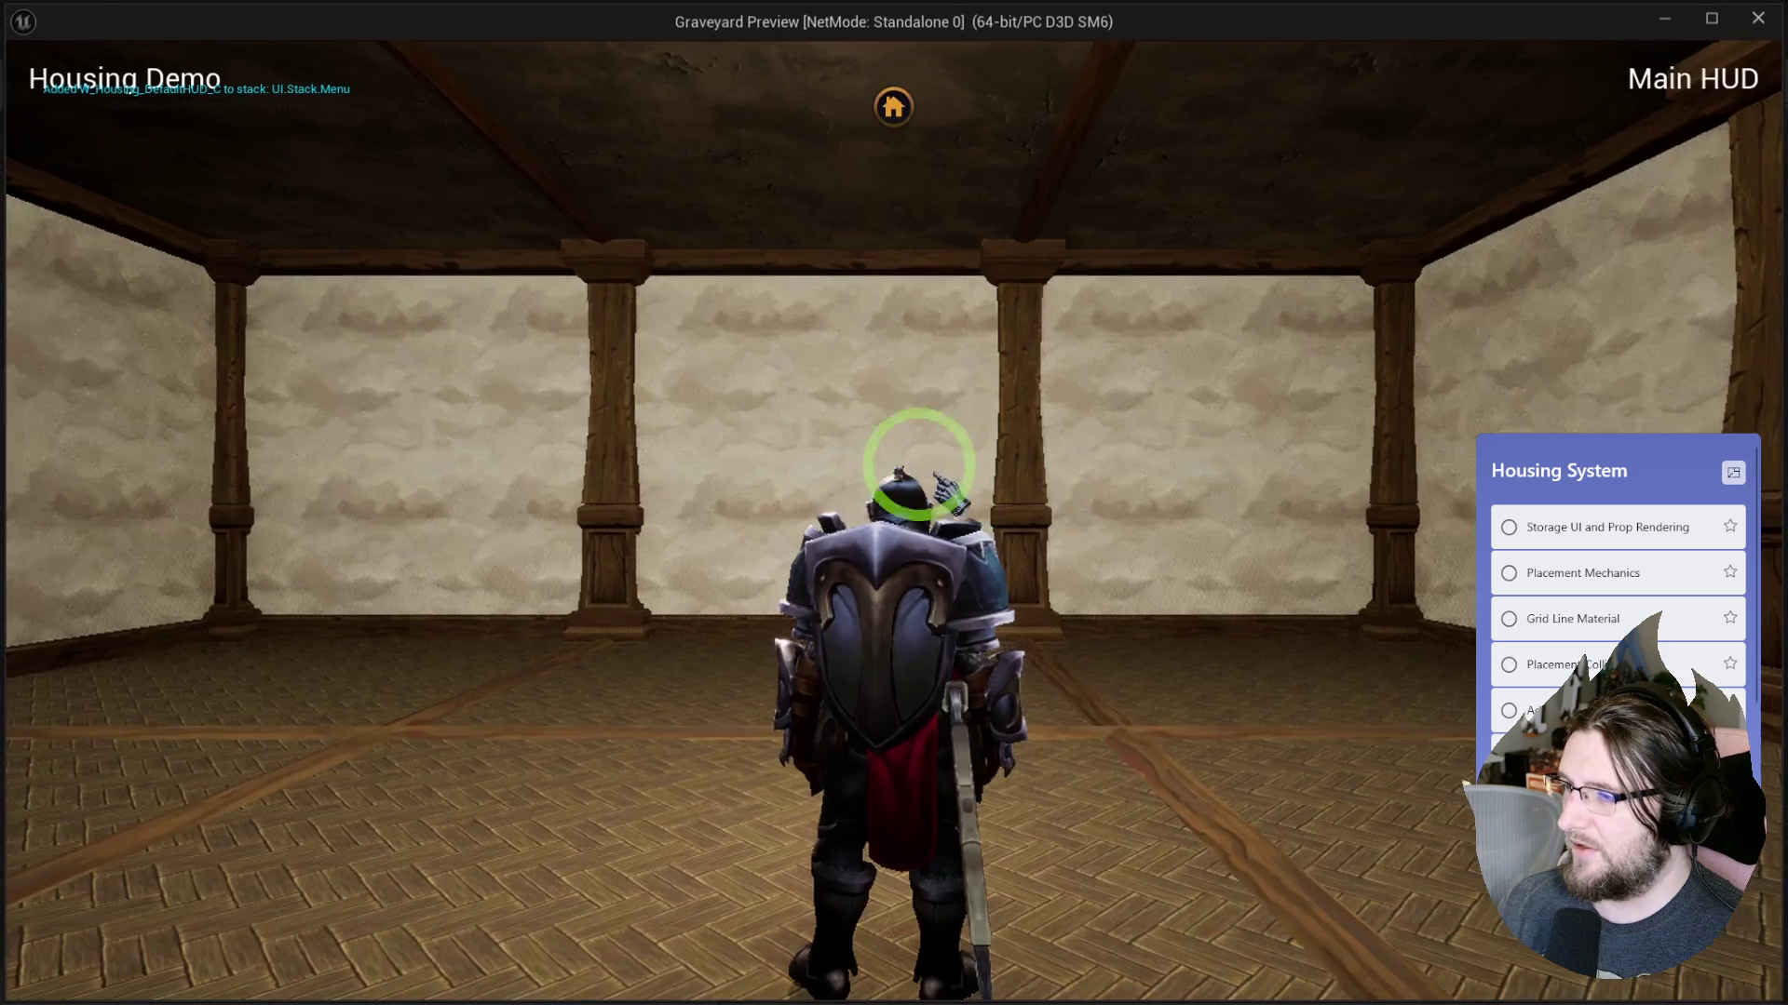
mouse_move(300, 456)
mouse_down()
mouse_move(834, 456)
mouse_move(1220, 718)
mouse_move(1225, 745)
mouse_move(1301, 771)
mouse_move(1164, 878)
mouse_move(1081, 885)
mouse_move(1394, 717)
mouse_up()
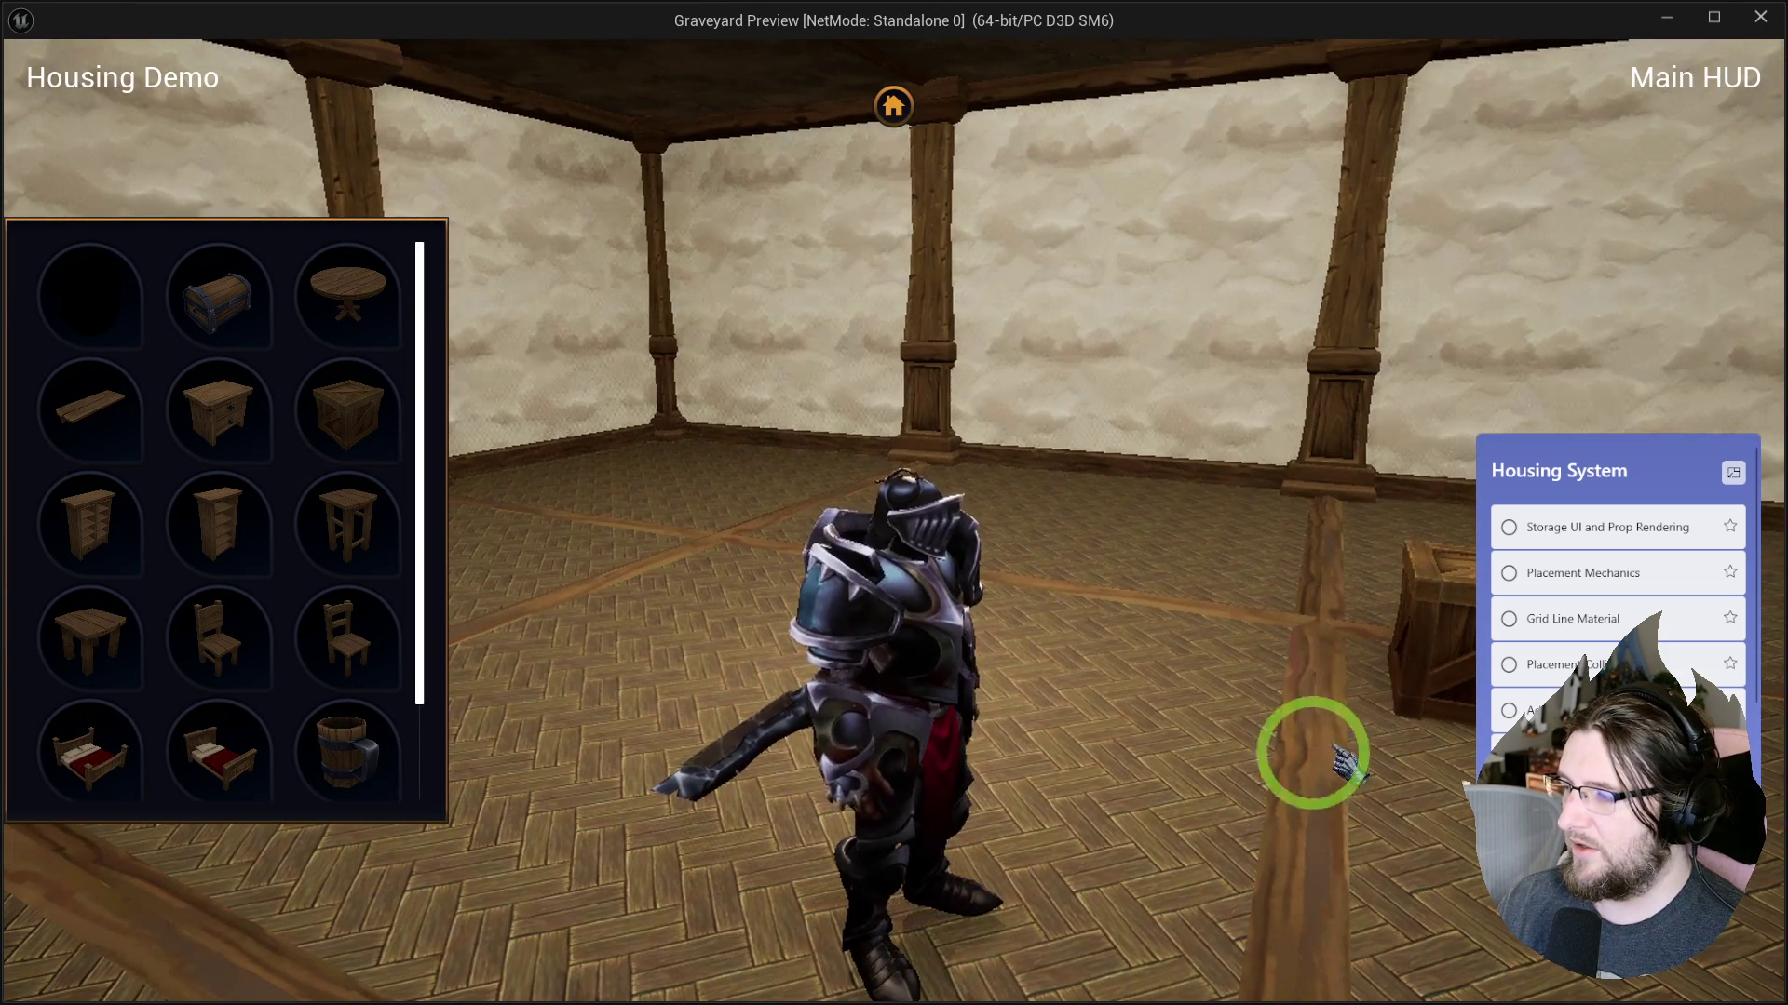
mouse_move(1451, 614)
mouse_down()
mouse_move(1396, 671)
mouse_move(1405, 711)
mouse_move(1271, 480)
mouse_move(1297, 519)
mouse_move(1145, 524)
mouse_move(1315, 556)
mouse_move(1275, 548)
mouse_up()
key(Escape)
mouse_move(1103, 378)
mouse_down()
mouse_move(970, 400)
mouse_move(1011, 399)
mouse_up()
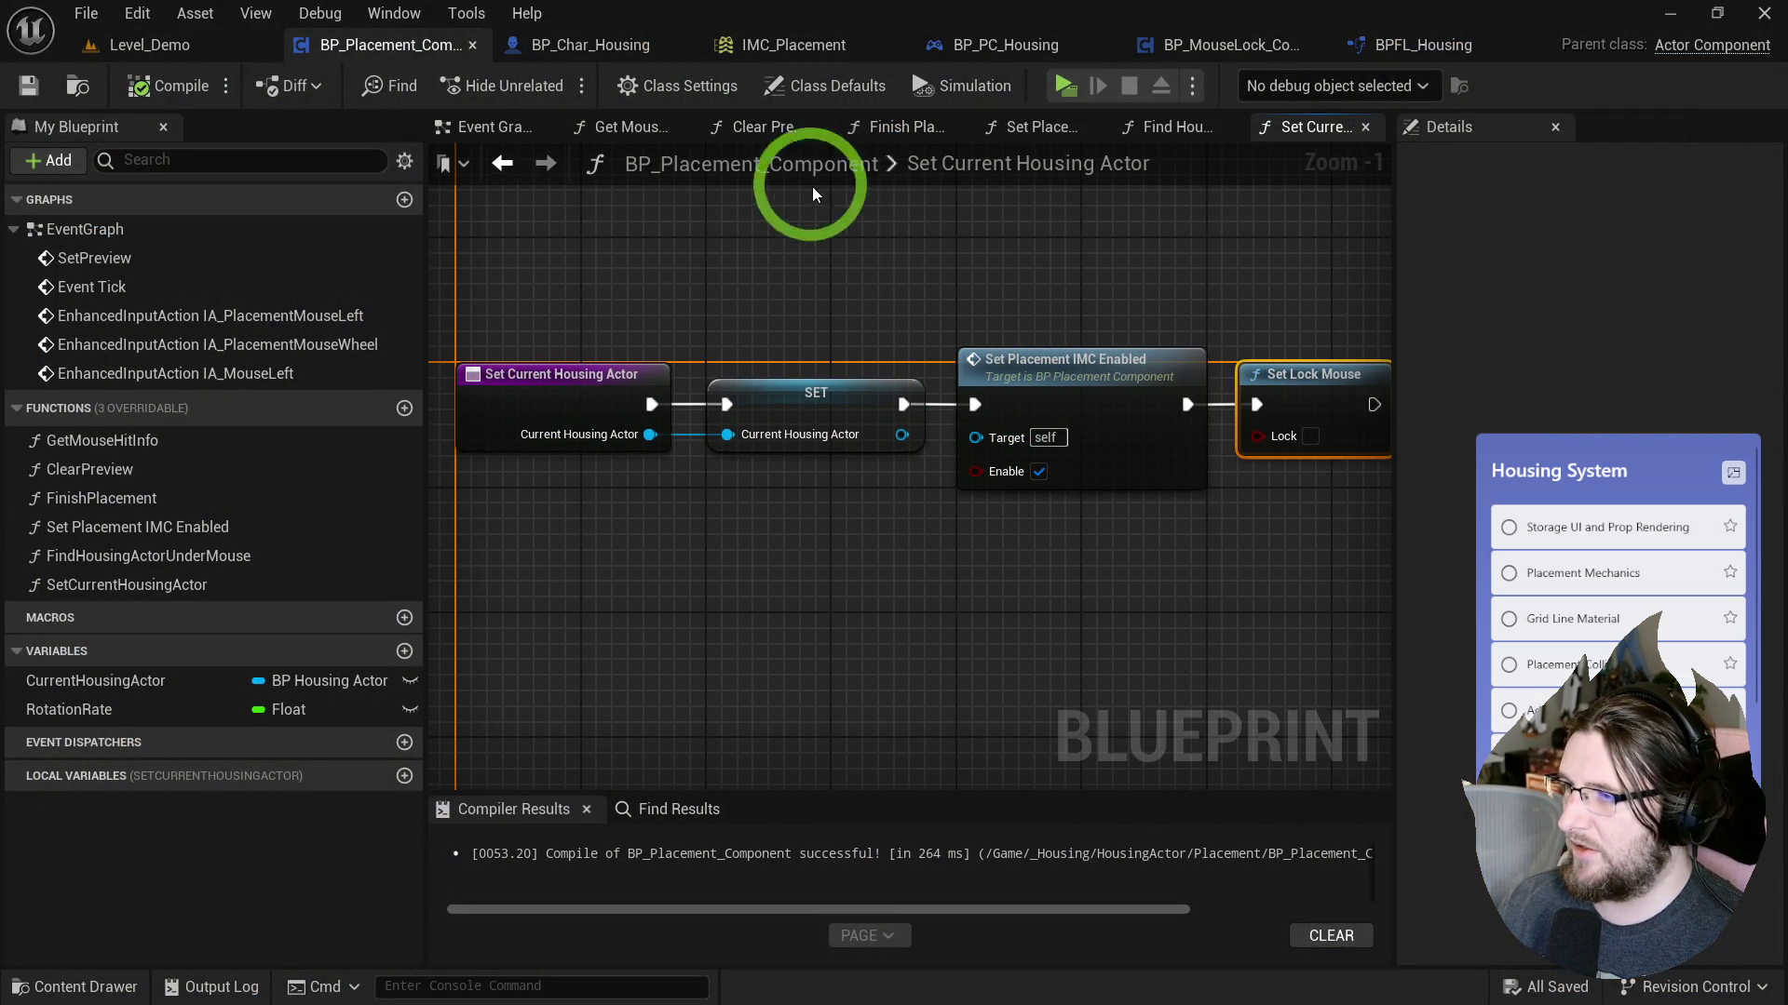
click(513, 140)
Open Set Current Housing Actor, start a playtest, and place the stool from storage.
scroll(793, 426, up, 3)
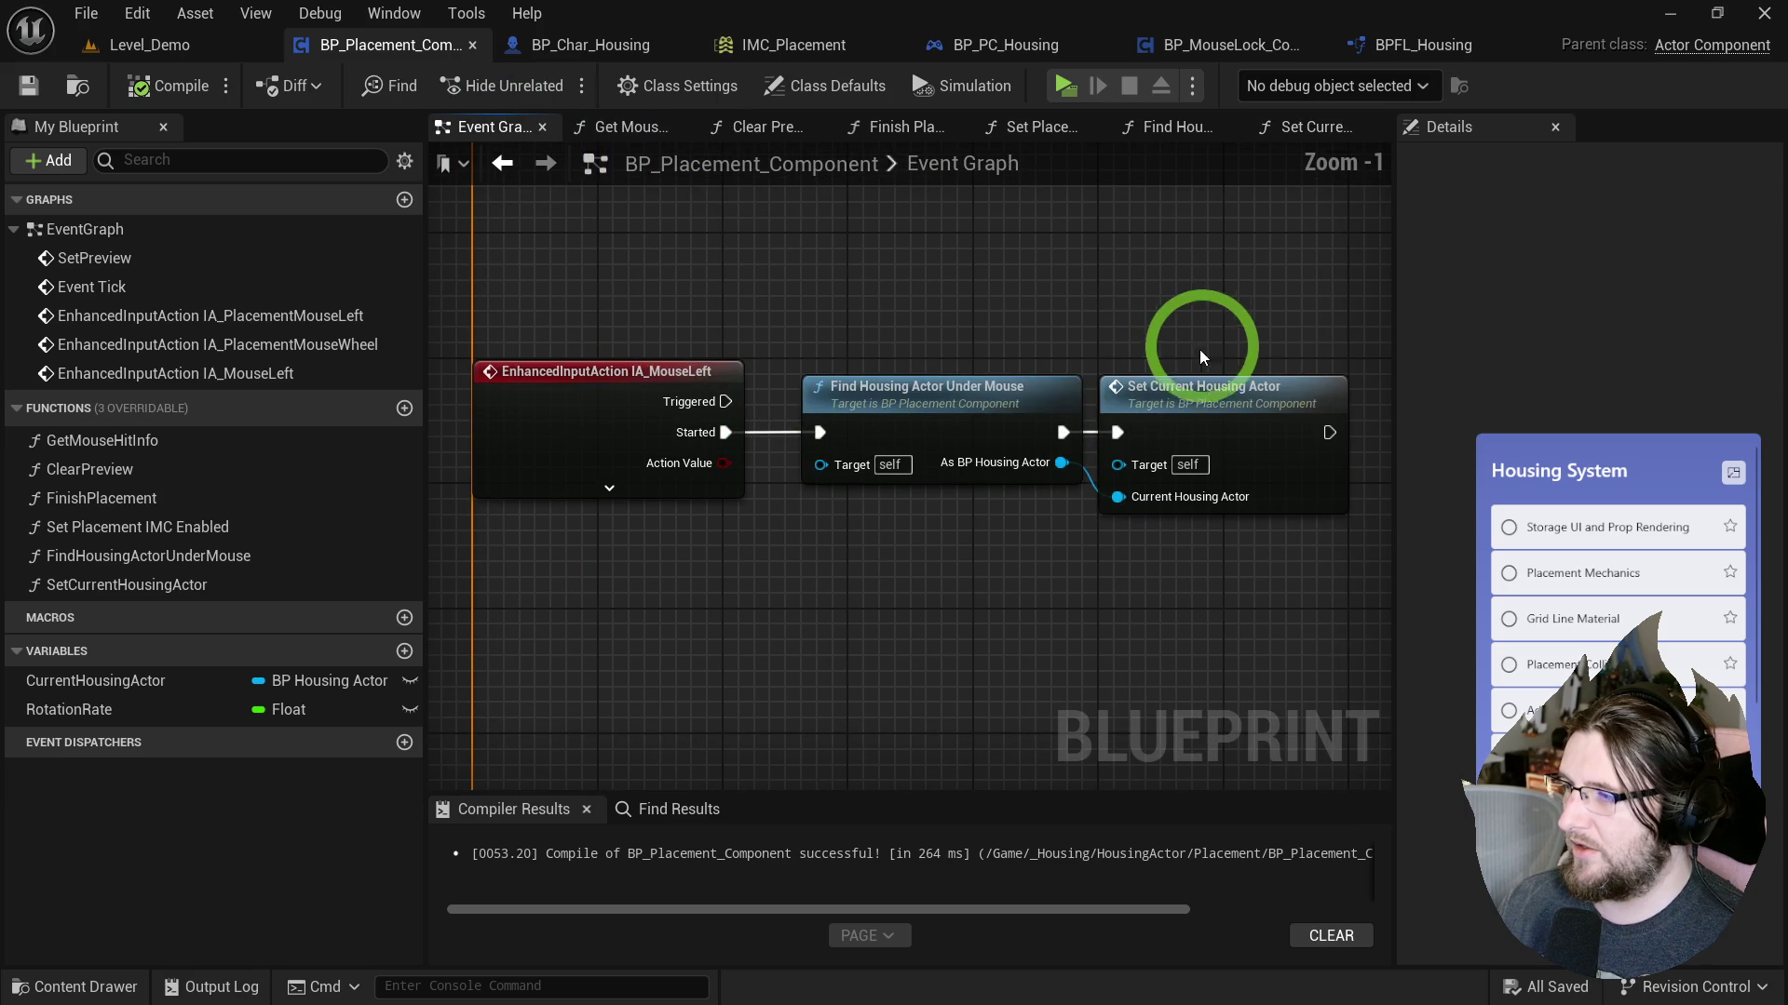
double_click(1218, 400)
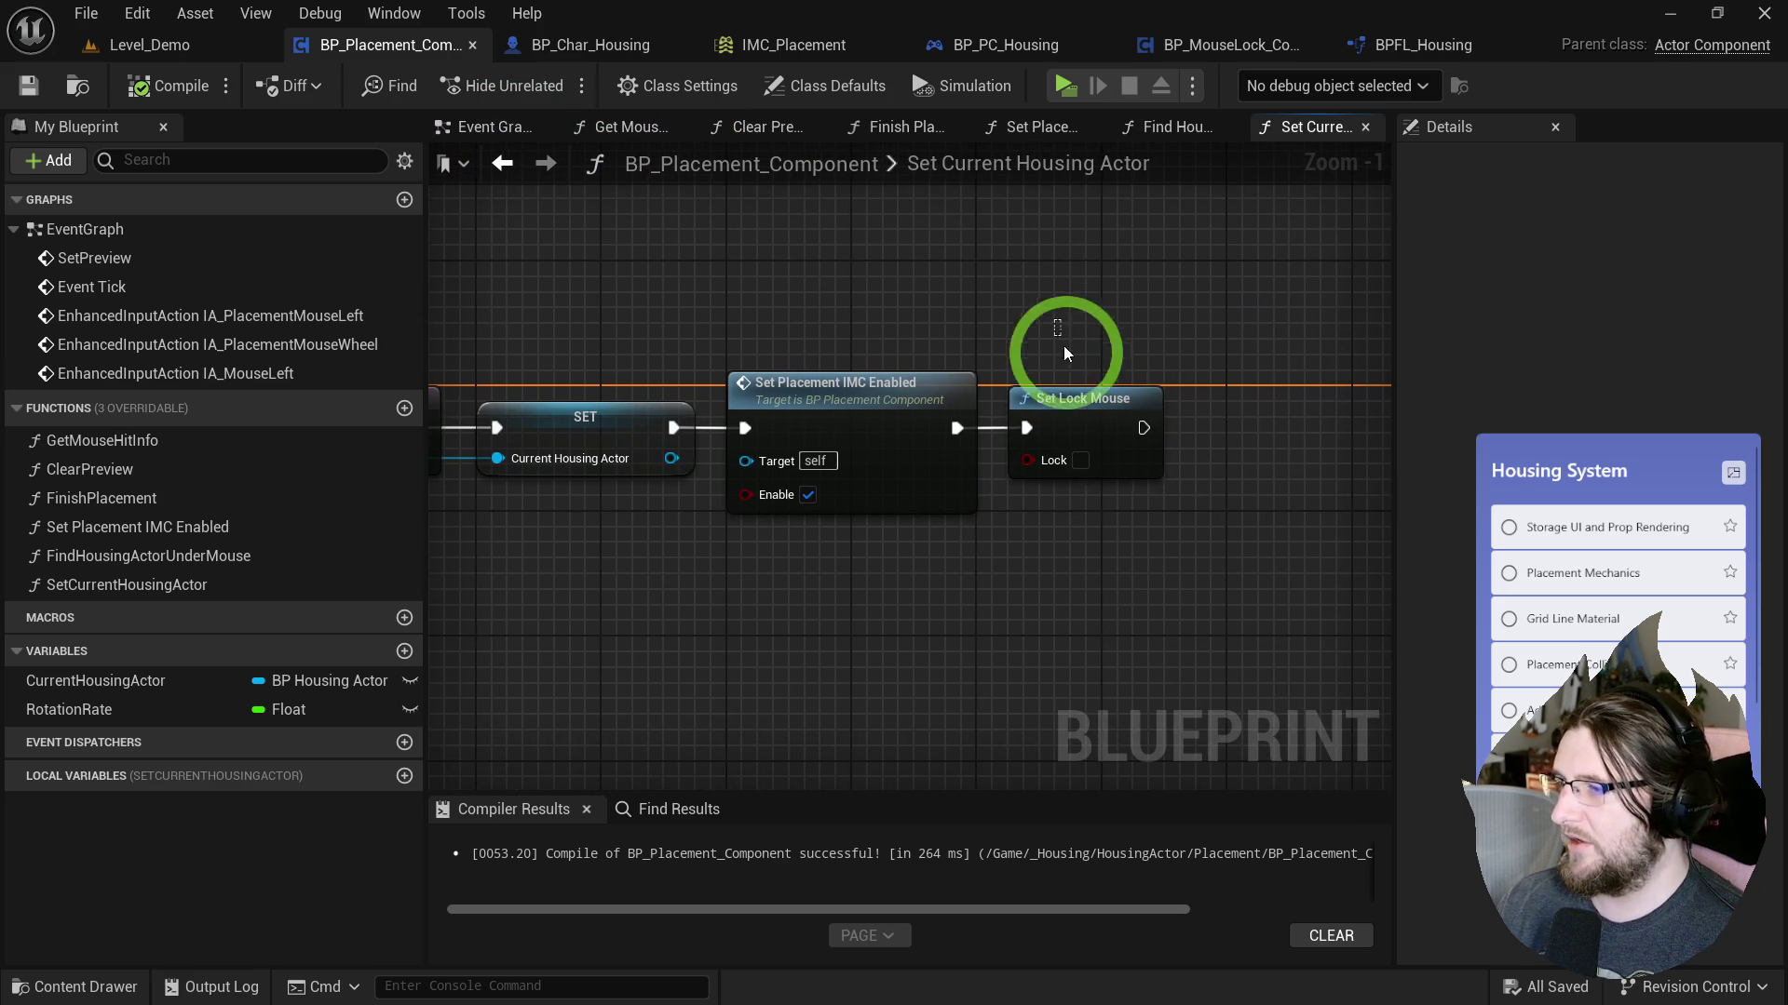
click(1064, 87)
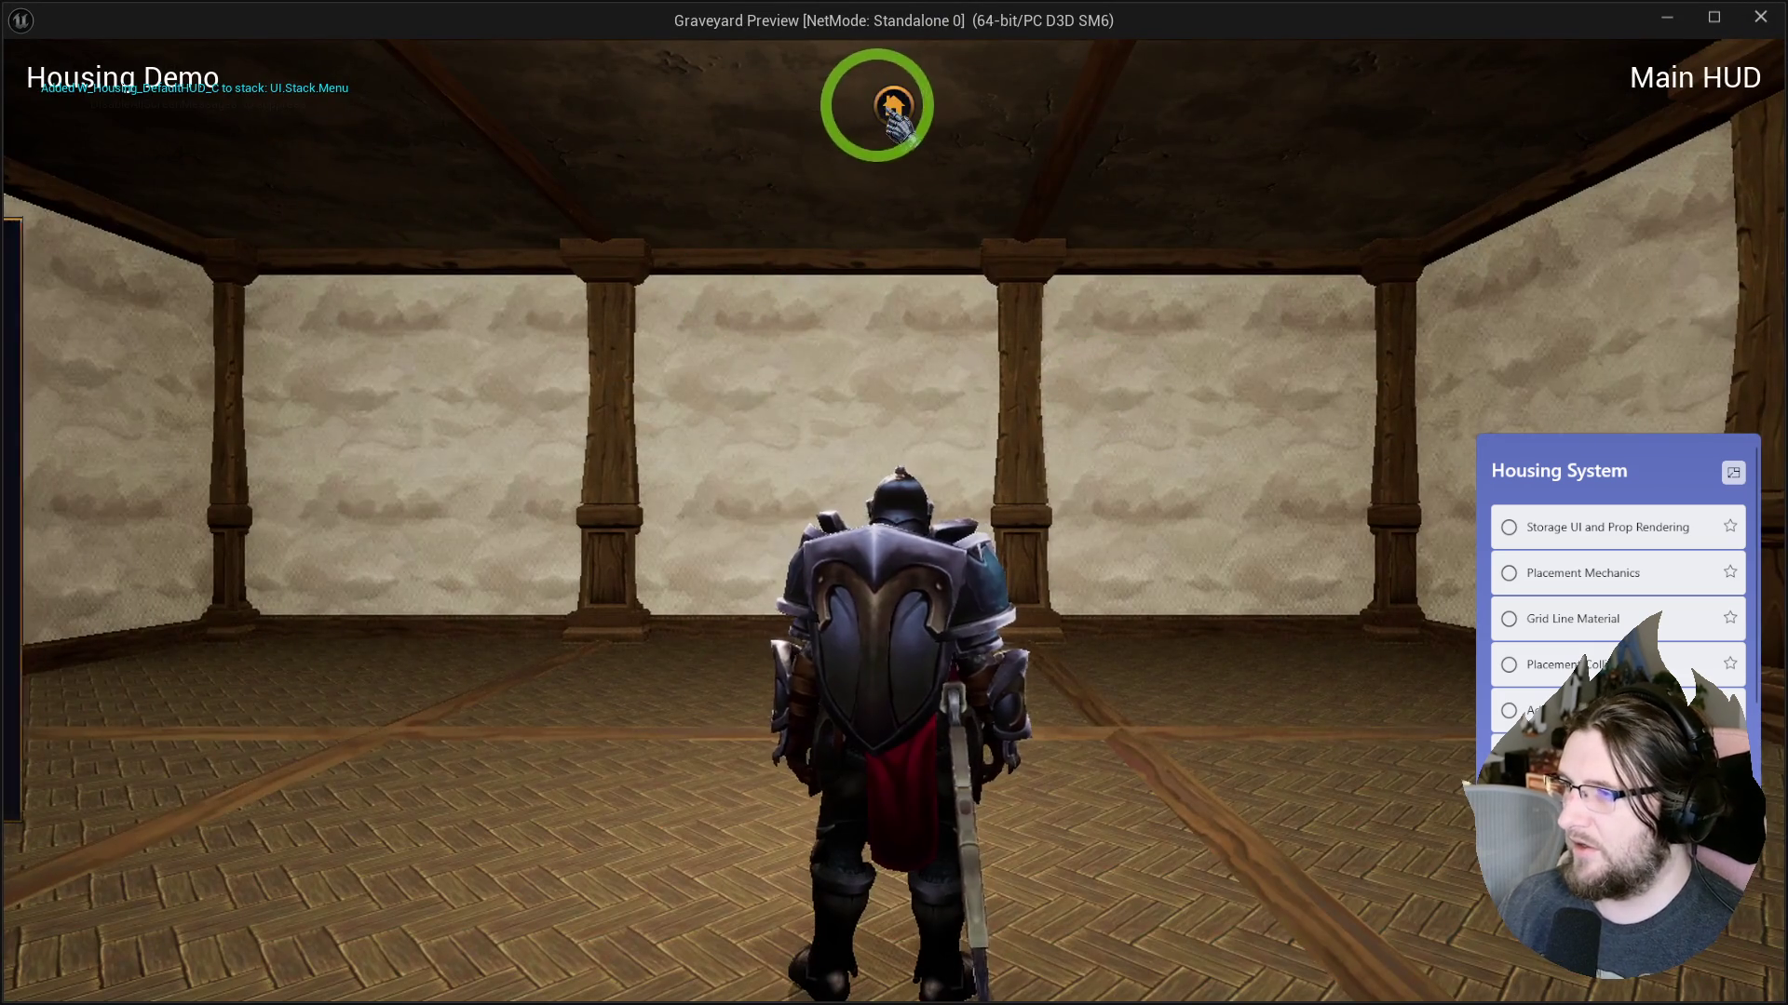
click(891, 107)
click(338, 499)
click(1064, 85)
drag(579, 678, 649, 681)
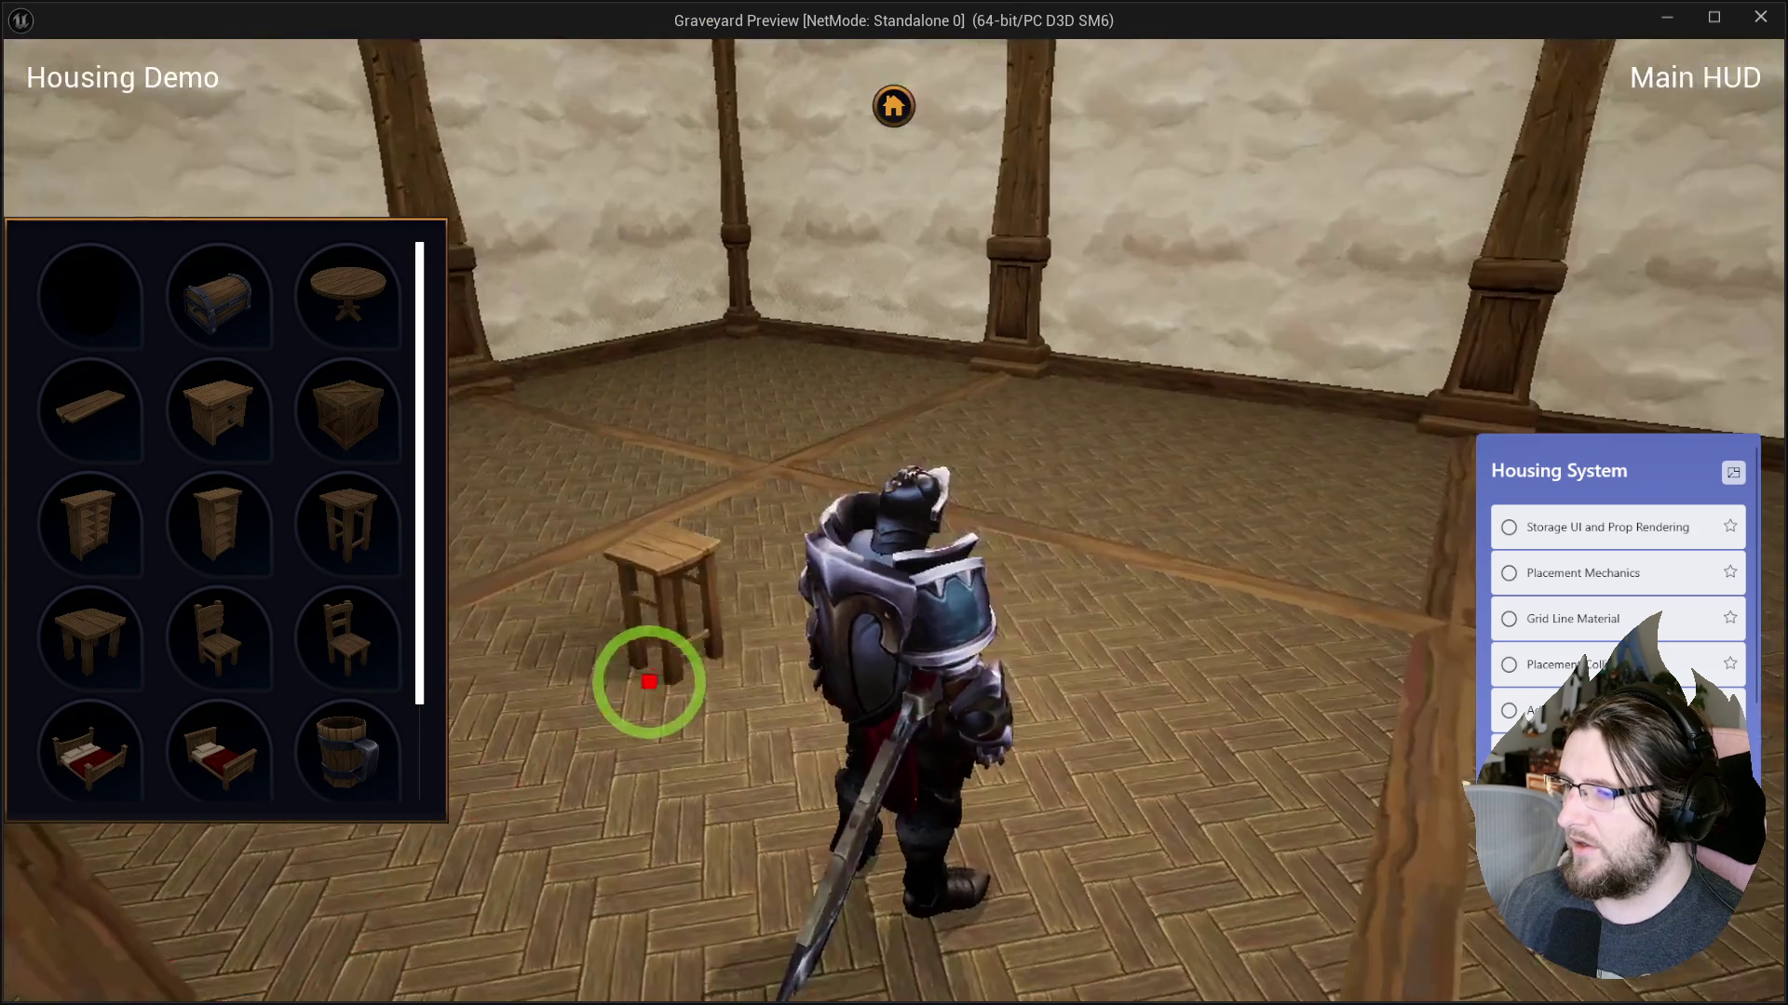
click(619, 559)
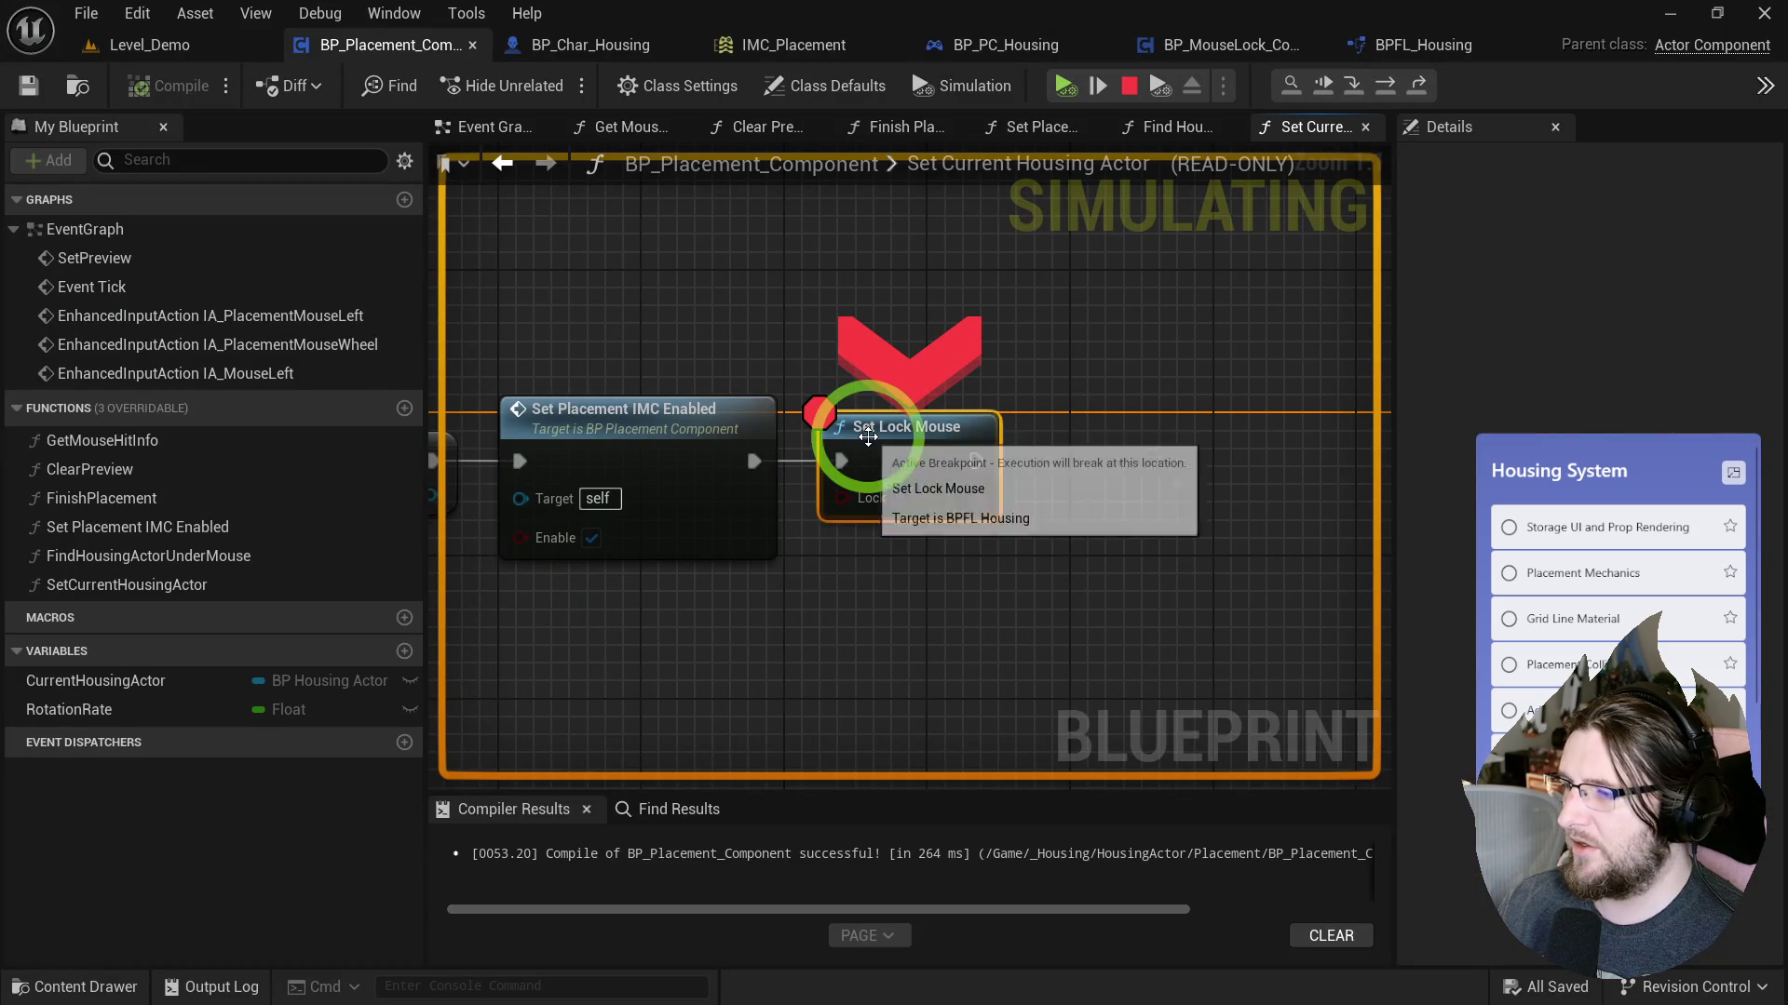
Inspect Set Lock Mouse's Lock value at the breakpoint, resume, and walk around the stool.
drag(827, 548, 1047, 579)
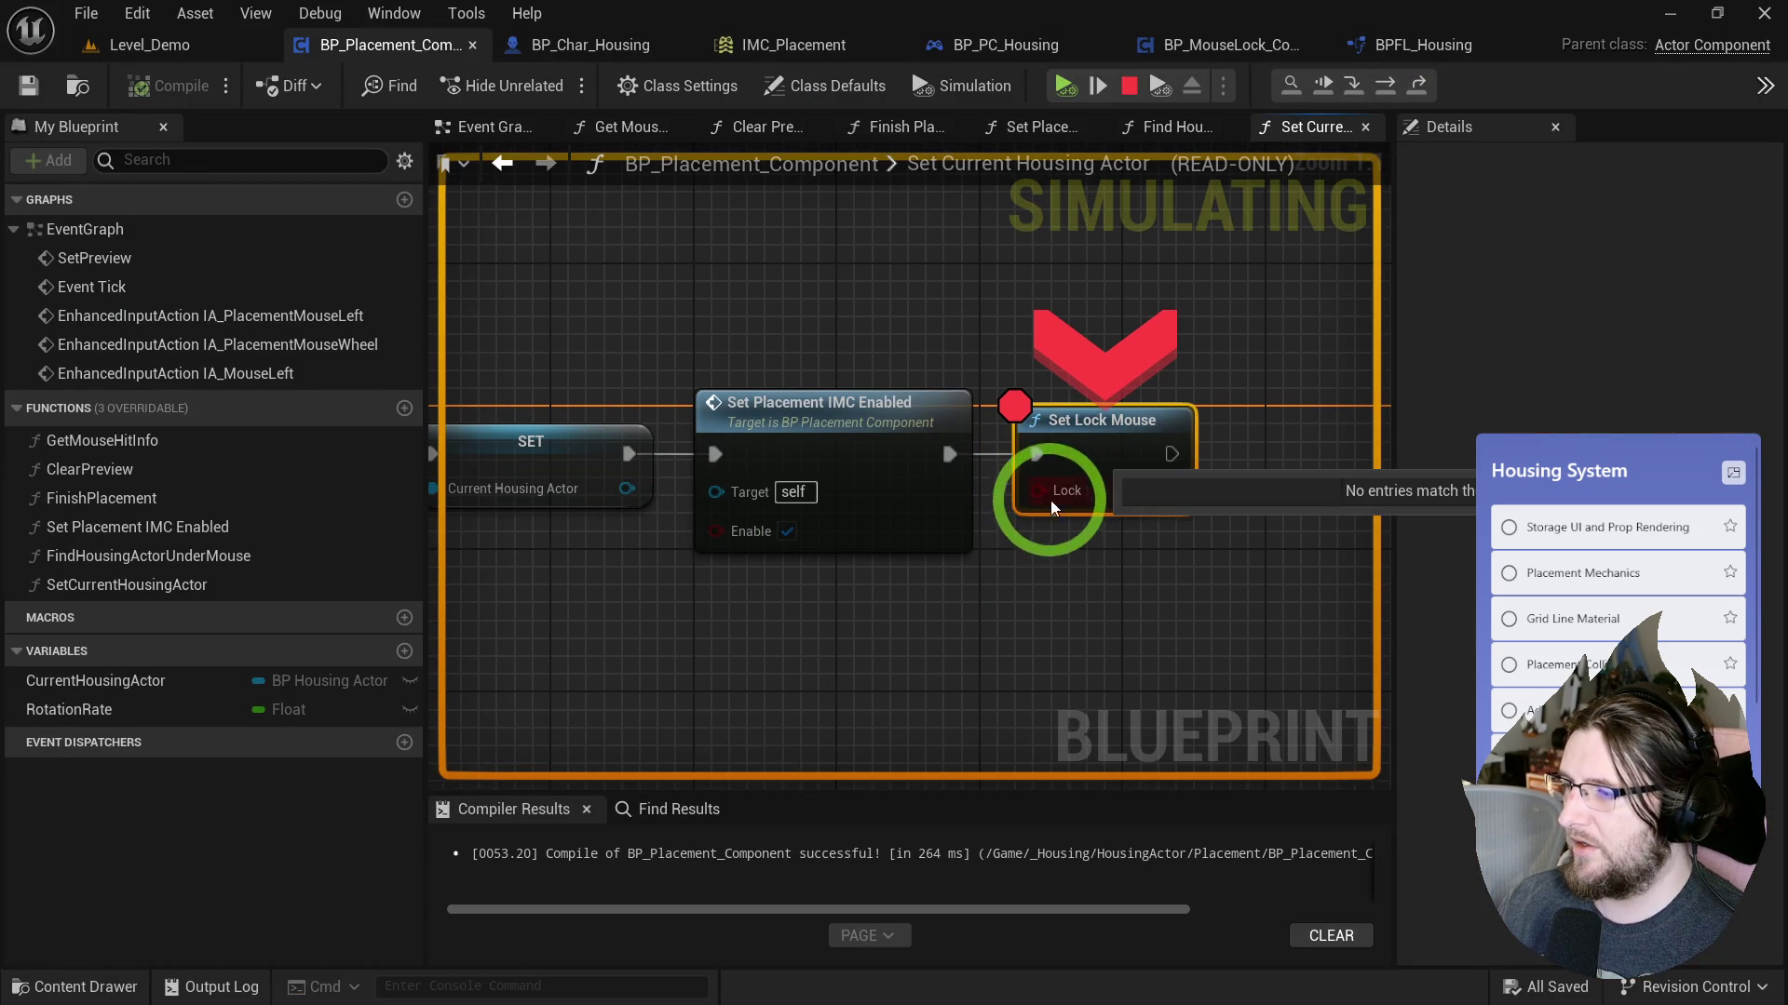
click(1065, 86)
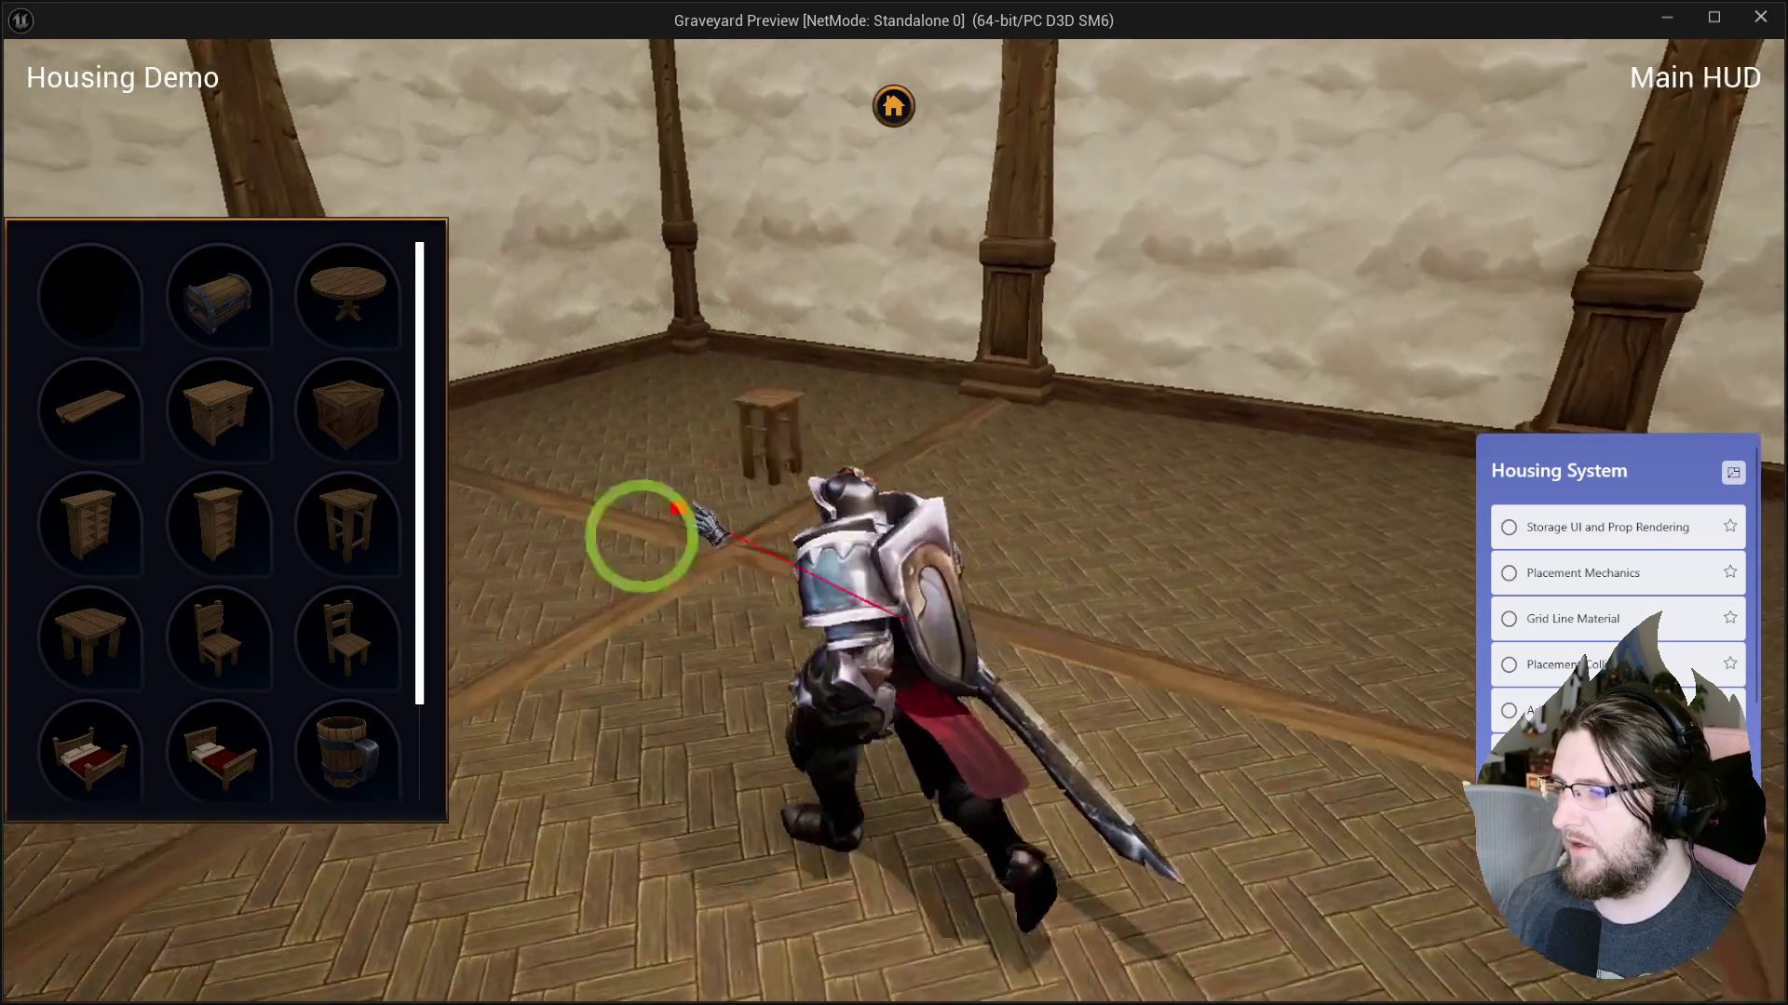
key(w)
key(s)
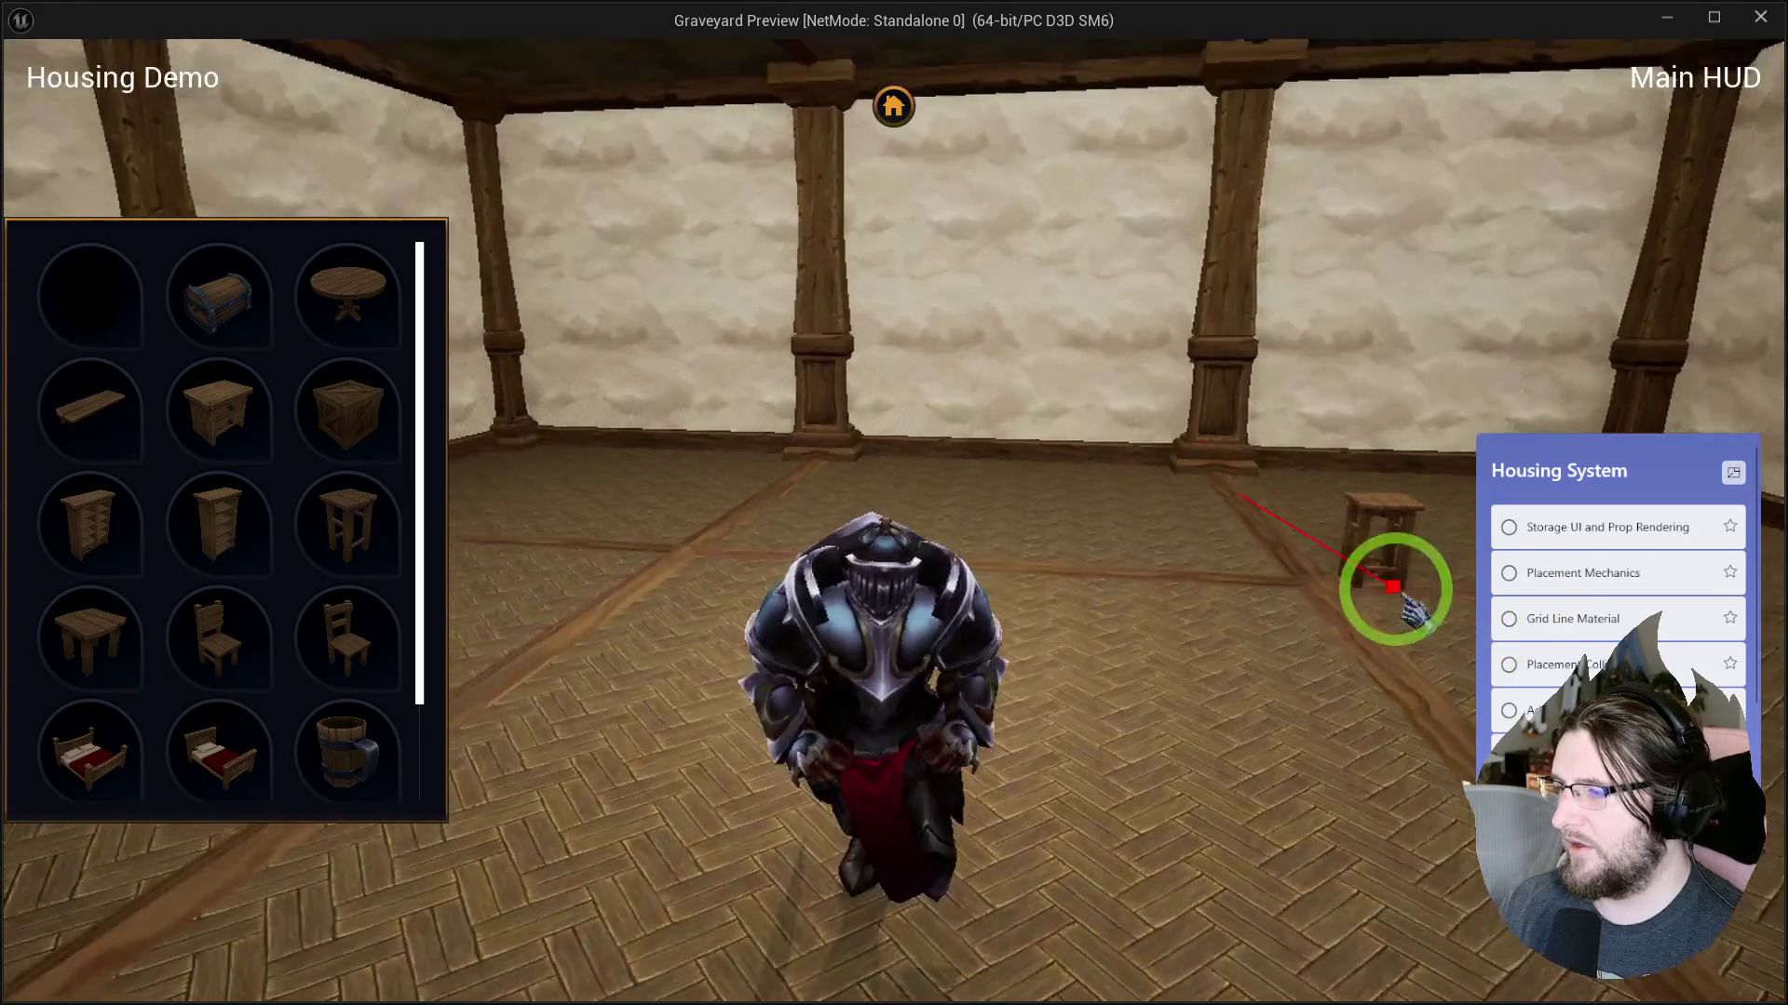
key(d)
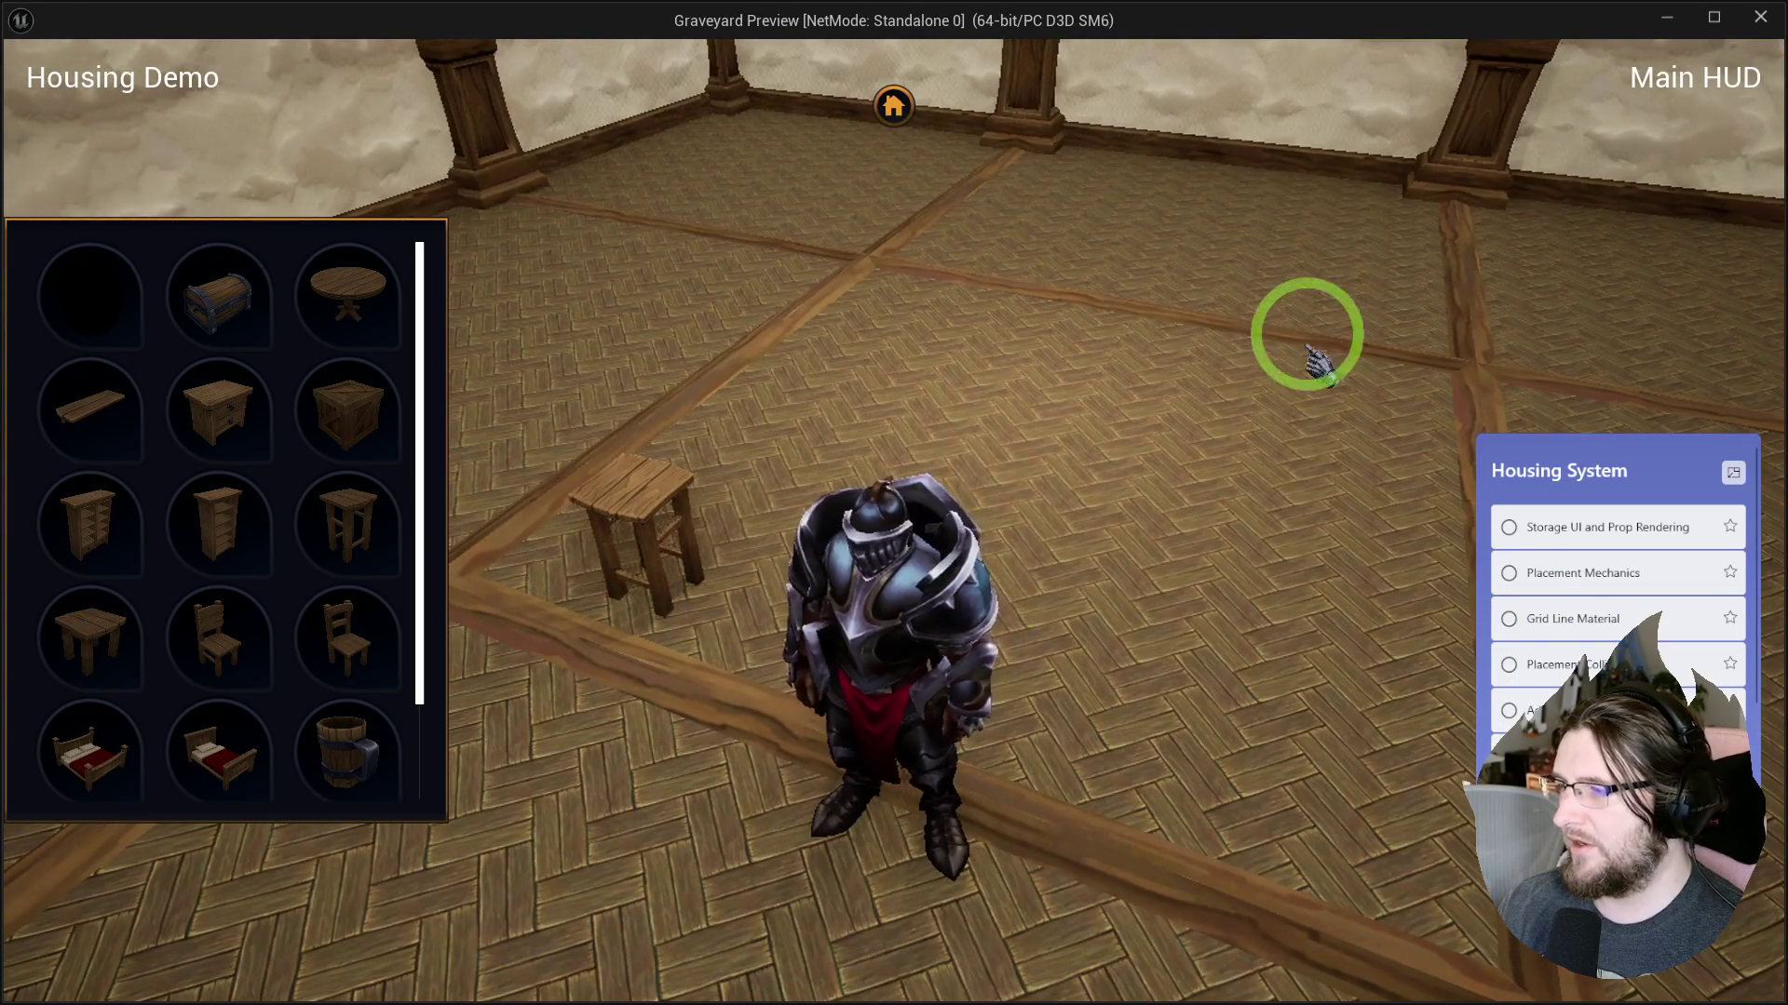
key(s)
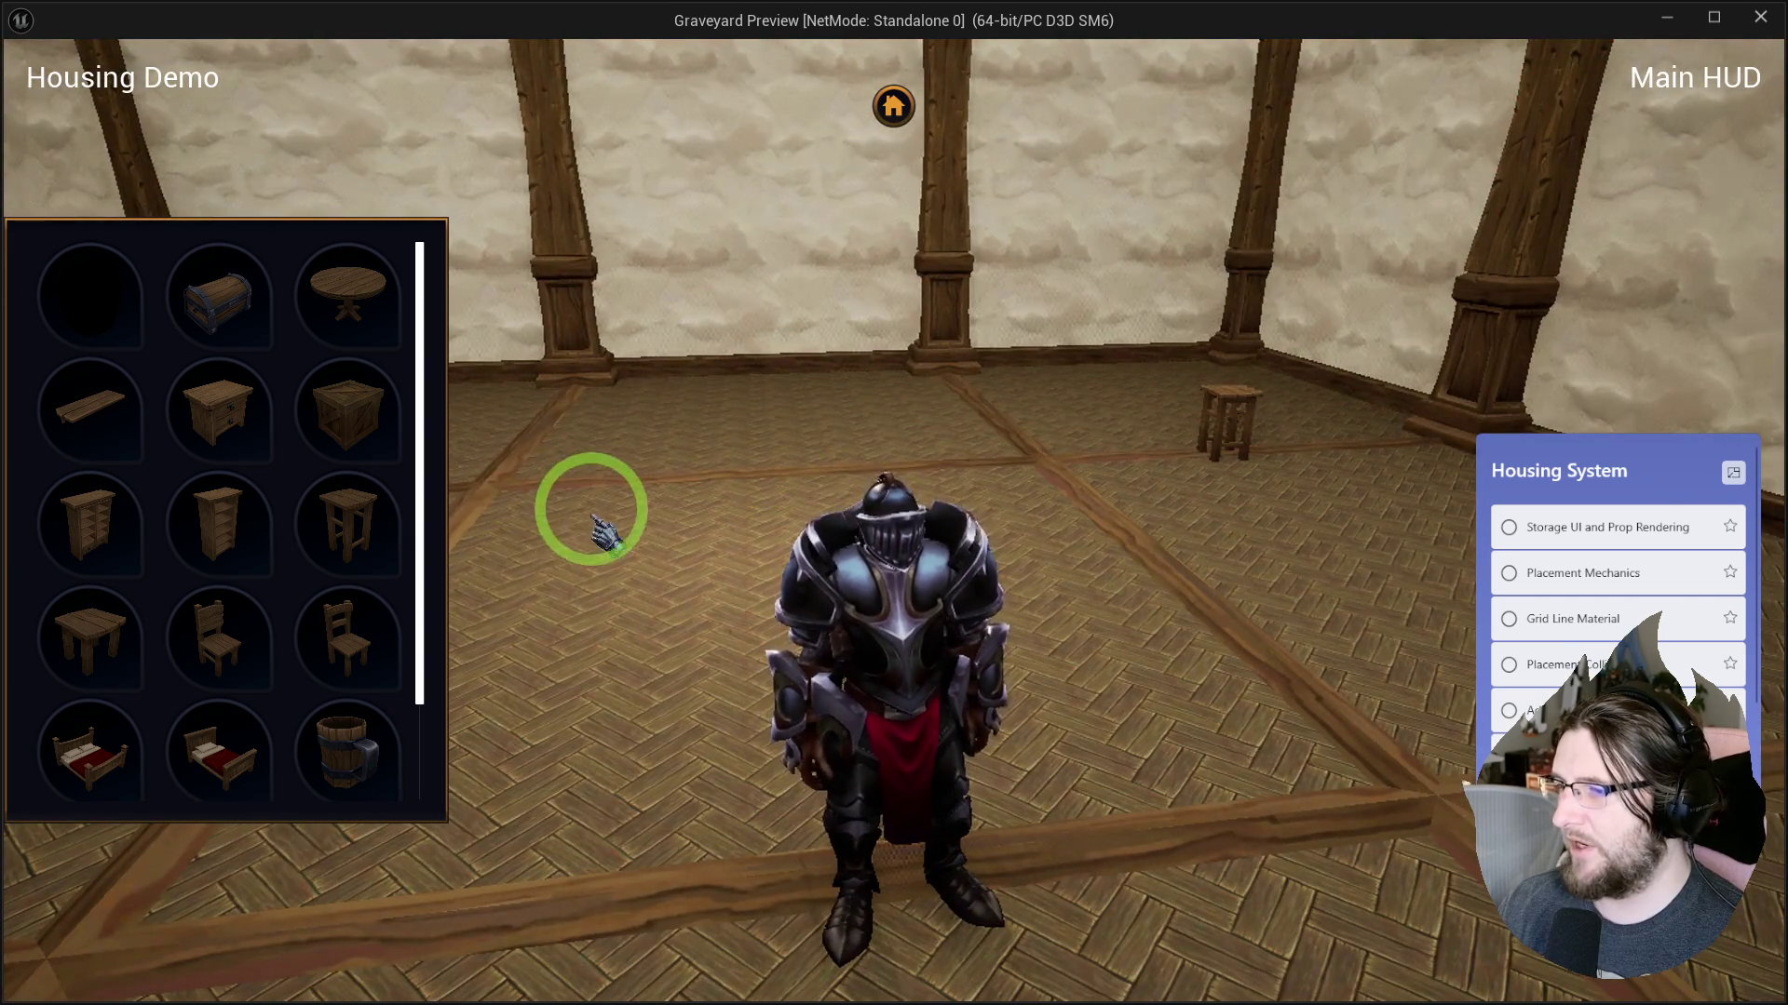
key(d)
key(a)
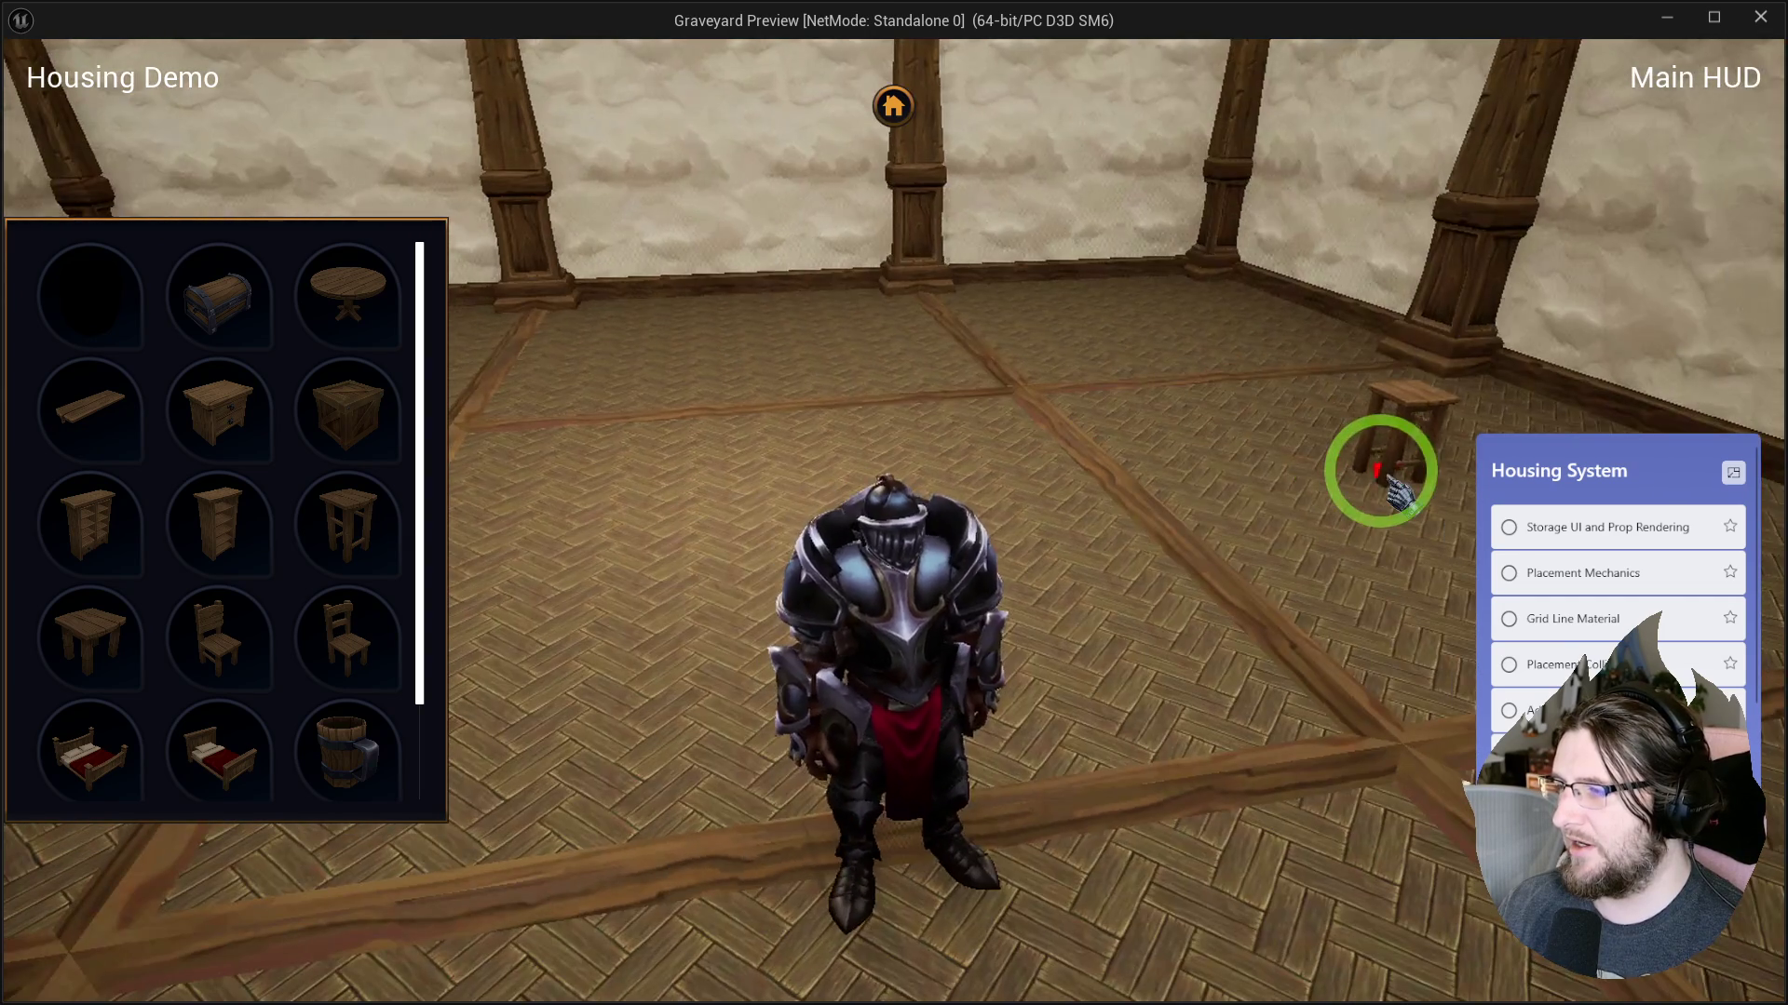
key(d)
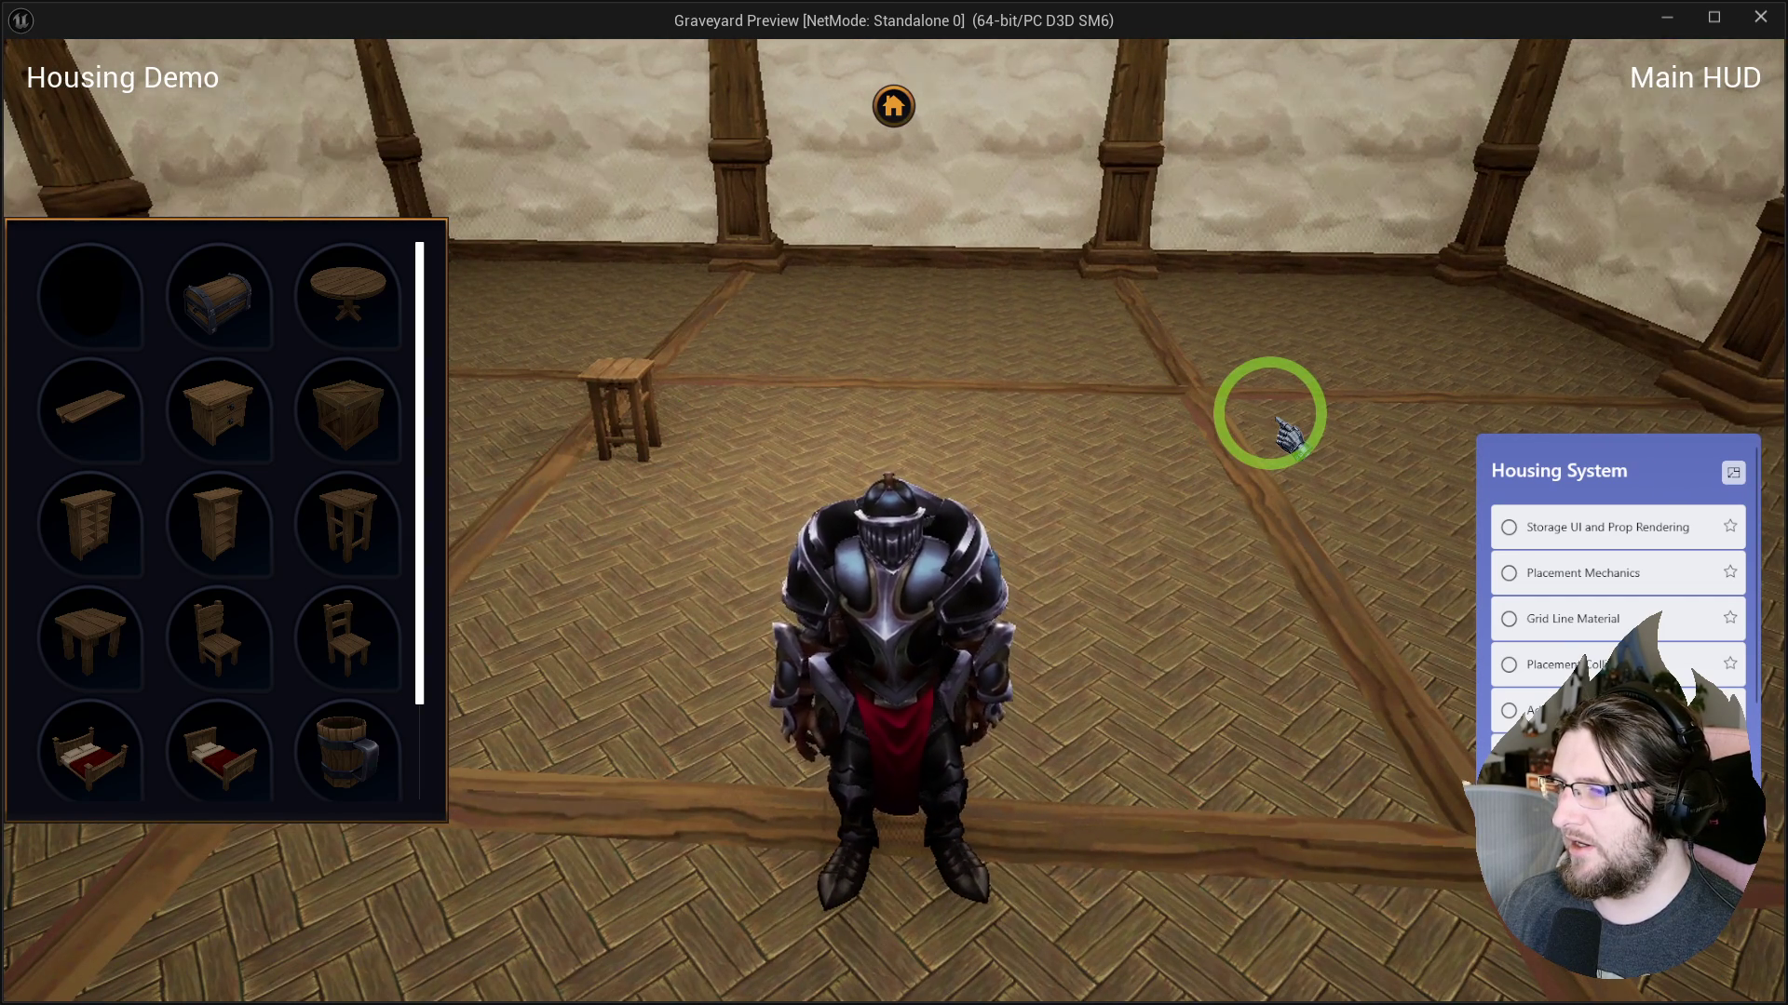
key(alt+Tab)
drag(730, 415, 1098, 422)
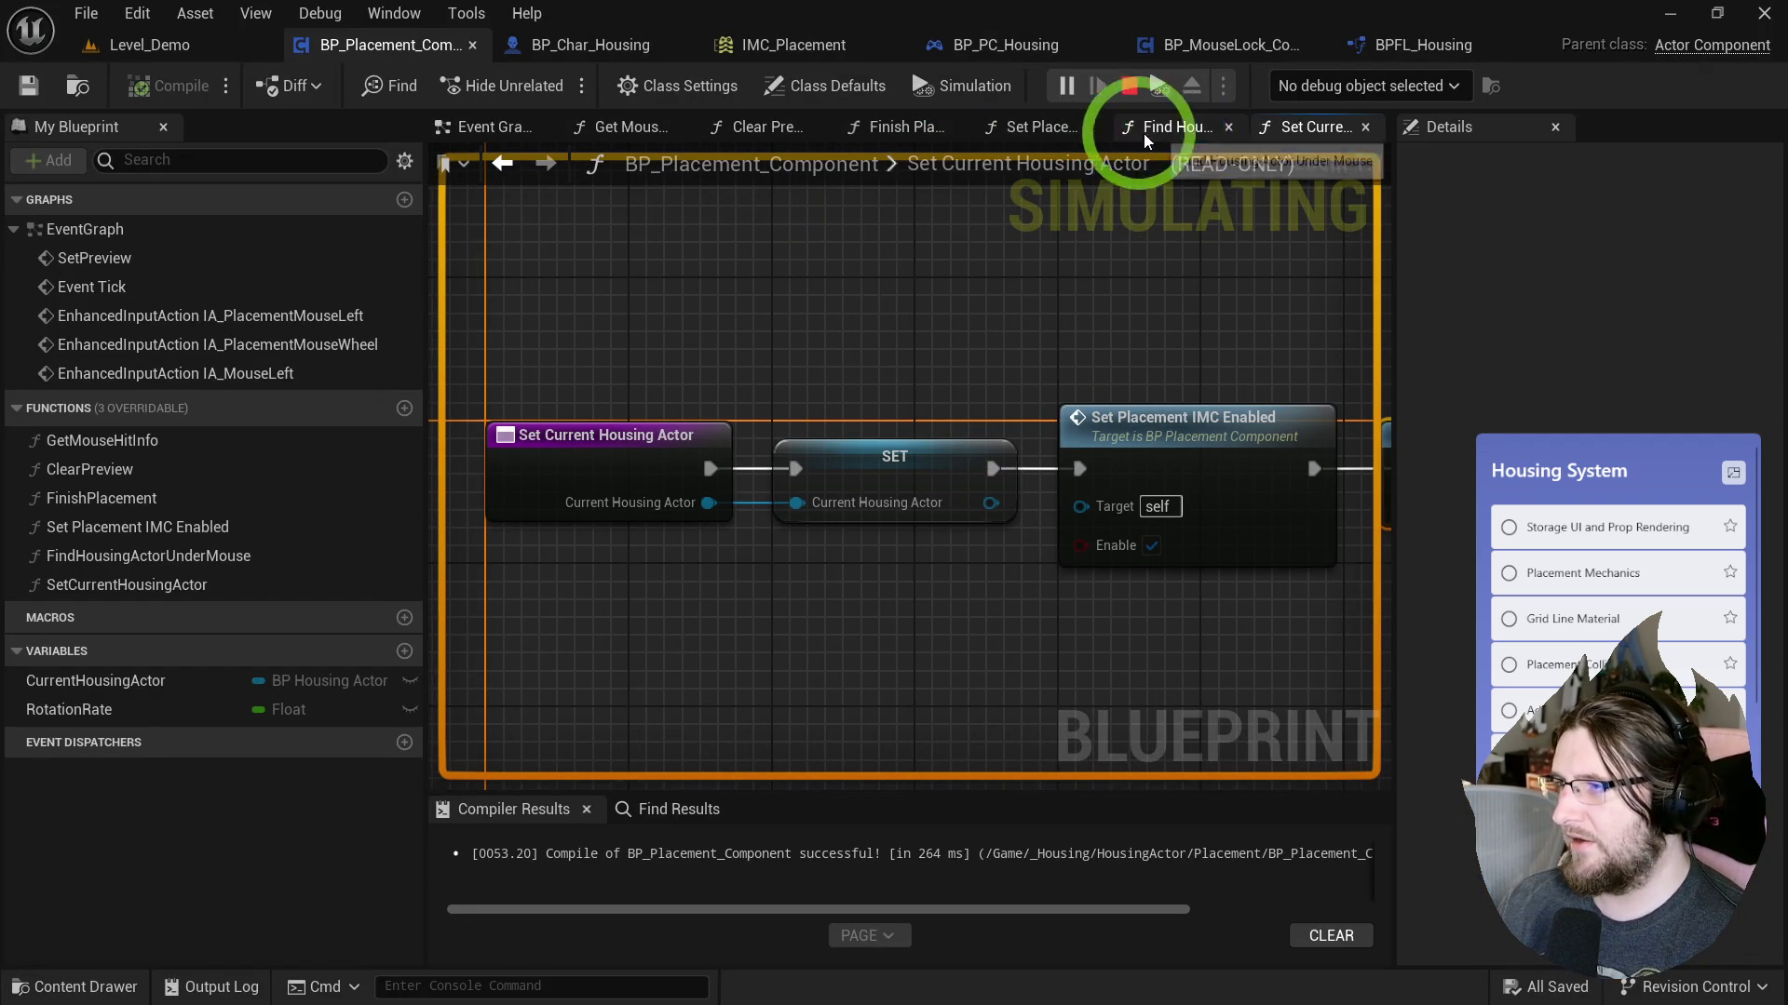
Stop play and insert an Is Valid check on Current Housing Actor before the SET node.
click(503, 126)
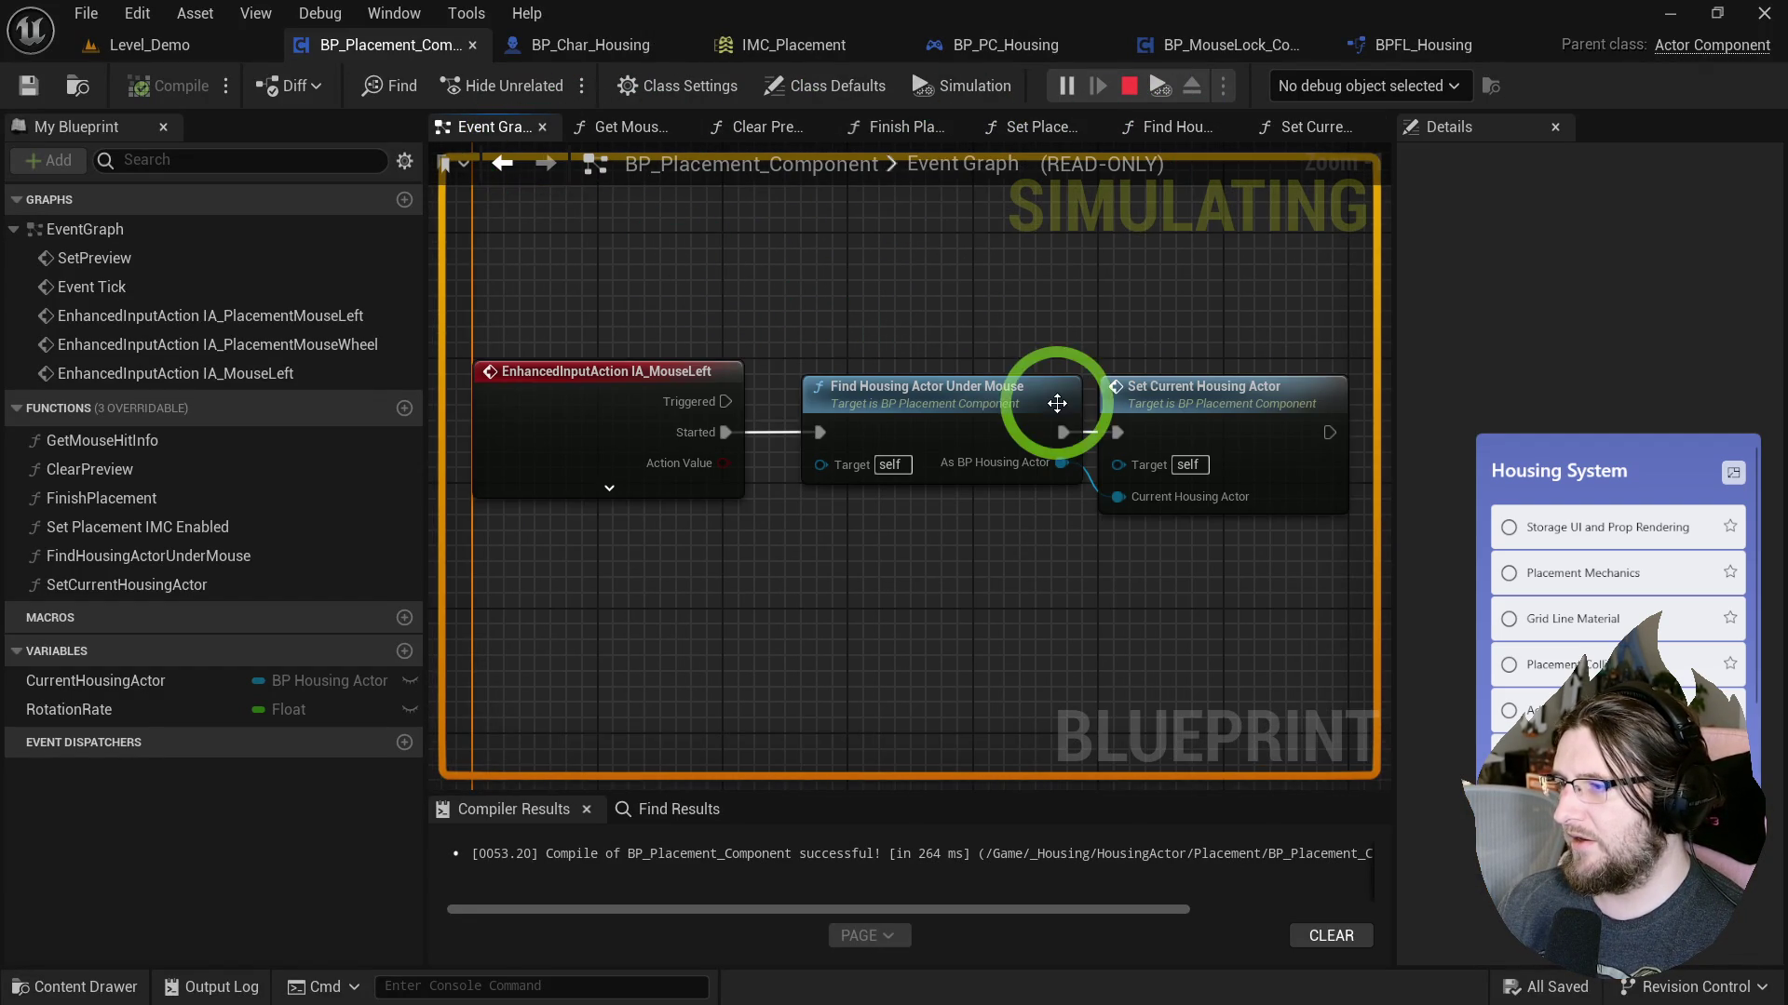
double_click(977, 408)
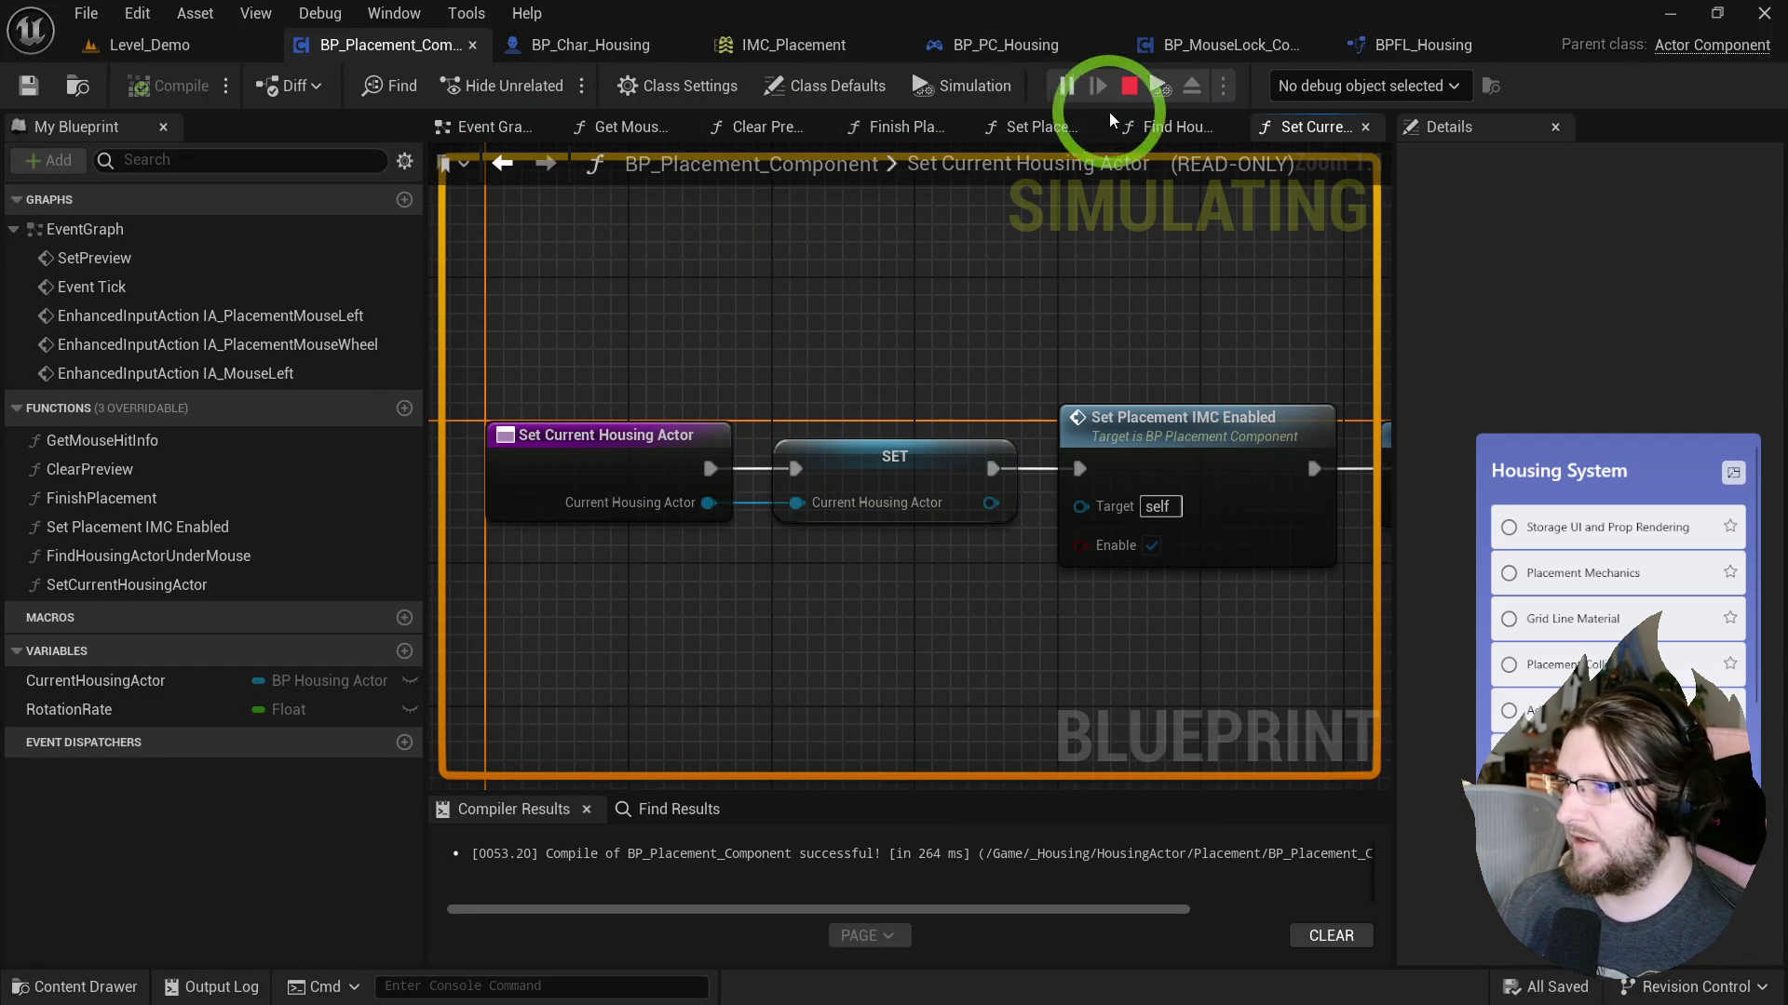
click(1129, 85)
mouse_move(702, 455)
mouse_down()
mouse_move(870, 438)
mouse_move(961, 445)
mouse_move(960, 463)
mouse_up()
drag(517, 509, 566, 536)
text(va)
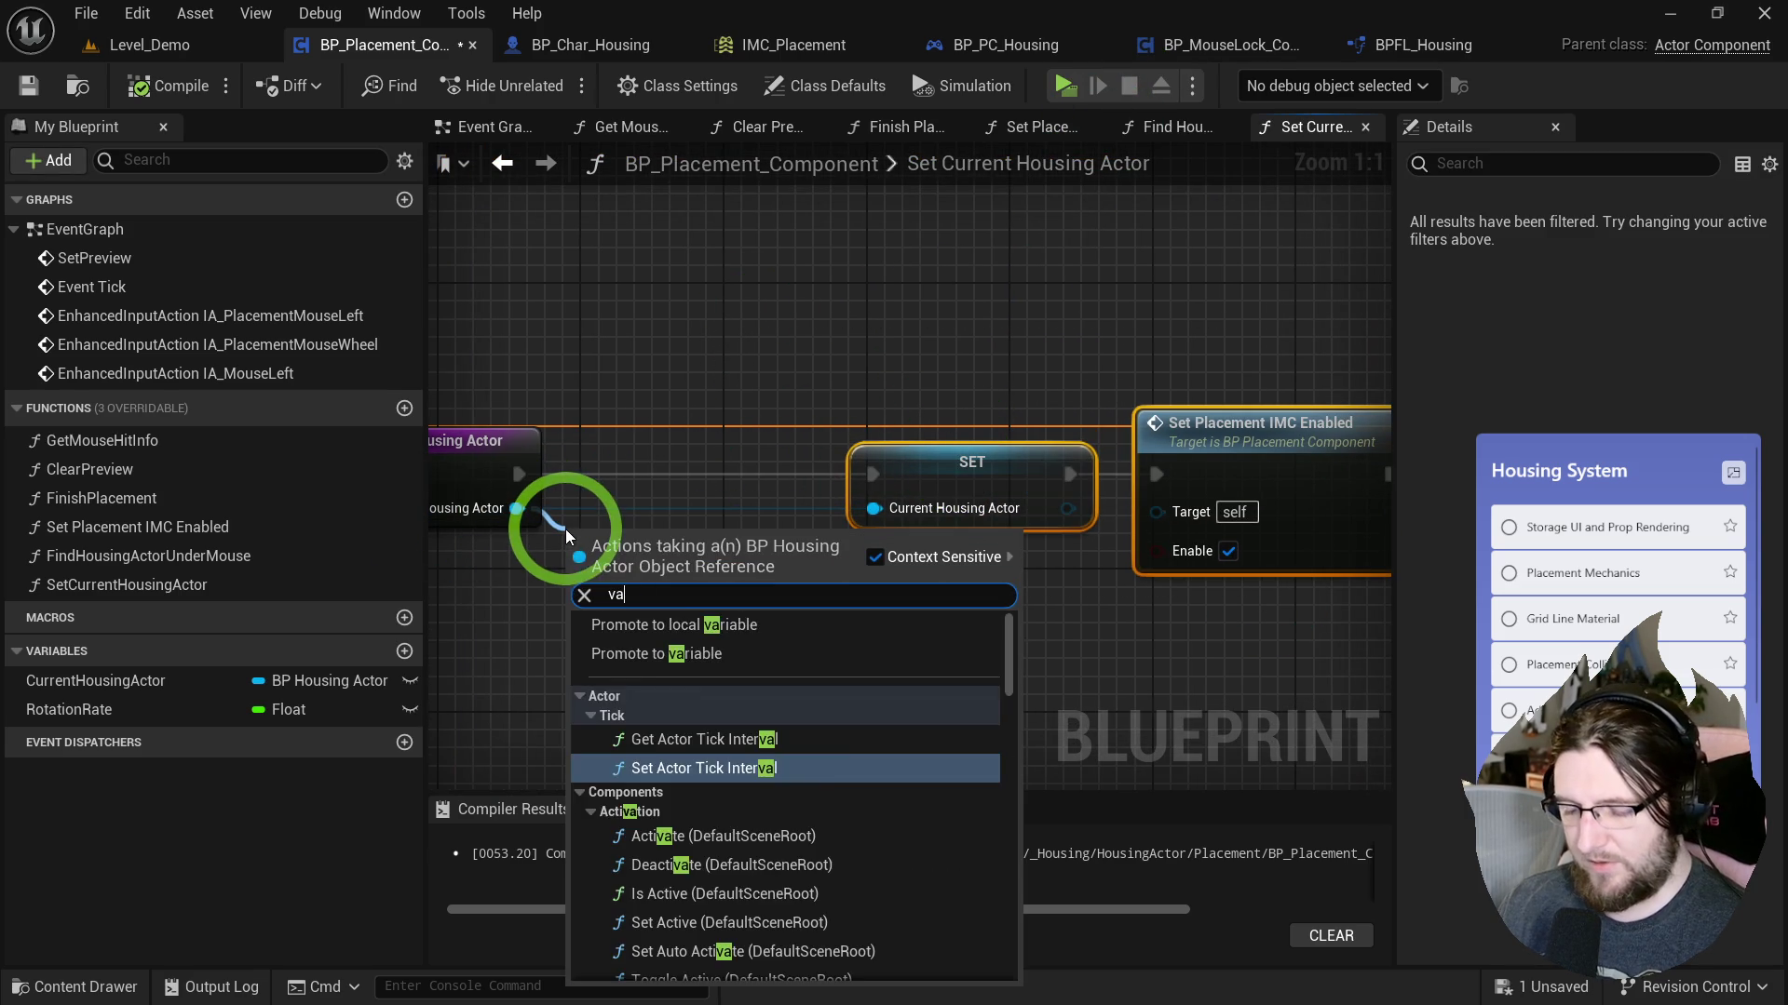
text(lii)
click(718, 601)
key(BackSpace)
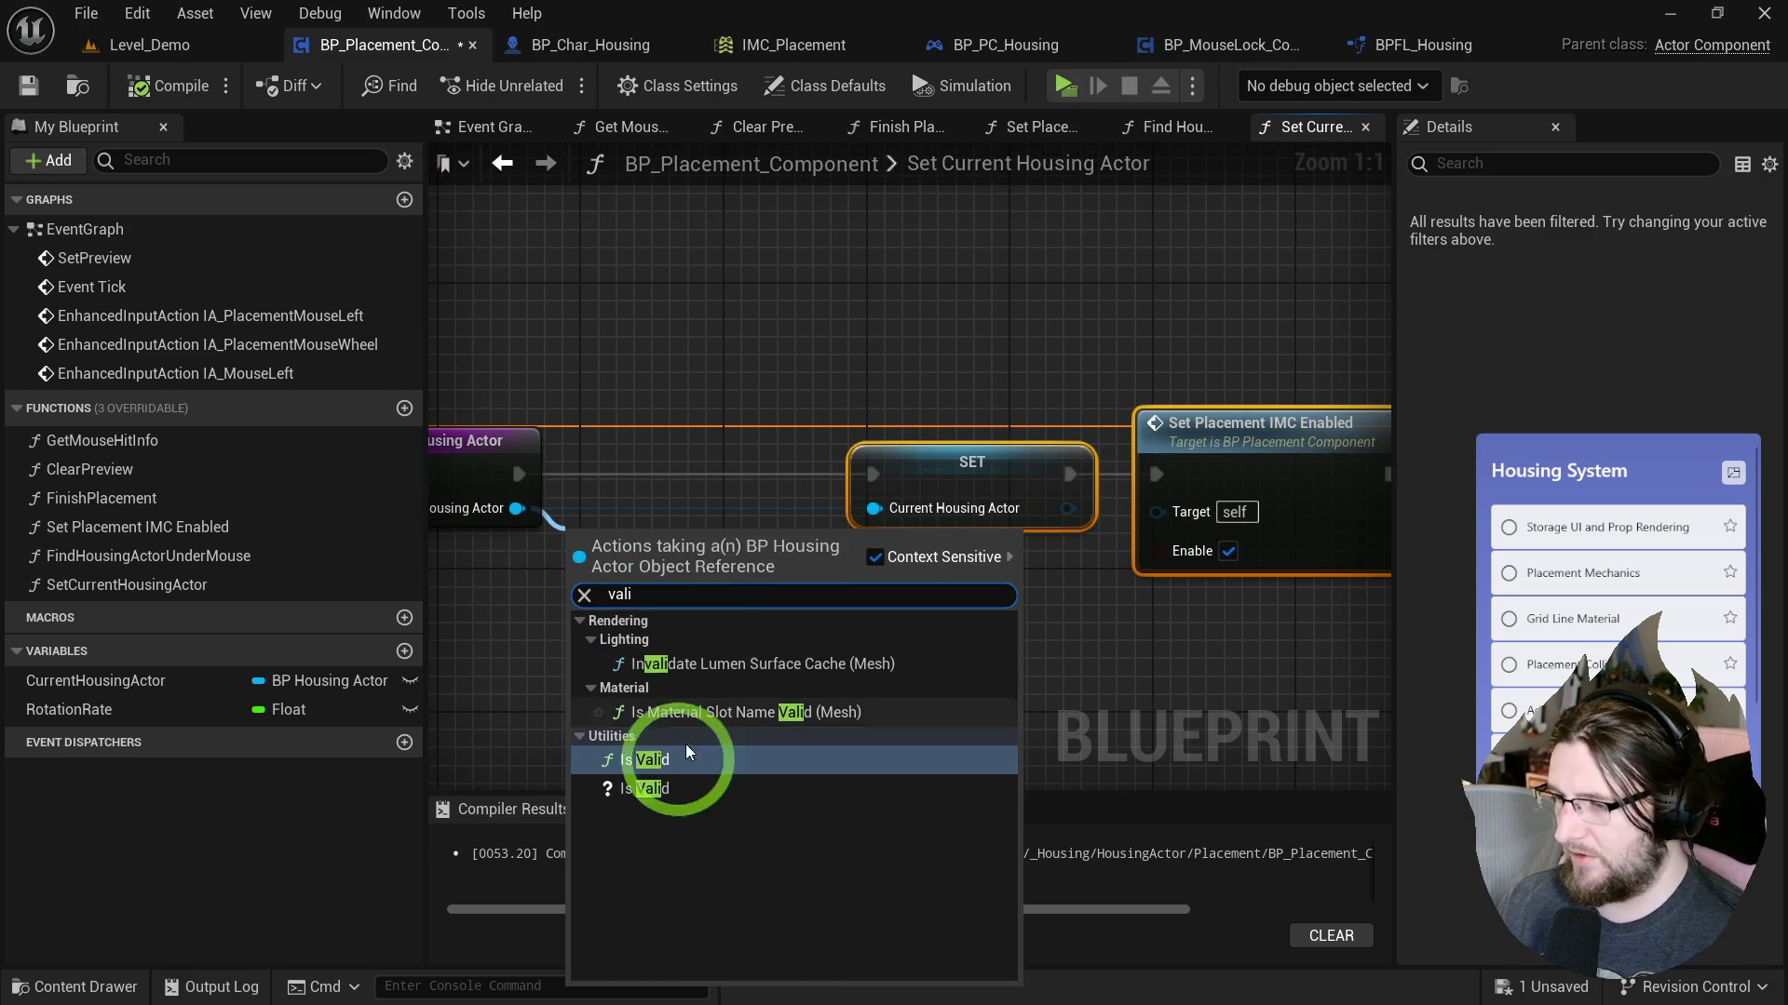
click(642, 735)
drag(626, 511, 643, 453)
drag(522, 486, 614, 453)
drag(865, 476, 872, 474)
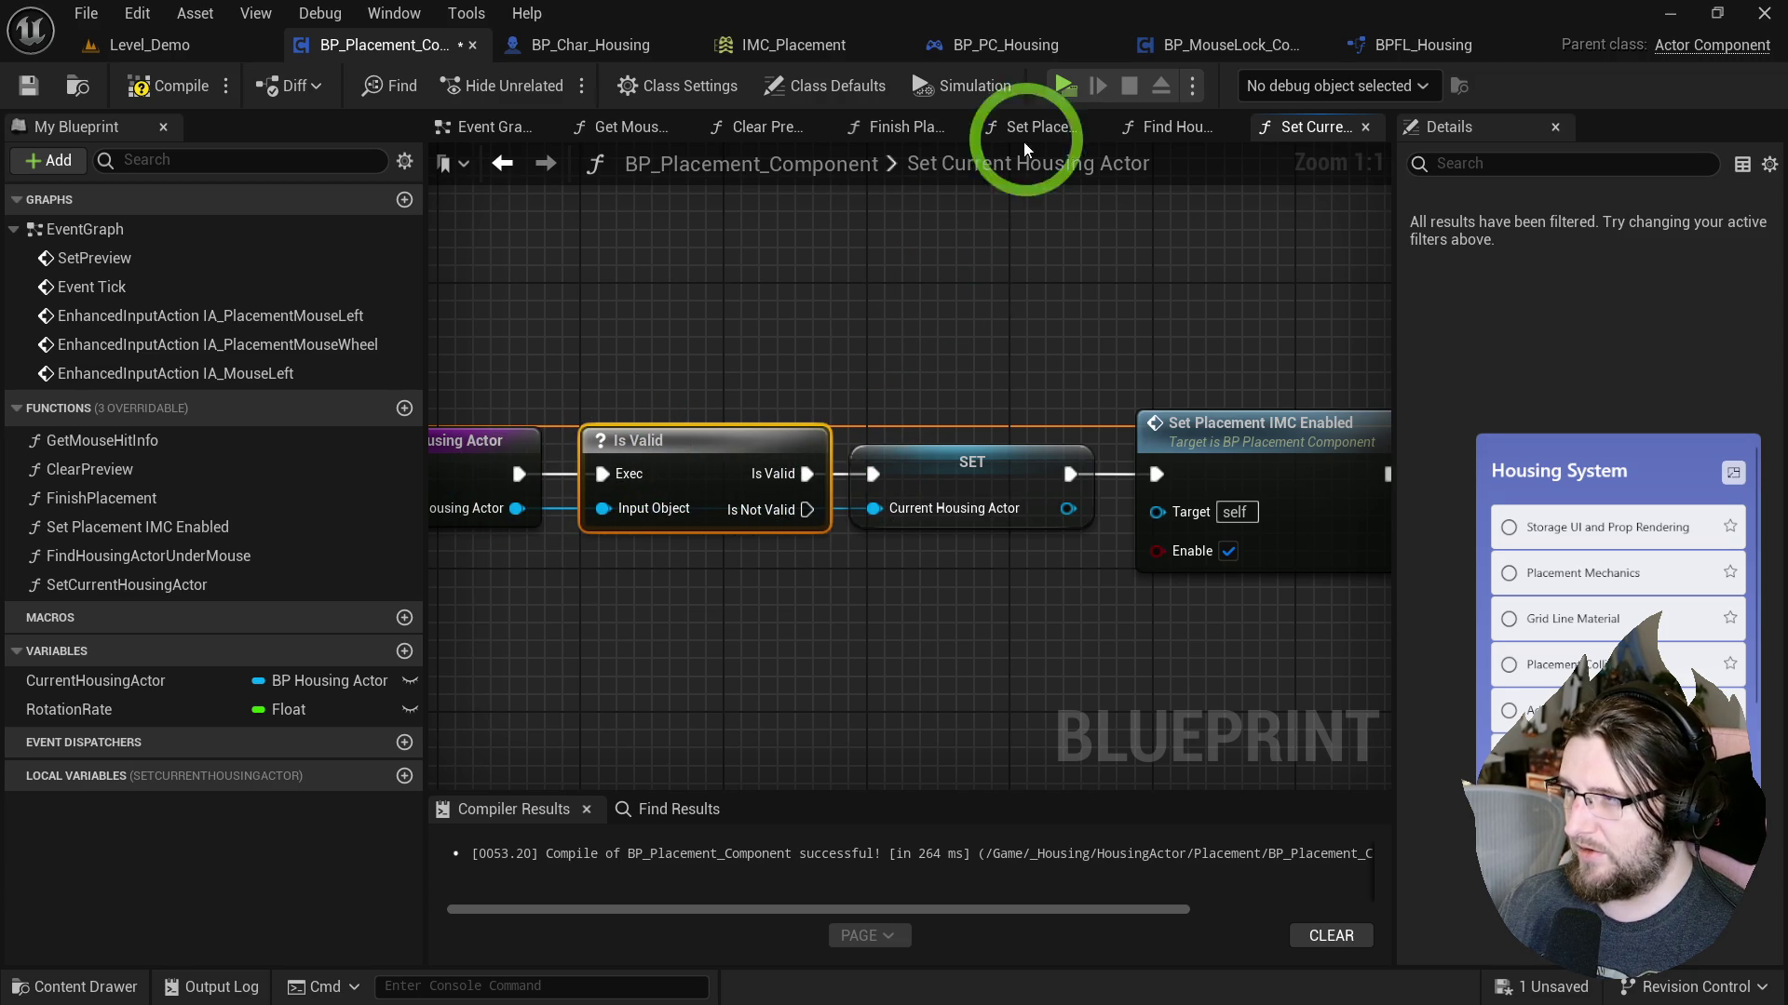
Playtest by placing a furniture piece, then return to the main Event Graph.
click(1066, 86)
click(894, 108)
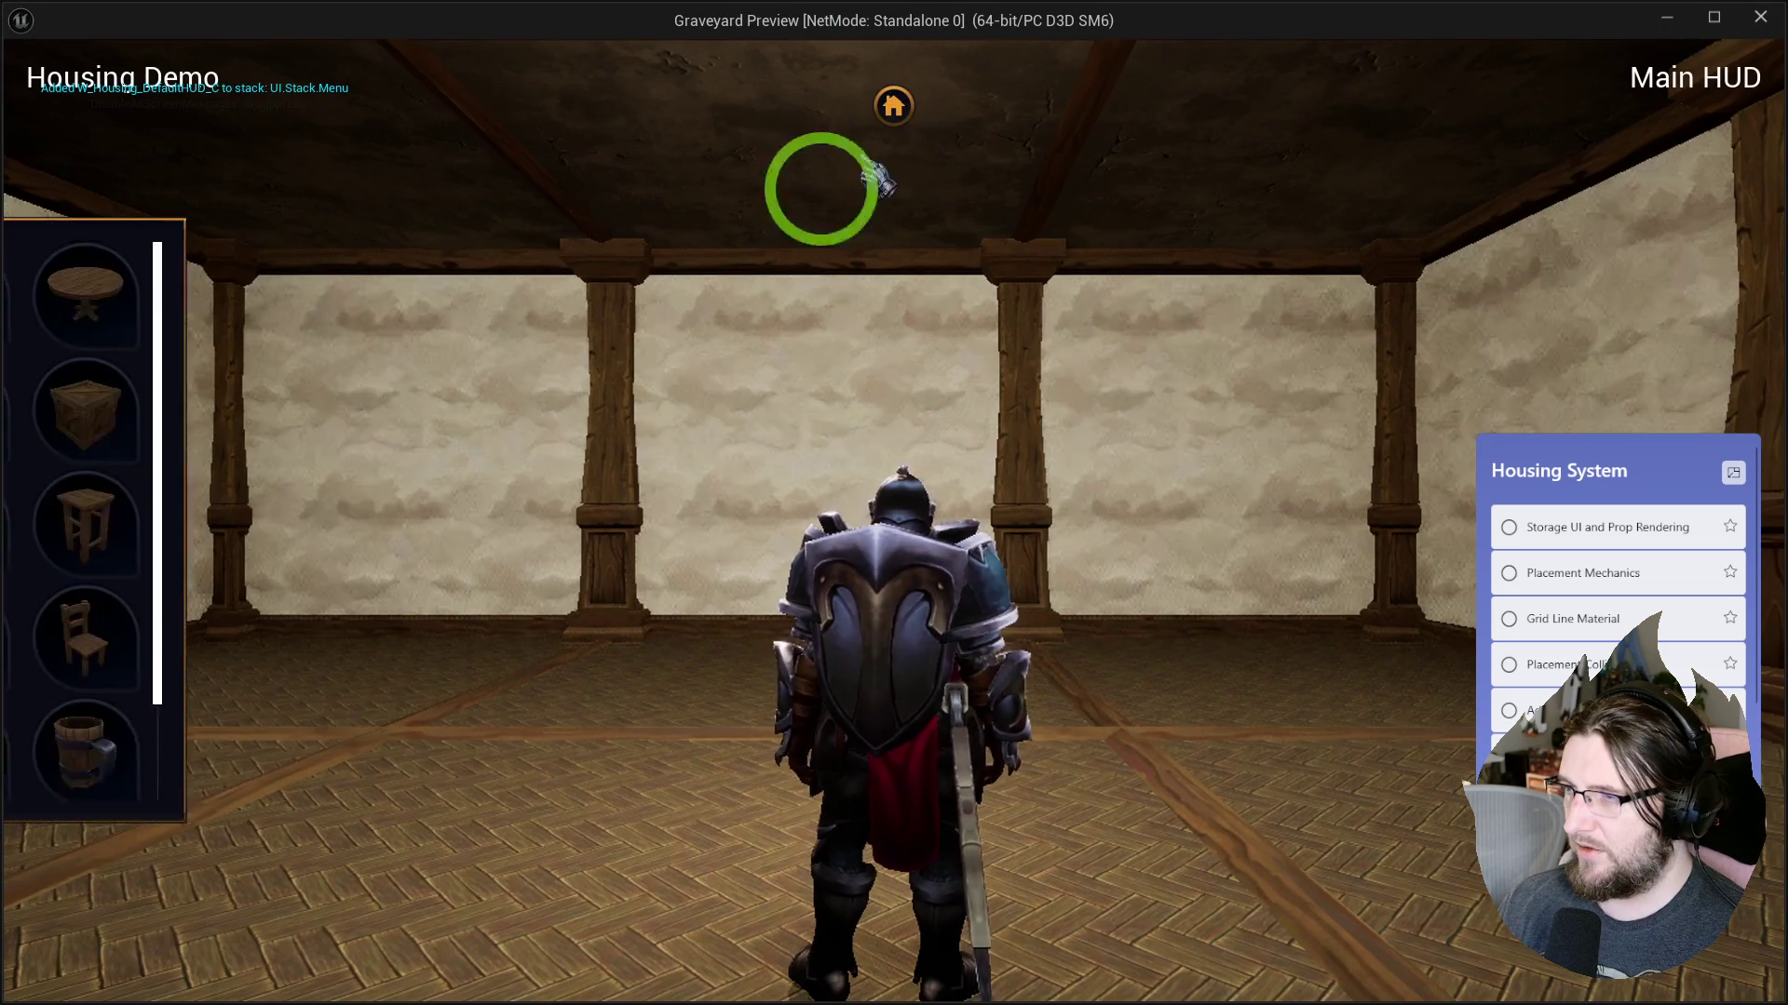
click(233, 535)
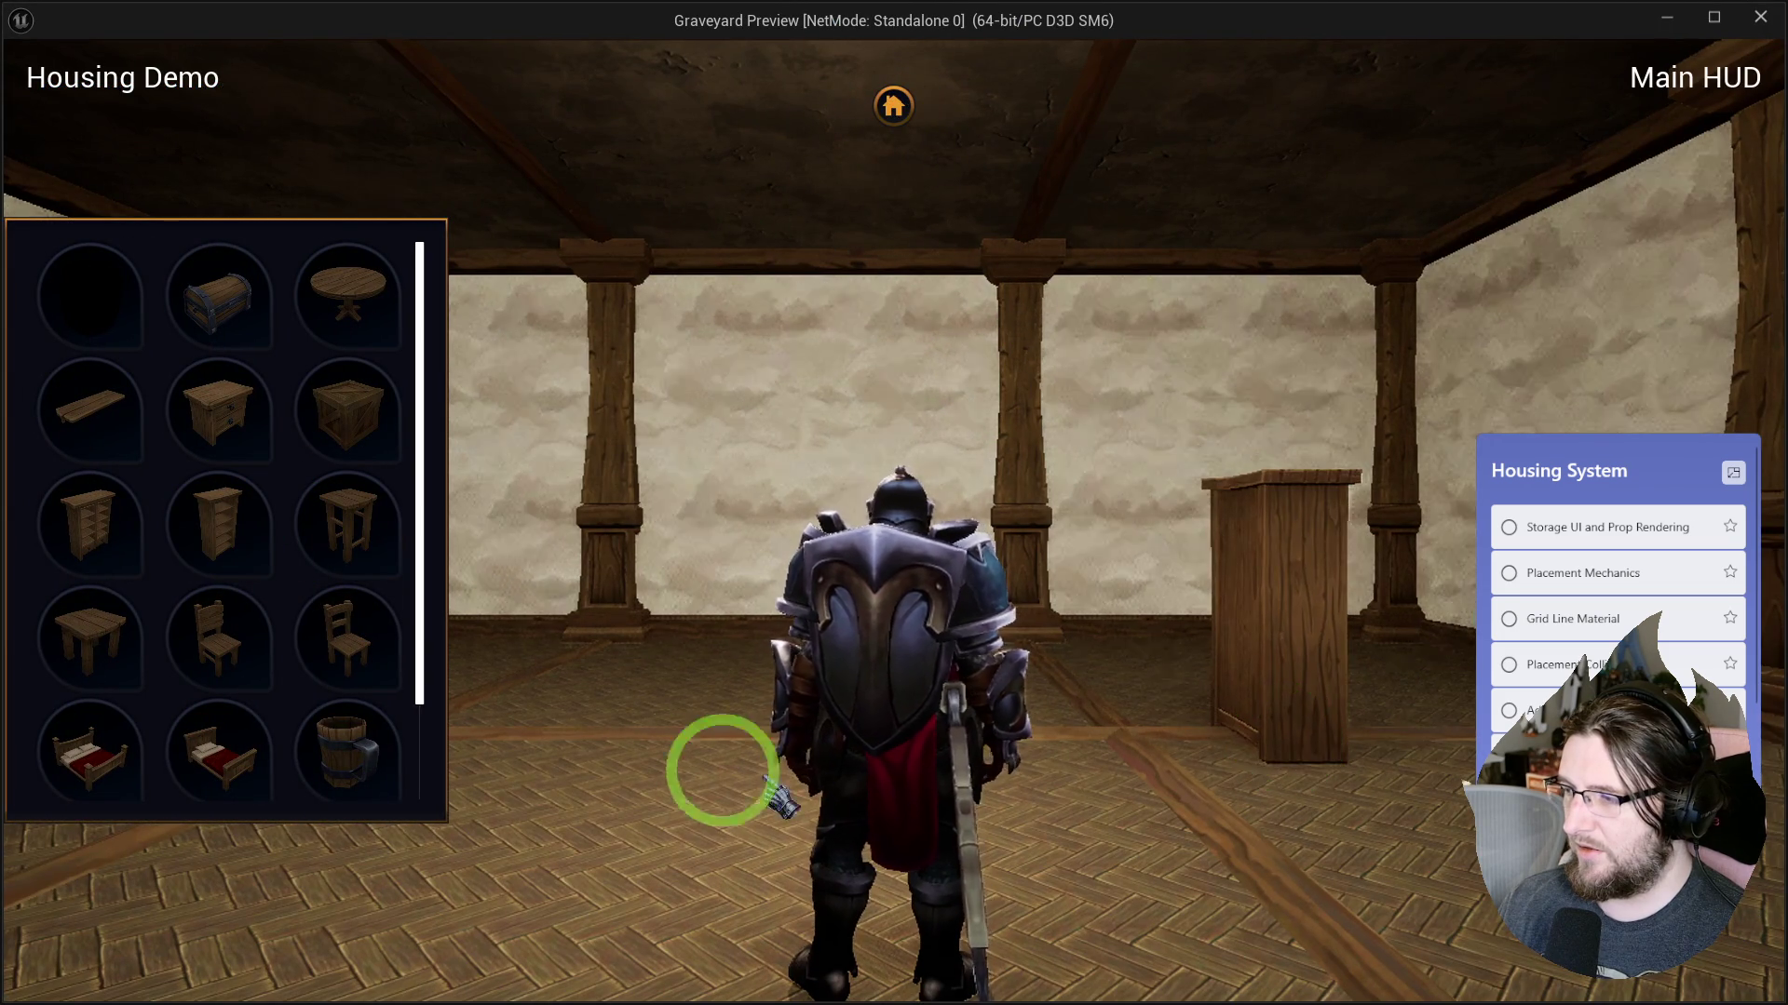
key(w)
click(568, 774)
key(Escape)
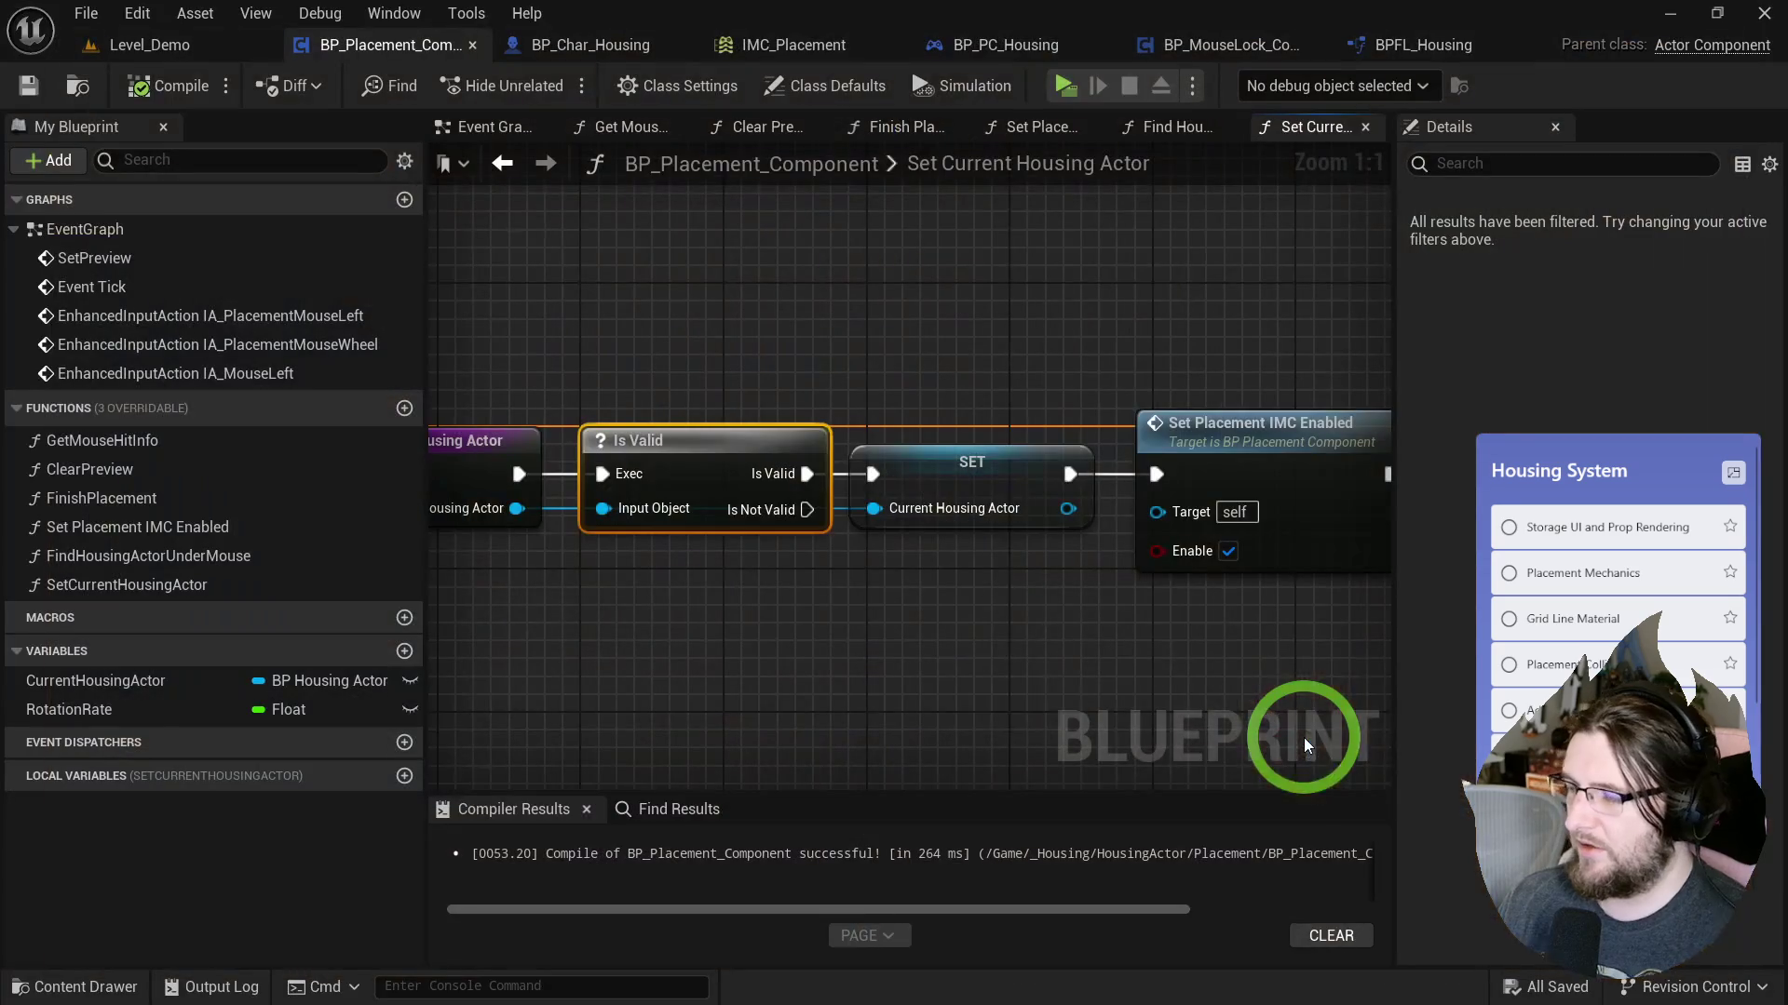
scroll(992, 658, down, 2)
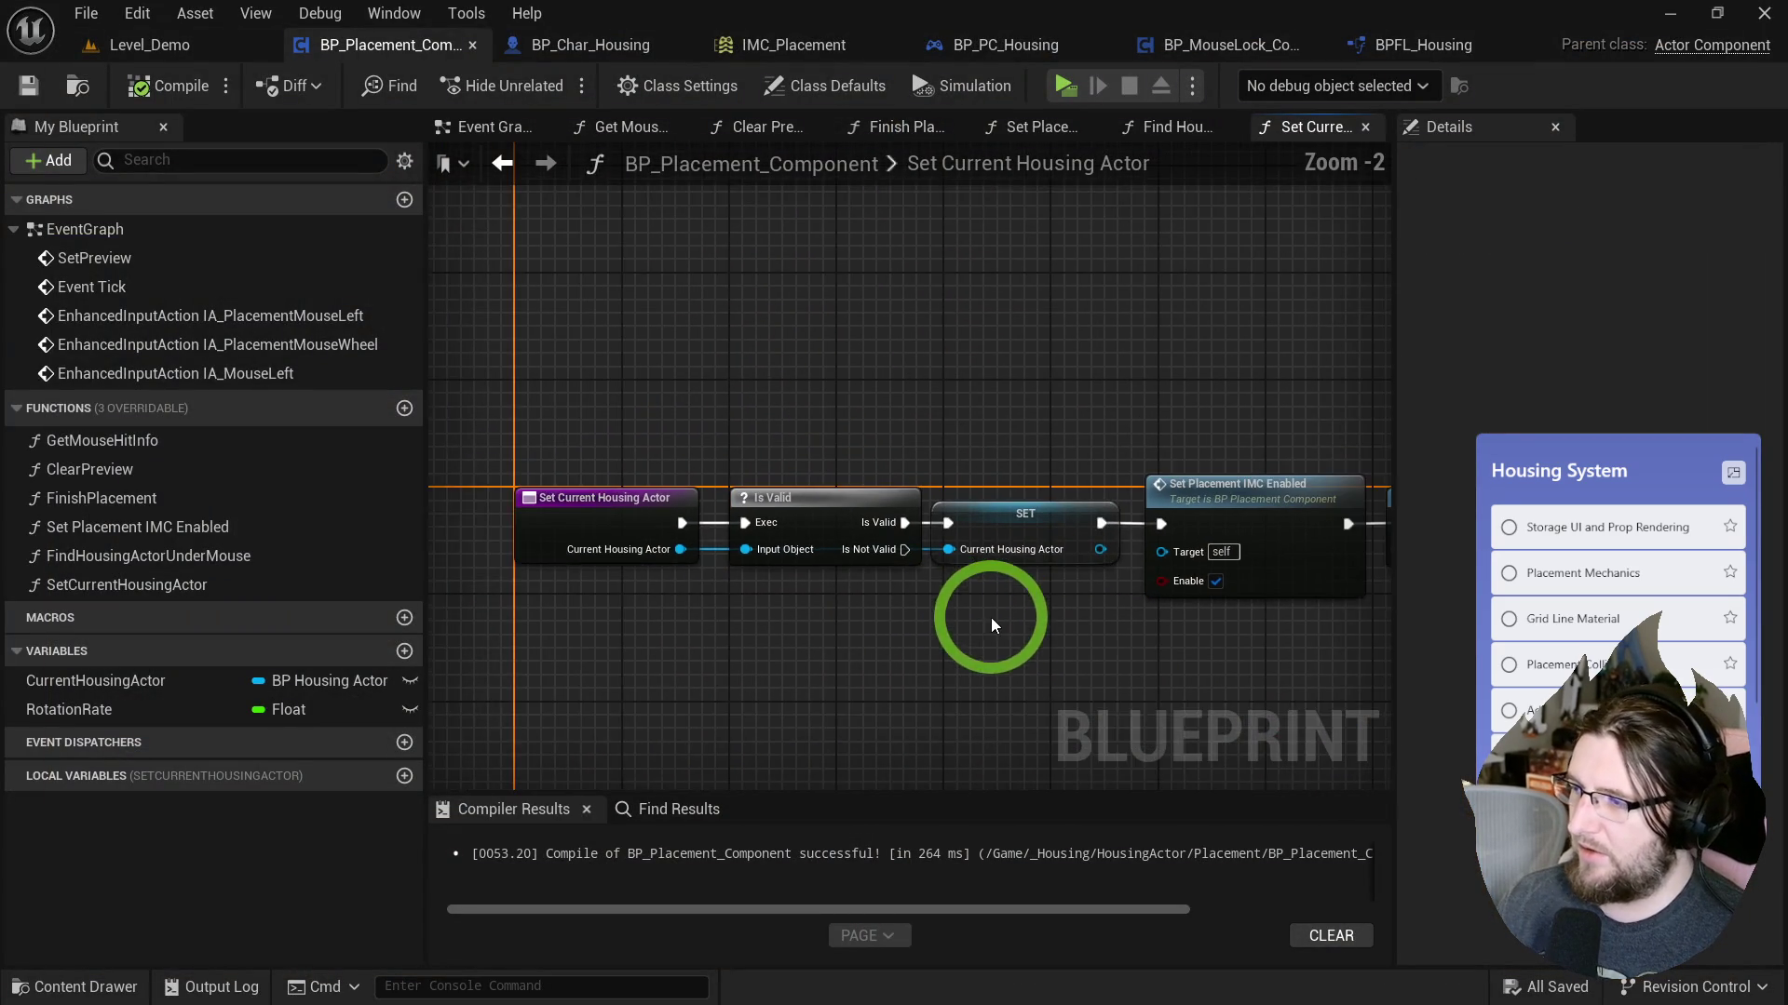
mouse_move(810, 599)
mouse_down()
mouse_move(670, 599)
mouse_move(1058, 587)
mouse_up()
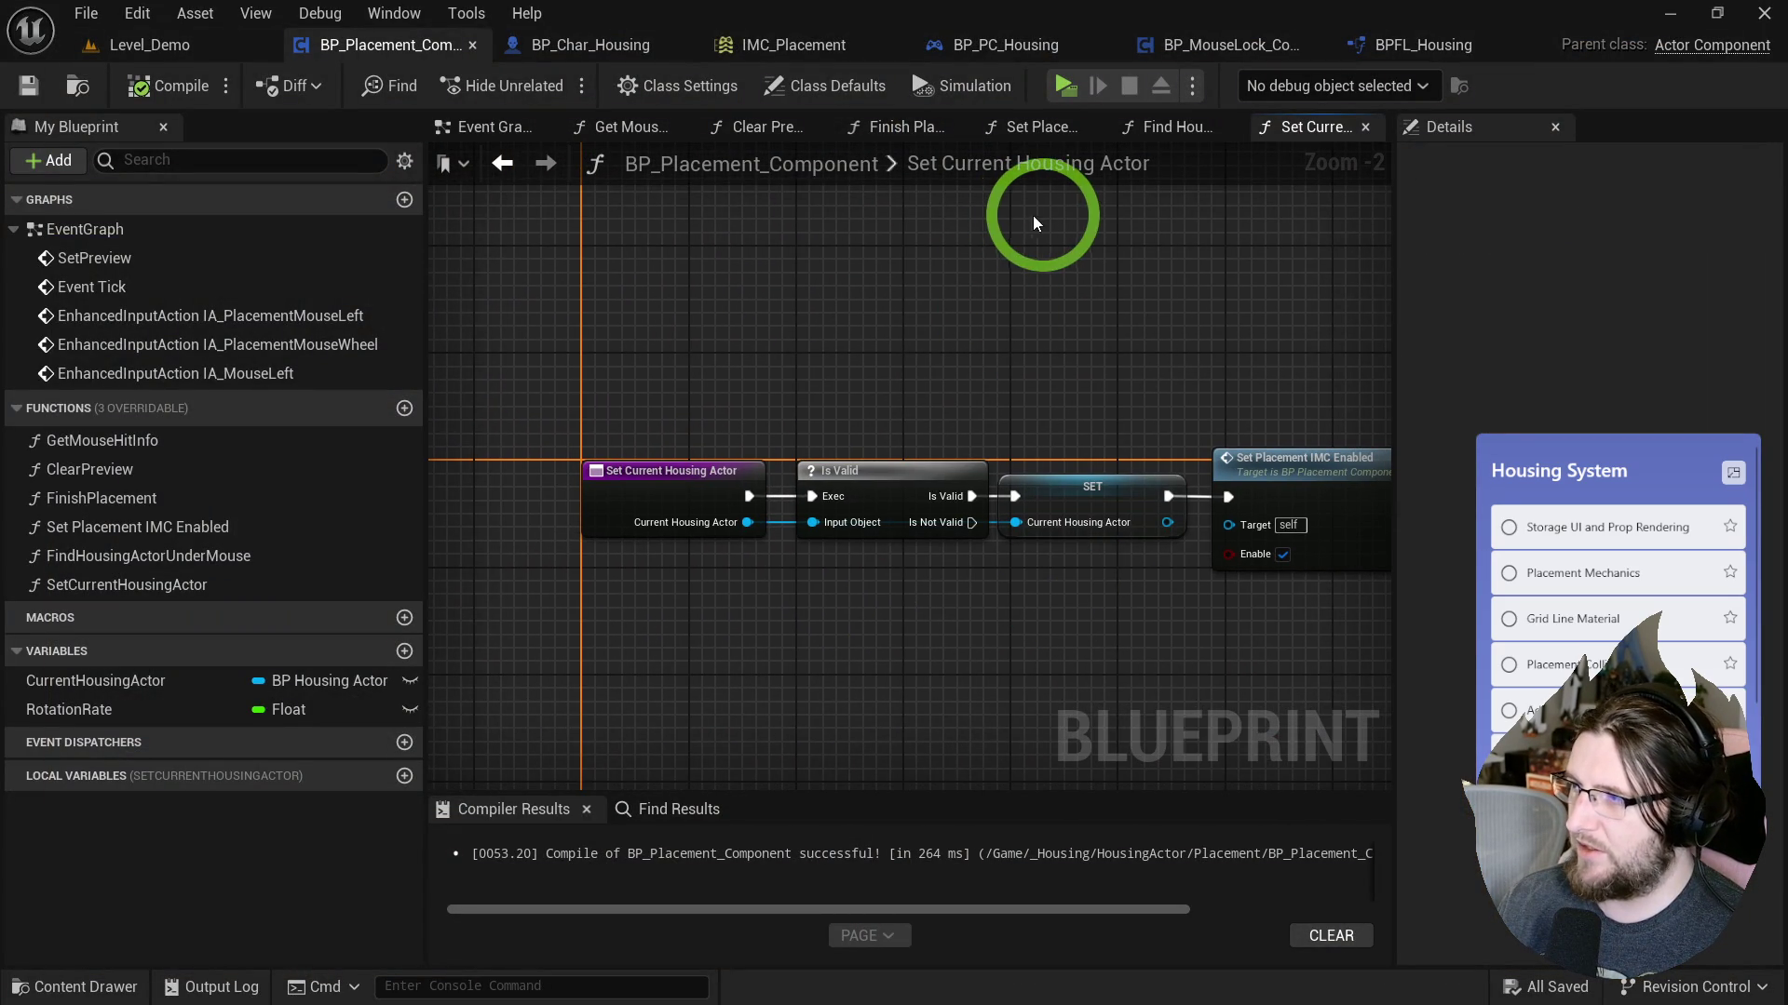
click(494, 130)
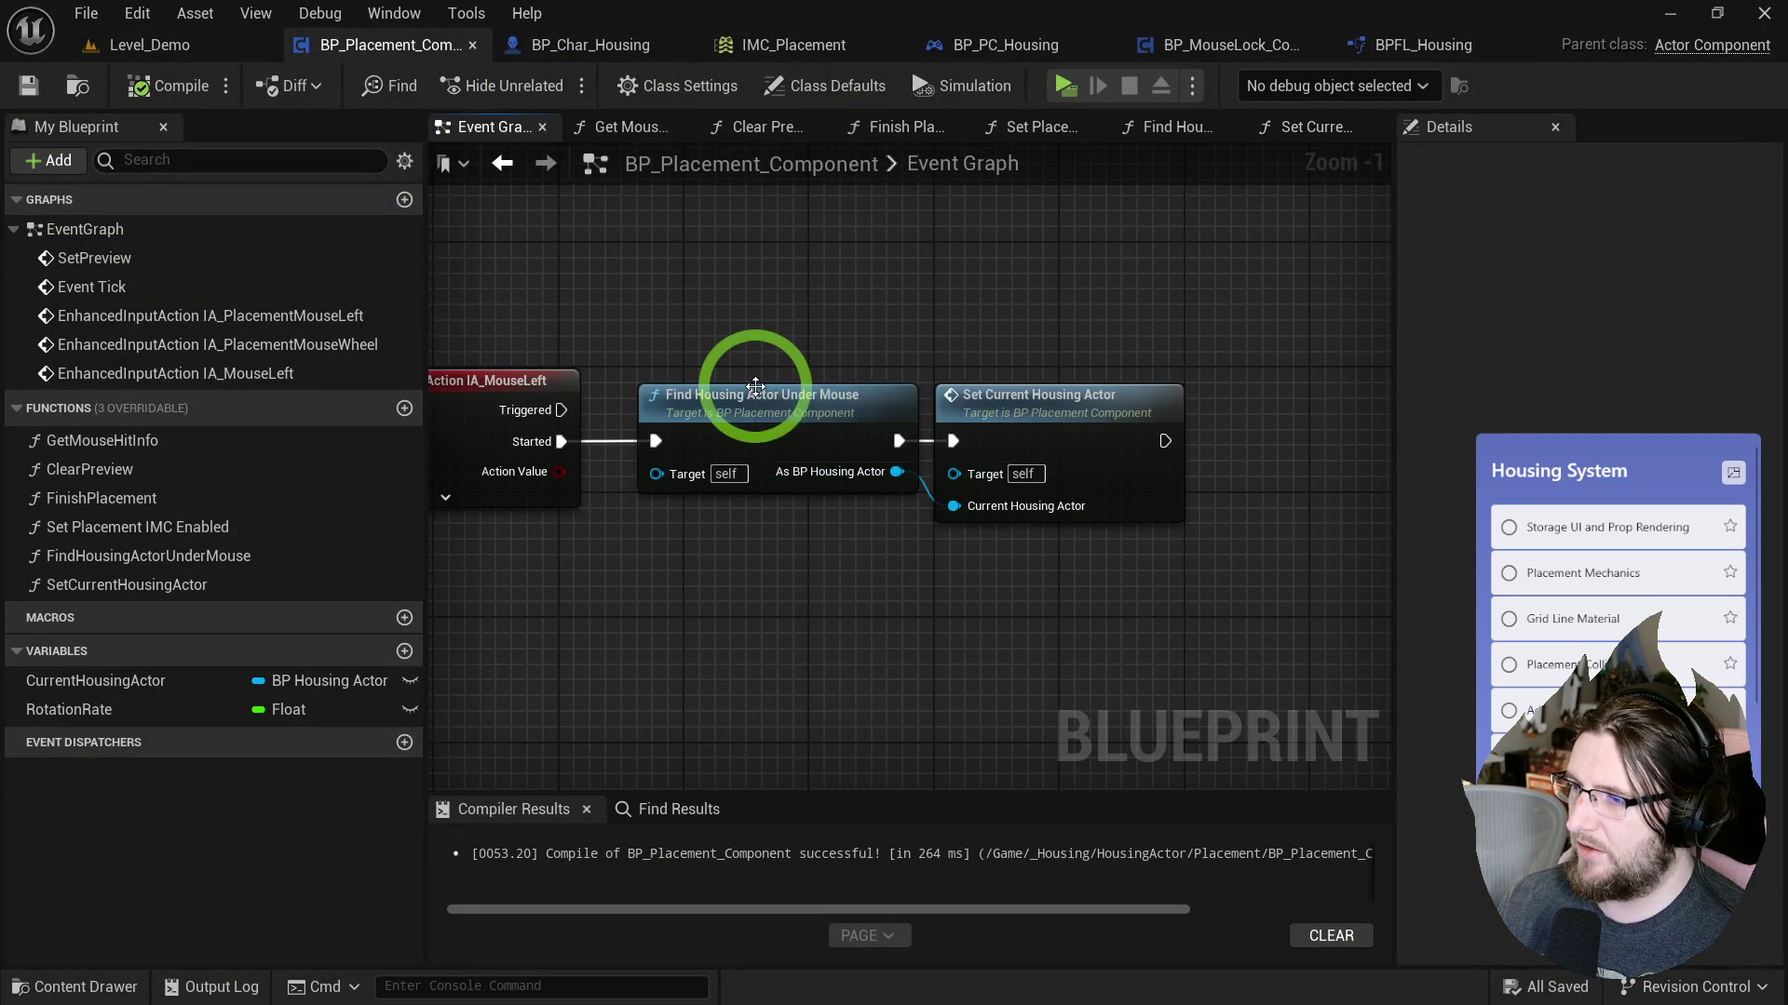
In Find Housing Actor Under Mouse, wire Cast Failed to the lower Return Node.
double_click(757, 379)
scroll(1181, 430, up, 2)
mouse_move(1190, 430)
mouse_down()
mouse_move(441, 434)
mouse_move(729, 419)
mouse_move(945, 439)
mouse_move(702, 631)
mouse_up()
click(856, 530)
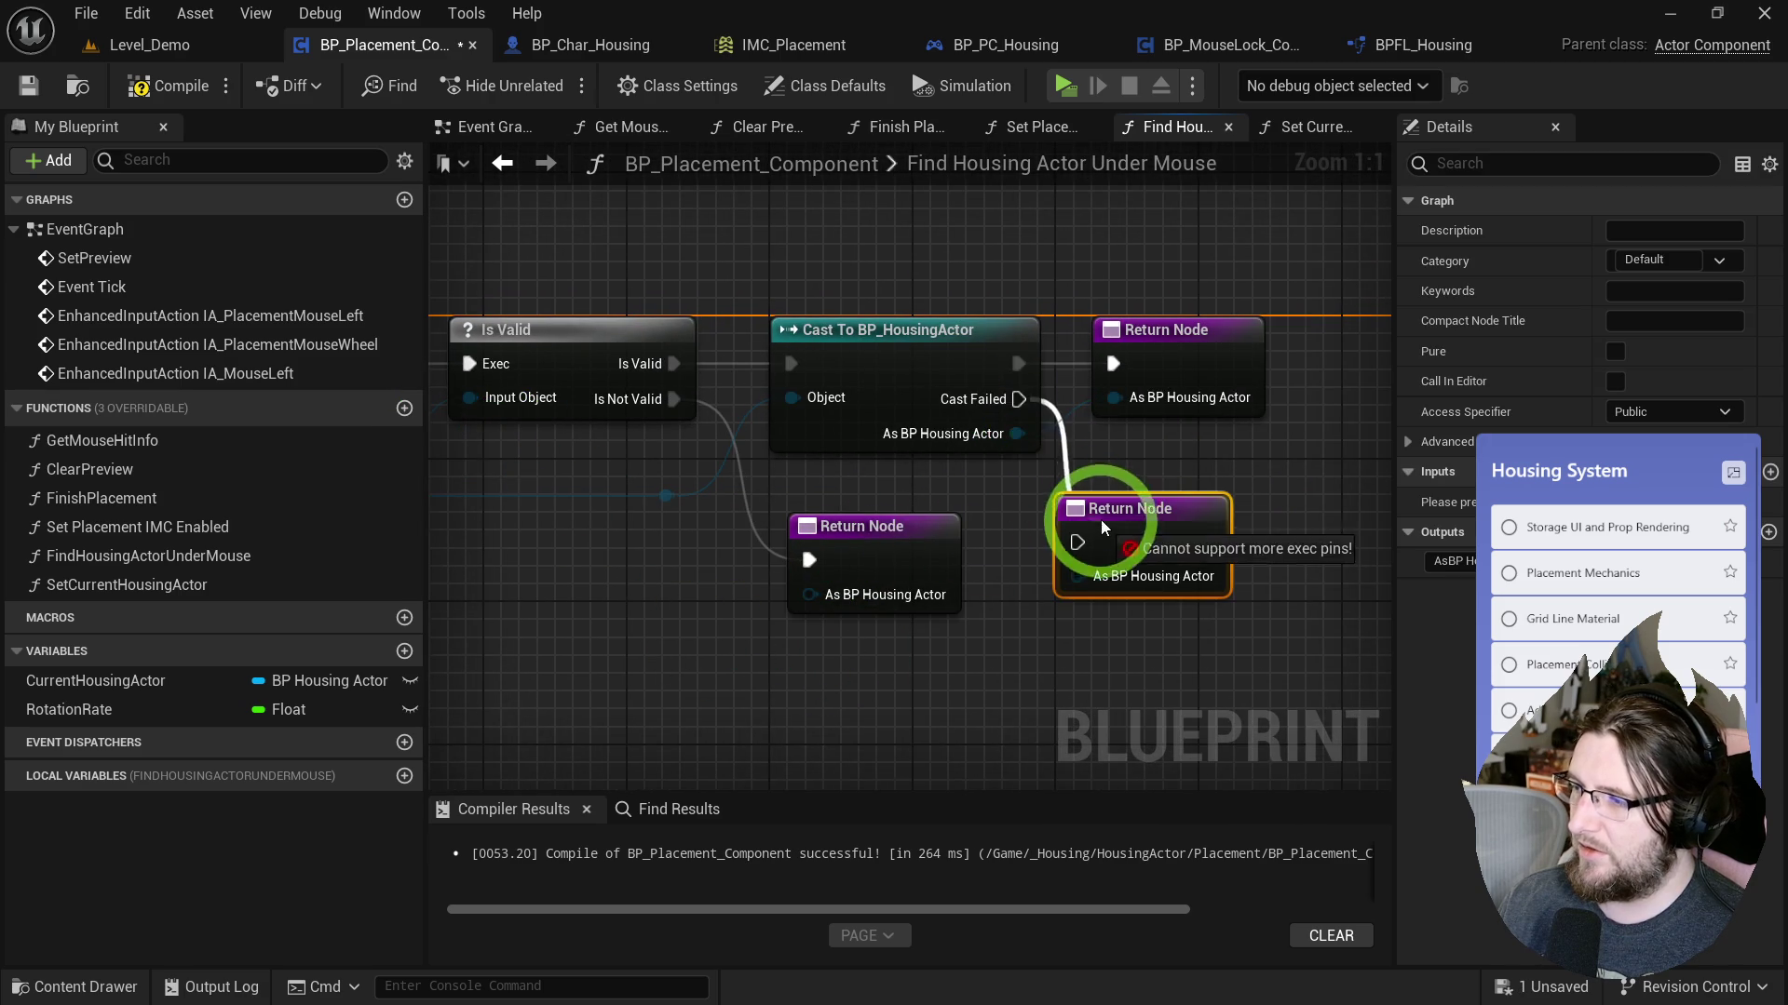
drag(1015, 402, 996, 410)
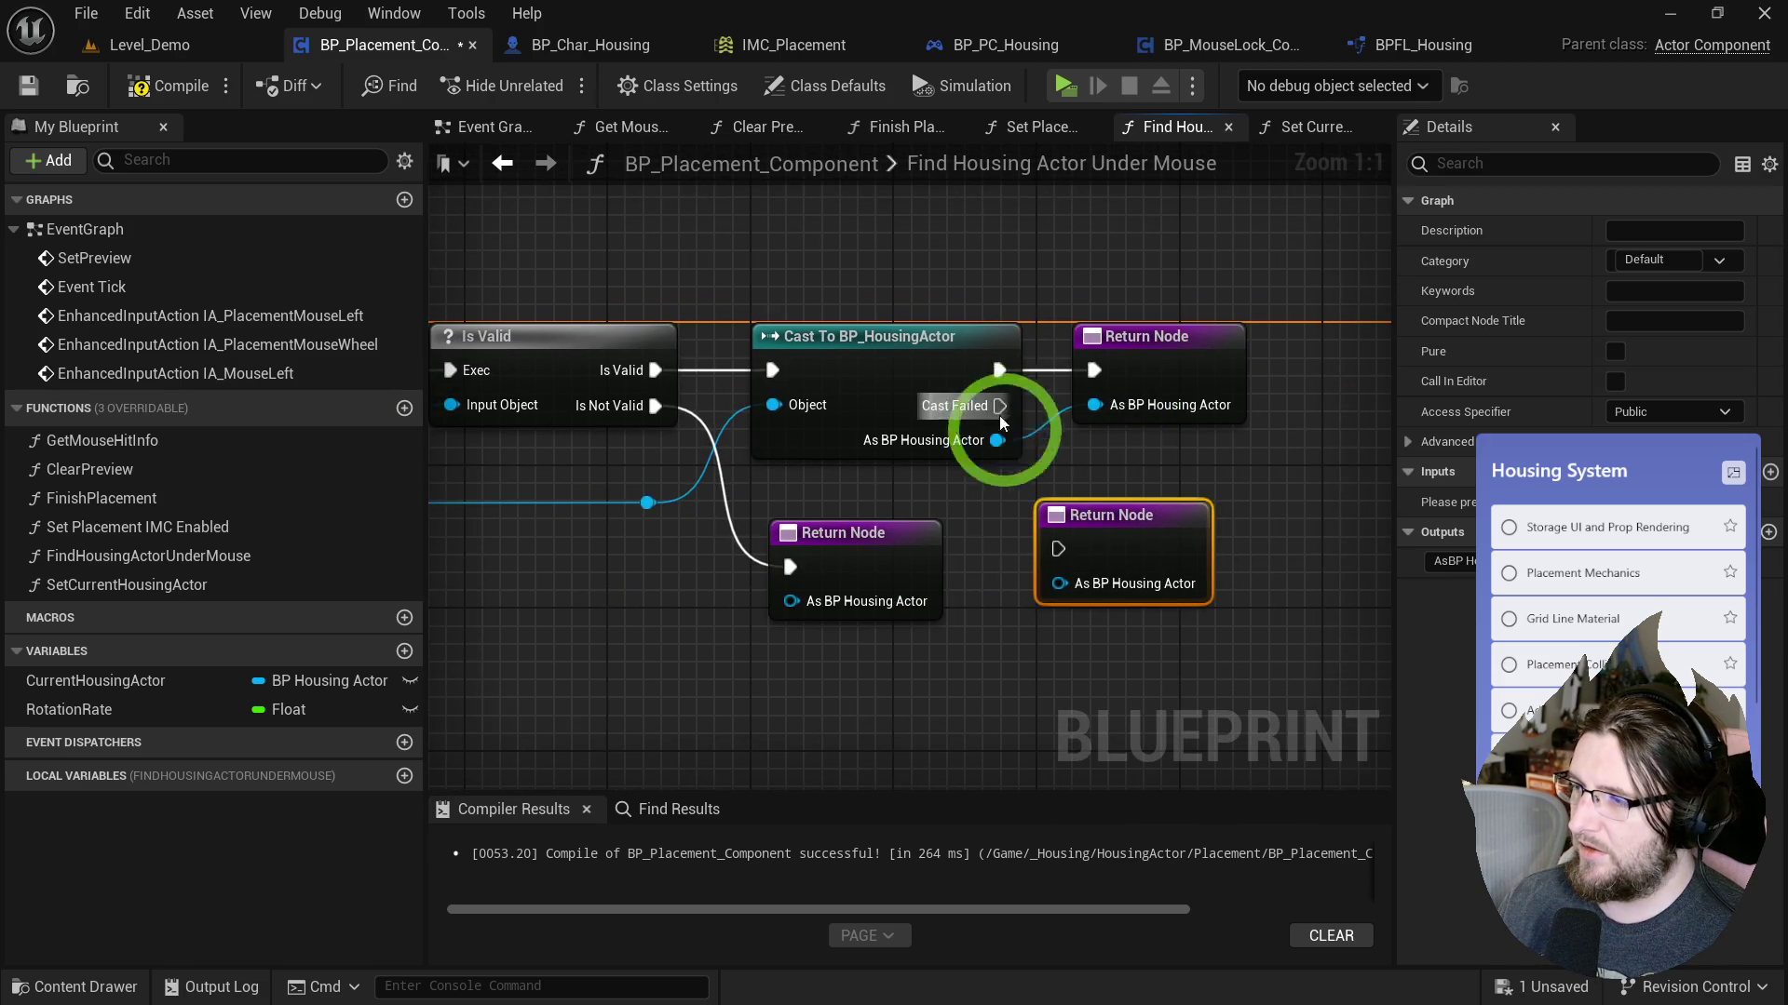
Playtest by placing a wooden lectern, then reconnect the exec wires to both Return Nodes and save.
click(1064, 85)
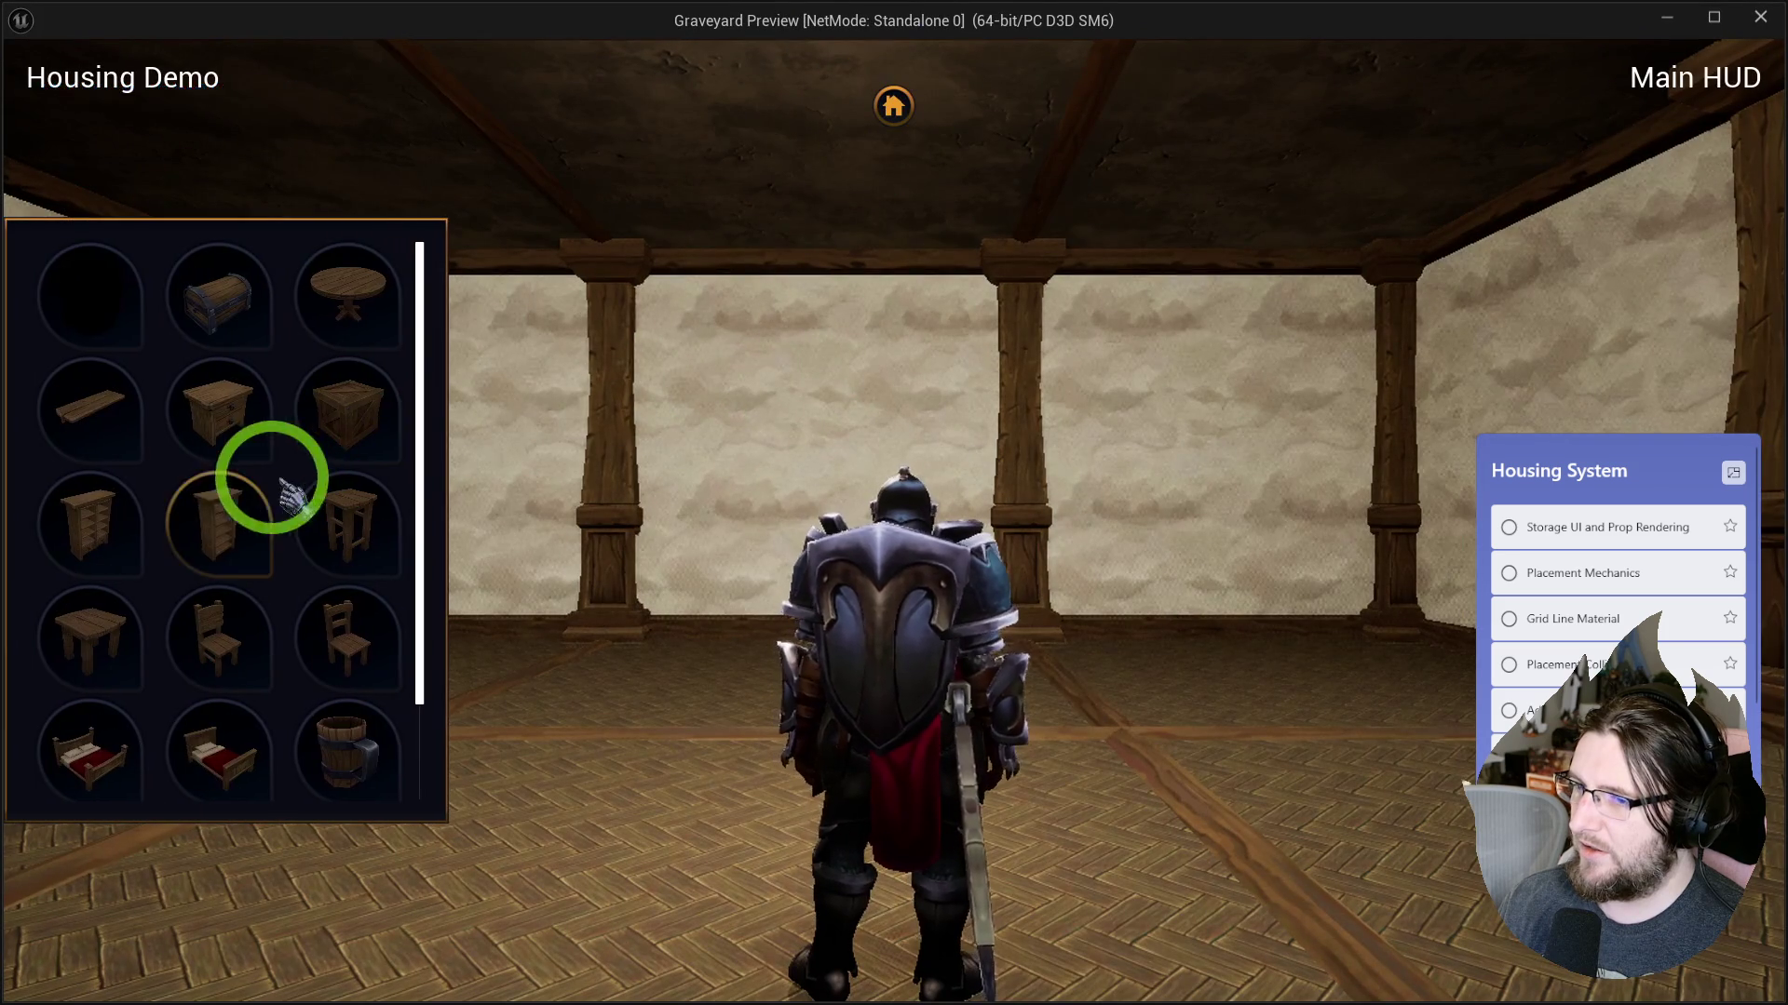
click(1157, 698)
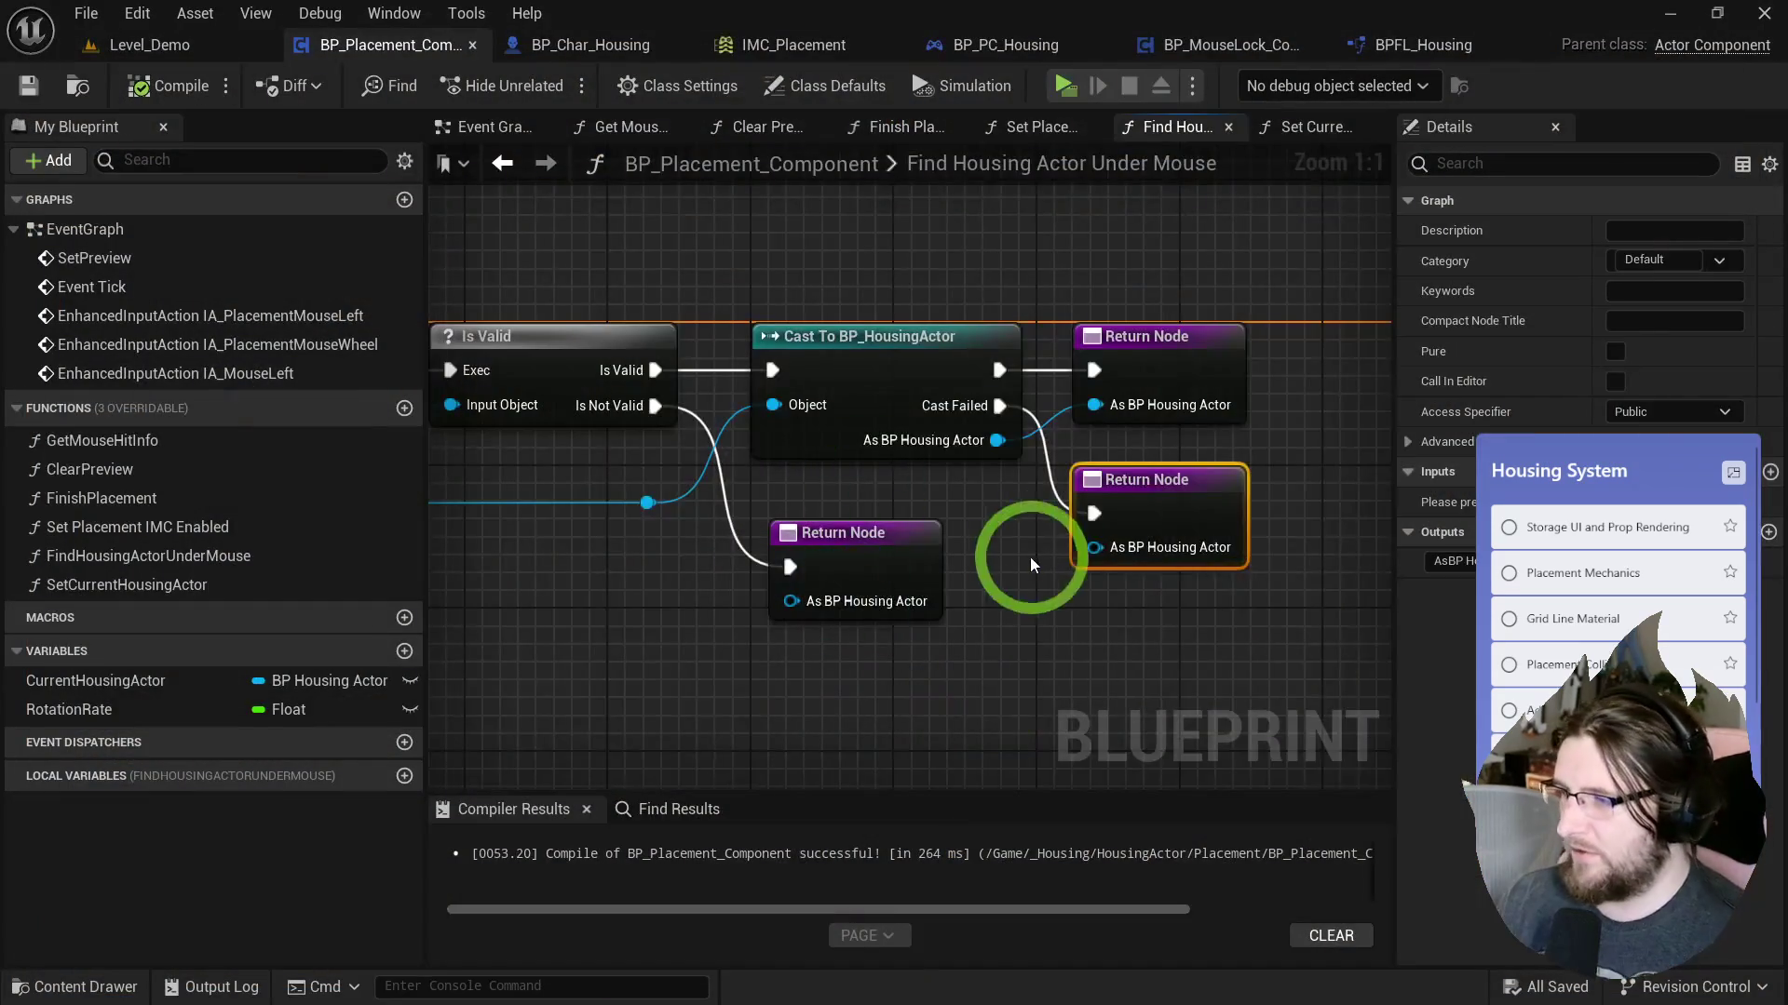
drag(1120, 363, 1174, 593)
click(1198, 192)
drag(1277, 231, 1245, 361)
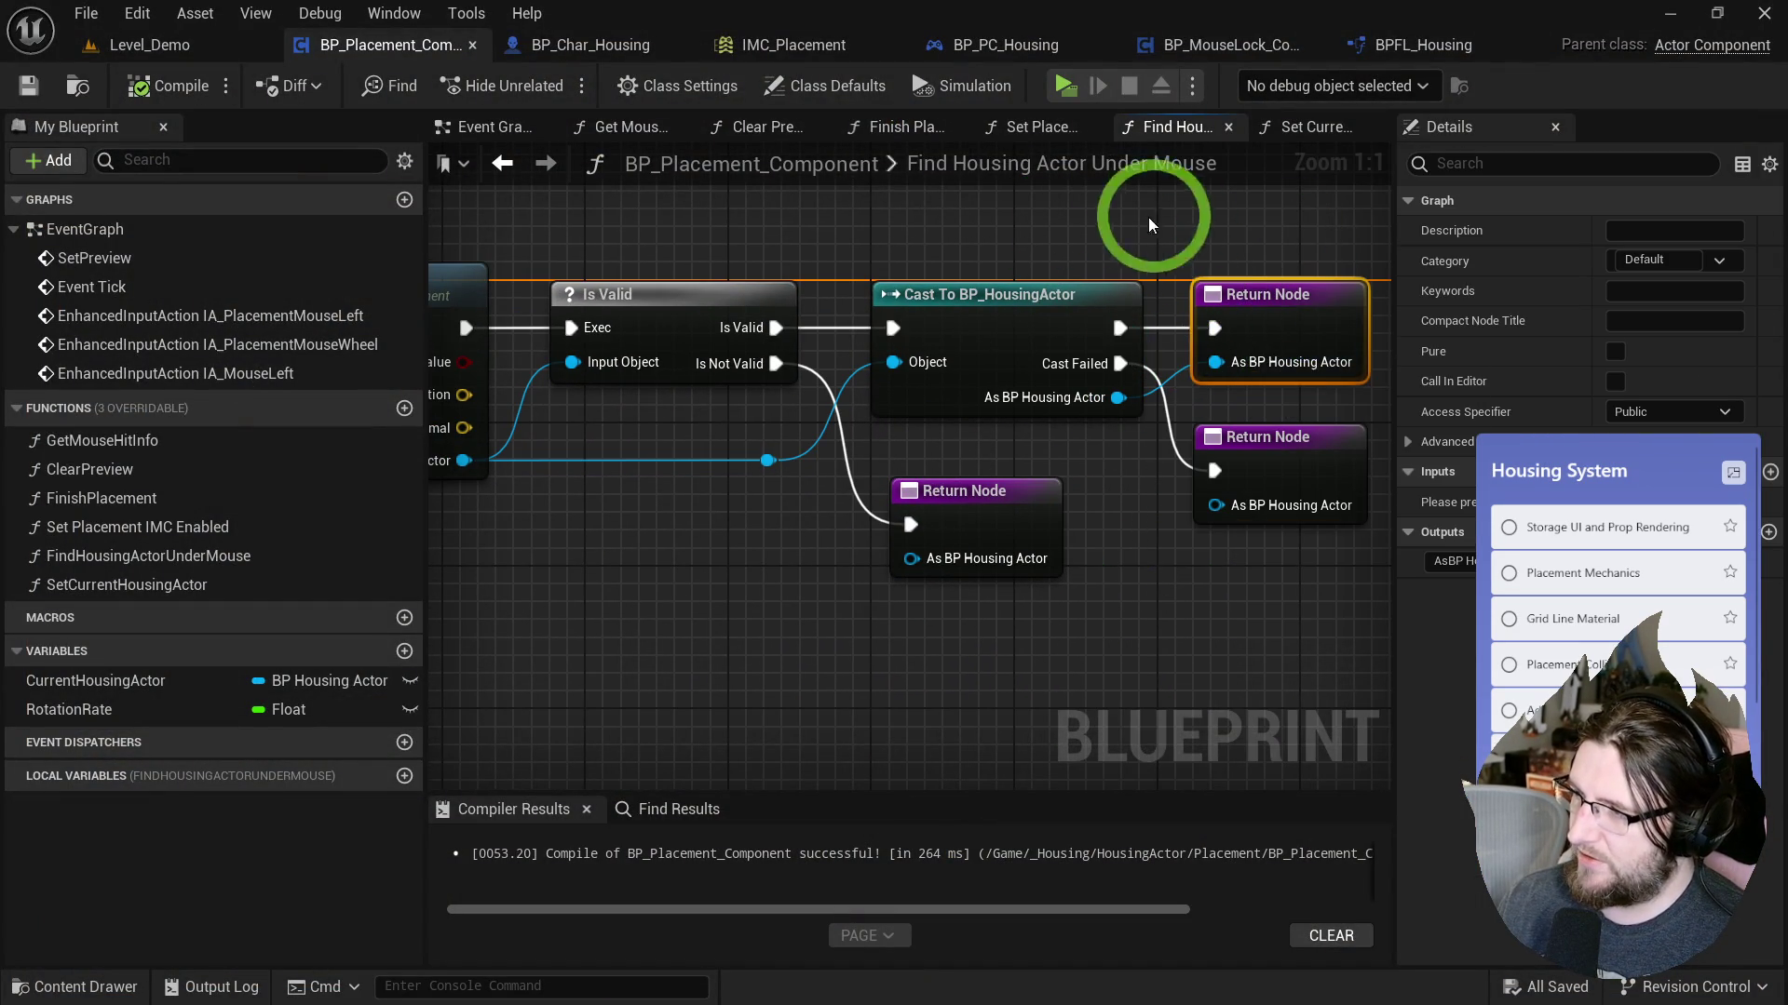
click(1046, 431)
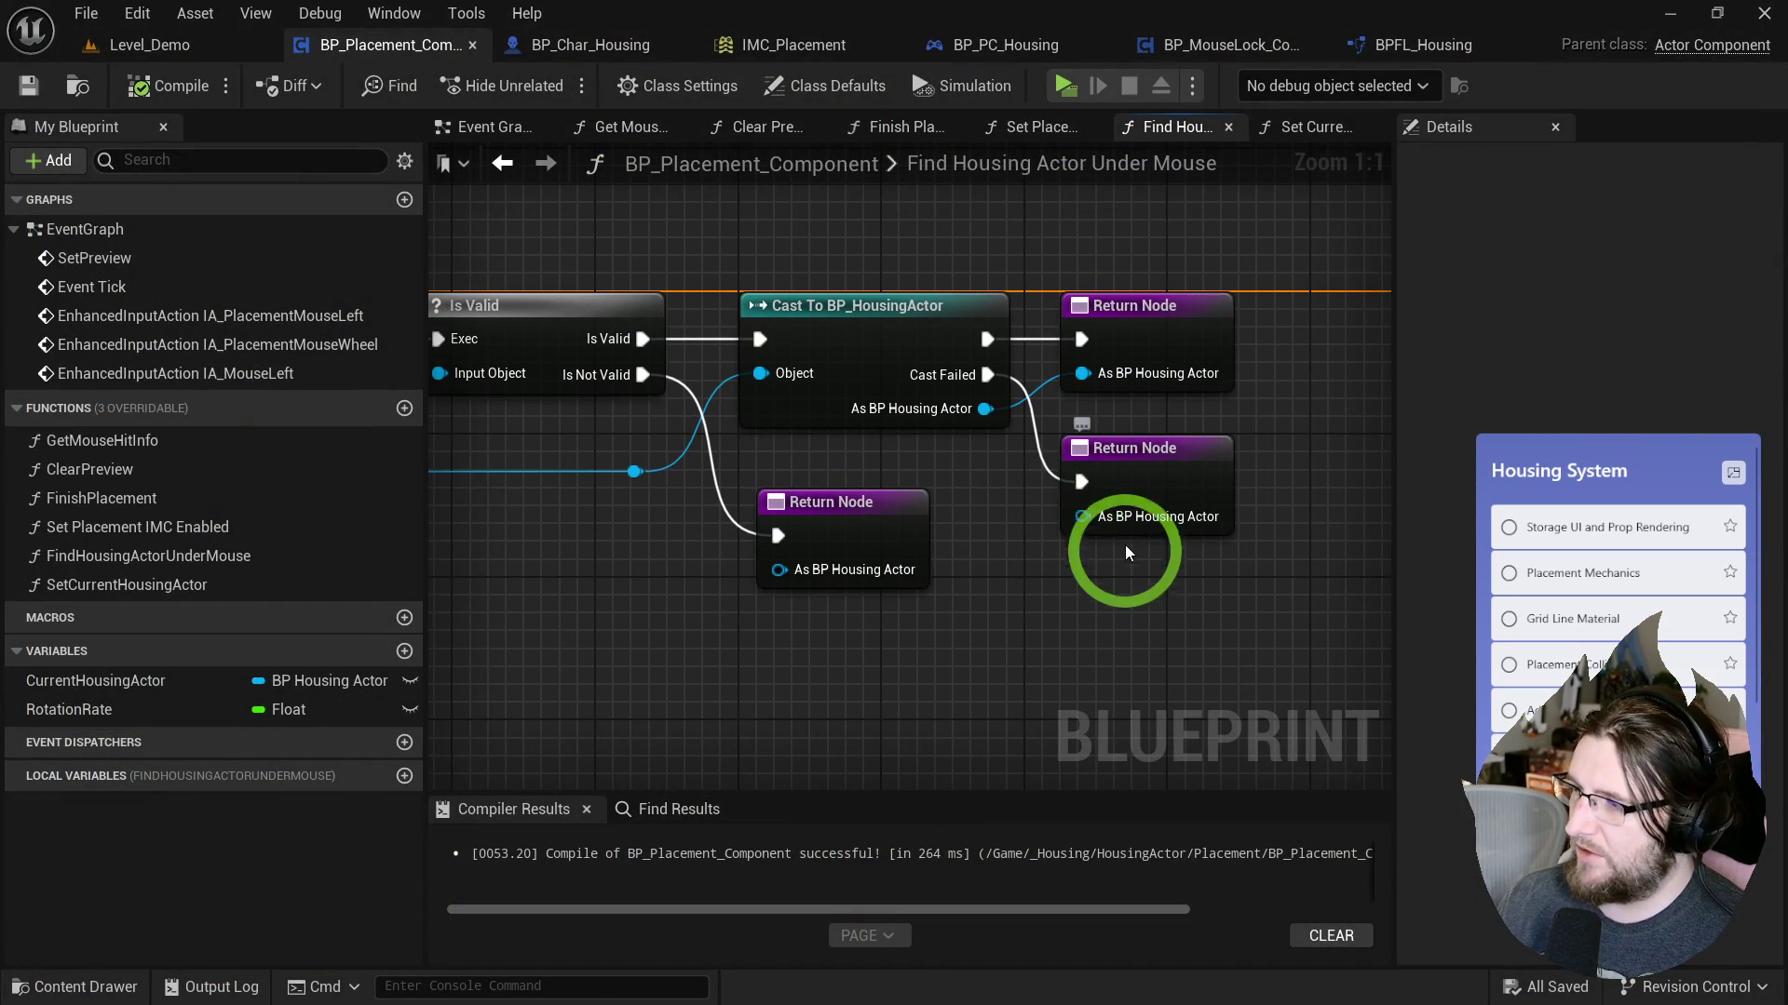
drag(1133, 523, 1133, 523)
click(993, 393)
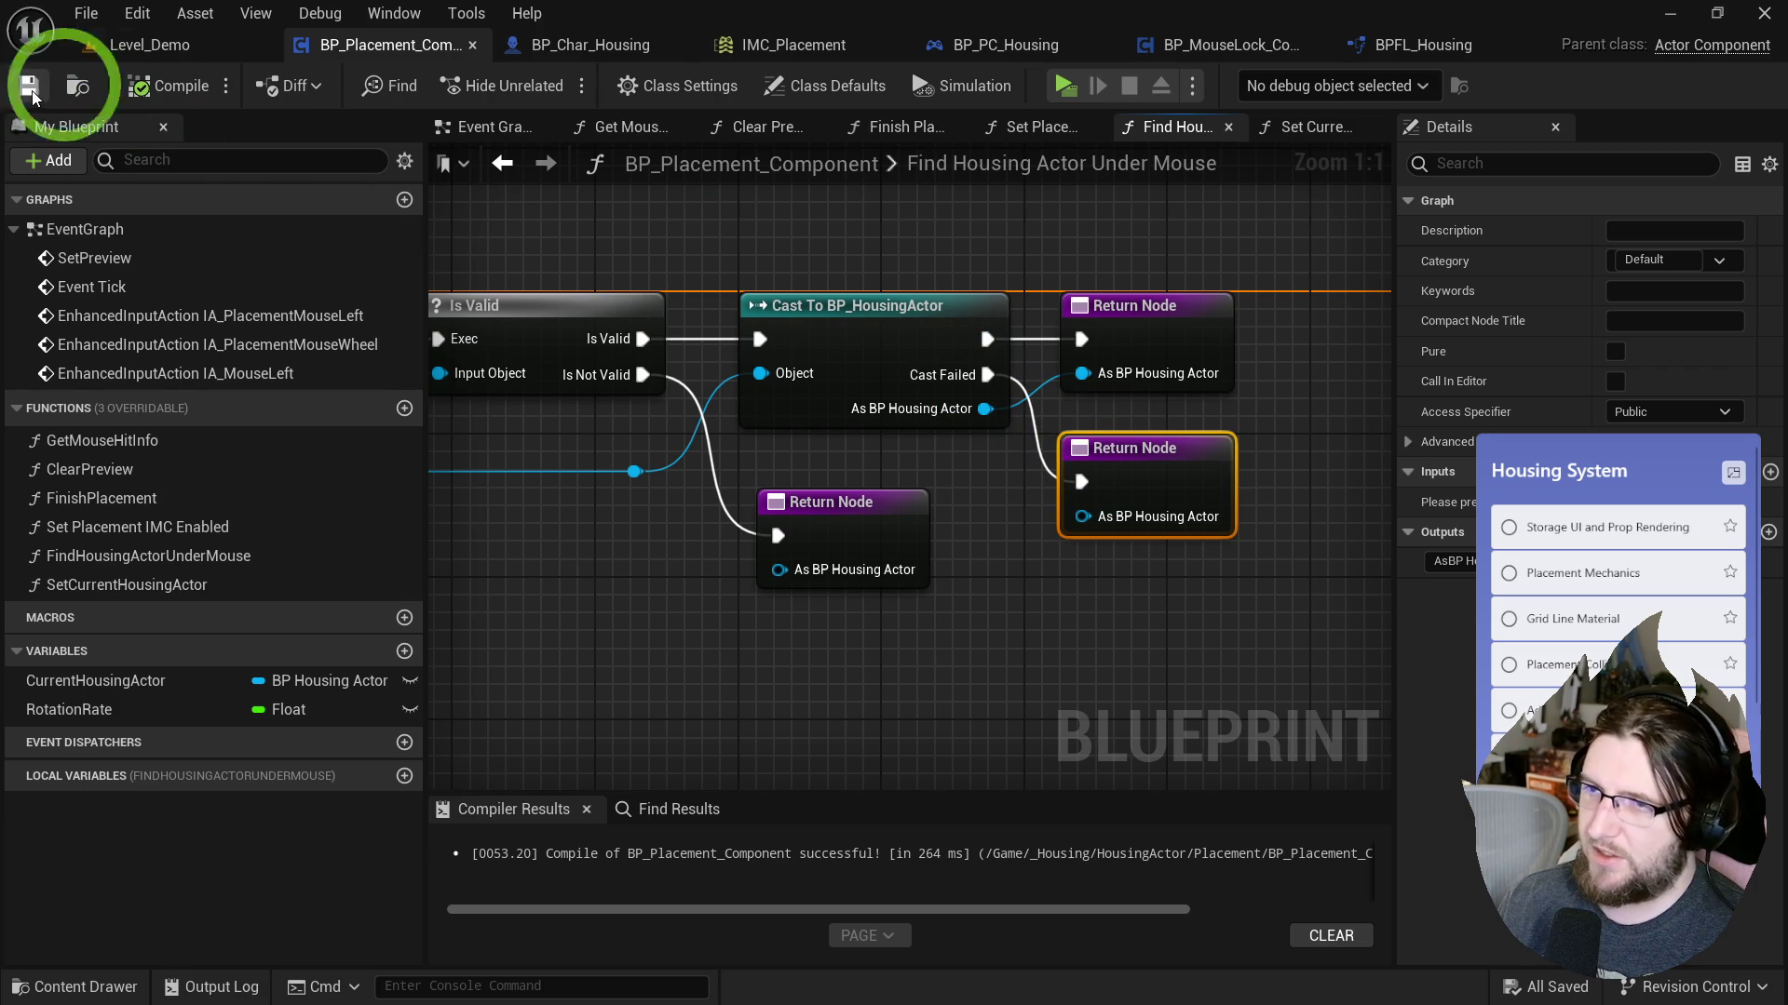
click(149, 45)
Playtest Level_Demo by placing a bookshelf and walking around, then bring up IMC_Placement.
click(563, 56)
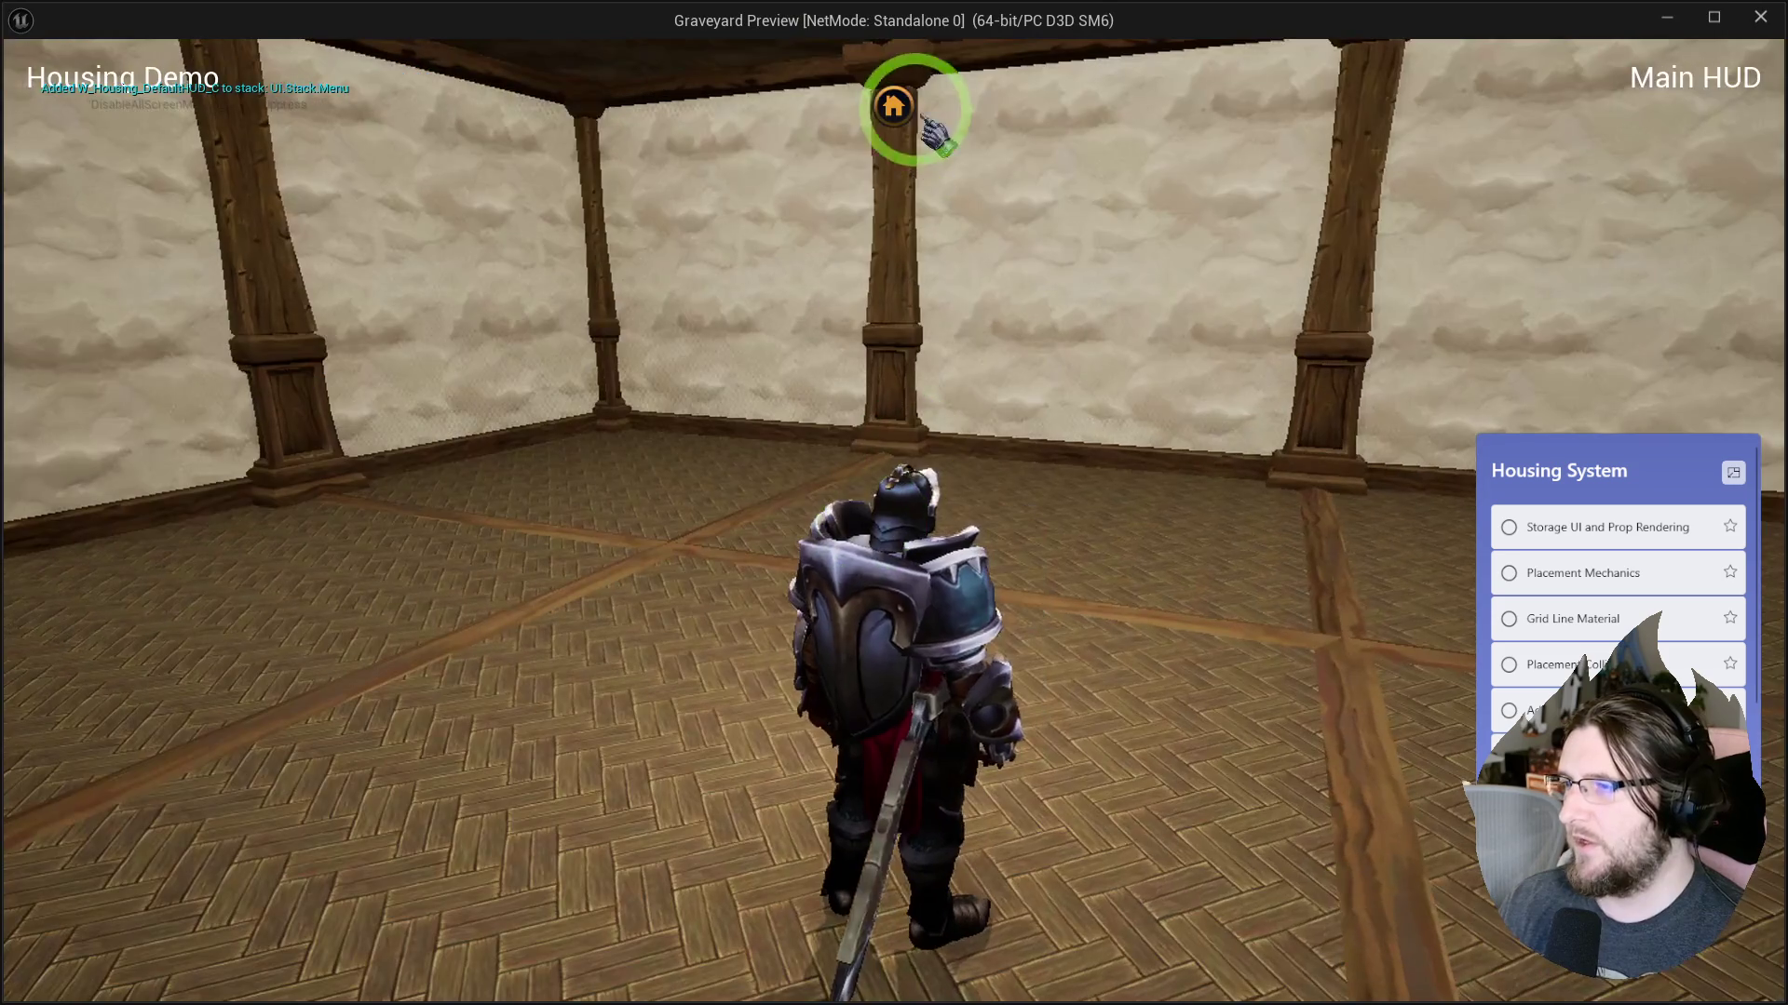
click(896, 104)
mouse_move(349, 544)
mouse_down()
mouse_move(1758, 780)
mouse_move(1309, 658)
mouse_move(594, 694)
mouse_move(579, 618)
mouse_move(1377, 730)
mouse_move(611, 626)
mouse_move(614, 642)
mouse_up()
key(a)
scroll(1214, 643, up, 2)
key(s)
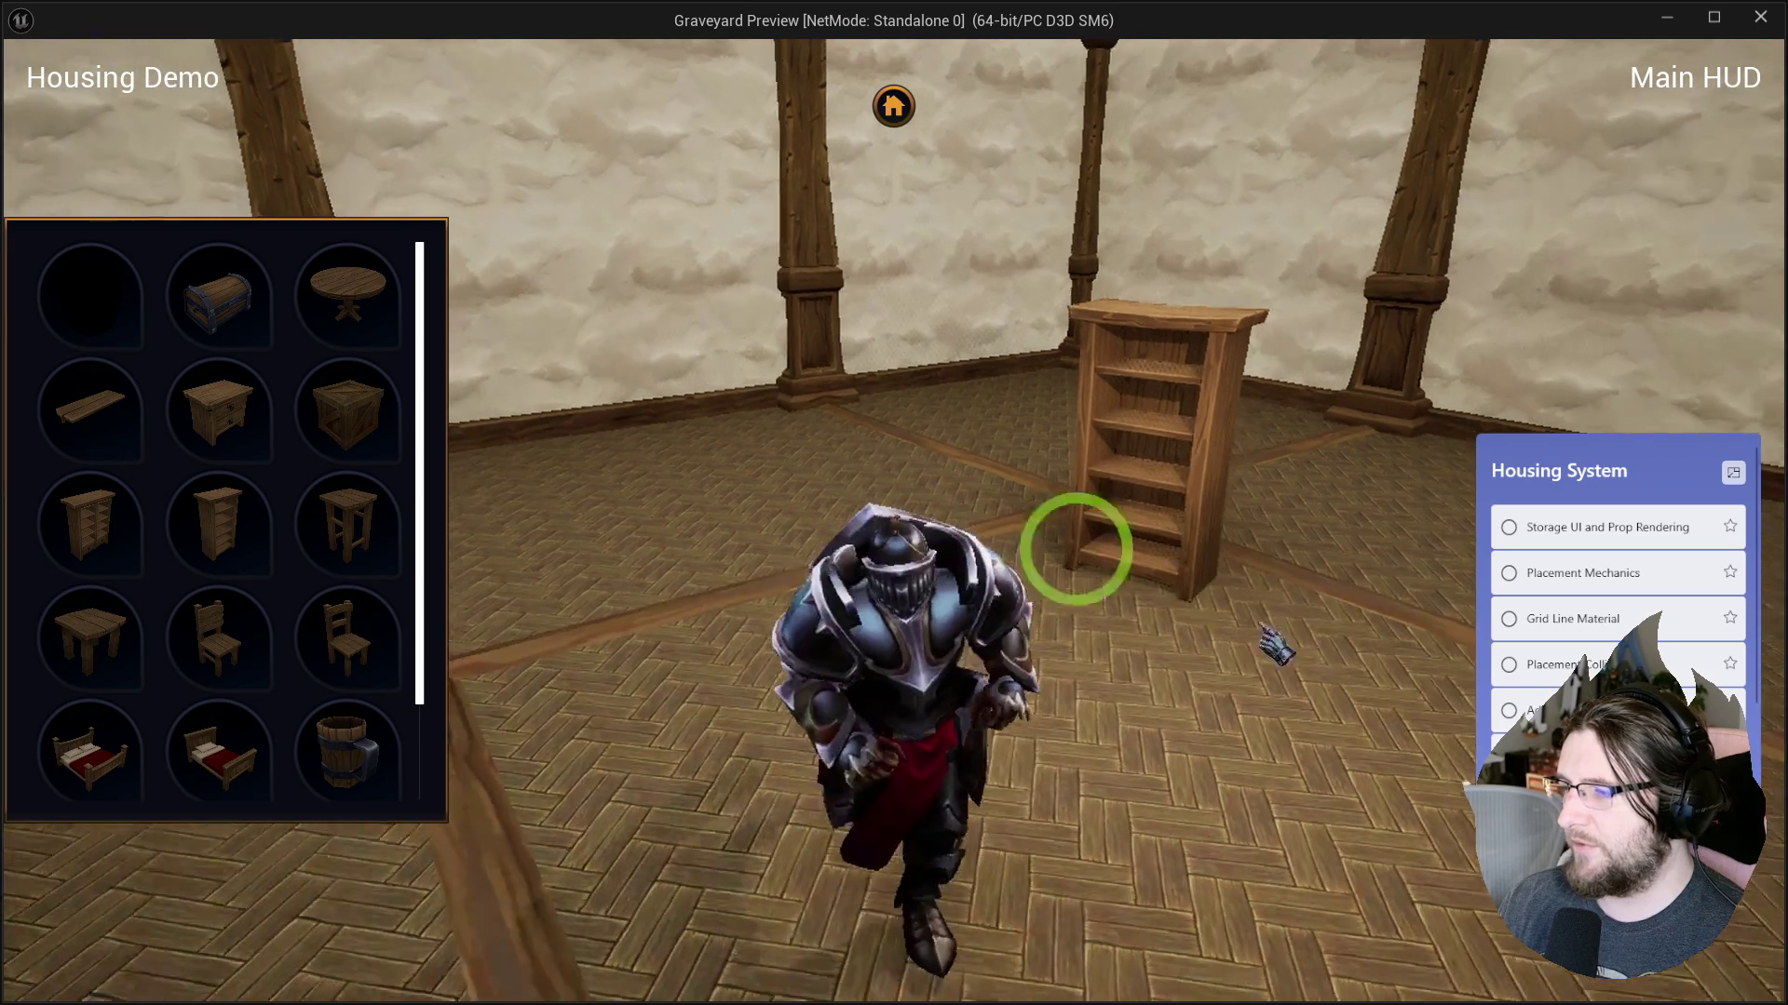
key(Escape)
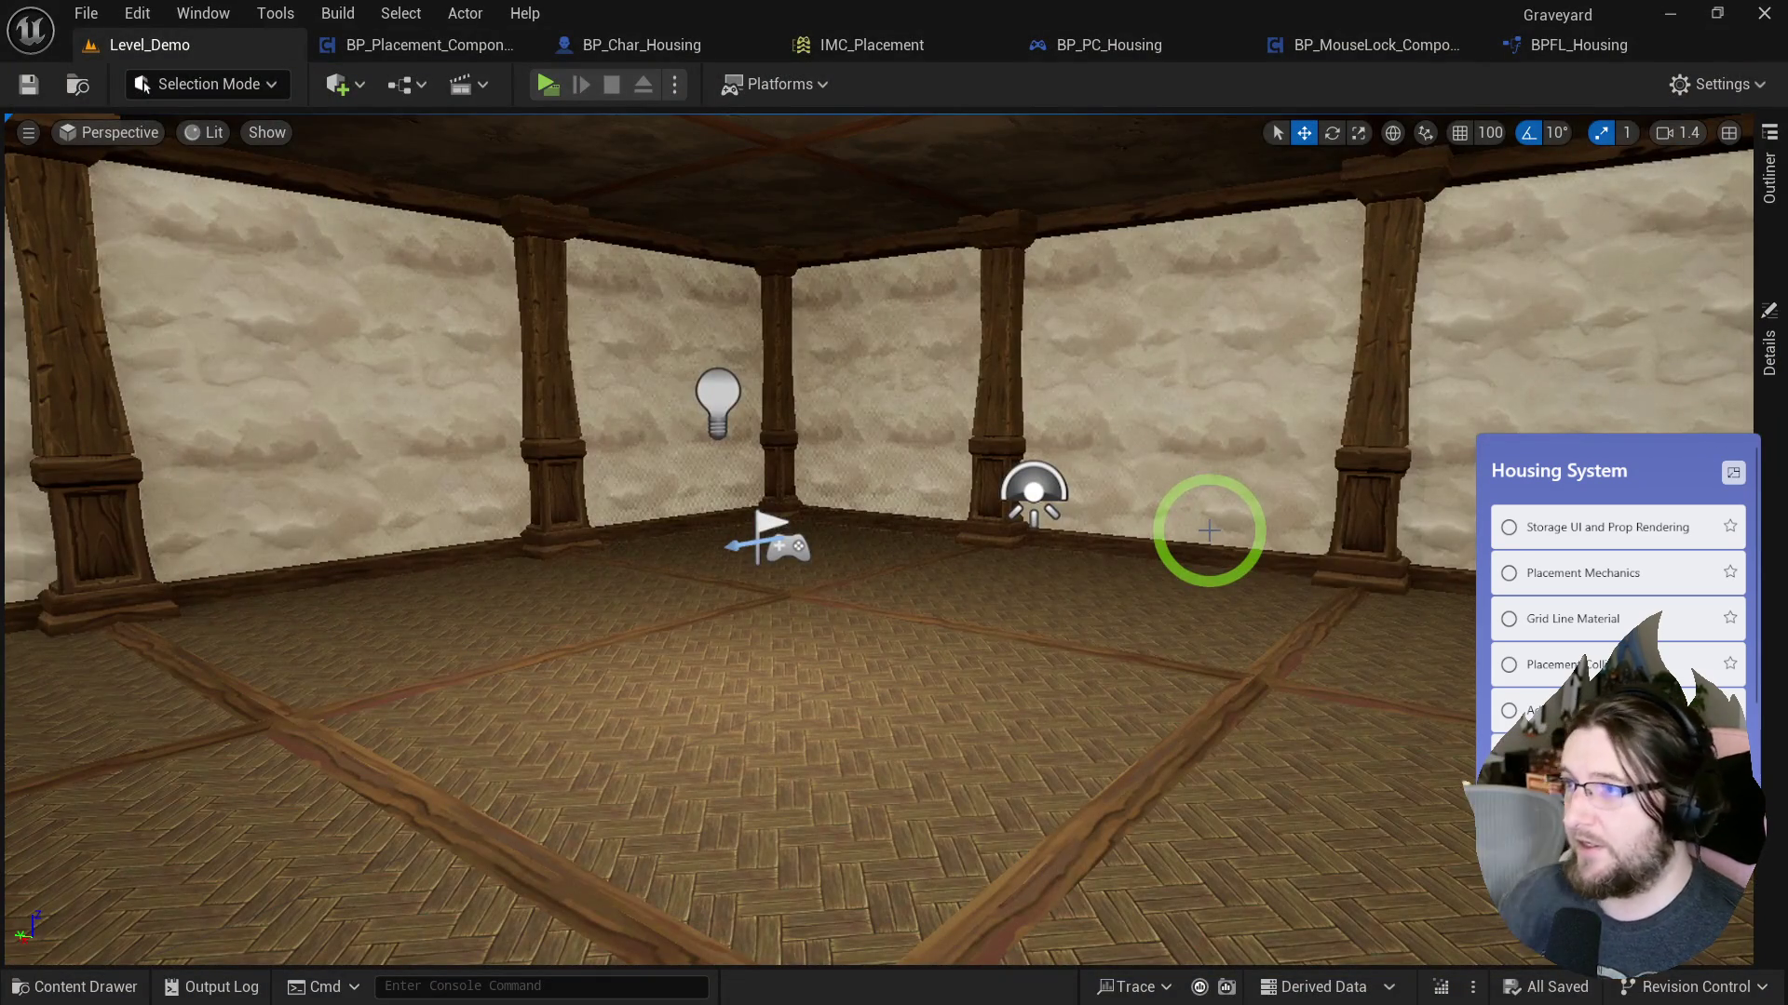
click(857, 45)
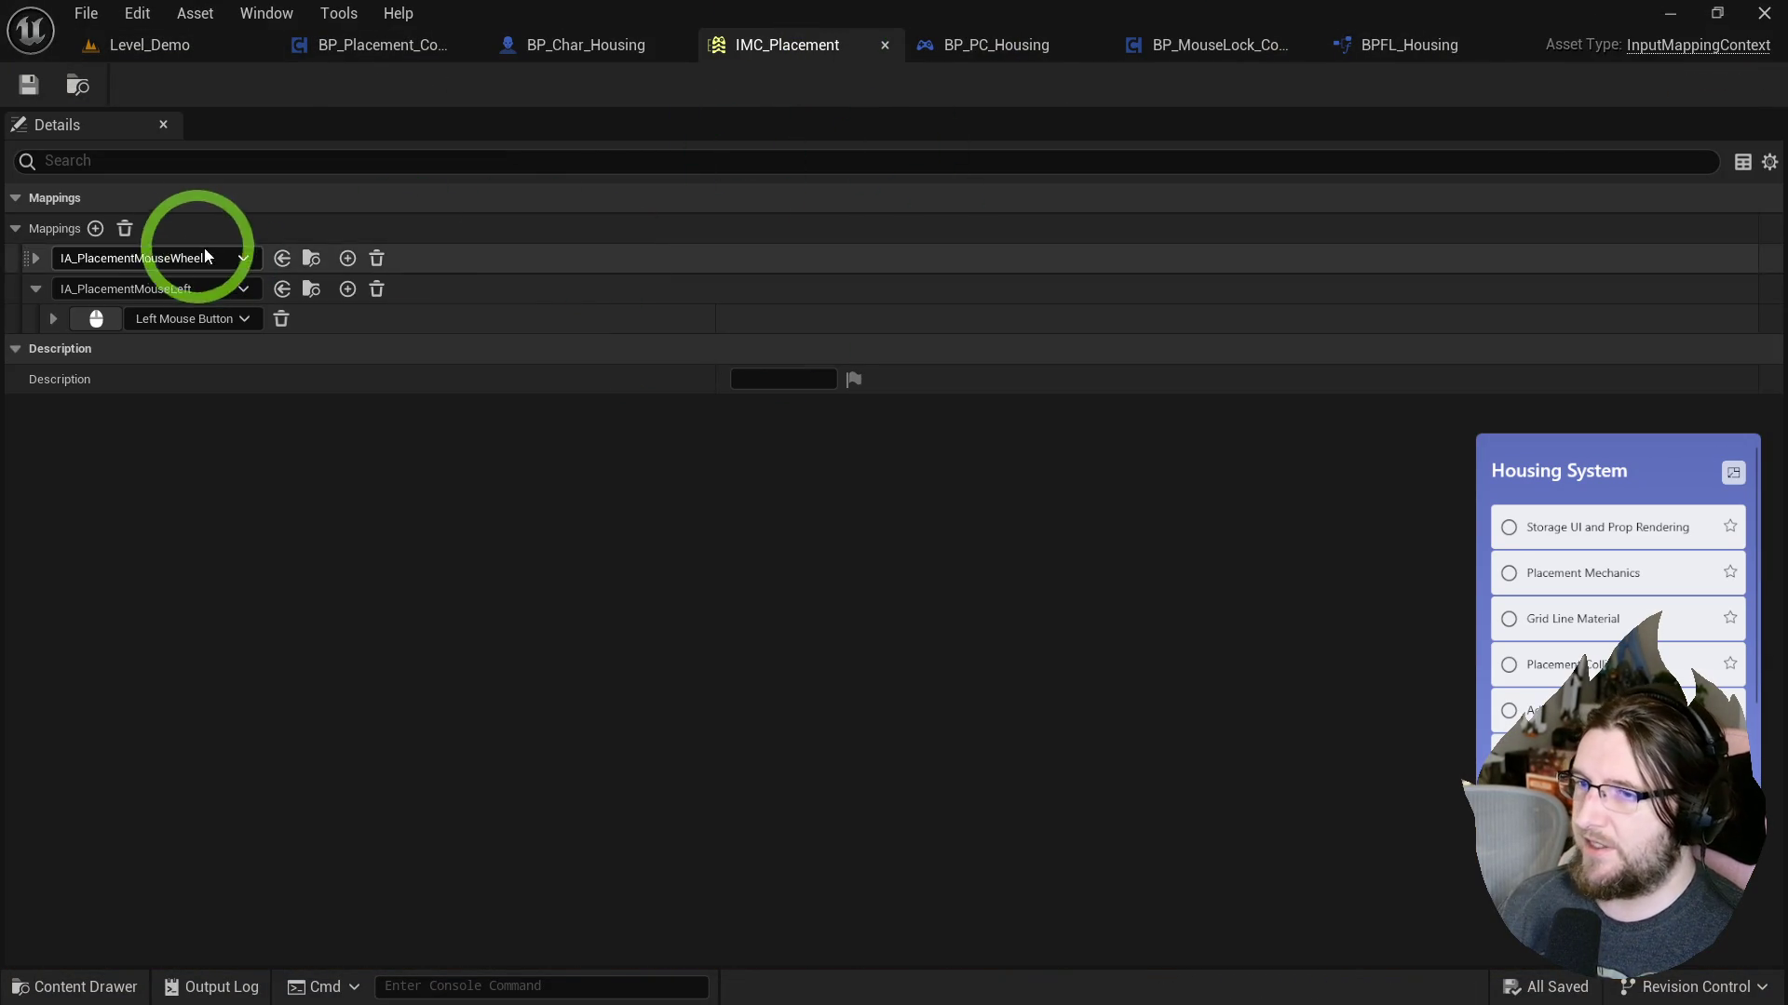
Add an empty mapping and create a new input action asset named IA_Delete.
click(95, 228)
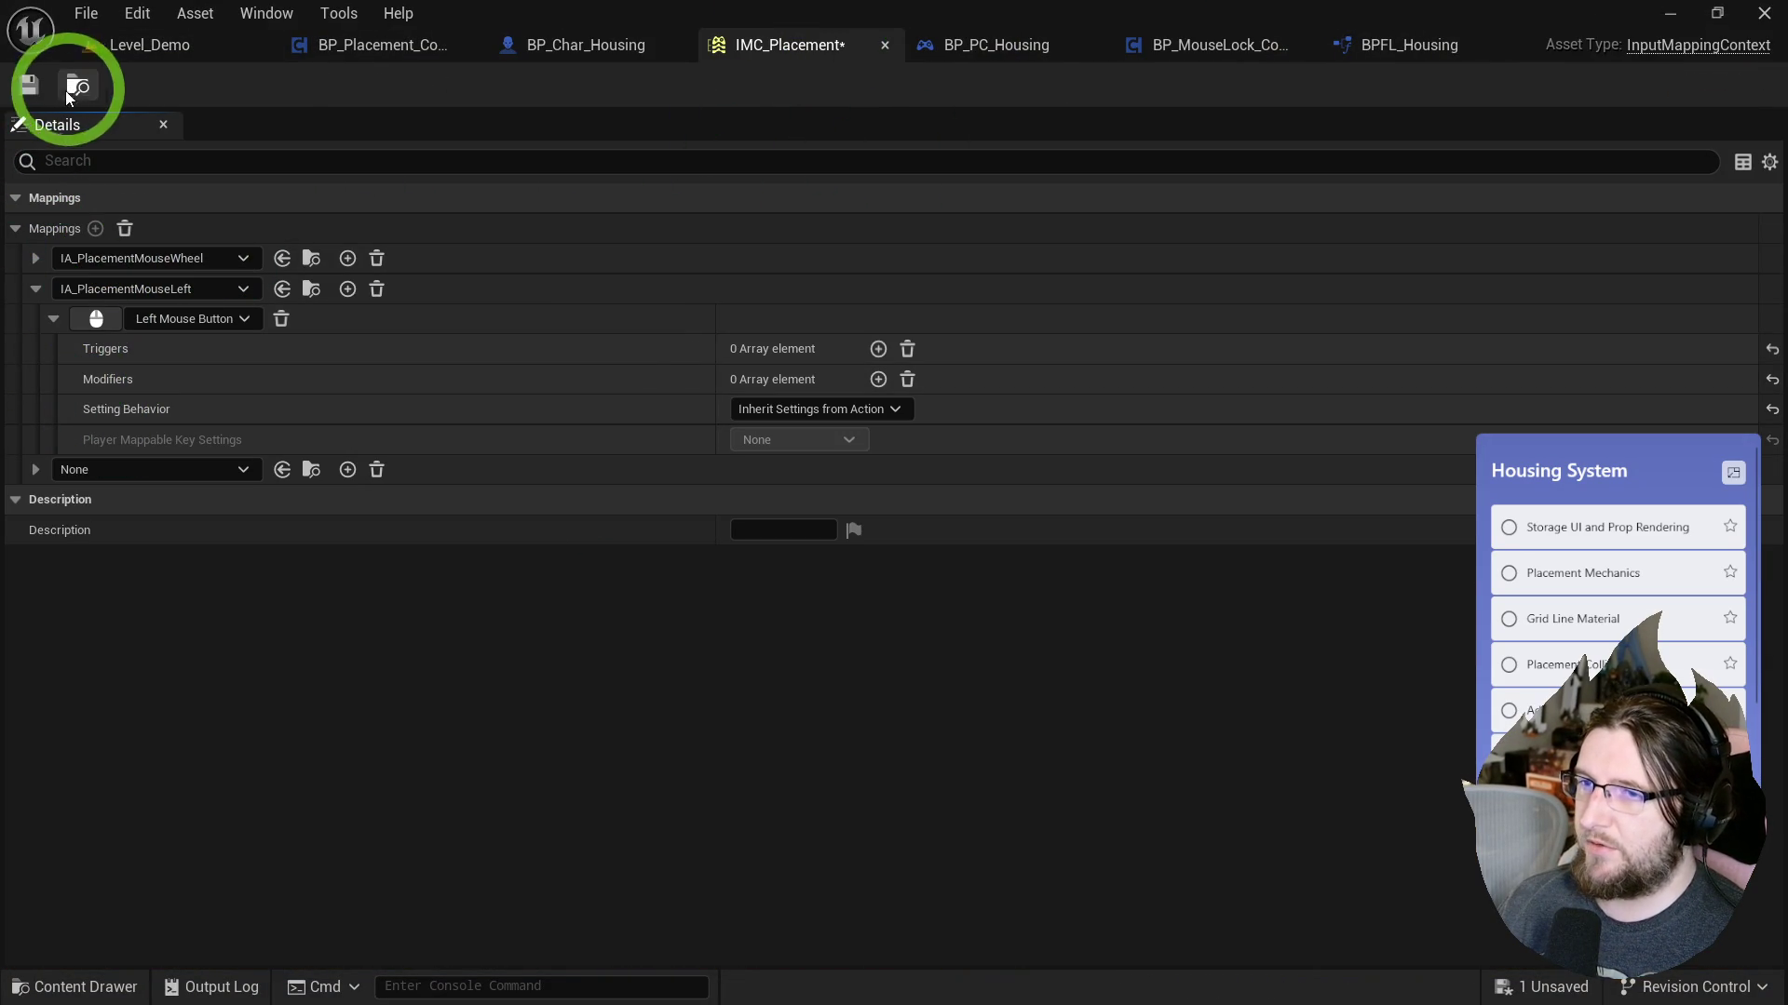
click(78, 85)
click(605, 708)
key(ctrl+d)
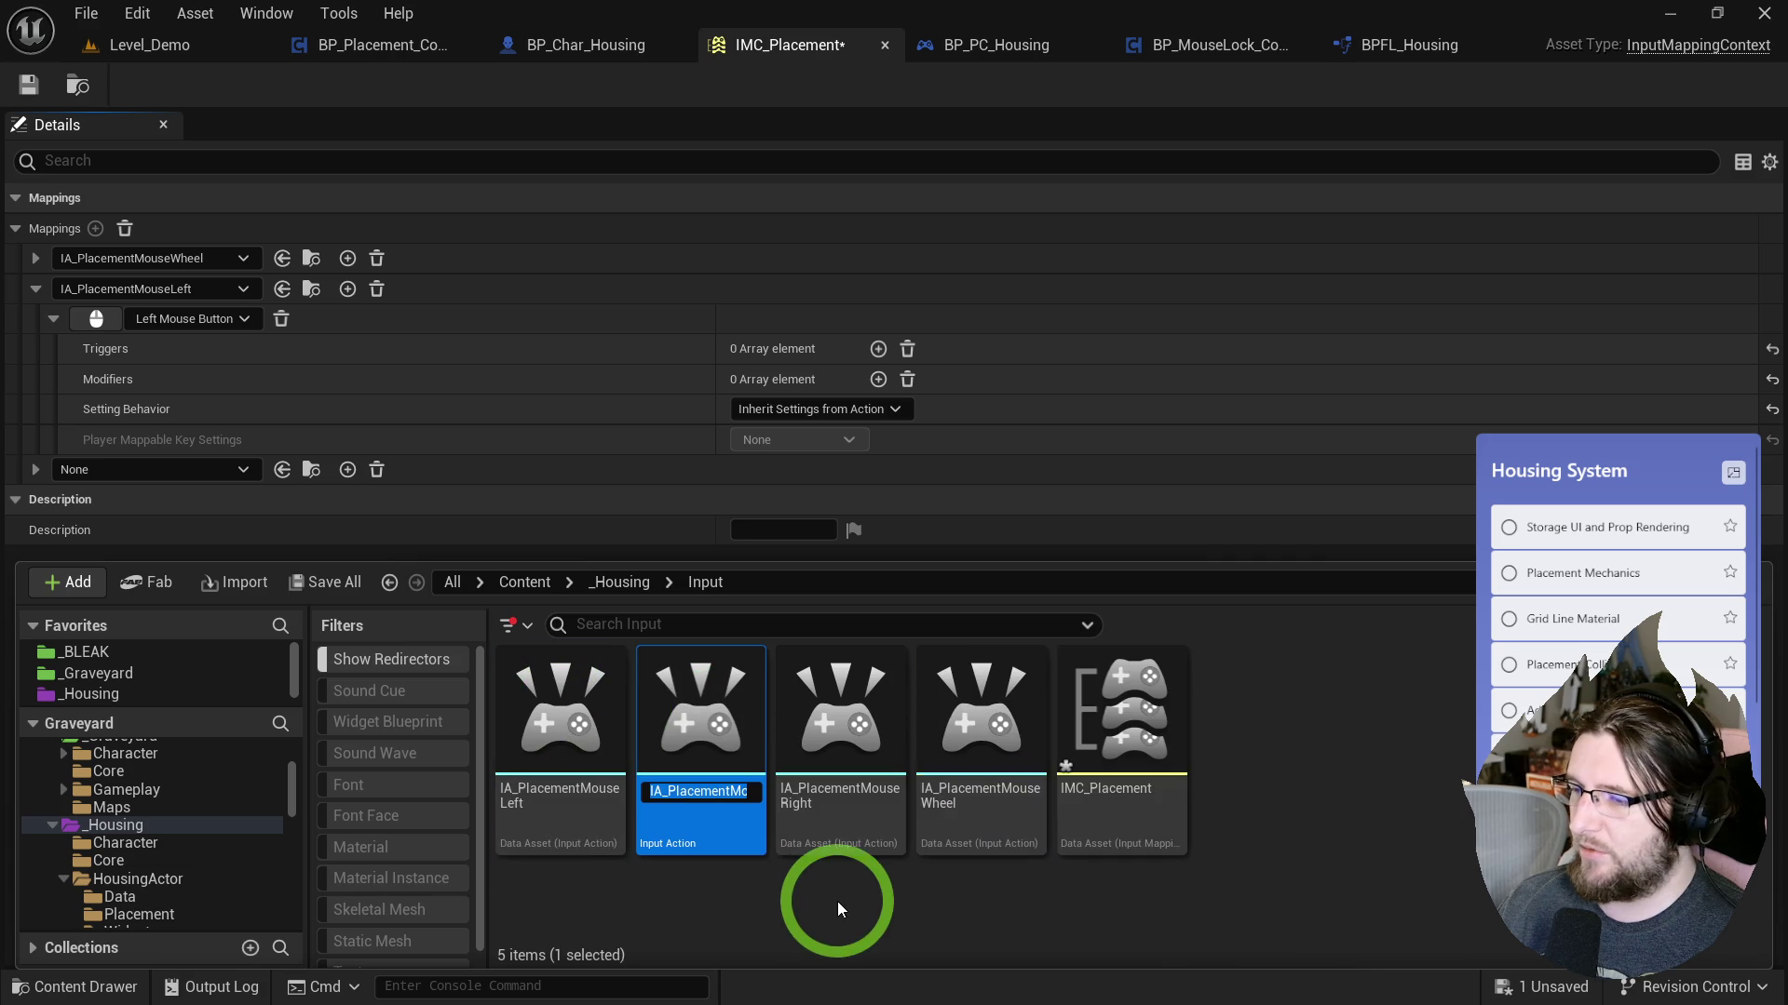
text(IA_)
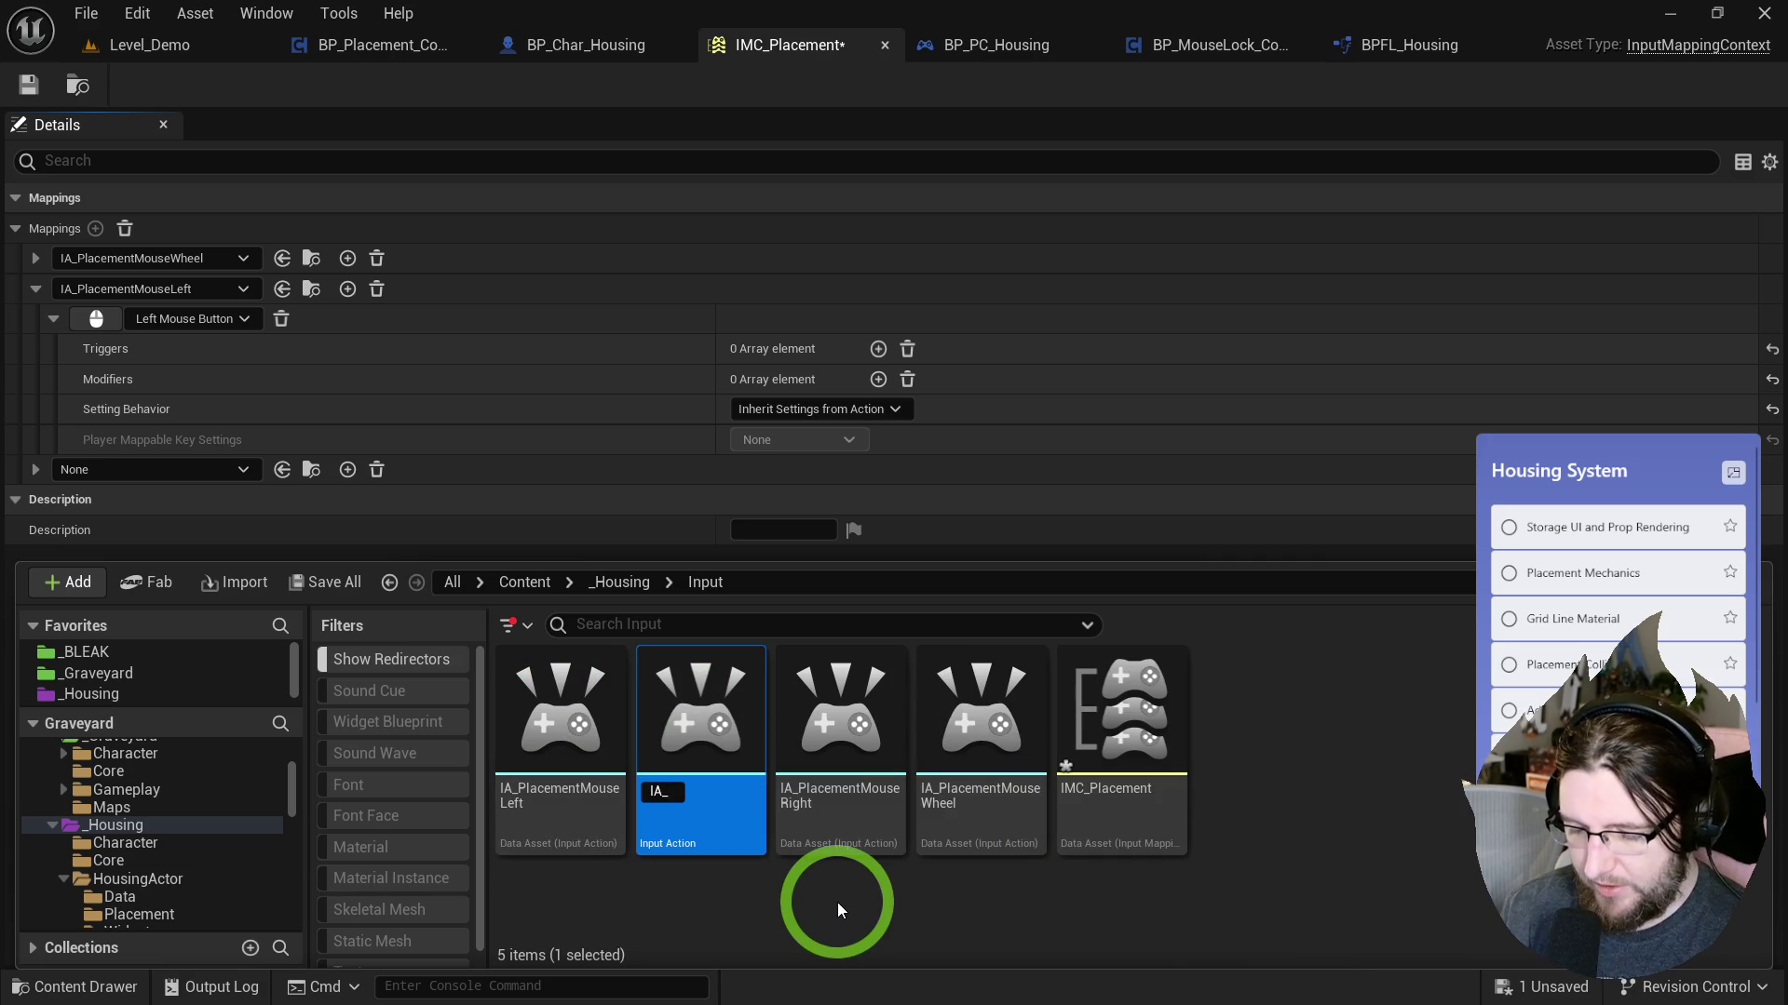
text(Deslete)
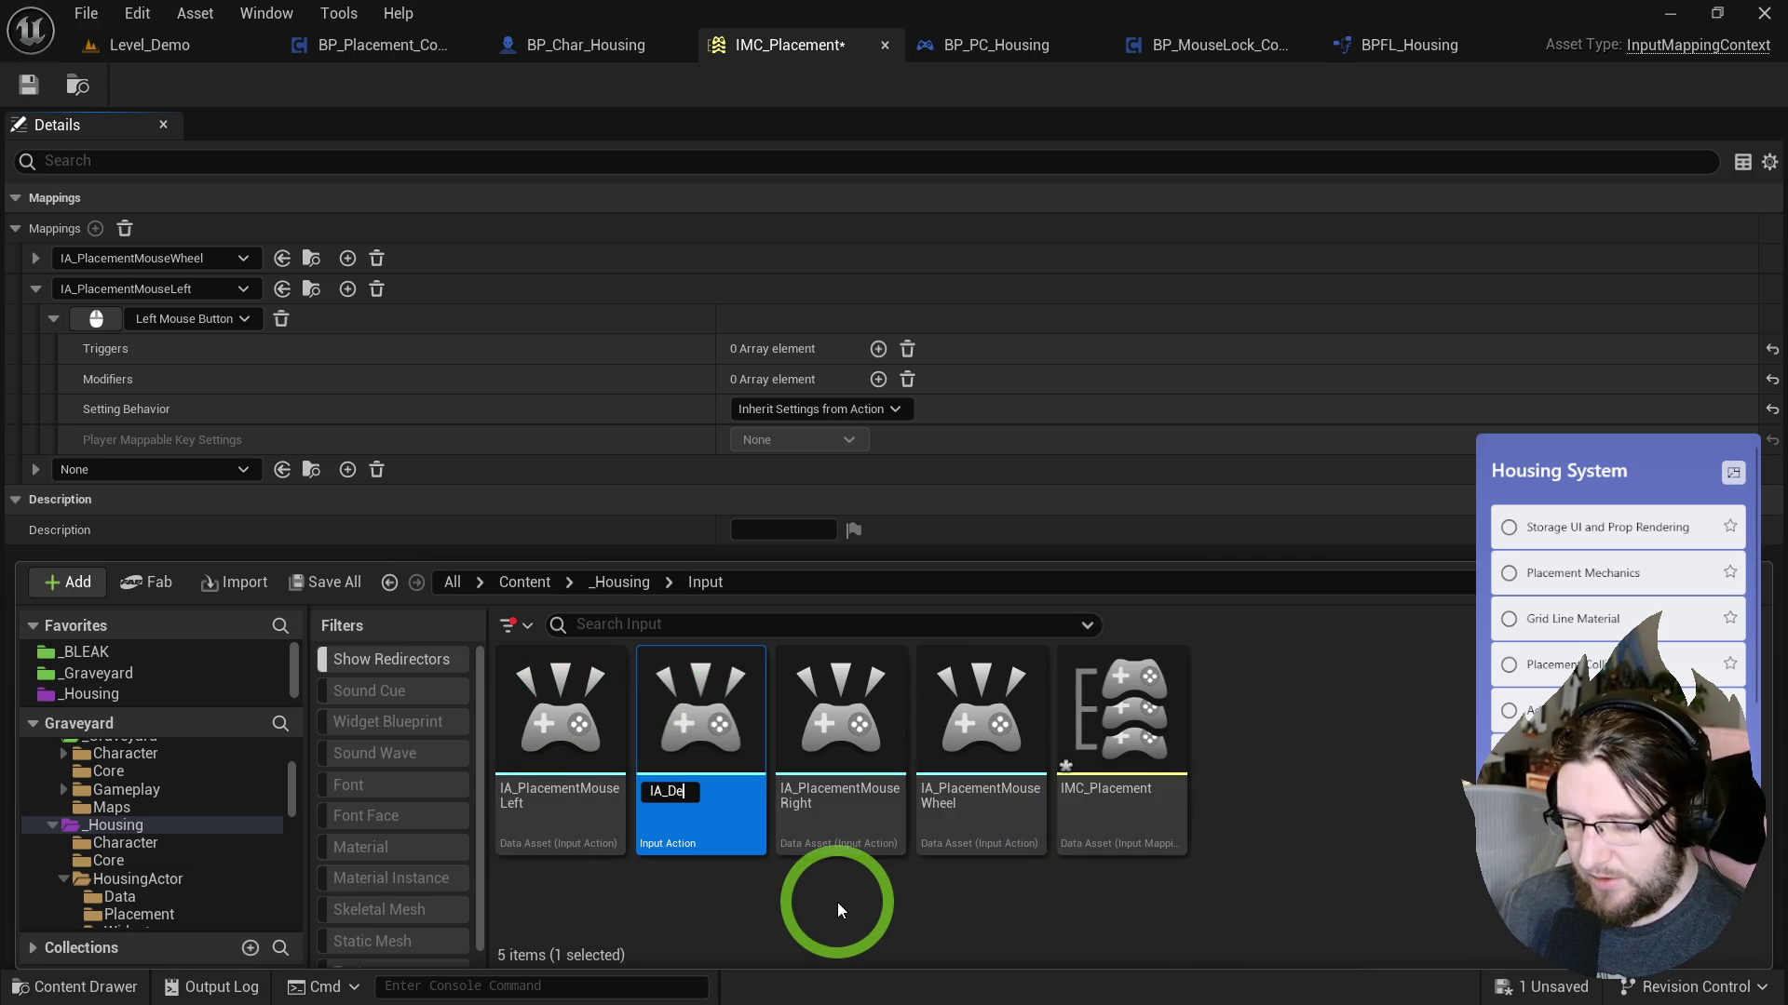
key(Return)
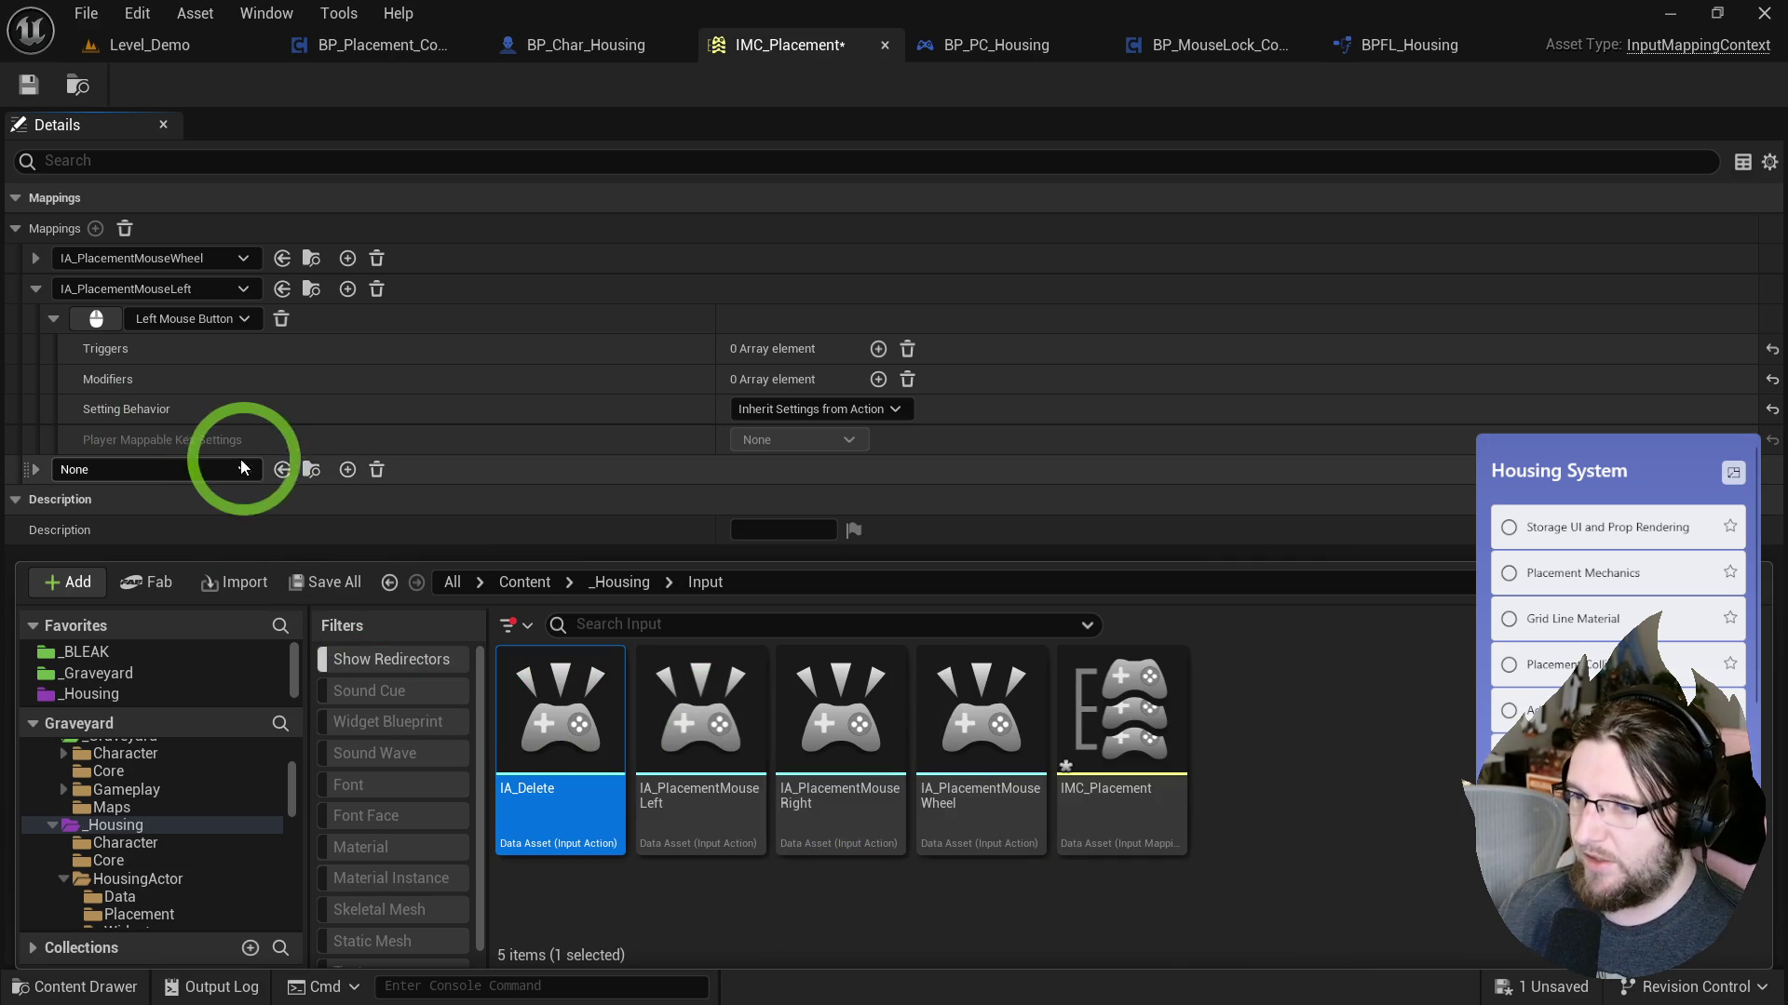
Assign IA_Delete to the new mapping, bind it to the R key, and save.
click(282, 469)
click(35, 469)
click(96, 500)
key(r)
click(79, 87)
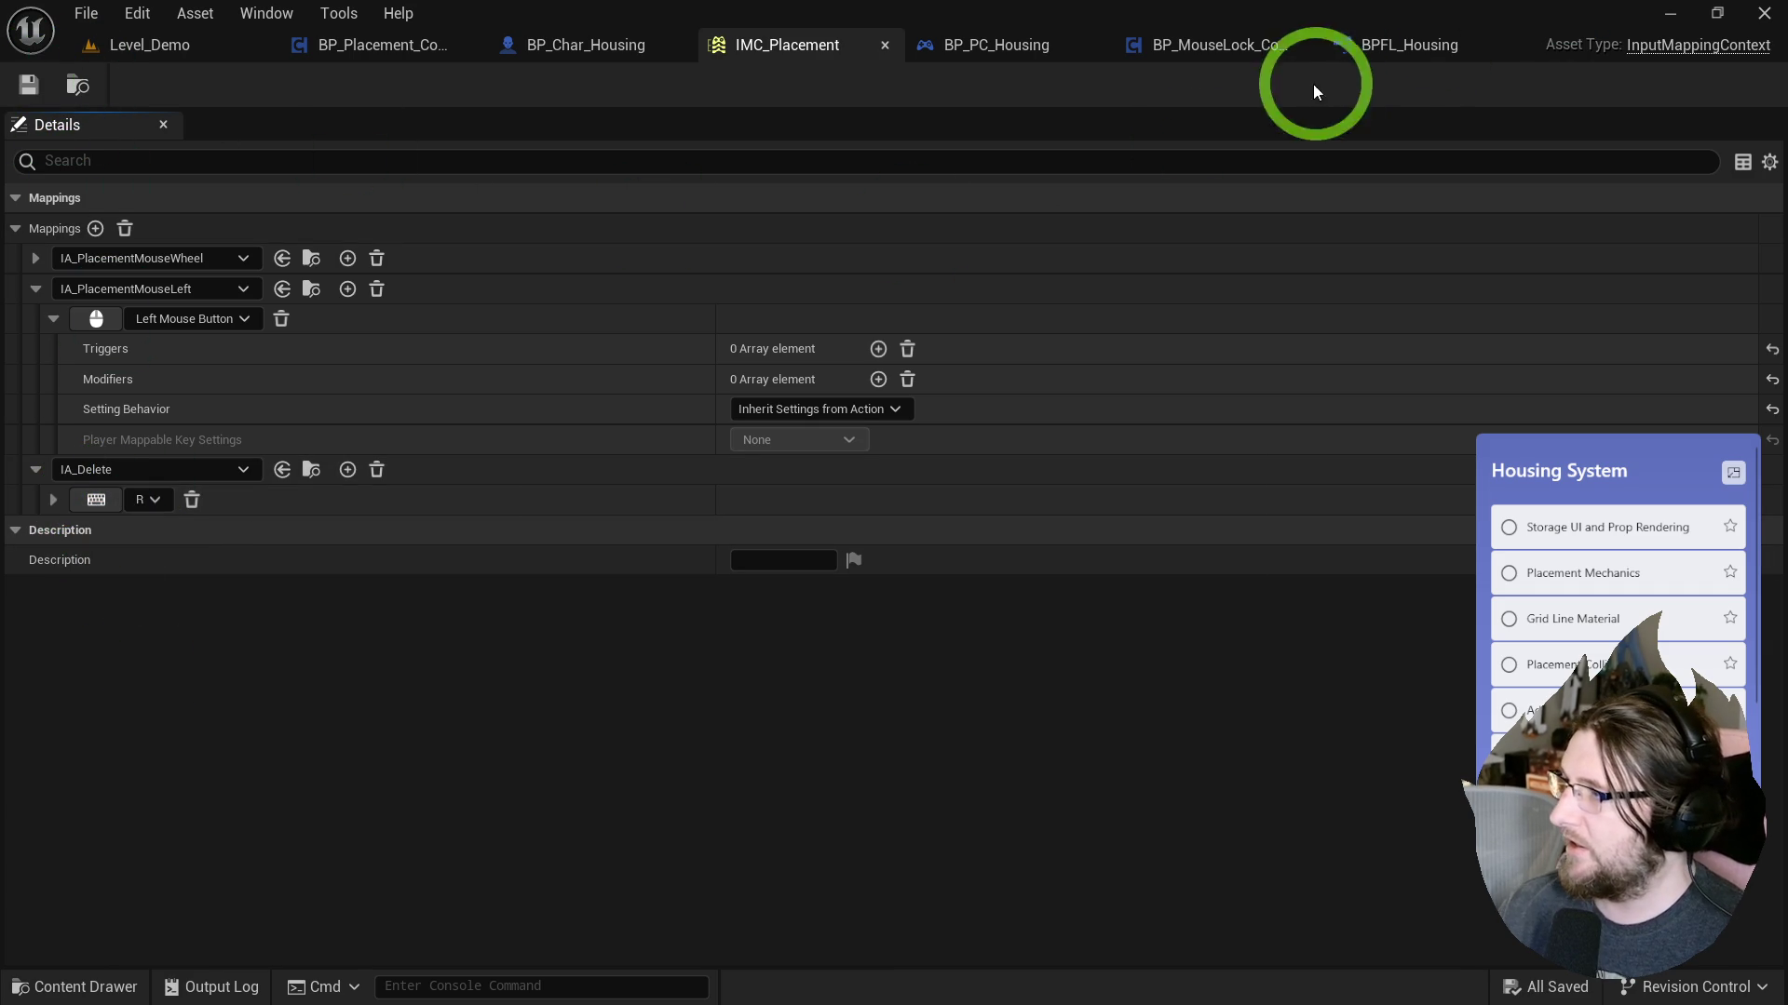
click(386, 46)
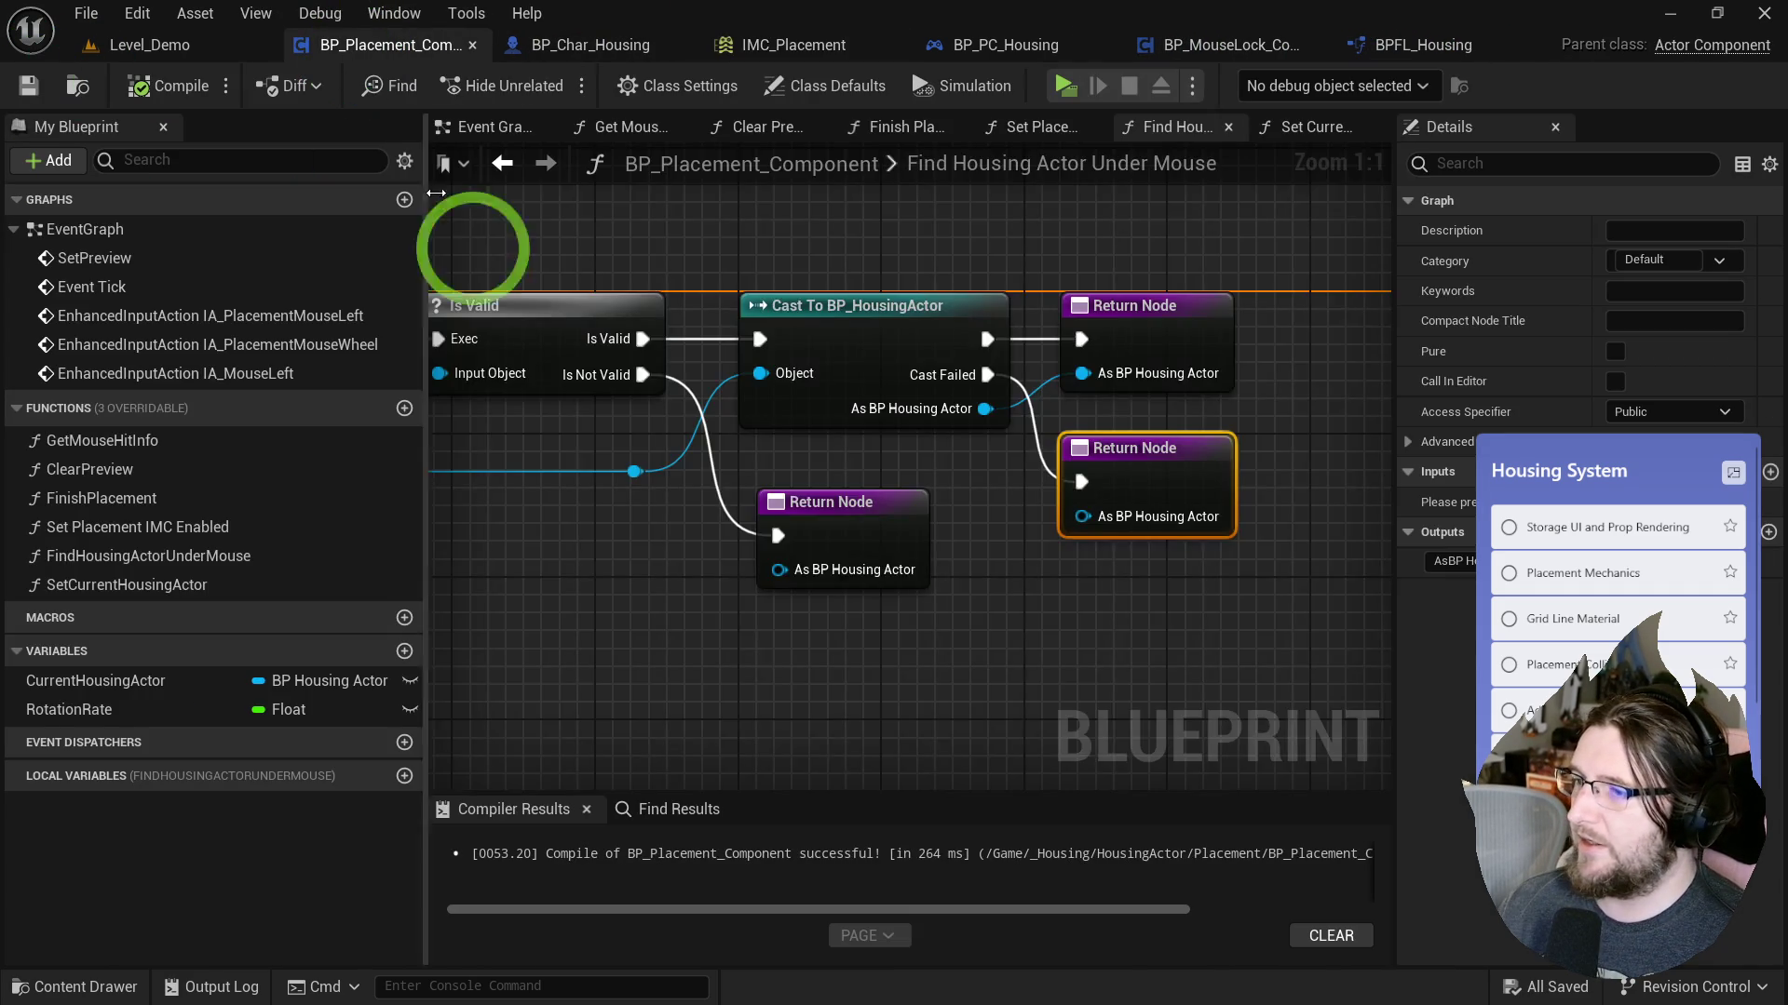
Add an EnhancedInputAction IA_Delete event node to the Event Graph.
click(493, 135)
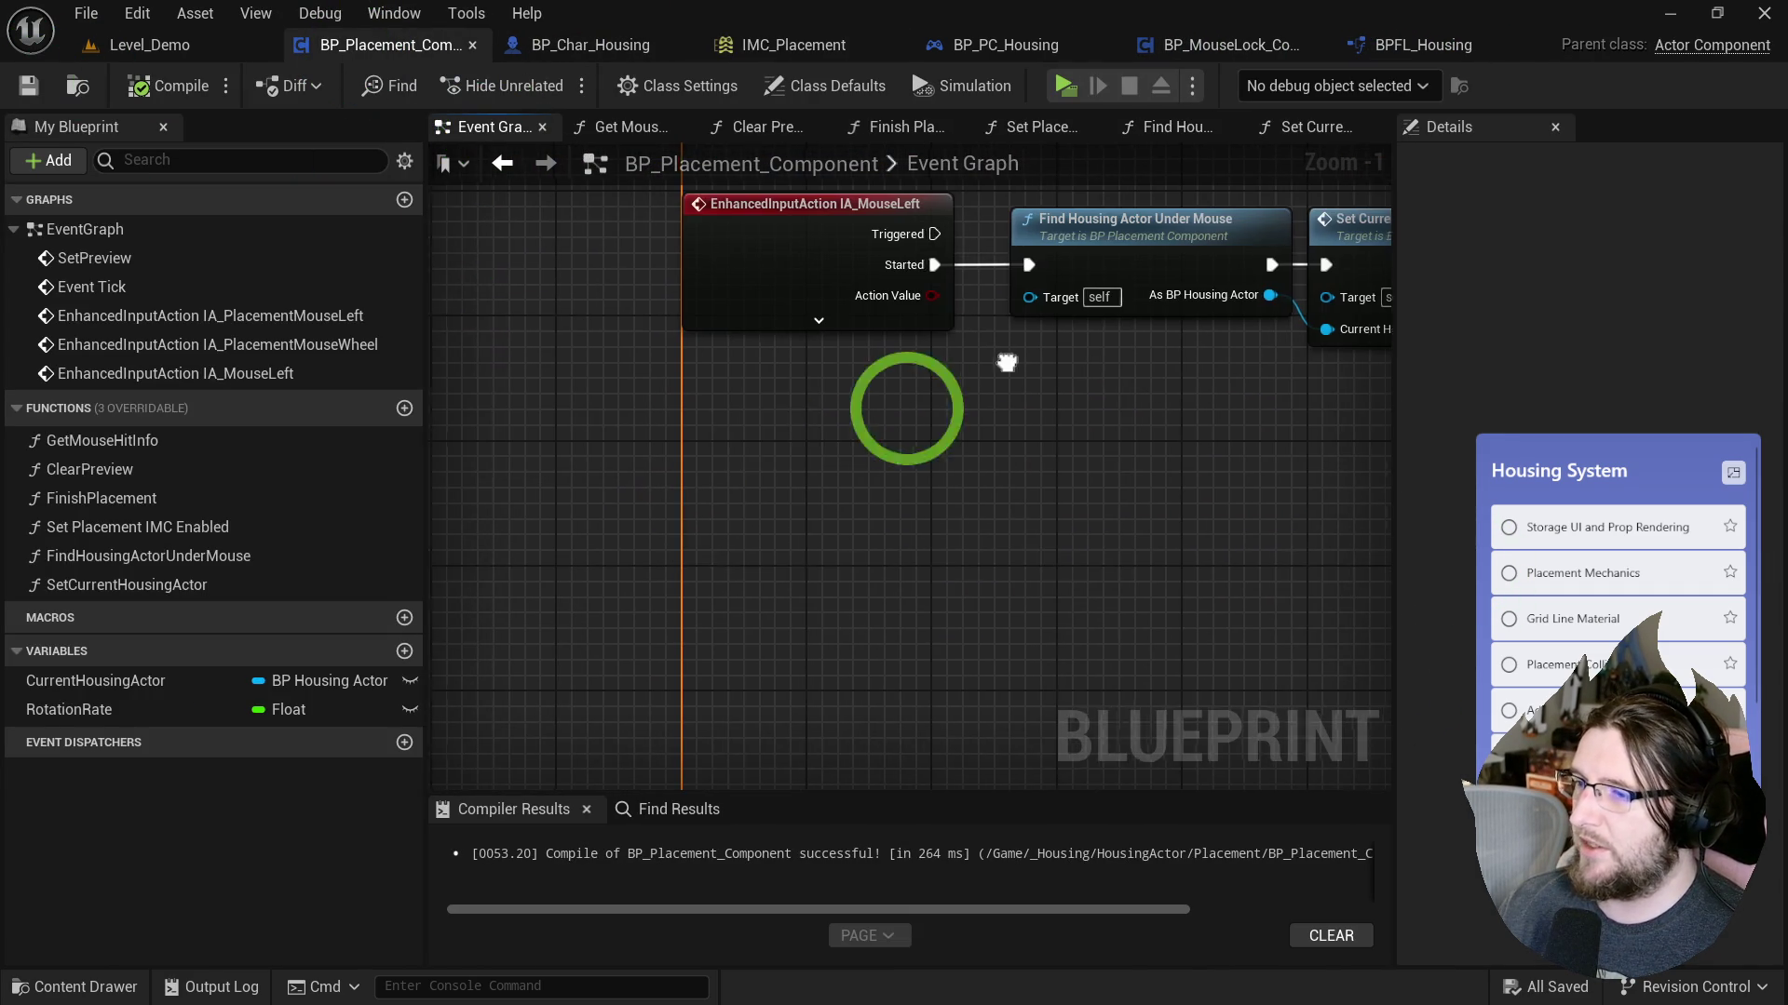
right_click(734, 527)
text(ia)
text(_delete)
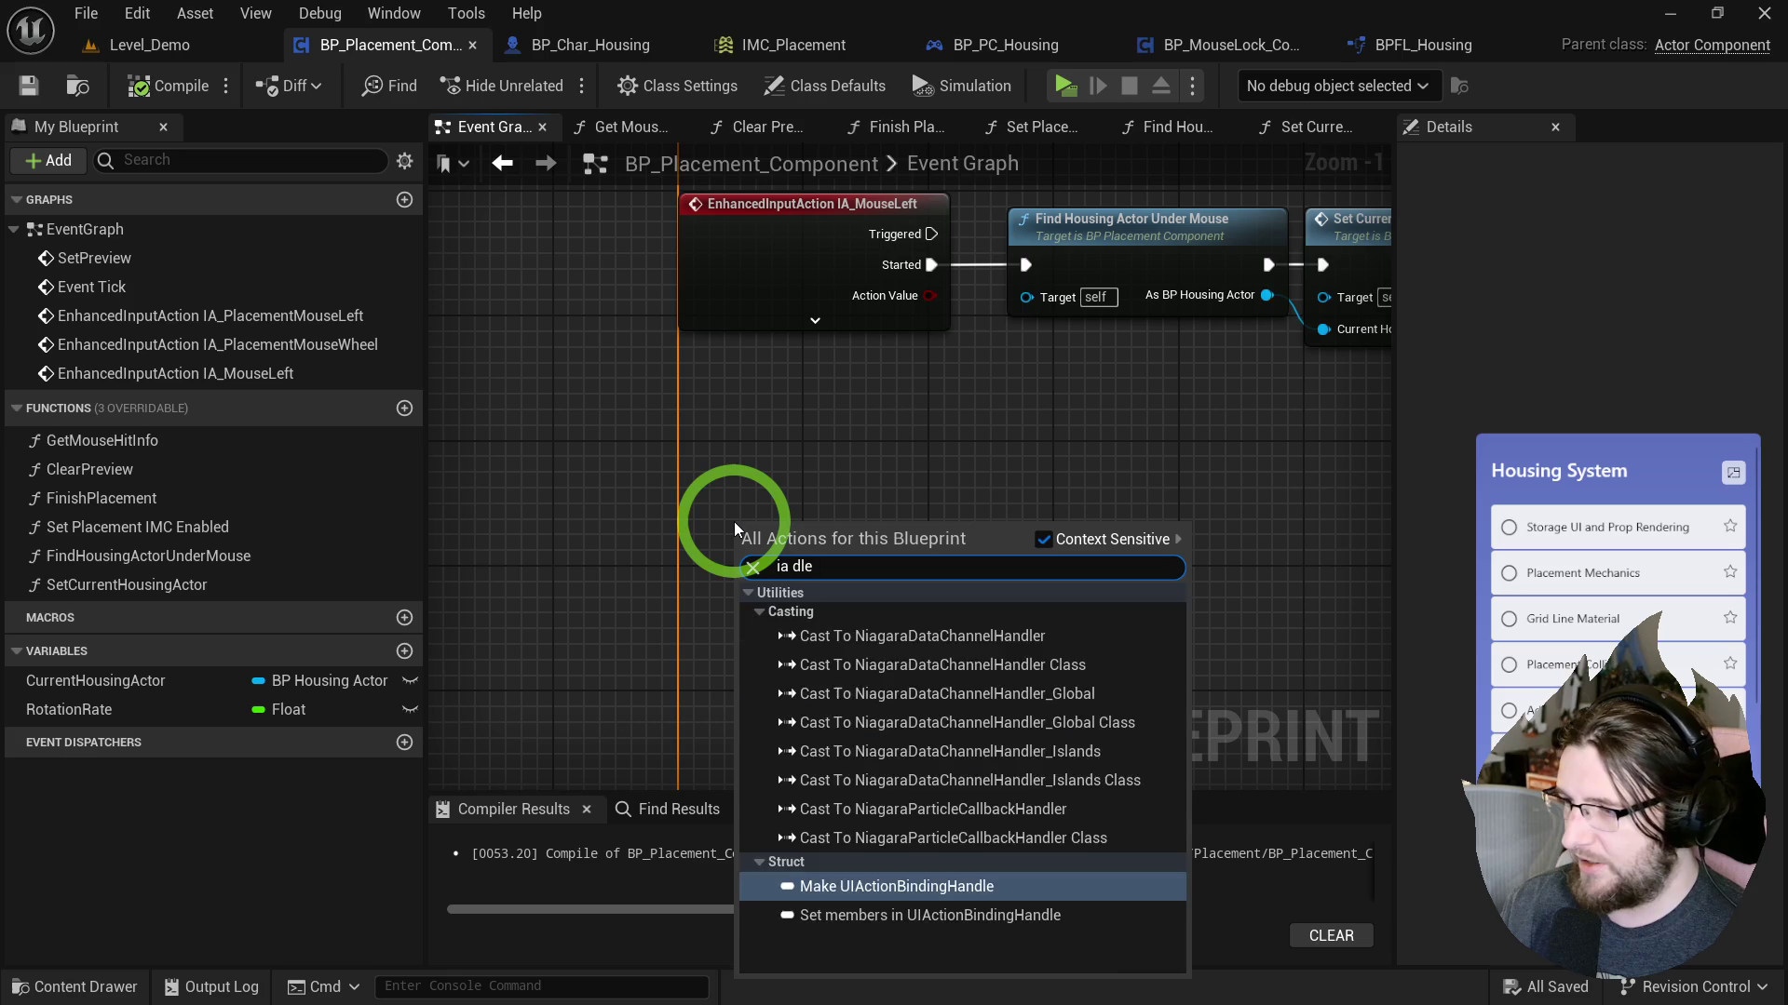
key(Return)
mouse_move(735, 522)
mouse_down()
mouse_move(700, 591)
mouse_move(738, 522)
mouse_move(717, 522)
mouse_move(582, 360)
mouse_up()
Add a Current Housing Actor getter with a Destroy Actor node, then delete both.
mouse_move(103, 709)
mouse_down()
mouse_move(785, 599)
mouse_move(941, 538)
mouse_up()
drag(1056, 502, 1040, 499)
text(destr)
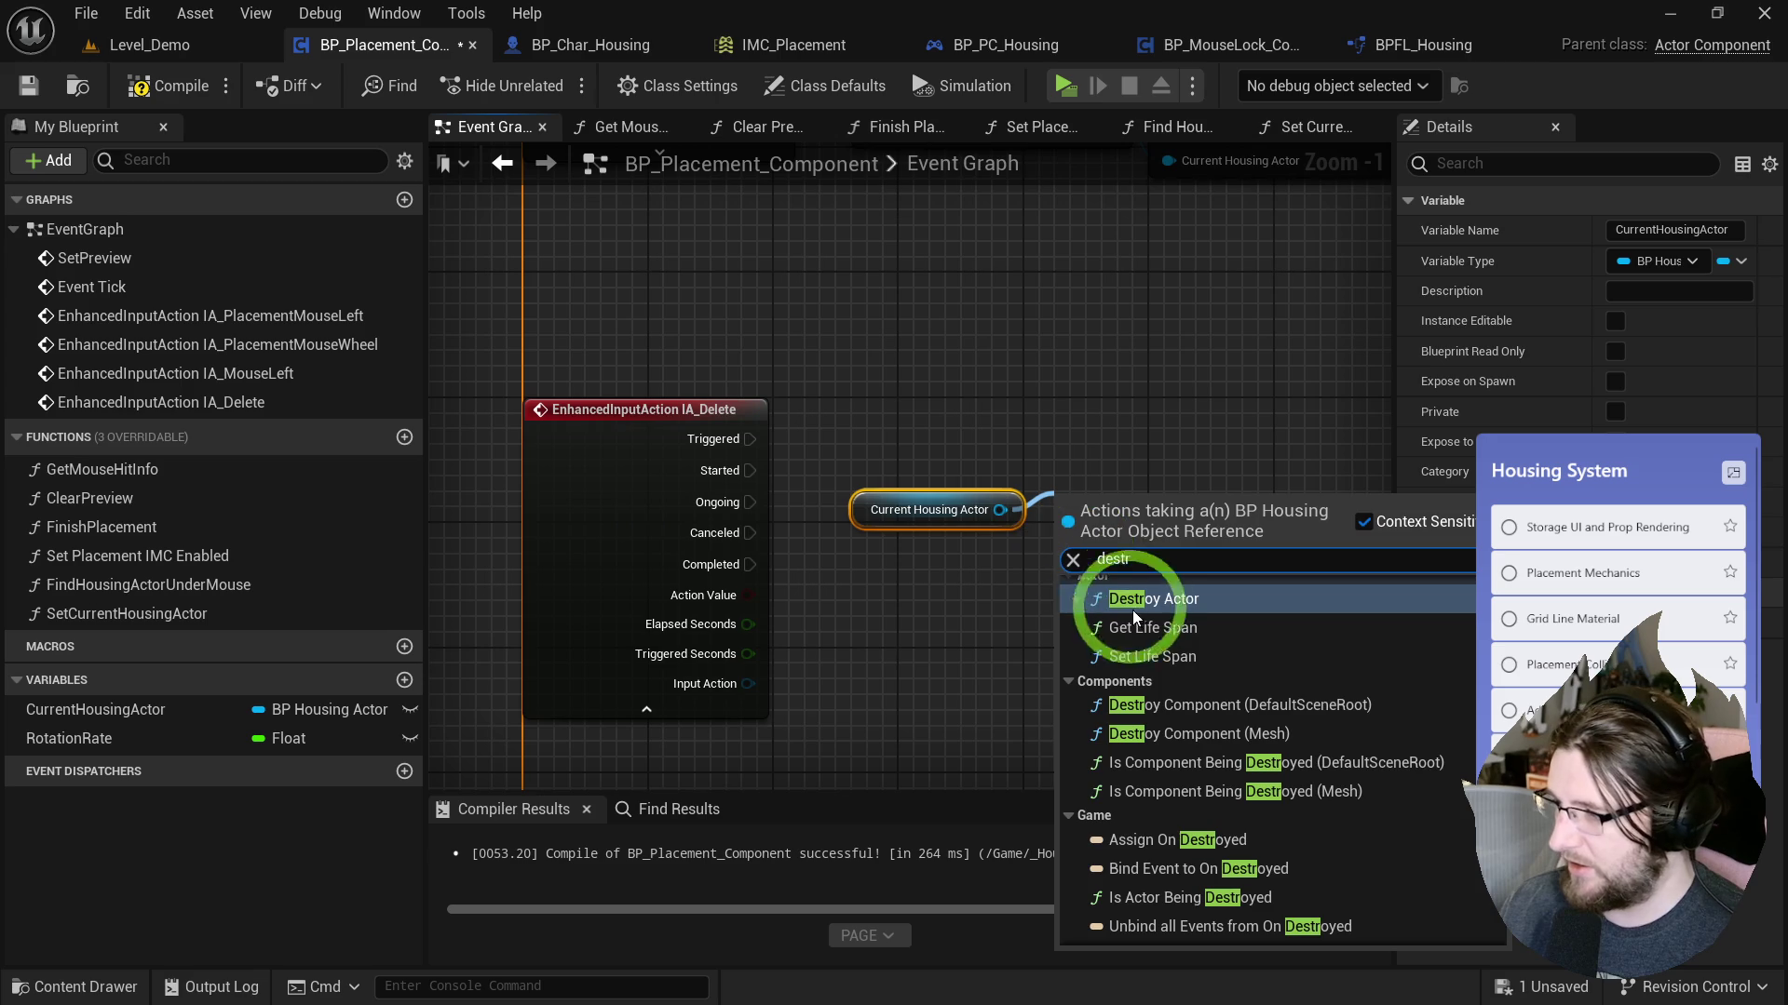
click(1134, 612)
drag(892, 602, 1027, 424)
key(Delete)
Search 'clear' and begin renaming the ClearPreview function.
right_click(887, 465)
text(clear)
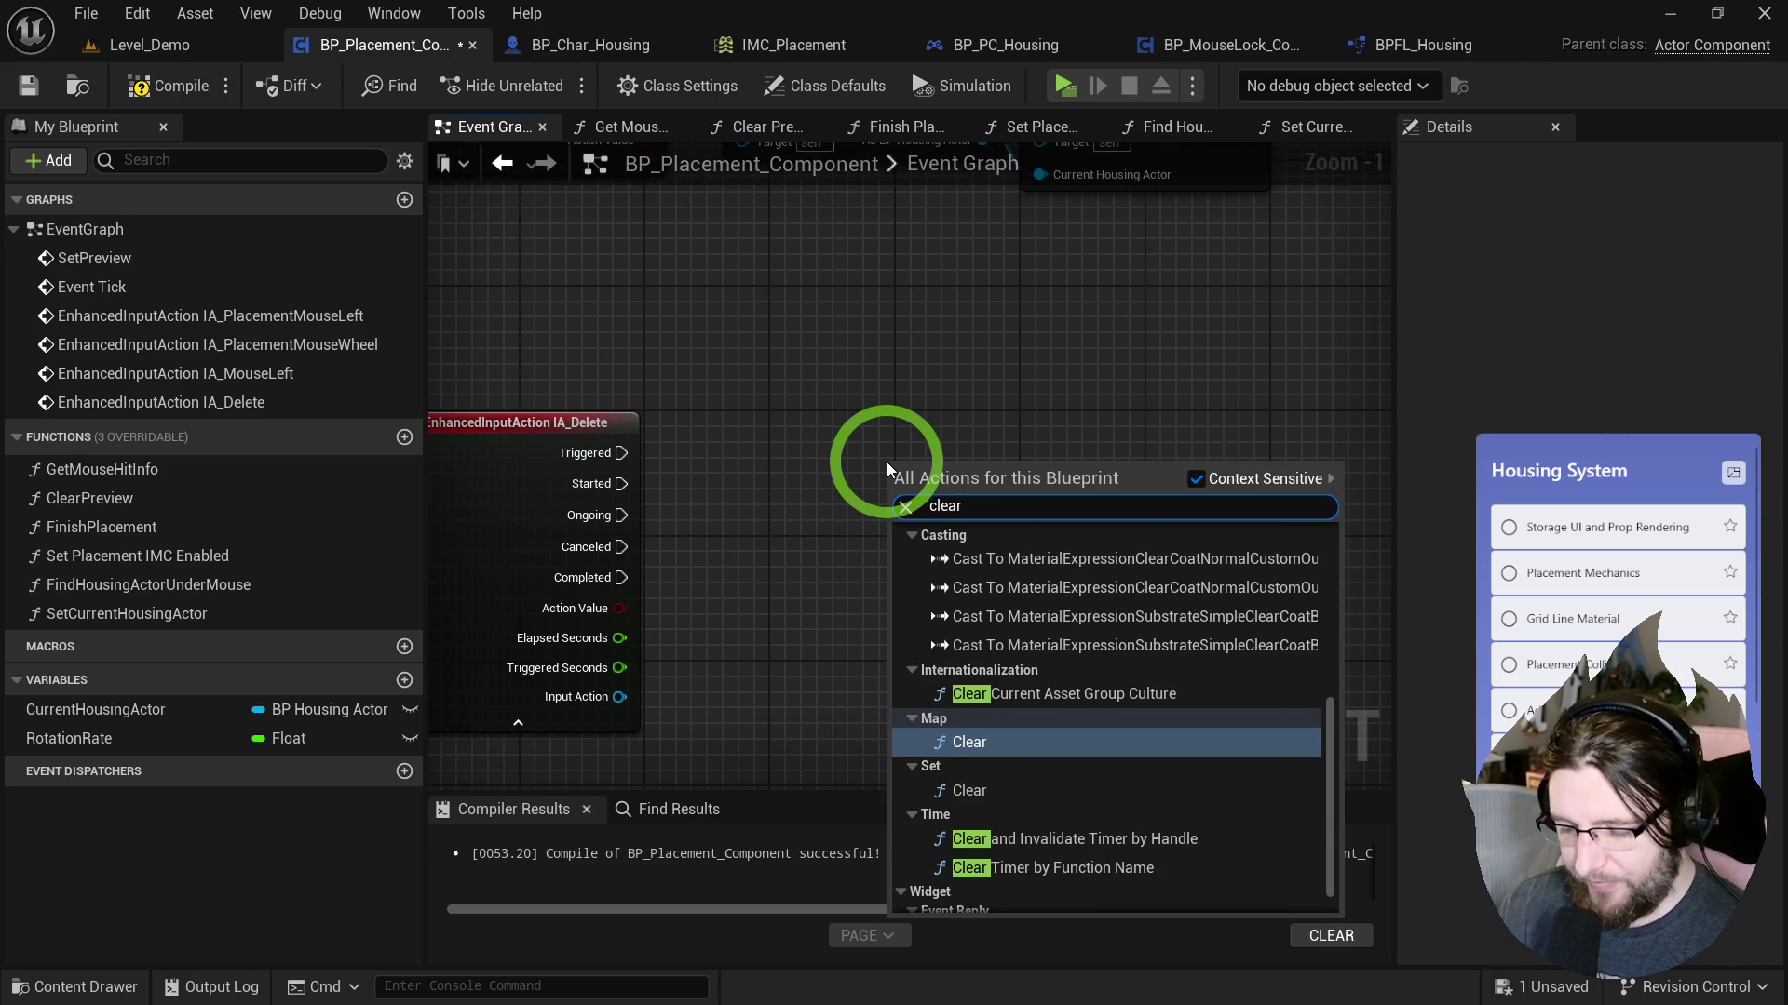
click(107, 498)
click(110, 498)
text(DestroyHousingAct)
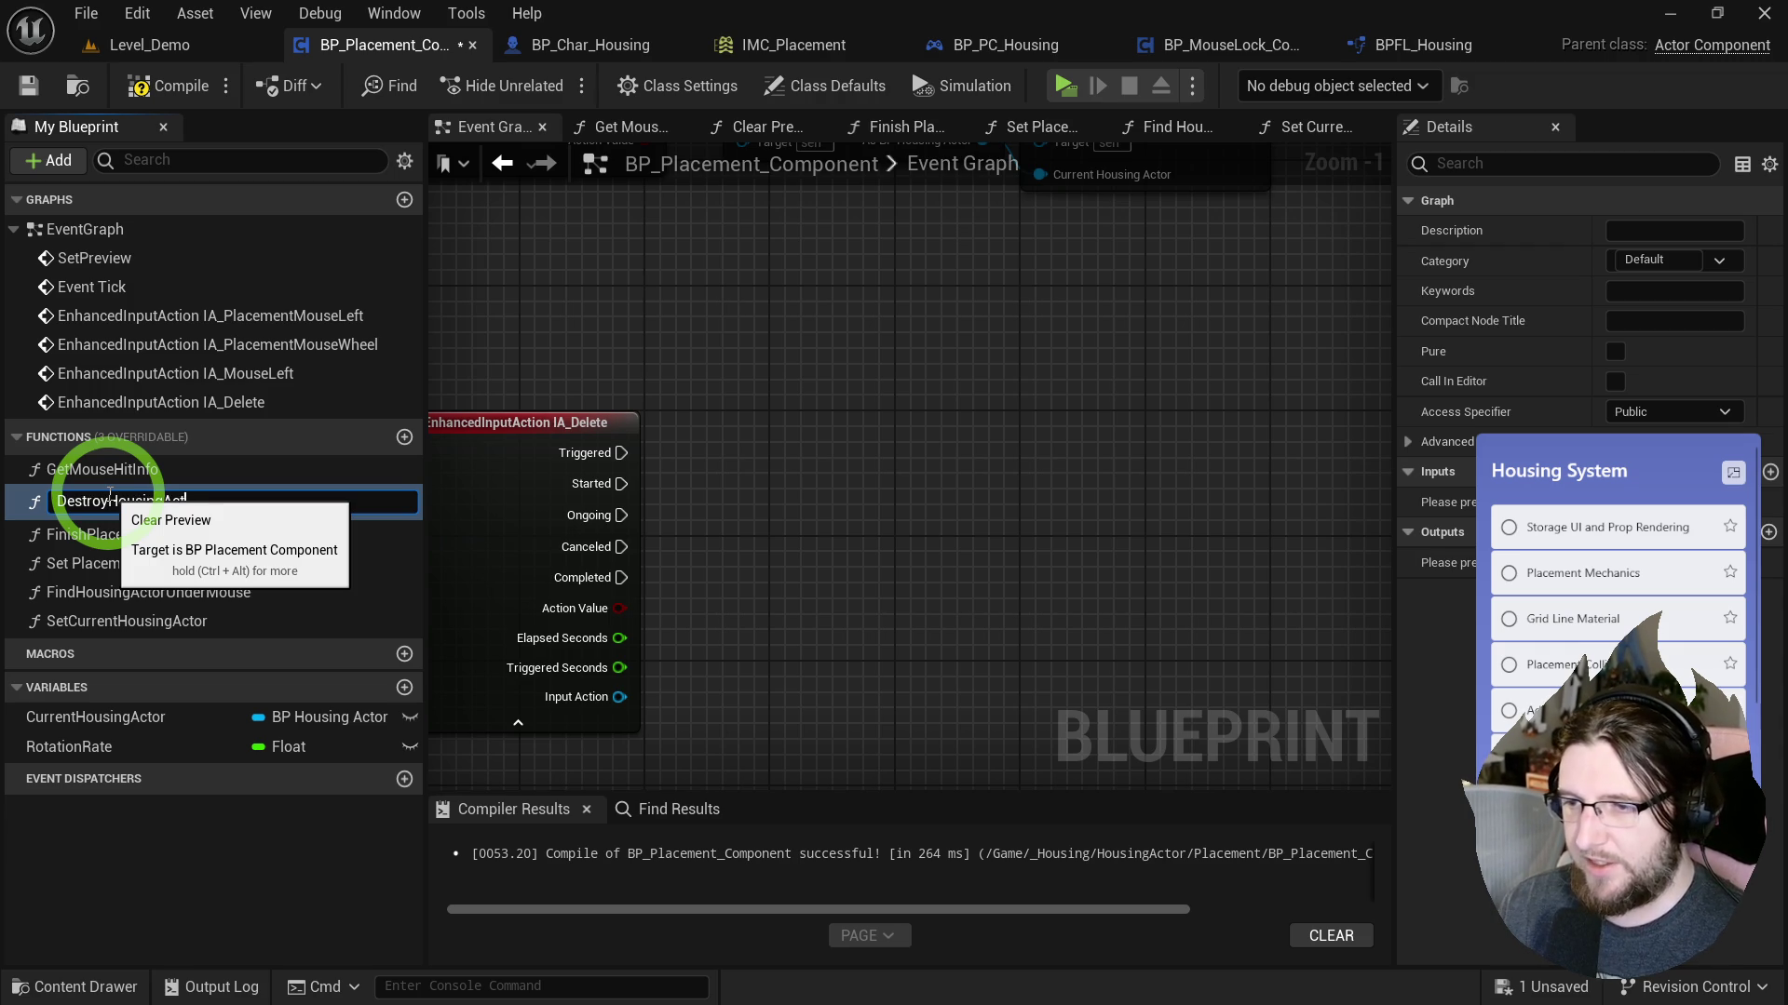
Rename the function to DestroyHousingActor and call it from IA_Delete Started.
text(or)
key(Return)
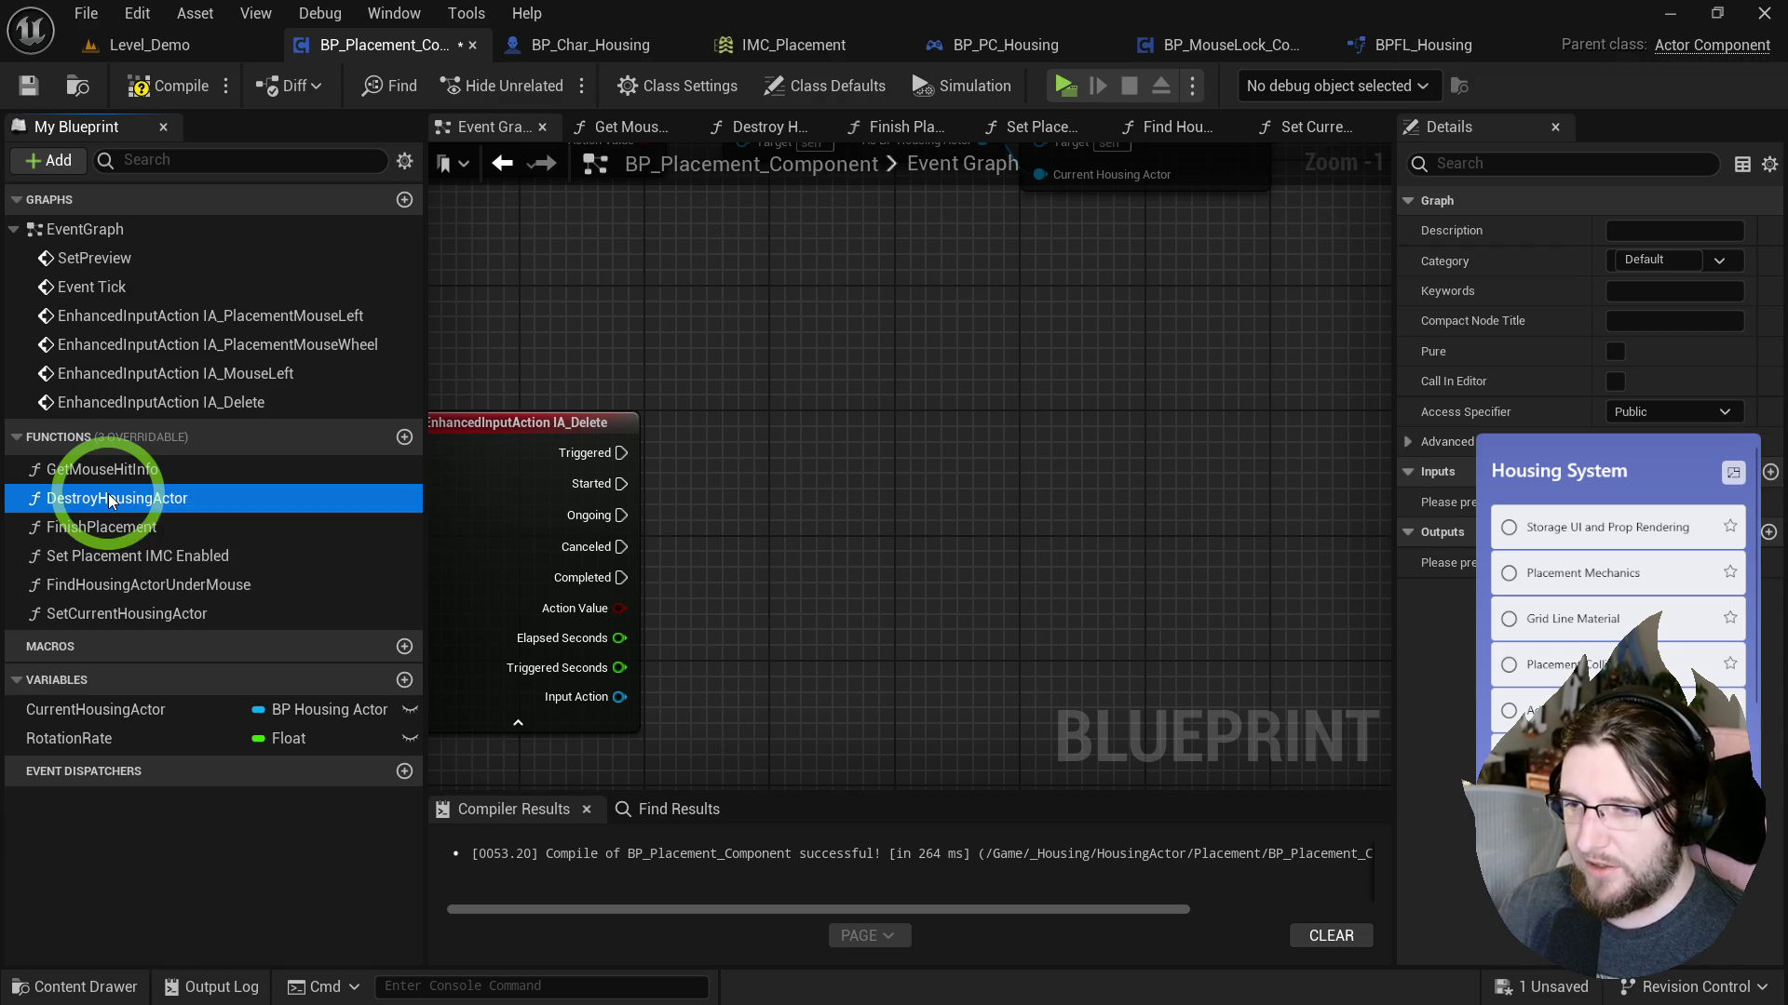
drag(110, 499, 742, 436)
drag(621, 484, 757, 484)
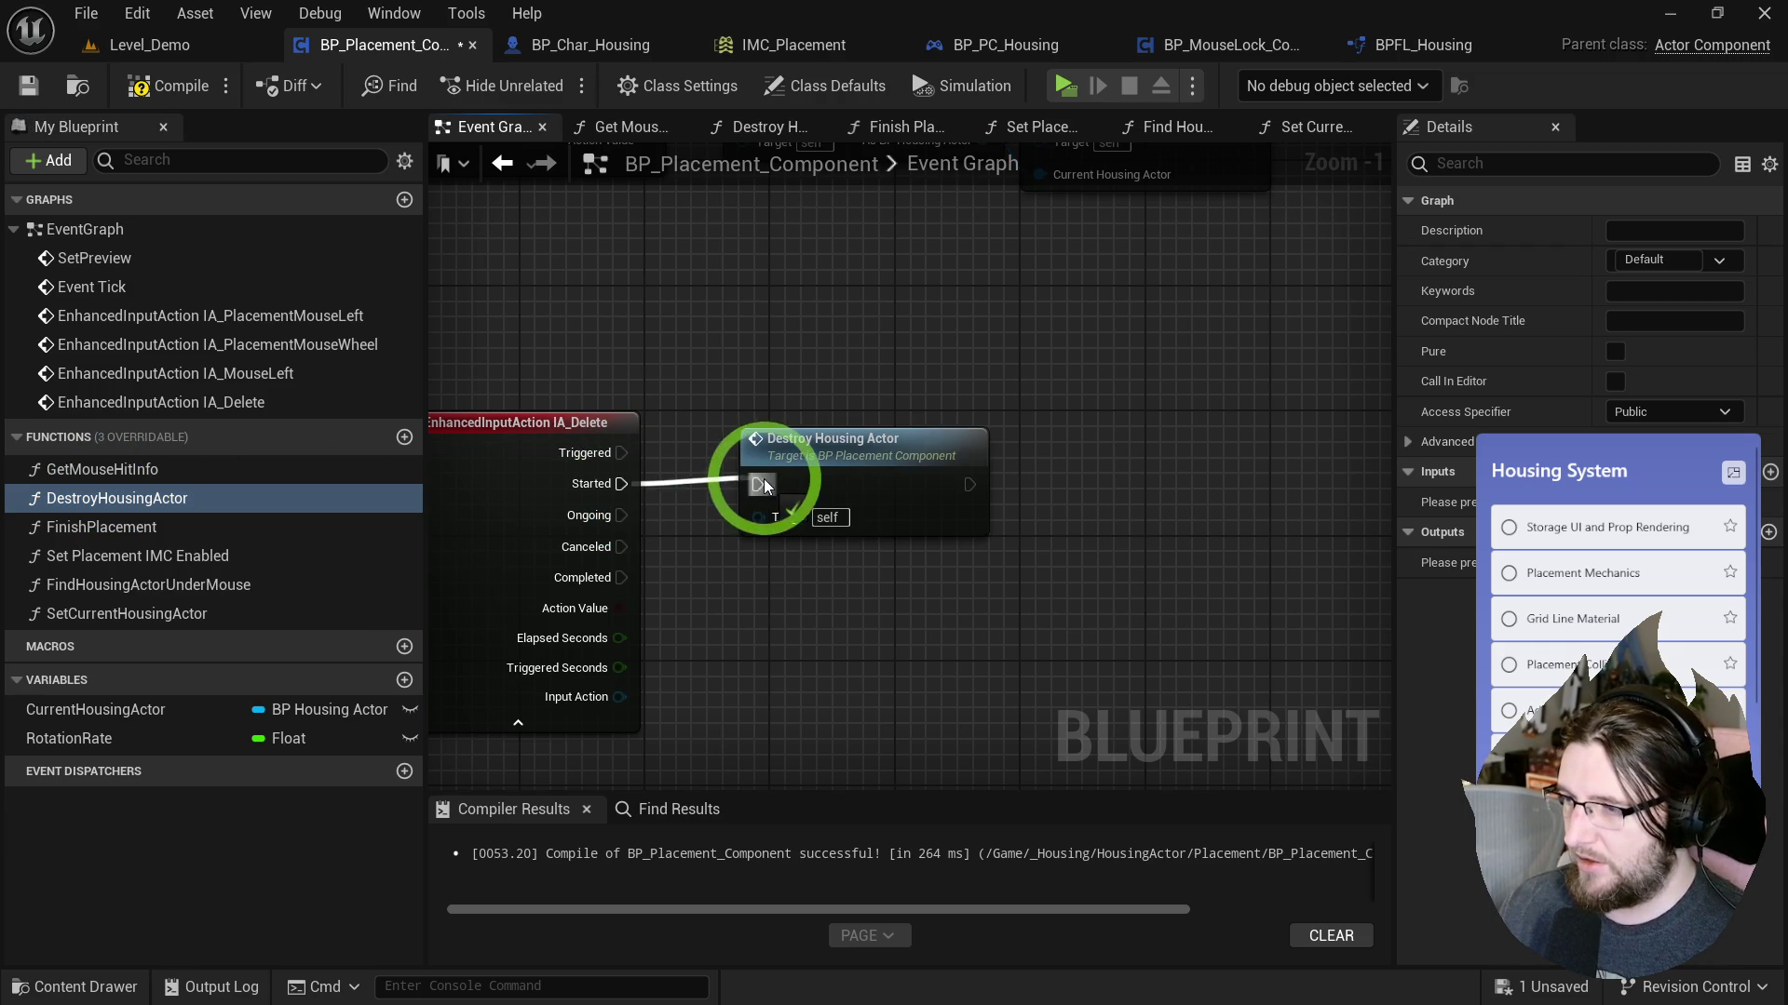
Inside Destroy Housing Actor, add a Set Placement IMC Enabled call after Destroy Actor and inspect it.
double_click(792, 462)
drag(841, 398, 1110, 545)
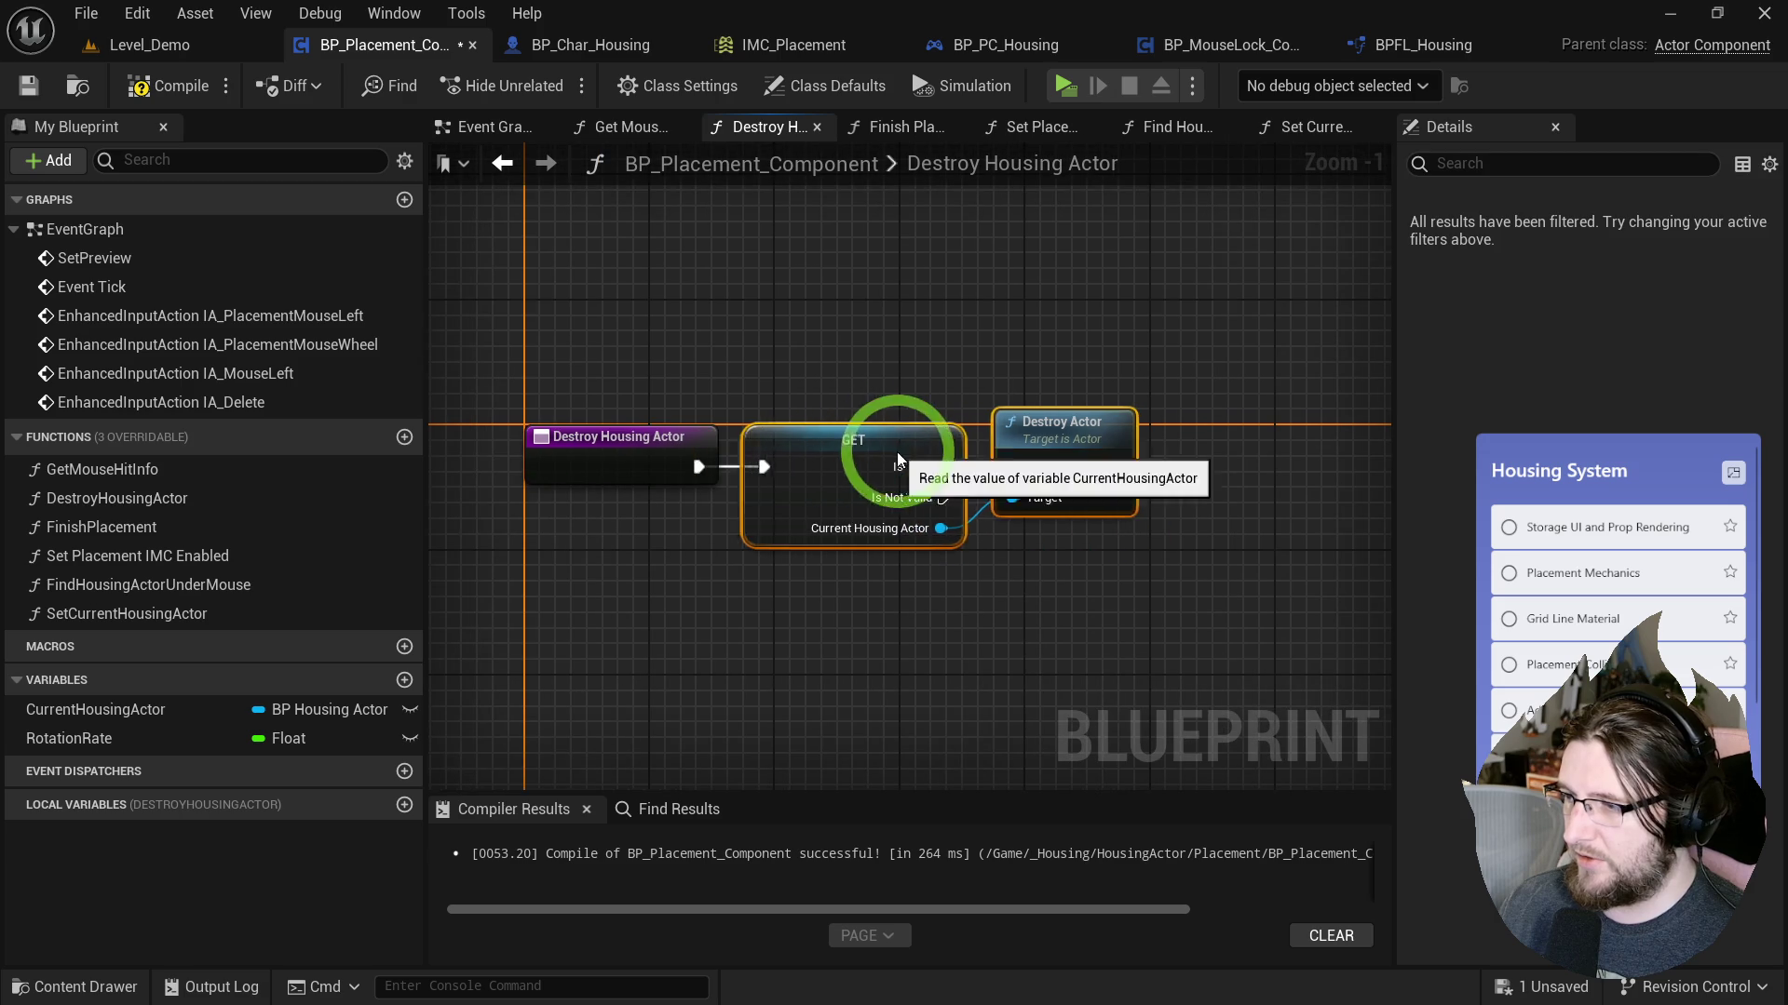
drag(1042, 310, 919, 307)
drag(1008, 616, 906, 605)
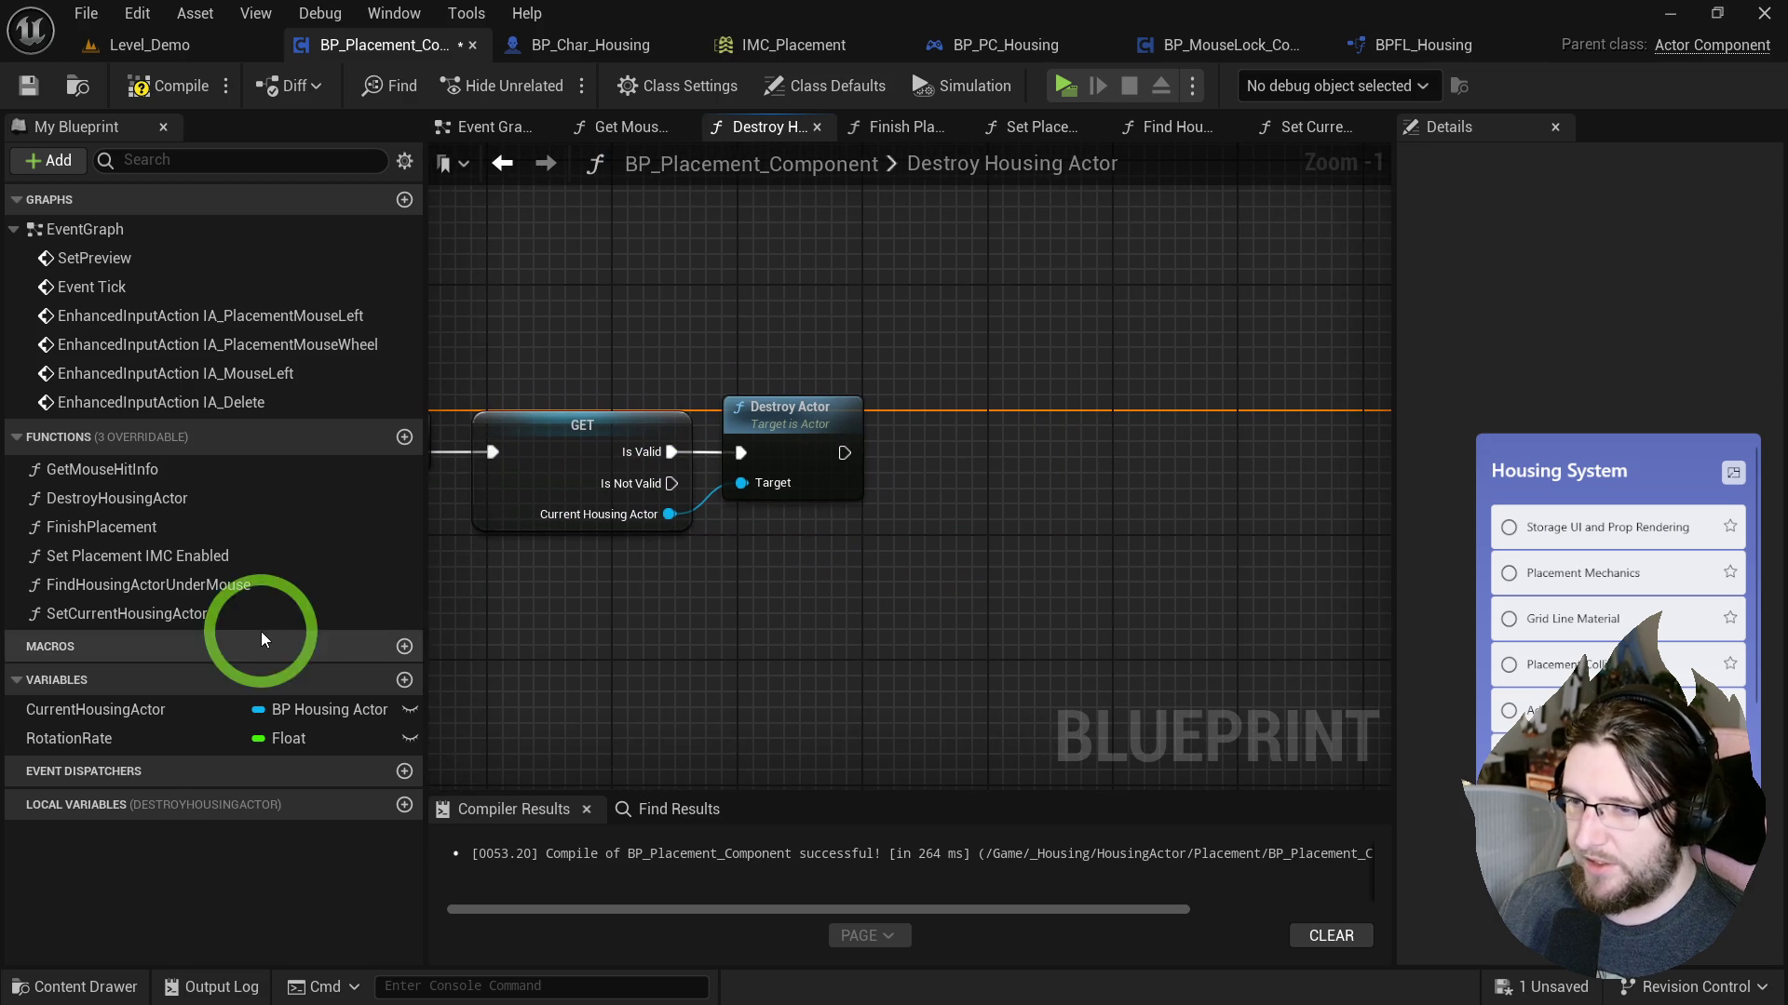
drag(91, 557, 889, 407)
double_click(945, 411)
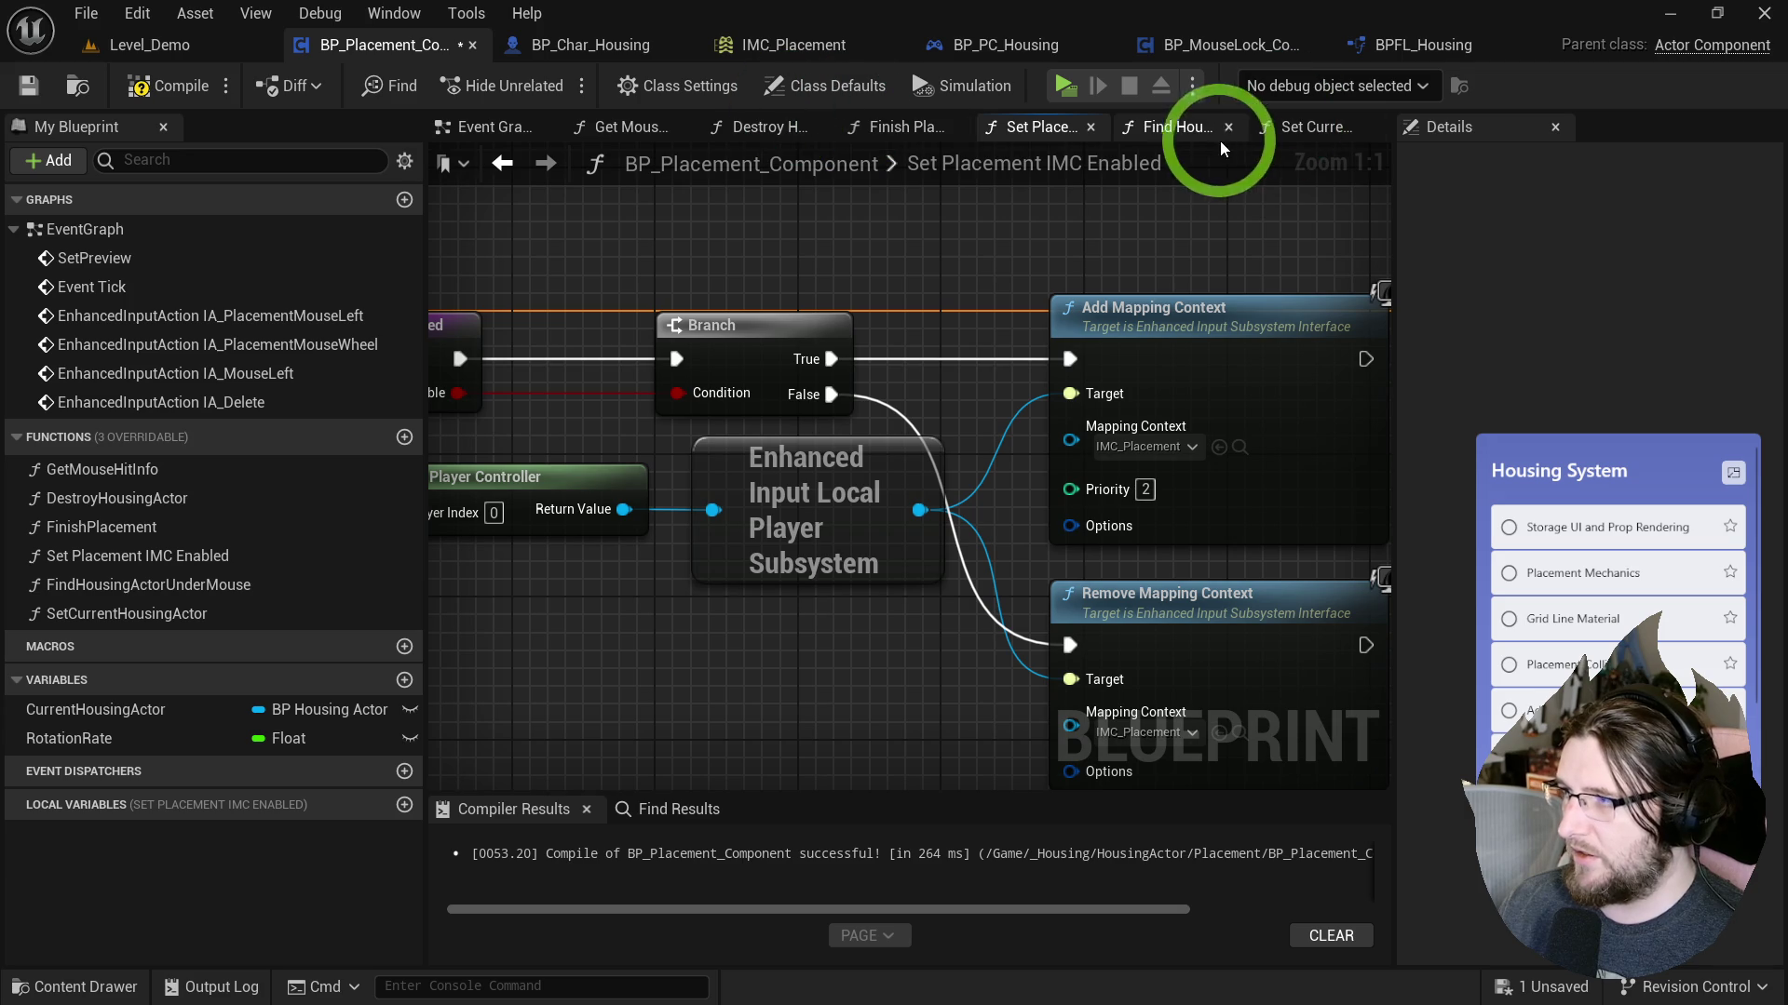
click(517, 131)
double_click(818, 467)
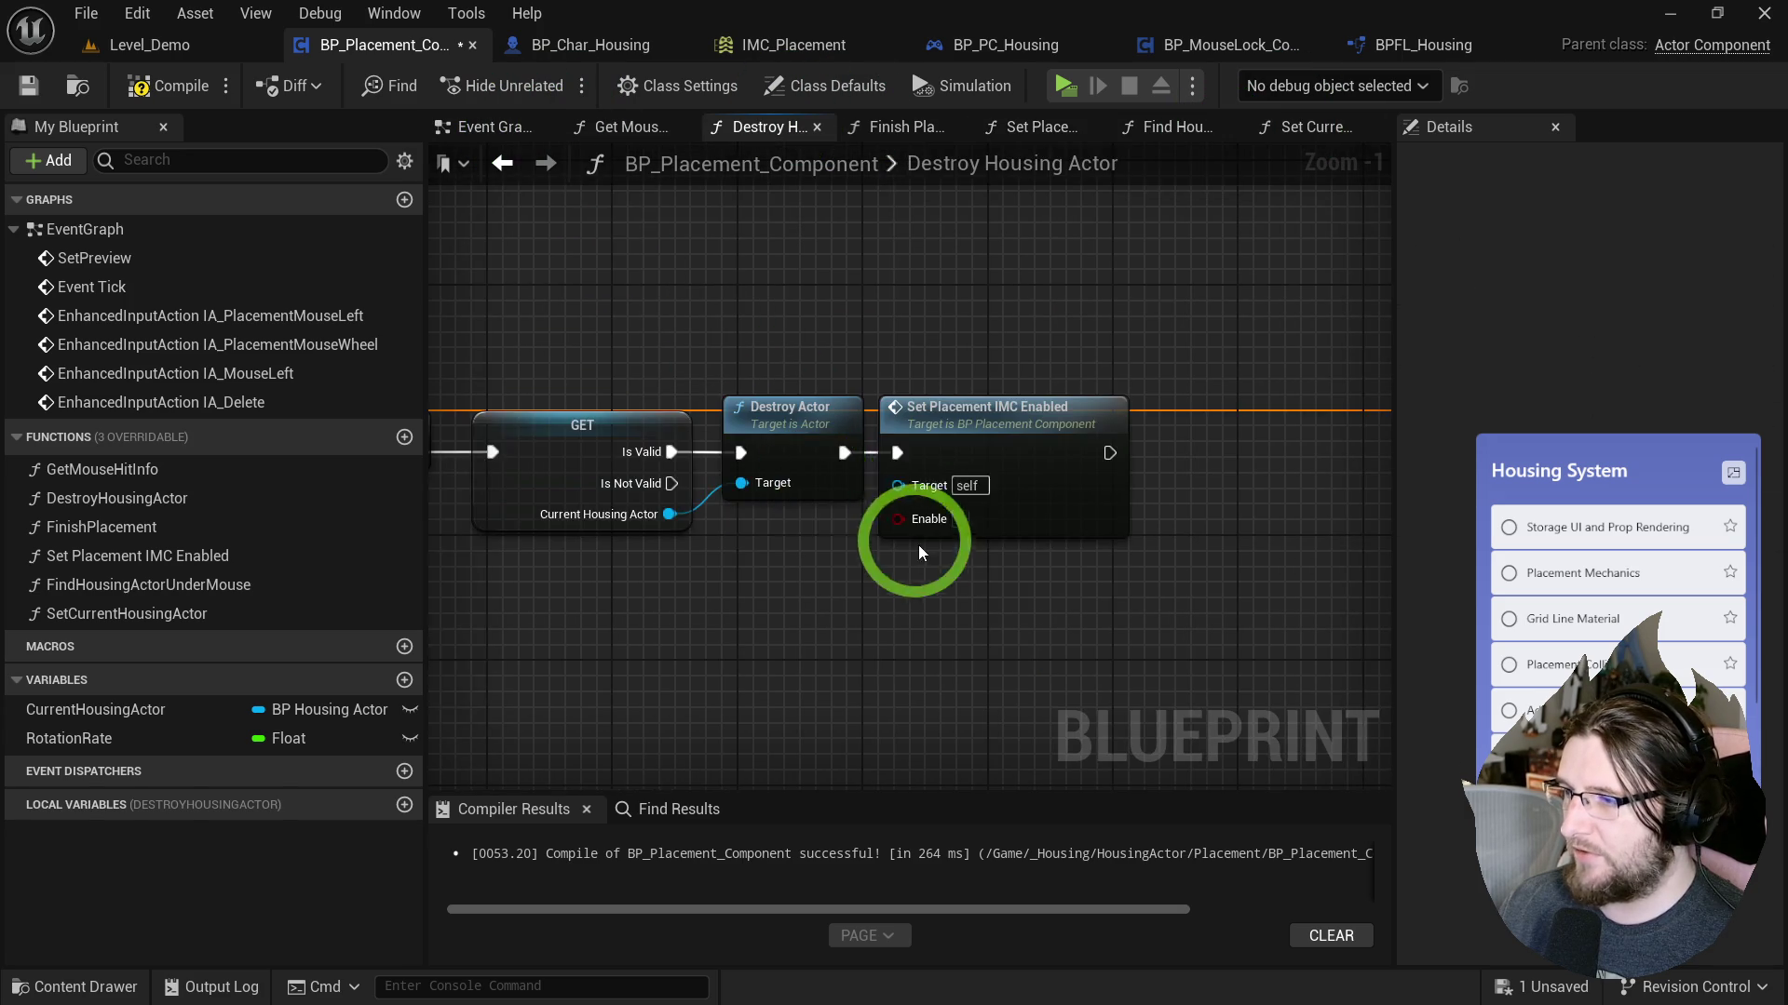
click(1056, 445)
Try a SET Current Housing Actor node, delete it, then add and inspect SetCurrentHousingActor.
mouse_move(186, 709)
mouse_down()
mouse_move(718, 468)
mouse_move(694, 476)
mouse_up()
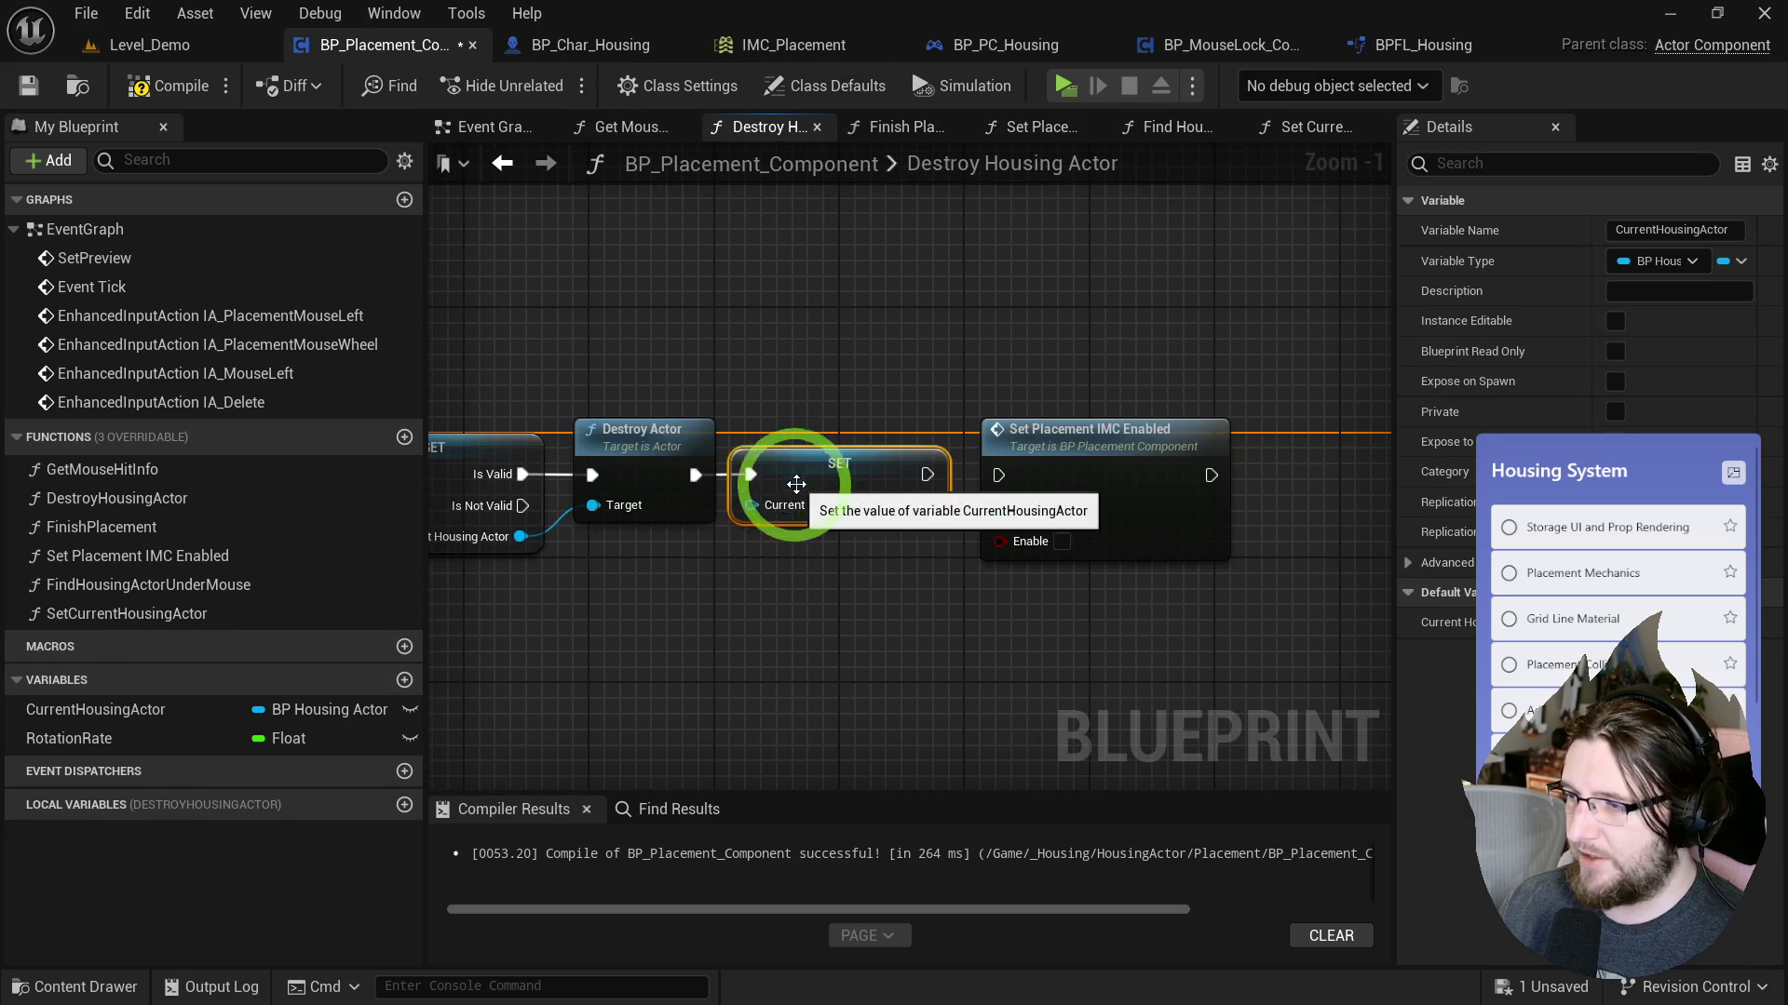
drag(987, 453, 985, 431)
click(898, 495)
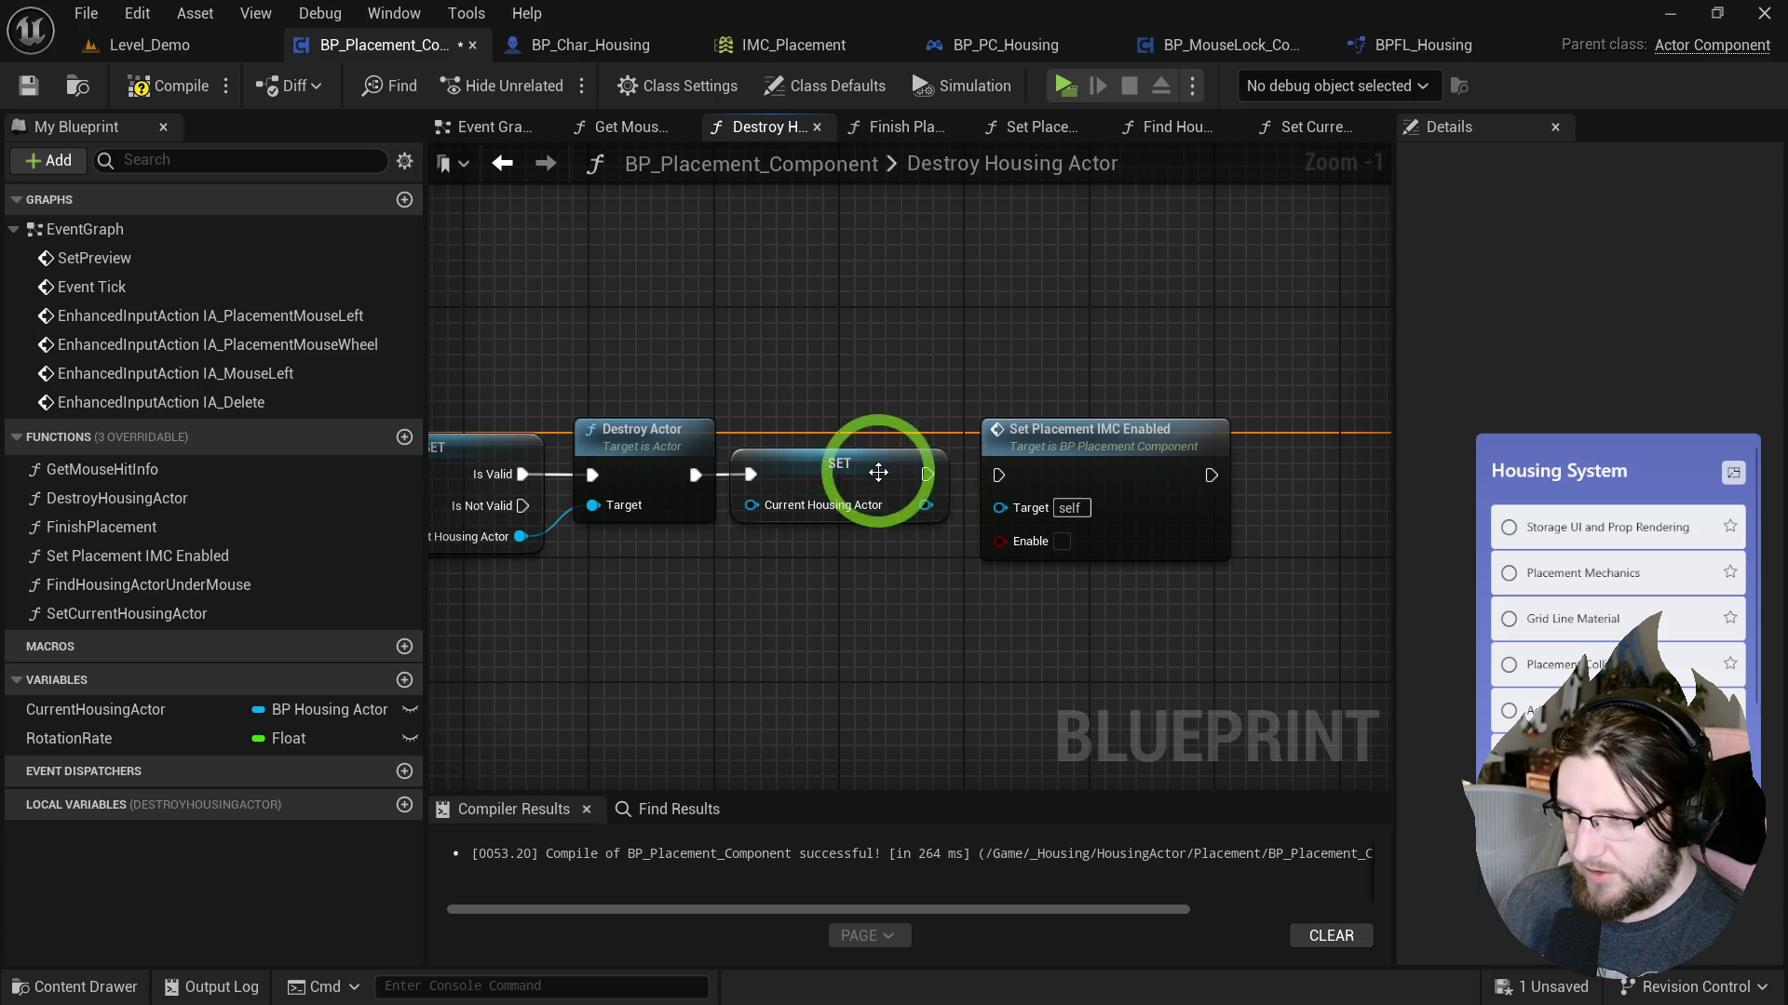
shift+click(1061, 546)
key(Delete)
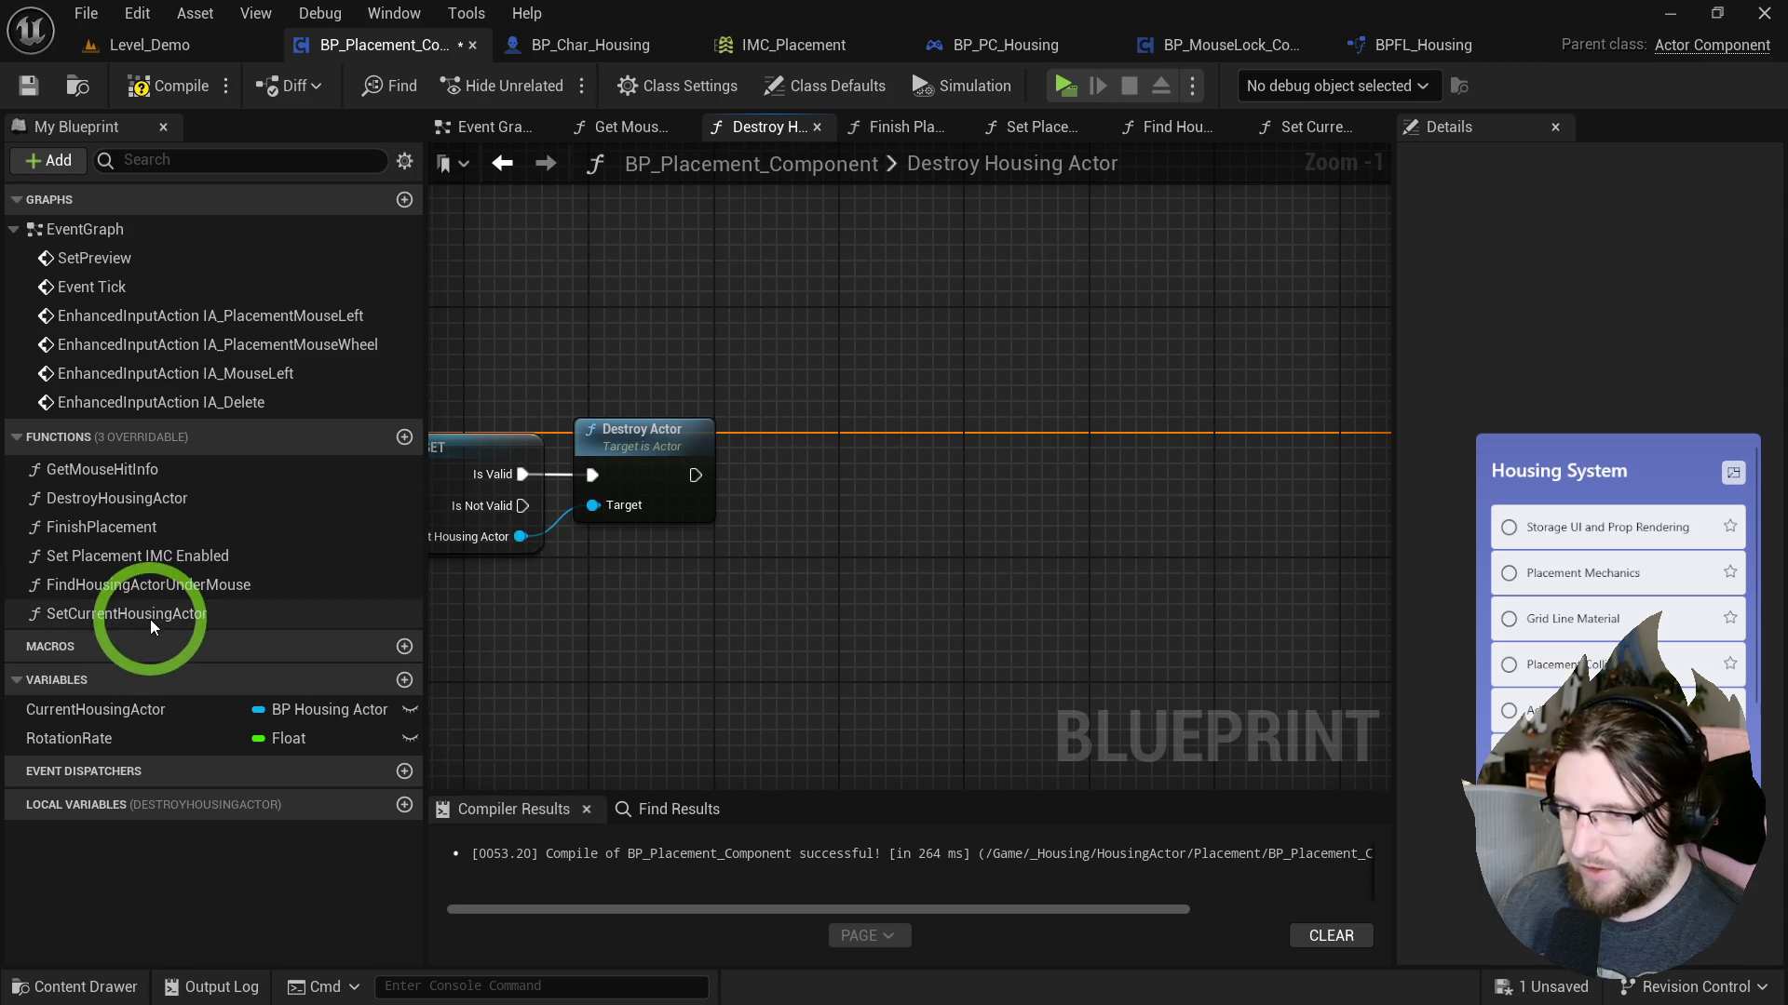
drag(149, 616, 801, 443)
double_click(838, 456)
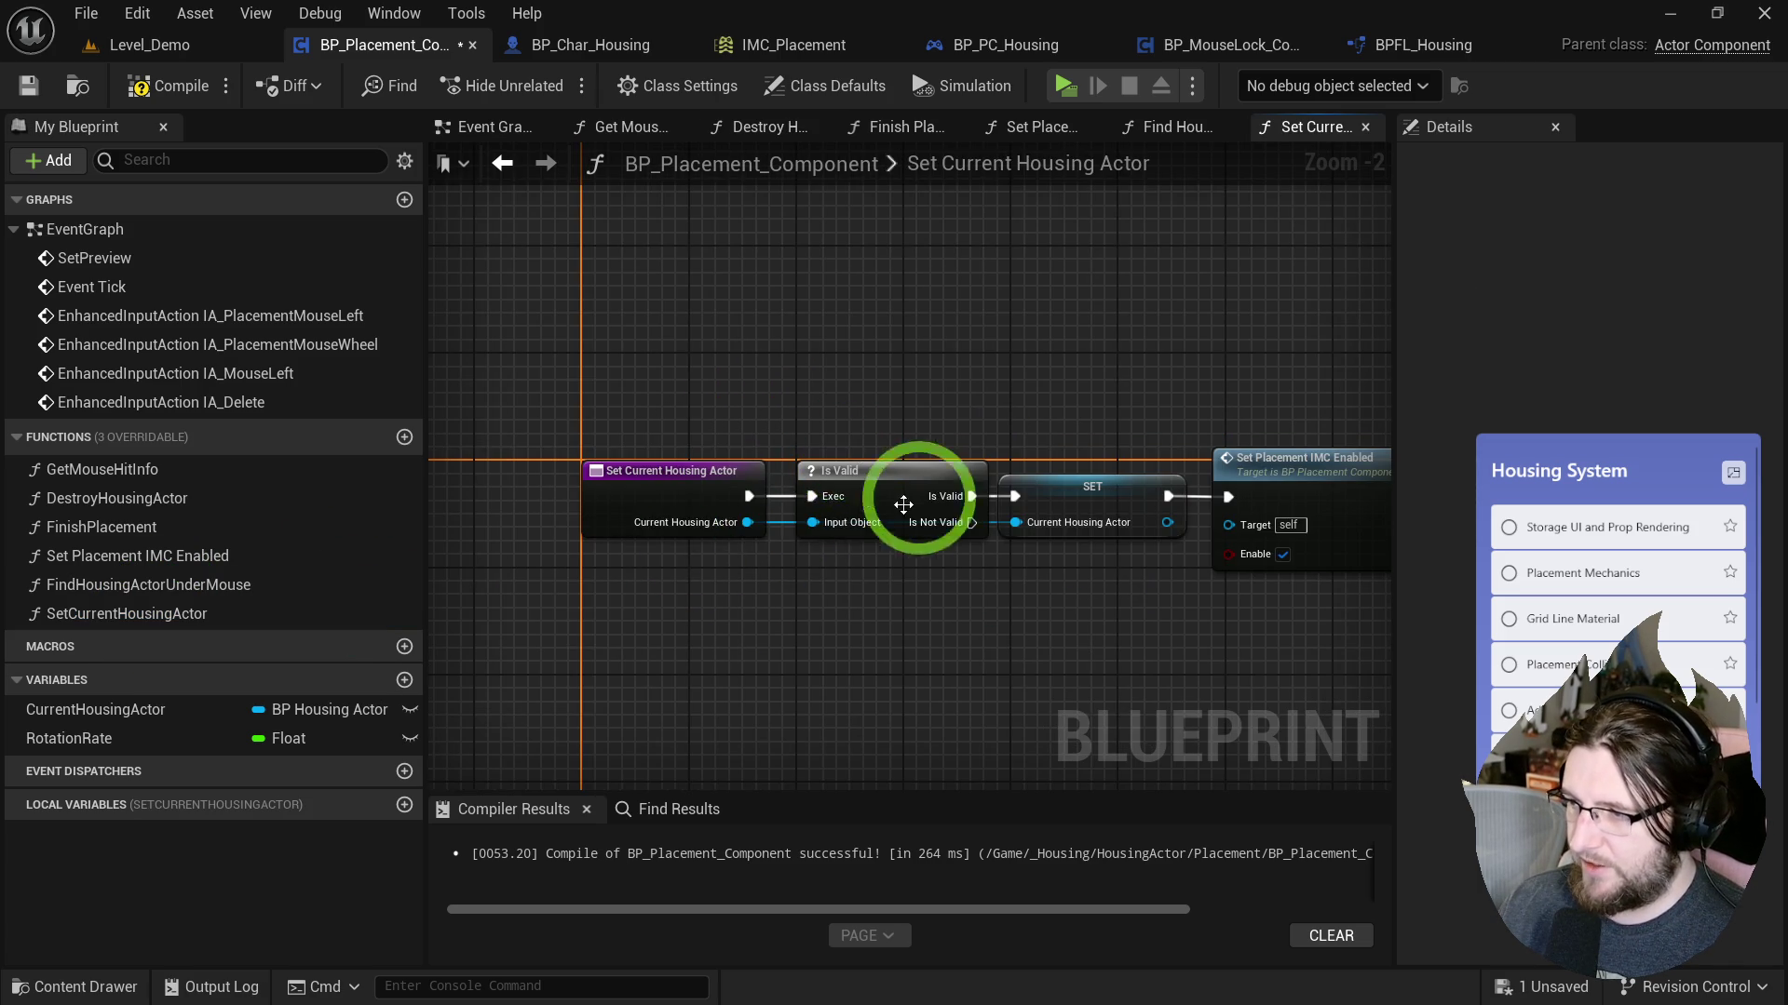
Close the four extra function graph tabs and delete the SetCurrentHousingActor node.
middle_click(1242, 140)
middle_click(1267, 138)
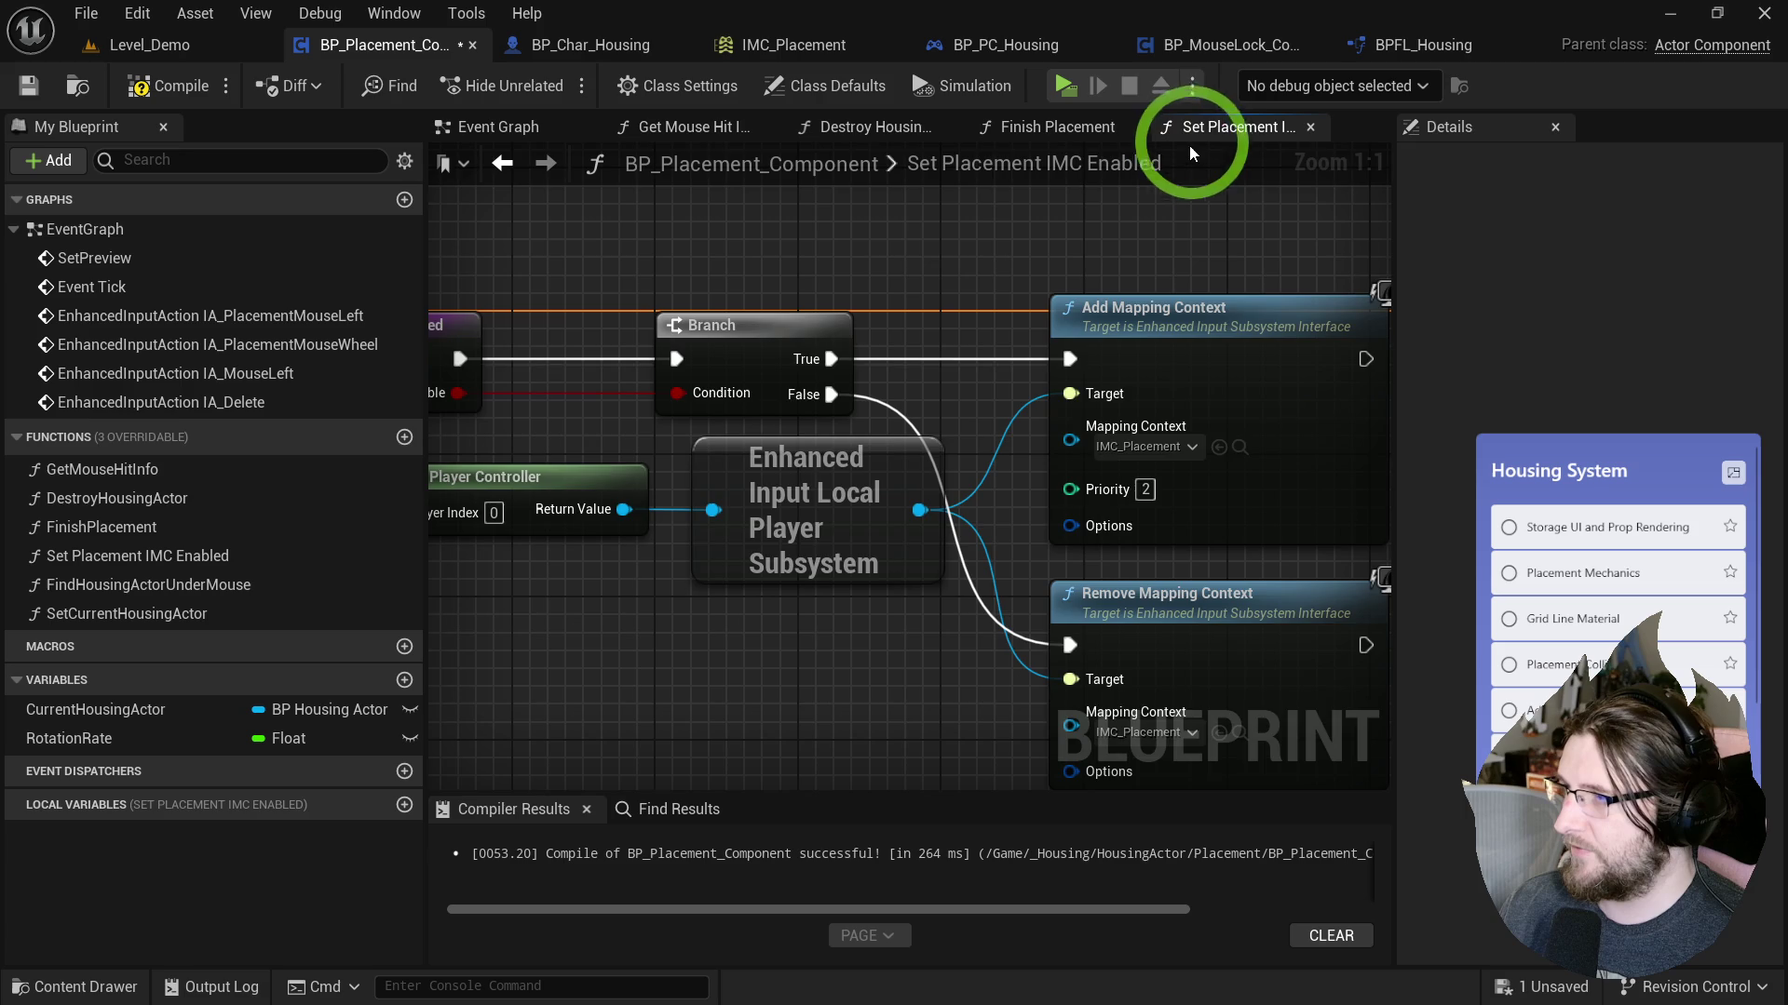
middle_click(1178, 138)
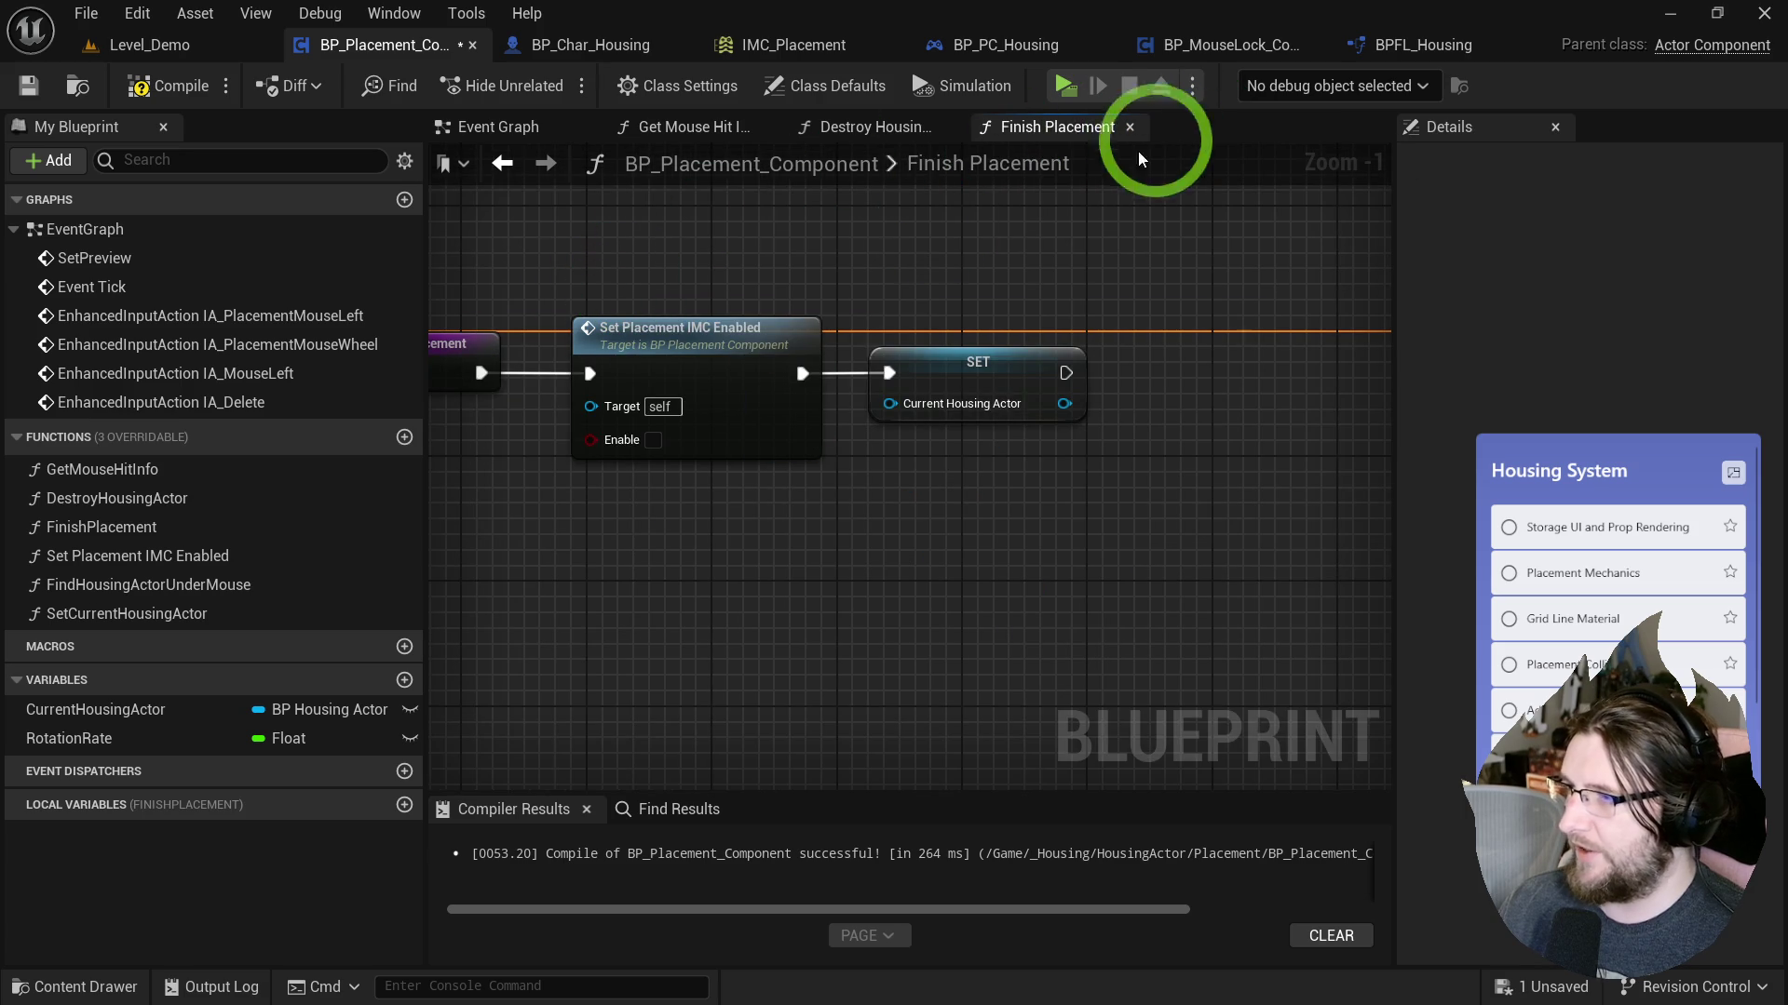
middle_click(1032, 131)
click(829, 511)
key(Delete)
Add a Finish Placement call after Destroy Actor and align it.
mouse_move(698, 474)
mouse_down()
mouse_move(758, 477)
mouse_move(778, 424)
mouse_up()
text(finish placement)
key(Return)
click(888, 291)
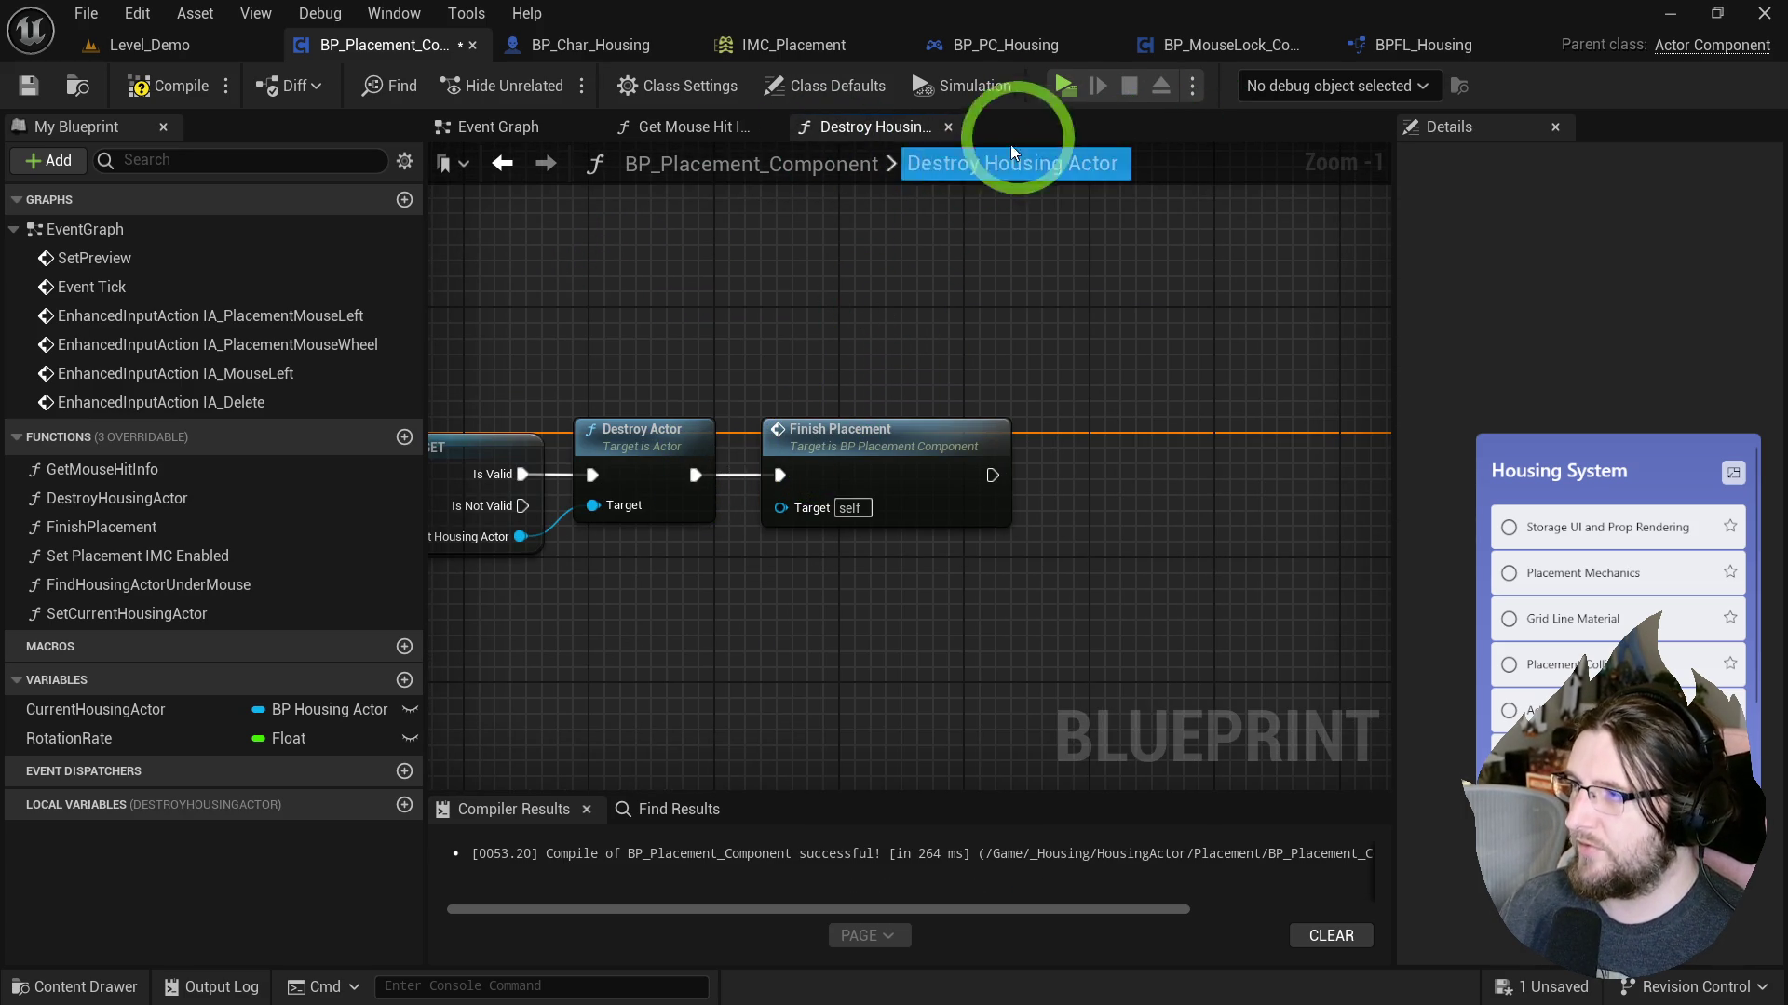
click(1058, 91)
From the storage panel, place a crate and cancel nightstand, round table and bookshelf placements.
click(896, 102)
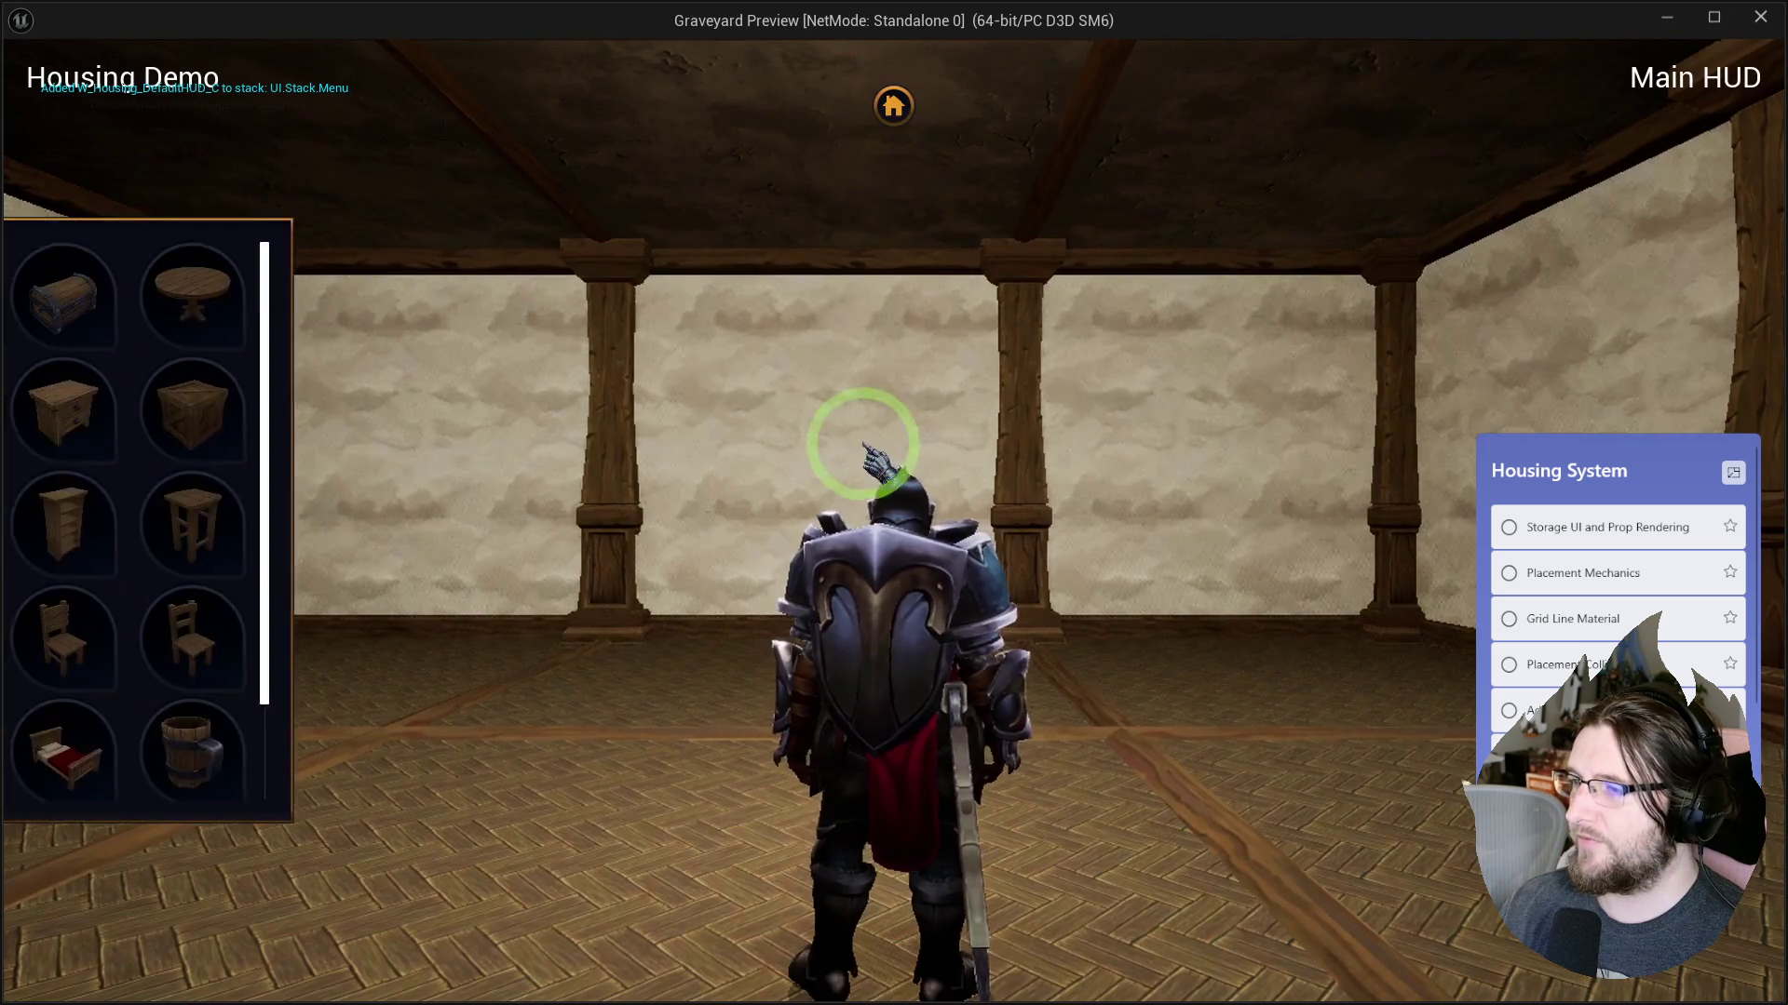
click(347, 410)
click(1355, 619)
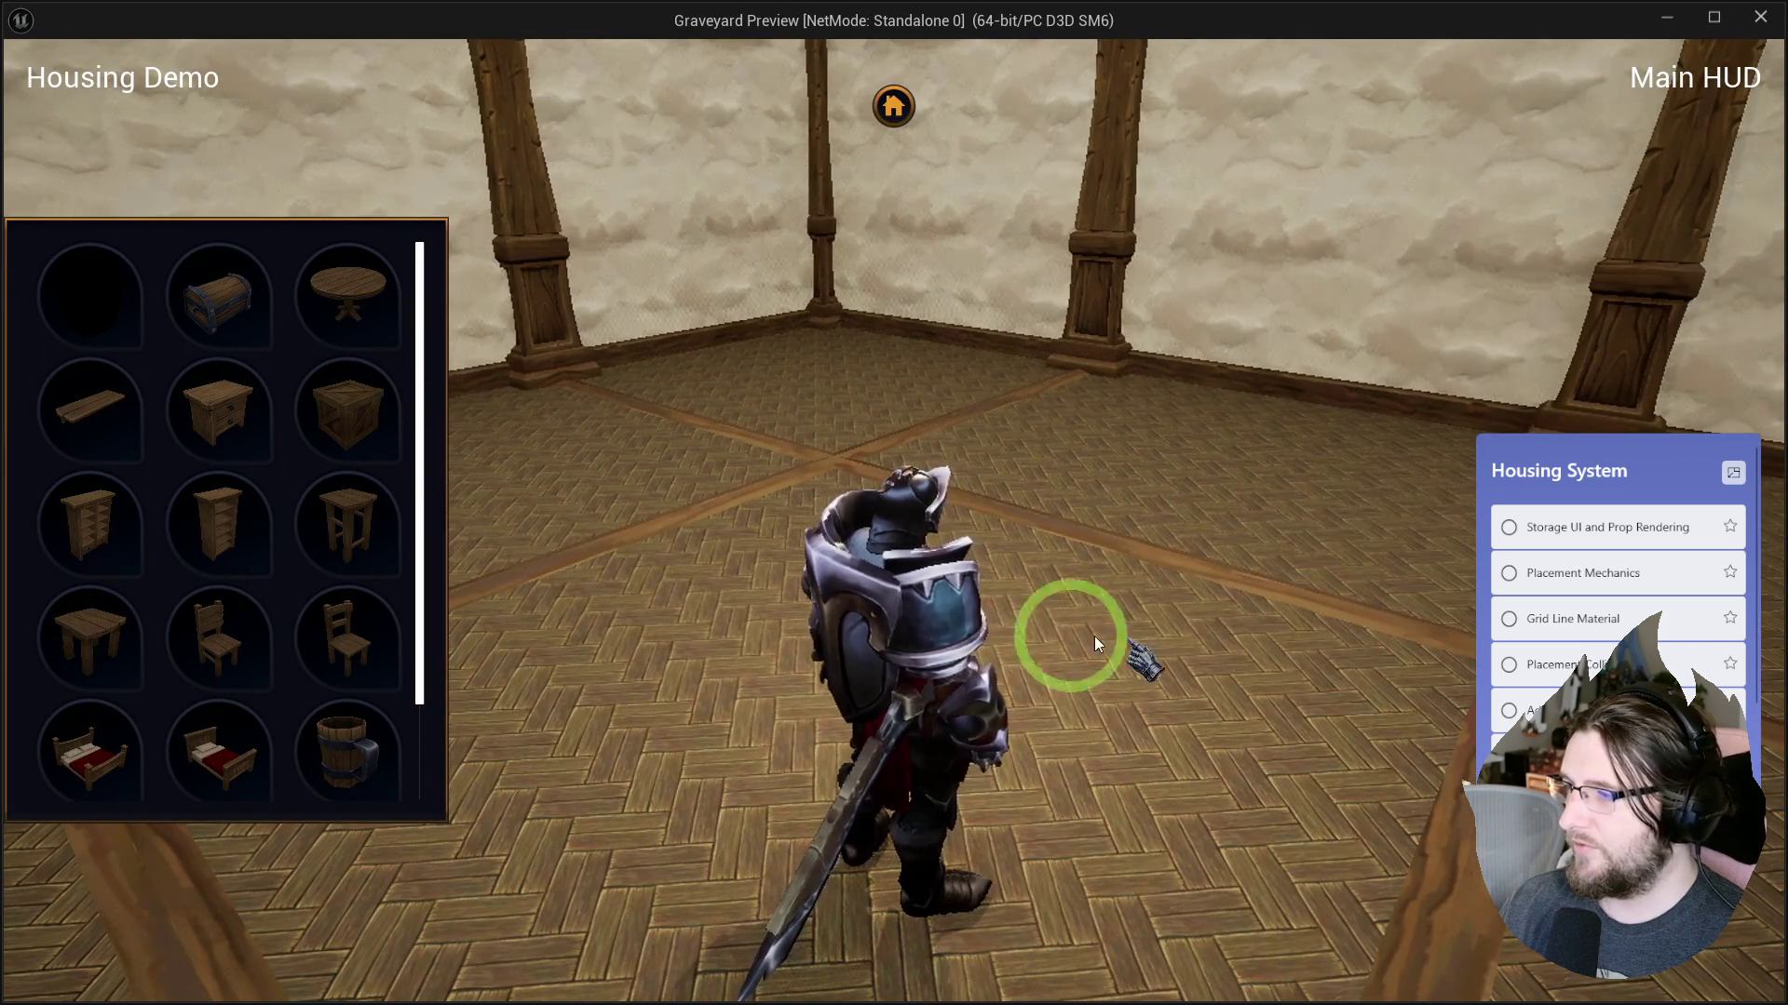
click(1106, 668)
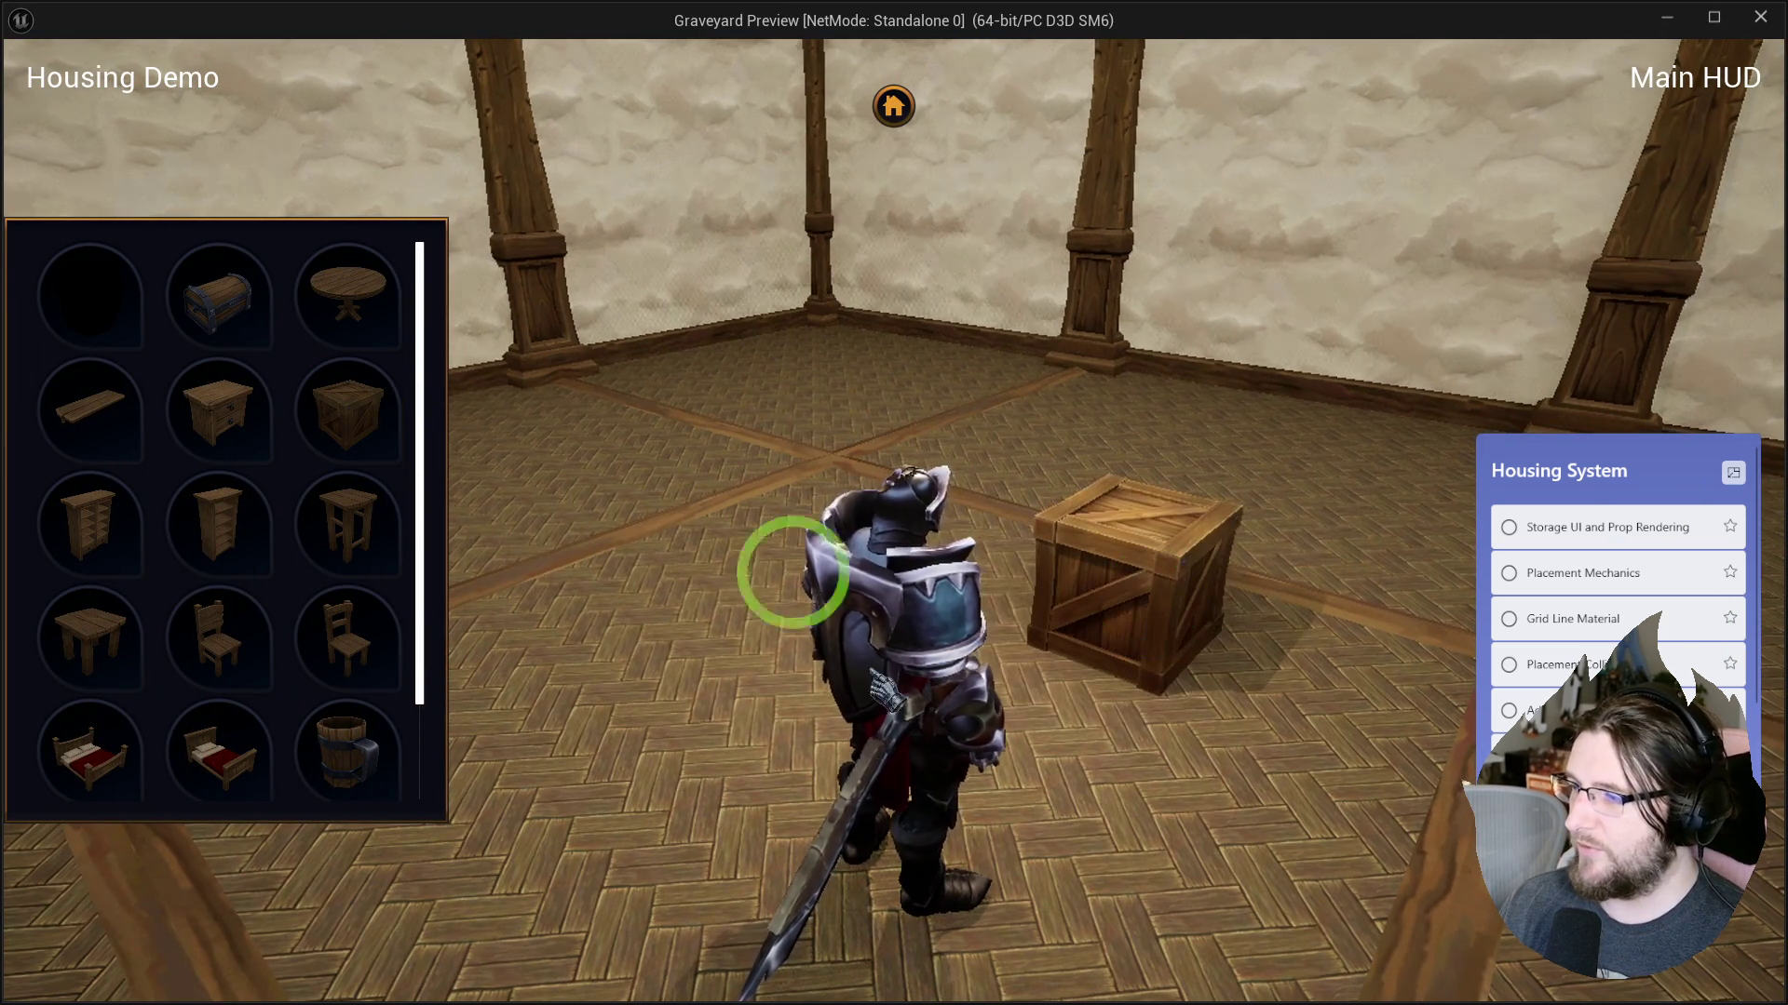
click(344, 414)
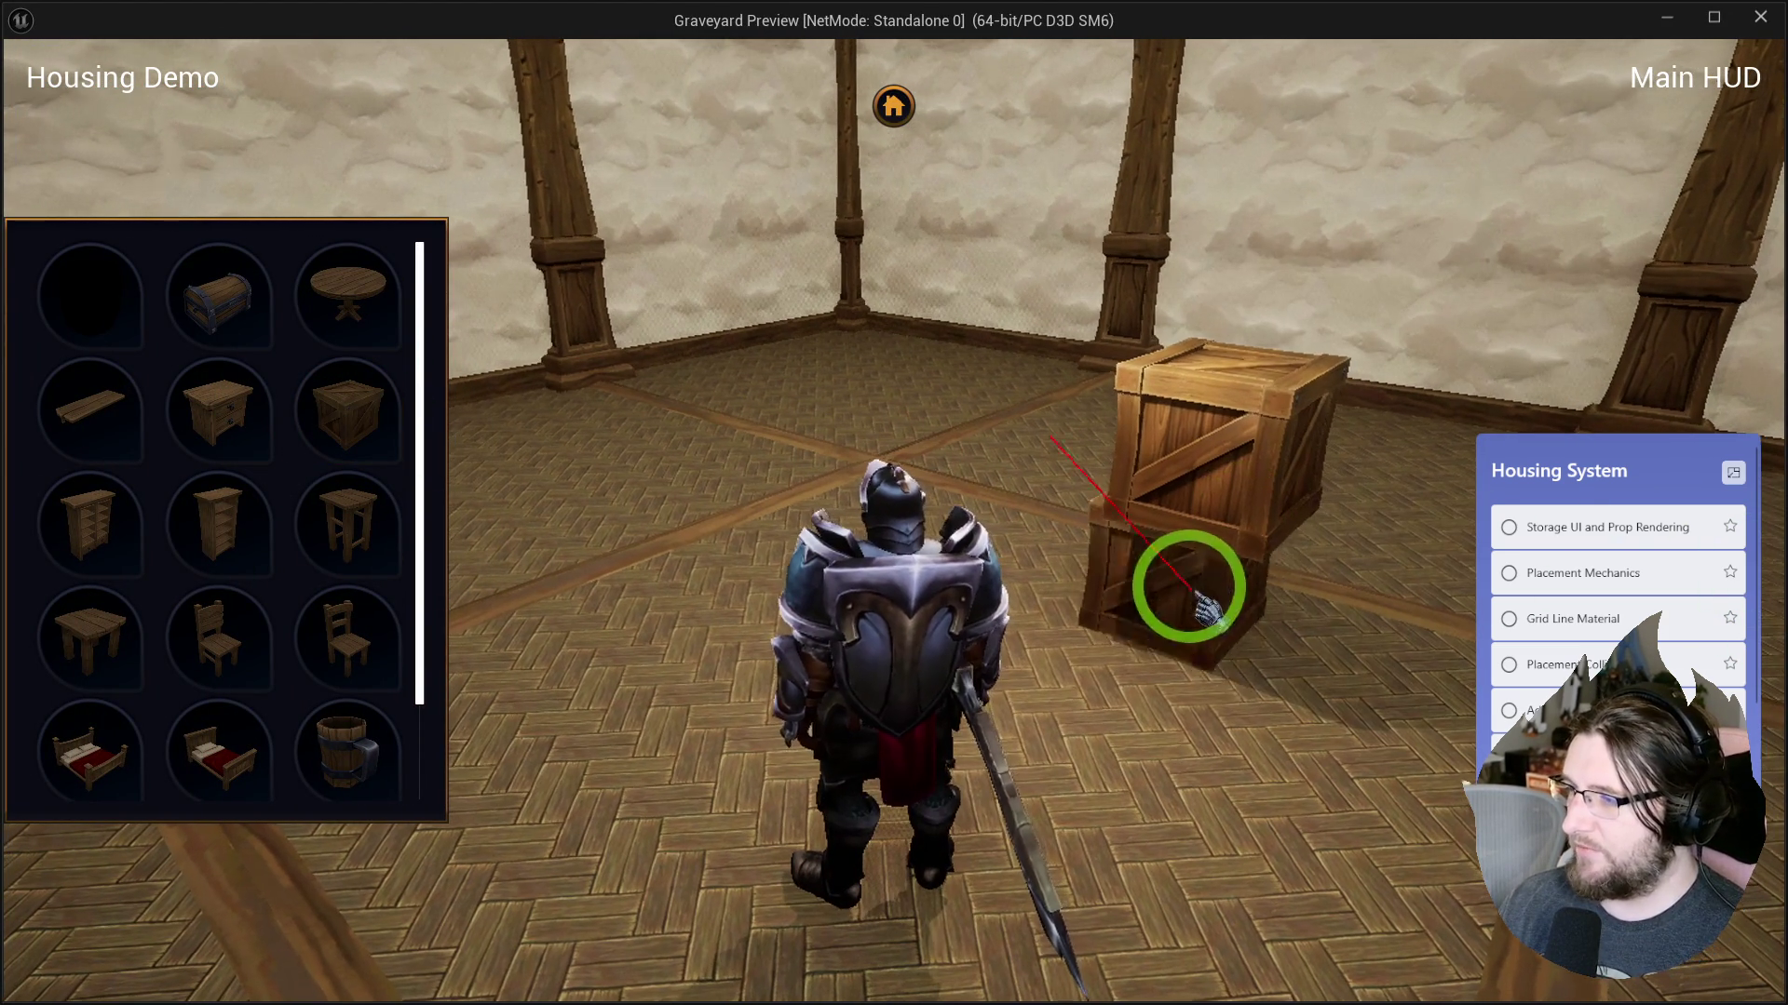
click(1188, 432)
click(242, 437)
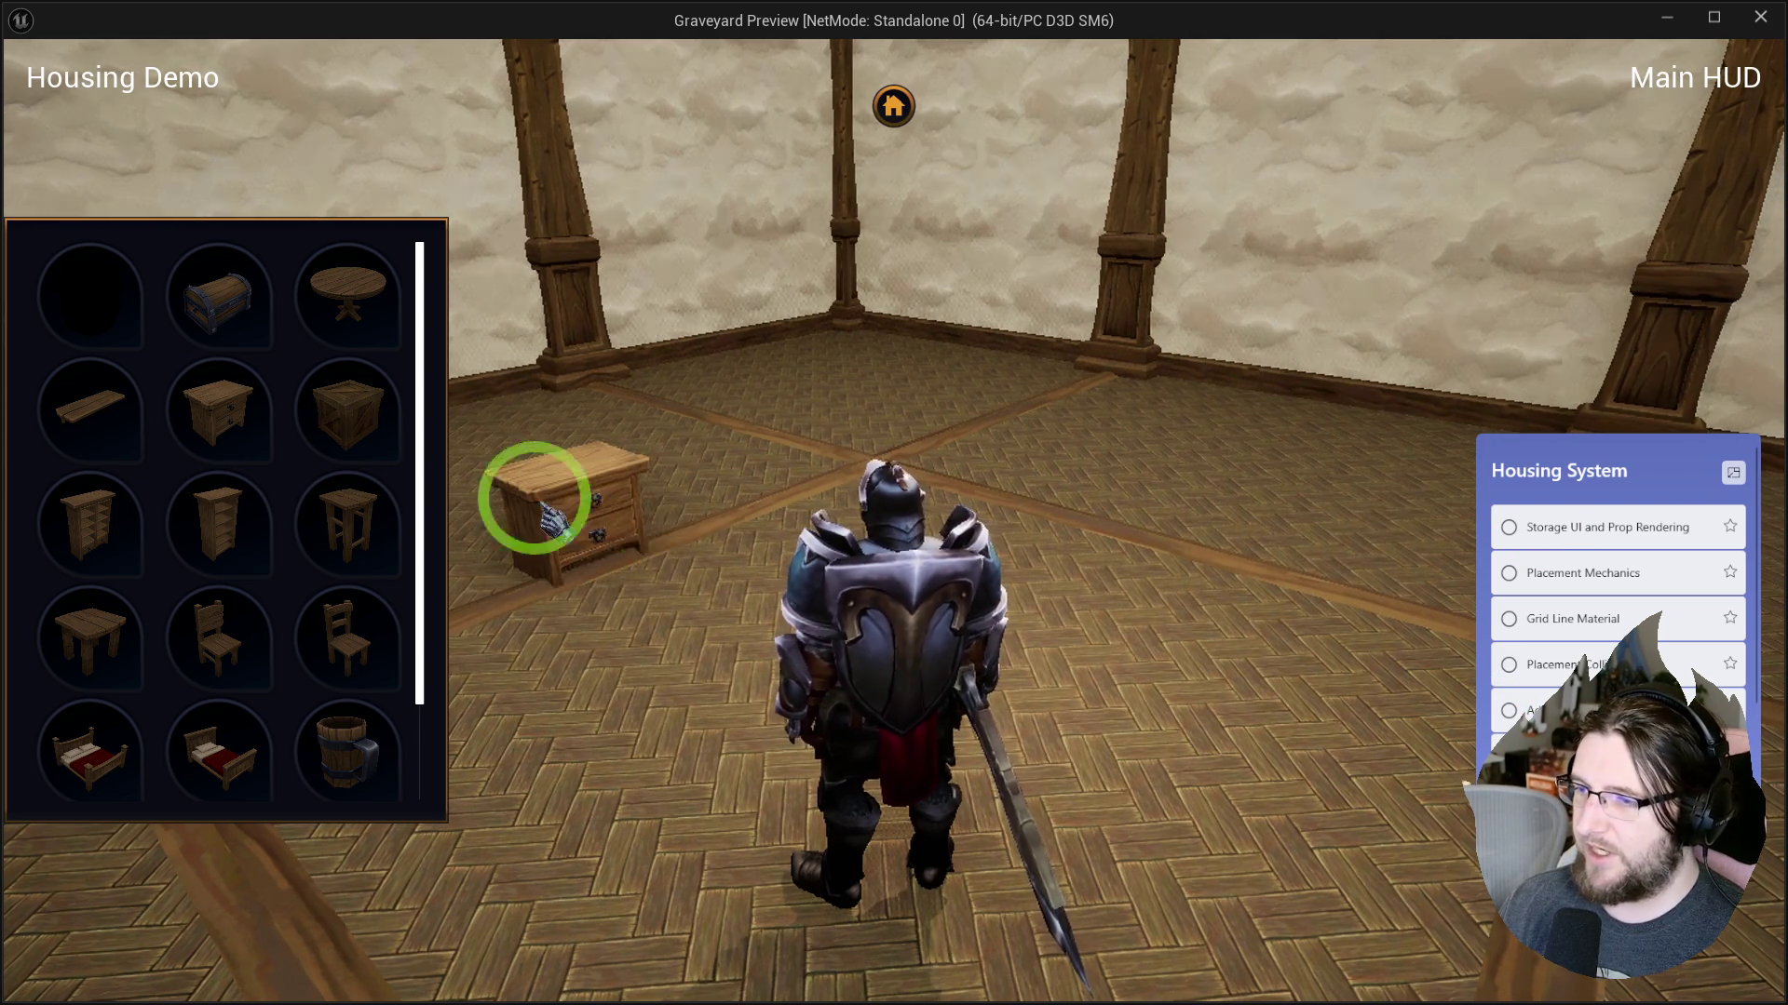
click(565, 521)
click(331, 322)
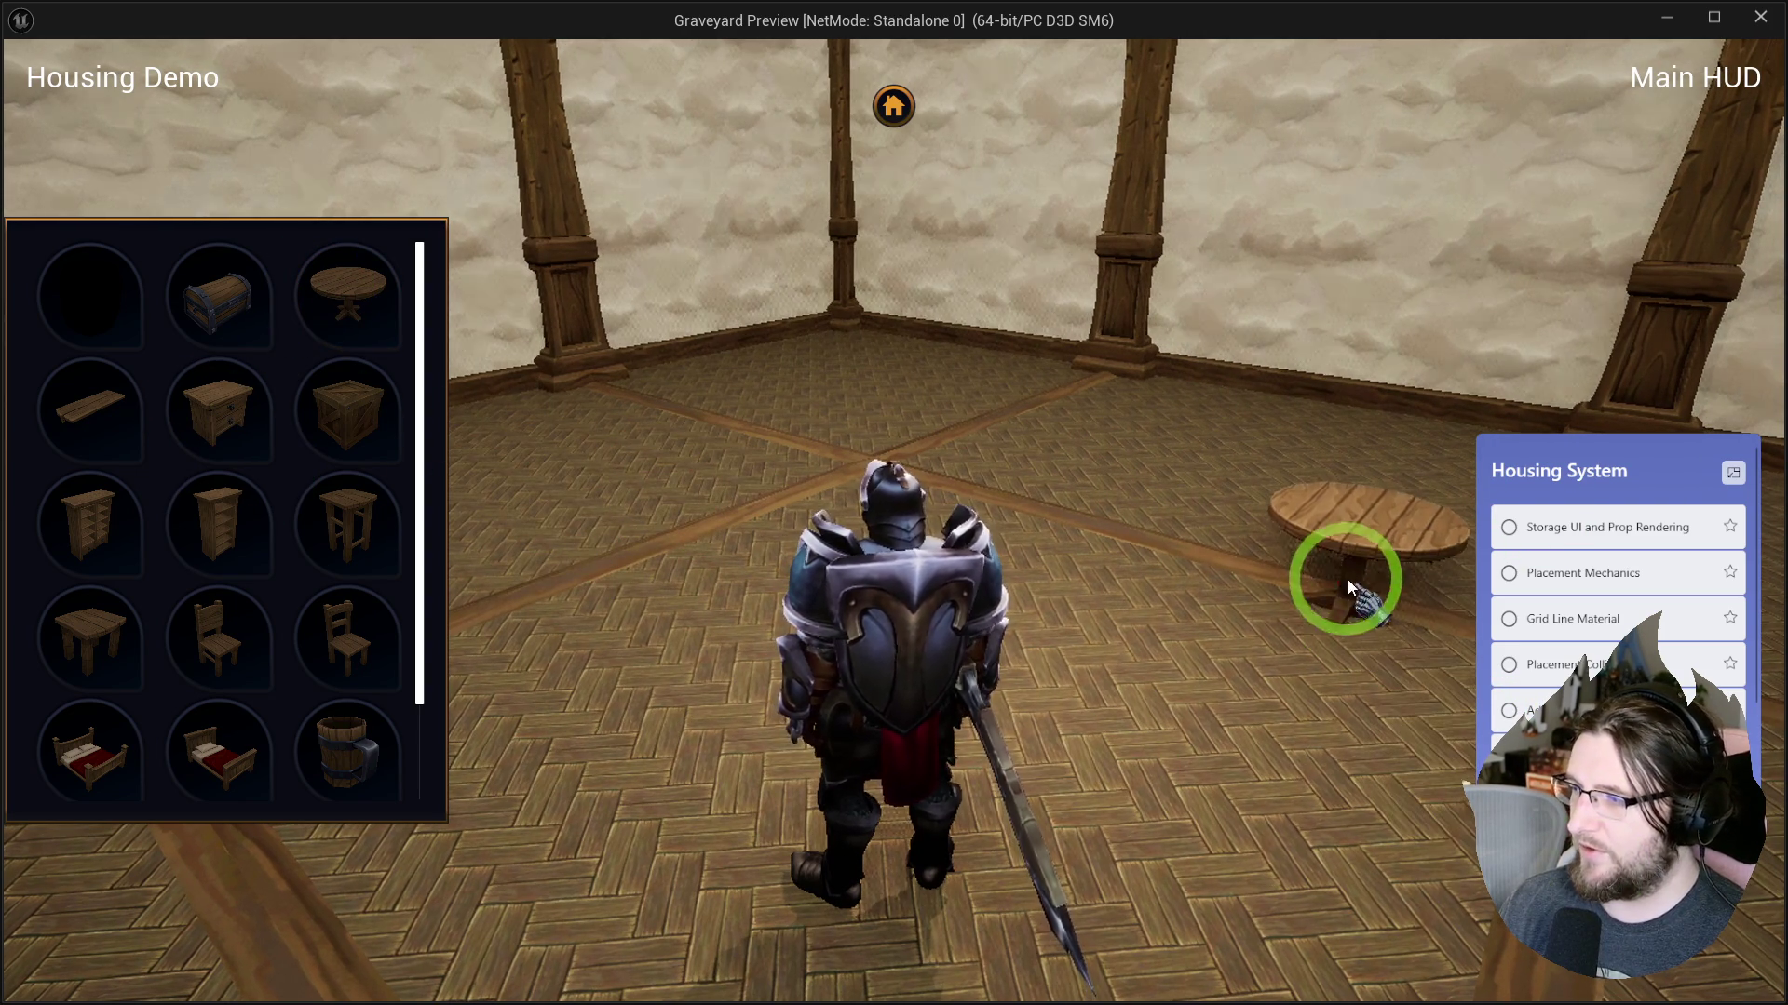
right_click(1192, 614)
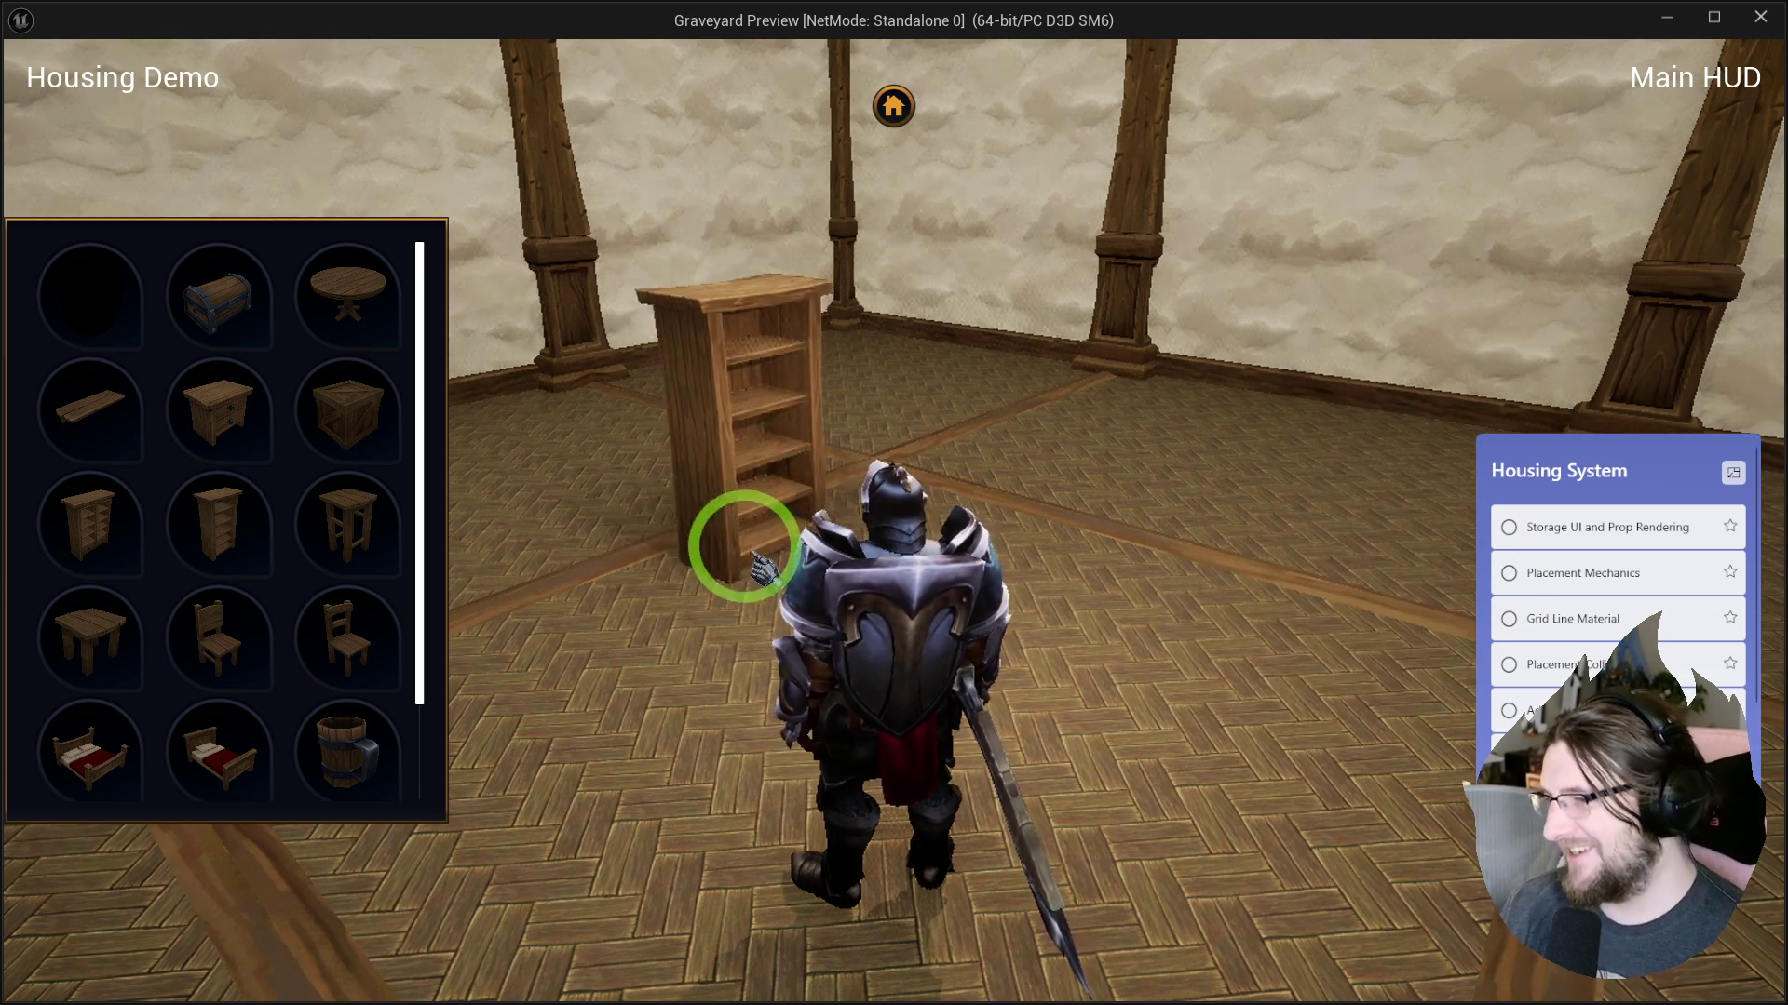
right_click(642, 535)
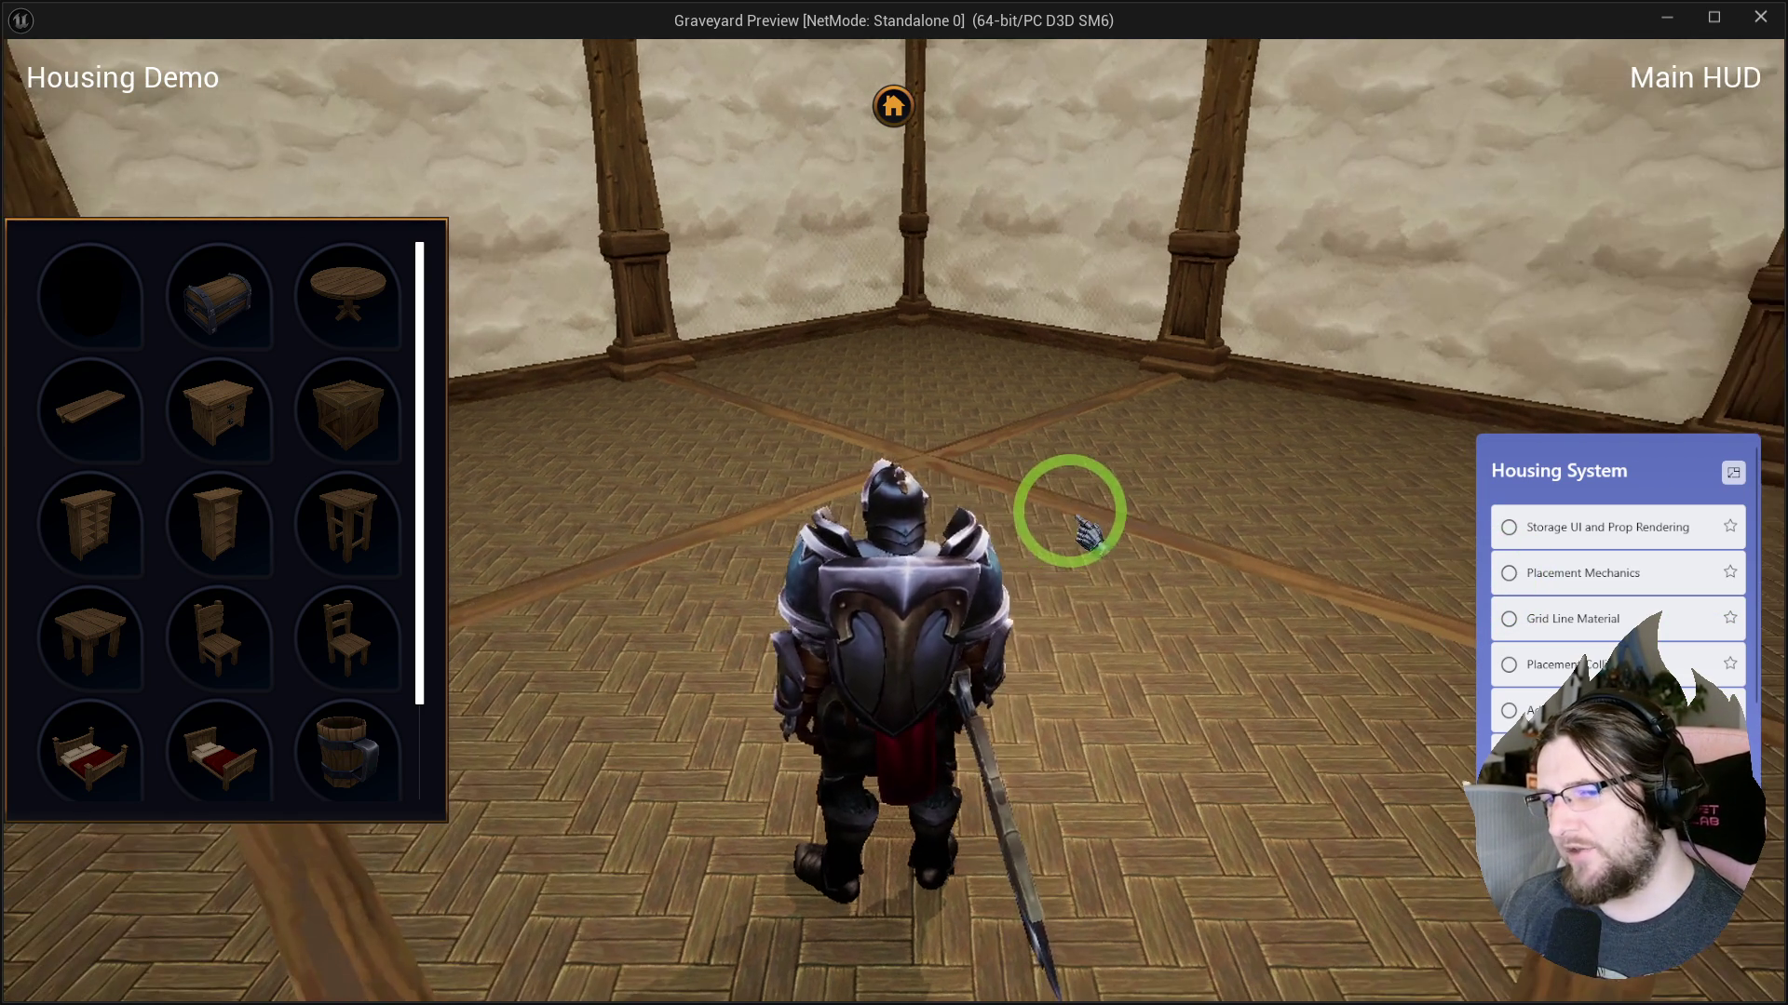
Place two stools, the round table on the right, and a treasure chest on the floor.
click(93, 633)
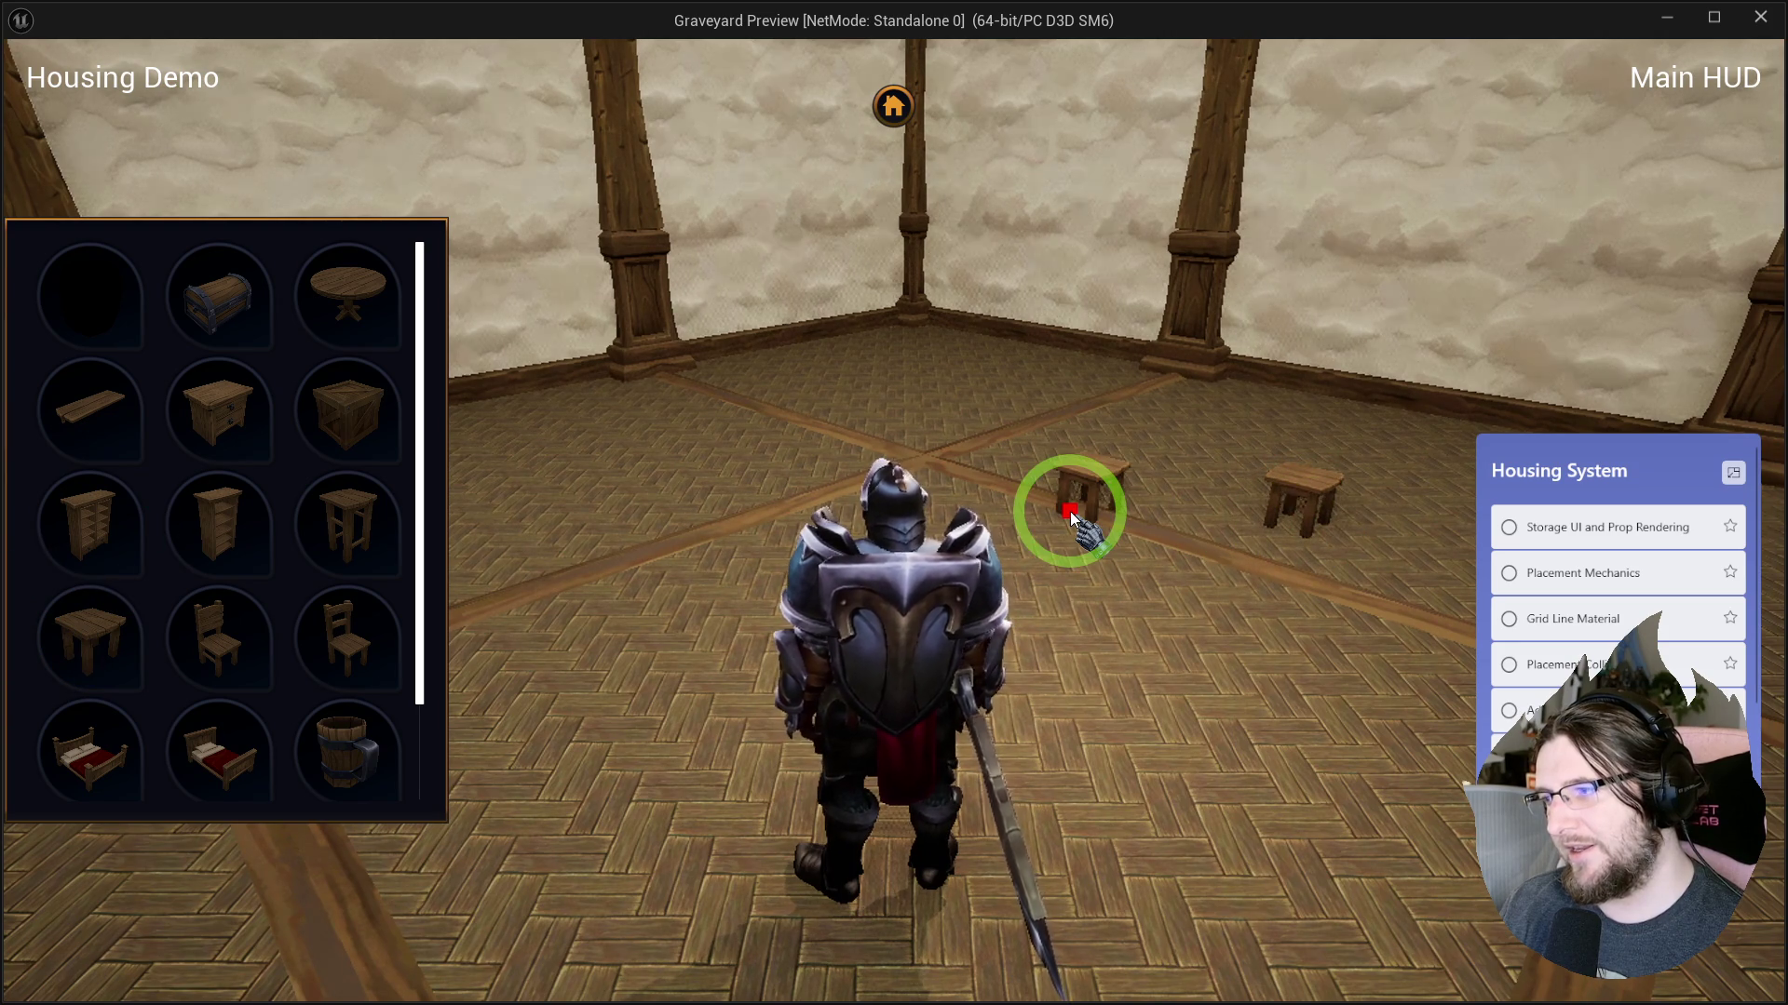
click(1069, 511)
click(1071, 514)
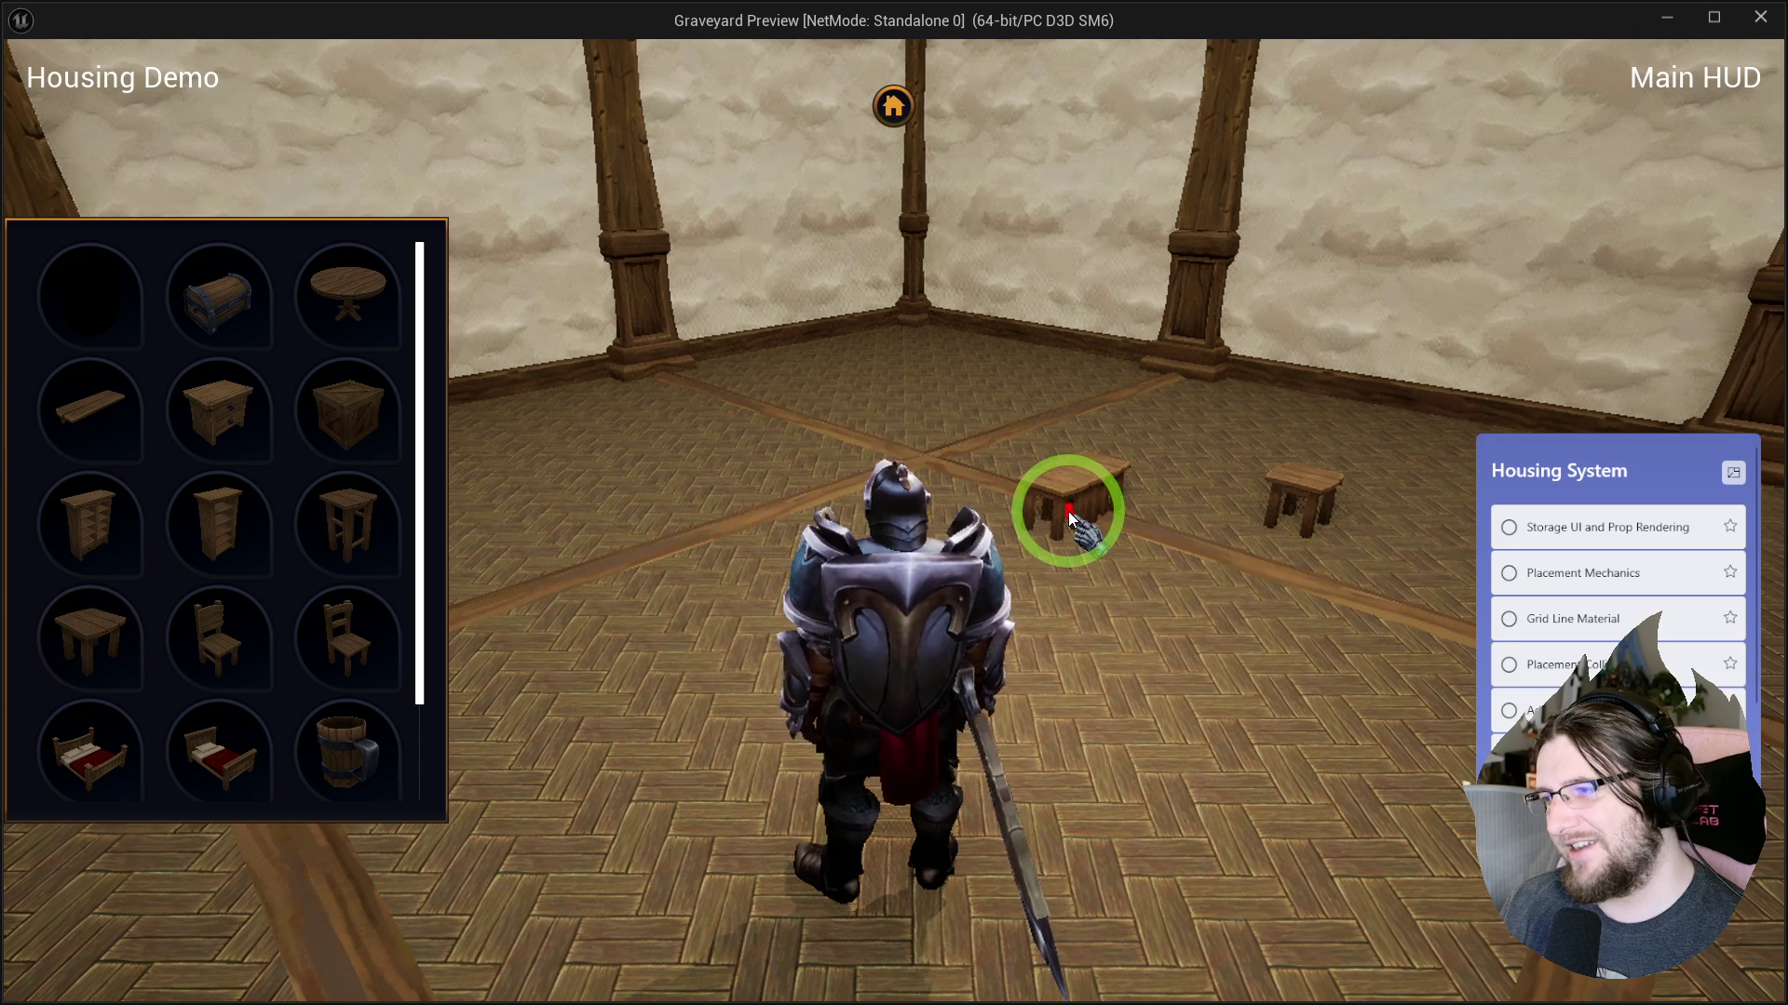
click(1388, 679)
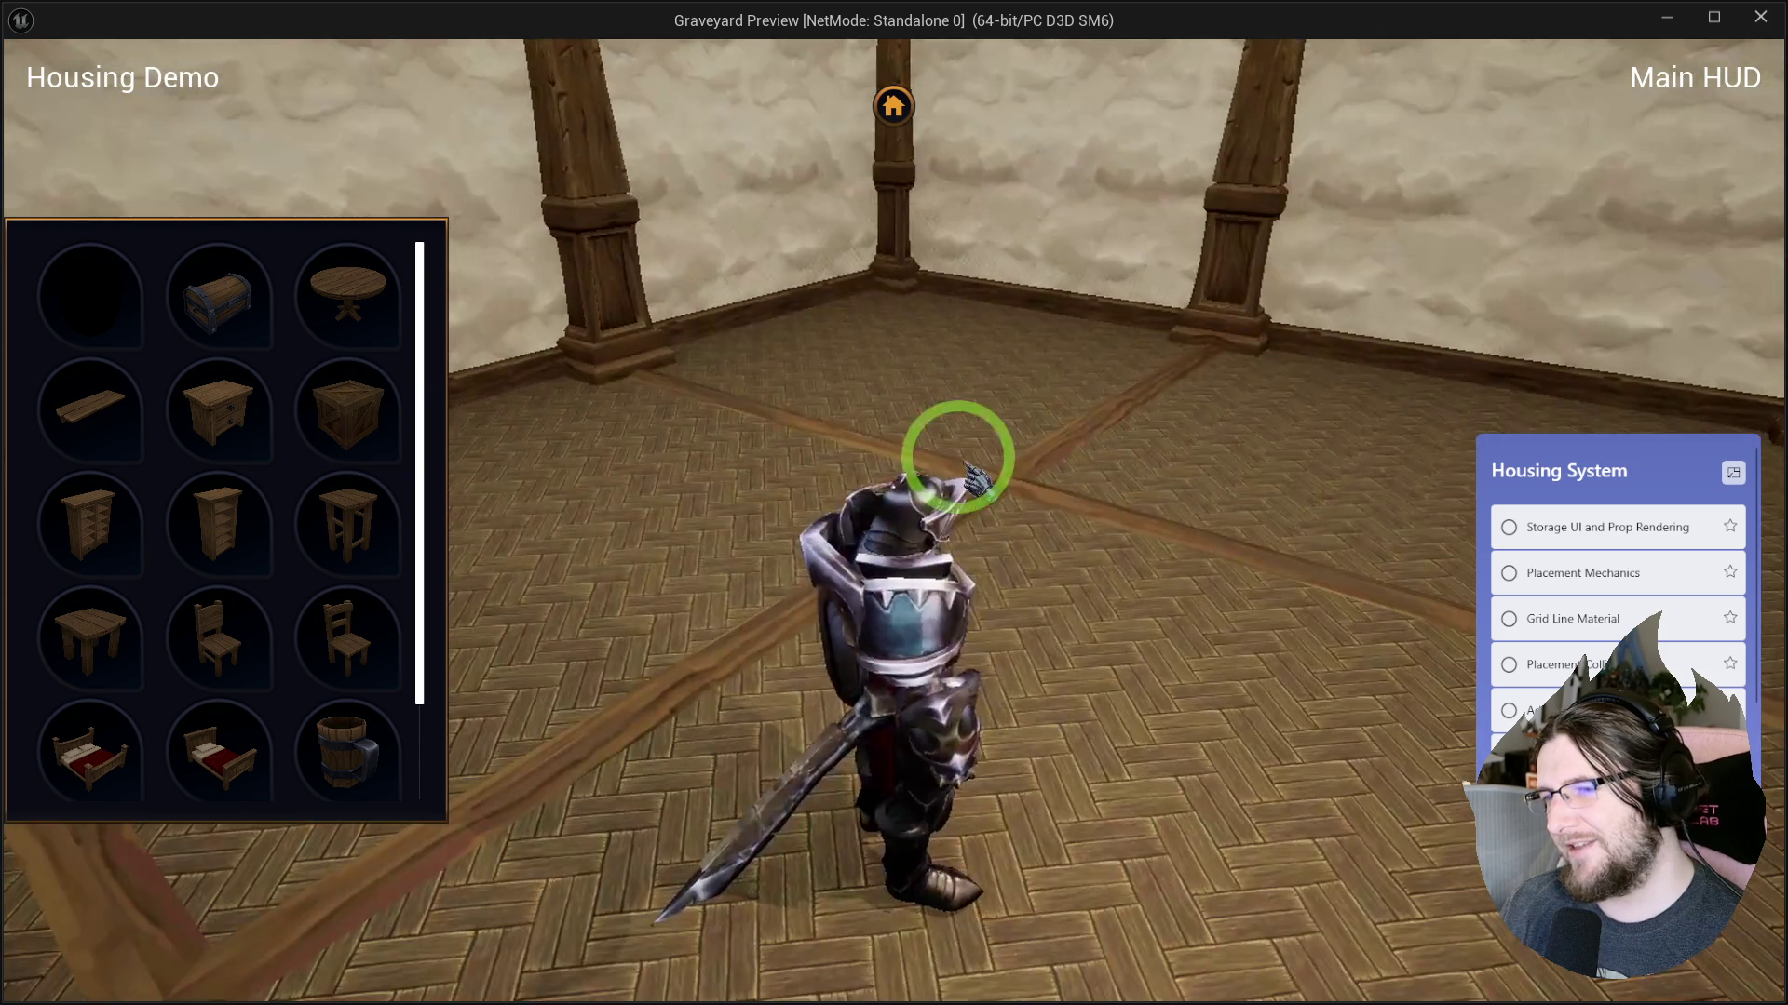
click(1145, 456)
click(1541, 601)
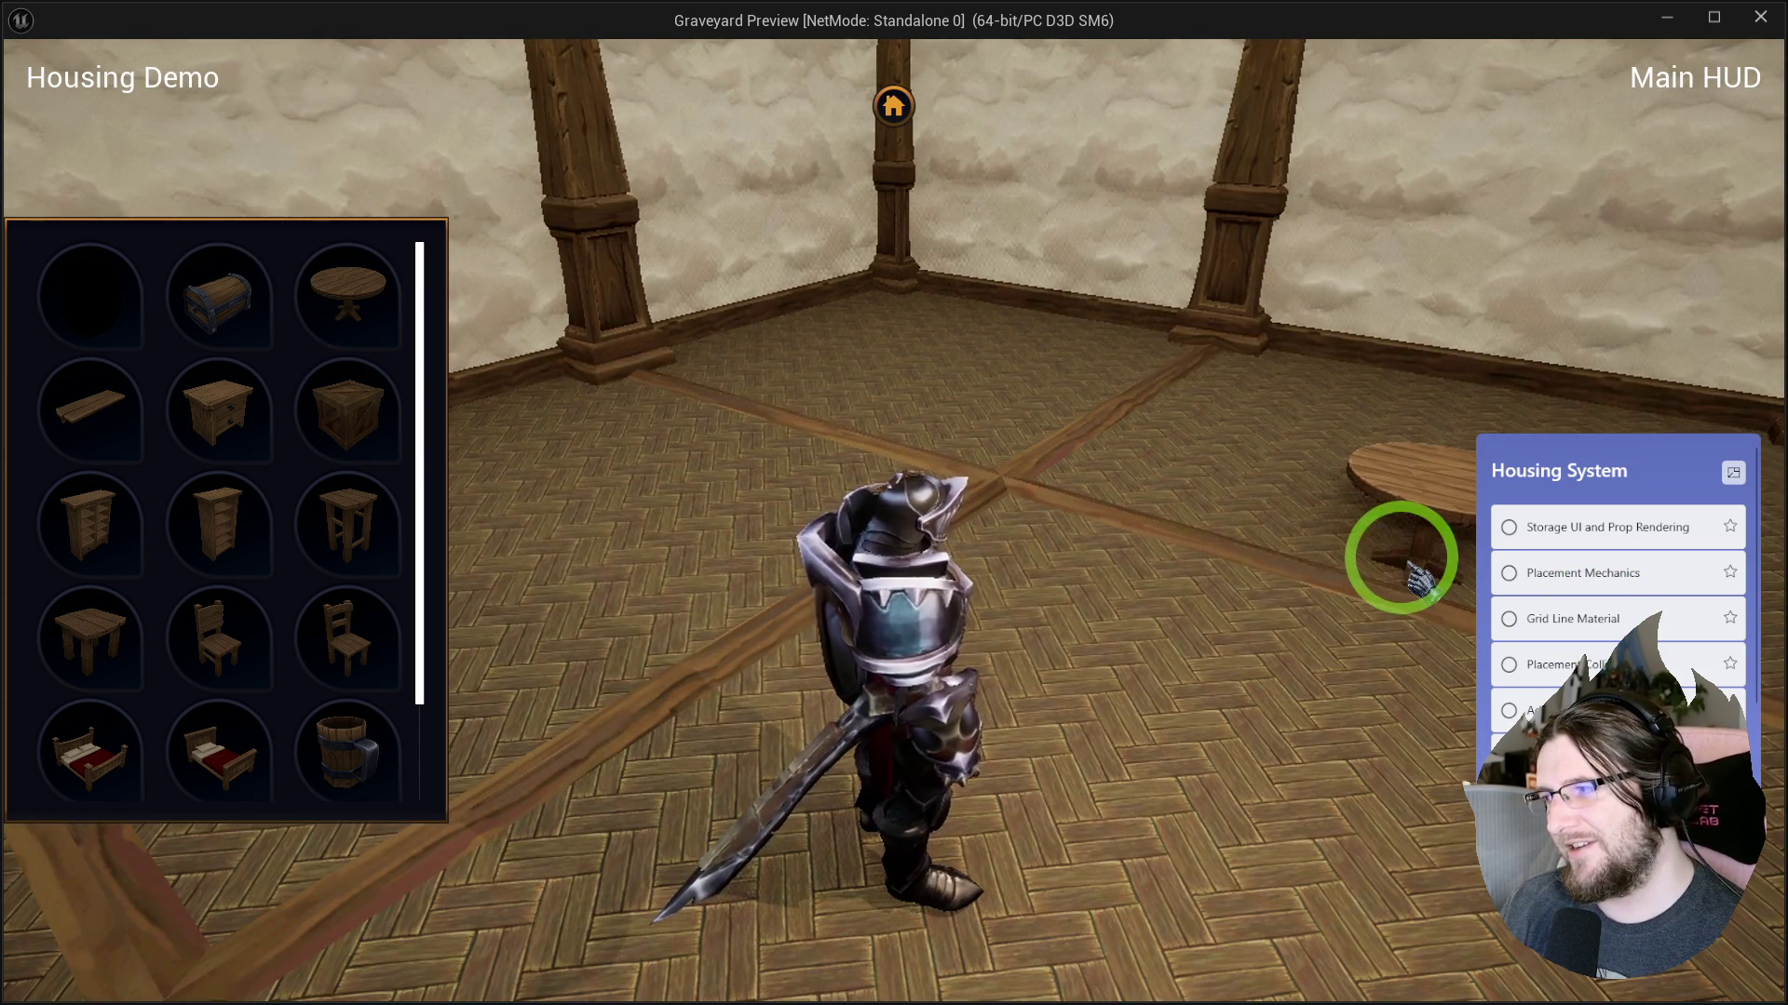
click(219, 296)
click(1143, 454)
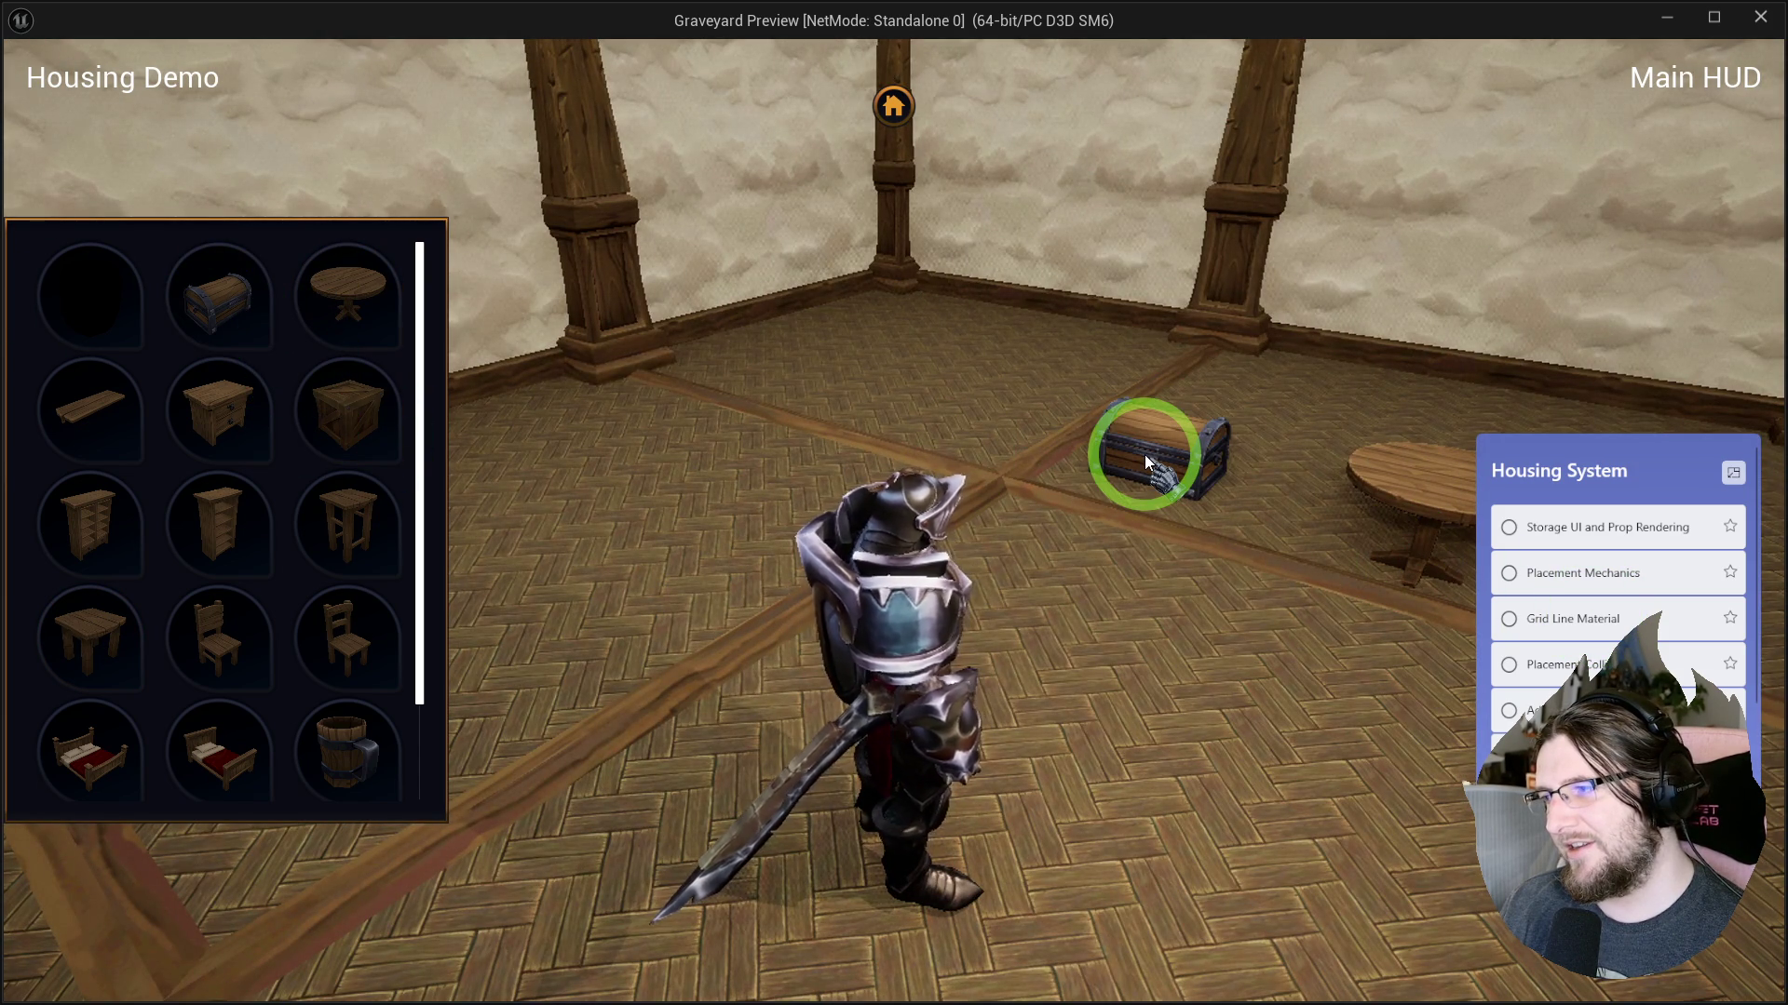
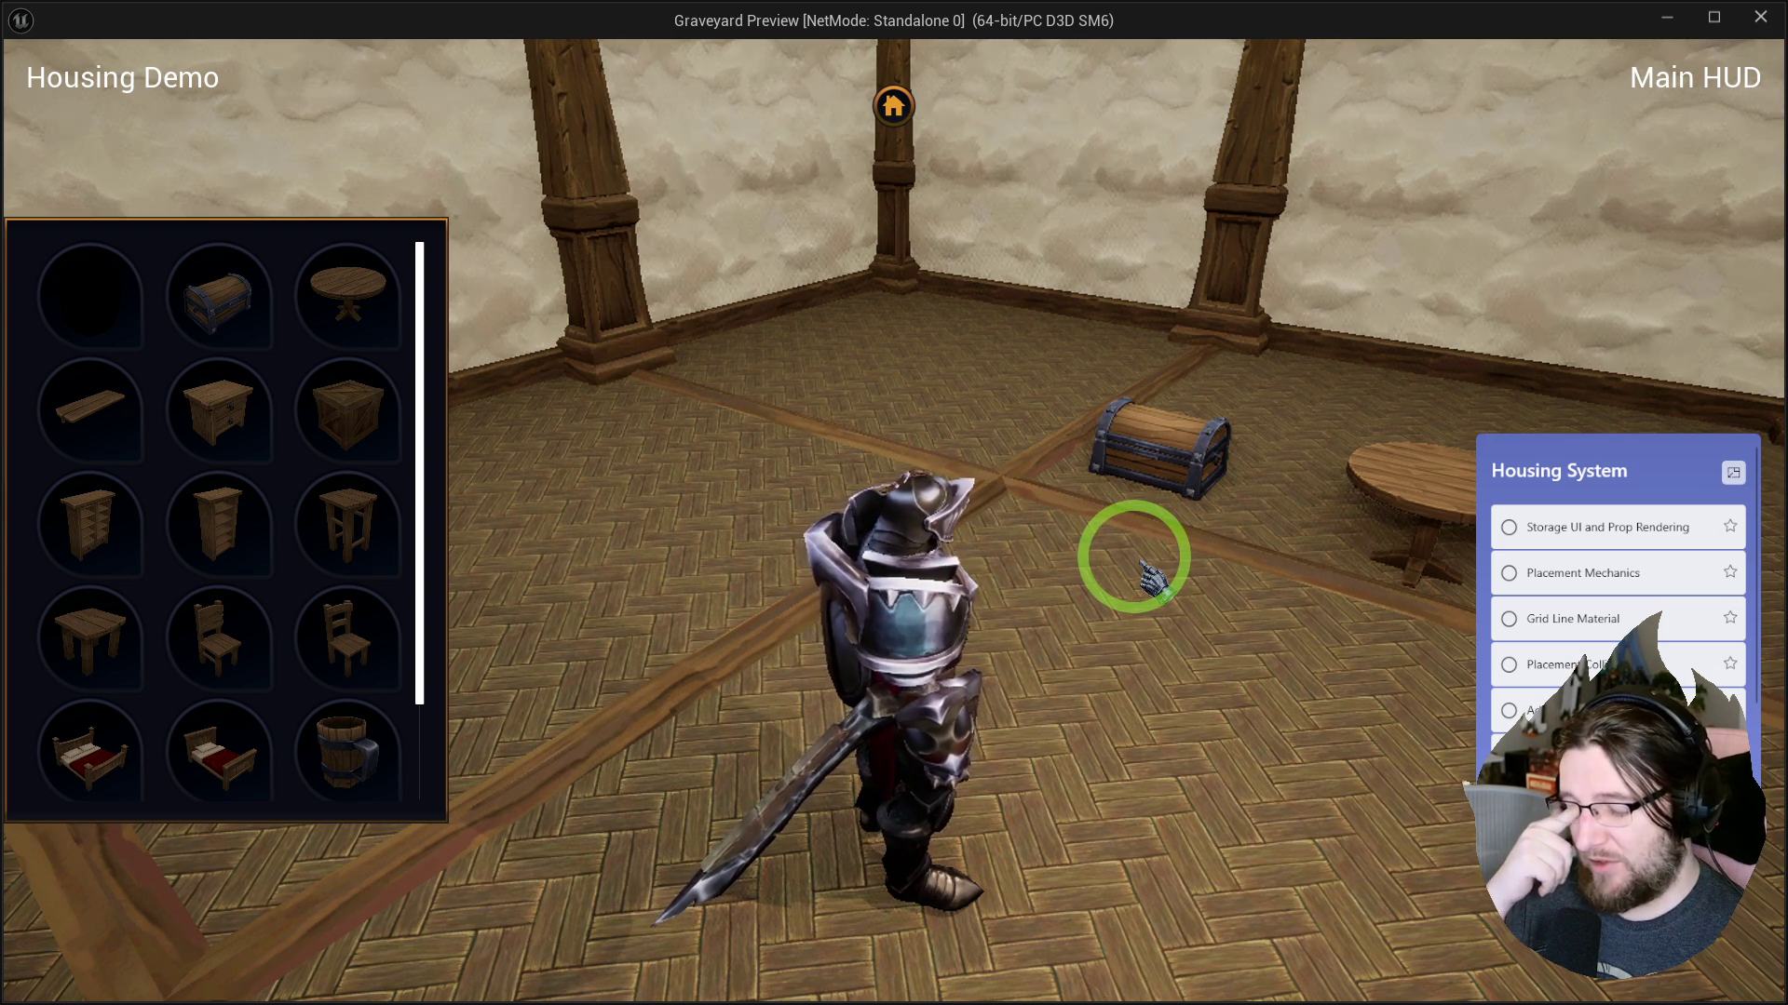
Restart the play session, tilt the camera toward the floor and open furniture storage.
key(Escape)
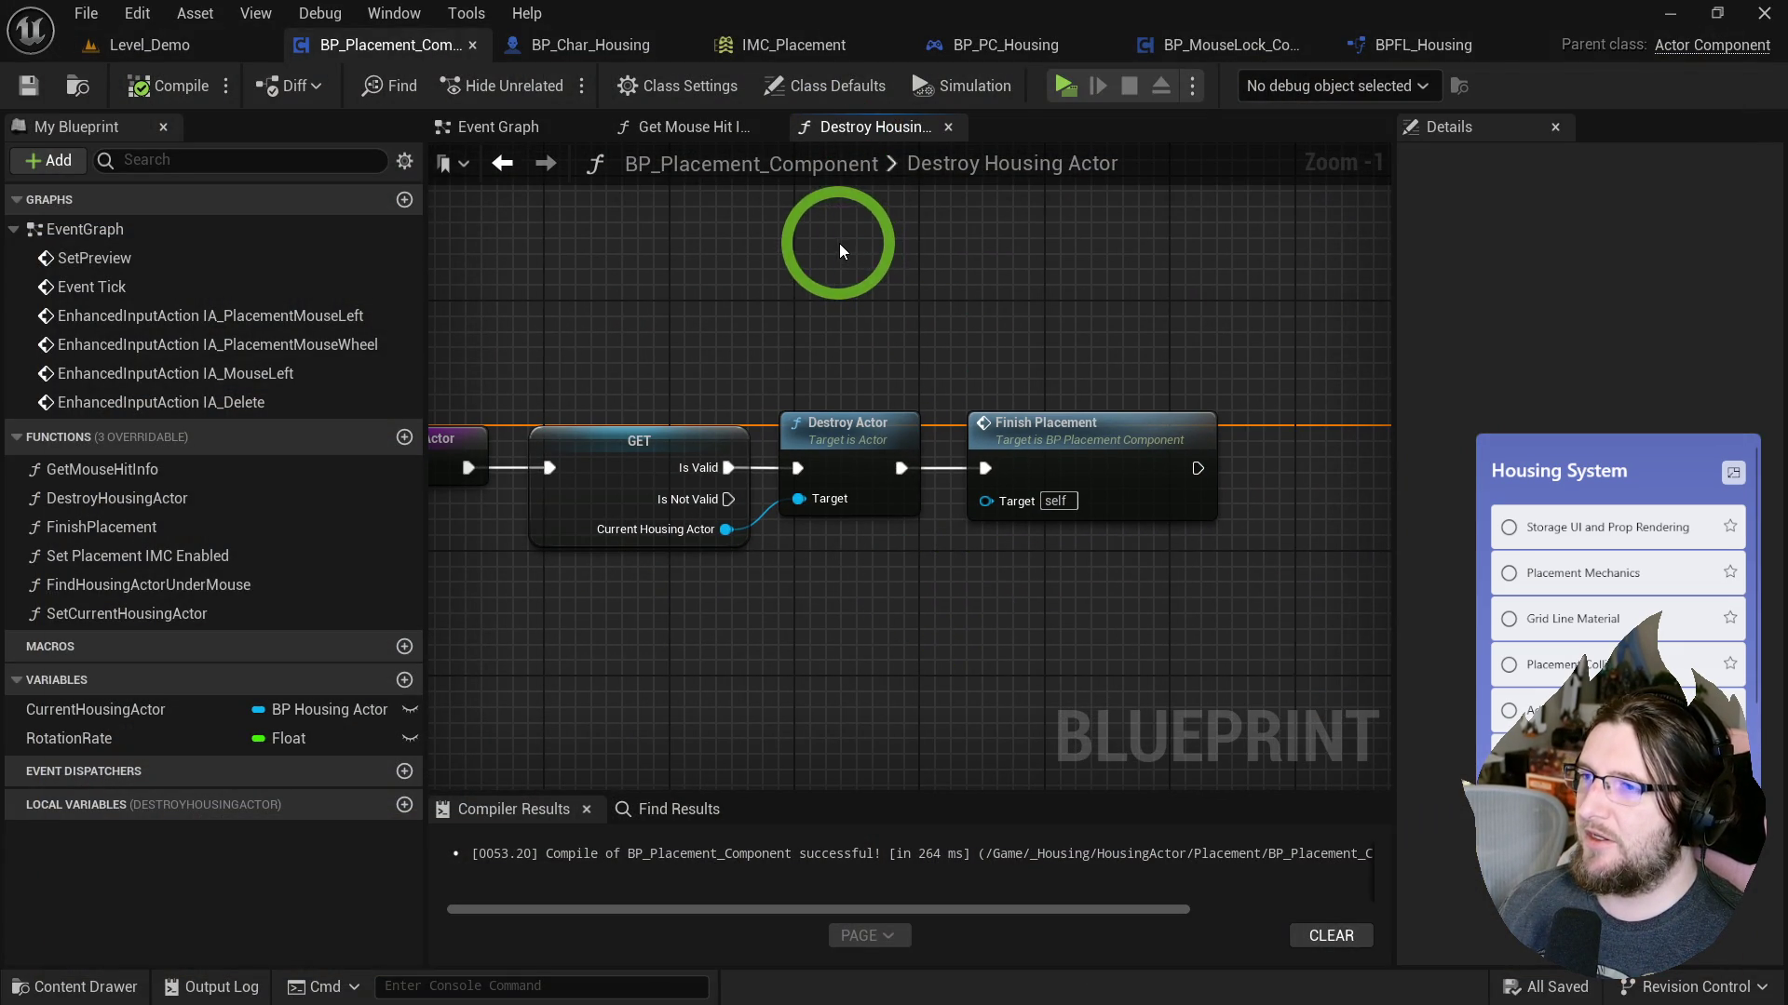
click(1064, 86)
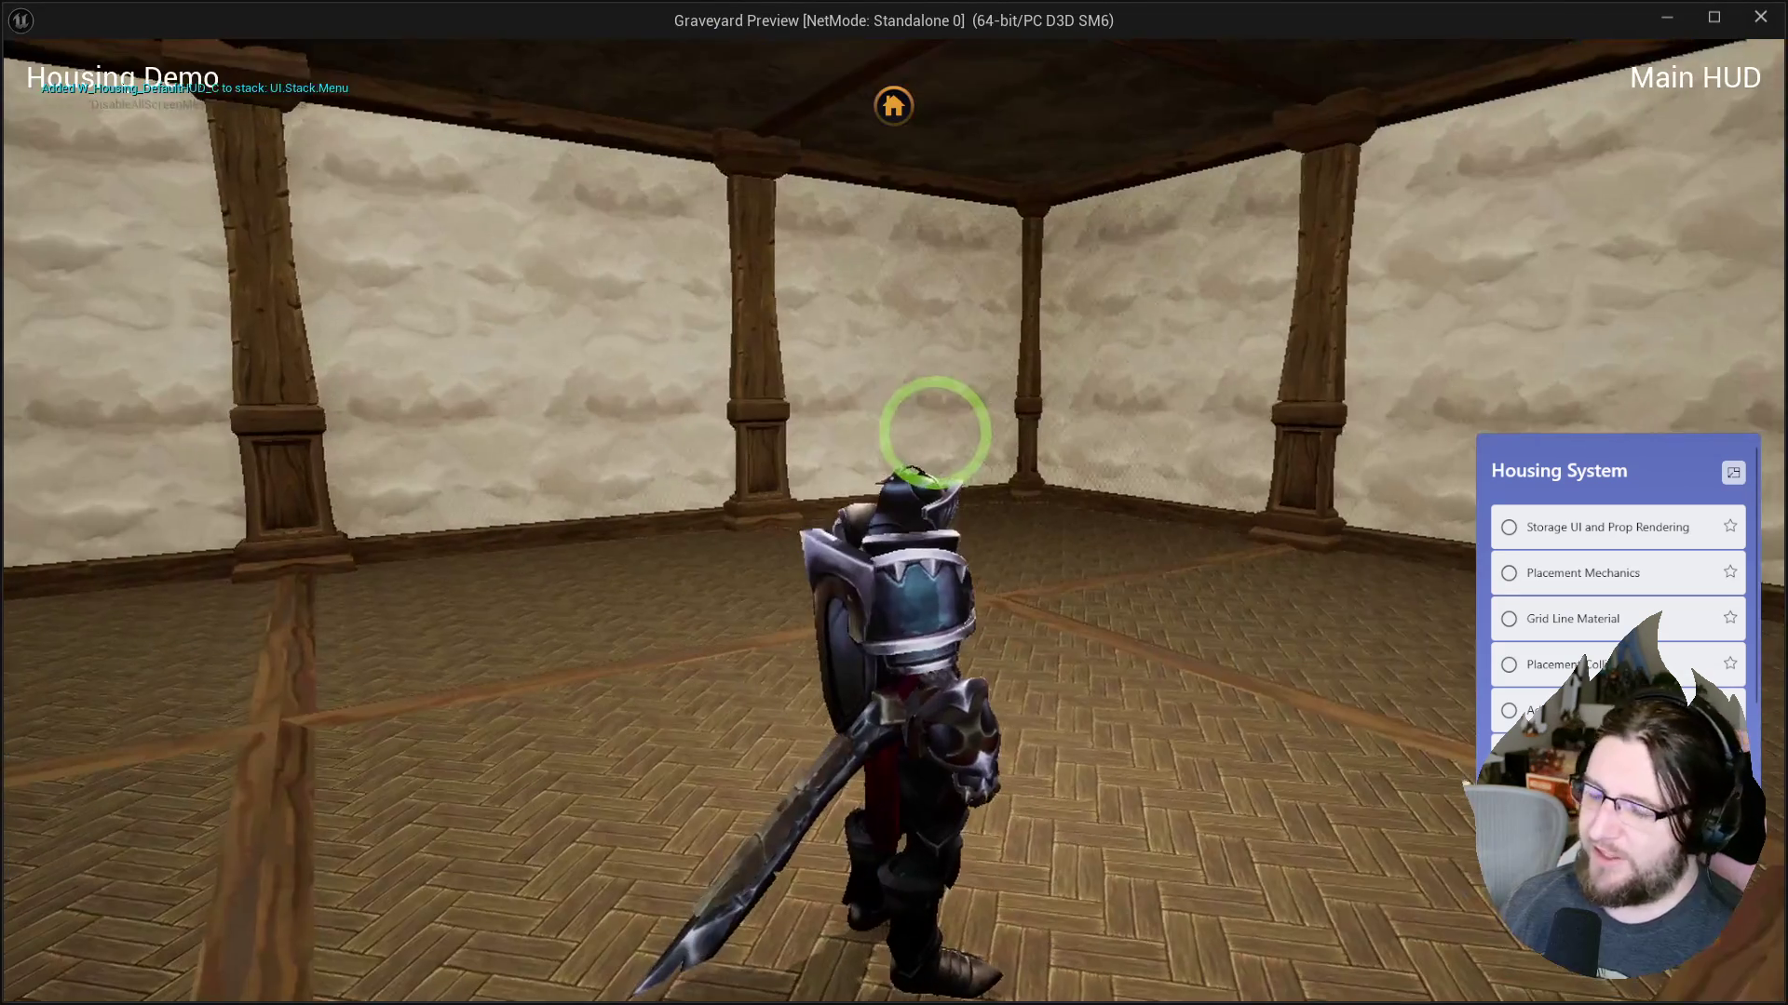
drag(570, 321, 715, 333)
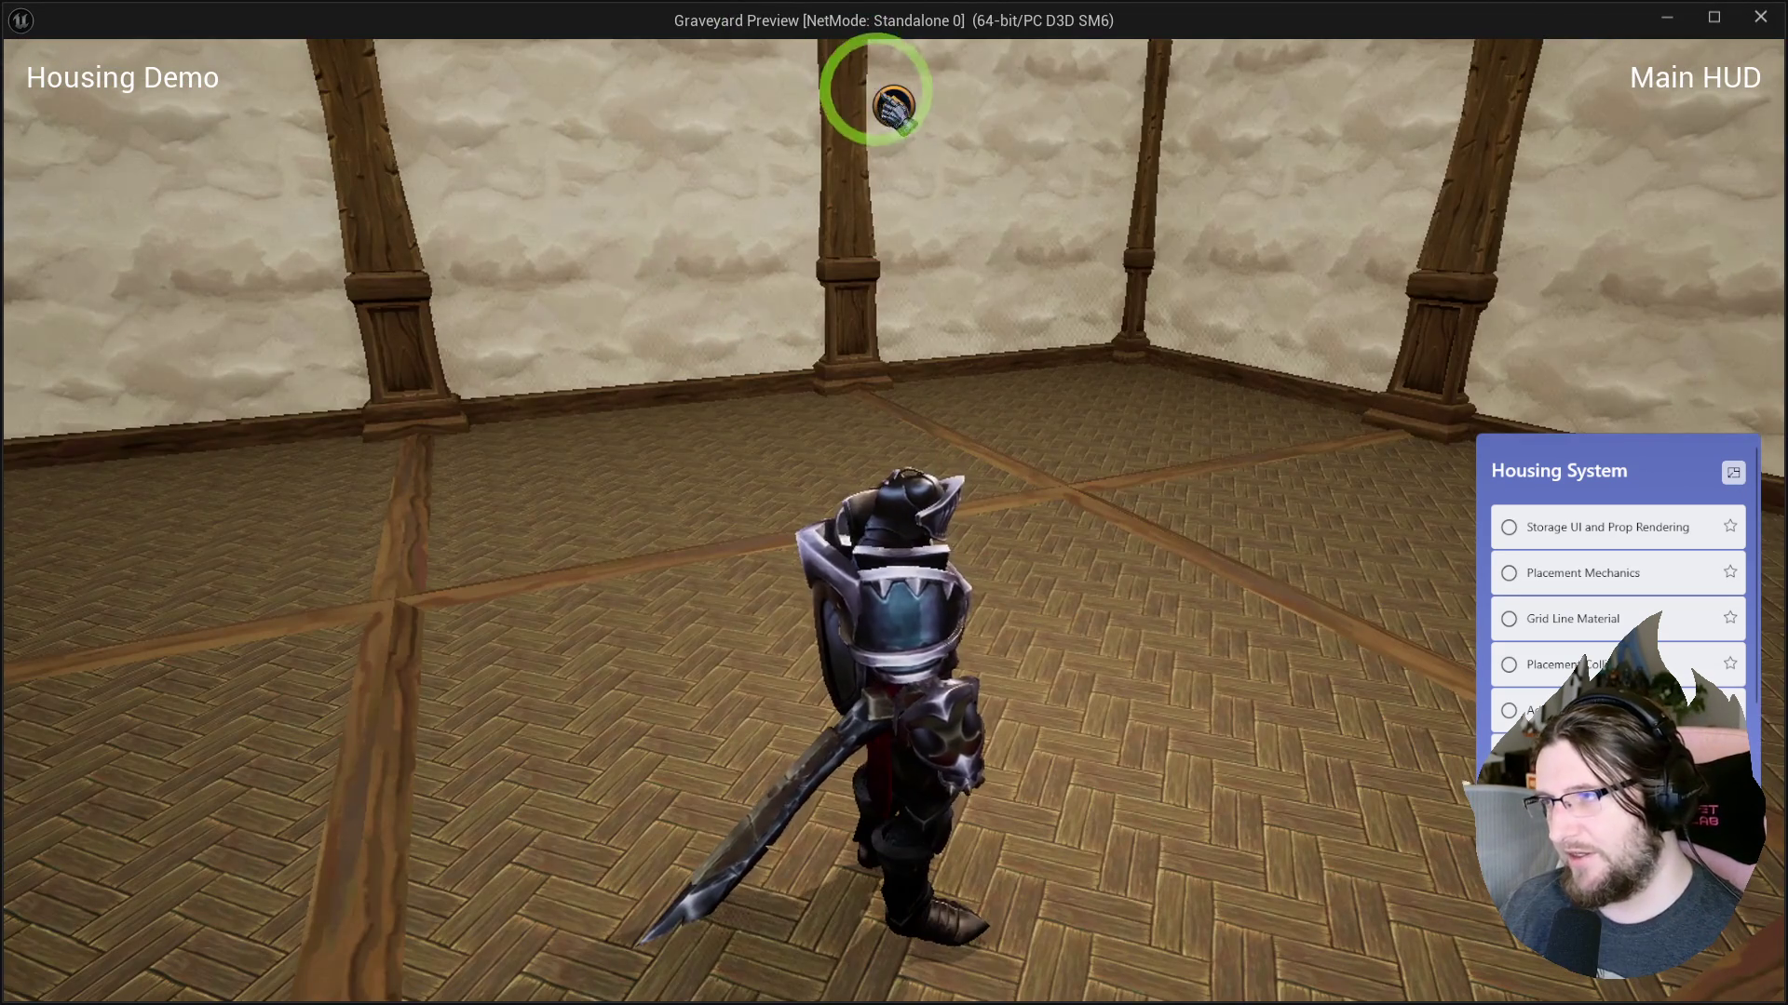
click(894, 106)
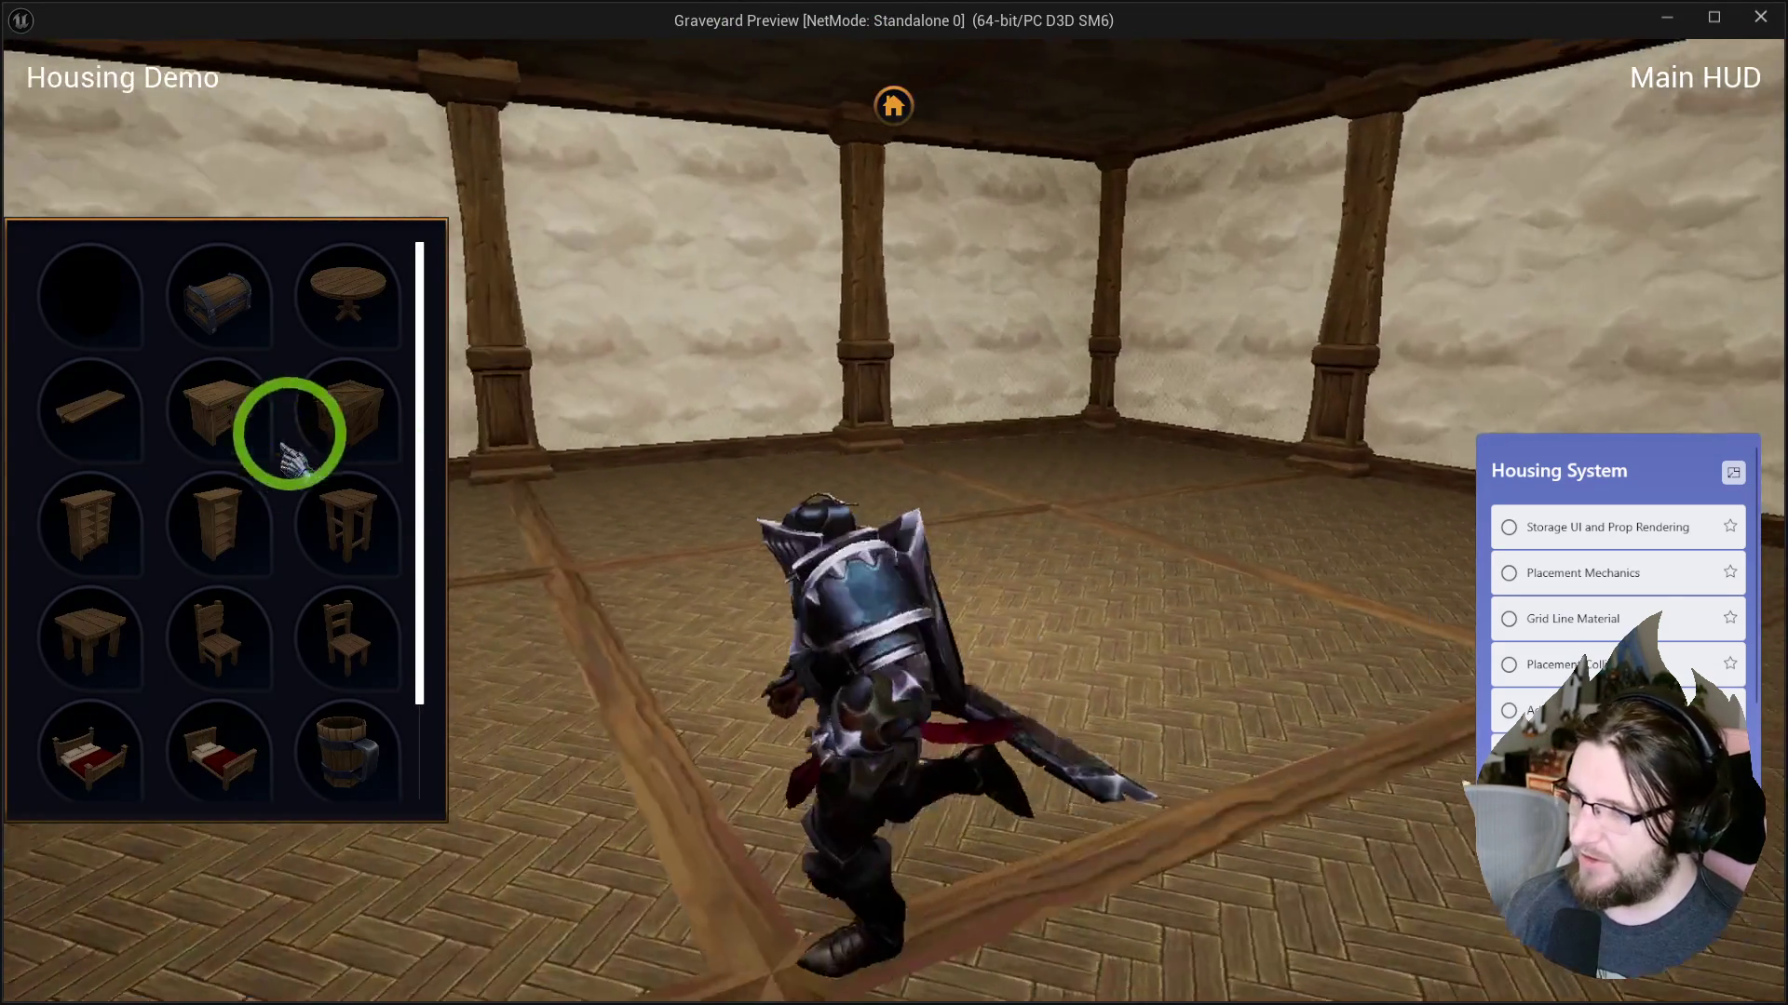
Drag a crate, a stool and a chair onto the room floor, then stop playing.
drag(307, 437, 1152, 628)
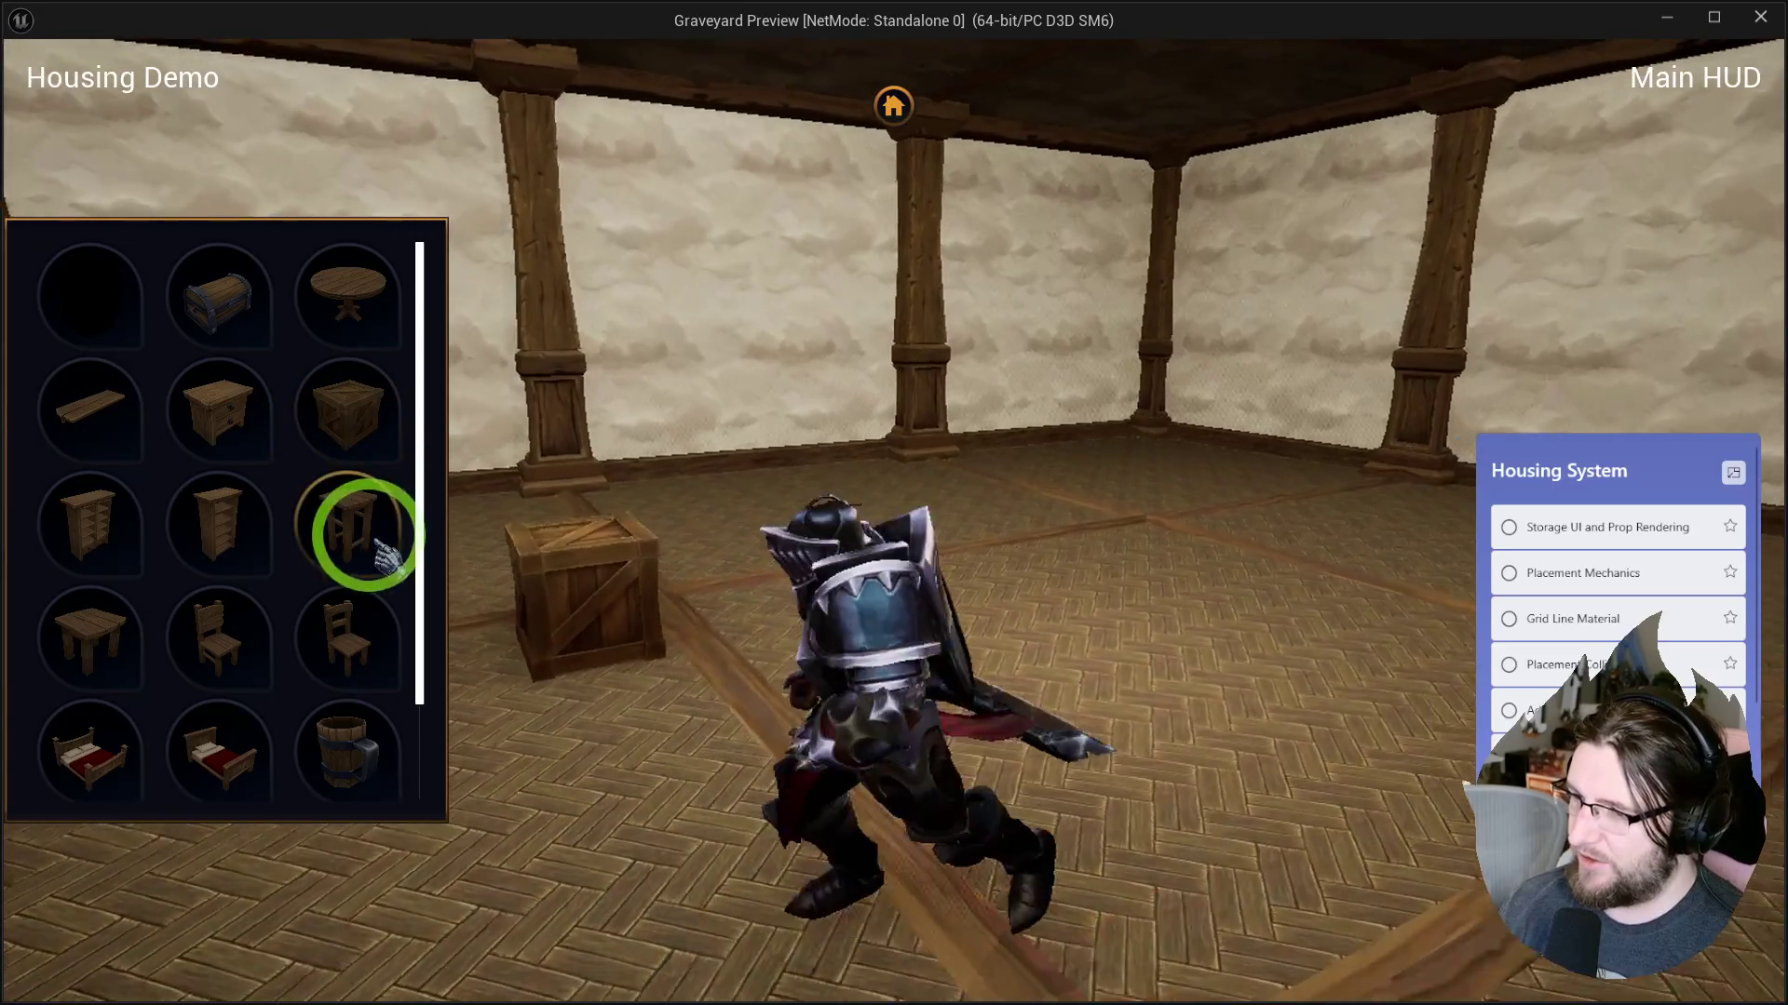
mouse_move(363, 523)
mouse_down()
mouse_move(917, 547)
mouse_move(551, 559)
mouse_up()
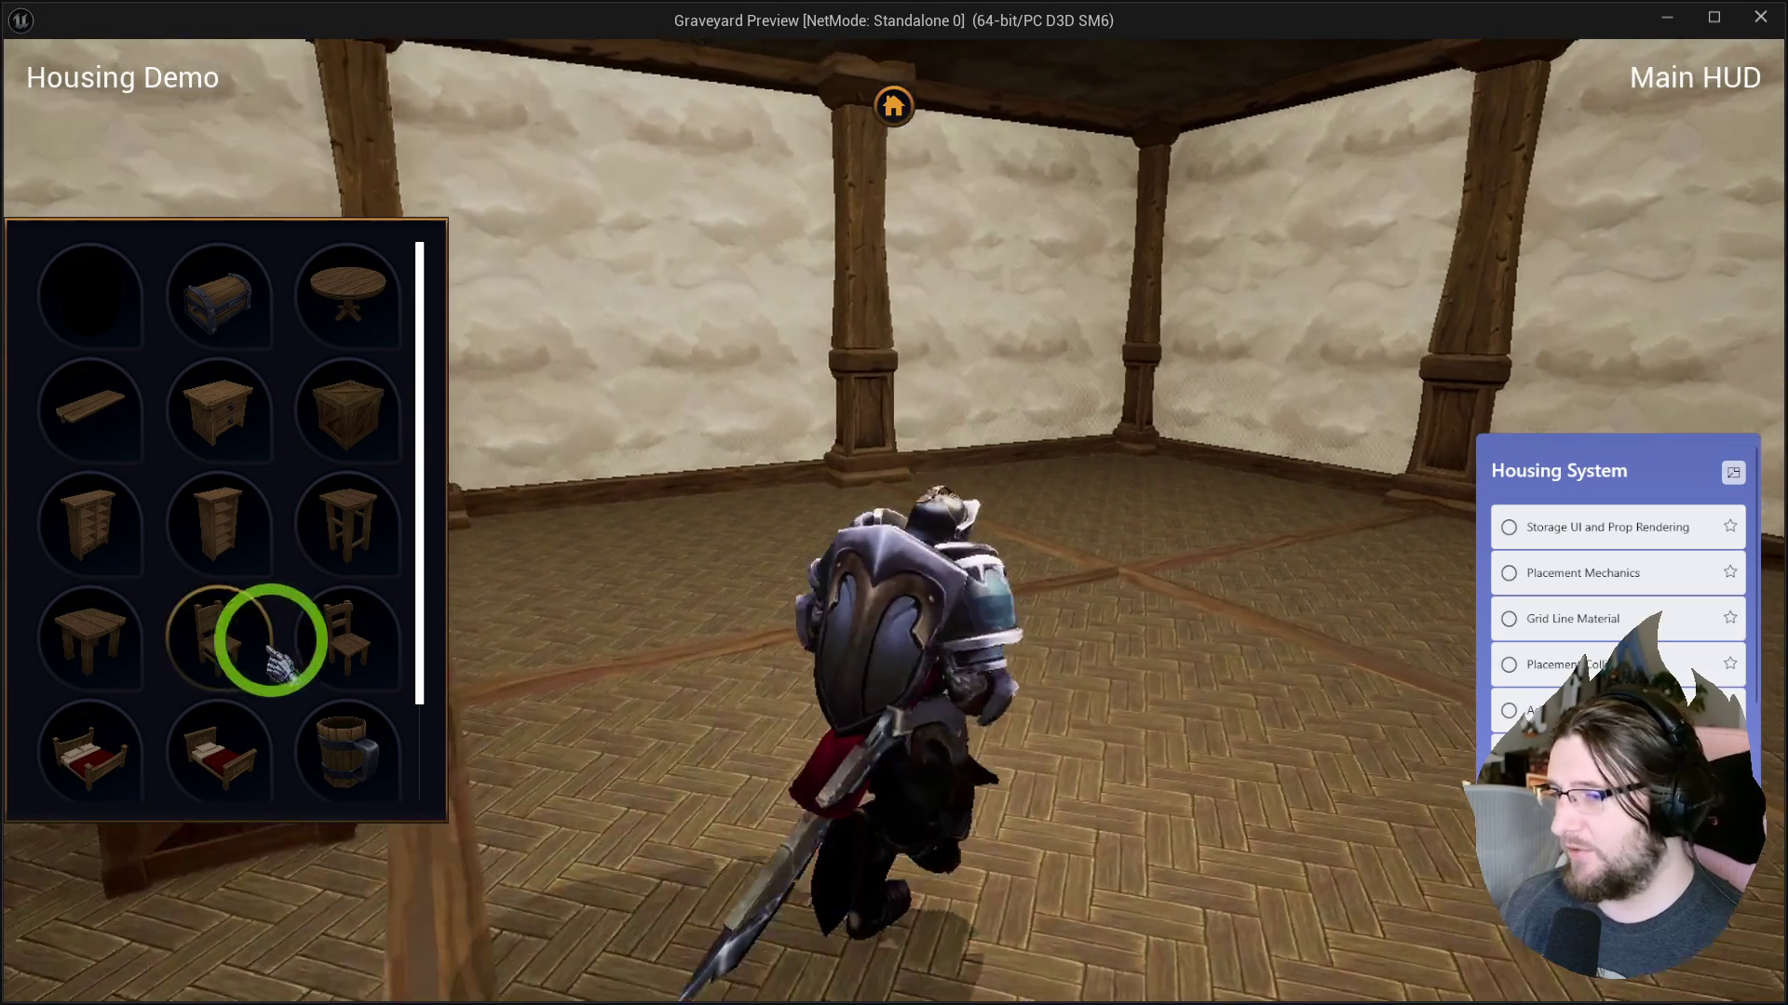
mouse_move(272, 642)
mouse_down()
mouse_move(913, 471)
mouse_move(1253, 739)
mouse_up()
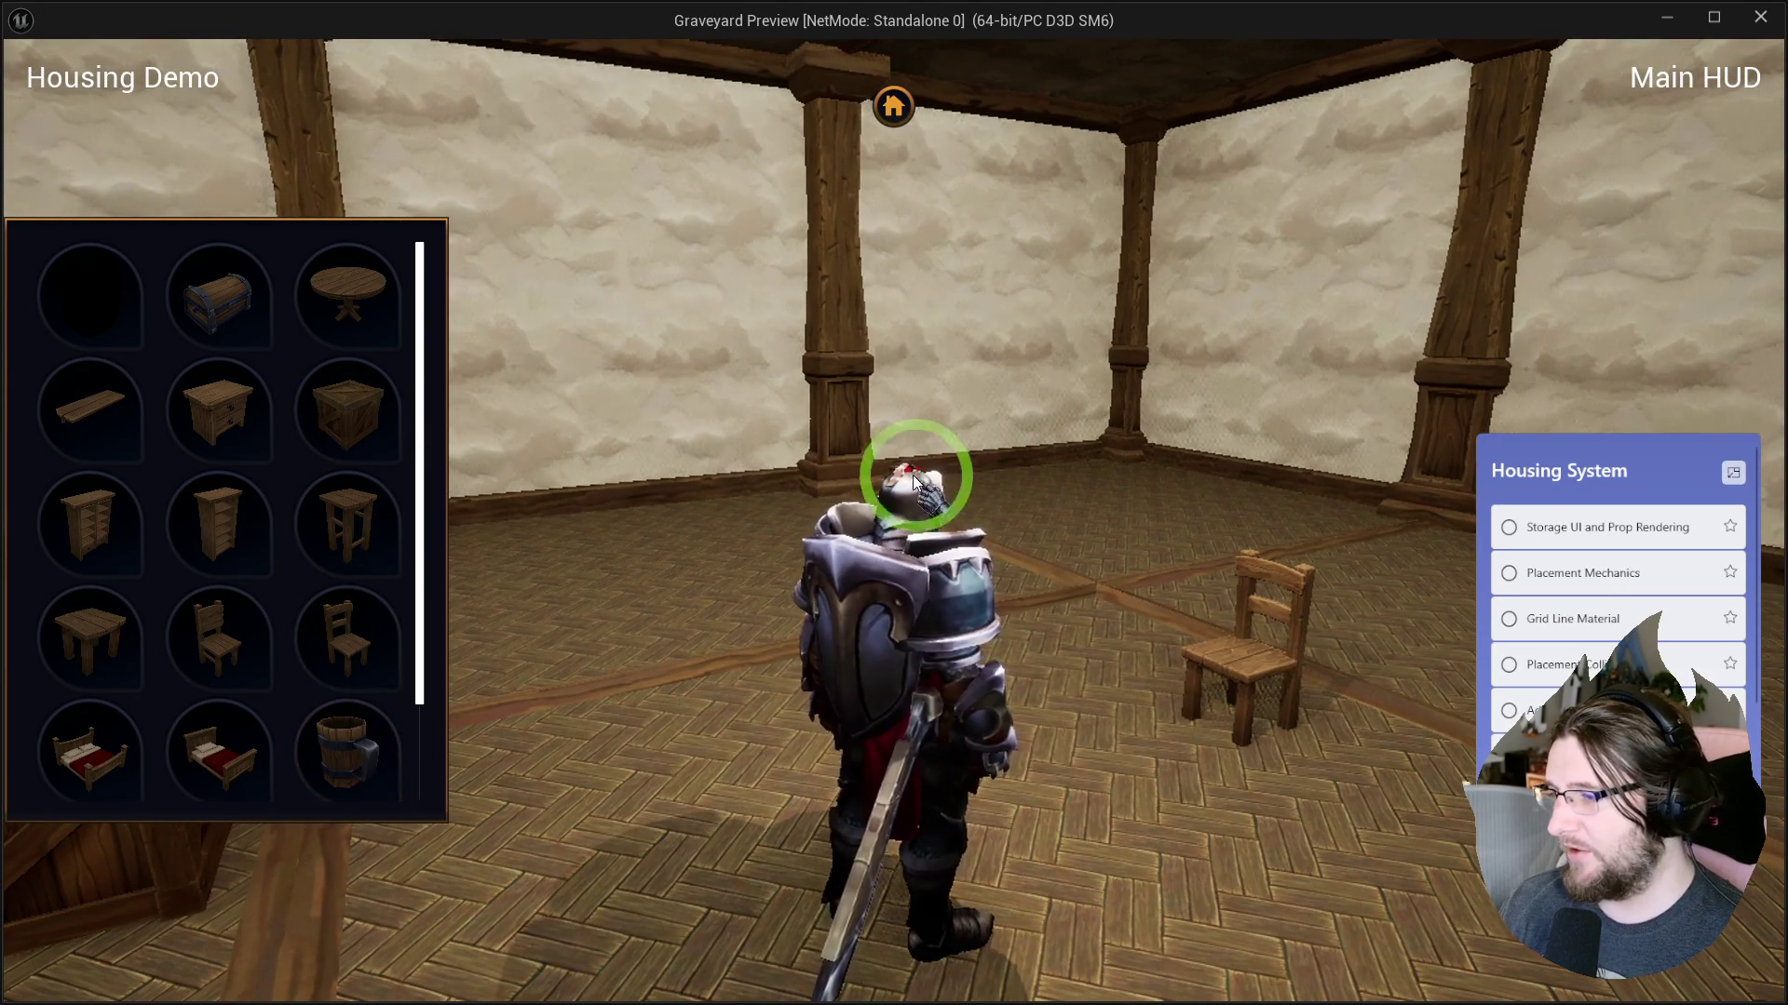
key(Escape)
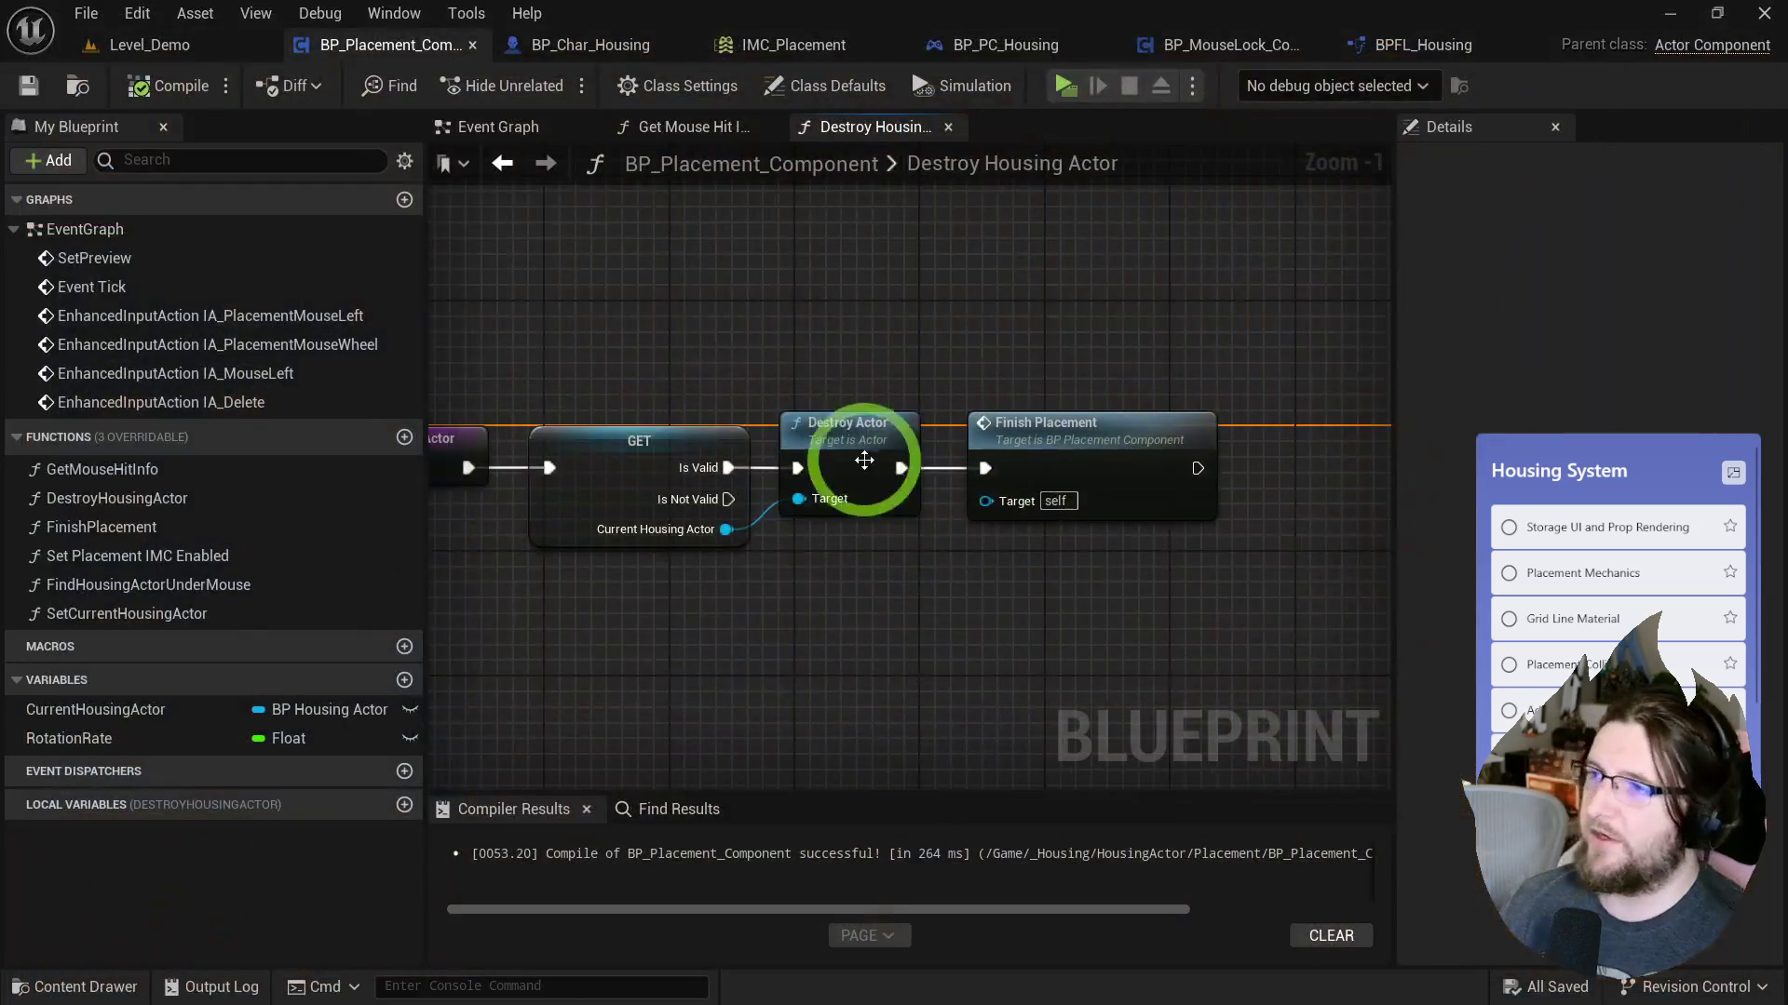
Inspect BP_MouseLock_Component's Lock Mouse function, Event Graph and Get Last Mouse Pos DPI macro.
click(1036, 216)
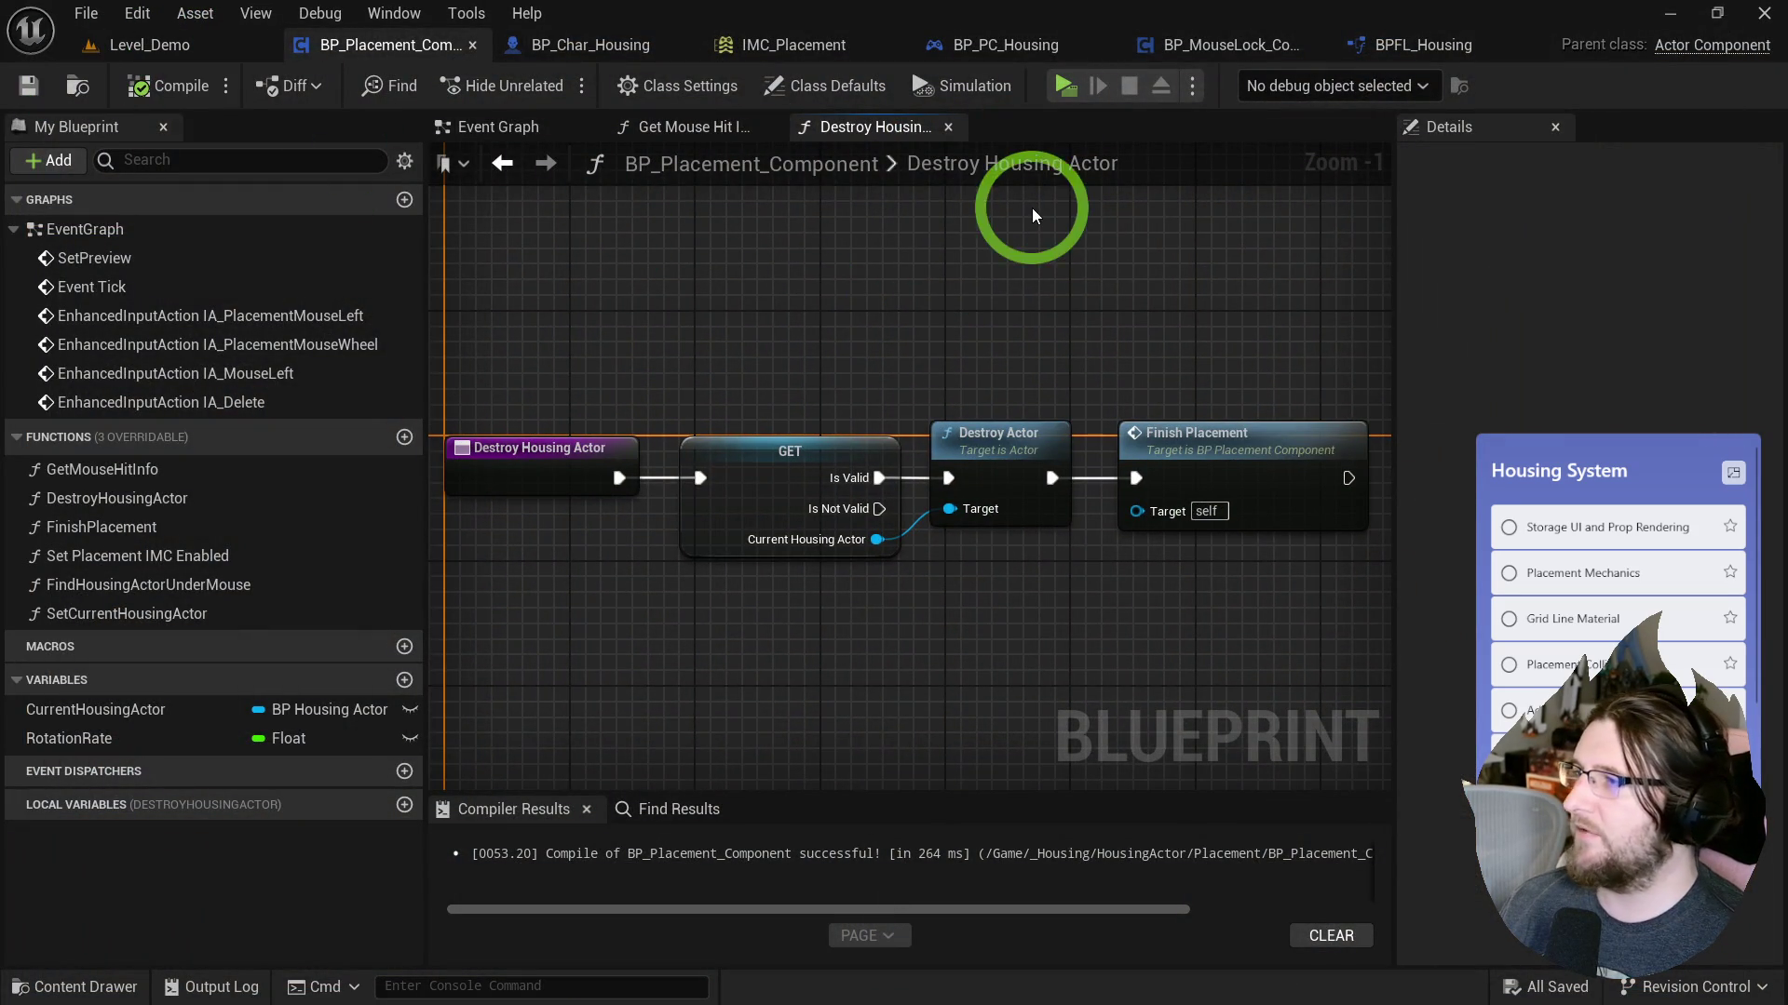
click(1229, 44)
click(833, 324)
click(821, 138)
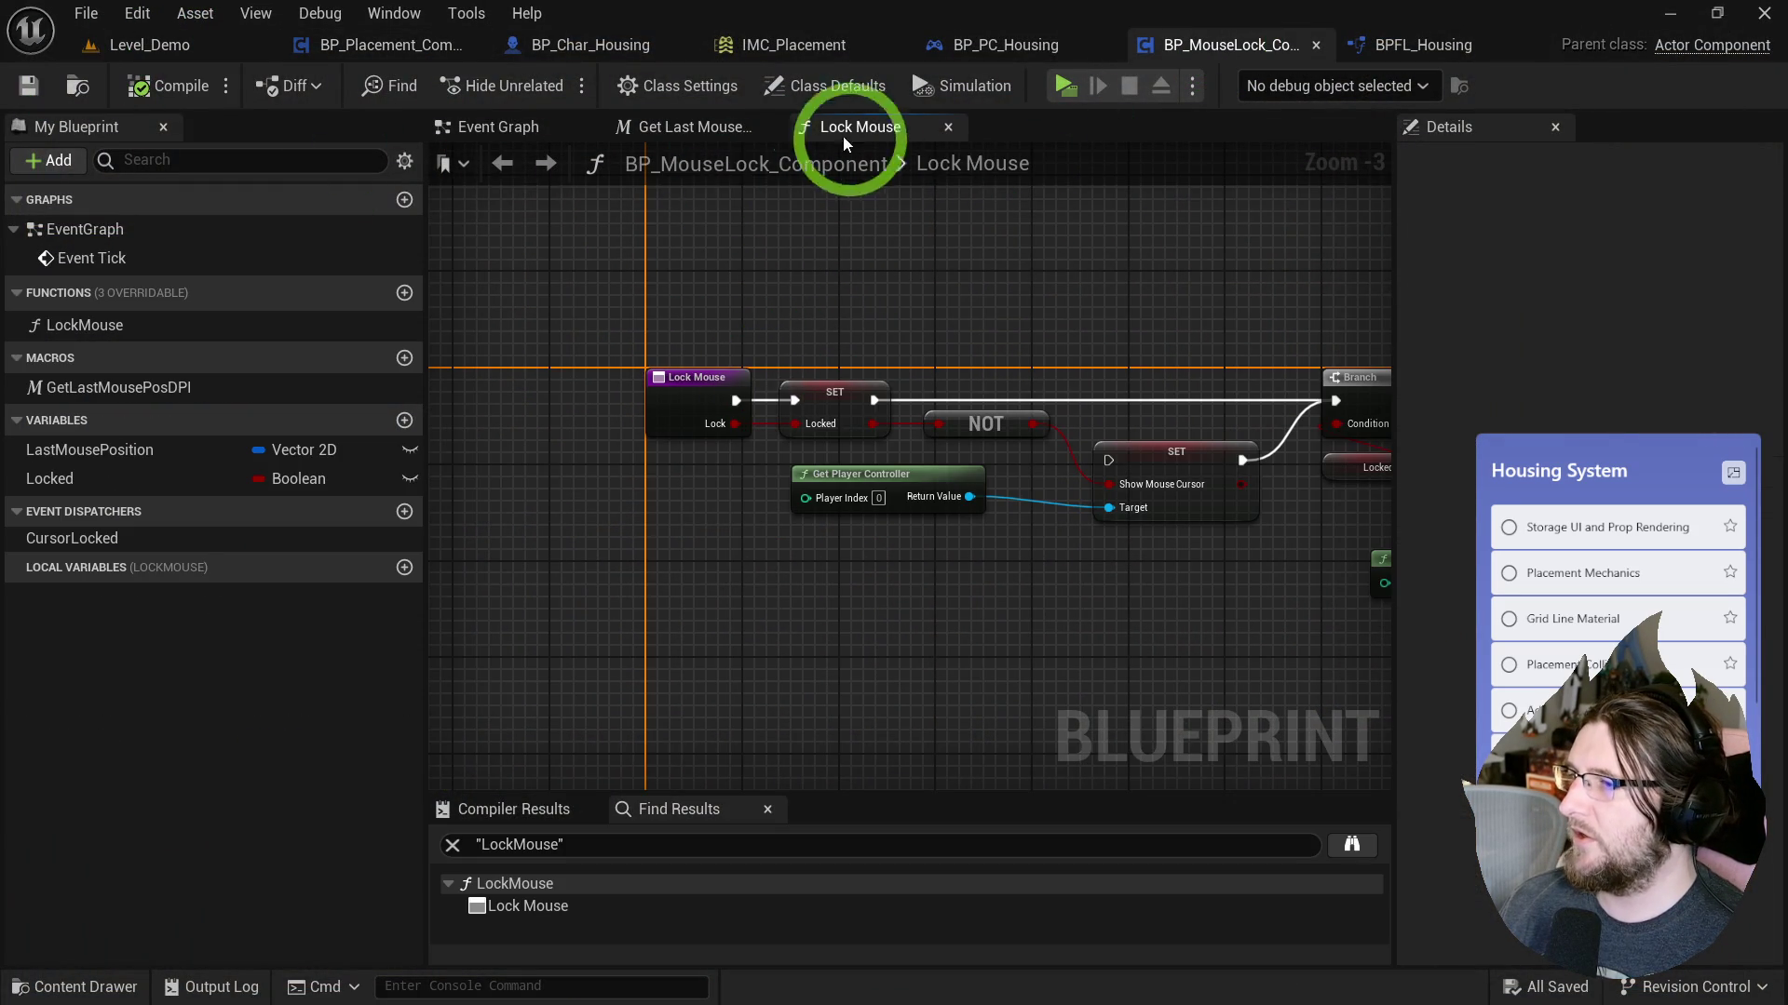
click(489, 128)
drag(670, 351, 1385, 357)
scroll(1384, 356, up, 1)
drag(819, 400, 994, 417)
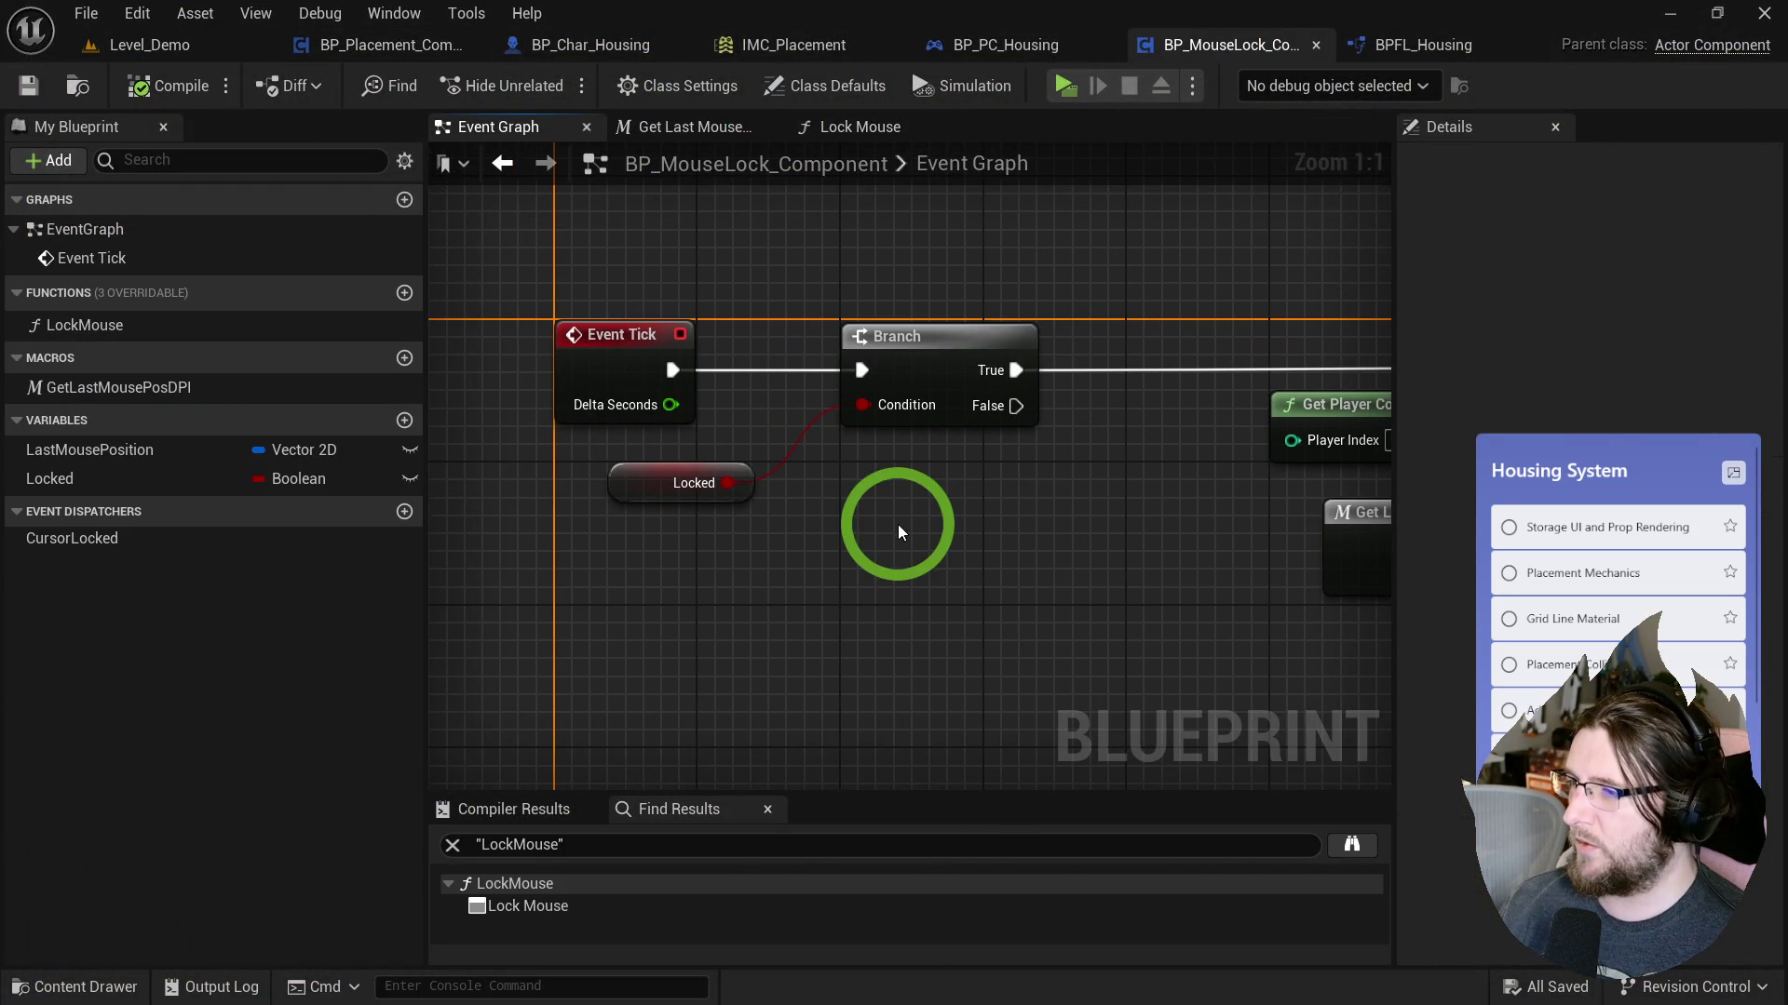
mouse_move(1197, 320)
mouse_down()
mouse_move(584, 328)
mouse_move(1117, 319)
mouse_move(671, 340)
mouse_up()
double_click(862, 619)
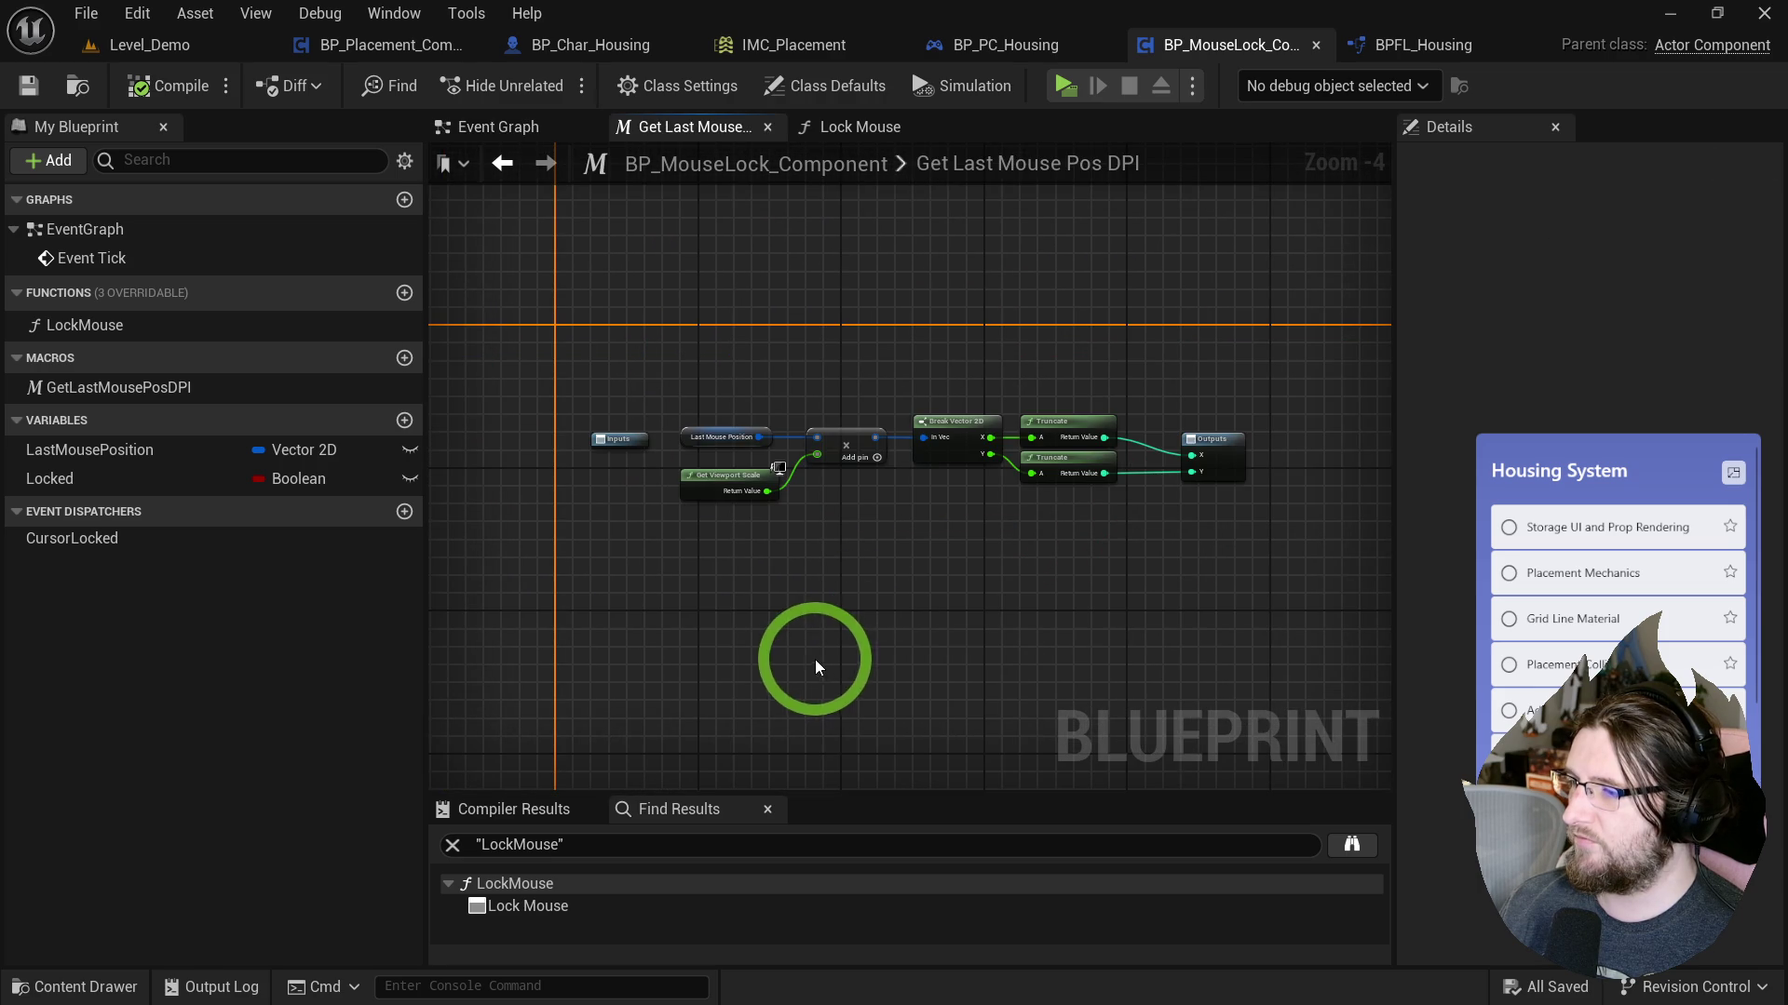
click(524, 149)
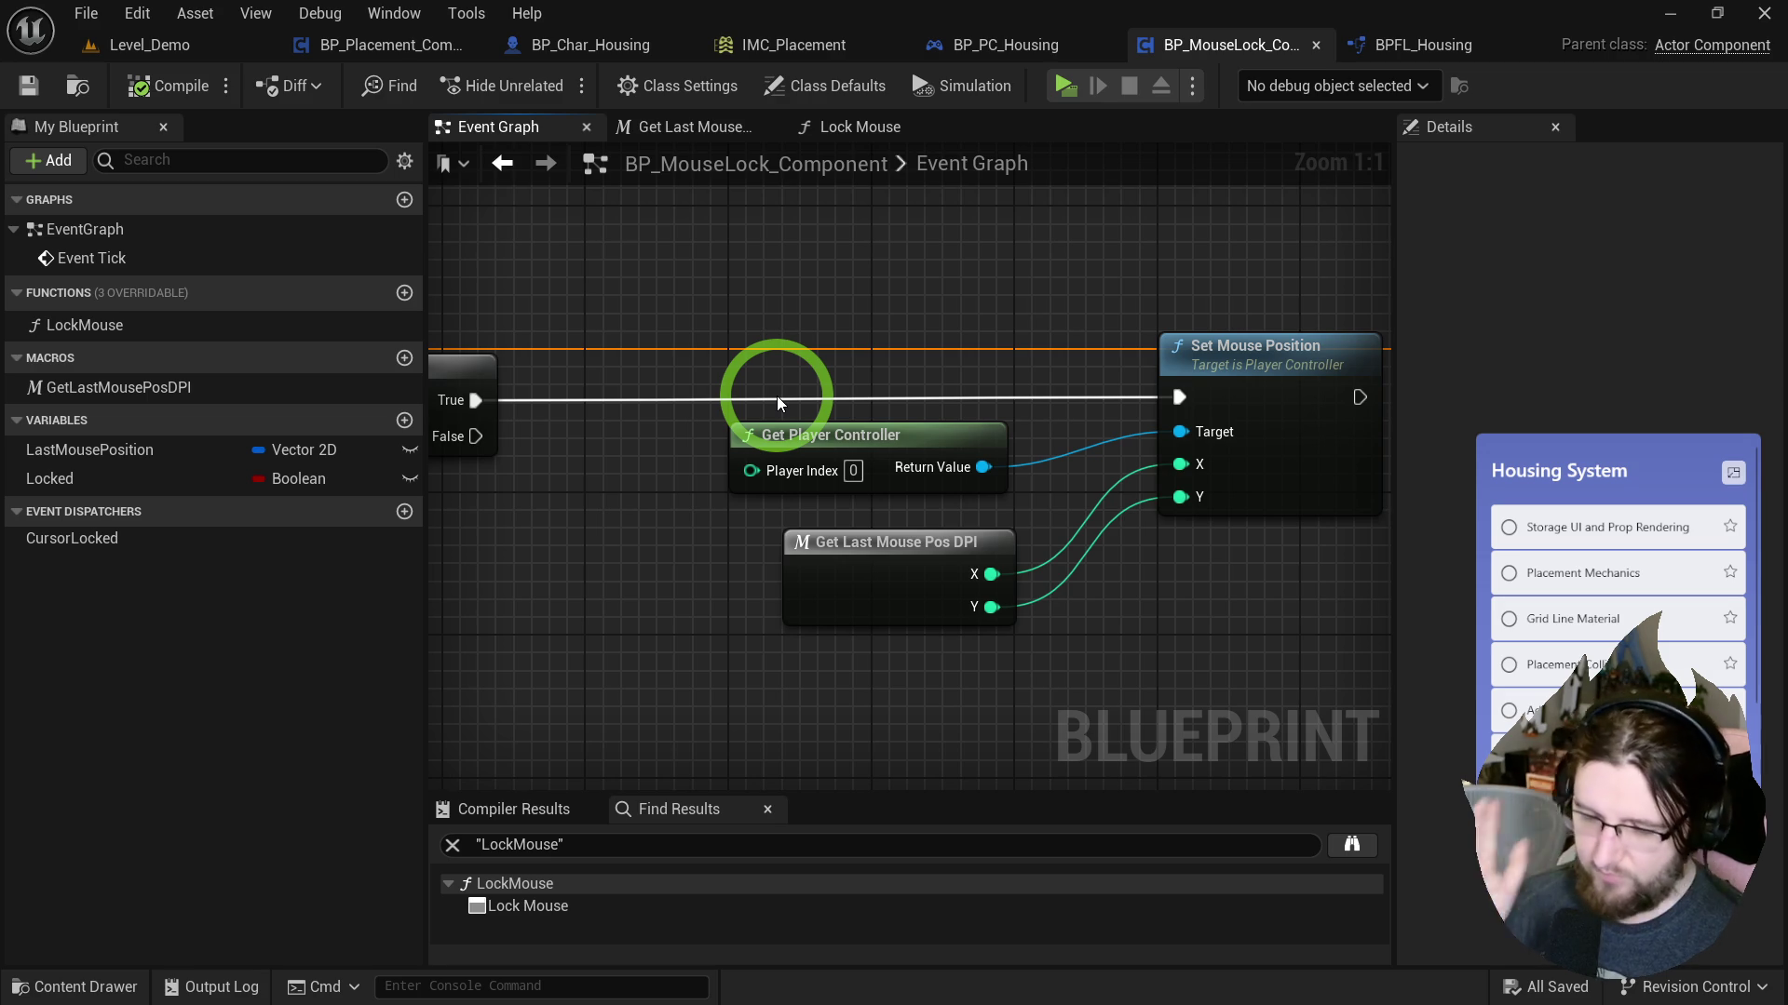
Break the wire between Event Tick and the Branch node in the Event Graph.
mouse_move(758, 382)
mouse_down()
mouse_move(997, 371)
mouse_move(1374, 299)
mouse_move(1531, 303)
mouse_up()
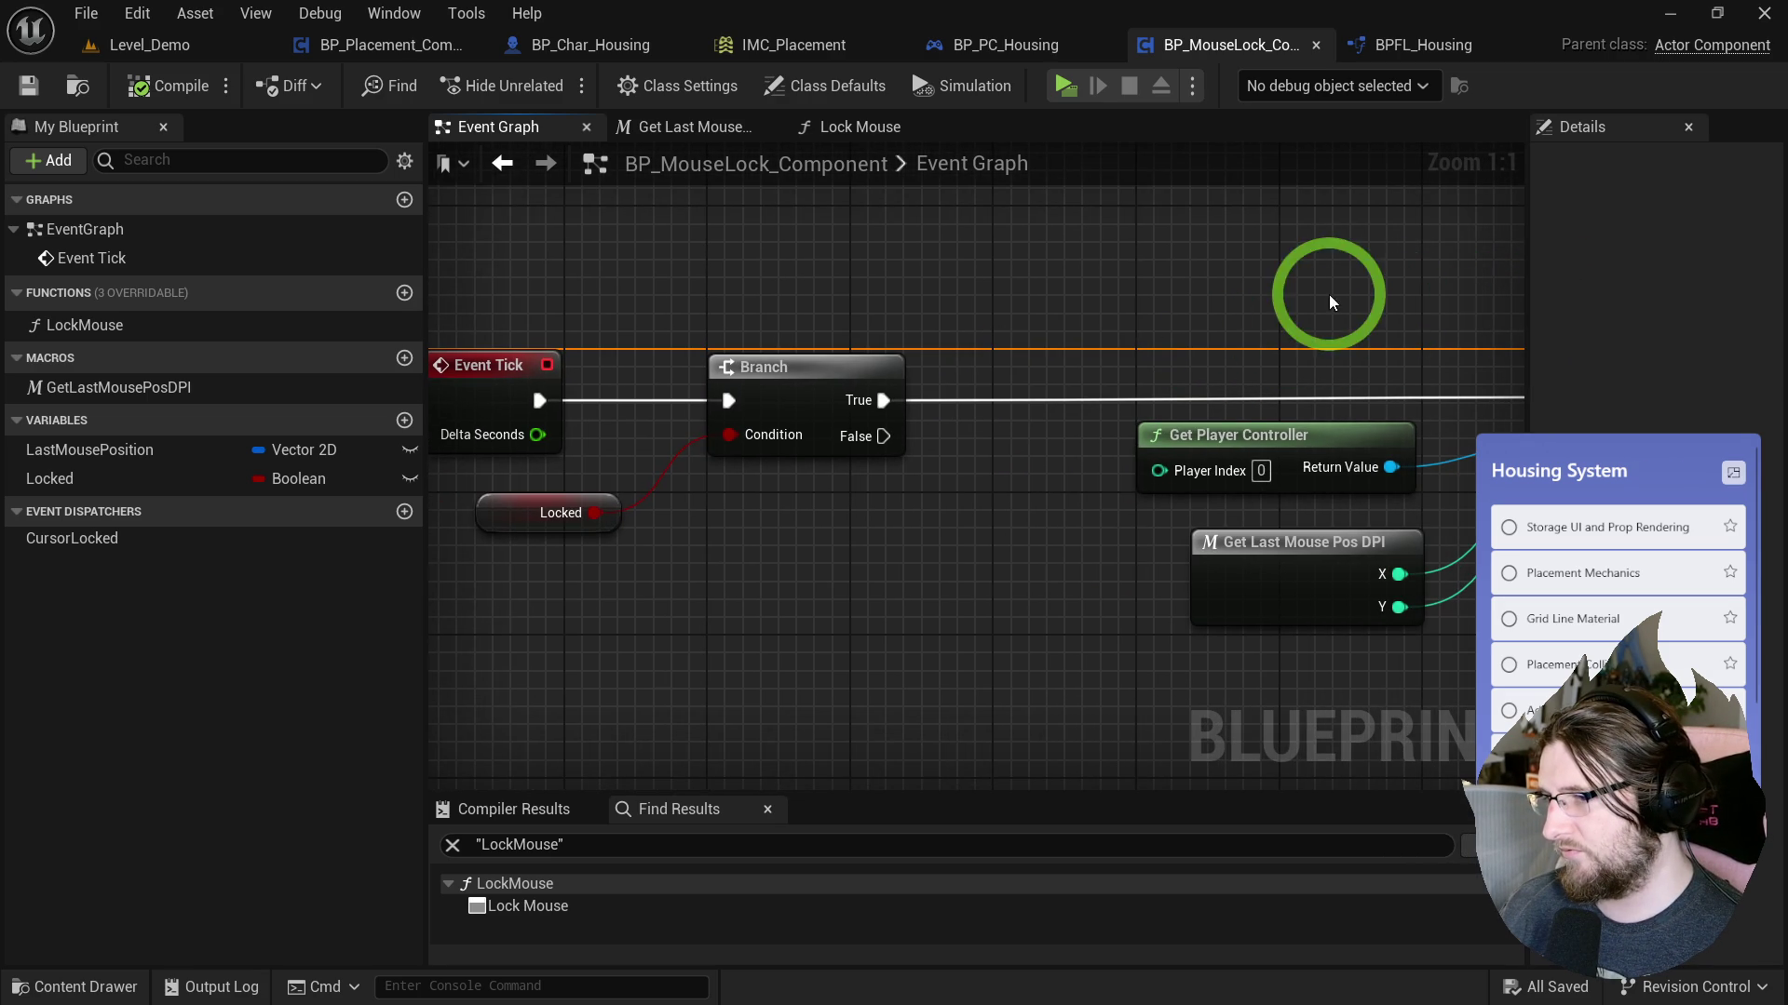
click(798, 403)
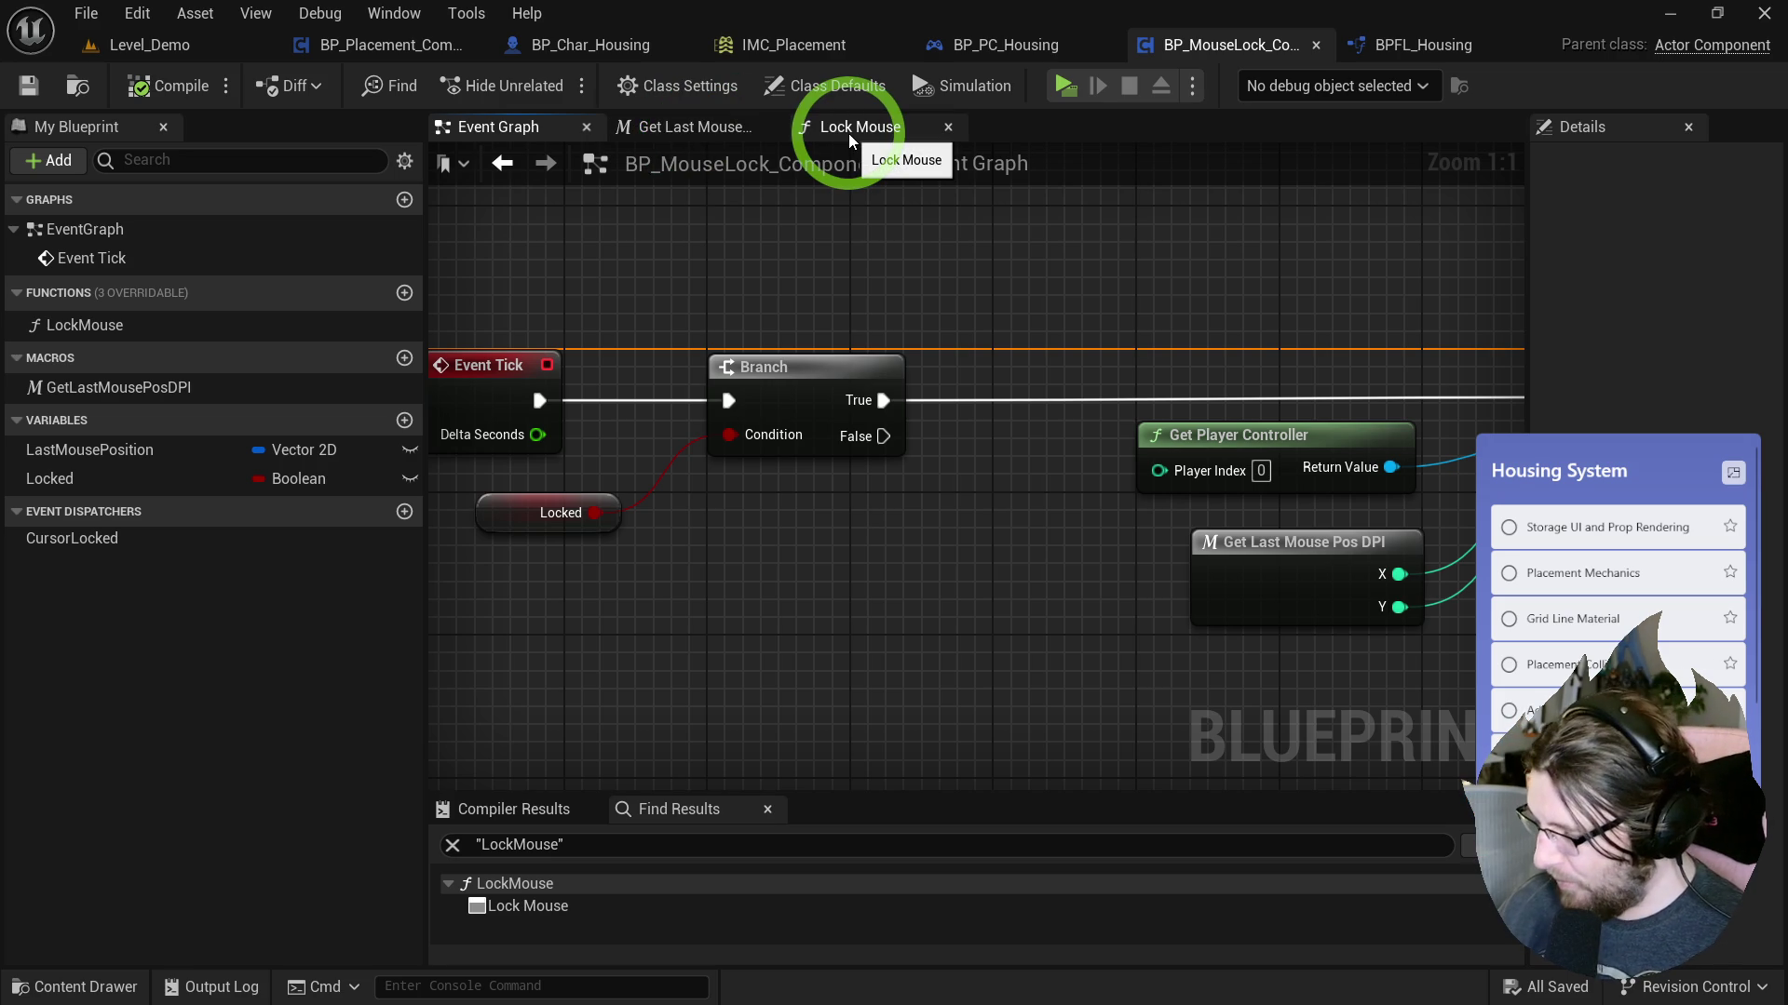
drag(849, 139, 845, 177)
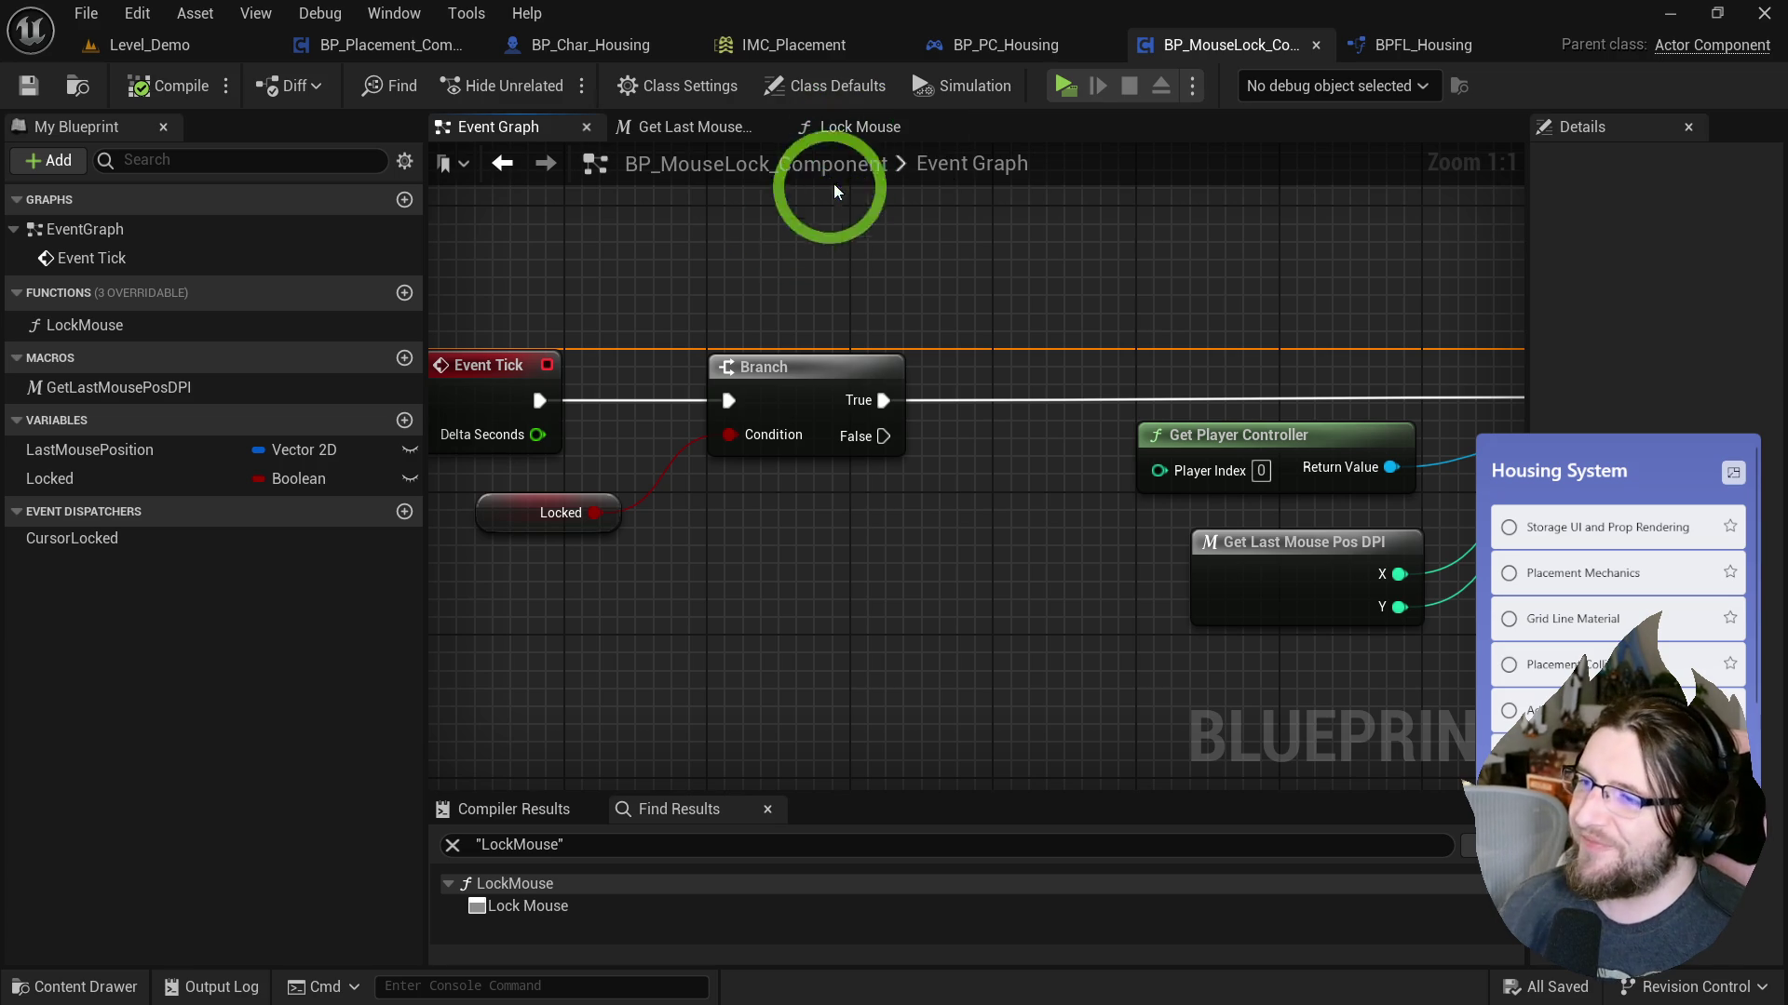
alt+click(538, 403)
click(848, 240)
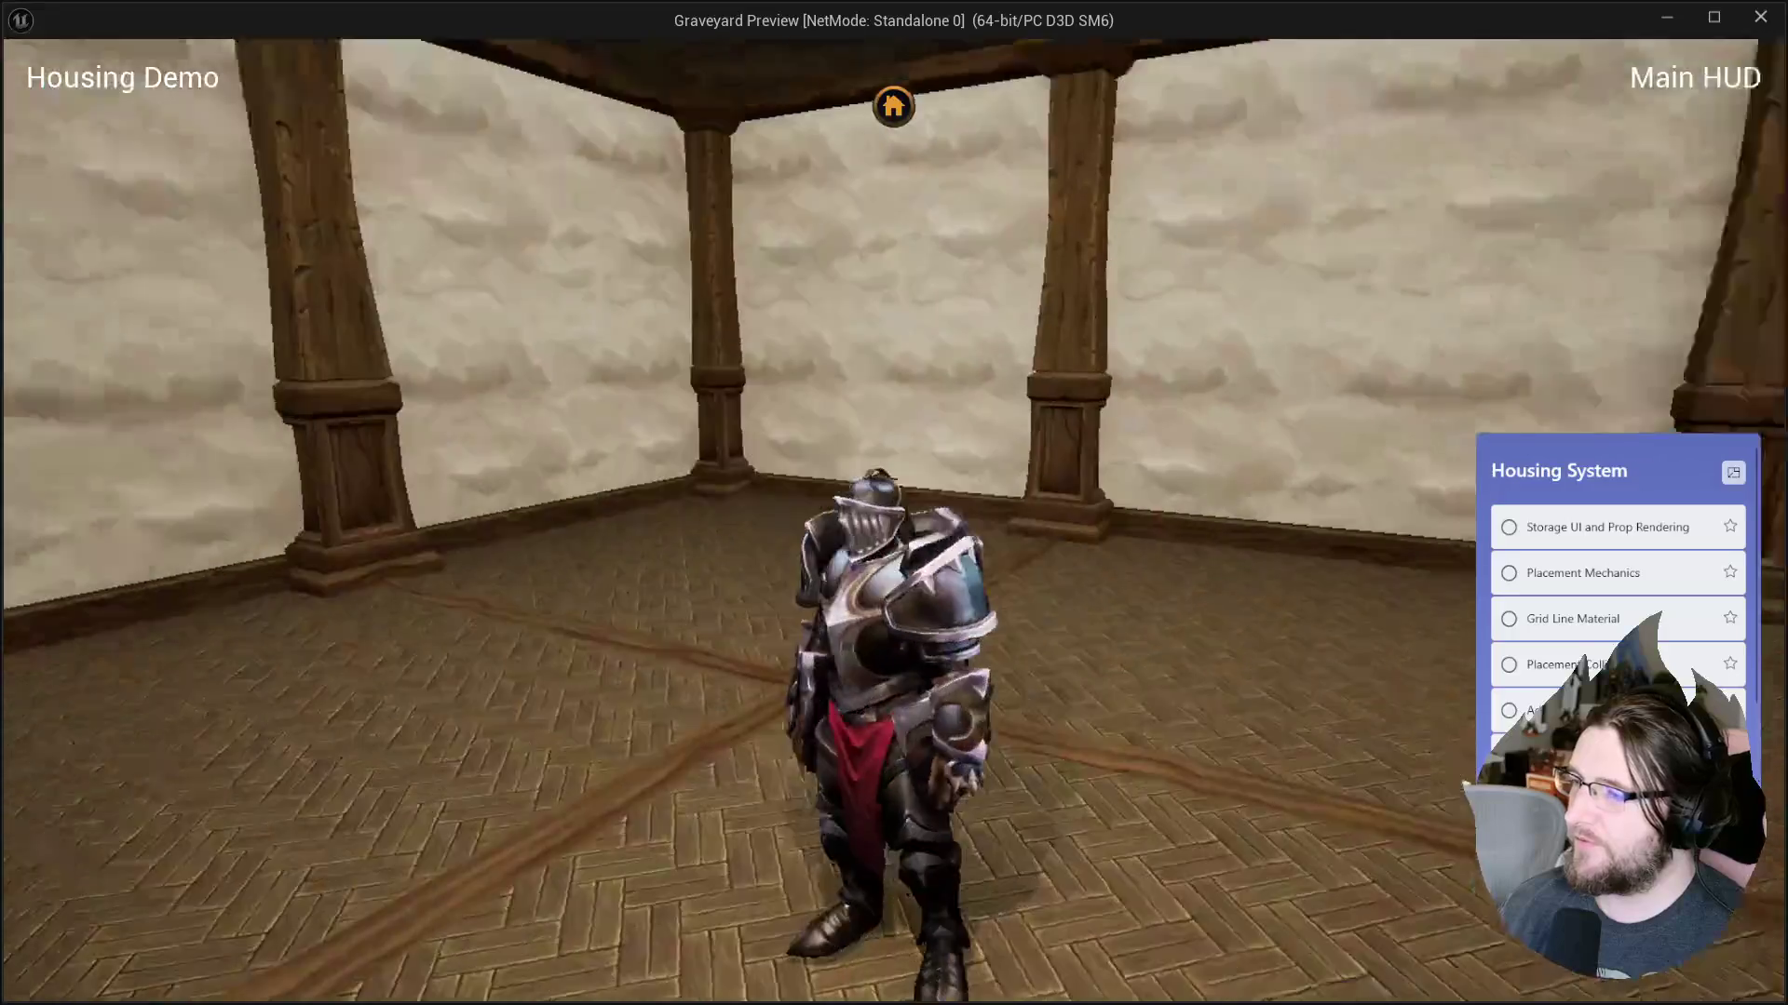
Place two nightstands on the floor by the back wall.
click(982, 360)
click(879, 126)
click(218, 409)
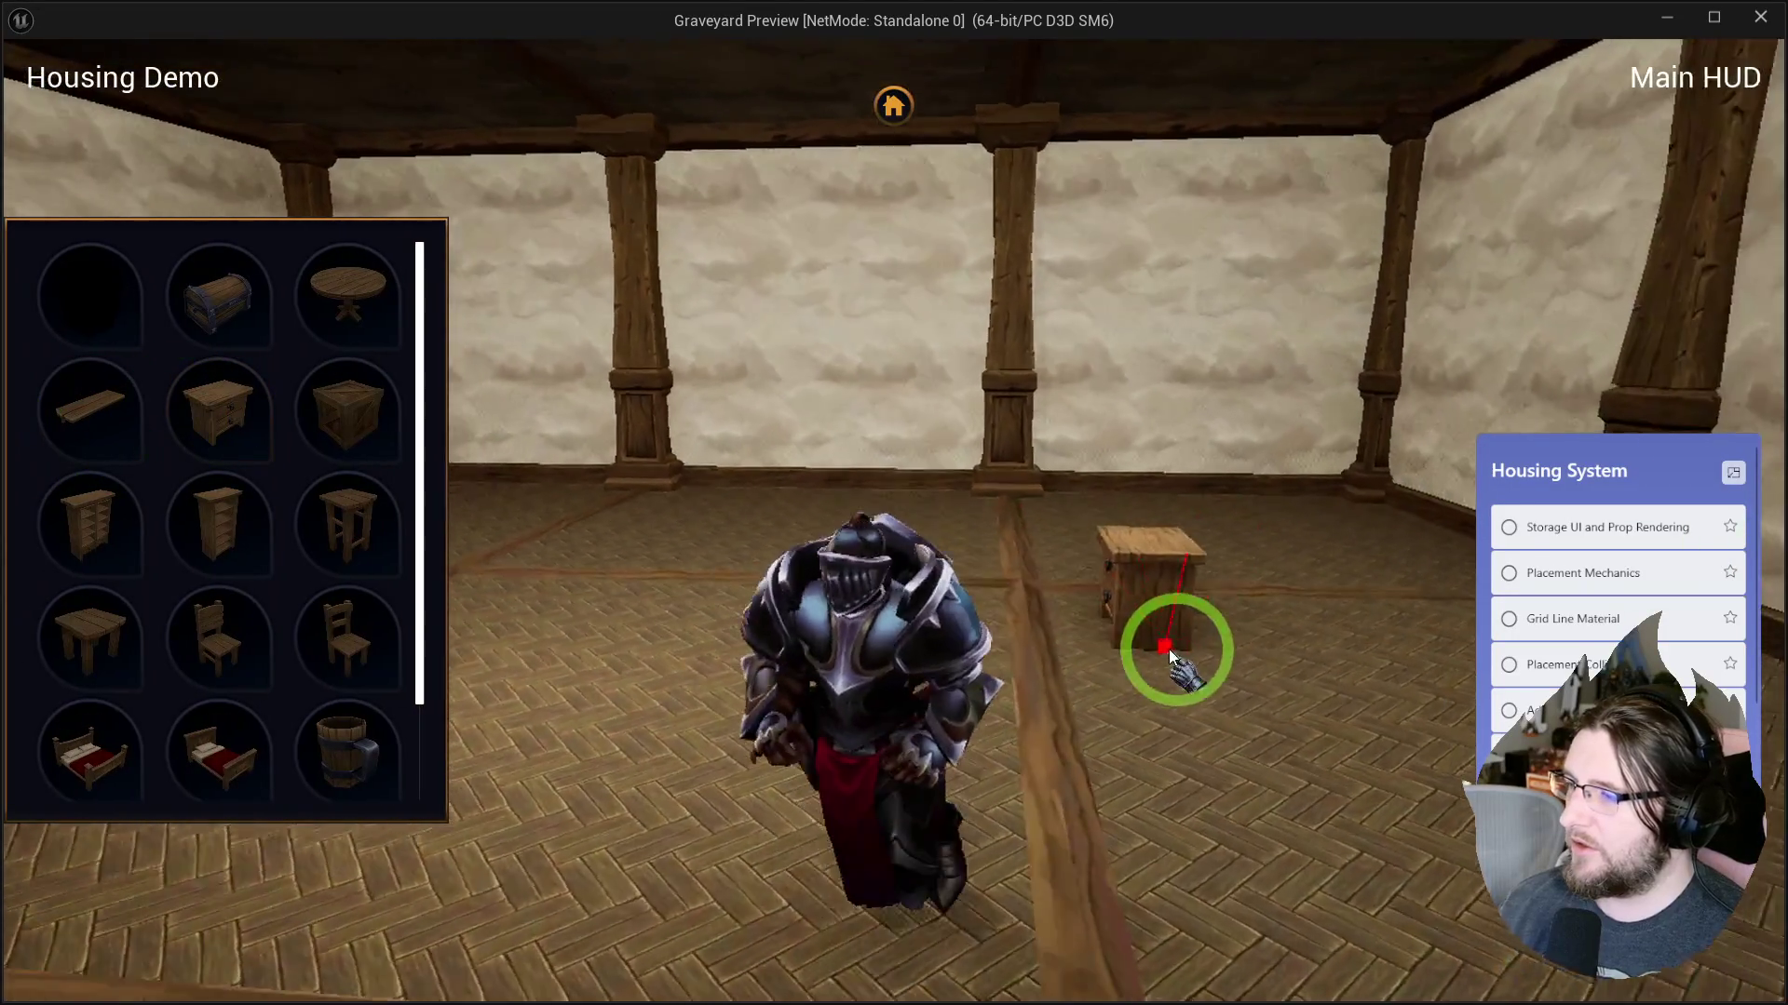
click(1172, 656)
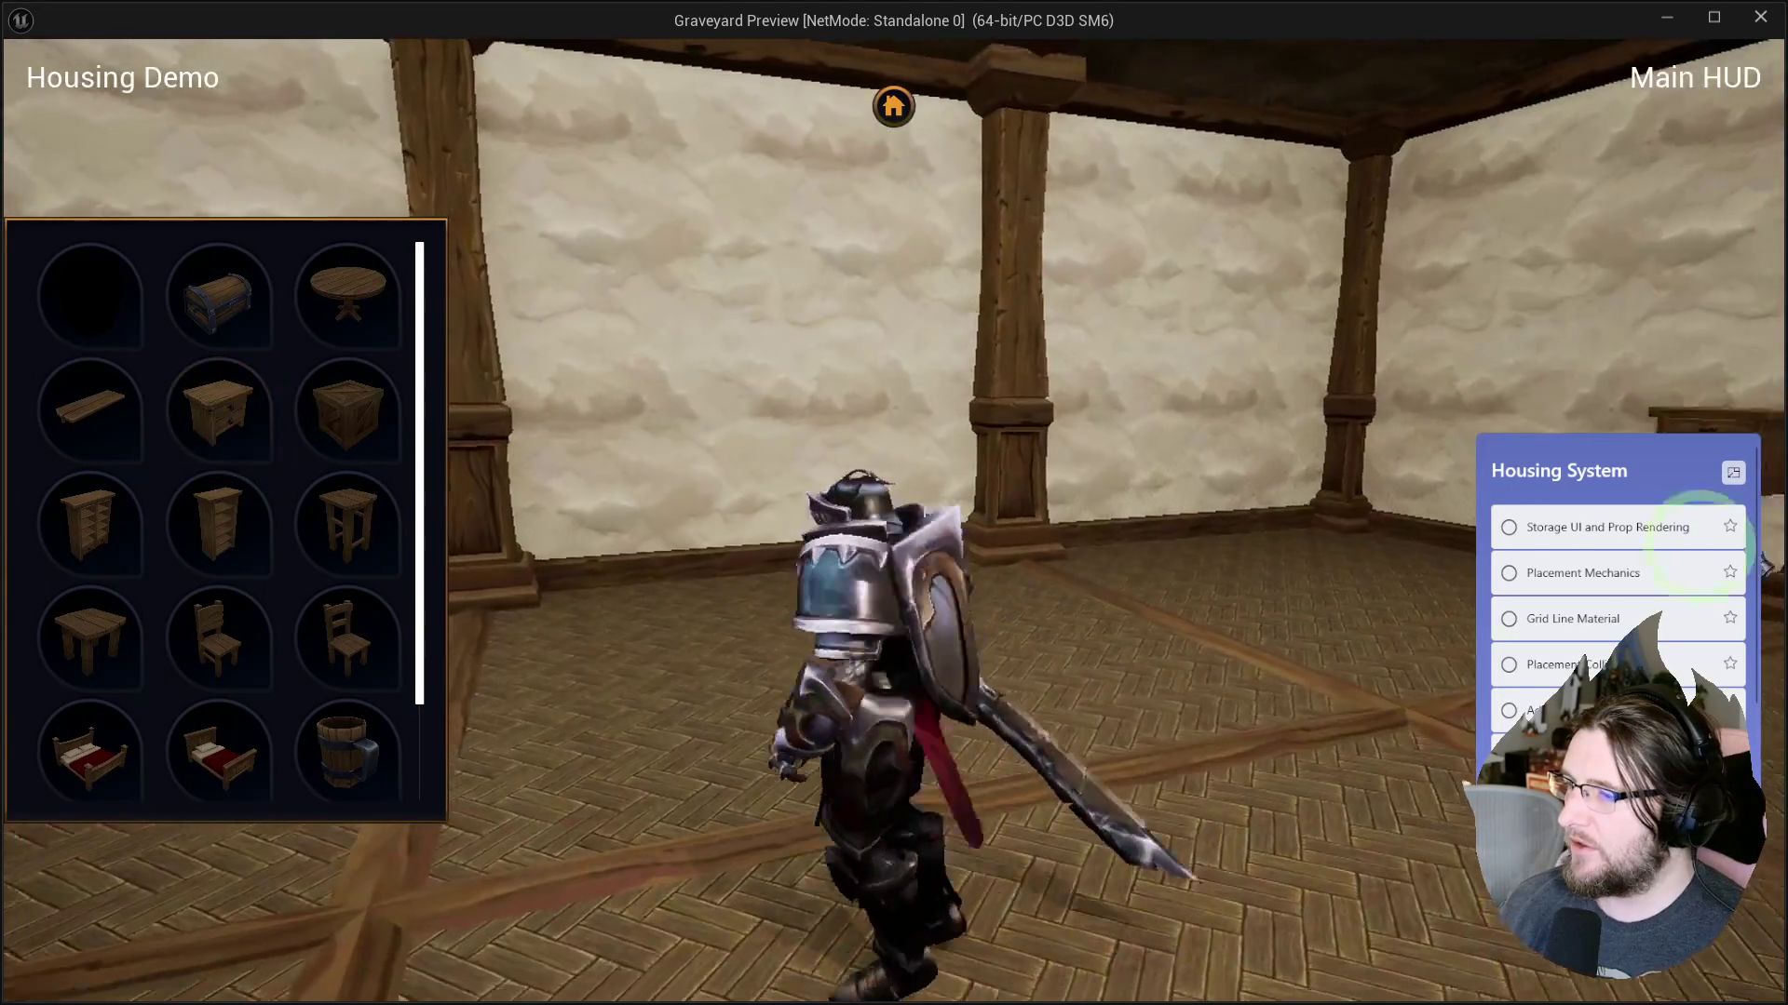
click(1030, 638)
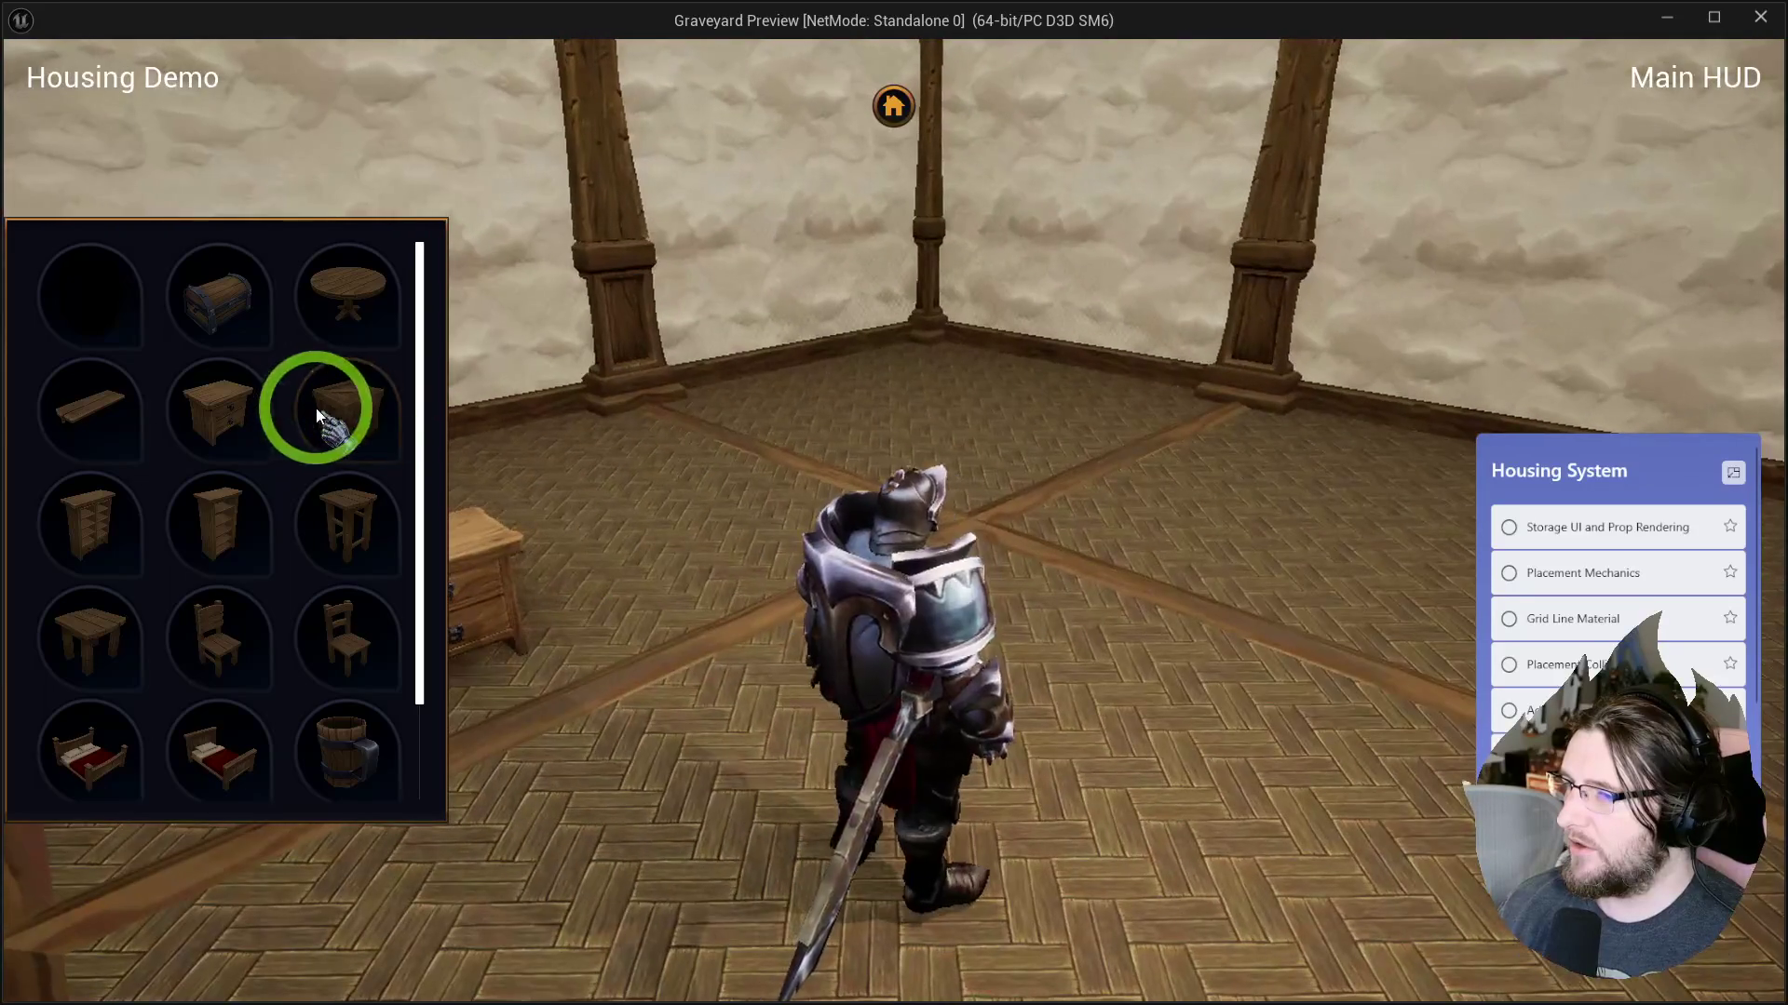
Add a crate, a small stool, a second crate and a round wooden table to the room.
click(317, 410)
click(1249, 699)
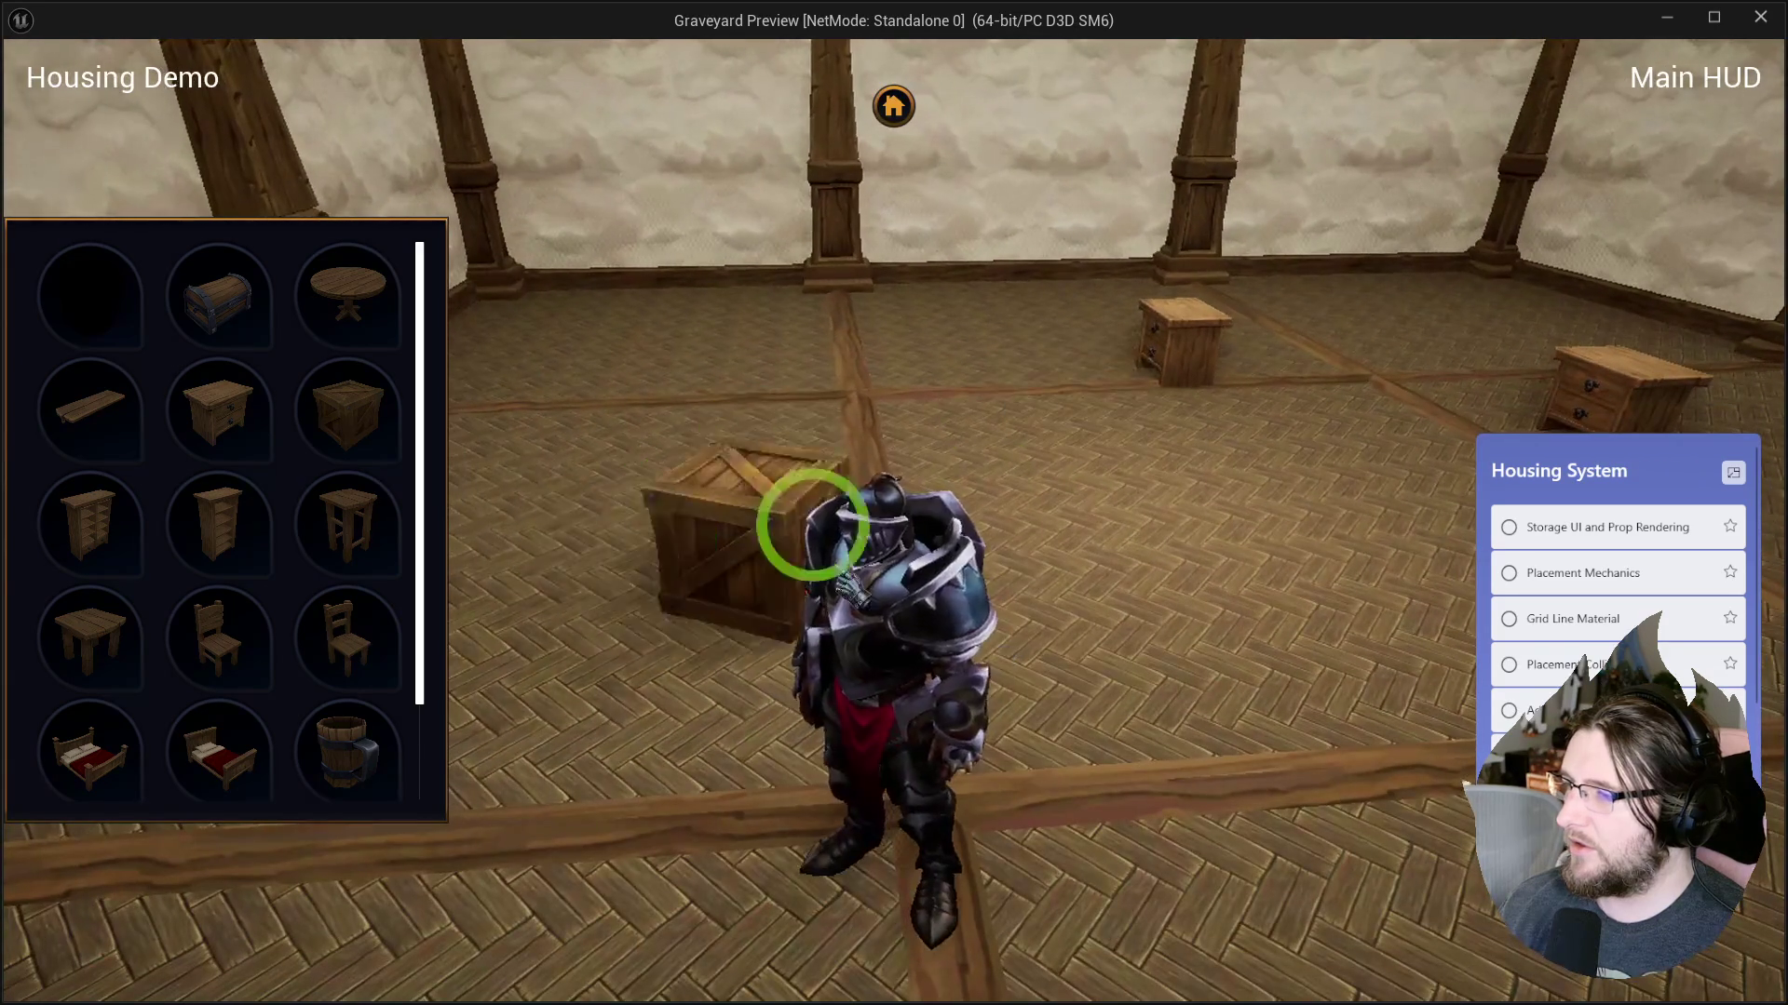
click(358, 517)
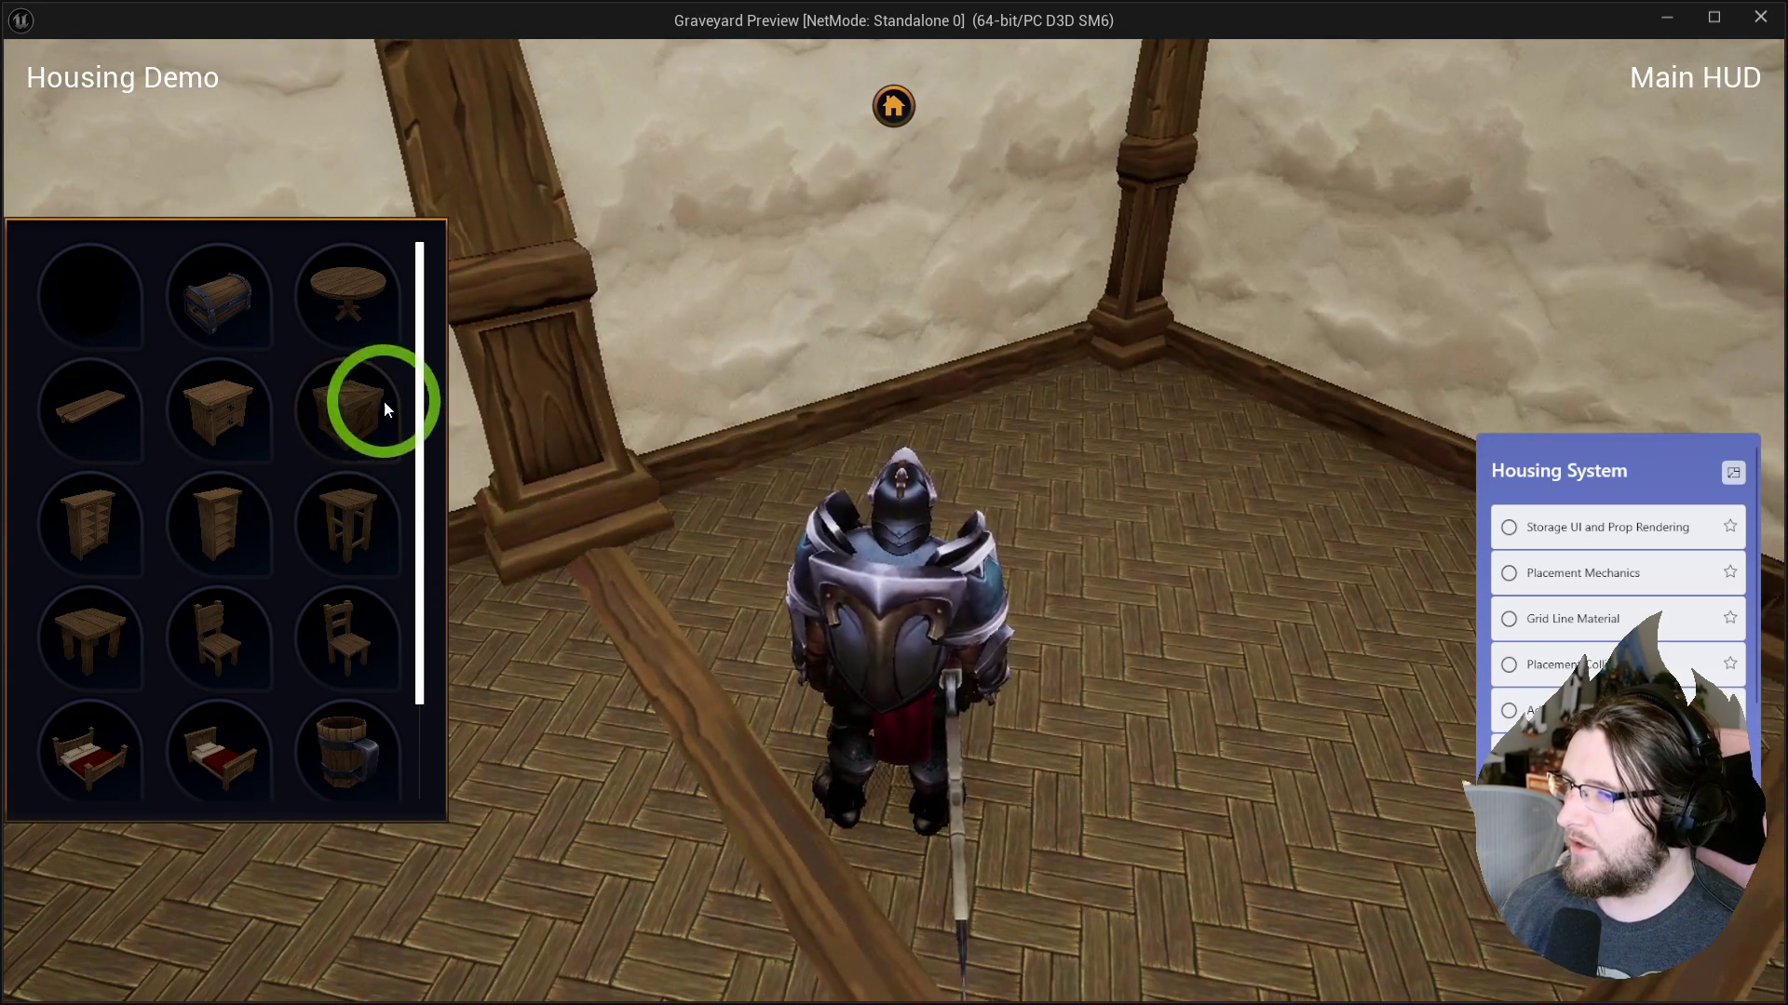
click(387, 410)
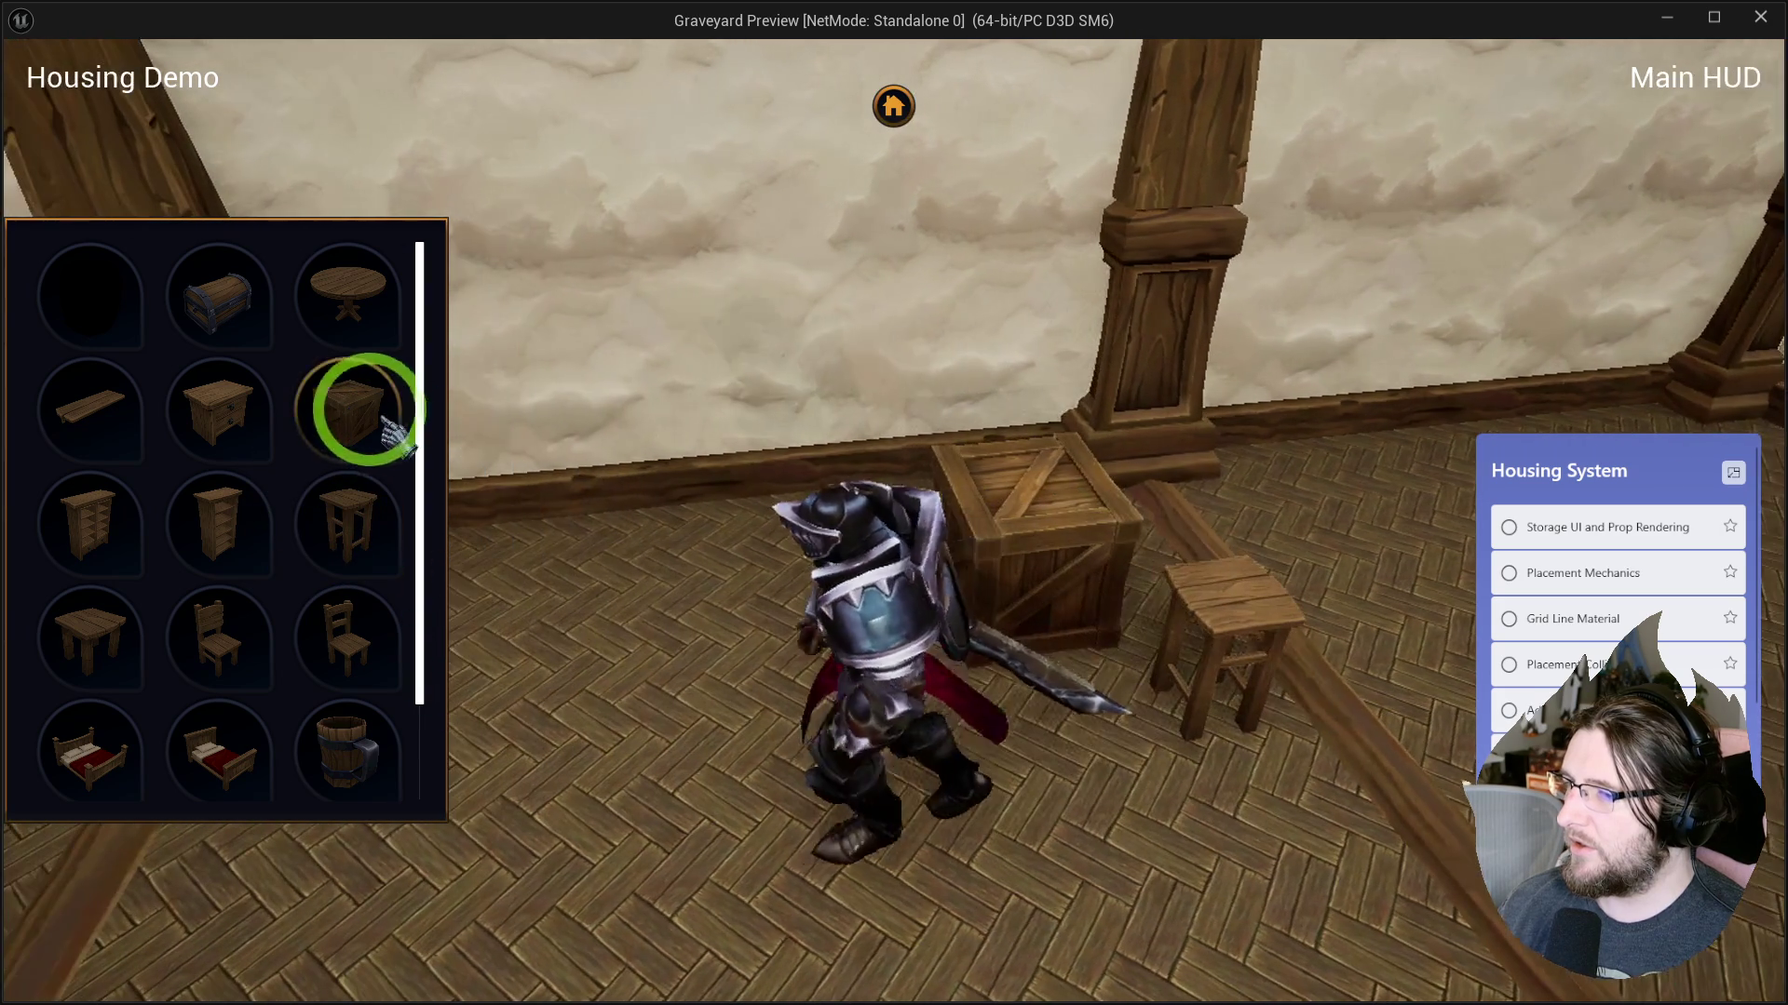
click(367, 299)
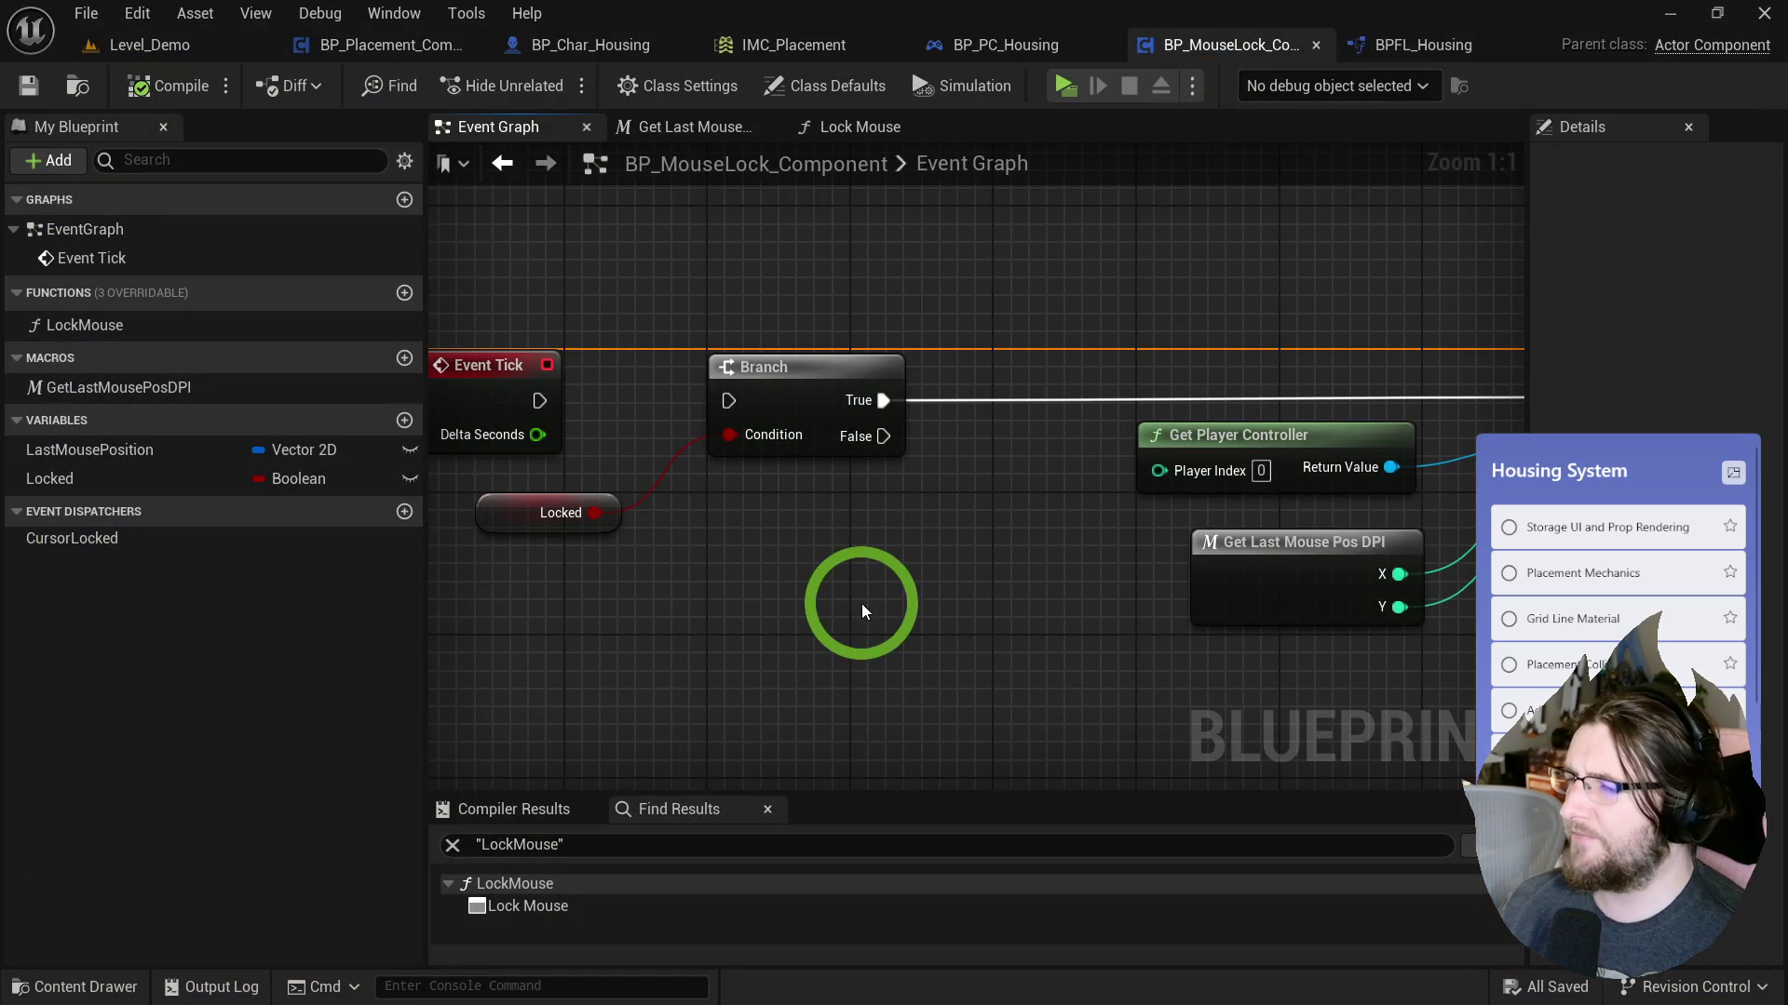
Check the Lock Mouse graph, then place a crate to the right of the knight.
click(826, 131)
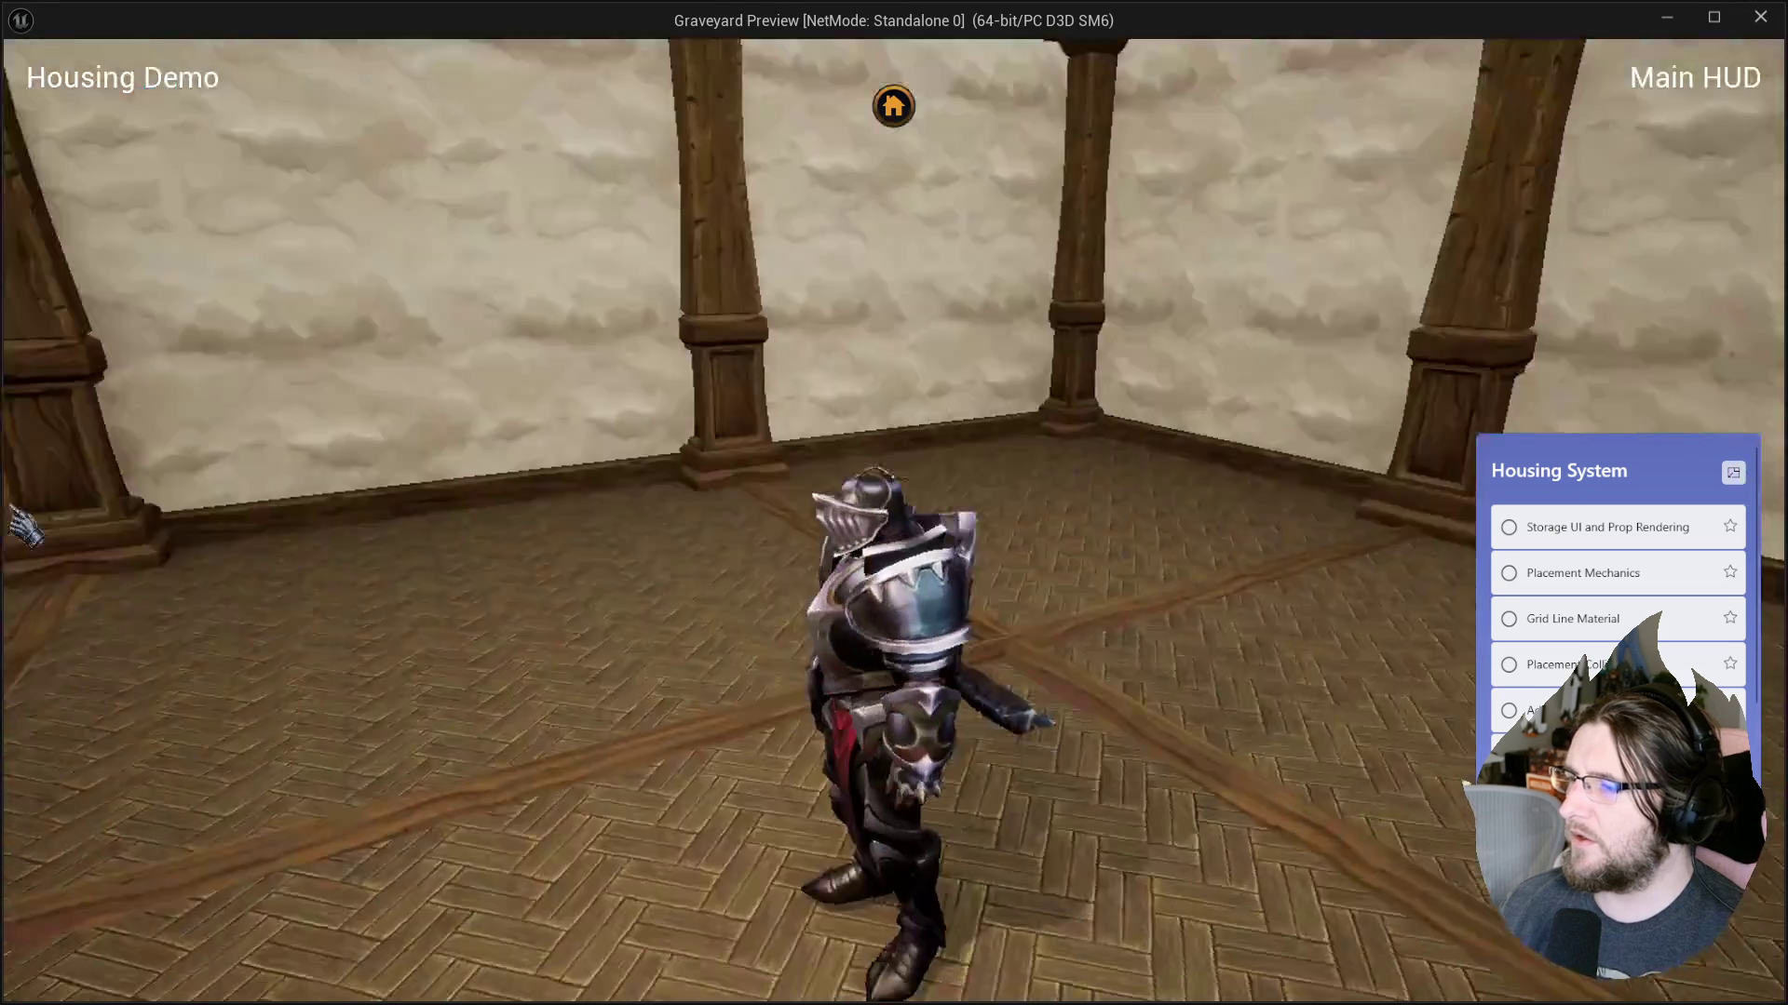
mouse_move(24, 526)
mouse_down()
mouse_move(8, 518)
mouse_move(1428, 459)
mouse_move(1773, 465)
mouse_move(1755, 461)
mouse_up()
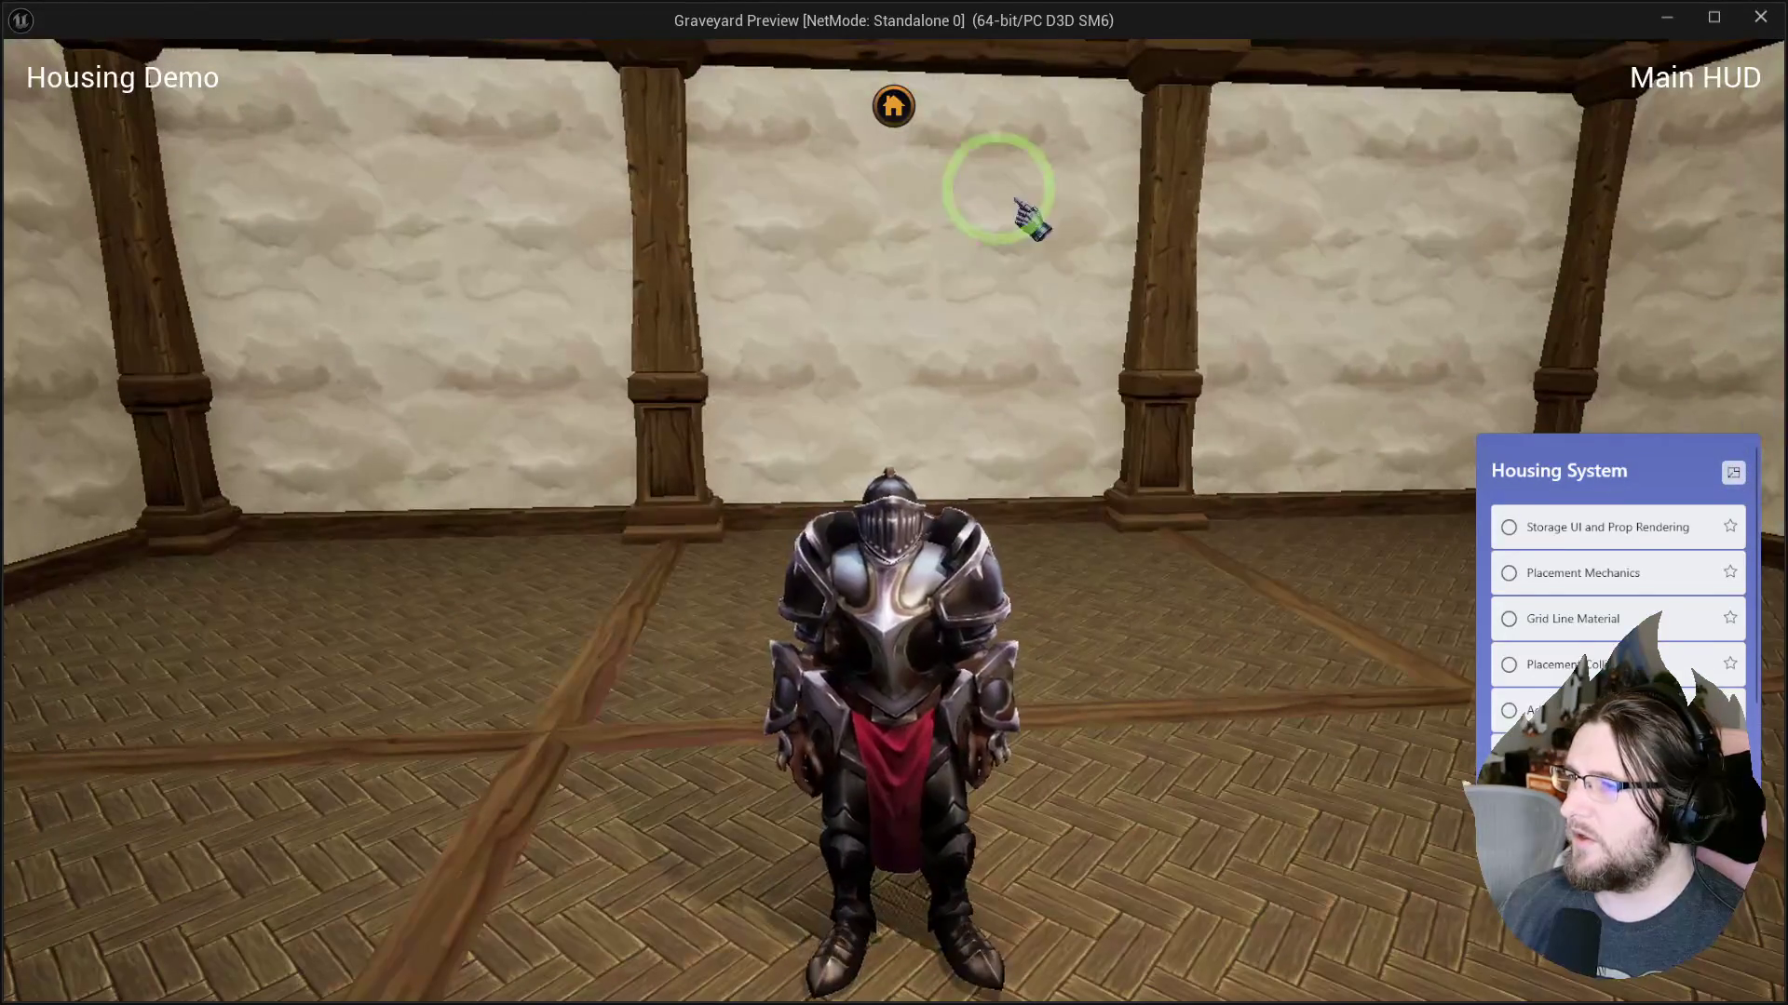
click(892, 107)
click(213, 424)
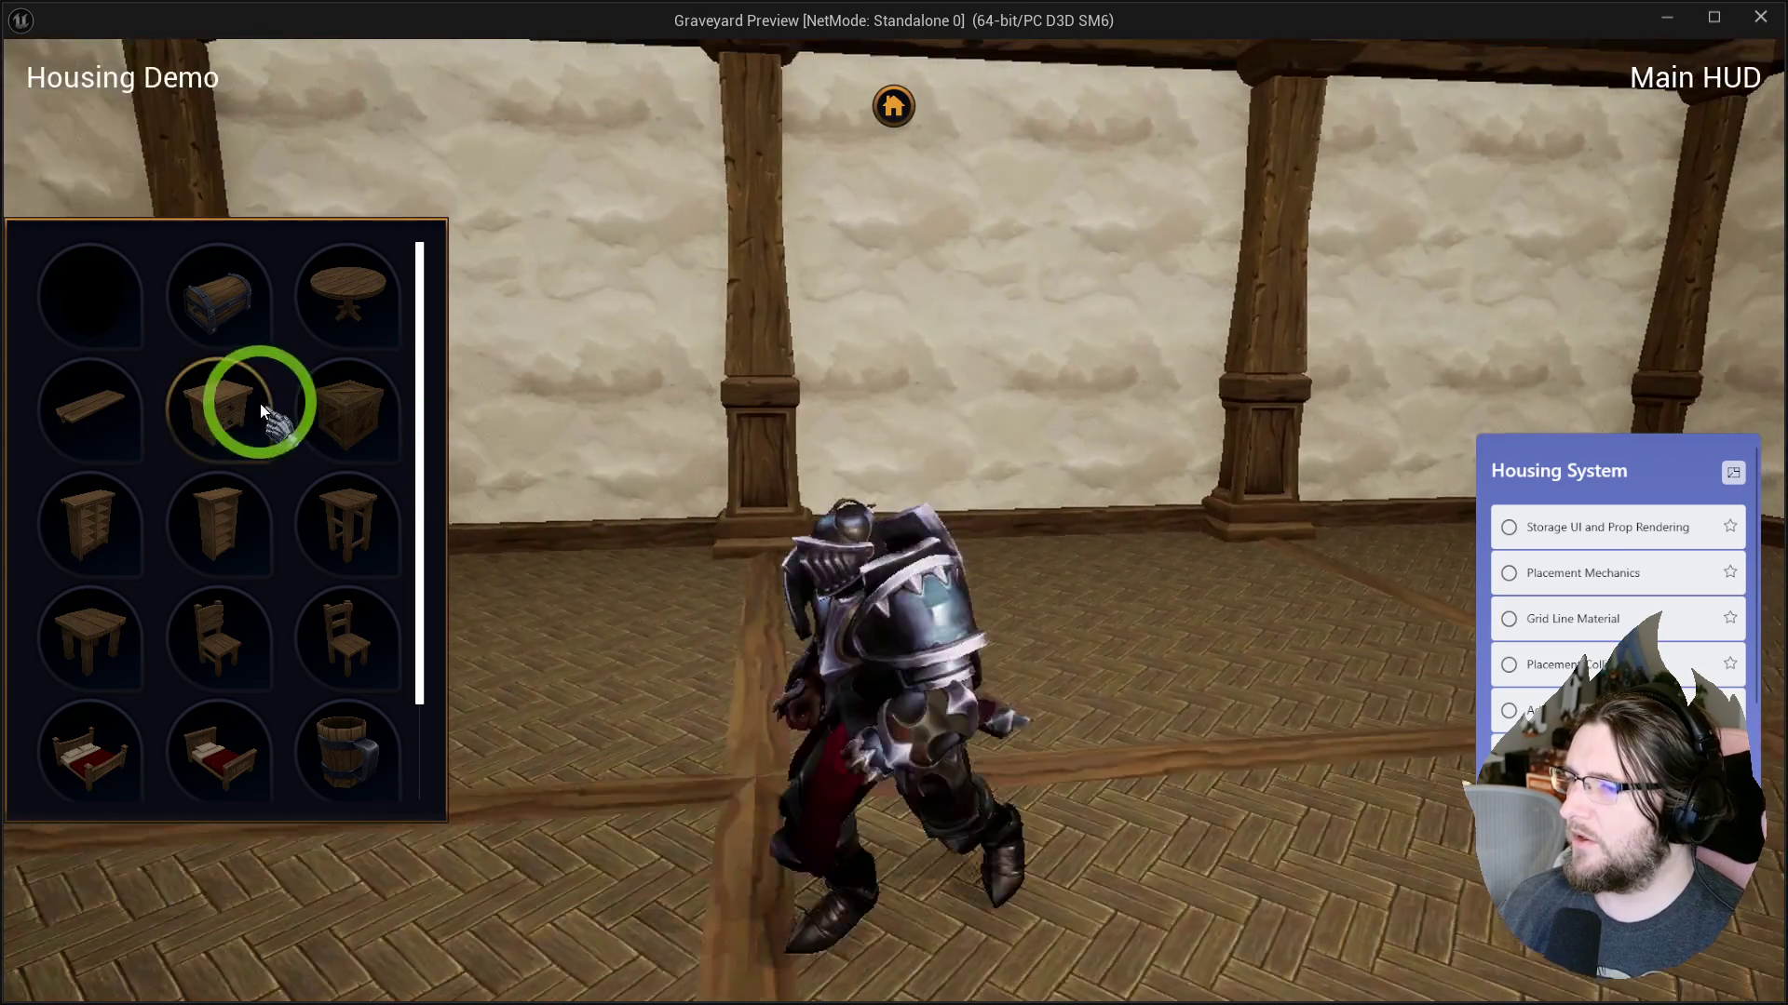
click(347, 409)
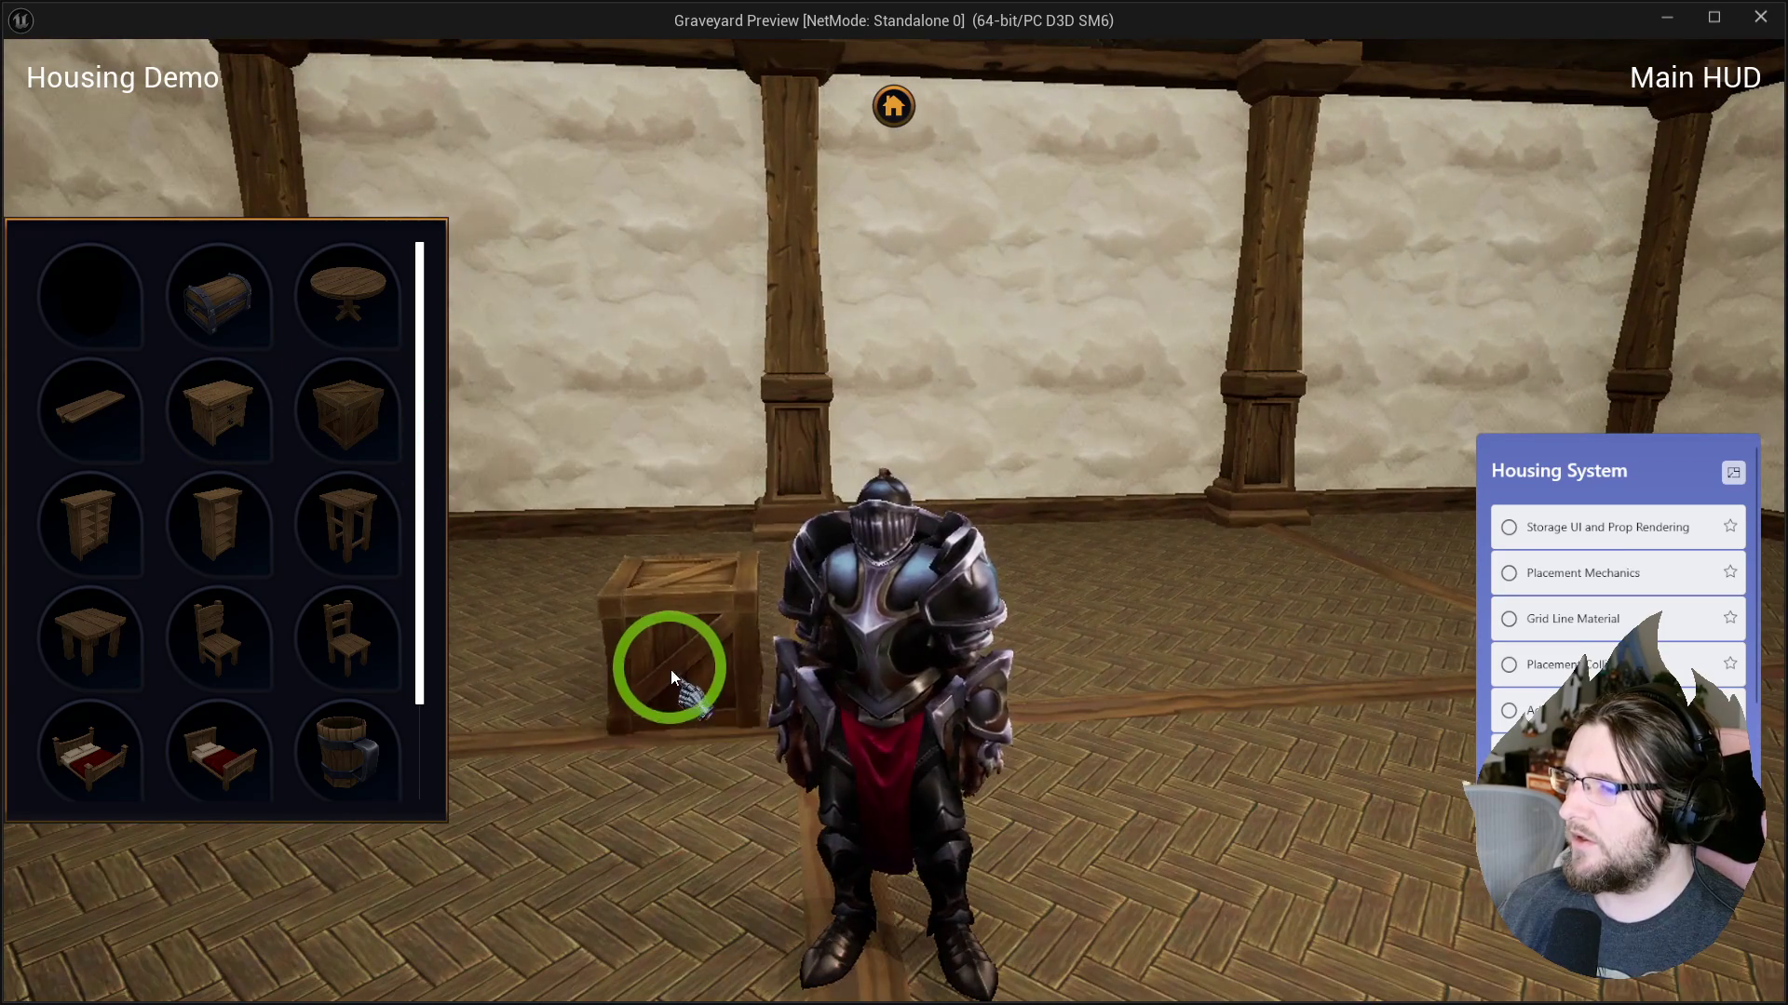
click(1122, 666)
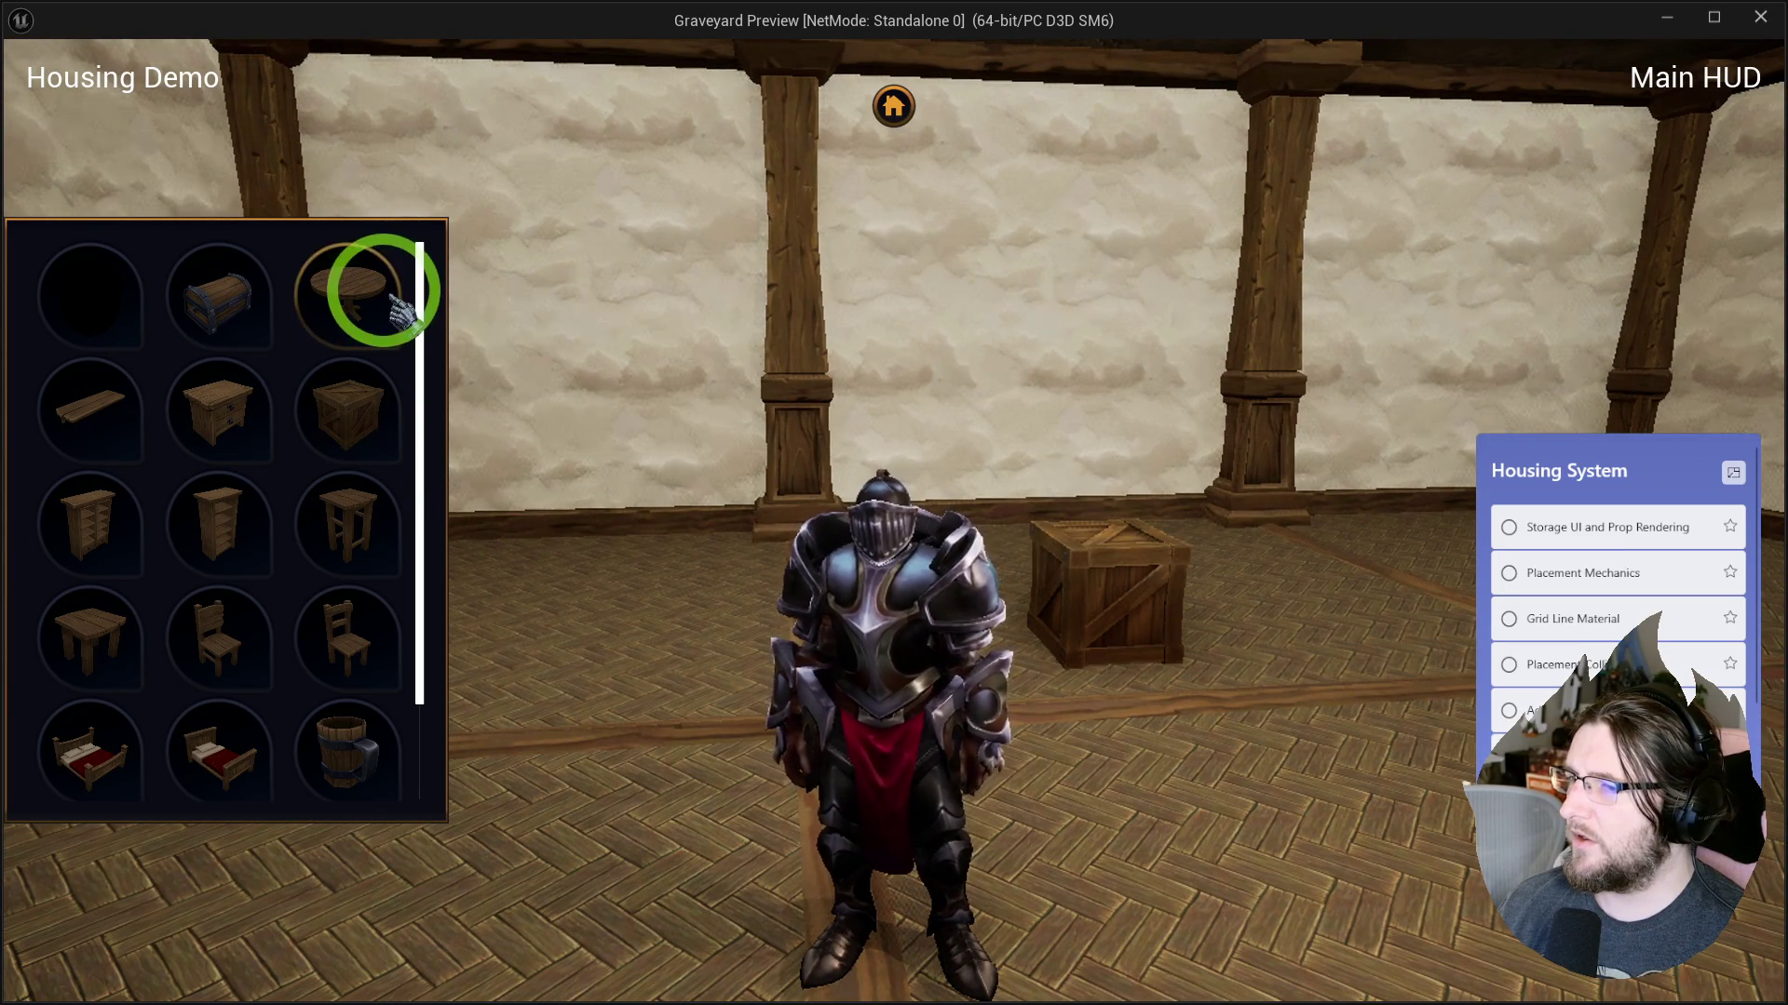
Place a round table, a chest and a barrel on the room floor.
click(383, 296)
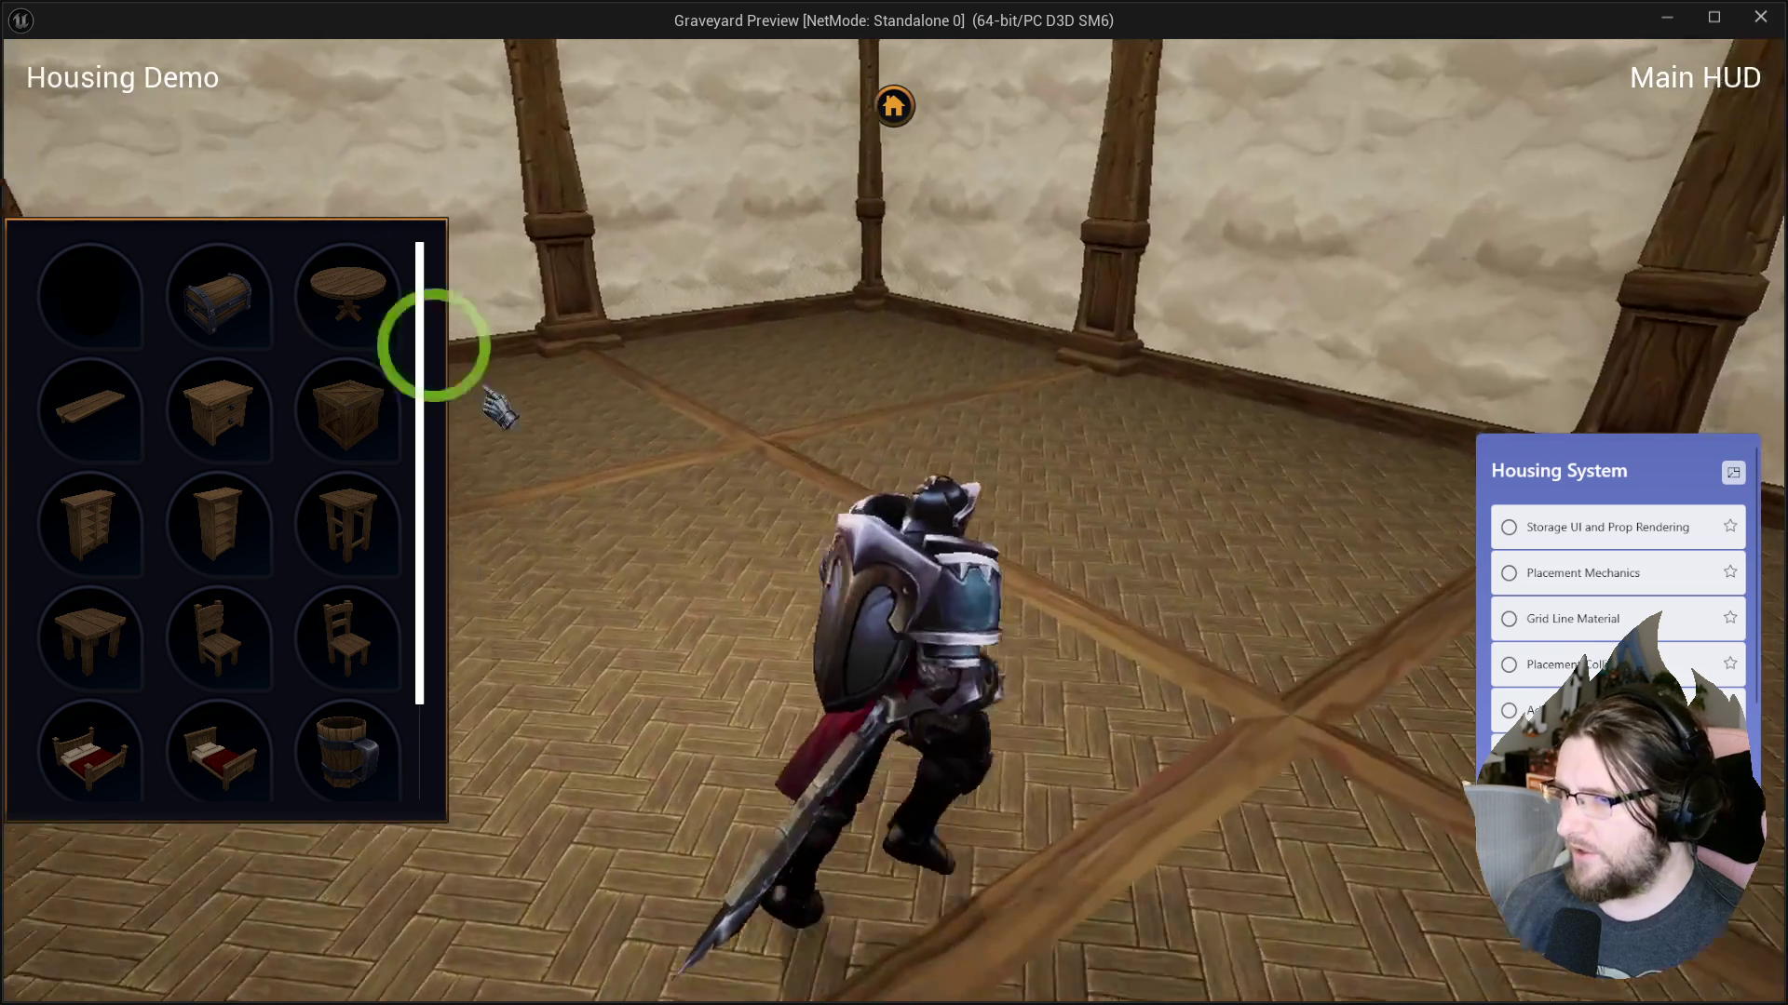
click(219, 294)
click(689, 418)
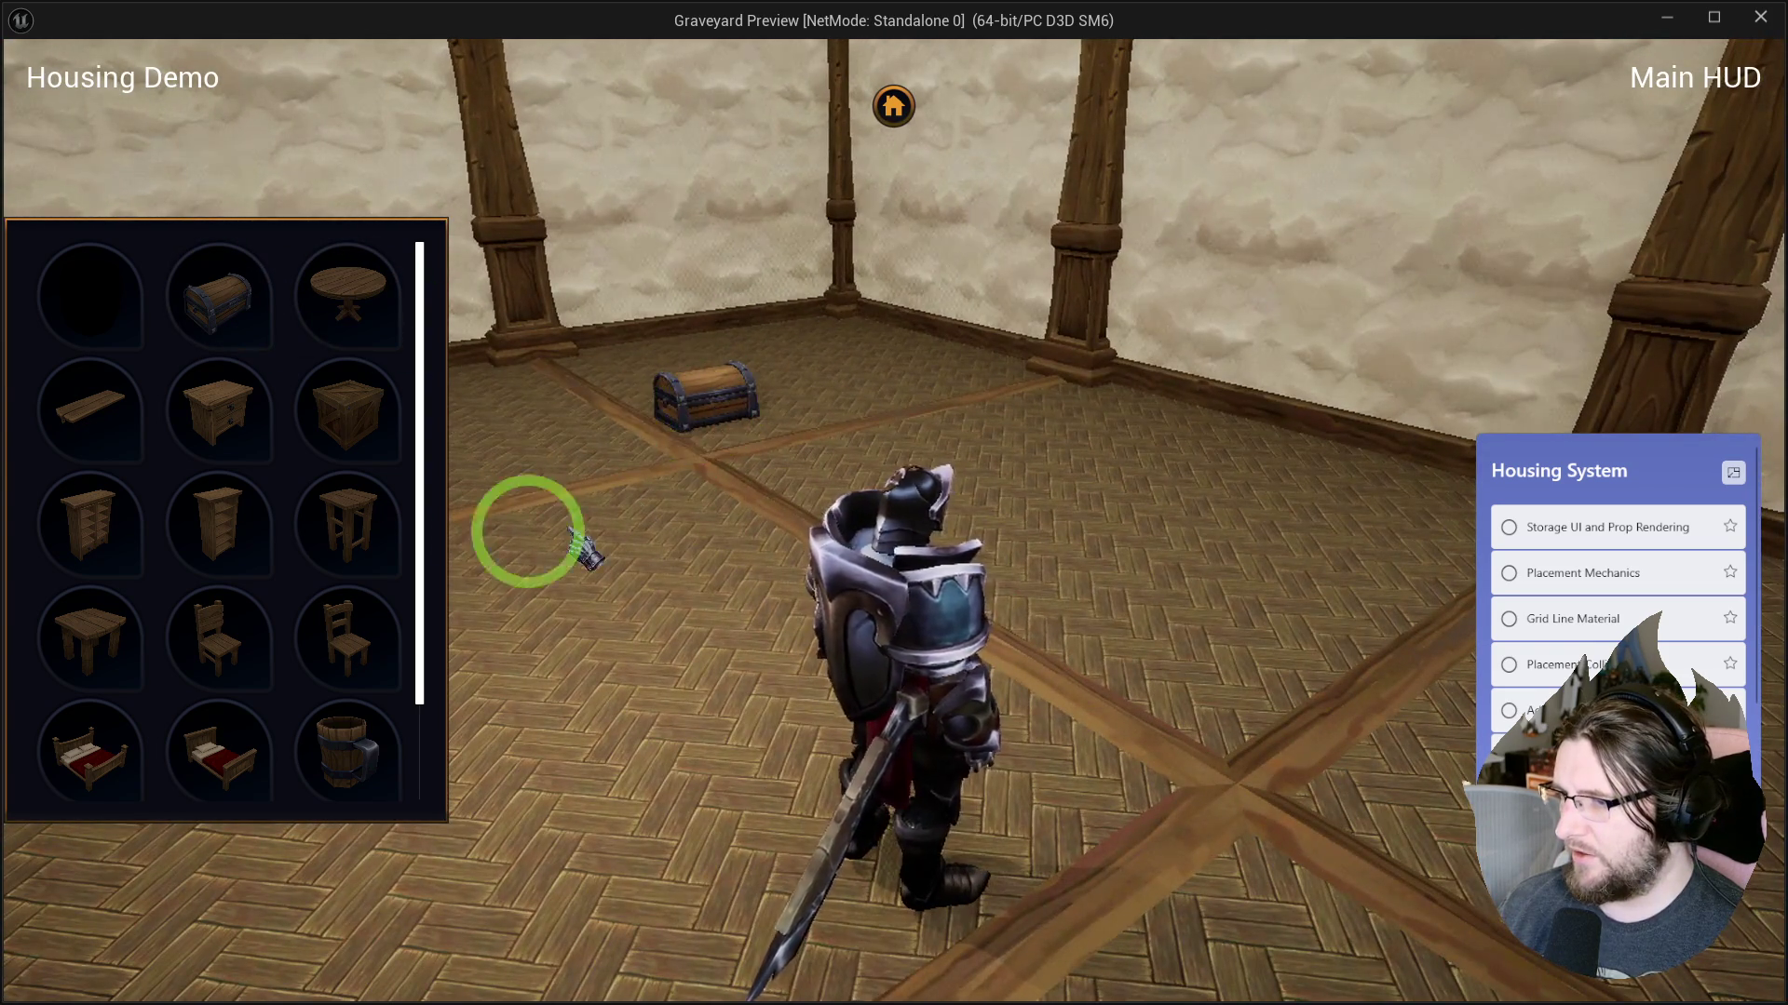
click(347, 749)
click(1033, 657)
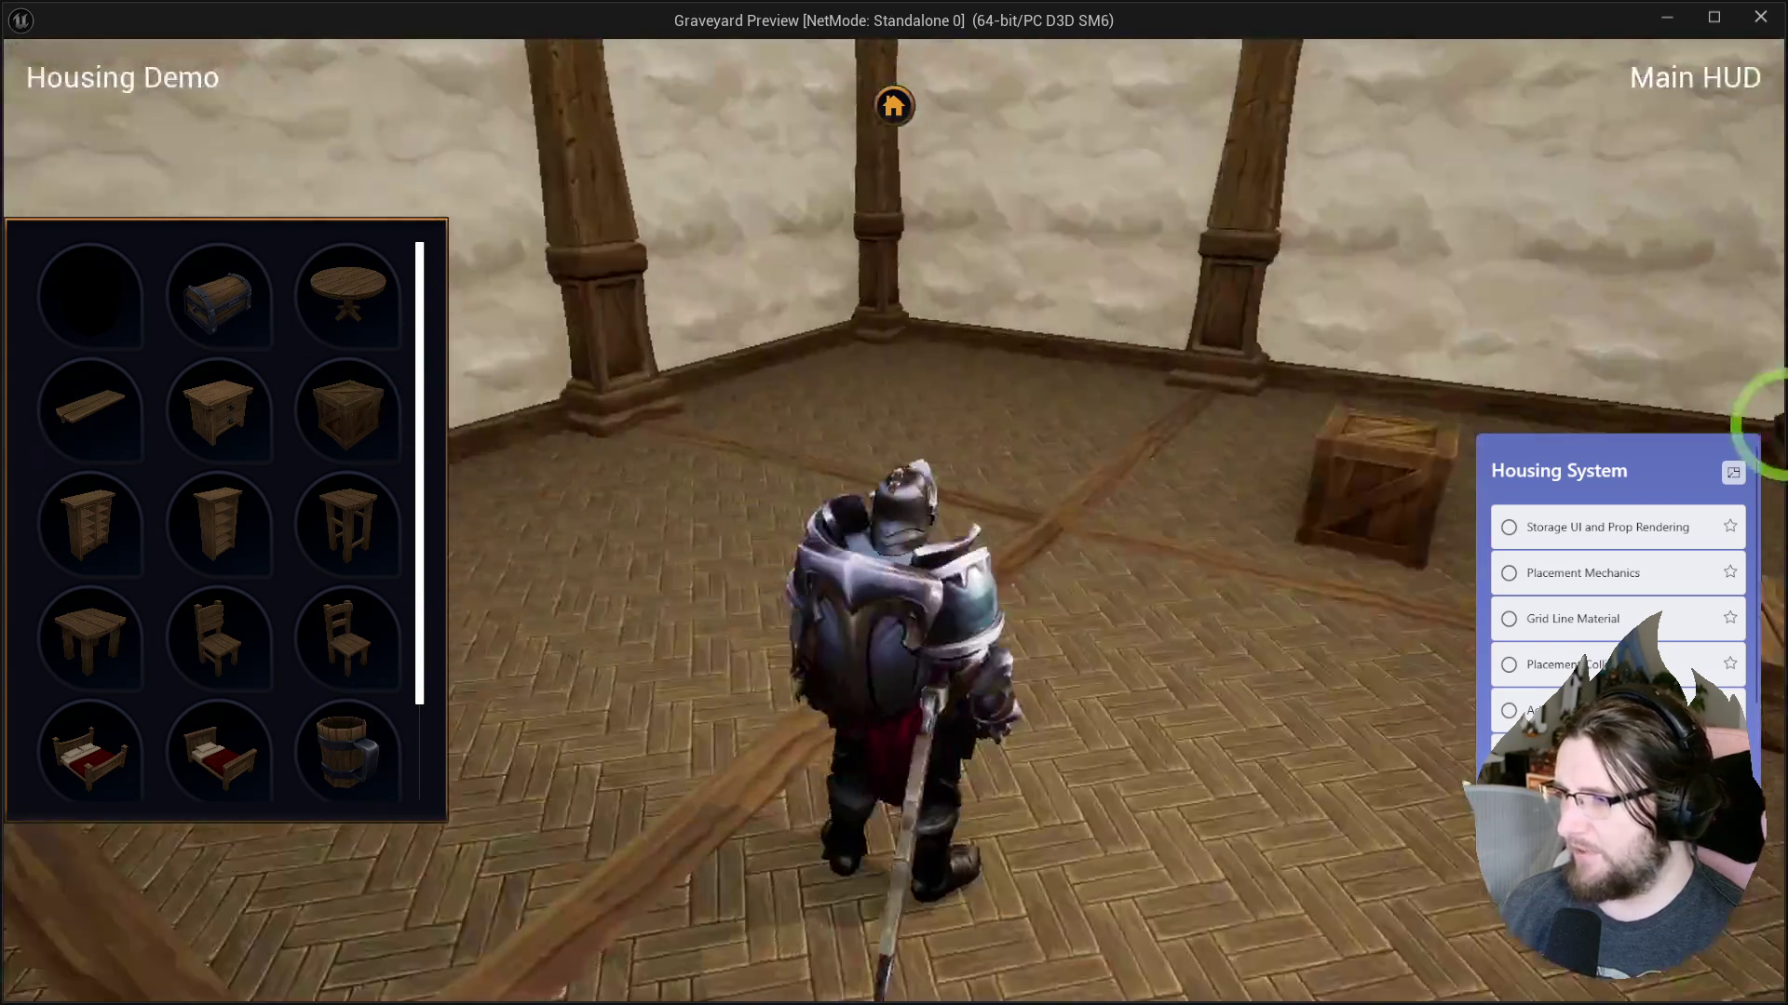
End play, return to the Level_Demo level and start a fresh play session.
key(Escape)
click(756, 356)
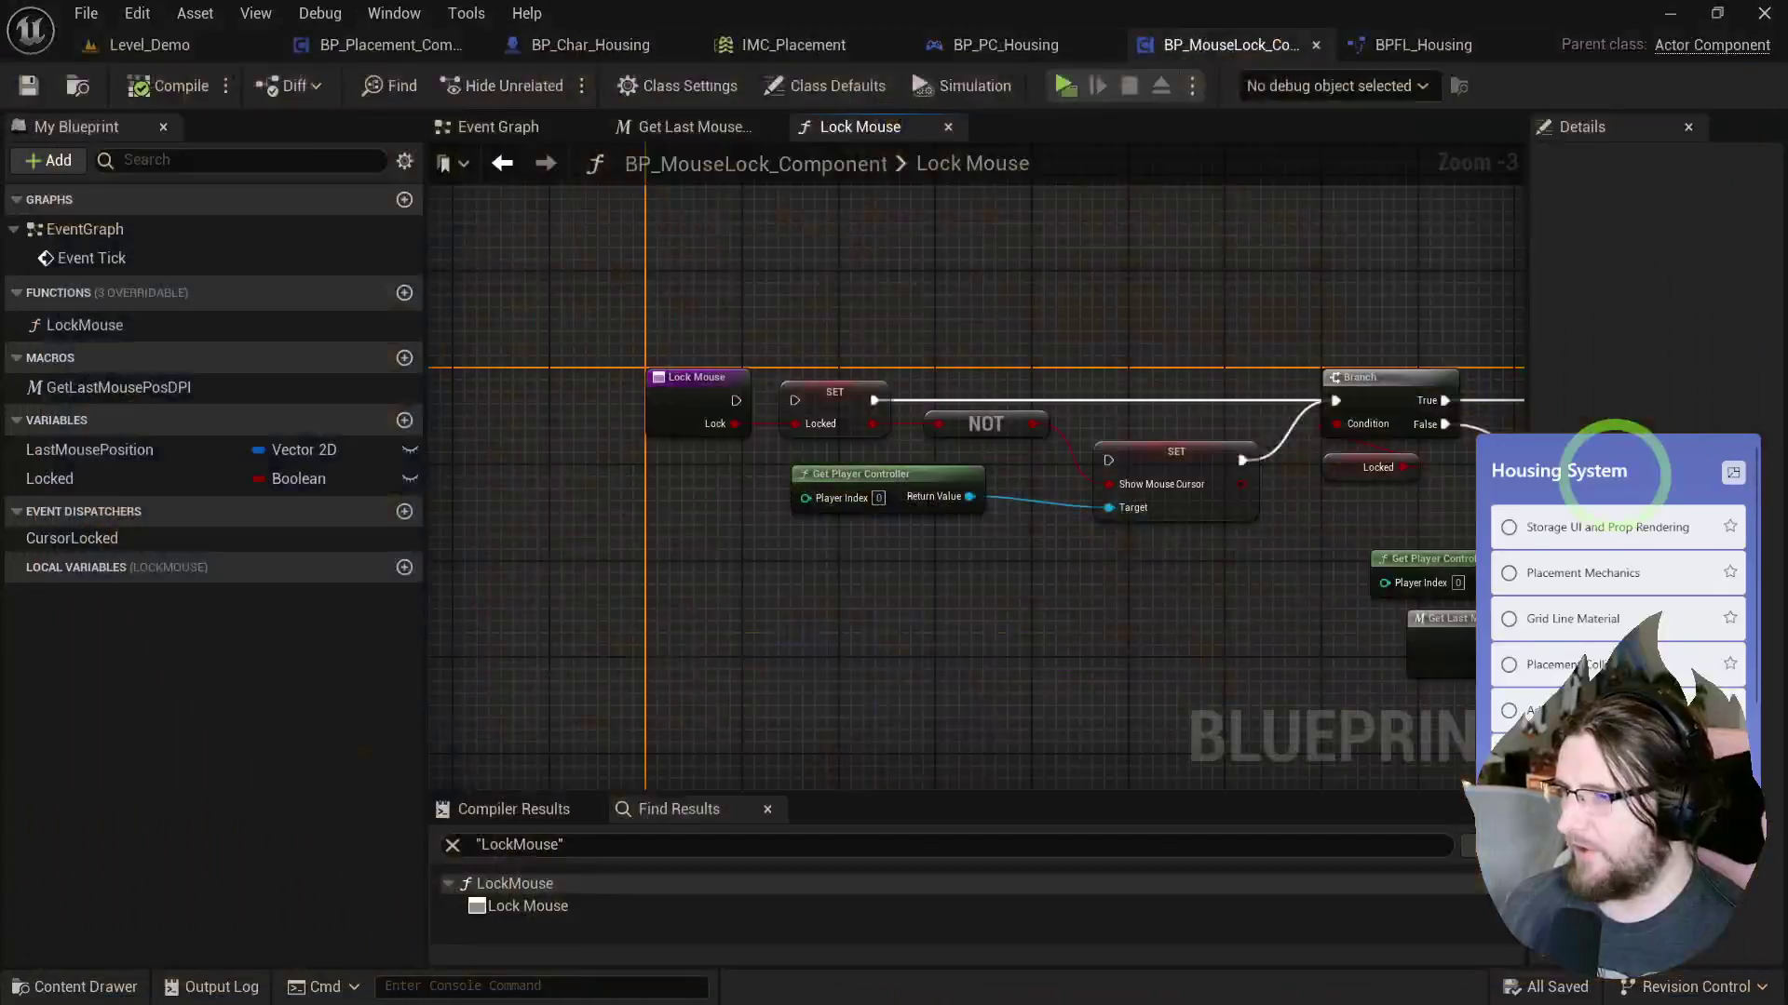
scroll(731, 381, up, 3)
click(498, 125)
click(136, 51)
click(505, 160)
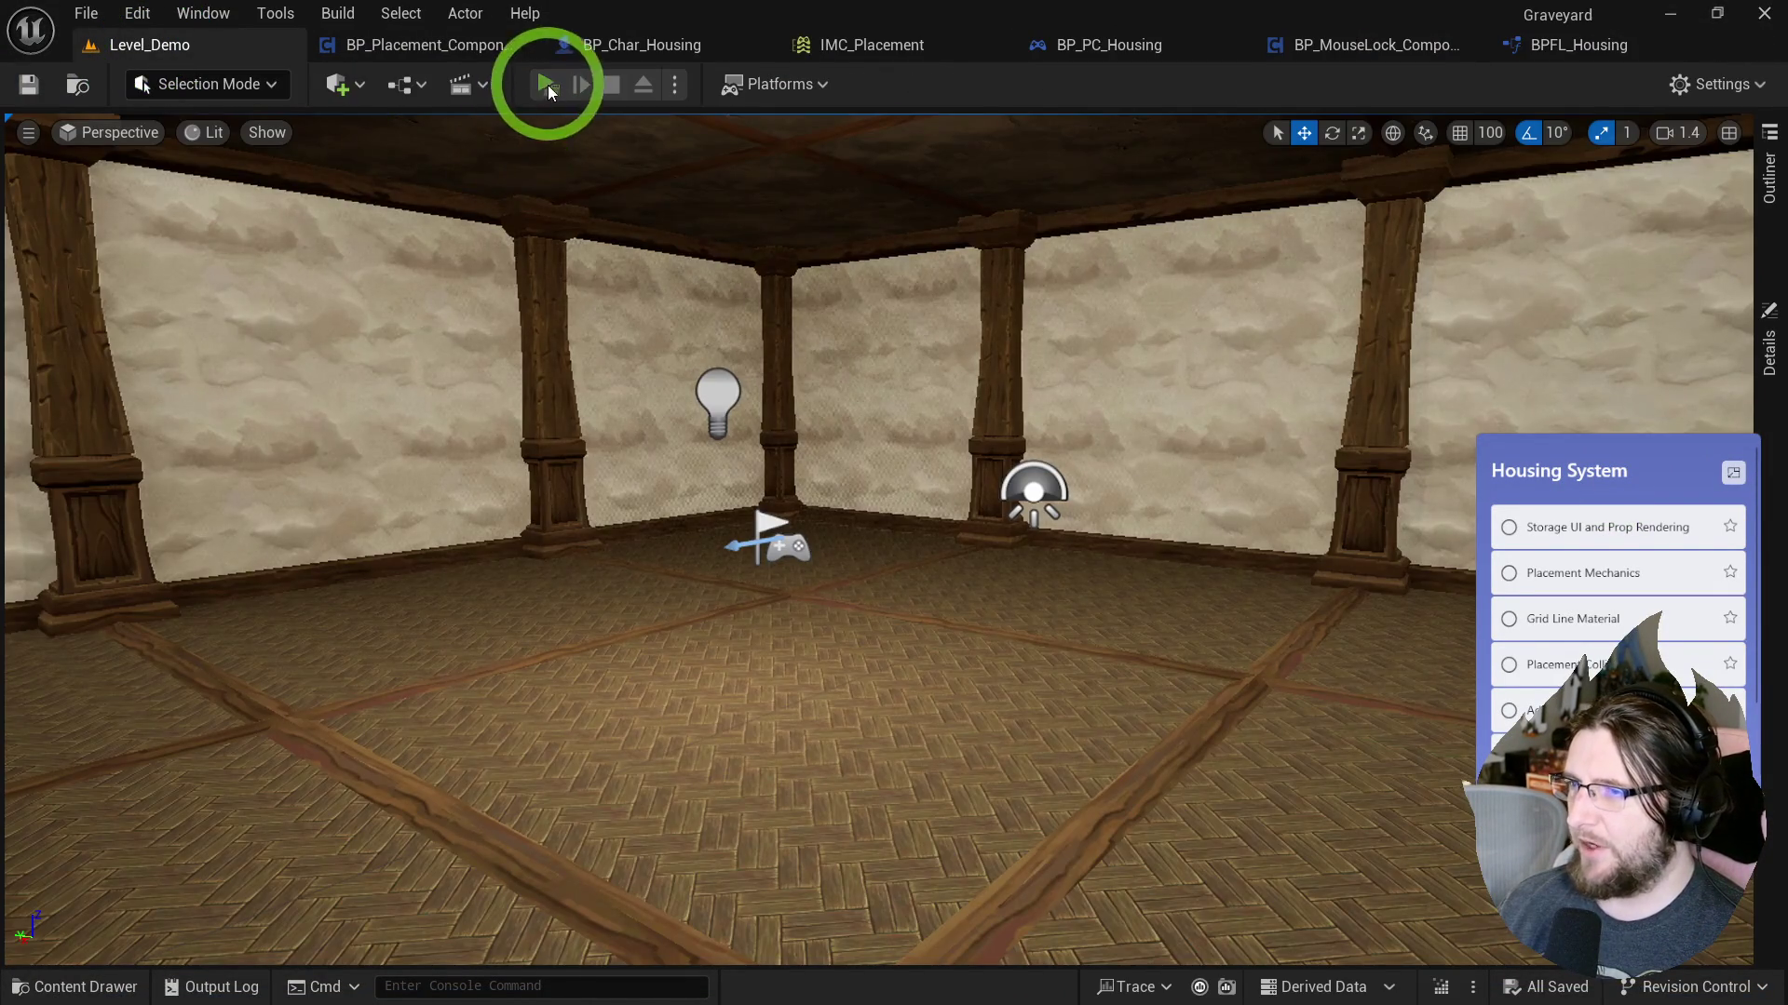
click(549, 91)
mouse_move(717, 456)
mouse_down()
mouse_move(637, 577)
mouse_move(605, 577)
mouse_move(484, 493)
mouse_up()
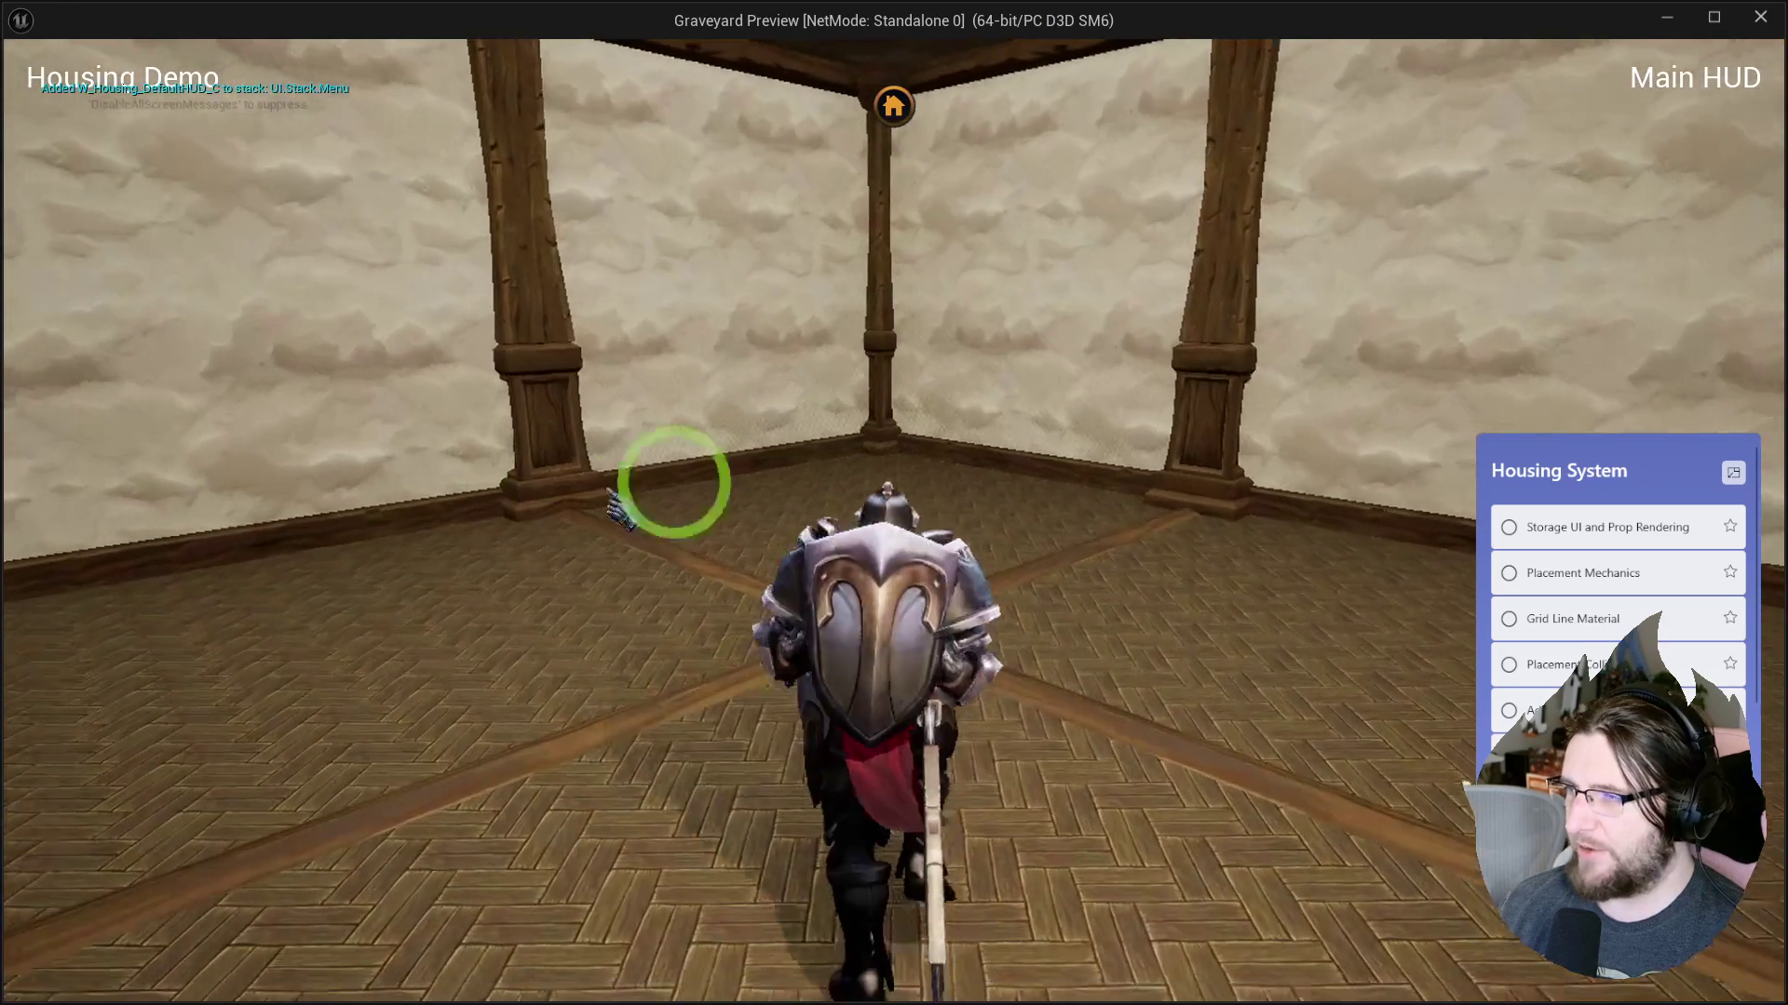
click(889, 106)
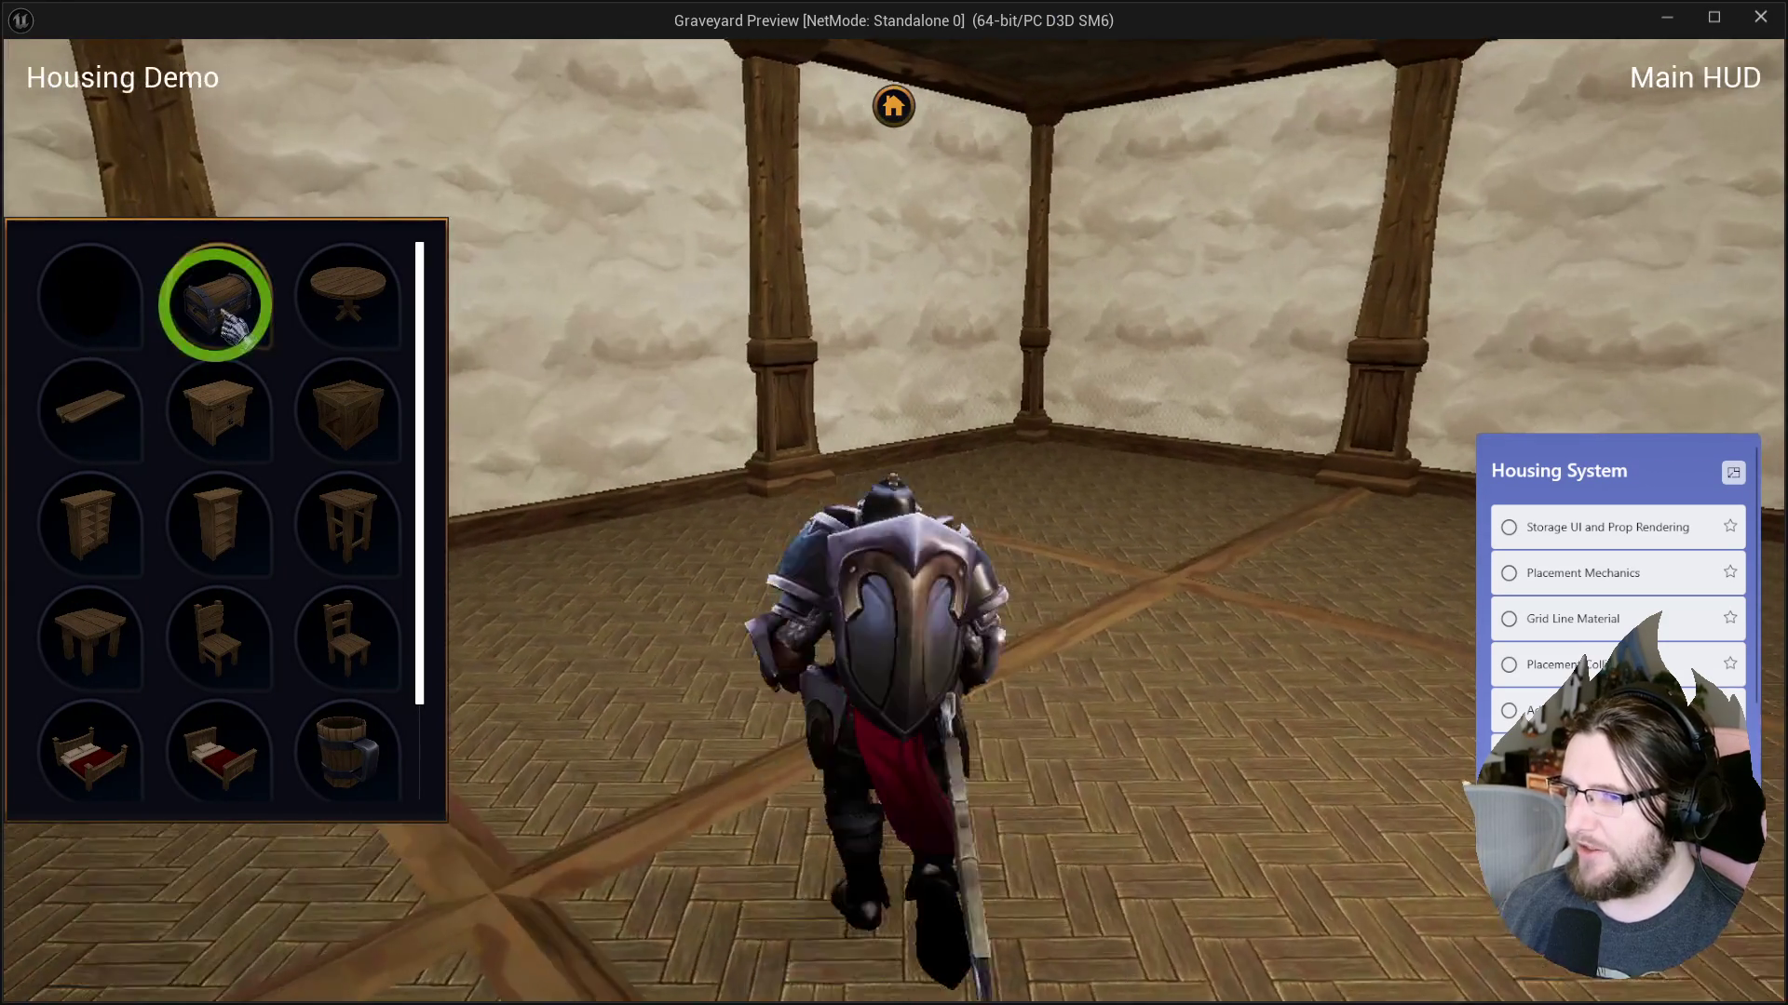
Mount the bed and a barrel on the wall, then place a wooden chair on the floor.
mouse_move(216, 302)
mouse_down()
mouse_move(558, 379)
mouse_move(958, 427)
mouse_move(1108, 573)
mouse_move(1104, 405)
mouse_move(794, 450)
mouse_up()
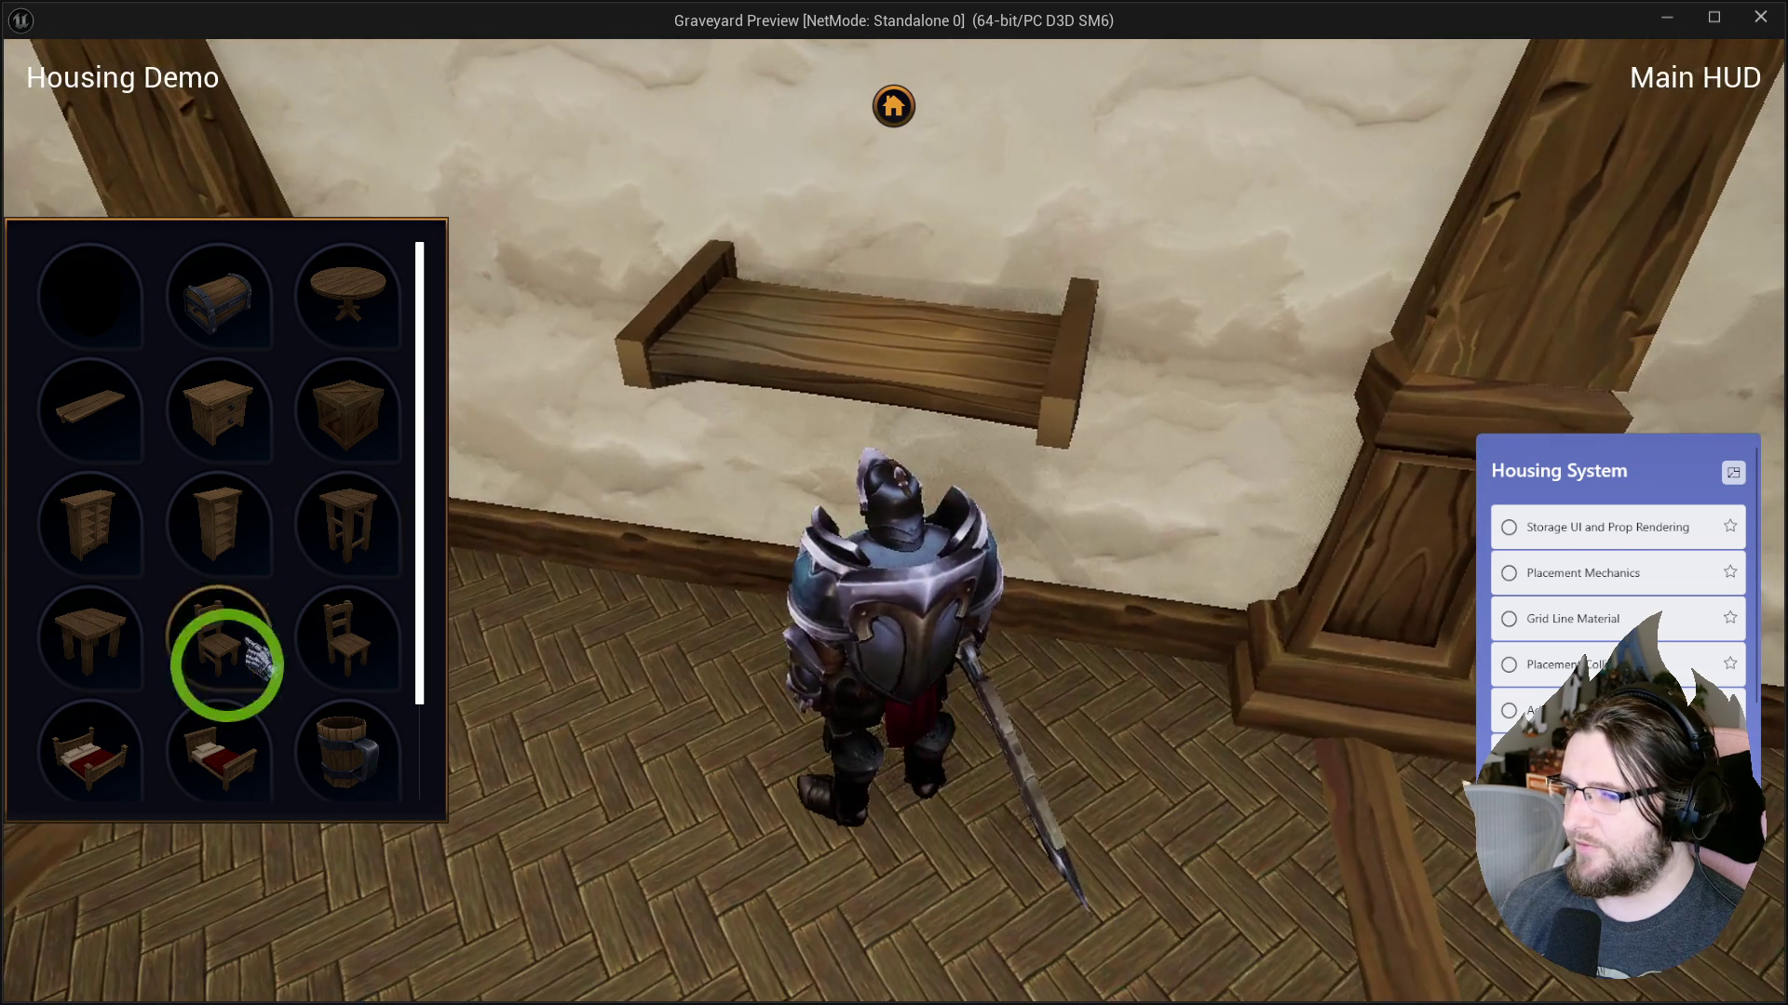
mouse_move(219, 736)
mouse_down()
mouse_move(785, 332)
mouse_move(839, 314)
mouse_move(850, 377)
mouse_move(853, 353)
mouse_move(946, 459)
mouse_up()
mouse_move(347, 735)
mouse_down()
mouse_move(726, 261)
mouse_move(1058, 259)
mouse_move(1165, 292)
mouse_move(1102, 255)
mouse_move(817, 233)
mouse_move(1096, 250)
mouse_up()
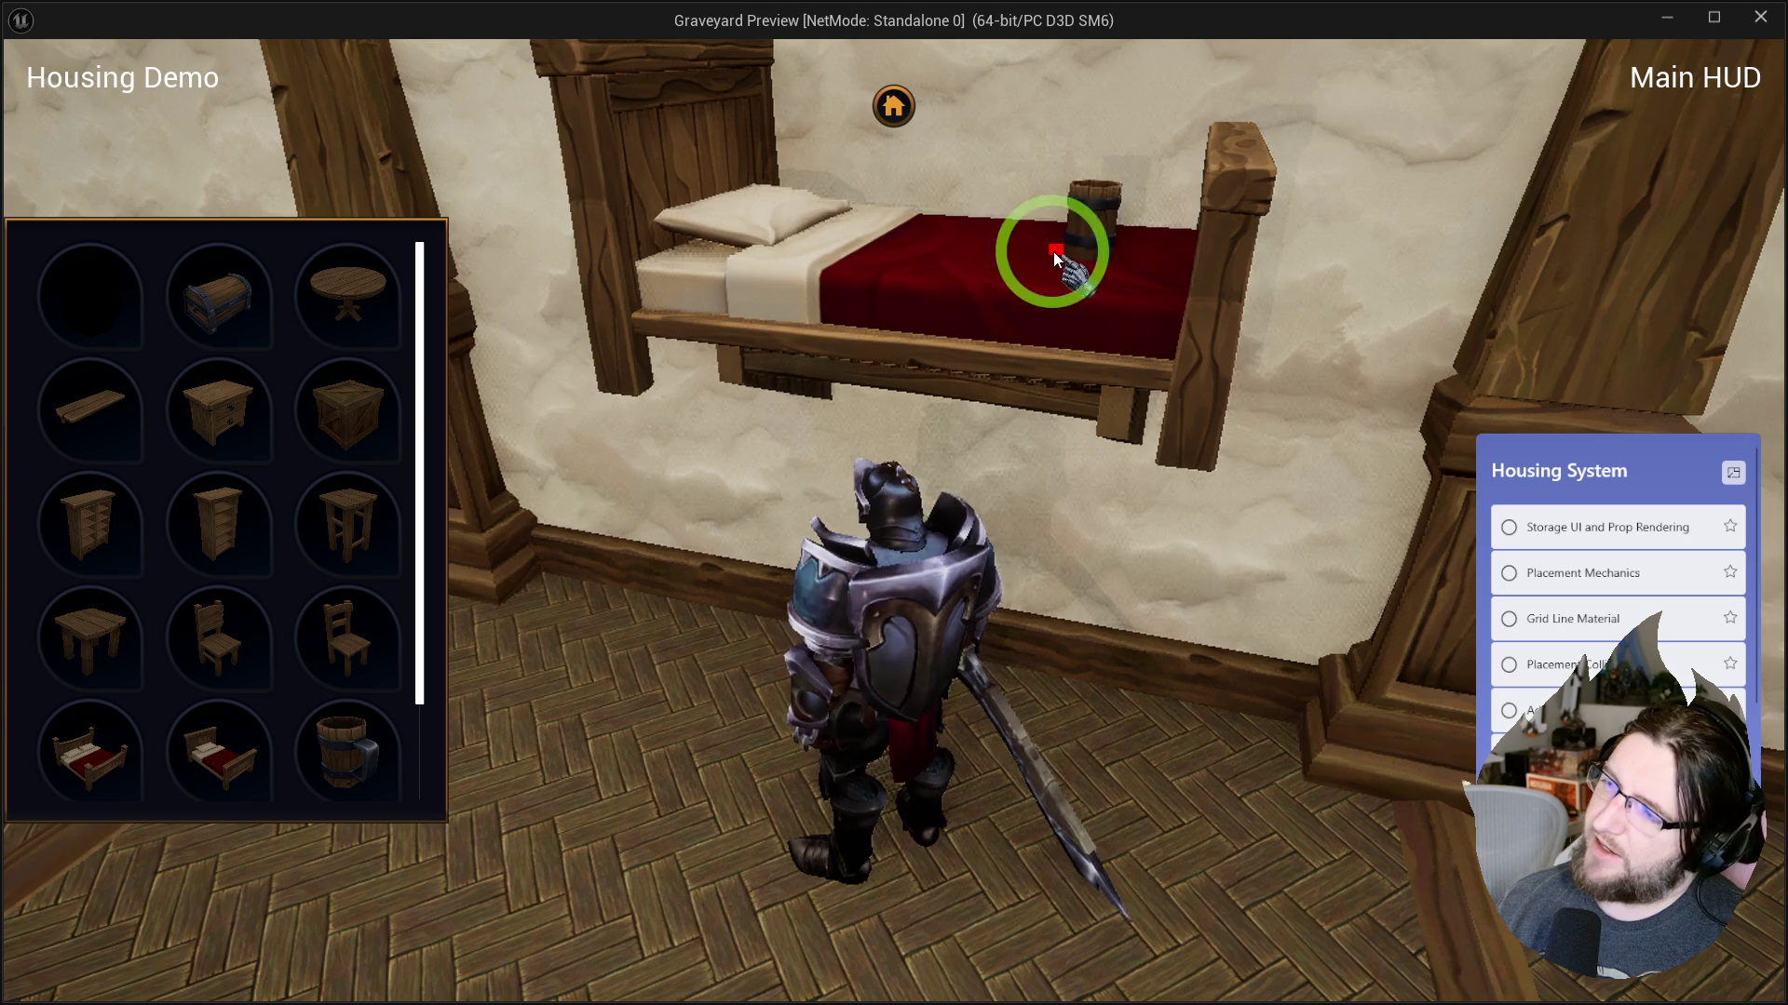
mouse_move(813, 244)
mouse_down()
mouse_move(856, 277)
mouse_move(1082, 273)
mouse_move(968, 227)
mouse_move(1058, 324)
mouse_move(938, 248)
mouse_move(830, 279)
mouse_move(661, 259)
mouse_move(958, 271)
mouse_move(925, 271)
mouse_move(1217, 247)
mouse_move(548, 237)
mouse_move(998, 276)
mouse_move(730, 263)
mouse_move(910, 411)
mouse_move(1098, 746)
mouse_move(1209, 750)
mouse_move(1364, 809)
mouse_move(459, 518)
mouse_move(371, 390)
mouse_move(1106, 774)
mouse_move(735, 592)
mouse_move(826, 581)
mouse_move(838, 441)
mouse_move(366, 331)
mouse_move(655, 480)
mouse_move(808, 505)
mouse_move(618, 485)
mouse_move(414, 601)
mouse_up()
click(356, 633)
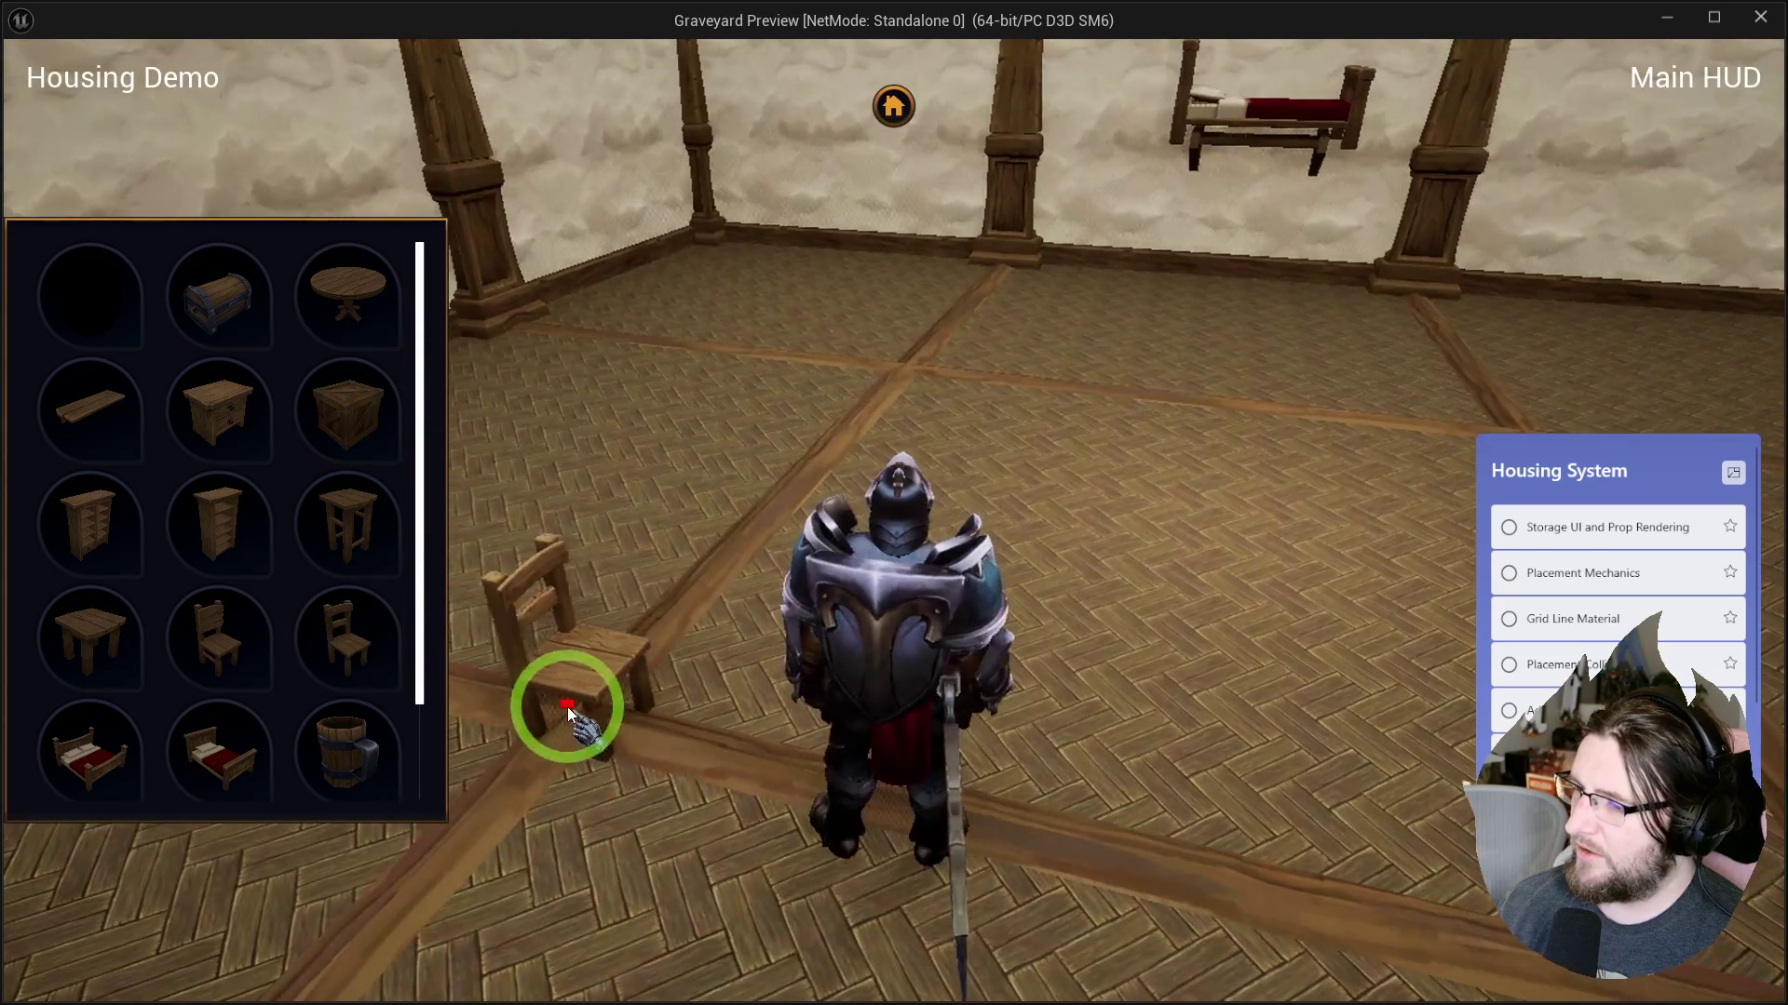
click(572, 707)
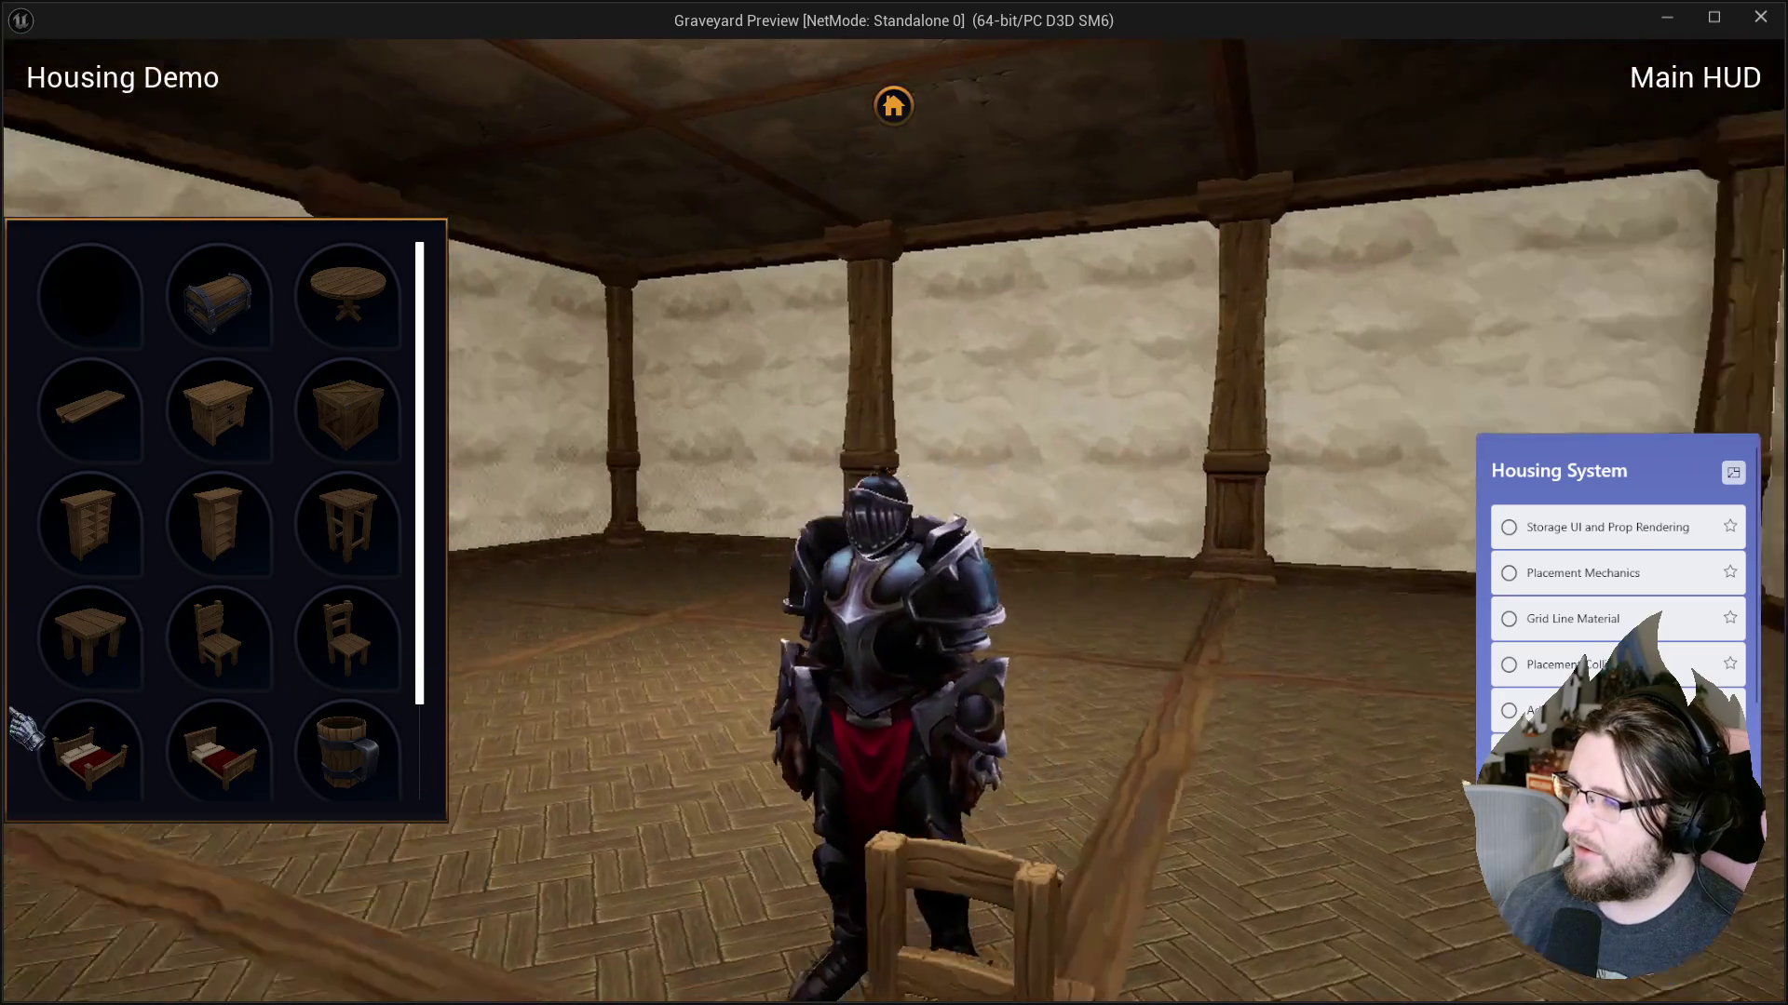
Walk toward the back wall and set the double bed down on the floor.
click(28, 745)
key(w)
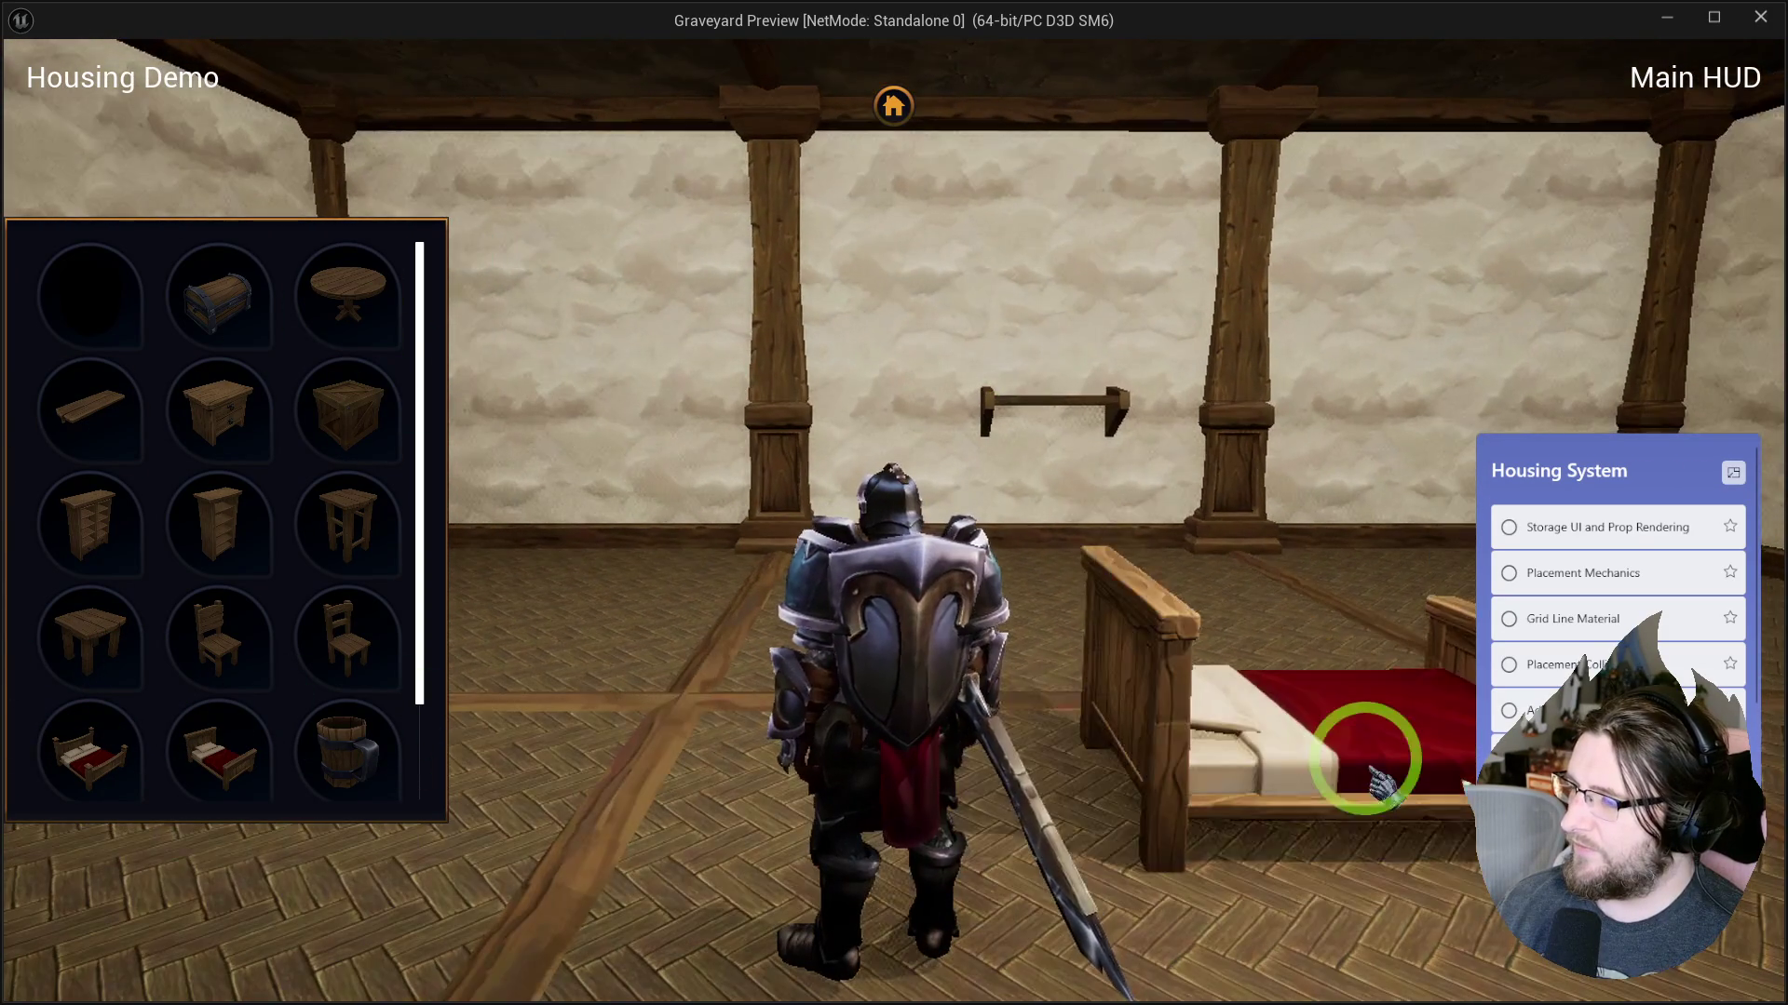
click(1369, 750)
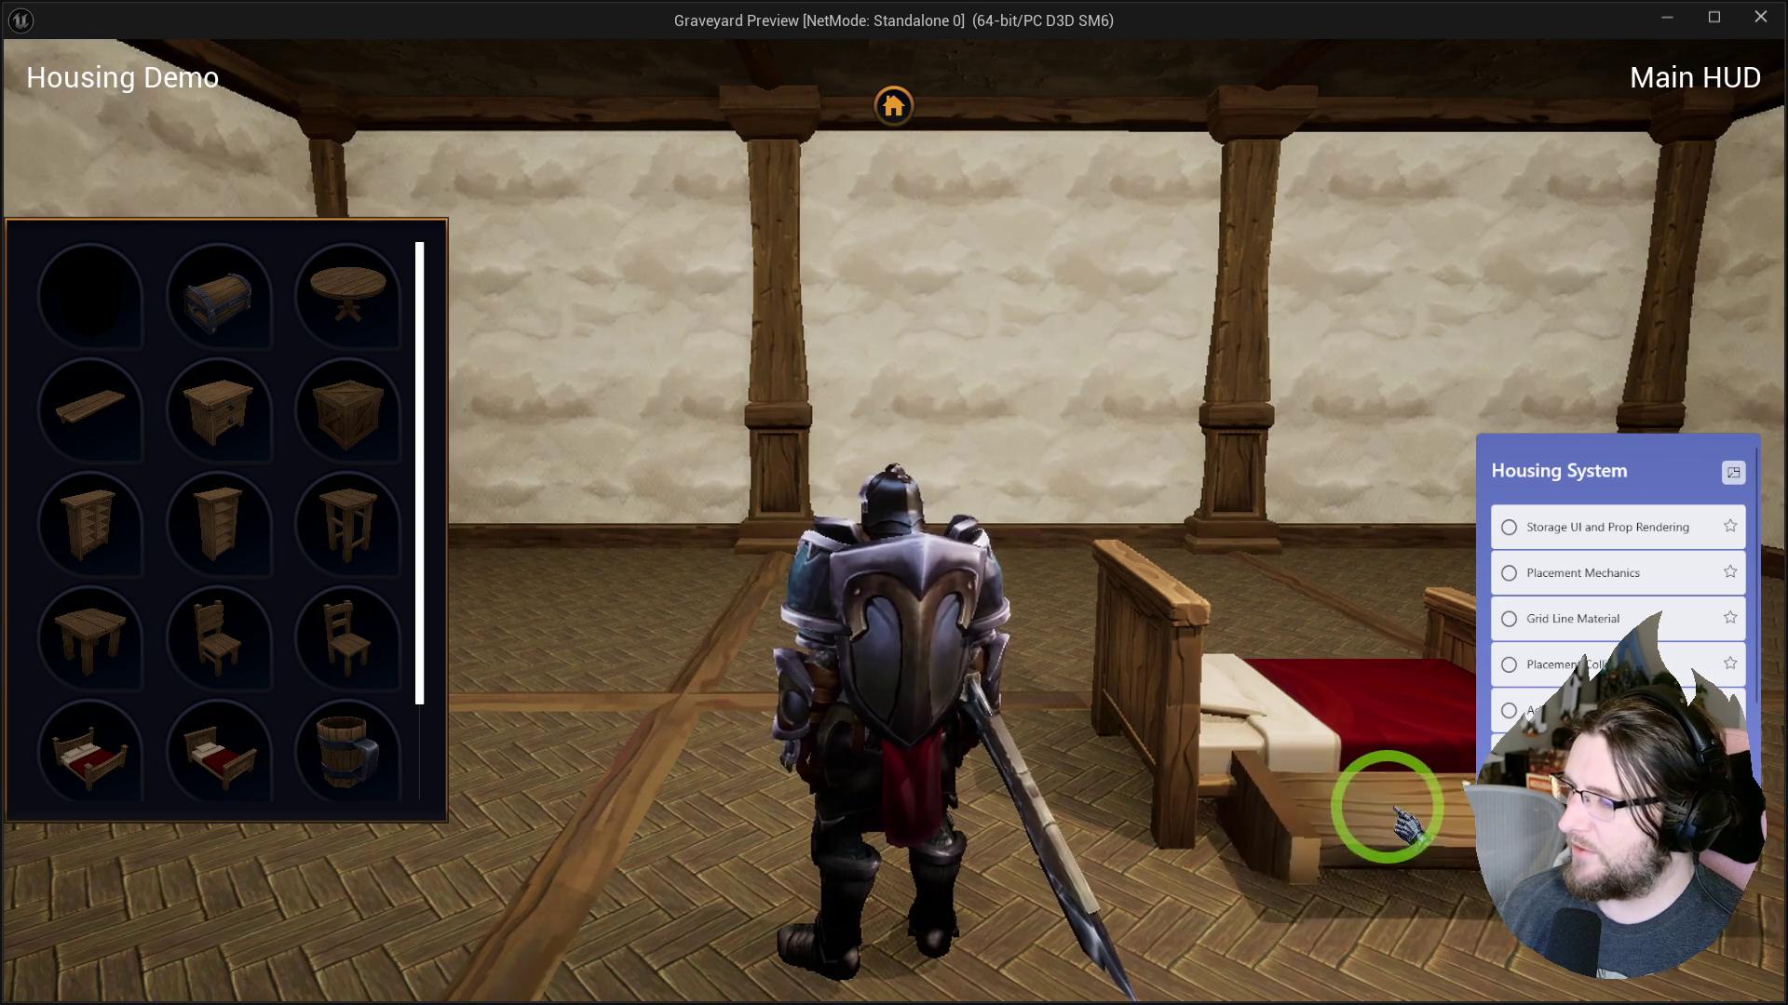
key(s)
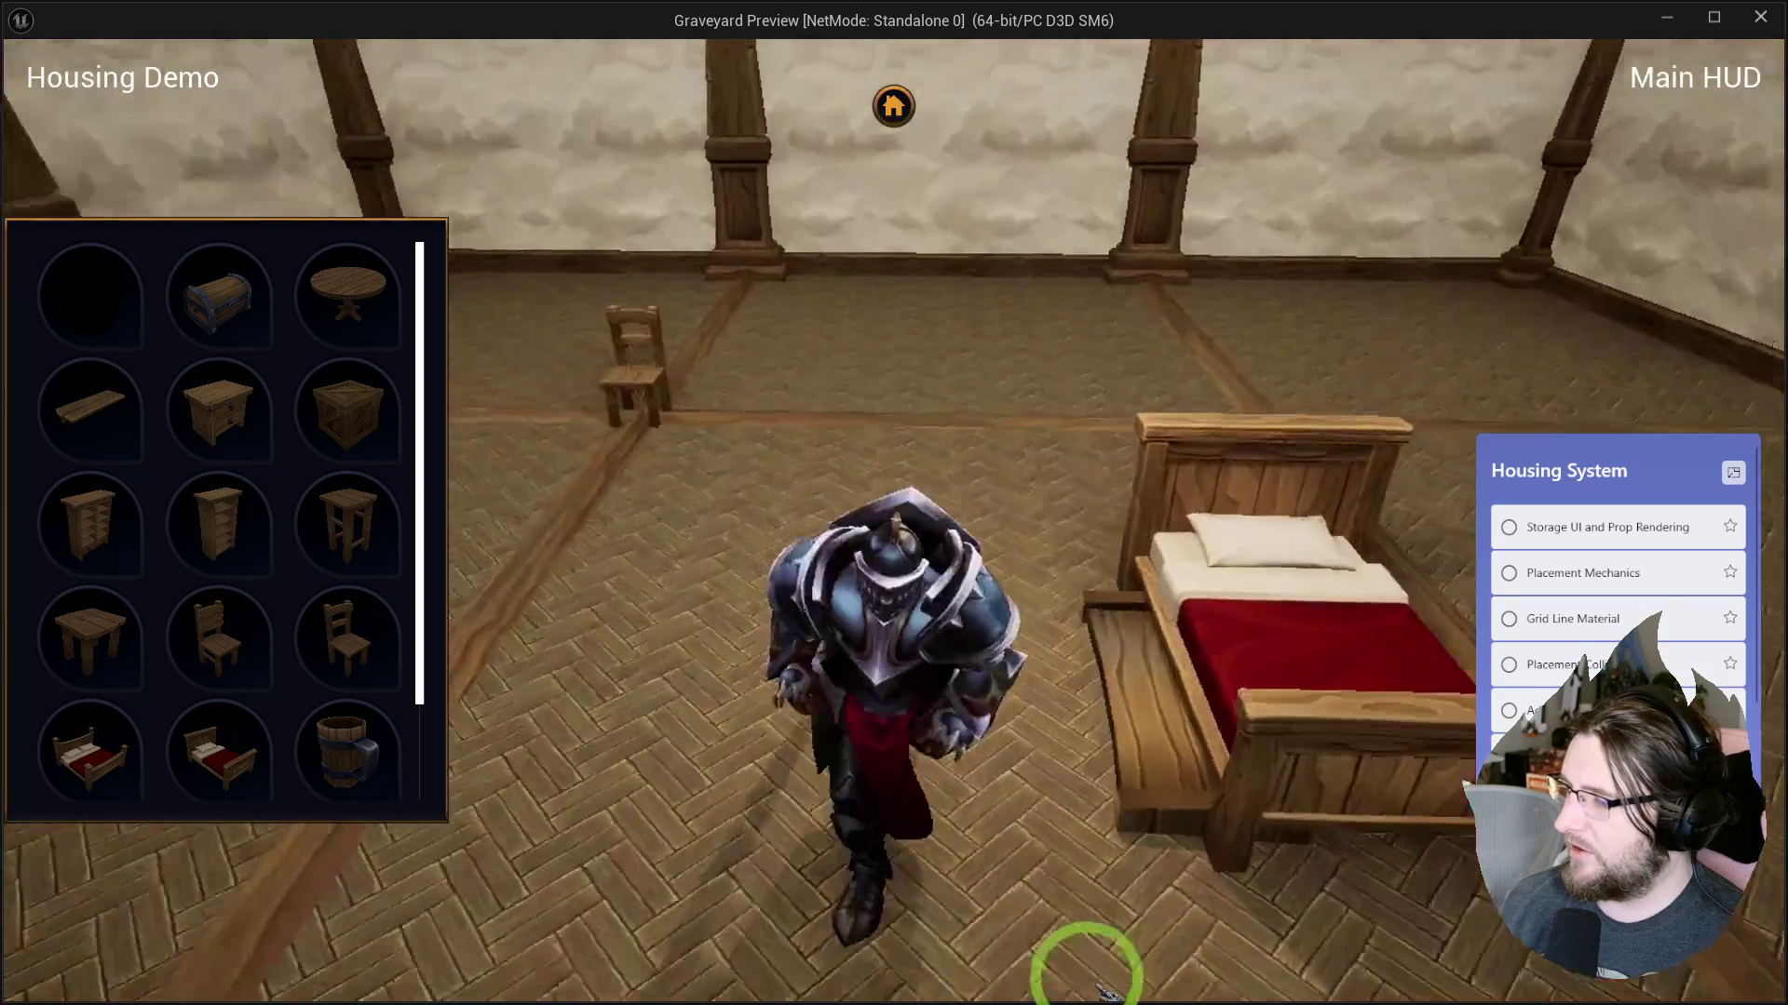
key(w)
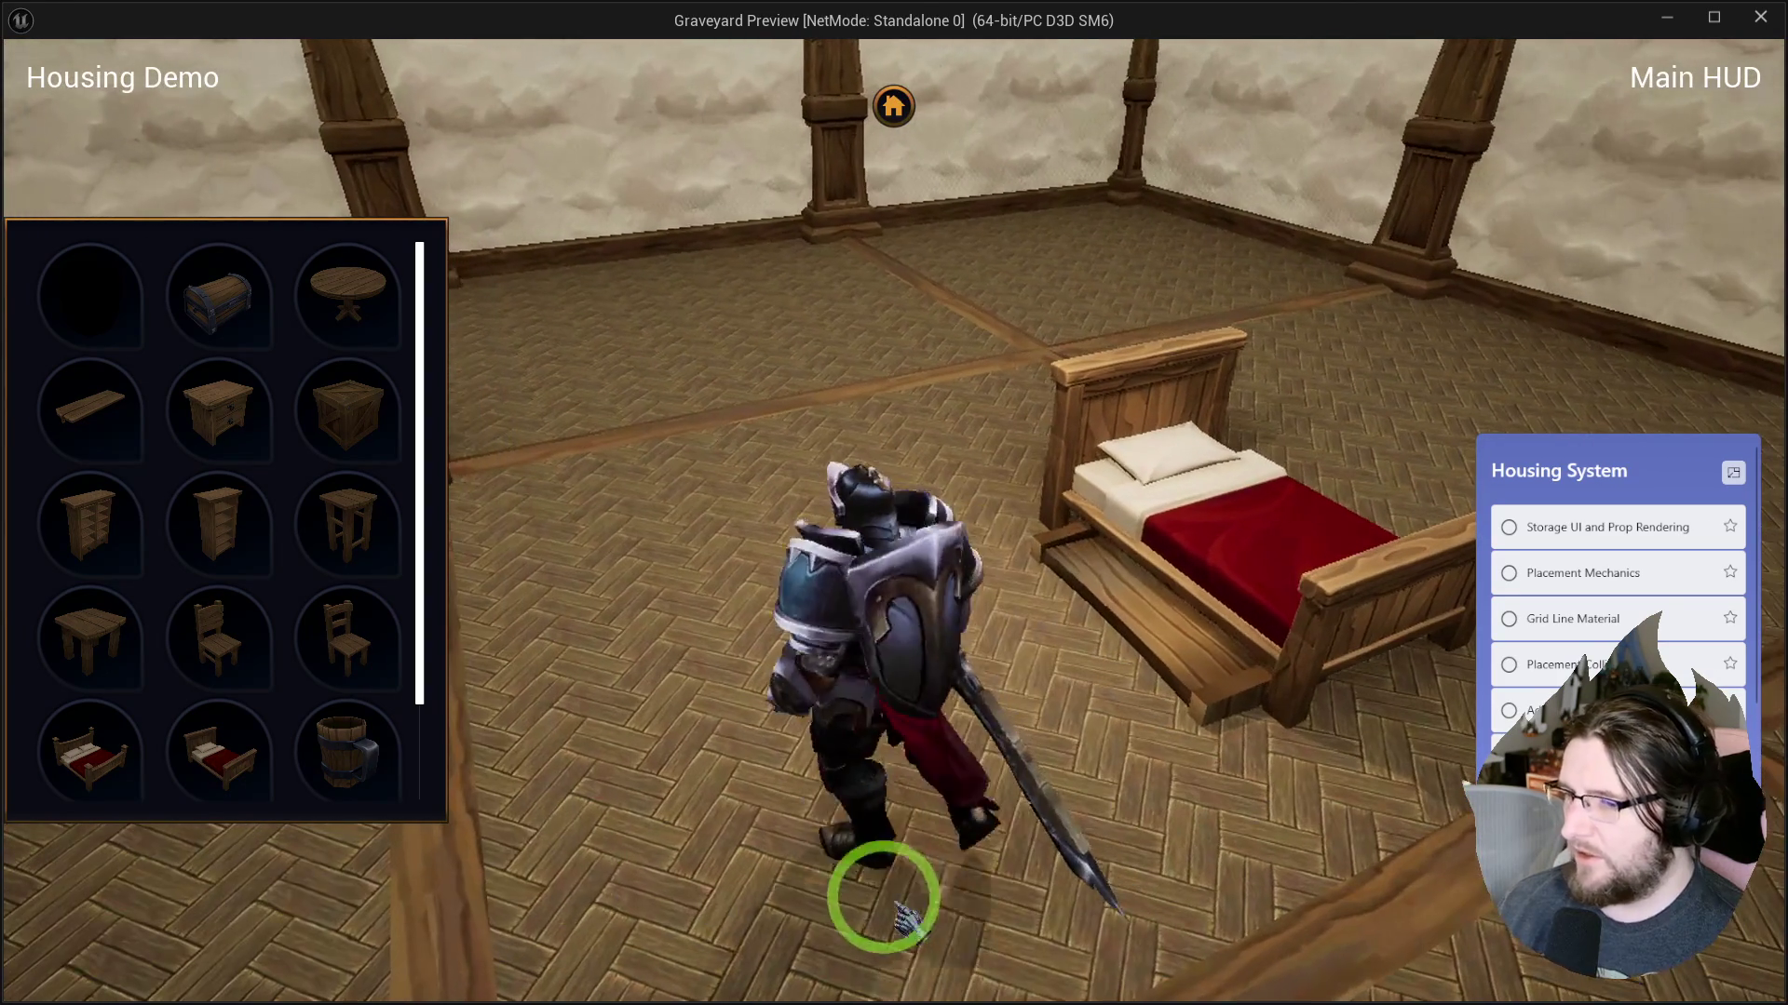
Place a wooden plank under the foot of the bed.
click(116, 456)
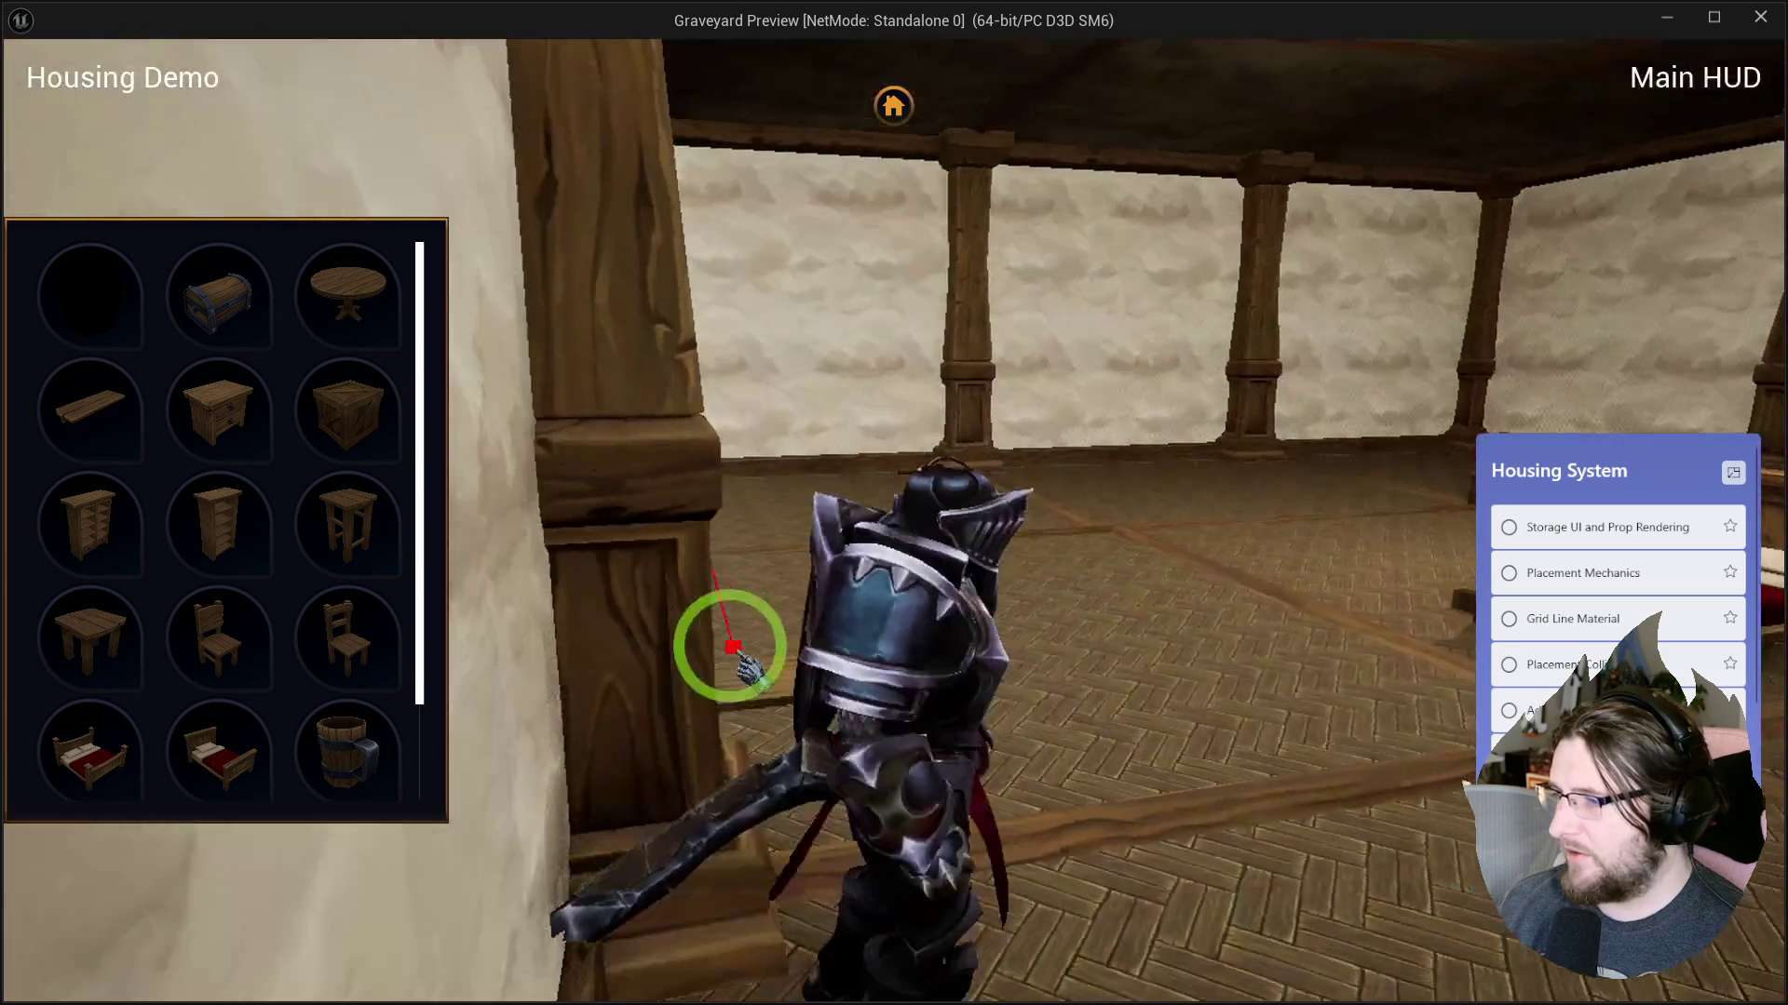
key(d)
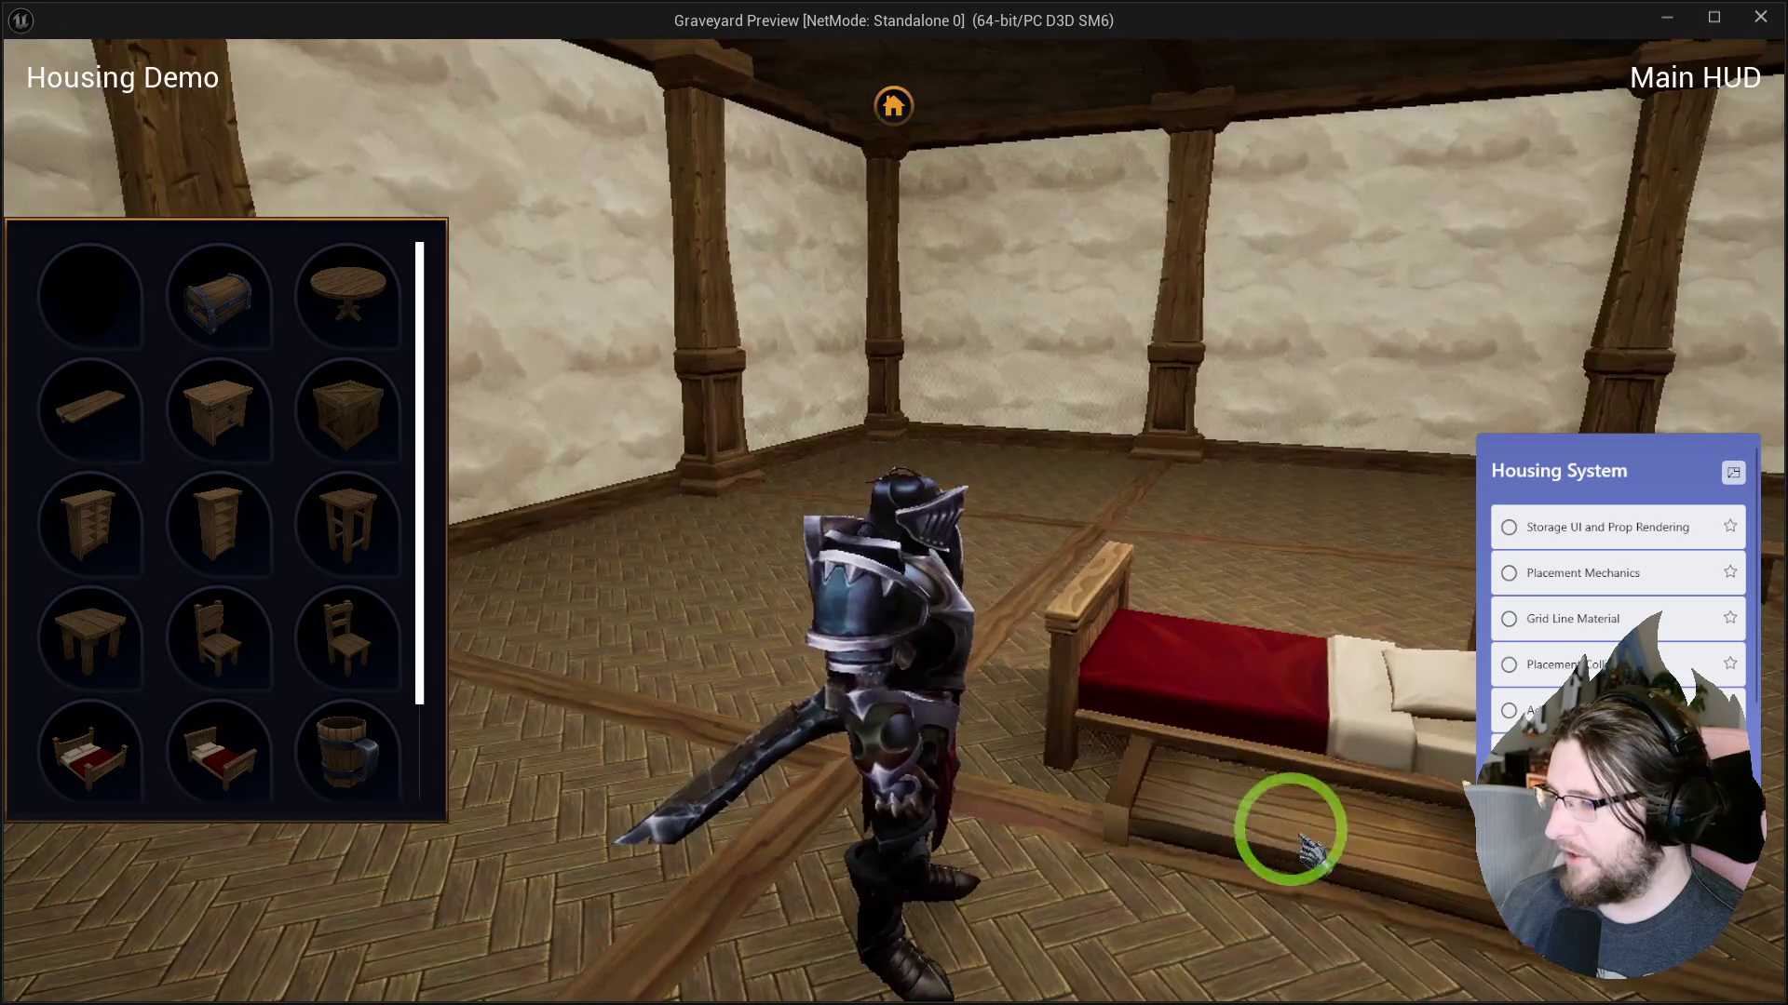
mouse_move(1252, 781)
mouse_down()
mouse_move(1309, 978)
mouse_move(1661, 978)
mouse_up()
click(1098, 798)
click(112, 424)
click(1186, 553)
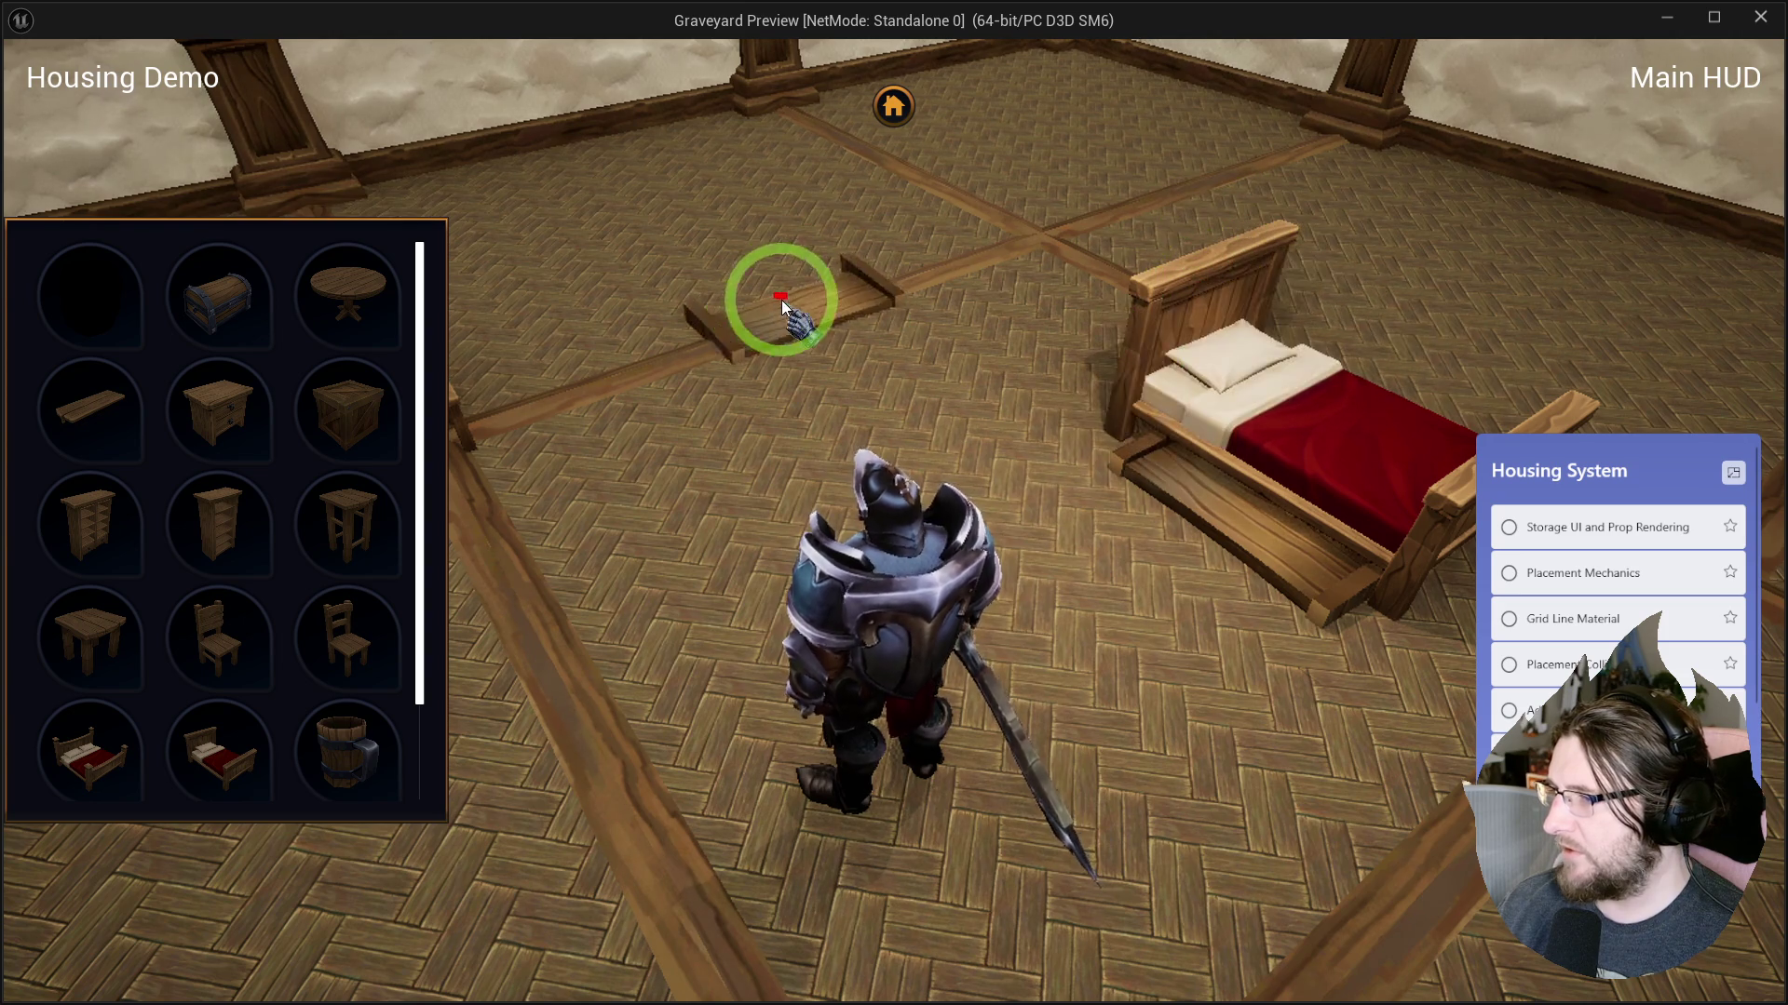
scroll(778, 298, up, 5)
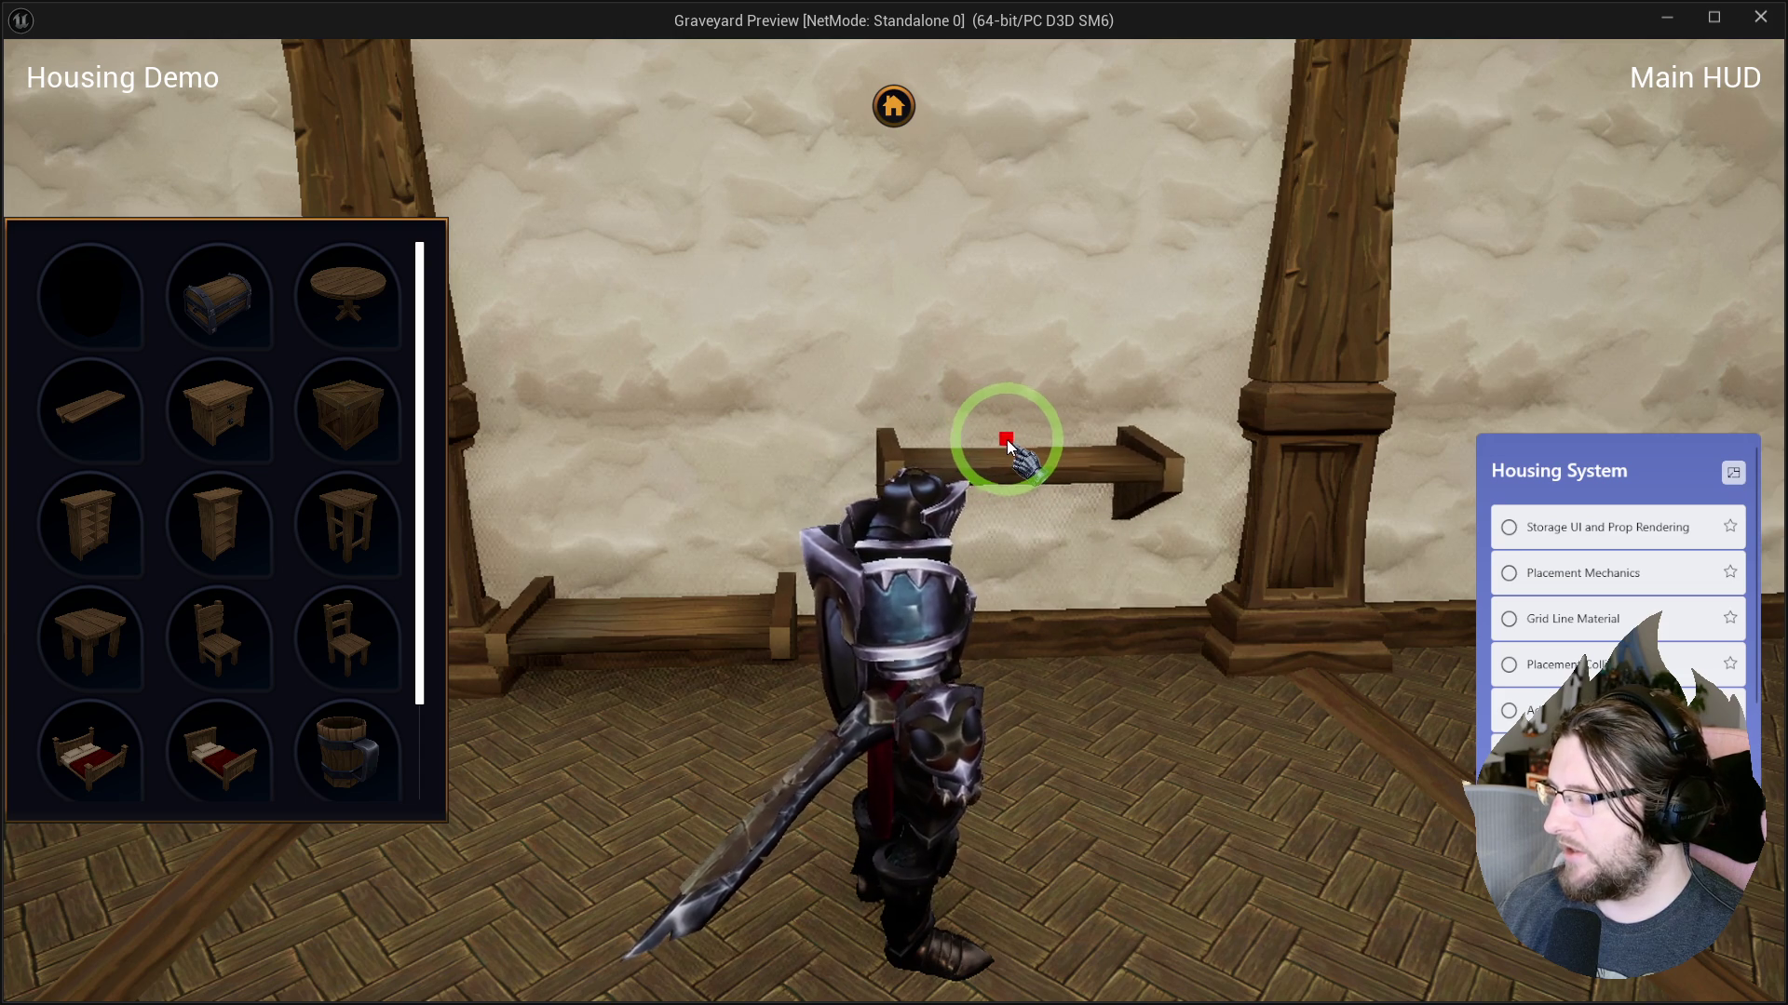
Walk the knight up and down the plank stairs toward the wall between the pillars.
key(s)
key(w)
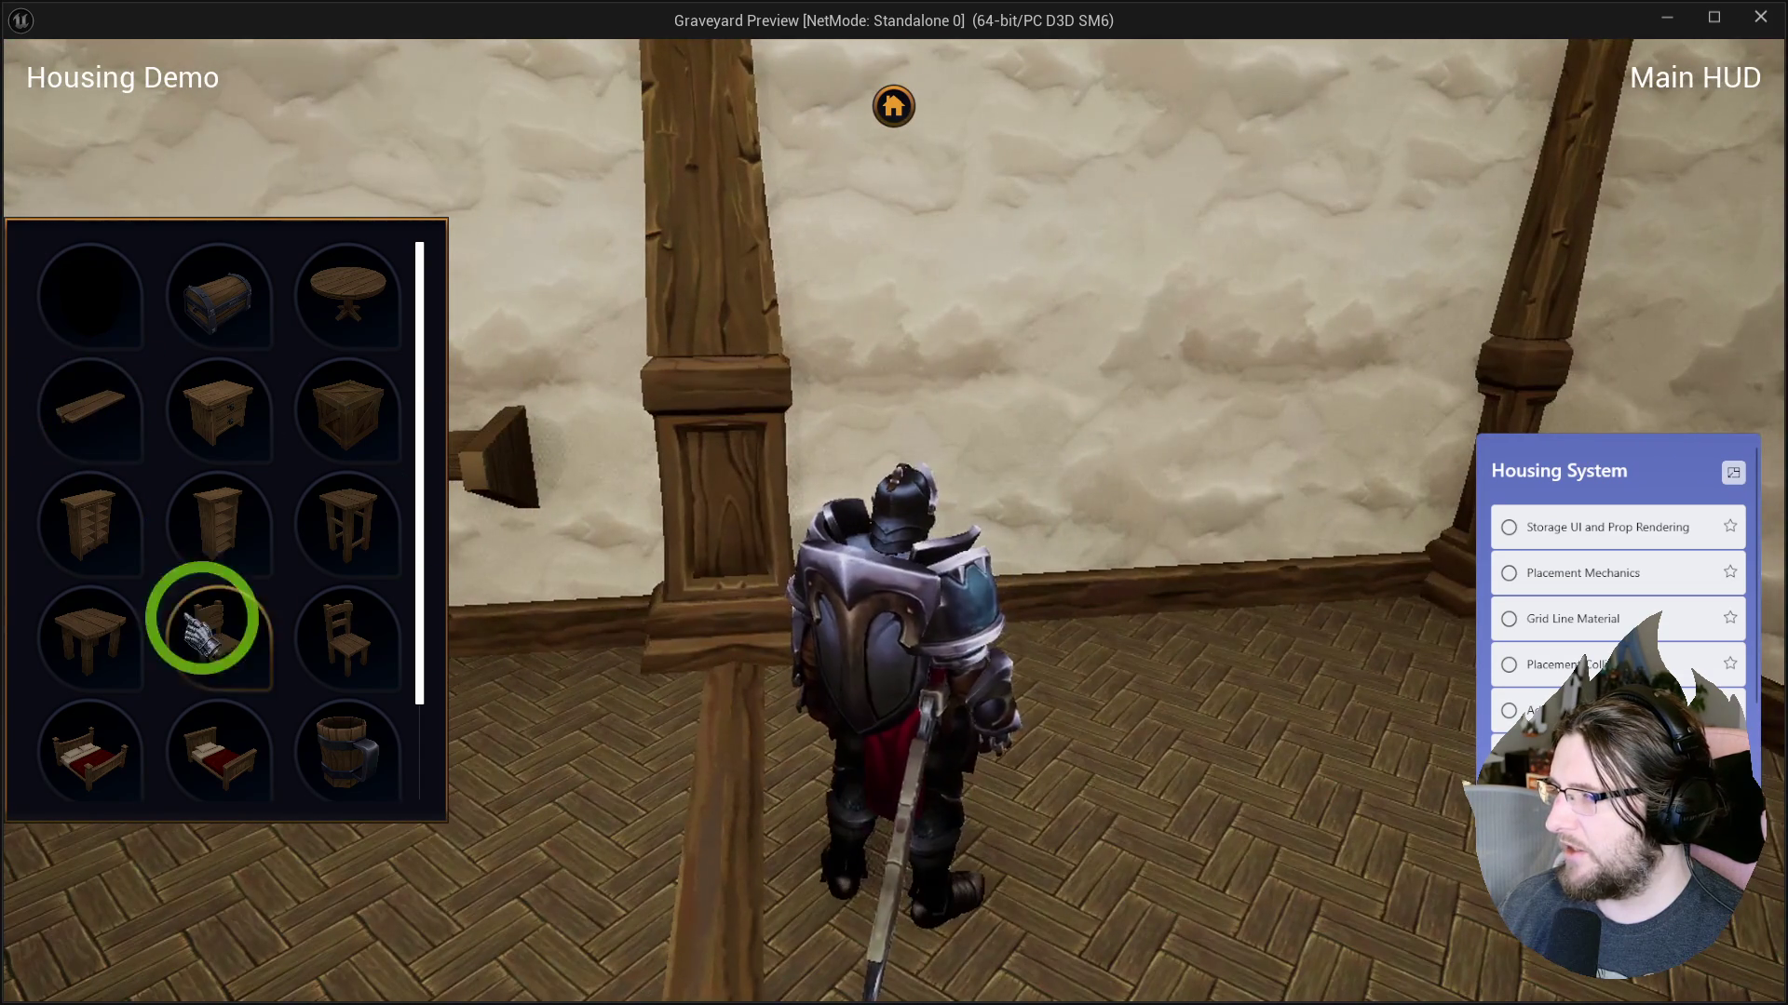
scroll(239, 586, down, 2)
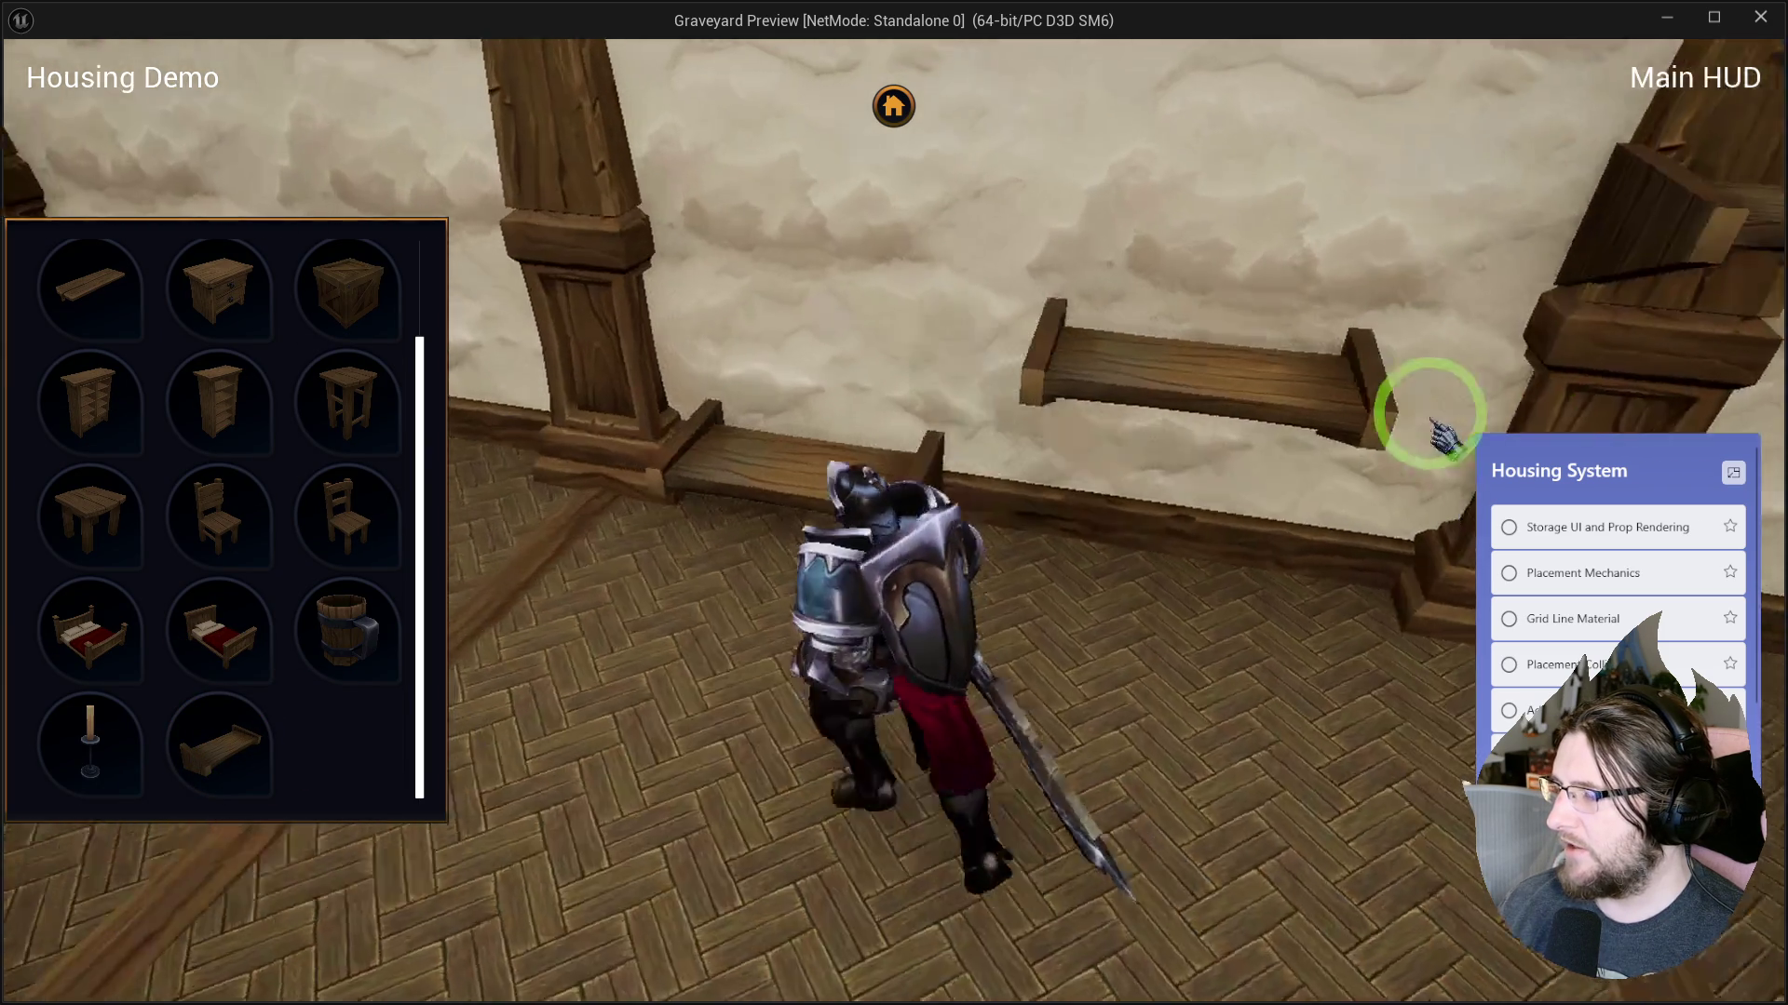
key(w)
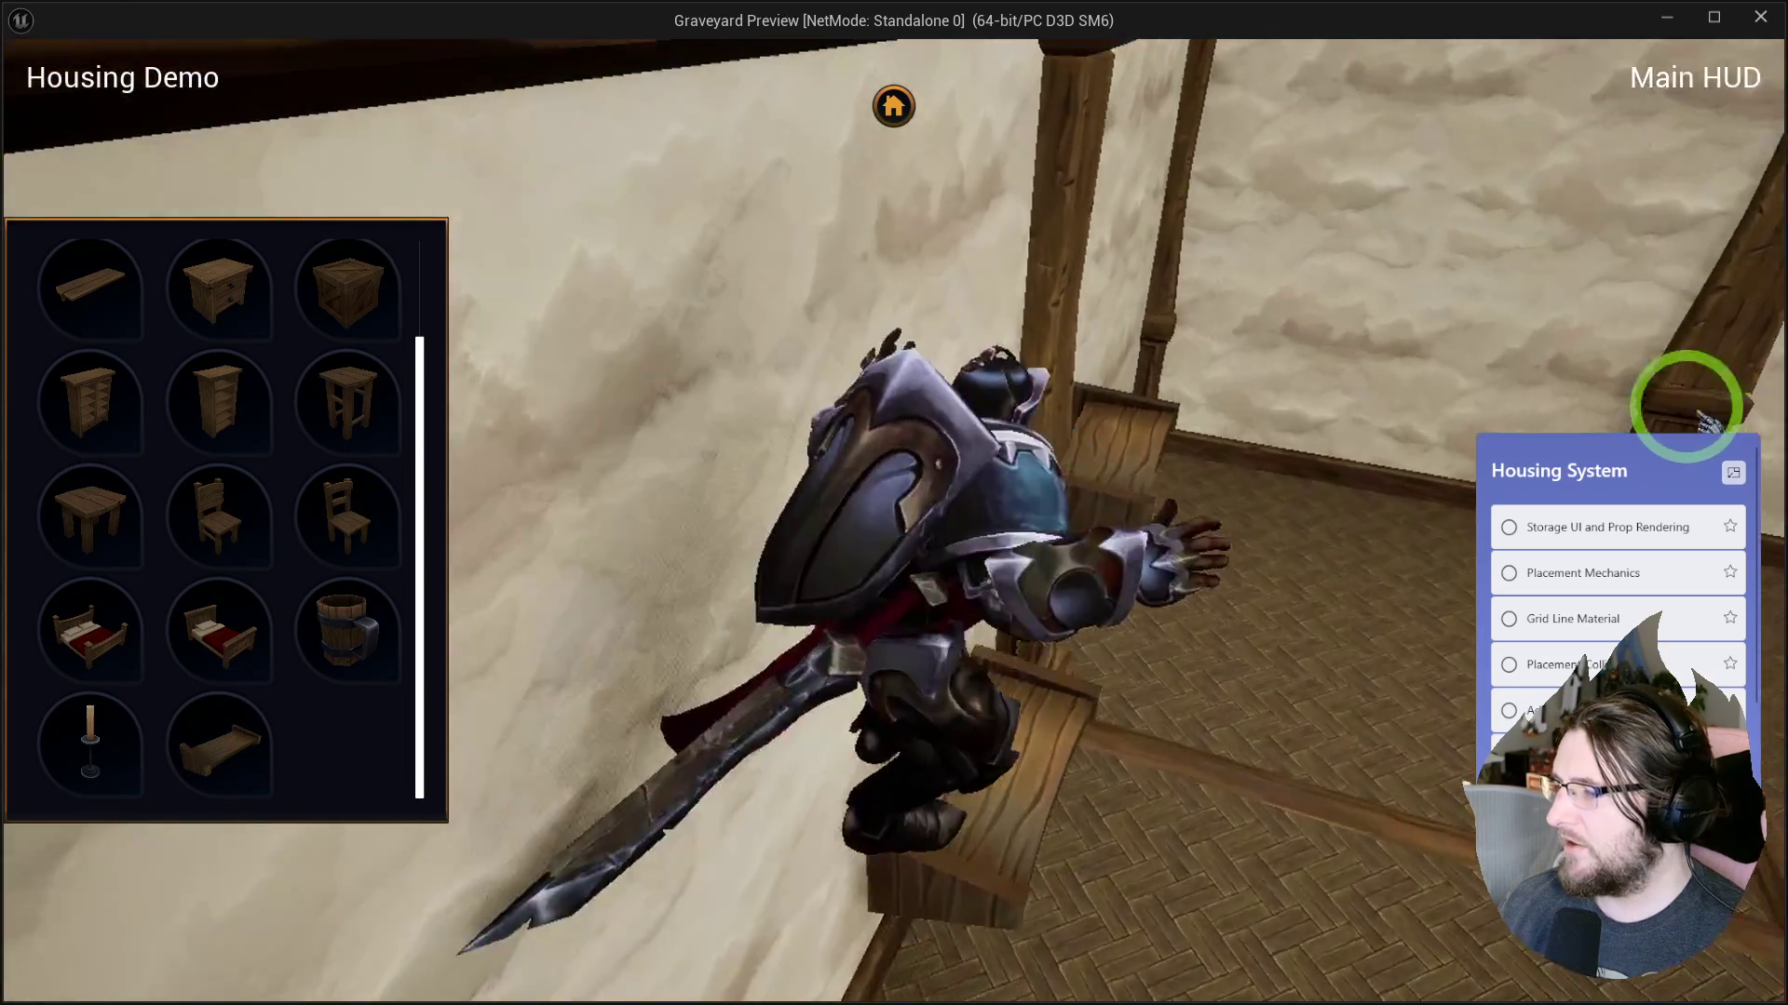
key(w)
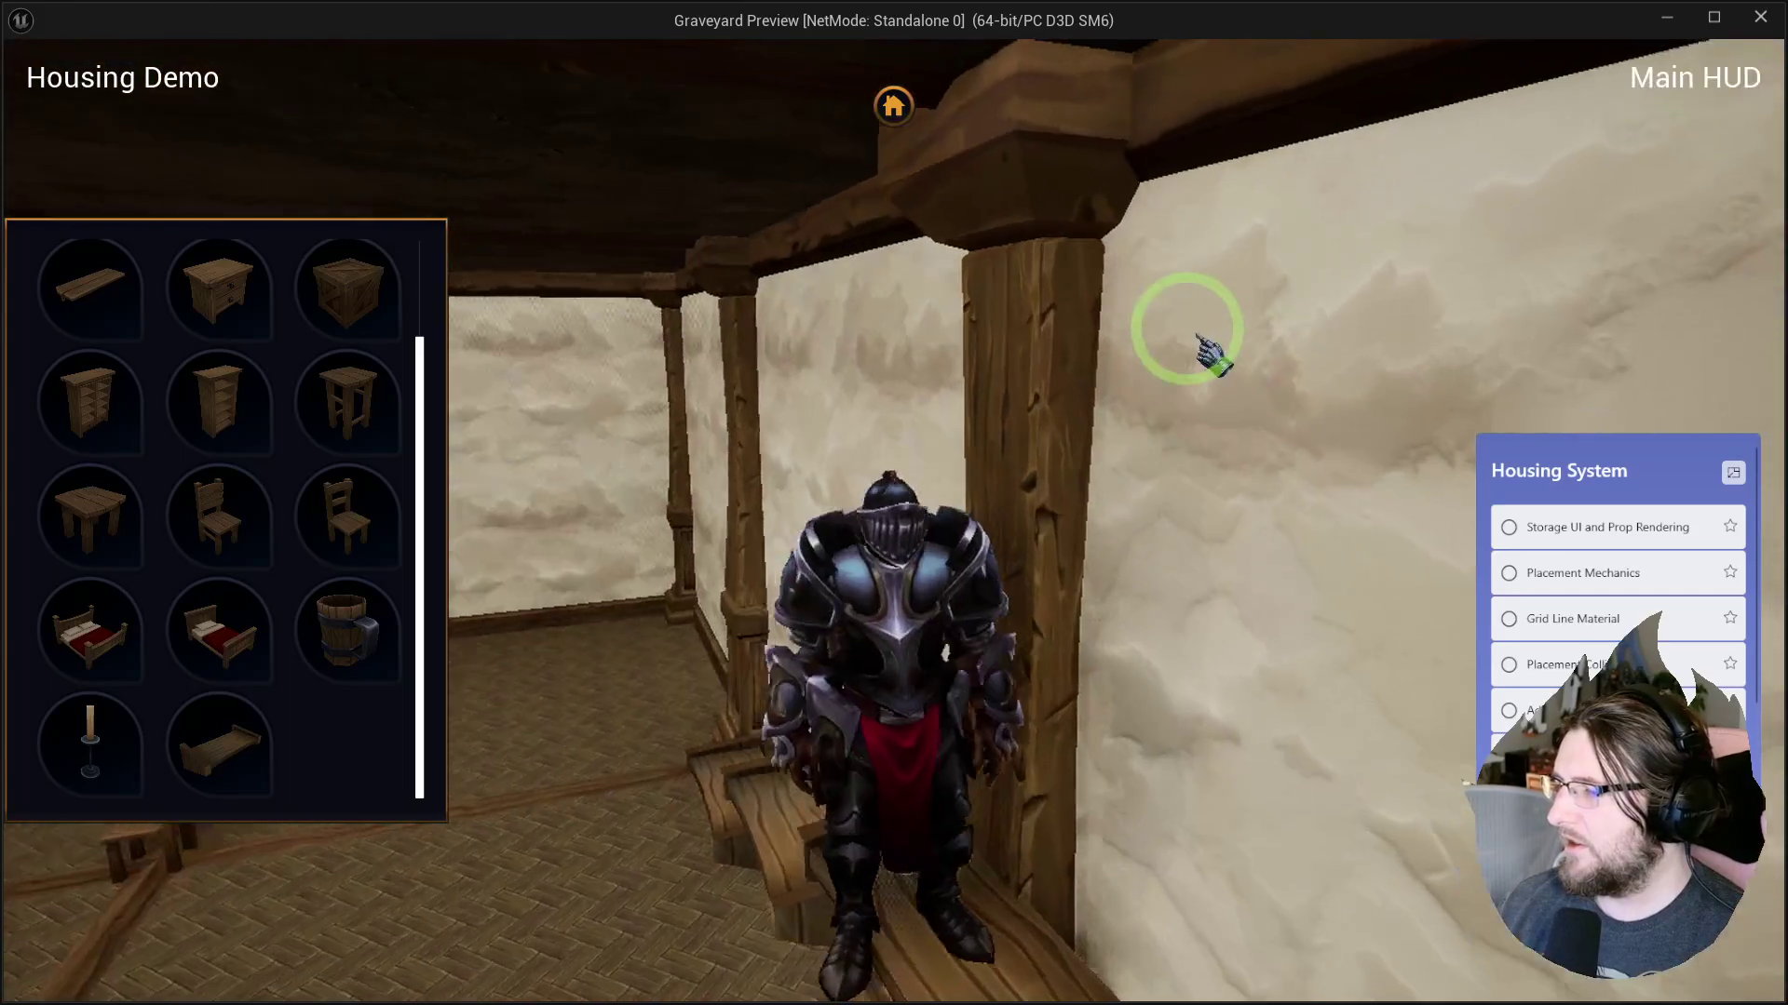
key(w)
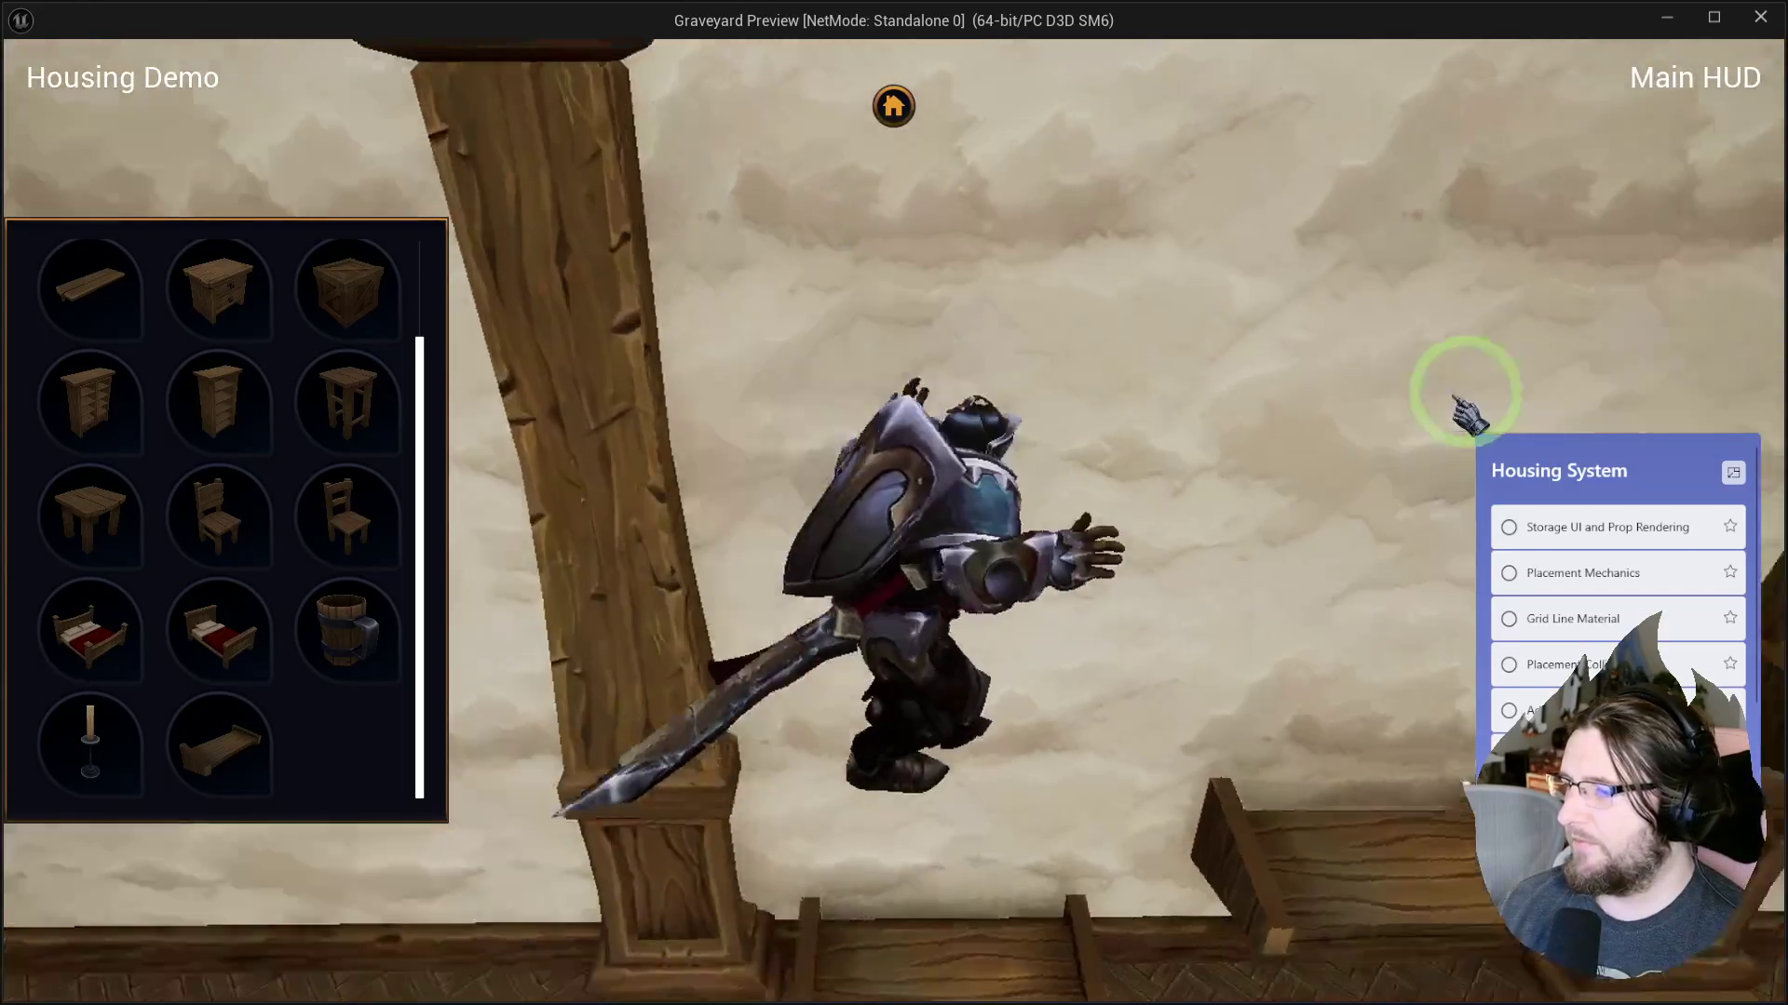
key(w)
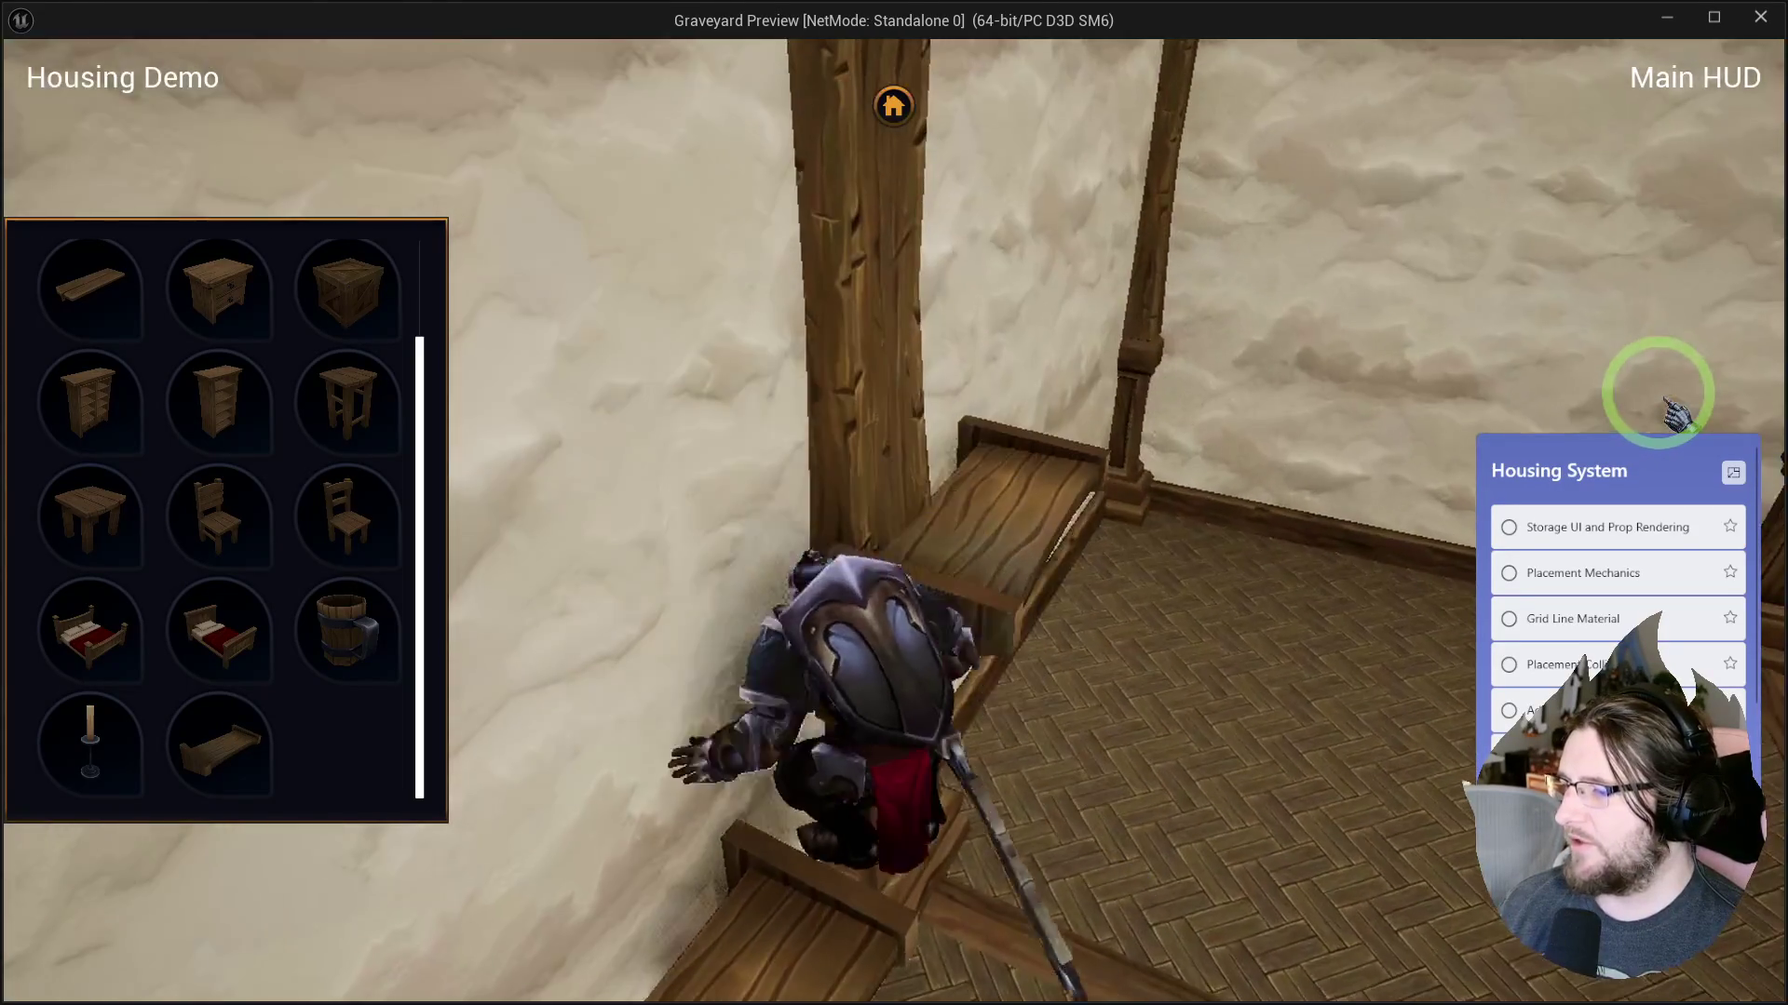
key(w)
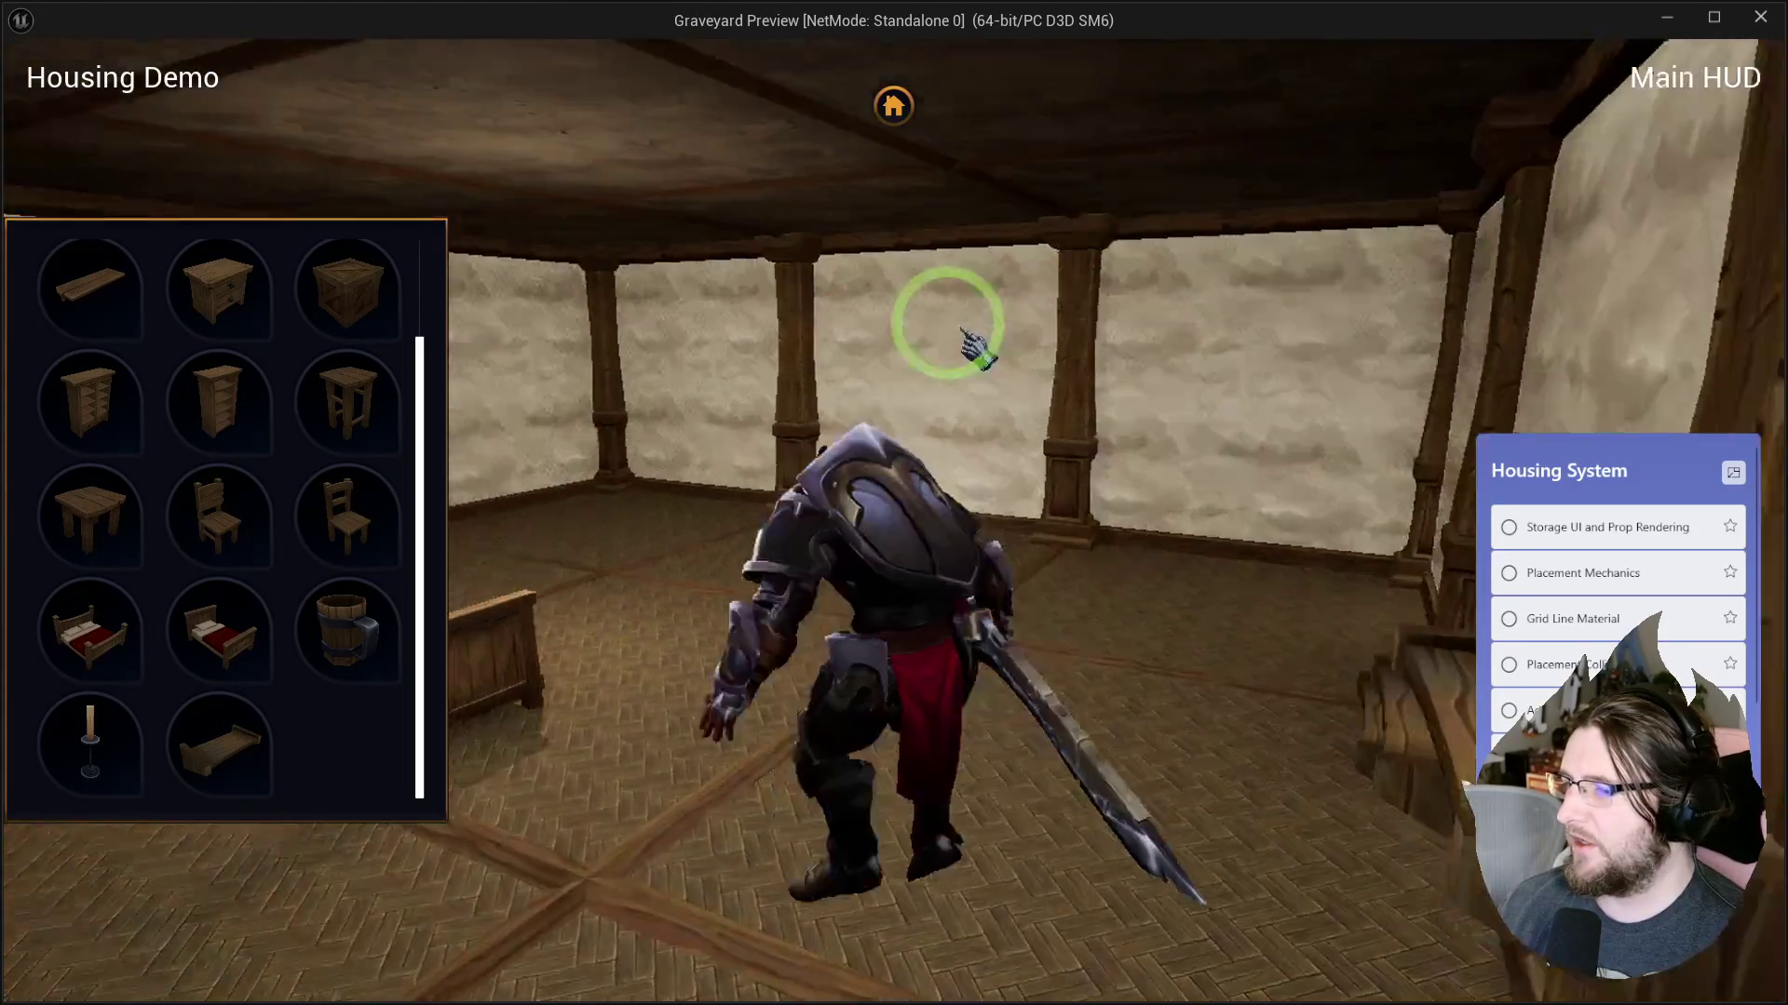
key(w)
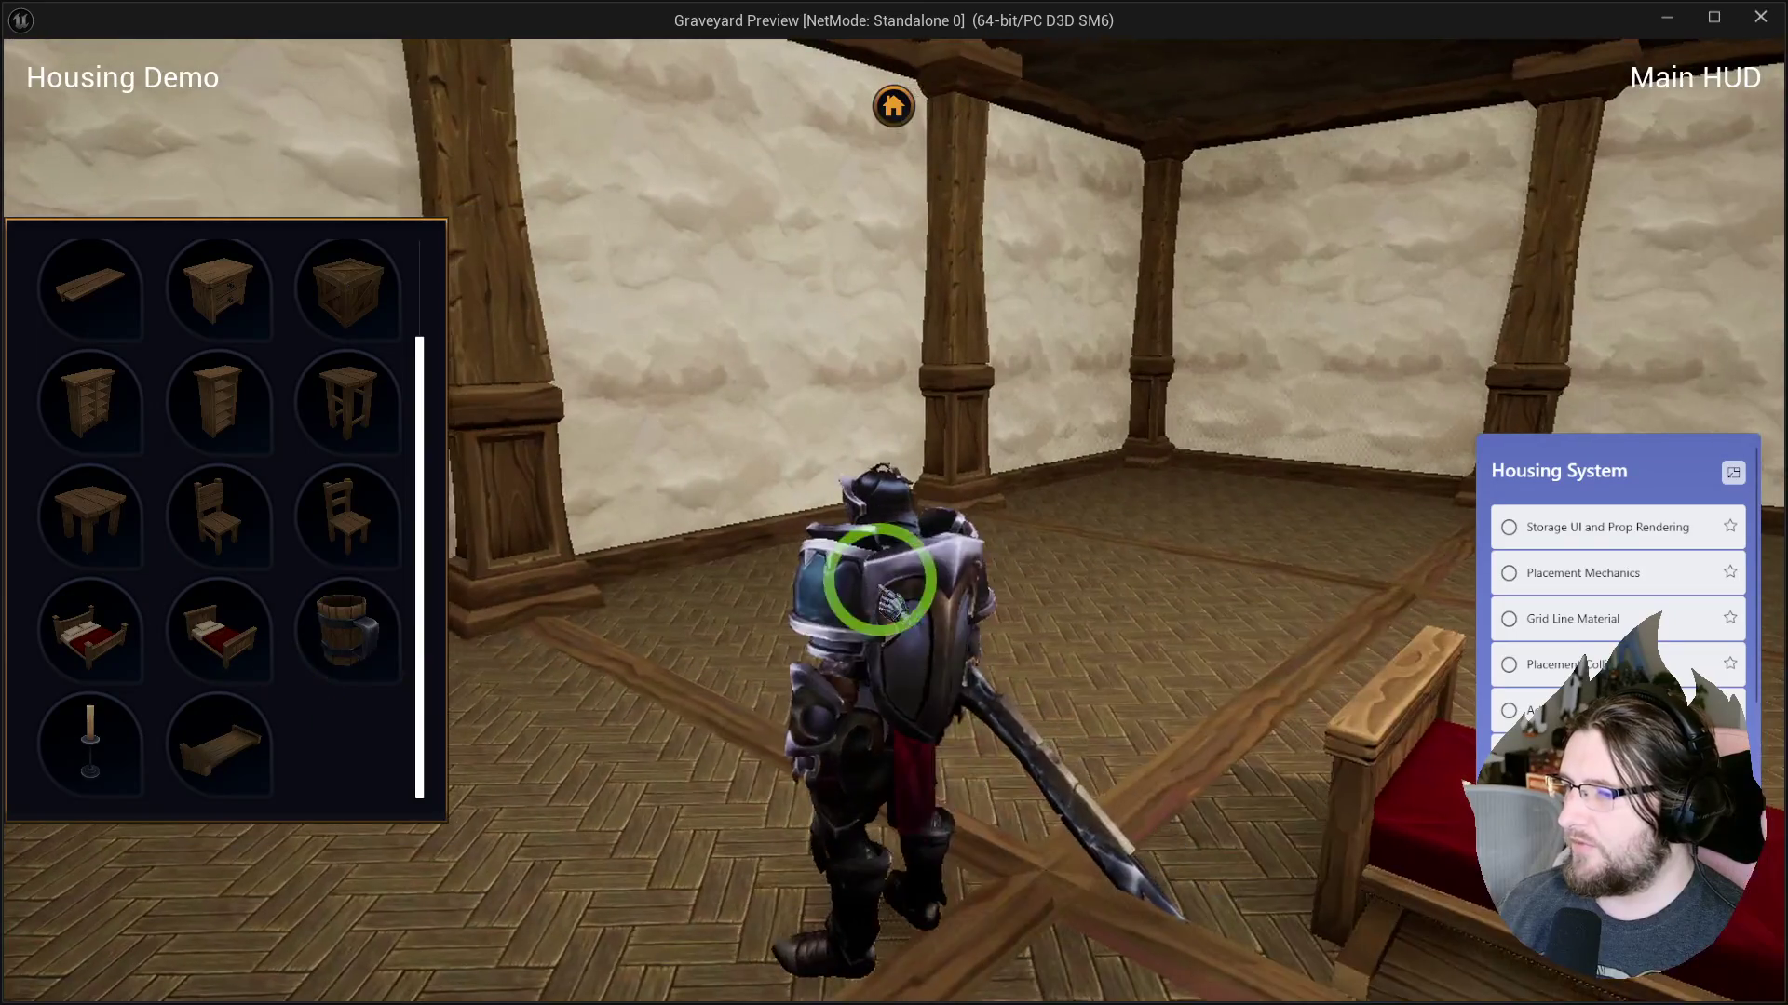
scroll(237, 449, up, 2)
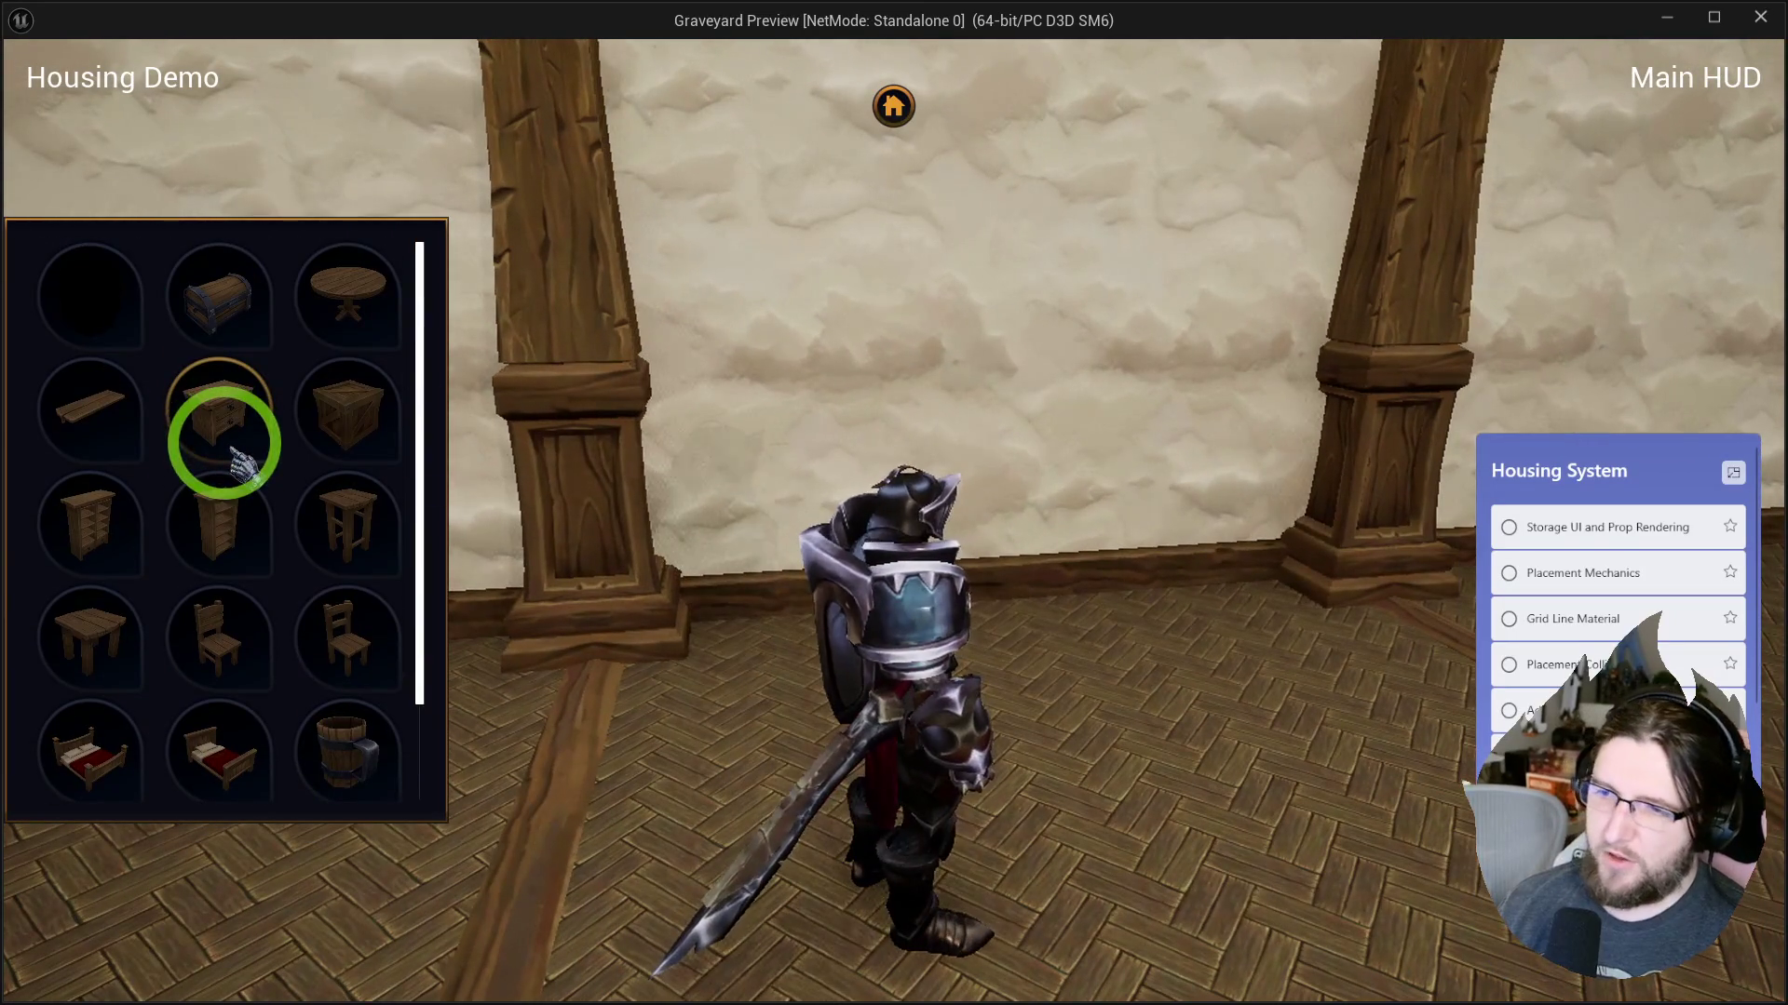
Place a nightstand against the wall and jump the knight onto the round table.
click(209, 385)
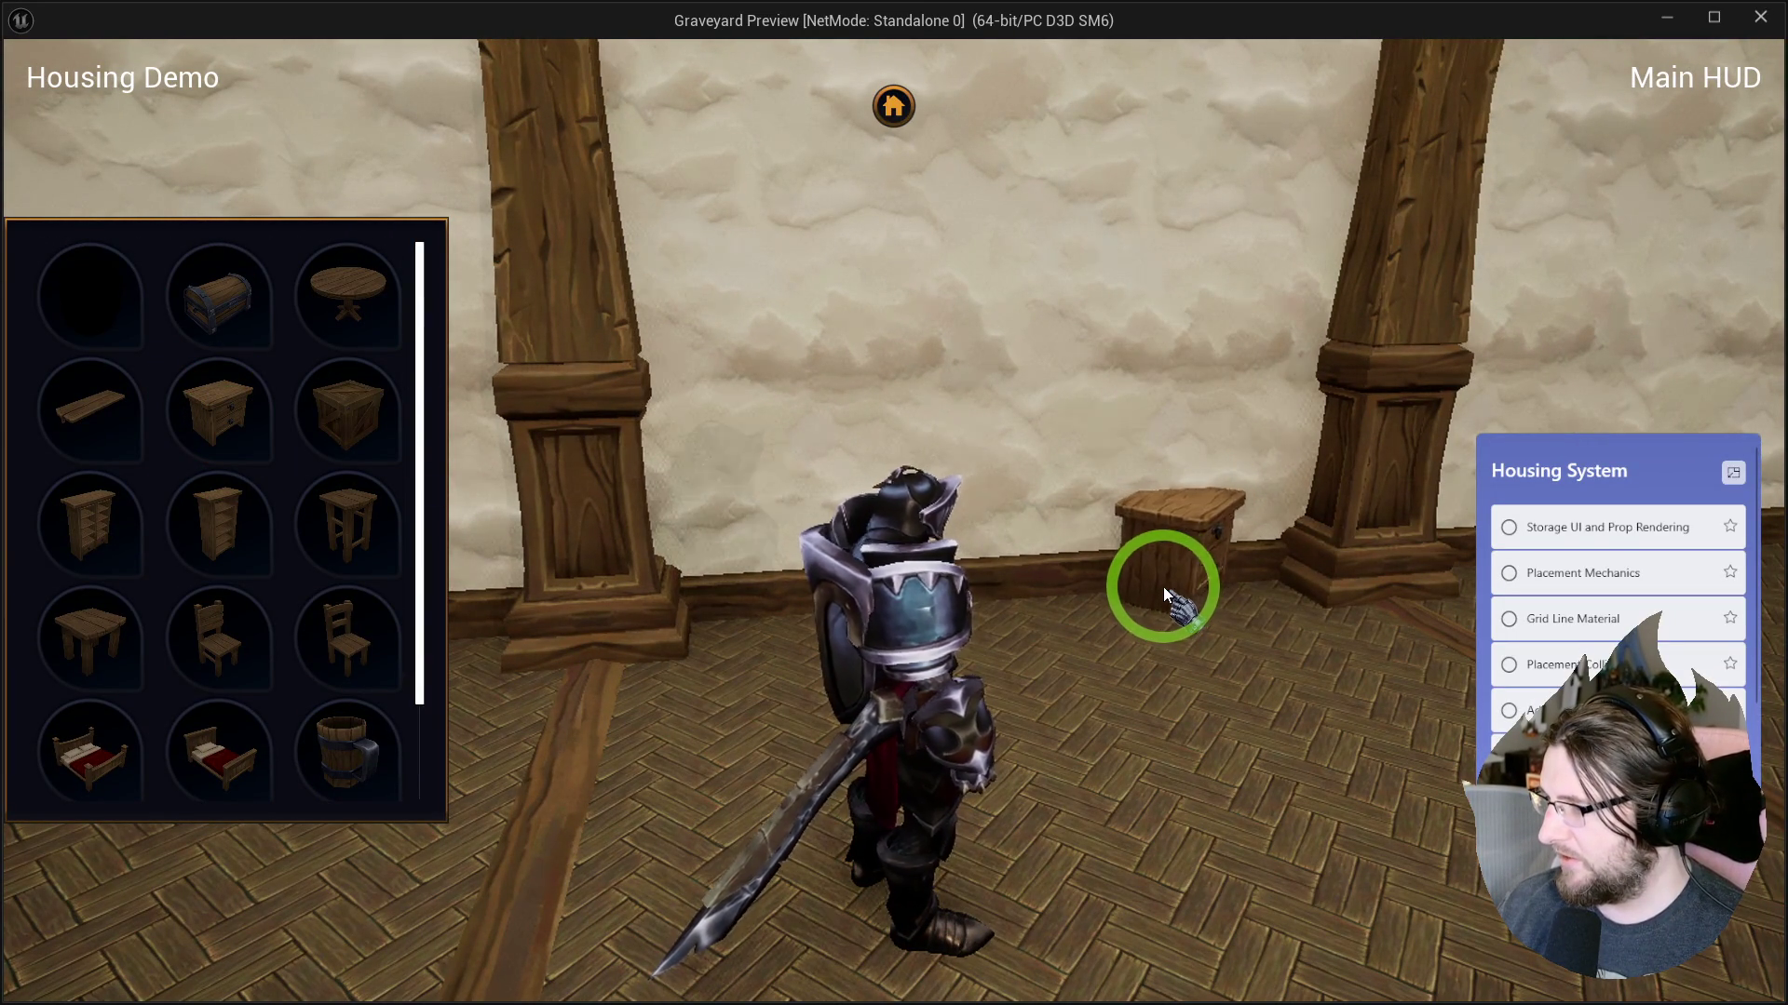
click(1160, 590)
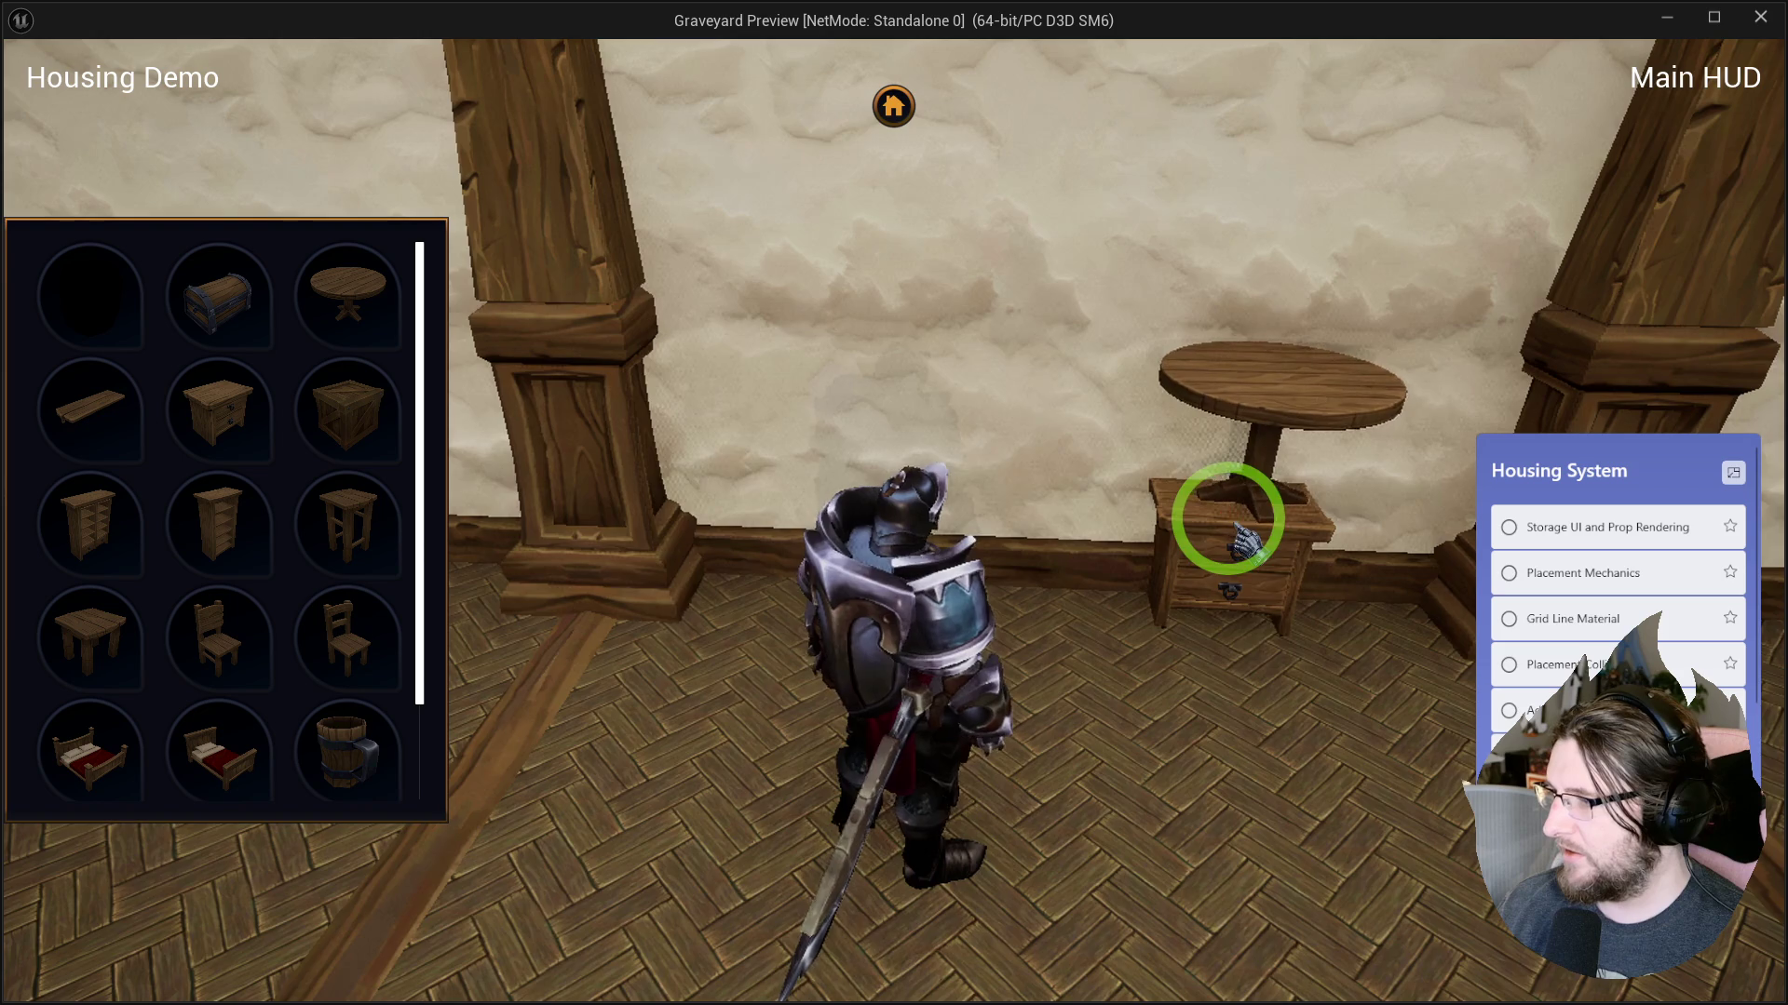
key(a)
key(w)
key(space)
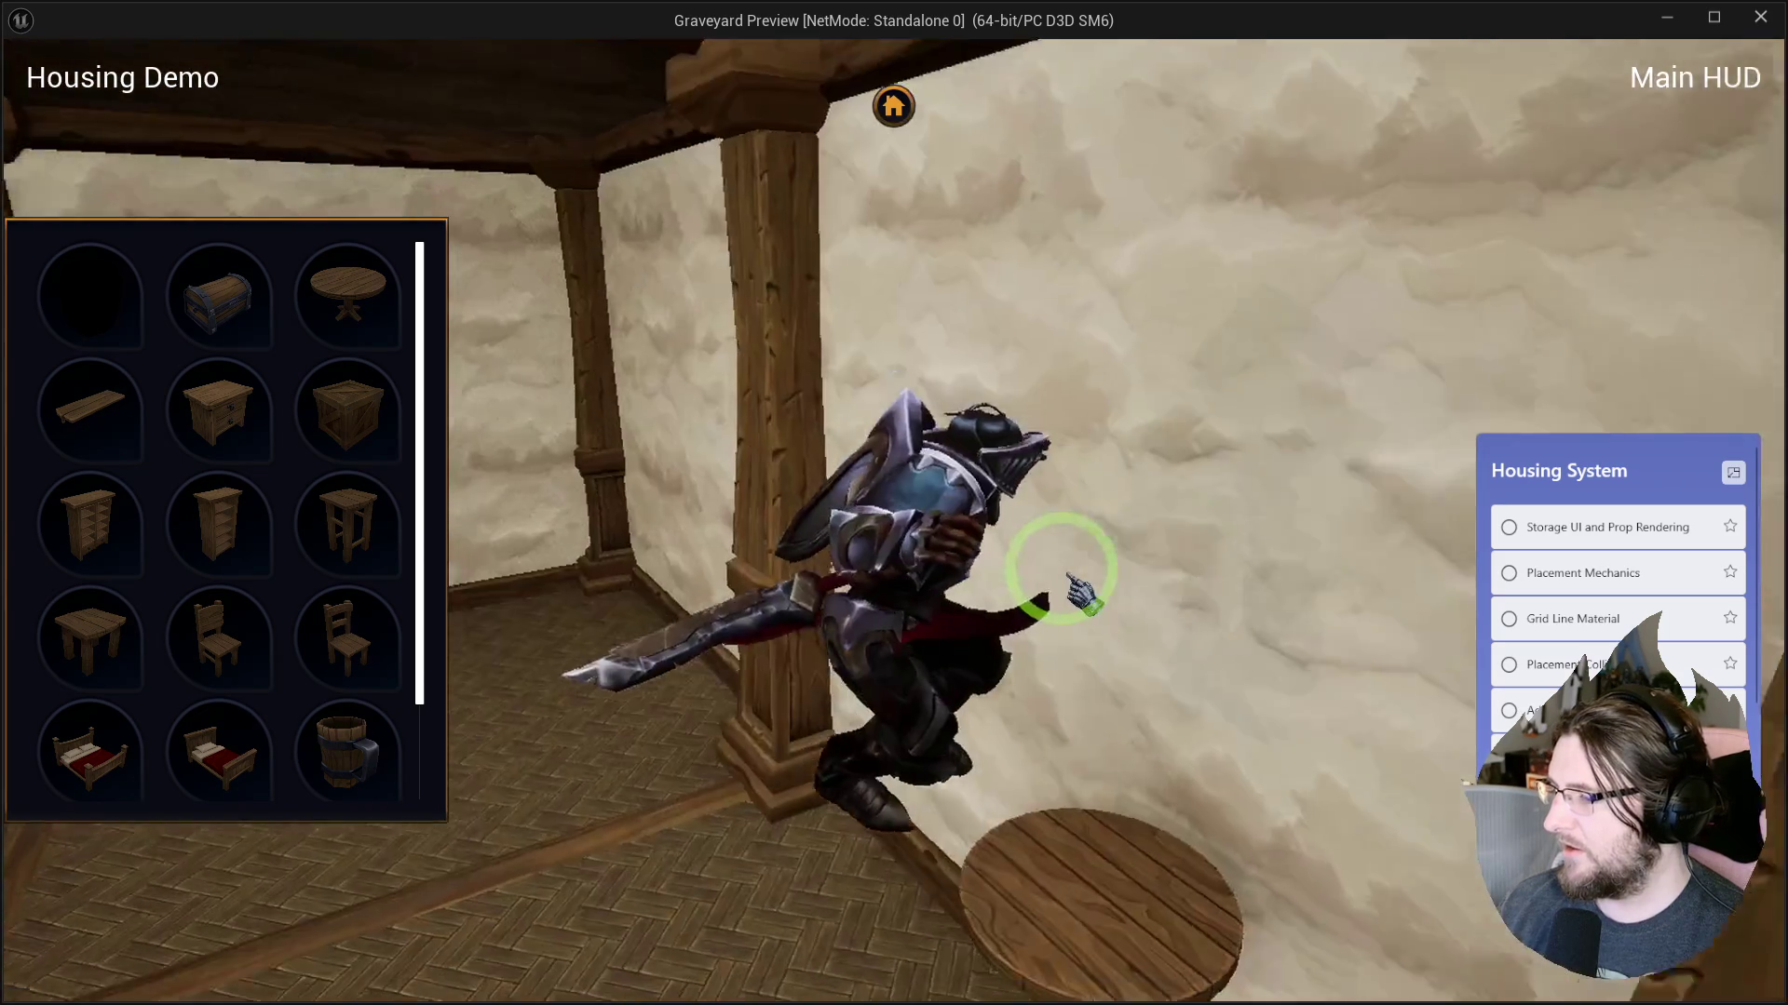